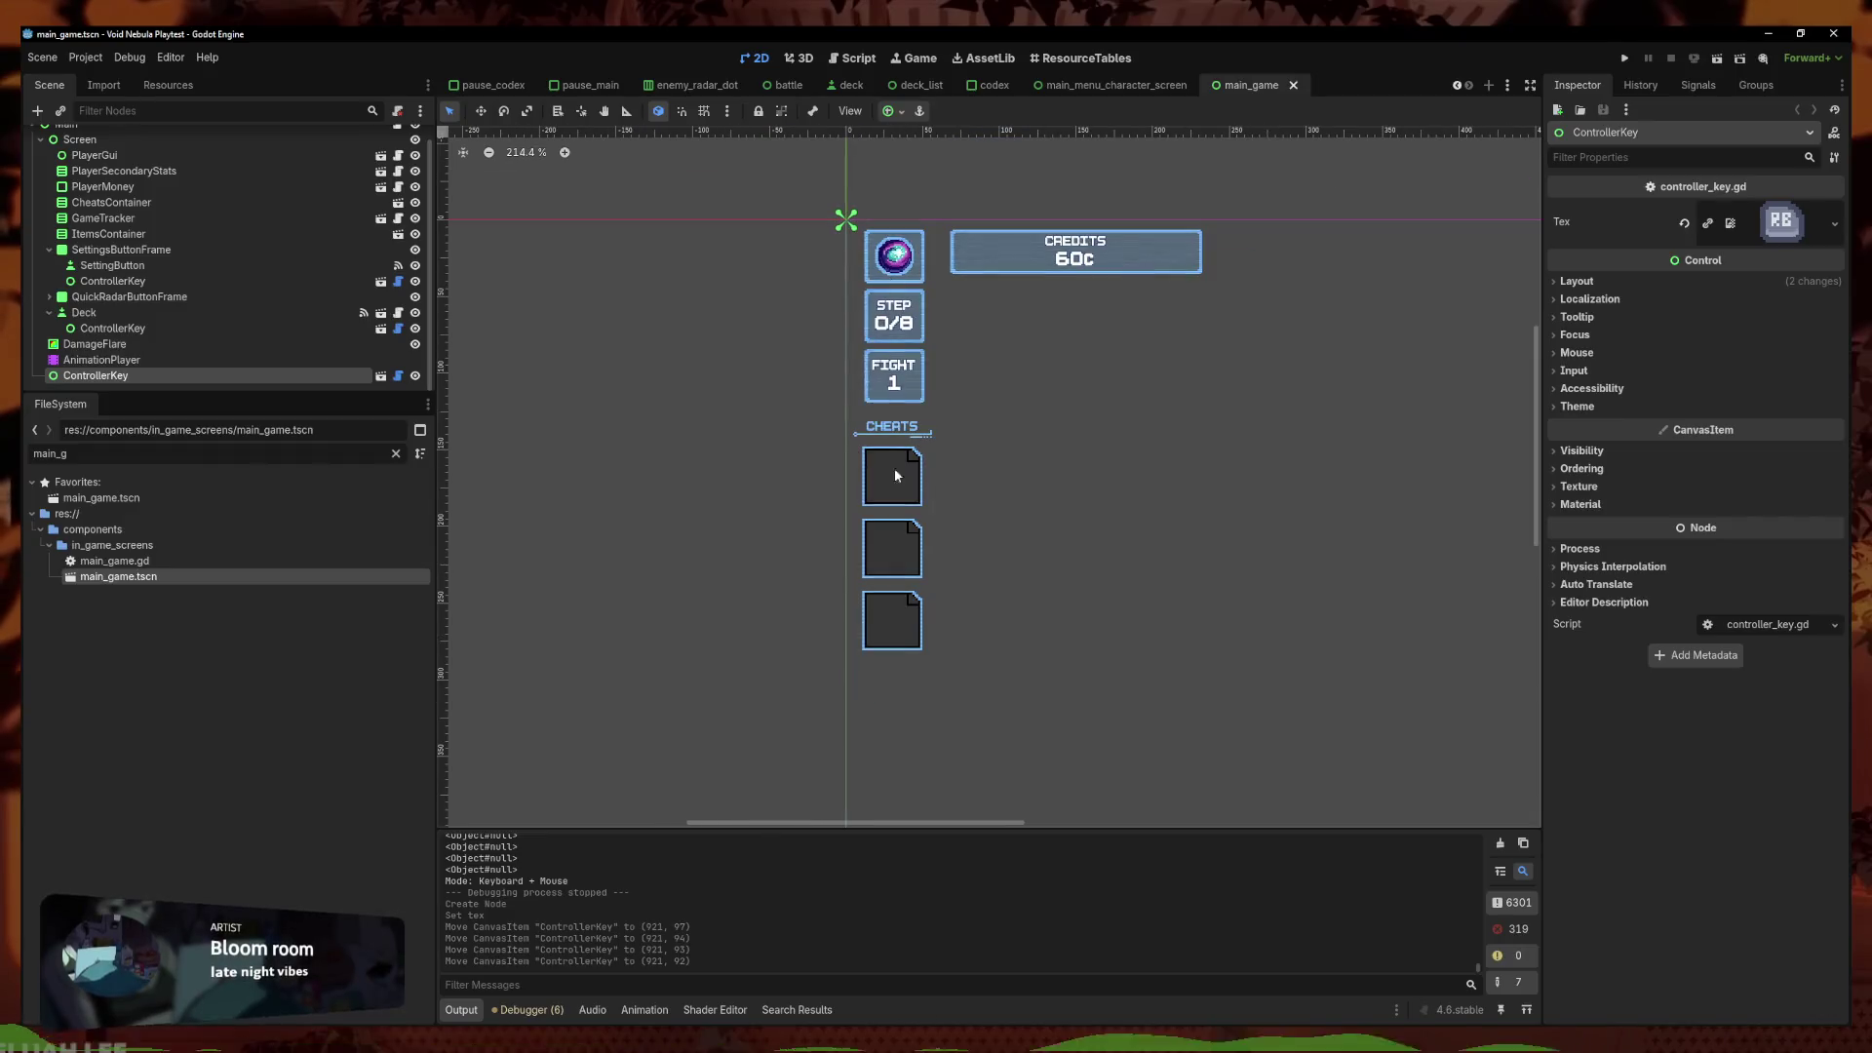
scroll(921, 367, "down", 3)
Paste the copied controller key under Main as ControllerKey2, undoing a paste under the wrong parent
key("ctrl+v")
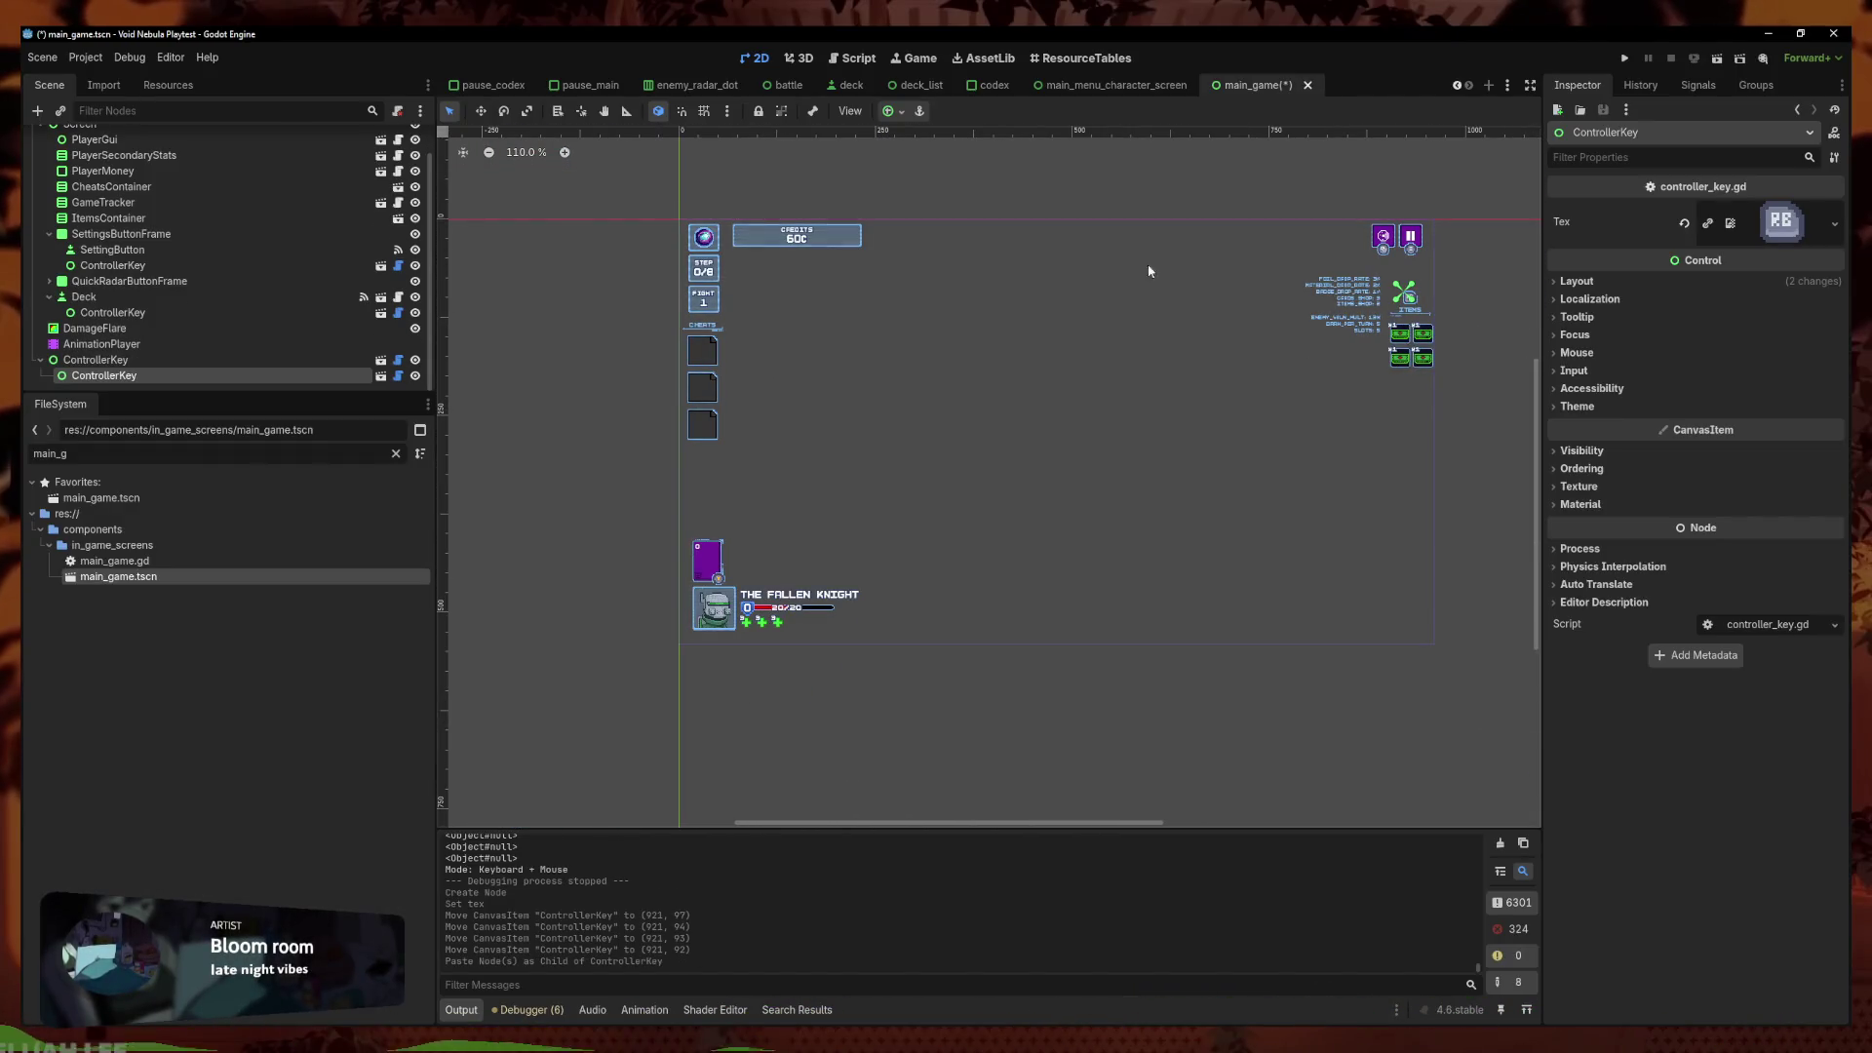
key("ctrl+z")
scroll(721, 361, "up", 4)
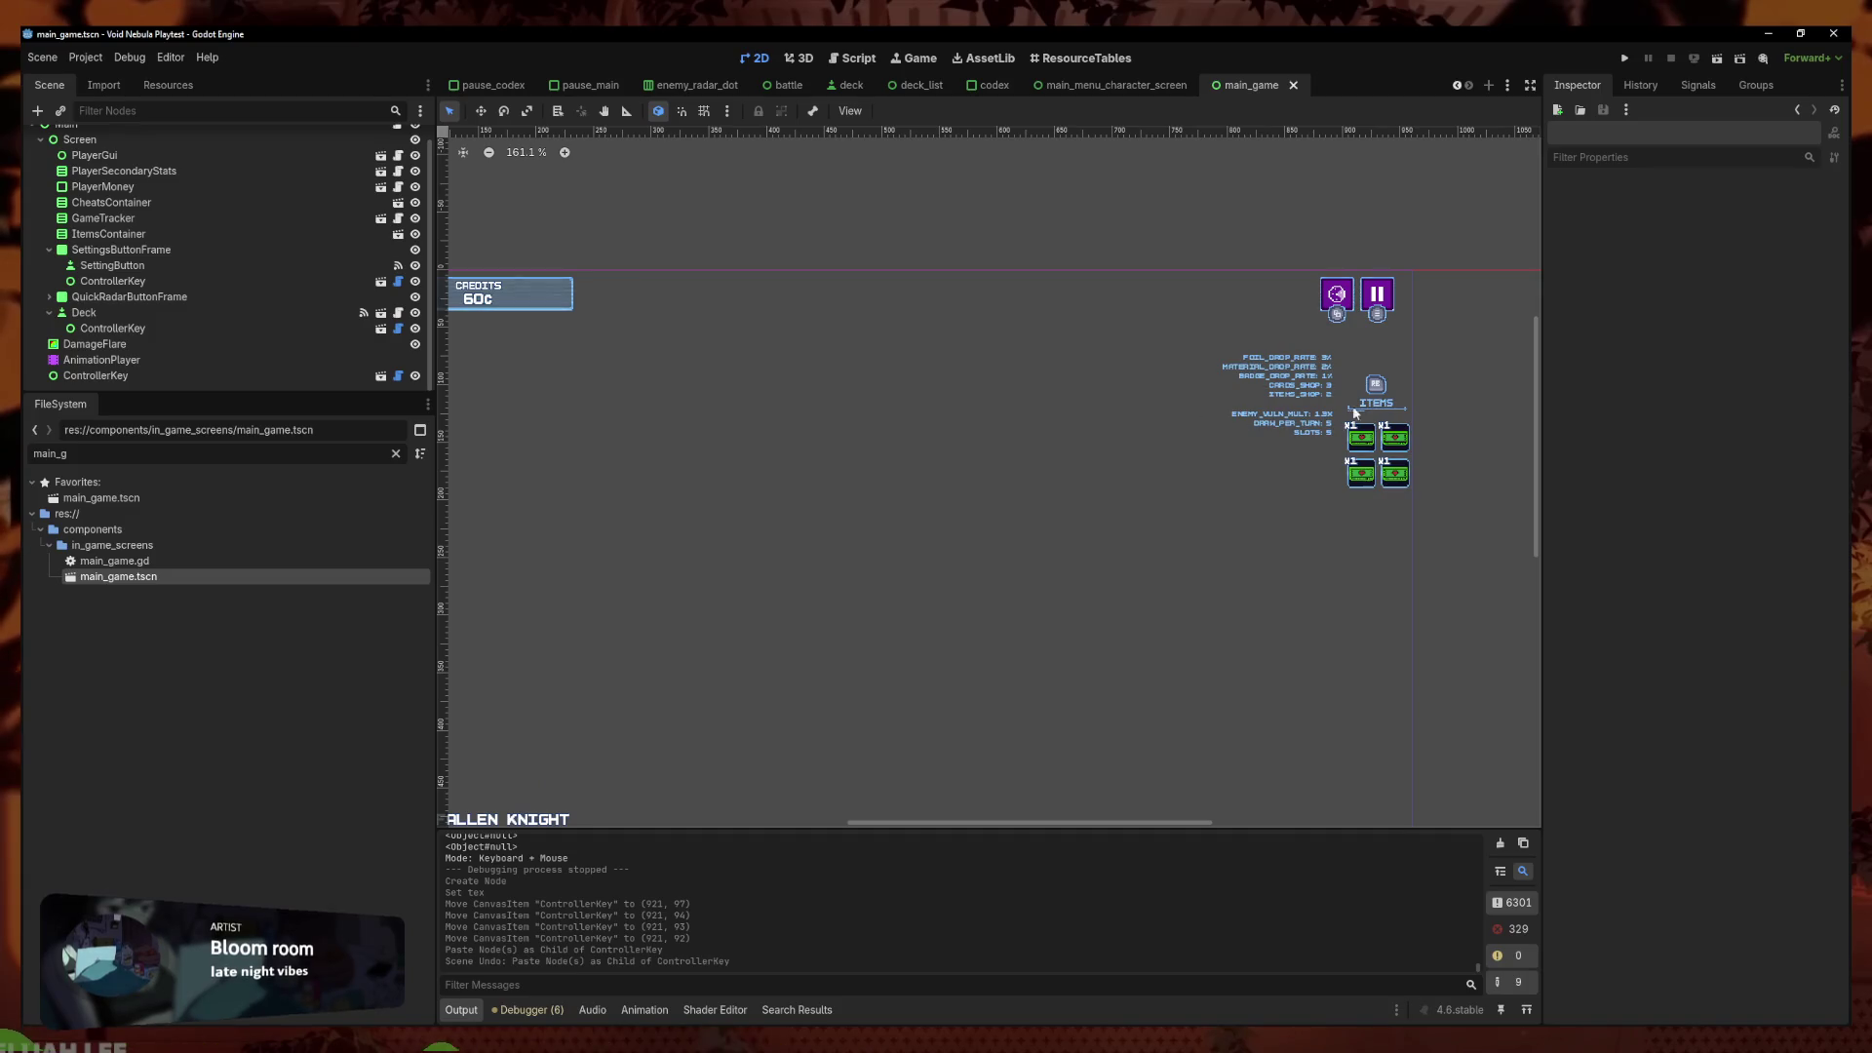
key("ctrl+v")
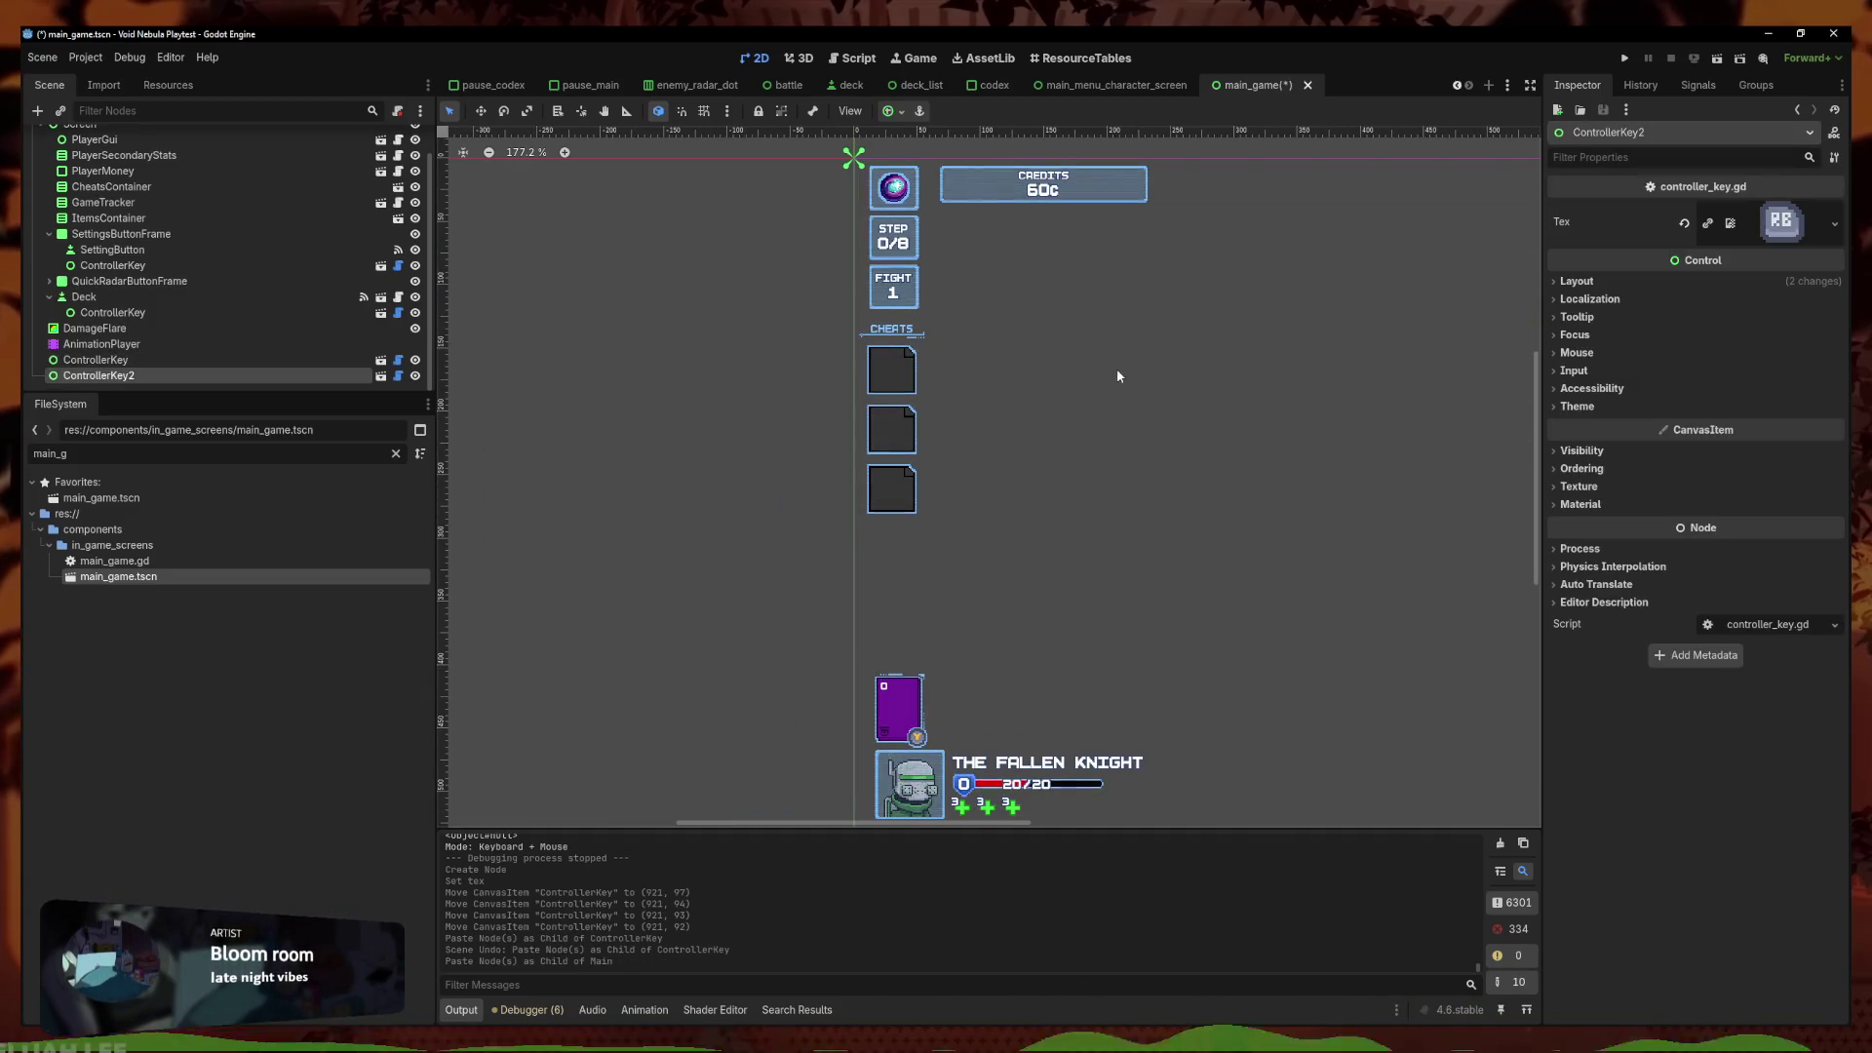
scroll(1118, 371, "down", 3)
Drag the new ControllerKey2 icon in the 2D view to sit beside the CHEATS label
left_click_drag(880, 430, 781, 434)
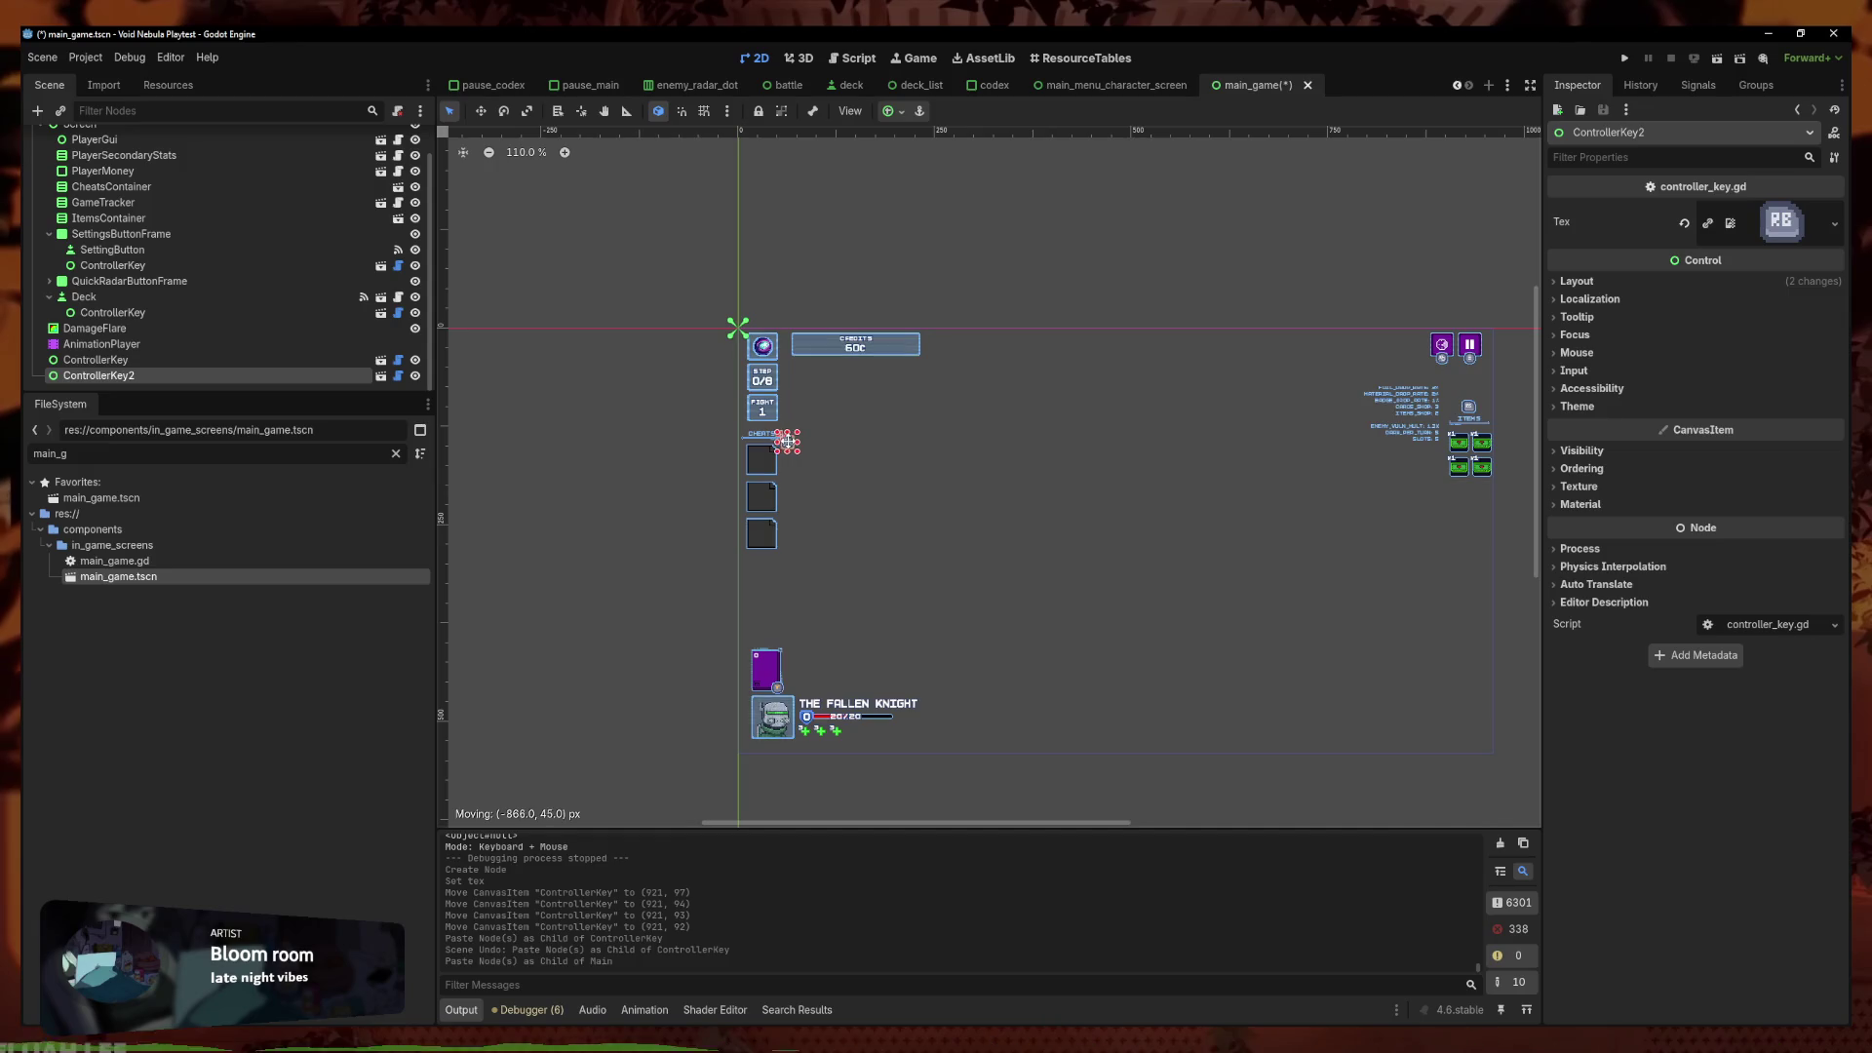
scroll(781, 433, "up", 8)
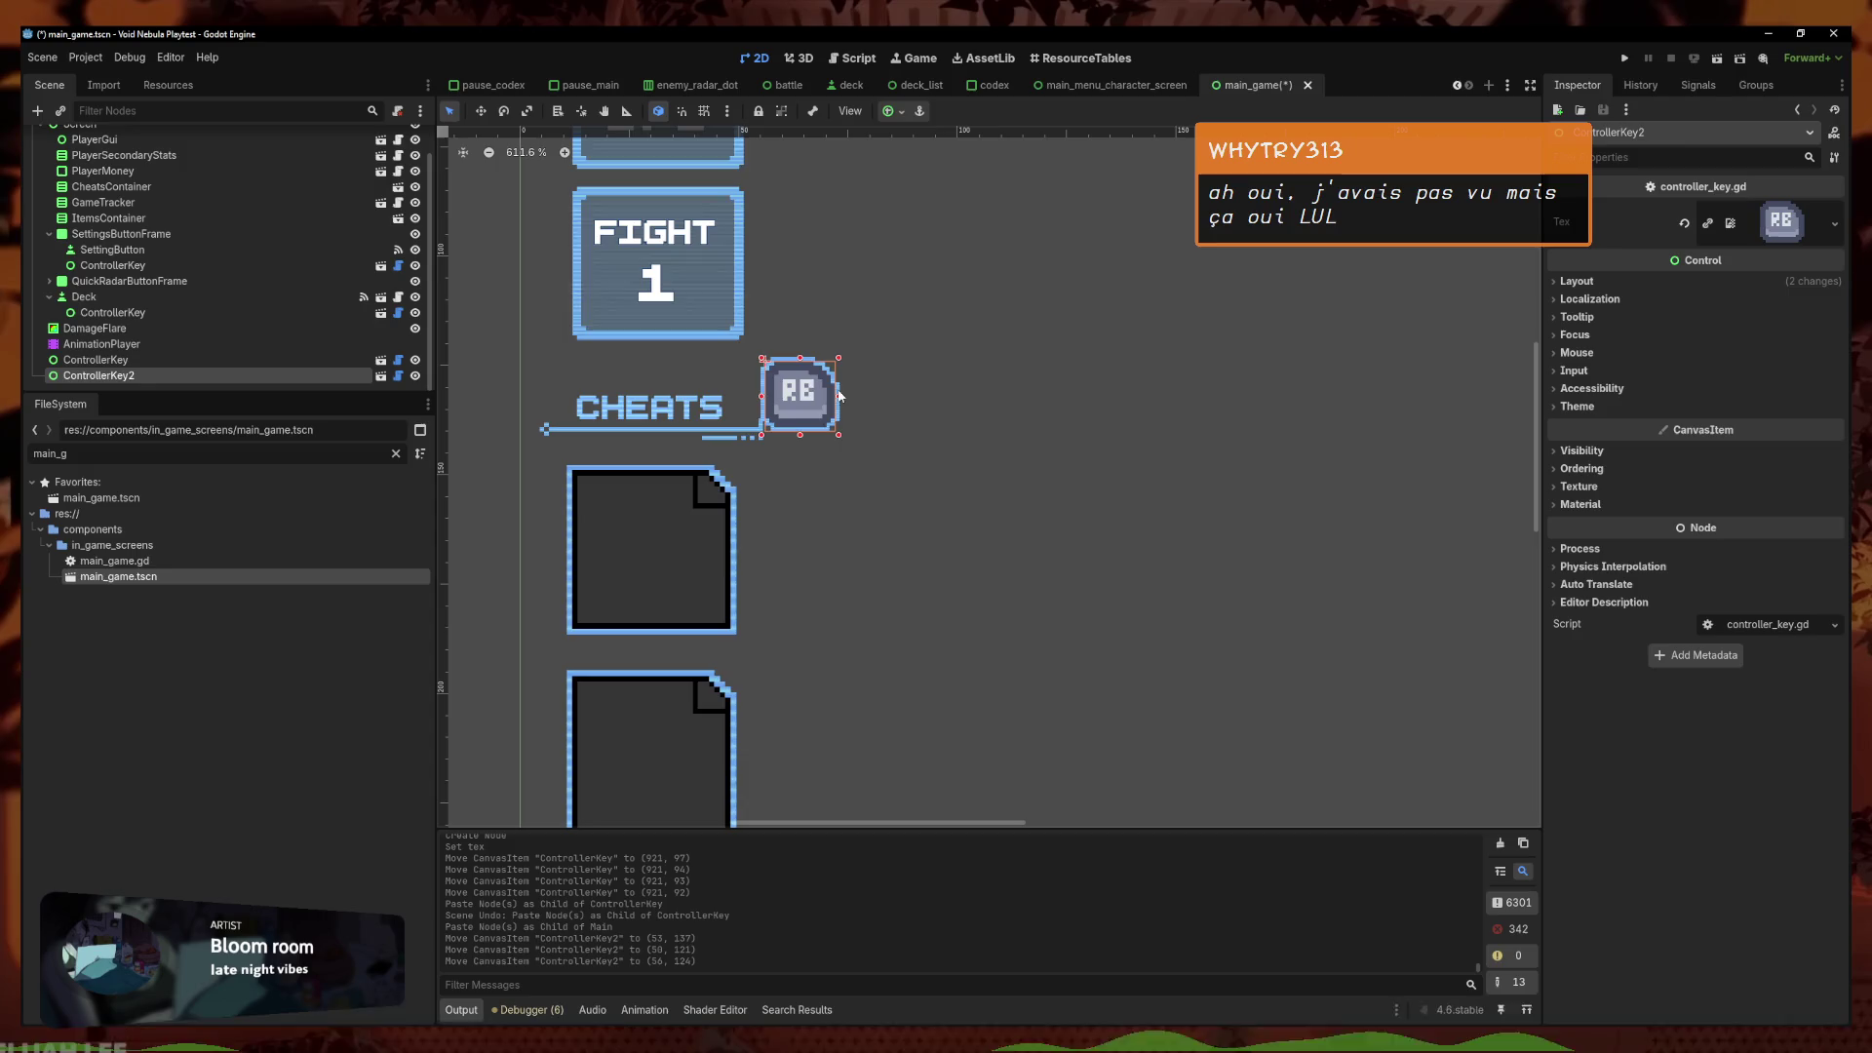
left_click_drag(839, 396, 924, 291)
left_click_drag(965, 374, 1069, 446)
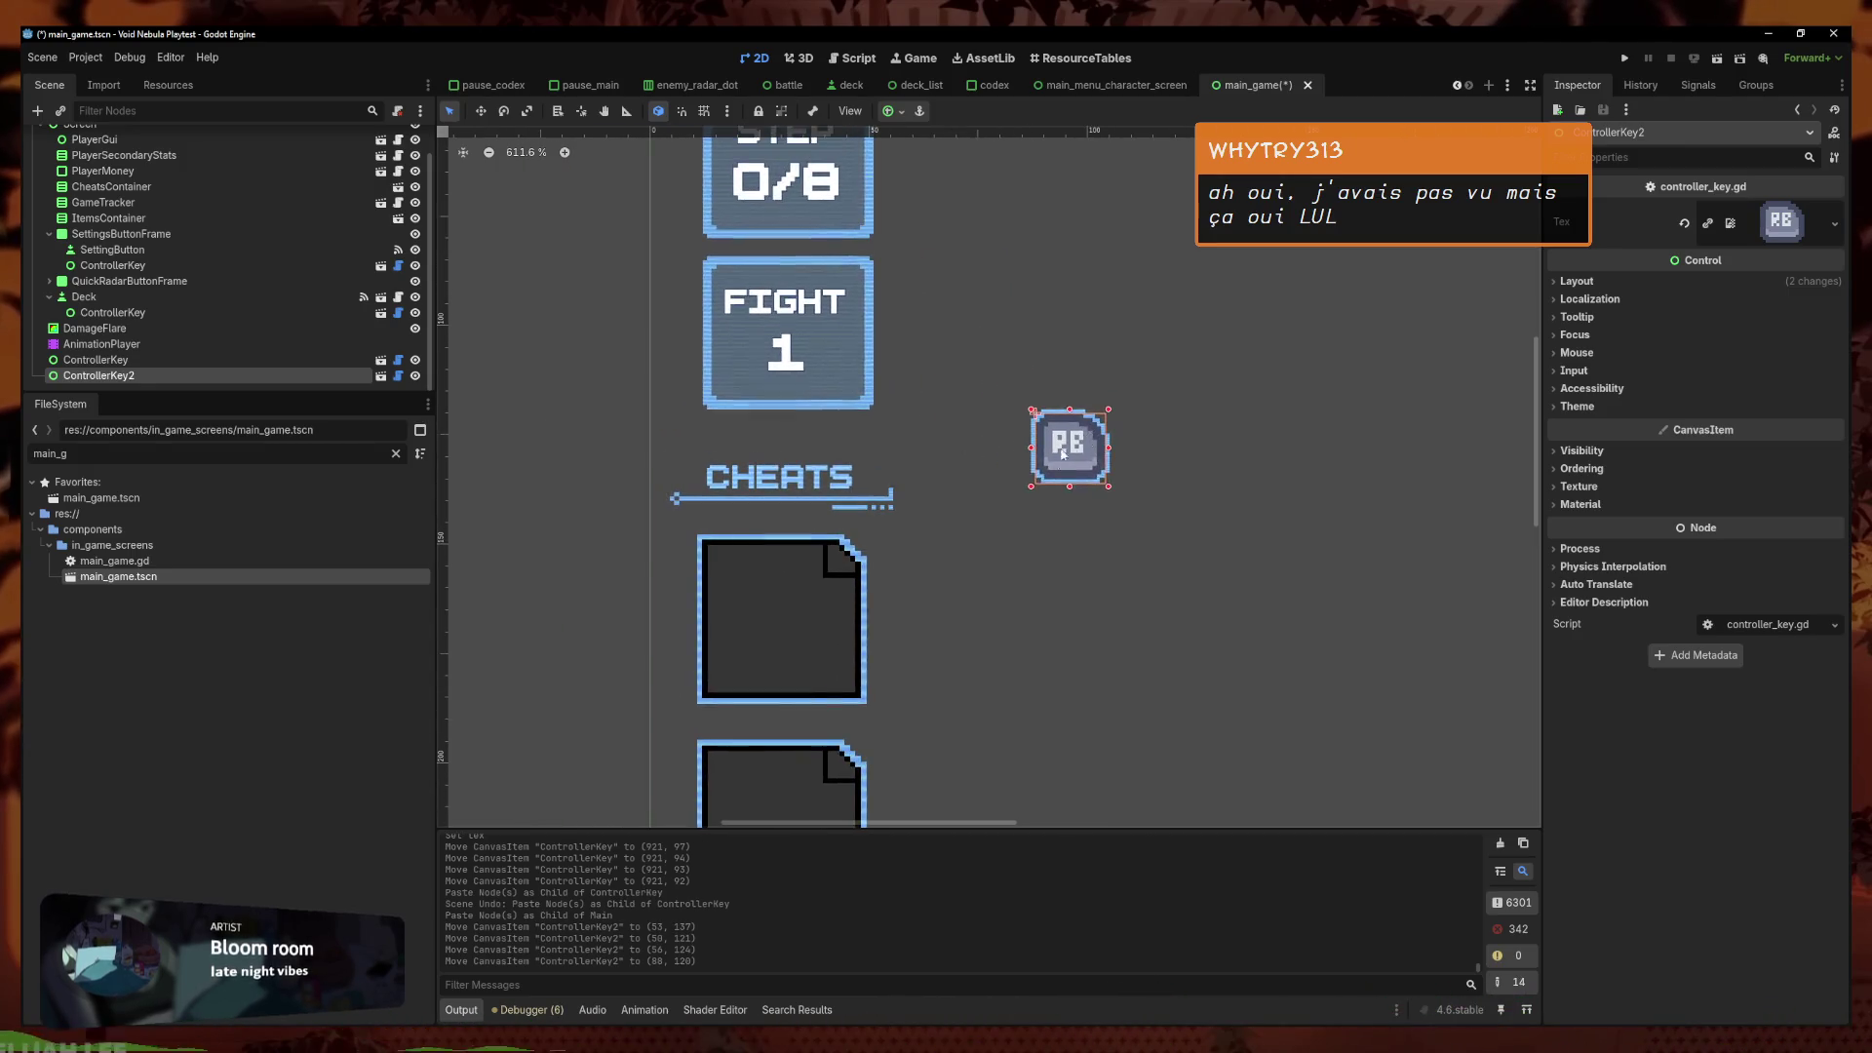
left_click_drag(904, 505, 913, 491)
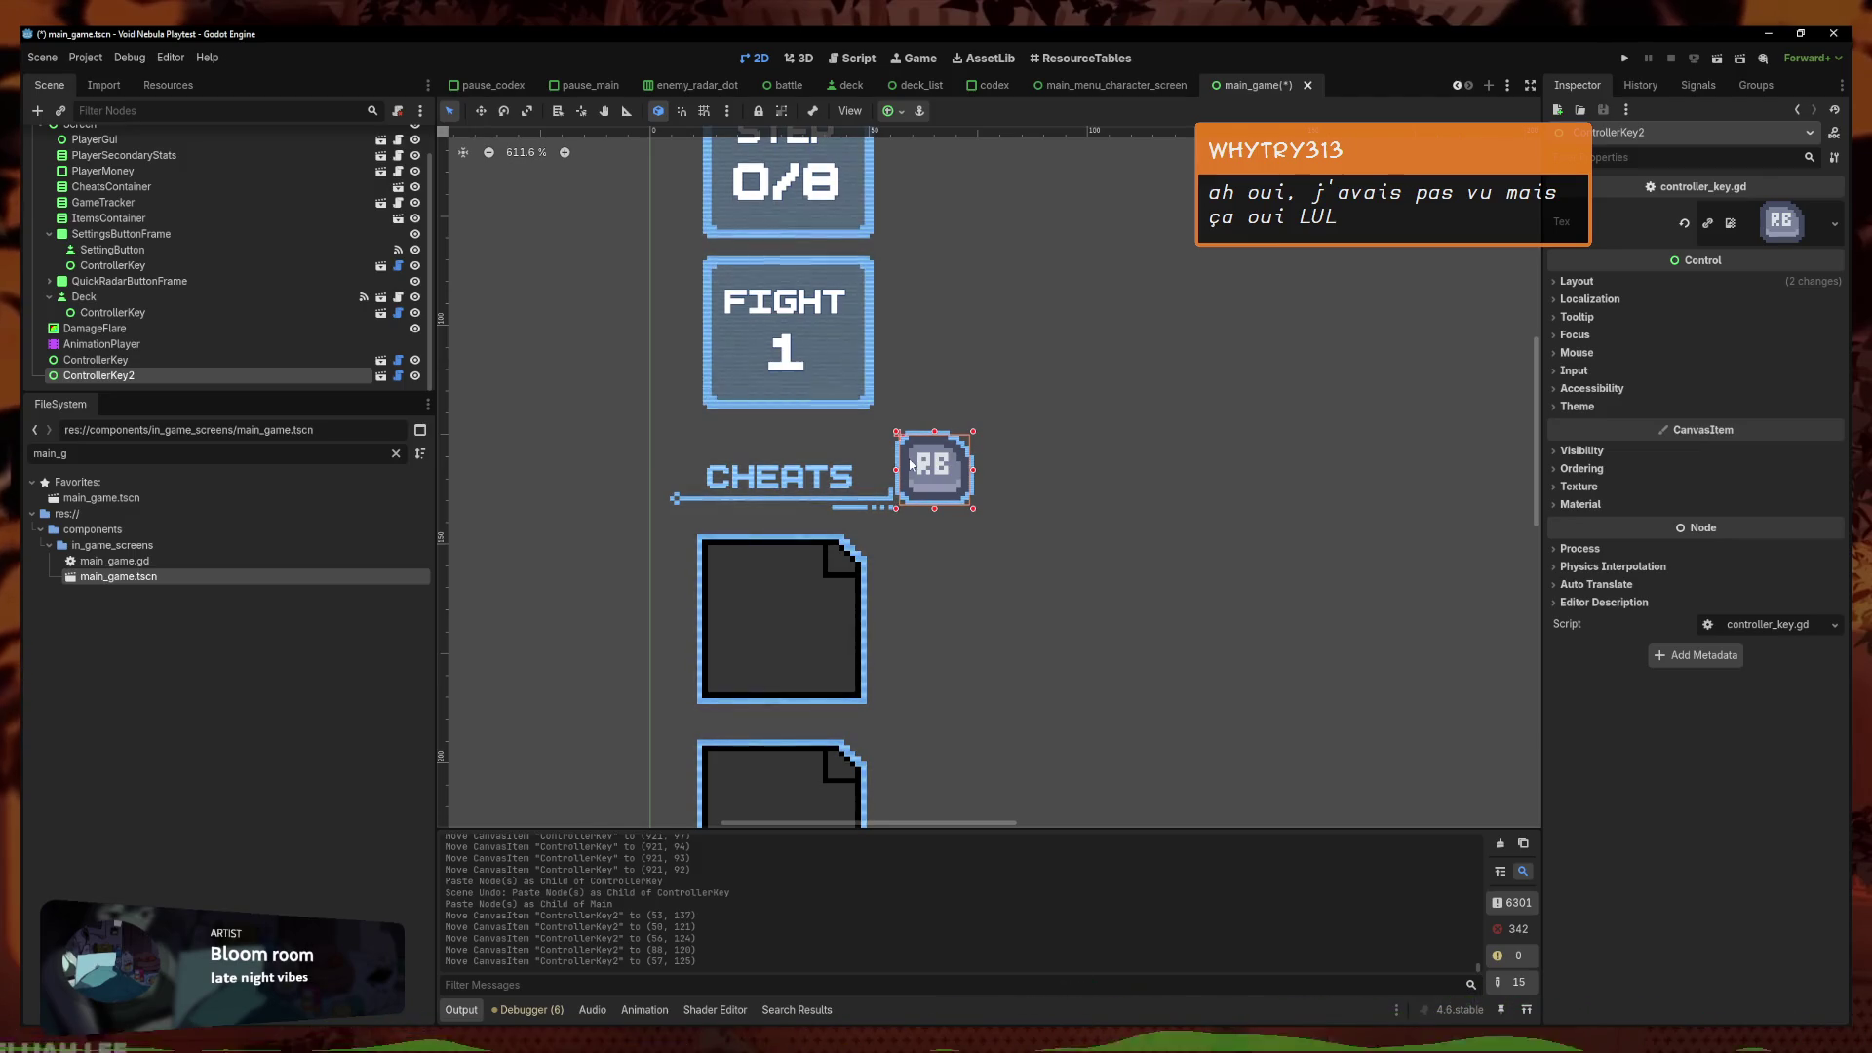
Quick Load the LB key_controller texture into ControllerKey2's Tex and shift the icon slightly right
left_click(1833, 224)
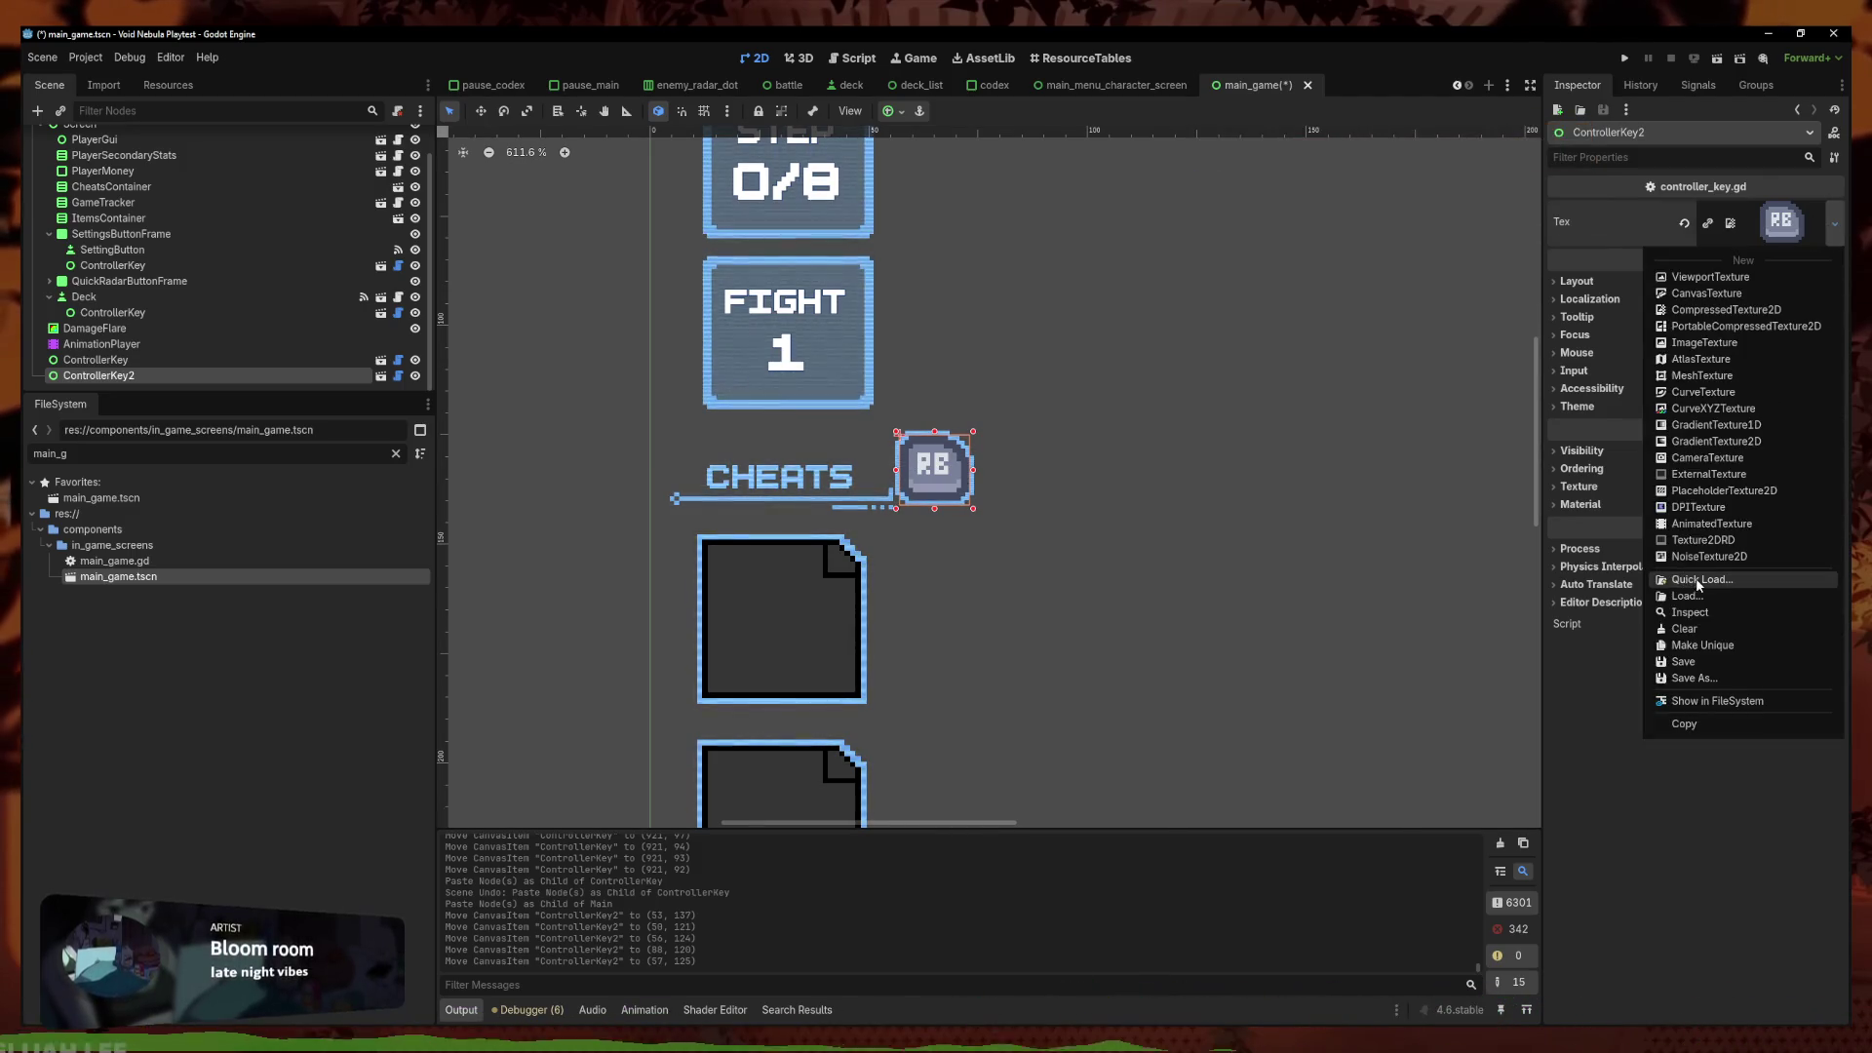
left_click(1682, 558)
type("RT")
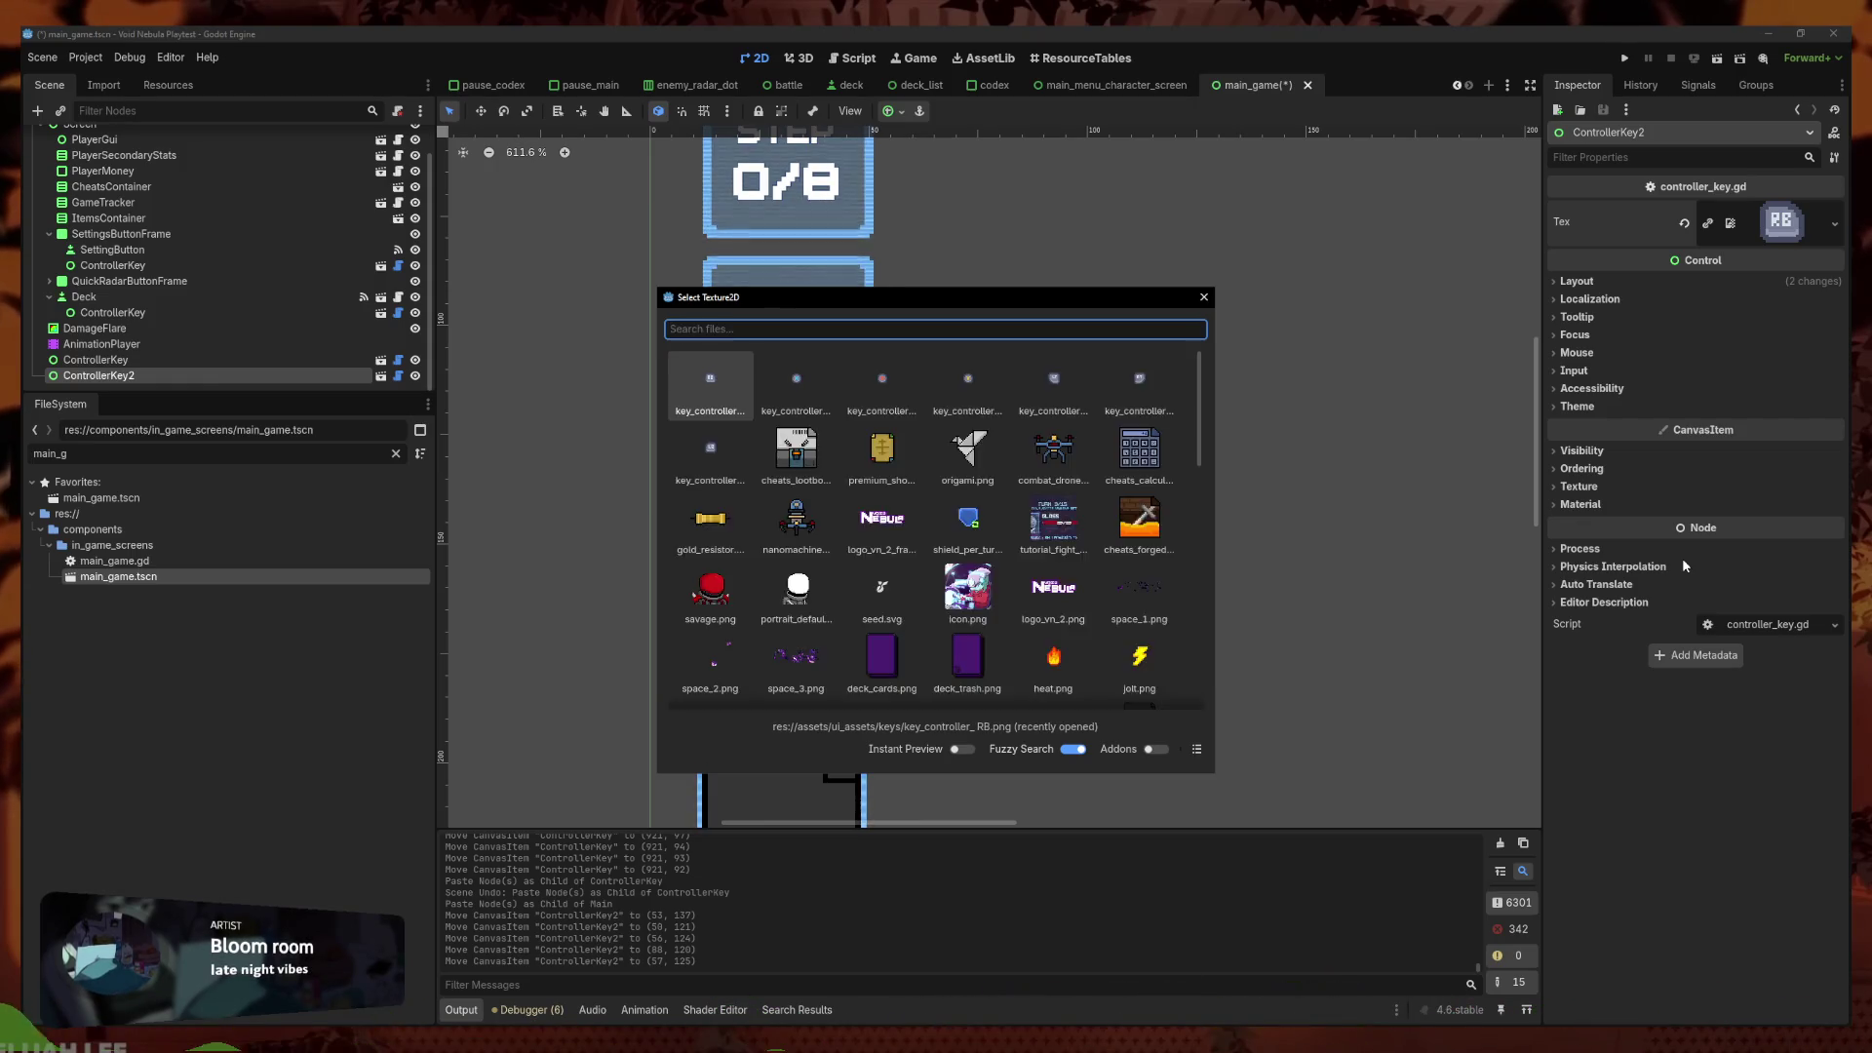
key("Right")
key("BackSpace")
type("L")
key("Return")
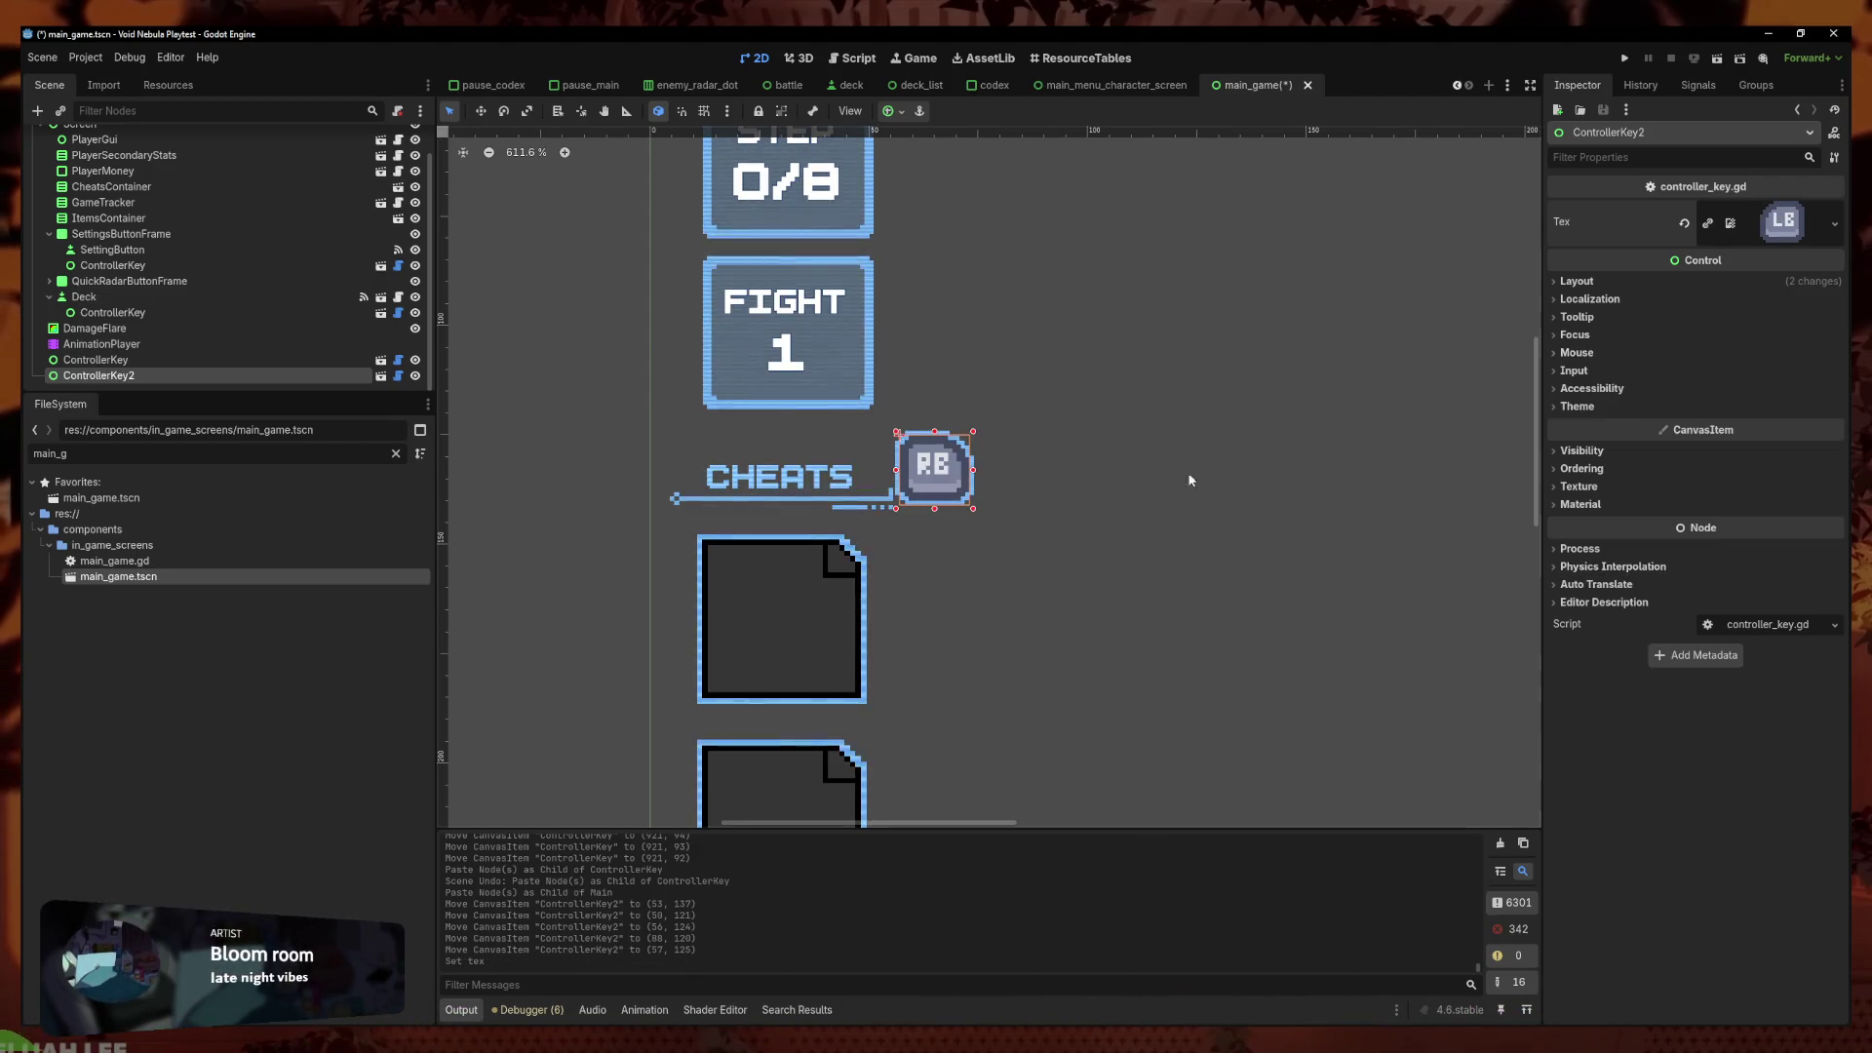
left_click_drag(908, 469, 939, 475)
scroll(945, 479, "up", 3)
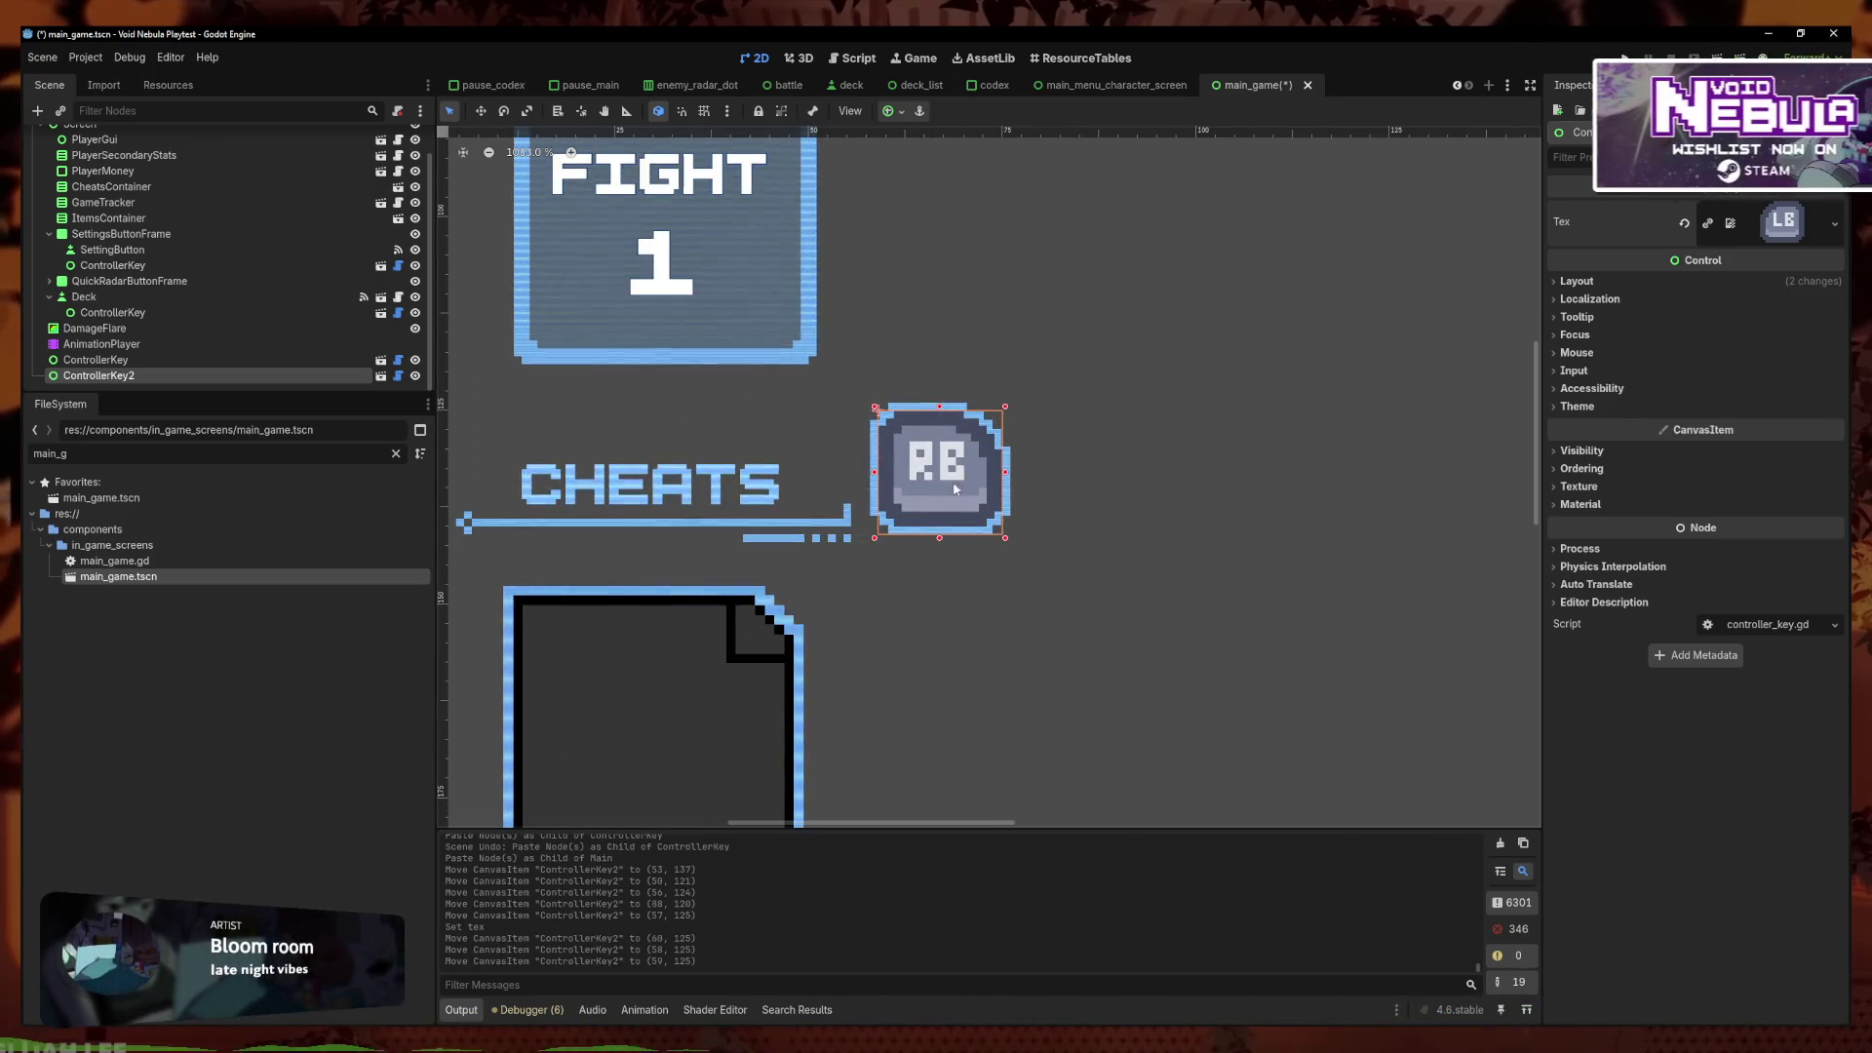
Try moving the RB key icon beside the item stats, then undo that move
left_click(1155, 475)
scroll(1155, 476, "down", 10)
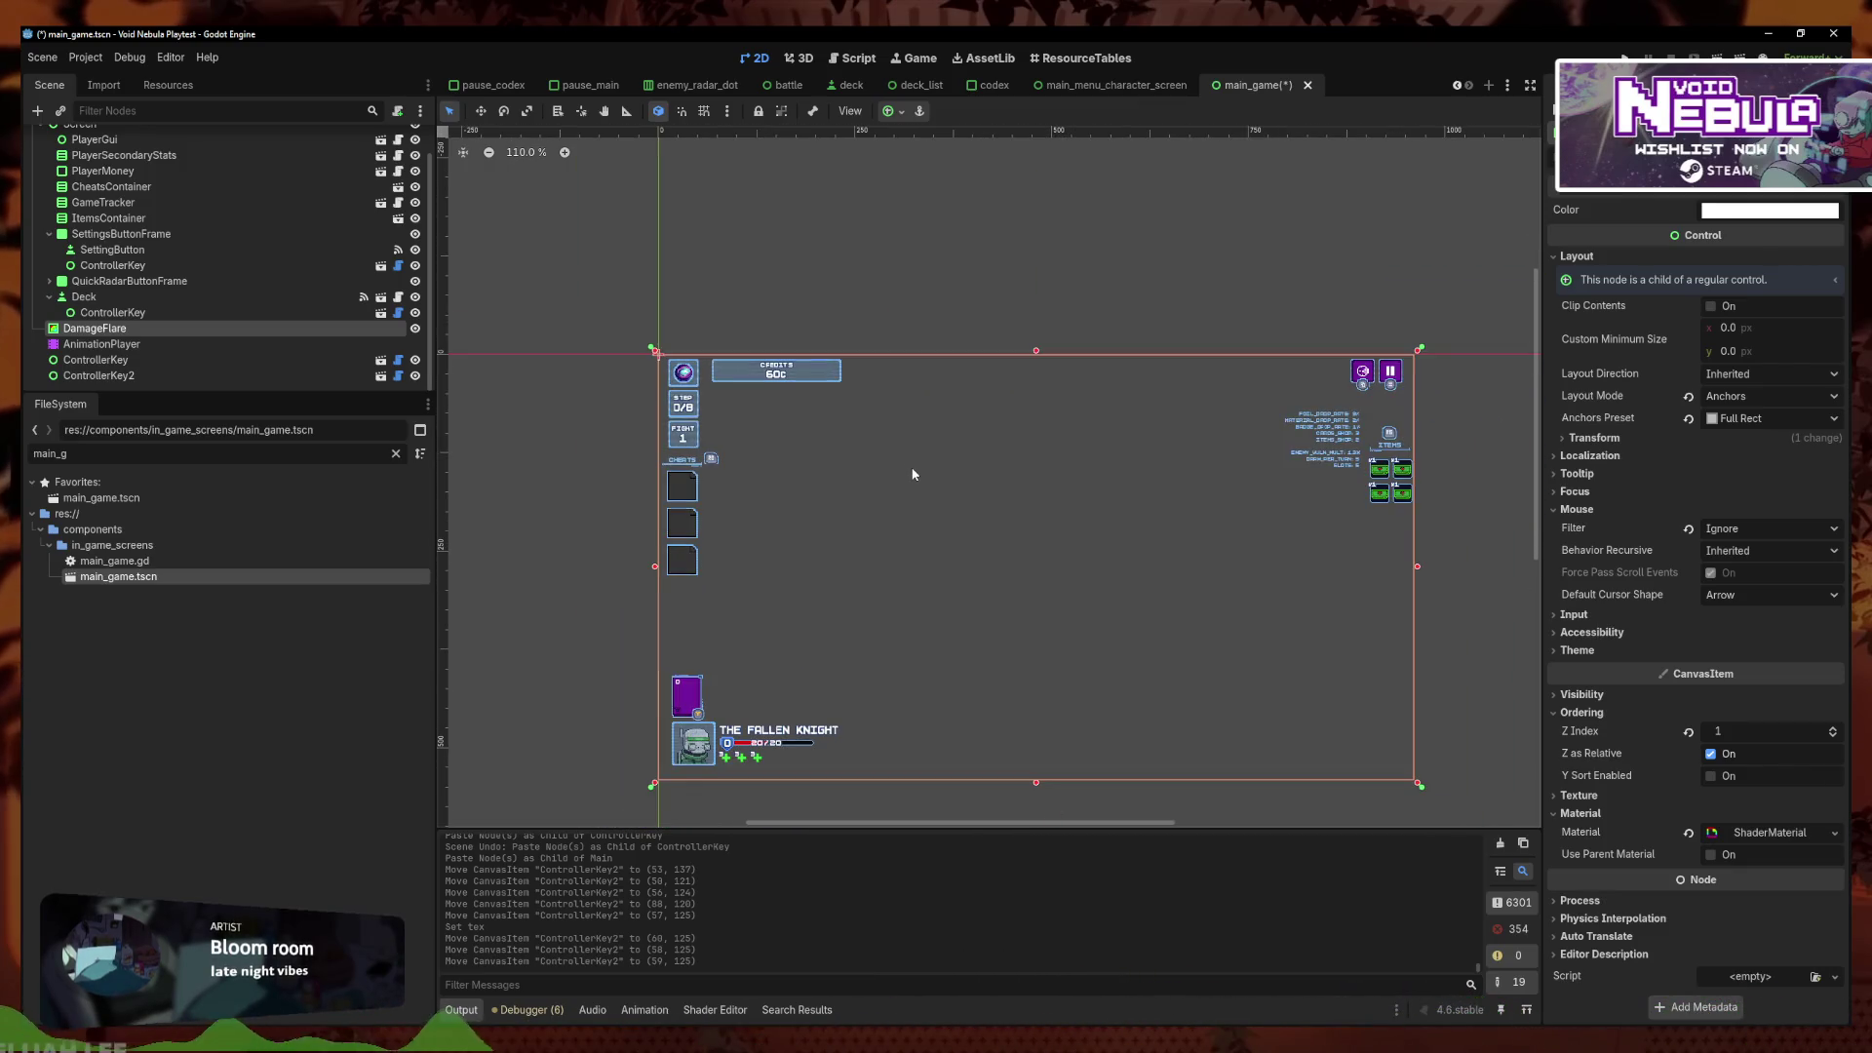
left_click(1306, 276)
left_click(1390, 433)
scroll(1391, 433, "up", 11)
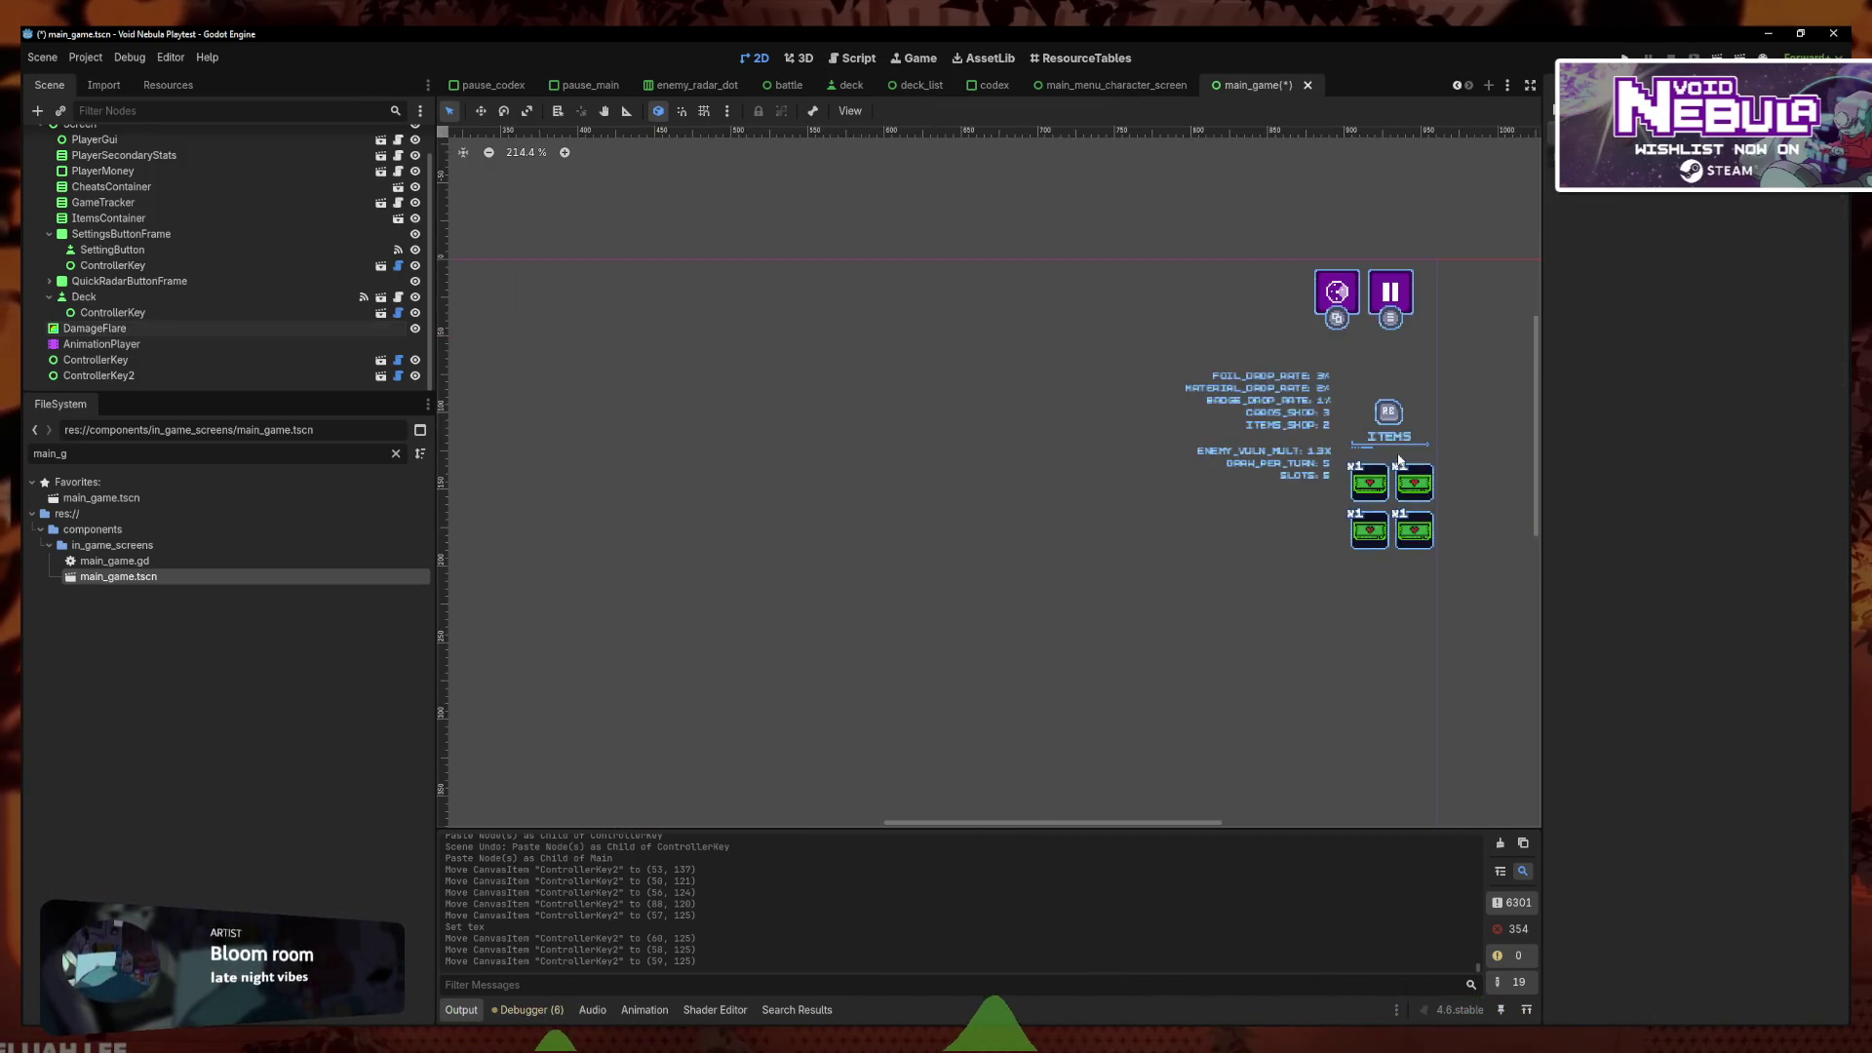
mouse_move(1425, 298)
left_mouse_down()
mouse_move(1181, 408)
mouse_move(1166, 390)
mouse_move(1287, 395)
mouse_move(1164, 402)
left_mouse_up()
scroll(941, 434, "down", 4)
scroll(948, 436, "down", 4)
scroll(1032, 351, "up", 4)
key("ctrl+z")
key("ctrl+z")
scroll(1263, 442, "down", 4)
scroll(1258, 458, "down", 3)
scroll(623, 510, "up", 5)
Move the CheatsContainer down a few pixels on the canvas
left_click(623, 510)
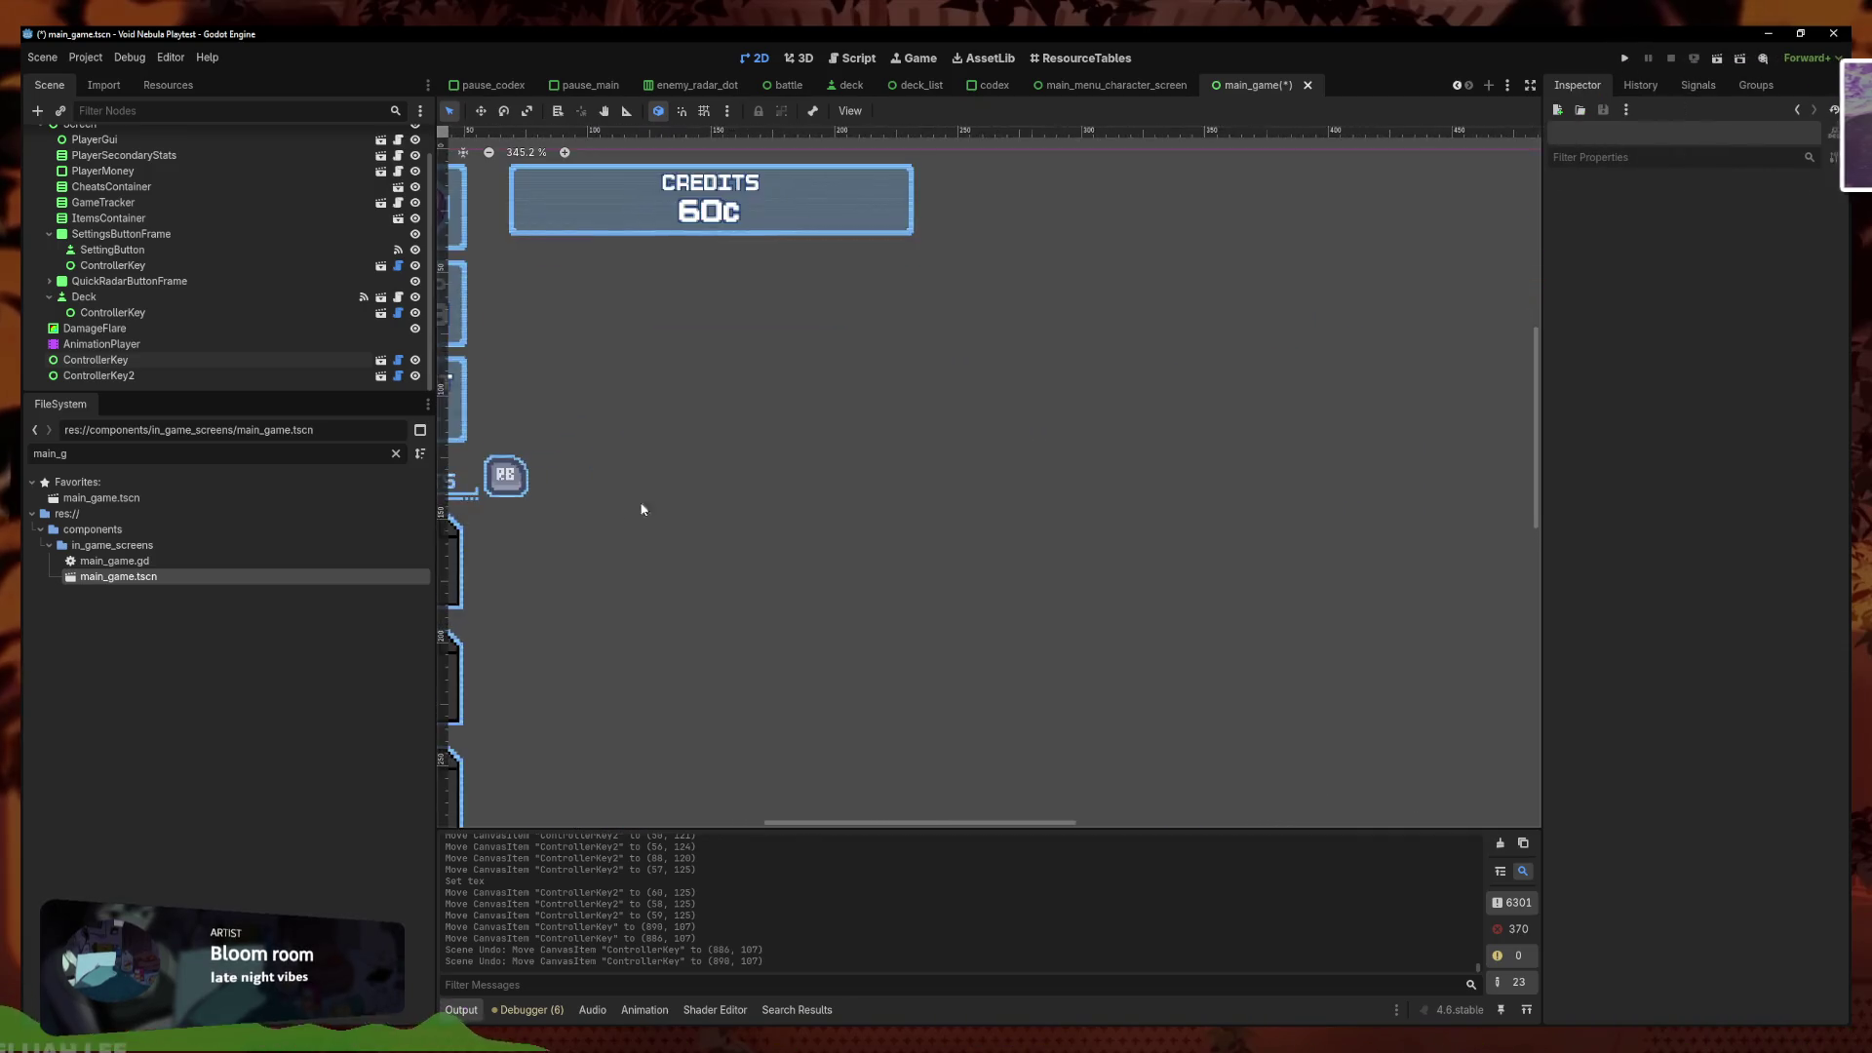
scroll(1031, 423, "down", 2)
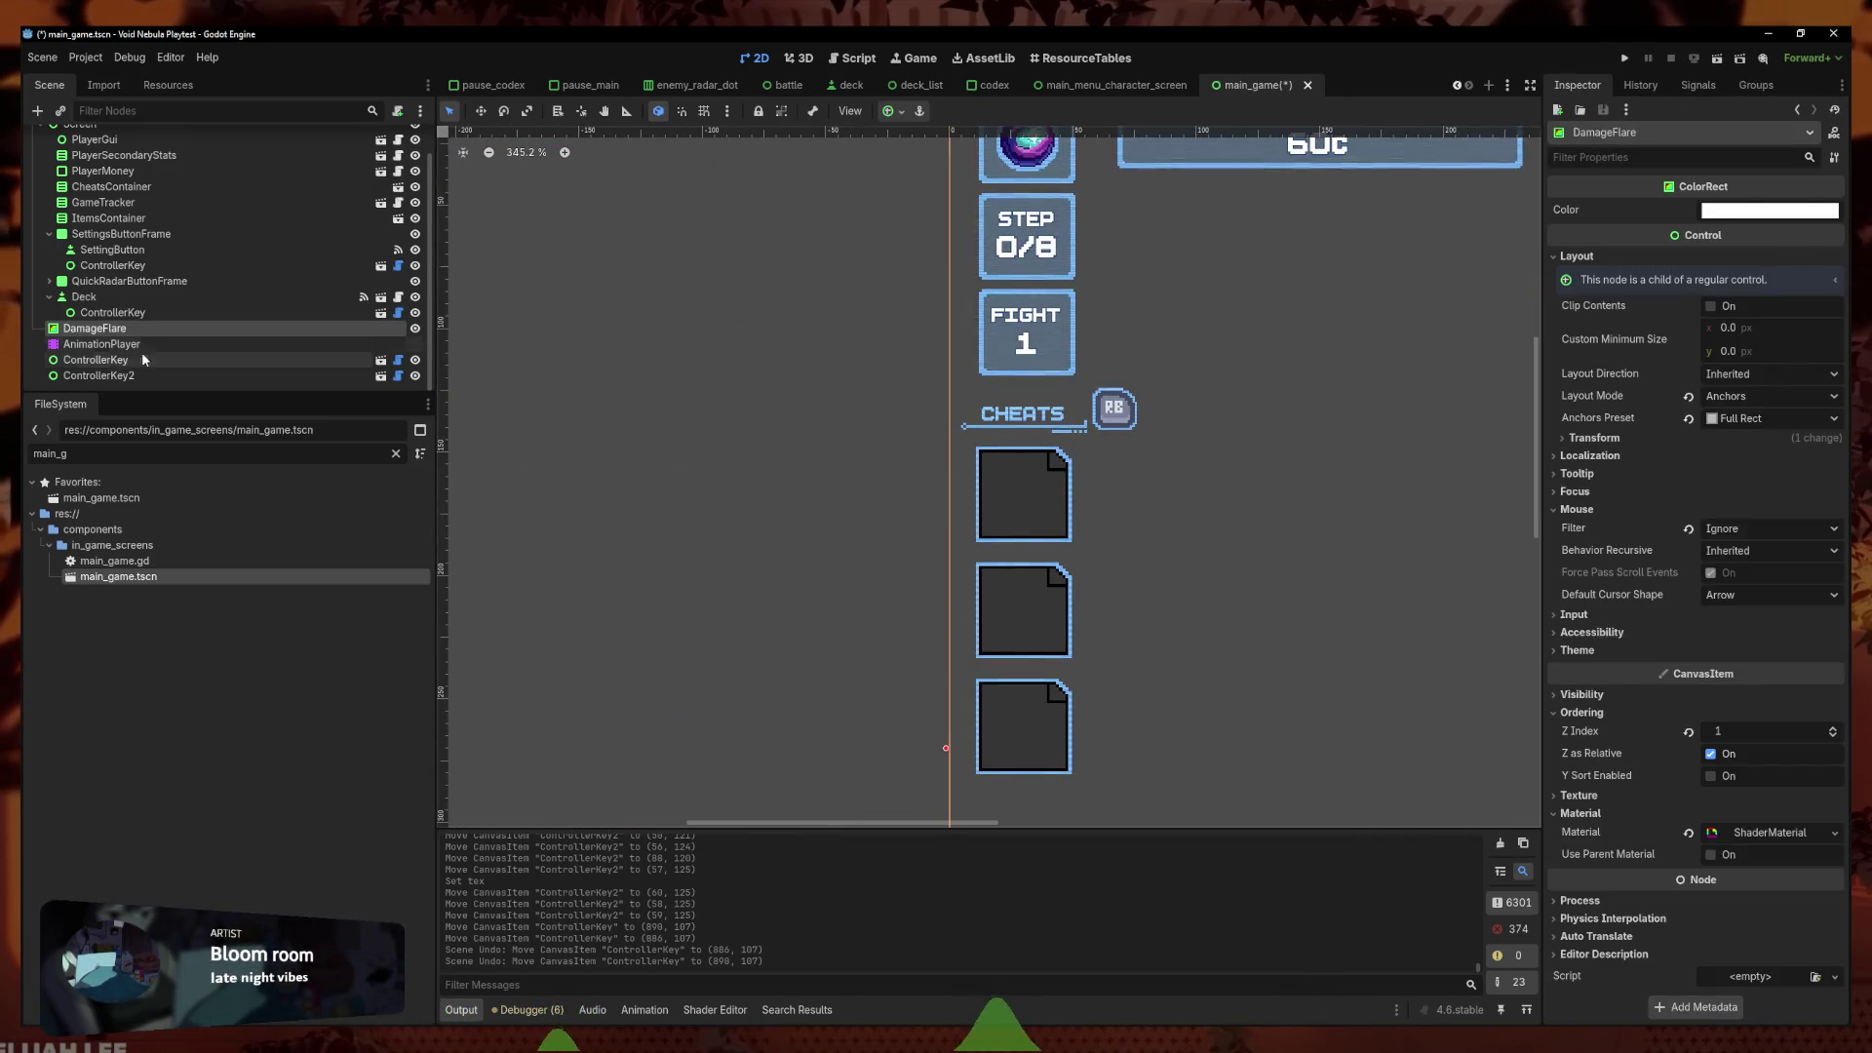
scroll(205, 309, "up", 1)
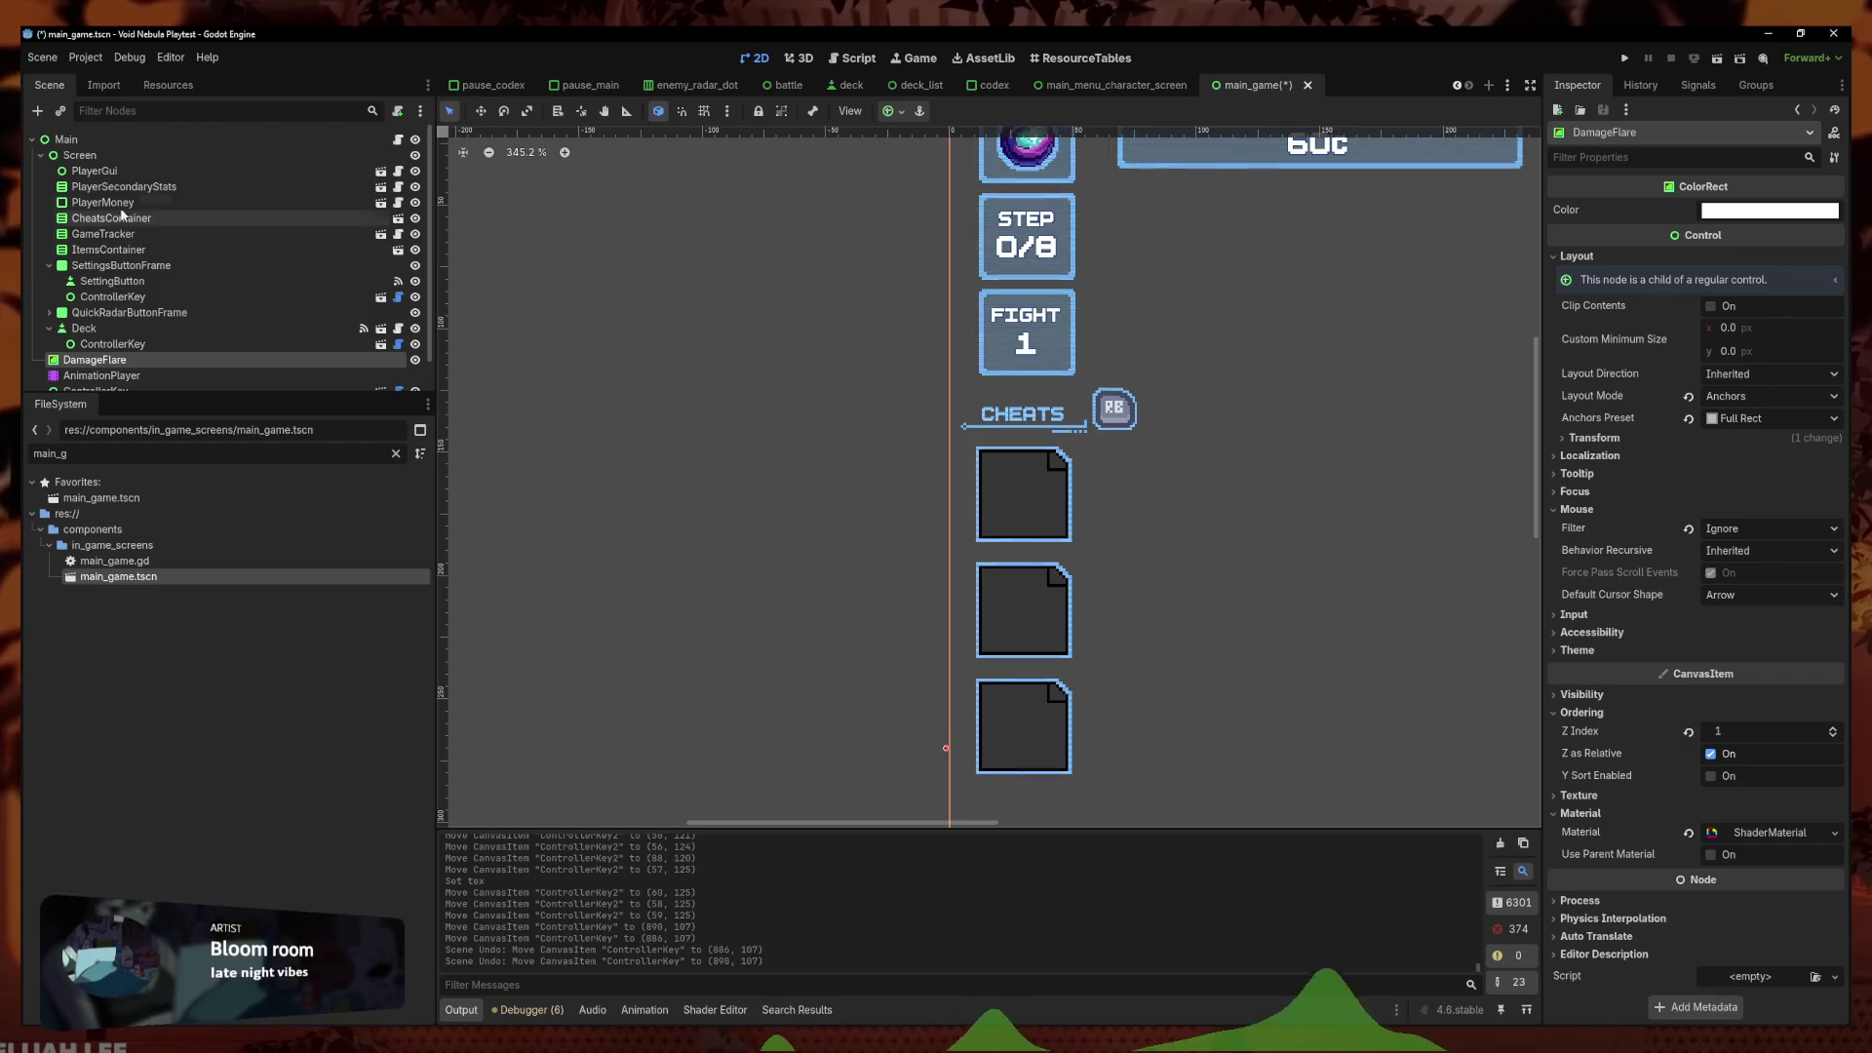
left_click(953, 752)
left_click_drag(838, 374, 838, 398)
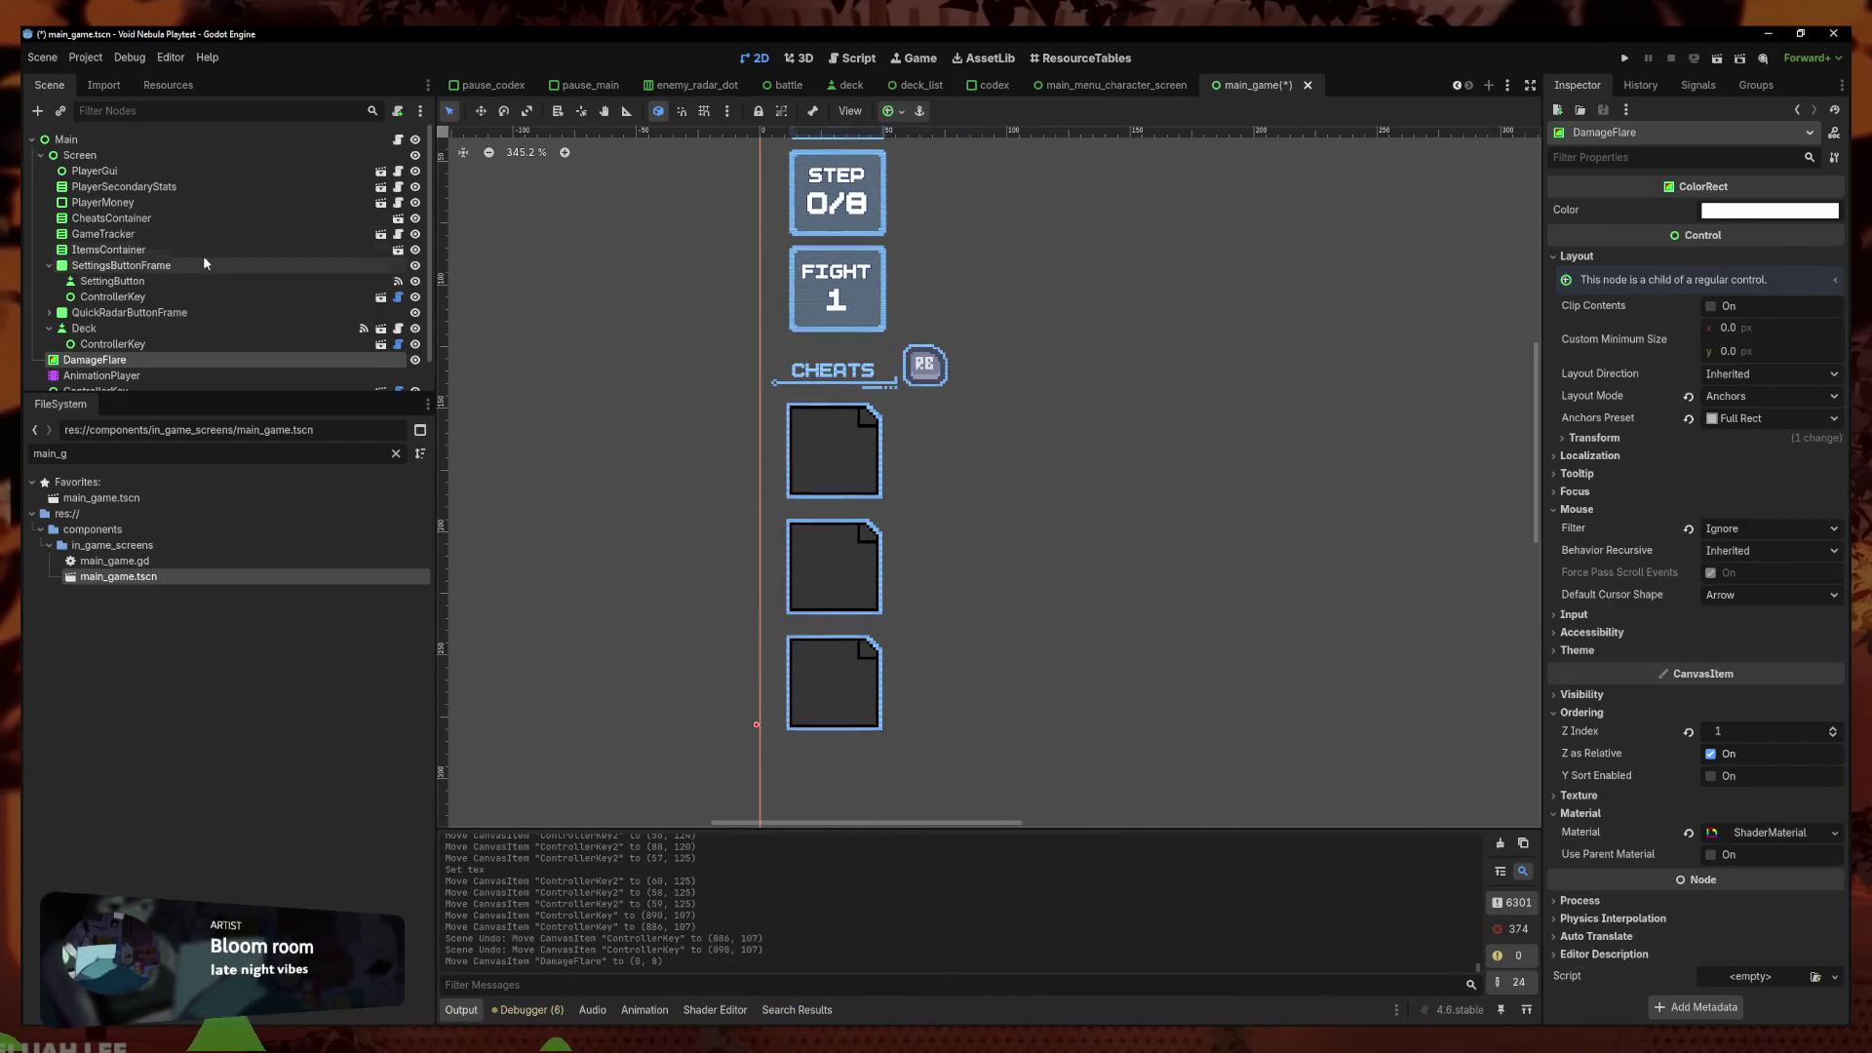
left_click(117, 219)
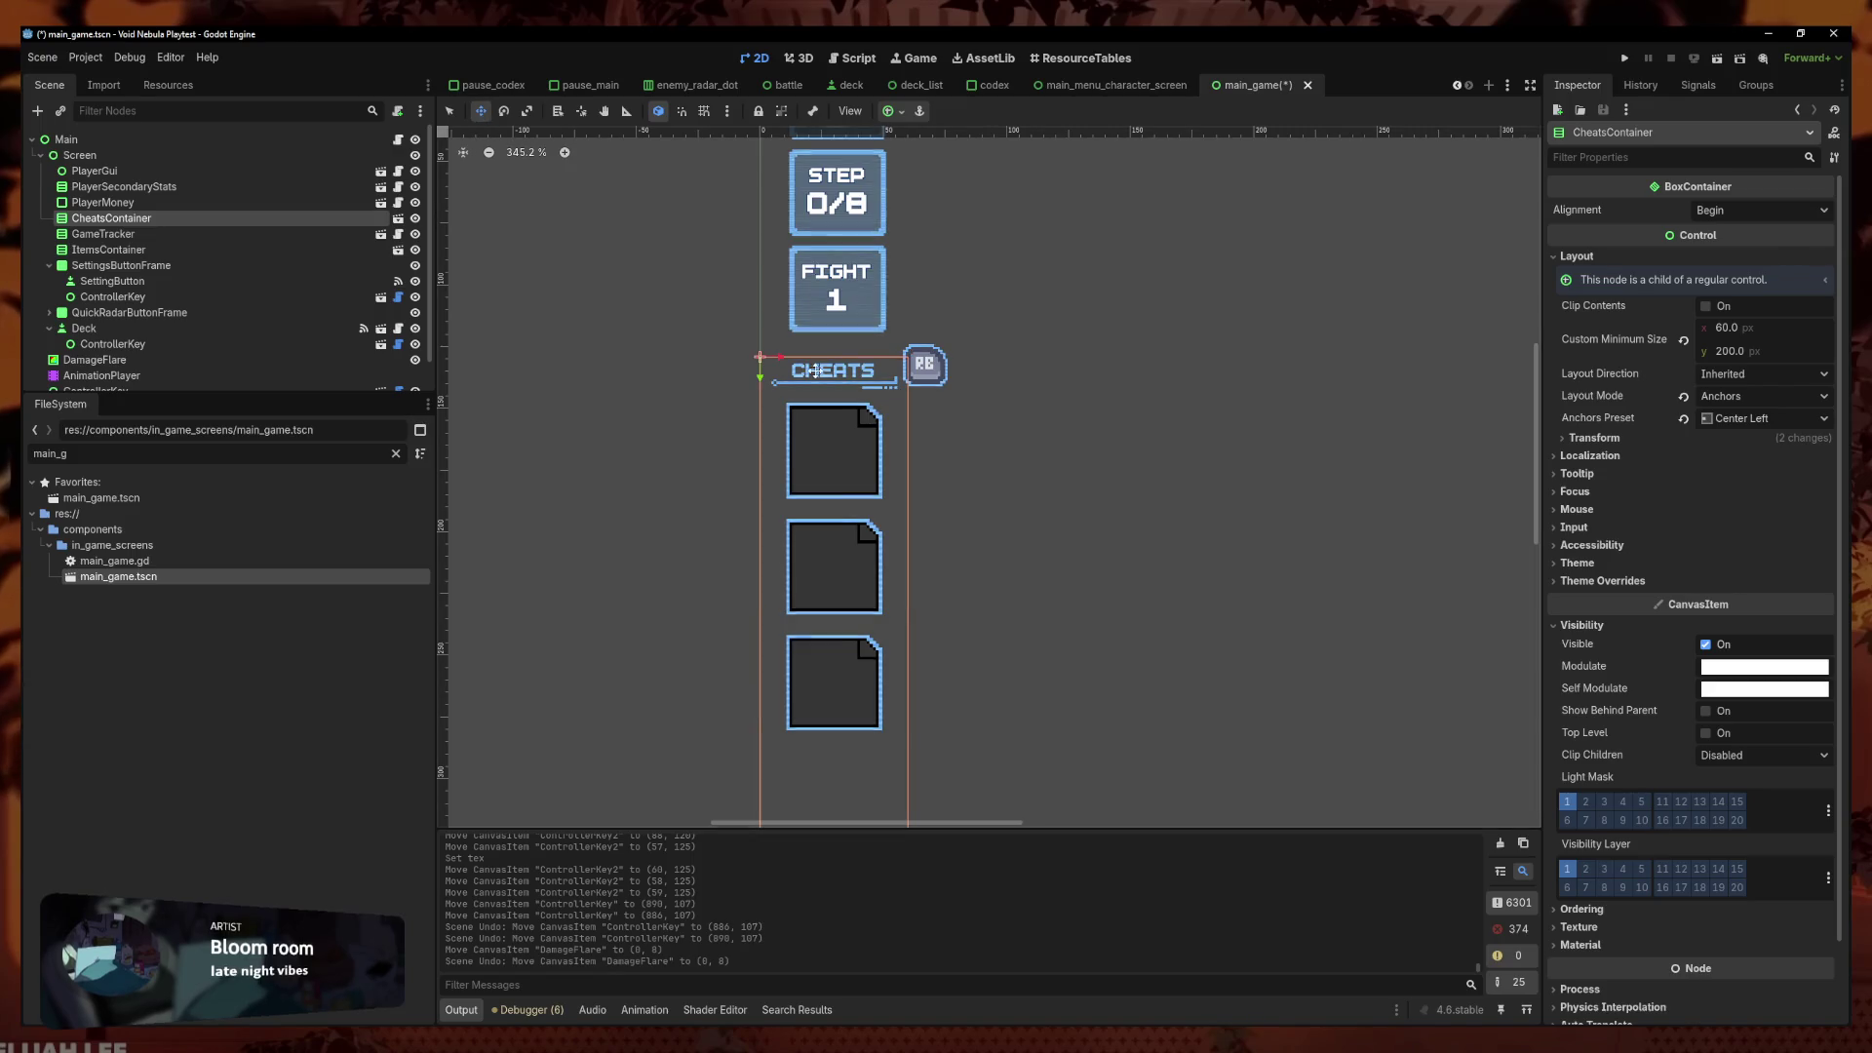
left_click_drag(833, 377, 836, 399)
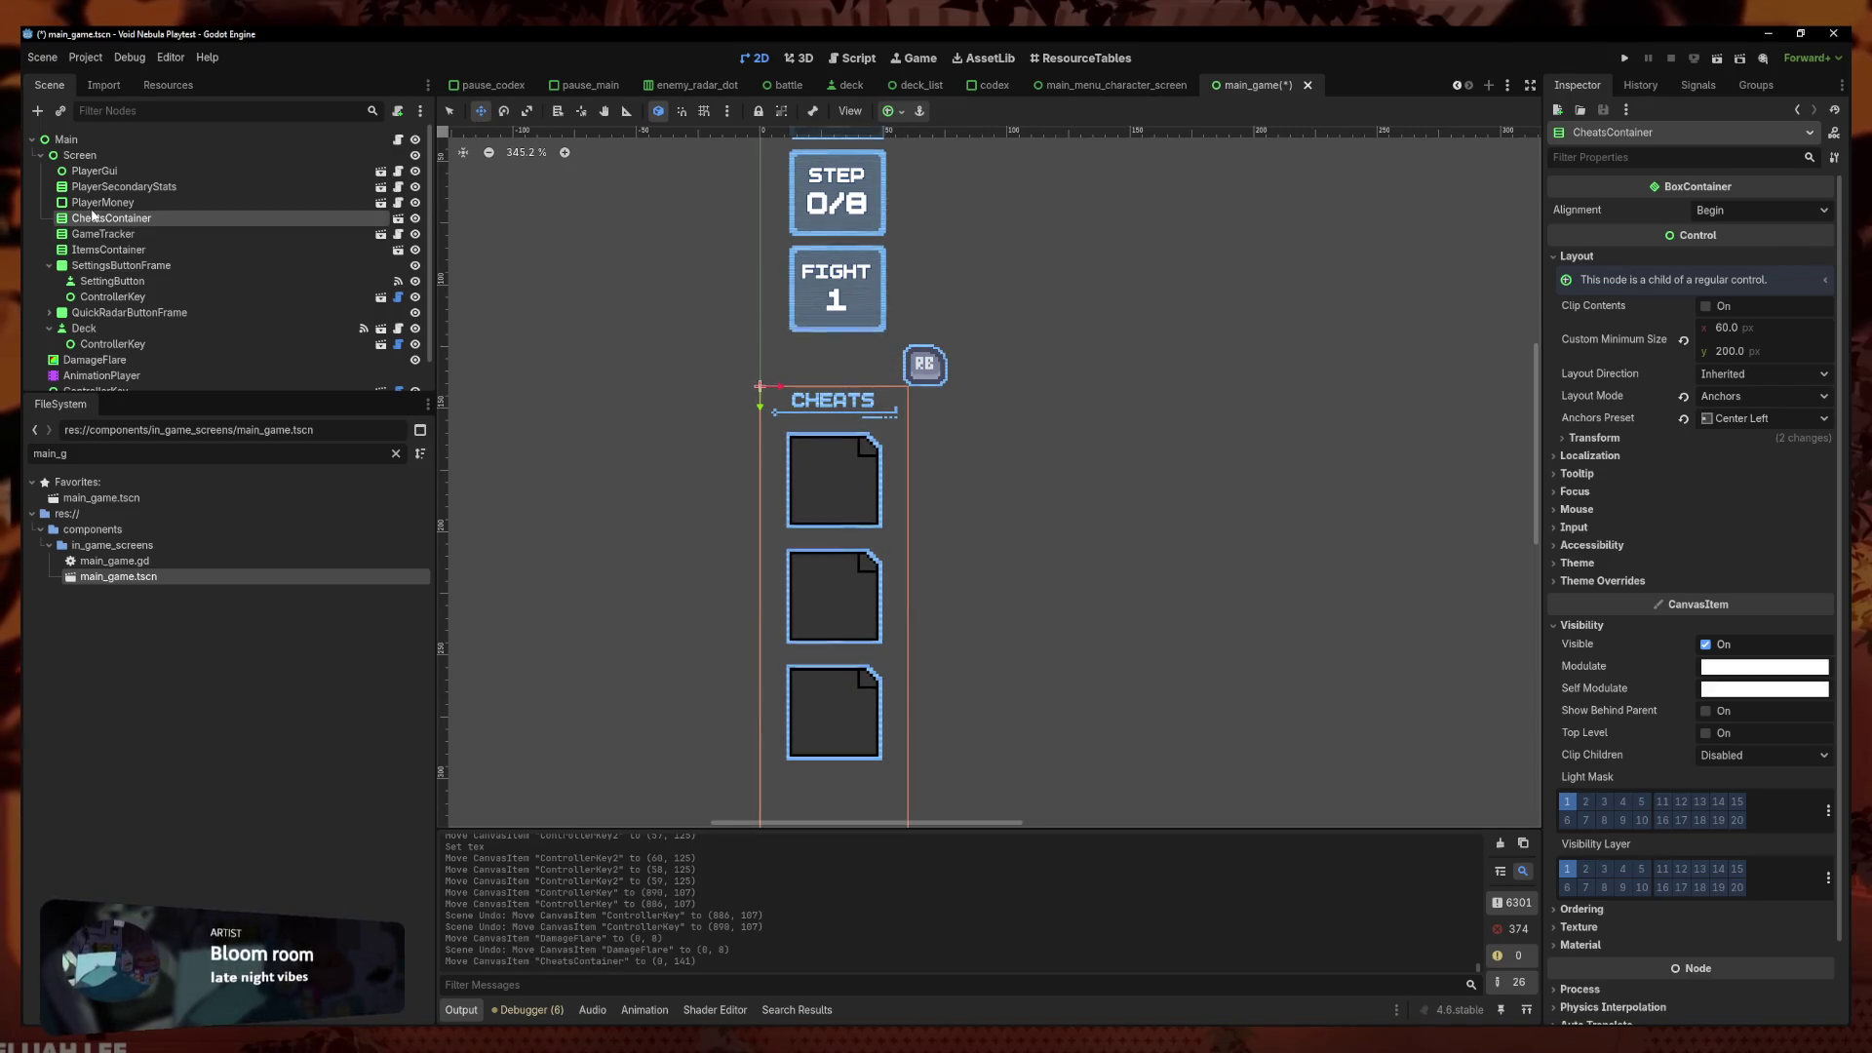
Place the ControllerKey2 LB icon just above the CHEATS label
left_click(922, 371)
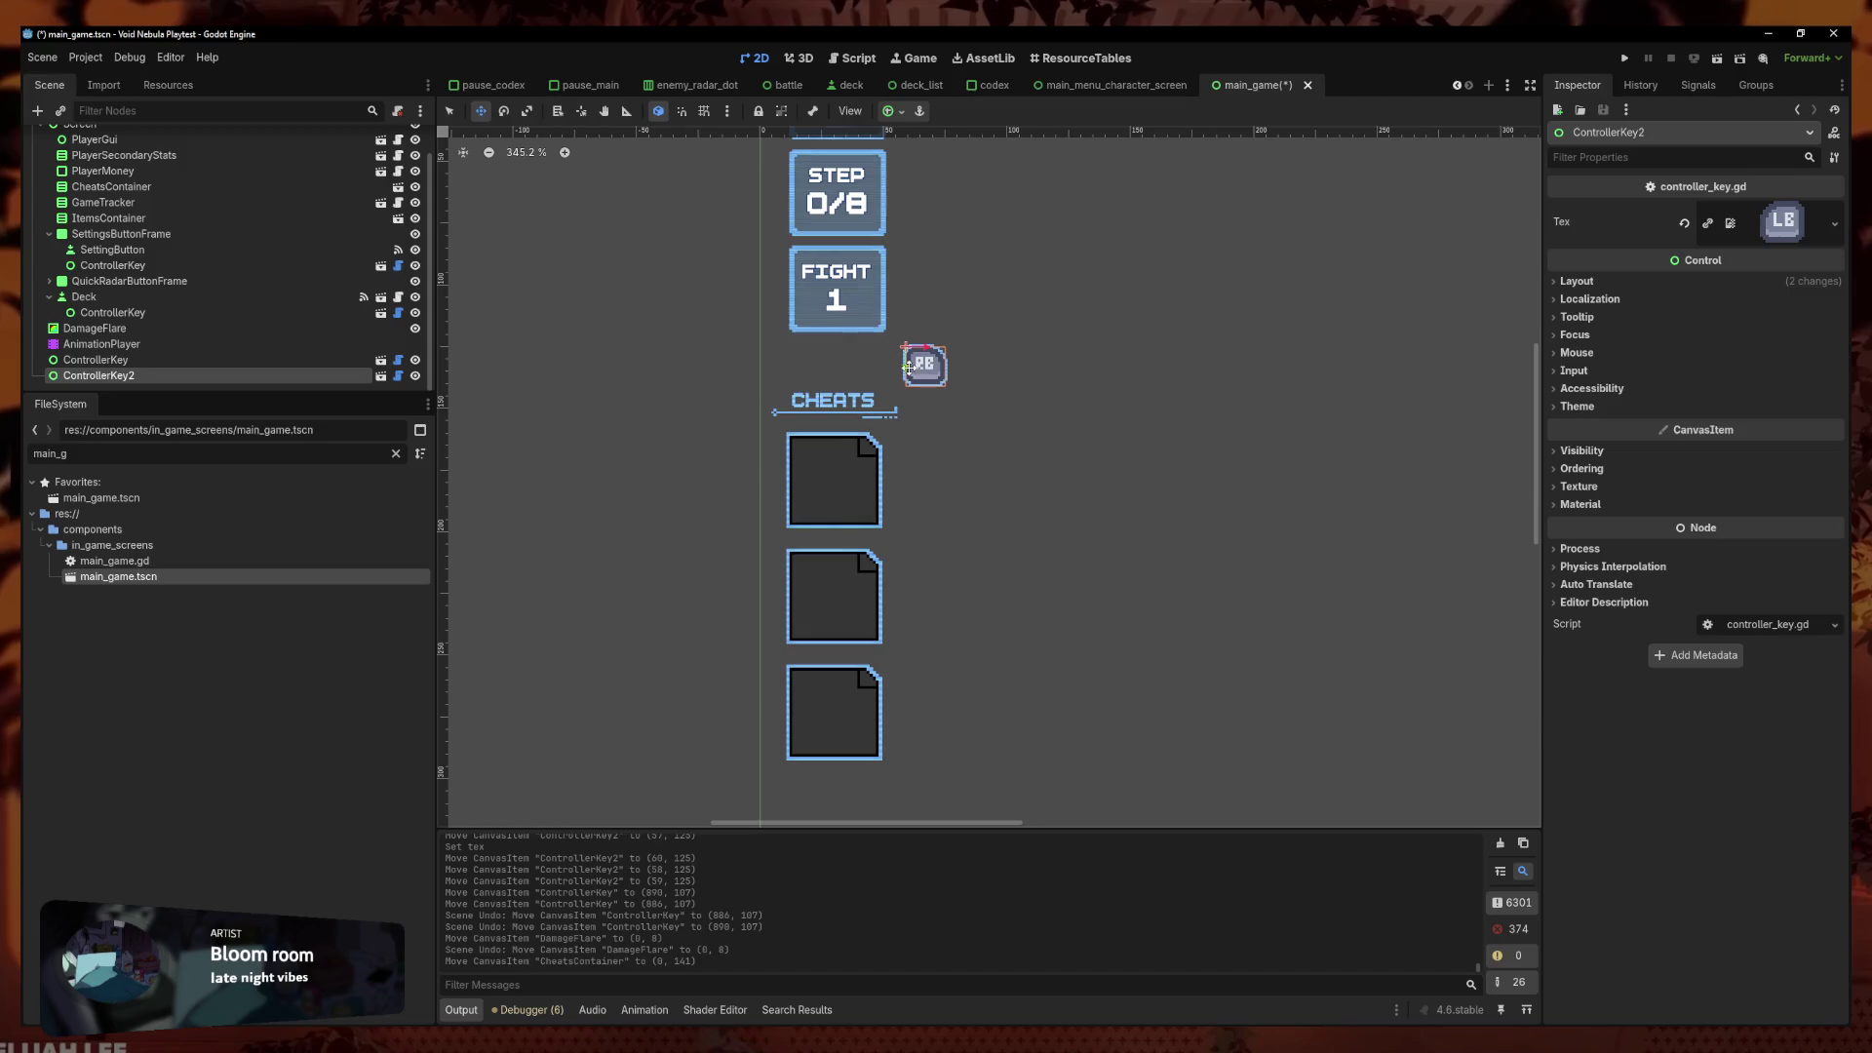
scroll(834, 380, "up", 7)
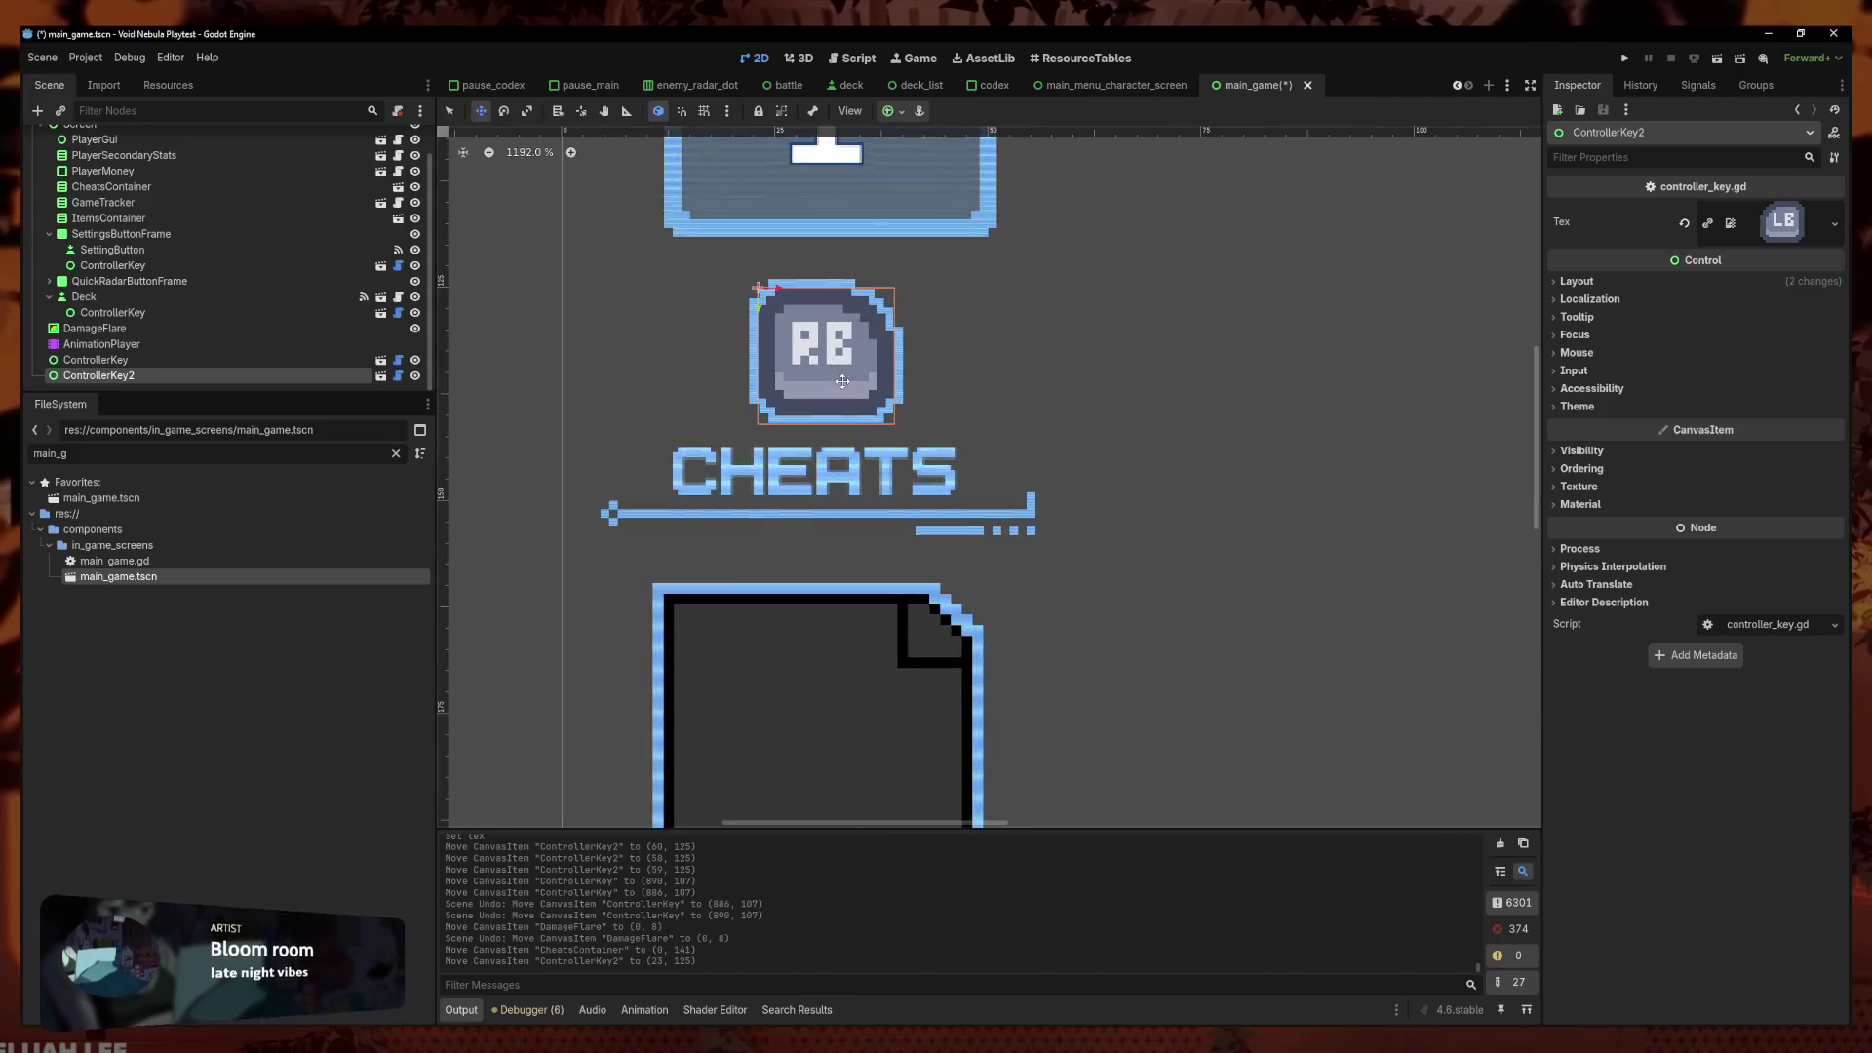
mouse_move(827, 380)
left_mouse_down()
mouse_move(847, 472)
mouse_move(848, 372)
left_mouse_up()
scroll(848, 372, "down", 10)
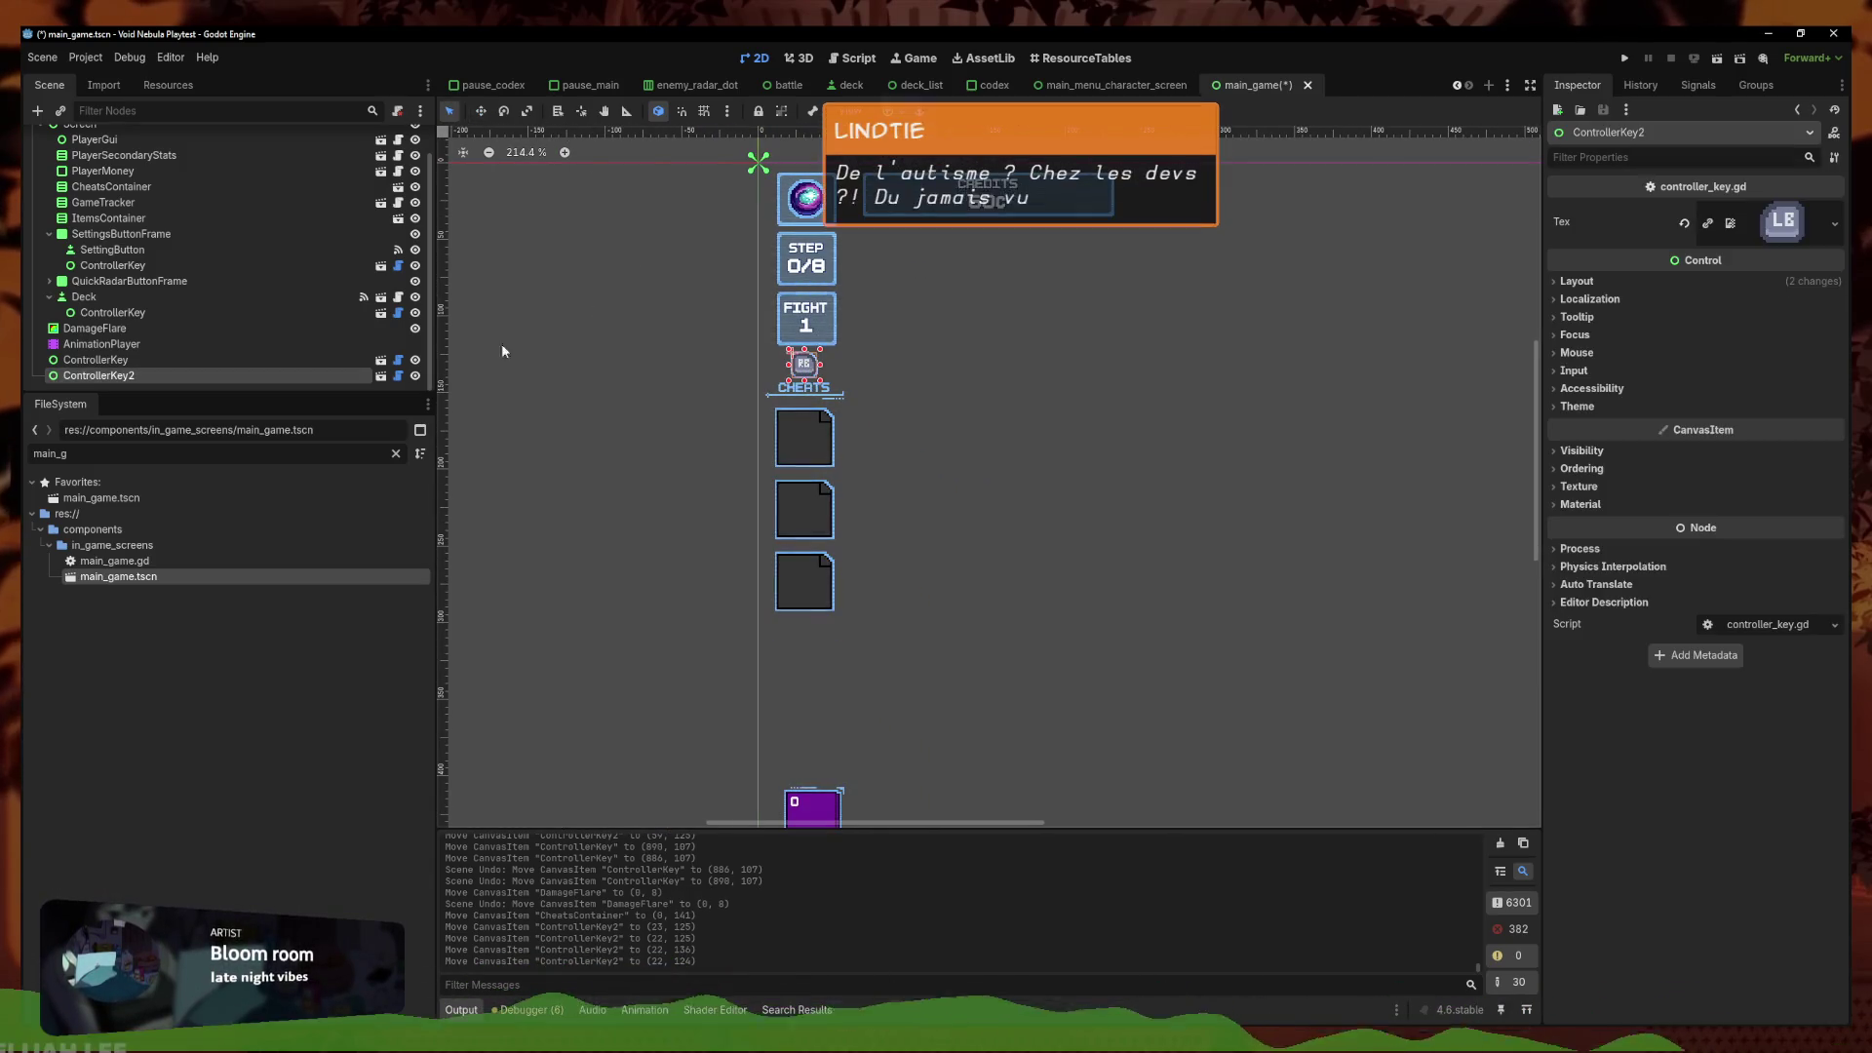
Make ControllerKey2 visible again and reparent it just below PlayerMoney
left_click(417, 379)
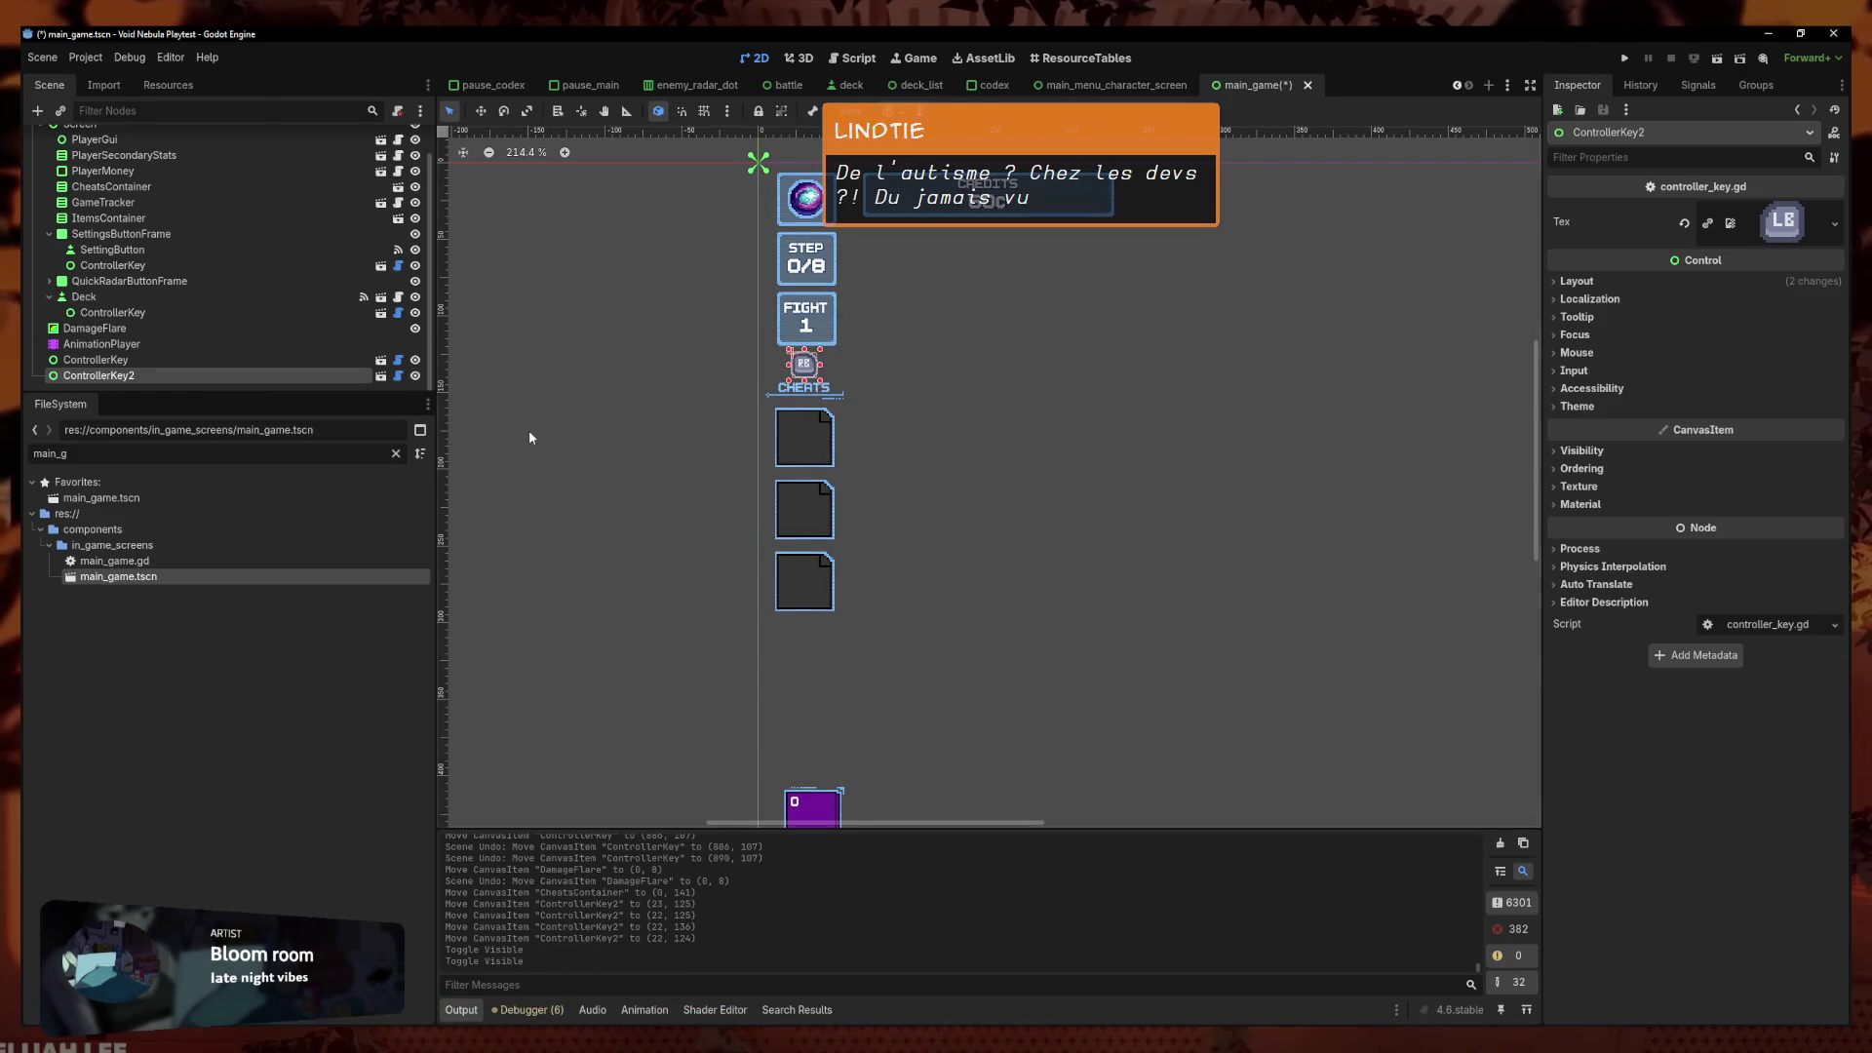
left_click(546, 432)
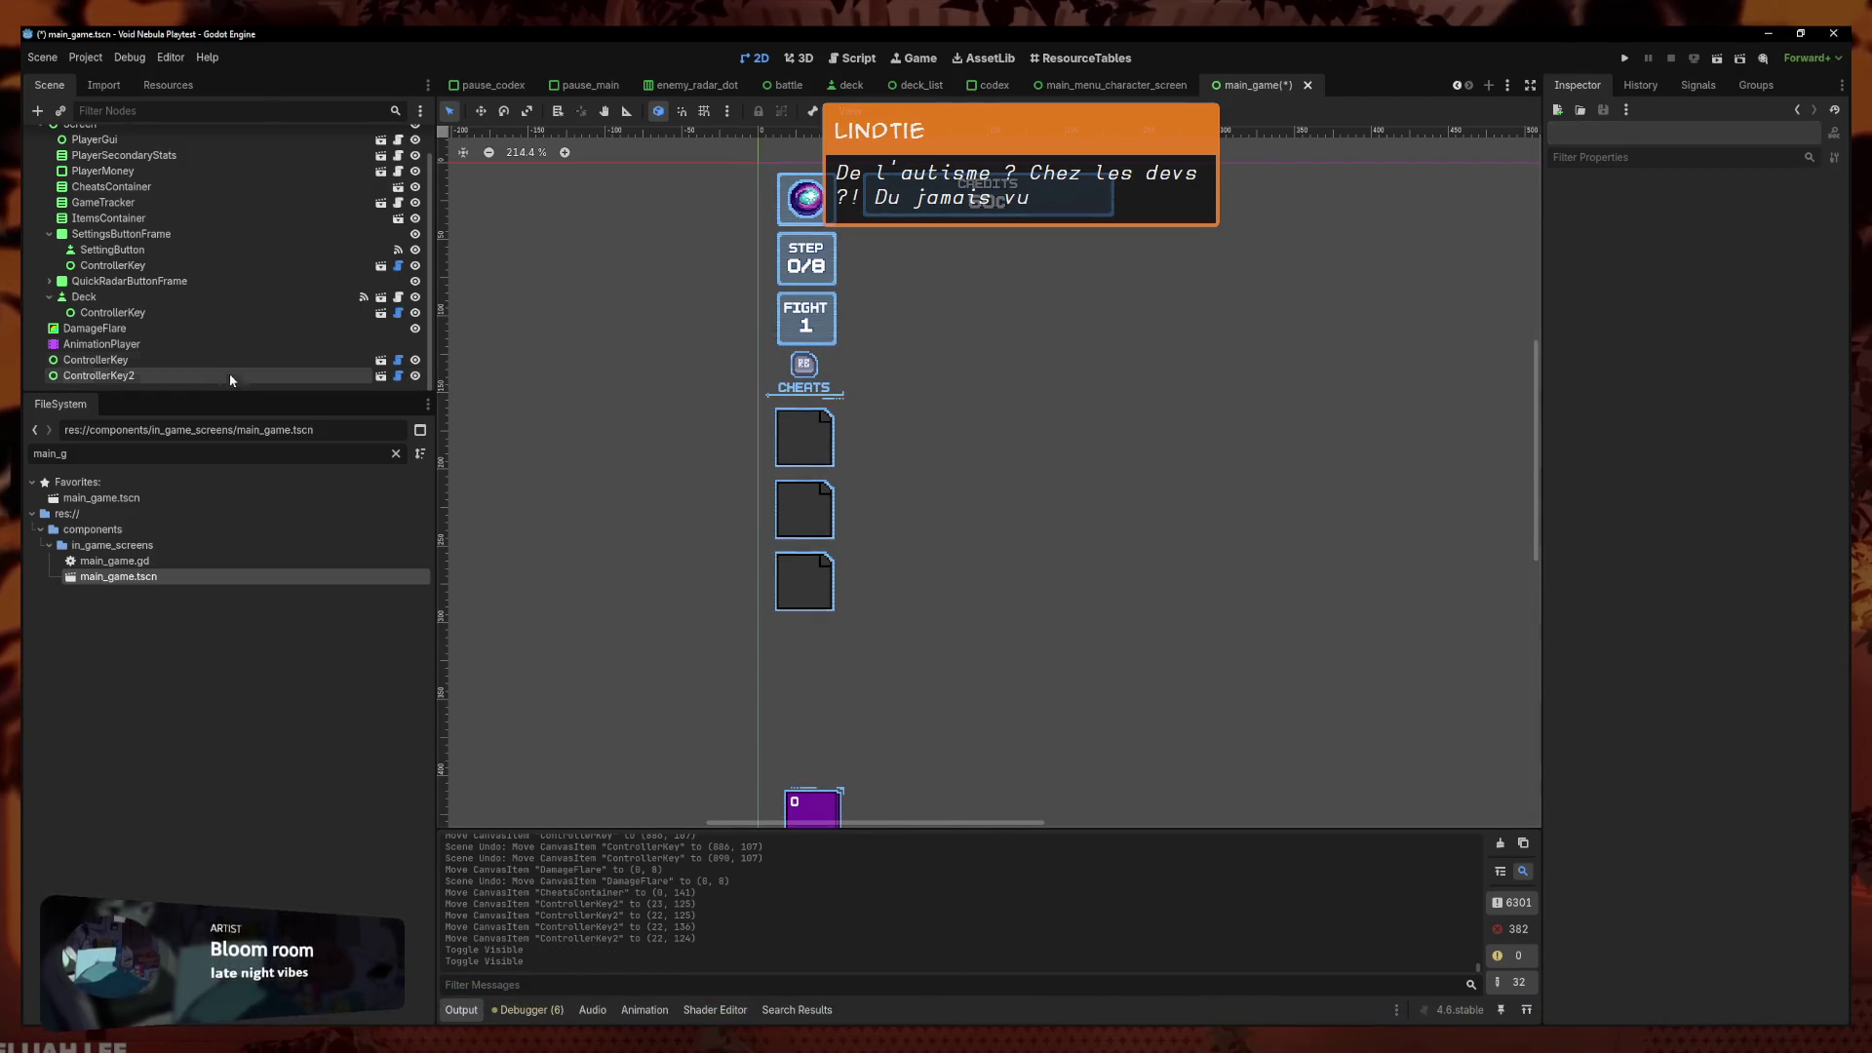
left_click(174, 379)
left_click_drag(174, 381, 172, 194)
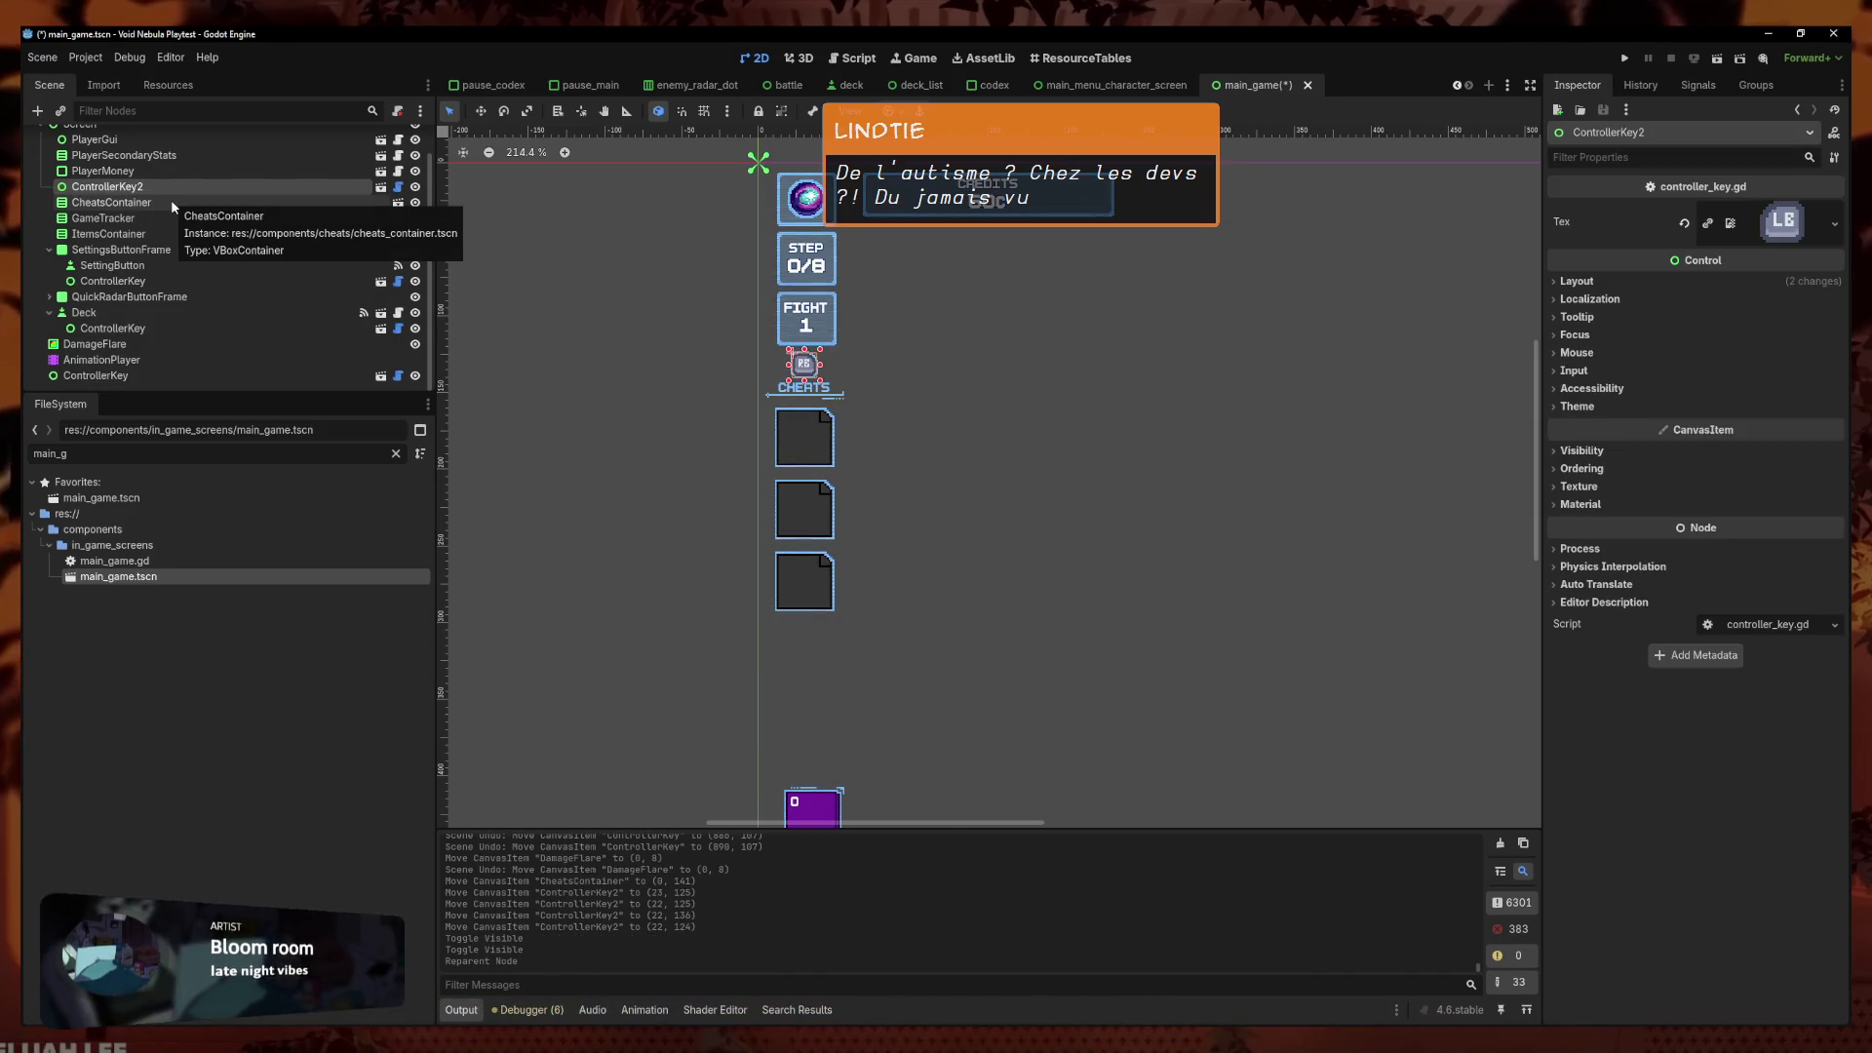
Nudge the CheatsContainer down a few pixels to y 146
right_click(172, 205)
left_click(140, 206)
left_click(139, 200)
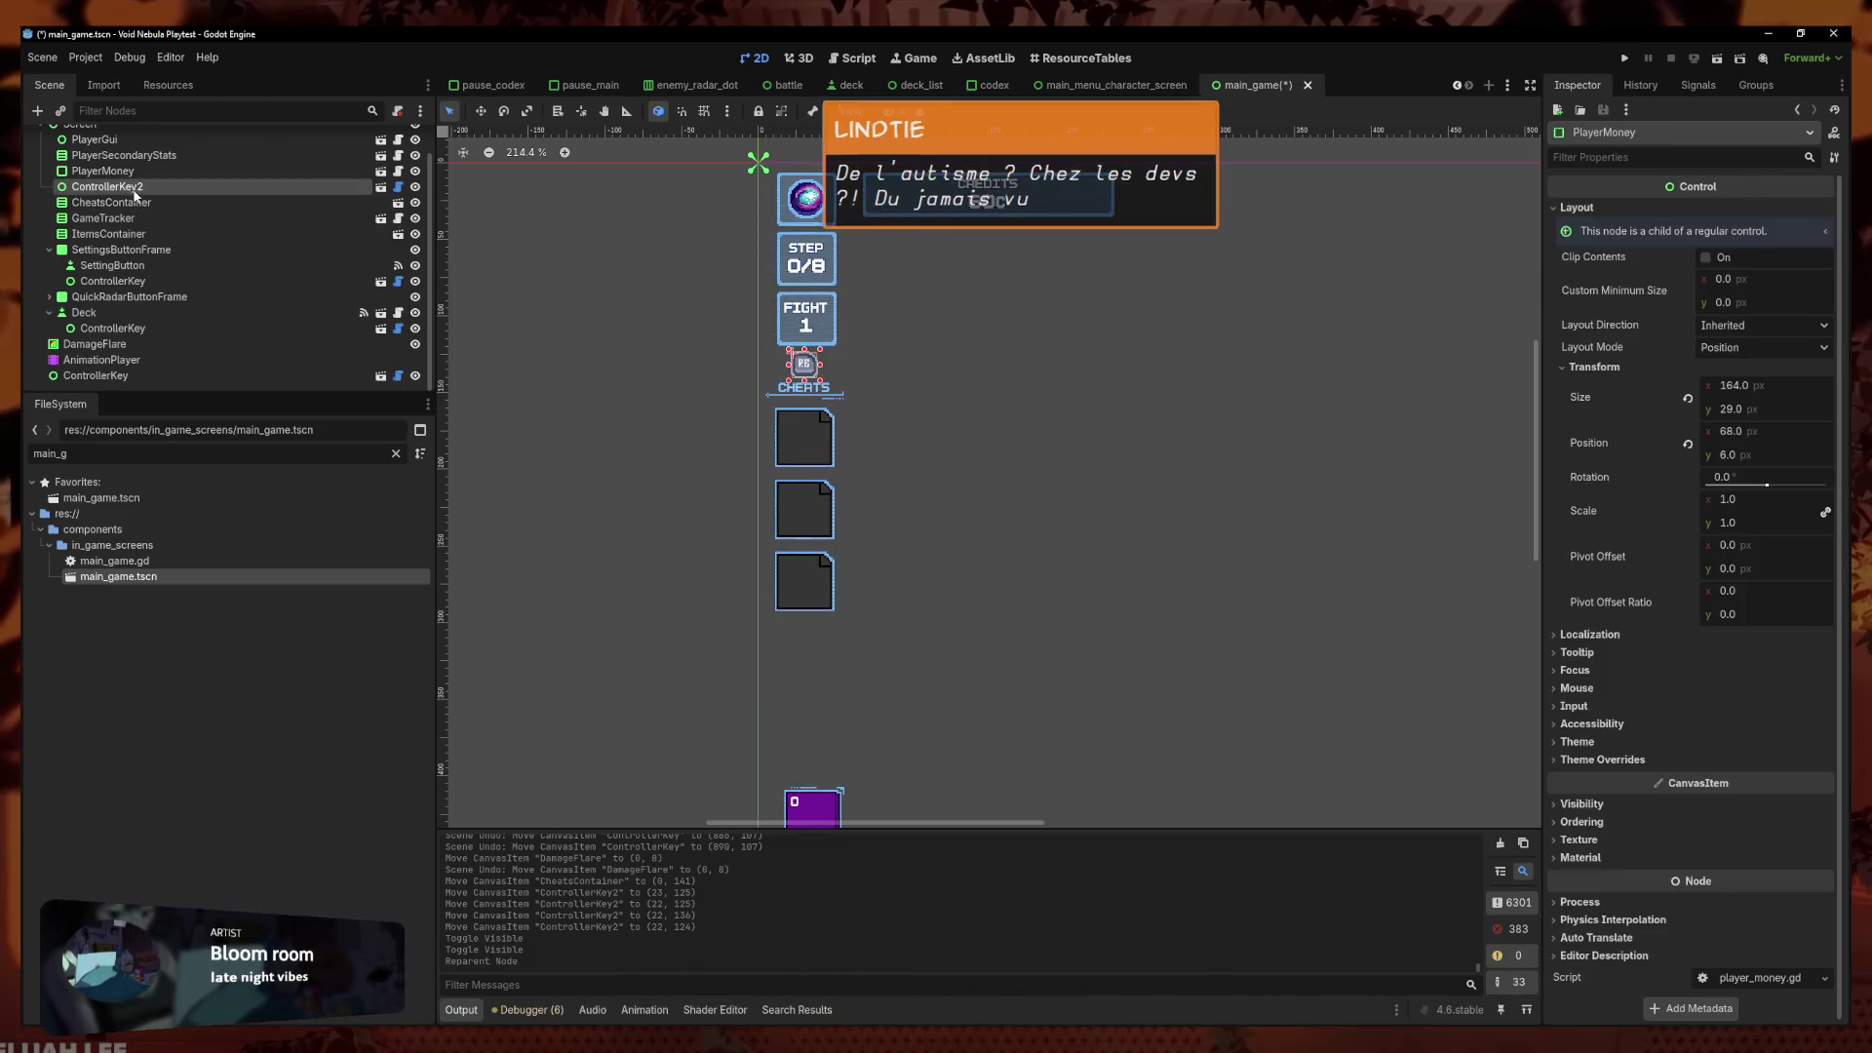
left_click(642, 372)
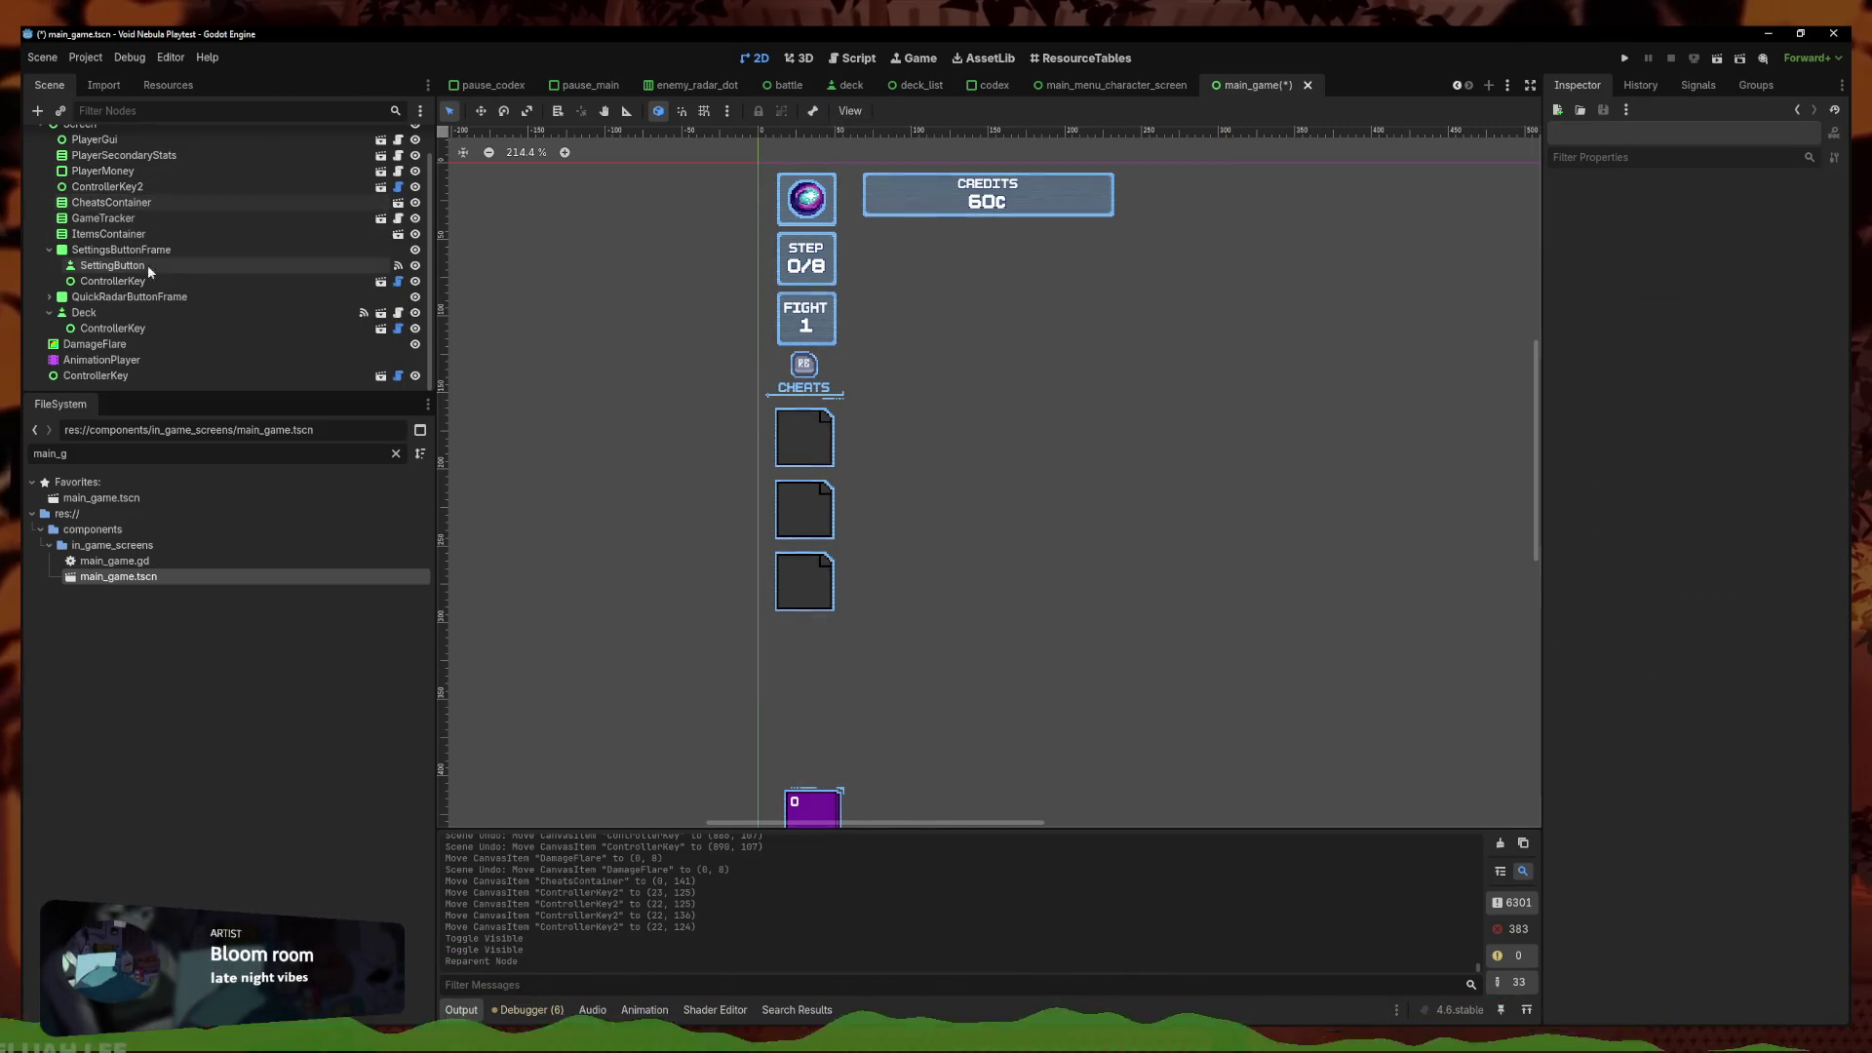
left_click(805, 392)
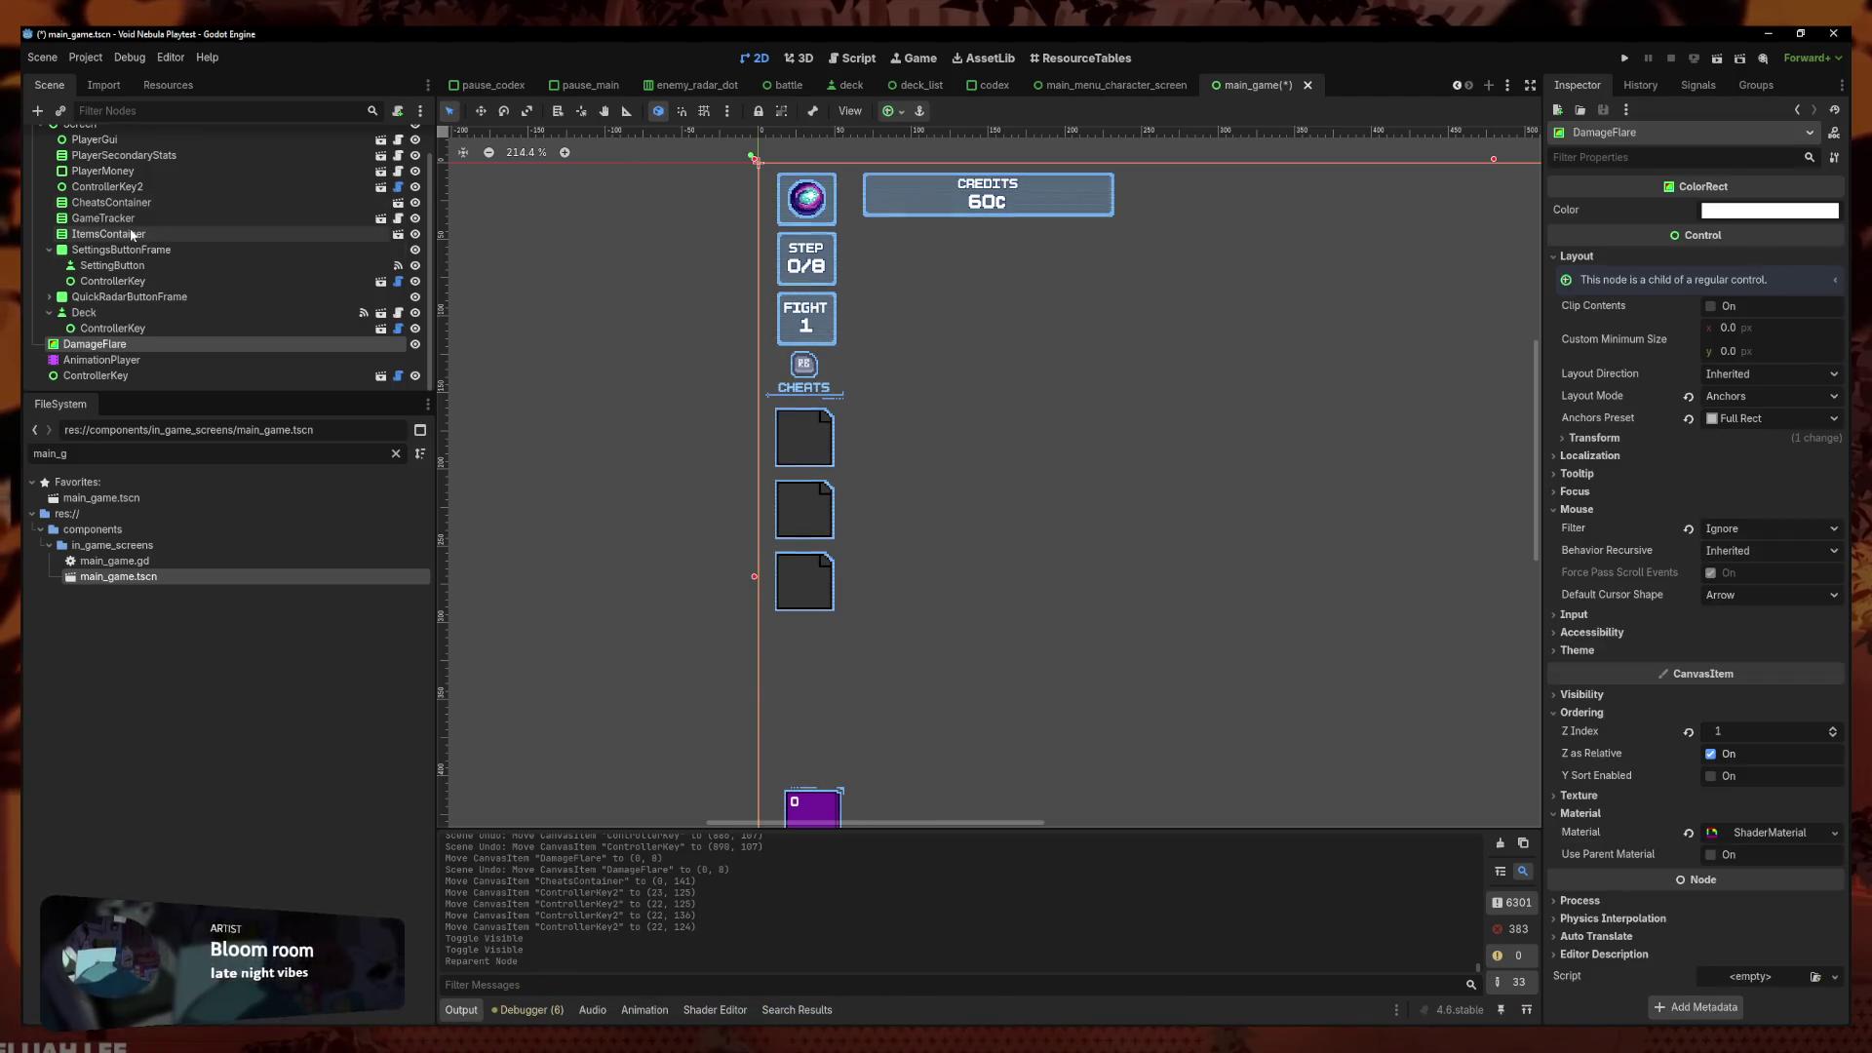
left_click(121, 201)
left_click_drag(780, 405, 780, 406)
key("Down")
key("Down")
key("Down")
Nudge ControllerKey2 down one pixel to (22, 126), then select it together with CheatsContainer
left_click(817, 371)
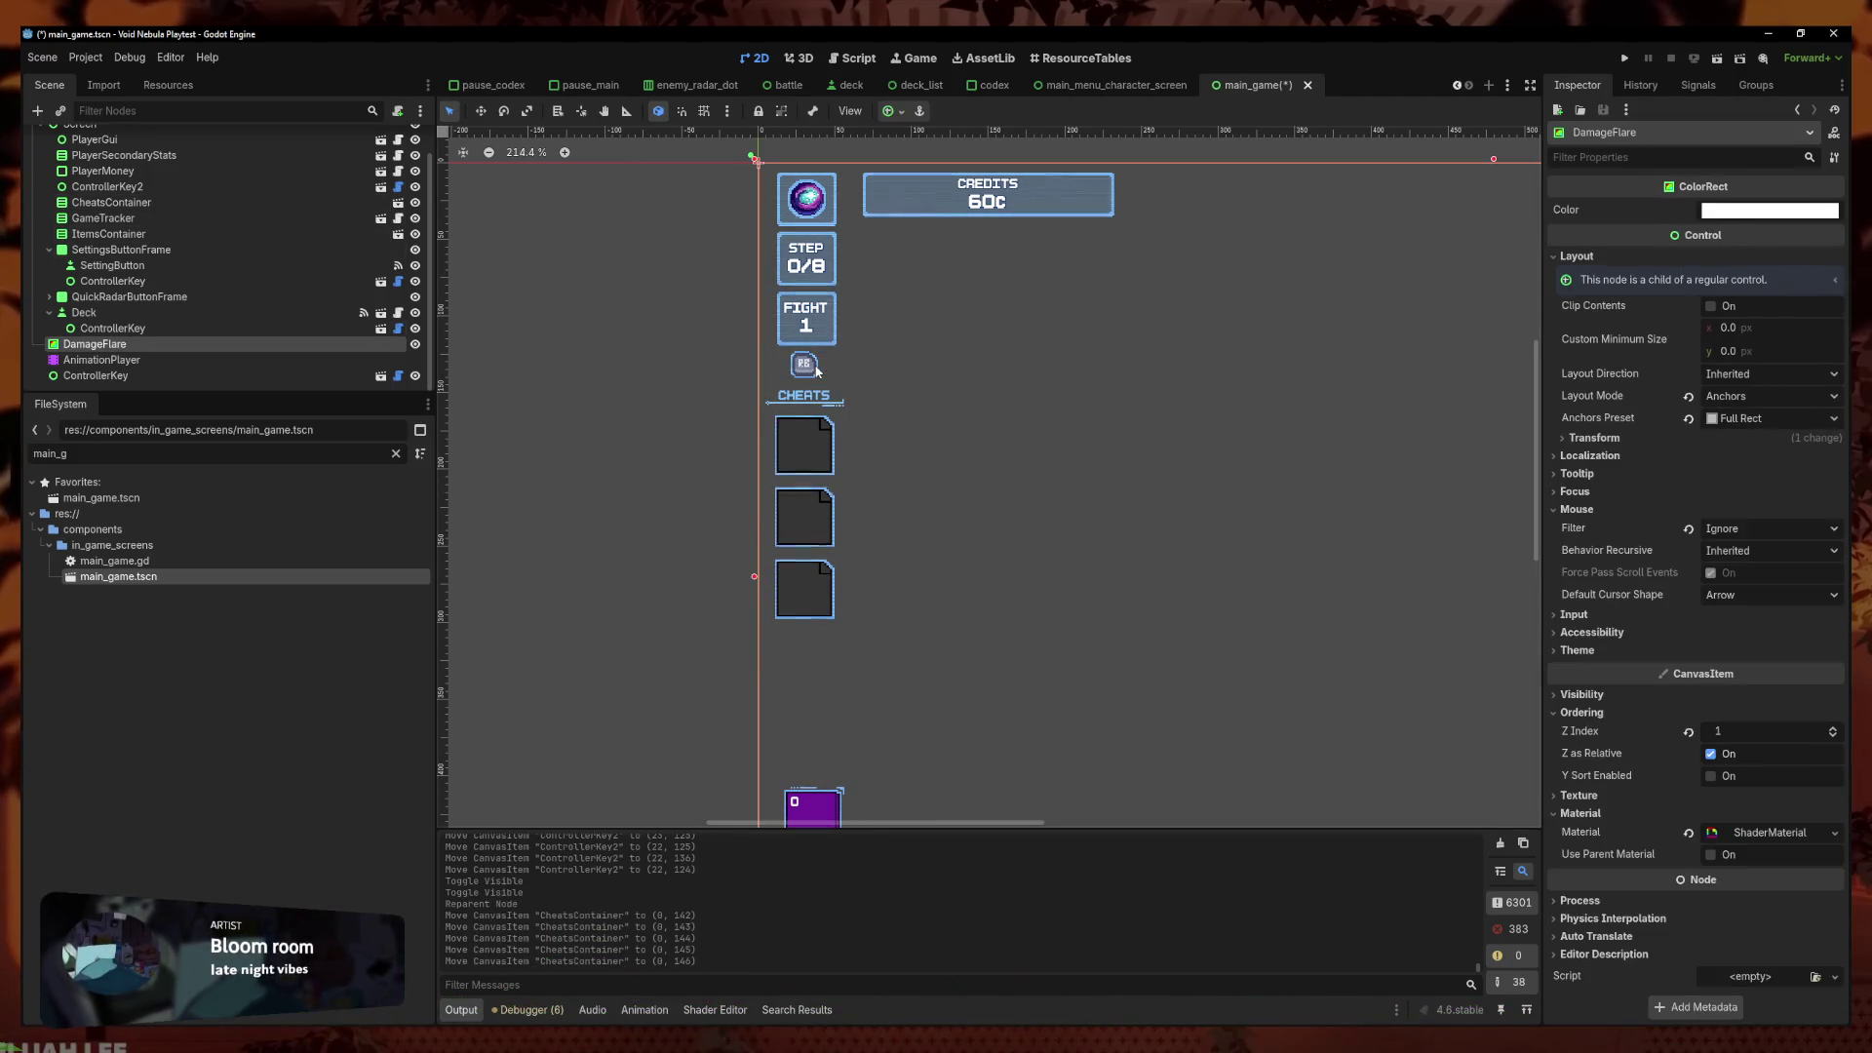
left_click(108, 218)
left_click(109, 203)
left_click(108, 186)
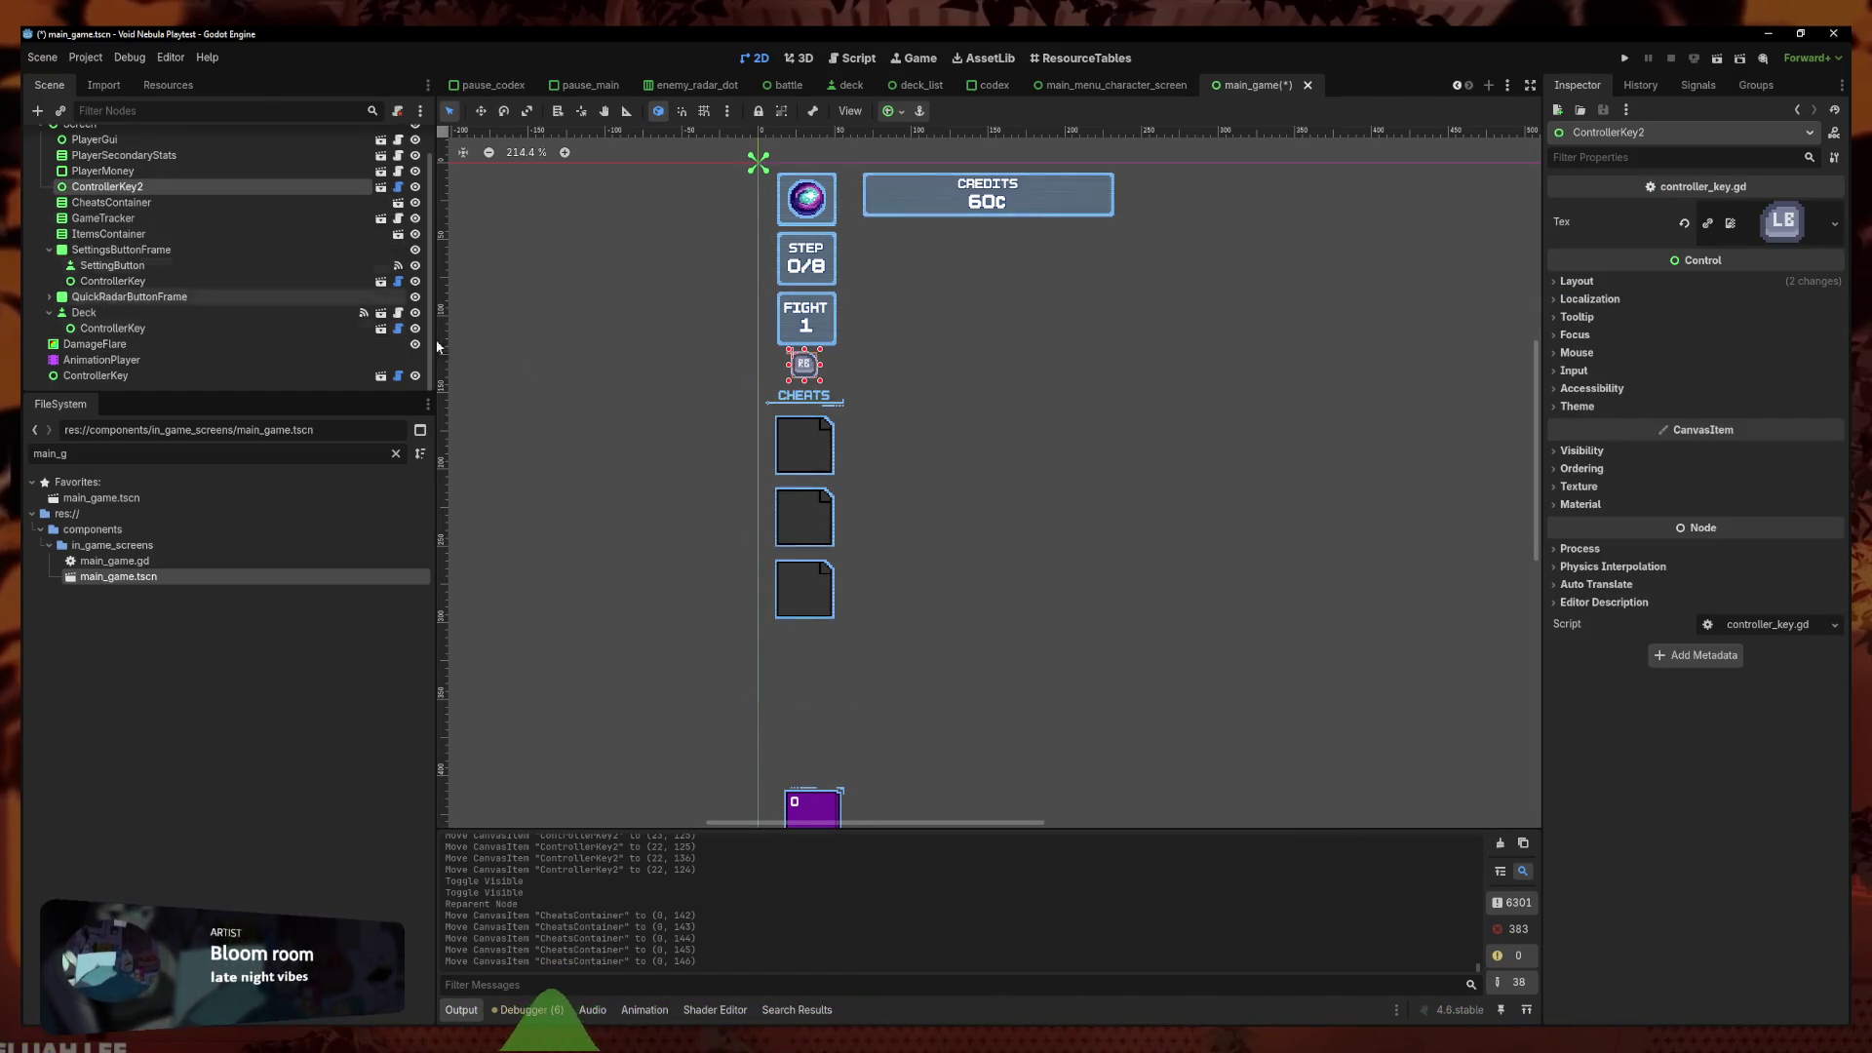
key("Down")
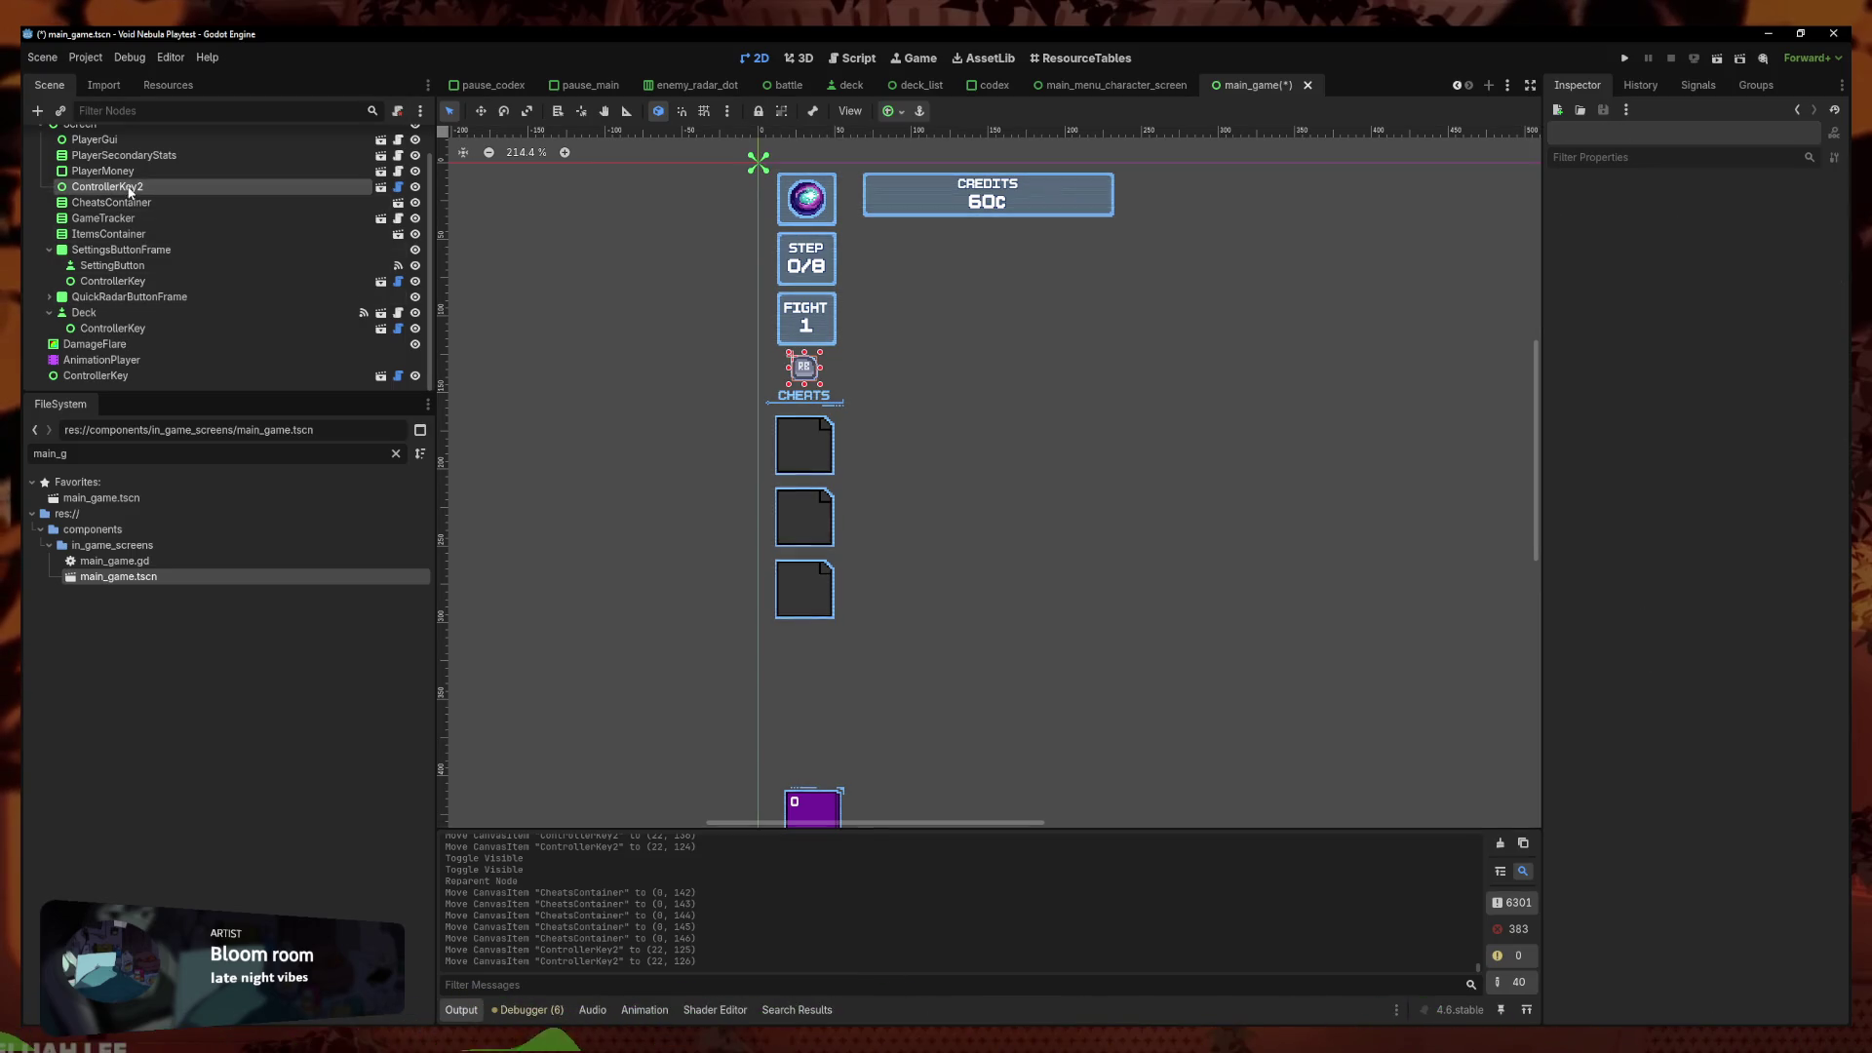
left_click(138, 203, "ctrl")
right_click(140, 205)
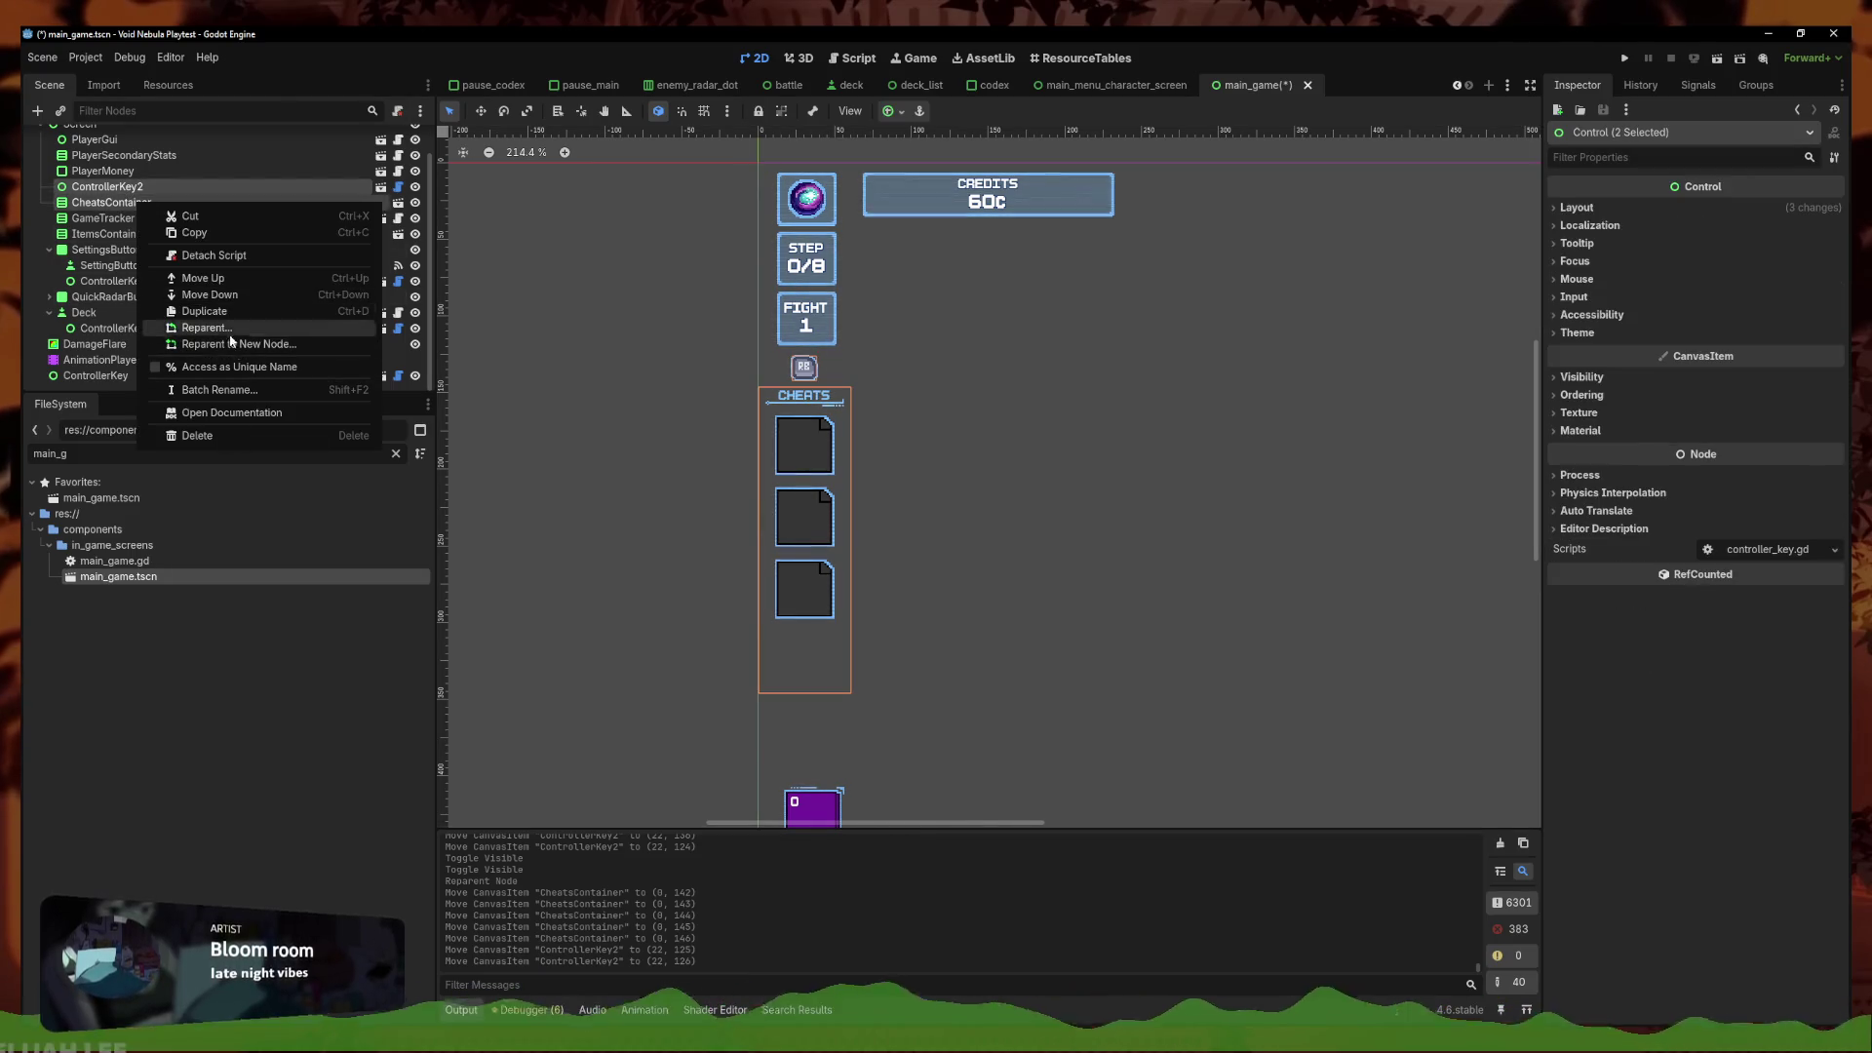
Reparent ControllerKey2 and CheatsContainer under a new VBoxContainer at (0, 128)
left_click(248, 347)
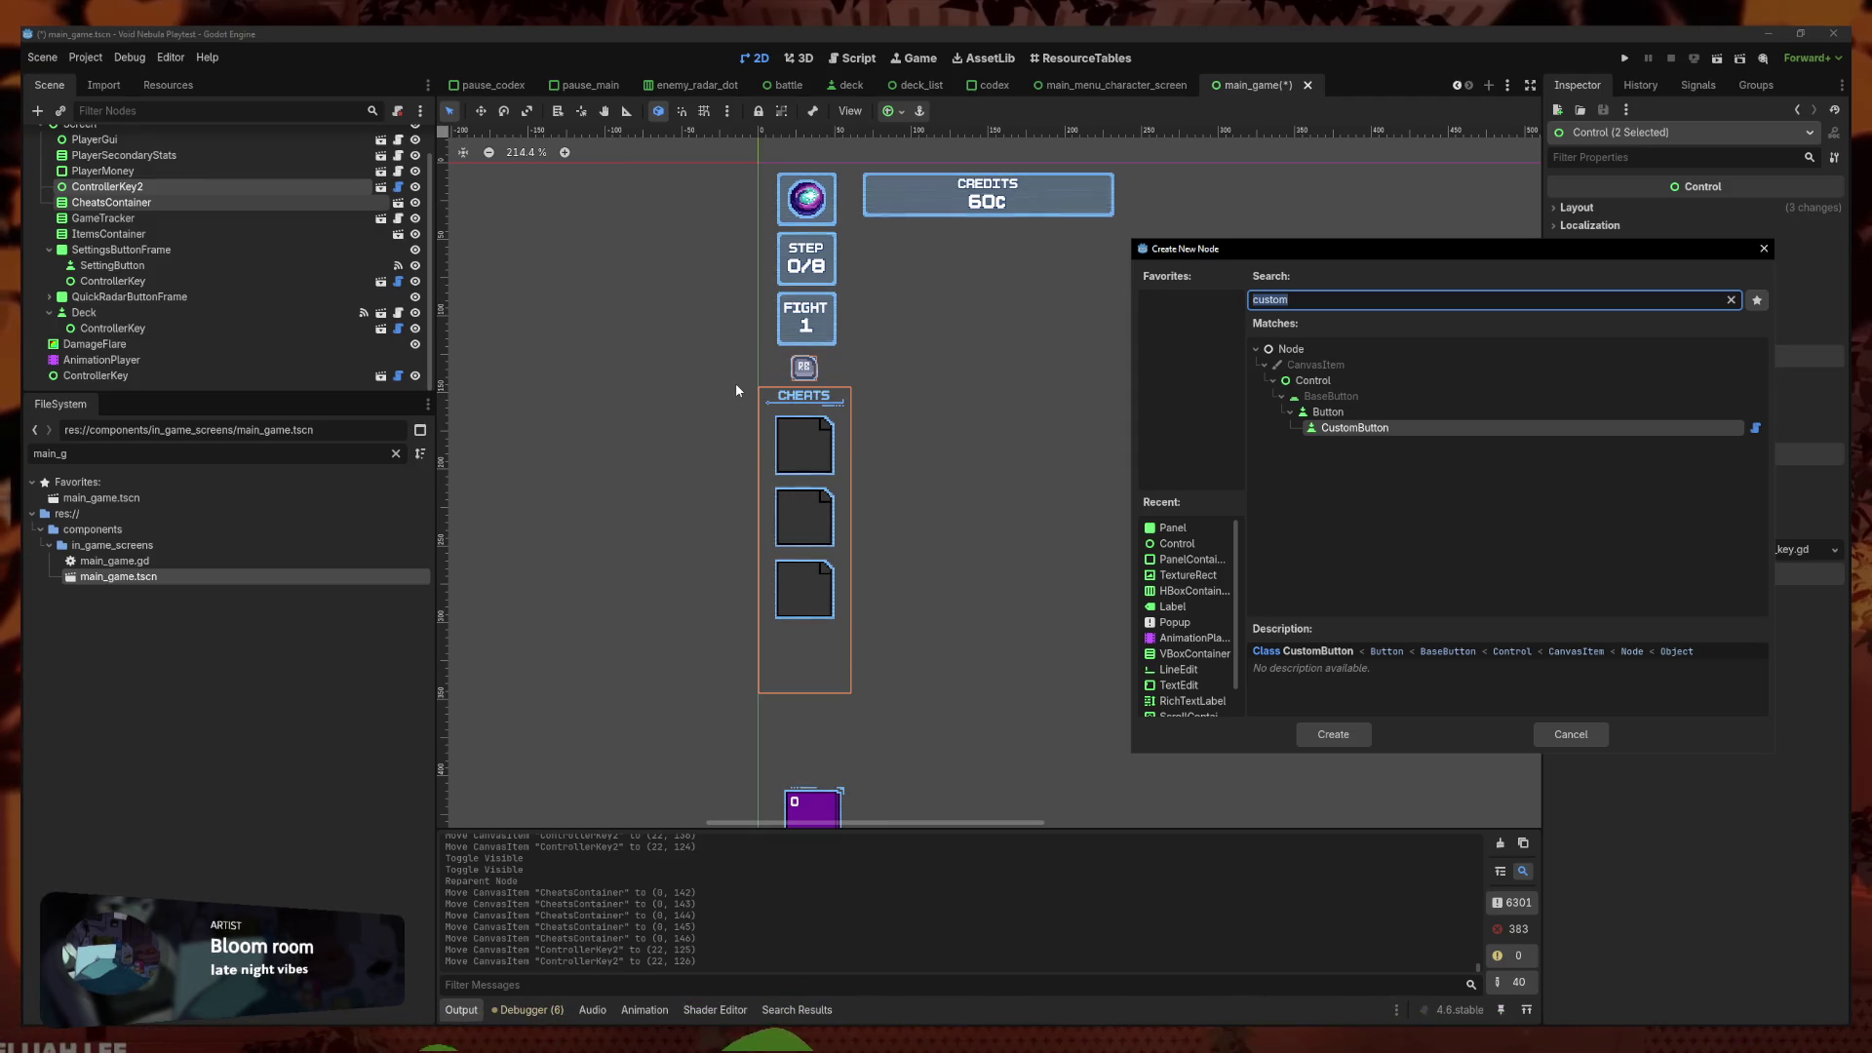
type("vbox")
key("Return")
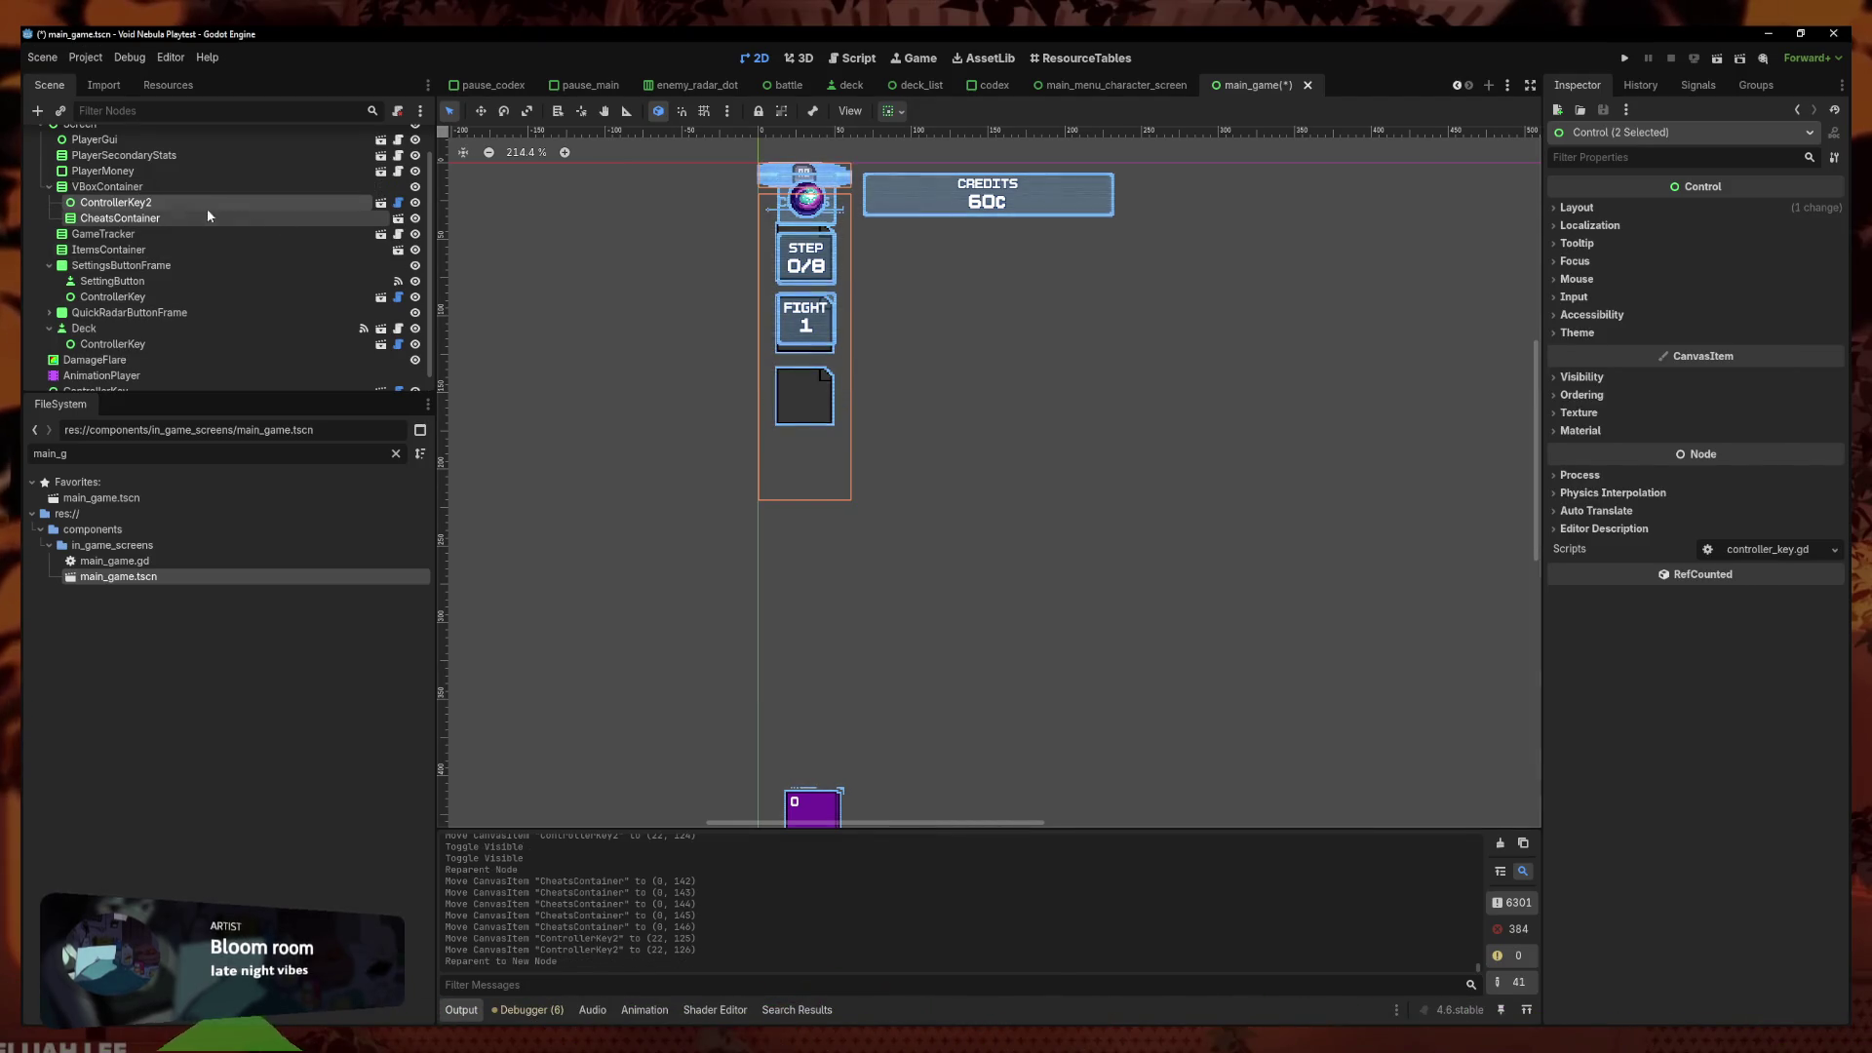
key("ctrl+minus")
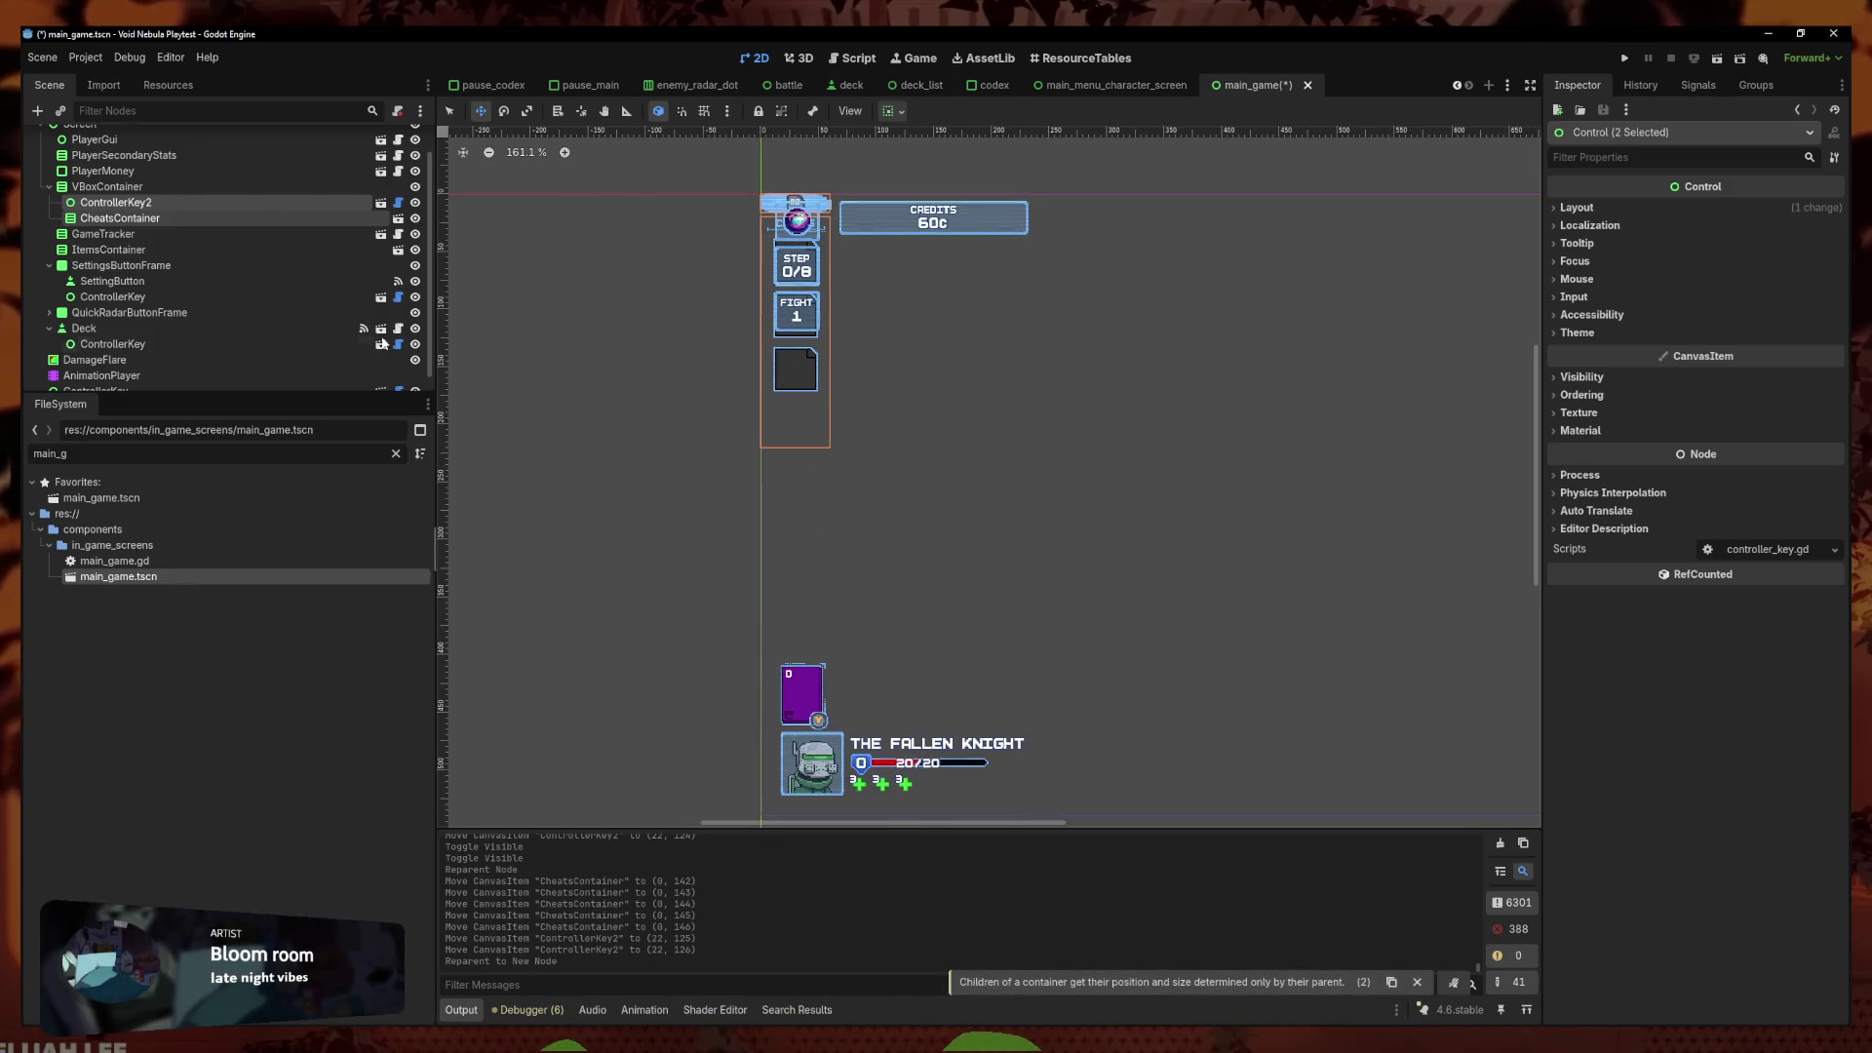
key("Up")
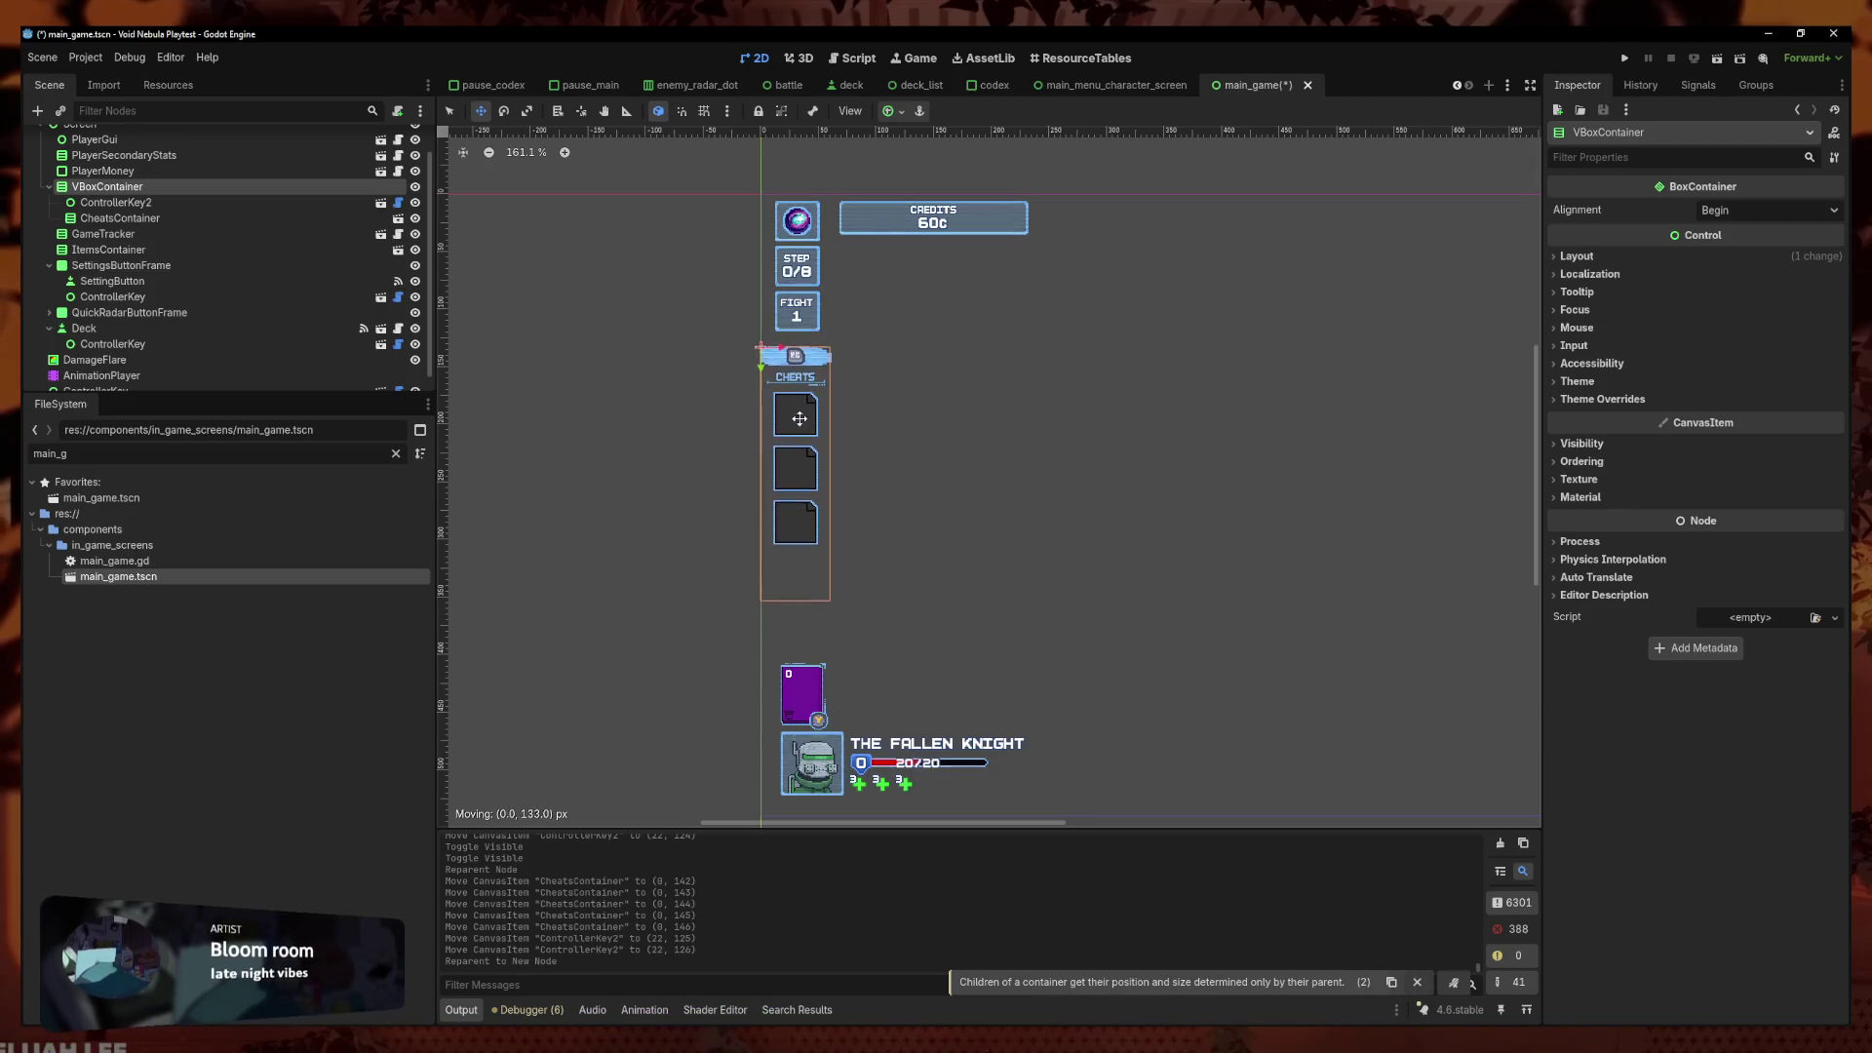
key("Down")
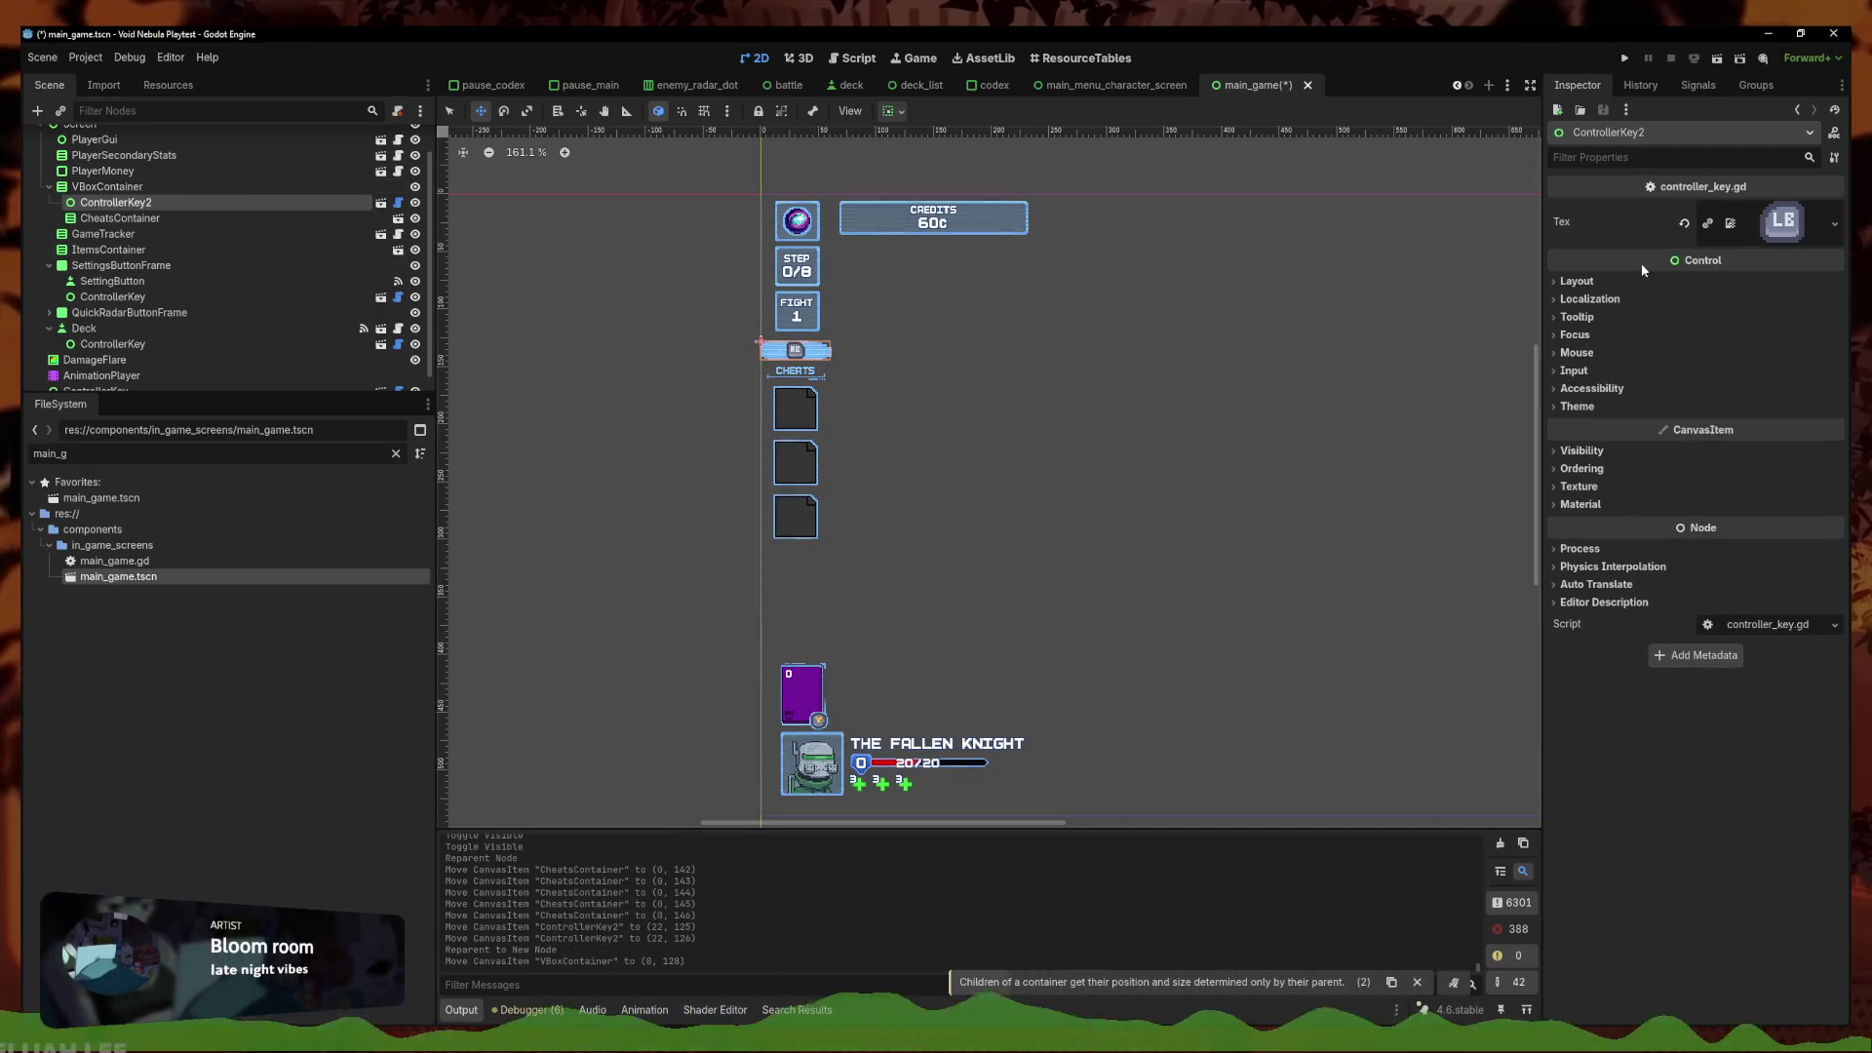
left_click(889, 111)
Move the VBoxContainer slightly up and toggle the controller key's visibility to compare the layout
scroll(782, 352, "up", 6)
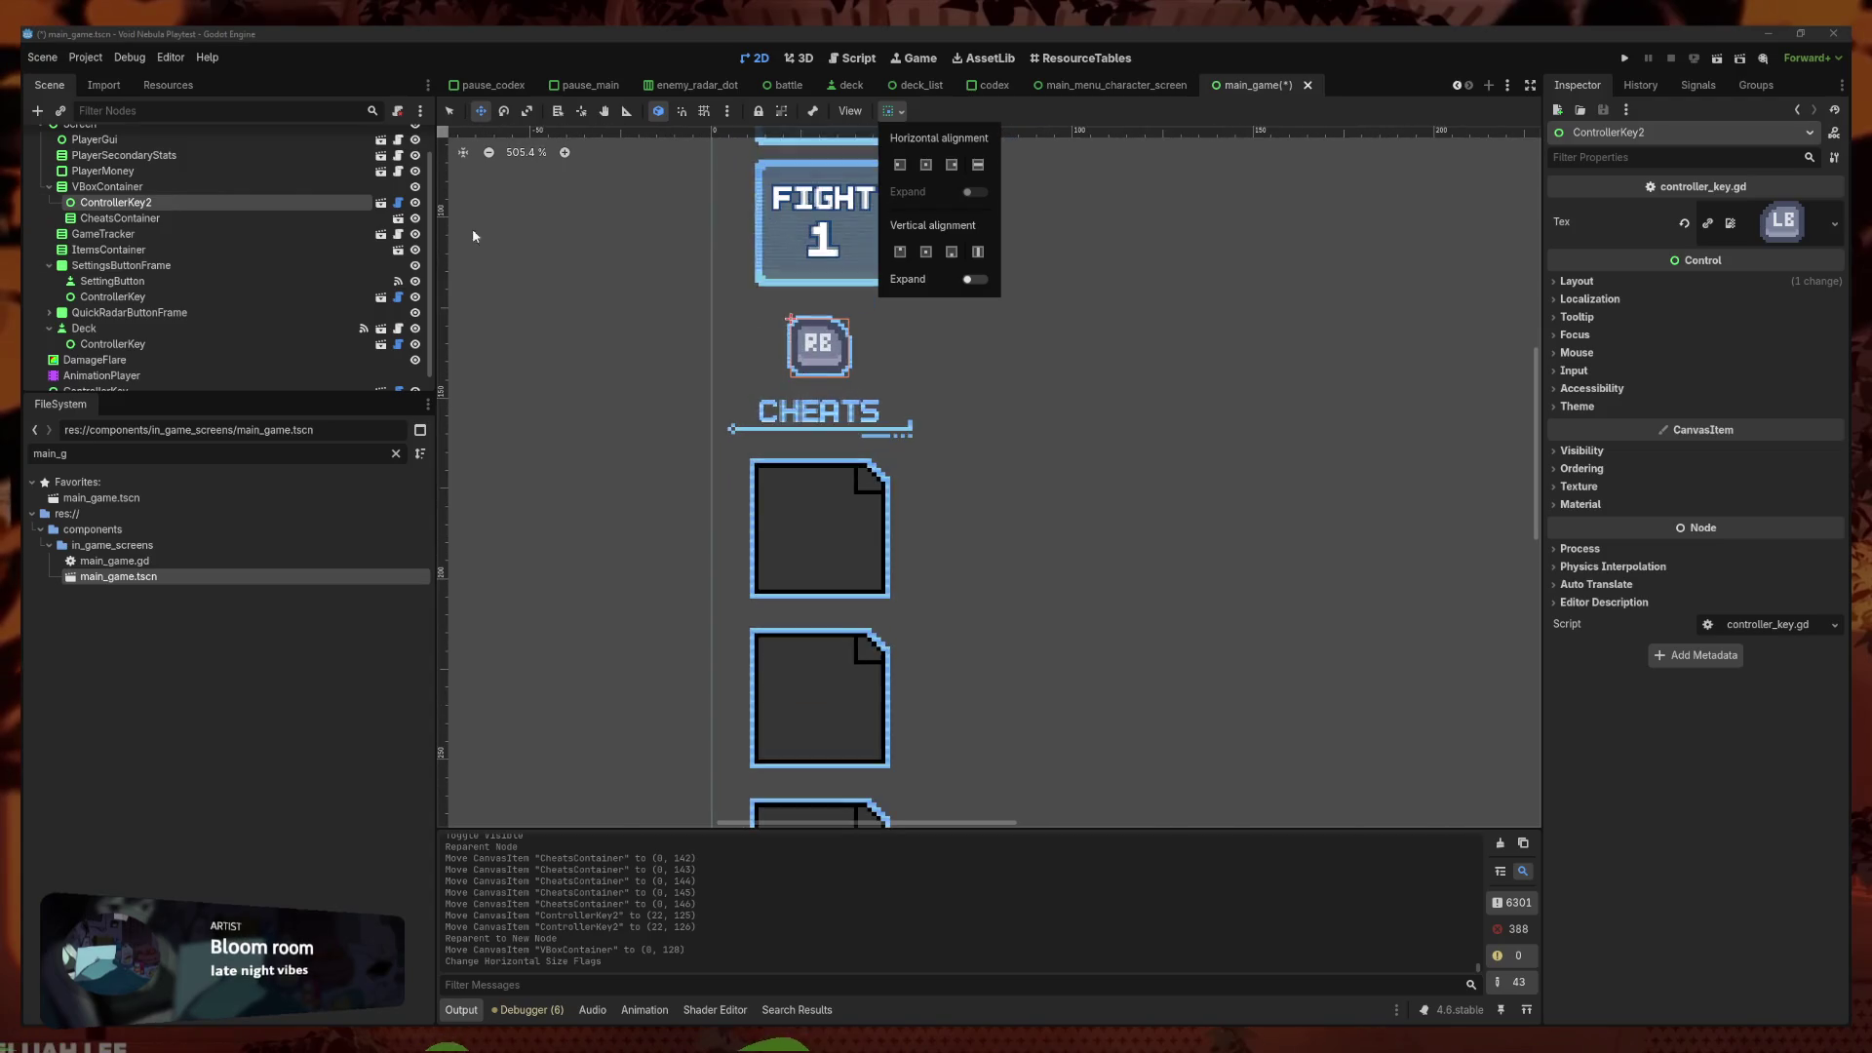
left_click(752, 336)
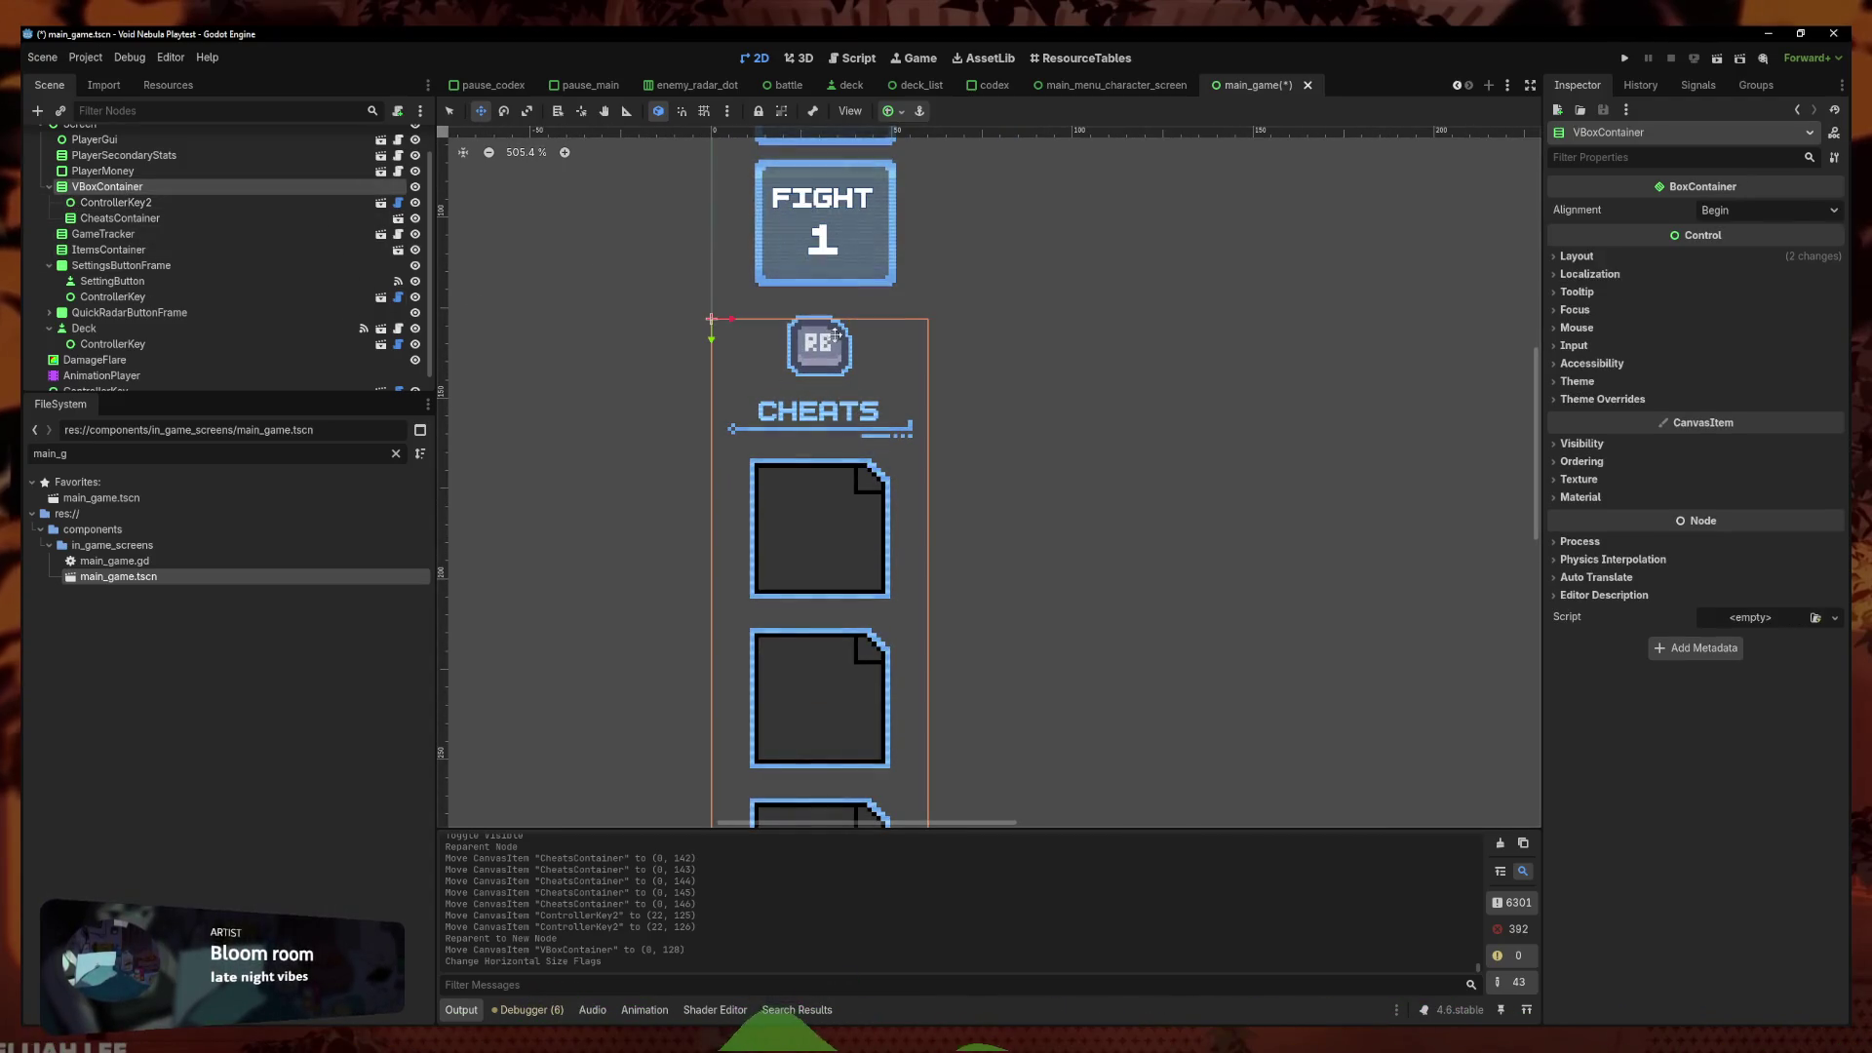
left_click_drag(834, 336, 834, 324)
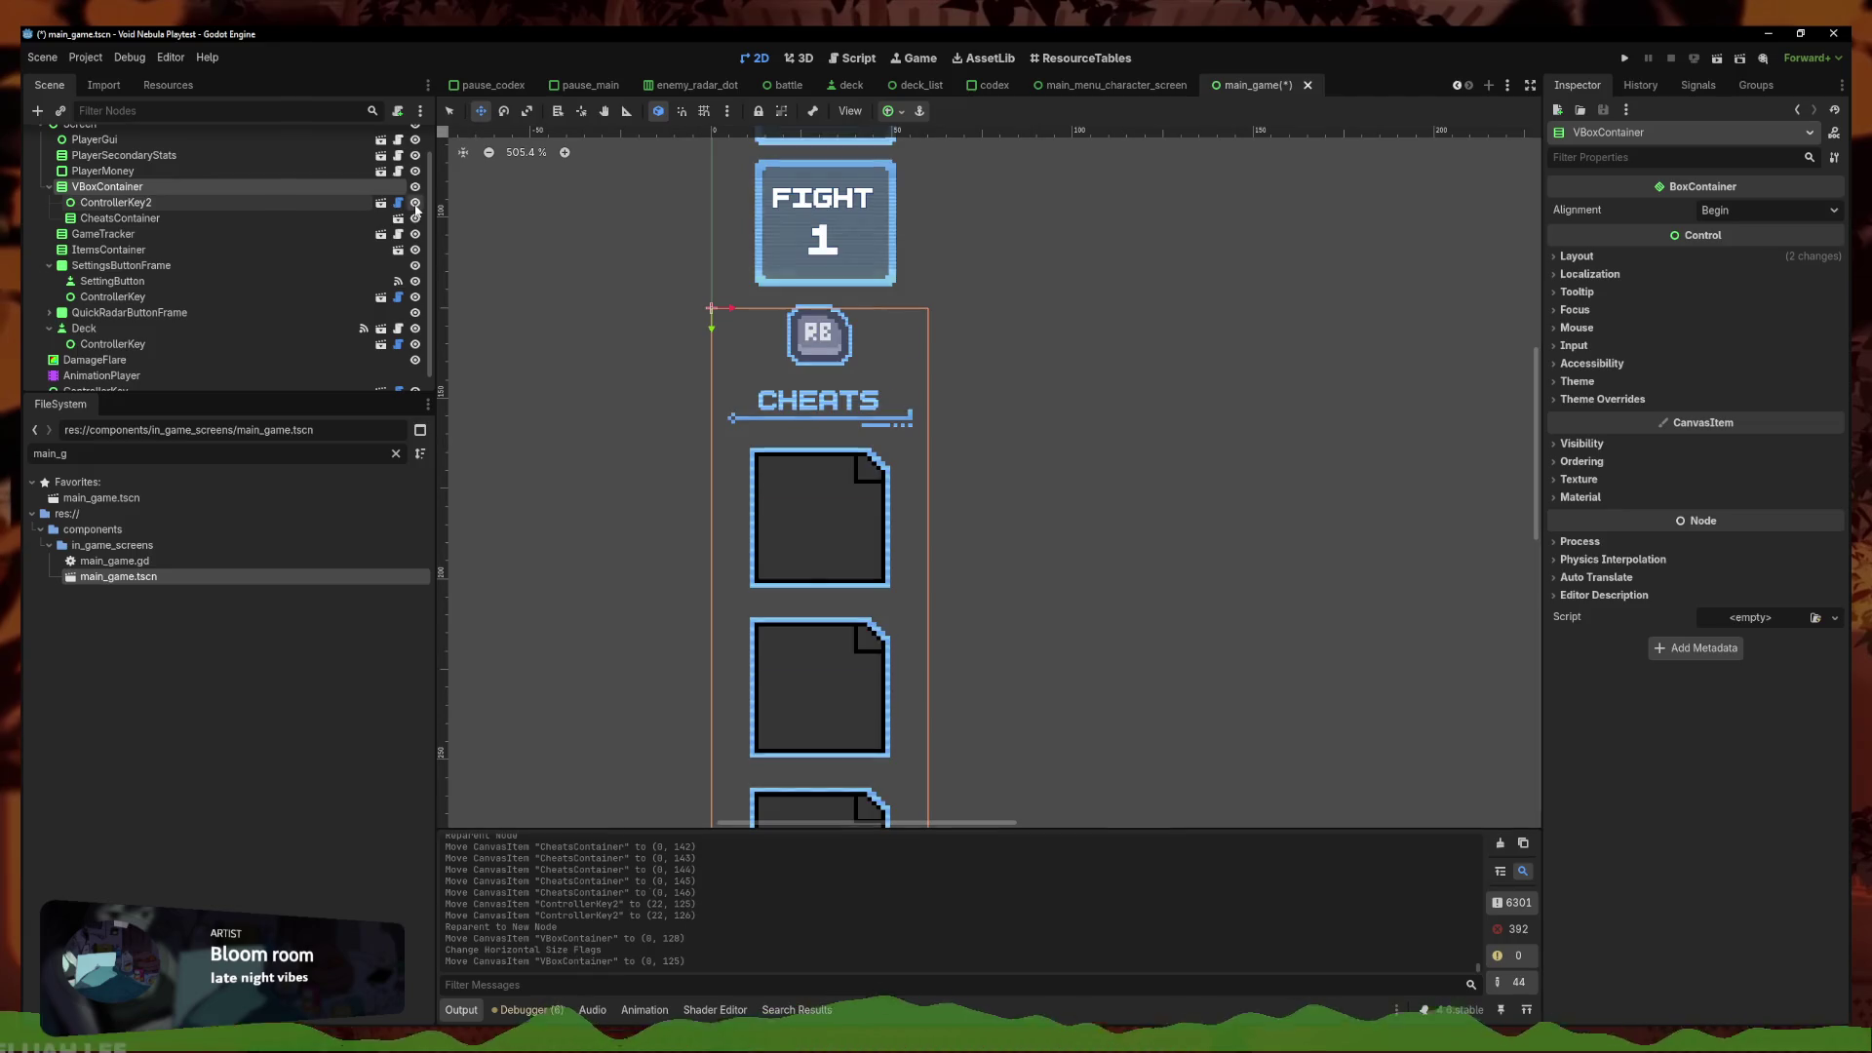
triple_click(415, 202)
scroll(852, 256, "down", 4)
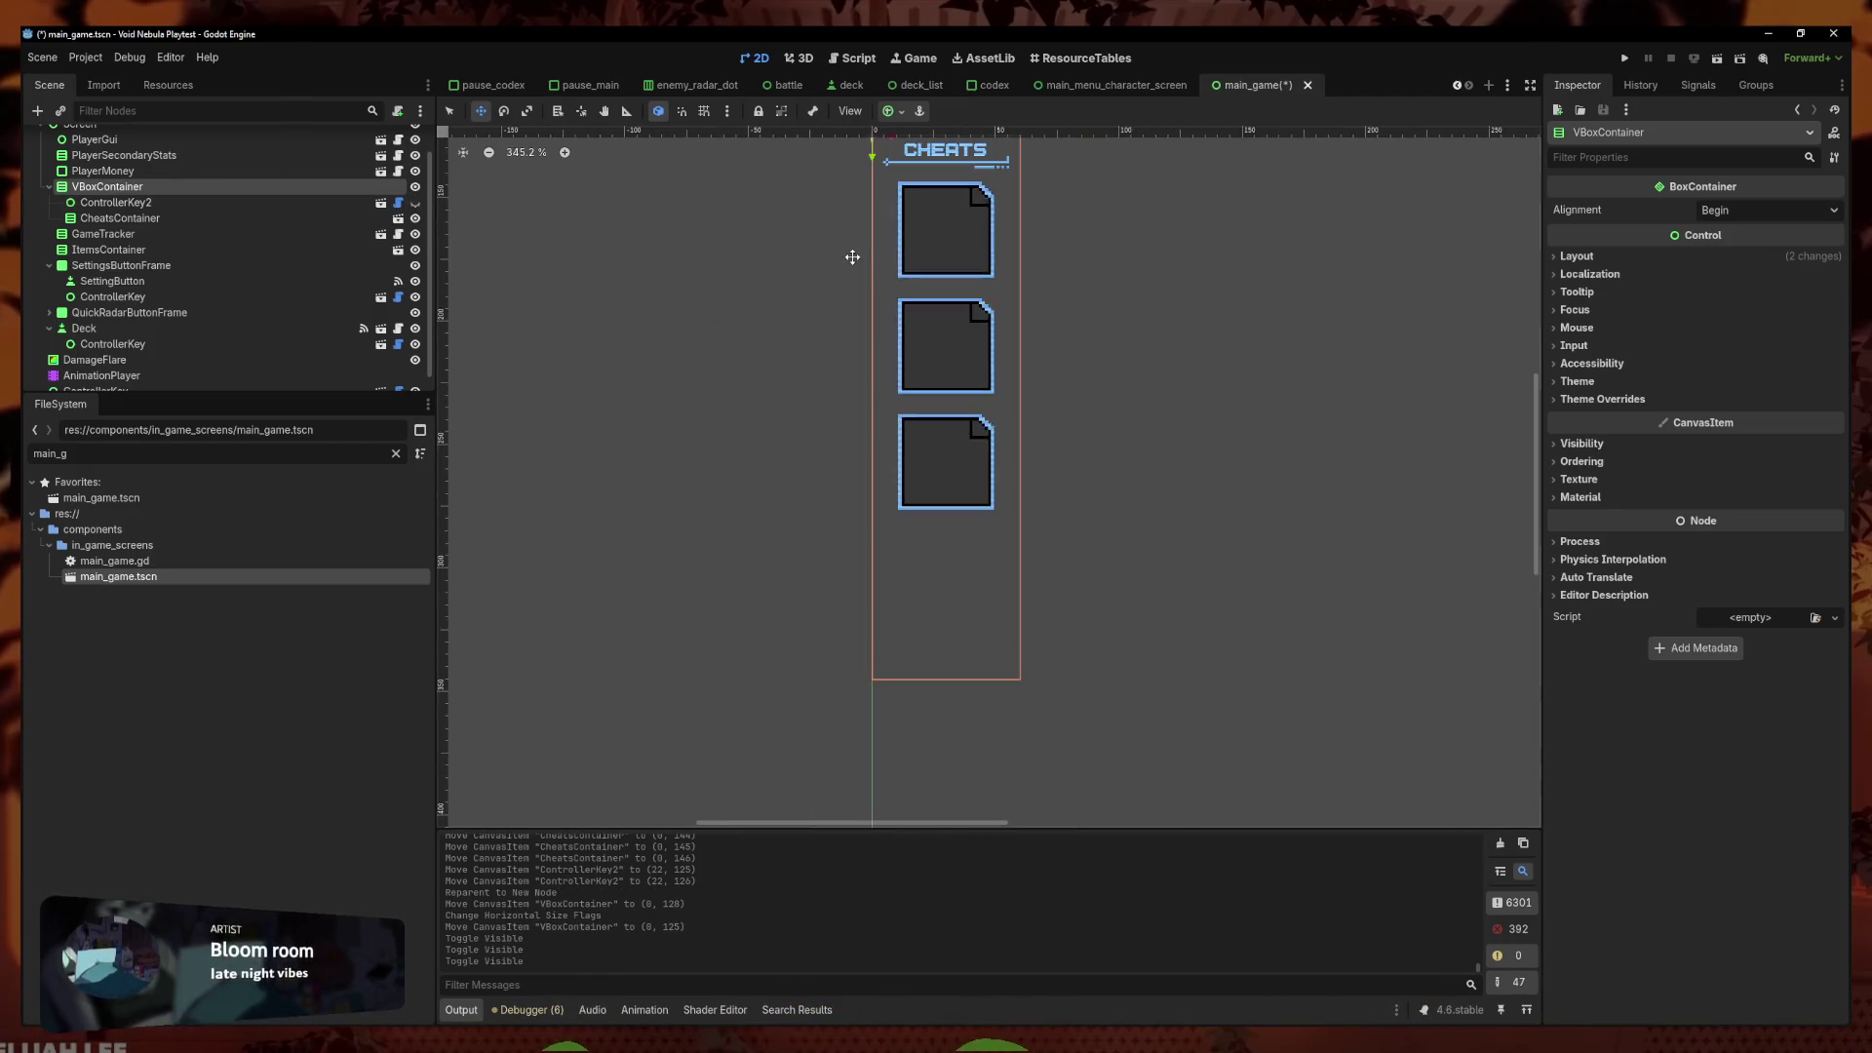
scroll(852, 256, "down", 1)
left_click(414, 202)
left_click(414, 202)
left_click(415, 201)
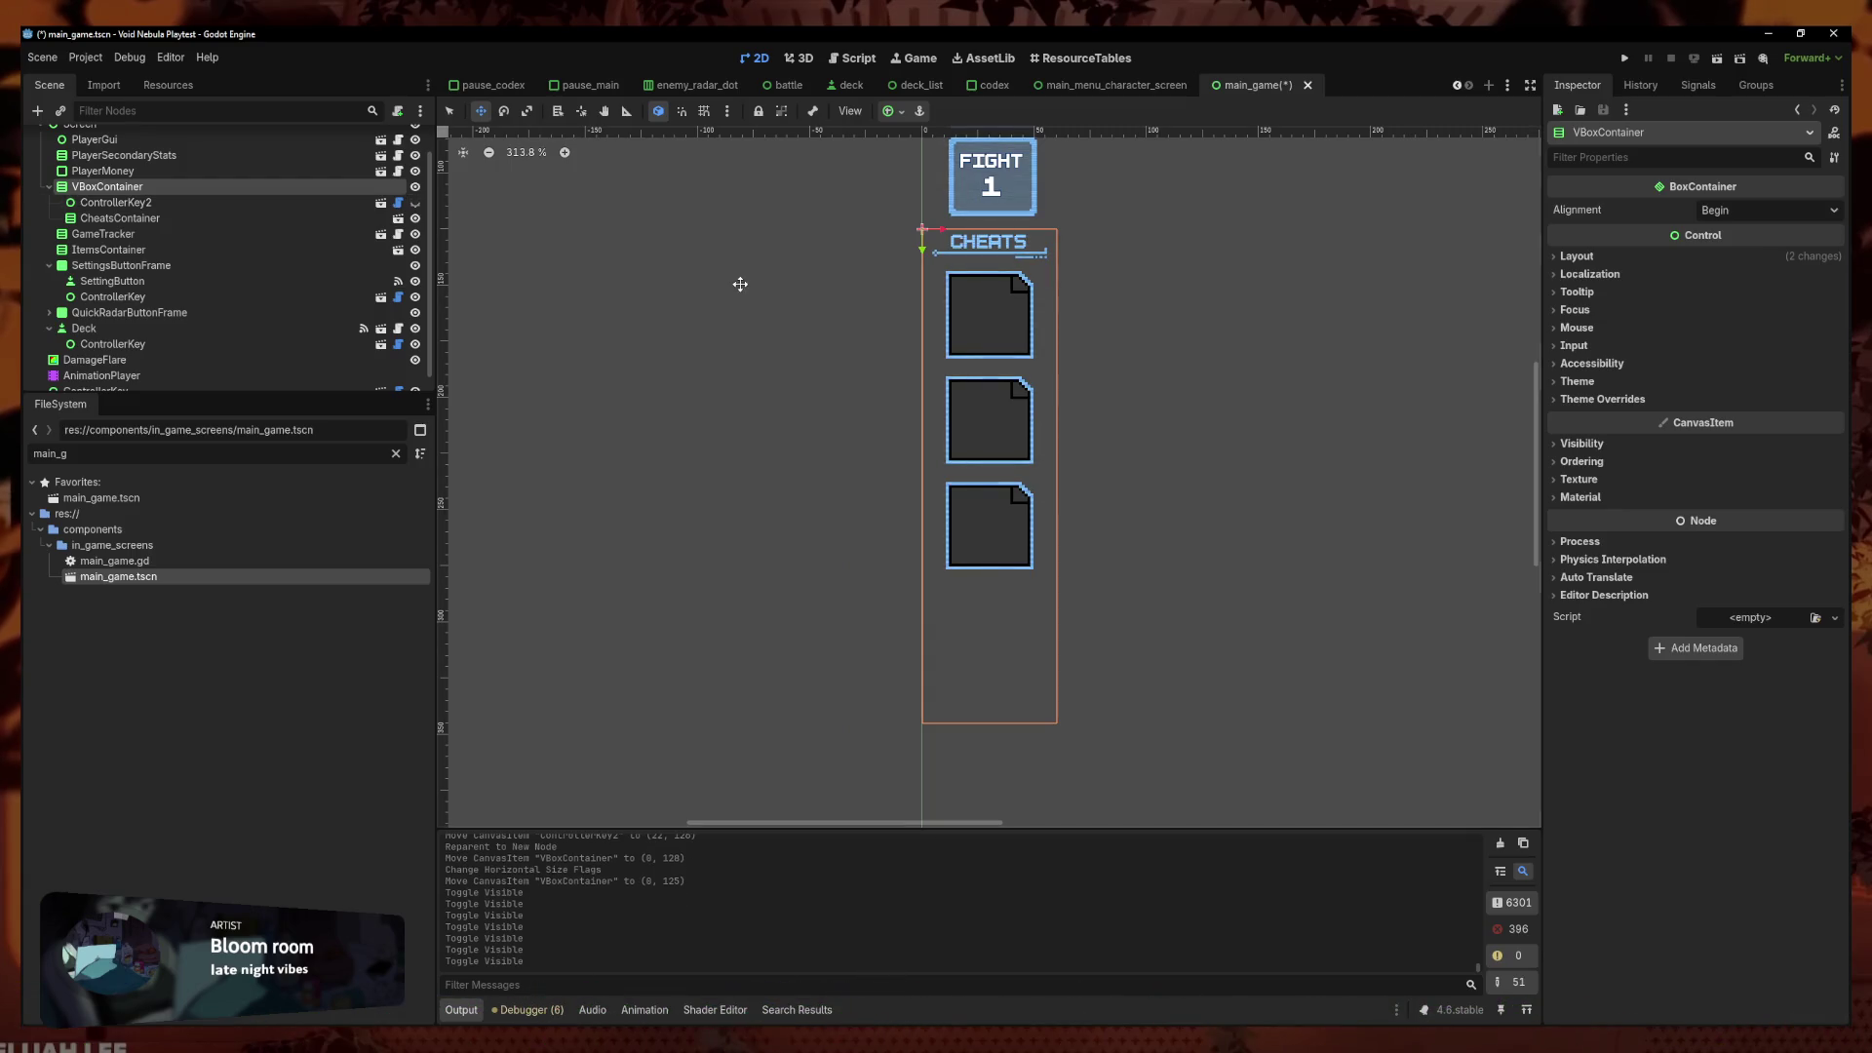
left_click(415, 202)
scroll(746, 312, "up", 6)
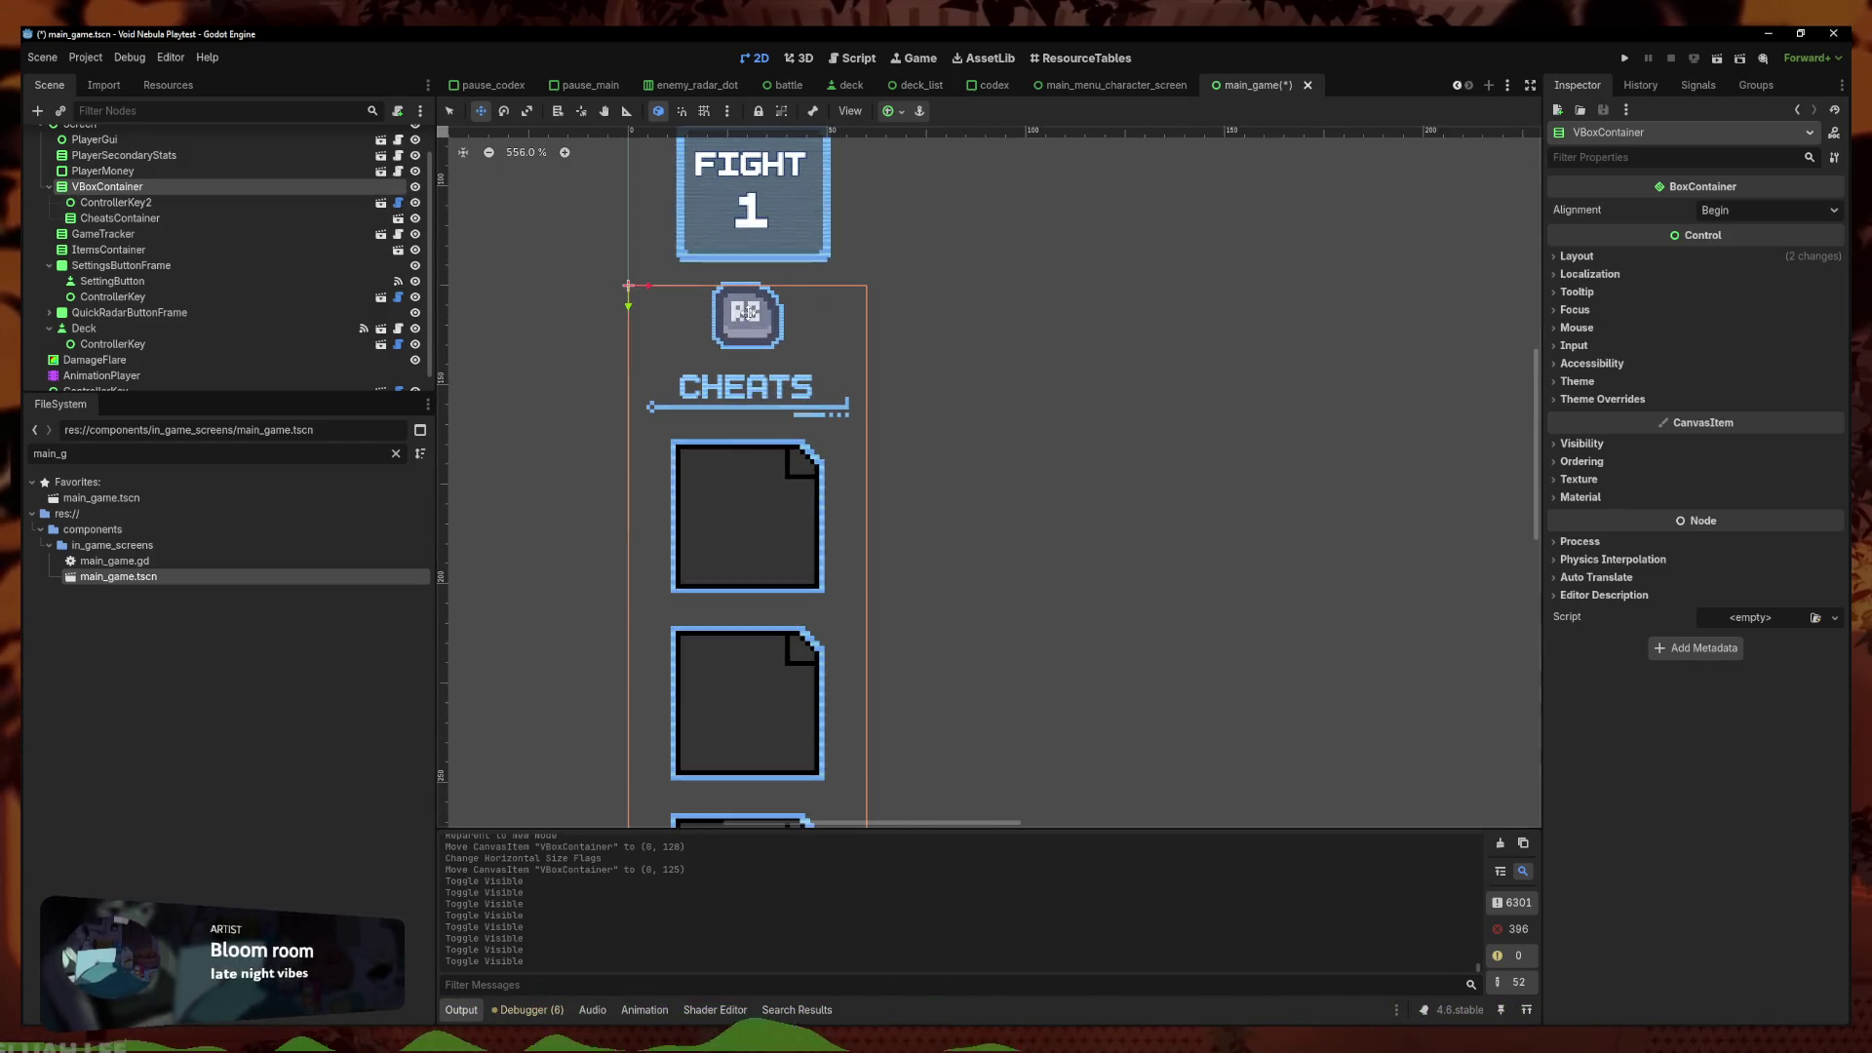
Rename ControllerKey2 to OpenCheatsControllerKey and save the scene
double_click(161, 201)
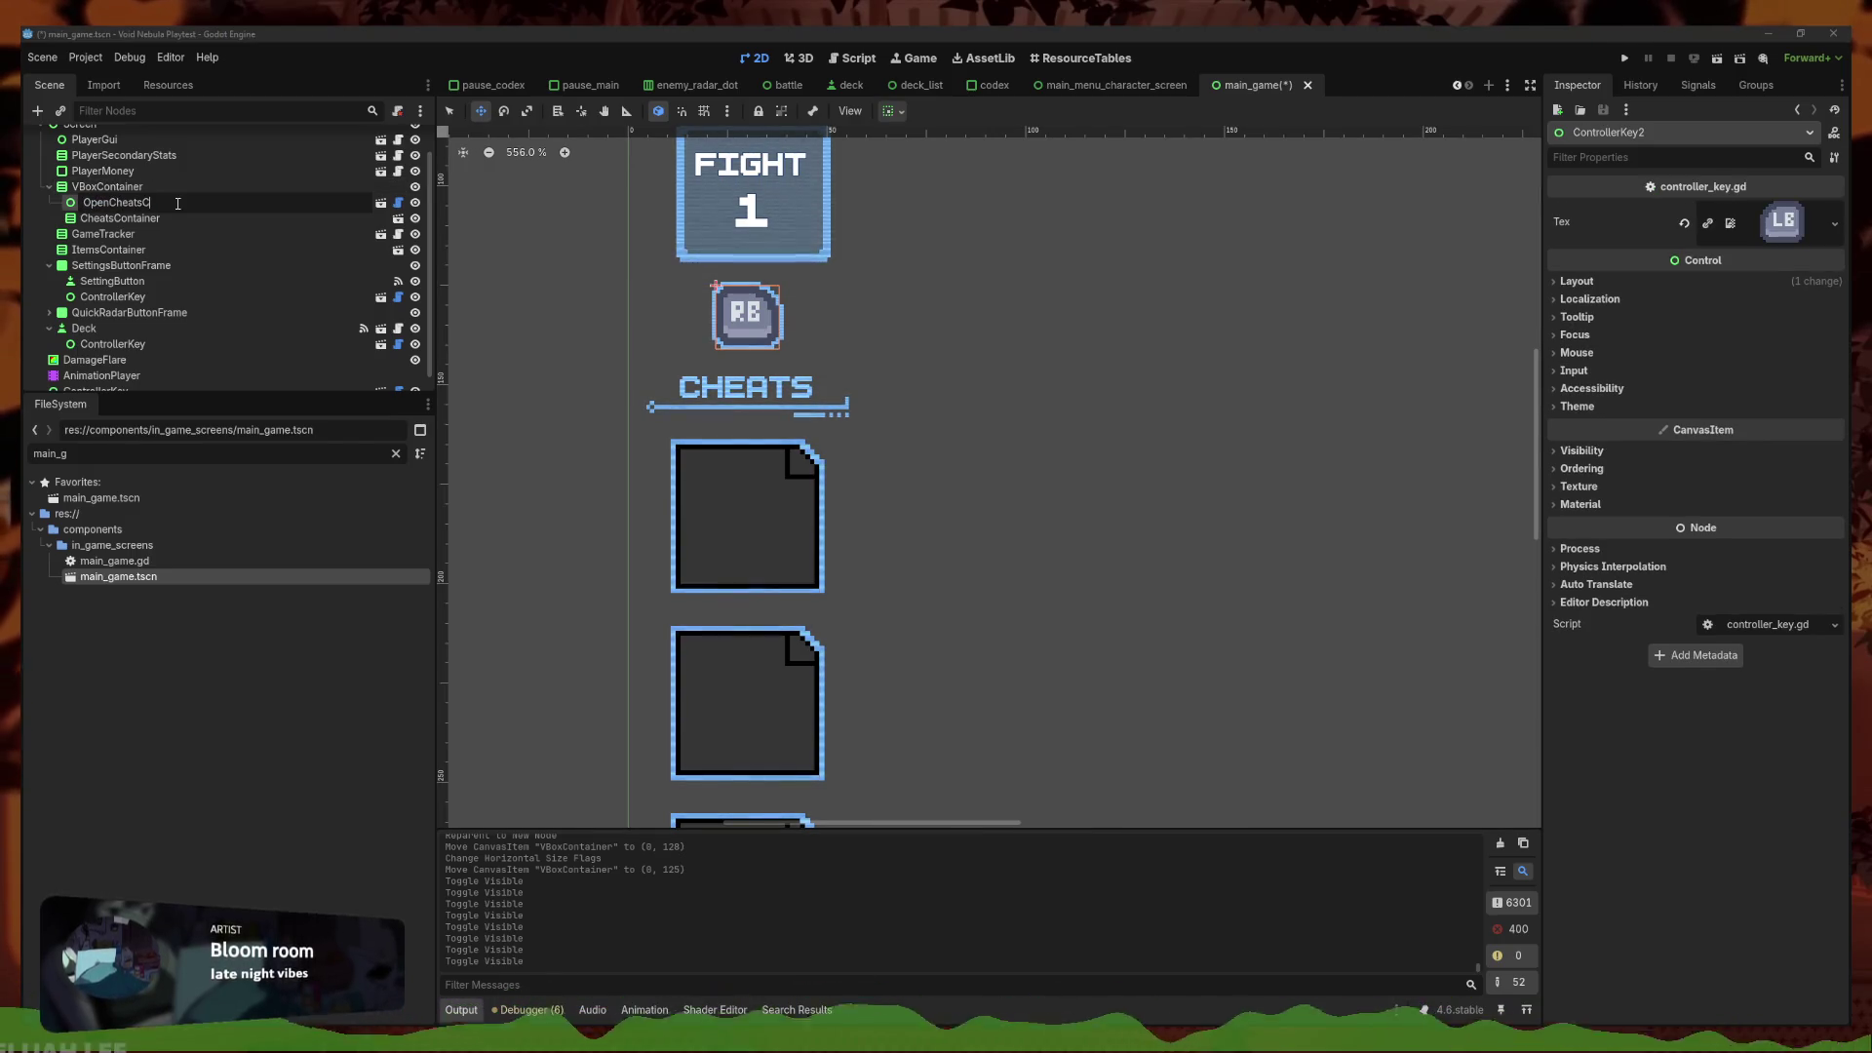
type("Key")
key("Return")
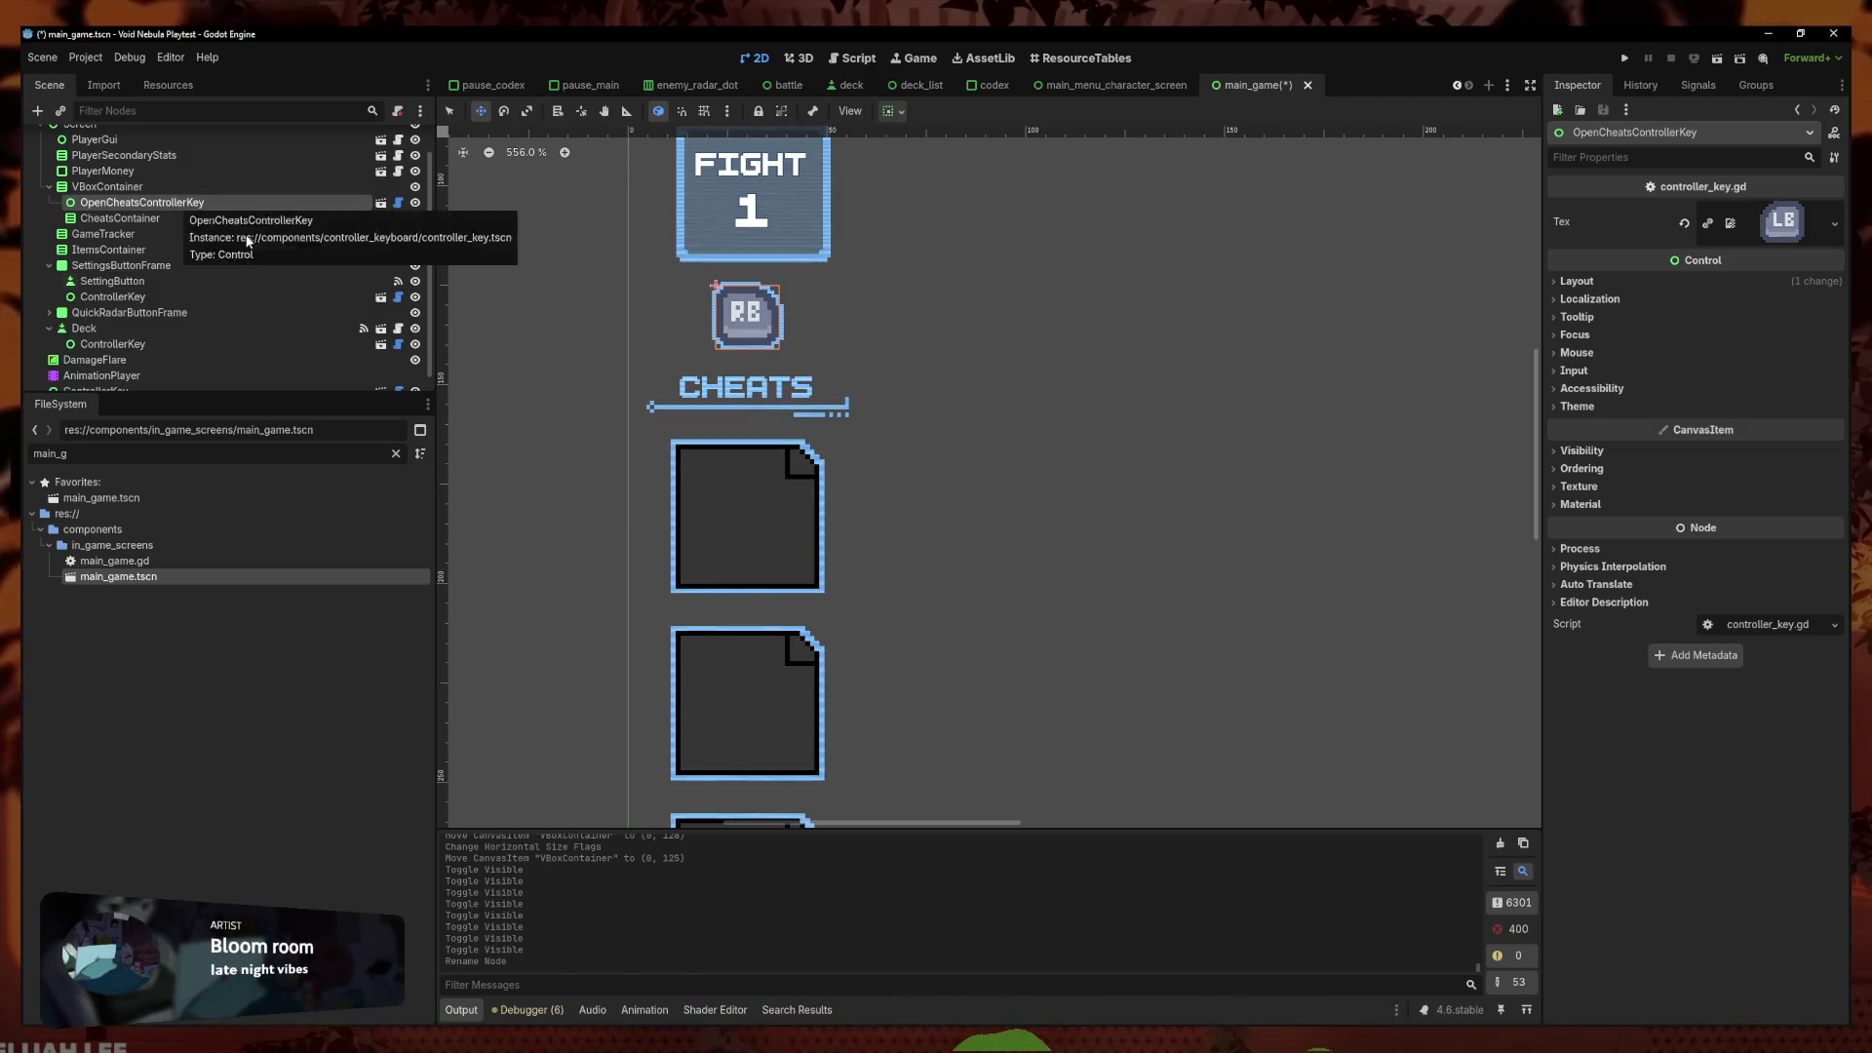
left_click(450, 110)
left_click(505, 238)
key("ctrl+s")
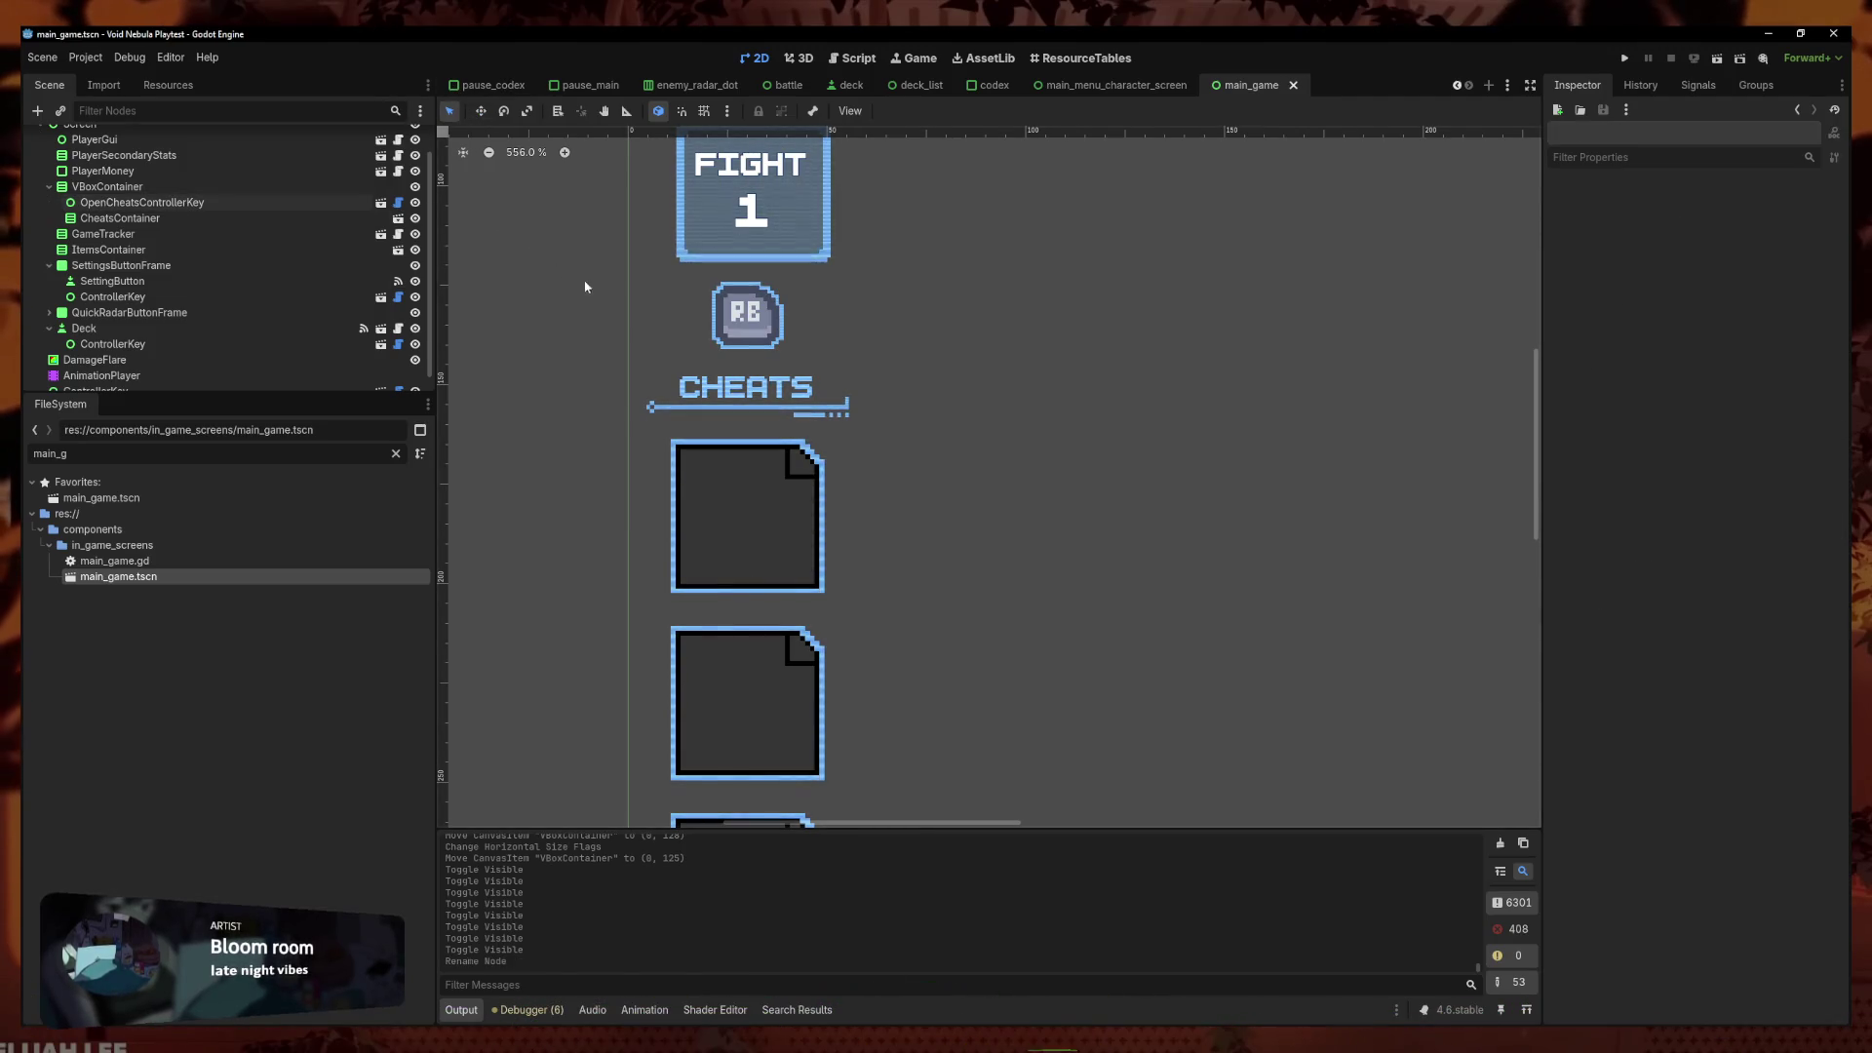
Rename the VBoxContainer to CheatsVbox and save main_game again
double_click(147, 186)
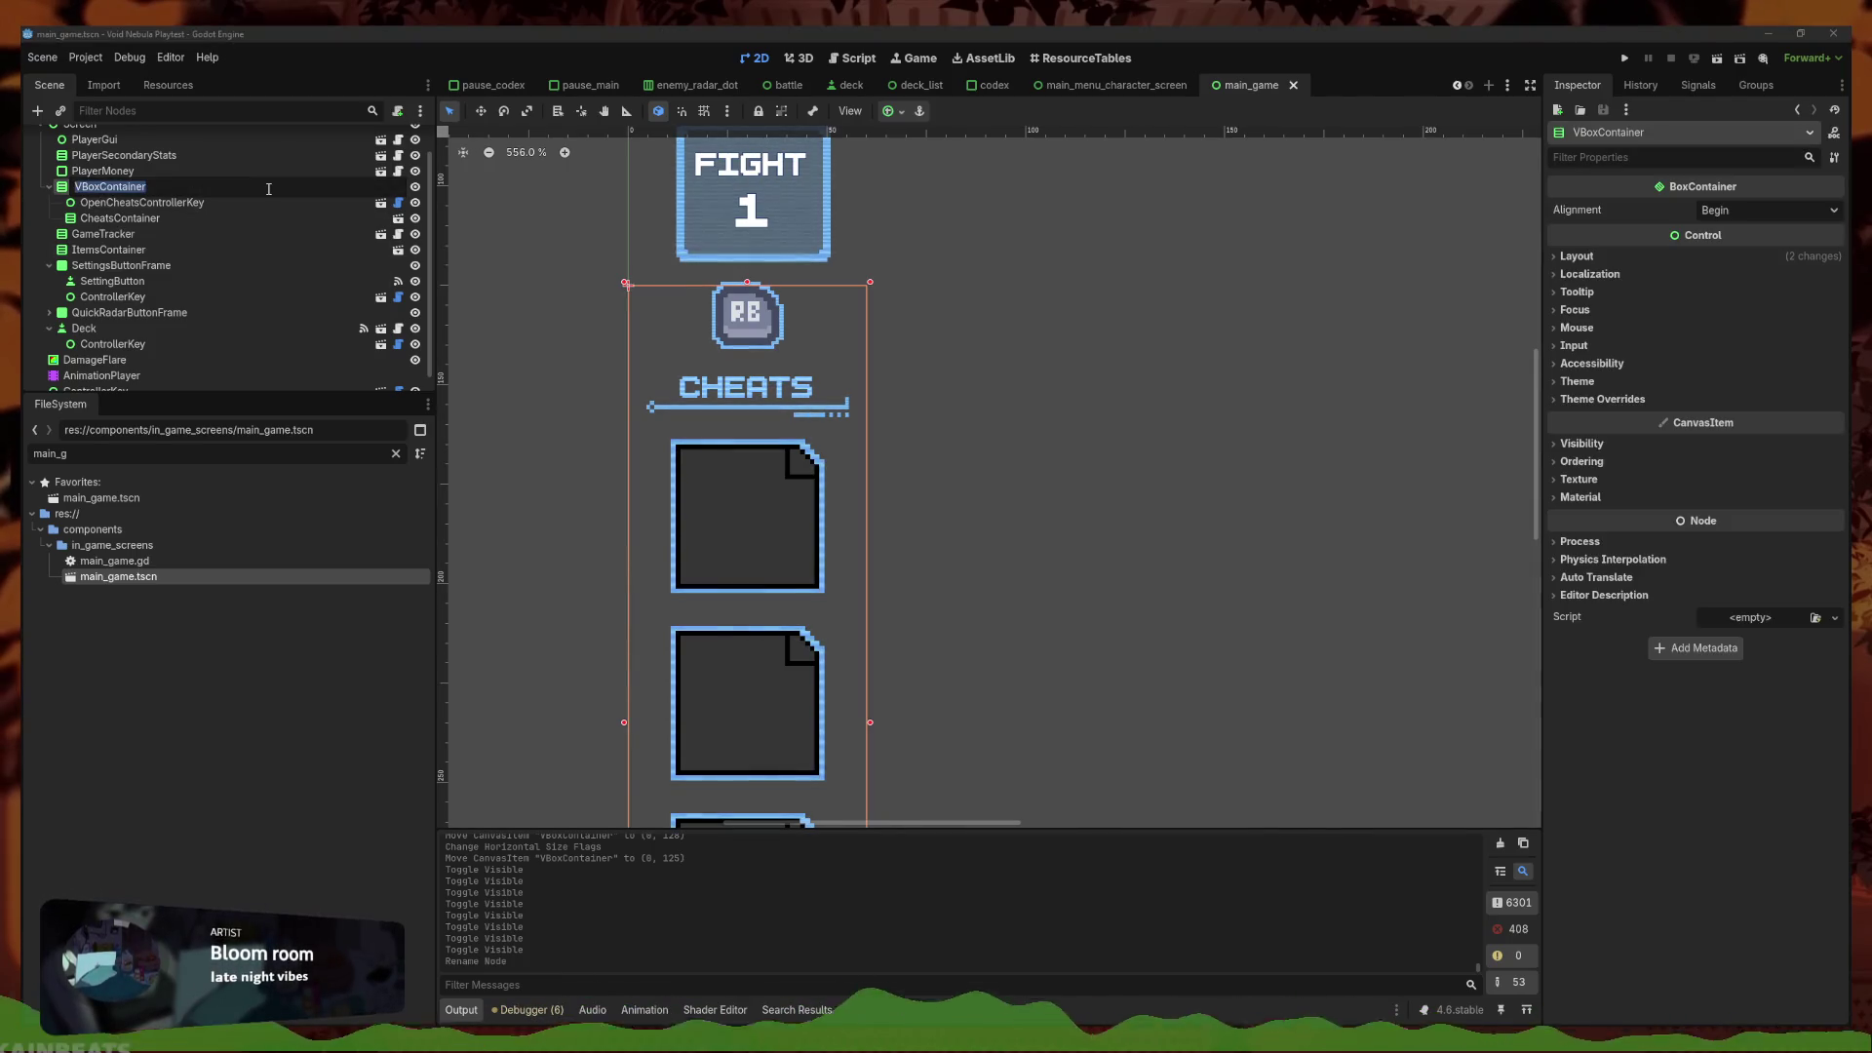
type("Cheats")
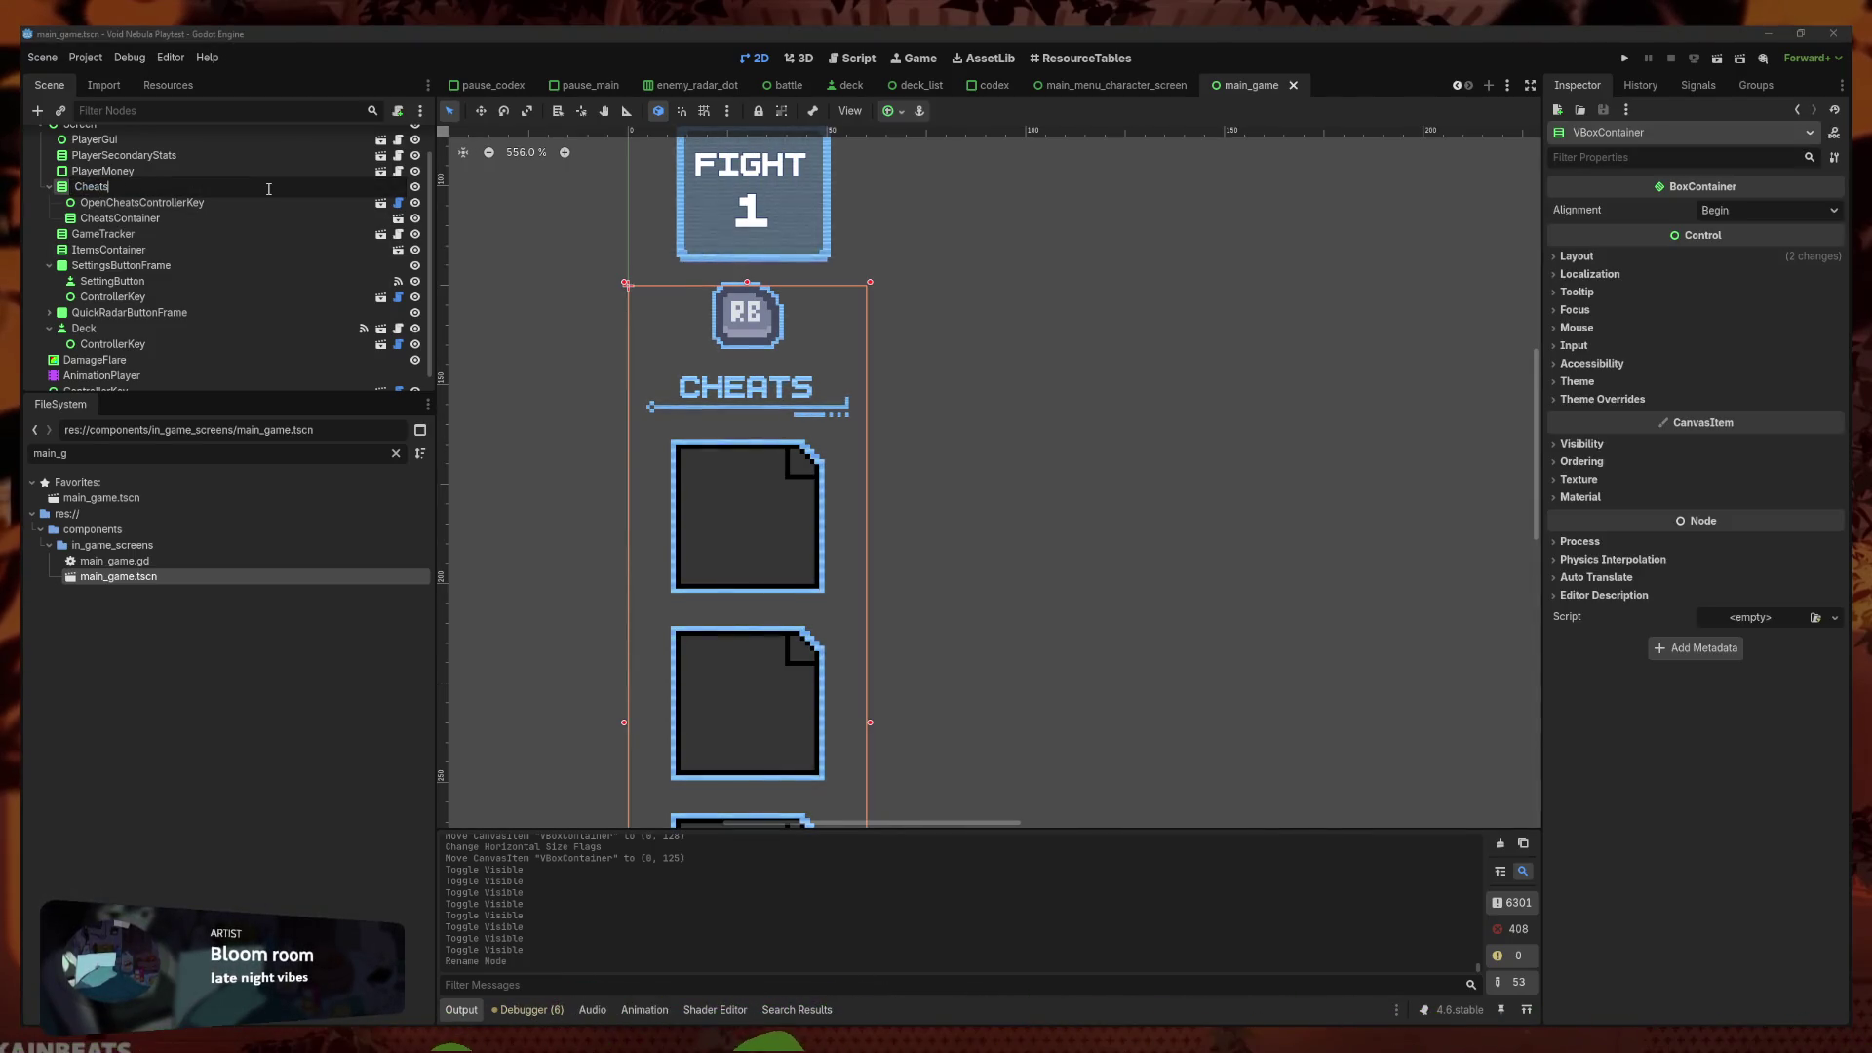
type("Vbox")
key("Return")
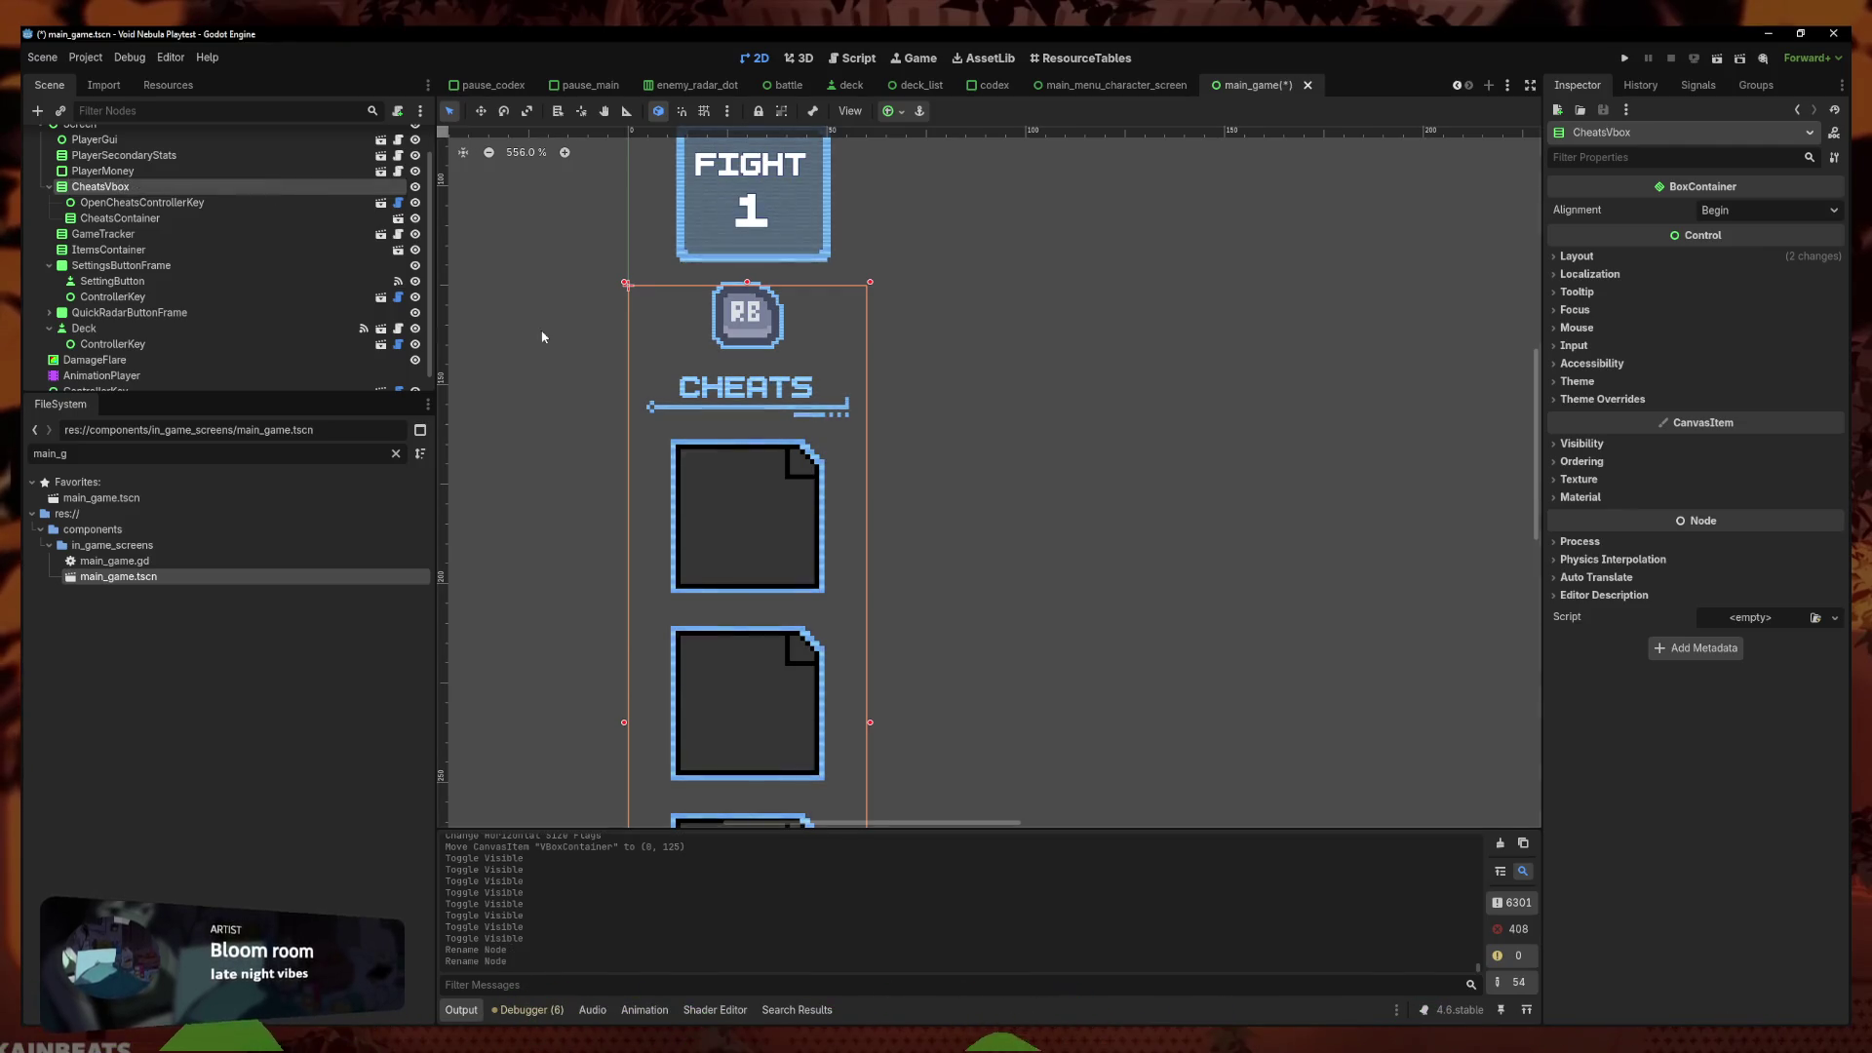
left_click(544, 337)
scroll(653, 380, "down", 10)
key("ctrl+s")
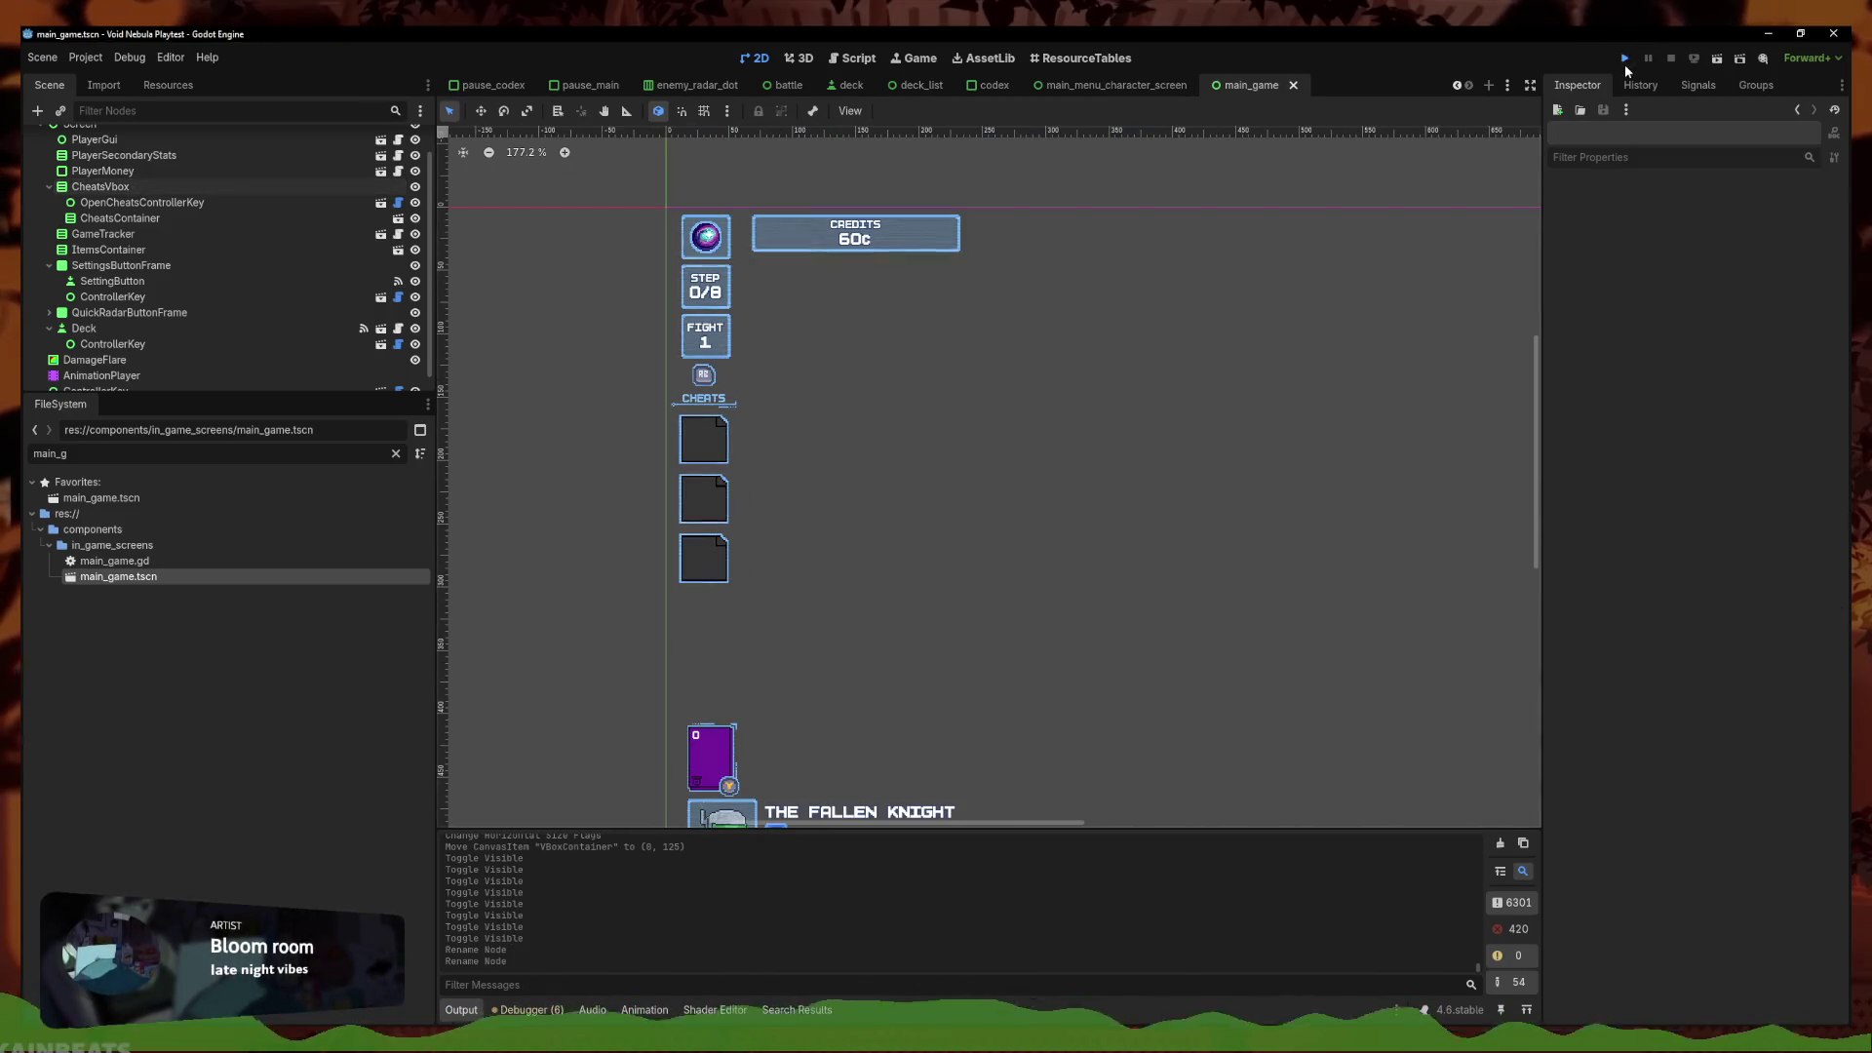
Run the game and continue the saved Faceless run from the play screen
left_click(1625, 60)
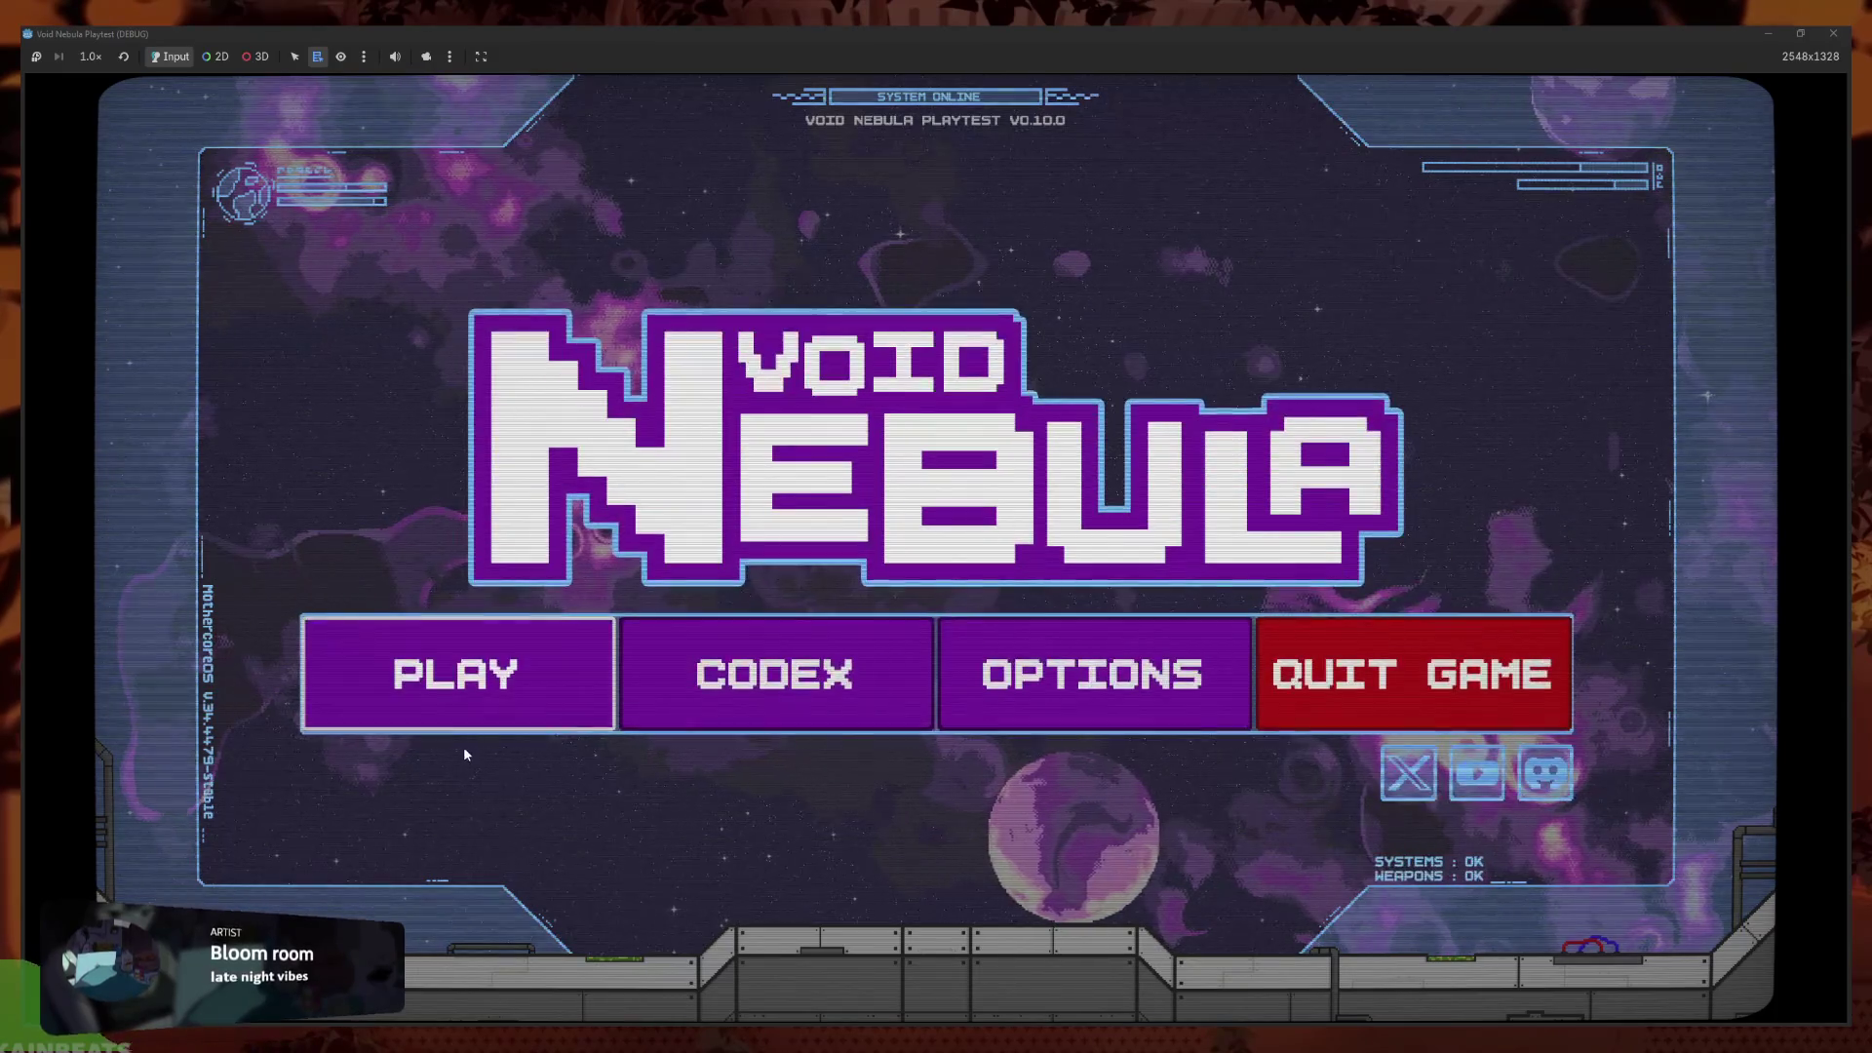
left_click(456, 673)
left_click(784, 264)
left_click(846, 250)
left_click(780, 254)
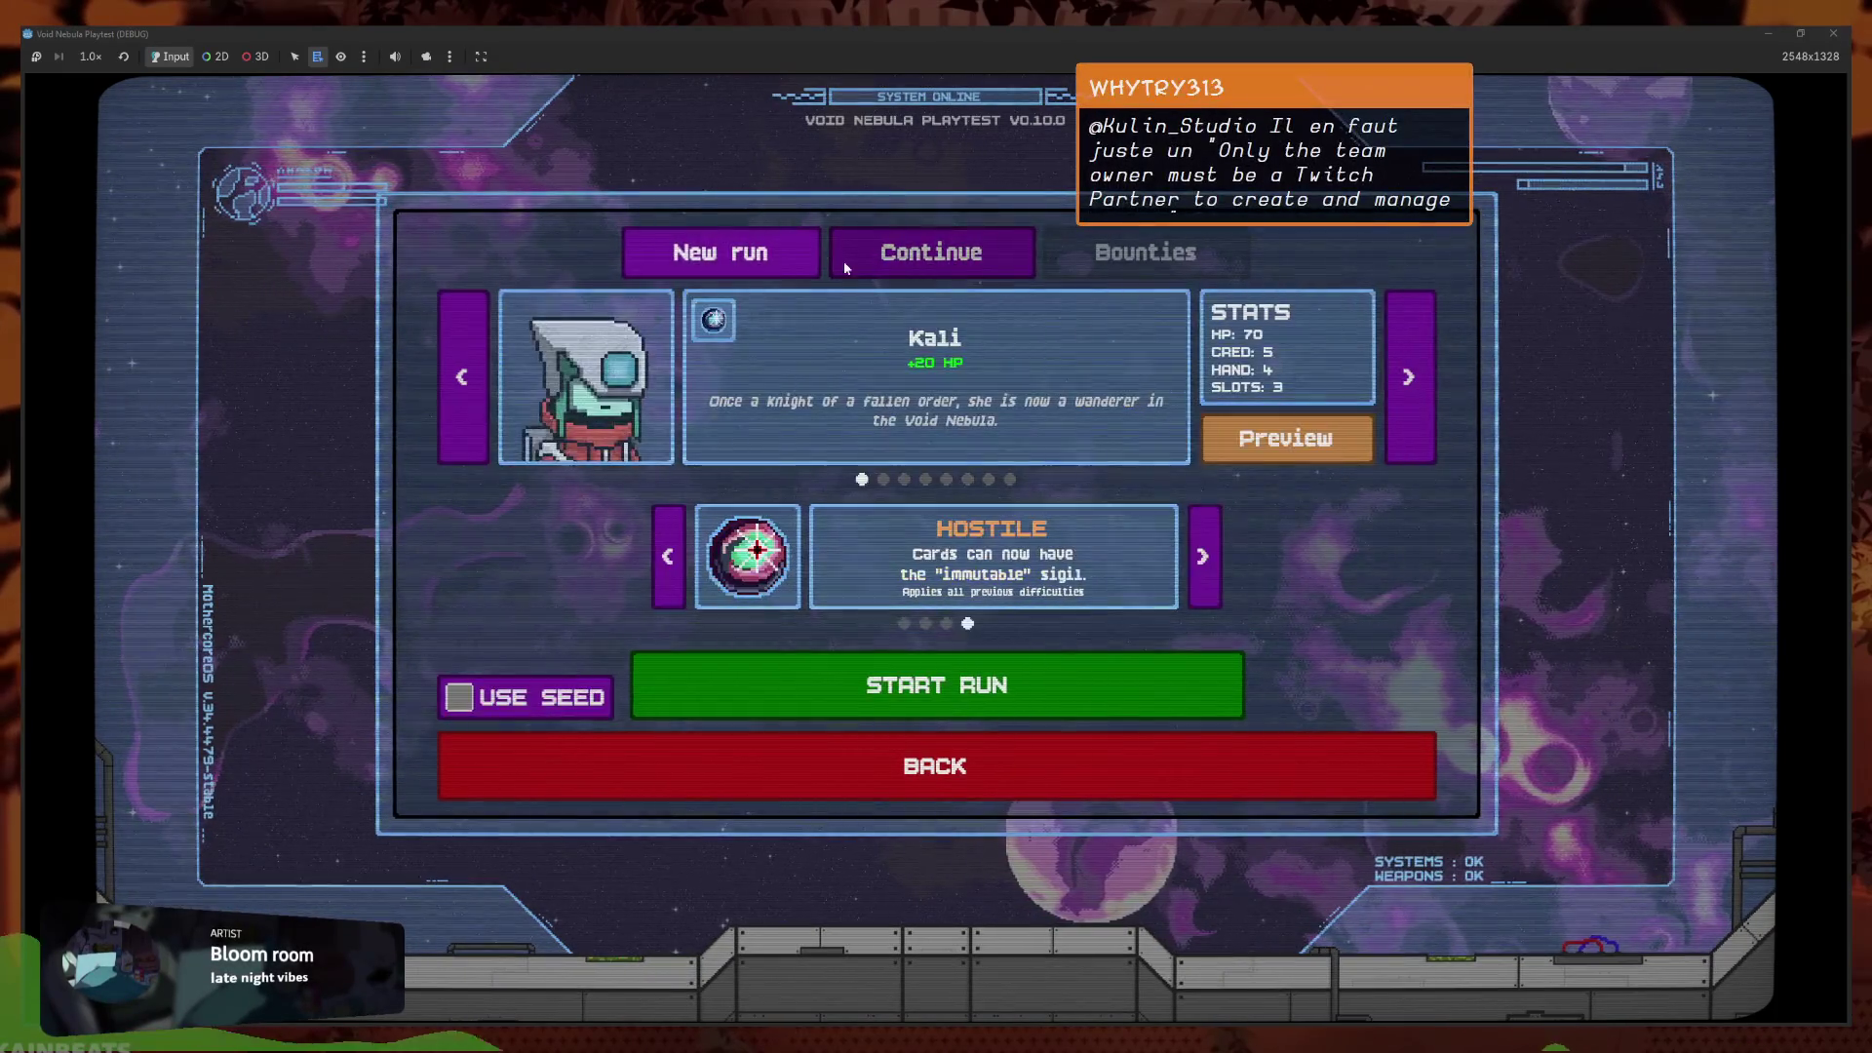
left_click(844, 250)
left_click(815, 244)
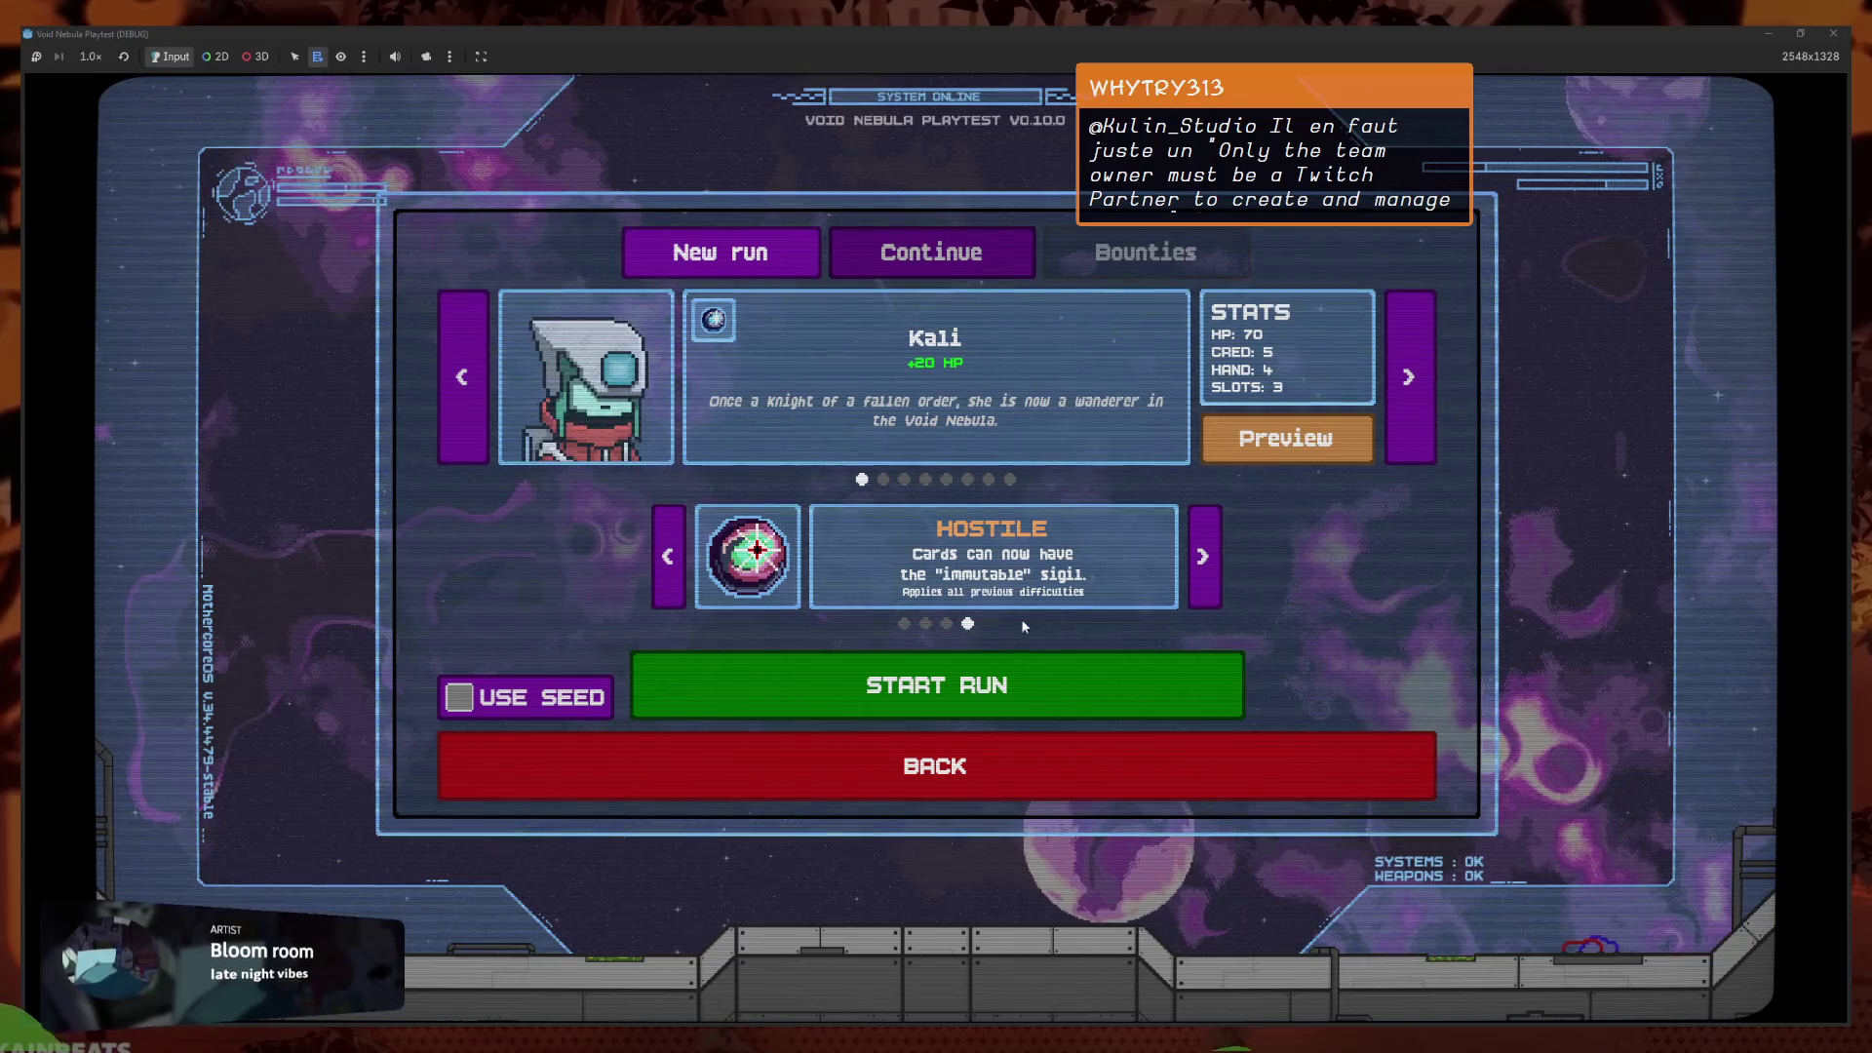
left_click(850, 243)
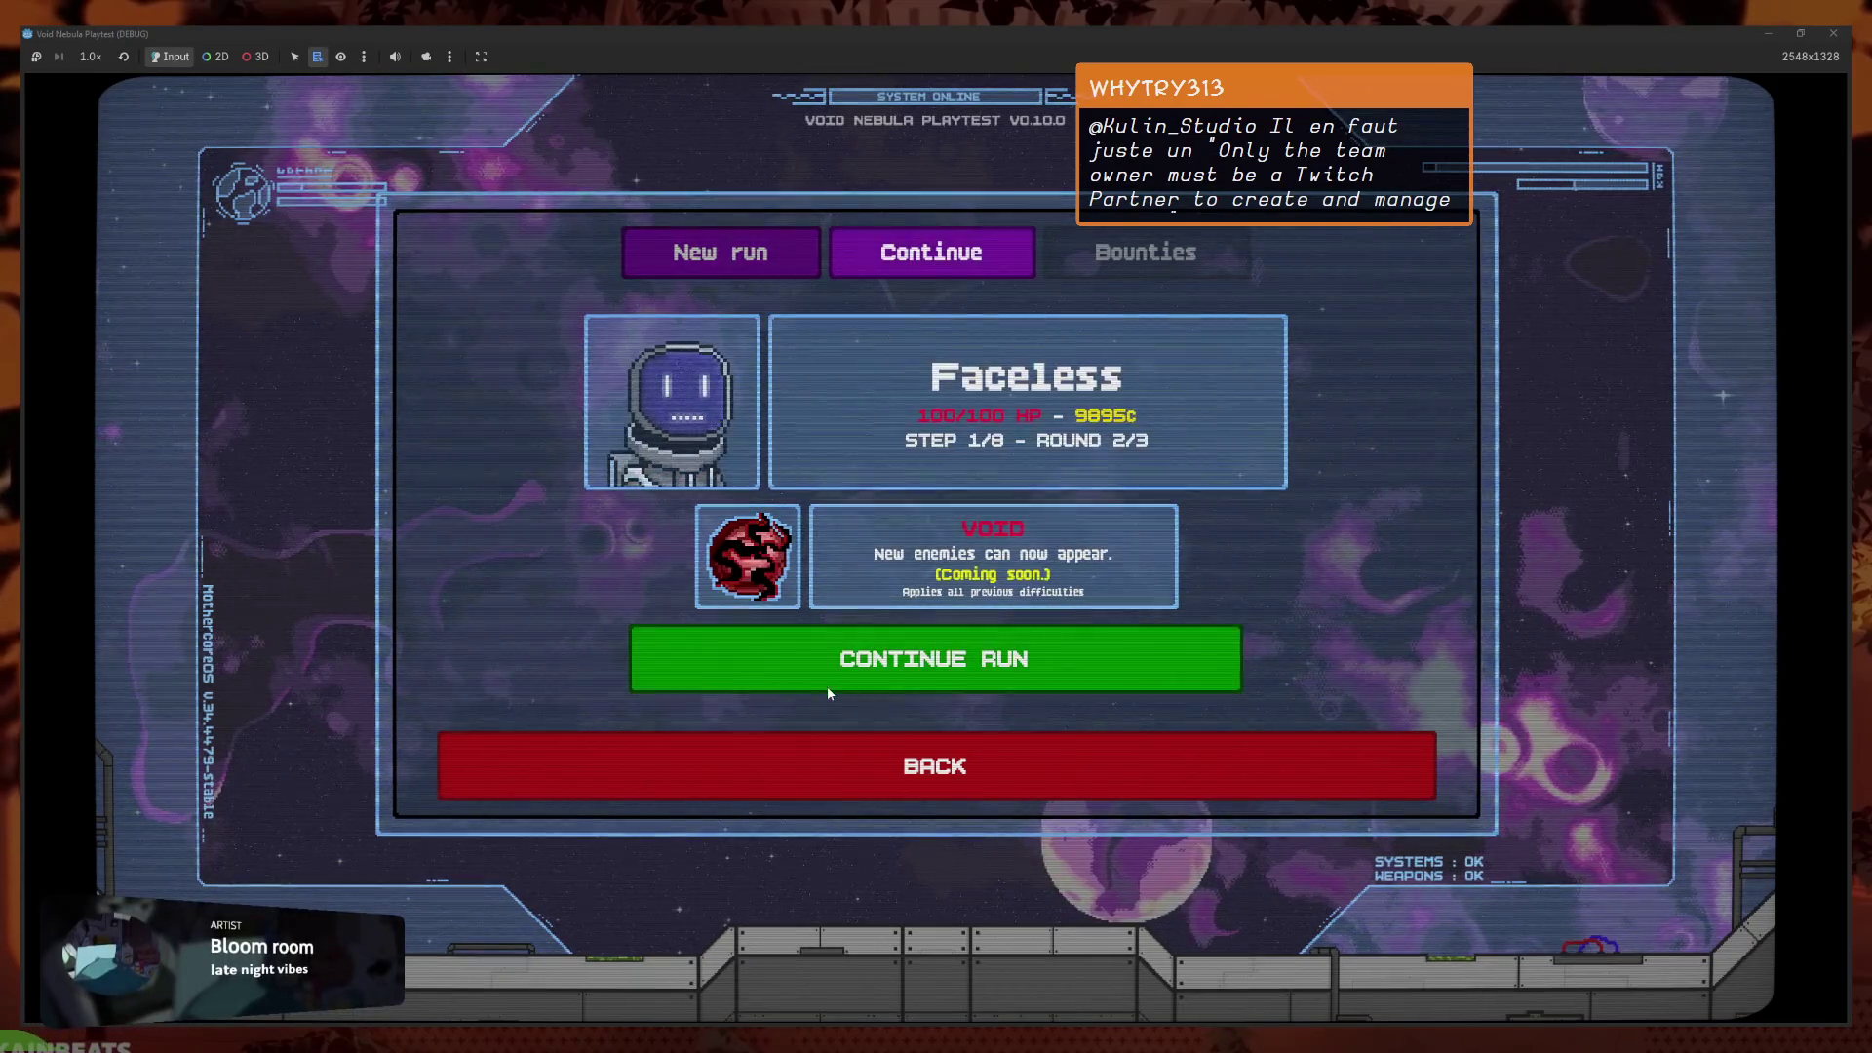
left_click(827, 690)
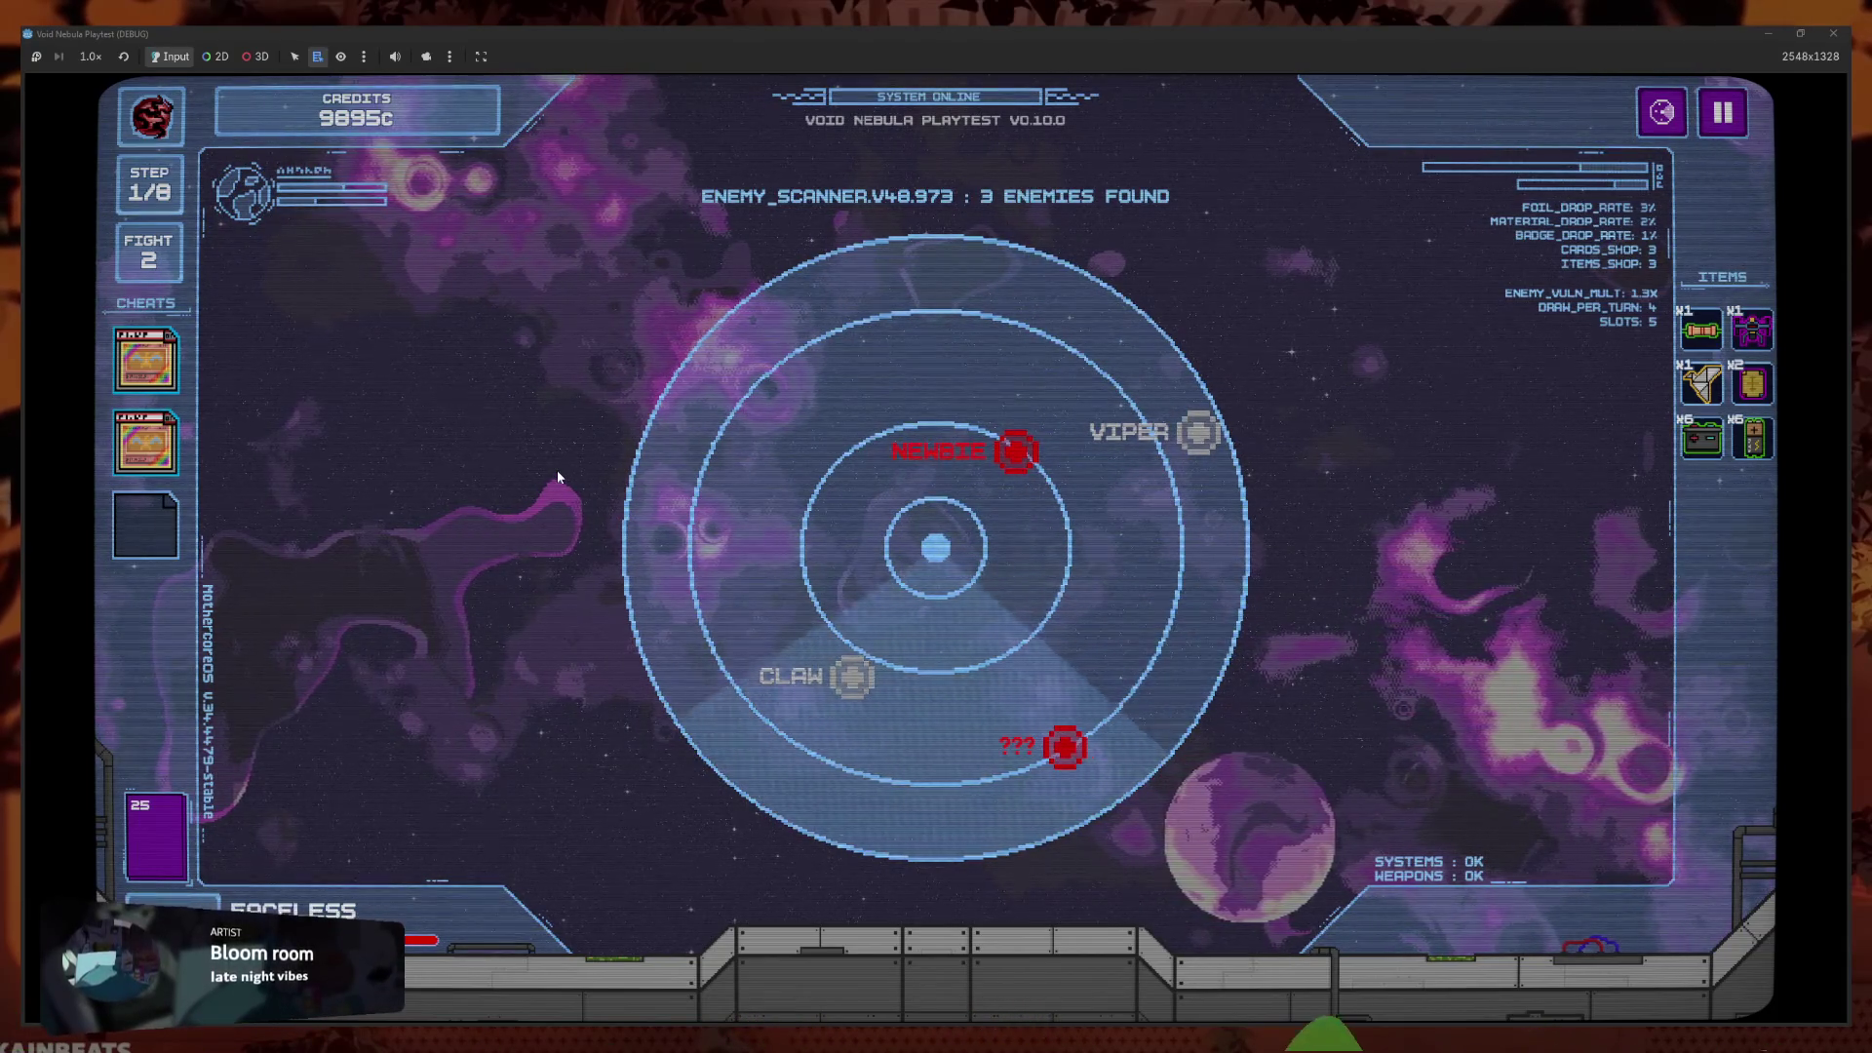
Cycle the radar selection through the enemies with controller input, ending on NEWBIE
key("Right")
key("Right")
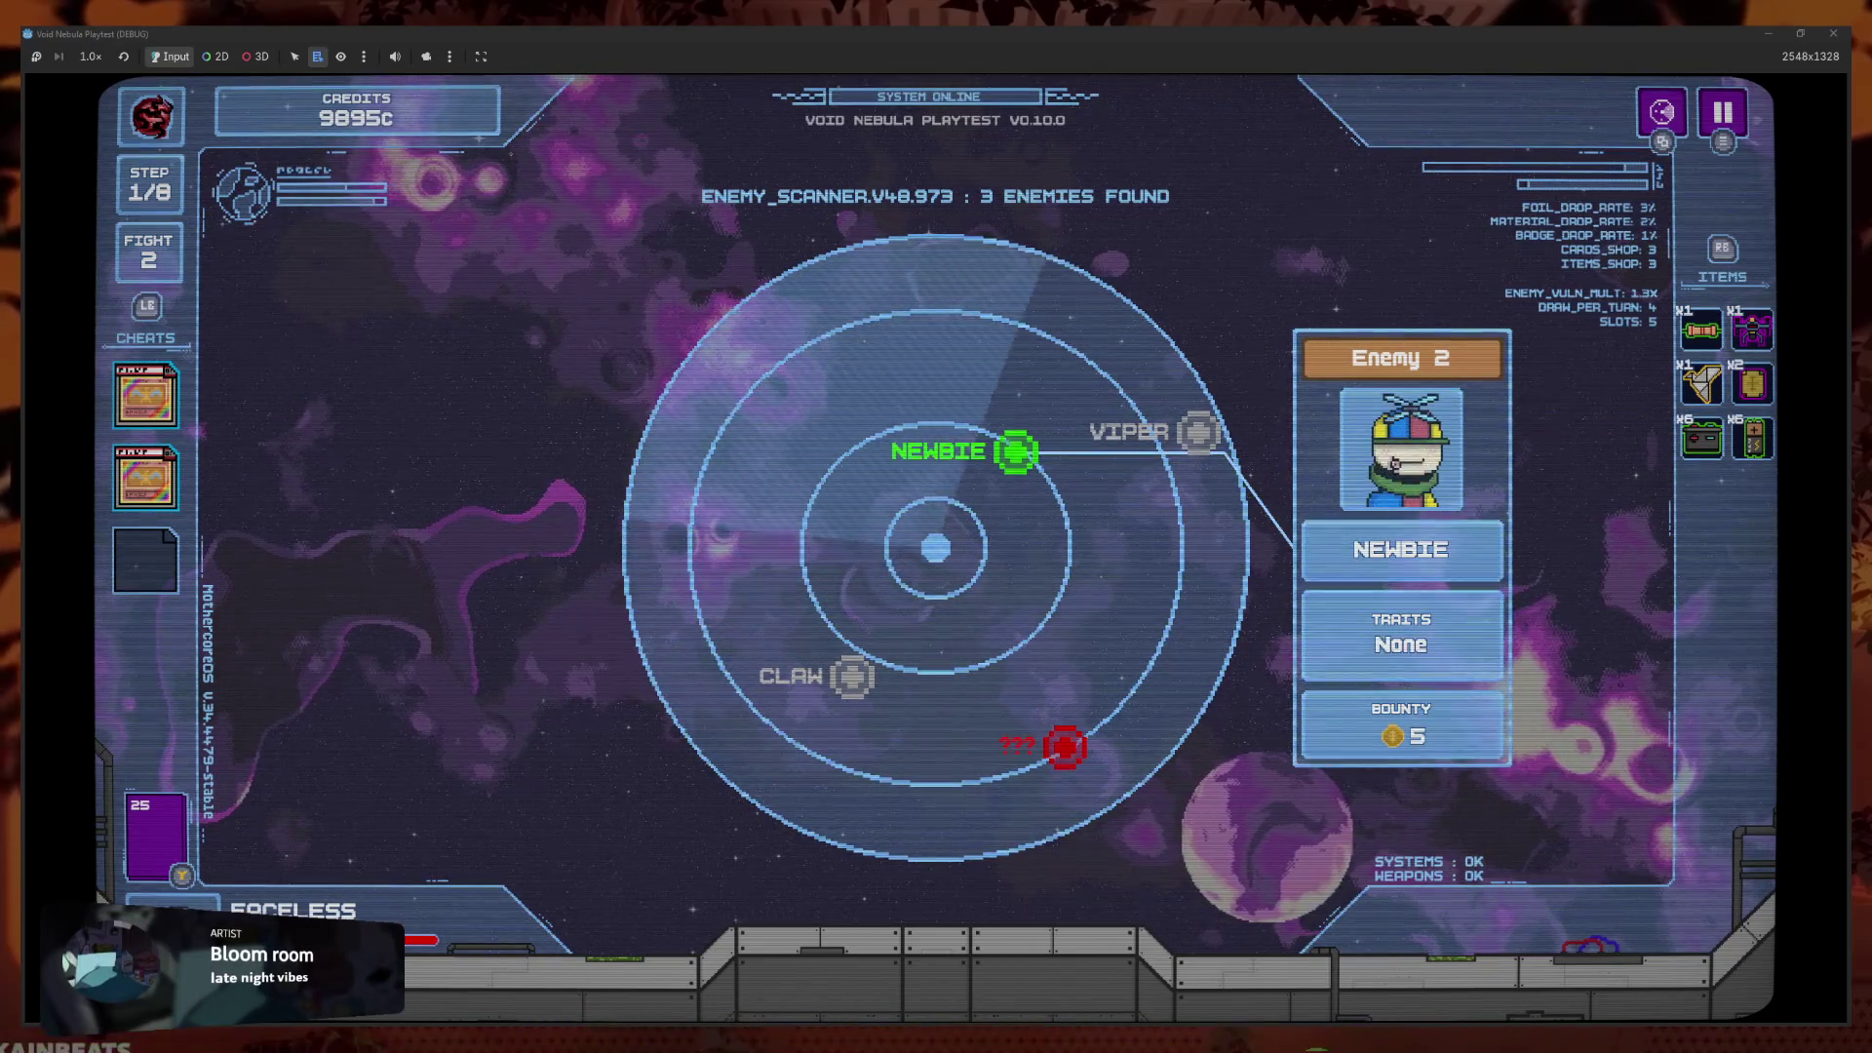
key("Right")
key("Right")
key("Left")
key("Left")
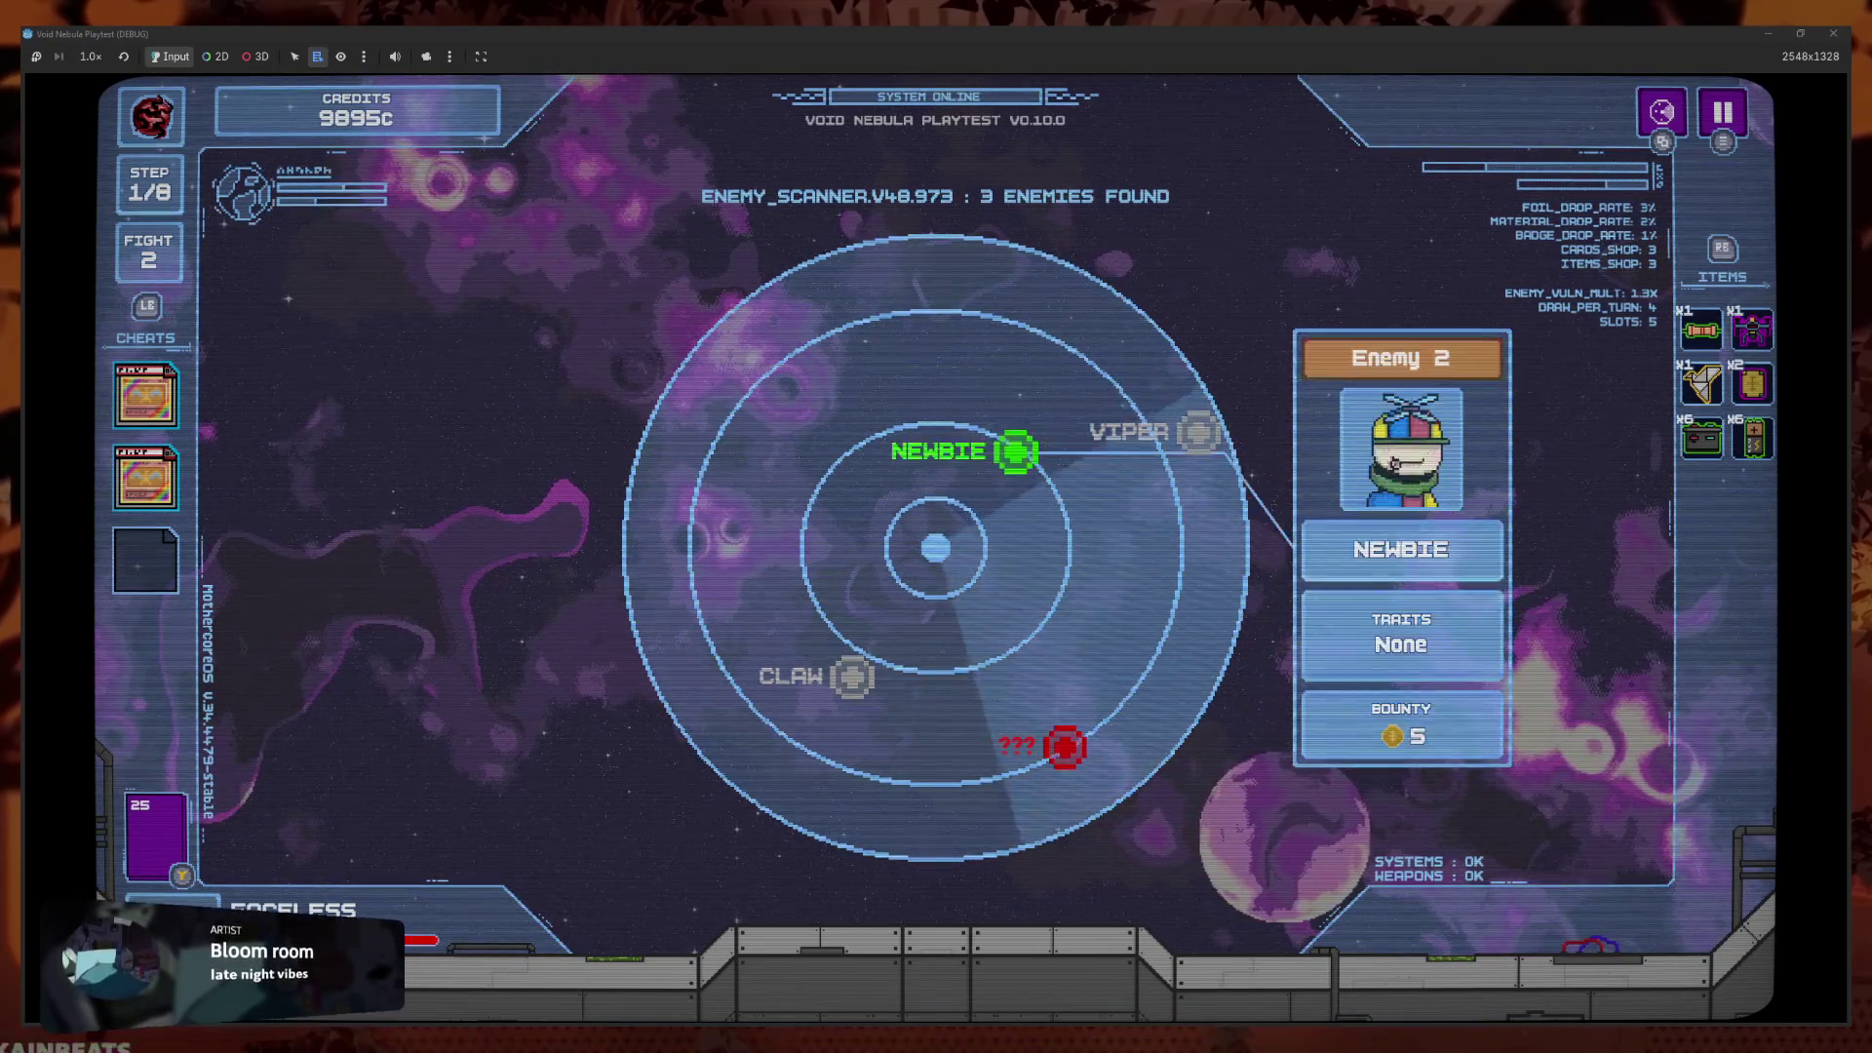
key("Left")
key("Right")
key("Left")
key("Right")
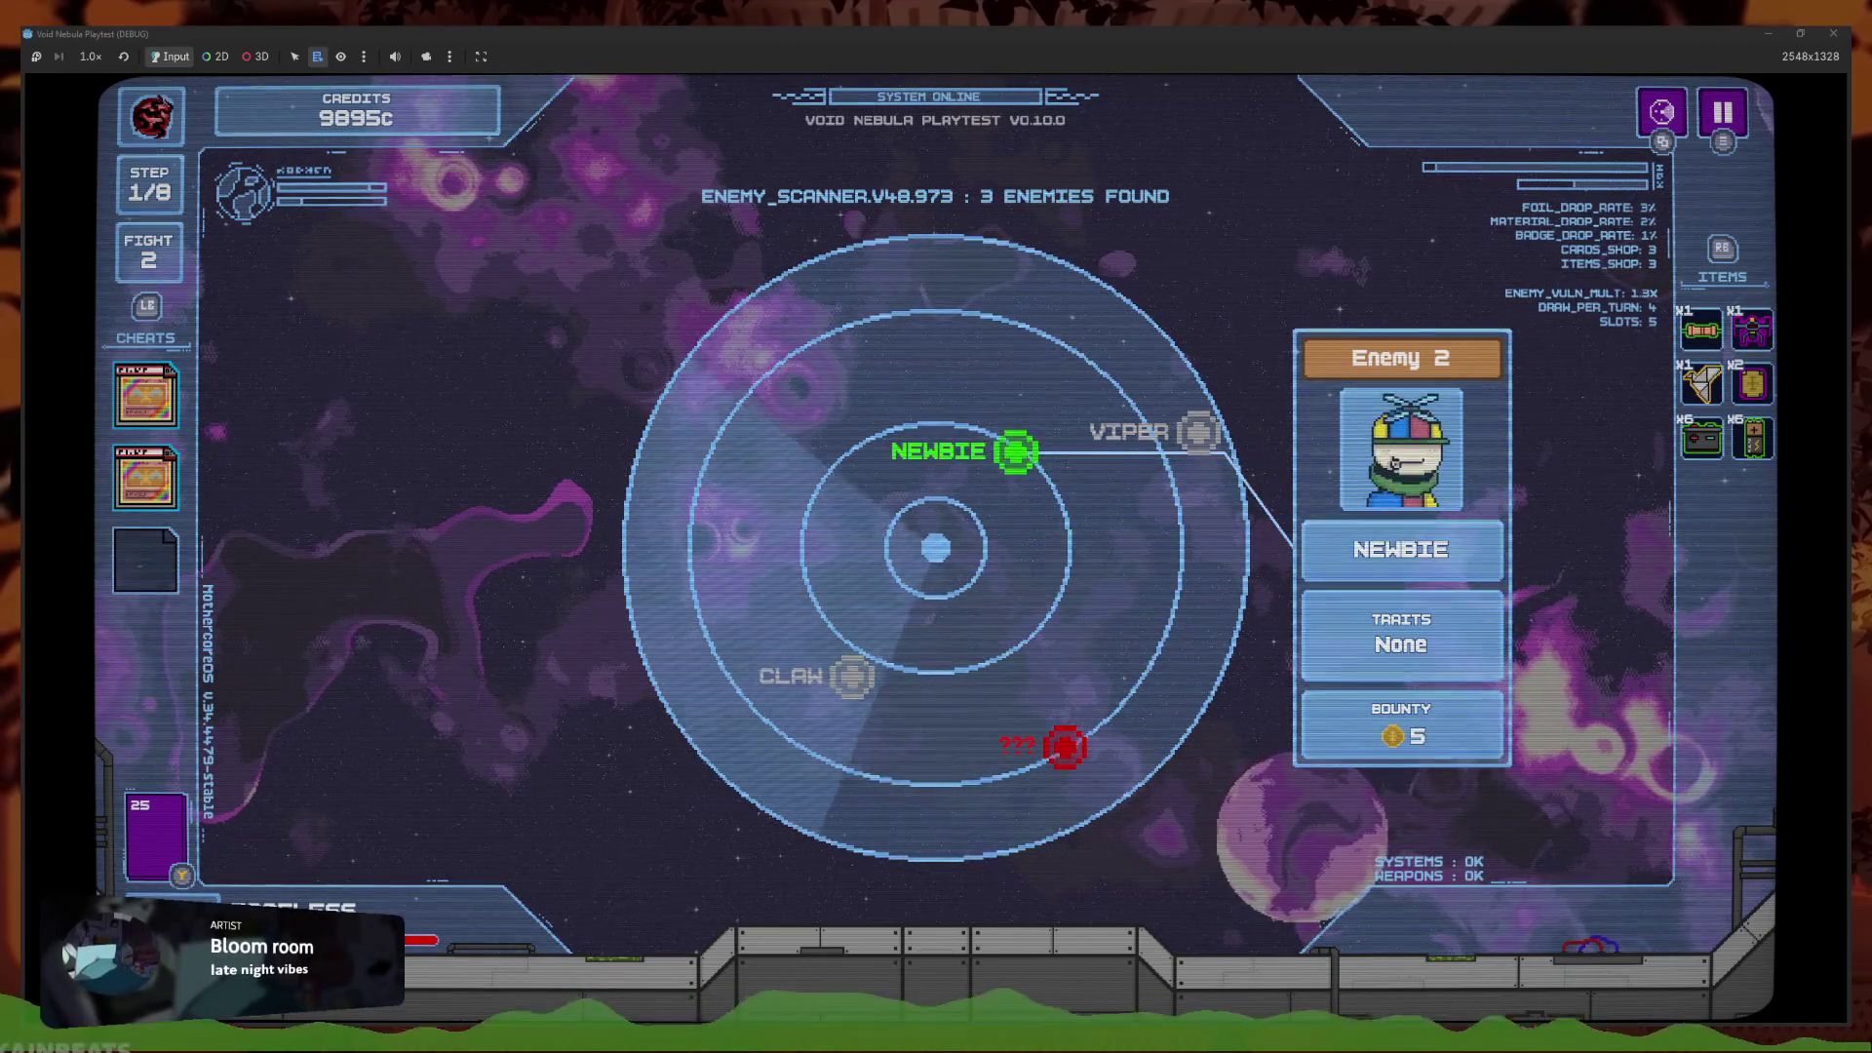
key("Right")
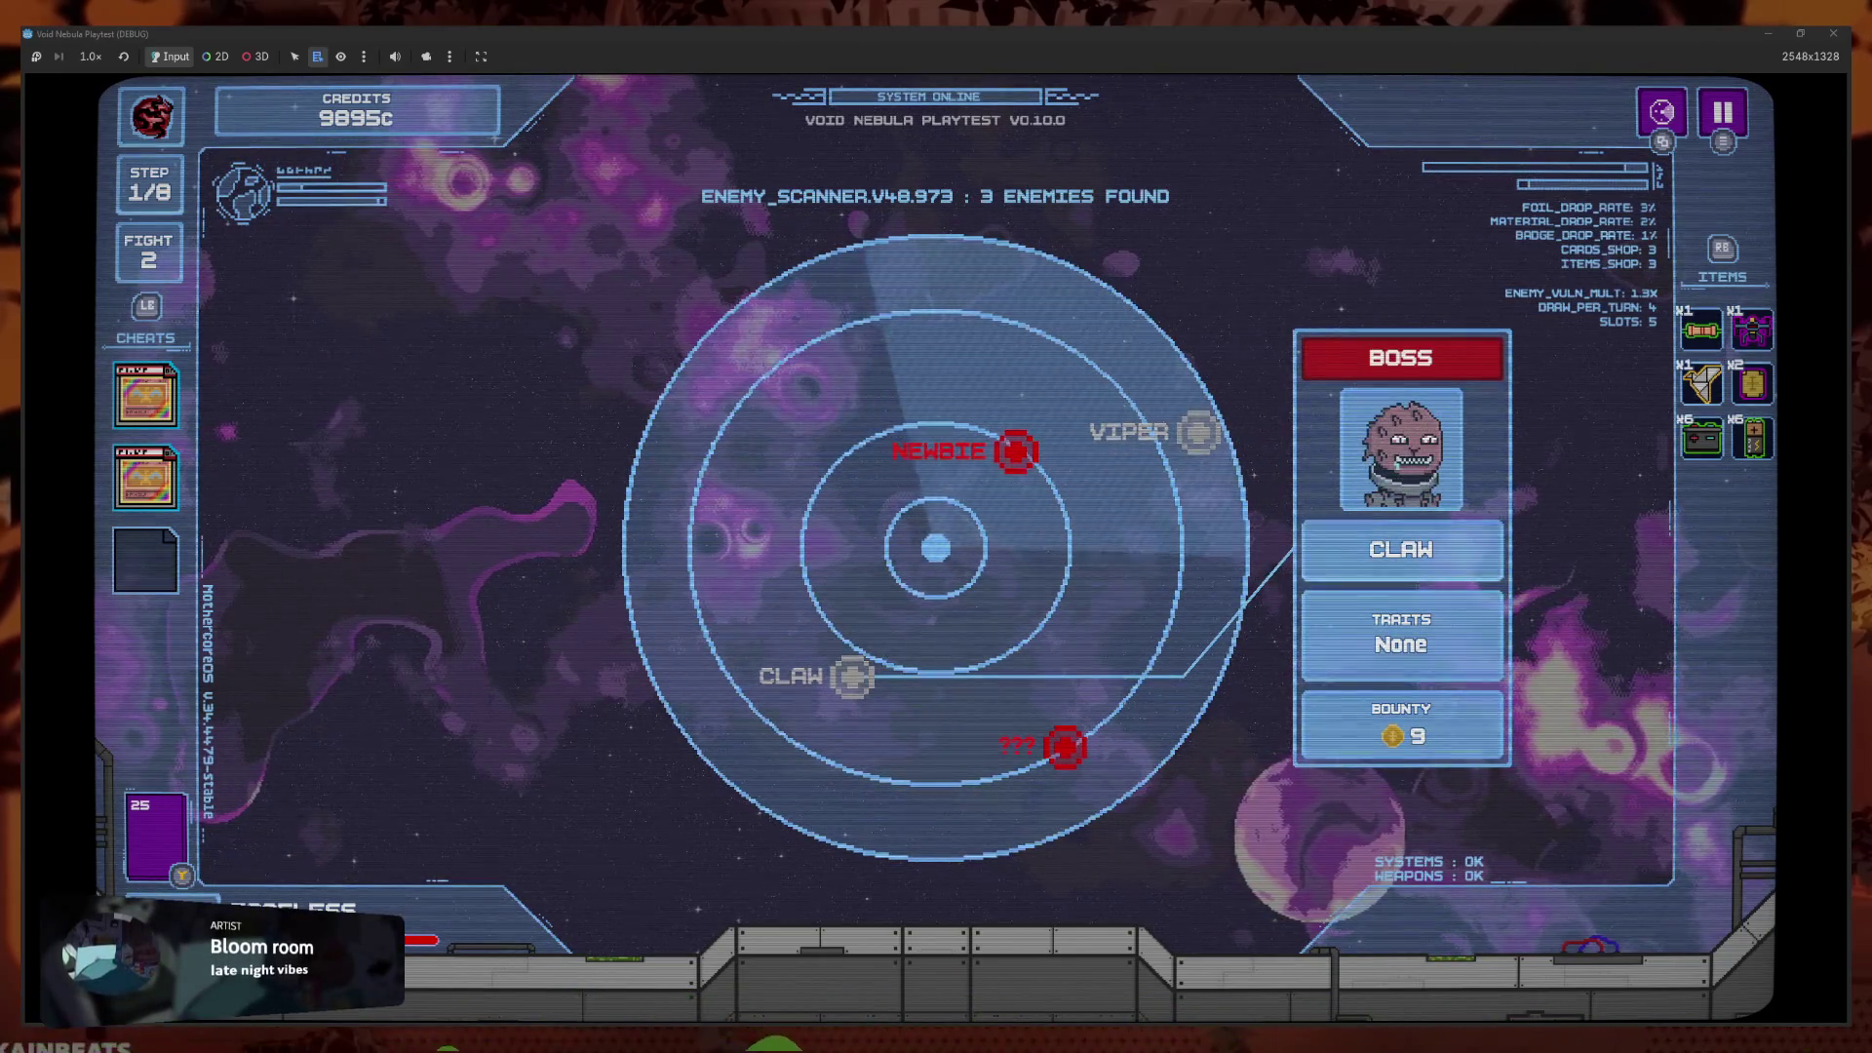
key("Left")
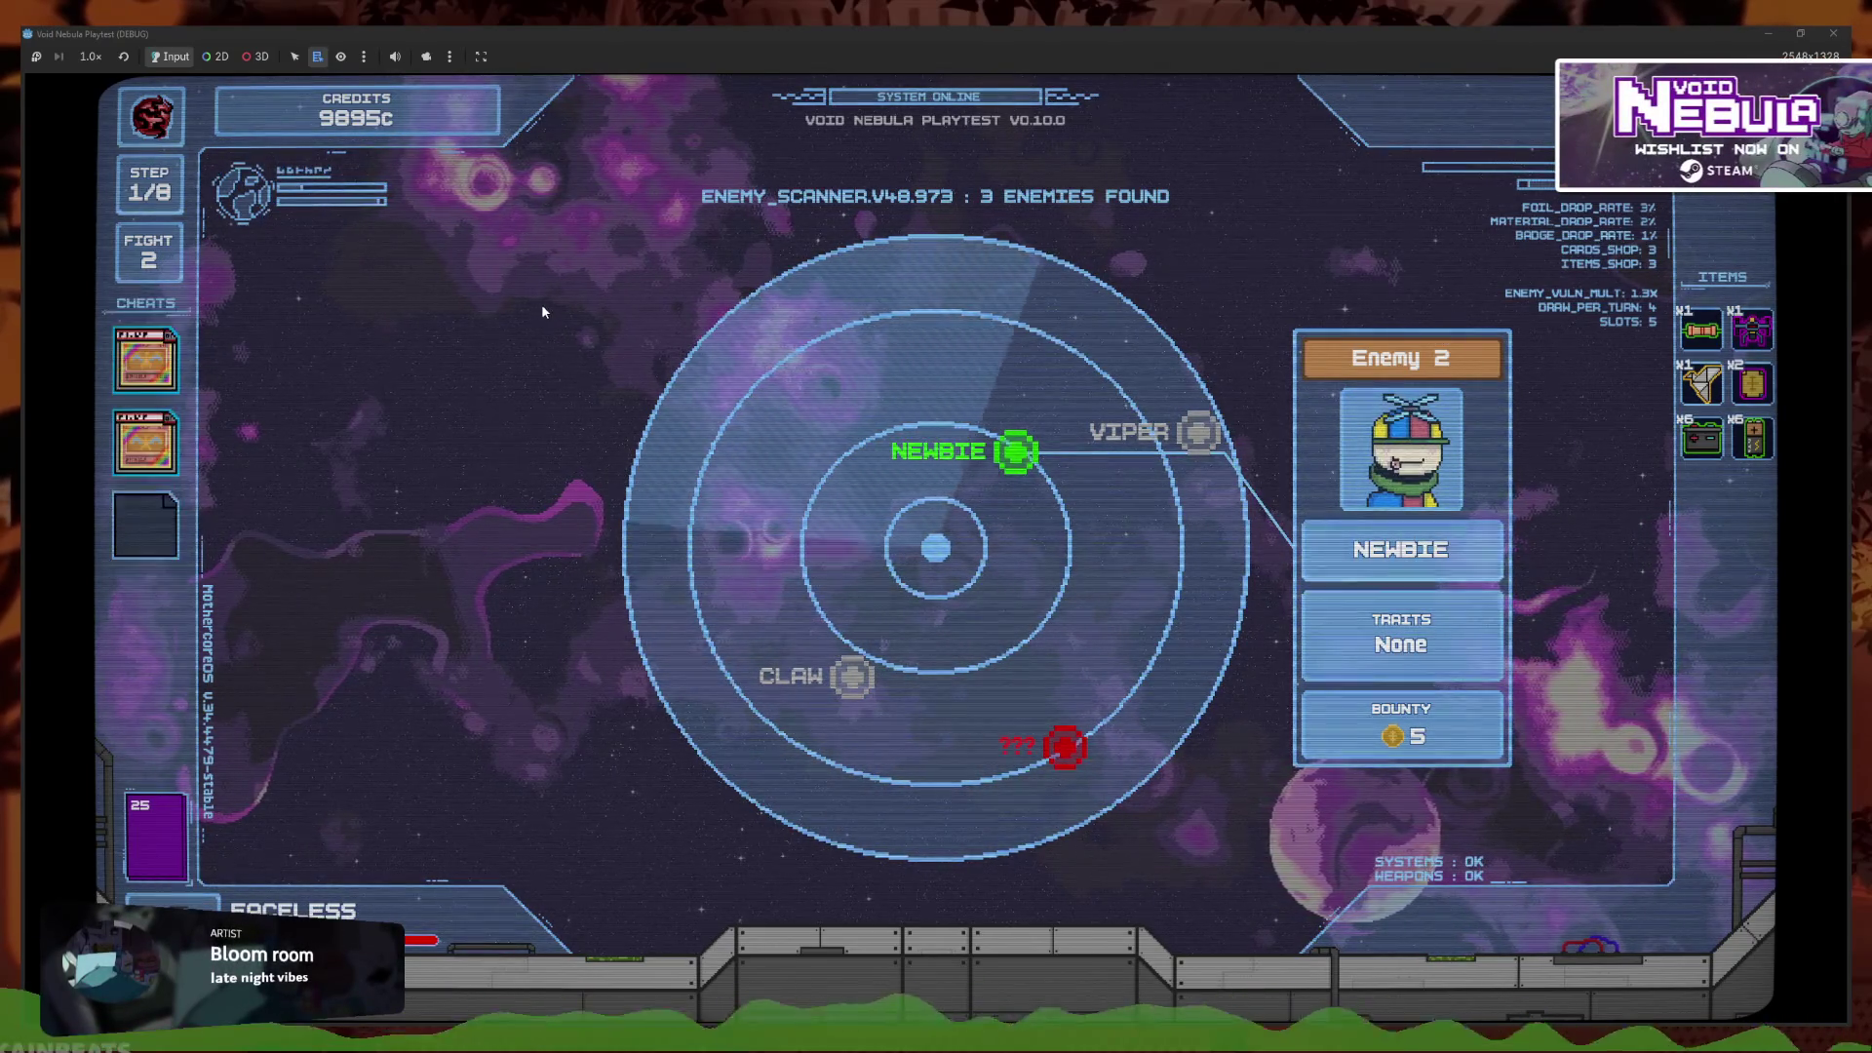
Open the Holographic dragon cheat's actions, return to the radar, then stop the debug run with F8
left_click(168, 366)
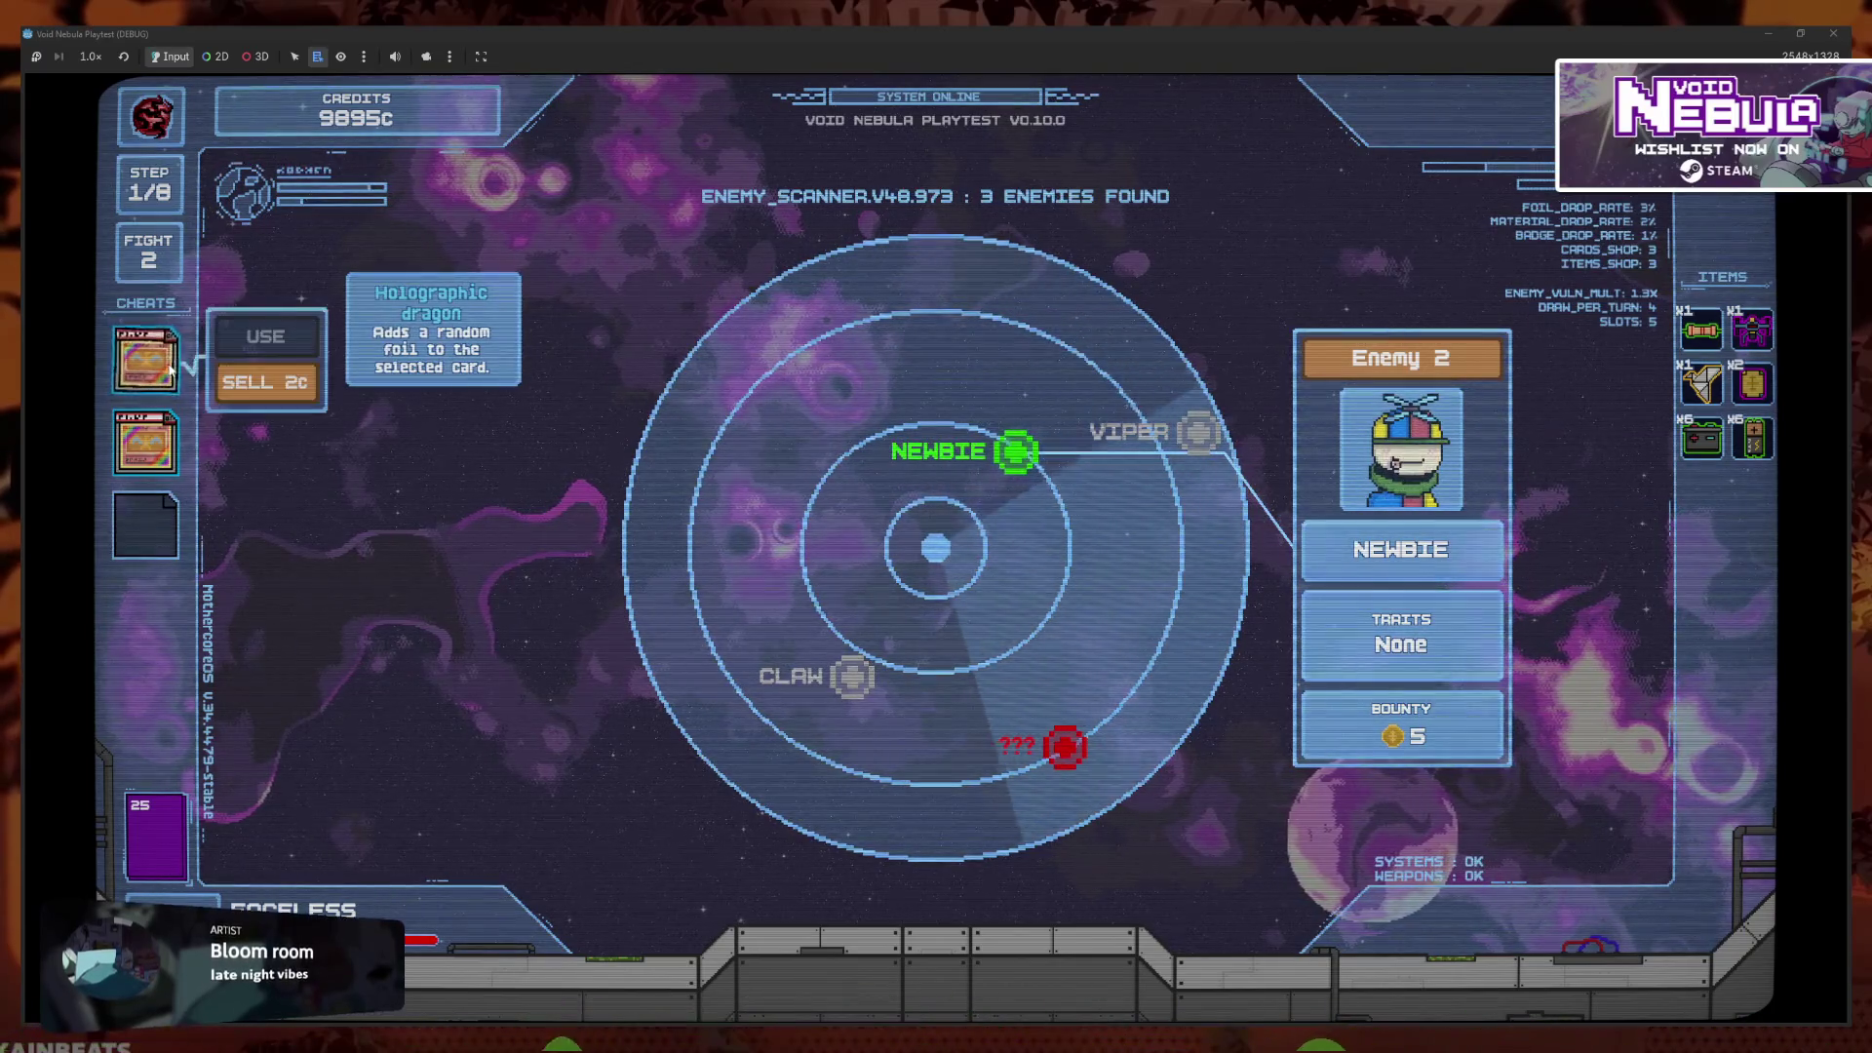
key("Right")
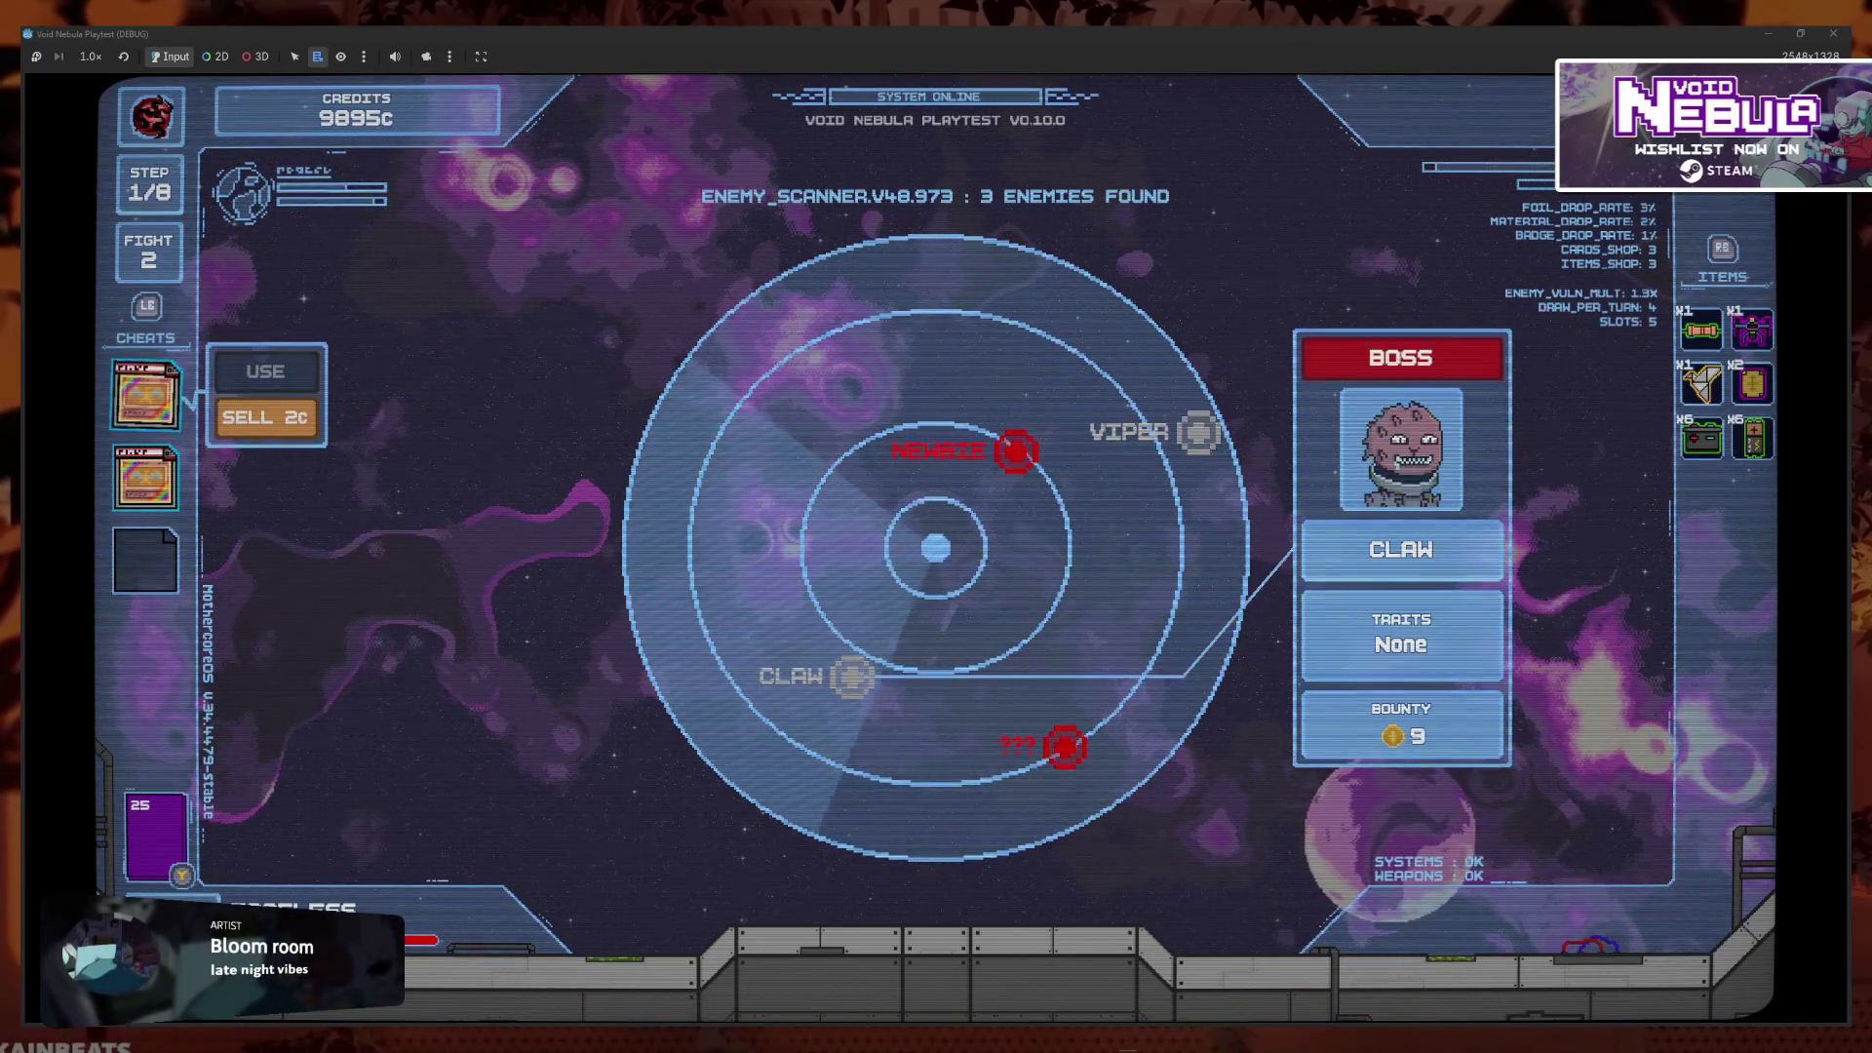
key("Right")
key("Right")
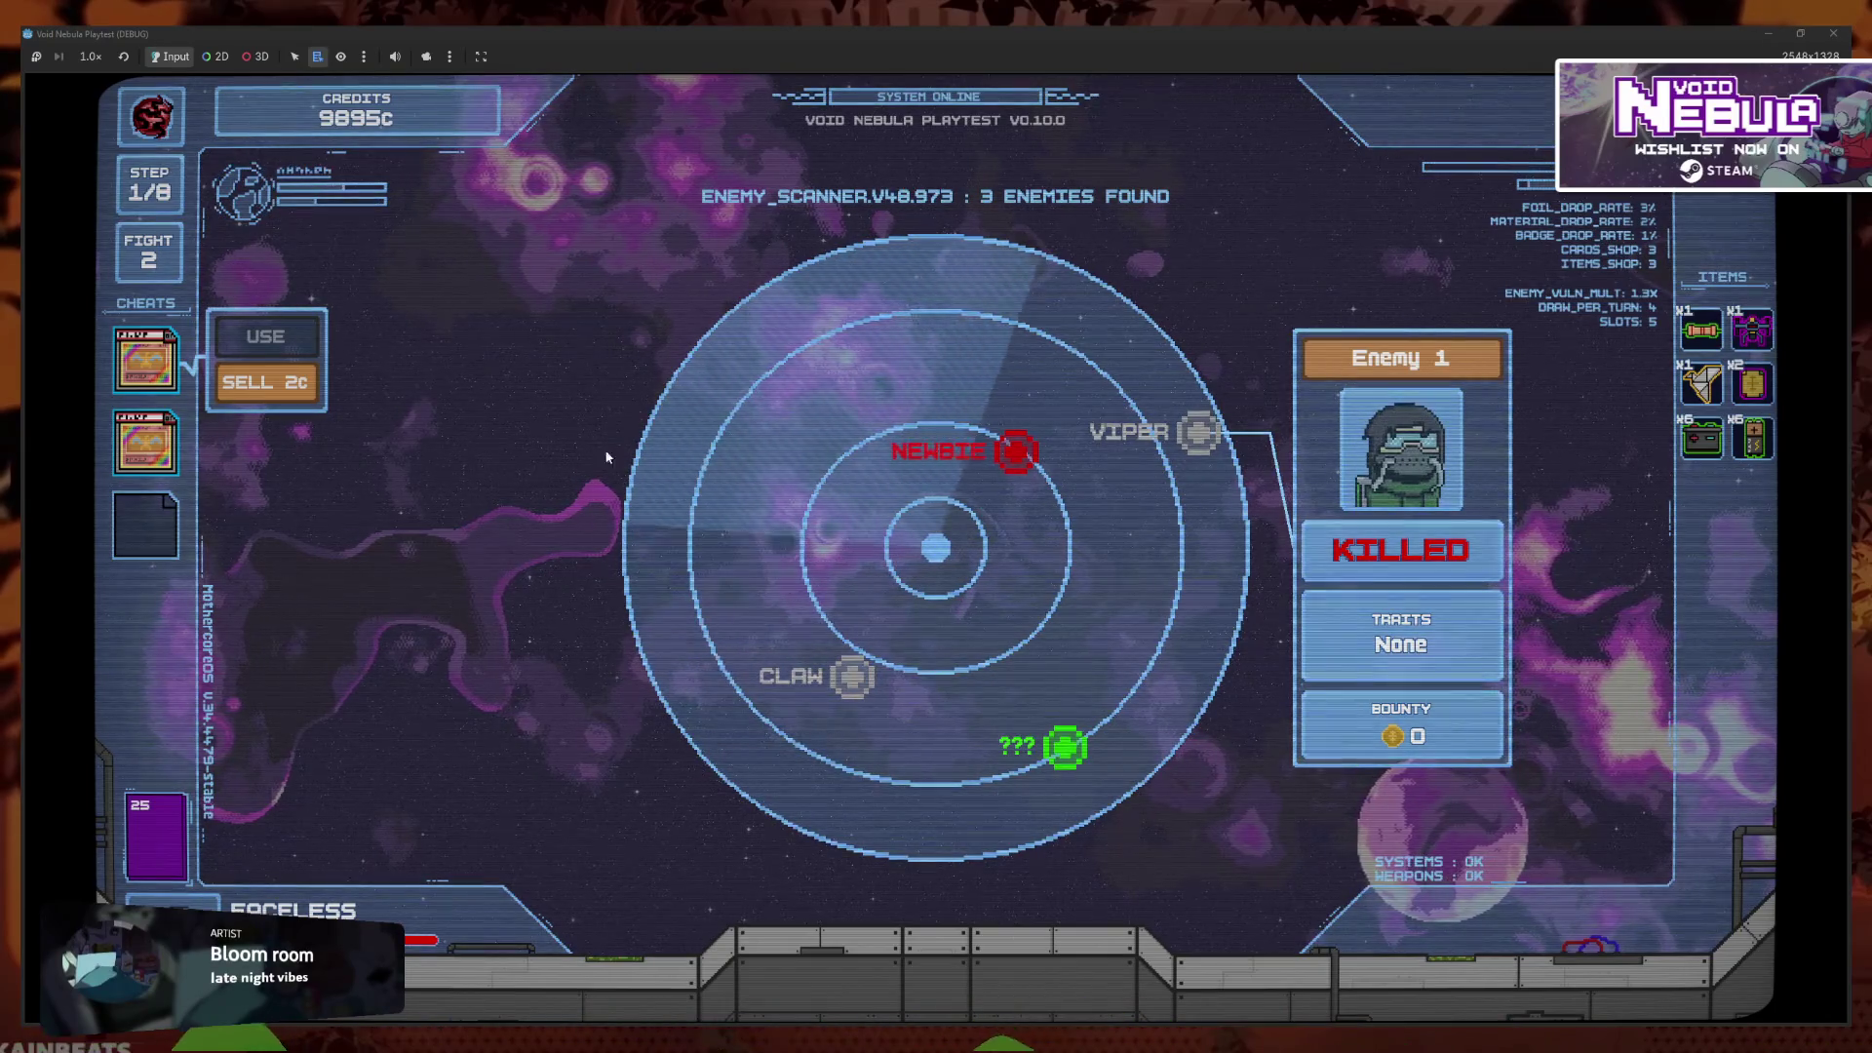
key("F8")
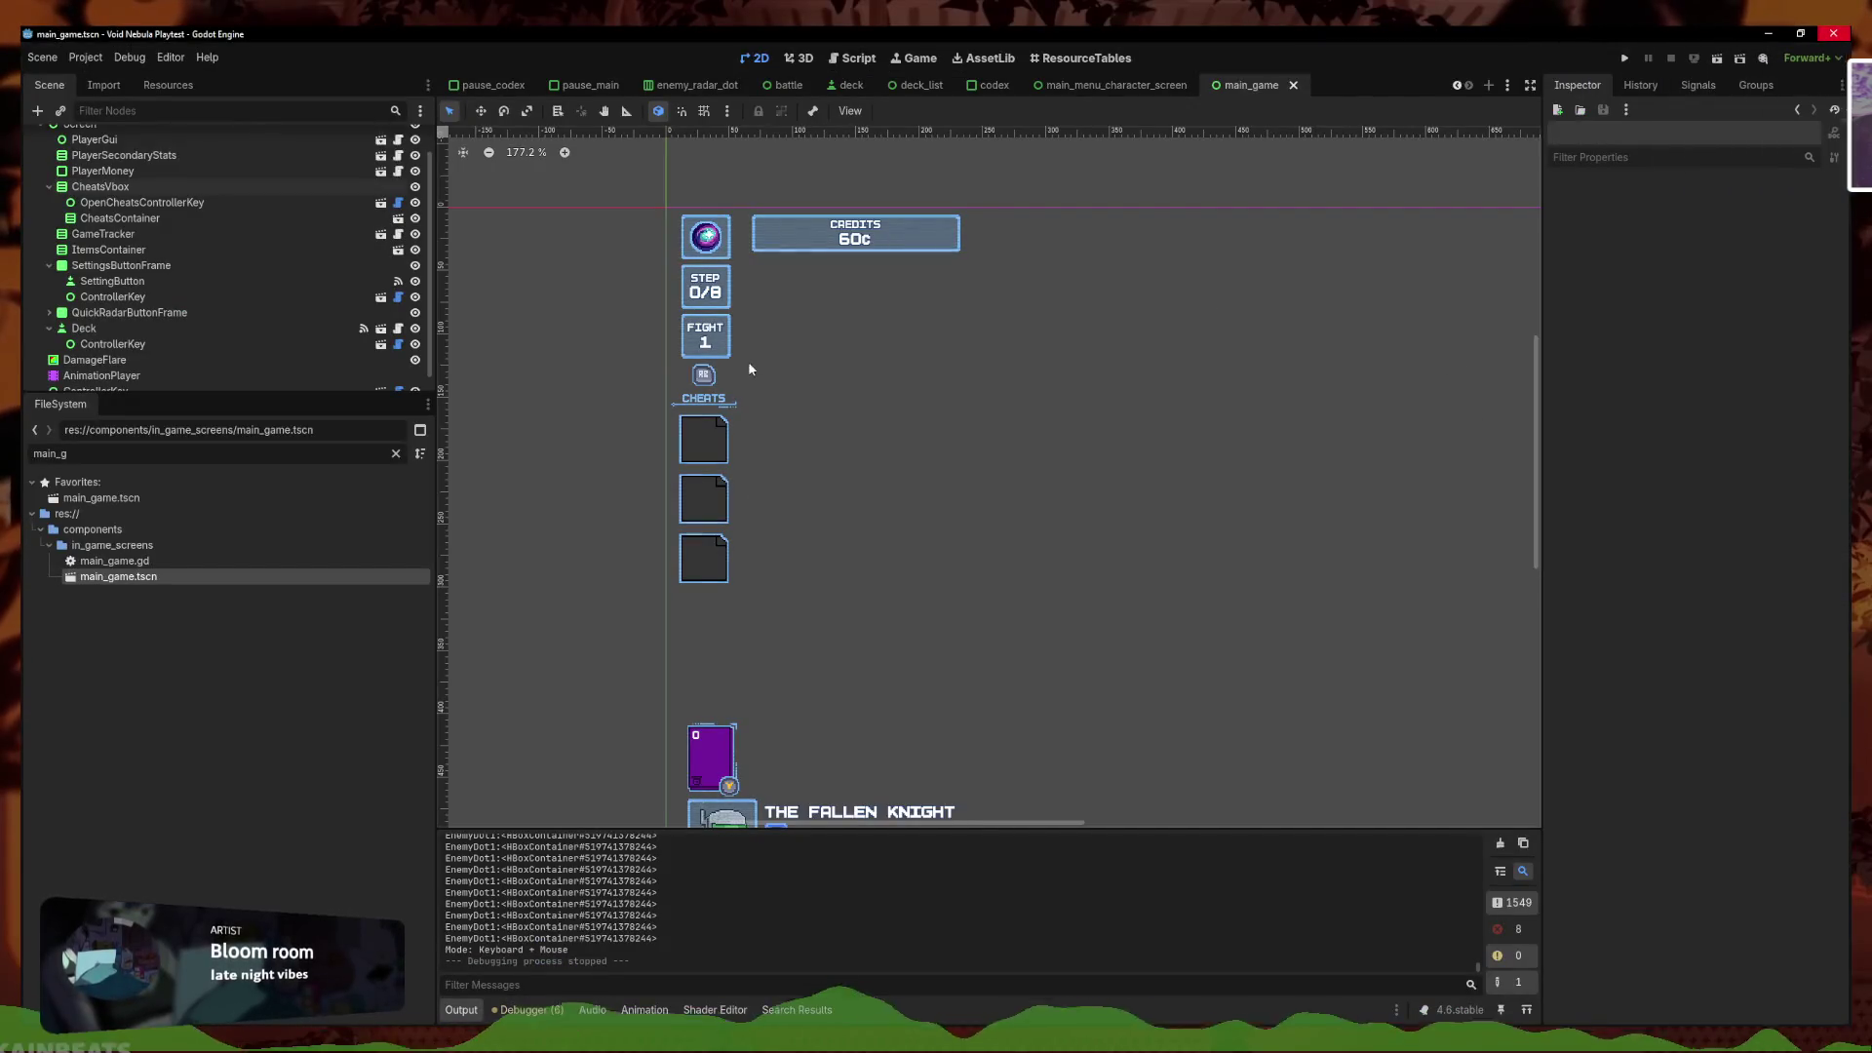
Bring the CHEATS column into view, select OpenCheatsControllerKey, and save main_game
scroll(1245, 369, "right", 5)
scroll(1245, 370, "up", 5)
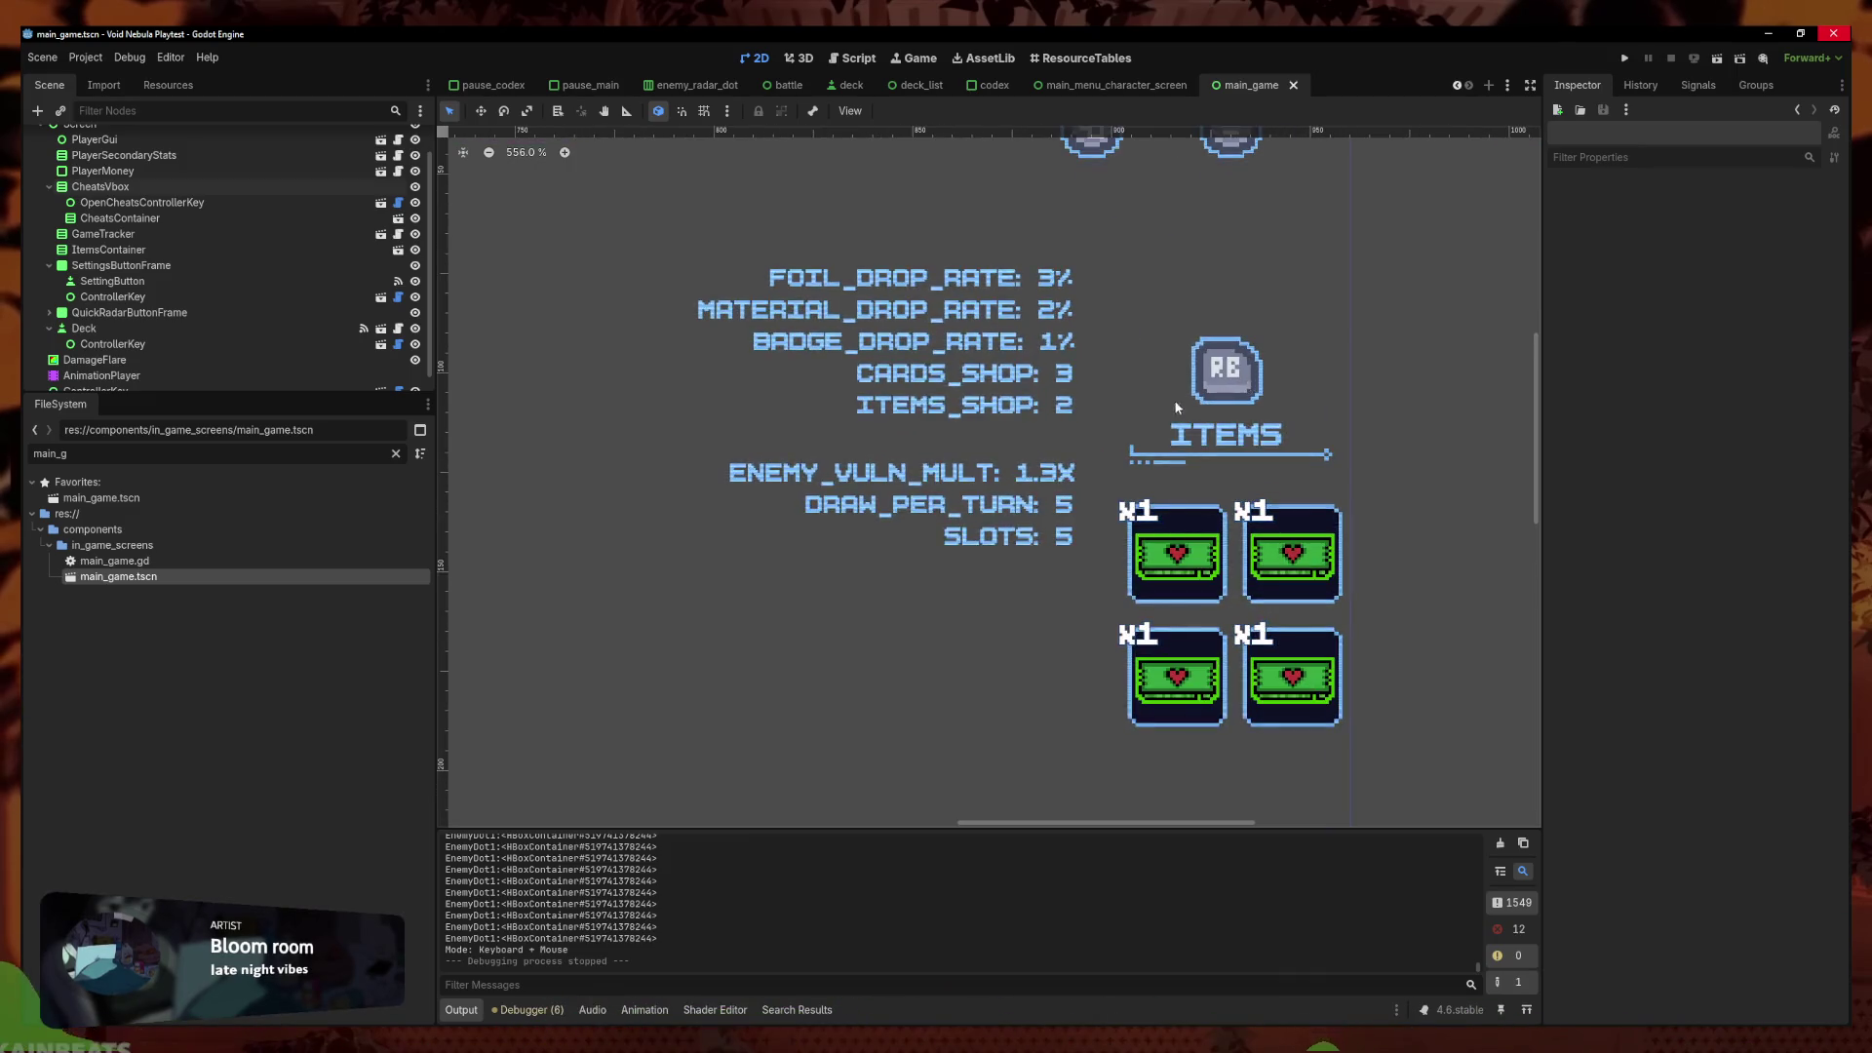
scroll(1264, 395, "down", 5)
left_click_drag(743, 439, 1422, 363)
left_click(1463, 341)
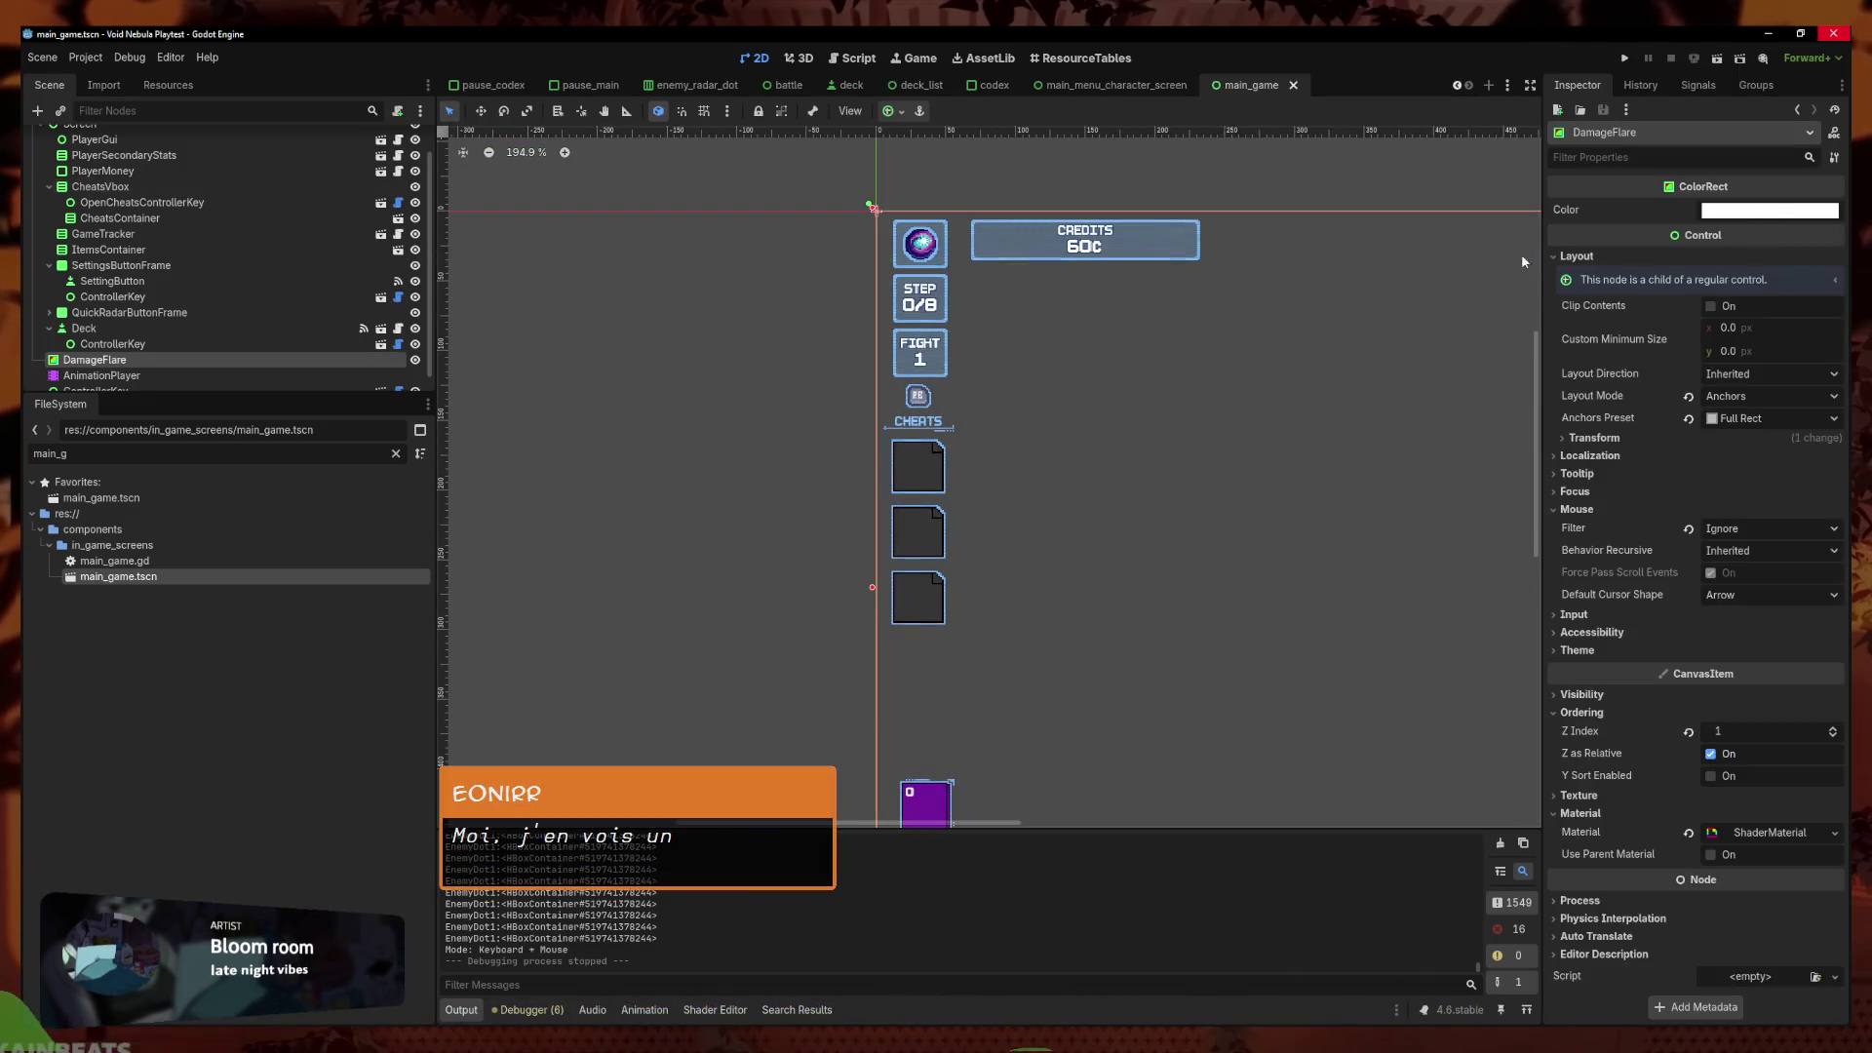
left_click(125, 203)
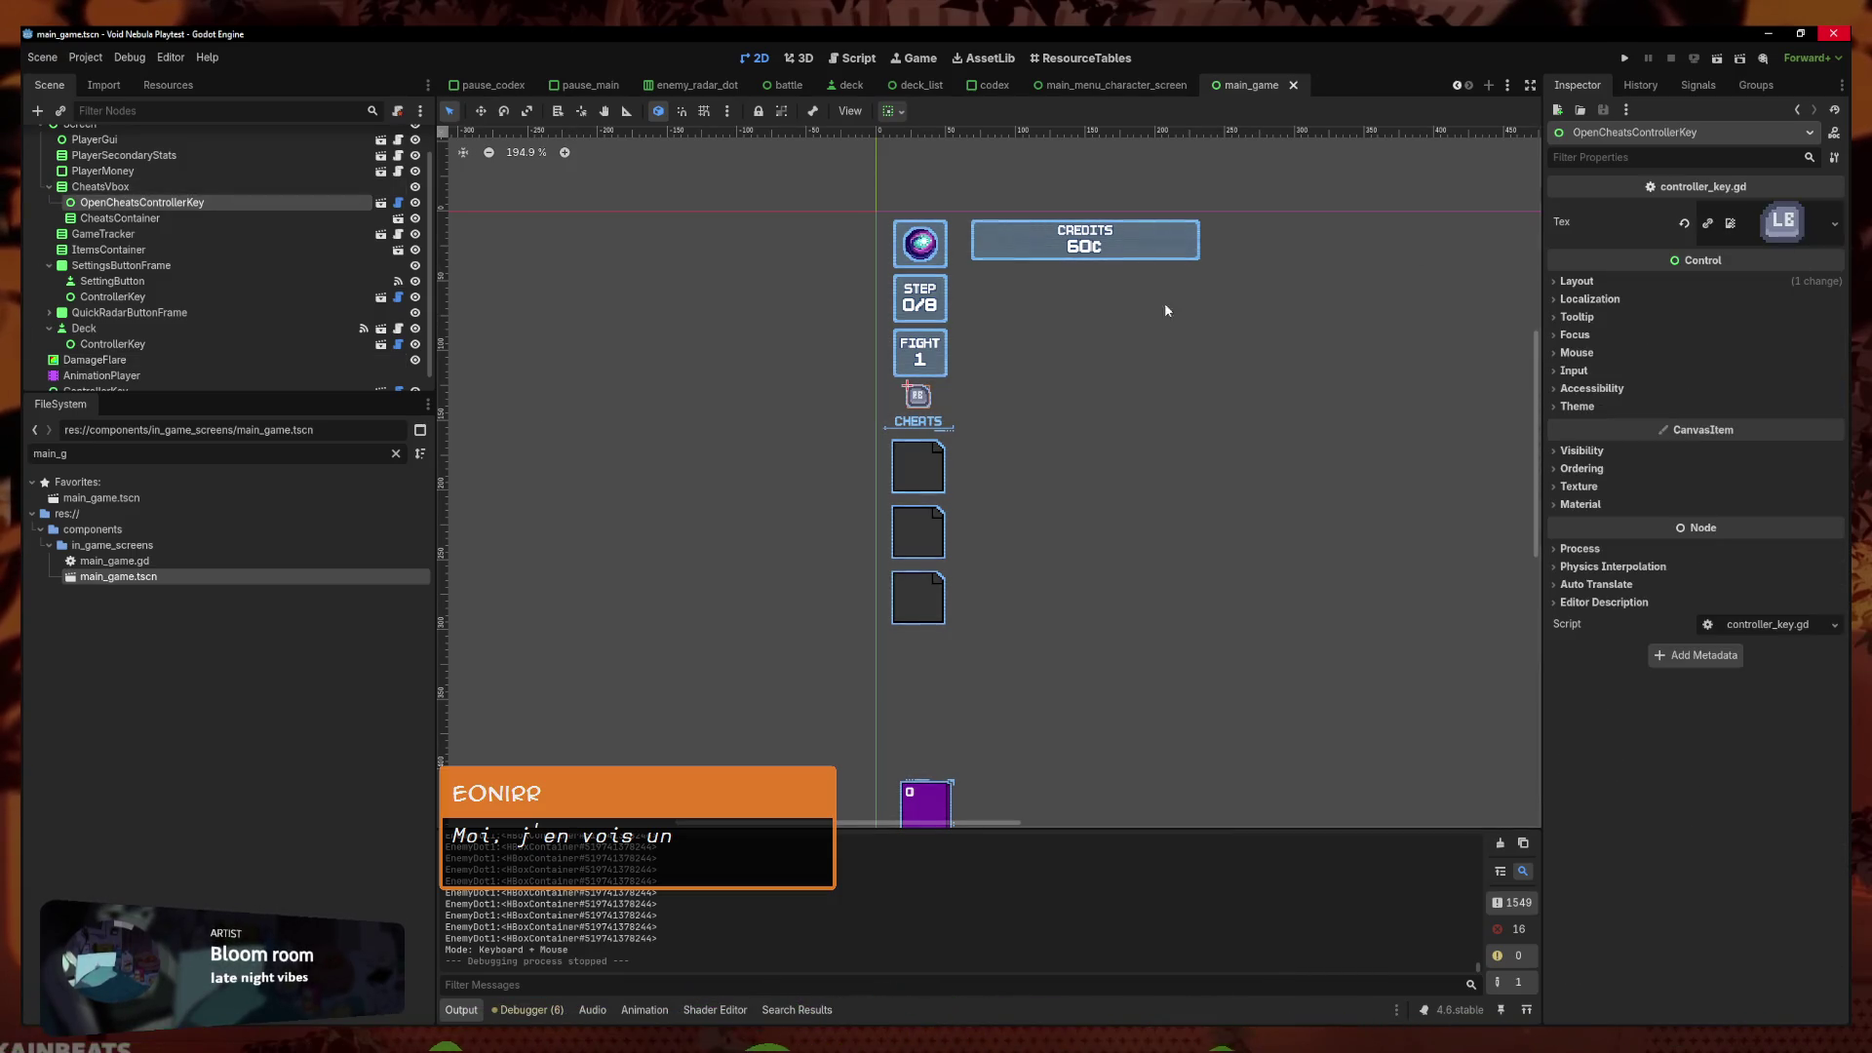
left_click_drag(1107, 351, 1037, 377)
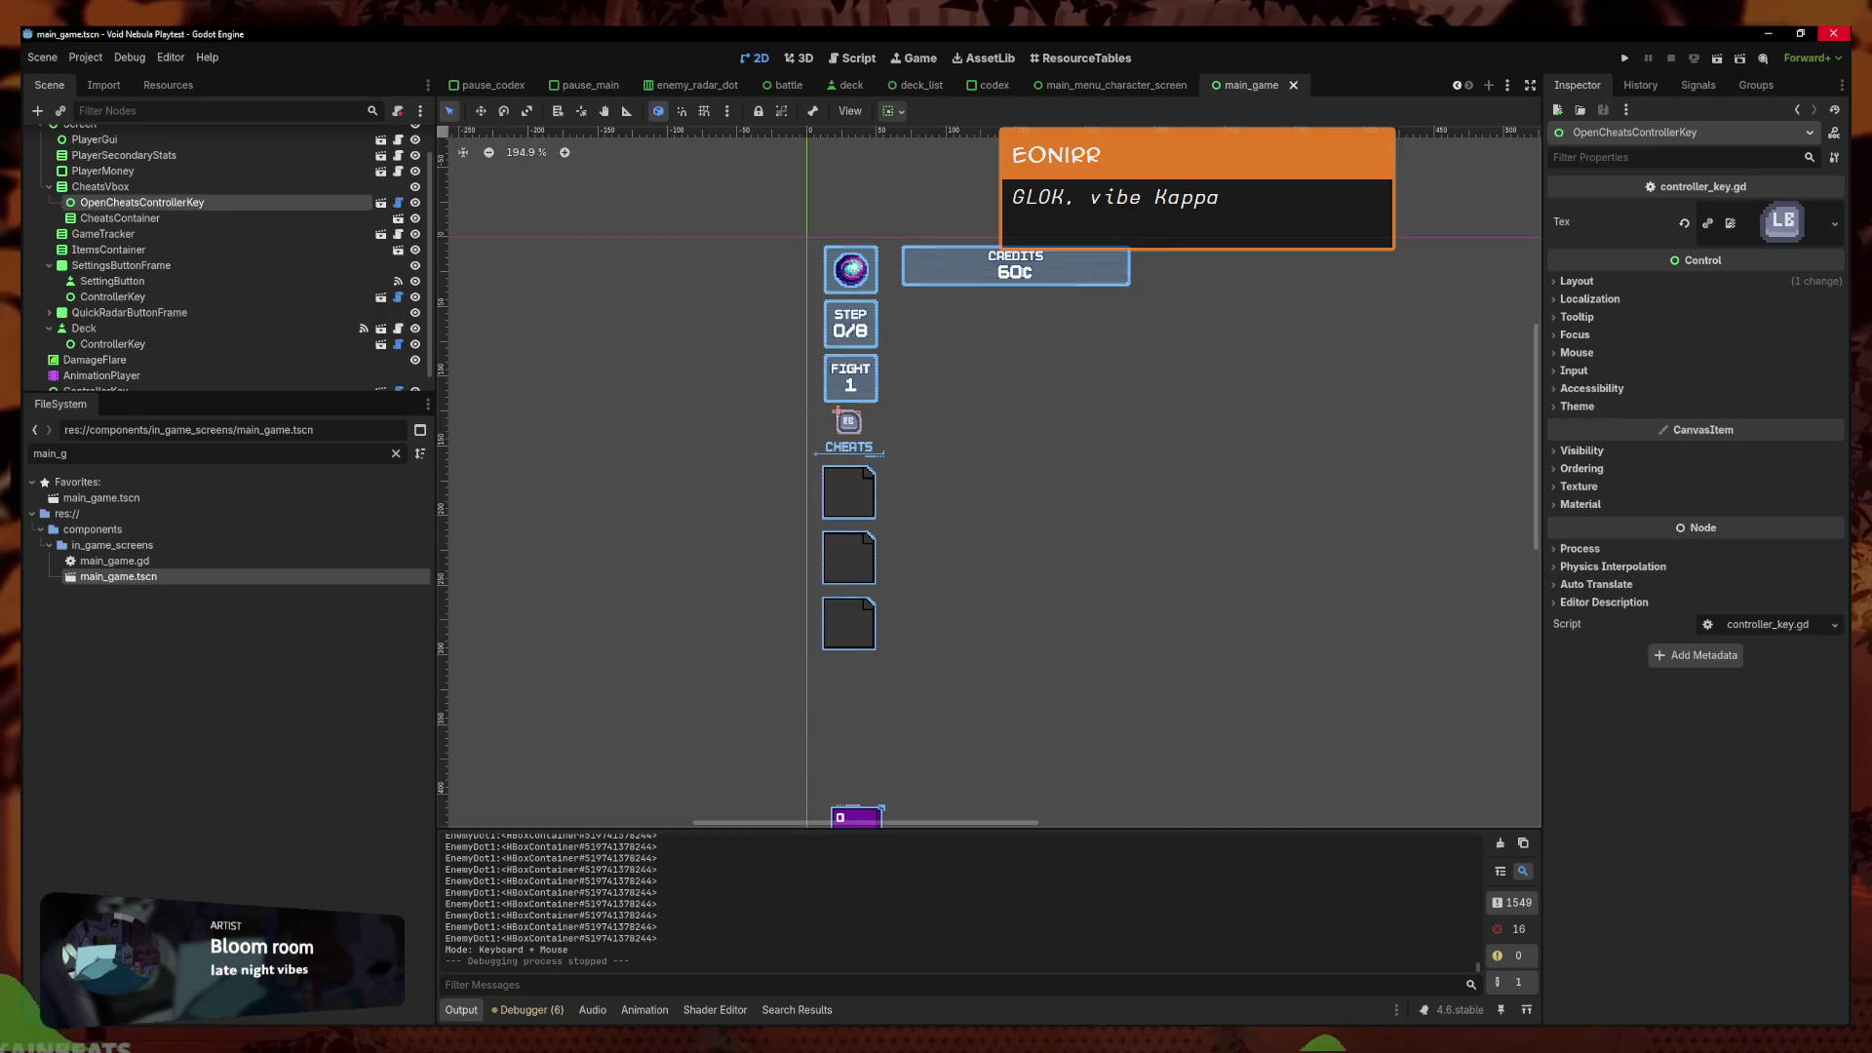
key("ctrl+s")
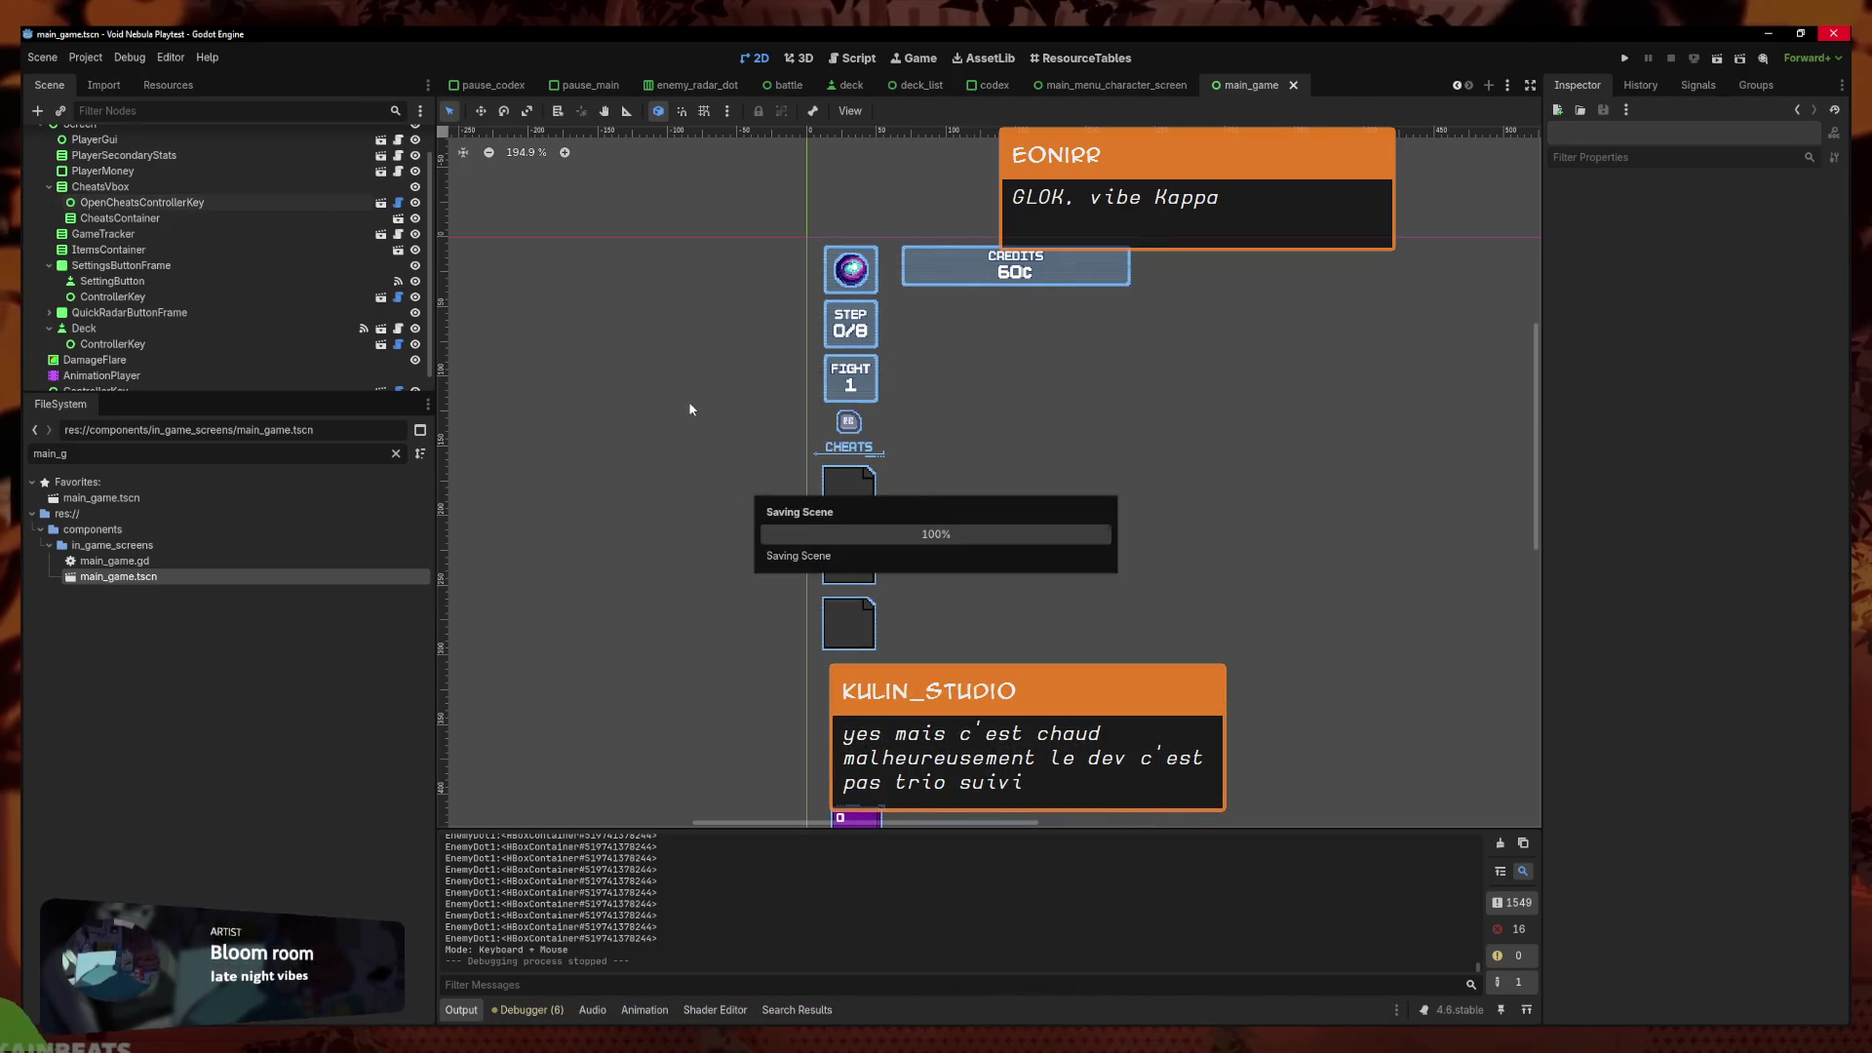
Close main_game, reopen main_game.tscn from the FileSystem dock, and save it
left_click(1293, 85)
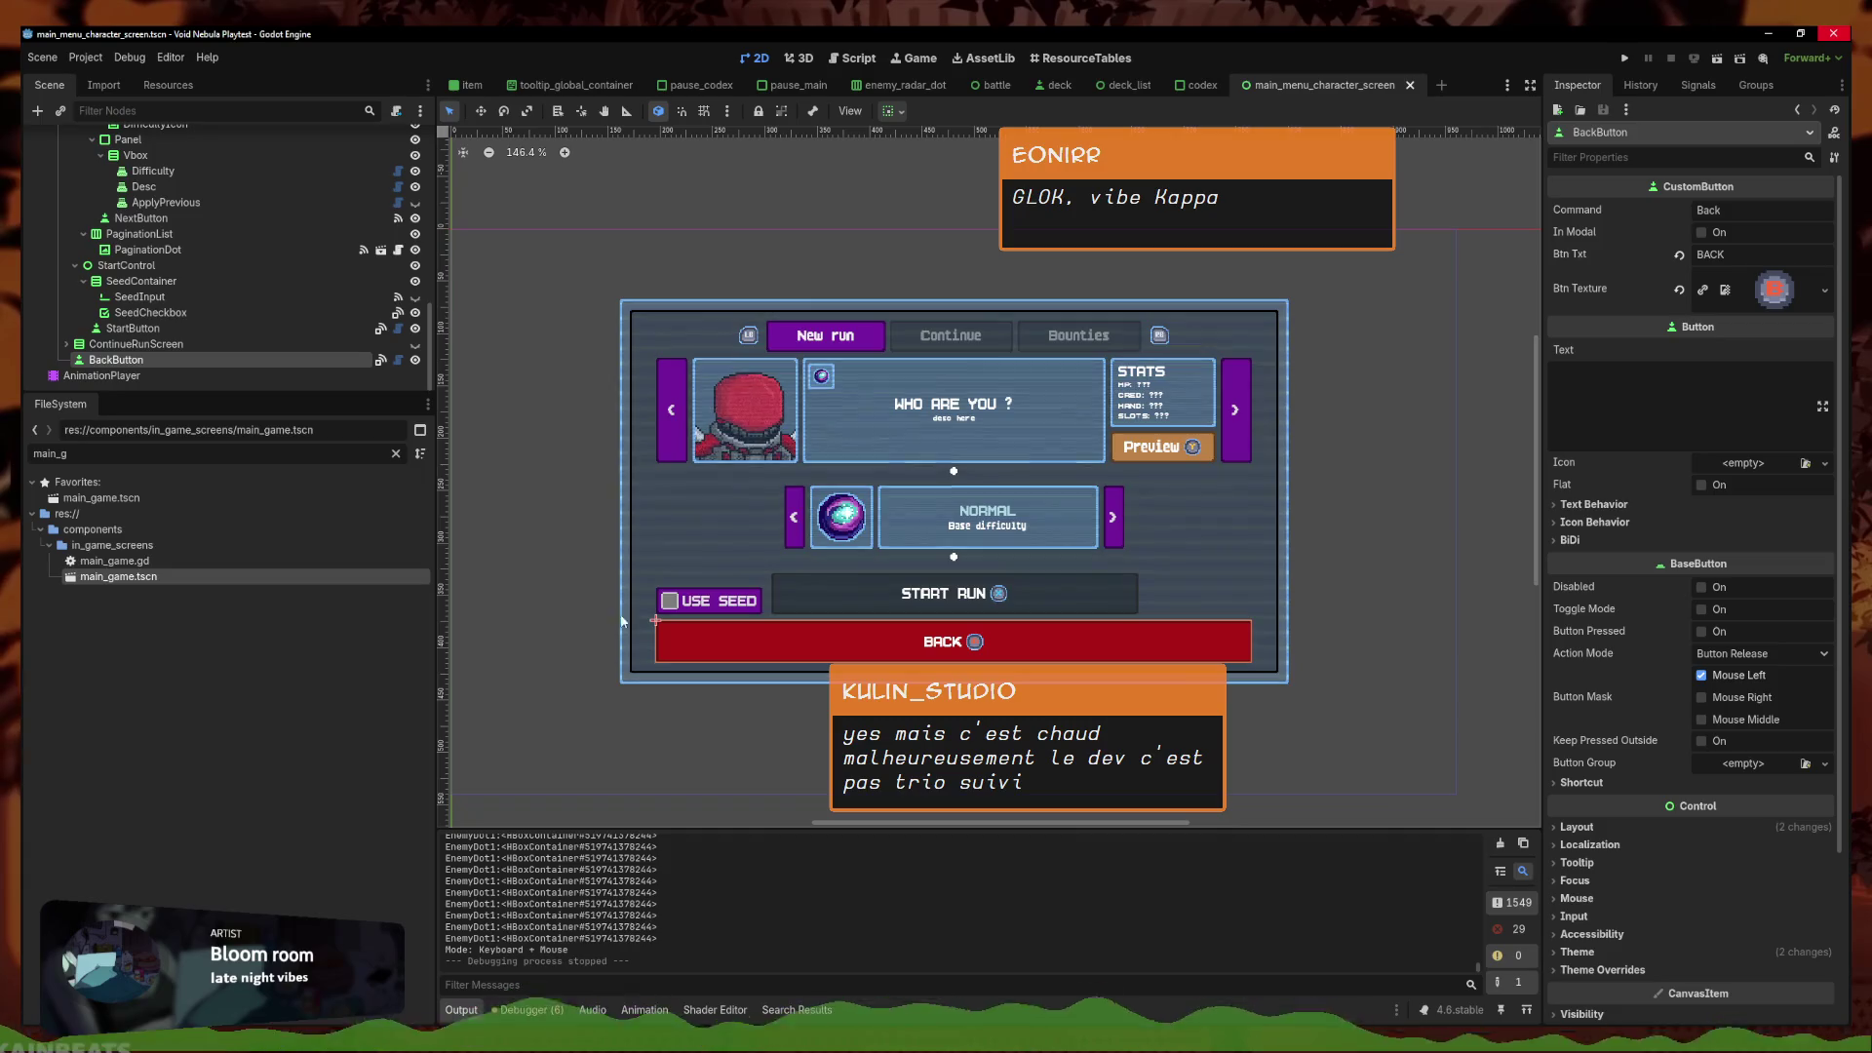
double_click(153, 577)
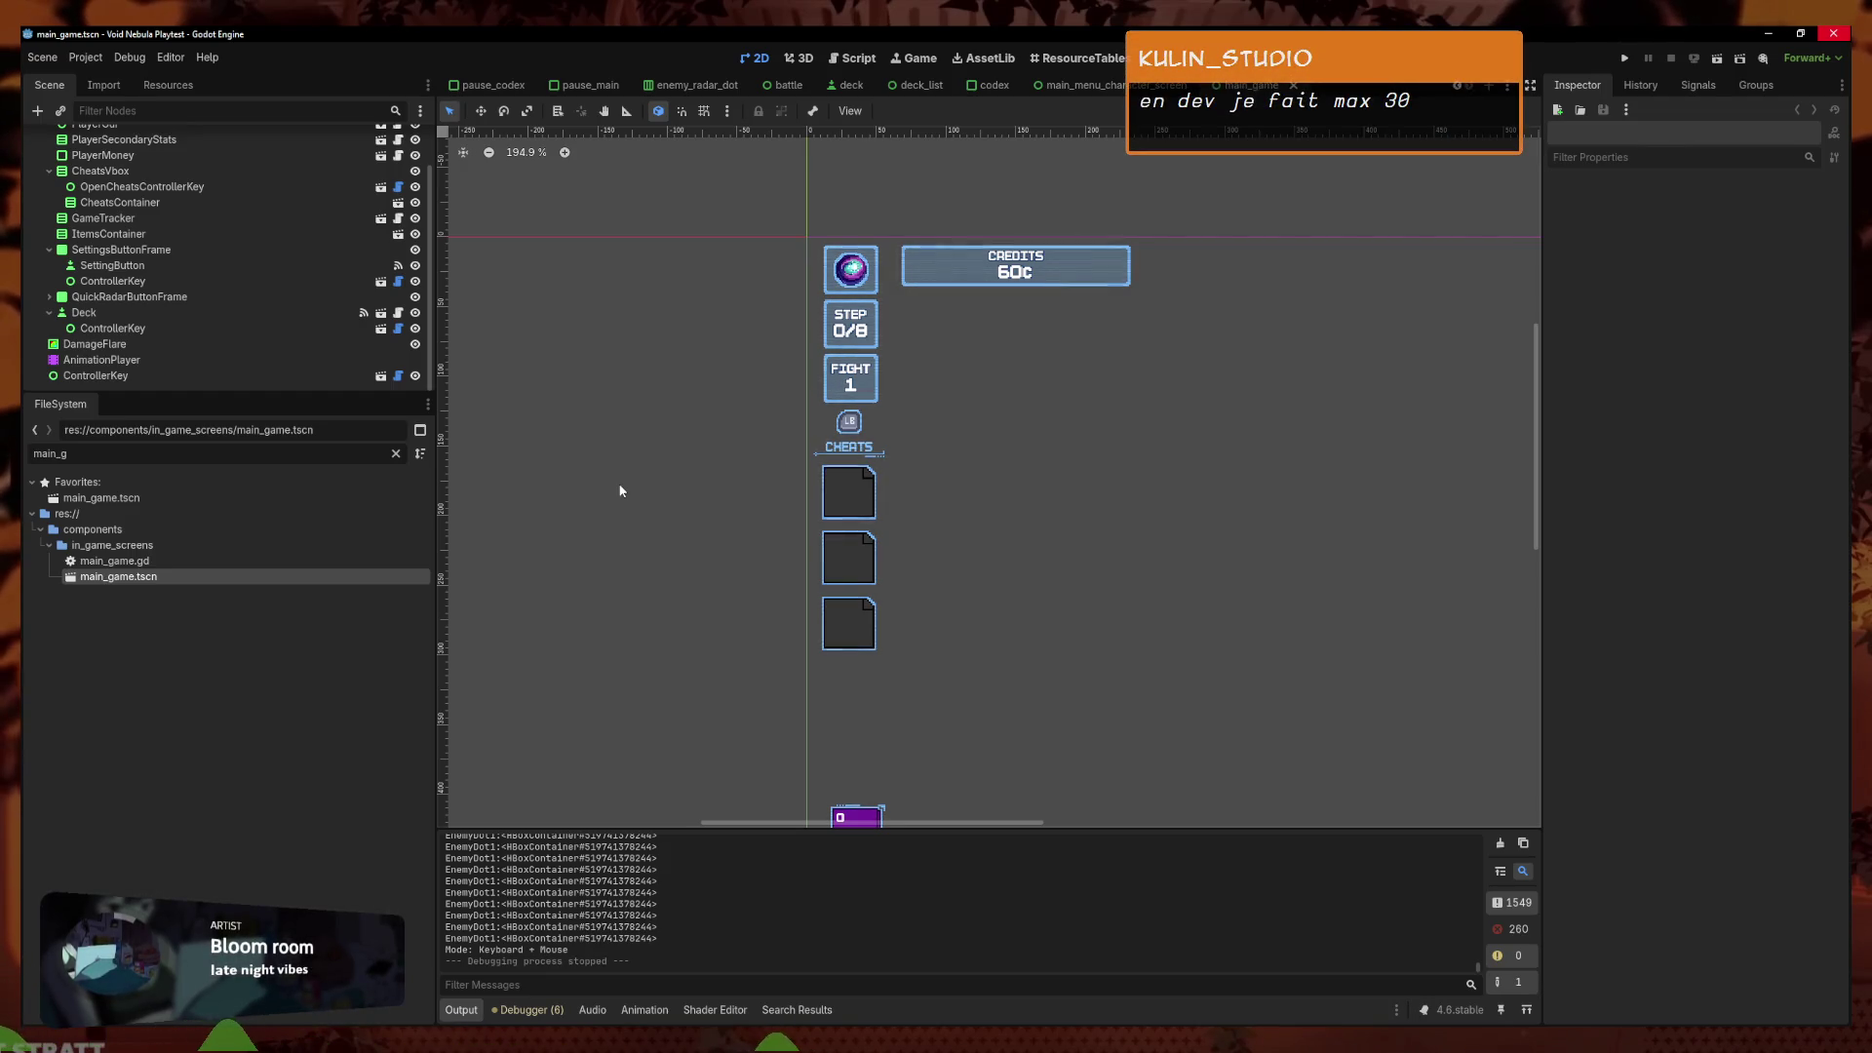
key("ctrl+s")
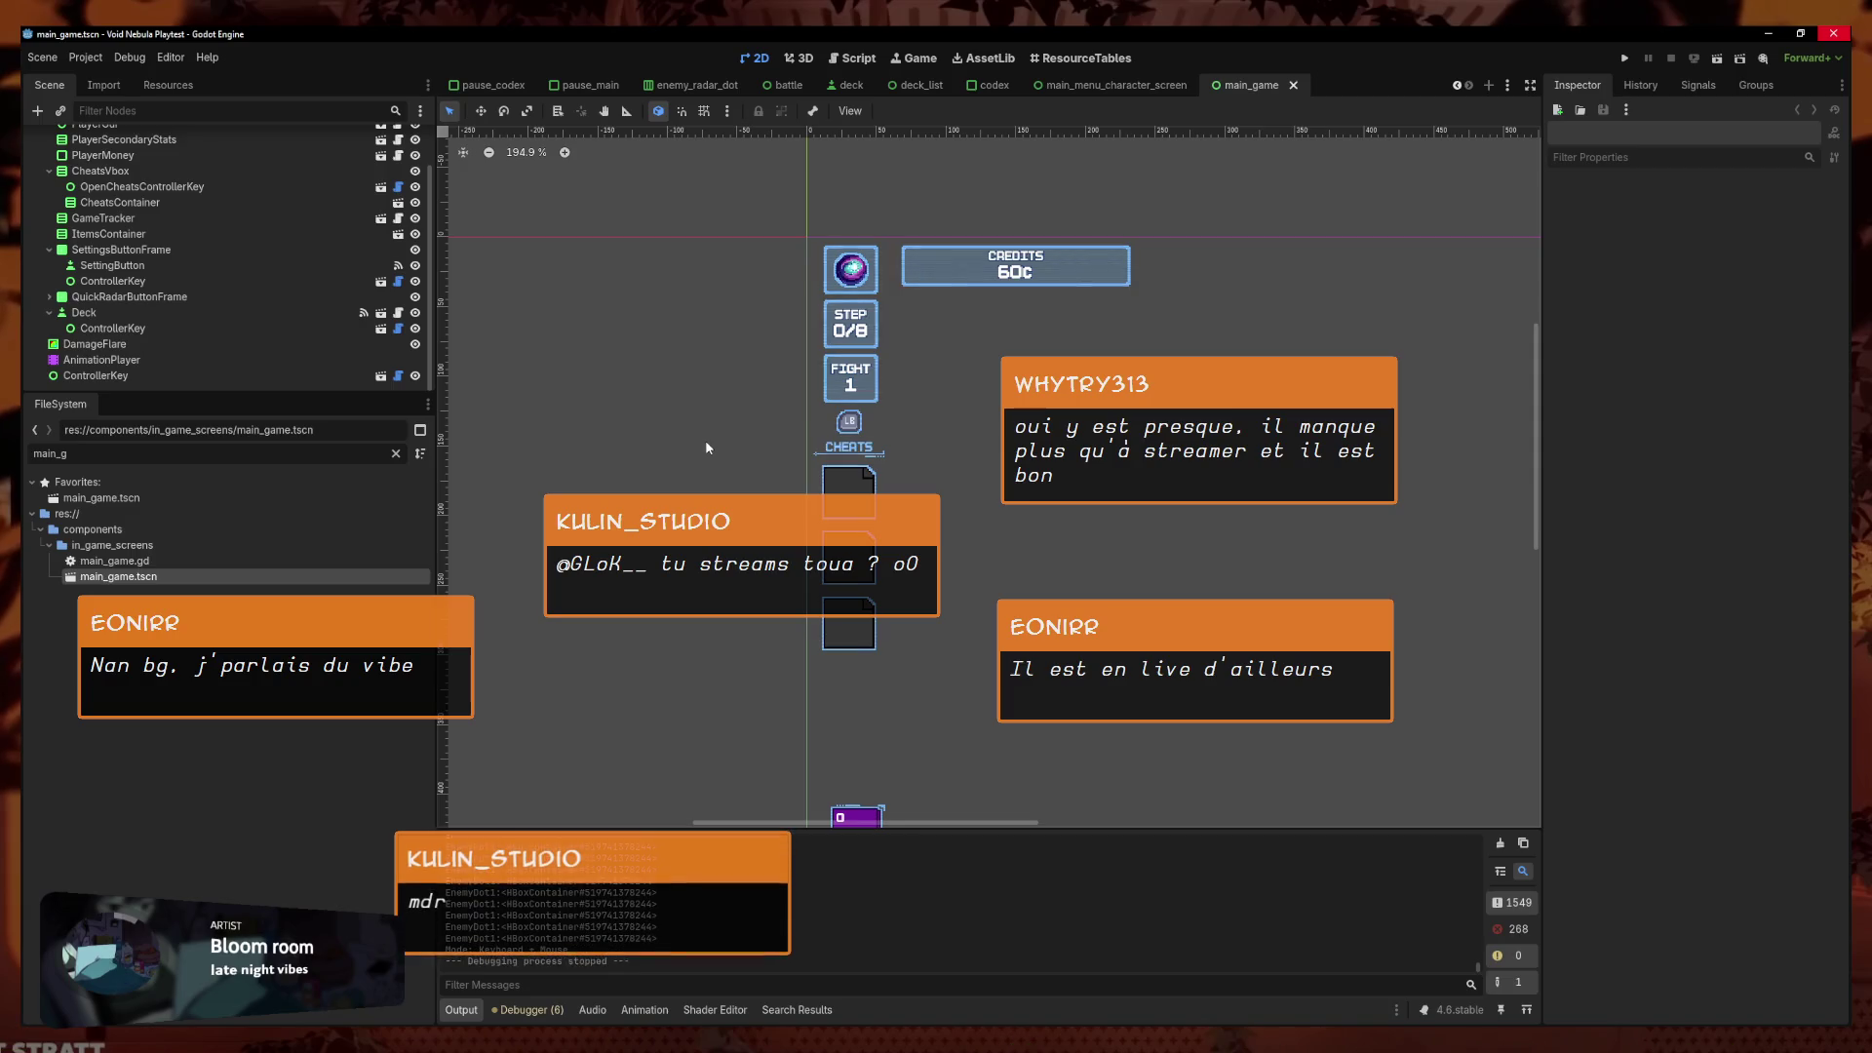
Select the CheatsVbox node to check the reloaded scene's layout
scroll(1051, 455, "up", 3)
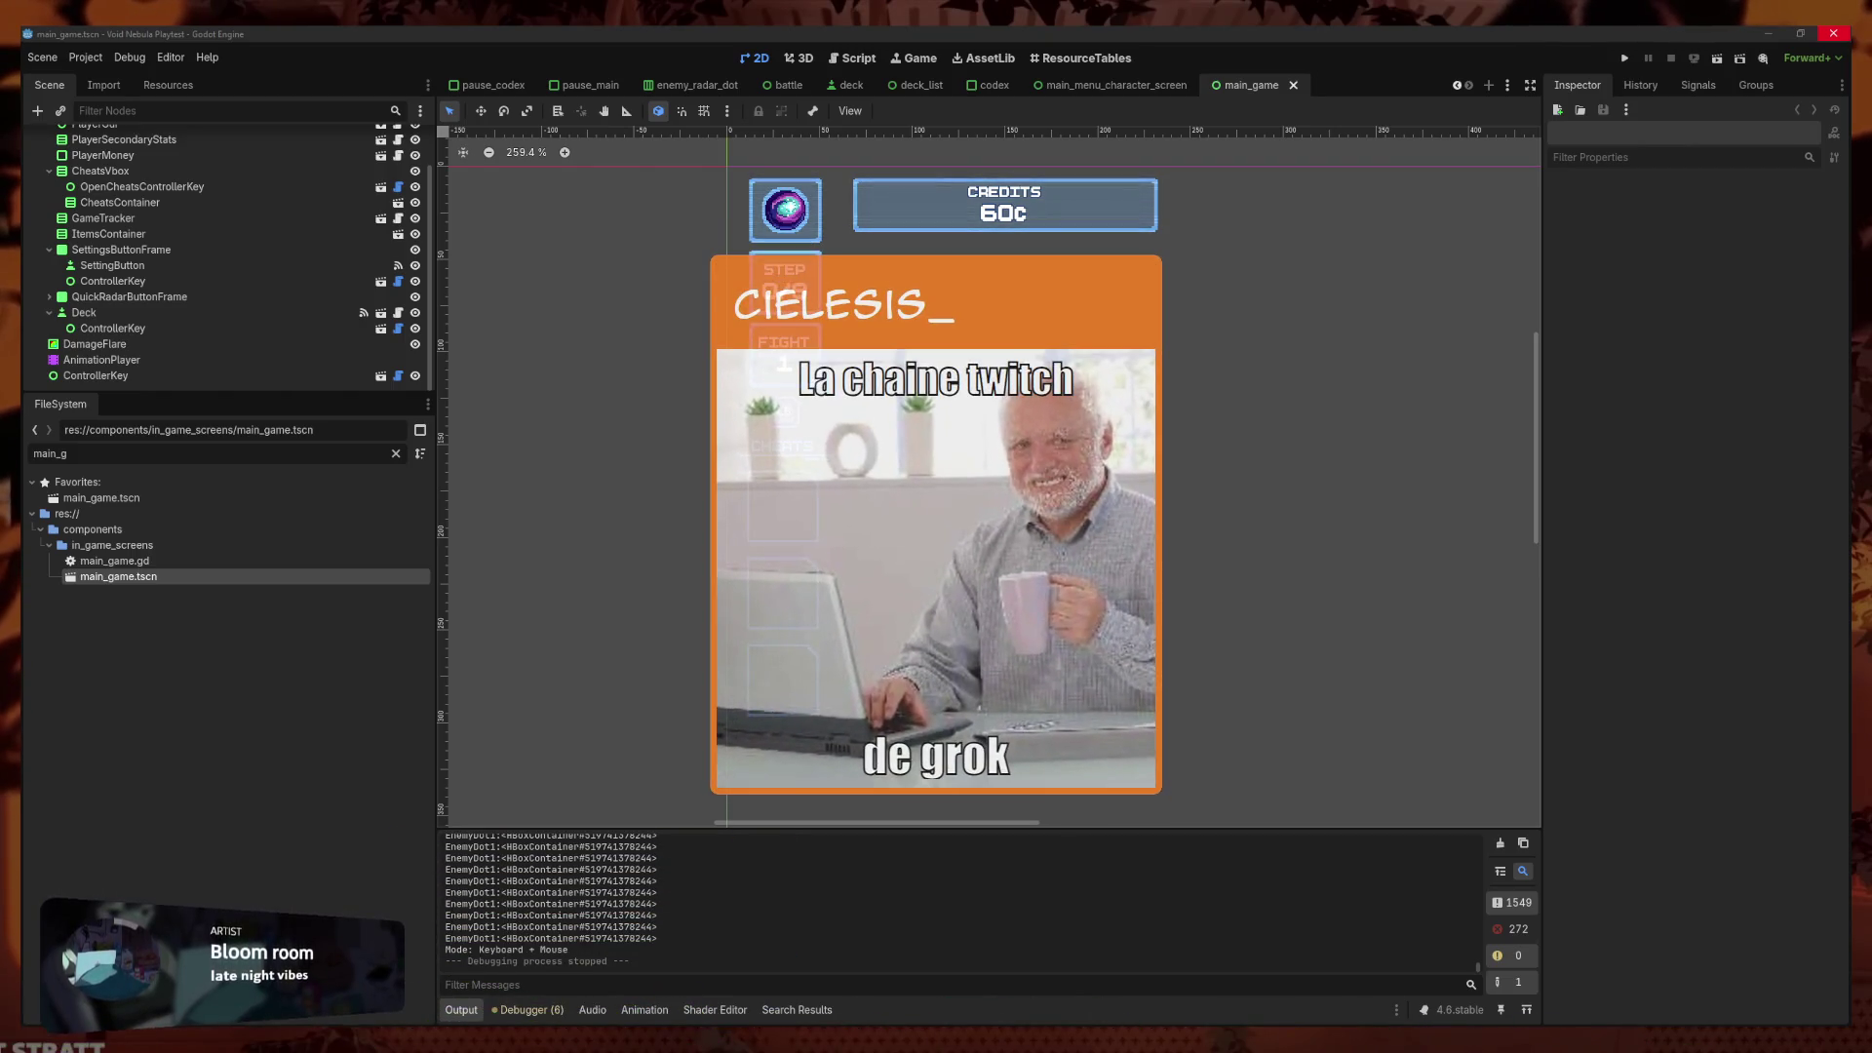
left_click(489, 411)
left_click(725, 164)
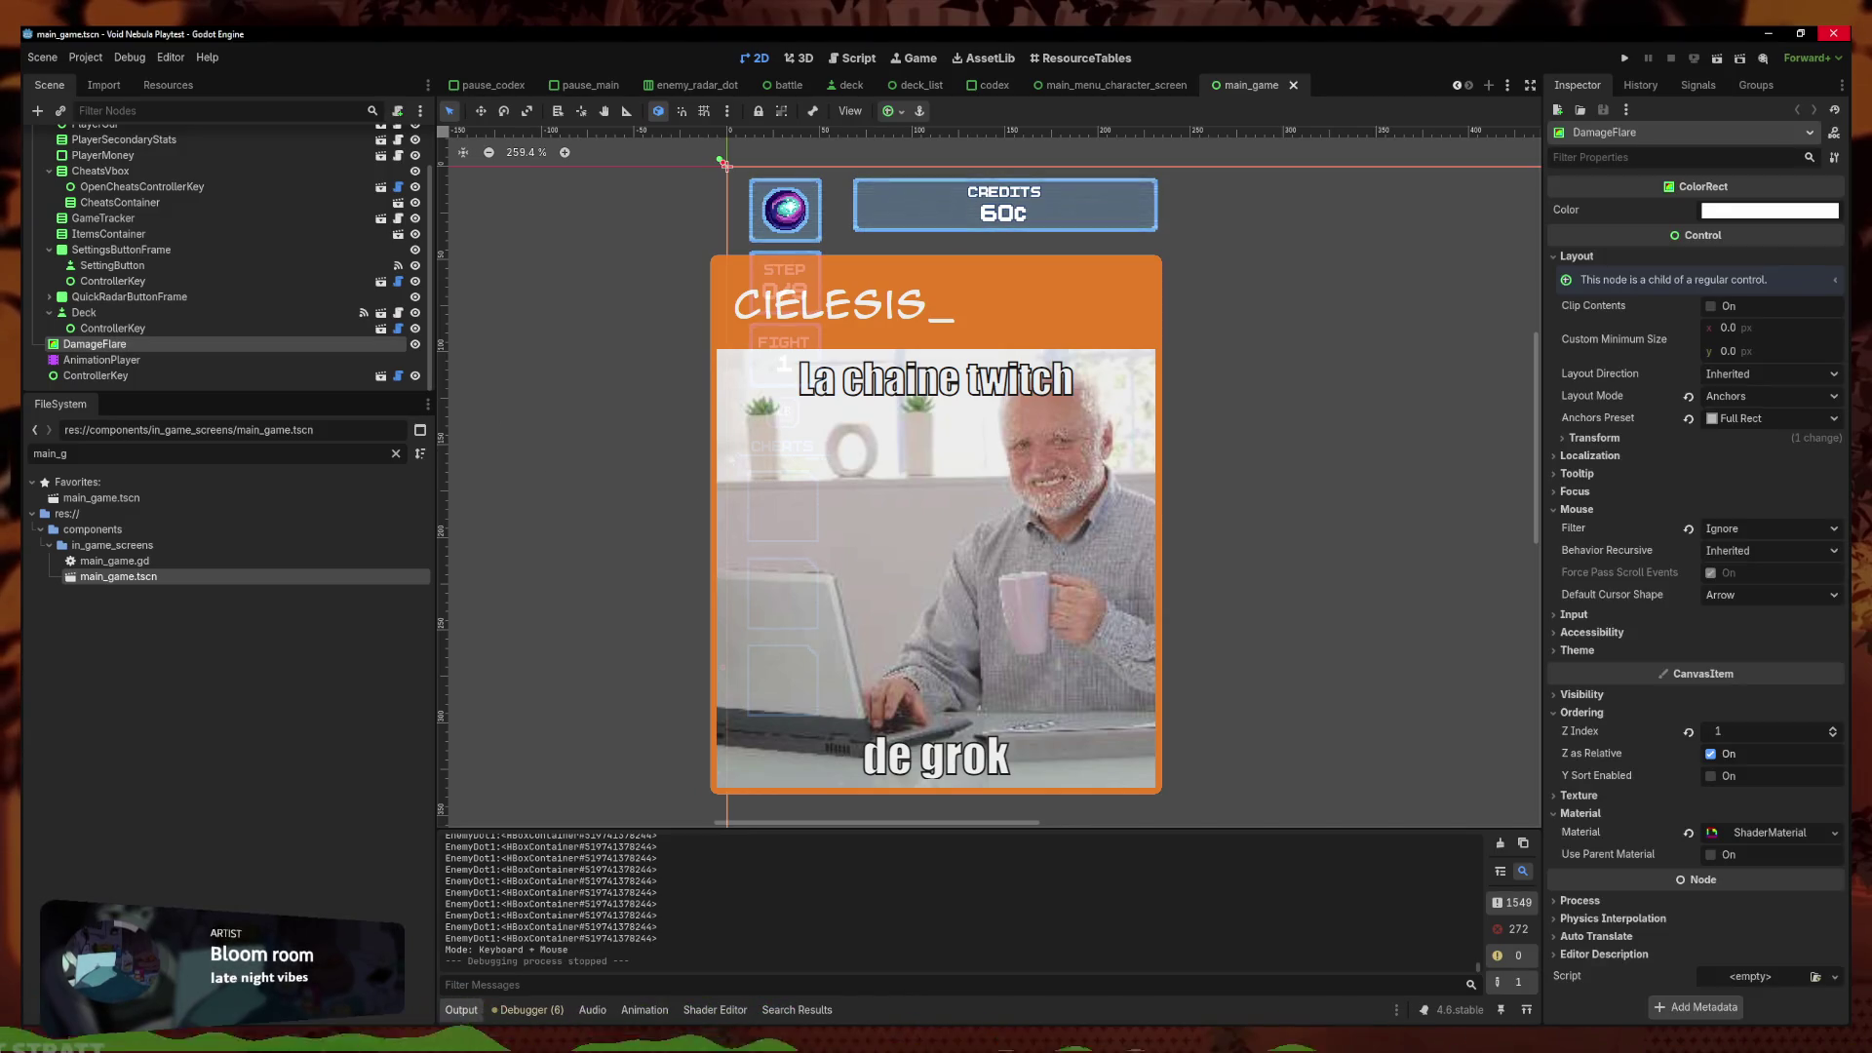
left_click(656, 462)
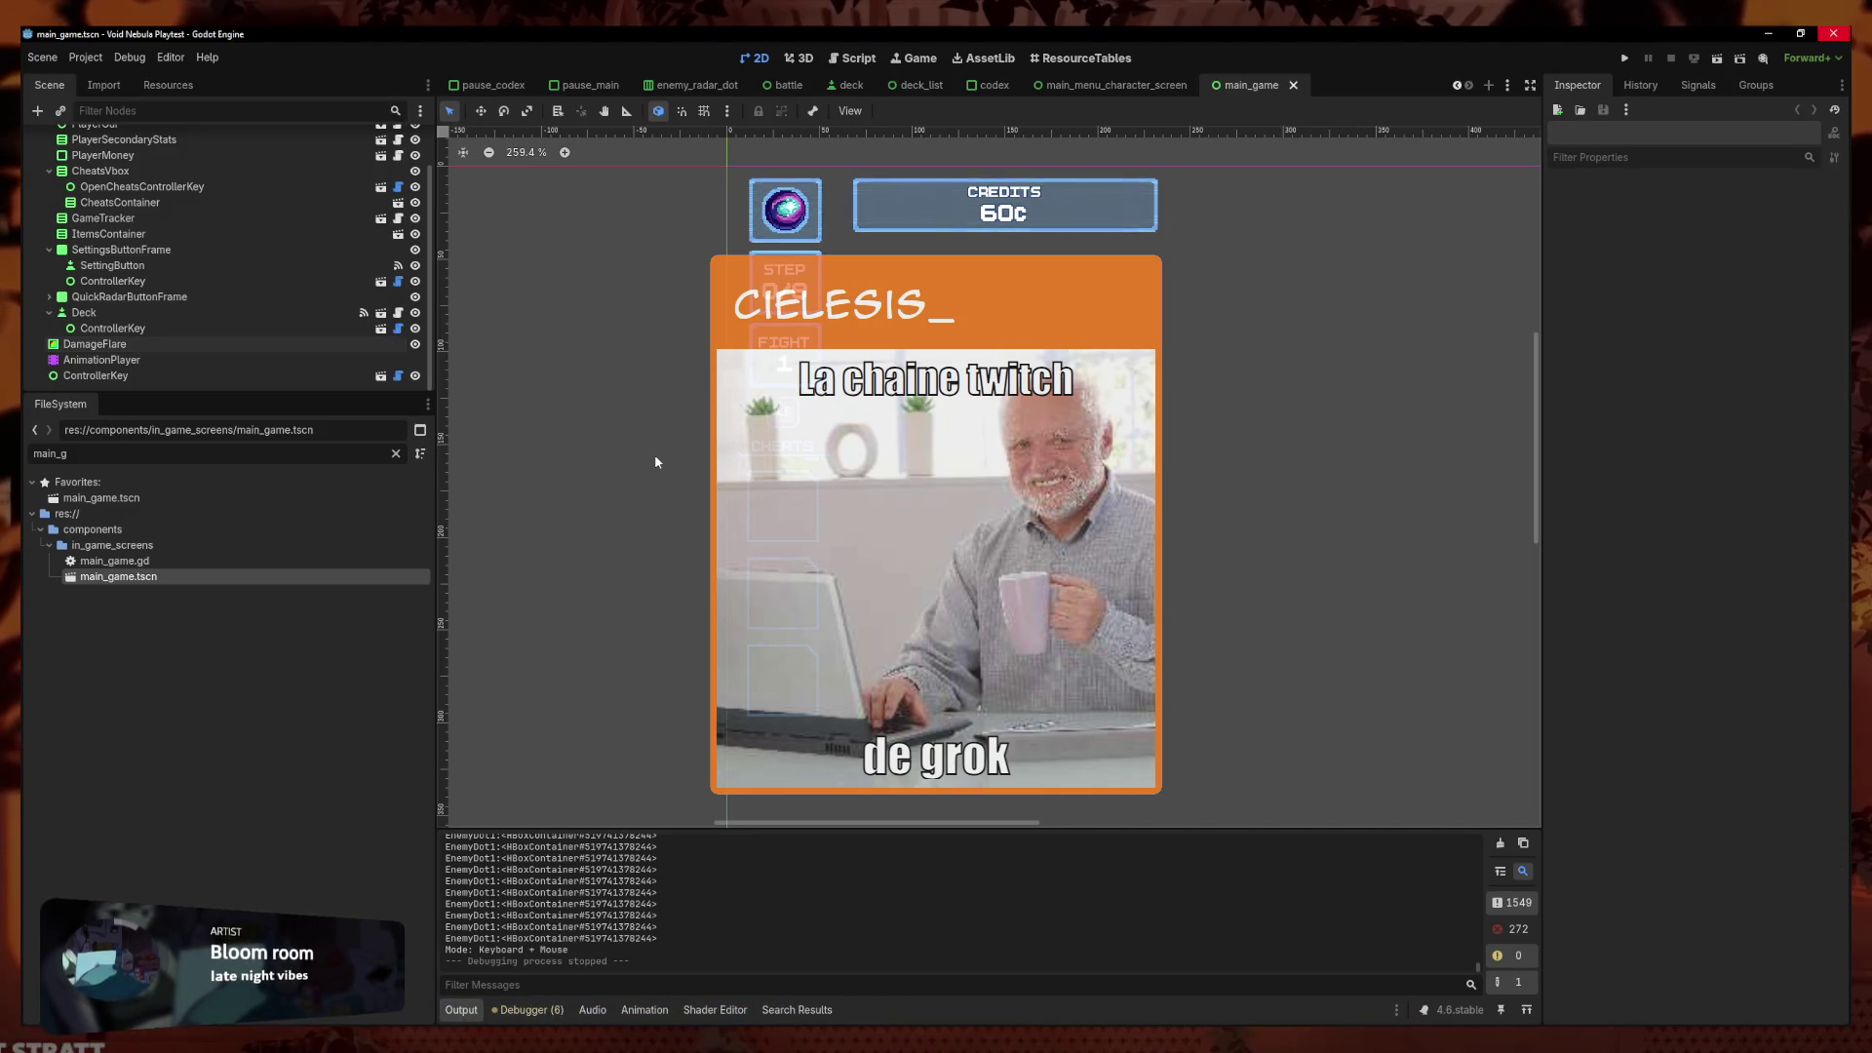
scroll(255, 357, "up", 2)
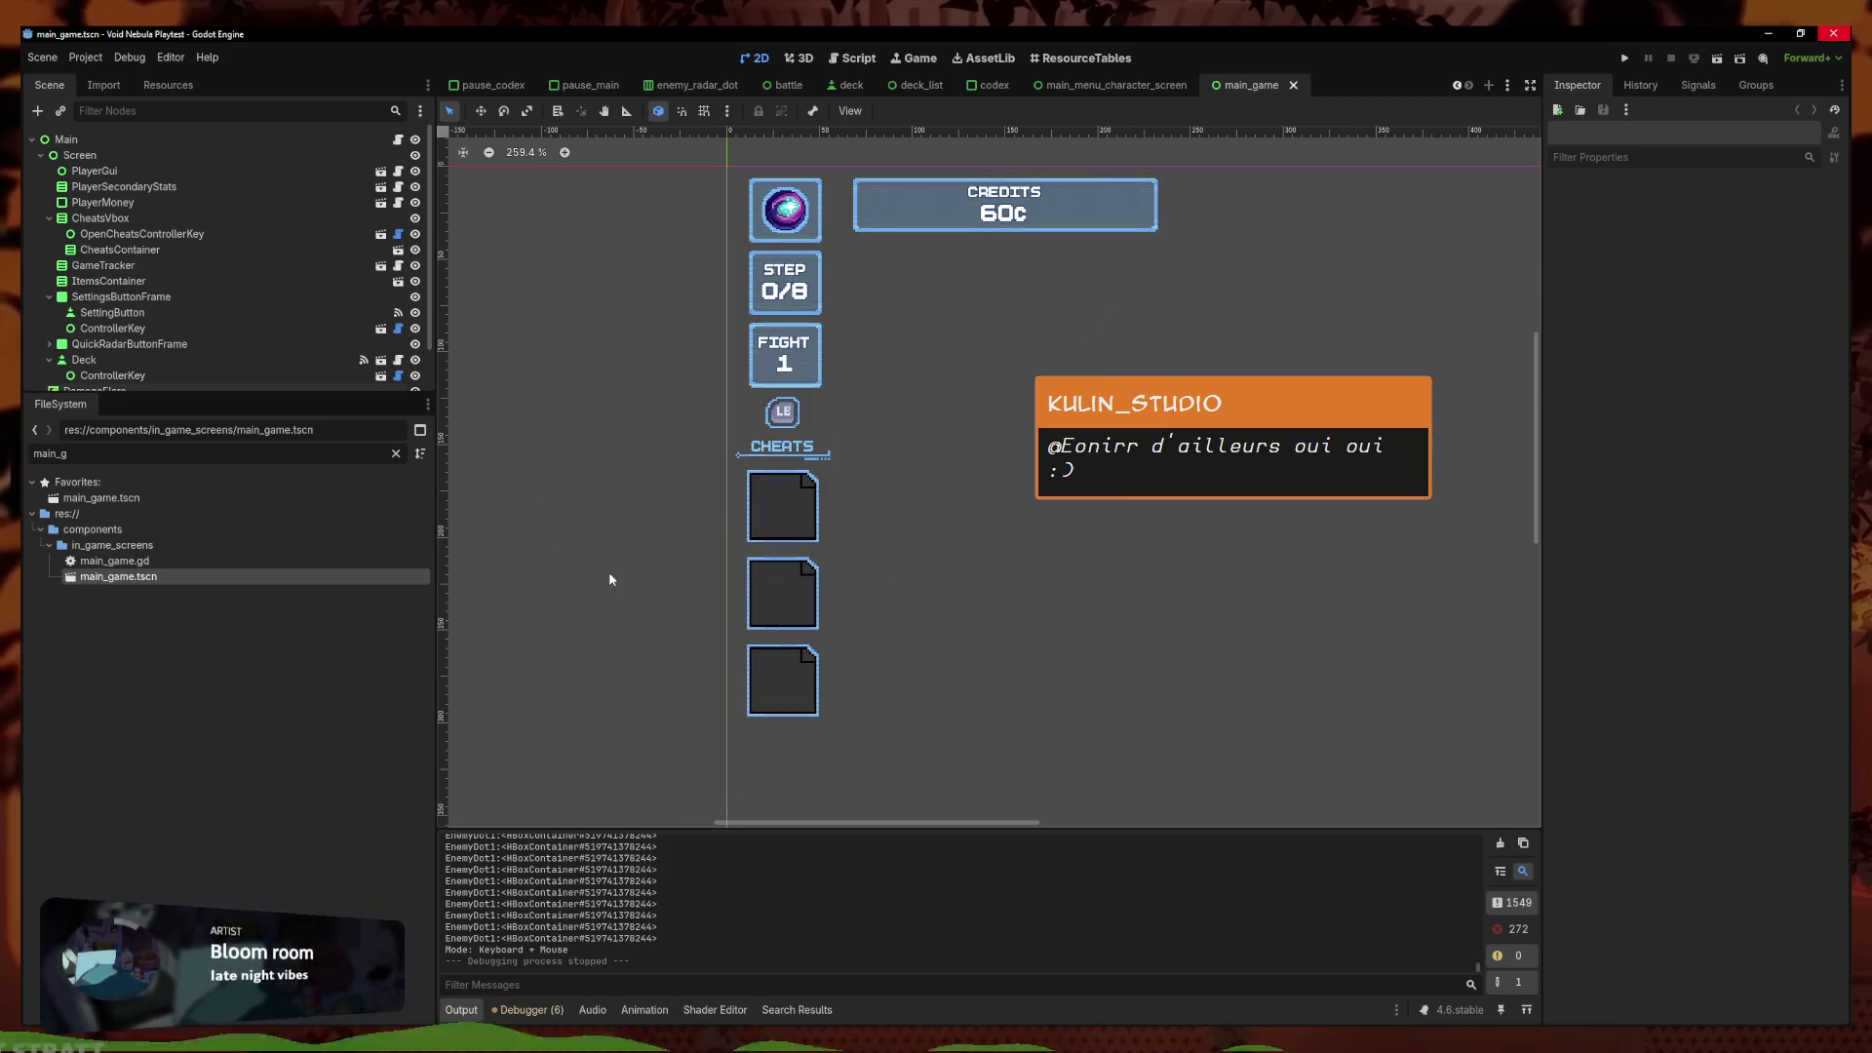
left_click(193, 234)
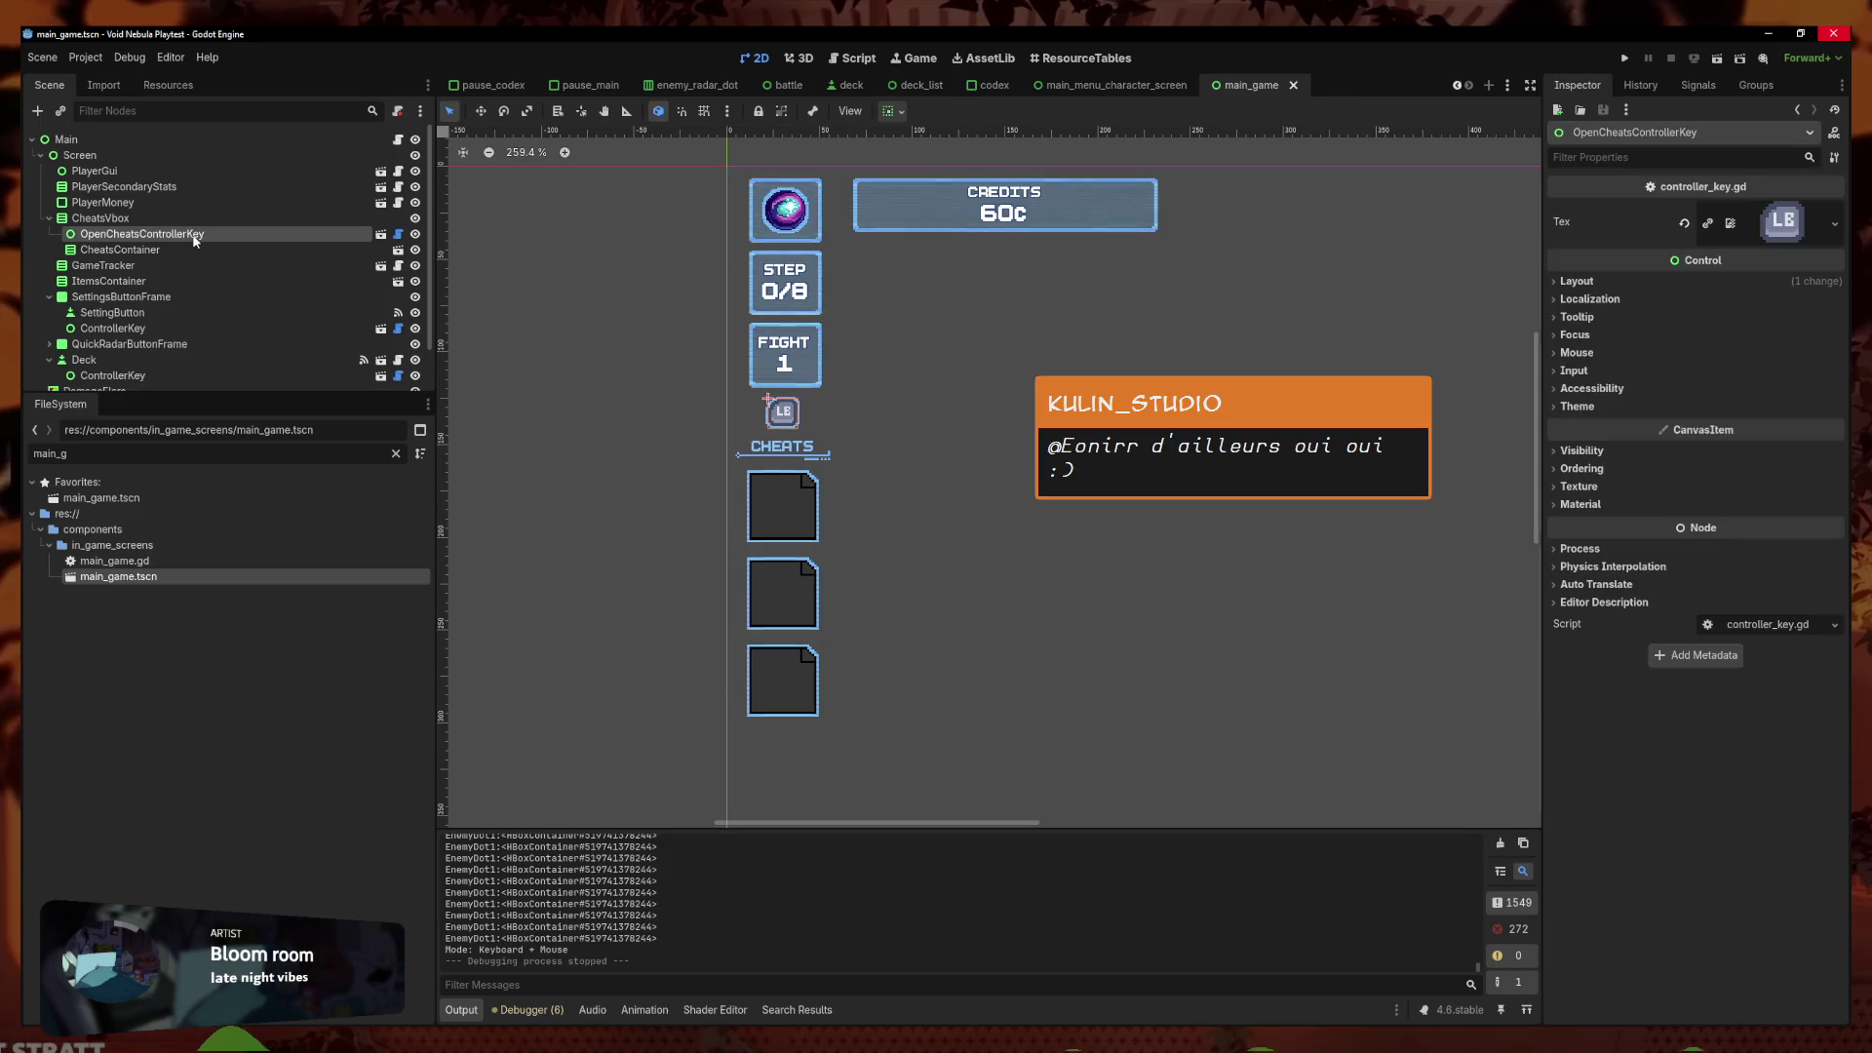
Open the HUD AnimationPlayer and switch the Animation panel to the 'appear' animation
left_click(138, 216)
scroll(244, 384, "down", 2)
double_click(168, 361)
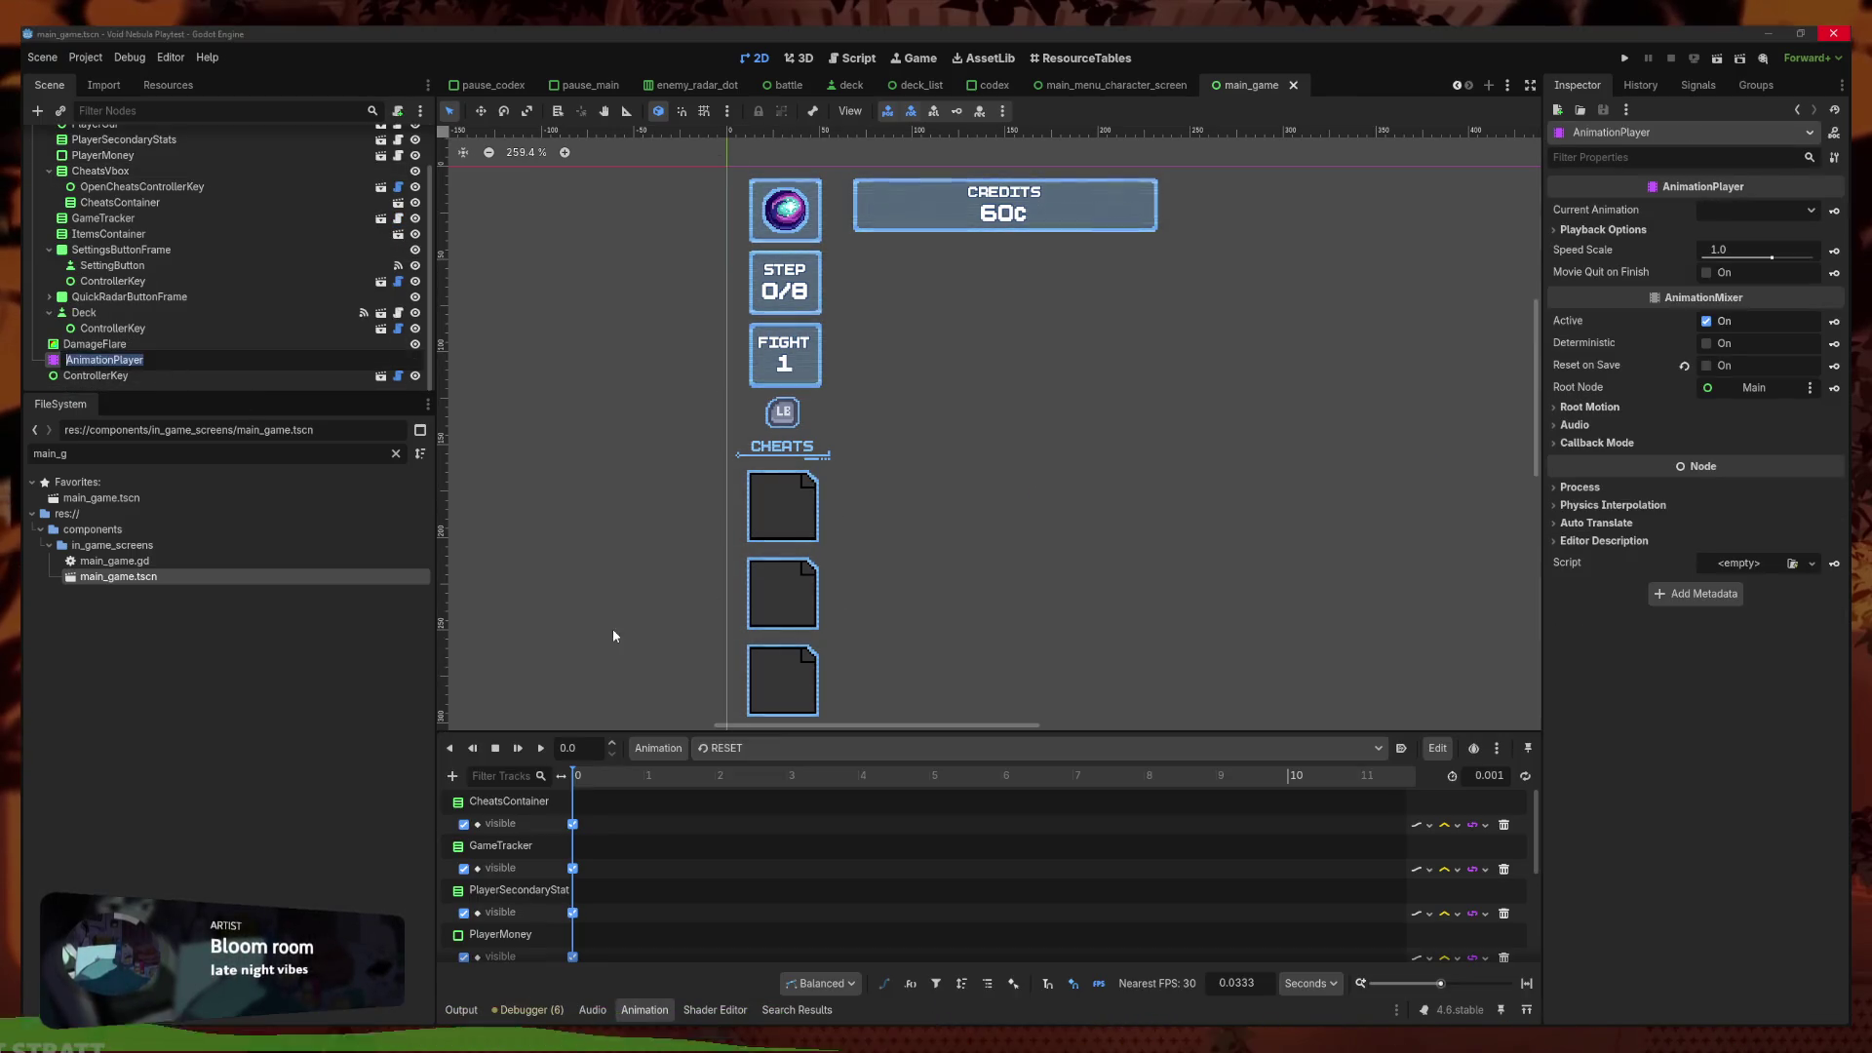
left_click(770, 750)
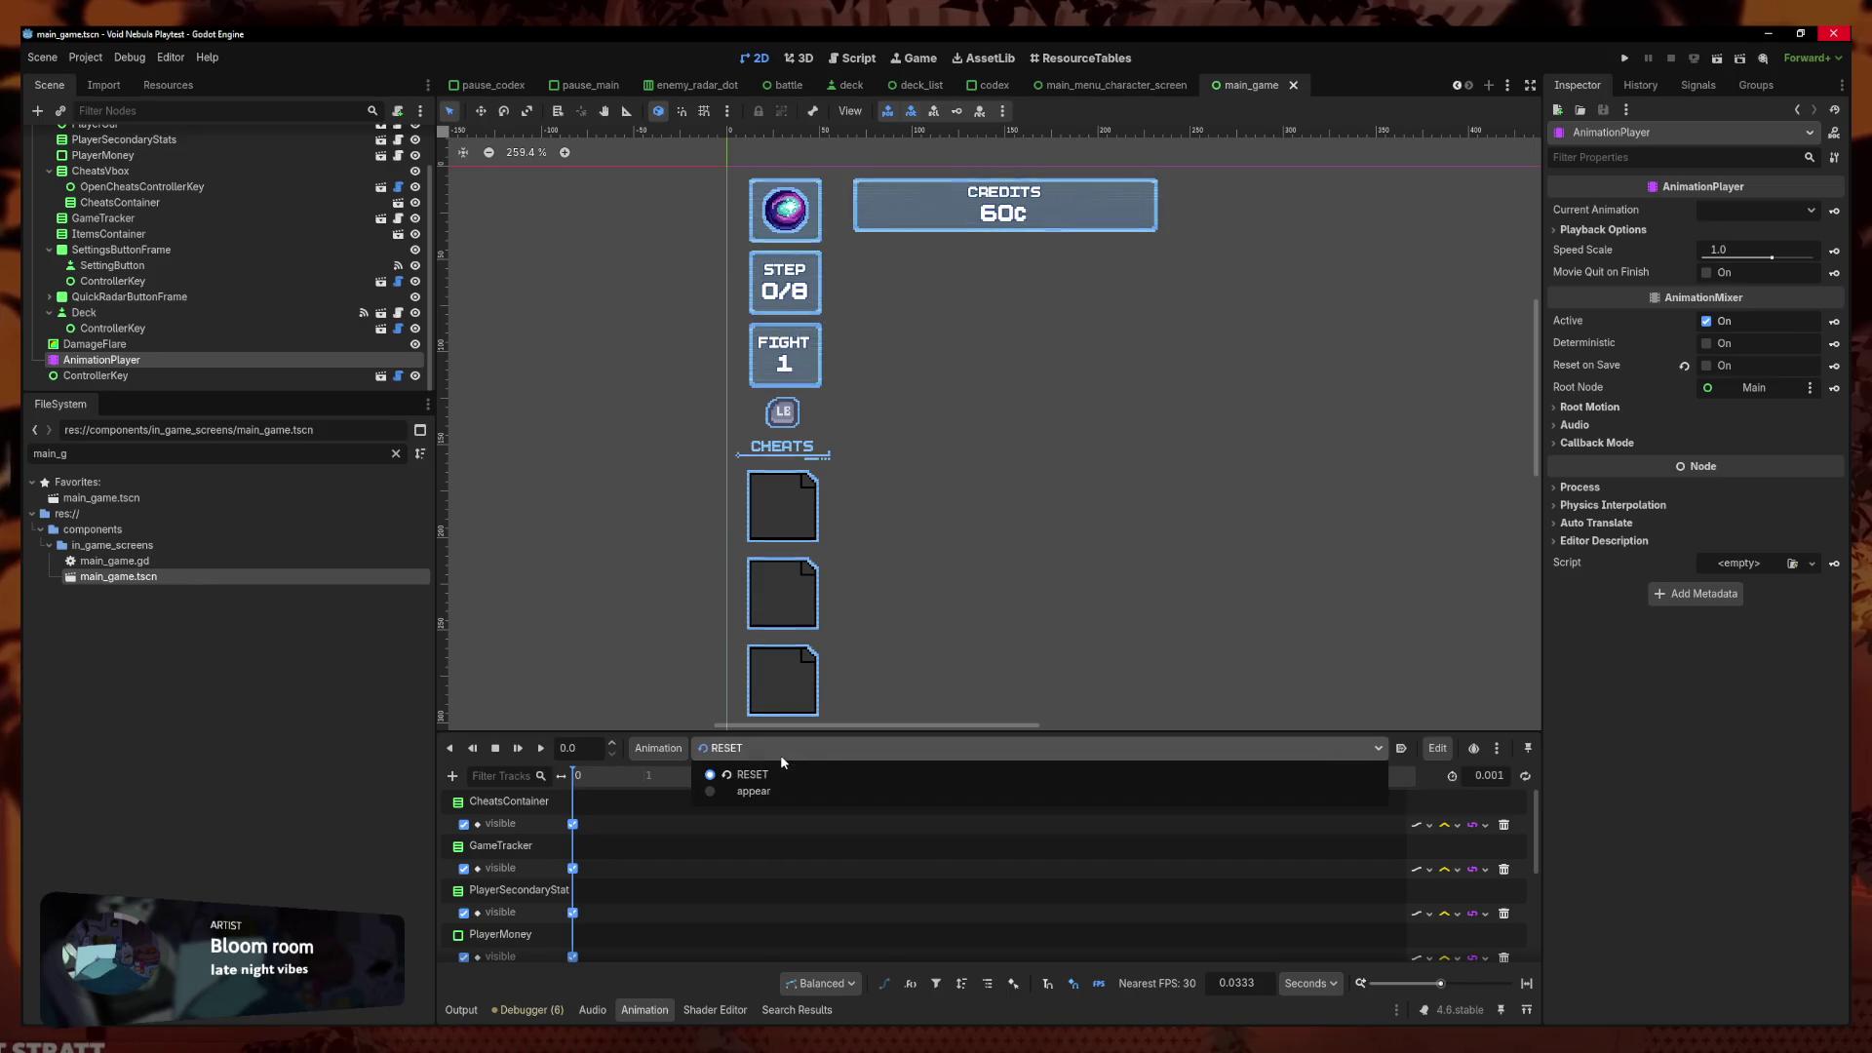
left_click(741, 791)
Select CheatsVbox and inspect the CheatsContainer visibility track in 'appear'
scroll(727, 817, "down", 1)
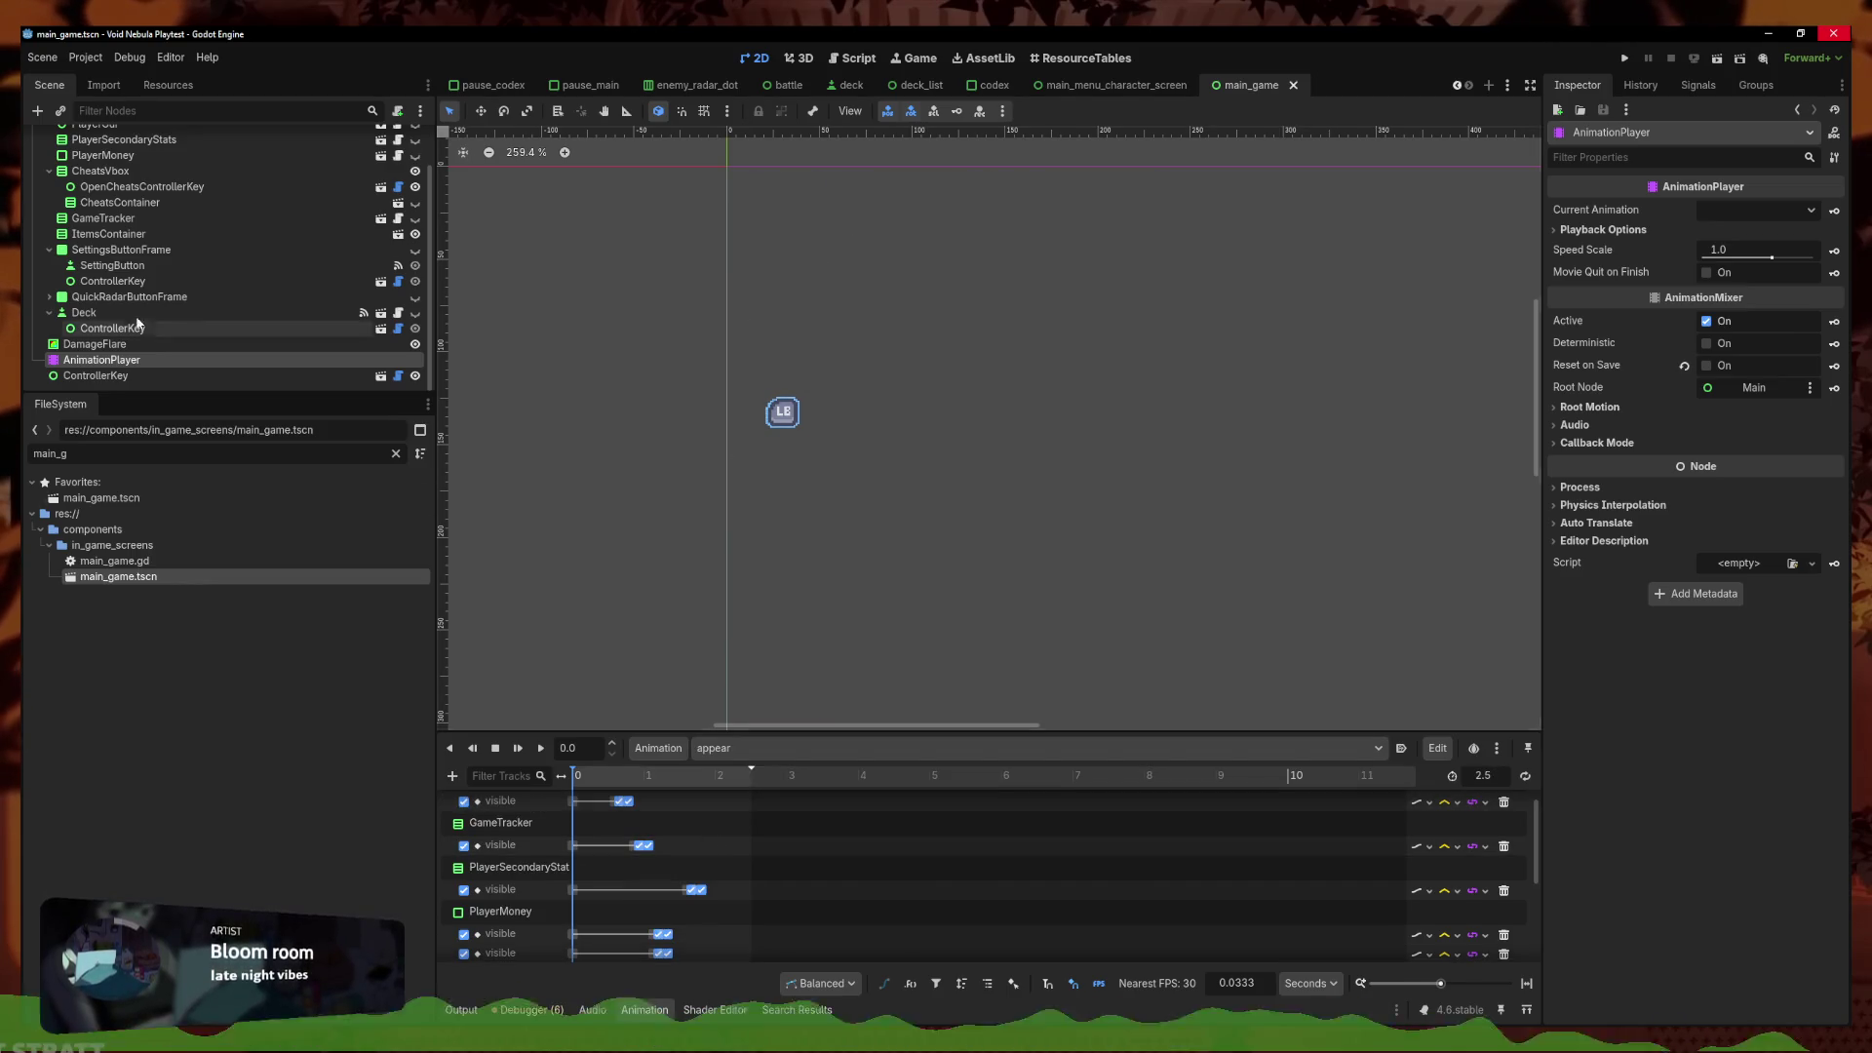
scroll(193, 267, "up", 2)
left_click(102, 218)
scroll(722, 669, "down", 2)
left_click_drag(706, 651, 696, 540)
scroll(691, 860, "down", 3)
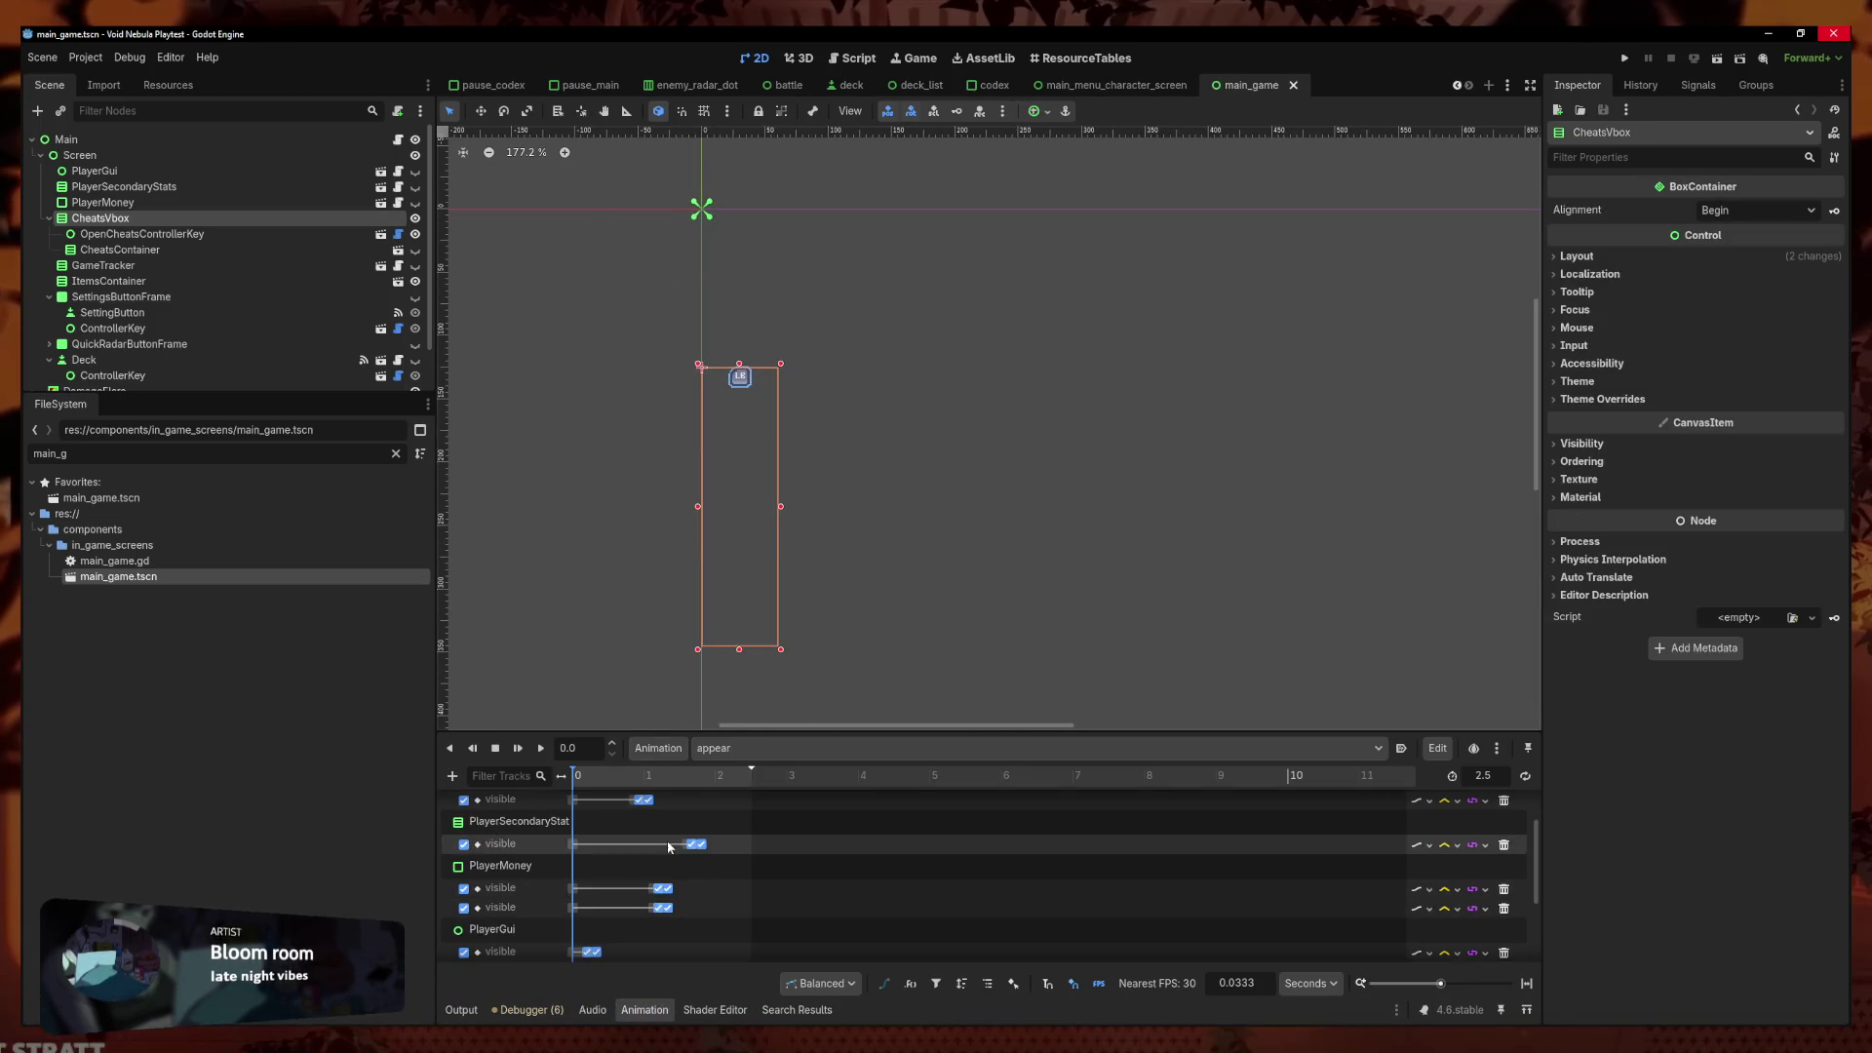
scroll(682, 863, "up", 5)
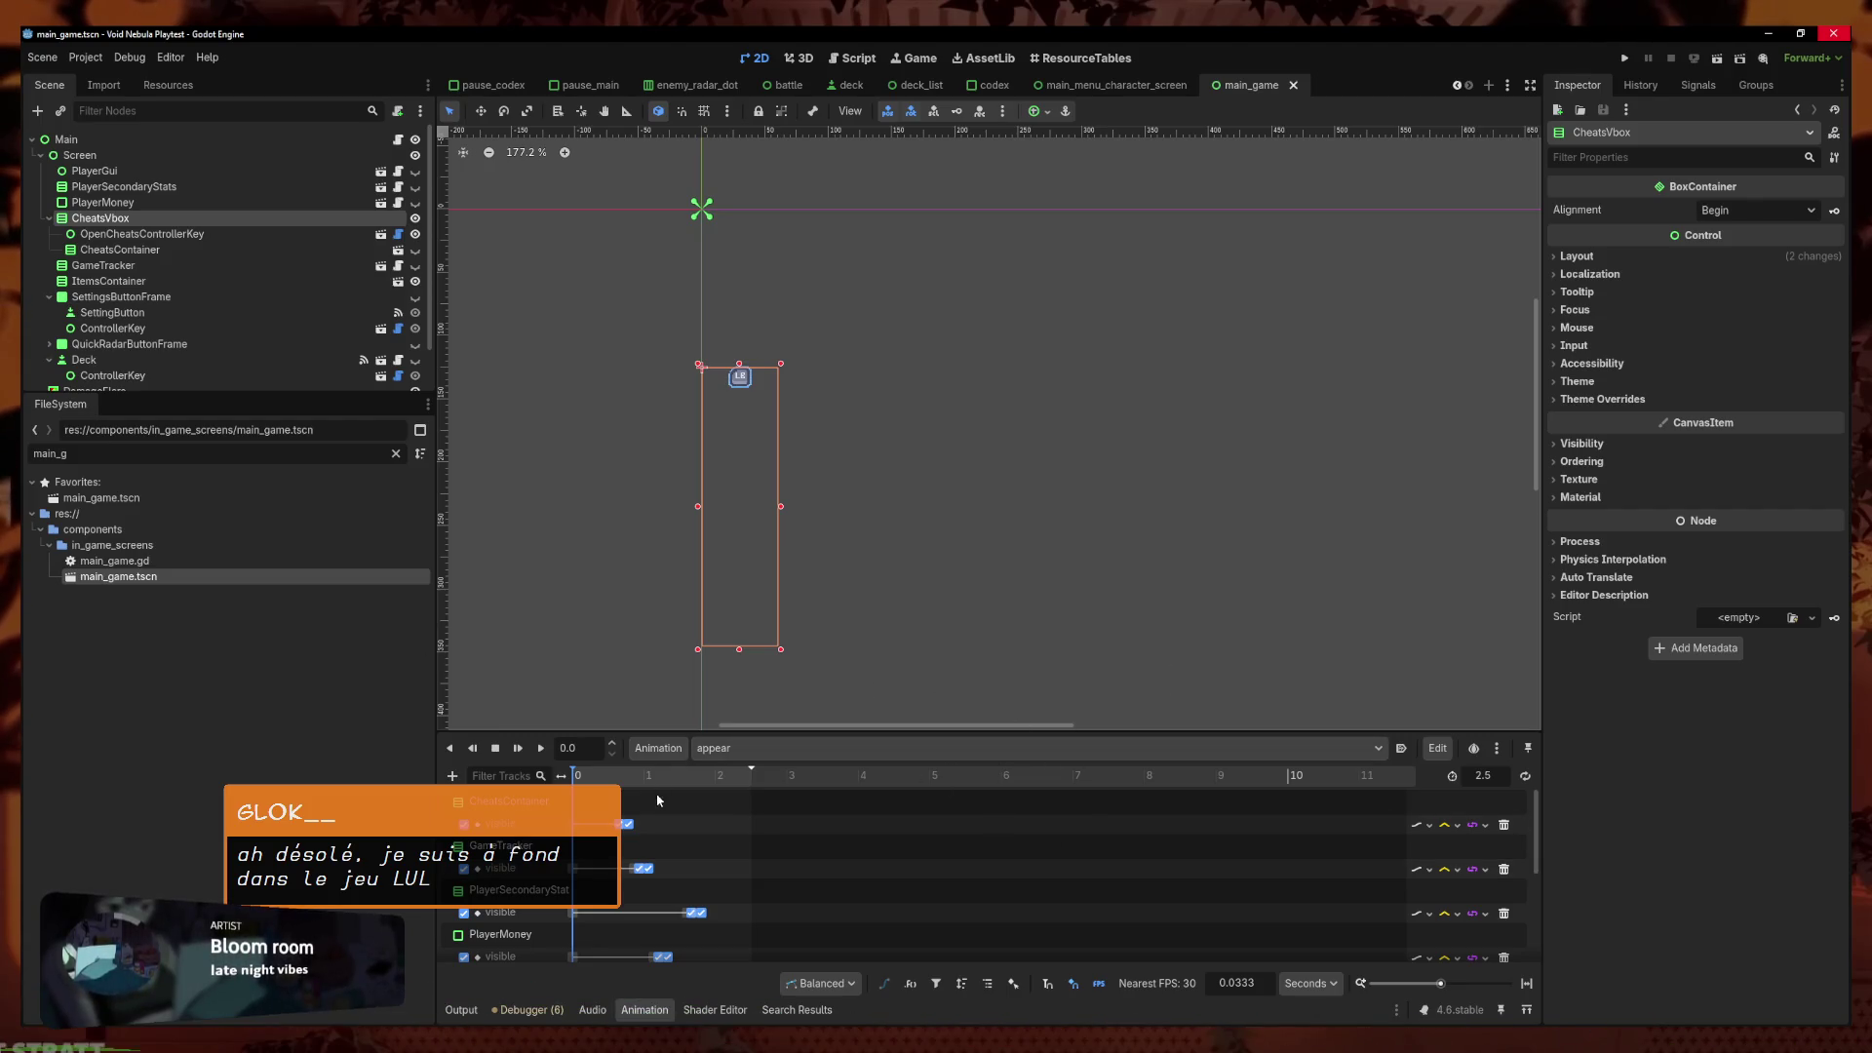
left_click(507, 800)
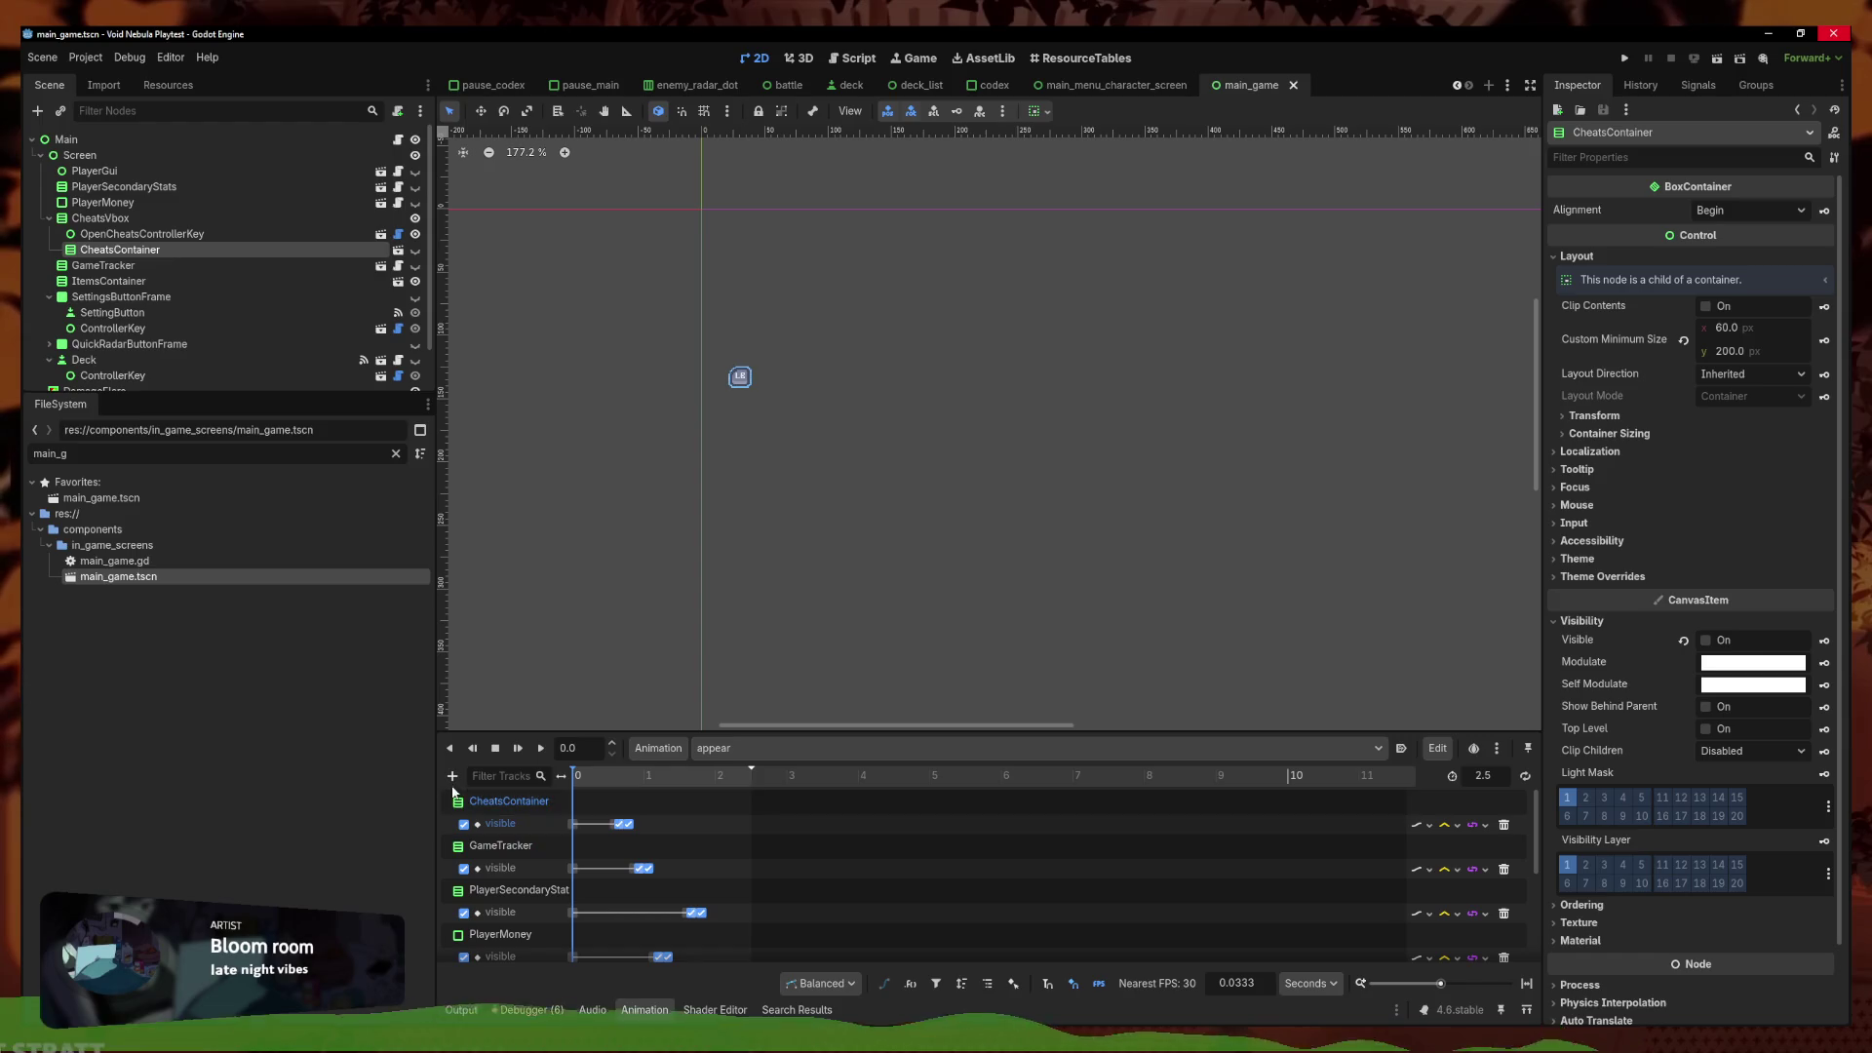
left_click(101, 217)
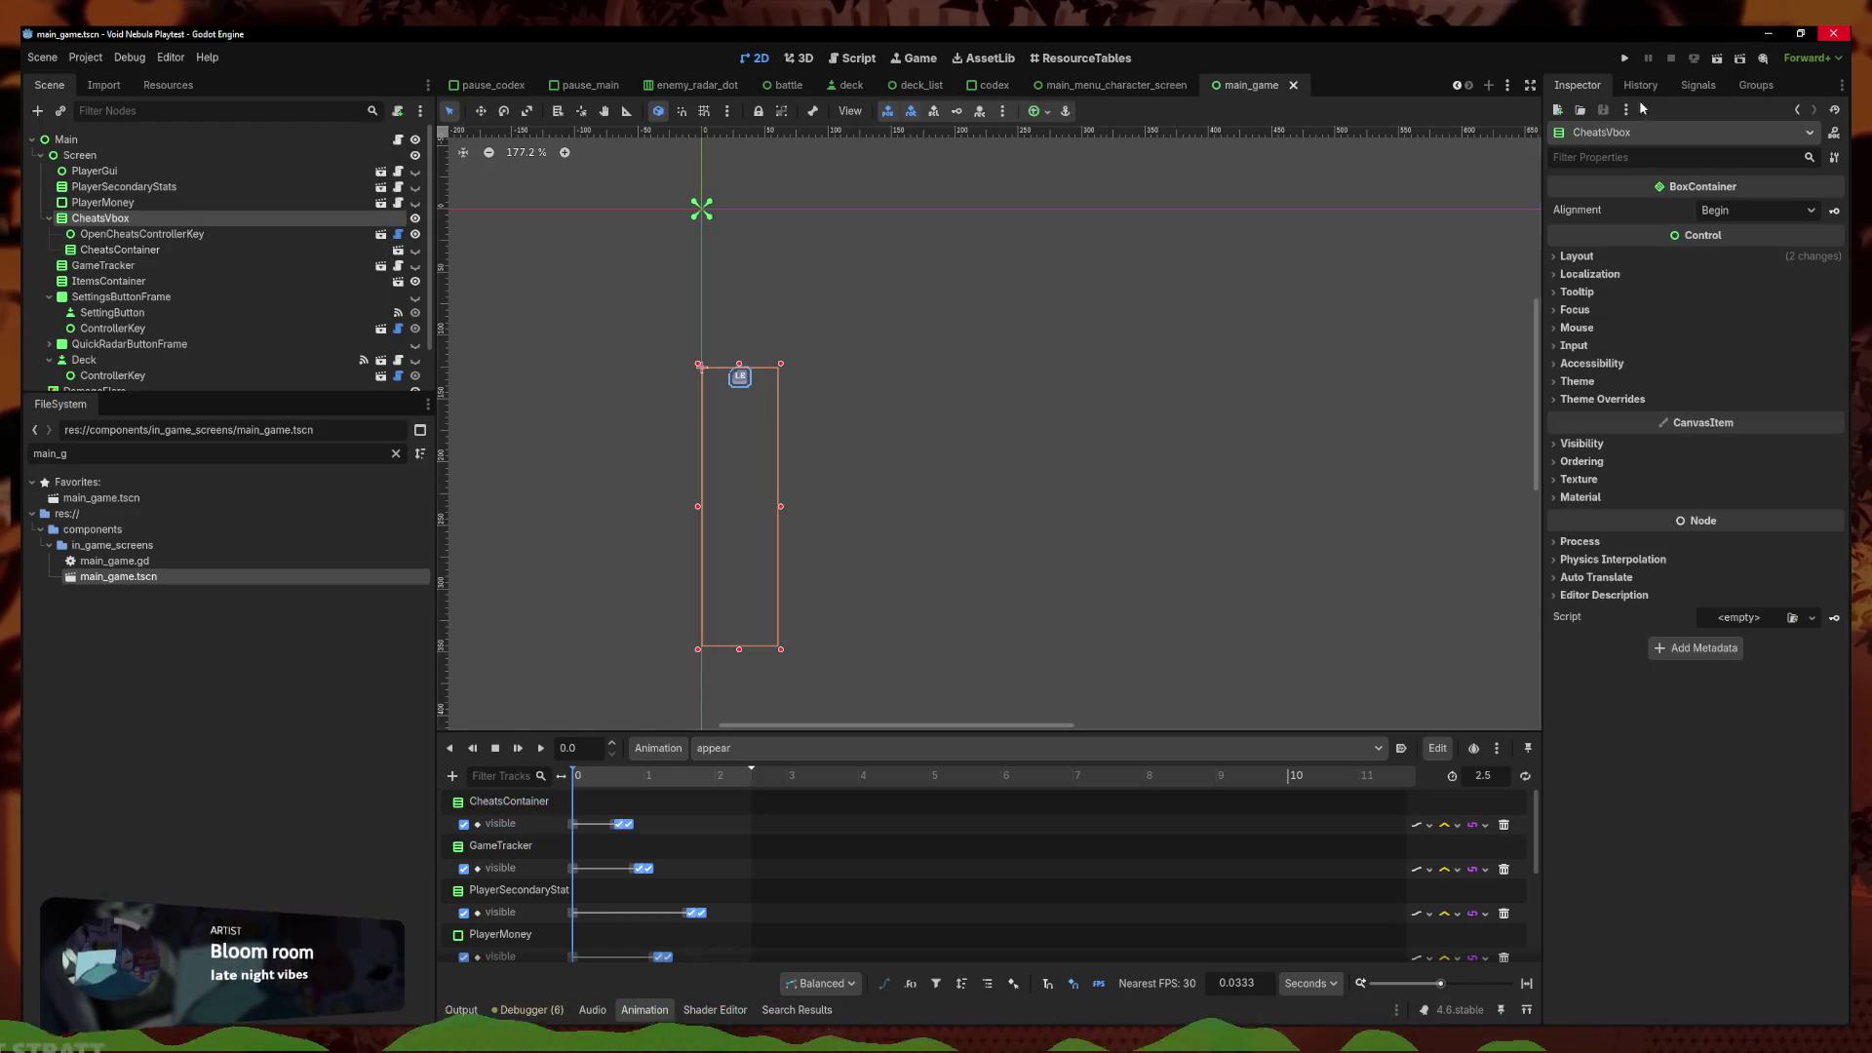
Key CheatsVbox's visible property, creating a new visibility track in the animation
type("visible")
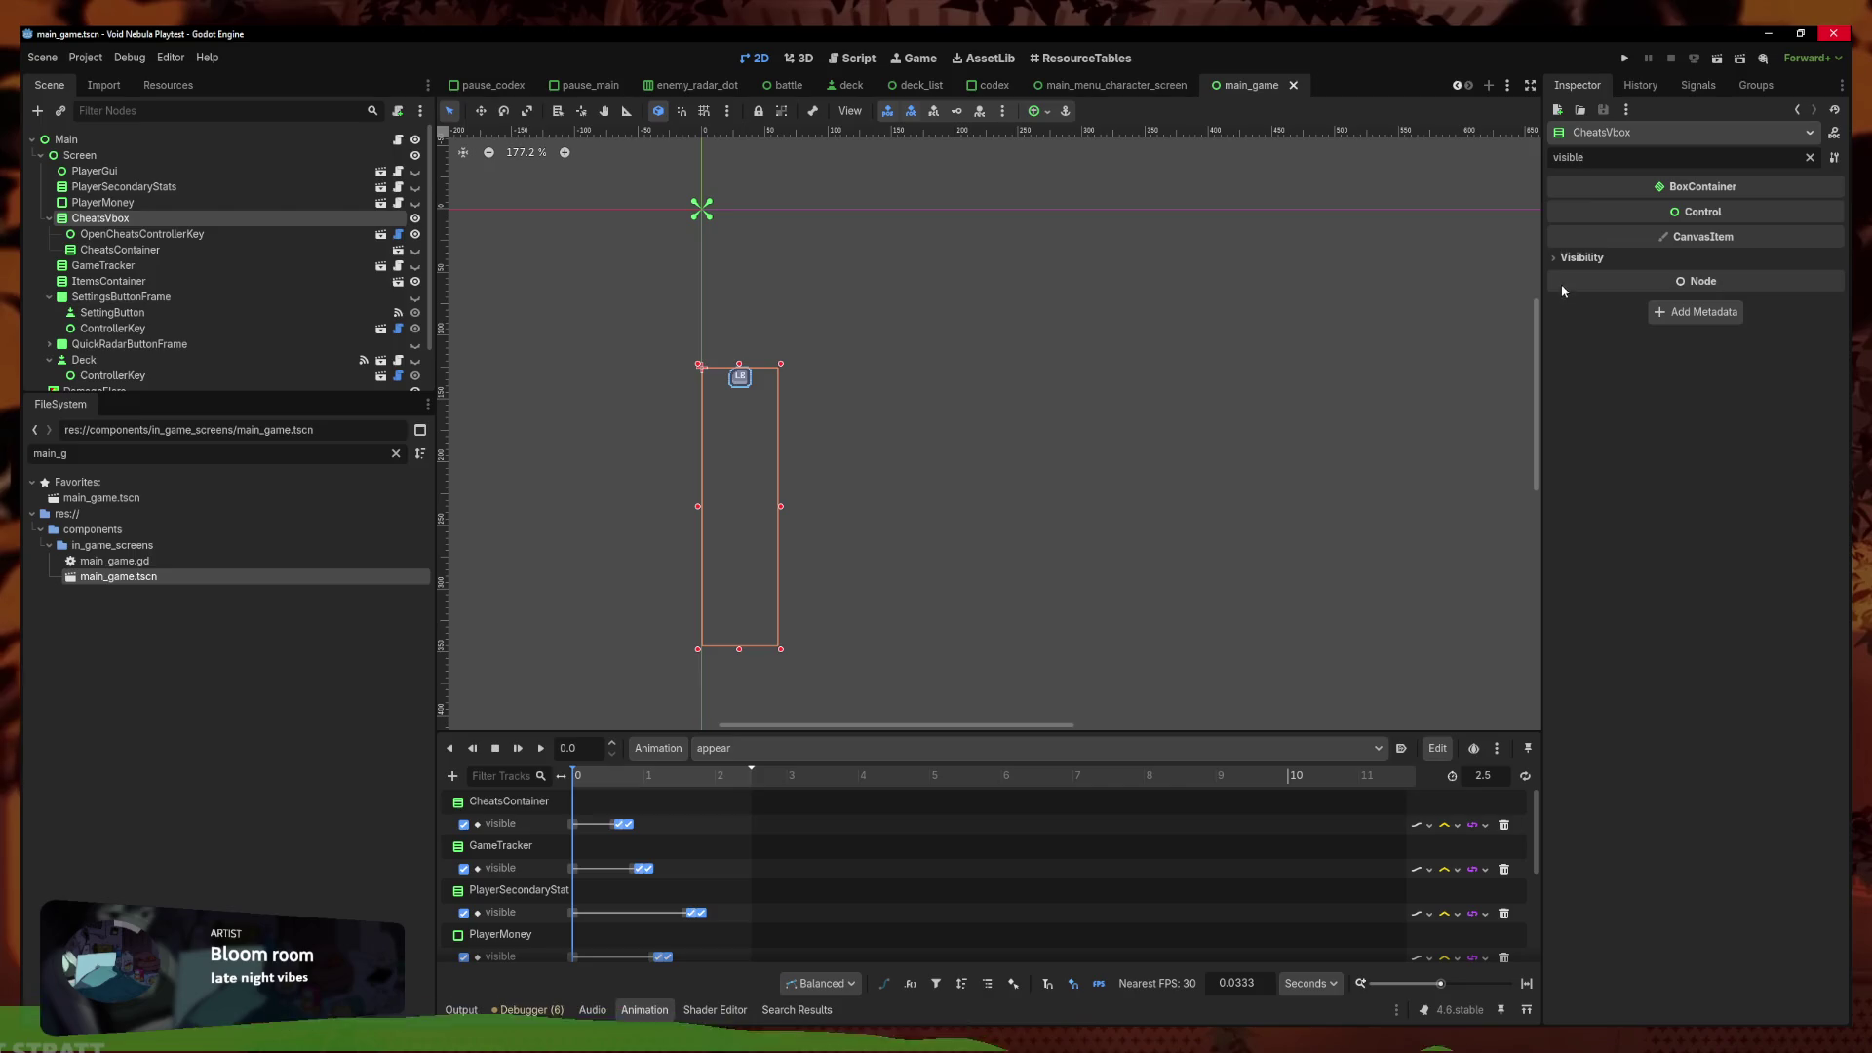
left_click(1580, 257)
left_click(1833, 276)
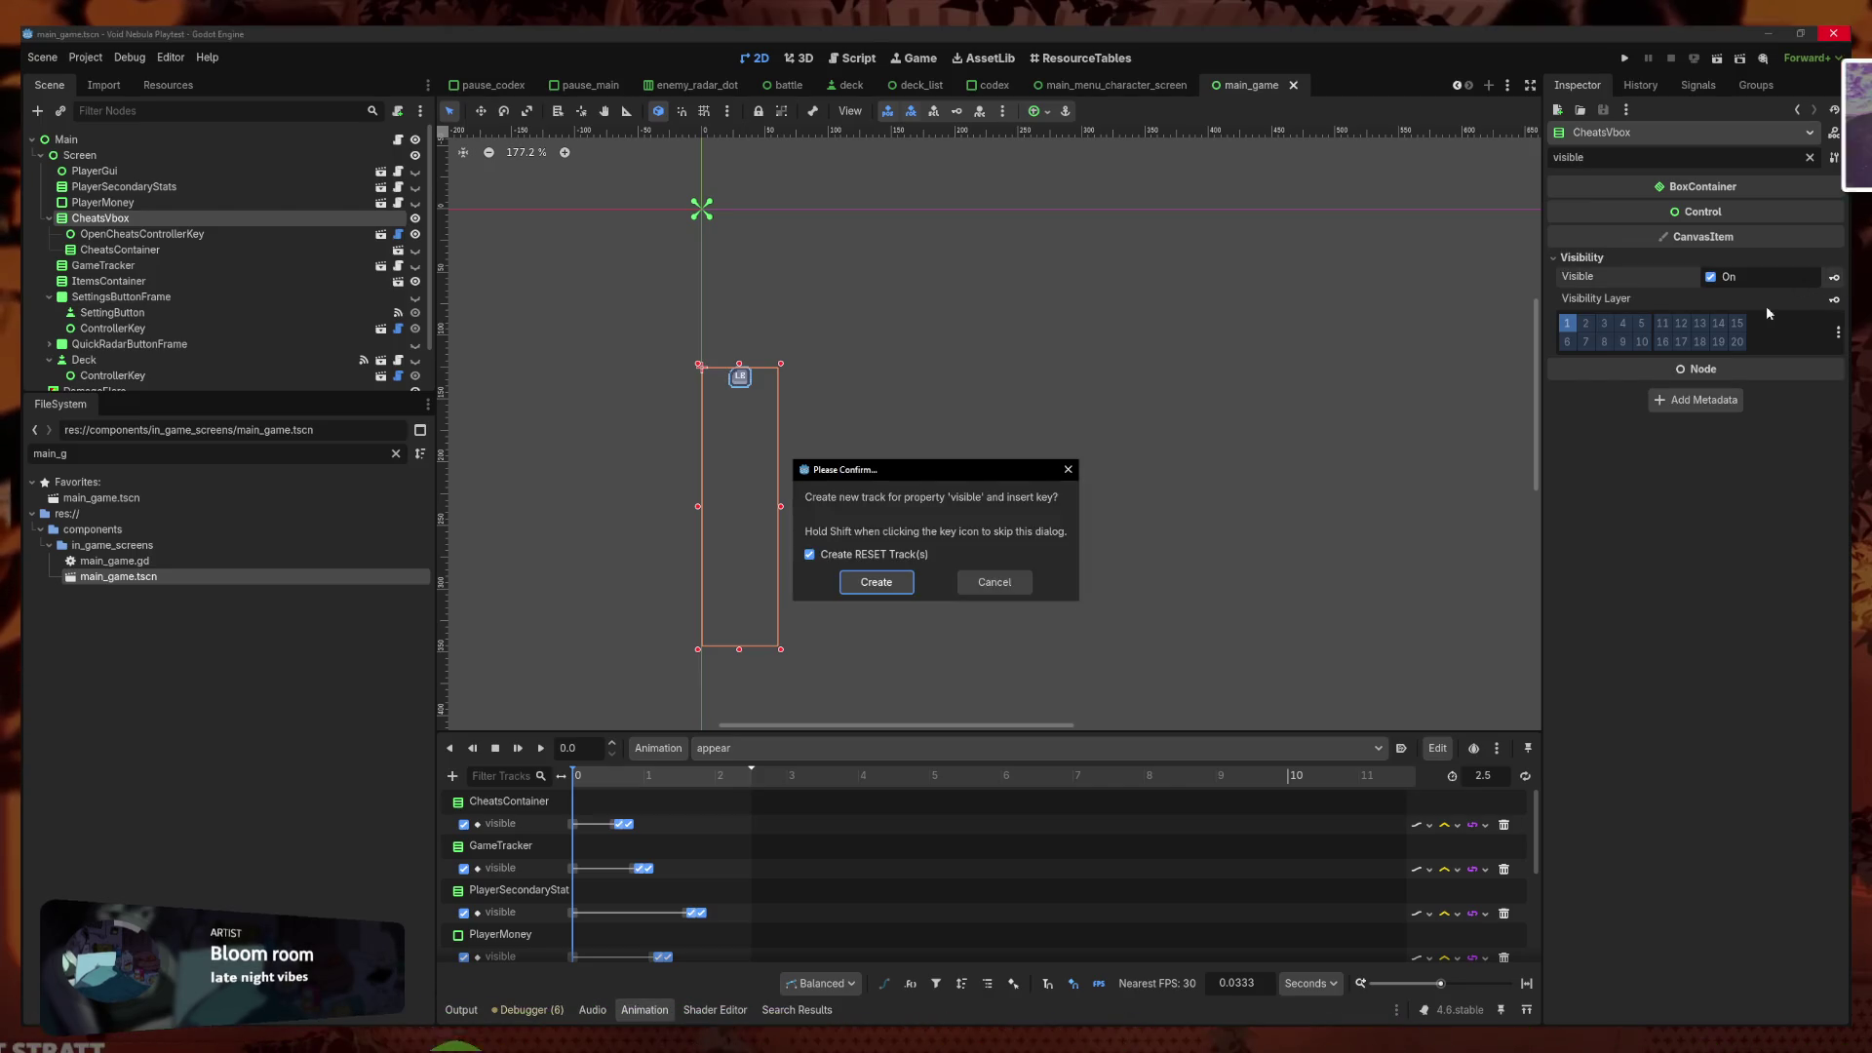
left_click(882, 582)
Disable the CheatsContainer visible track, keeping its keyframes, and save main_game
left_click(625, 824)
key("Delete")
key("ctrl+z")
left_click(464, 824)
scroll(493, 827, "down", 5)
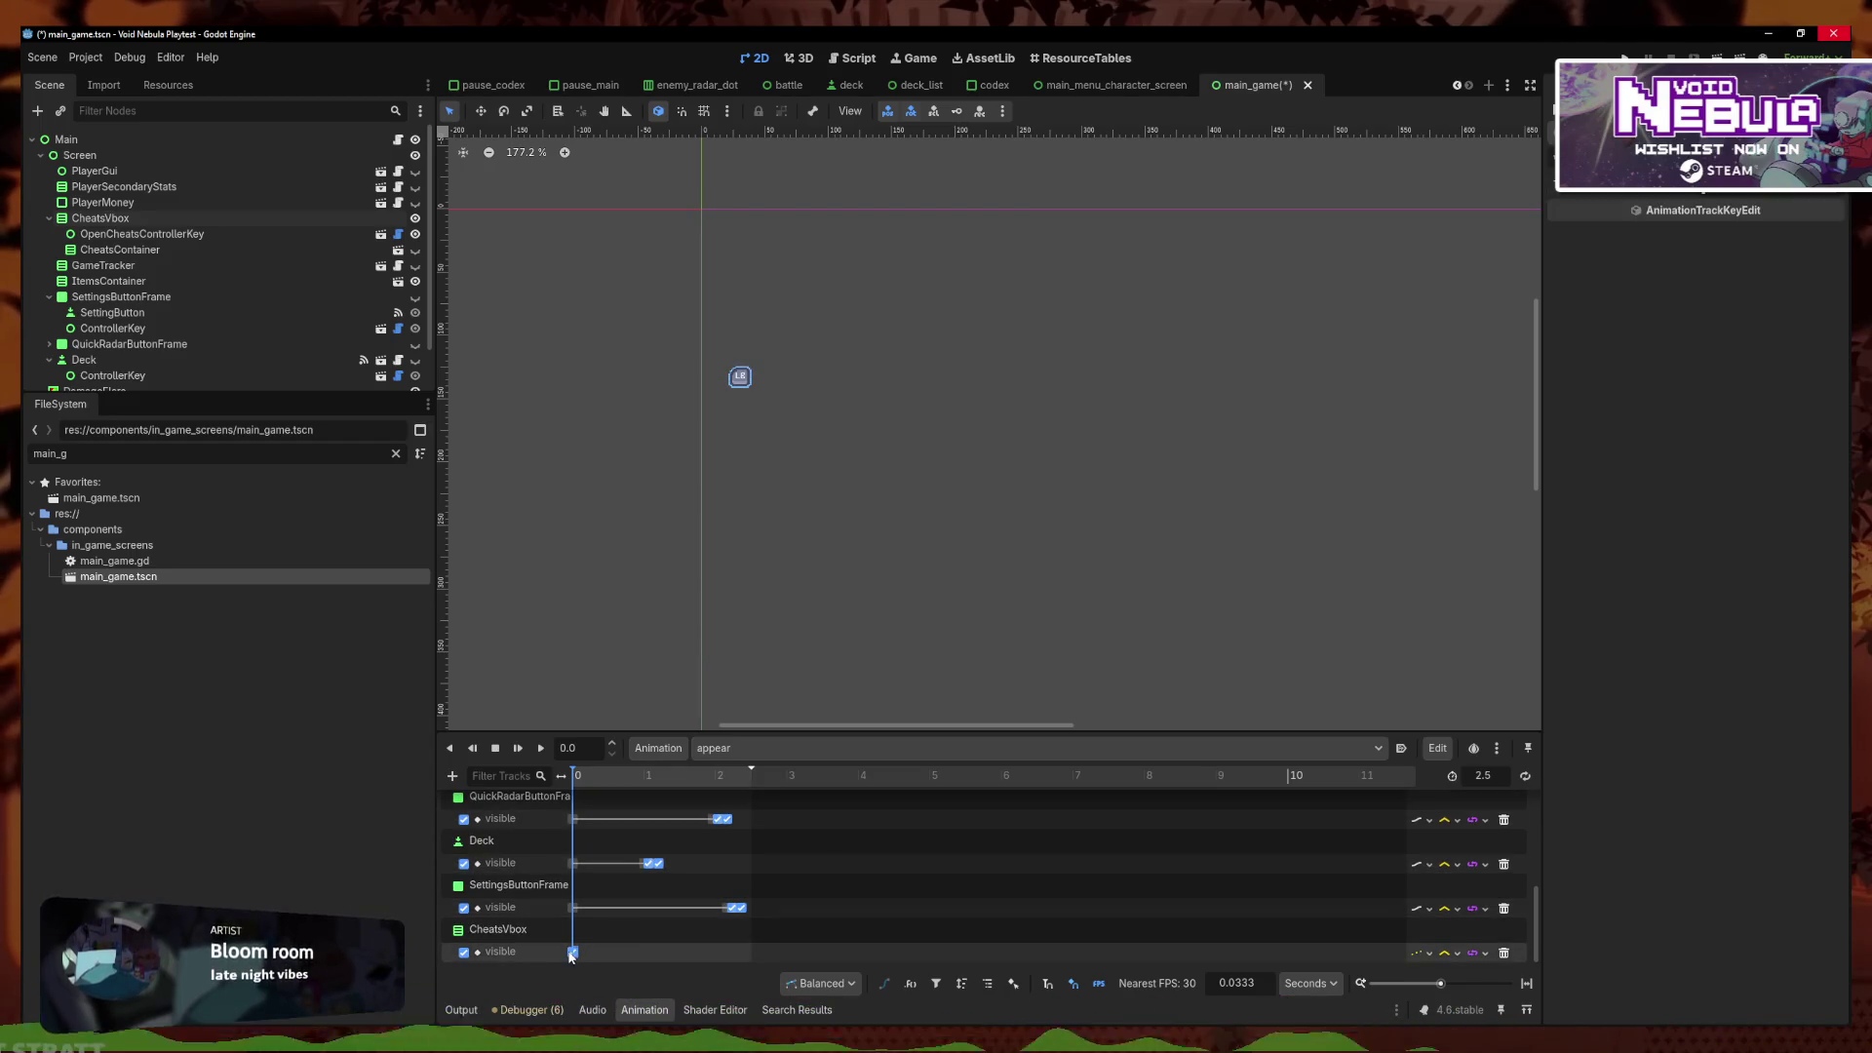
key("ctrl+s")
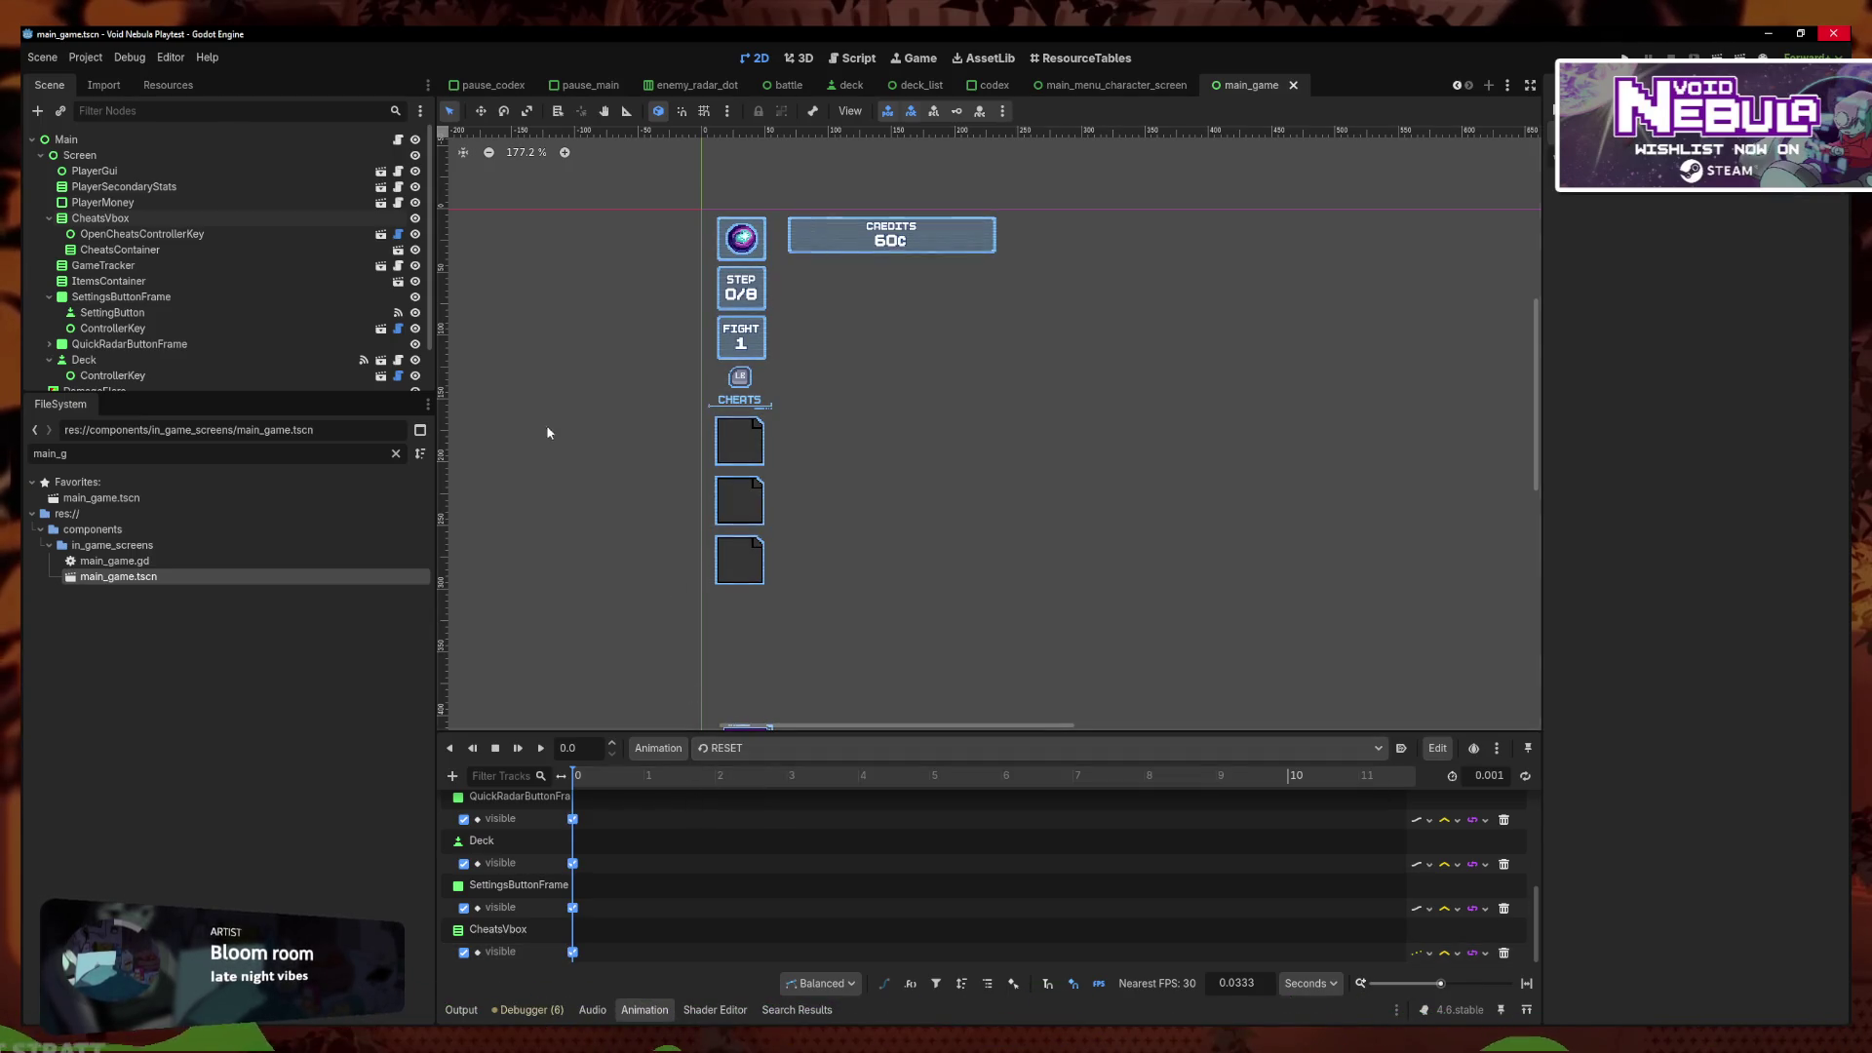
Revert an accidental downward nudge of CheatsVbox and clear the selection
scroll(1009, 381, "down", 3)
scroll(686, 417, "up", 6)
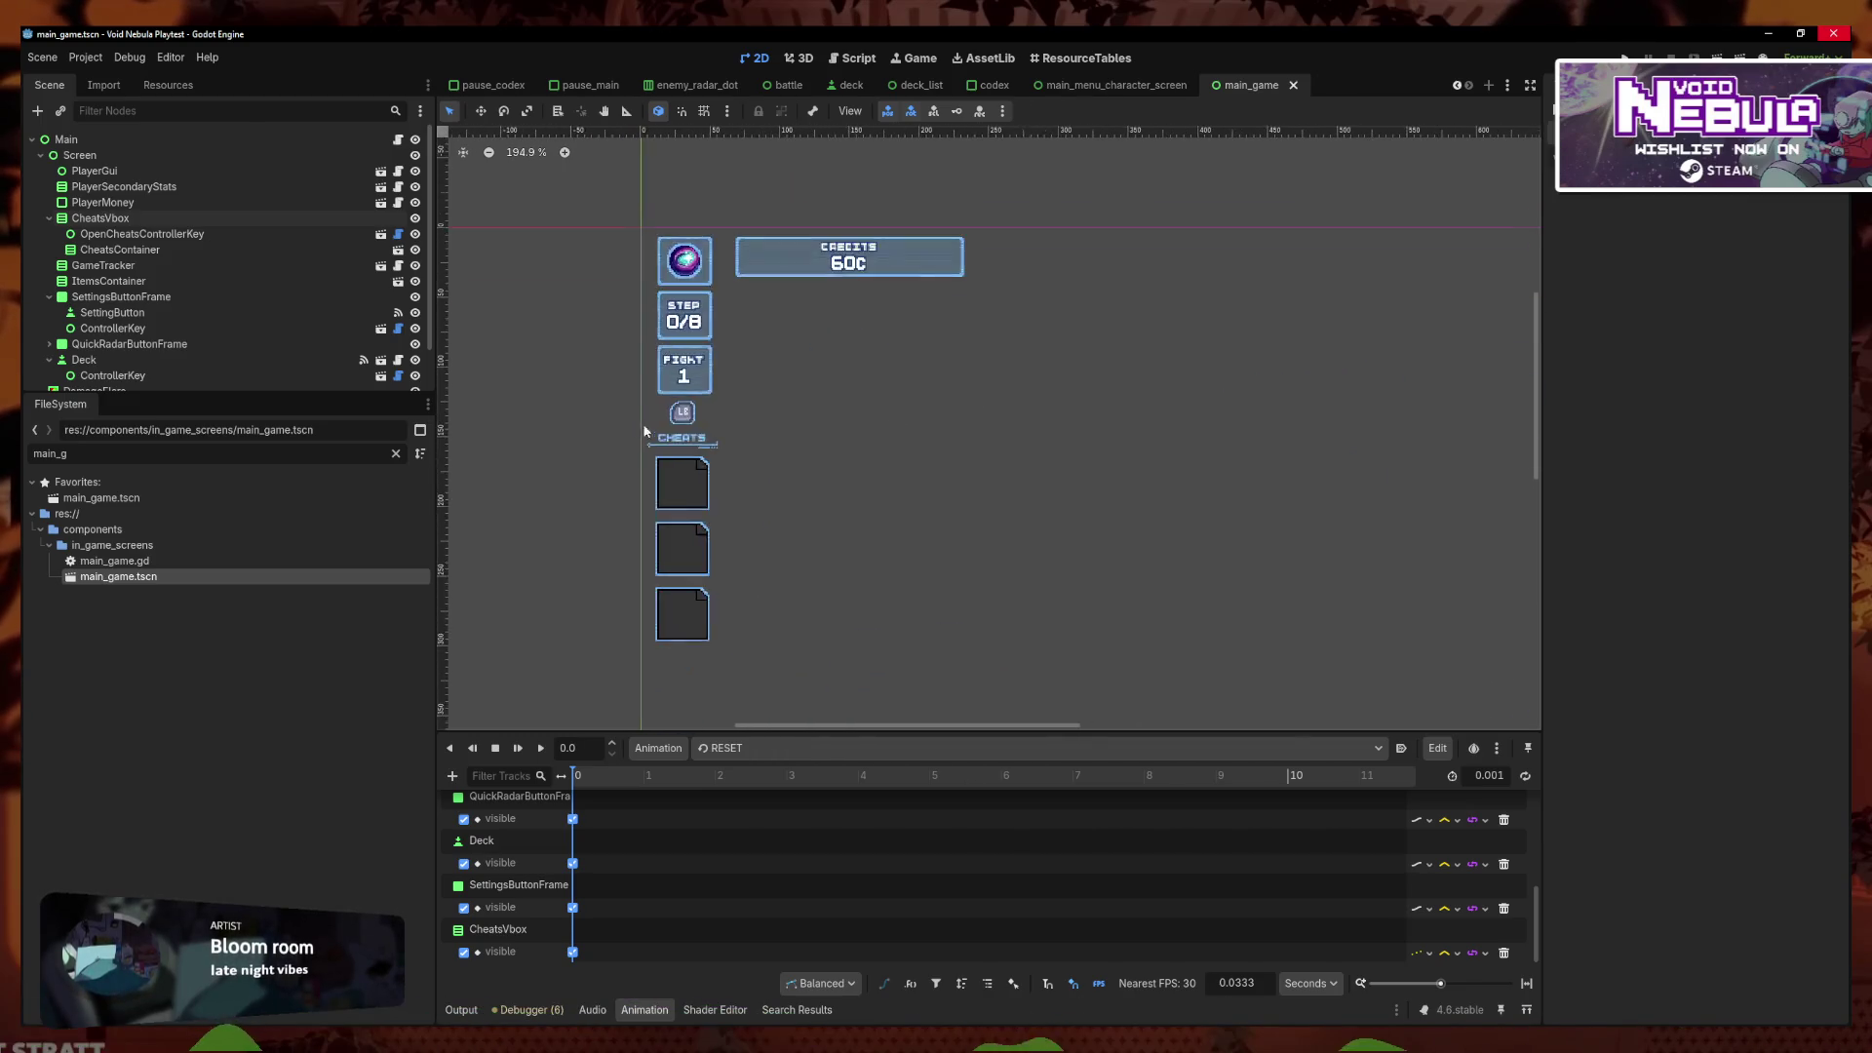
left_click(175, 217)
key("w")
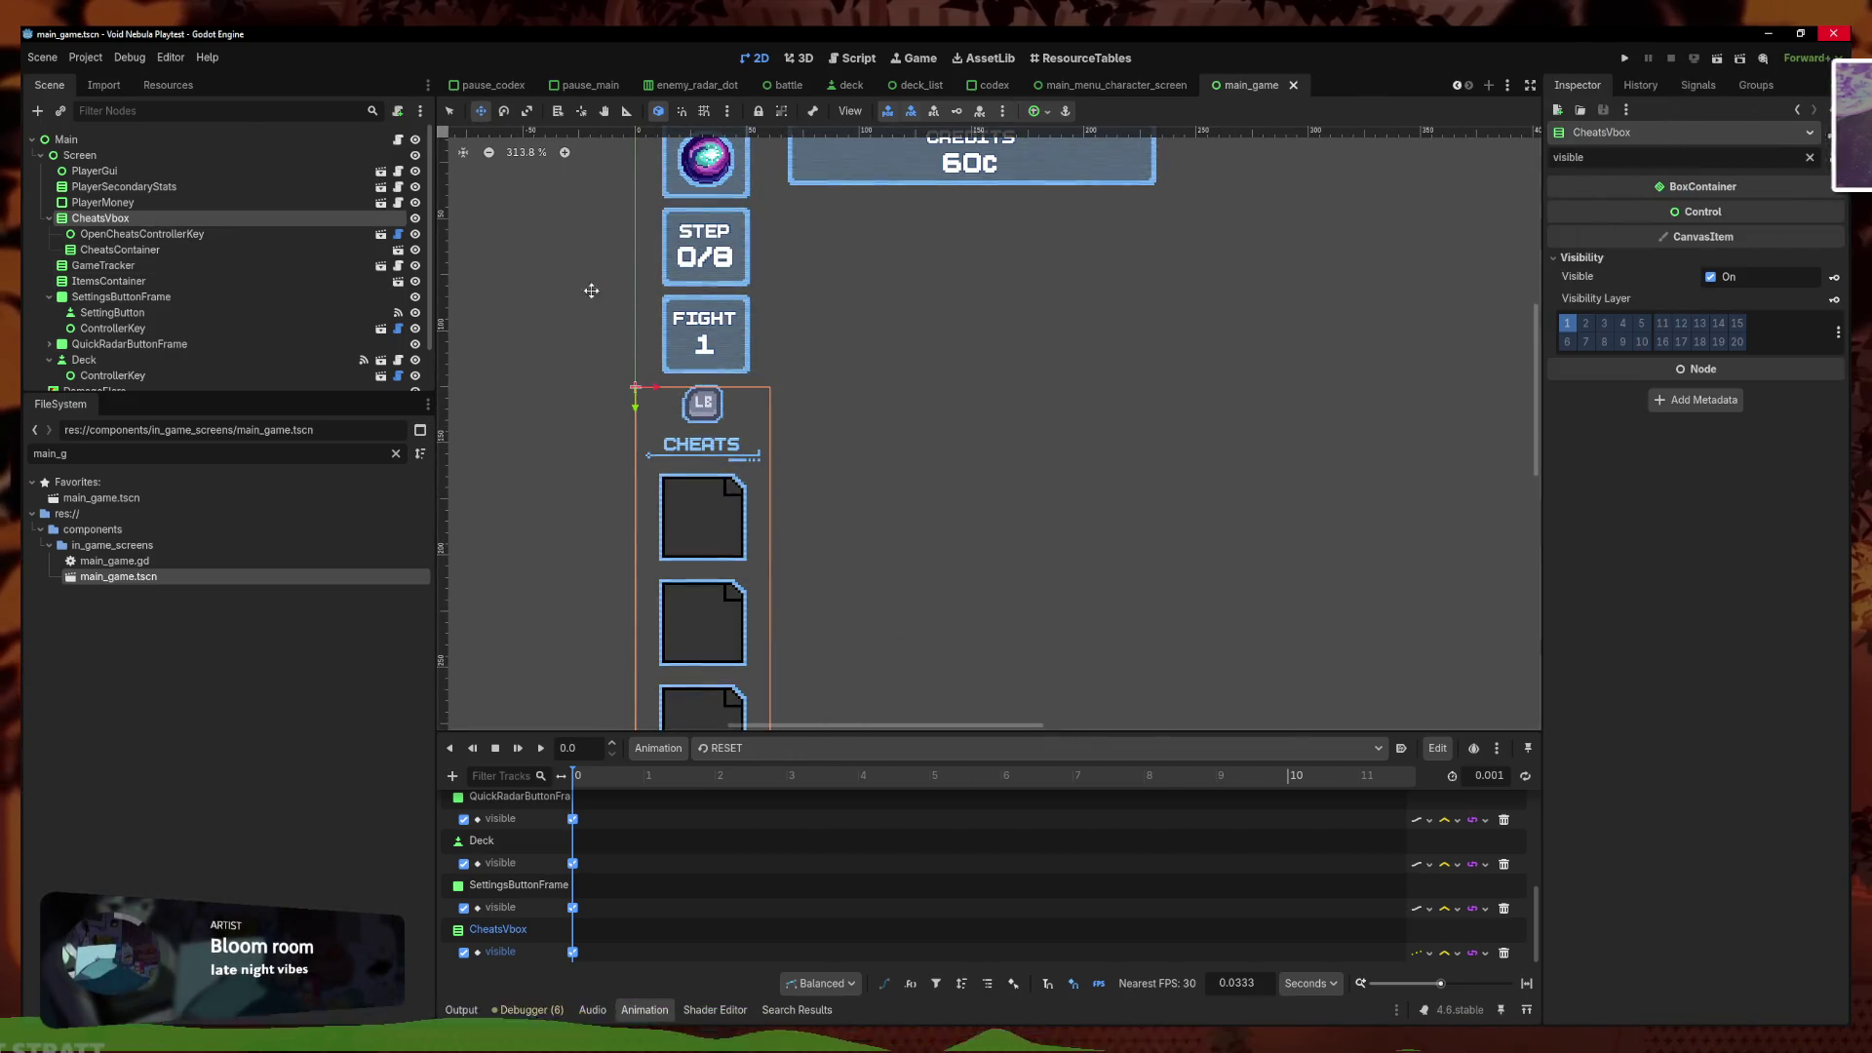
left_click_drag(713, 455, 713, 461)
key("q")
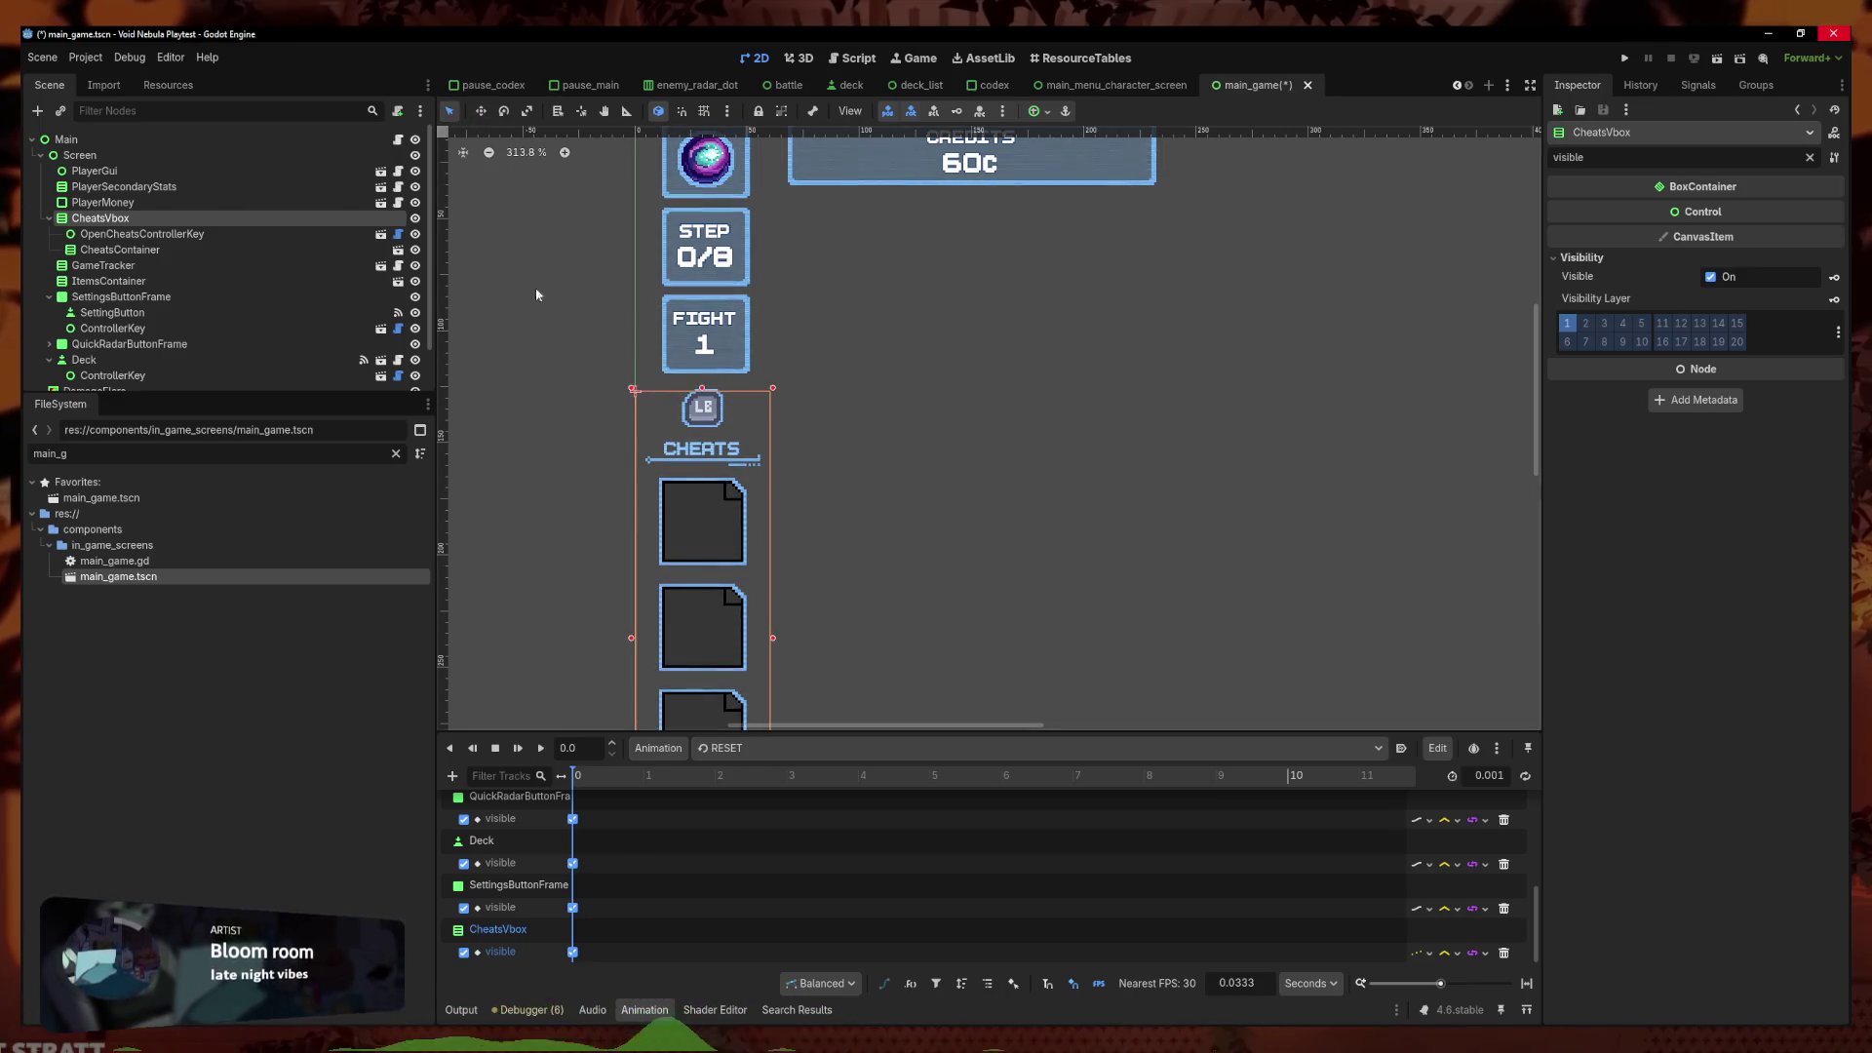
left_click(607, 355)
scroll(606, 355, "down", 14)
scroll(1249, 430, "up", 5)
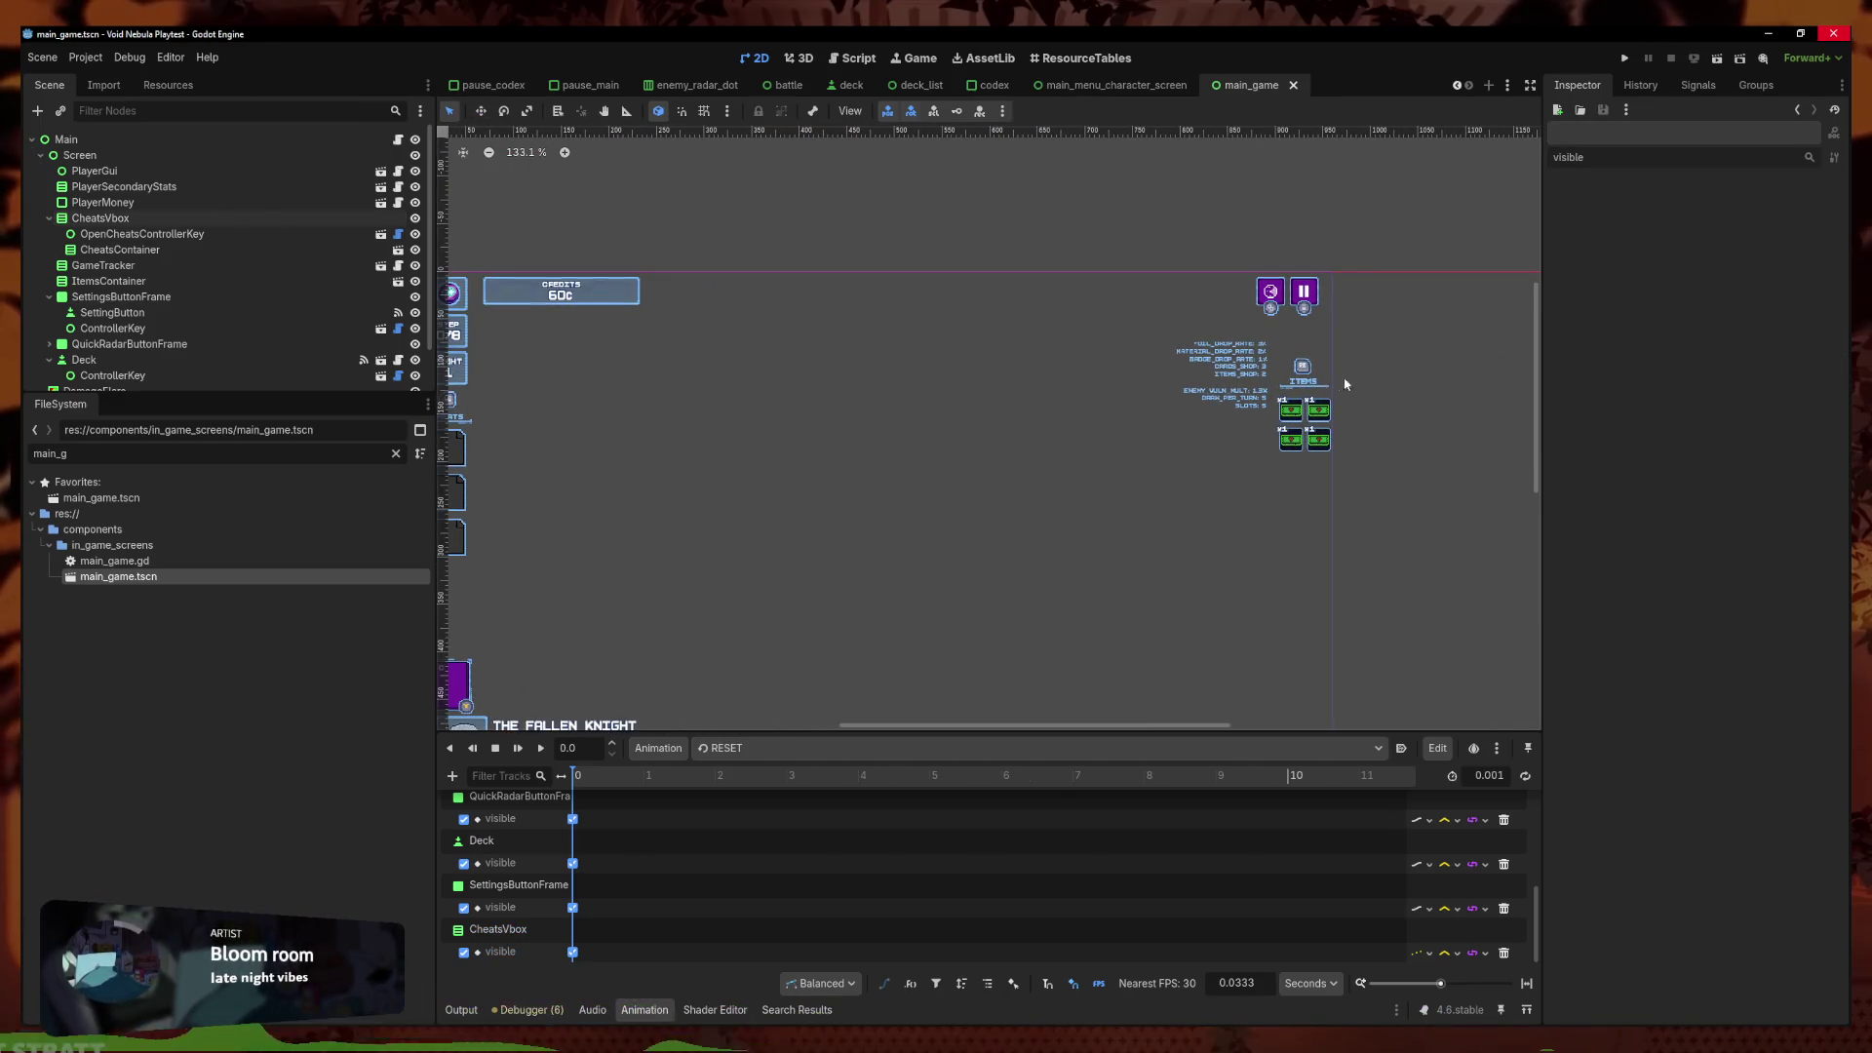
Relocate the RB ControllerKey beside the ITEMS panel under ItemsContainer and verify its placement
left_click(1308, 369)
scroll(1404, 405, "up", 6)
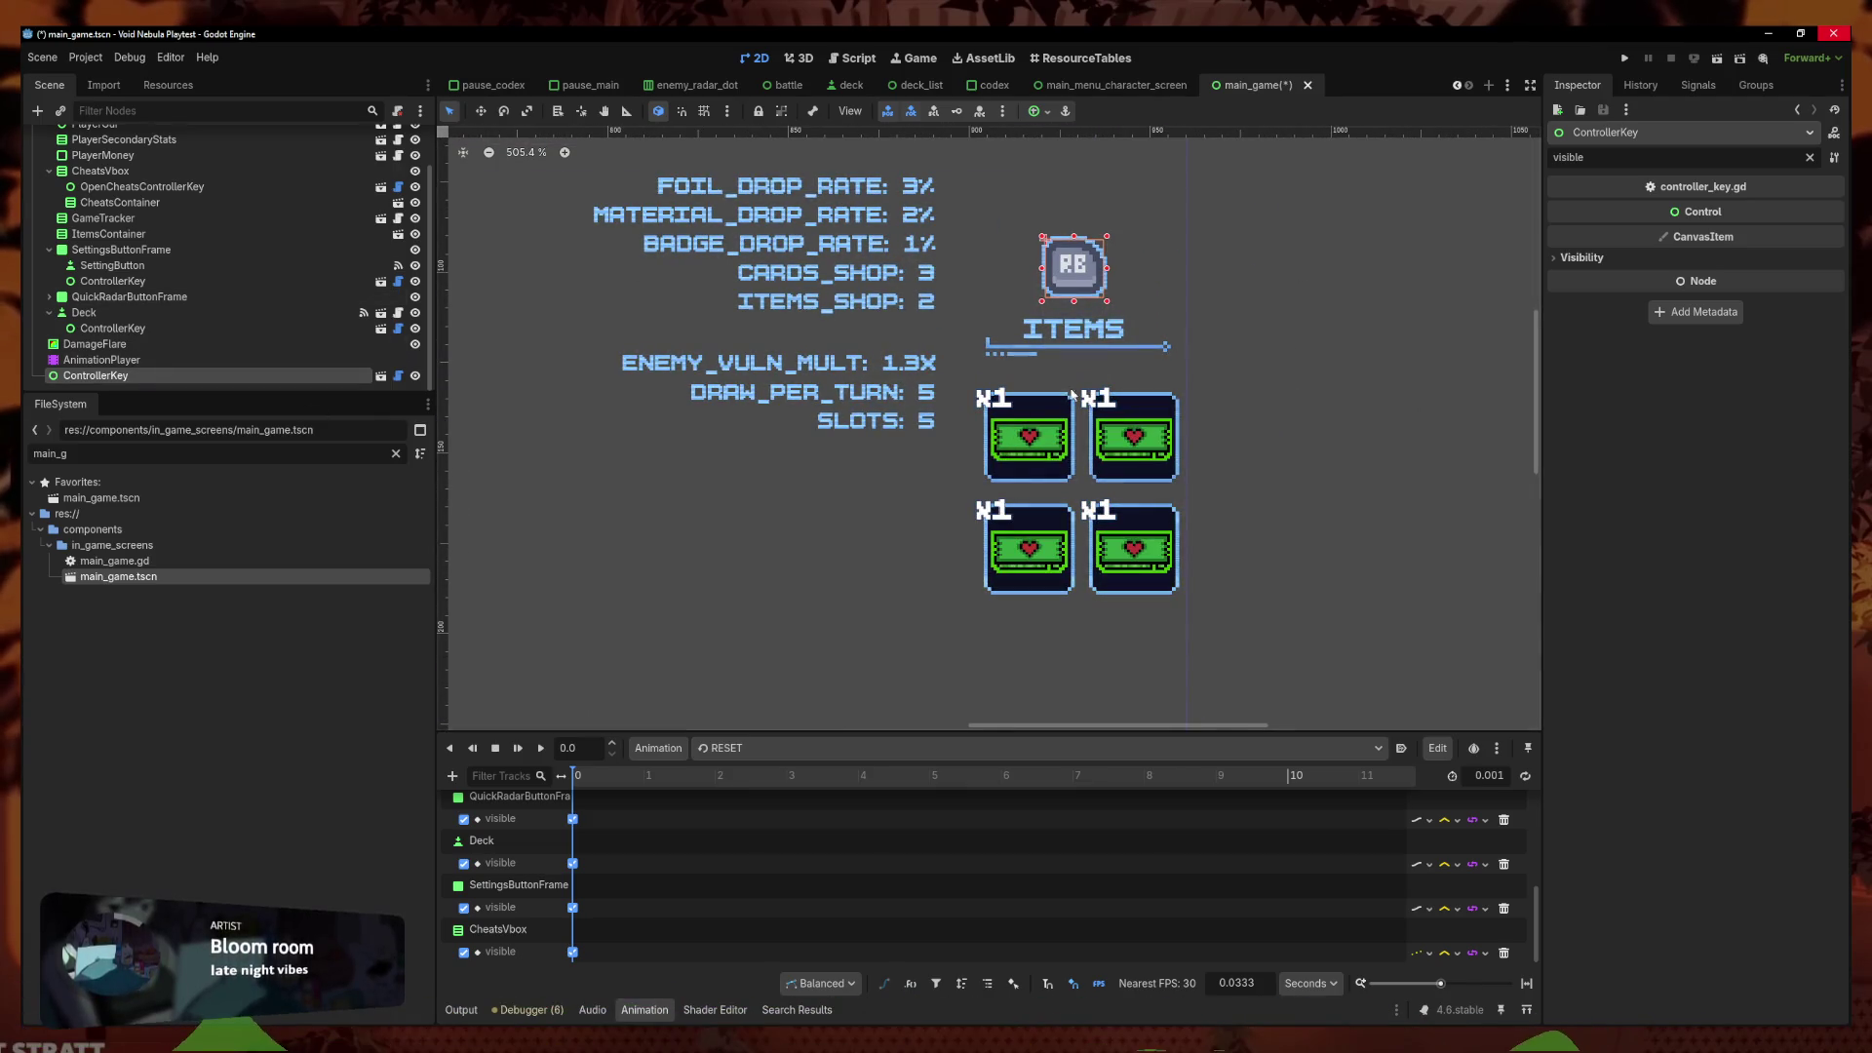
key("Delete")
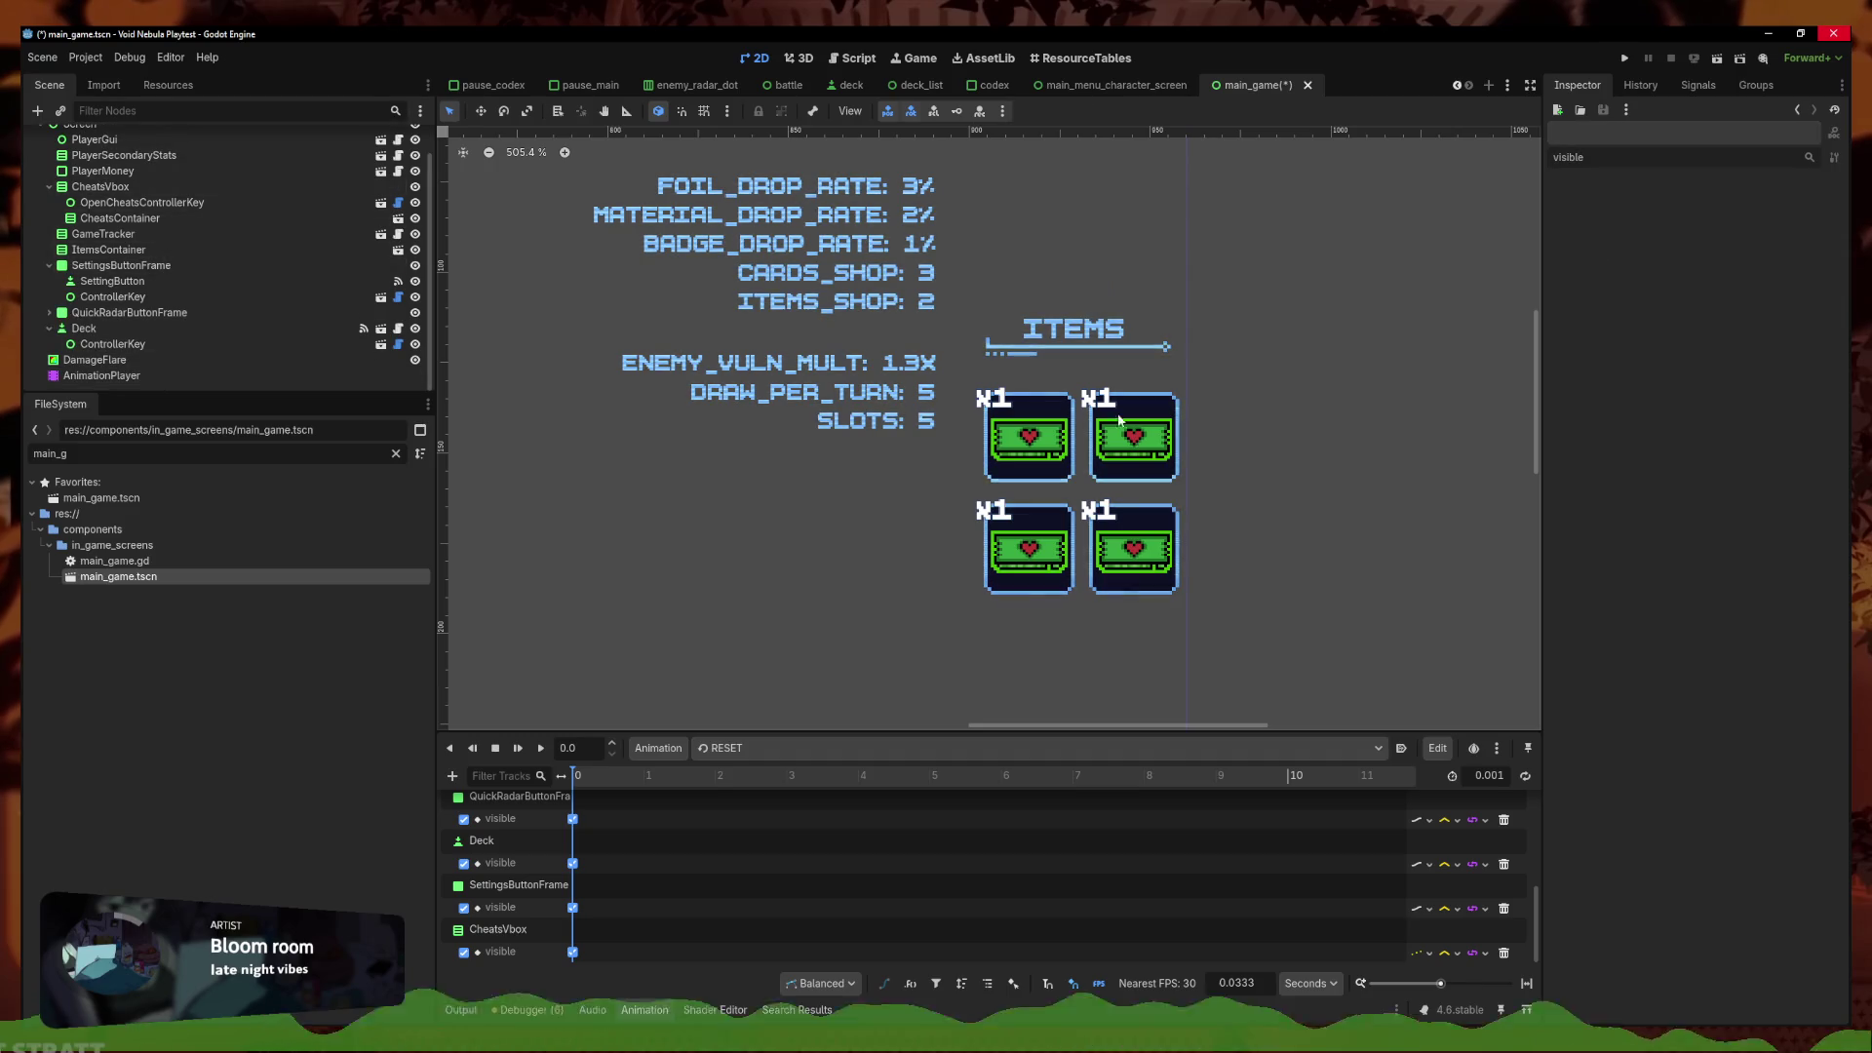
key("ctrl+z")
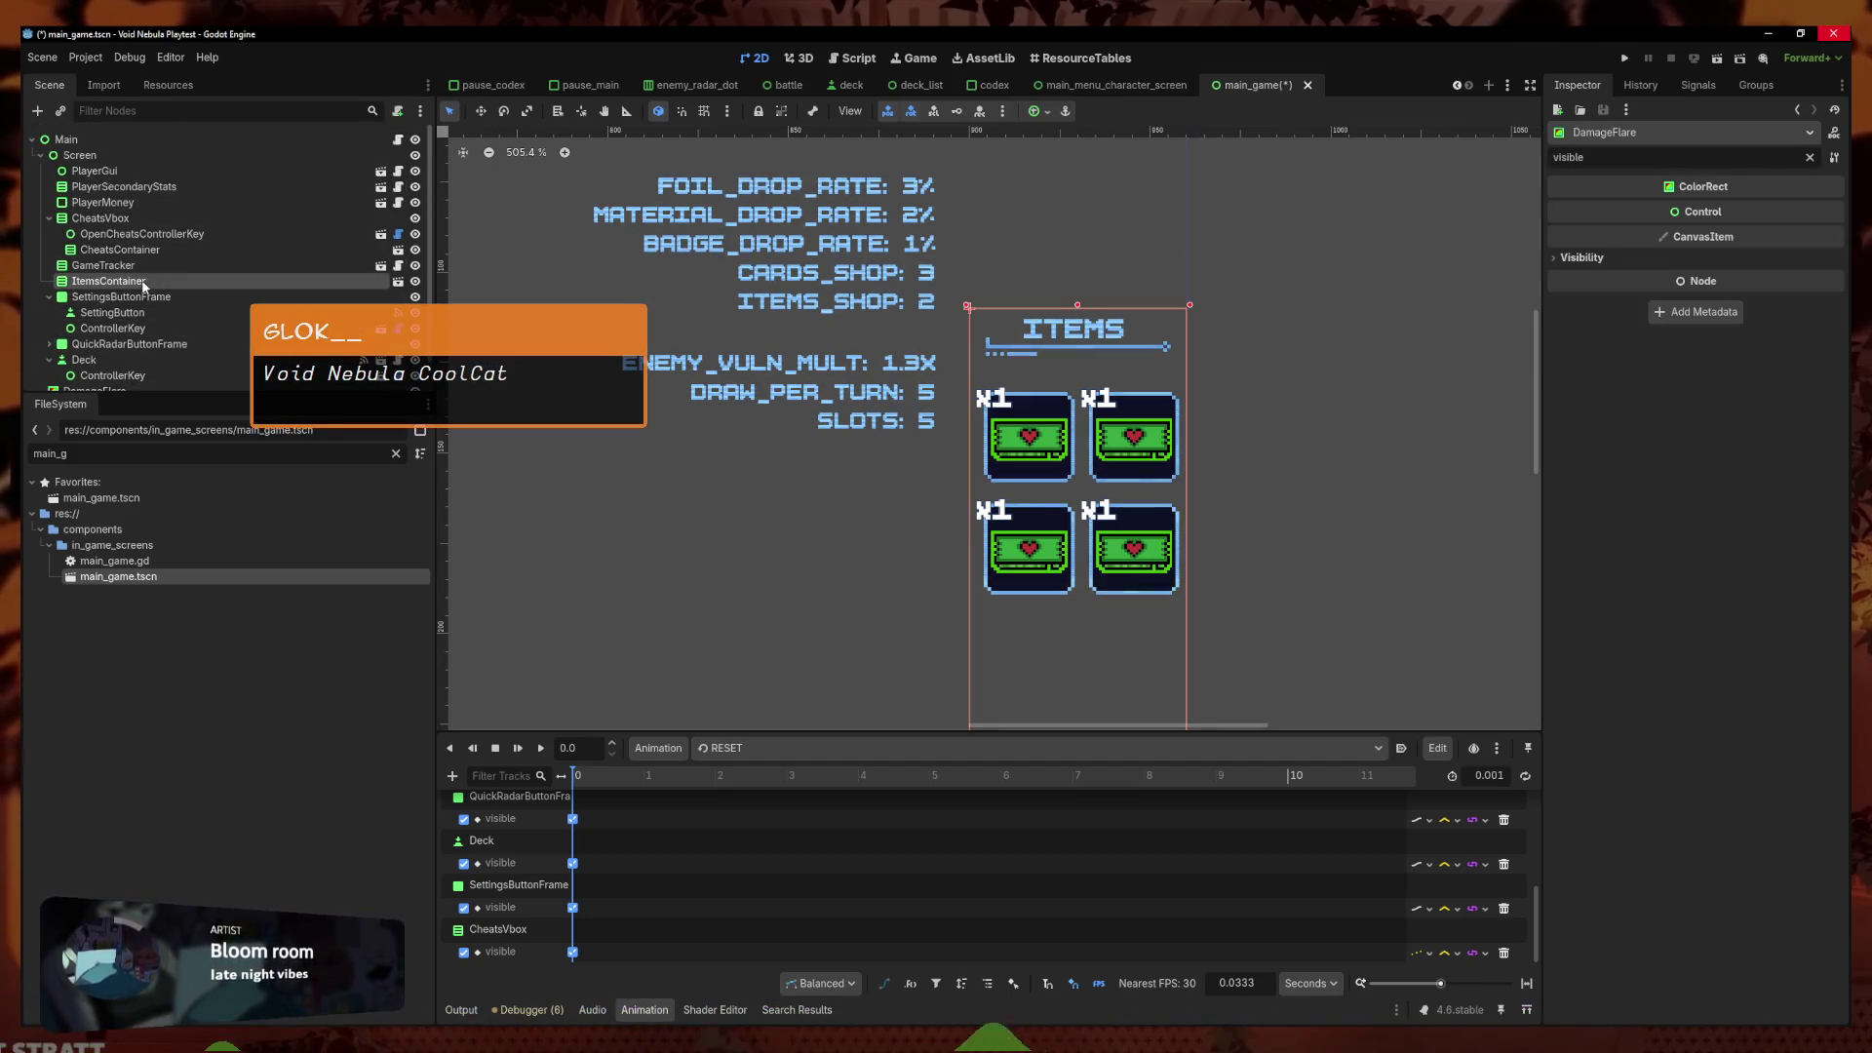
left_click(125, 282)
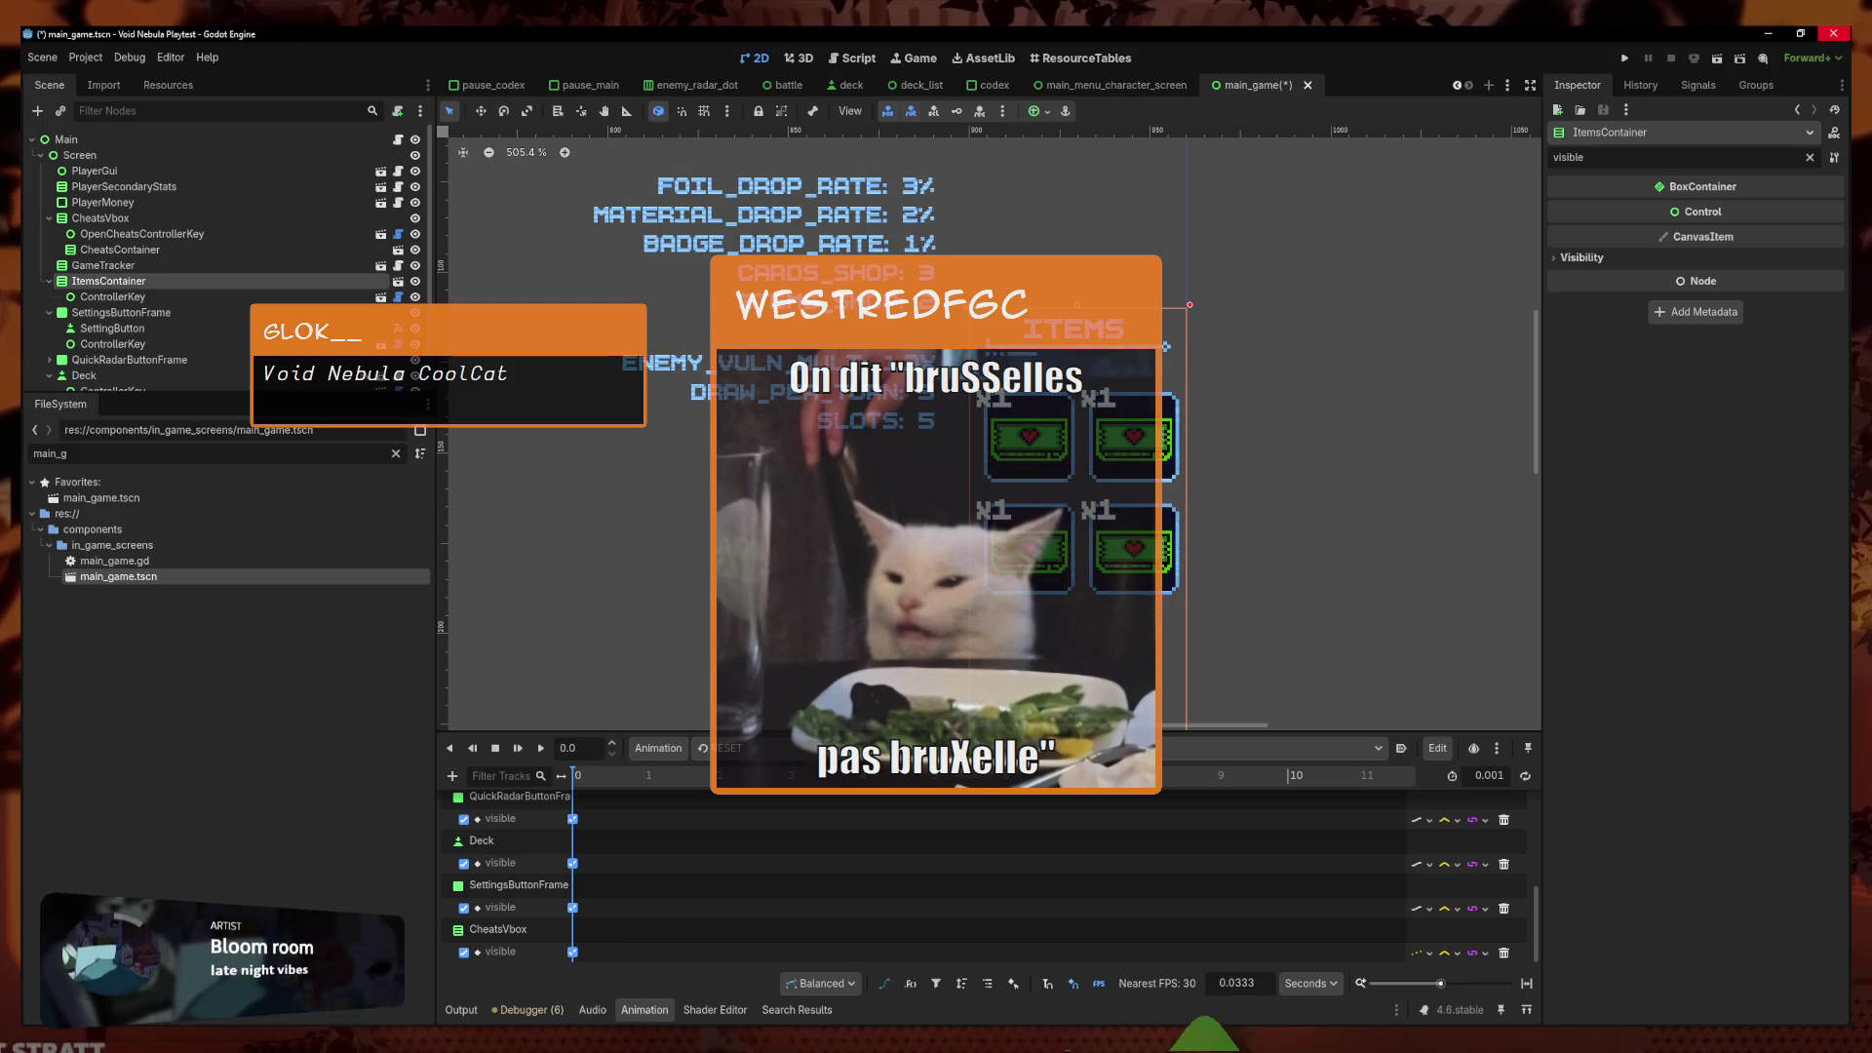
left_click(191, 295)
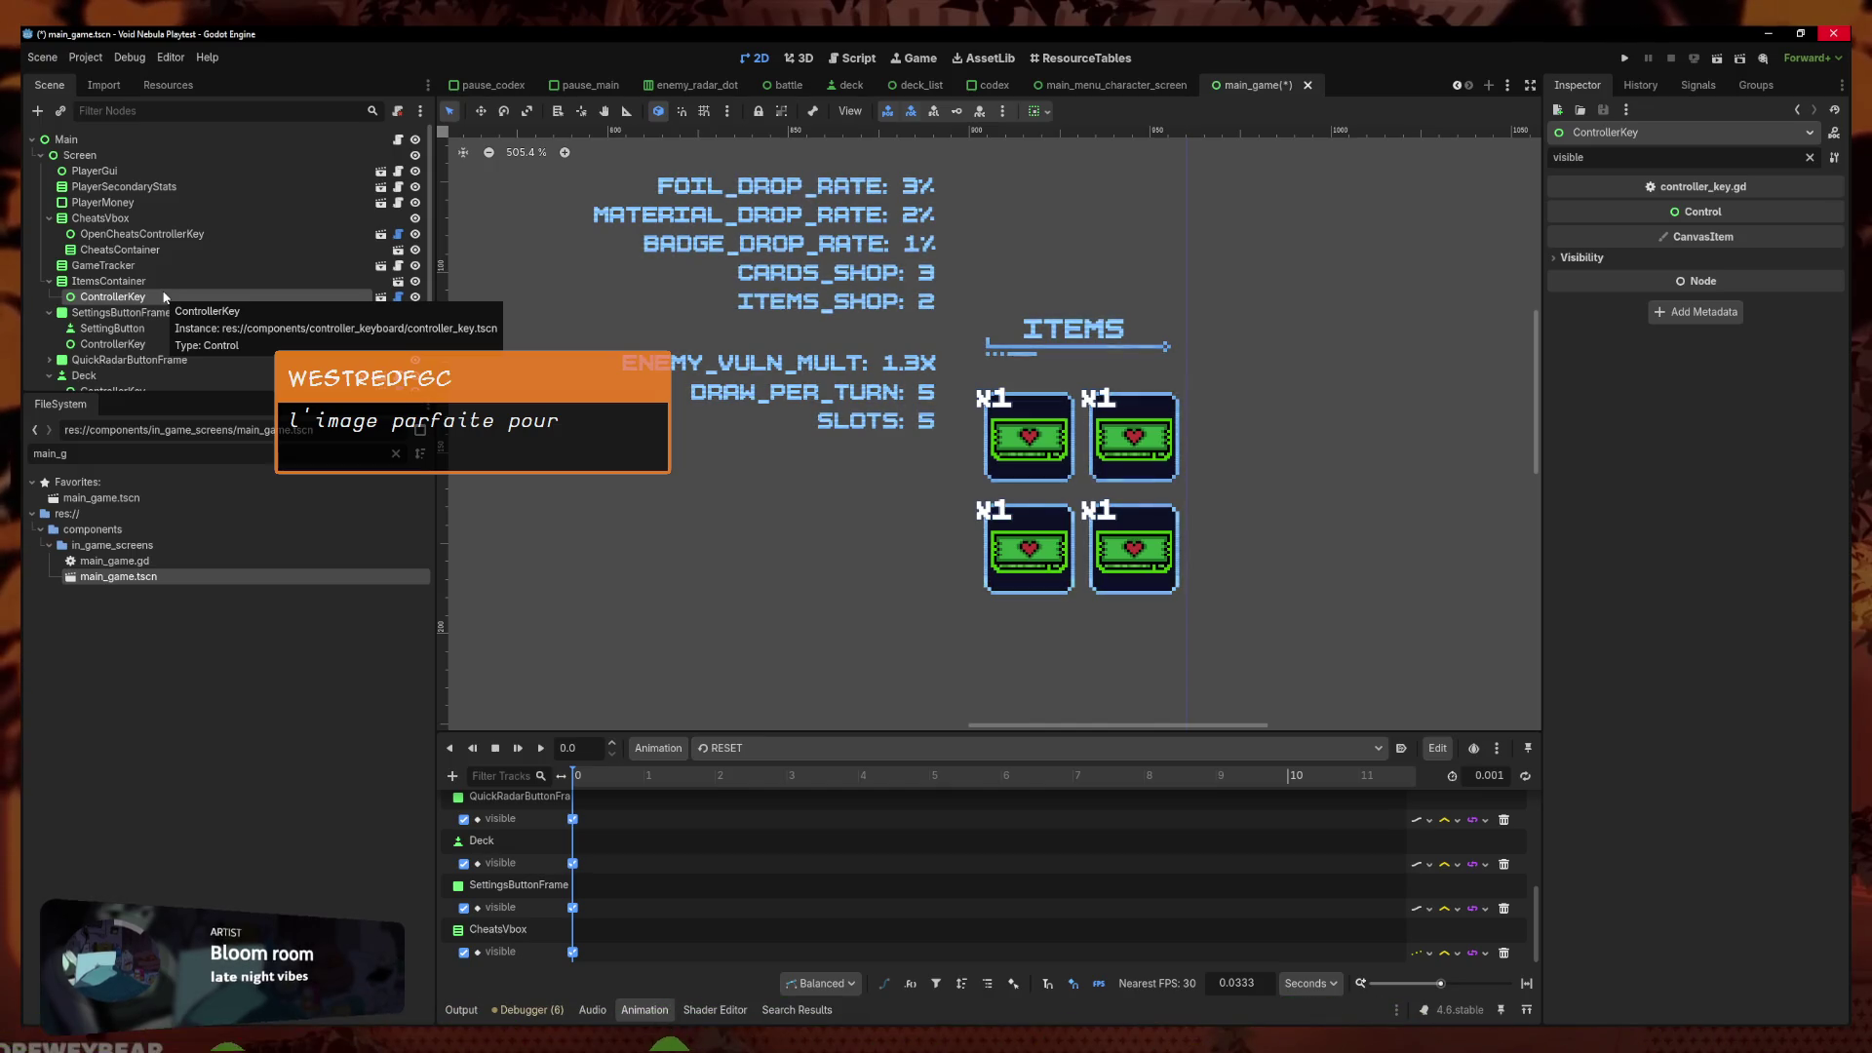
left_click(173, 285)
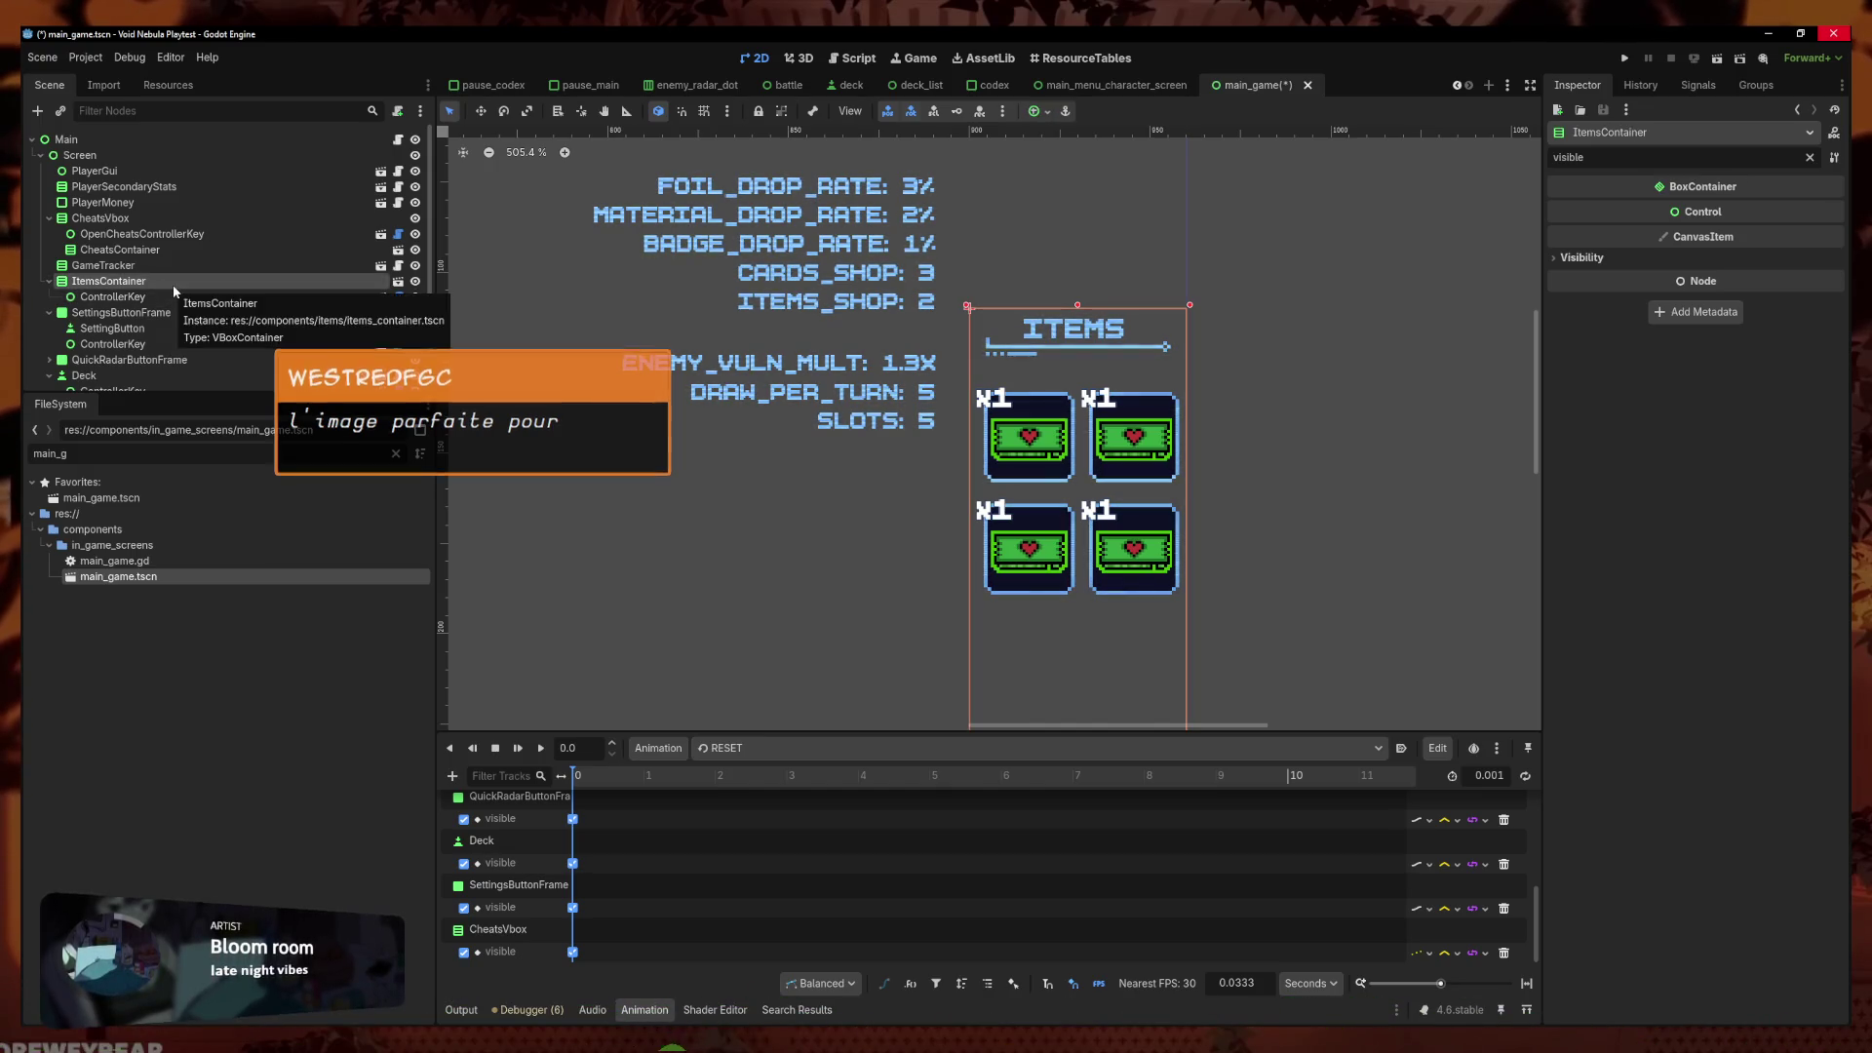
left_click(167, 295)
scroll(761, 429, "down", 5)
scroll(817, 438, "up", 2)
scroll(817, 438, "left", 3)
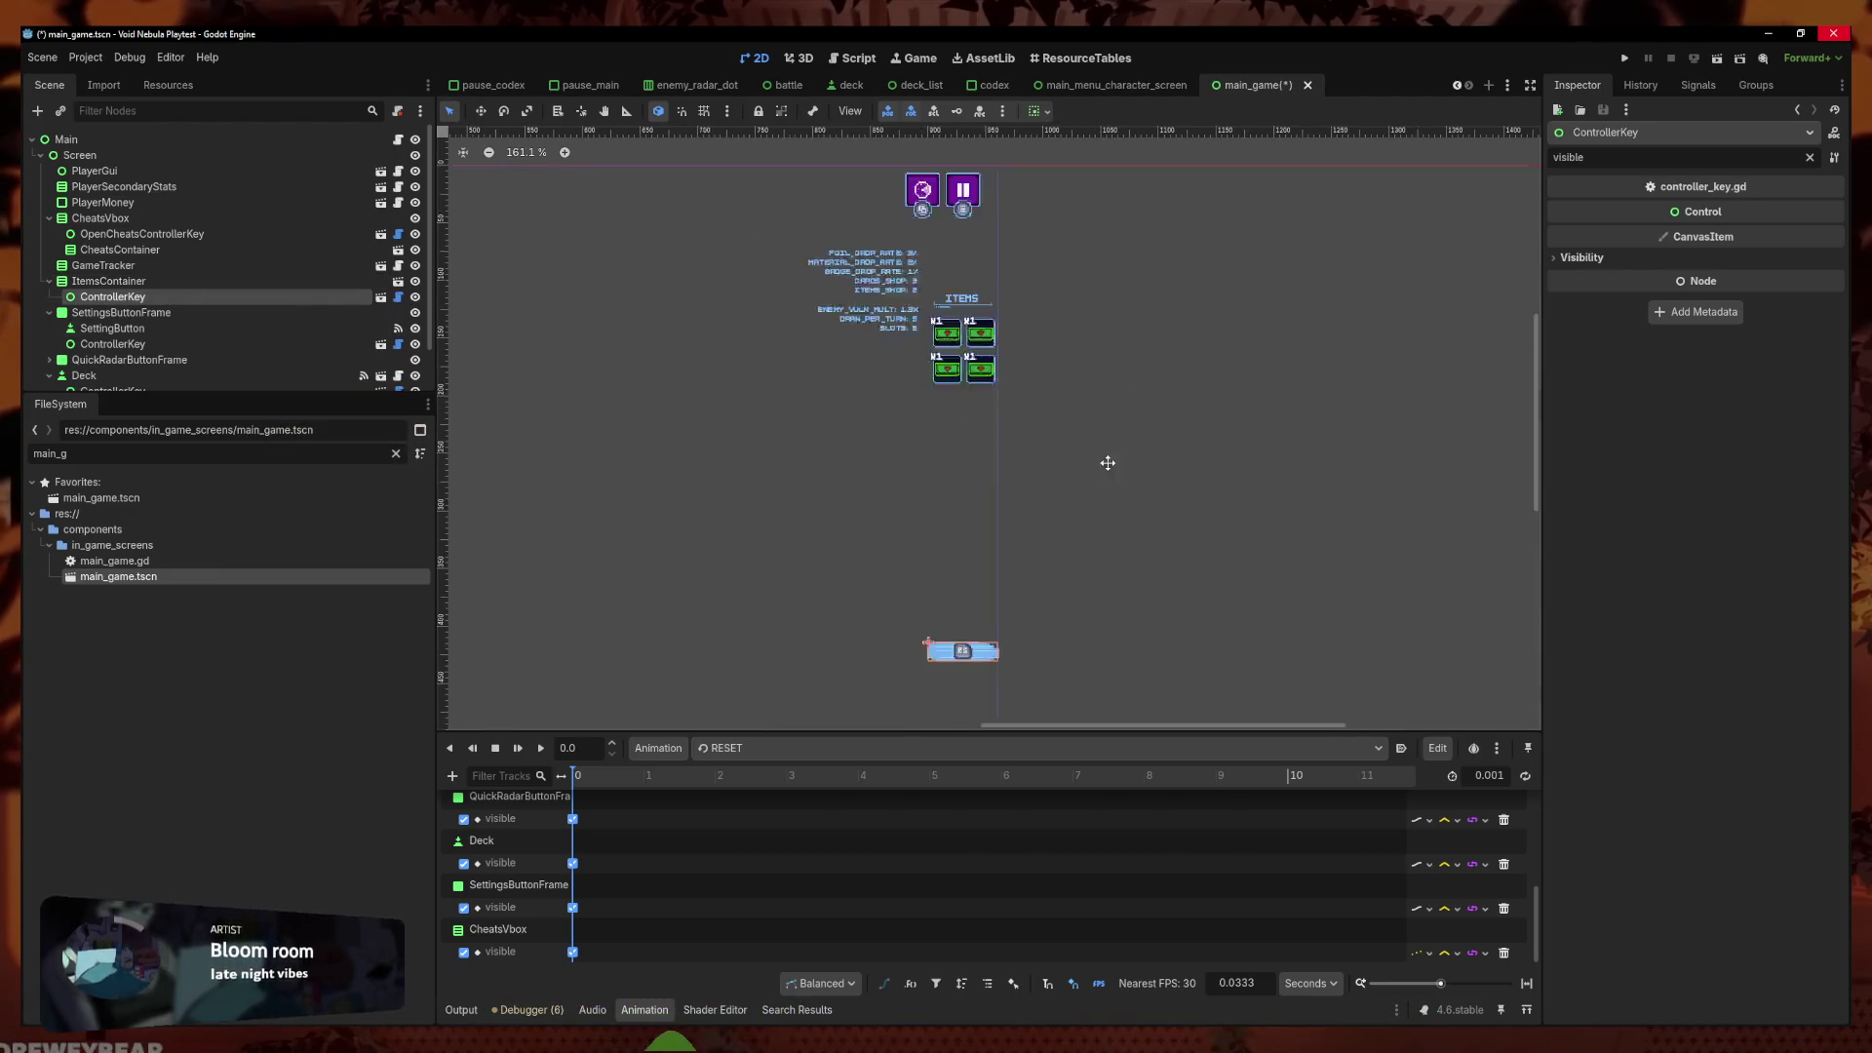
Drag ControllerKey out of ItemsContainer to the scene root, above the ITEMS panel
key("Up")
key("Up")
key("Up")
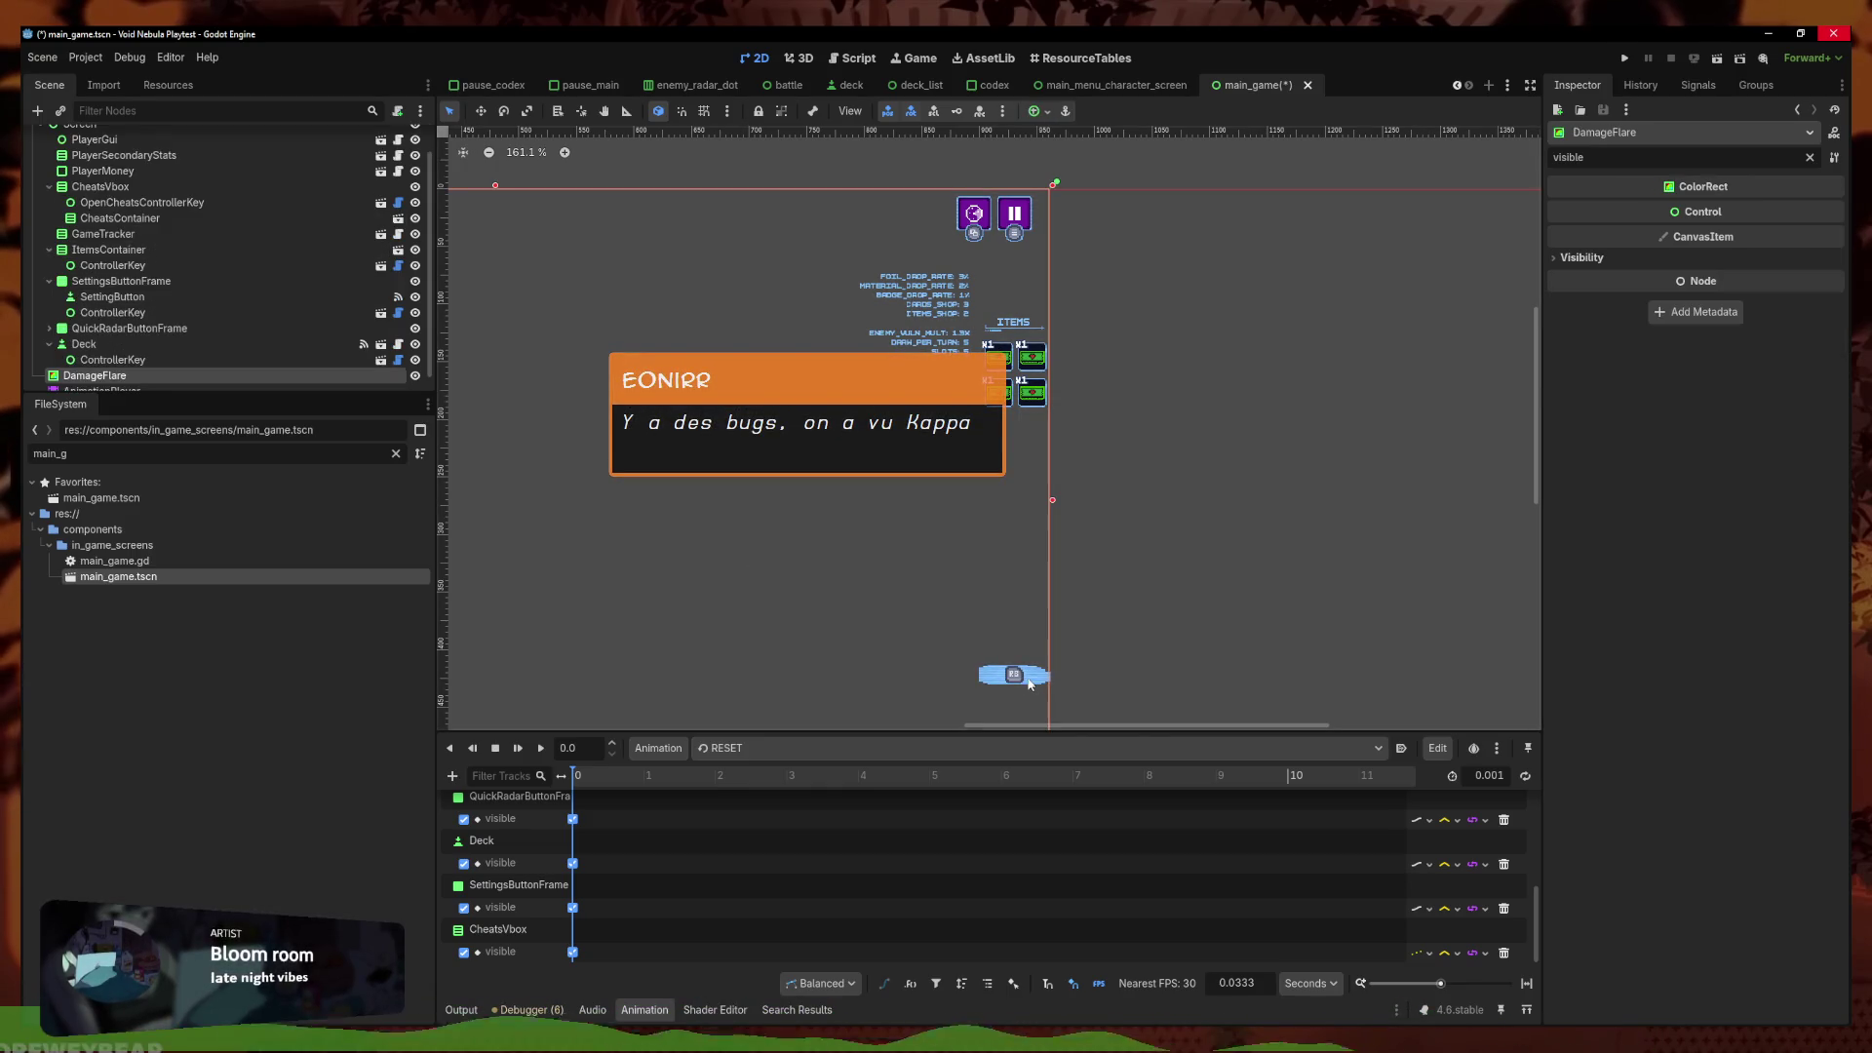
left_click(1157, 618)
scroll(118, 312, "down", 1)
left_click(125, 359)
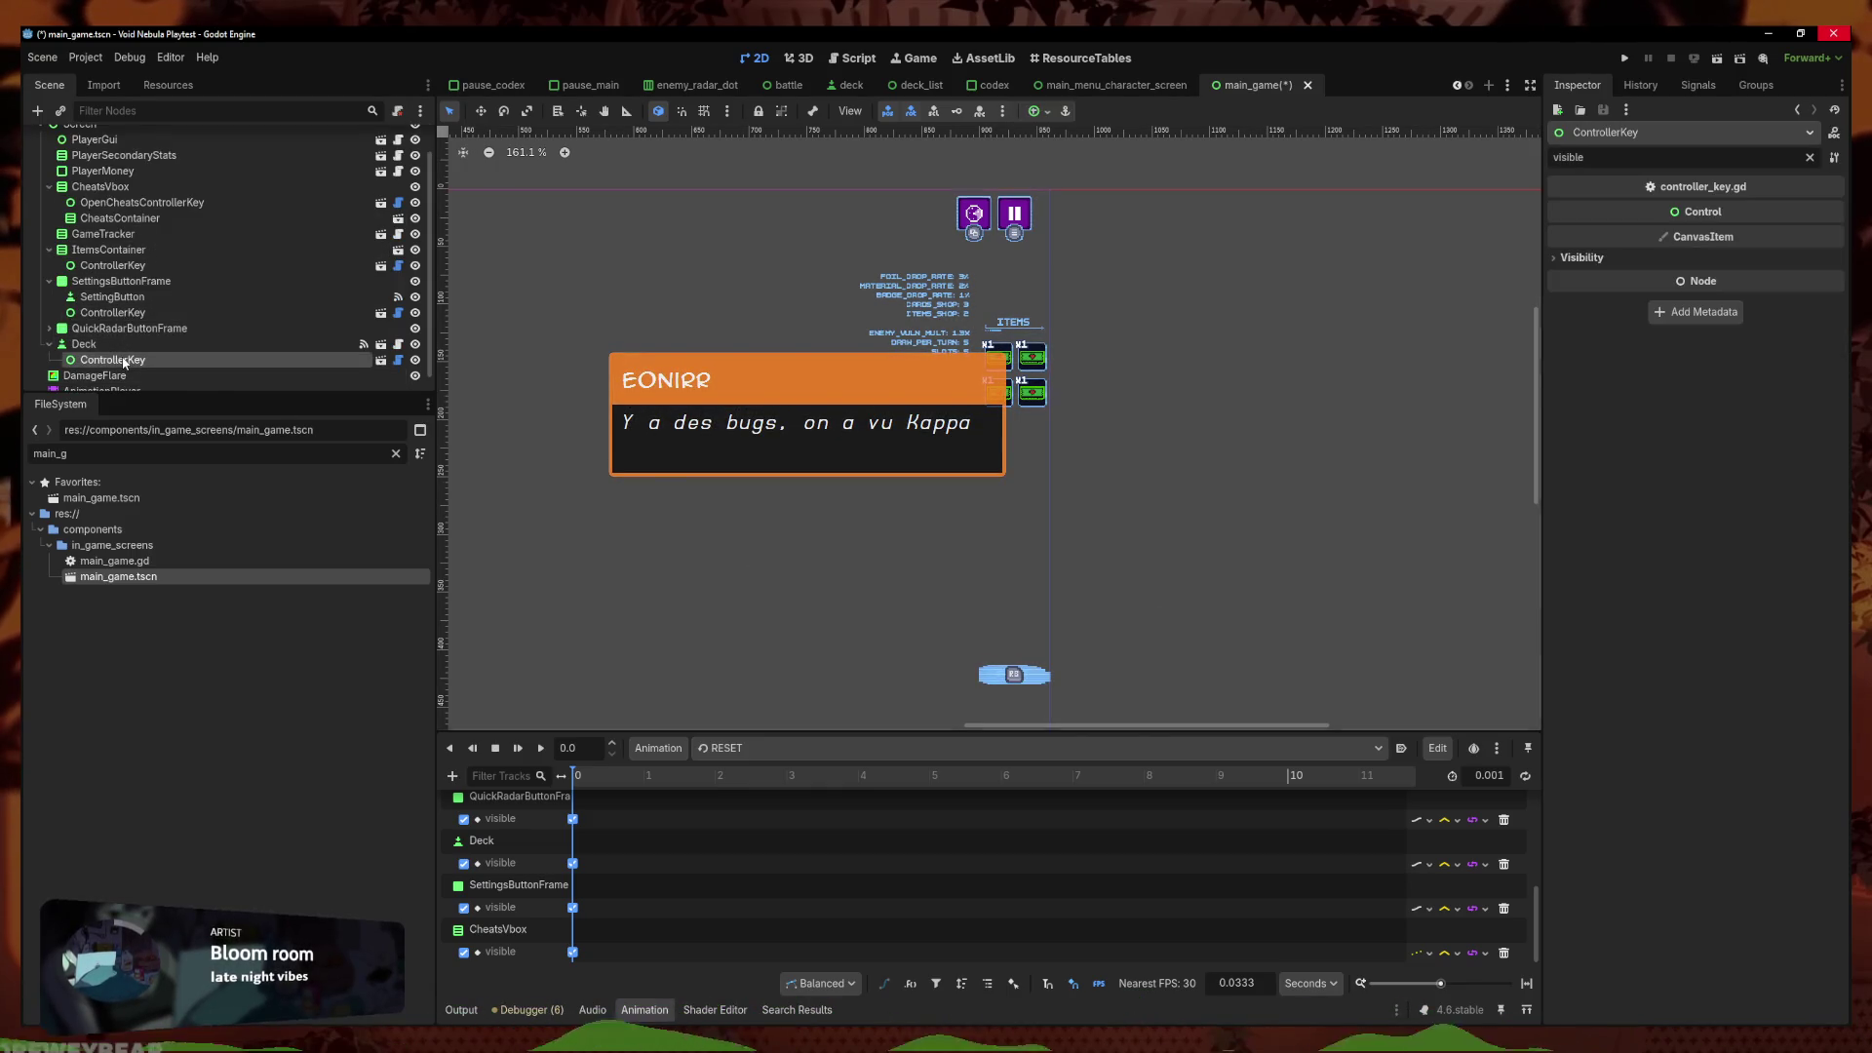
left_click(125, 267)
key("Up")
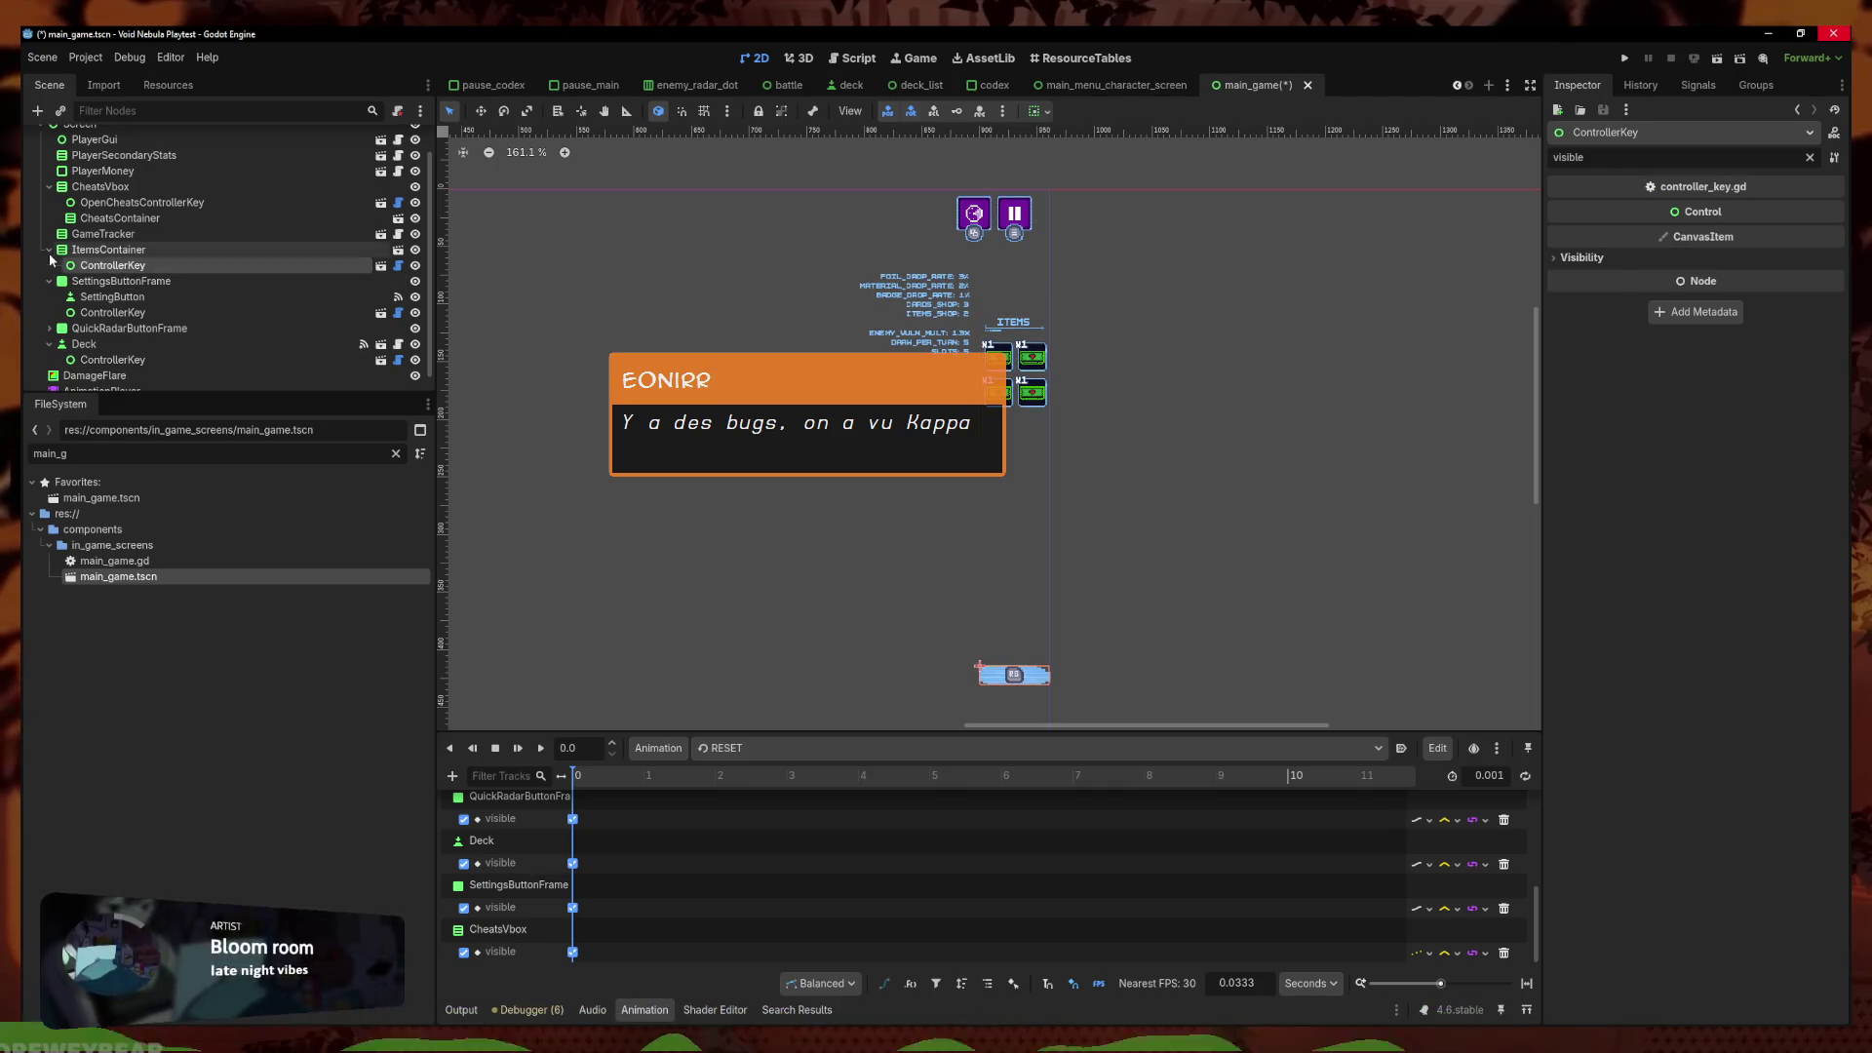
left_click(48, 250)
left_click(113, 296)
mouse_move(115, 302)
left_mouse_down()
mouse_move(121, 261)
mouse_move(127, 279)
mouse_move(84, 253)
mouse_move(103, 307)
mouse_move(98, 261)
left_mouse_up()
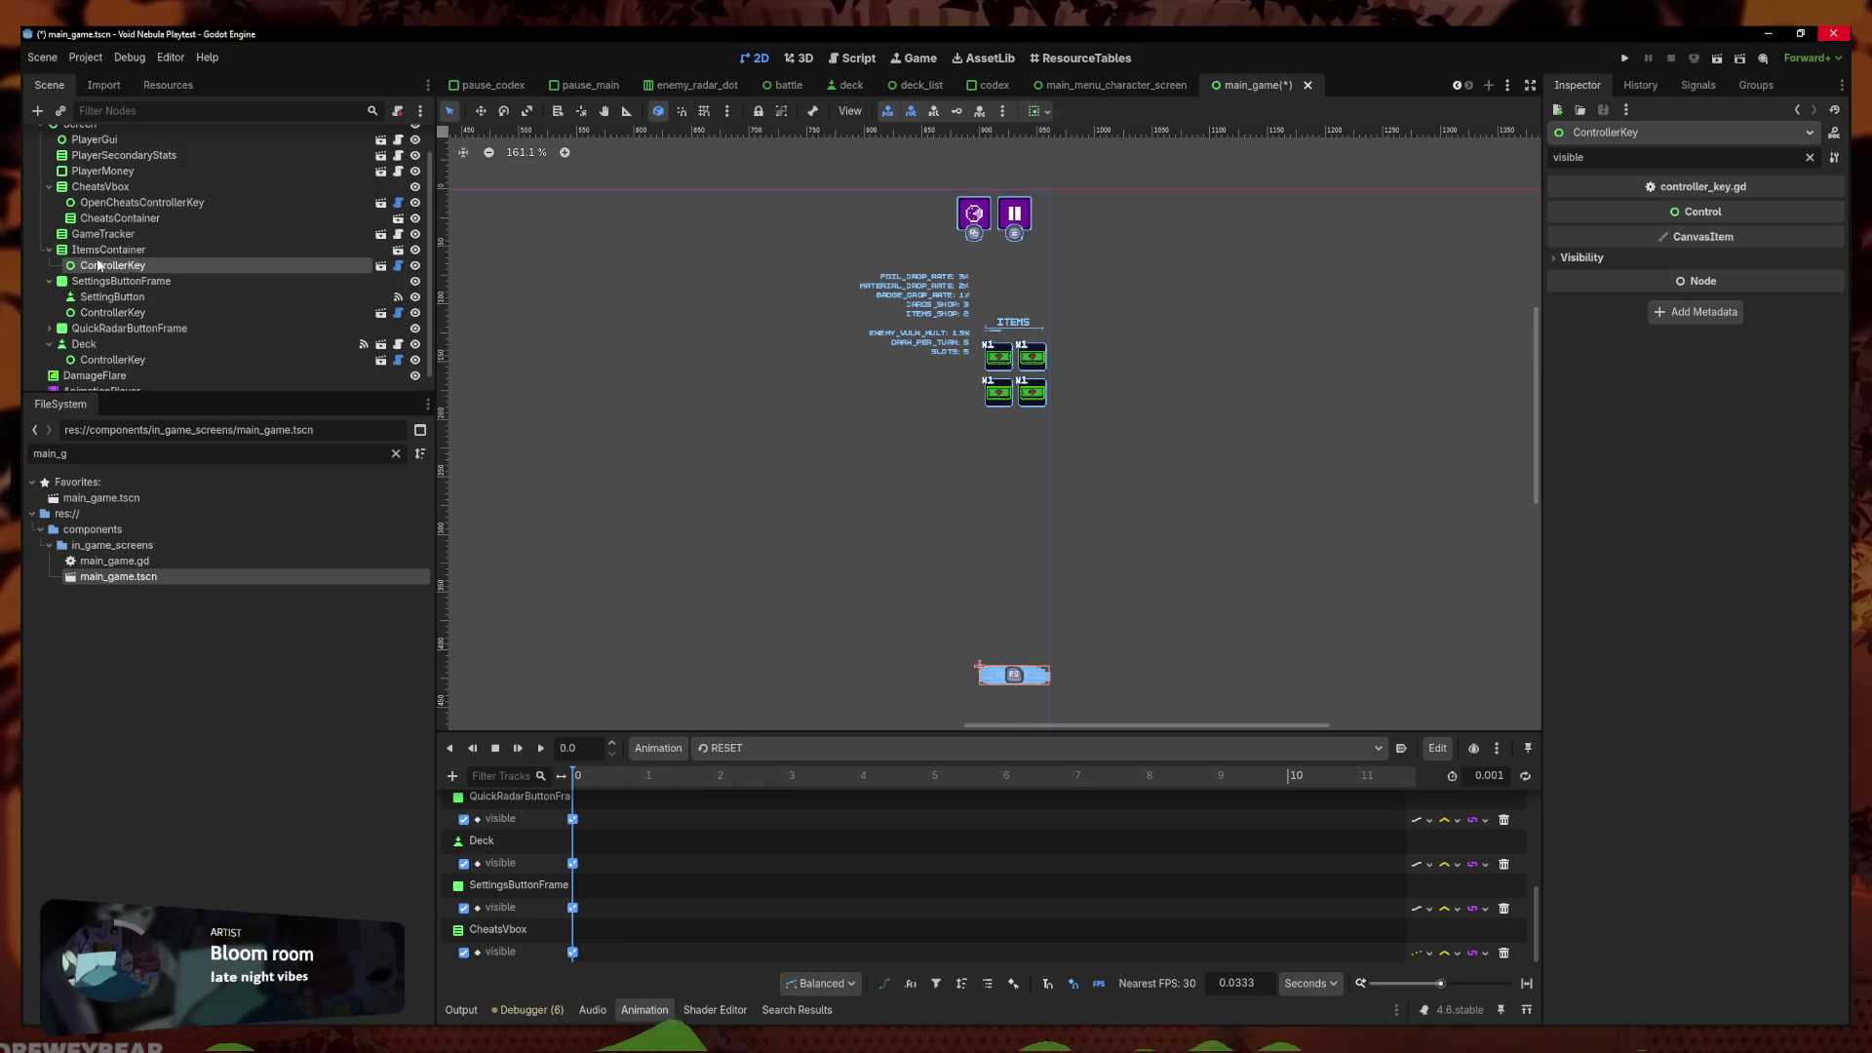
key("ctrl+z")
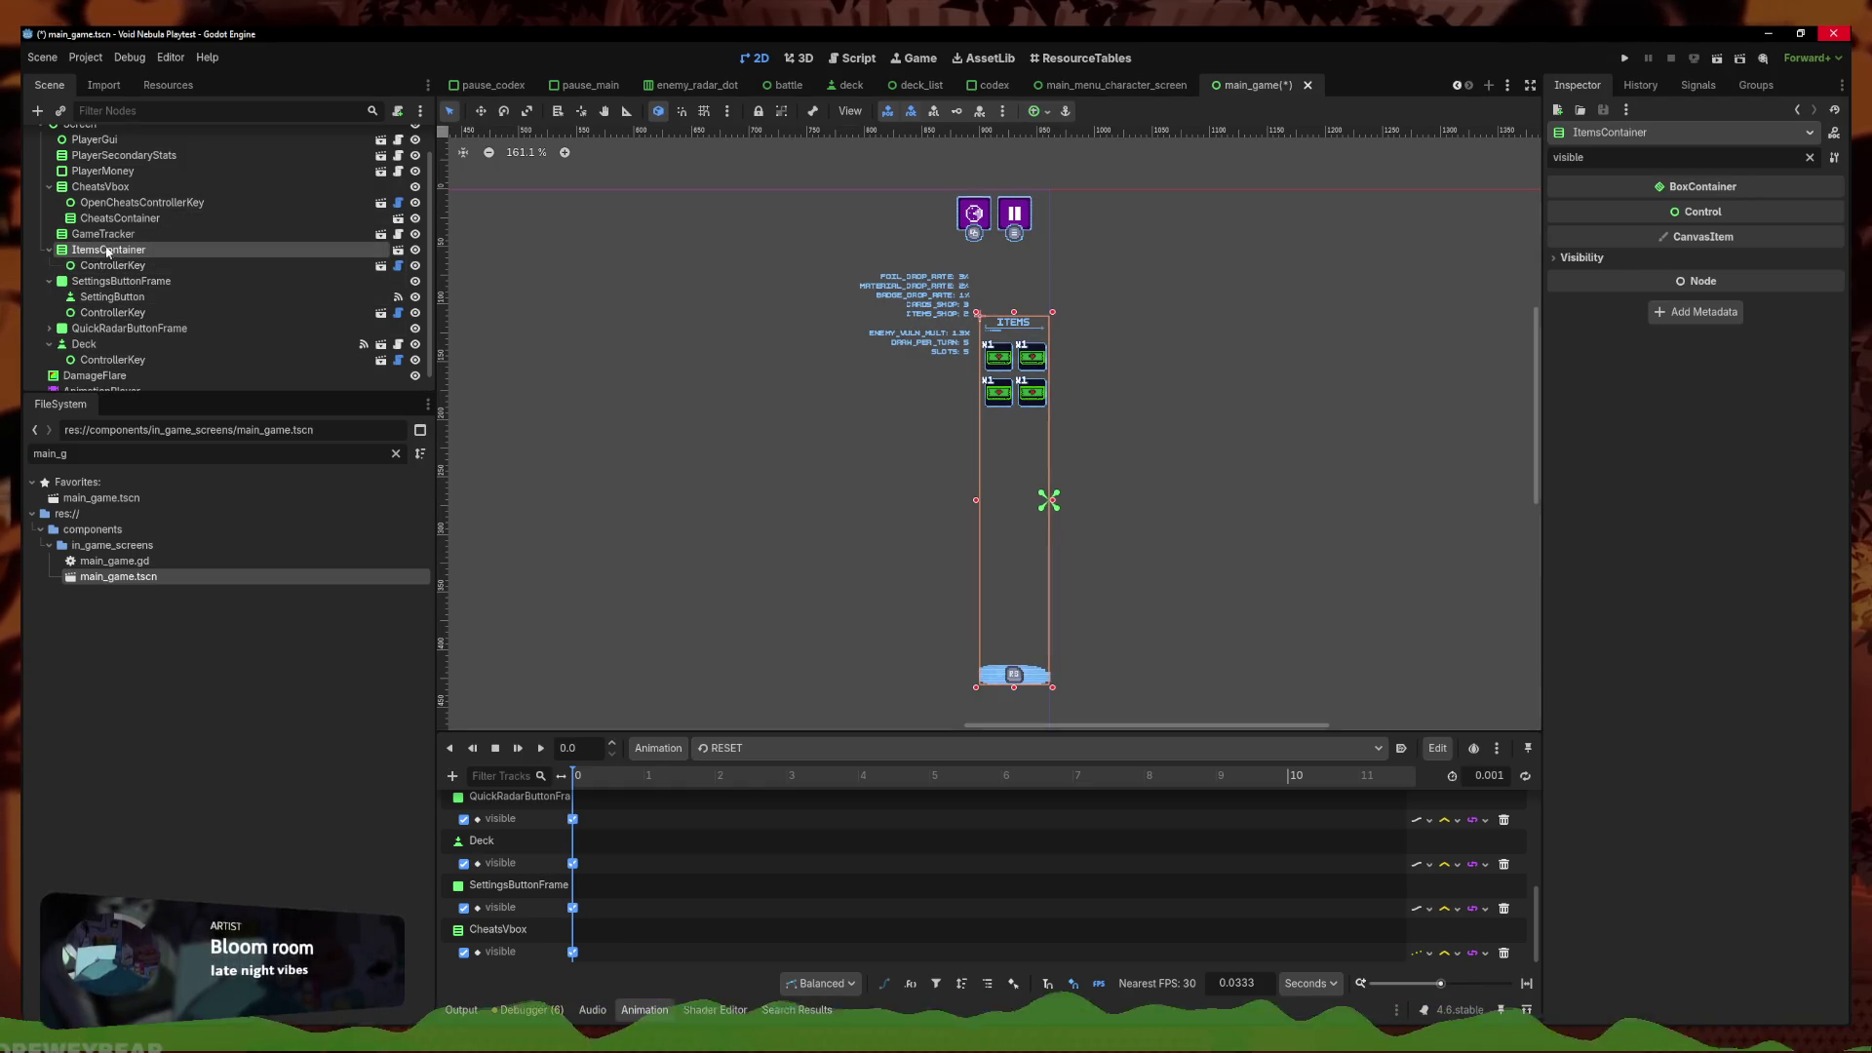
Save main_game.tscn and briefly switch to the browser window and back
left_click(1287, 475)
key("ctrl+s")
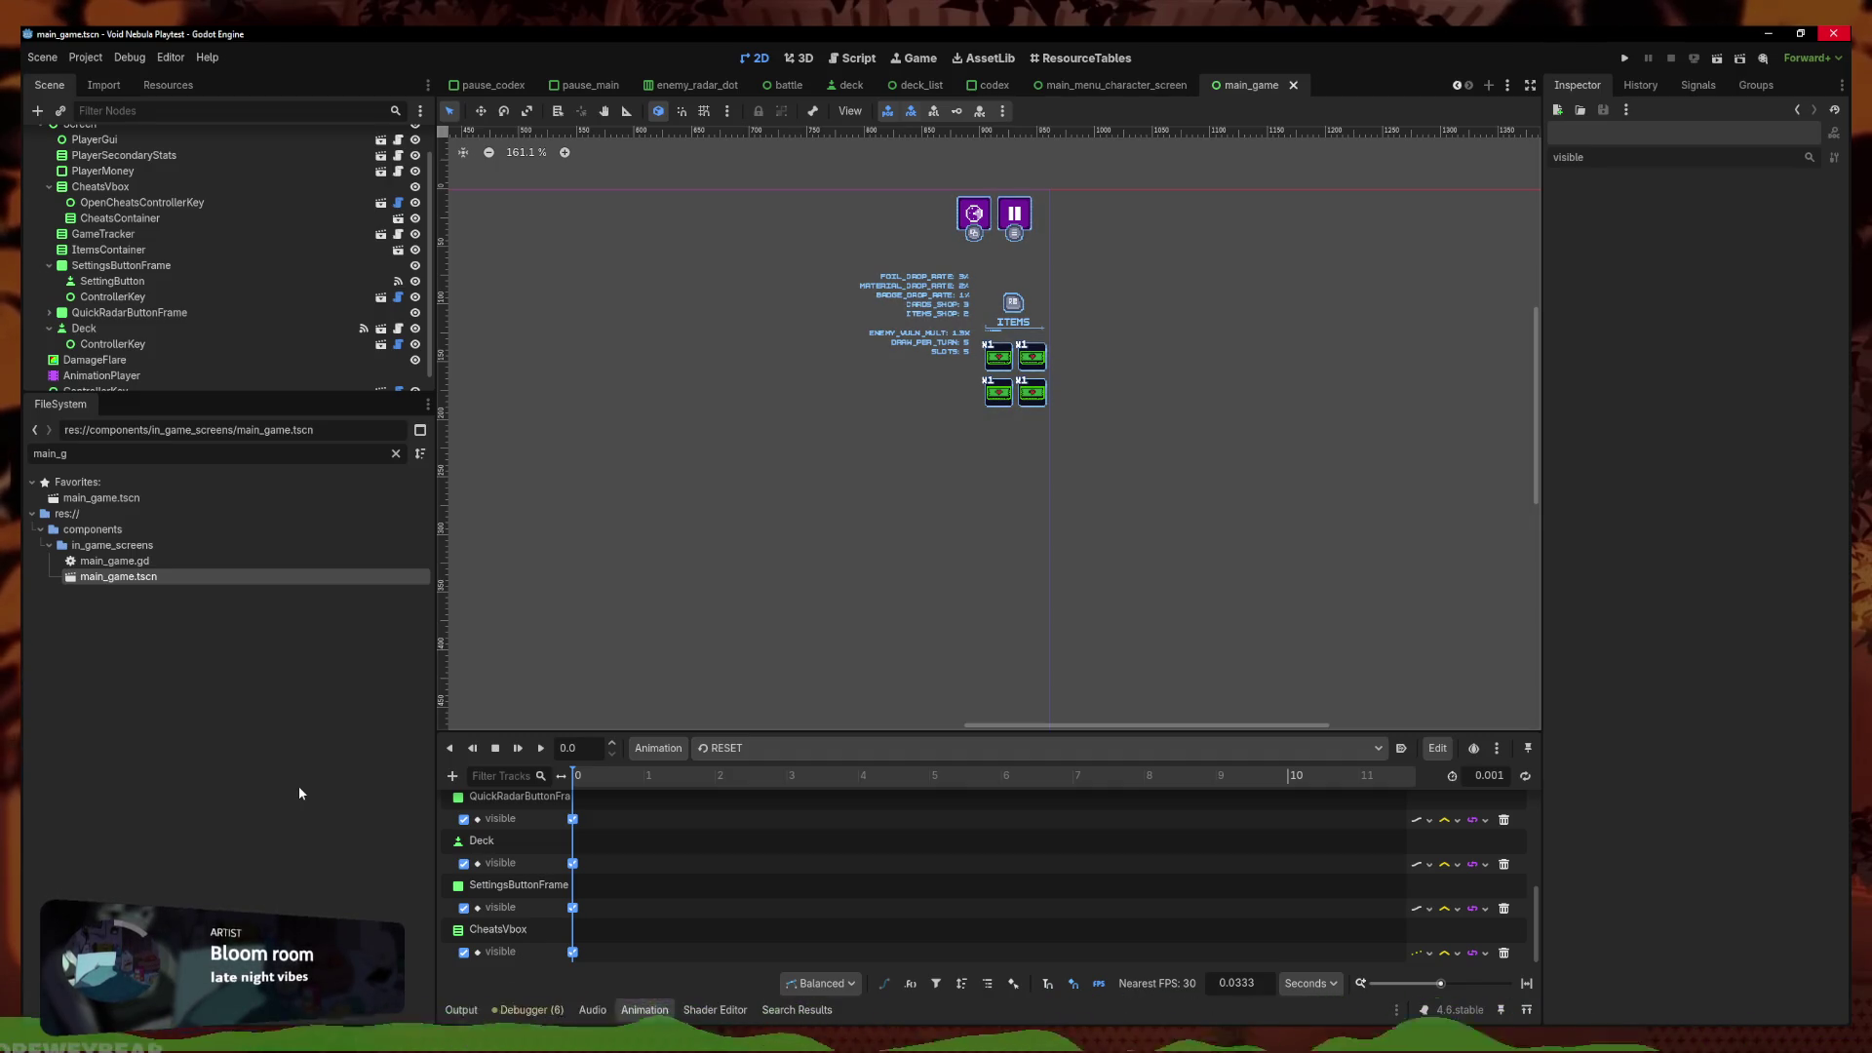
key("alt+Tab")
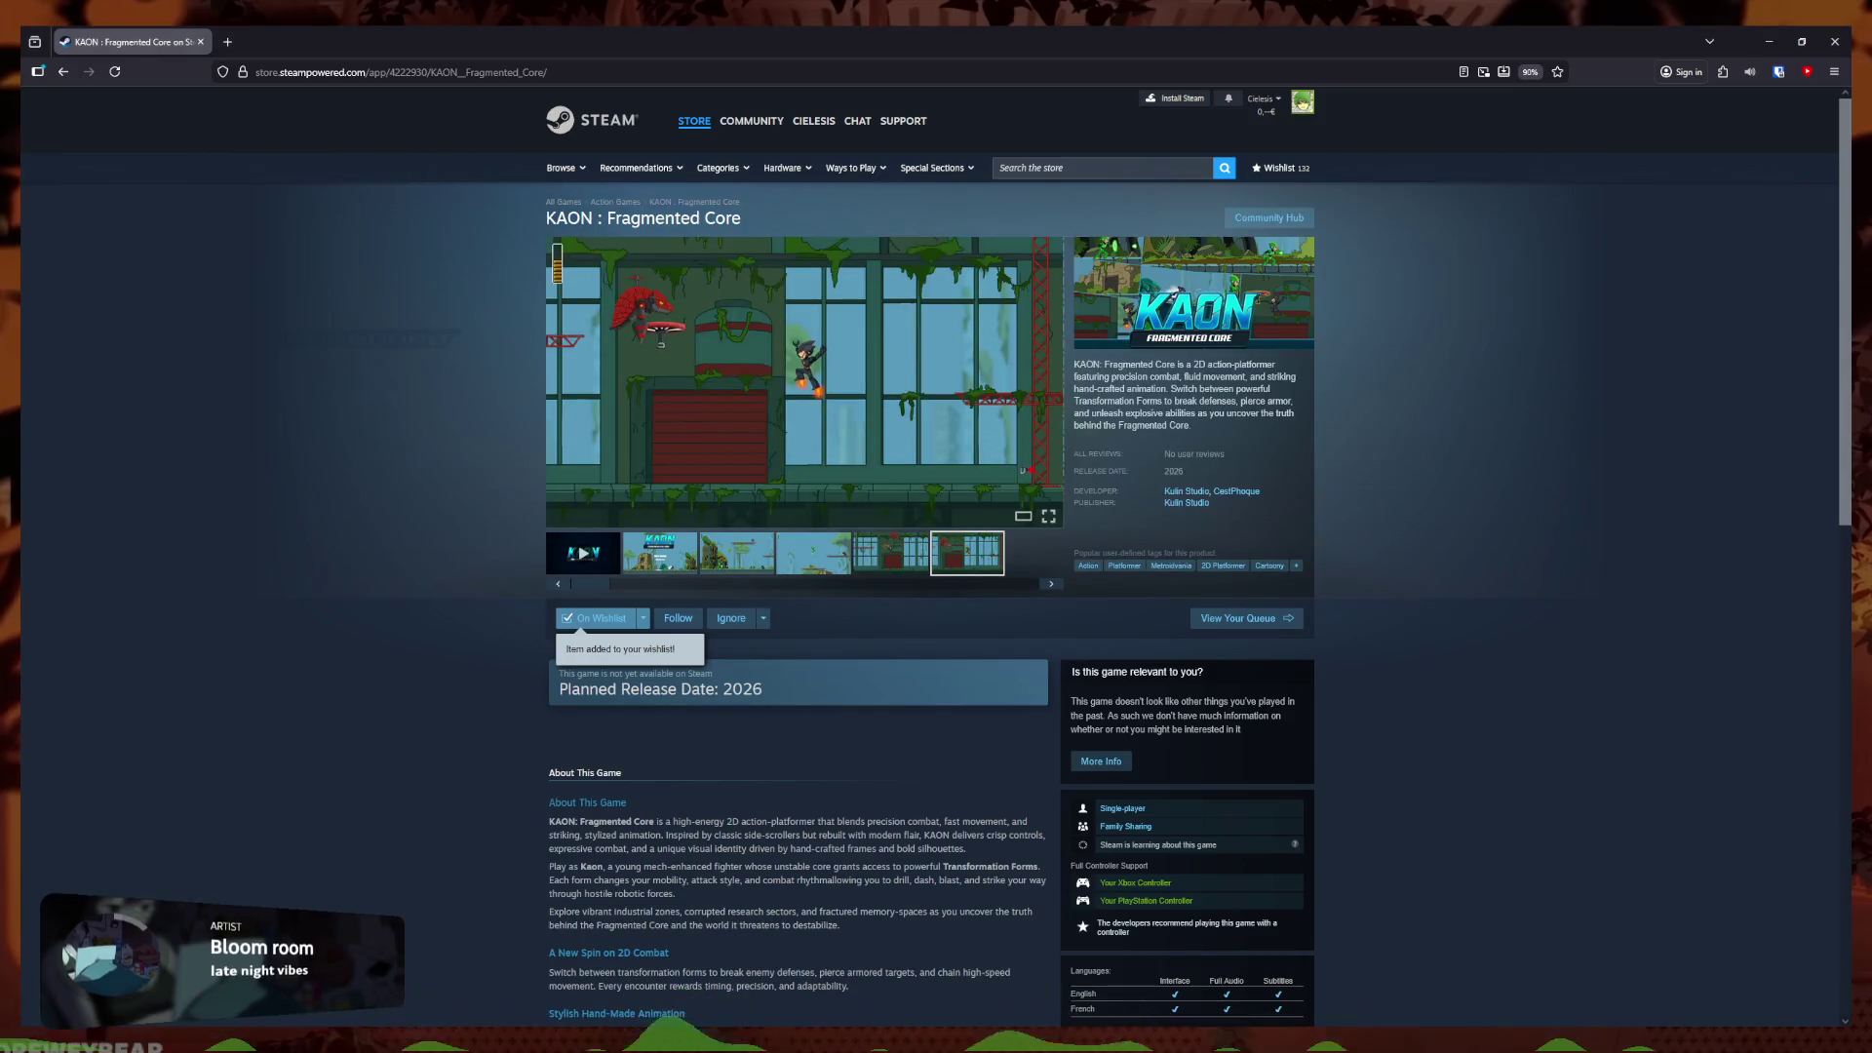
key("alt+Tab")
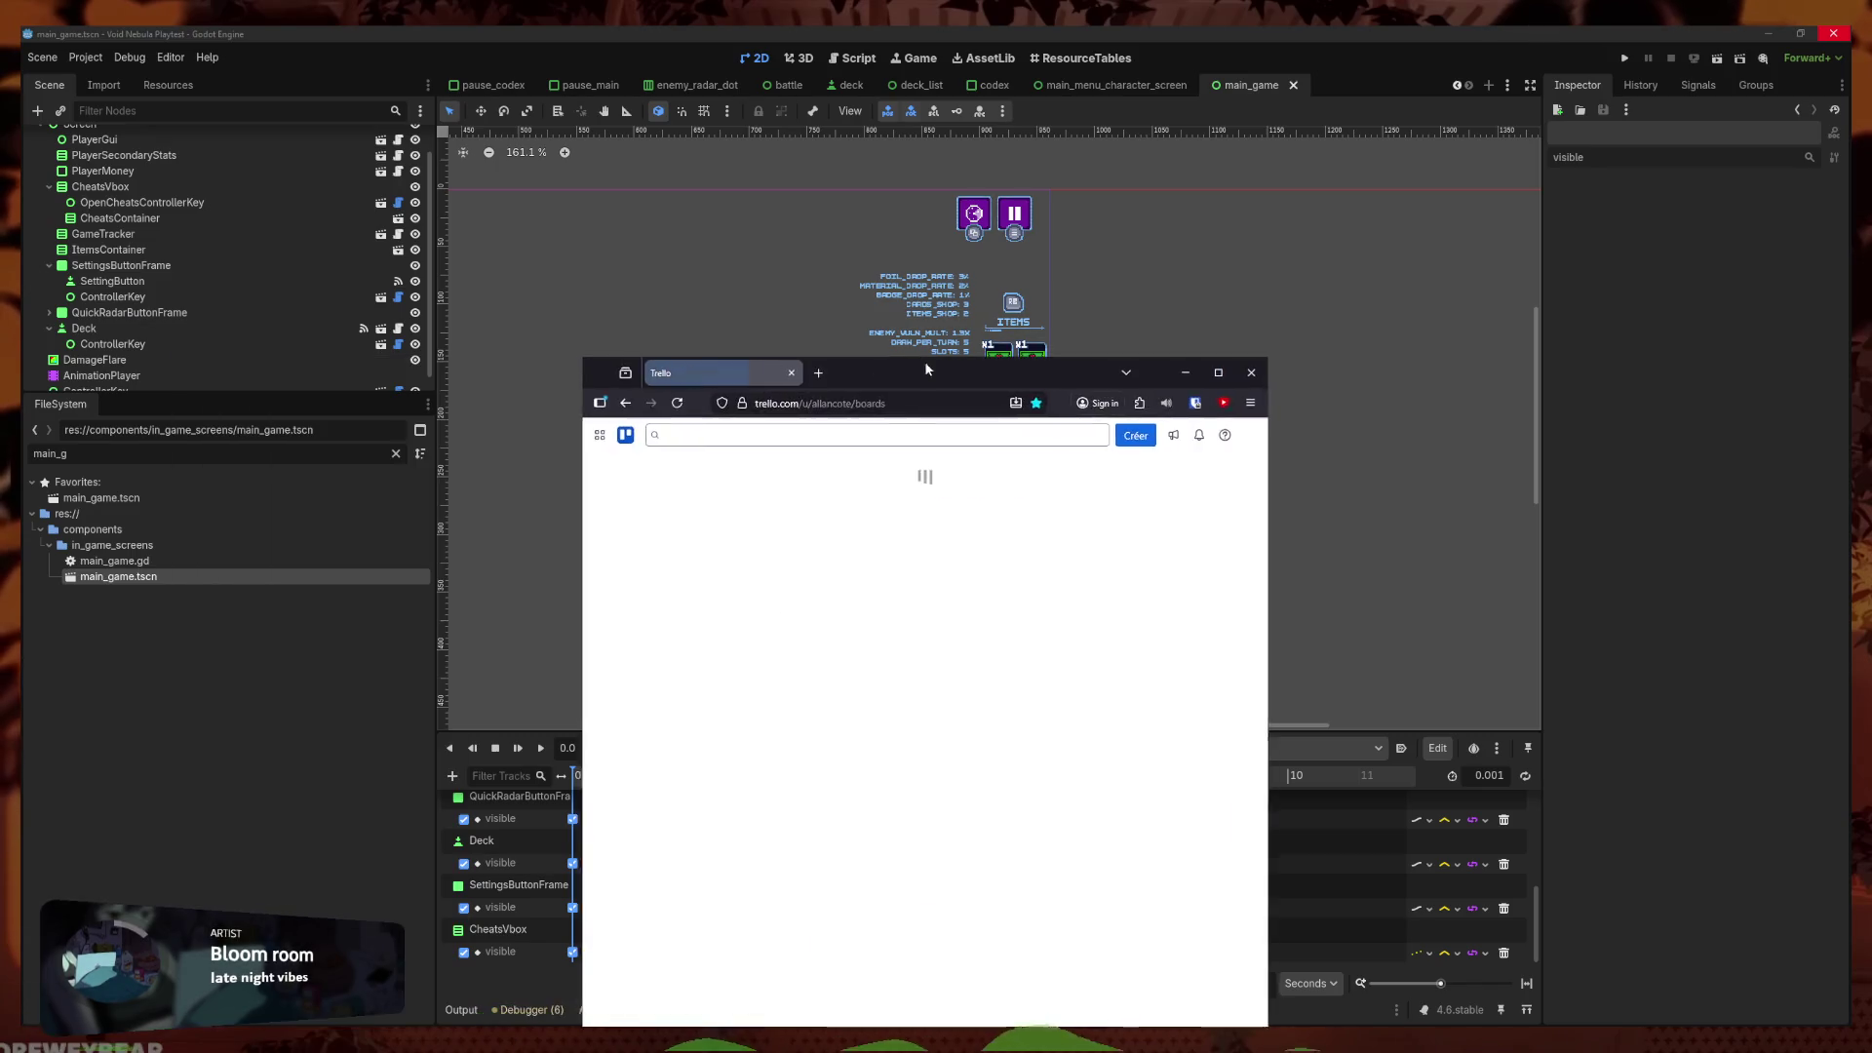
Open the Void Nebula board fullscreen and review the Changelog 0.10.0 card's Bug fixes list
left_click(830, 607)
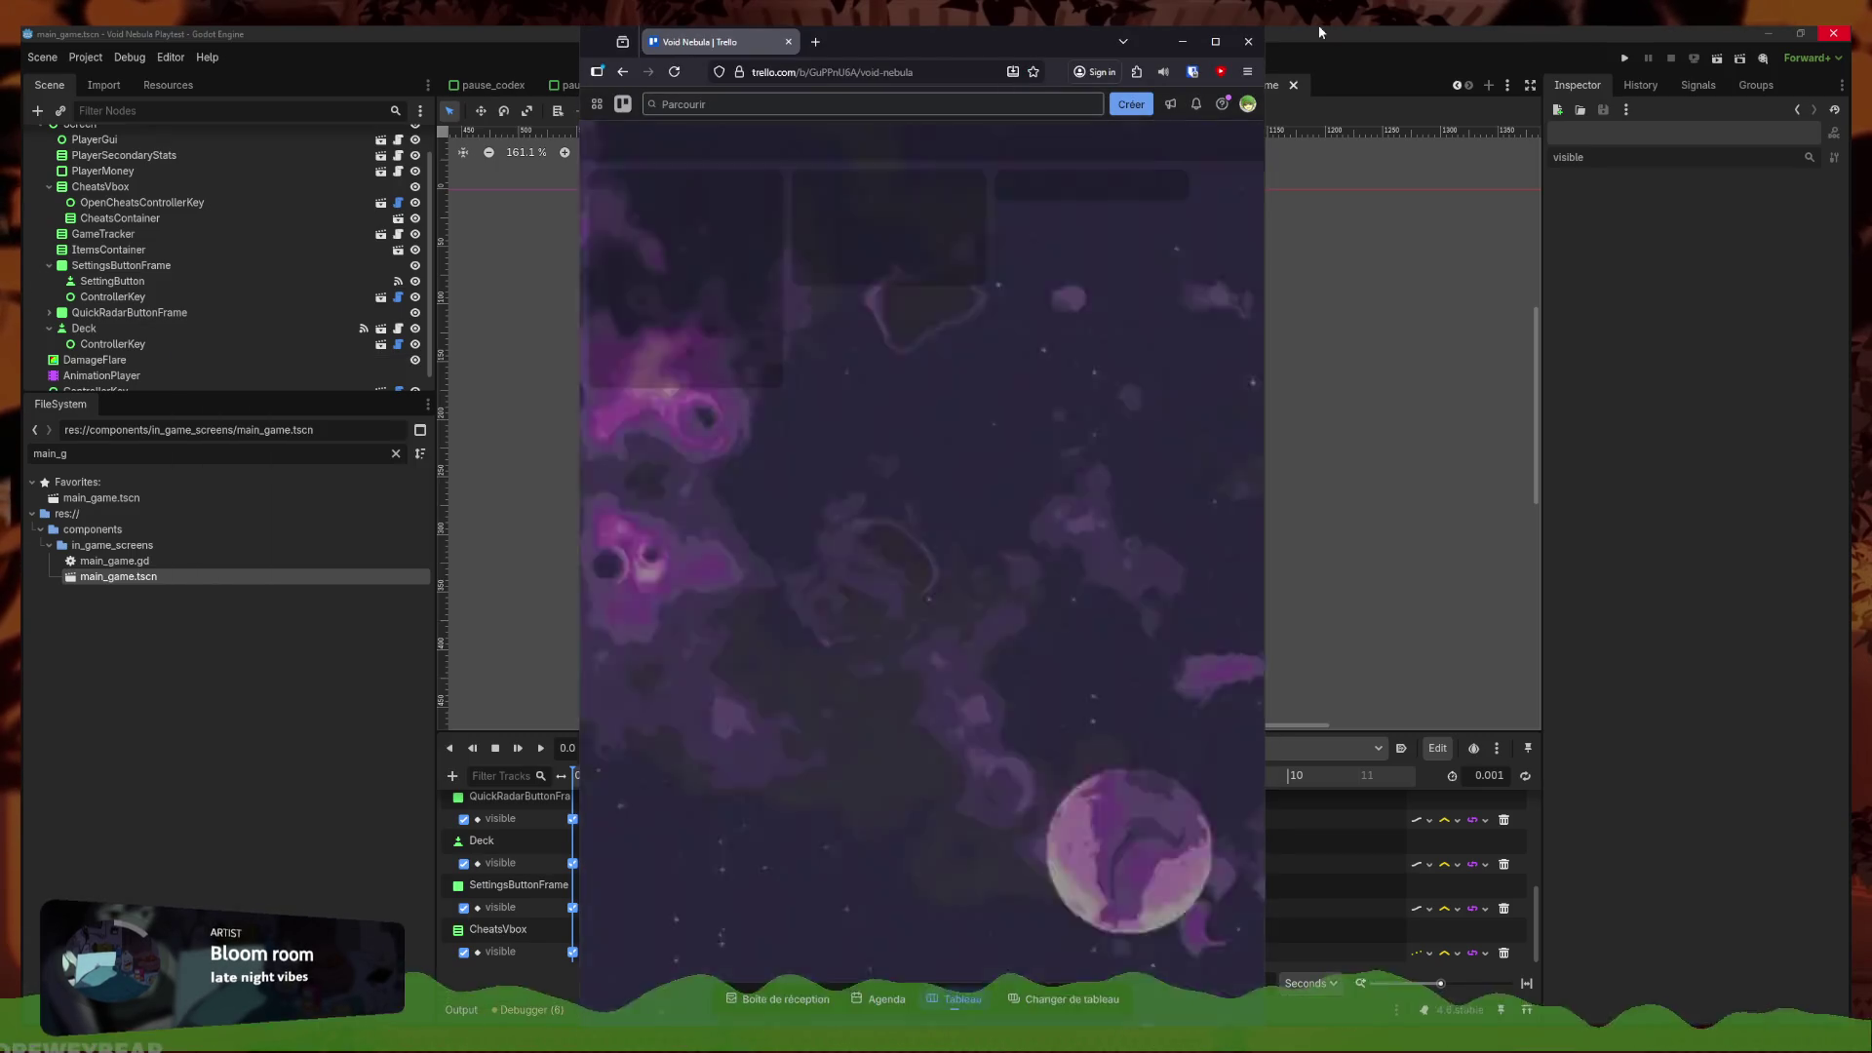
key("super+Up")
key("F11")
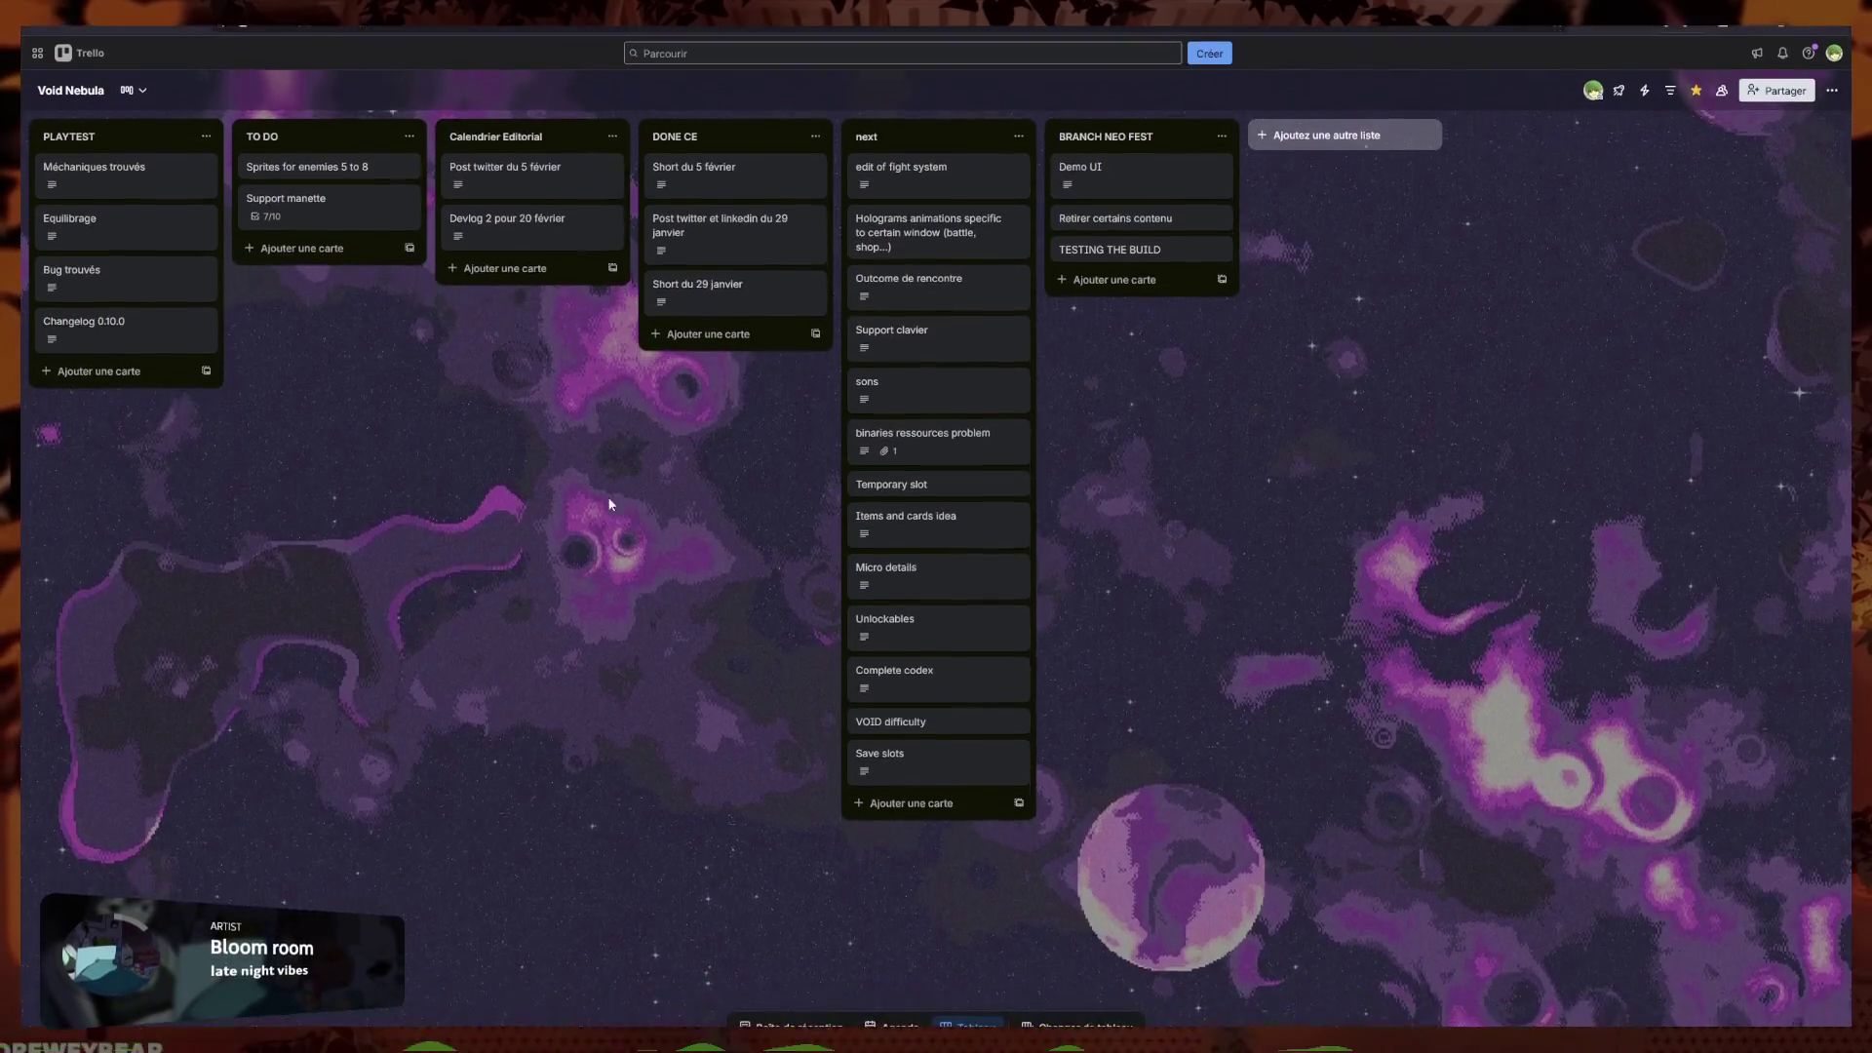
left_click(154, 322)
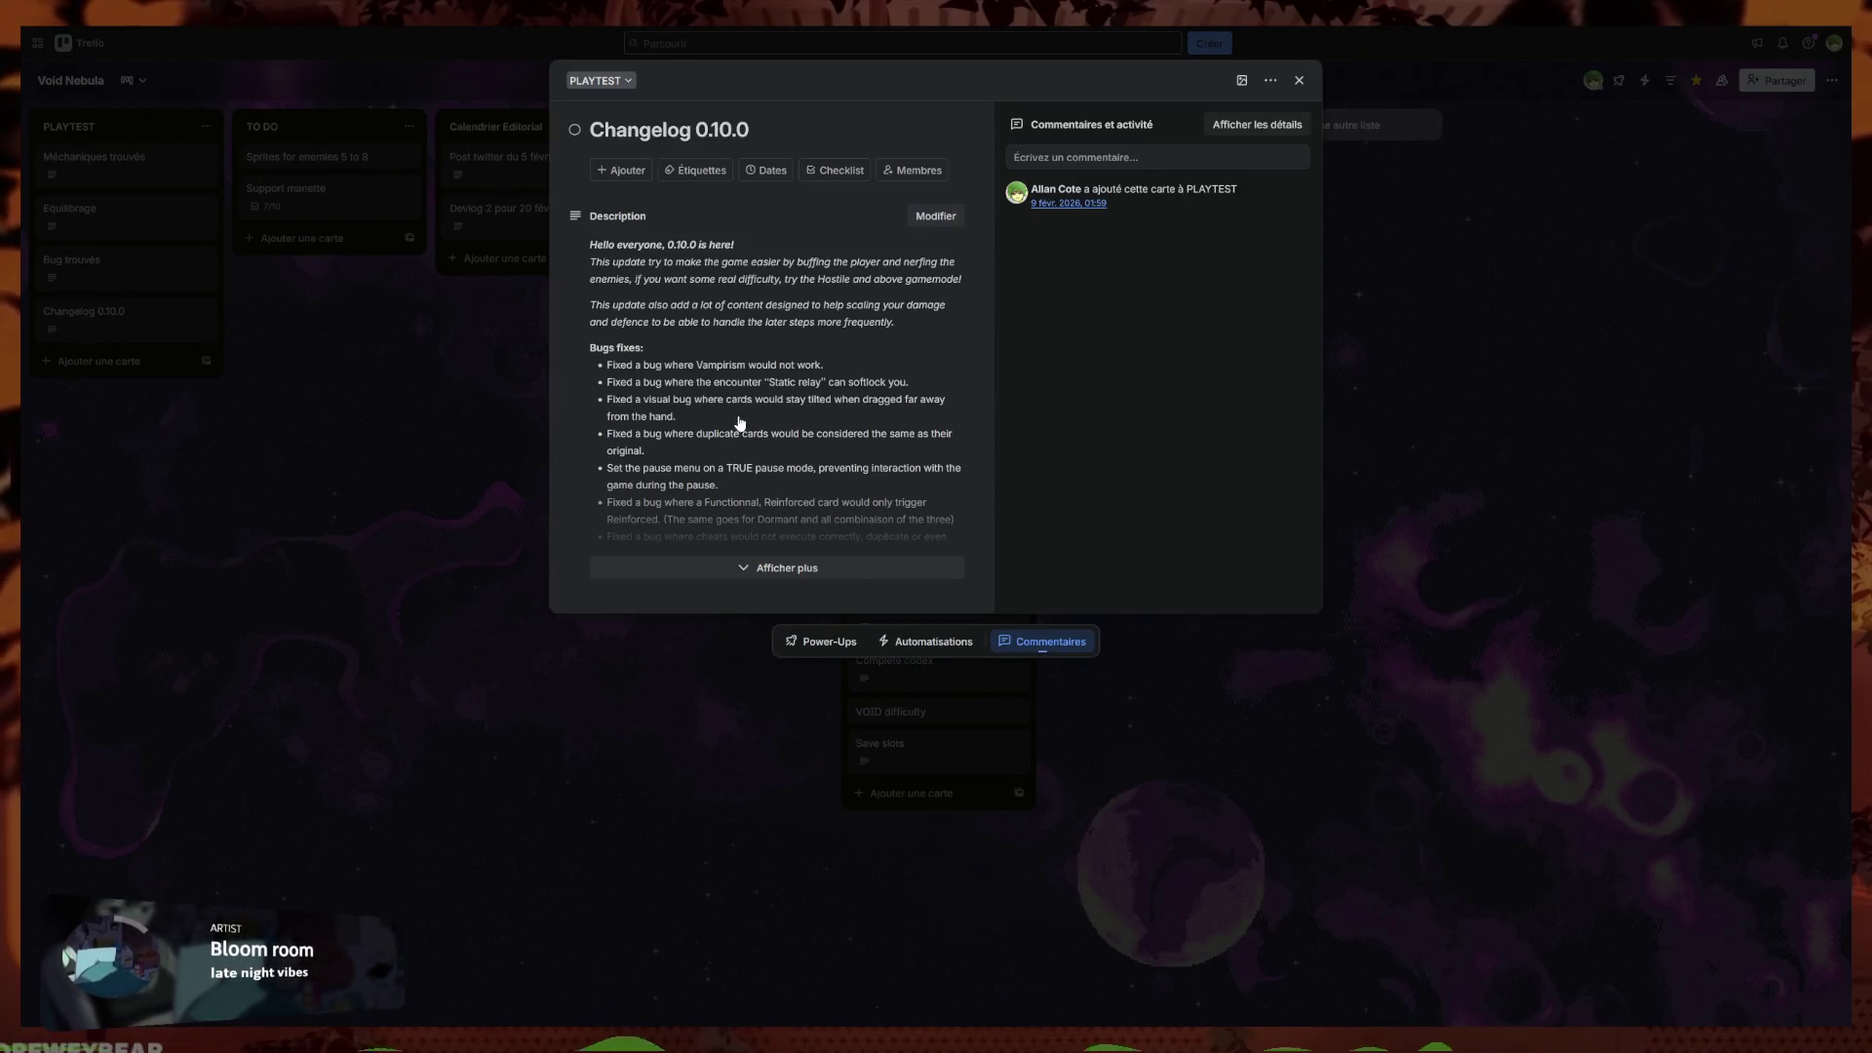
scroll(735, 417, "down", 1)
left_click(777, 572)
scroll(800, 585, "down", 2)
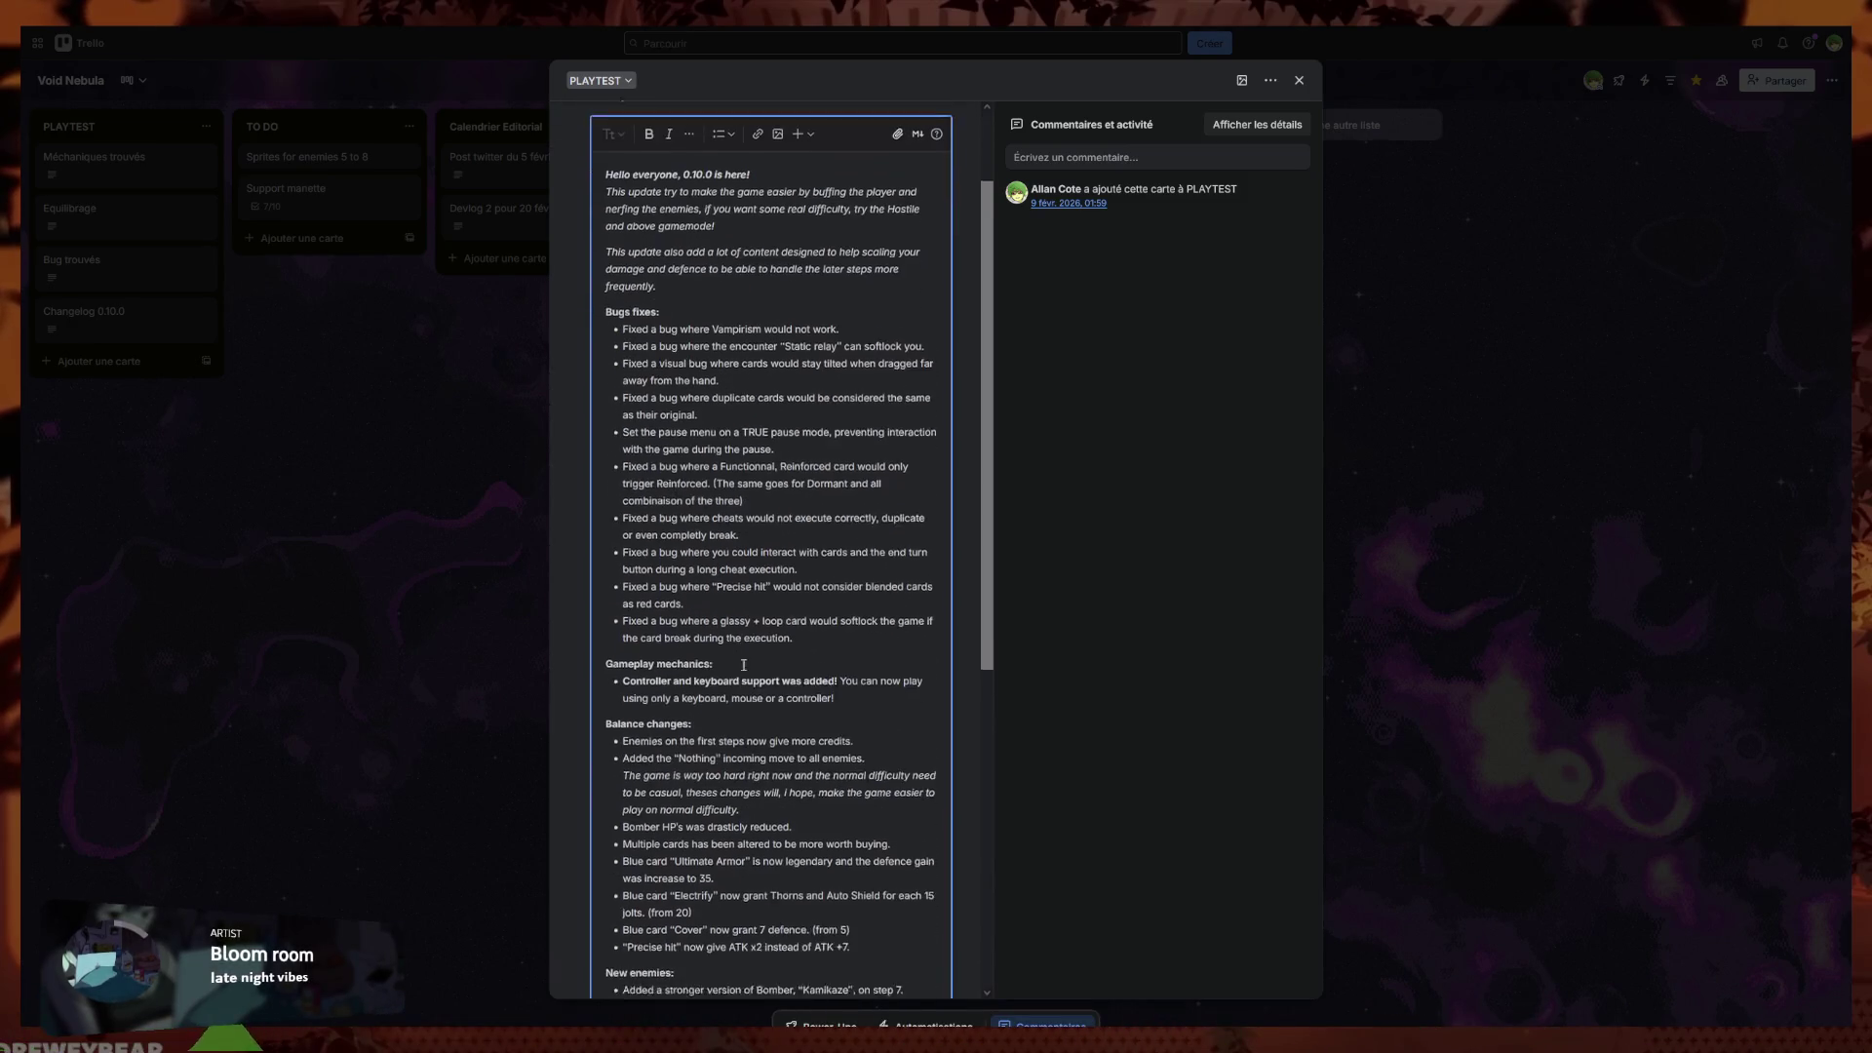
left_click_drag(825, 604, 561, 307)
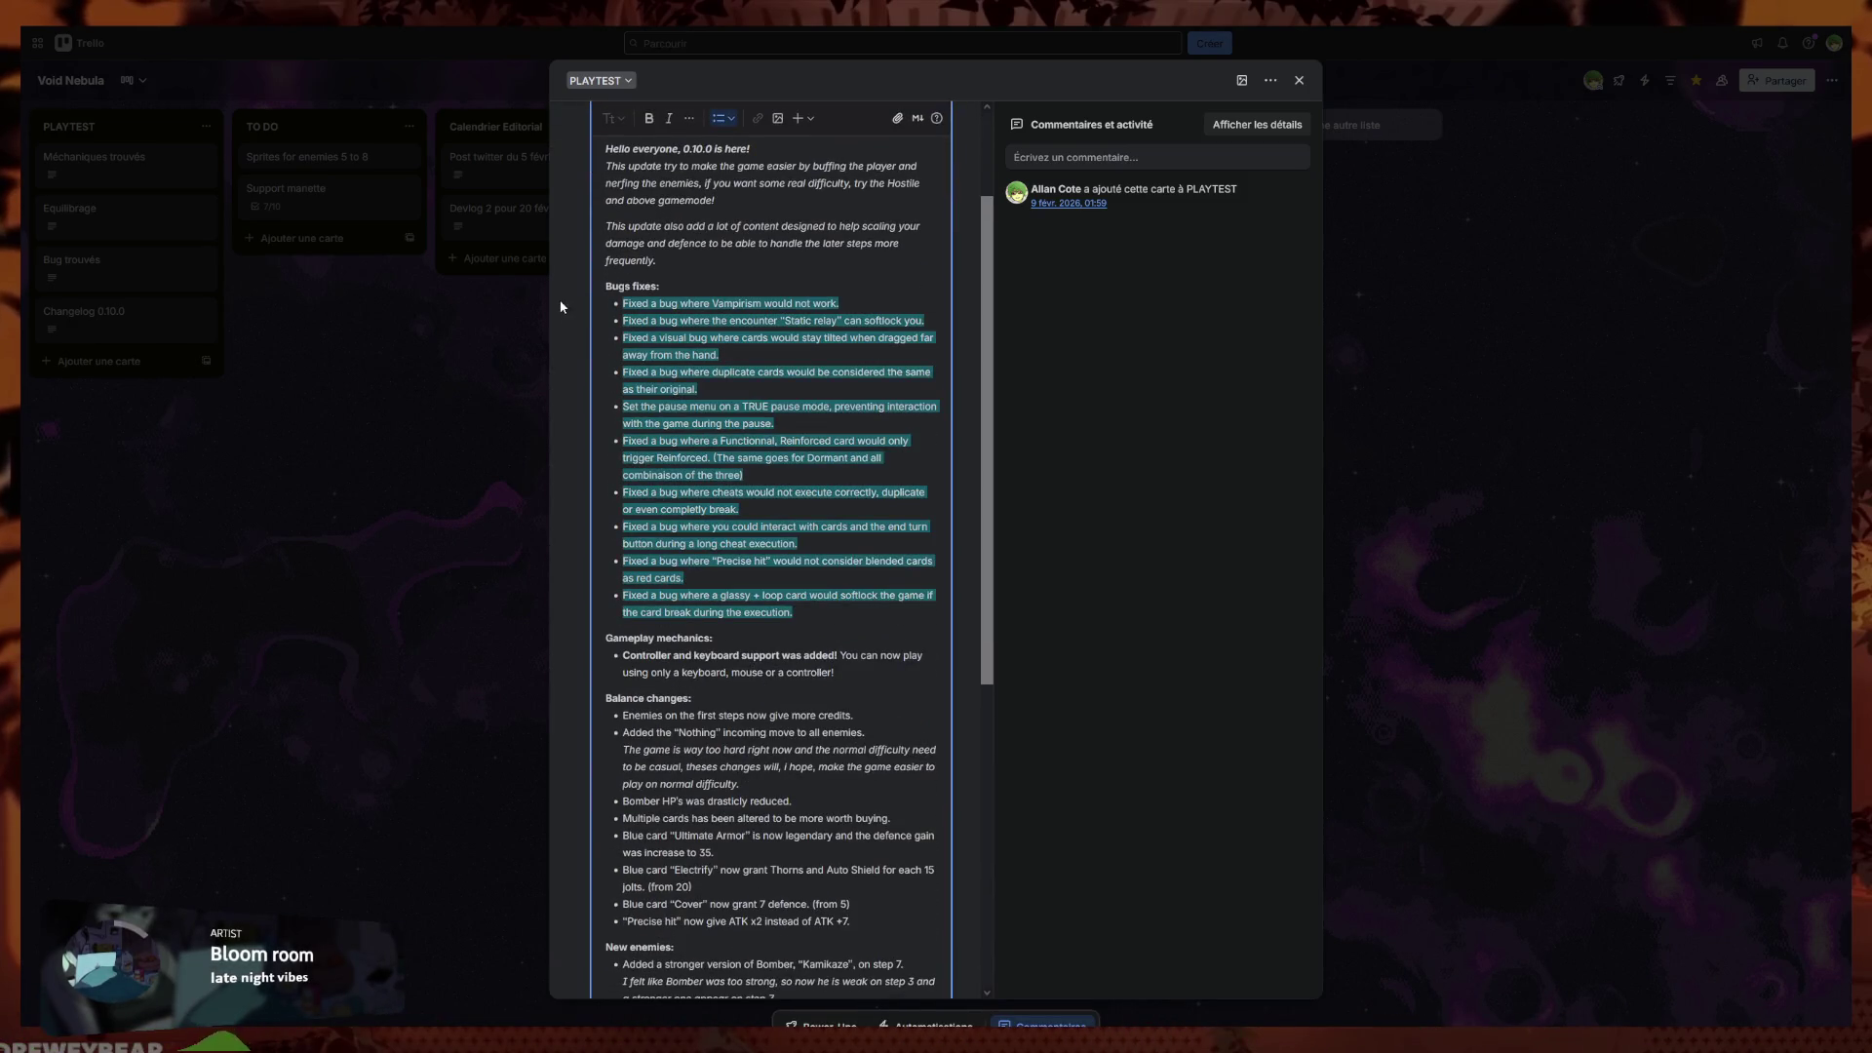
left_click(751, 389)
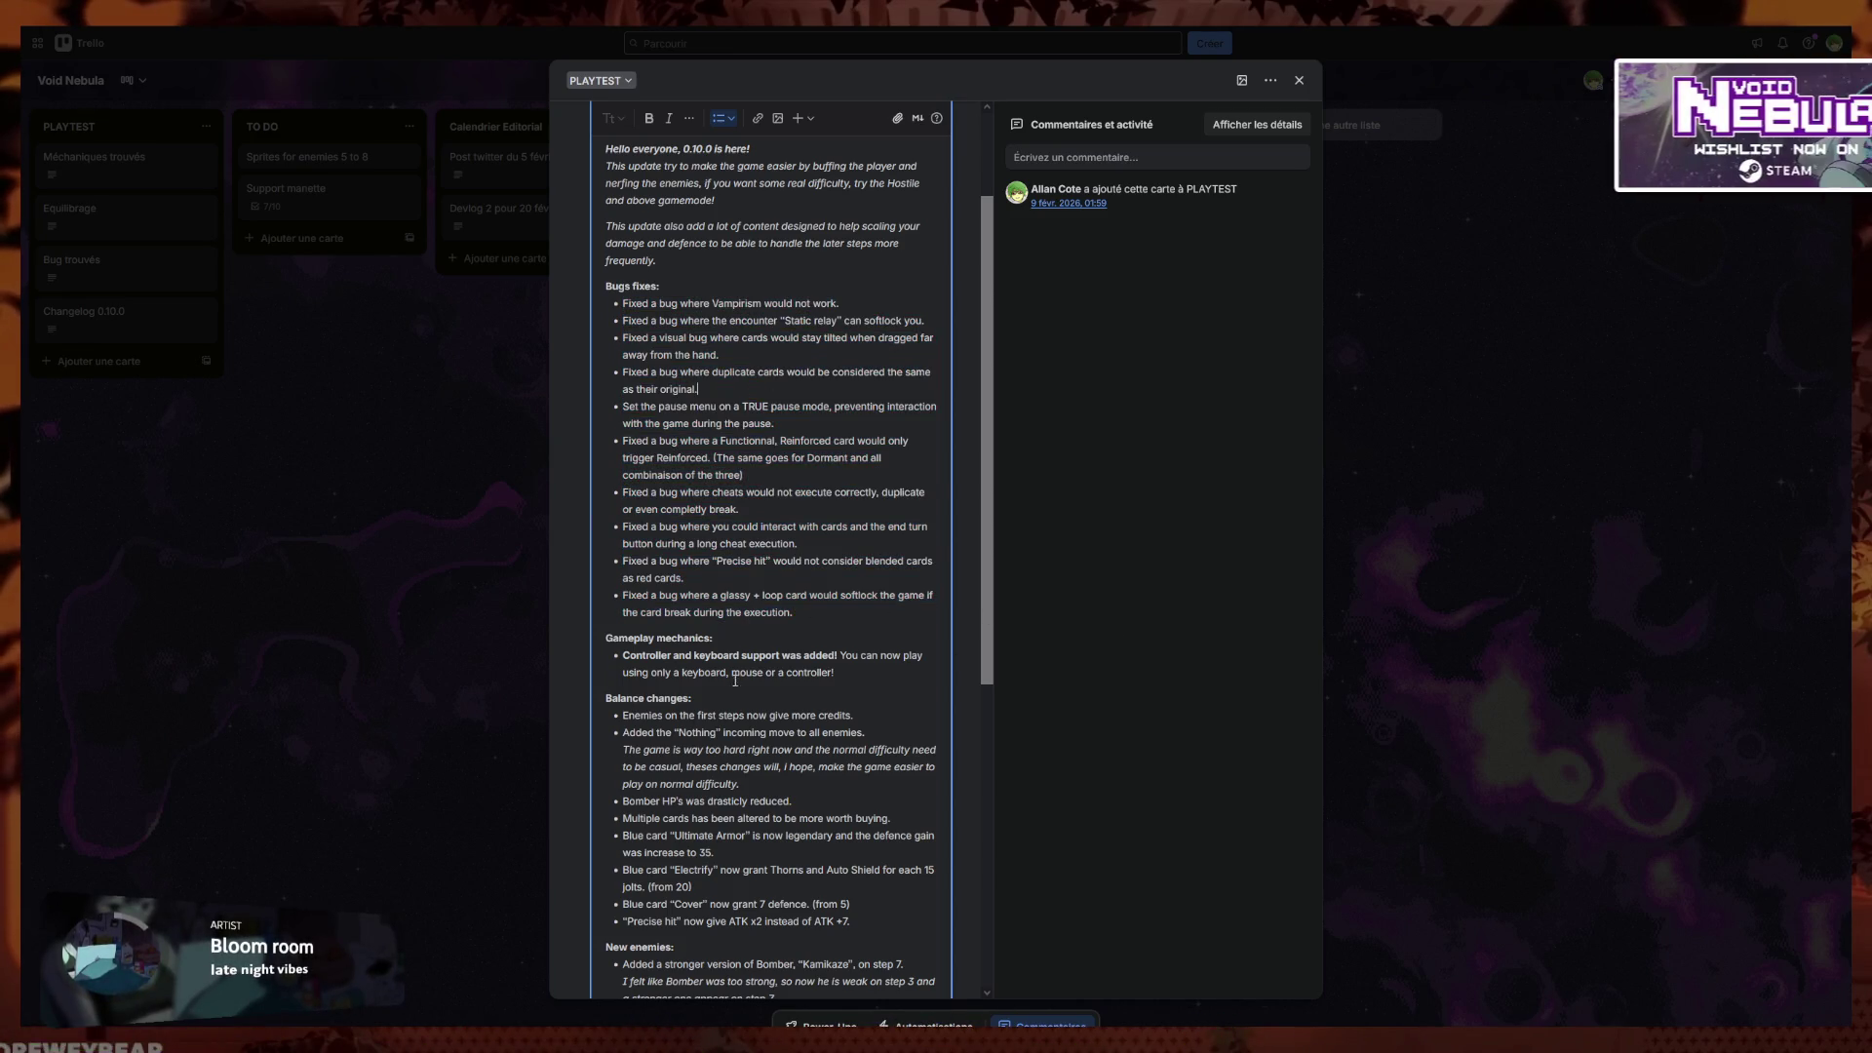
Close the changelog card, exit fullscreen and minimize the browser
left_click(1548, 561)
mouse_move(863, 5)
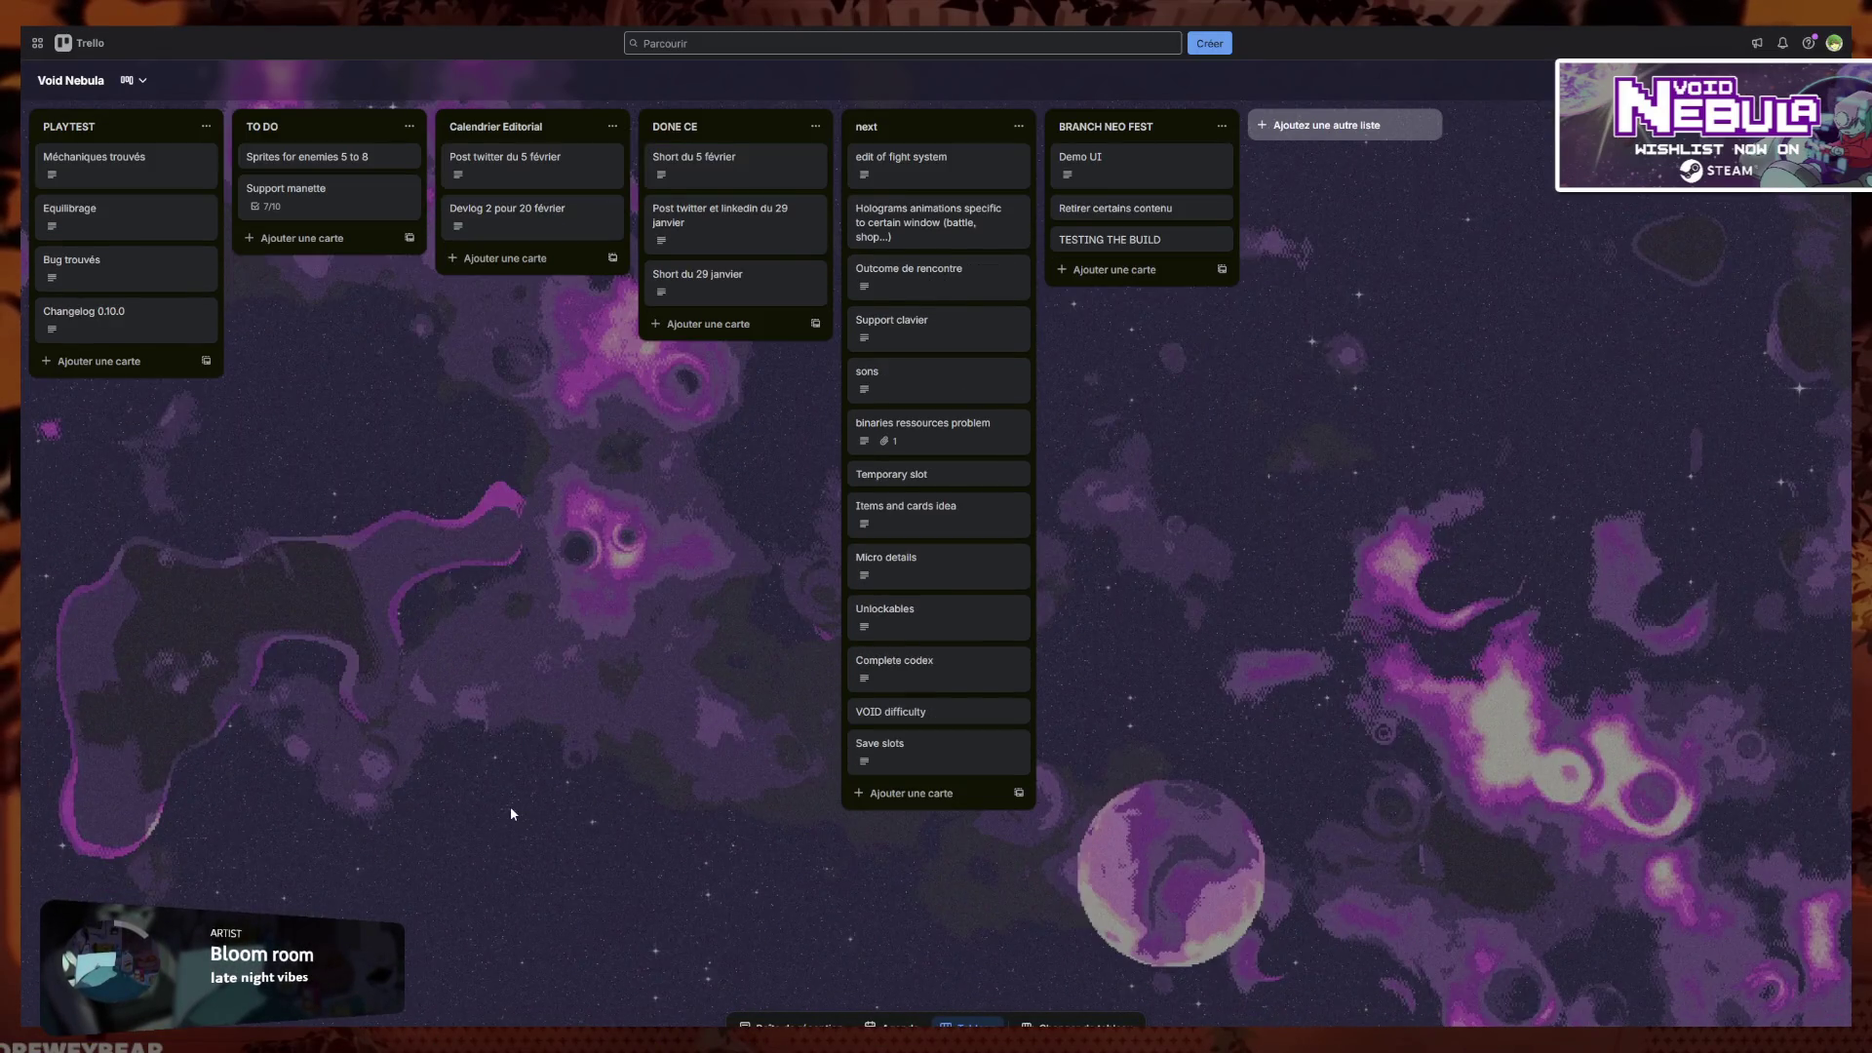
key("F11")
left_click(1769, 41)
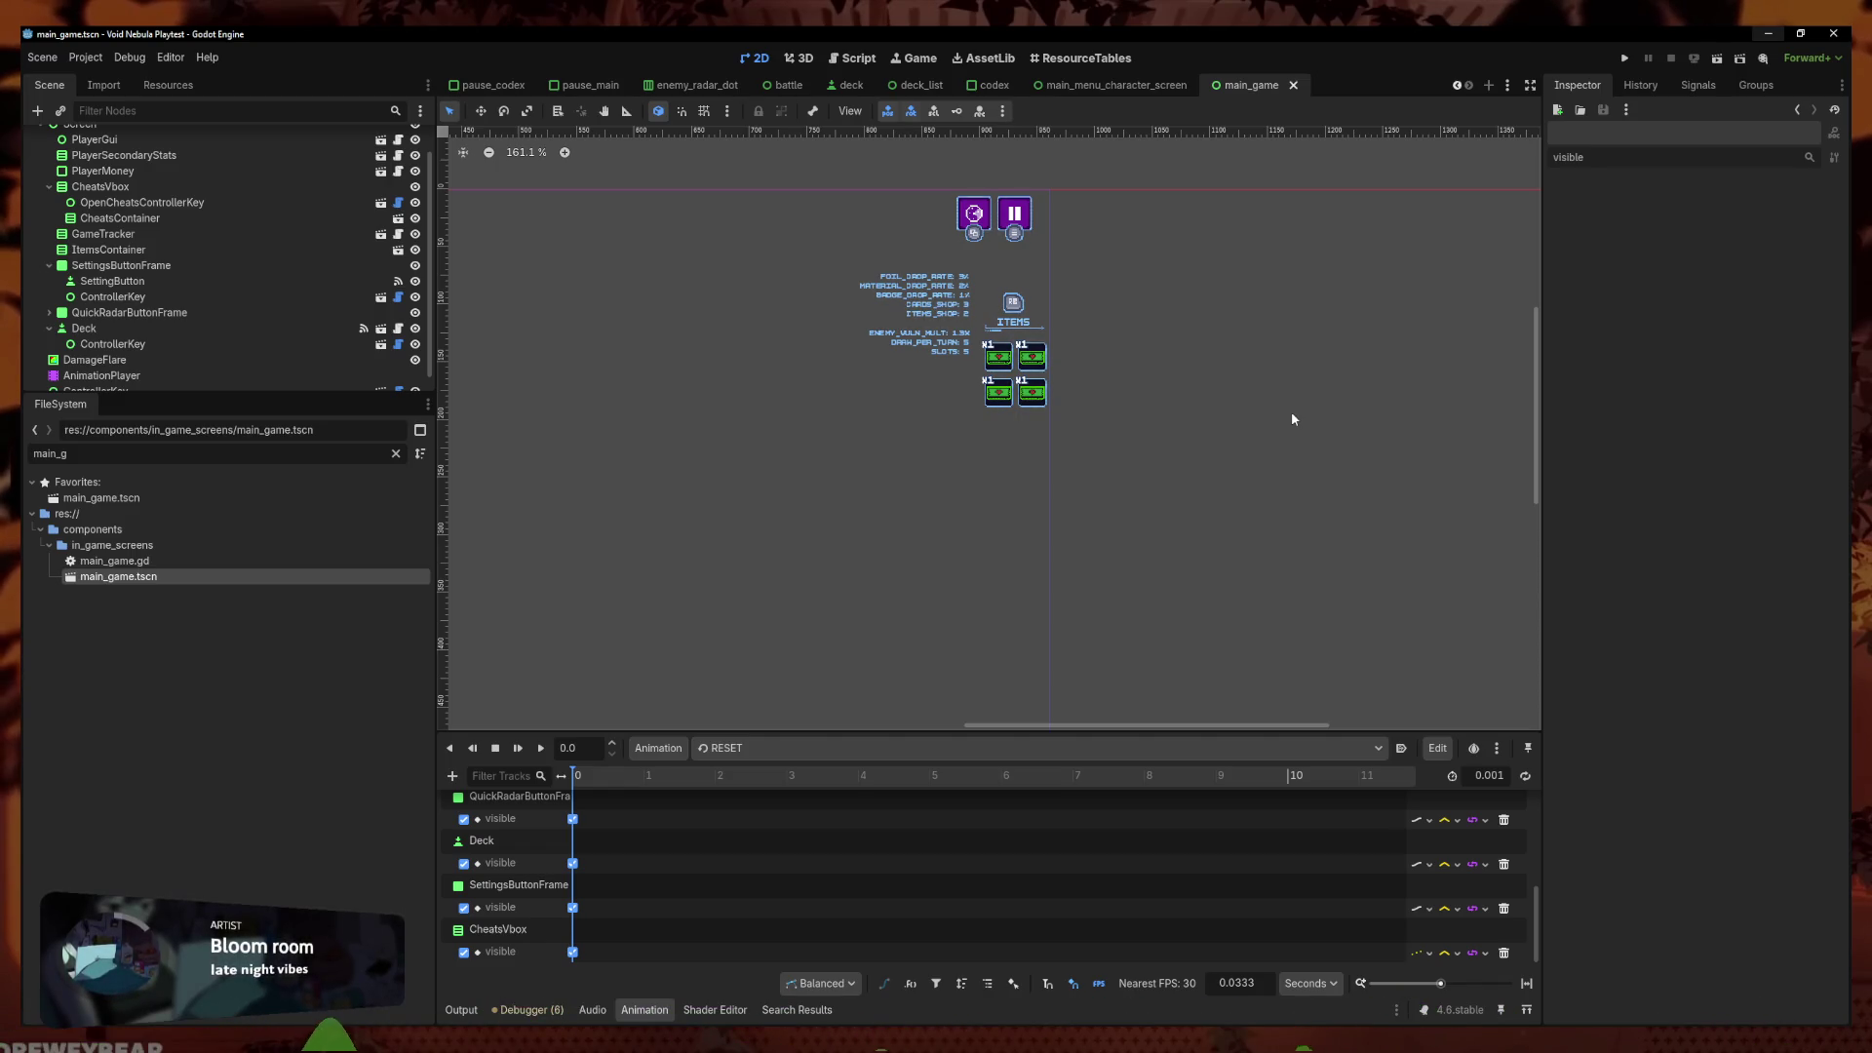
Save the main_game scene
scroll(1292, 414, "up", 3)
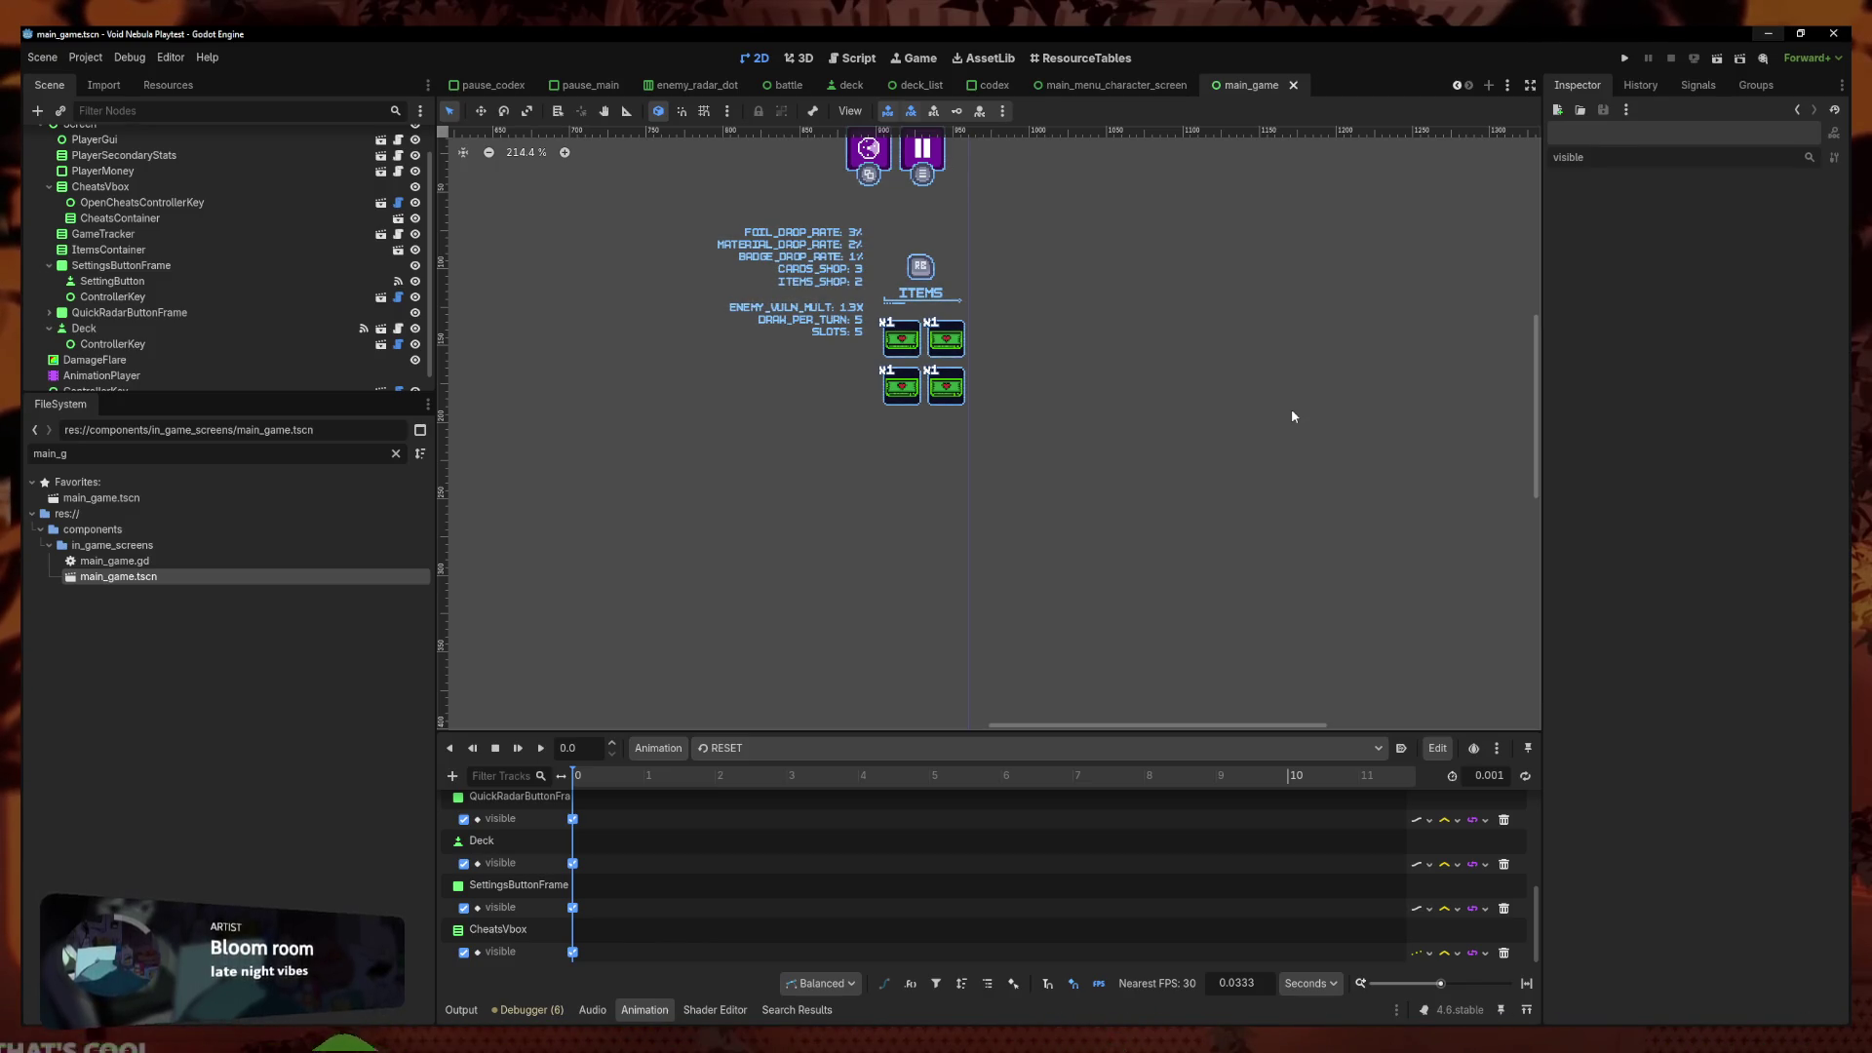
key("ctrl+s")
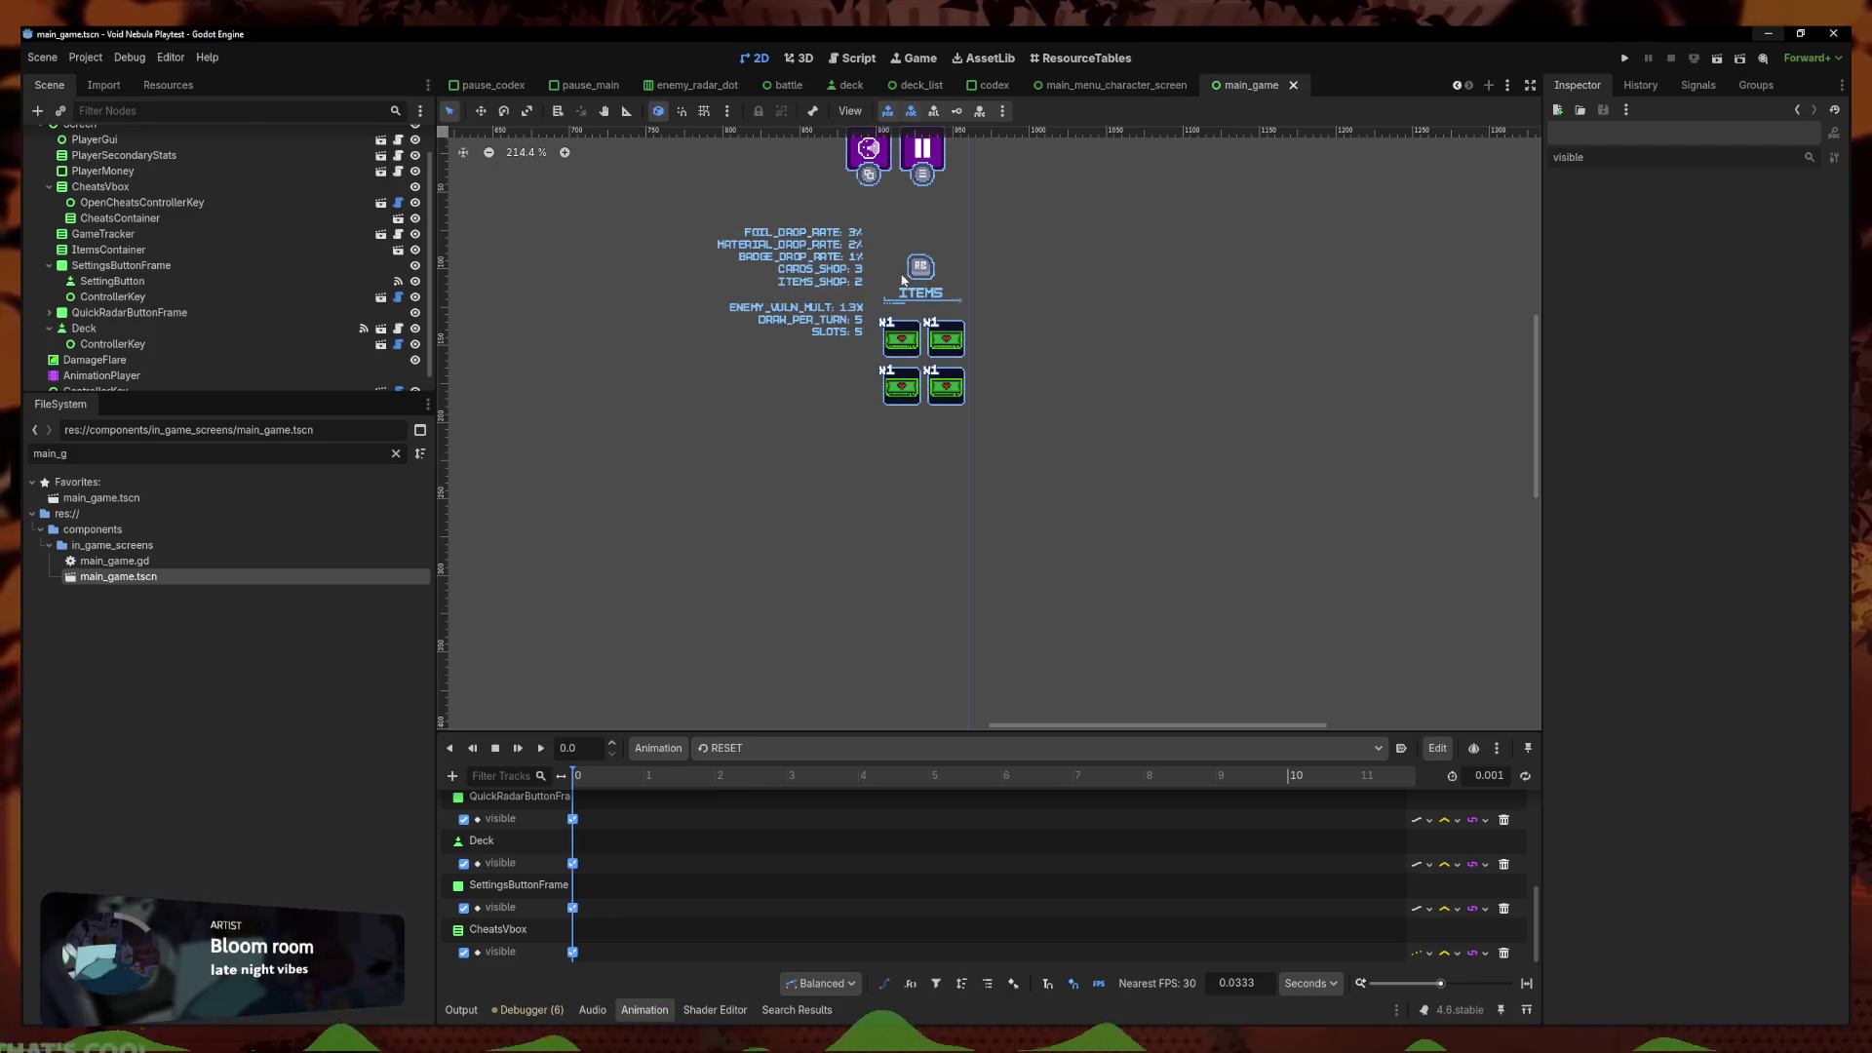
scroll(891, 252, "up", 4)
scroll(1092, 348, "down", 3)
scroll(1180, 458, "up", 2)
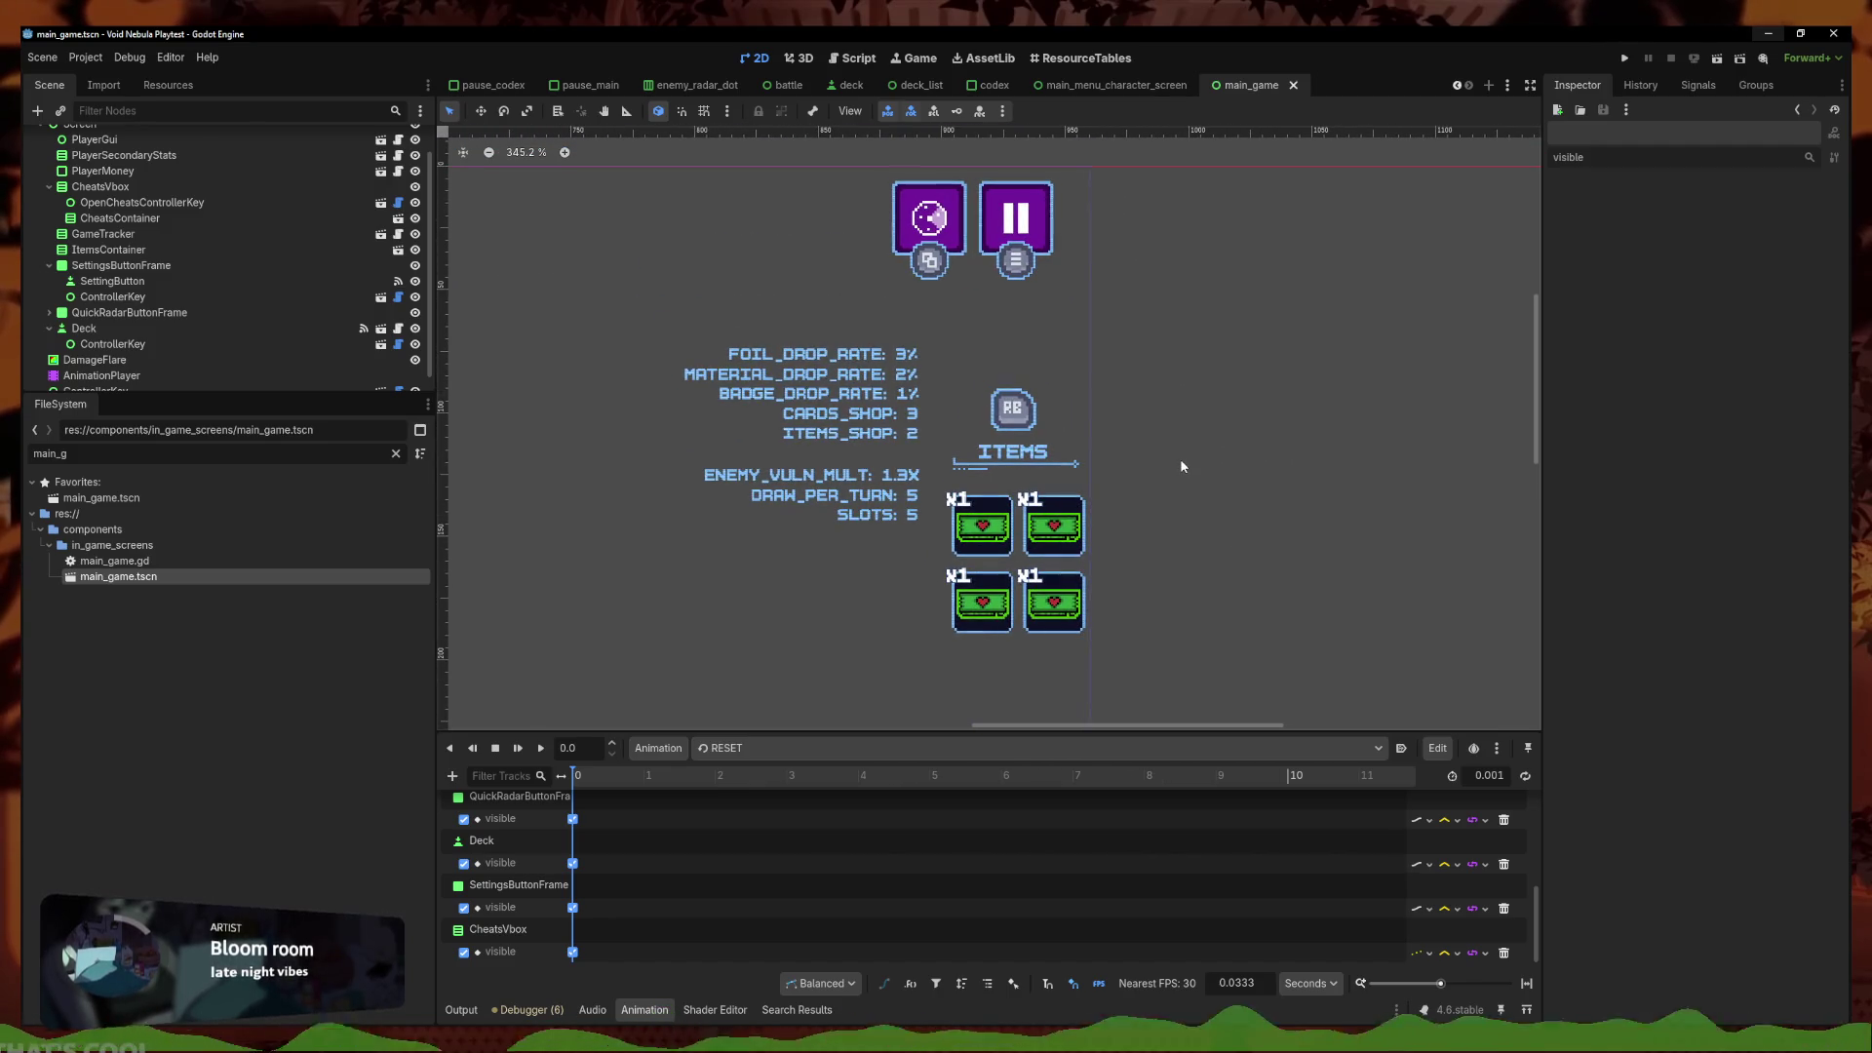
scroll(1180, 459, "down", 1)
scroll(1180, 458, "left", 2)
Rename the ControllerKey above the ITEMS panel to OpenItemsControllerKey
left_click(261, 361)
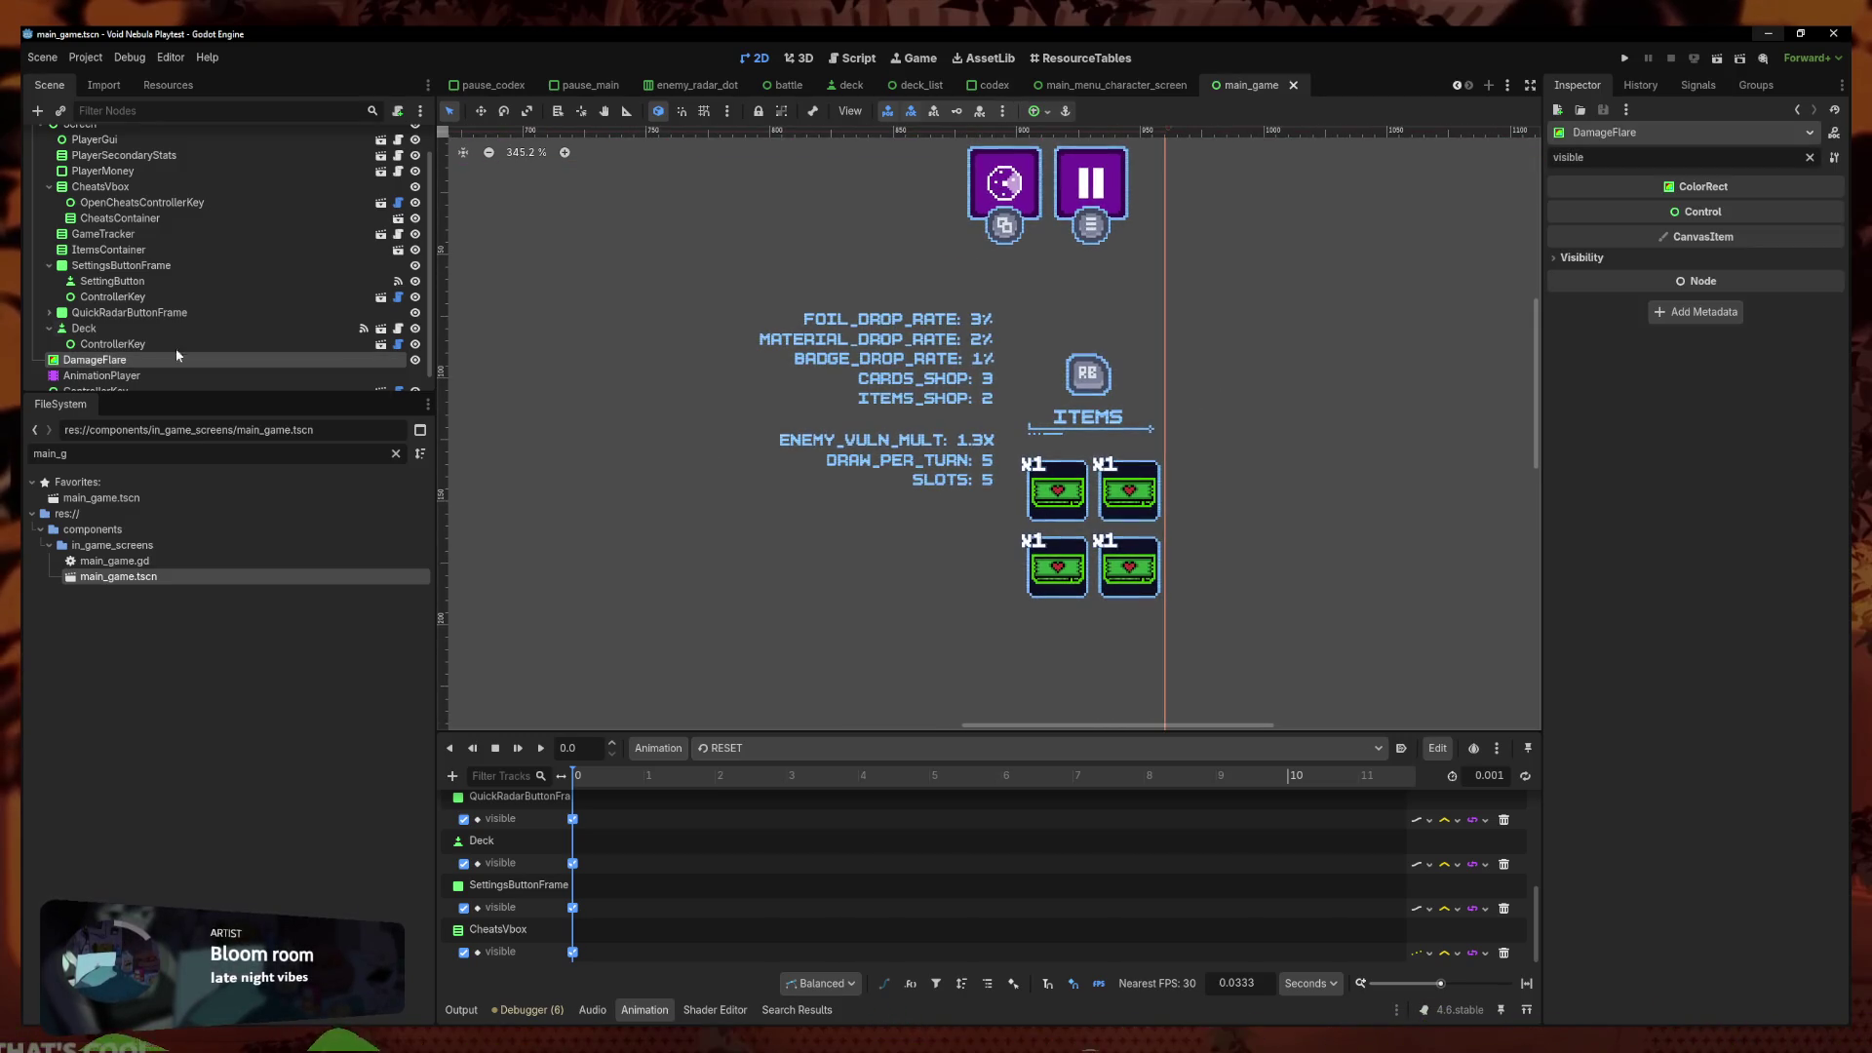
scroll(261, 371, "down", 1)
left_click(261, 376)
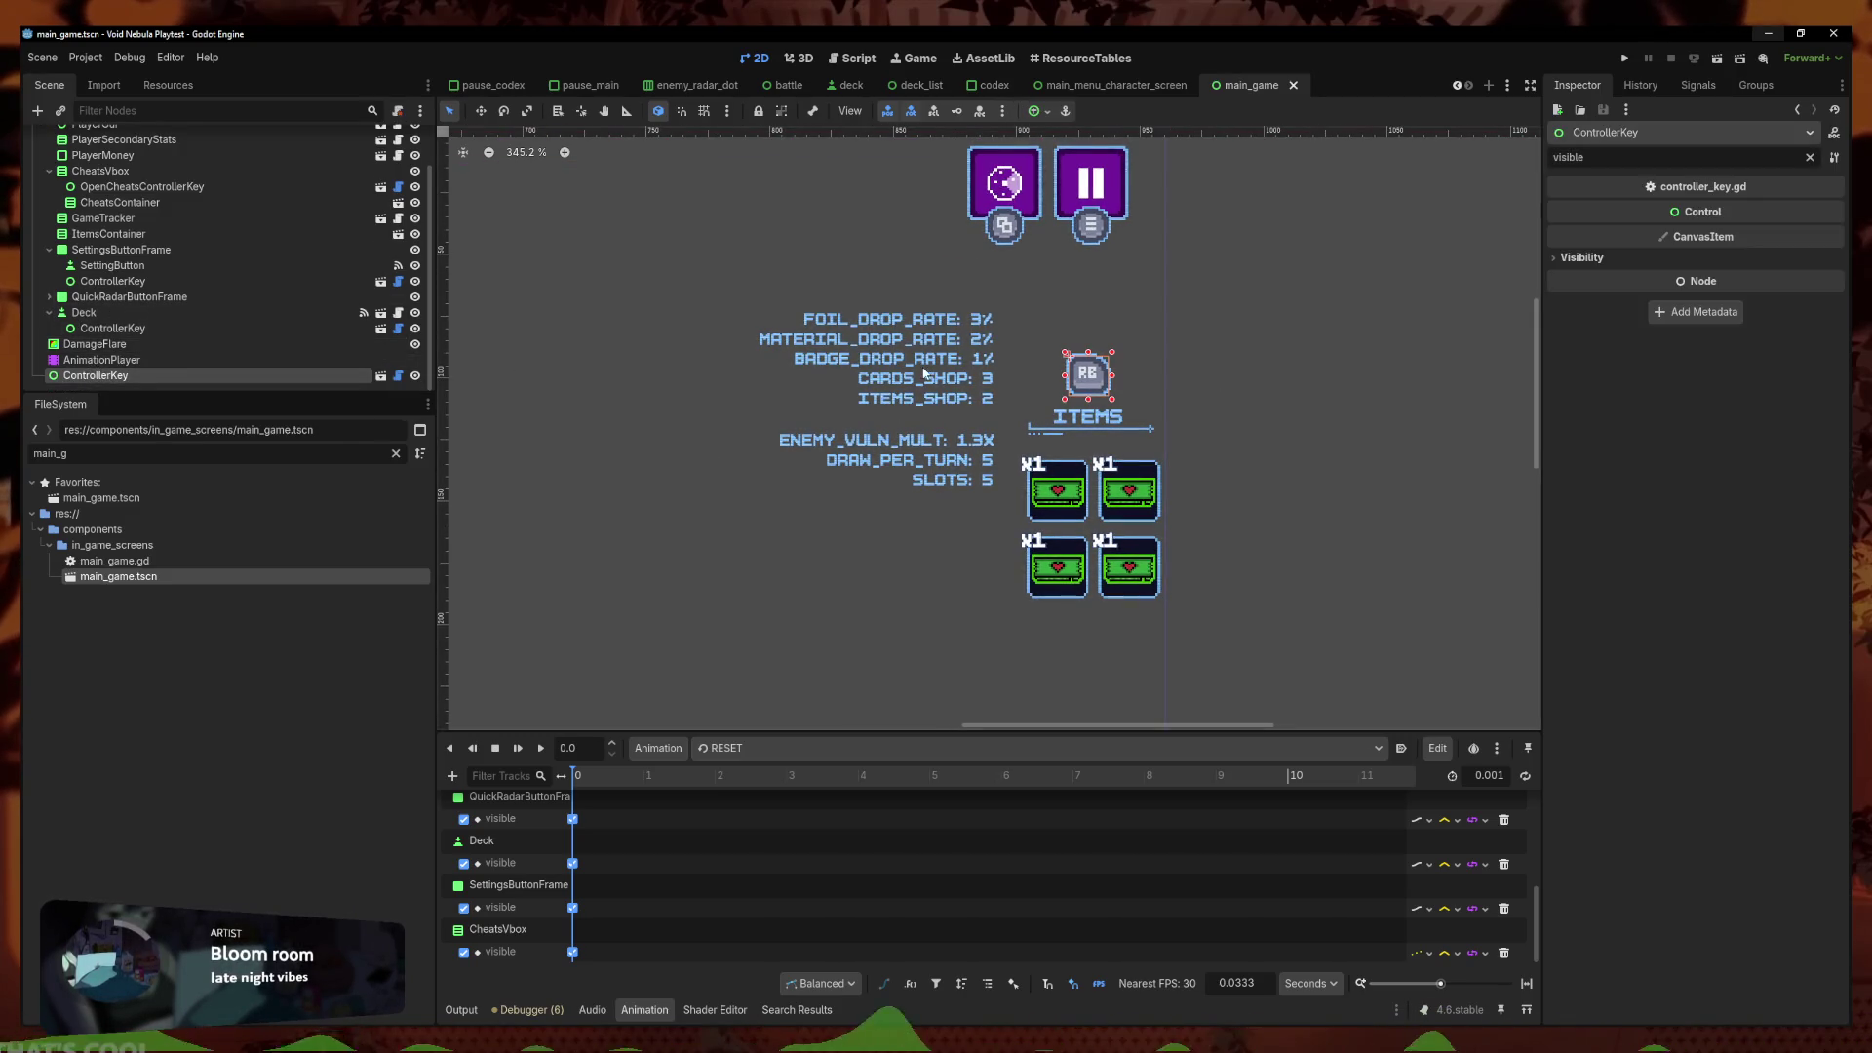
left_click(131, 376)
key("Return")
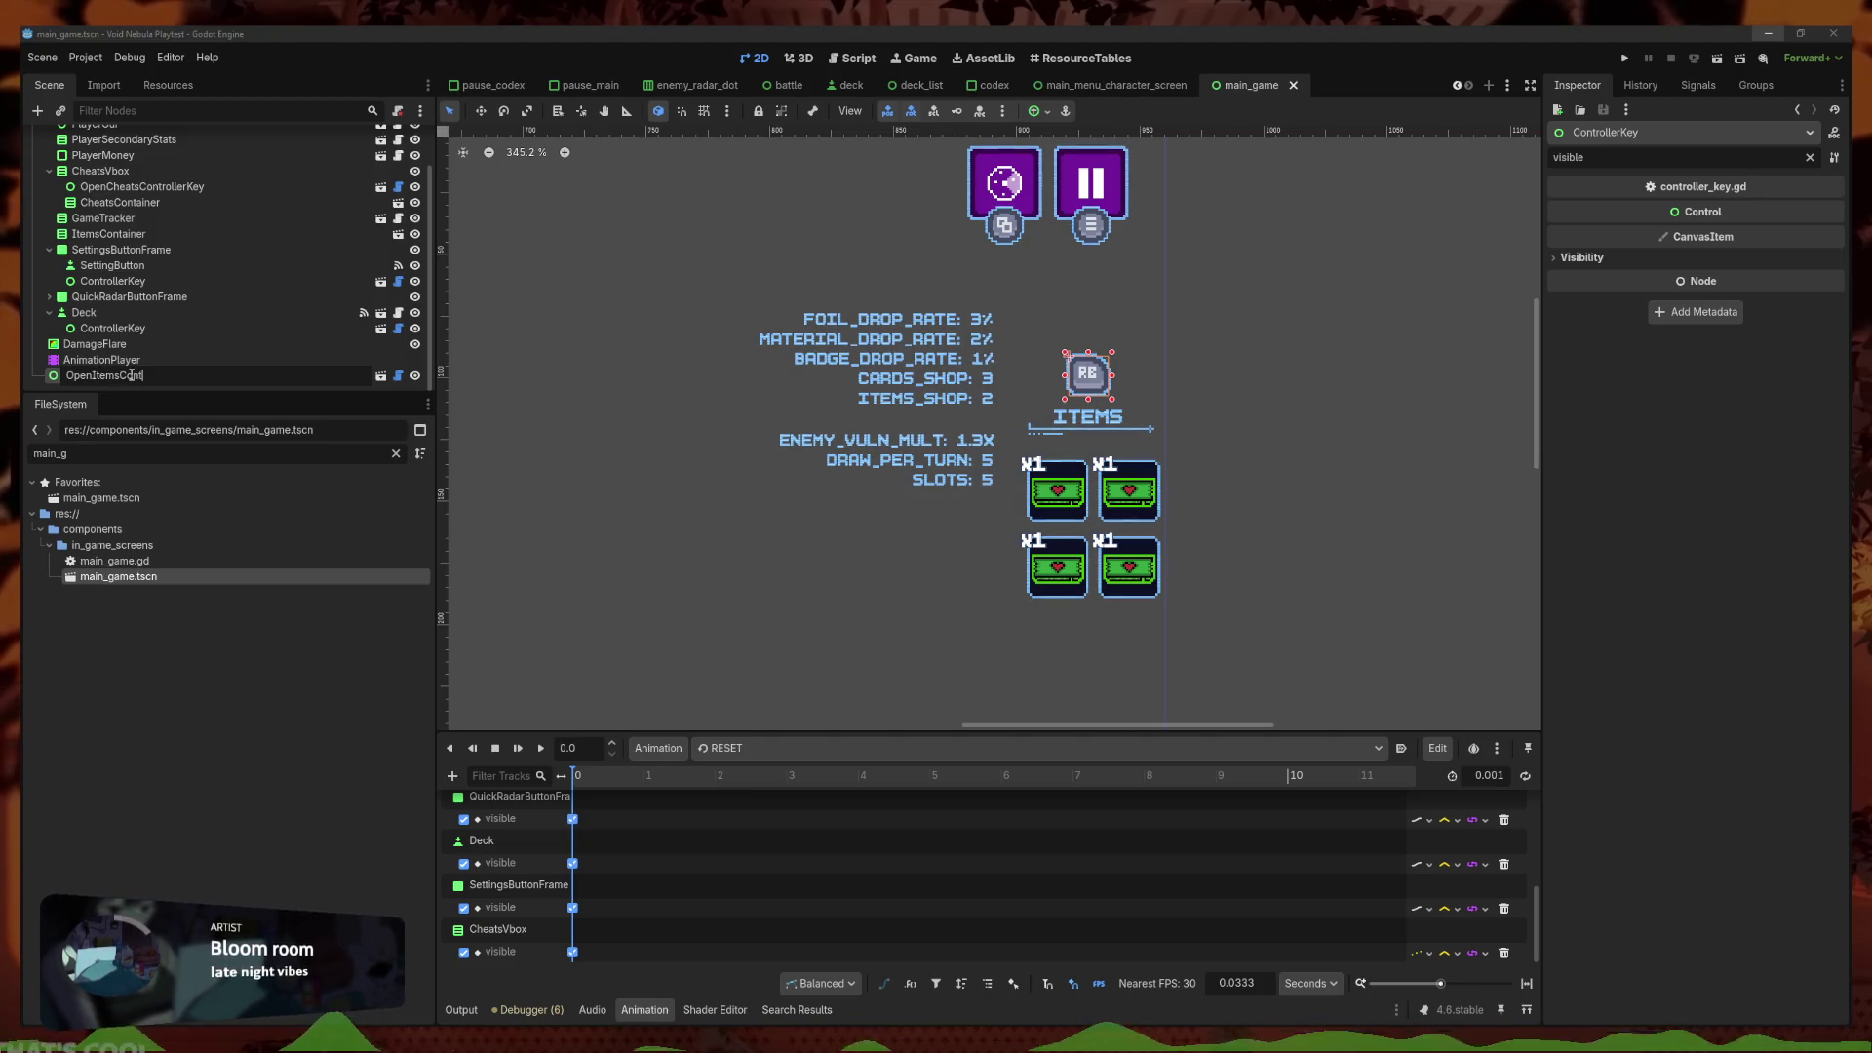
type("ControllerKey")
key("Return")
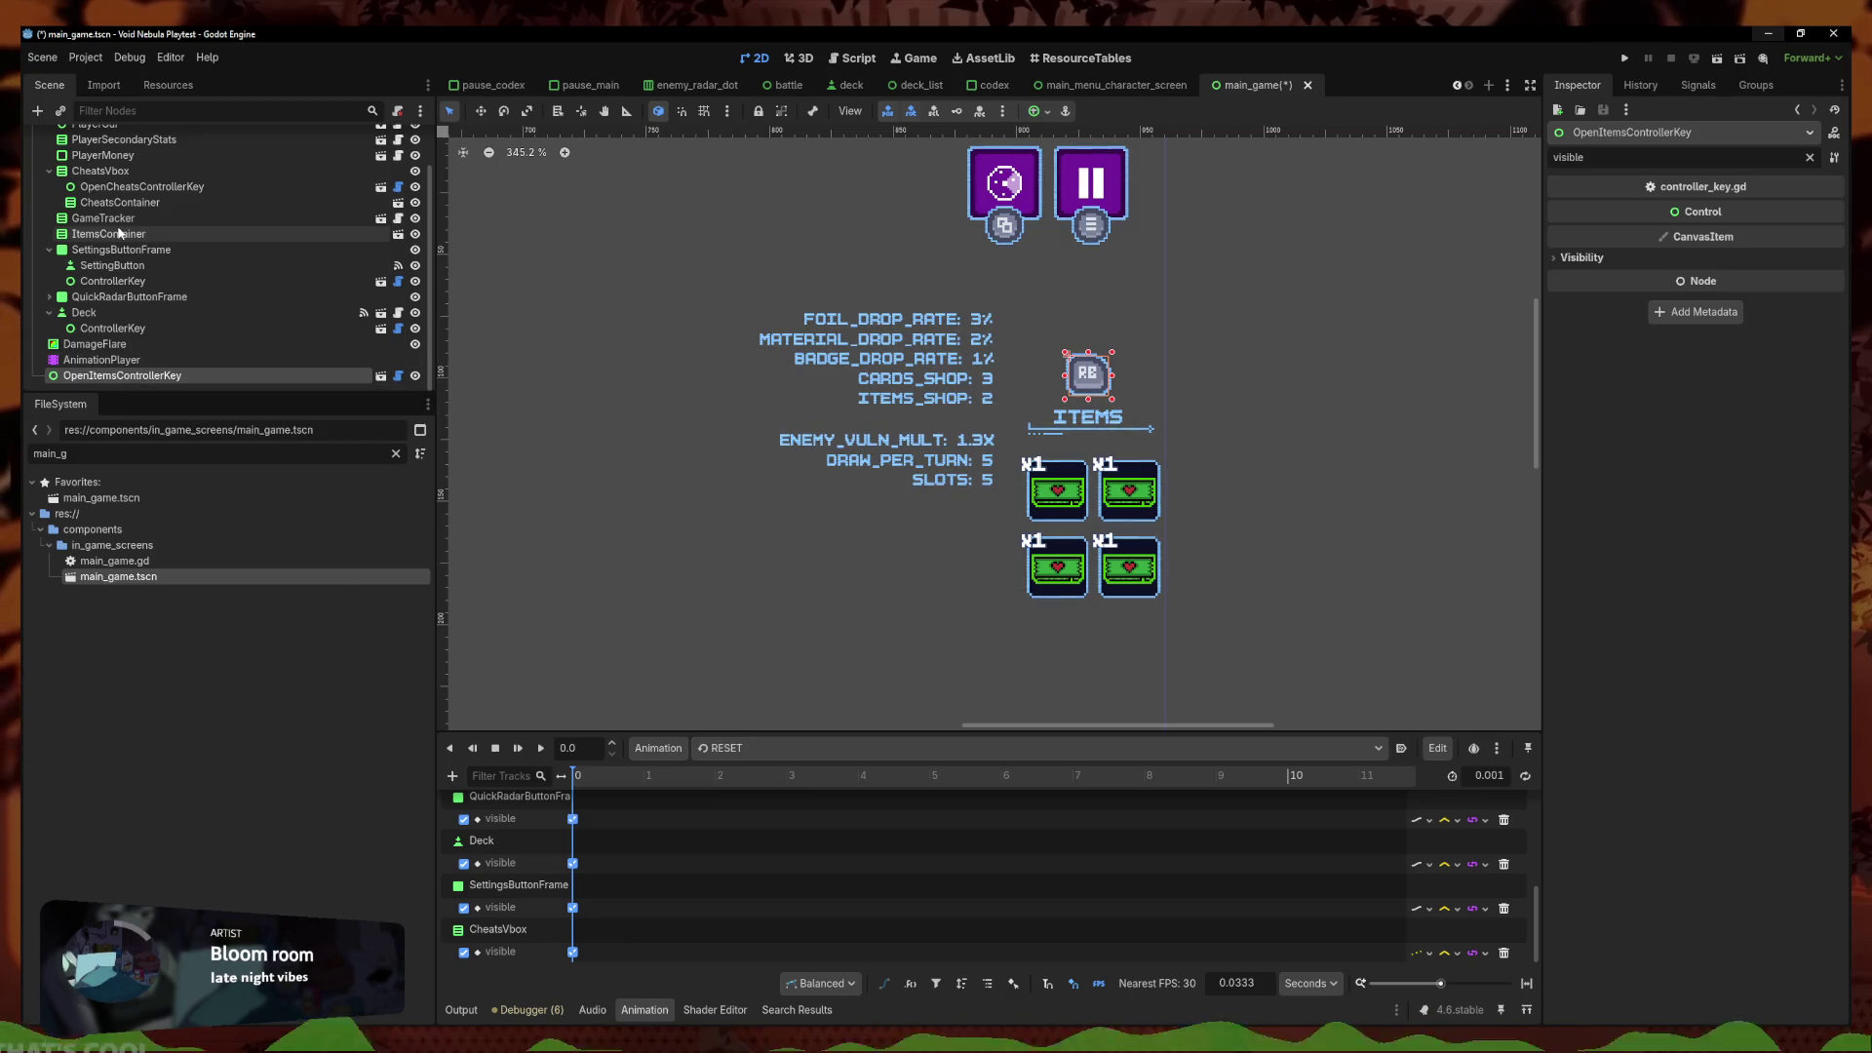
left_click(118, 234)
Reparent ItemsContainer and OpenItemsControllerKey under a new VBoxContainer
left_click(152, 377, "ctrl")
right_click(152, 377)
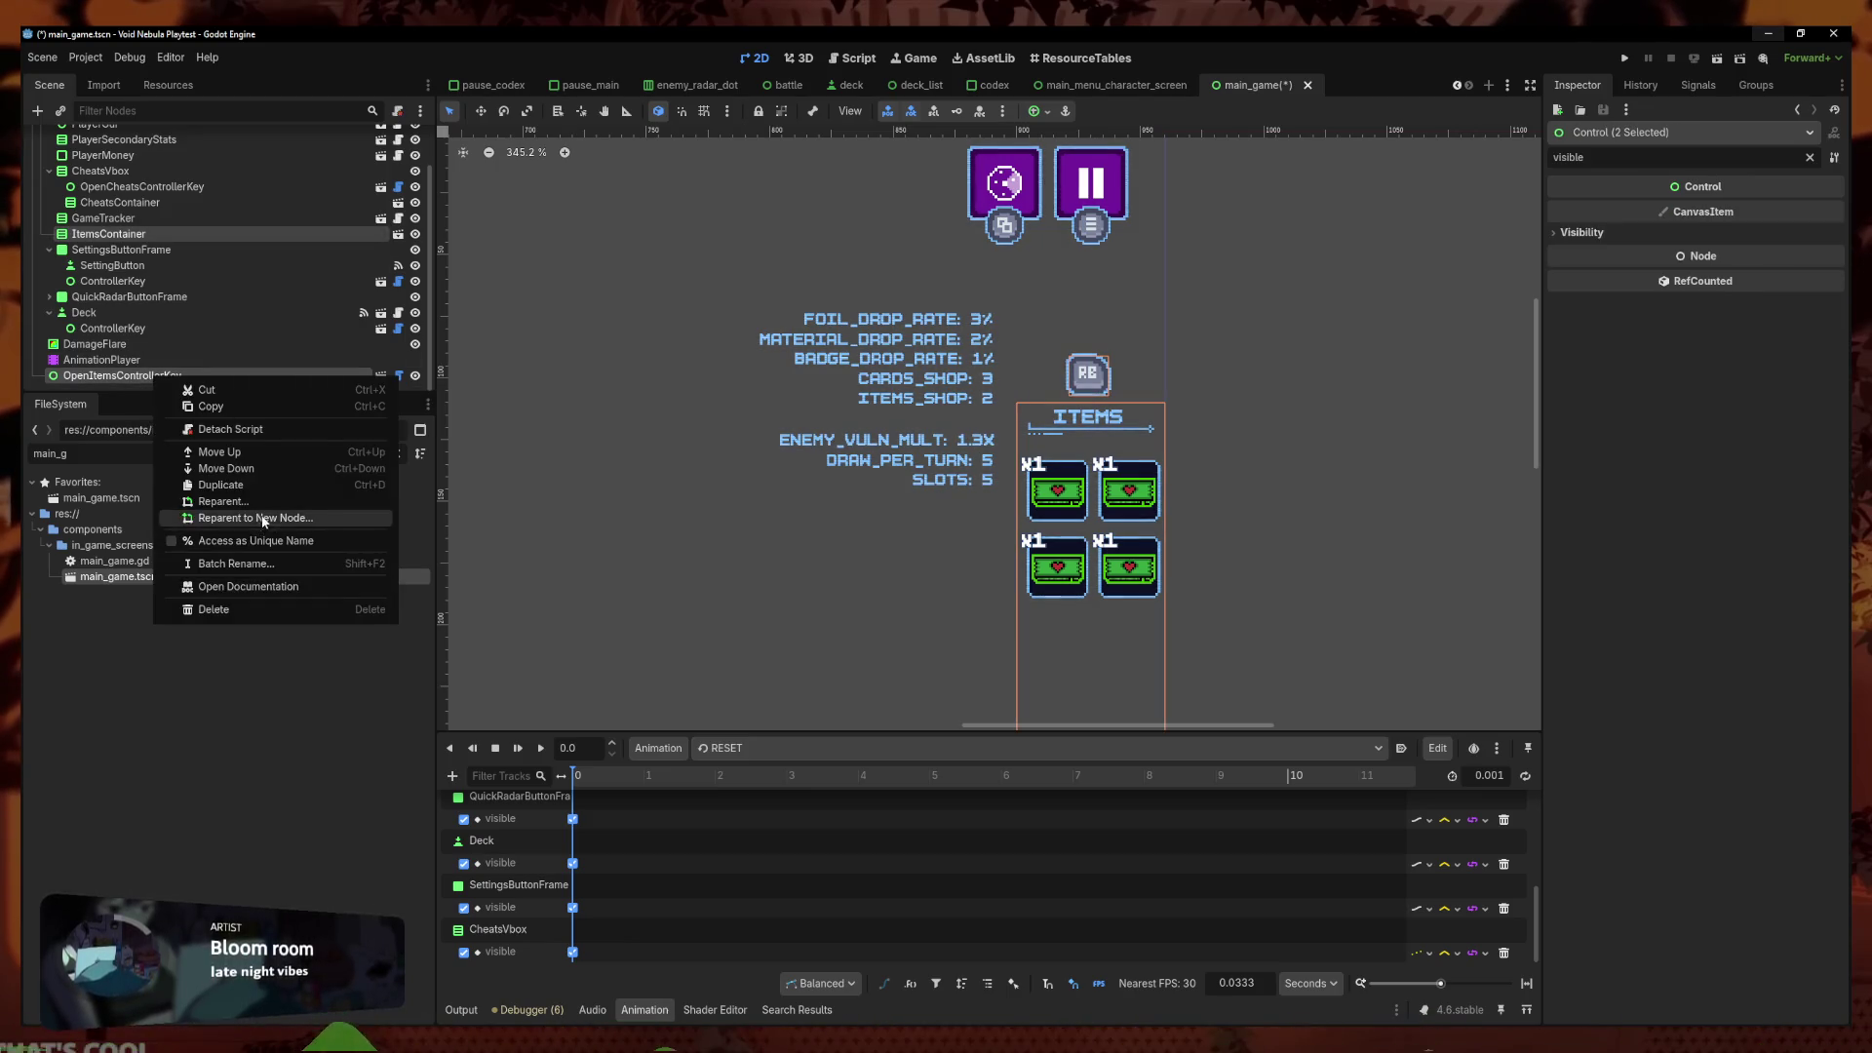
left_click(261, 516)
type("vbox")
key("Return")
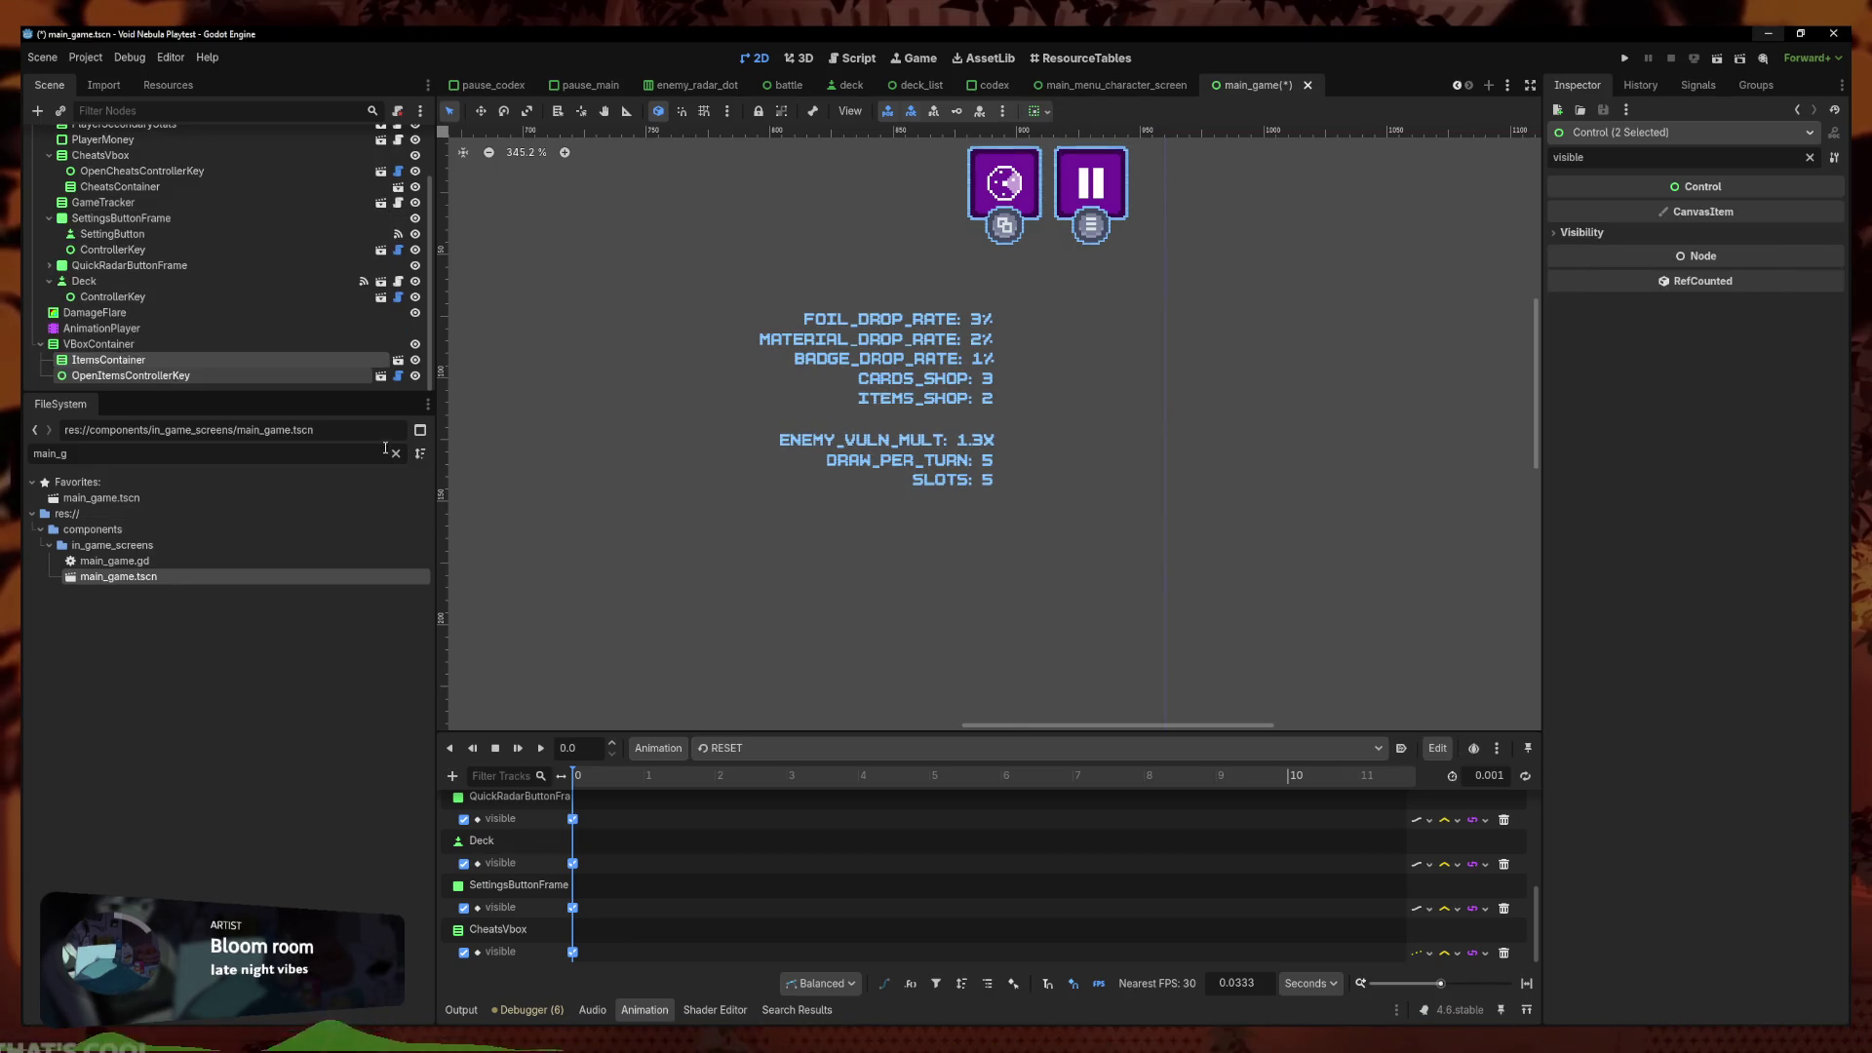
Anchor the new VBoxContainer with the Center Right preset
scroll(941, 461, "down", 4)
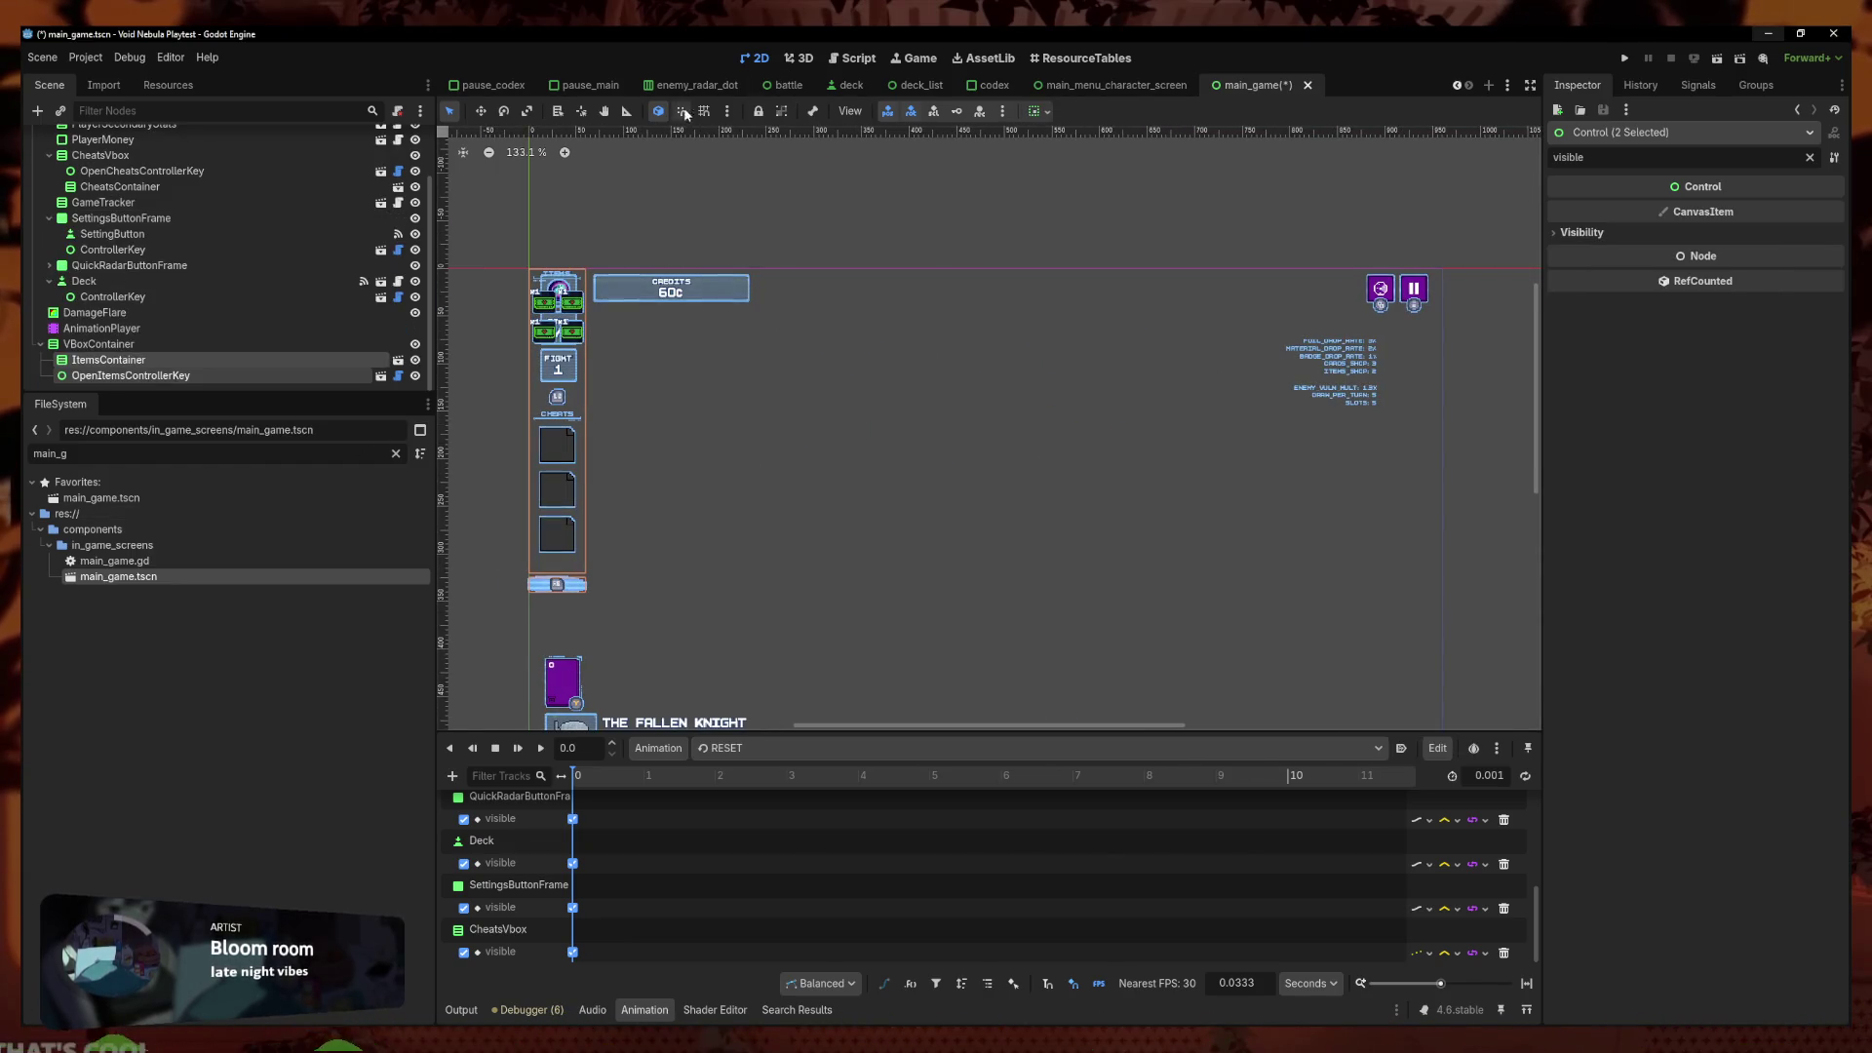
left_click(1039, 111)
left_click(98, 344)
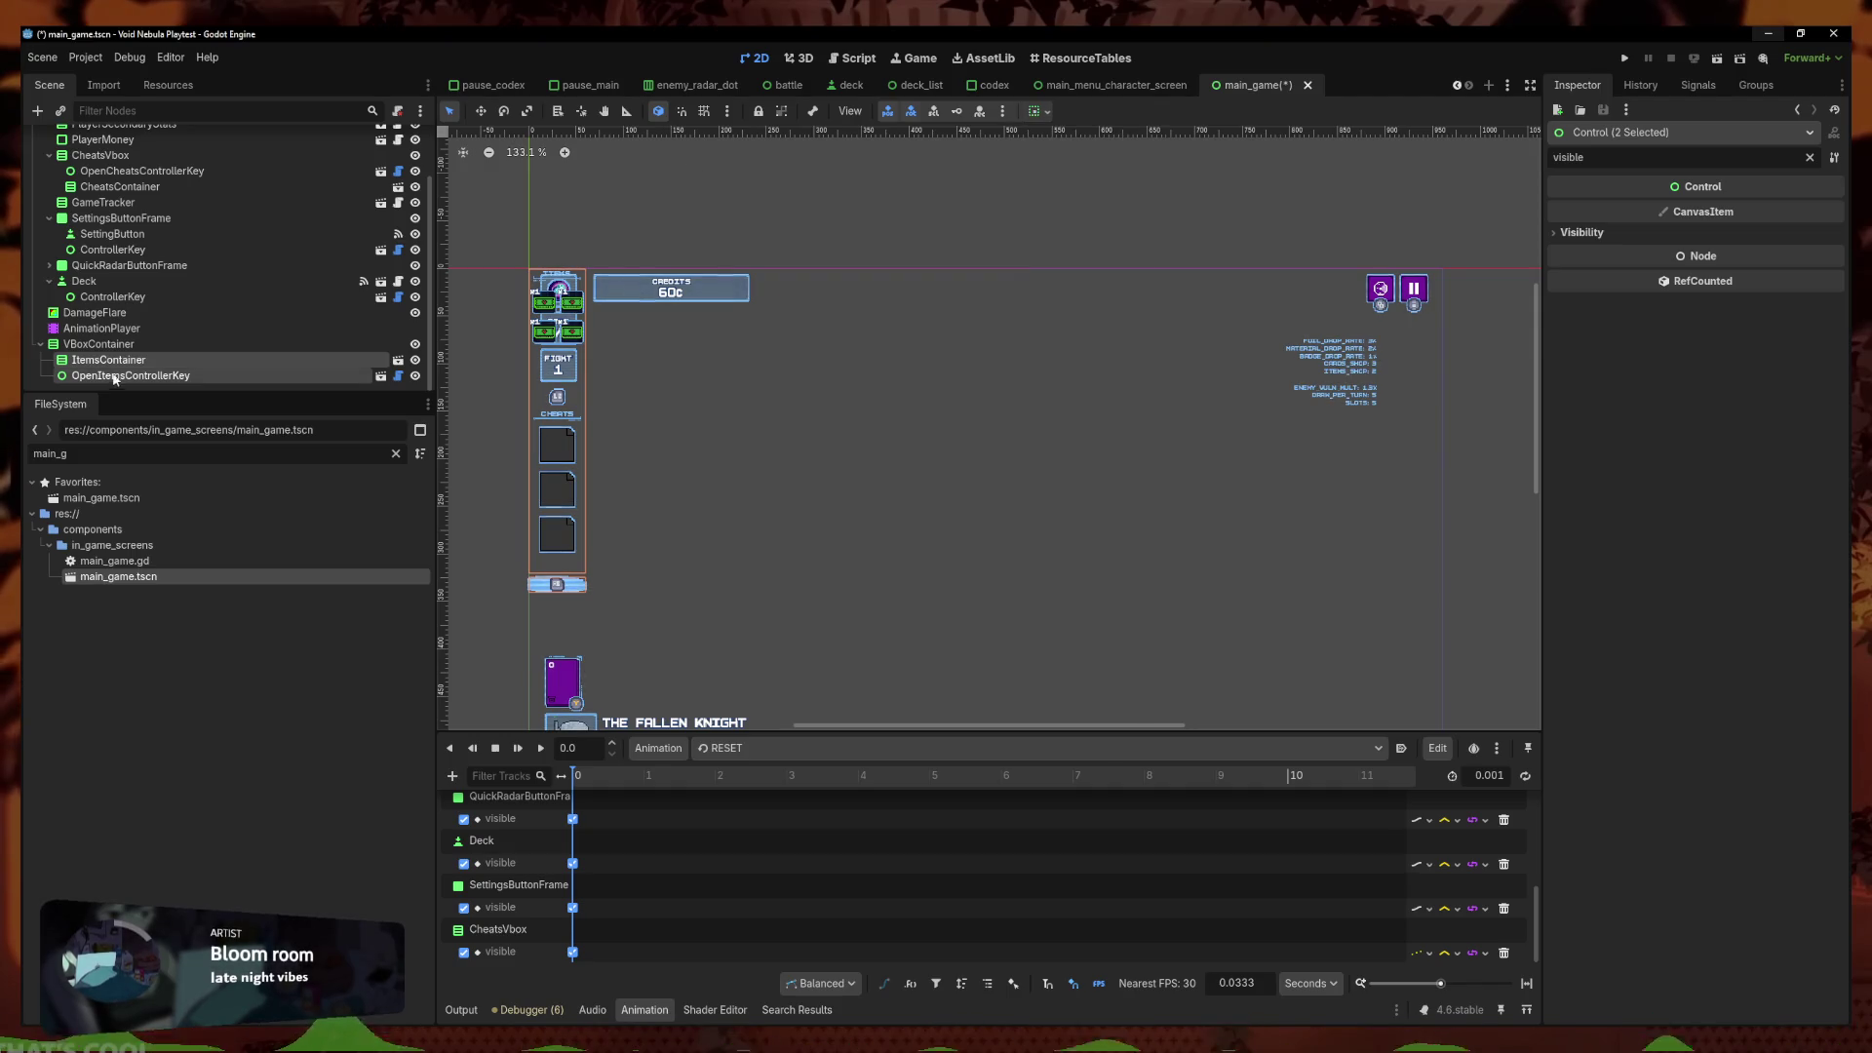
left_click(99, 345)
left_click(1035, 110)
left_click(1095, 191)
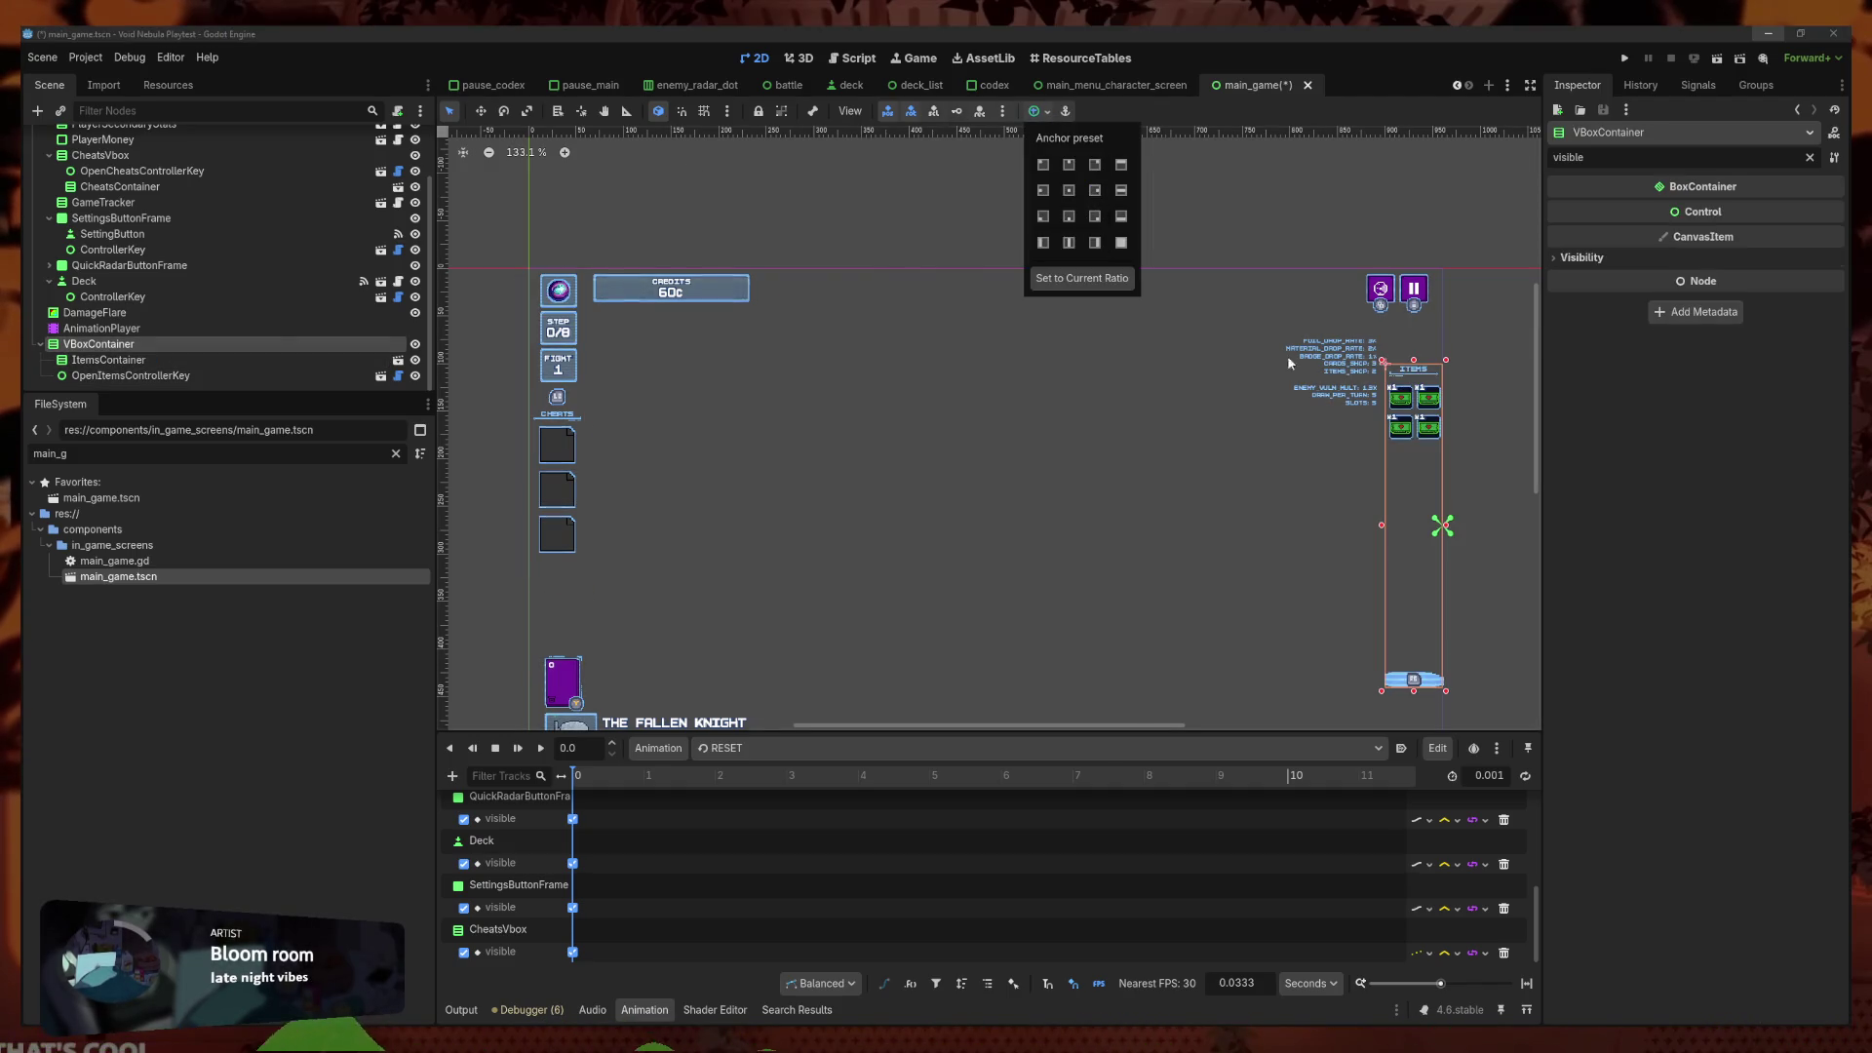
left_click_drag(1480, 440, 1309, 373)
Put OpenItemsControllerKey above ItemsContainer, rename the box ItemsVbox, and save
left_click_drag(128, 376, 154, 353)
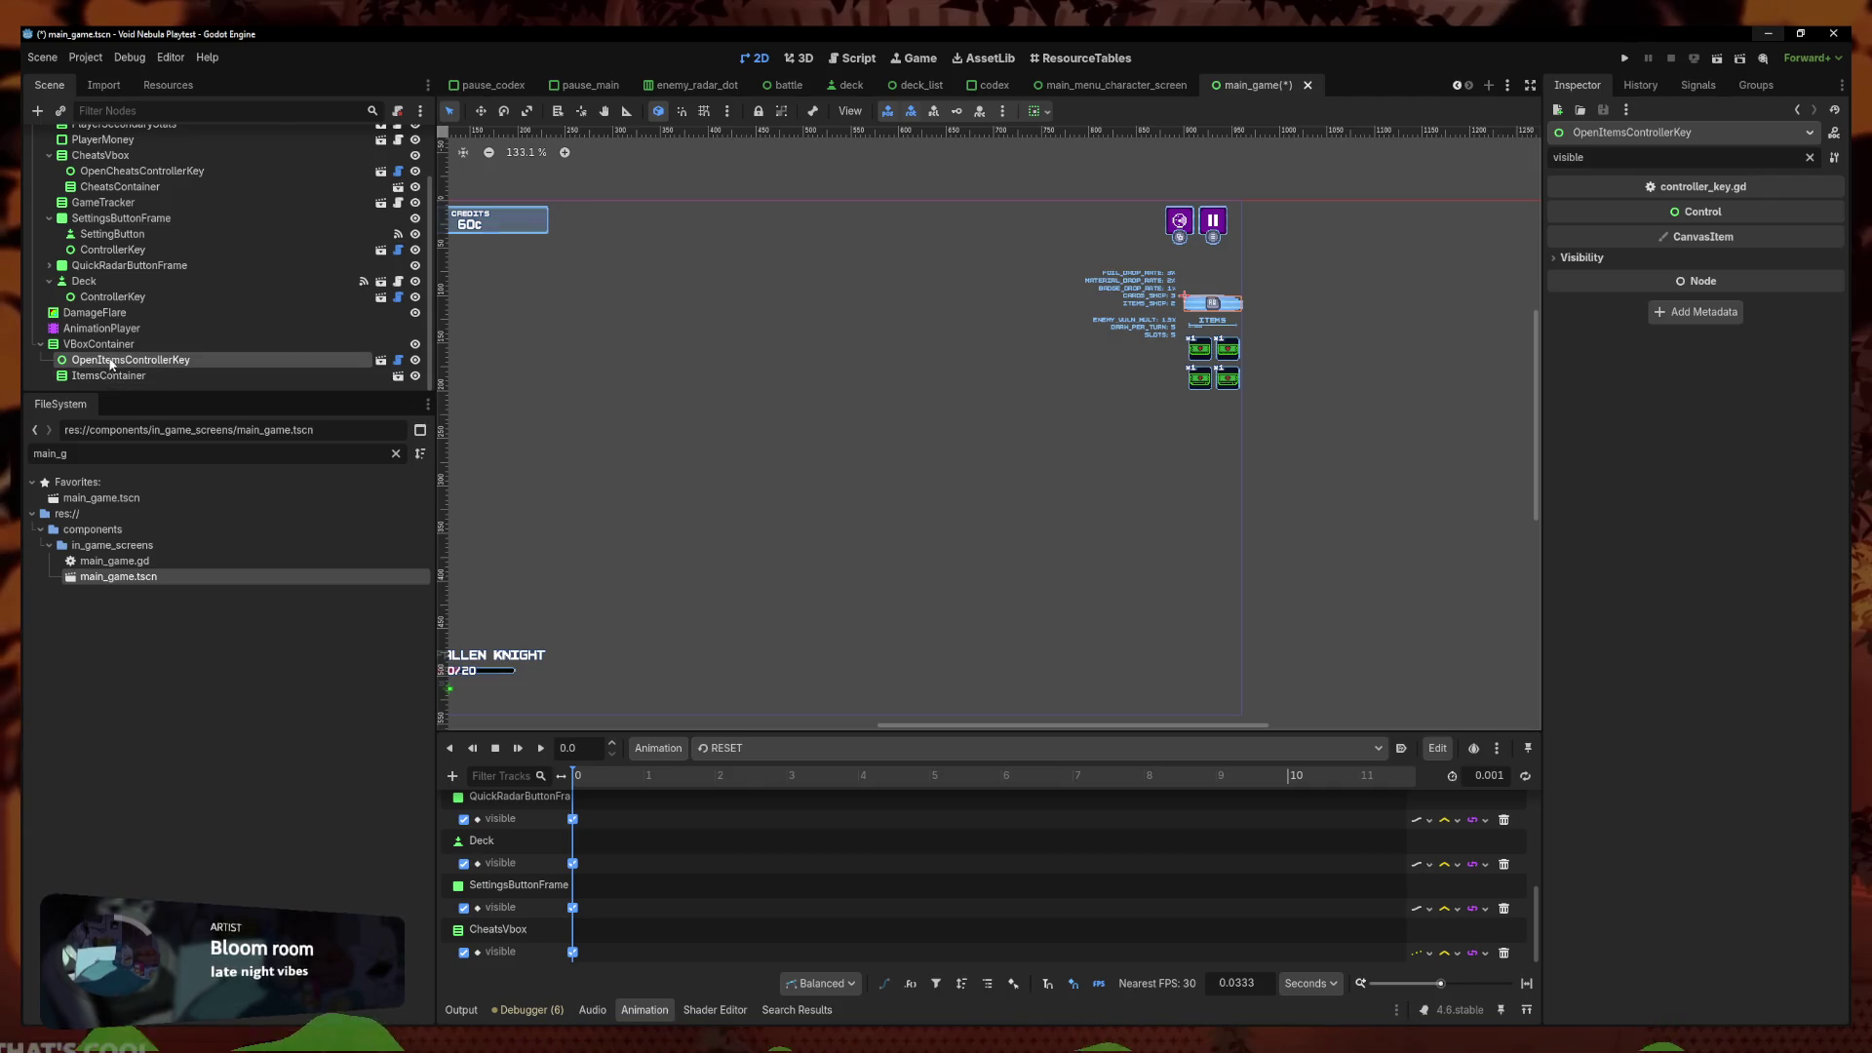
left_click(1040, 110)
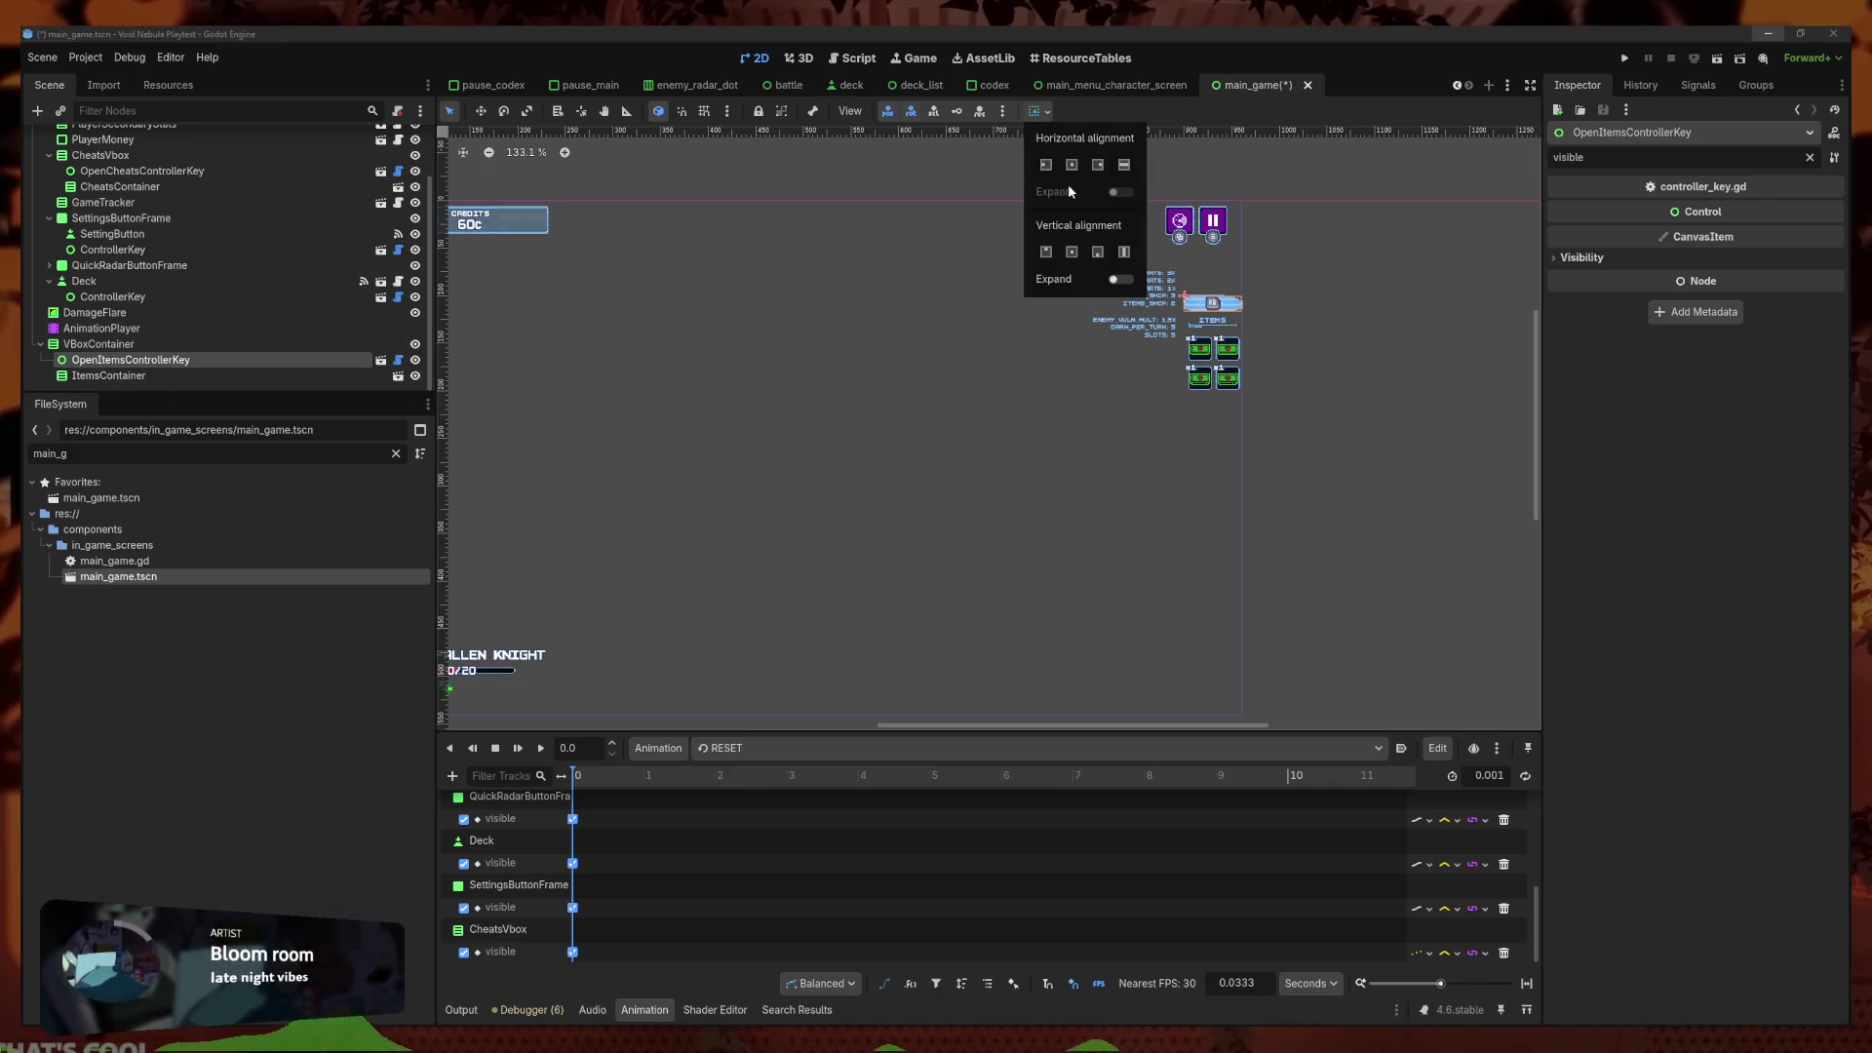
left_click(111, 347)
double_click(111, 347)
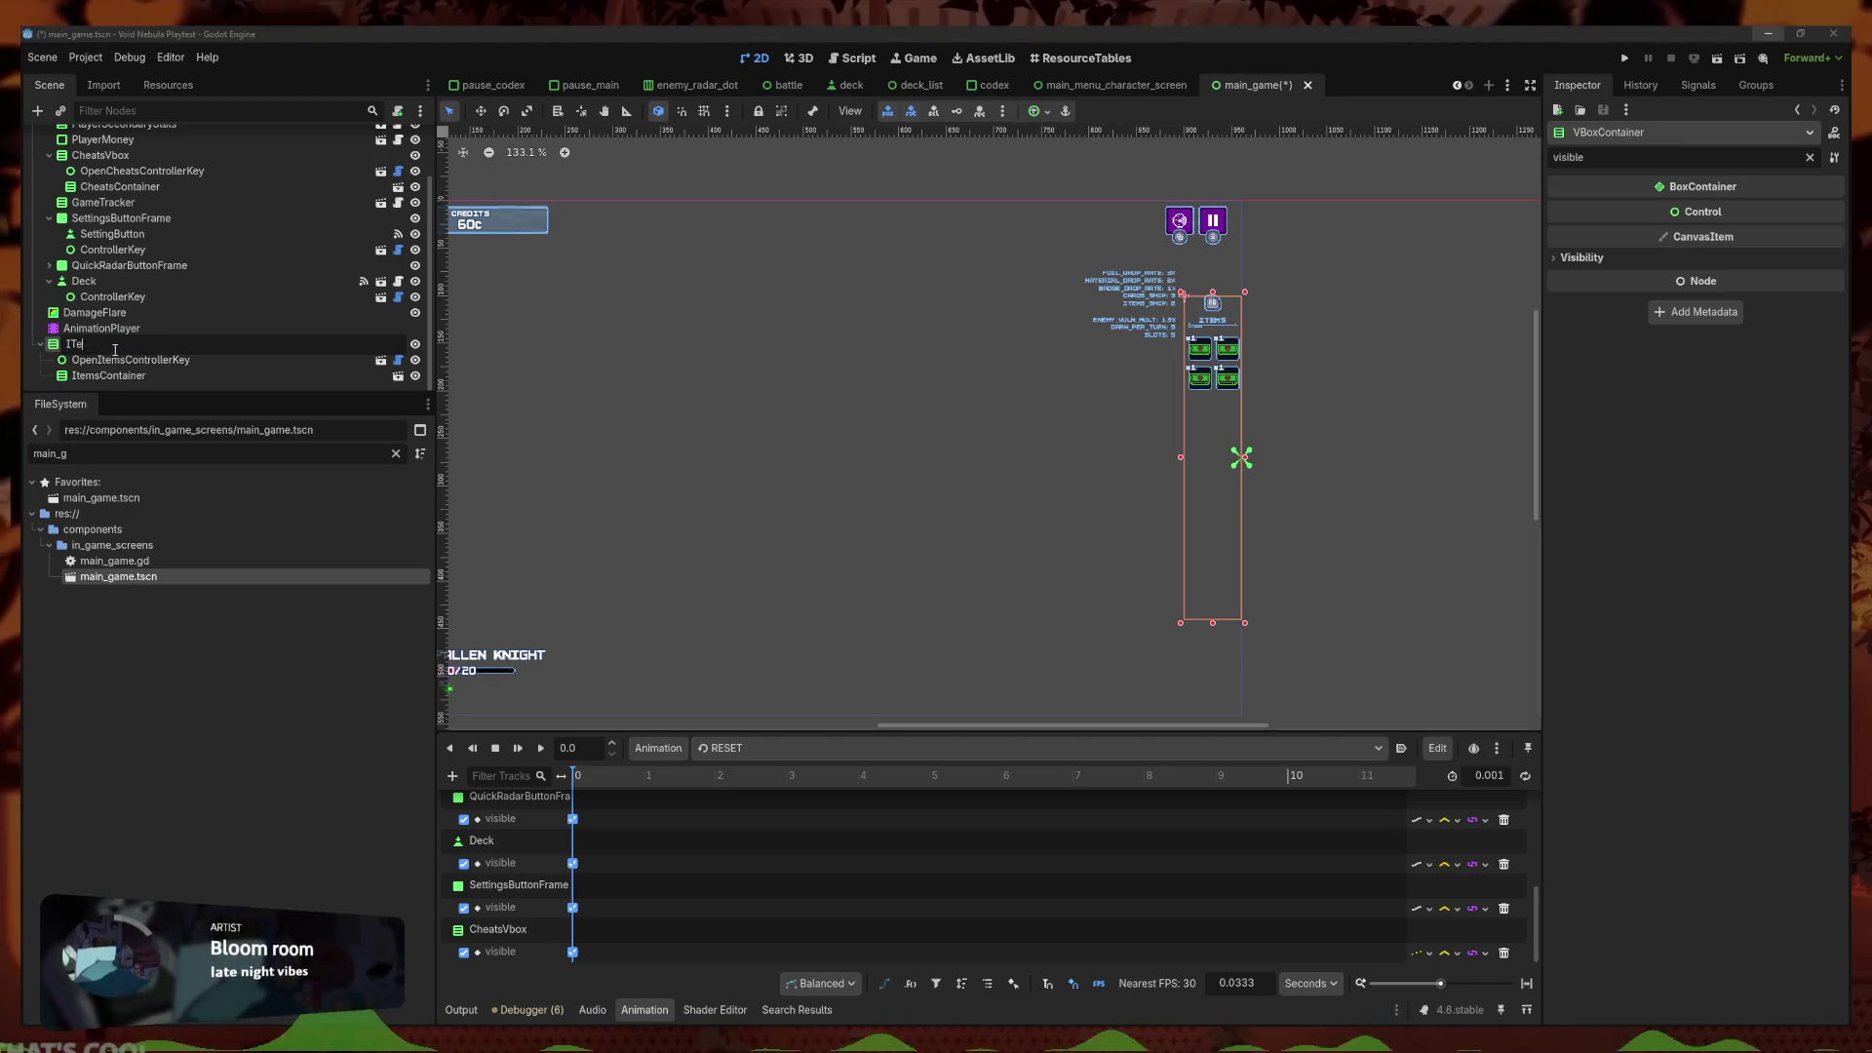
key("ctrl+s")
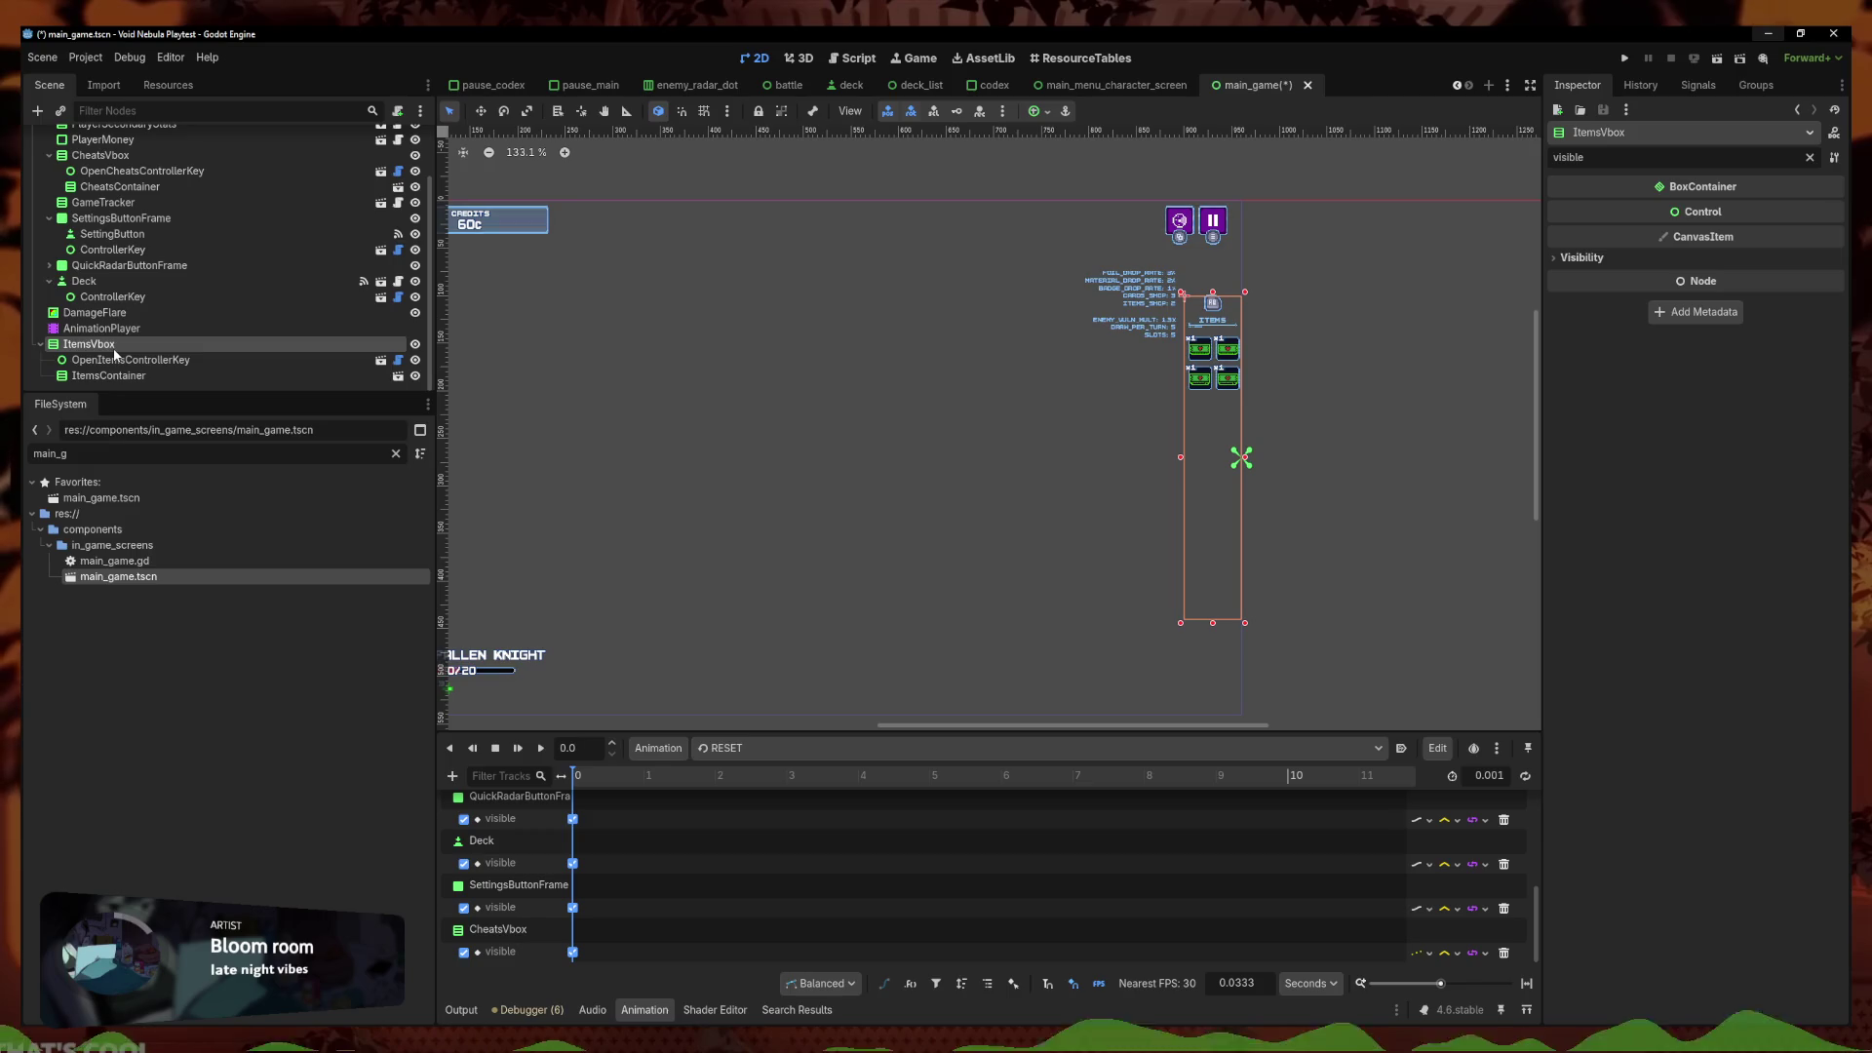
left_click(1354, 372)
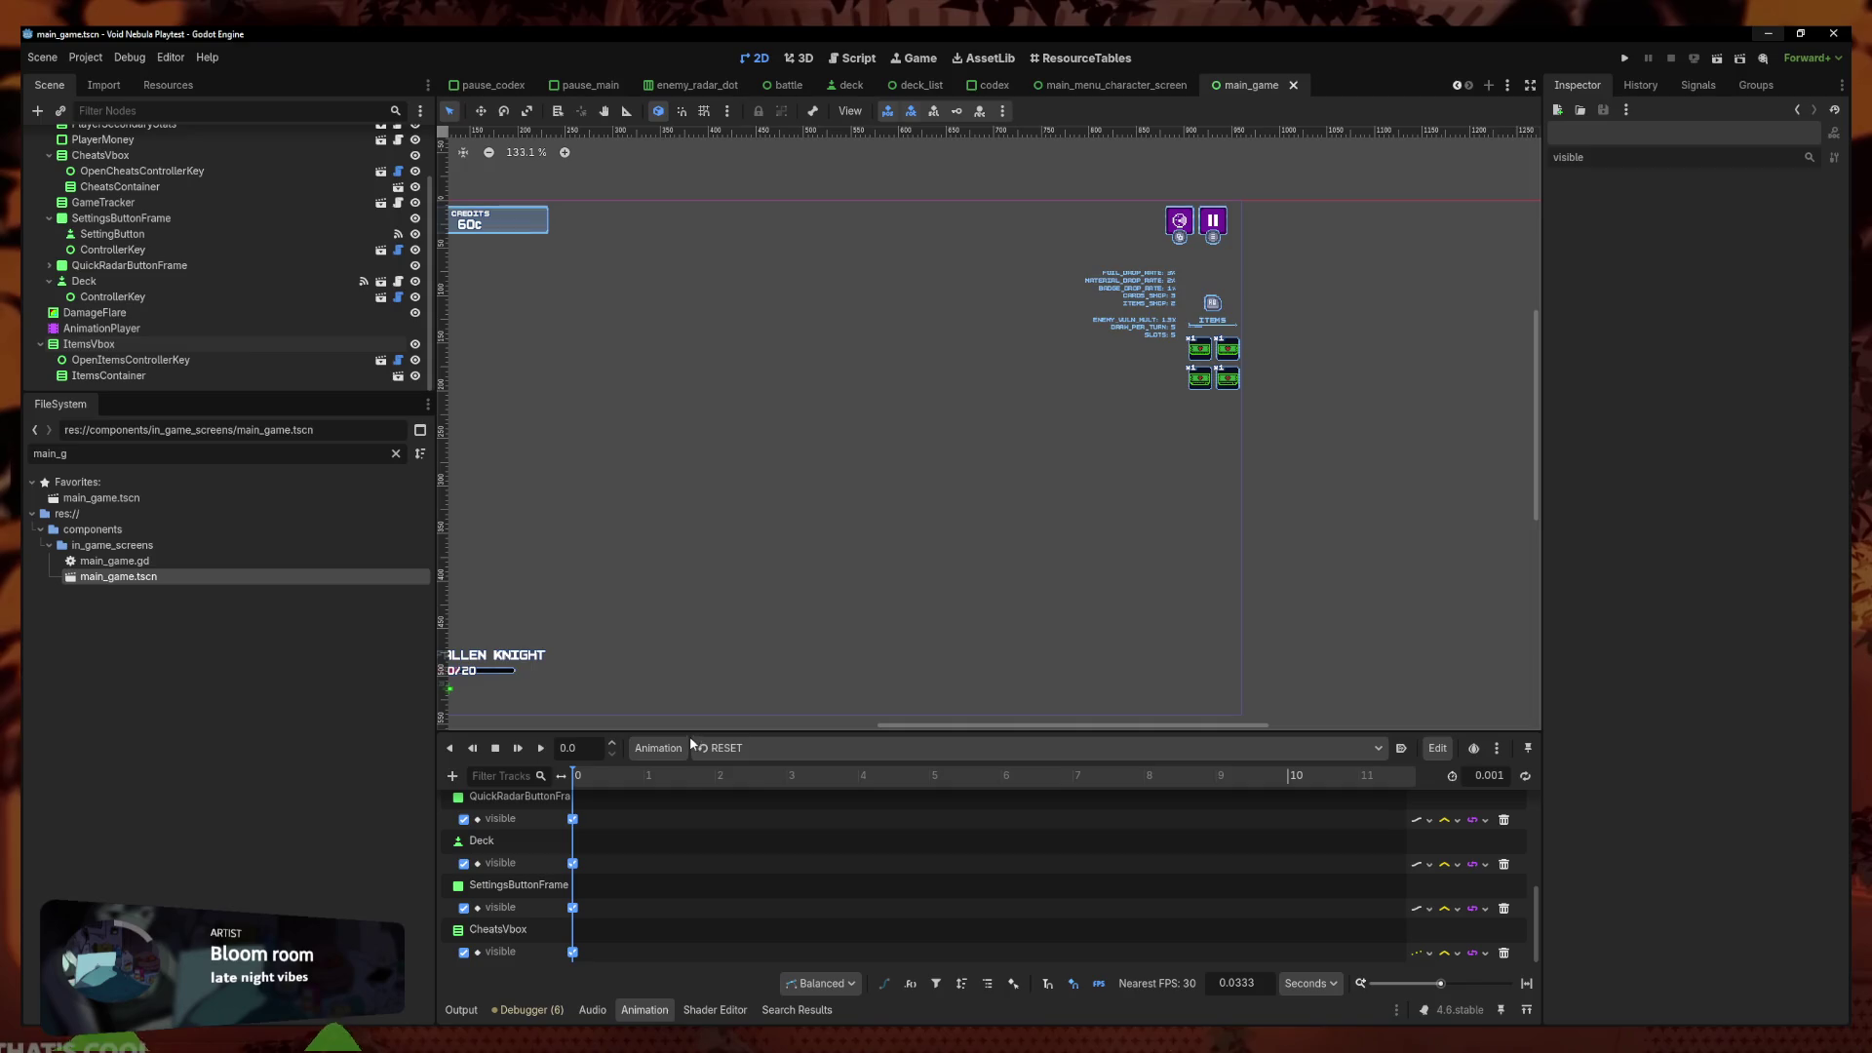
left_click_drag(694, 729, 693, 654)
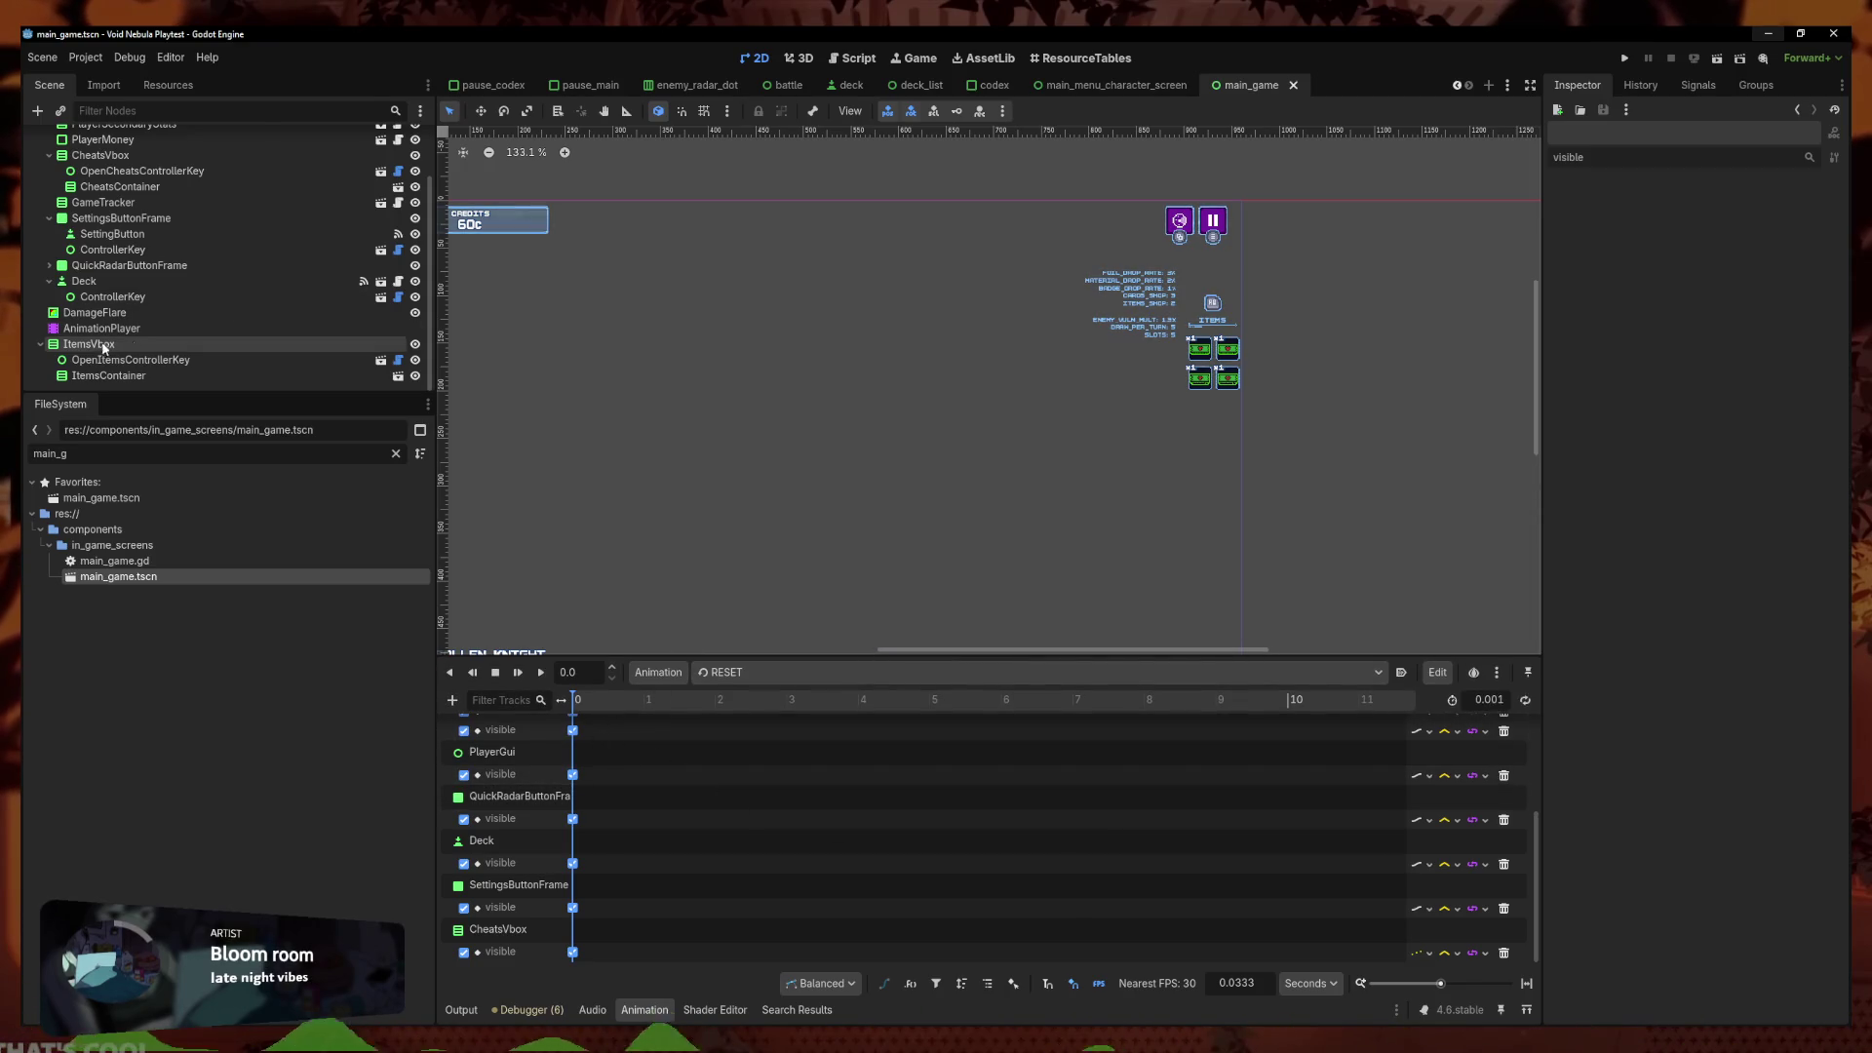
Move ItemsVbox up in the scene tree to sit right after PlayerMoney
left_click(85, 346)
left_click_drag(105, 346, 125, 218)
scroll(535, 773, "up", 3)
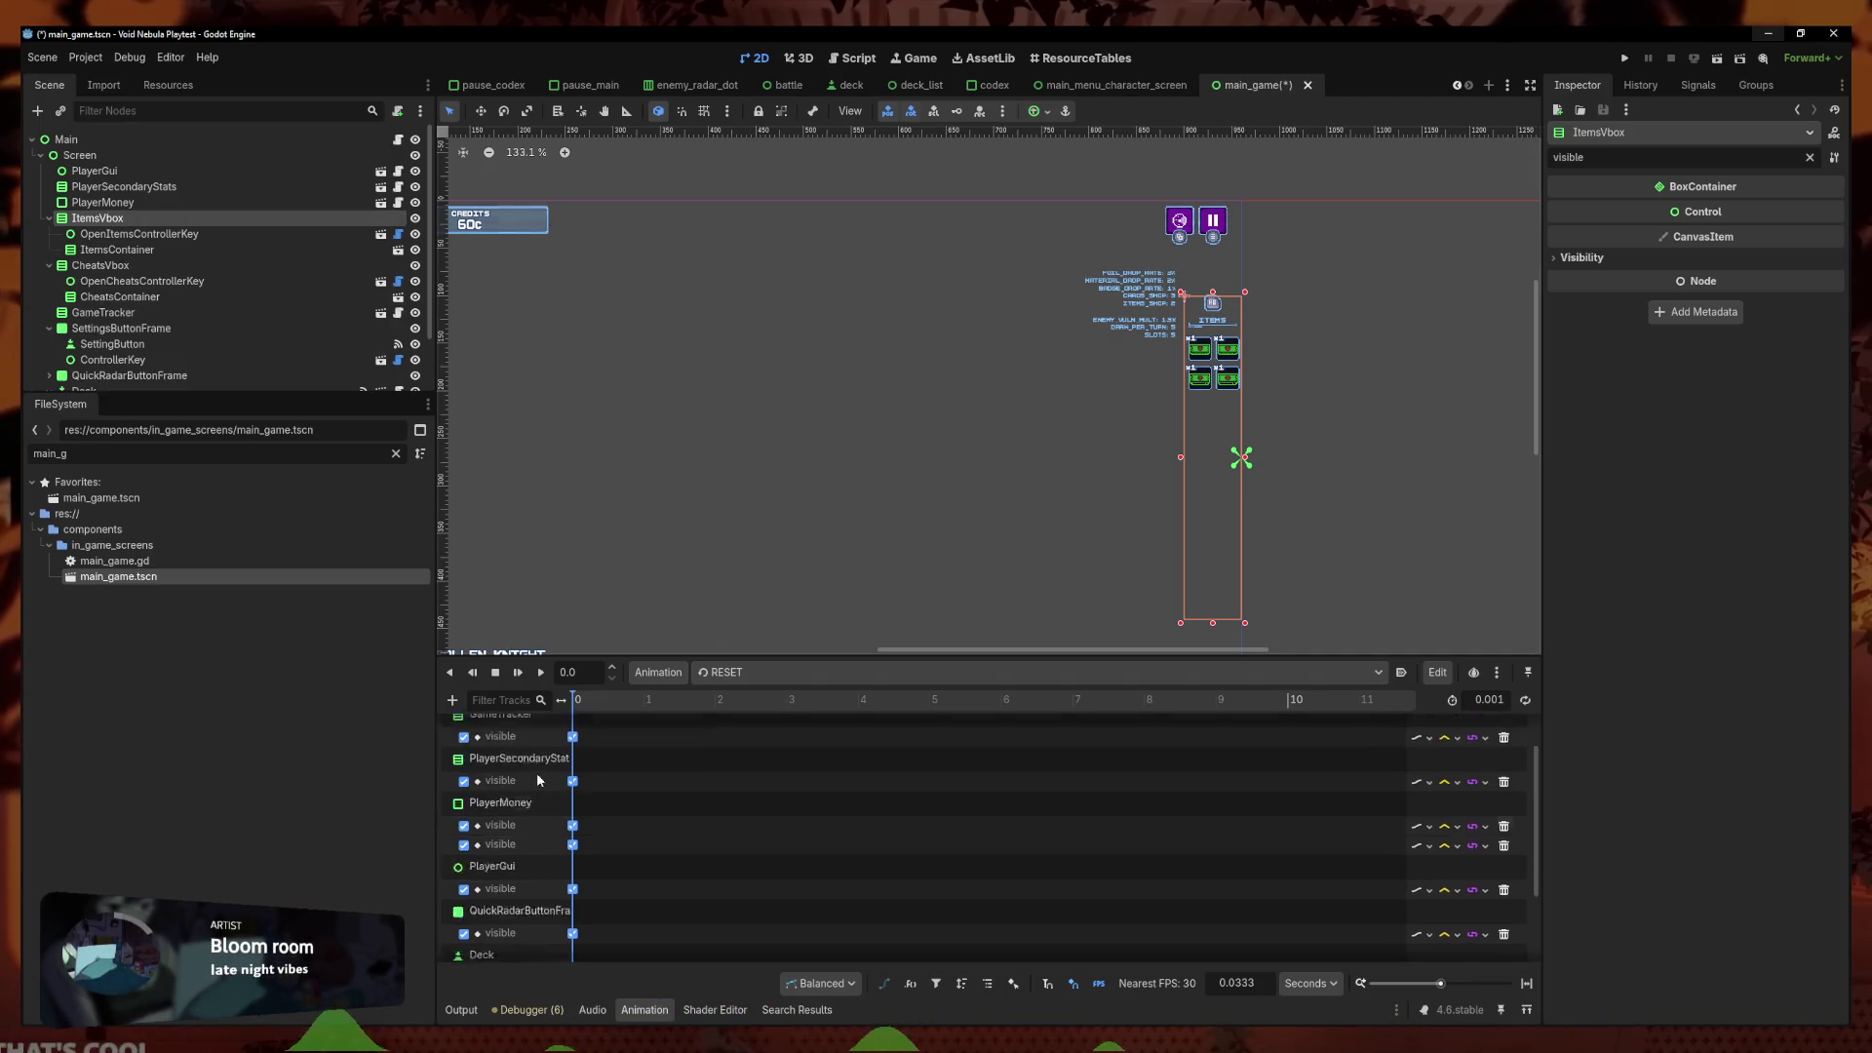
scroll(526, 809, "down", 3)
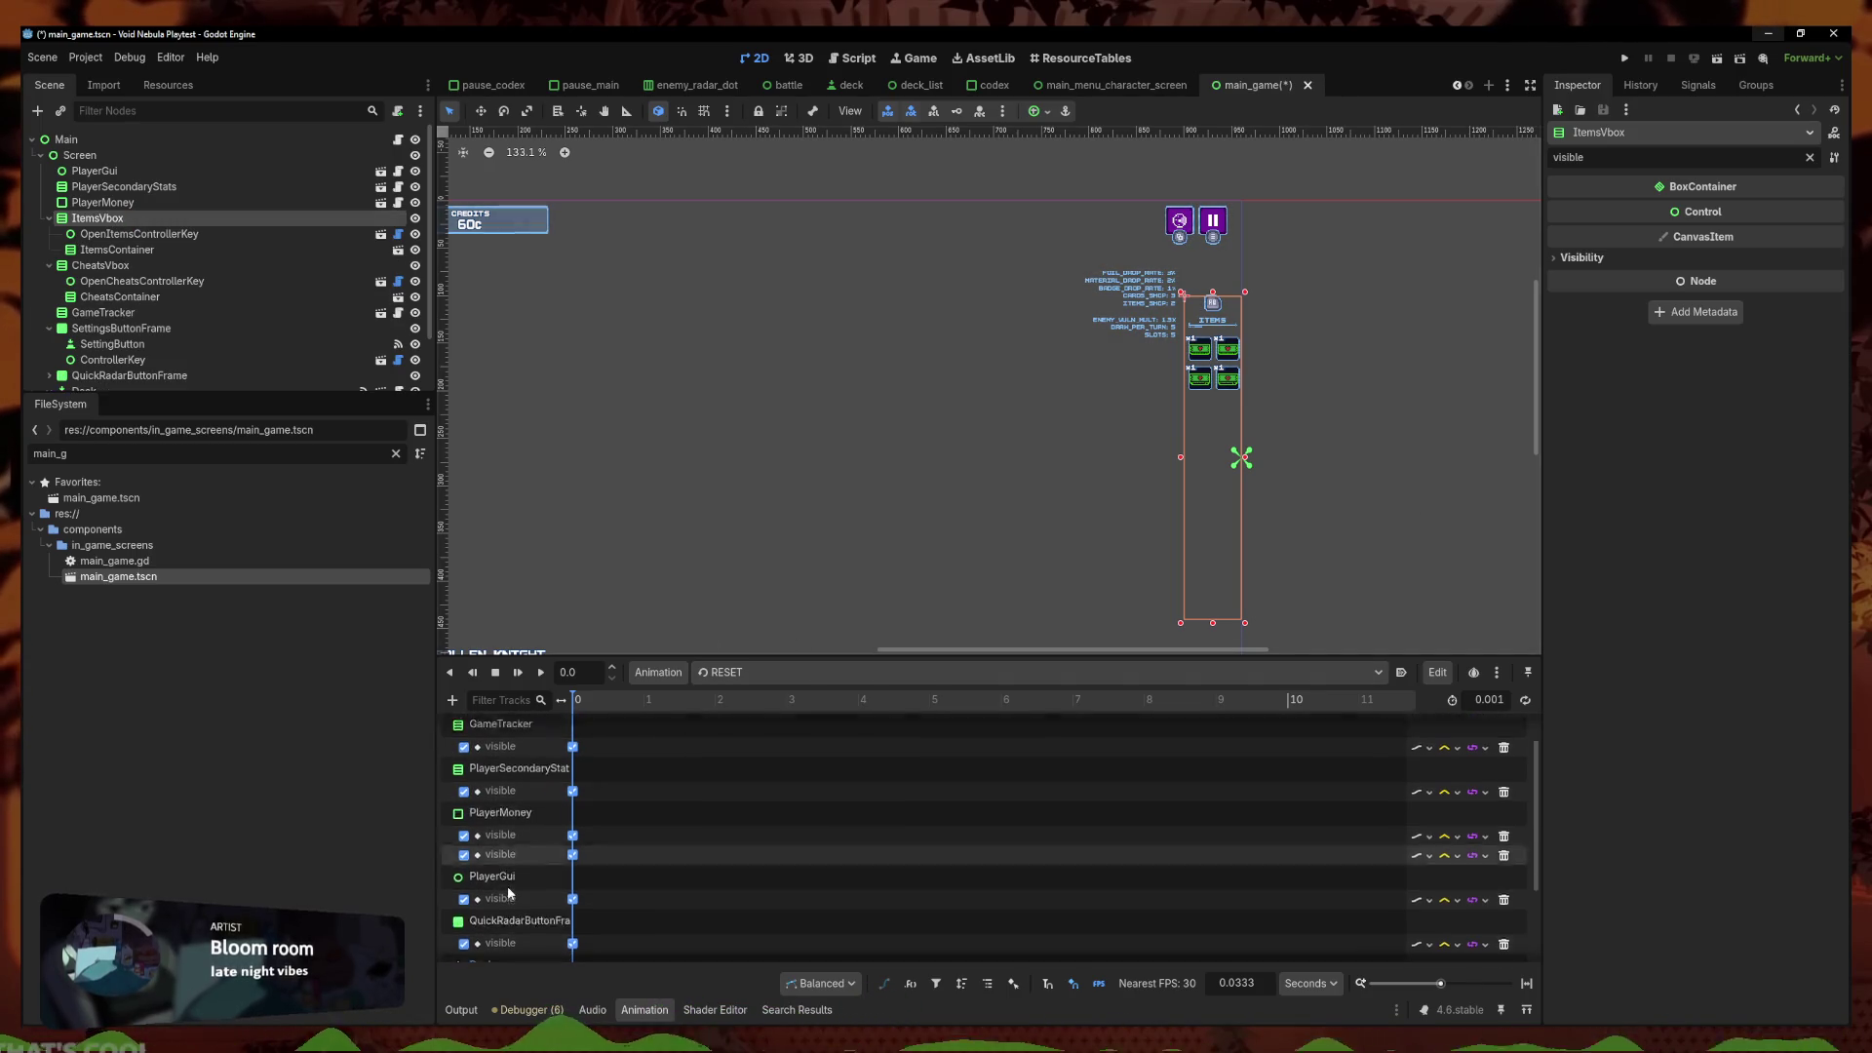
scroll(529, 857, "down", 3)
Load the 'appear' animation and expand ItemsVbox's Visibility properties
left_click(723, 671)
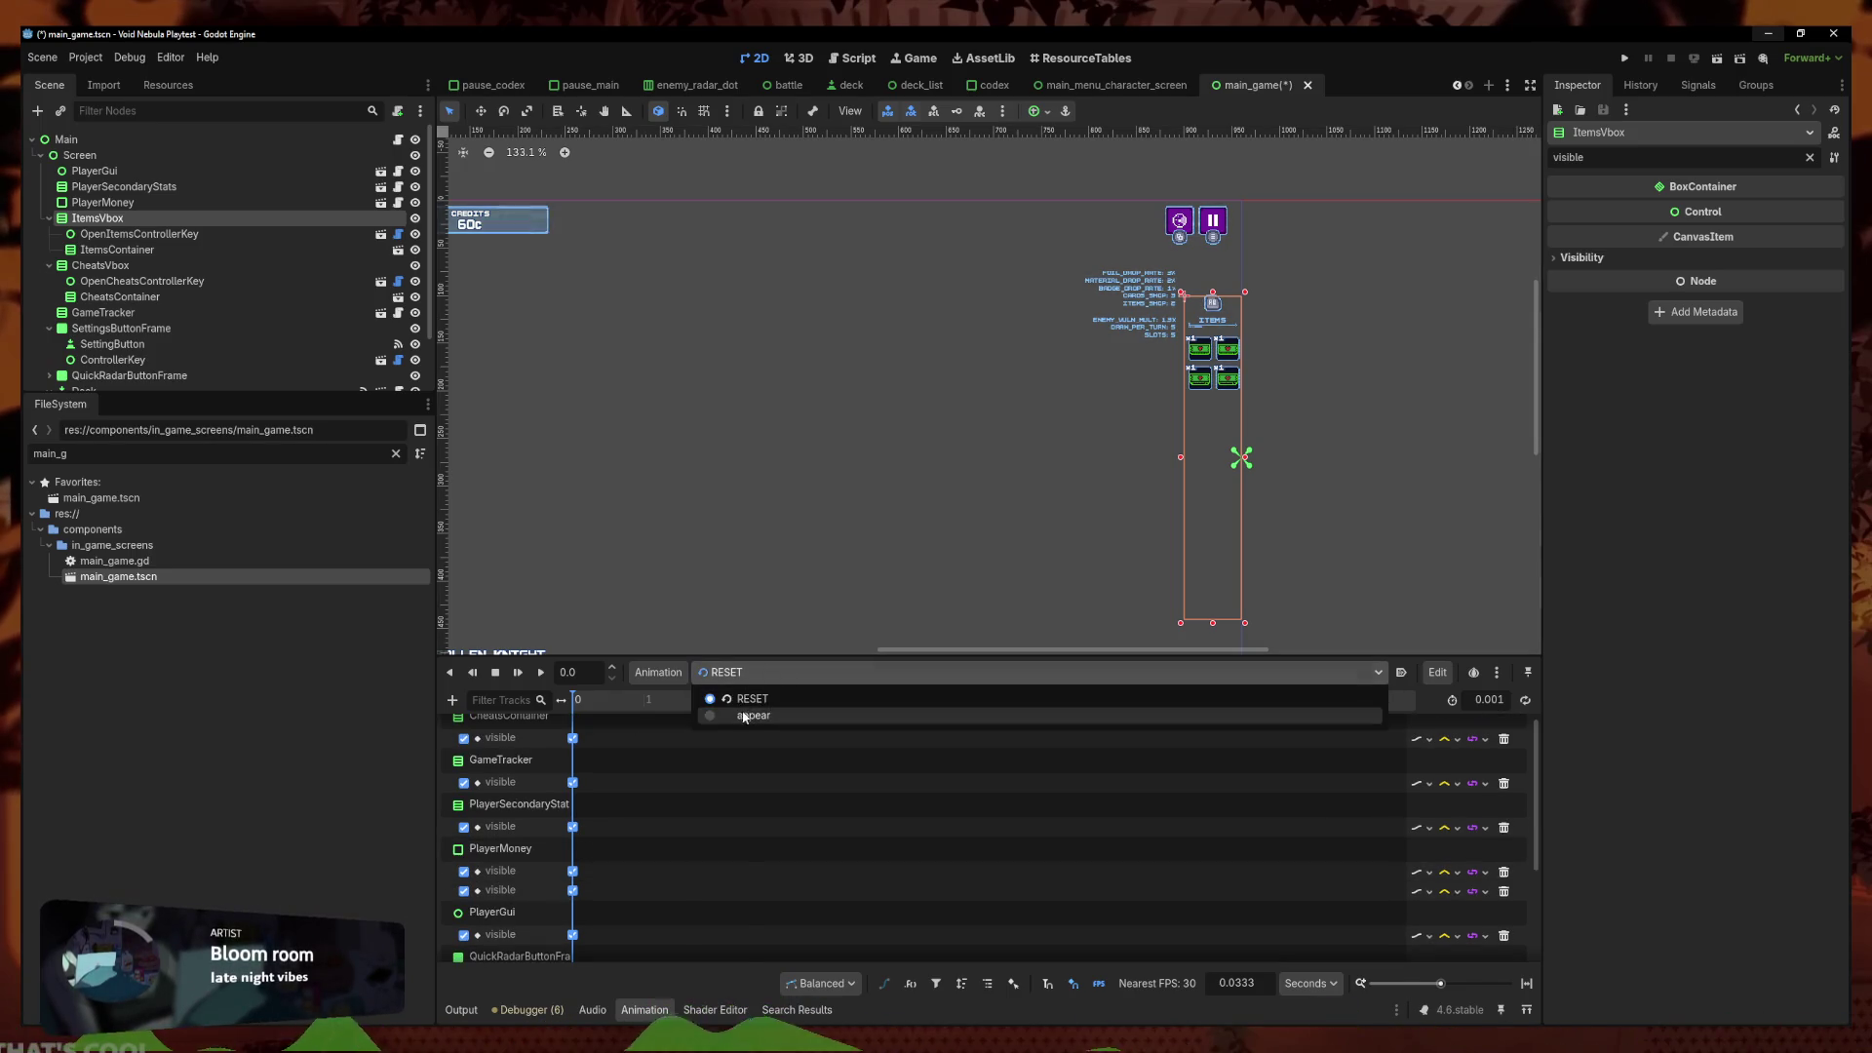
left_click(723, 715)
left_click(97, 219)
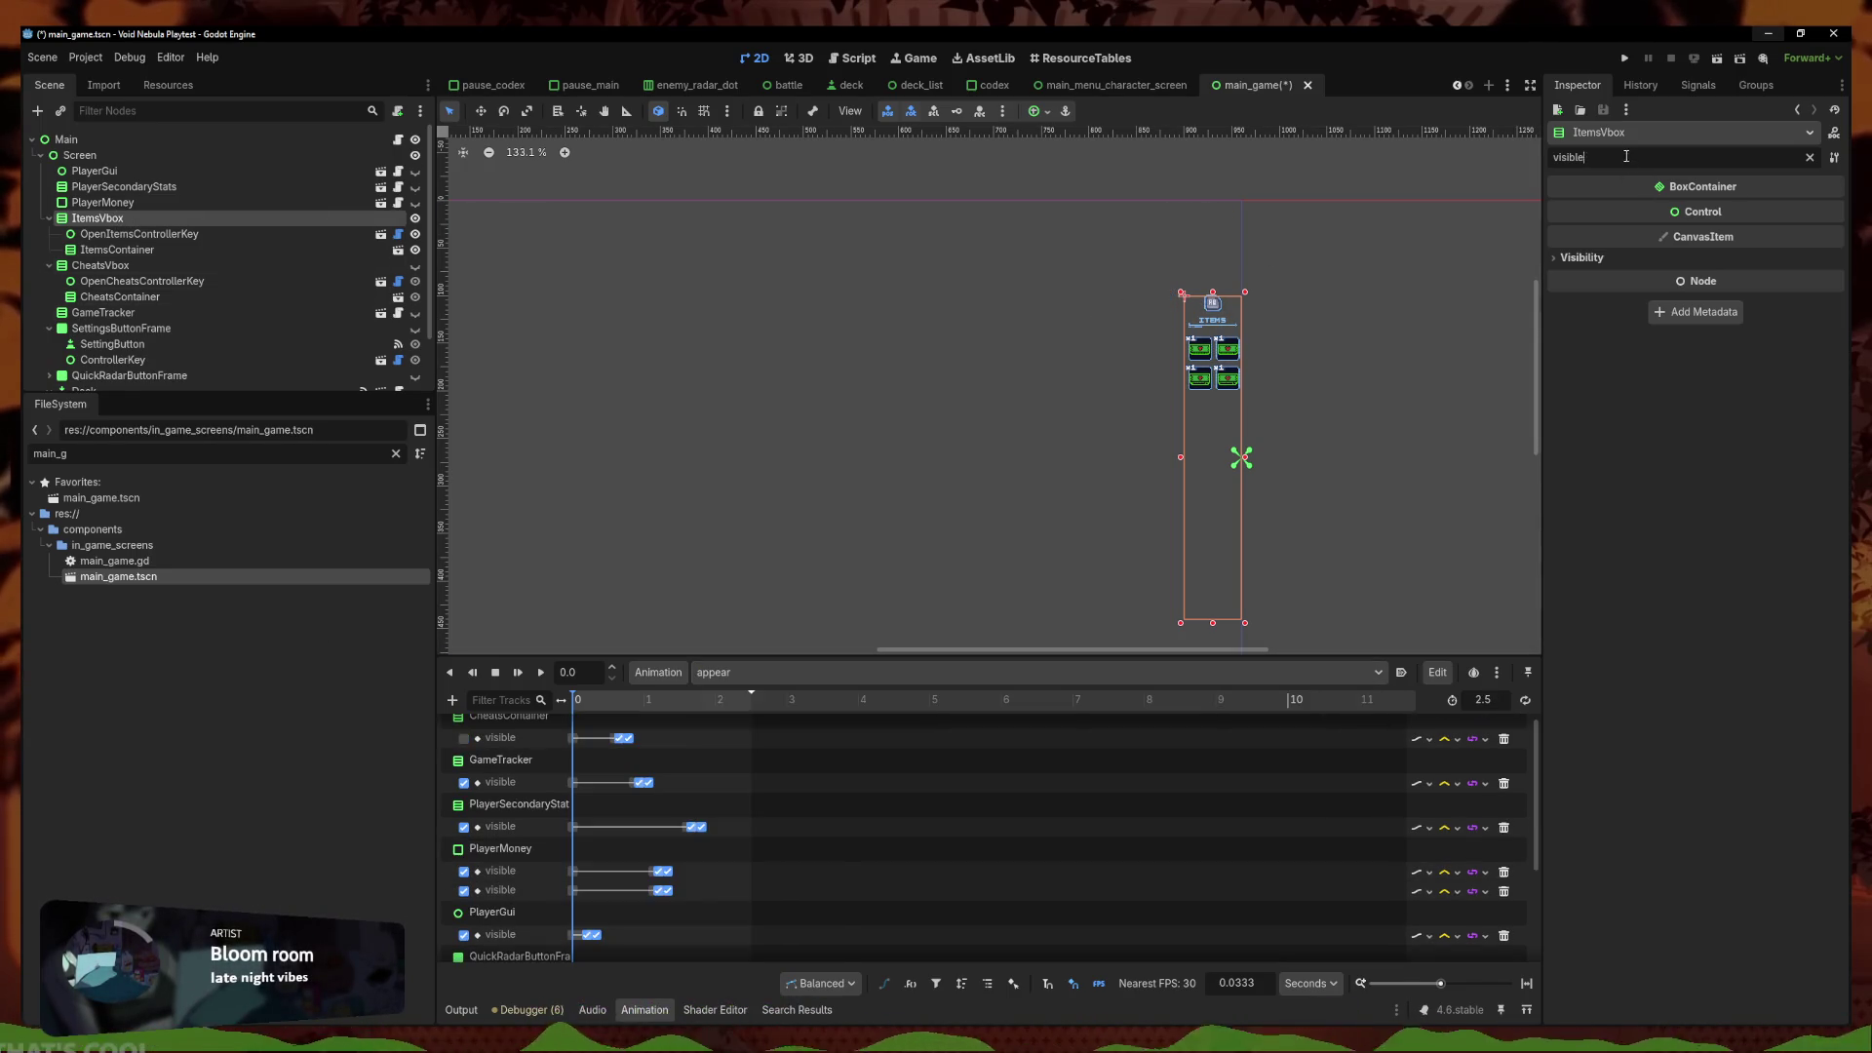
left_click(1561, 258)
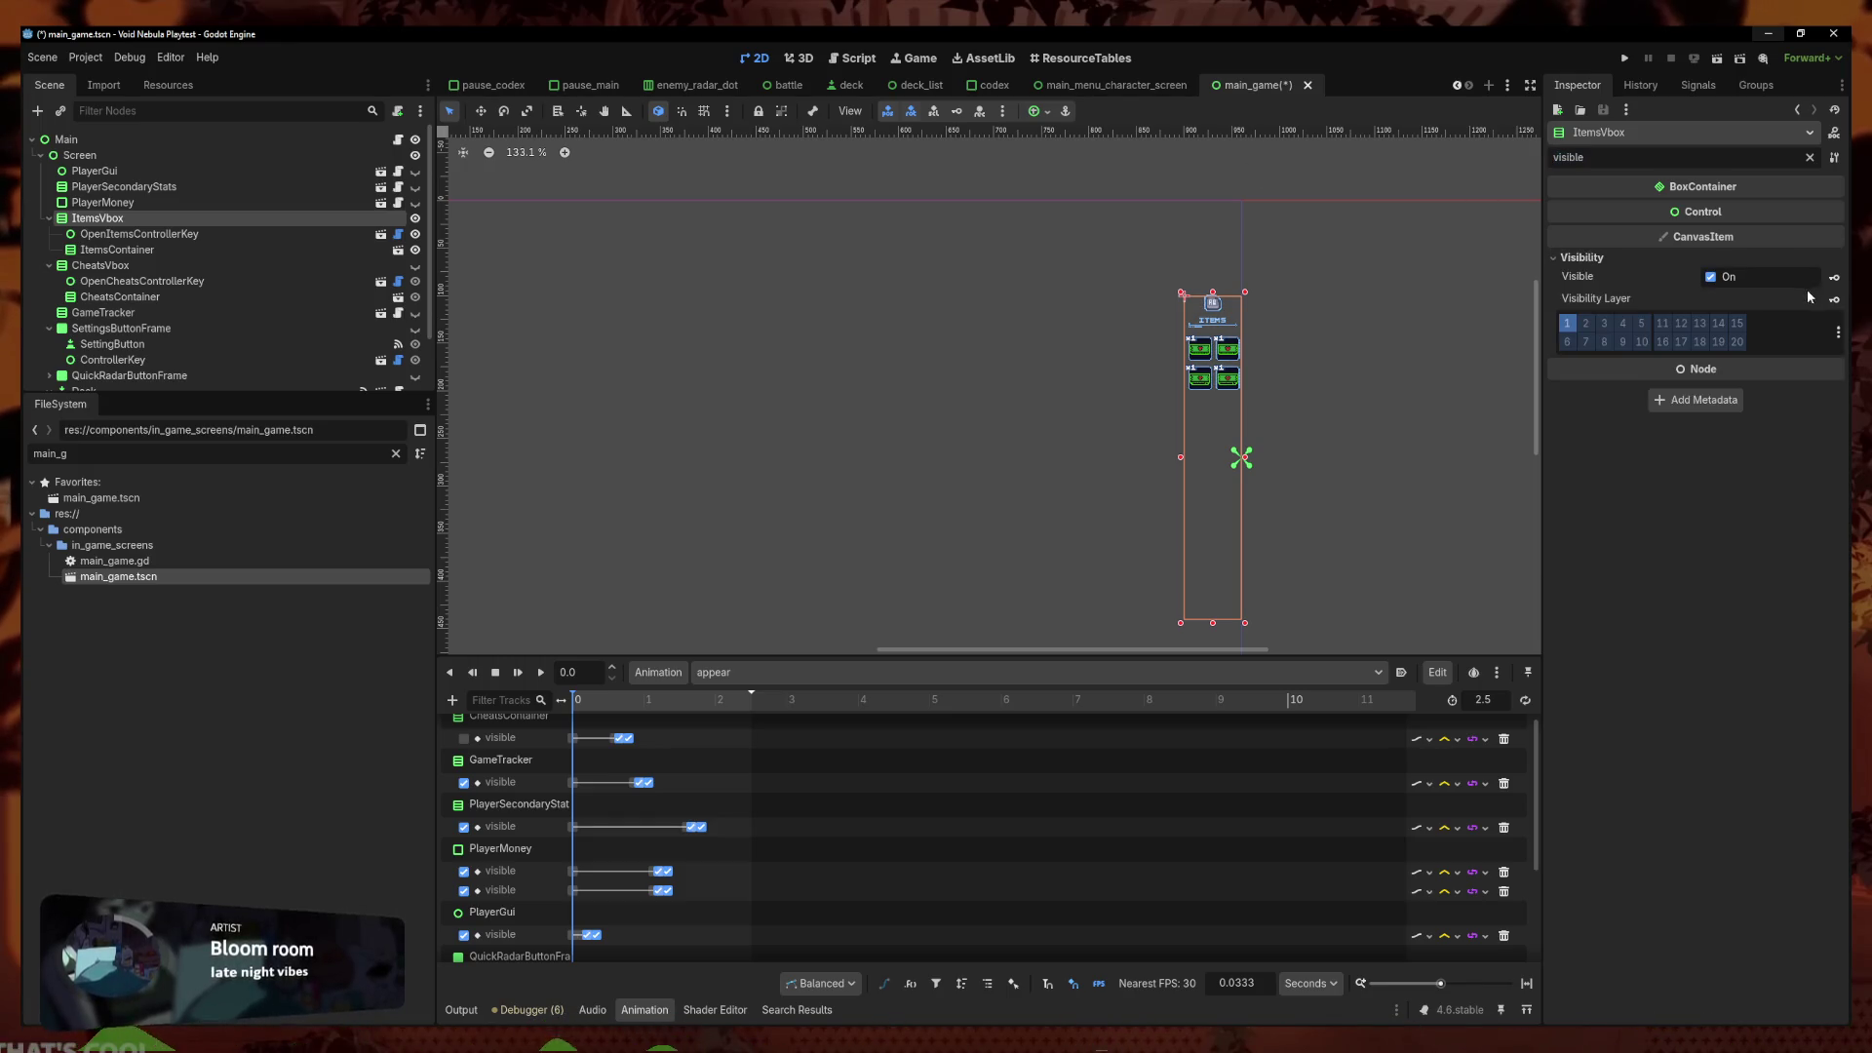
Key ItemsVbox's visible property into 'appear' and enlarge the track list
left_click(1834, 277)
left_click(872, 583)
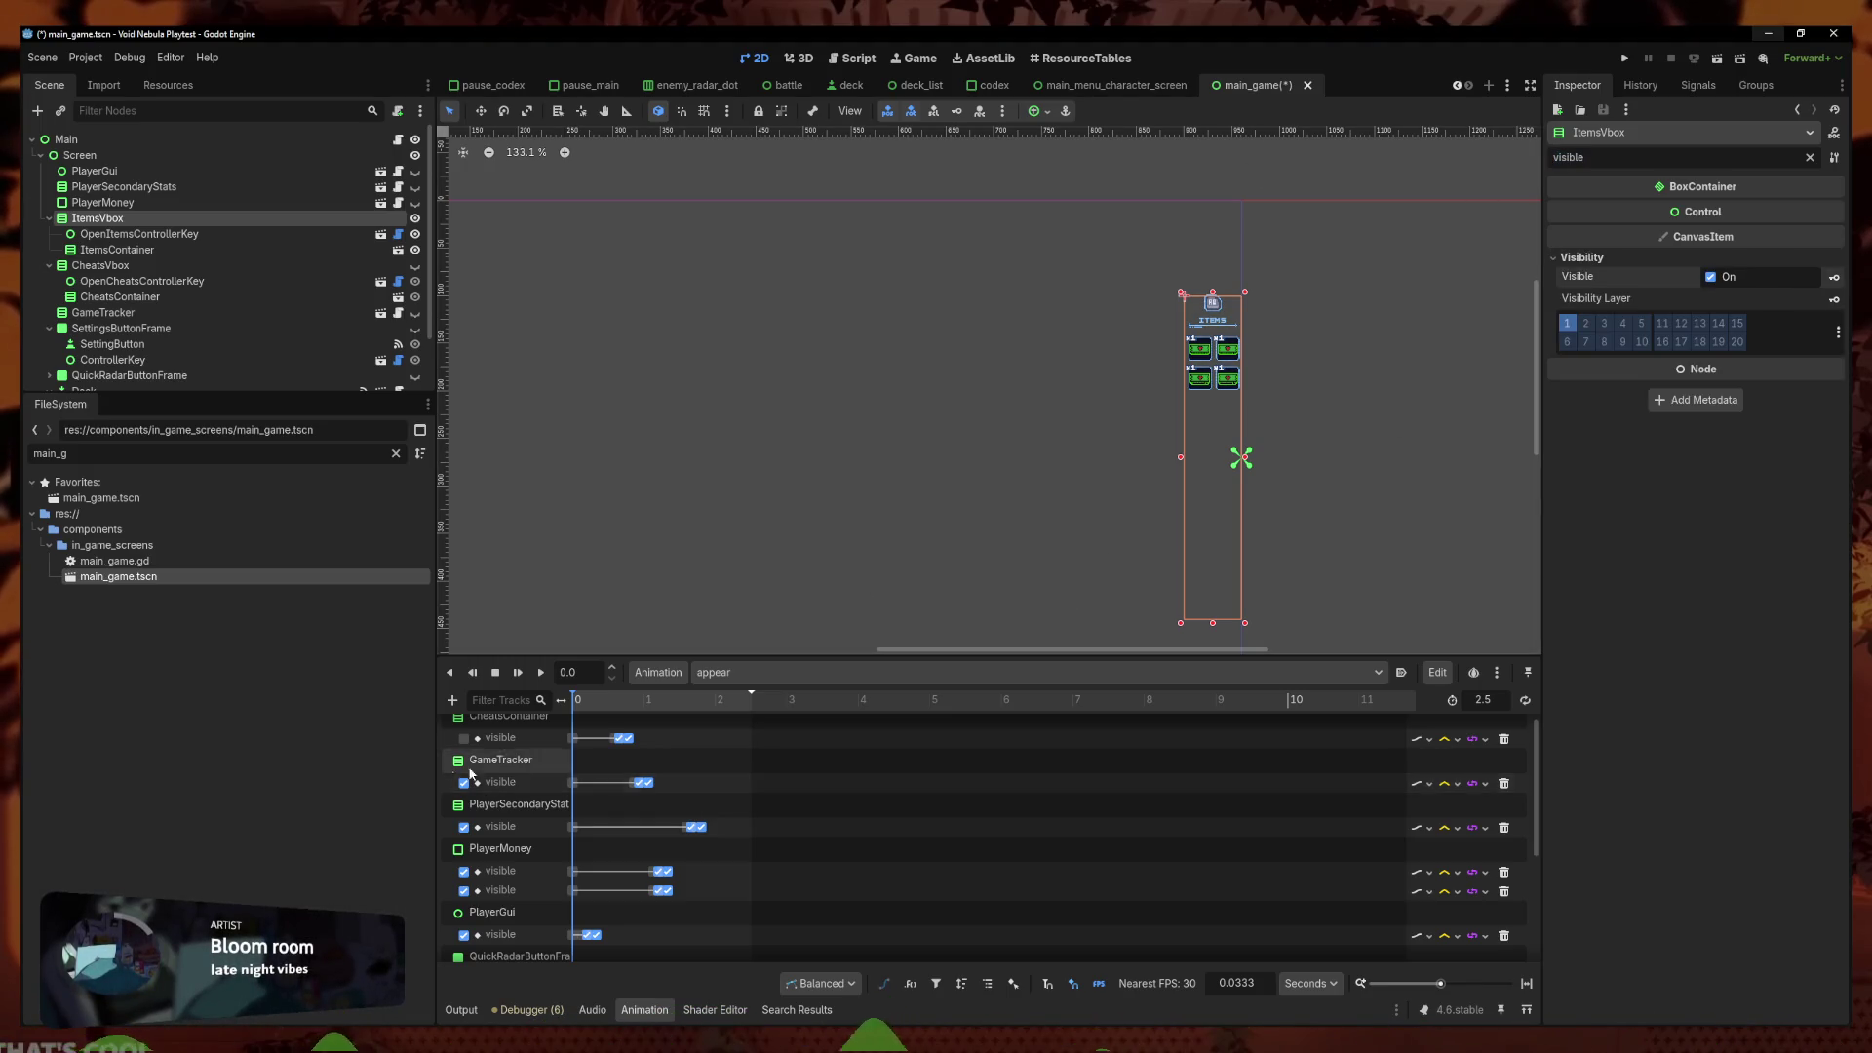
scroll(567, 848, "down", 1)
scroll(565, 829, "down", 3)
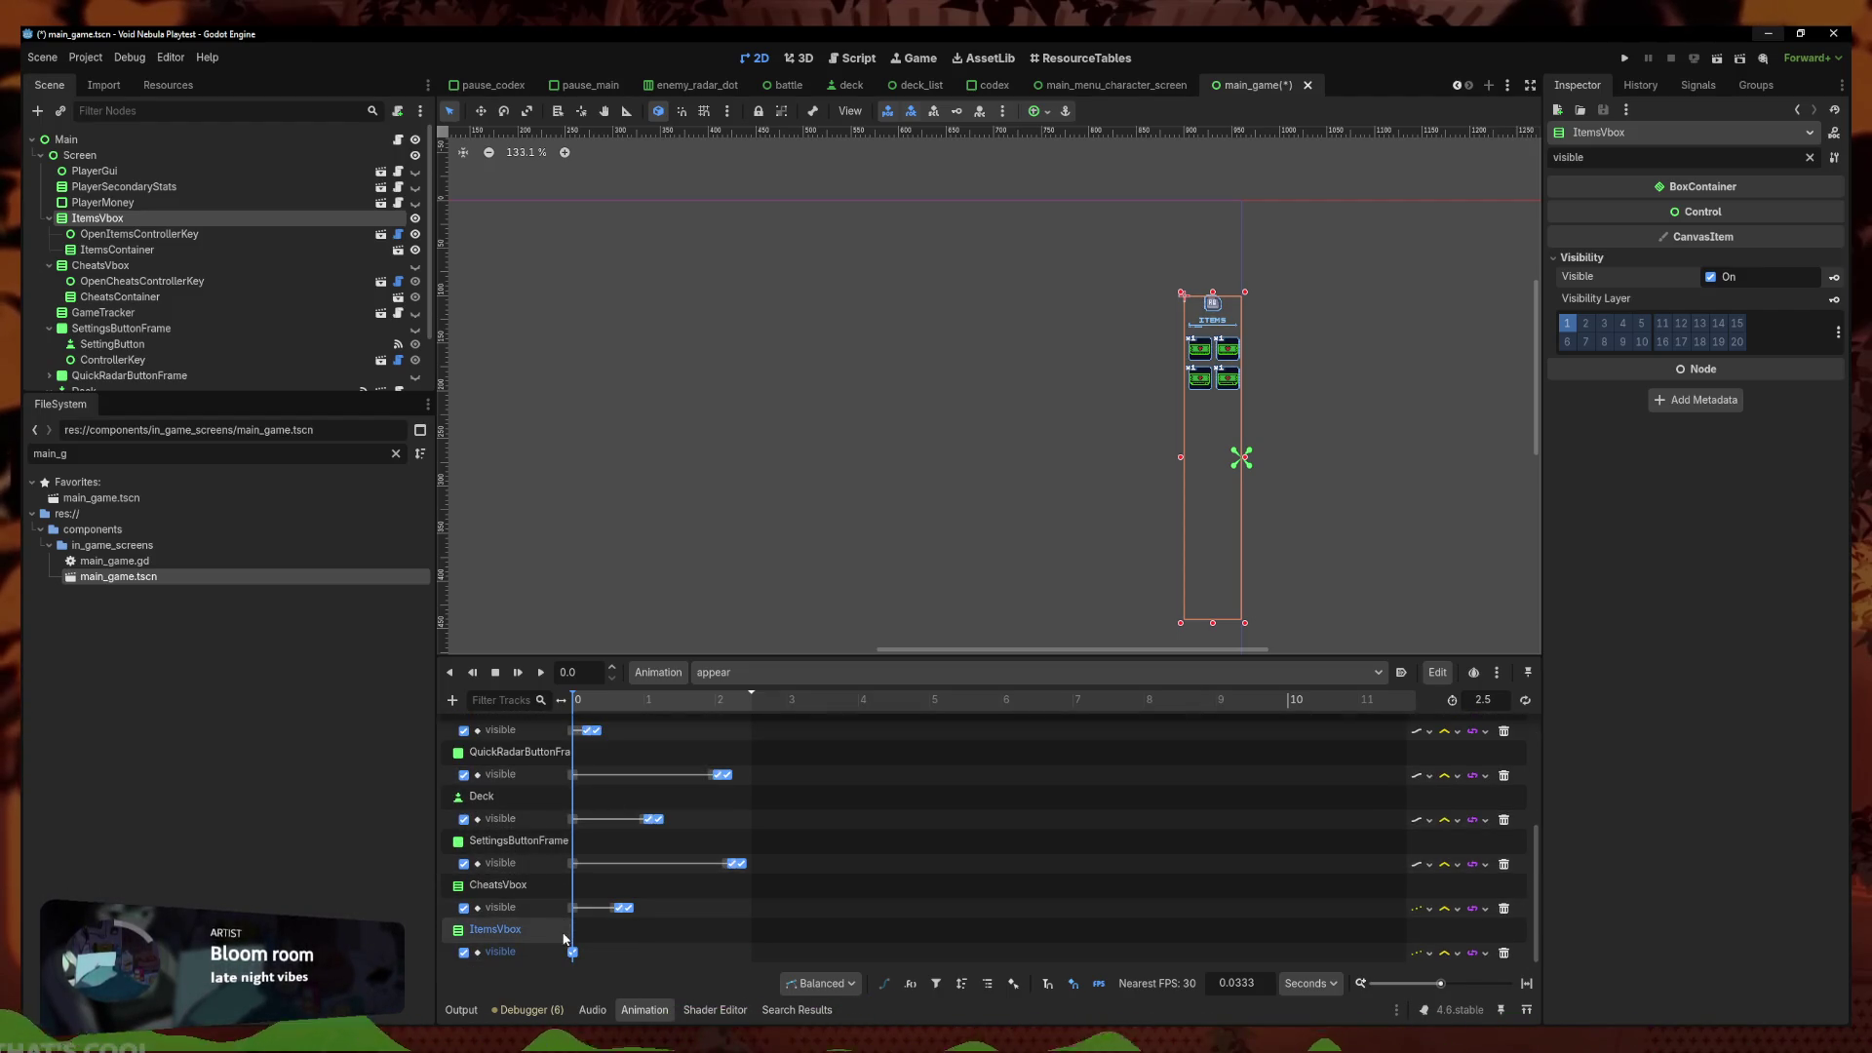
left_click_drag(673, 899, 541, 912)
left_click(624, 946)
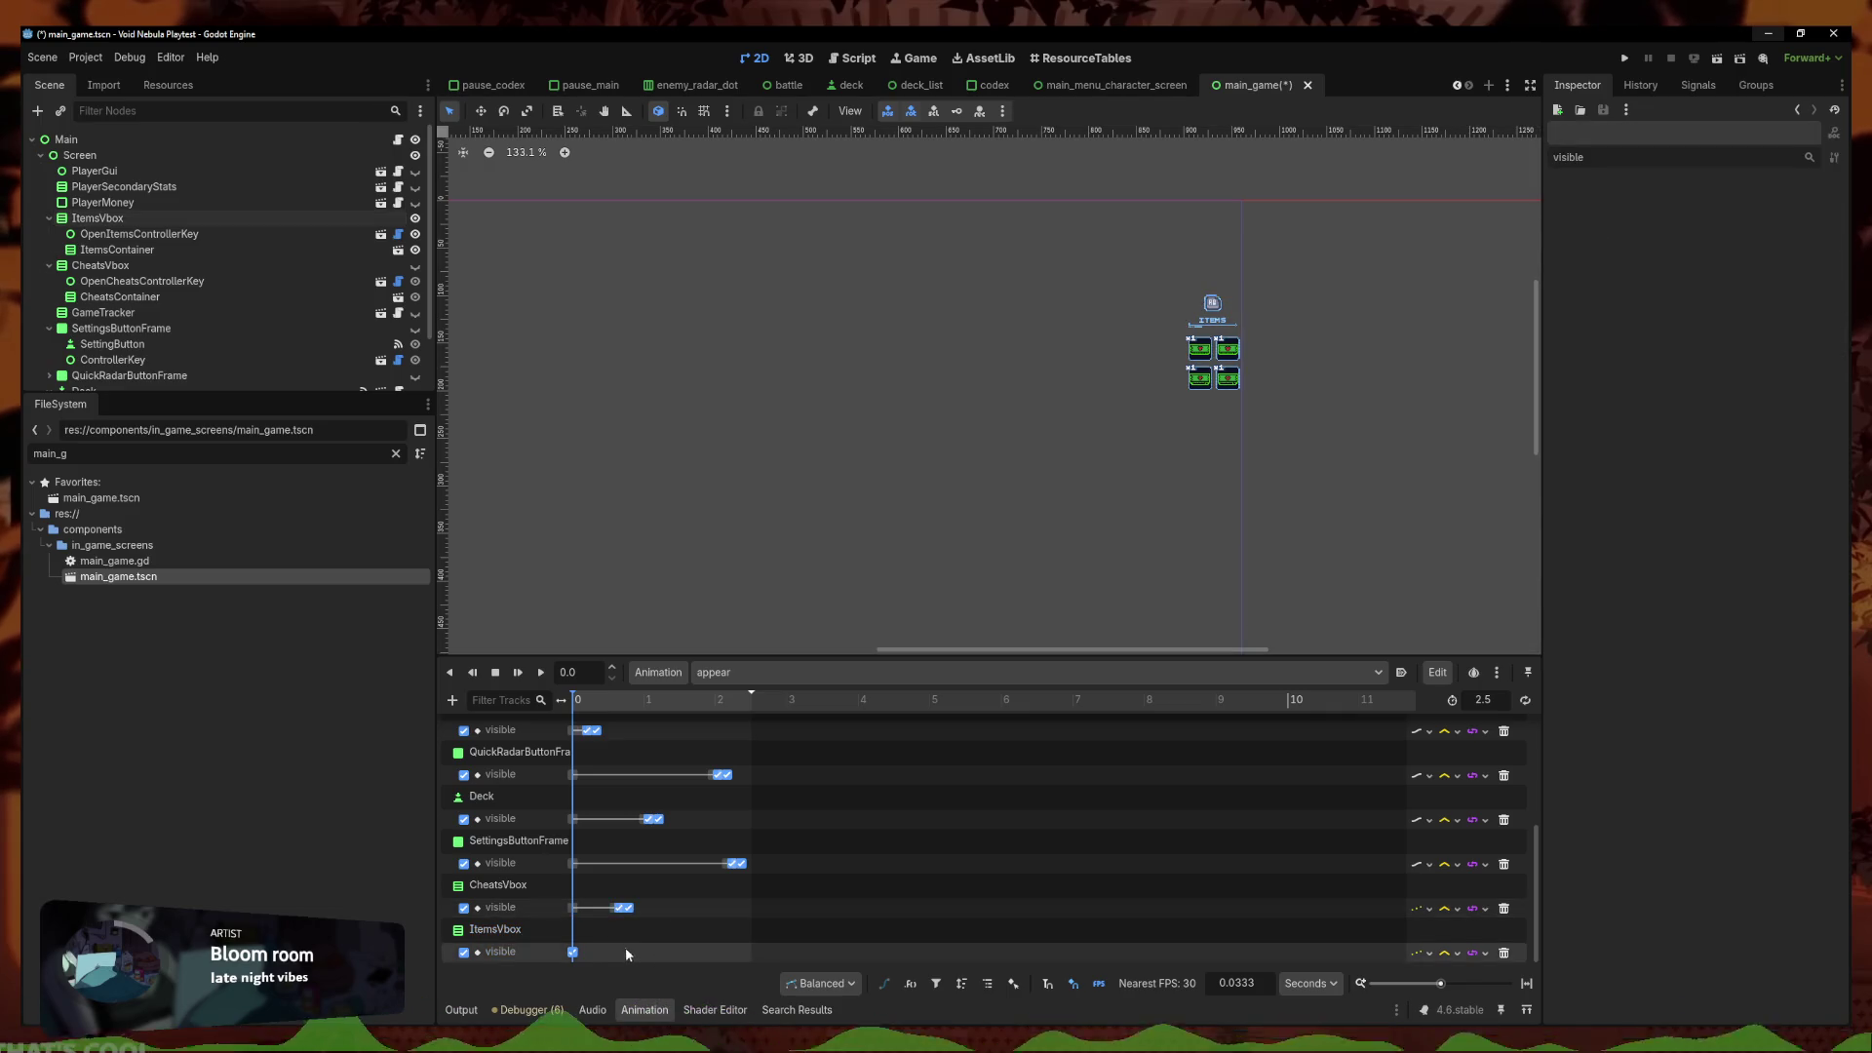
scroll(599, 817, "up", 5)
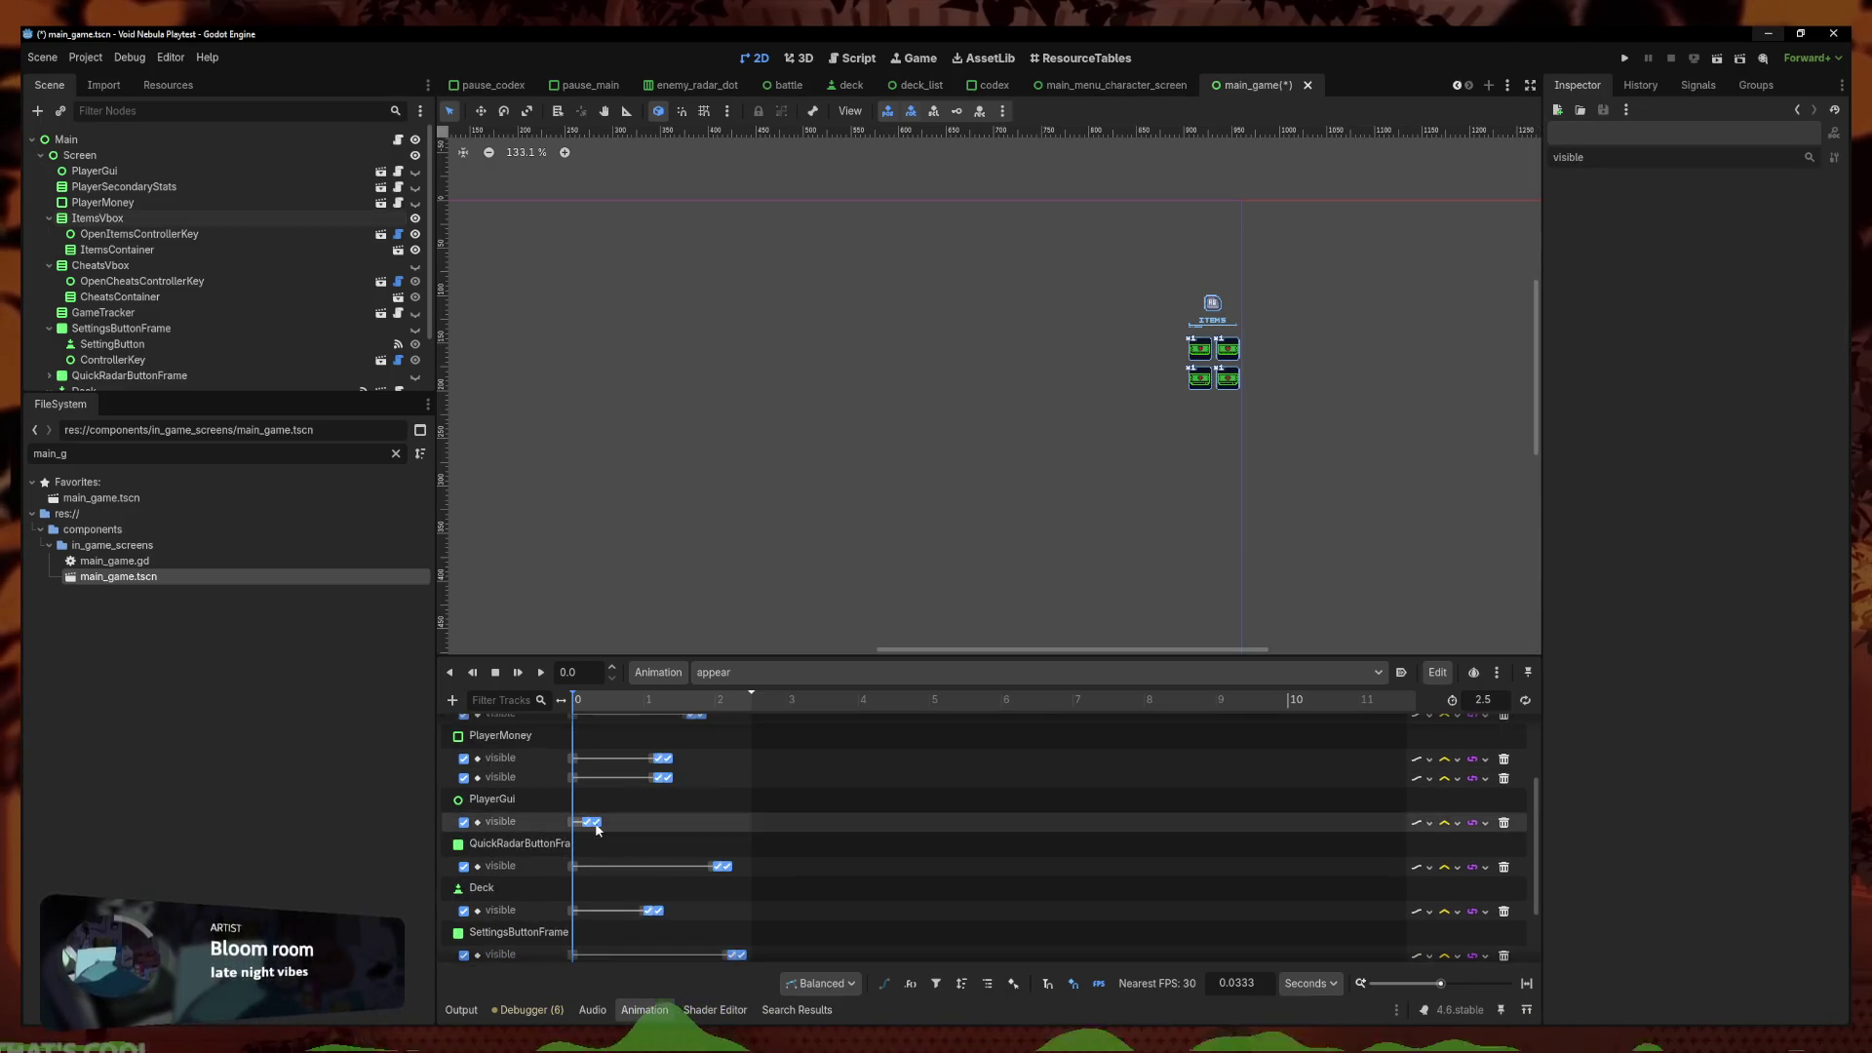
scroll(555, 829, "down", 5)
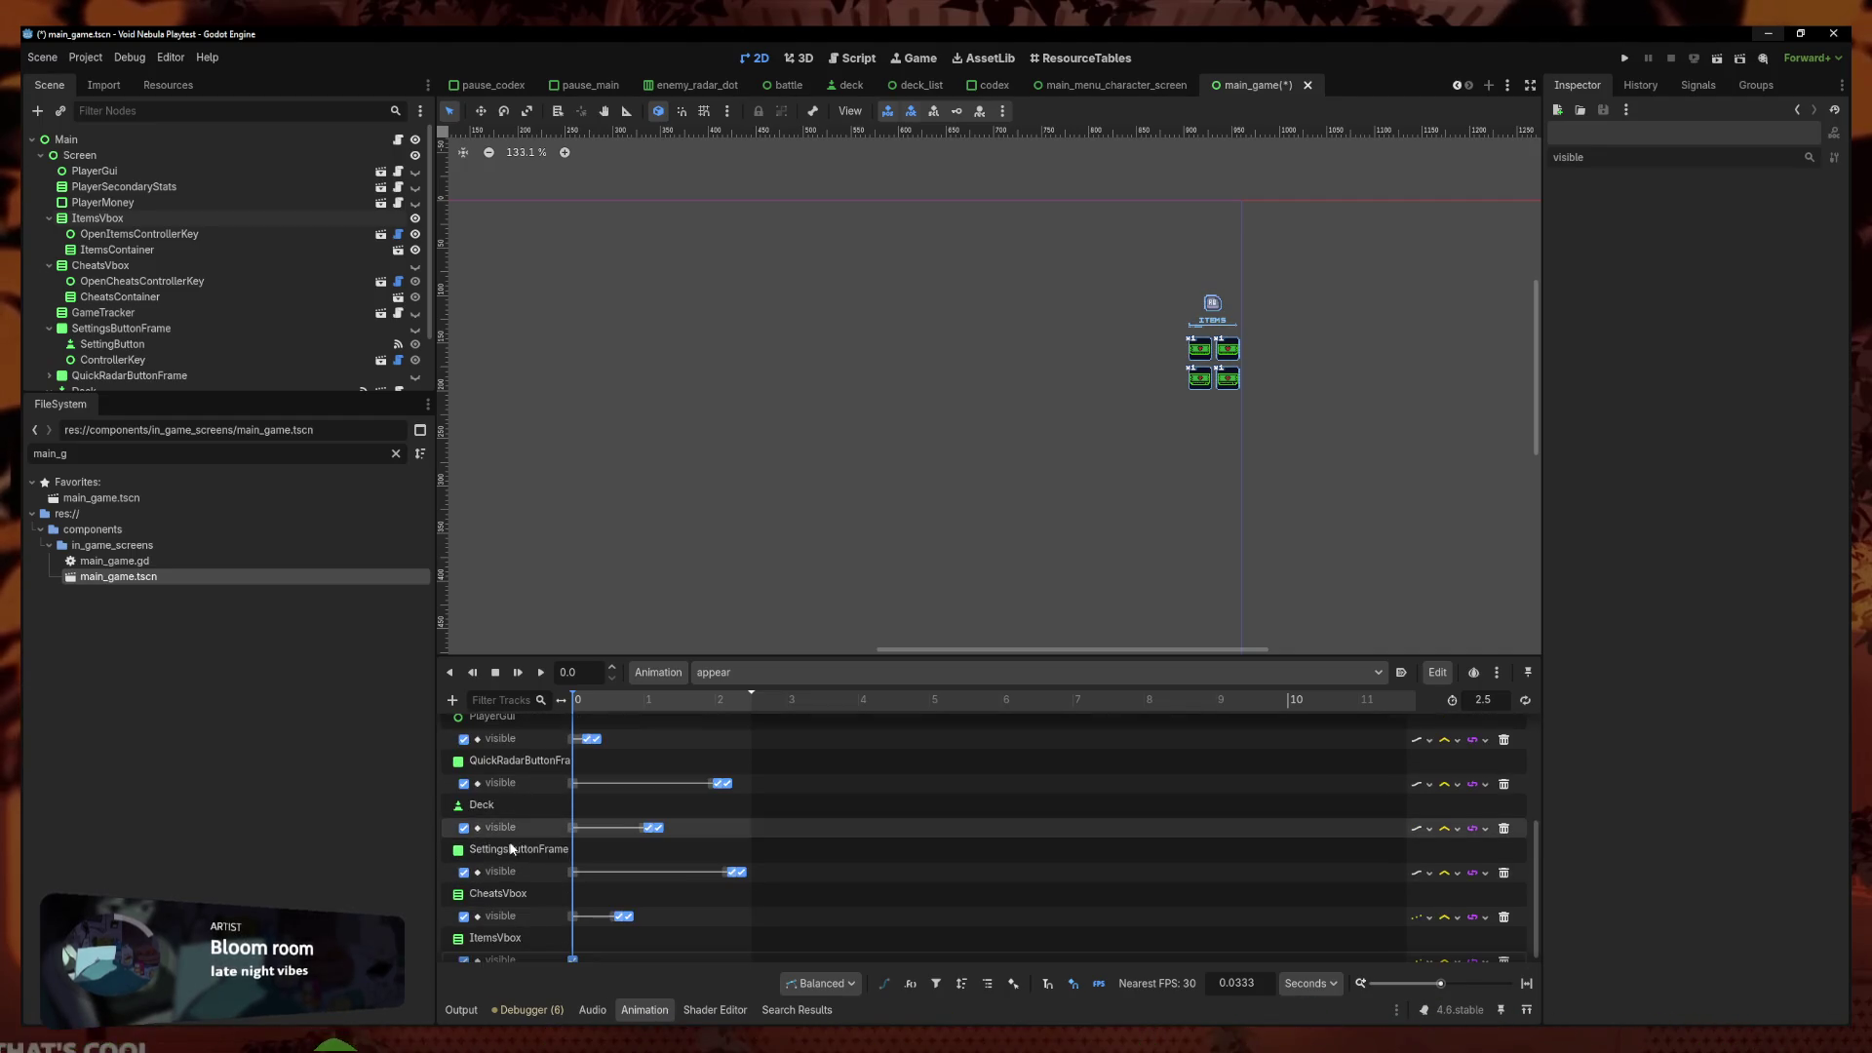
scroll(521, 942, "up", 3)
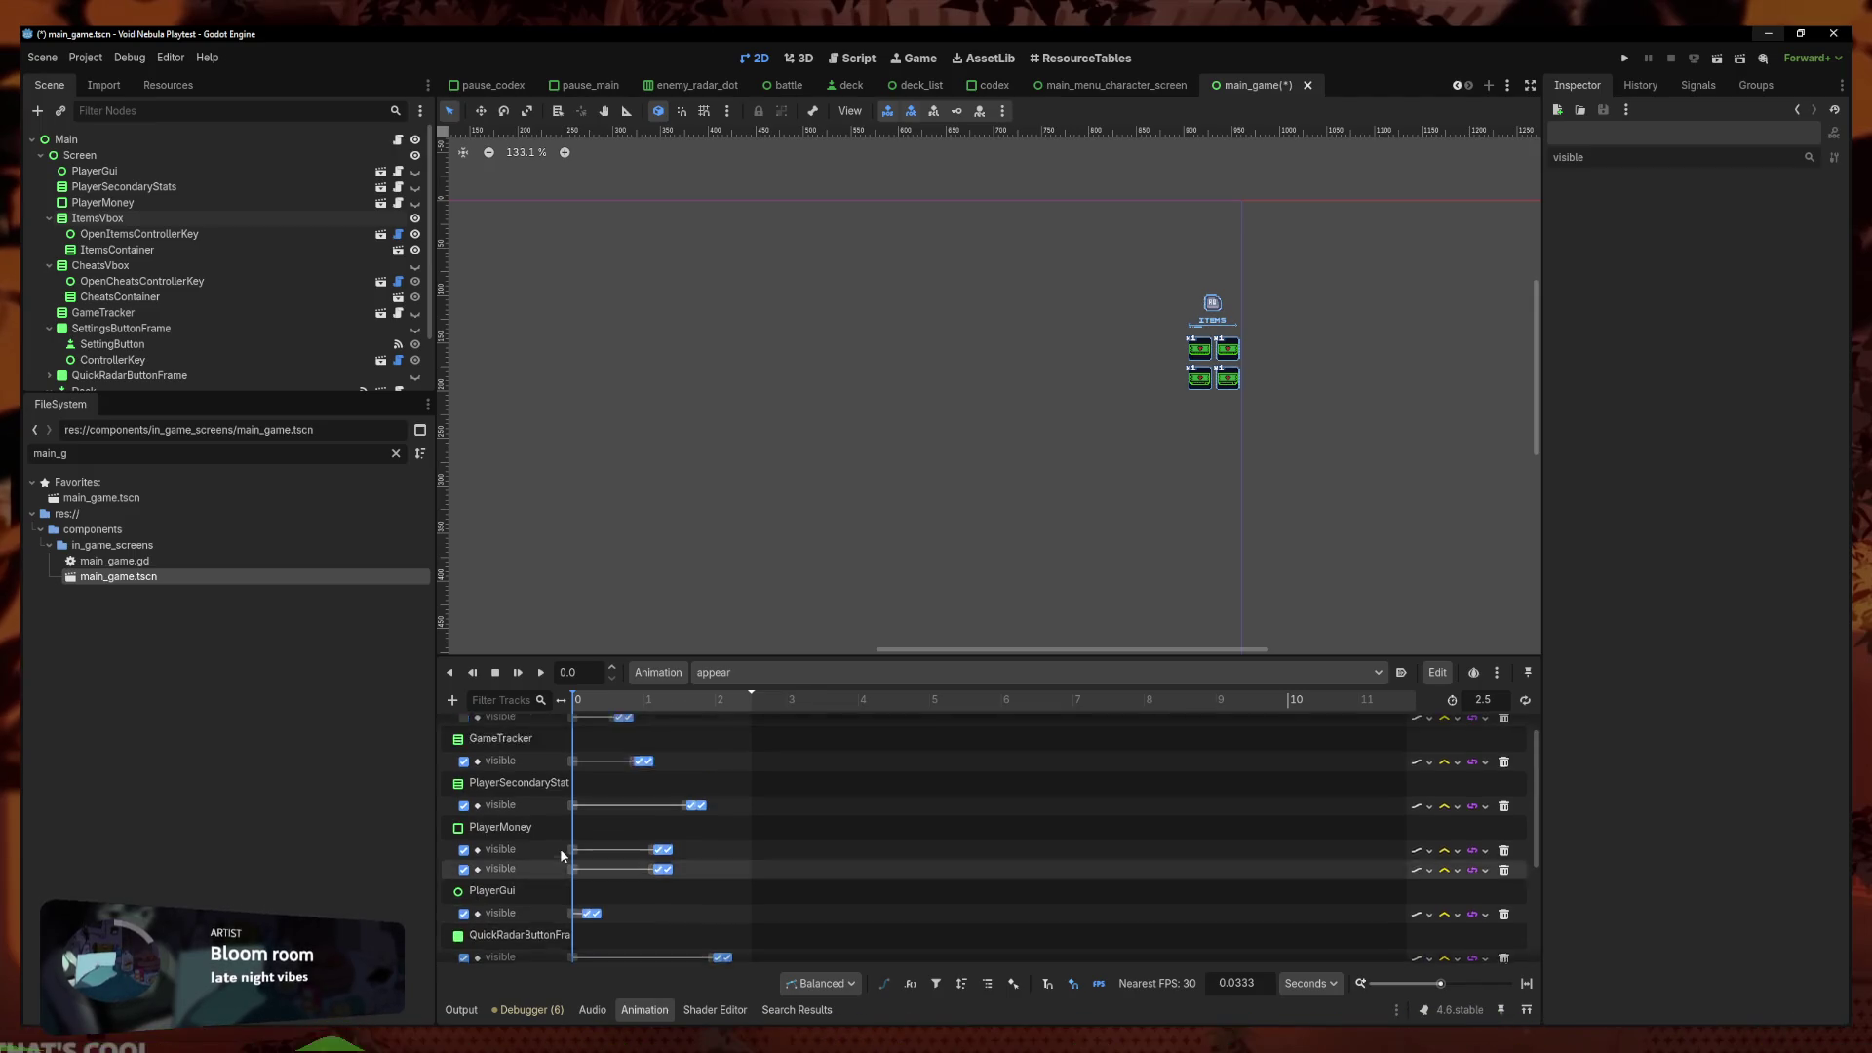
scroll(560, 848, "up", 1)
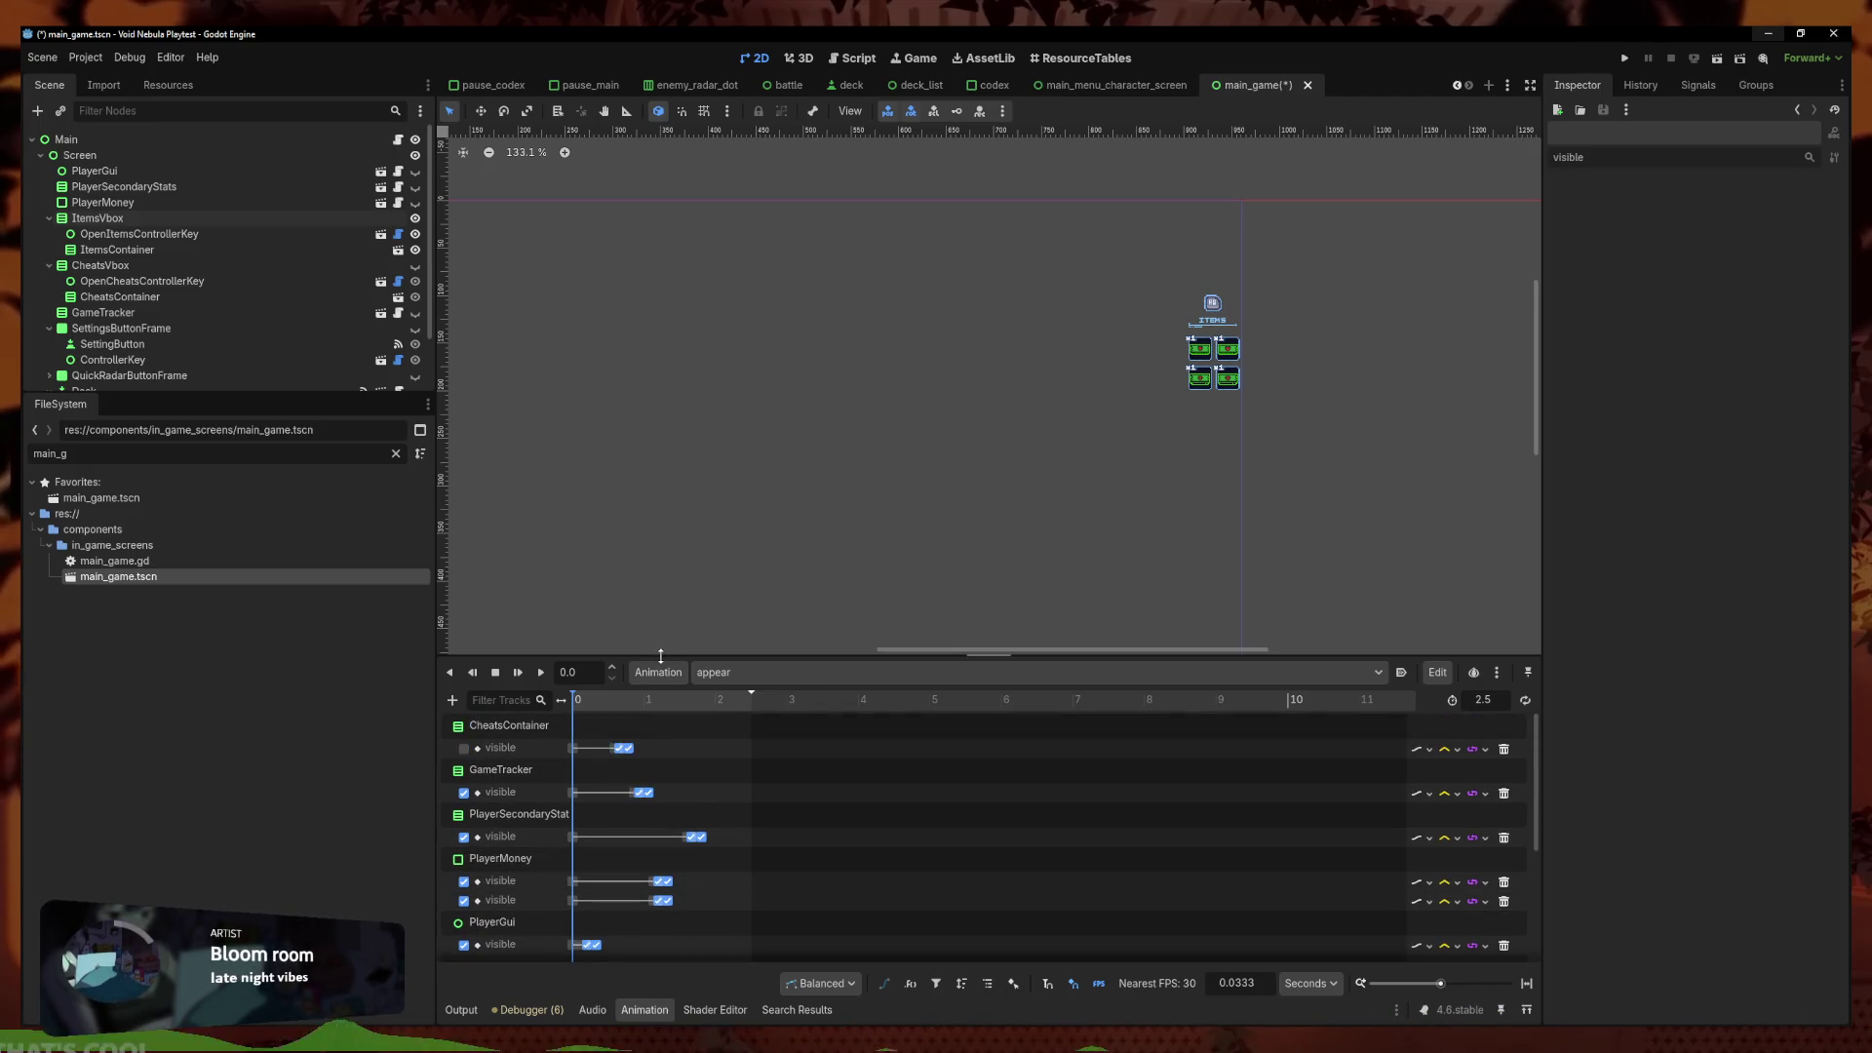
left_click_drag(660, 657, 654, 481)
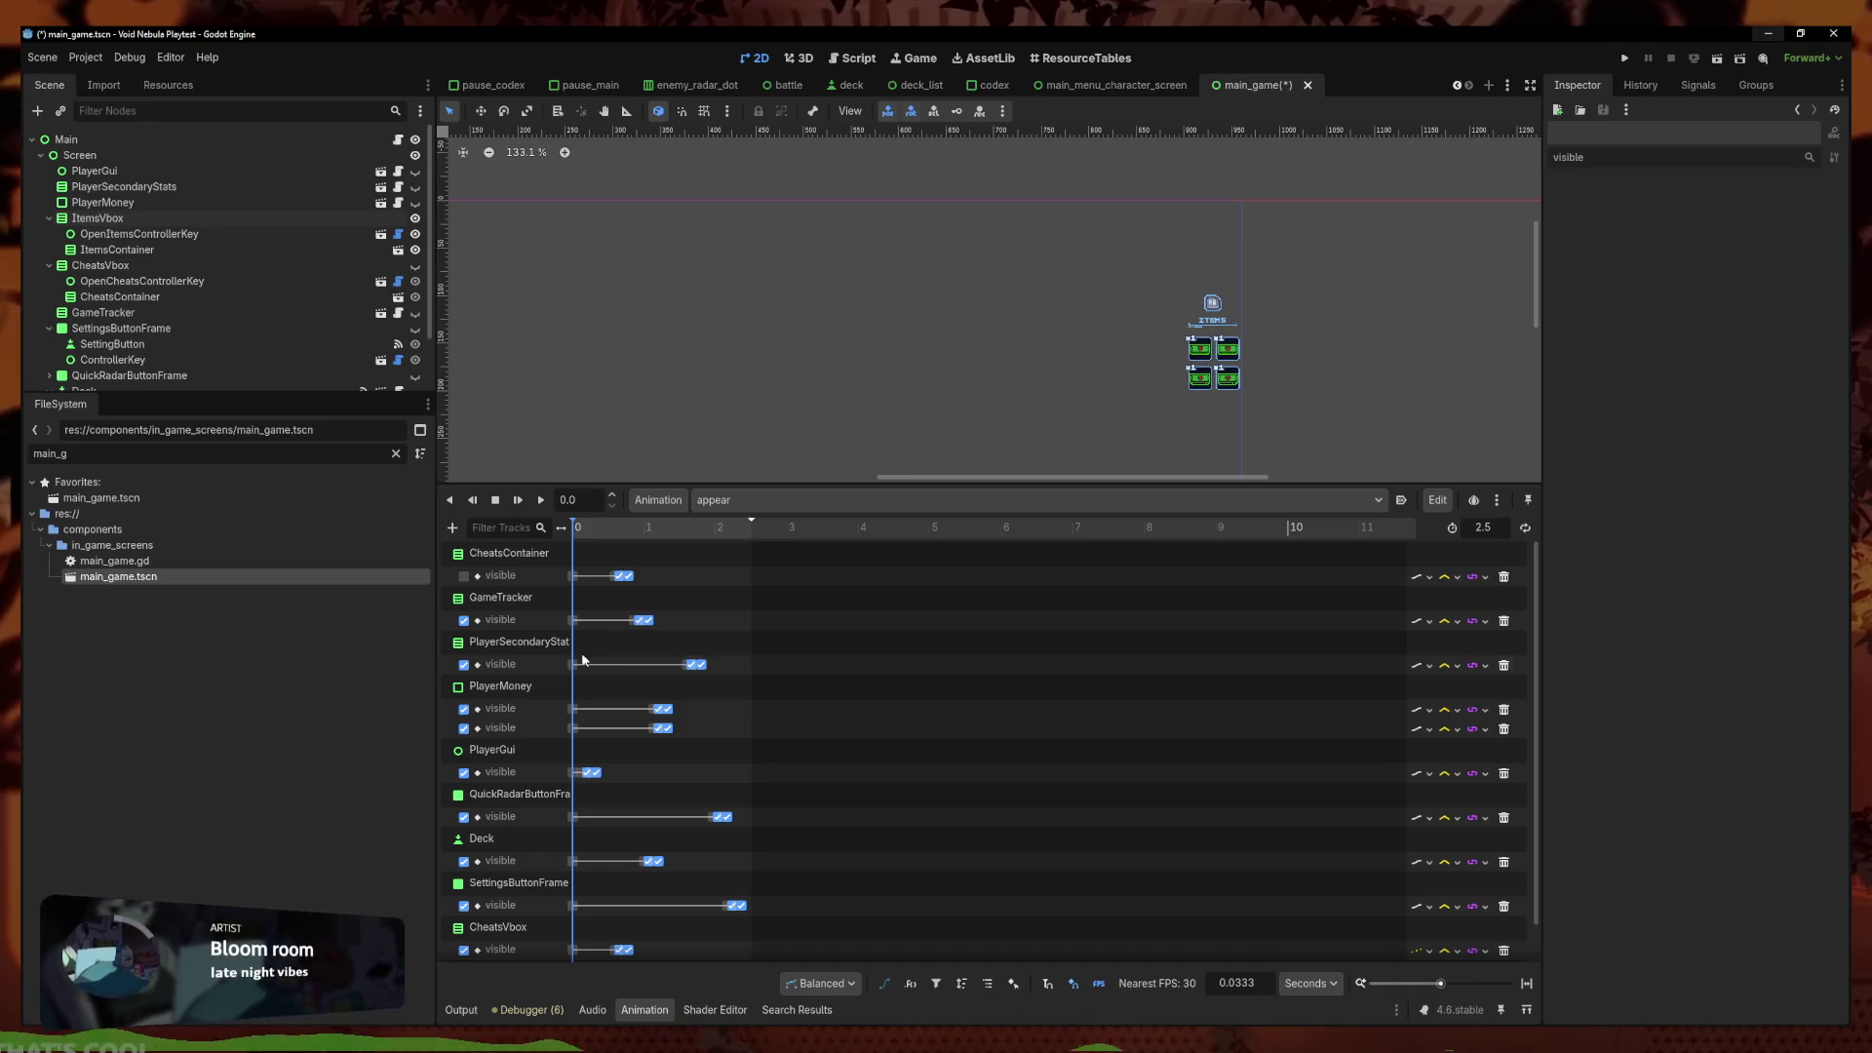
scroll(559, 686, "down", 1)
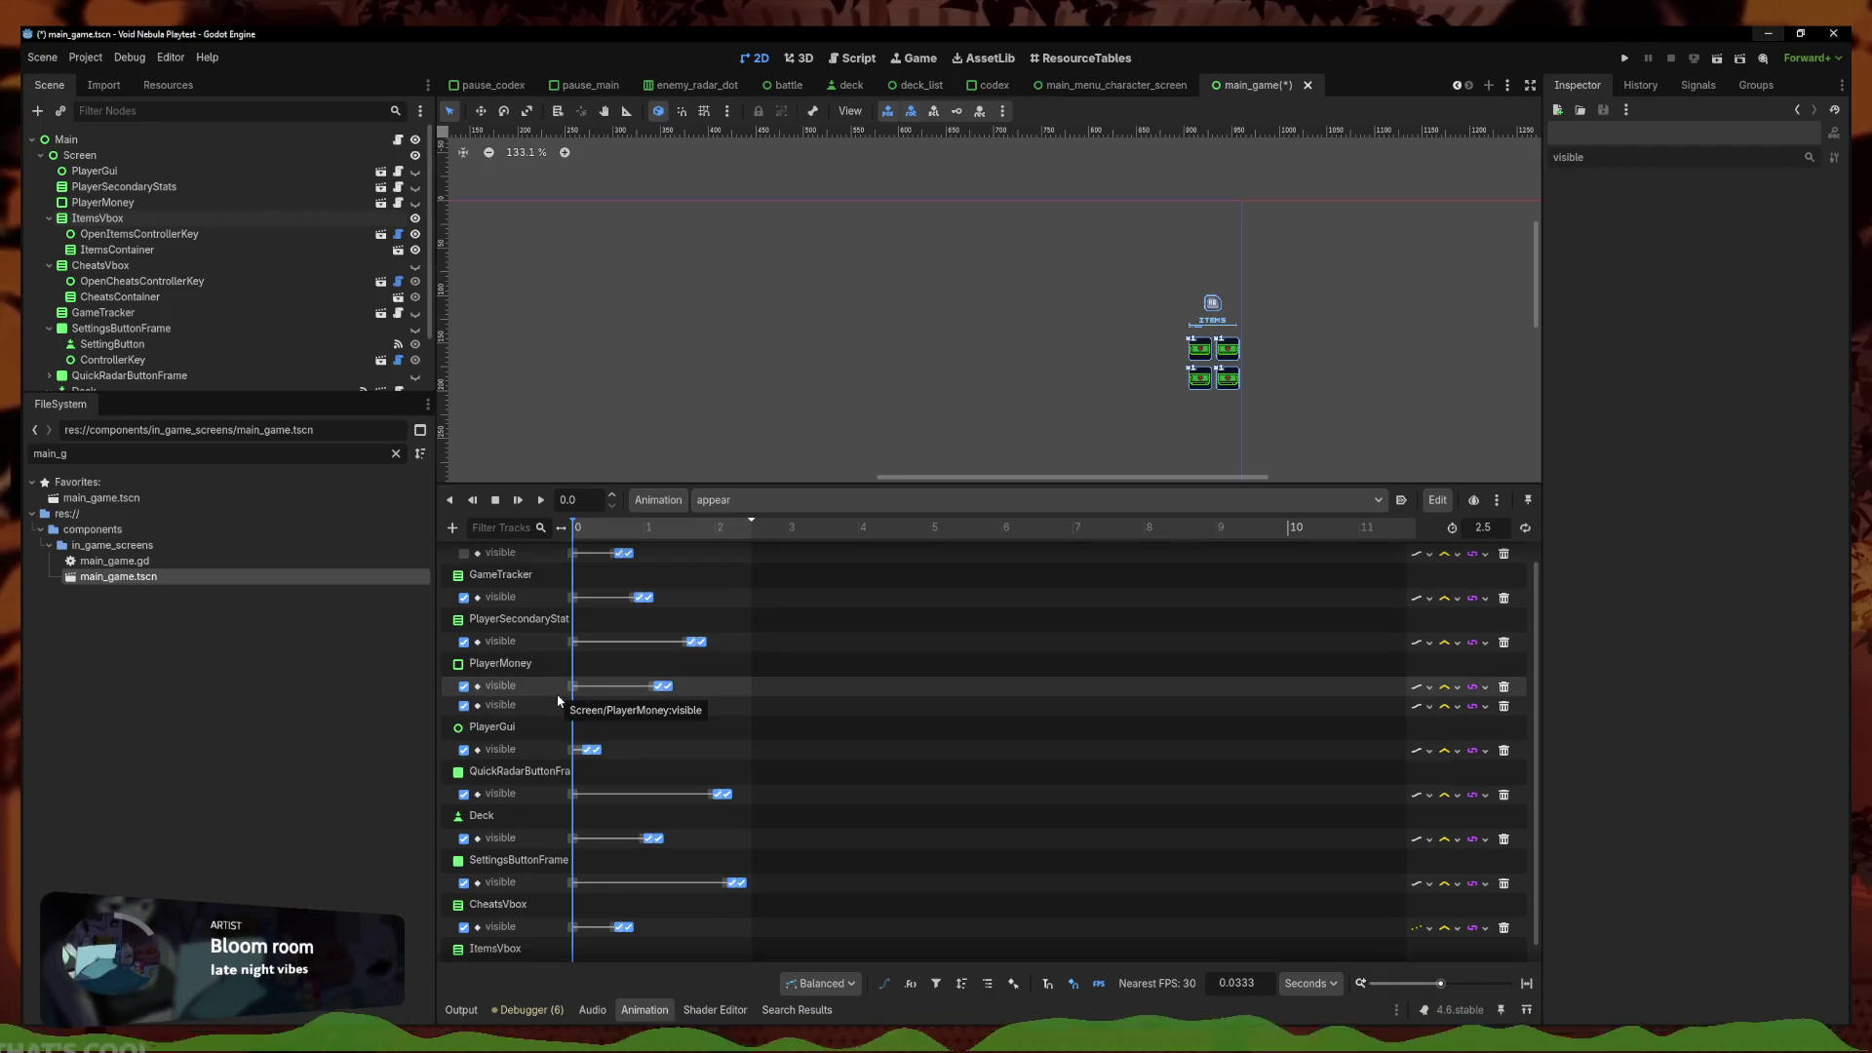
Duplicate the ItemsVbox visible key from 0 s to about 0.6 s and save main_game
left_click(127, 249)
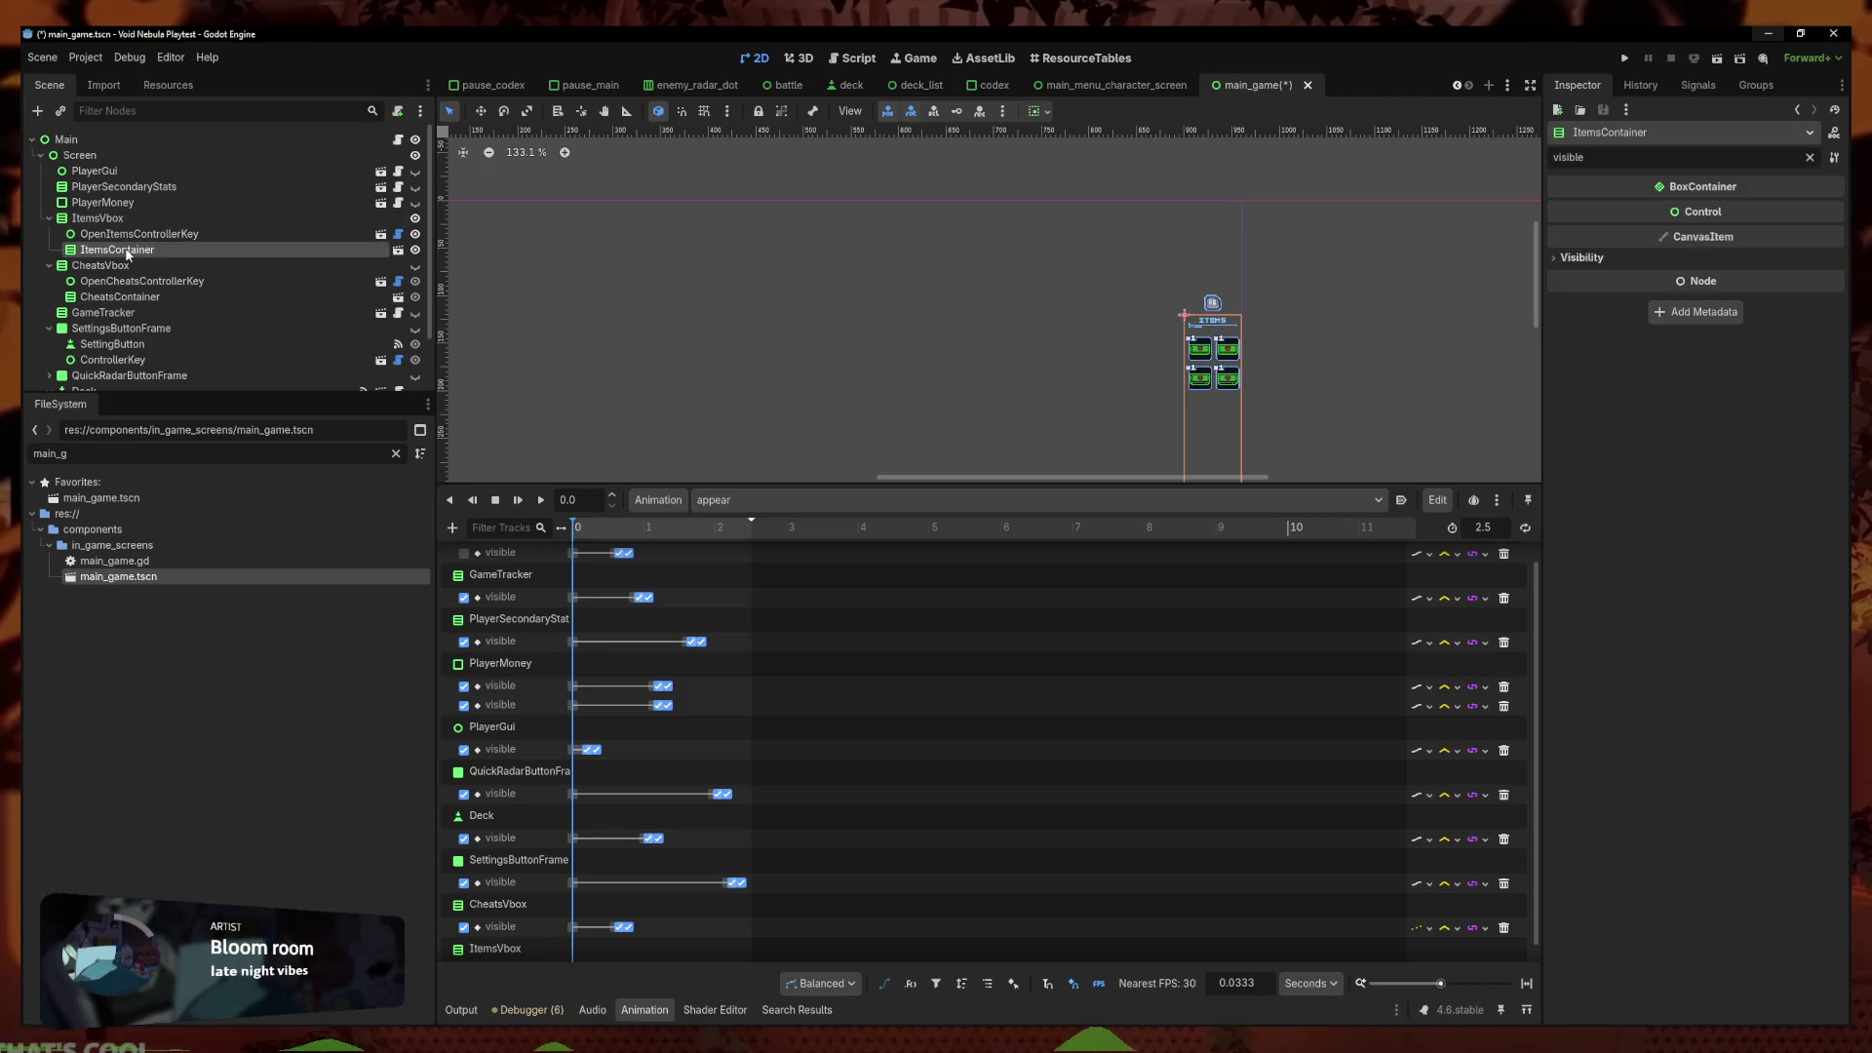
scroll(568, 798, "down", 1)
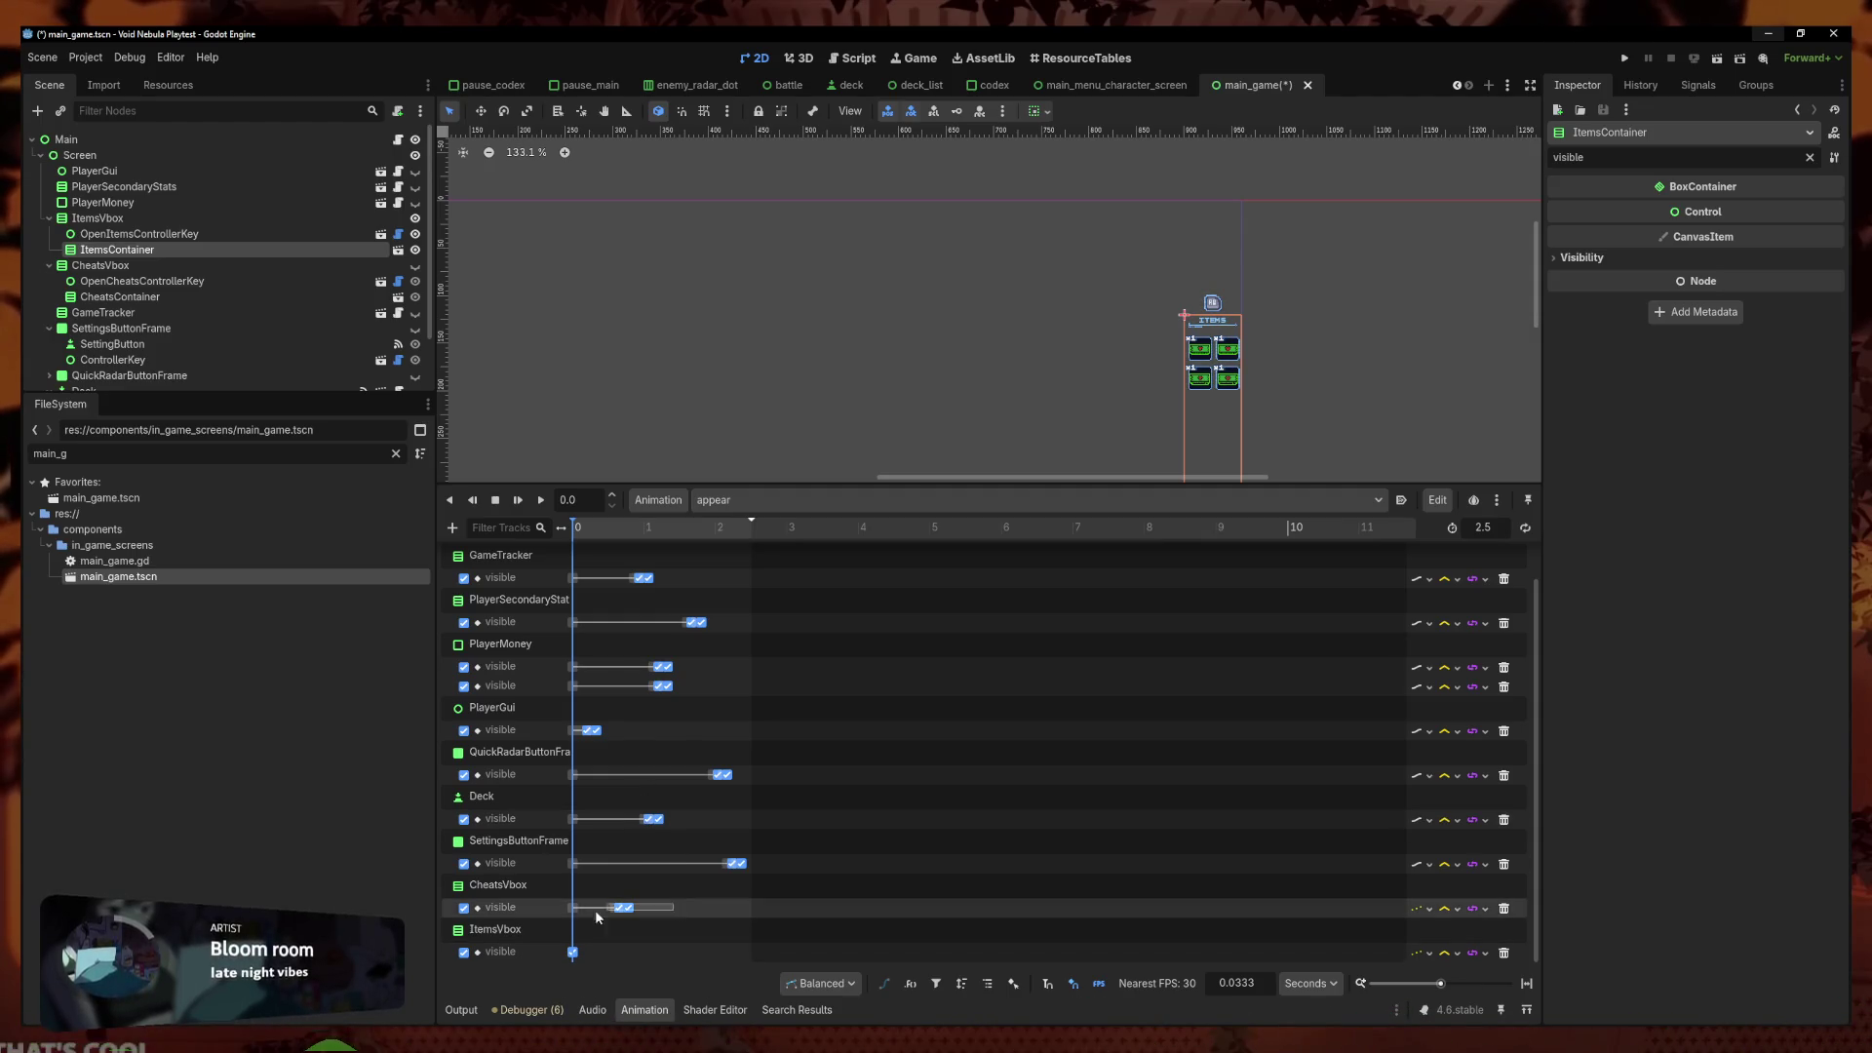
left_click(573, 953)
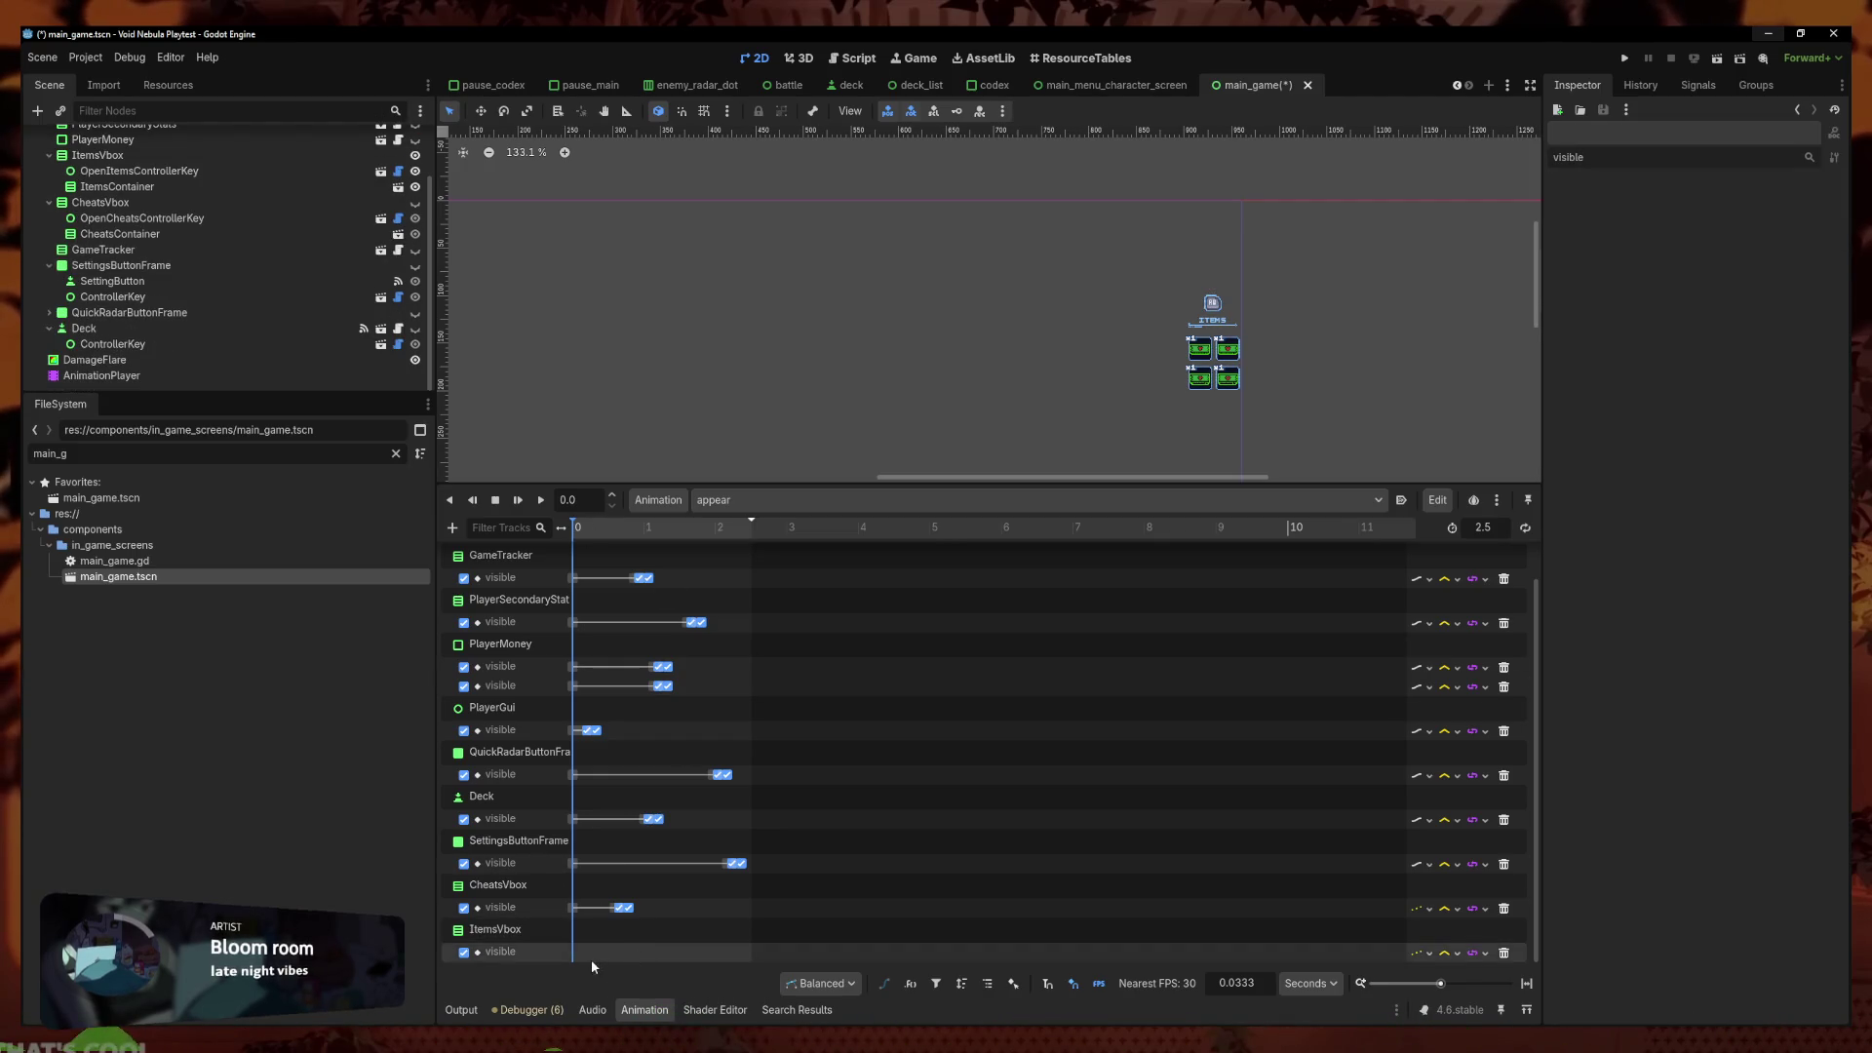
key("ctrl+d")
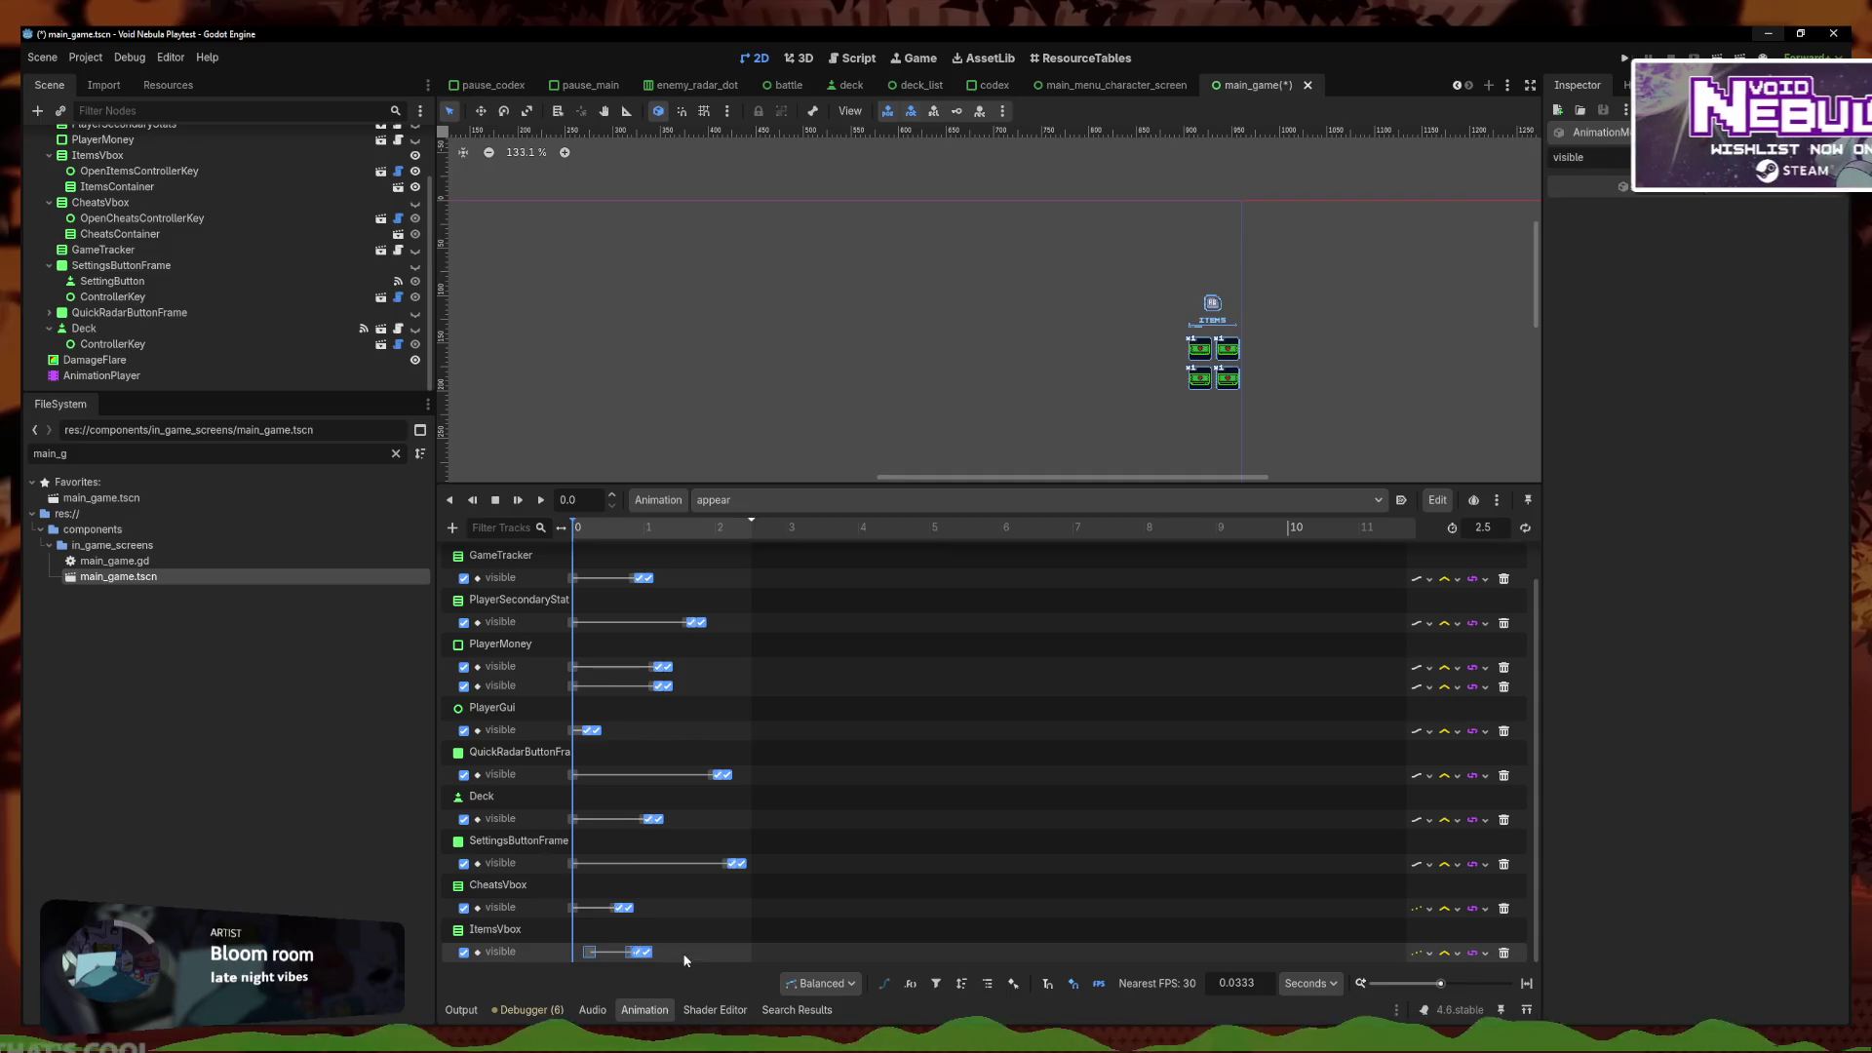
key("ctrl+s")
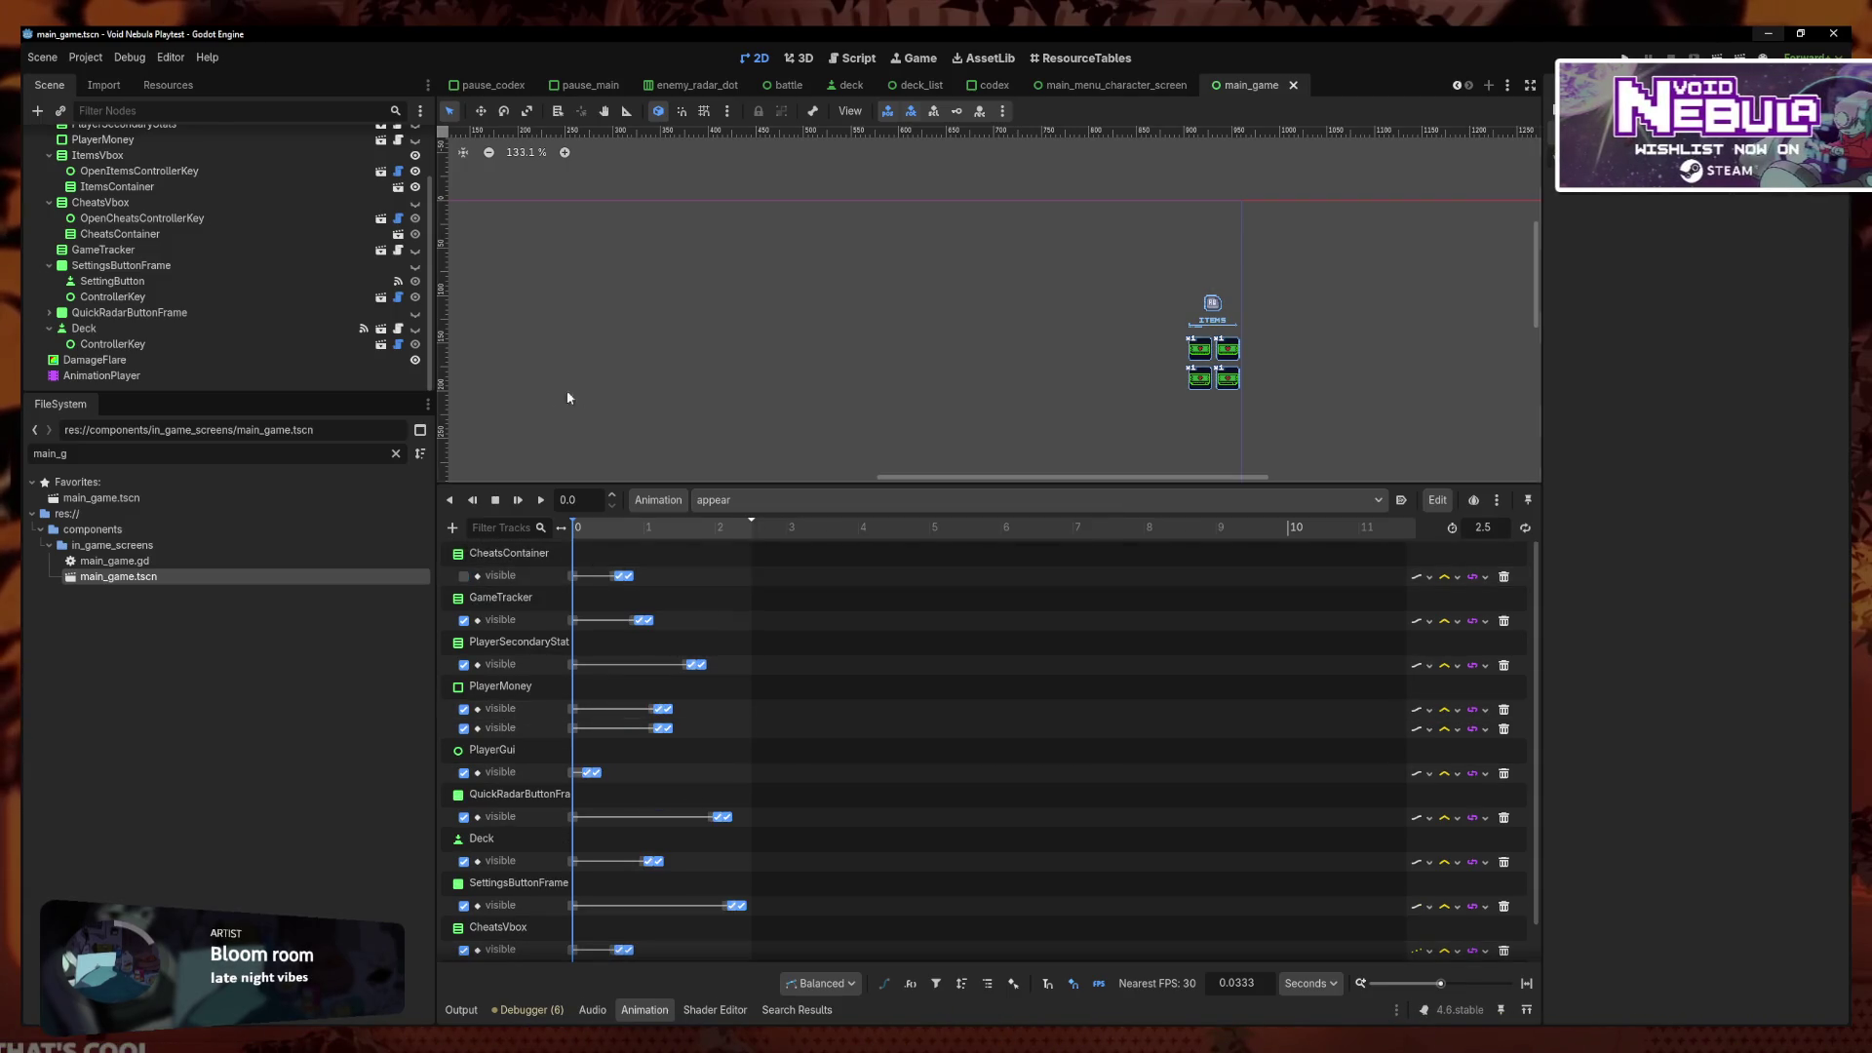
scroll(587, 389, "down", 5)
left_click(587, 389)
key("ctrl+s")
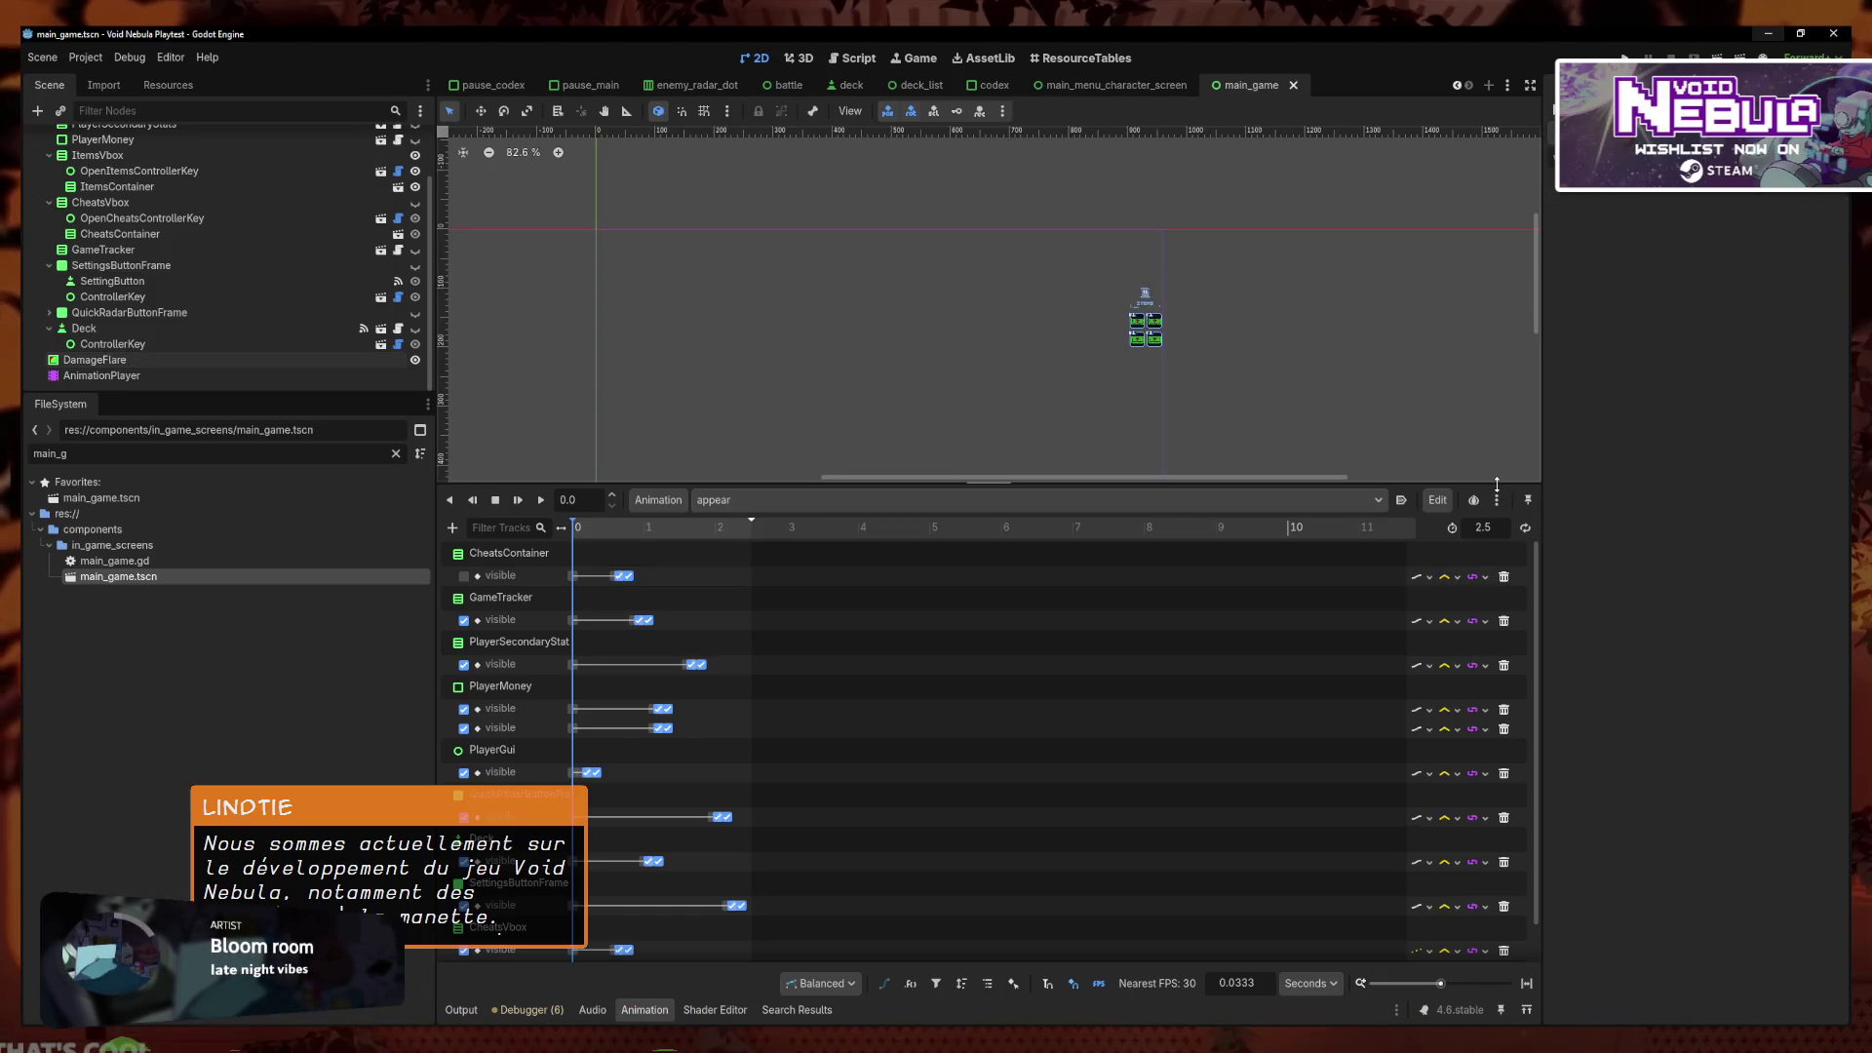
Switch the HUD's animation to RESET so the full UI shows, then run the project
left_click_drag(1336, 485, 1140, 772)
left_click_drag(1029, 624, 1140, 648)
scroll(1313, 427, "up", 4)
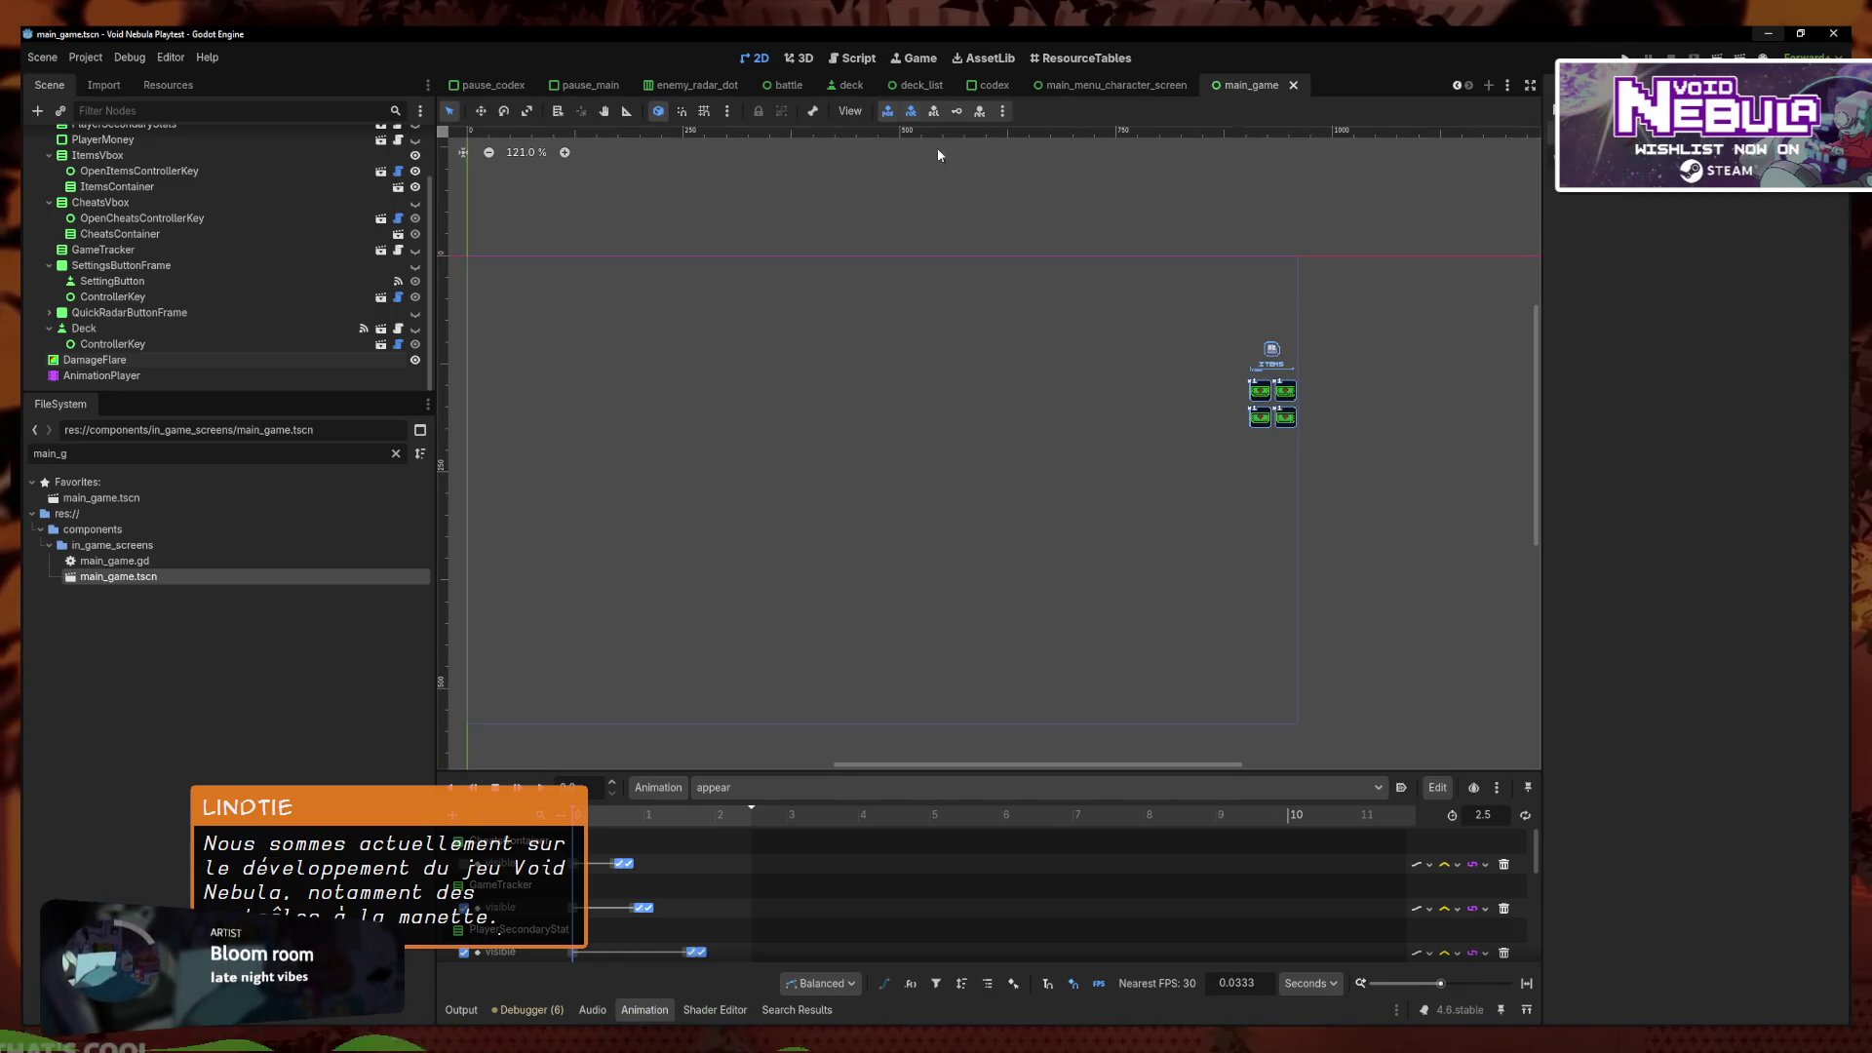
scroll(263, 254, "up", 3)
left_click(741, 787)
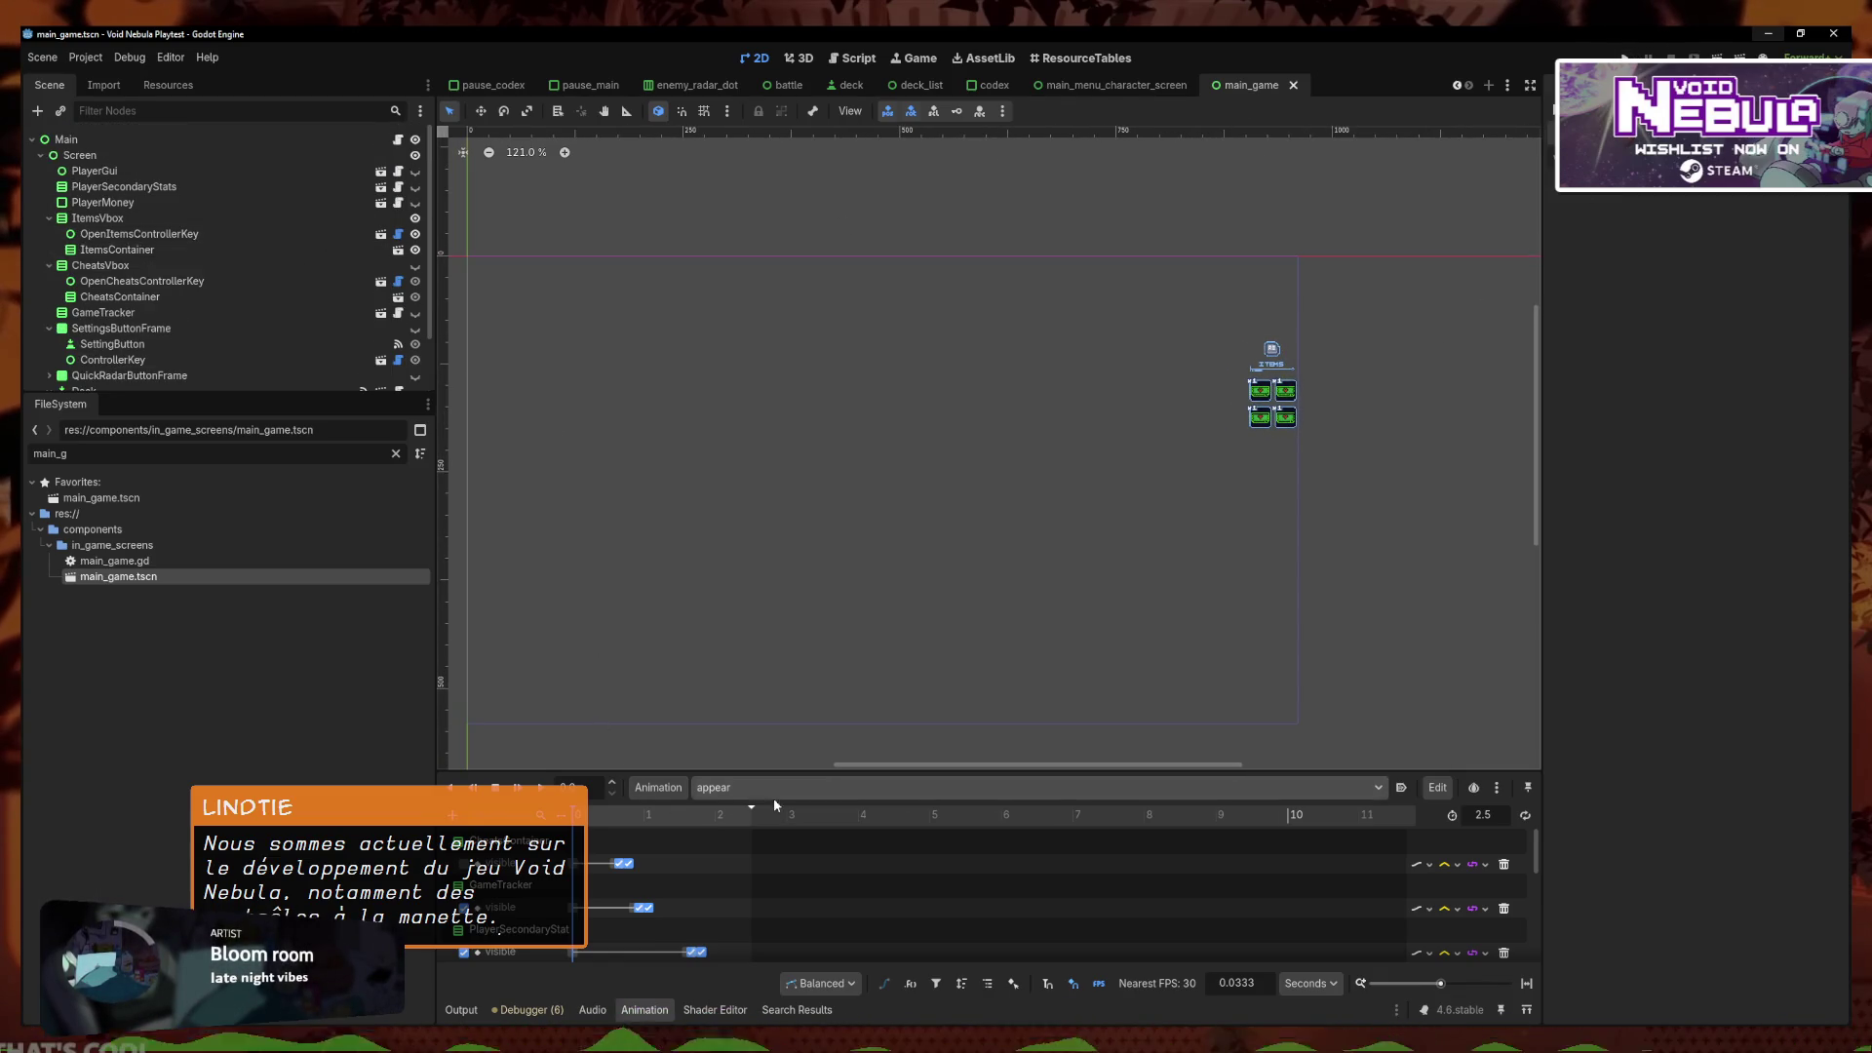
left_click(774, 797)
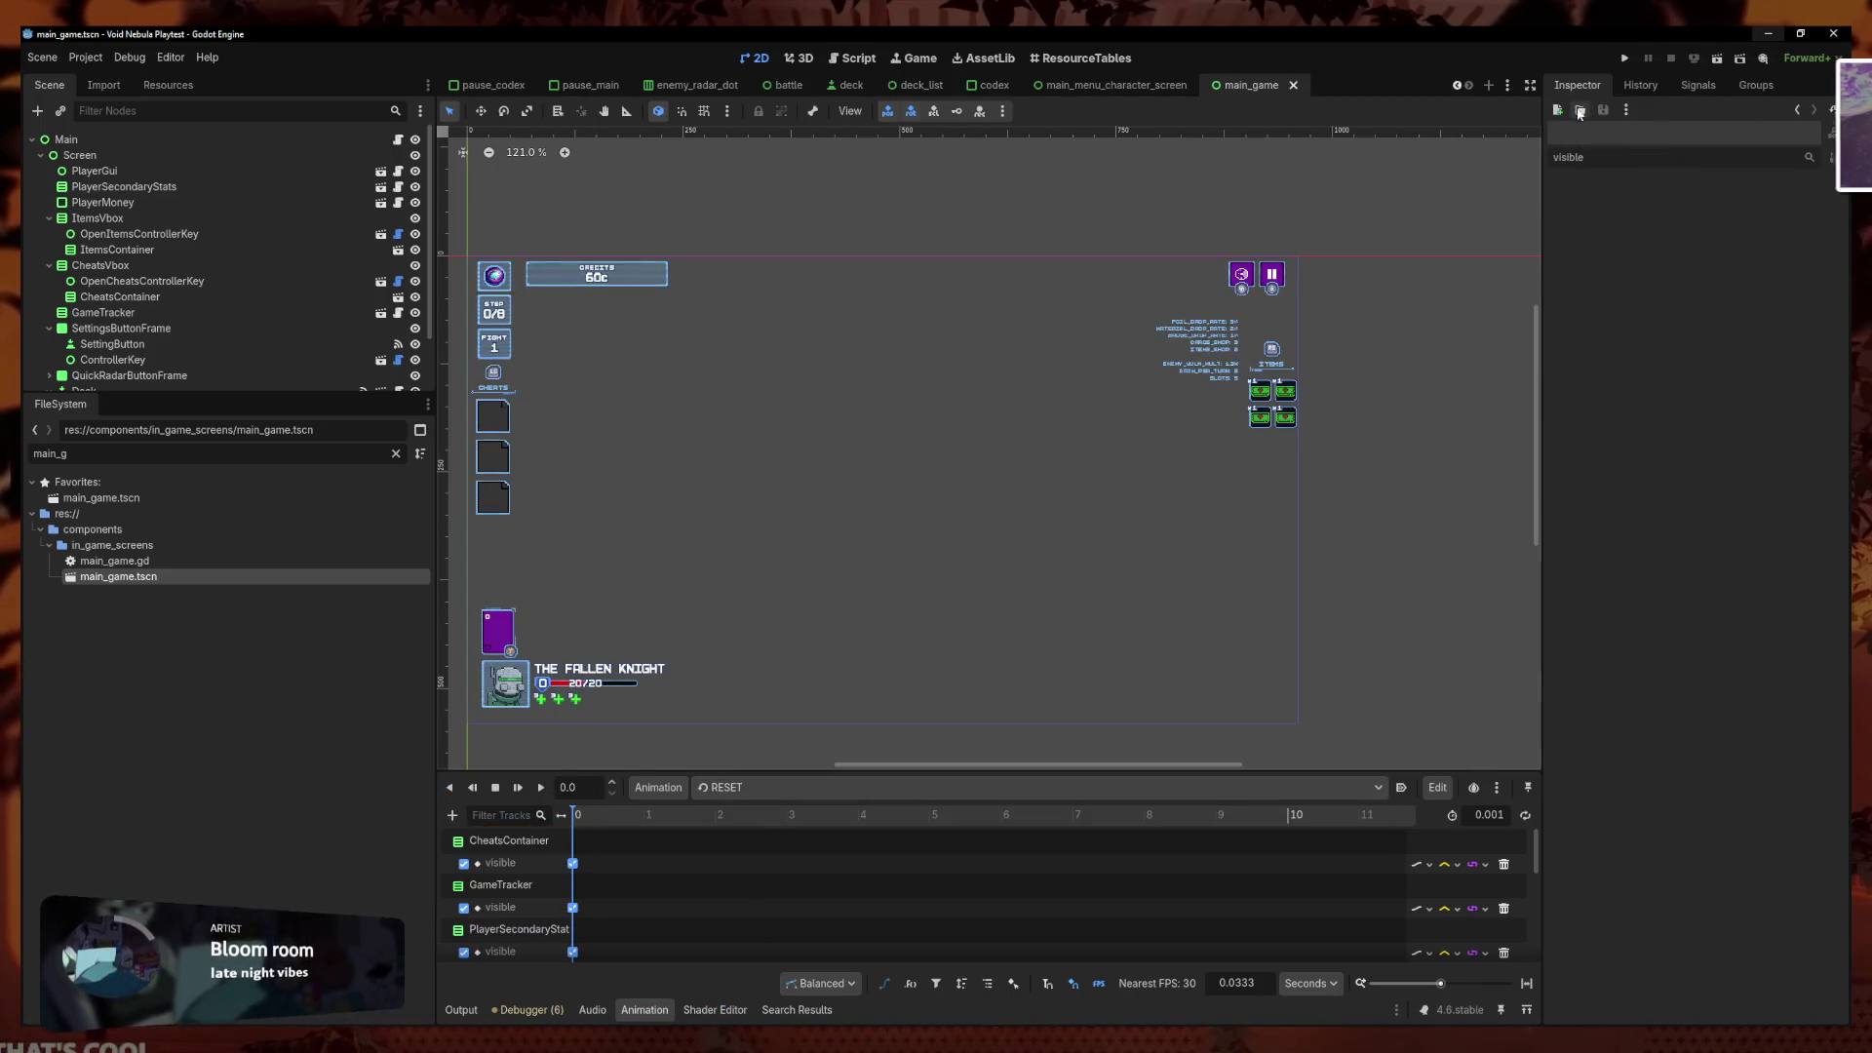
left_click(1624, 61)
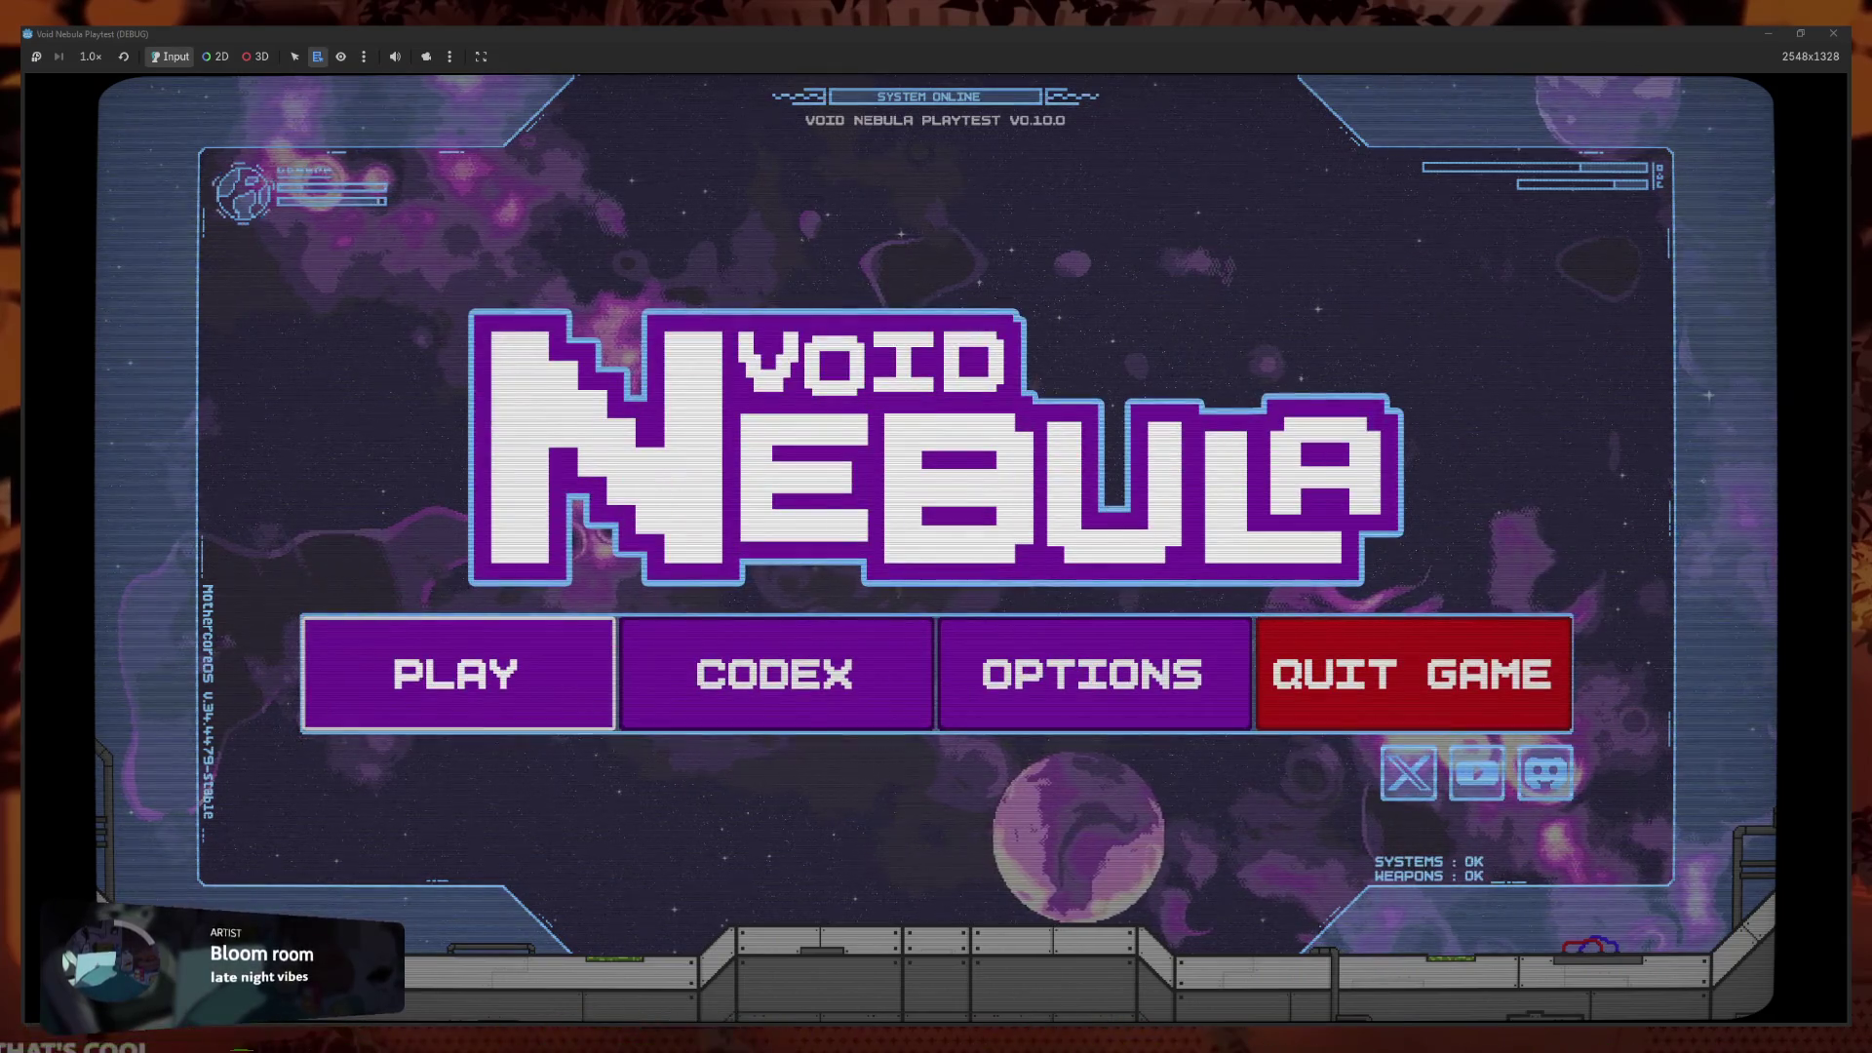
Open Play, toggle between the New run and Continue tabs, and focus the HOSTILE difficulty
key("Return")
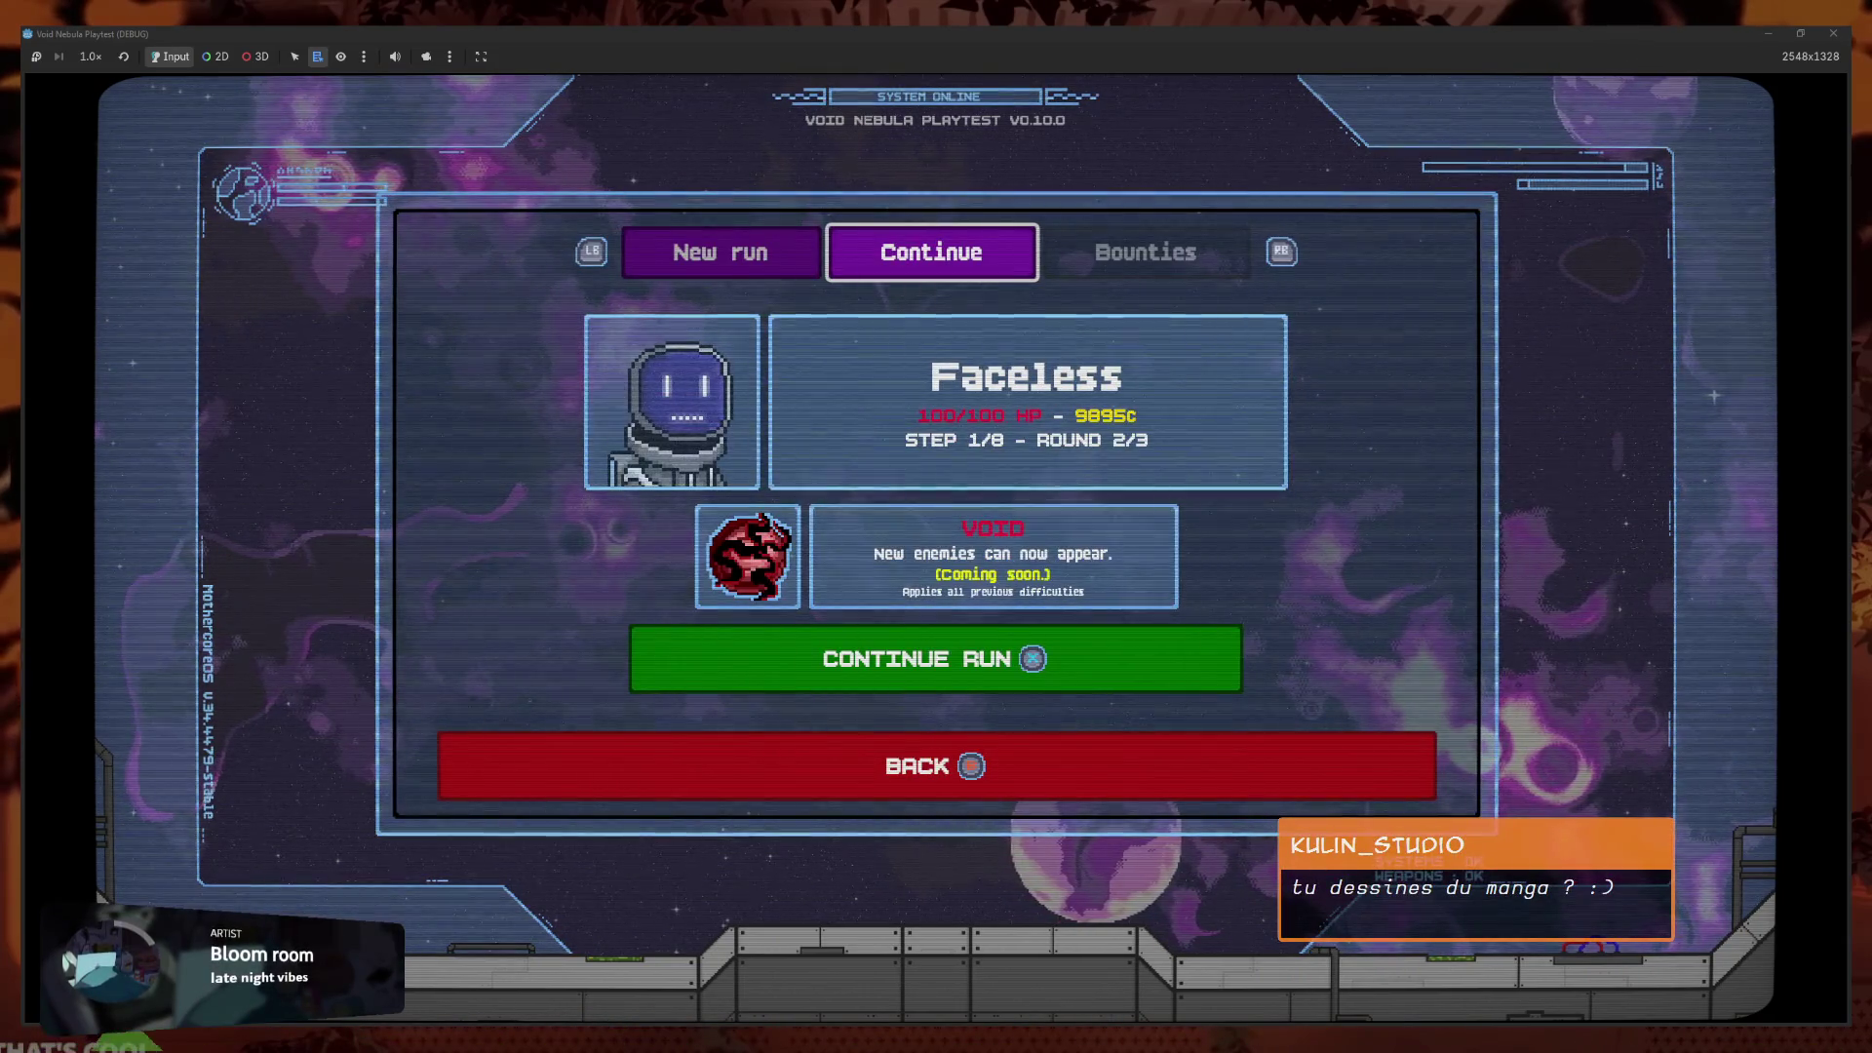
key("Left")
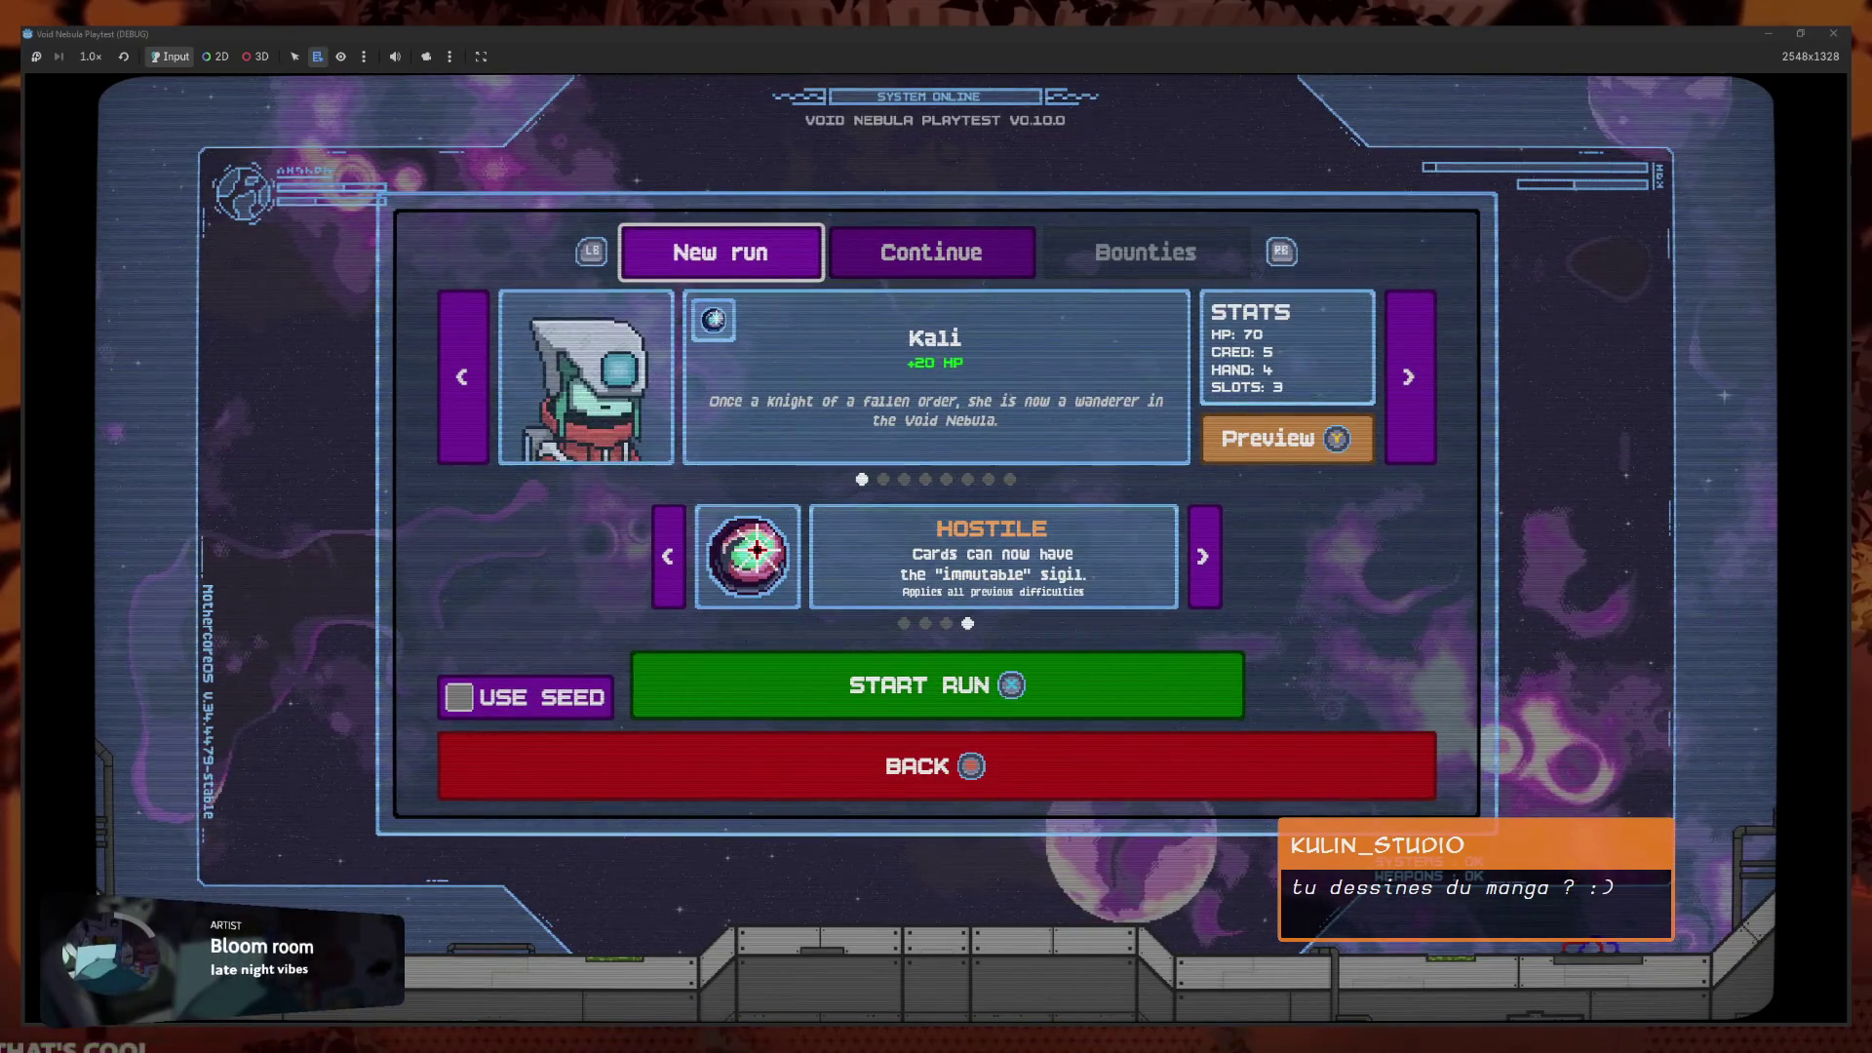
key("Right")
key("Left")
key("Down")
key("Down")
key("Down")
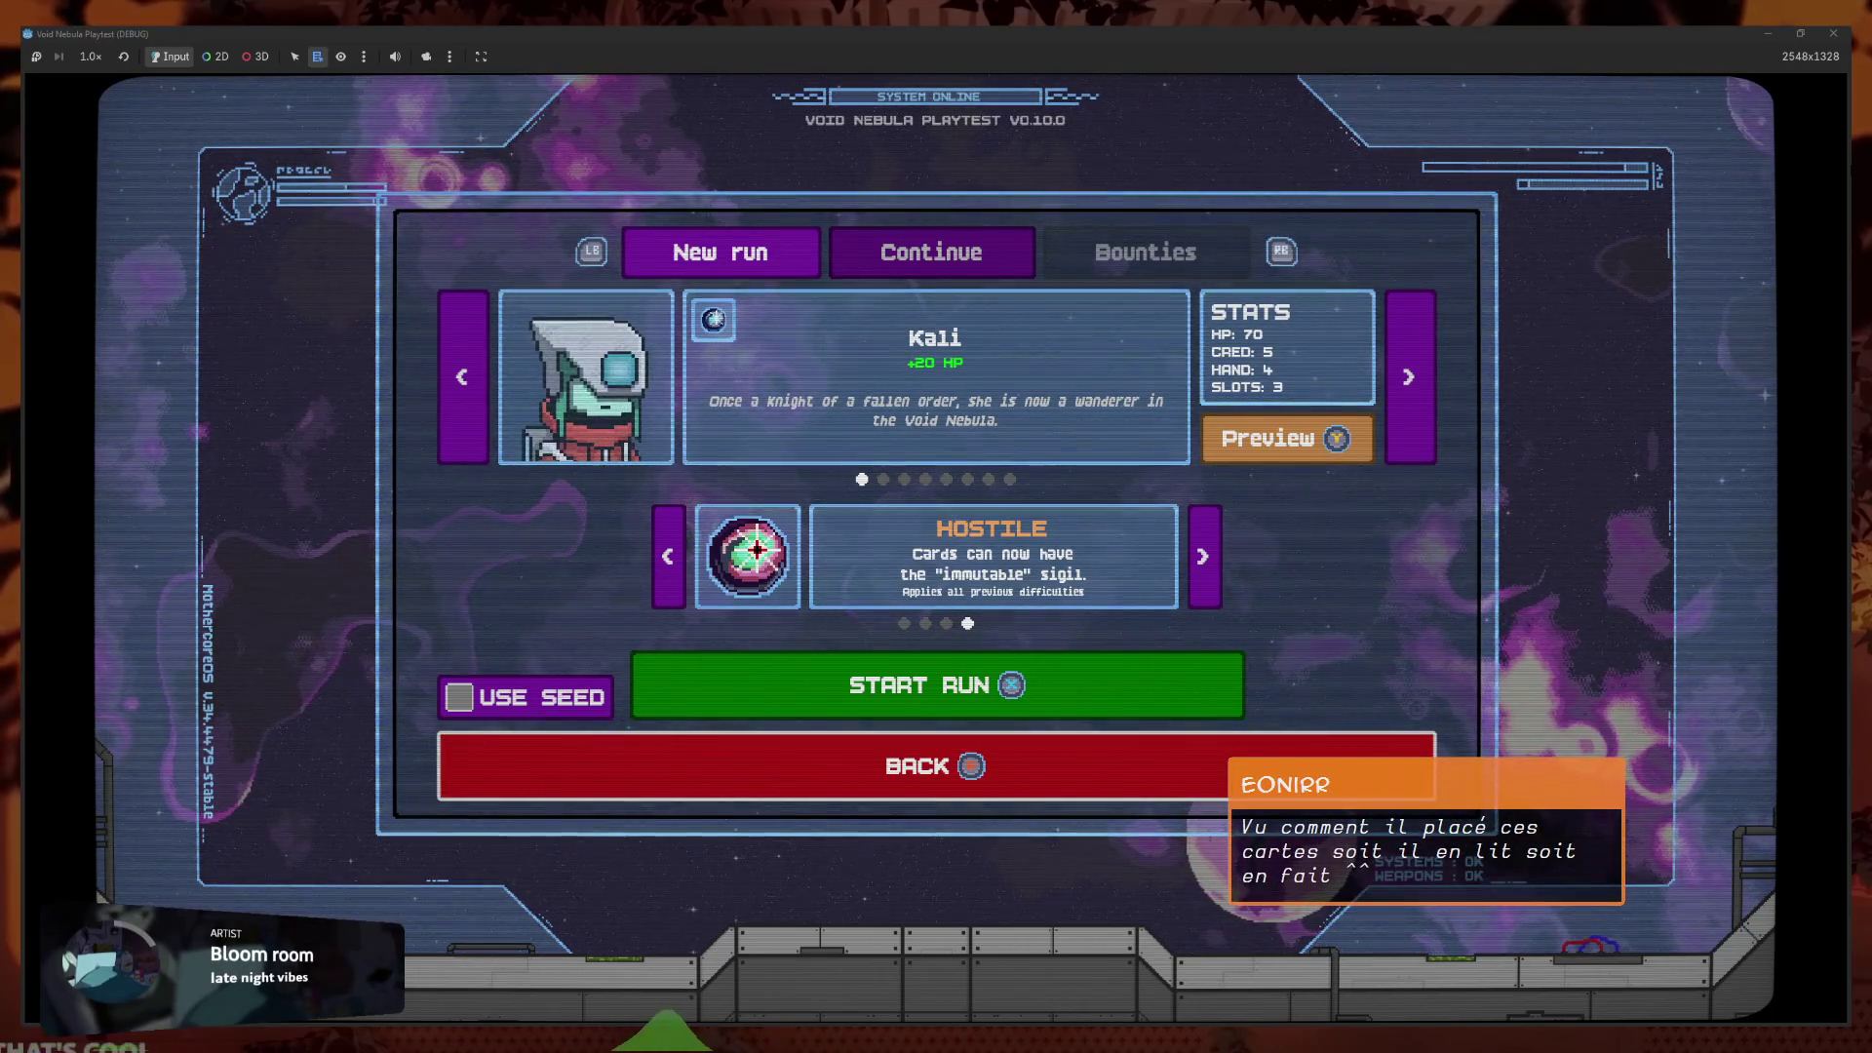
key("Down")
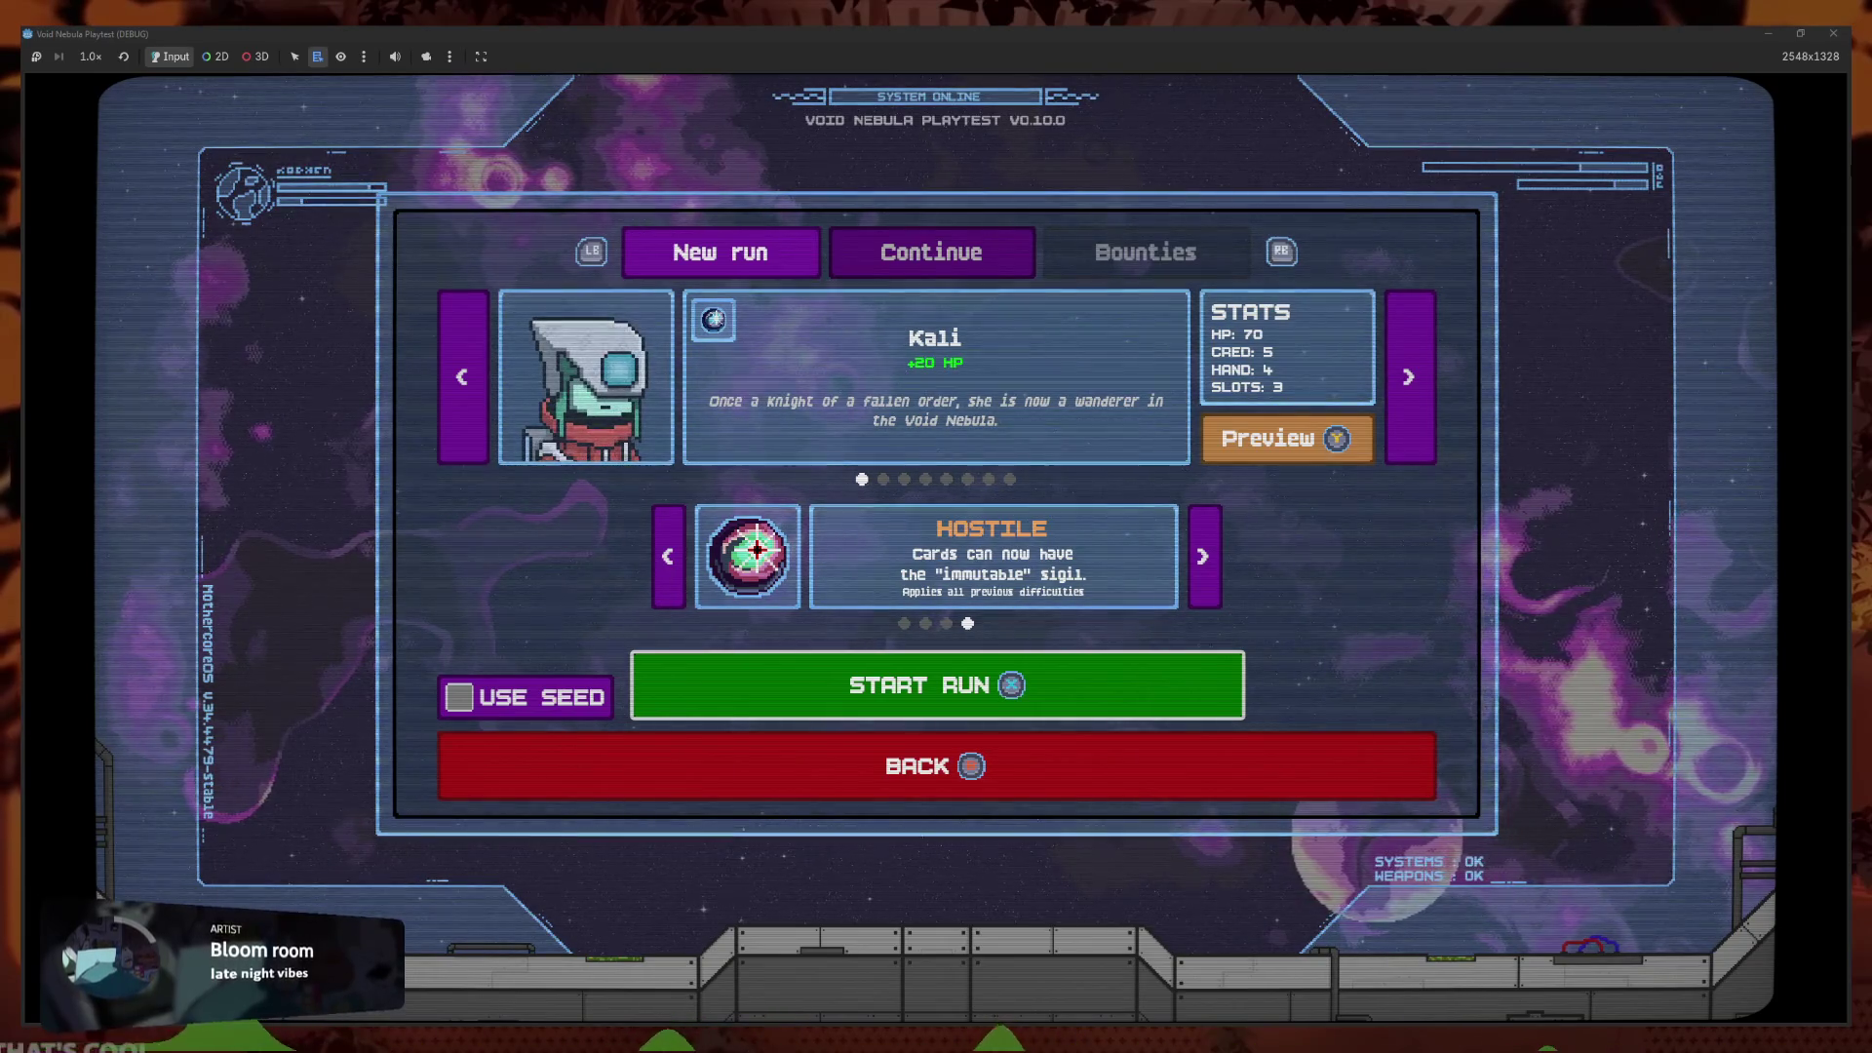
Tab between the run tabs, cycle the character back to Kali, and start the Hostile run
key("Tab")
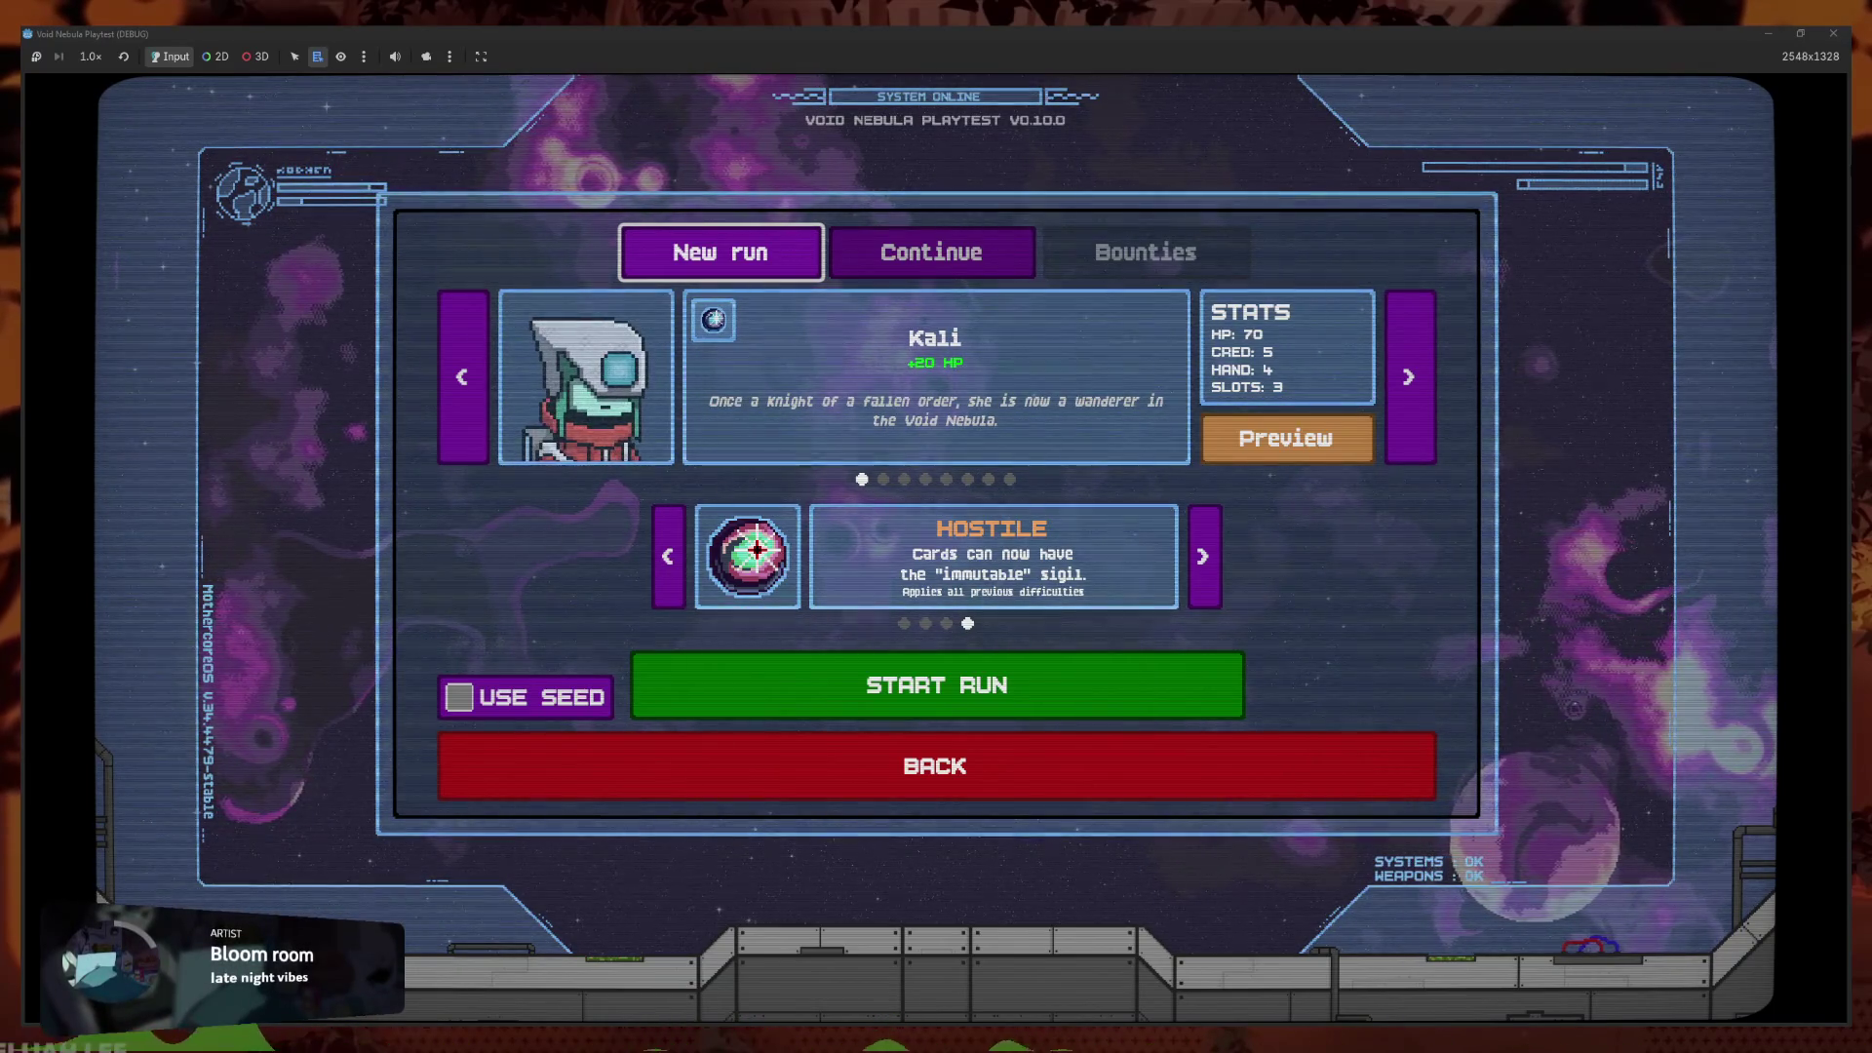
key("Tab")
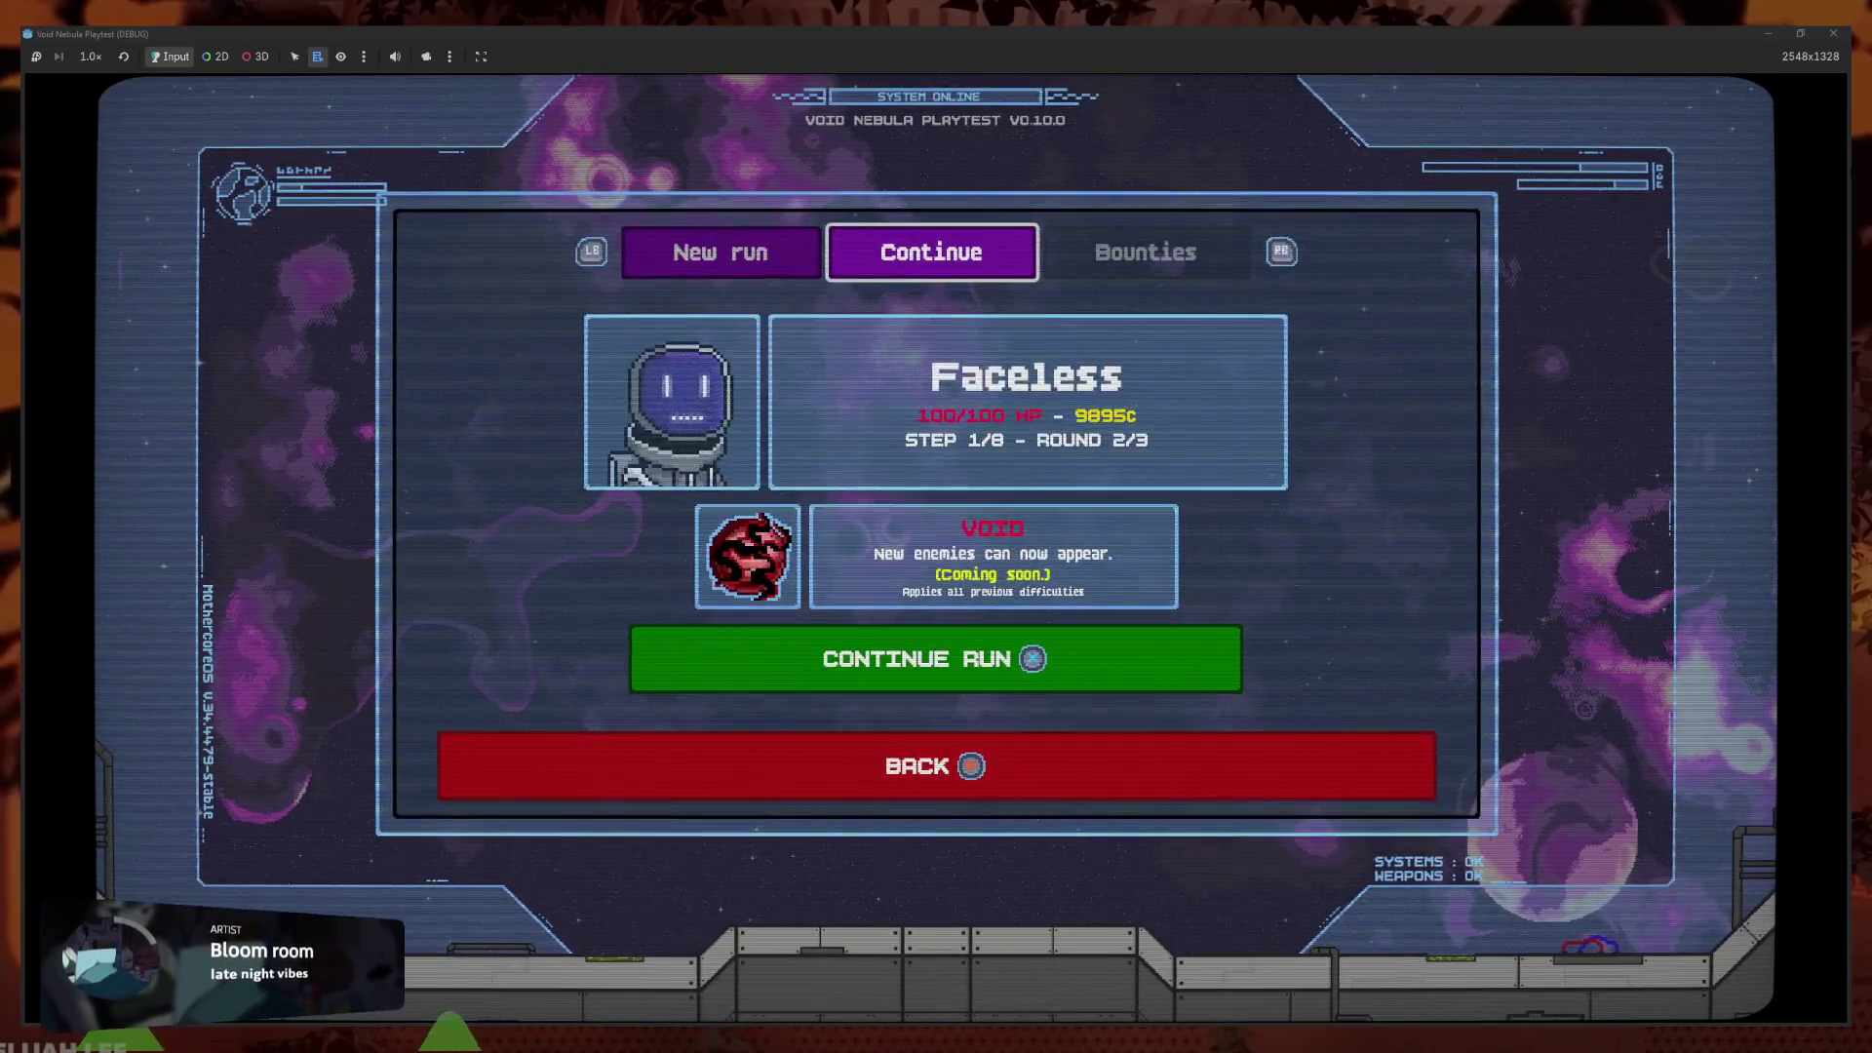
key("Tab")
key("Right")
key("Right")
key("Right")
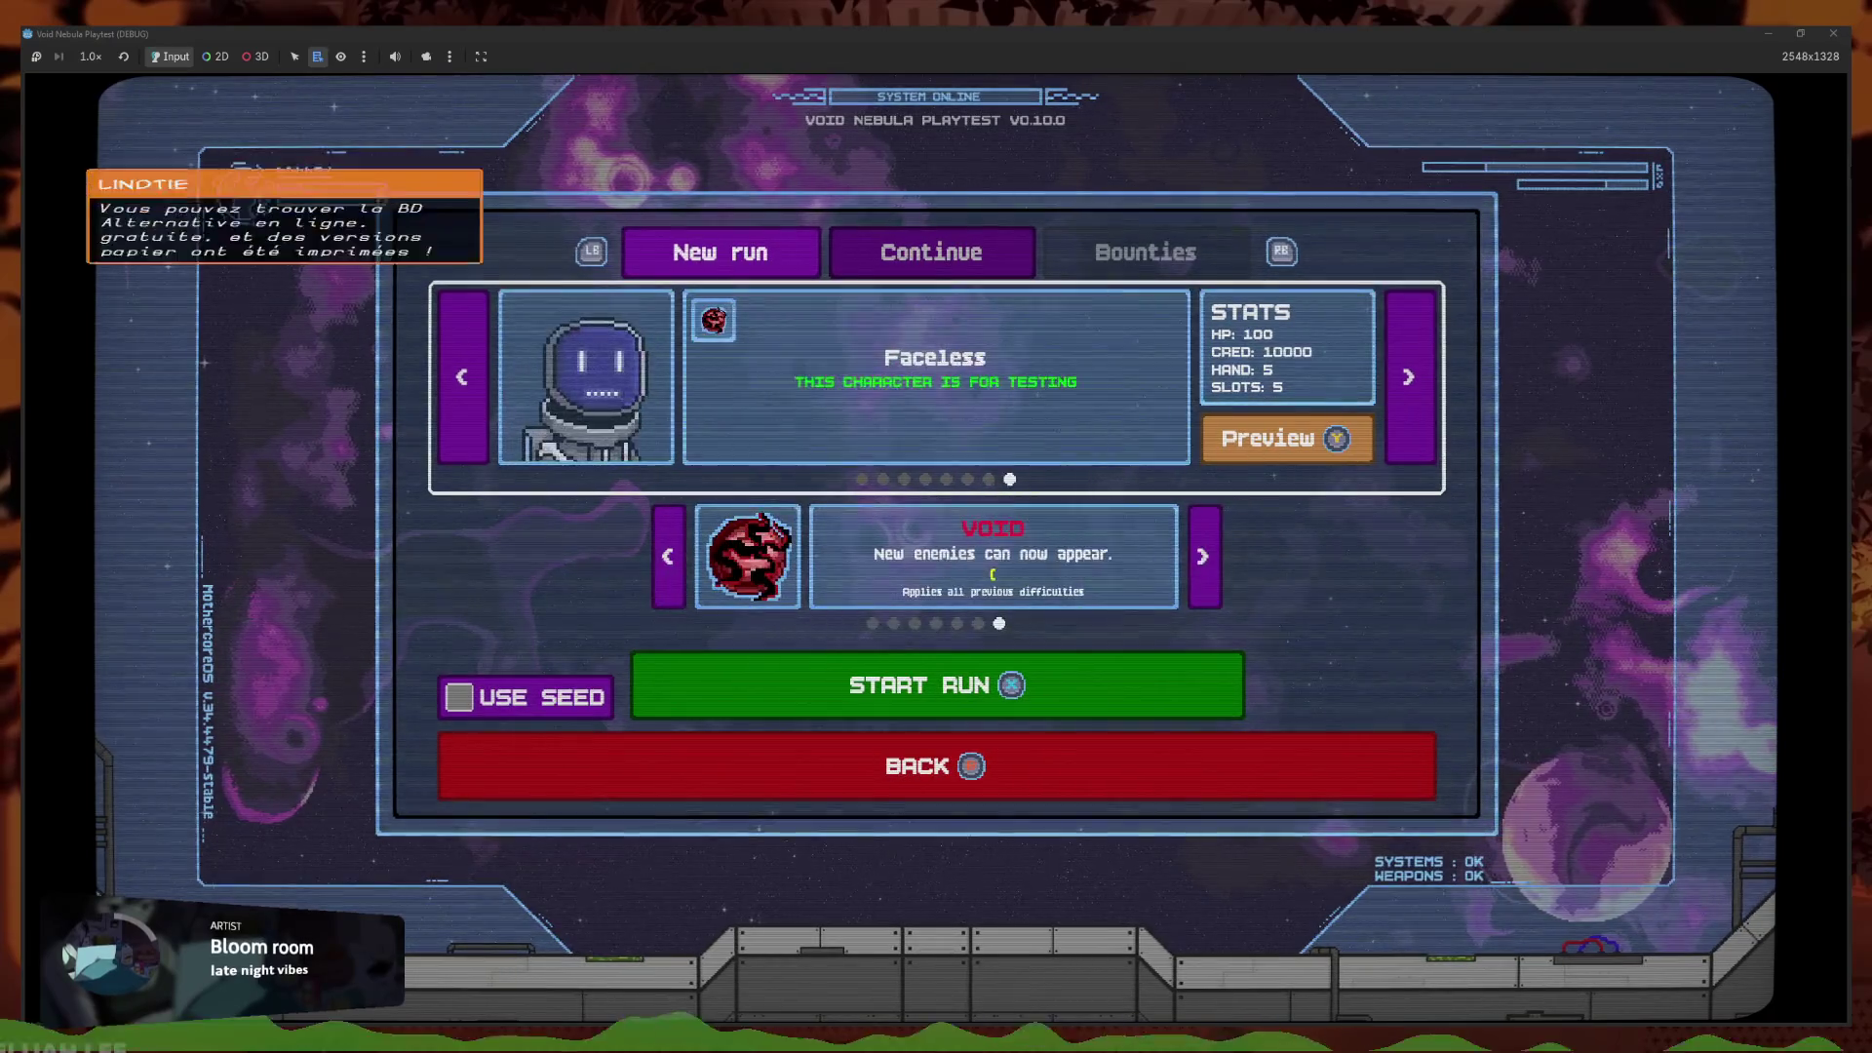
key("Right")
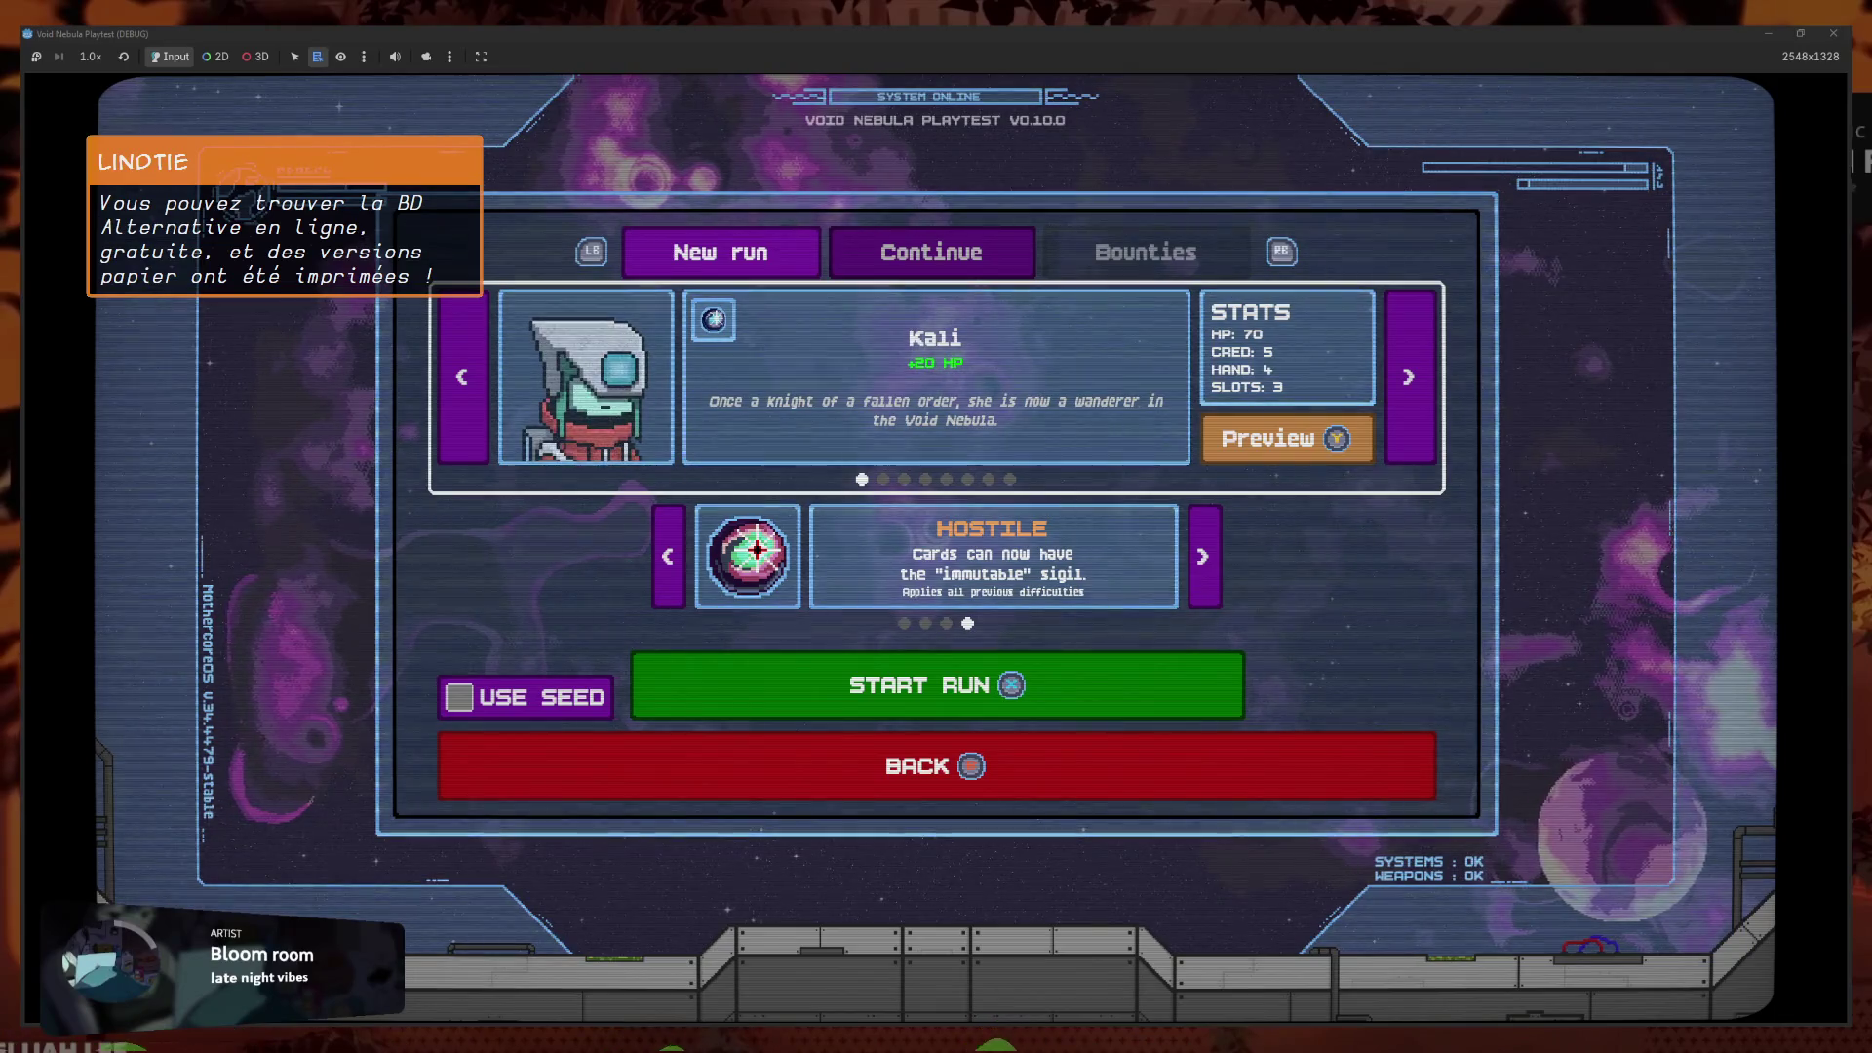
key("Down")
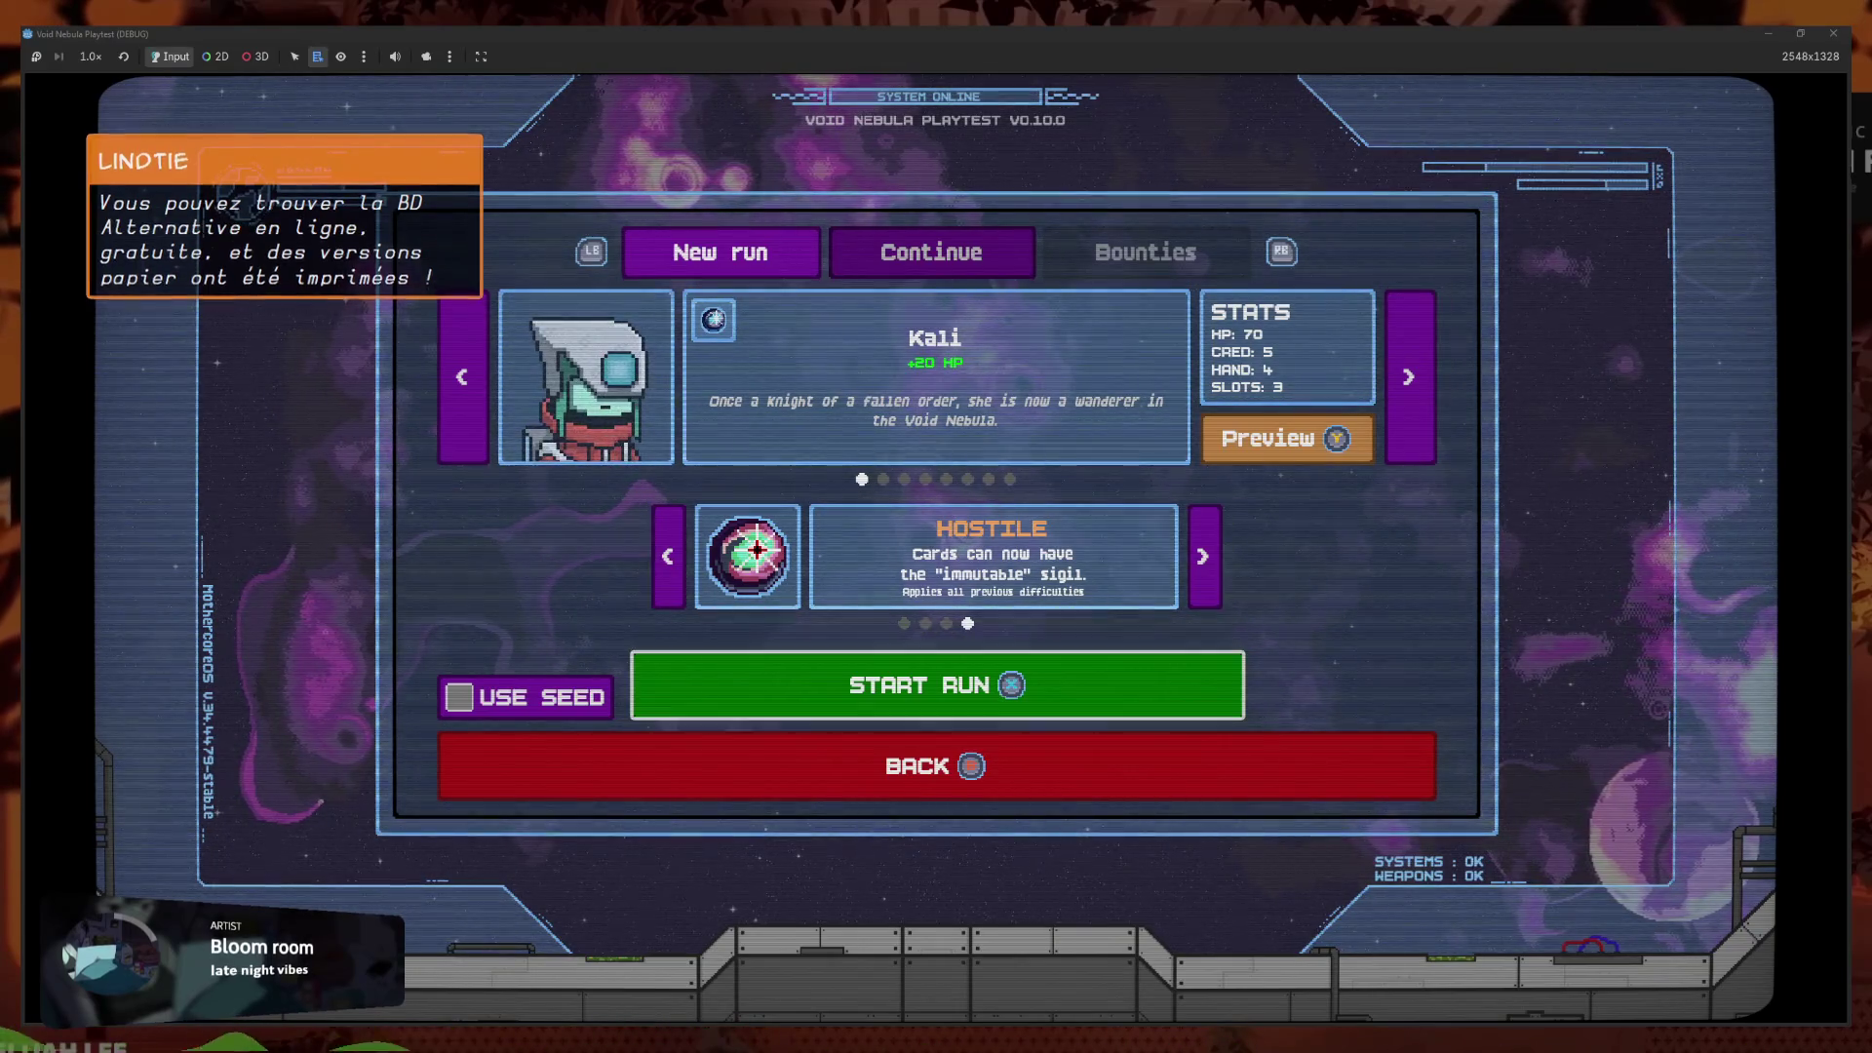
key("Return")
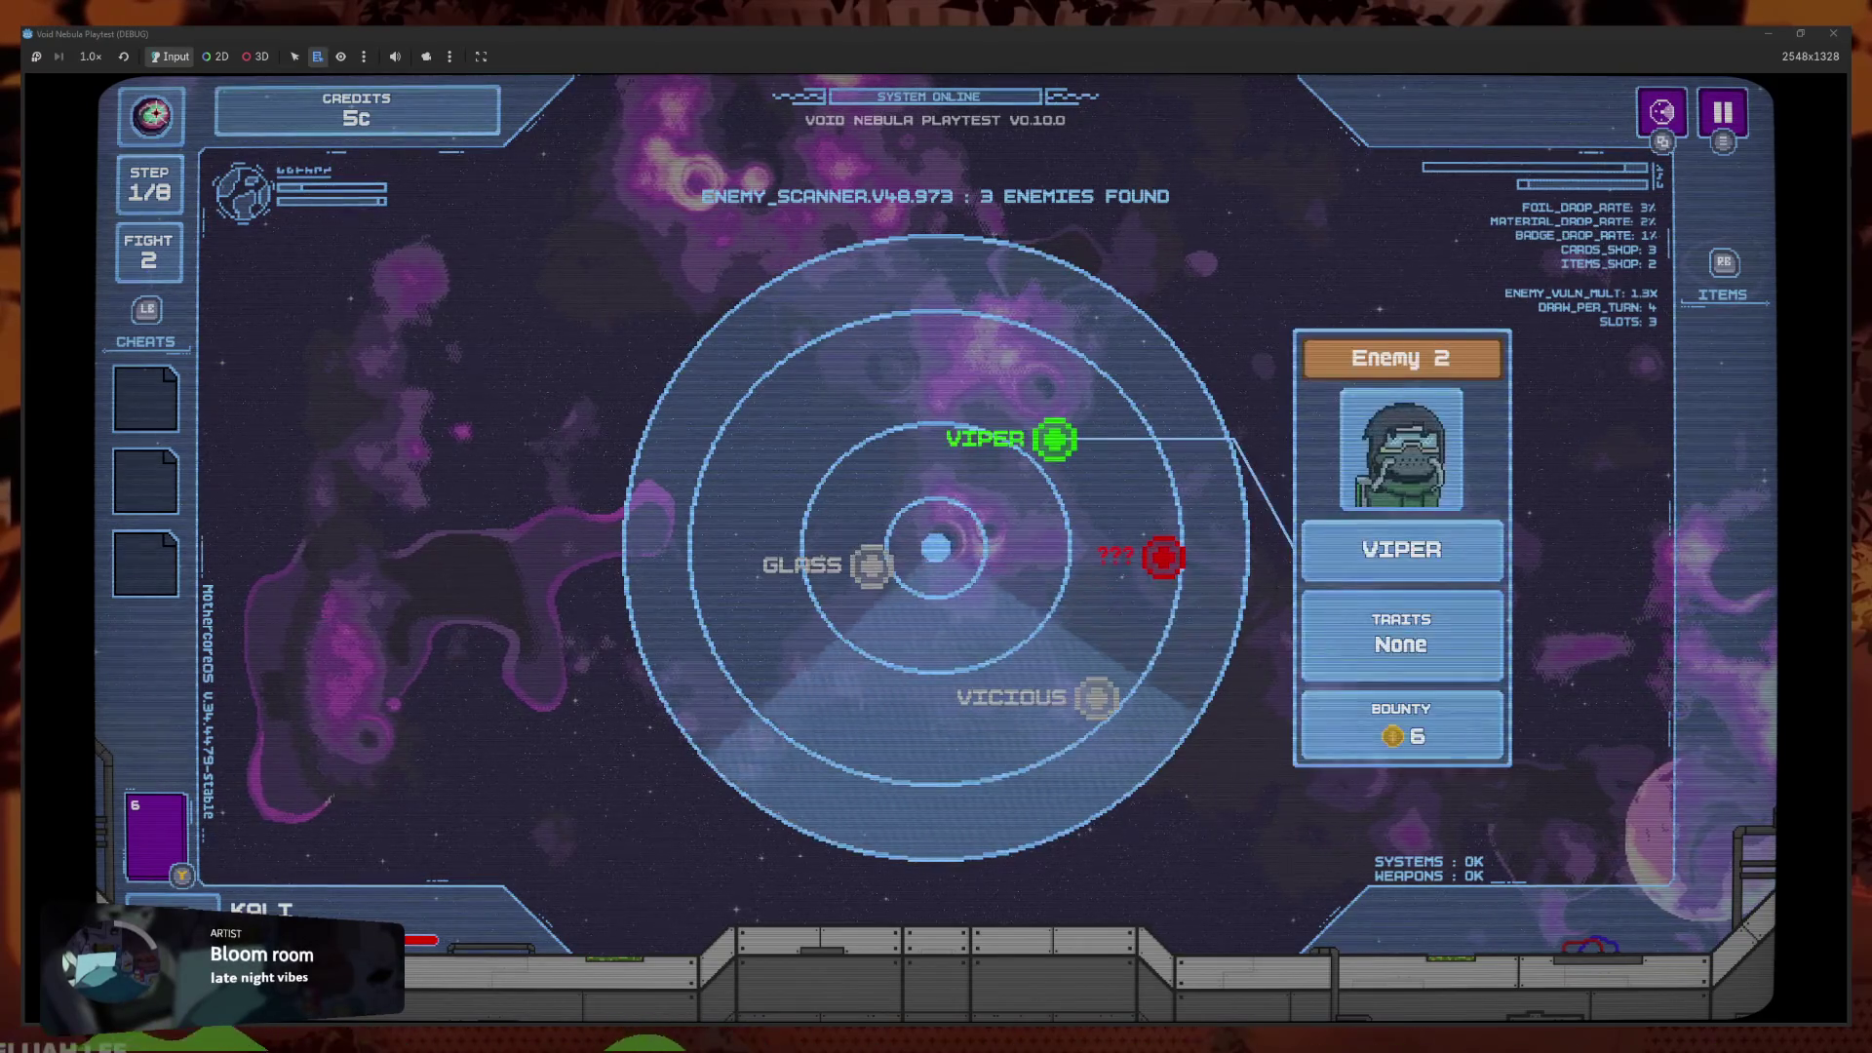
Move the radar selection to ??? and back to VIPER, then stop the playtest with F8
key("Down")
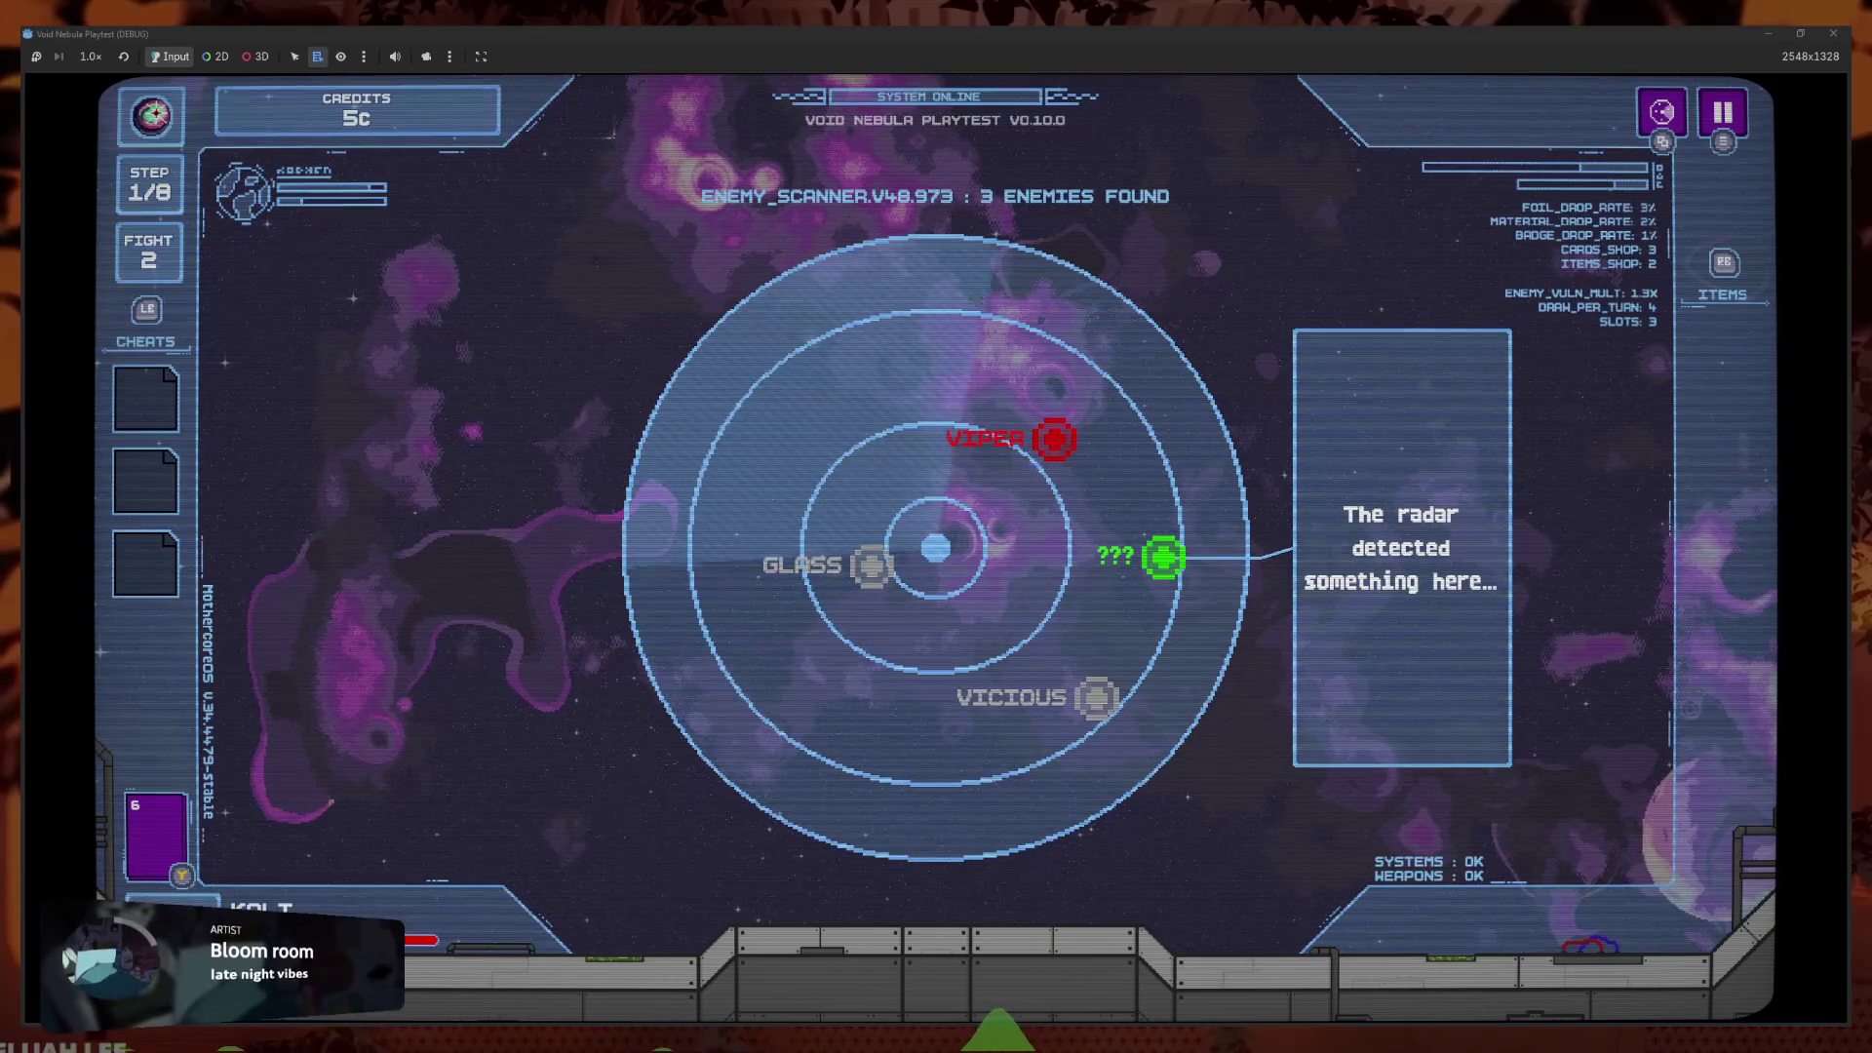
key("Up")
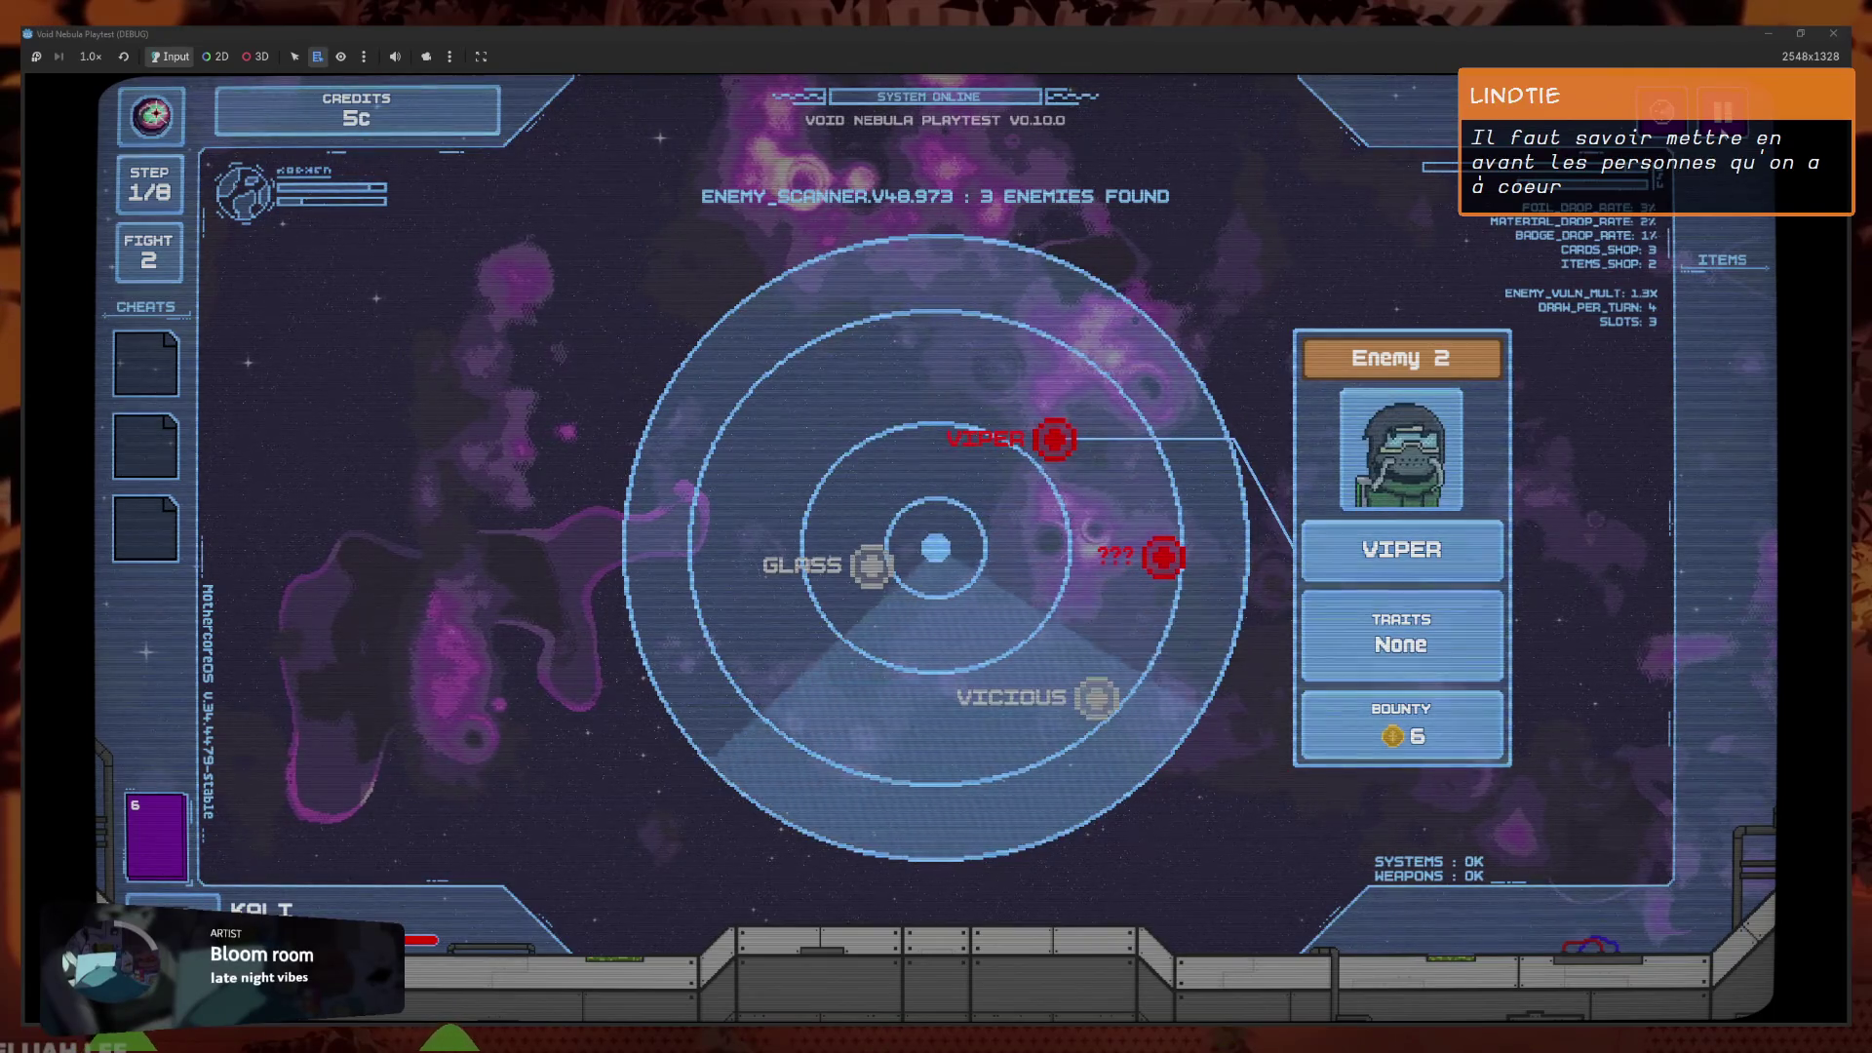
key("F8")
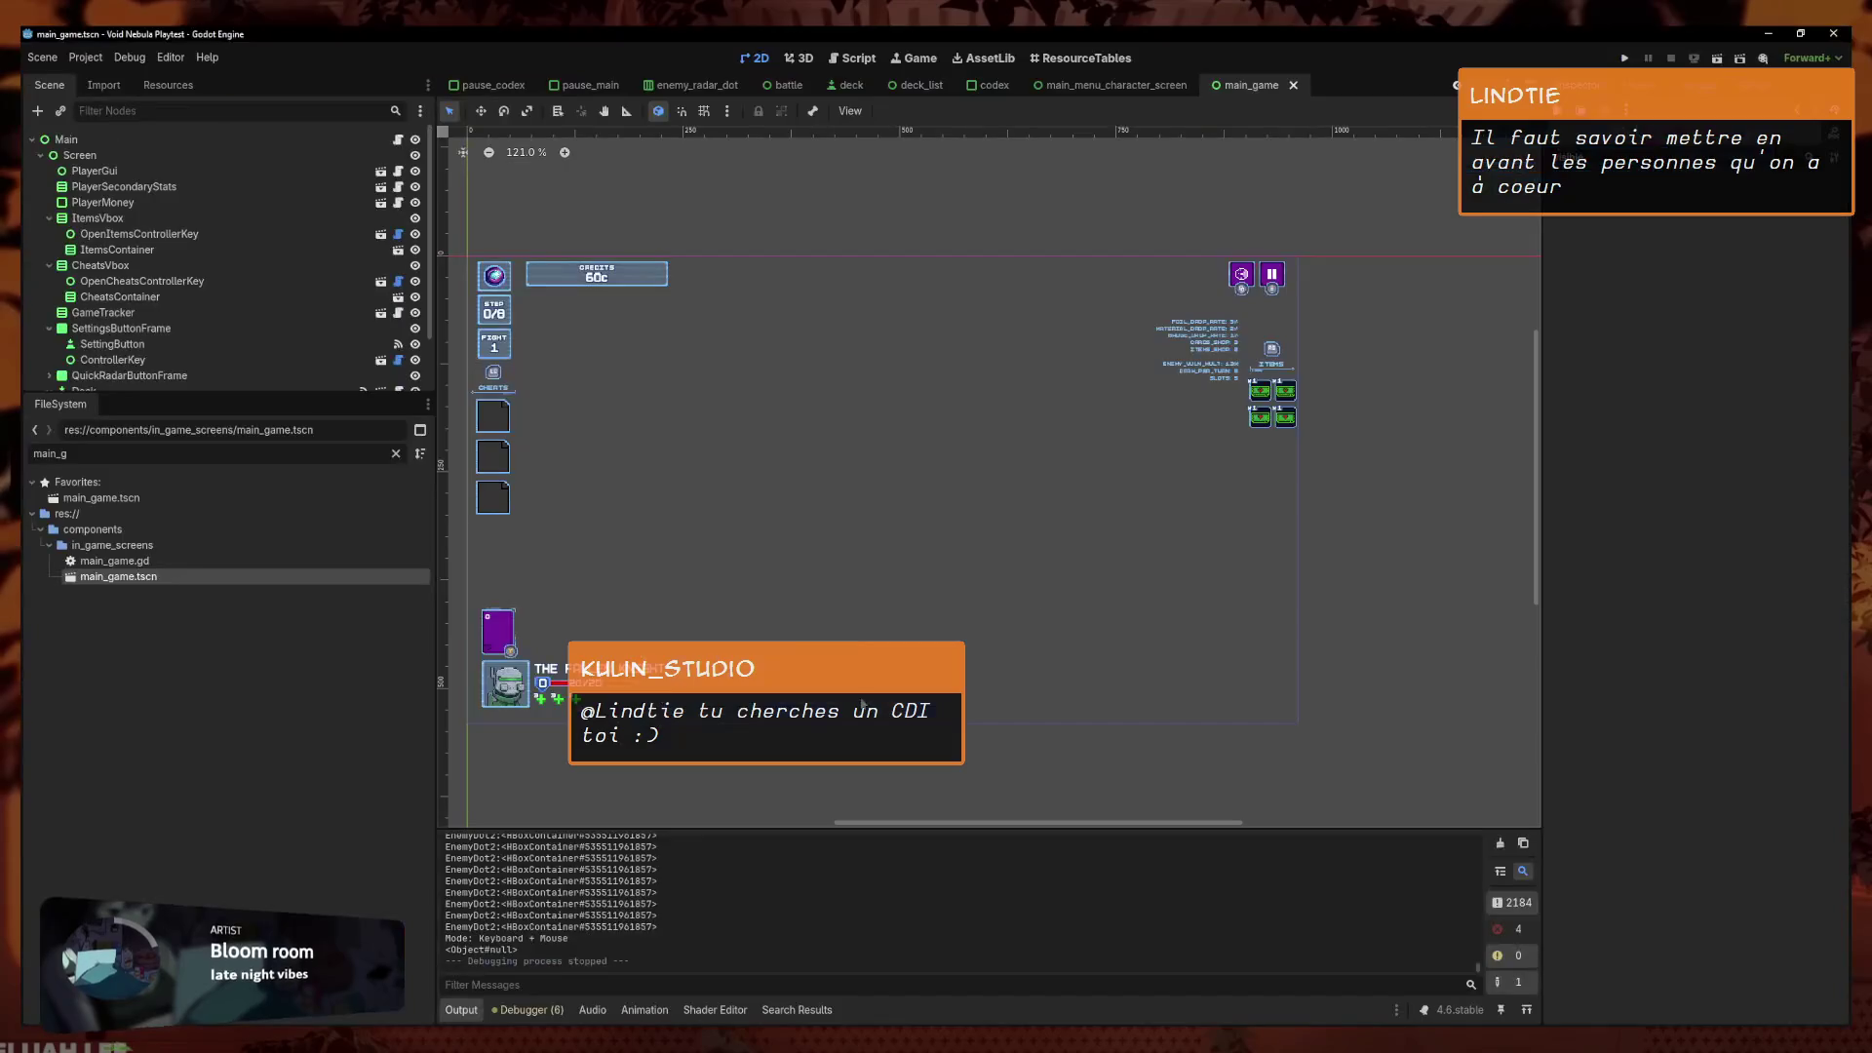
On the AnimationPlayer, preview the appear animation, then switch back to RESET
scroll(195, 293, "down", 3)
left_click(102, 376)
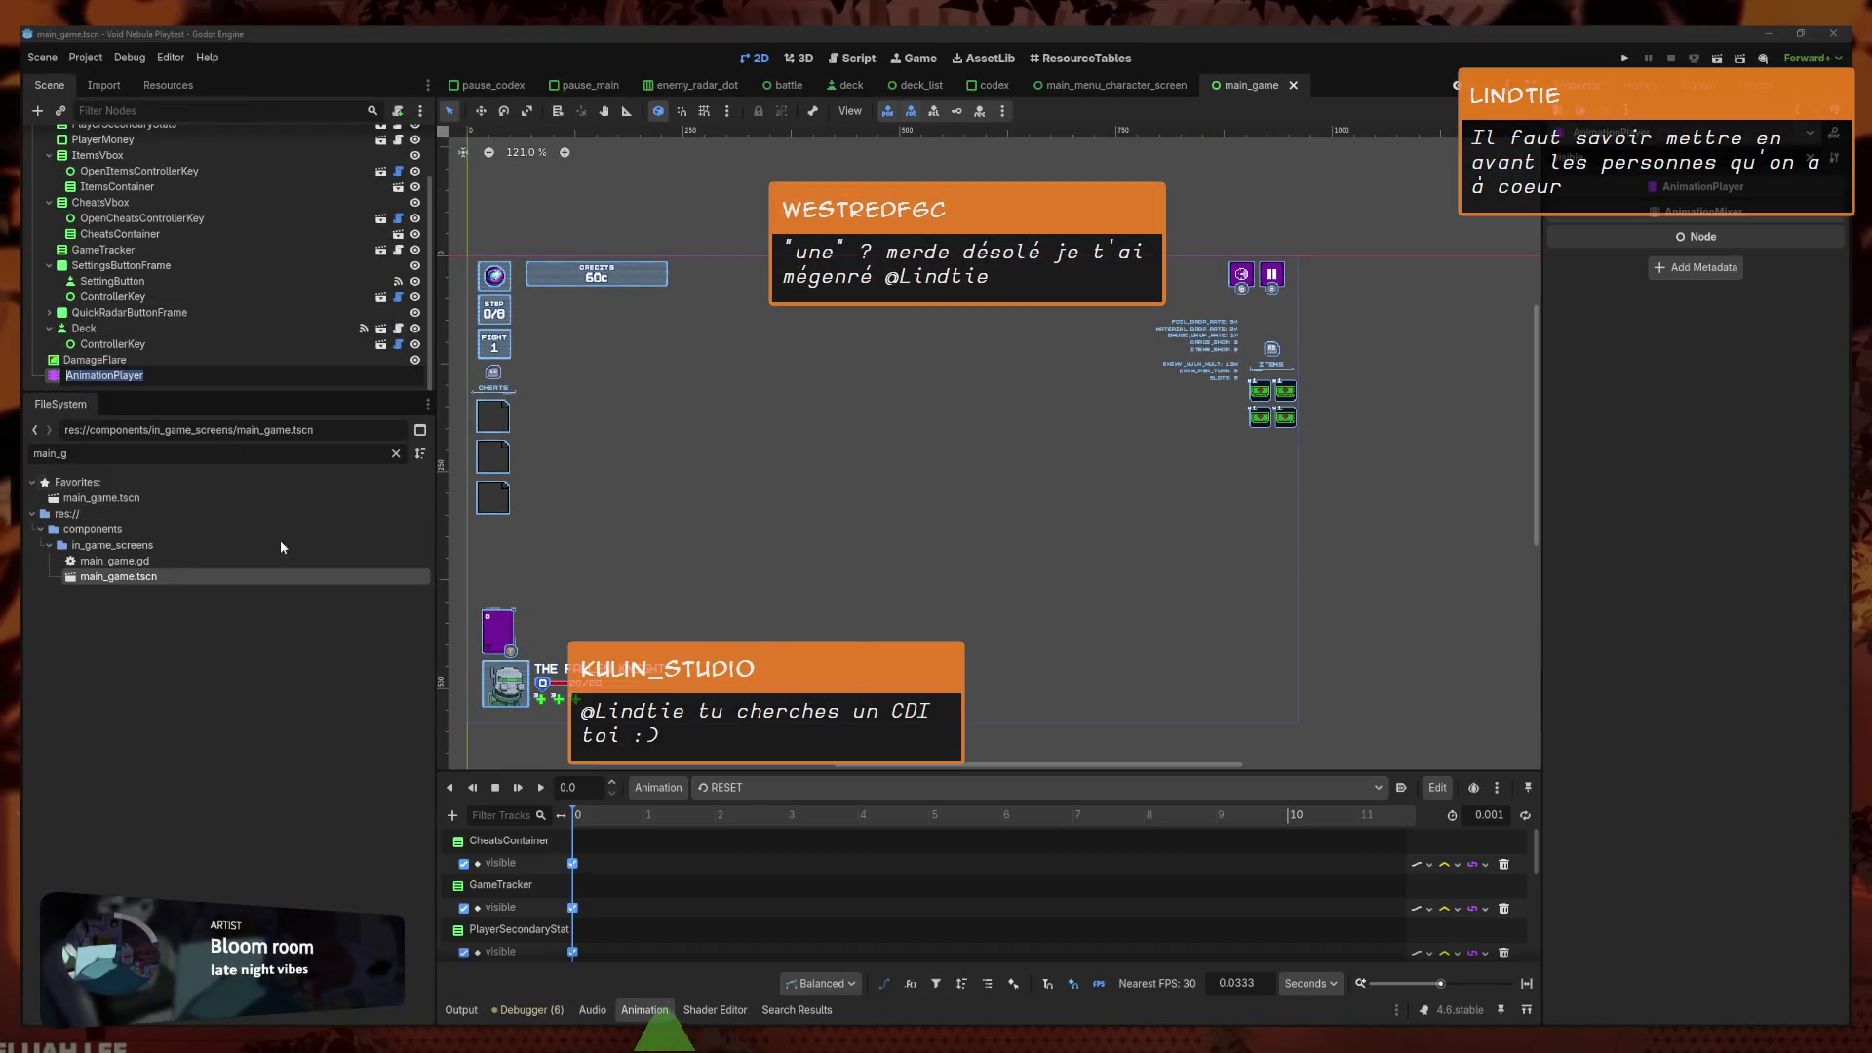
left_click(755, 787)
left_click(759, 826)
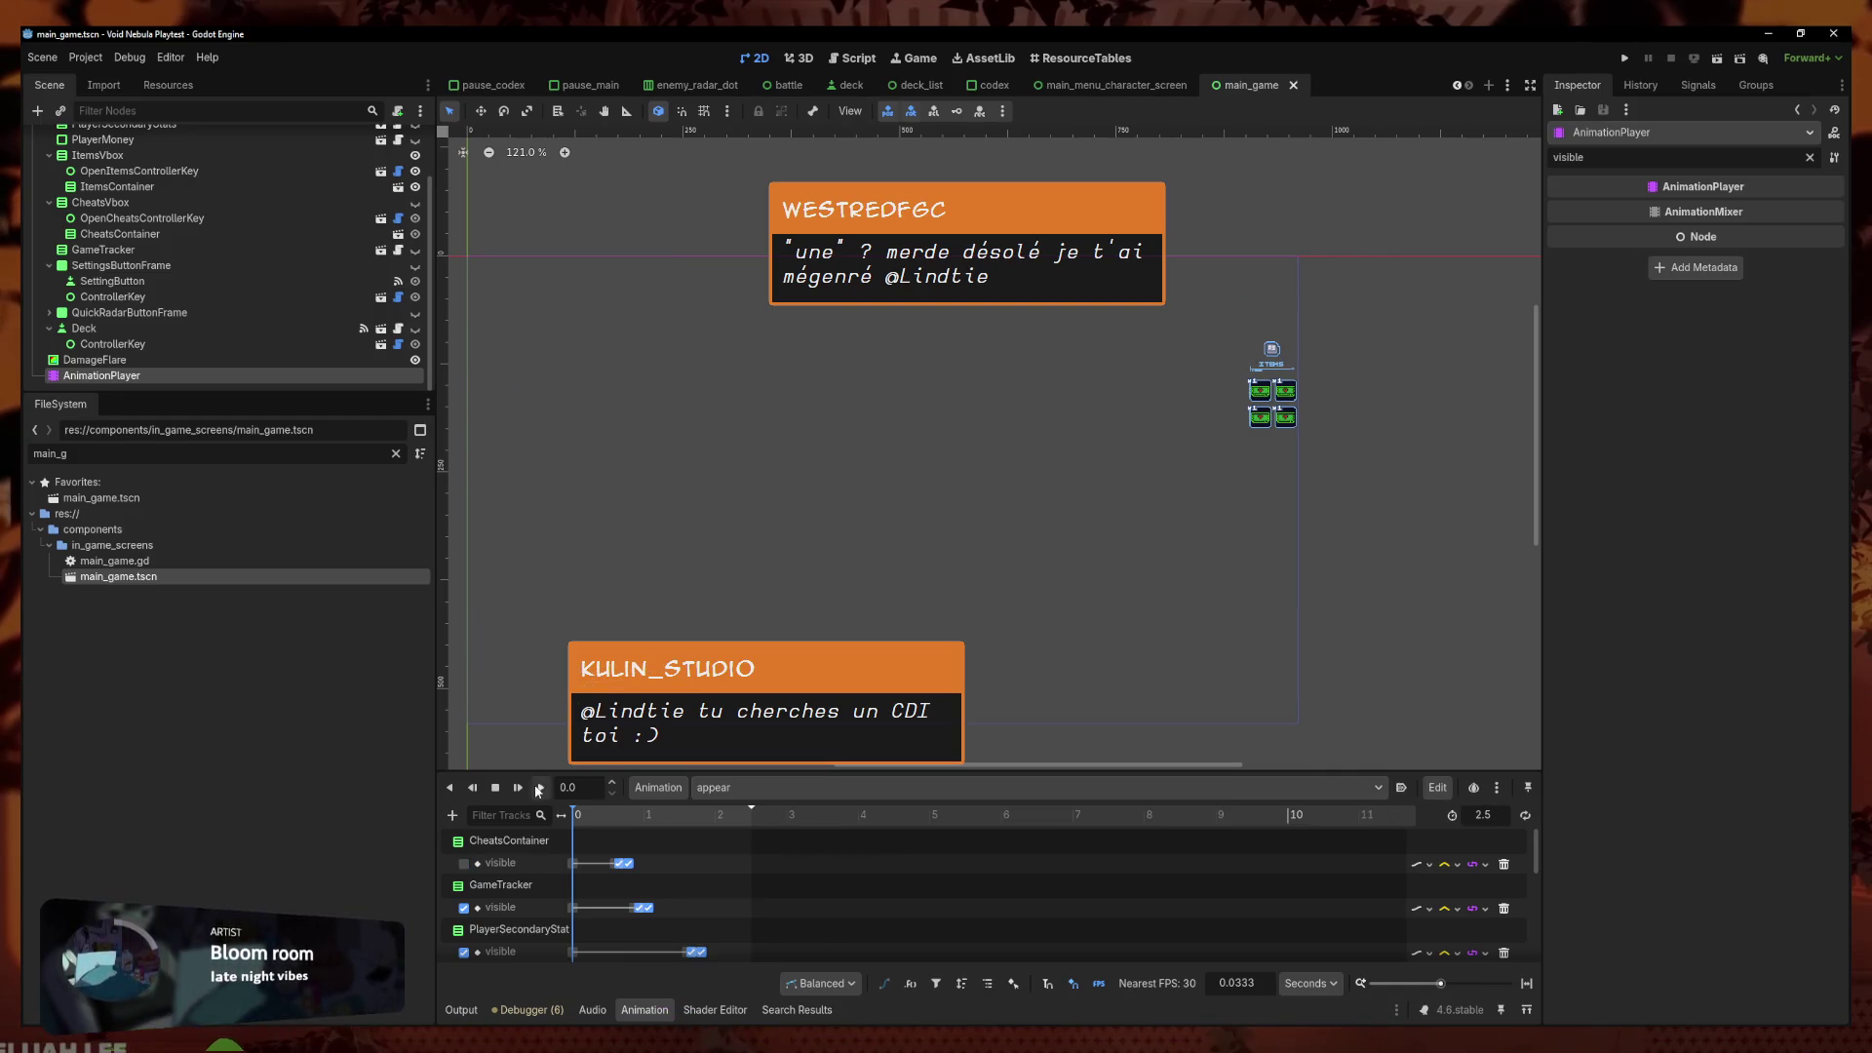
left_click(540, 788)
left_click(772, 788)
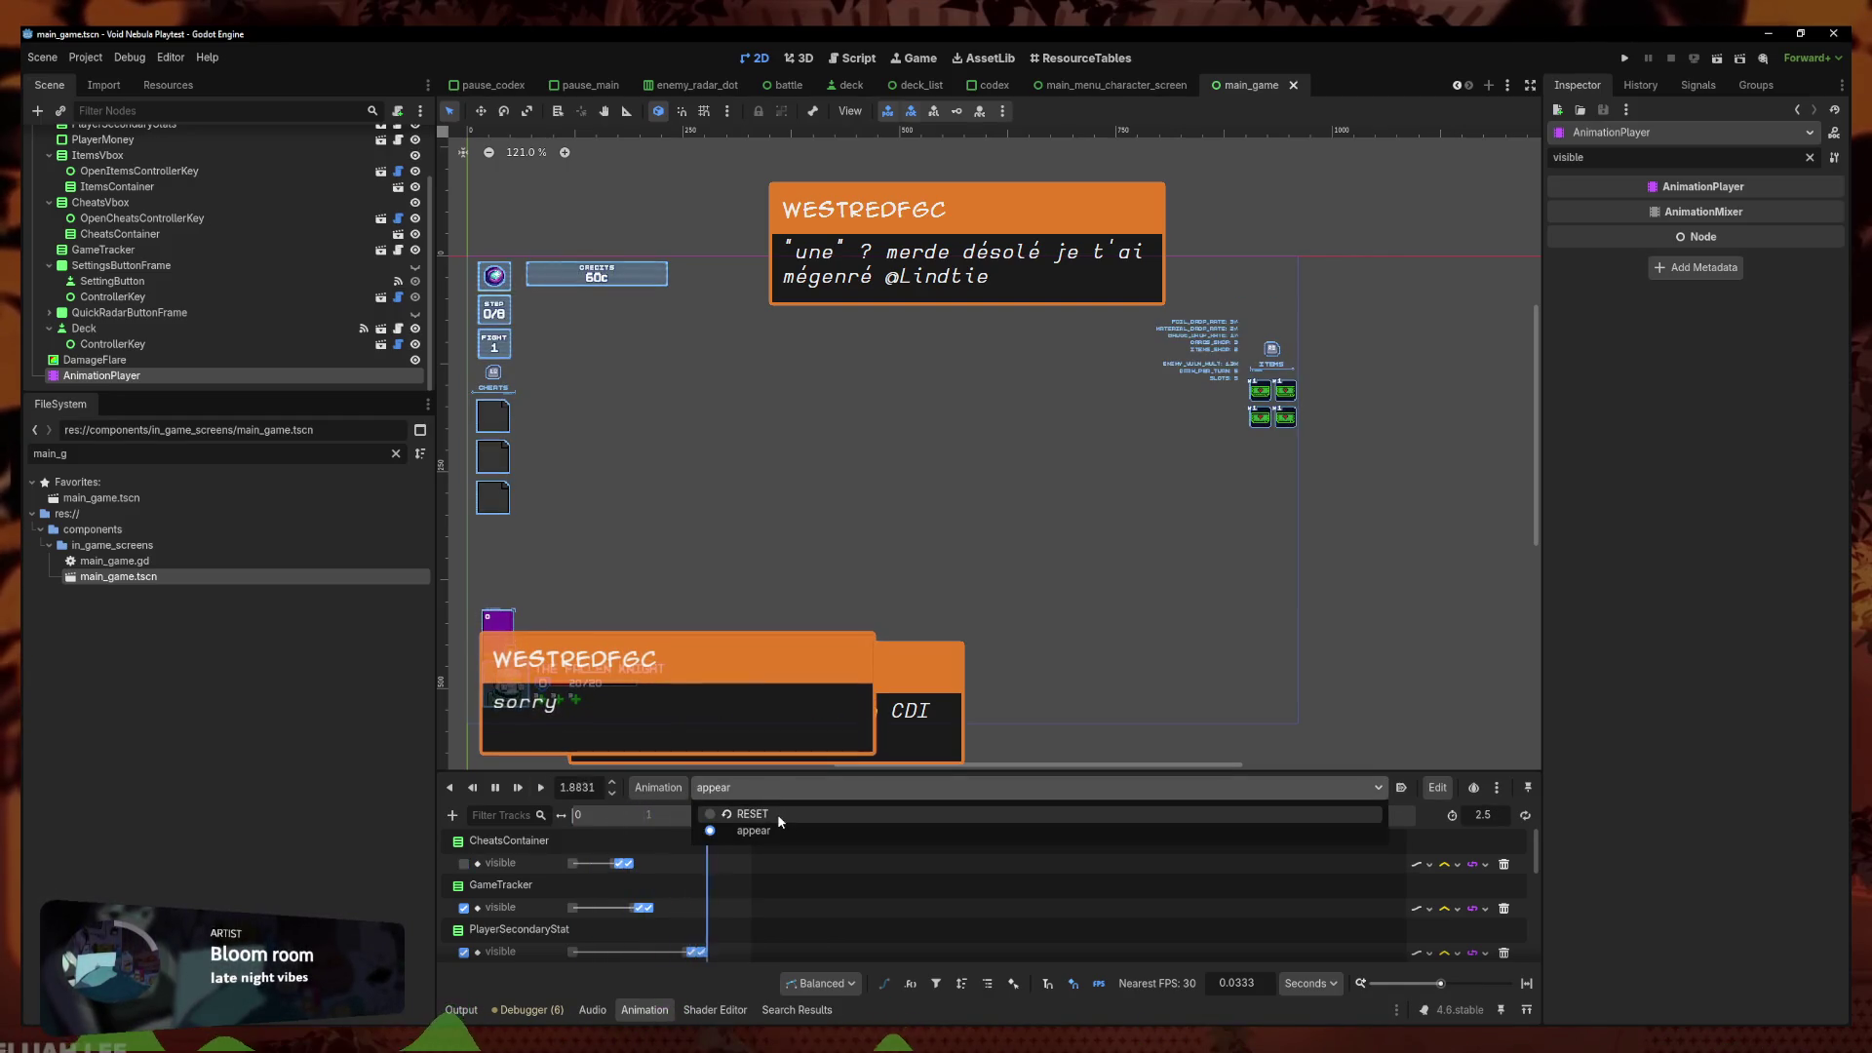
left_click(776, 813)
Move appear's ItemsVbox visibility key to the animation start, preview it, and save the scene
scroll(643, 907, "down", 5)
left_click(572, 952)
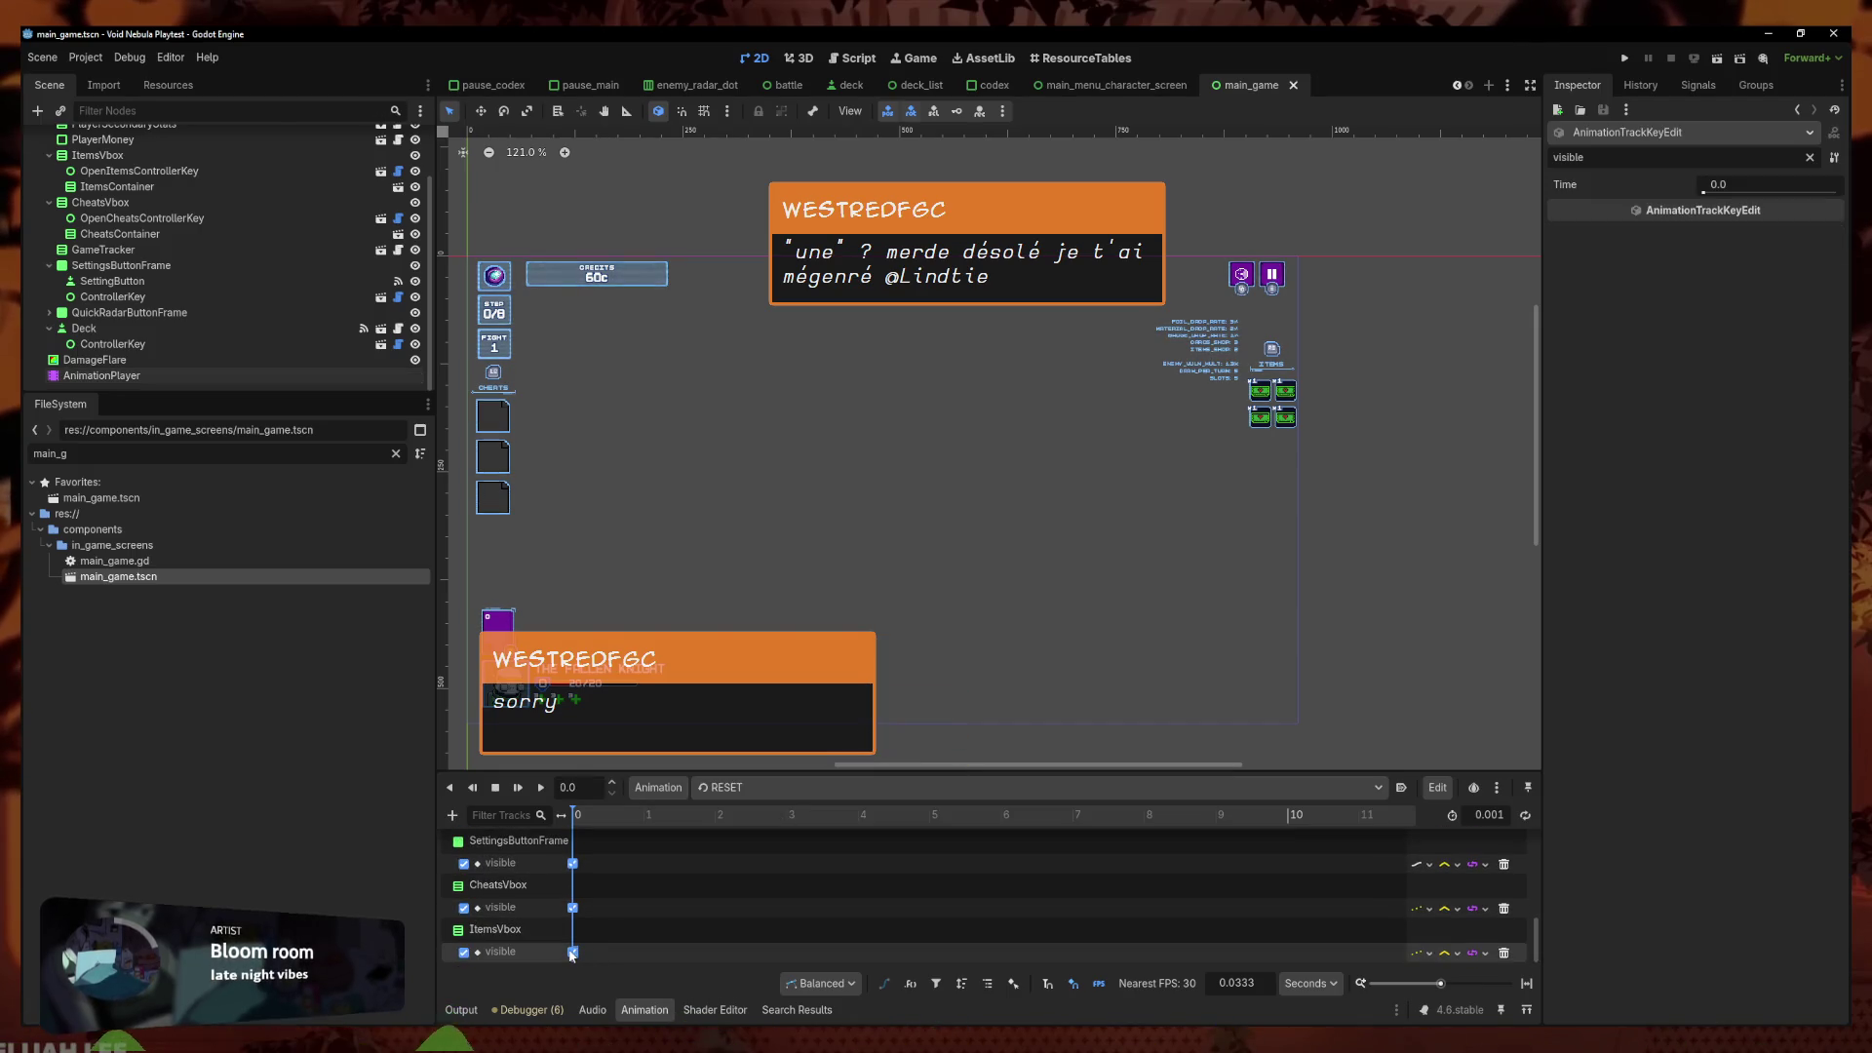
left_click(754, 788)
left_click(731, 824)
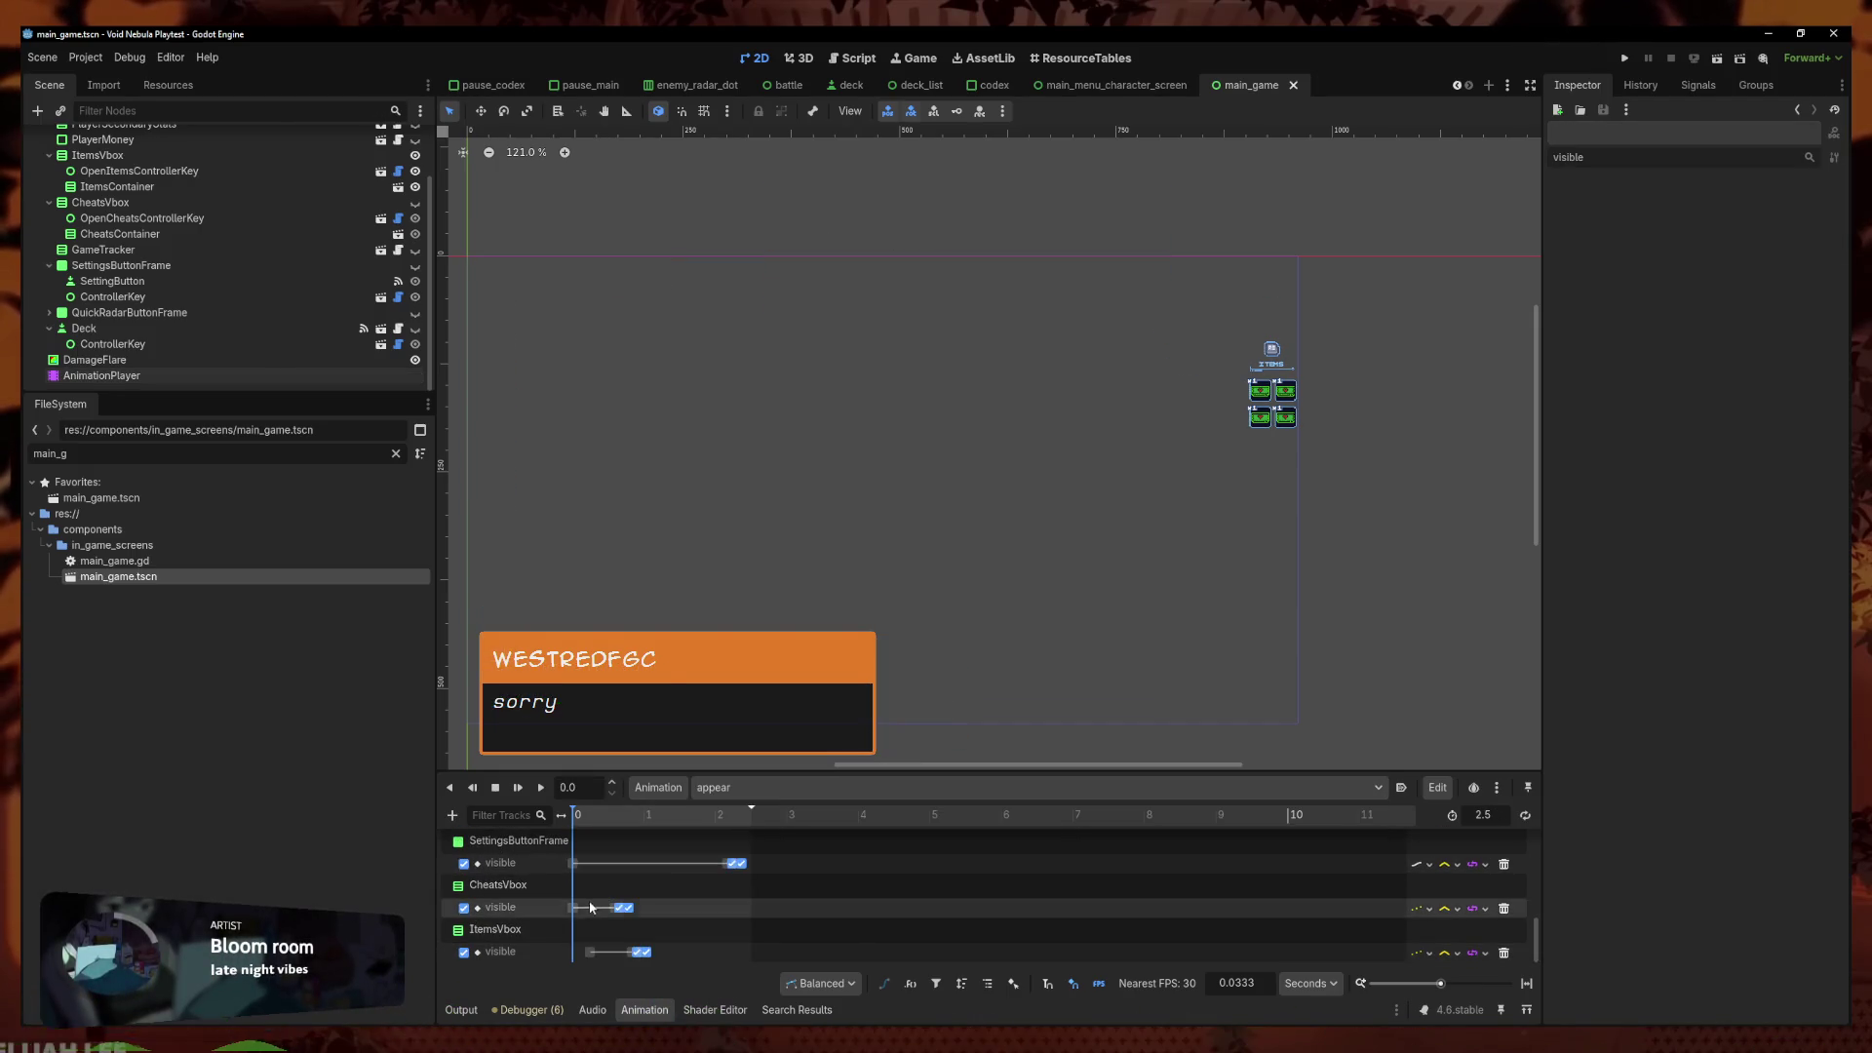
left_click_drag(588, 951, 575, 952)
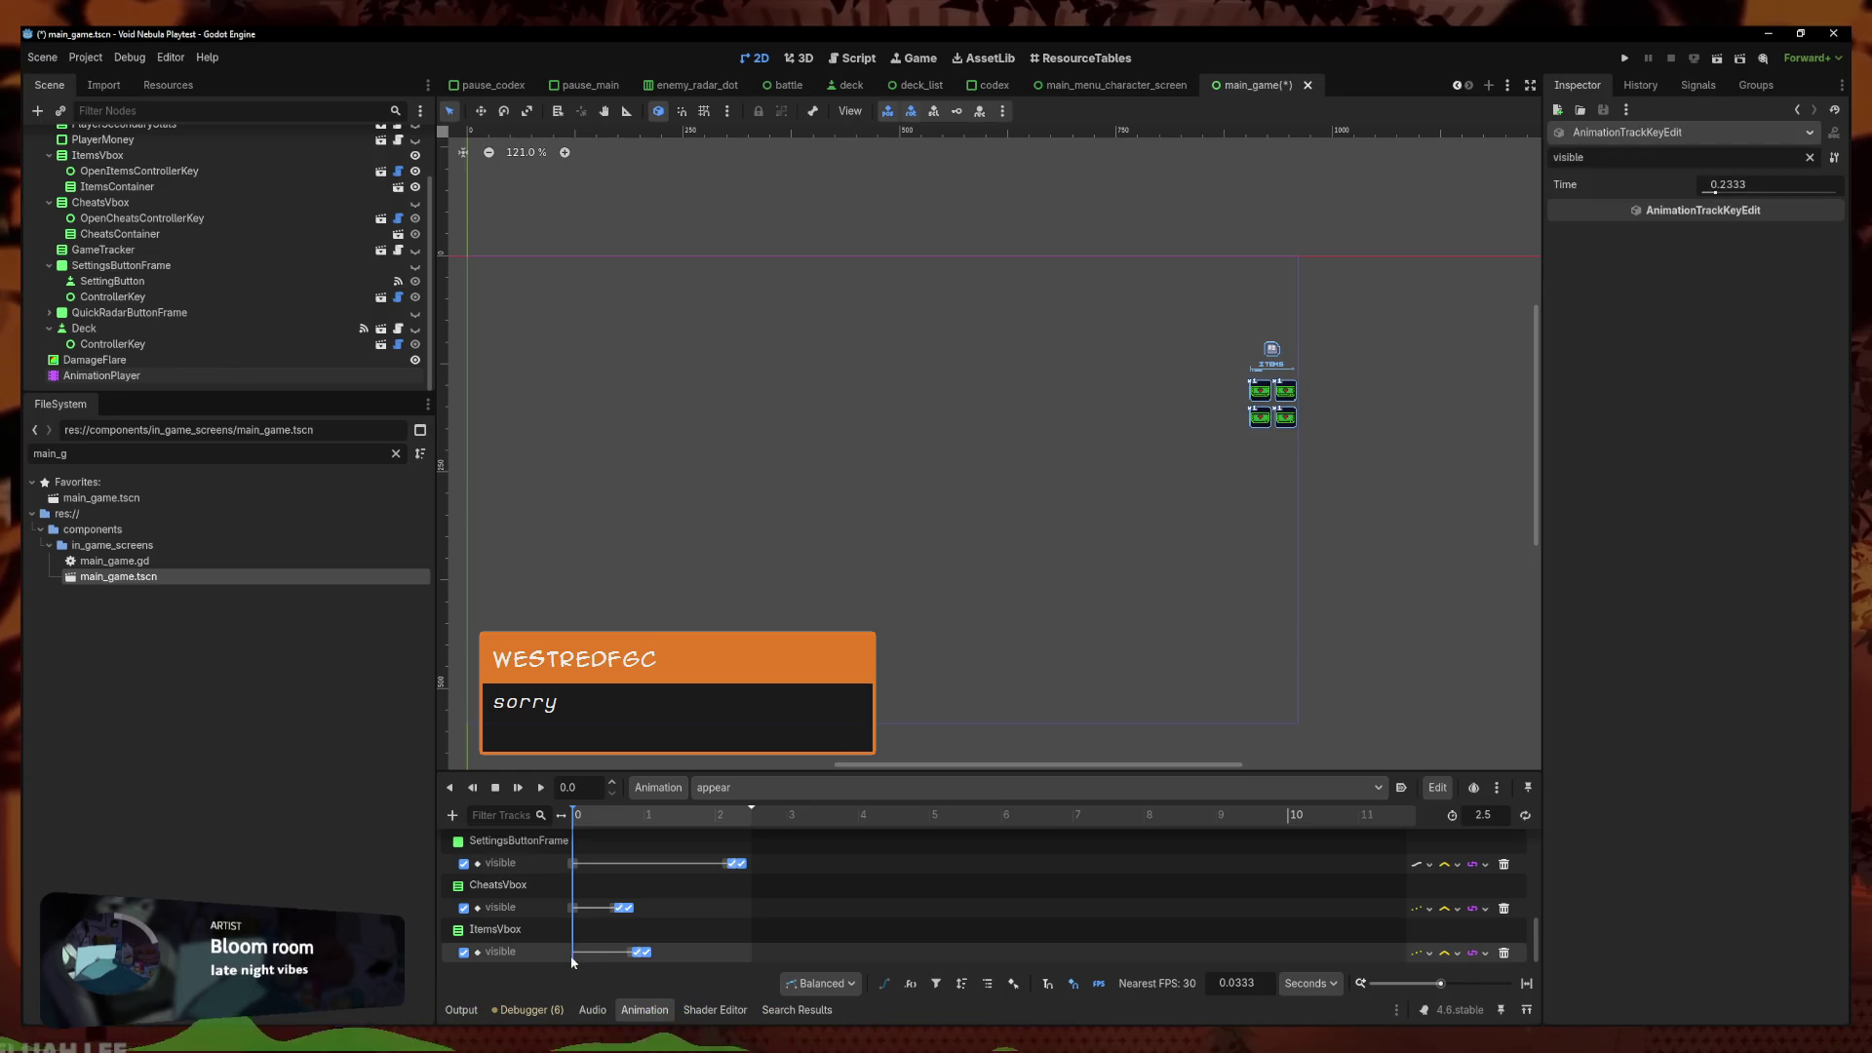
left_click(541, 788)
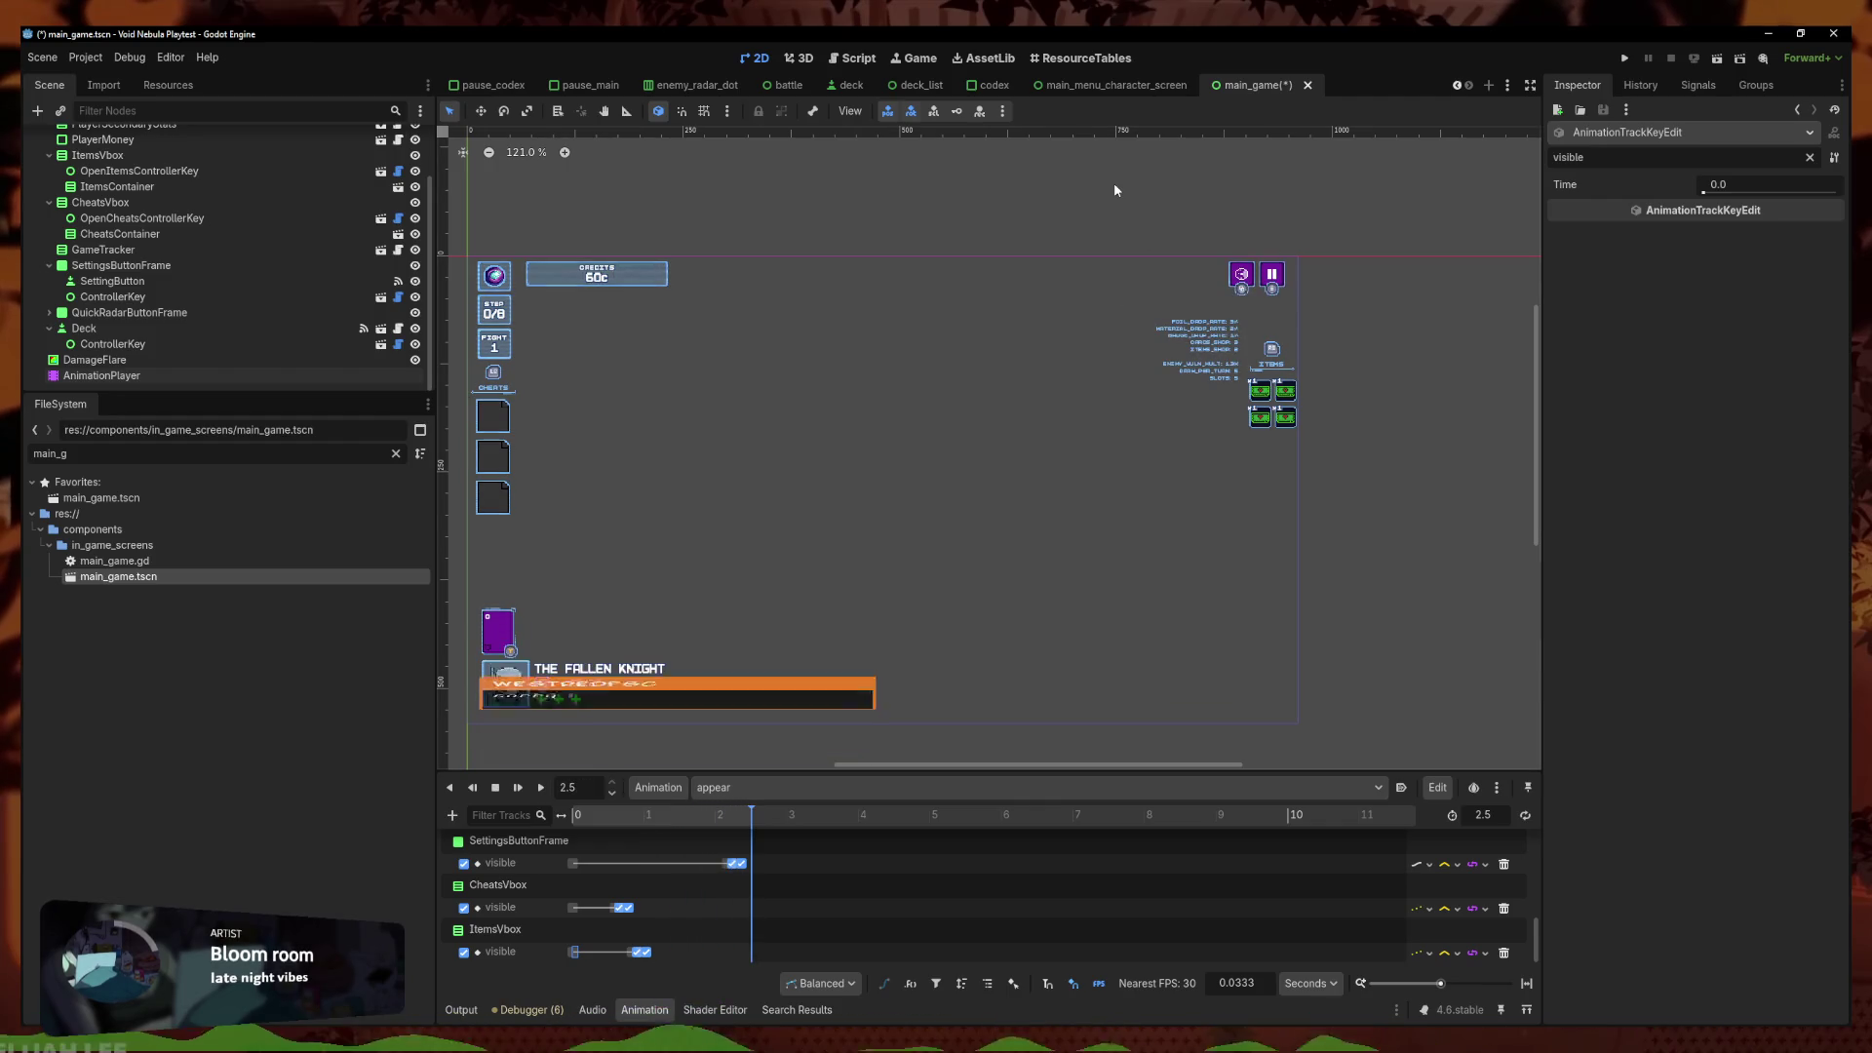
key("ctrl+s")
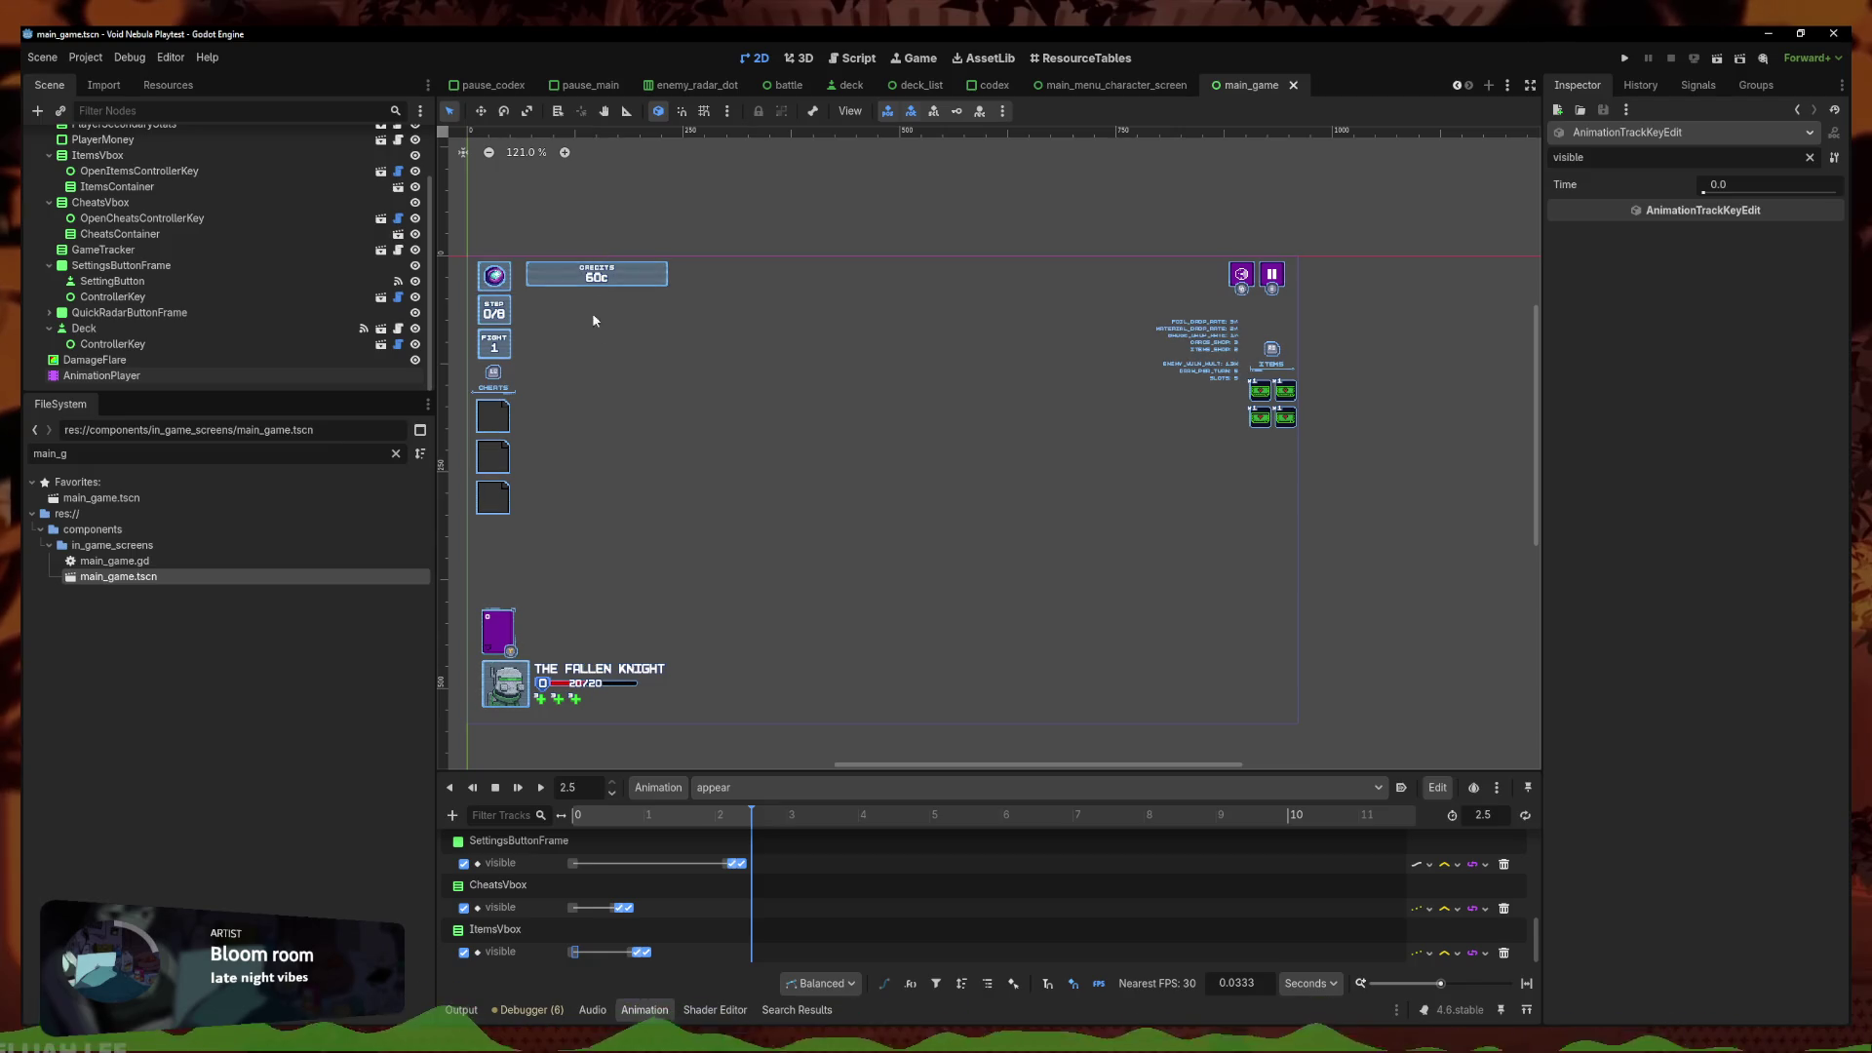
Scroll the canvas to view the complete HUD at the end of the appear animation
scroll(600, 470, "left", 1)
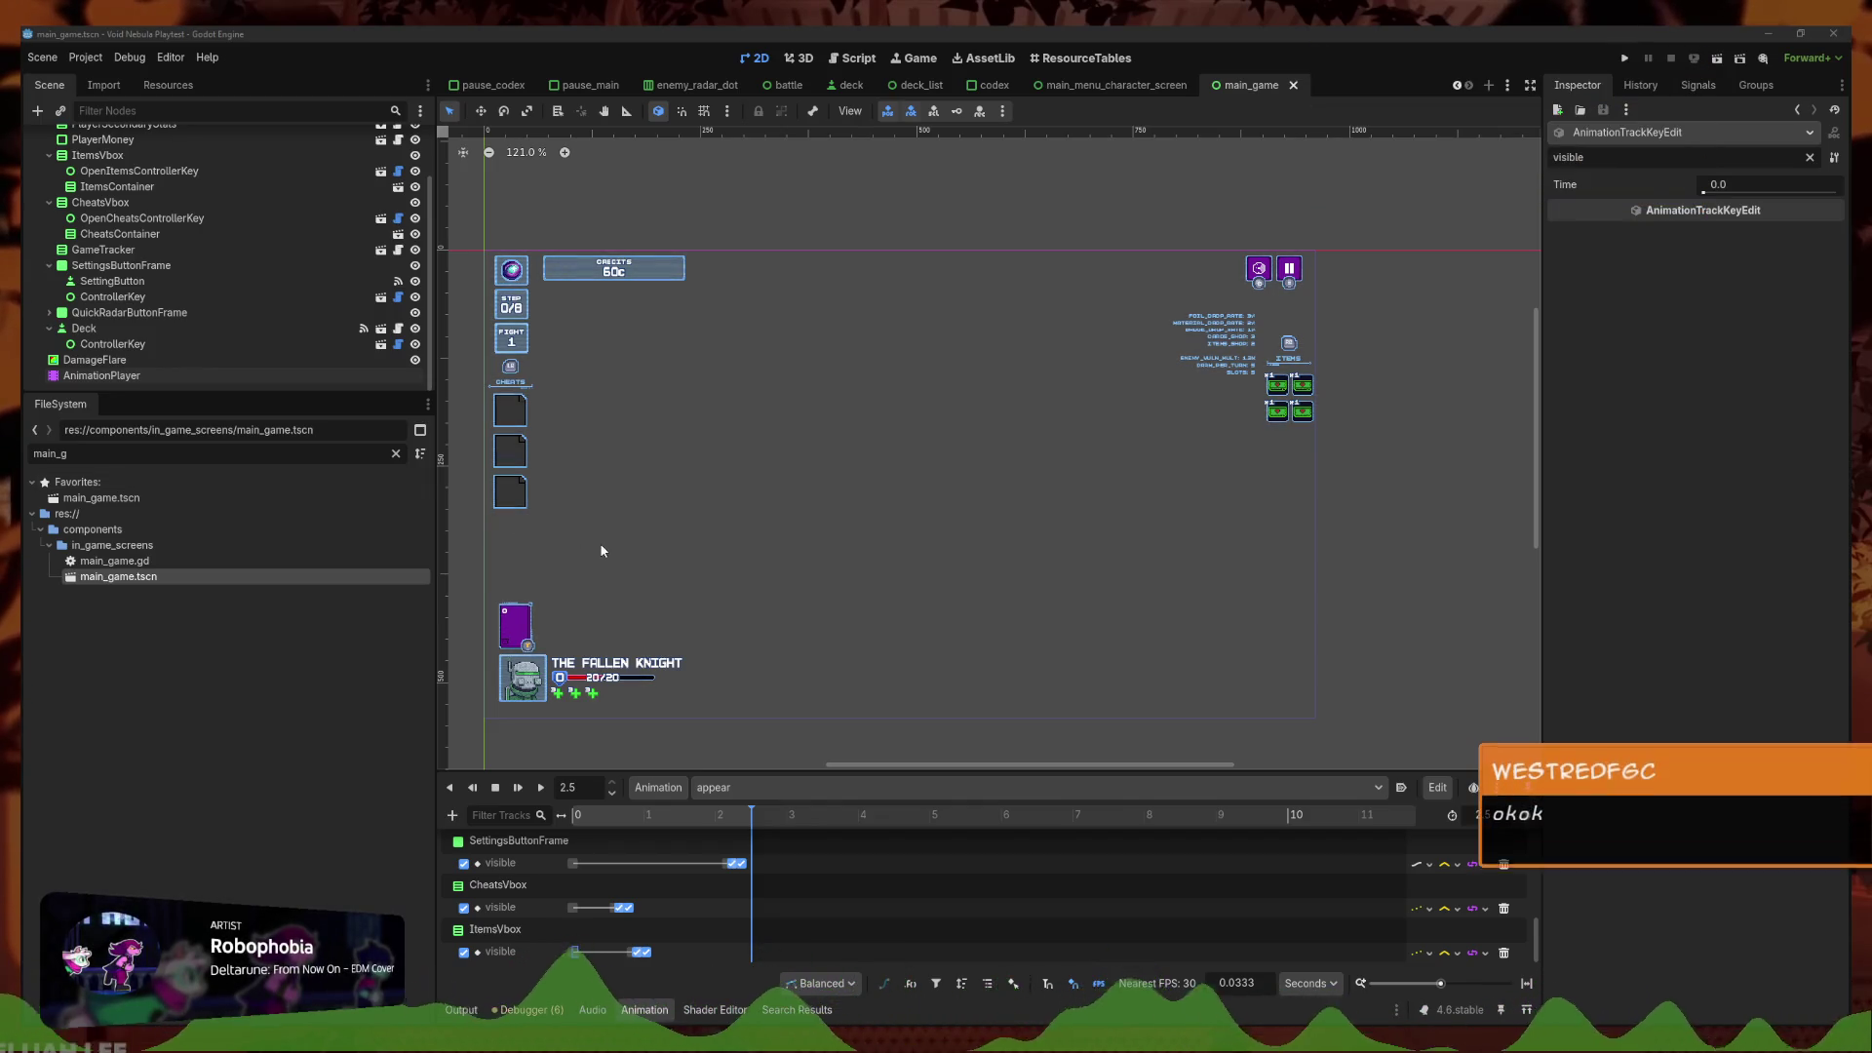
scroll(752, 241, "down", 2)
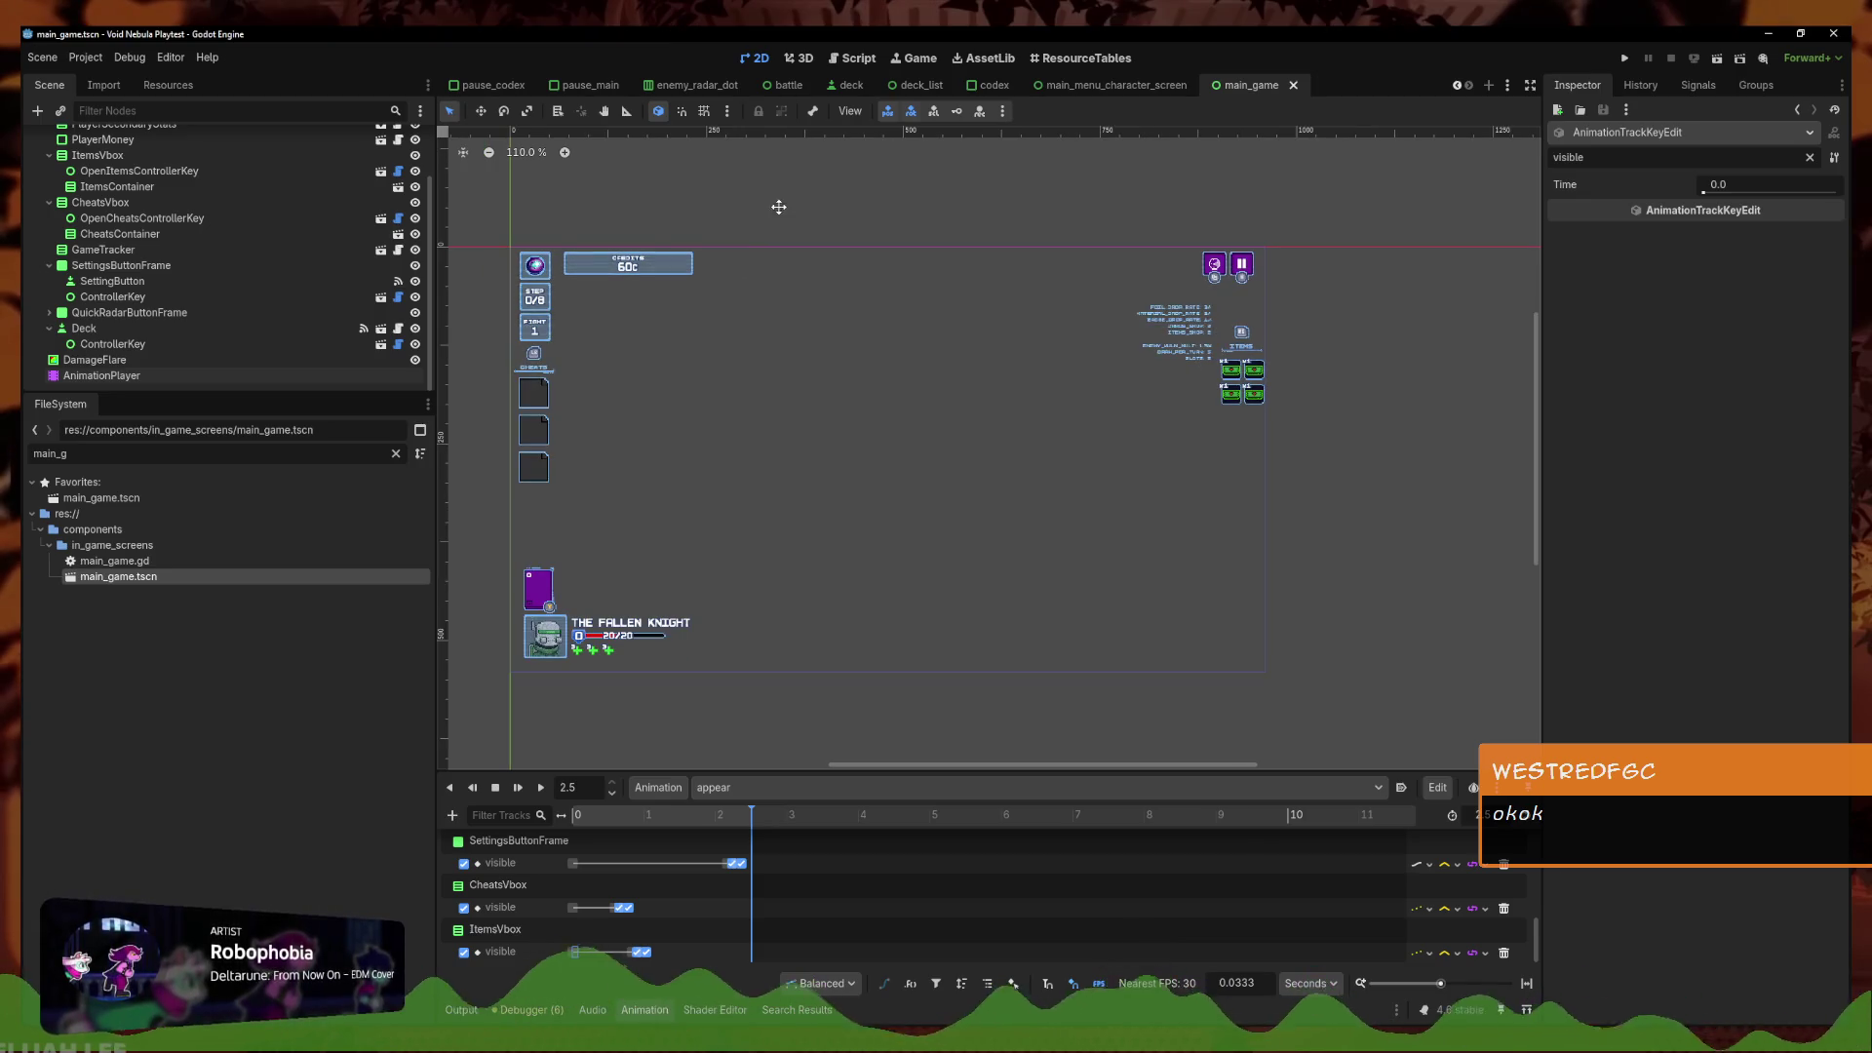
Zoom onto the ITEMS panel and select ItemsVbox, then its child ItemsContainer
key("ctrl+s")
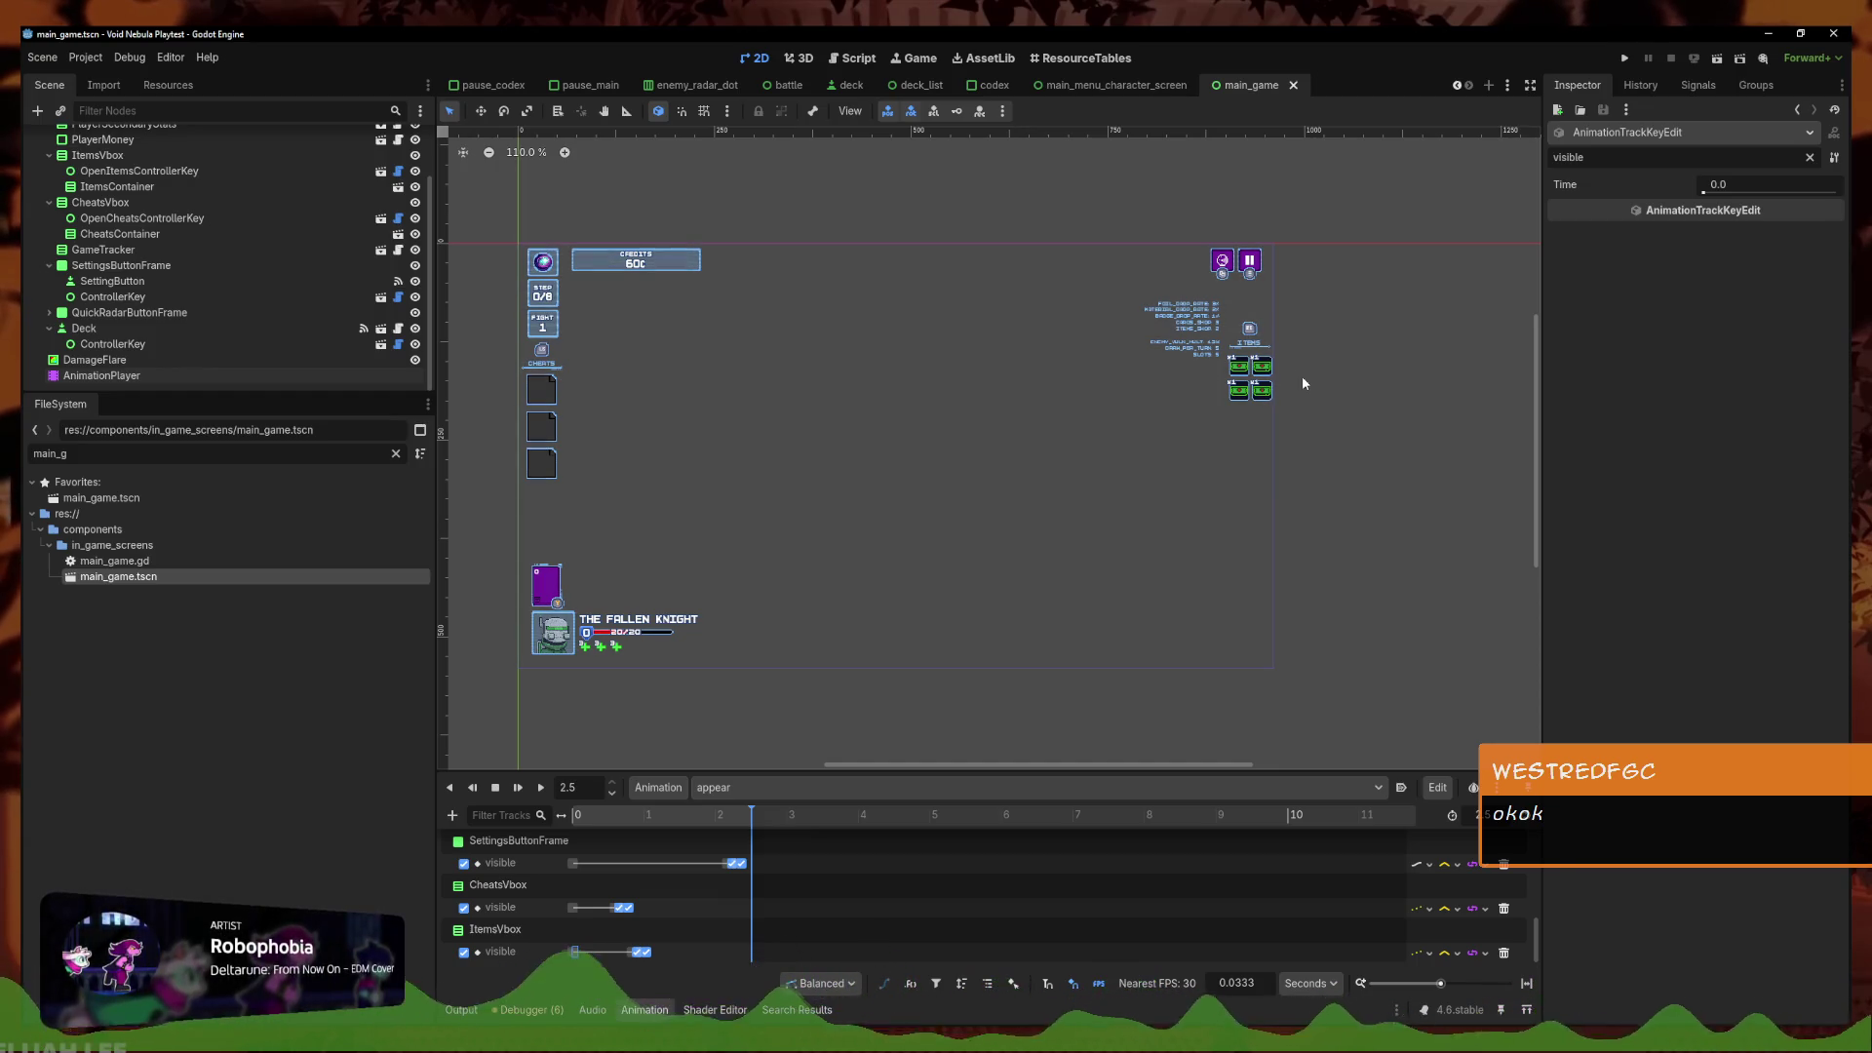
scroll(1303, 383, "up", 10)
scroll(146, 258, "up", 2)
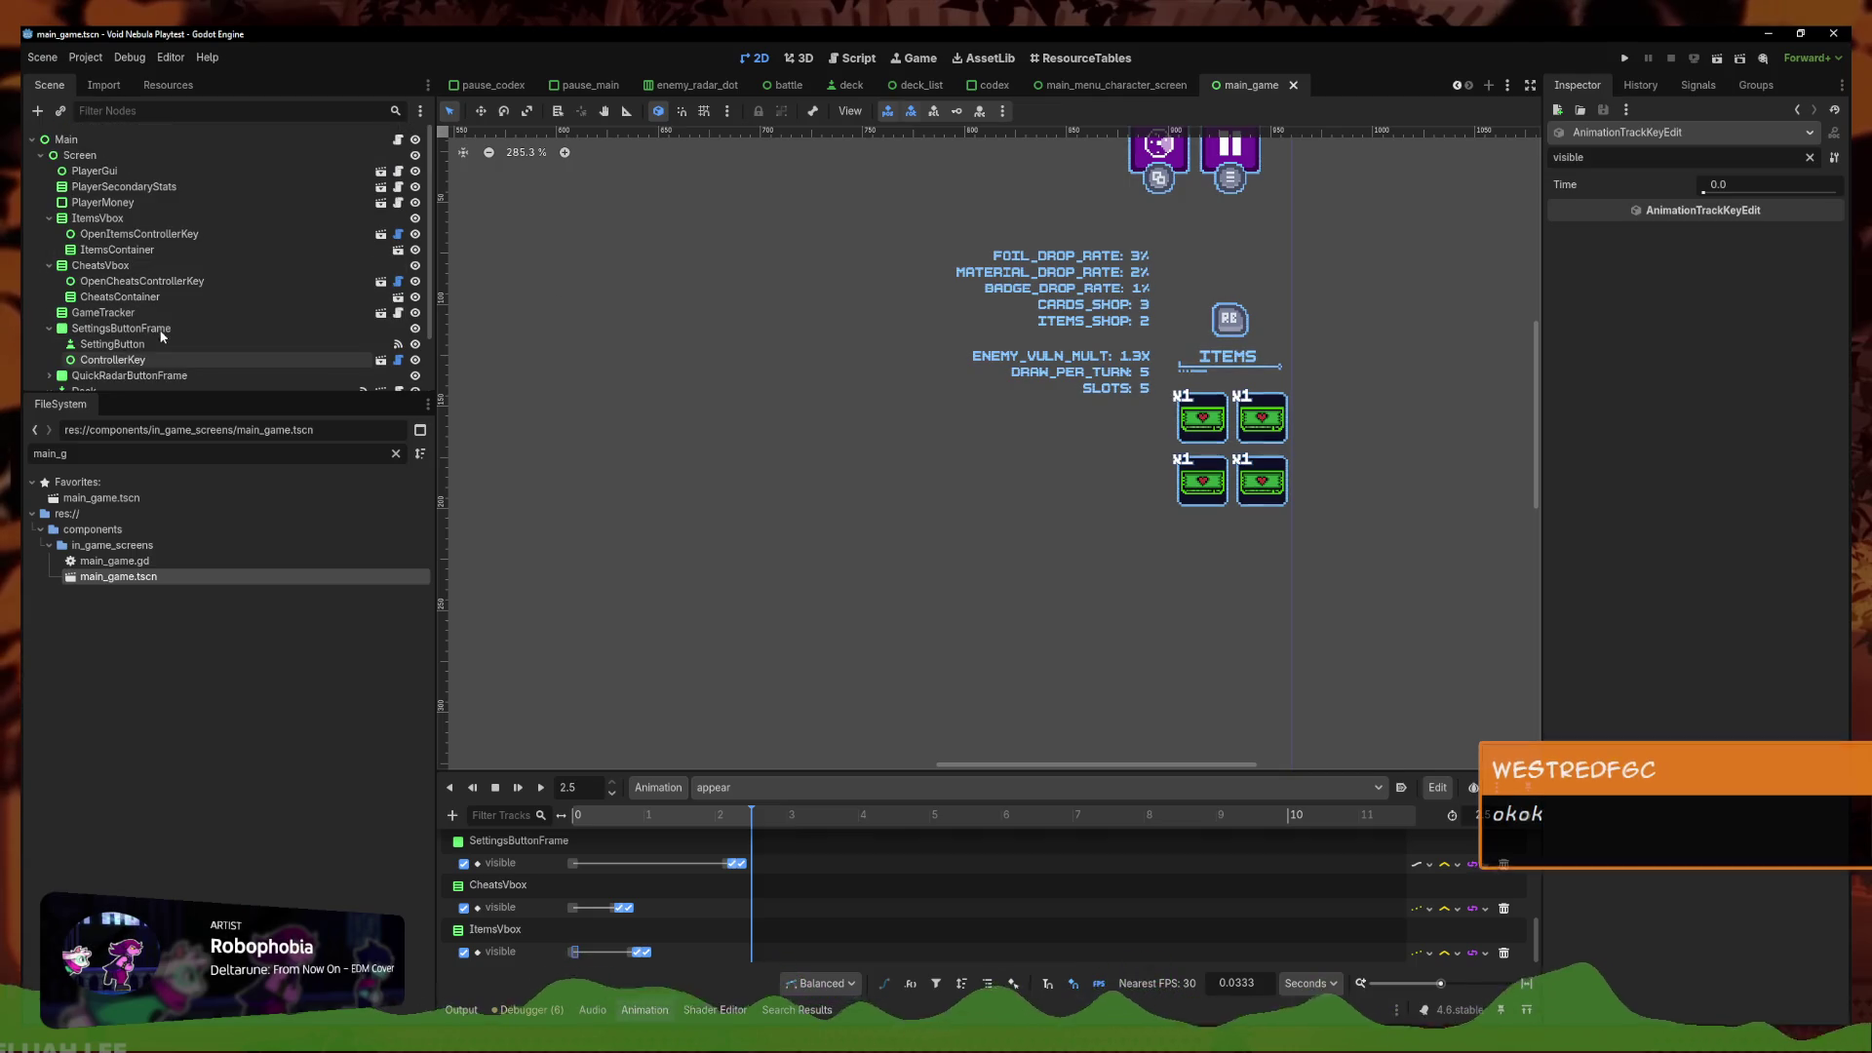
left_click(98, 217)
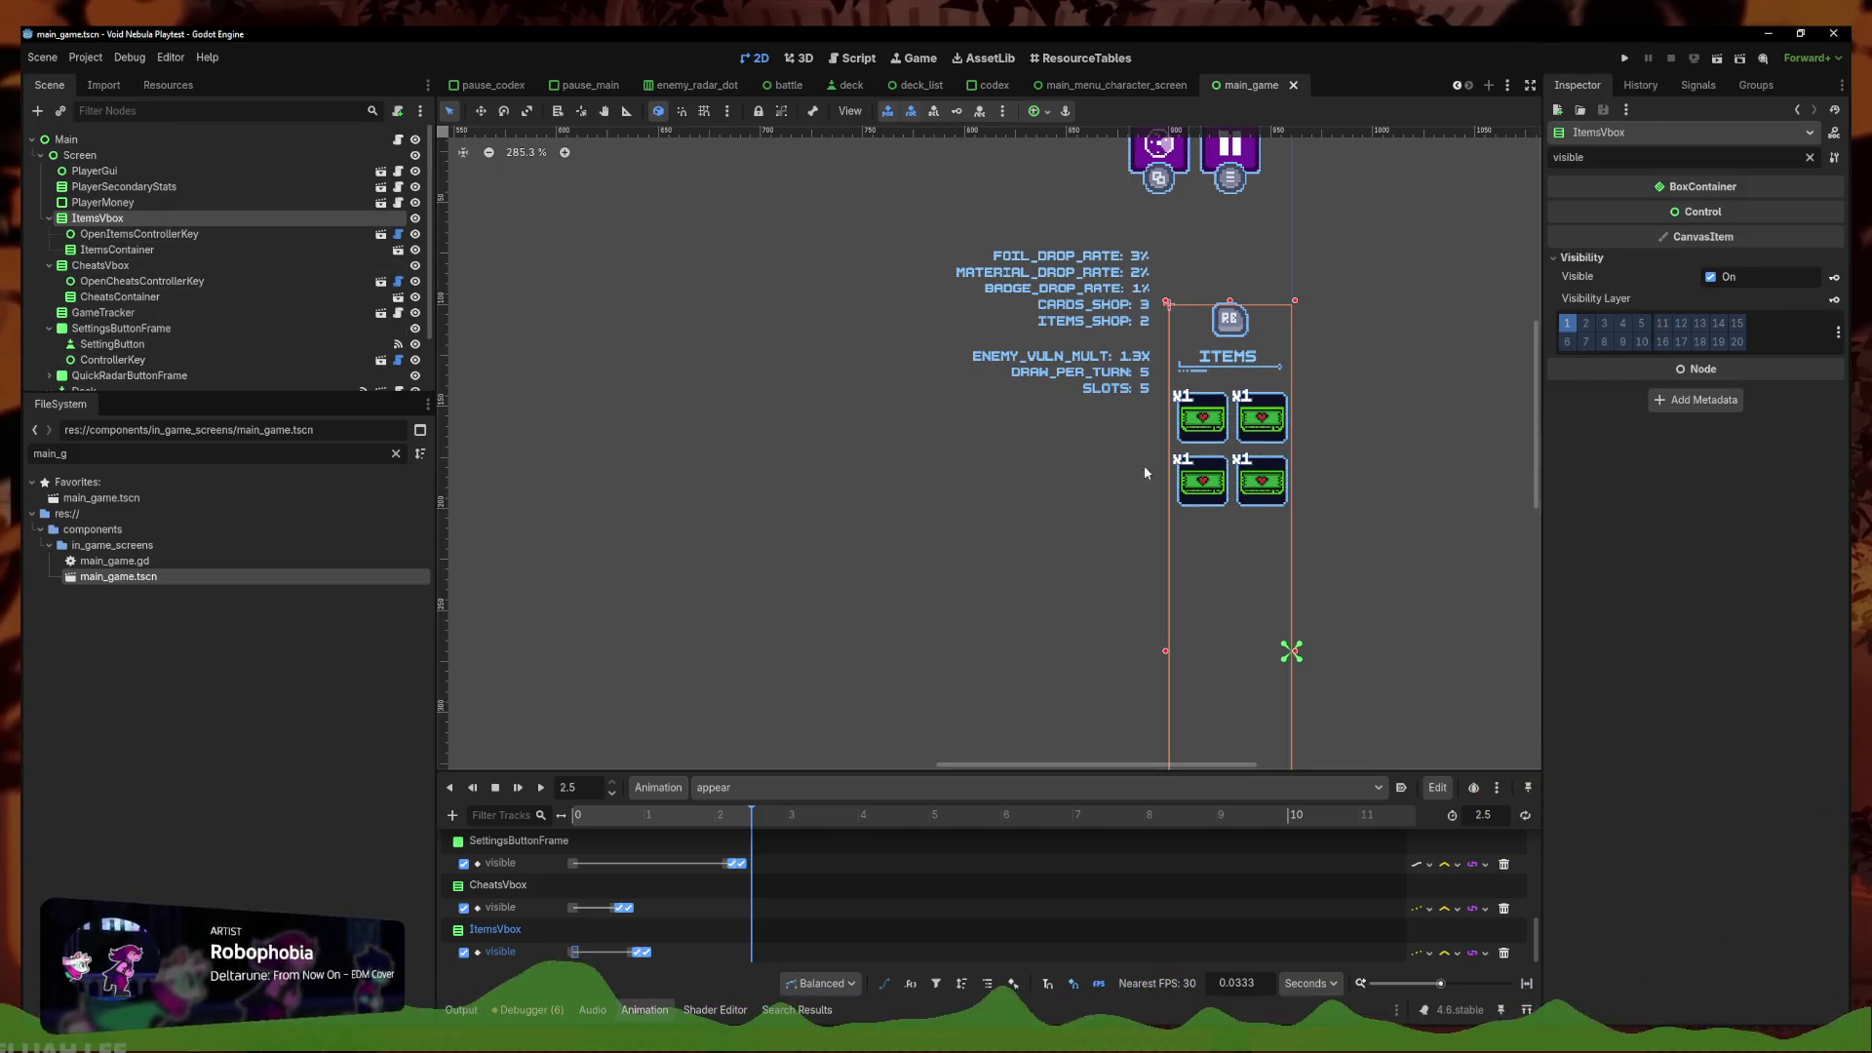
left_click(116, 250)
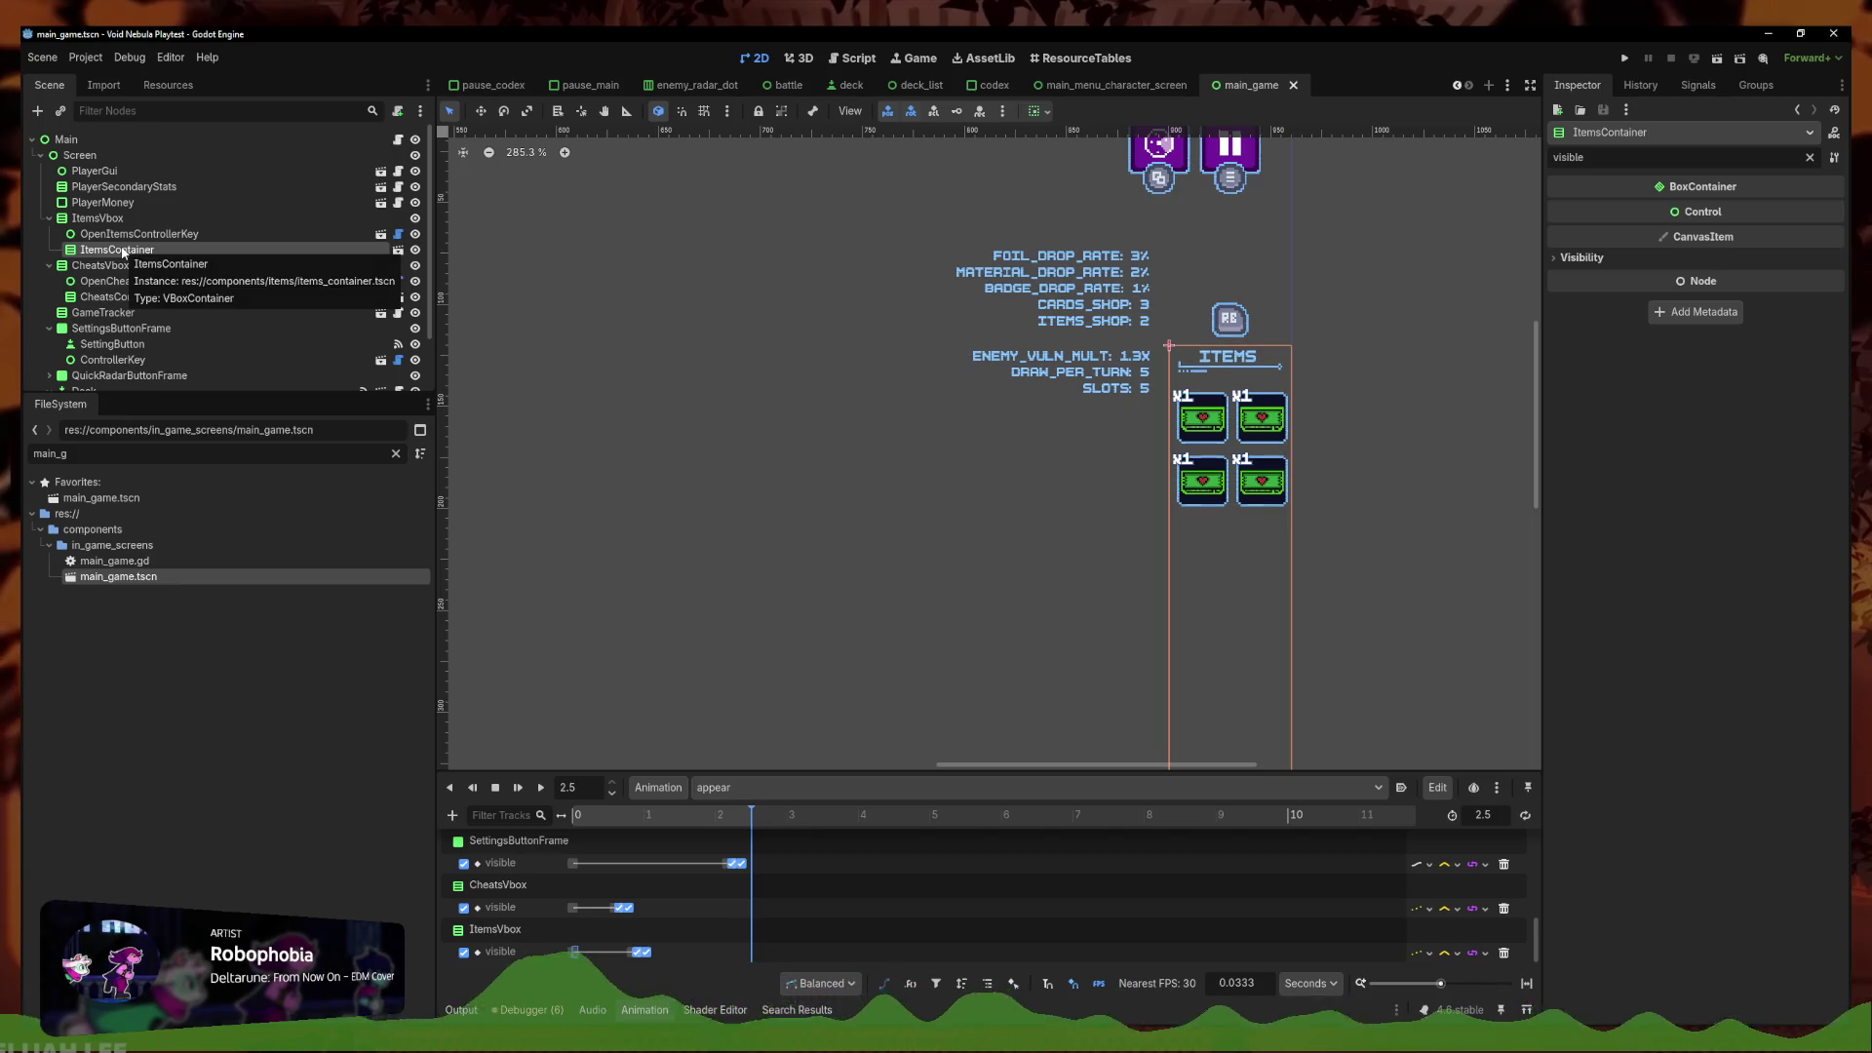
Open the ItemsContainer scene's items_container.gd script and add a blank line after _ready
left_click(399, 250)
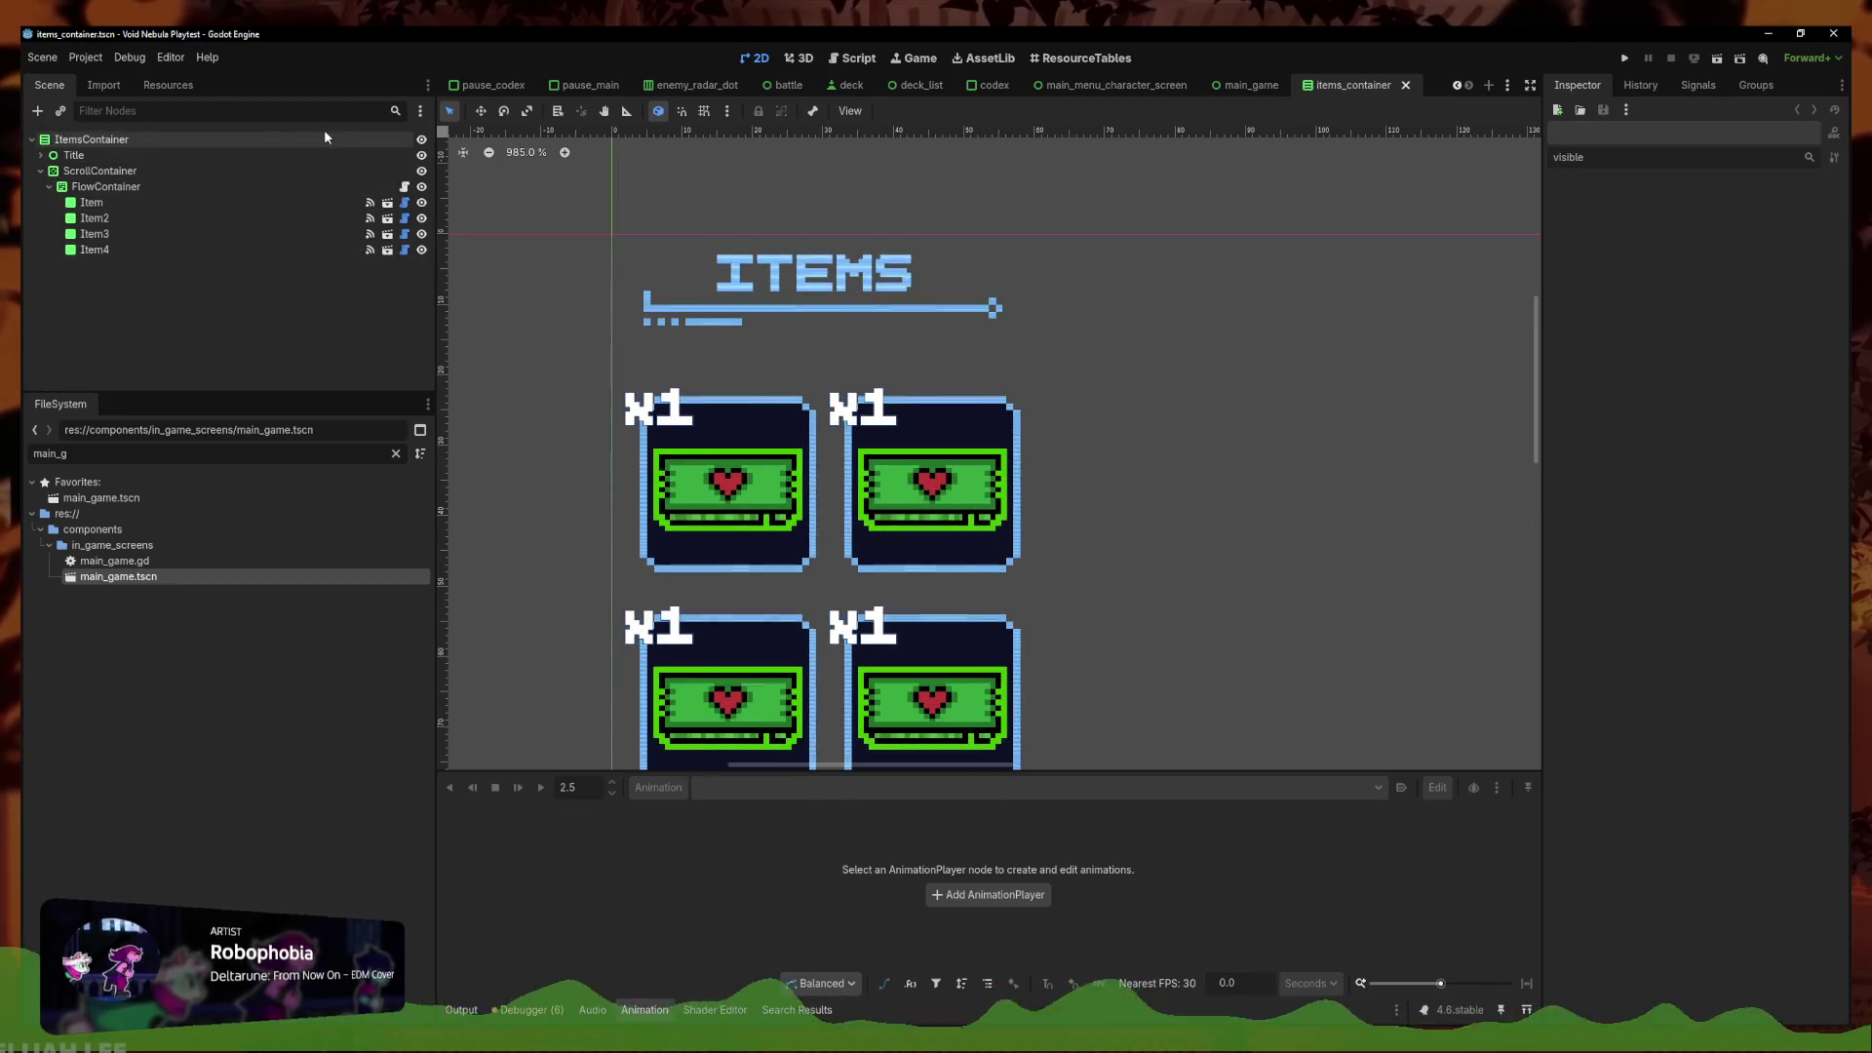
left_click(283, 187)
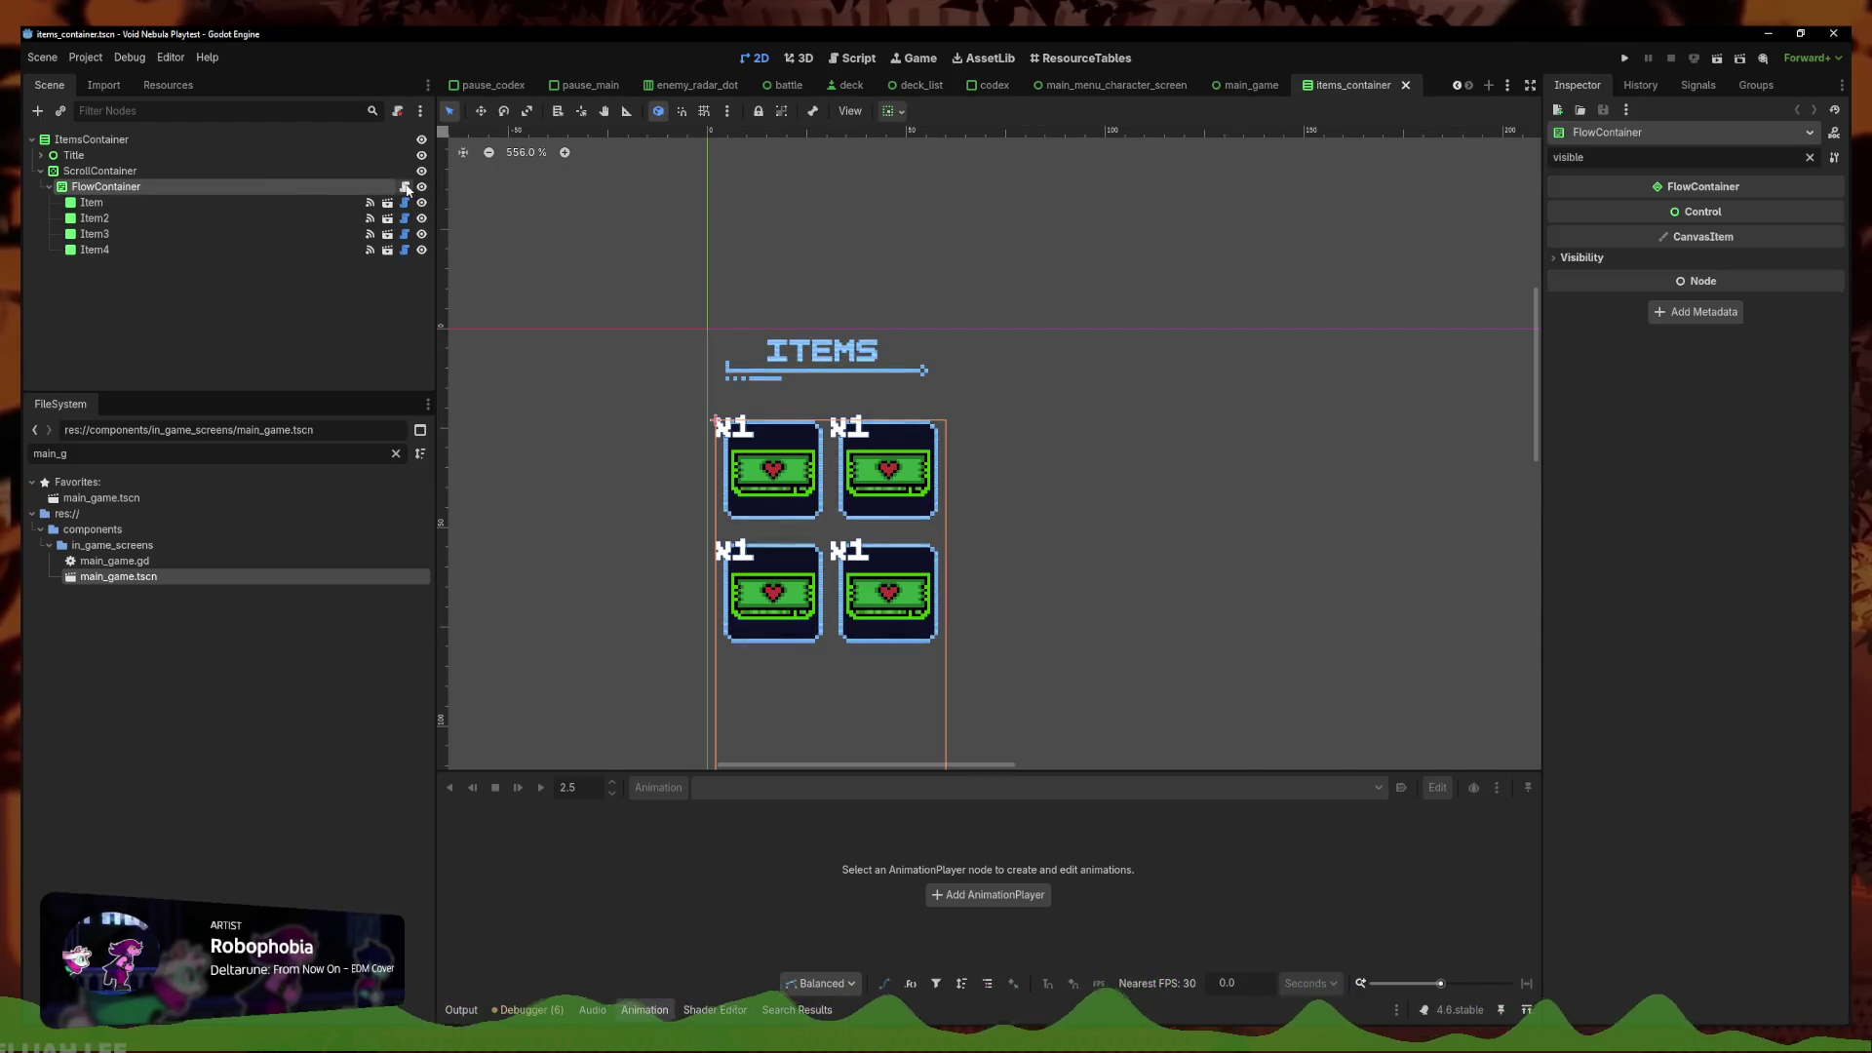
left_click(406, 187)
left_click(1087, 290)
key("Return")
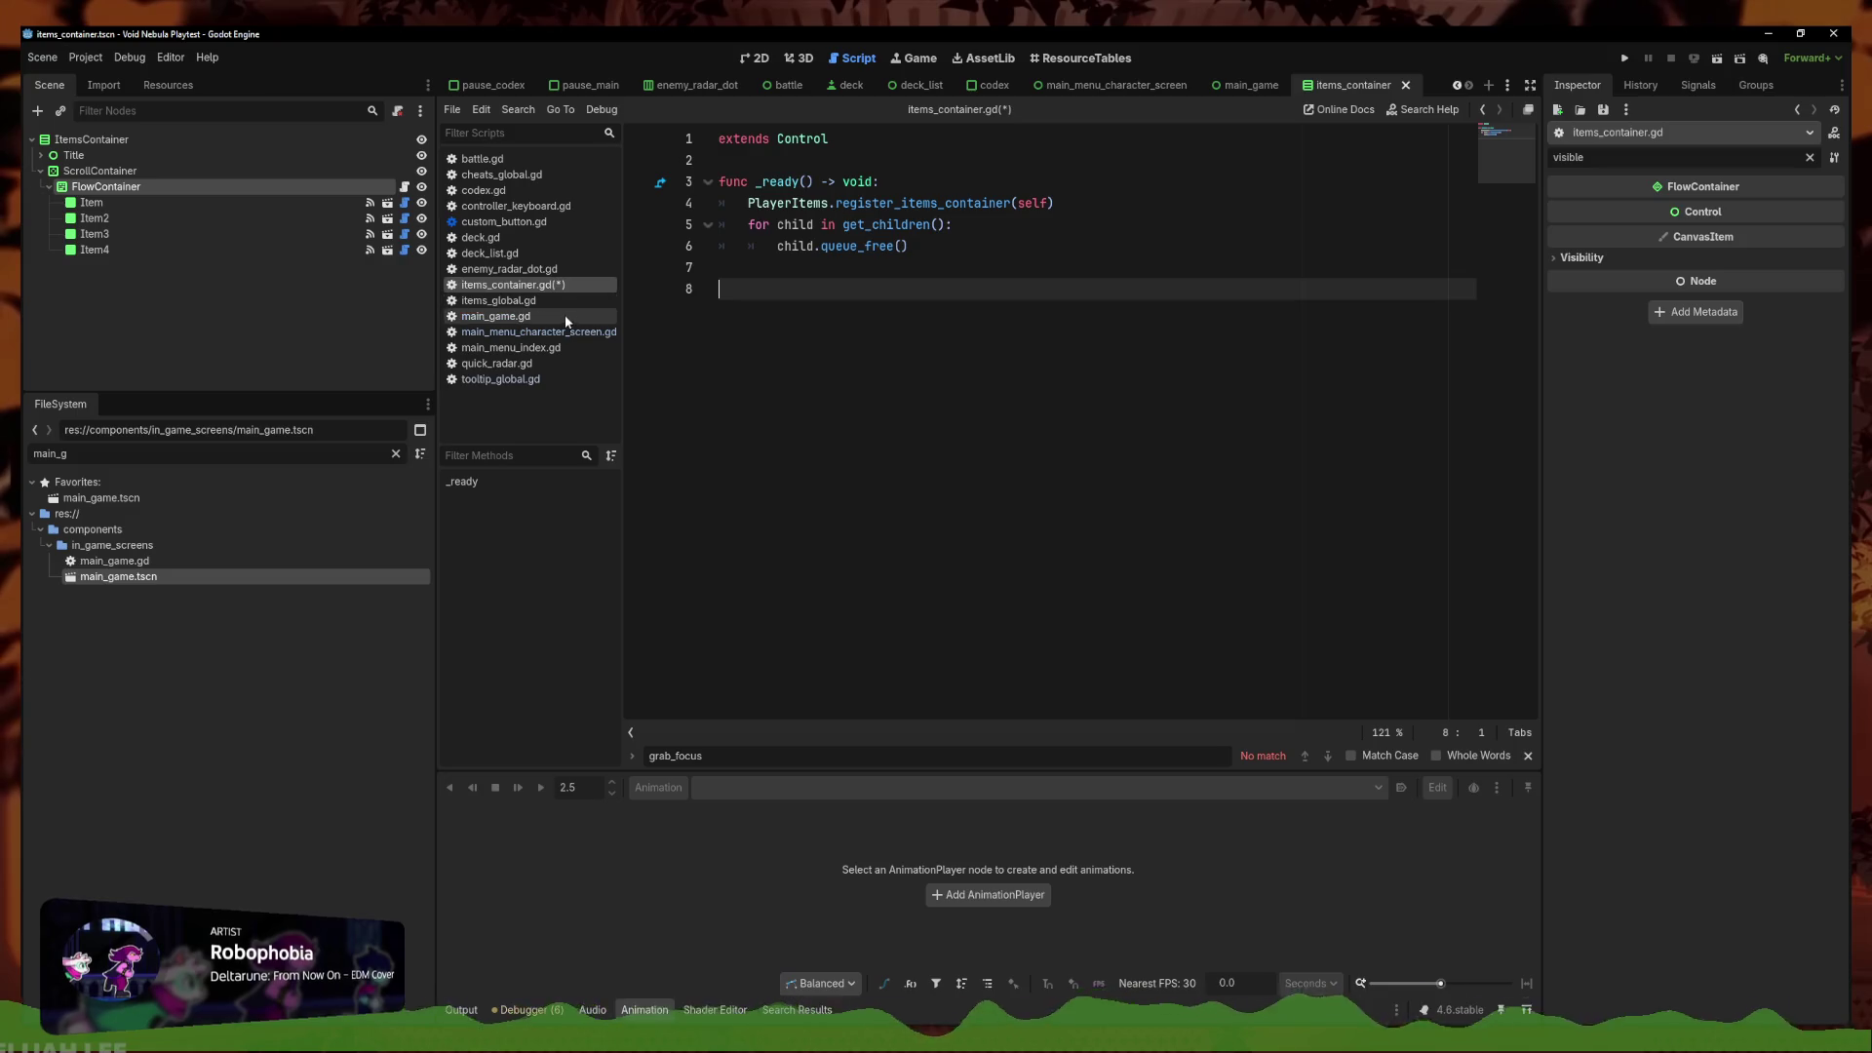
left_click(85, 58)
In the Input Map, bind OpenItems to Joypad Button 10 and OpenCheats to Joypad Button 9
left_click(106, 82)
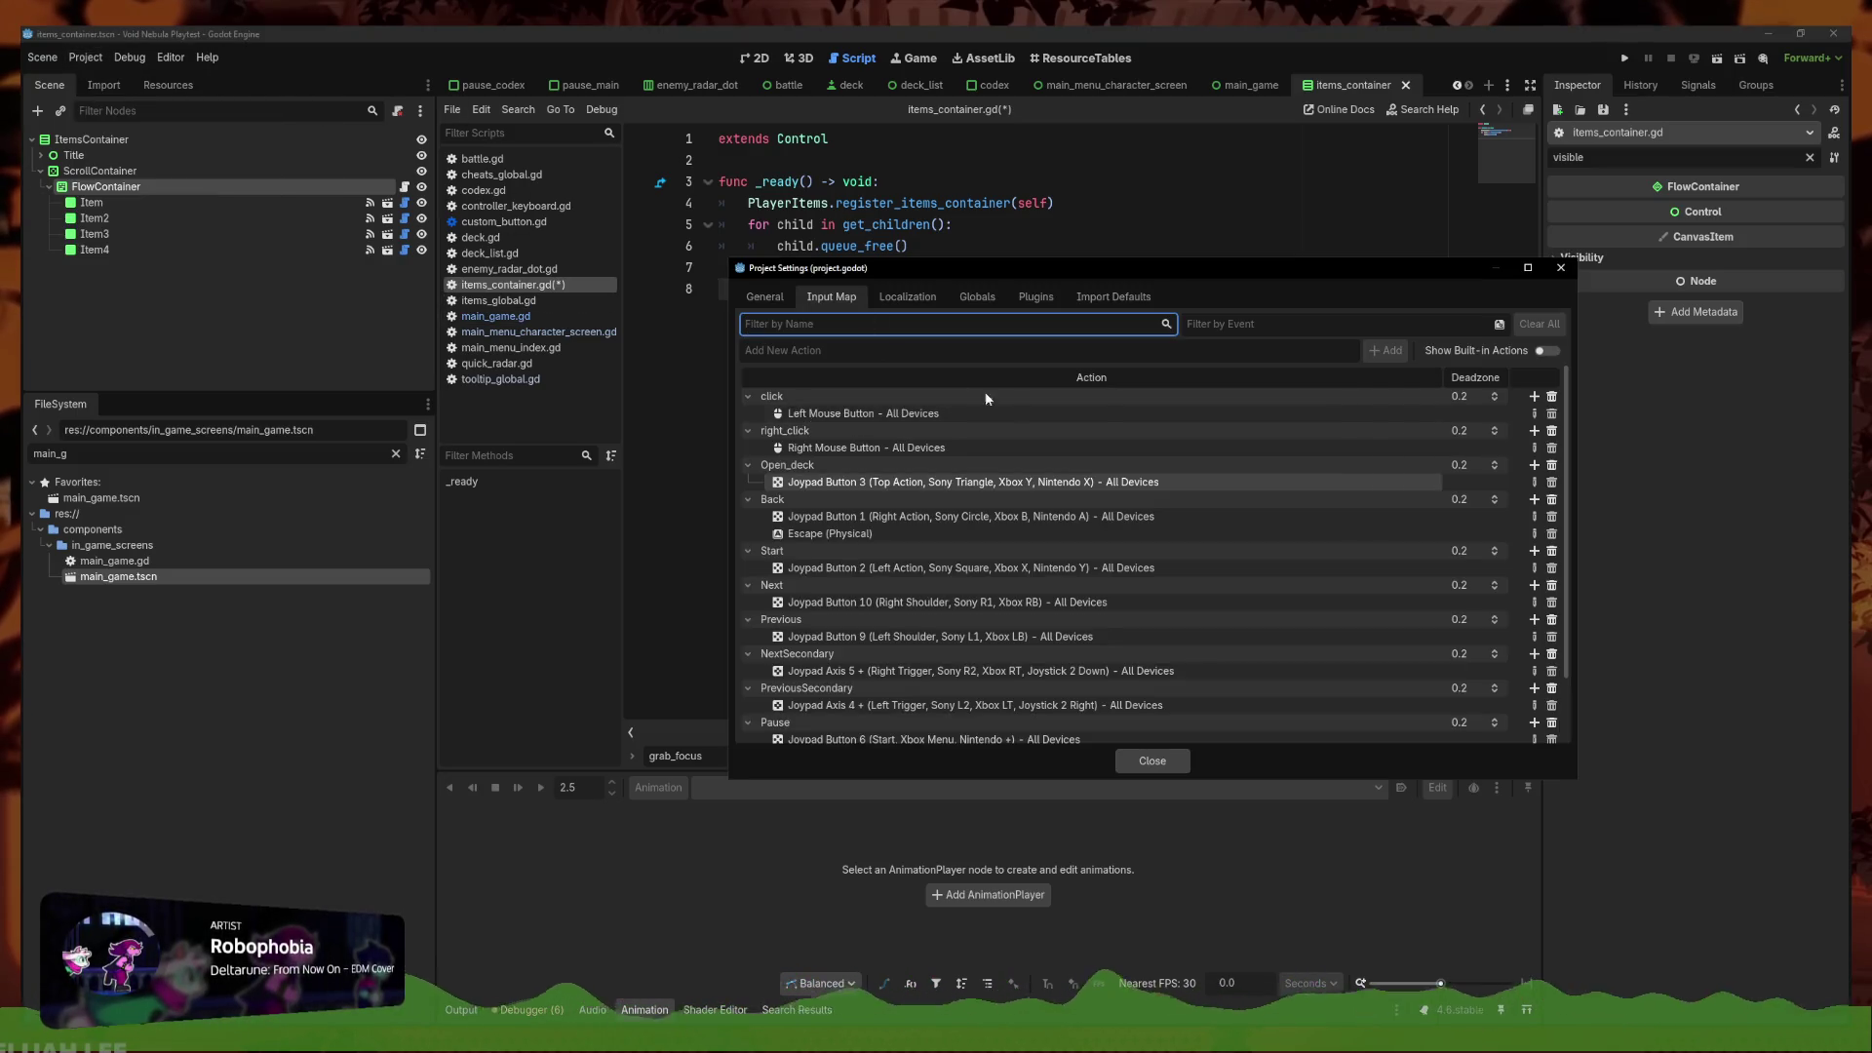
left_click(1309, 347)
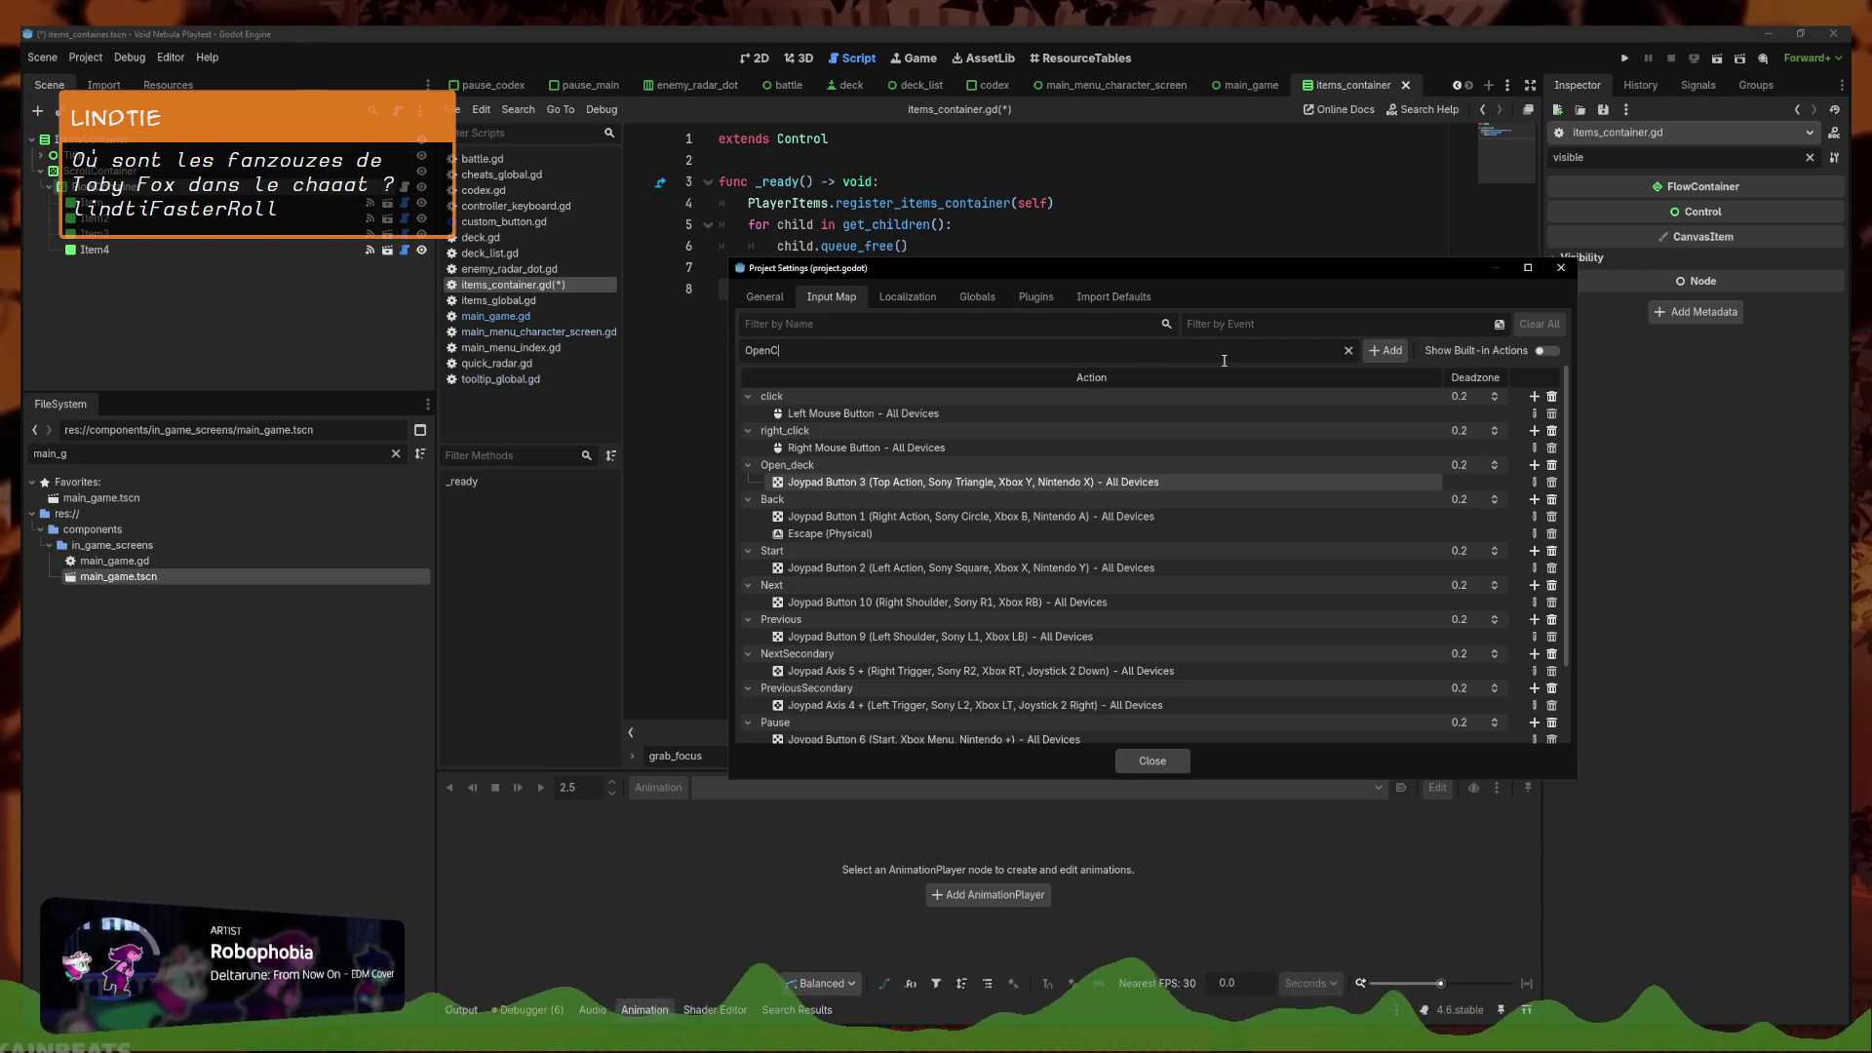
left_click(1533, 715)
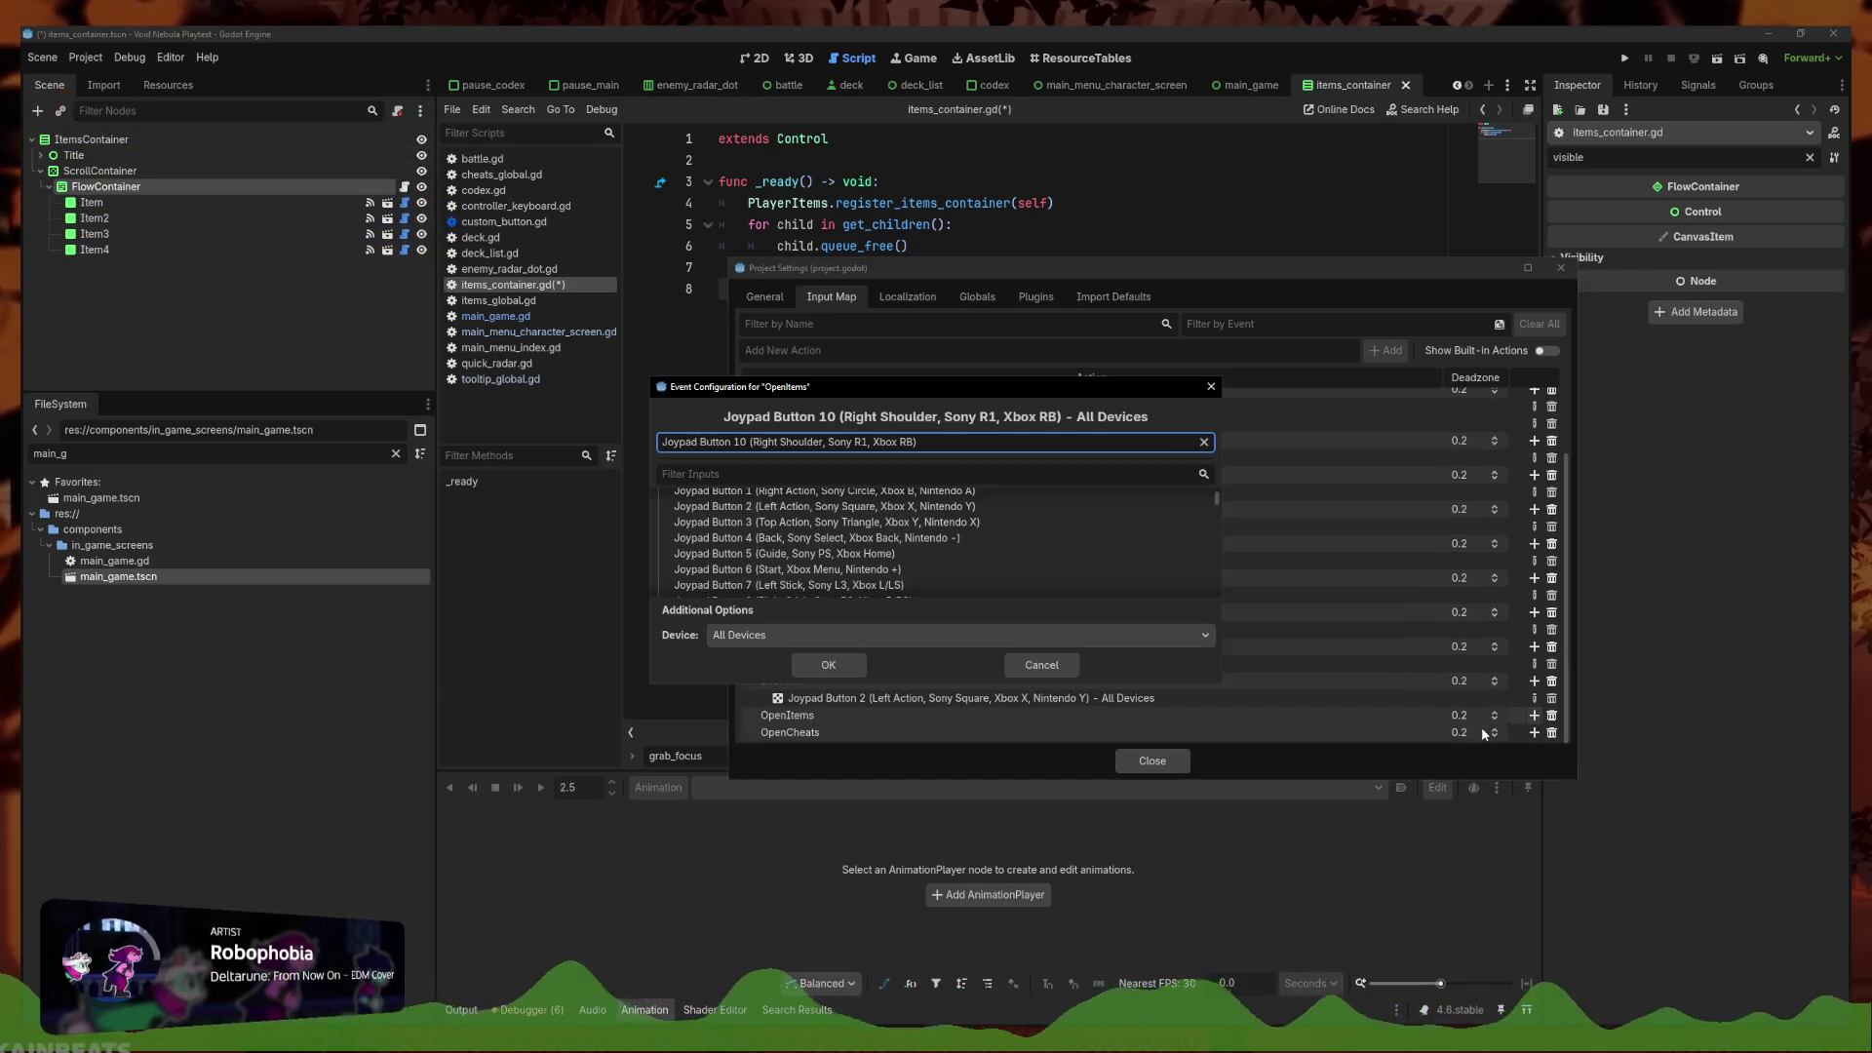
left_click(833, 667)
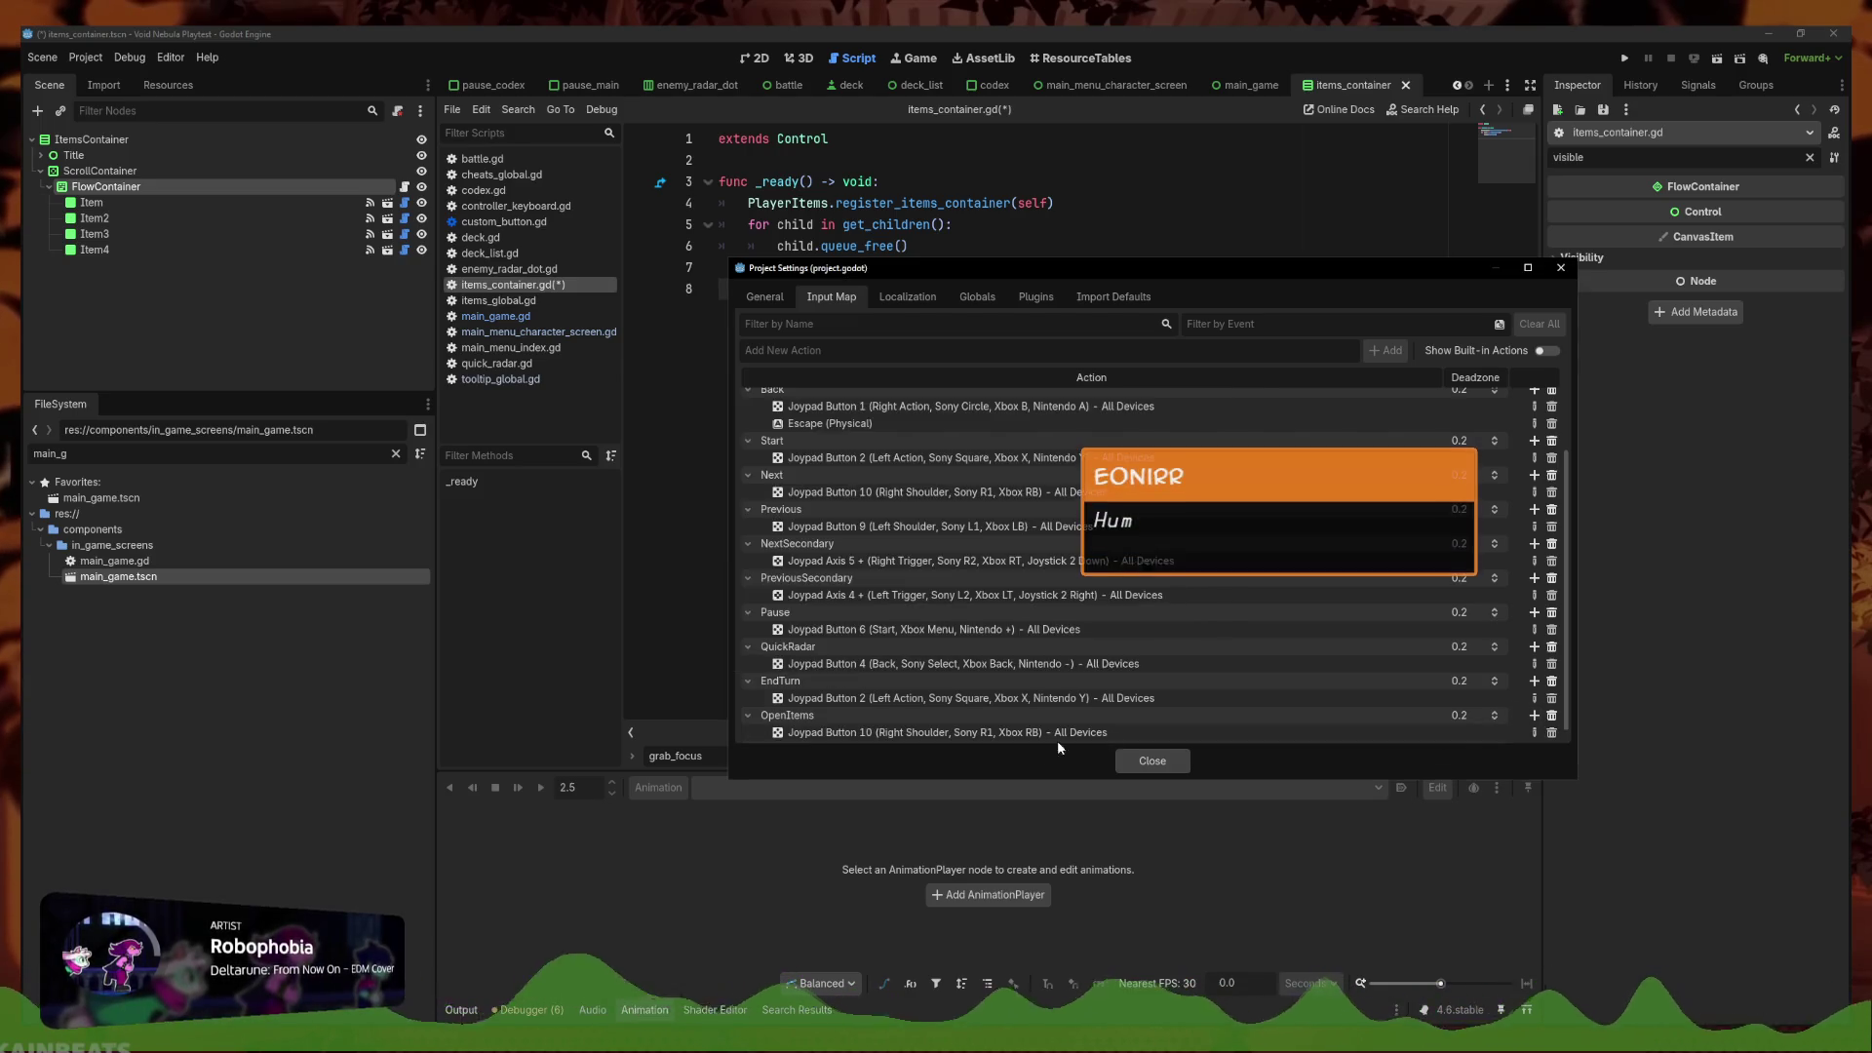
left_click(1534, 732)
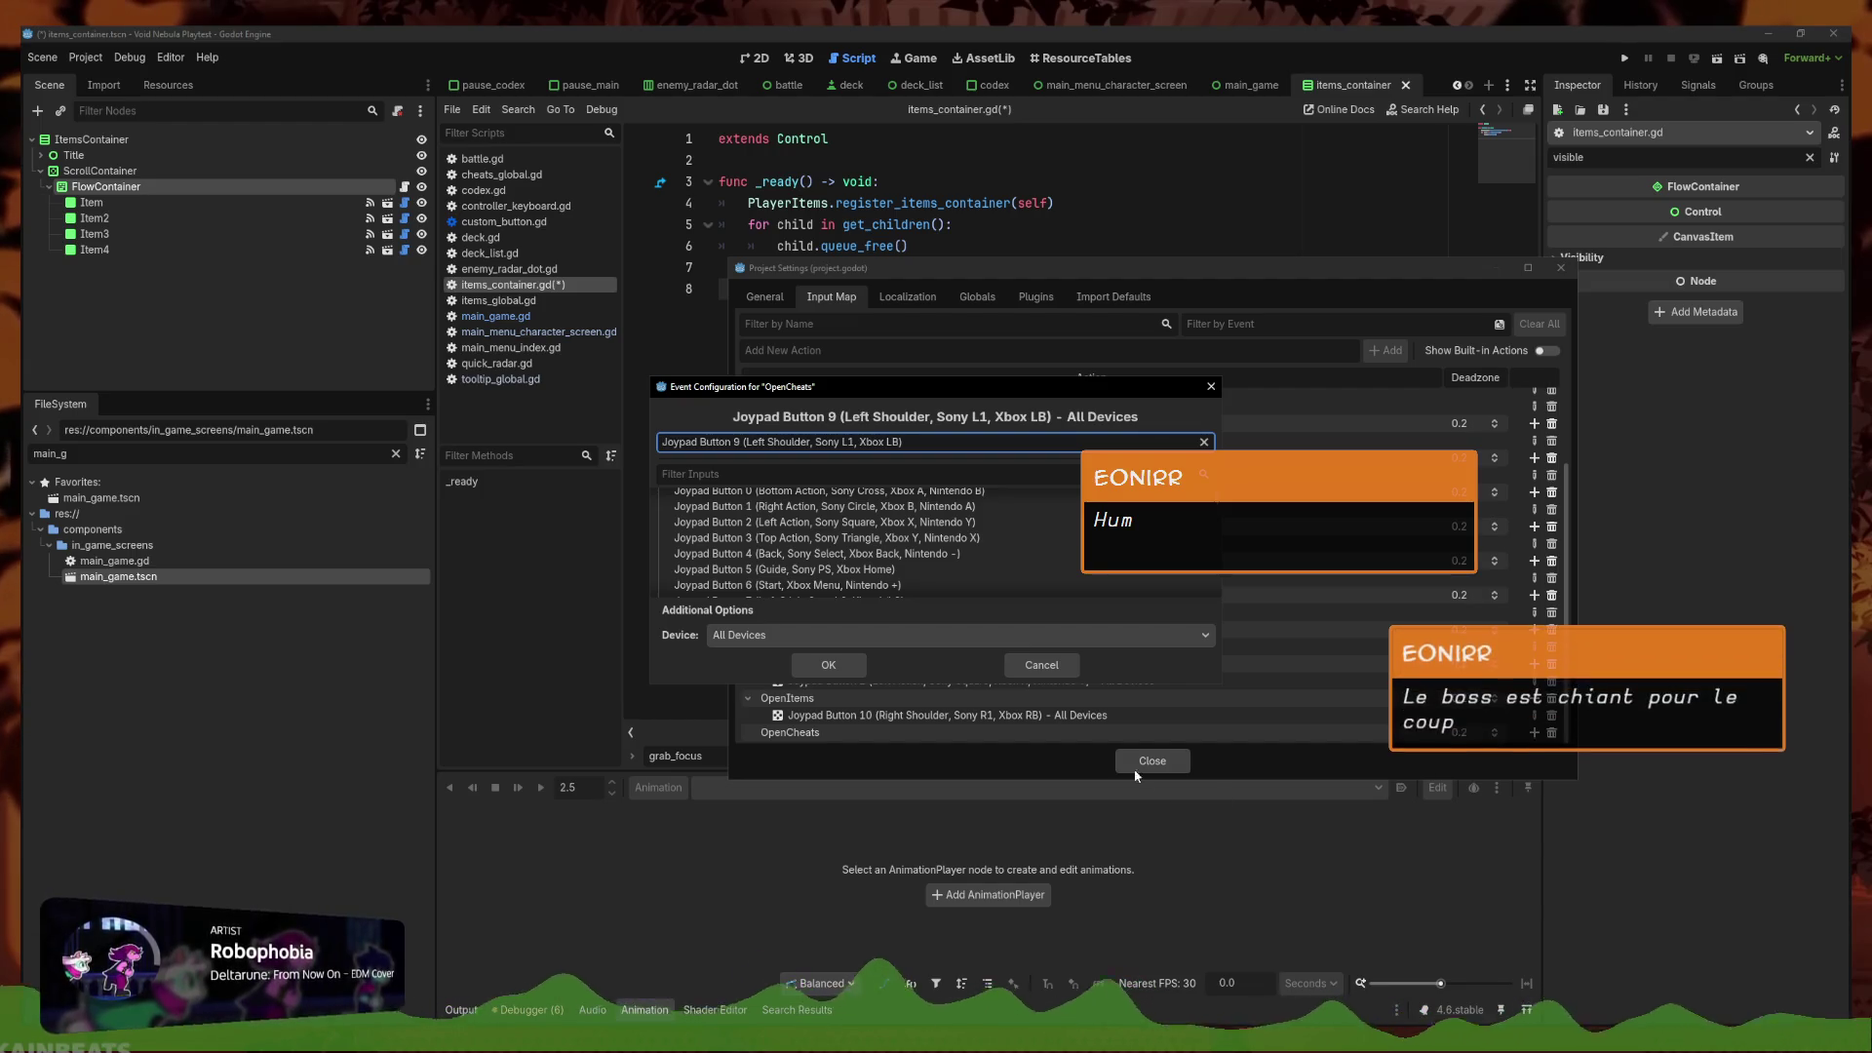
left_click(829, 667)
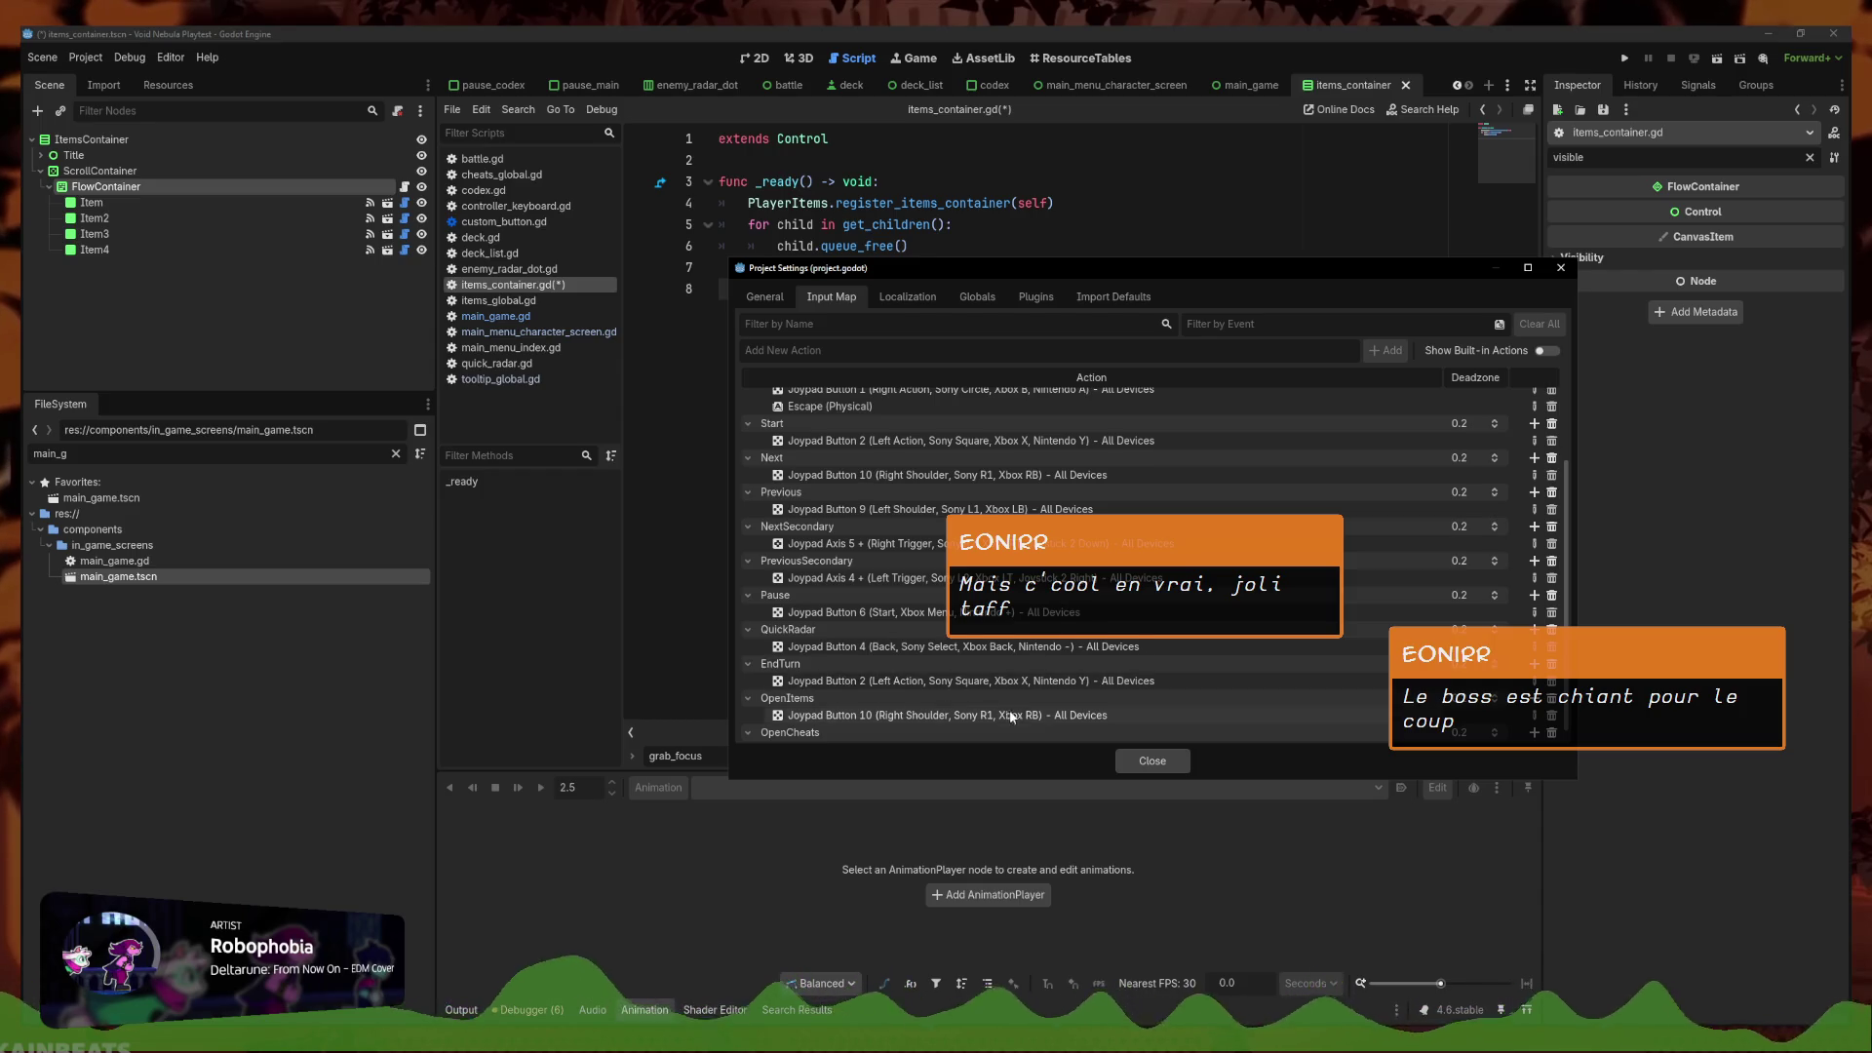
scroll(1020, 727, "down", 1)
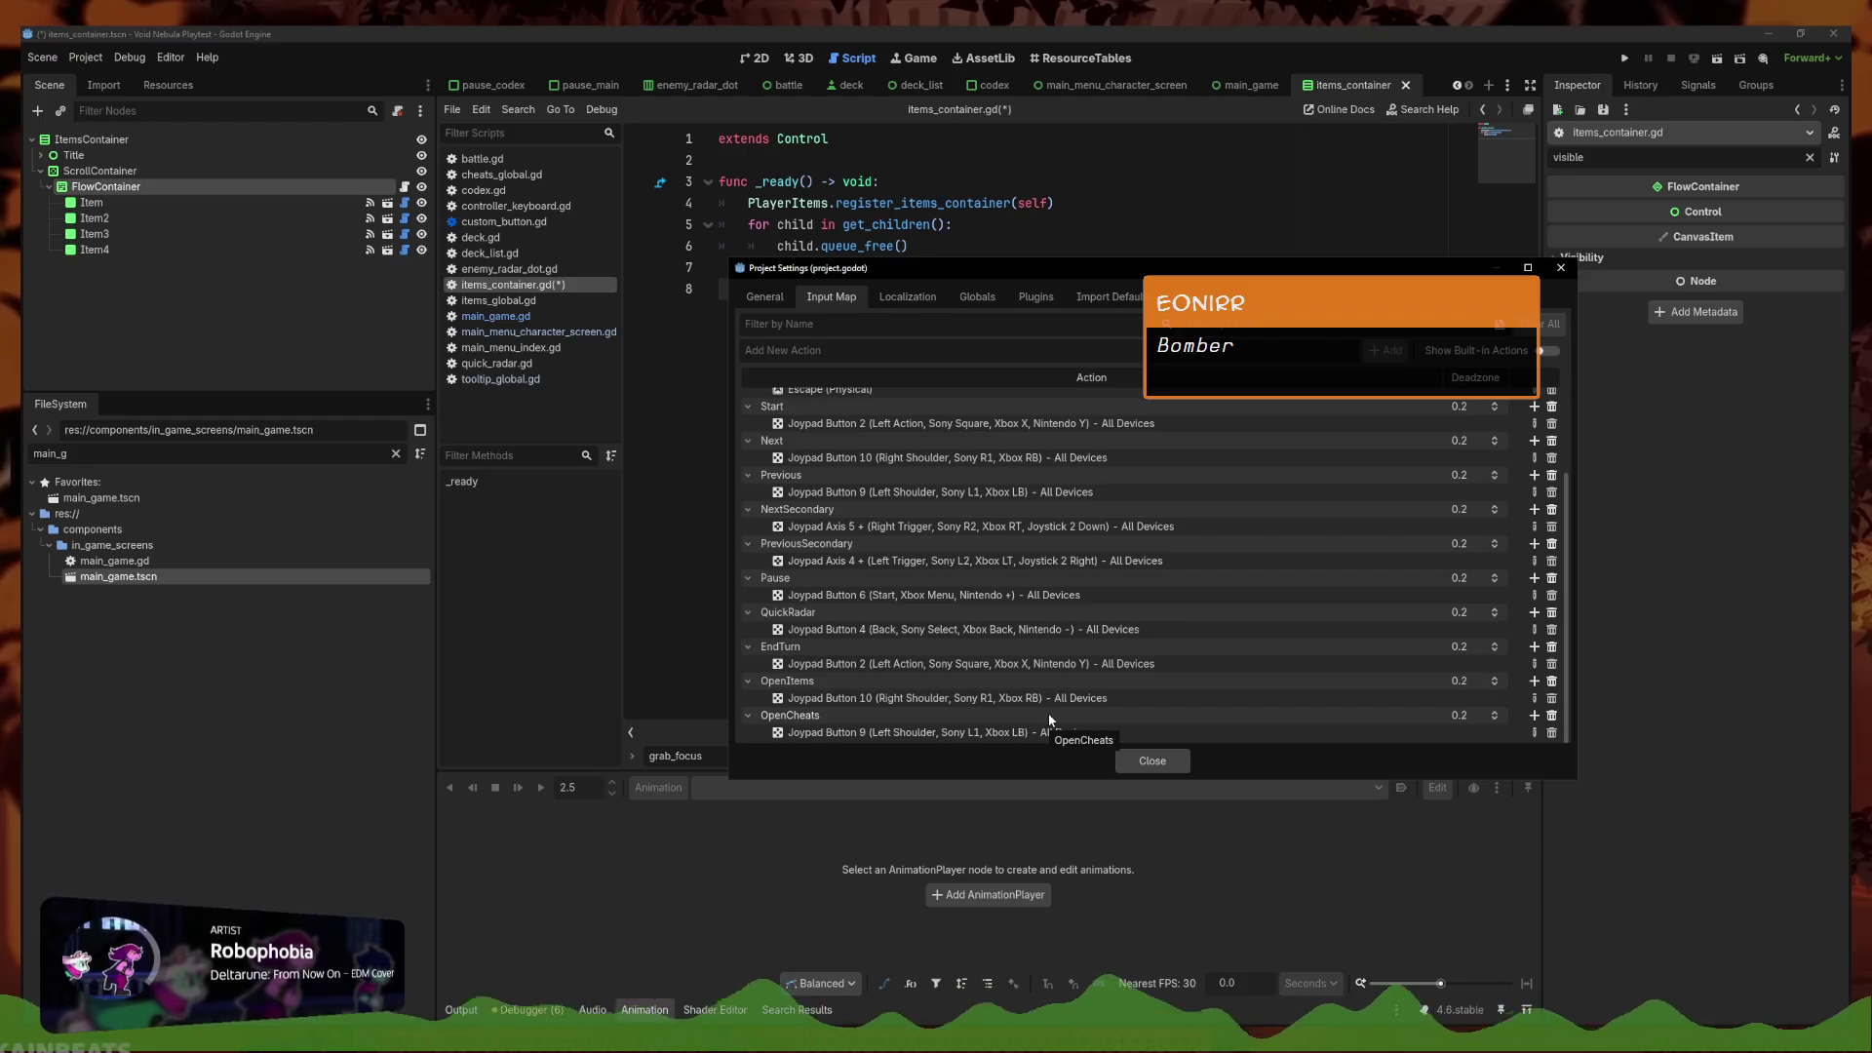
left_click(1153, 761)
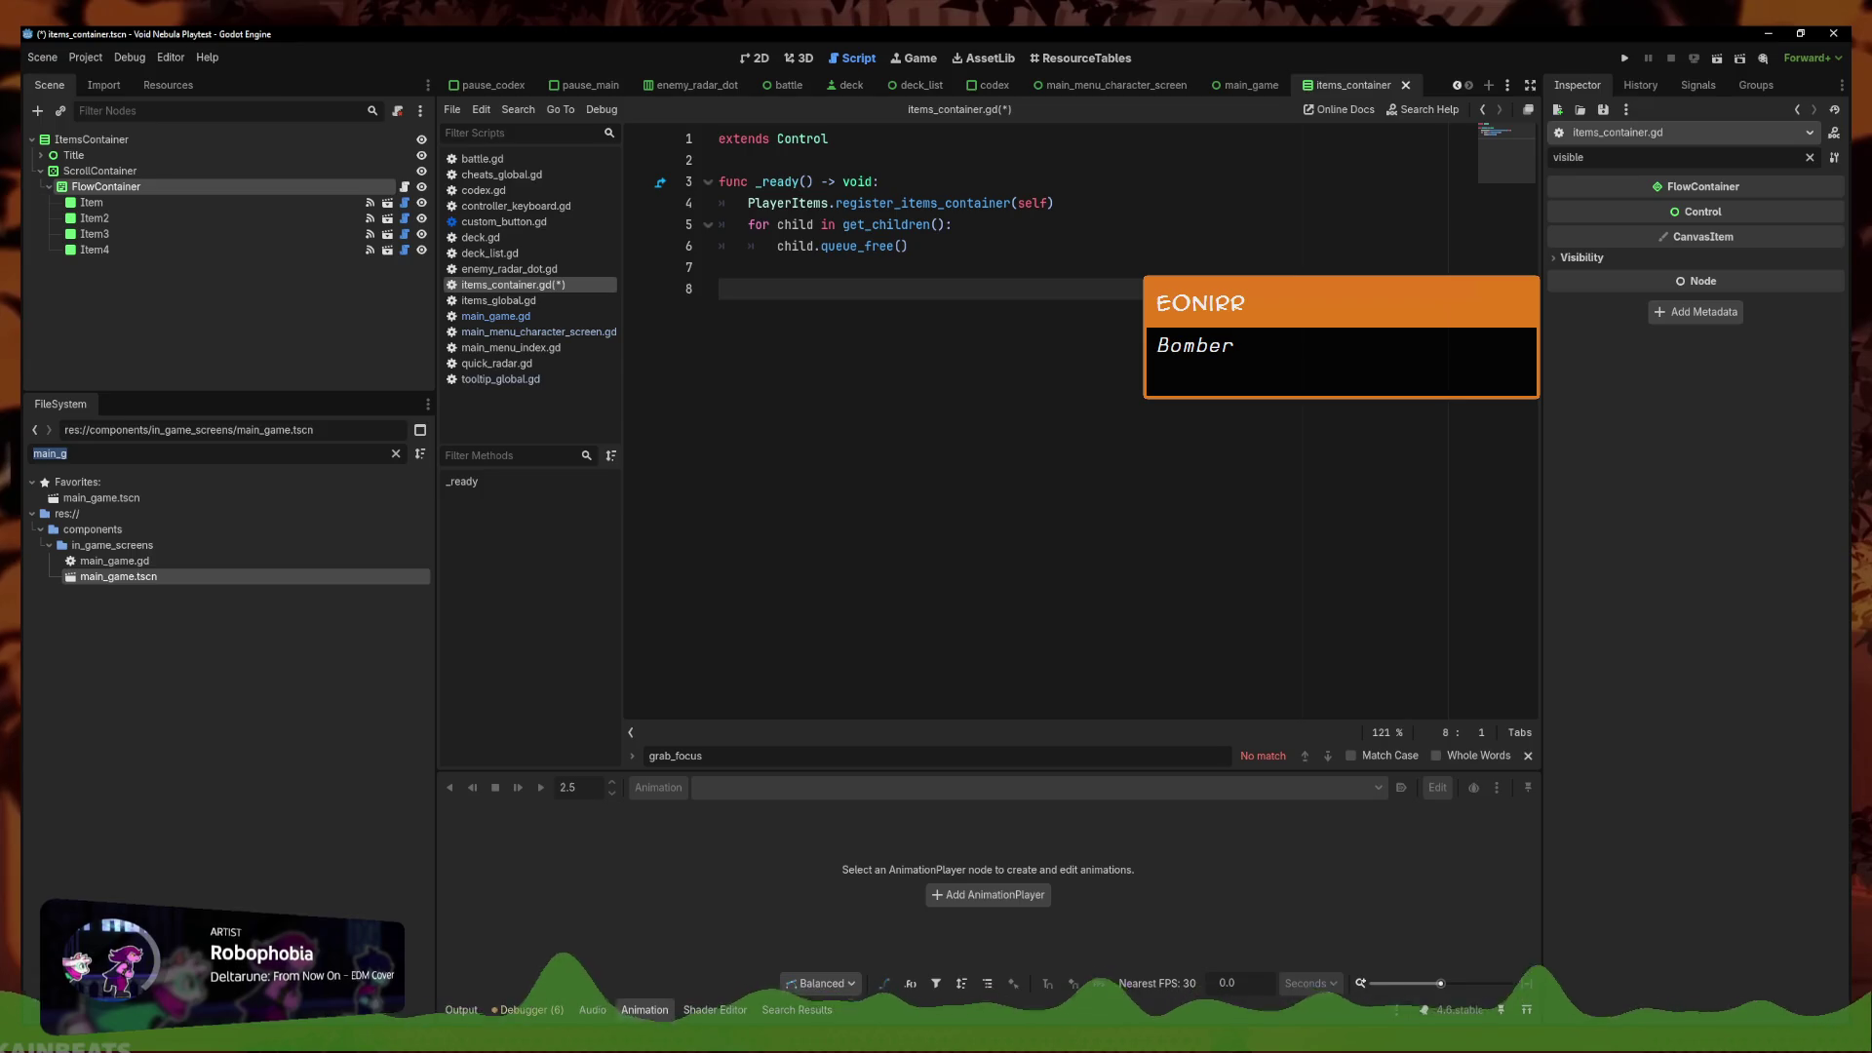
type("bomber")
Show 03_boss_bomber.tres in the Inspector, then save the items_container scene and script
left_click(384, 590)
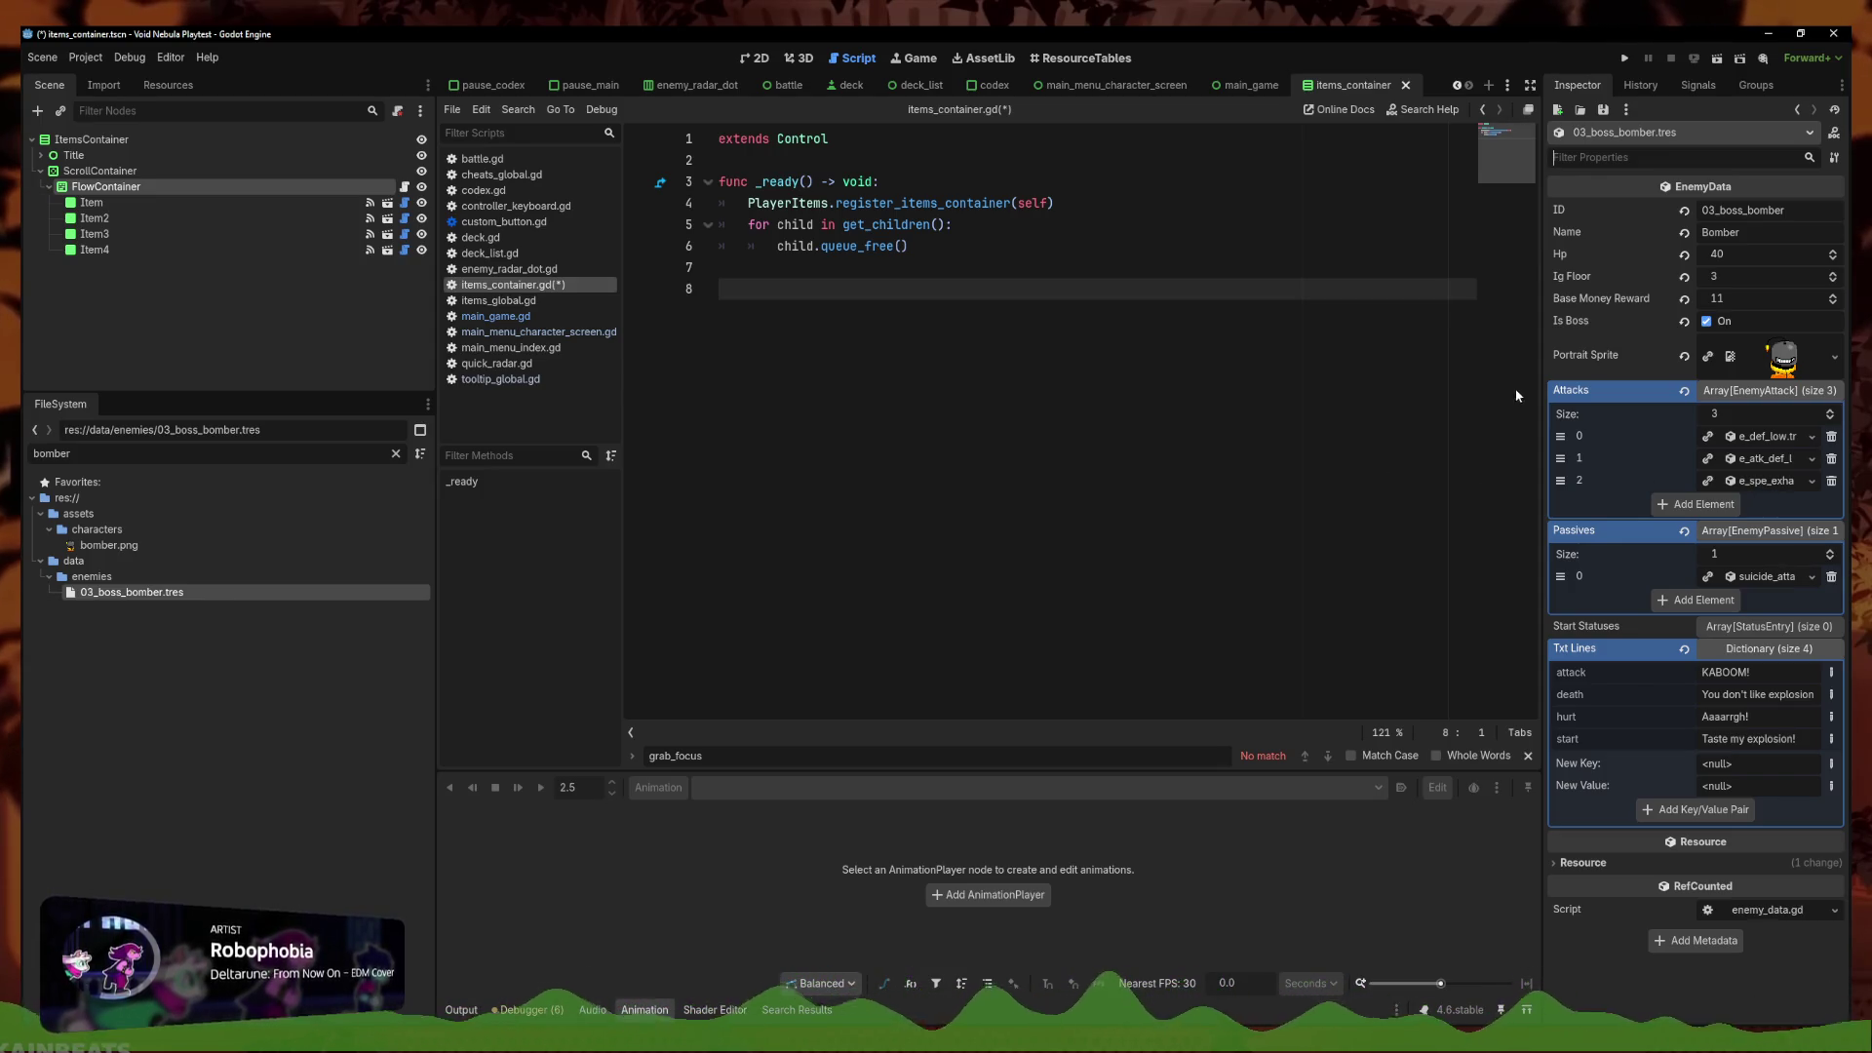
key("ctrl+s")
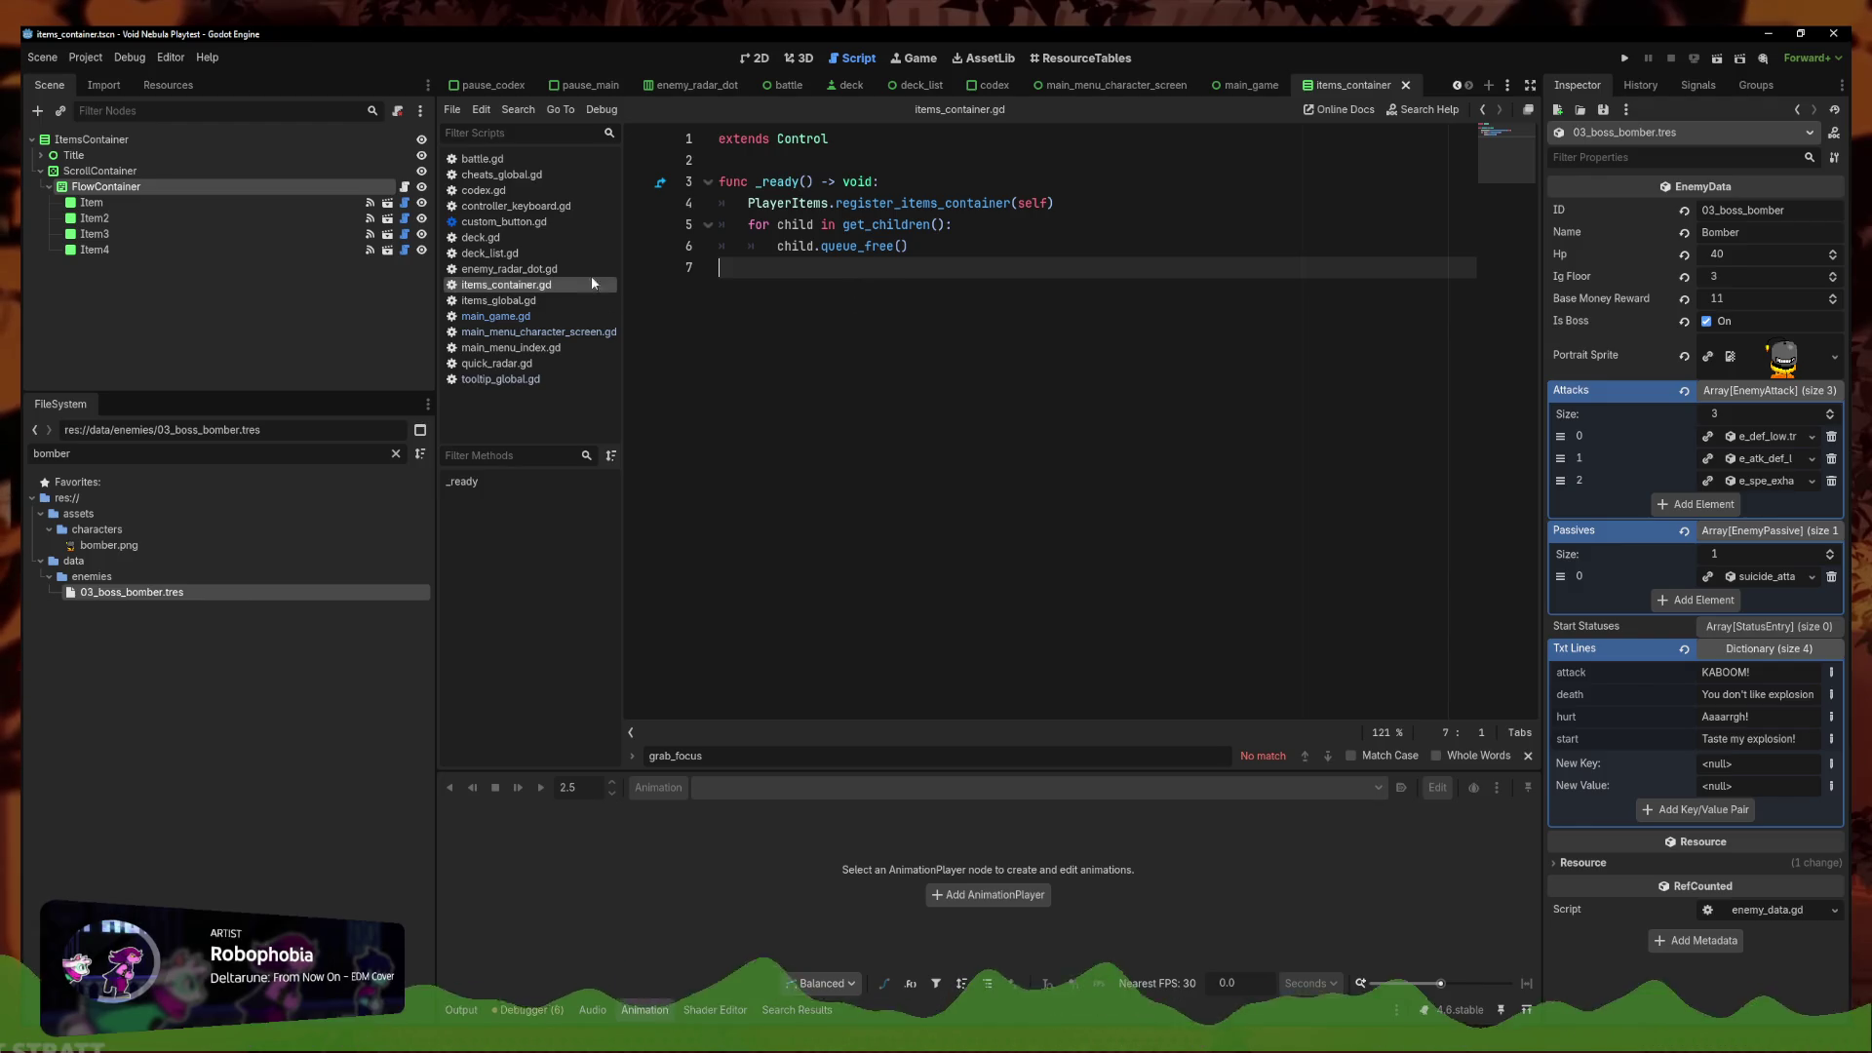
Copy enemy_radar_dot.gd's _input function, then switch back to items_container.gd
left_click(516, 269)
left_click(557, 299)
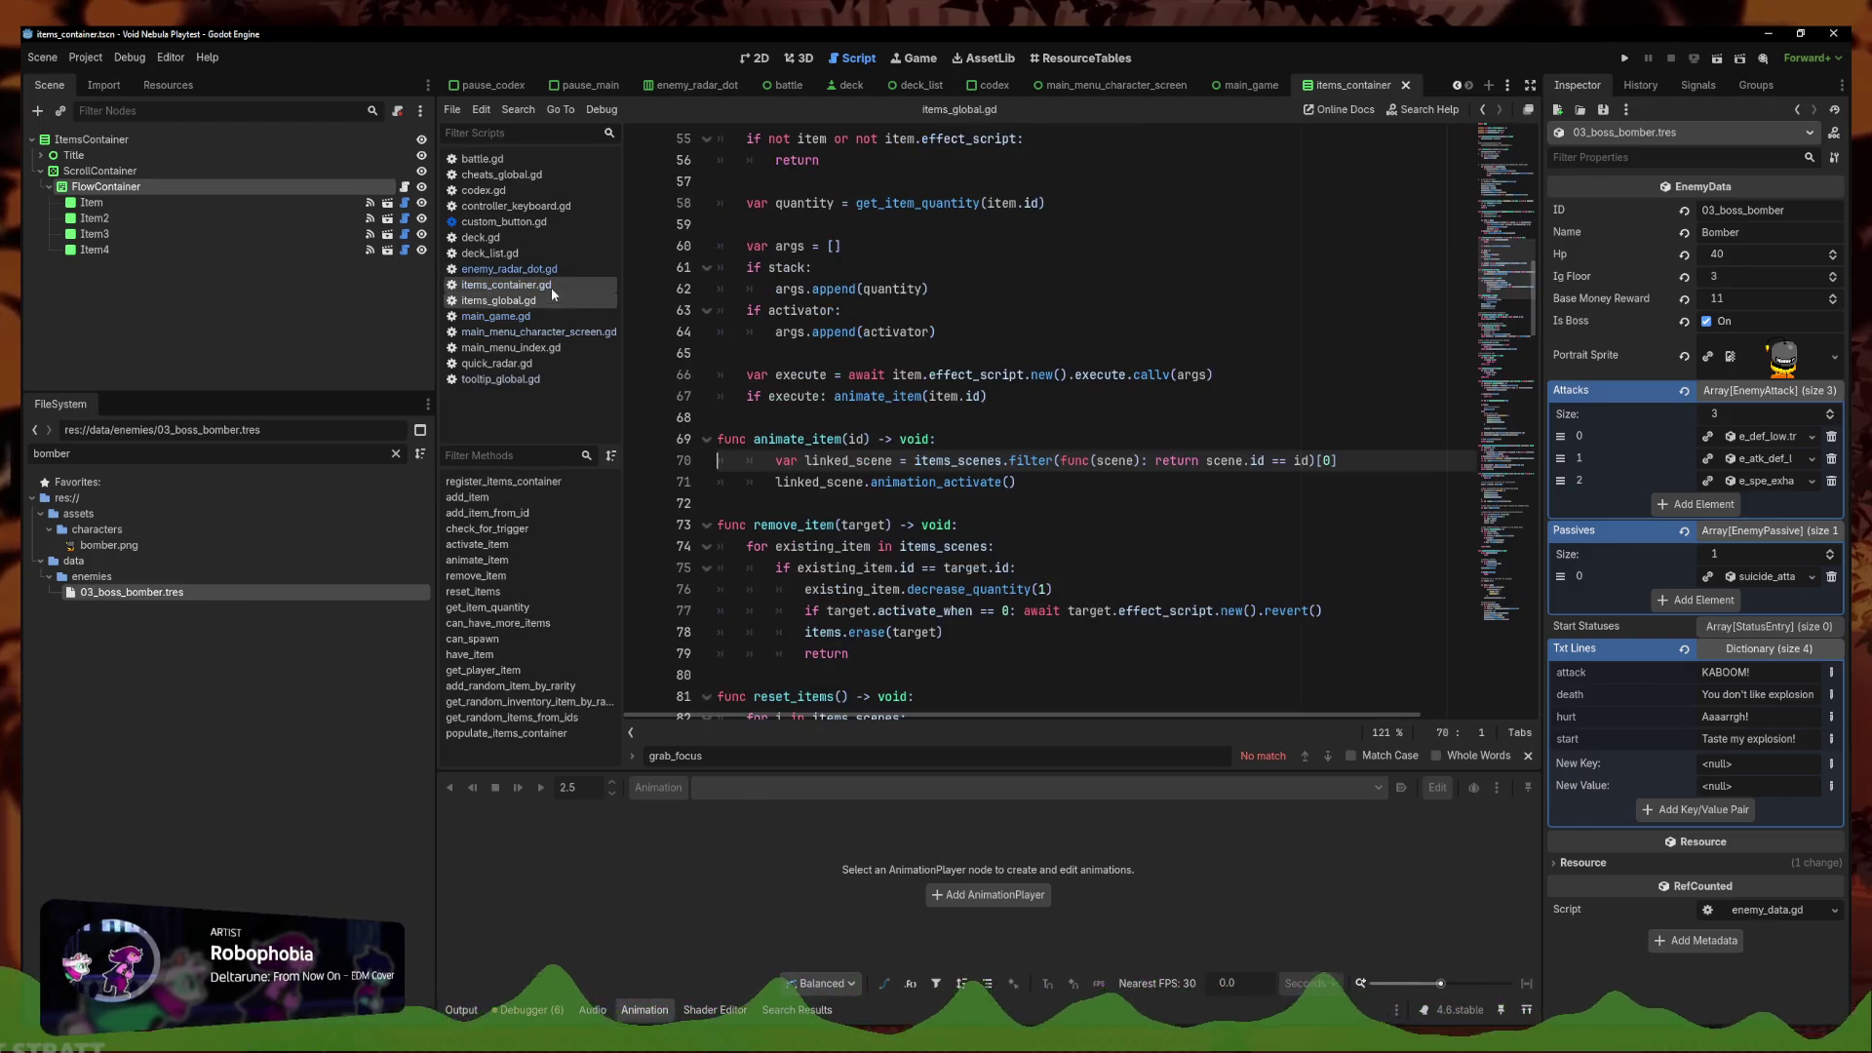
left_click(509, 269)
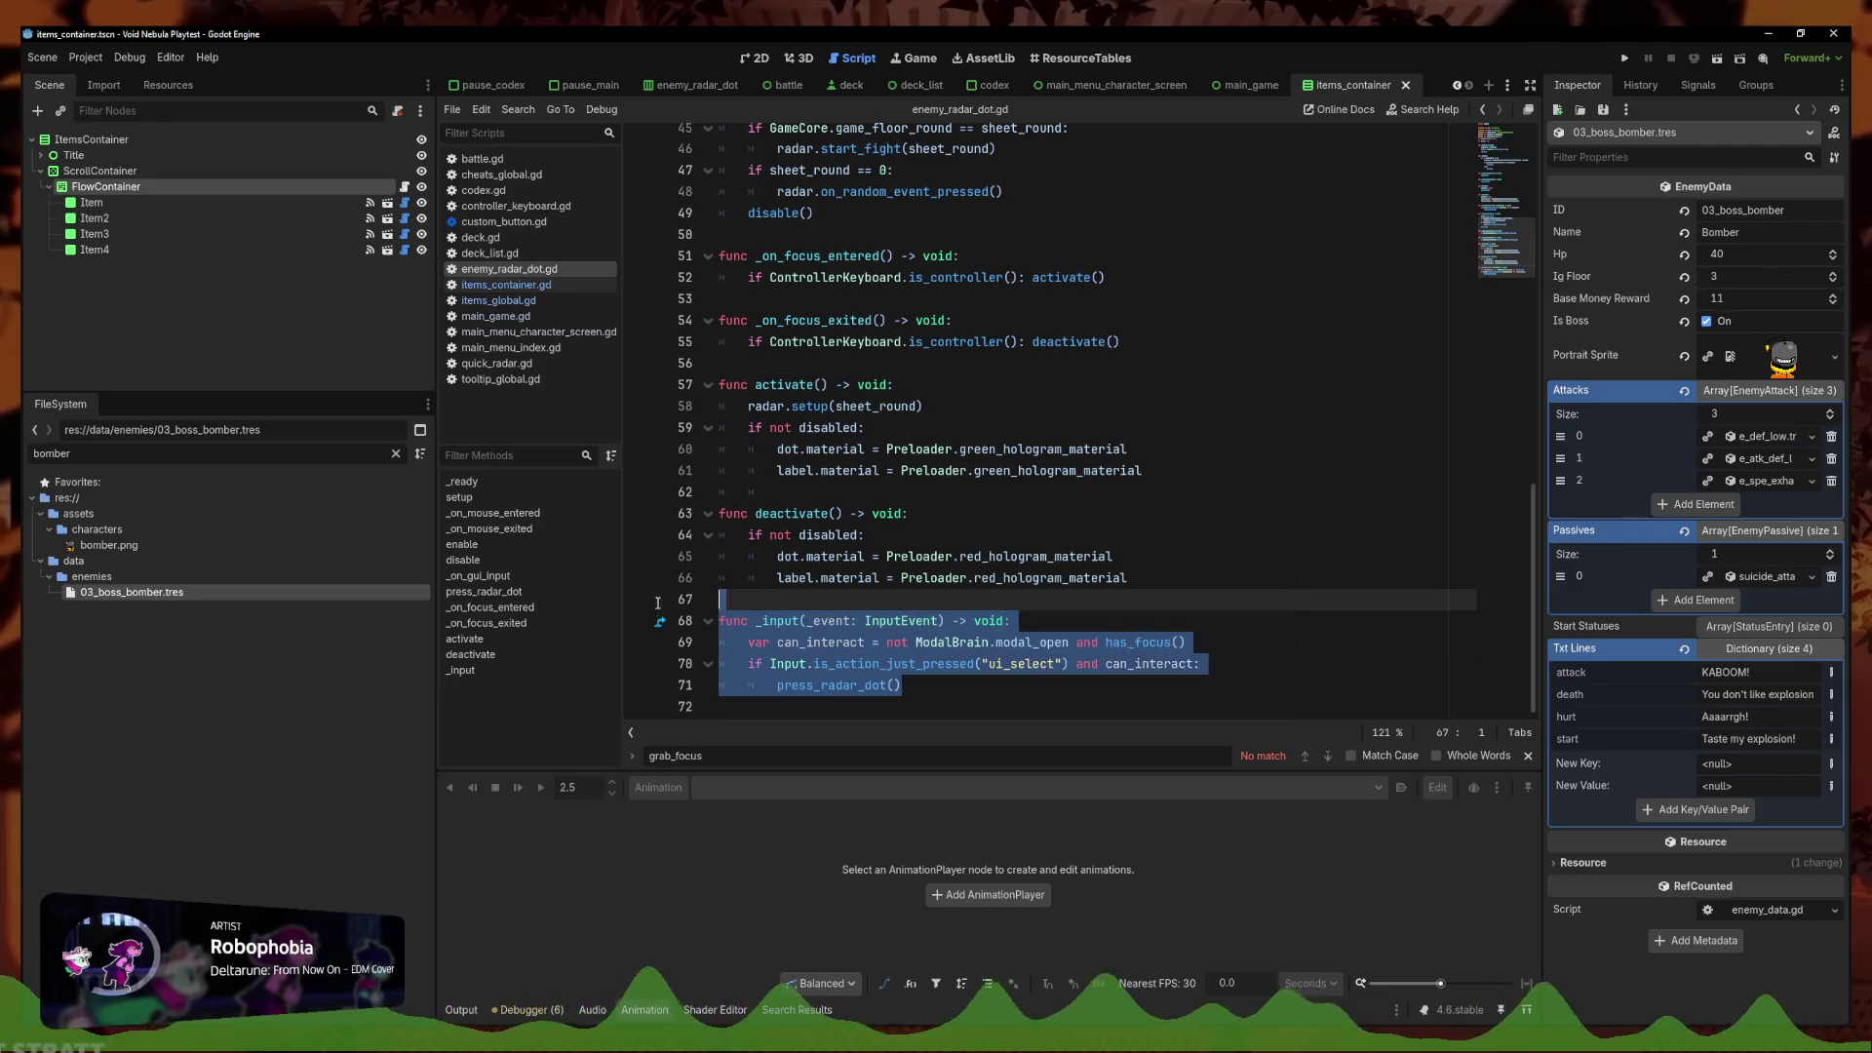
left_click(546, 285)
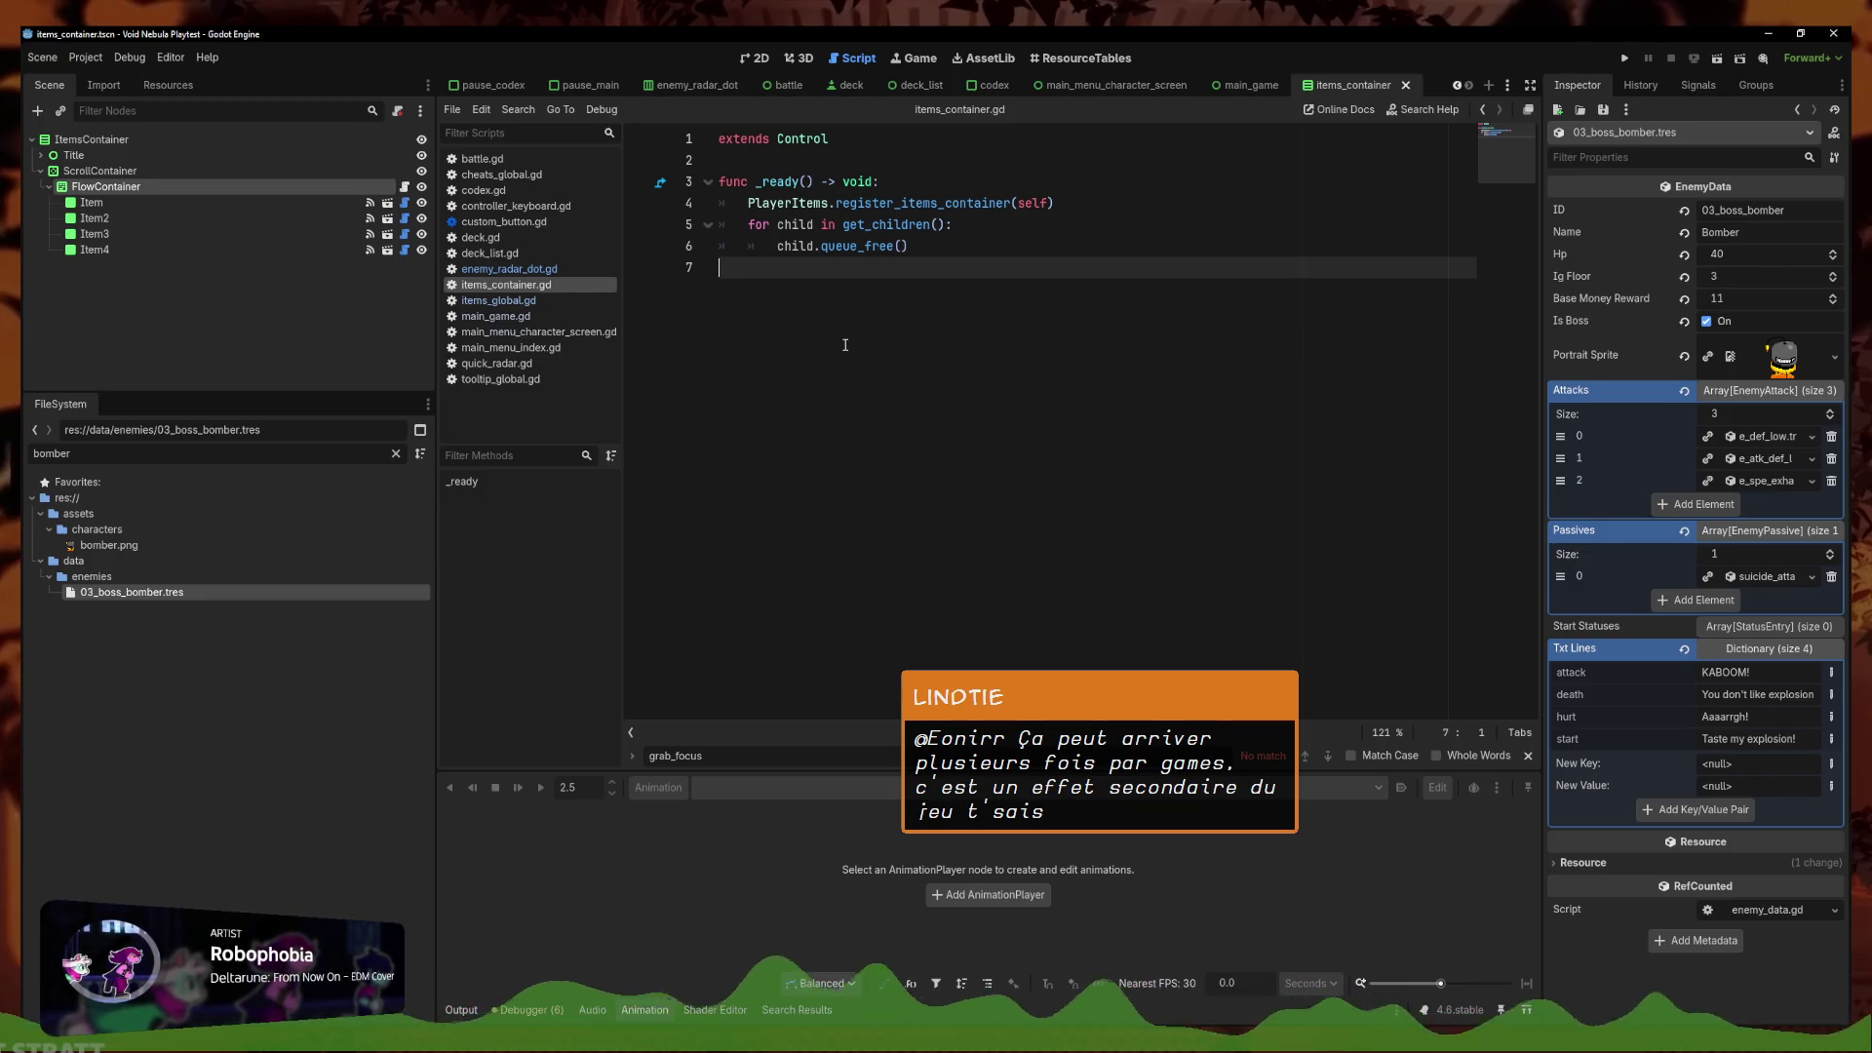
Paste the _input handler into items_container.gd, remove the blank line above it, and save
type("func _input(_event: InputEvent) -> void: \tvar can_interact = not ModalBrain.modal_open and has_focus() \tif Input.is_action_just_pressed(\"ui_select\") and can_interact: \t\tpress_radar_dot()")
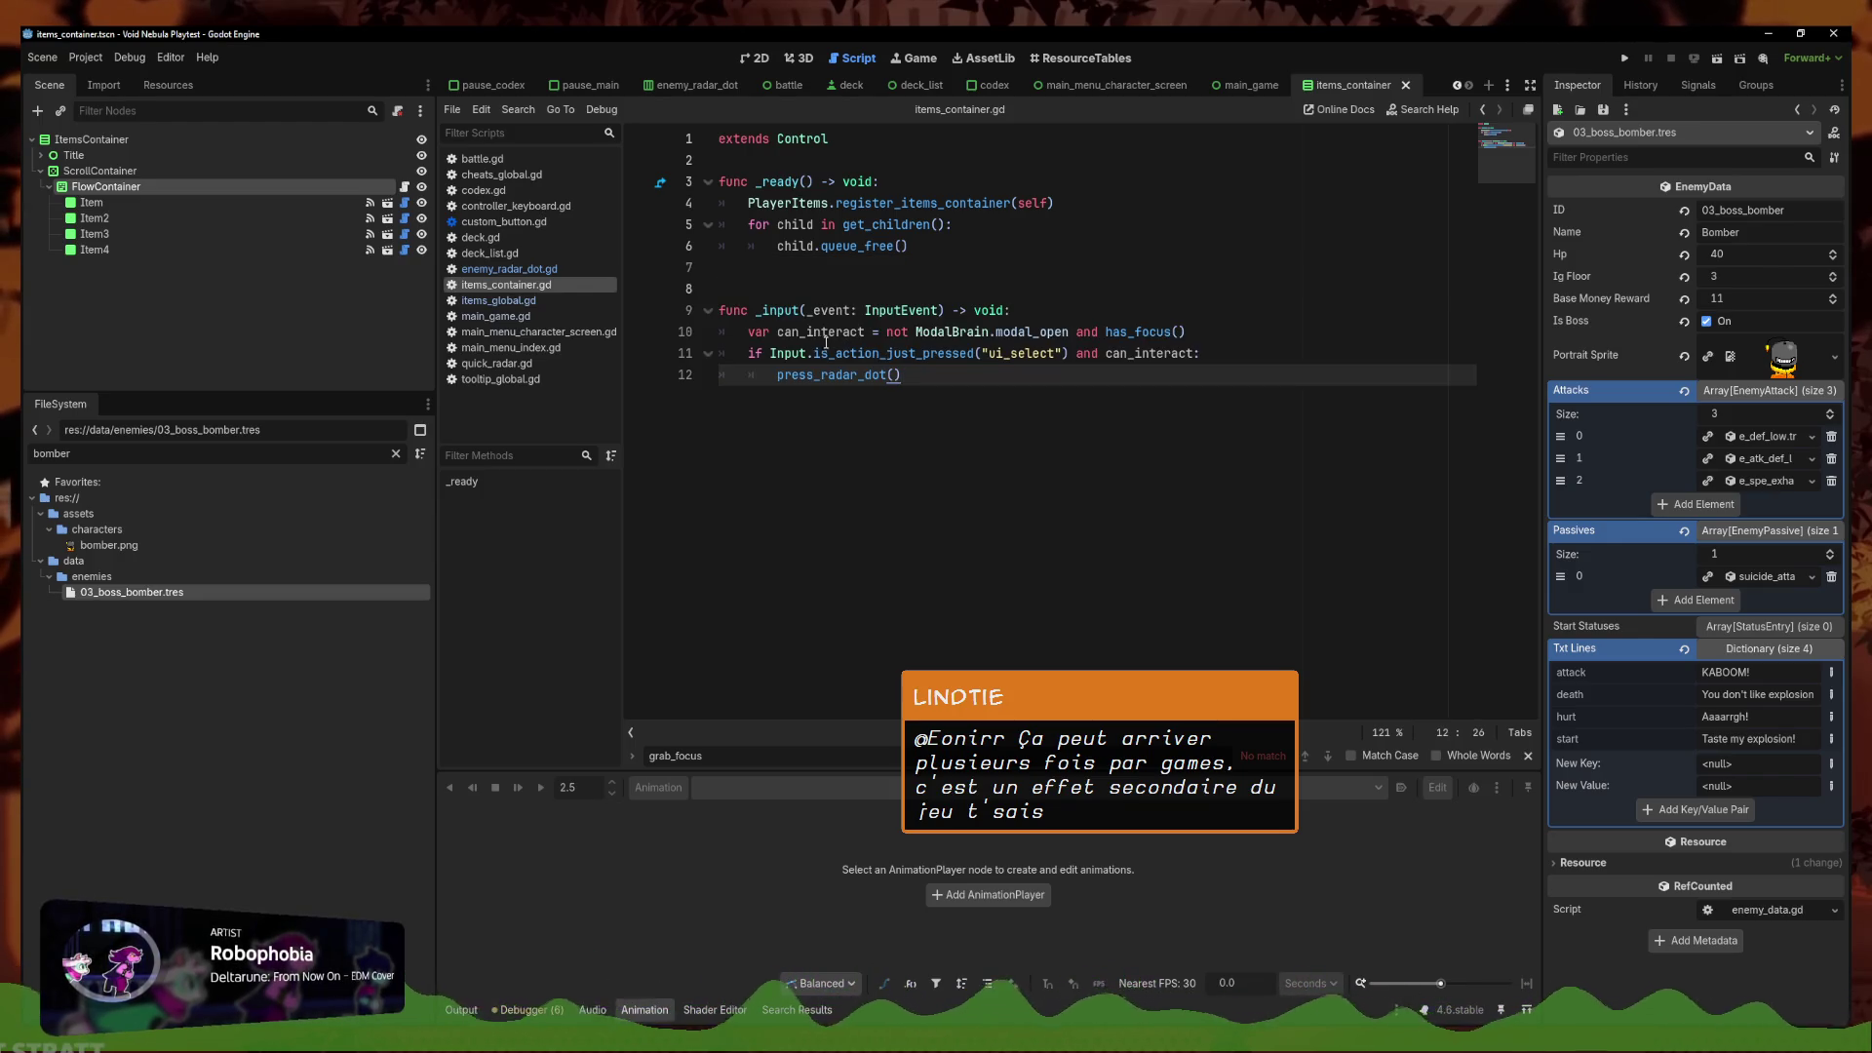
left_click(827, 267)
key("BackSpace")
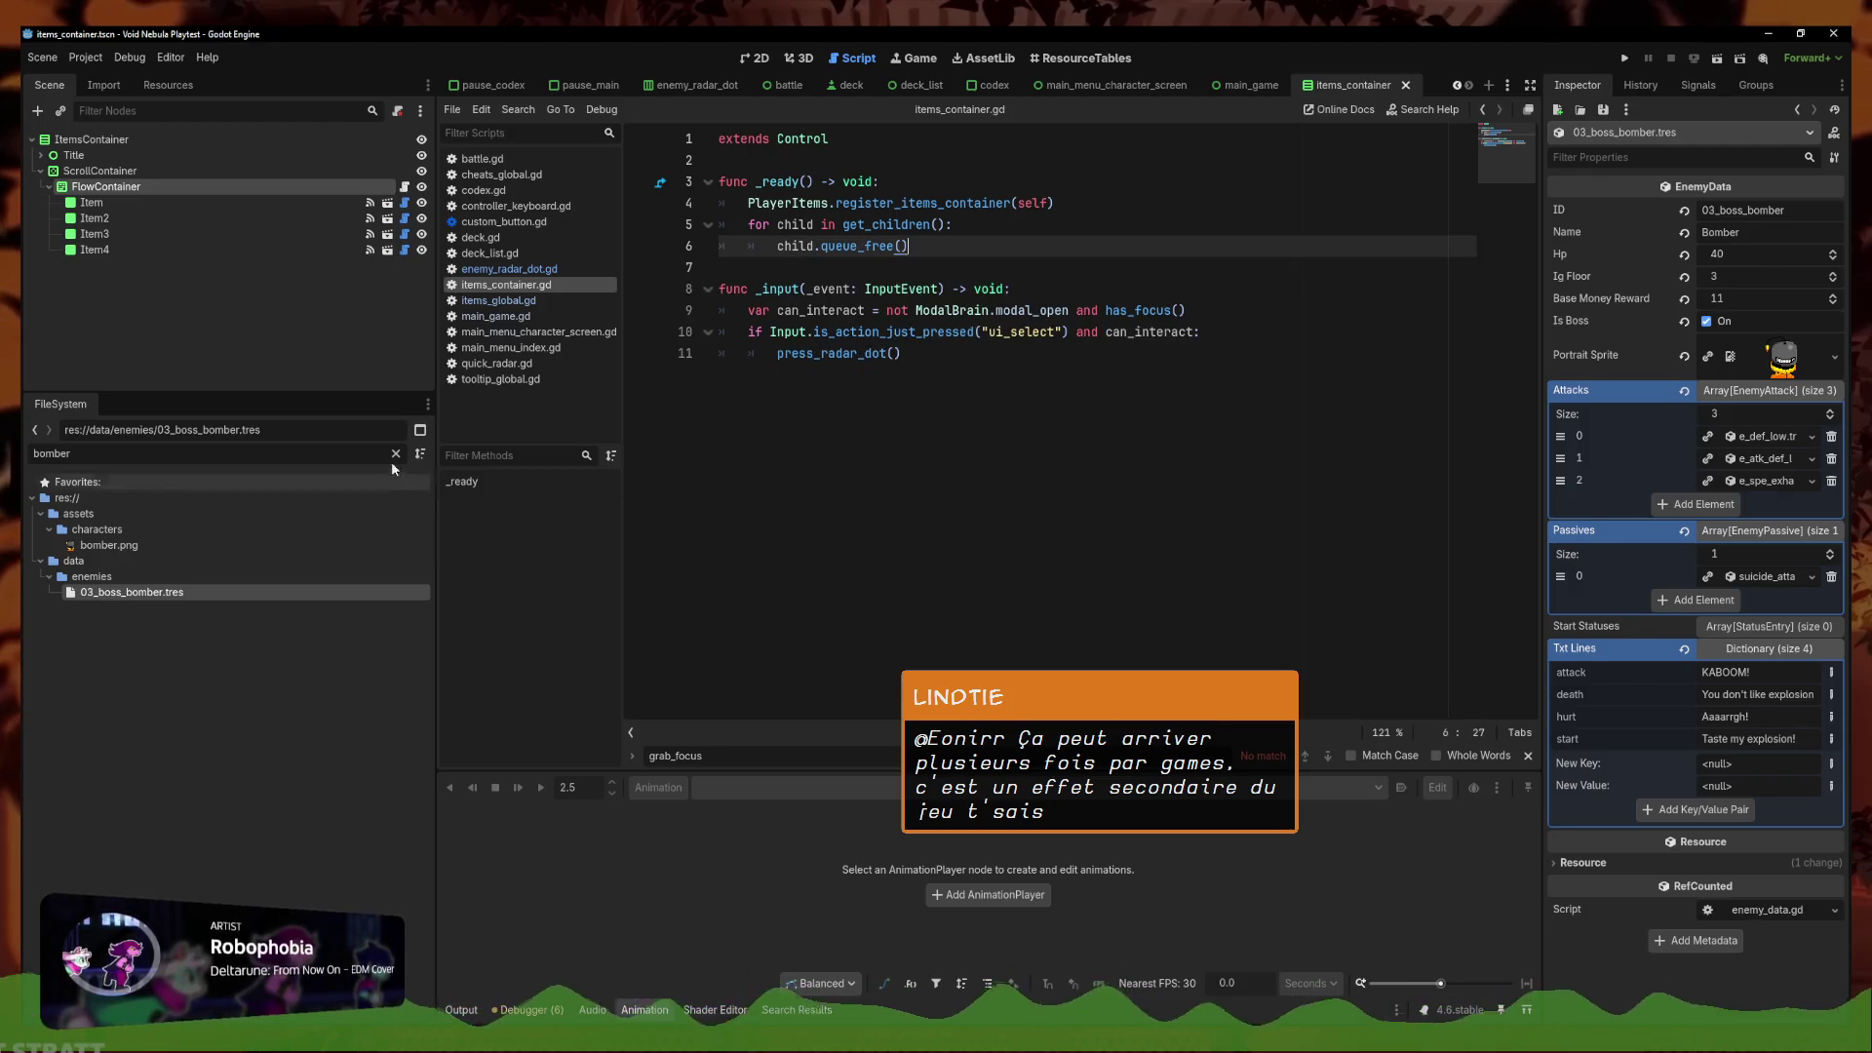
key("ctrl+End")
key("ctrl+s")
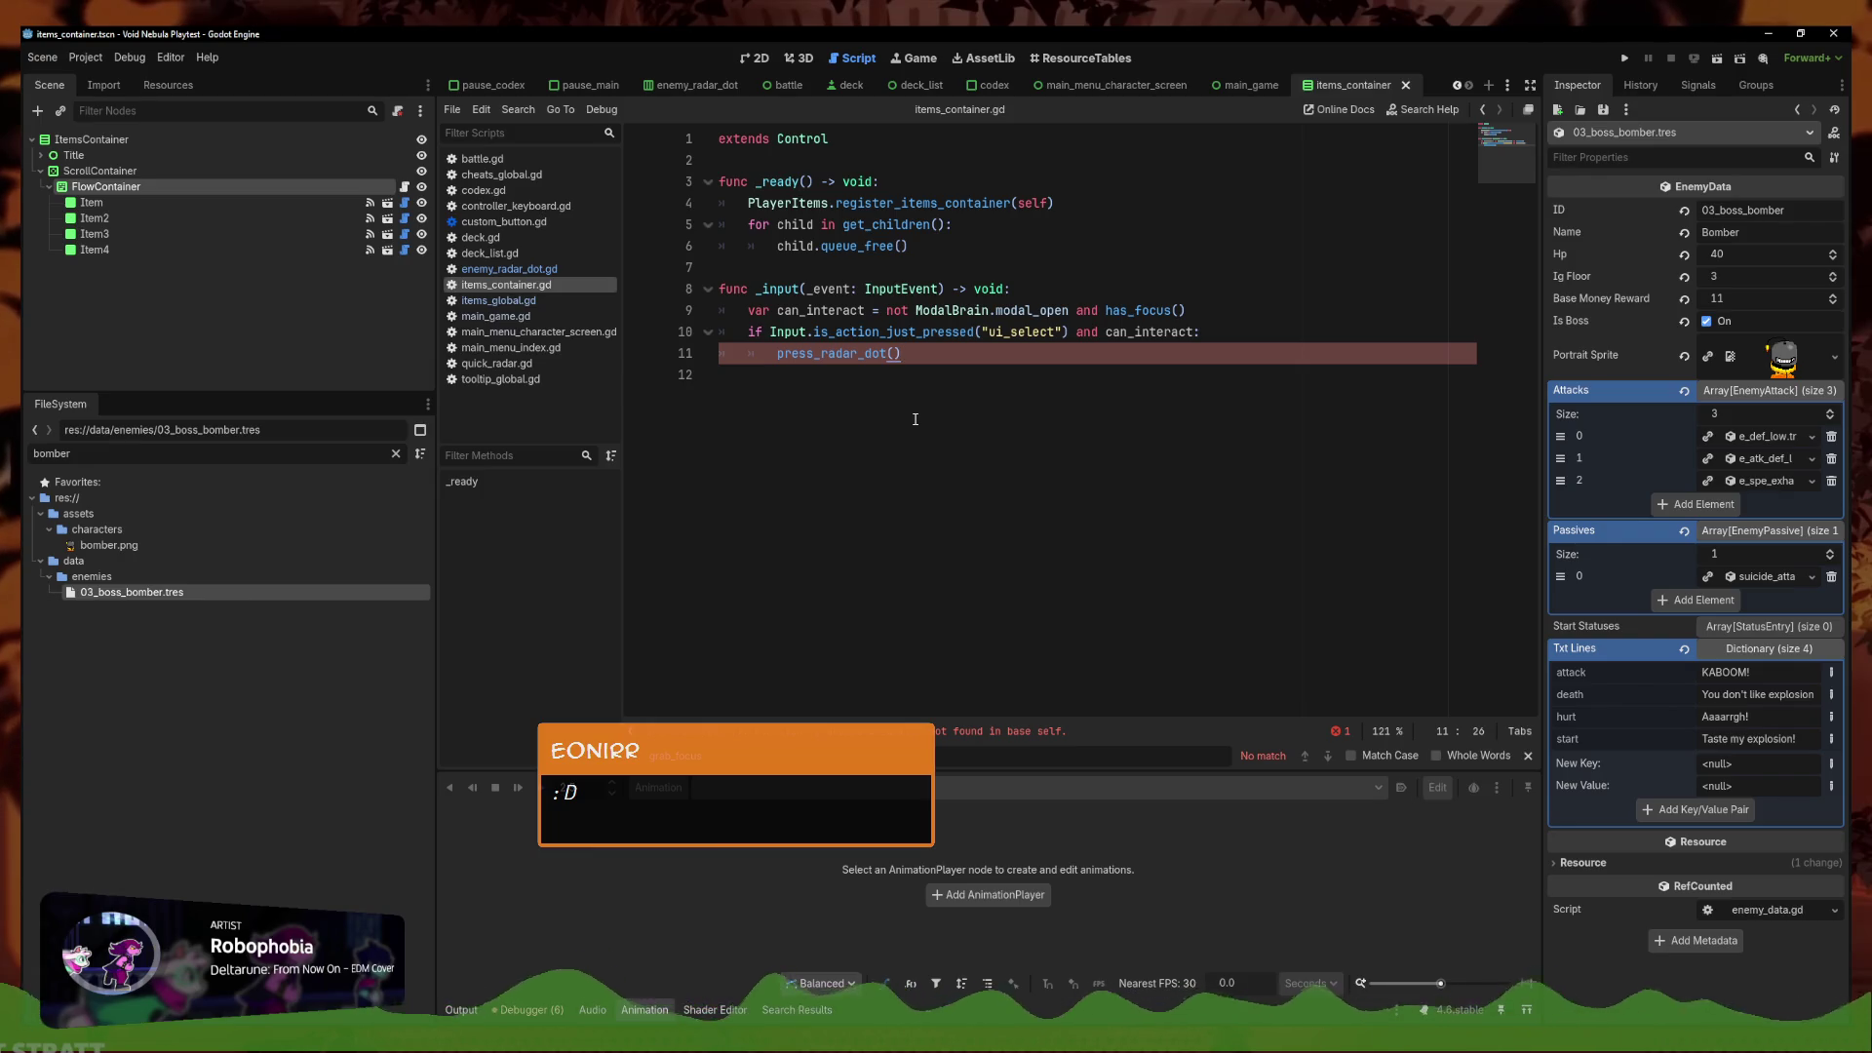
Review the can_interact condition on line 10, clear a stray 'zz', and save again
left_click(942, 369)
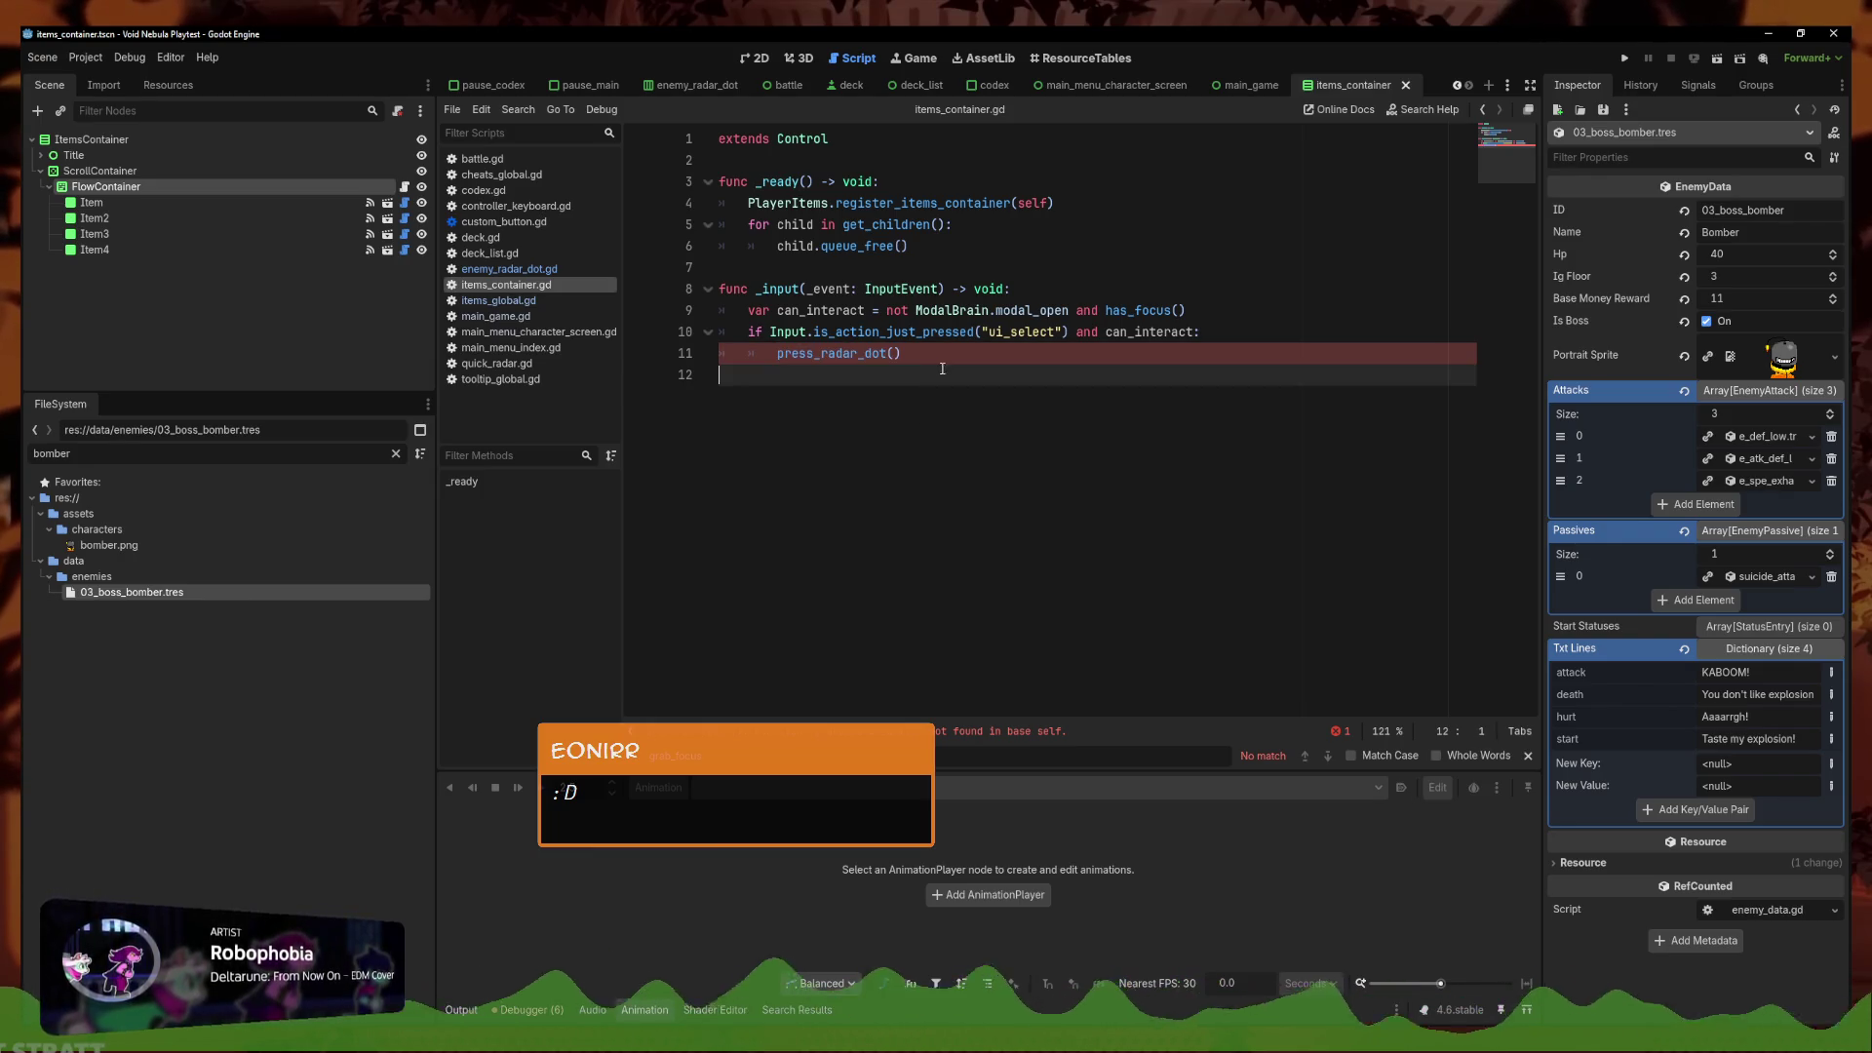
left_click(1210, 332)
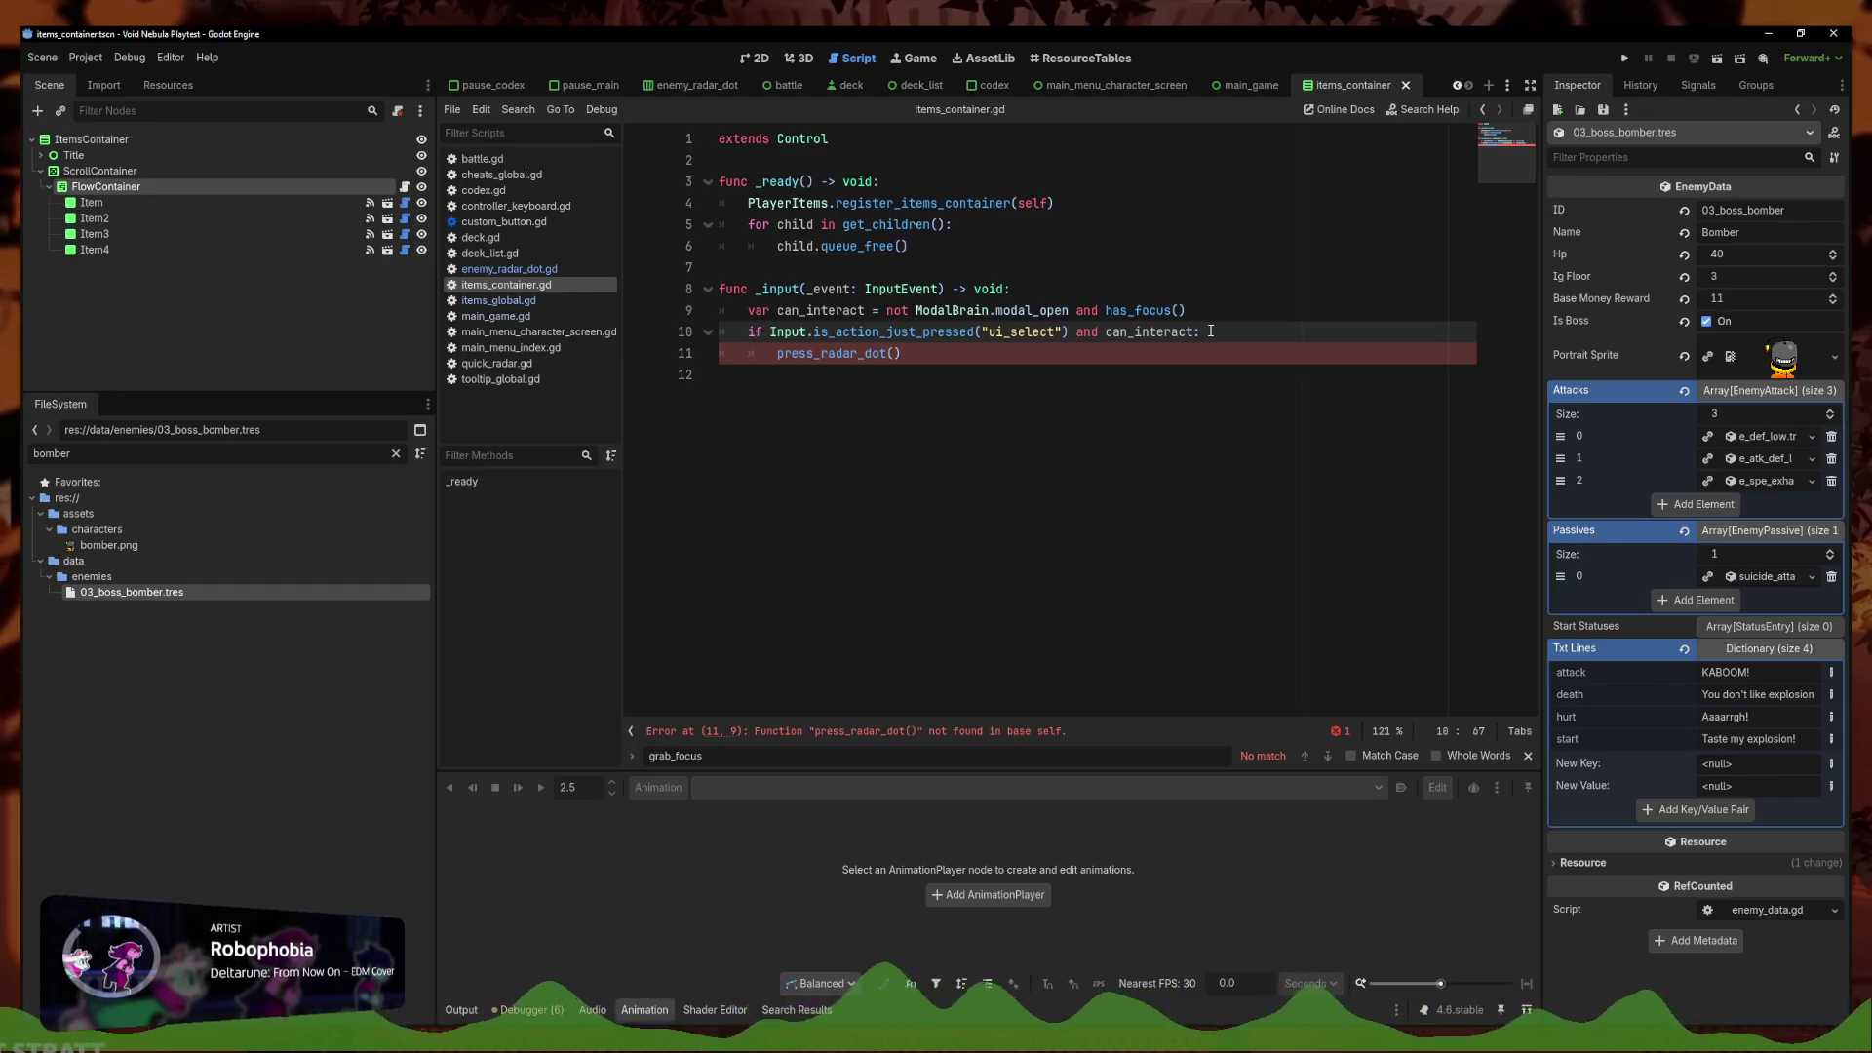
left_click(1165, 332)
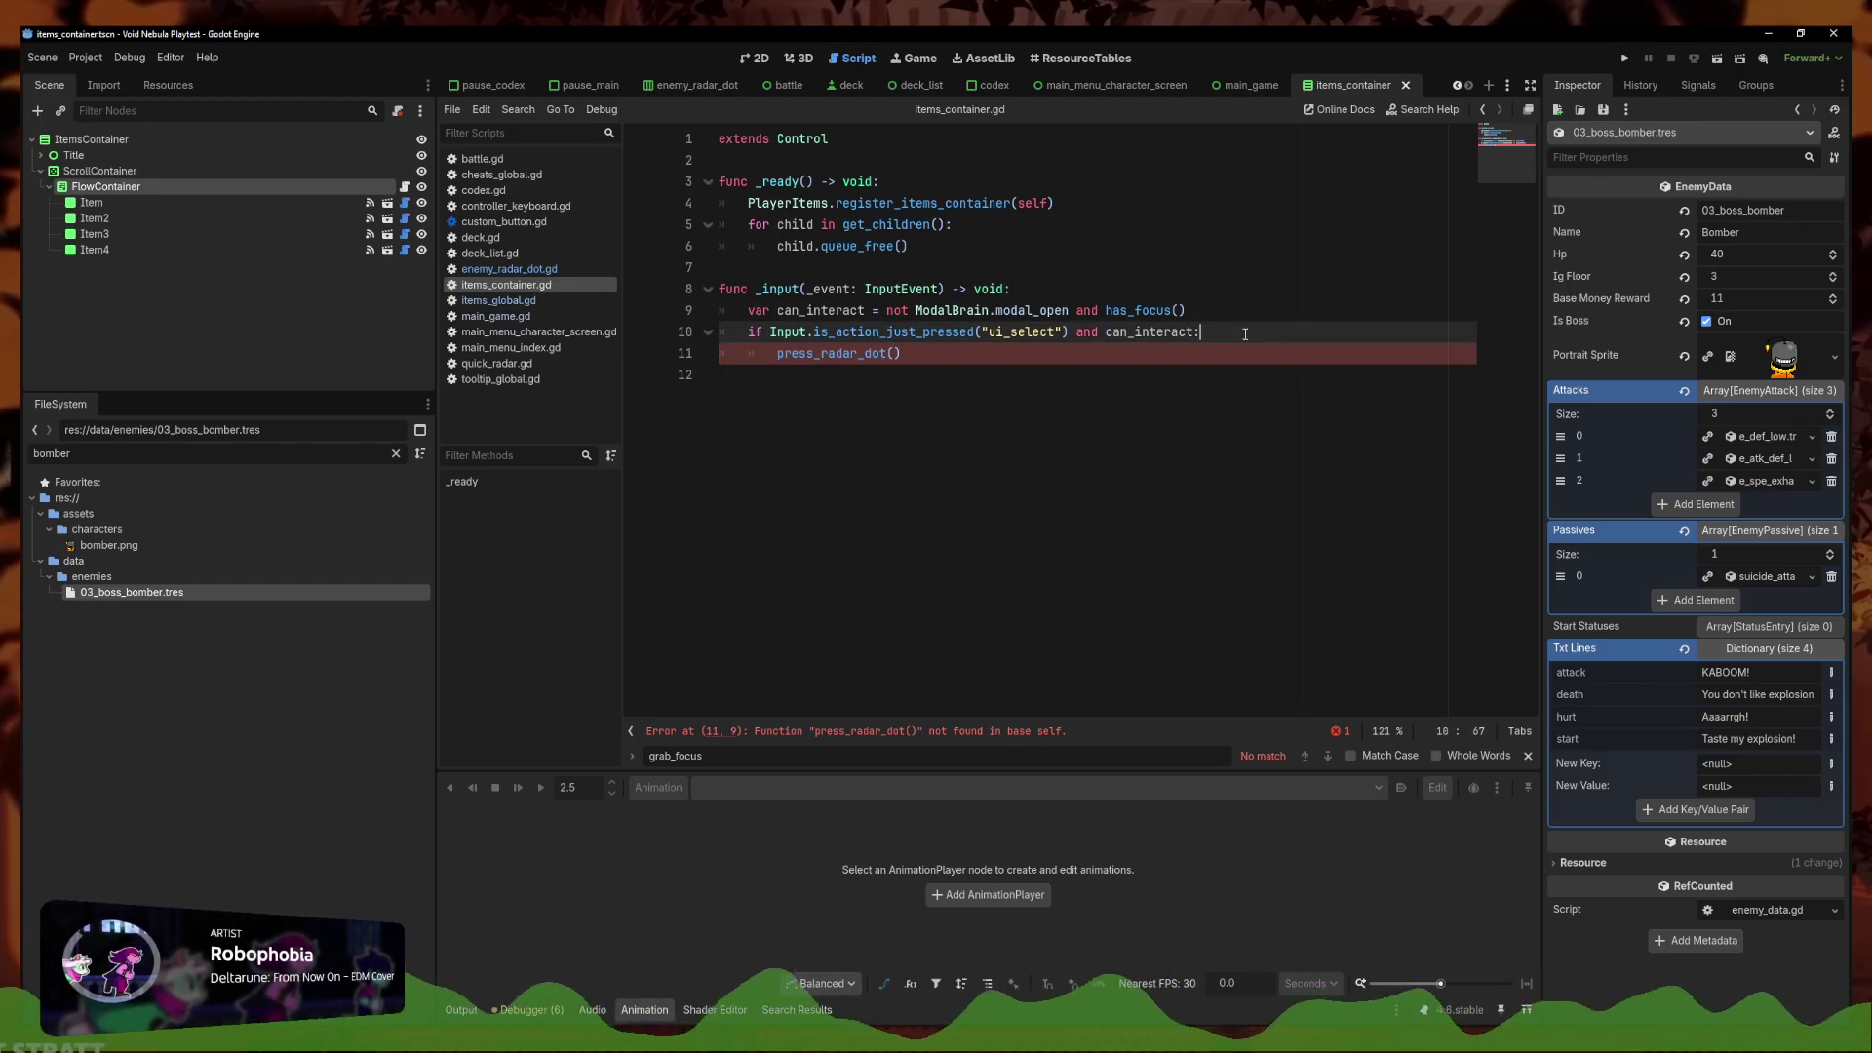
left_click(1239, 334)
type("zz")
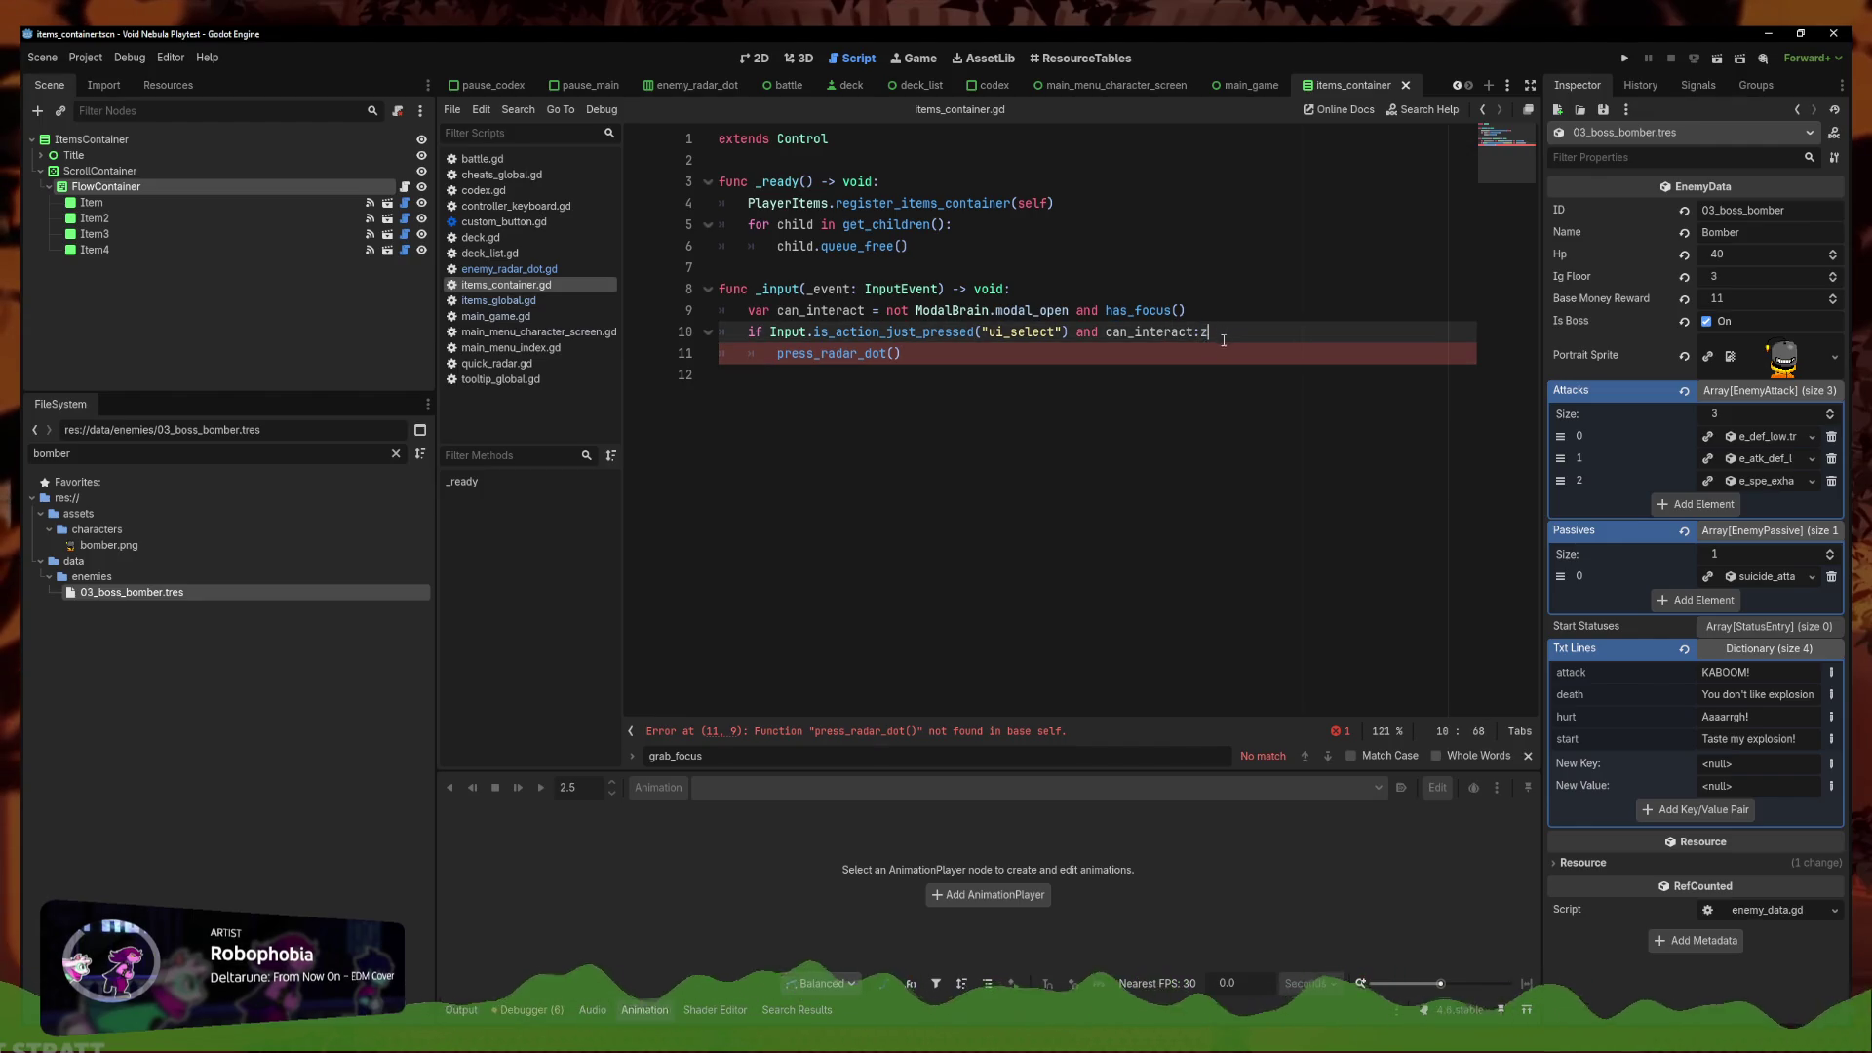
key("BackSpace")
key("BackSpace")
key("ctrl+s")
left_click(883, 366)
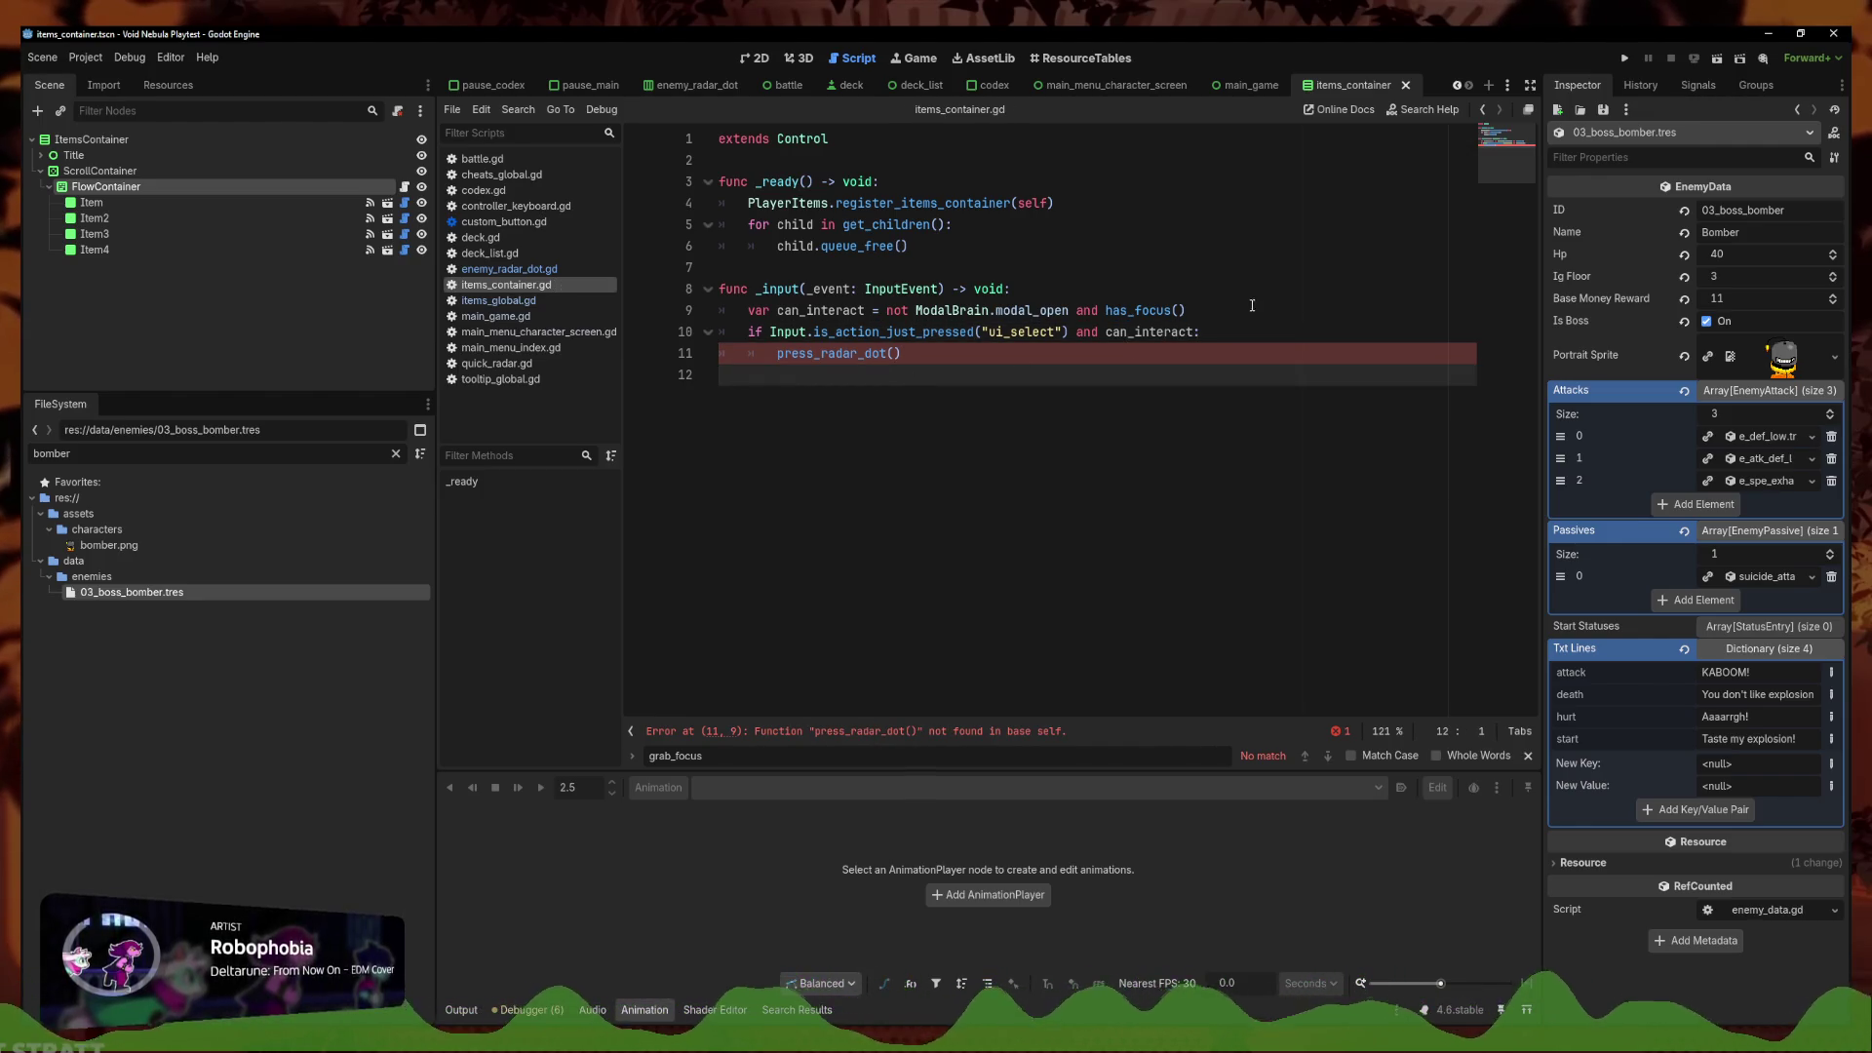
Remove 'and has_focus()' on line 9, change the action to OpenItems, and delete press_radar_dot()
left_click_drag(1191, 312, 992, 332)
key("BackSpace")
key("BackSpace")
key("BackSpace")
type("OpenItems")
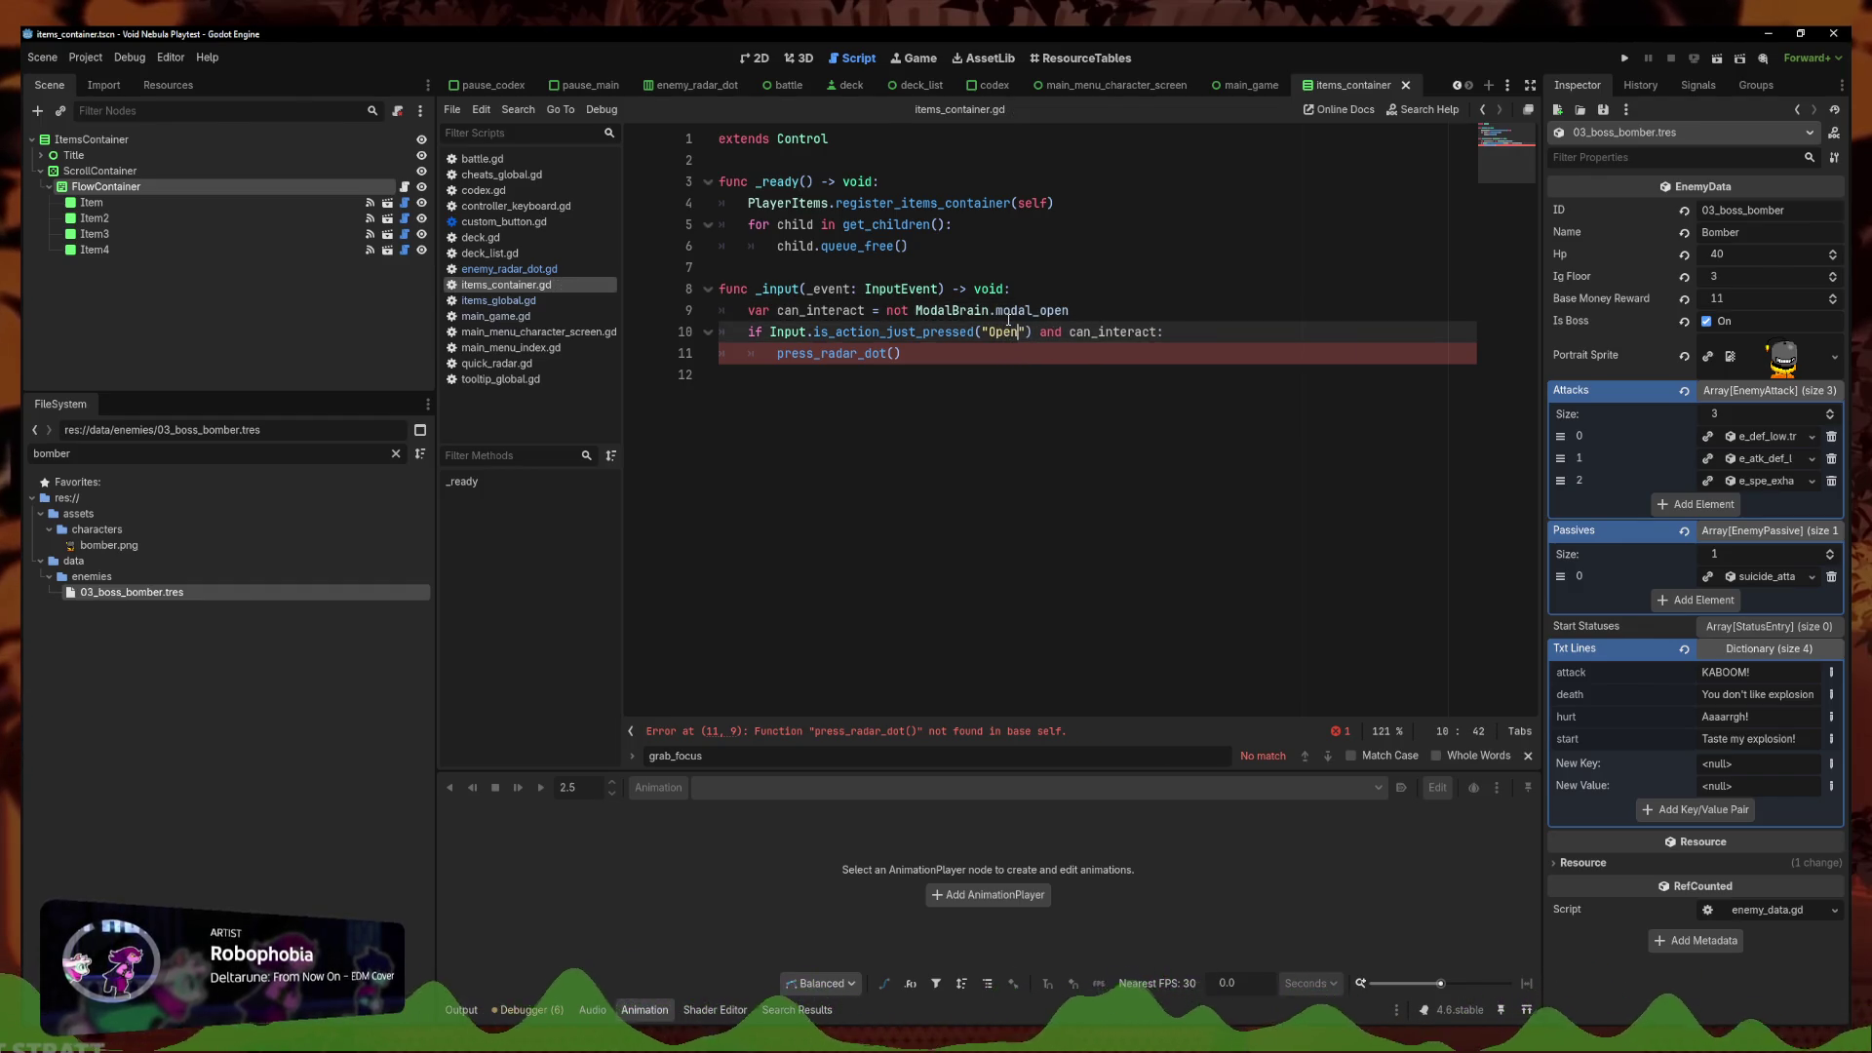
key("Return")
left_click_drag(903, 353, 766, 359)
key("BackSpace")
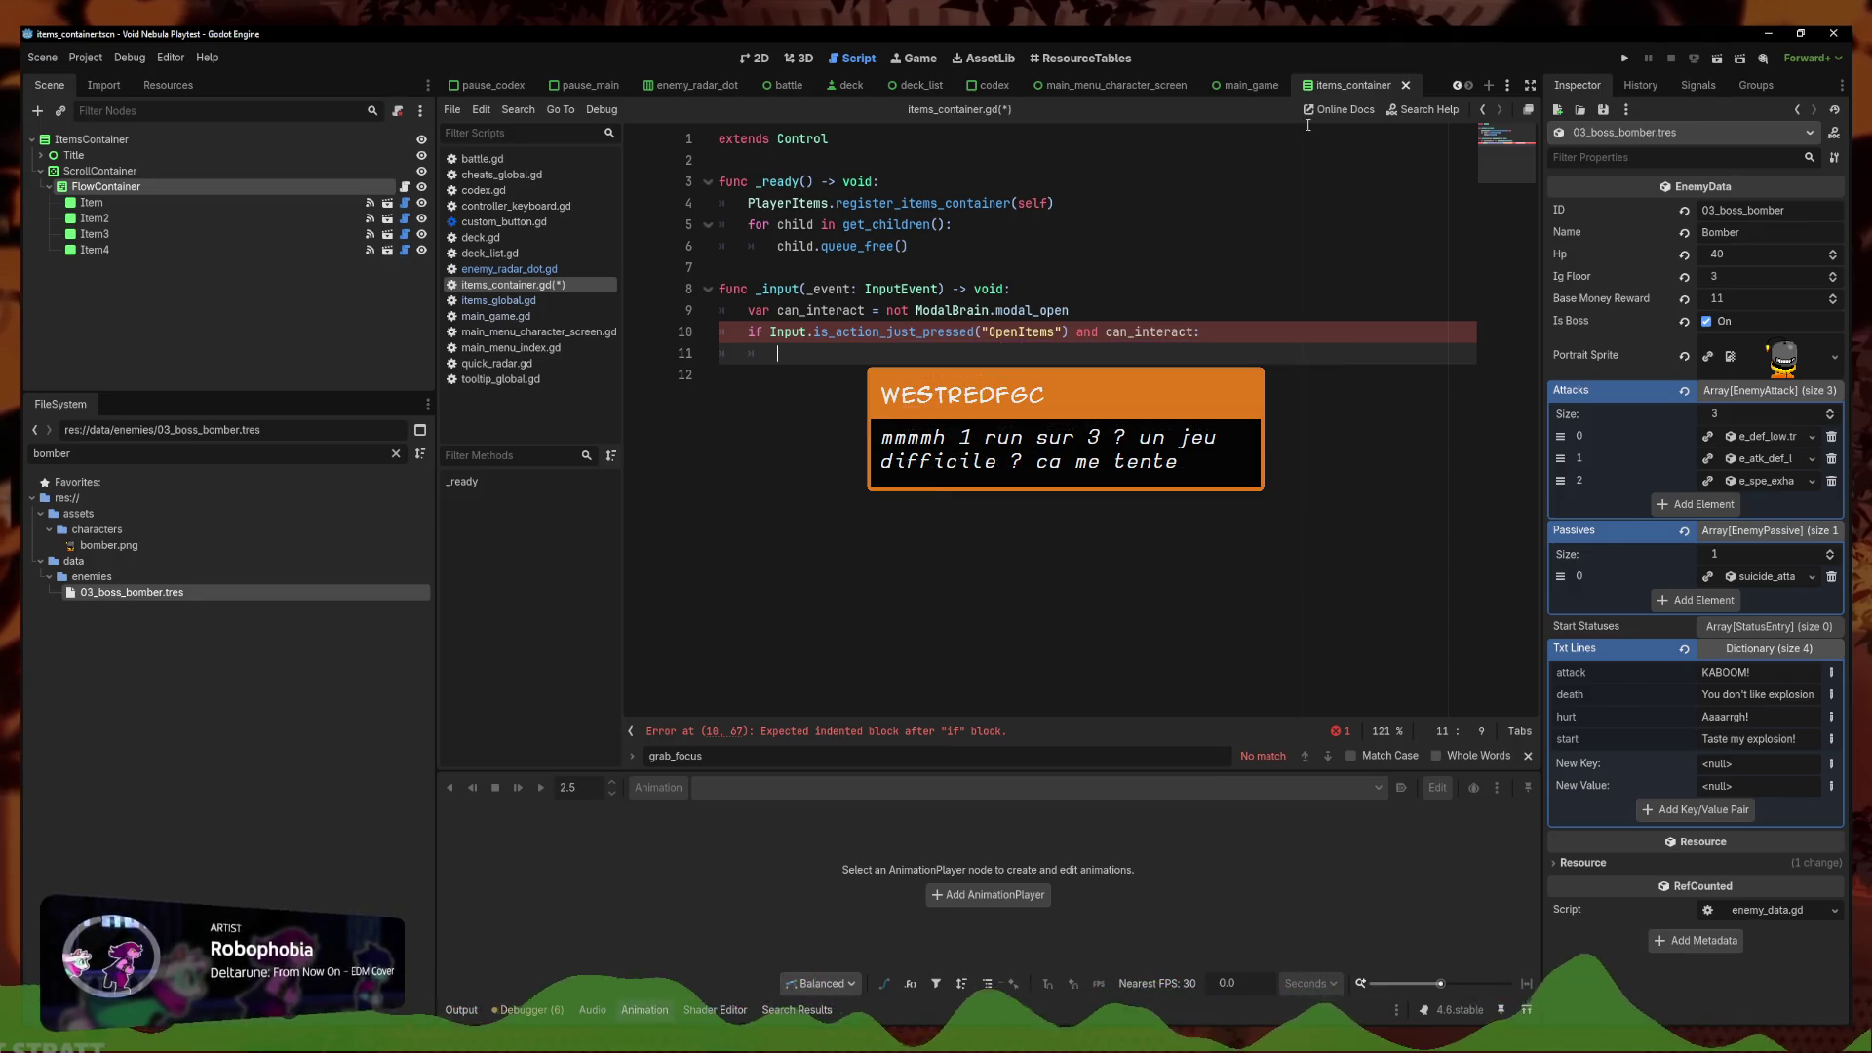
Reuse the for-loop line on line 11 and turn it into a get_child(0) call
left_click_drag(954, 226, 751, 227)
key("ctrl+c")
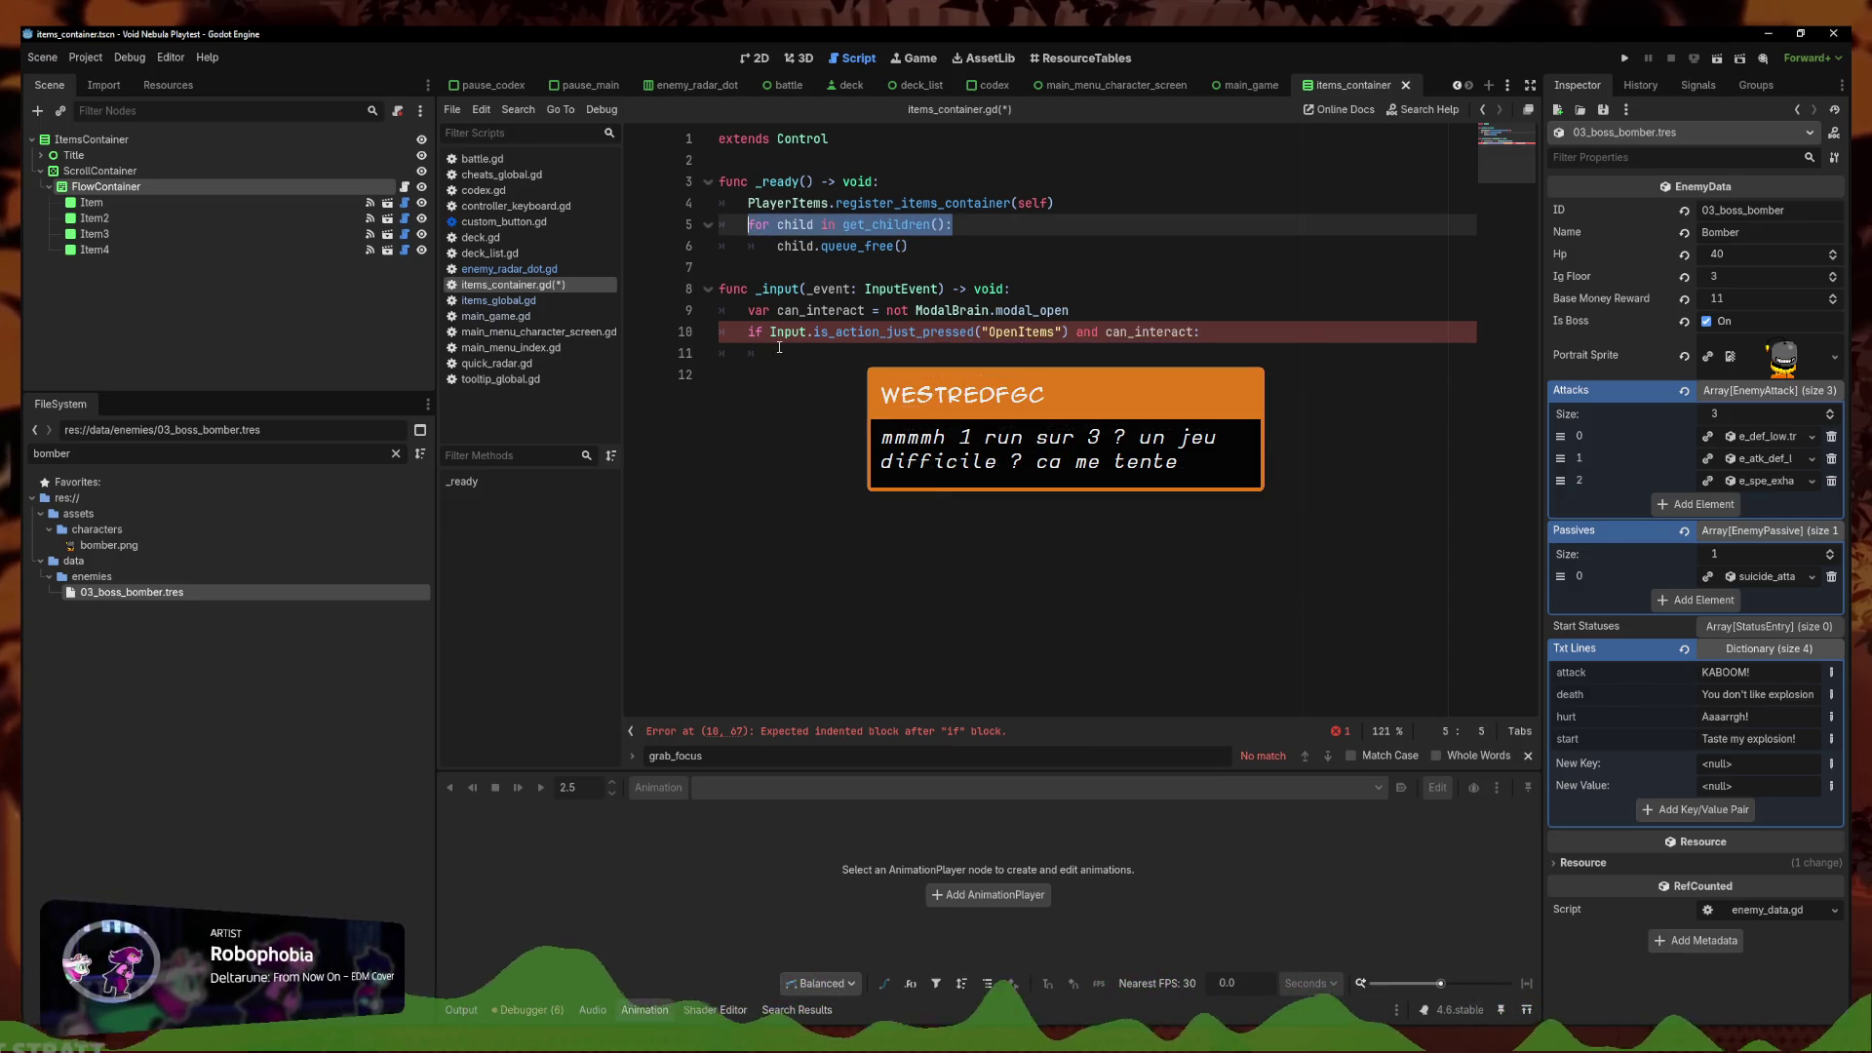
left_click(779, 348)
key("ctrl+v")
key("BackSpace")
key("BackSpace")
key("BackSpace")
type("e")
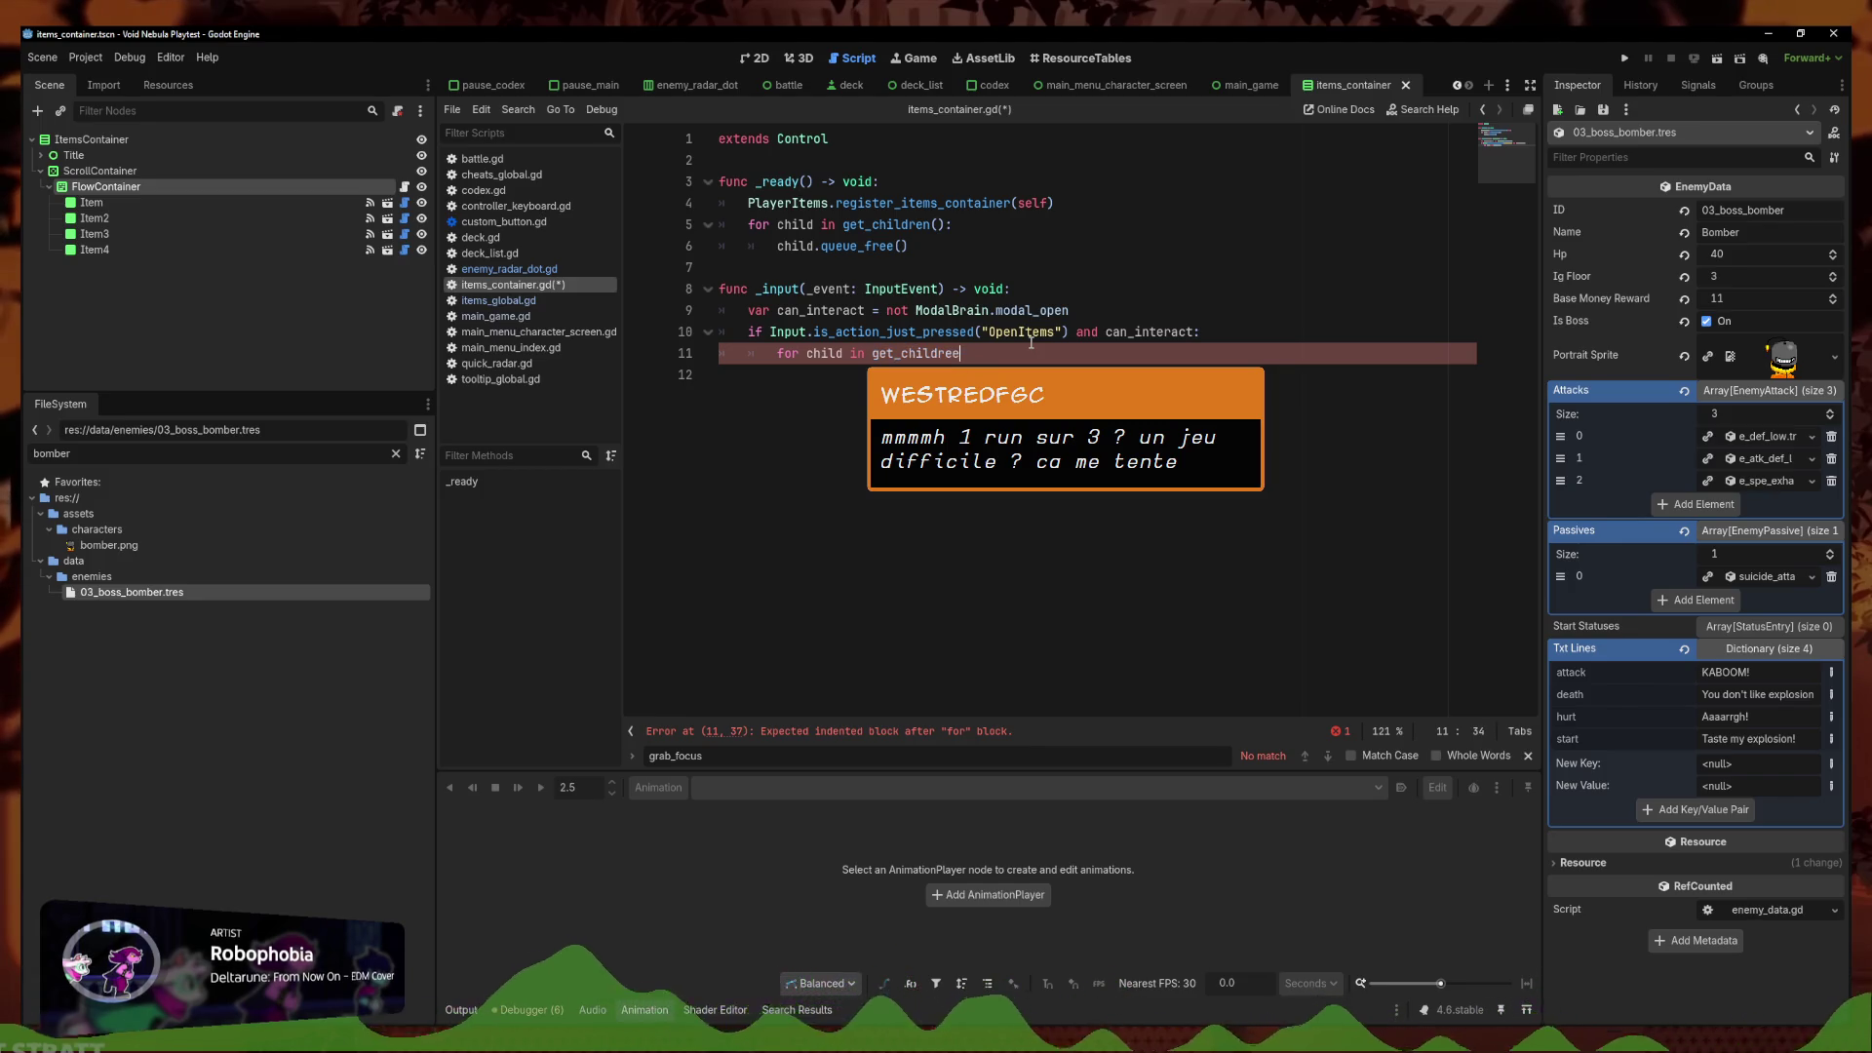
key("BackSpace")
type("n(")
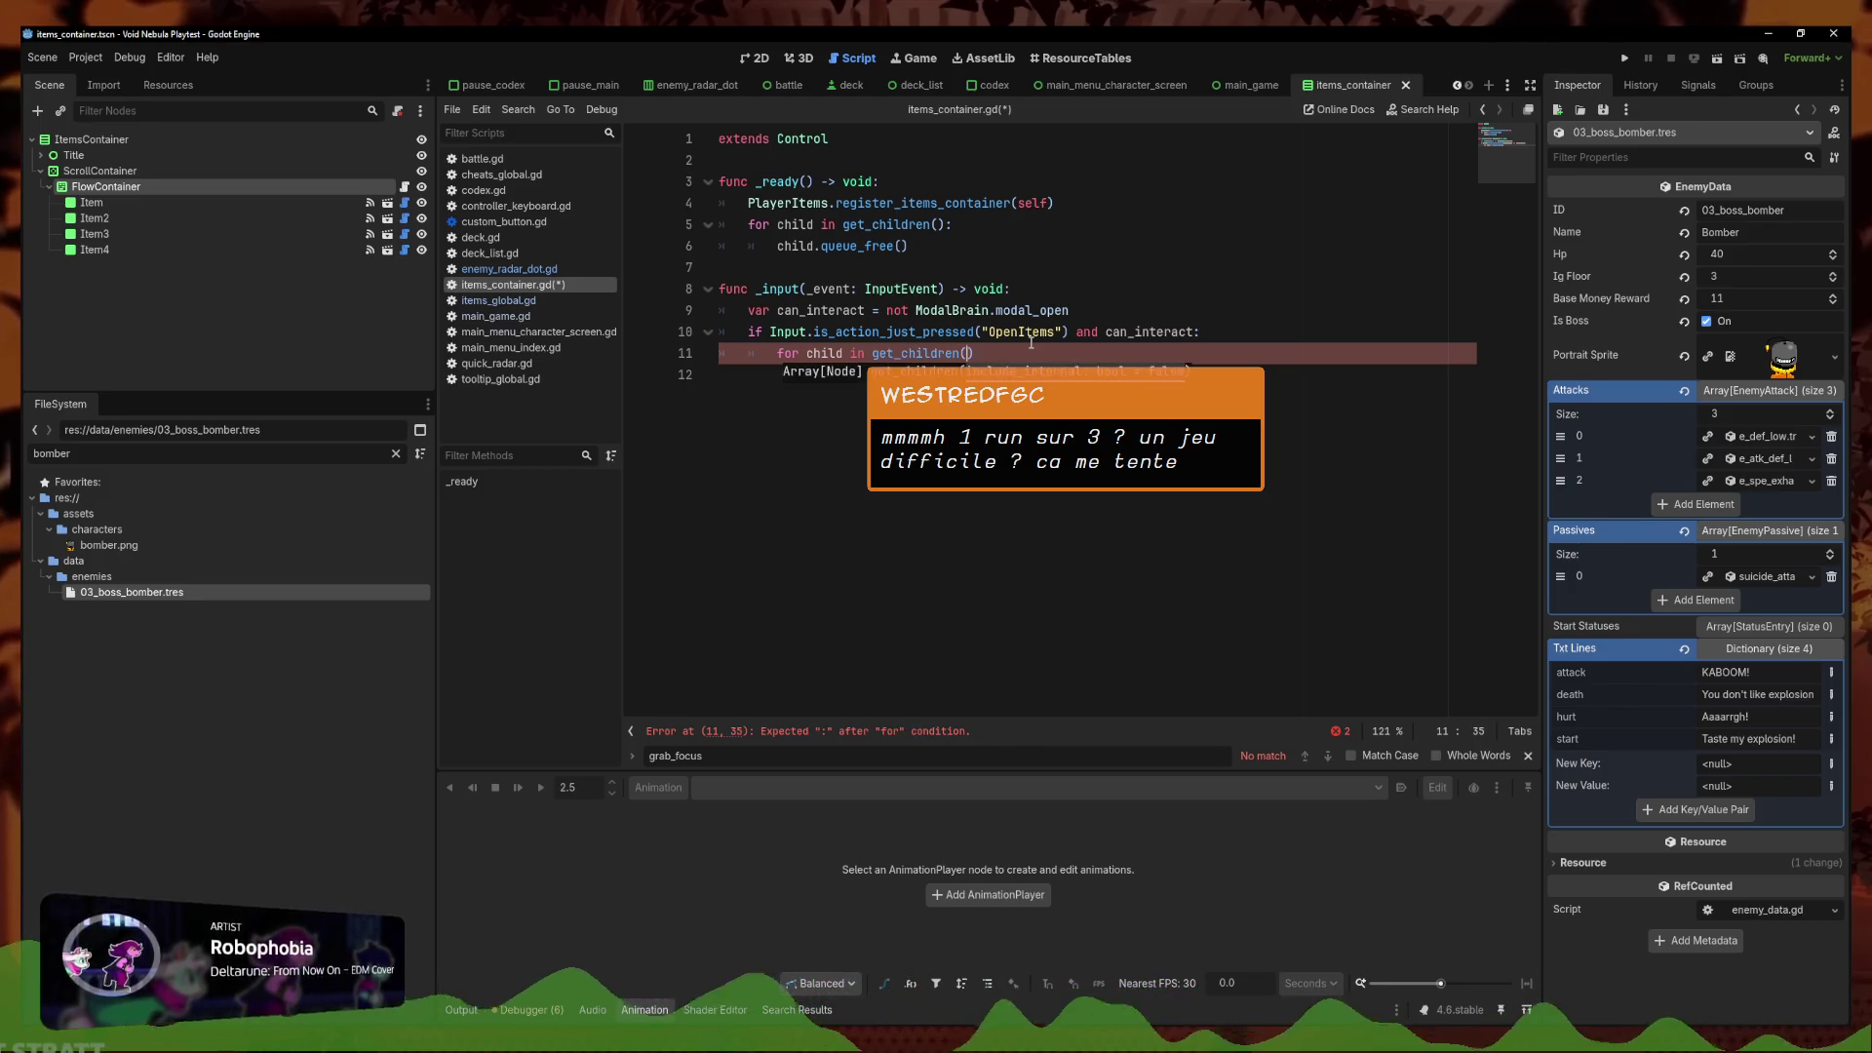
key("BackSpace")
key("BackSpace")
key("BackSpace")
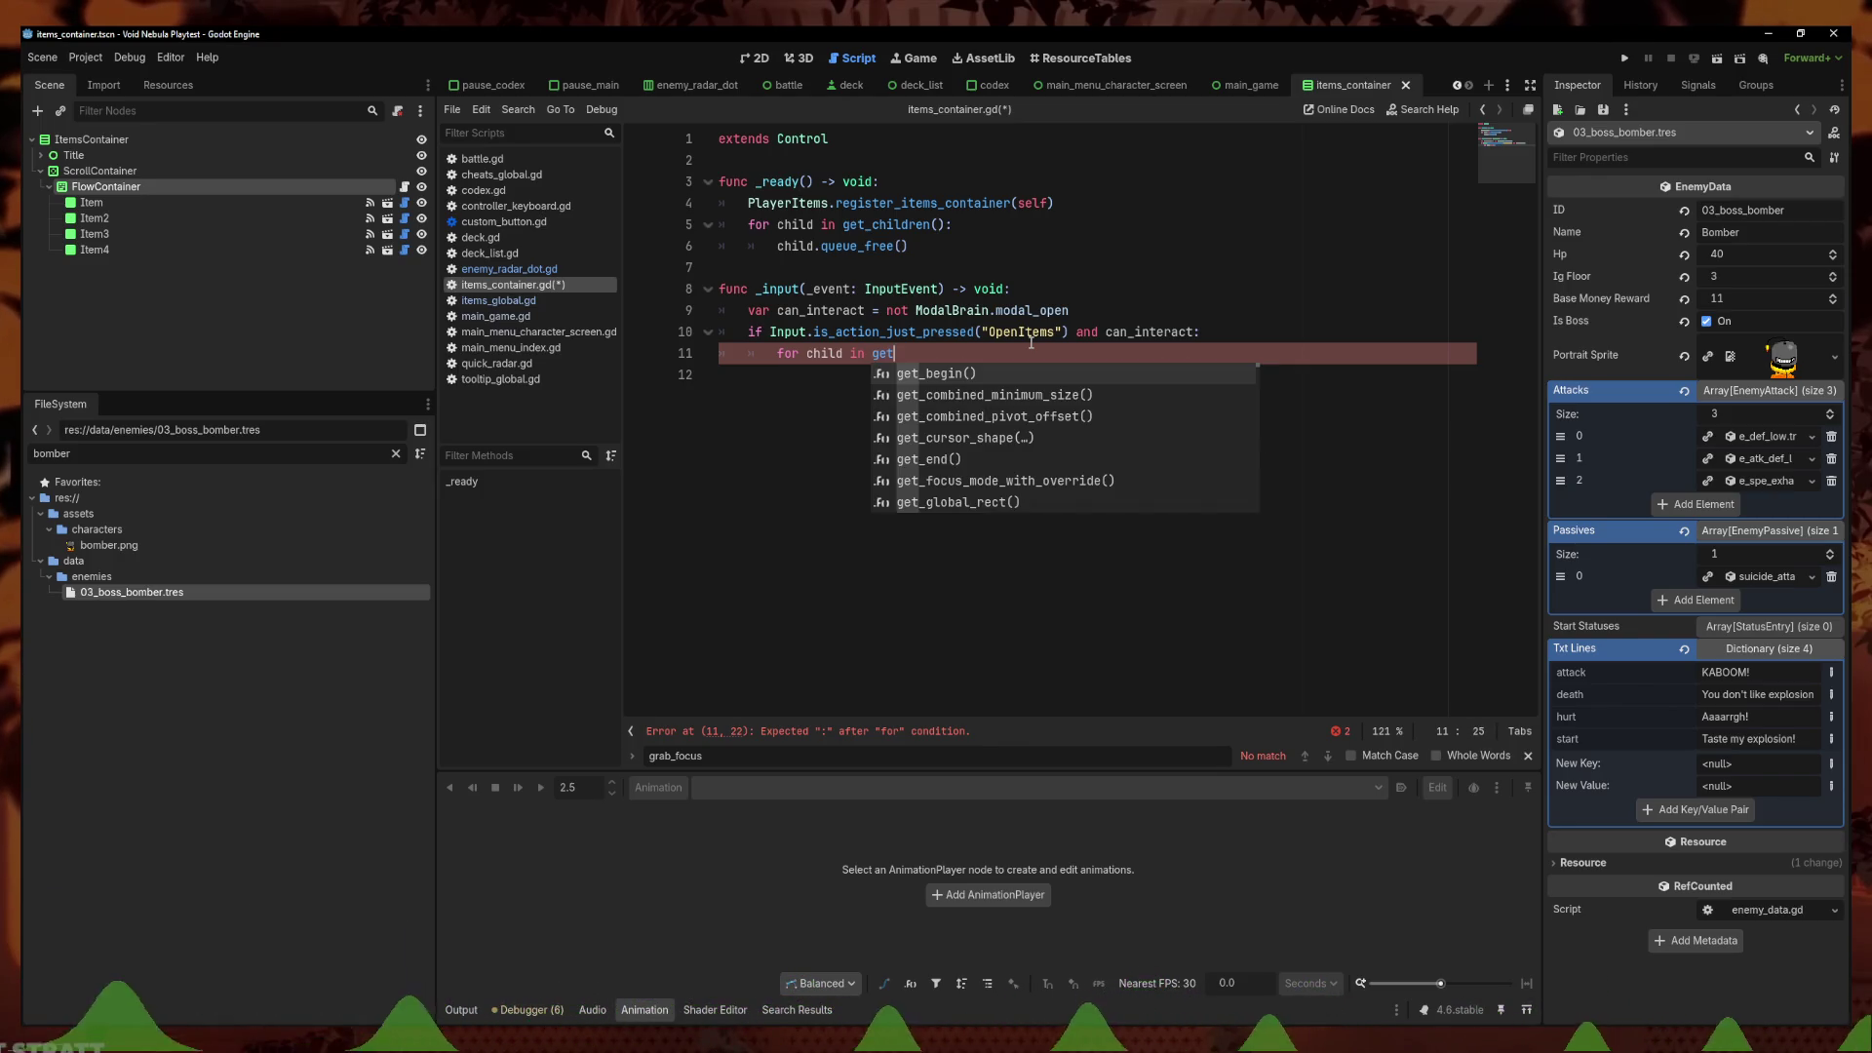
type("_")
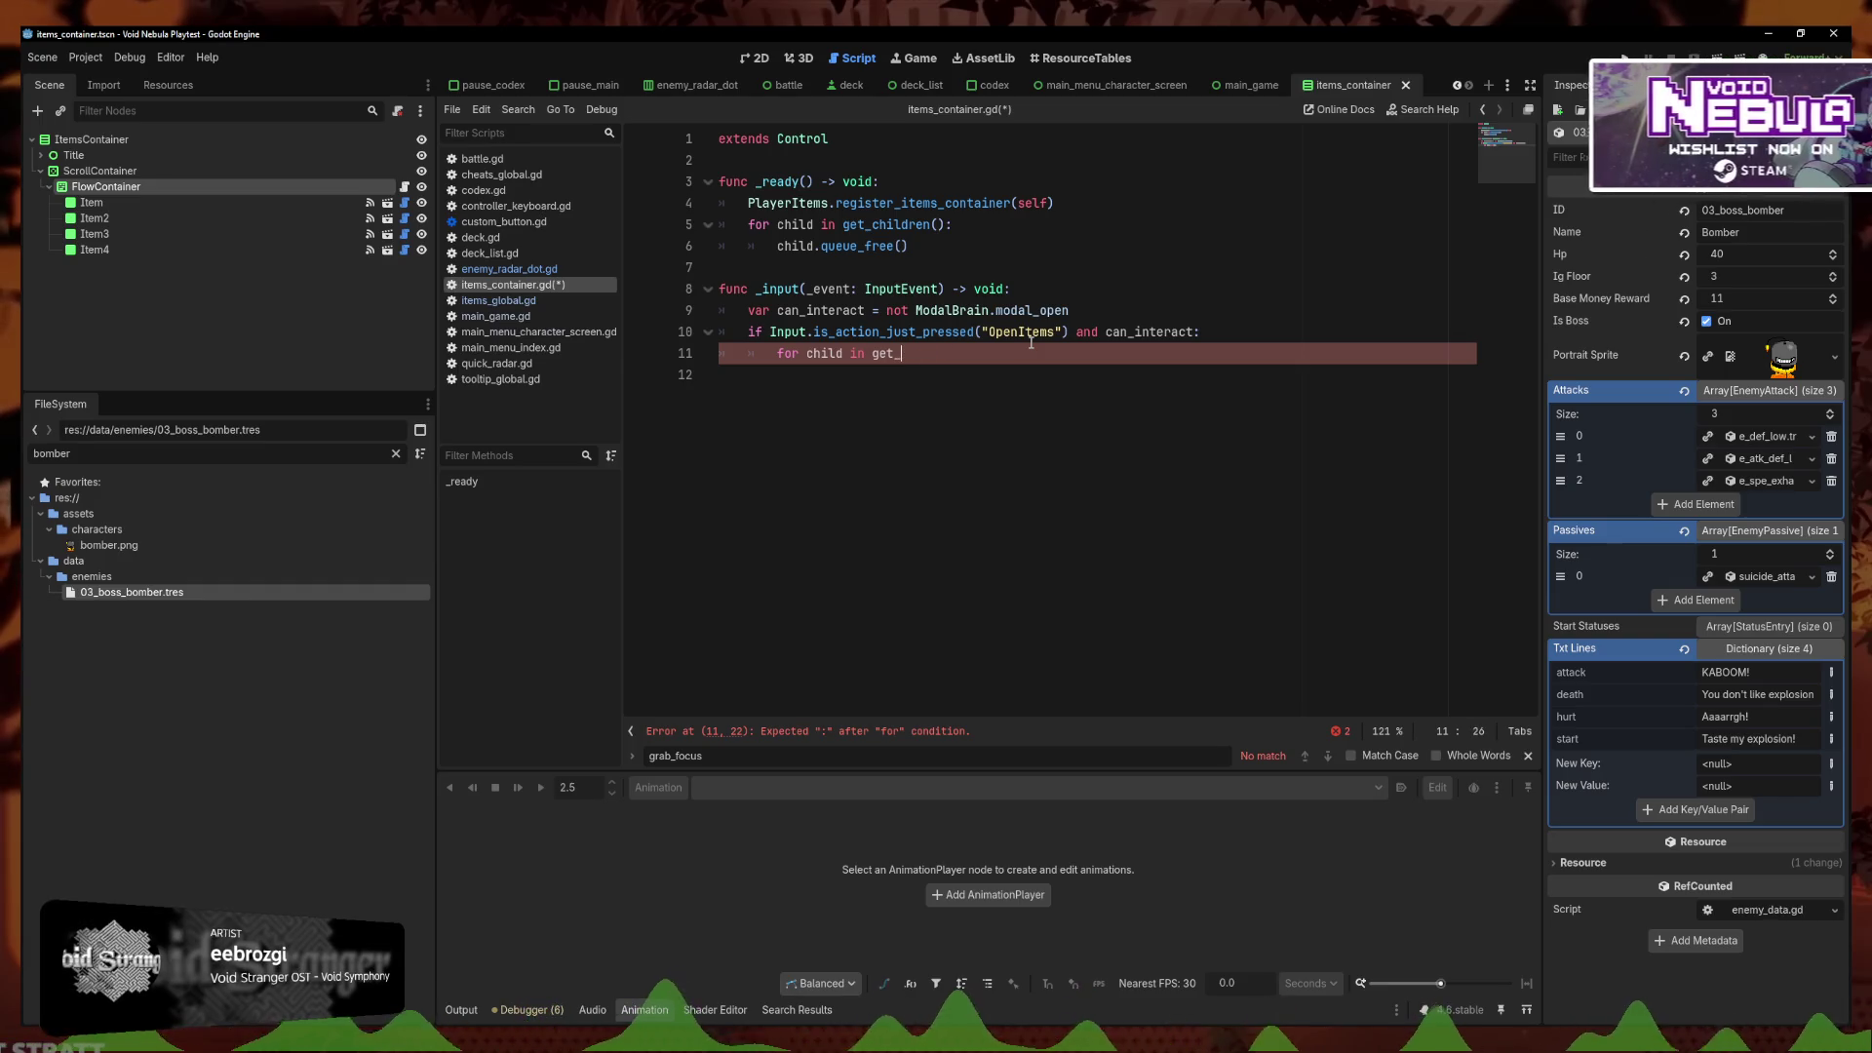
key("ctrl+space")
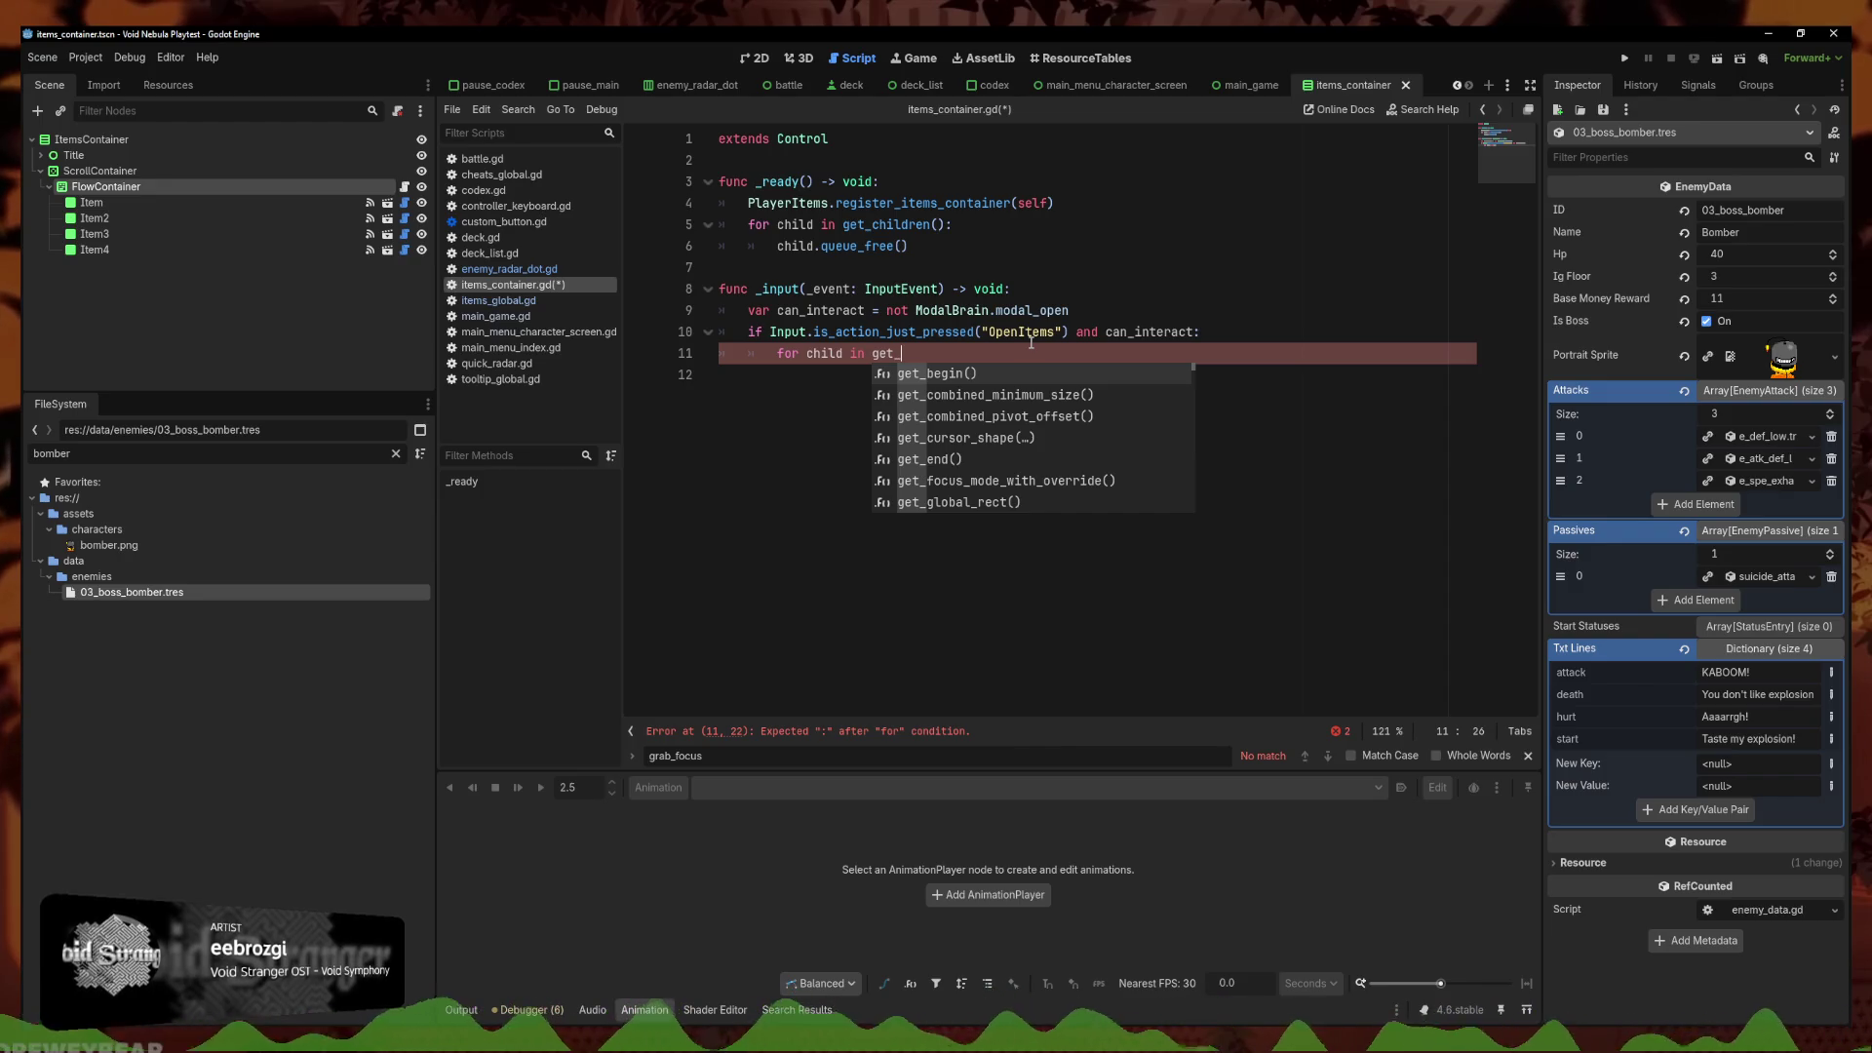
type("child")
key("Return")
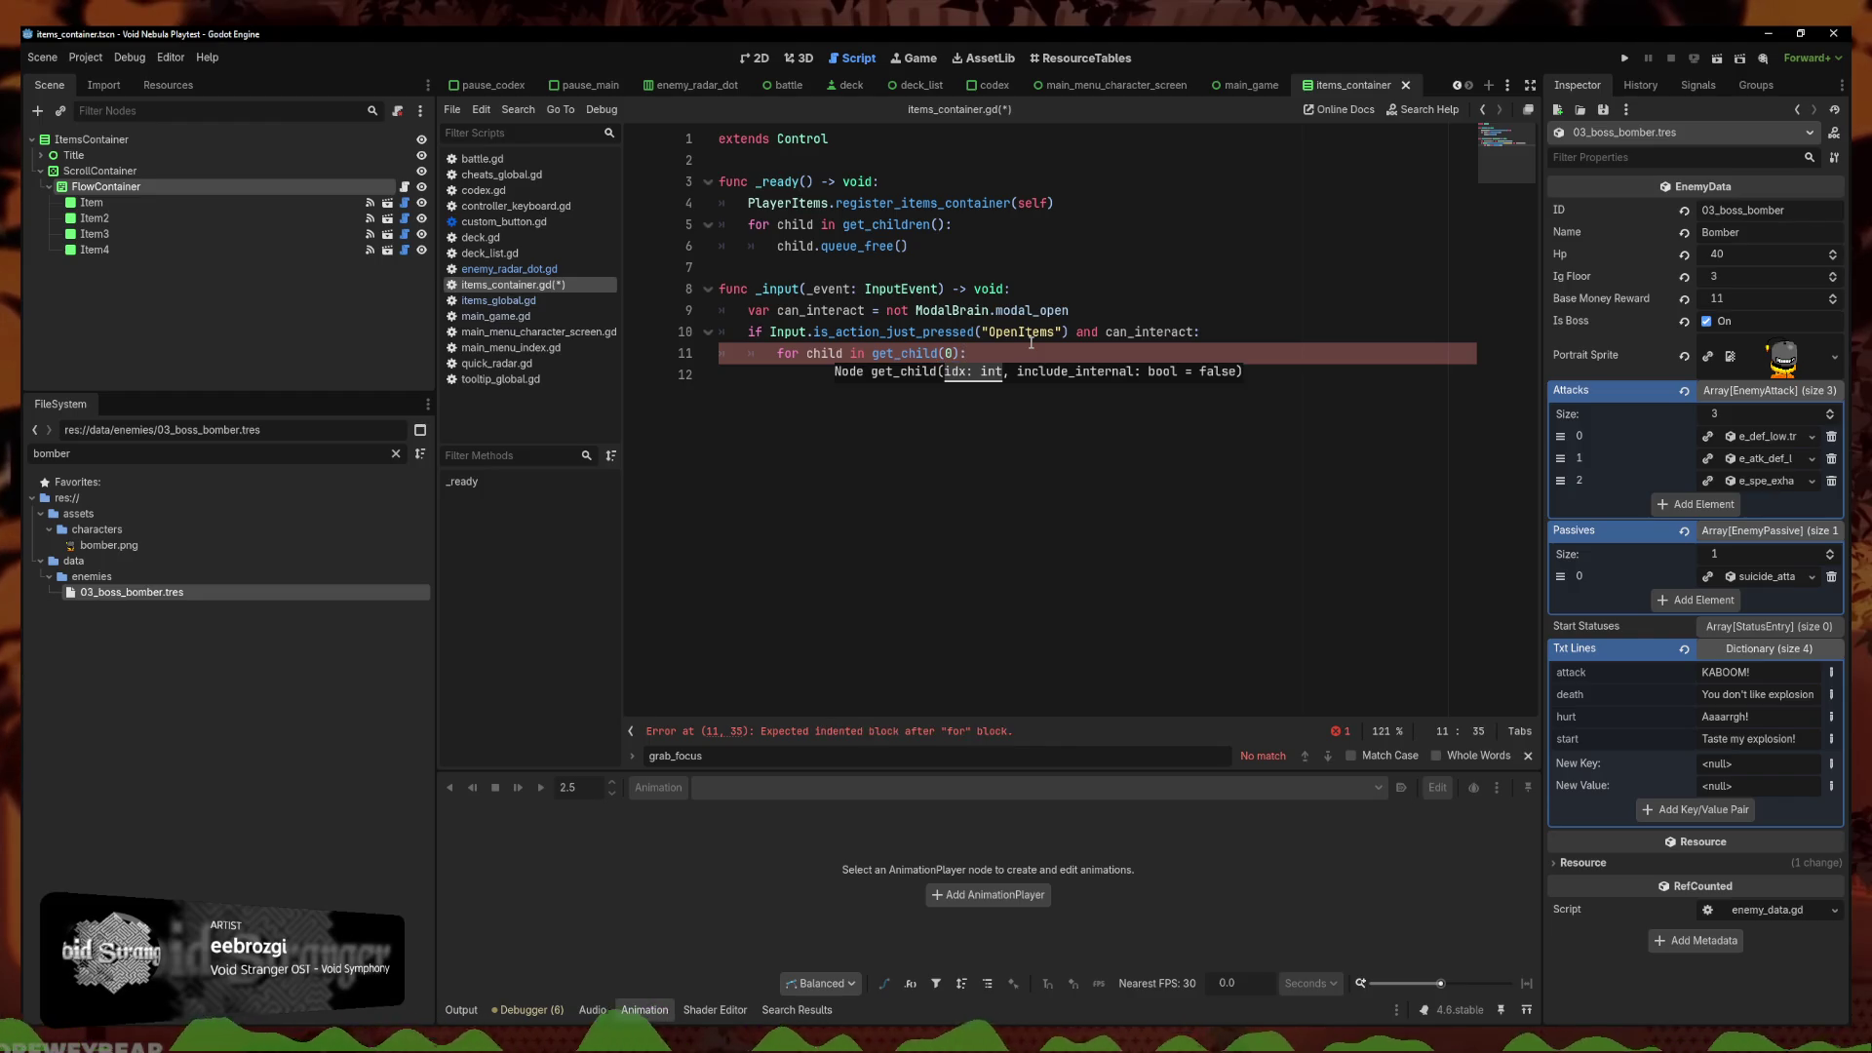
Make line 11 'var child = get_child(0)', add 'if child: child.grab_focus()', save, and run the game
left_click_drag(777, 353, 873, 353)
key("BackSpace")
left_click(965, 362)
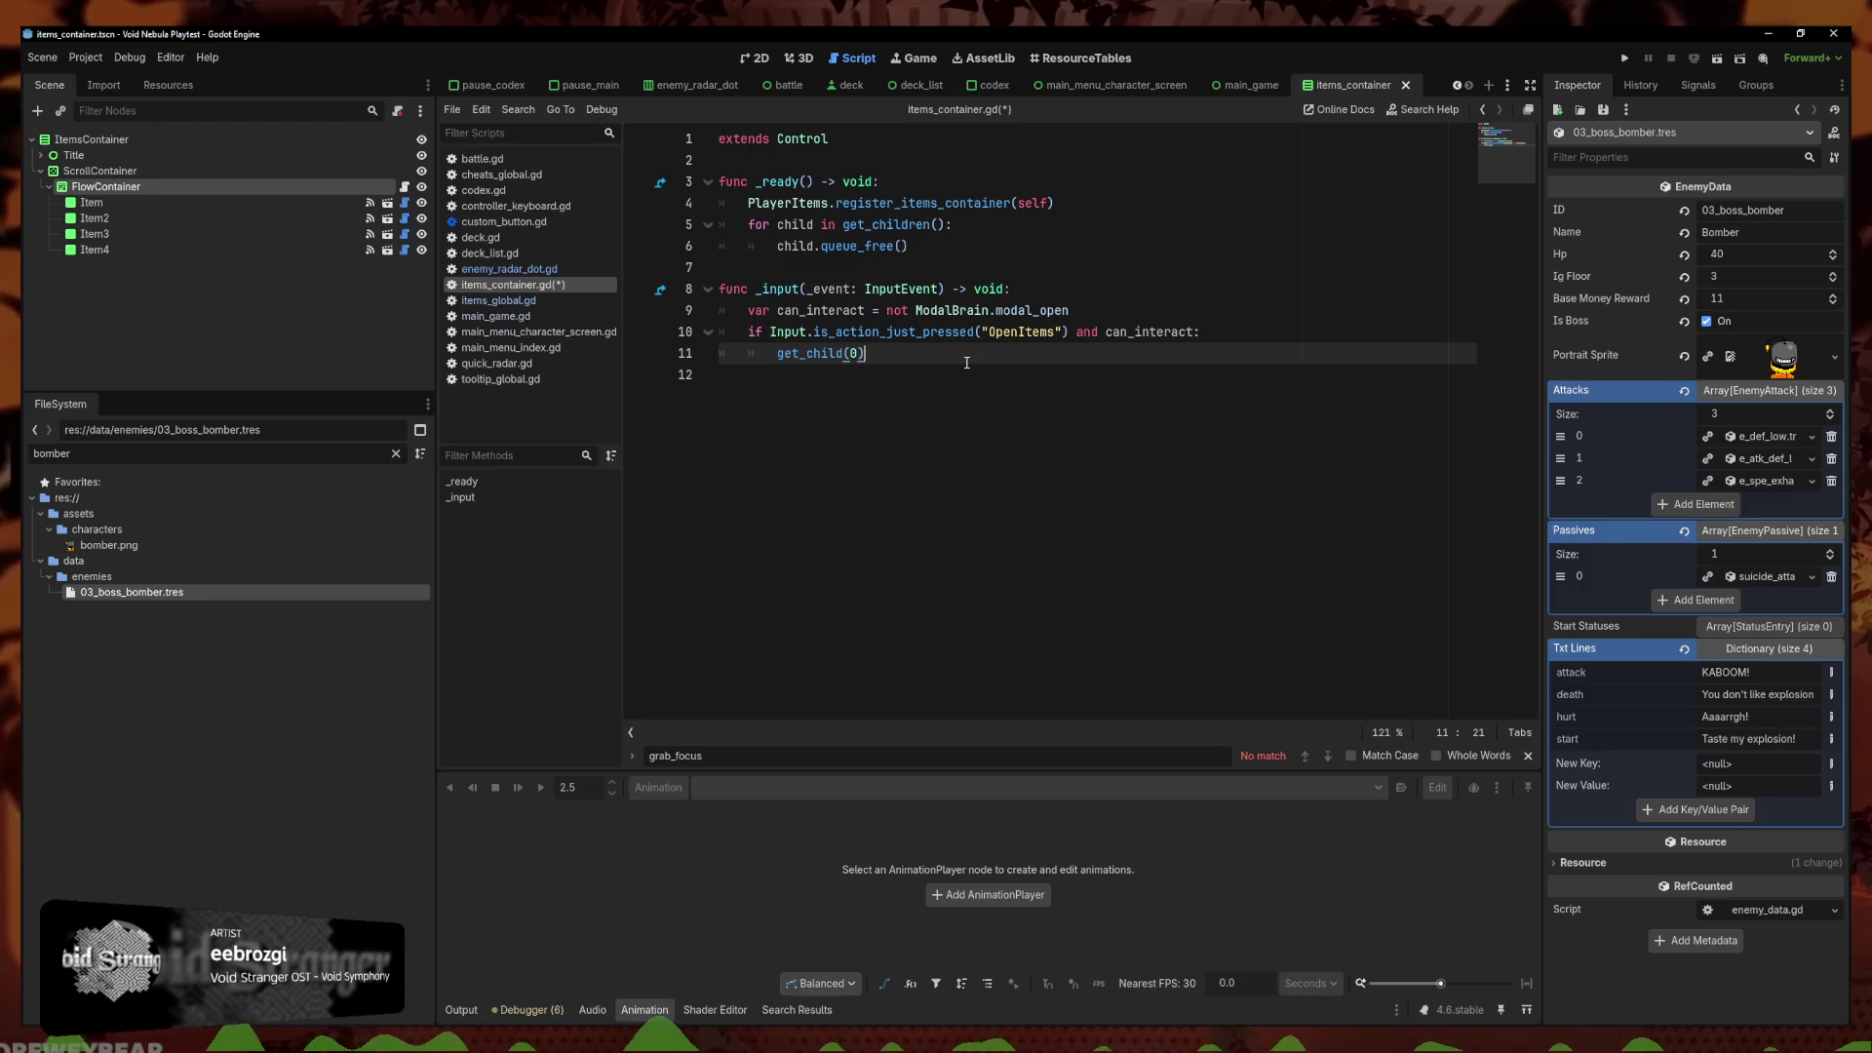
type("var child =")
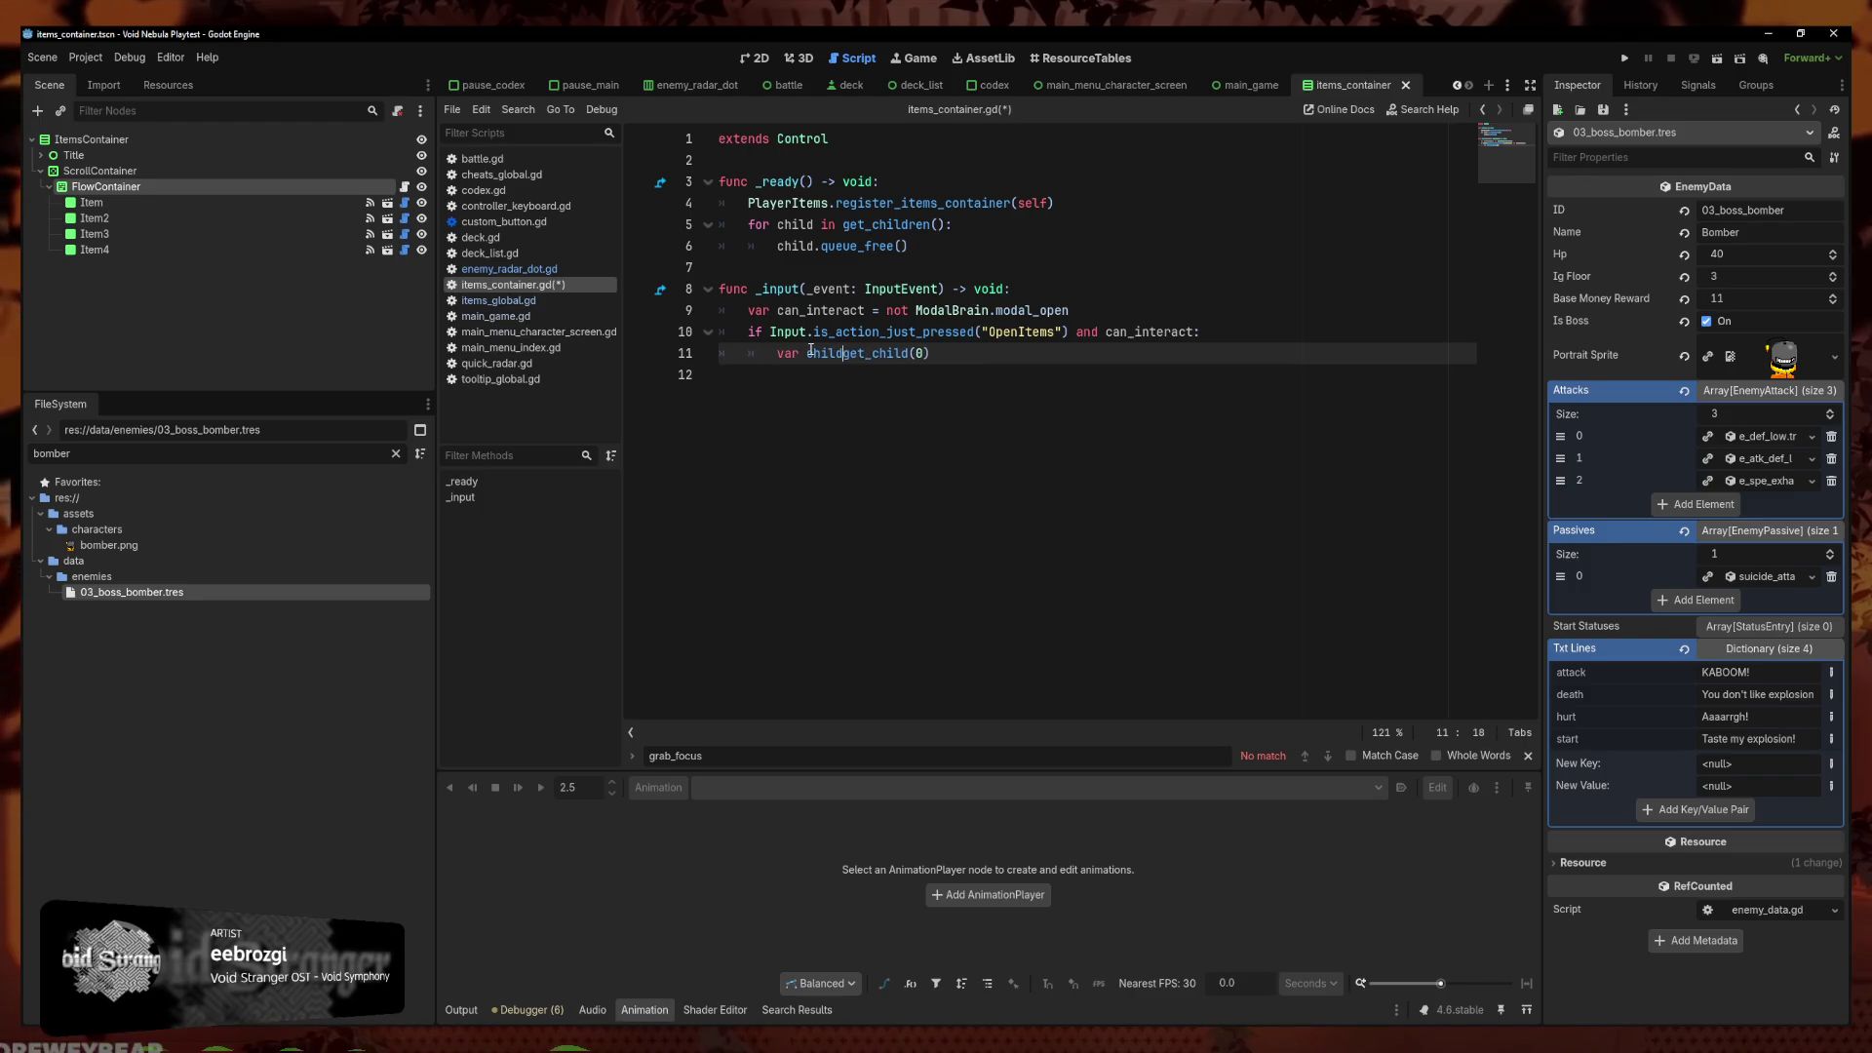
left_click(983, 353)
key("Return")
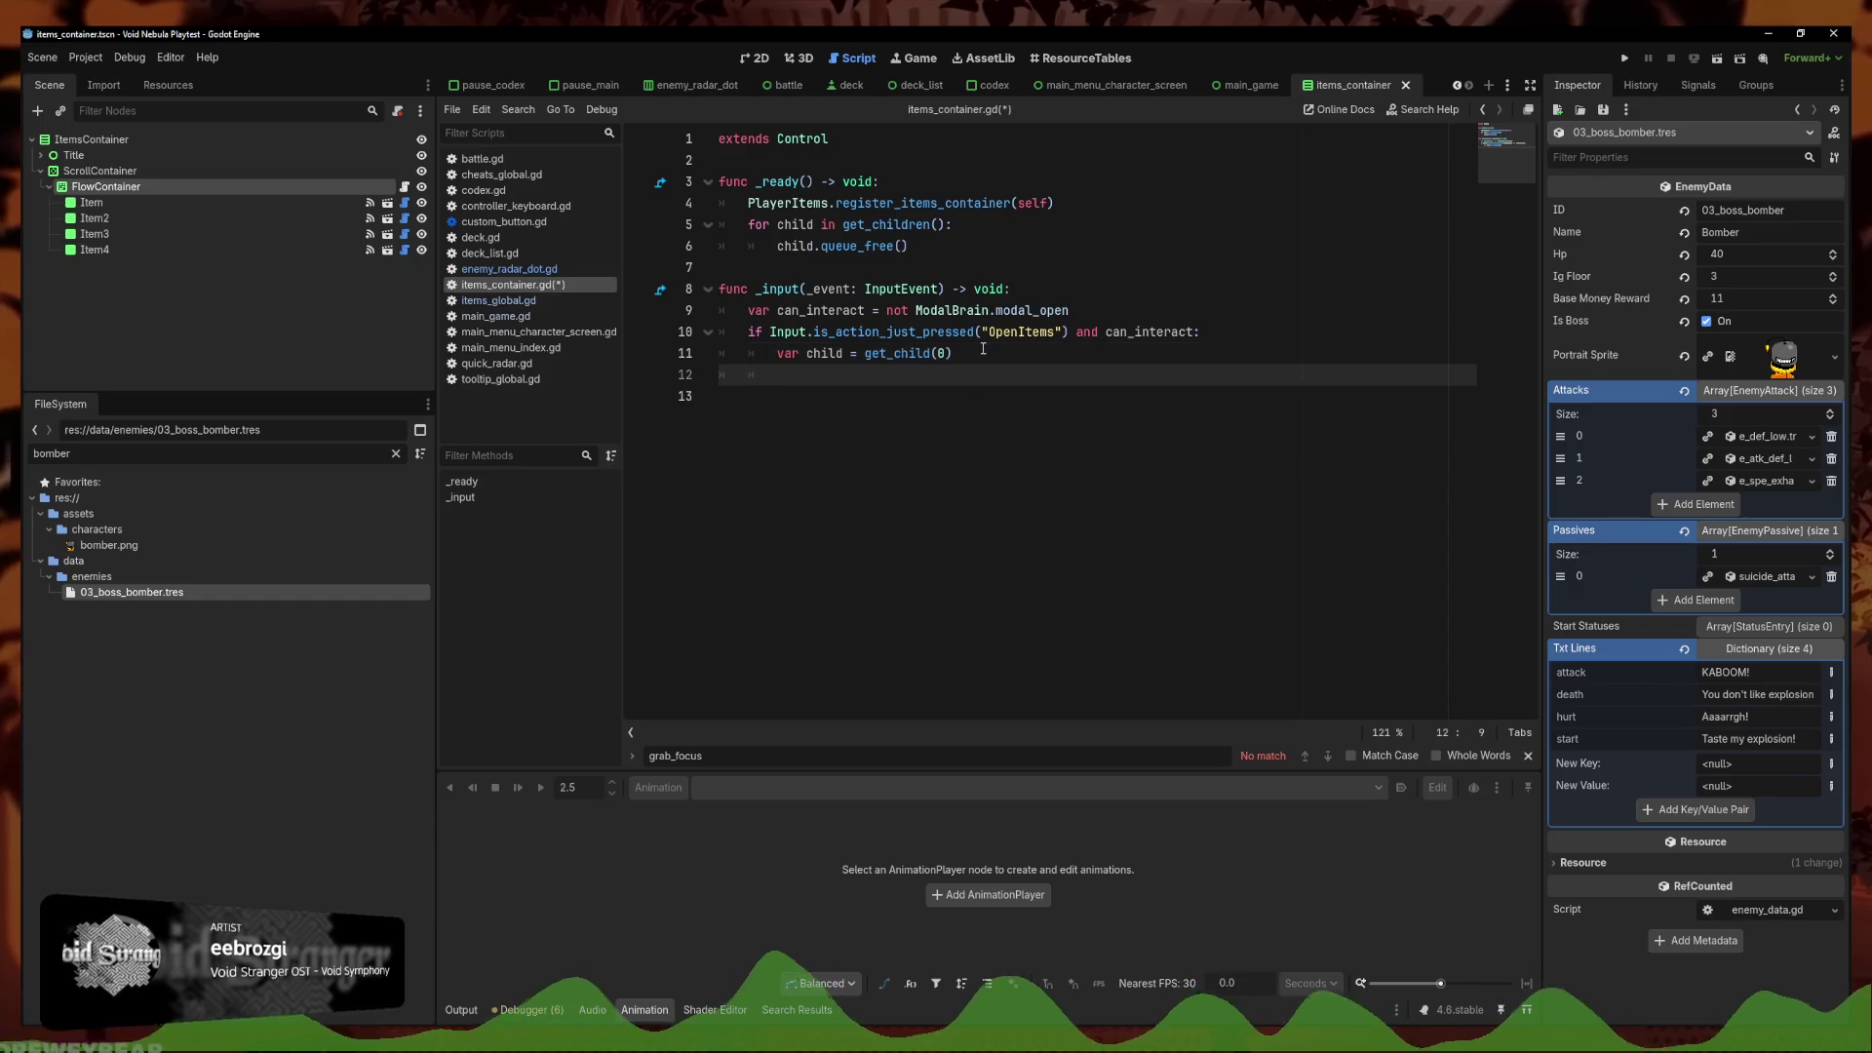
type("if chi")
type("ld: child")
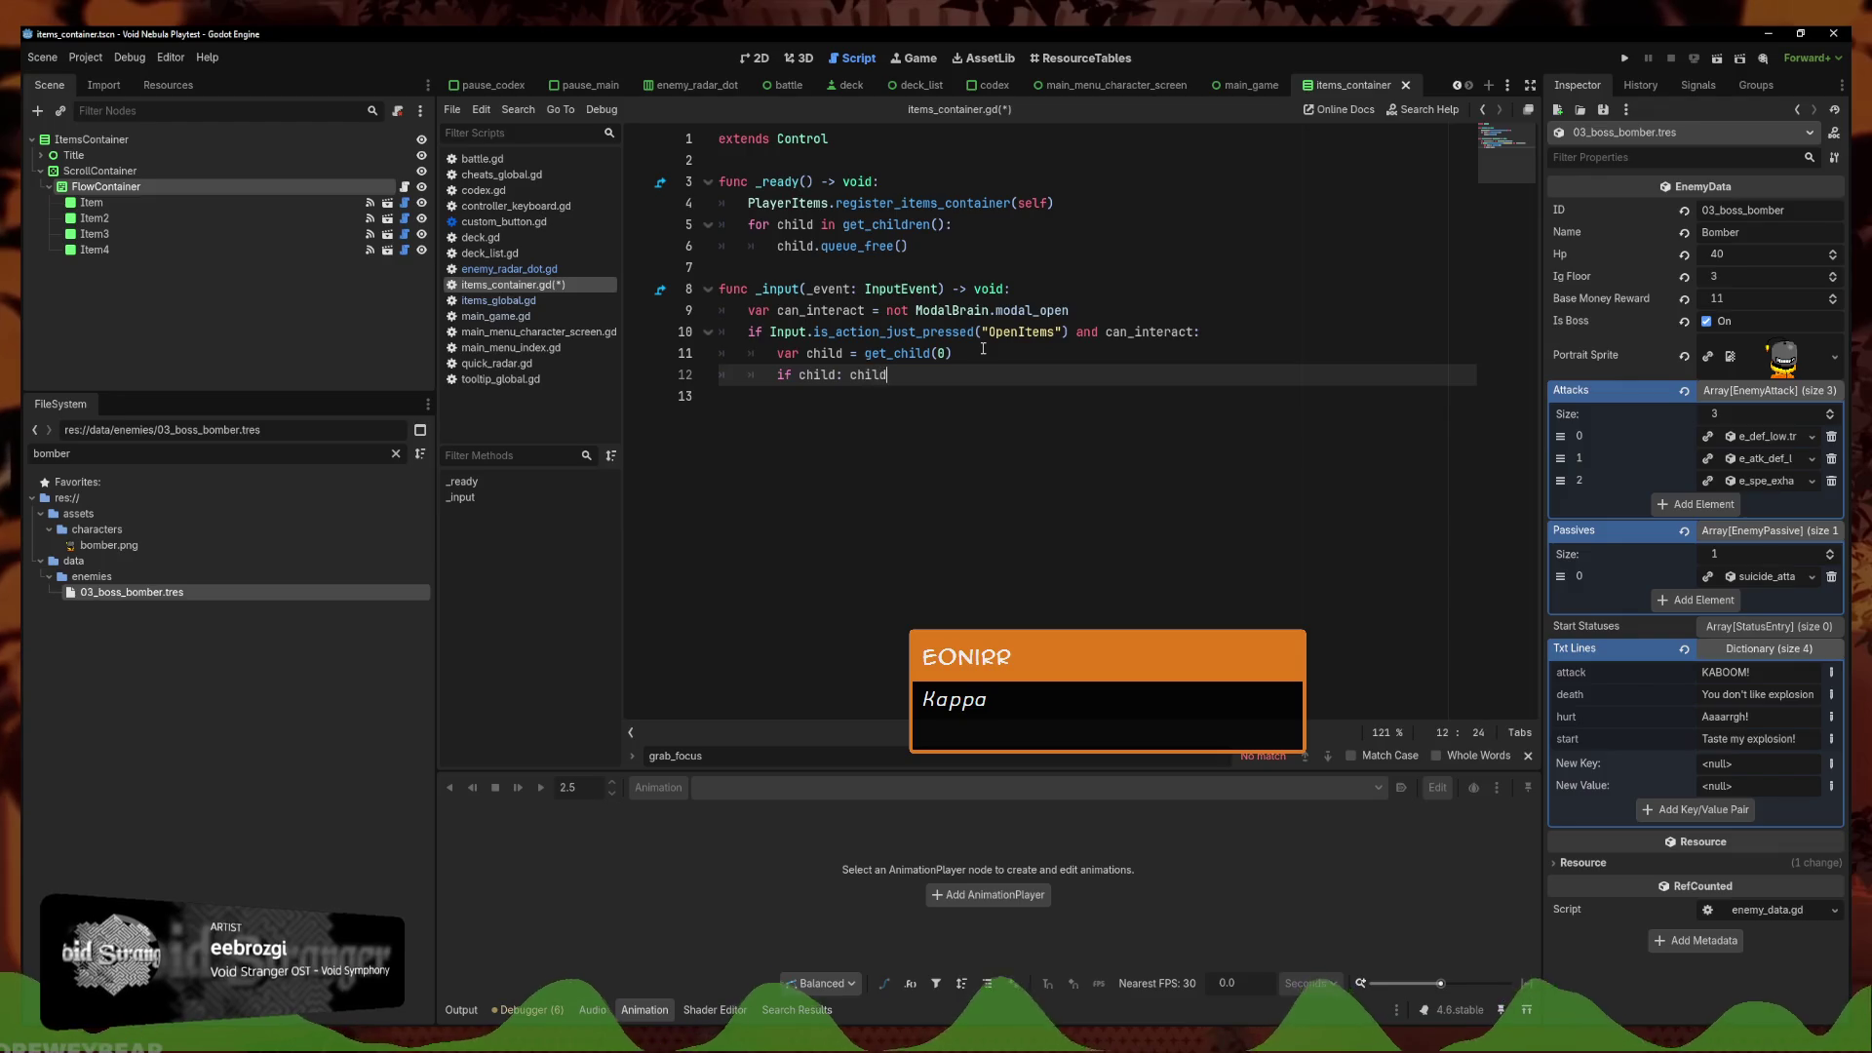
type("ocus")
key("Return")
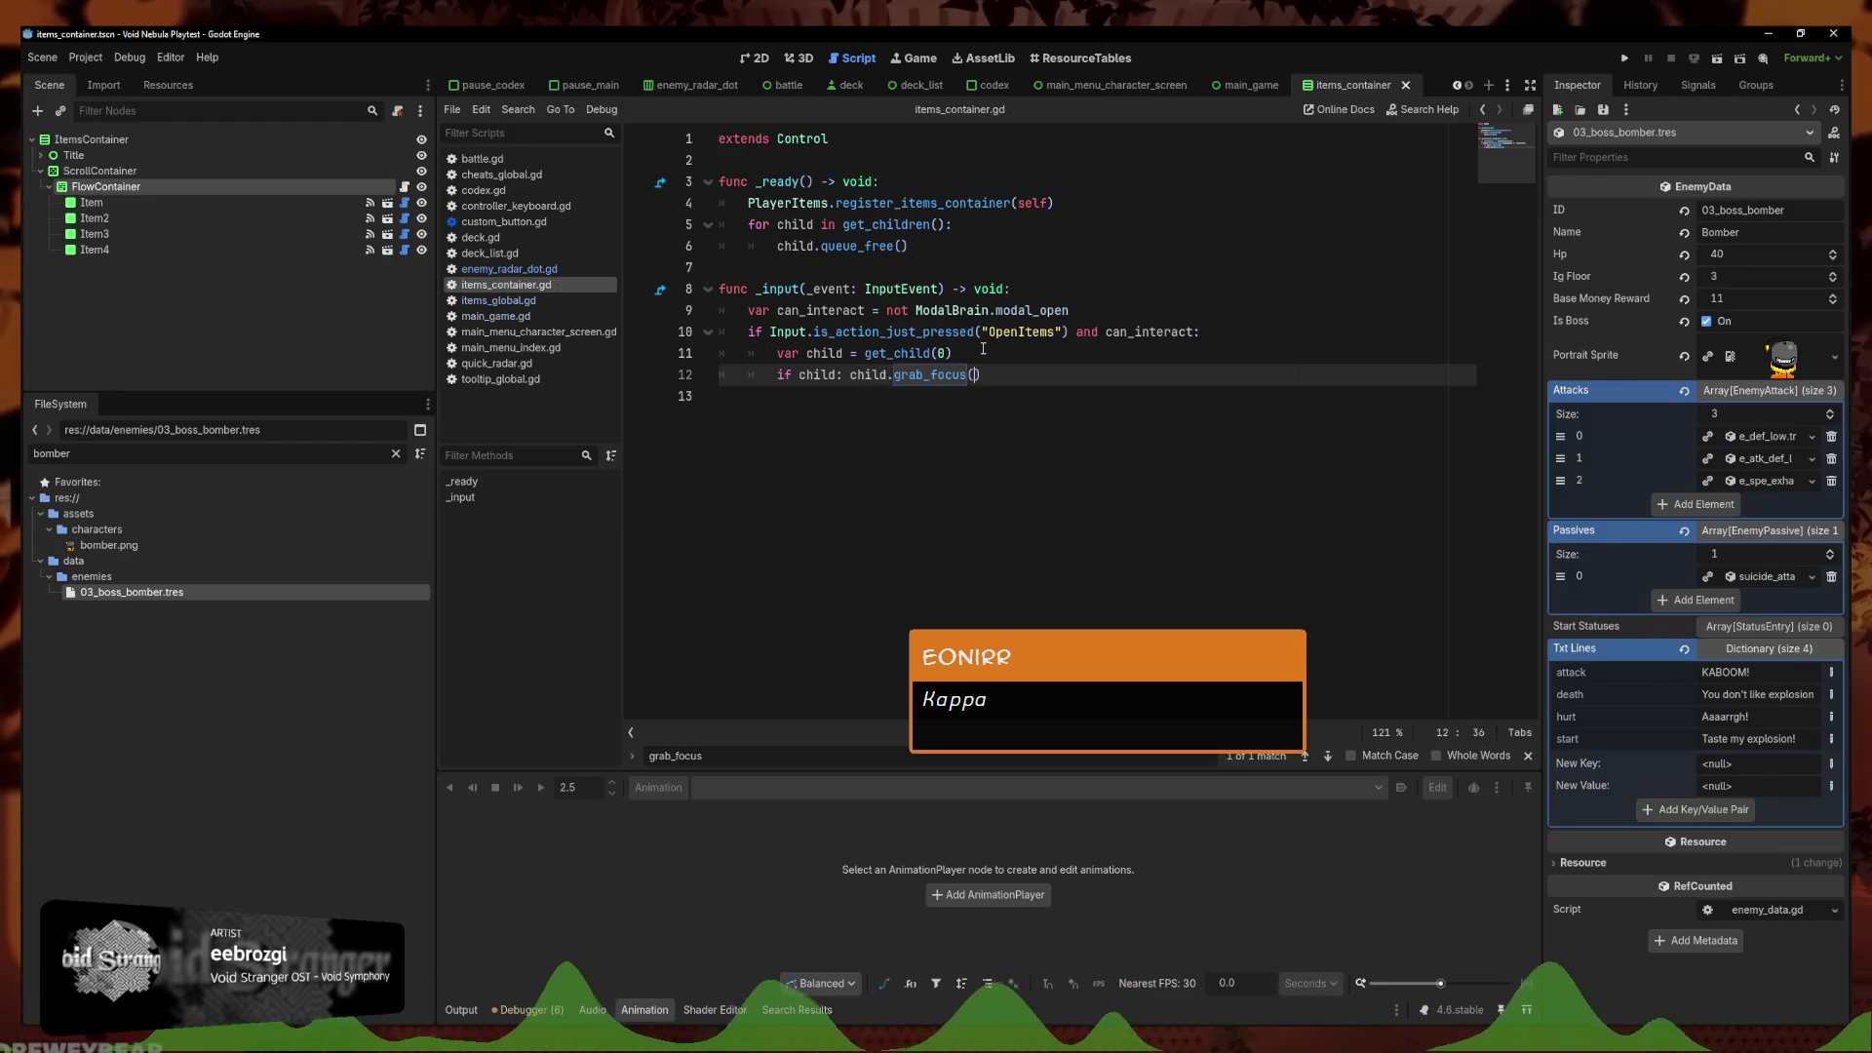
left_click(983, 353)
key("ctrl+s")
left_click(1607, 58)
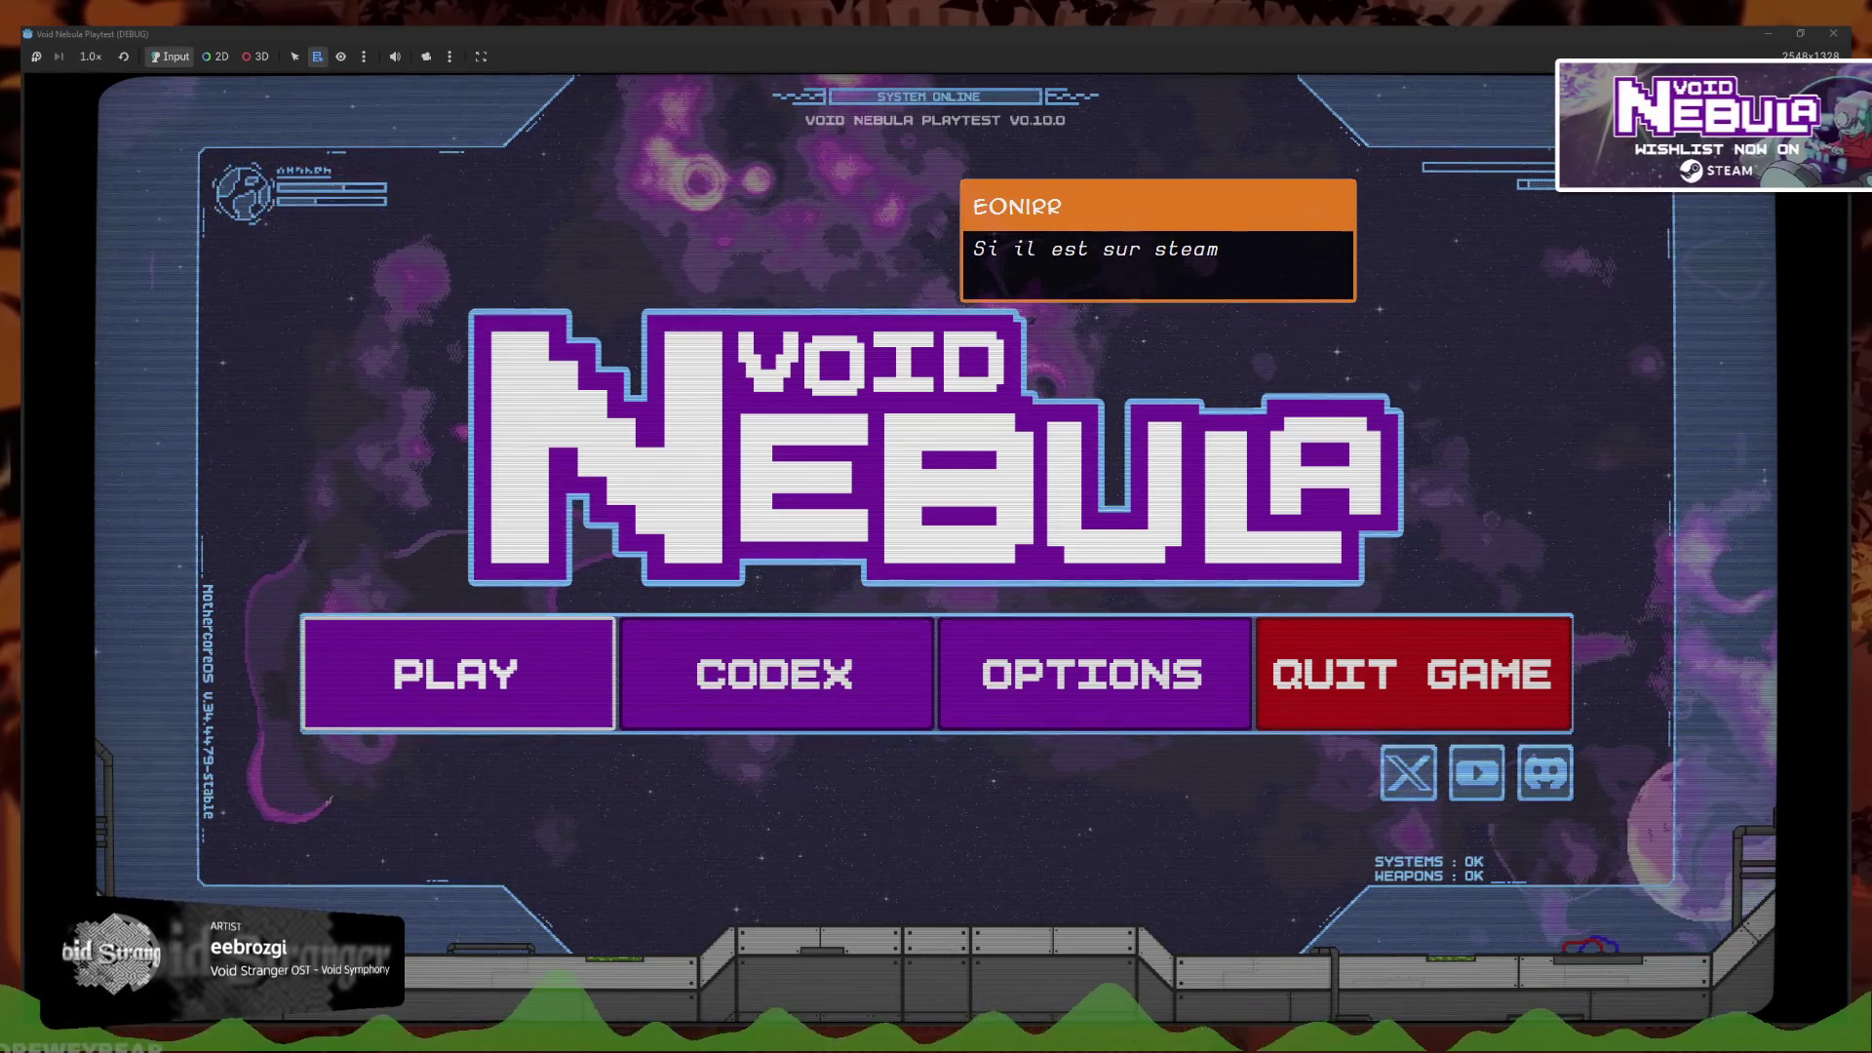
Glance at the Trello board, then return to the running game's title menu
key("alt+Tab")
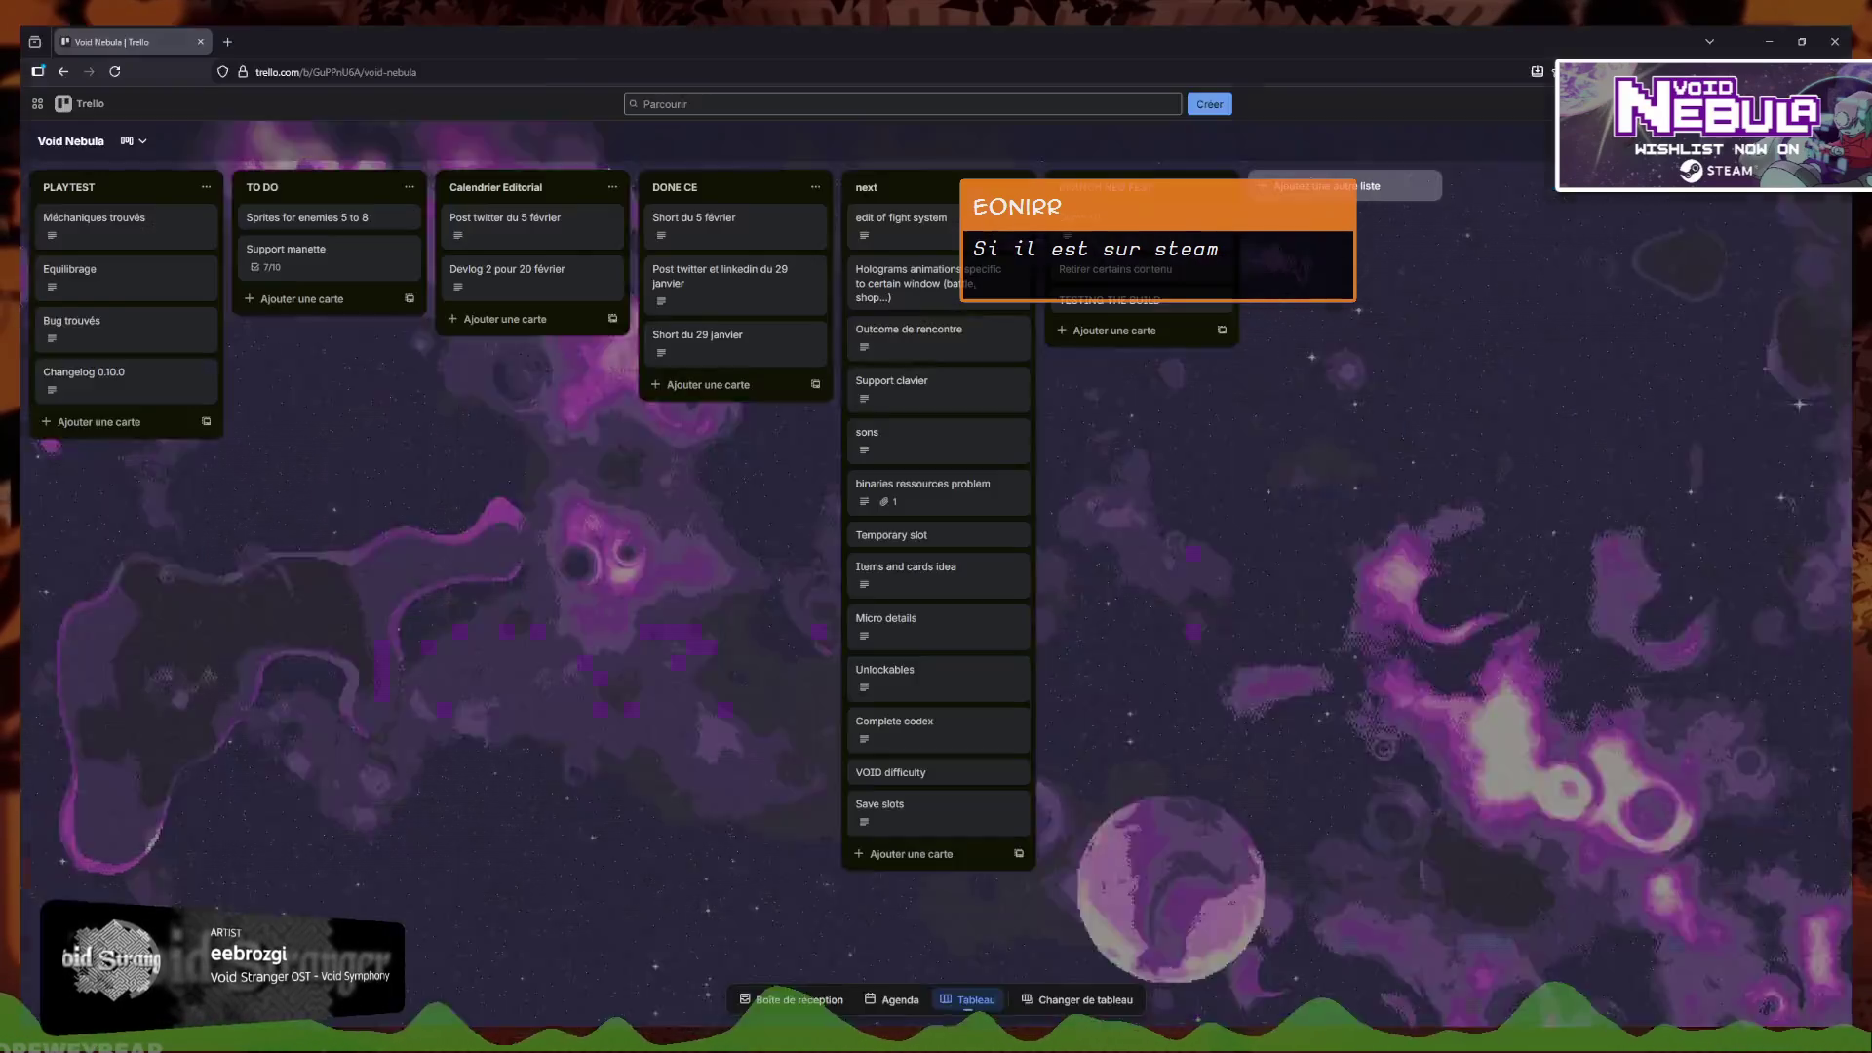
key("alt+Tab")
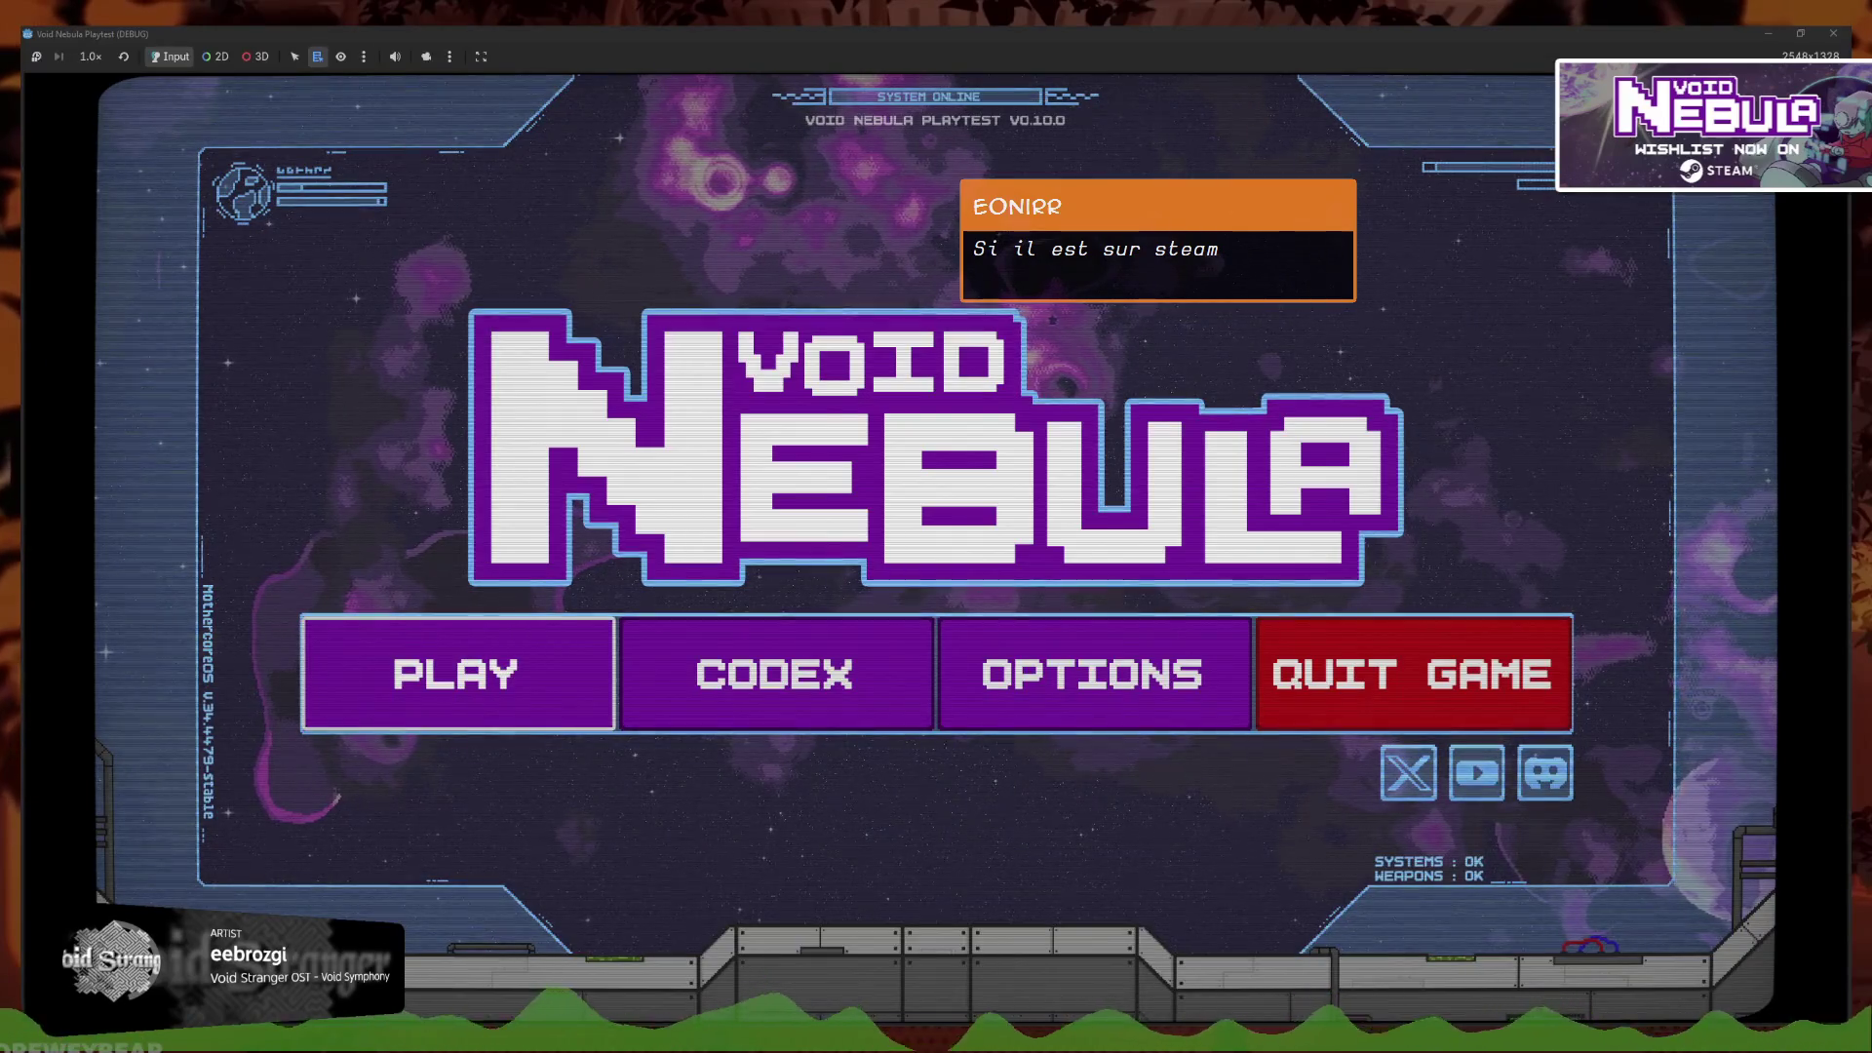
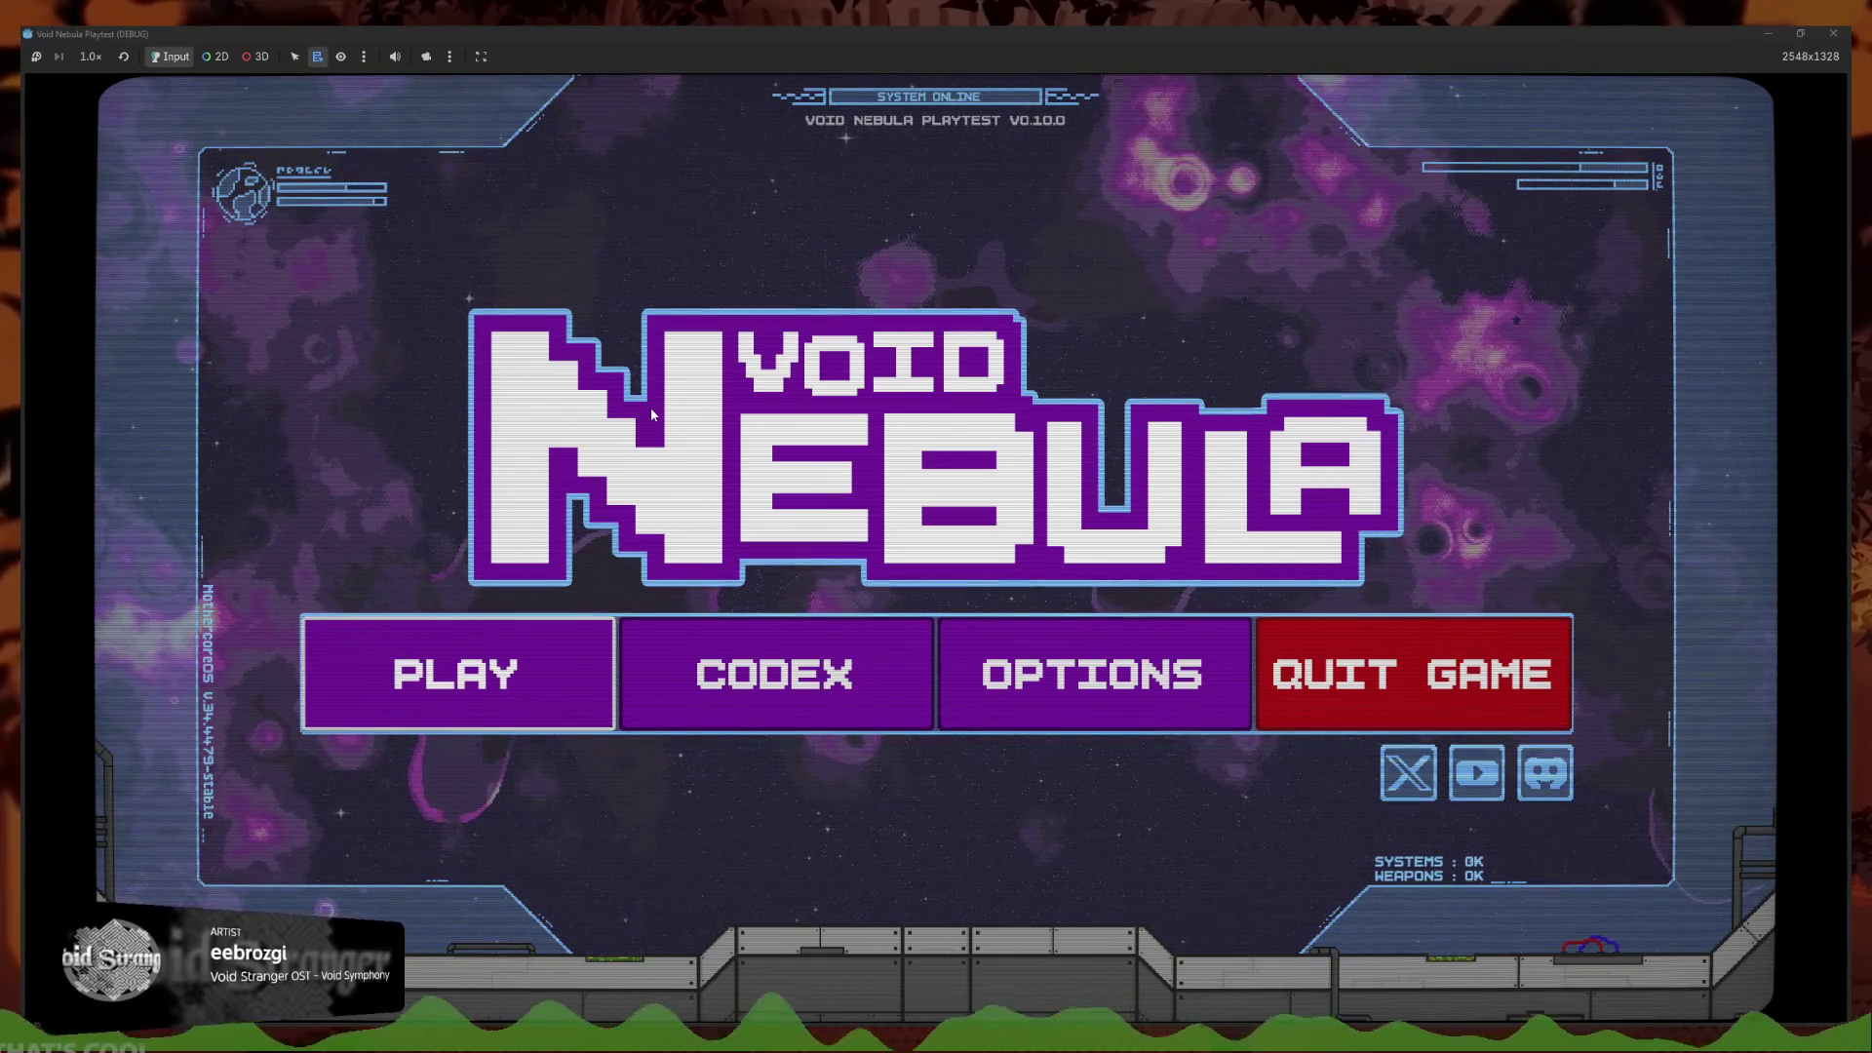
Review the Cards Execution Speed presets (Very Fast) and the Audio volumes in Settings
key("Right")
key("Right")
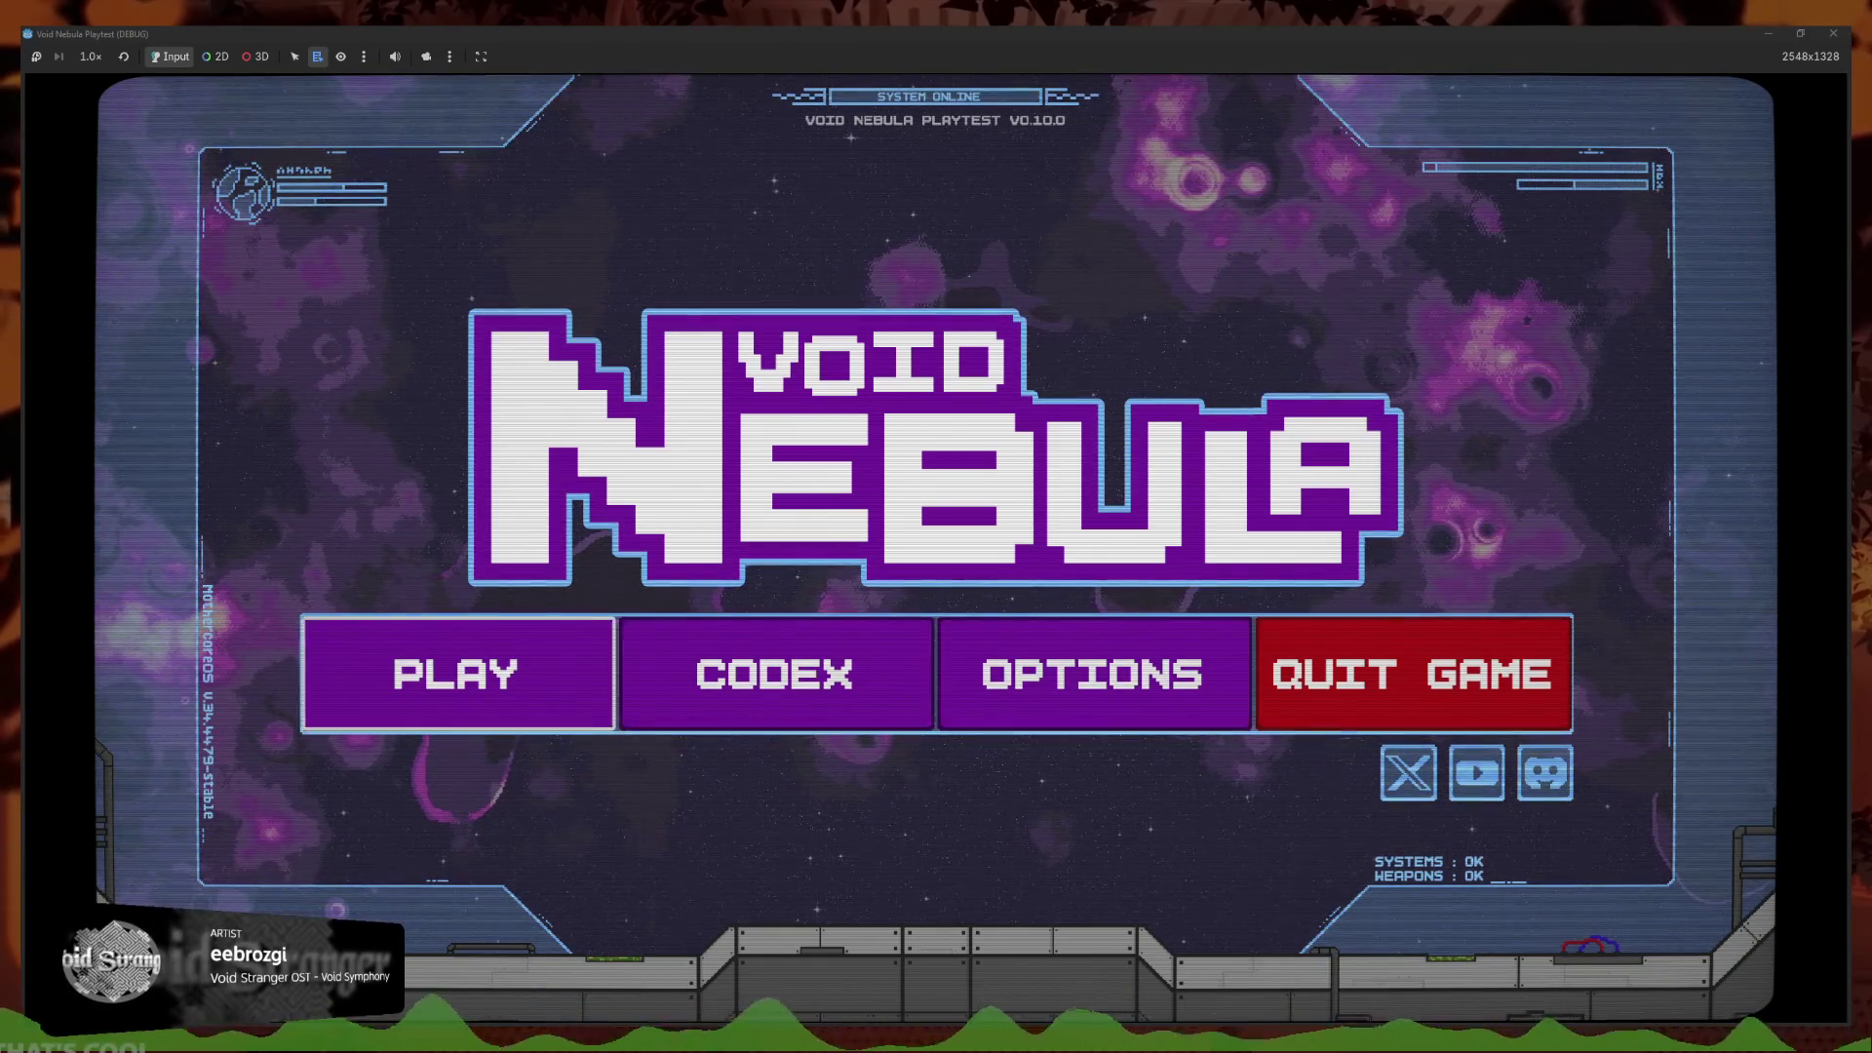
key("Return")
key("Return")
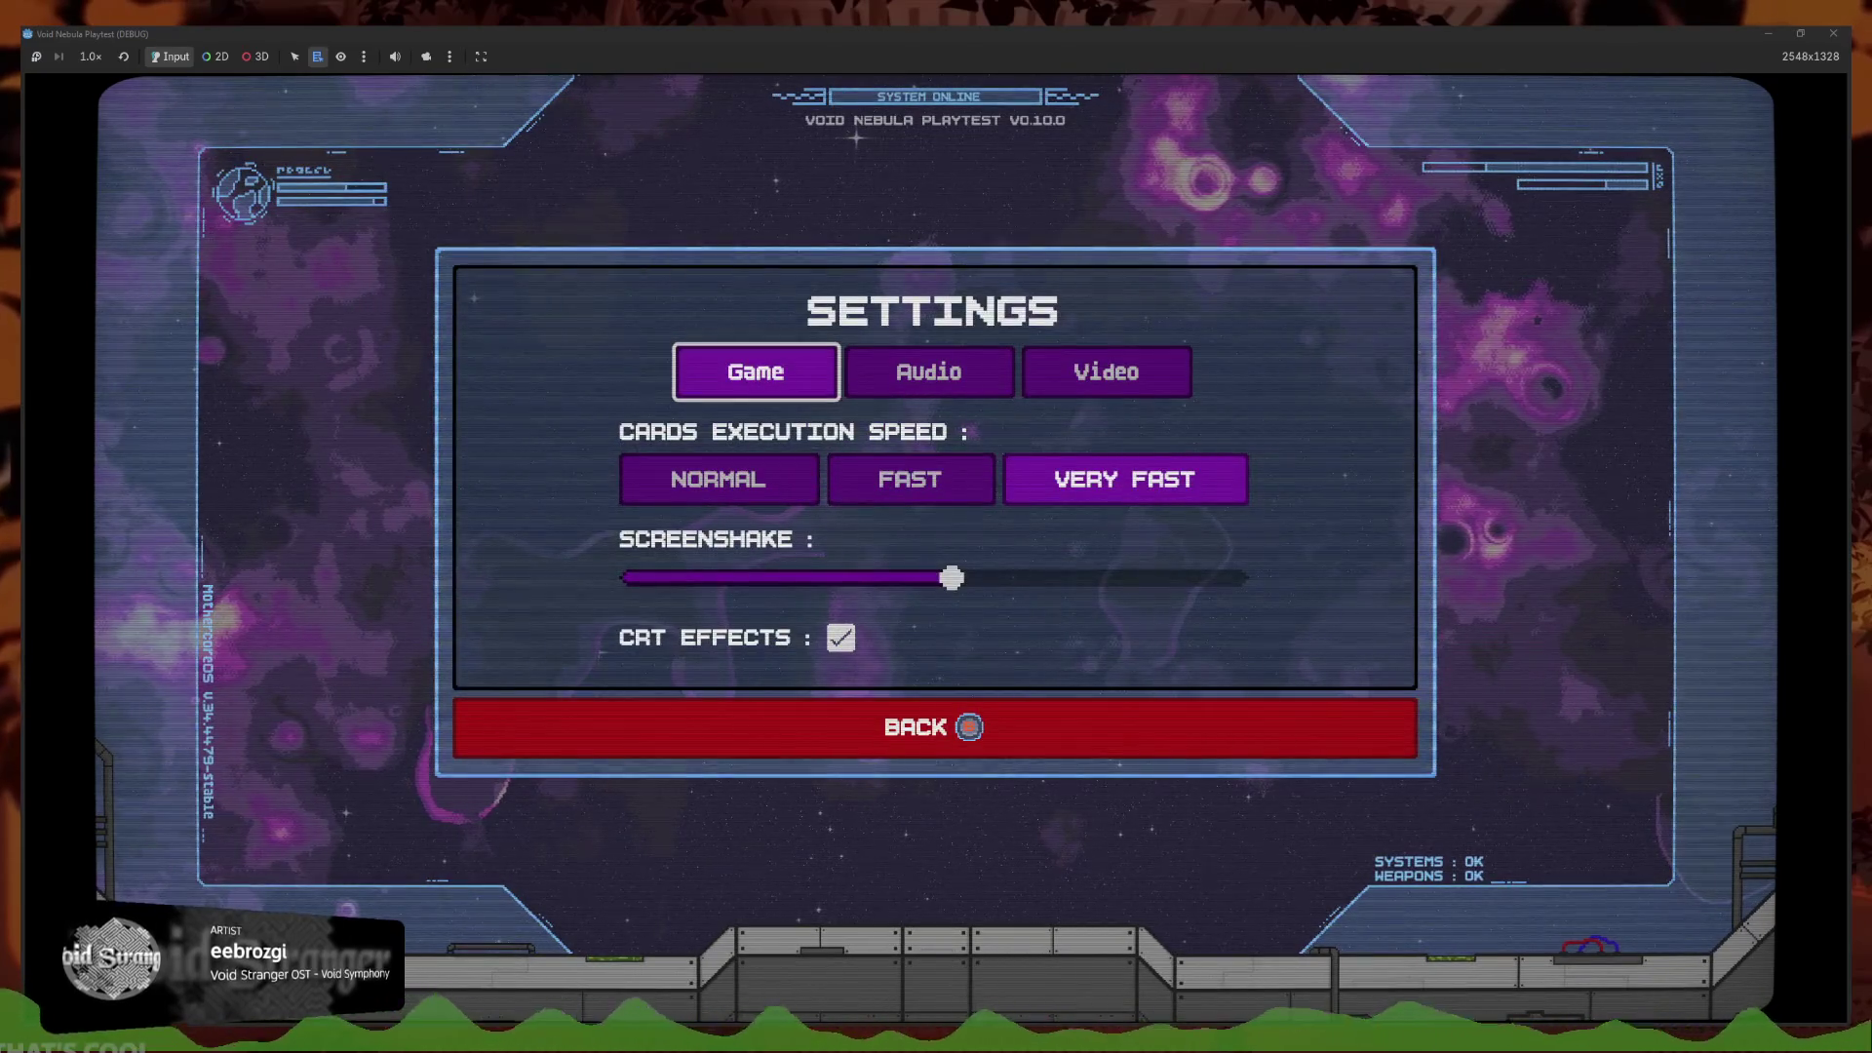
key("Escape")
key("Right")
key("Right")
key("Return")
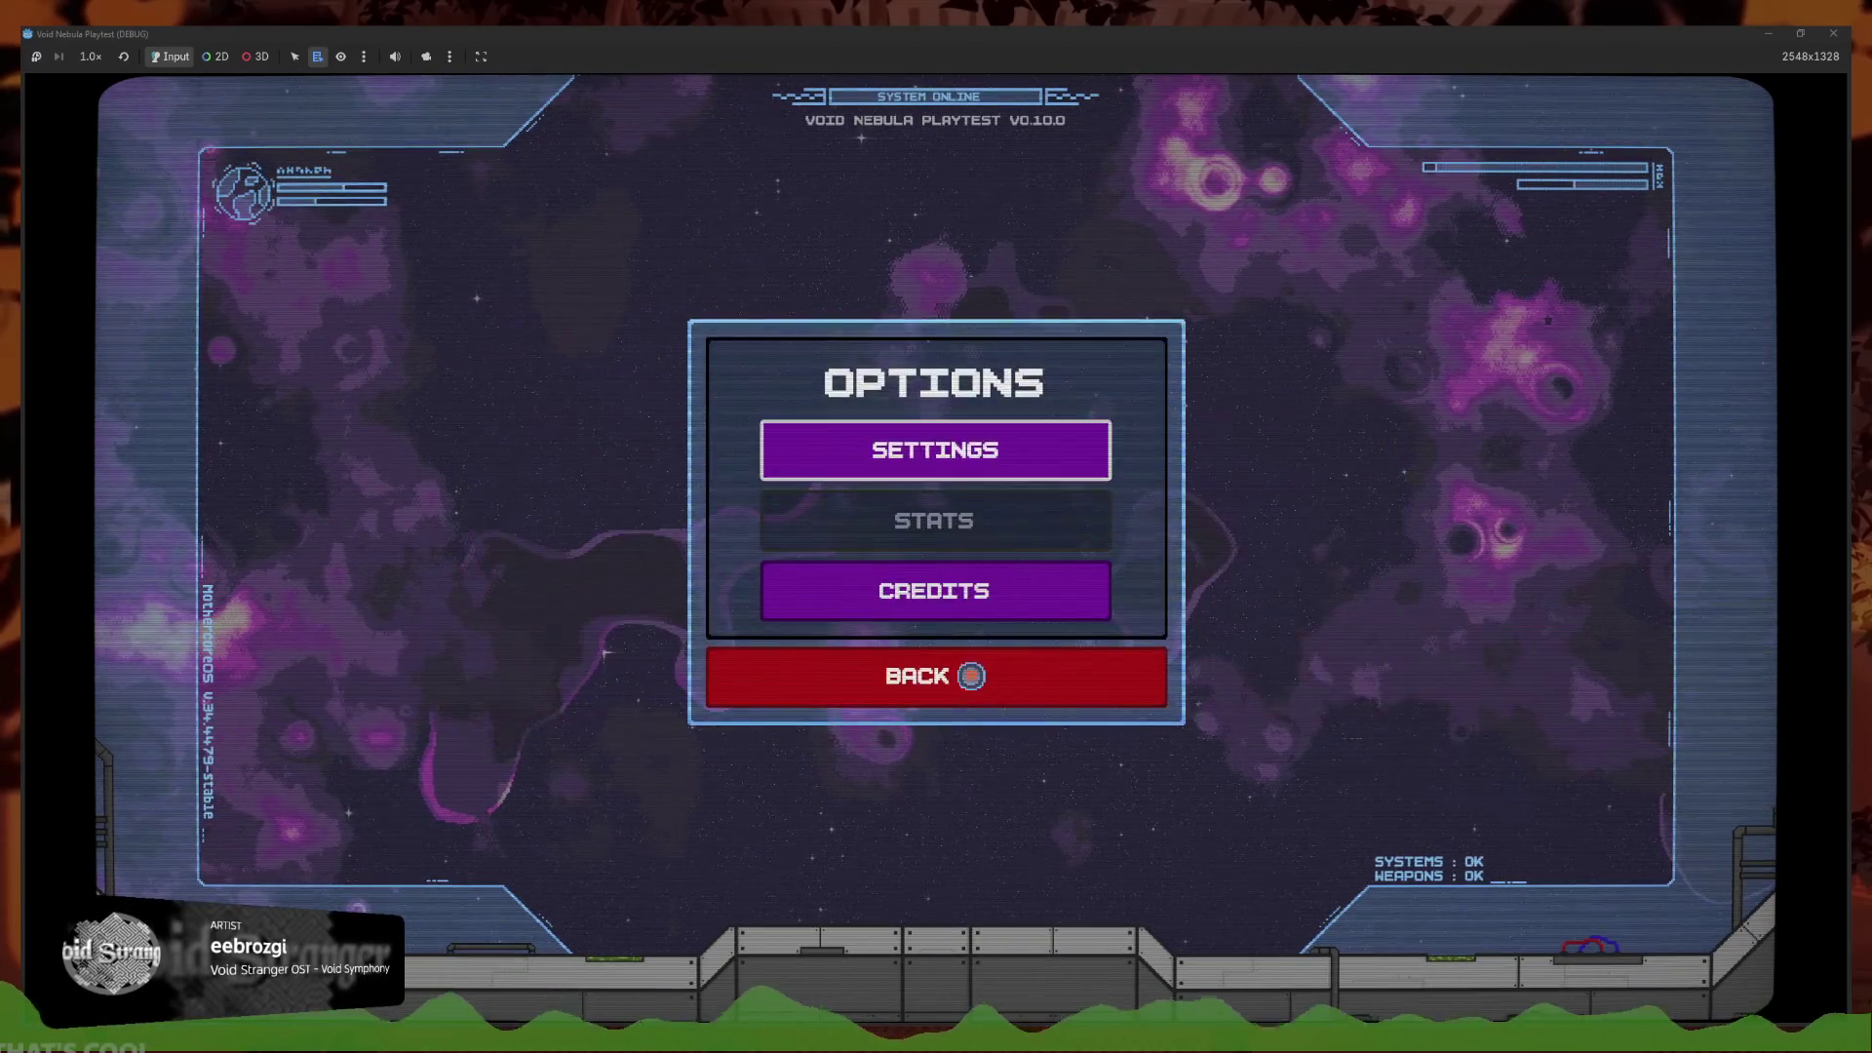
key("Return")
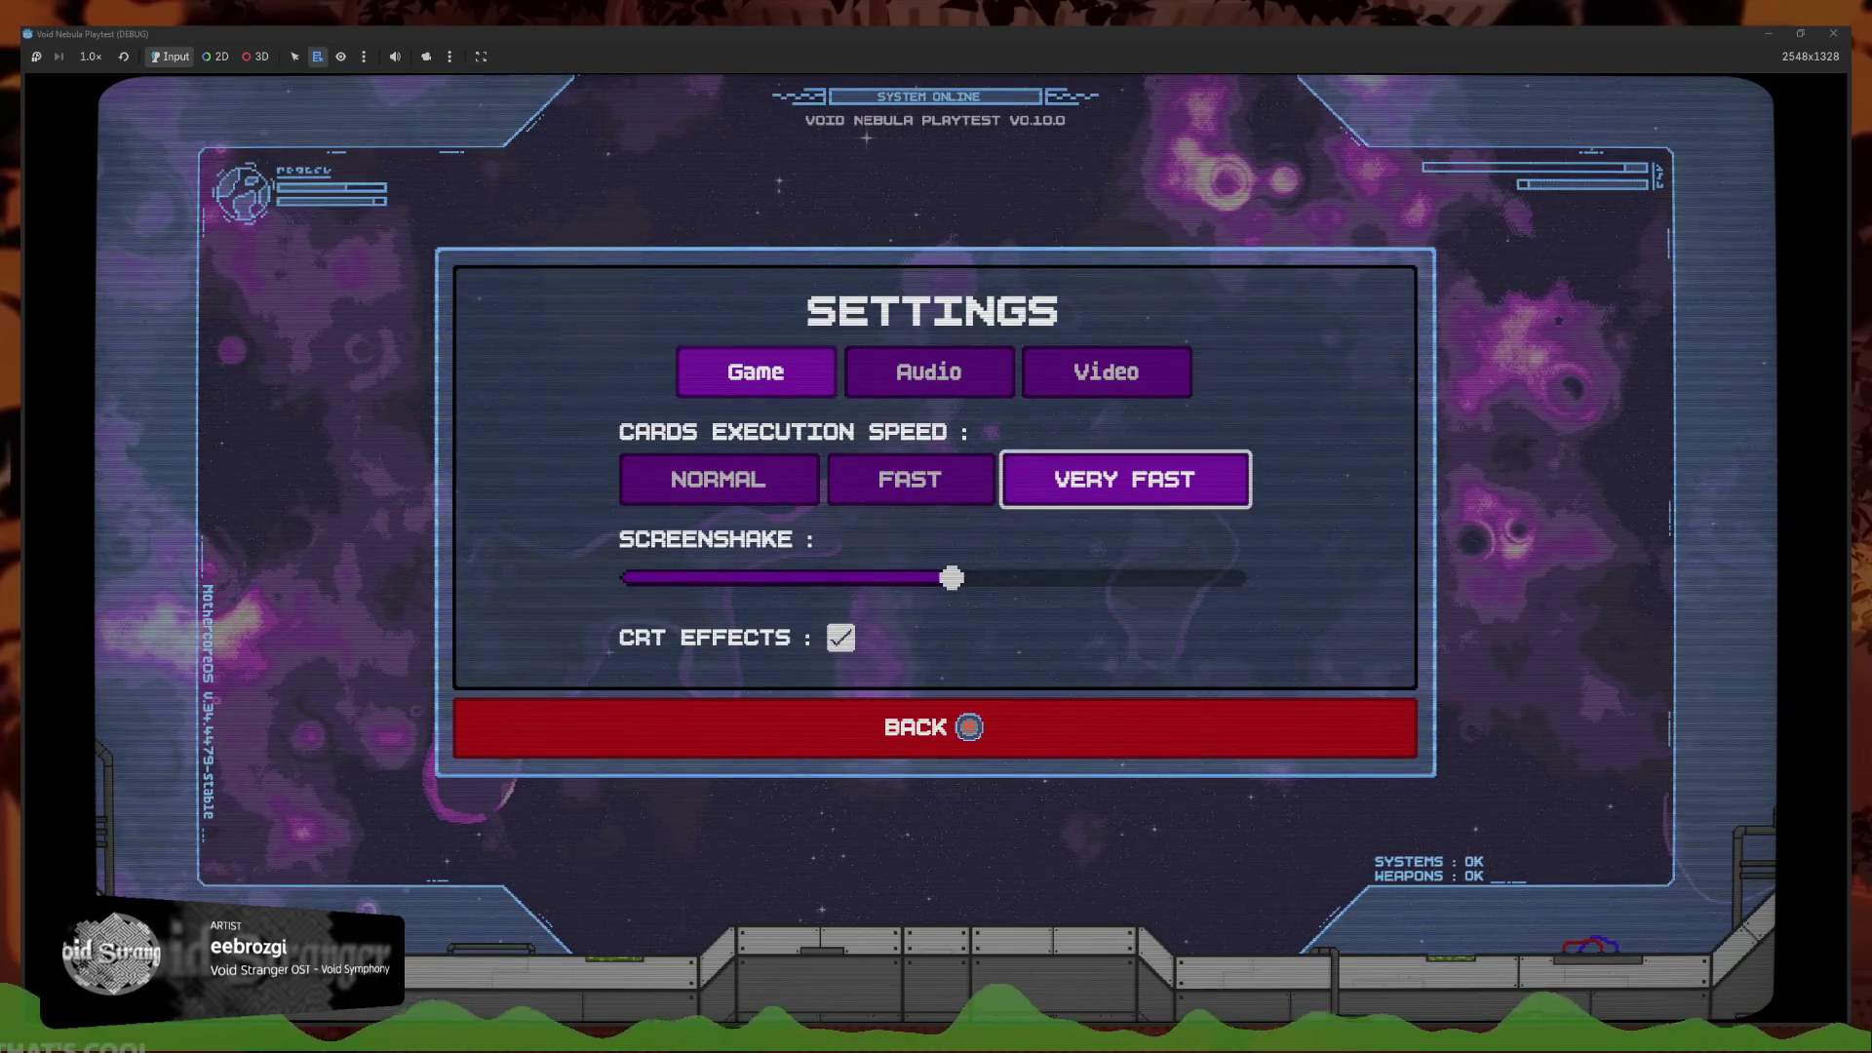
key("Right")
key("Escape")
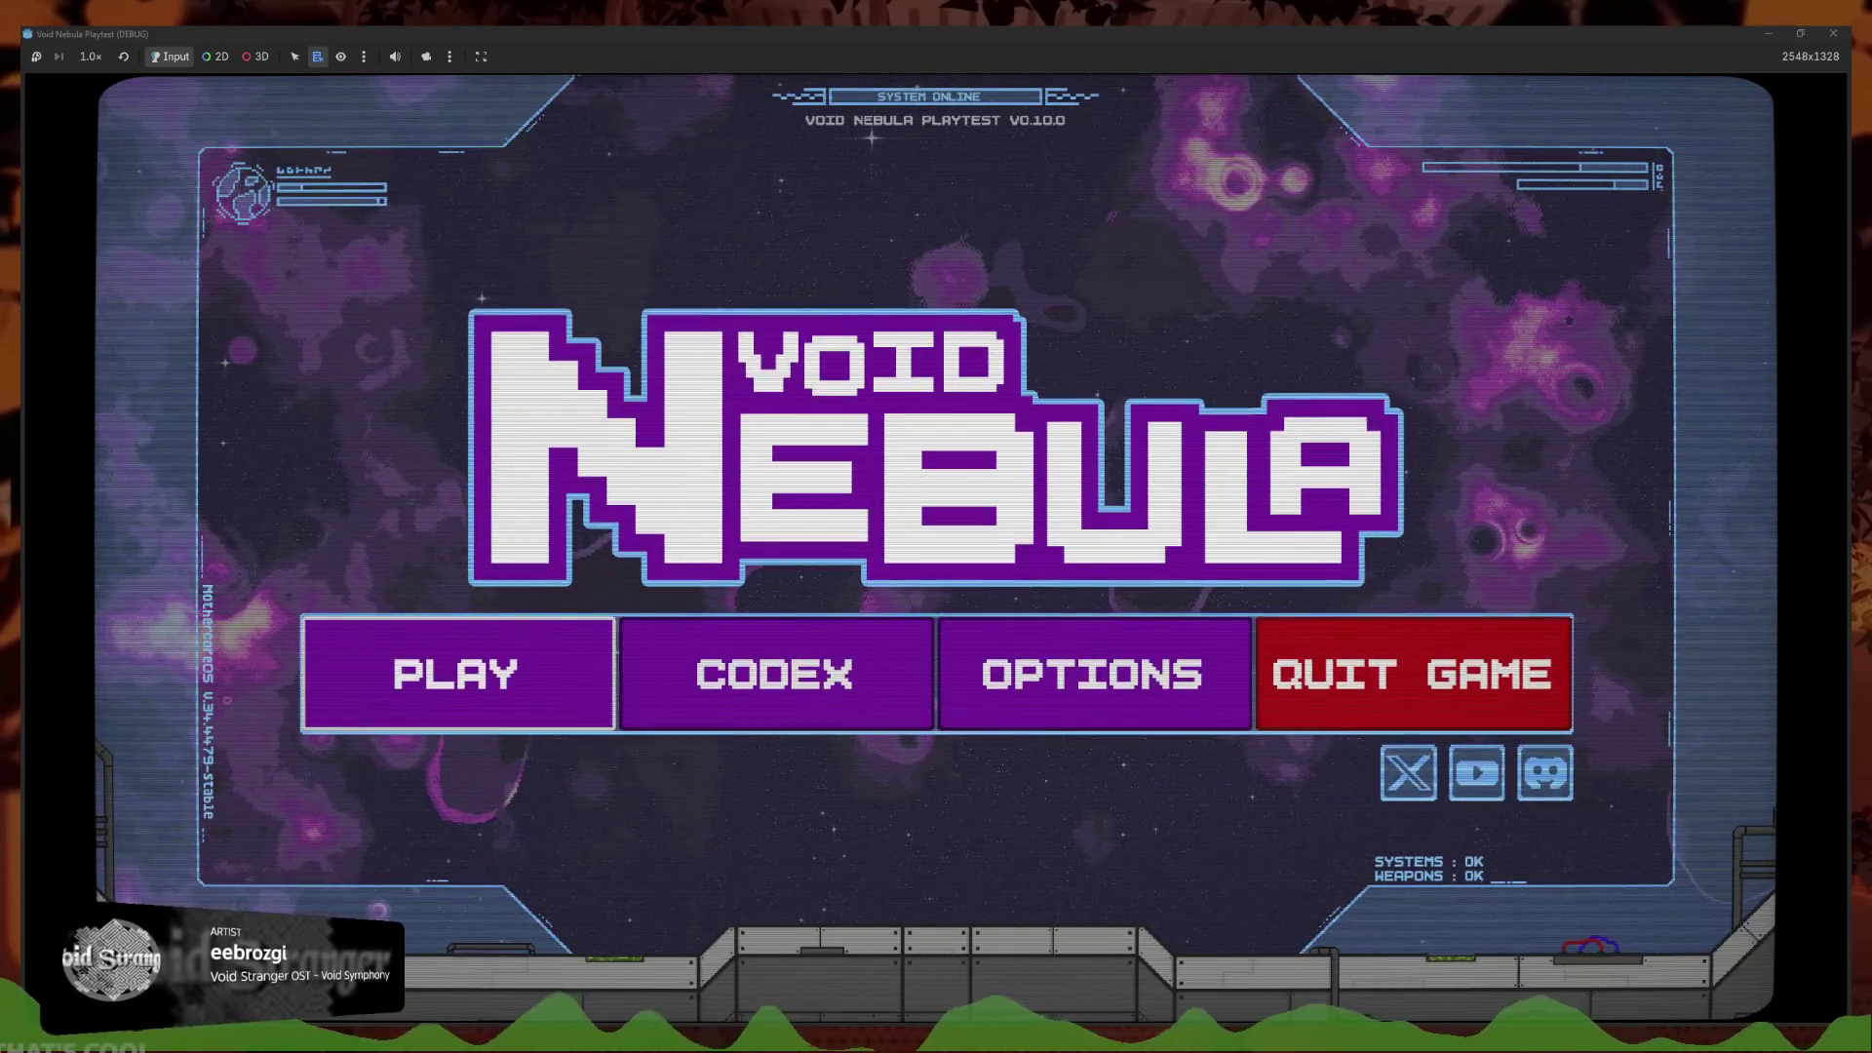
Open Play and settle on the New run tab with Kali on Hostile
key("Return")
key("Left")
key("Right")
key("Left")
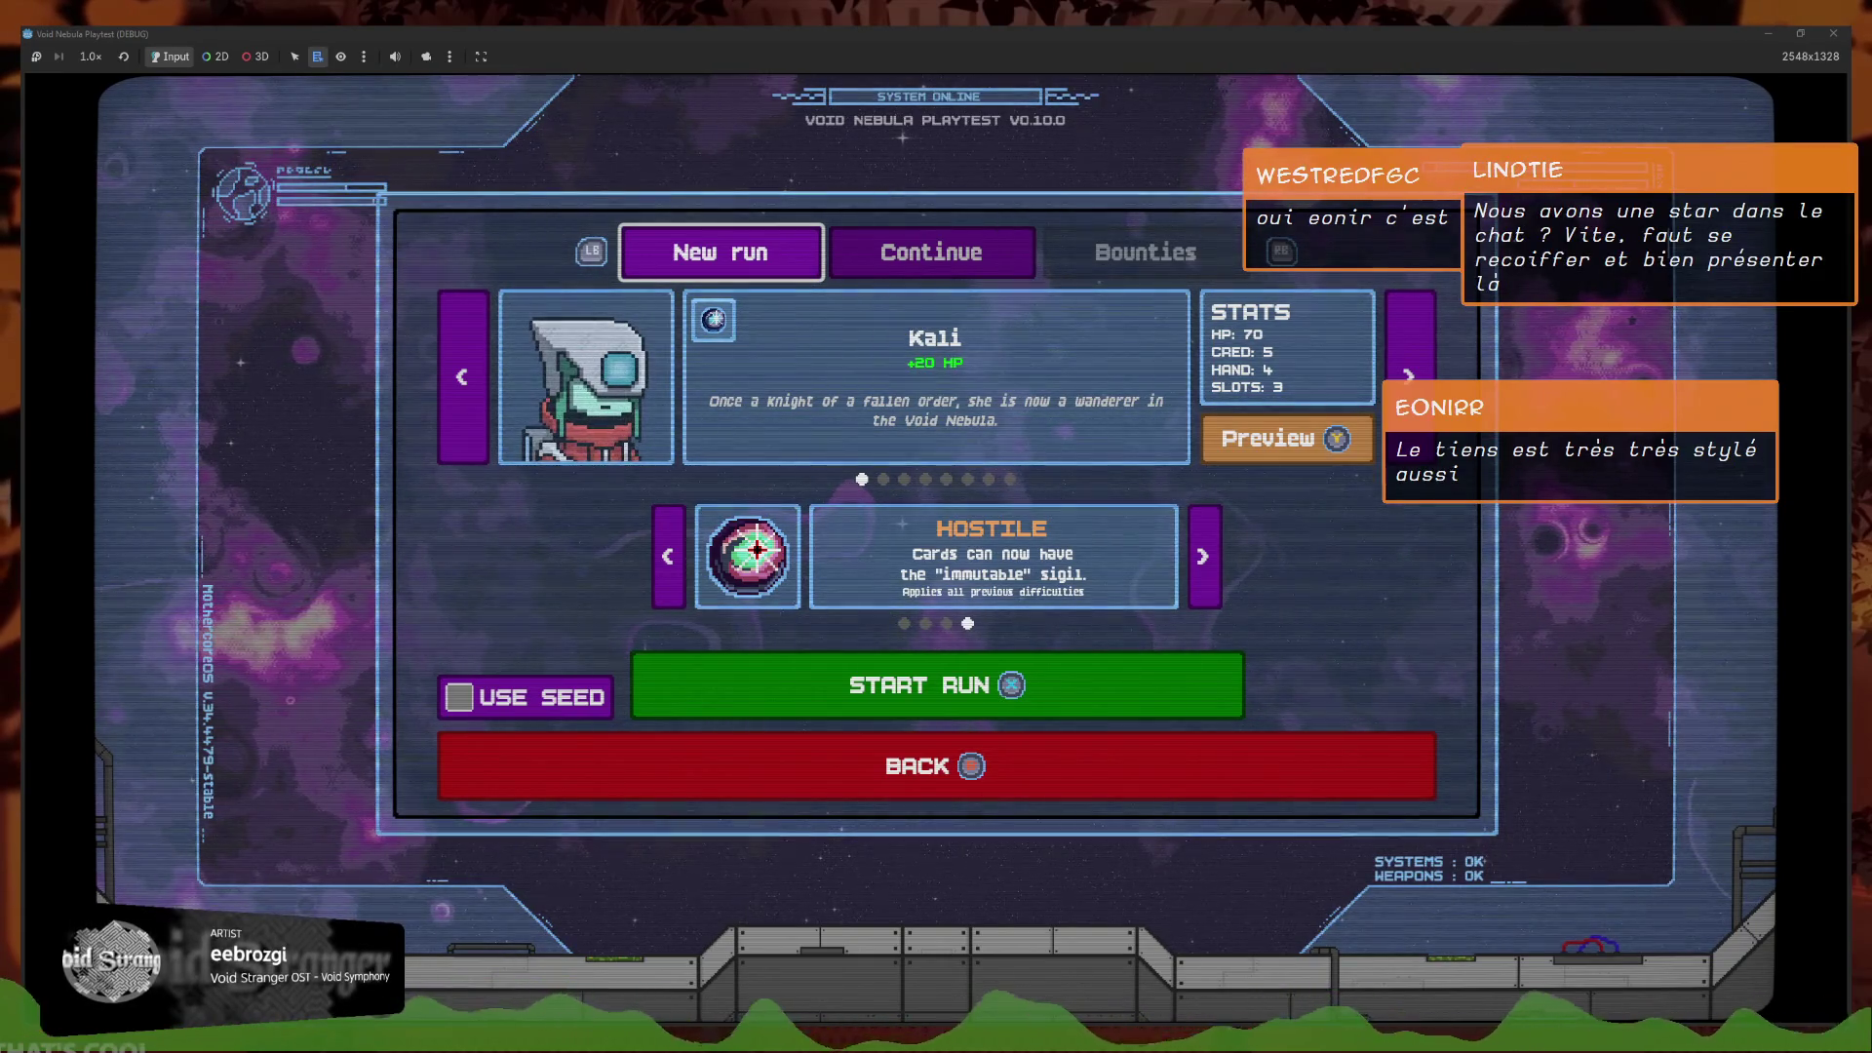
Start a new run as Kali on Hostile difficulty
key("Down")
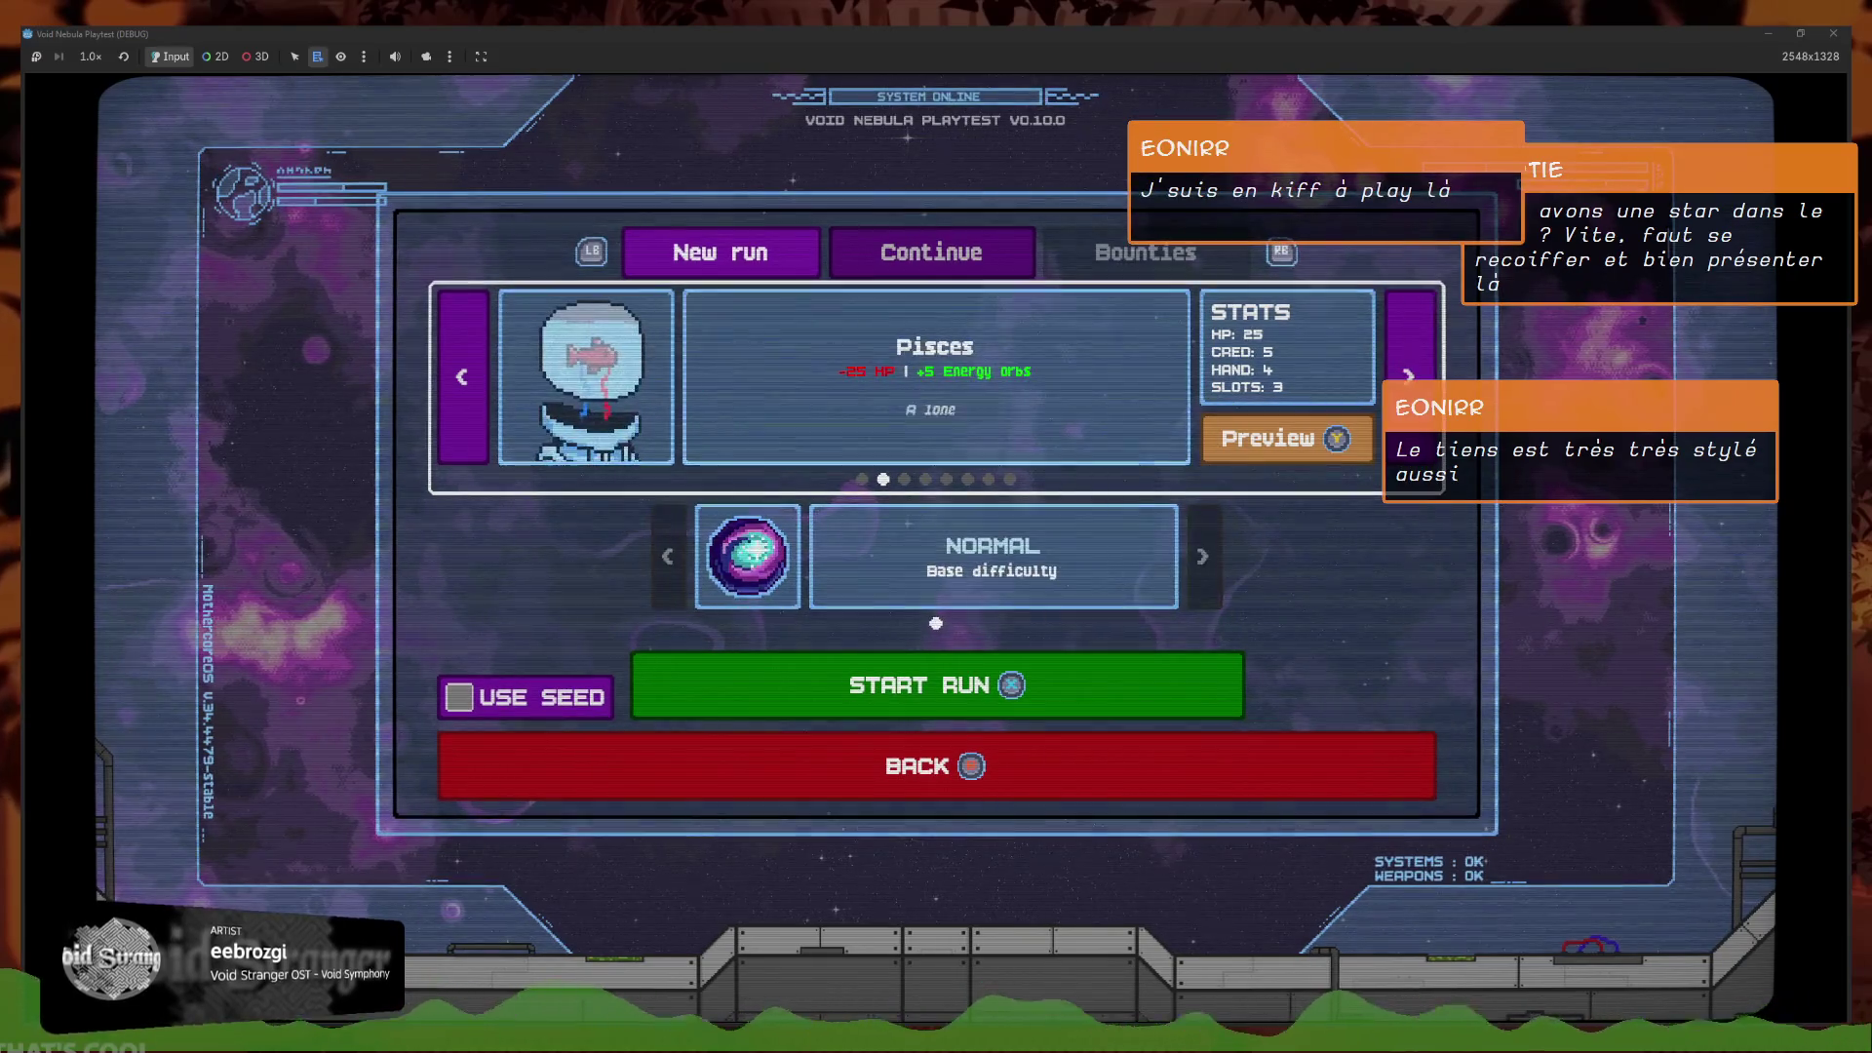
key("Left")
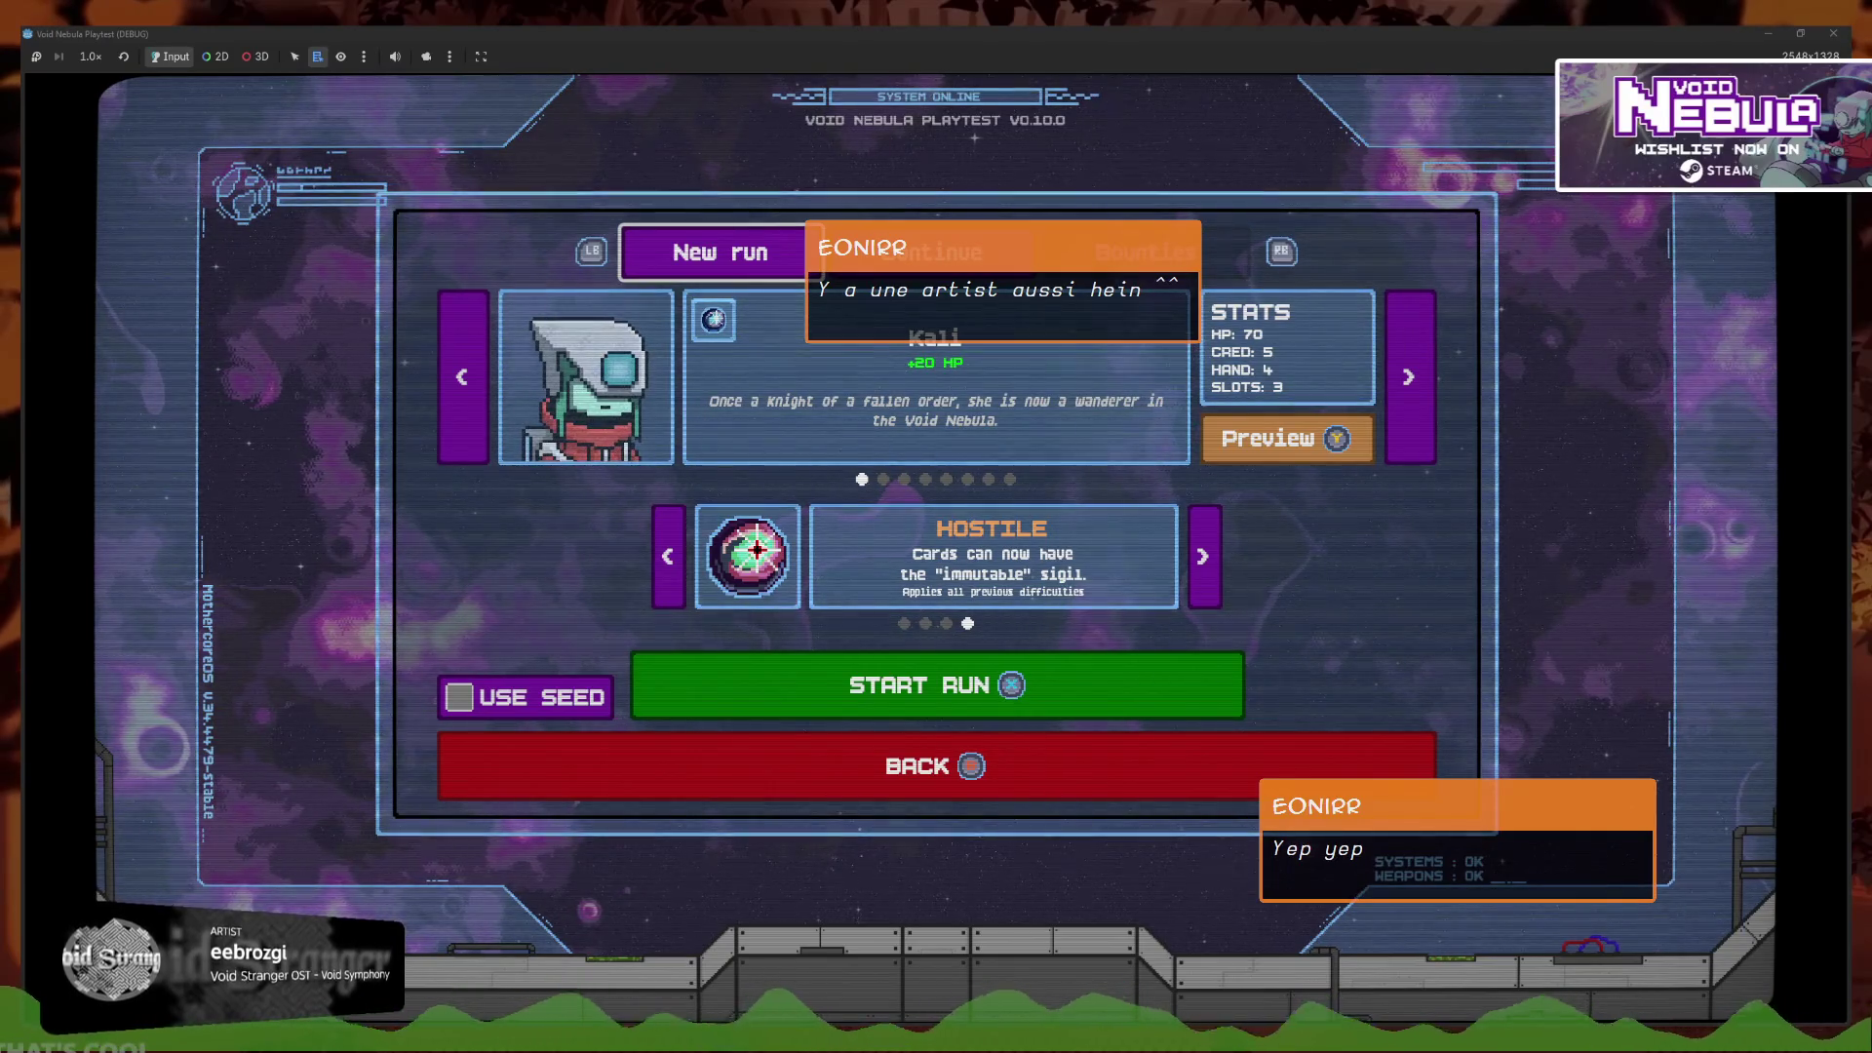
key("Right")
key("Left")
key("Down")
key("Down")
key("Down")
key("Down")
key("Up")
key("Up")
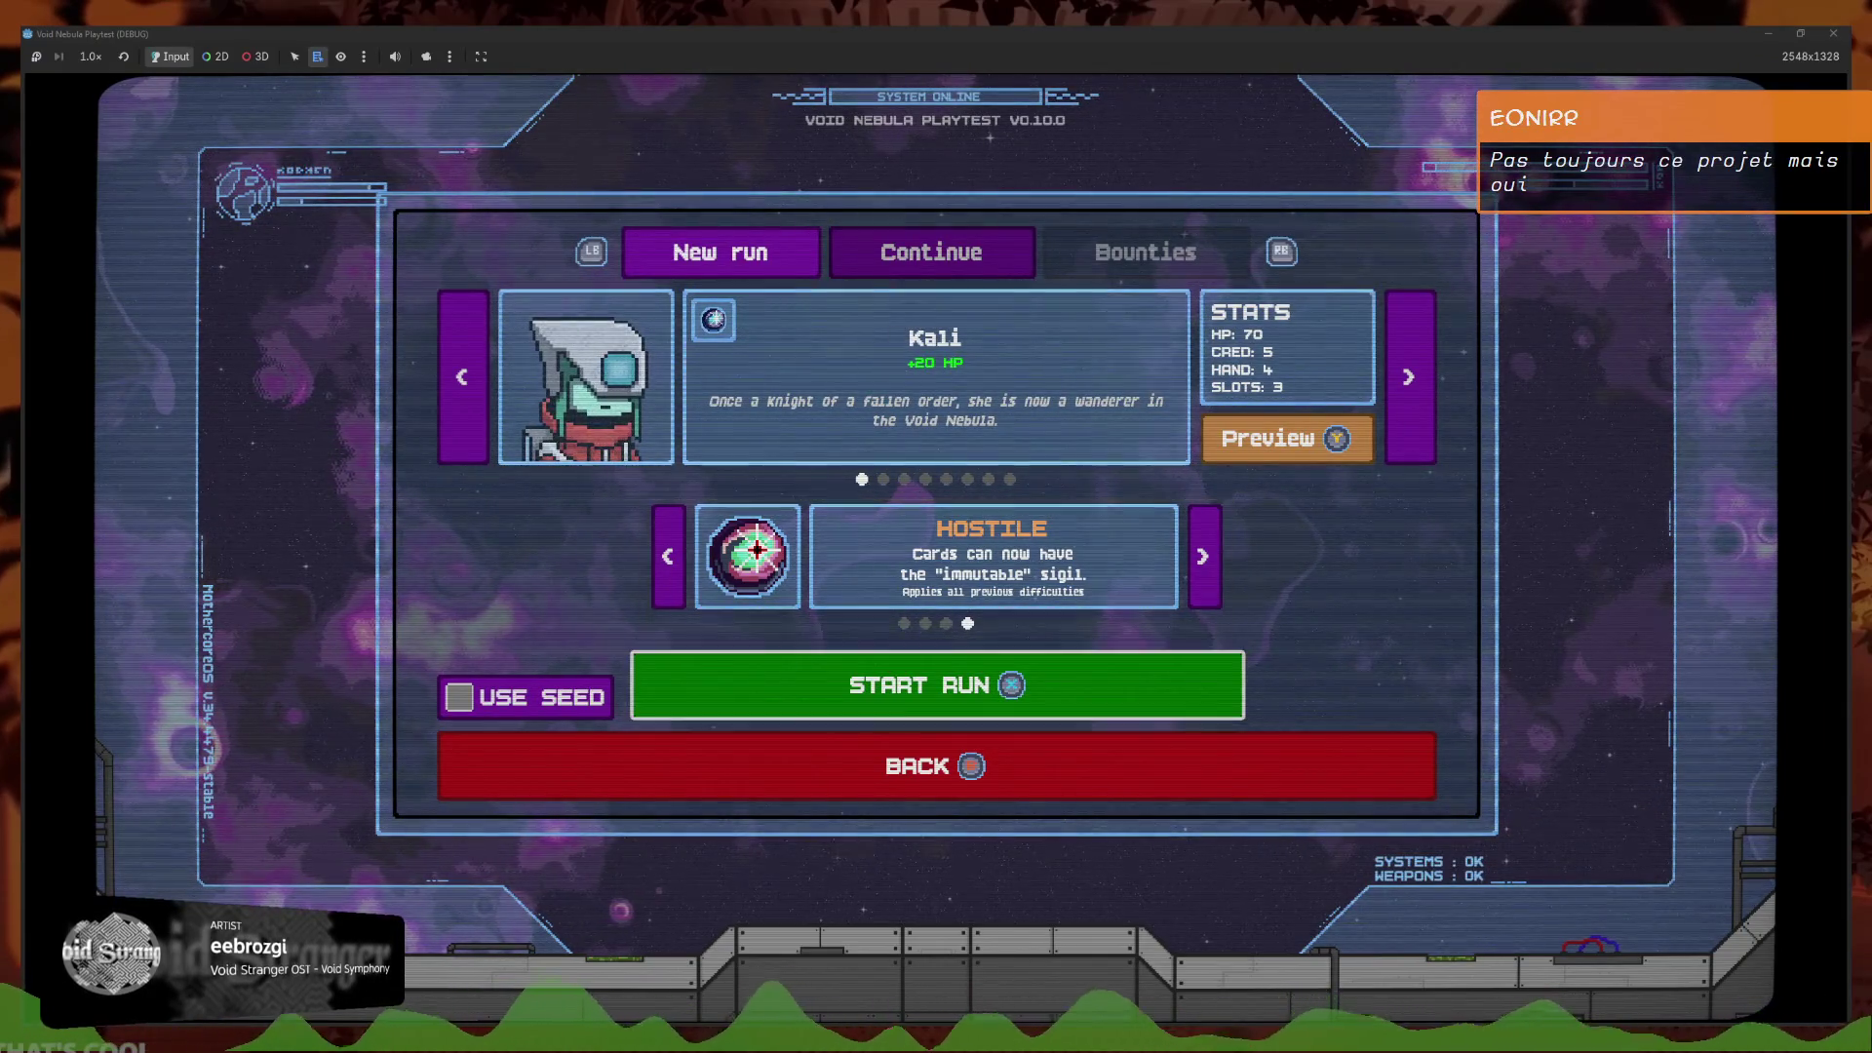
key("Down")
key("Return")
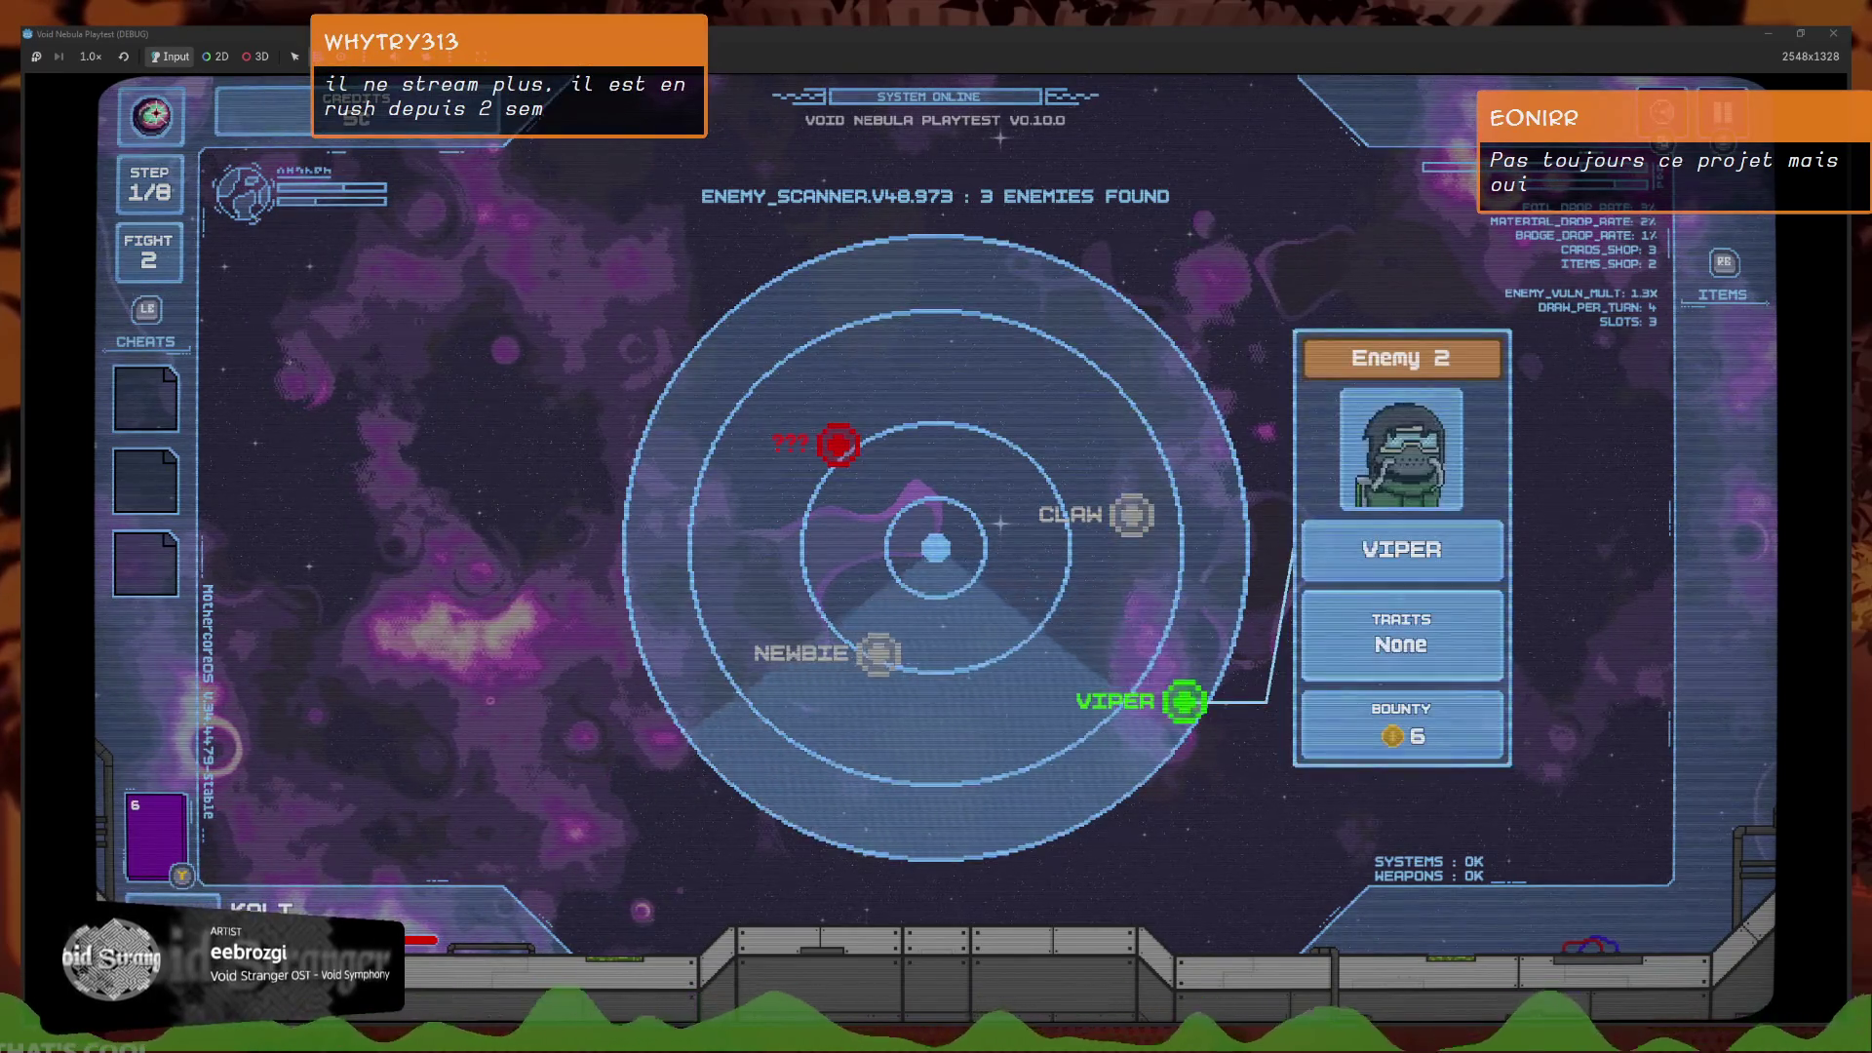
Choose Viper from the enemy radar targets to begin the battle
key("Up")
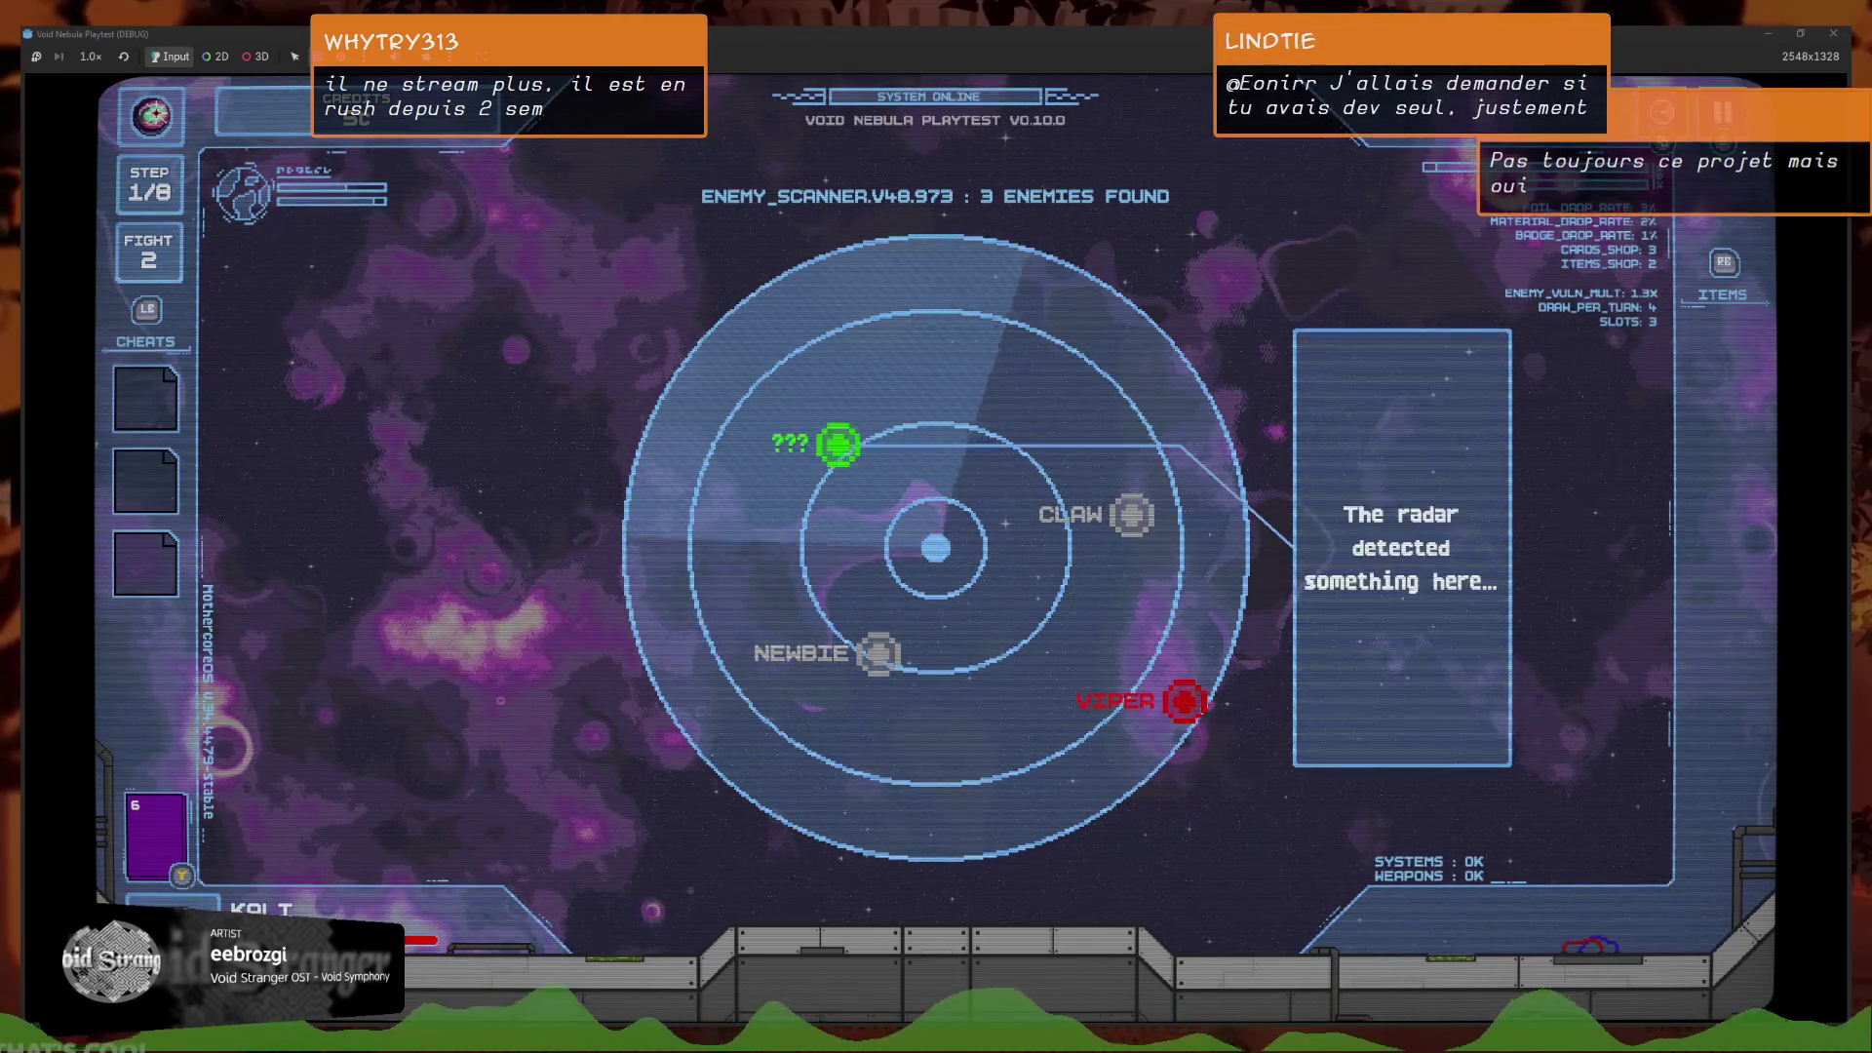
key("Up")
key("Down")
key("Down")
key("Return")
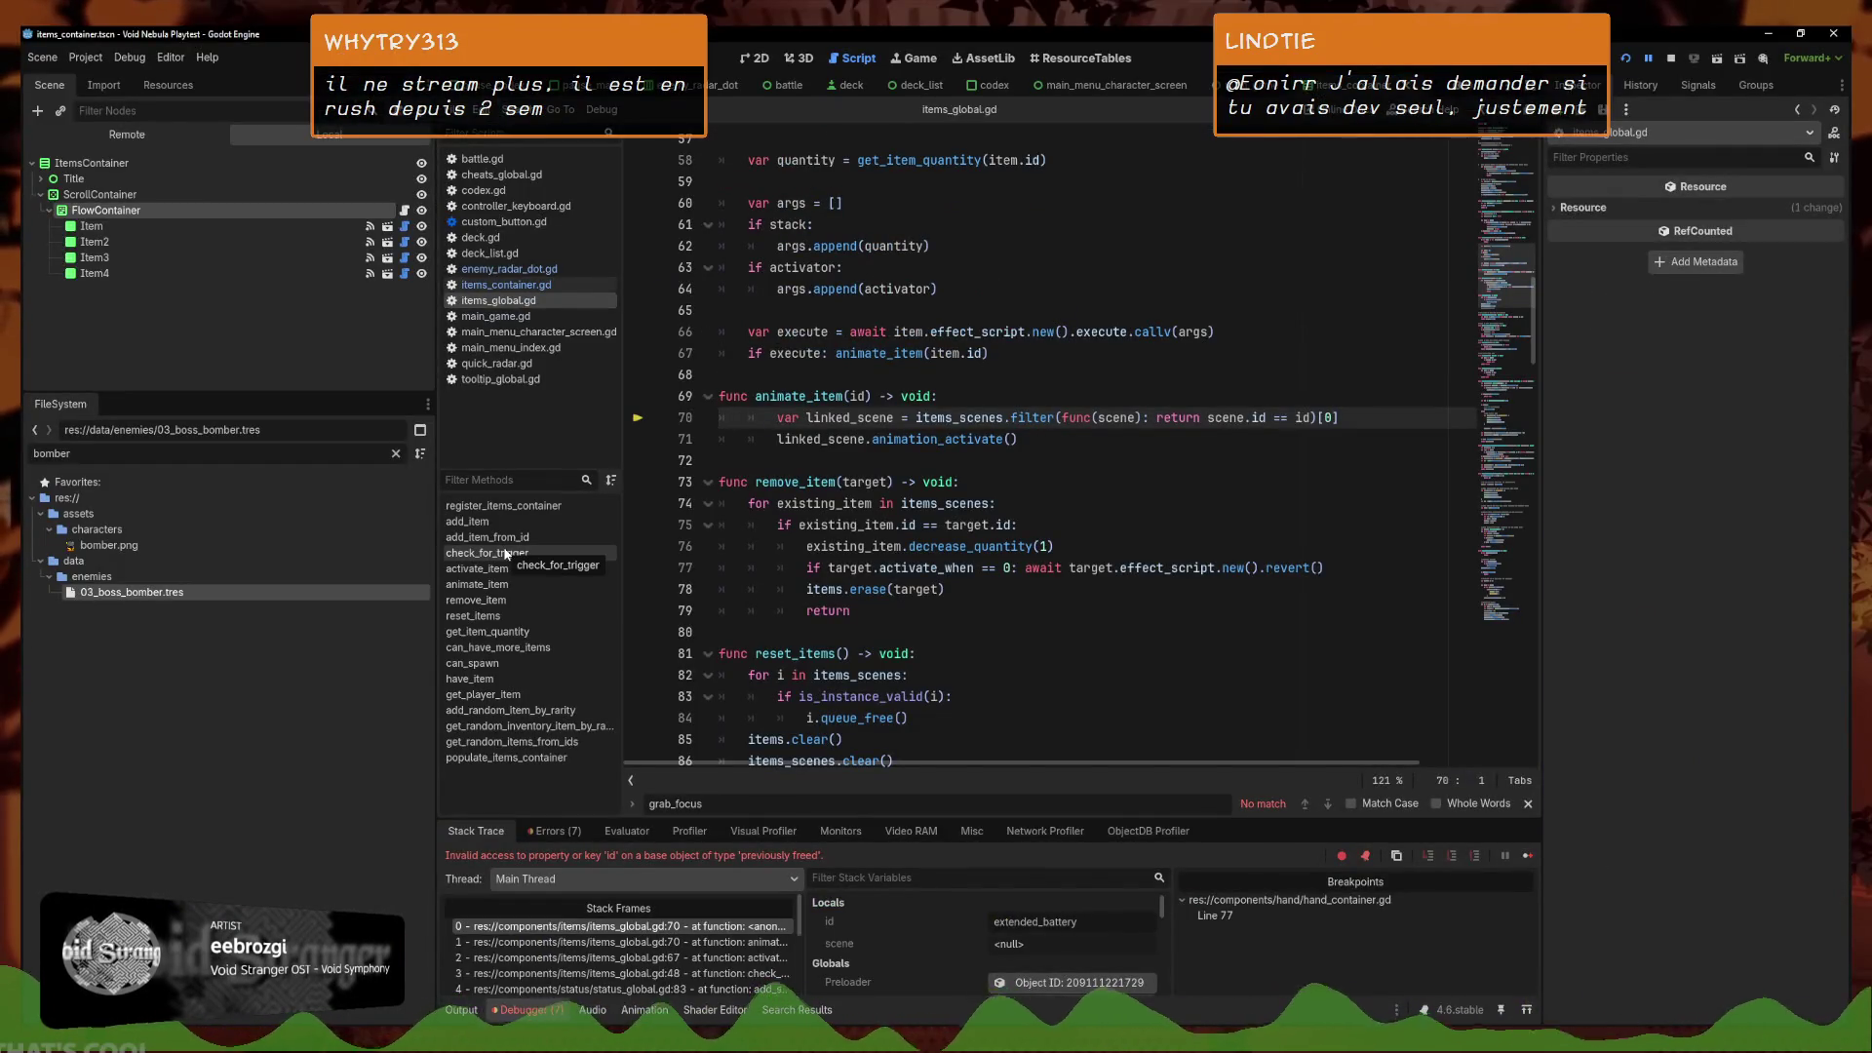
Inspect the items_global.gd line 67, check_for_trigger, status_global.gd line 83 and run-save stack frames
scroll(672, 933, "down", 1)
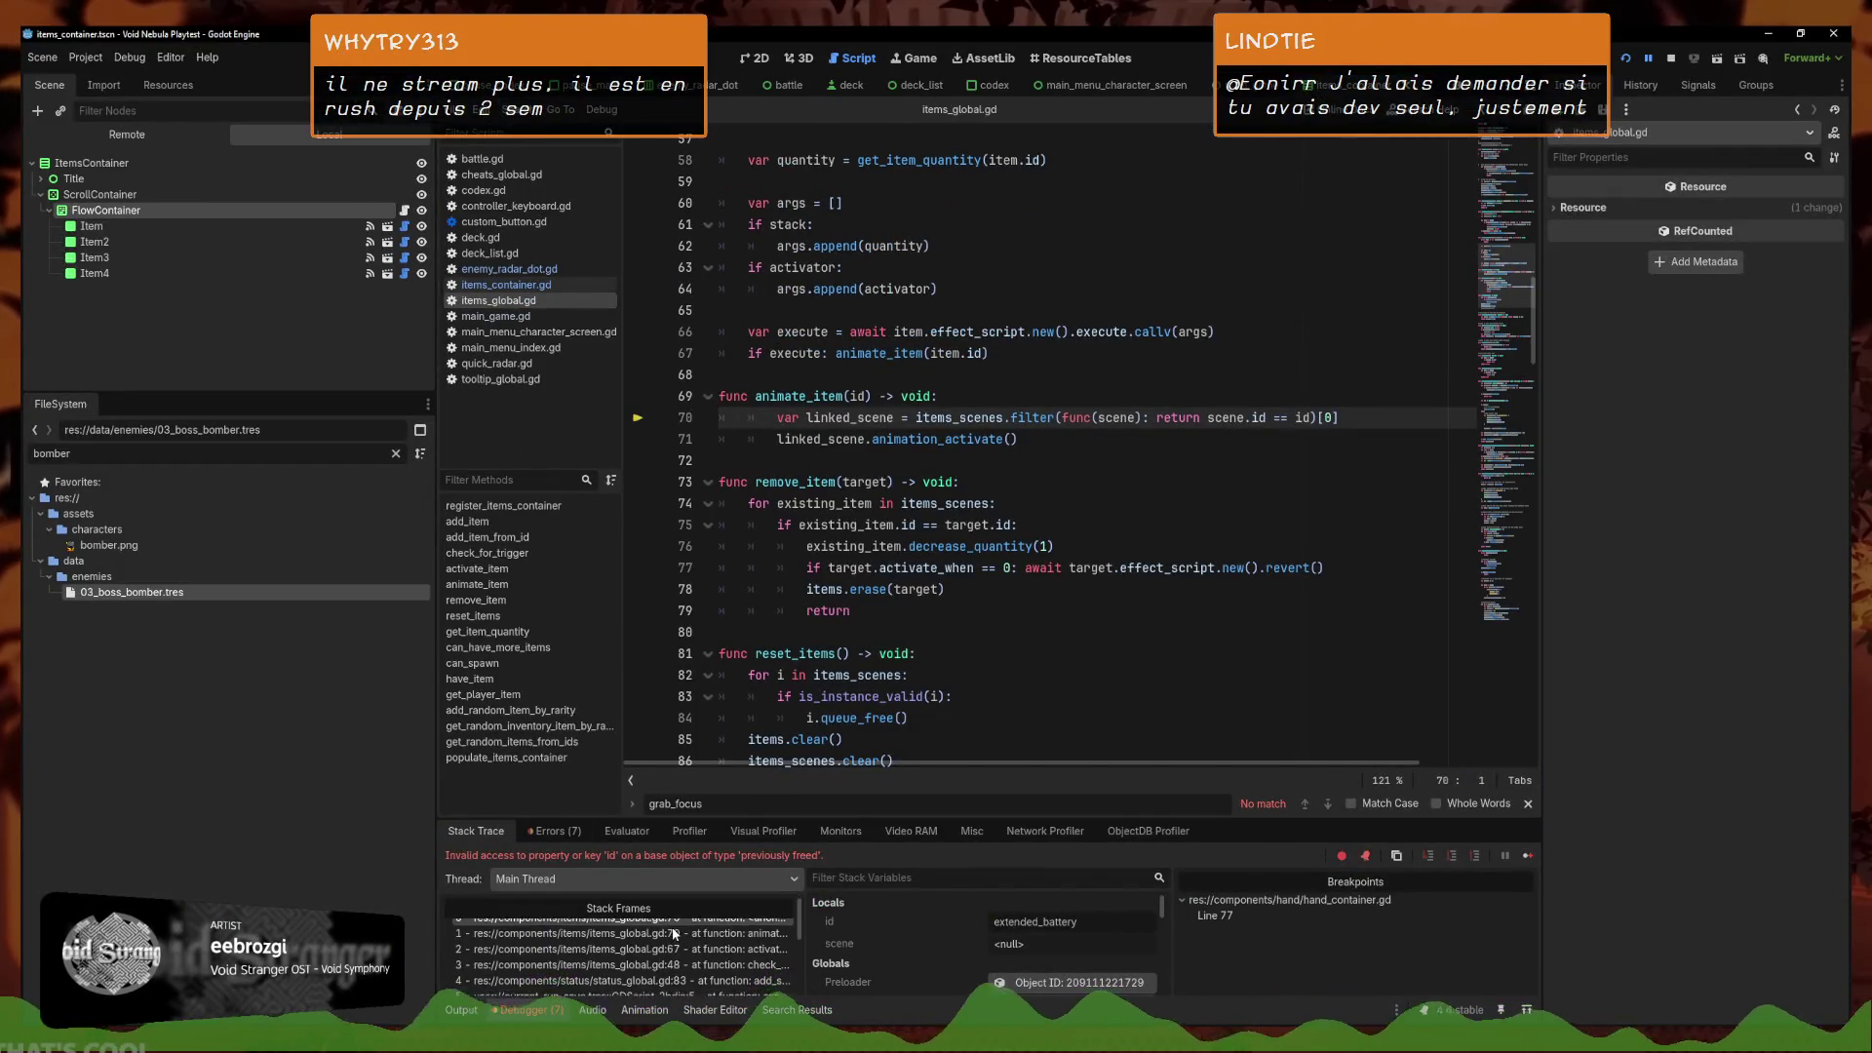
left_click(681, 944)
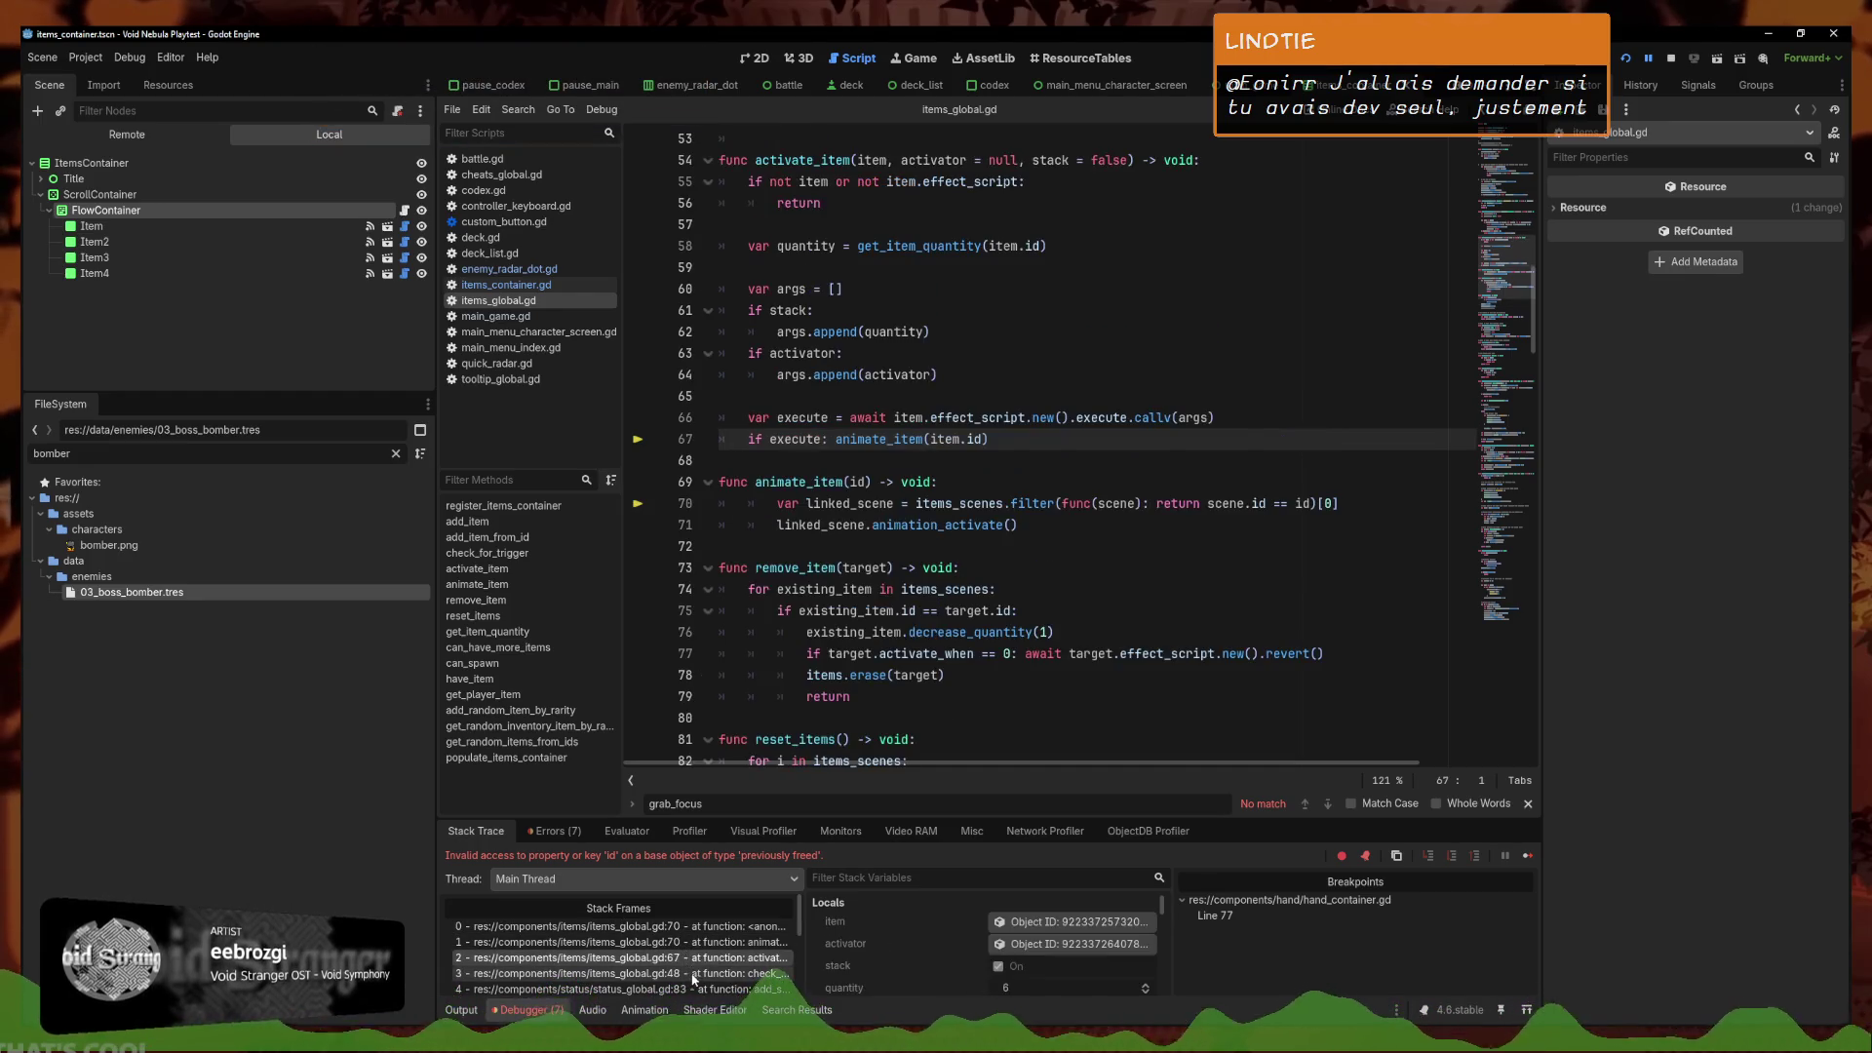
left_click(690, 971)
key("F12")
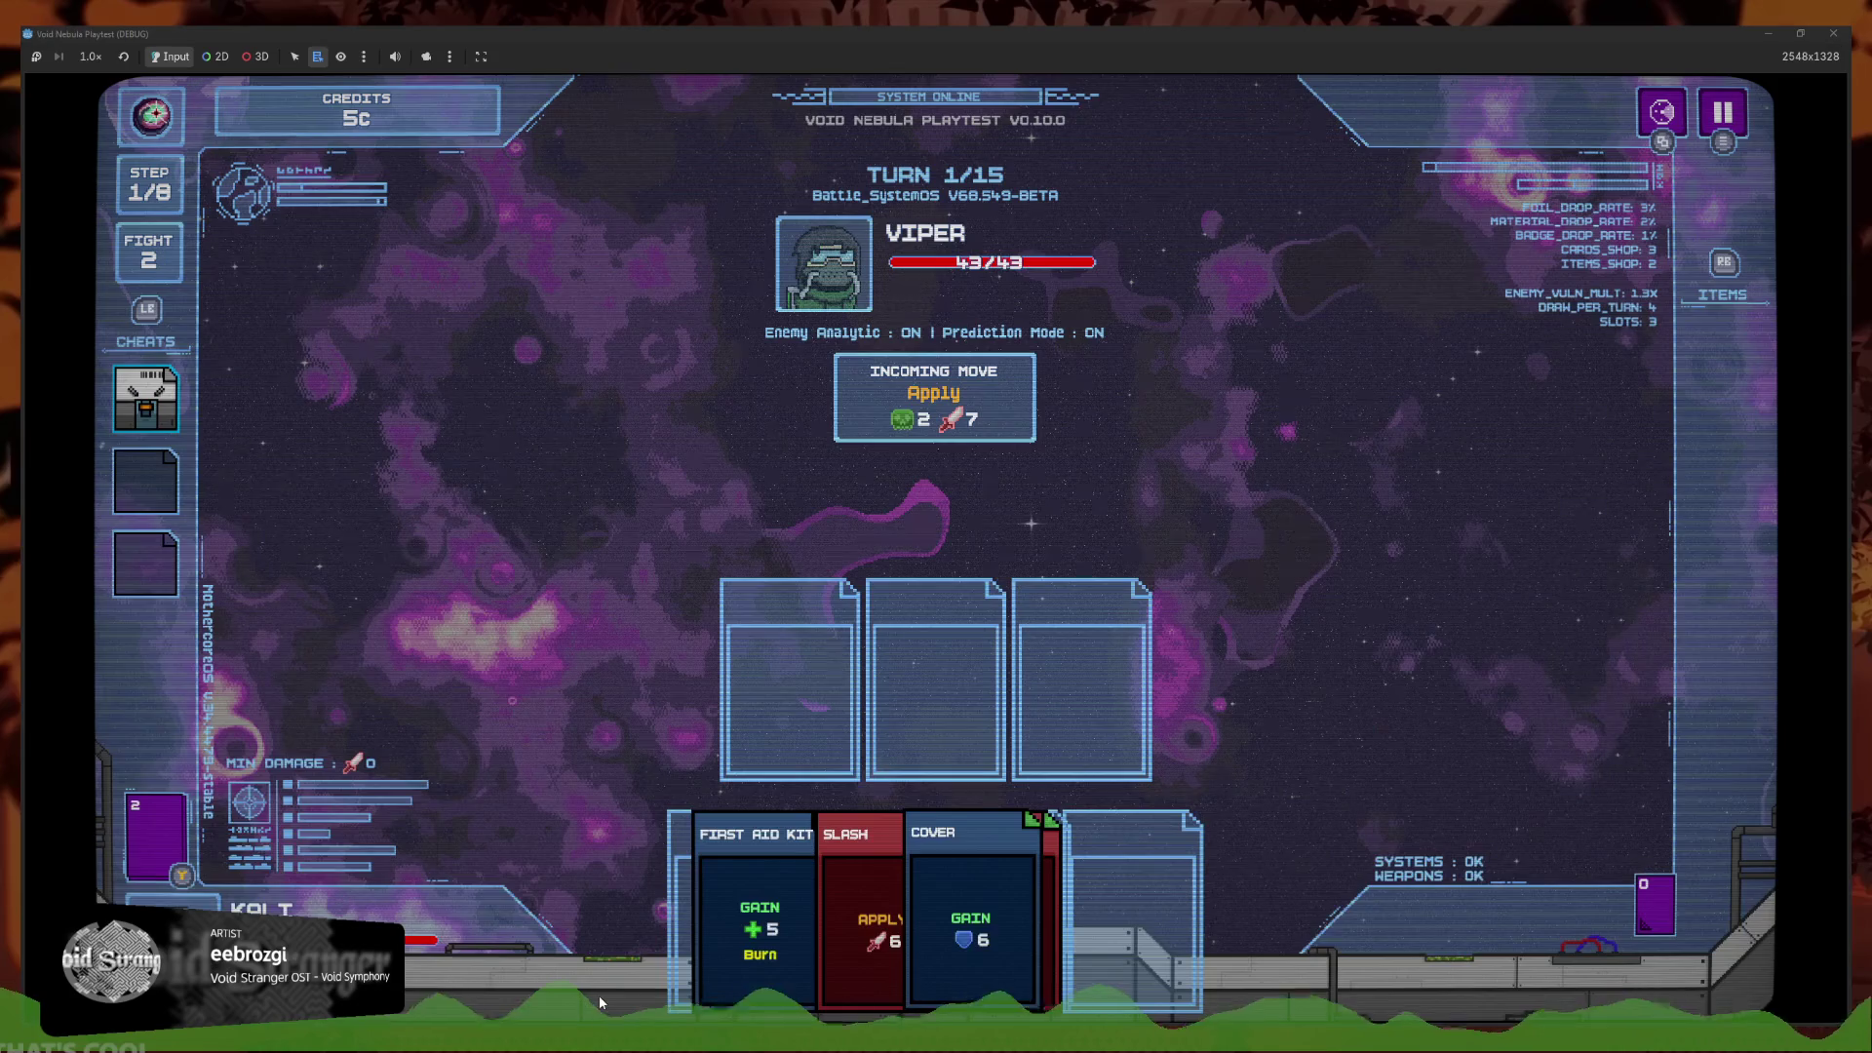
mouse_move(585, 1038)
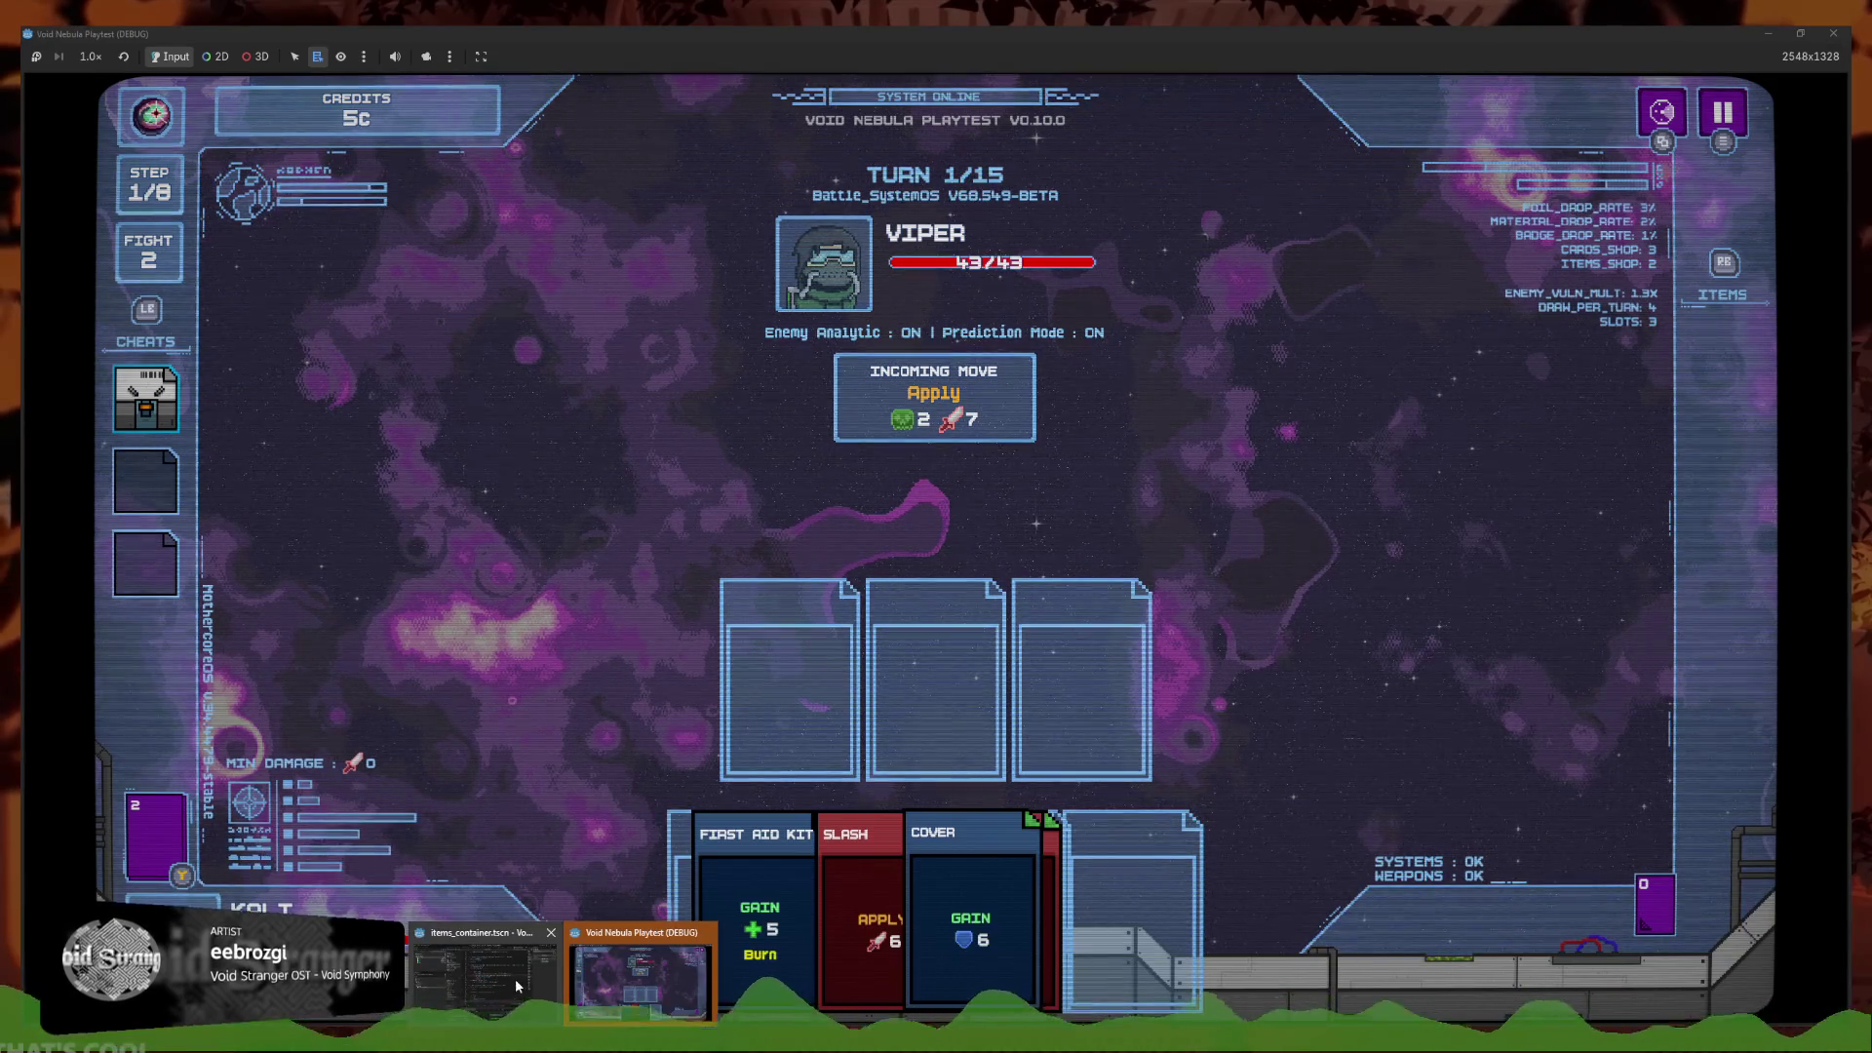
left_click(515, 979)
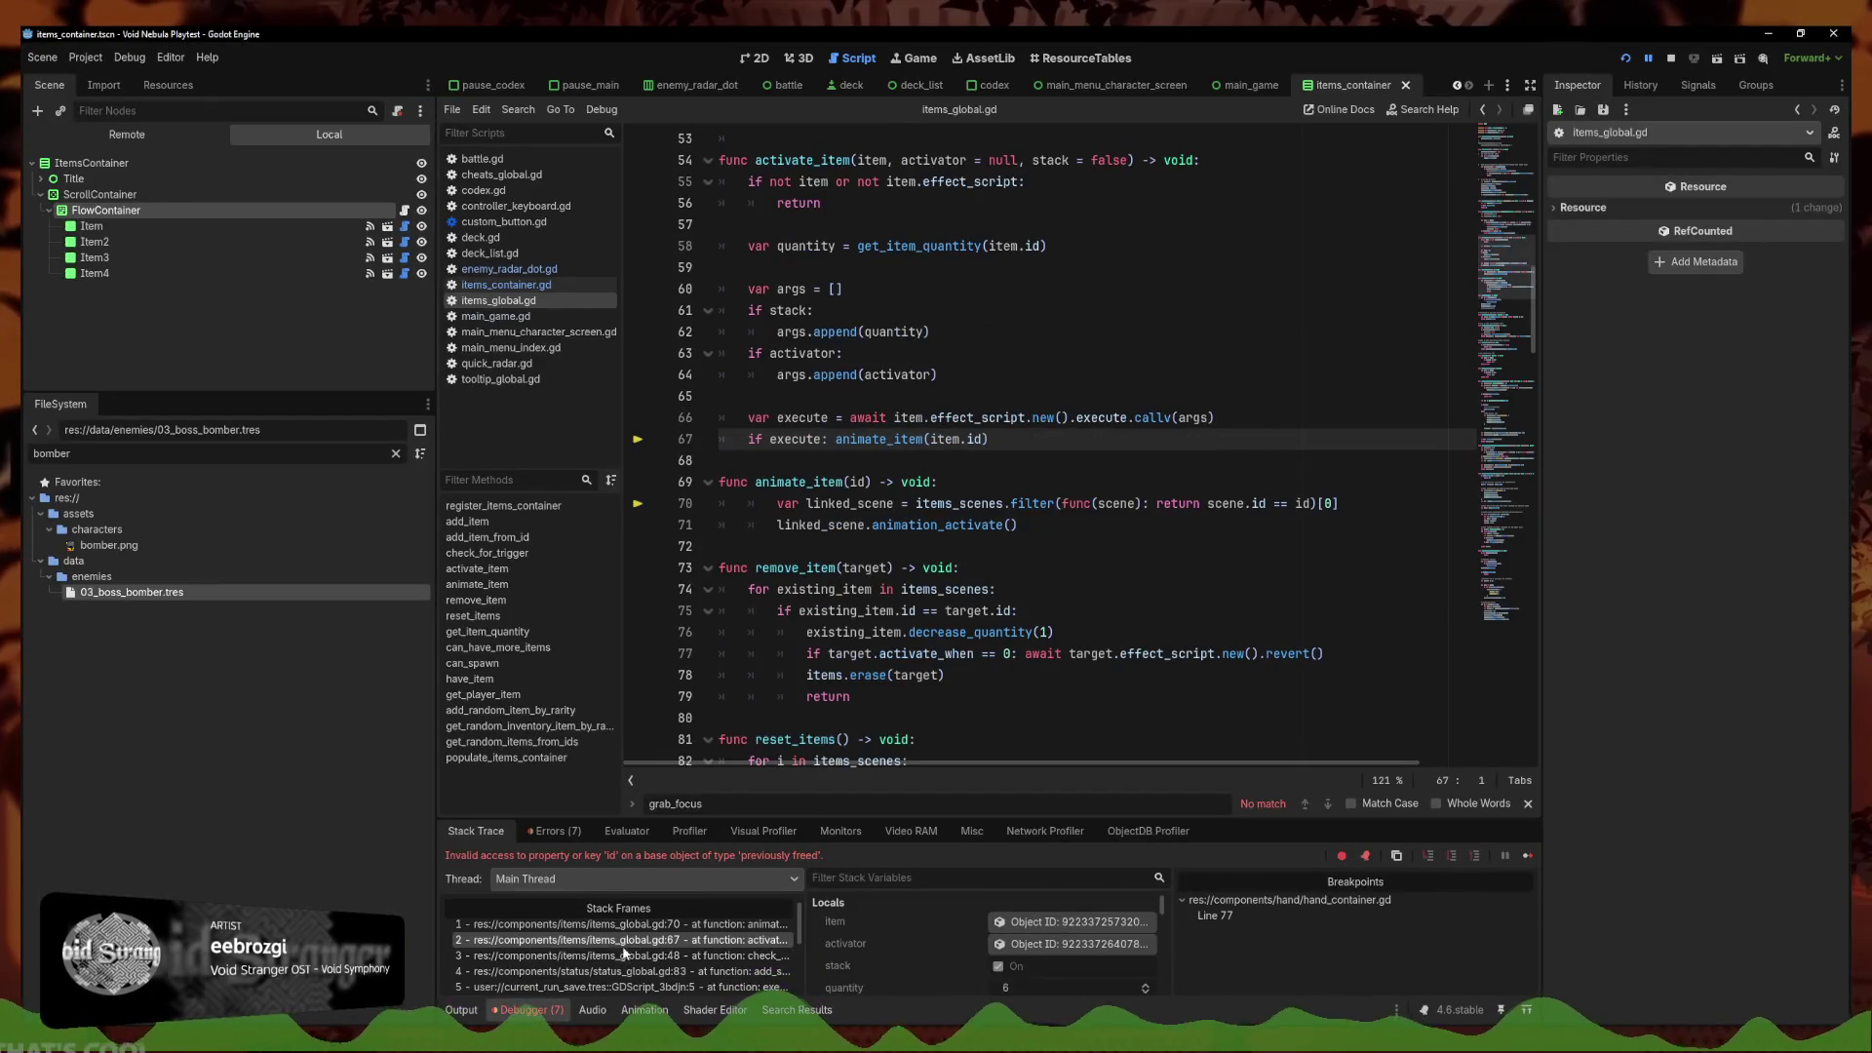
left_click(625, 972)
scroll(629, 959, "down", 1)
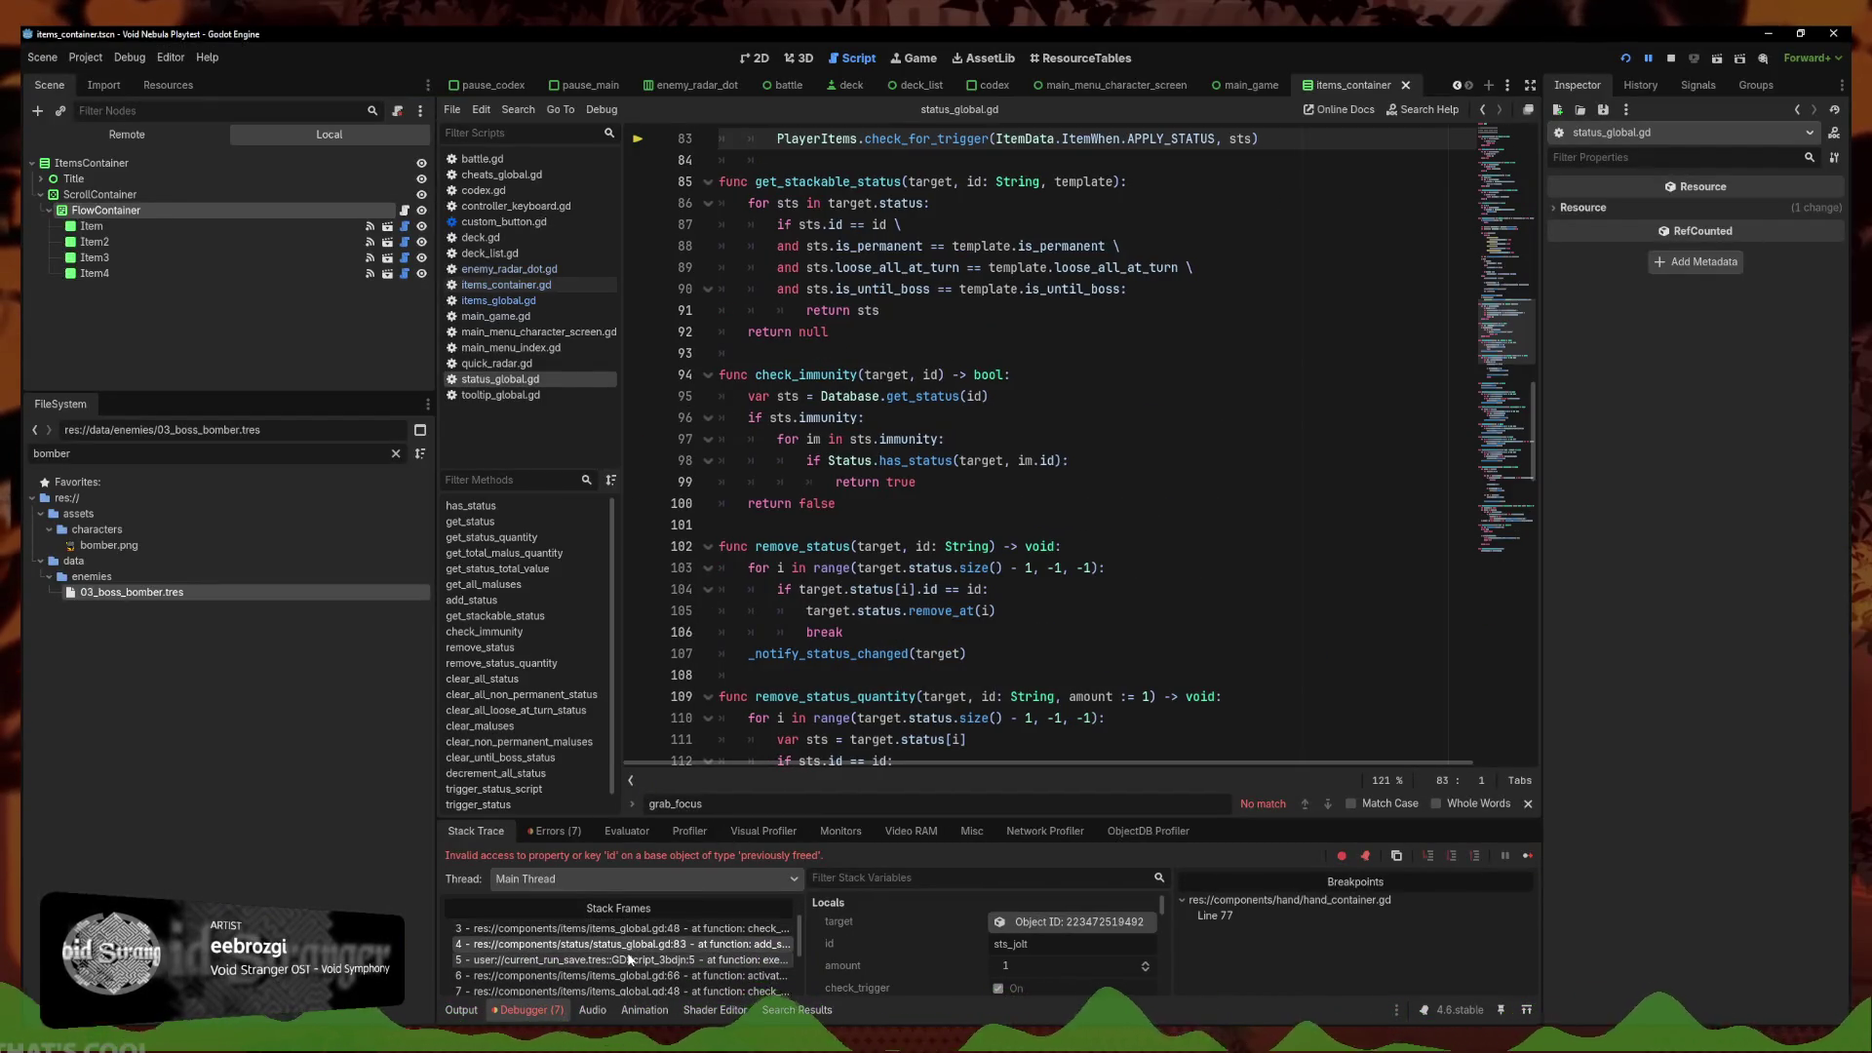
left_click(629, 959)
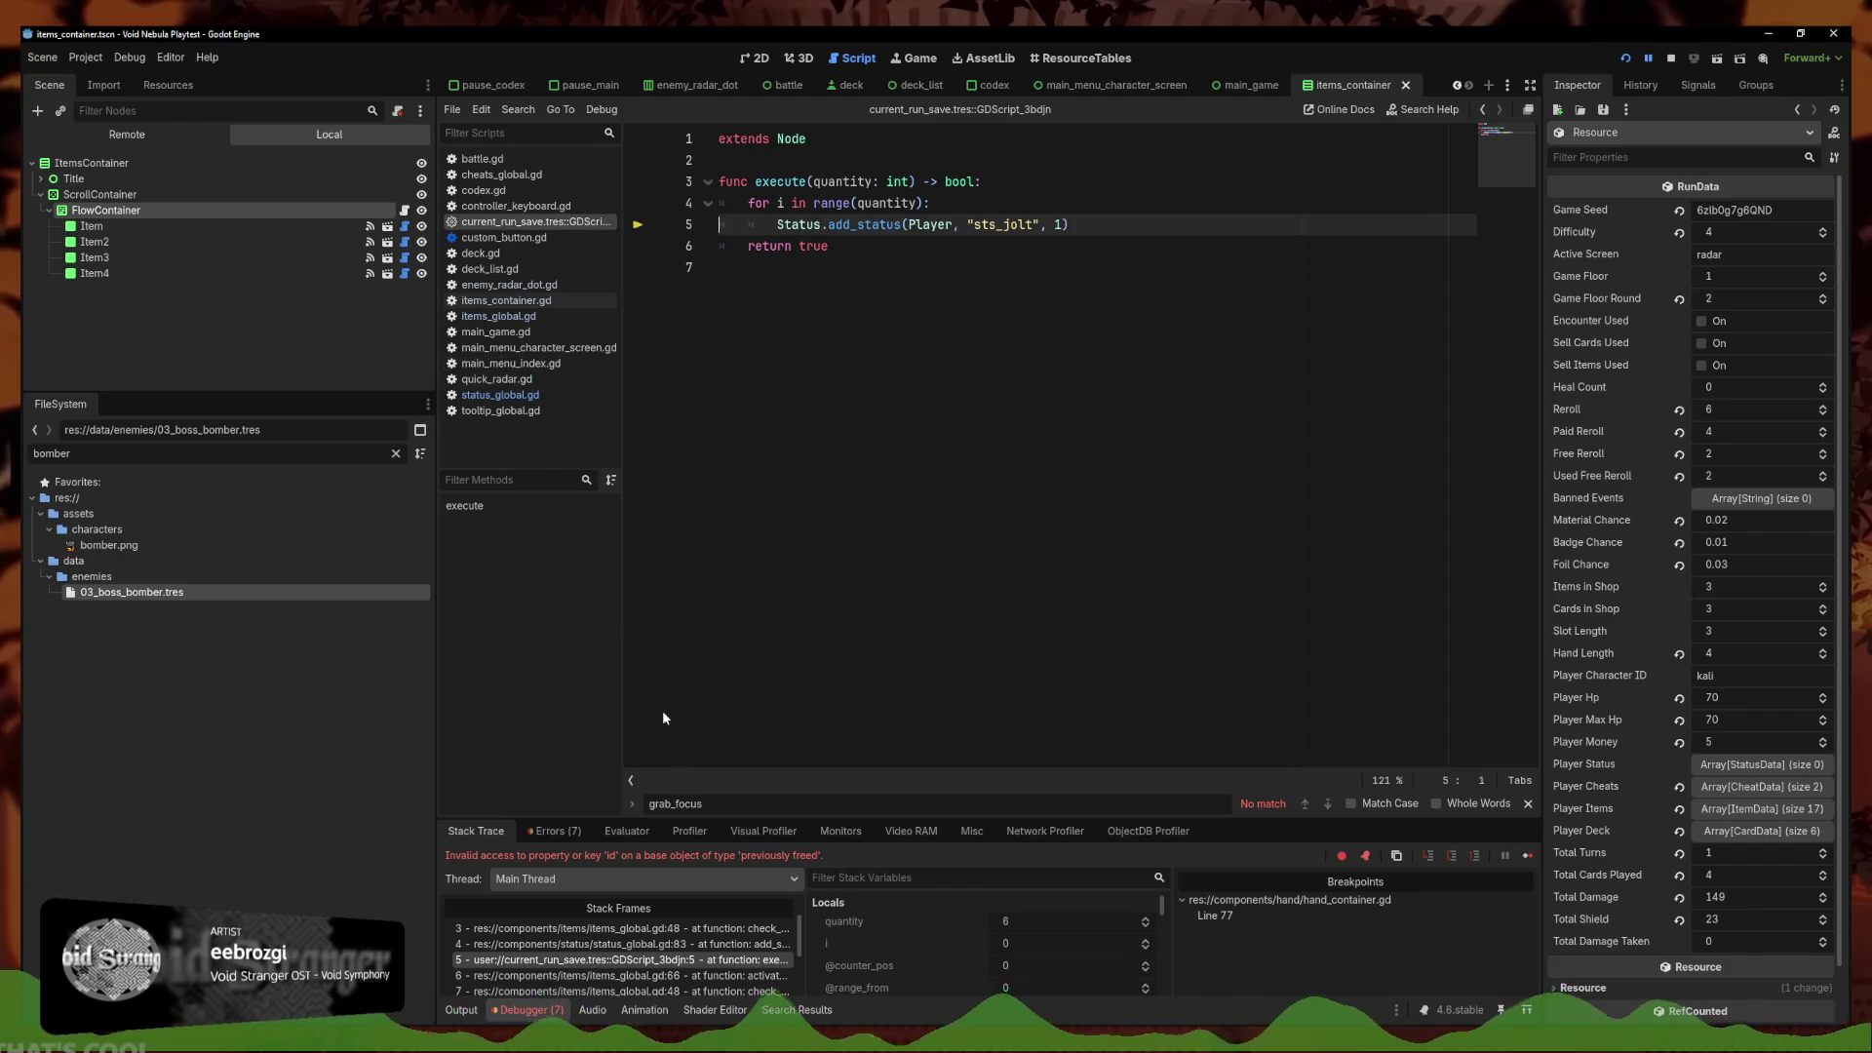
left_click(598, 991)
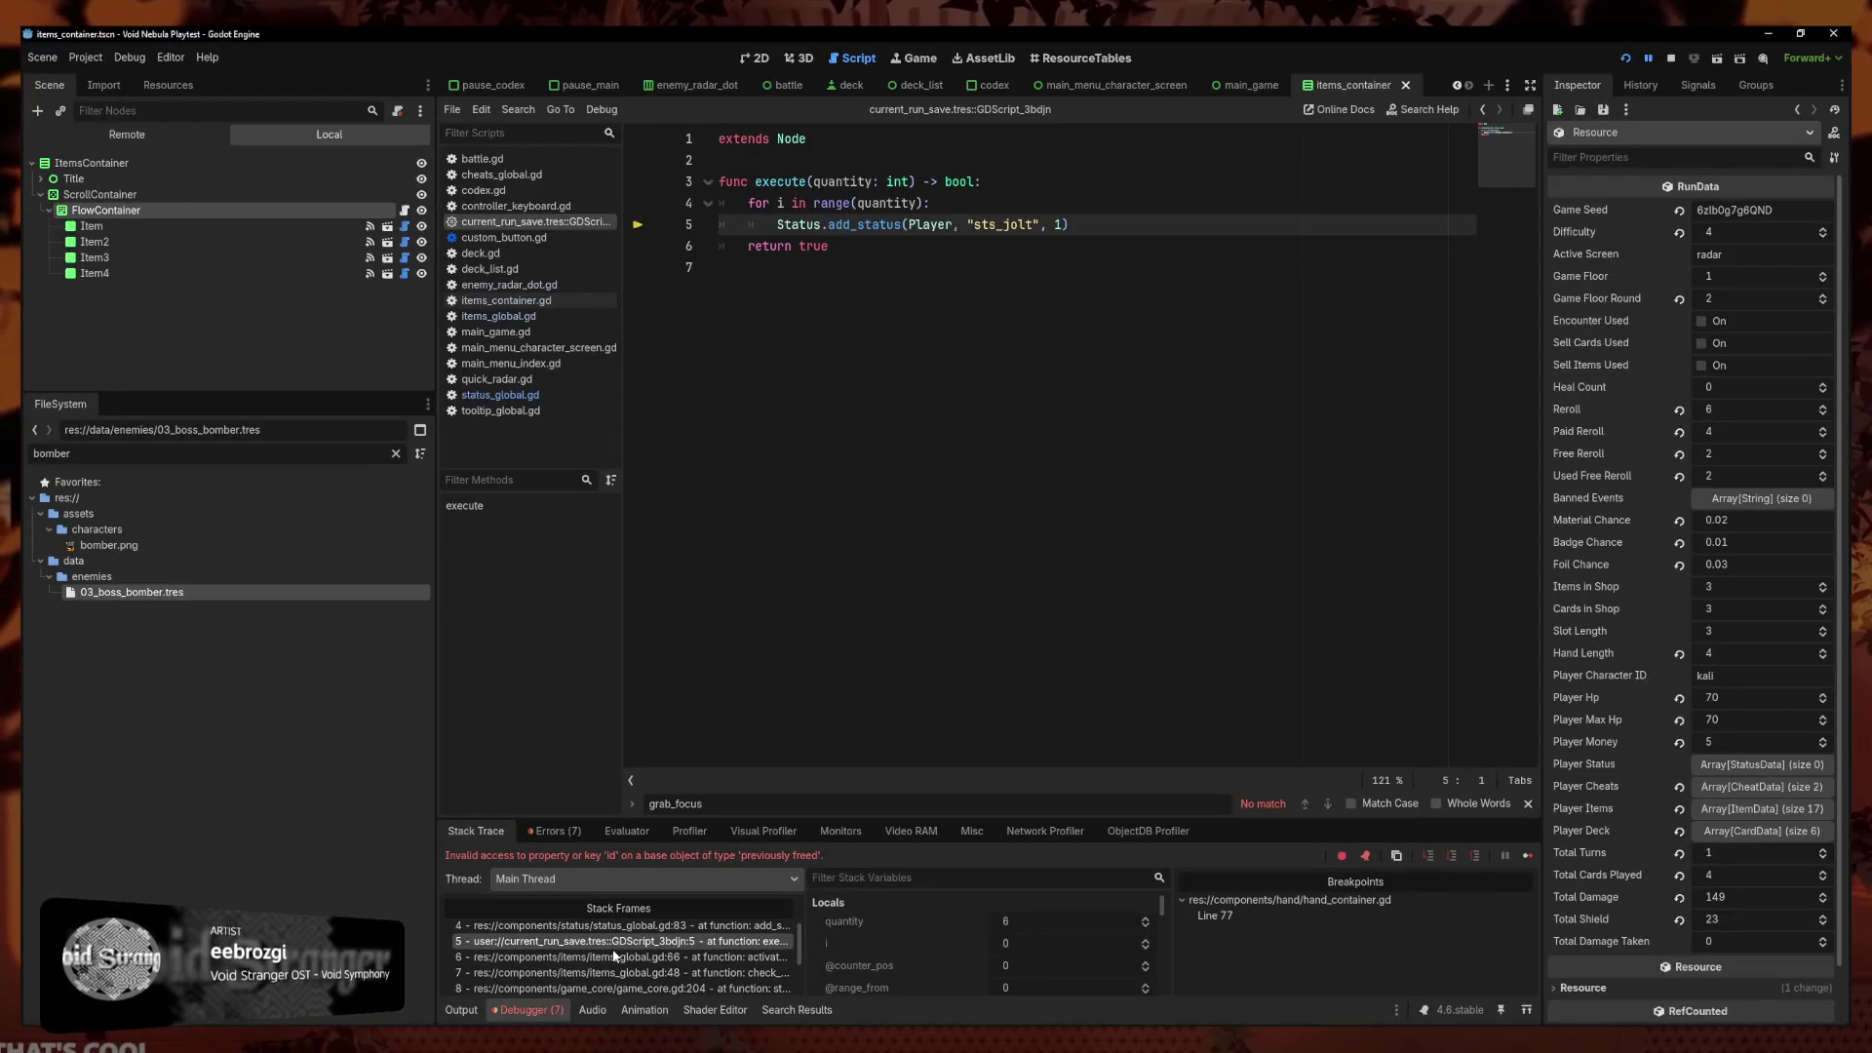
Inspect the items_global.gd line 66 and deck_global.gd lines 286/289 frames, then relaunch the playtest
scroll(614, 956, "up", 1)
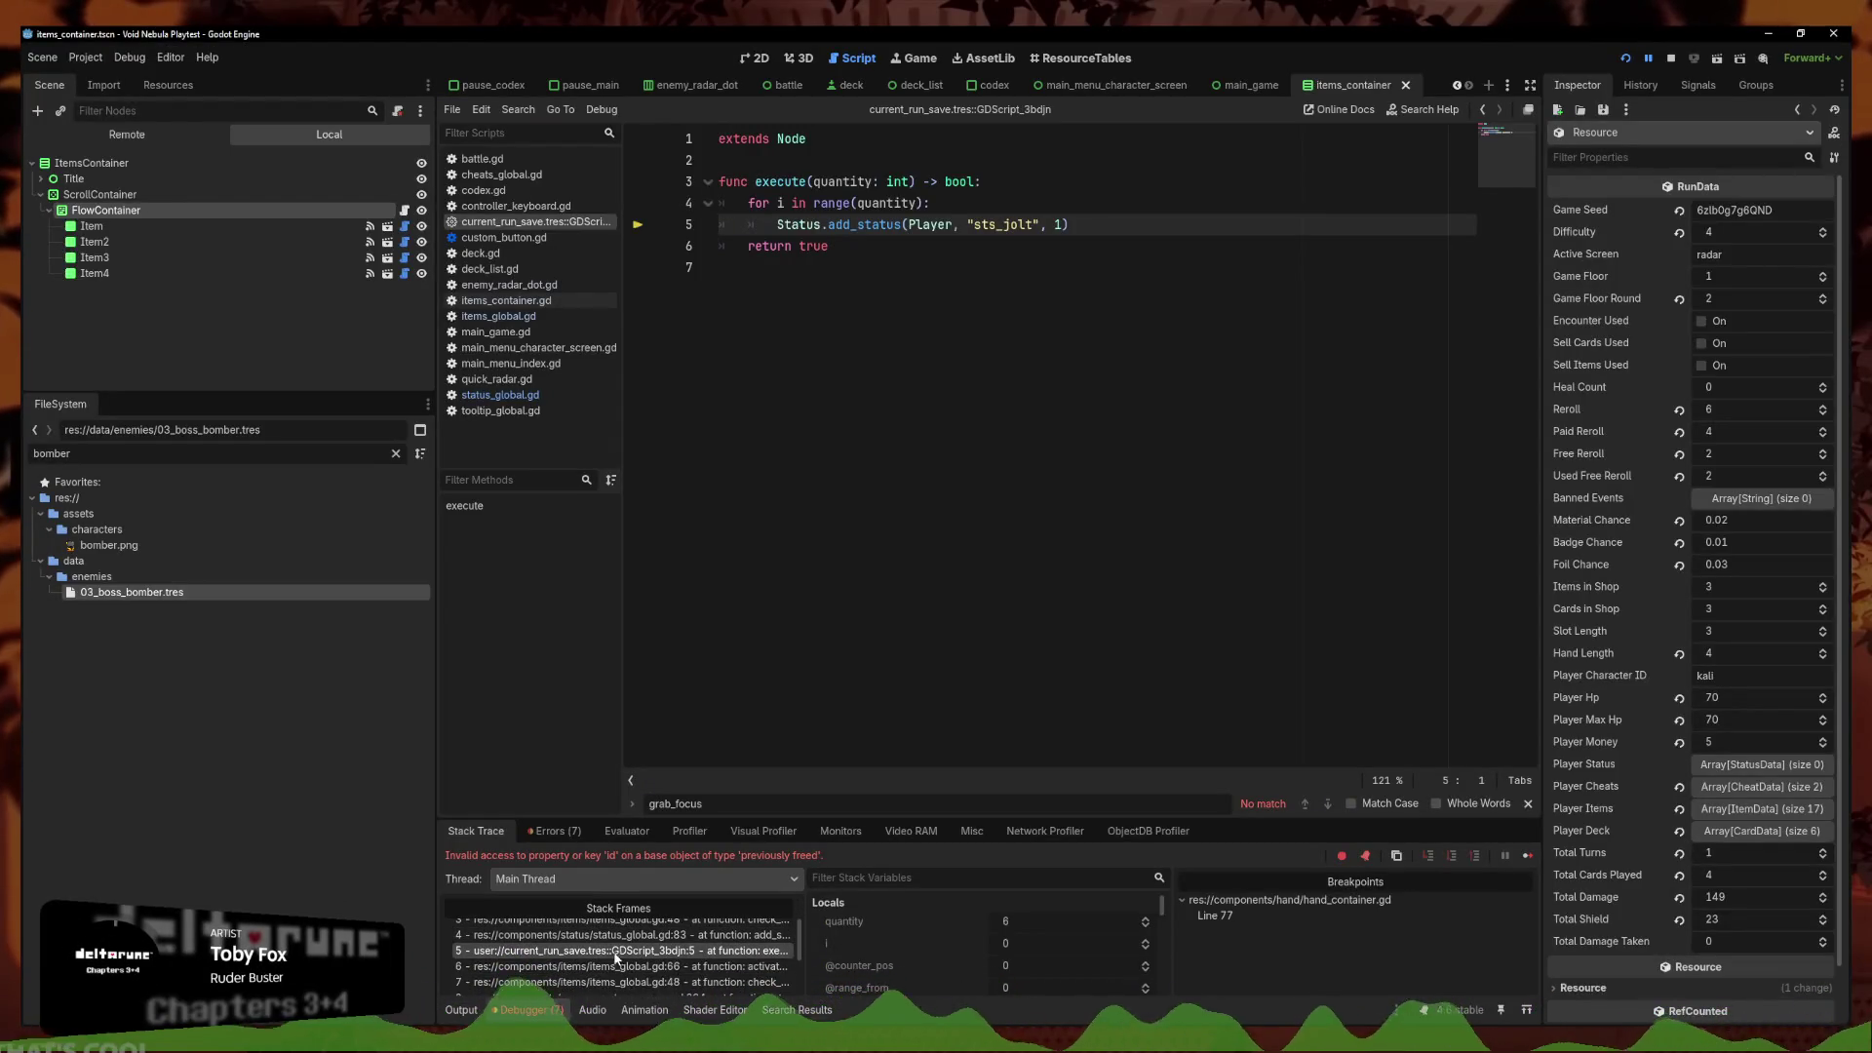
left_click(618, 966)
scroll(620, 972, "down", 1)
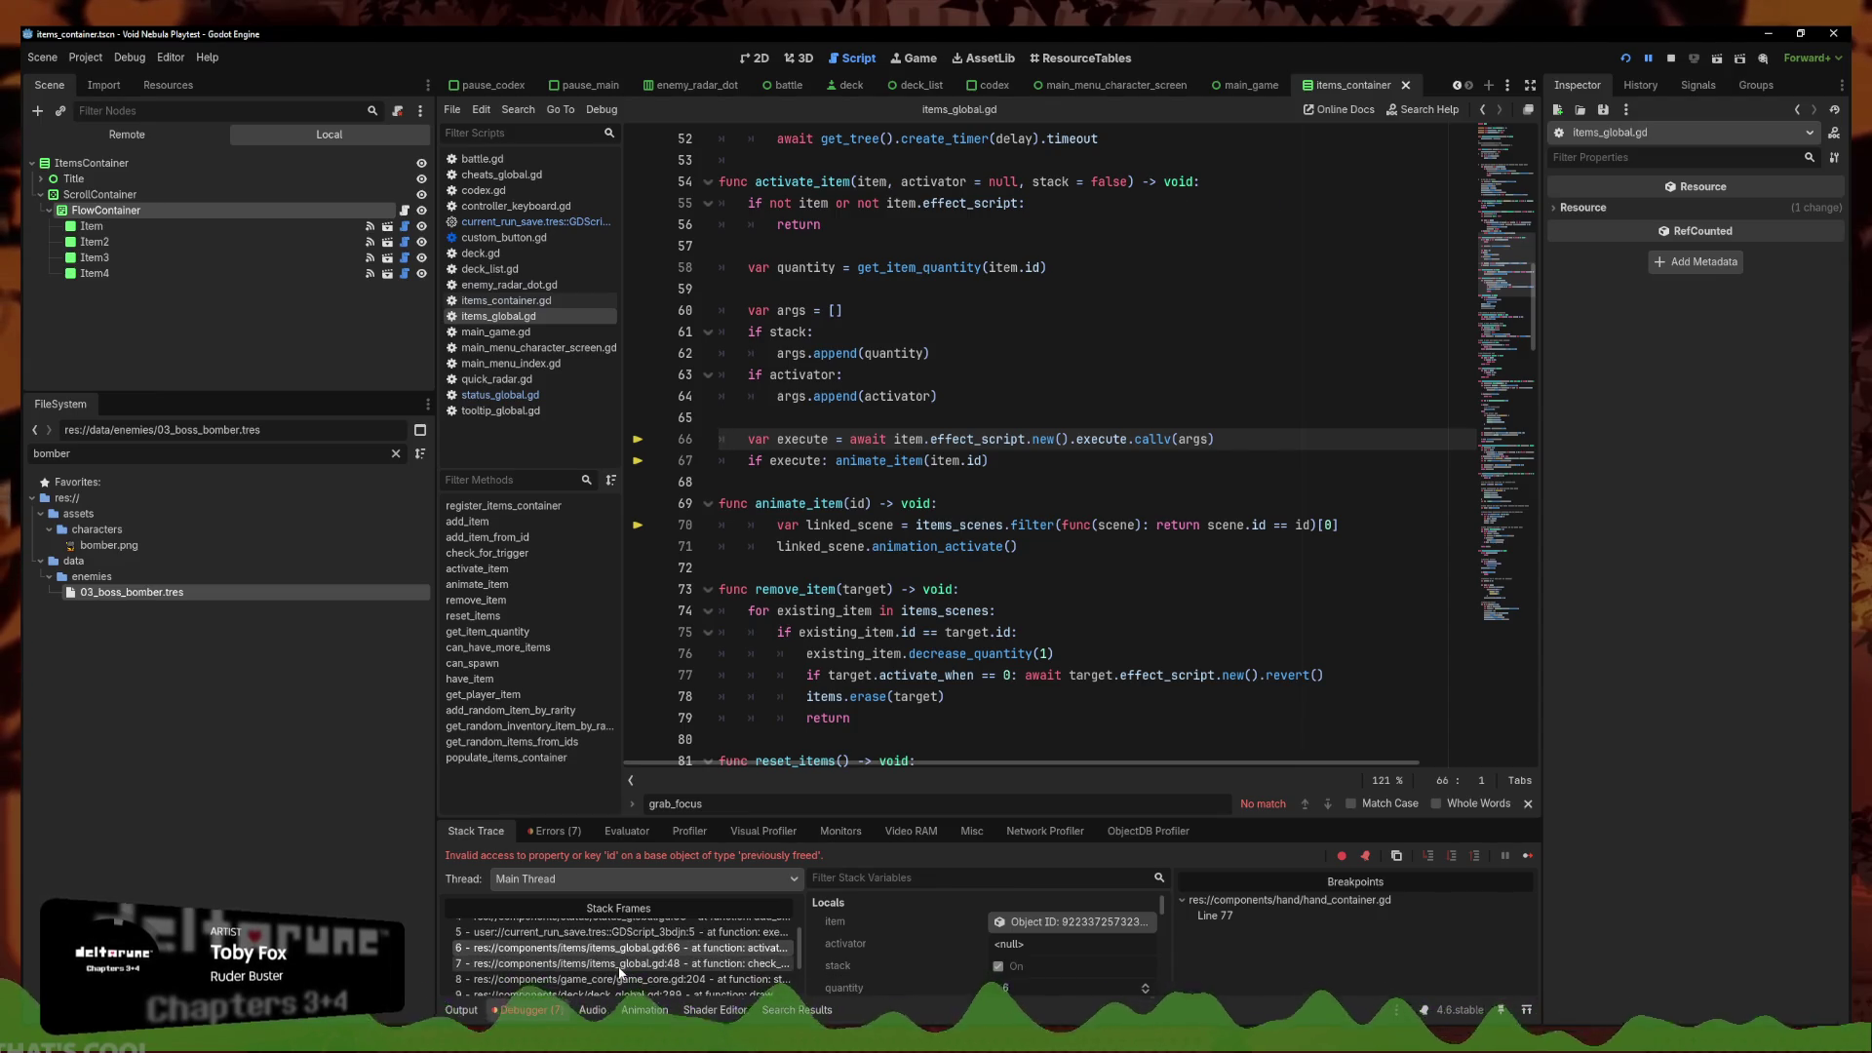
left_click(620, 968)
scroll(620, 972, "down", 1)
left_click(622, 983)
left_click(629, 980)
scroll(634, 972, "down", 1)
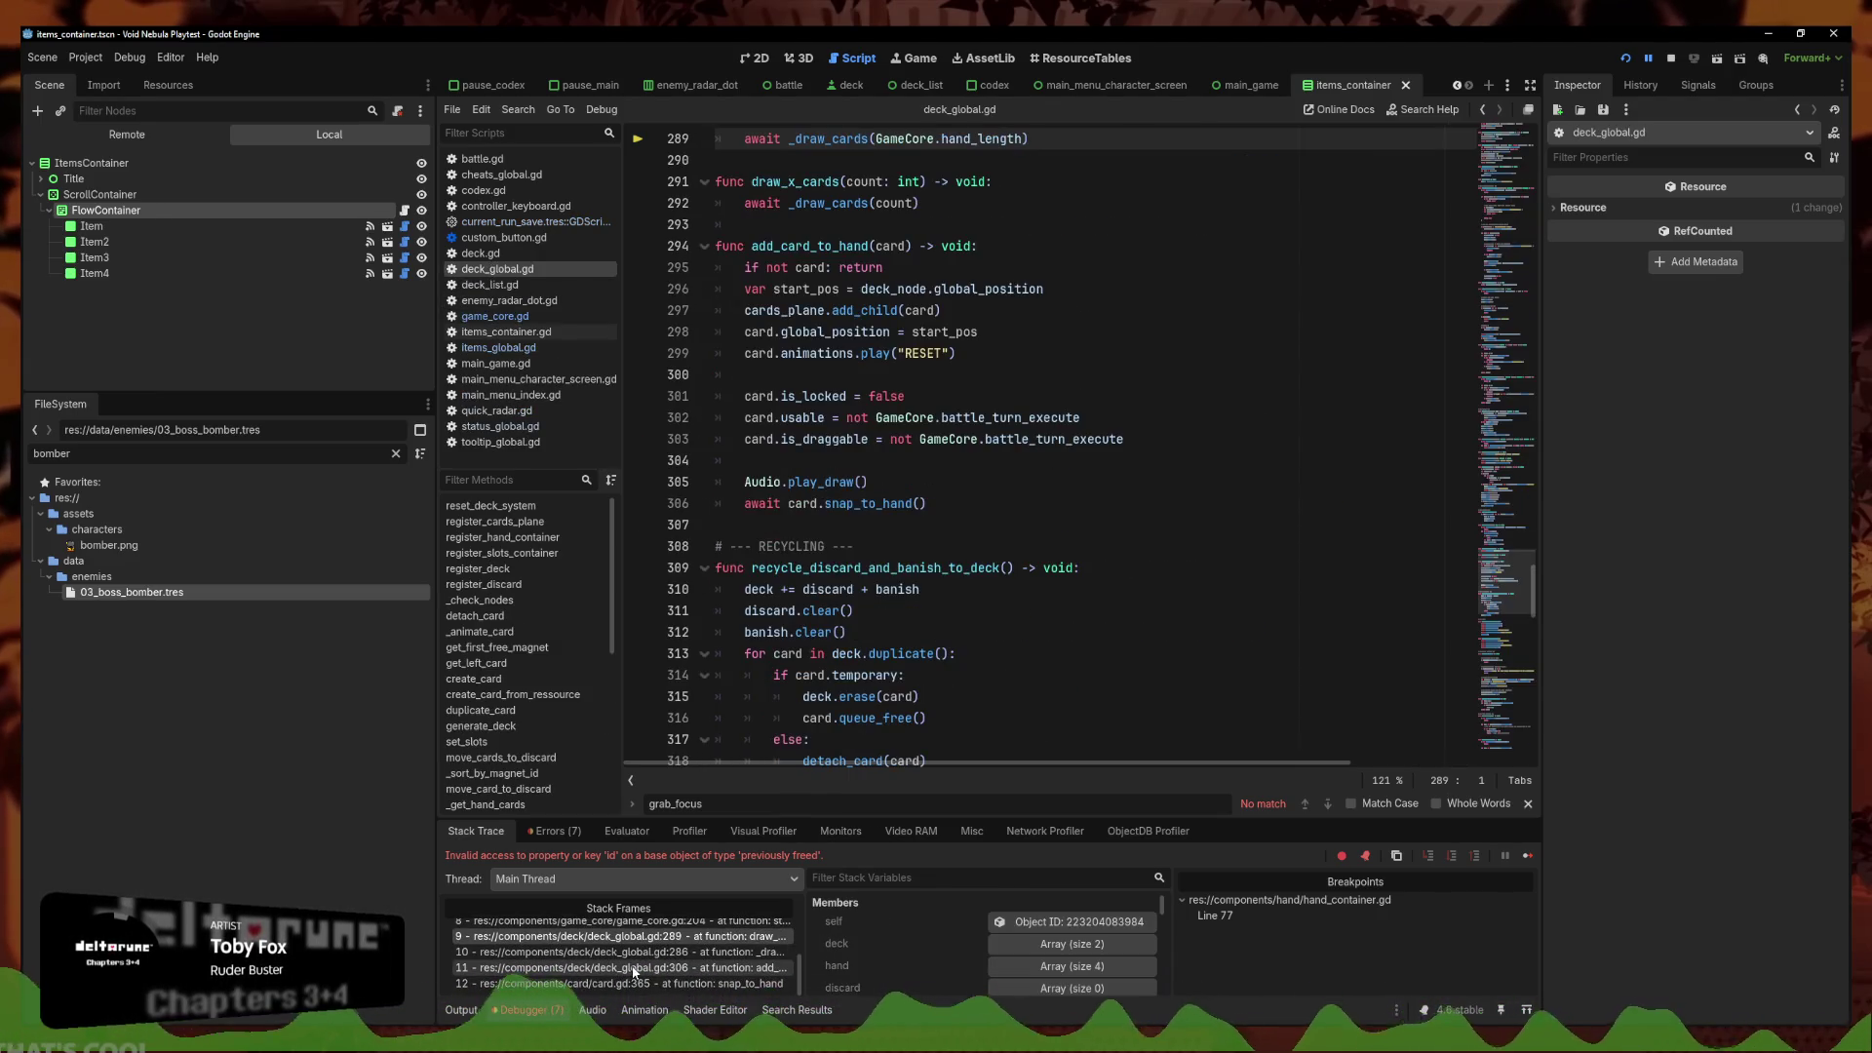
left_click(652, 953)
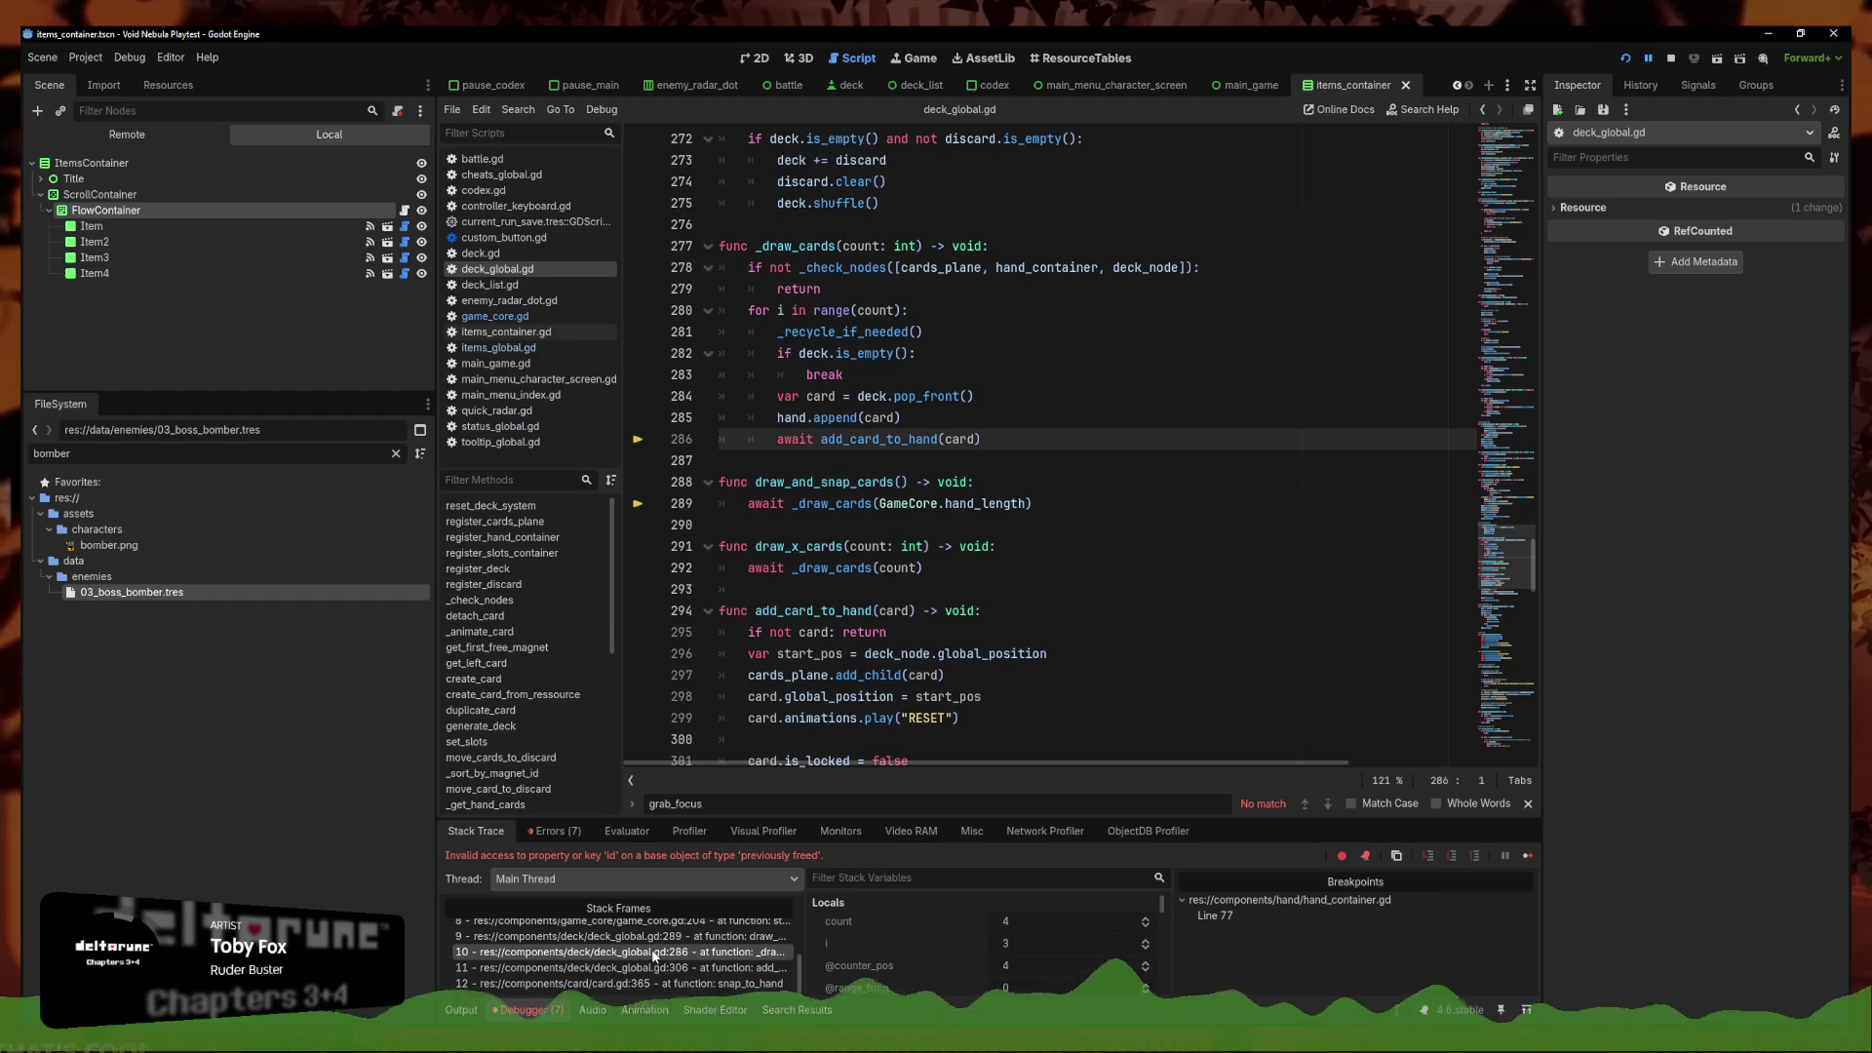
left_click(652, 937)
left_click(651, 953)
left_click(651, 937)
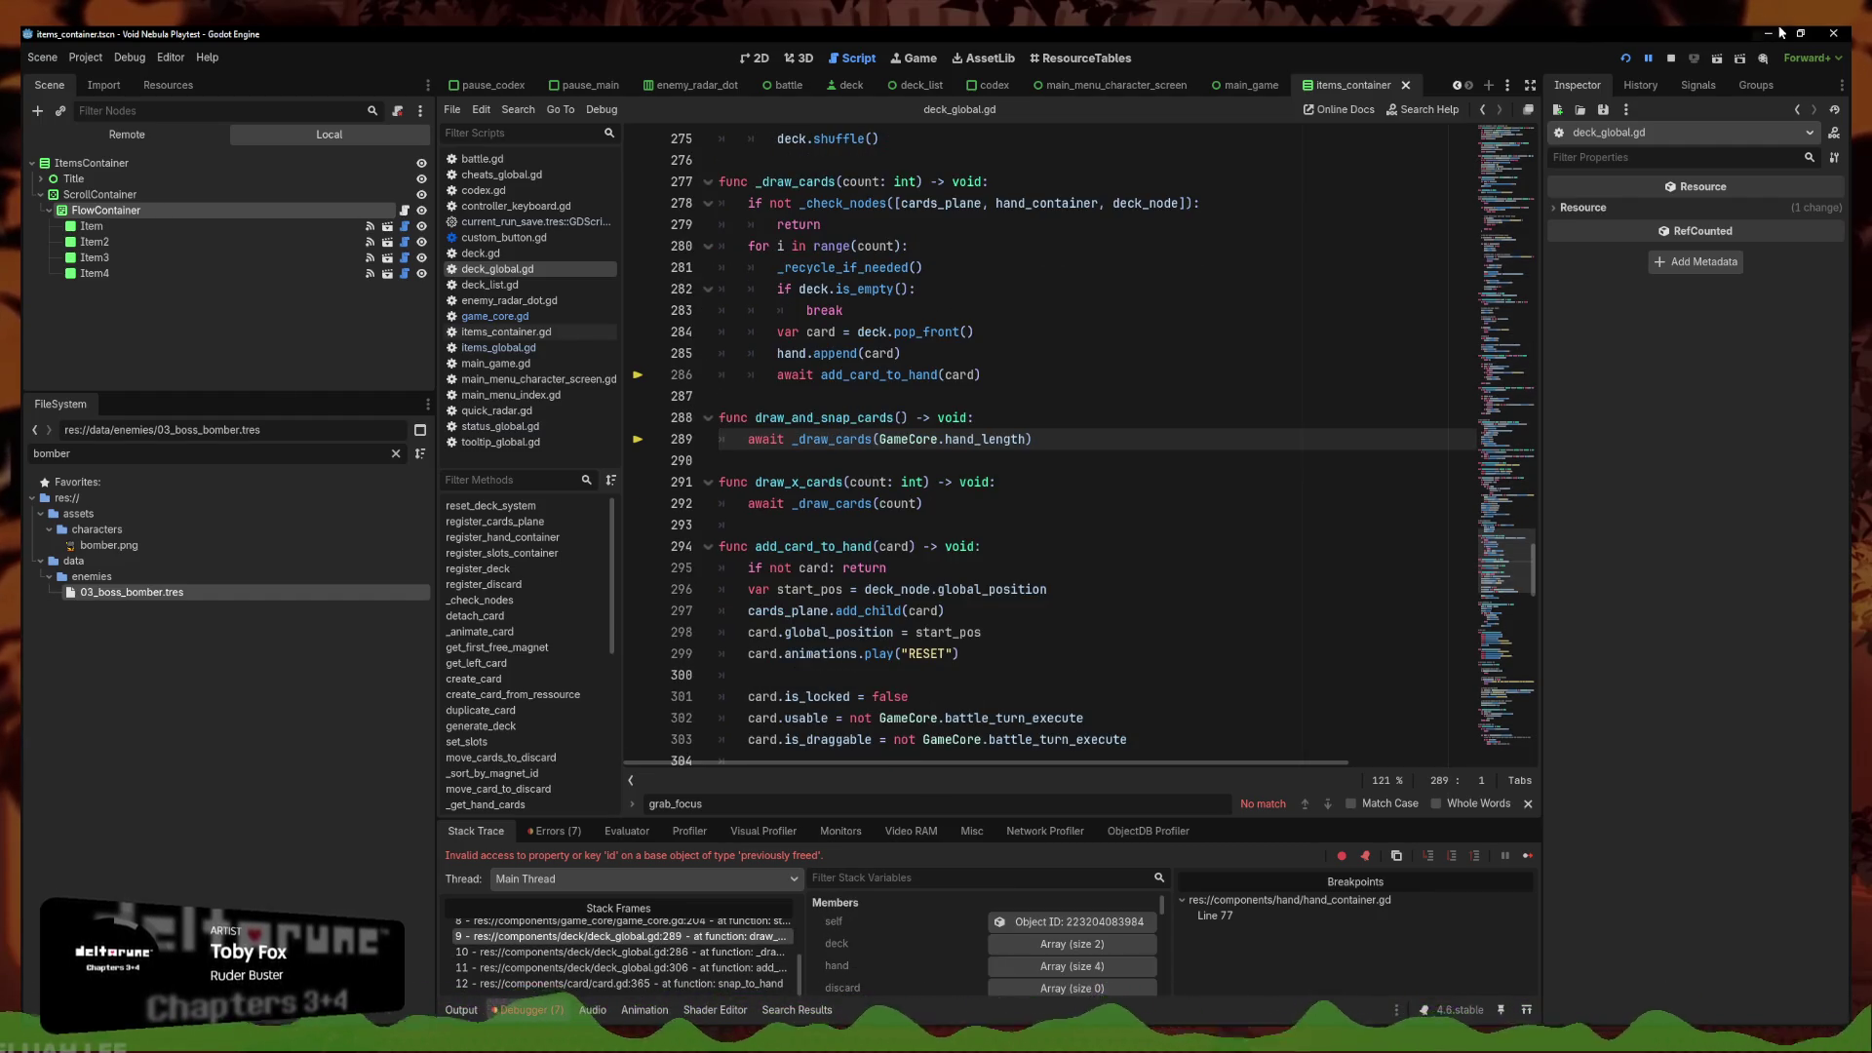
left_click(1626, 57)
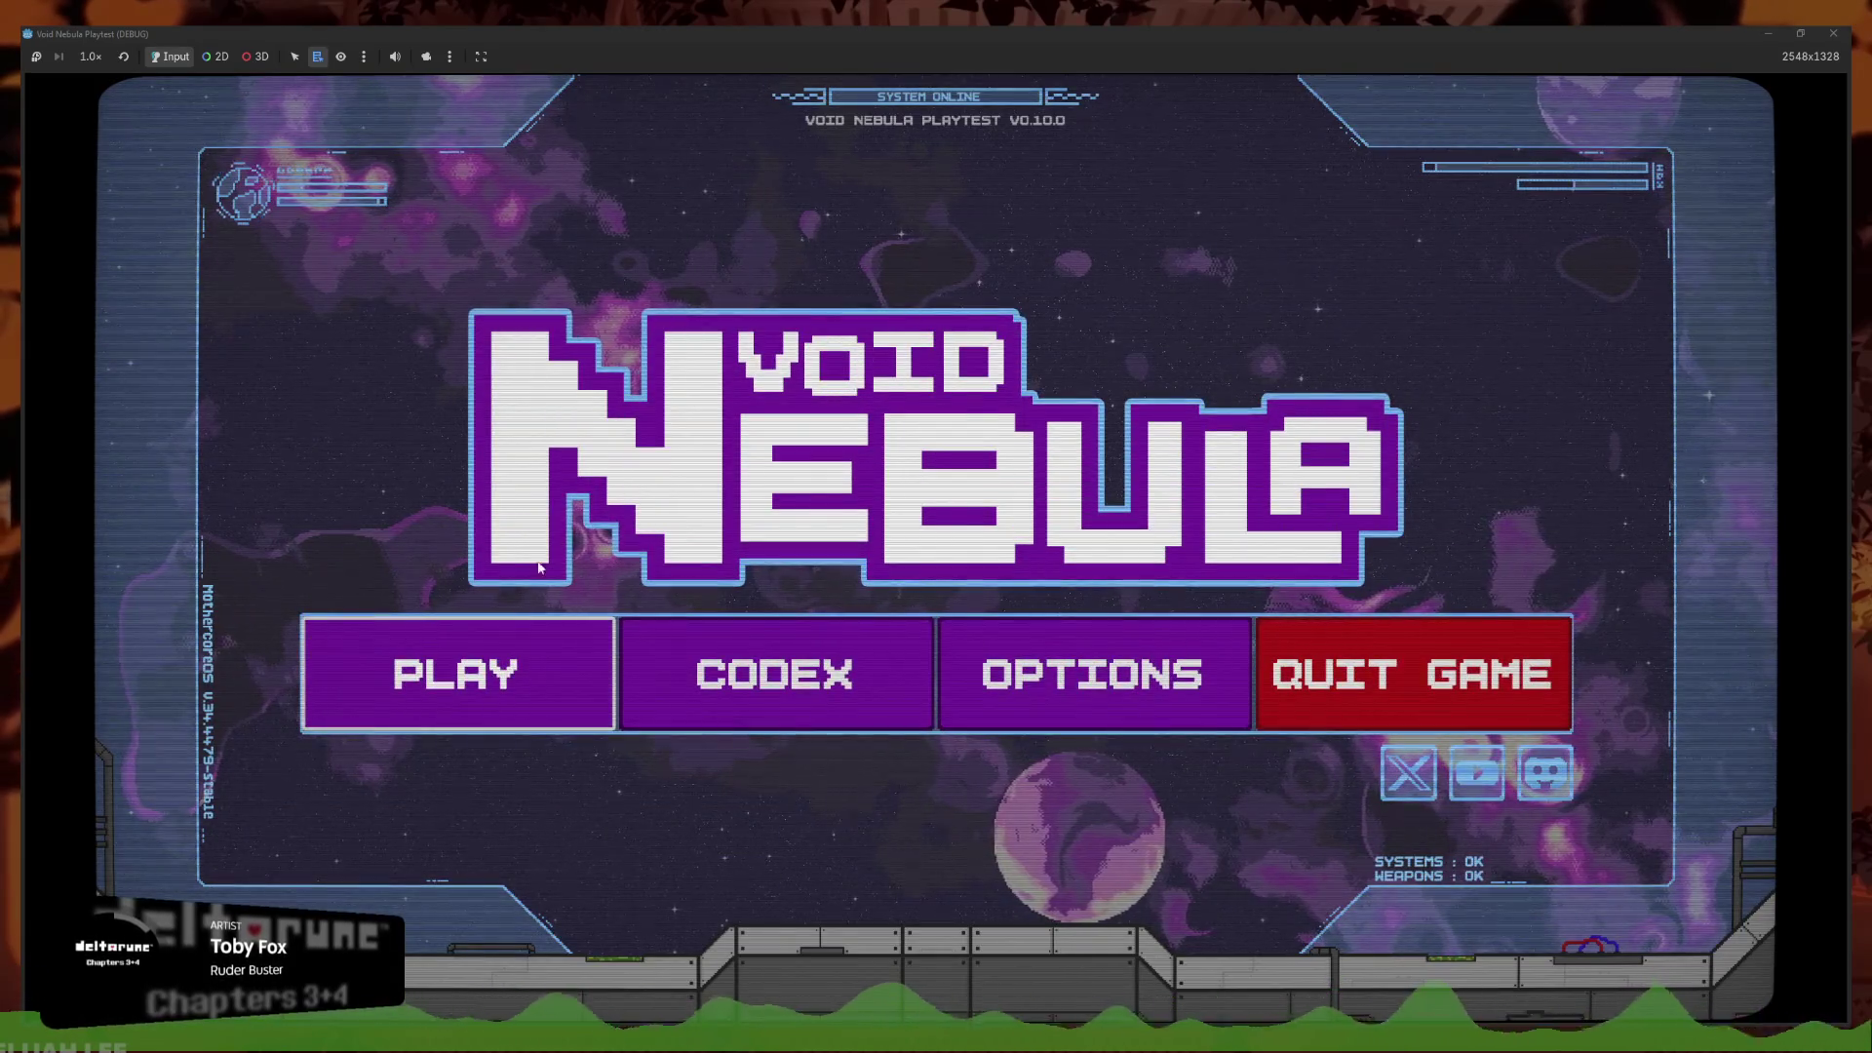
Start a fresh run with the Kaos character
left_click(517, 644)
key("Left")
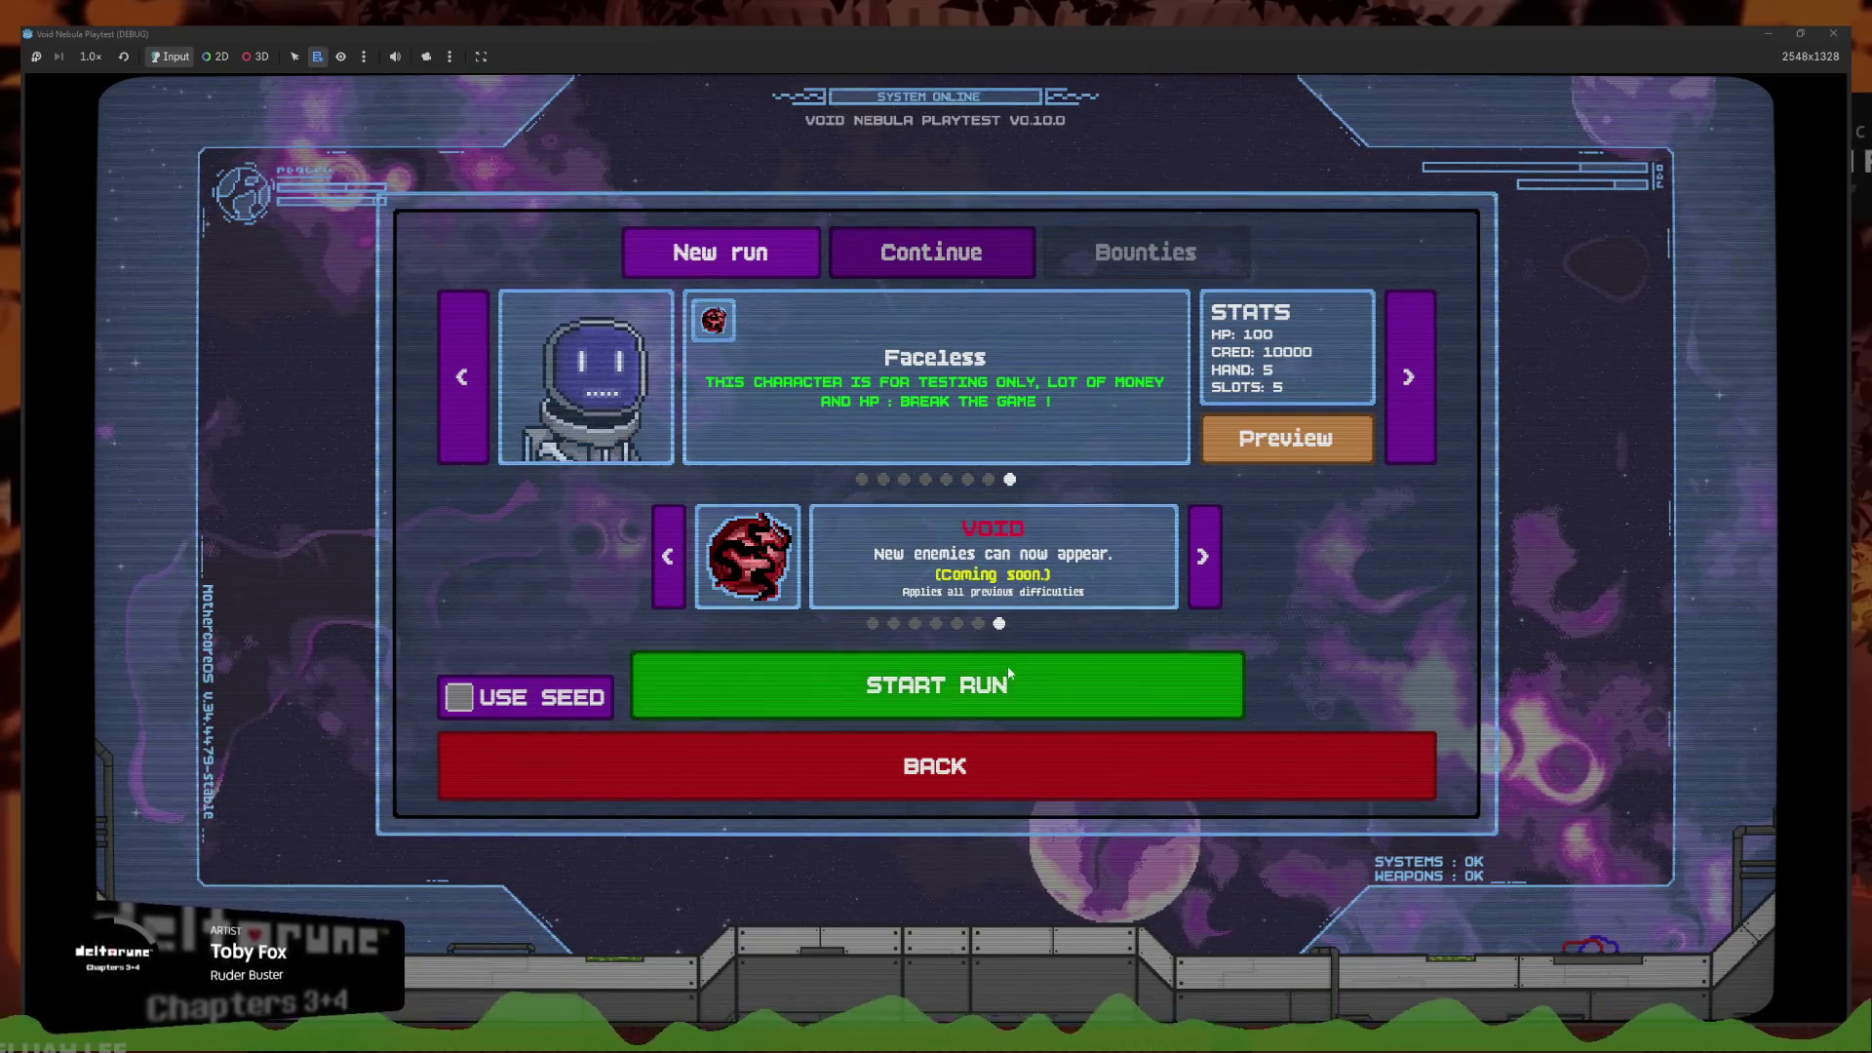
key("Left")
key("Return")
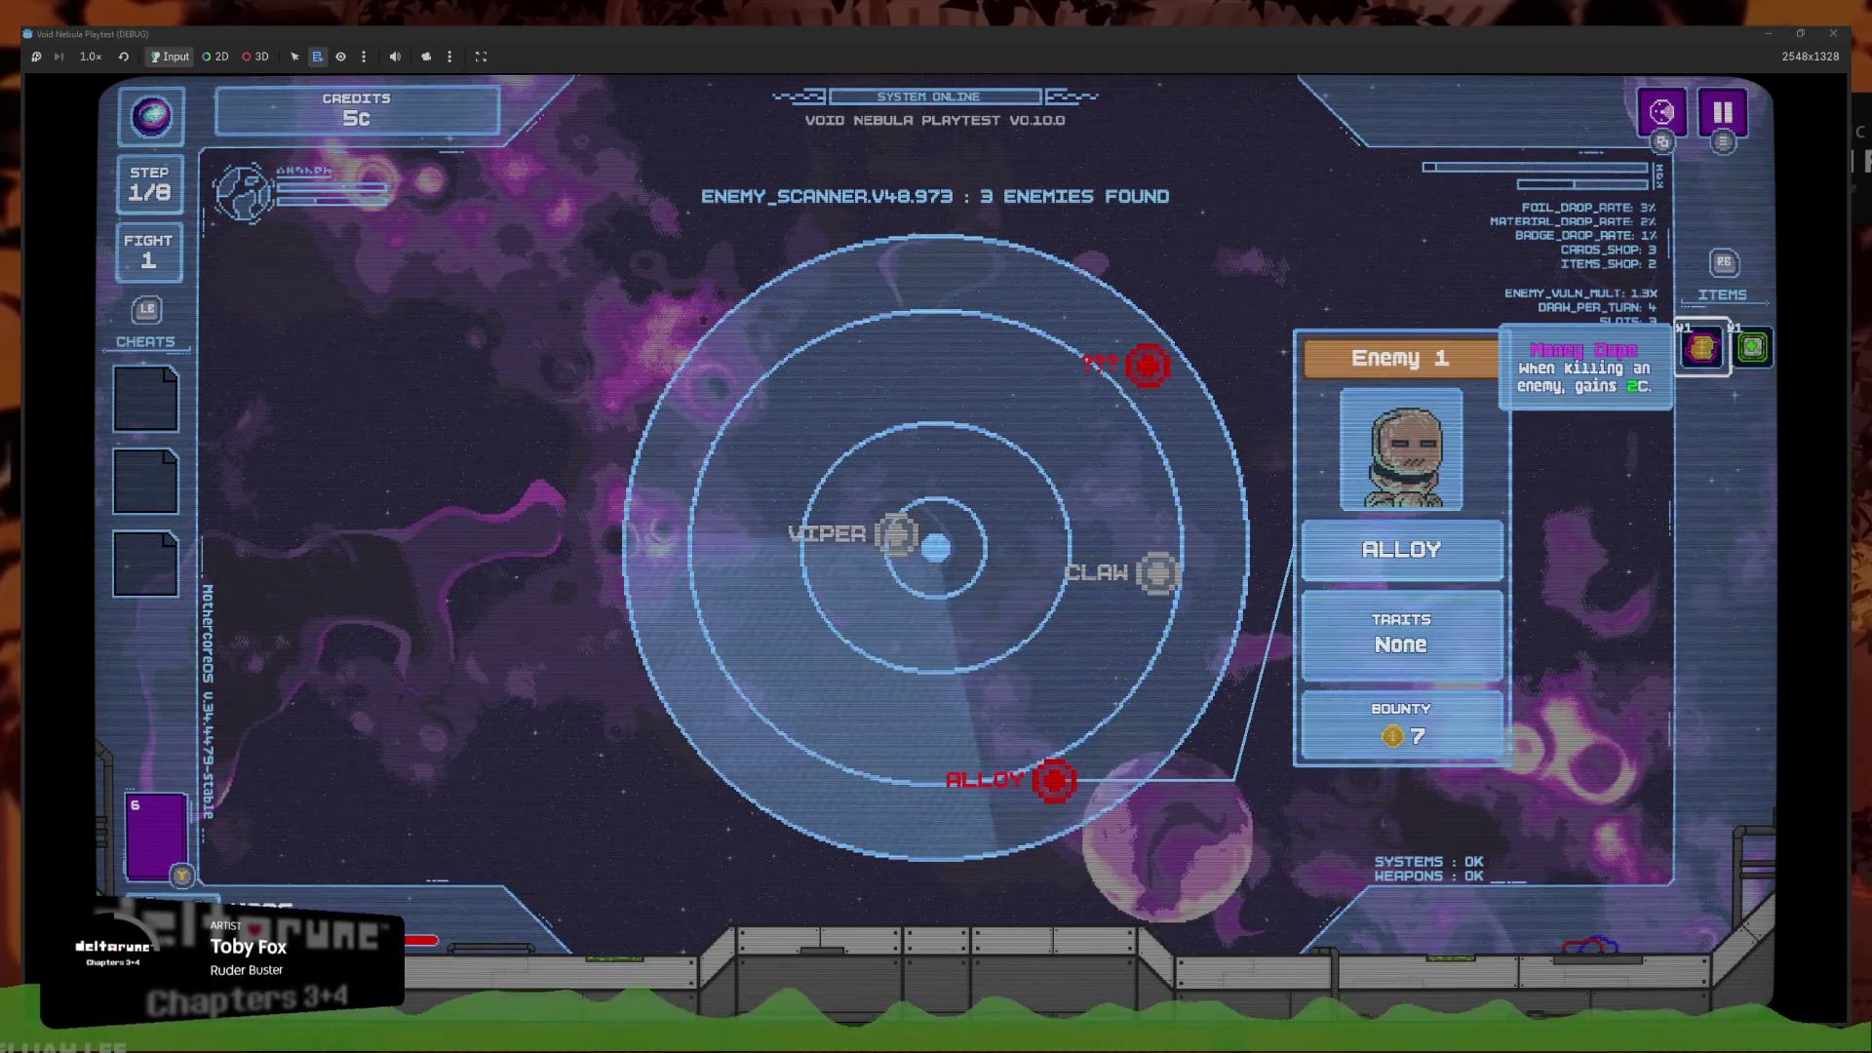
Read the Money Dupe and Regeneration Chip descriptions, then the CLAW and VIPER radar details
key("Up")
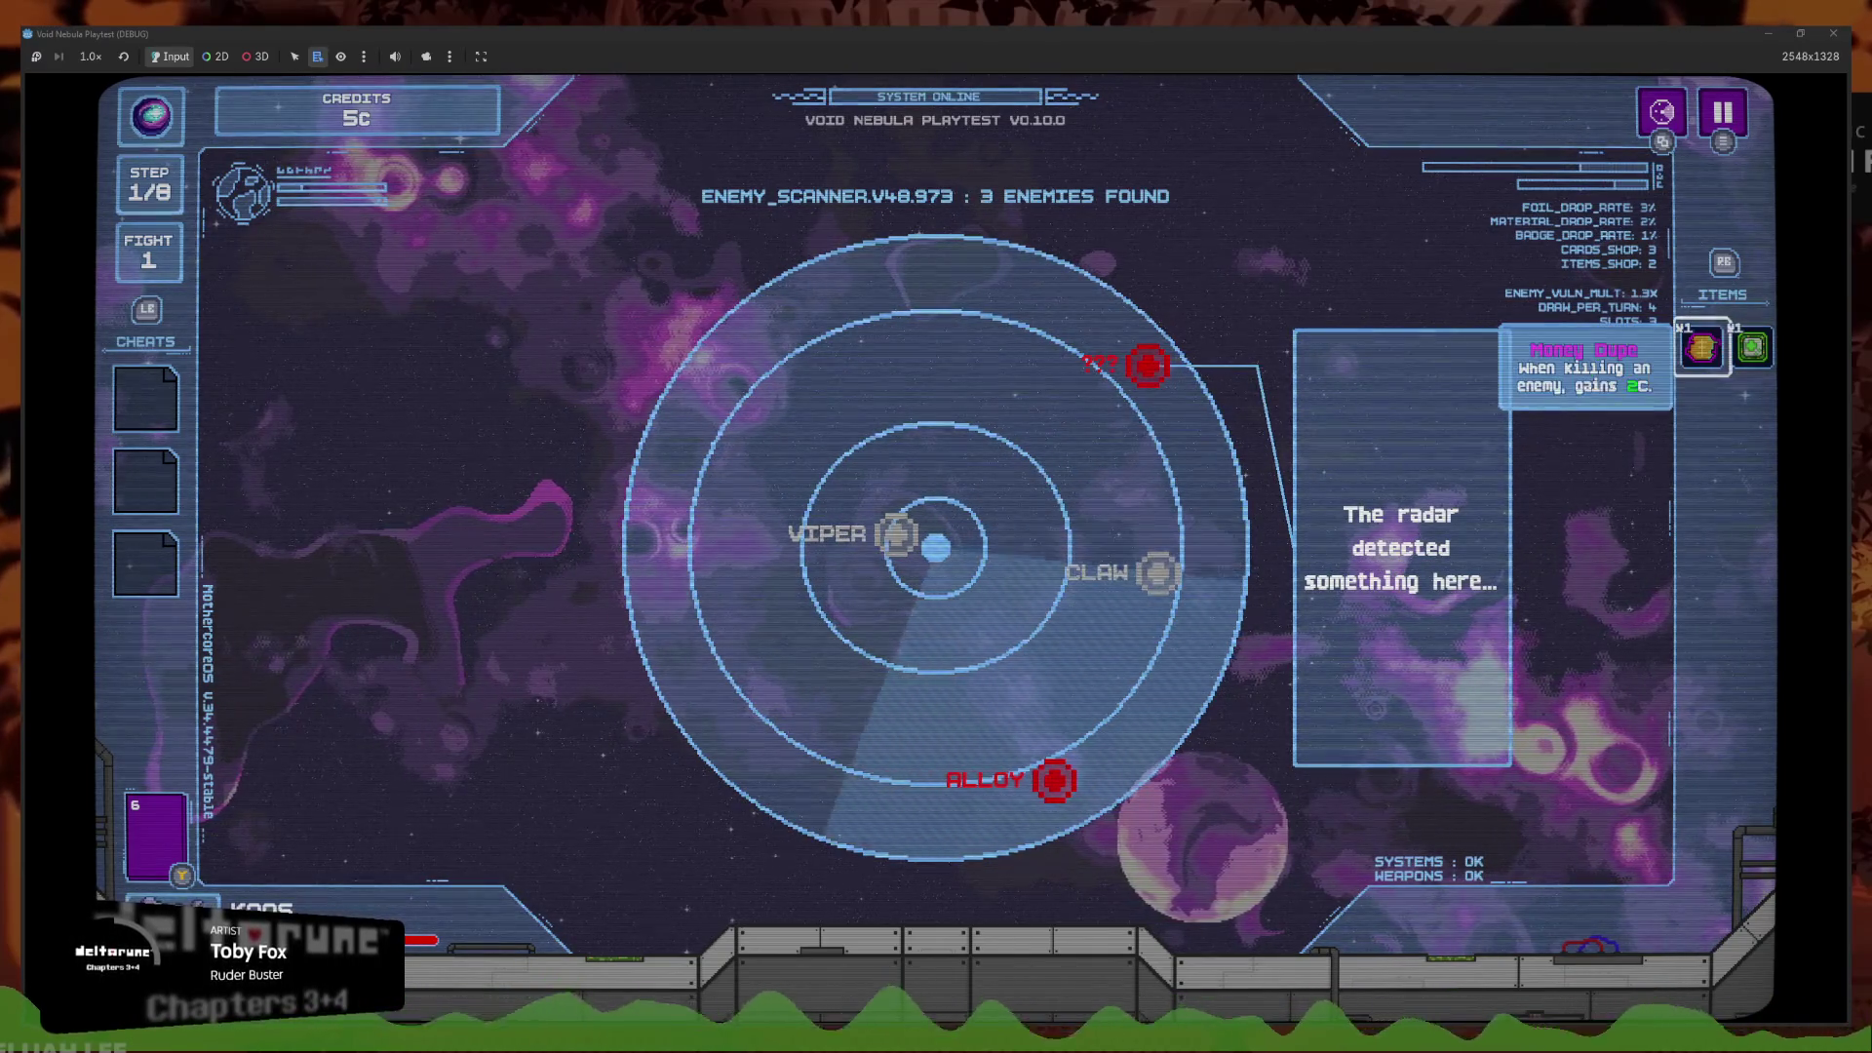
key("Right")
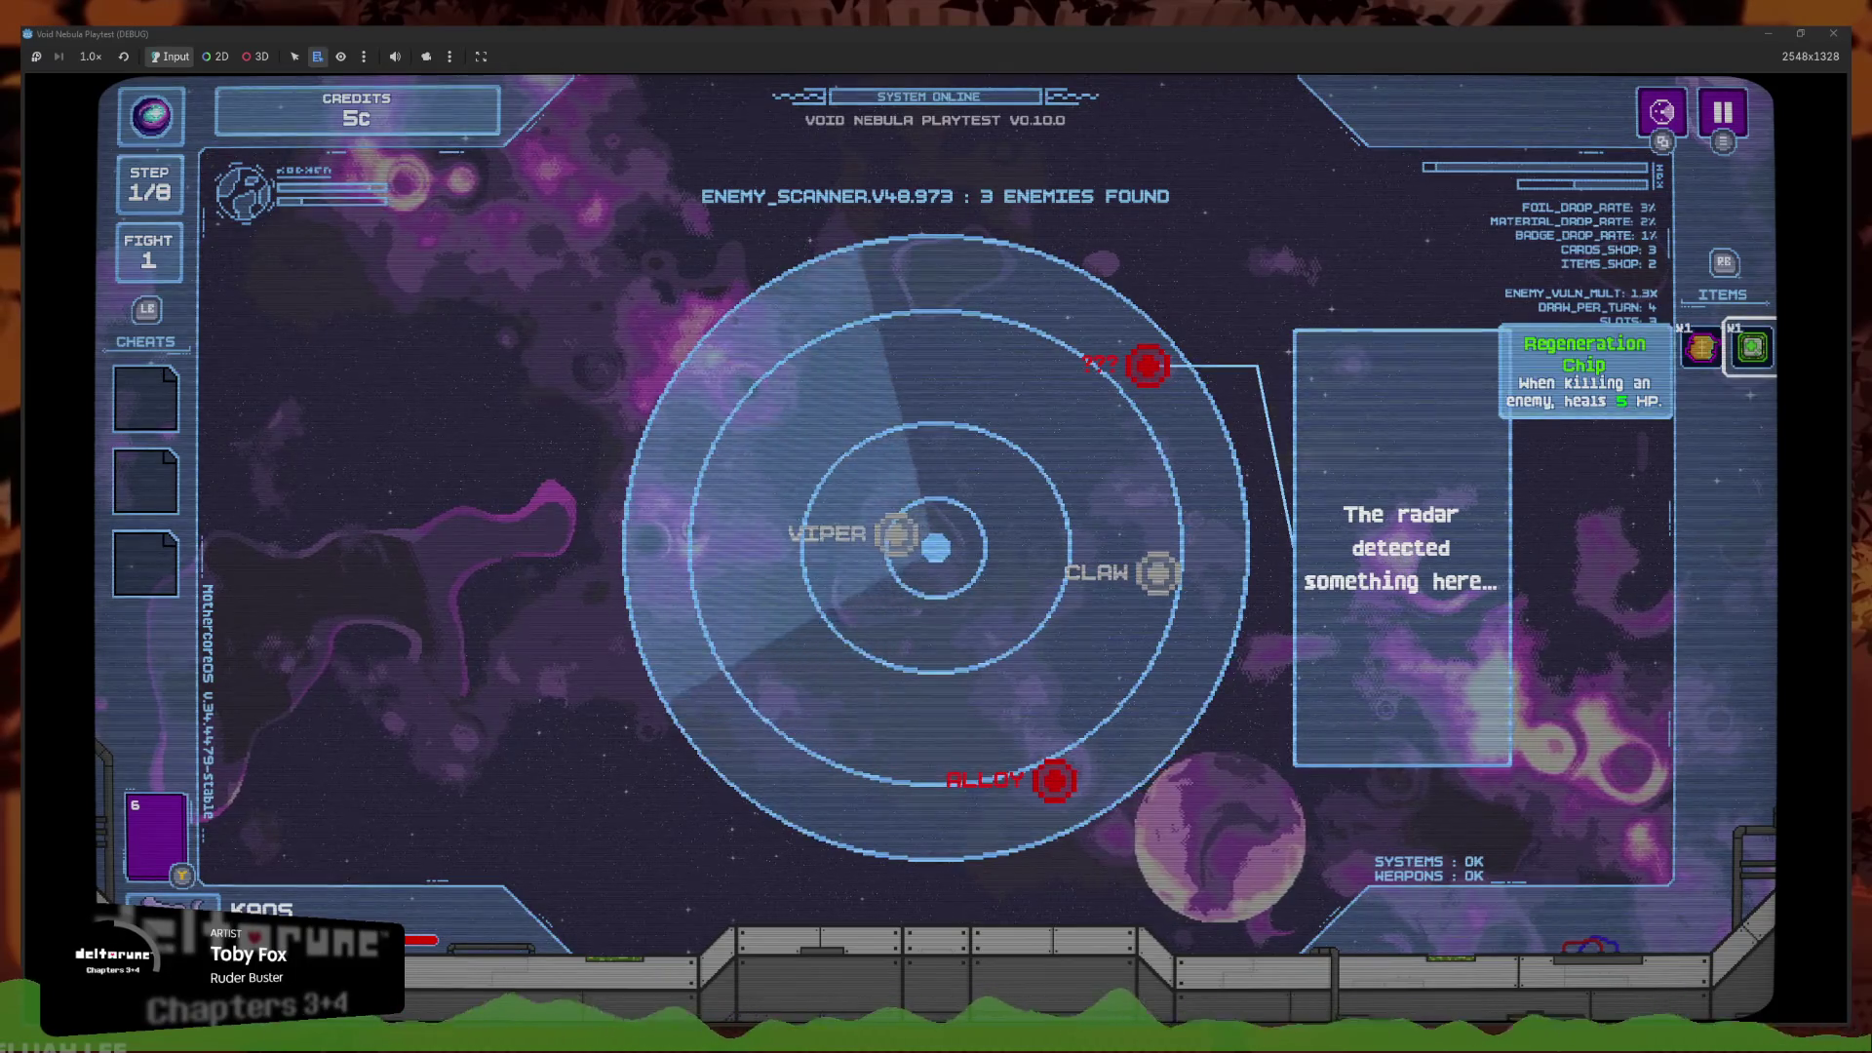
key("Left")
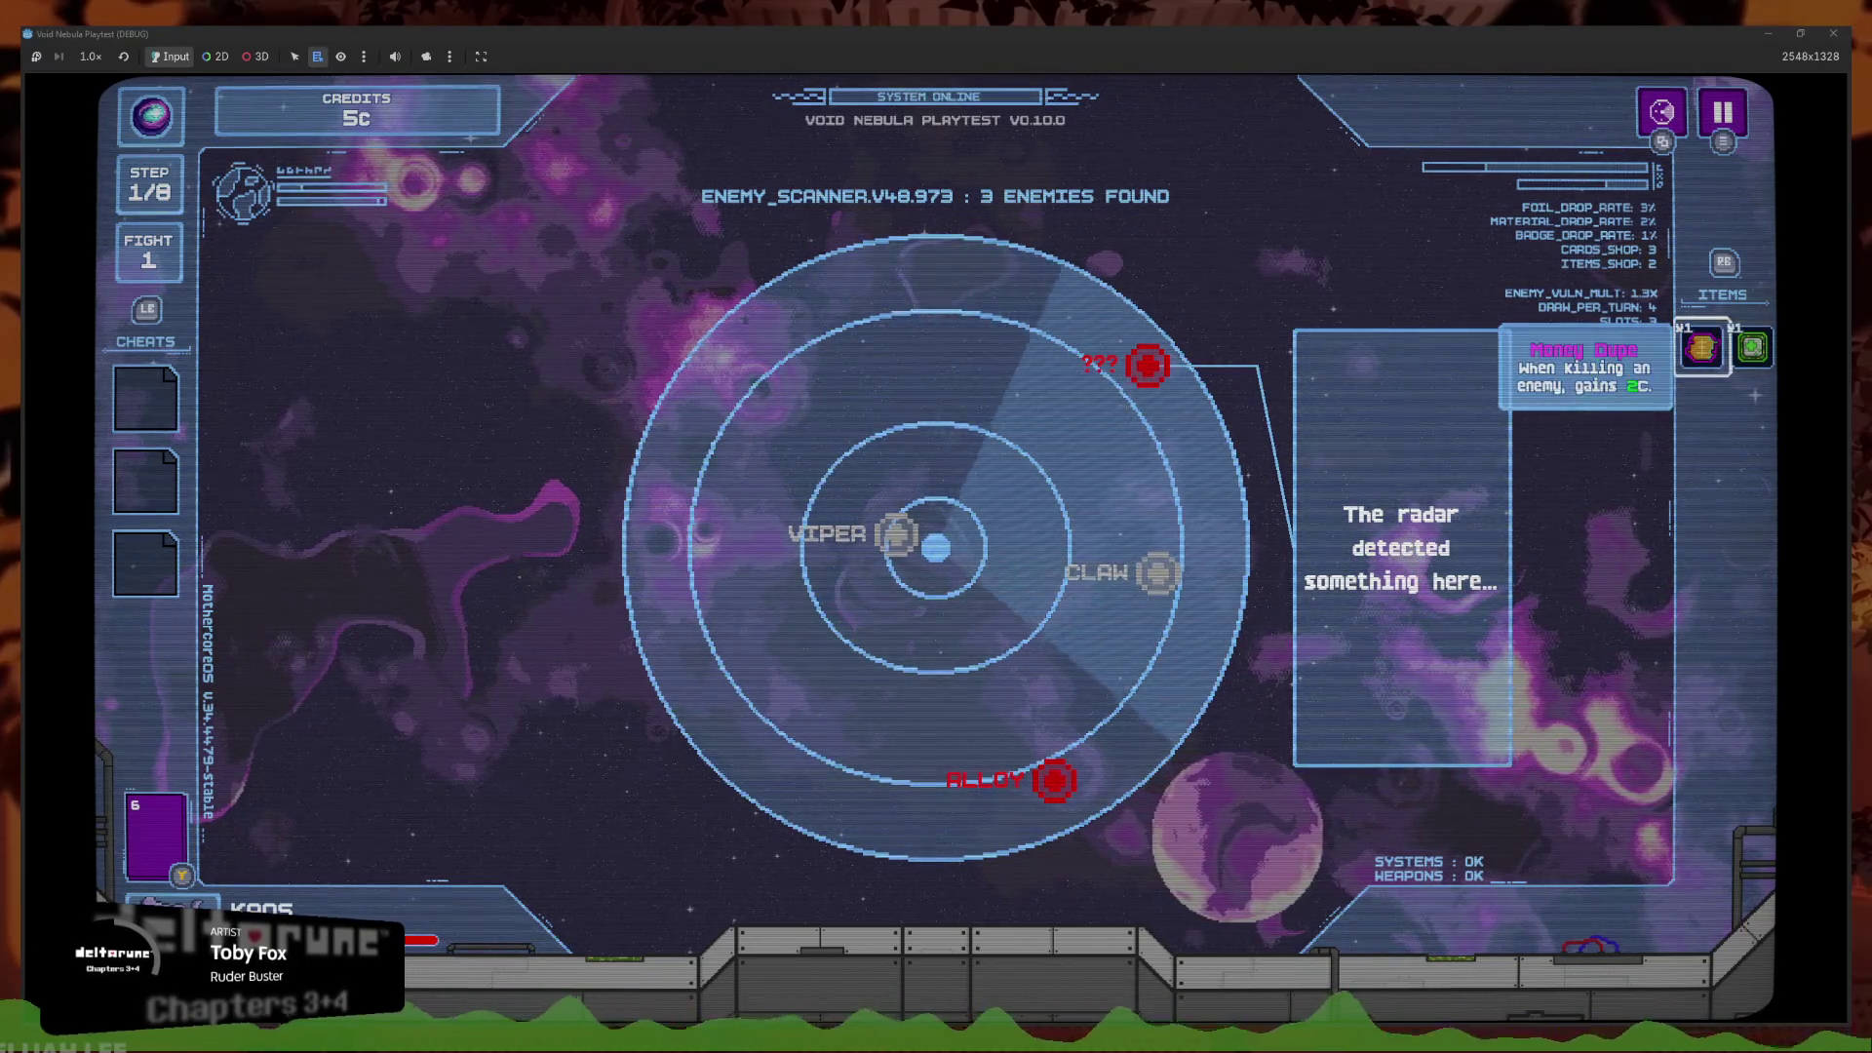
key("Left")
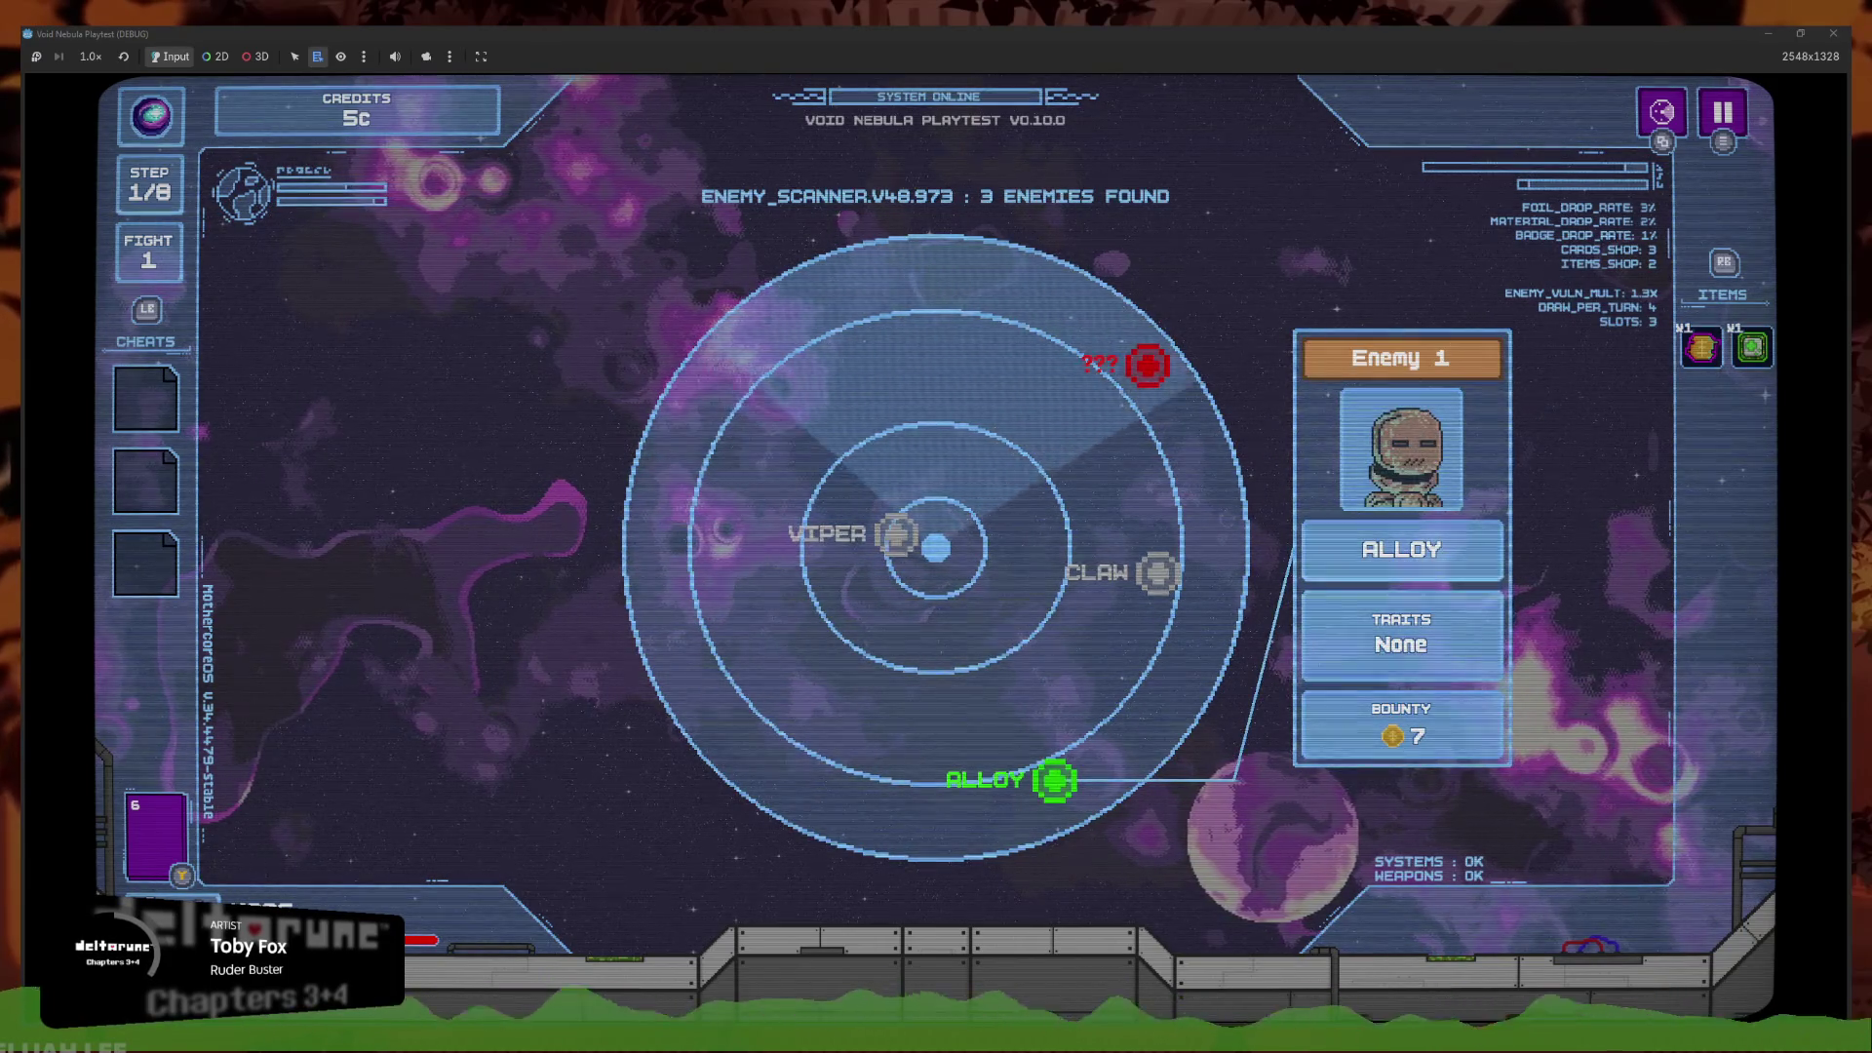
key("Up")
key("Left")
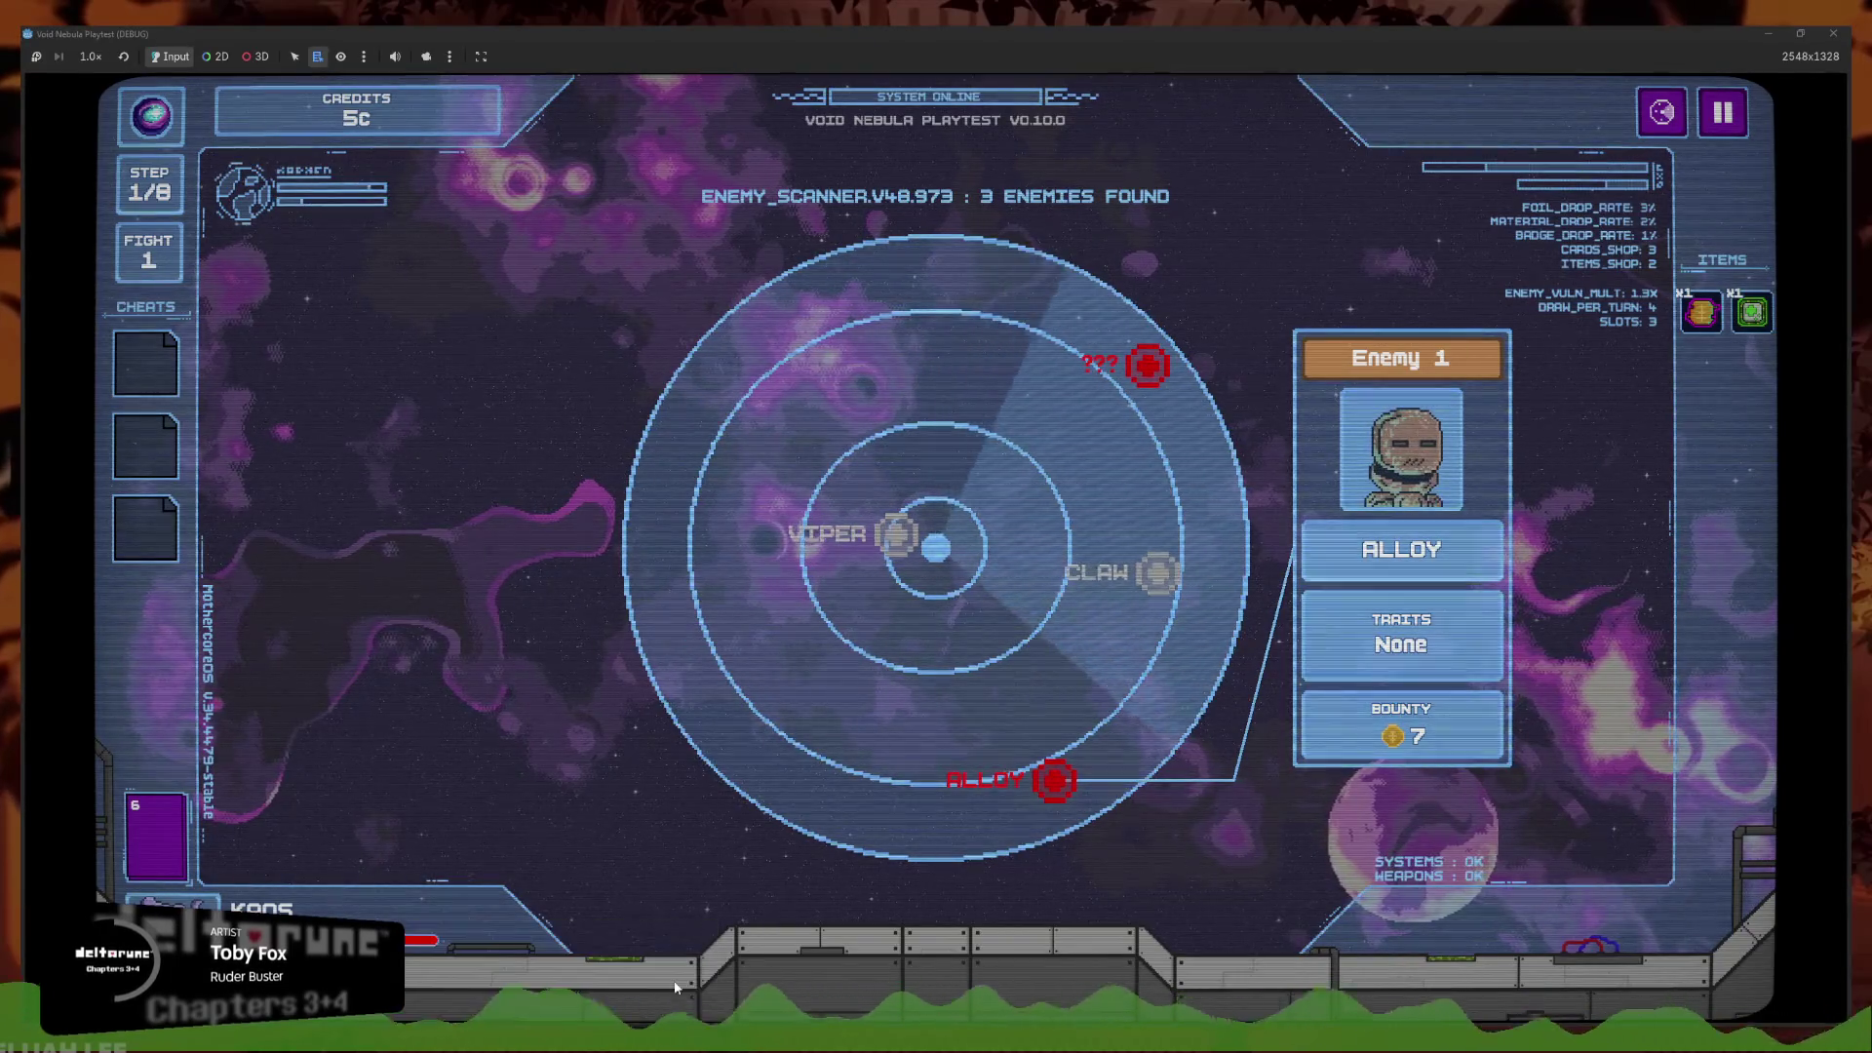
Stop the playtest and delete the empty line 42 in deck_list.gd, saving the project
key("F8")
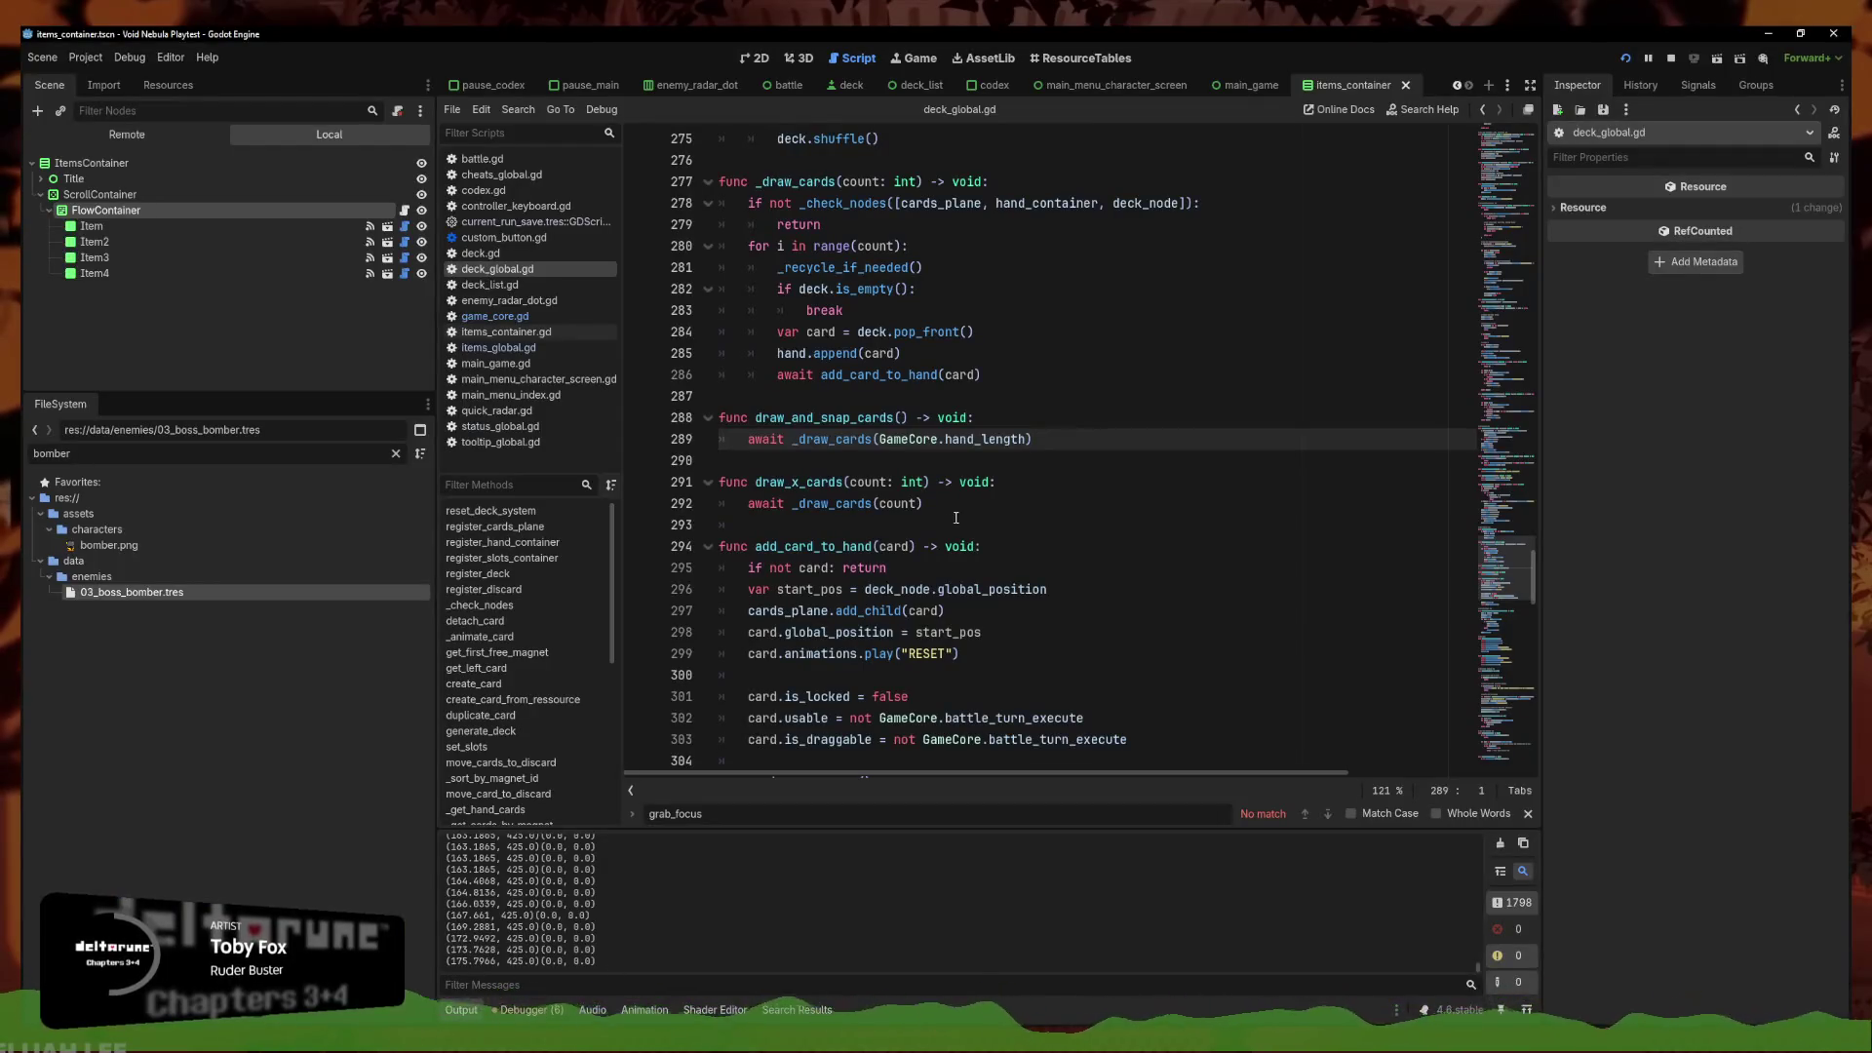
left_click(534, 284)
scroll(942, 678, "down", 2)
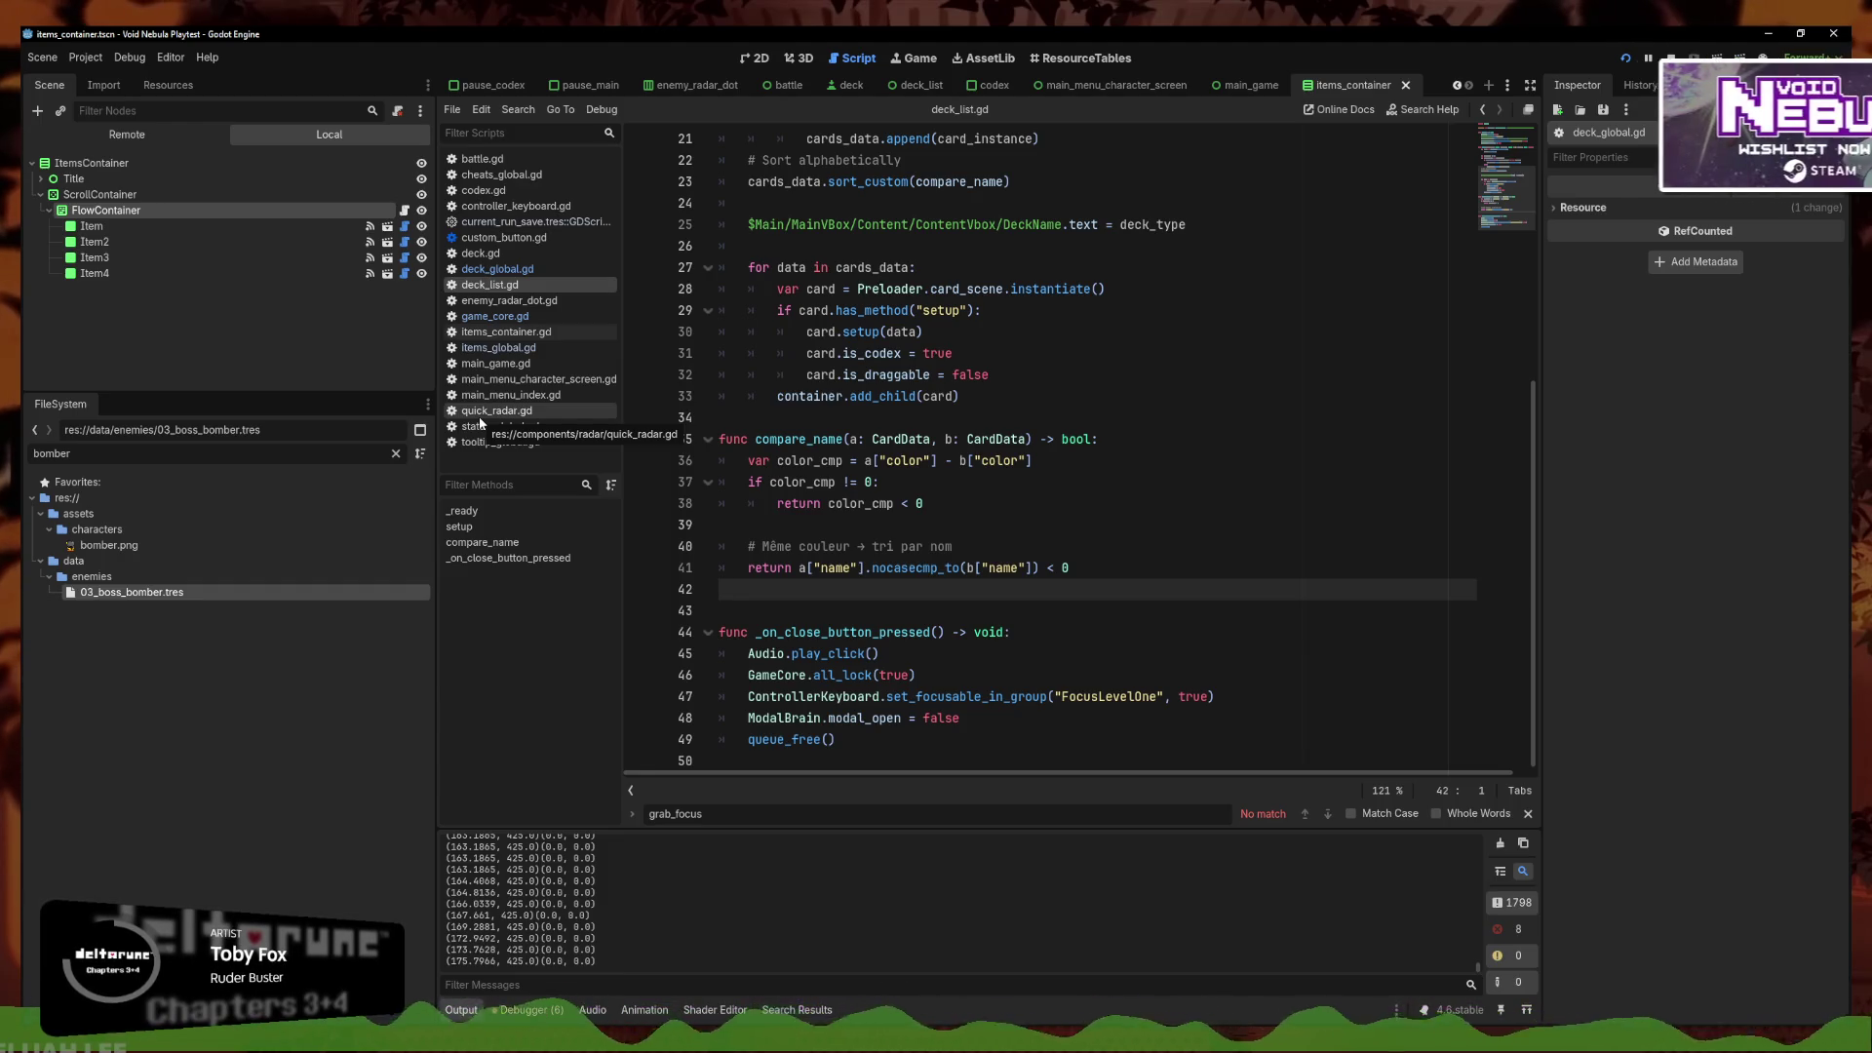
key("ctrl+s")
key("BackSpace")
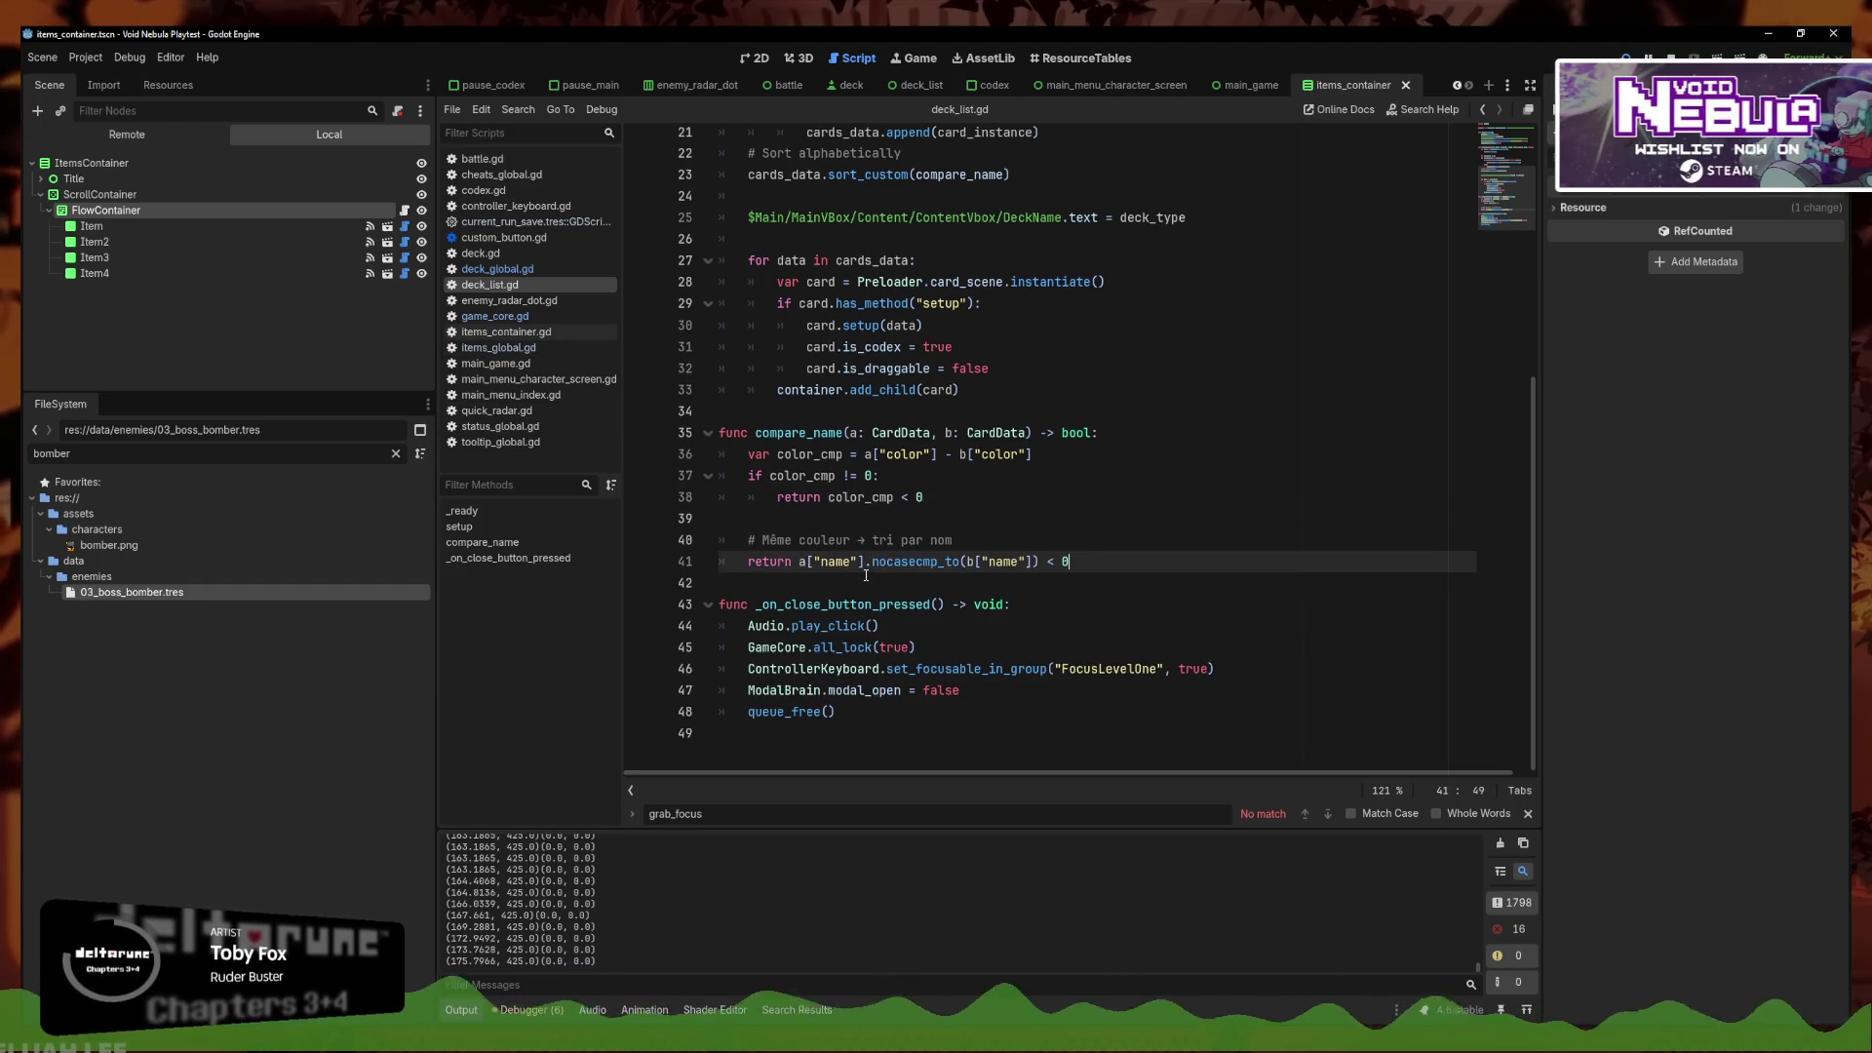
Browse the run-save, items_global.gd and main_game.gd scripts, ending in items_container.gd at line 12
left_click(526, 223)
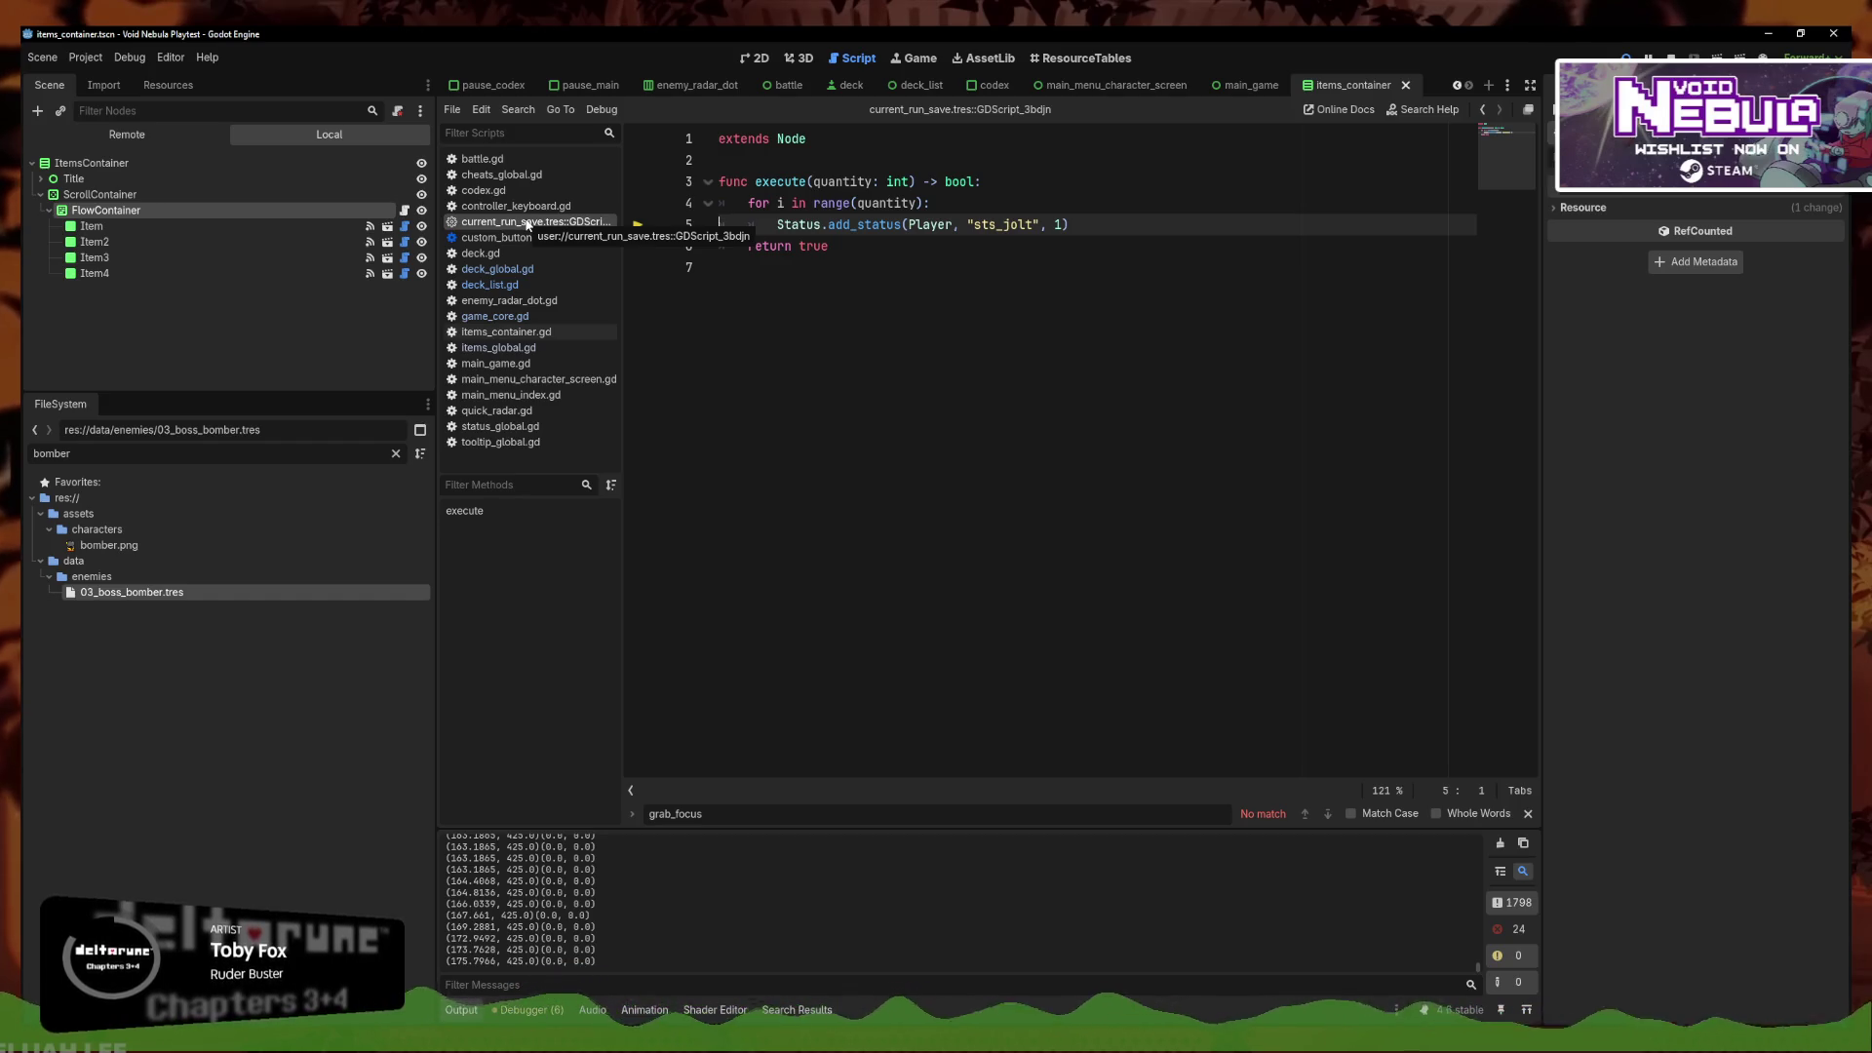
left_click(507, 347)
scroll(1019, 515, "down", 15)
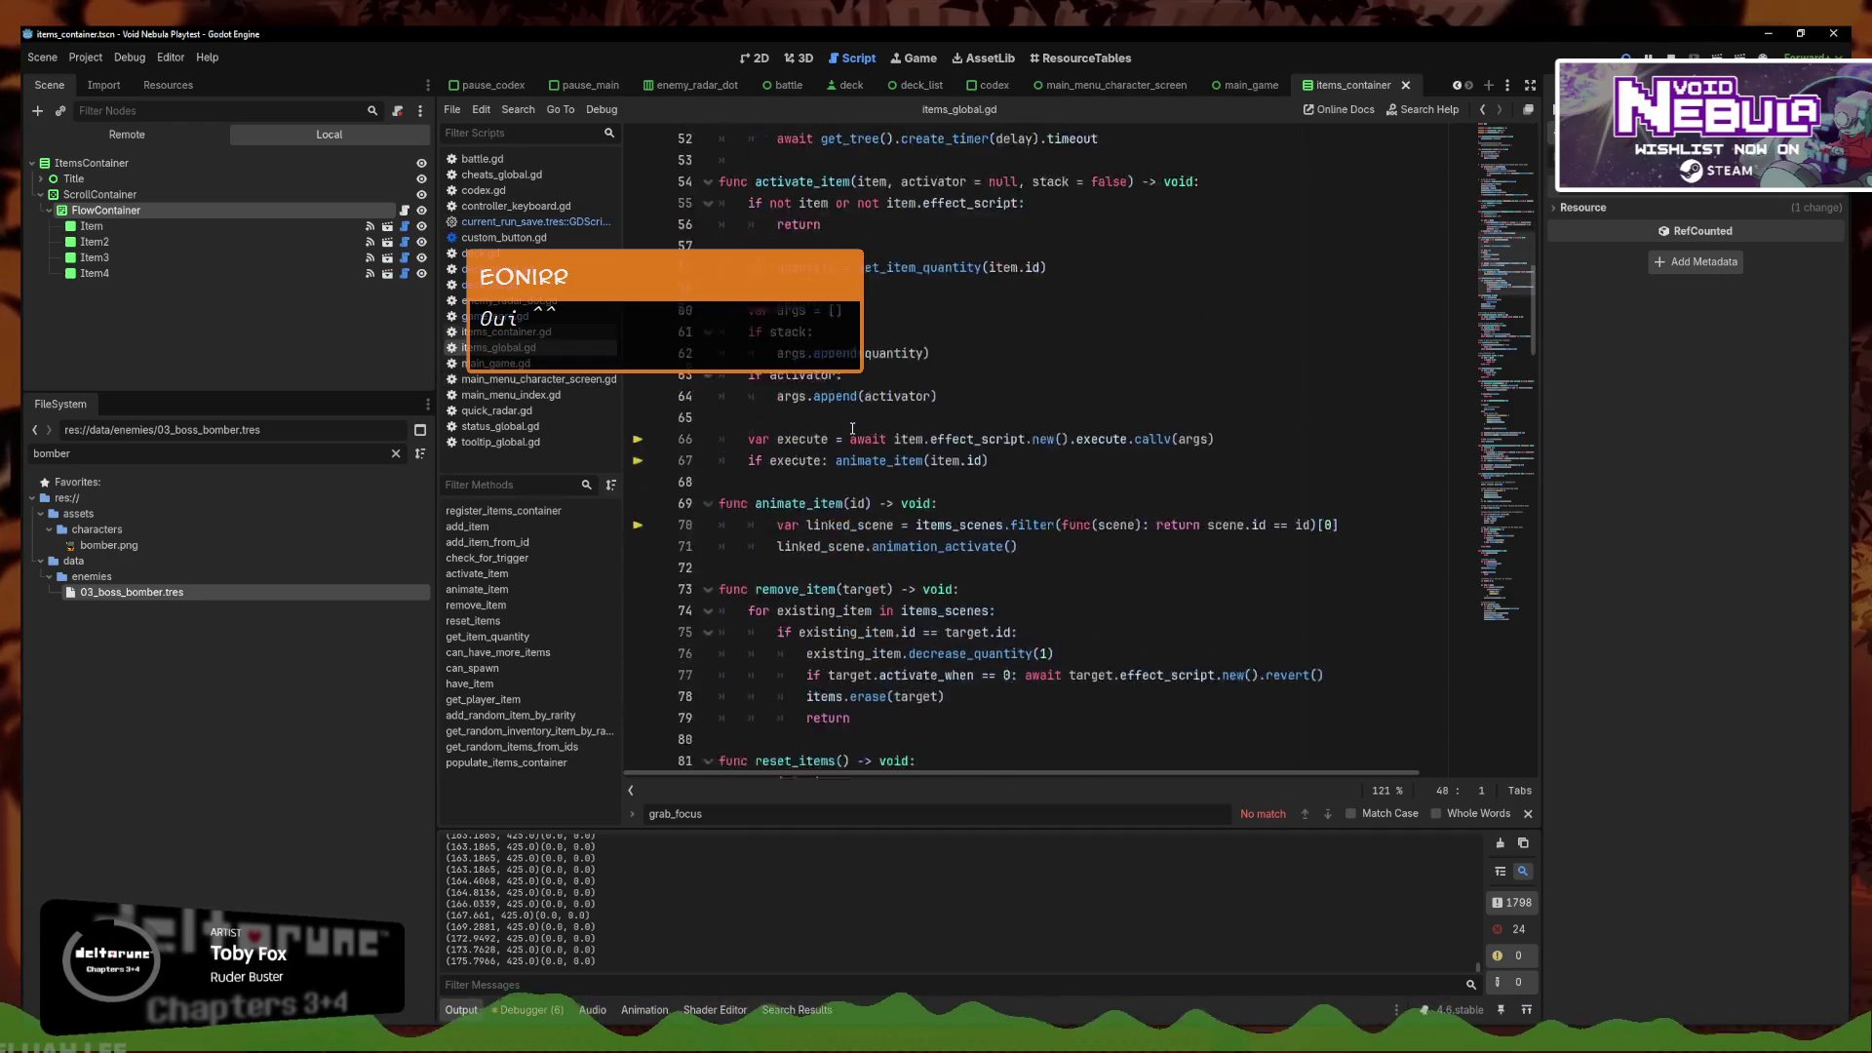
scroll(1019, 515, "up", 15)
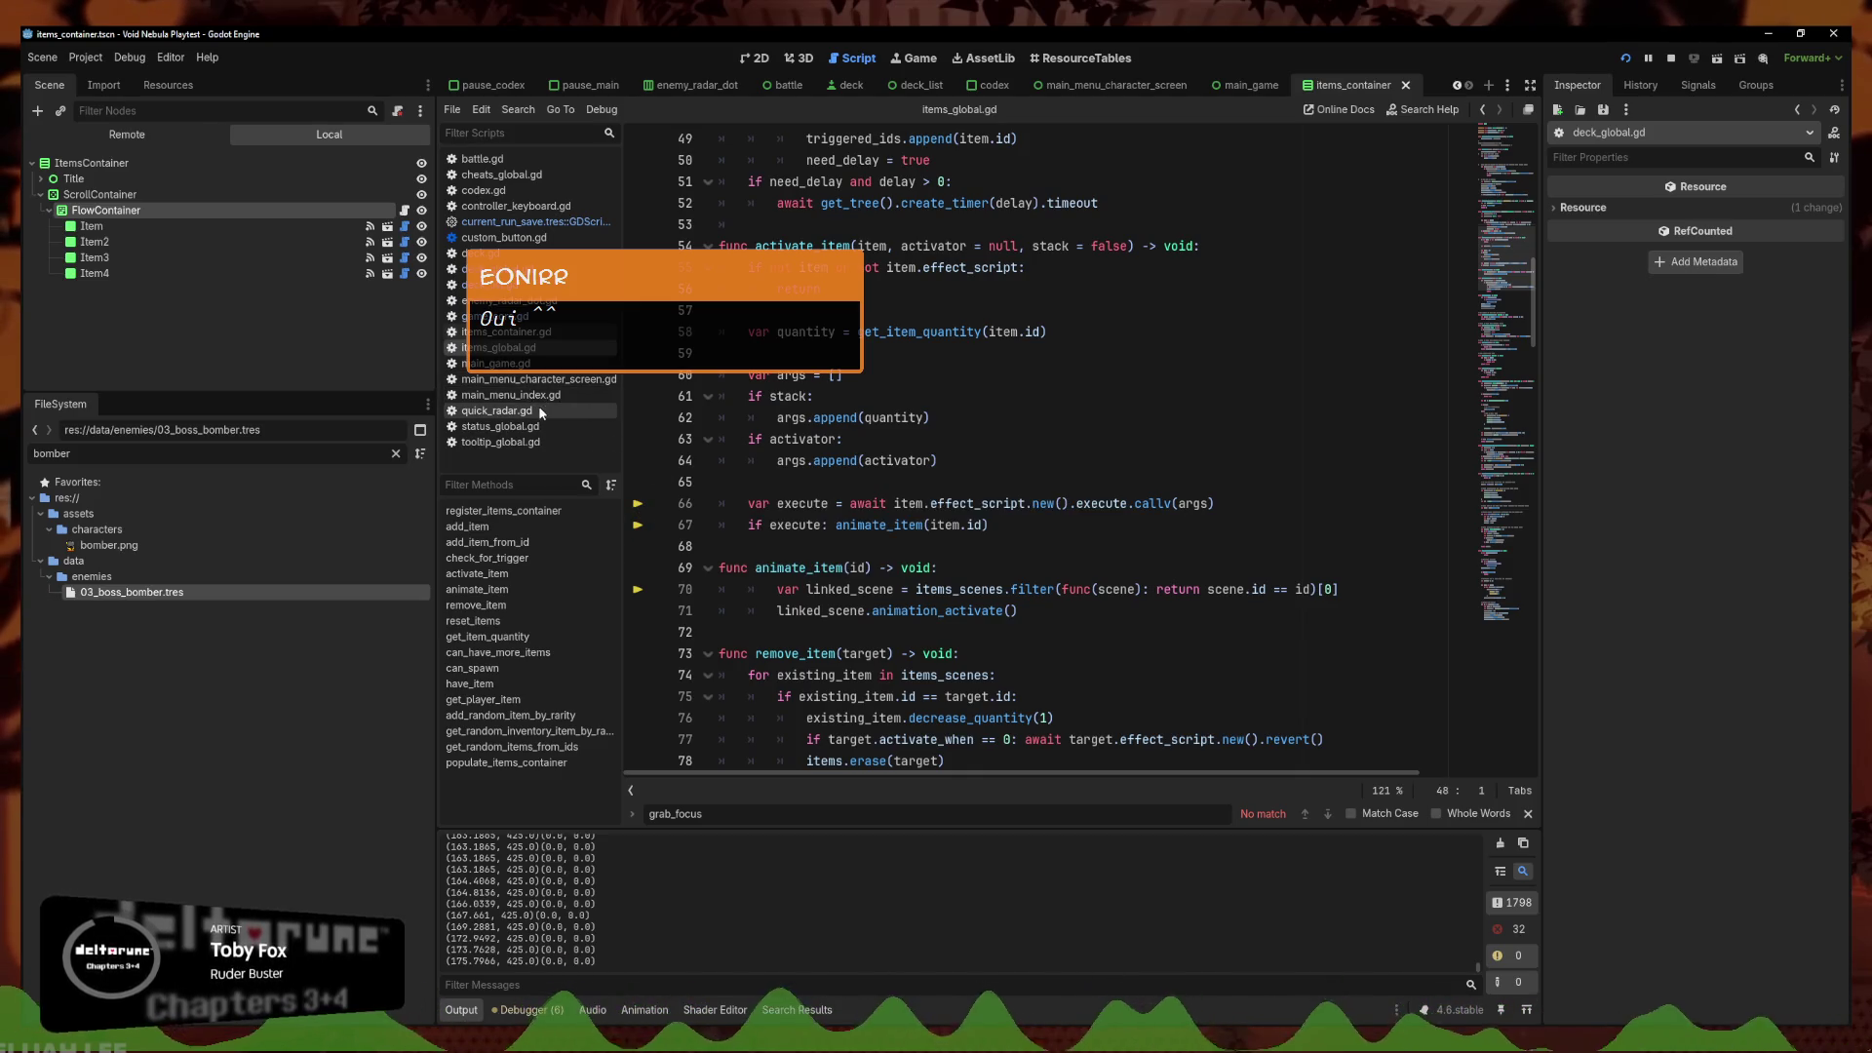
left_click(496, 363)
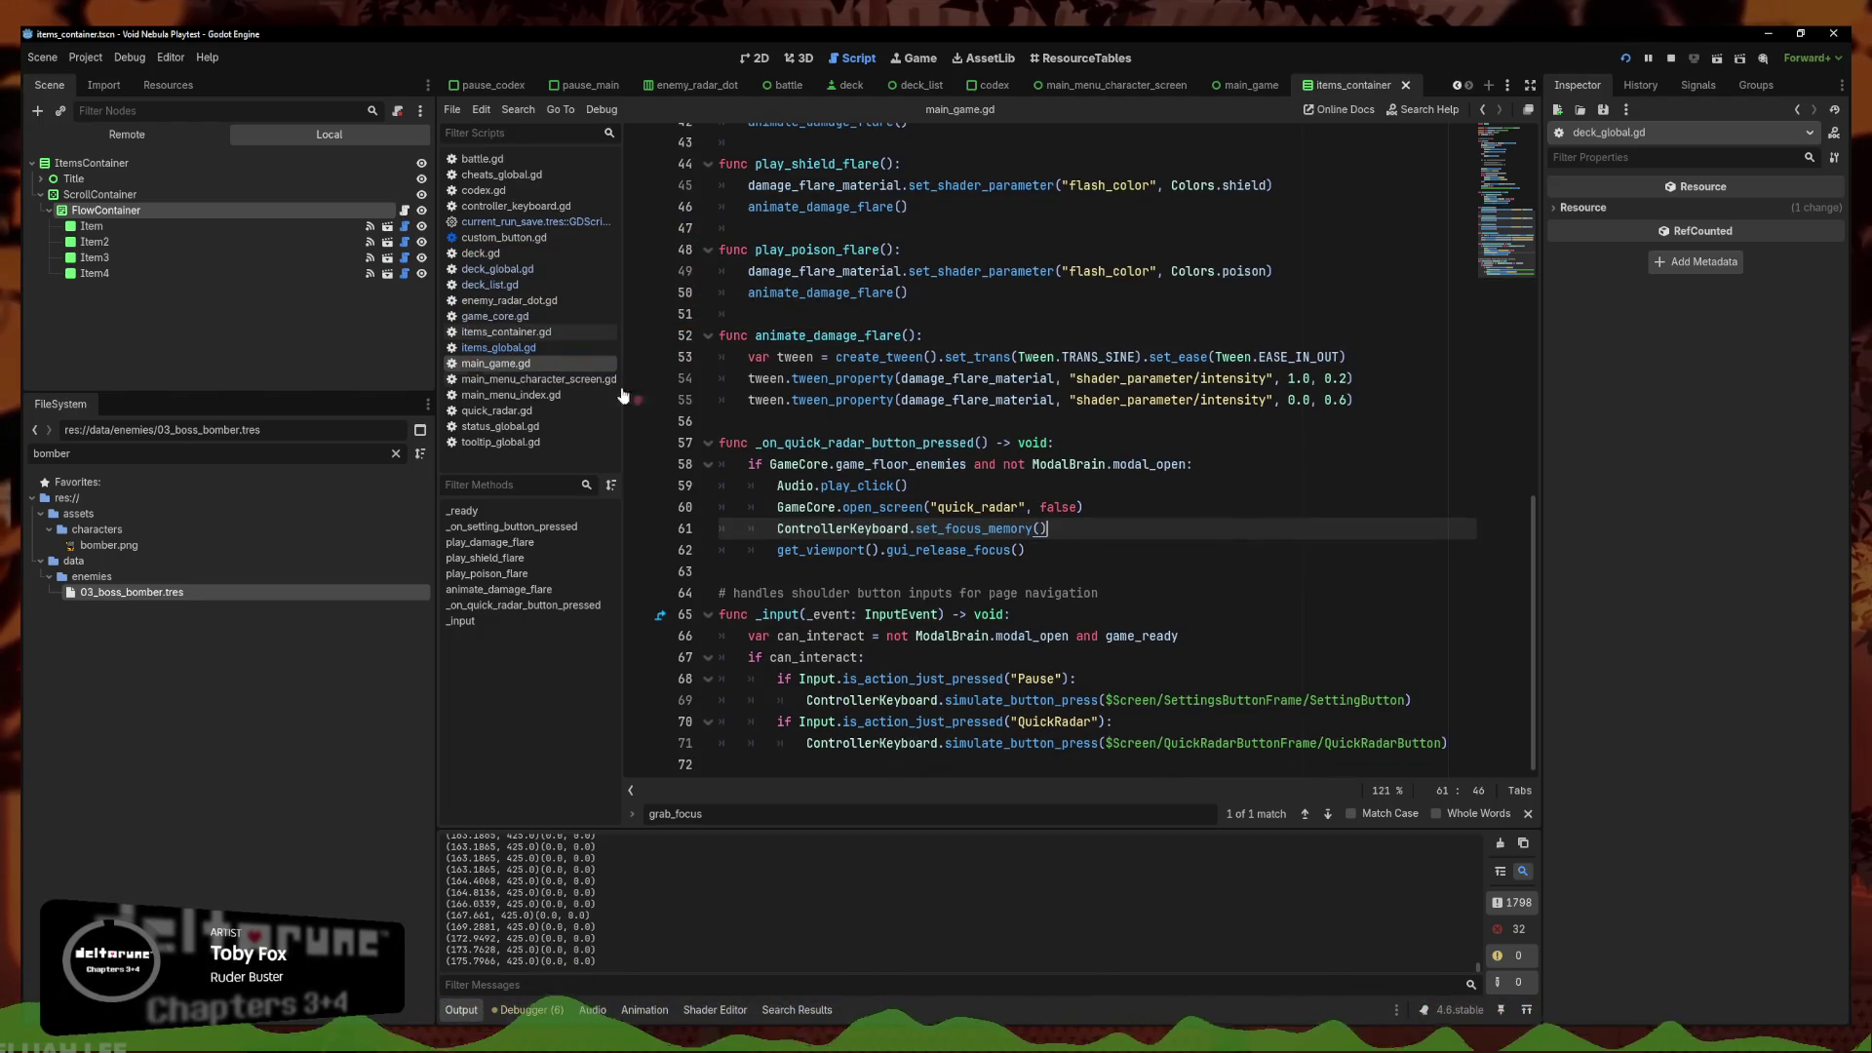
left_click(542, 347)
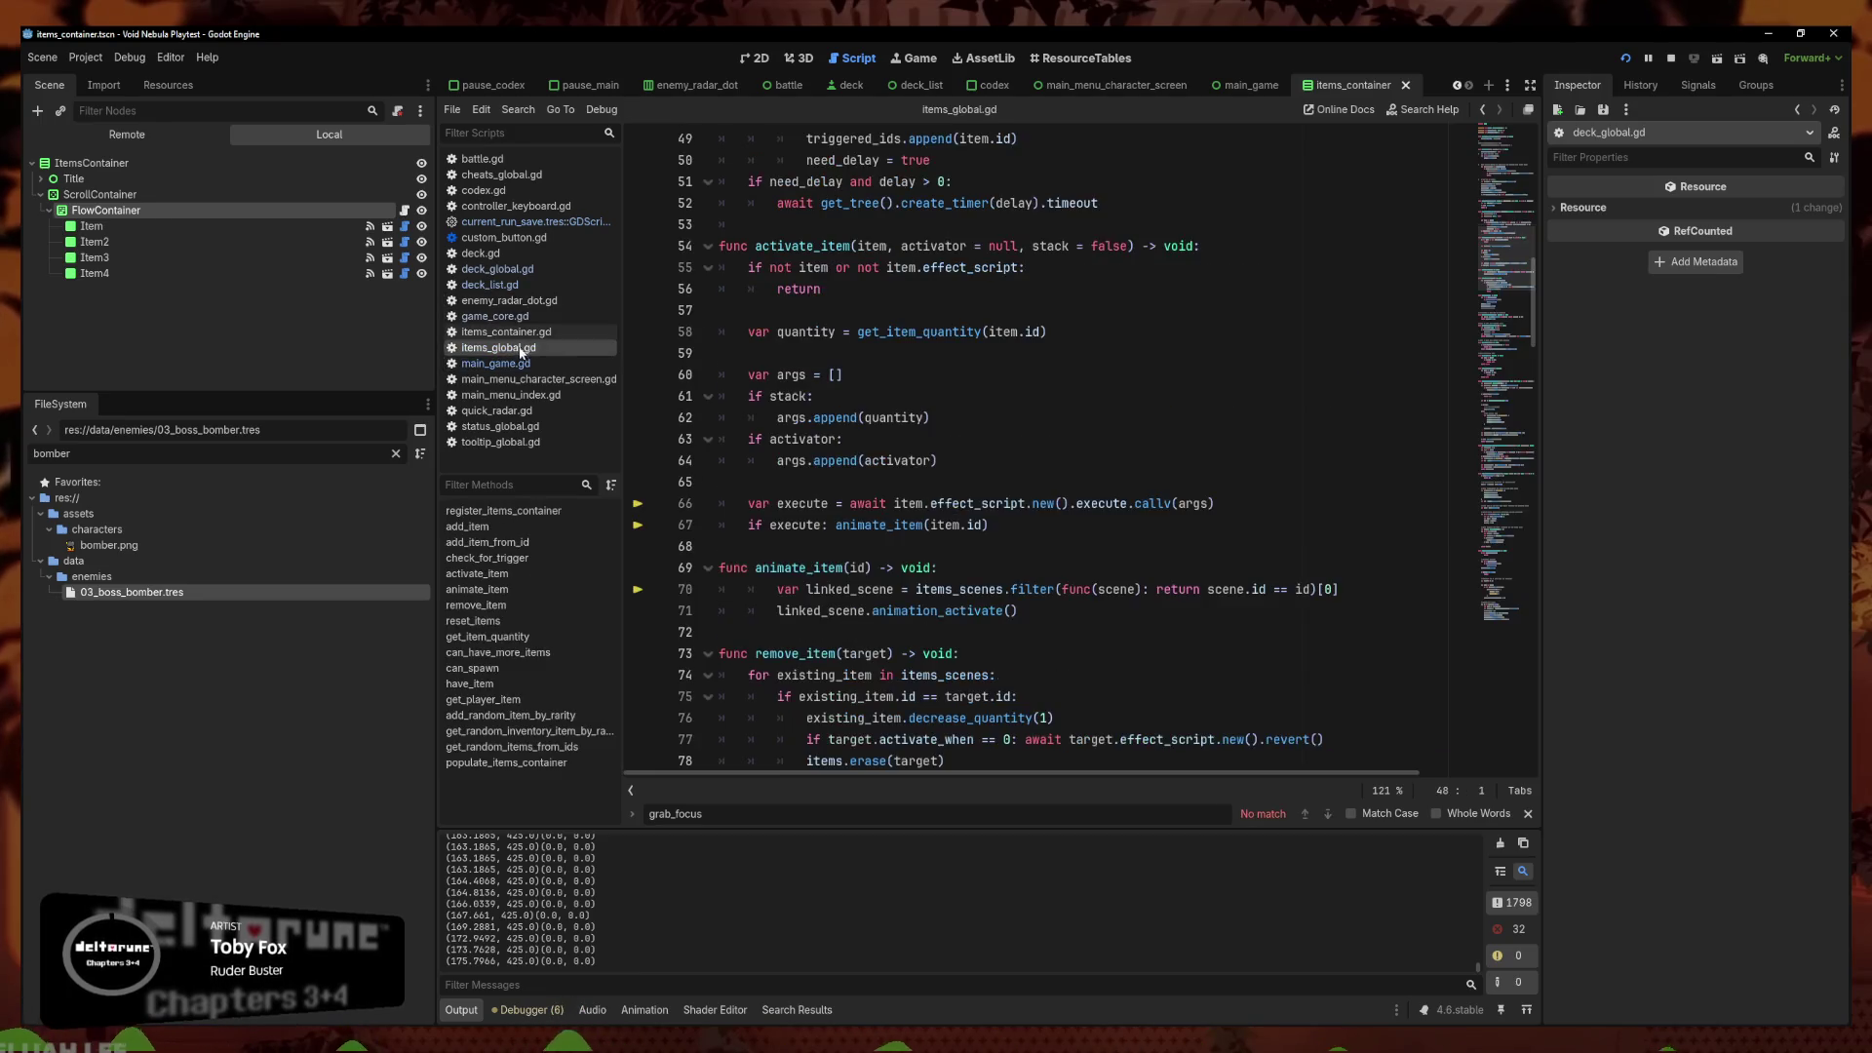
left_click(542, 333)
left_click(1063, 373)
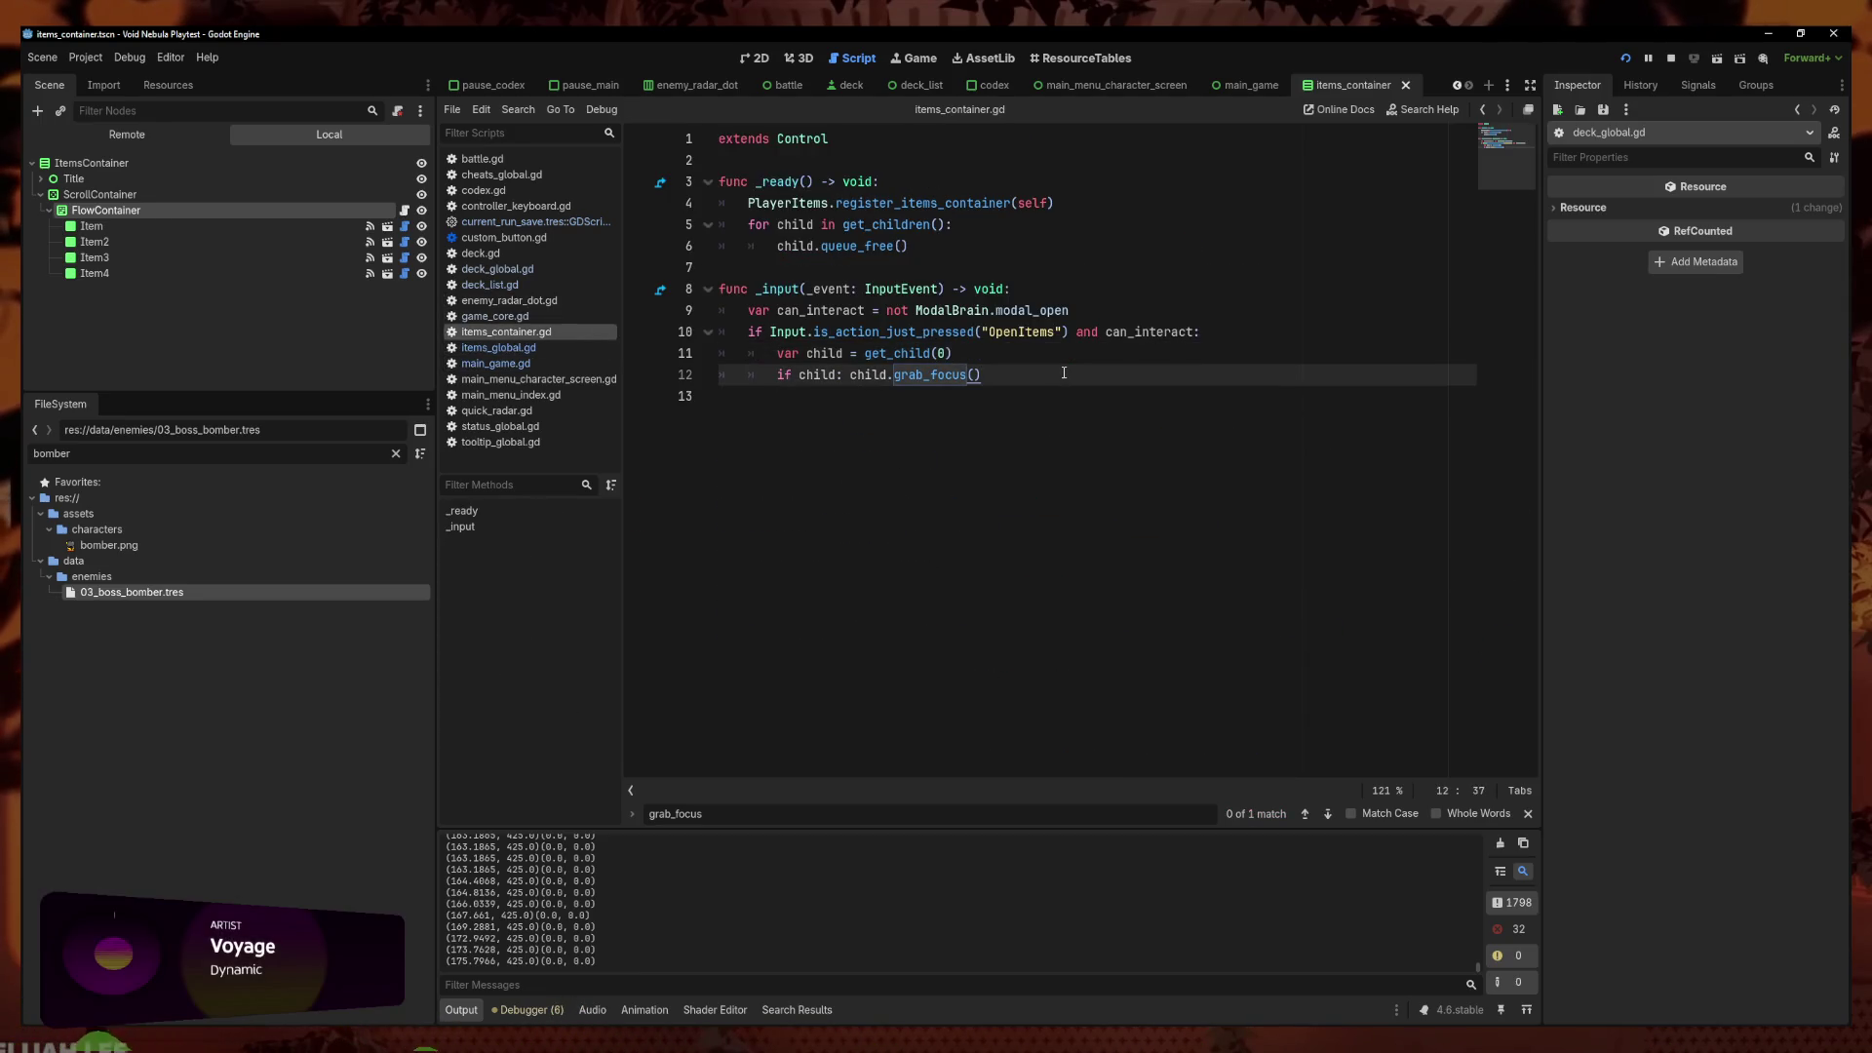
Add a ControllerKeyboard.set_focus_memory call inside the OpenItems block and save
left_click(1325, 332)
key("Return")
type("Control")
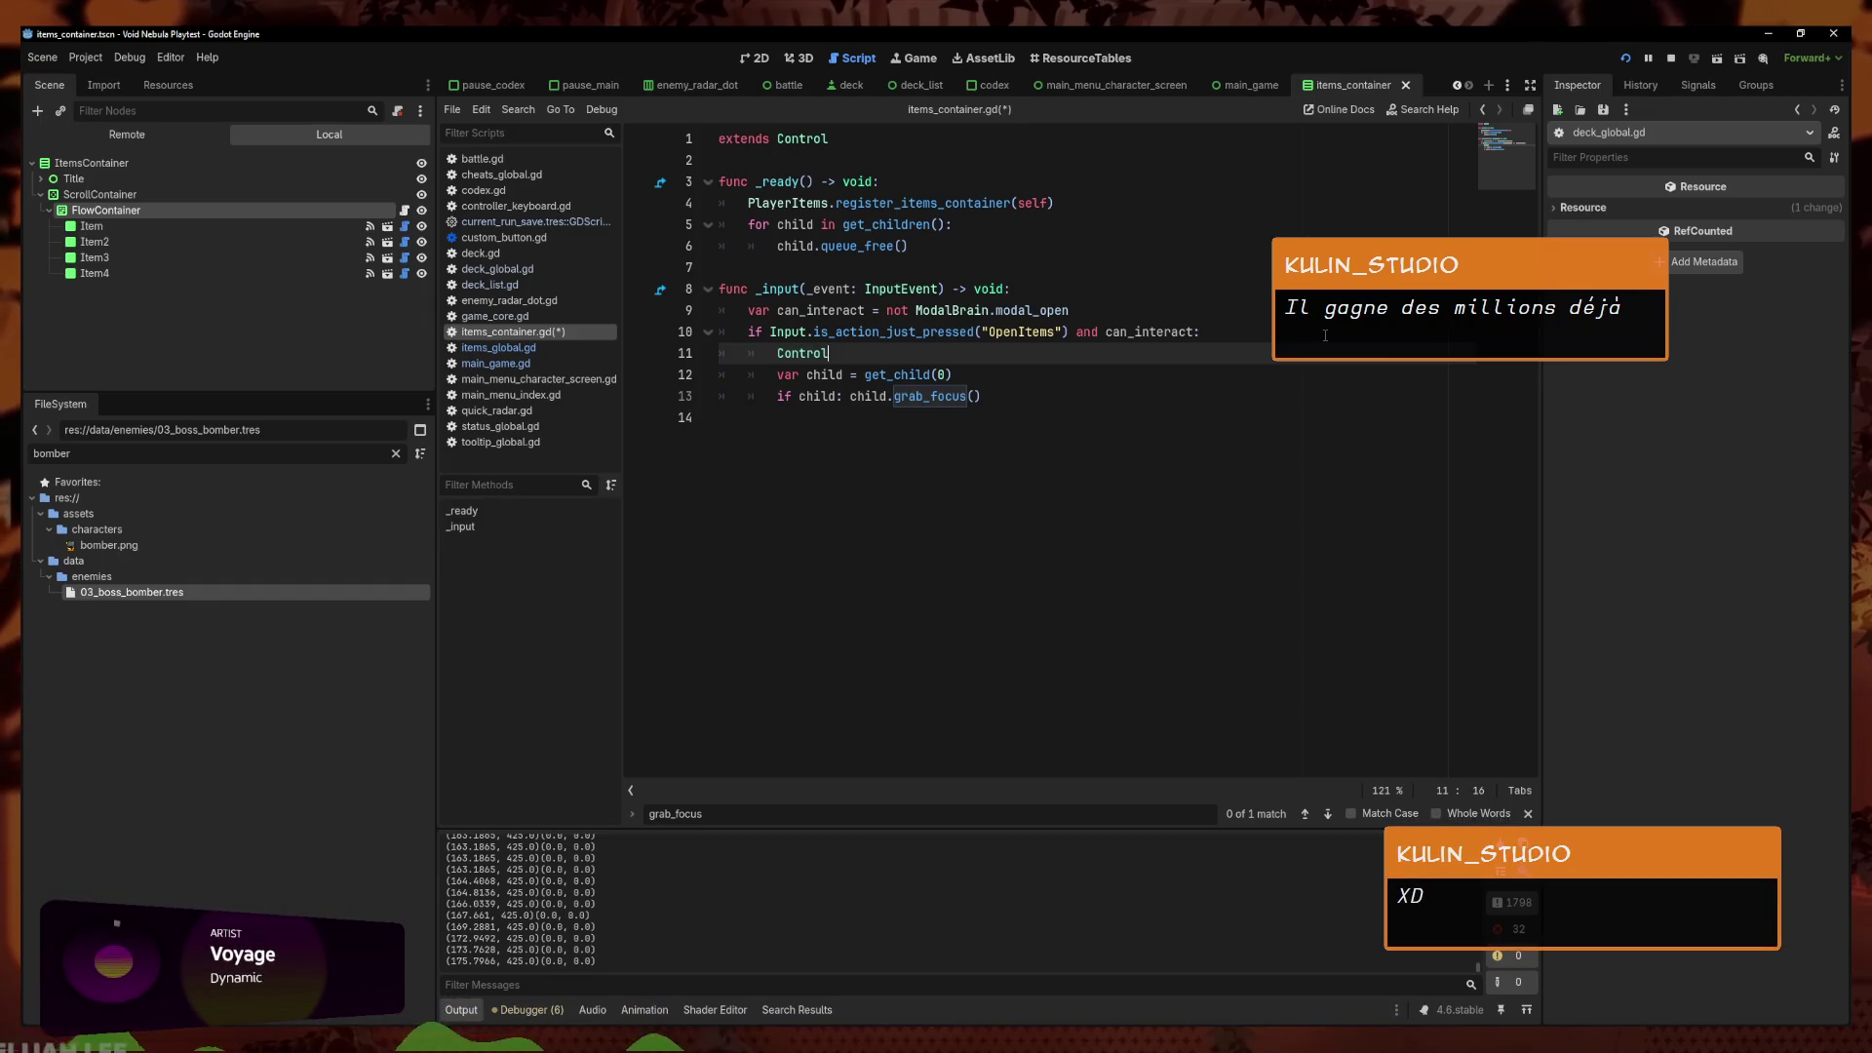
key("Down")
key("Return")
type(".")
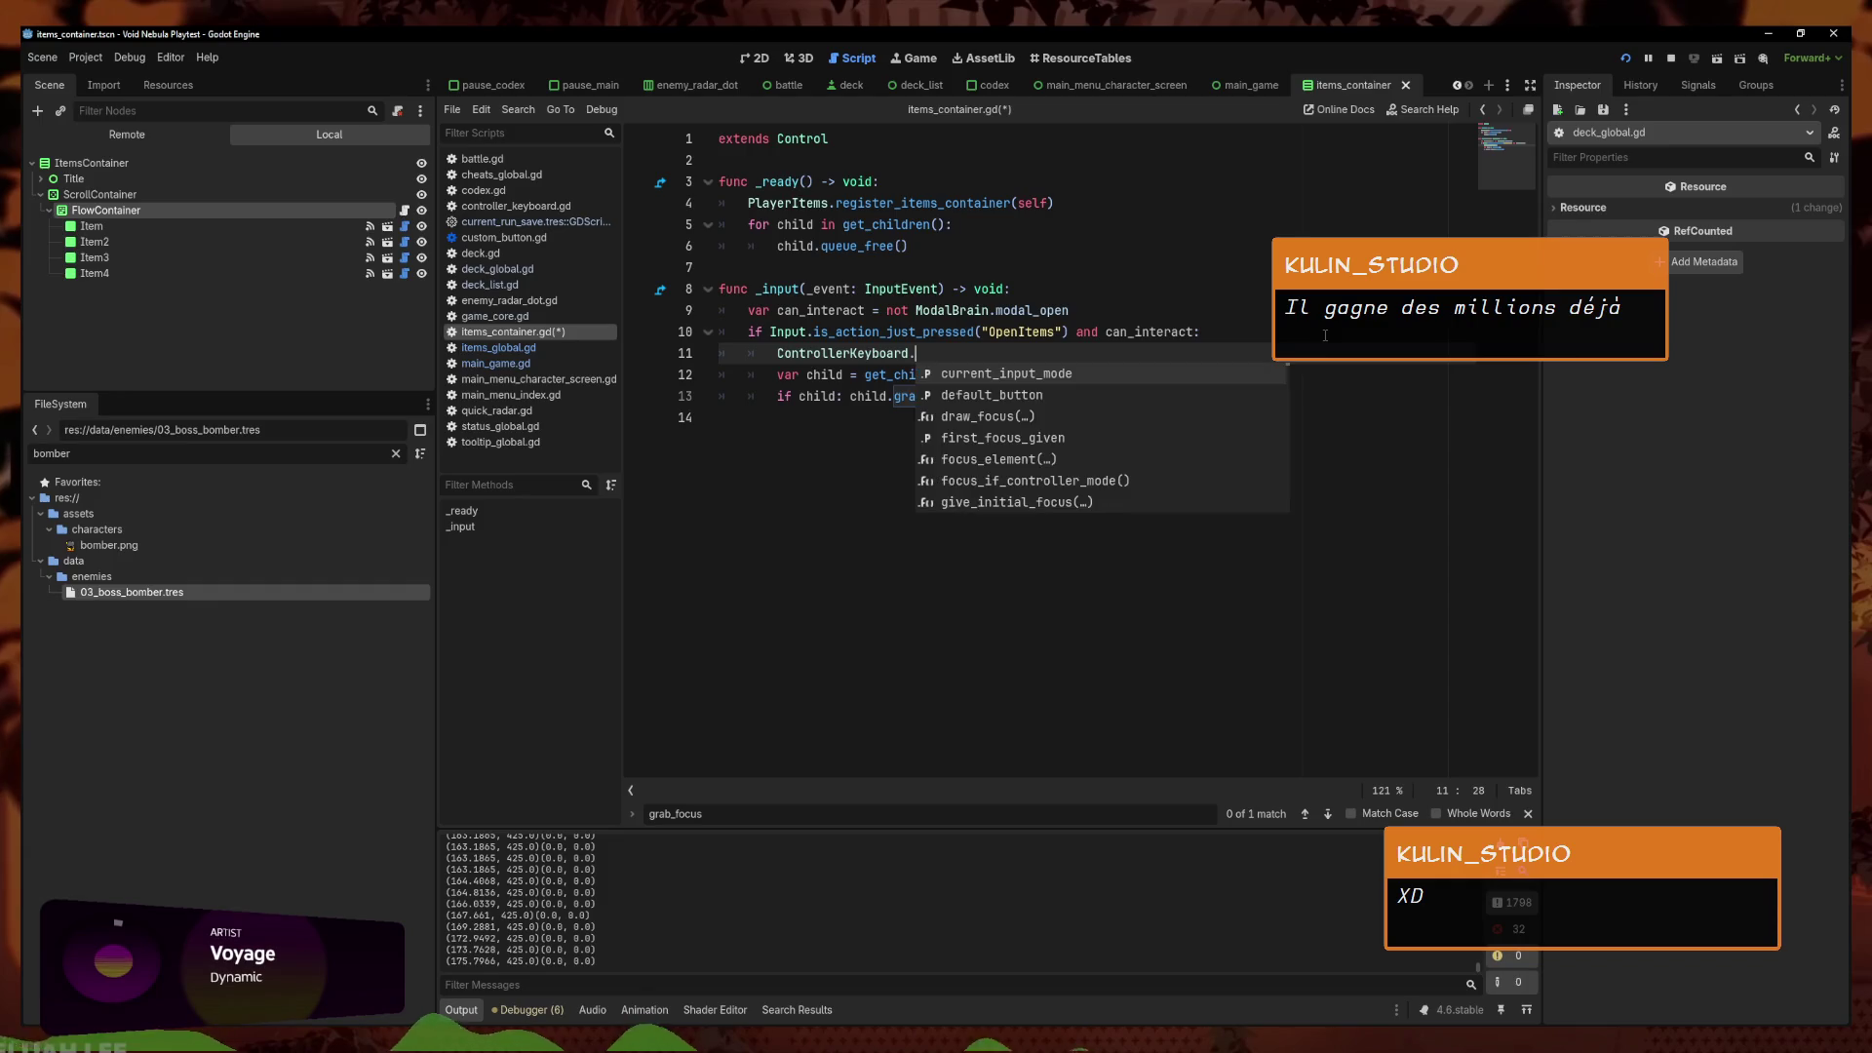
type("set")
key("Return")
key("ctrl+s")
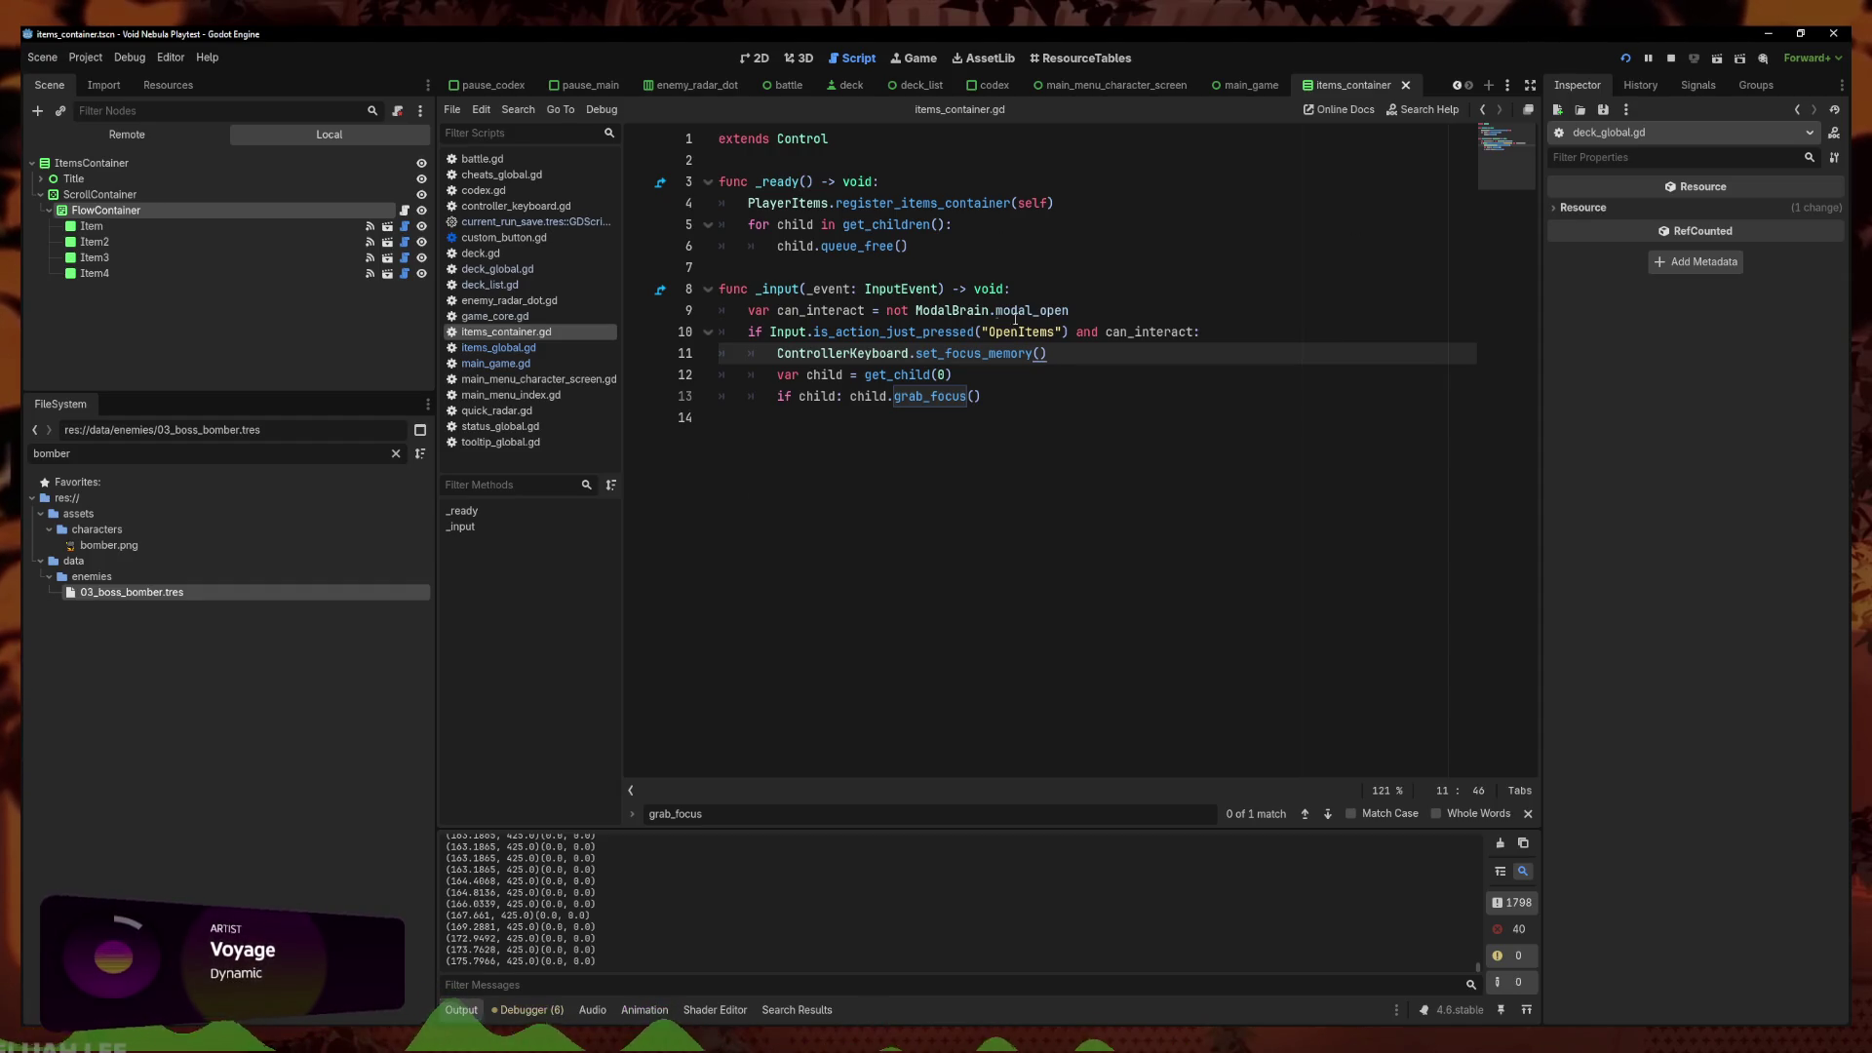
Start a new variable declaration below extends Control
left_click(1199, 332)
left_click(1033, 158)
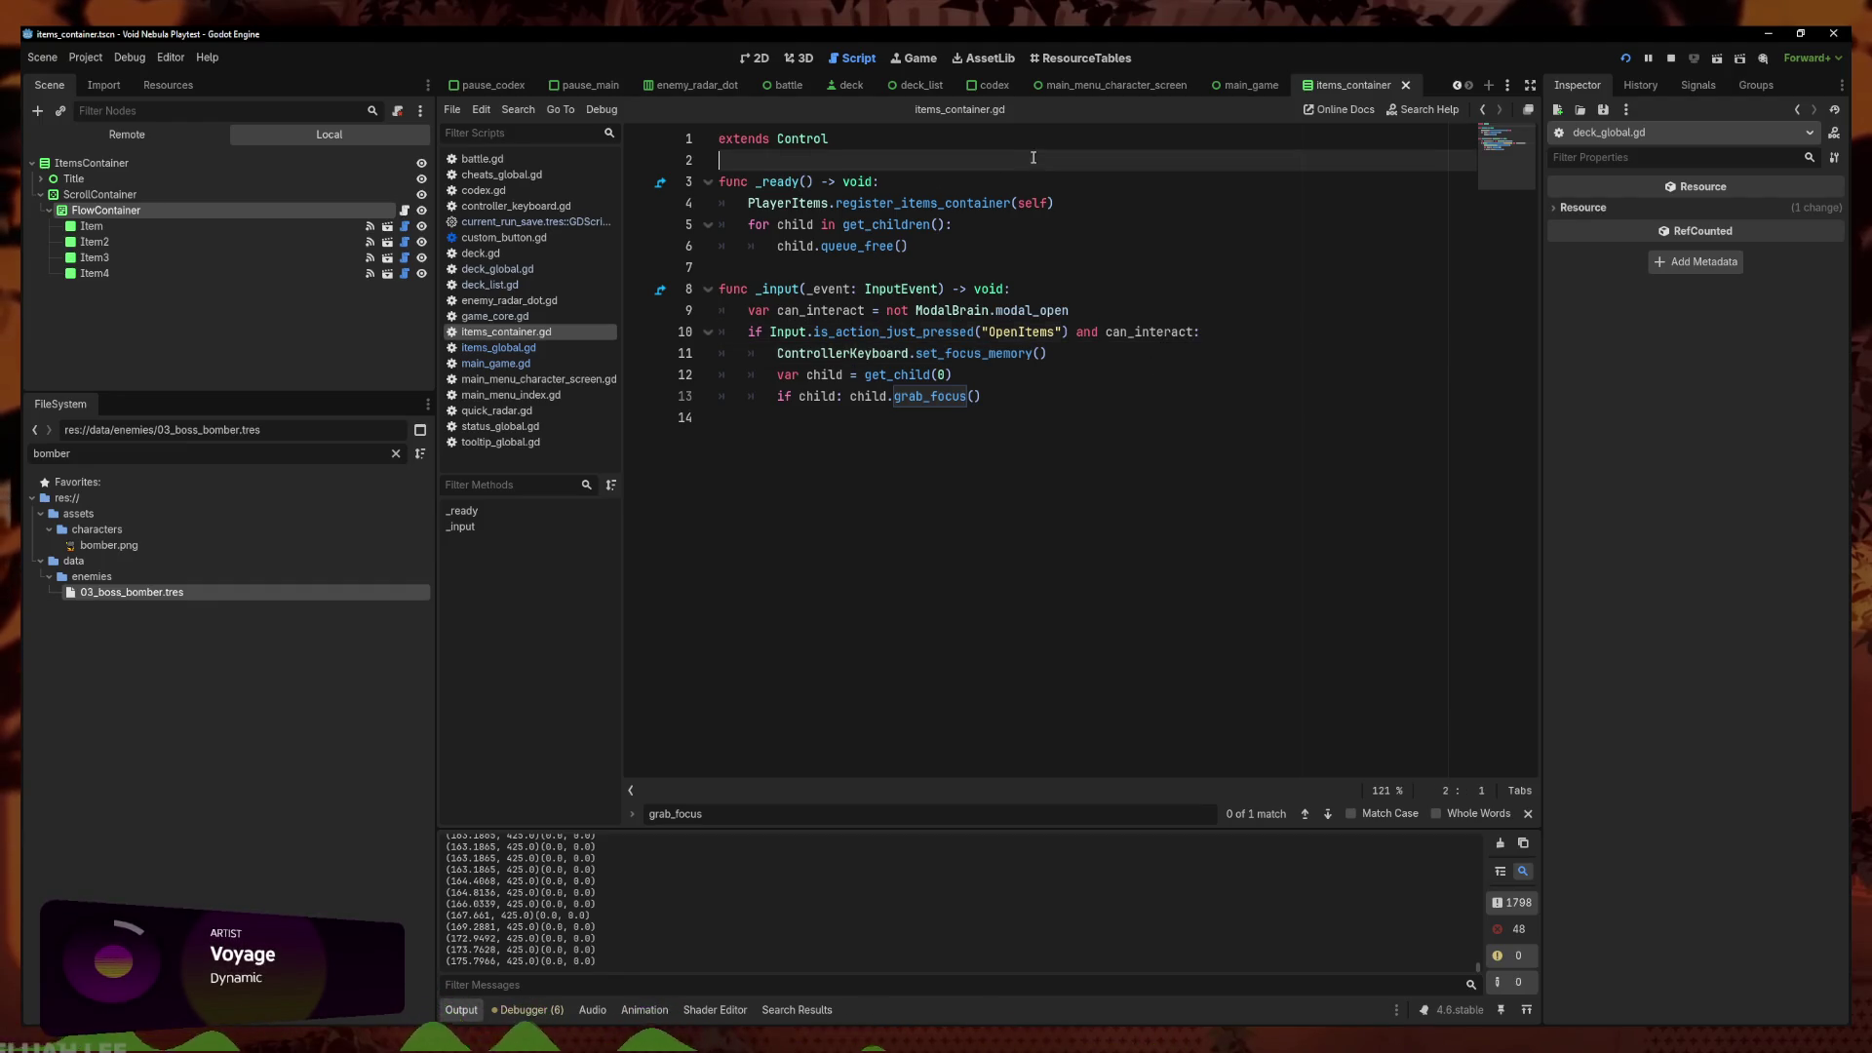
key("Return")
key("Return")
key("Up")
type("v")
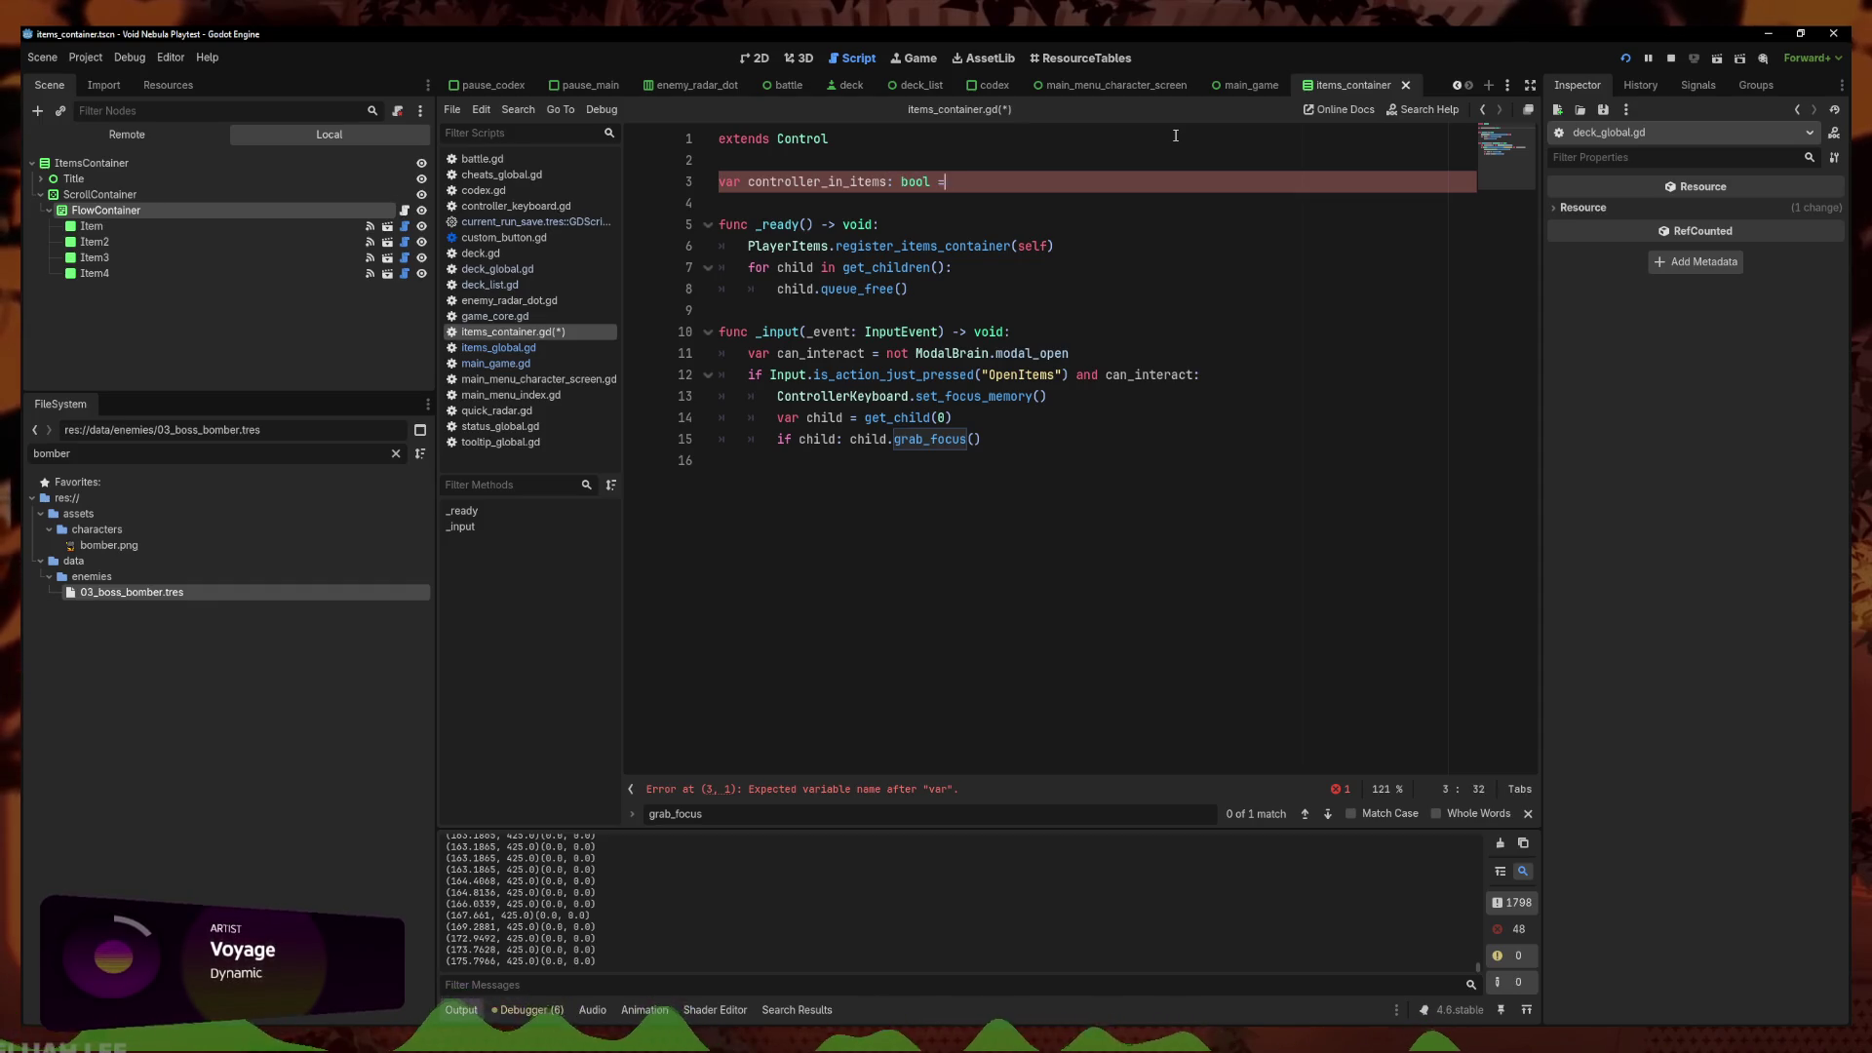
type("false")
Set controller_in_items to true after set_focus_memory and reference it on the can_interact line
left_click(1235, 387)
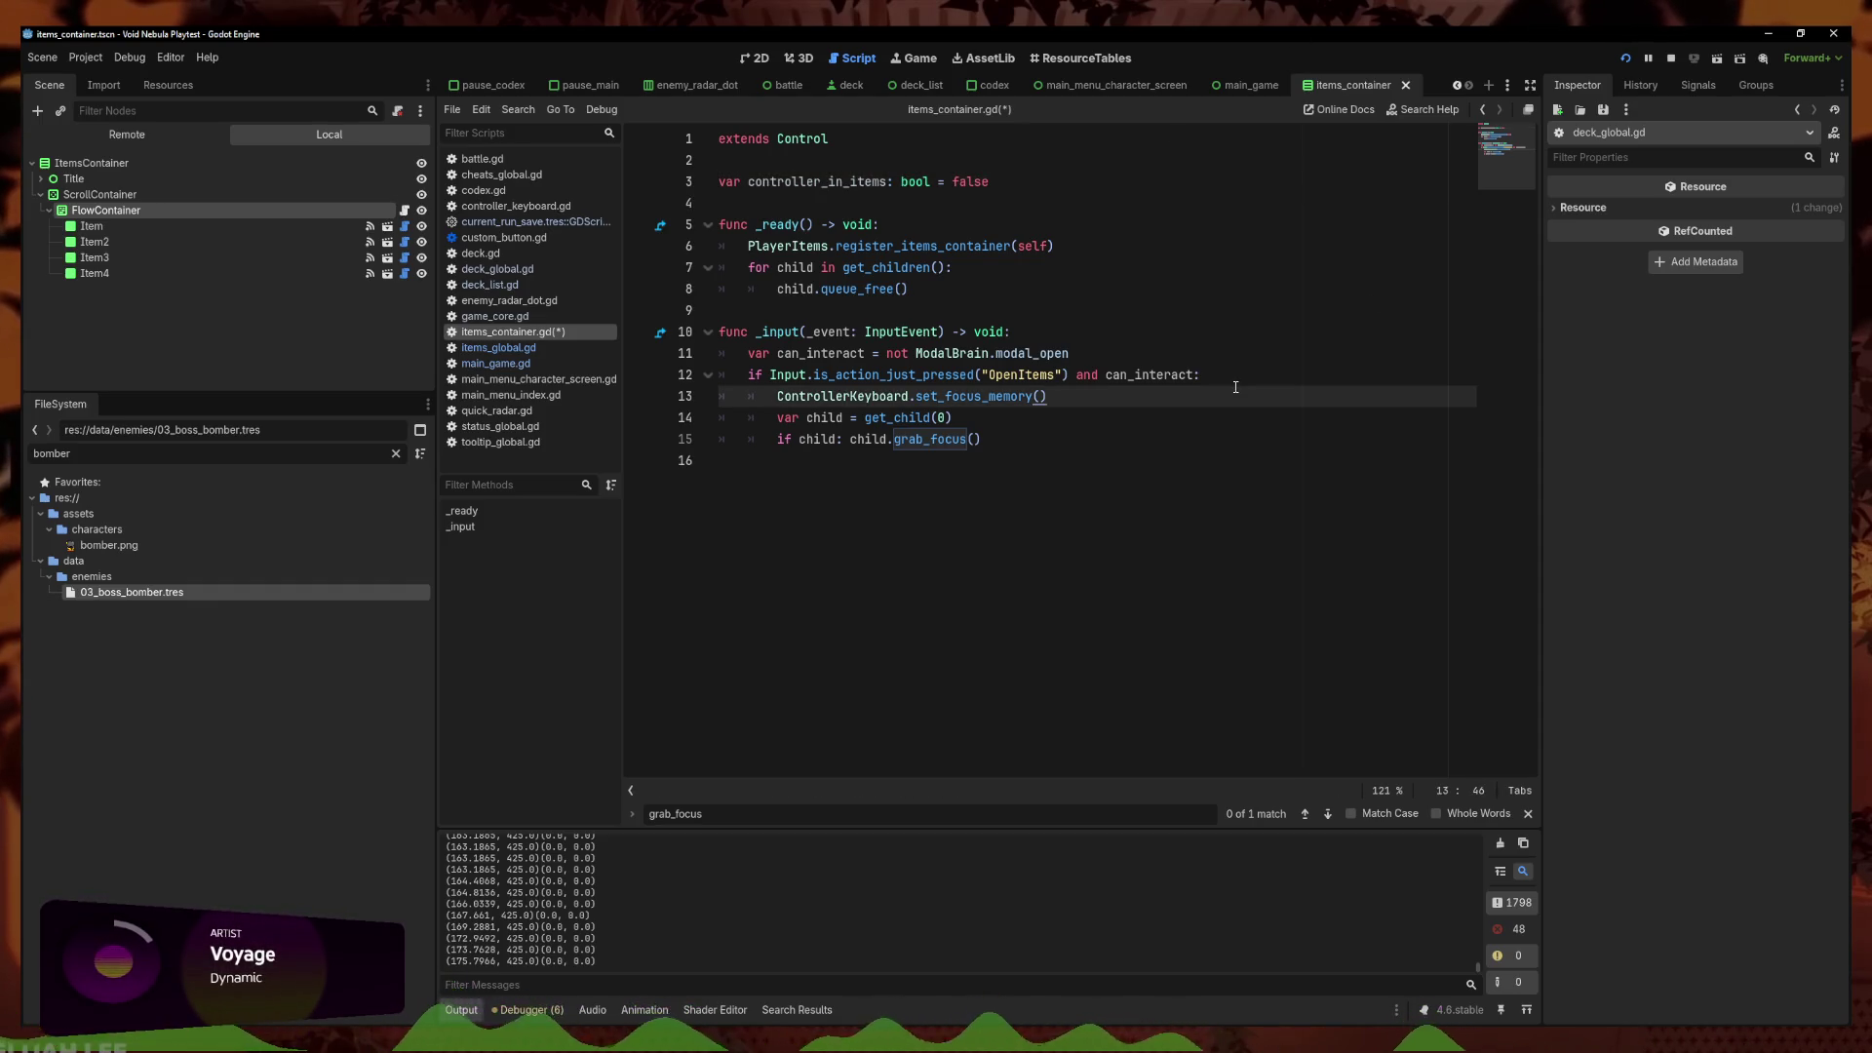
key("Return")
key("Return")
key("BackSpace")
type("true")
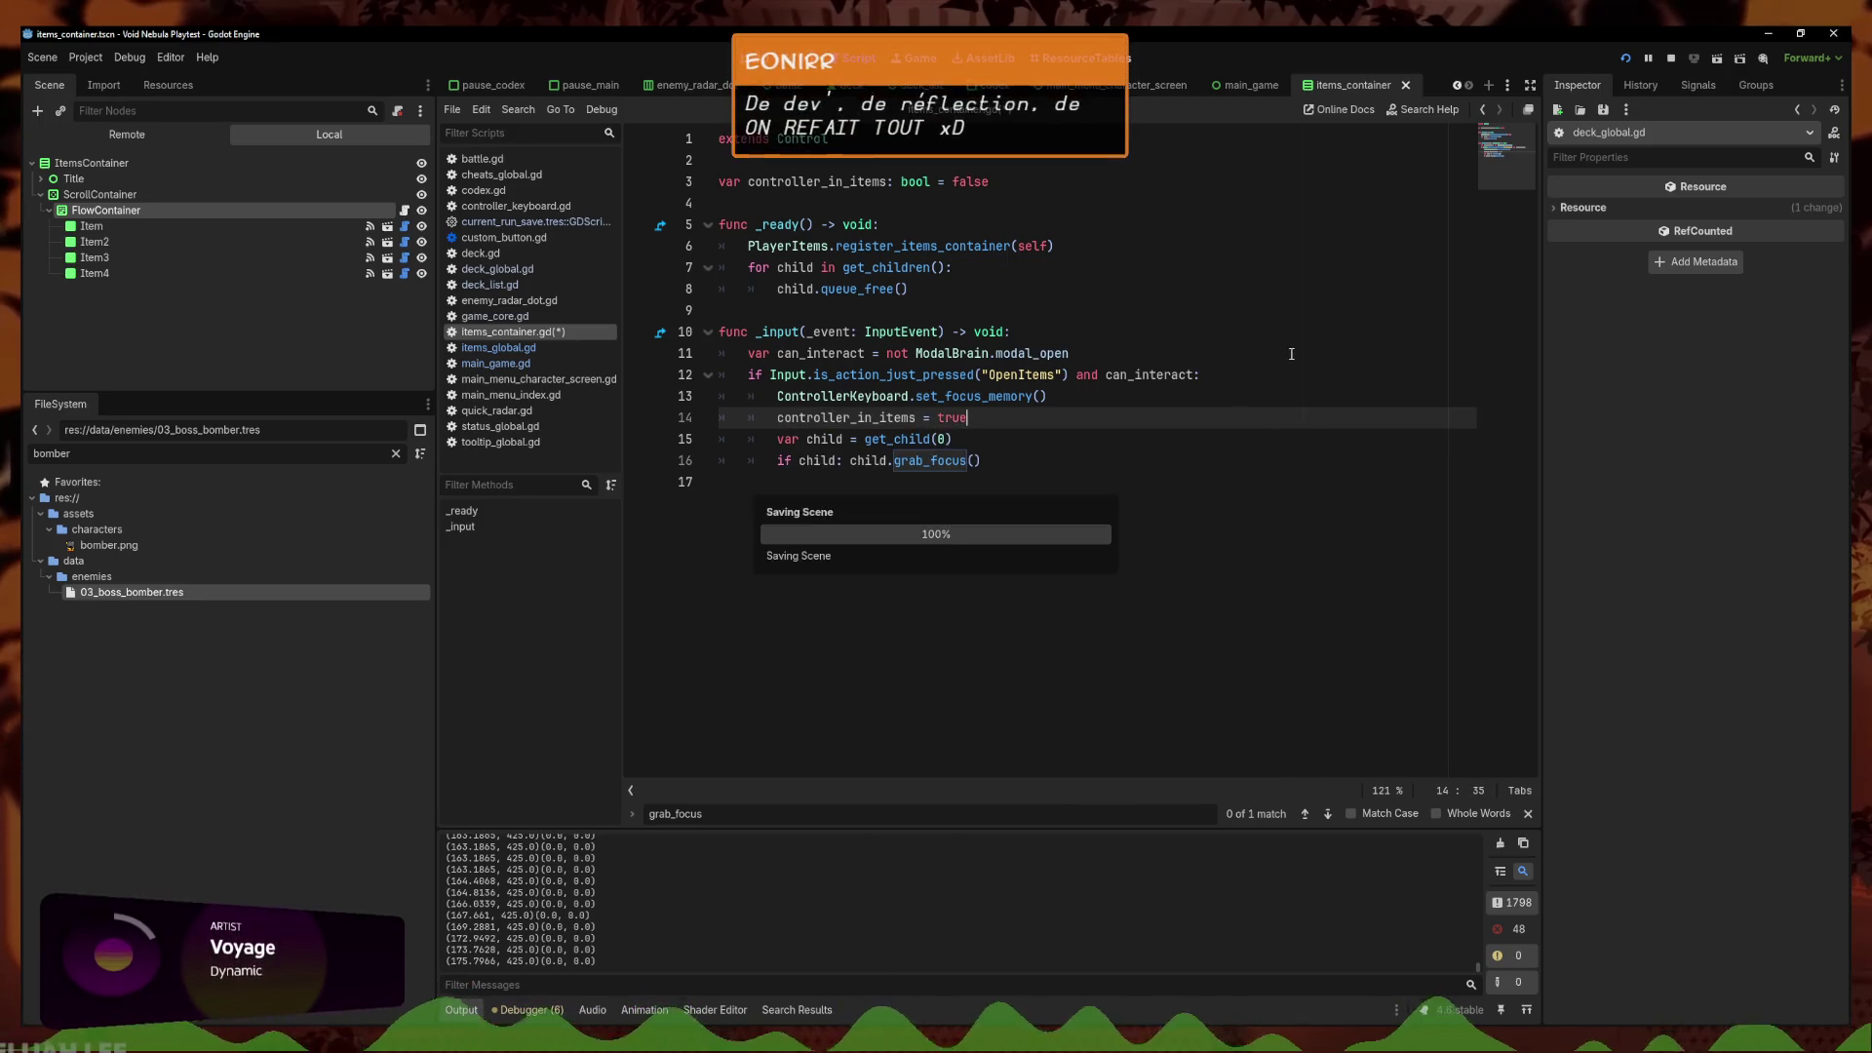
left_click(1219, 374)
left_click(1205, 354)
type("and not contro")
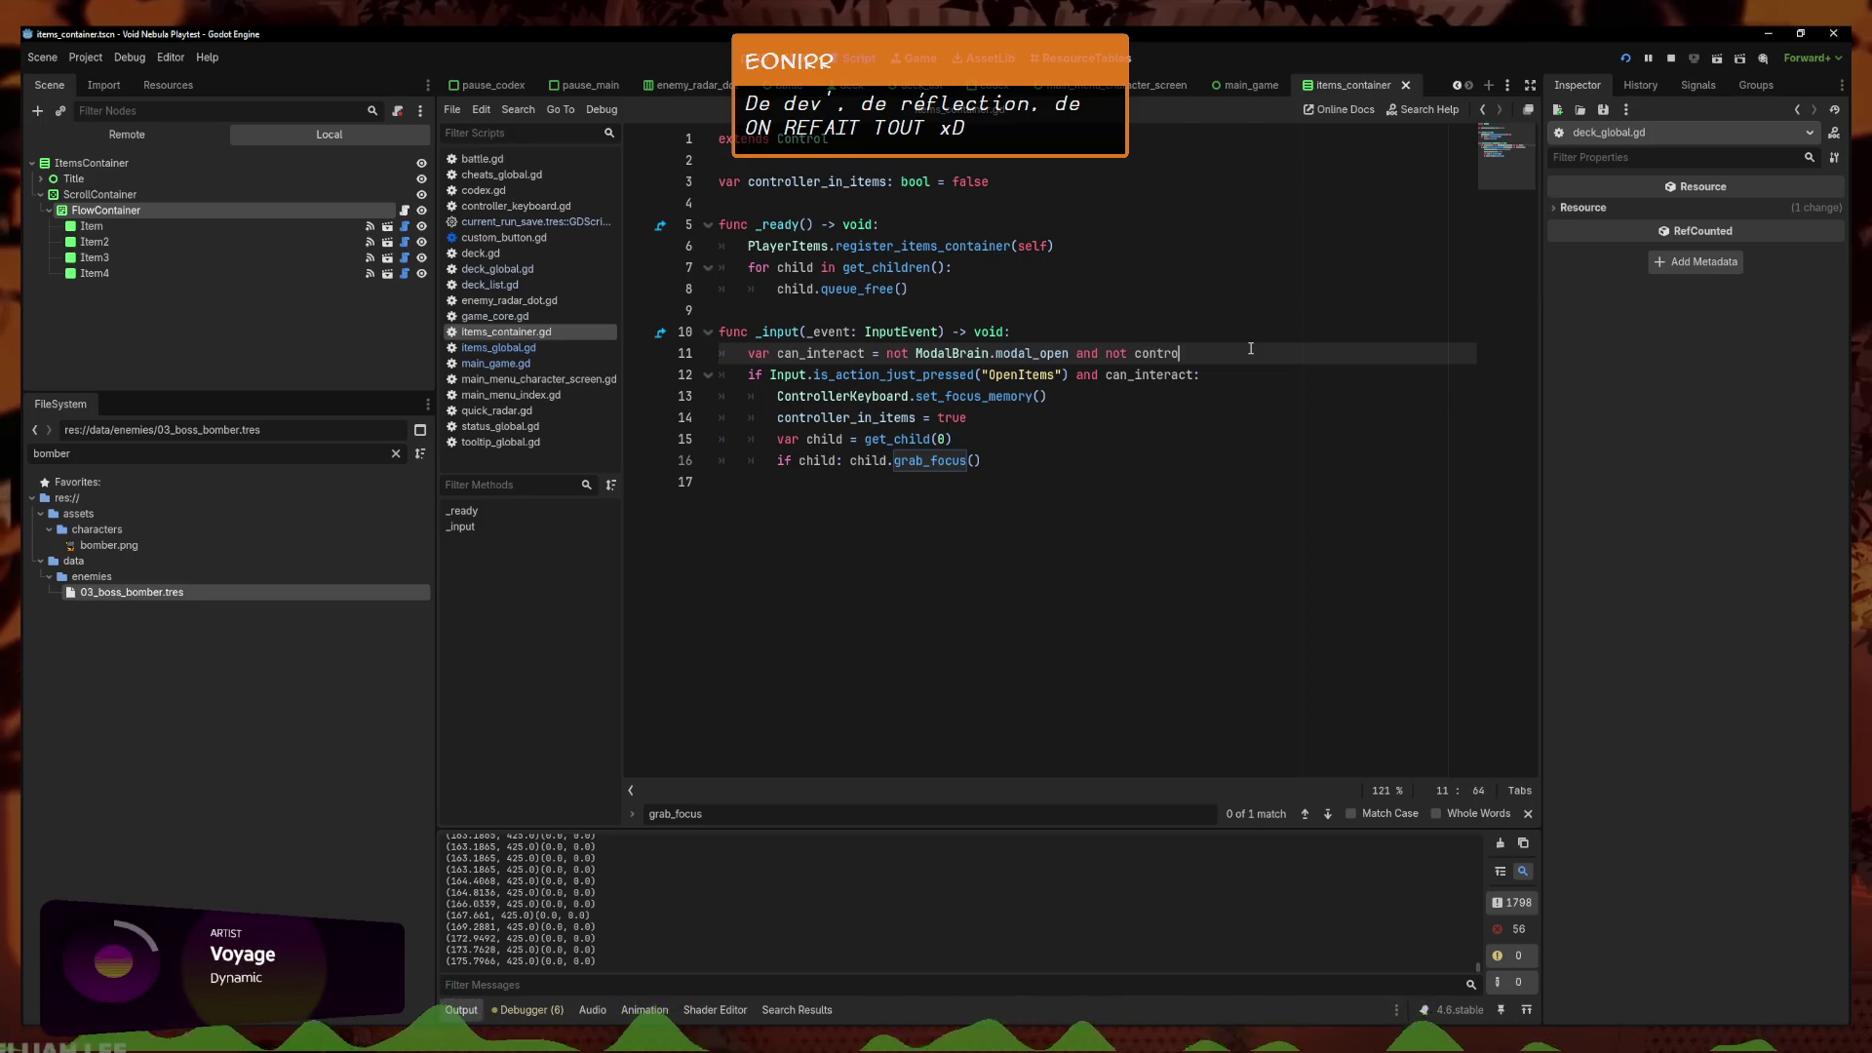
key("Return")
Remove the controller_in_items condition from can_interact, clean up empty lines, and save items_container.gd
key("Down")
key("Down")
key("Down")
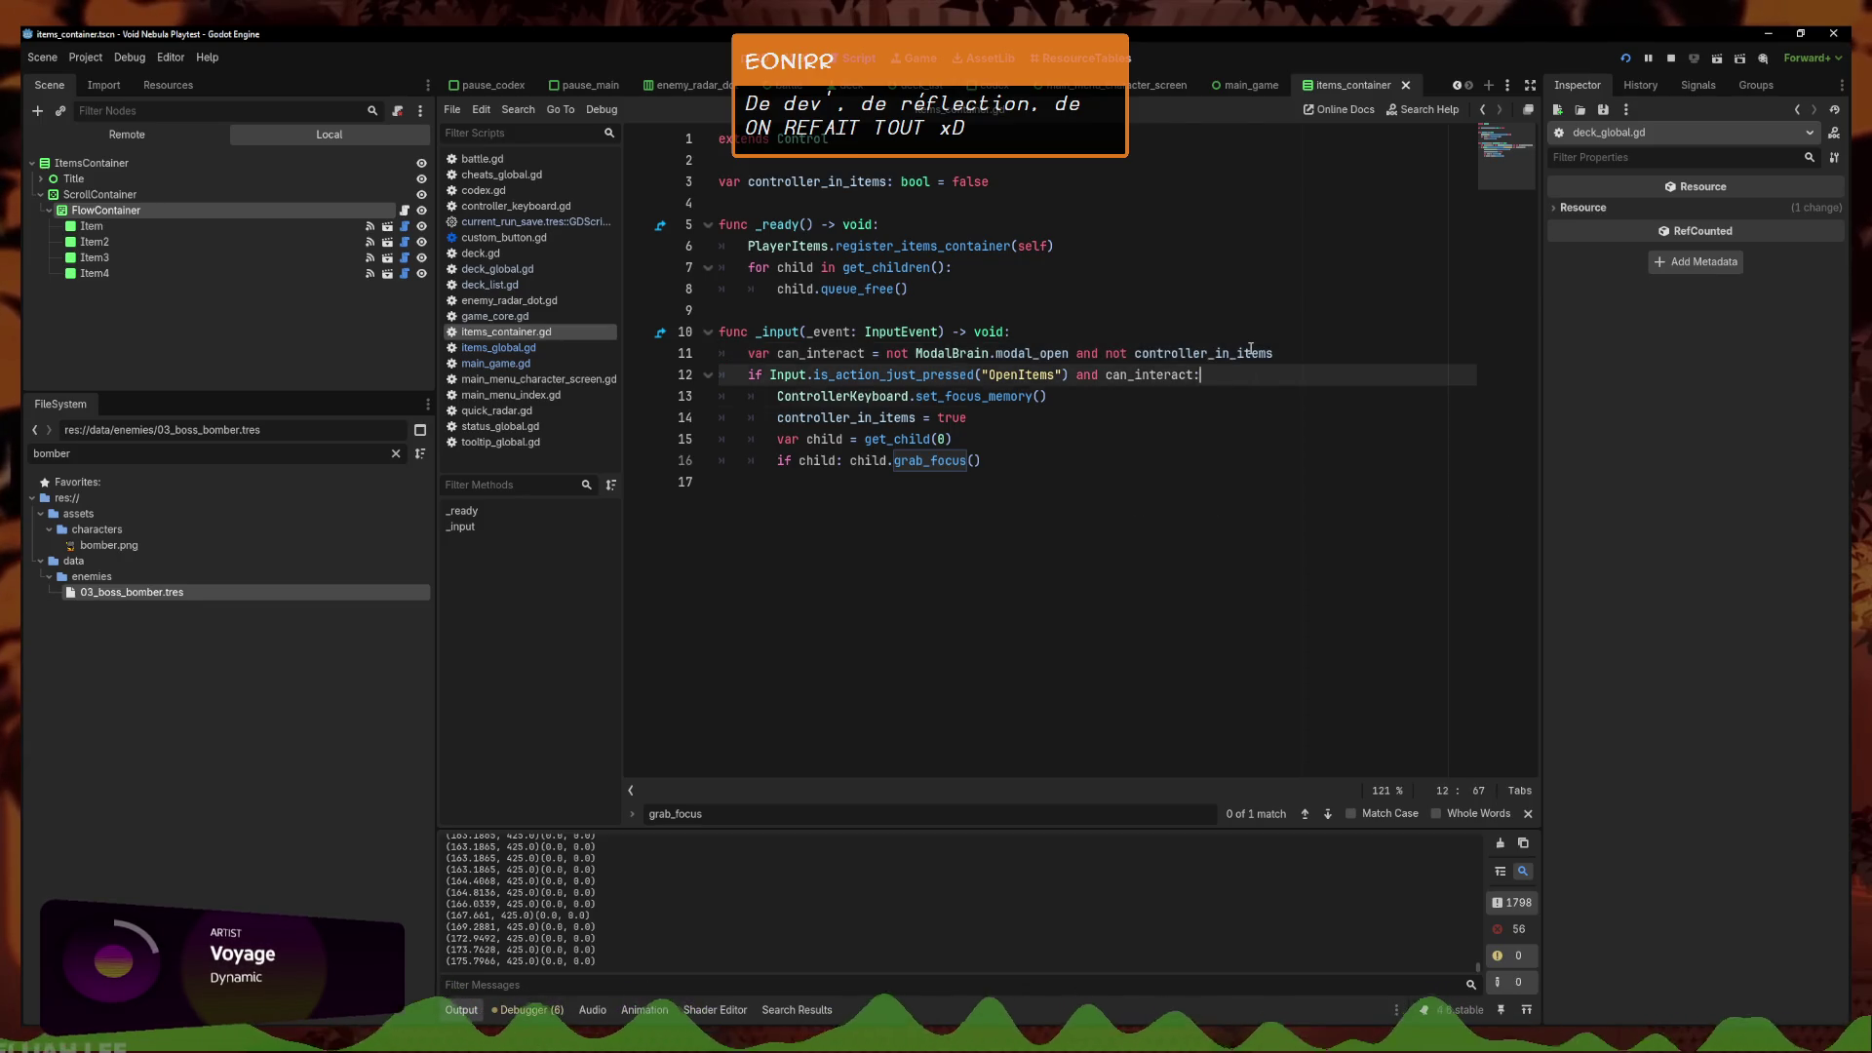
key("Return")
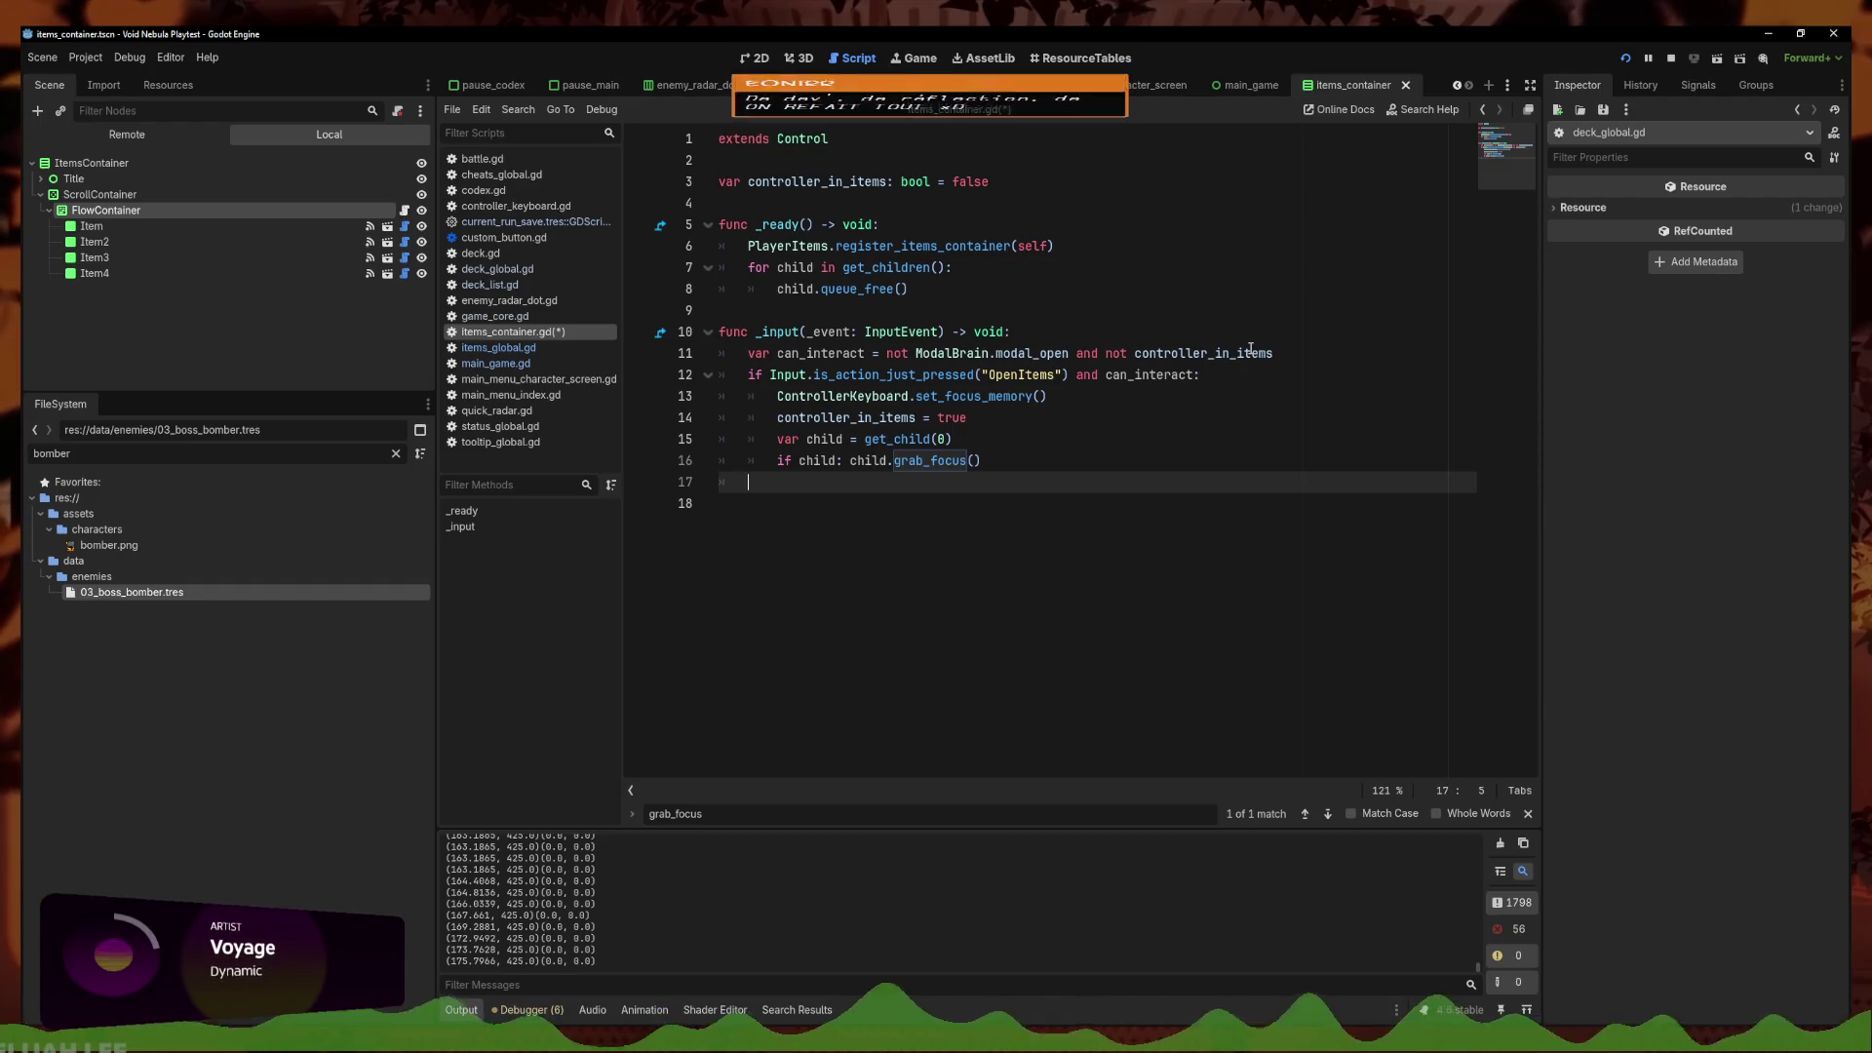
key("BackSpace")
type("if")
key("BackSpace")
key("BackSpace")
key("BackSpace")
left_click(1275, 353)
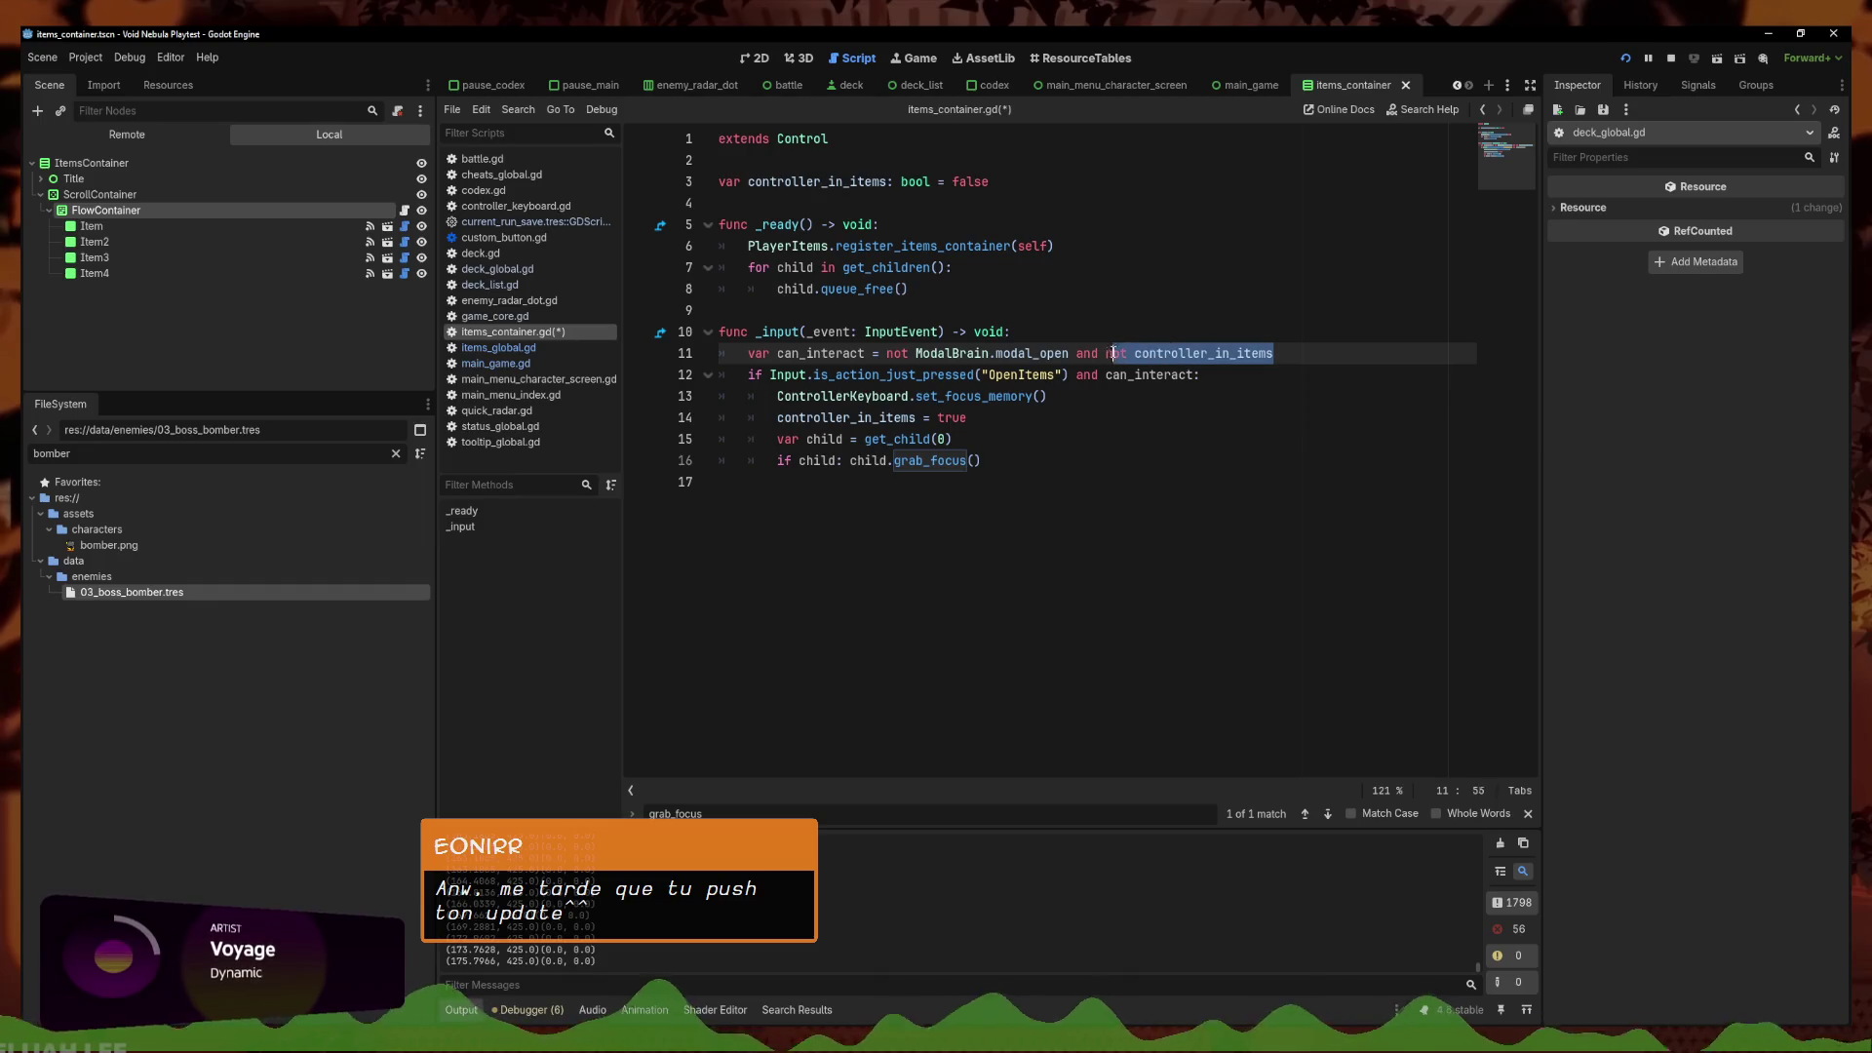
key("ctrl+s")
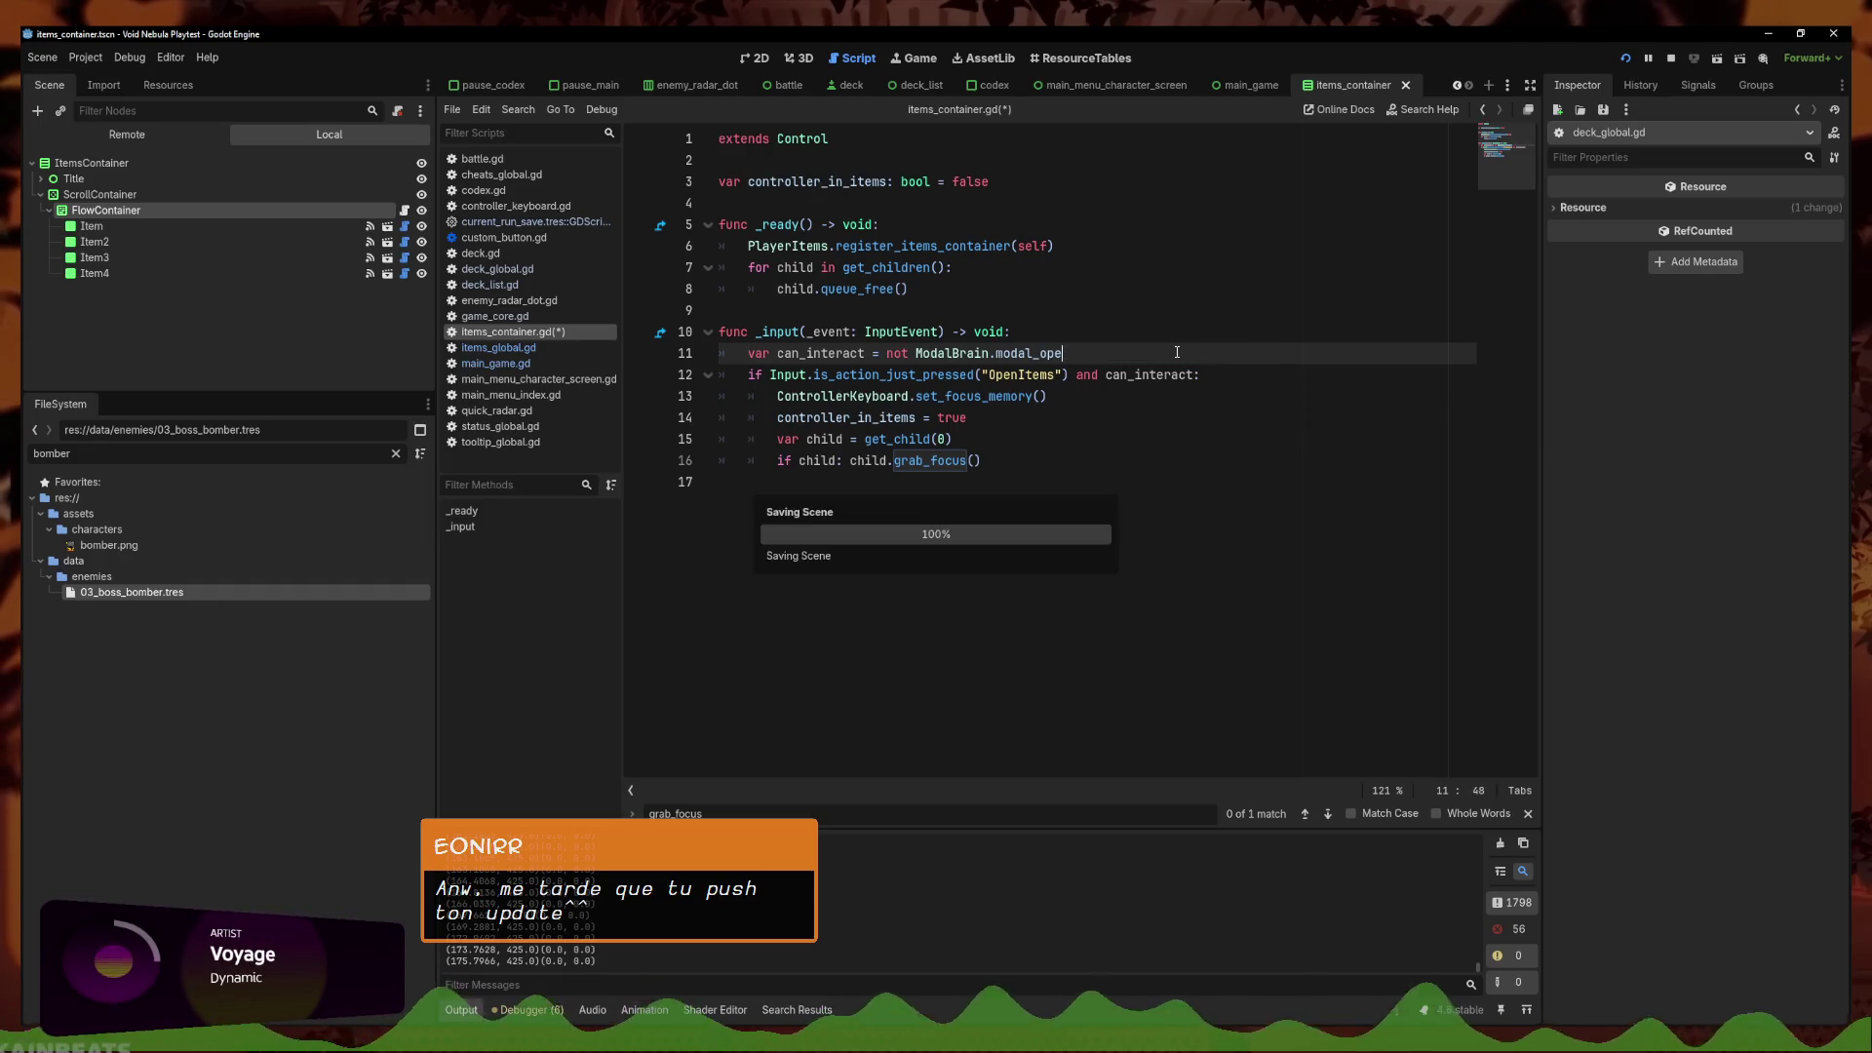
key("ctrl+s")
Add an 'if controller_in_items:' branch in the OpenItems block, indenting the four focus lines under else
left_click(1222, 374)
key("Return")
type("if ")
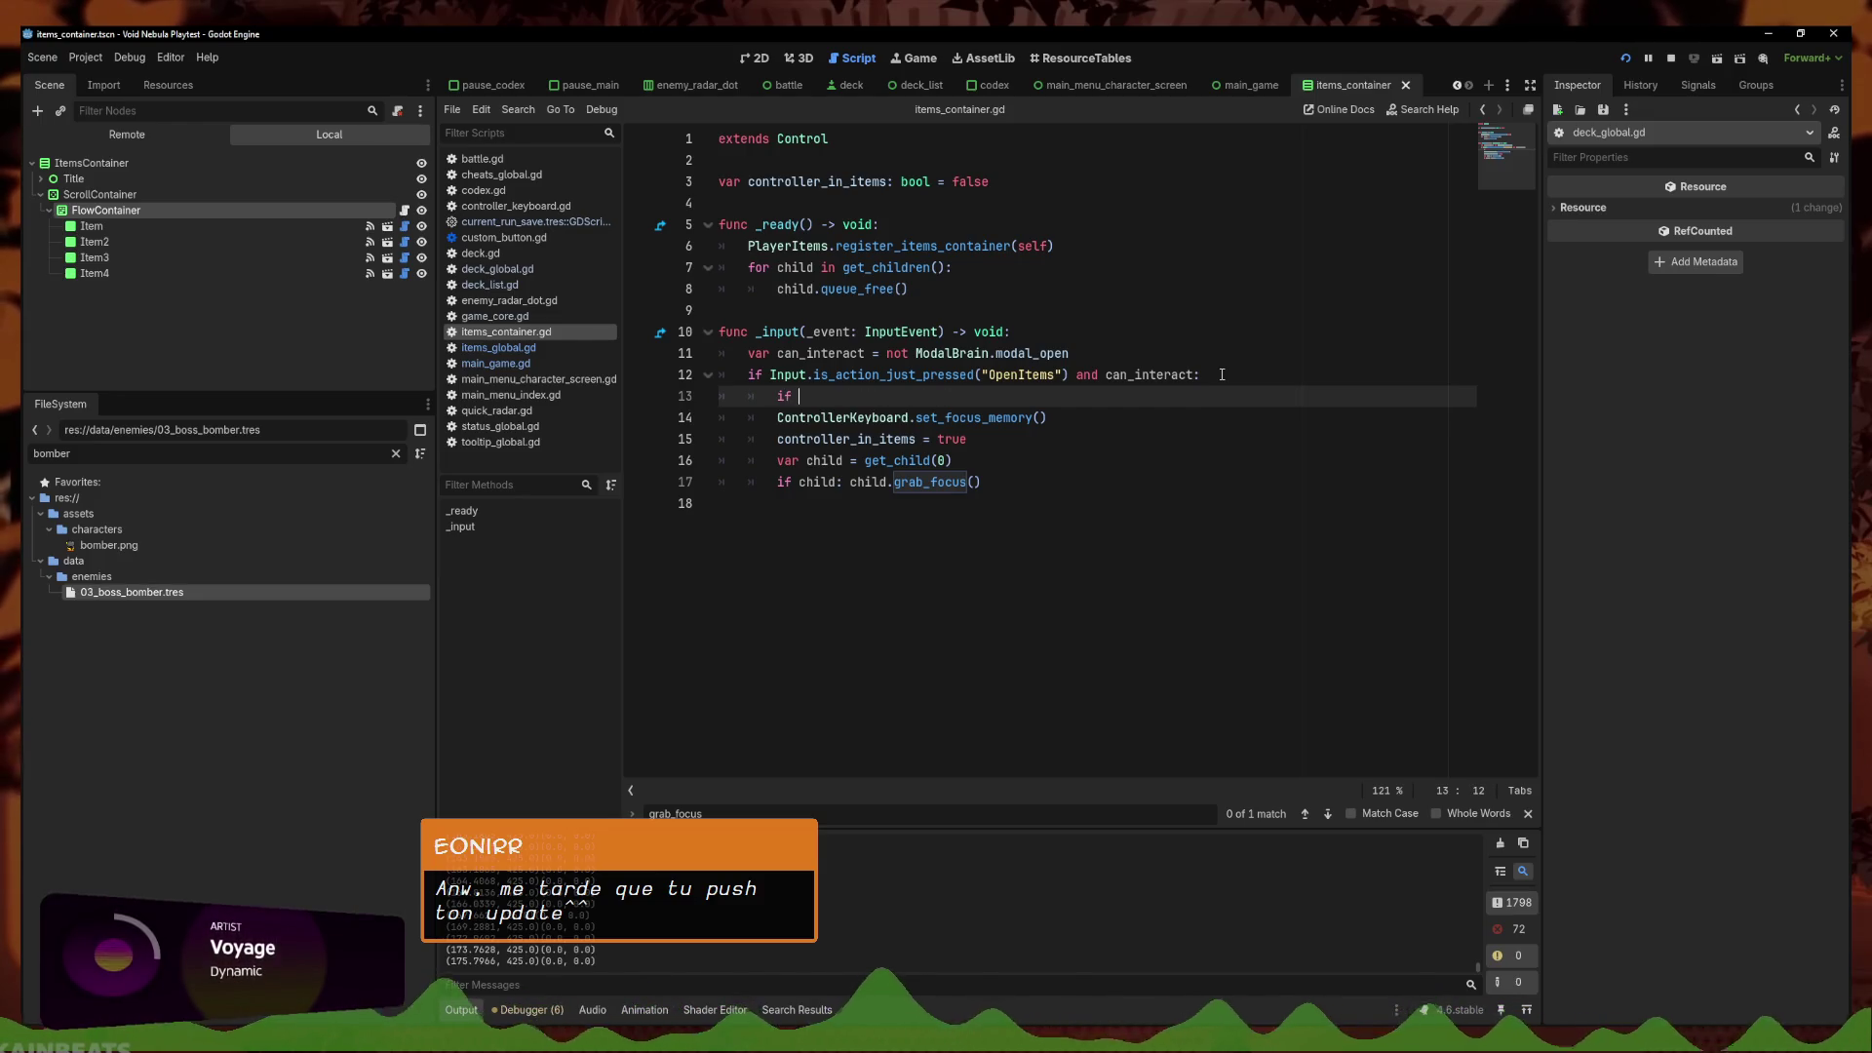
type("contro")
key("Return")
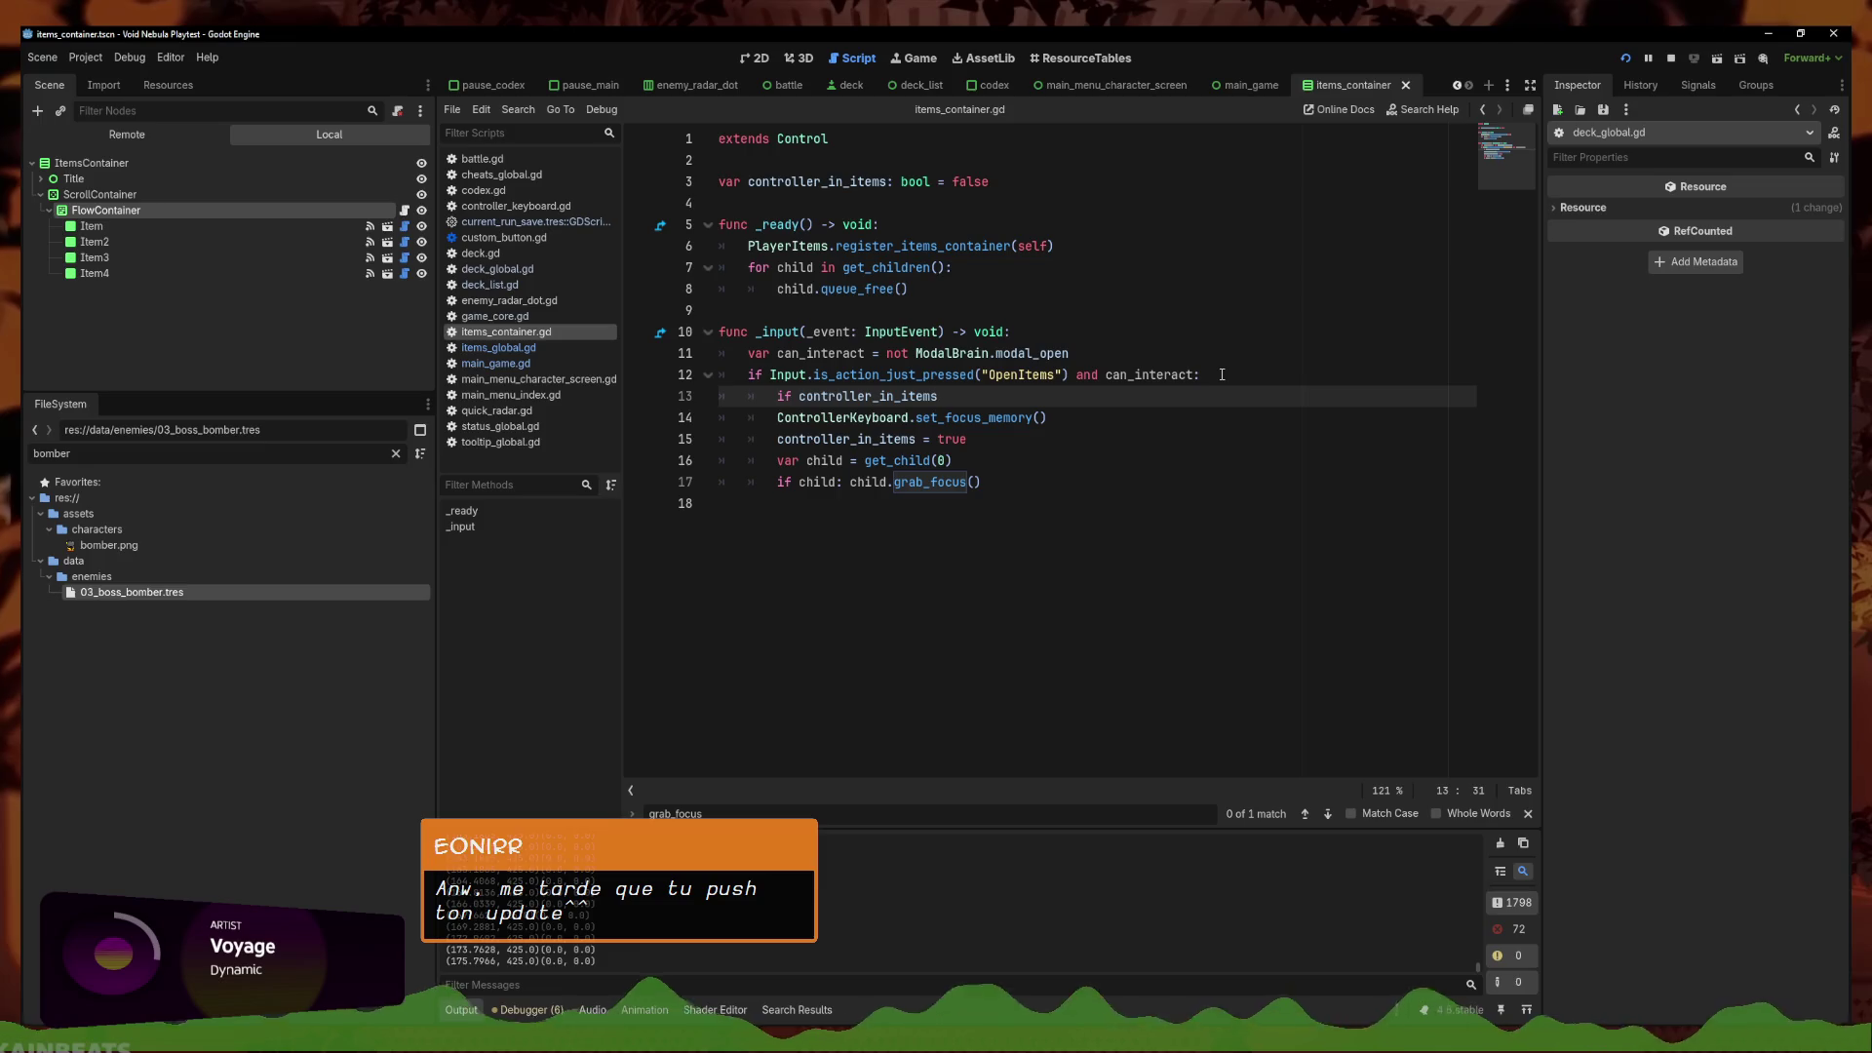
key("BackSpace")
type(":")
key("Return")
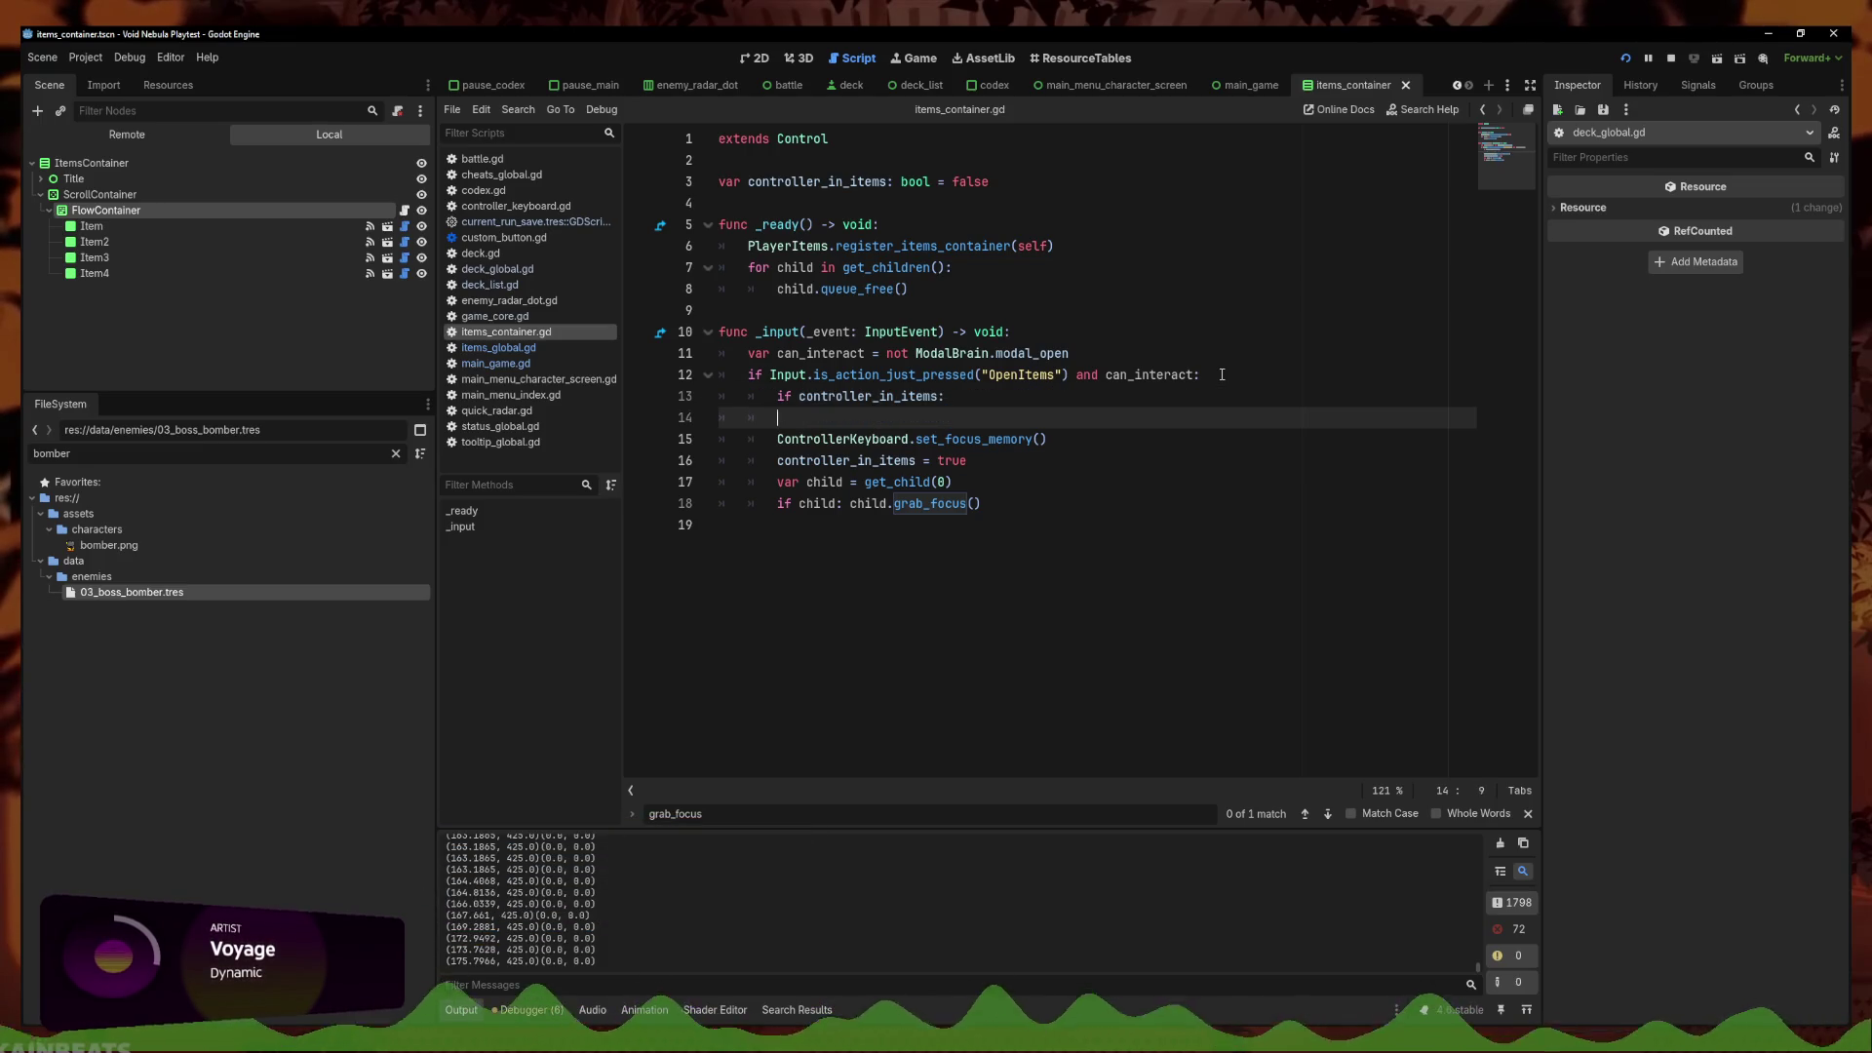
type("else:")
left_click_drag(985, 507, 722, 439)
key("Tab")
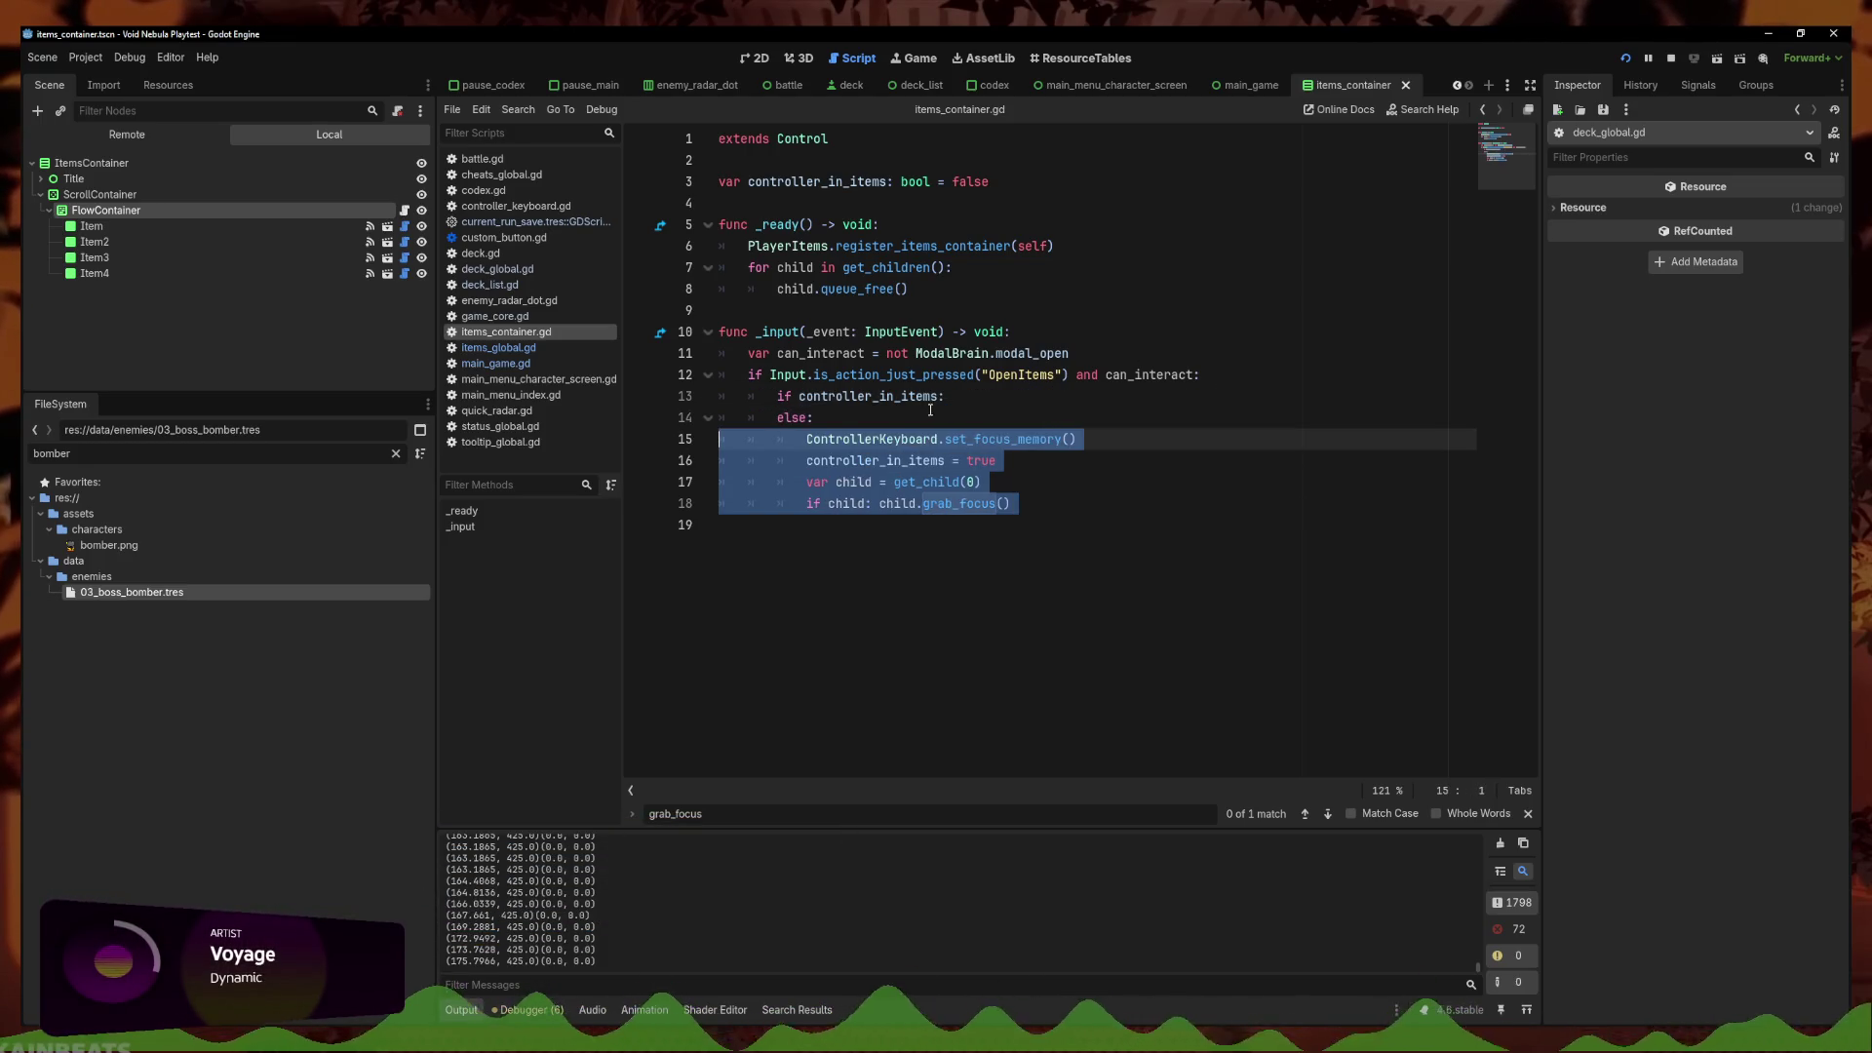
Call ControllerKeyboard.grab_focus_memory inside the new if branch
left_click(1001, 396)
key("Return")
type("Contro")
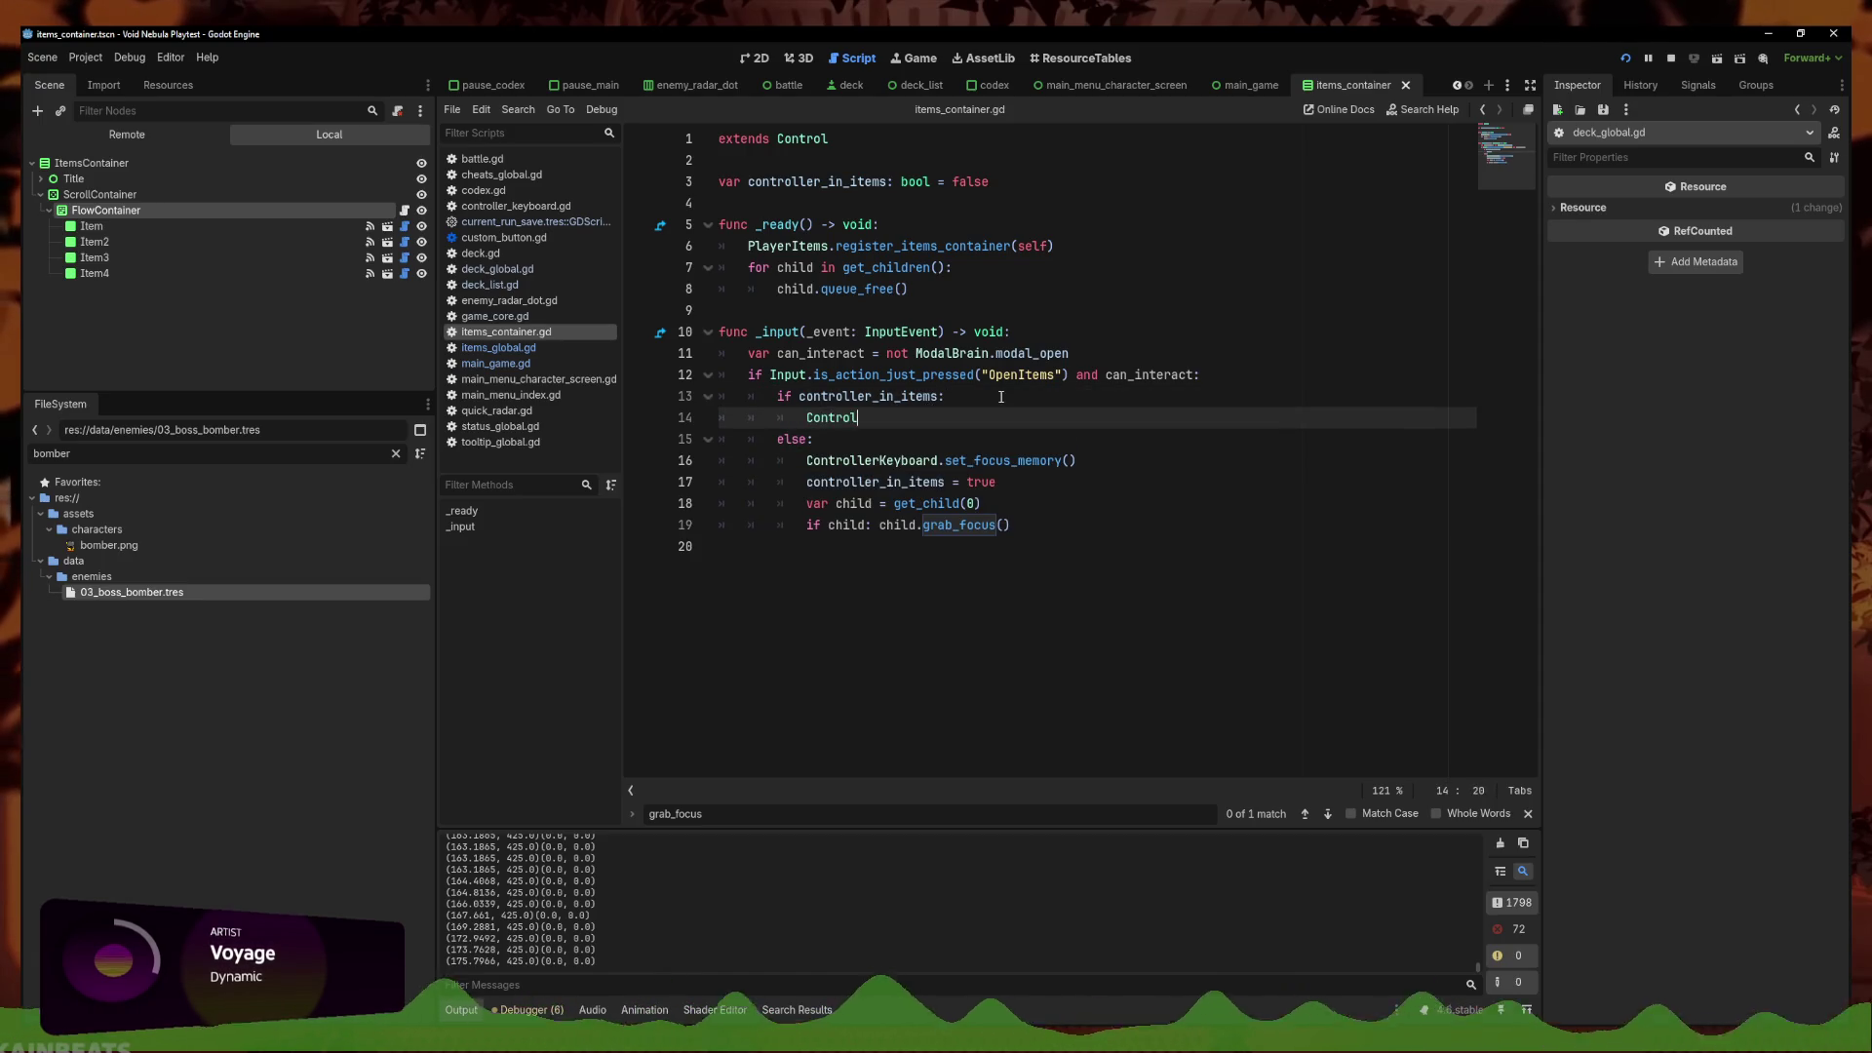
type("l")
key("Return")
type(".gra")
key("Return")
key("Down")
key("Down")
key("Down")
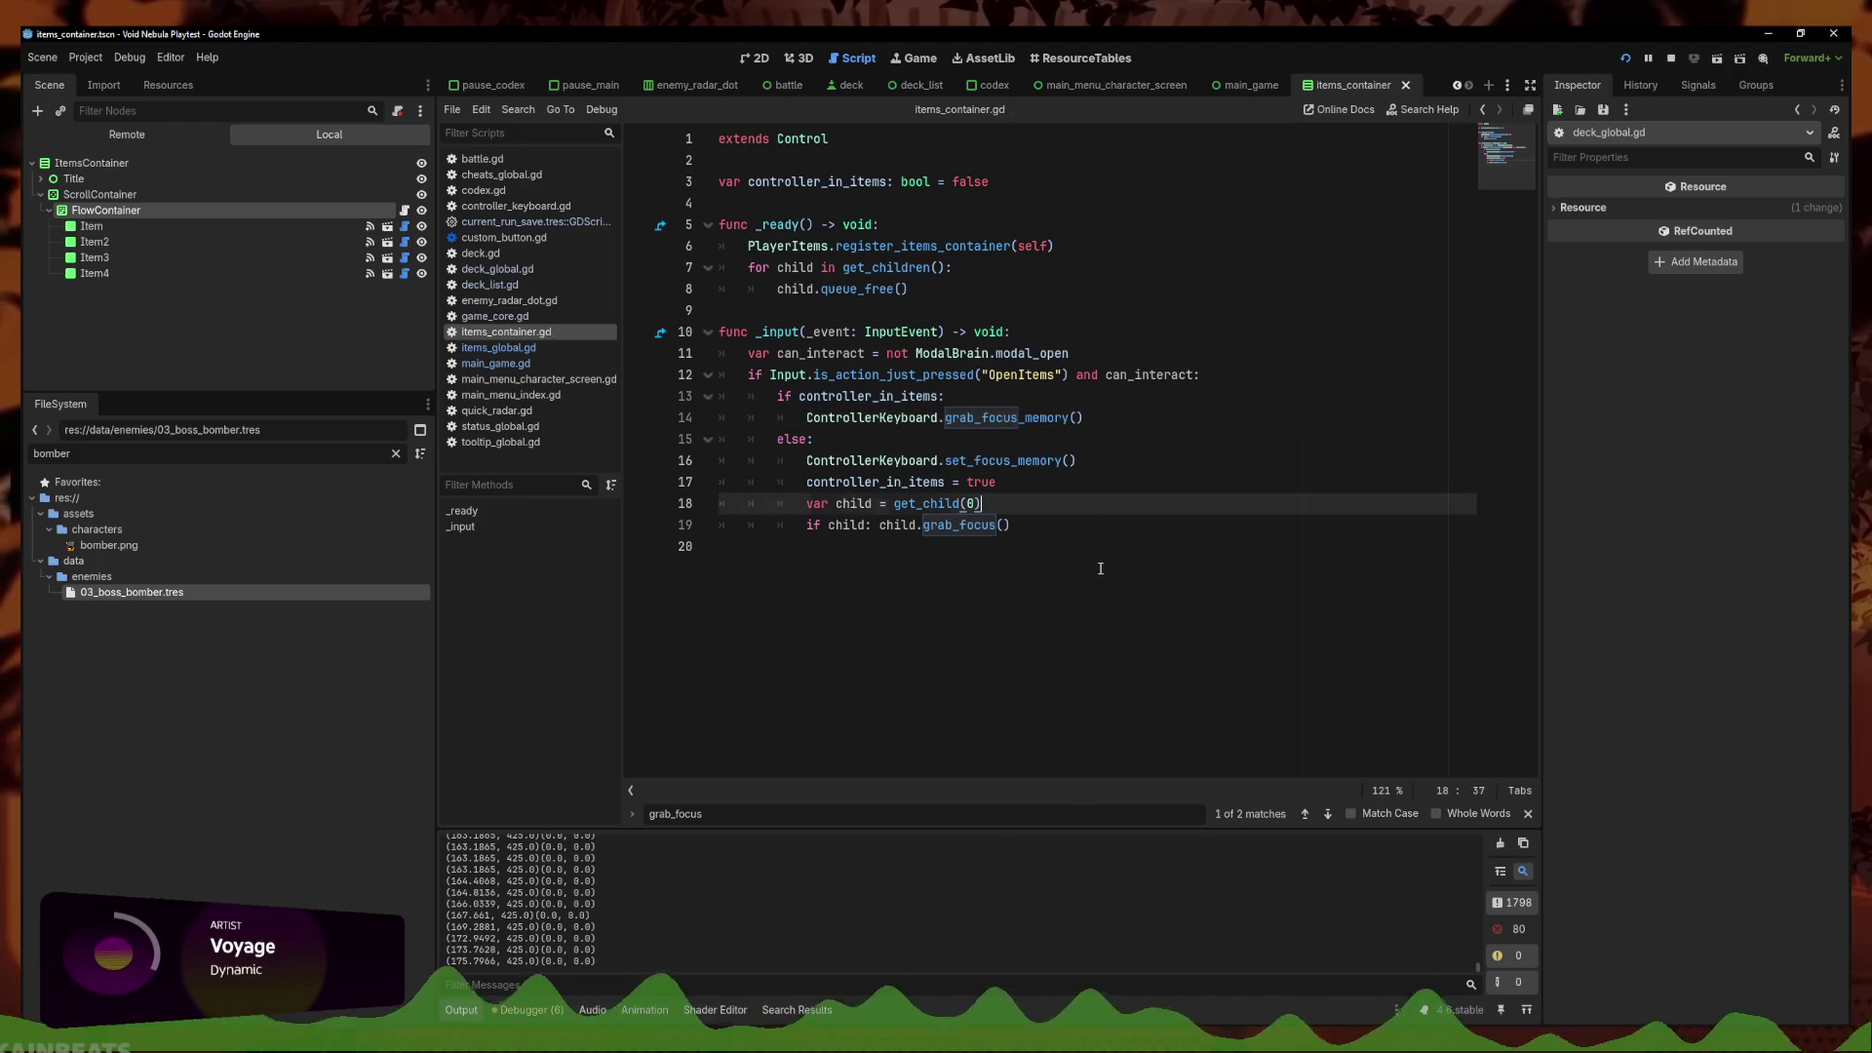
Paste 'controller_in_items = true' below line 14, change it to false, and run the project
left_click(1117, 491)
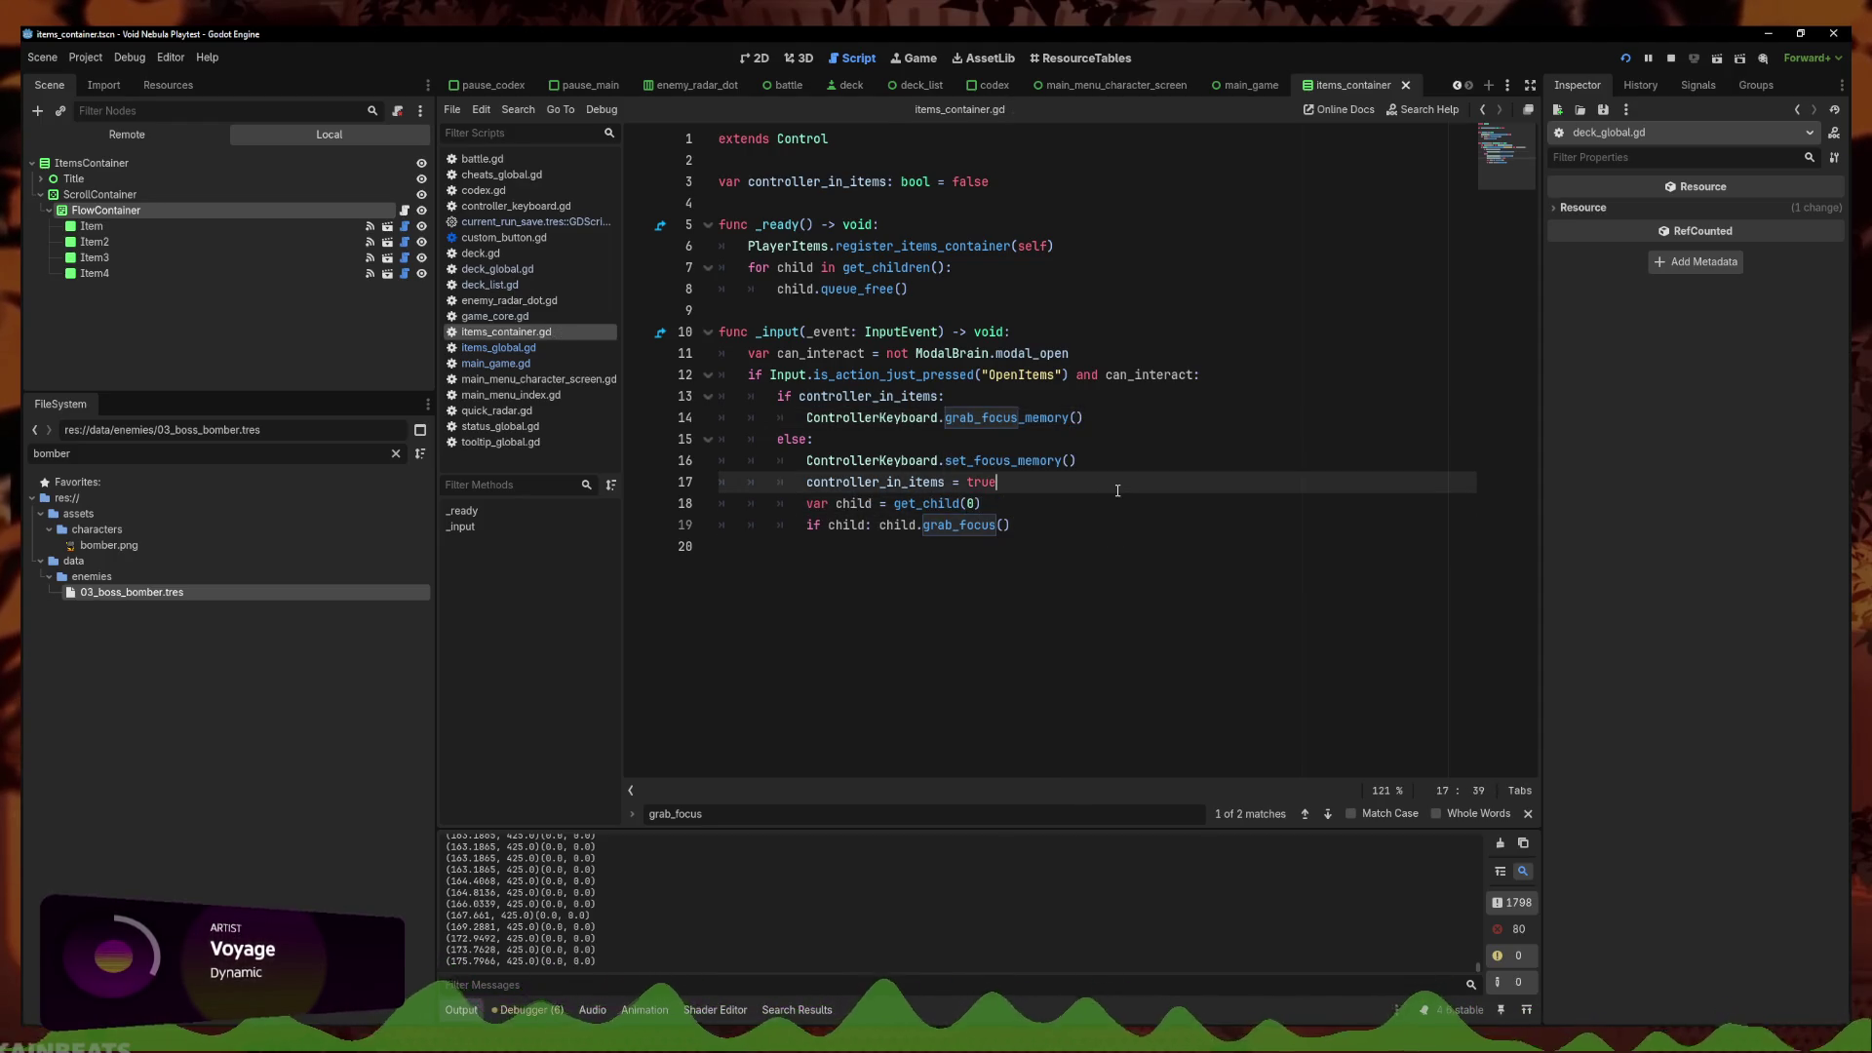
key("ctrl+c")
left_click(1177, 427)
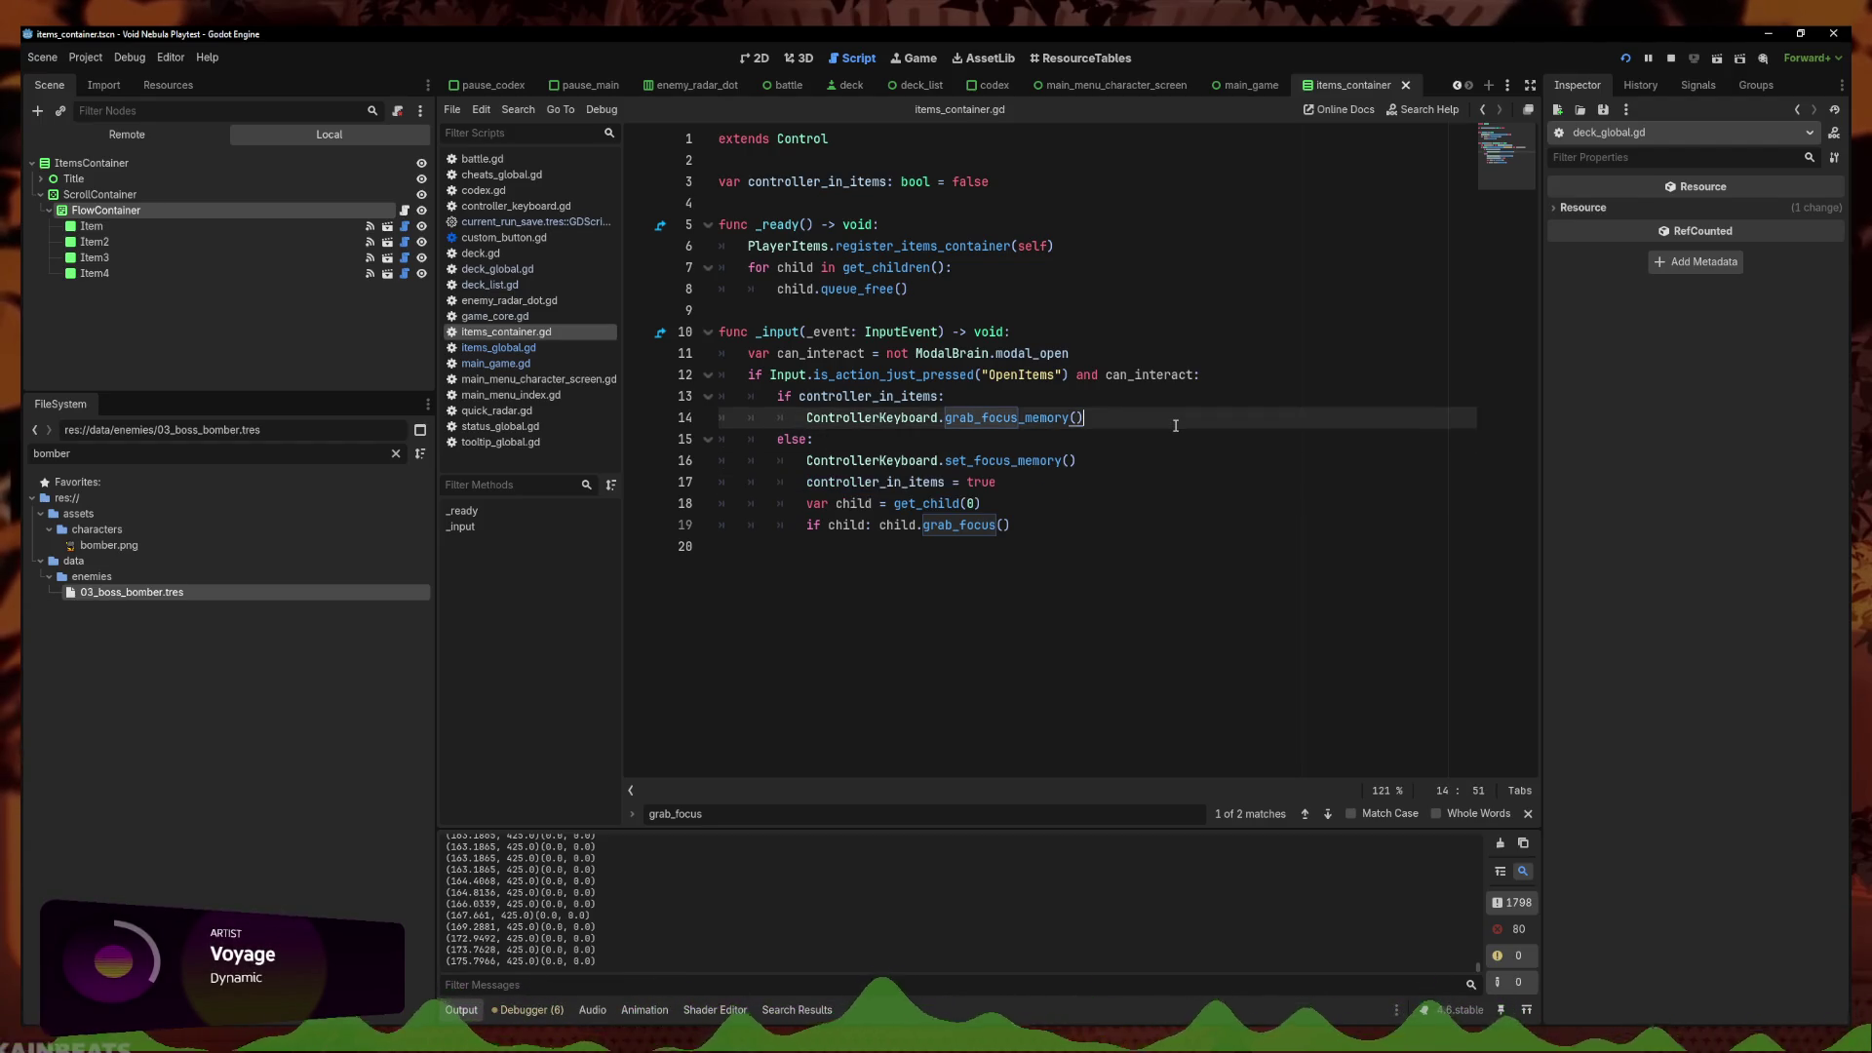
key("Return")
key("ctrl+v")
type("se")
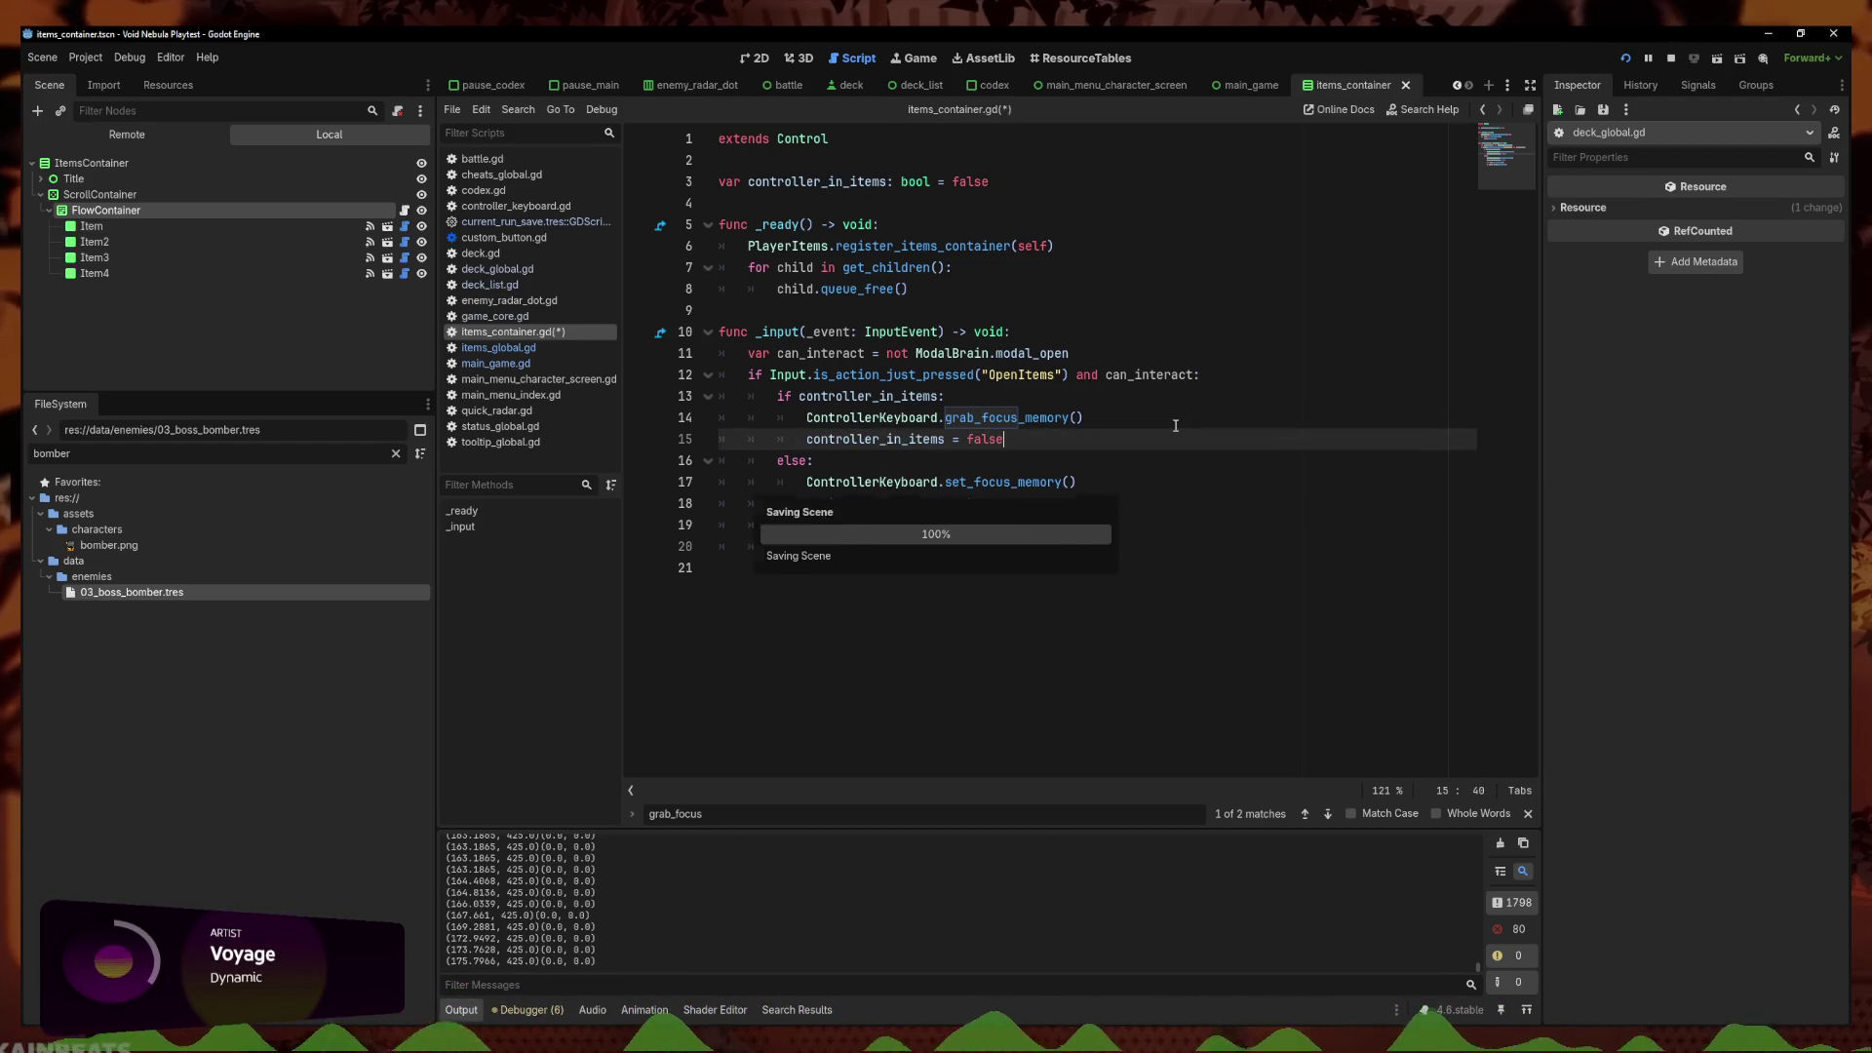
key("F5")
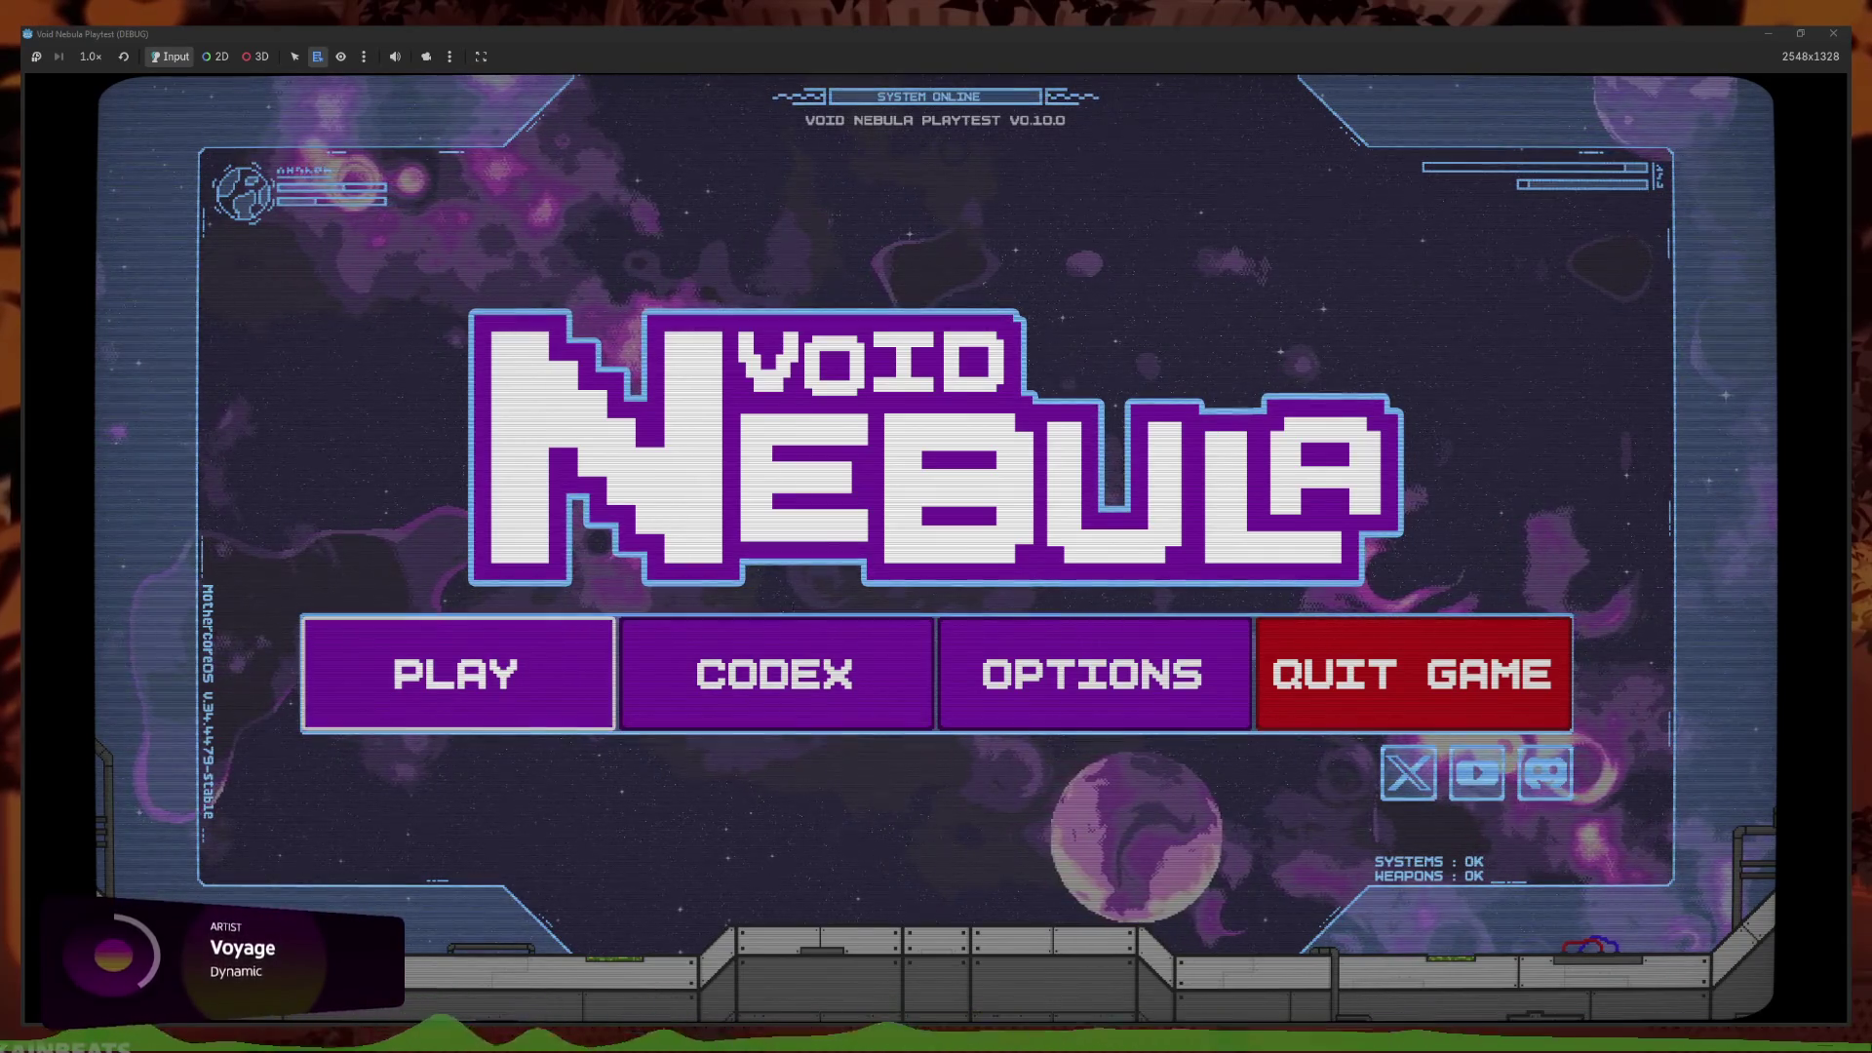
Continue the saved Kaos run into the Glass battle, then close the playtest window
key("Return")
key("q")
key("e")
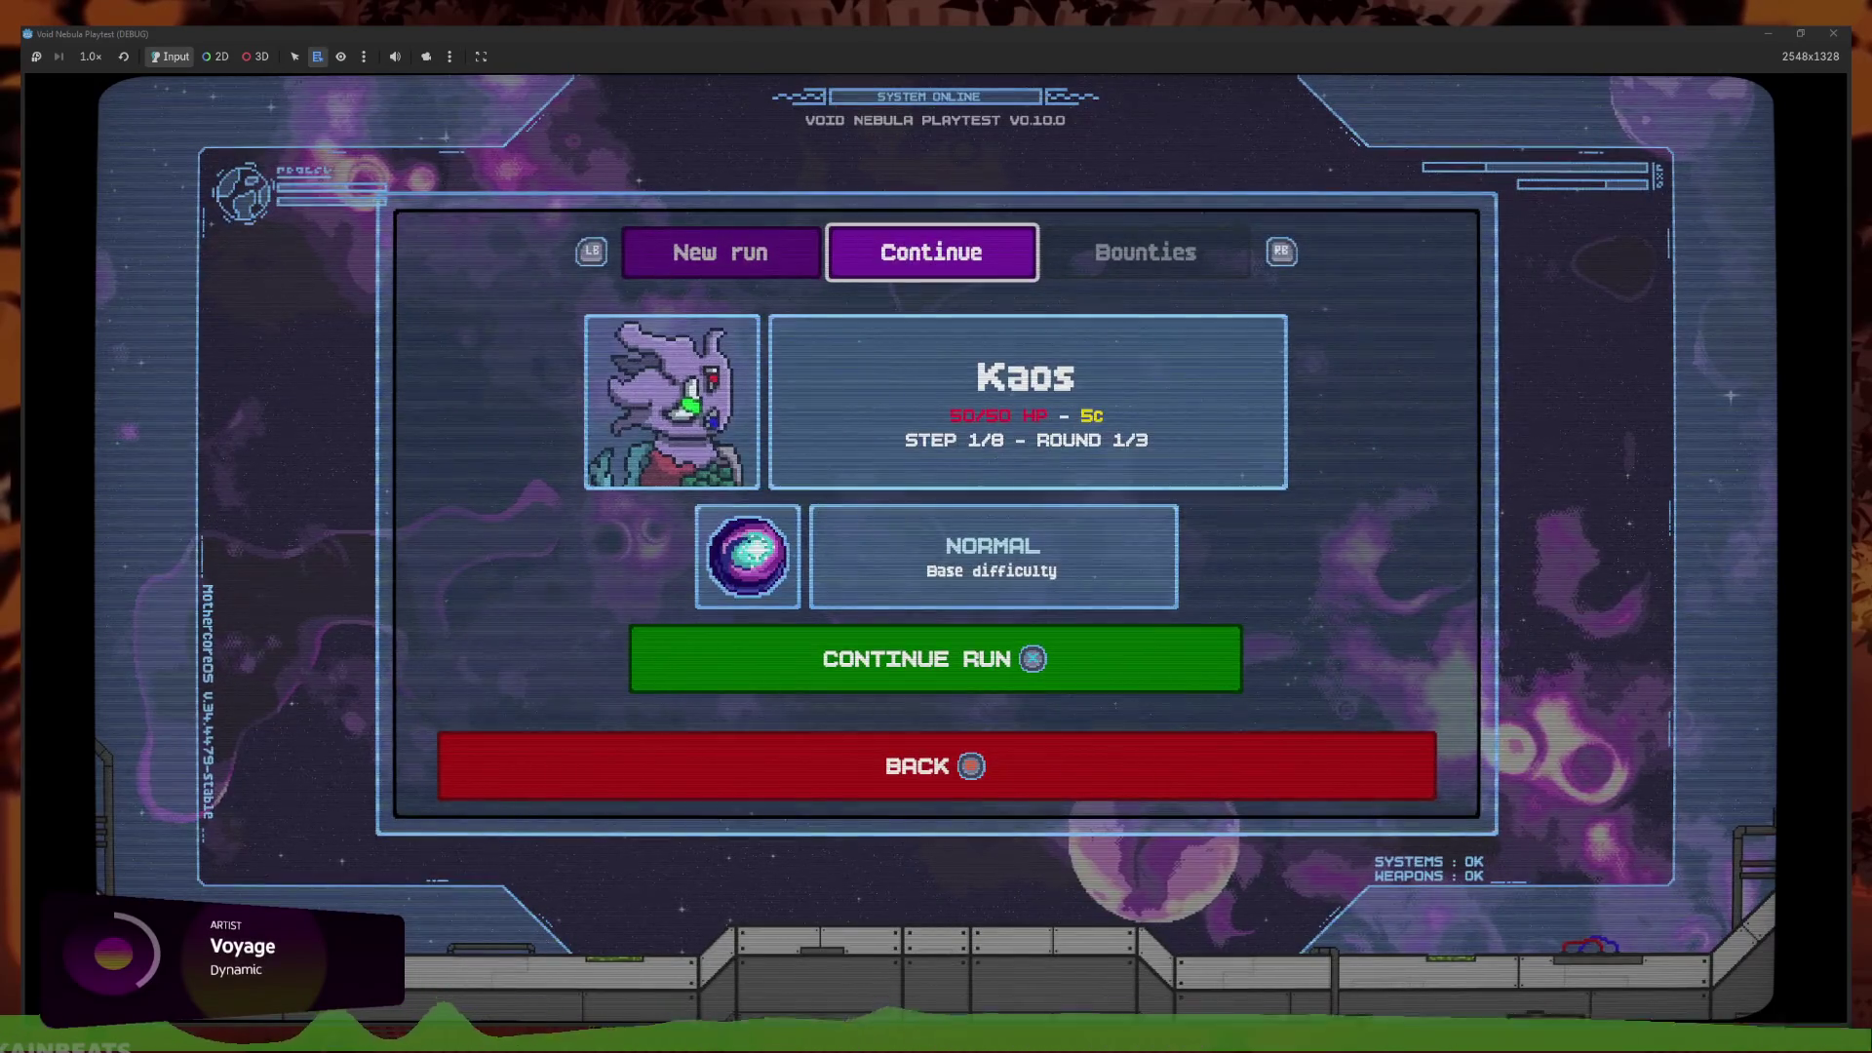
key("Return")
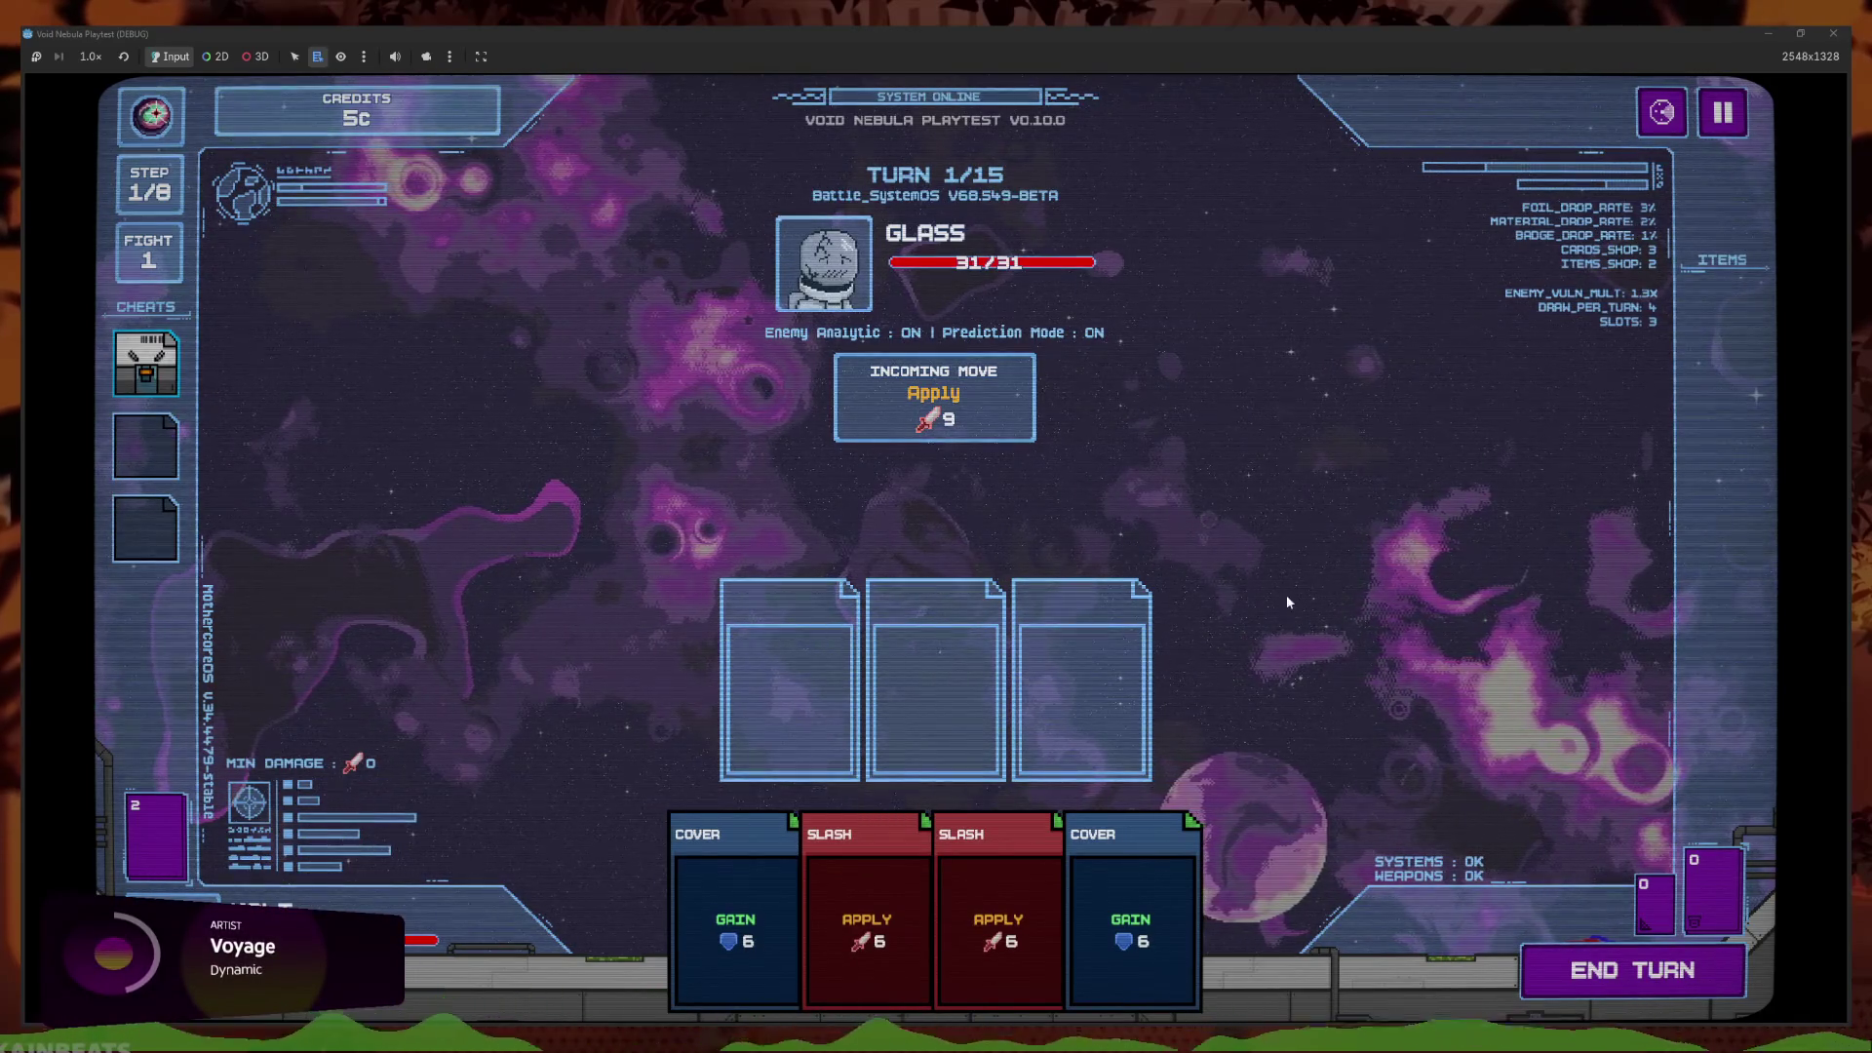
left_click(1819, 32)
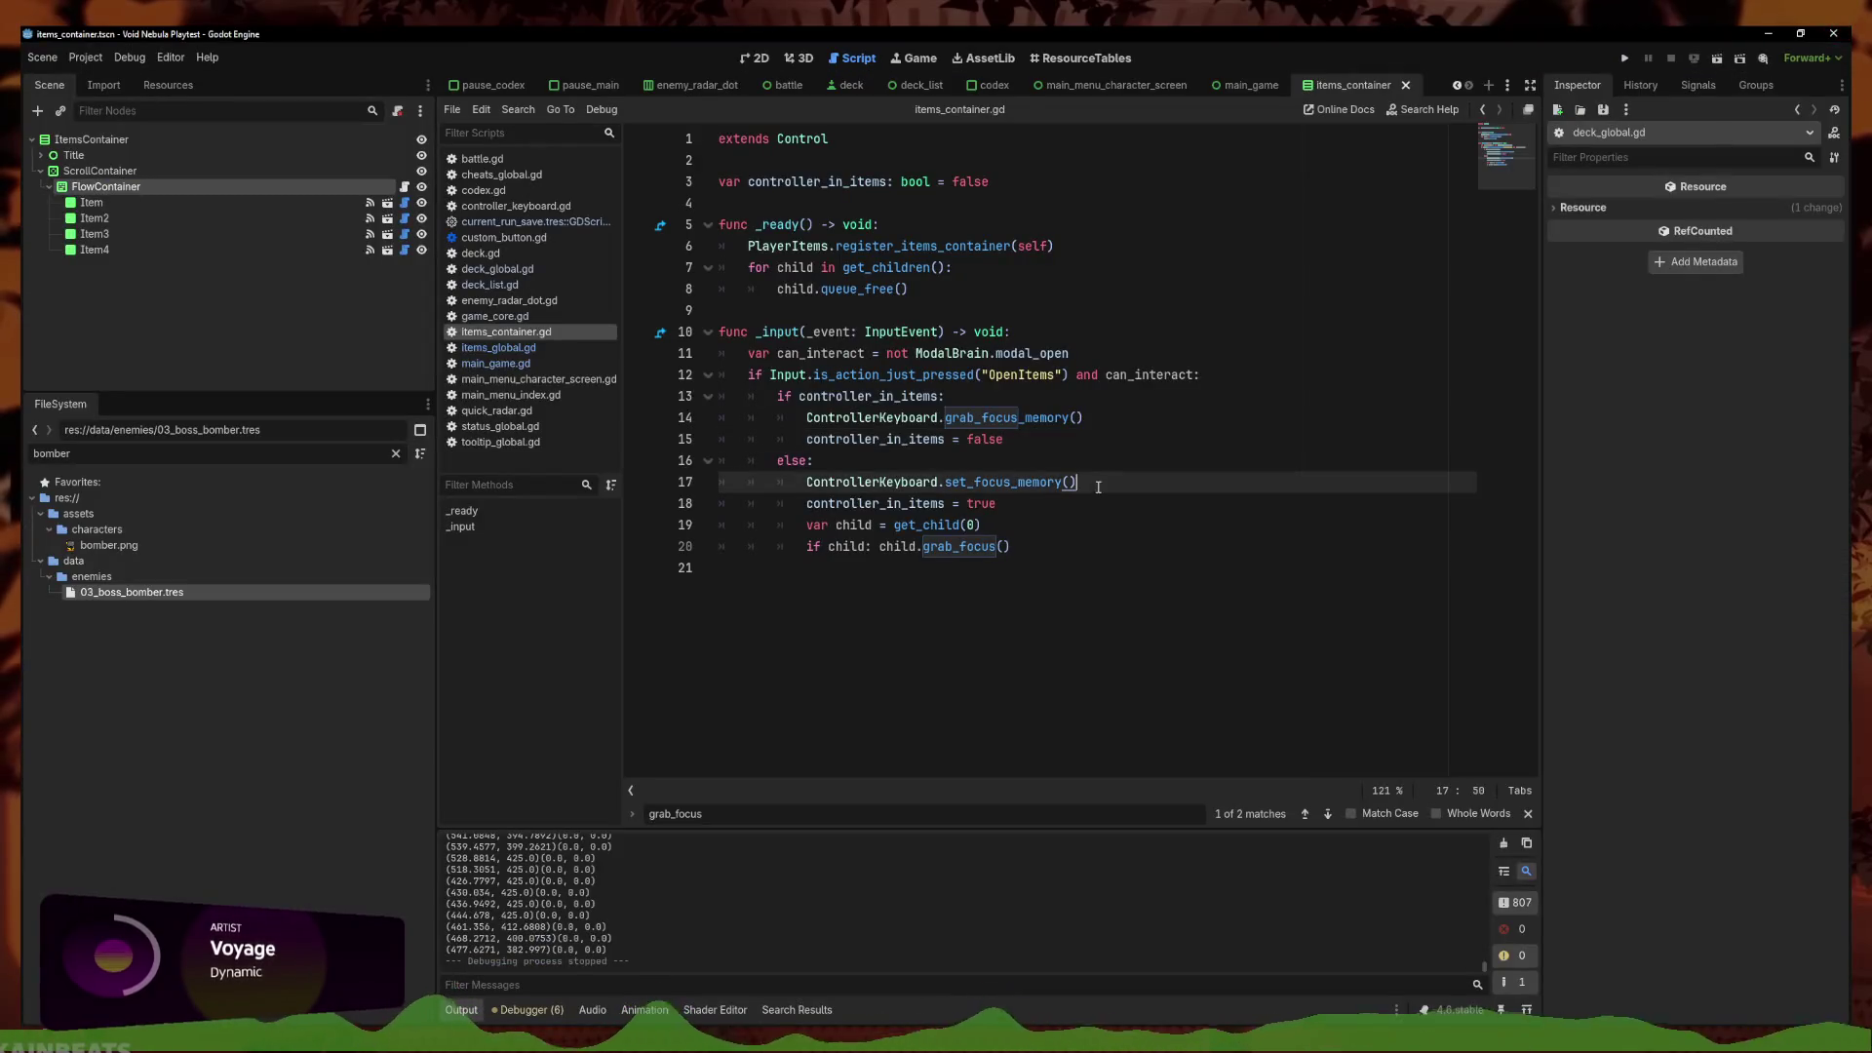
Filter FileSystem for 'save_file', open save_file.gd and jump to the populate_items_container definition
left_click(127, 481)
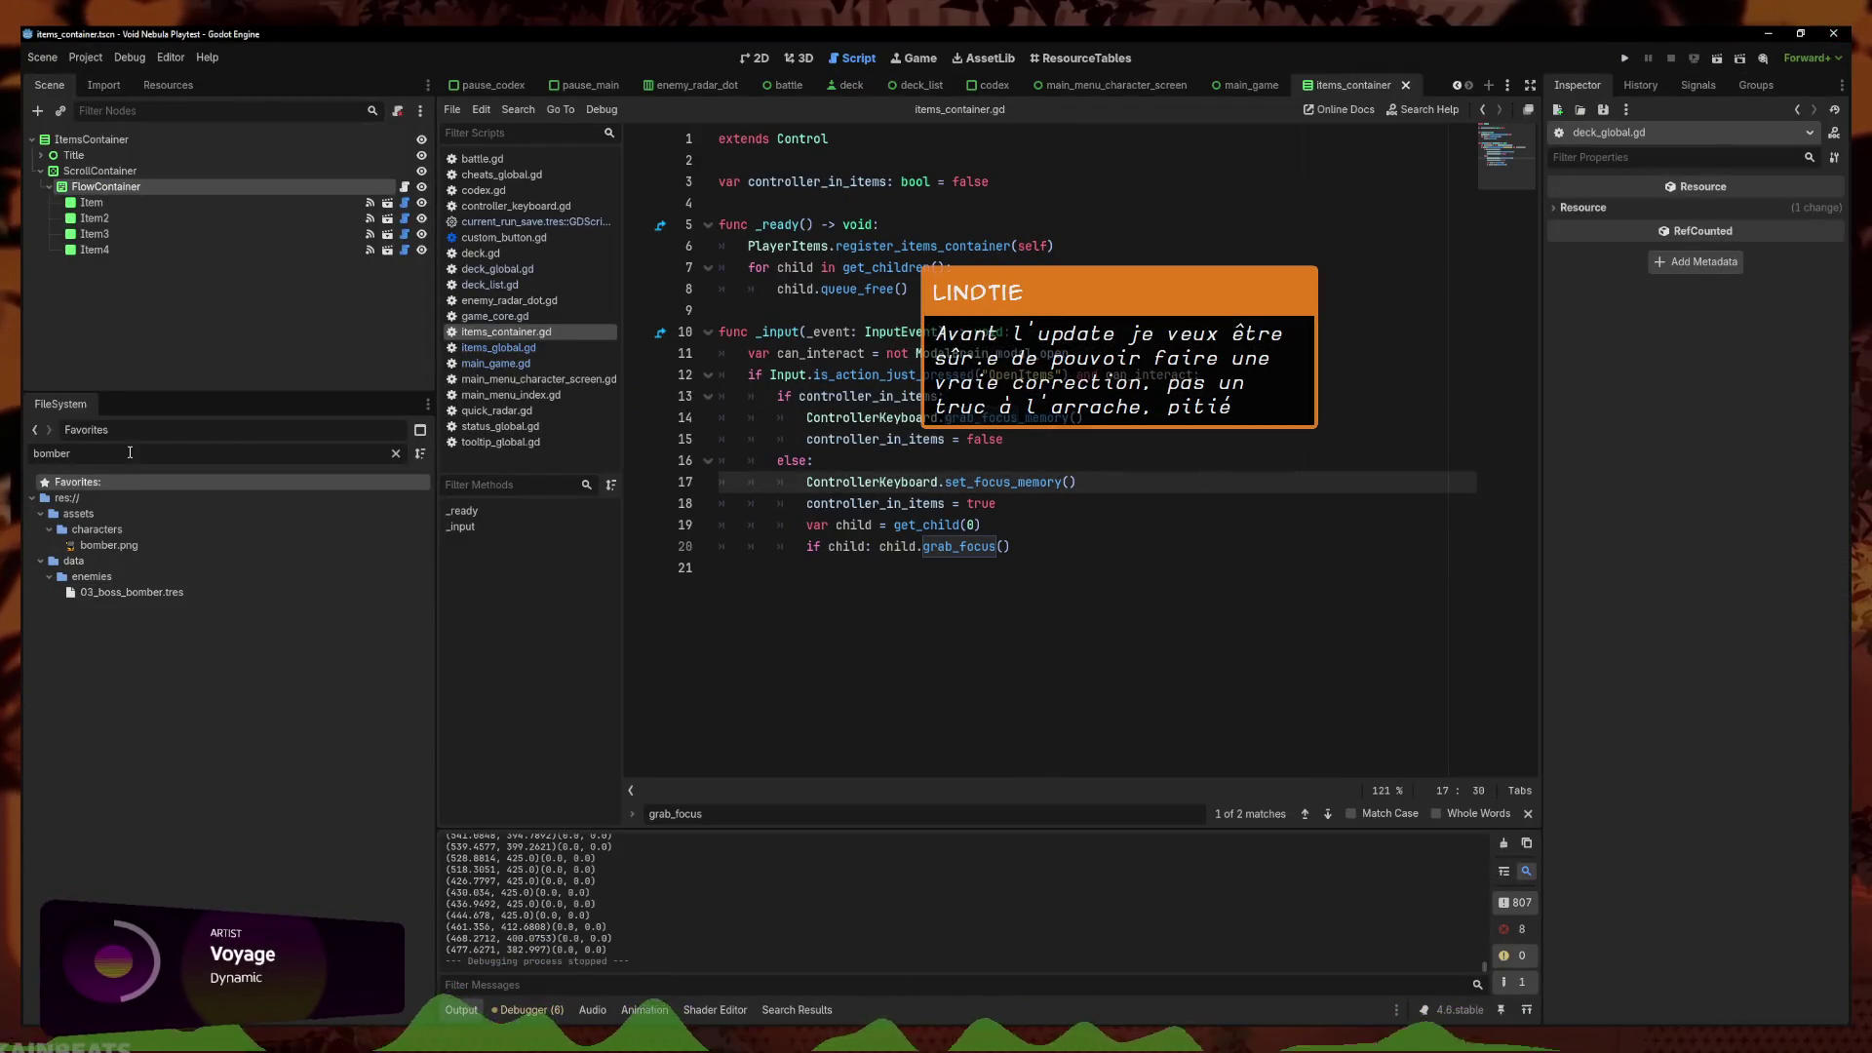
type("save_file")
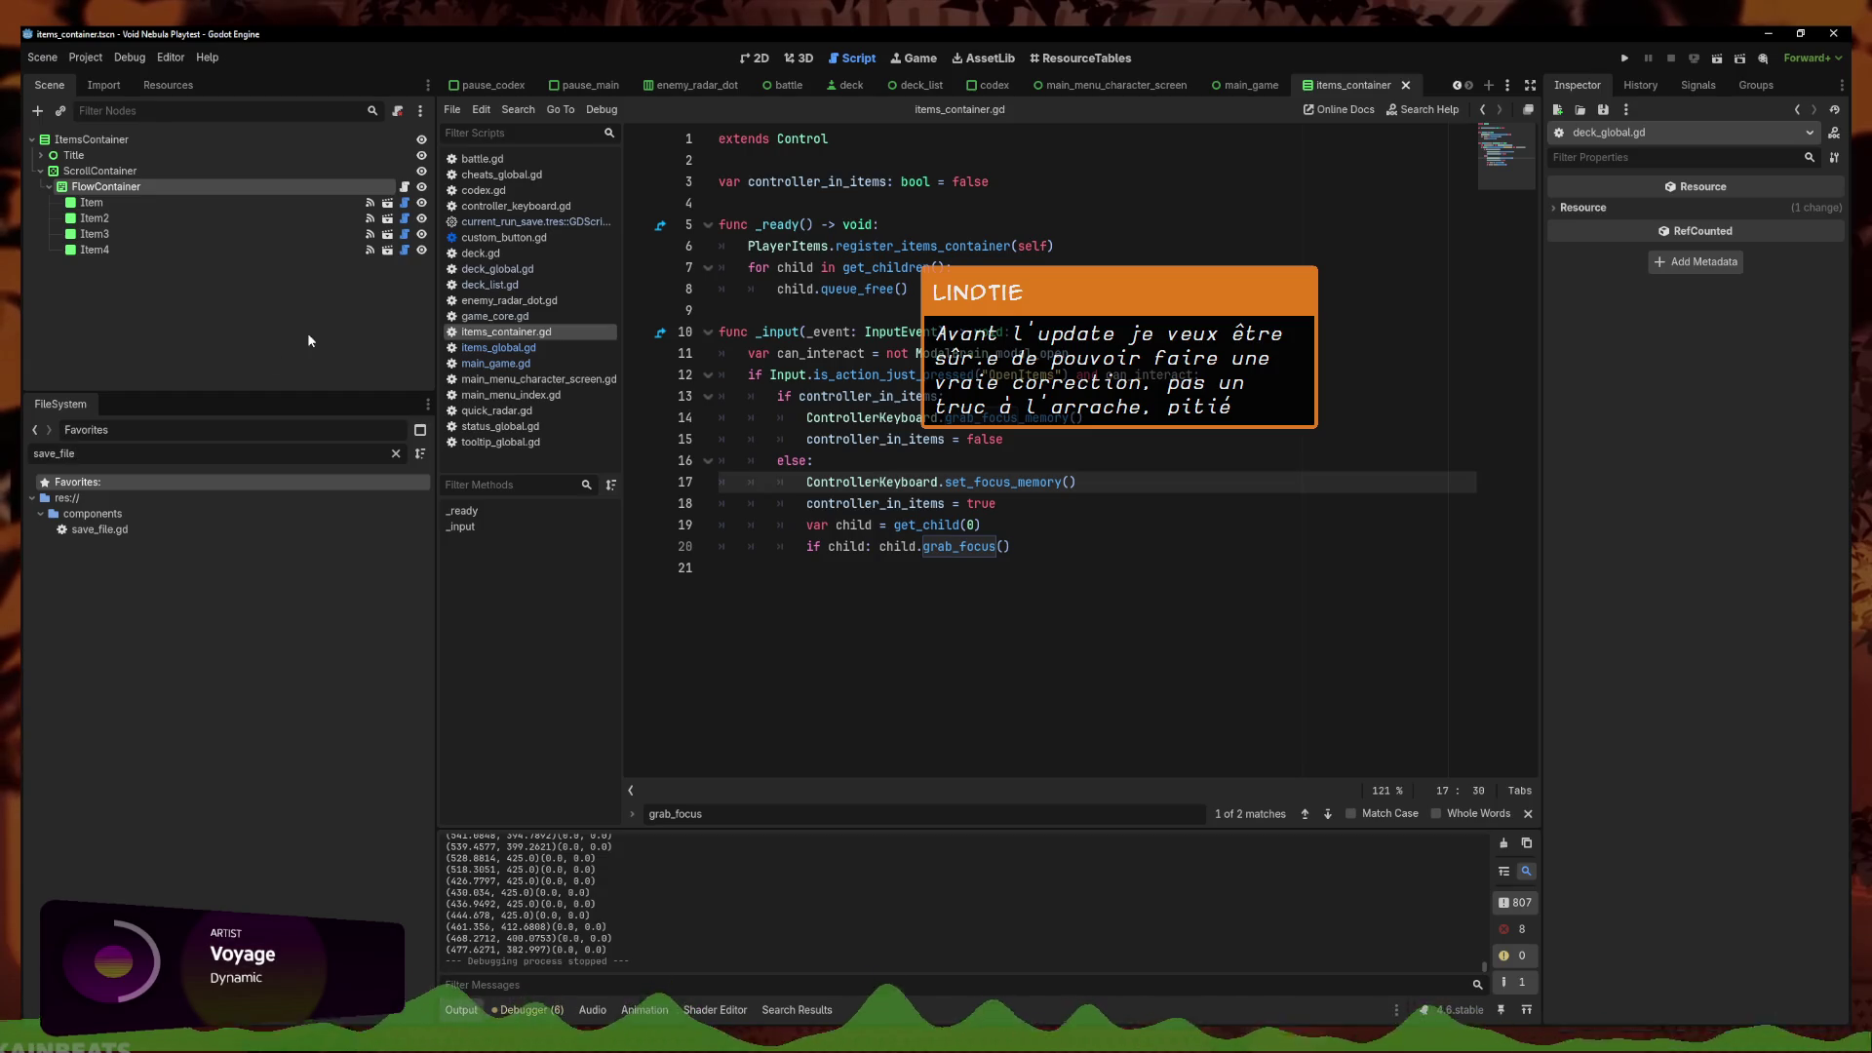
double_click(102, 529)
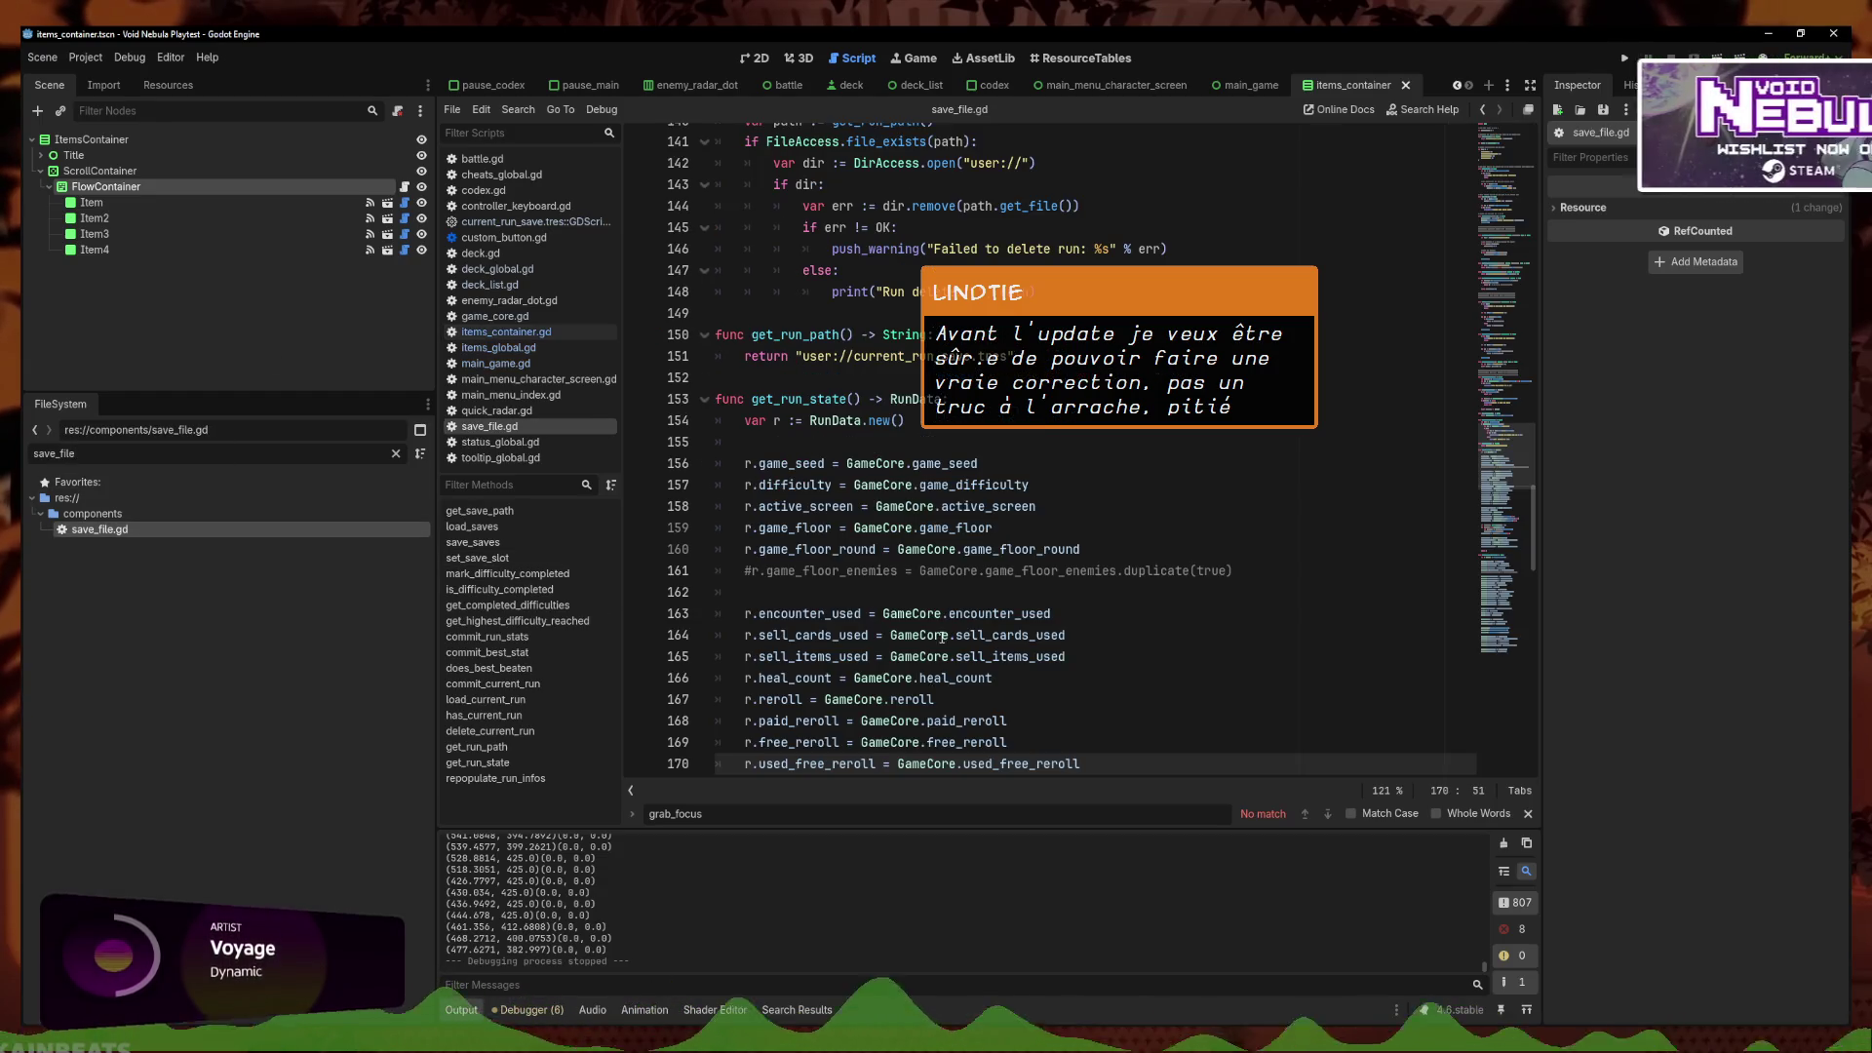
scroll(933, 705, "down", 20)
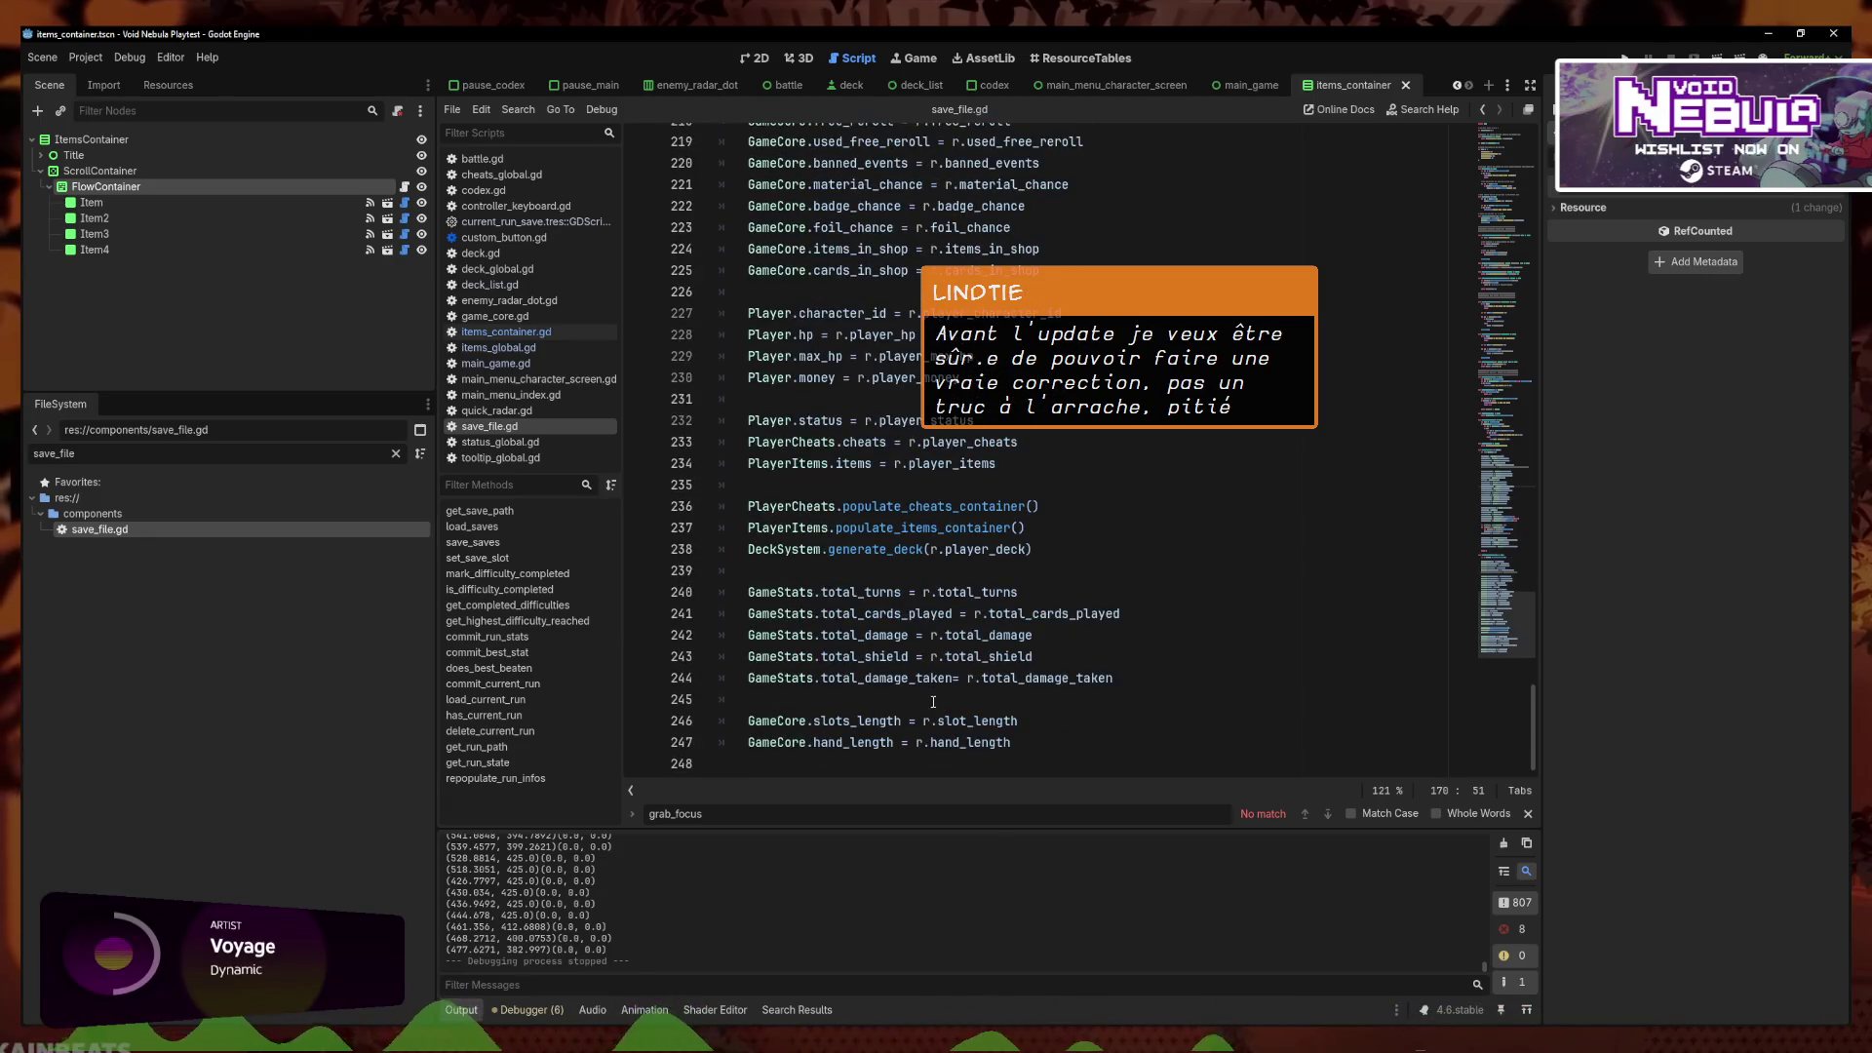
scroll(933, 702, "up", 8)
scroll(933, 702, "down", 8)
left_click(1093, 540)
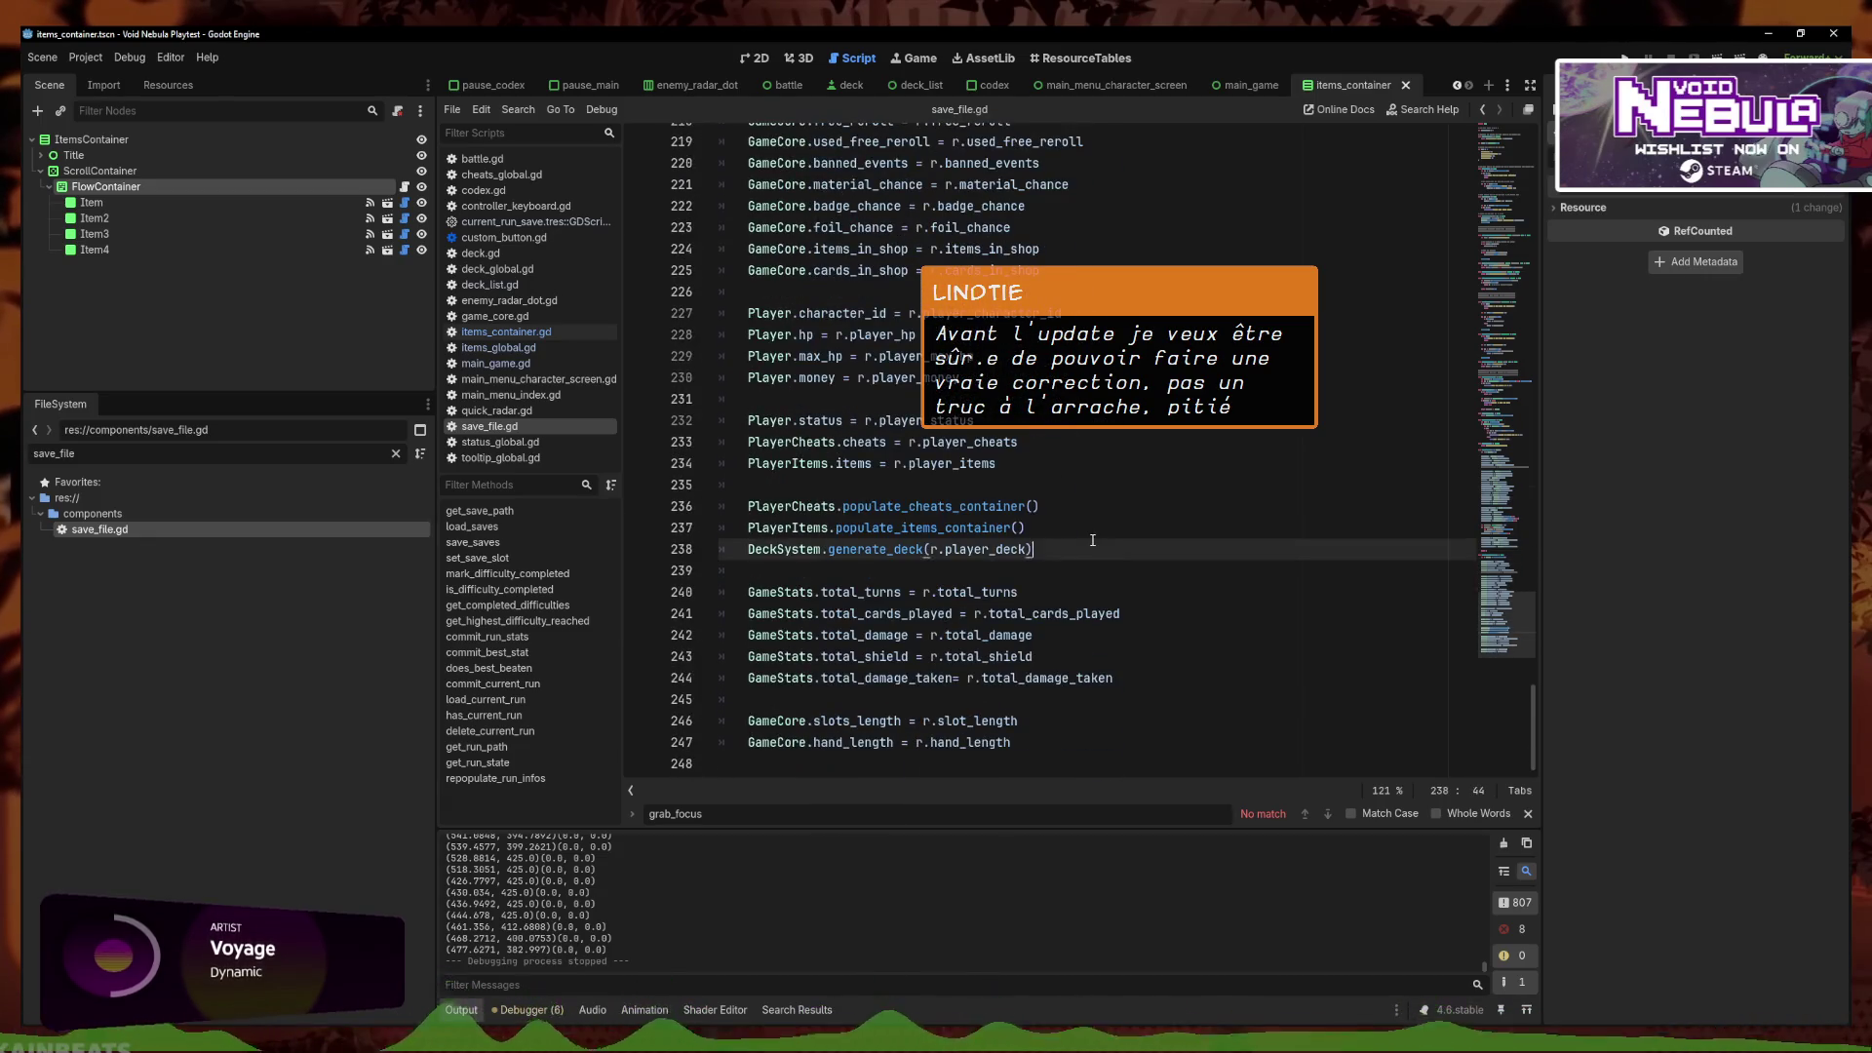
left_click(983, 525, "ctrl")
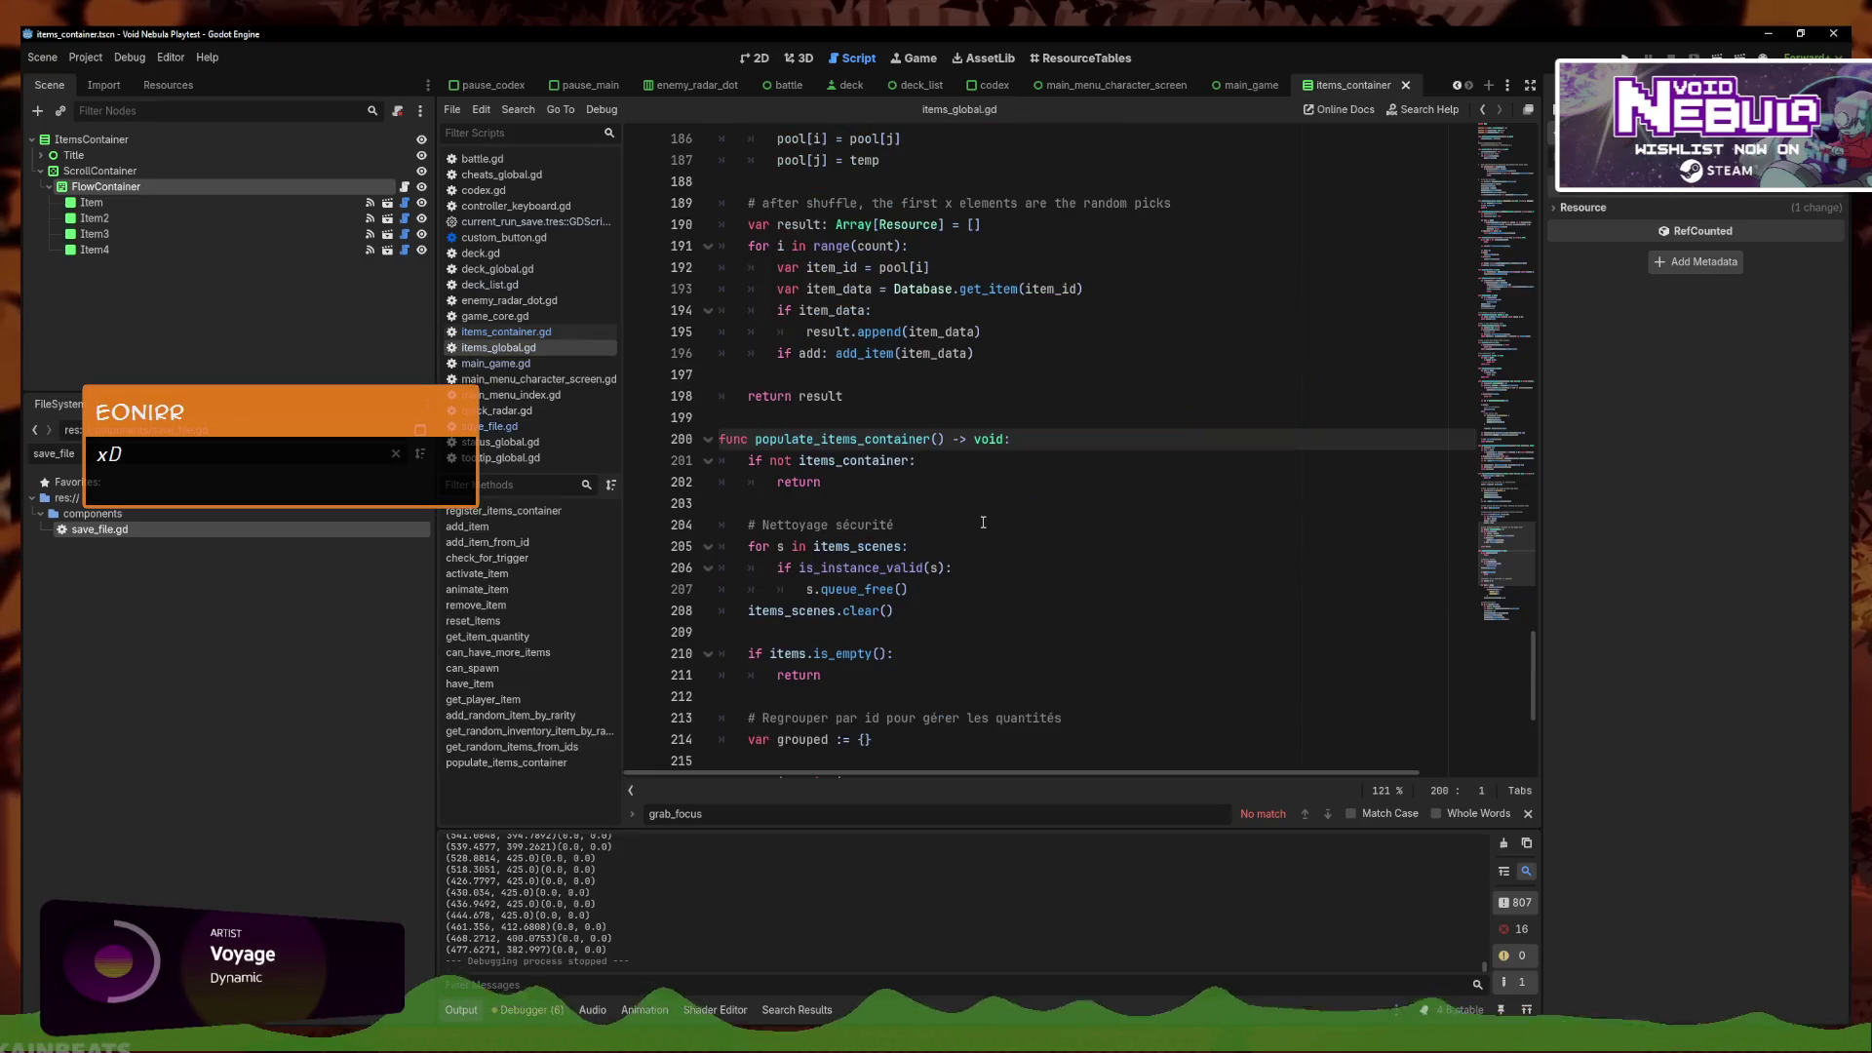
Review populate_items_container in items_global.gd and the child-clearing loop in items_container's _ready
scroll(982, 505, "down", 3)
scroll(984, 507, "down", 2)
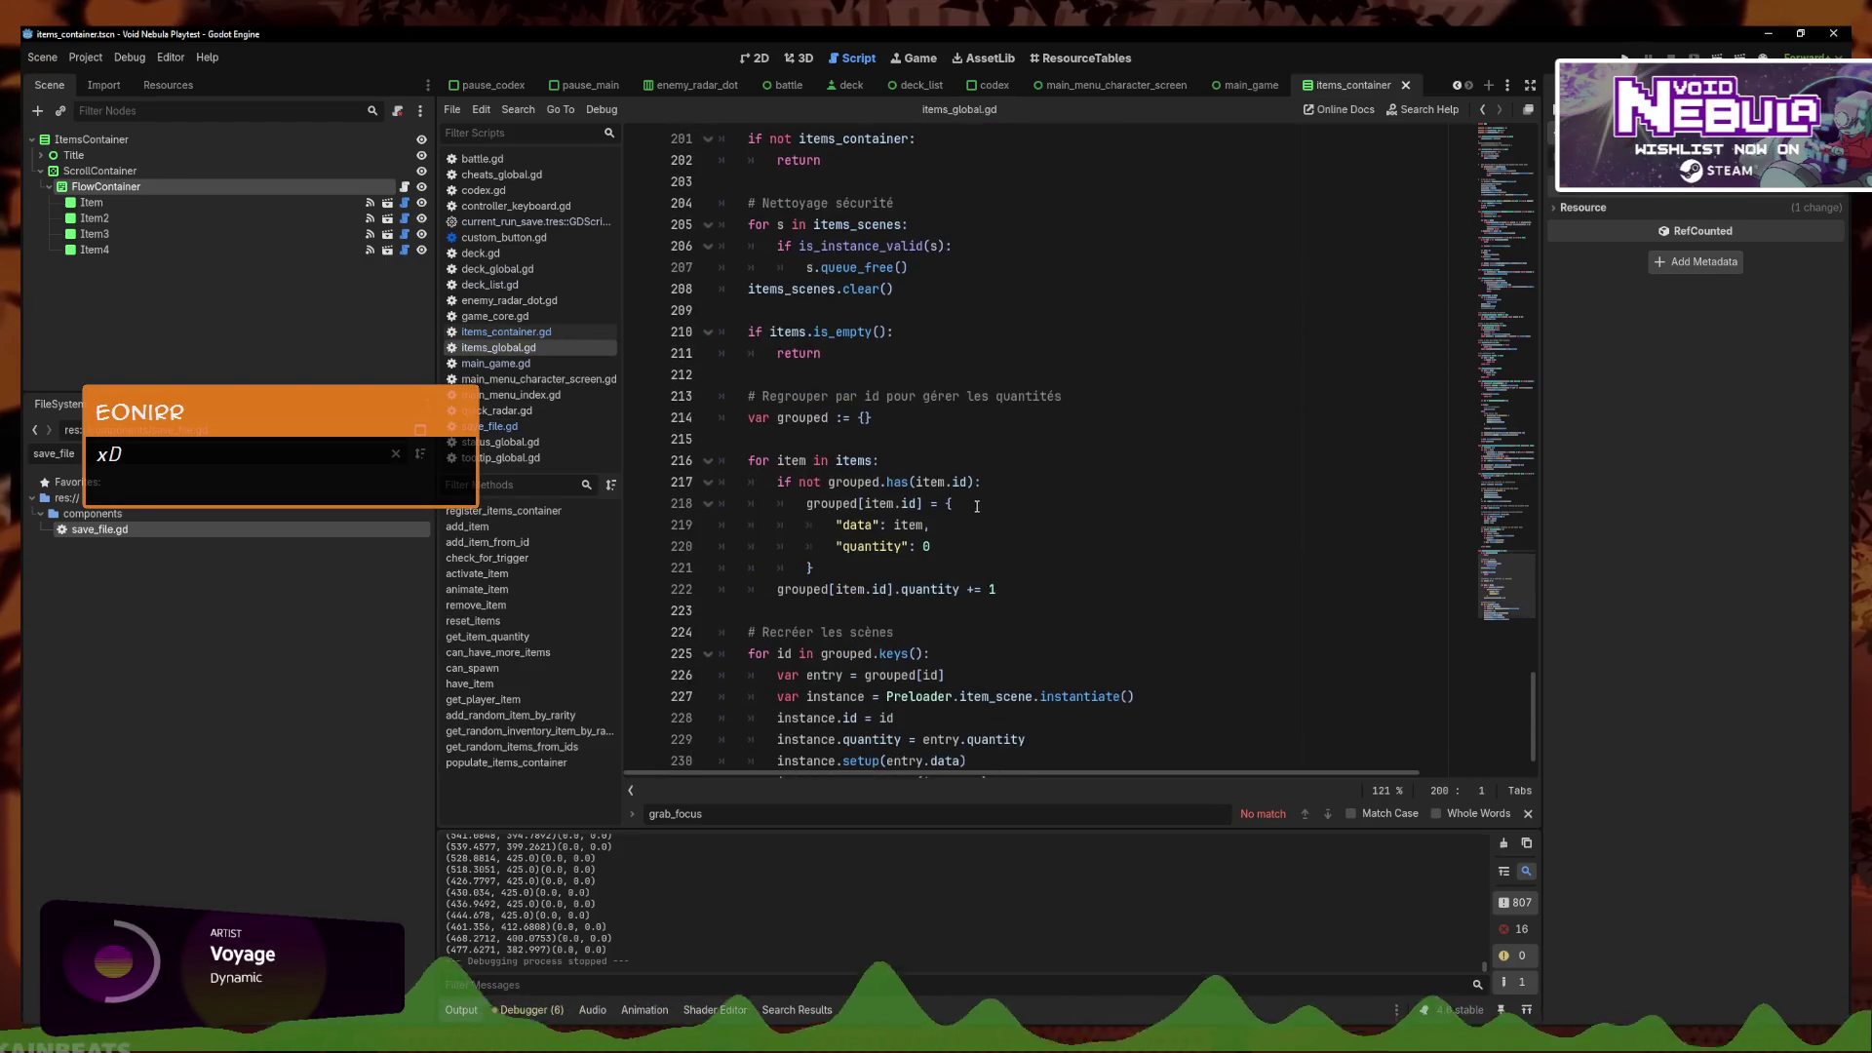
scroll(971, 500, "down", 1)
scroll(971, 499, "up", 1)
scroll(1014, 634, "down", 1)
scroll(978, 544, "up", 6)
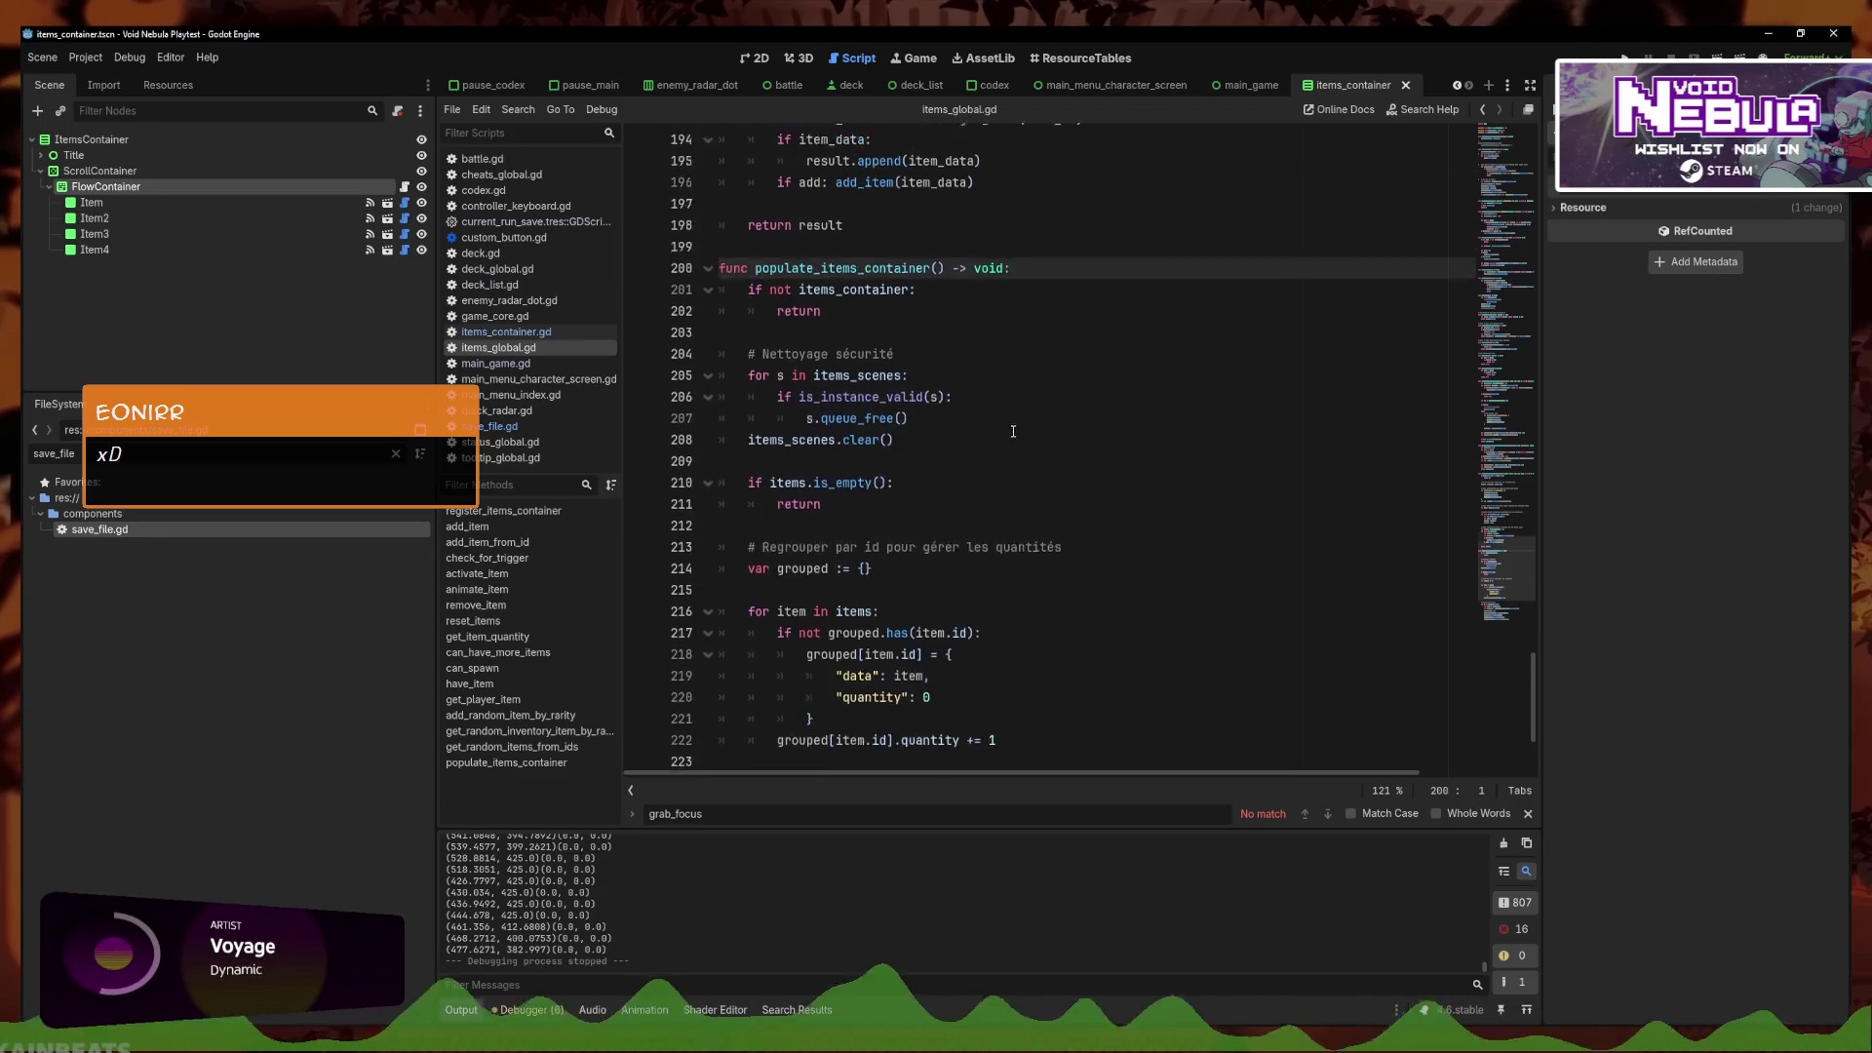
scroll(927, 556, "down", 2)
scroll(927, 555, "down", 5)
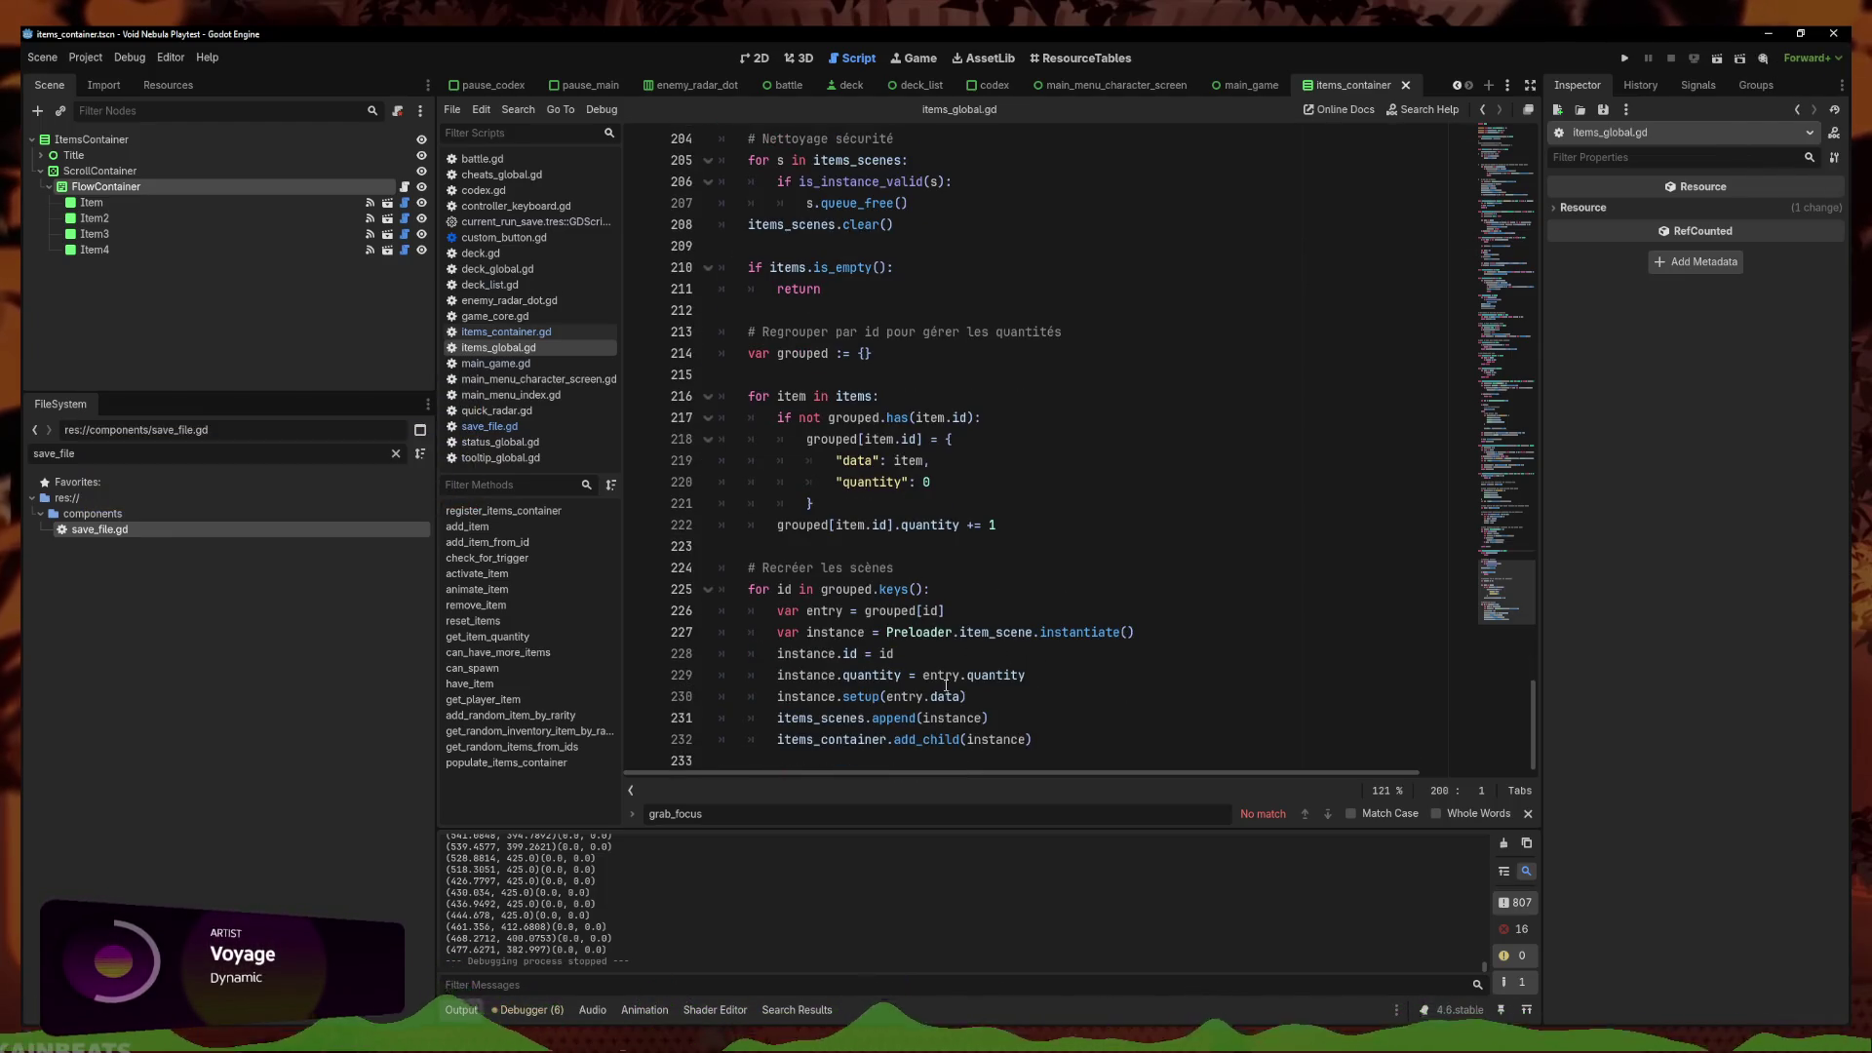
left_click(839, 752)
key("ctrl+Home")
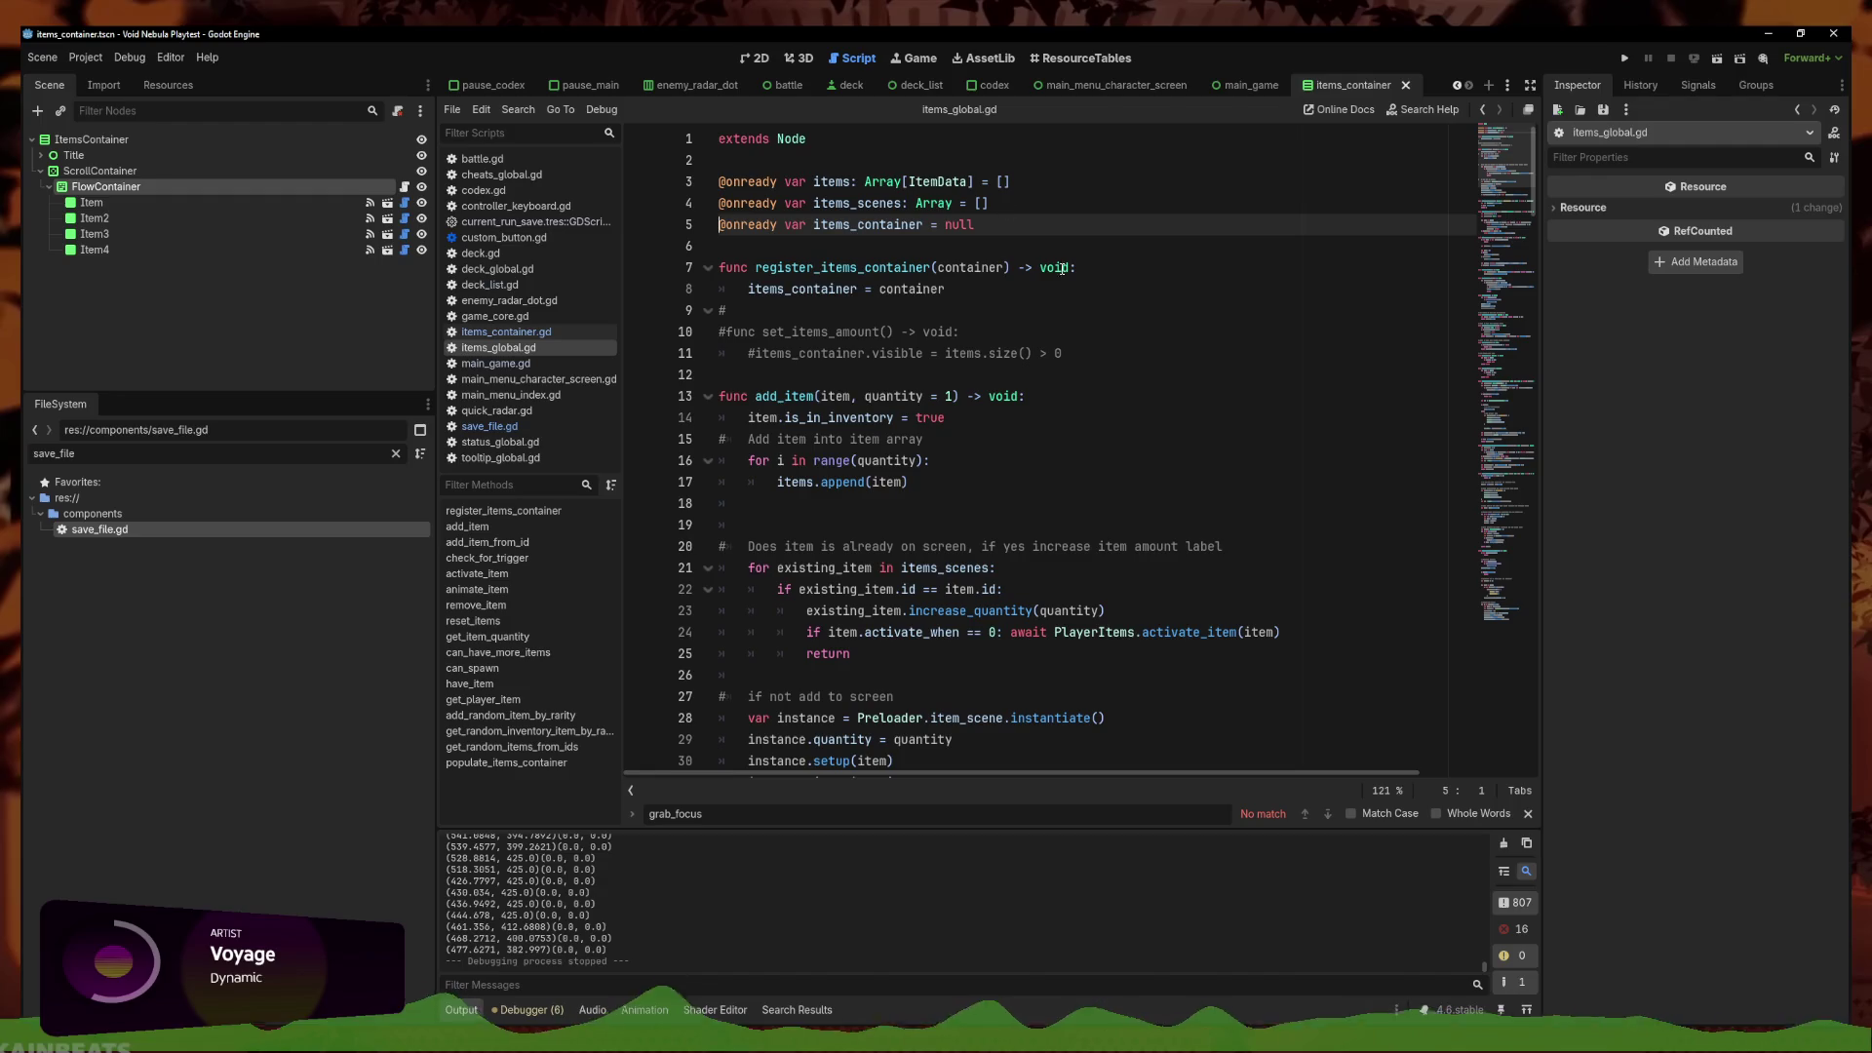
left_click(506, 331)
left_click(986, 263)
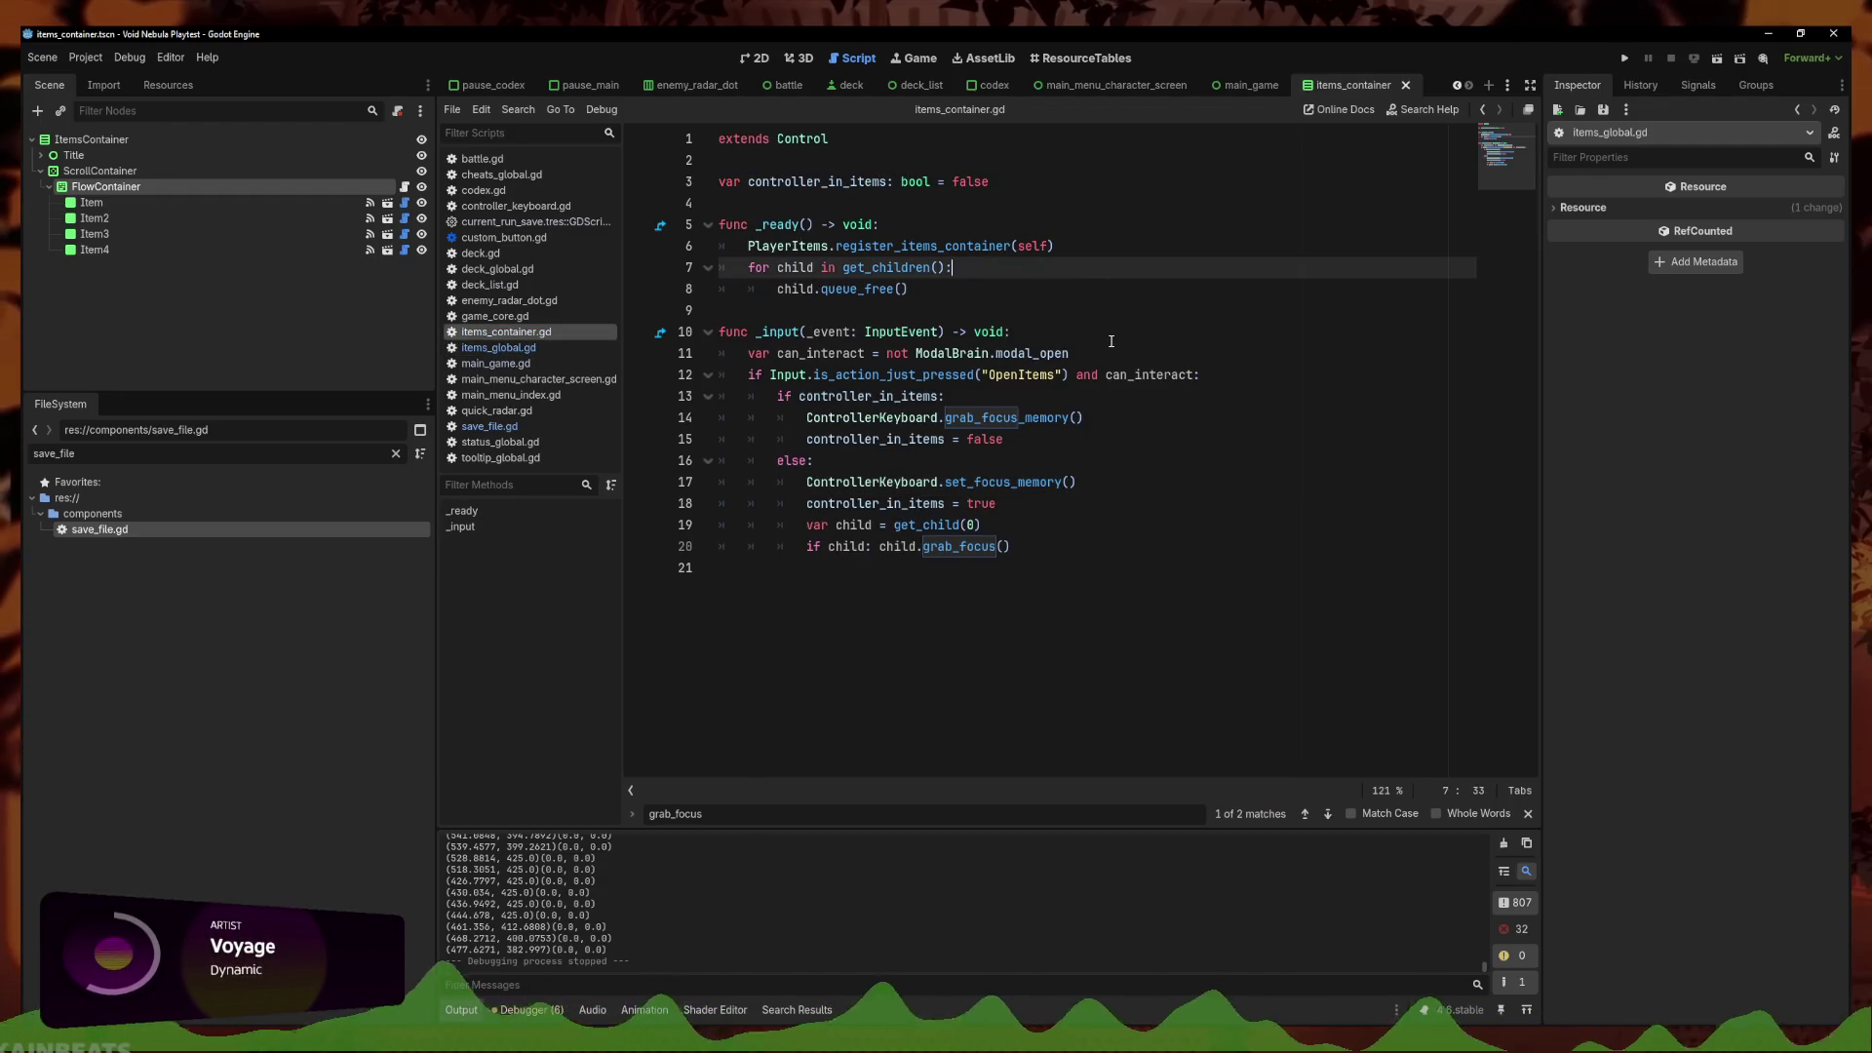
left_click(585, 363)
left_click(585, 347)
Insert print(items_container) as the first line of populate_items_container, then run the game
scroll(899, 624, "down", 15)
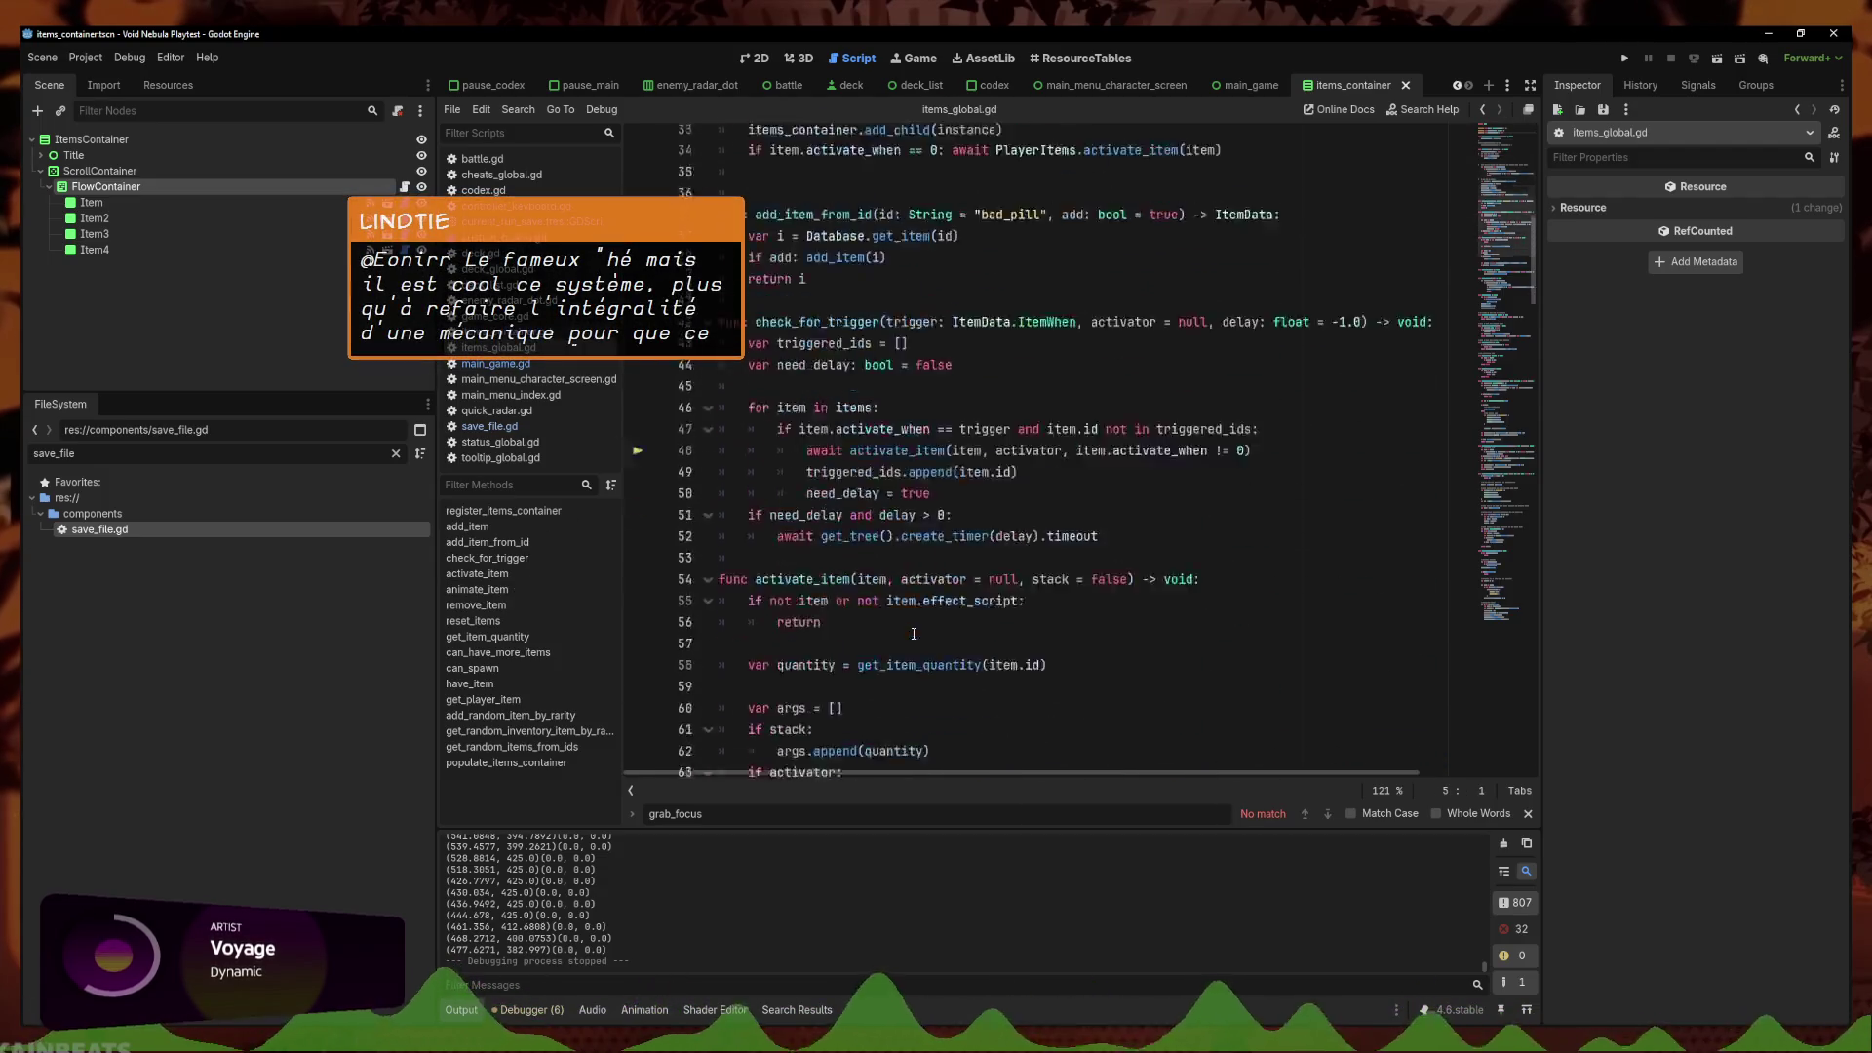
scroll(899, 624, "down", 20)
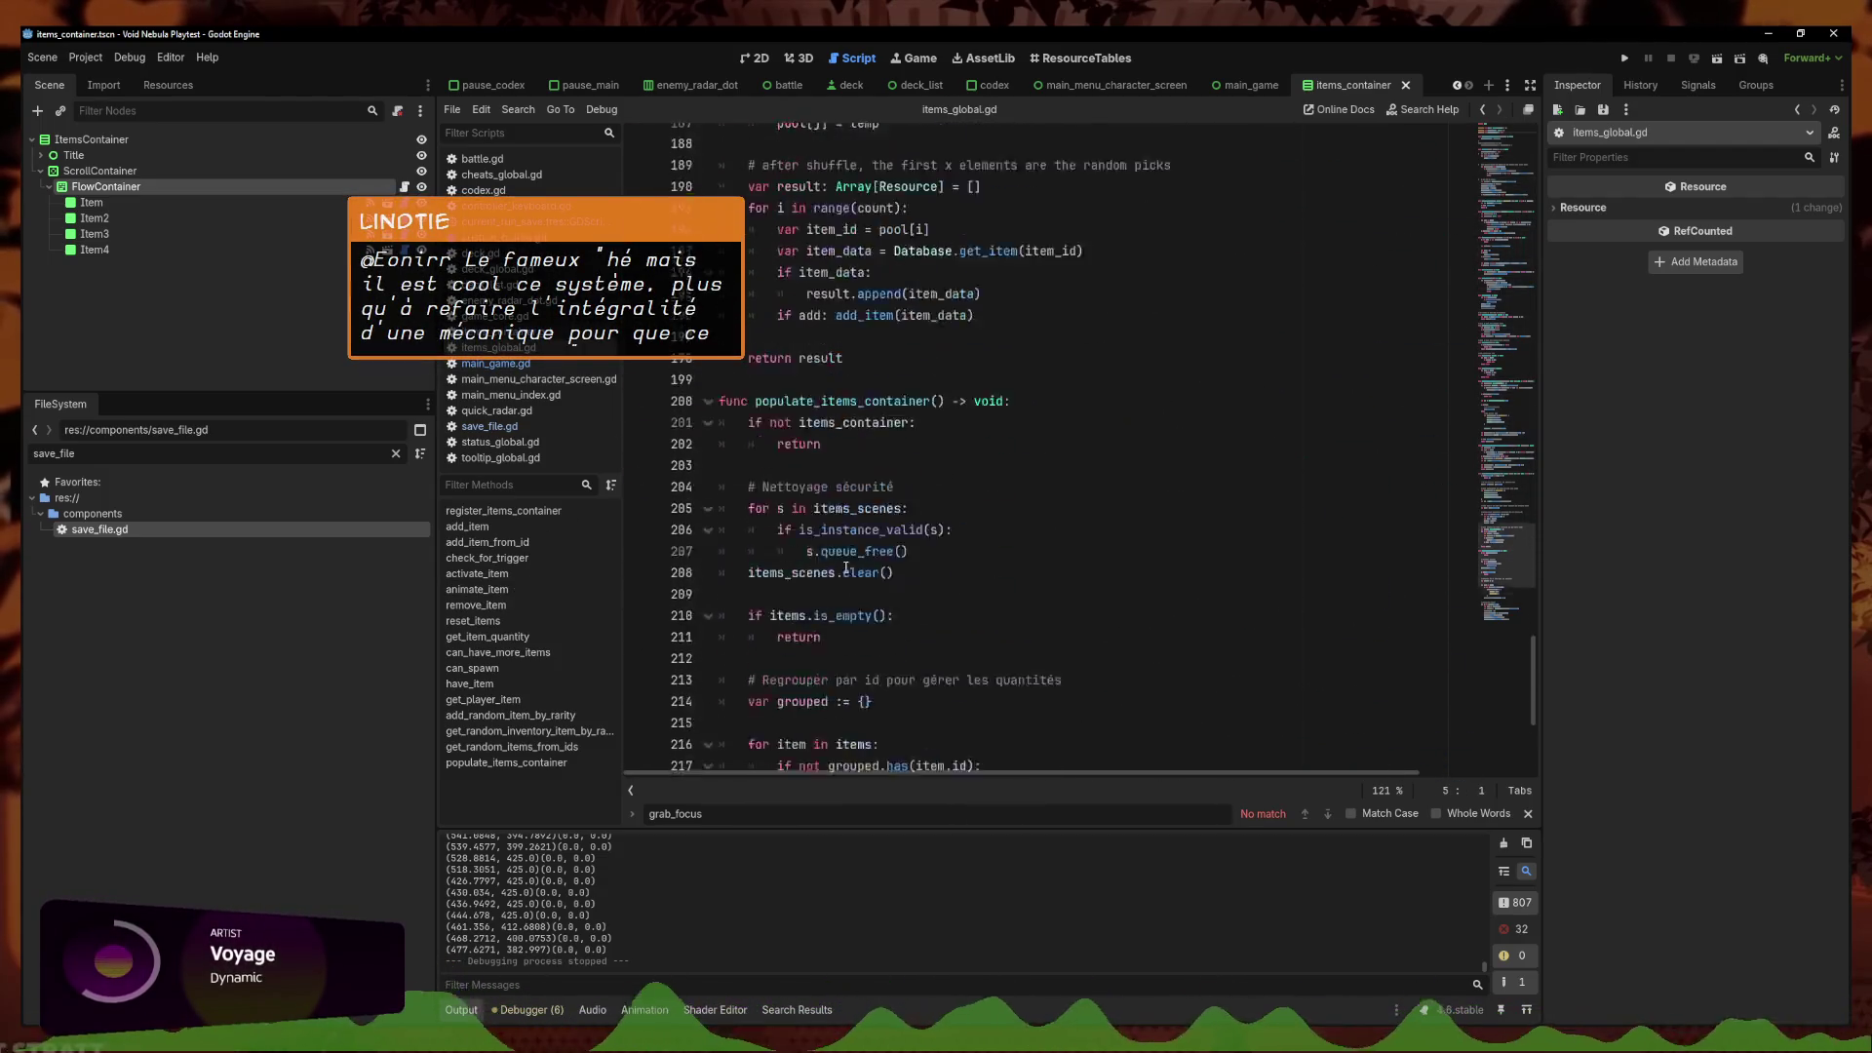
scroll(799, 506, "up", 5)
left_click(1082, 365)
key("Return")
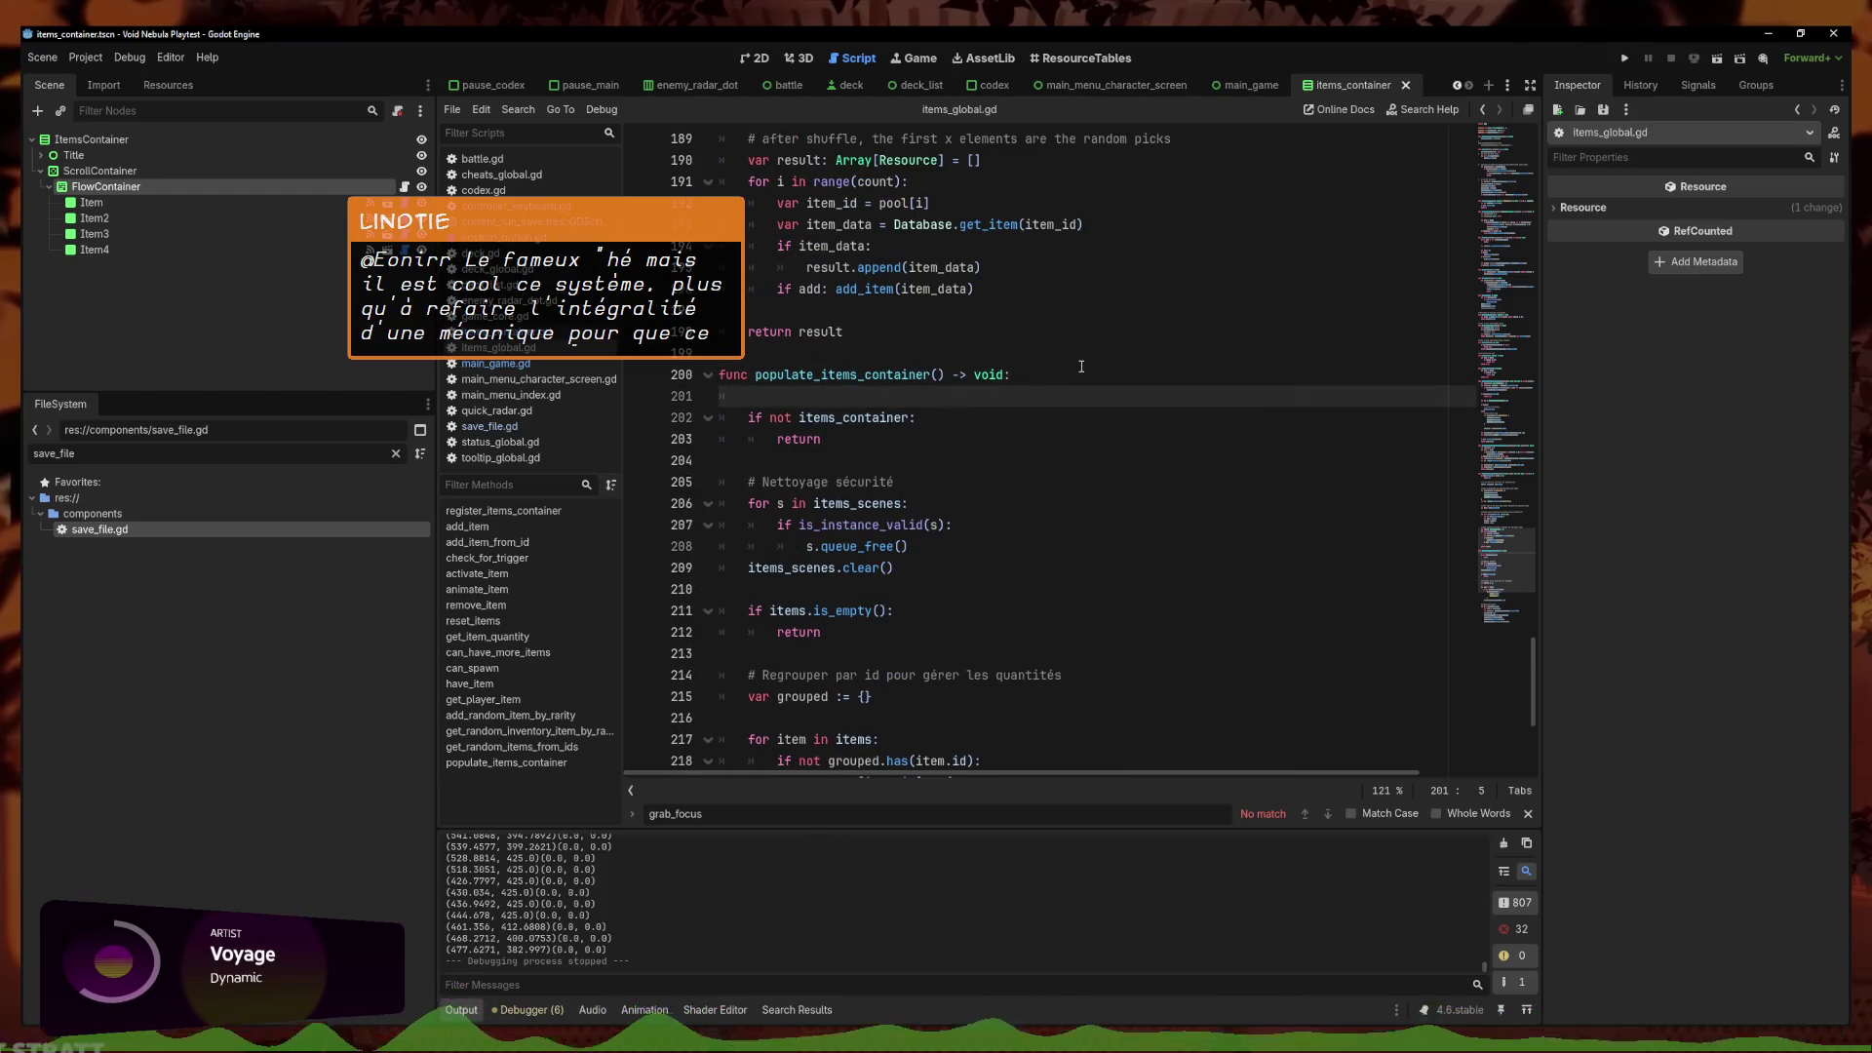
type("print")
key("Return")
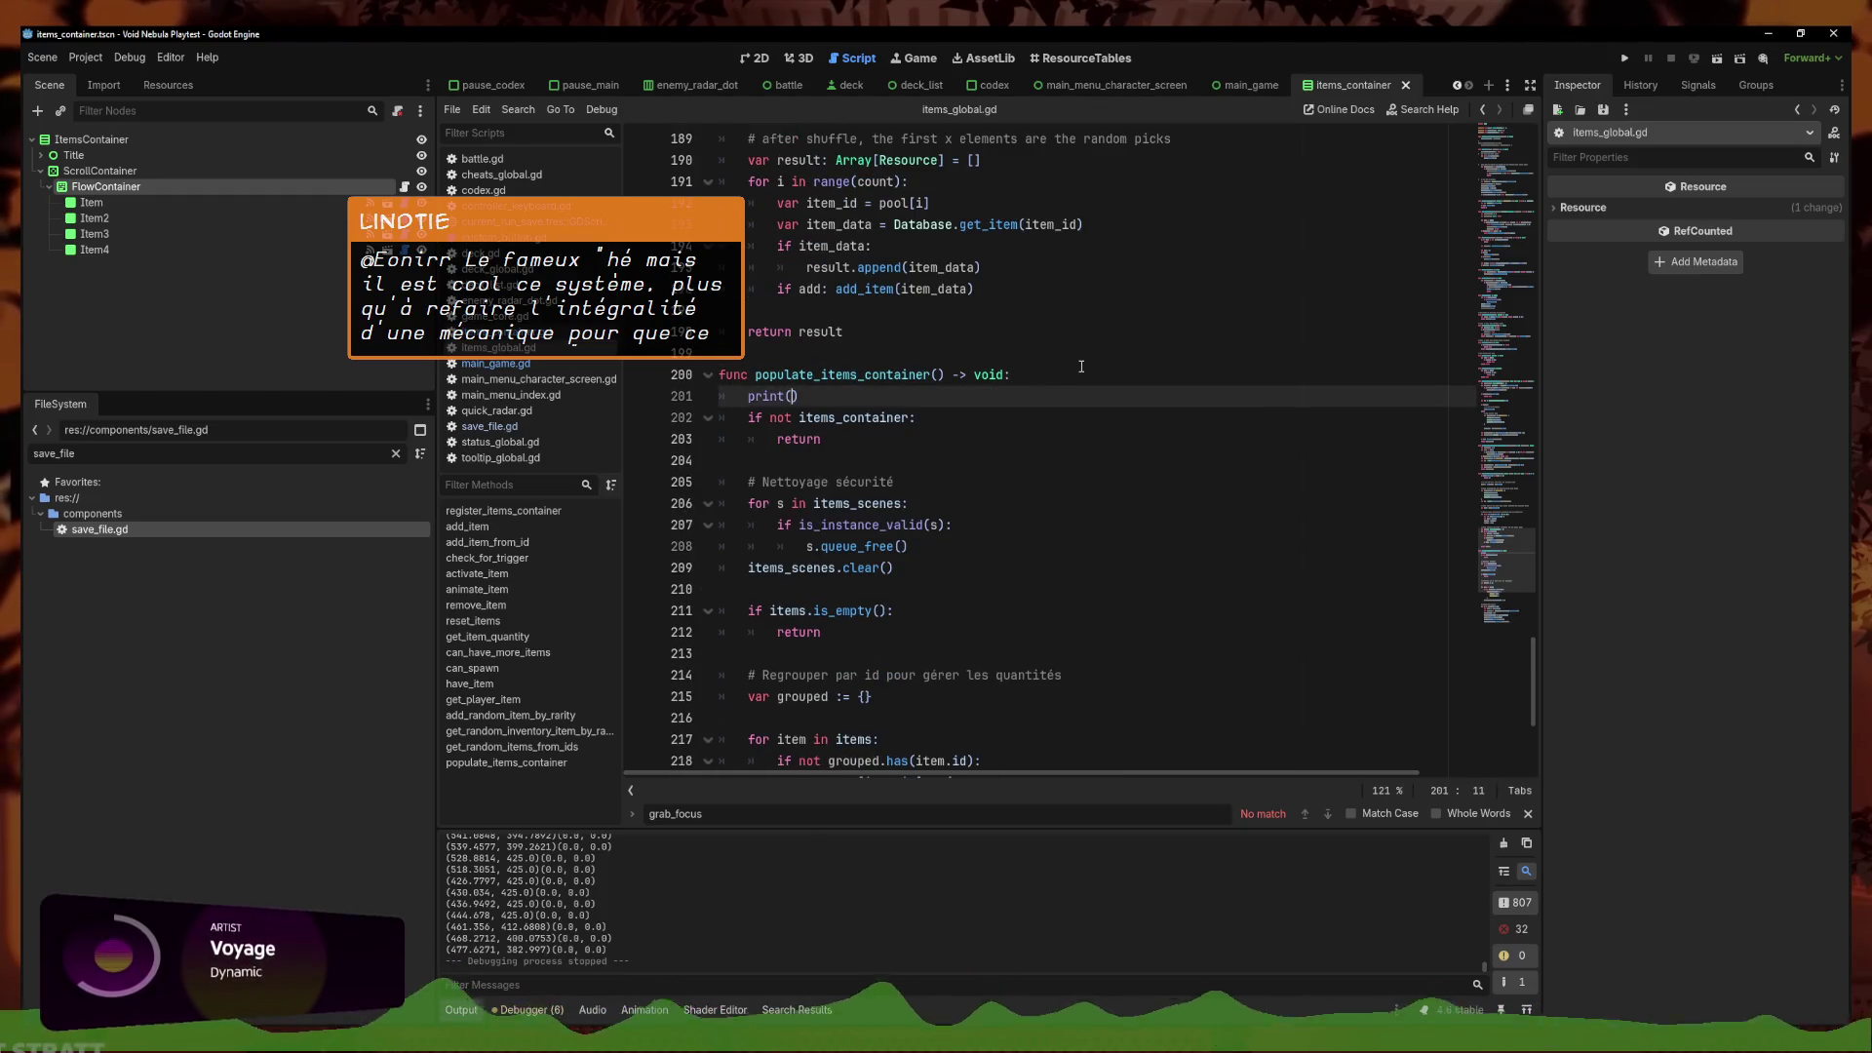
type("items")
key("Return")
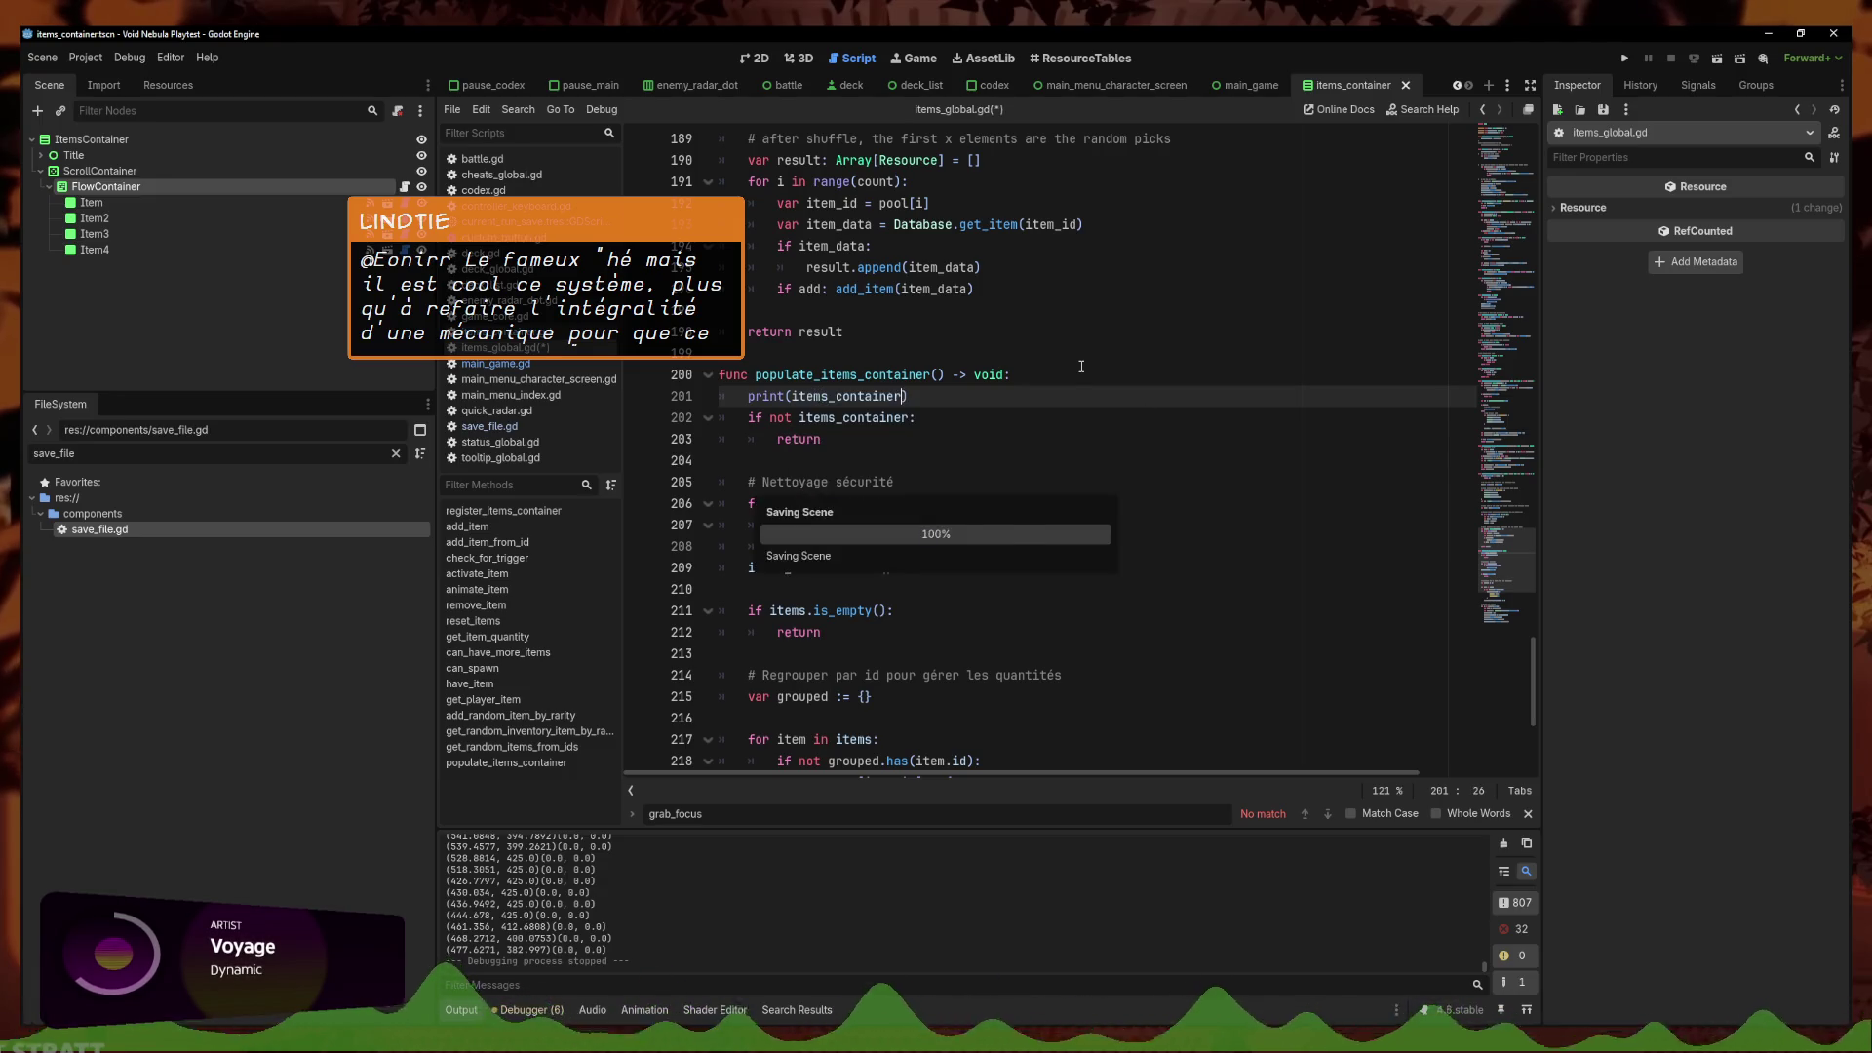
left_click(1625, 58)
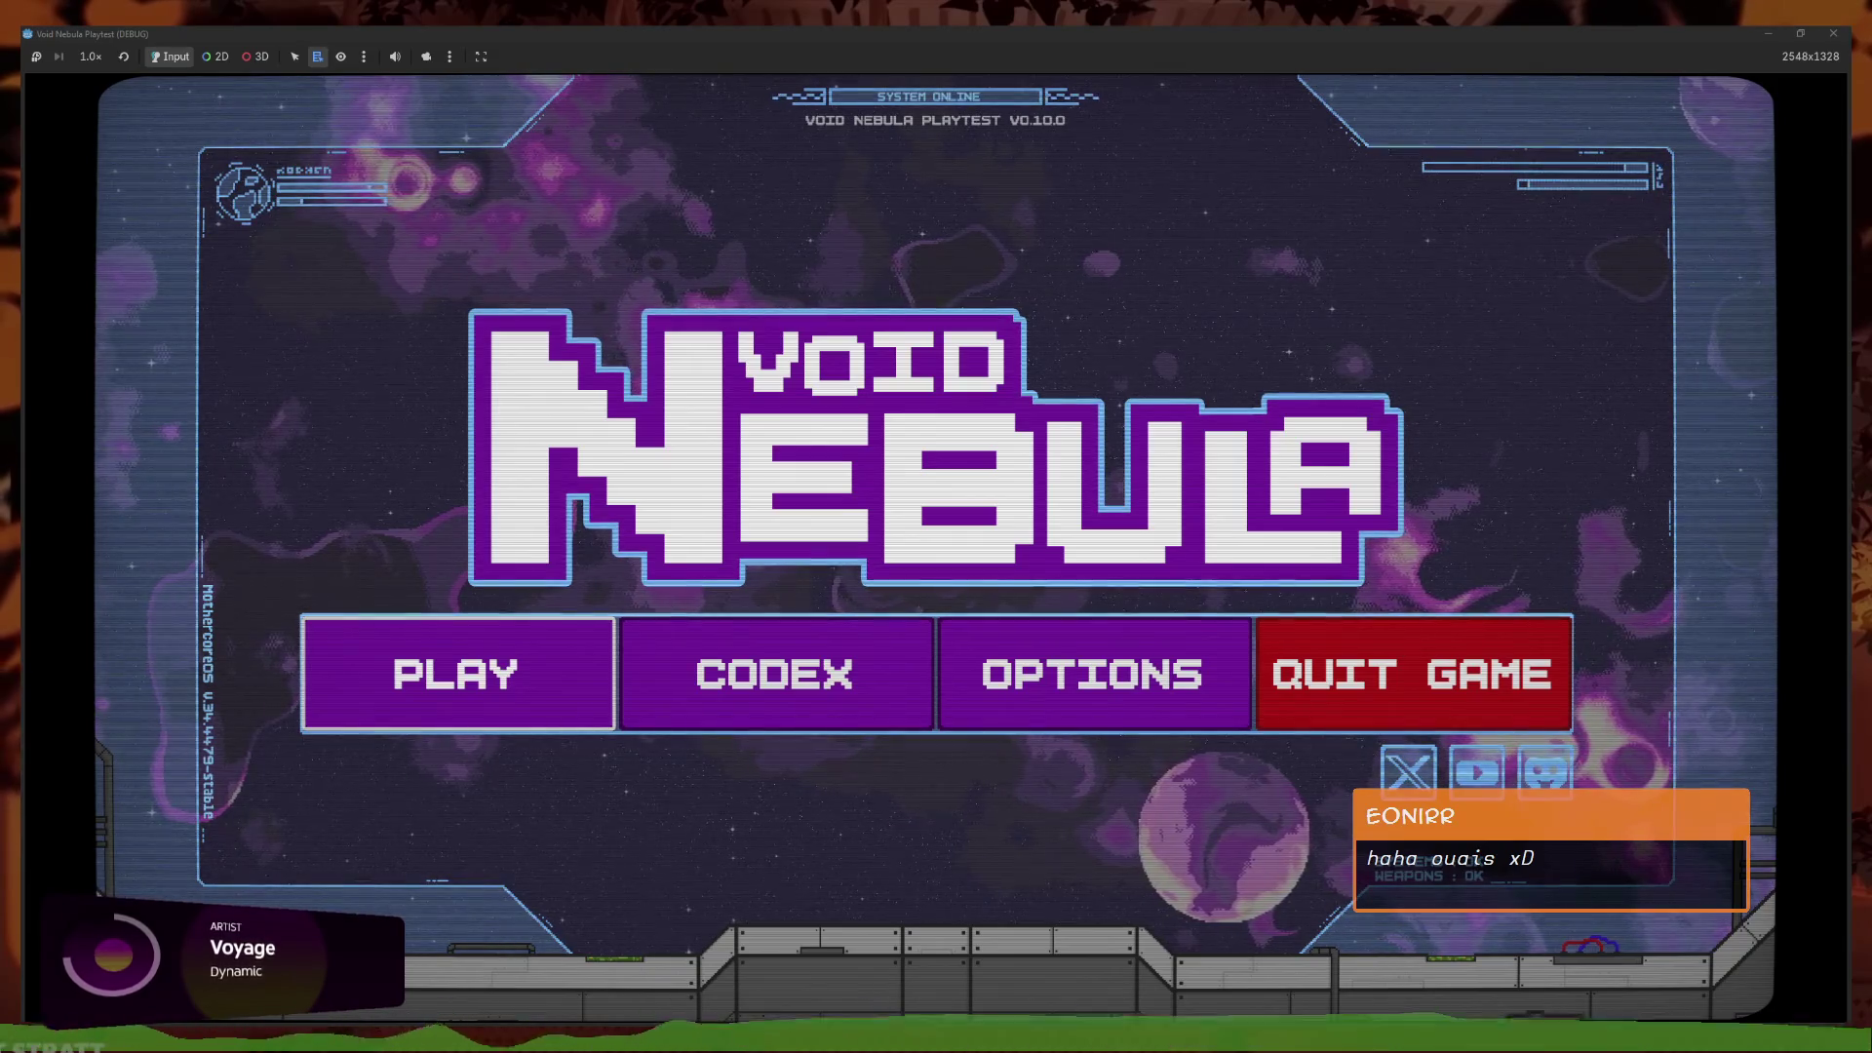
Continue the saved run, check the boss on the enemy scanner, then quit to the main menu
left_click(513, 670)
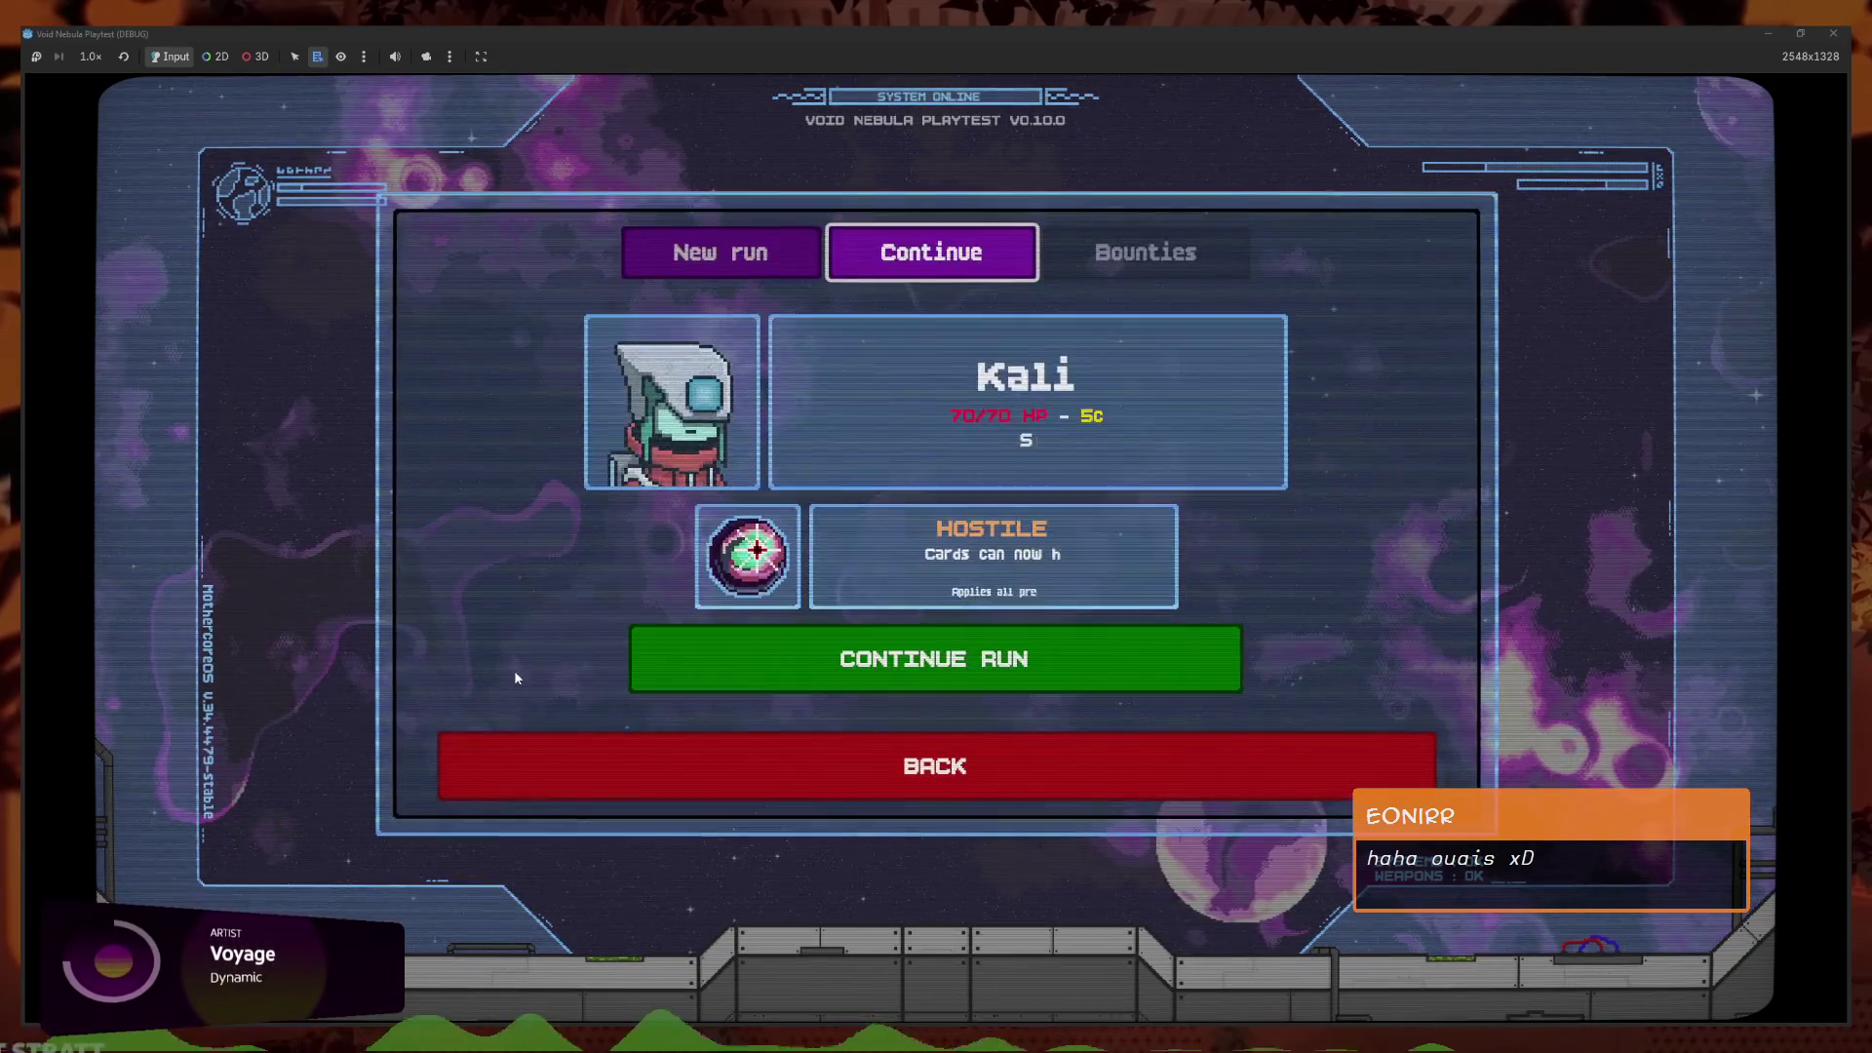
left_click(960, 643)
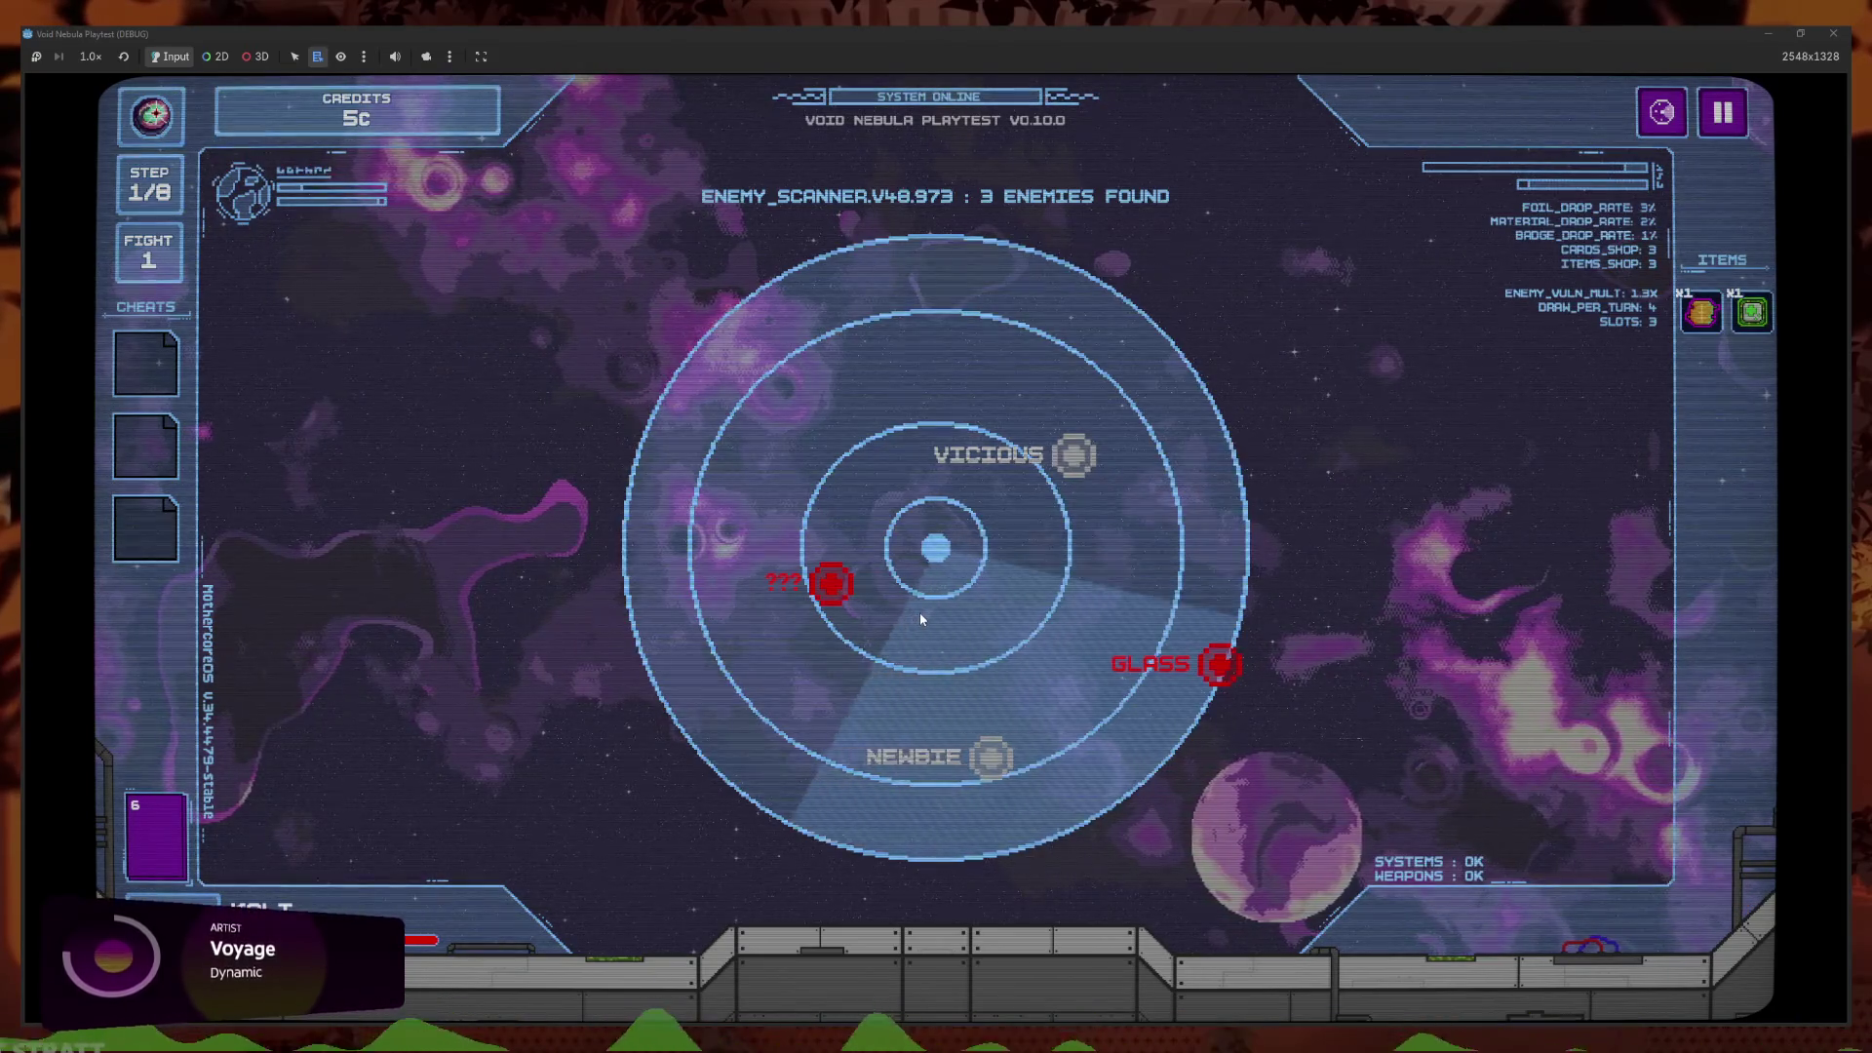
left_click(1706, 122)
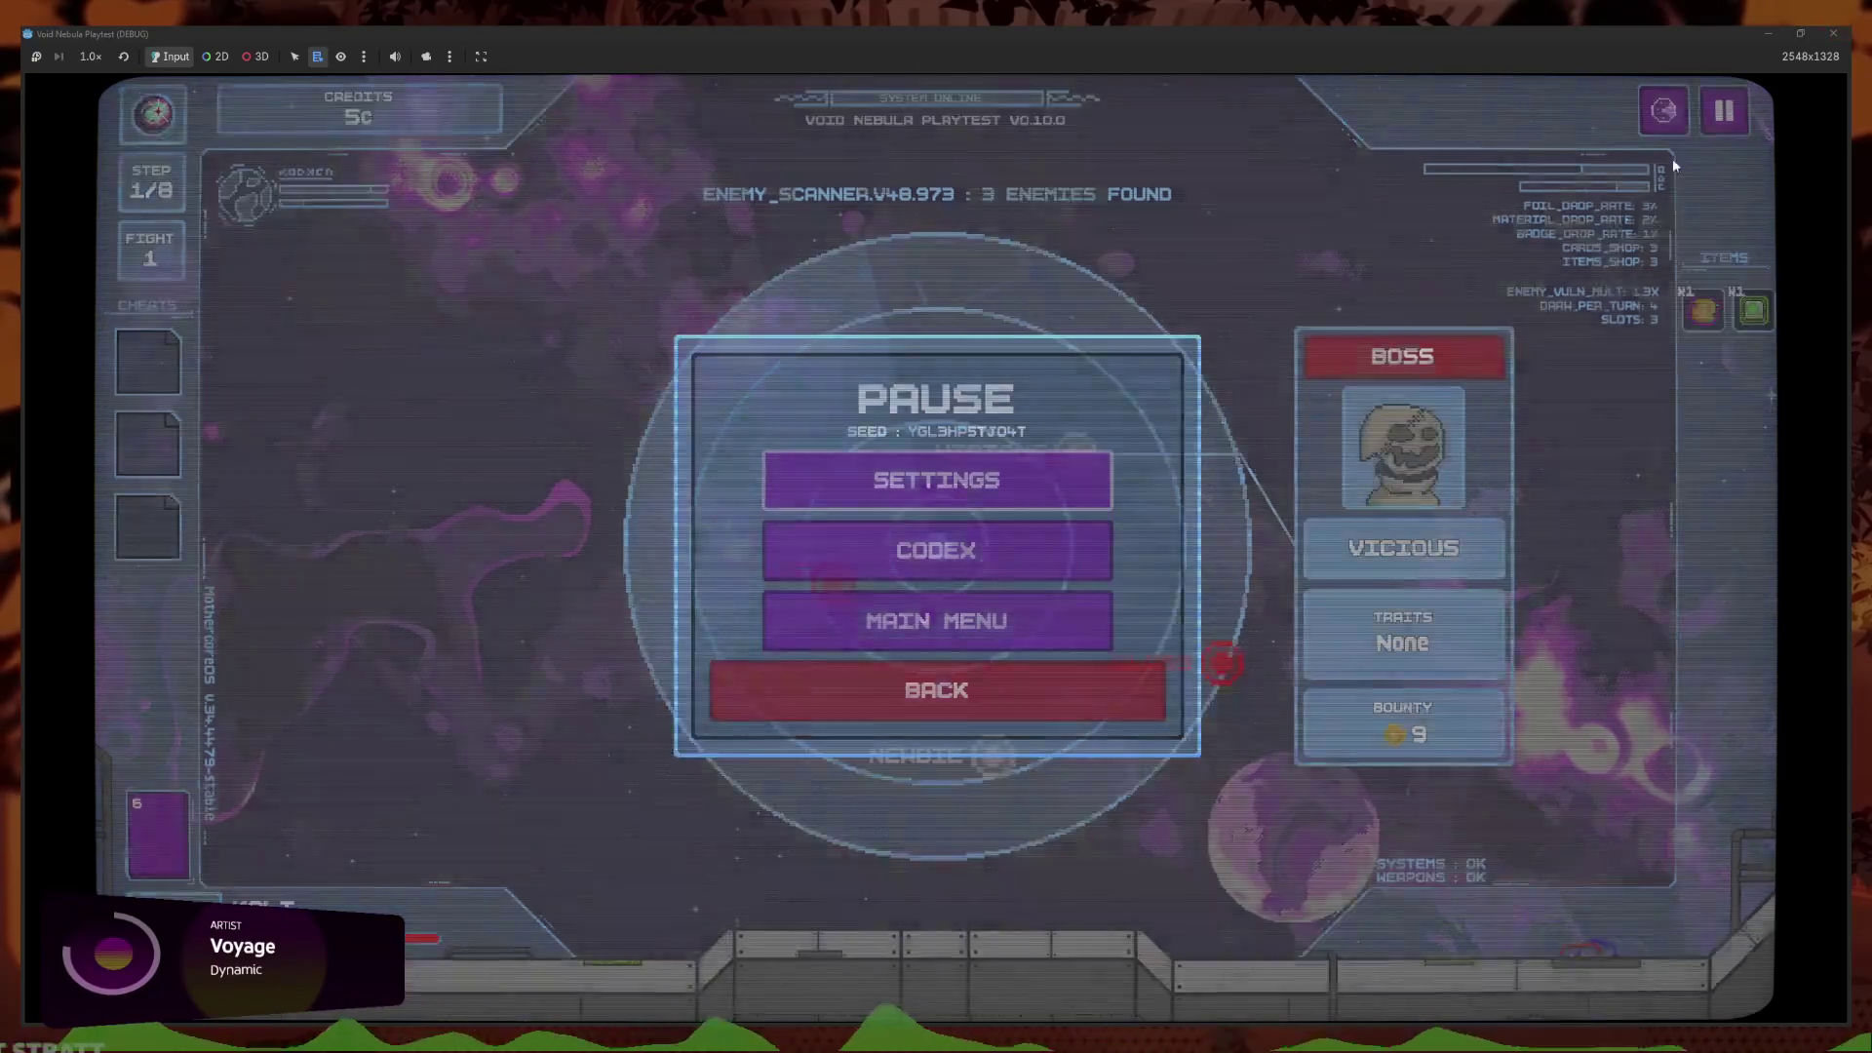
left_click(936, 619)
left_click(557, 673)
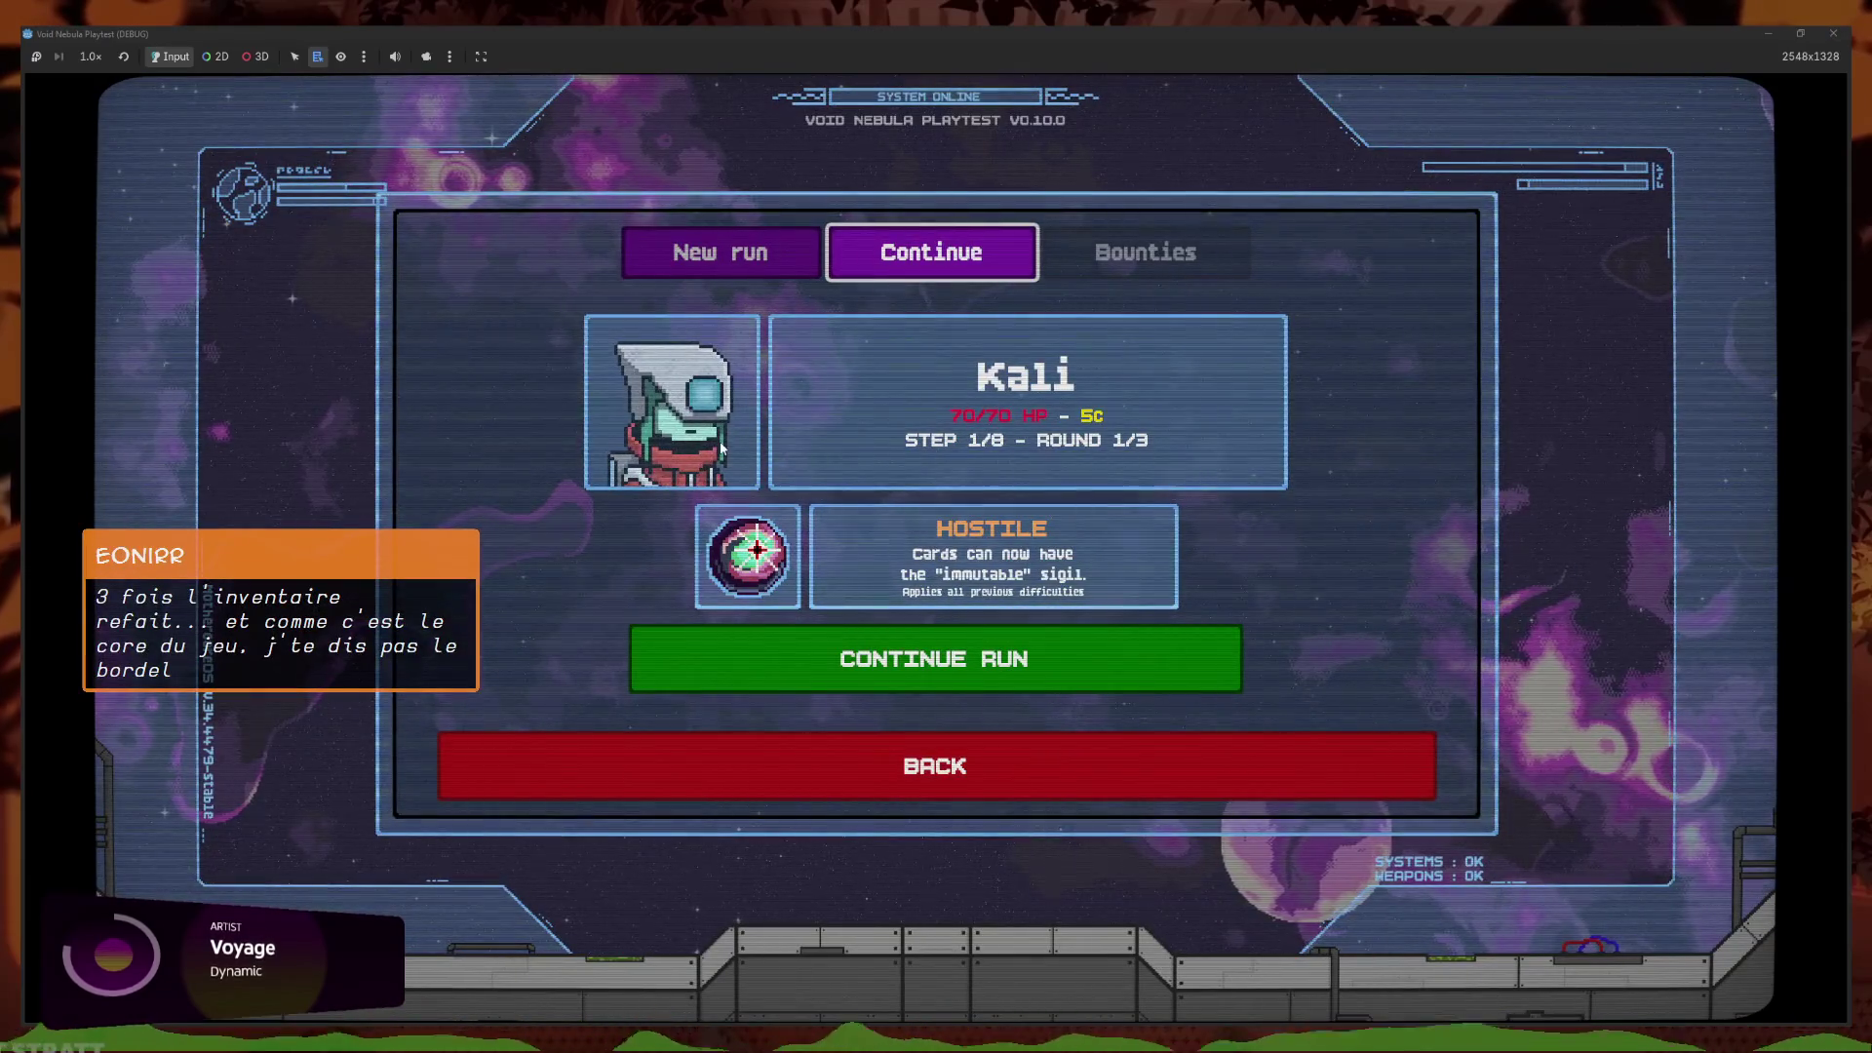
Pick Pisces on the New run tab and start a new run
key("q")
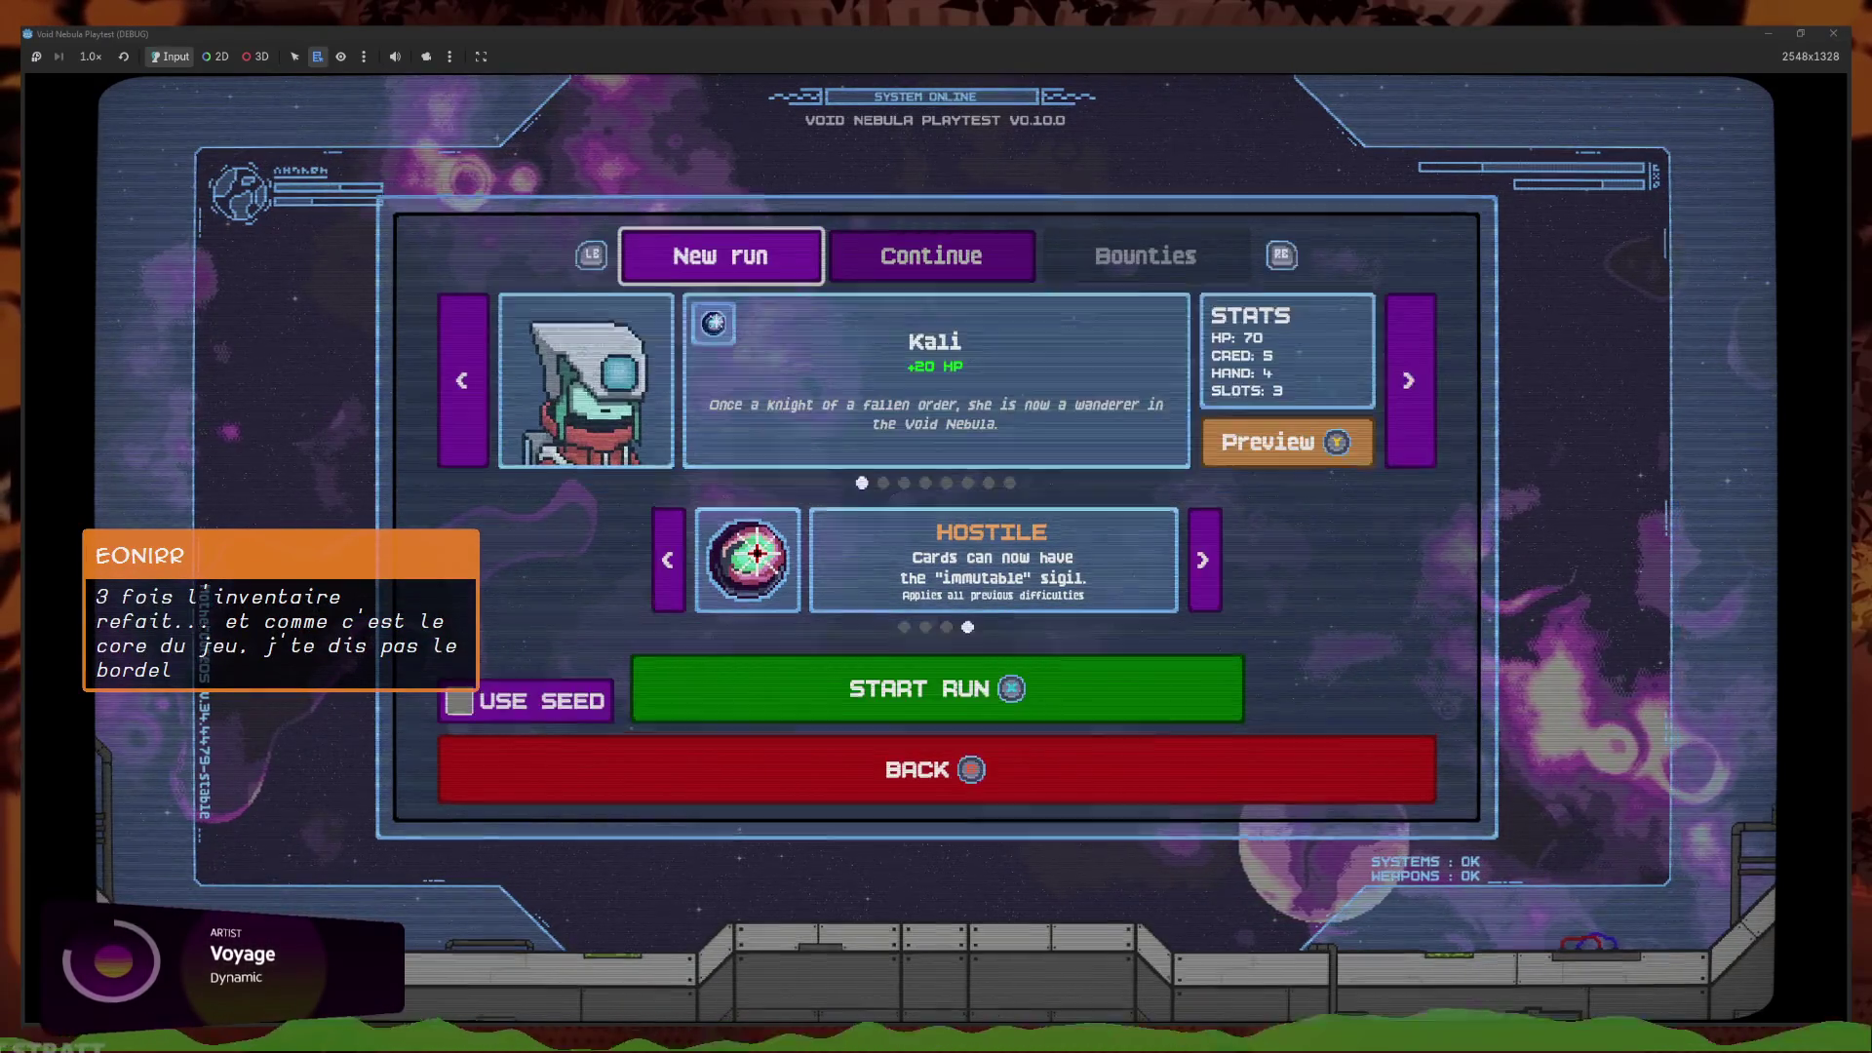
key("e")
key("q")
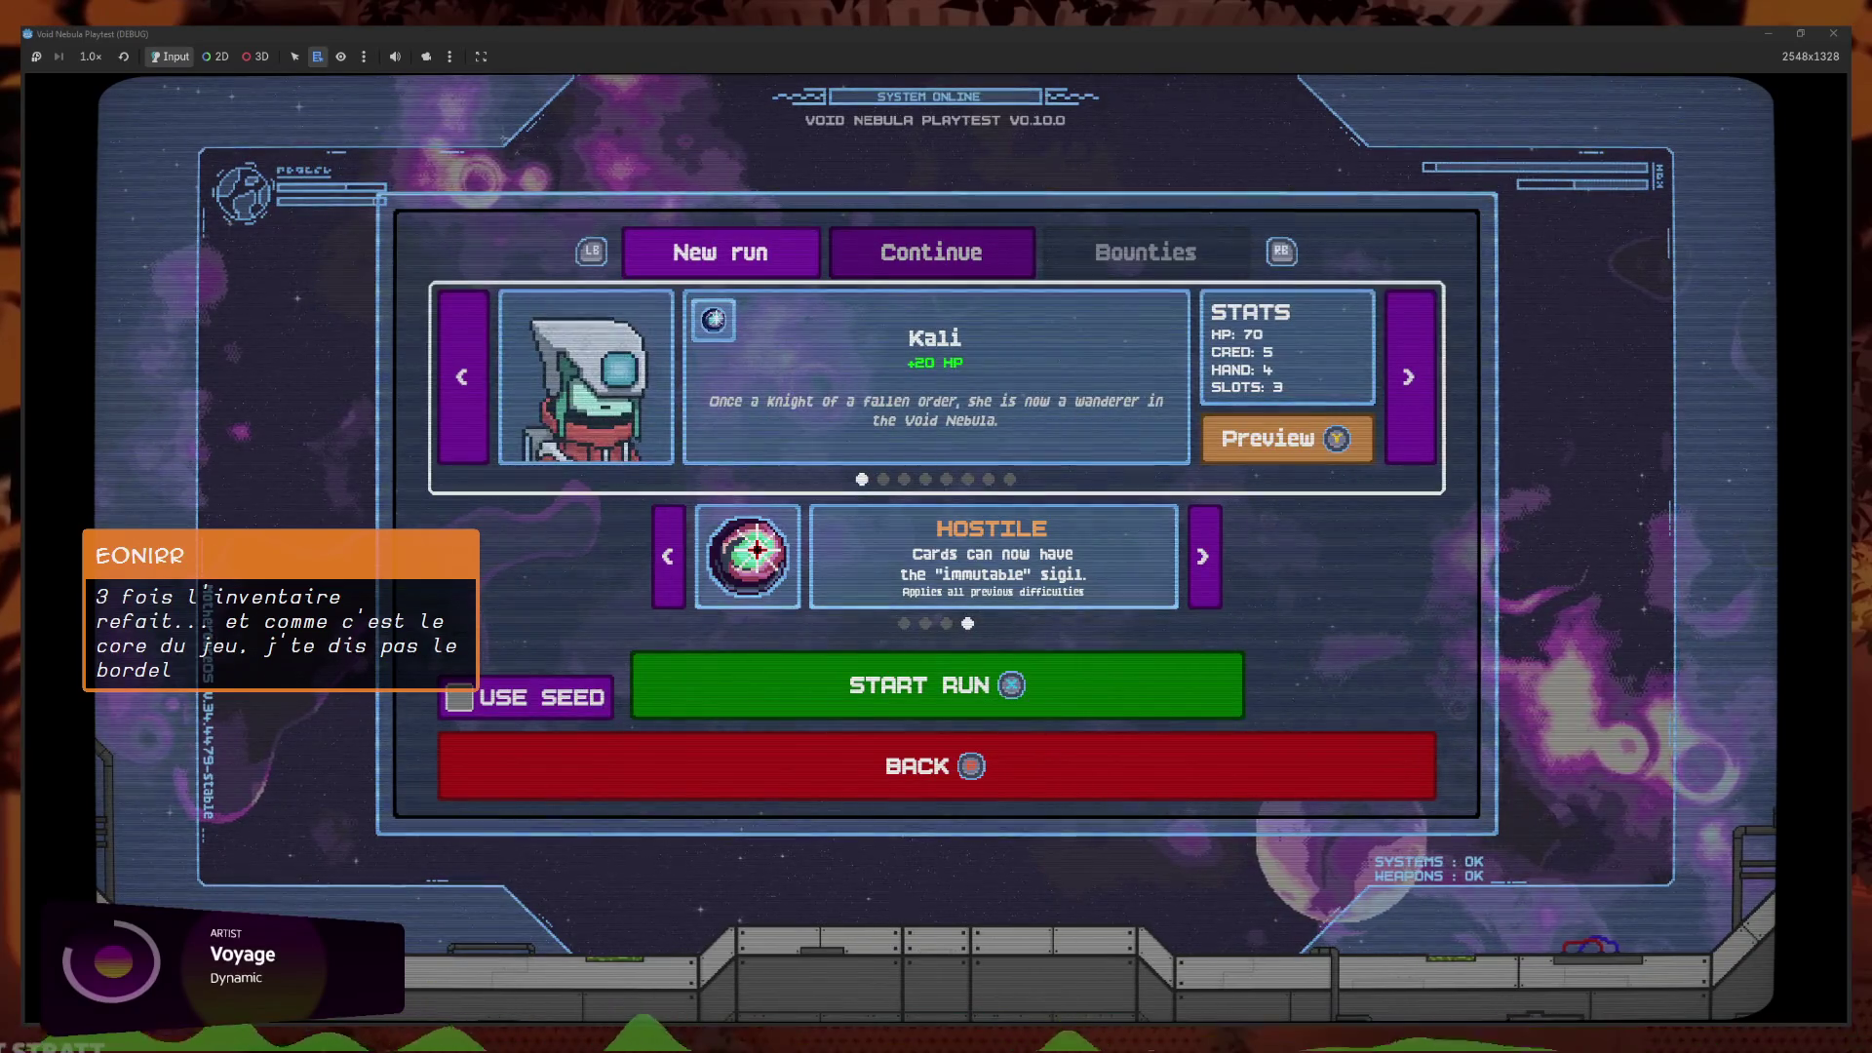
key("Right")
key("Left")
key("Right")
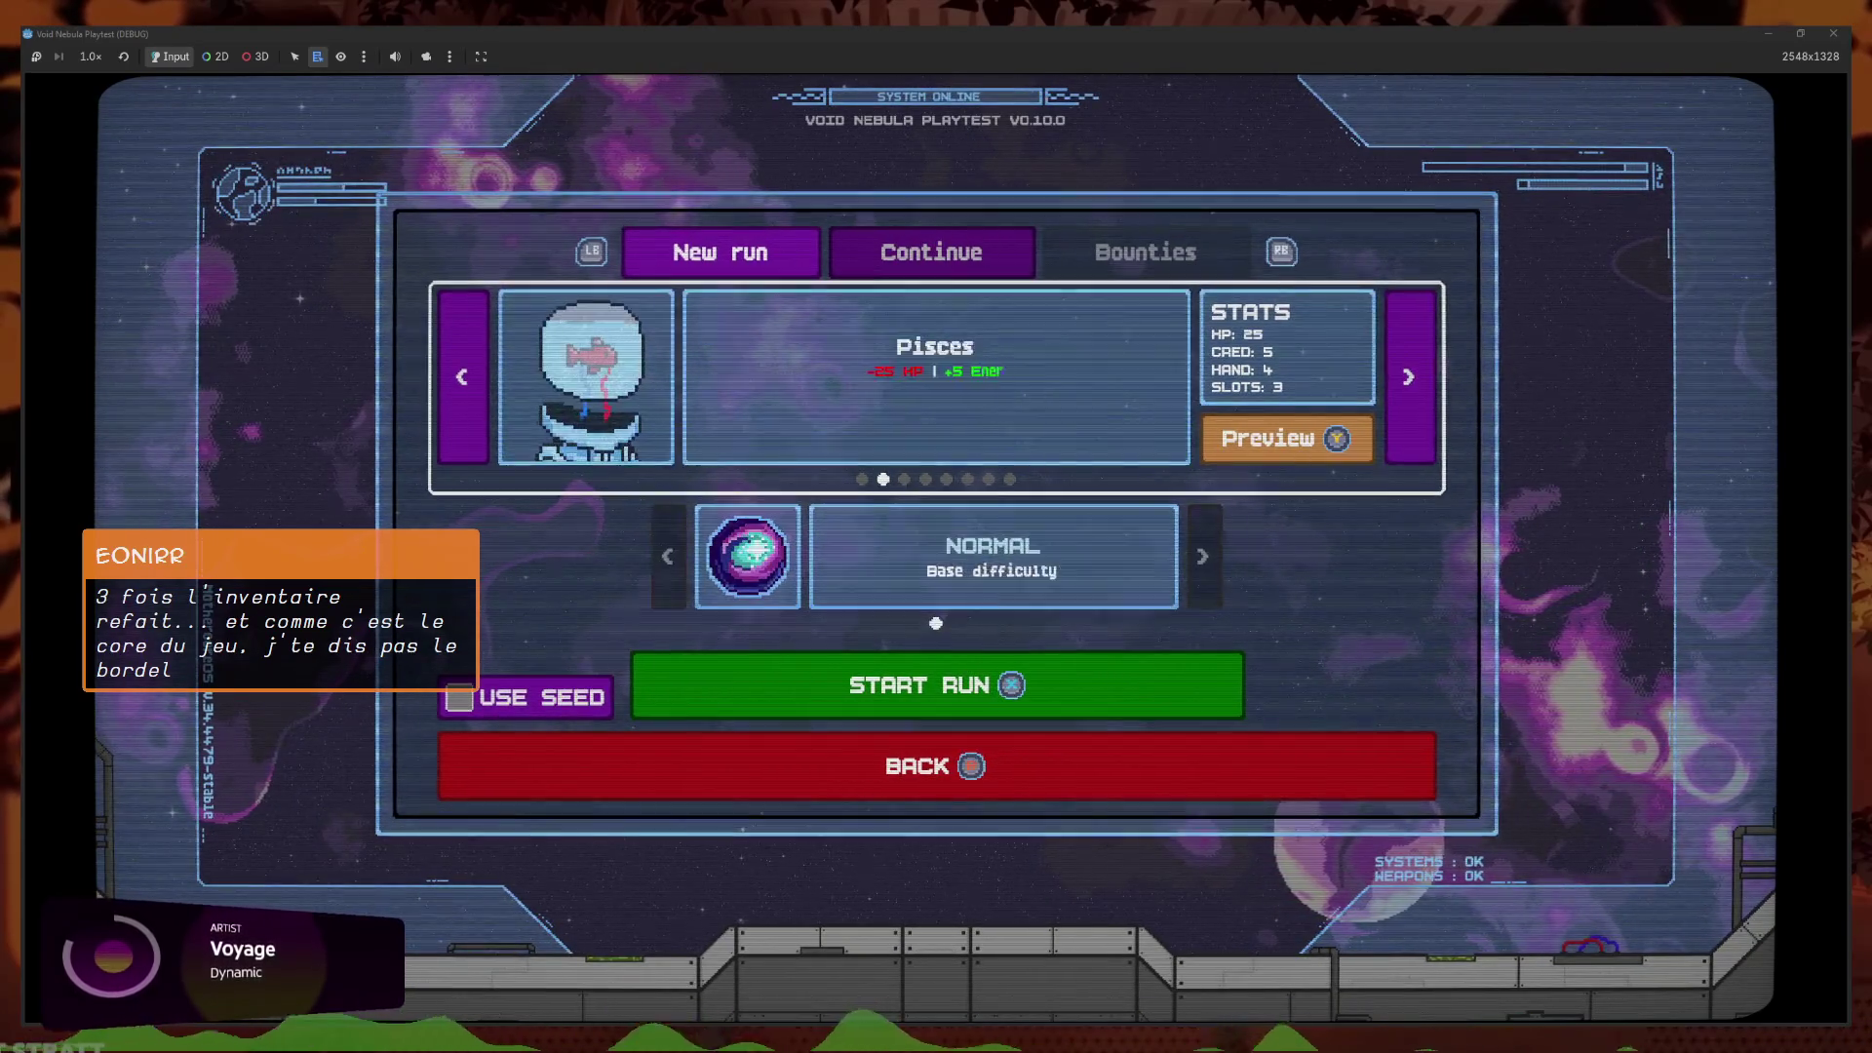
key("Right")
key("Right")
key("Left")
key("Return")
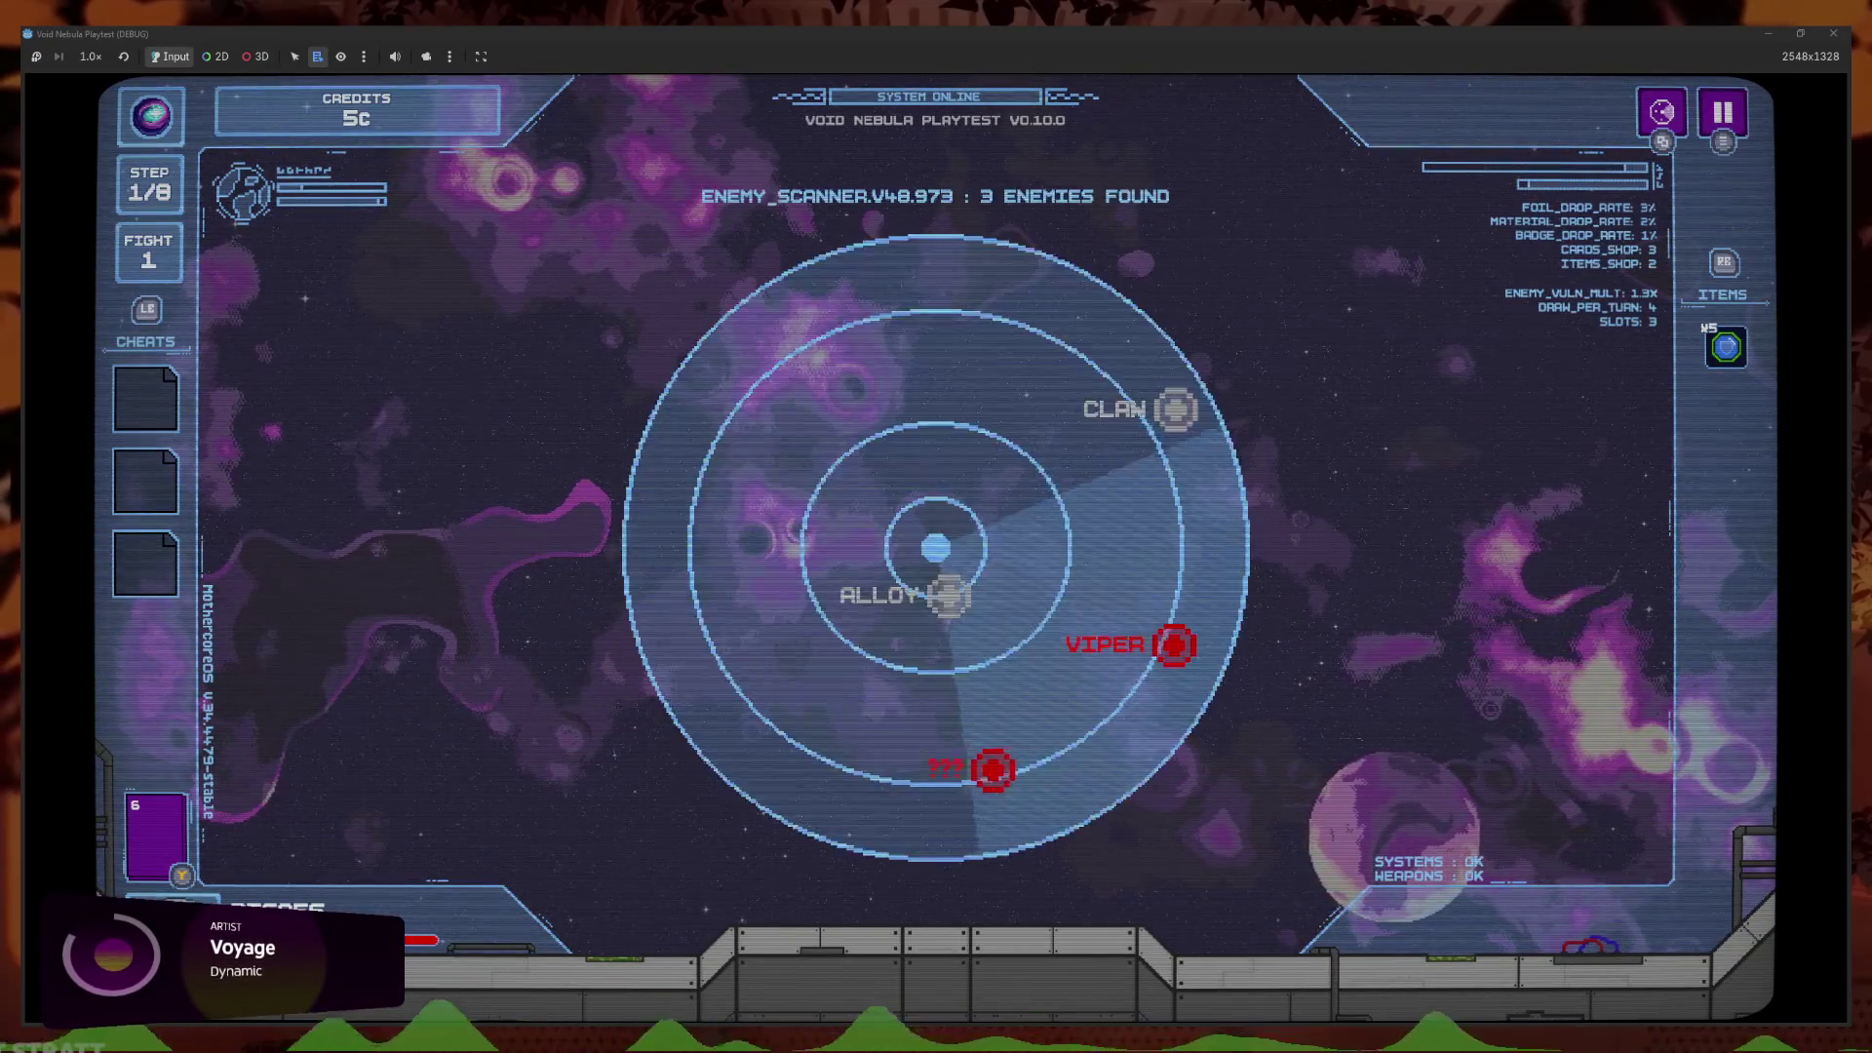
Leave the run for the title screen, continue it again, and restore the game window to its smaller size
key("Escape")
key("Return")
key("Return")
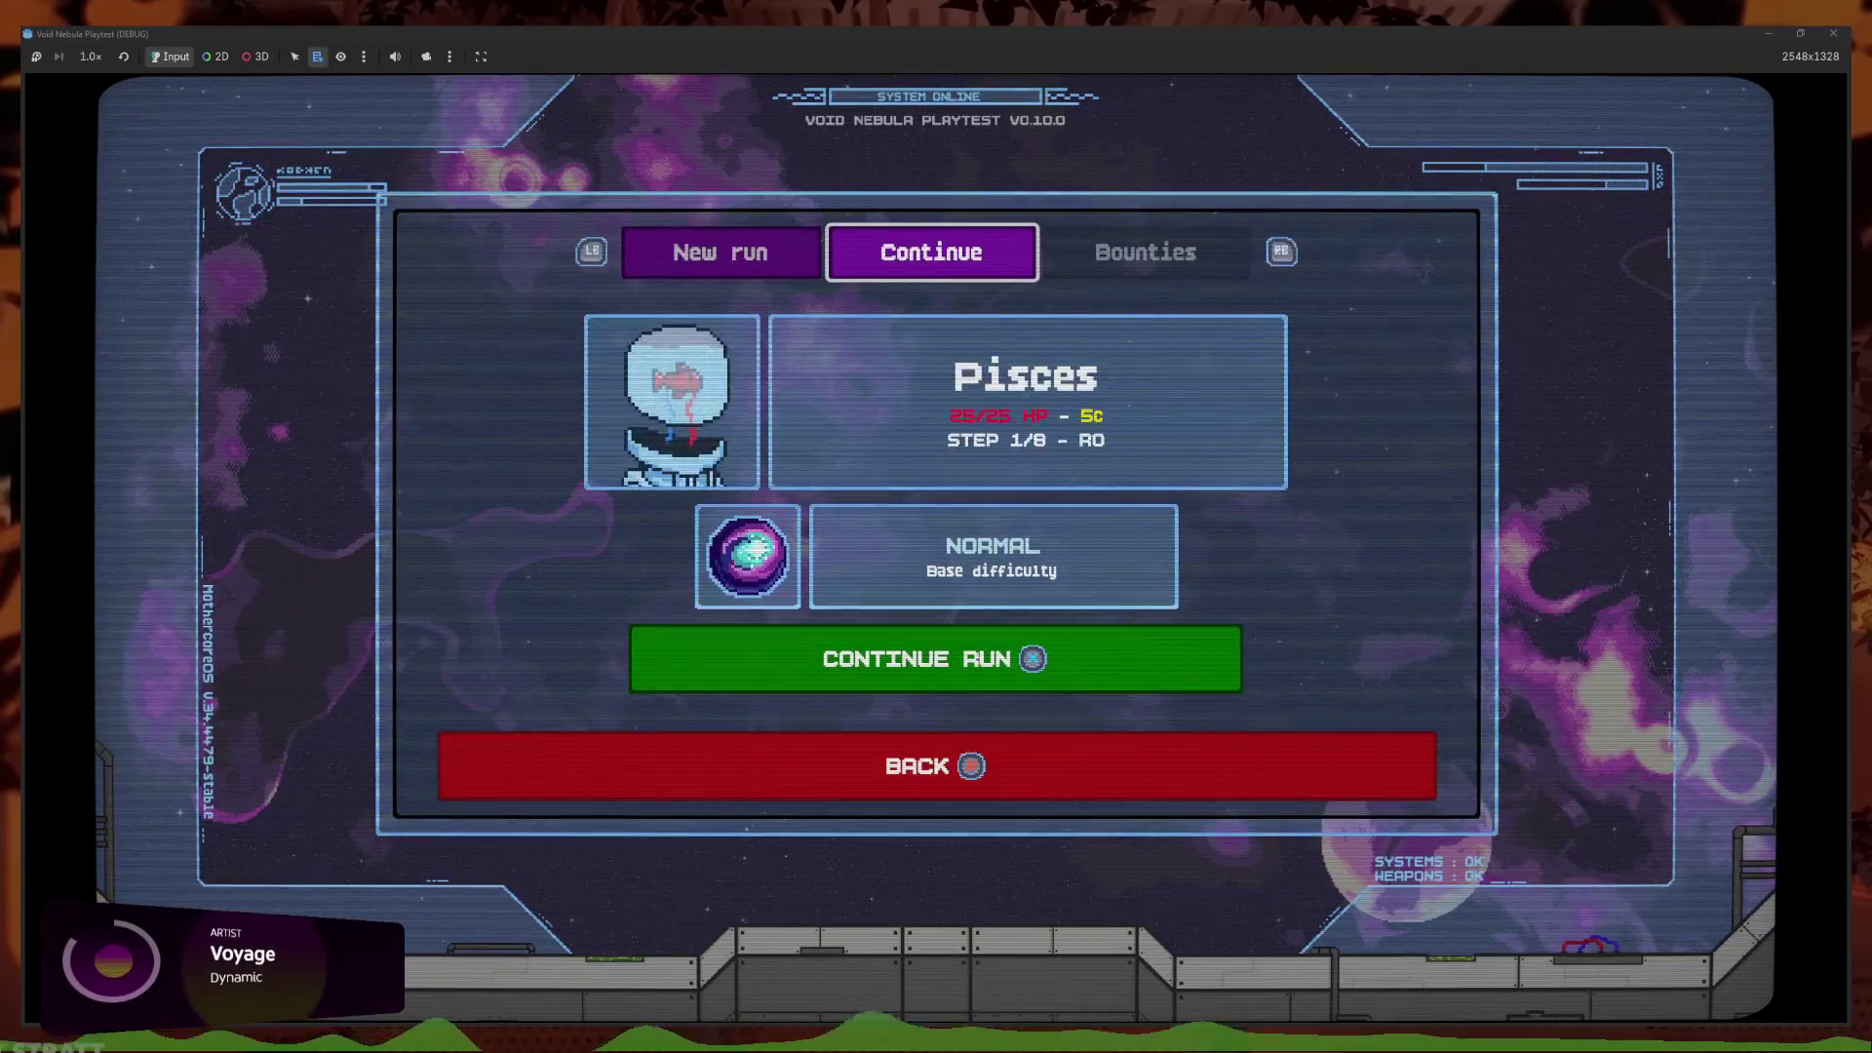
key("q")
key("e")
key("Return")
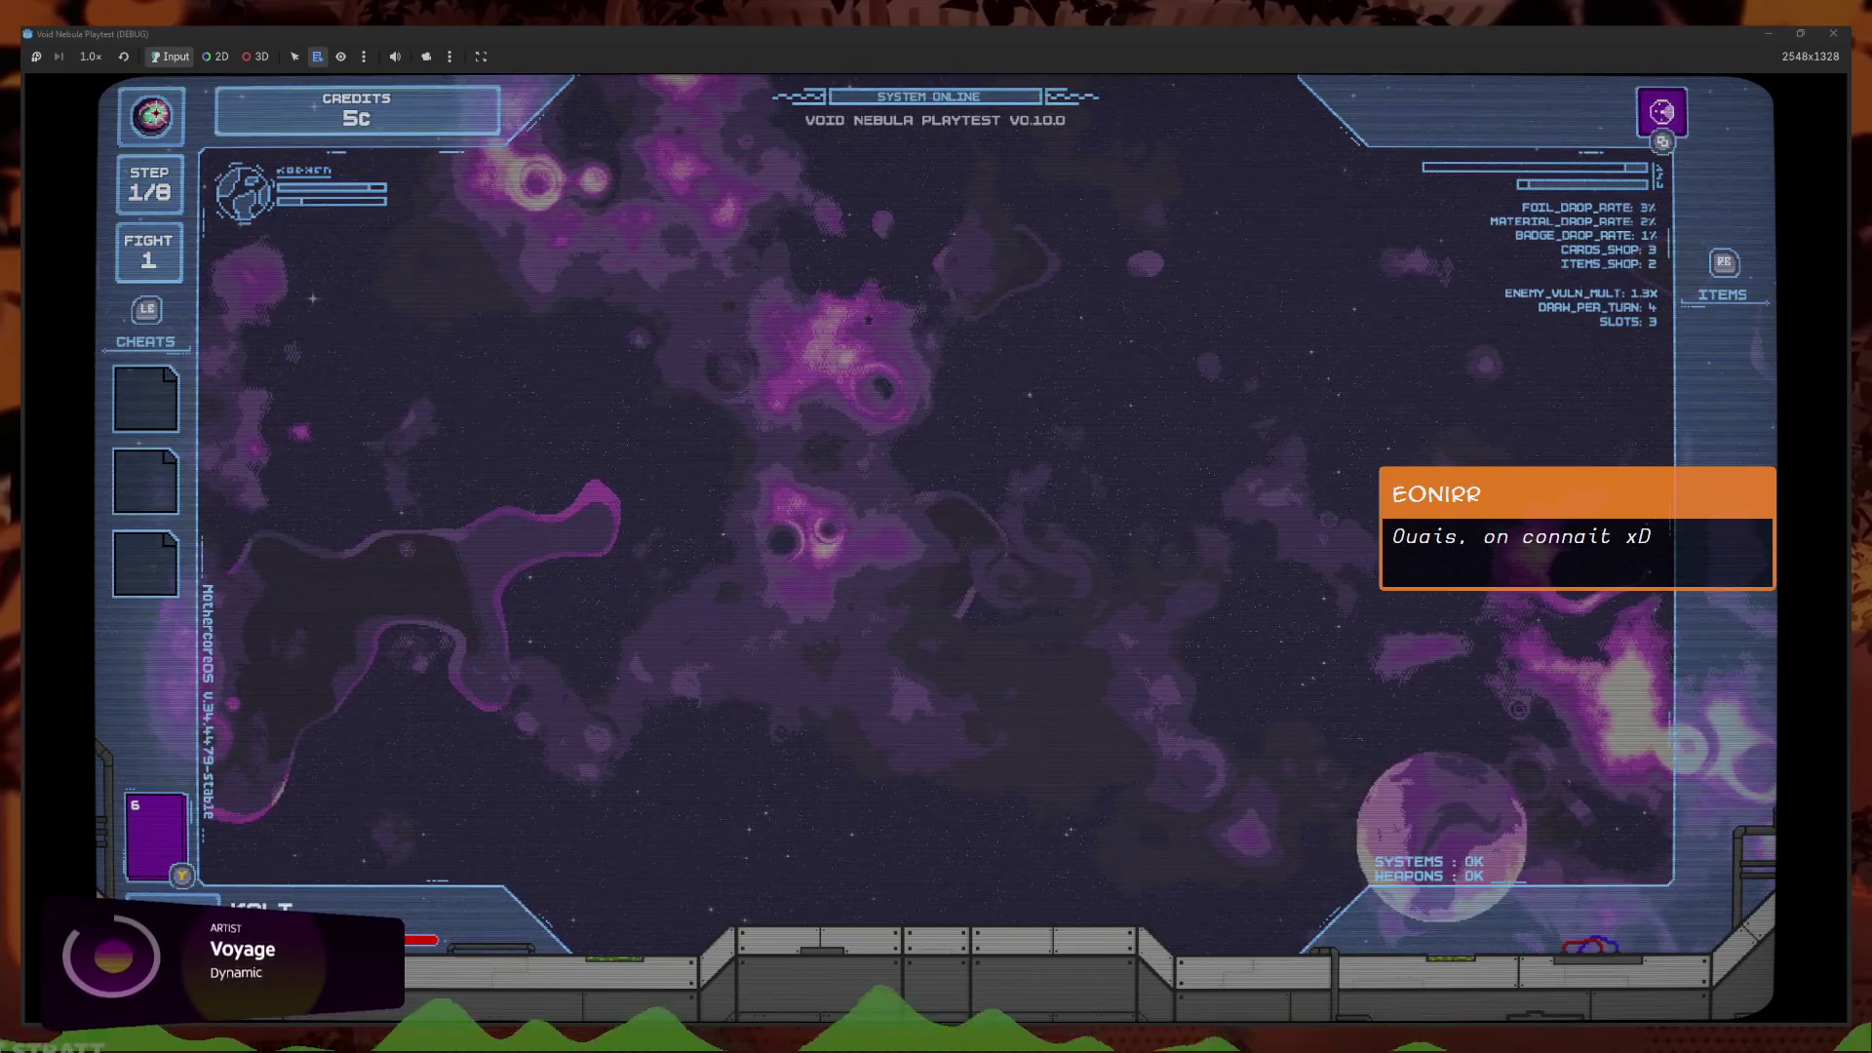
double_click(1328, 32)
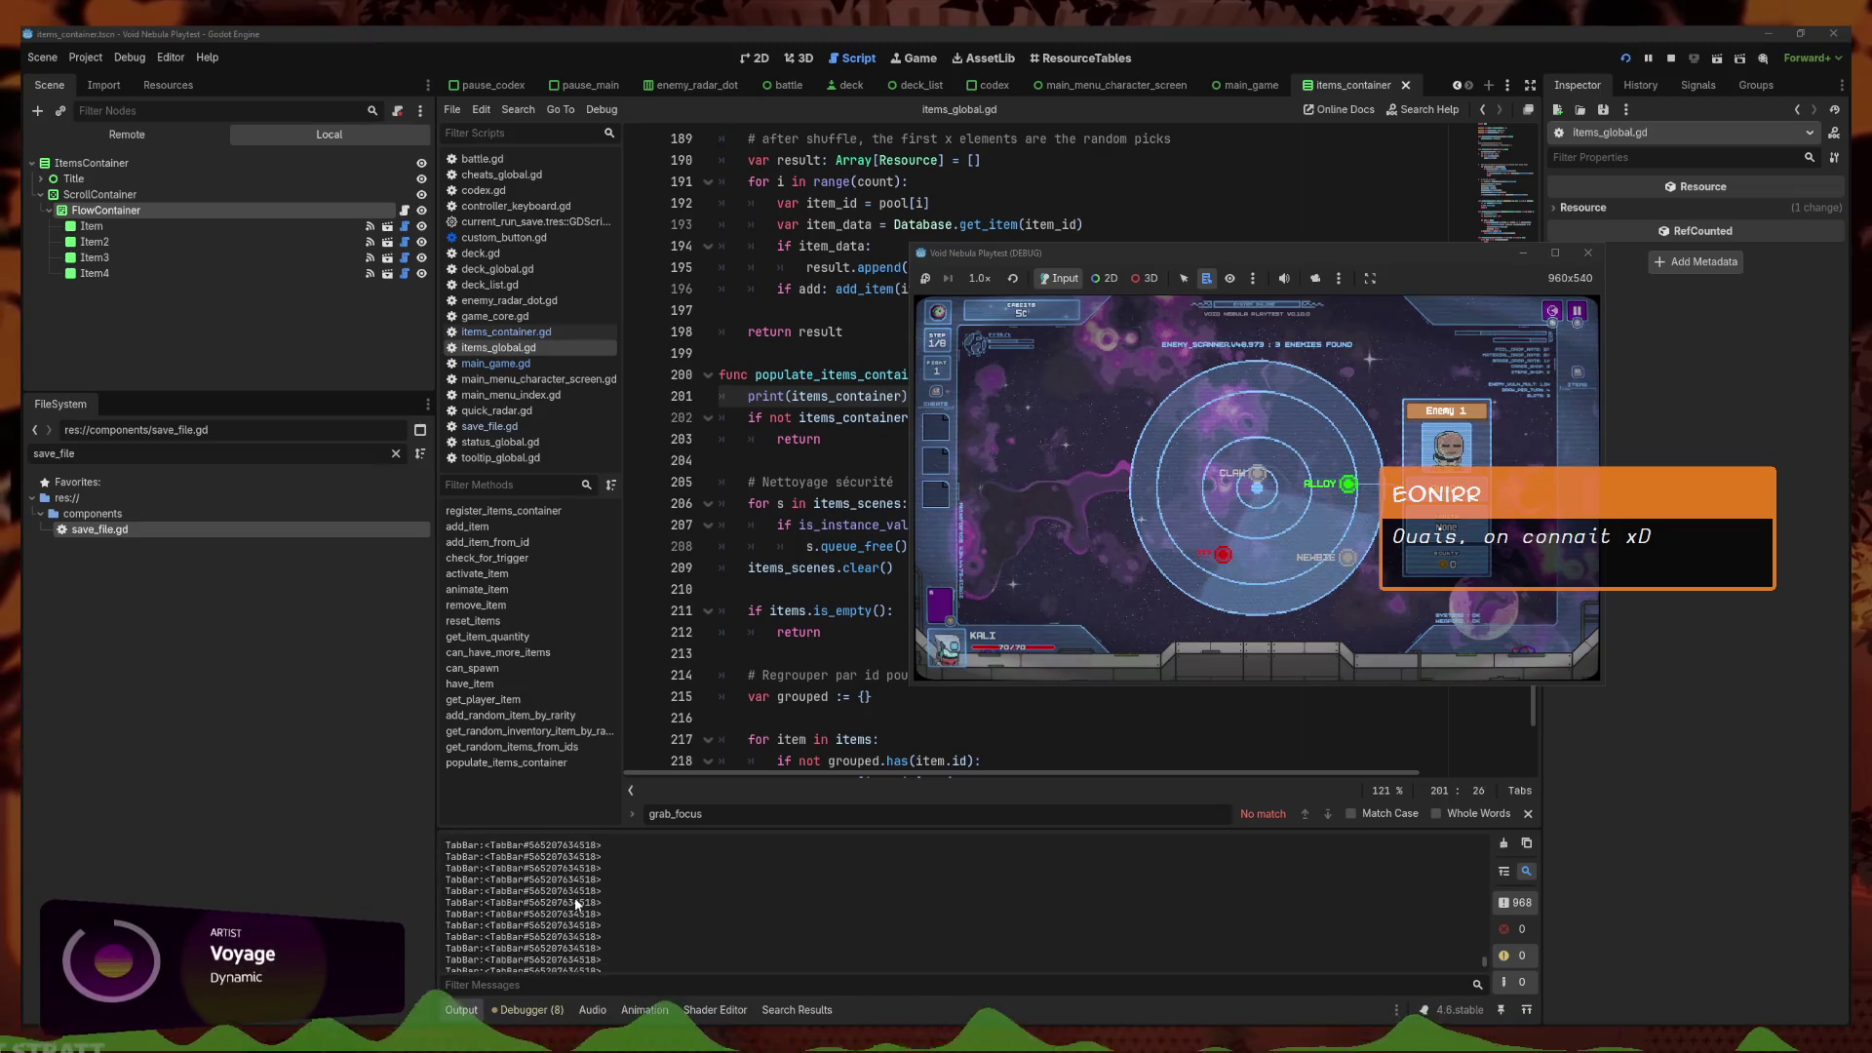
left_click(806, 417)
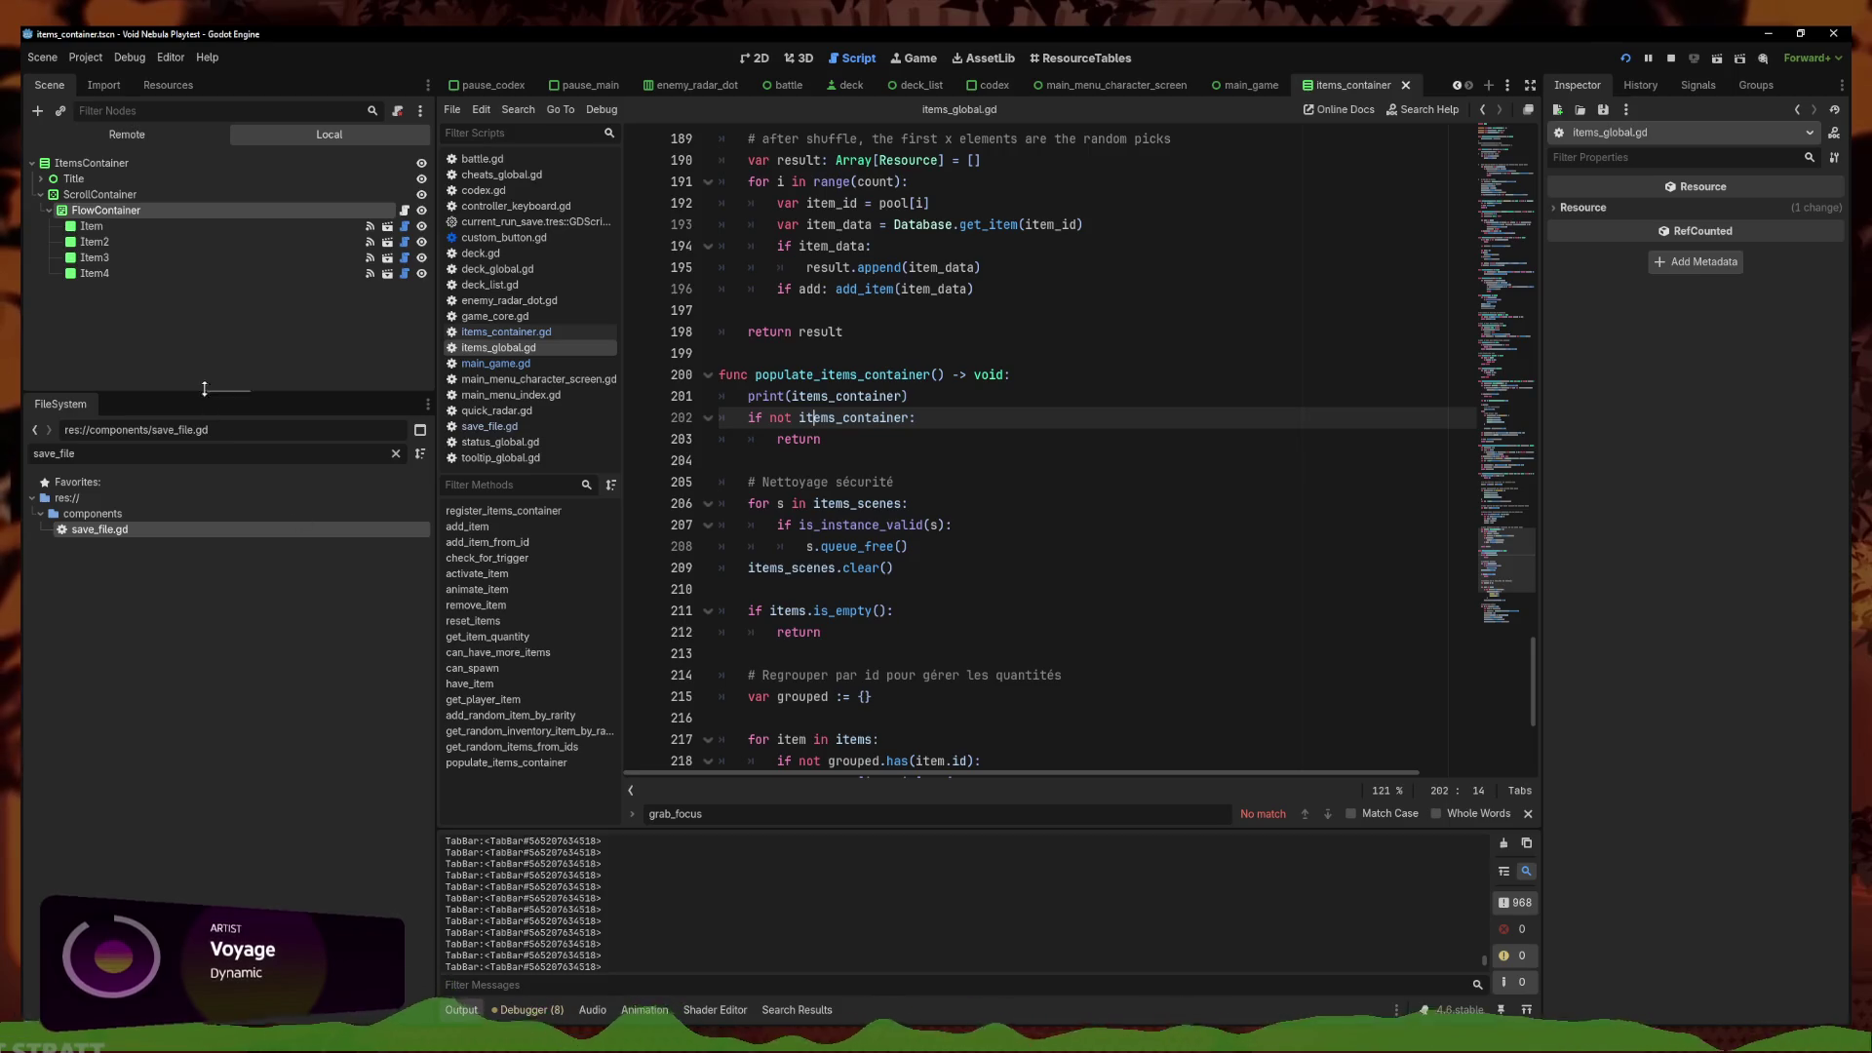
Comment out the line 21 debug print in controller_keyboard.gd
left_click(932, 484)
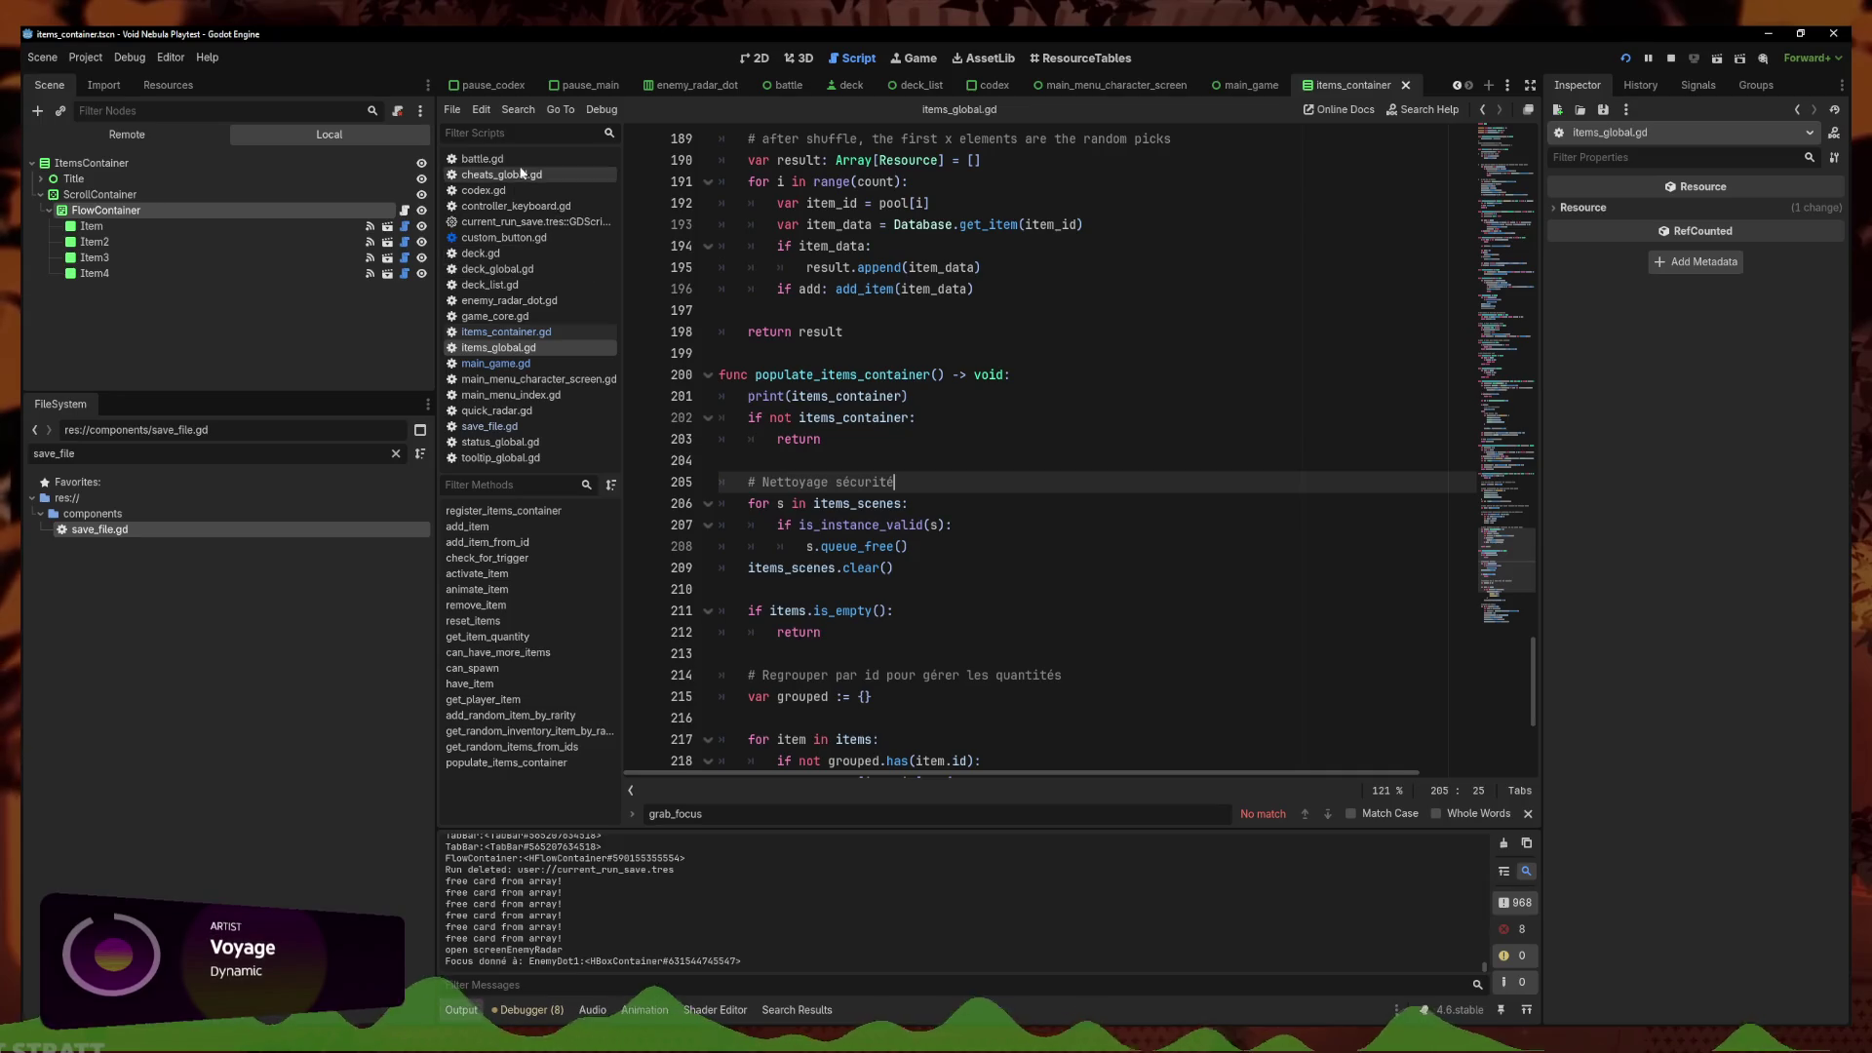
left_click(549, 209)
left_click(959, 503)
key("ctrl+k")
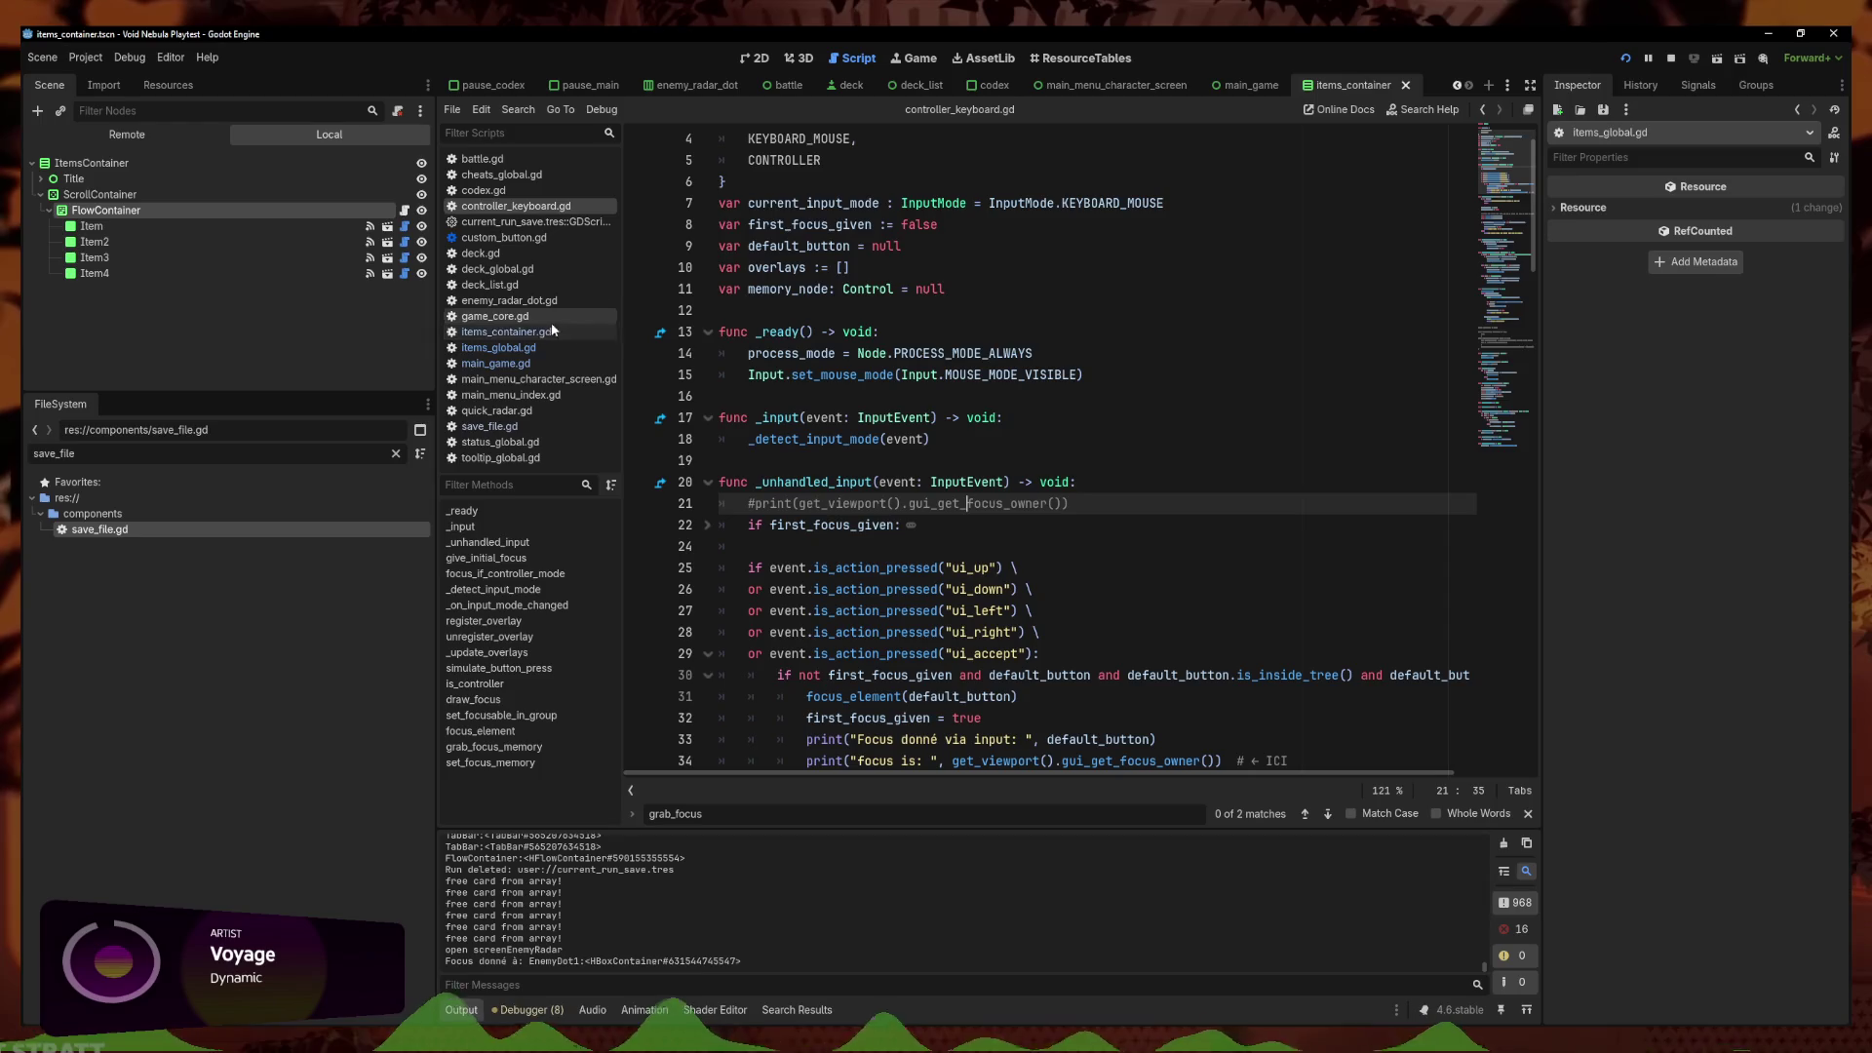
Open items_container.gd, glance at the items scene in 2D, and return to the script
left_click(506, 331)
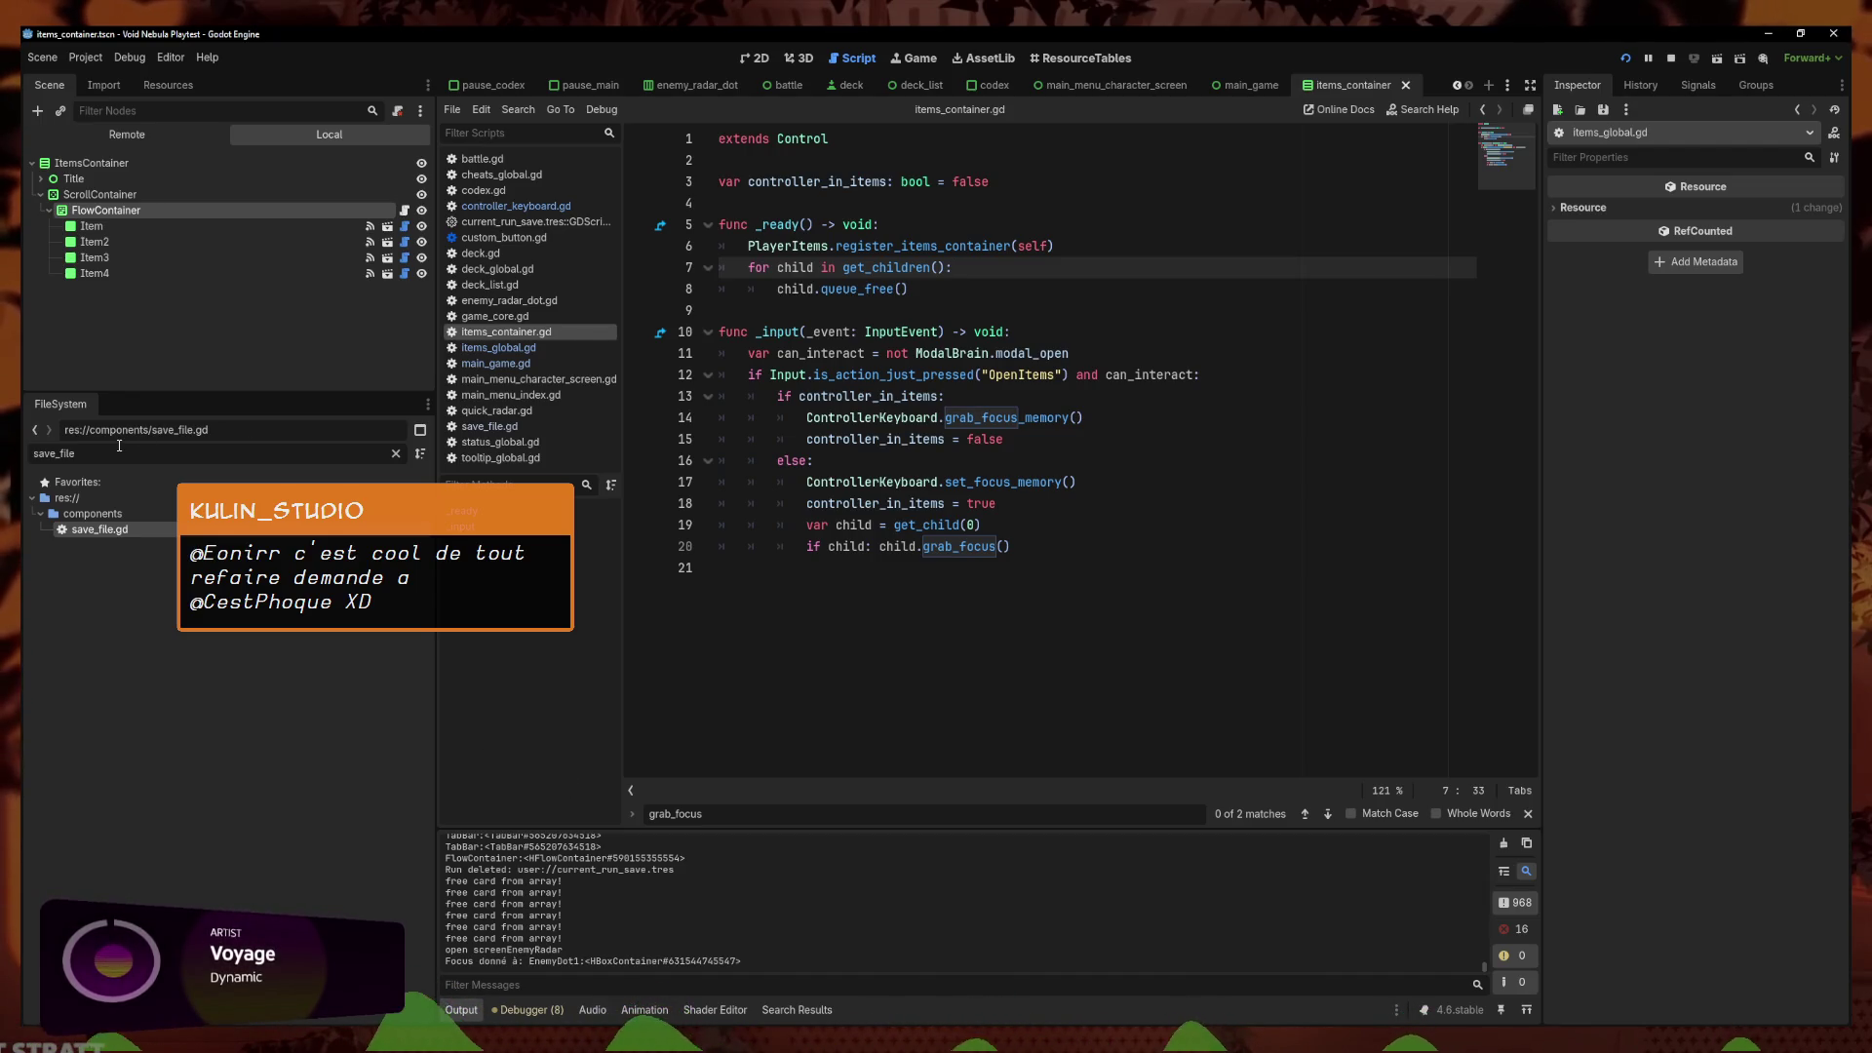
left_click(1028, 477)
key("Down")
key("Down")
key("Down")
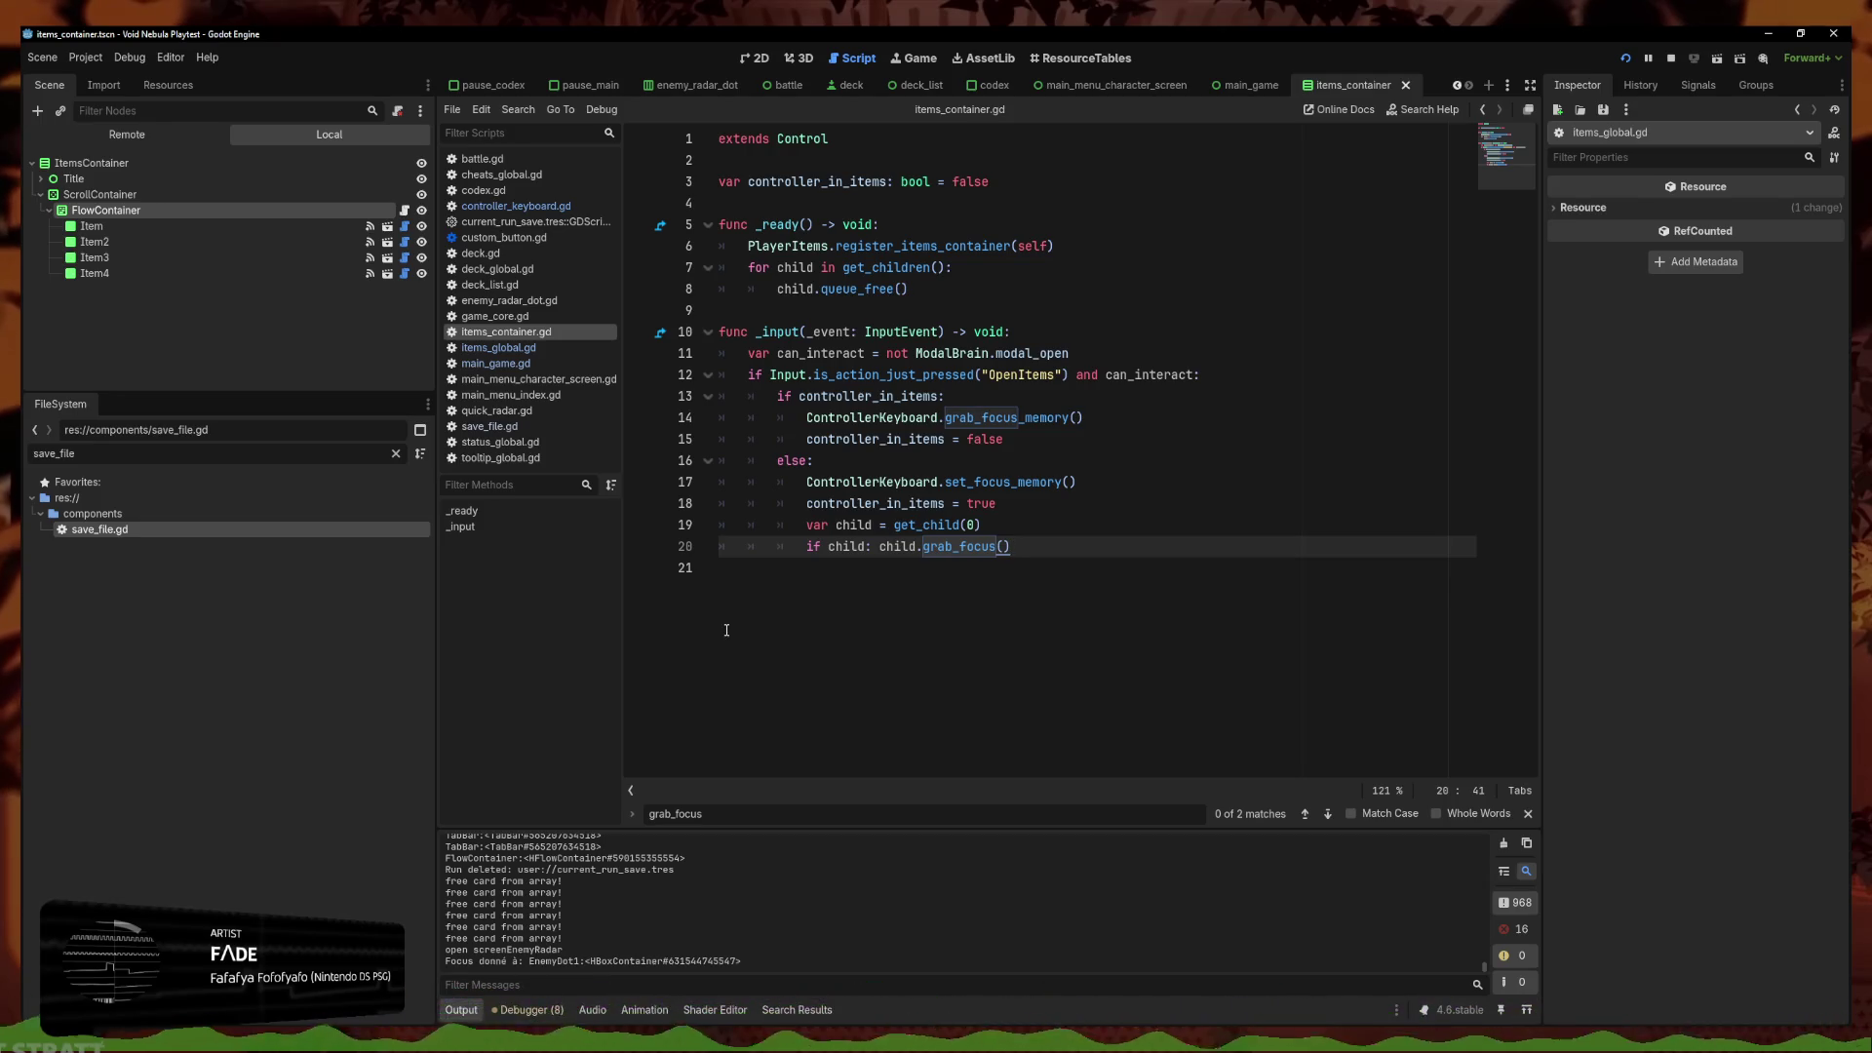
left_click(1023, 572)
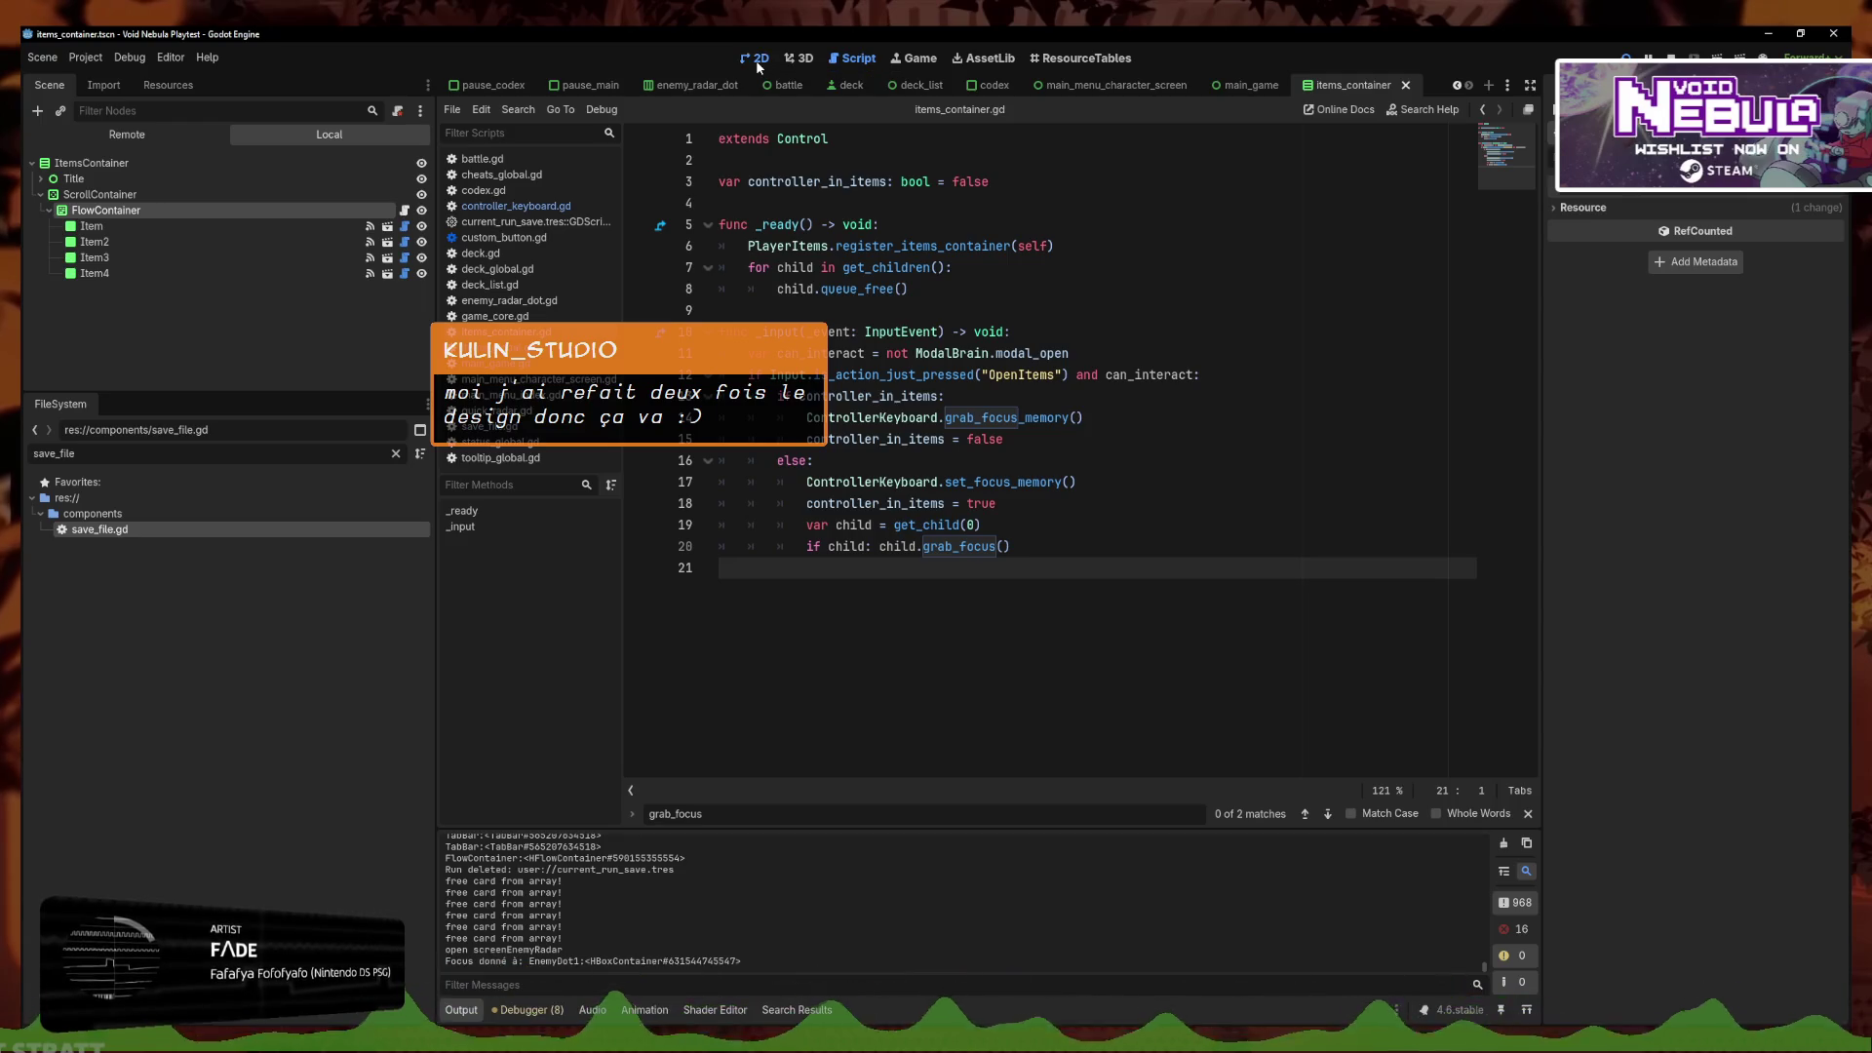
left_click(758, 64)
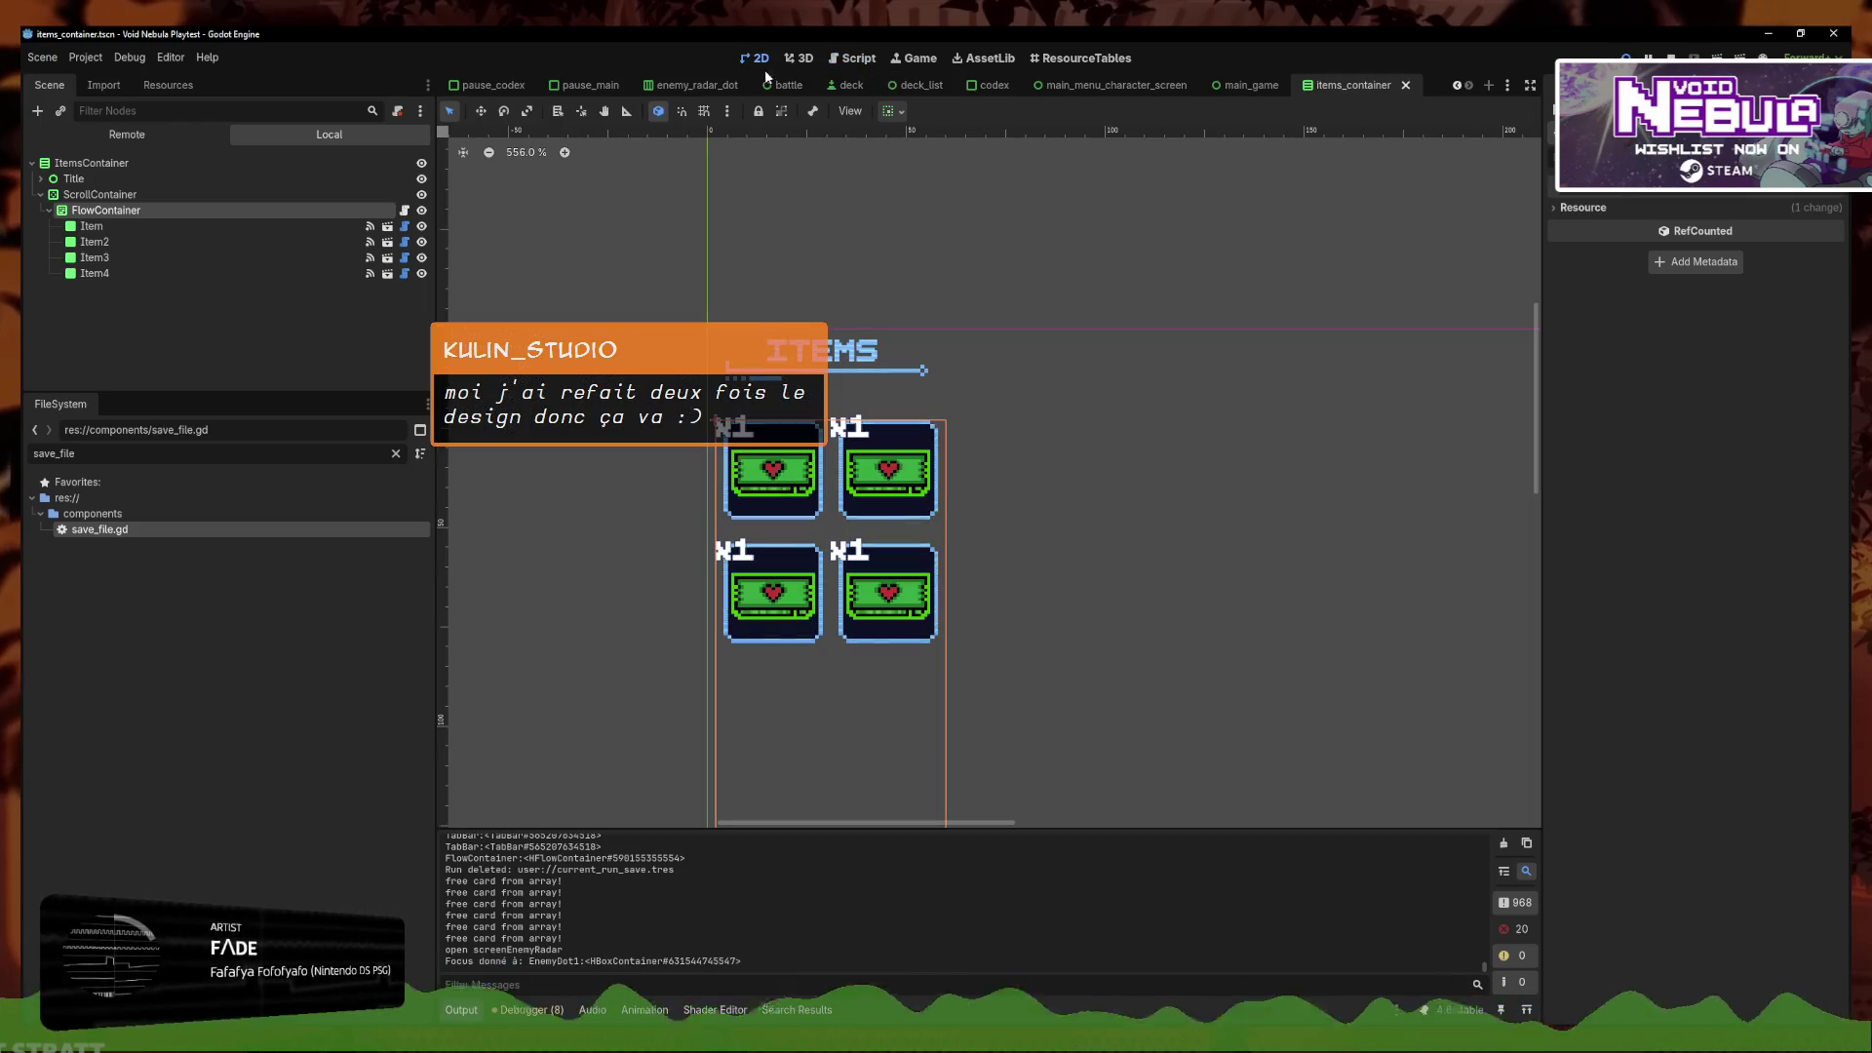
left_click(849, 61)
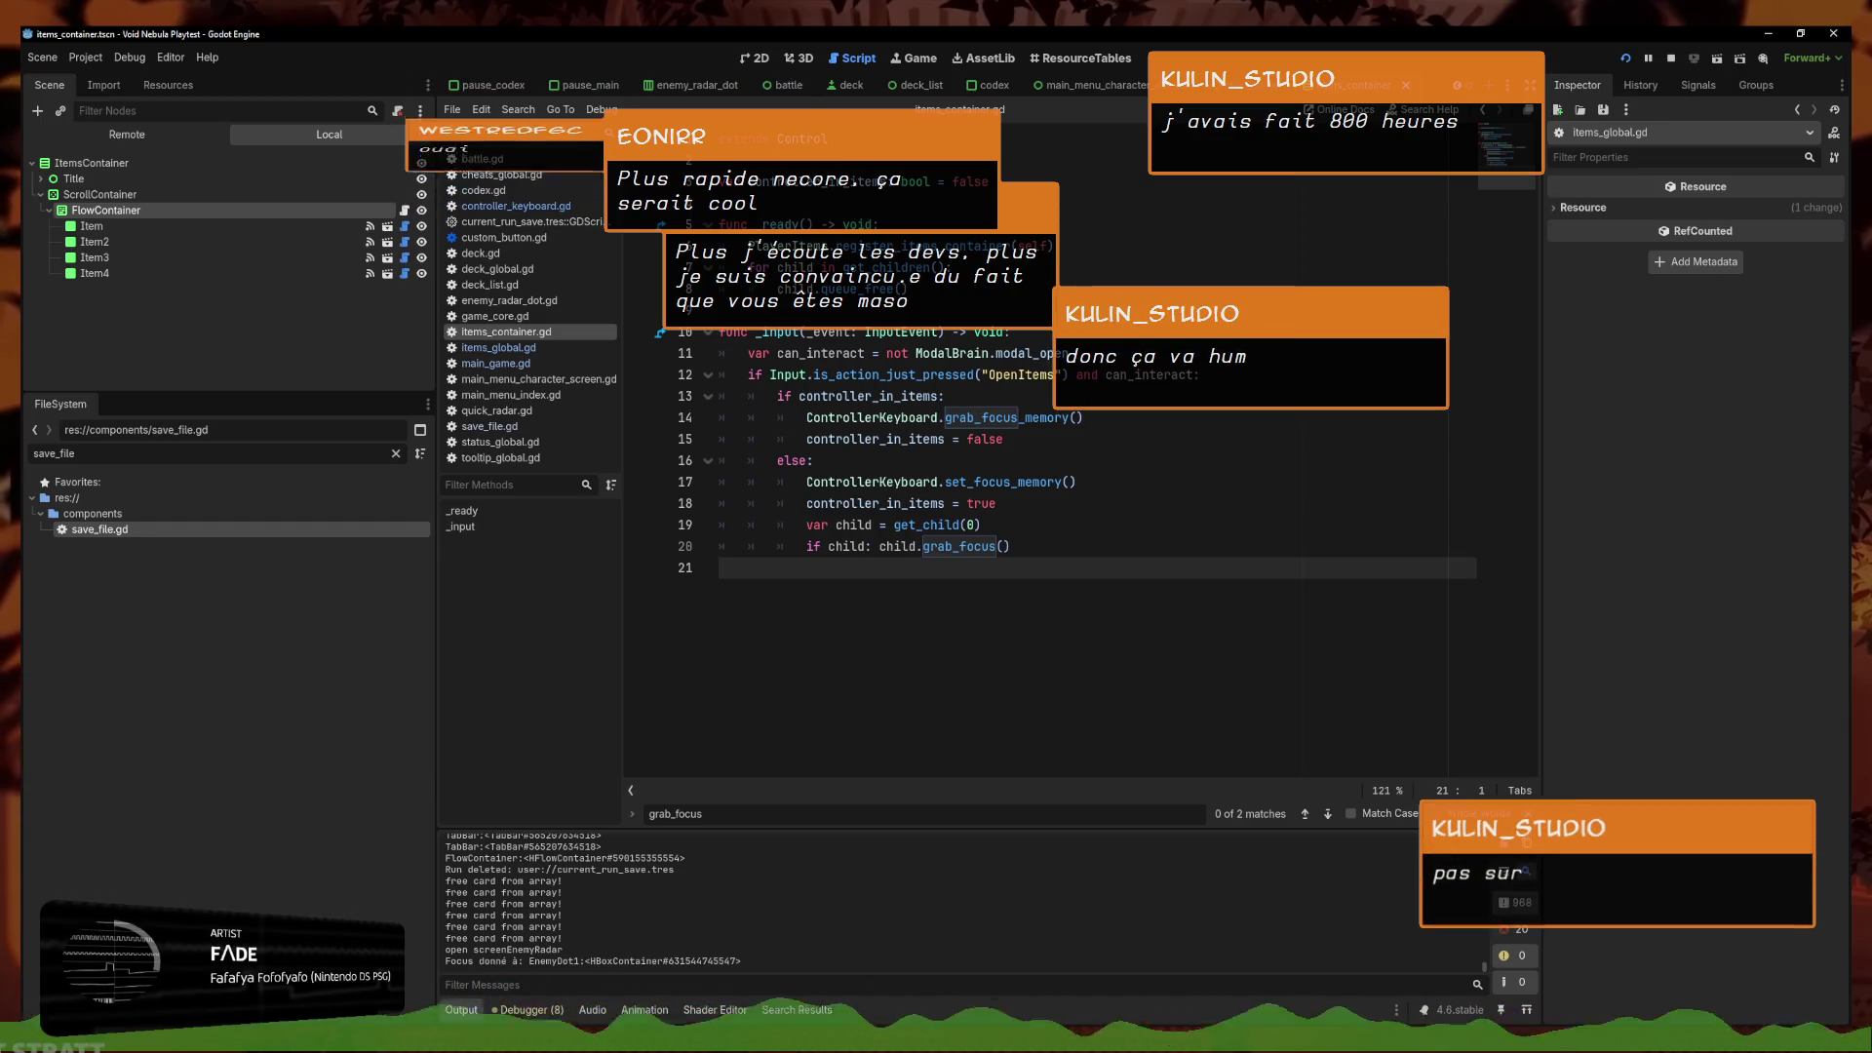
left_click(518, 109)
Search the project for 'oitesse', then filter the script list by 'game' to open game_core.gd
left_click(552, 195)
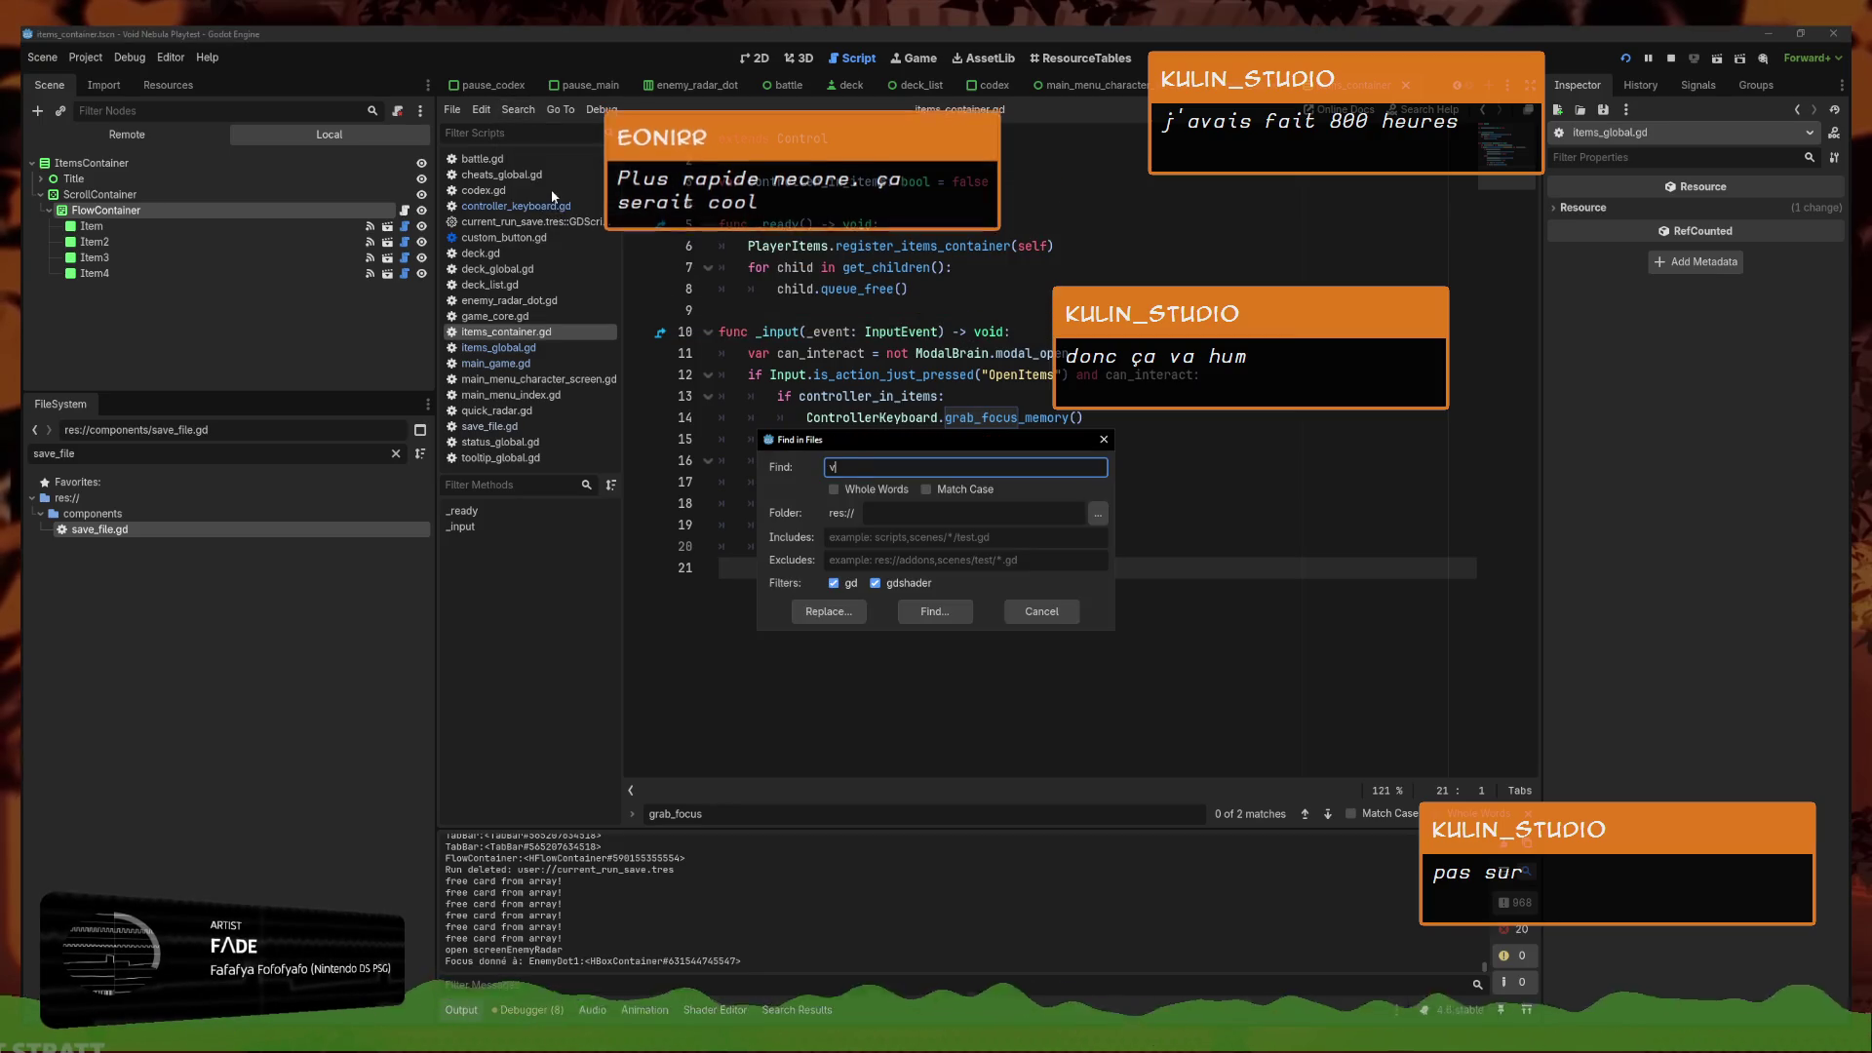
type("o")
type("itessee")
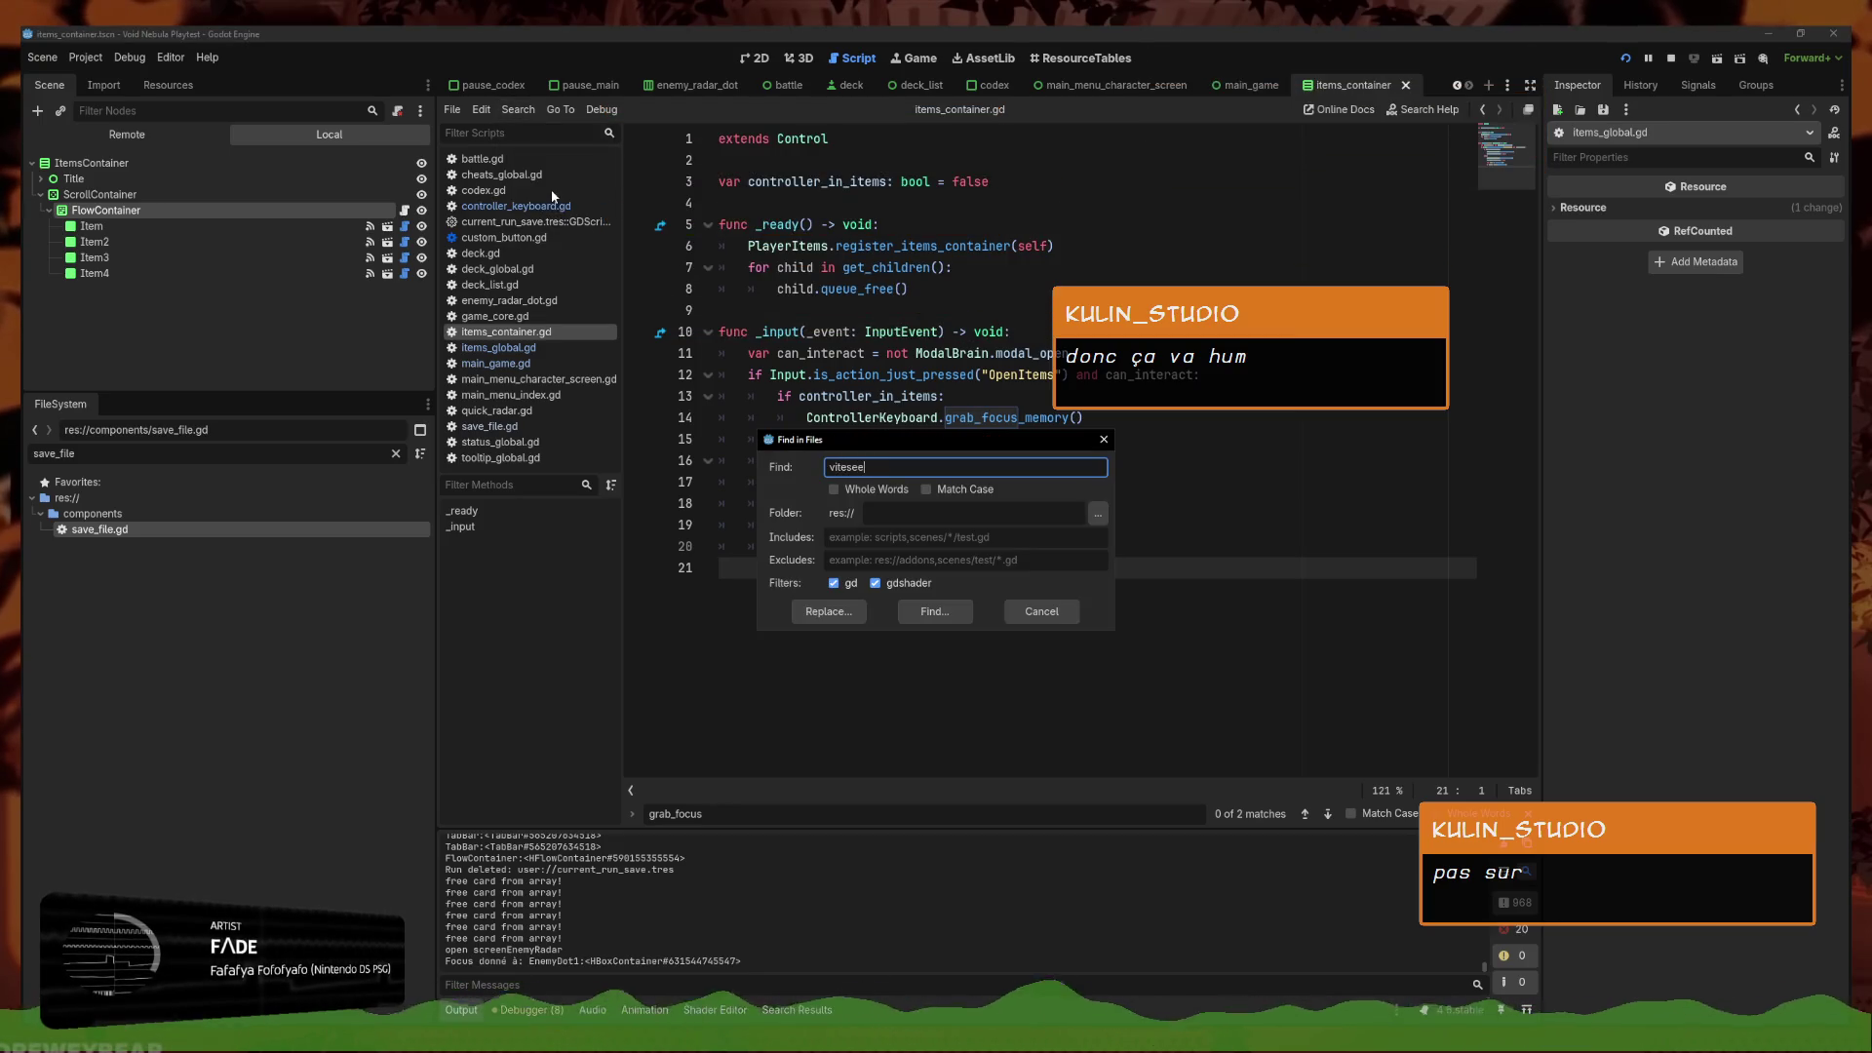
key("Return")
left_click(574, 134)
type("speed")
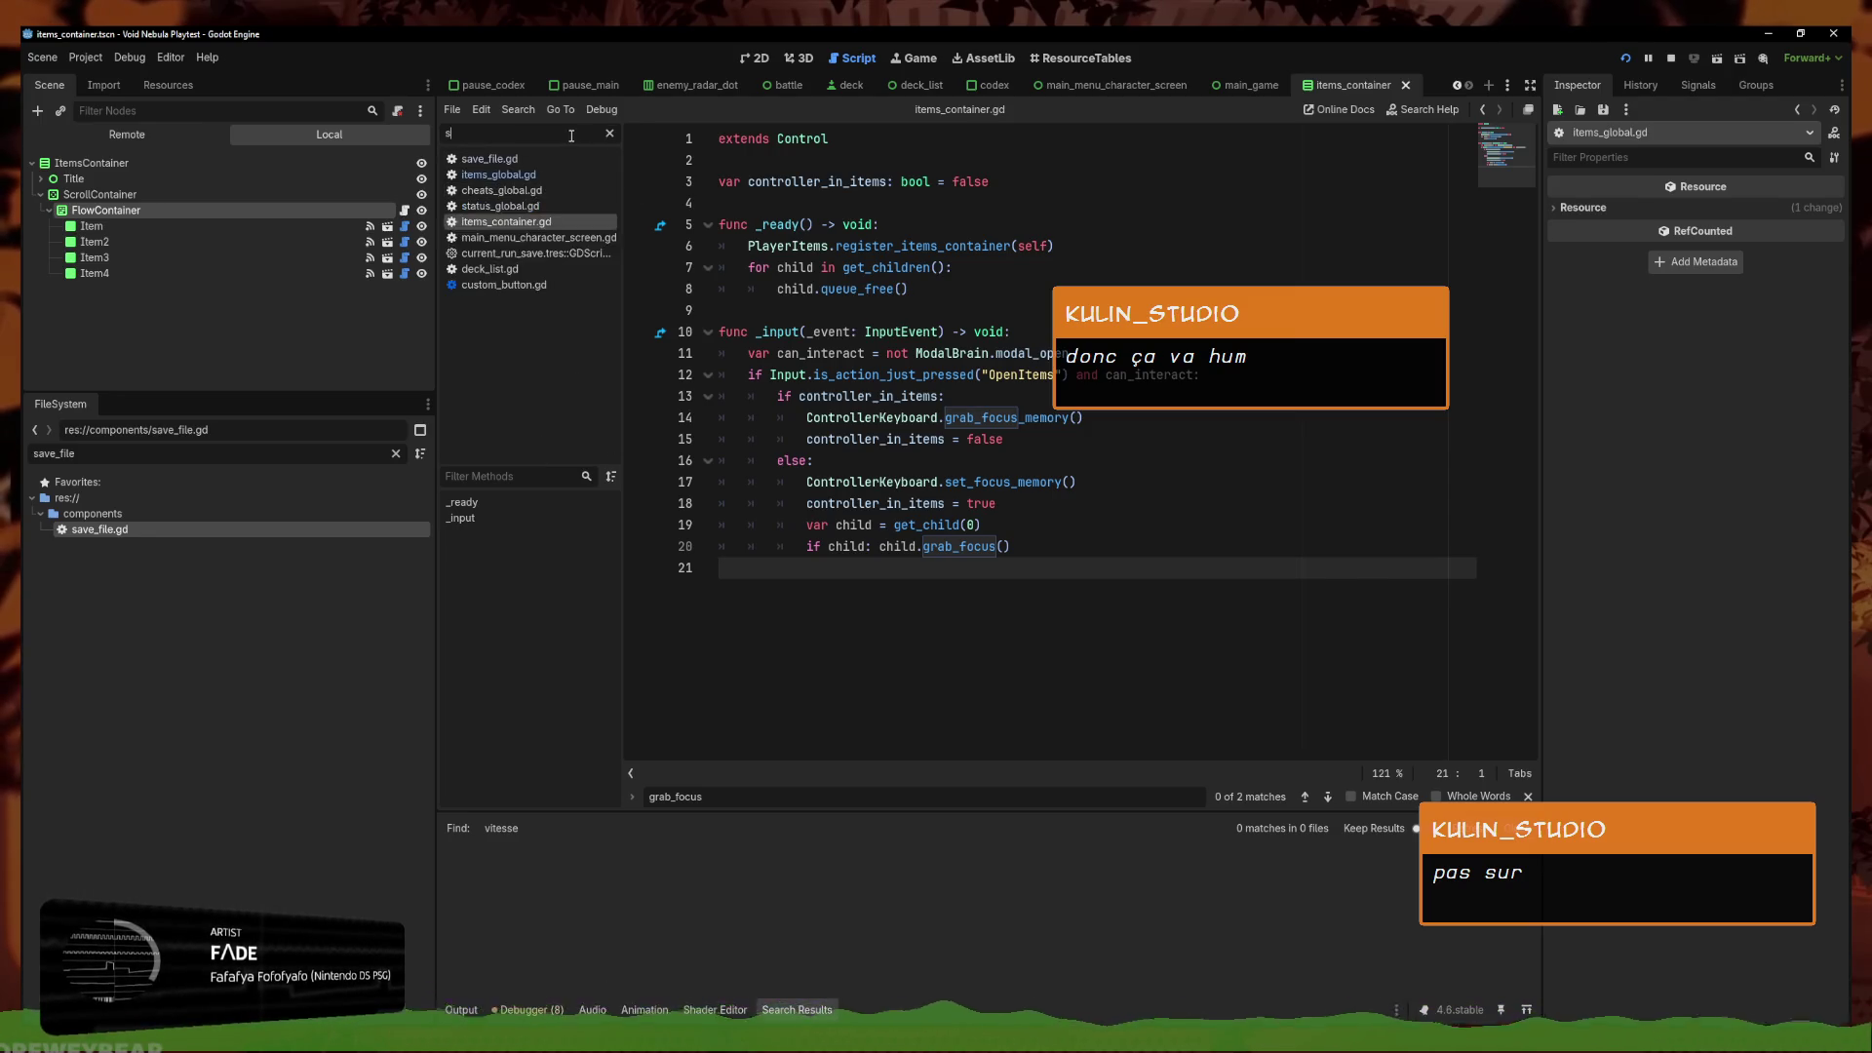
key("ctrl+a")
key("BackSpace")
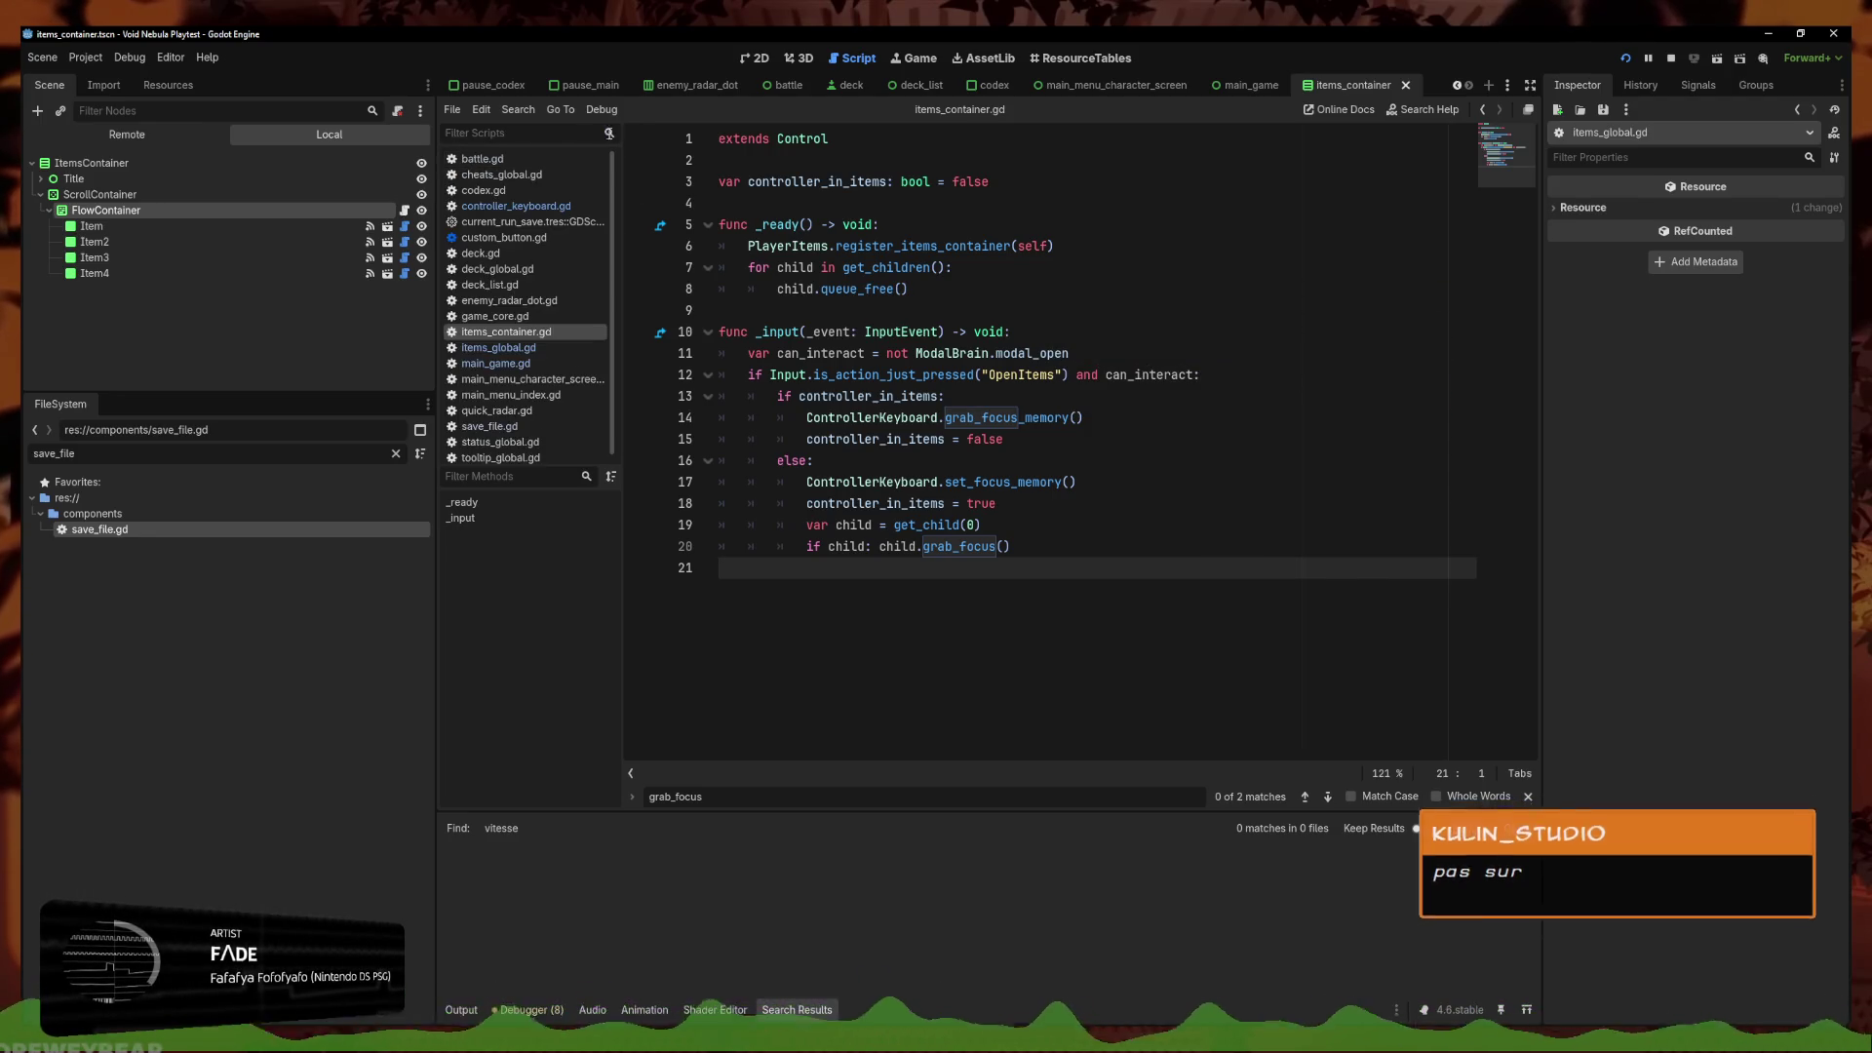
type("game_core")
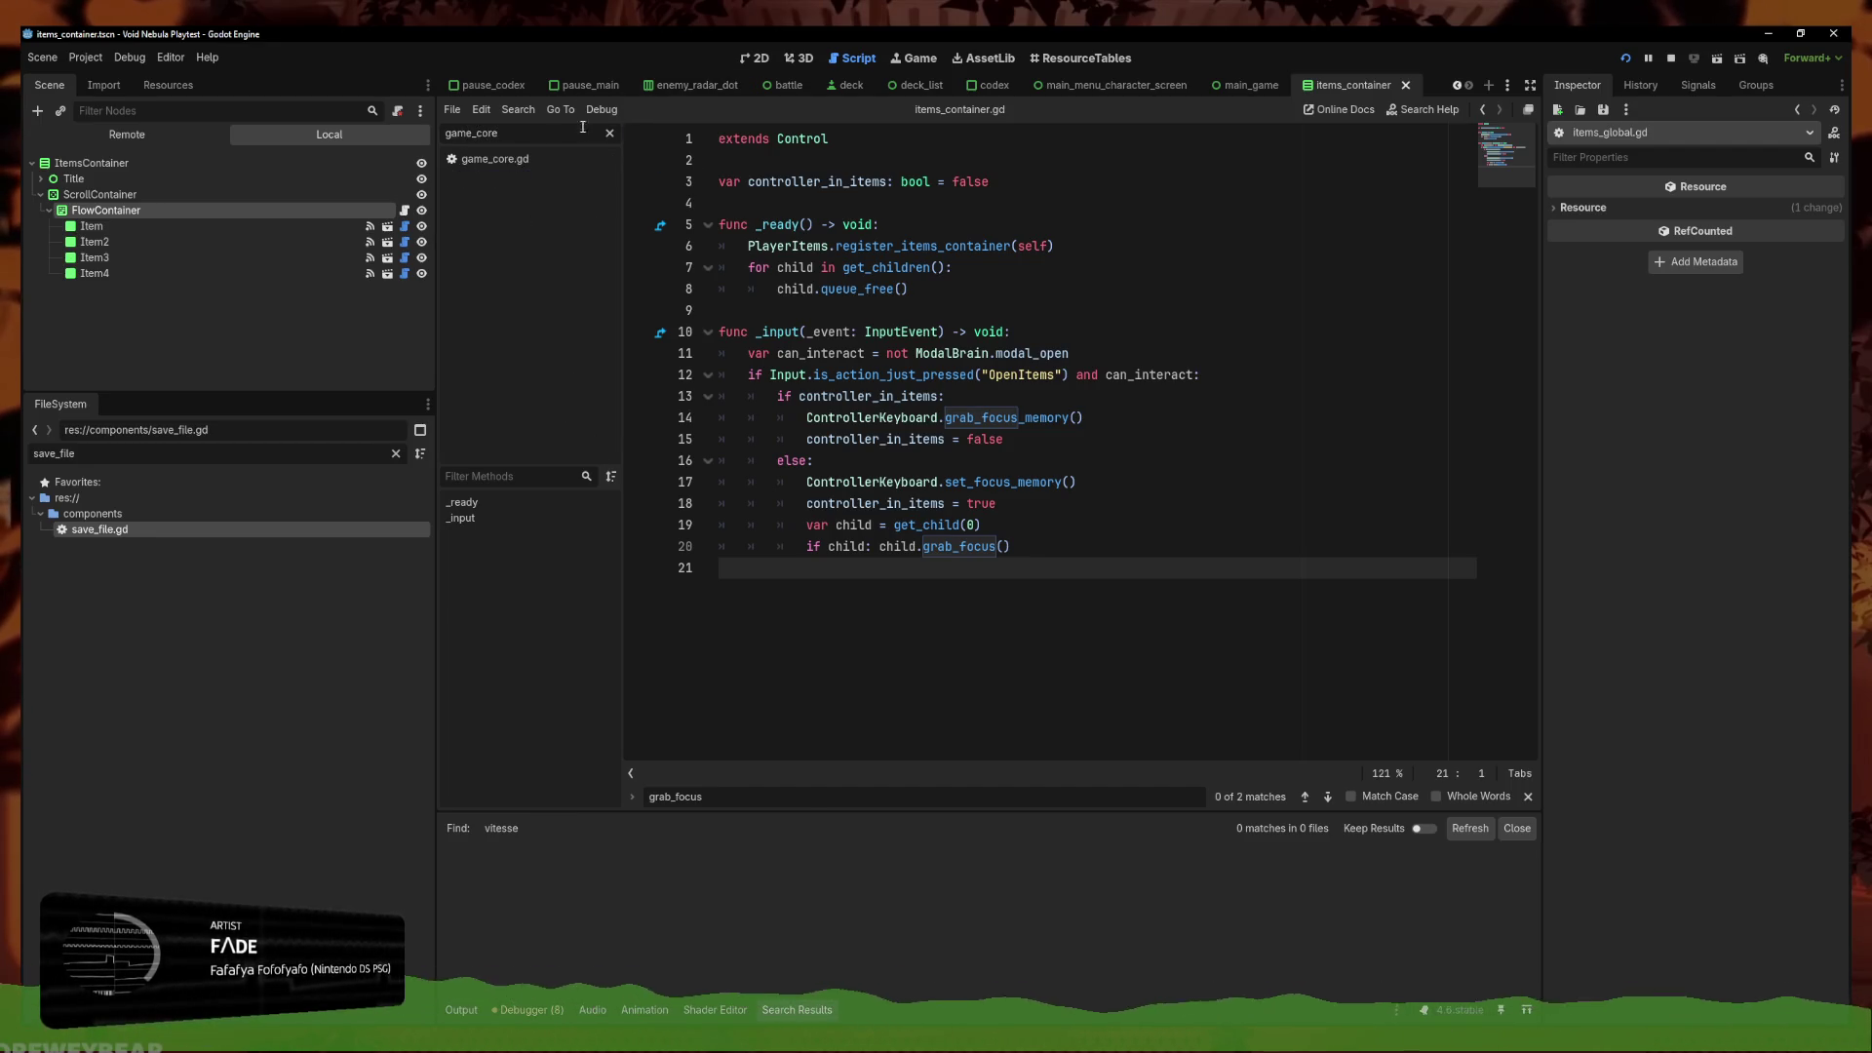
left_click(552, 159)
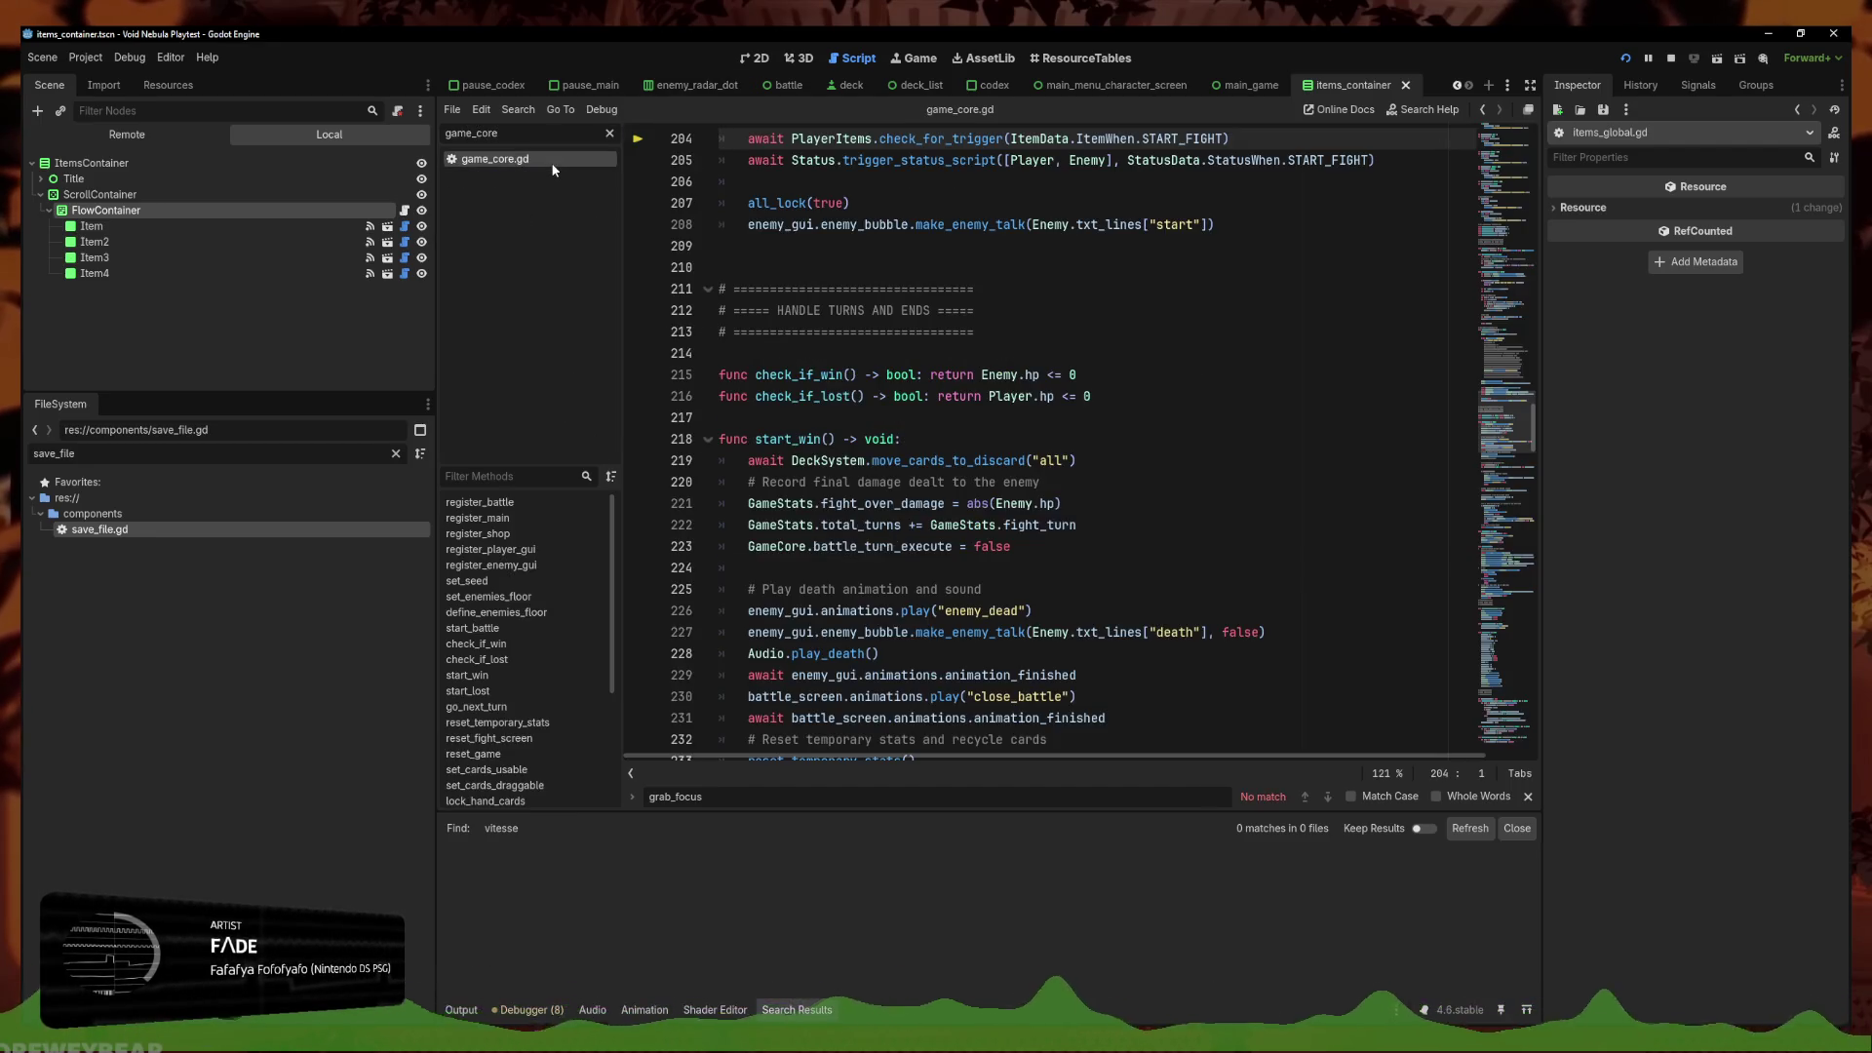
Set the speed 1 and speed 2 animation presets to 1.0 and 1.5, then run the game
key("ctrl+f")
type("speed")
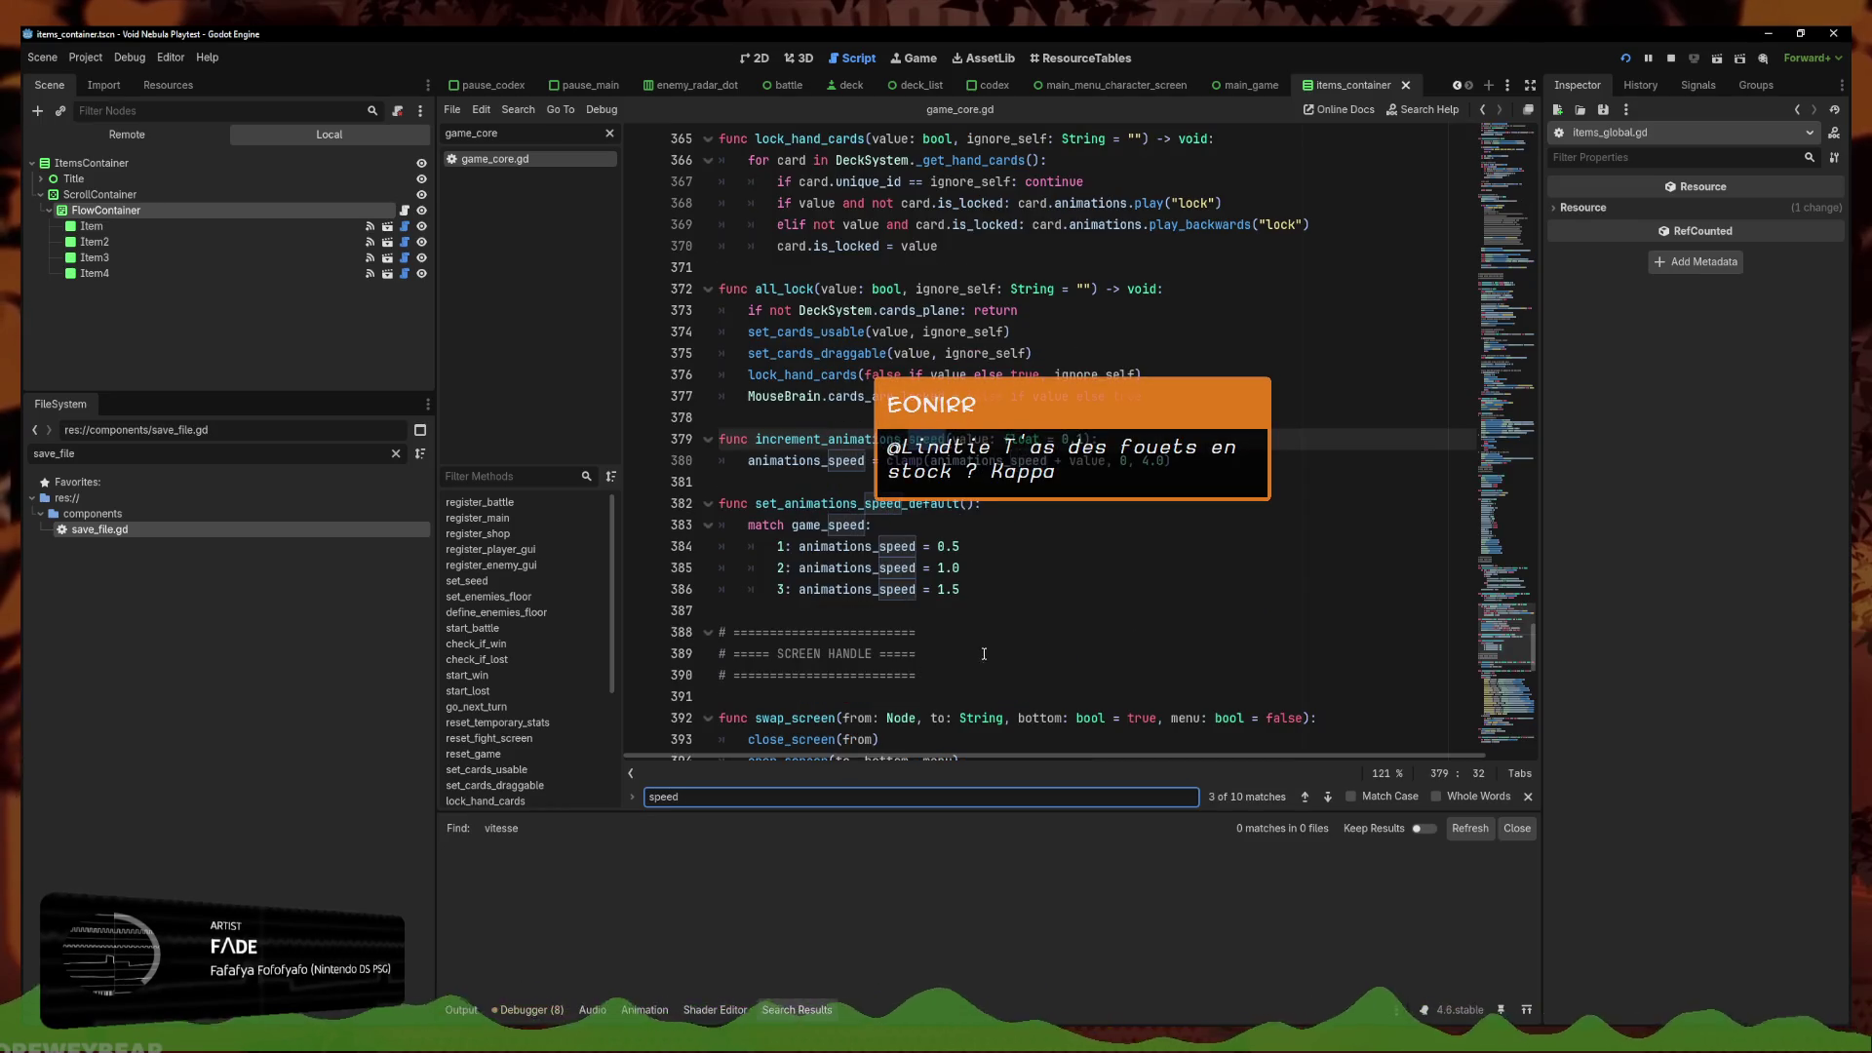
left_click(1182, 460)
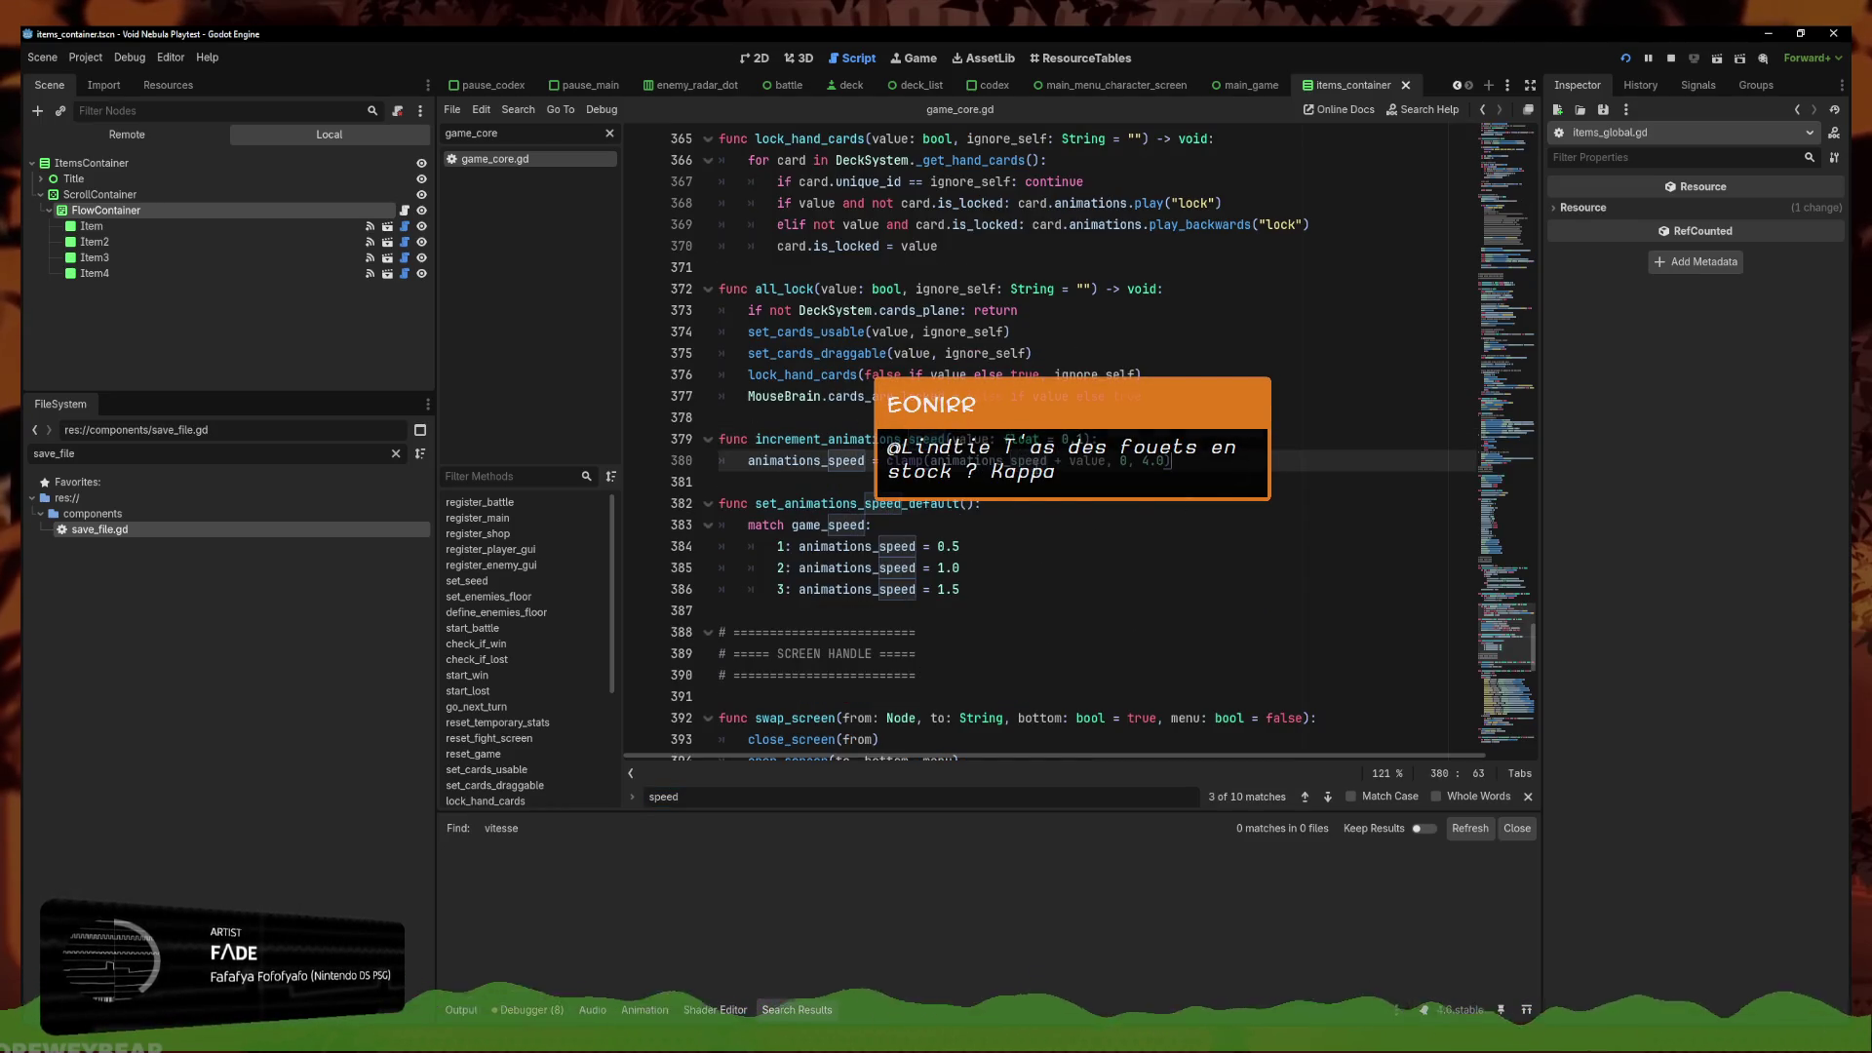
left_click(989, 550)
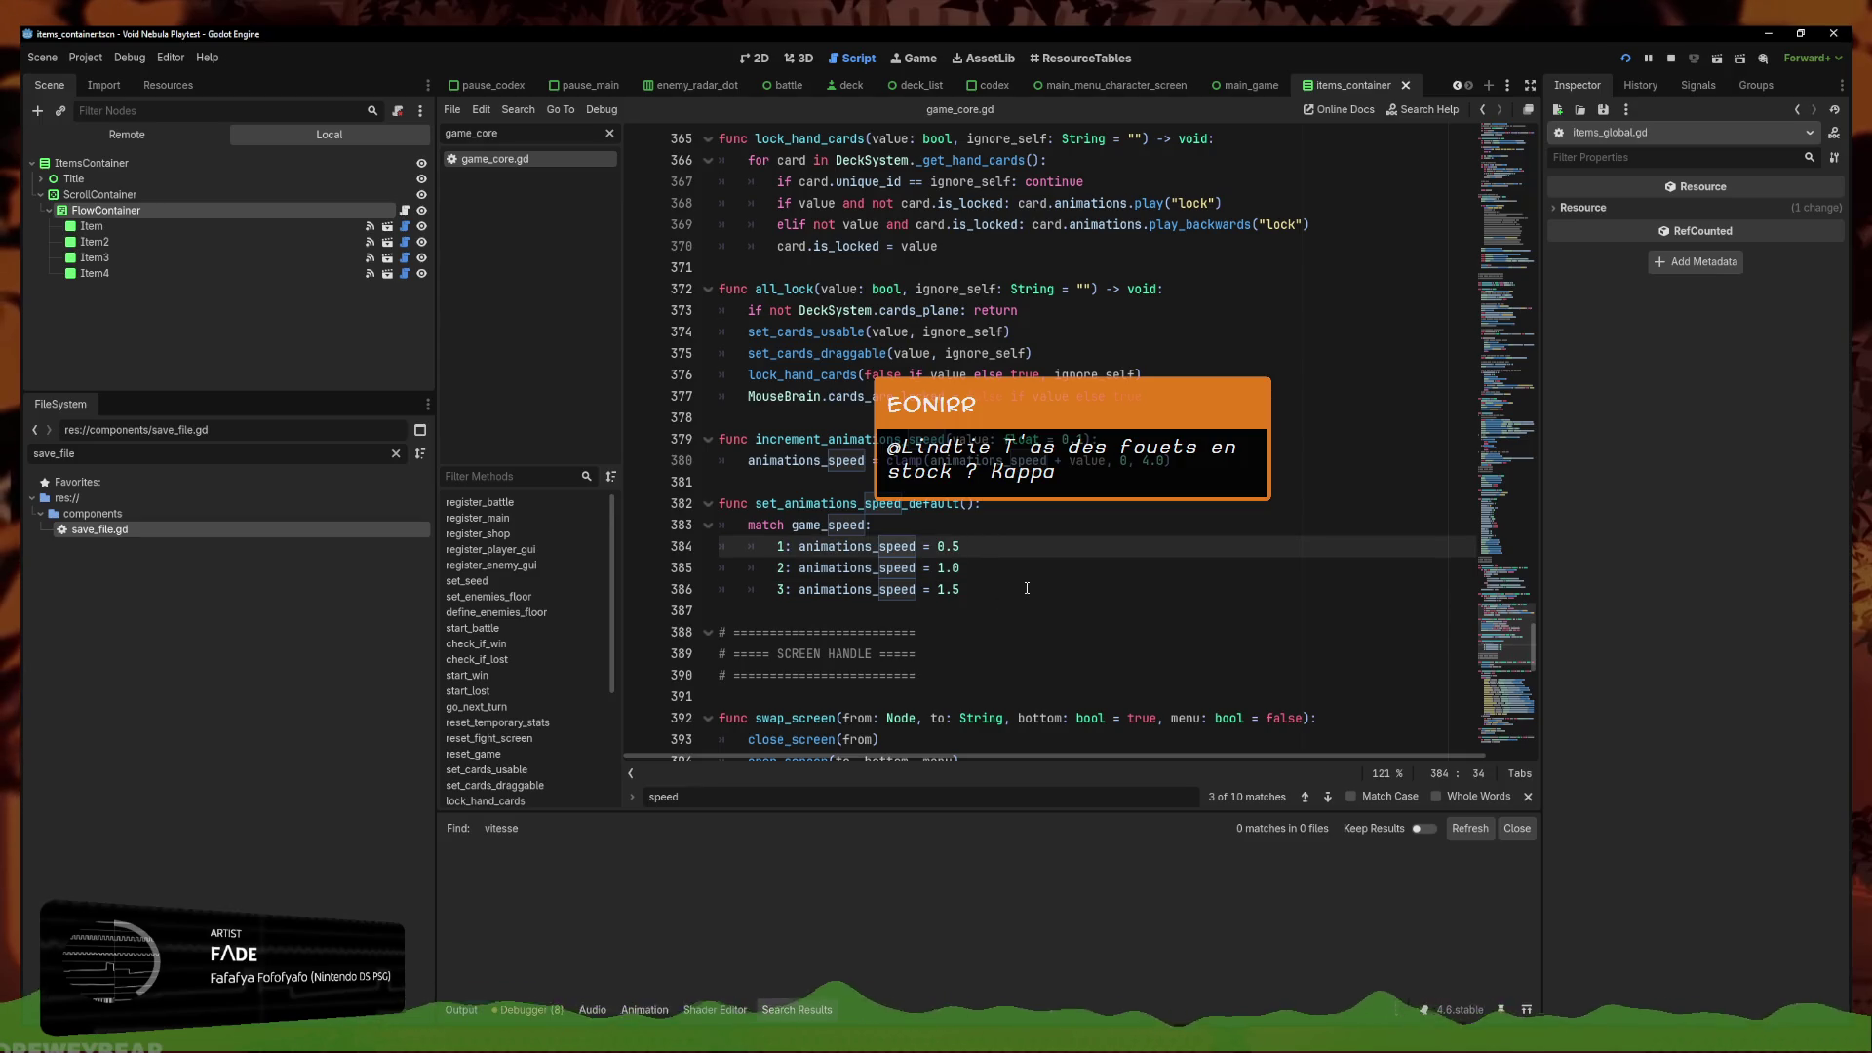
key("BackSpace")
key("BackSpace")
key("BackSpace")
type("1.0")
key("Down")
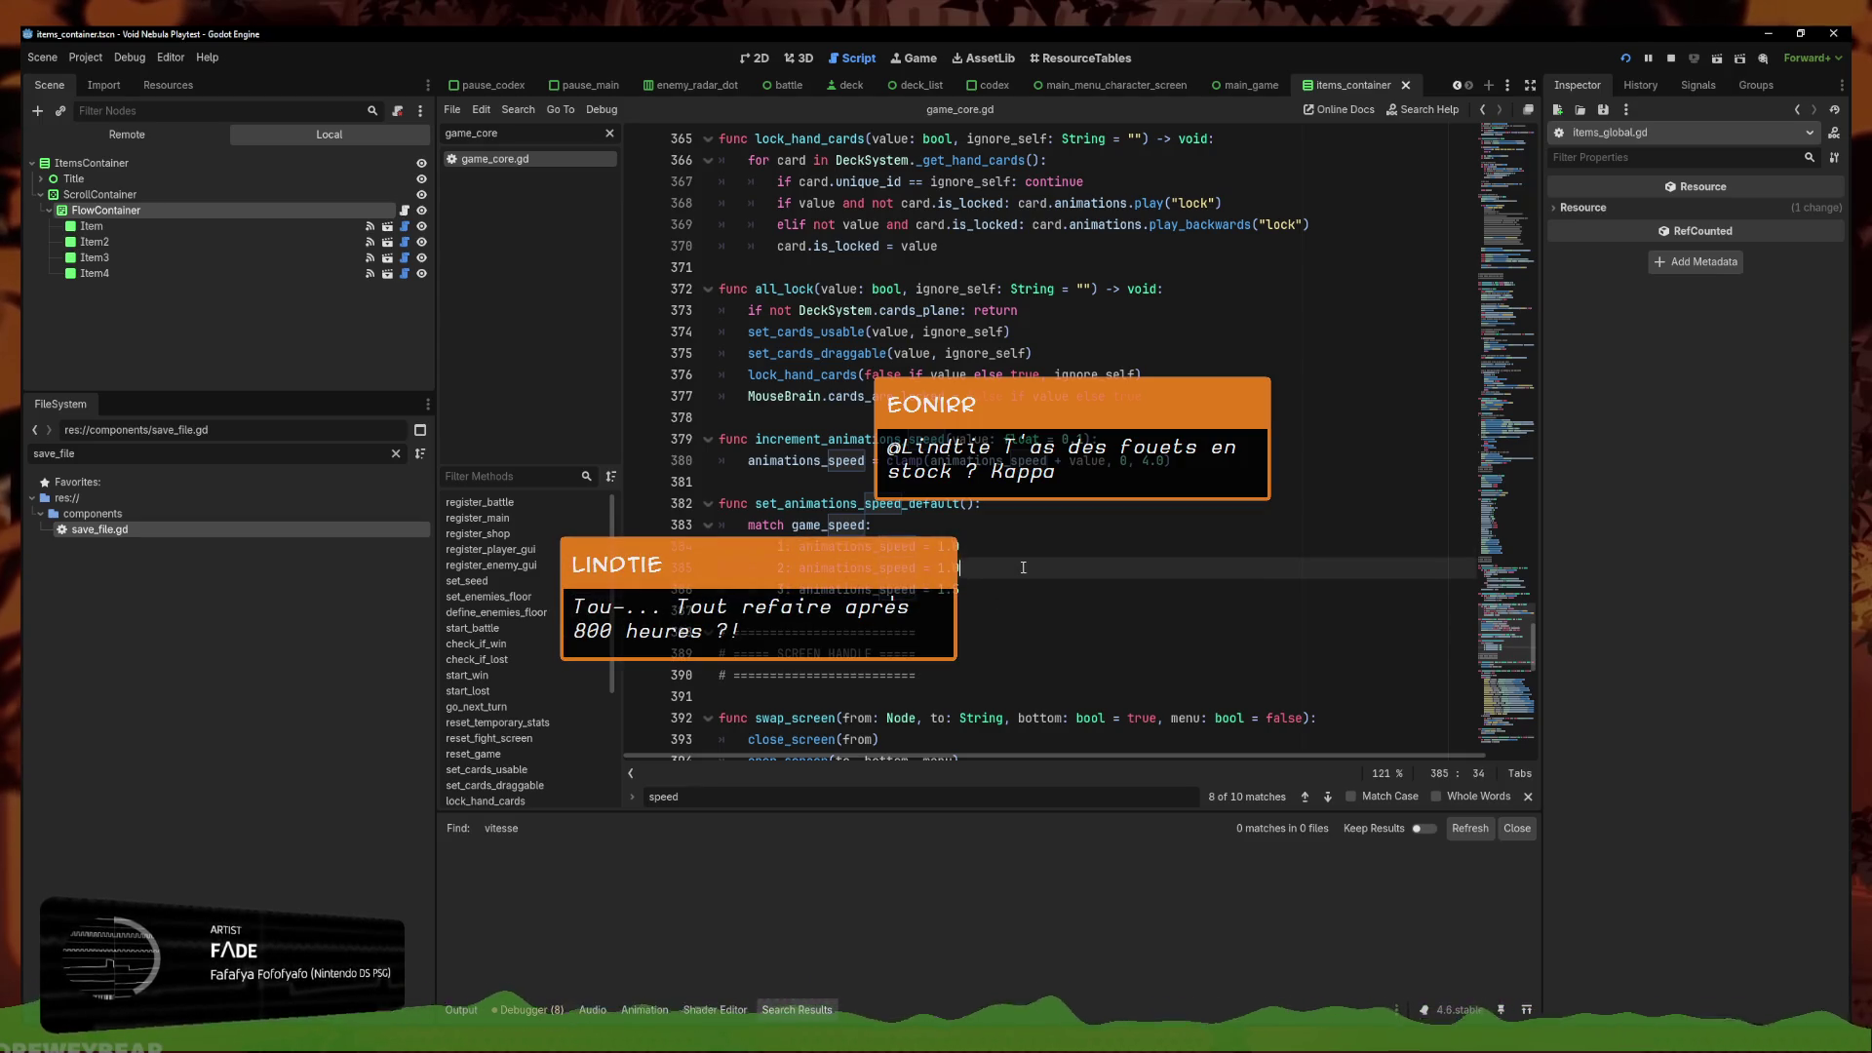
key("BackSpace")
type("5")
key("Down")
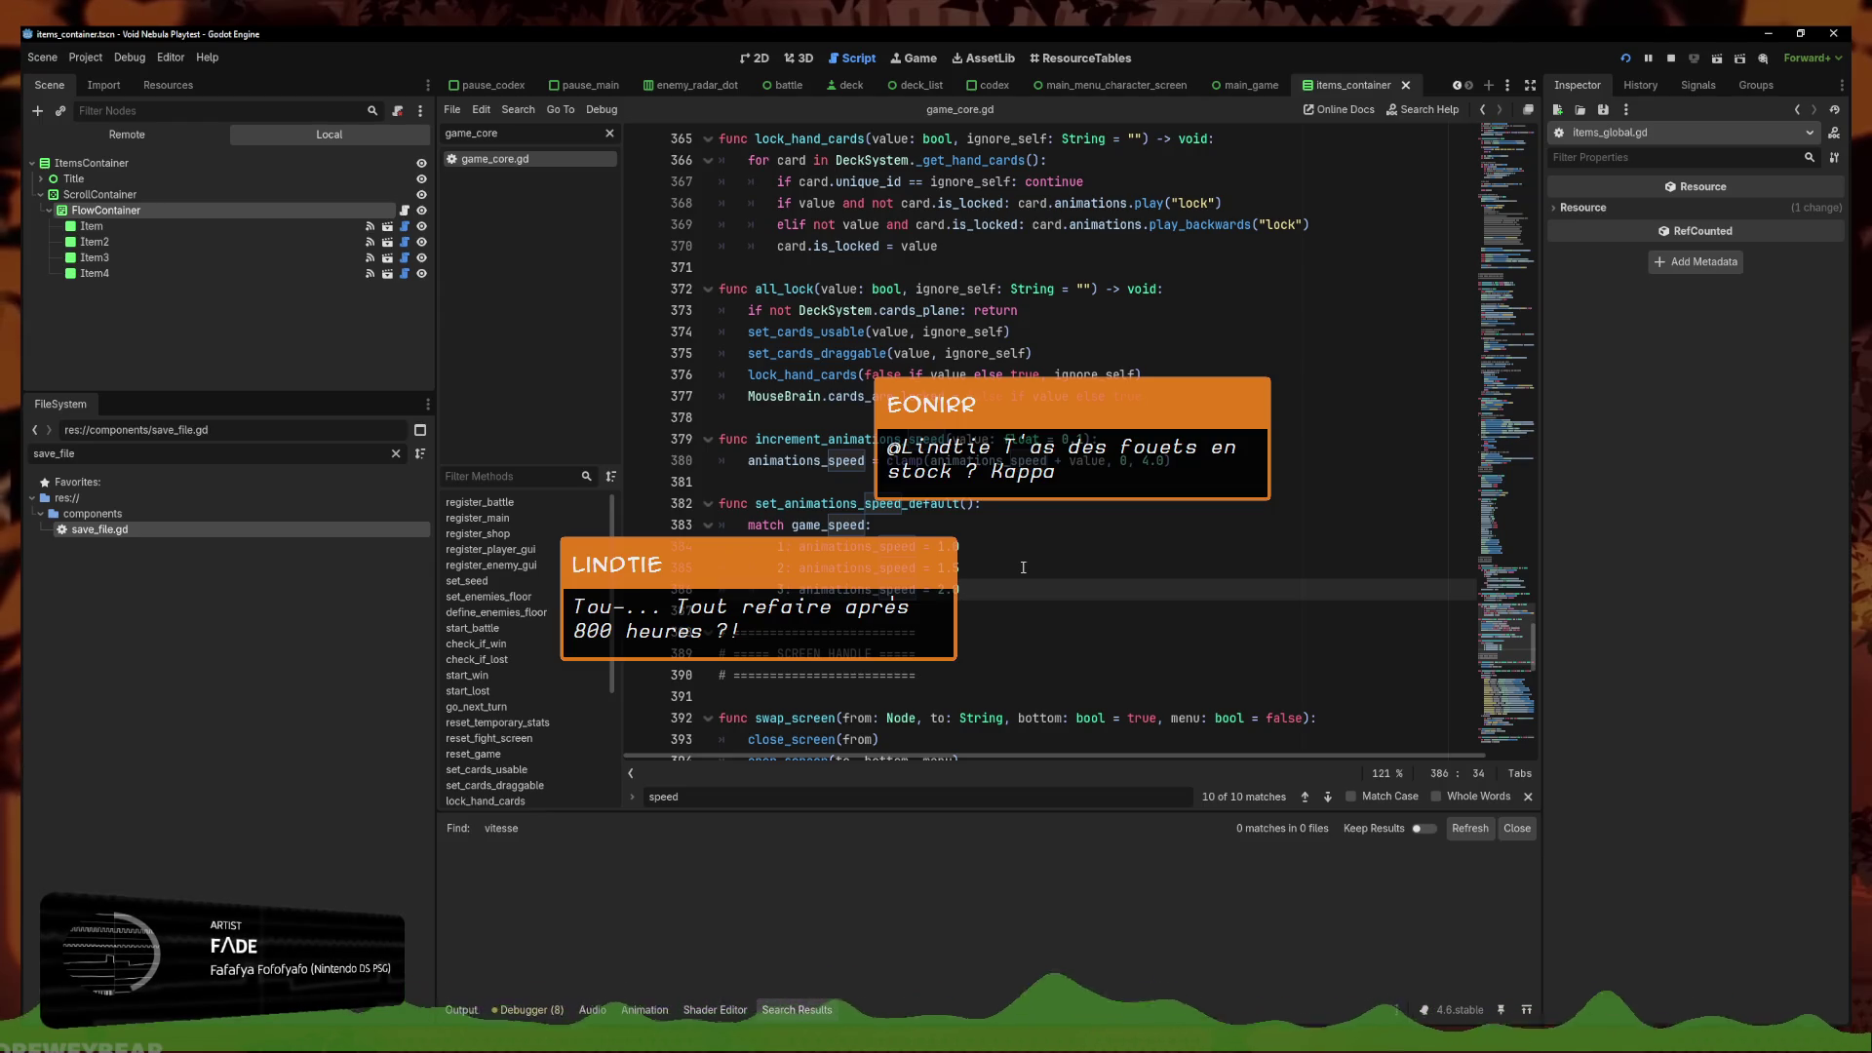
left_click(1626, 58)
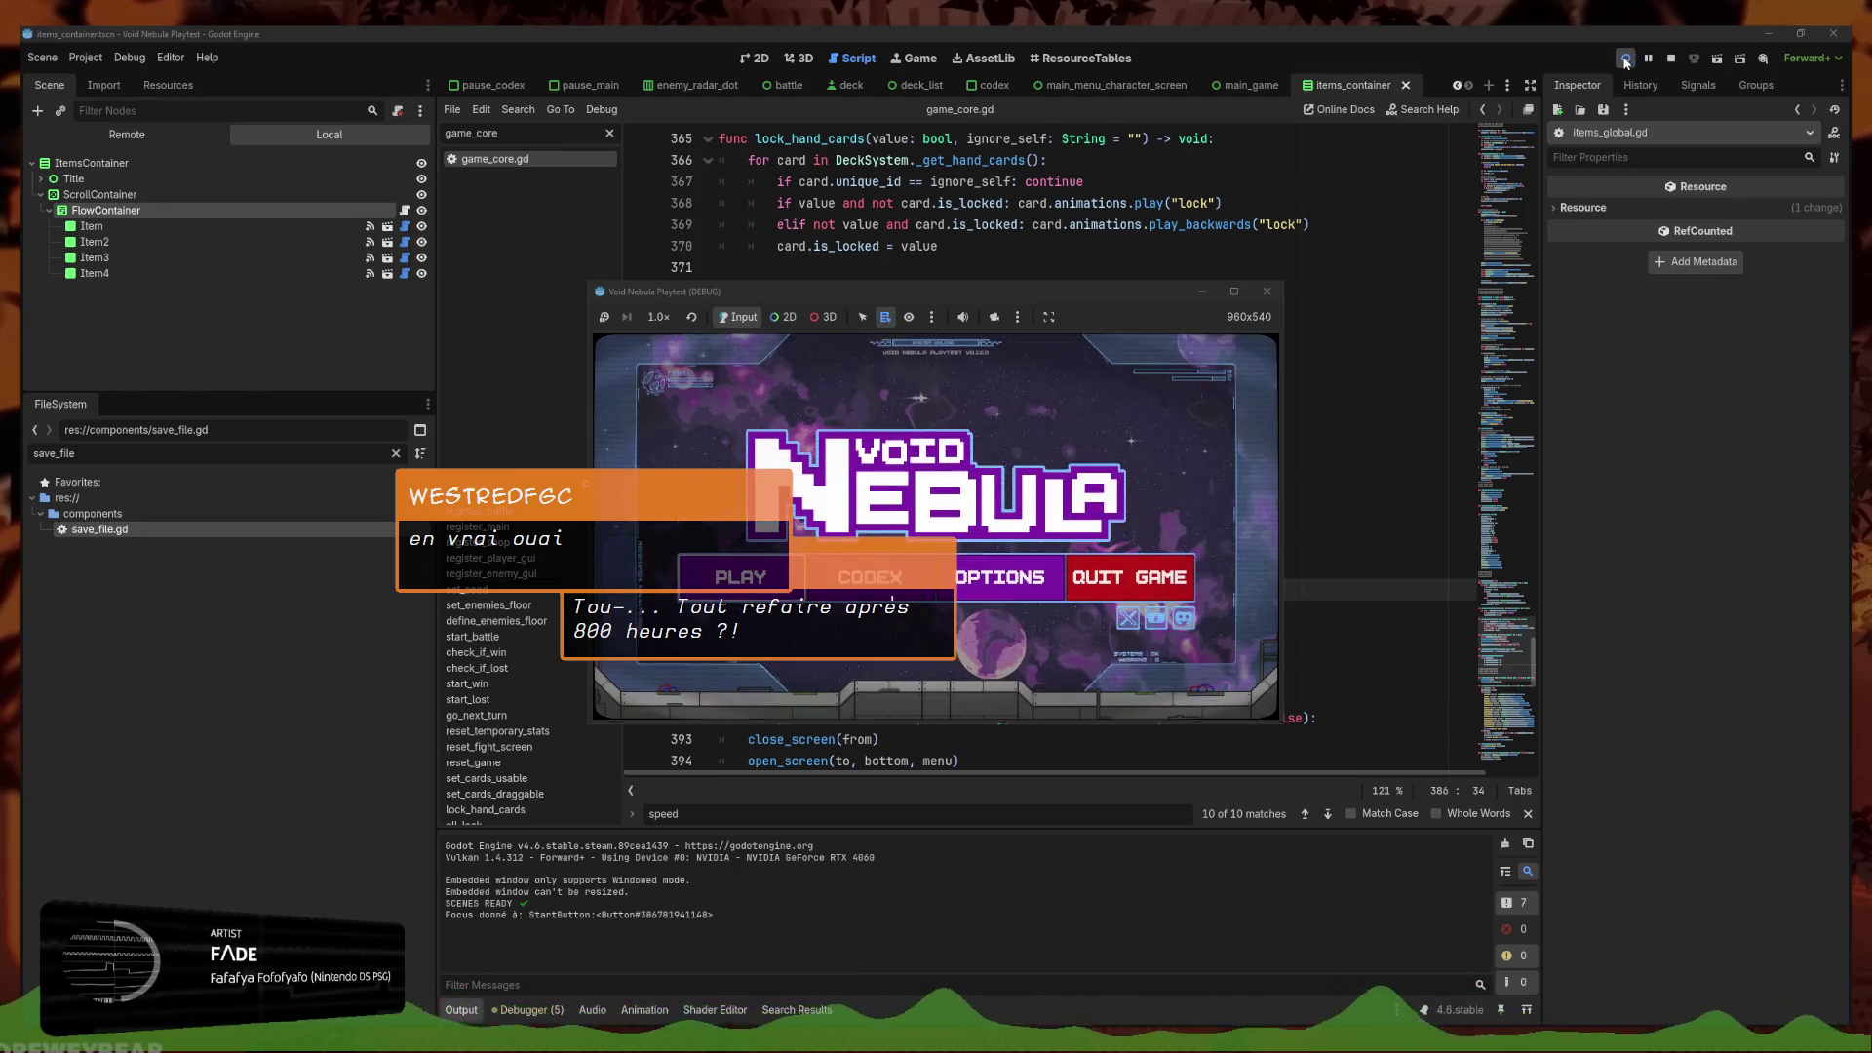
Peek at the game's Settings screen, then start a new run from the New run tab
key("Return")
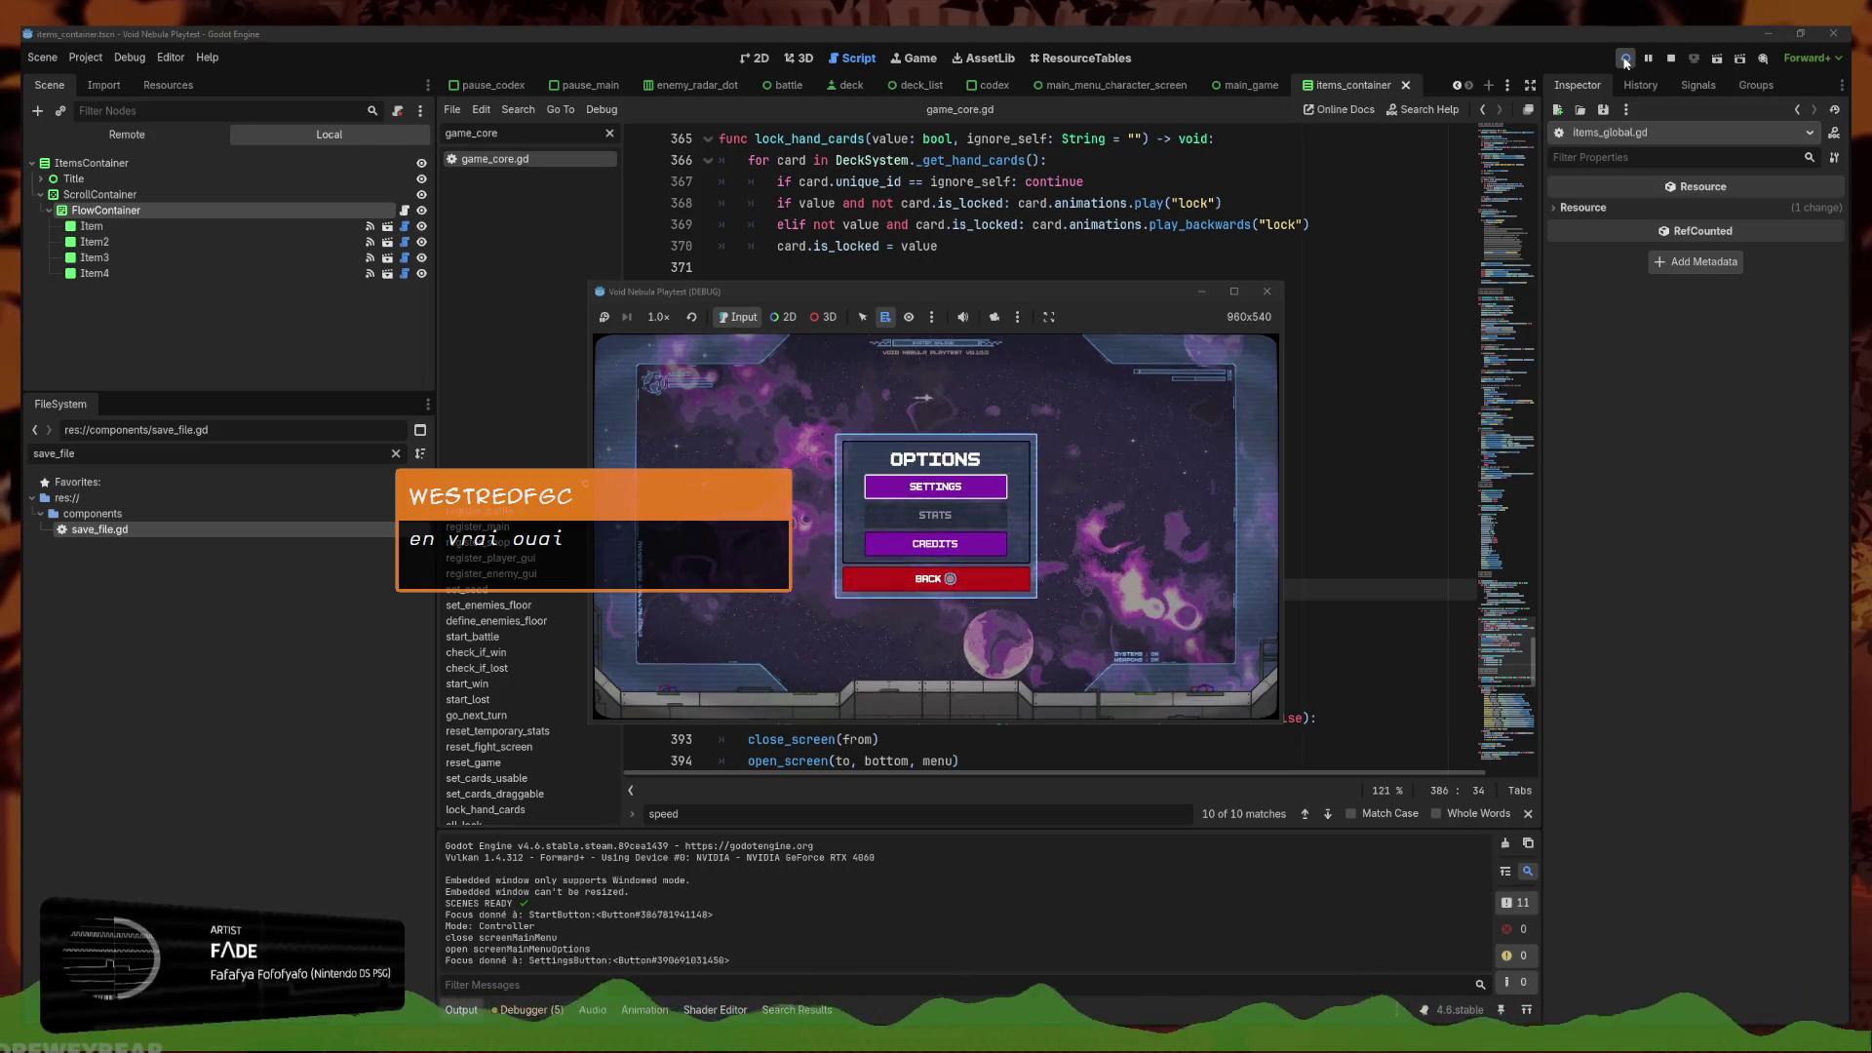
key("Return")
key("Escape")
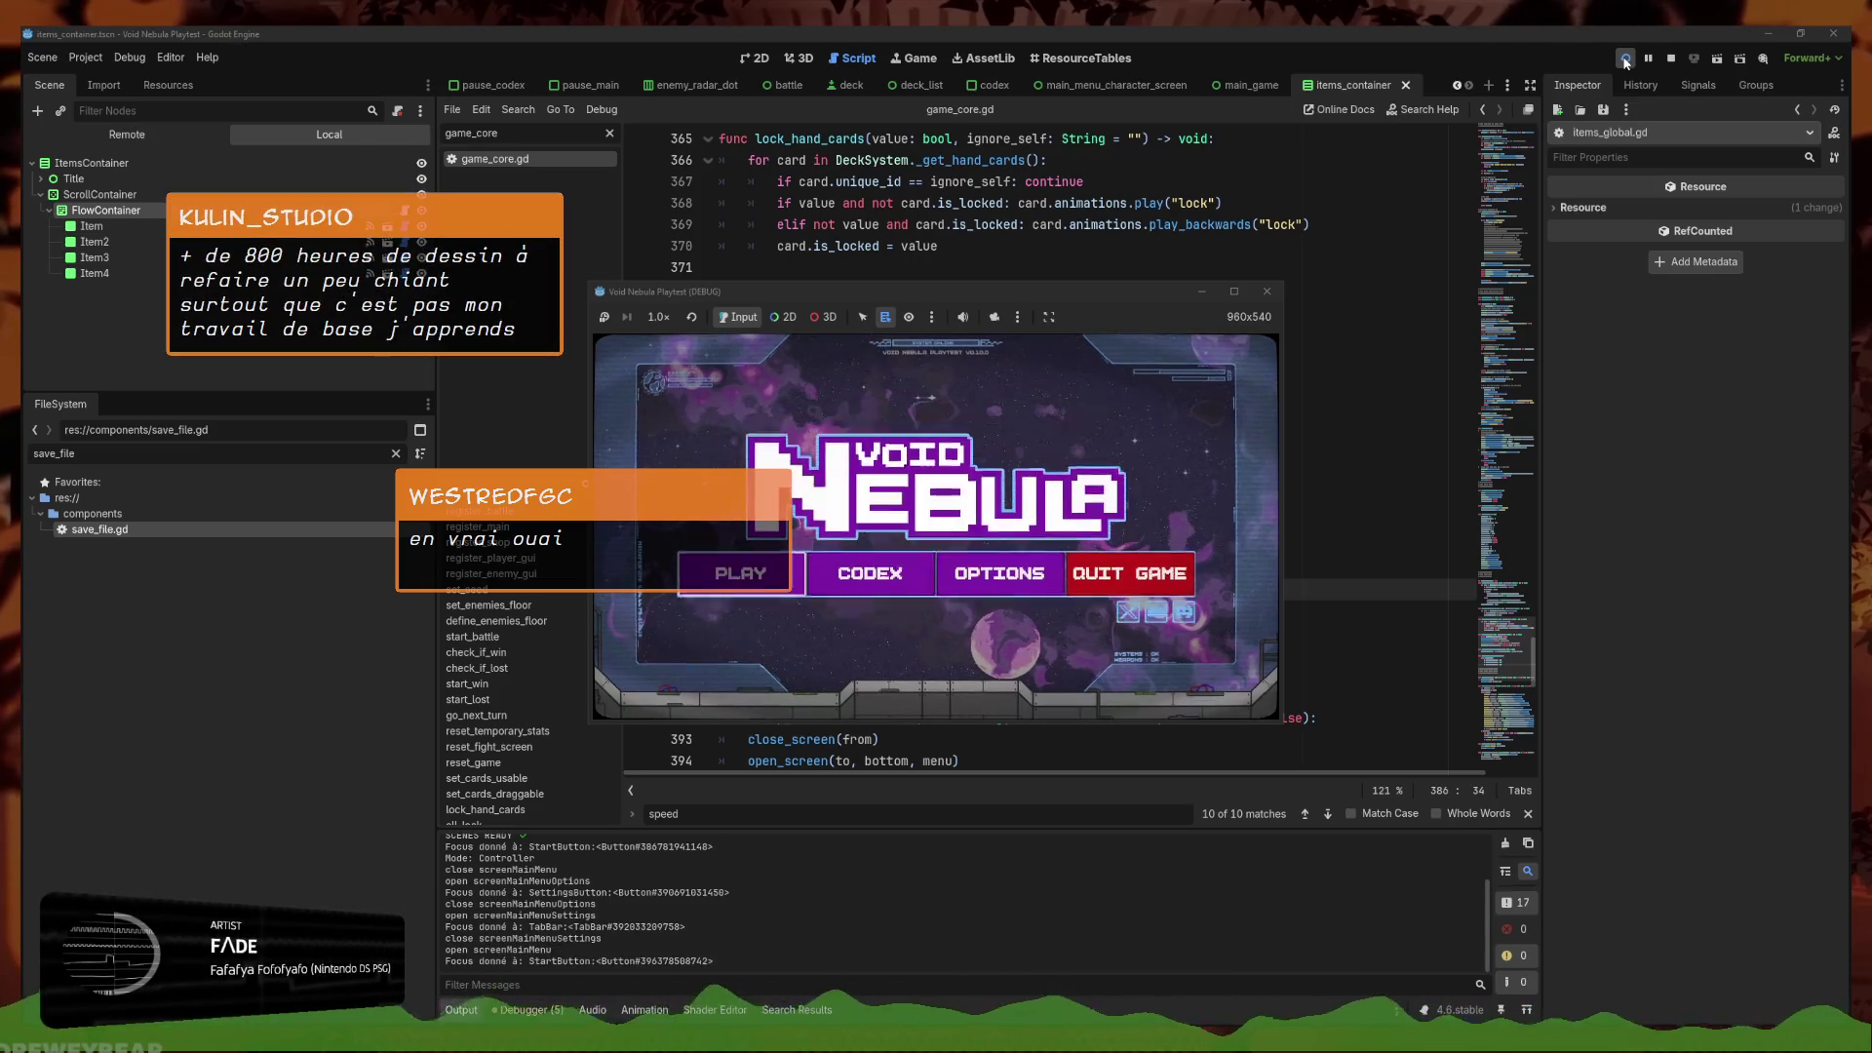
key("Return")
key("Left")
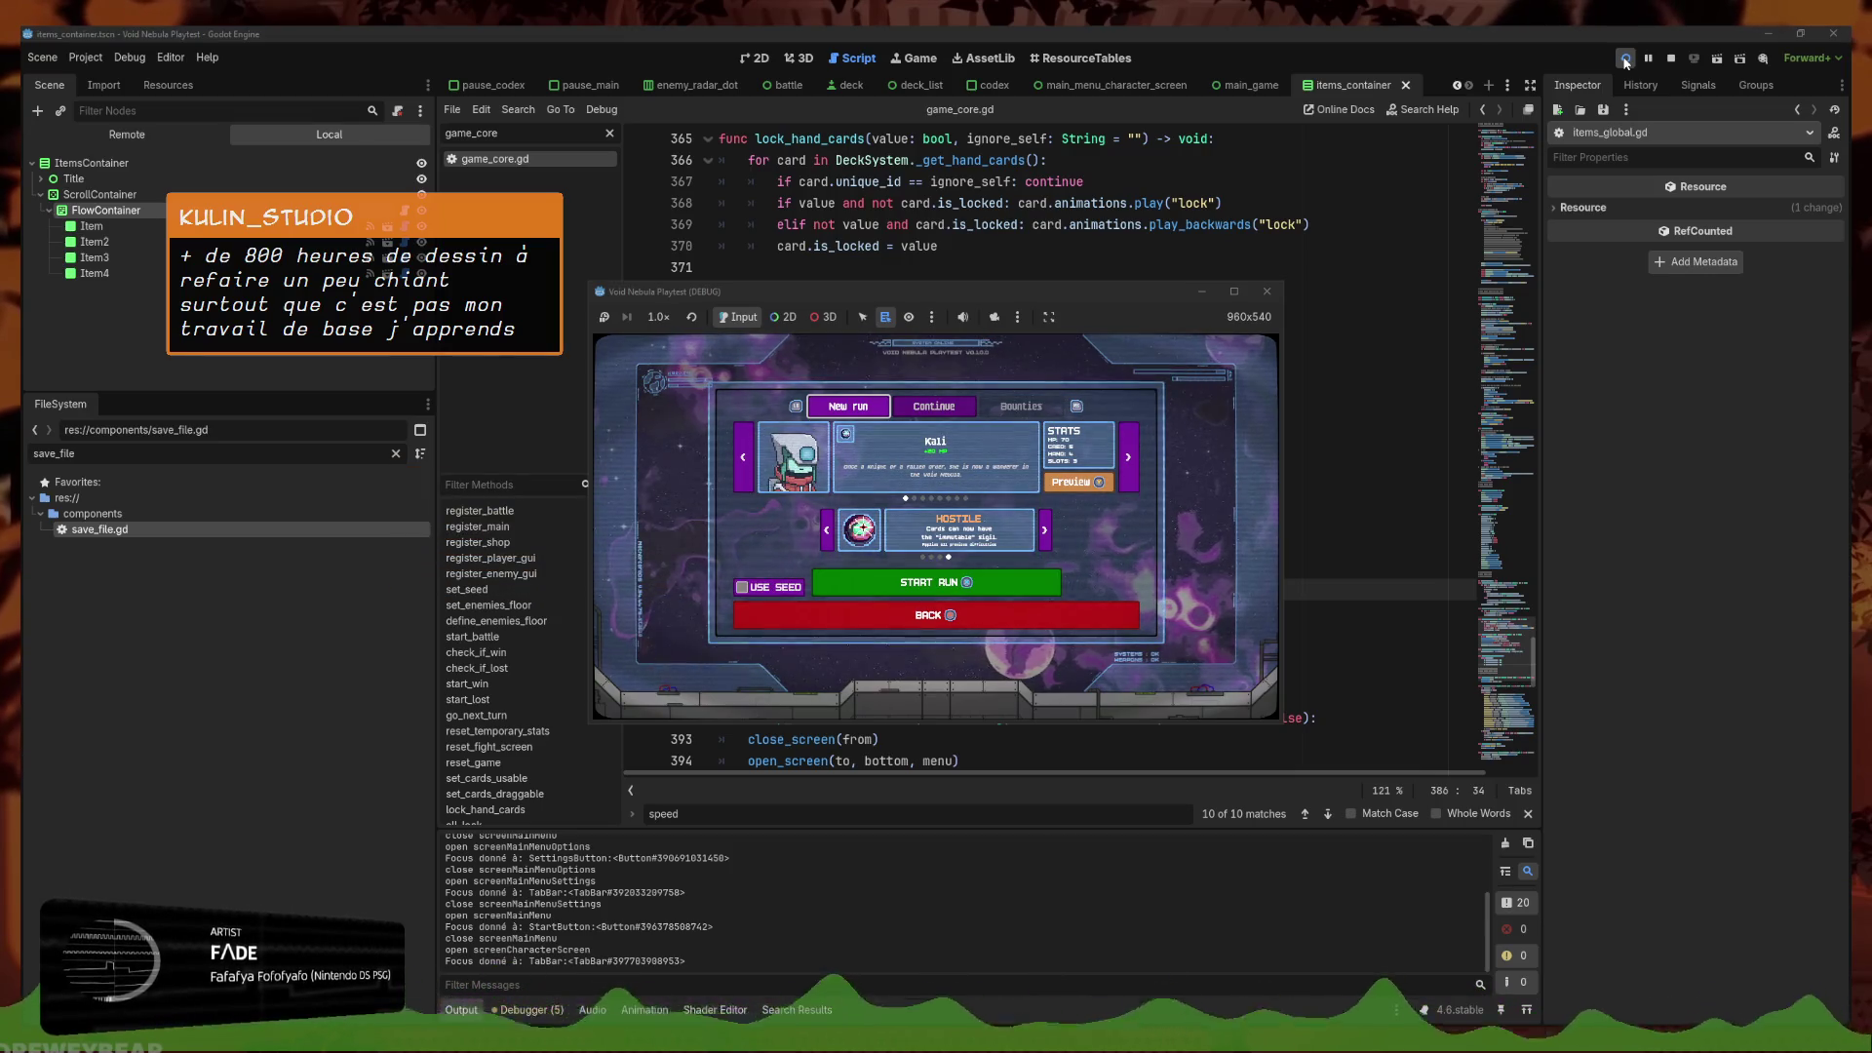
key("Return")
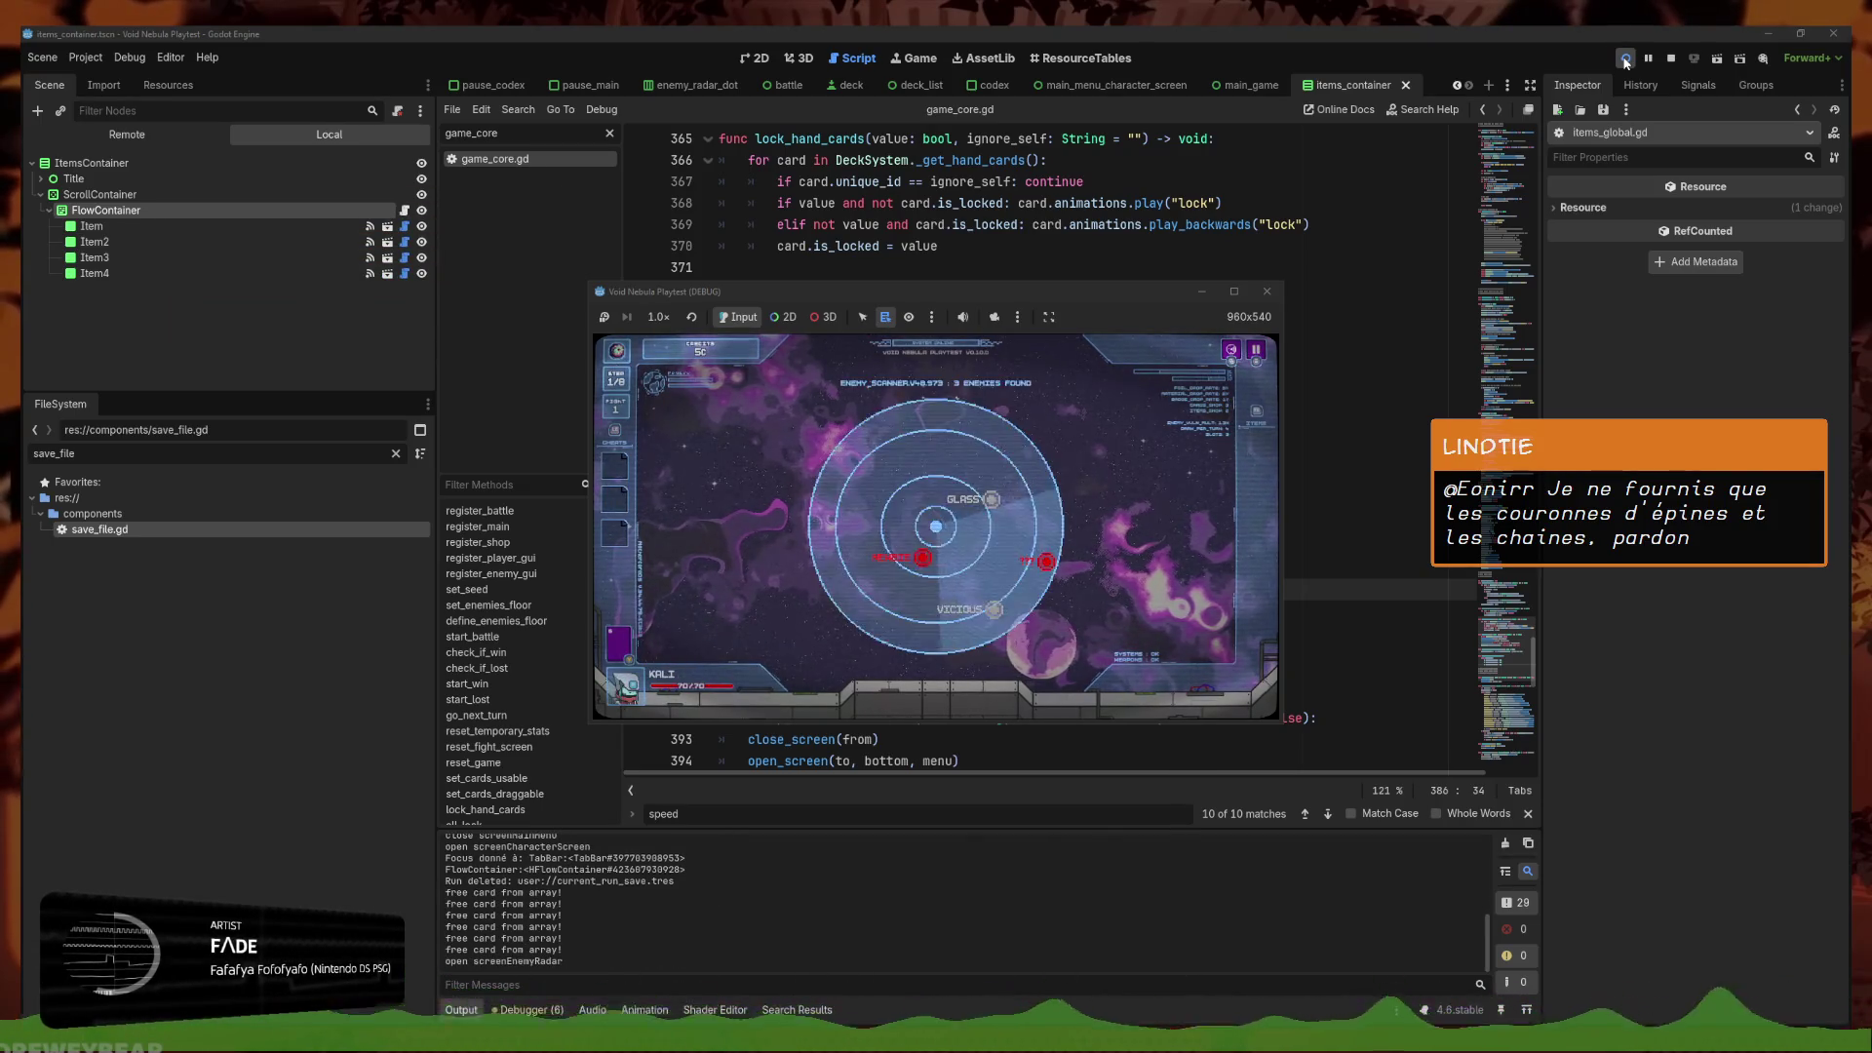
Maximize the game window, start the NEWBIE battle, and relaunch after the debugger error
left_click(1233, 292)
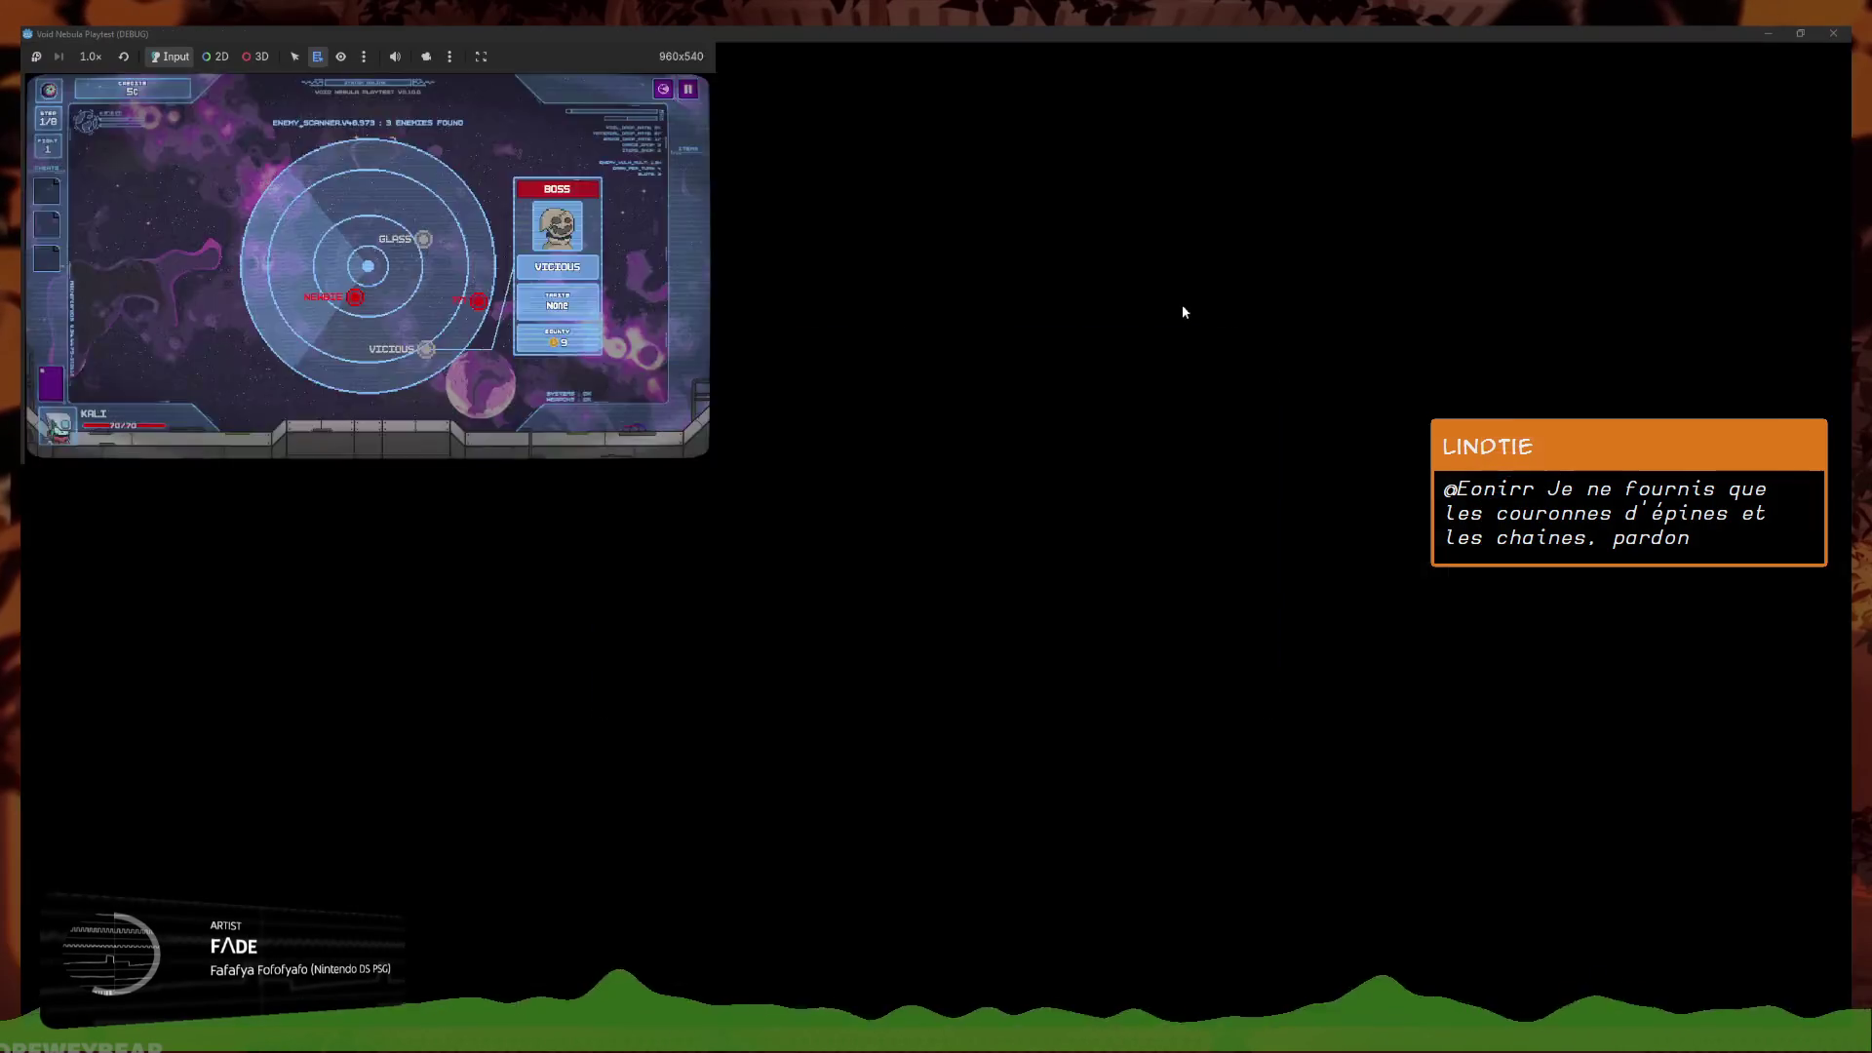
left_click(889, 609)
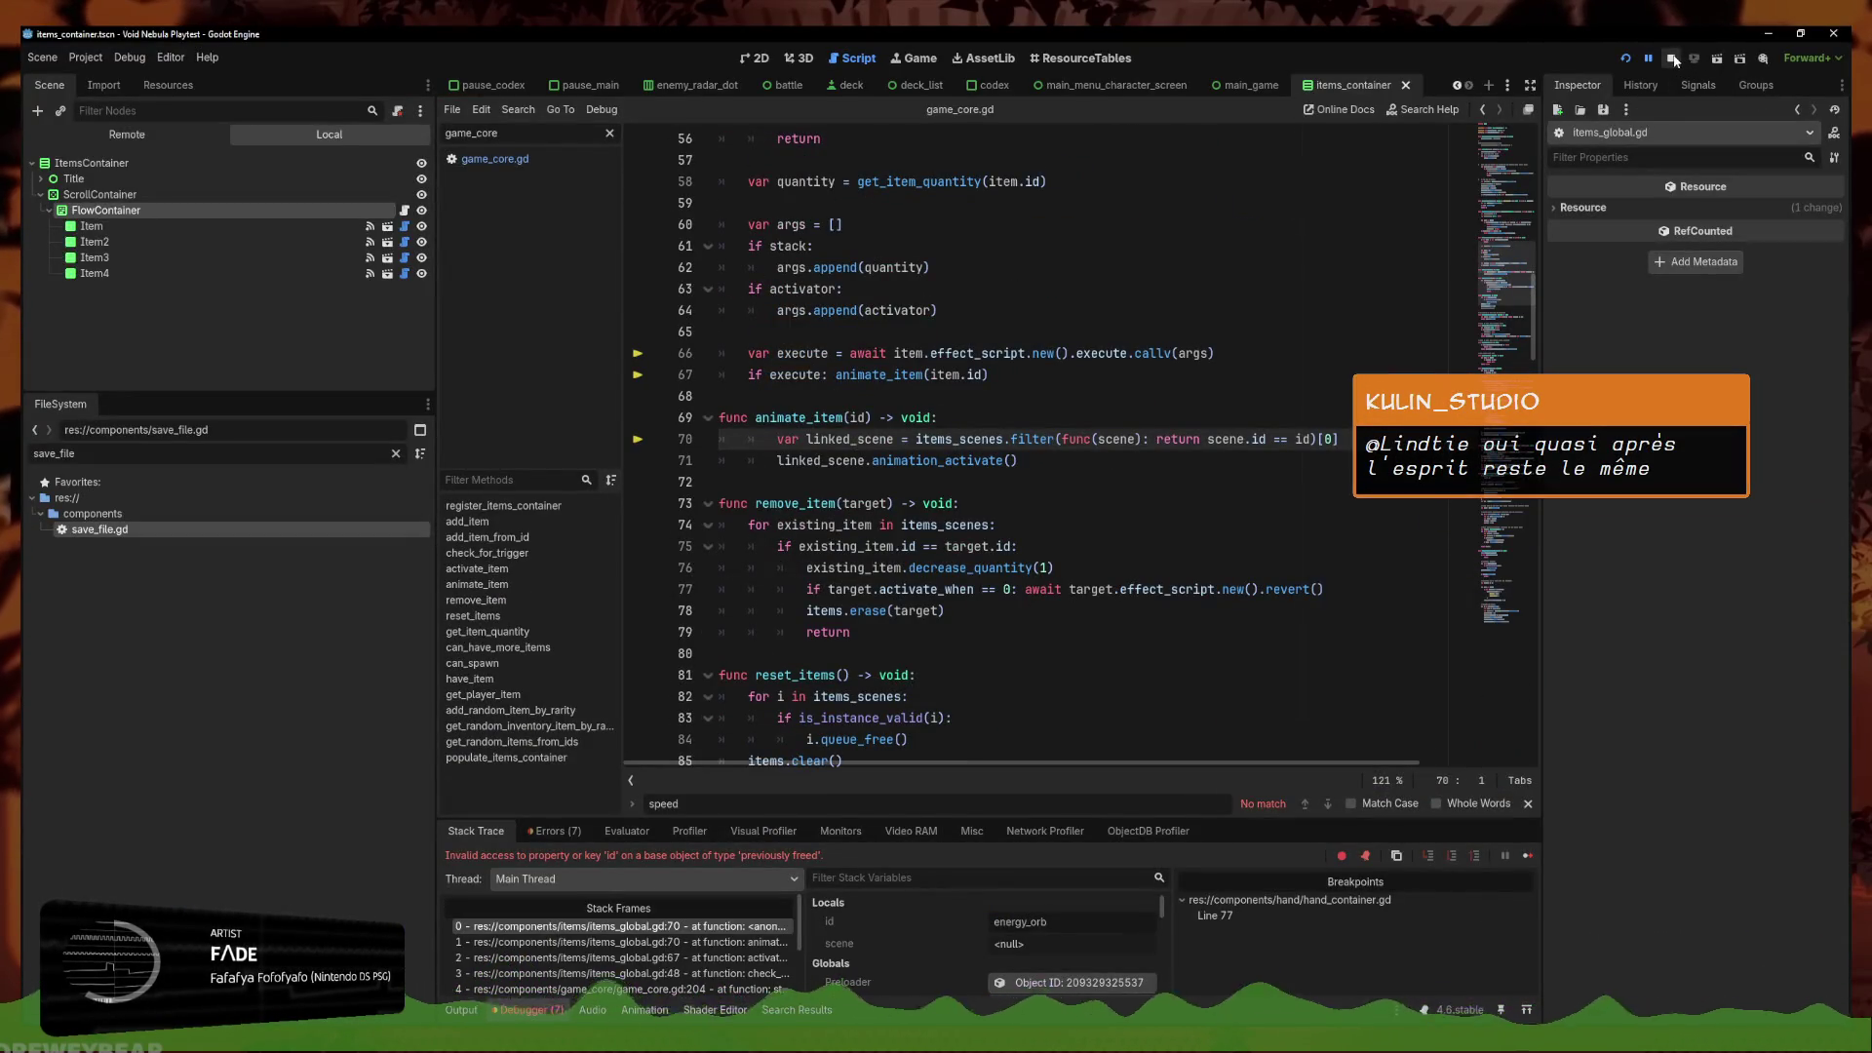
left_click(1629, 56)
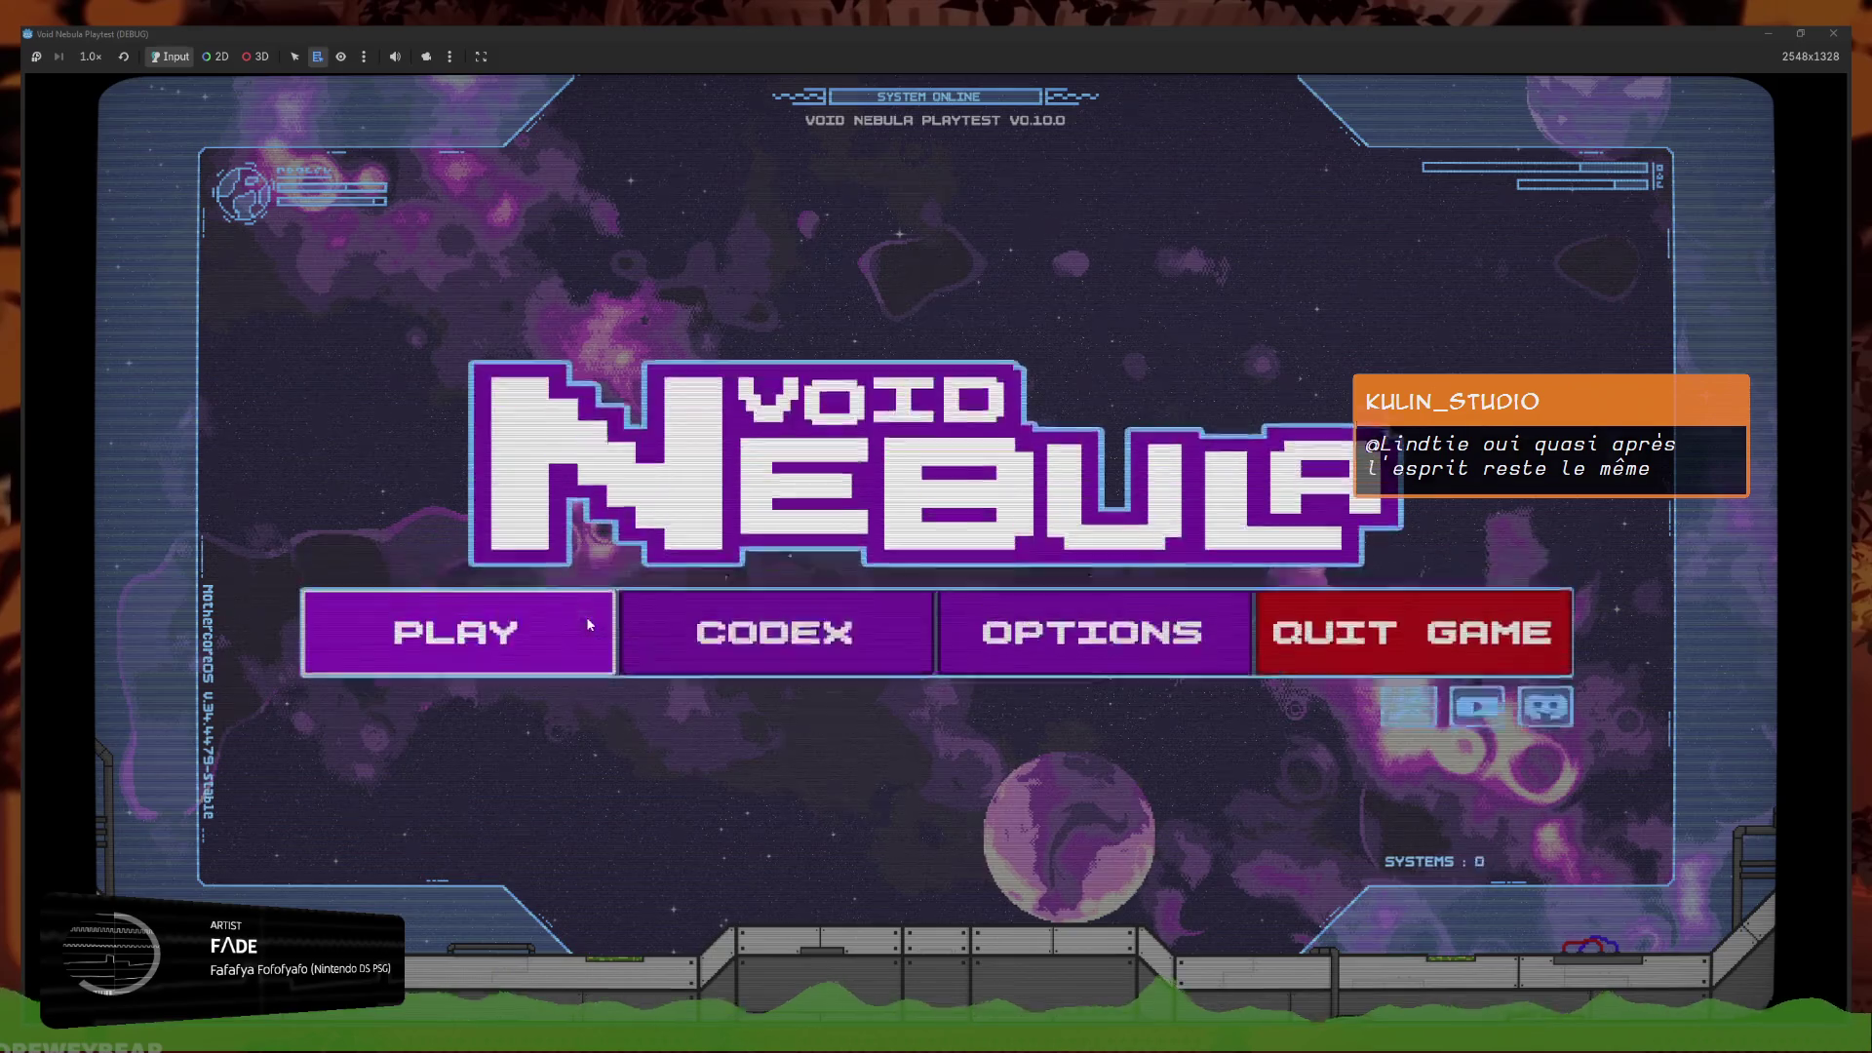
Continue Kali's saved run, start the battle against NEWBIE, and end the first turn
left_click(587, 622)
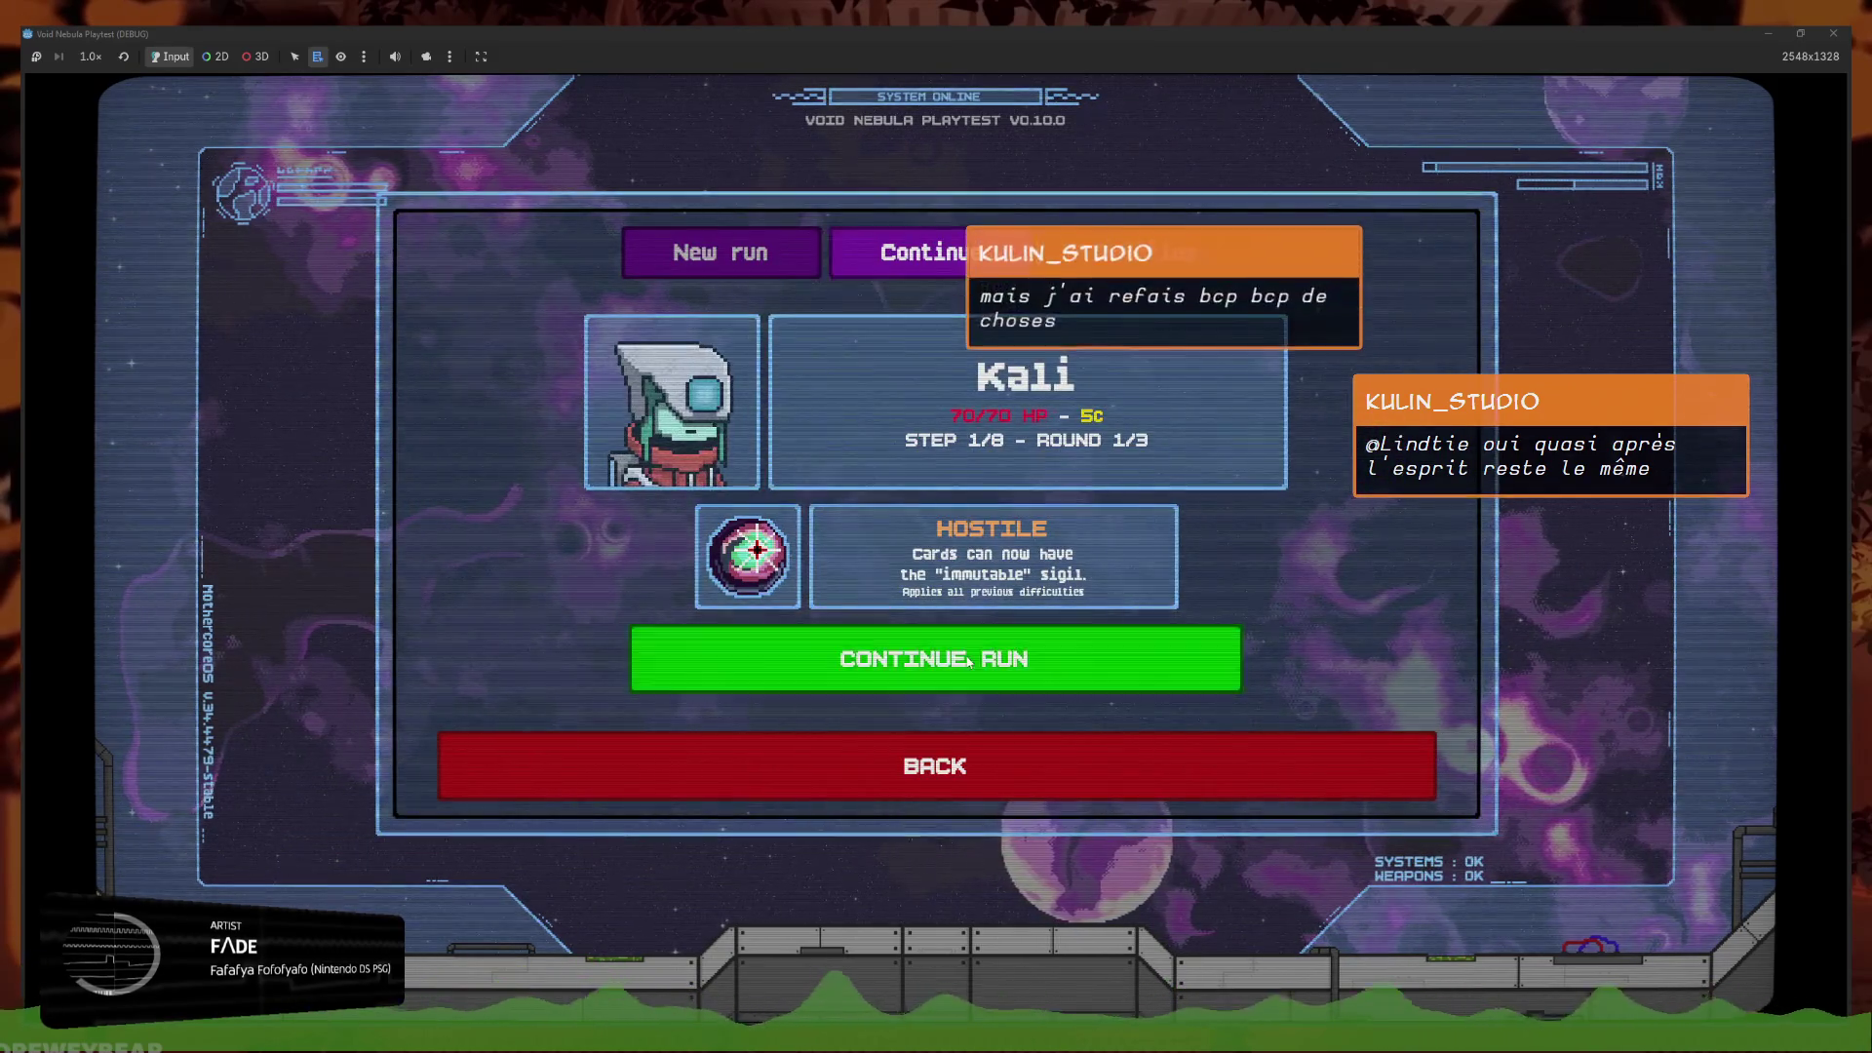
left_click(968, 660)
mouse_move(1702, 314)
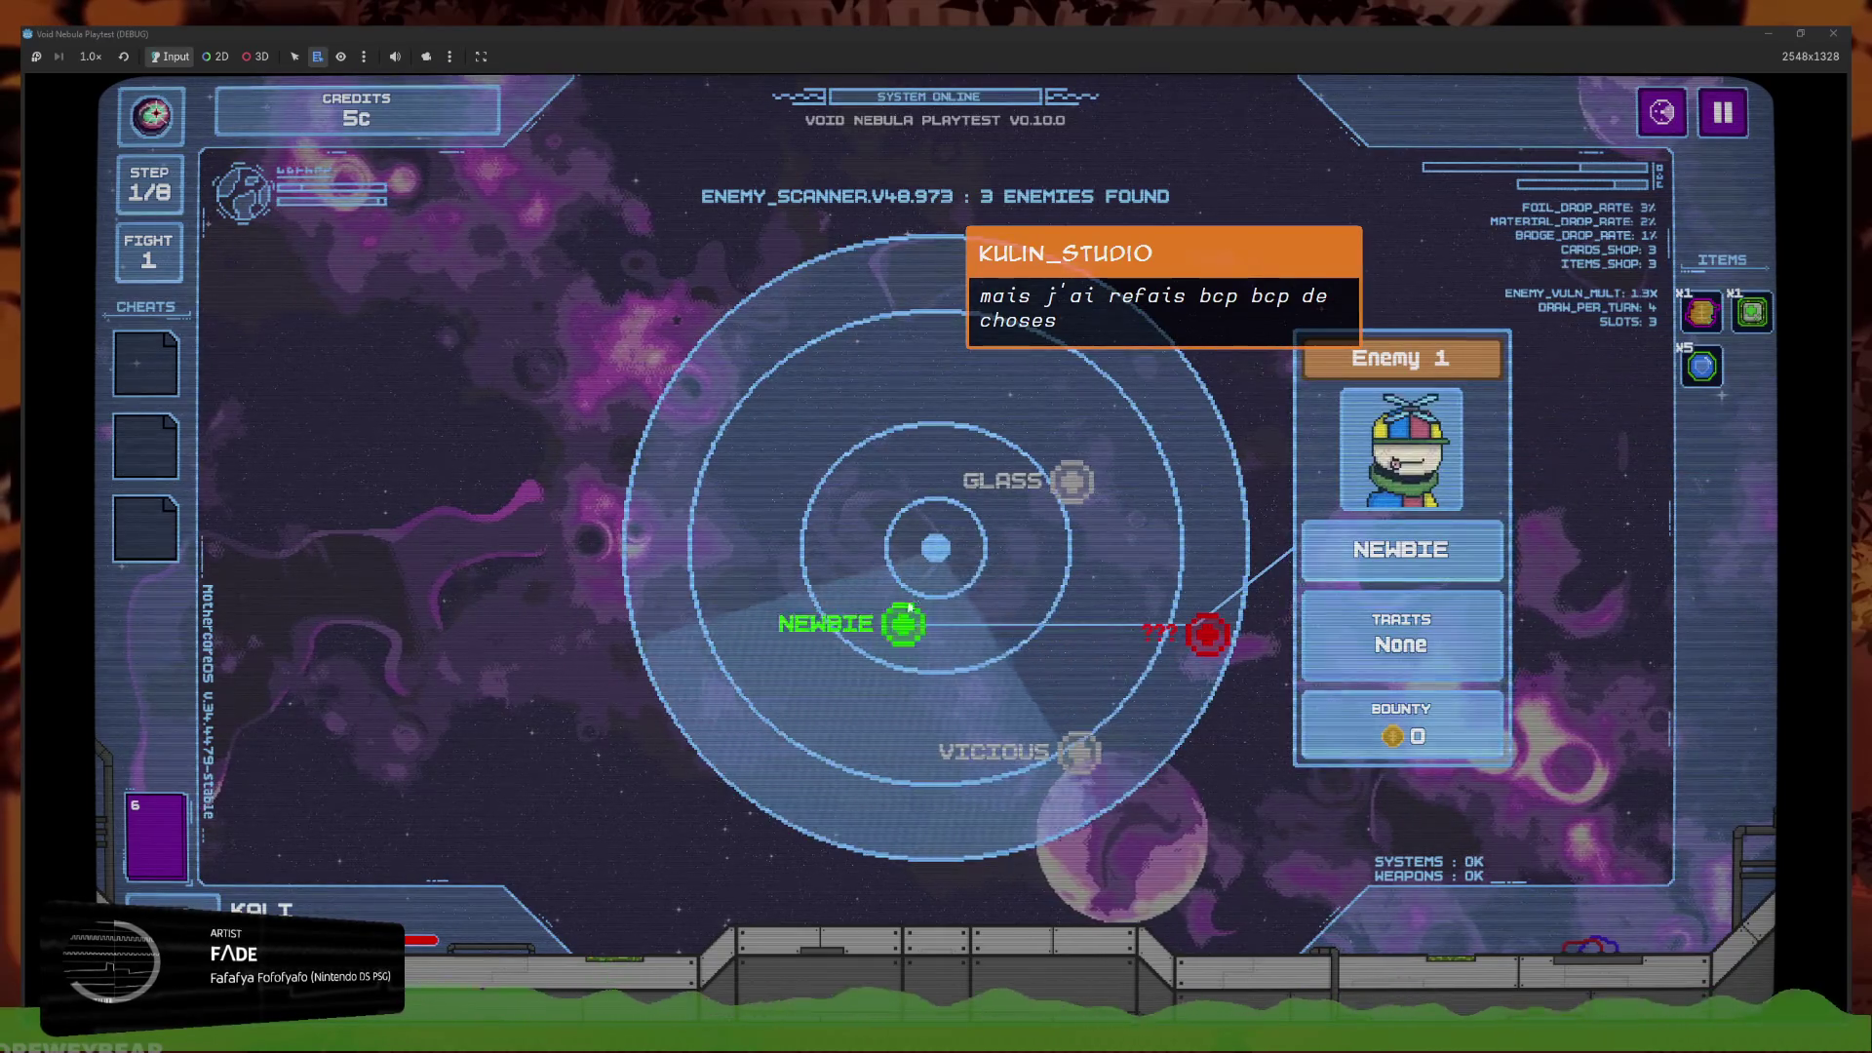
left_click(903, 630)
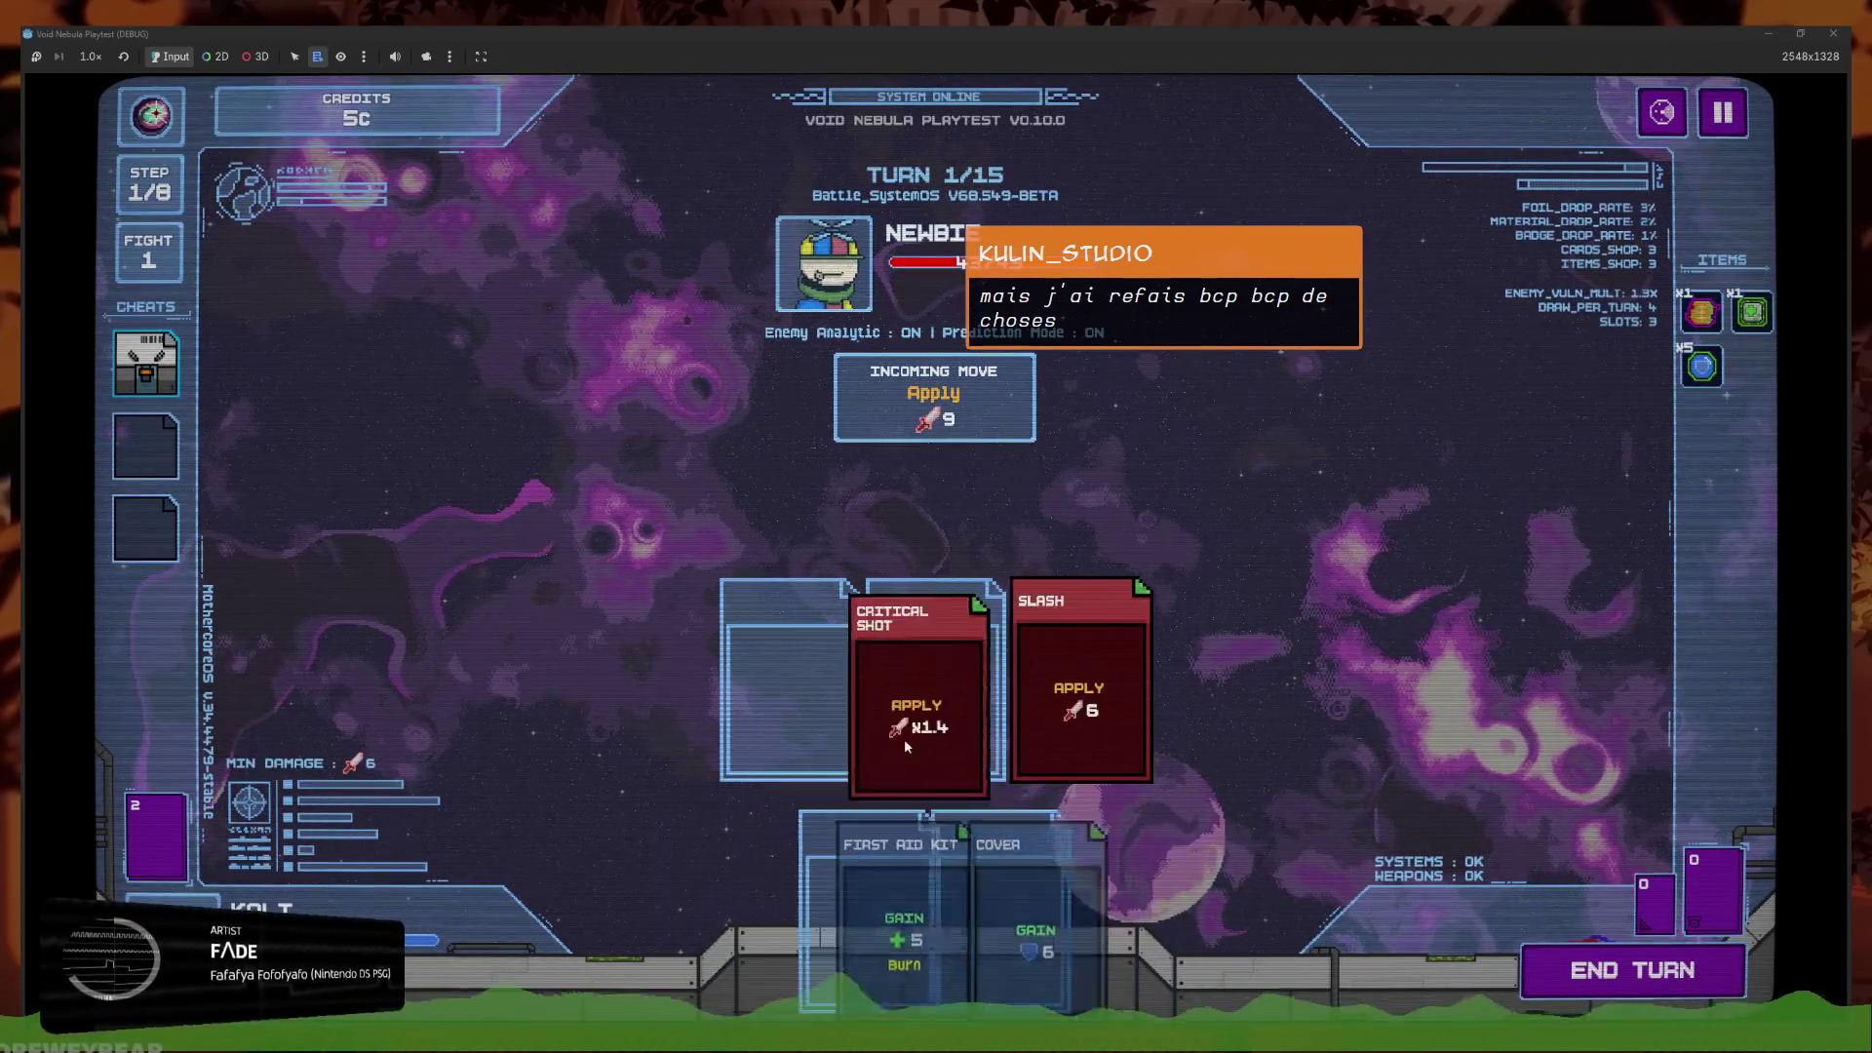
left_click(1633, 983)
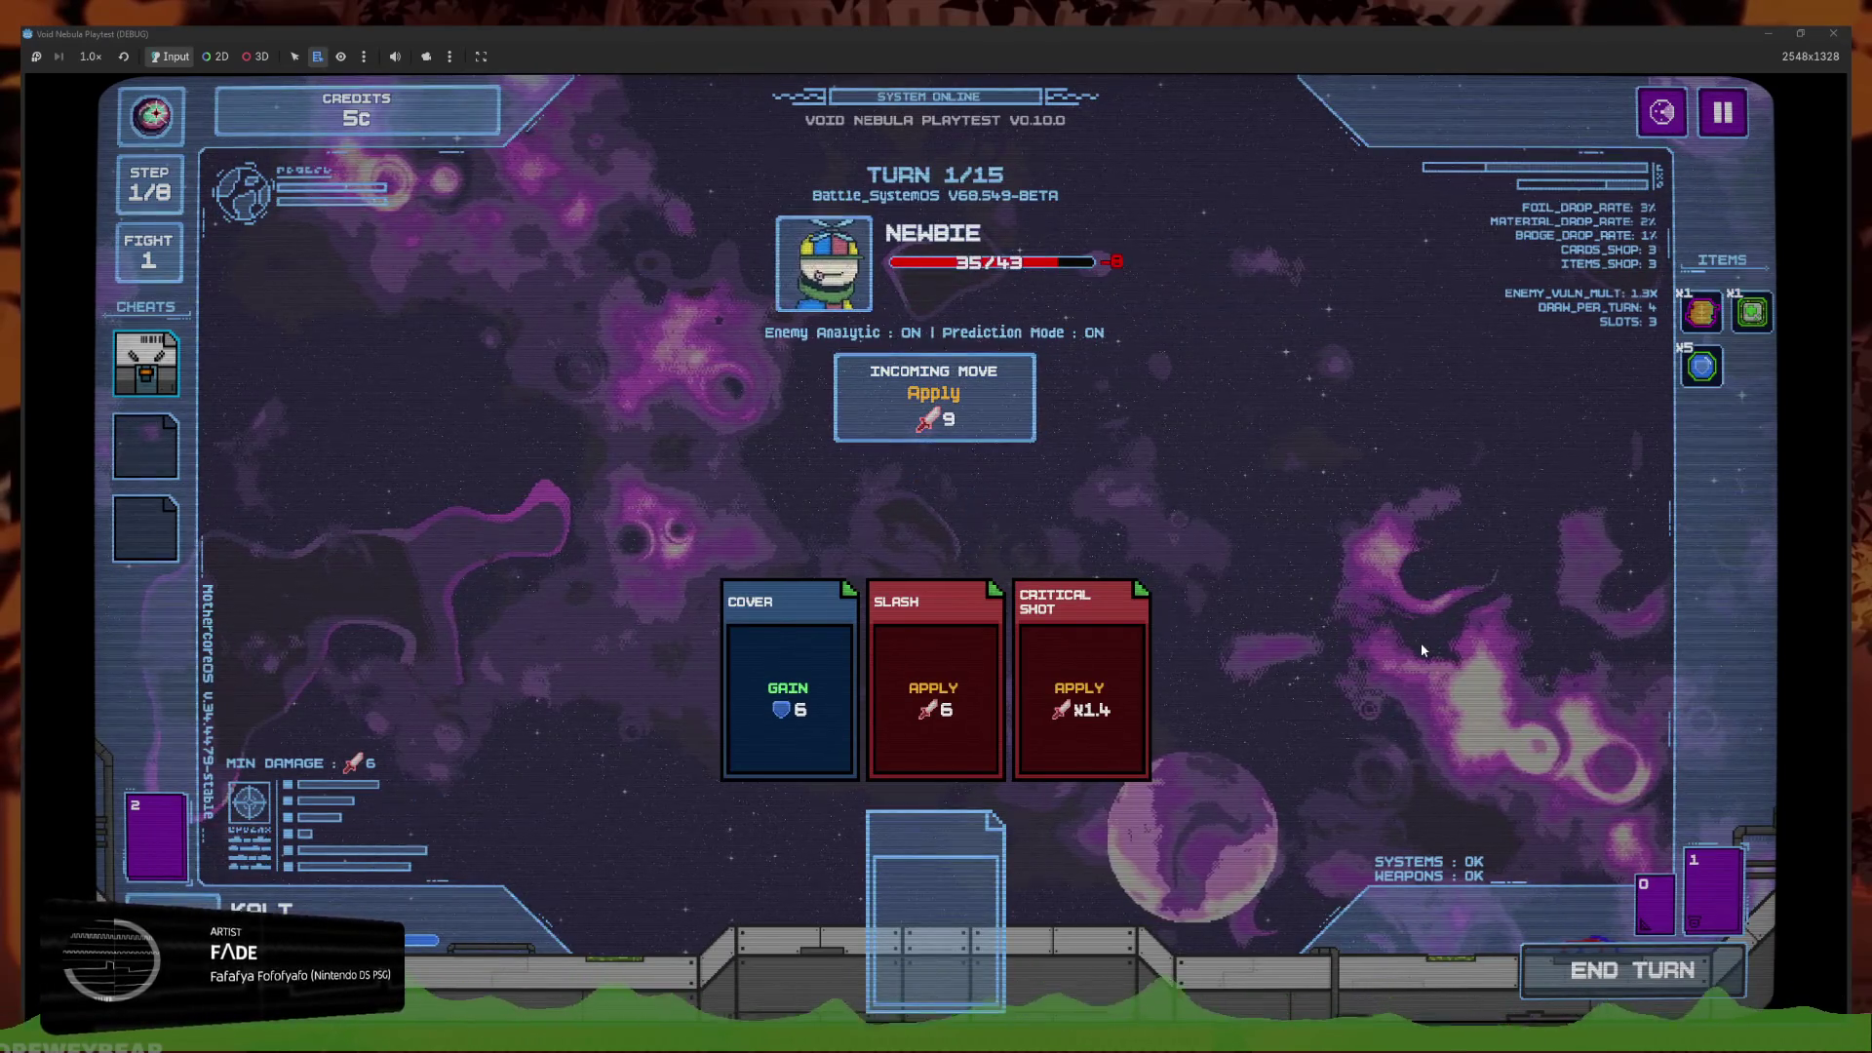
Set card execution speed to Very Fast in the pause settings and end the next turn
left_click(1724, 113)
left_click(1008, 487)
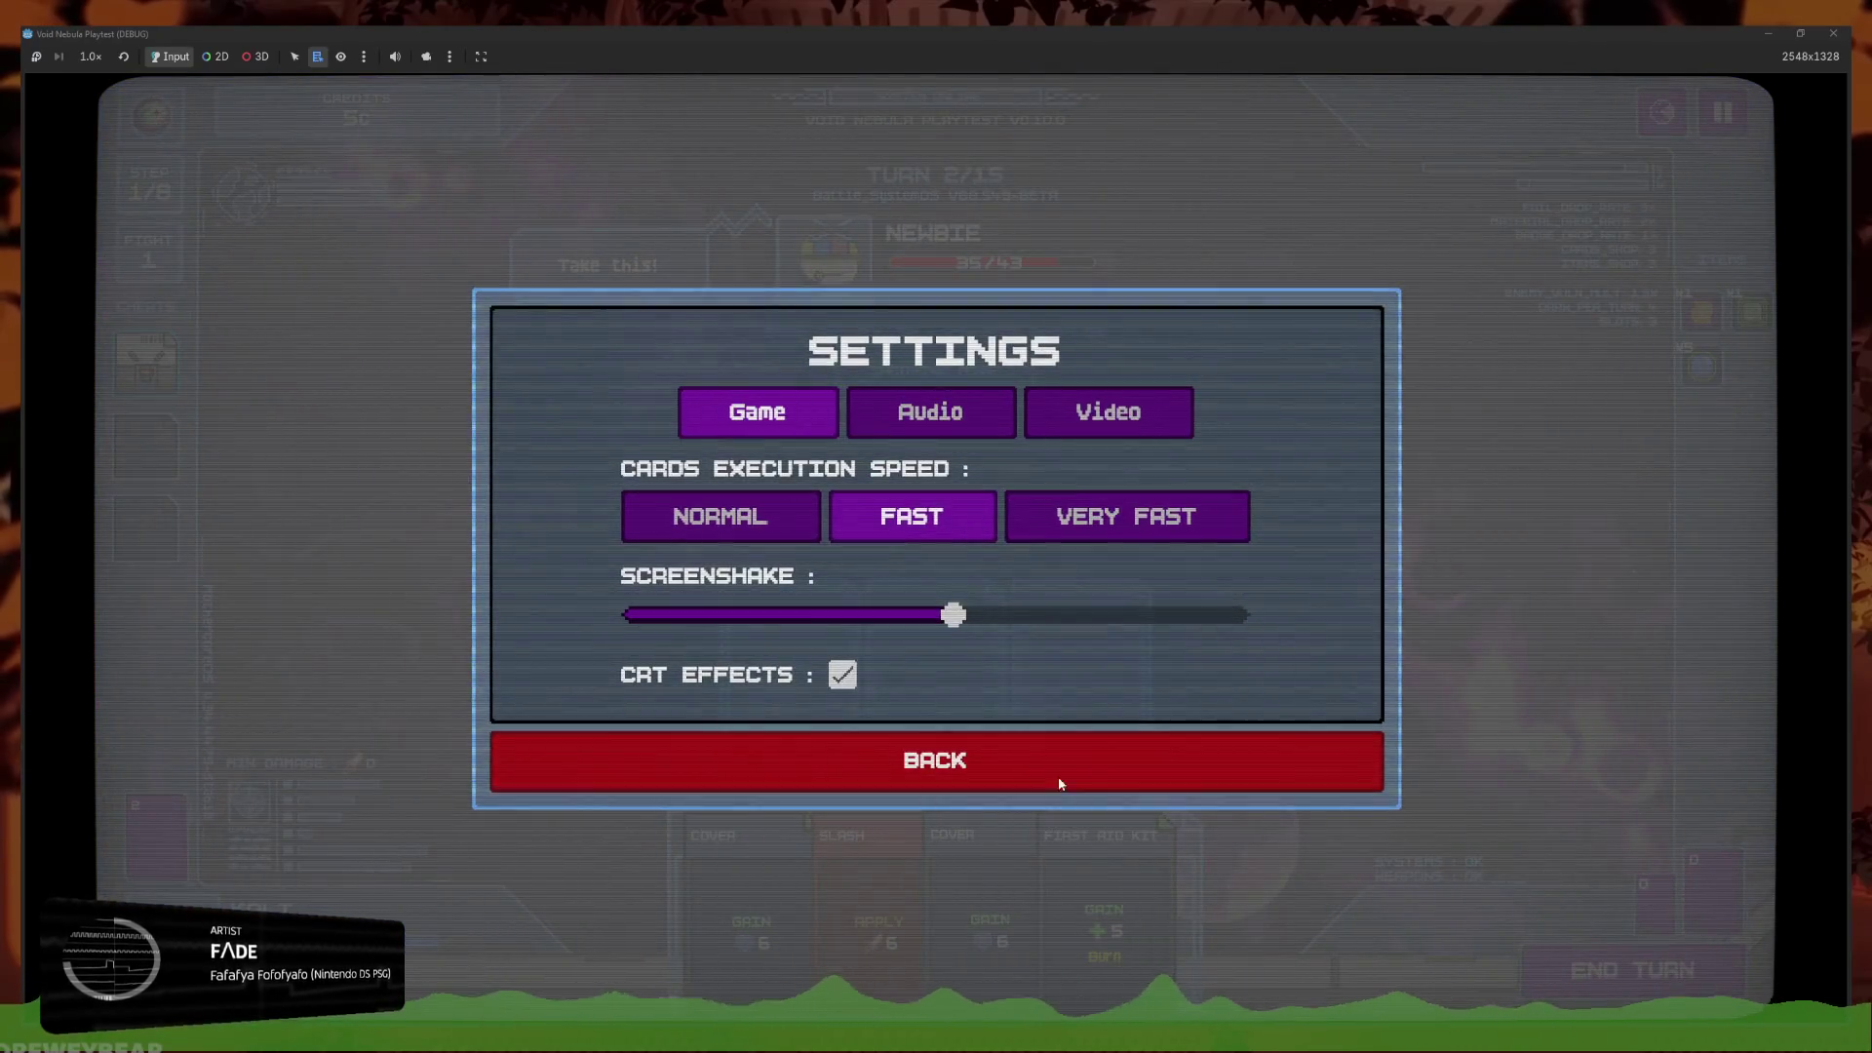
left_click(1060, 788)
key("Escape")
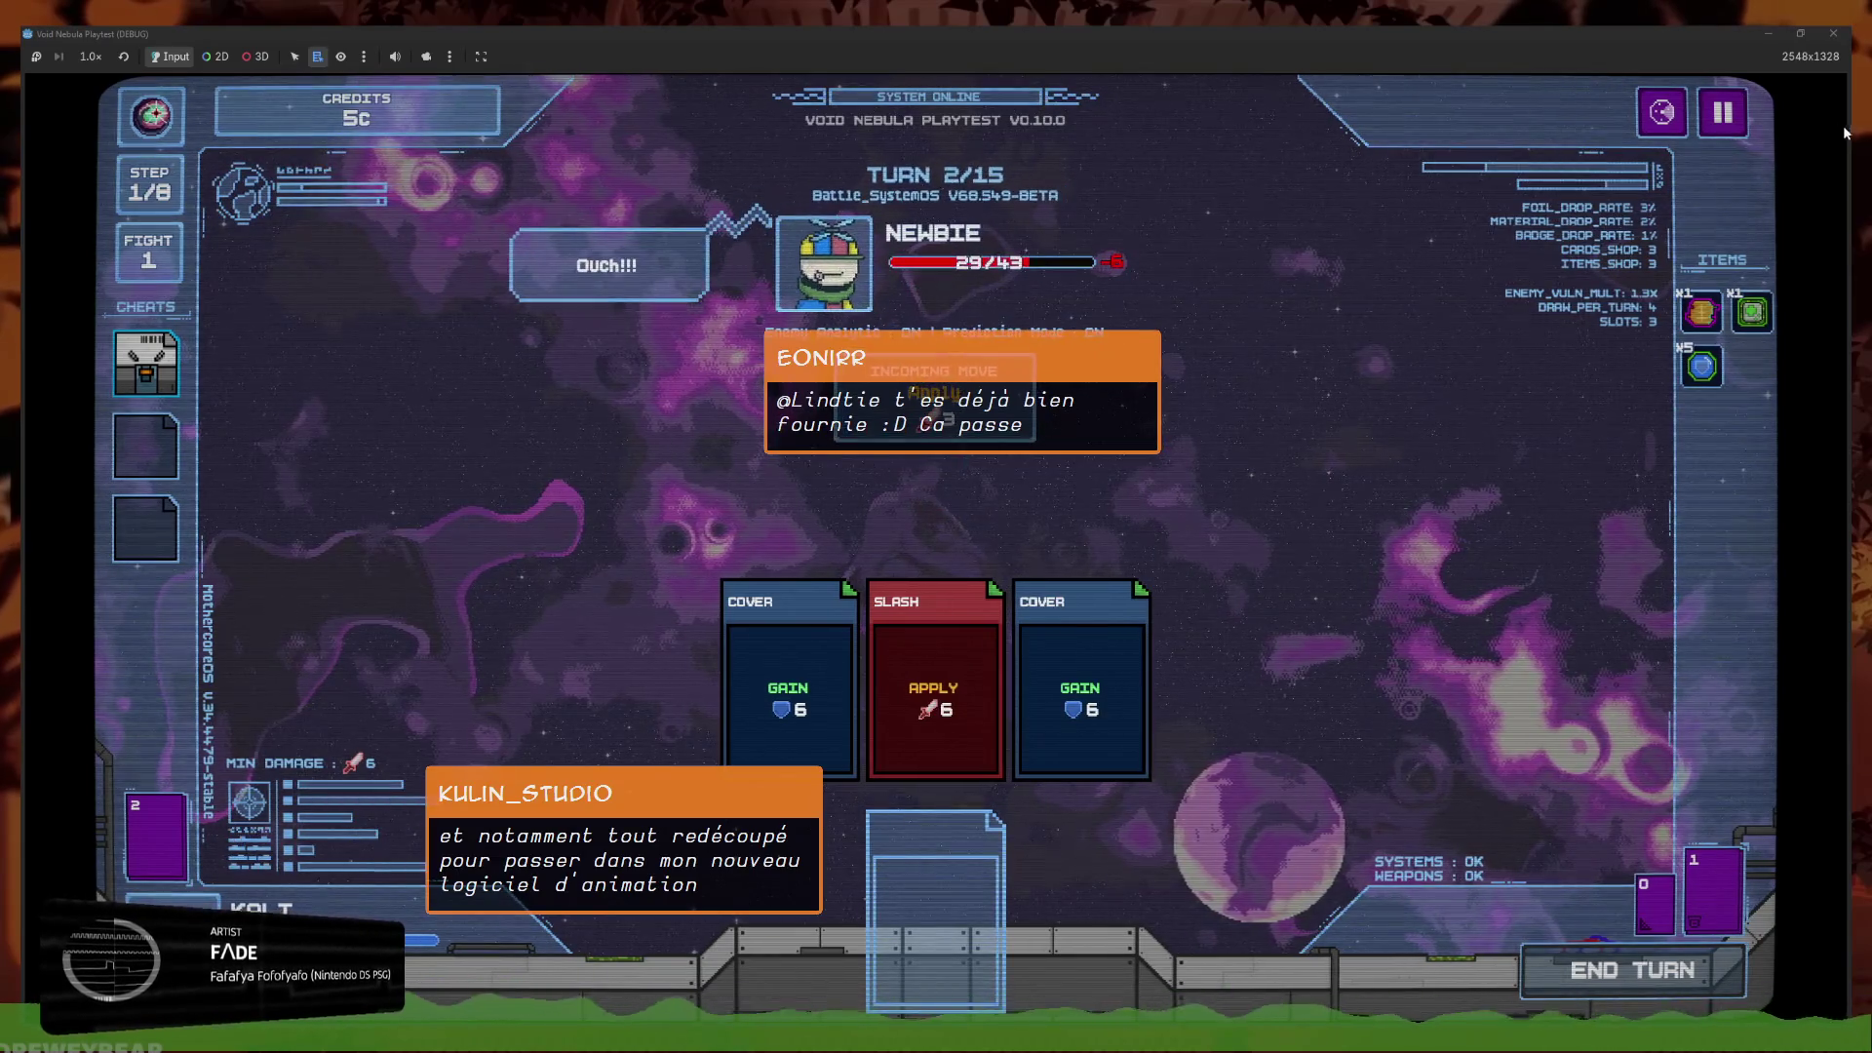
left_click(1738, 124)
left_click(935, 482)
left_click(1124, 514)
left_click(1038, 765)
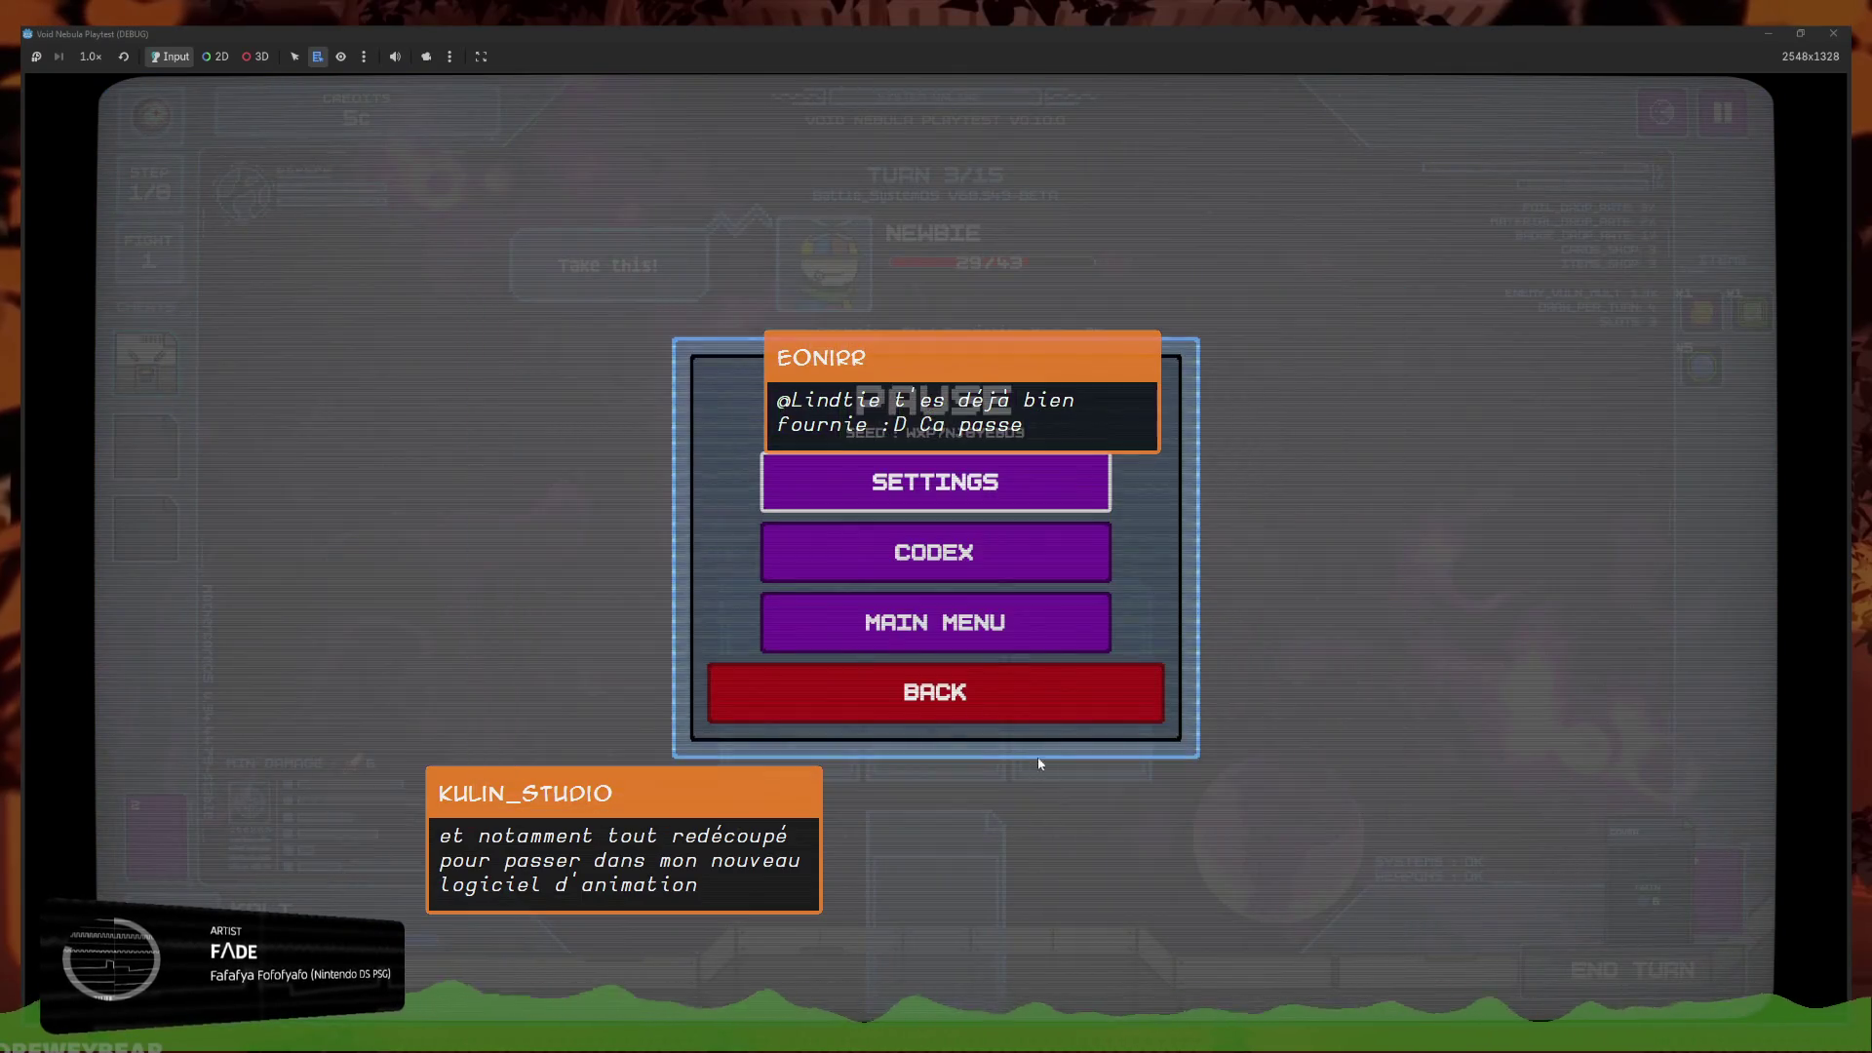
key("Escape")
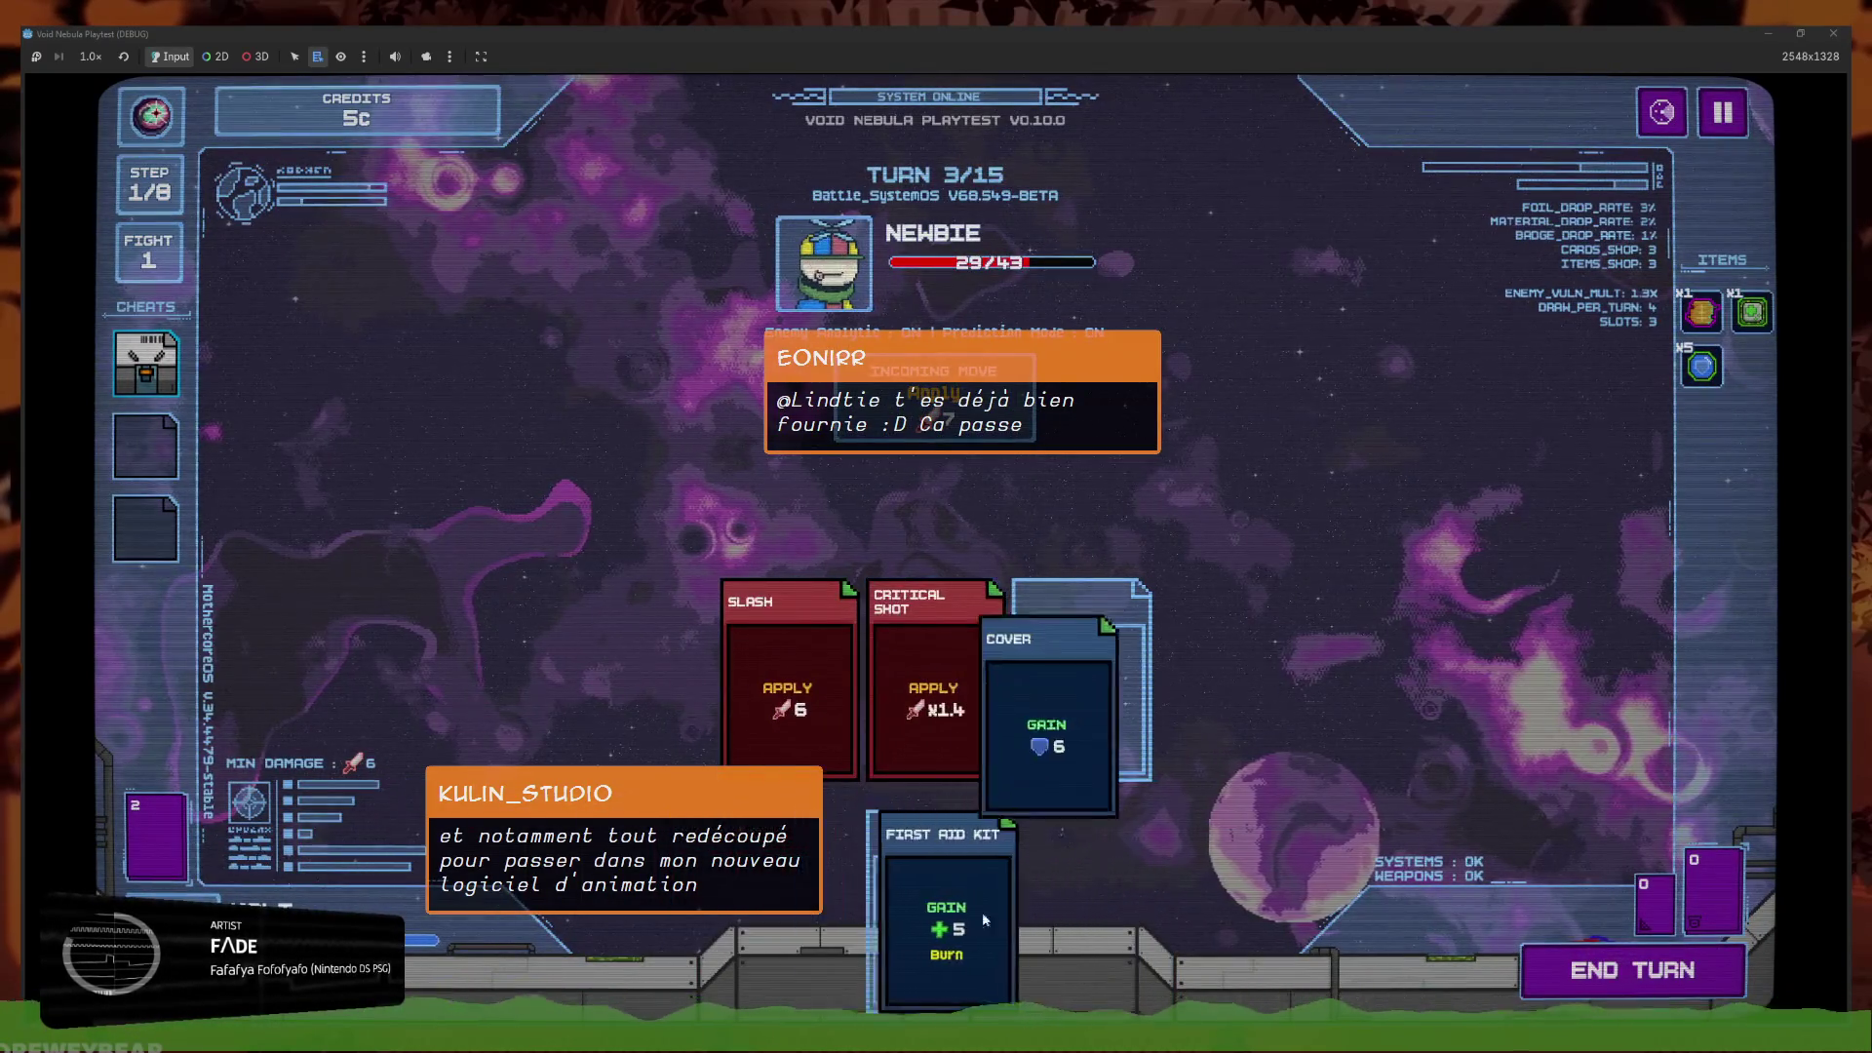
left_click(1587, 991)
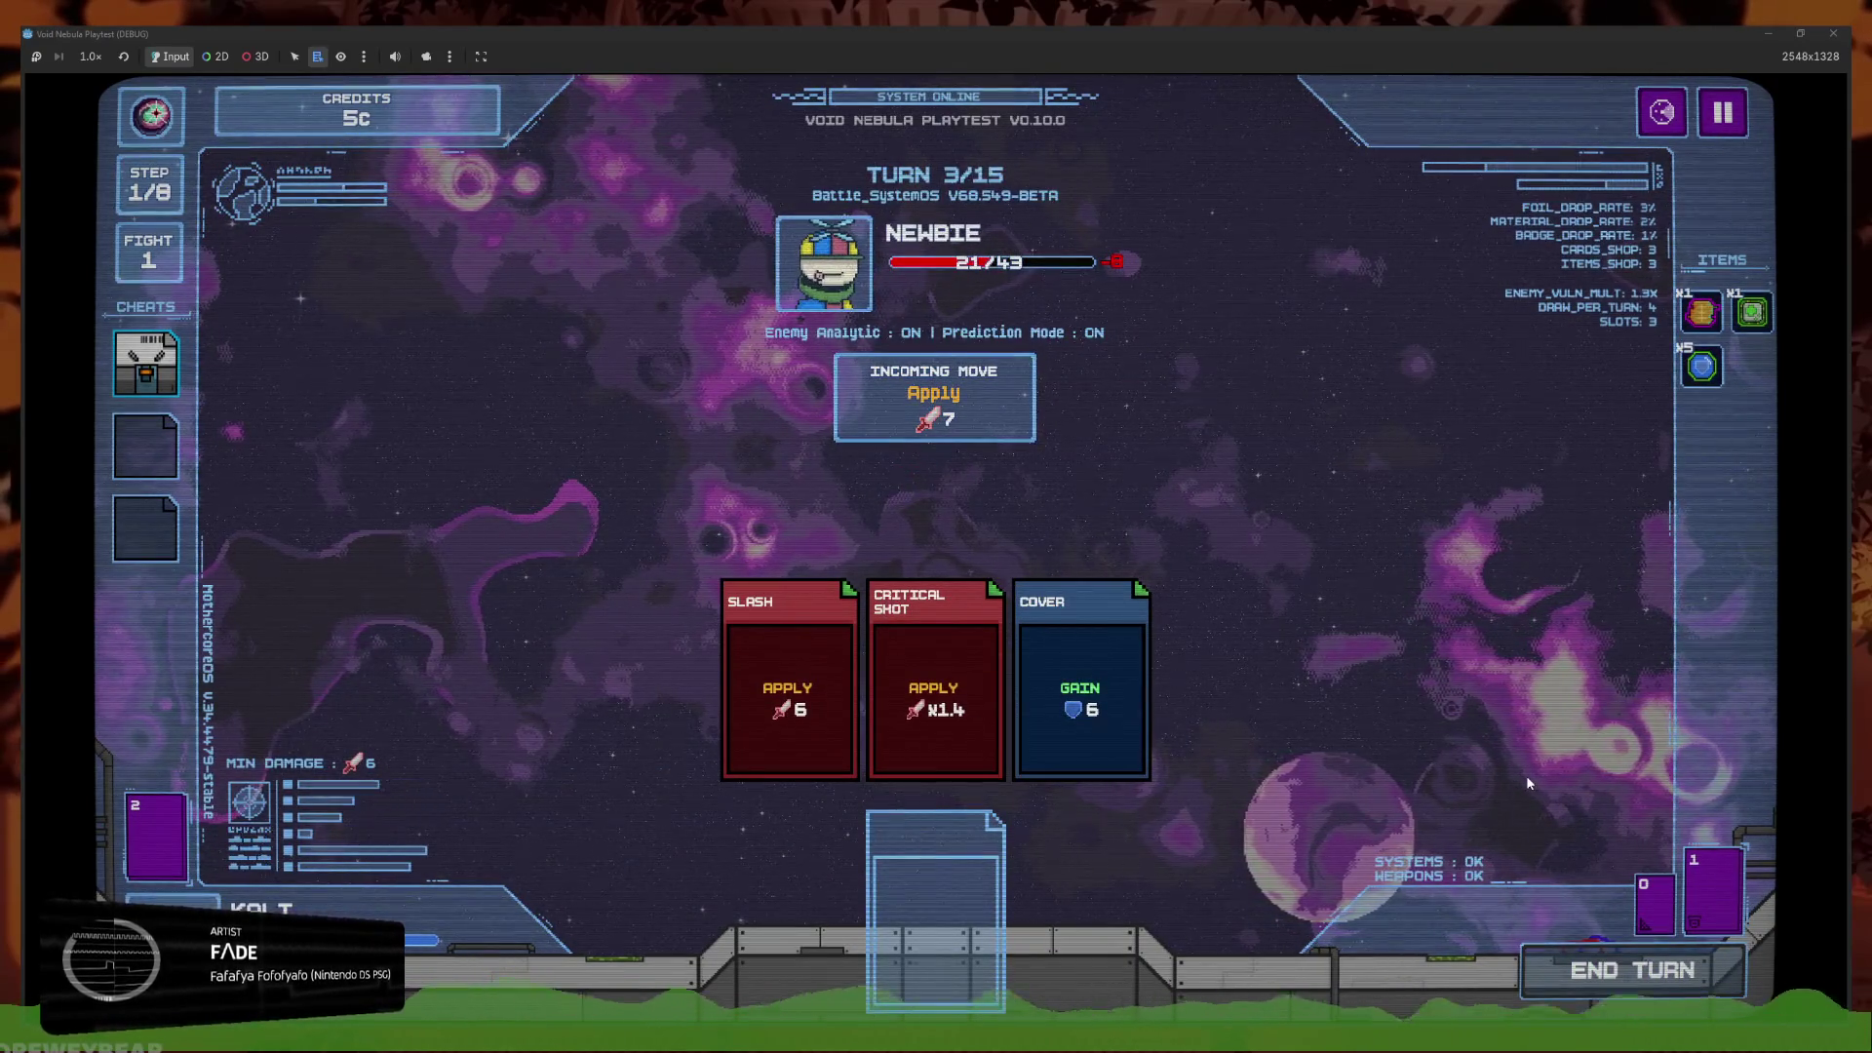
Play Slash, Cover and another Slash card, then close the playtest window
mouse_move(949, 439)
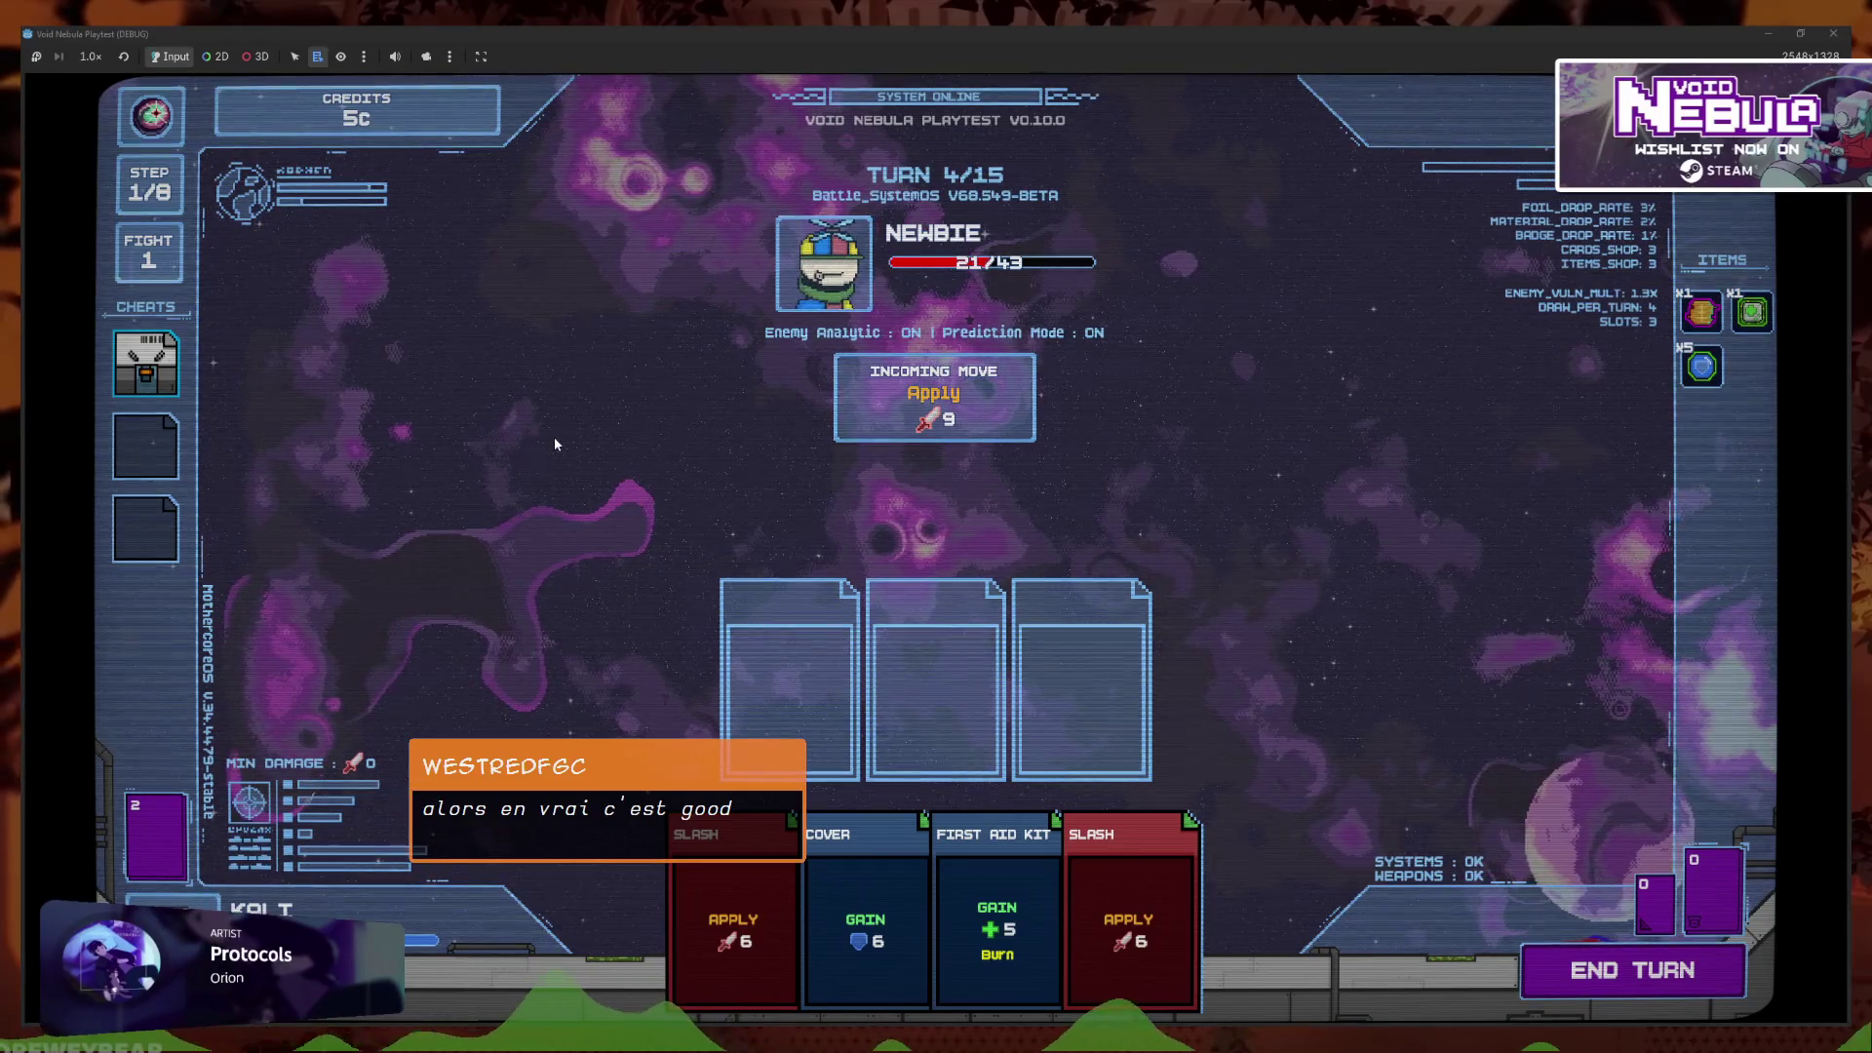
left_click(1128, 926)
left_click(870, 936)
left_click(870, 951)
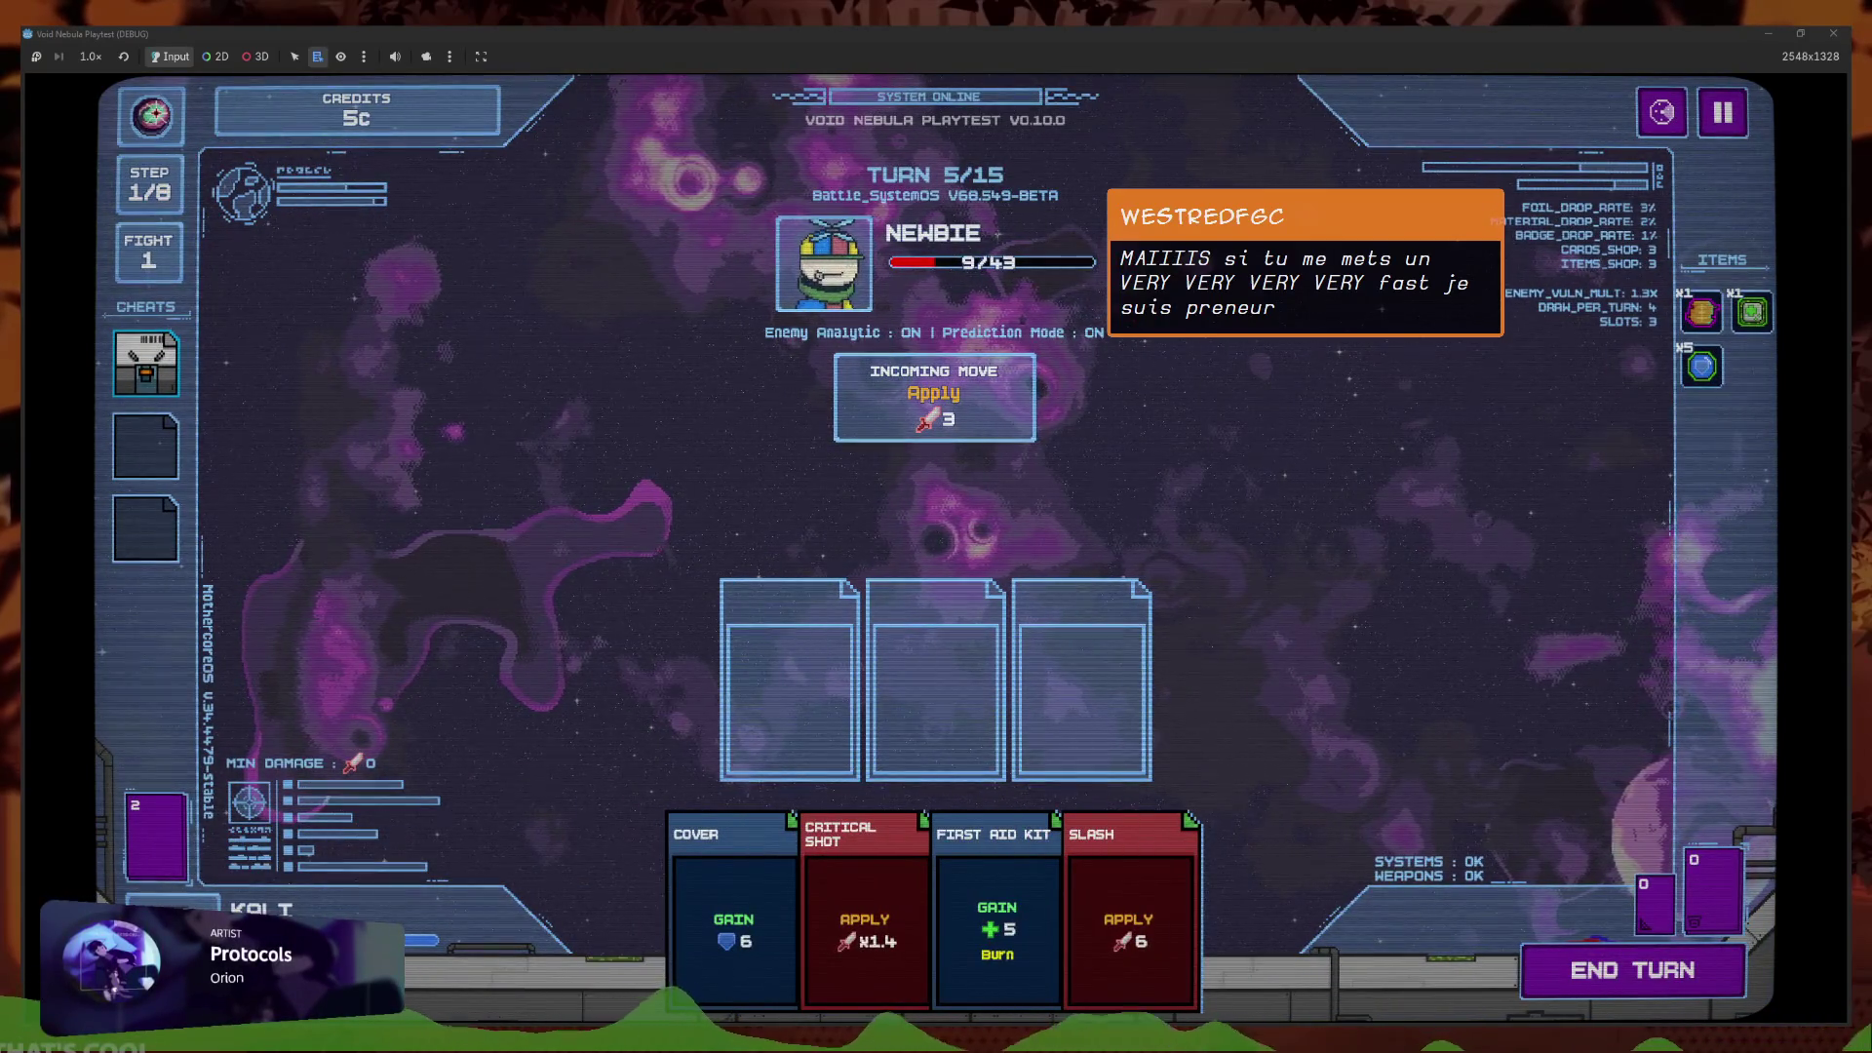
left_click(1833, 33)
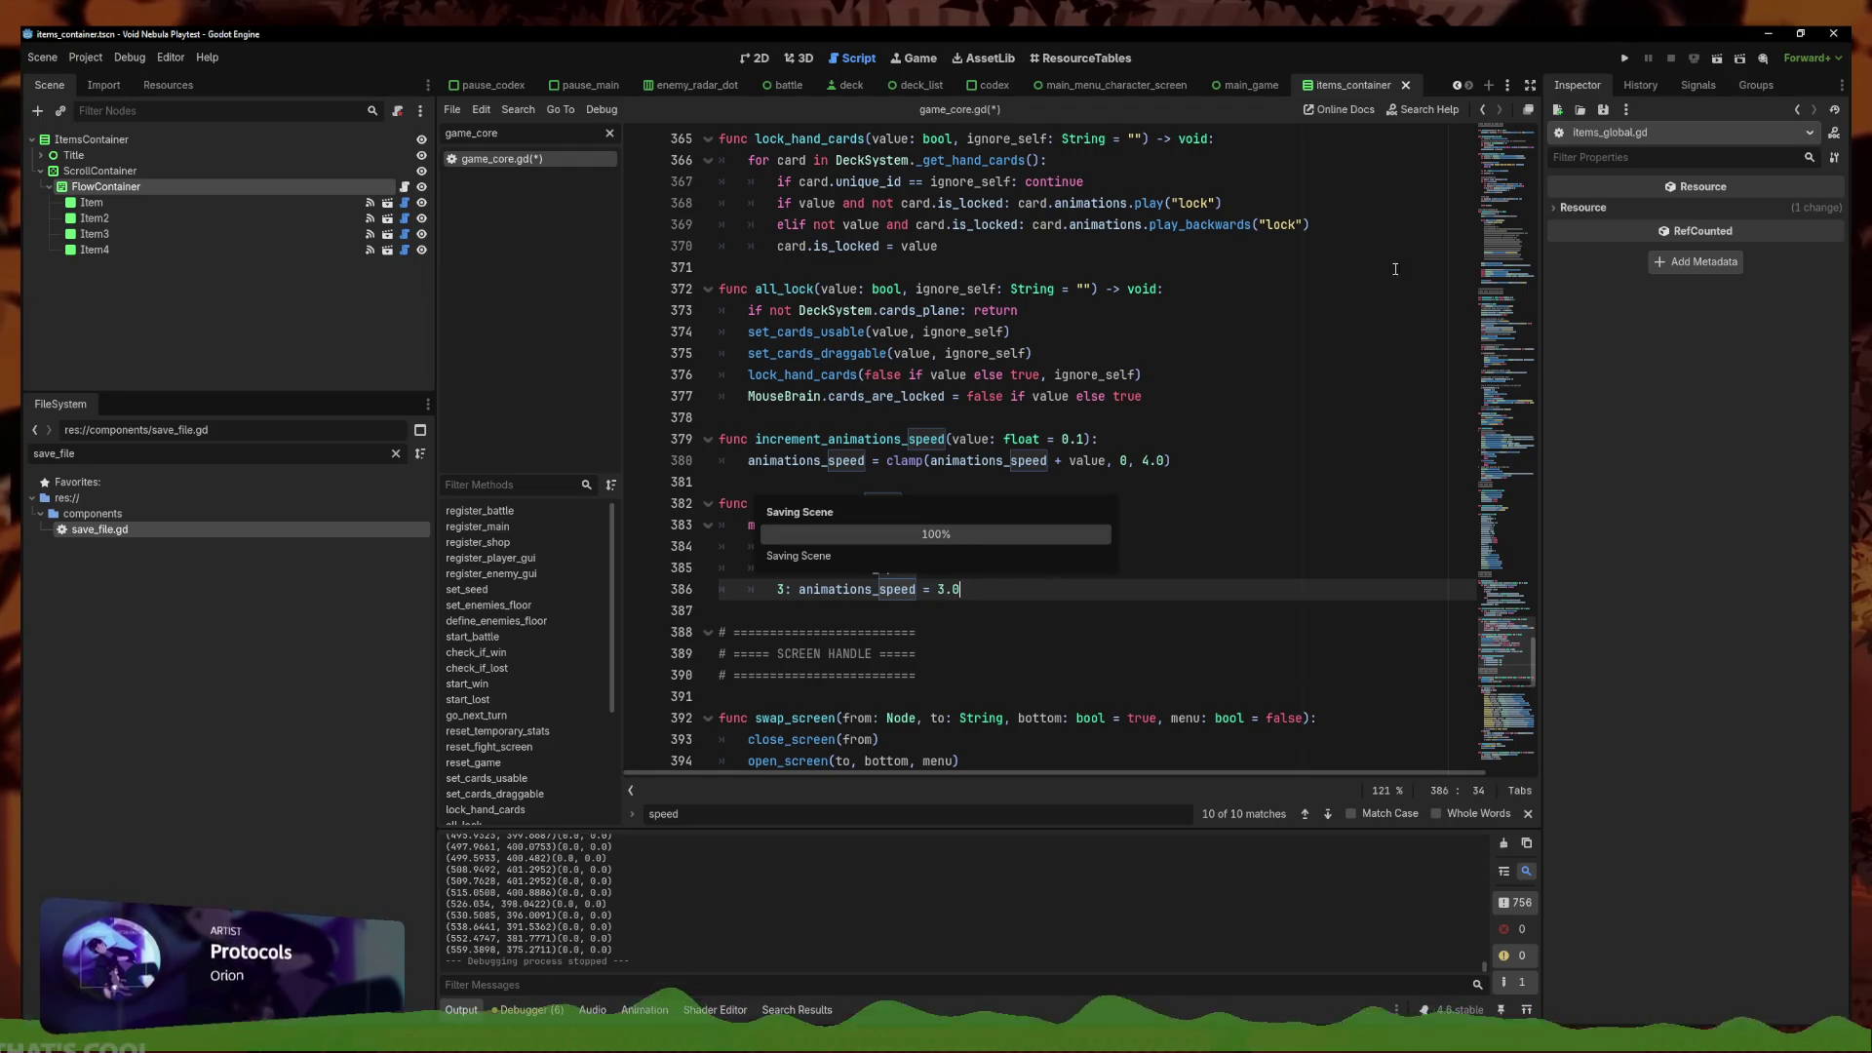
Run the project, check the New run and Continue tabs, and continue the saved run
left_click(1624, 58)
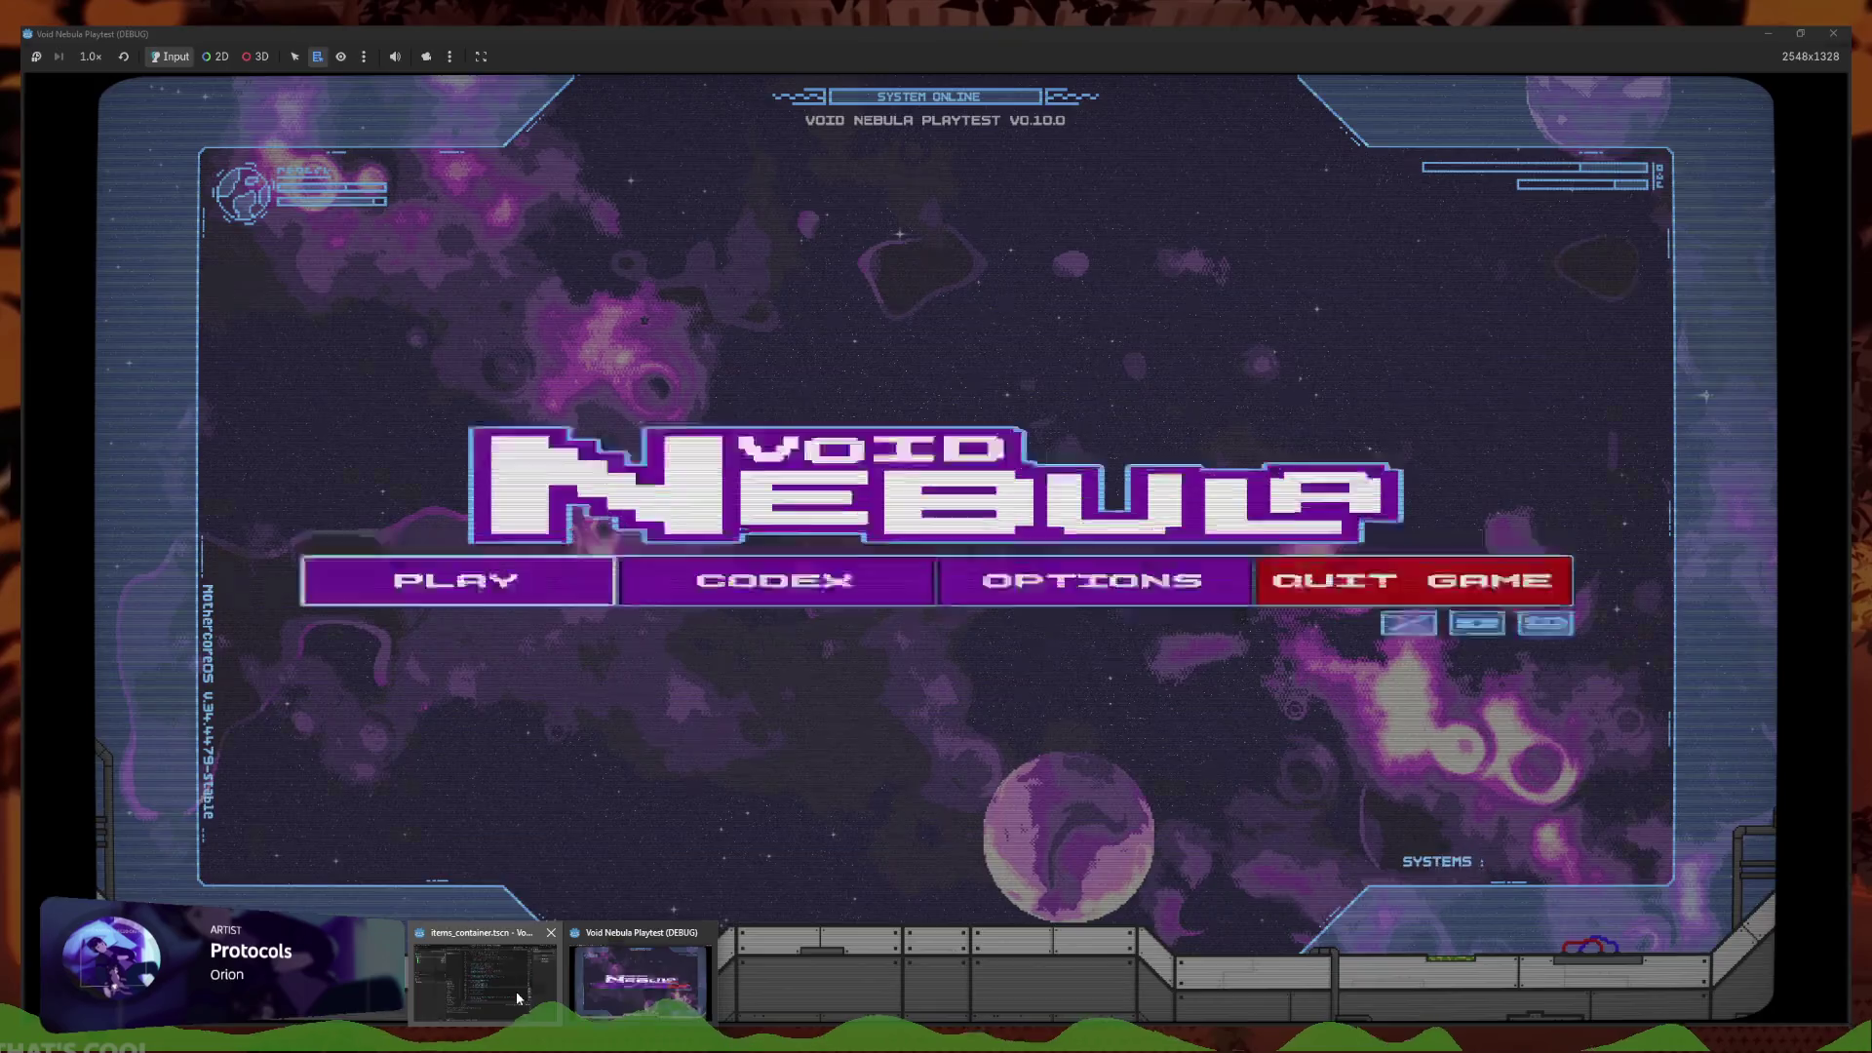
key("alt+Tab")
left_click(1143, 461)
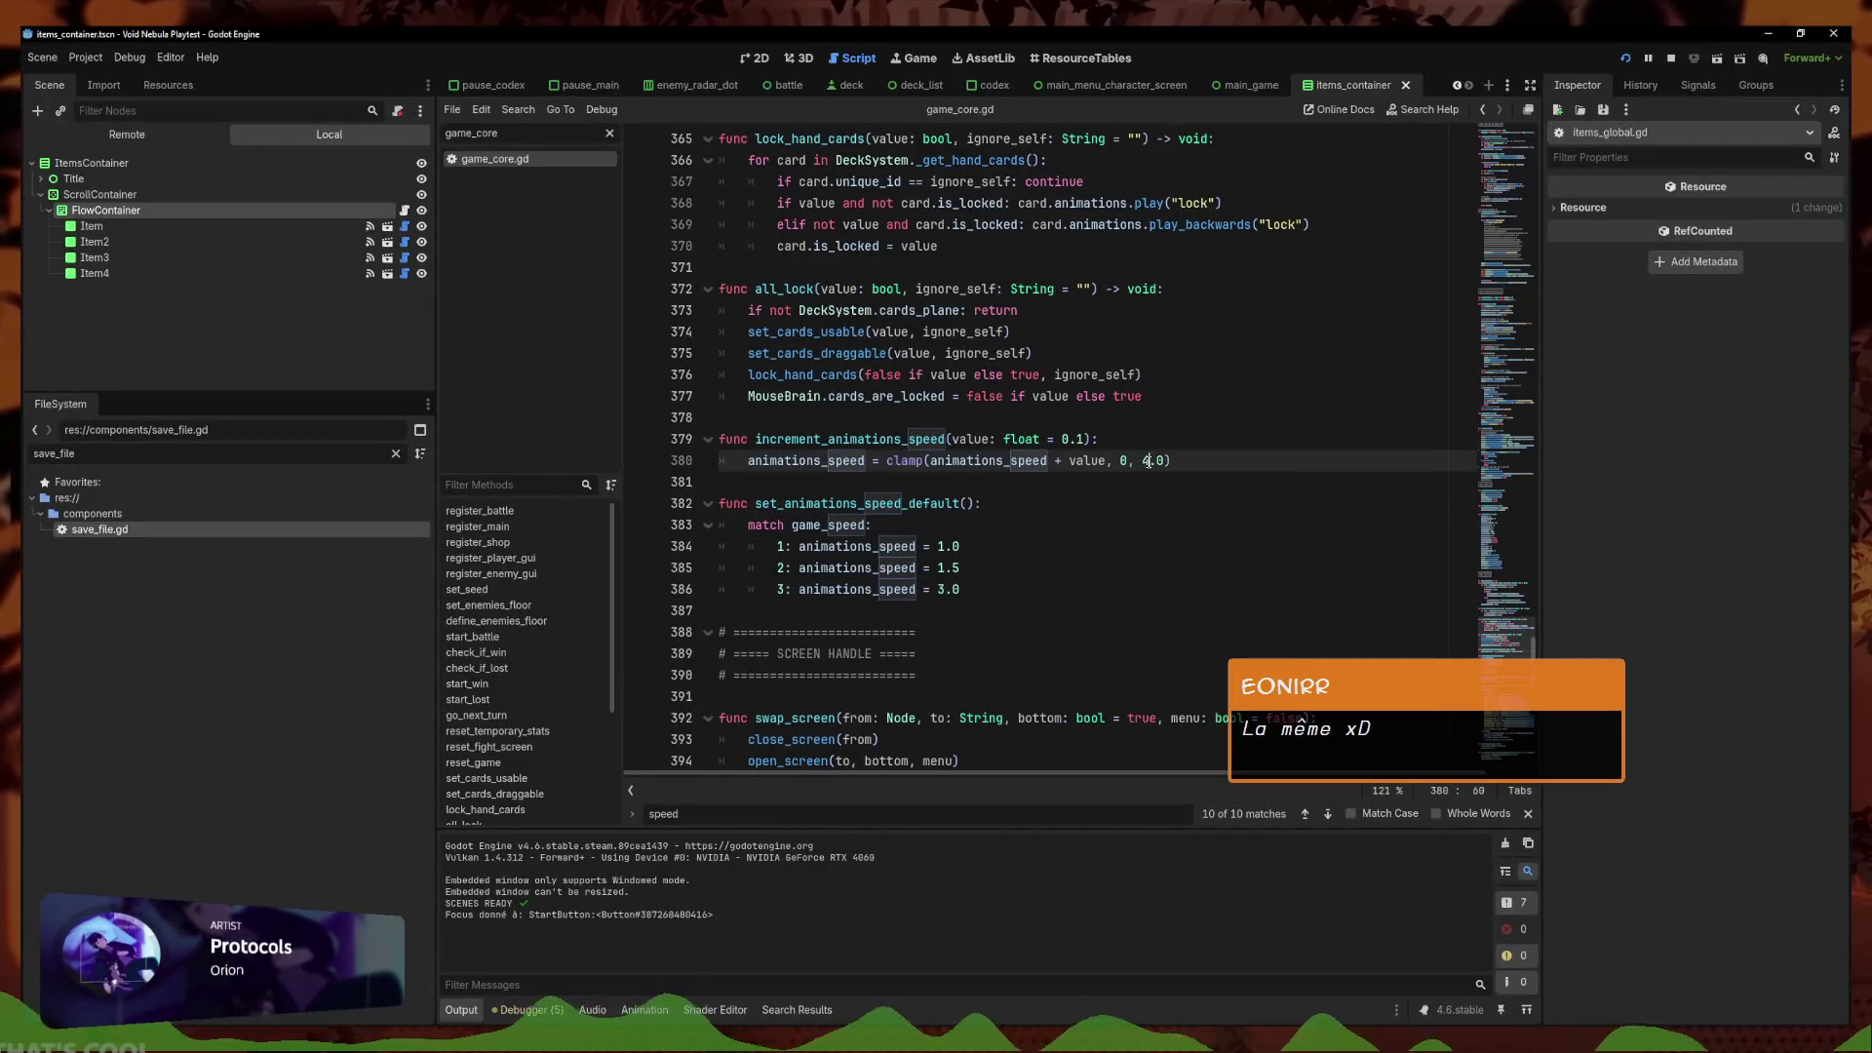
key("alt+Tab")
key("Return")
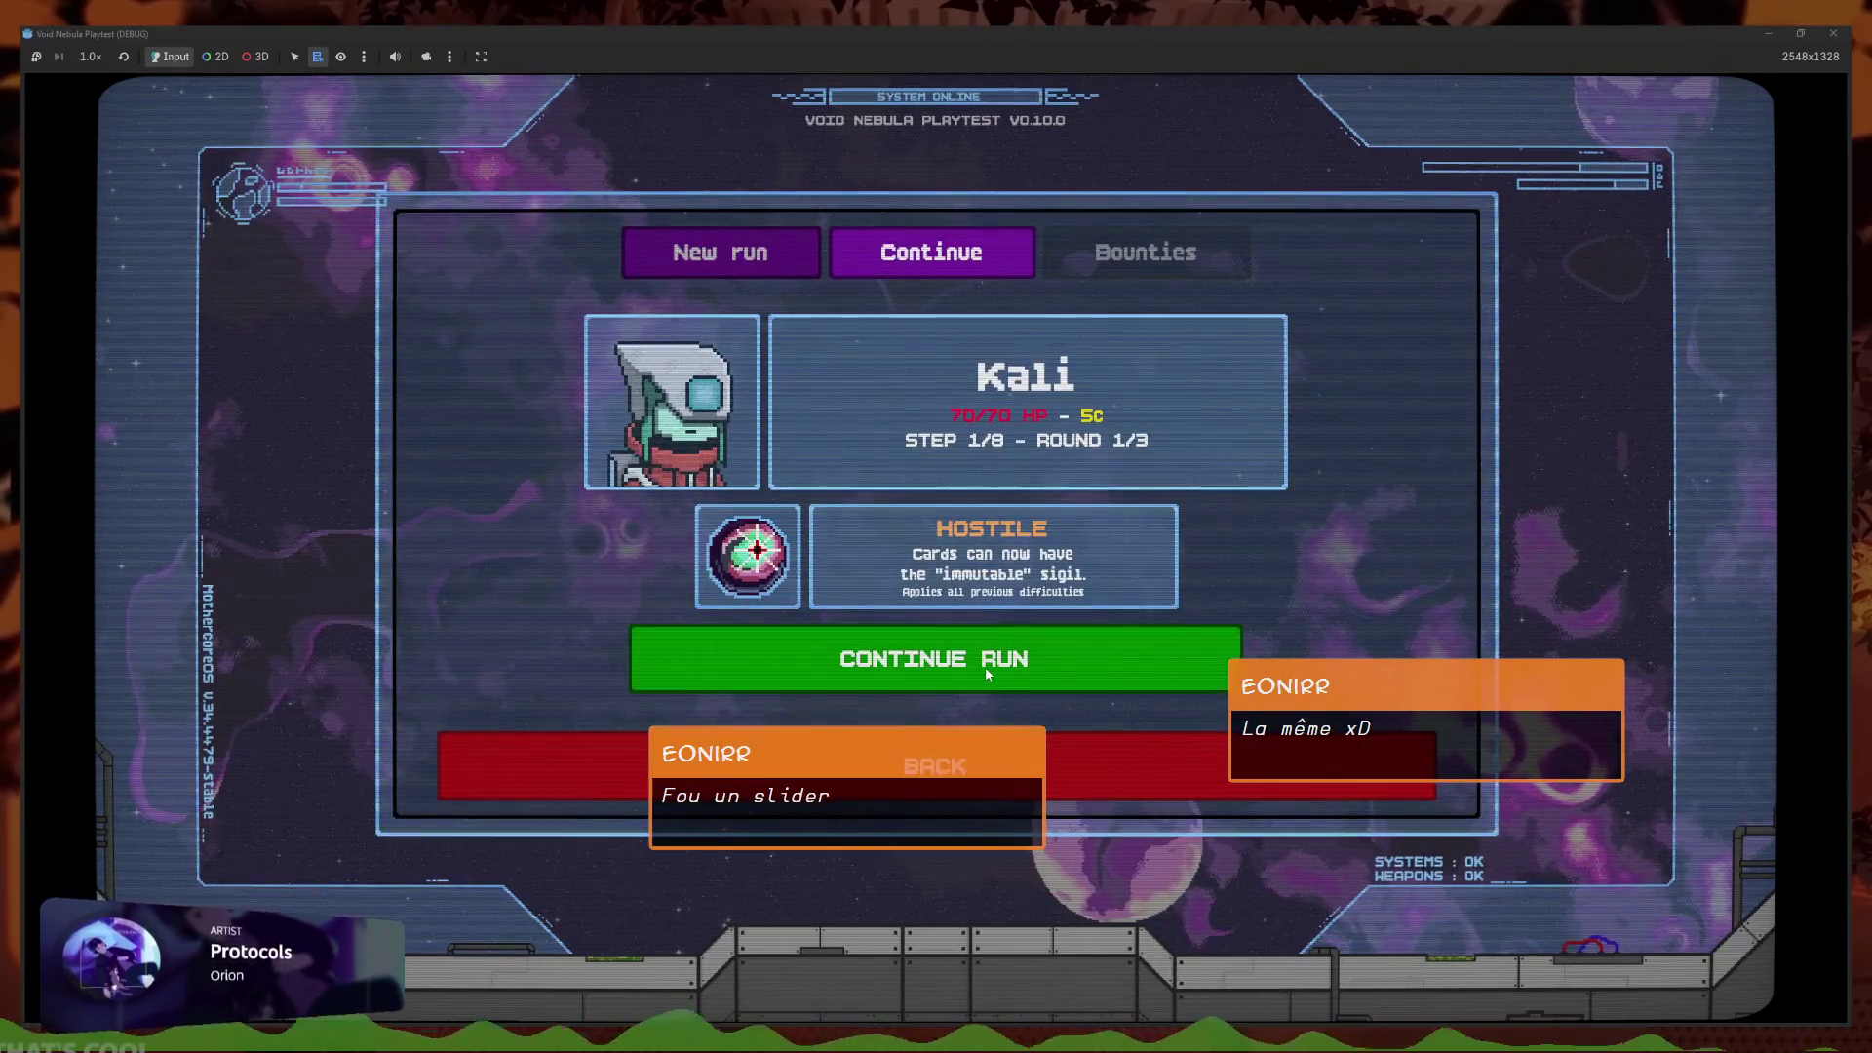
left_click(770, 253)
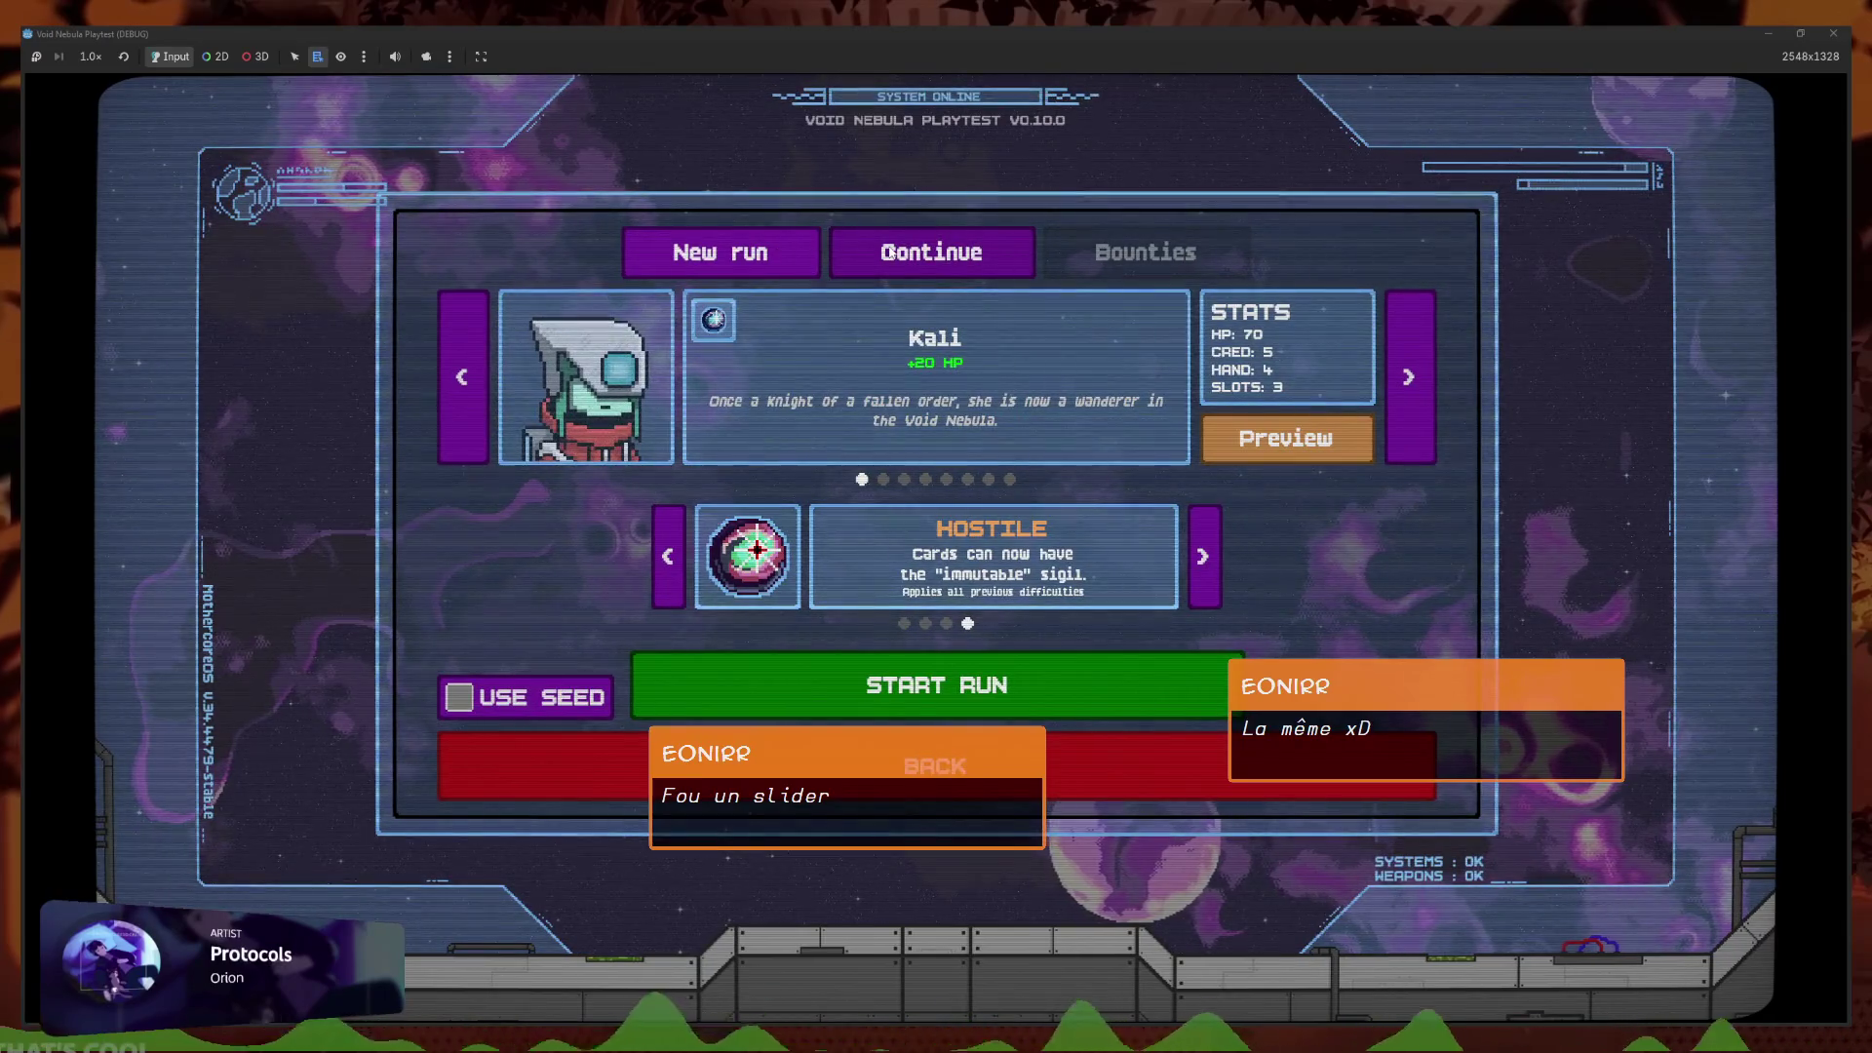
left_click(931, 252)
left_click(978, 640)
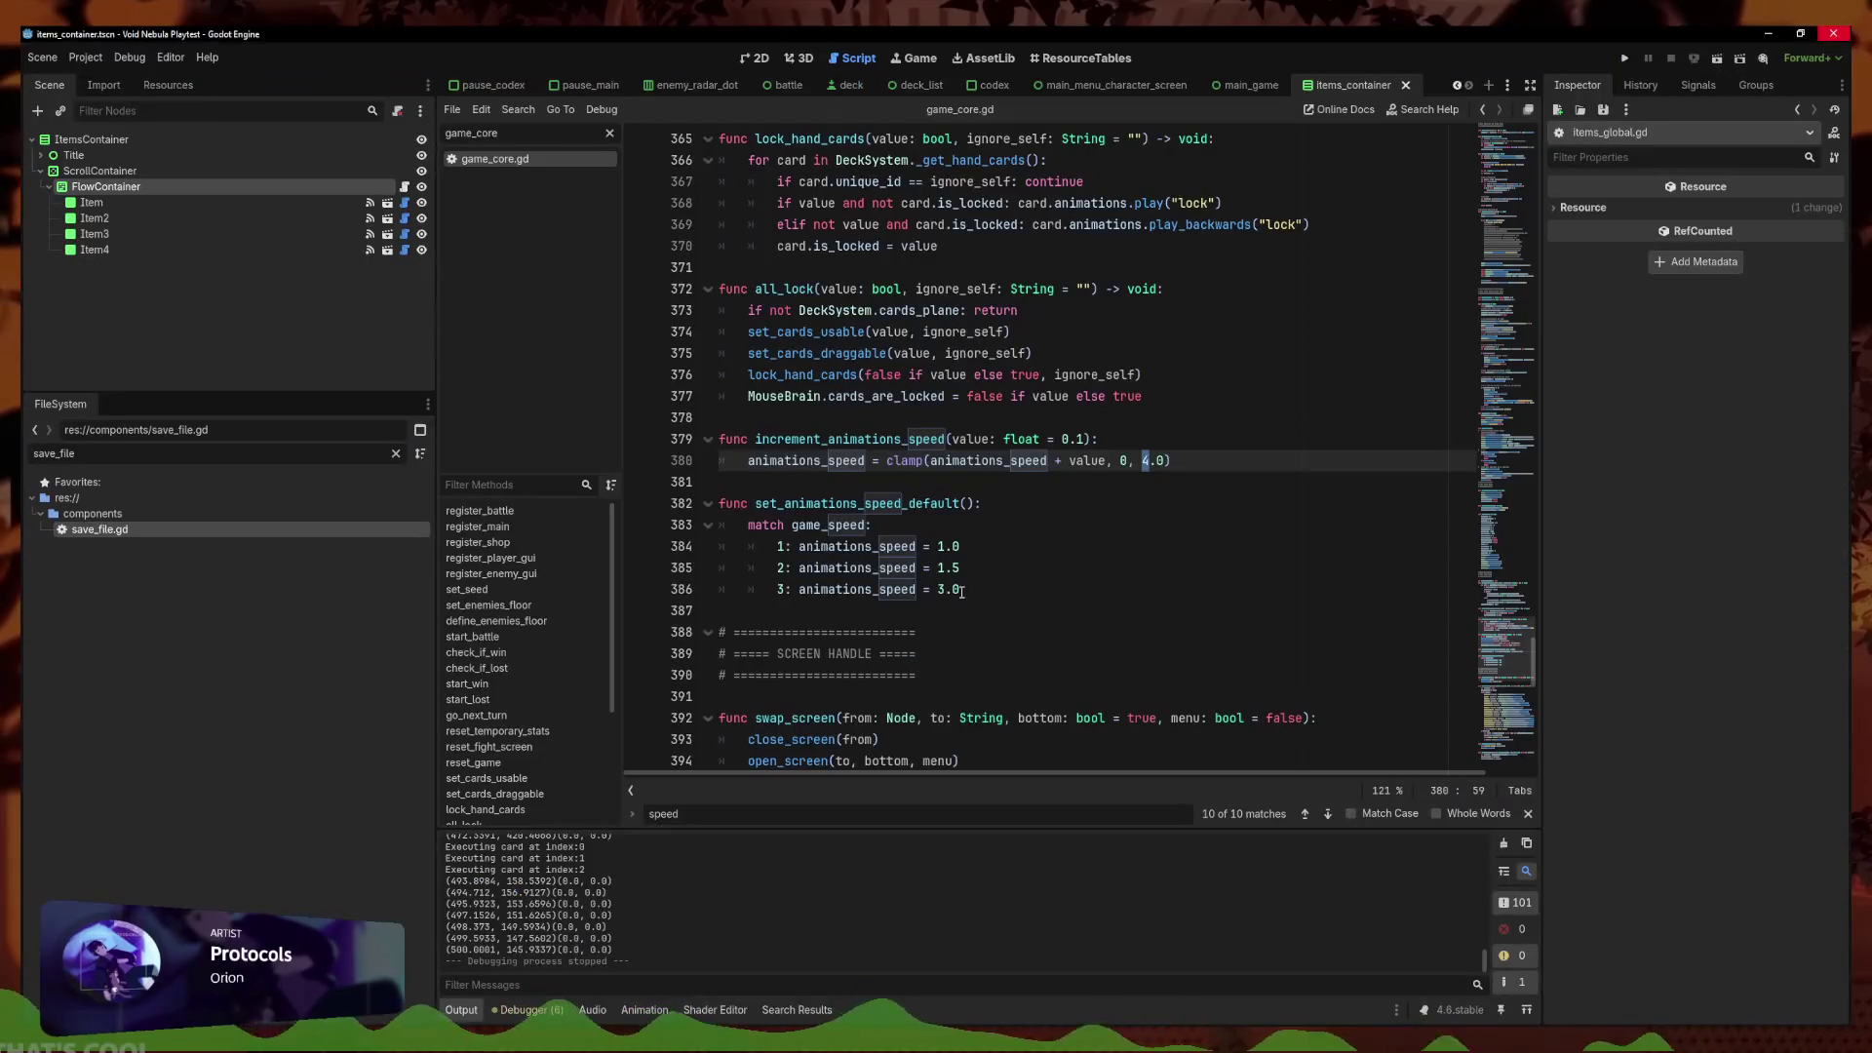
Select the 3.0 value of the speed 3 preset on line 386 in game_core.gd
left_click(961, 588)
left_click(952, 567)
left_click_drag(960, 589, 940, 591)
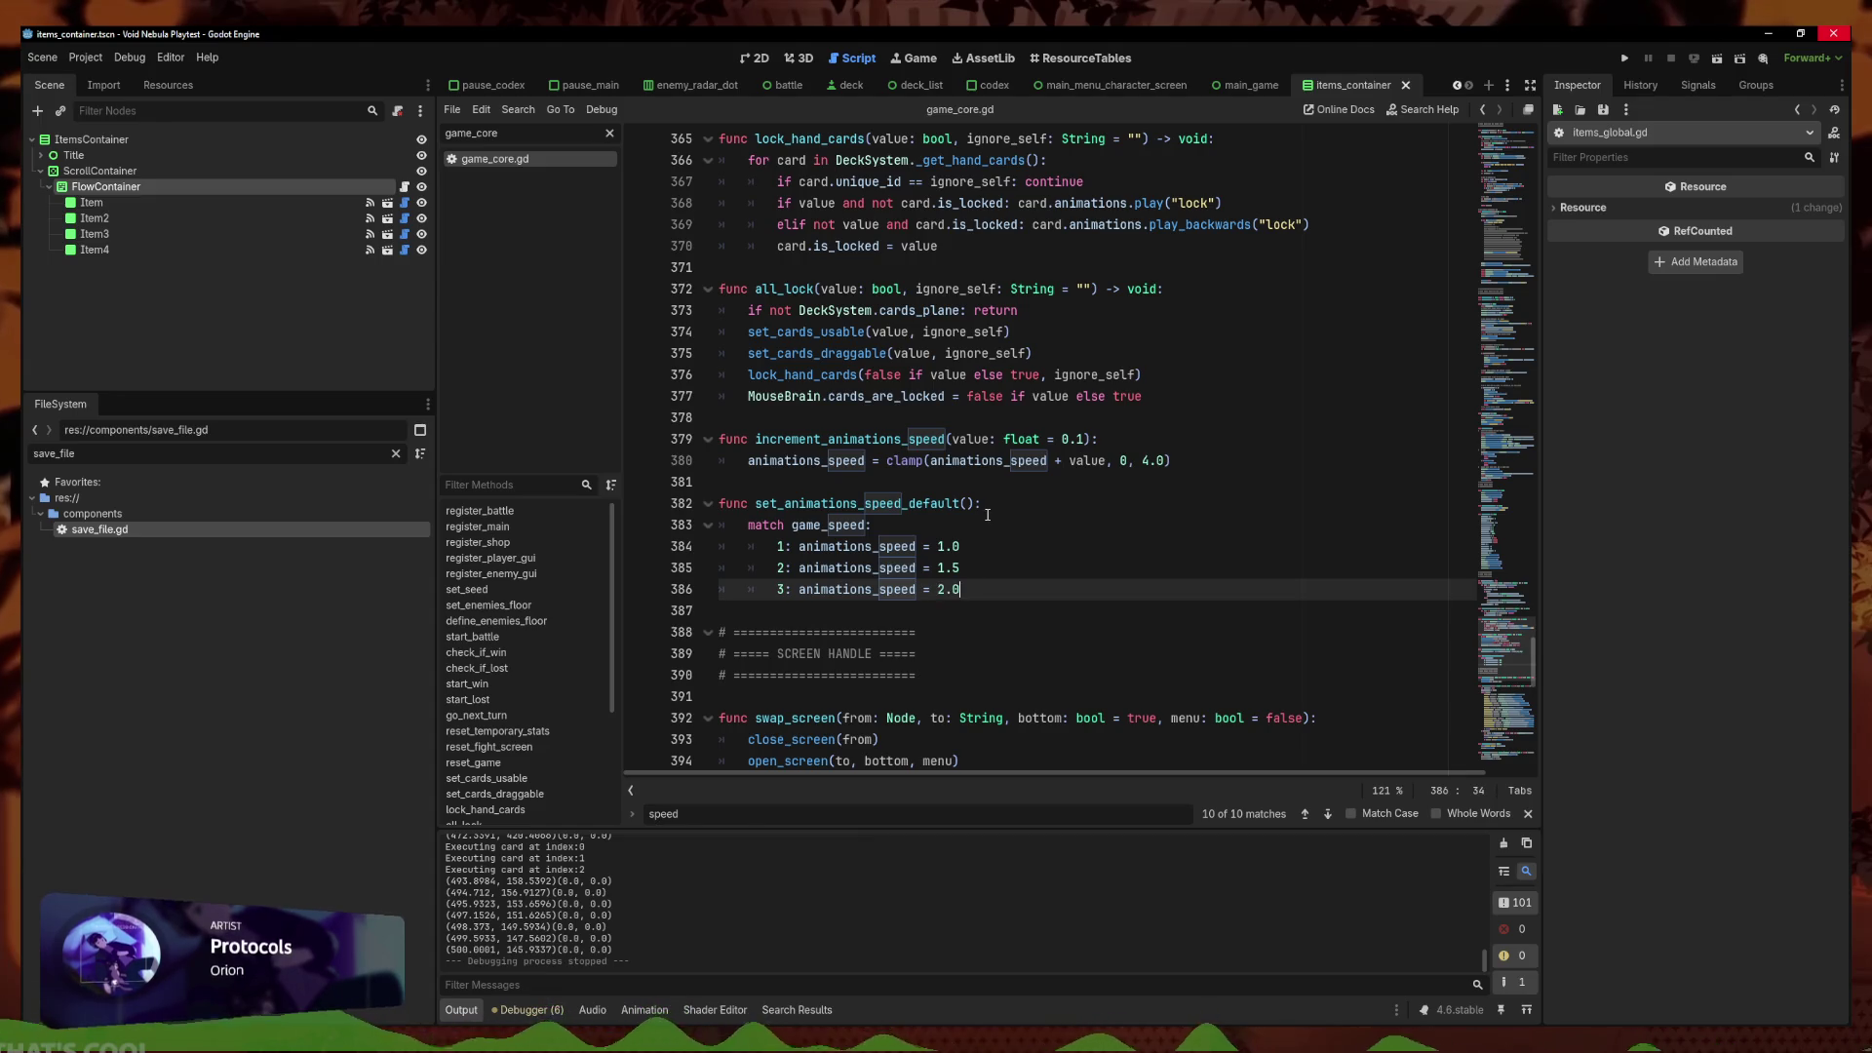
Add a fourth speed preset line after the third preset and save game_core.gd
key("Return")
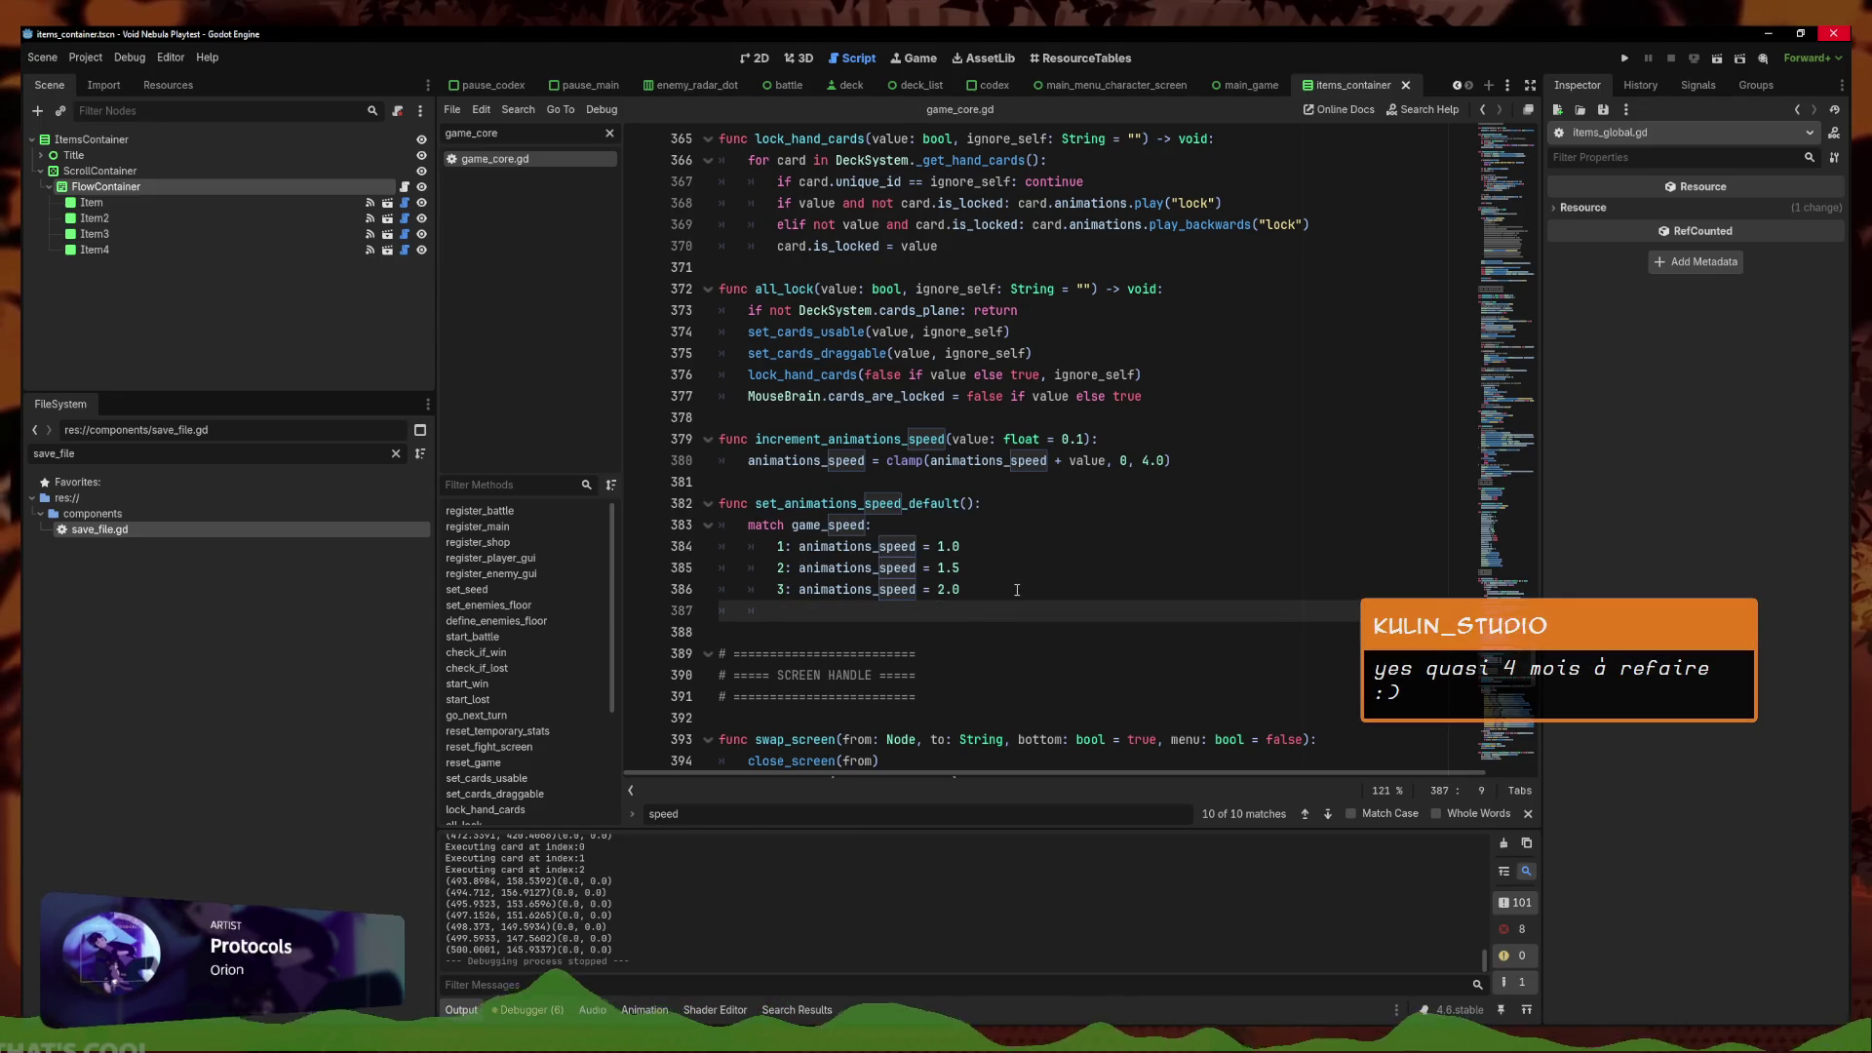
type("4: animatio")
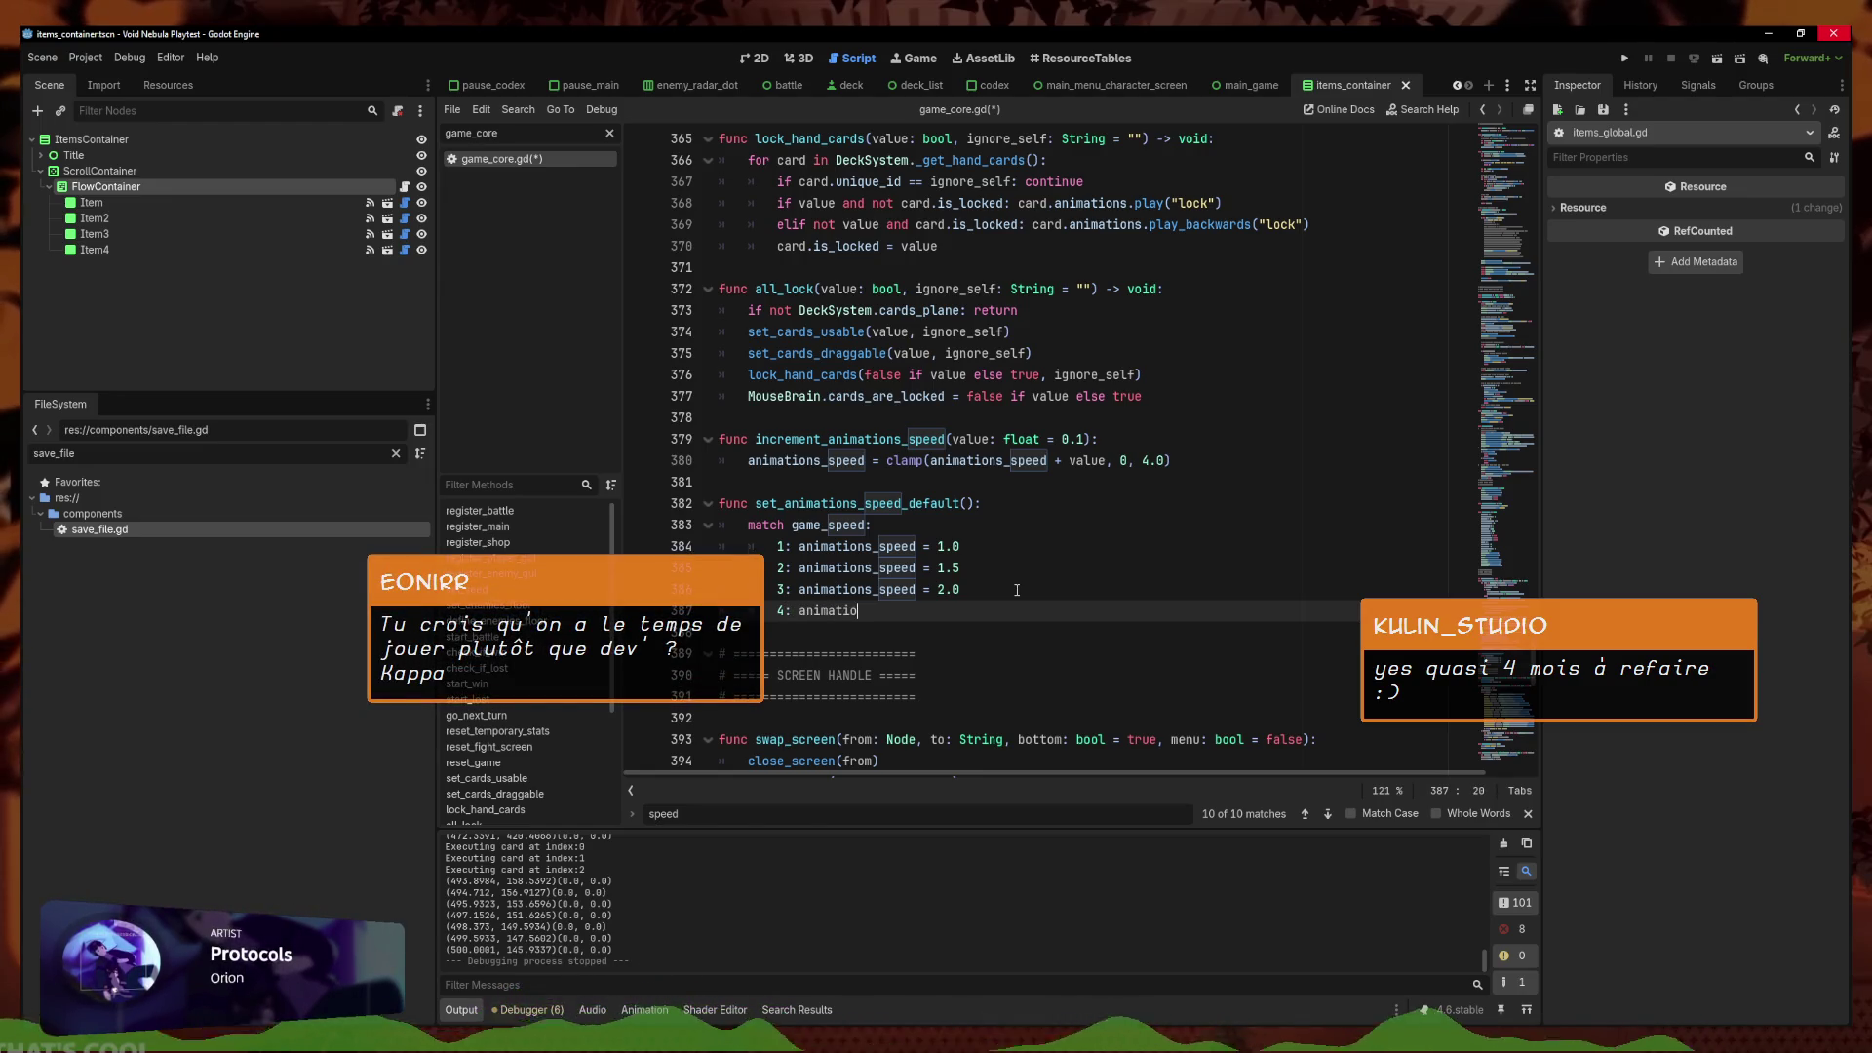
type("2")
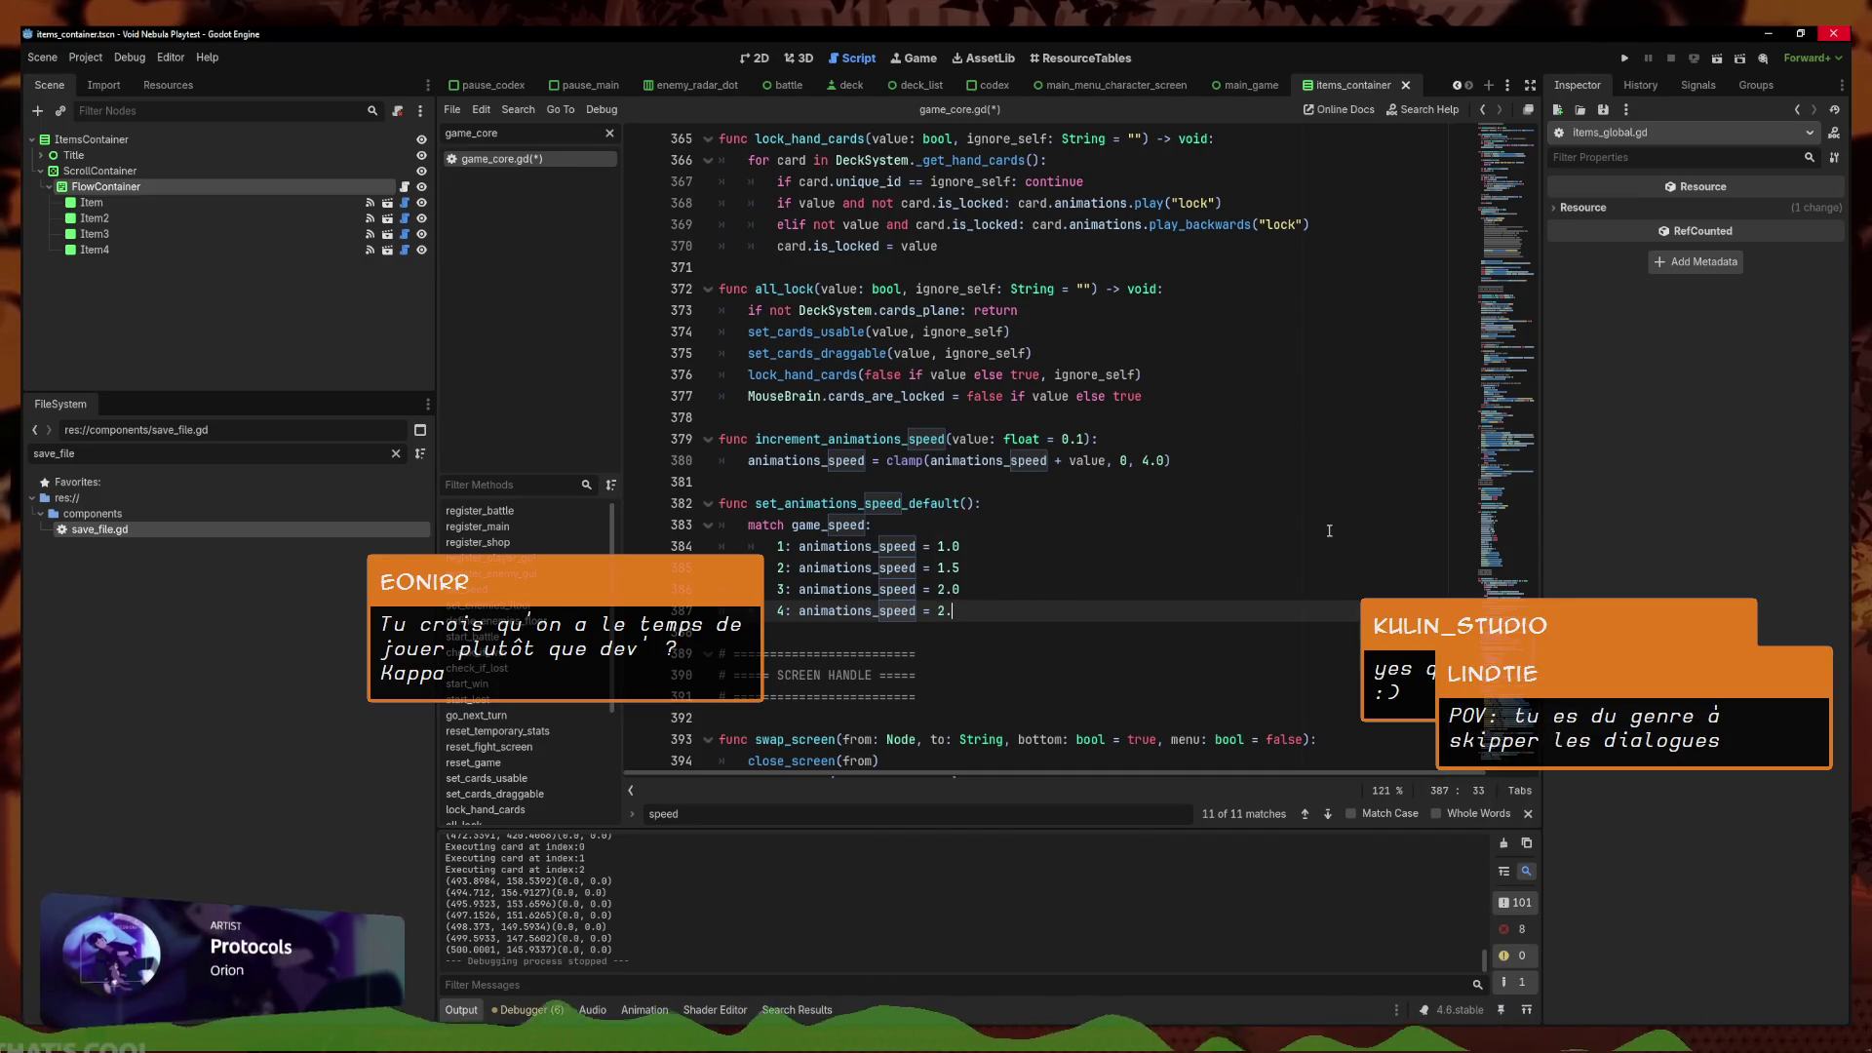
type(".0")
key("ctrl+s")
Try a clamp maximum of 5, undo it back to 4.0, then filter FileSystem for 'setting'
left_click(1150, 460)
type("5")
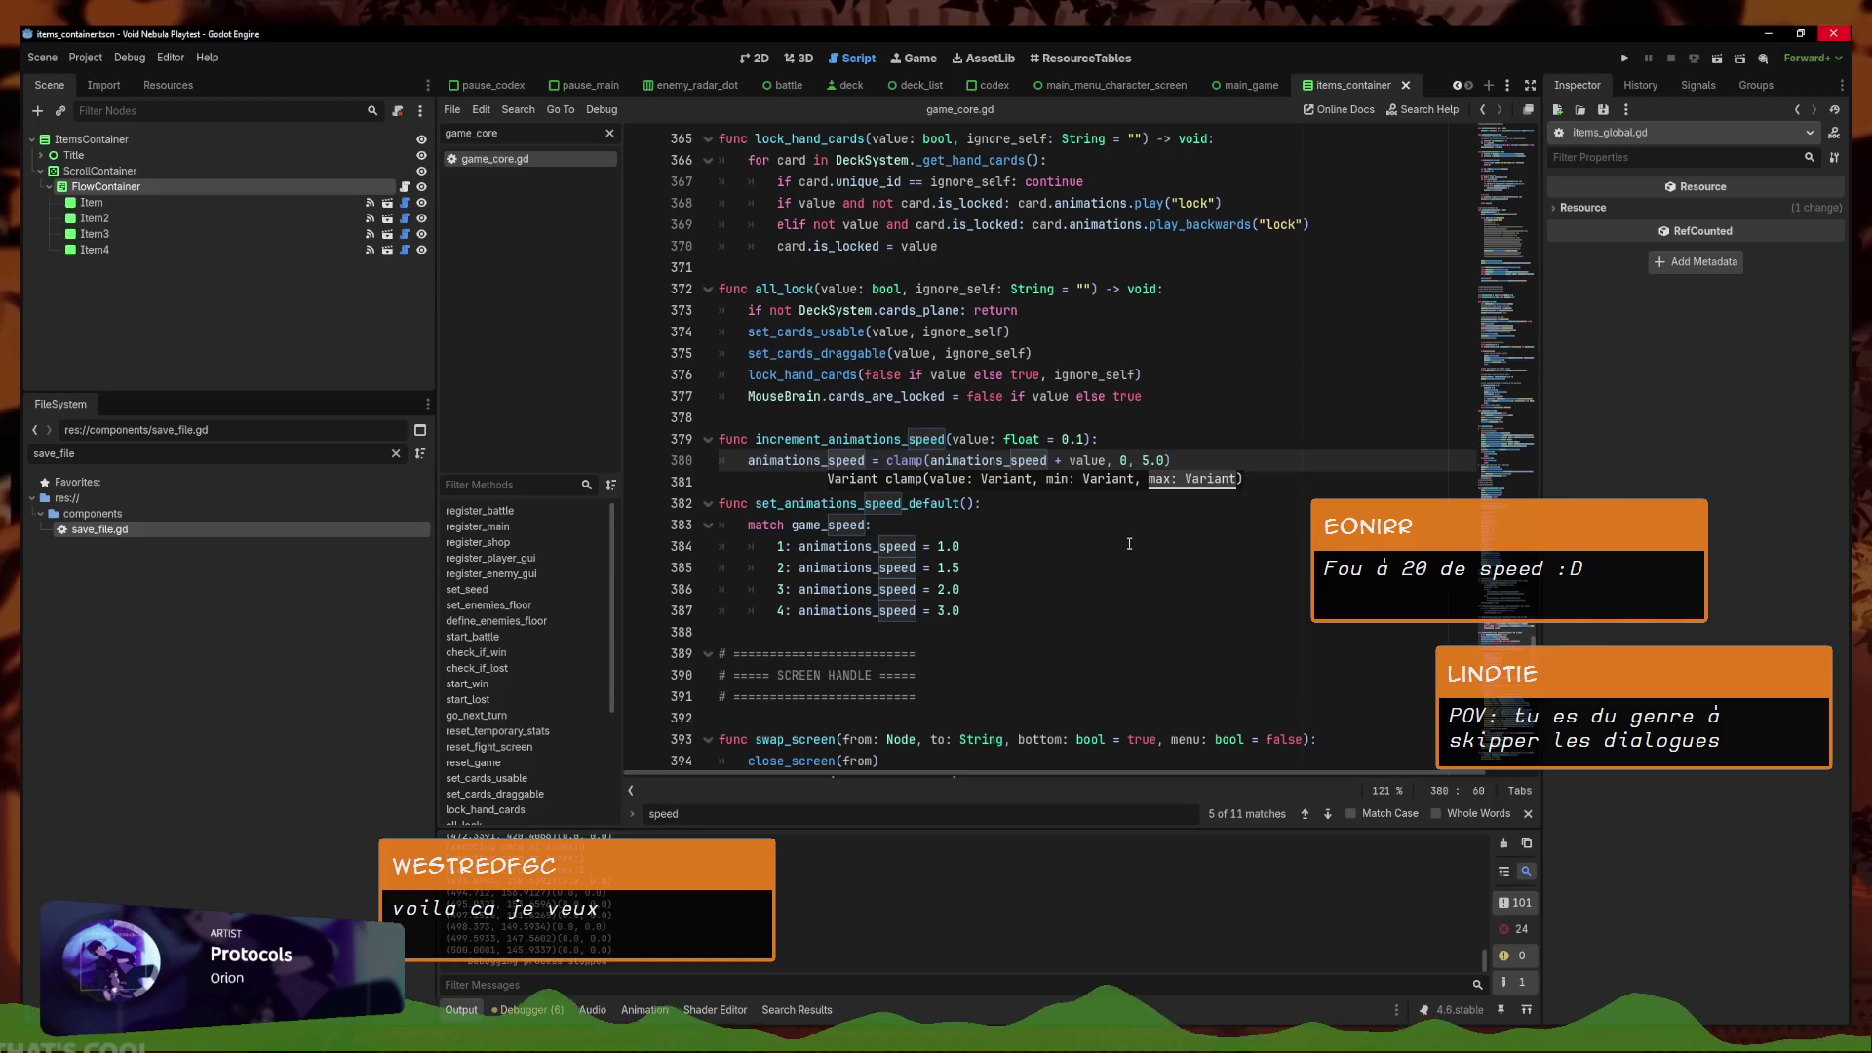
key("ctrl+z")
key("ctrl+z")
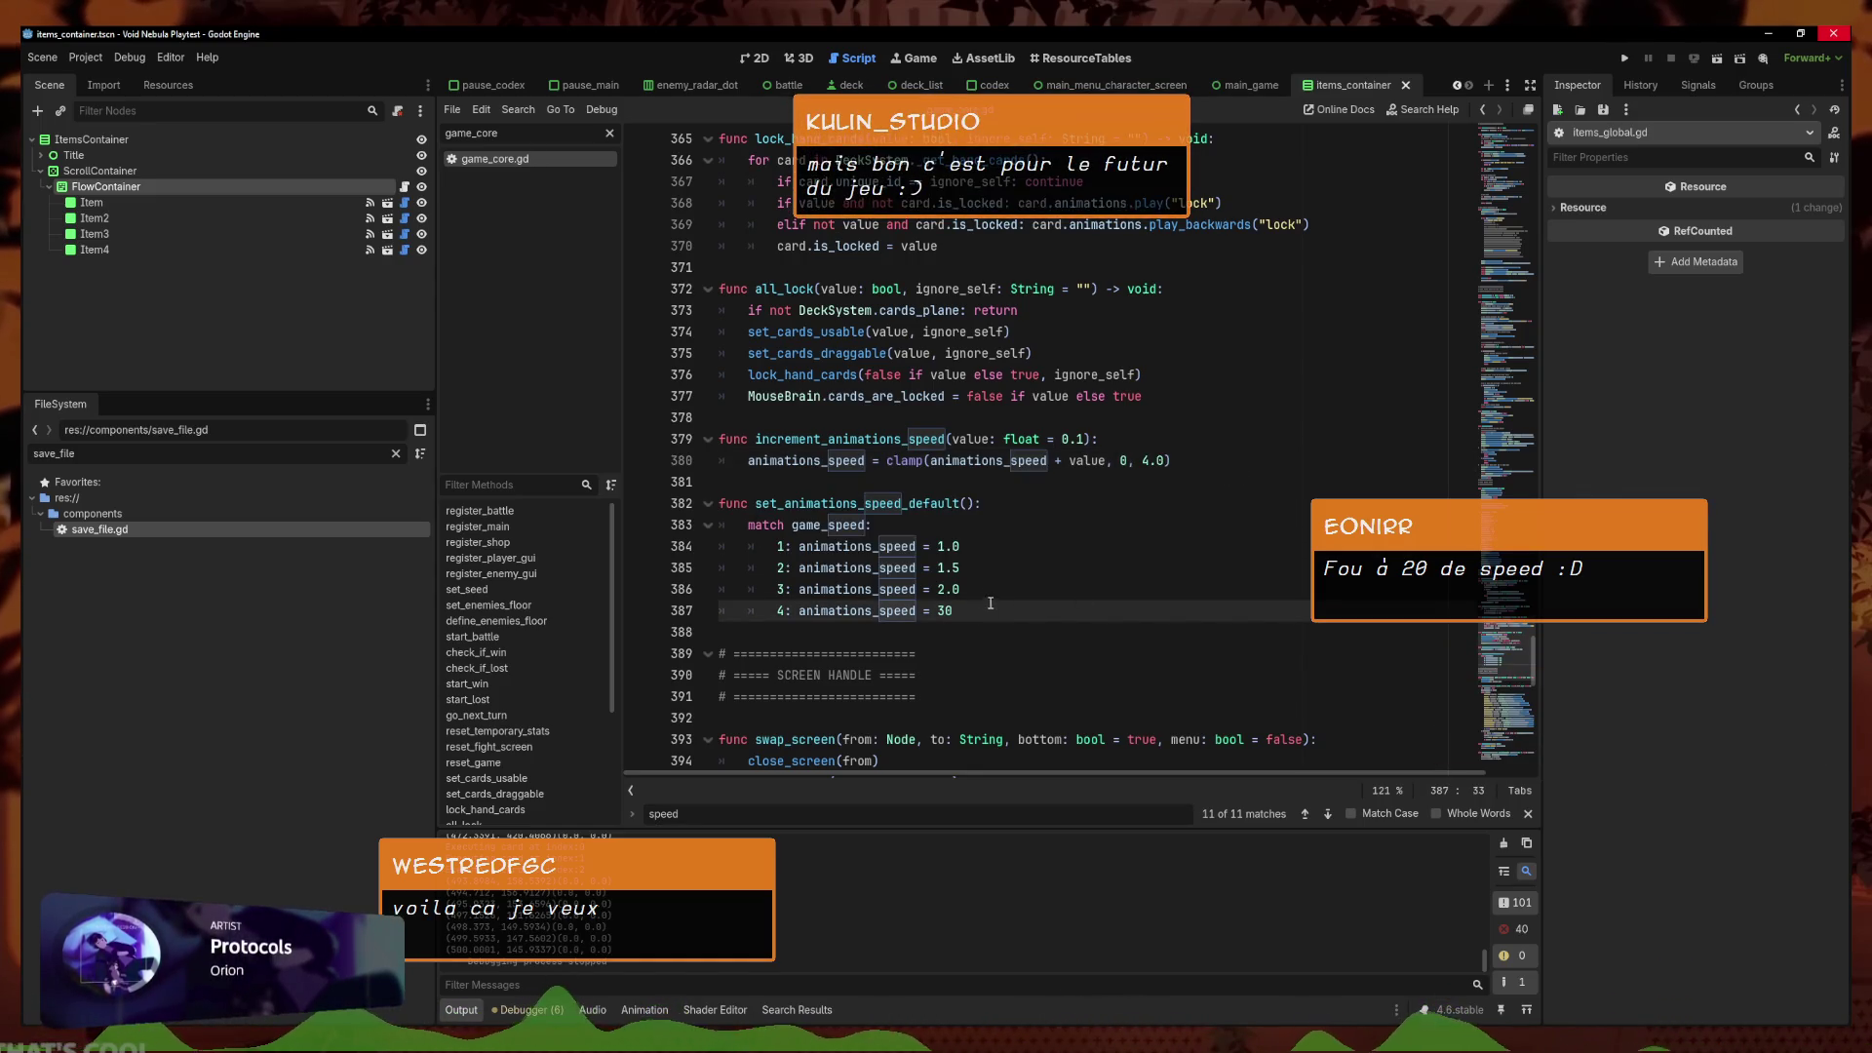
type(".0")
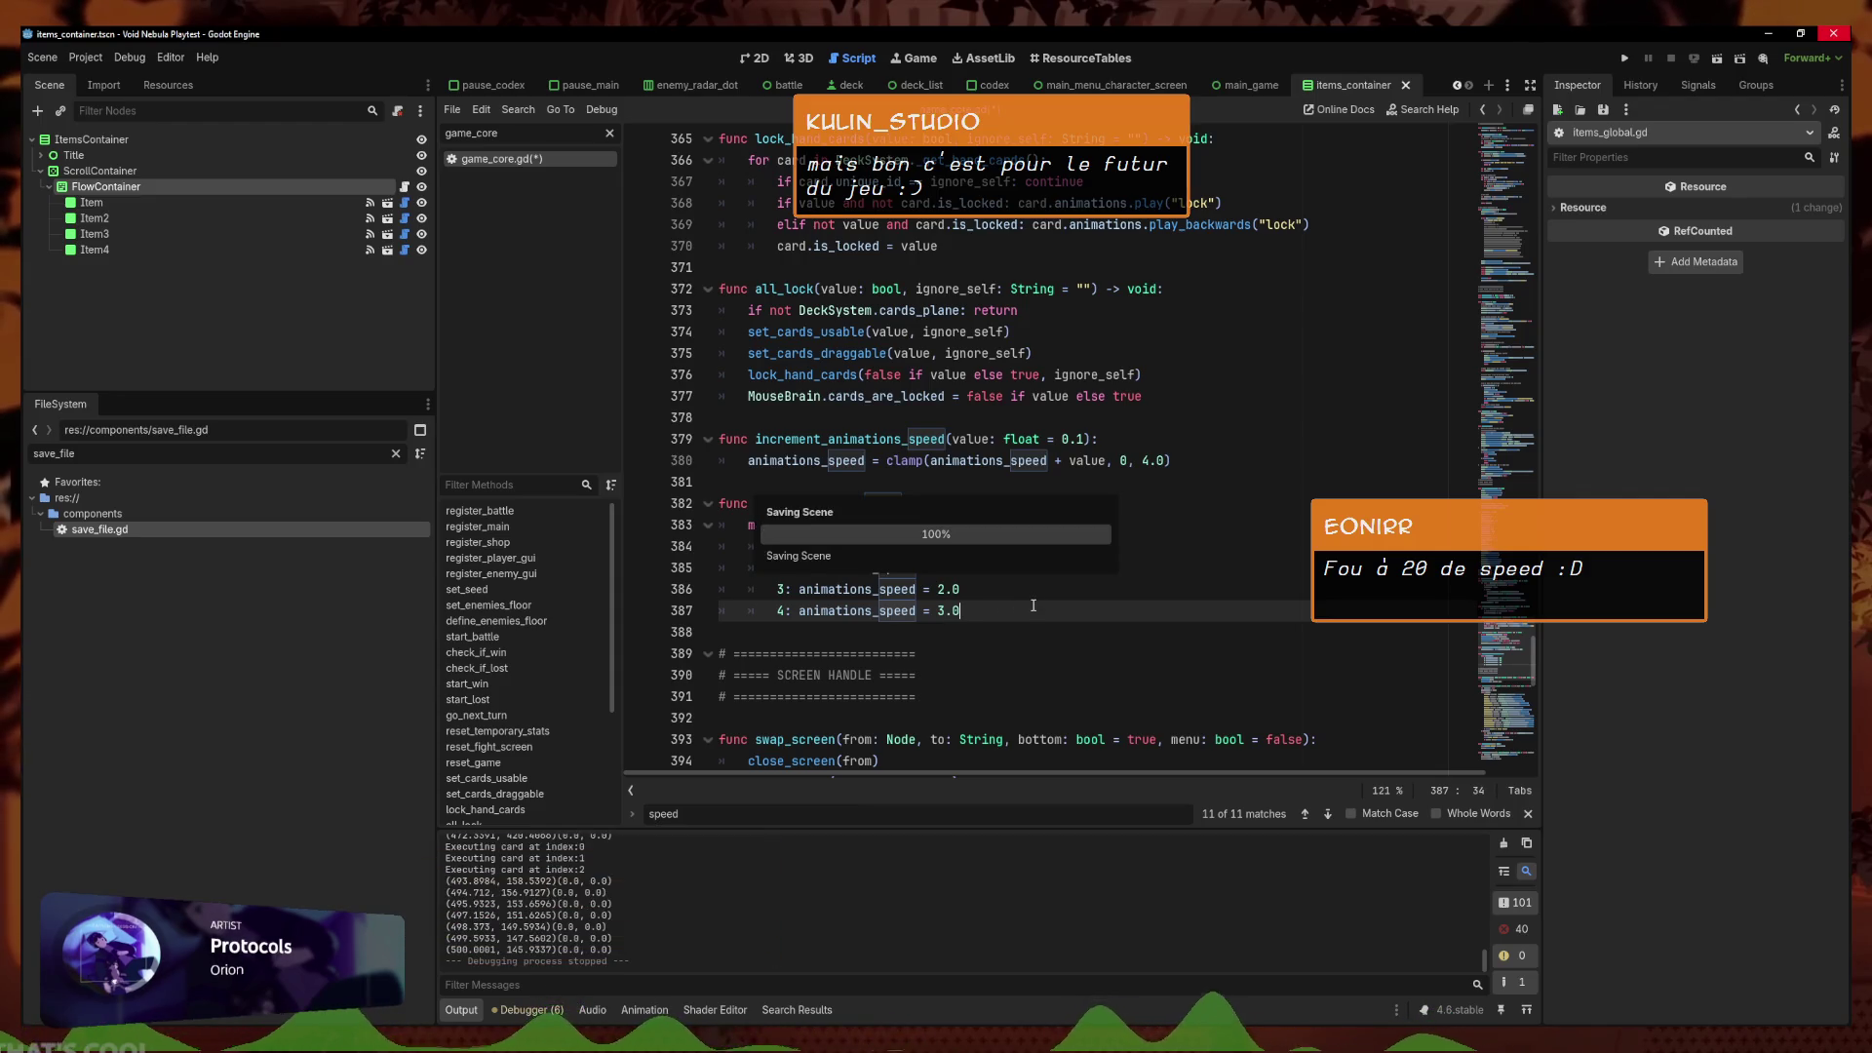
key("Up")
key("Up")
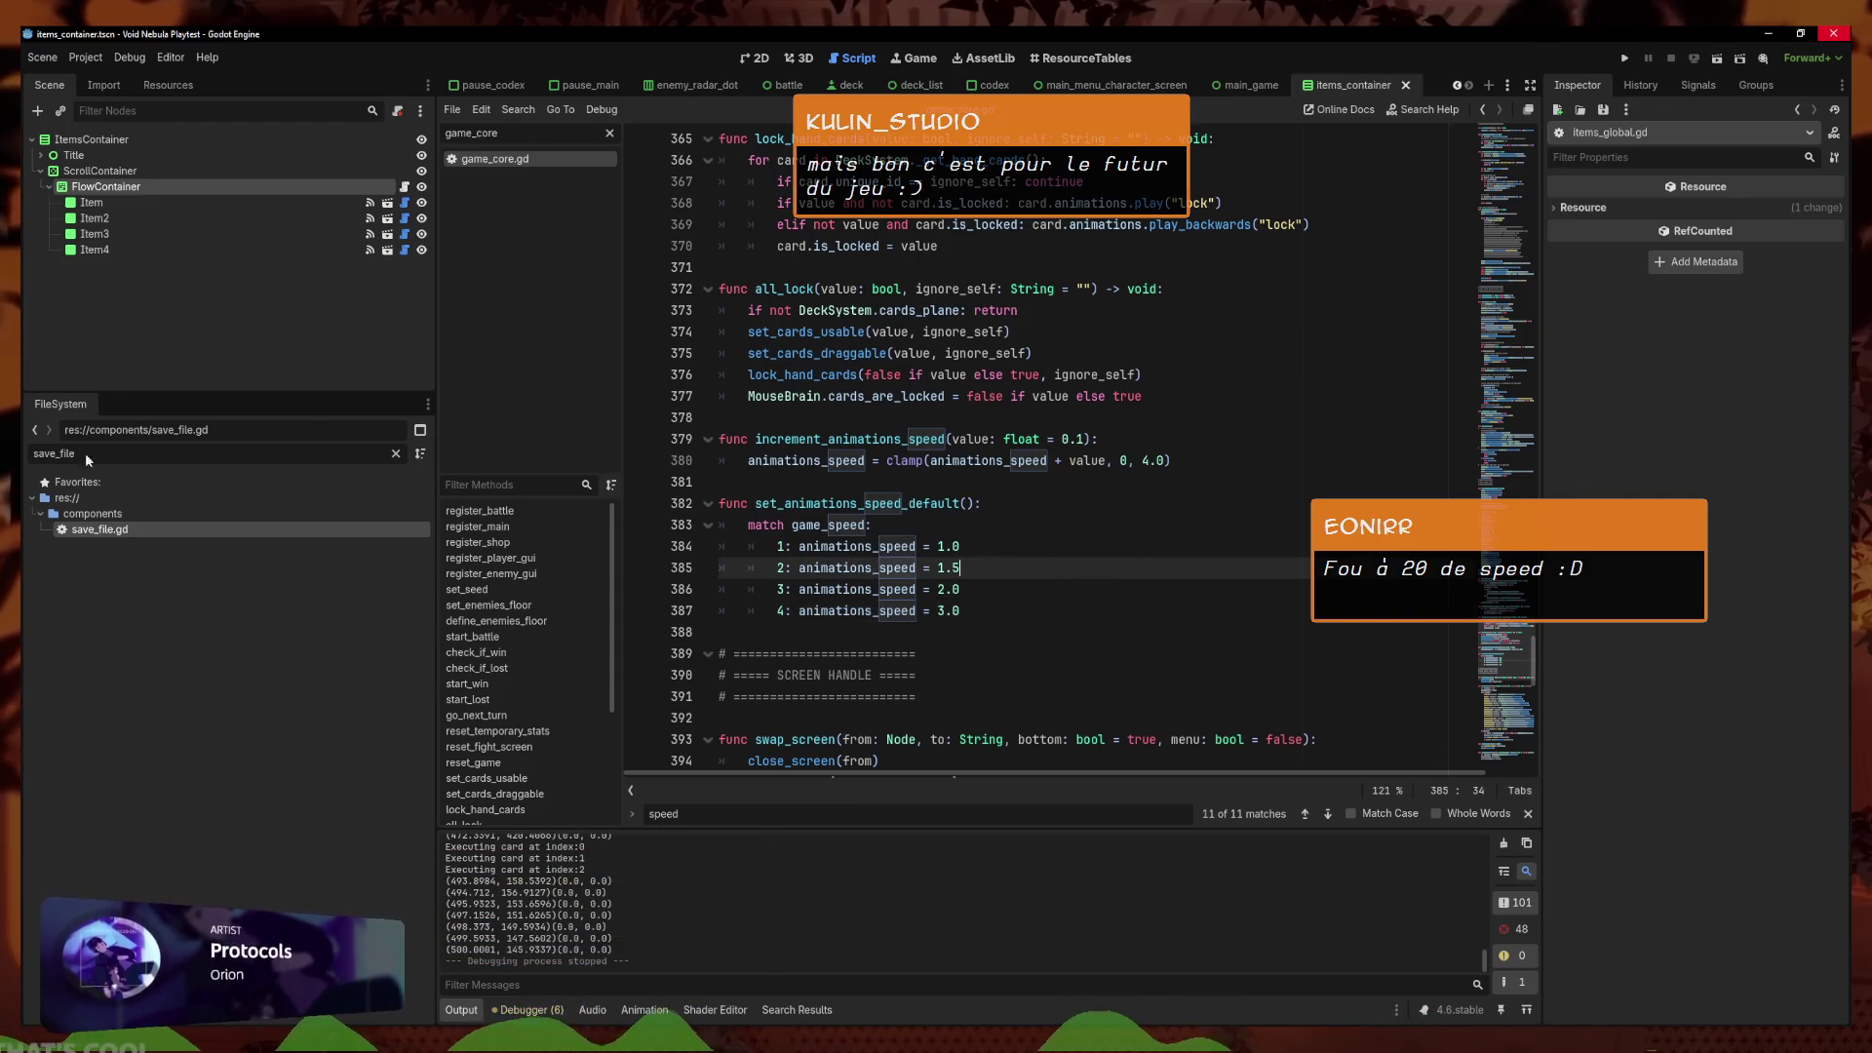
left_click(395, 454)
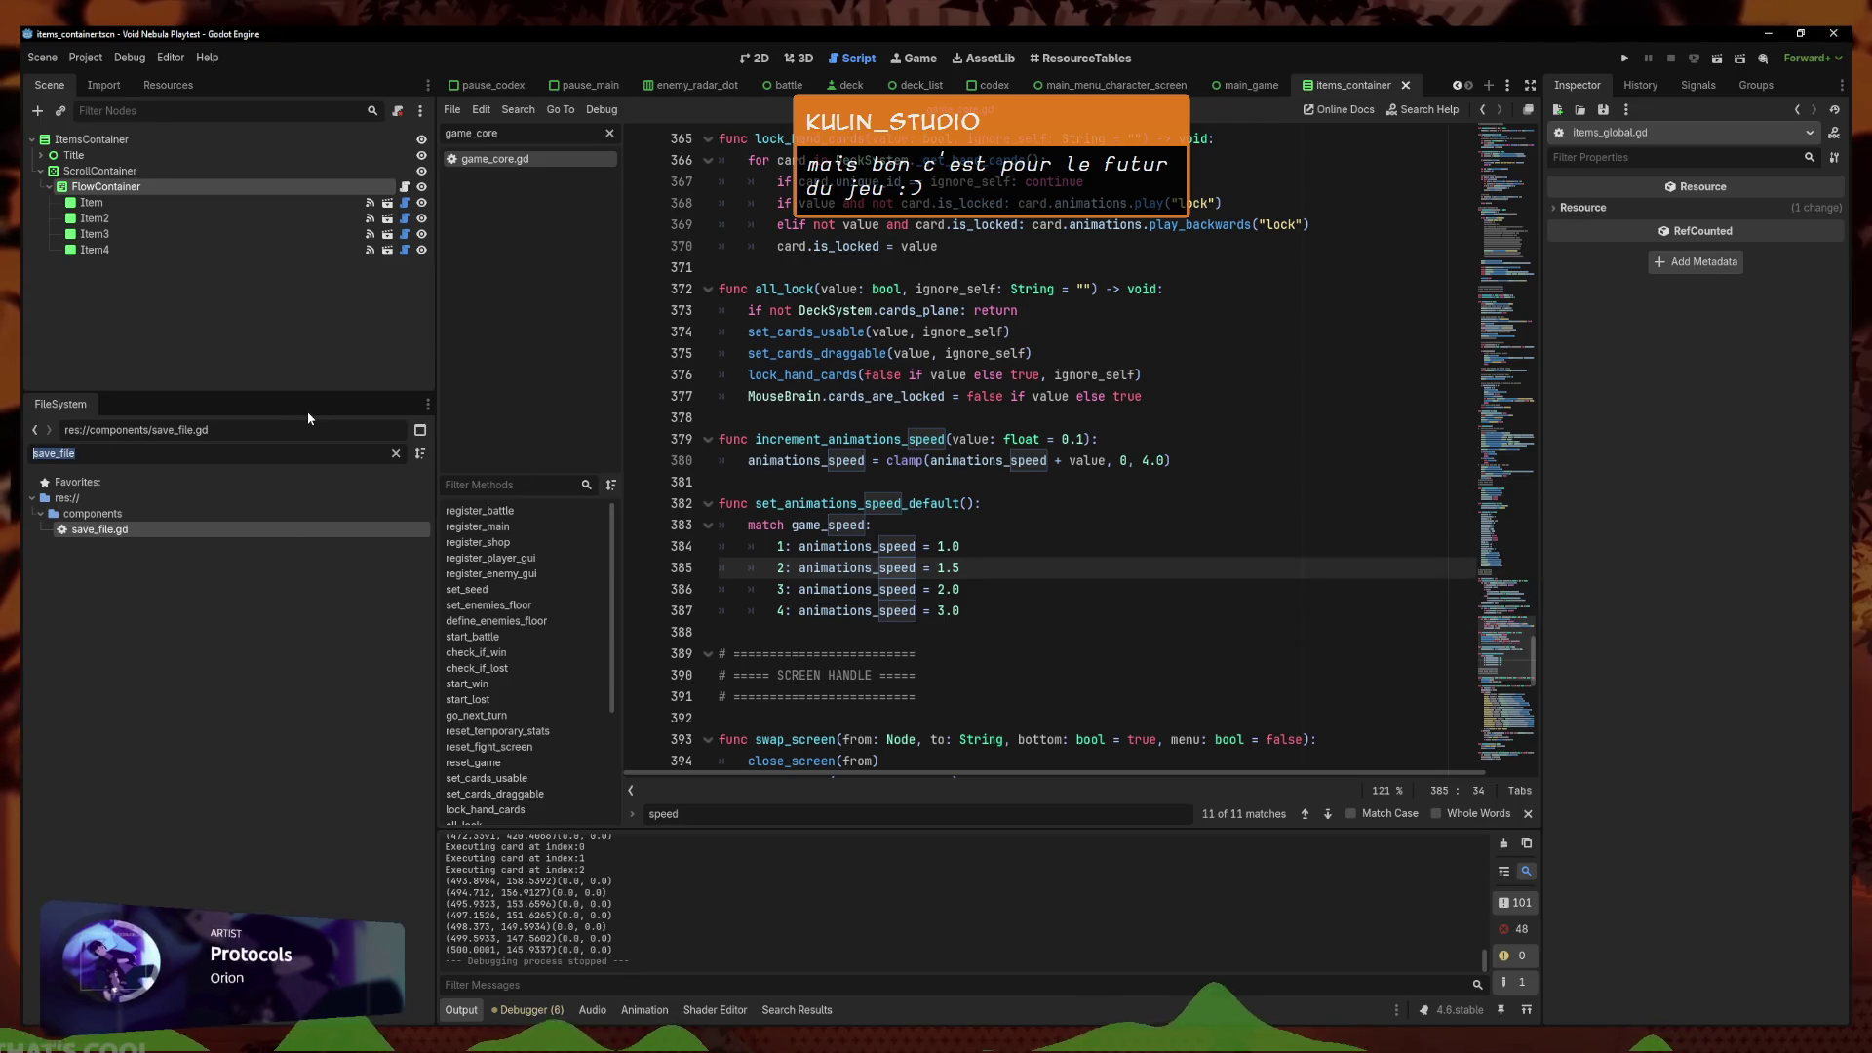
type("setting")
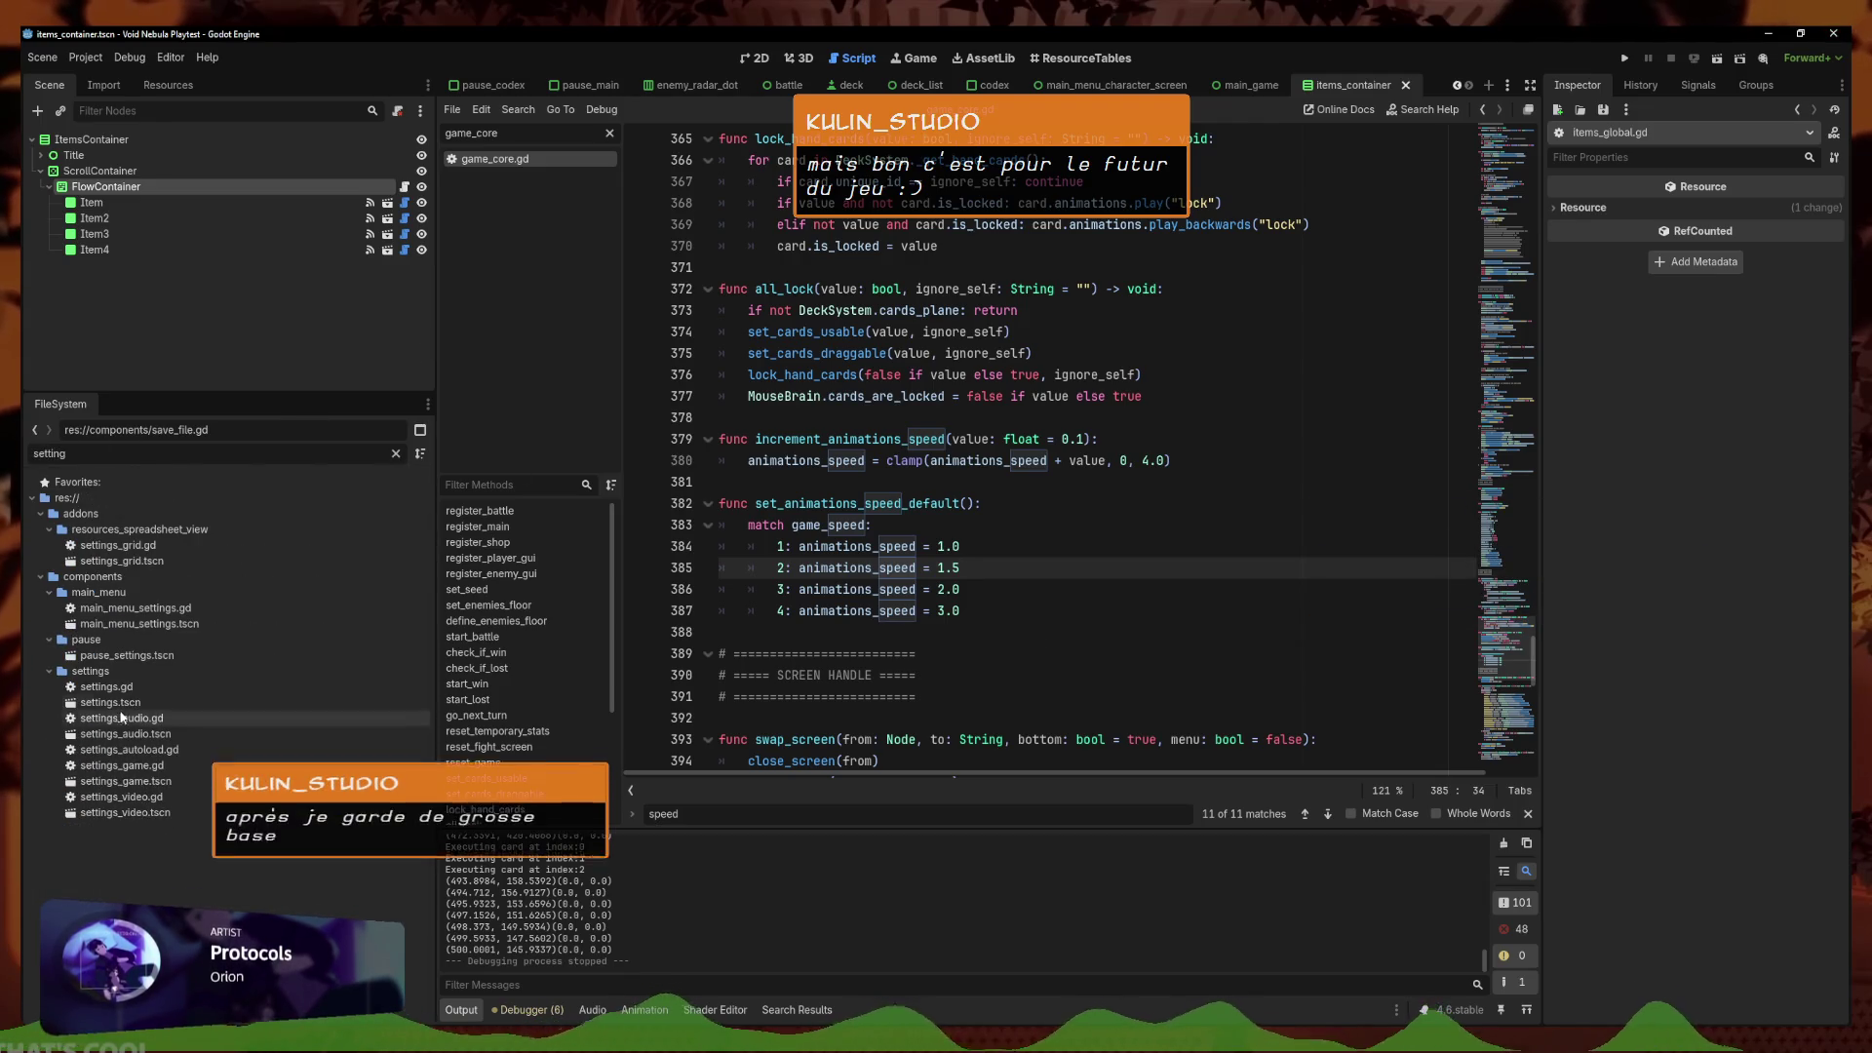
Open settings_game.tscn from the settings scene and select the GameSpeedTab tab bar
double_click(126, 702)
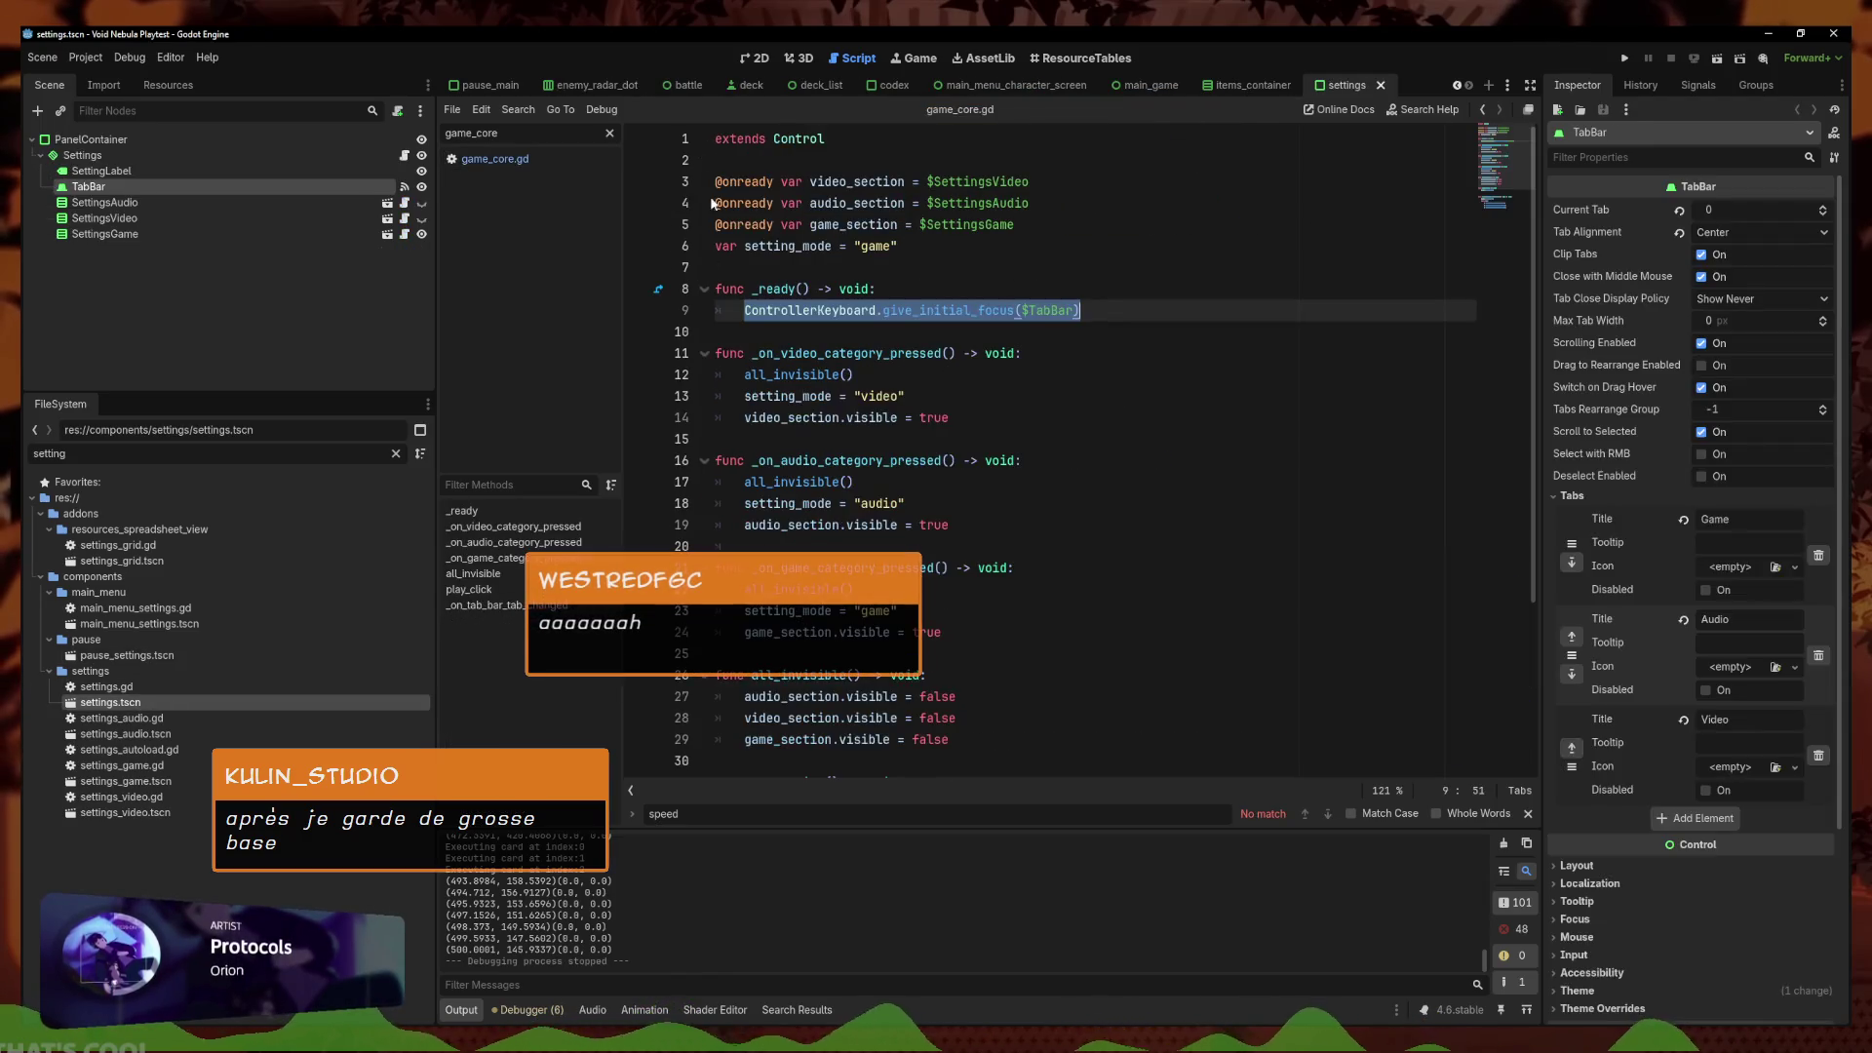
left_click(752, 59)
left_click(1046, 422)
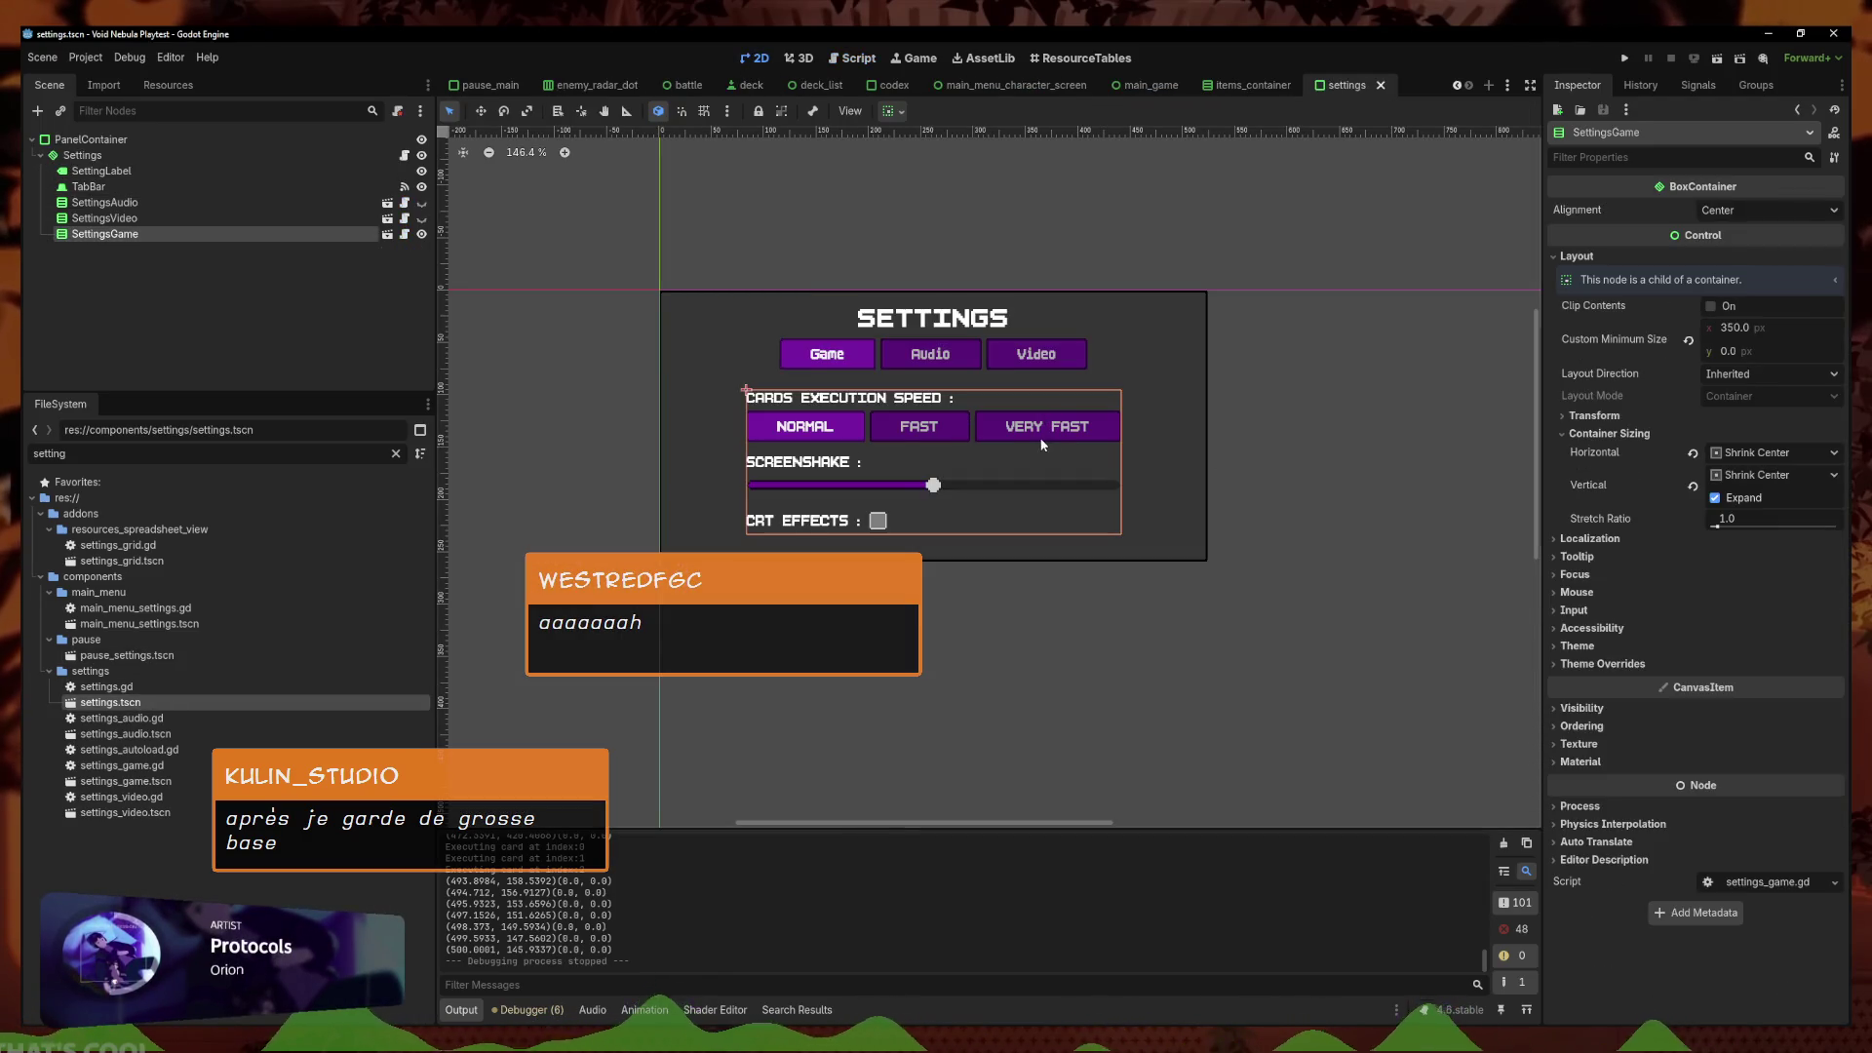
left_click(387, 234)
left_click(110, 186)
right_click(122, 230)
key("Escape")
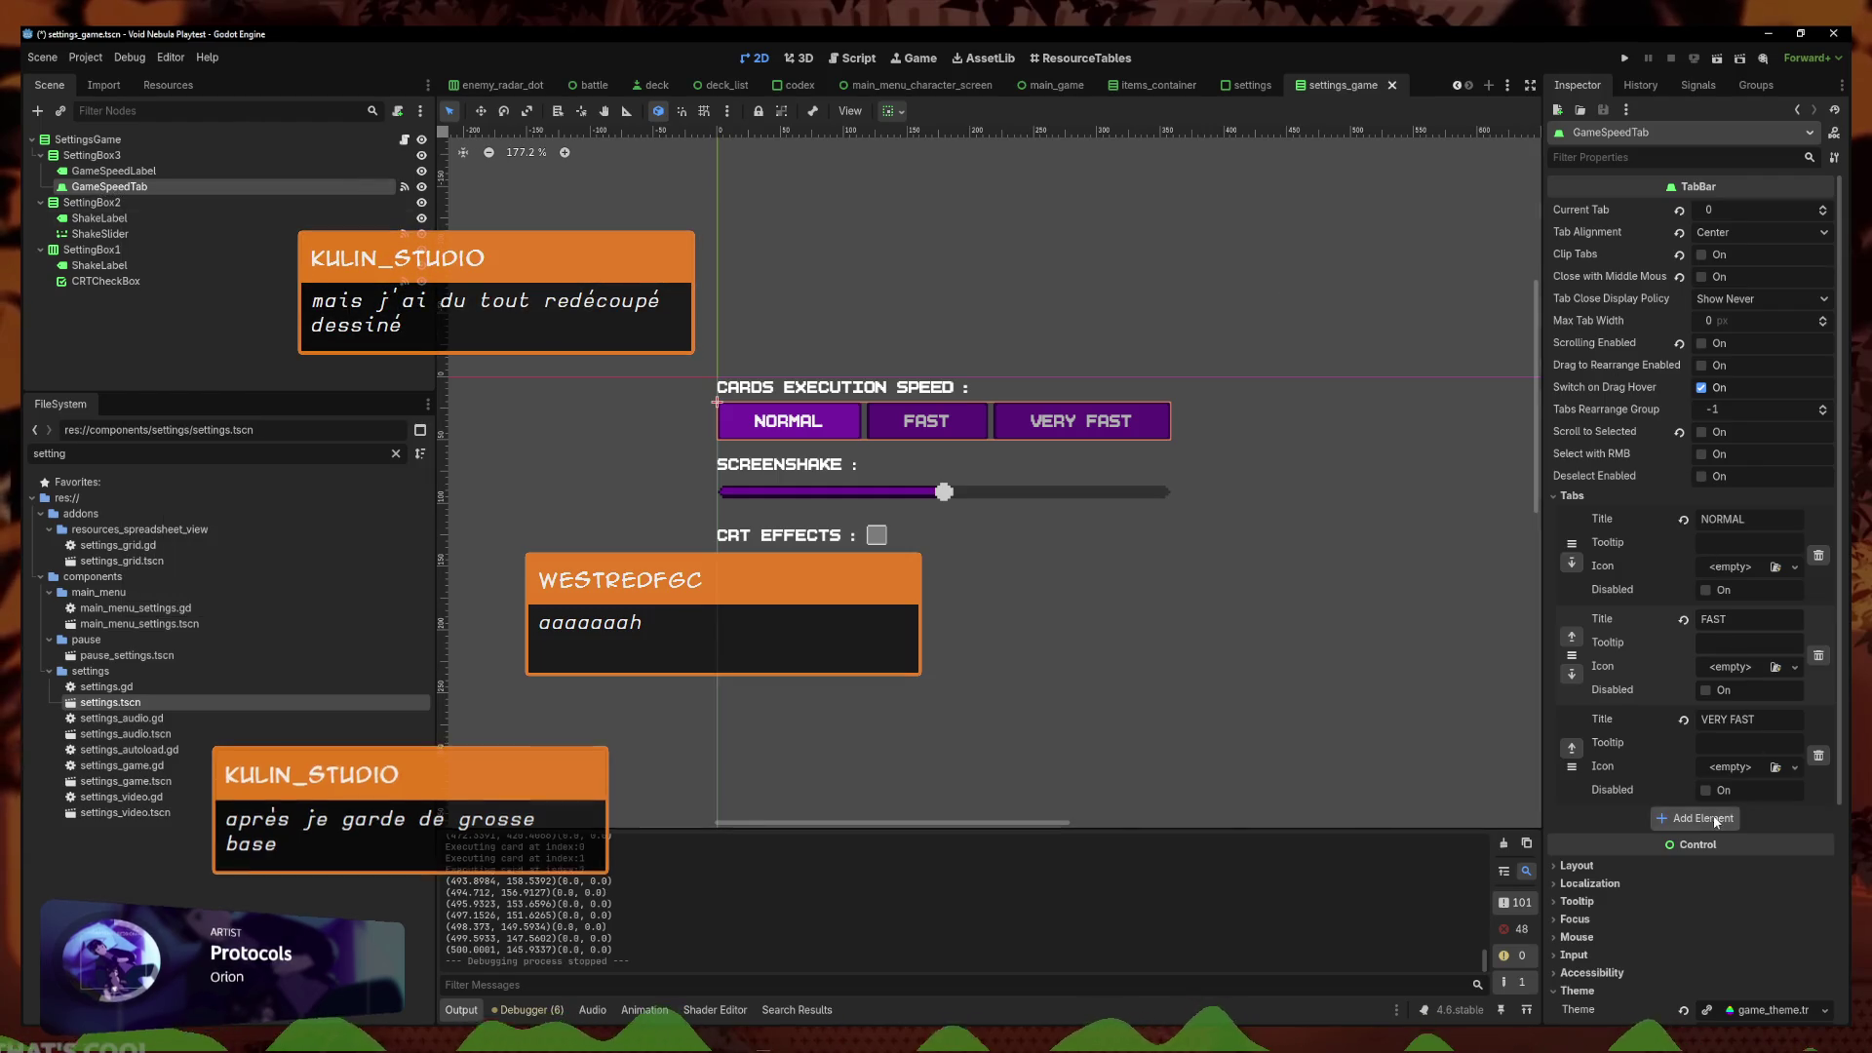
Add a fourth speed tab titled 'TOO FAST' and save the scene
left_click(1714, 820)
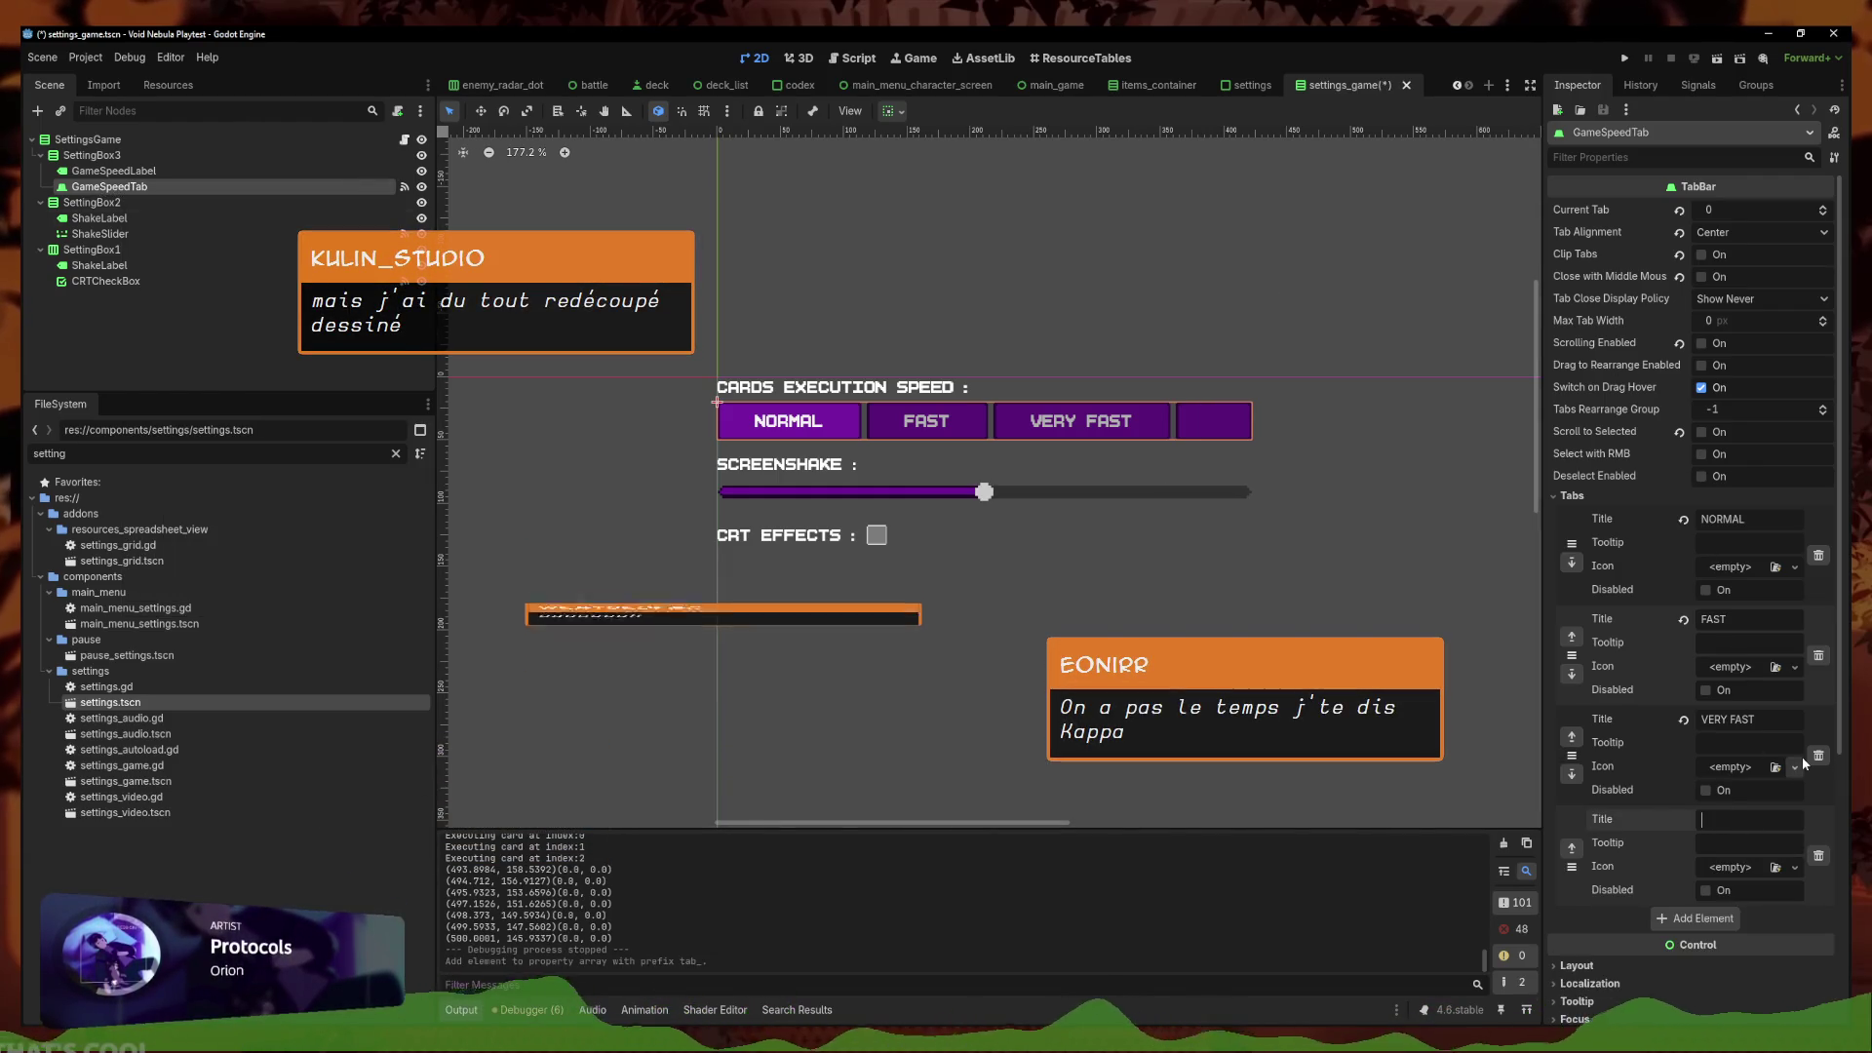
type("SPEED")
key("BackSpace")
key("BackSpace")
key("BackSpace")
key("BackSpace")
key("BackSpace")
type("SO FAST")
key("ctrl+a")
type("TOO FAST")
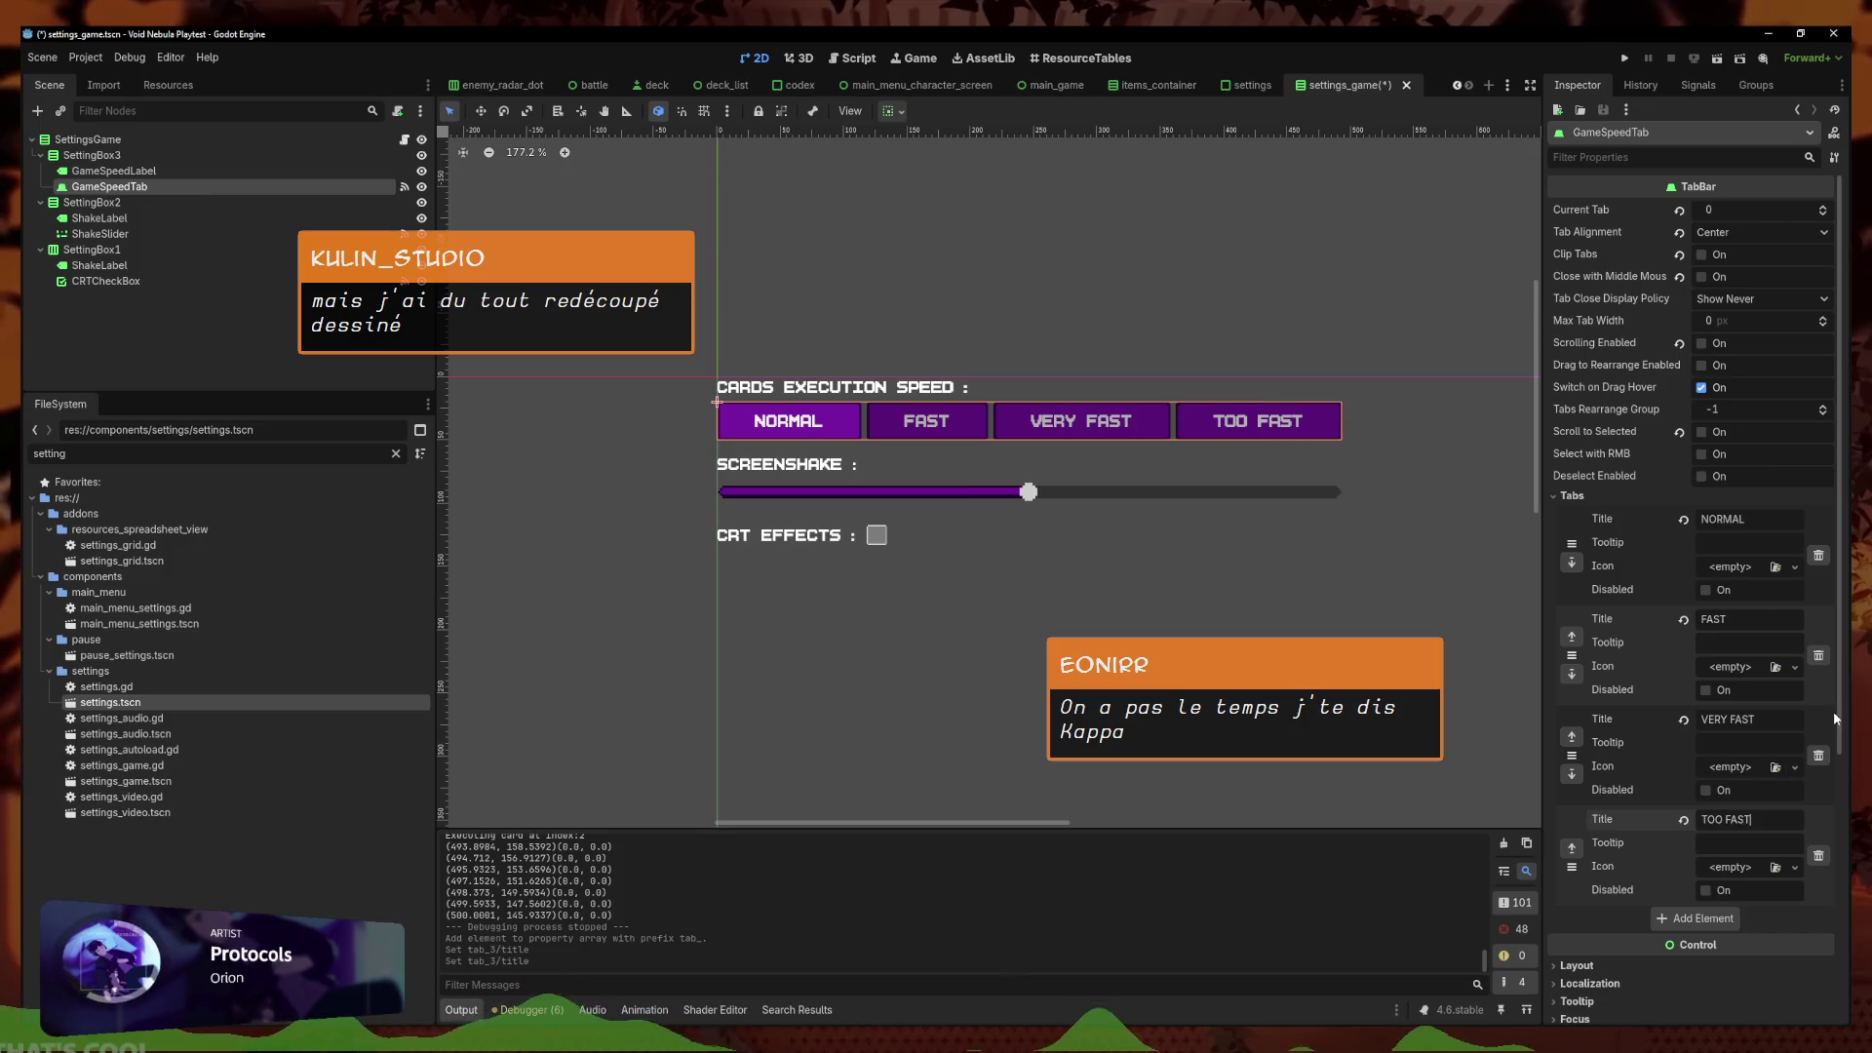
left_click(1290, 299)
key("ctrl+s")
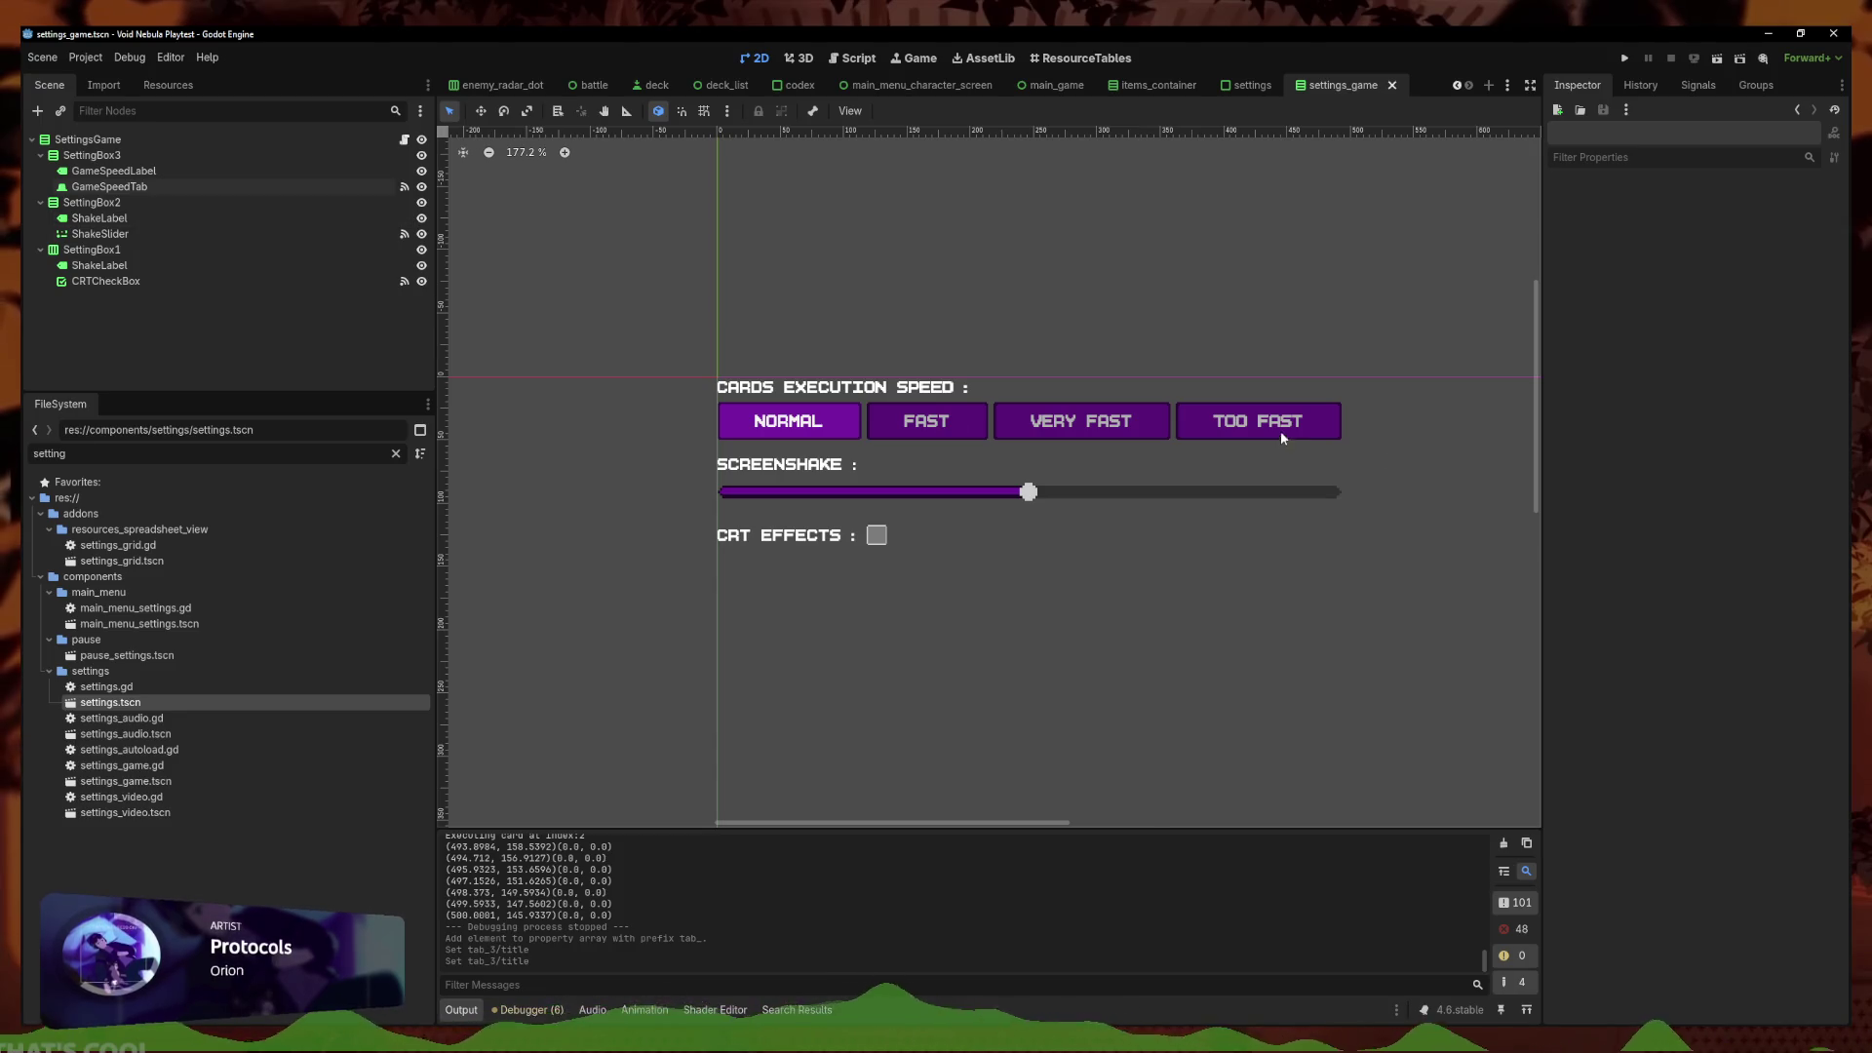
Touch up the fourth tab's title, then save settings_game and the settings scene
left_click(1280, 437)
left_click(1721, 819)
key("BackSpace")
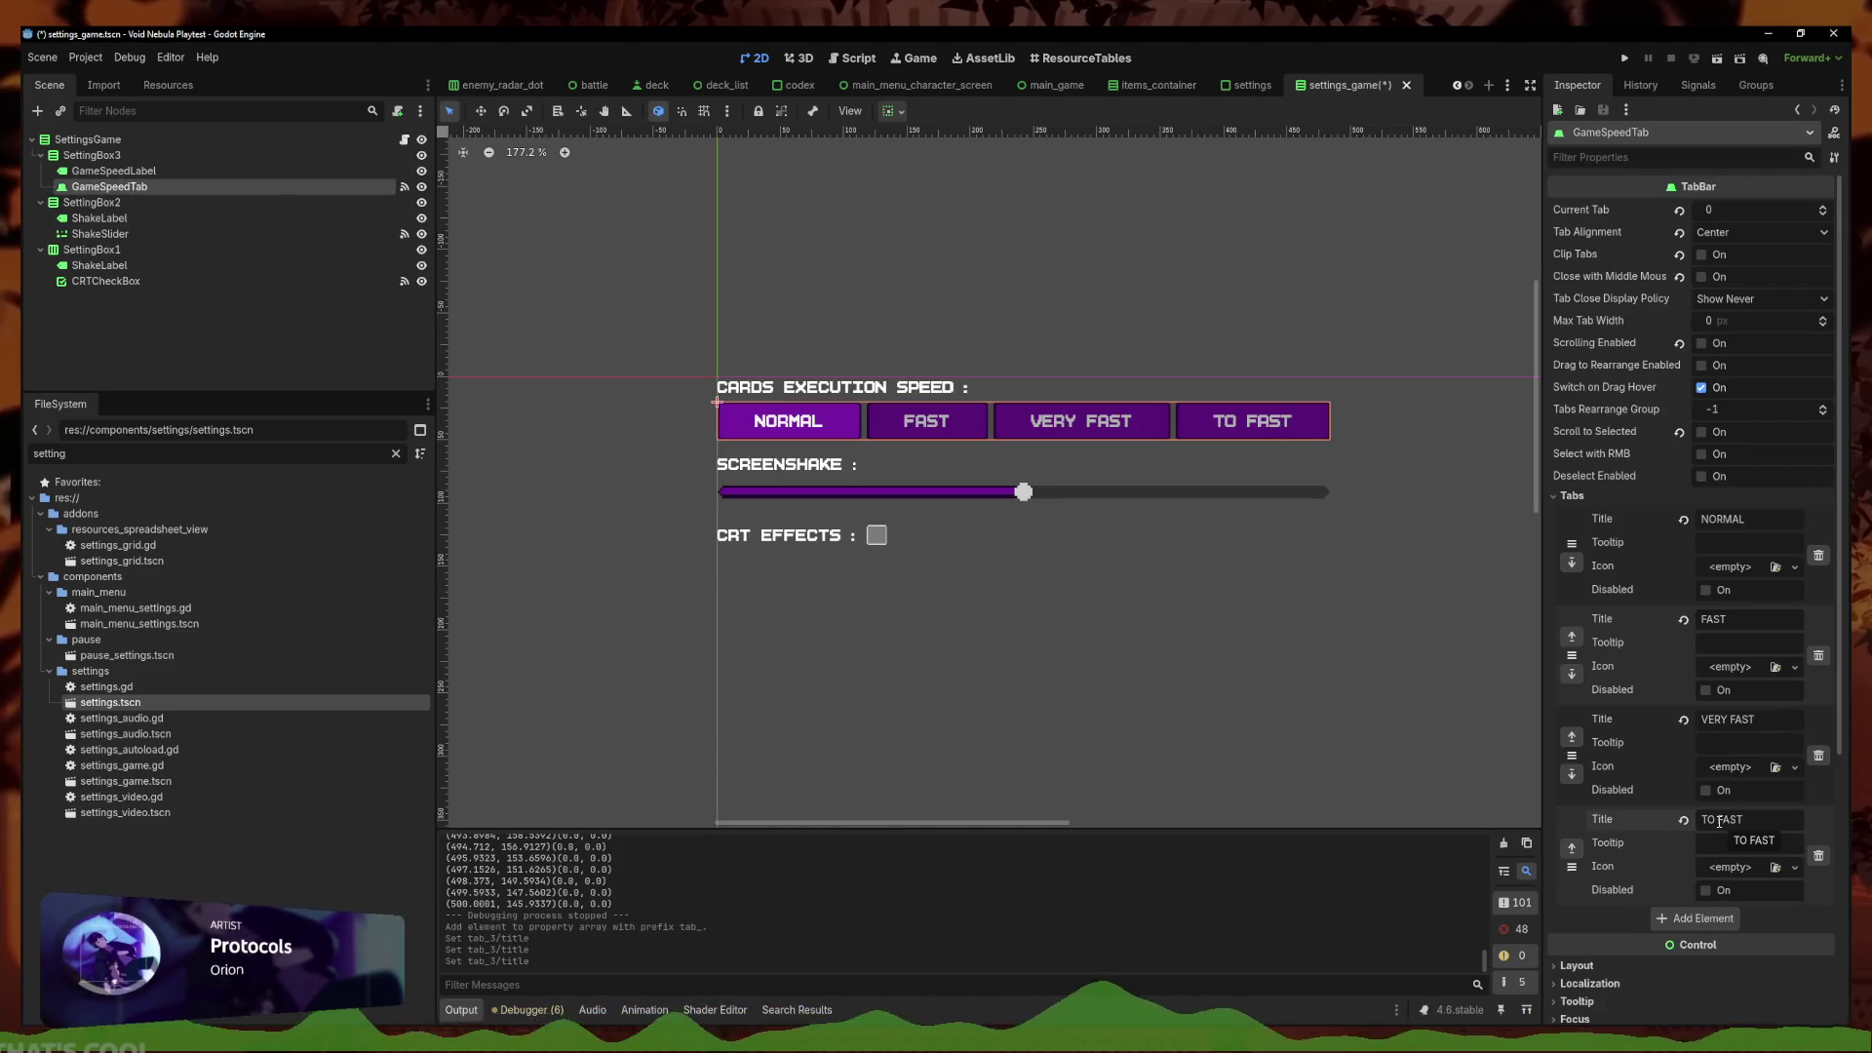
type("O")
key("ctrl+s")
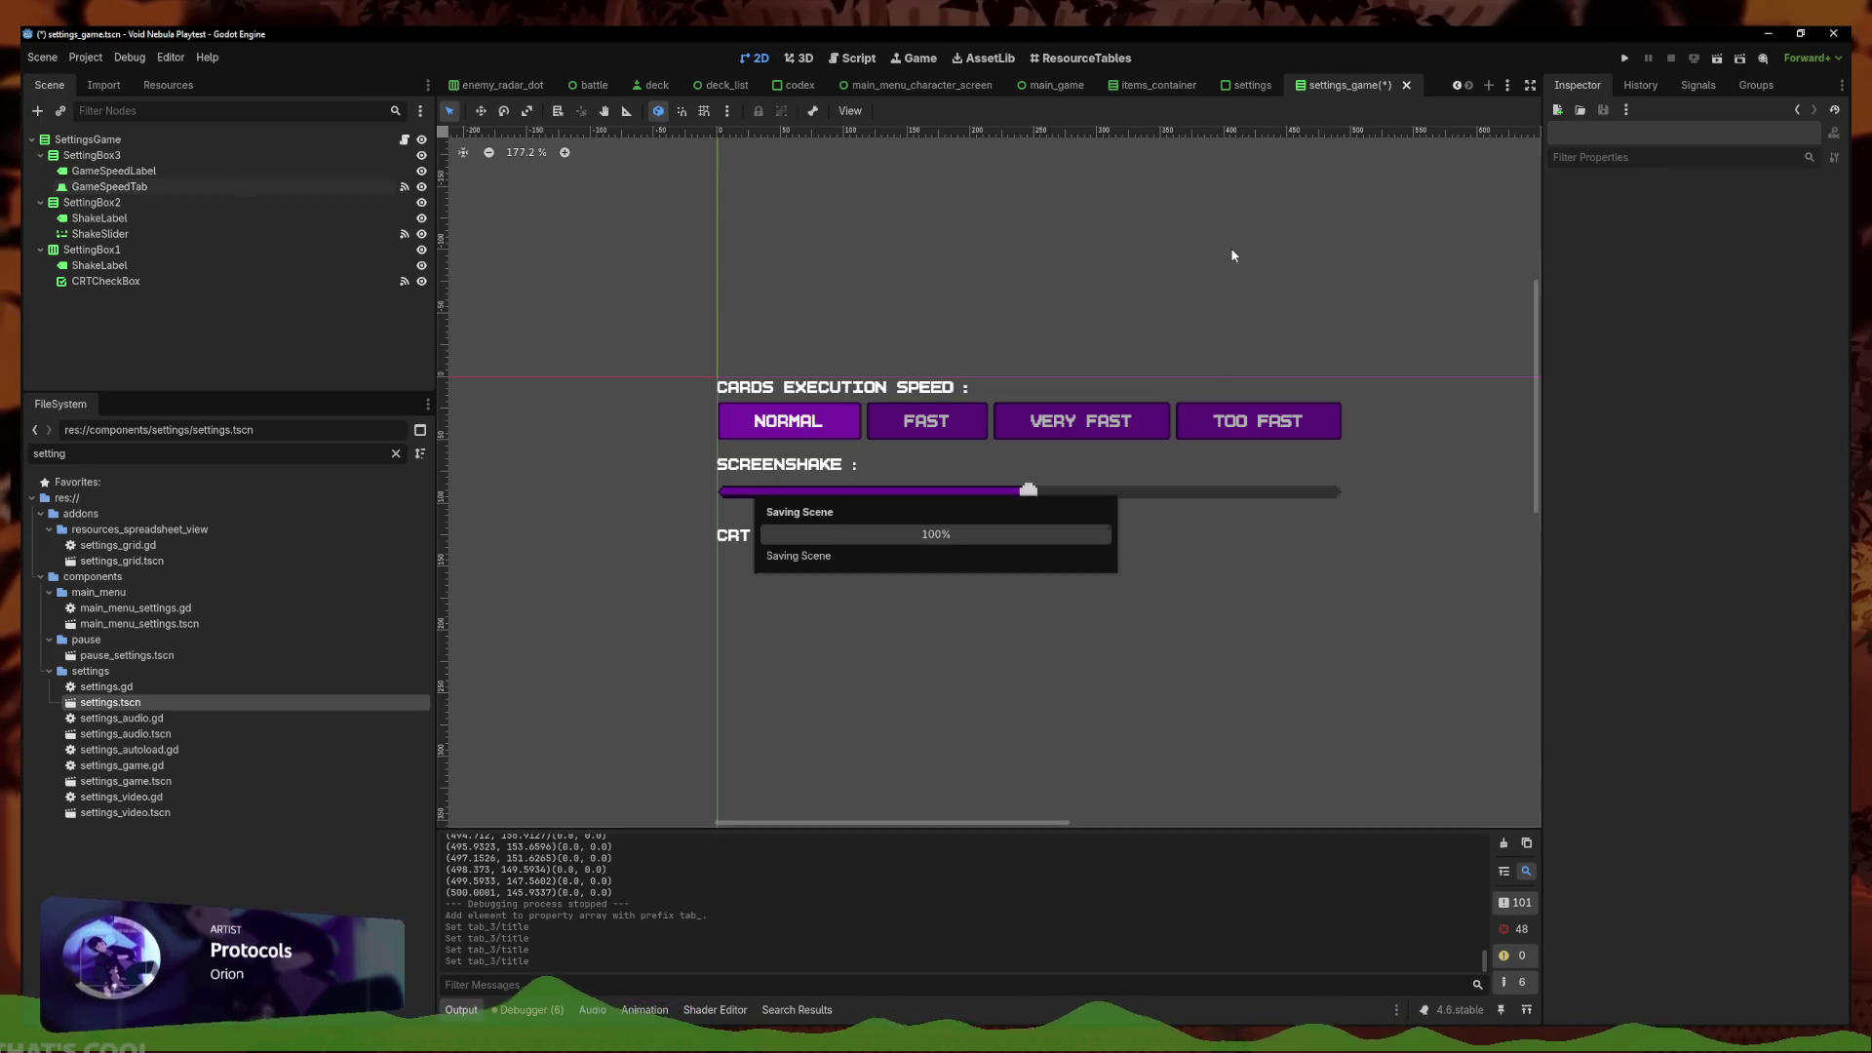
left_click(1246, 85)
key("ctrl+s")
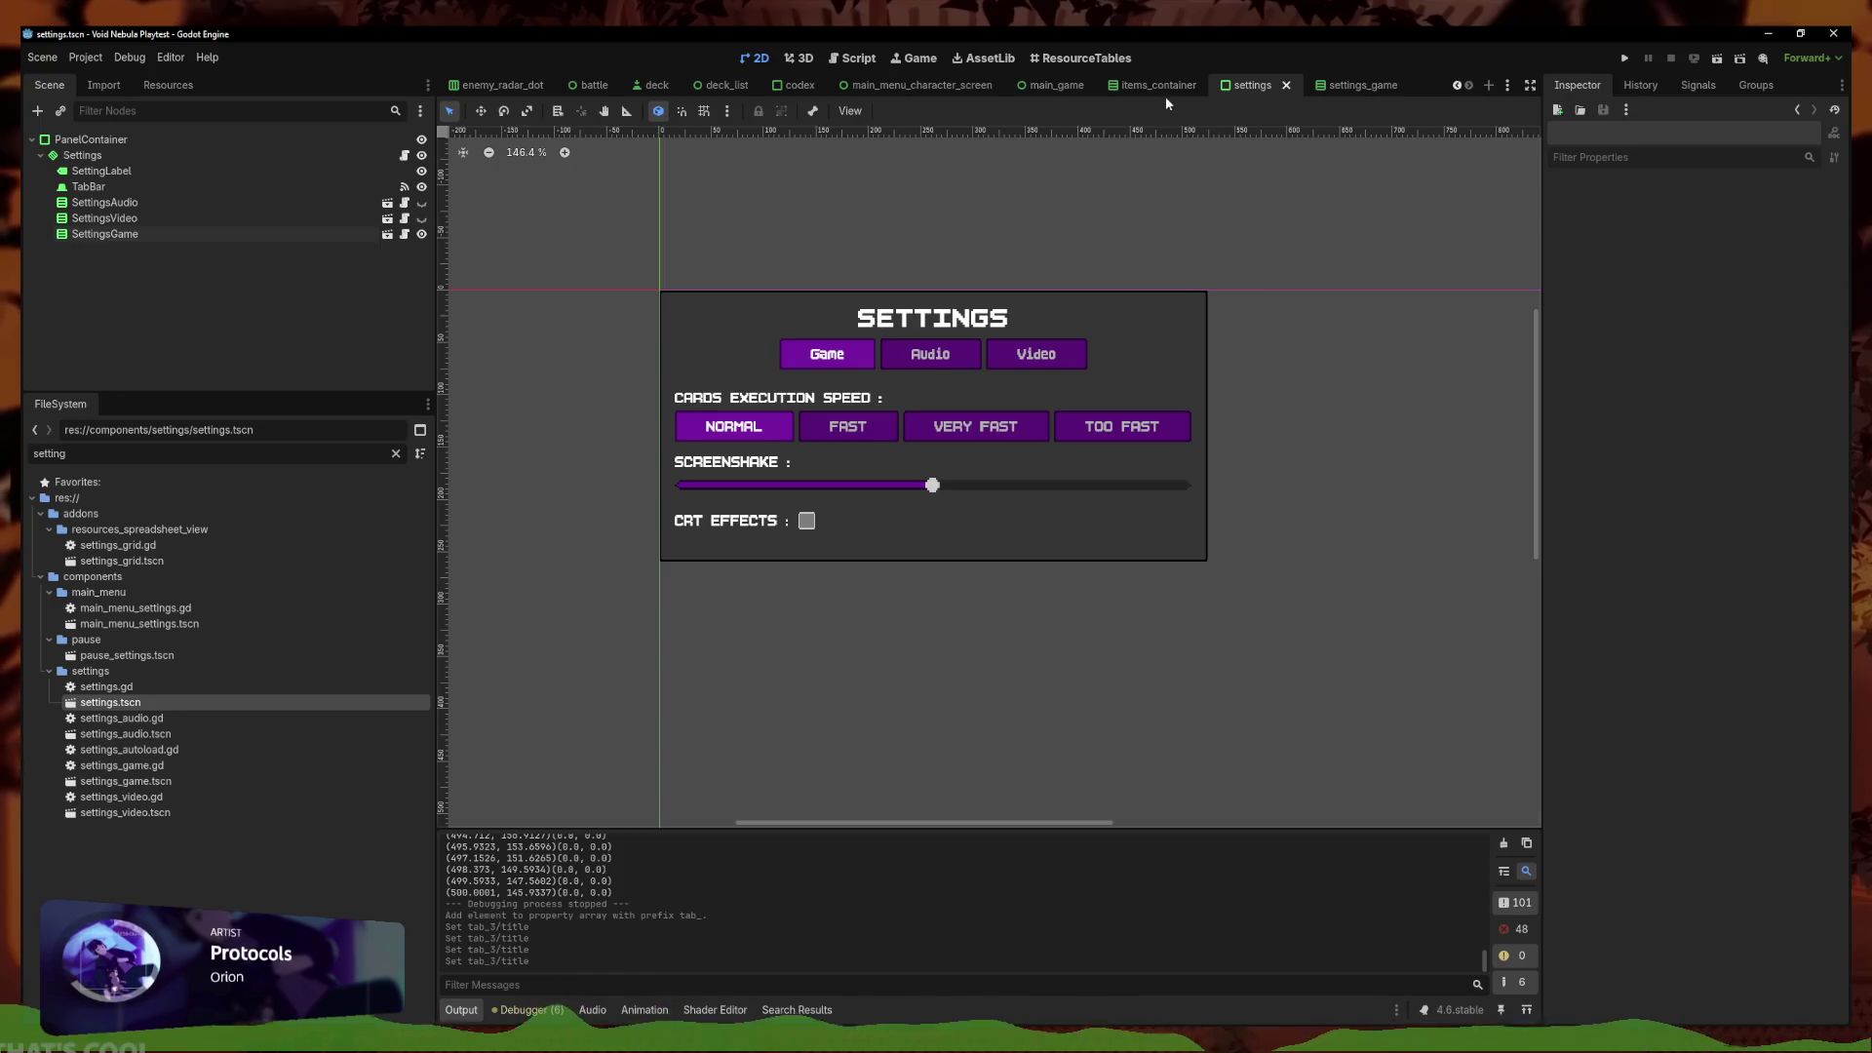
Look over the settings_game scene and its script, then run the game with F5
left_click(1053, 86)
left_click(1267, 86)
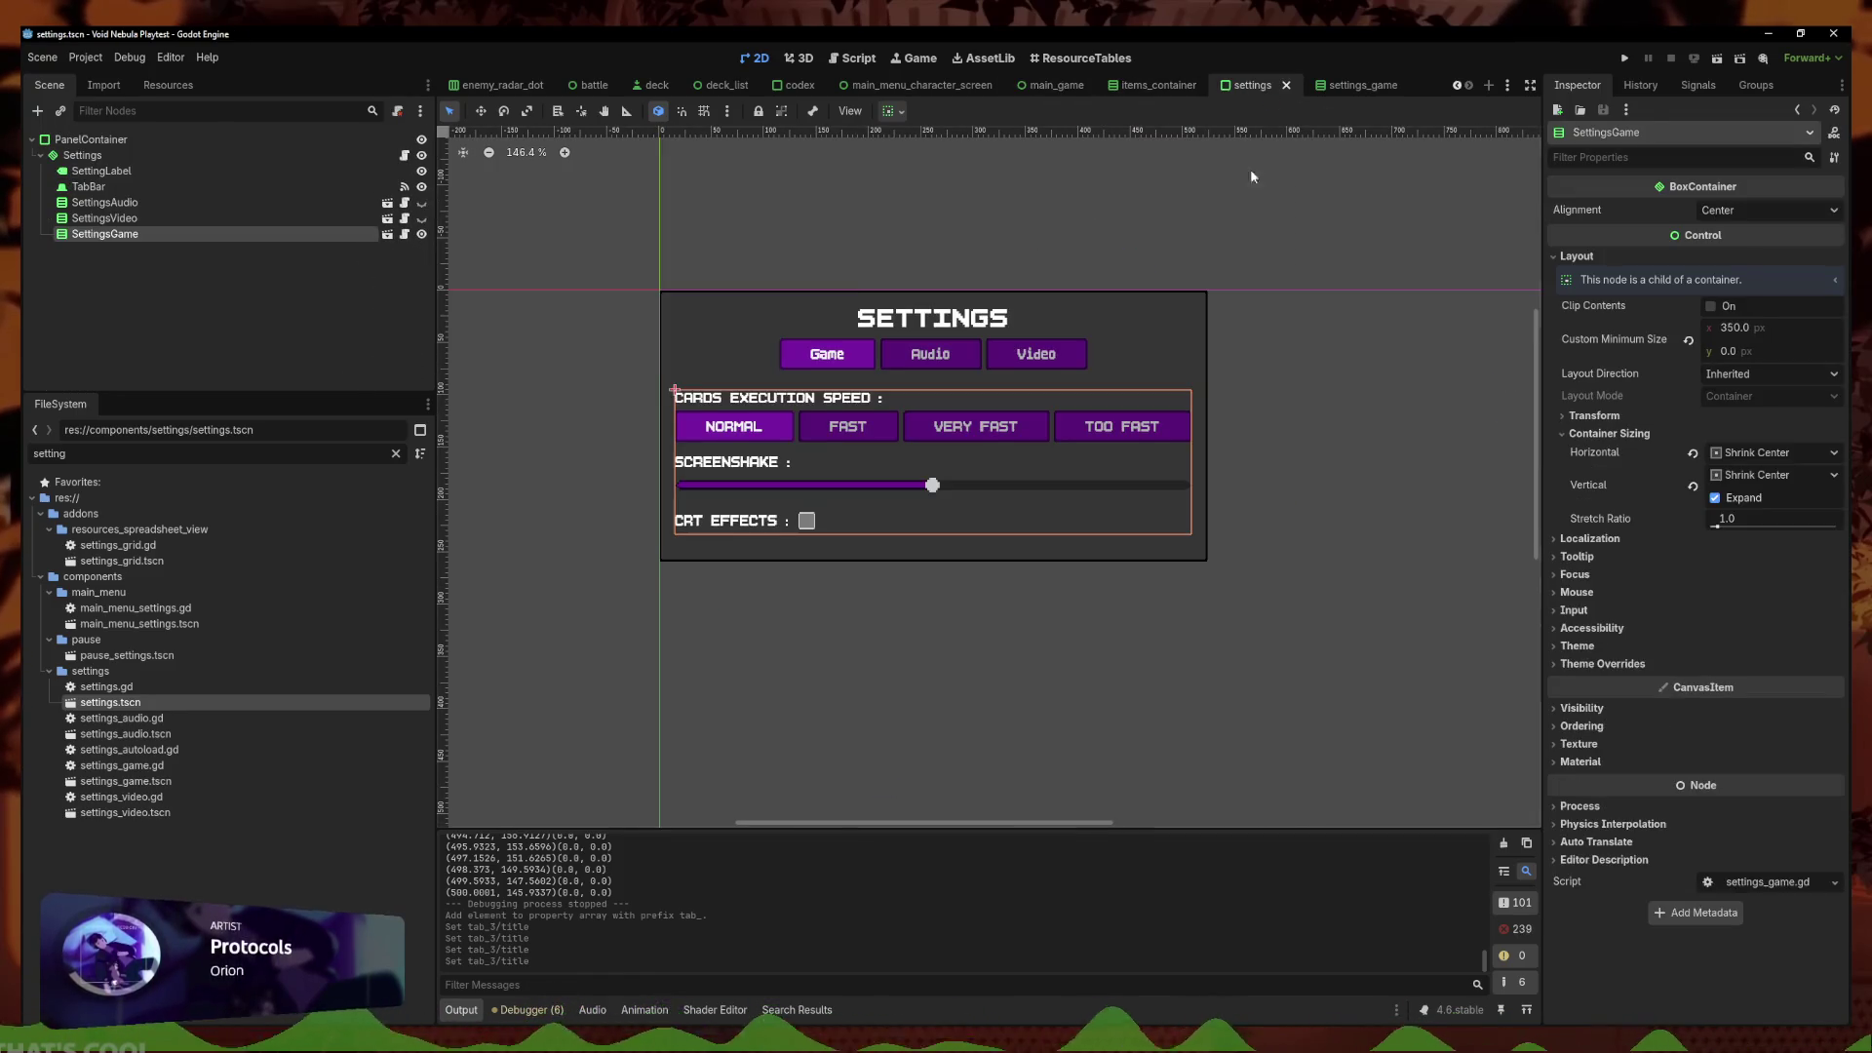
left_click(387, 234)
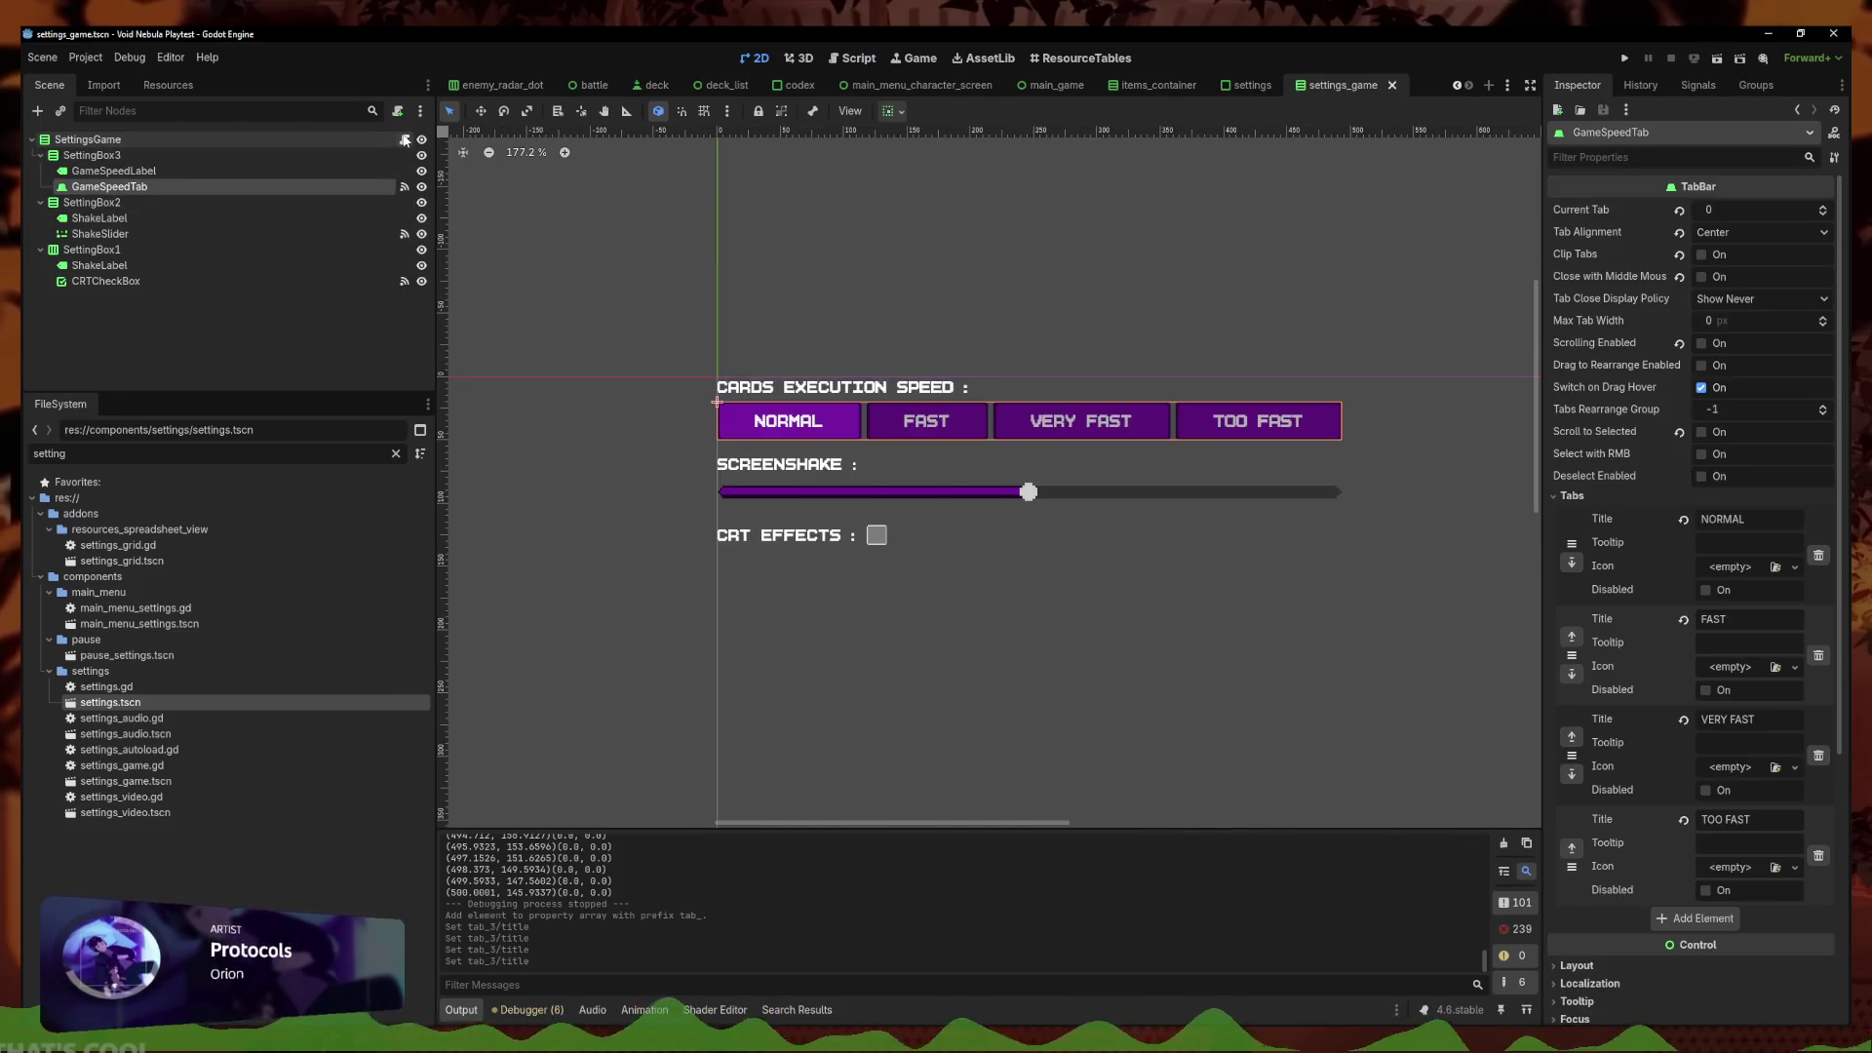
left_click(403, 139)
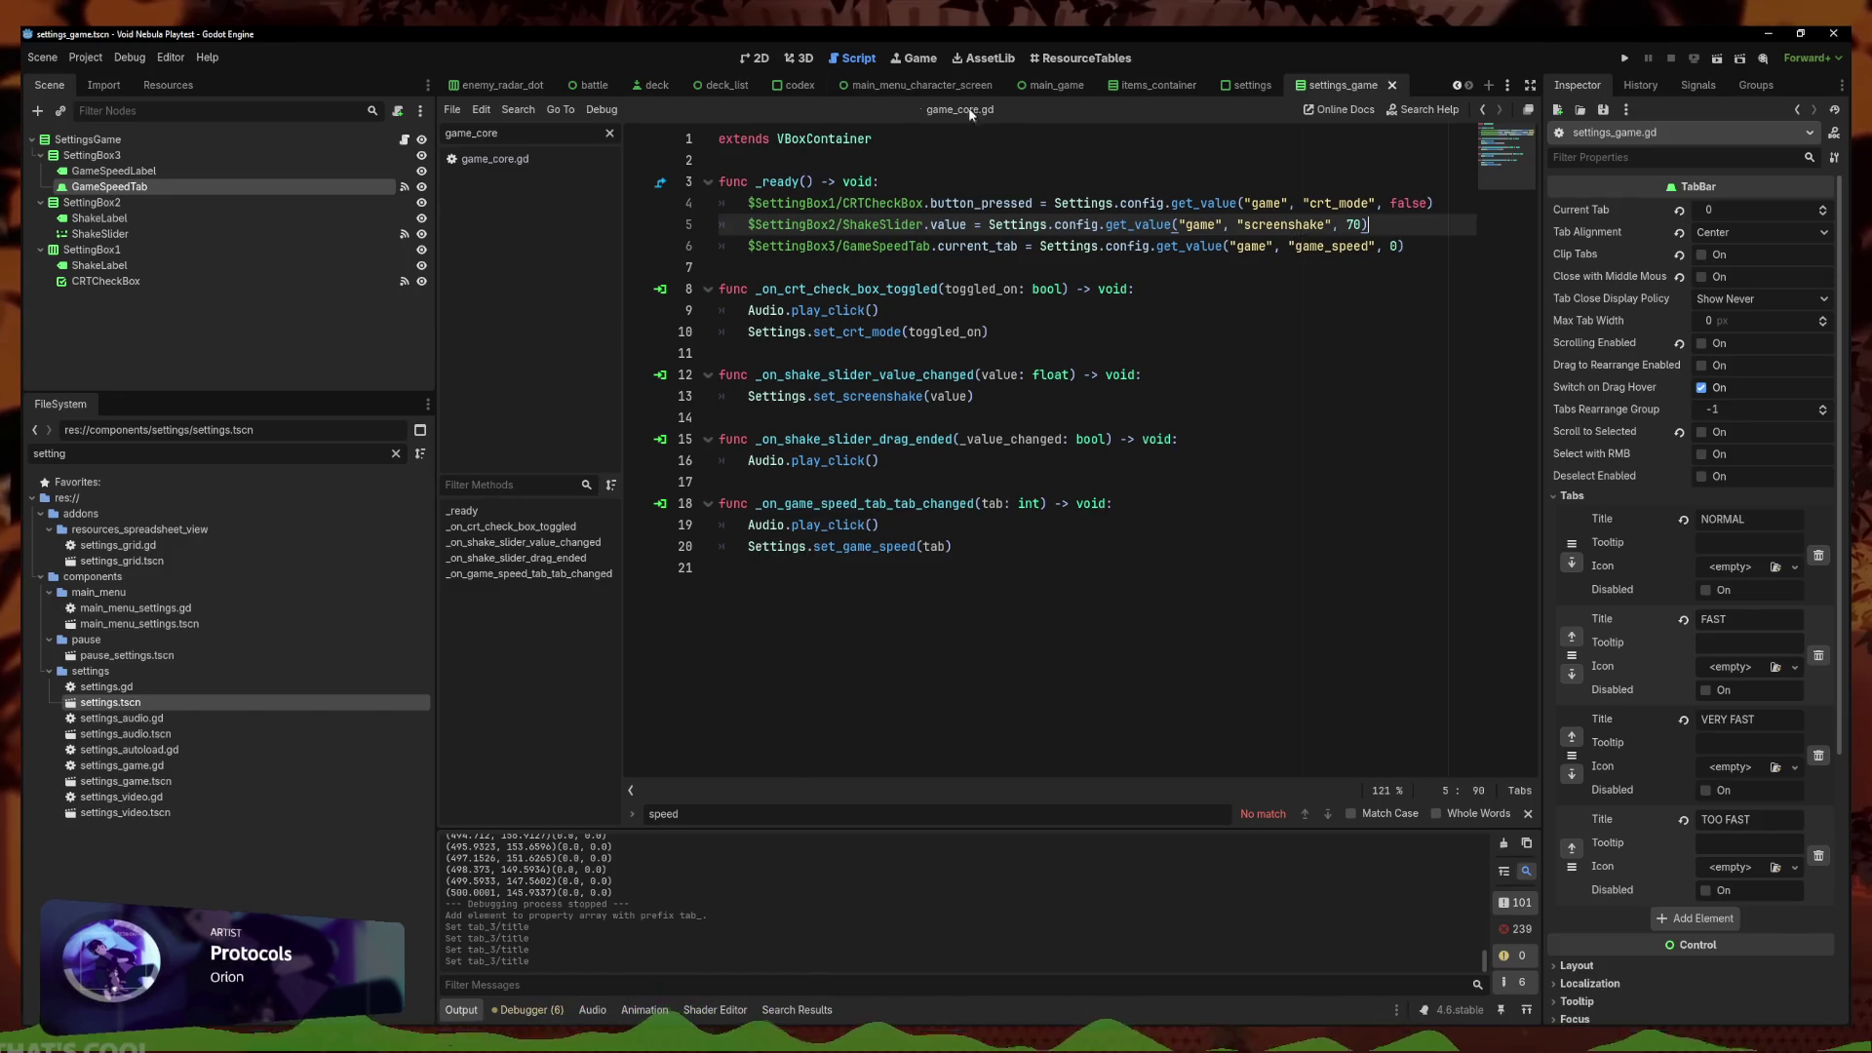
left_click(1253, 86)
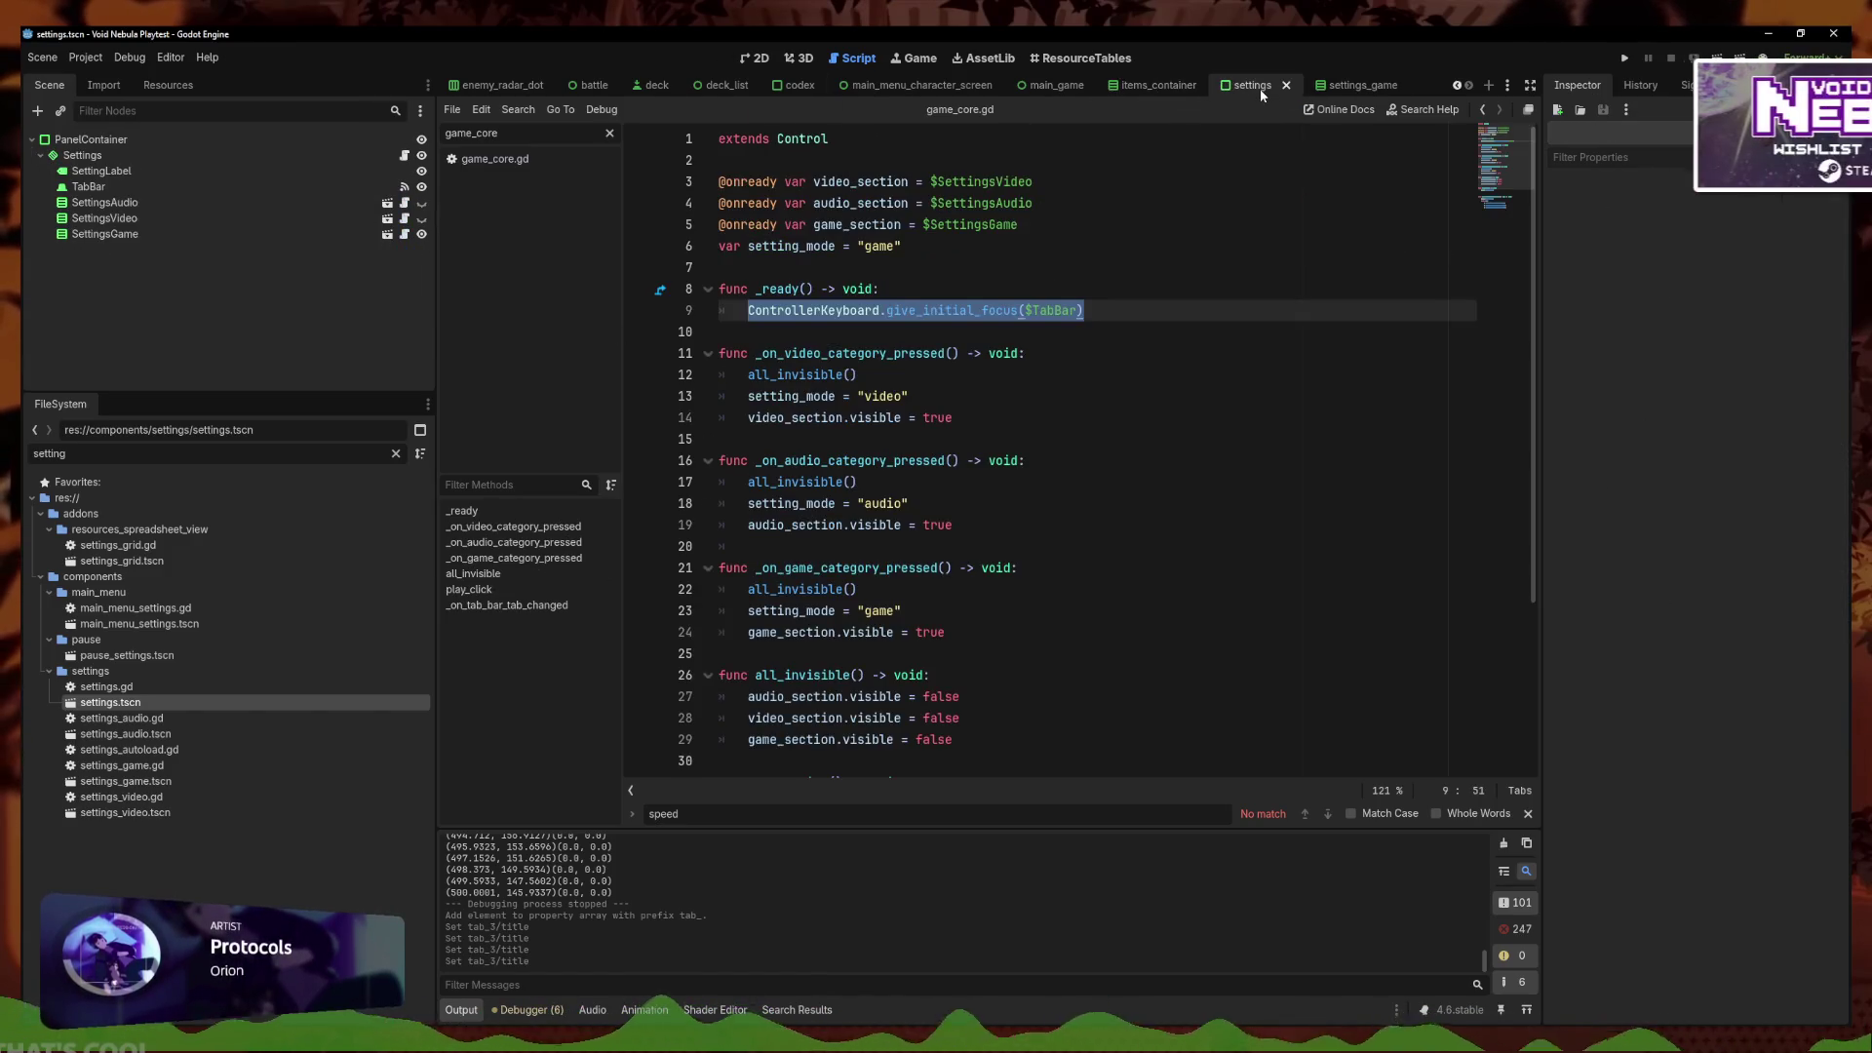
left_click(1345, 90)
key("F5")
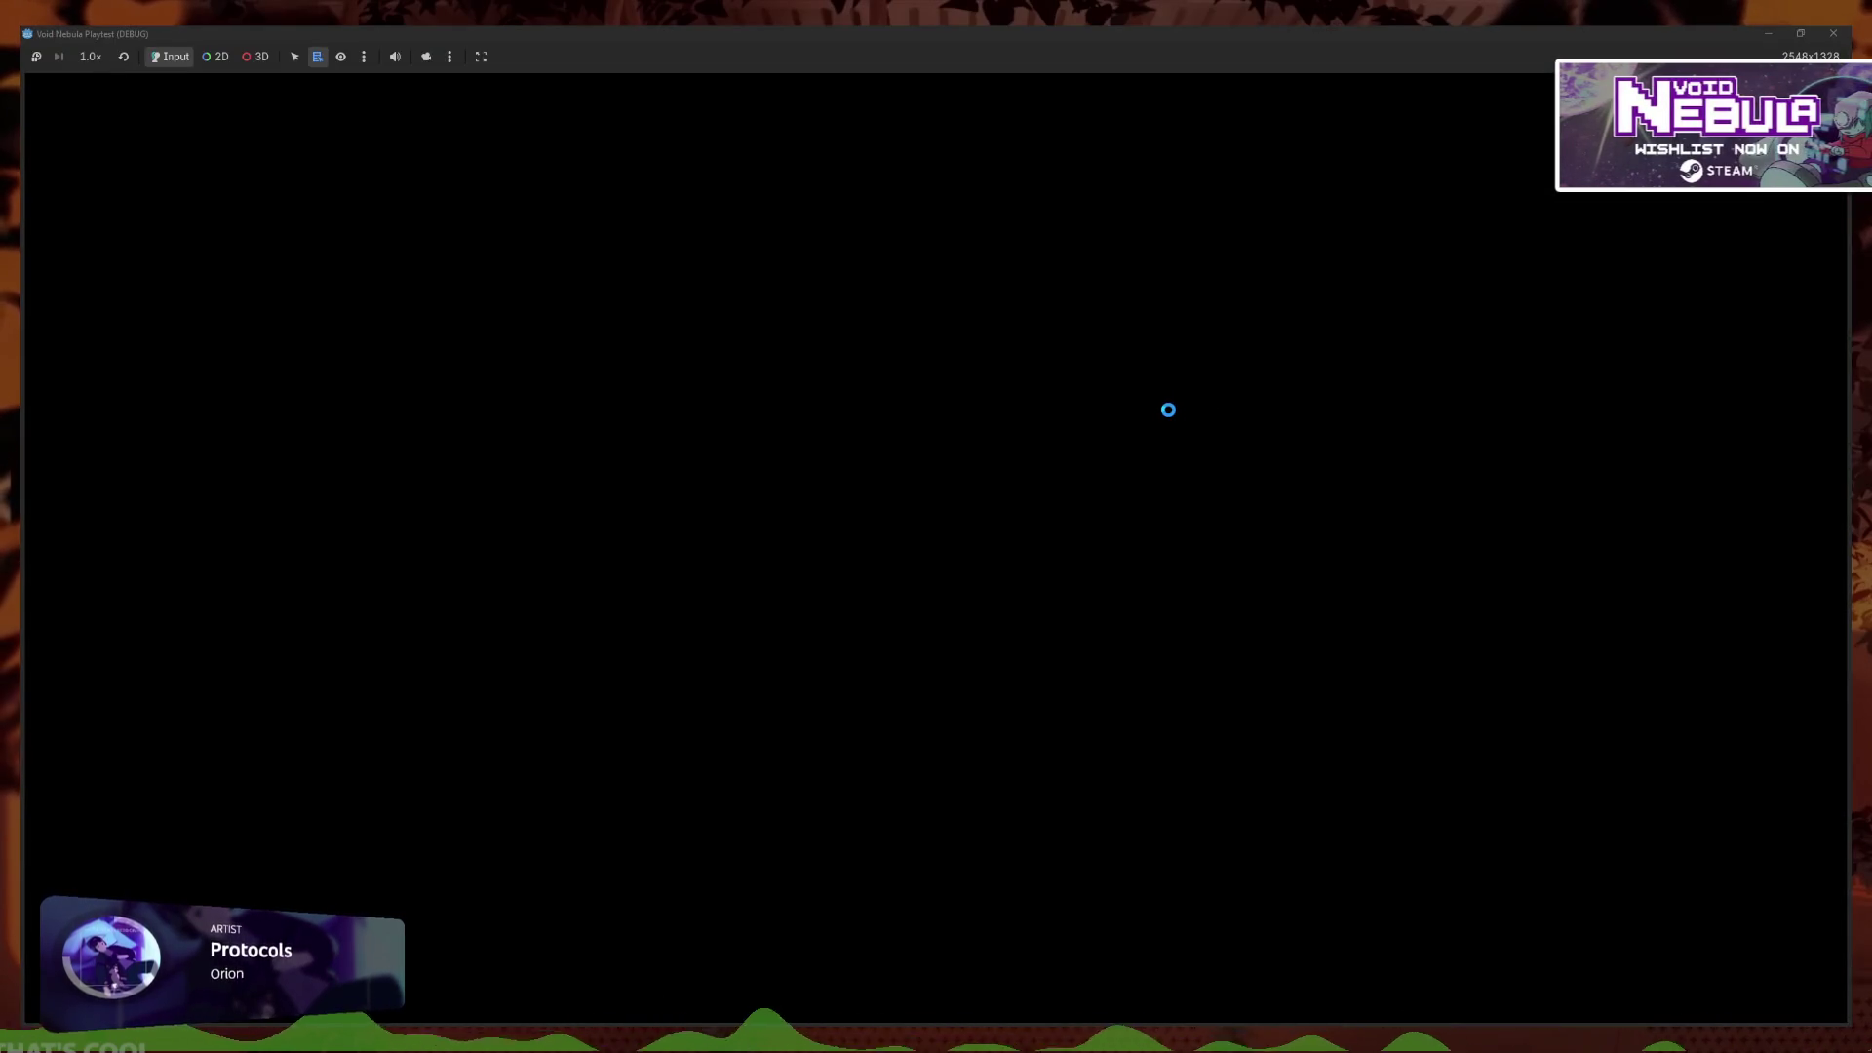
In Options, set the card speed to TOO FAST and return to the title menu
key("Right")
key("Right")
key("Return")
key("Return")
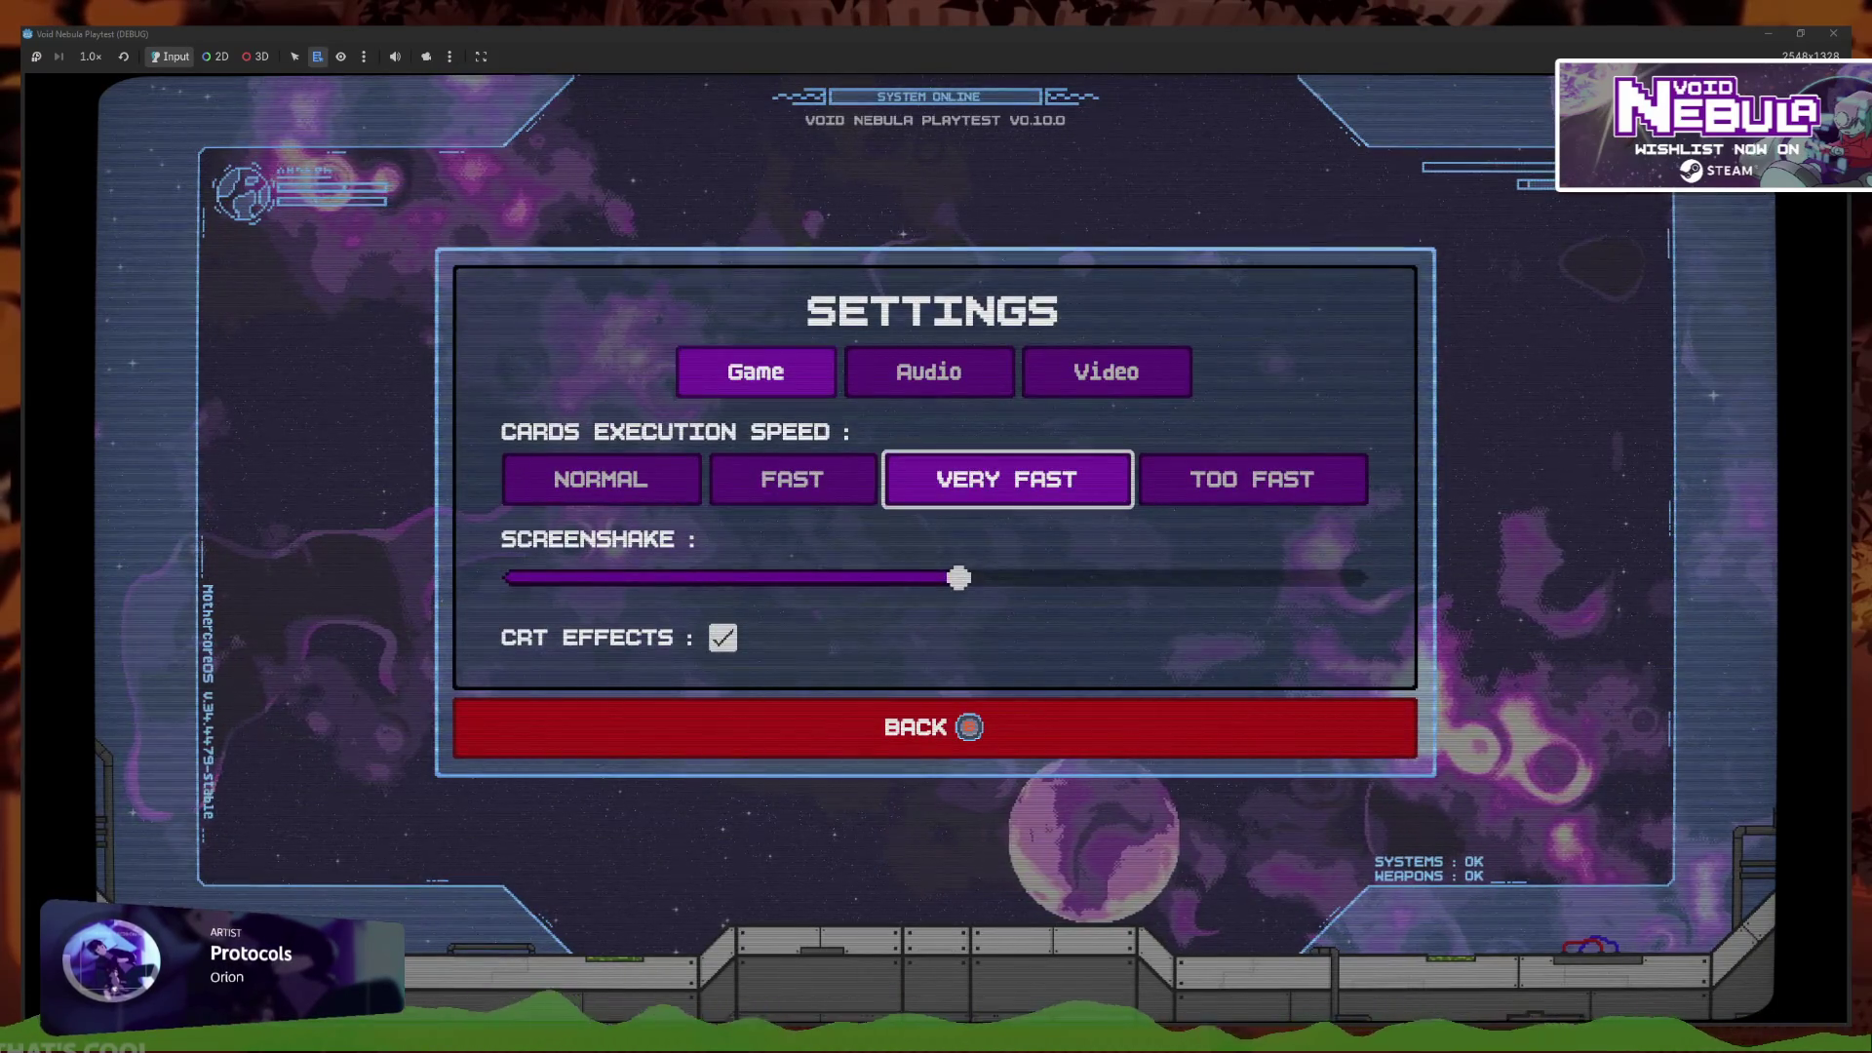
key("Left")
key("Right")
key("Right")
key("Left")
key("Right")
key("Escape")
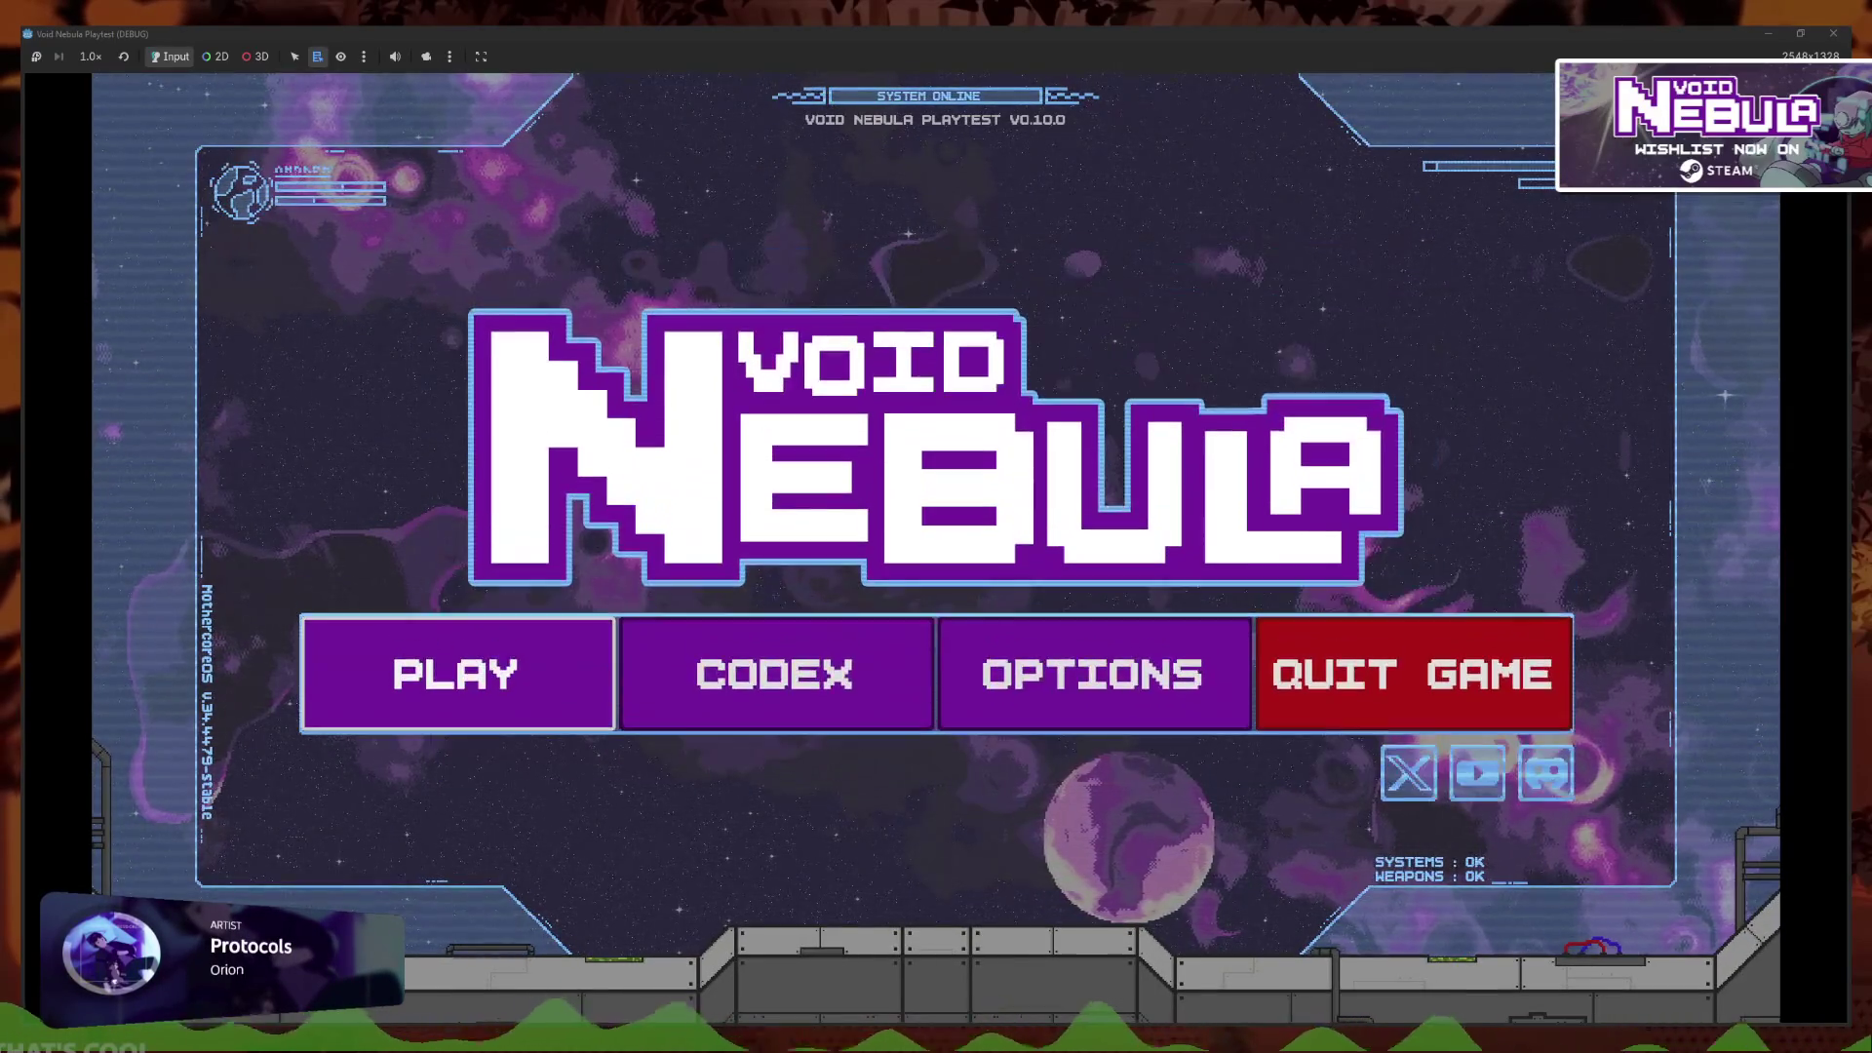
Continue the saved run, play a Cover card against NEWBIE, check pause-menu Settings, and stop the playtest
key("Return")
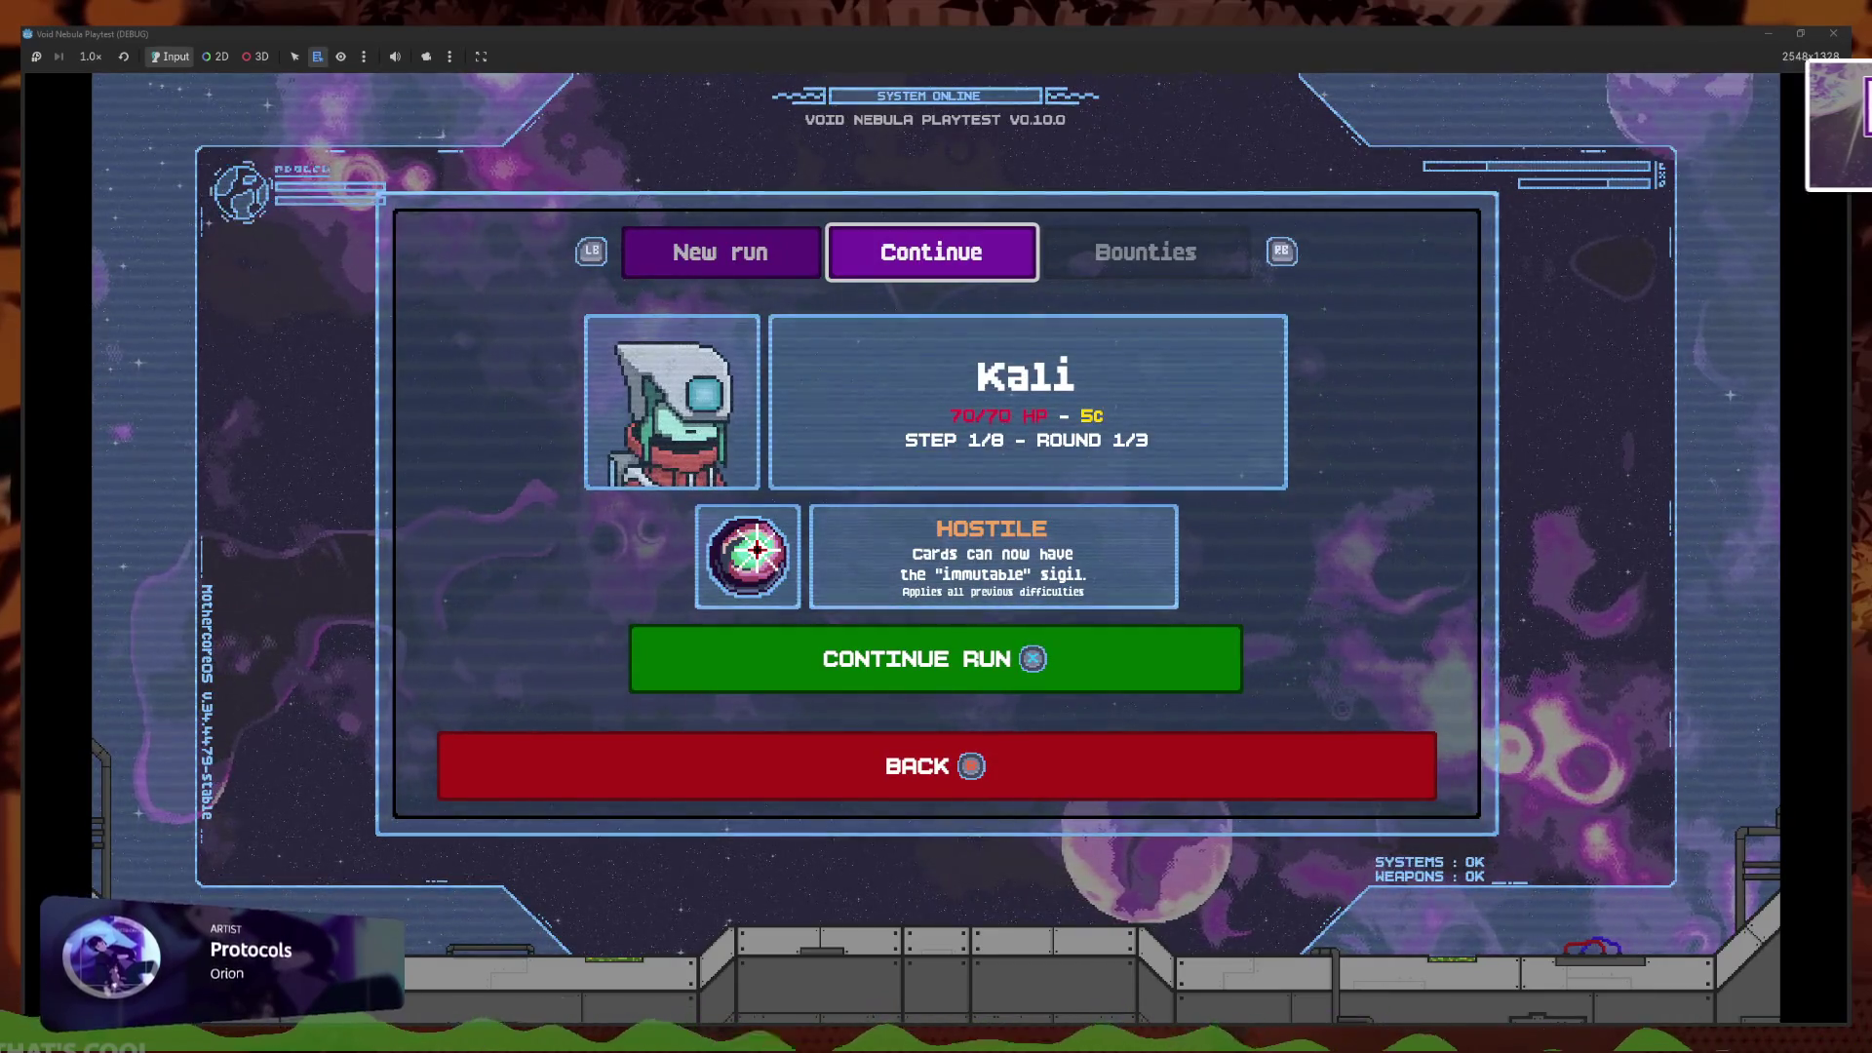
left_click(1213, 639)
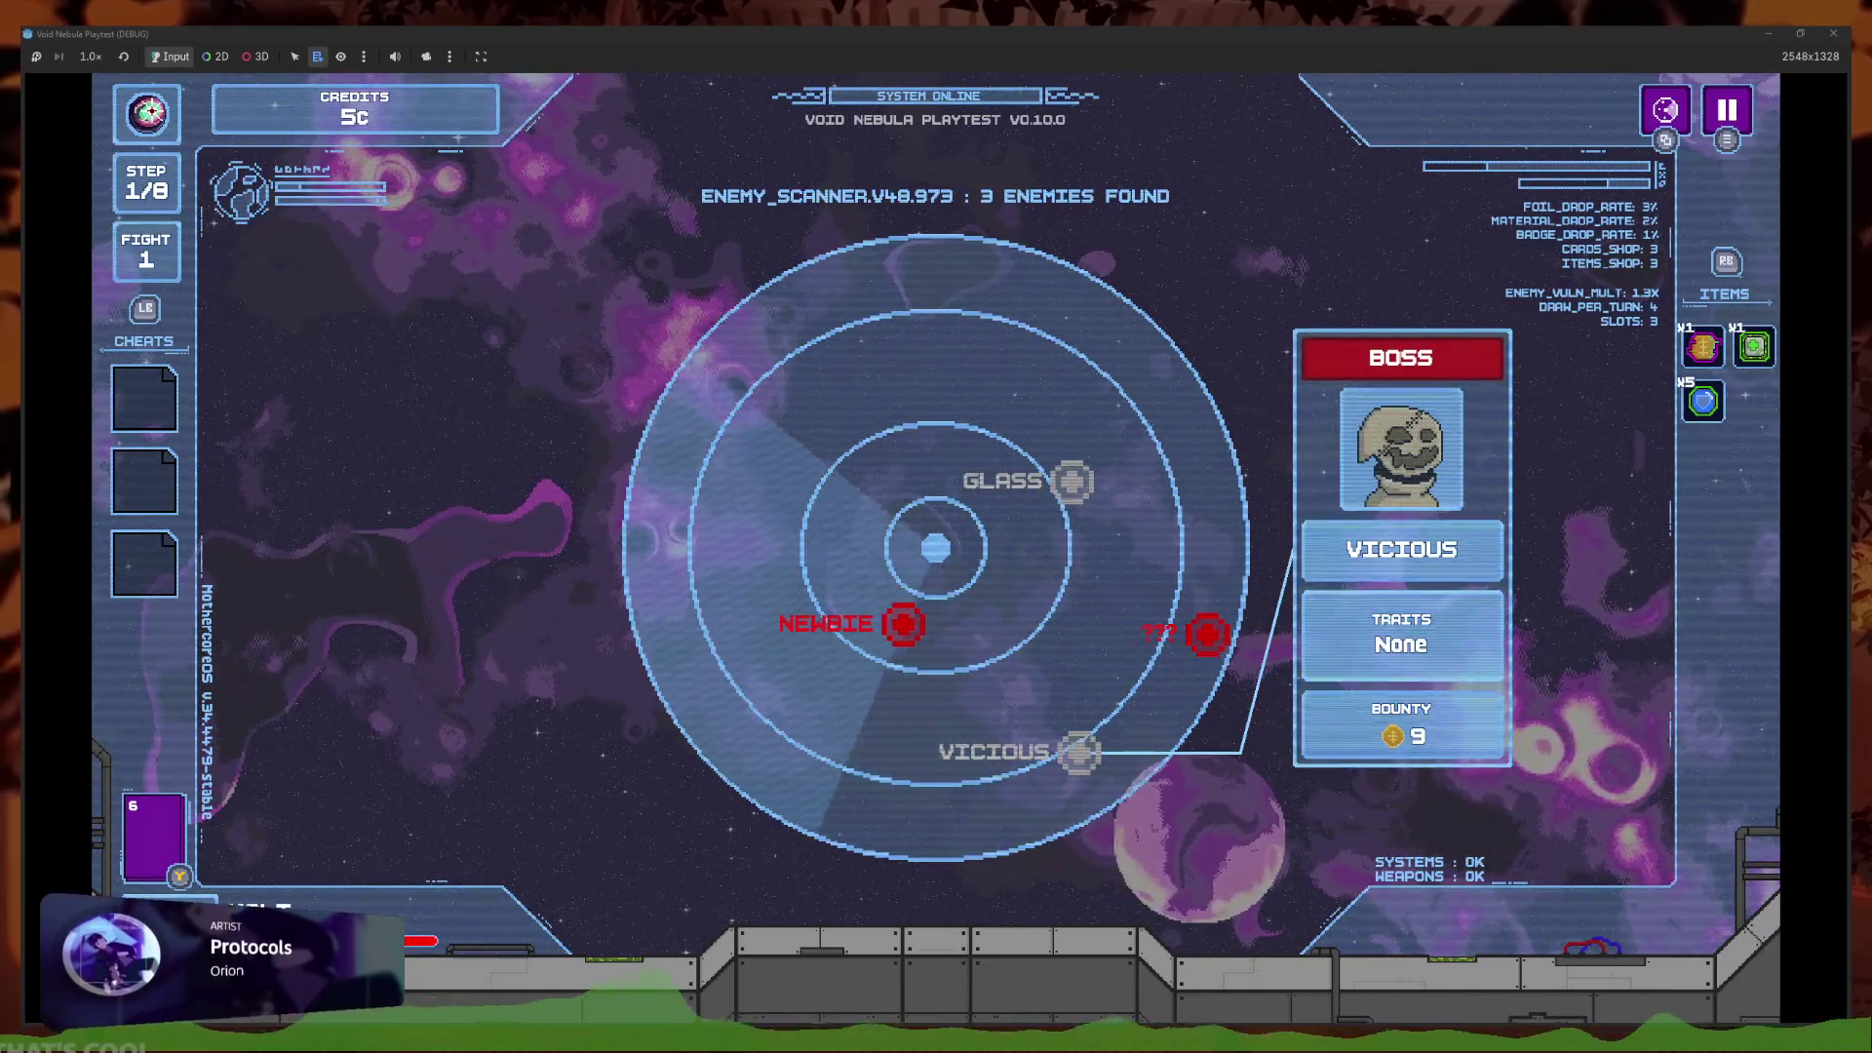
left_click(927, 617)
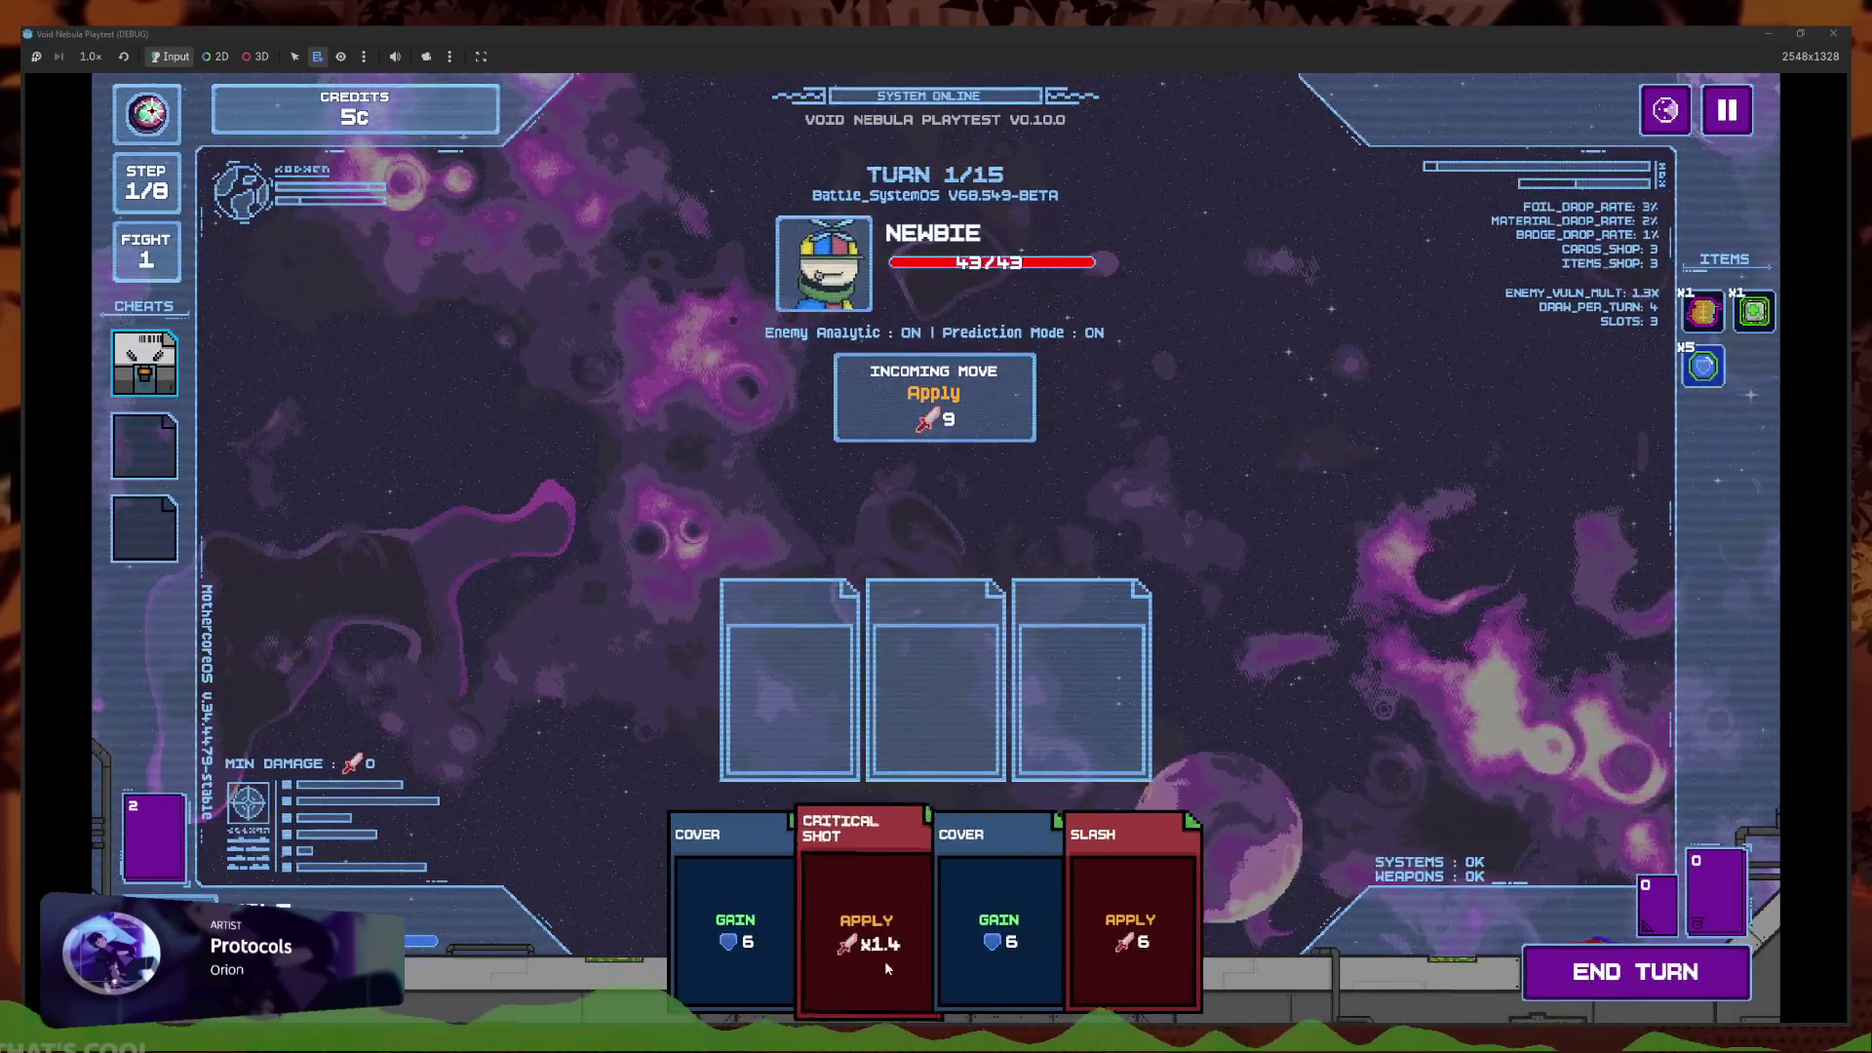
left_click(1021, 830)
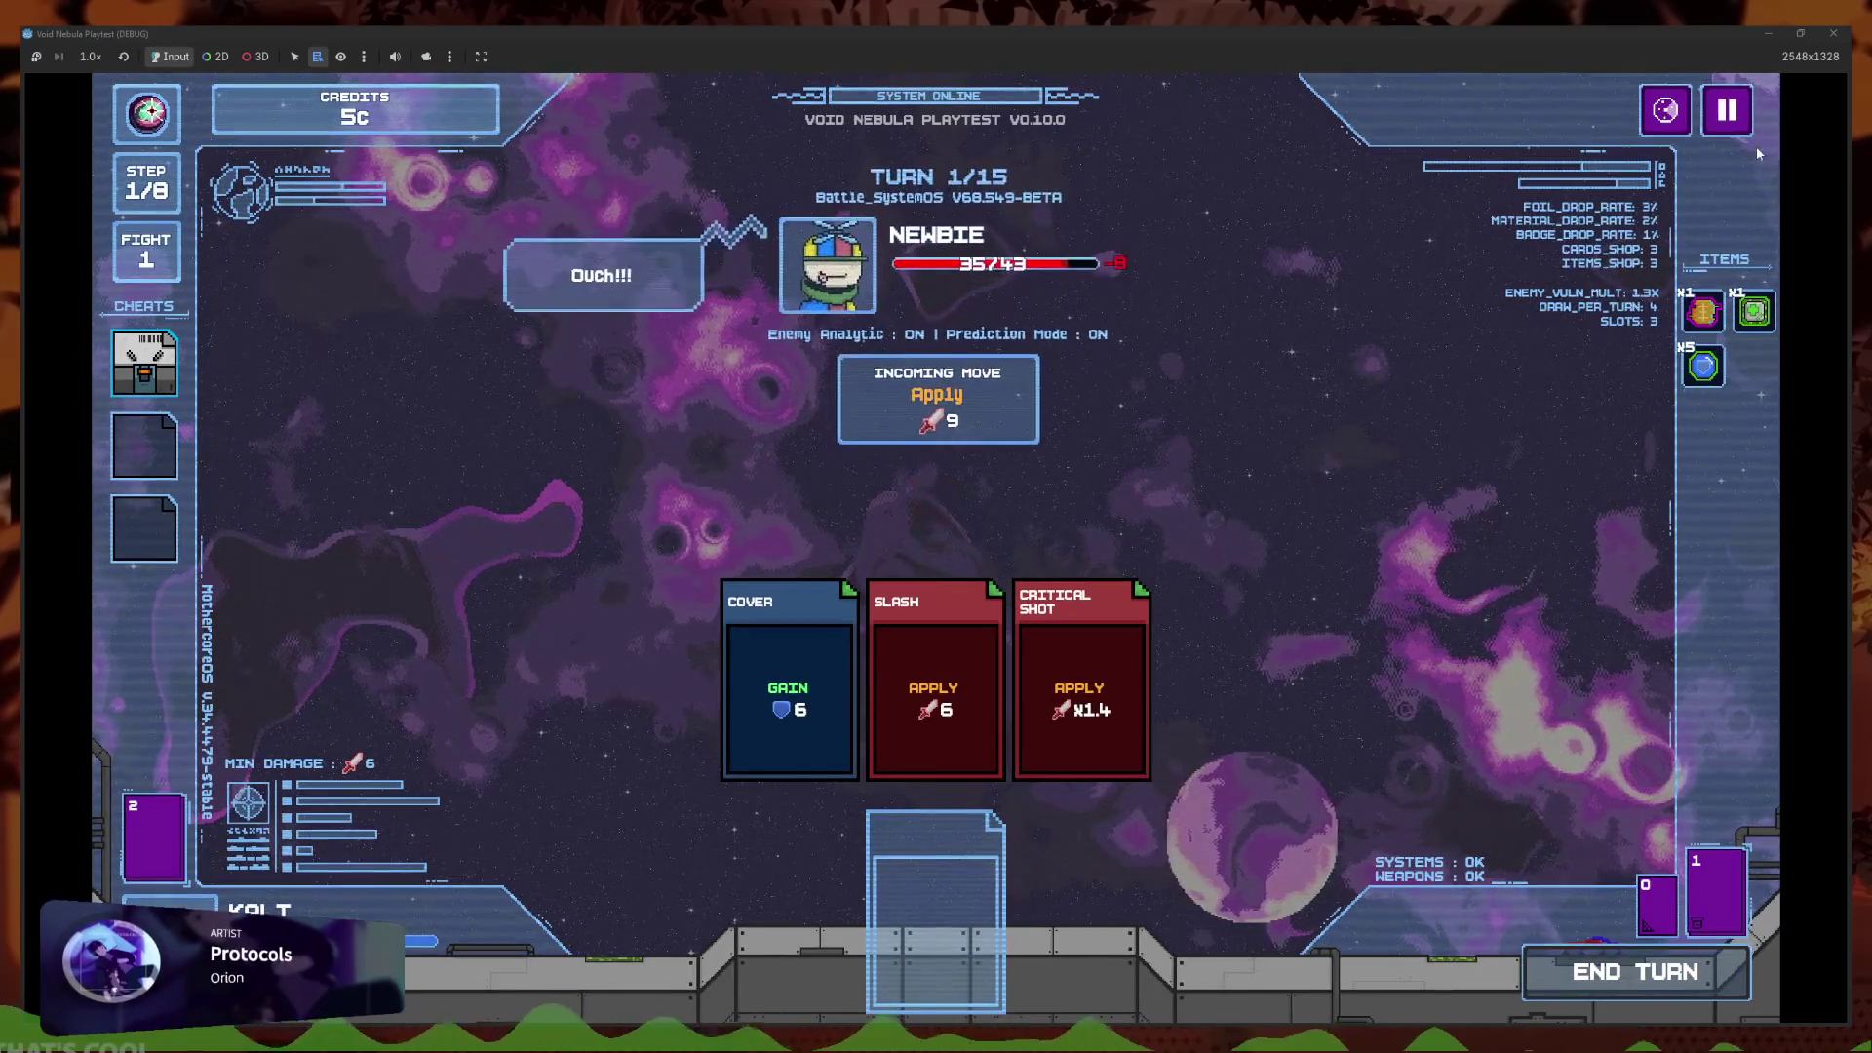
left_click(1727, 110)
left_click(965, 484)
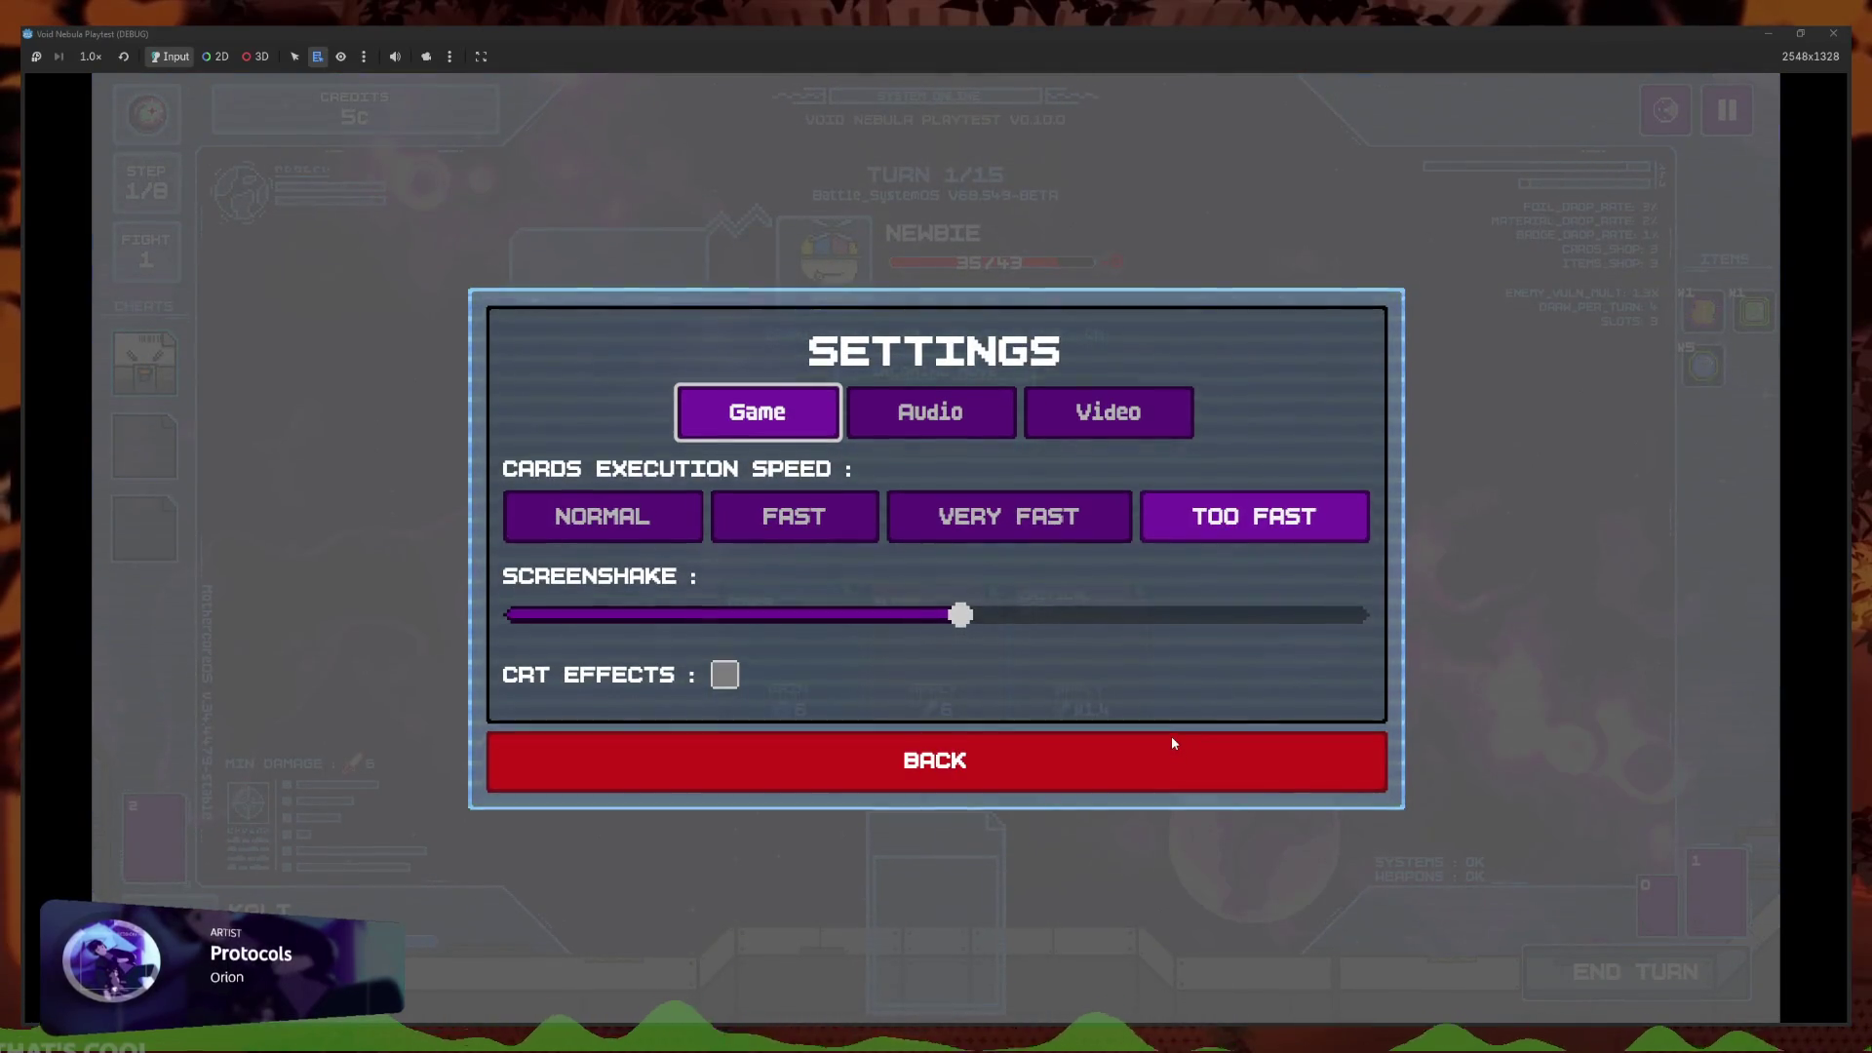
left_click(1204, 761)
key("Escape")
key("F8")
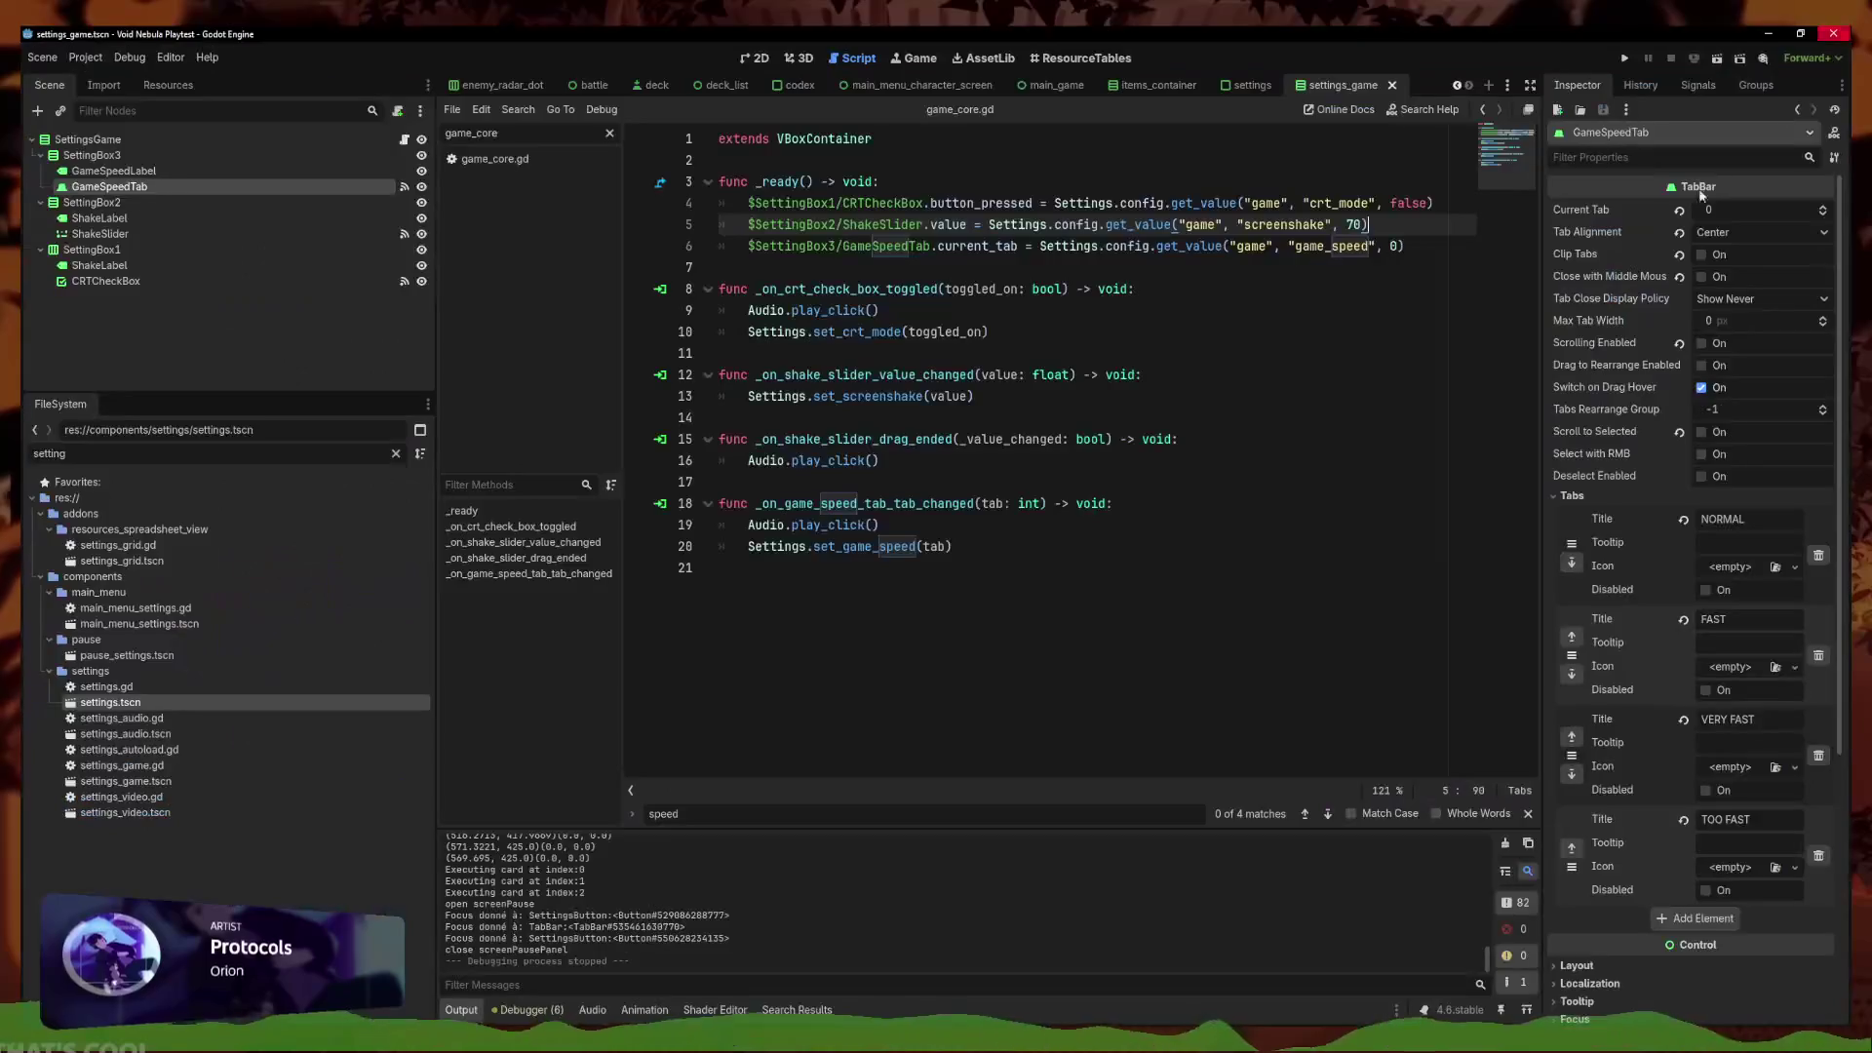
Save the settings scene and deselect the GameSpeedTab bar in the 2D view
left_click(1201, 437)
key("ctrl+s")
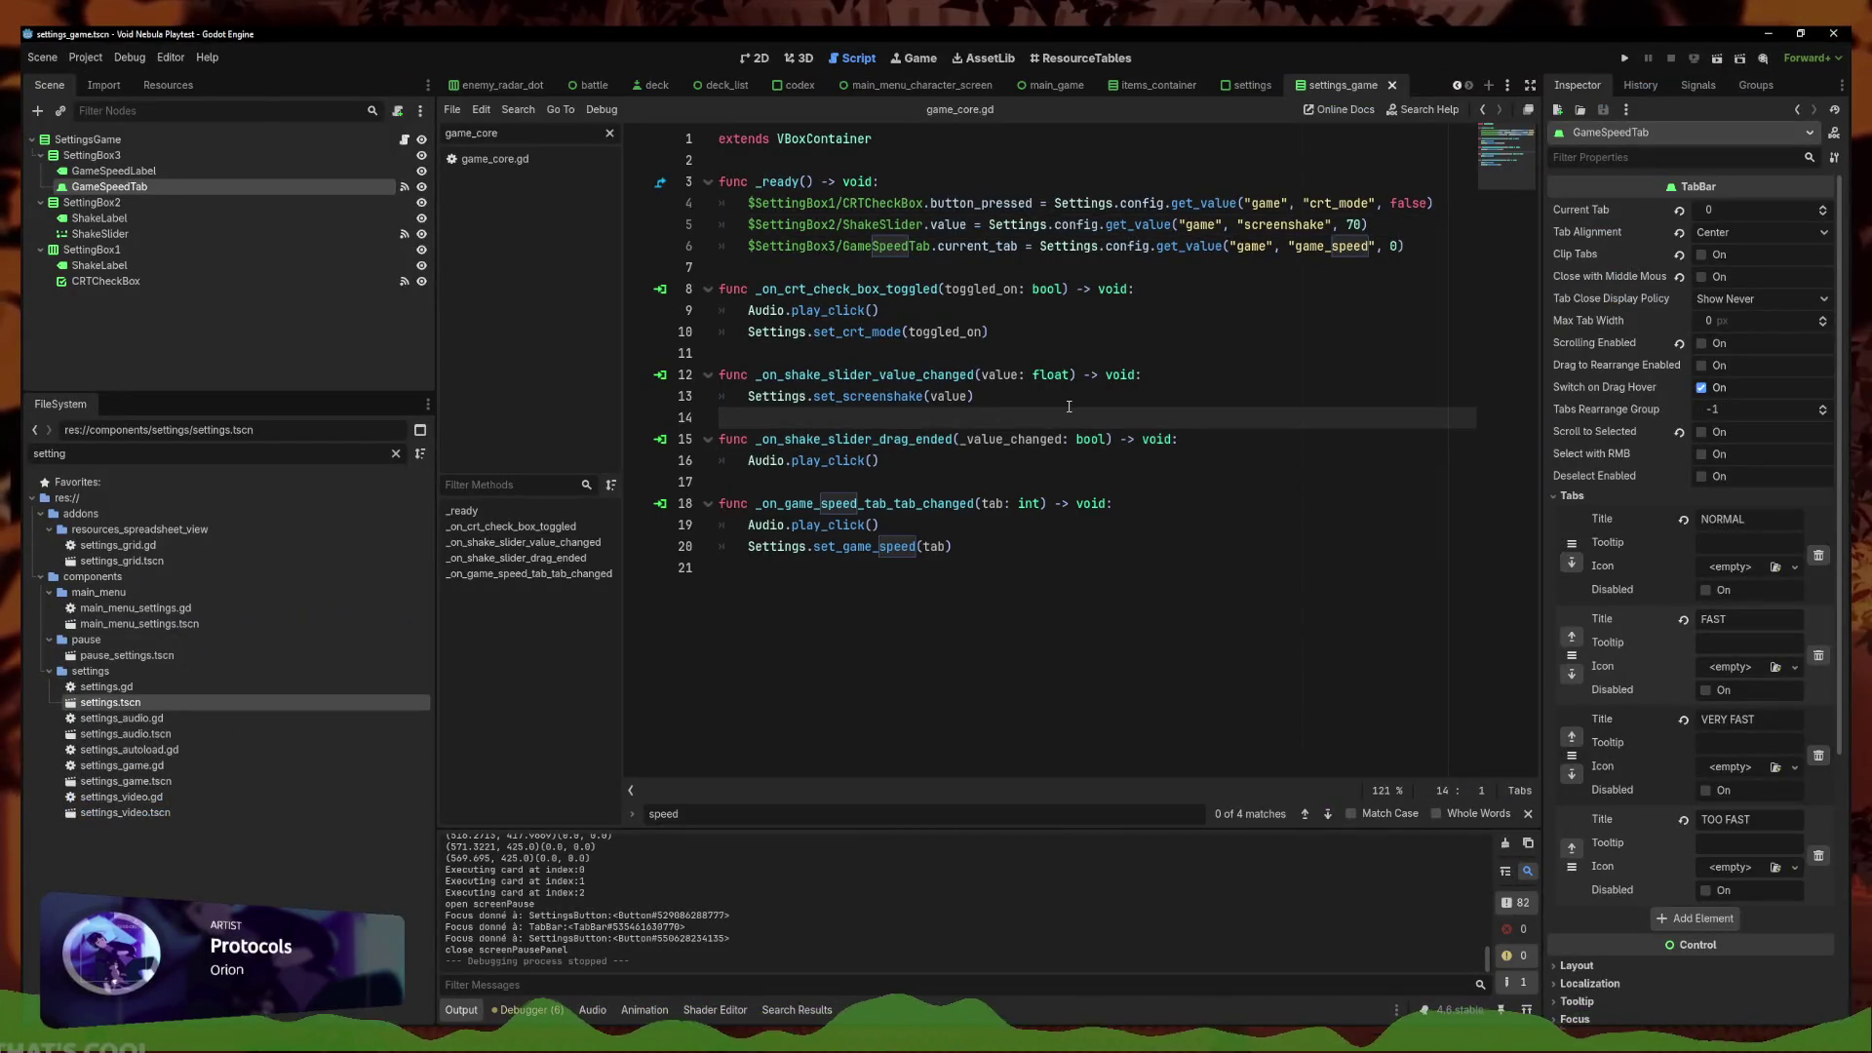
left_click(756, 57)
left_click(891, 187)
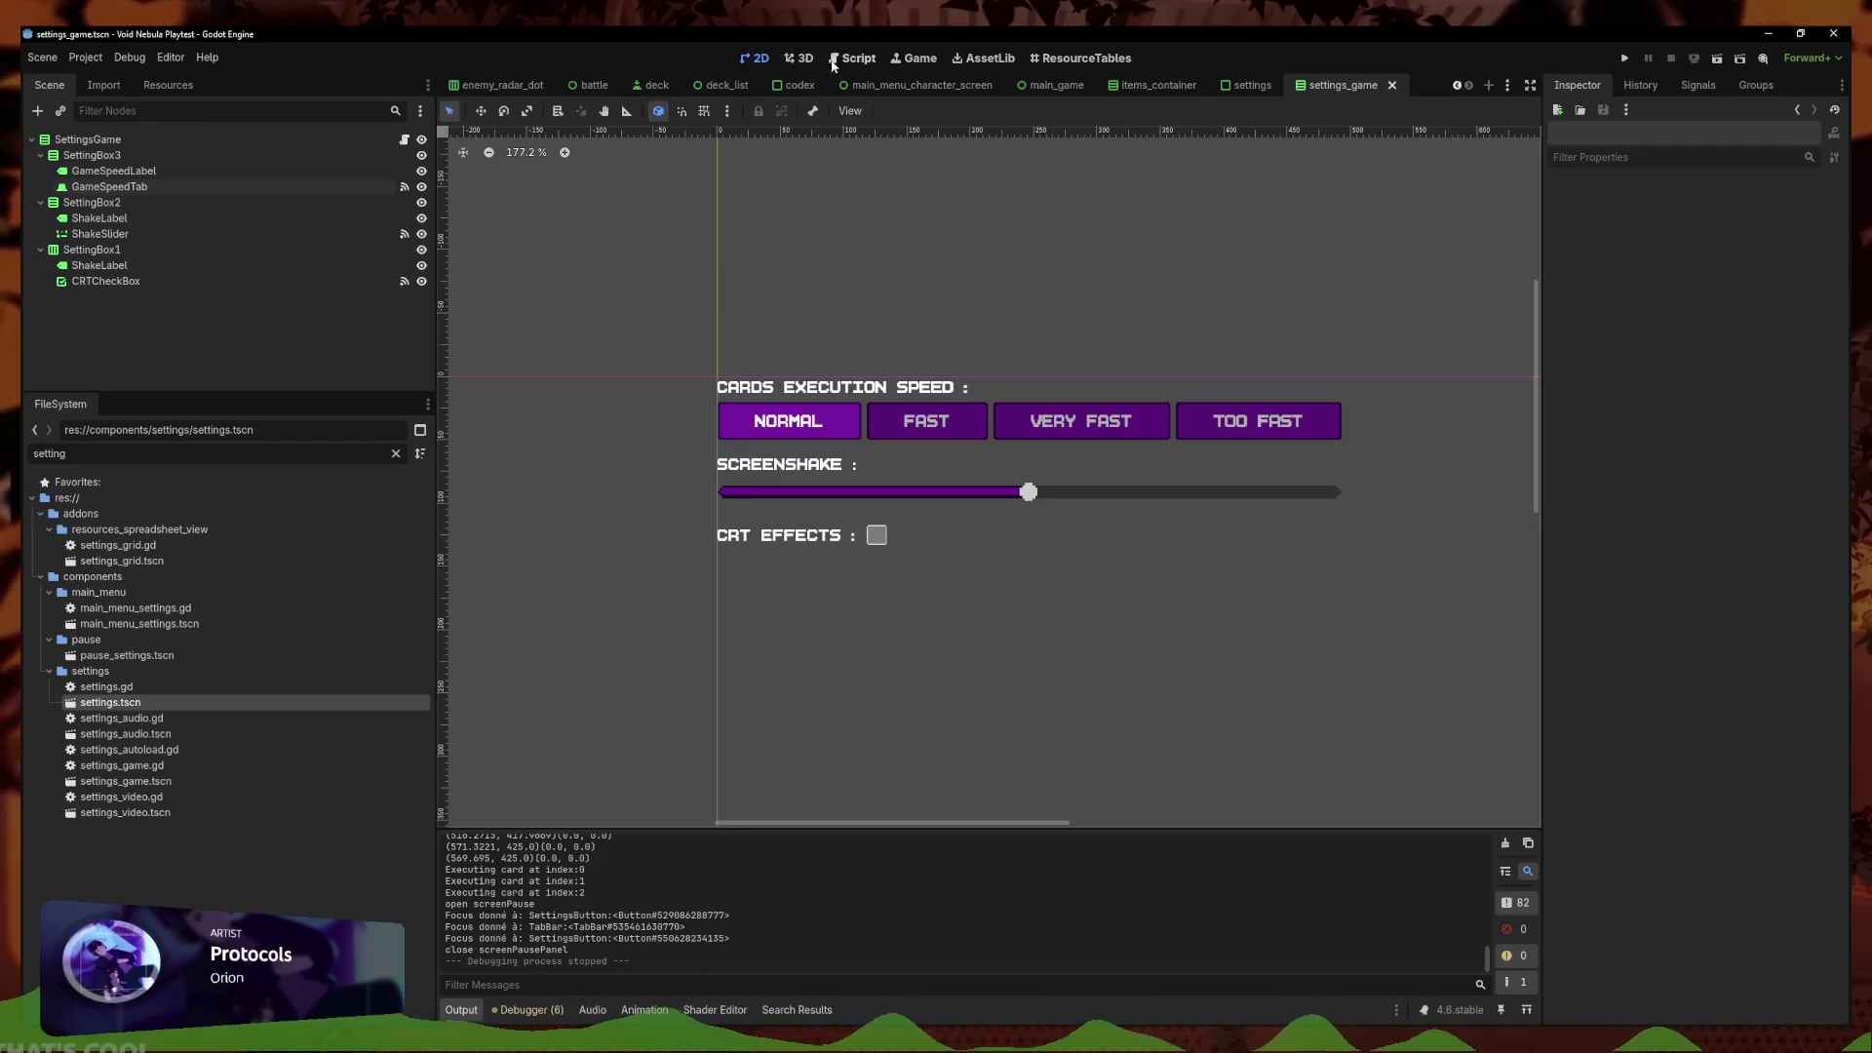
Clear the script list filter and open game_core.gd
key("ctrl+F3")
left_click(610, 132)
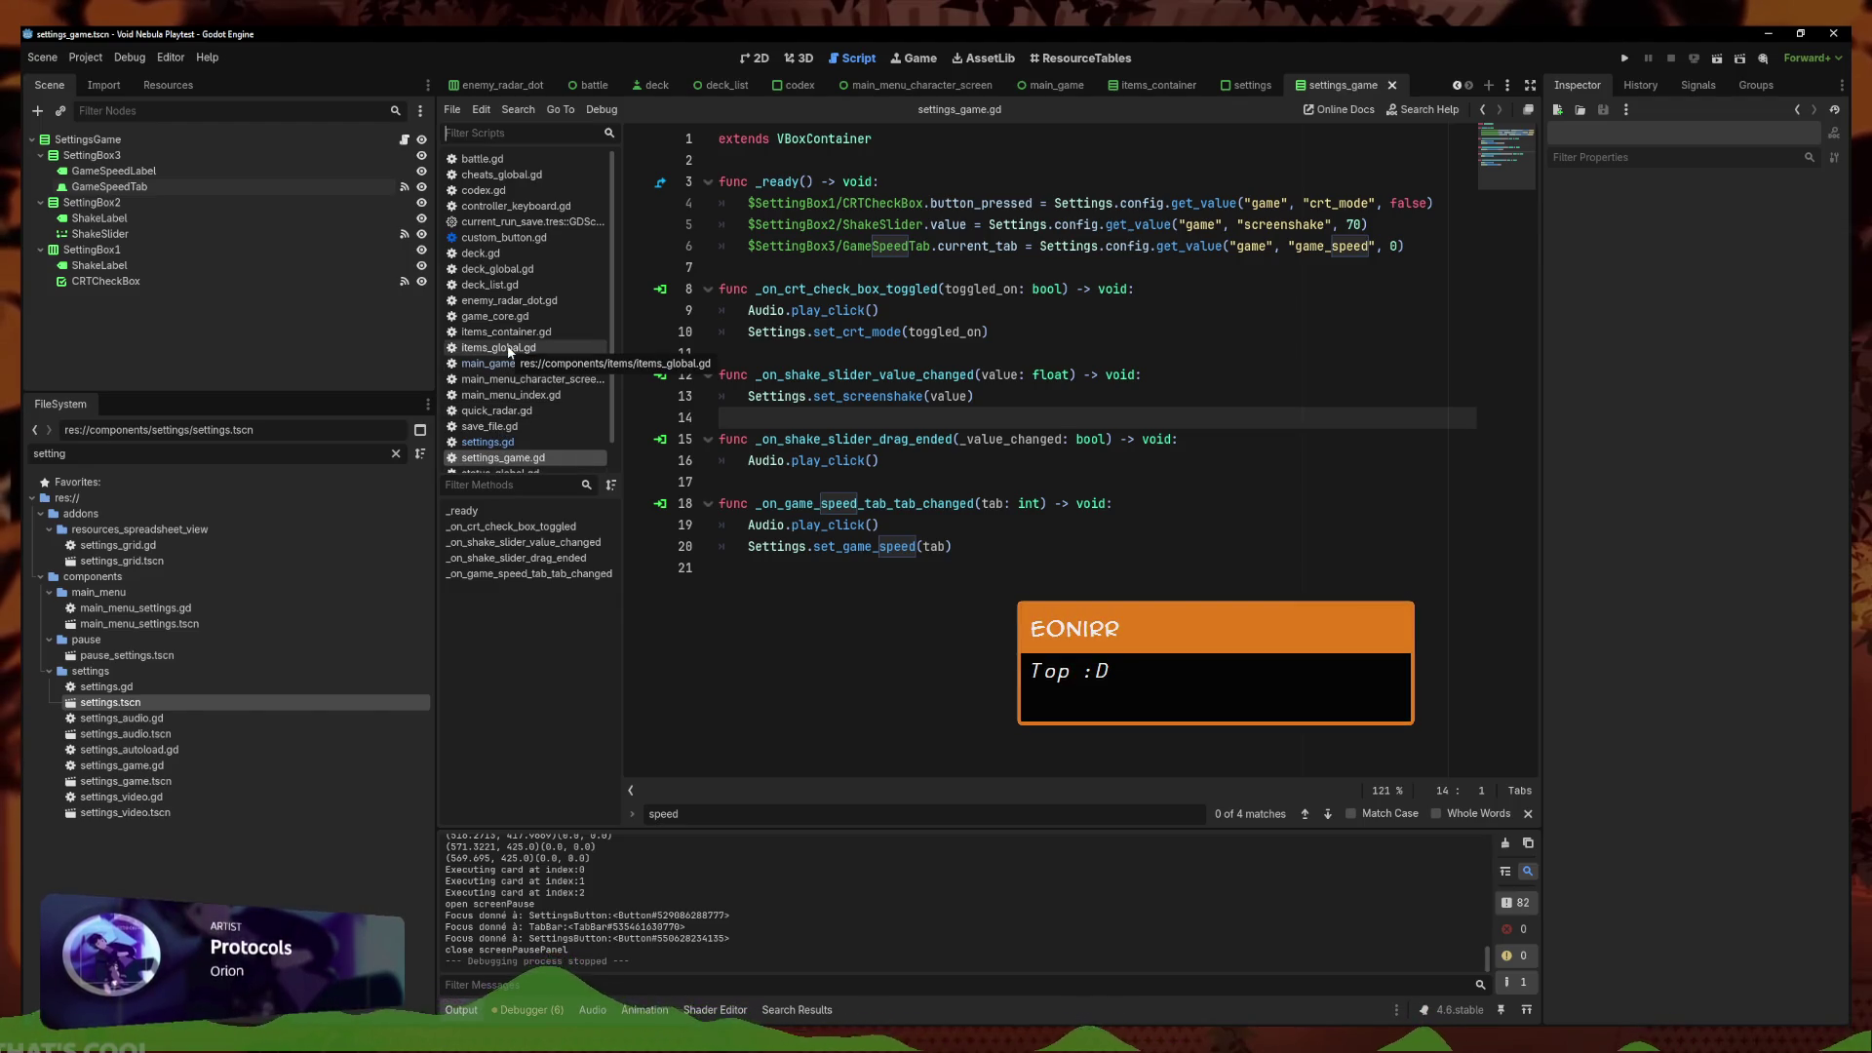
scroll(507, 360, "down", 1)
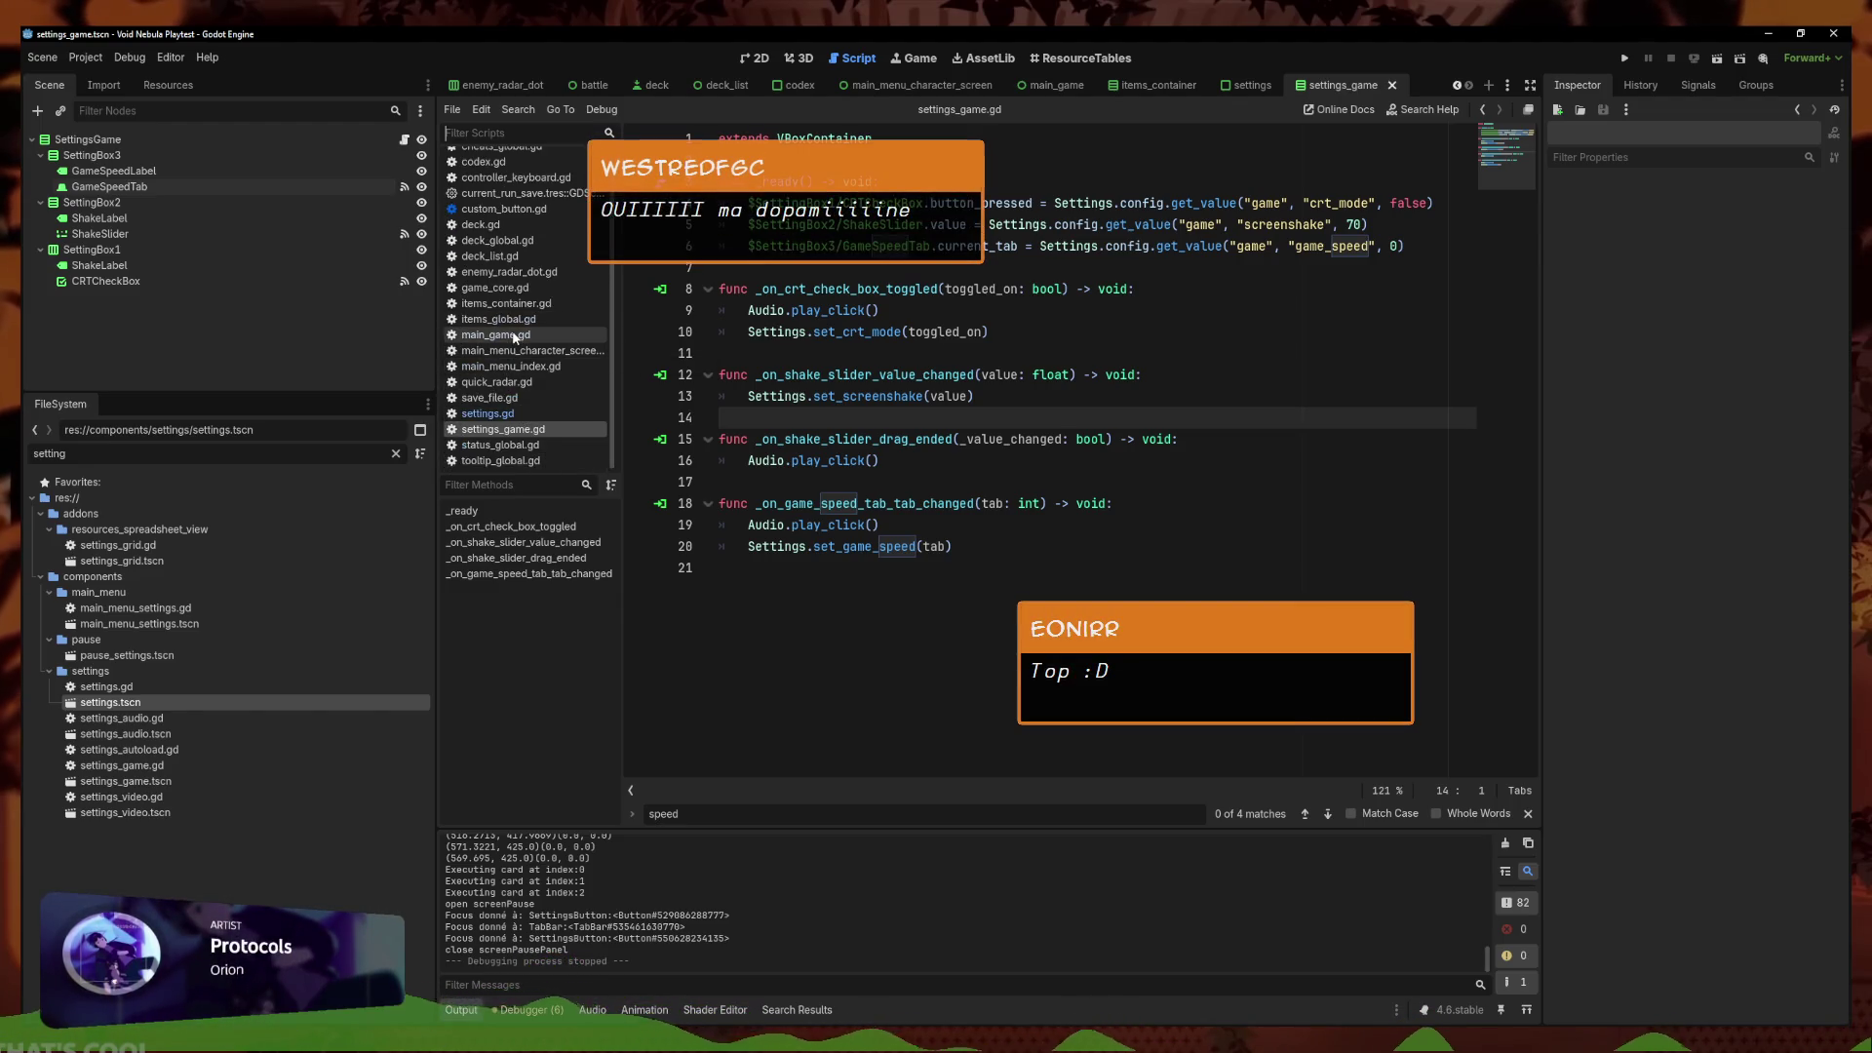
left_click(494, 287)
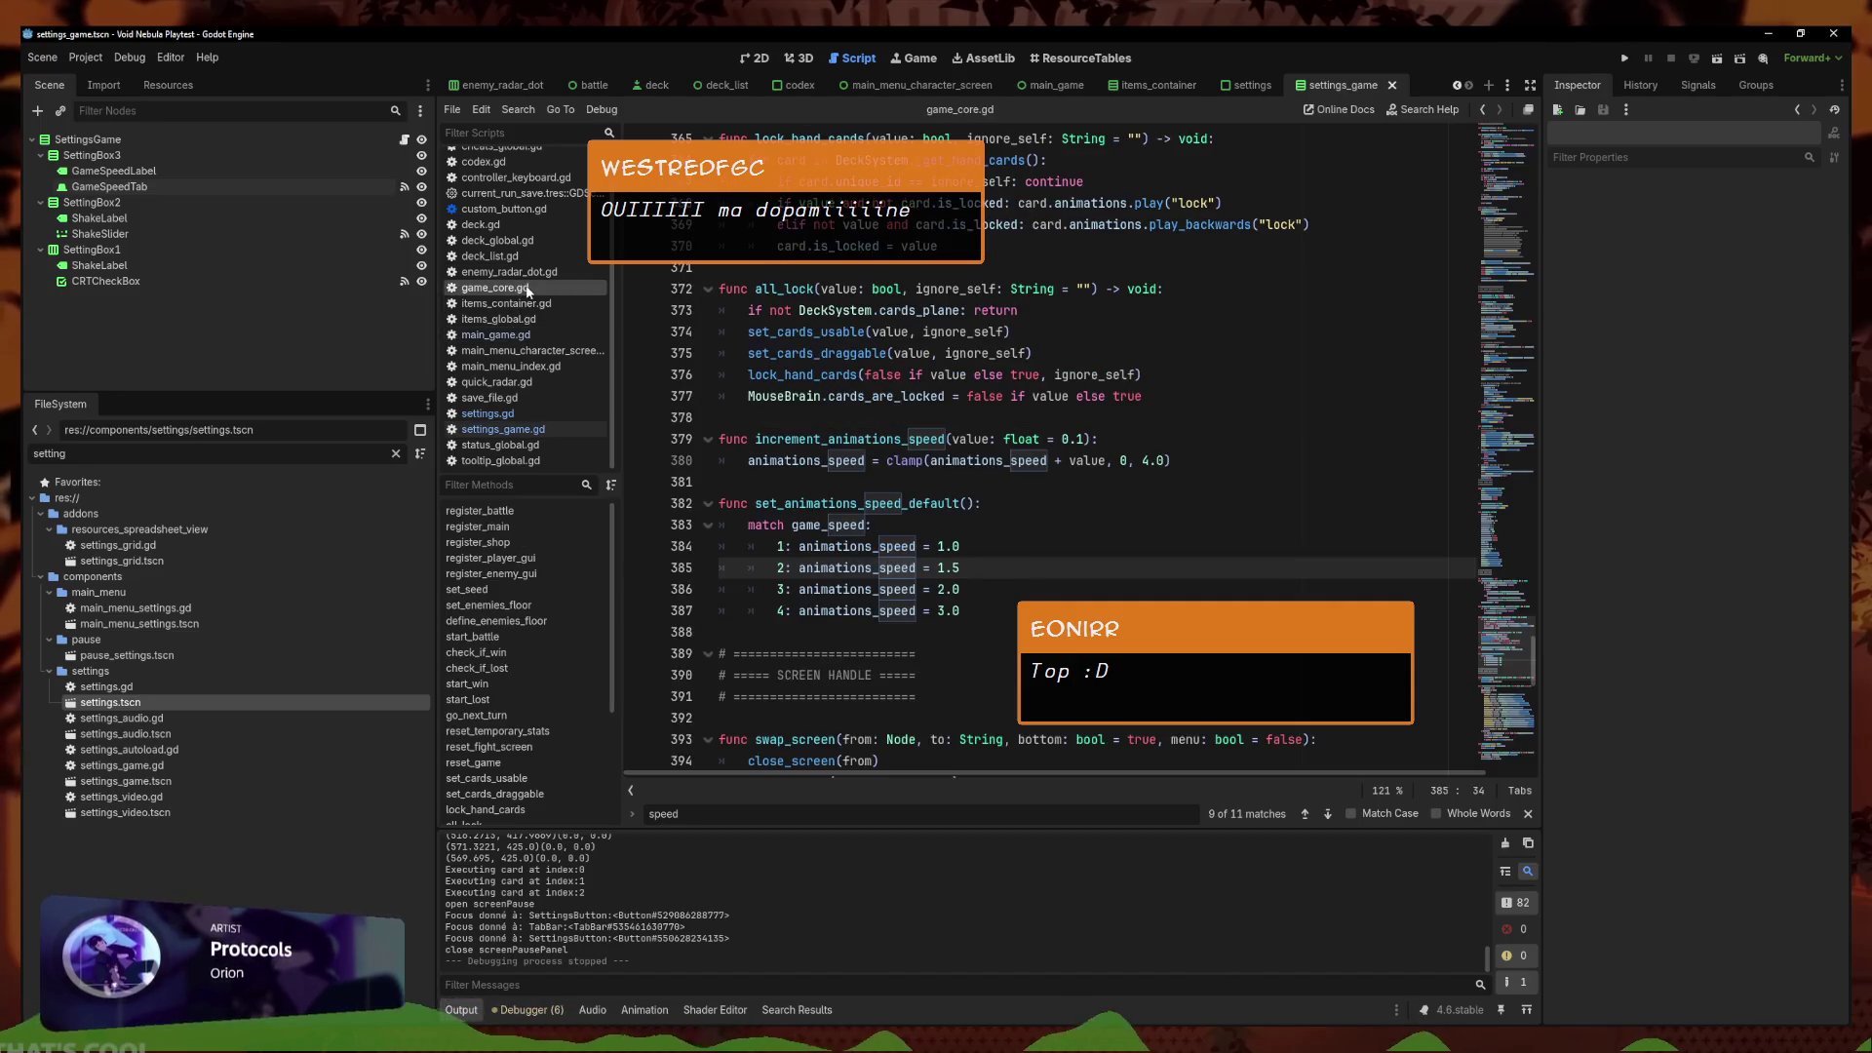
Raise the maximum animation speed clamp to 4.5 in game_core.gd
left_click(1012, 596)
left_click(1023, 611)
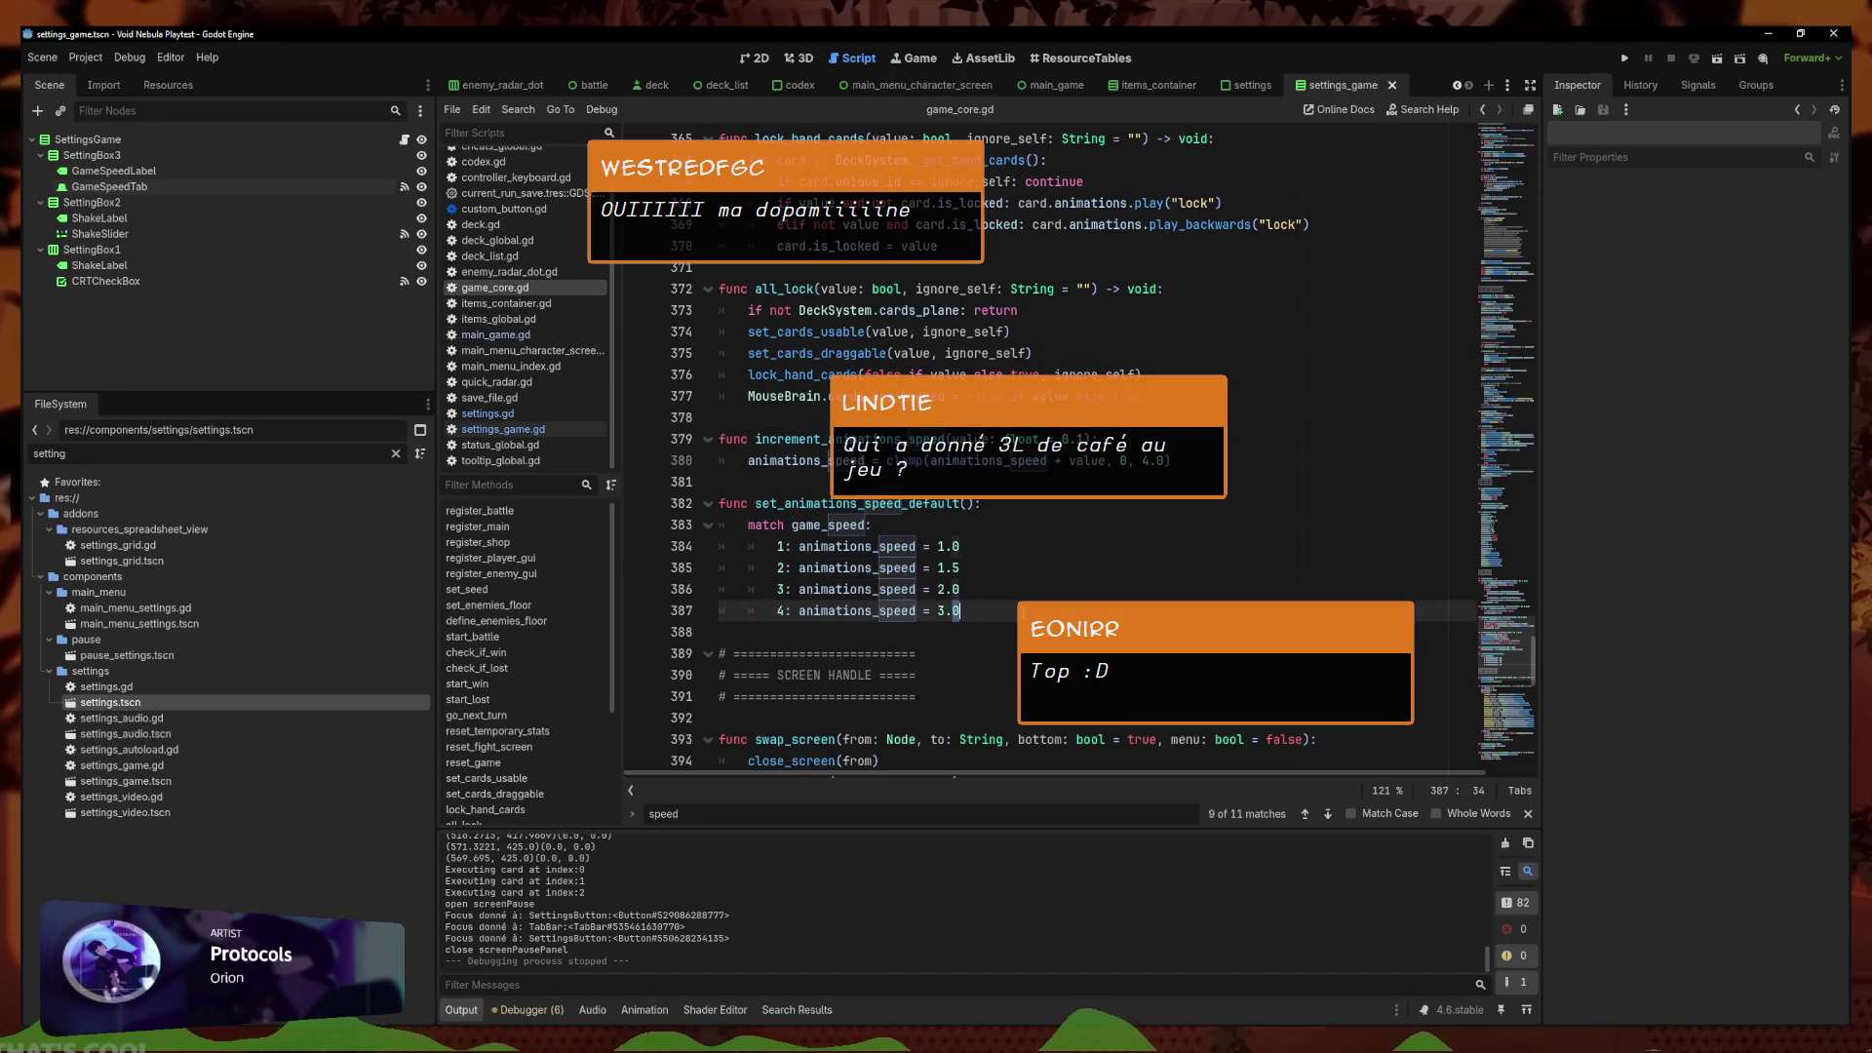
left_click(1041, 568)
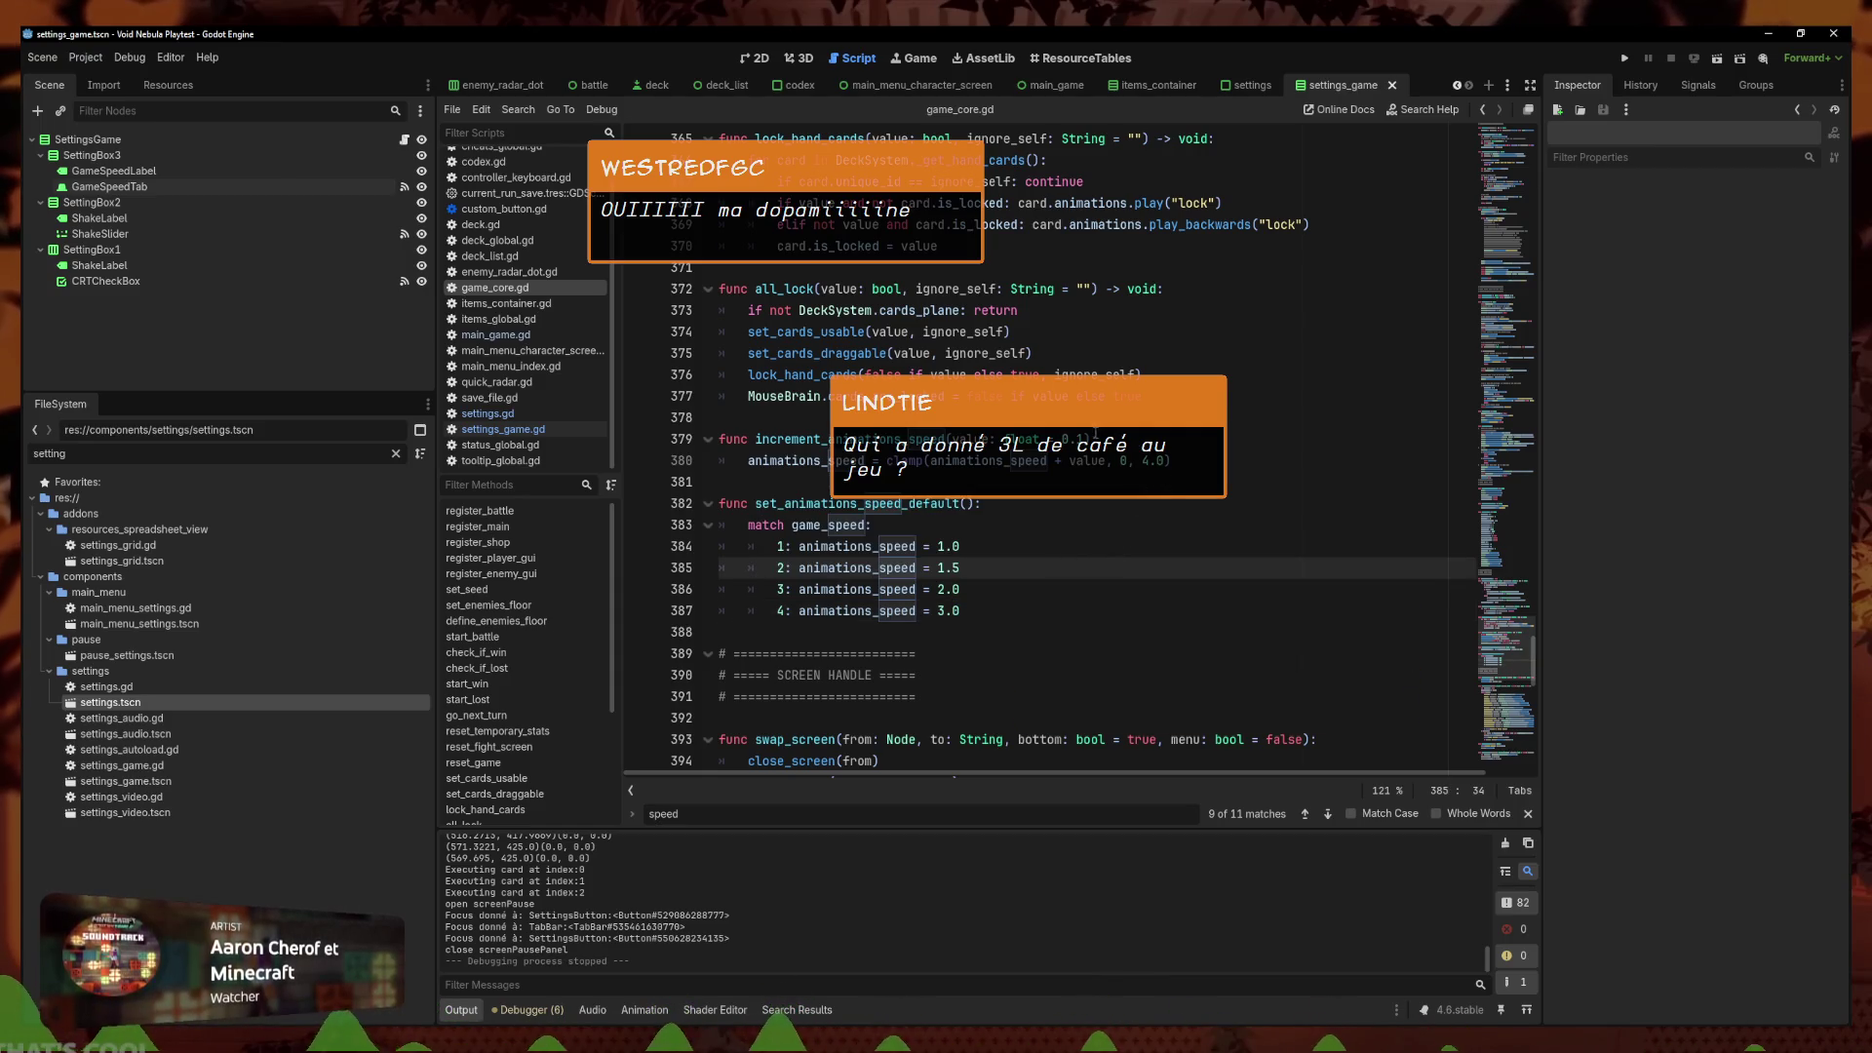
left_click(1165, 460)
key("BackSpace")
type("5")
Save game_core.gd with speed 4 mapped to 3.0, then review the match on game_speed
left_click(1161, 625)
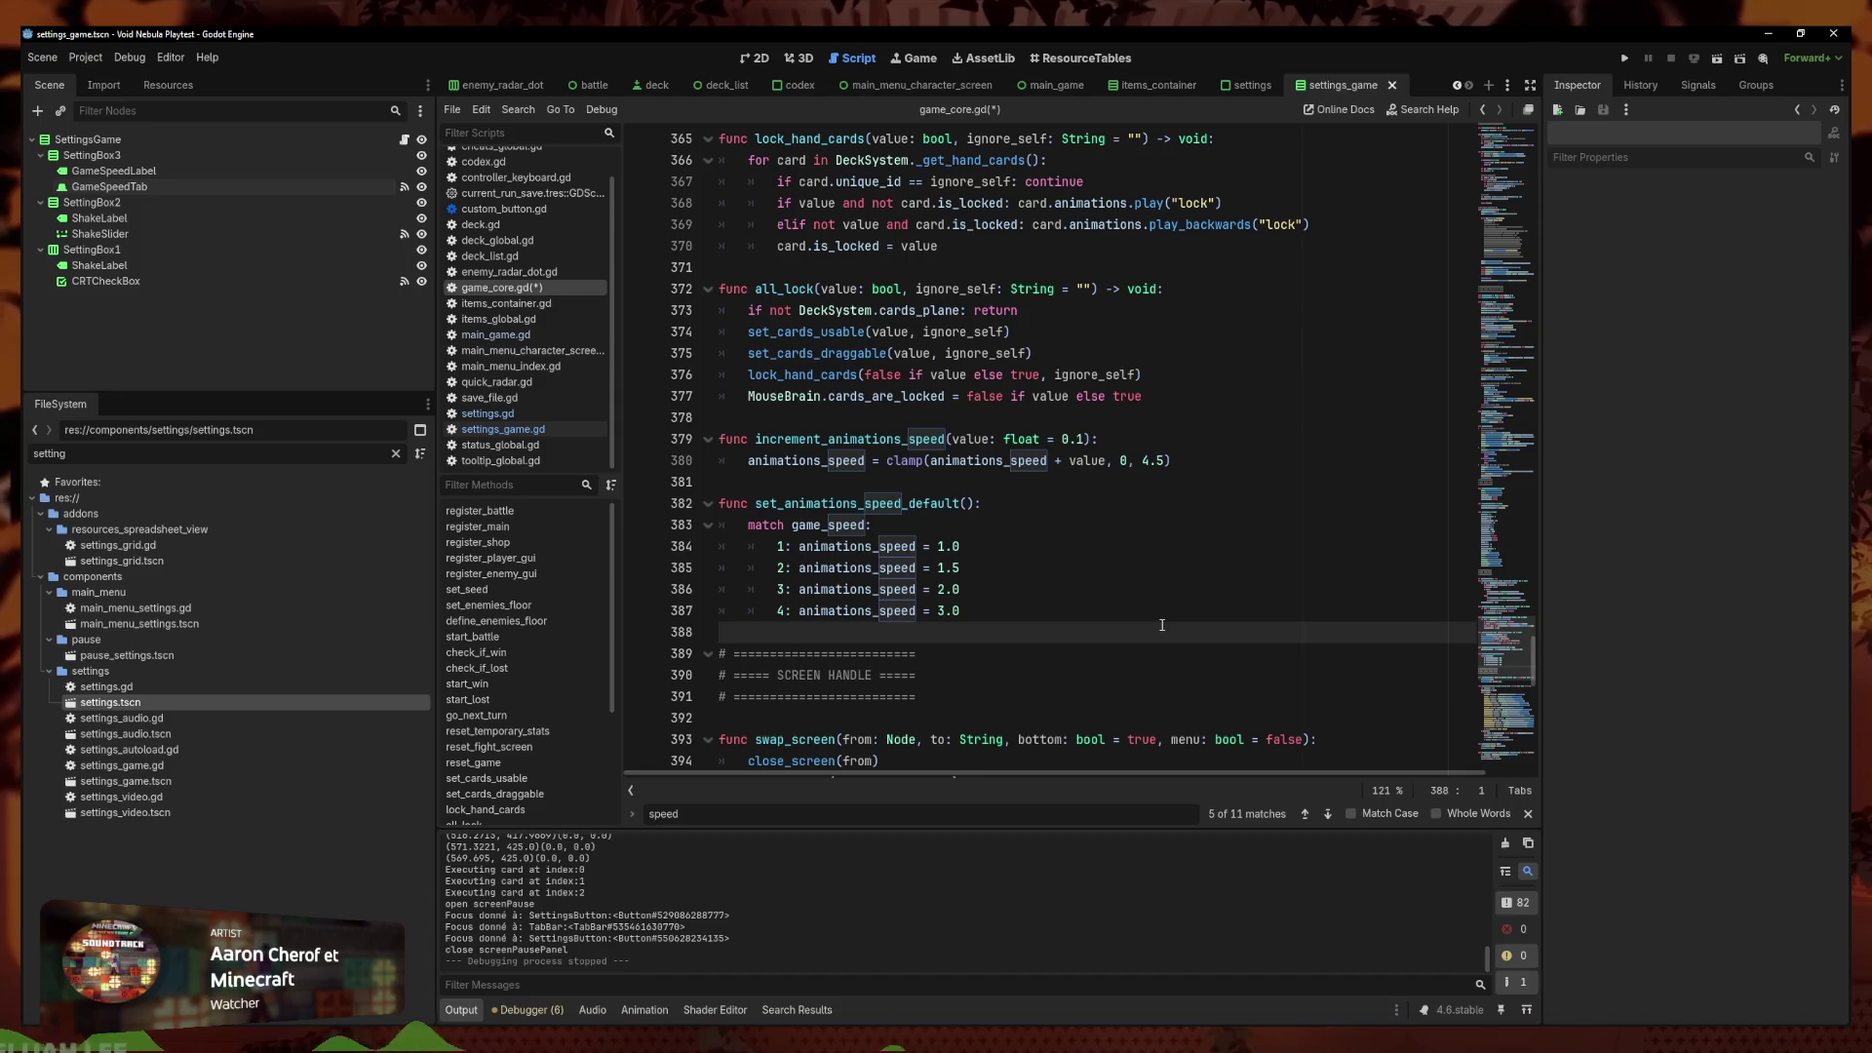
left_click(1139, 610)
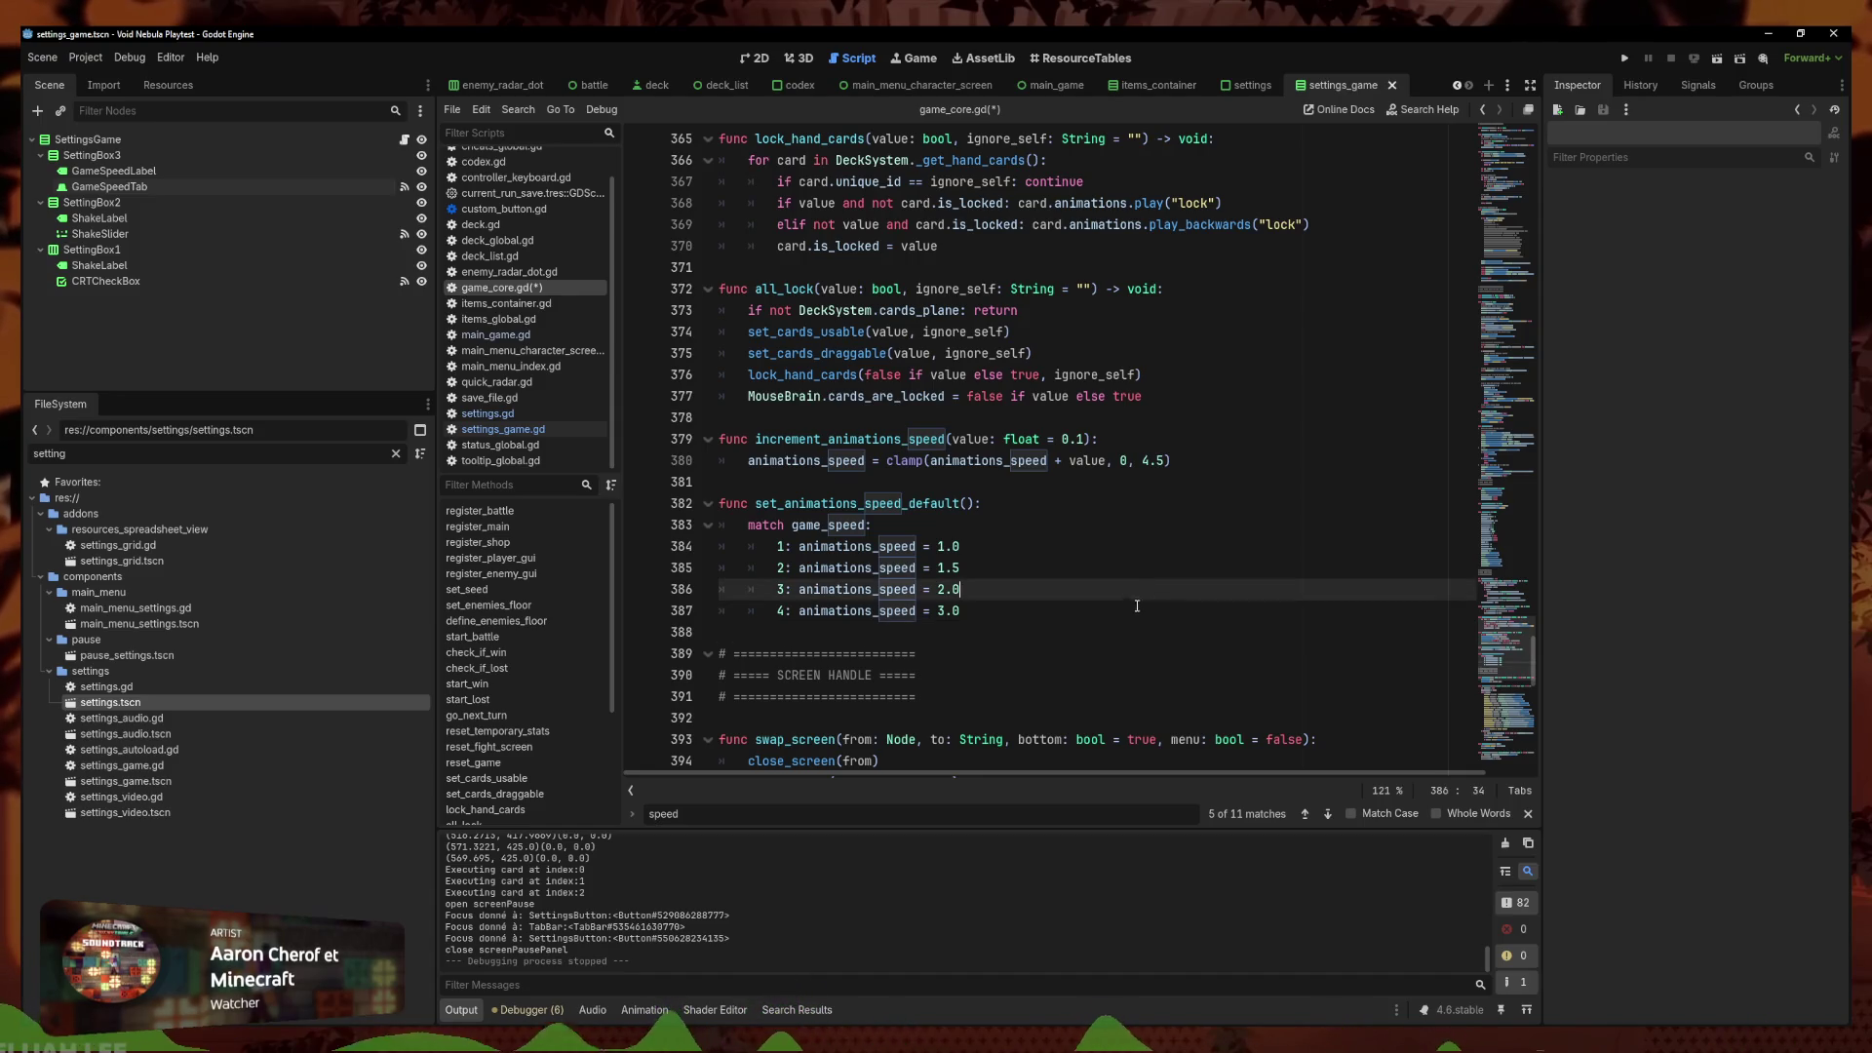
key("ctrl+s")
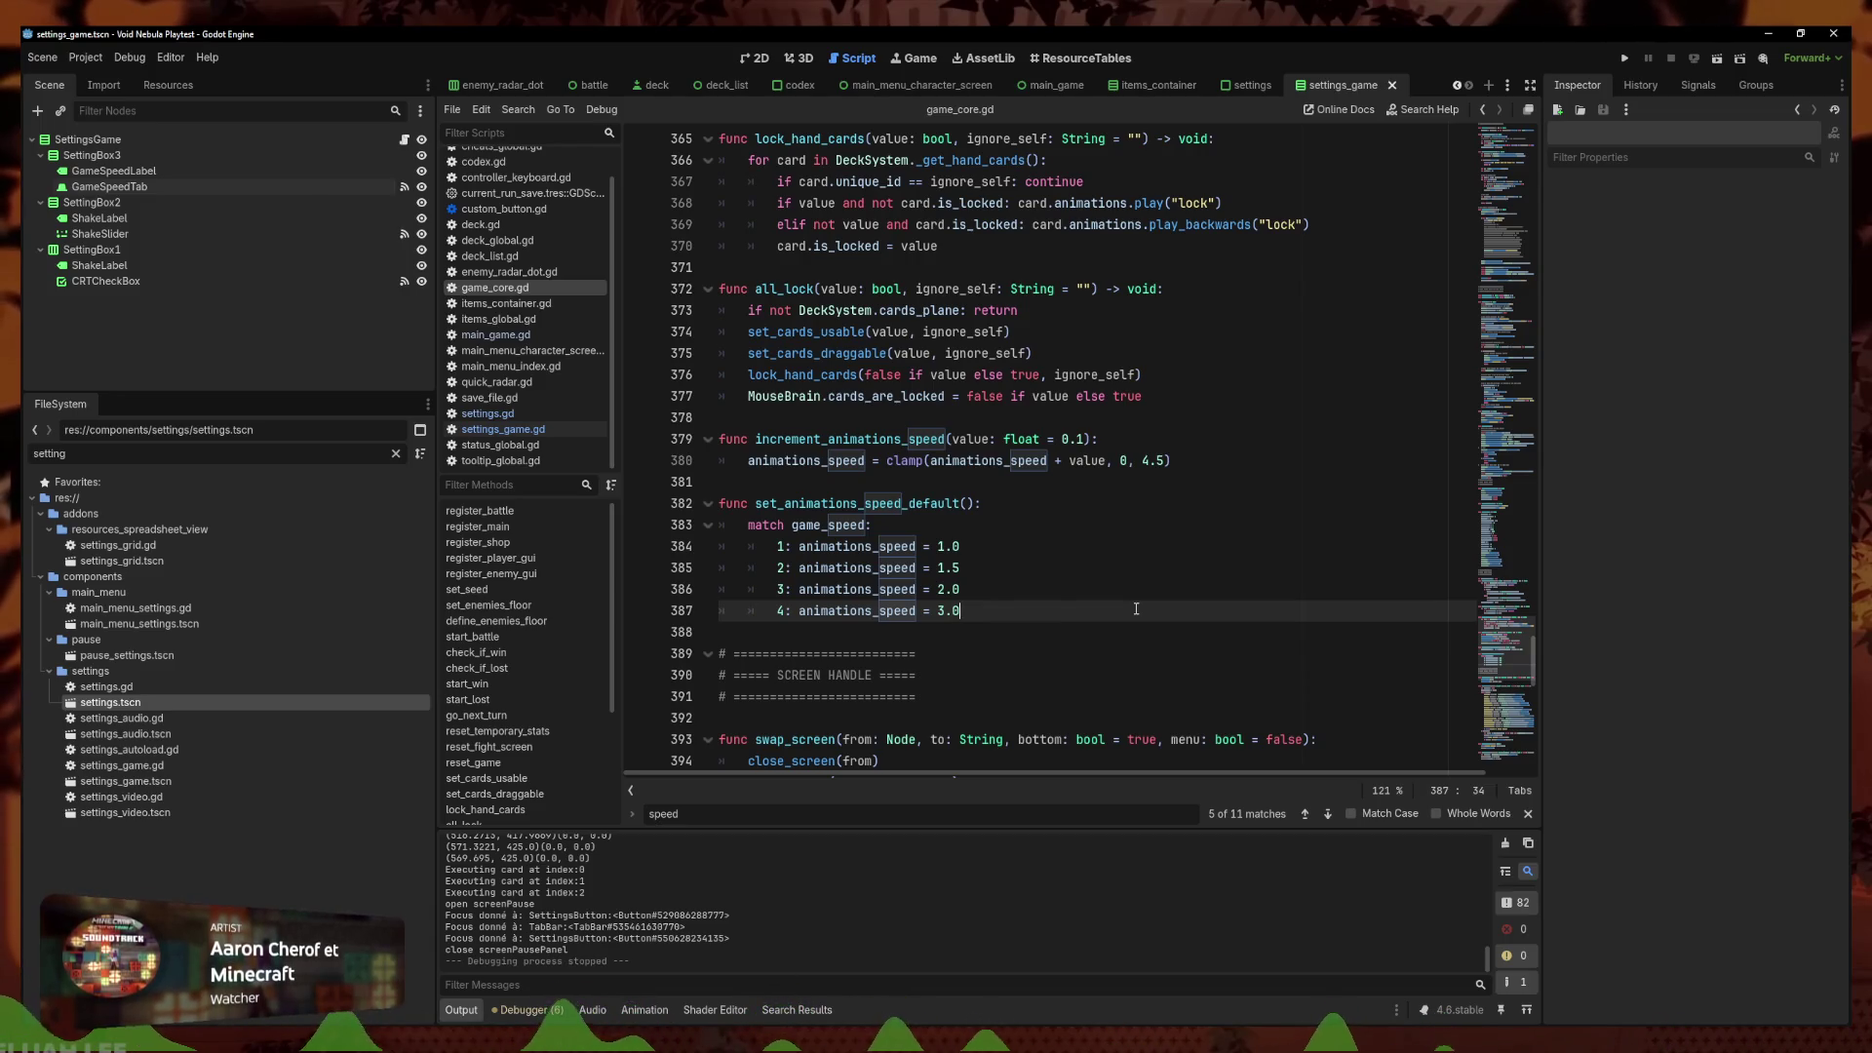
left_click(1075, 554)
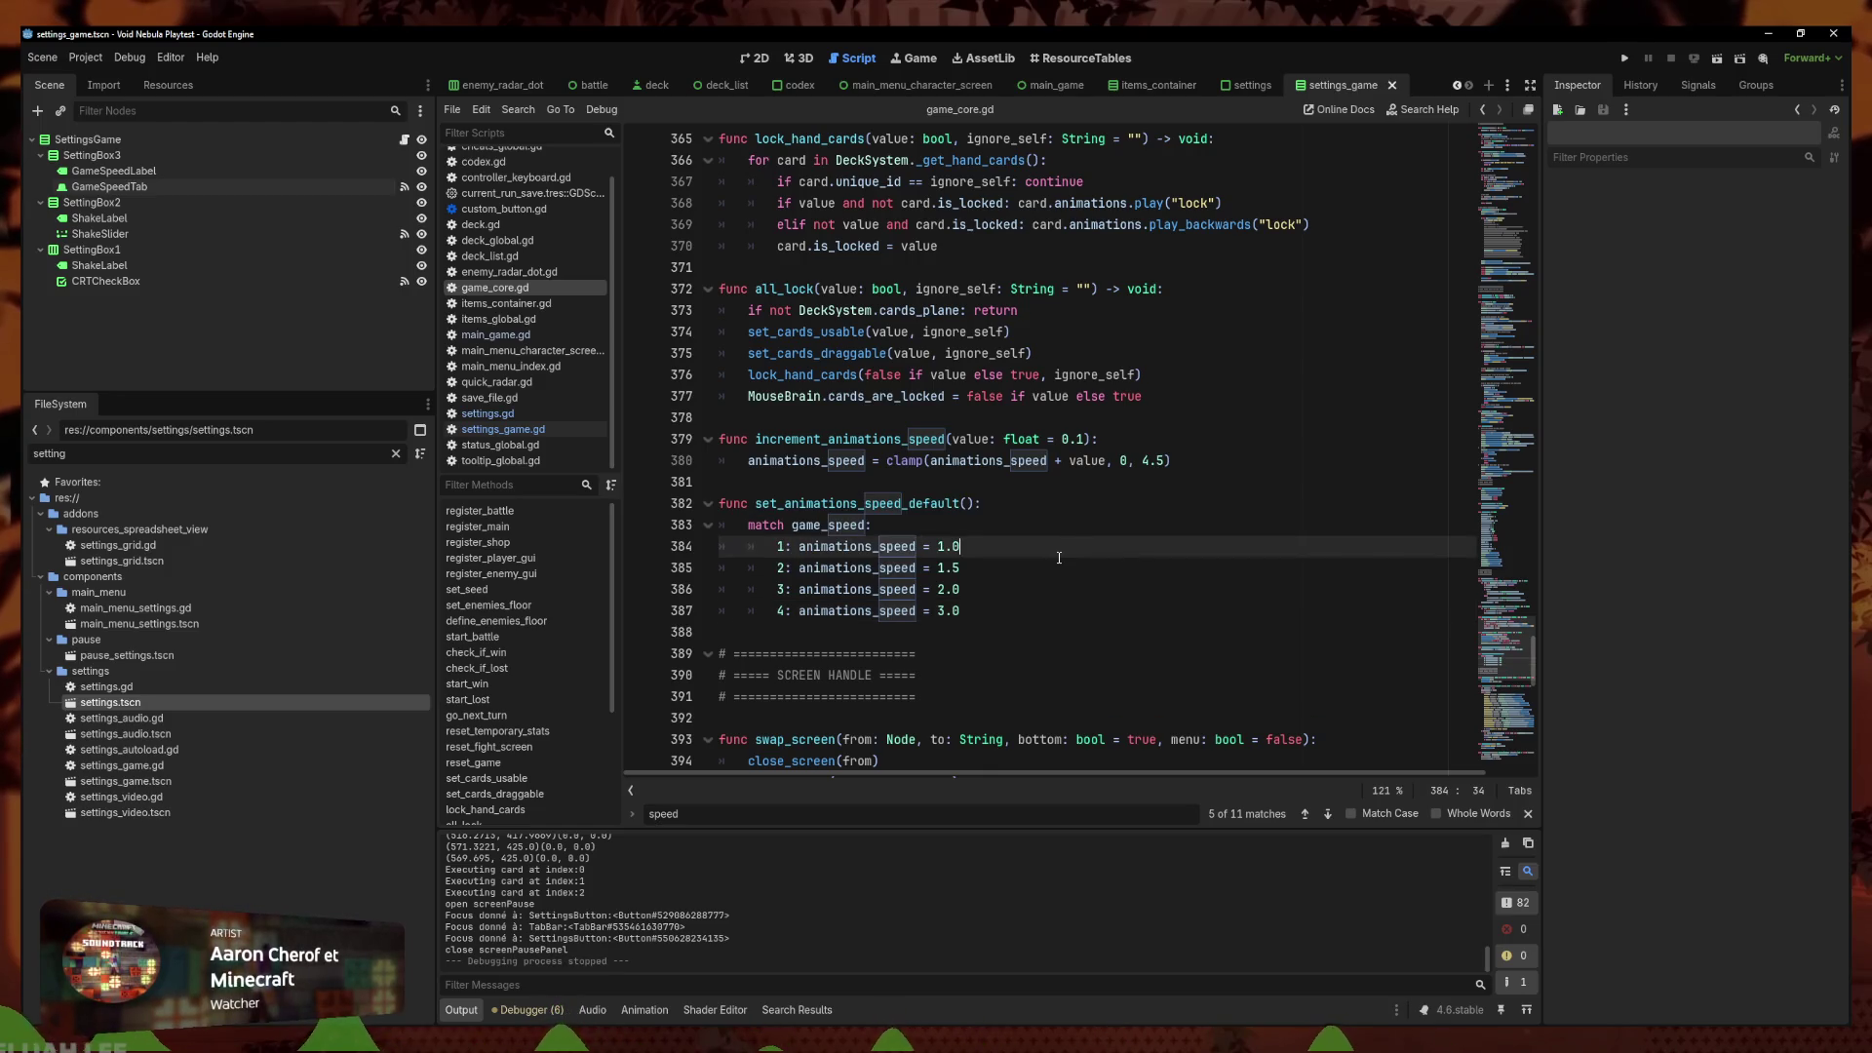
left_click(1055, 515)
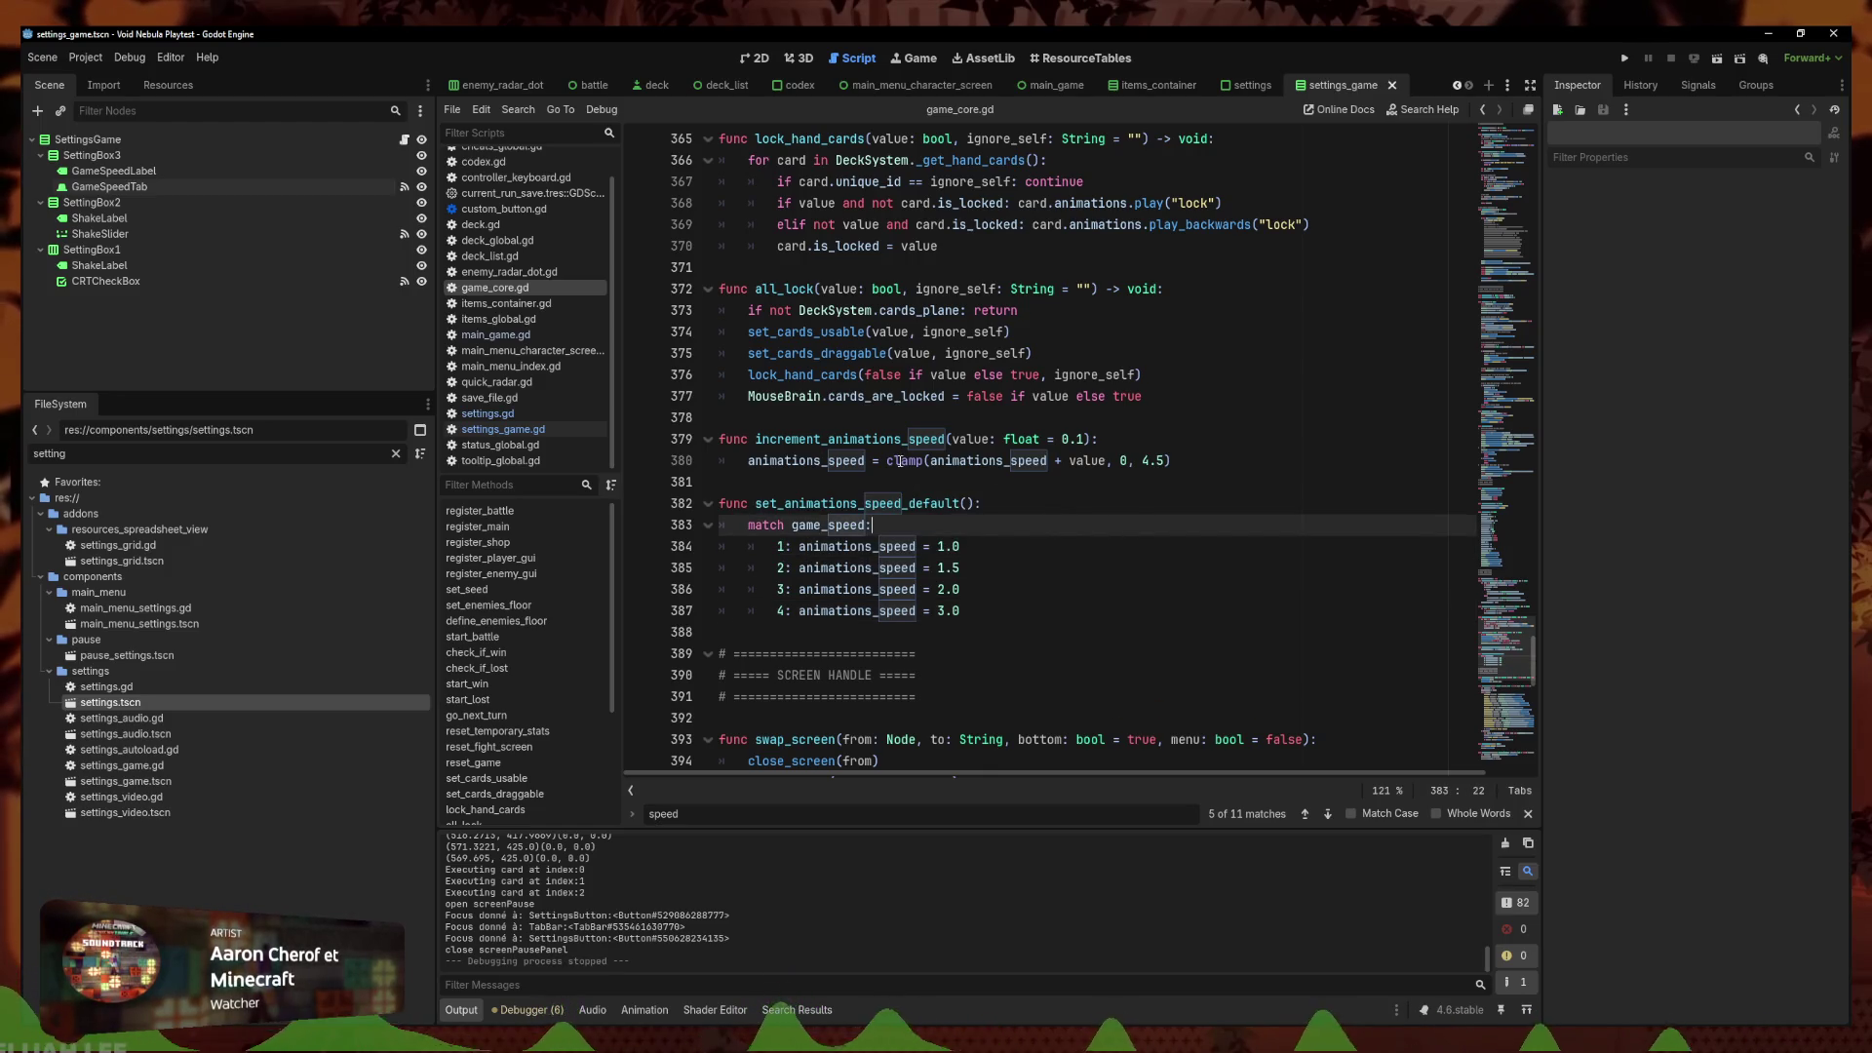
scroll(1072, 351, "up", 1)
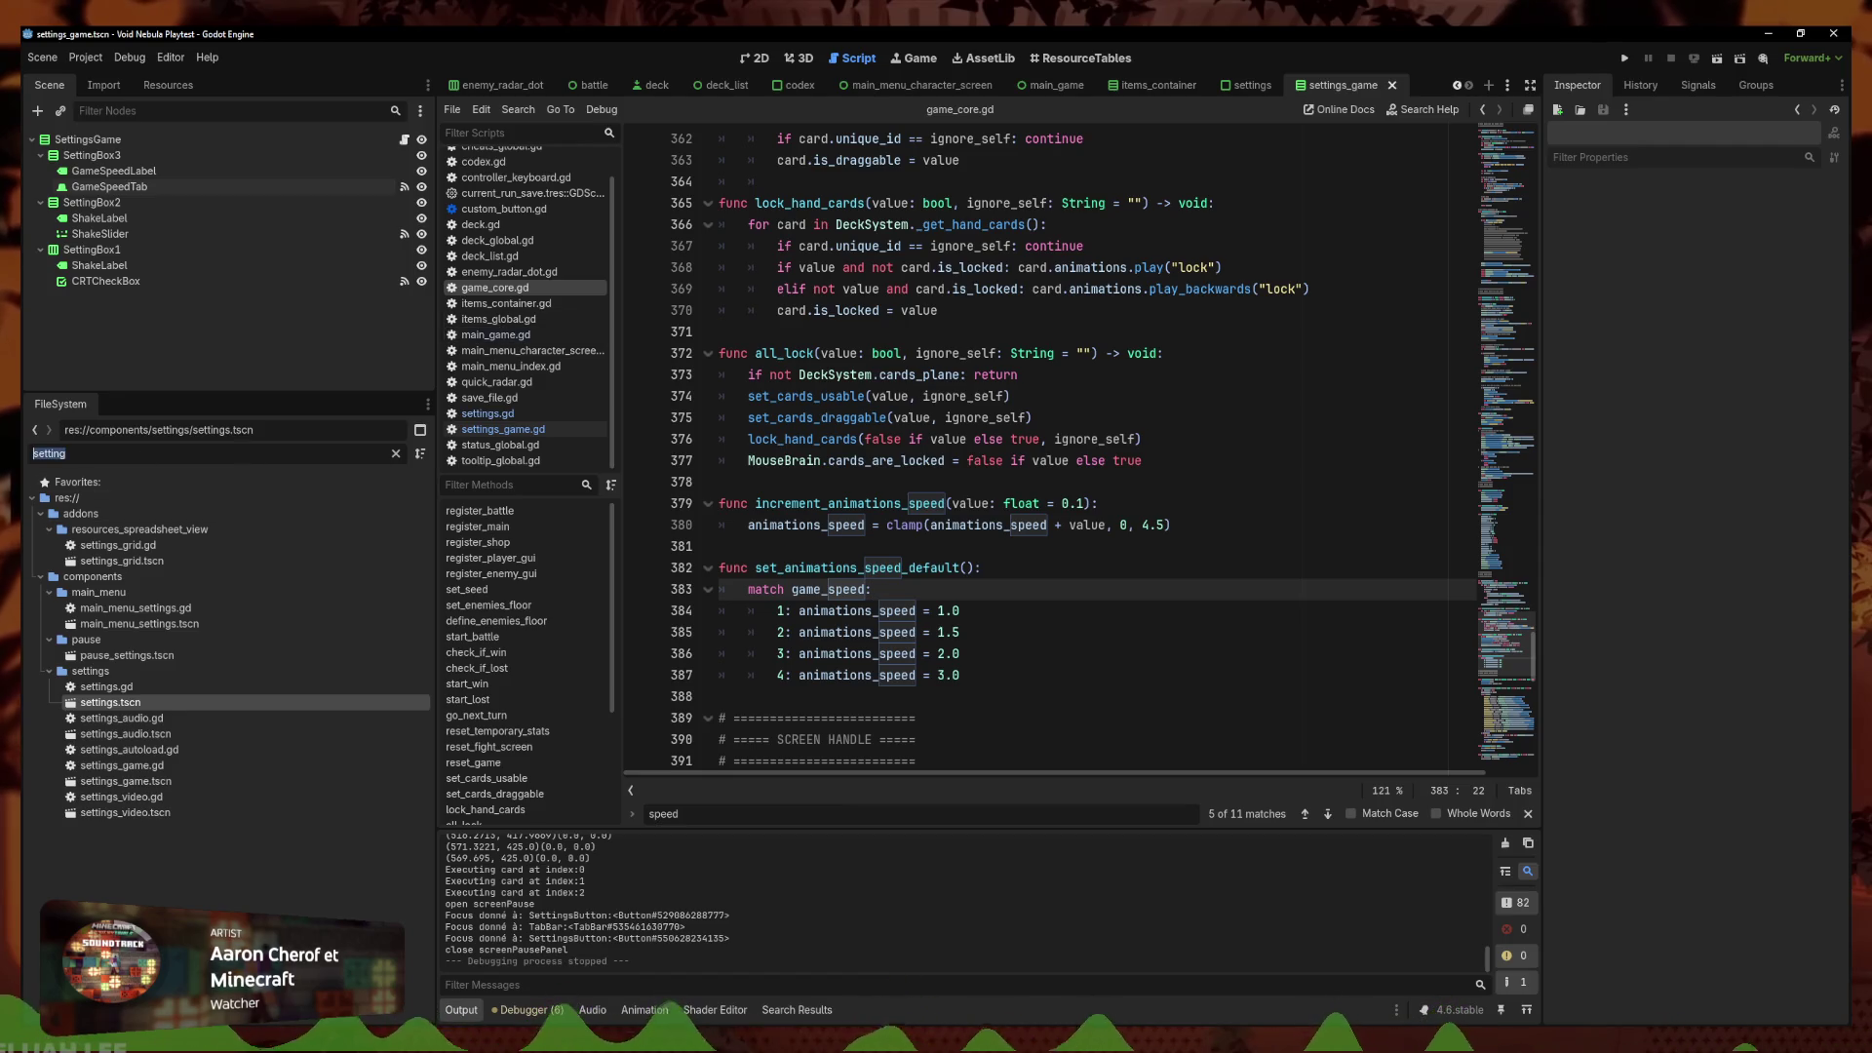
Filter FileSystem for 'charac', open main_menu_character_screen.tscn and its script, and select the START RUN button
type("charac")
double_click(197, 594)
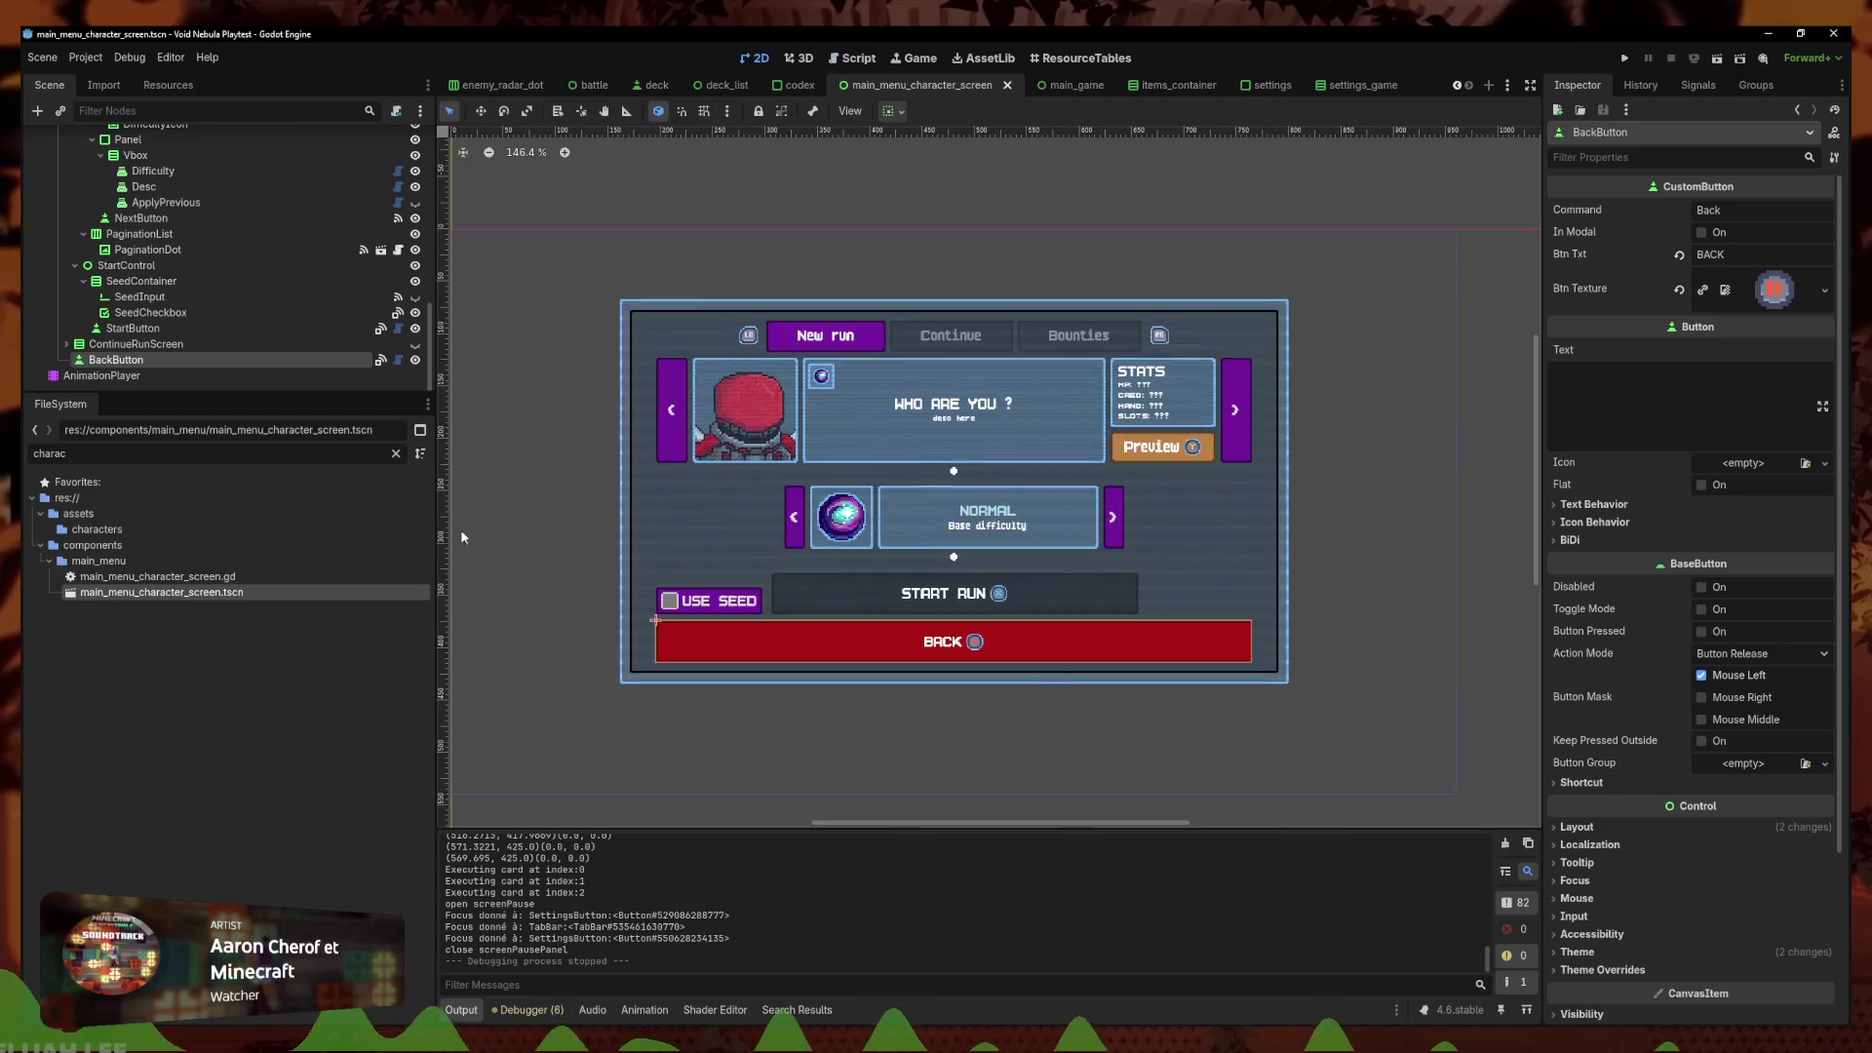
double_click(230, 575)
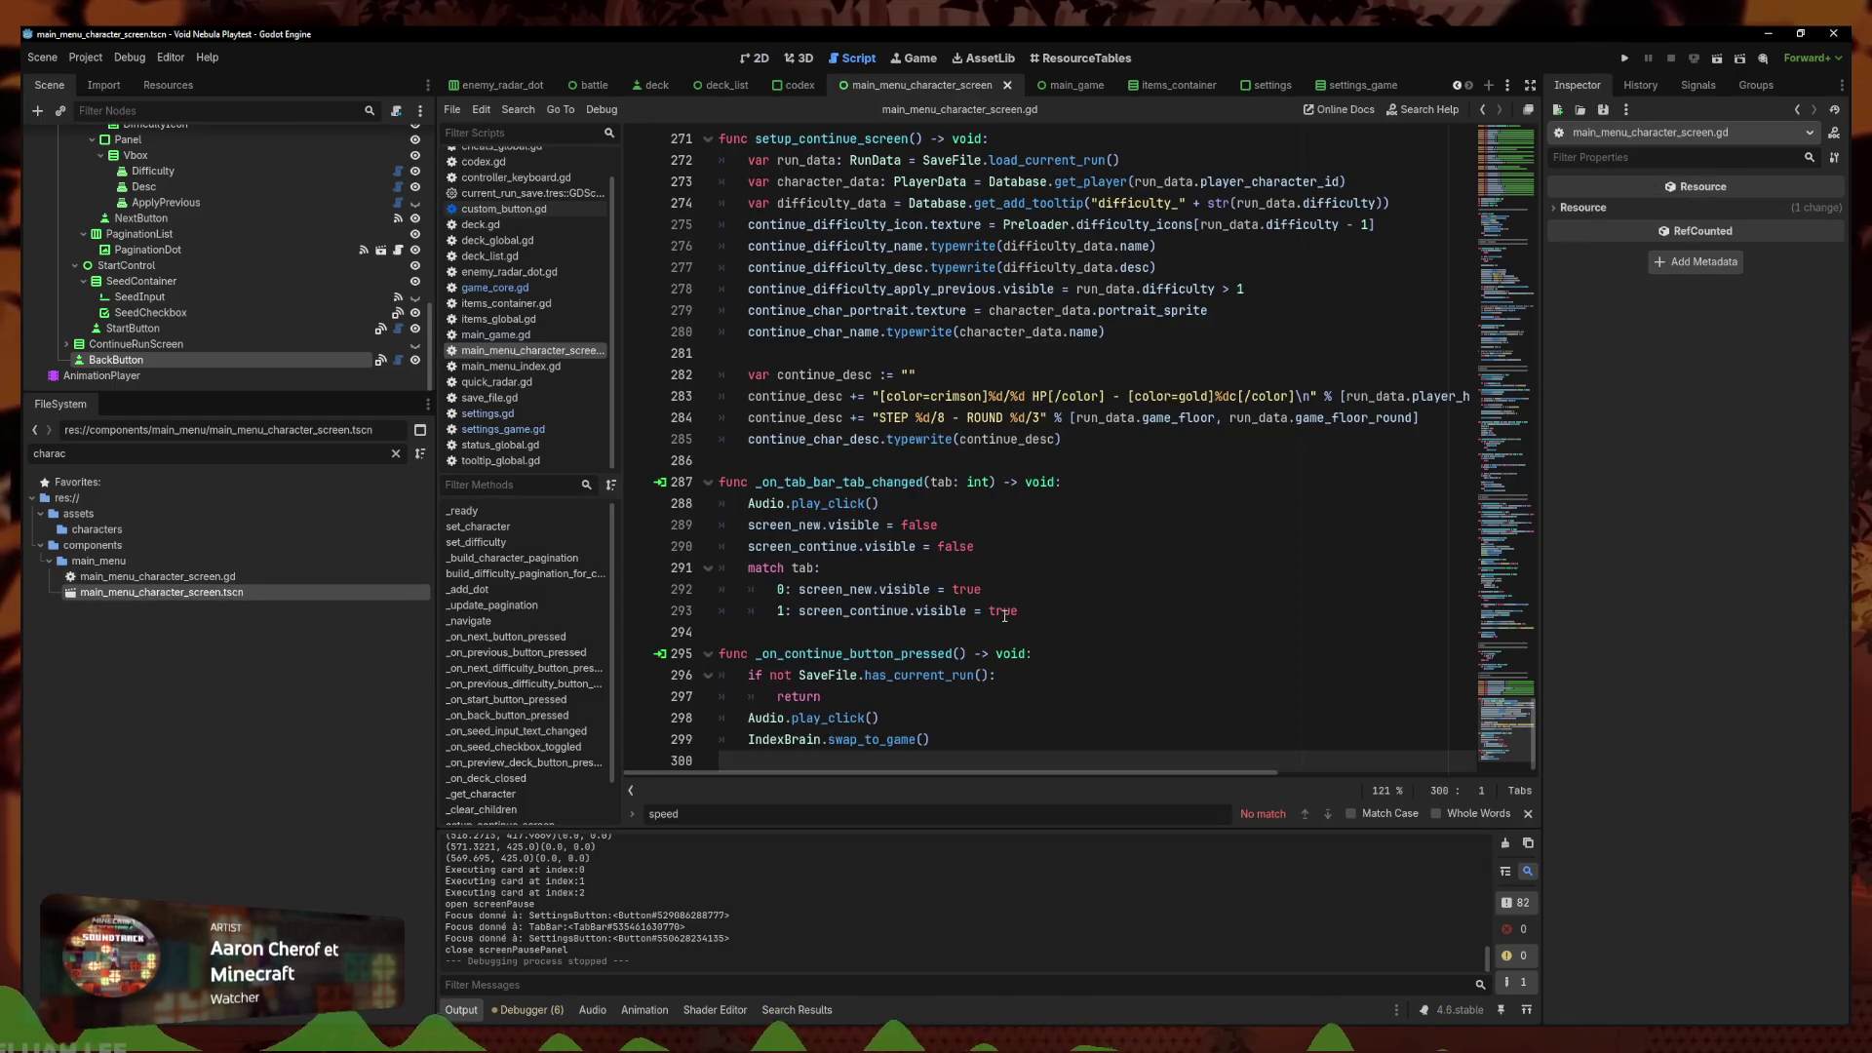
scroll(935, 743, "down", 1)
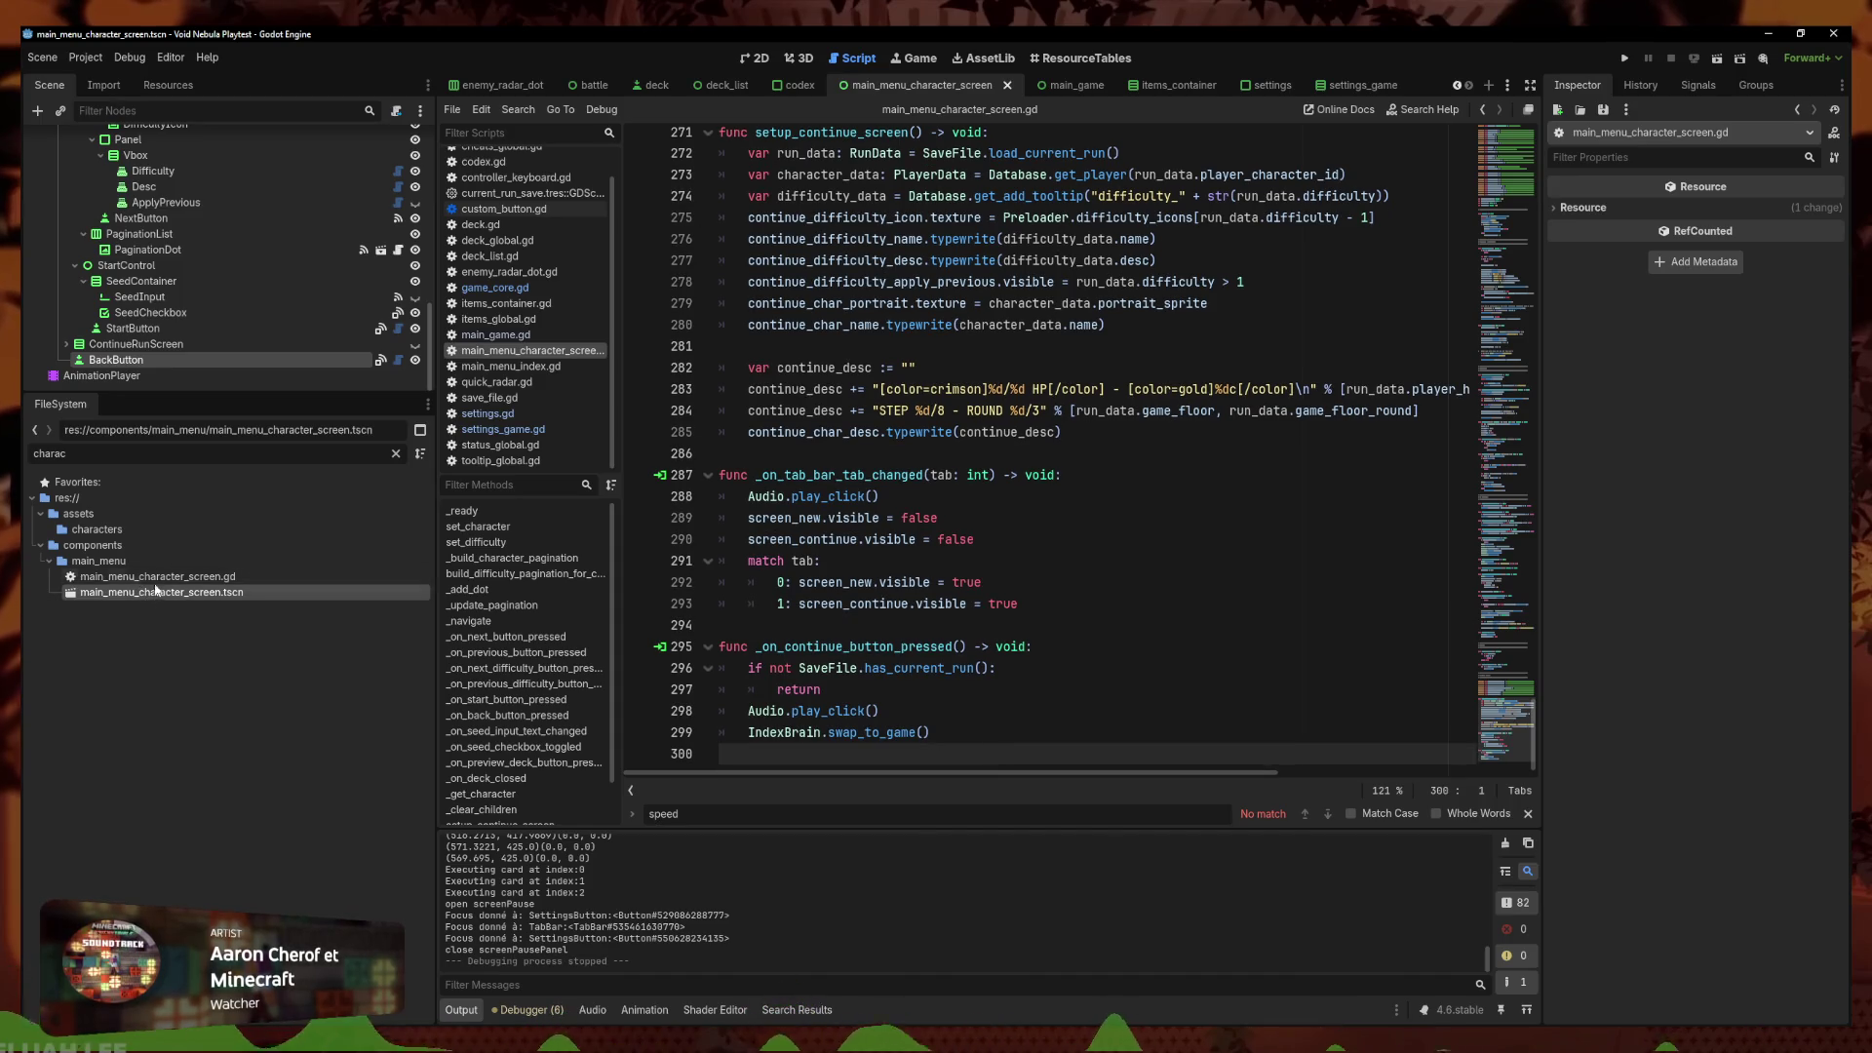
left_click(746, 58)
left_click(1036, 599)
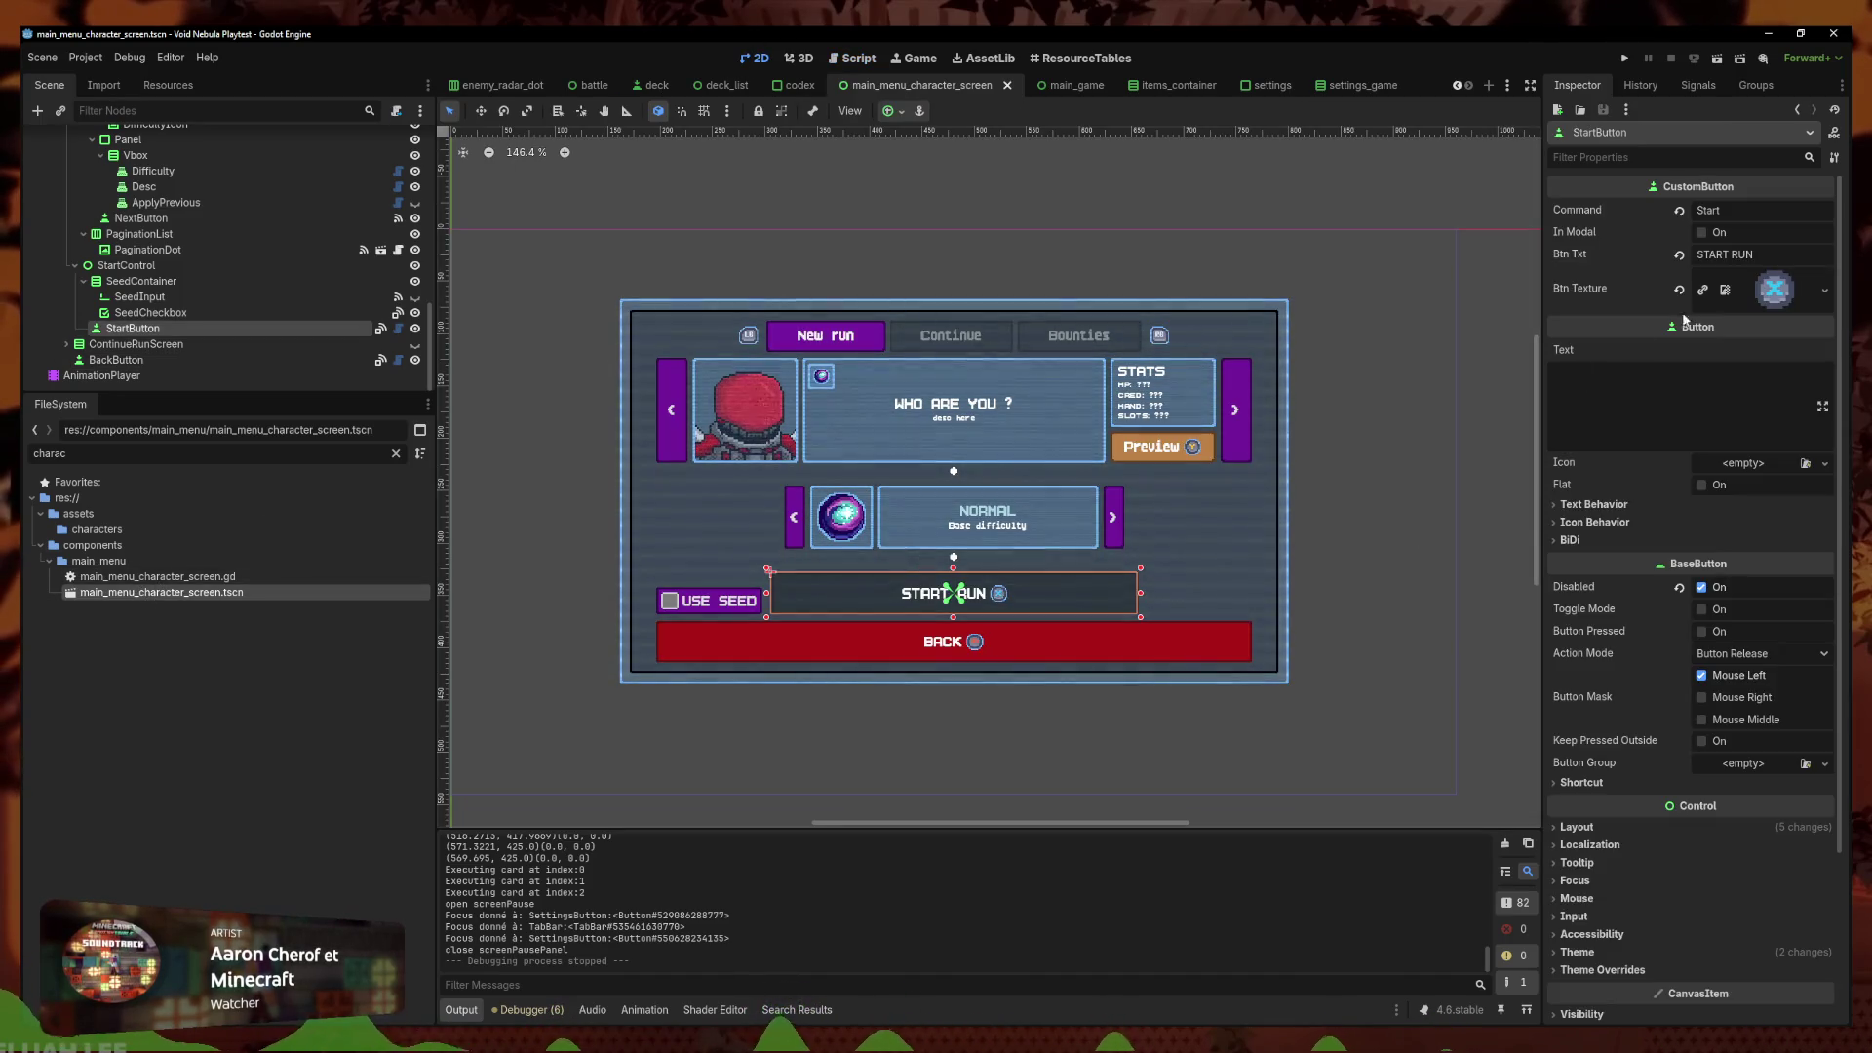
scroll(384, 146, "up", 6)
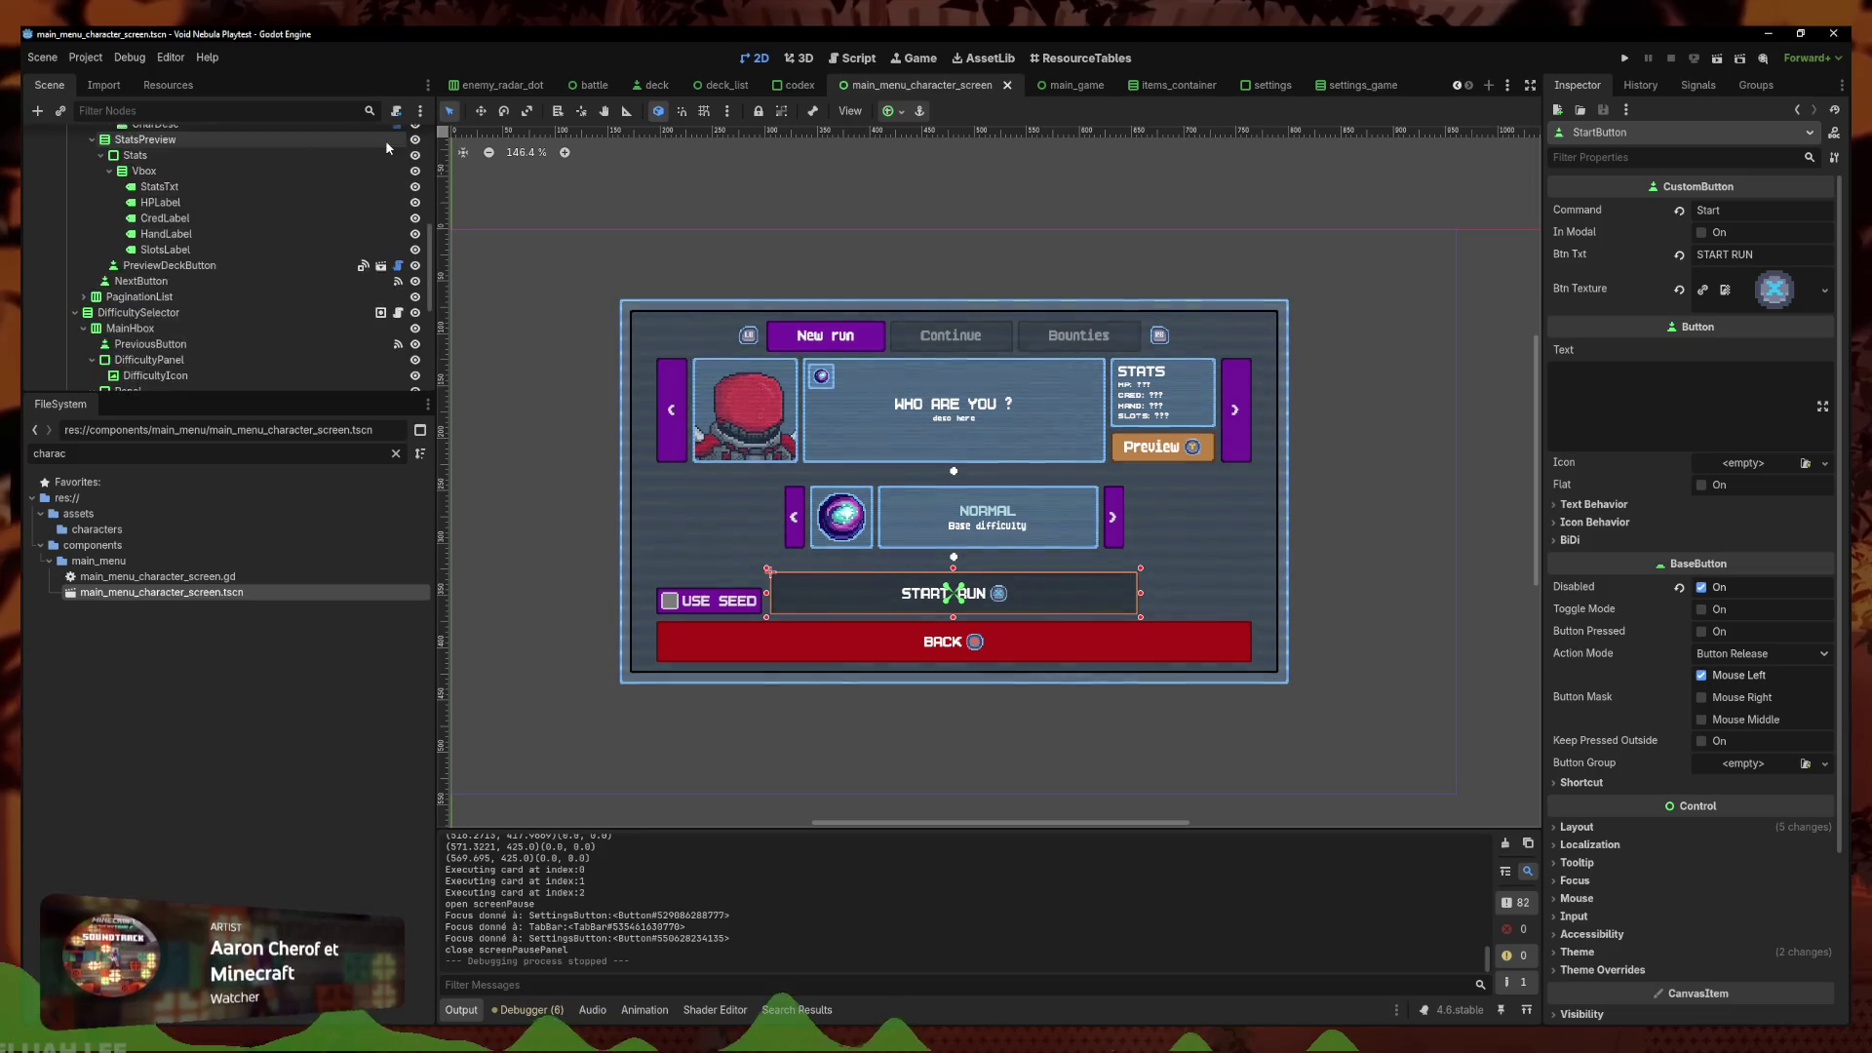
scroll(396, 145, "up", 3)
Search the script for 'continue' and follow swap_to_game to its definition in index_brain.gd
left_click(398, 145)
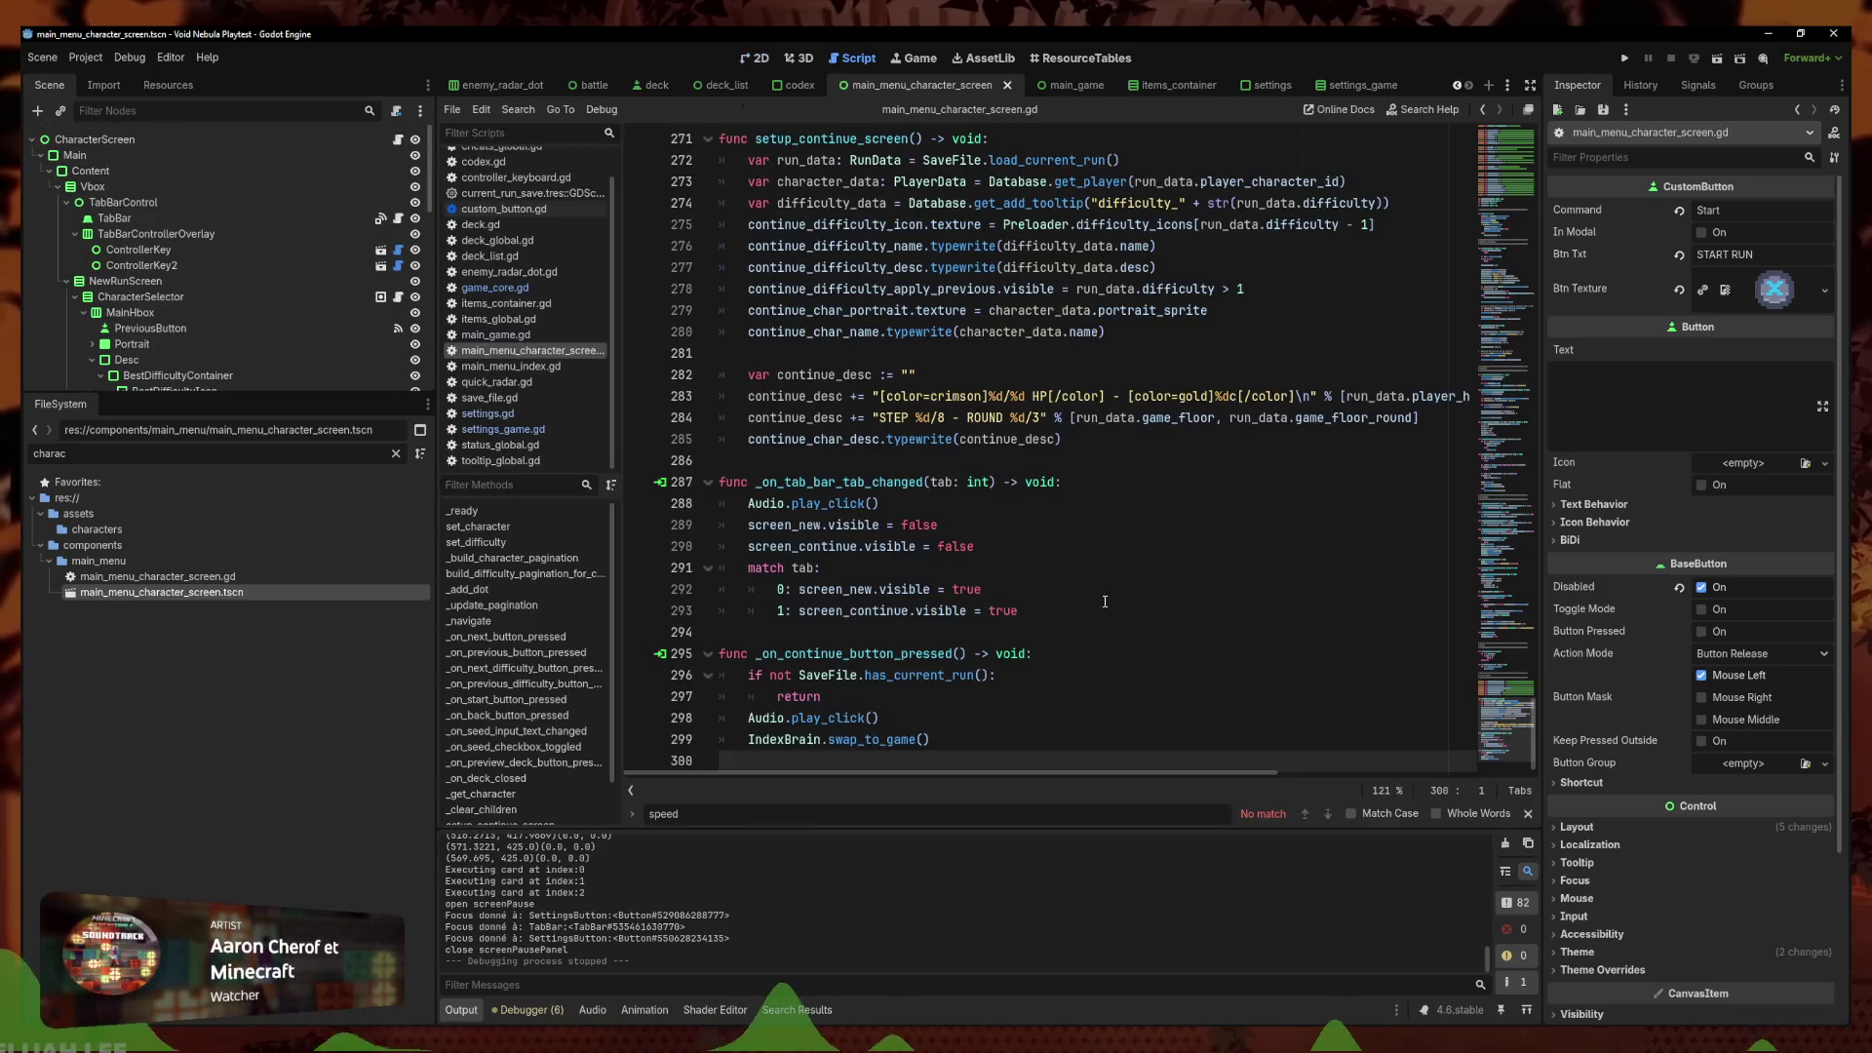
key("ctrl+f")
type("conti")
type("nue")
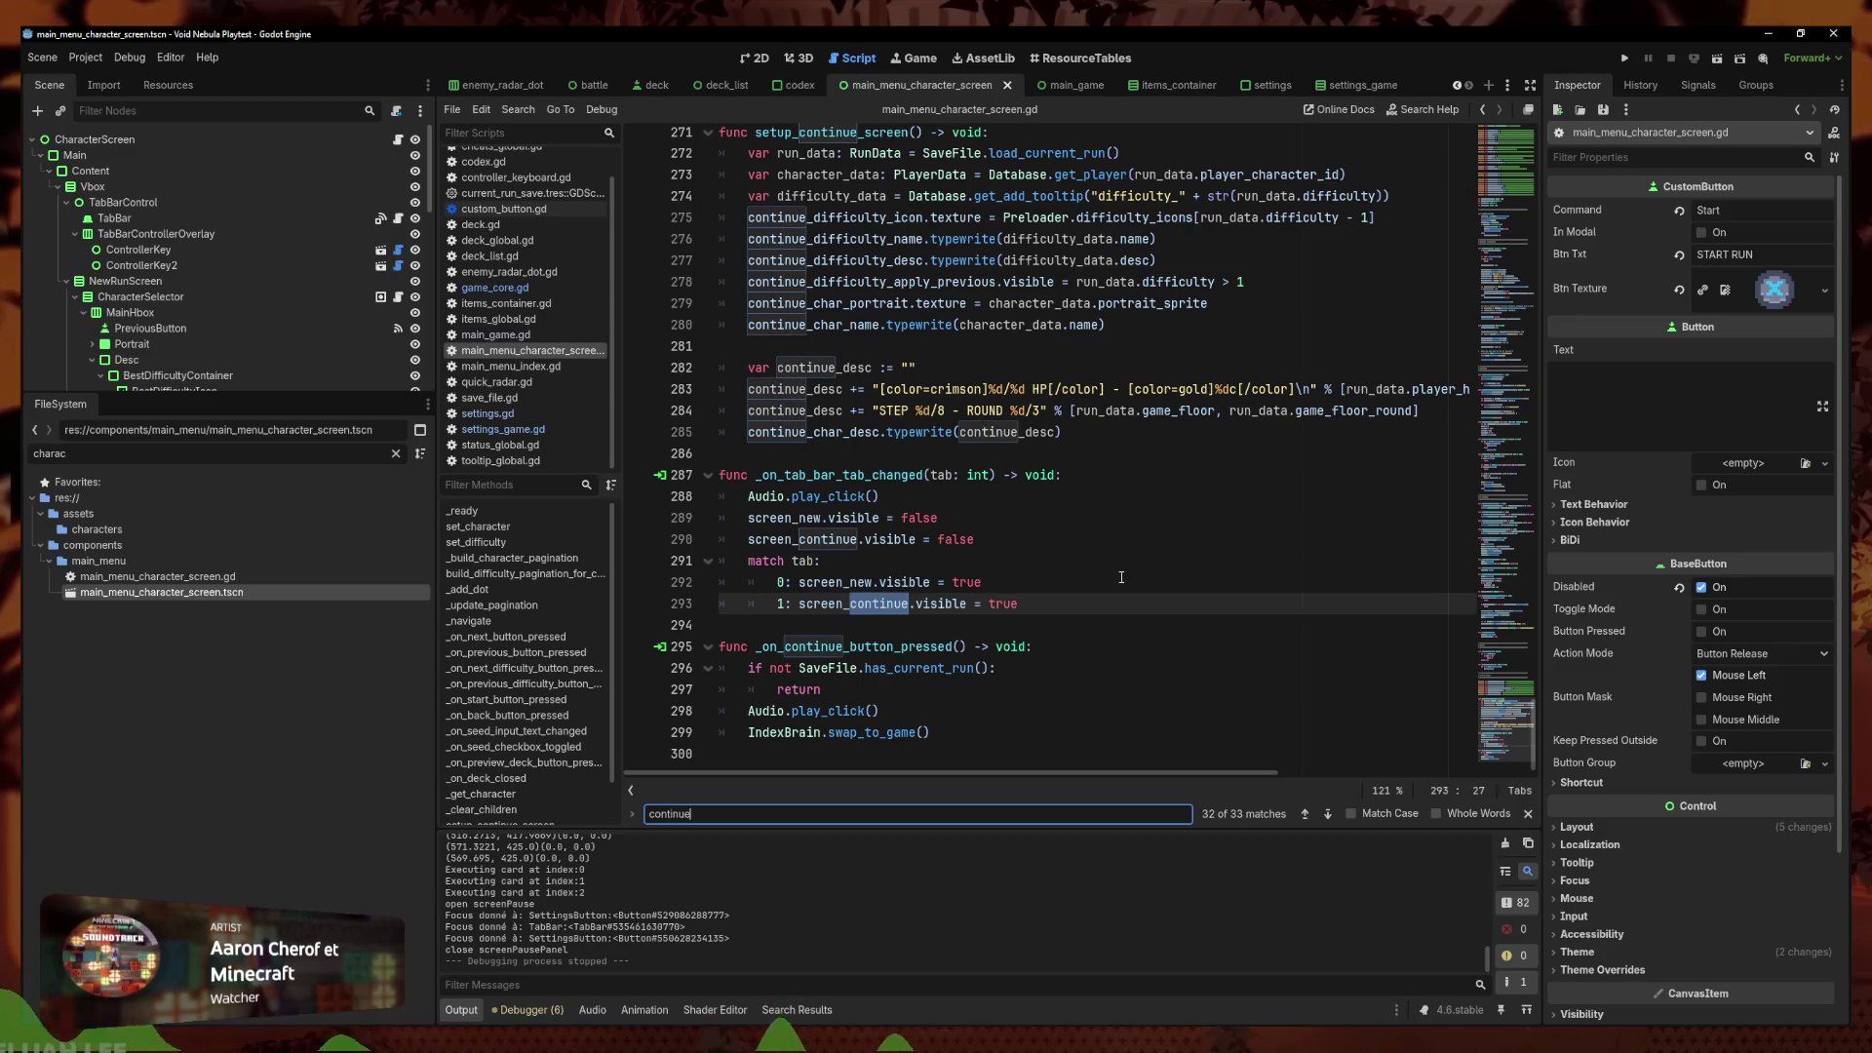
left_click(1069, 691)
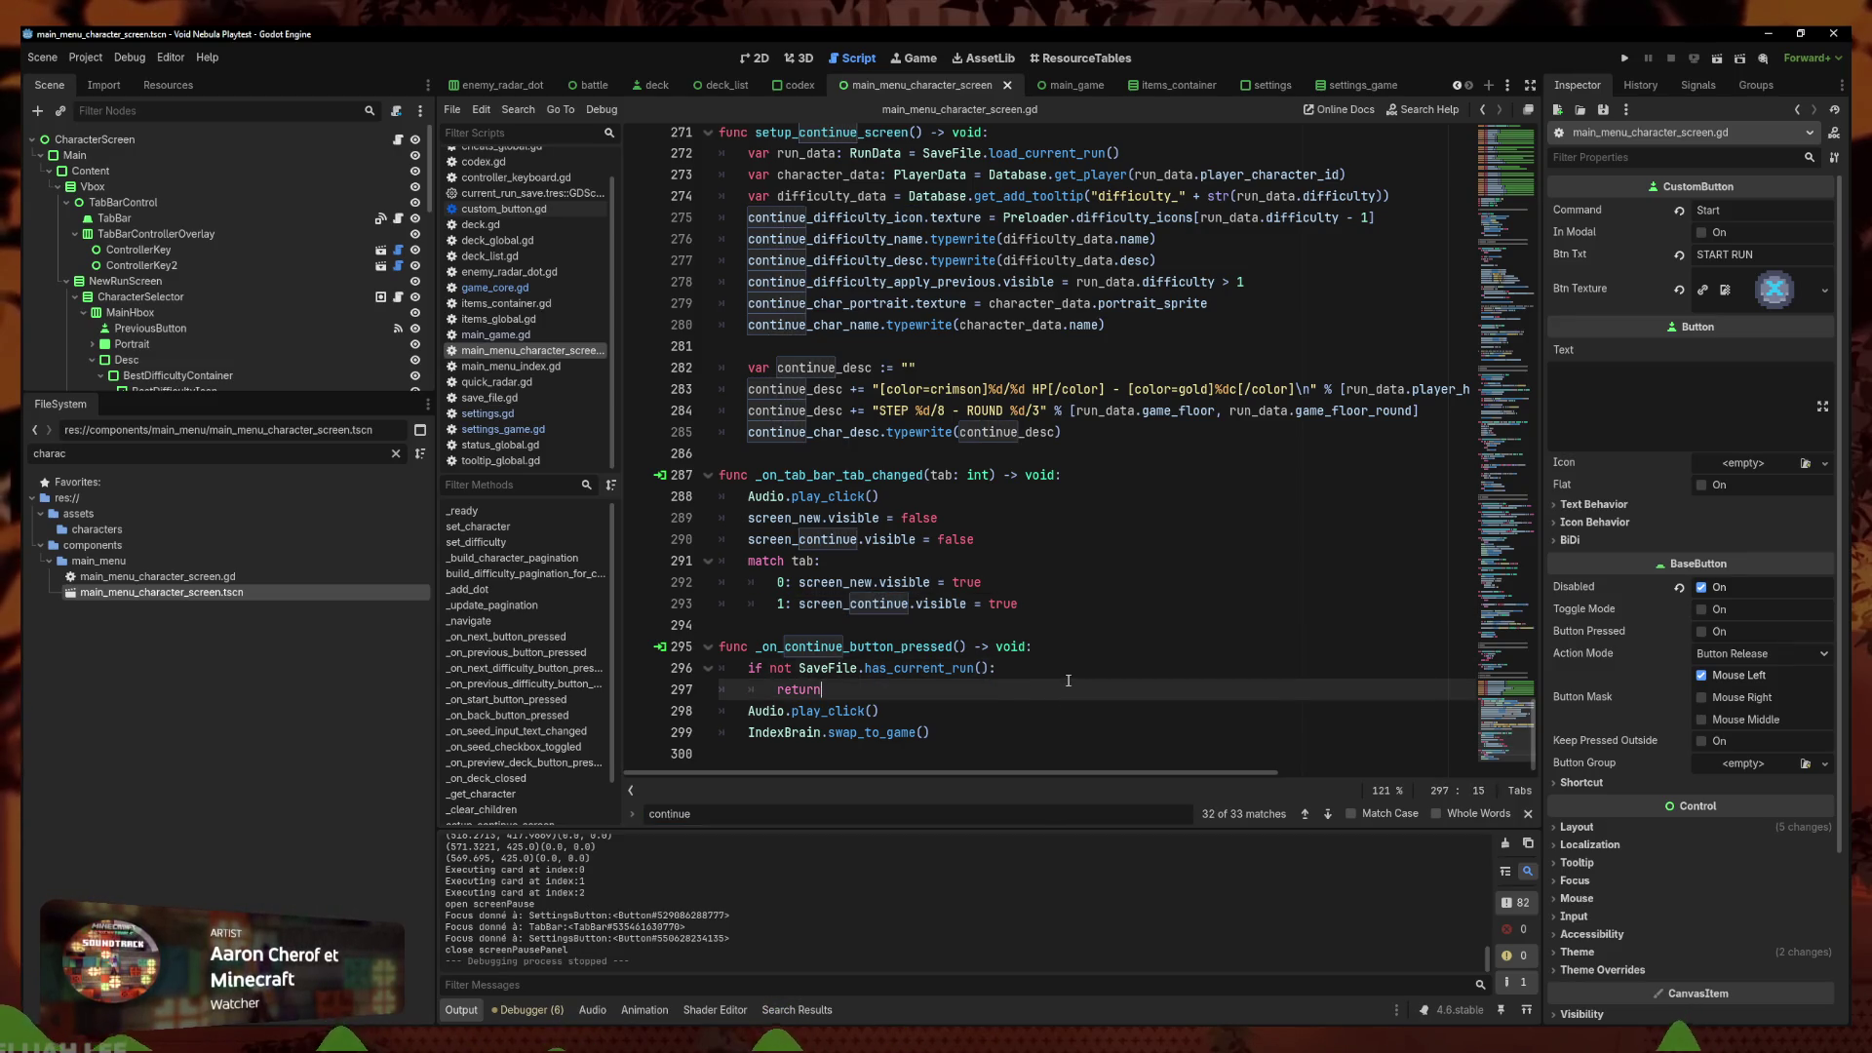
left_click(780, 711)
left_click_drag(931, 732, 720, 711)
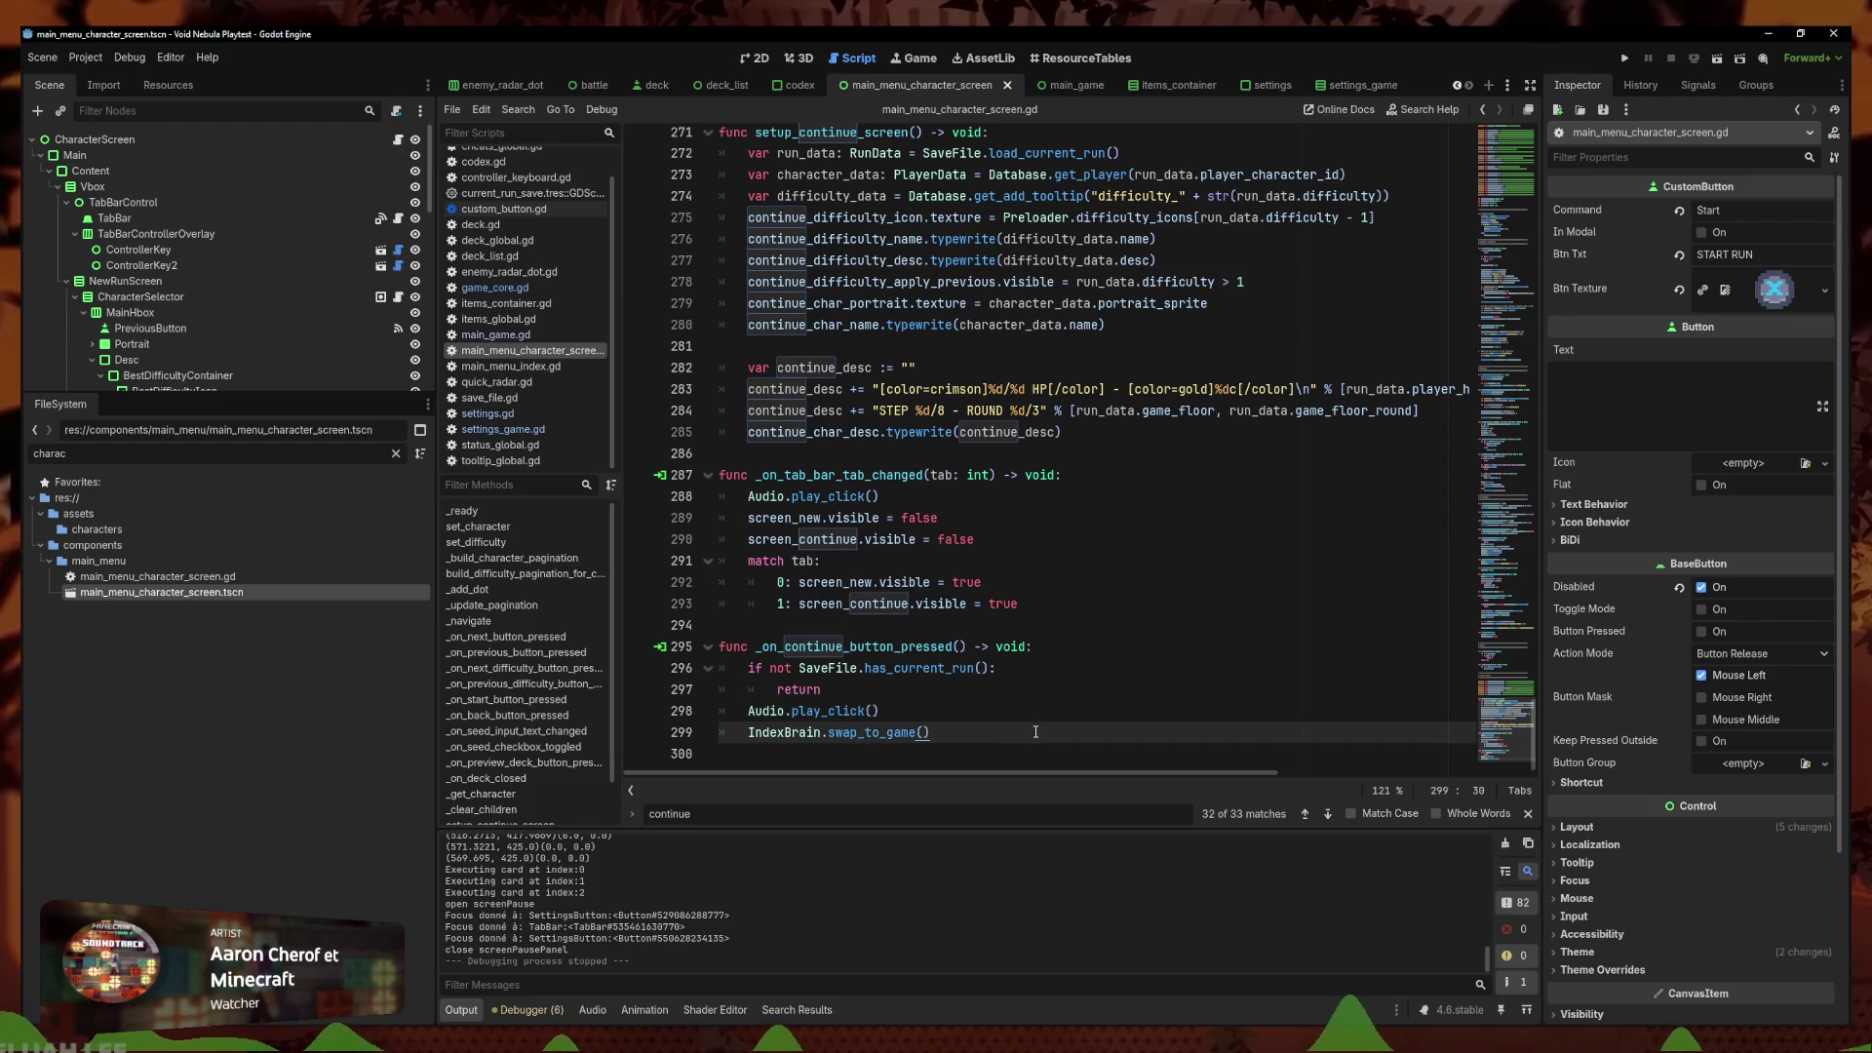
left_click(900, 698)
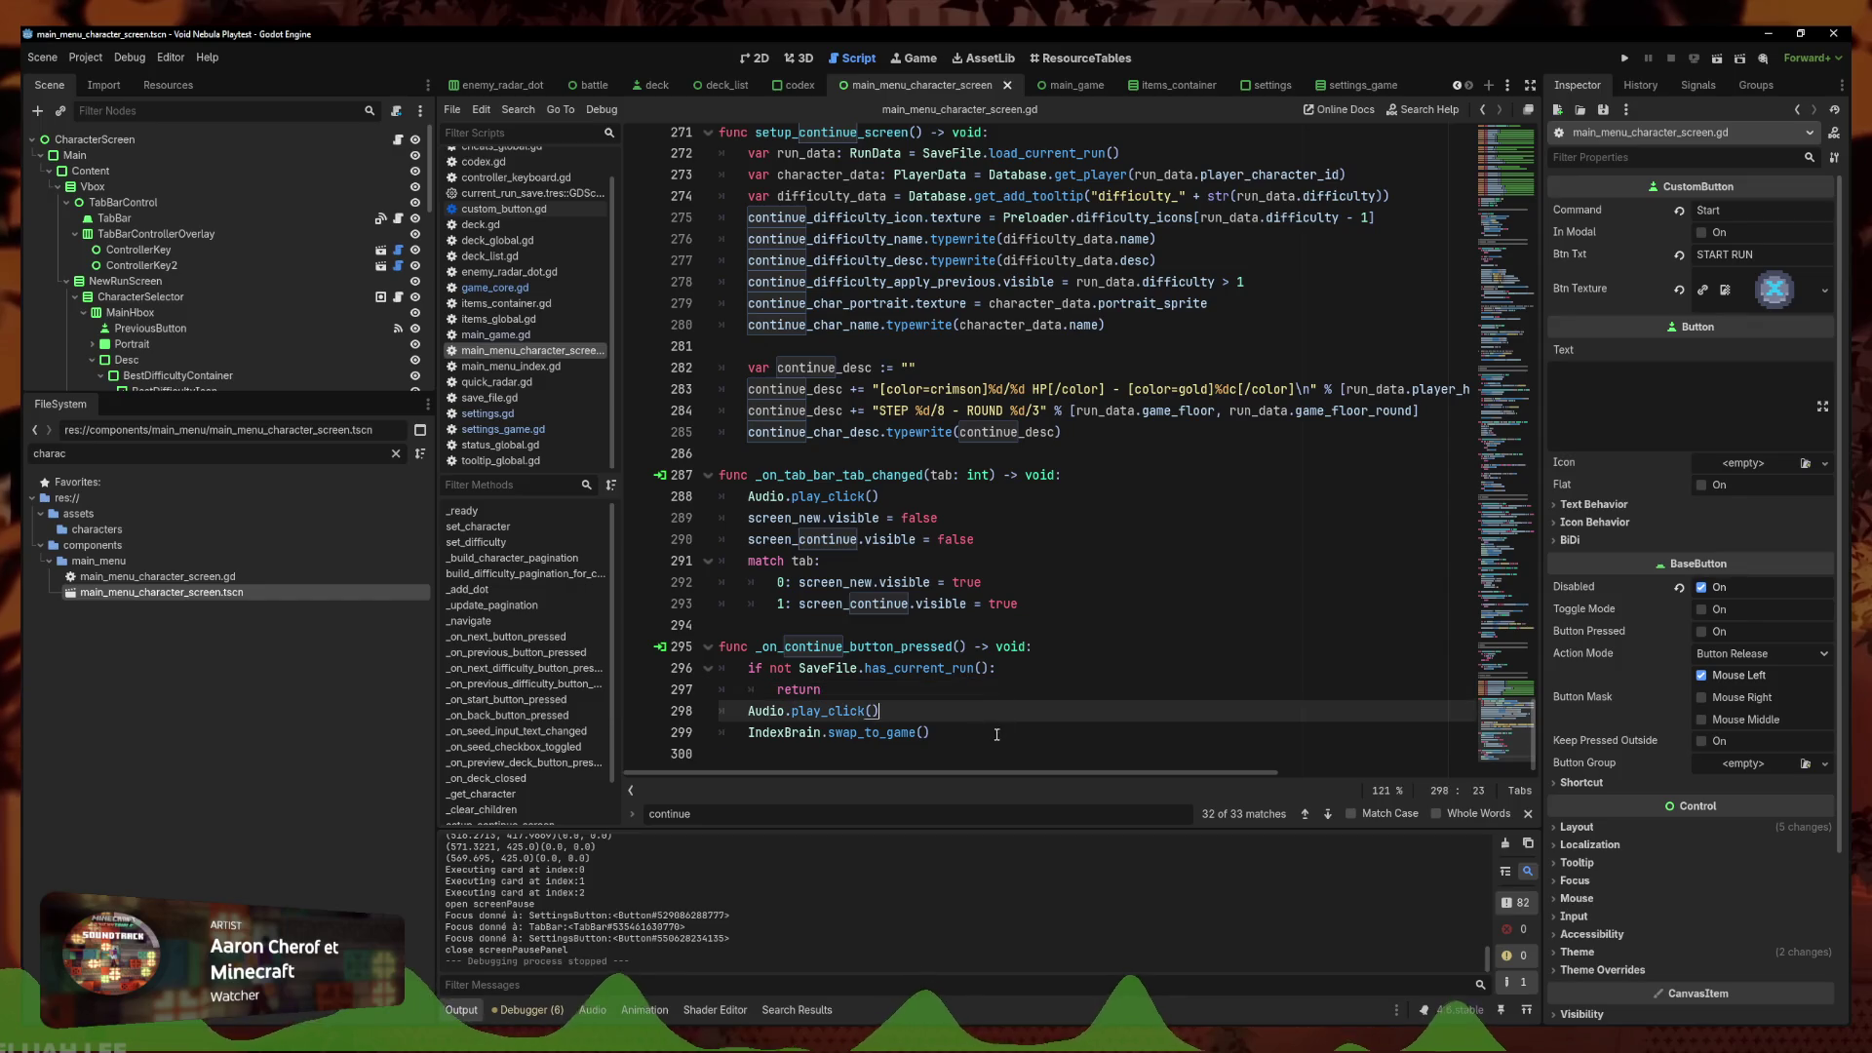
left_click(931, 733)
left_click(891, 732, "ctrl")
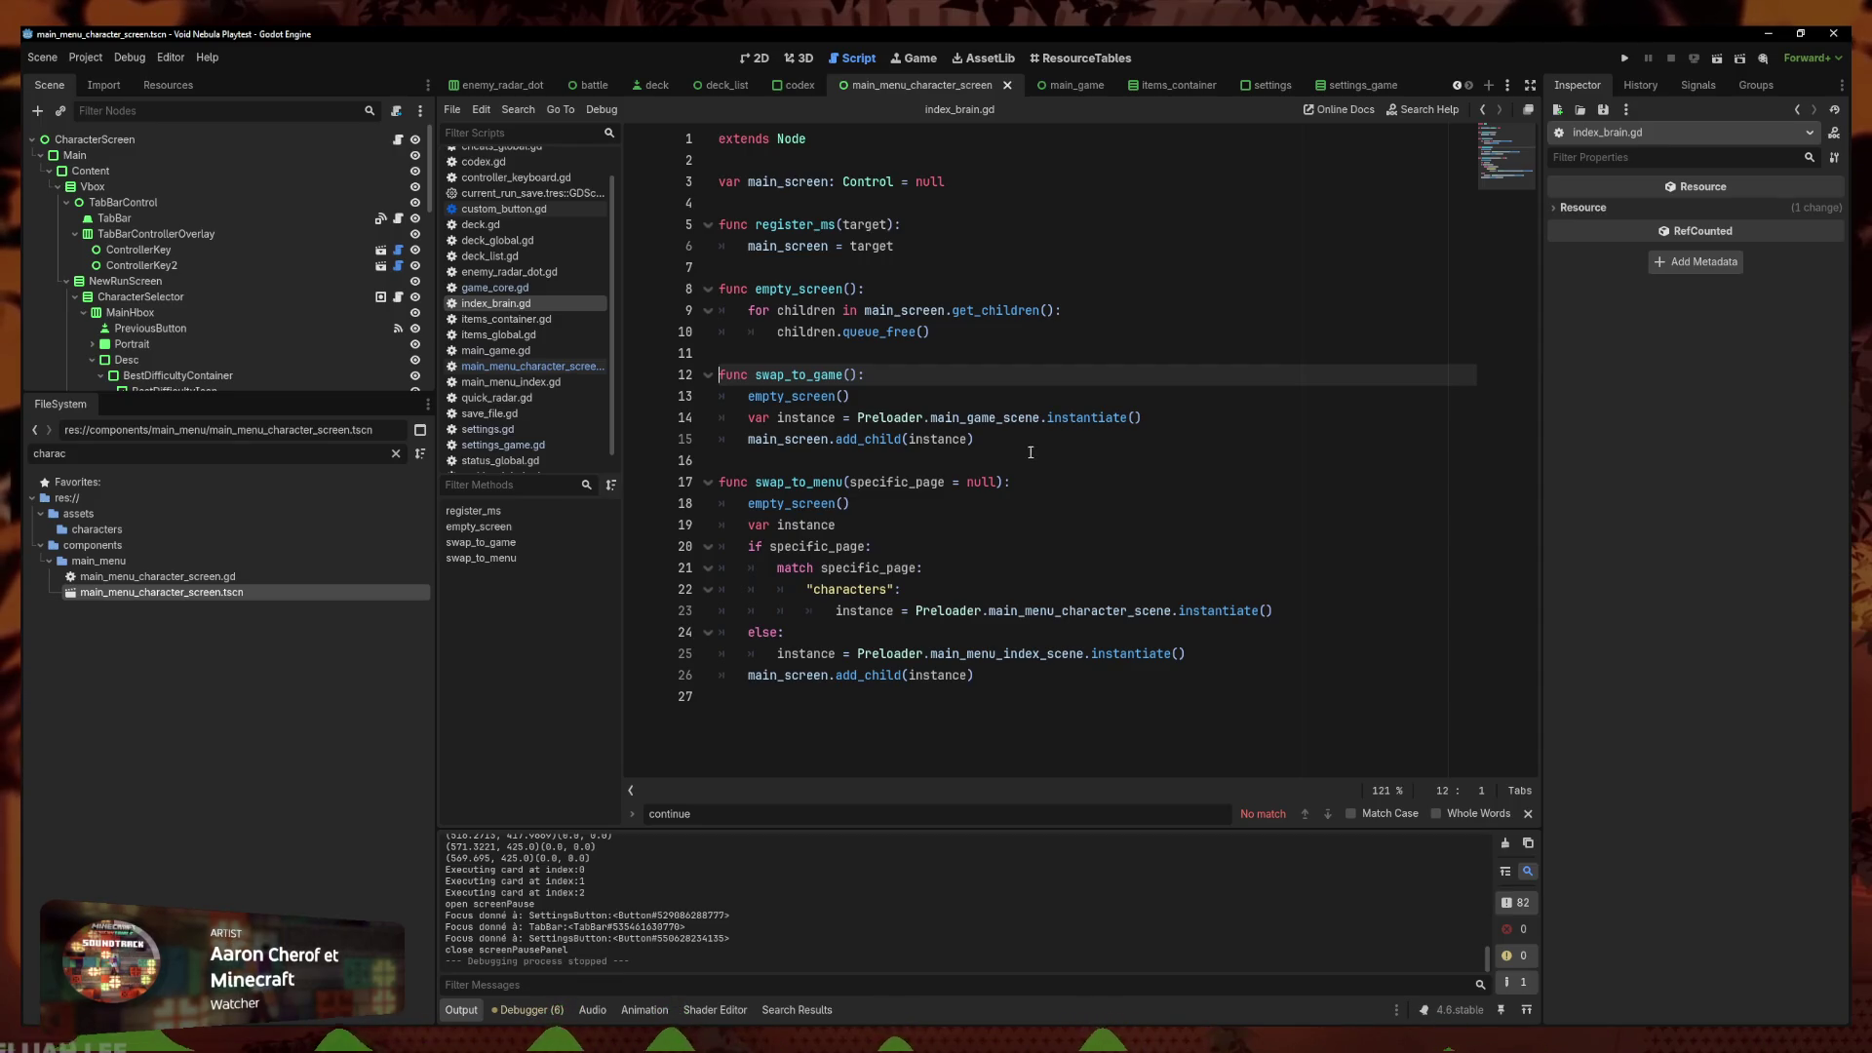
After checking the main_screen variable, filter FileSystem for 'main_game' and open main_game.tscn
left_click(800, 433, "ctrl")
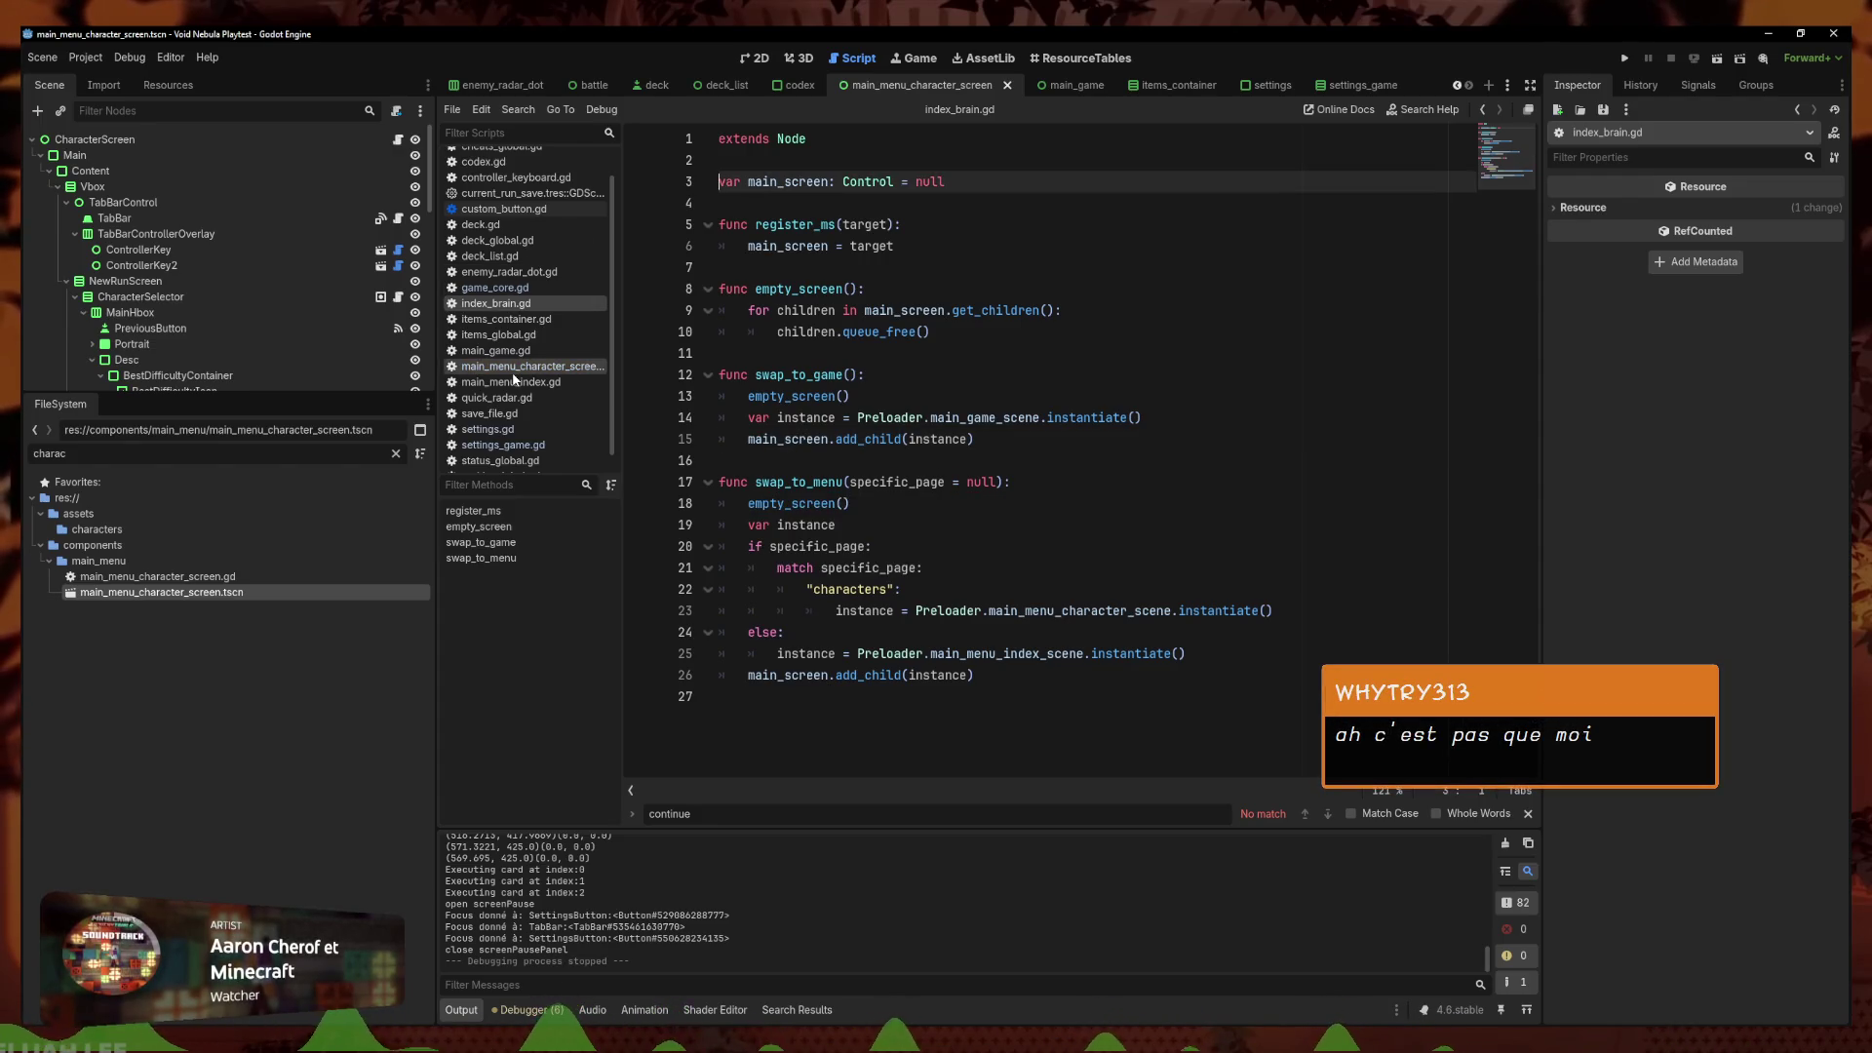
scroll(536, 312, "up", 2)
scroll(509, 168, "down", 1)
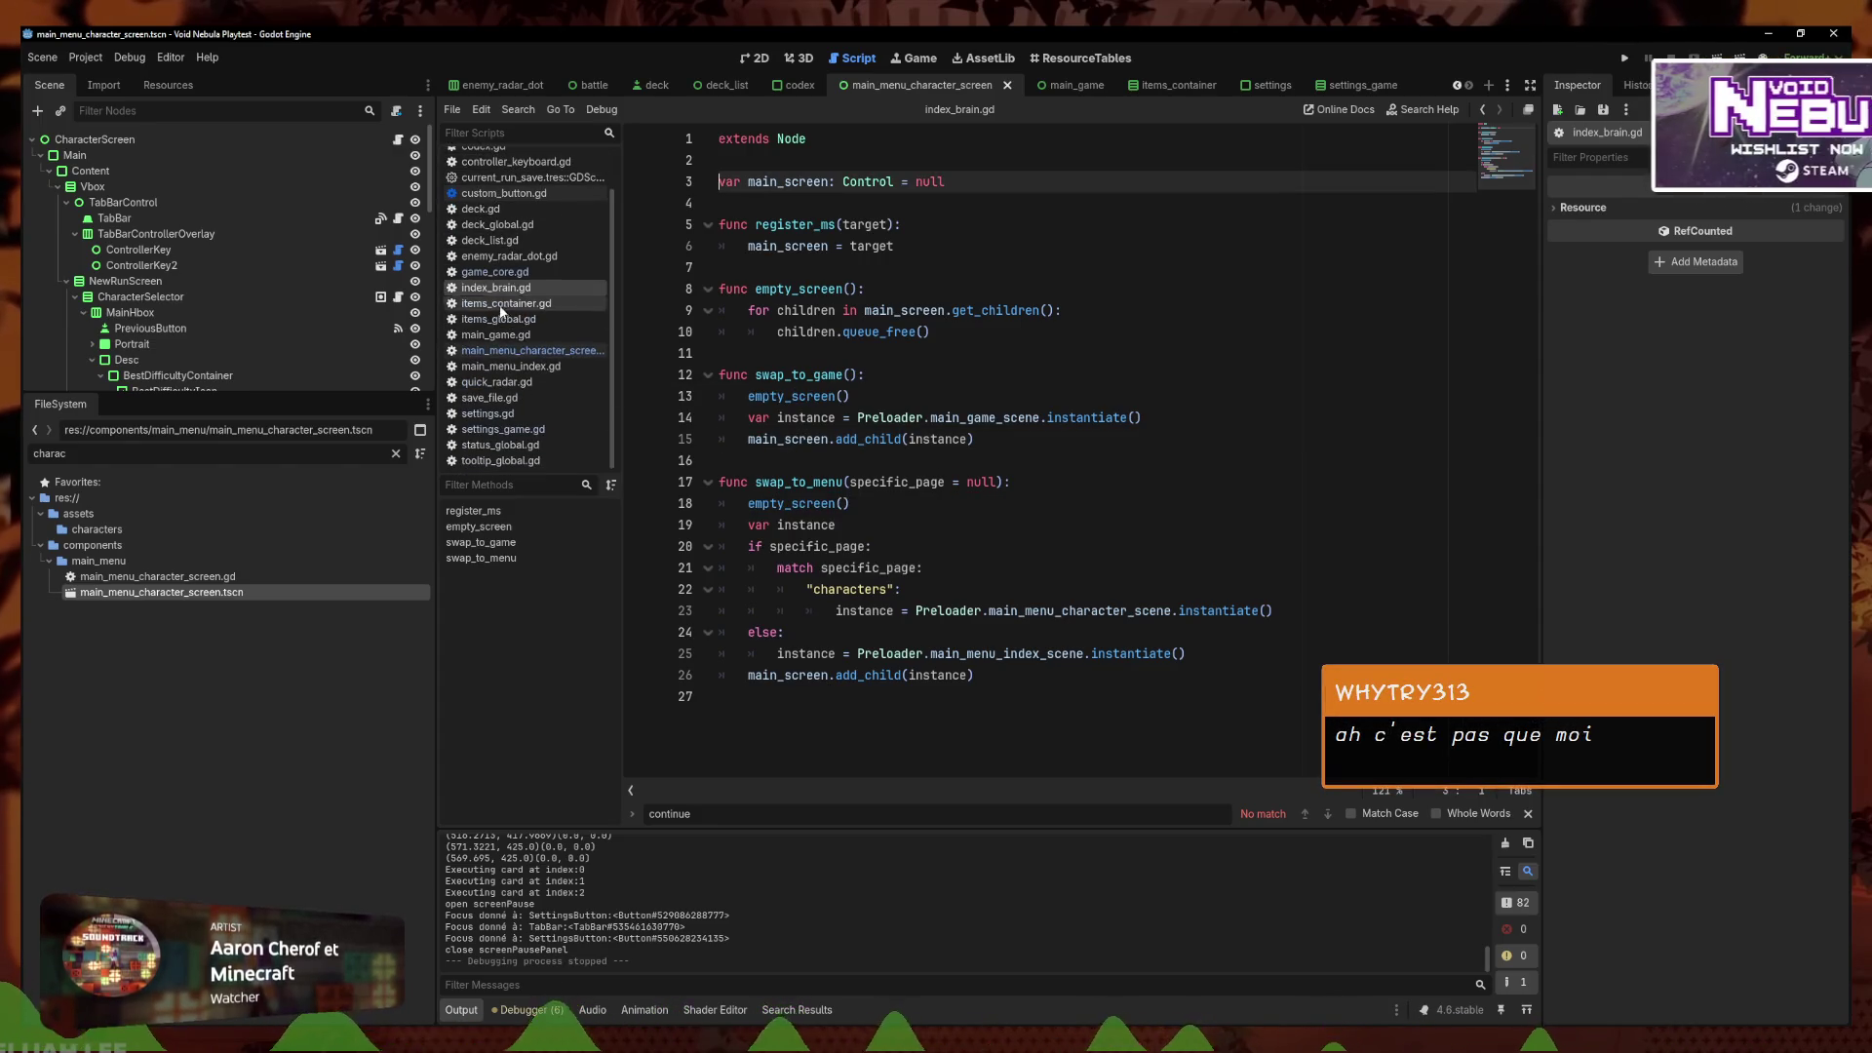
key("BackSpace")
key("BackSpace")
key("BackSpace")
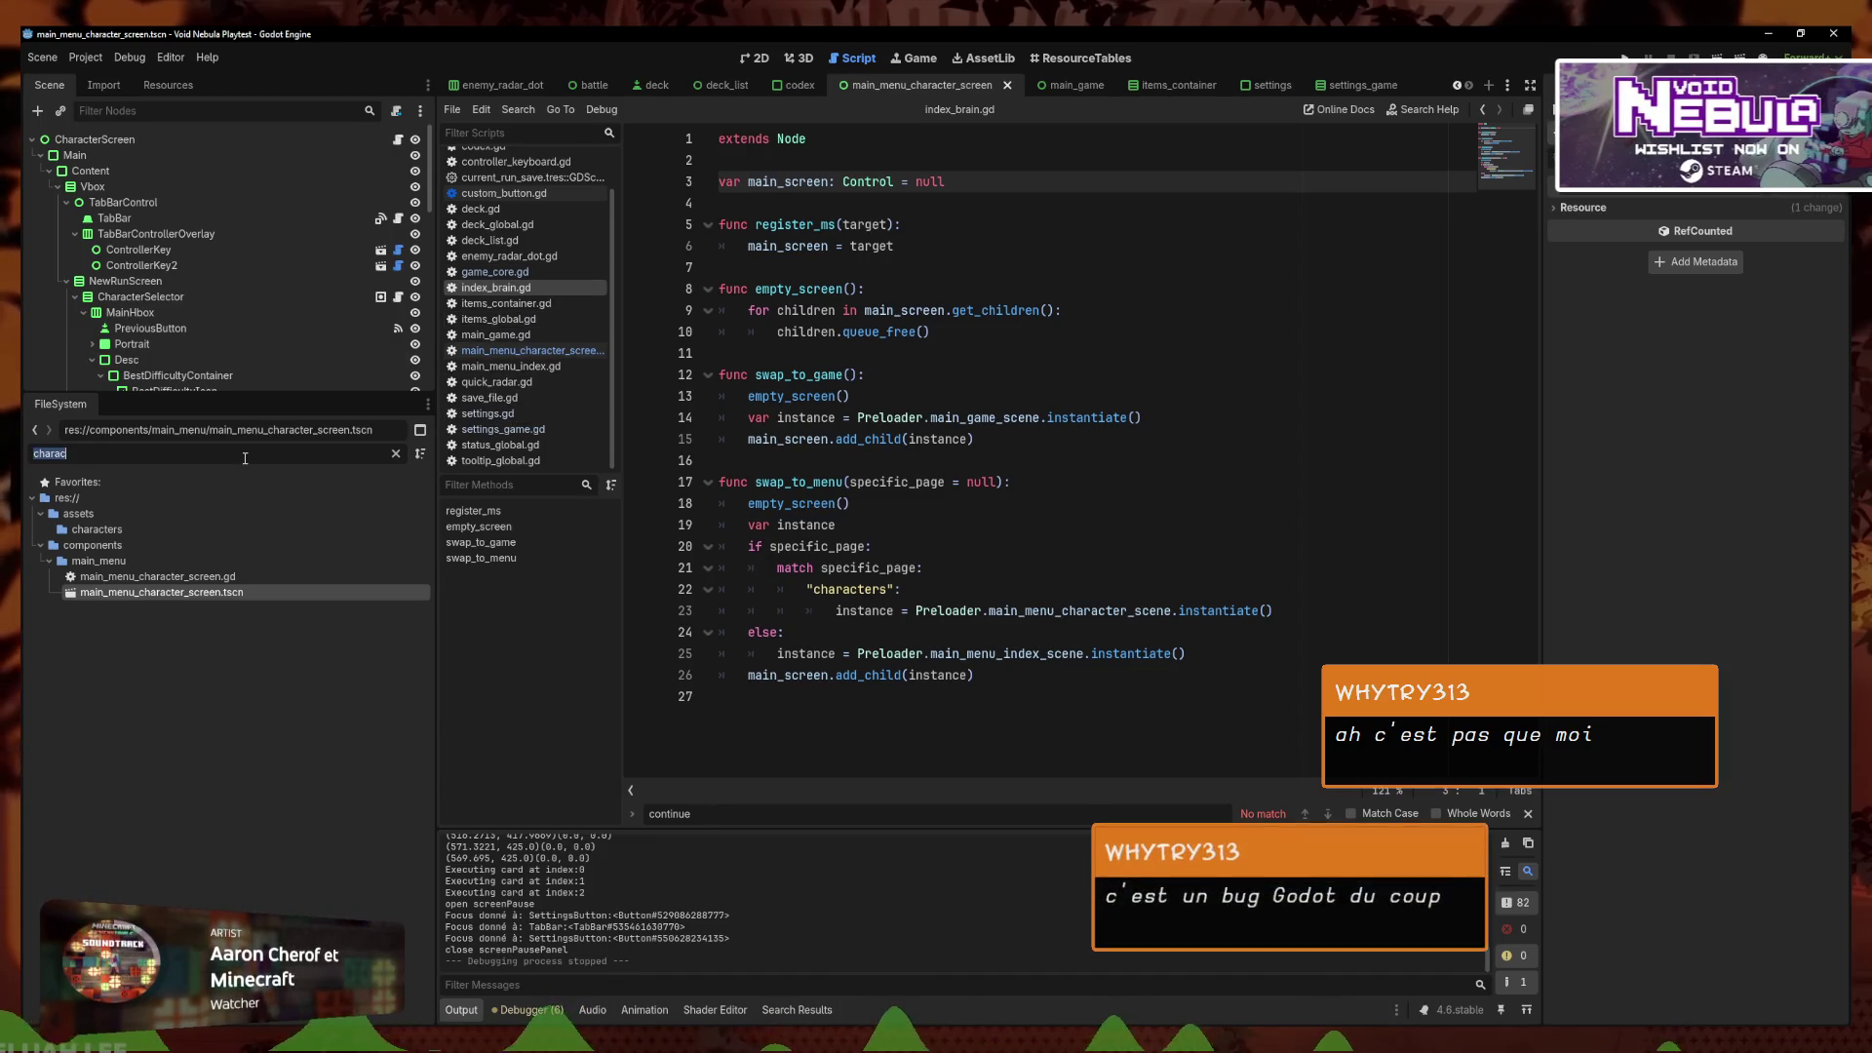
type("main_")
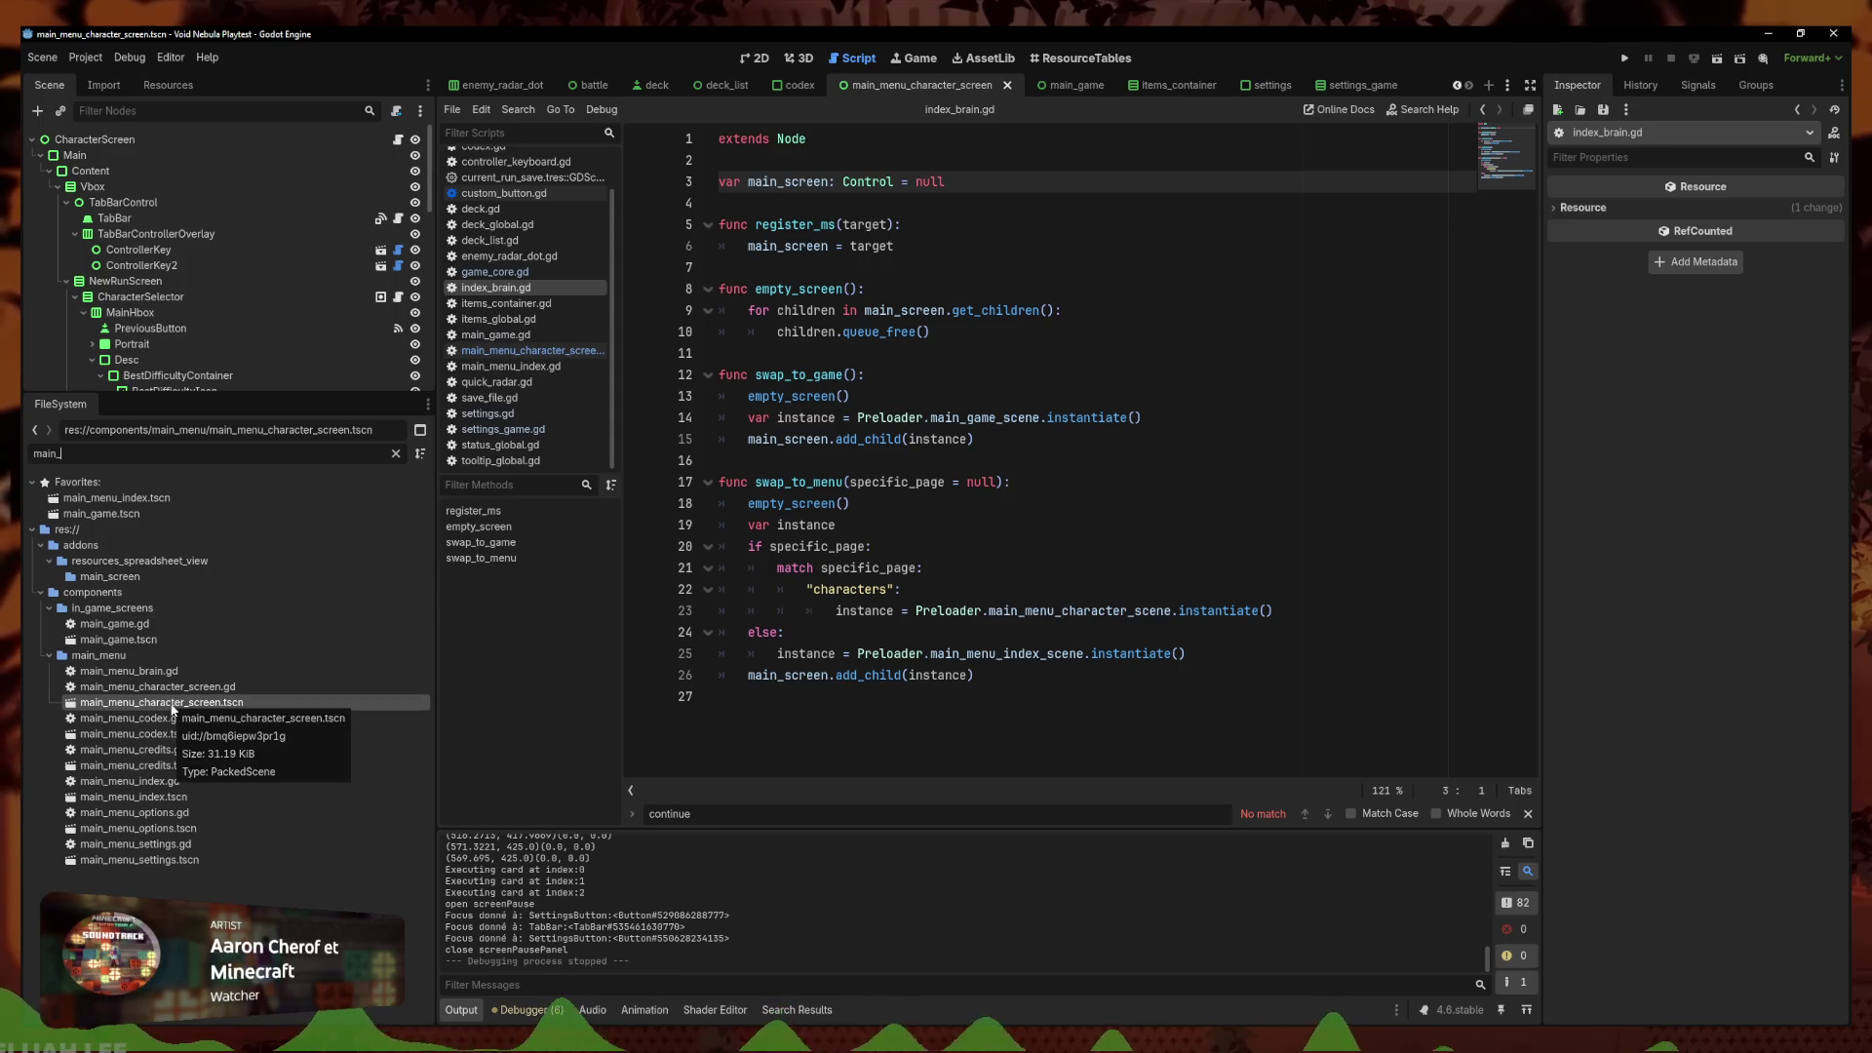
left_click(104, 457)
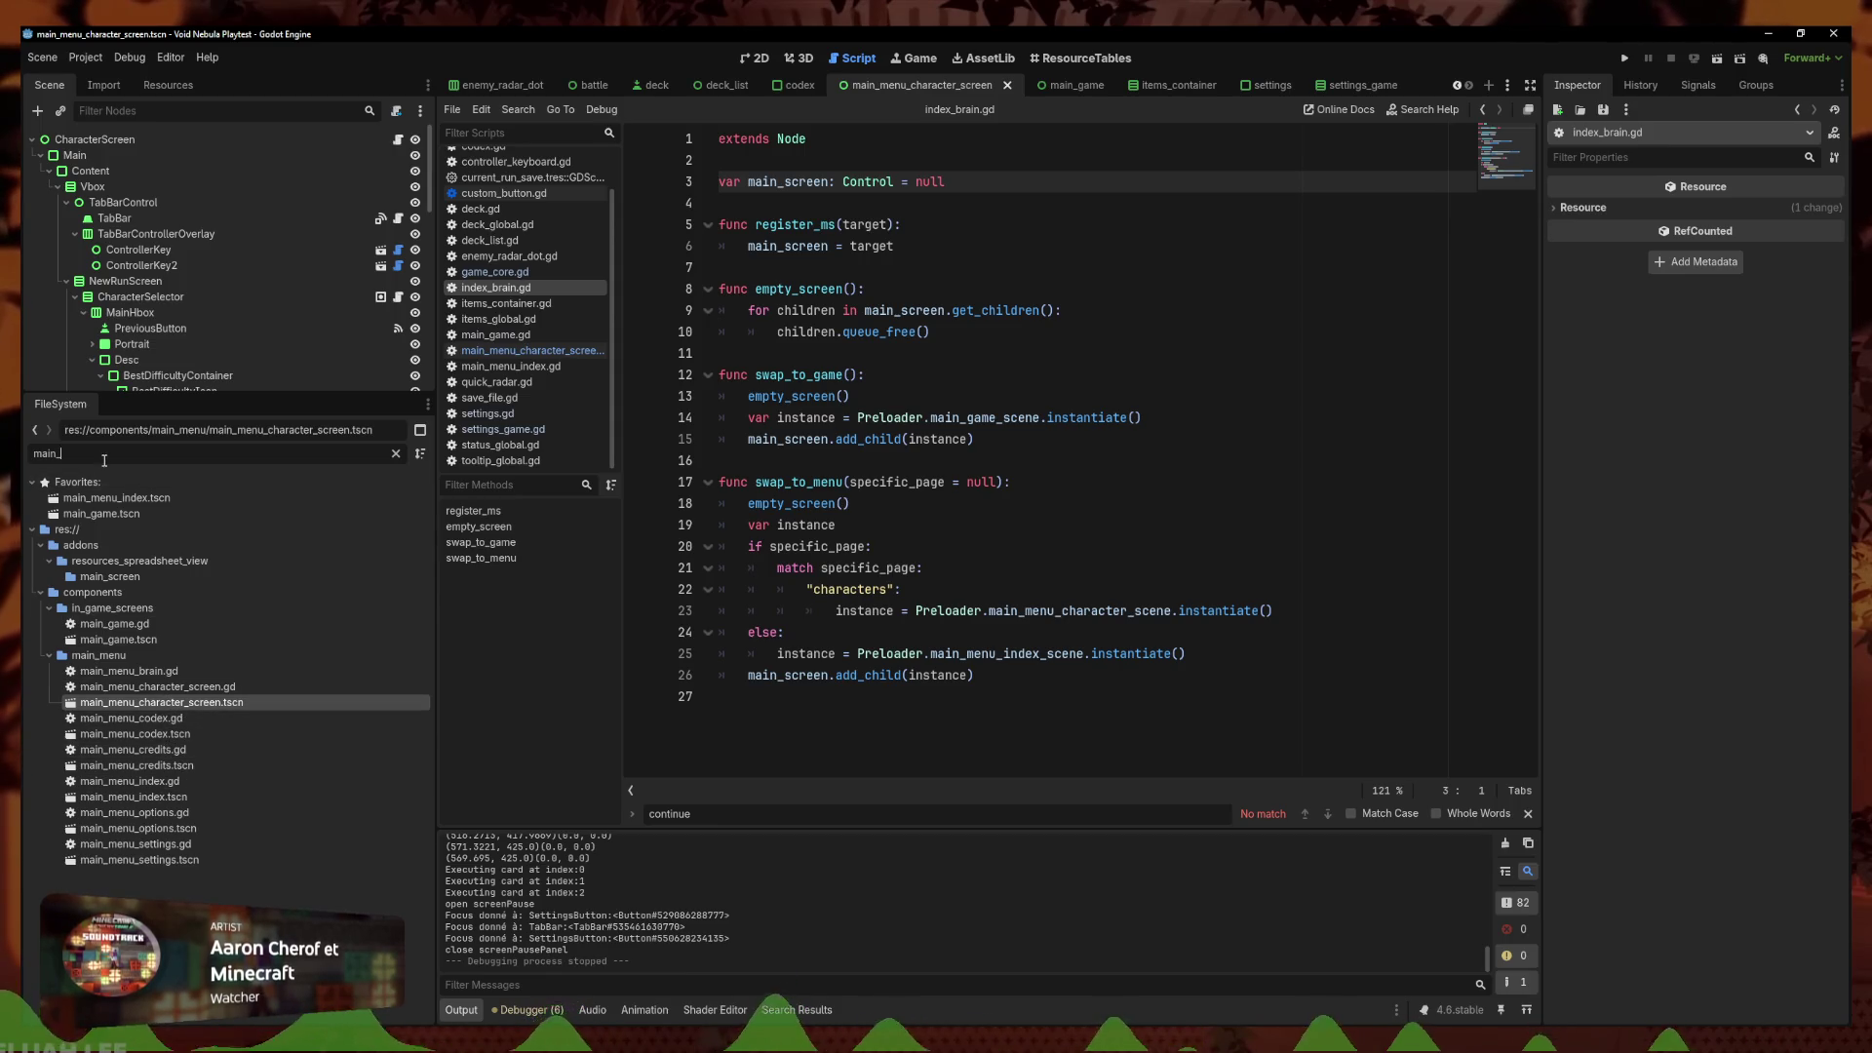
type("game")
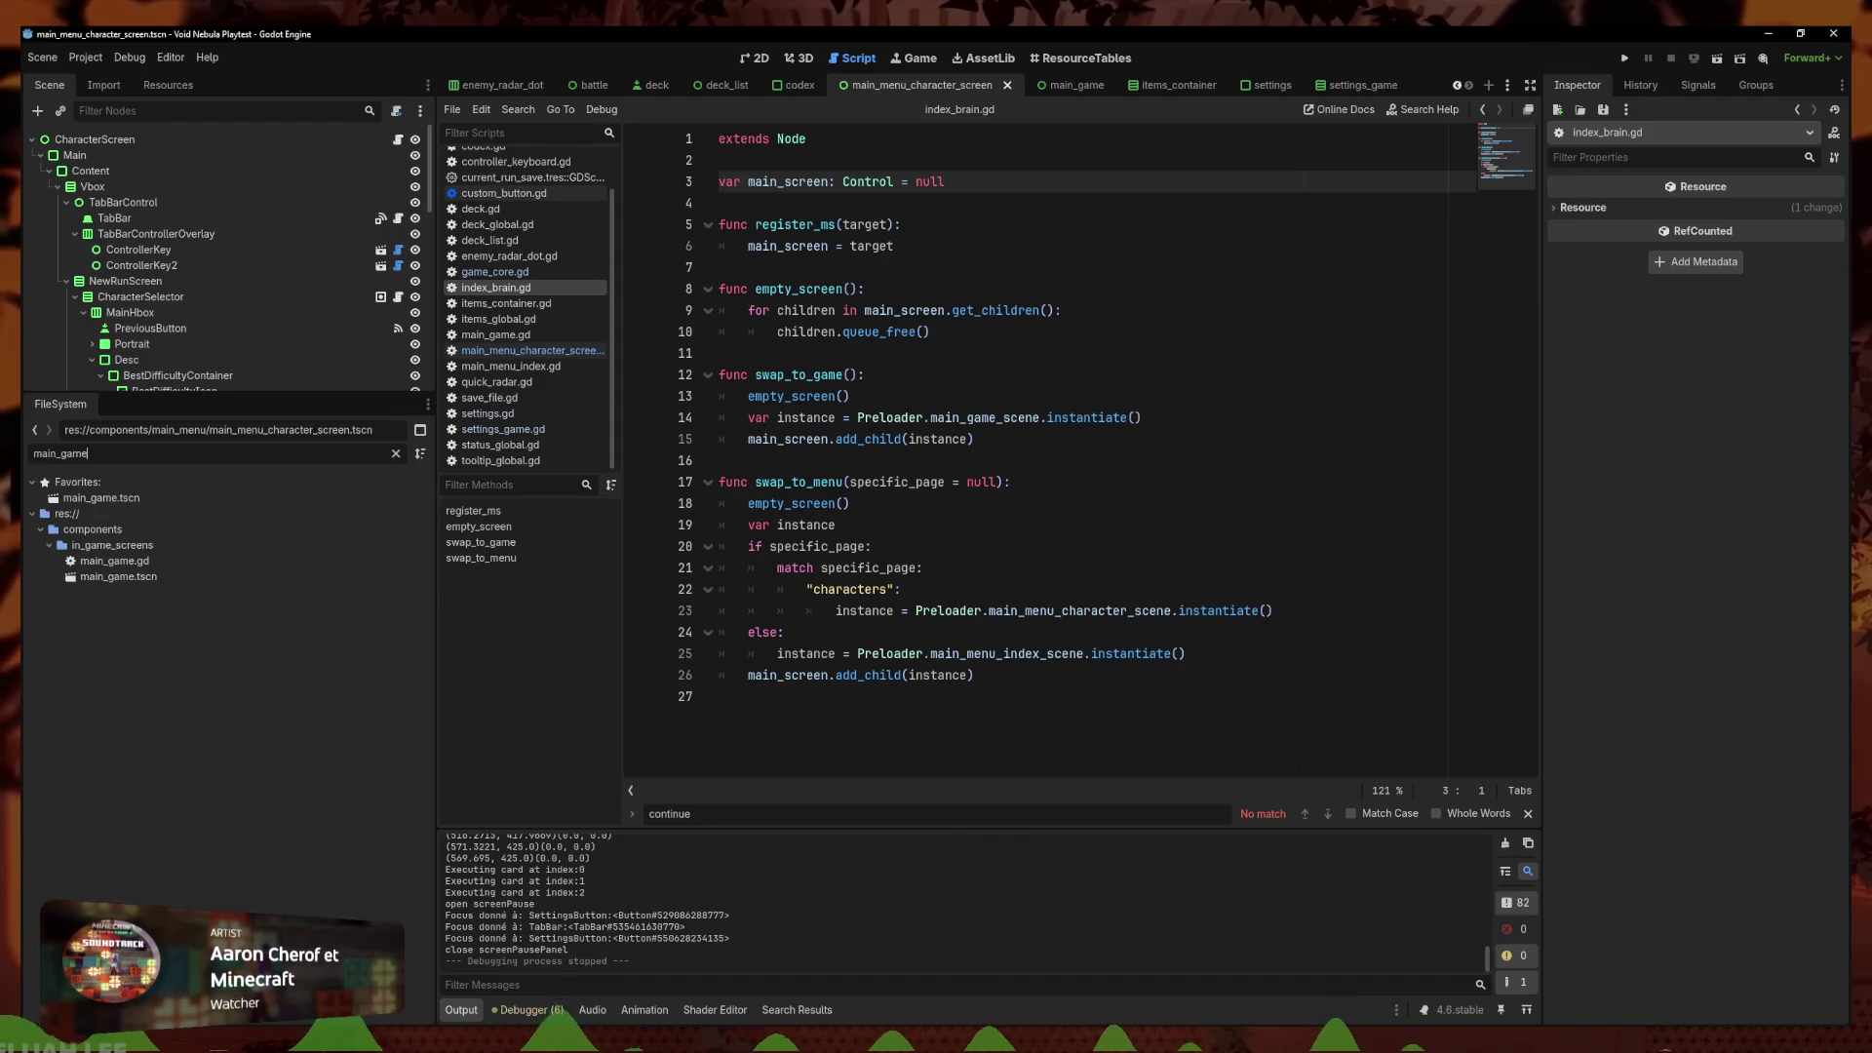
double_click(118, 576)
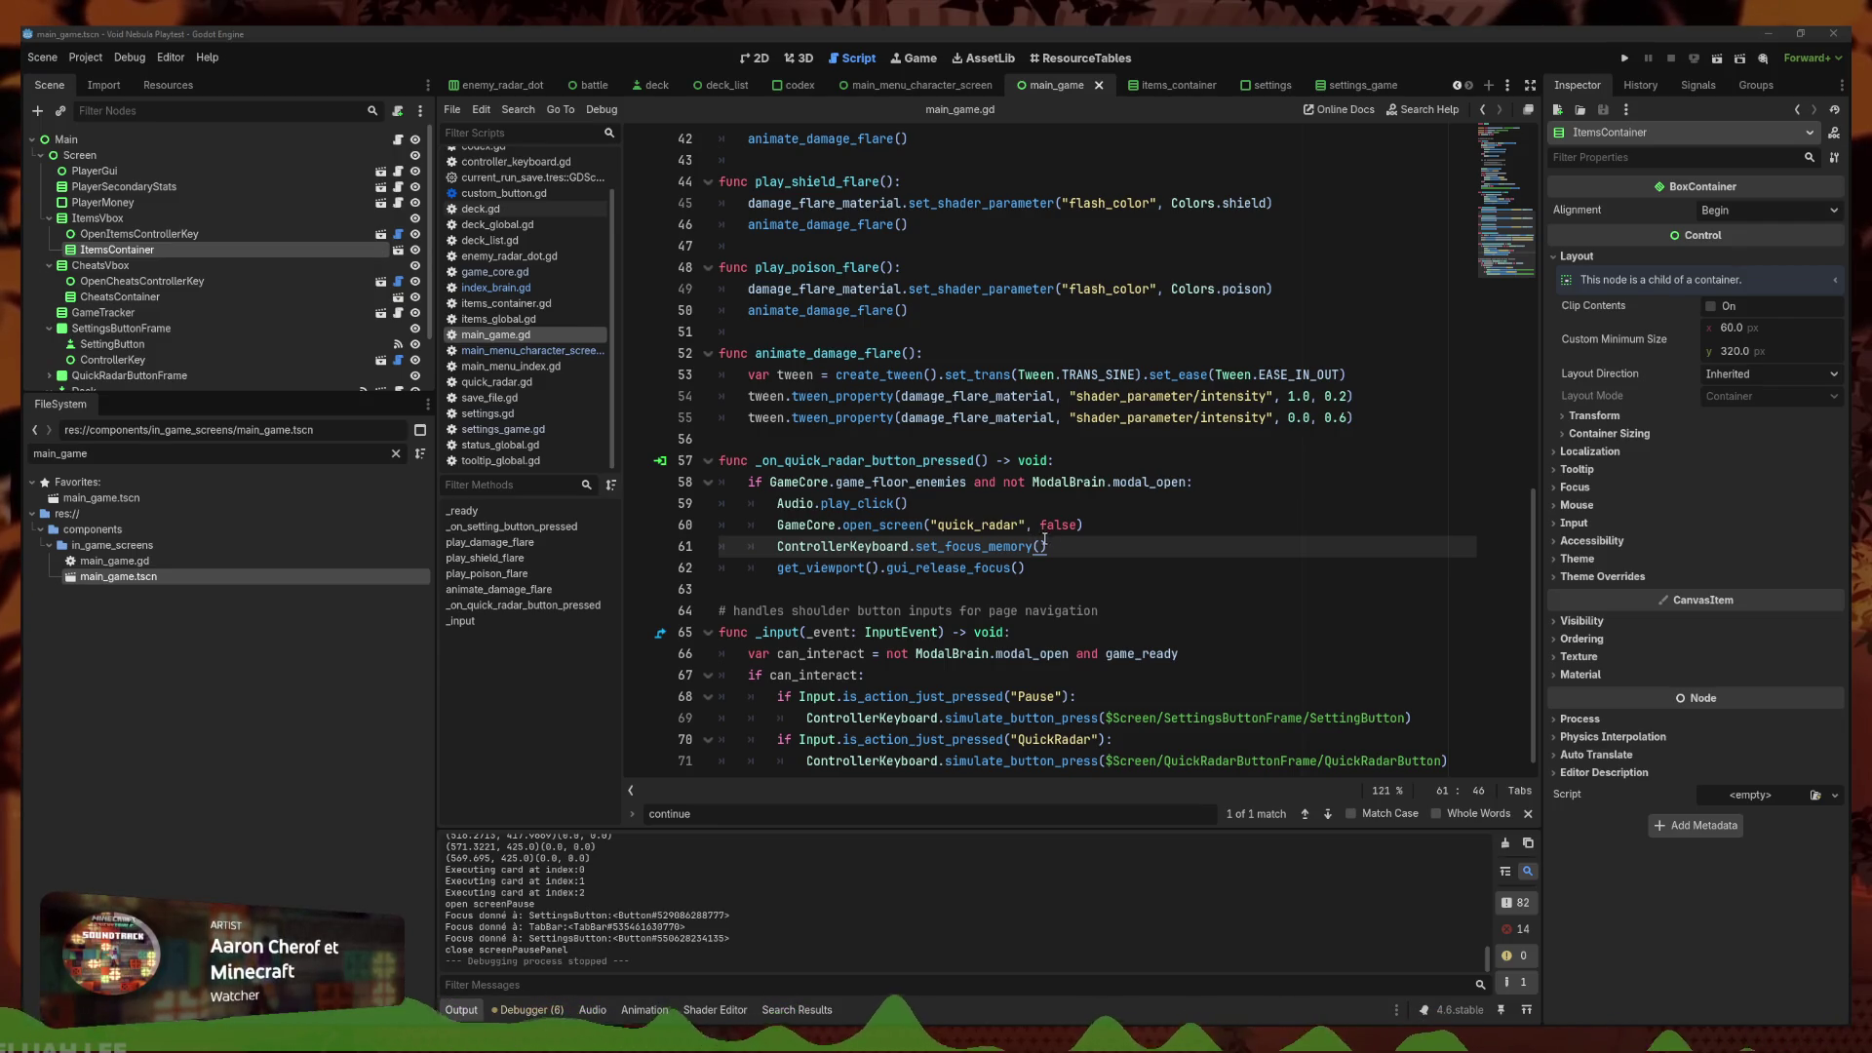
Step through main_game.gd's _ready lines (register_main, setup_player_continue, else branch), then run the project
scroll(1070, 547, "up", 13)
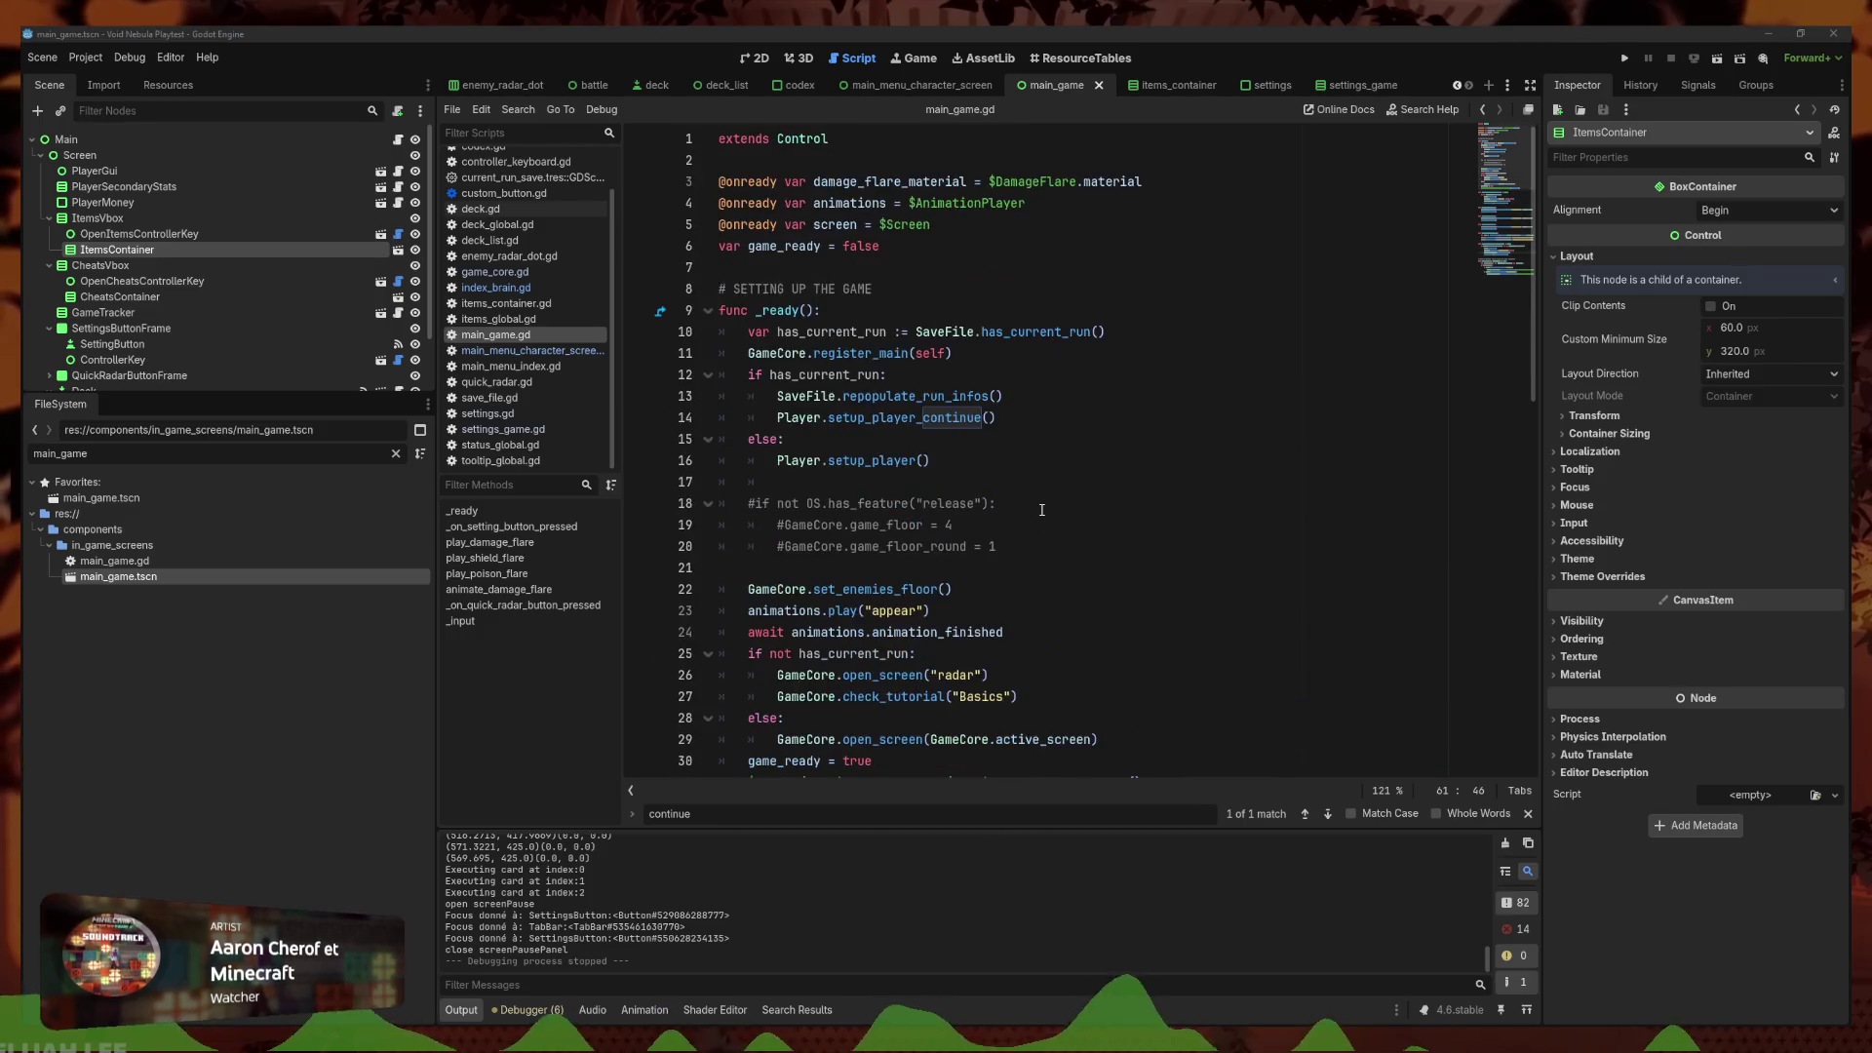
left_click(1047, 412)
key("Up")
key("Up")
key("Down")
key("Down")
left_click(1082, 367)
left_click(1088, 357)
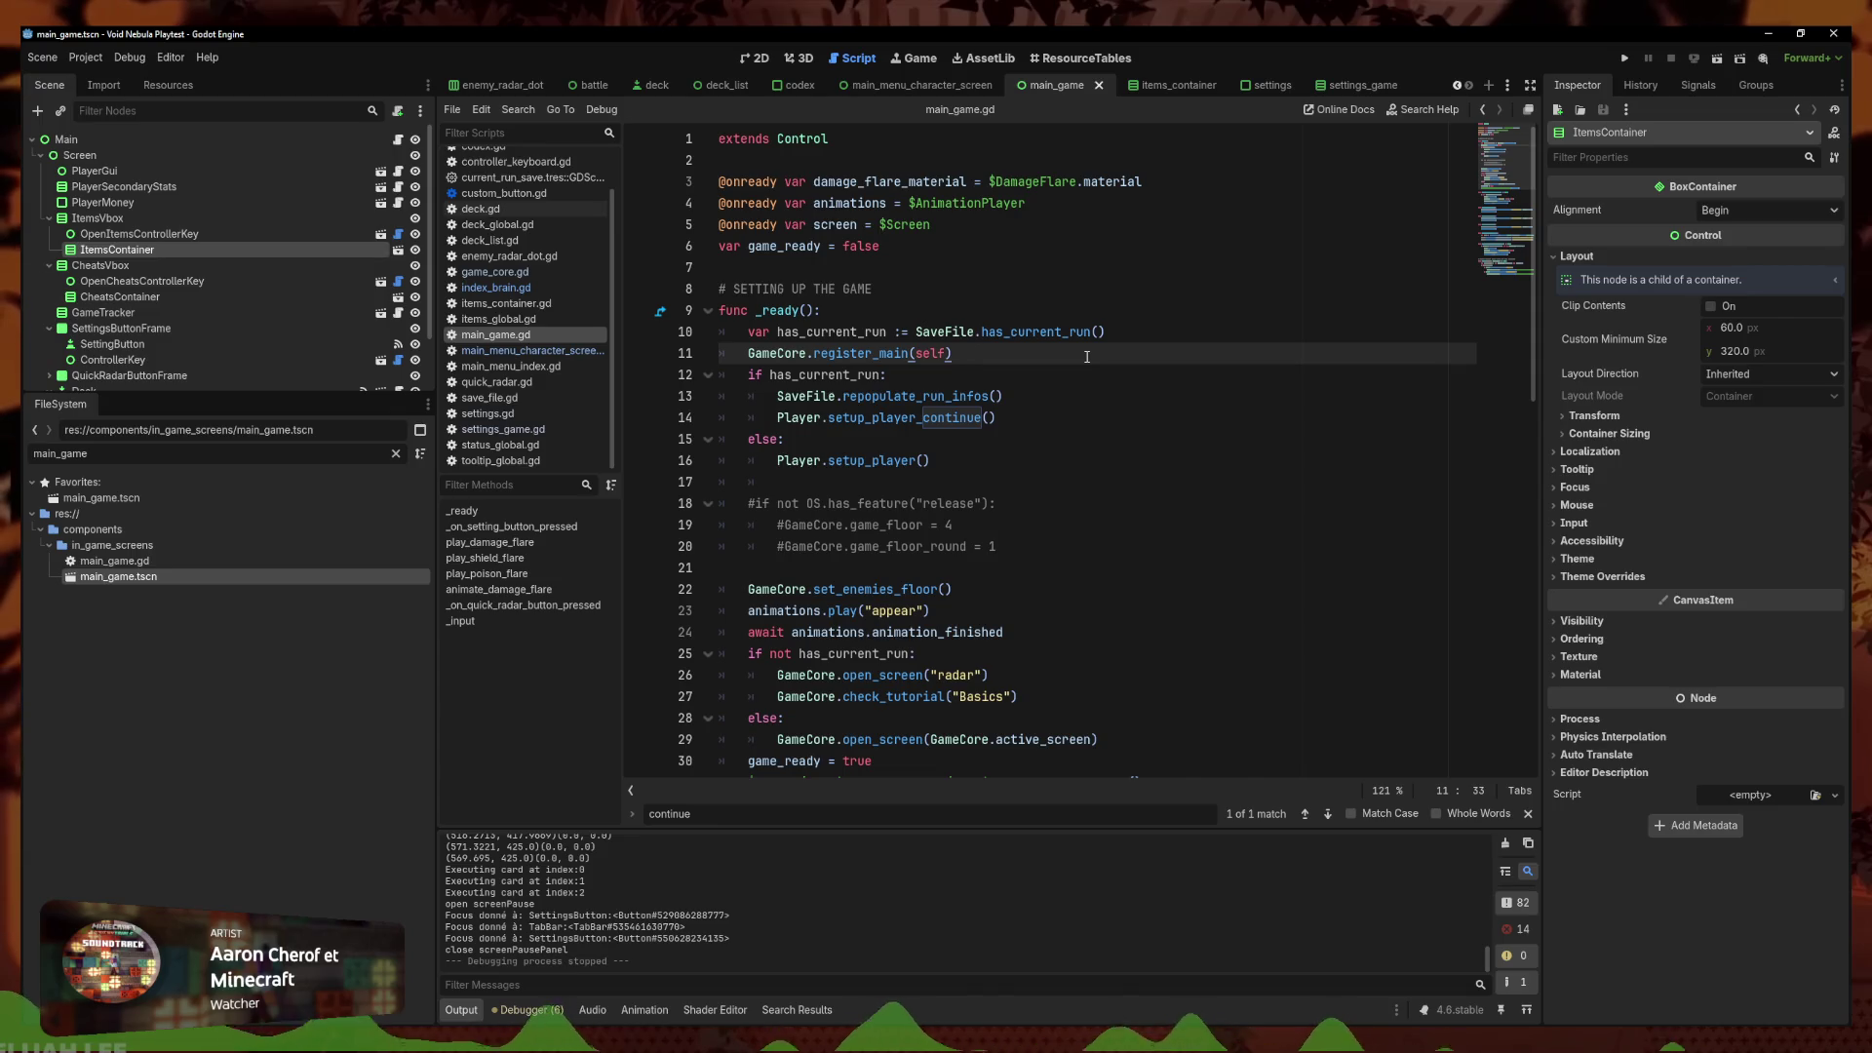
left_click(1089, 392)
left_click(1087, 415)
left_click(1081, 432)
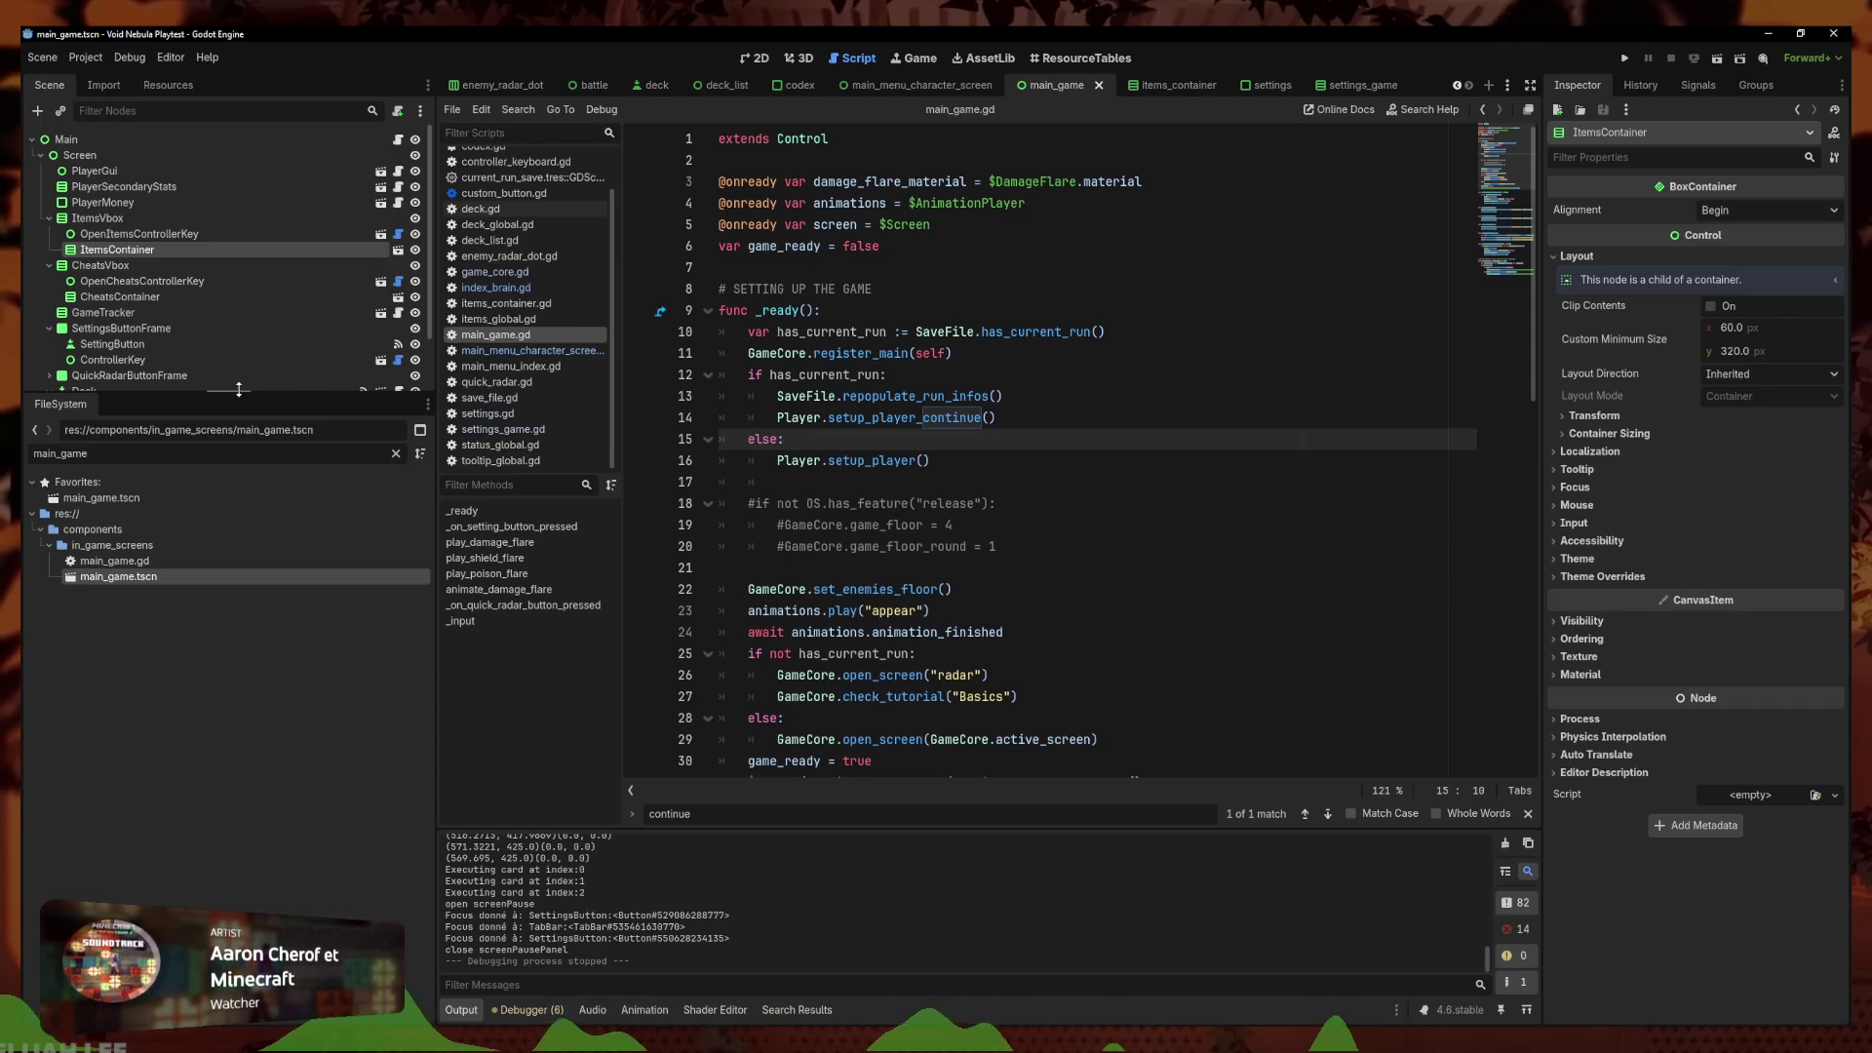
left_click(953, 477)
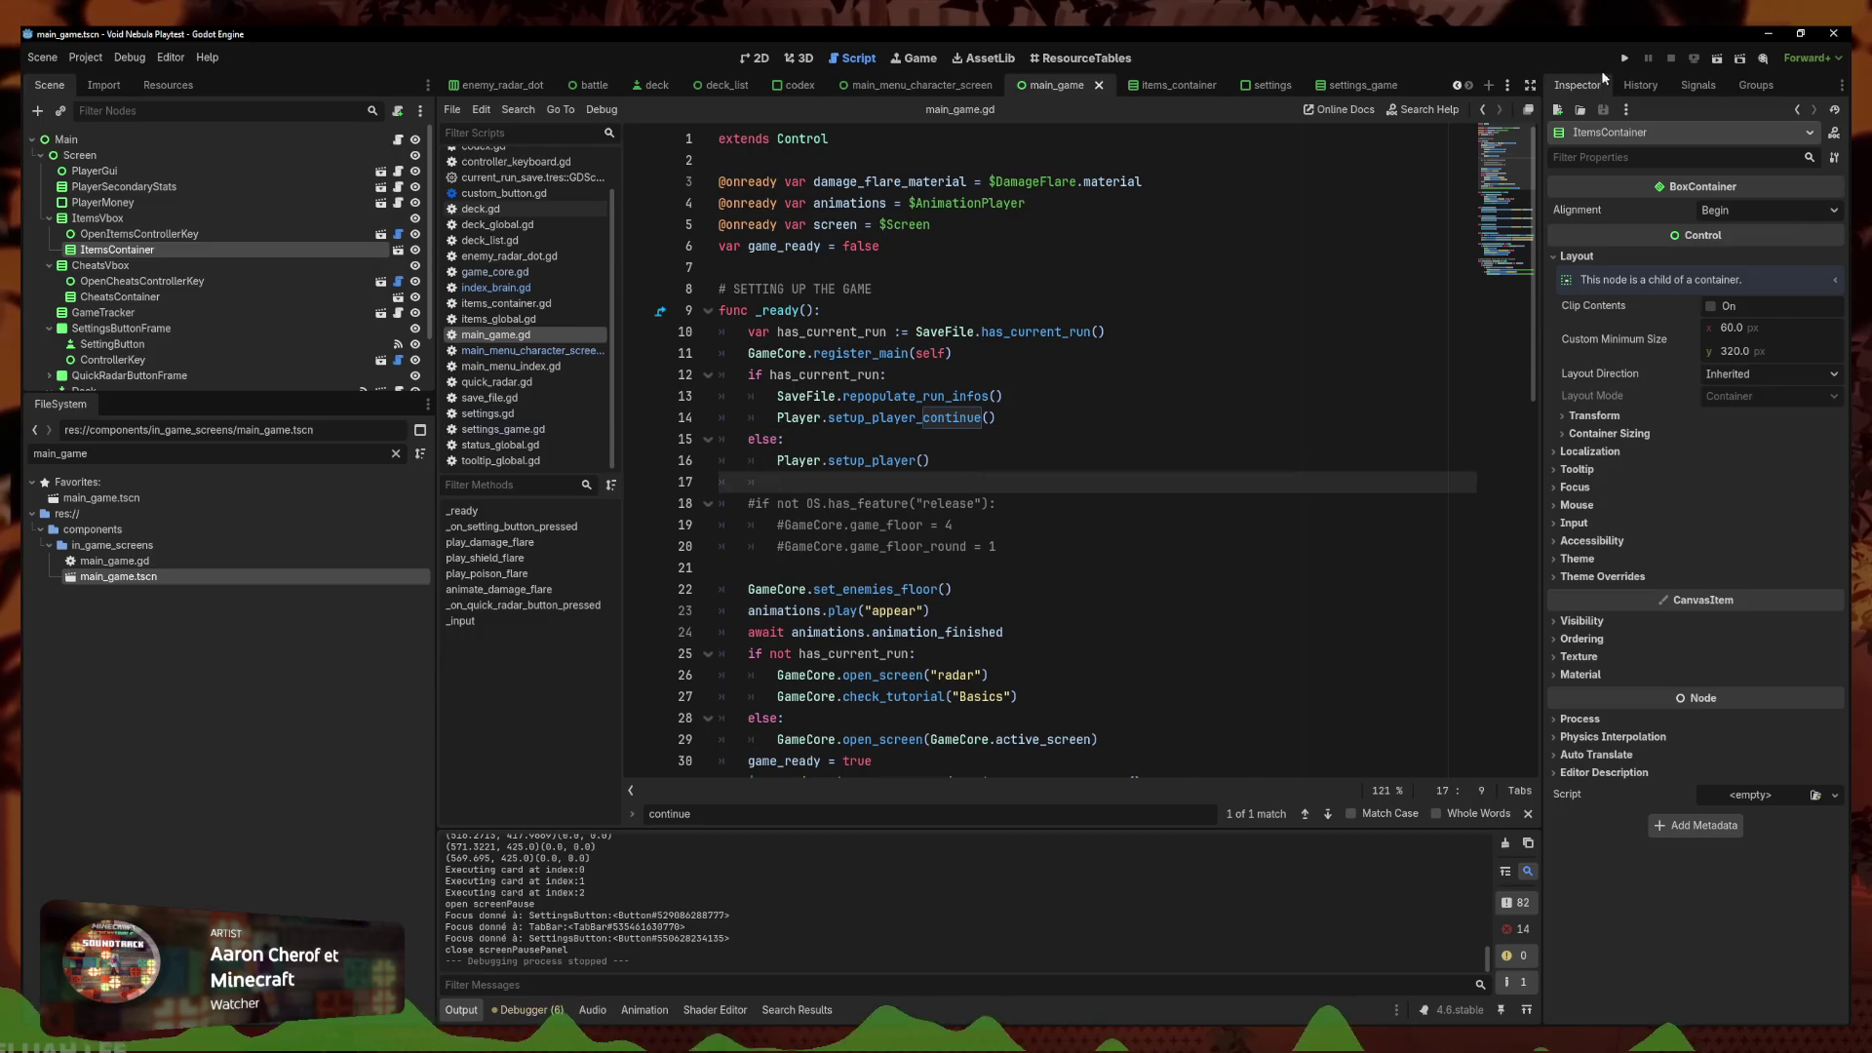
left_click(1627, 59)
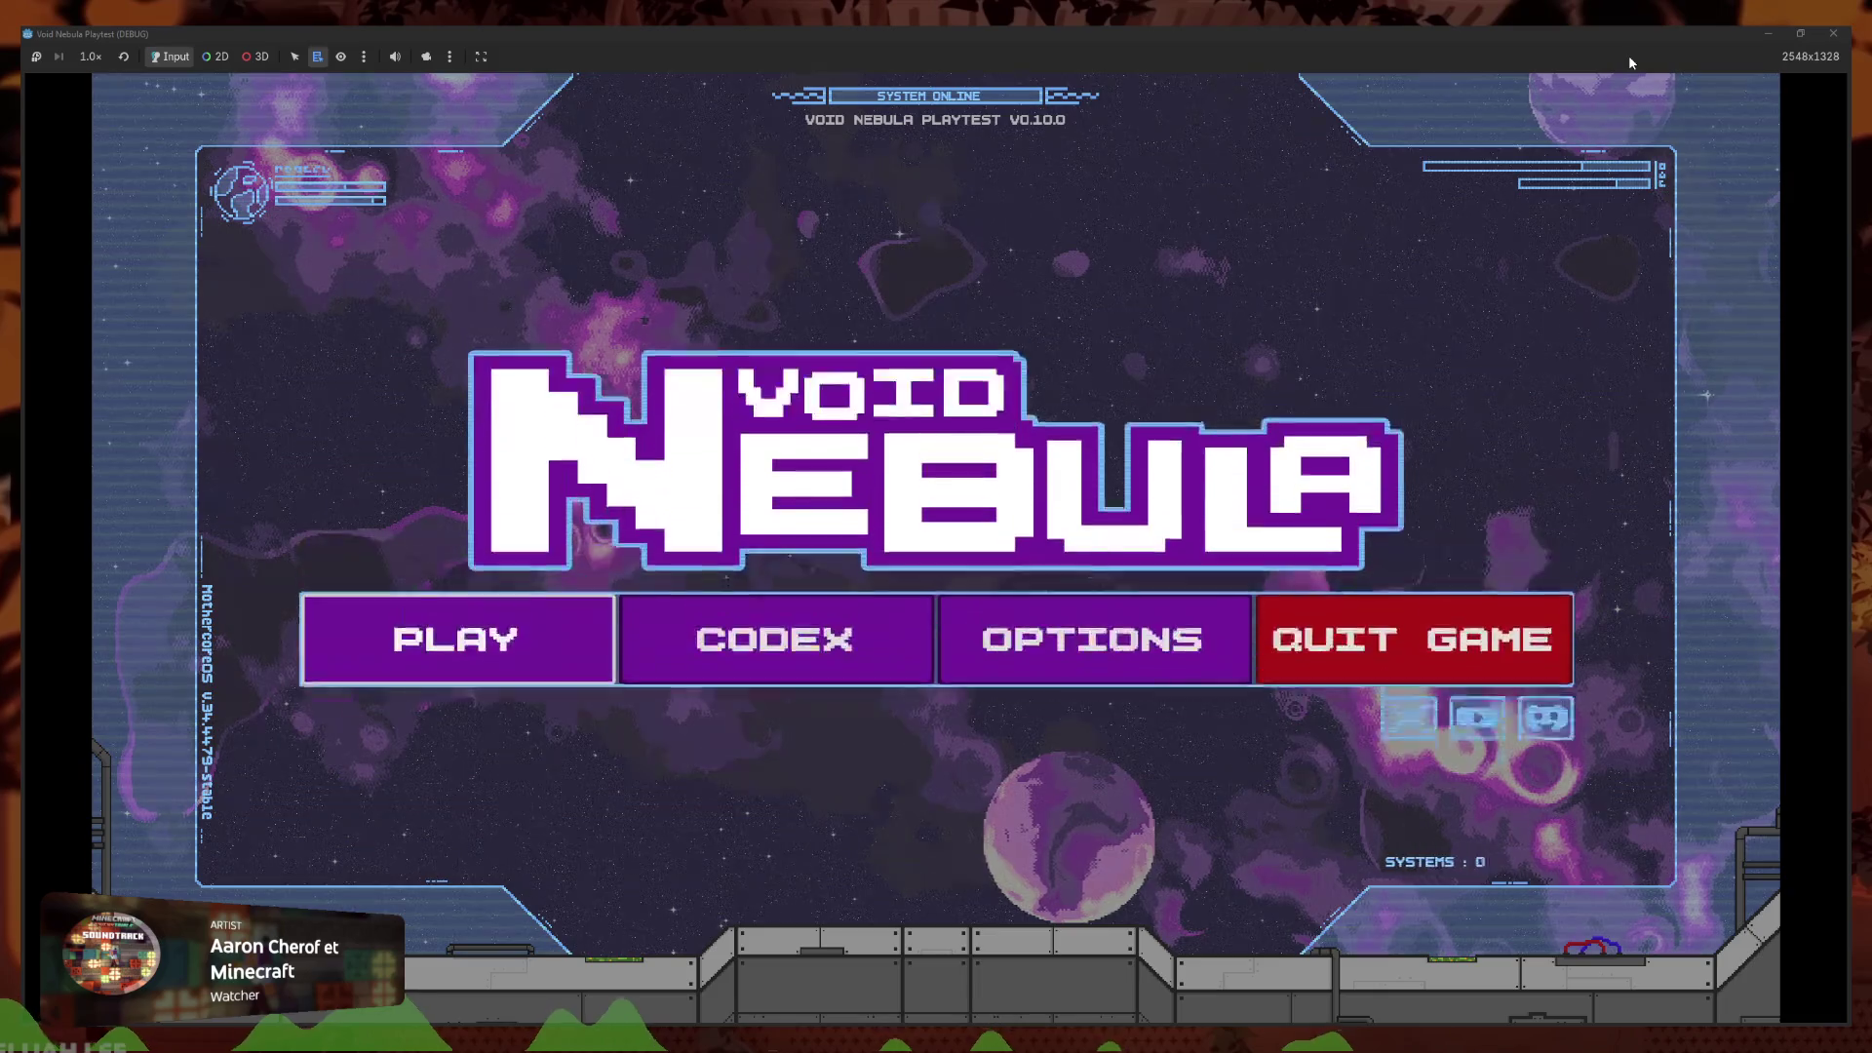
Peek into the Codex, then turn on CRT effects in the game settings
key("Right")
key("Return")
key("Escape")
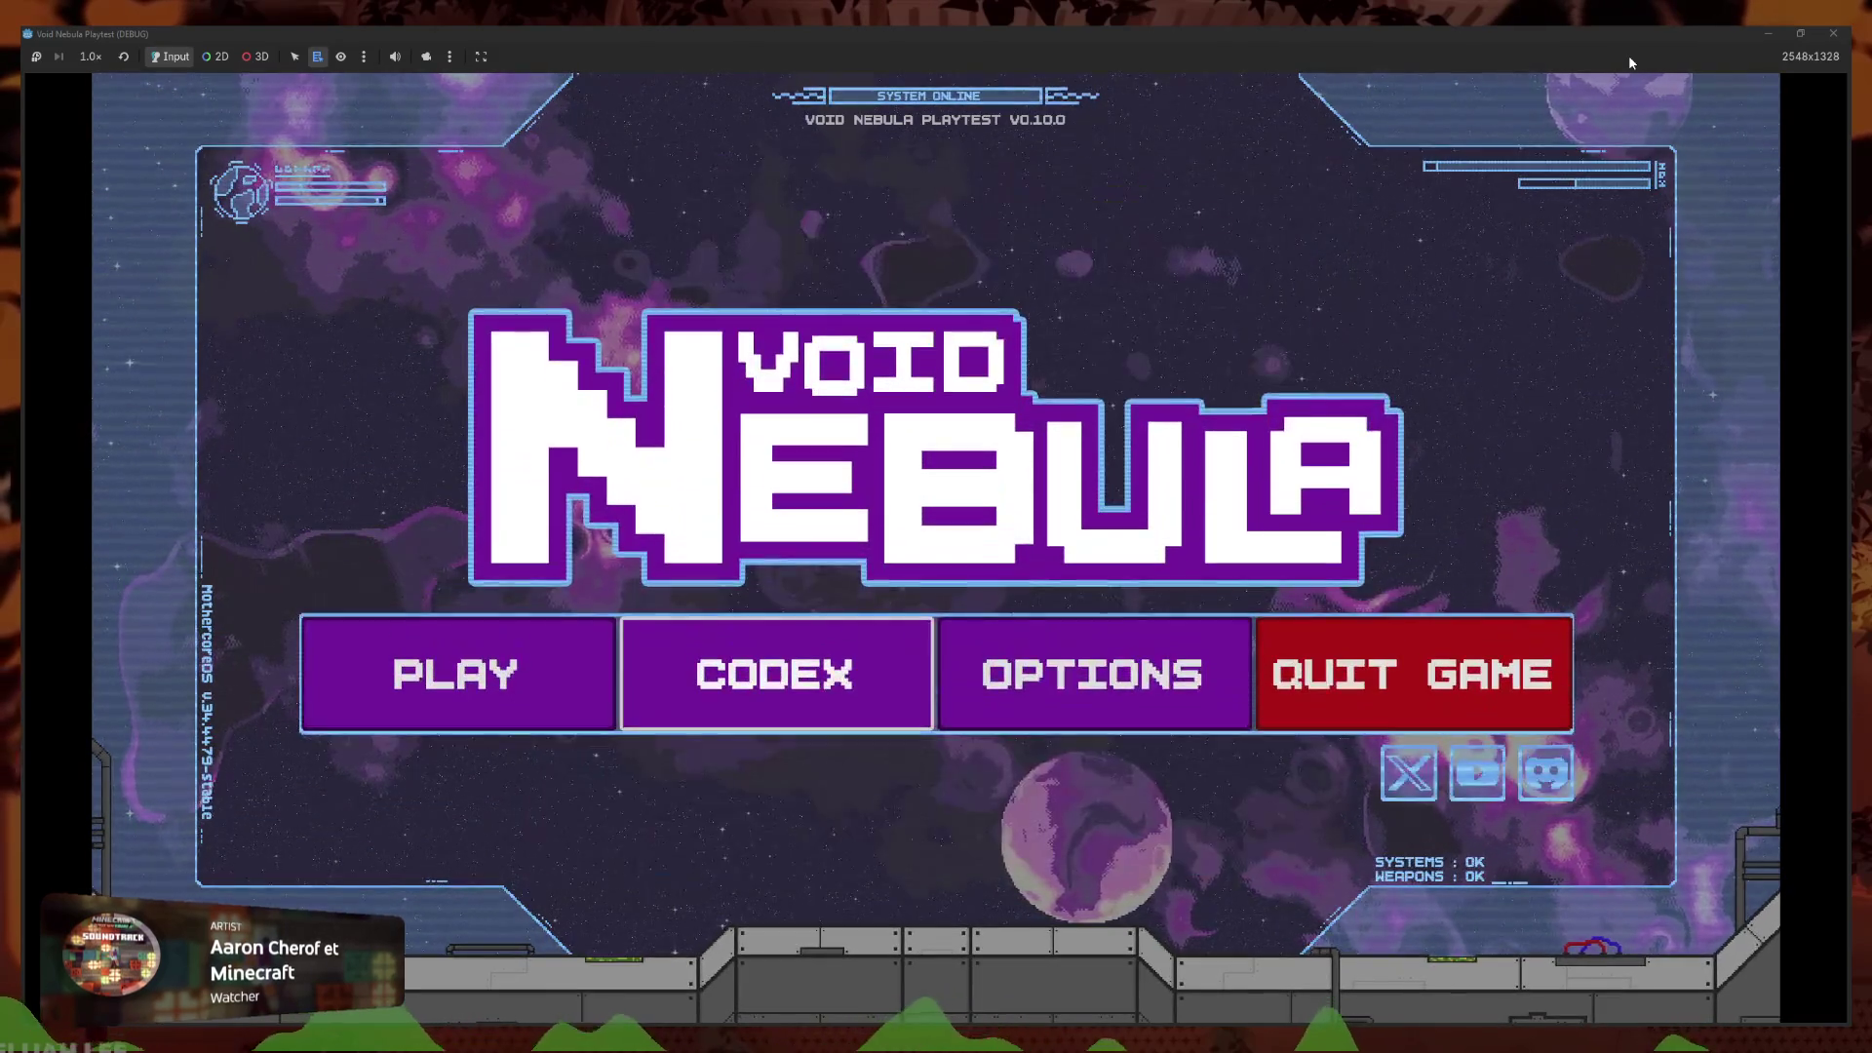
key("Right")
key("Return")
key("Return")
key("Down")
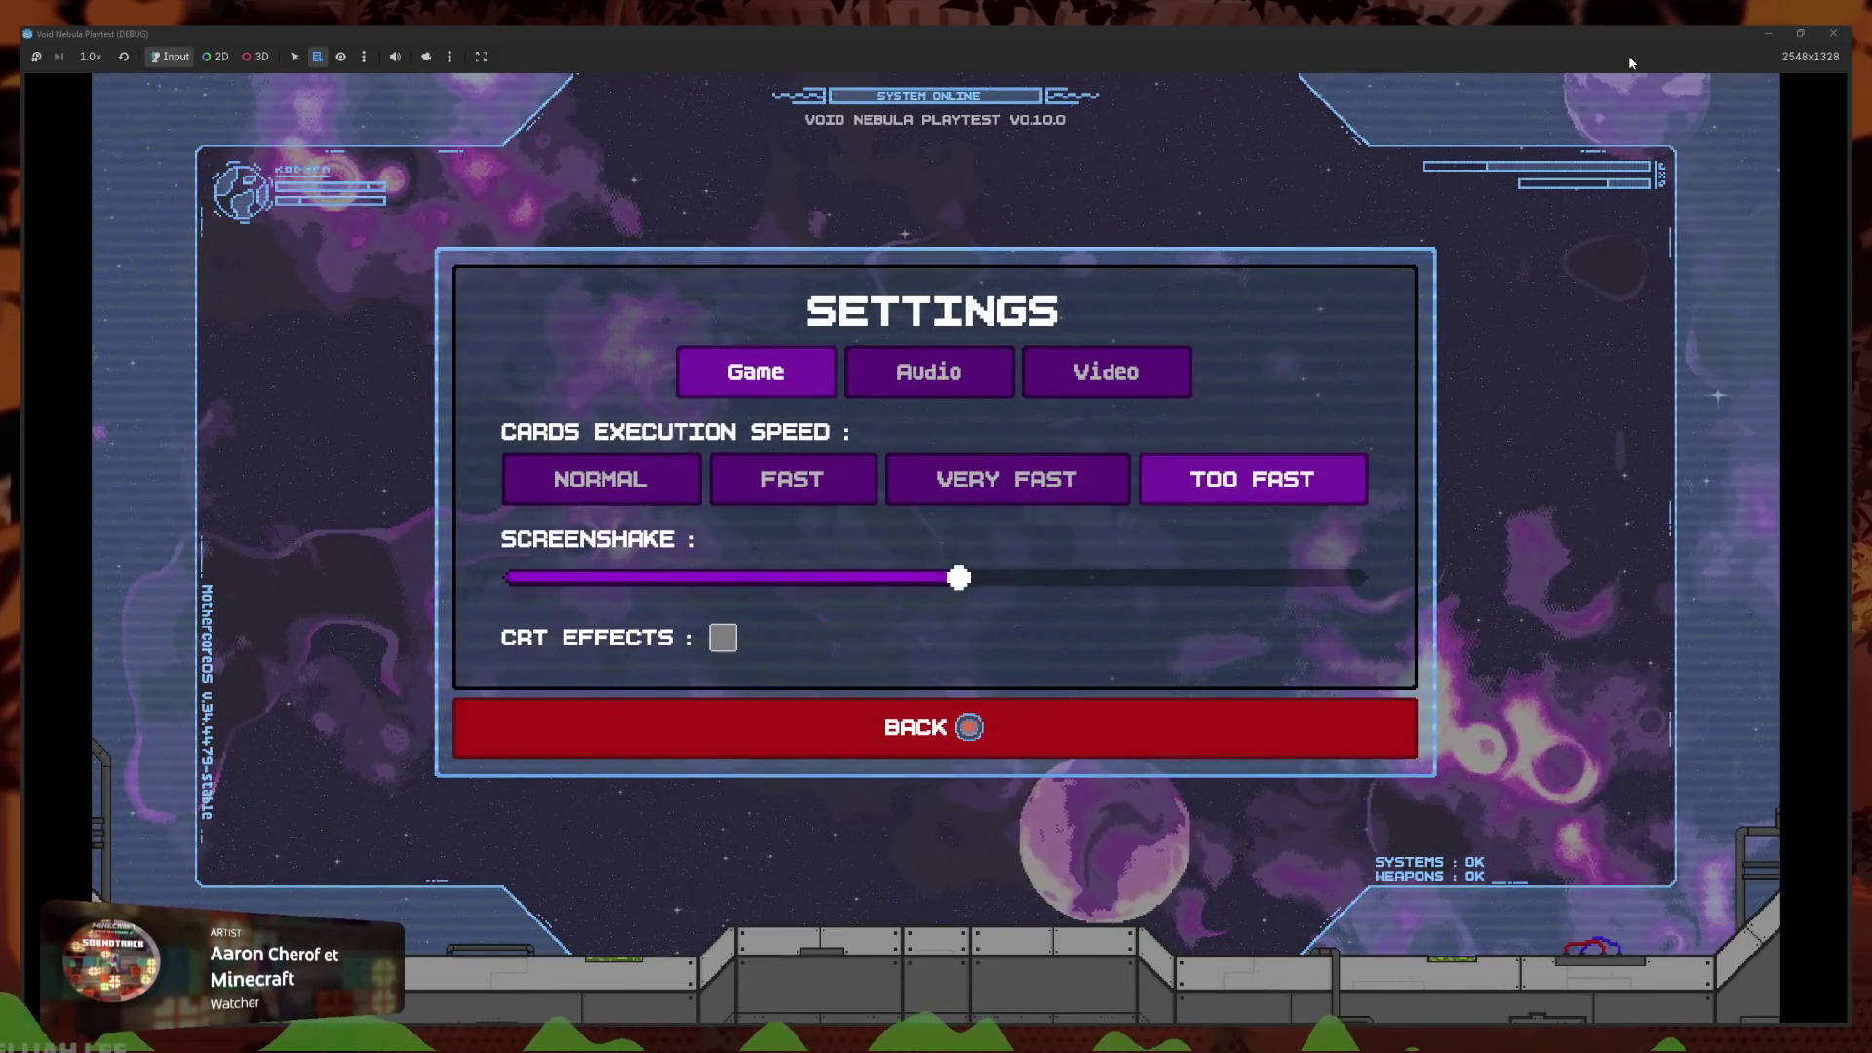
key("Down")
key("Return")
key("Down")
key("Return")
Choose Play and resume the saved run from the Continue tab
key("Left")
key("Left")
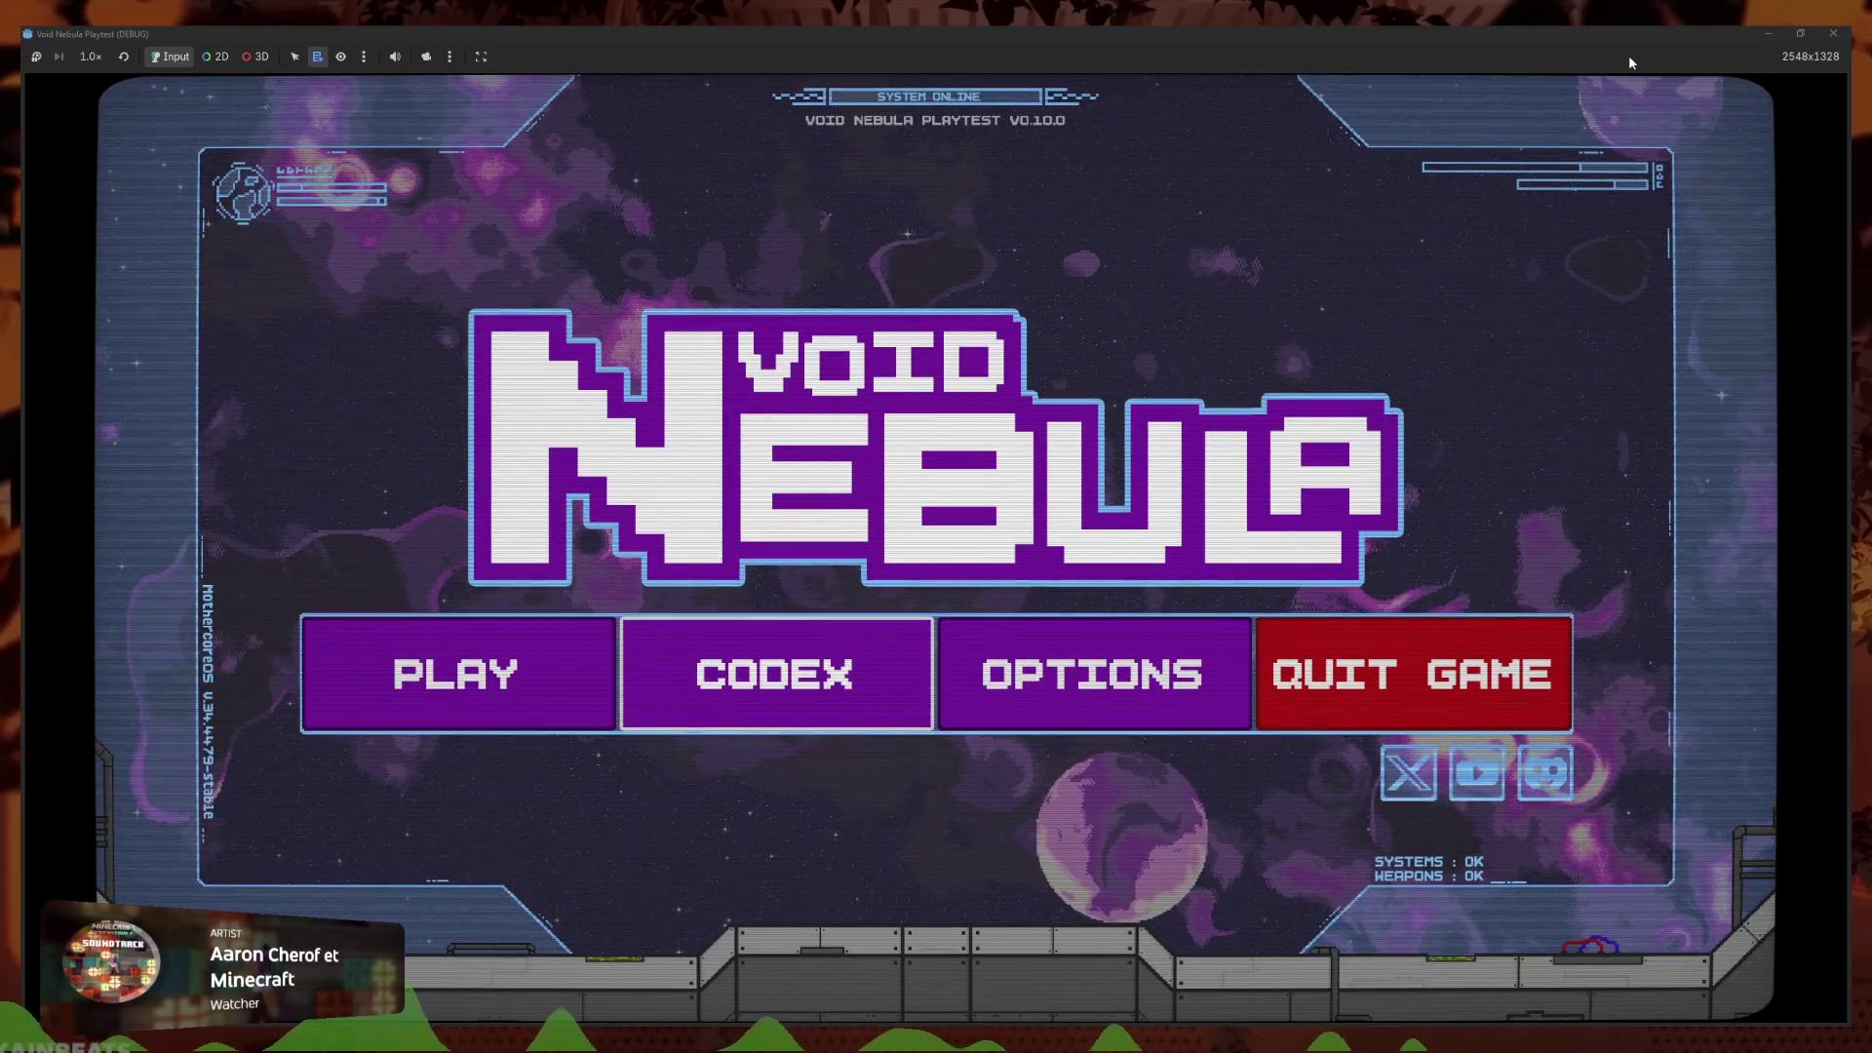
key("Return")
key("Left")
key("Right")
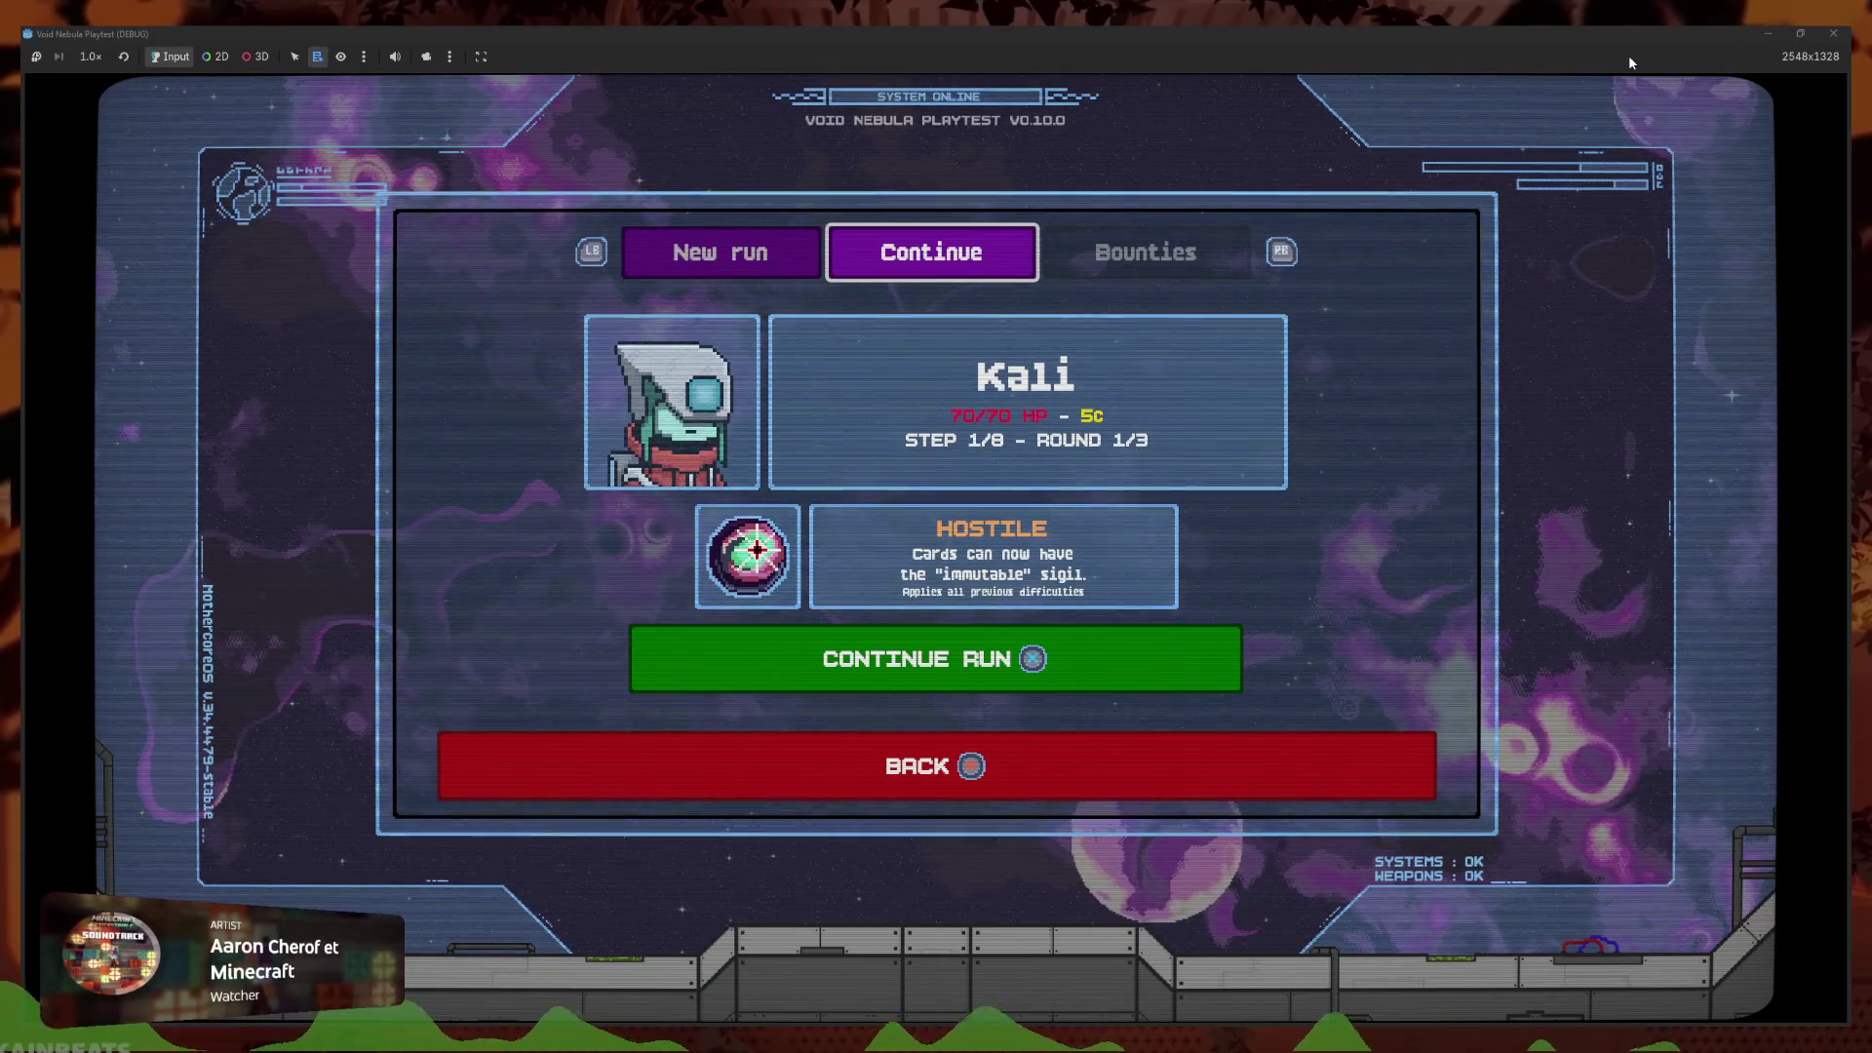
key("Return")
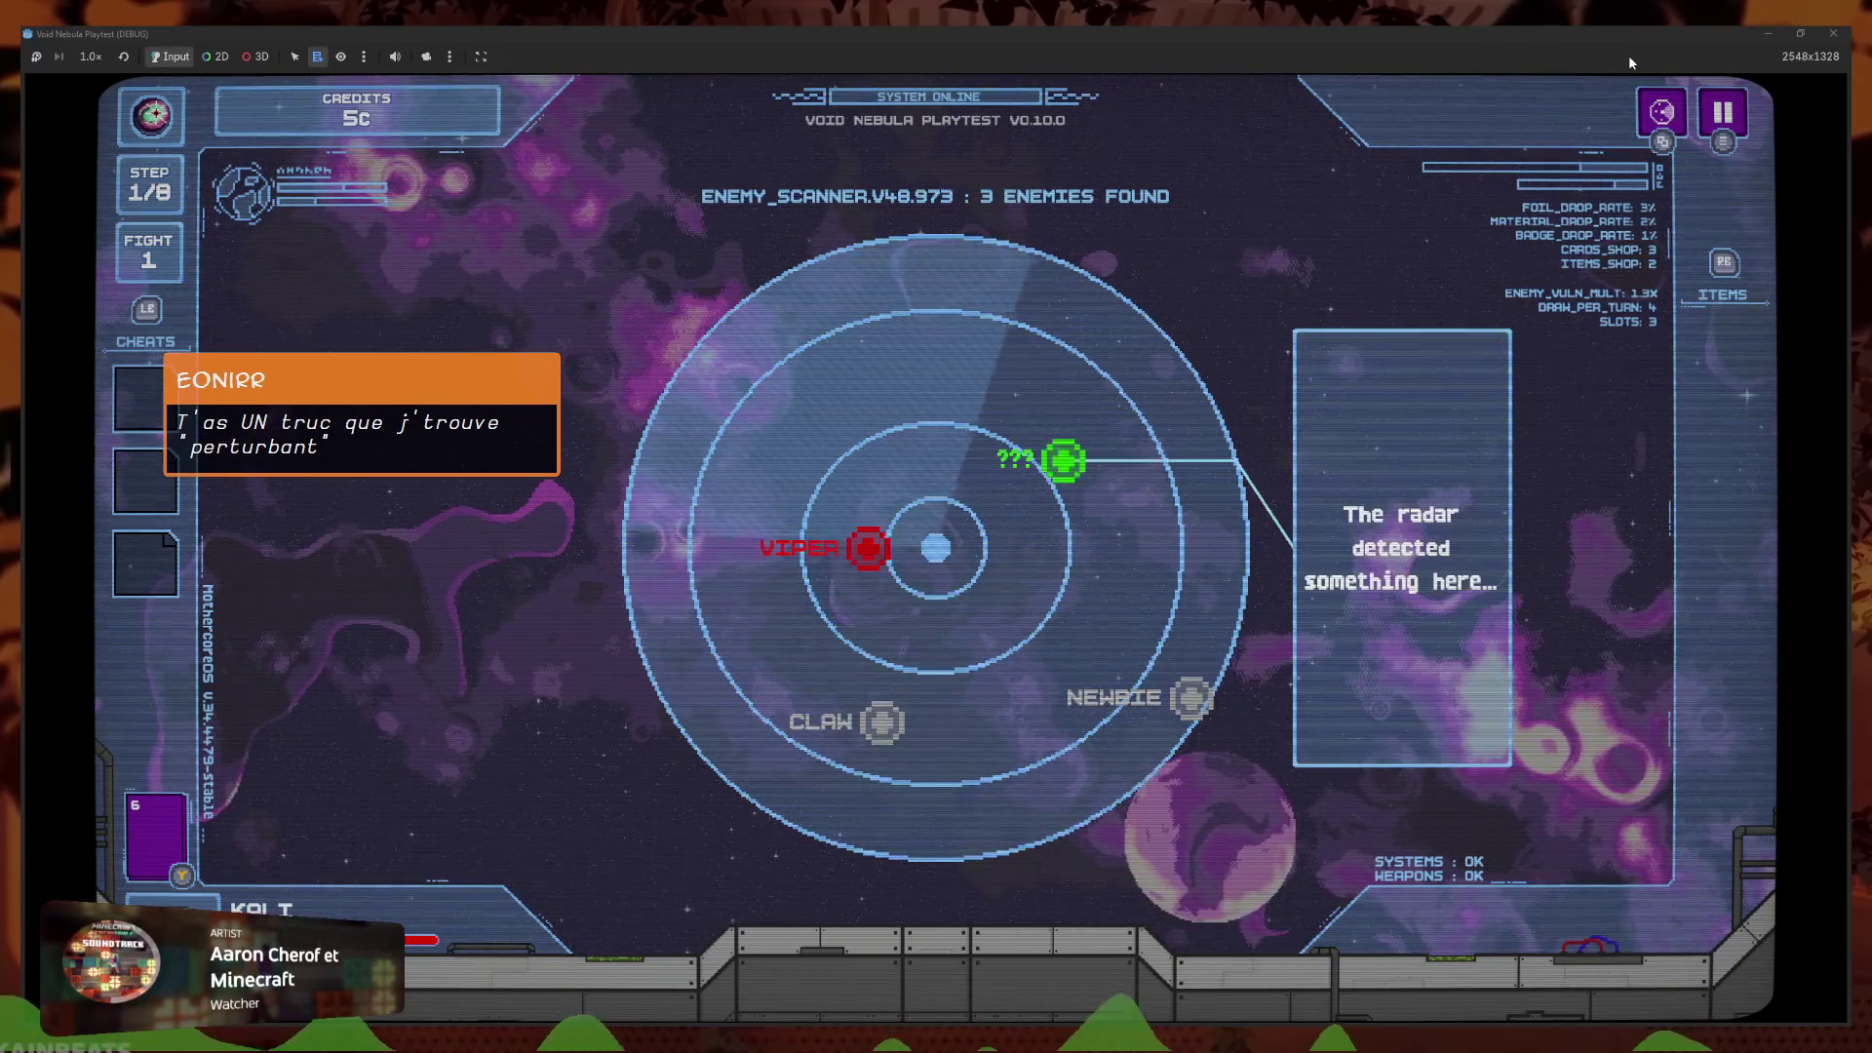
Quit to the main menu and start a new run with Kaos
key("Escape")
key("Down")
key("Return")
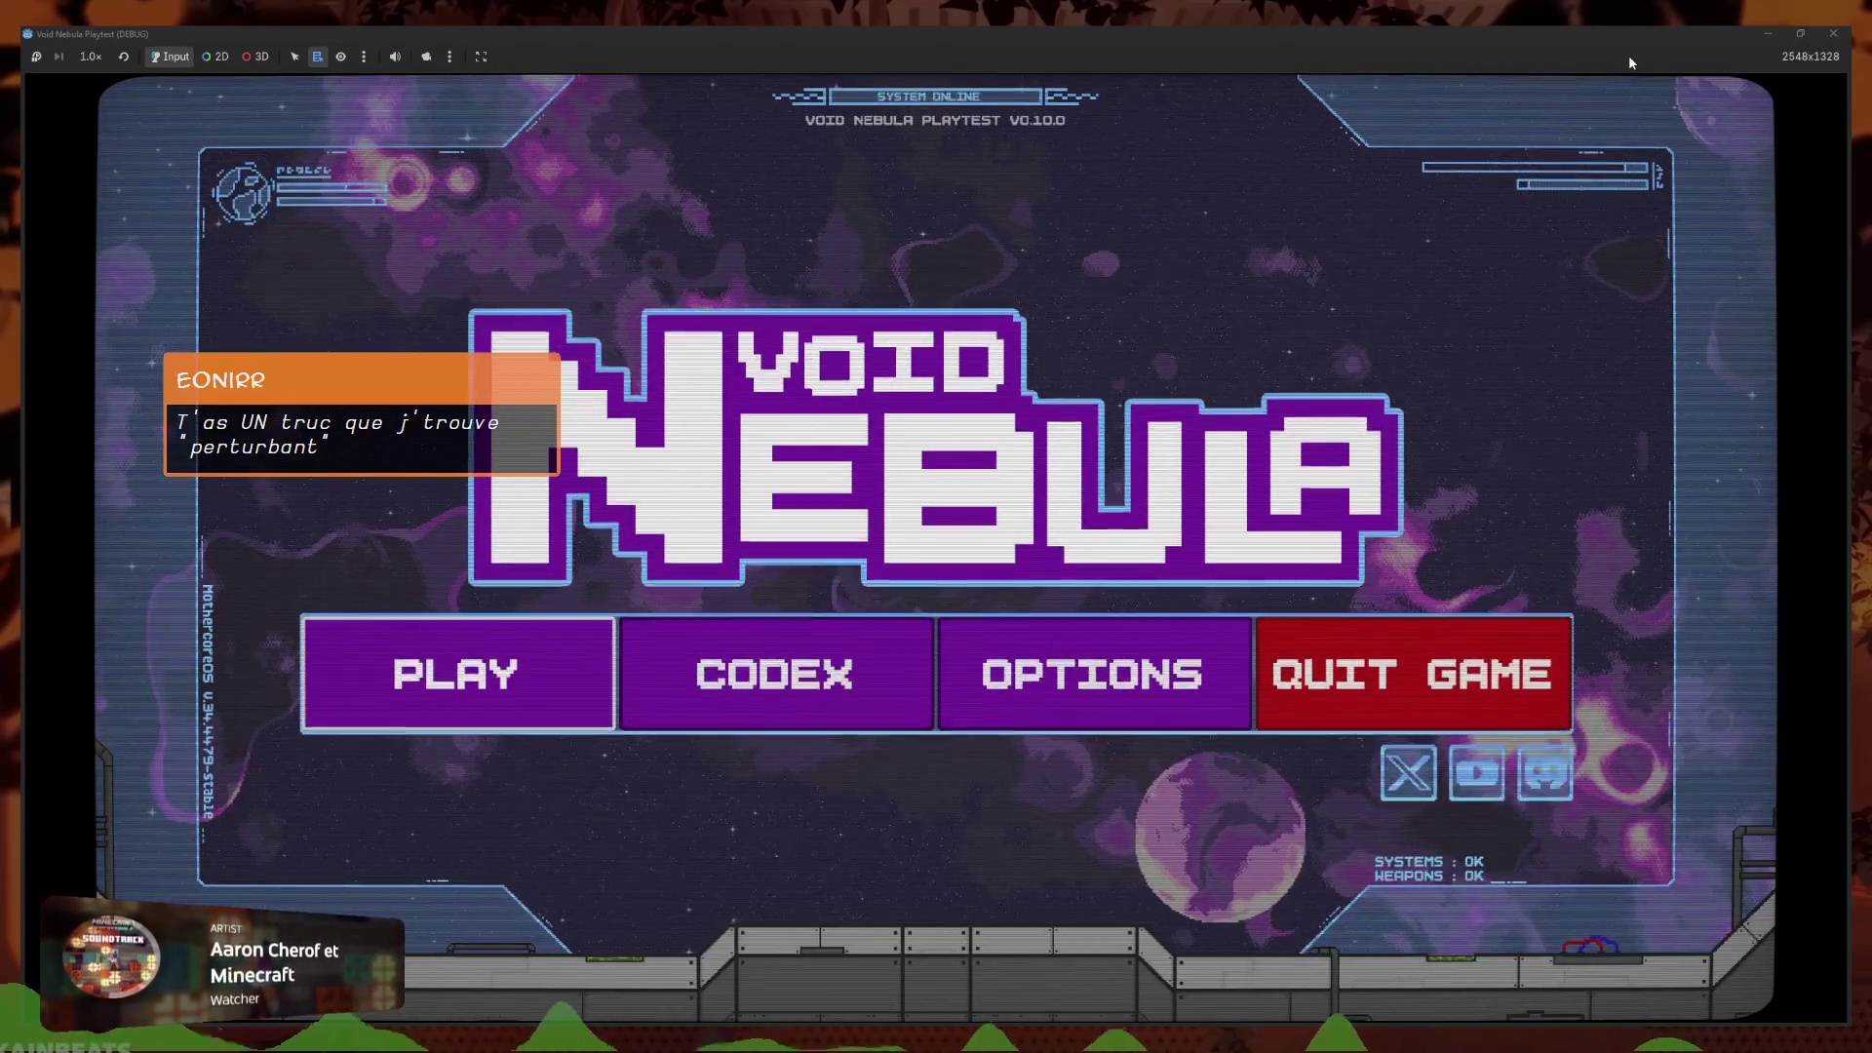
key("Return")
key("Left")
key("Right")
key("Right")
key("Right")
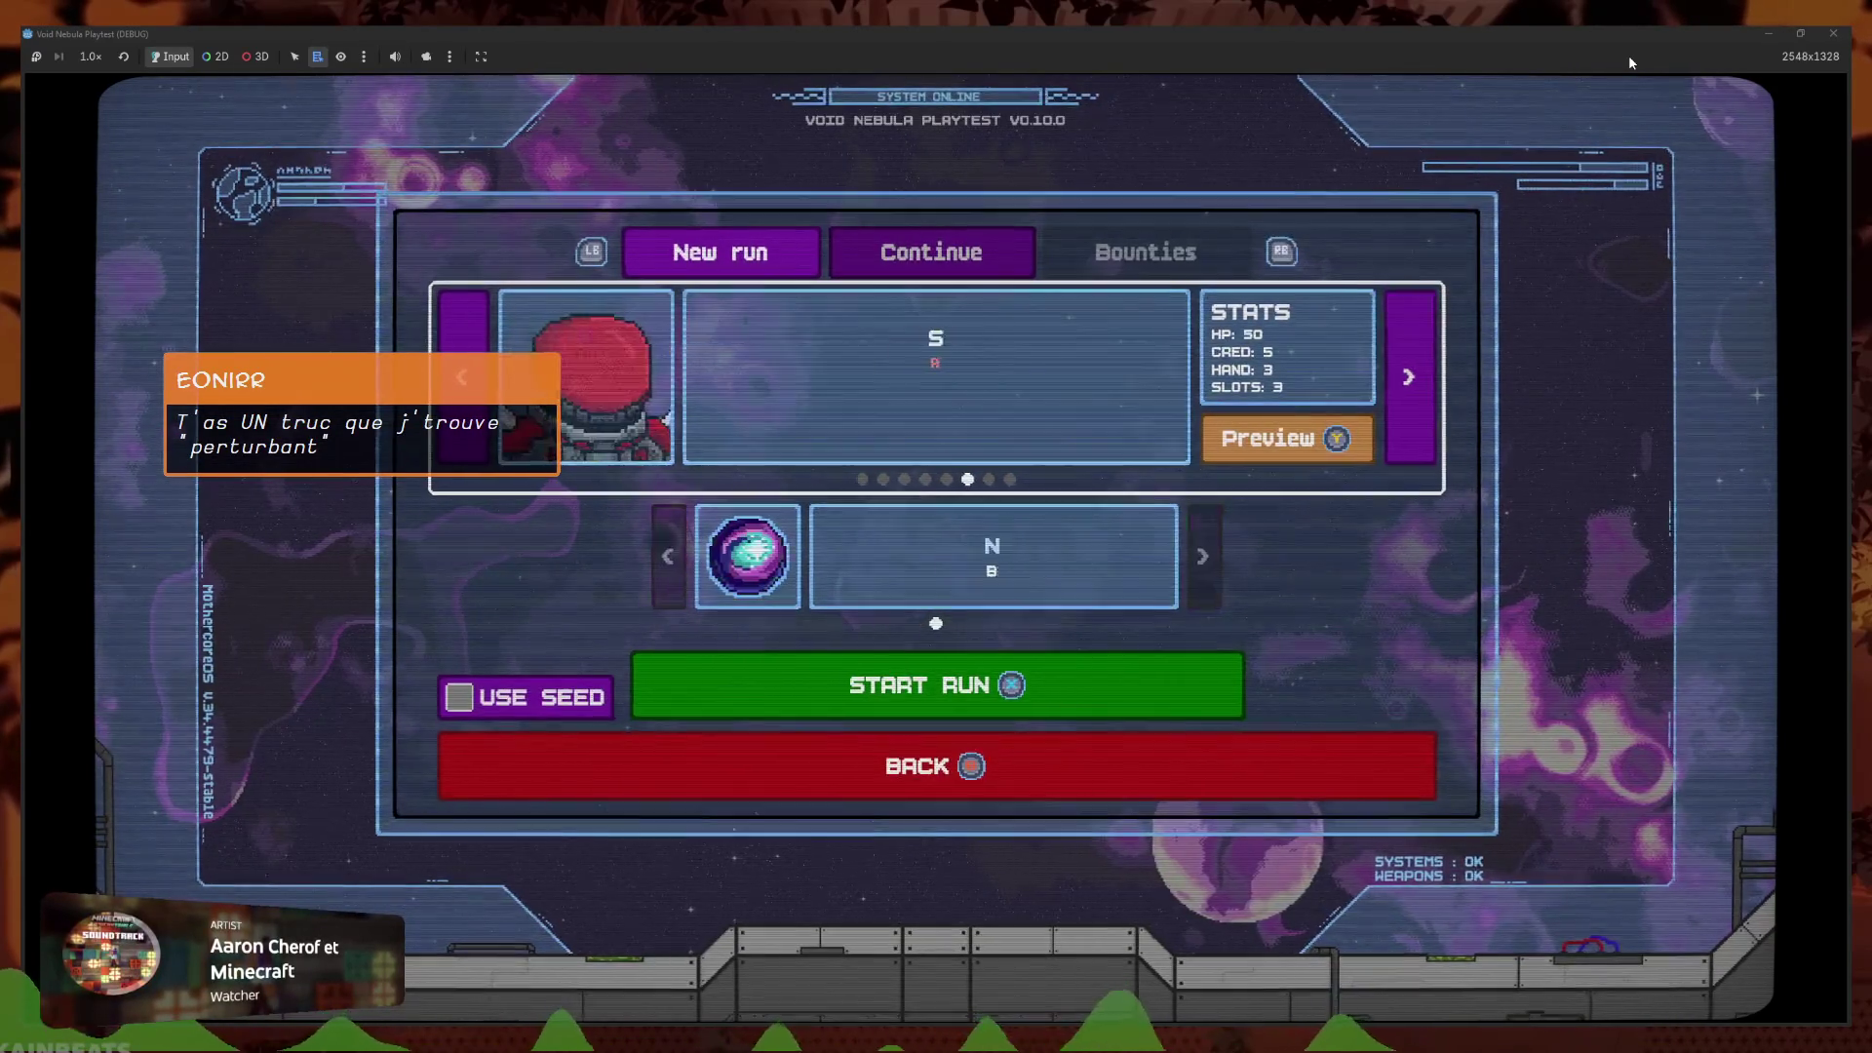
key("Return")
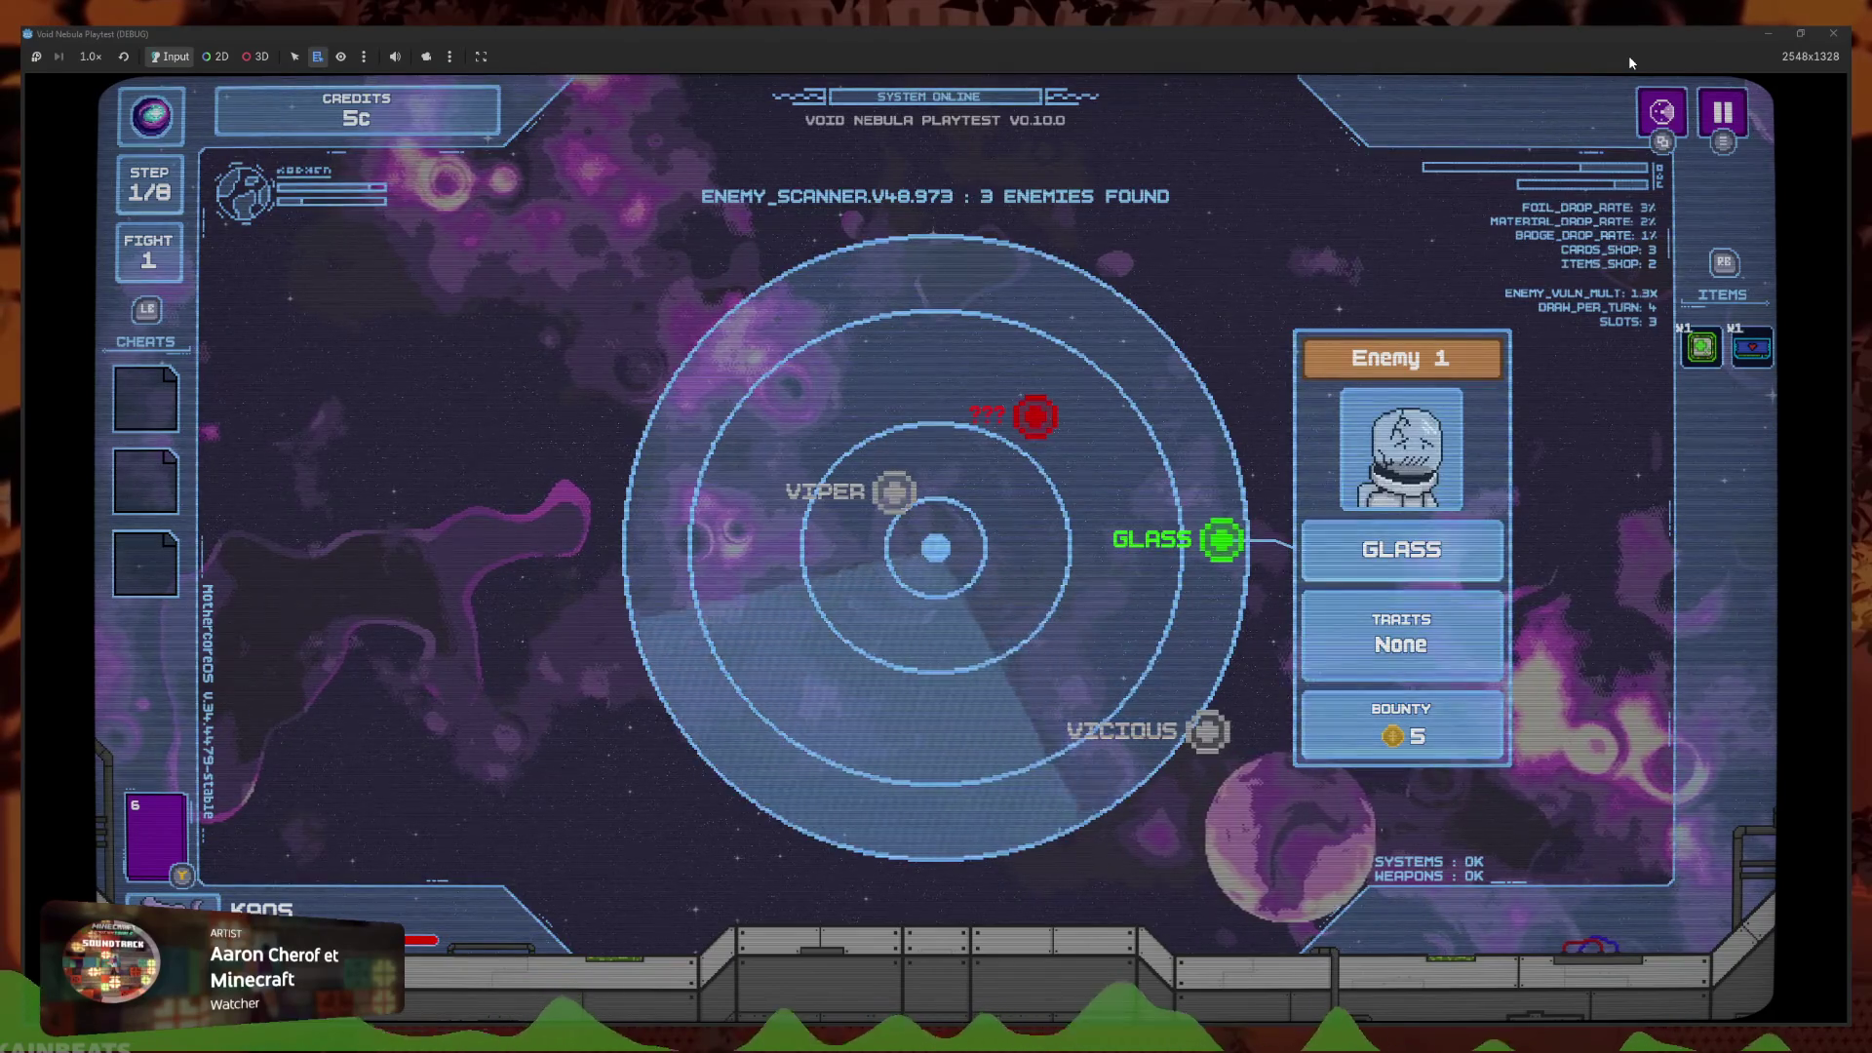
Quit the Kaos run to the title menu and resume the saved run again
key("Escape")
key("Down")
key("Down")
key("Return")
key("Left")
key("Left")
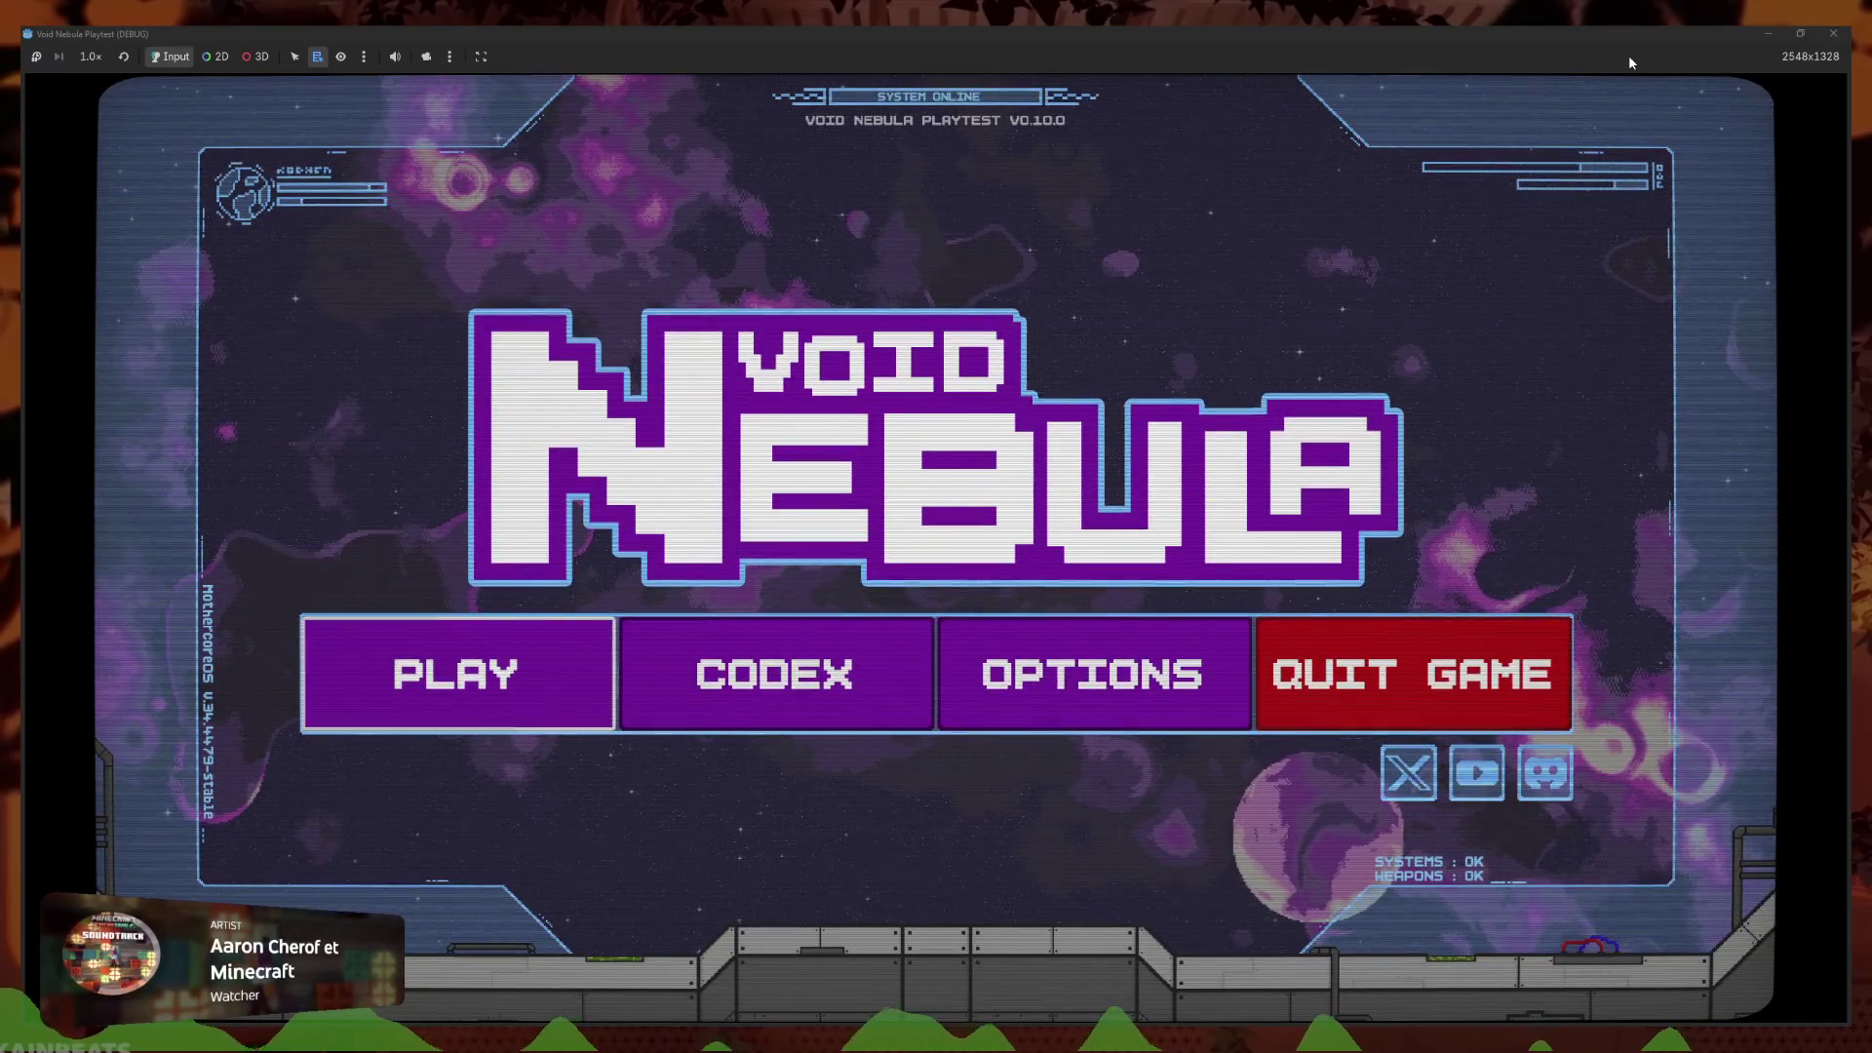
key("Return")
key("Return")
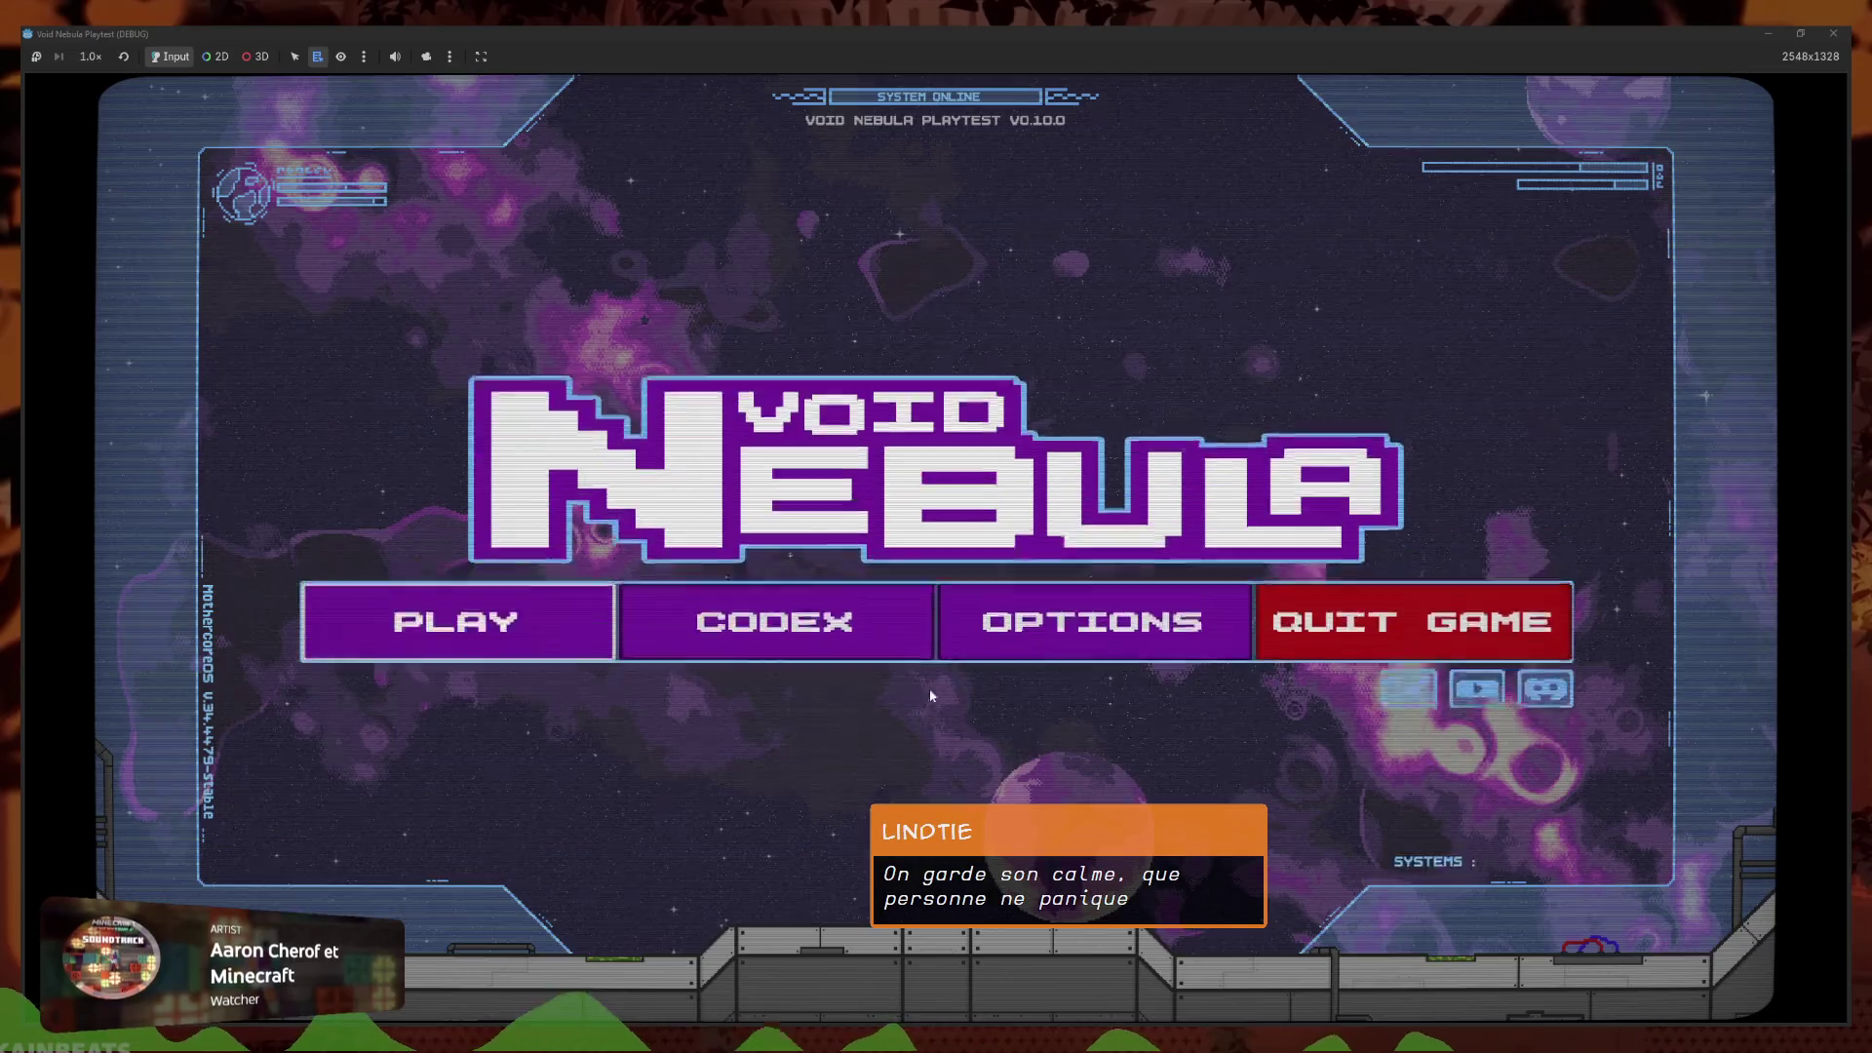
key("Left")
key("Return")
left_click(976, 673)
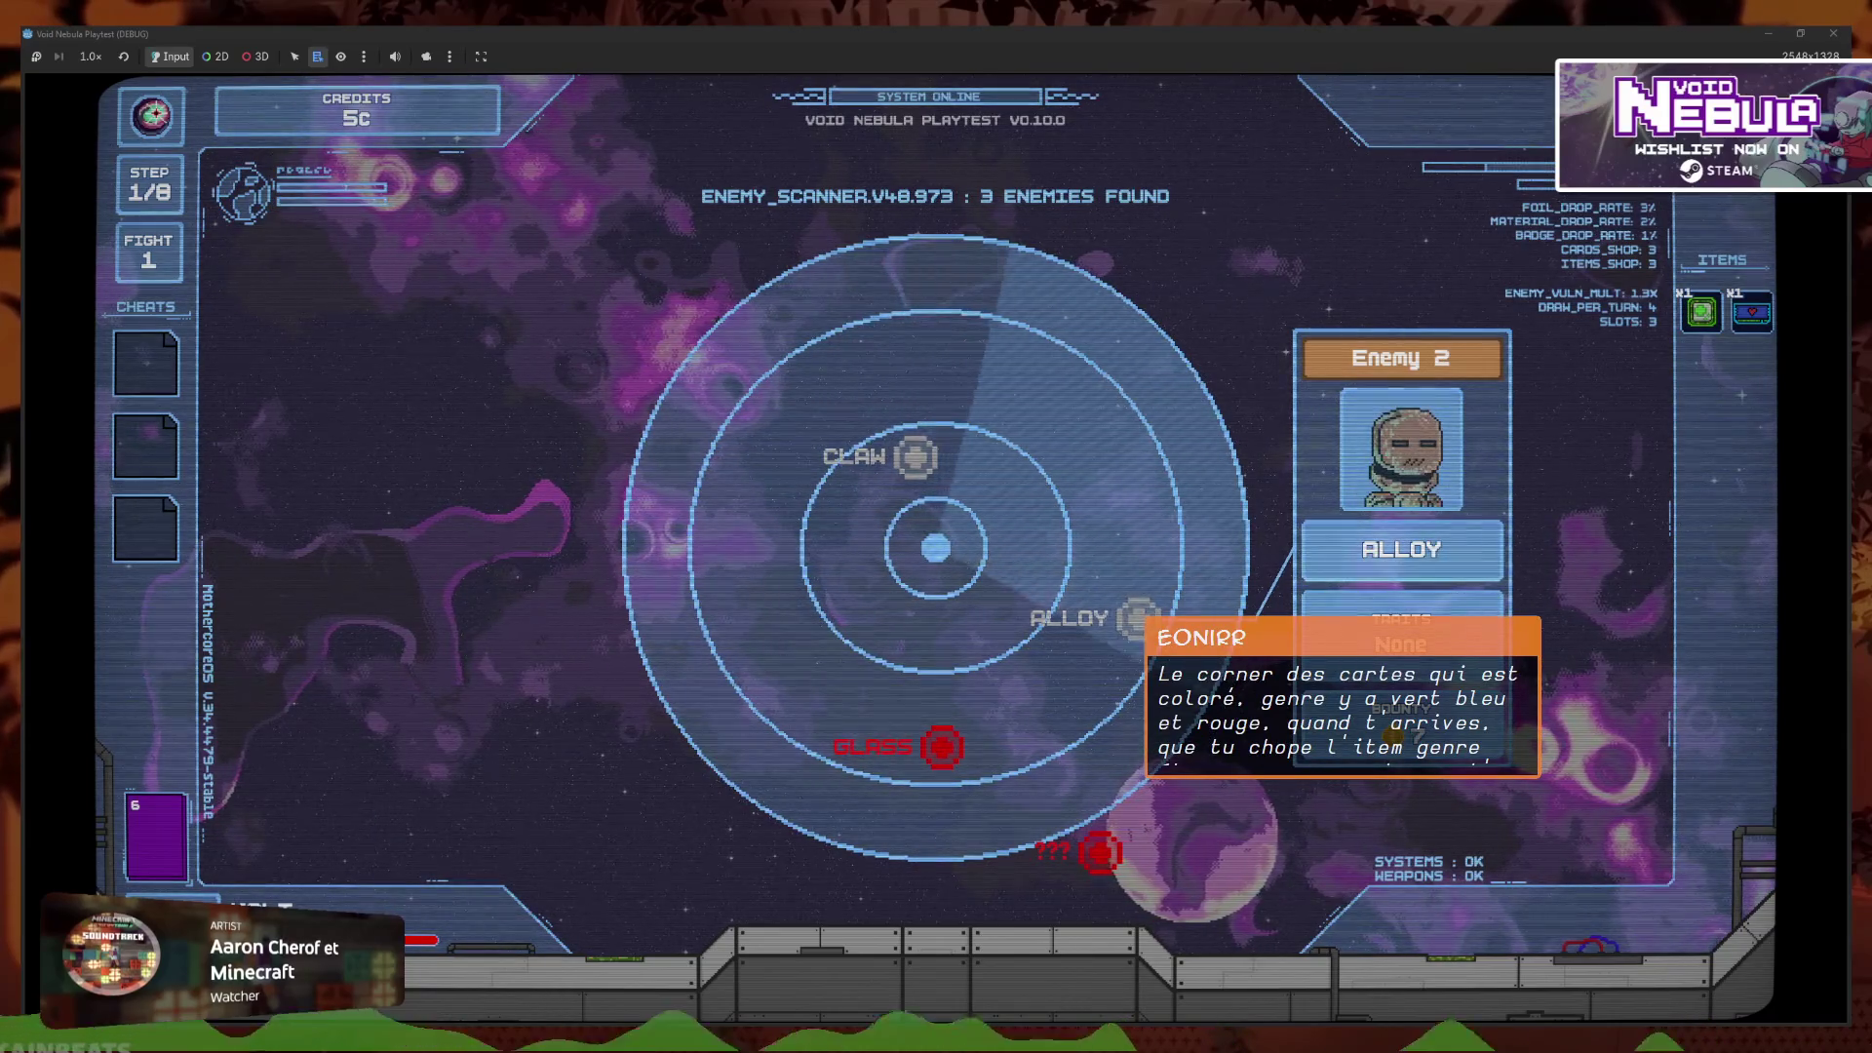
Pause to the title menu, open and close the Play panel, then open the Codex card list
key("Escape")
left_click(858, 629)
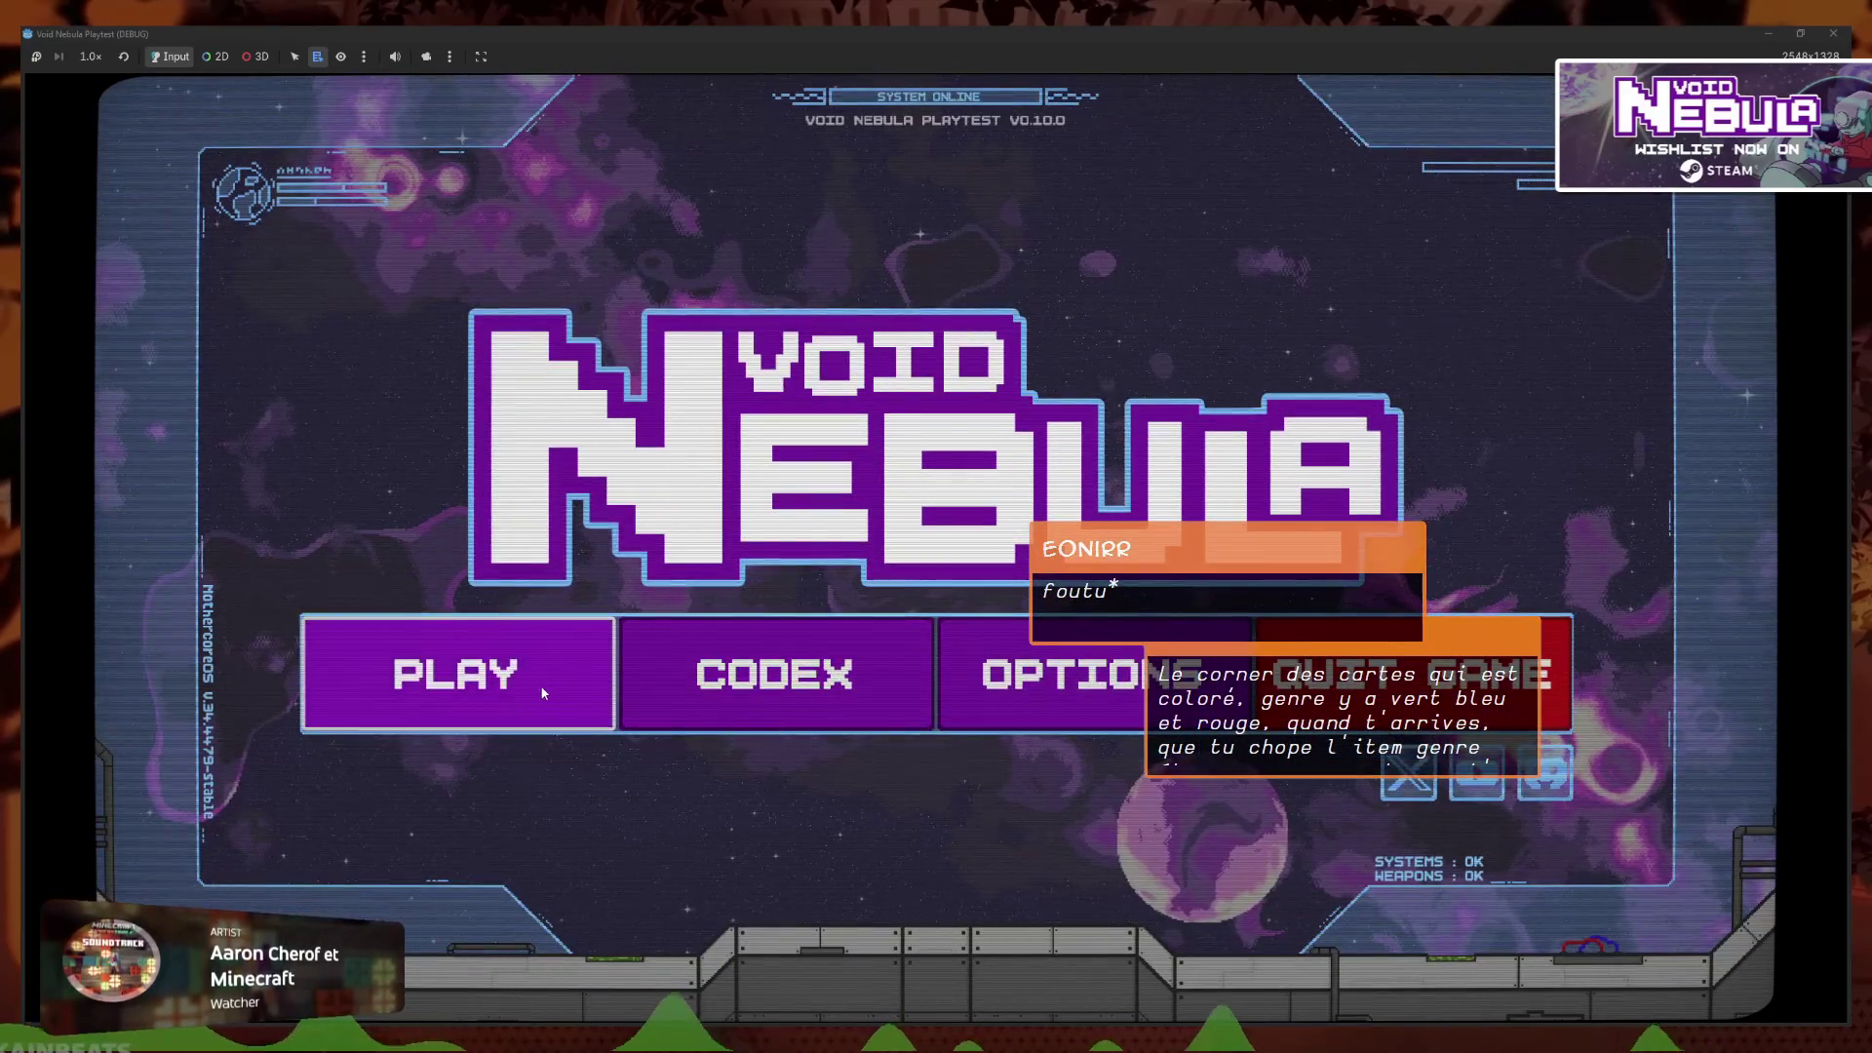
left_click(540, 684)
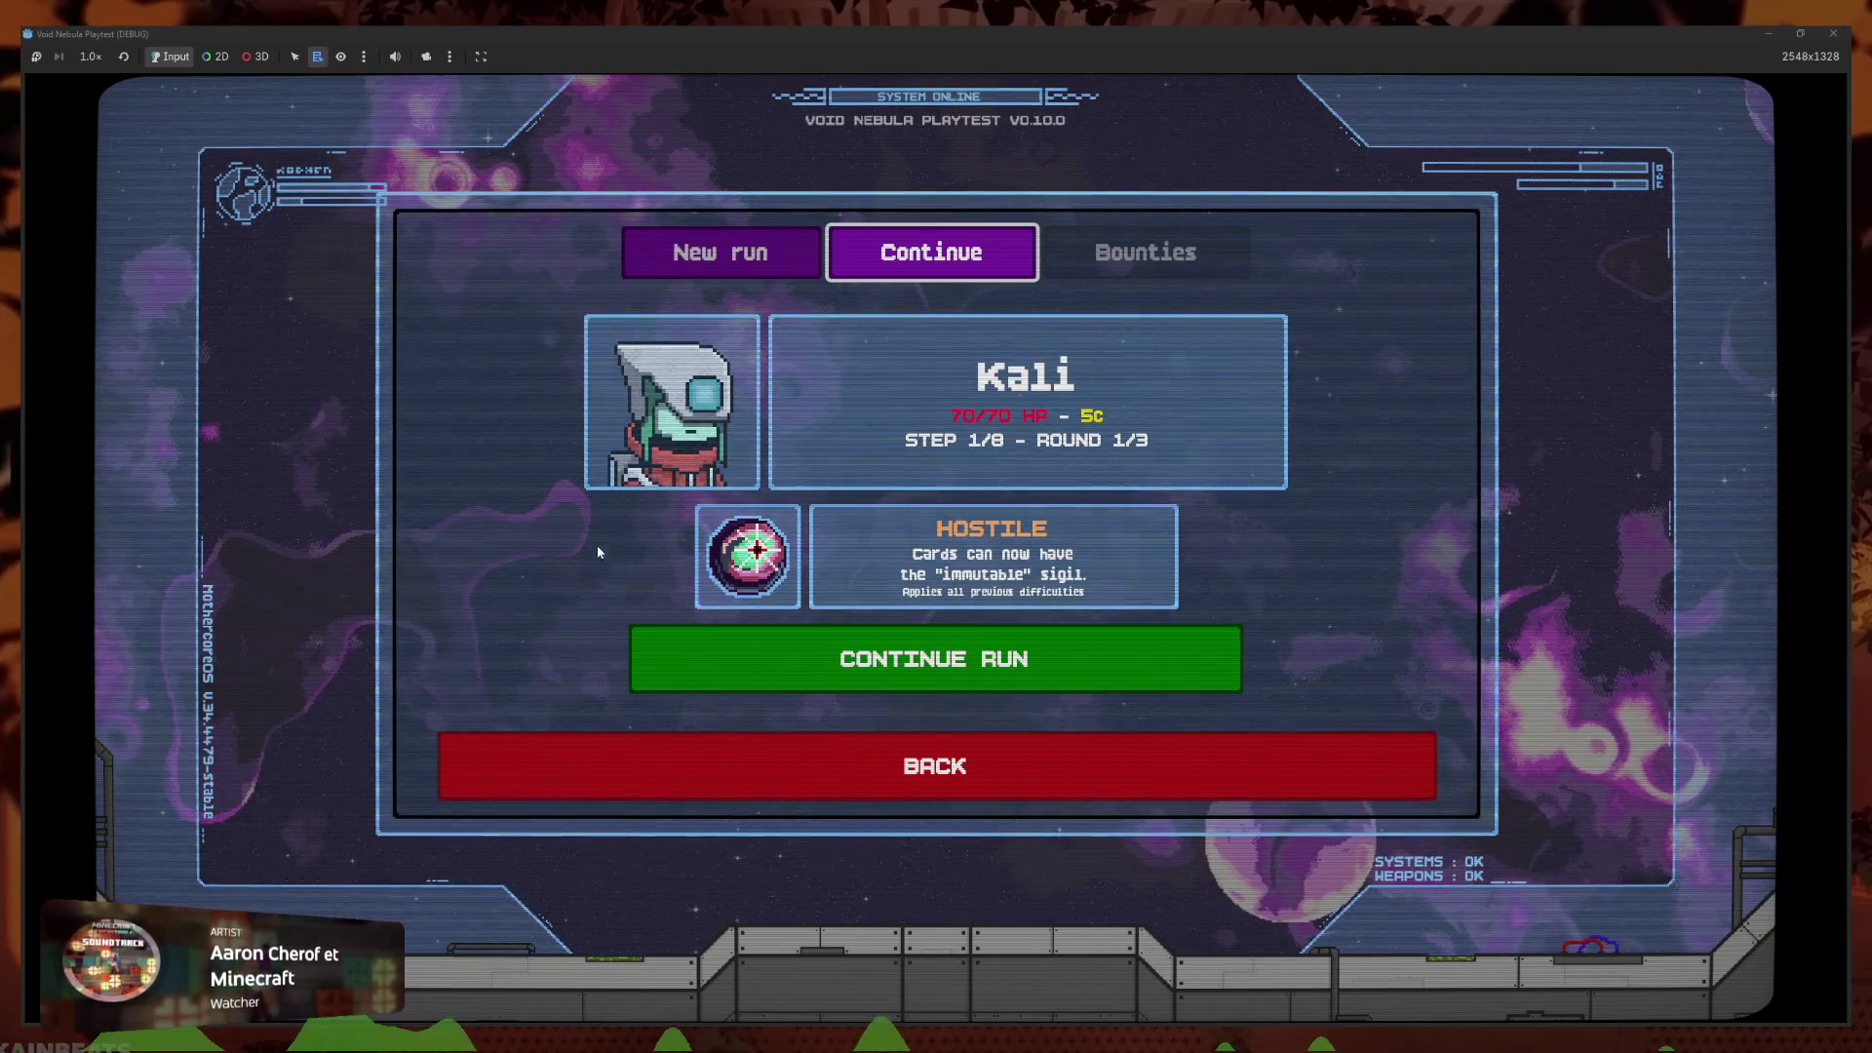
left_click(740, 758)
left_click(835, 546)
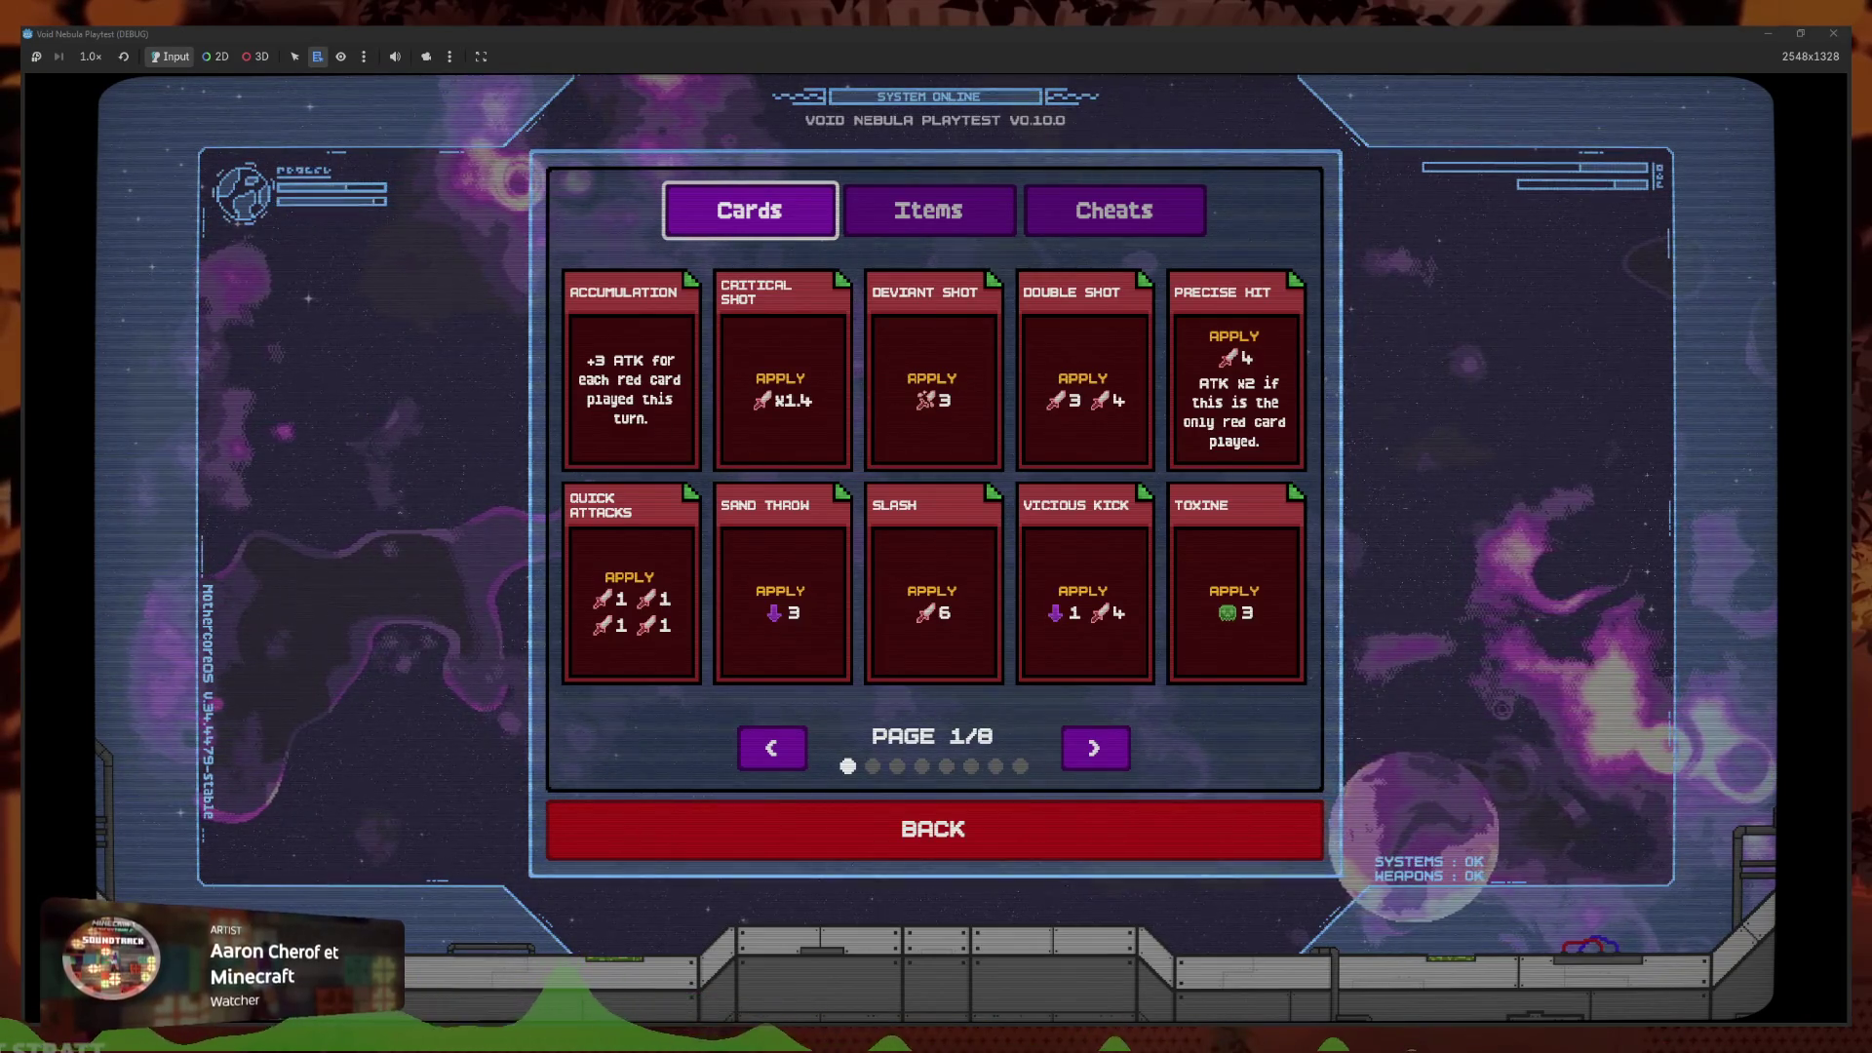
Browse the codex Items list, then switch back to the Cards view
left_click(957, 226)
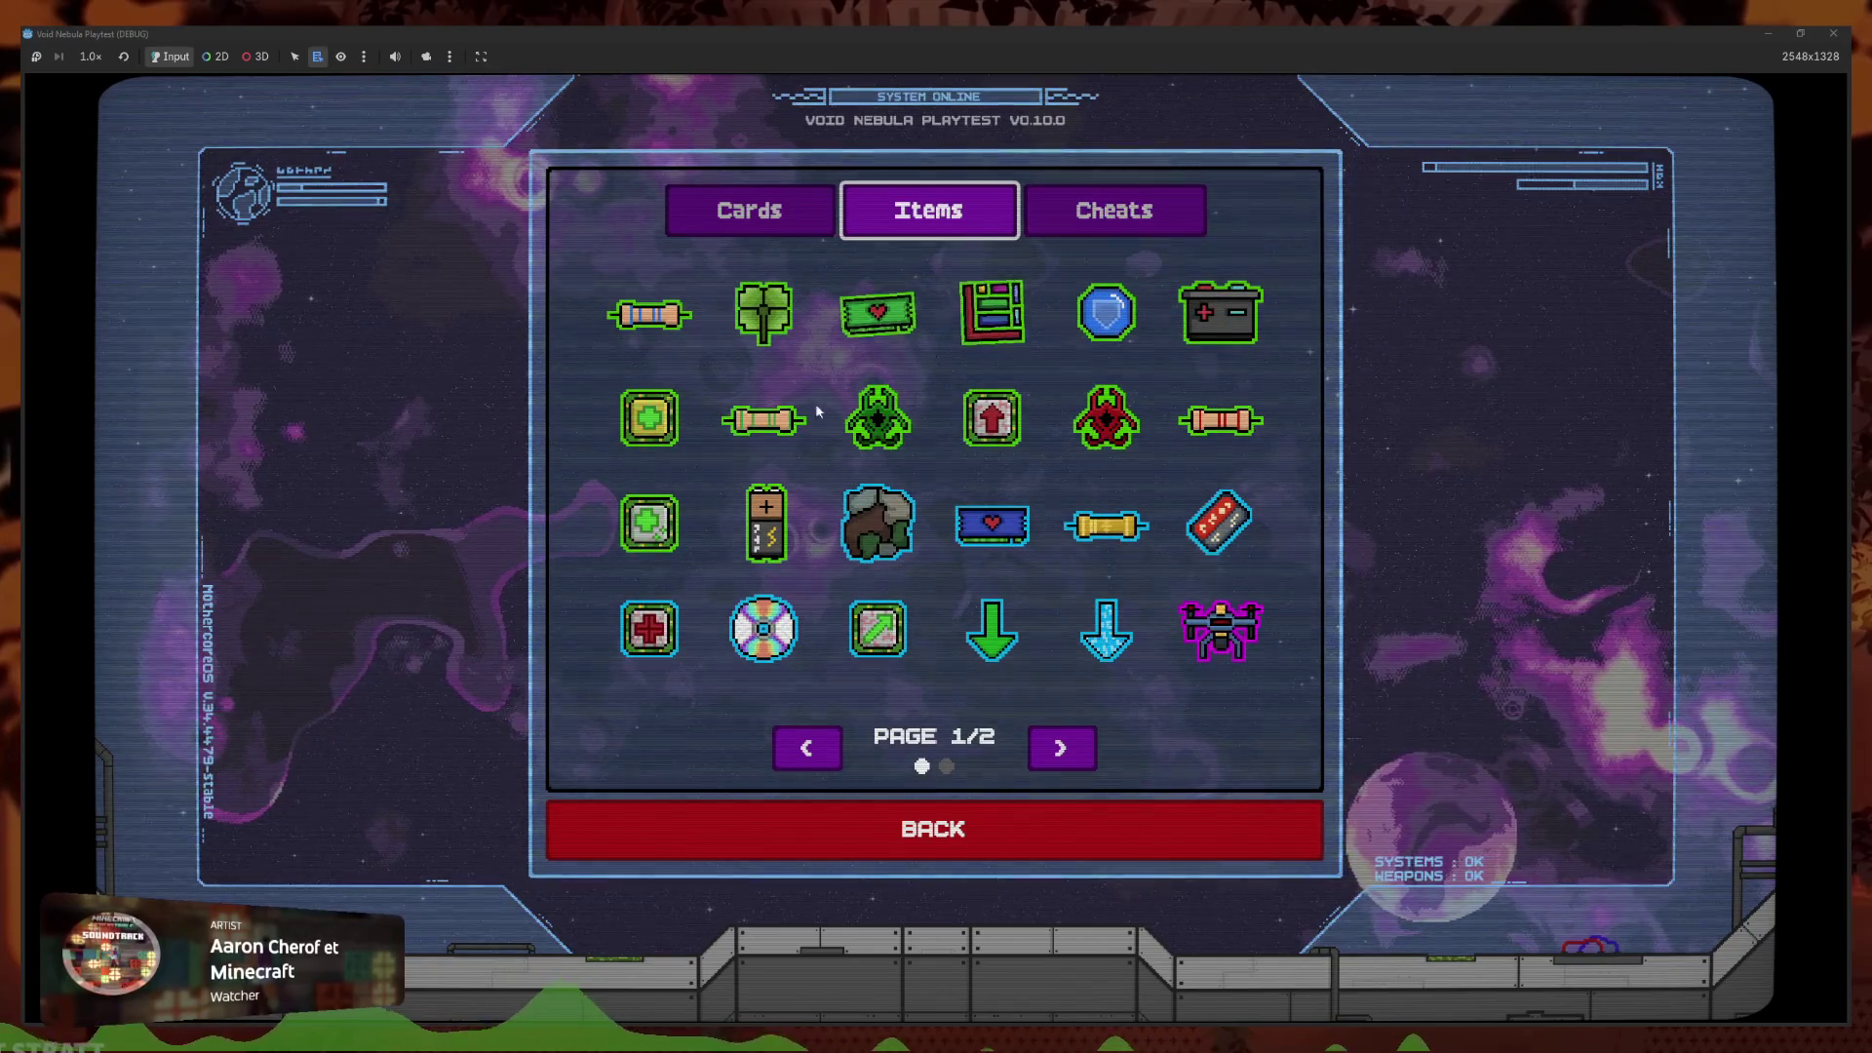
mouse_move(786, 432)
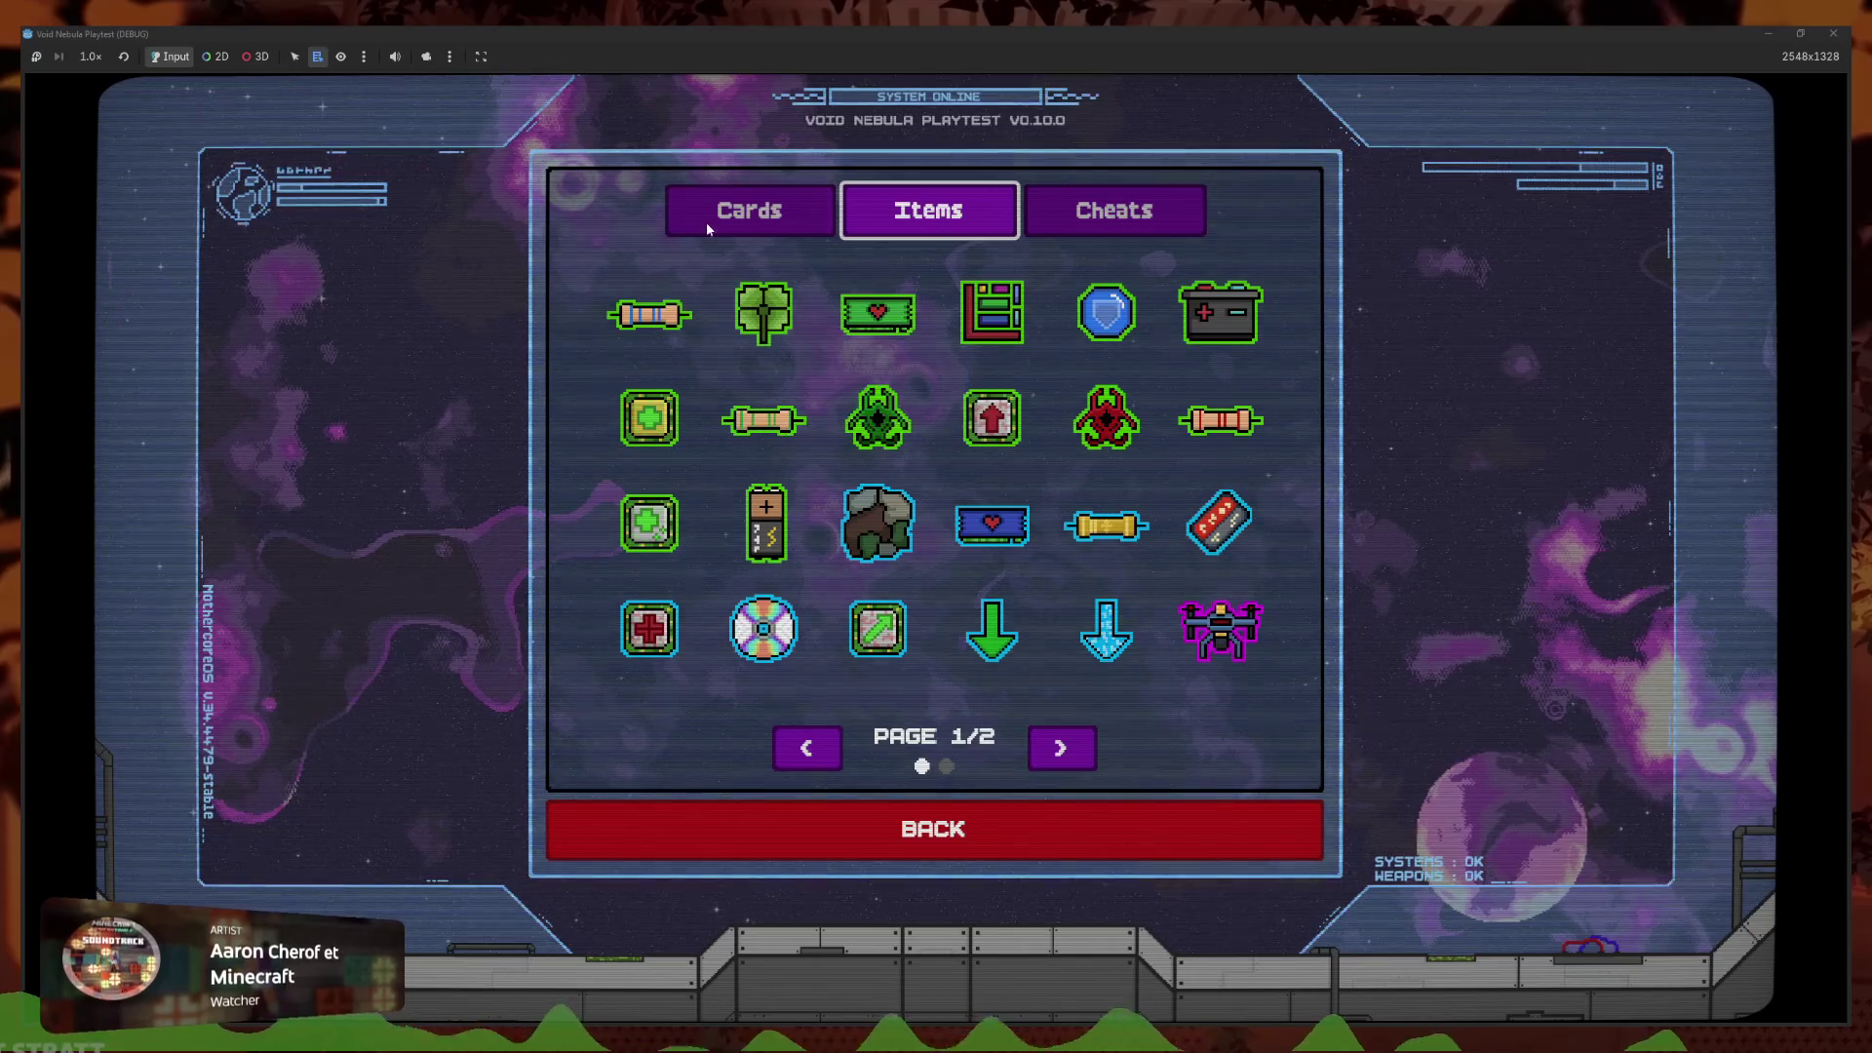
left_click(751, 219)
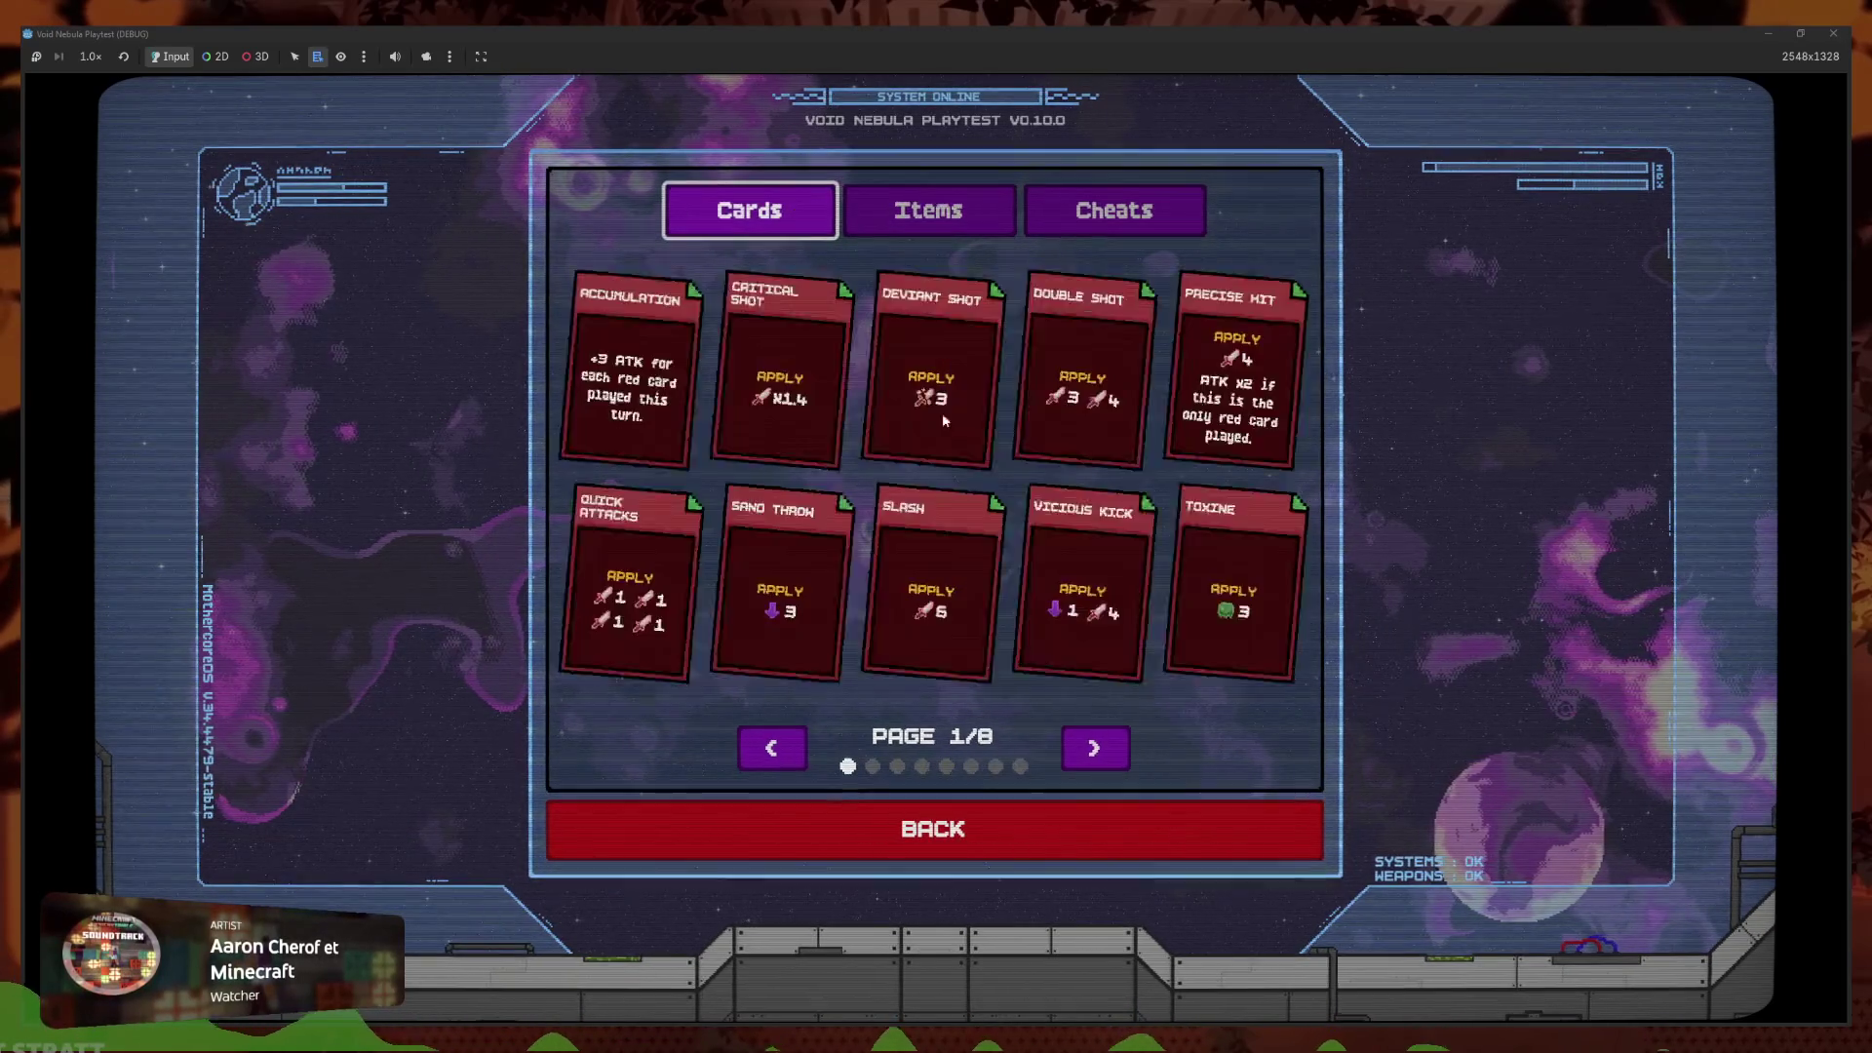
Flip cards to page 2/8 and back to 1/8, then leave the codex
left_click(1102, 734)
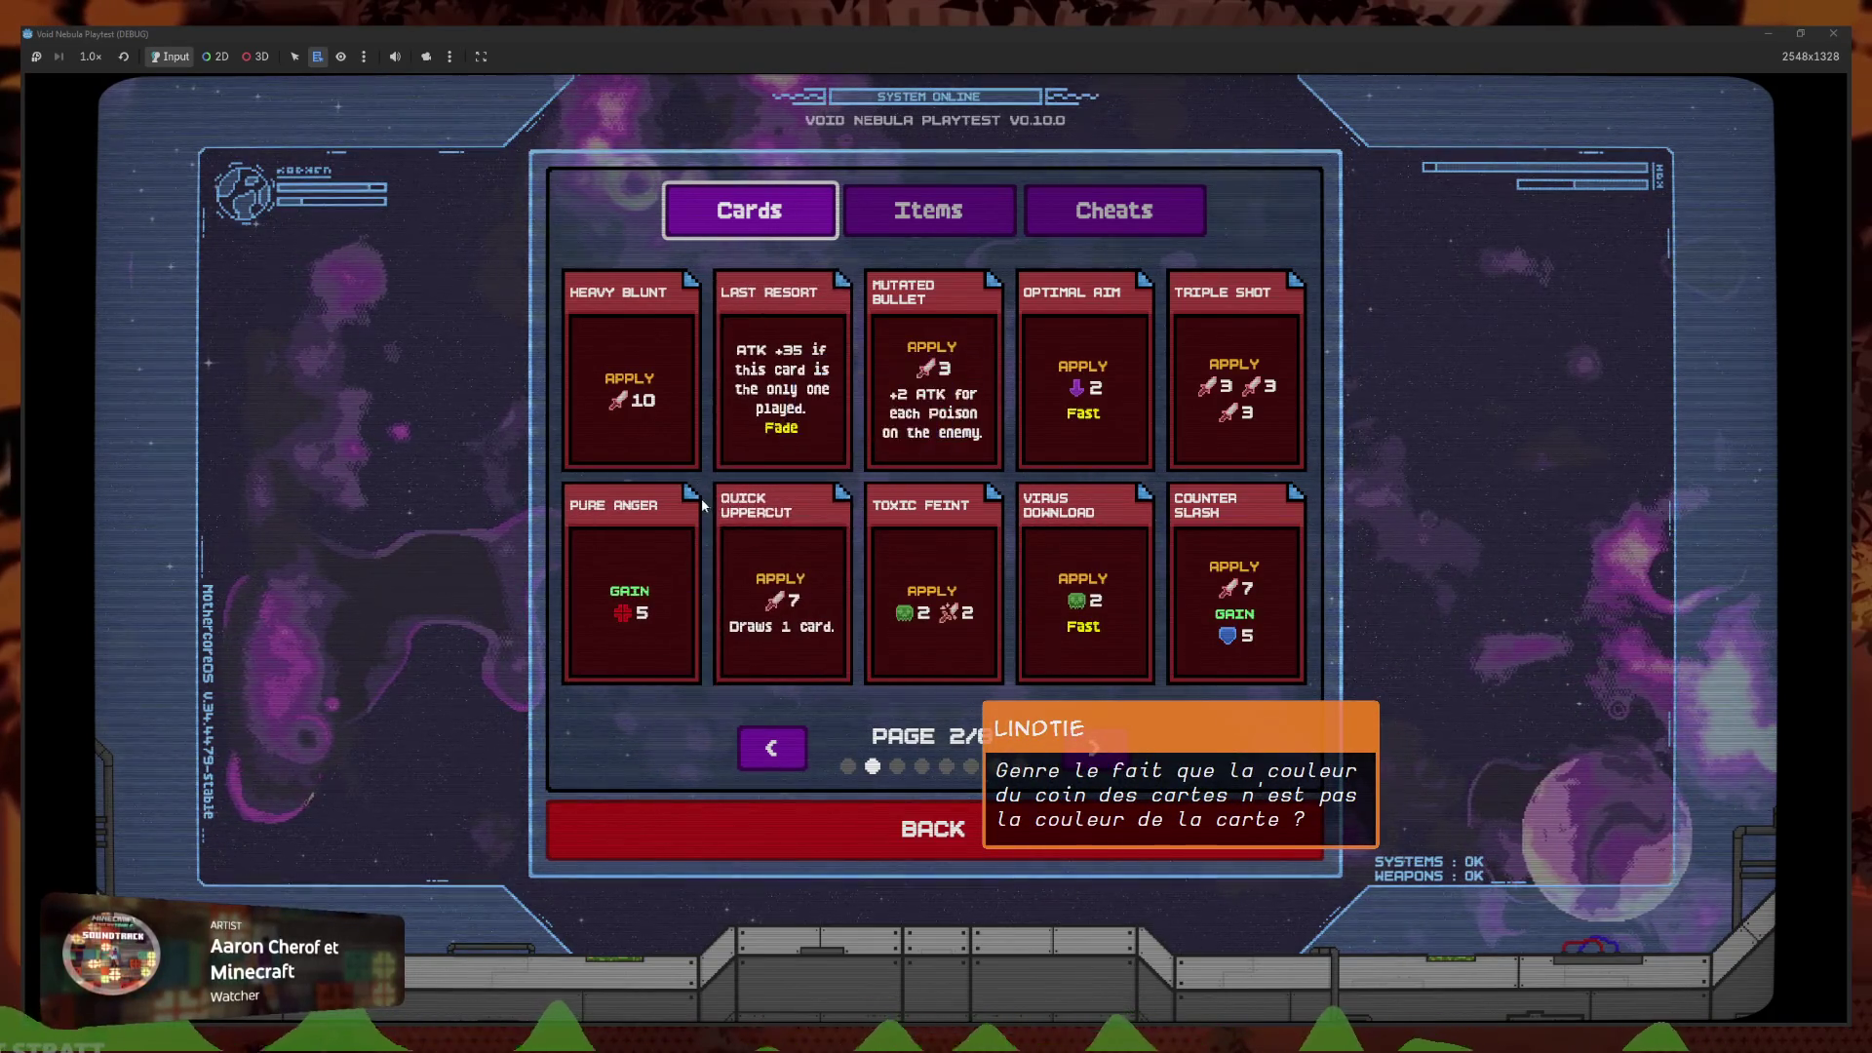
mouse_move(693, 494)
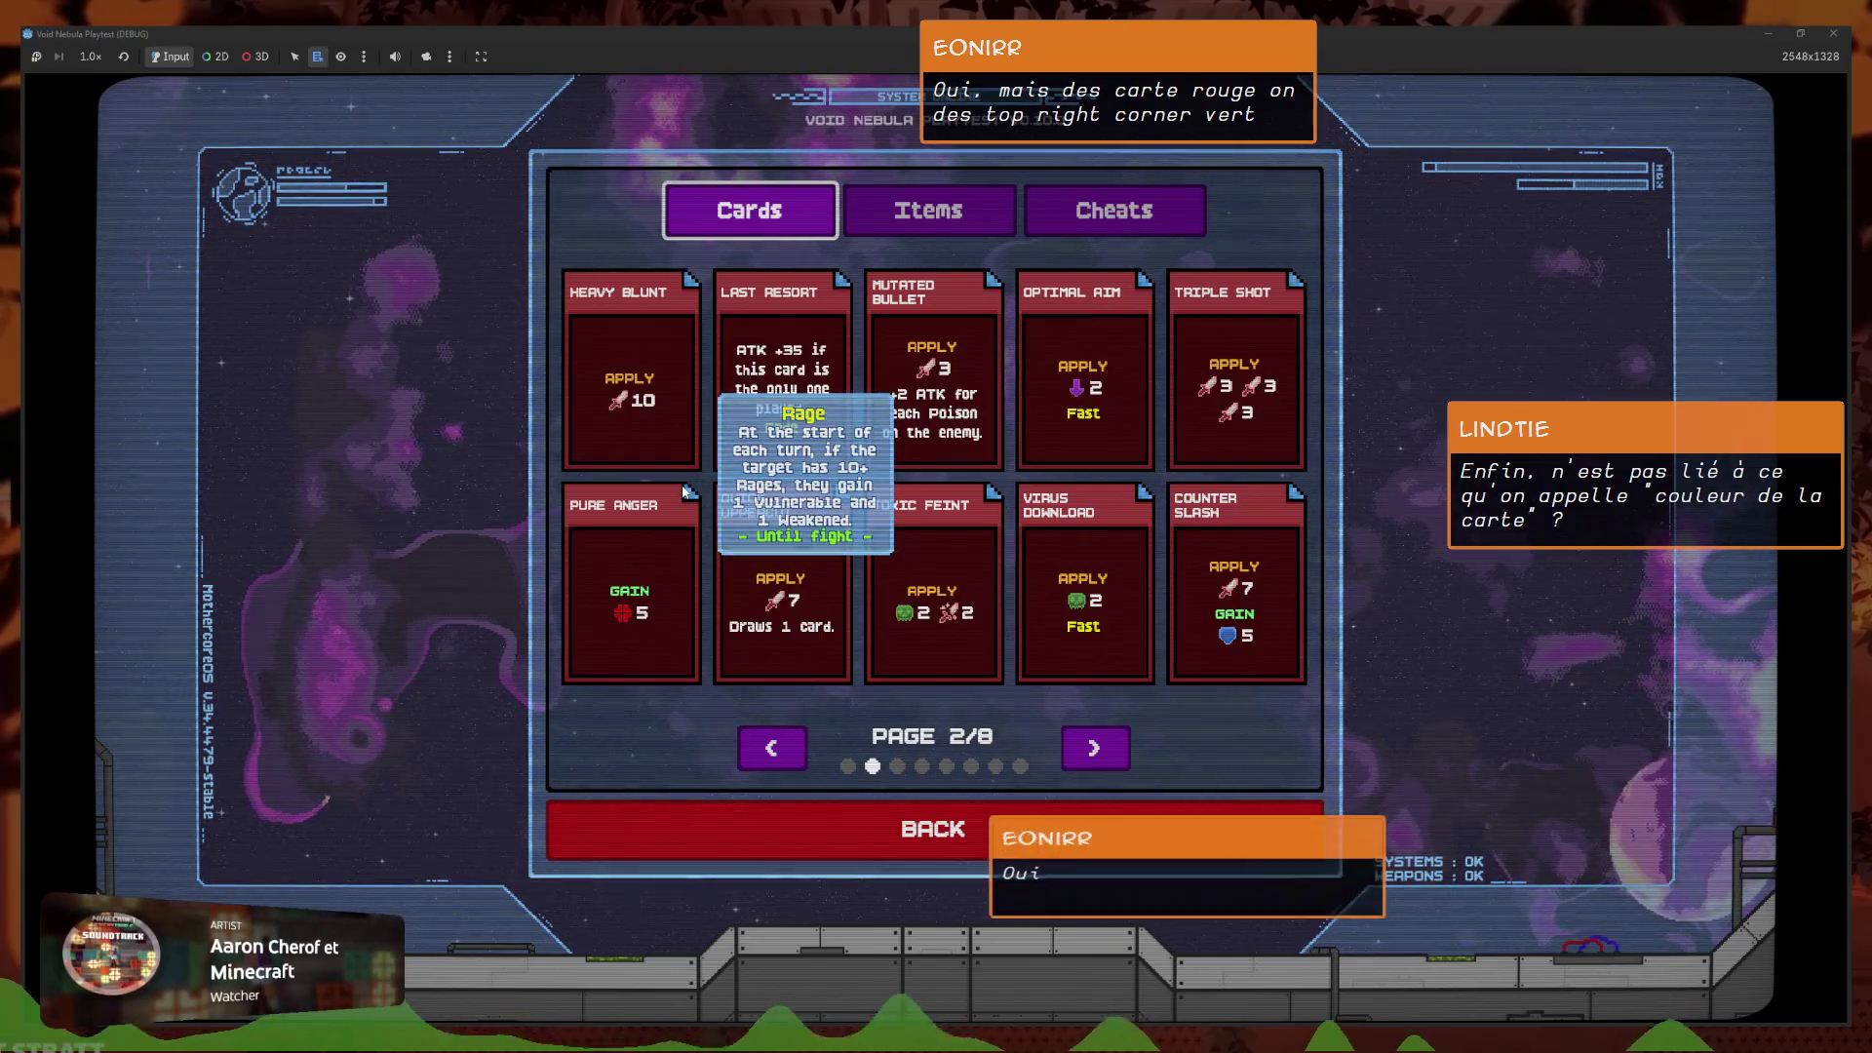
left_click(741, 747)
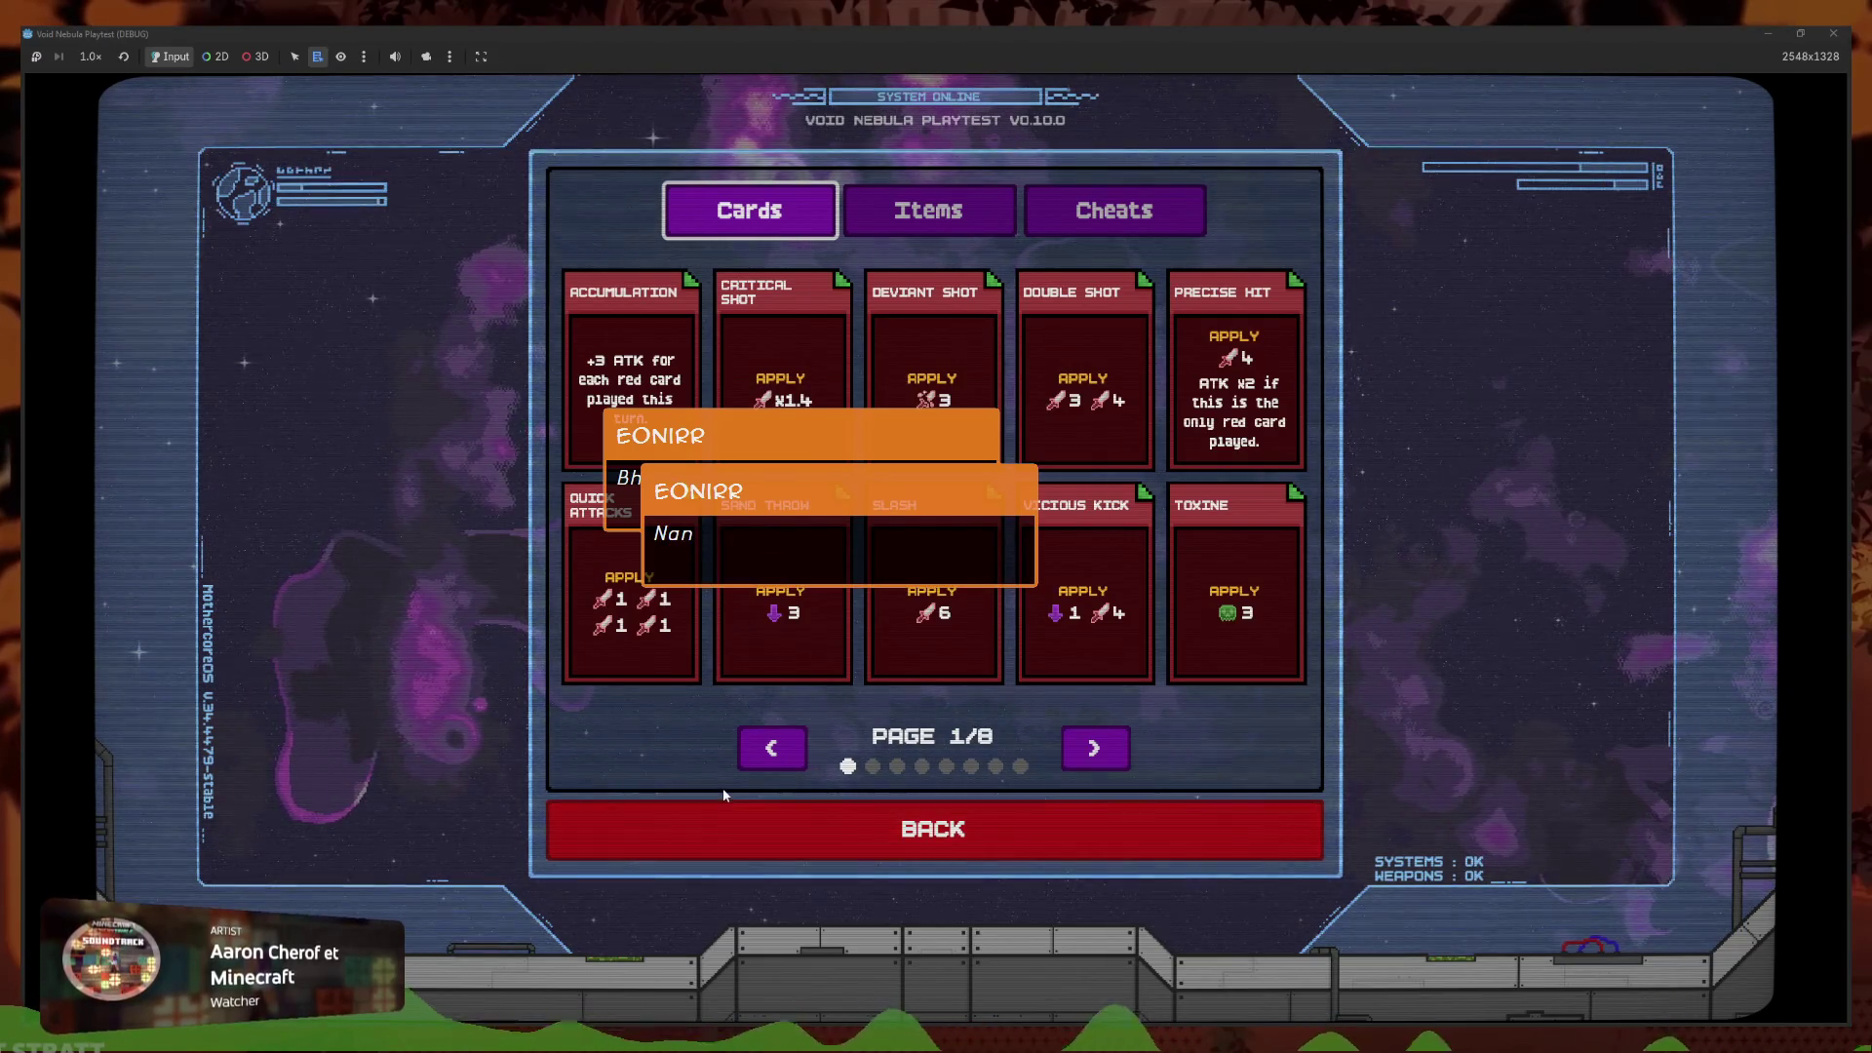
left_click(739, 844)
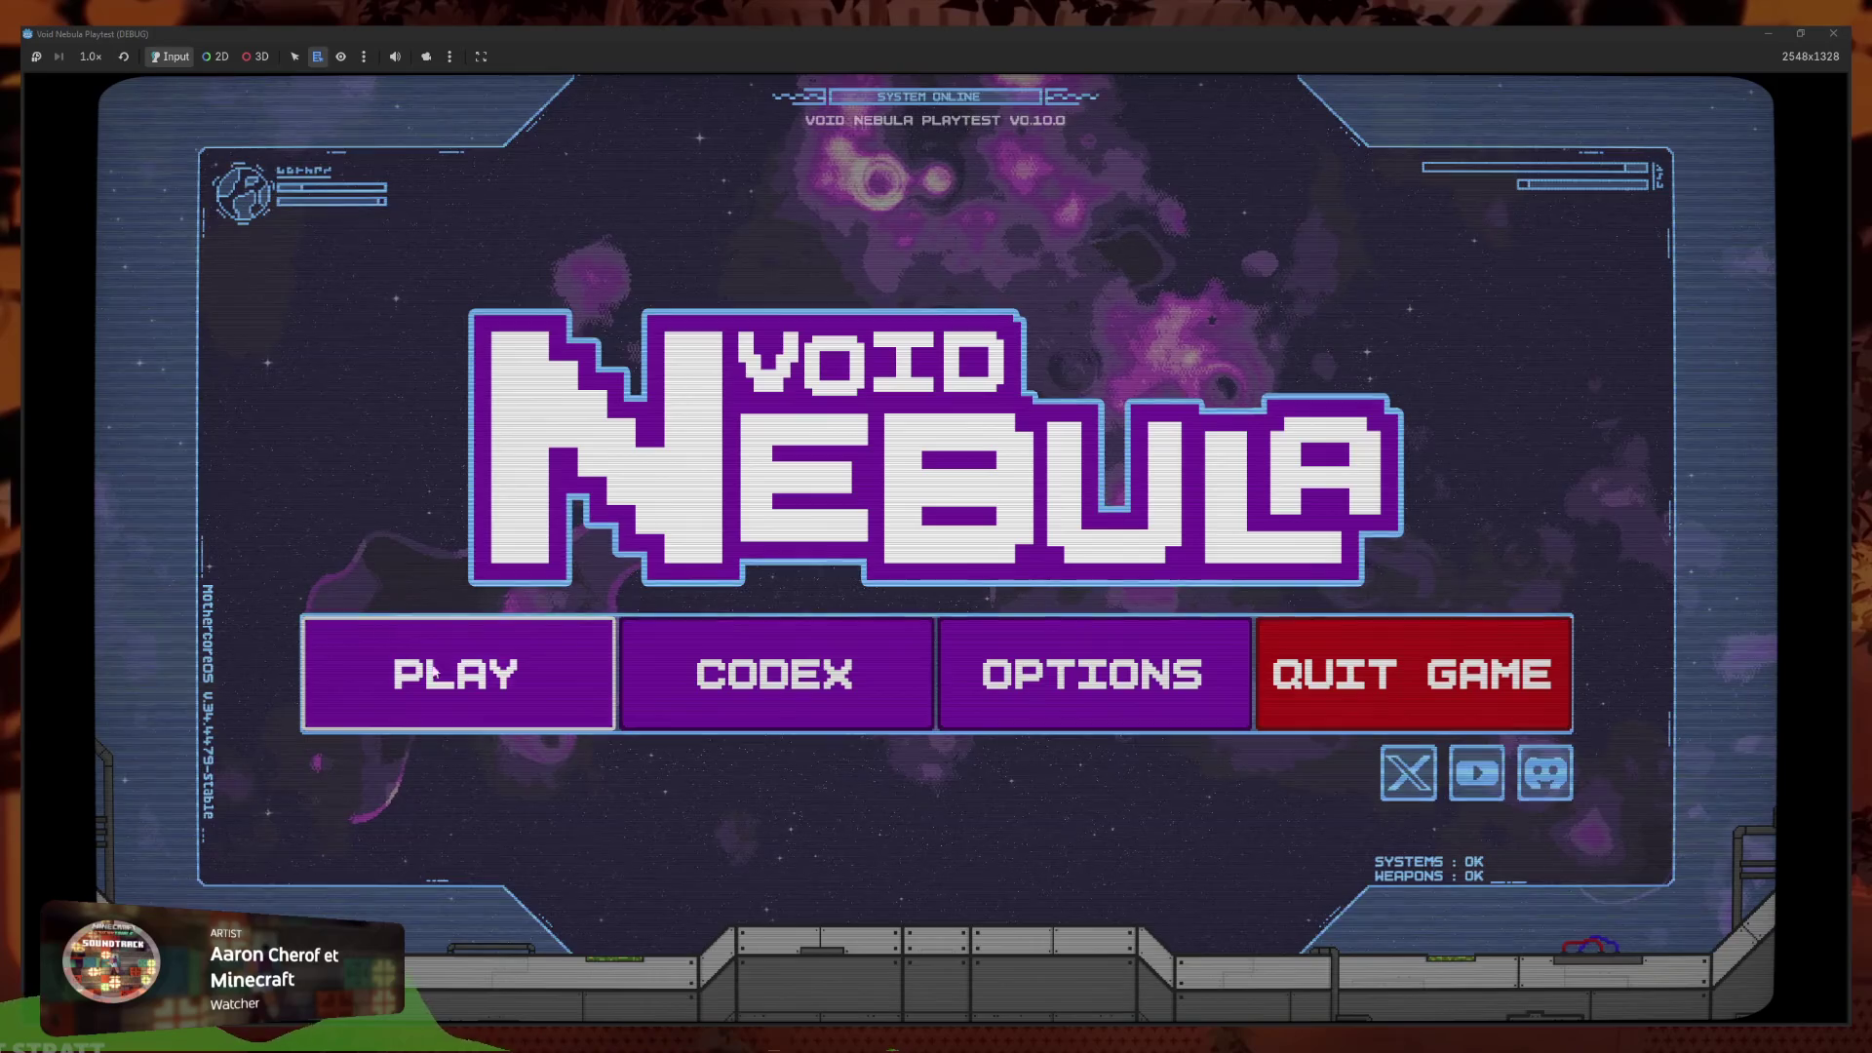
left_click(788, 653)
left_click(1096, 748)
left_click(1098, 751)
left_click(1104, 764)
mouse_move(762, 306)
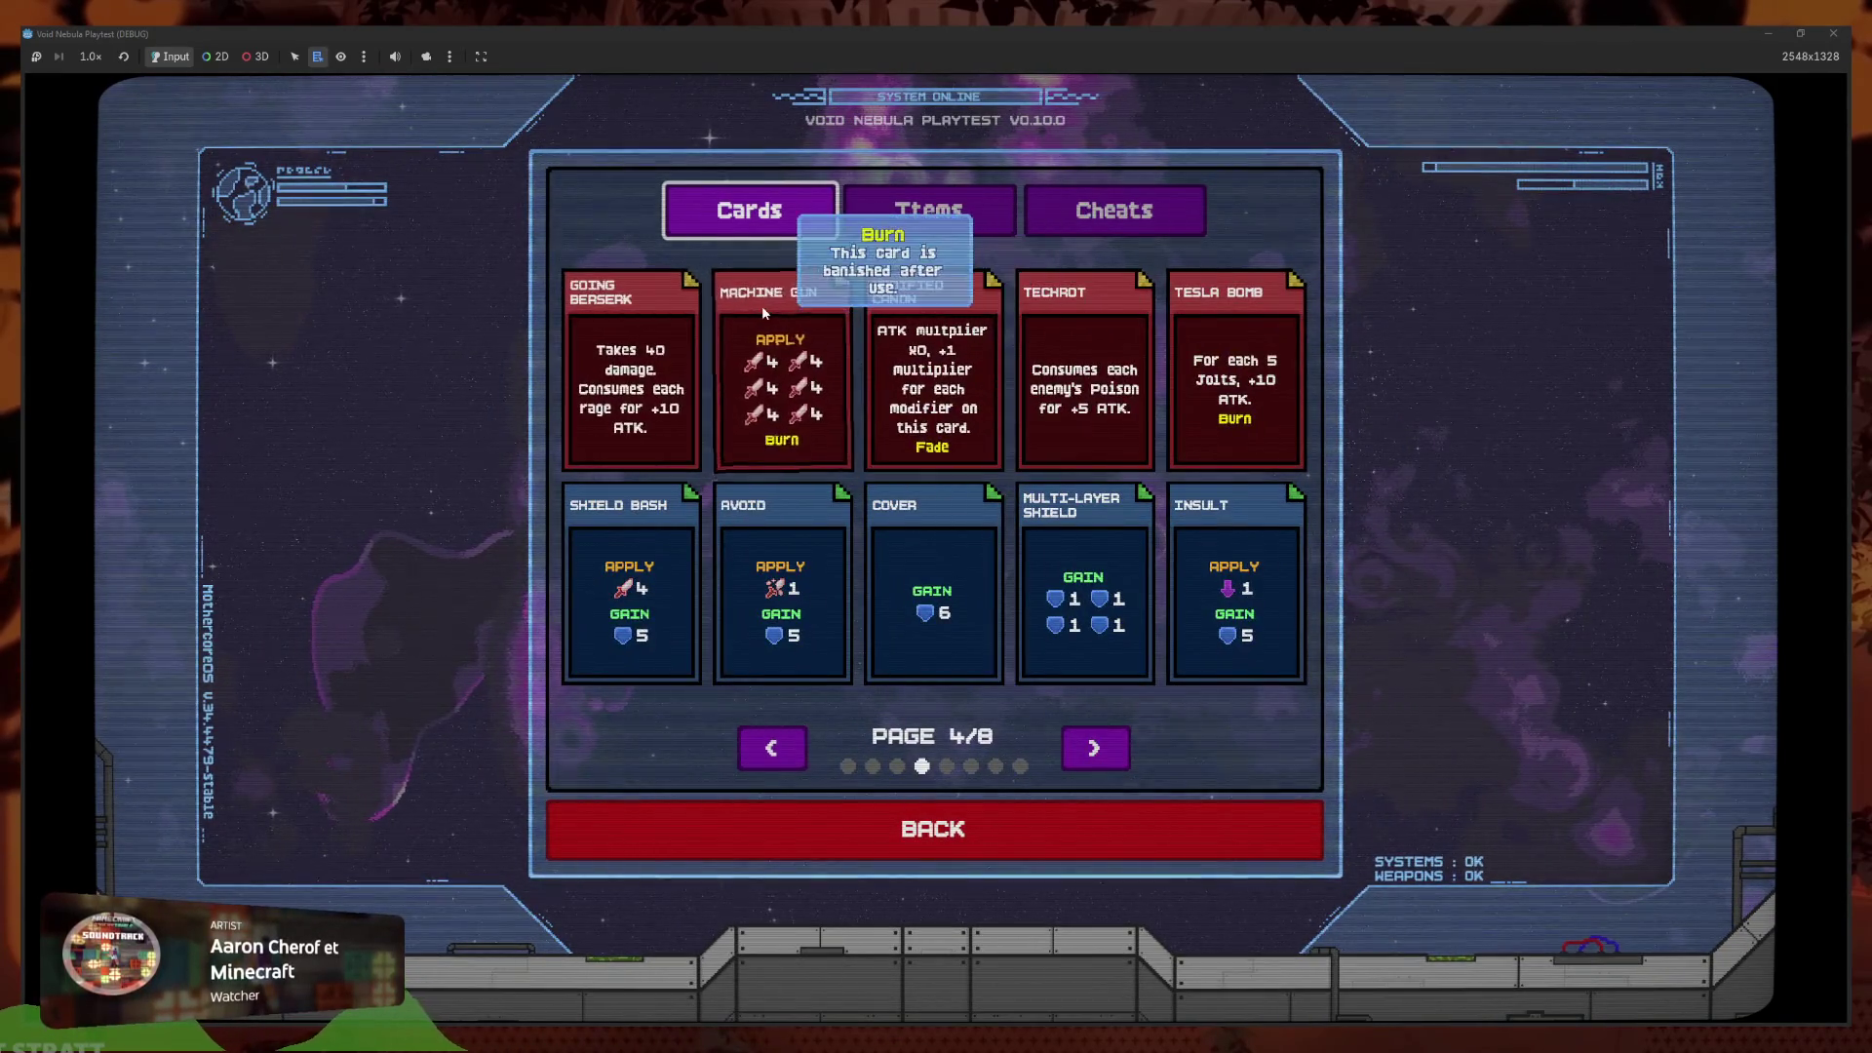
left_click(785, 746)
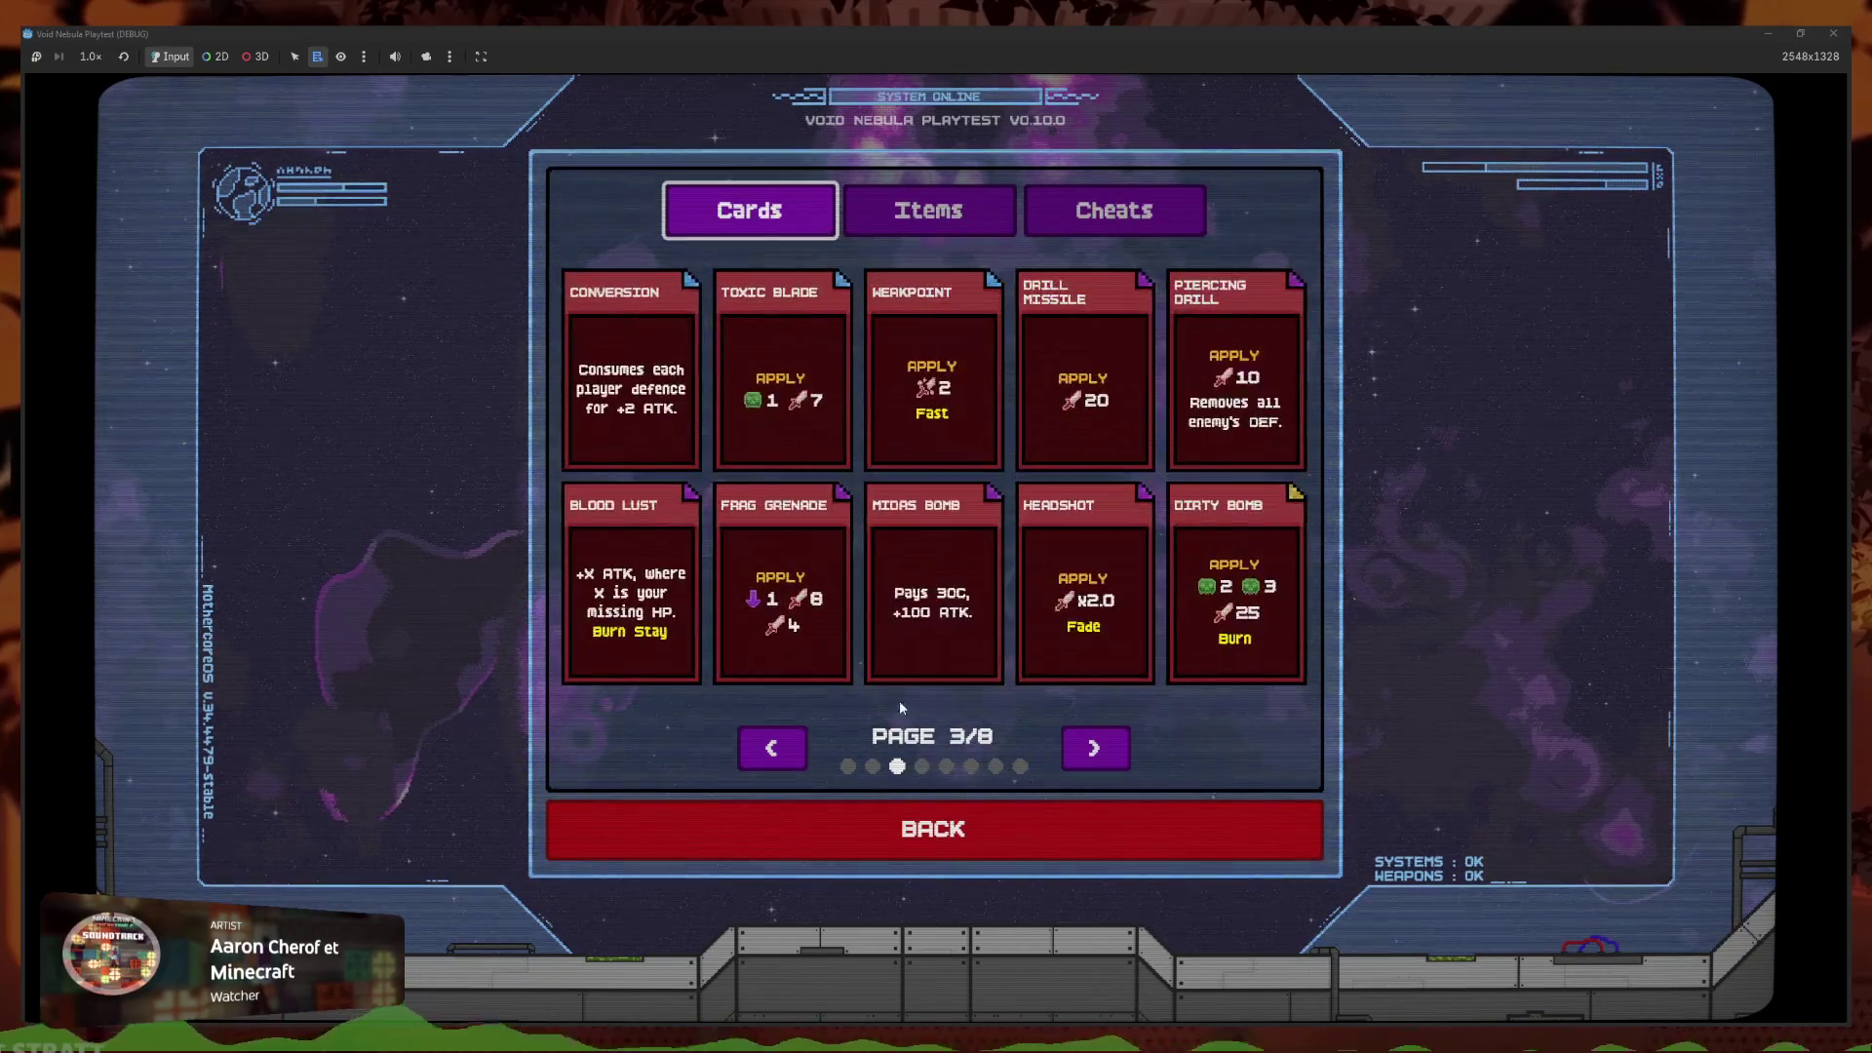
left_click(1096, 758)
left_click(1098, 757)
left_click(1100, 741)
left_click(1077, 744)
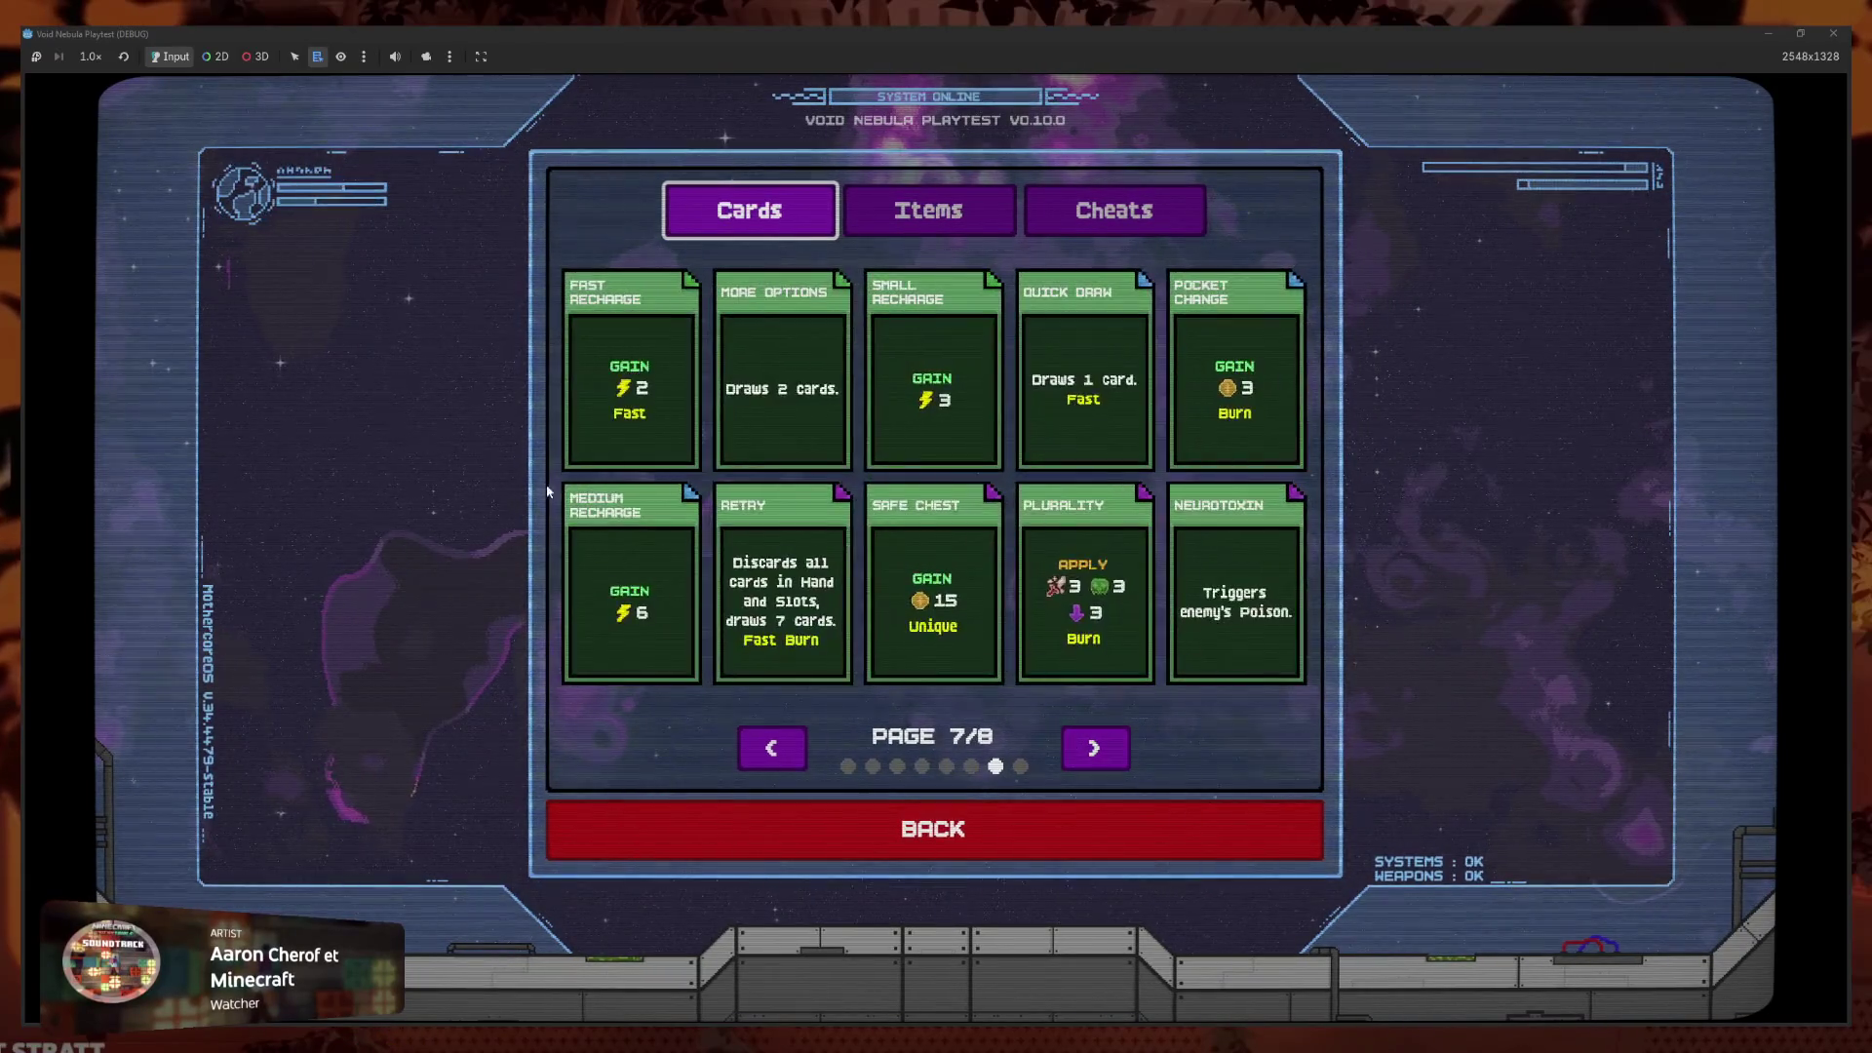
left_click(1117, 751)
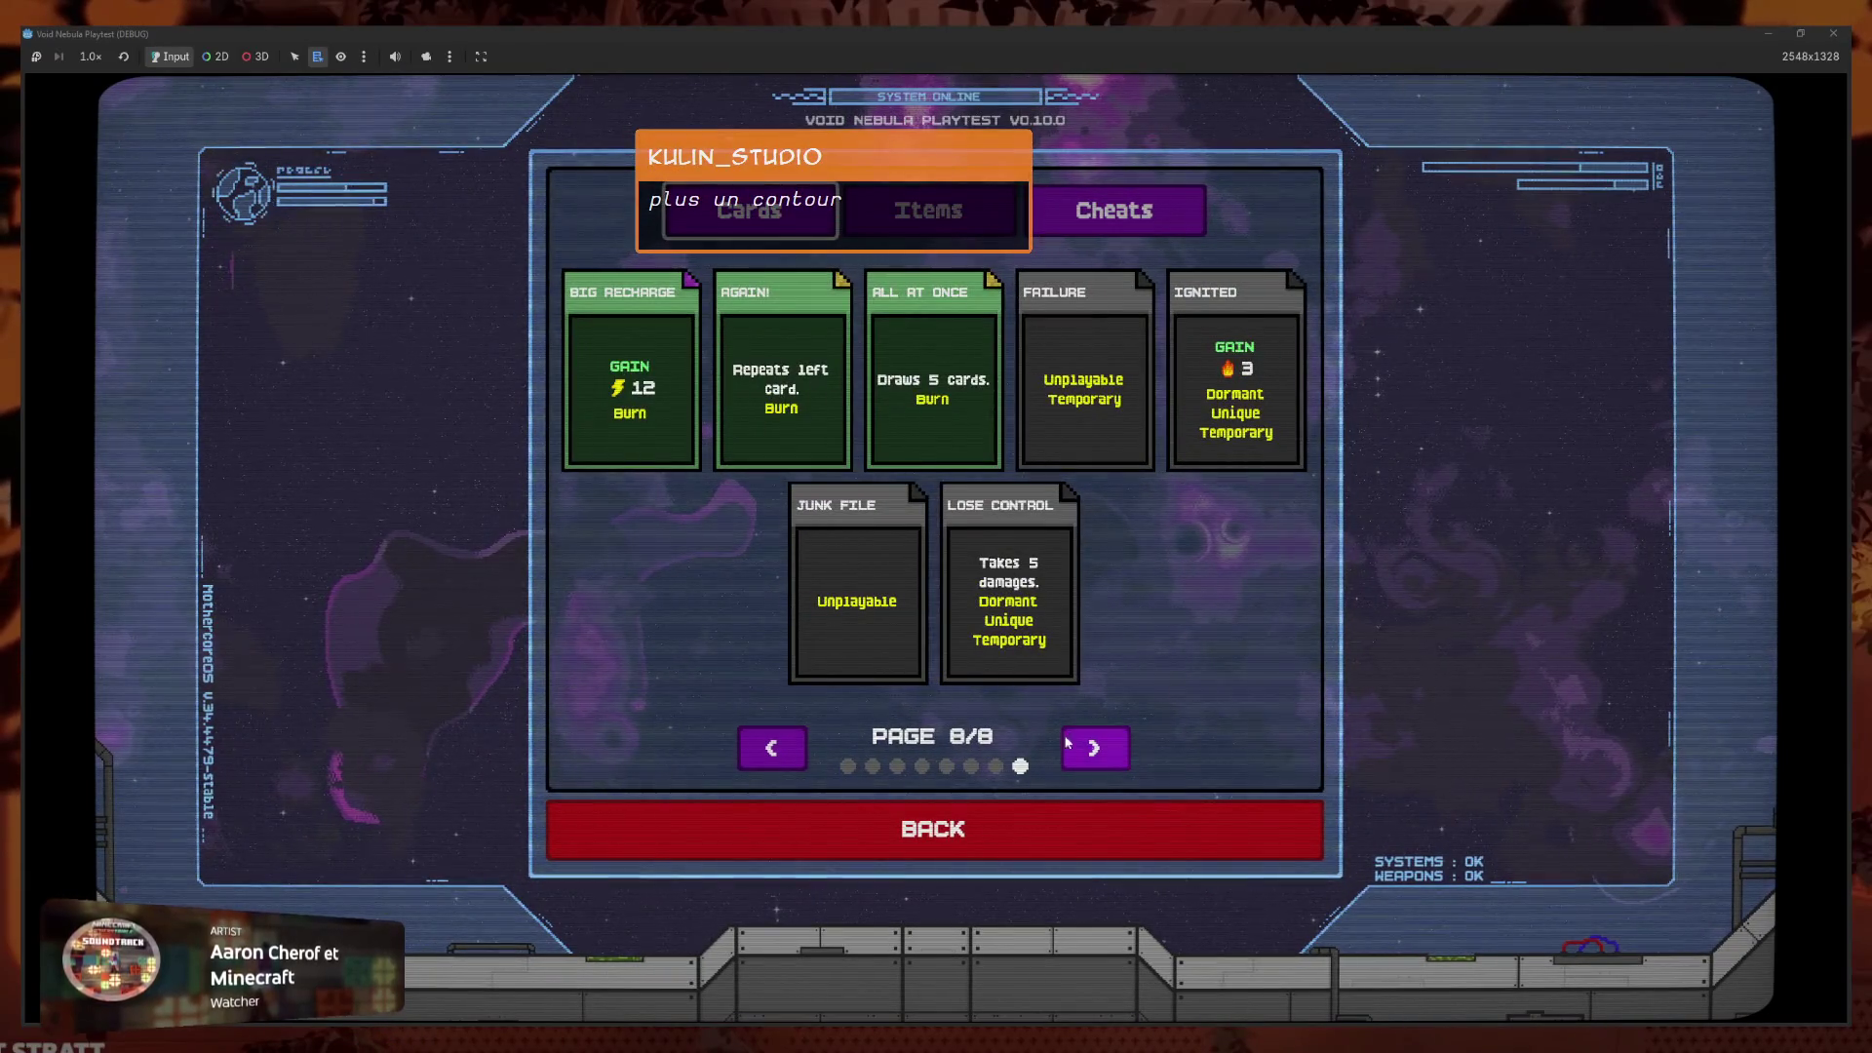
mouse_move(1079, 624)
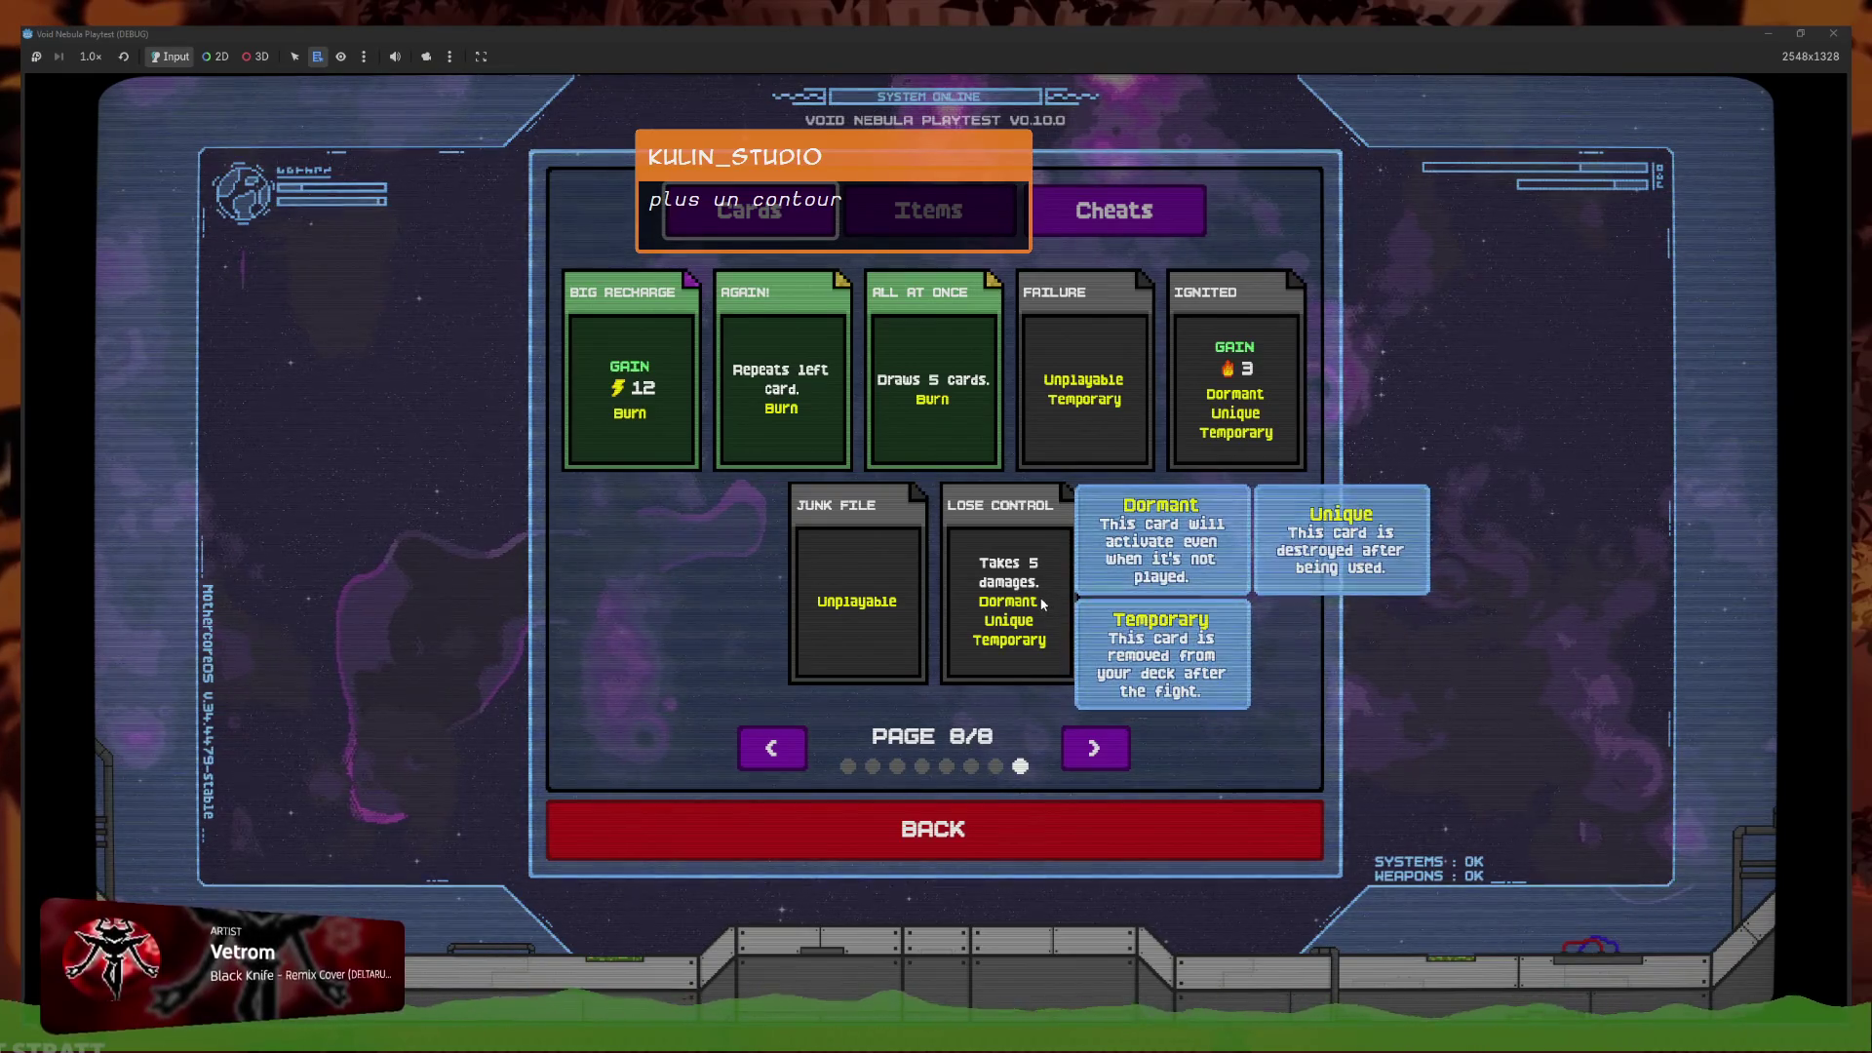
left_click(917, 227)
left_click(749, 226)
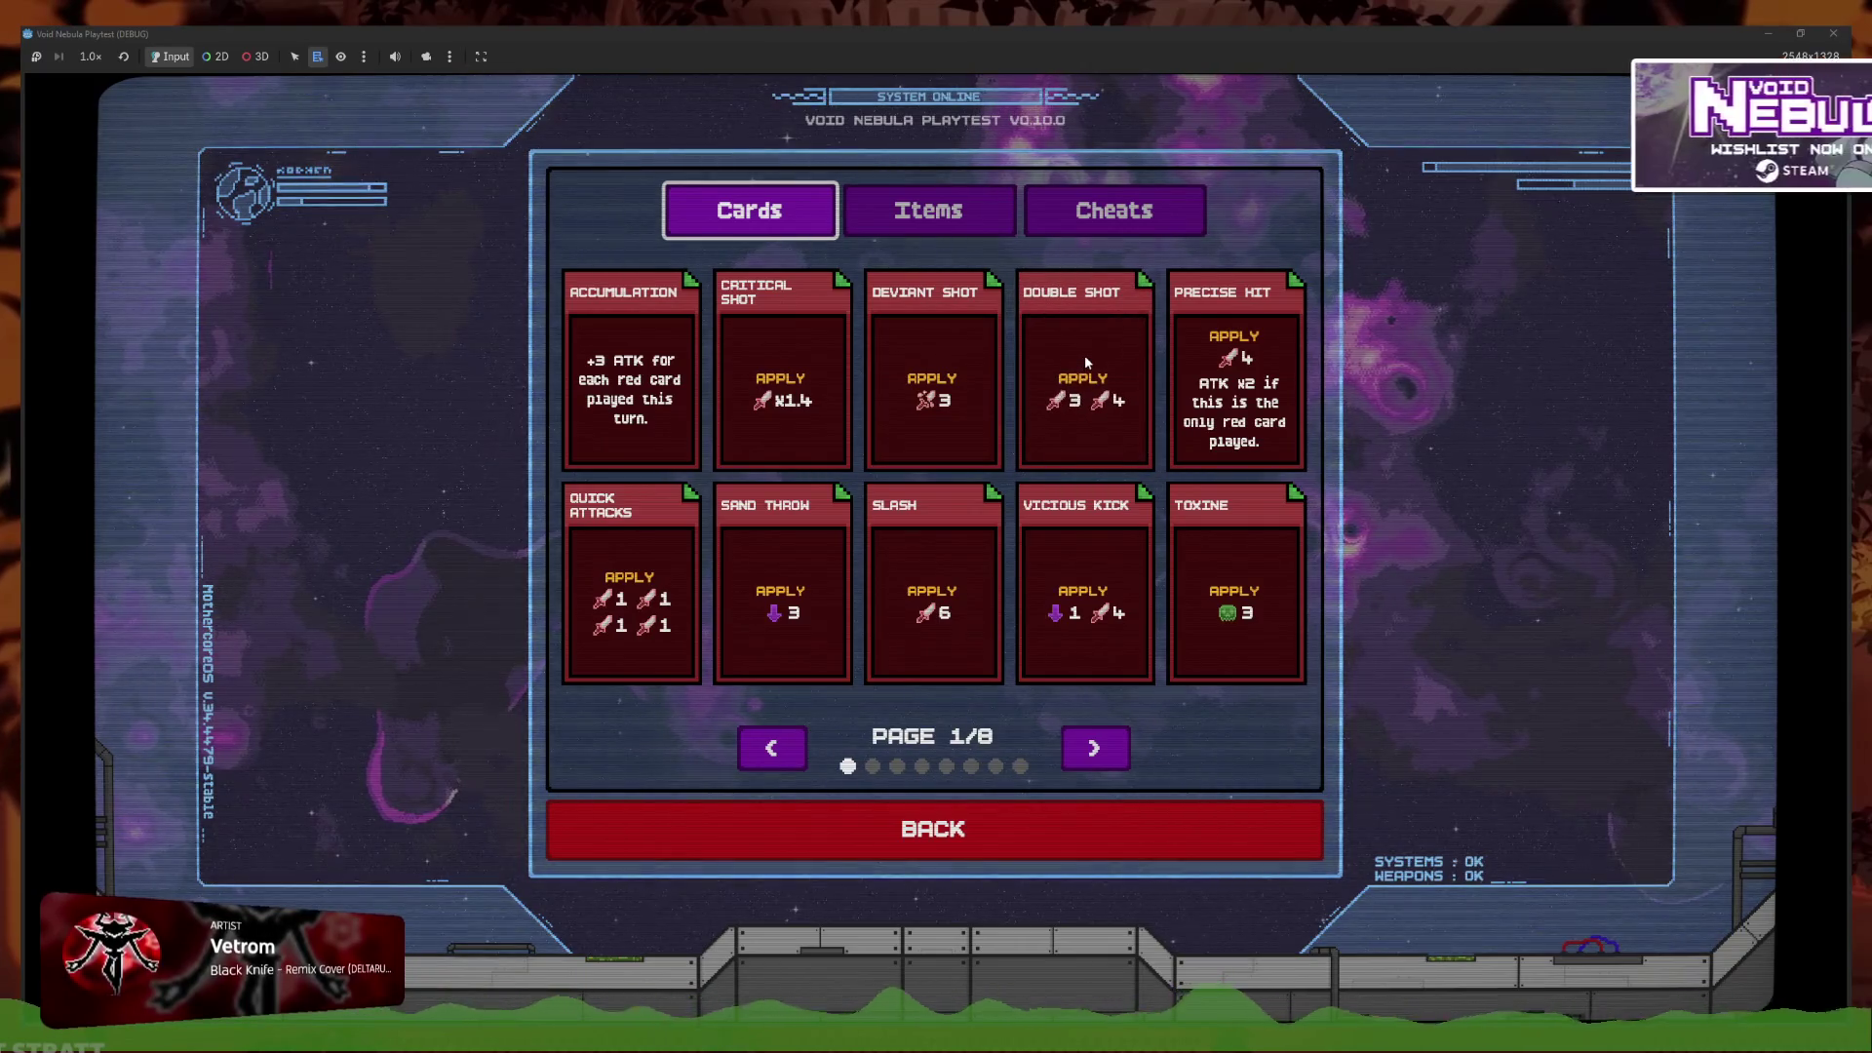
left_click(1036, 814)
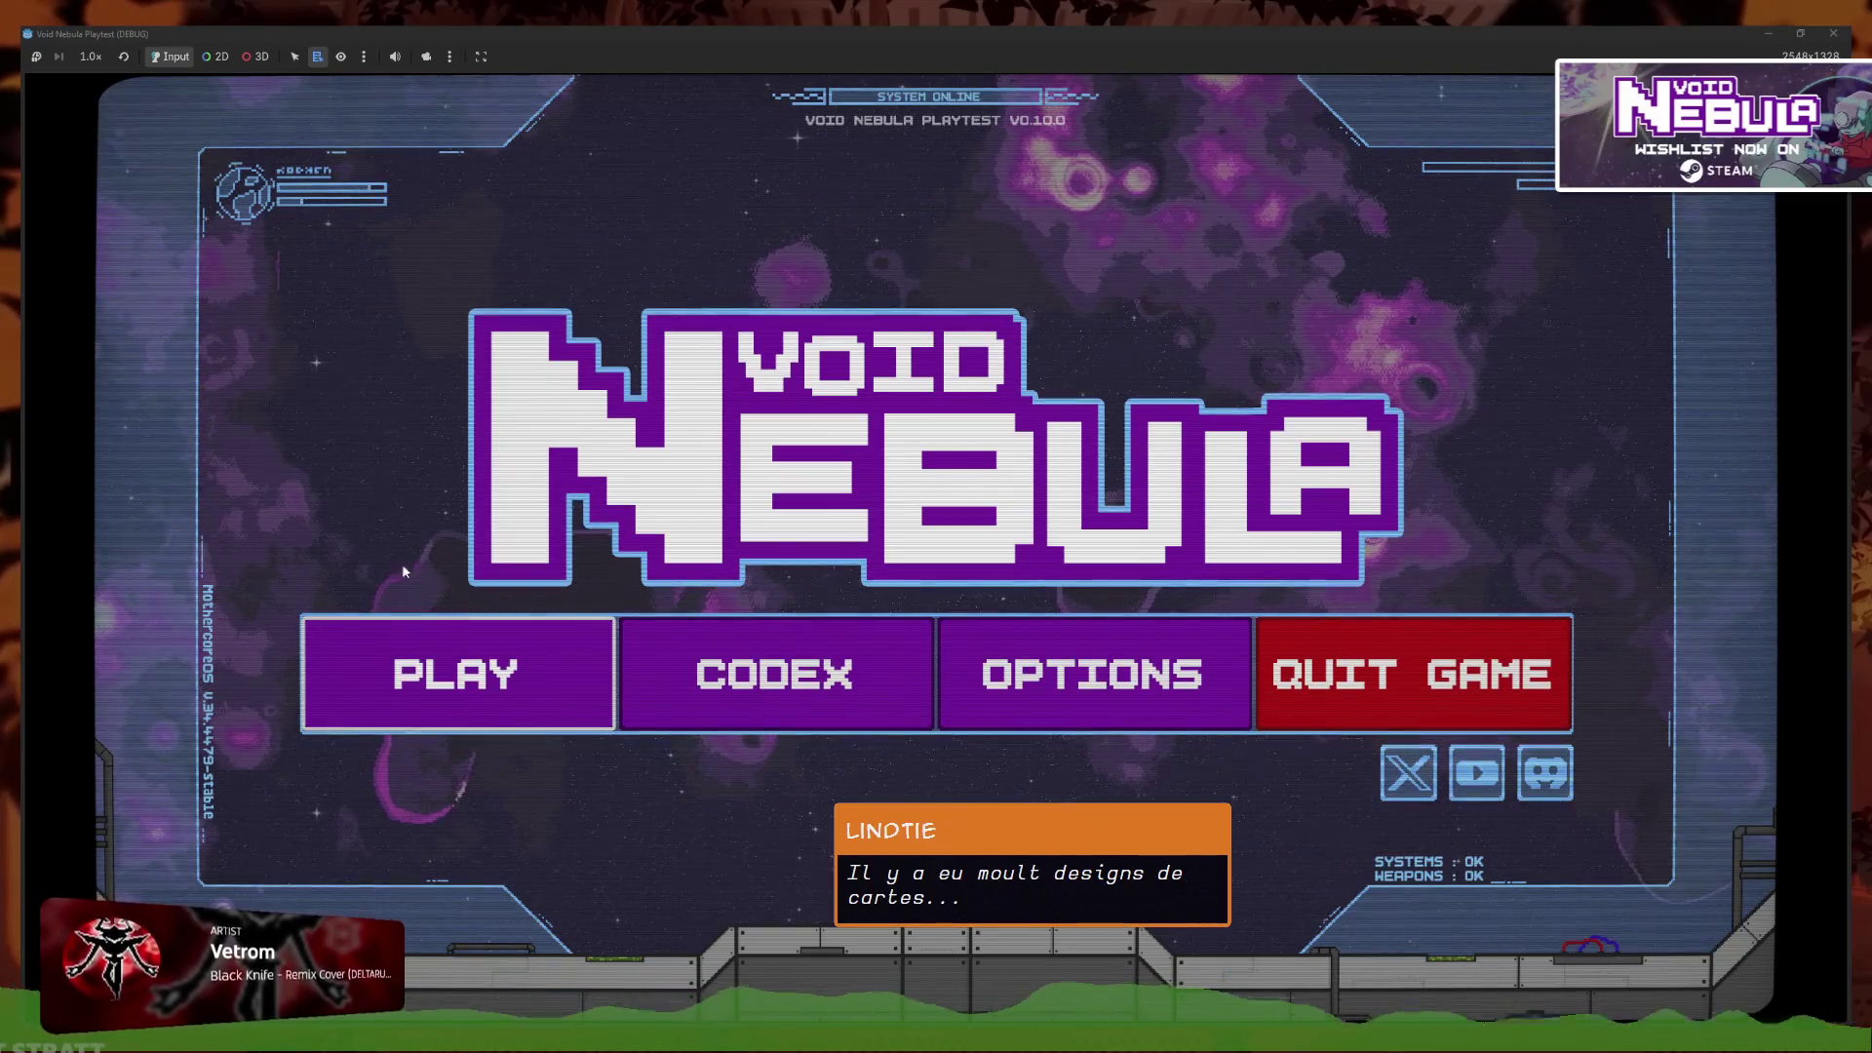
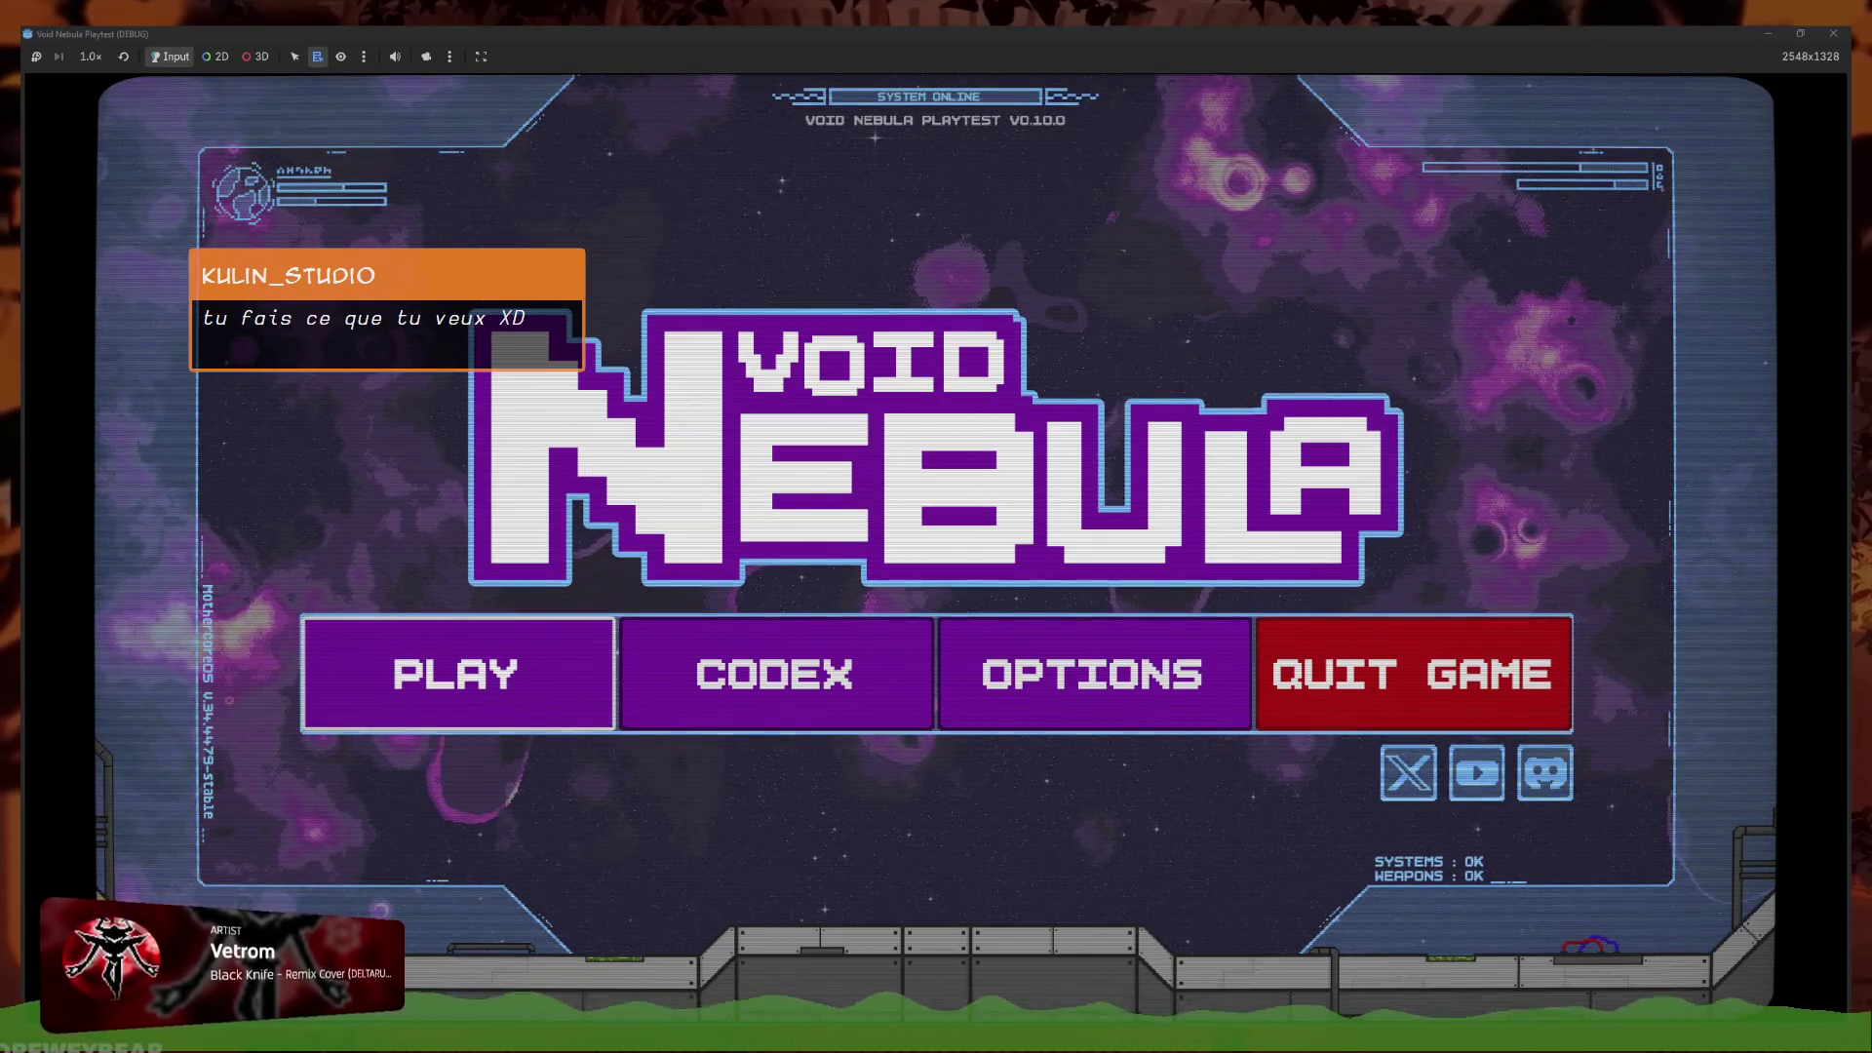
Go from Play into run setup and flip between the New run and Continue pages
key("Right")
key("Right")
key("Left")
key("Left")
key("Return")
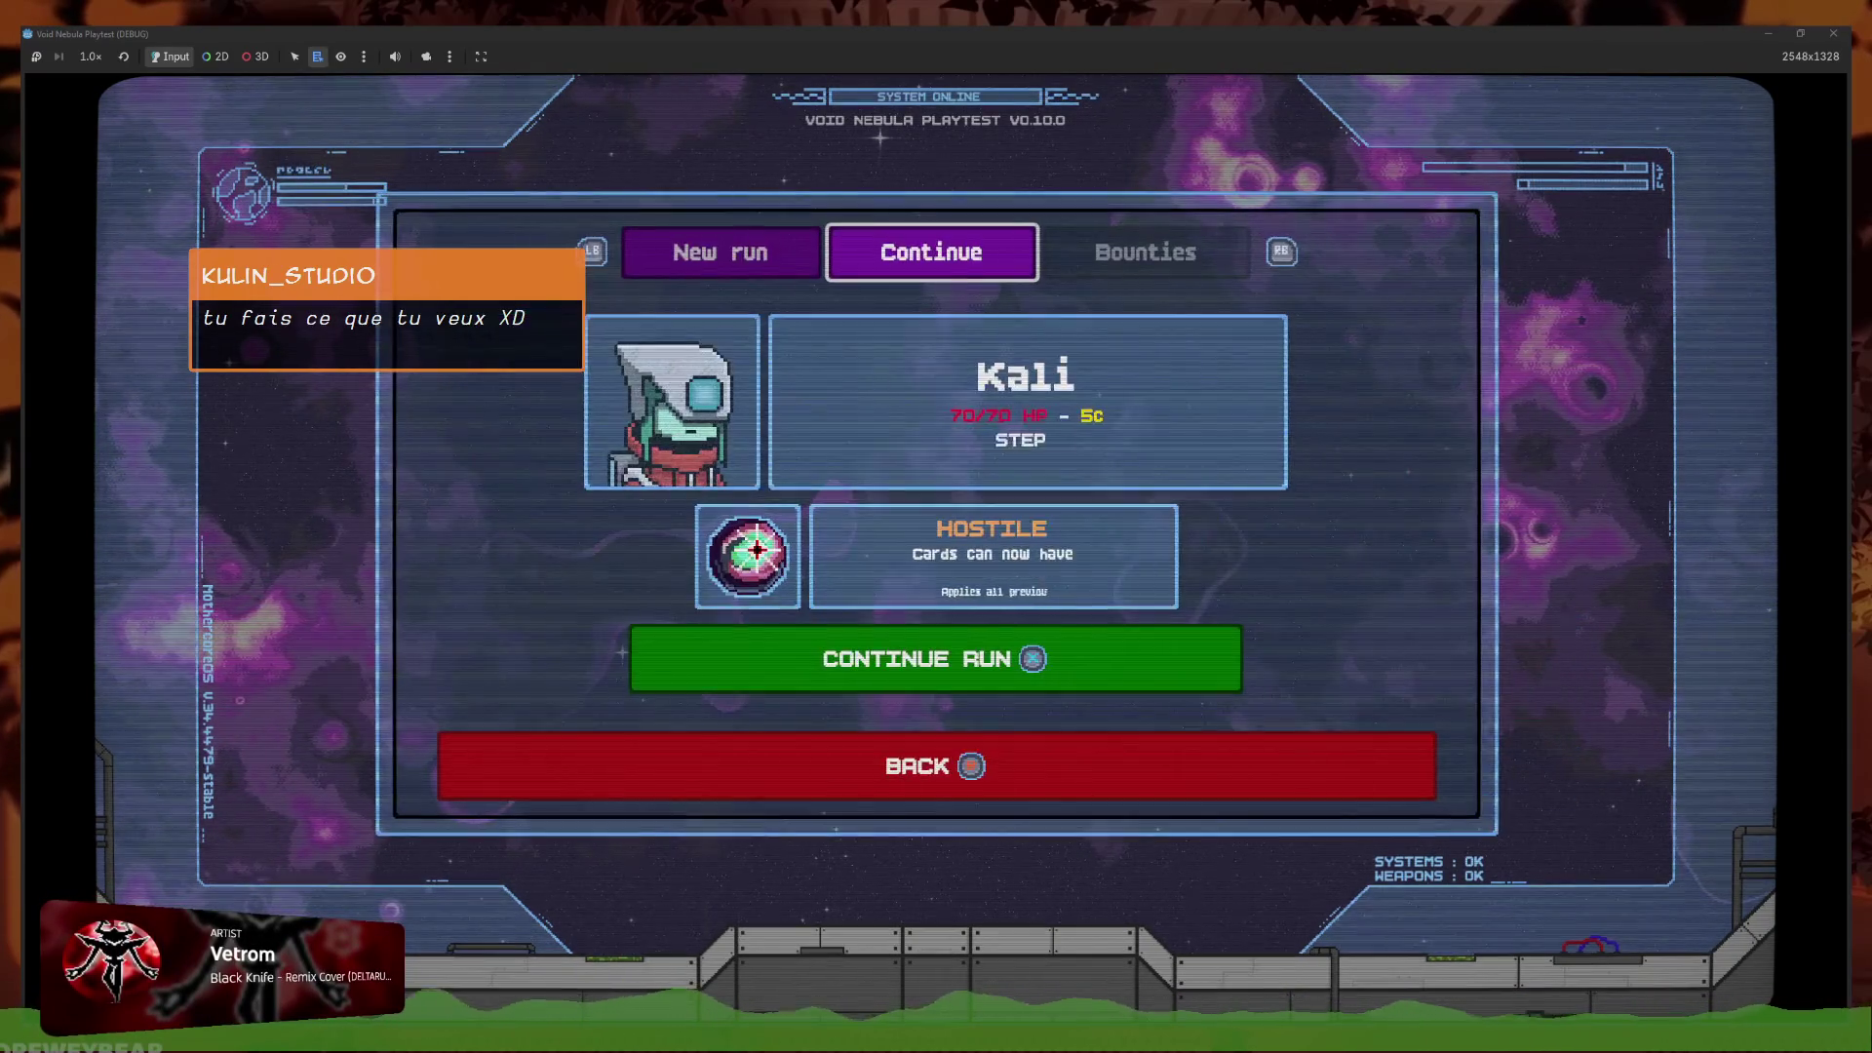
key("Right")
key("Left")
key("Right")
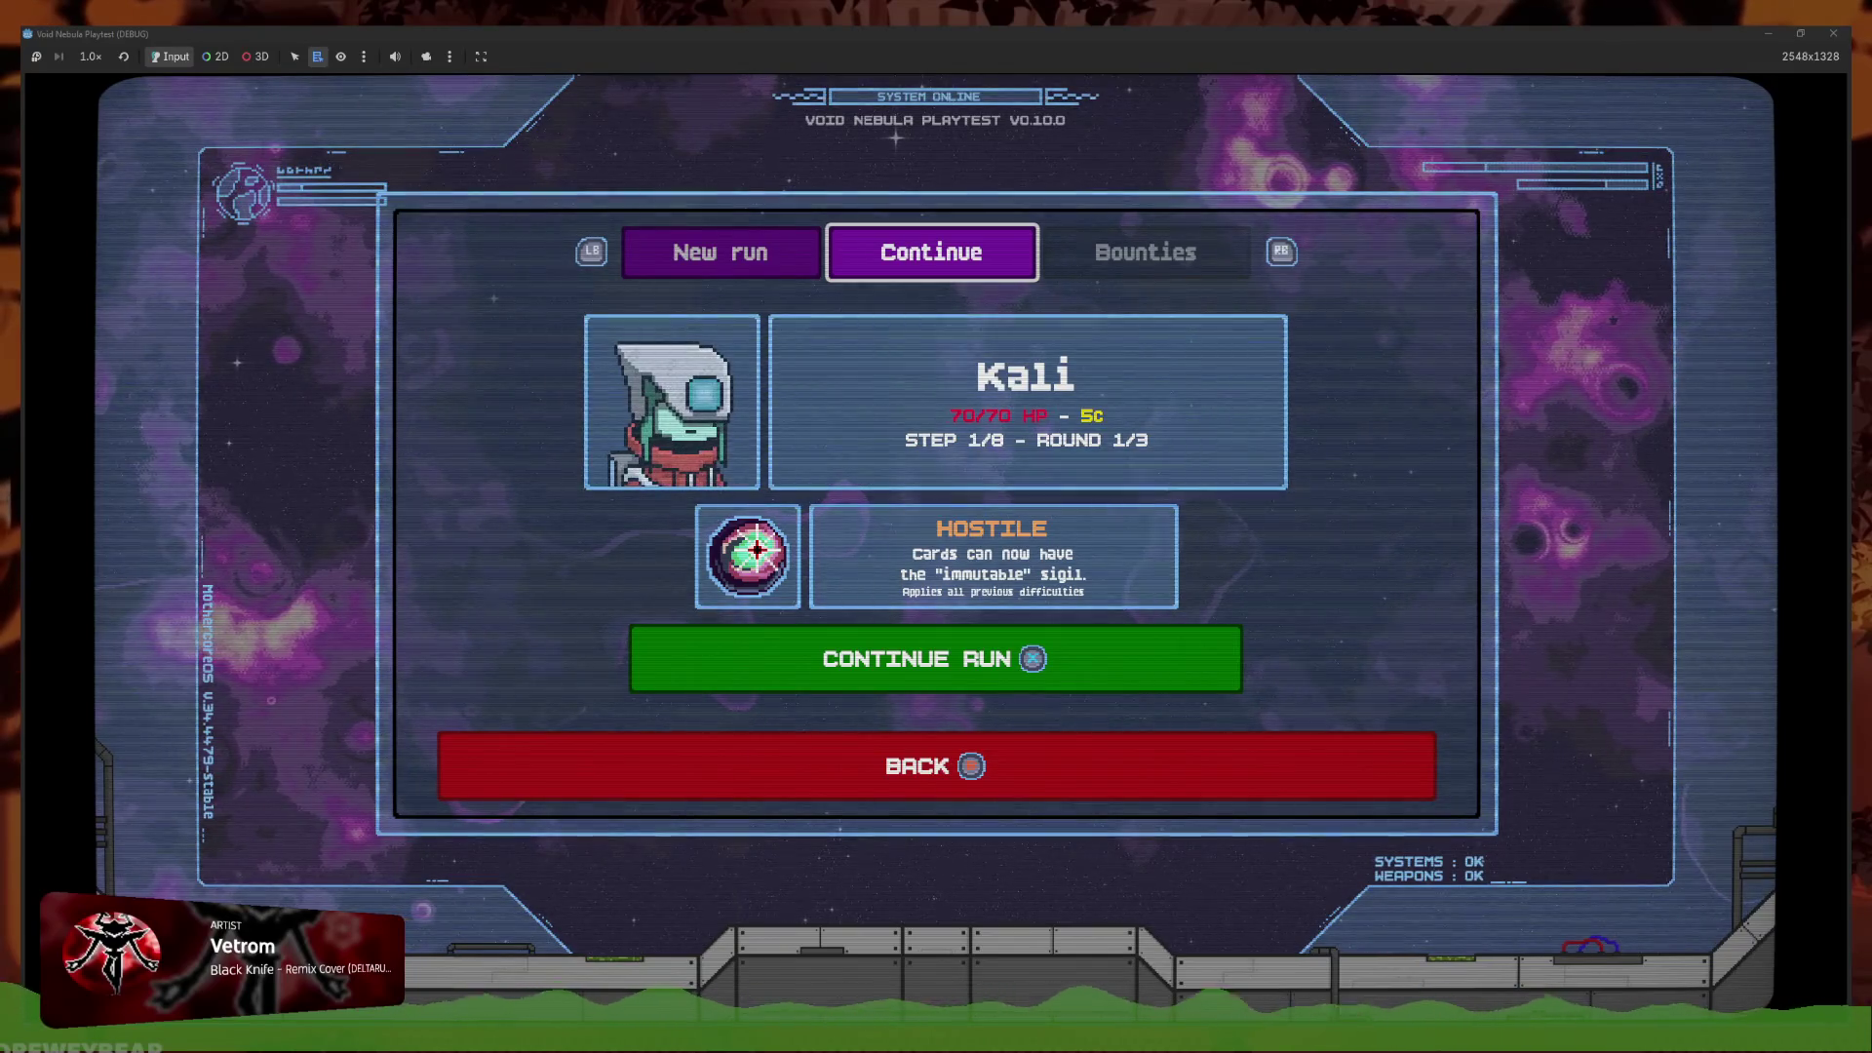
key("Left")
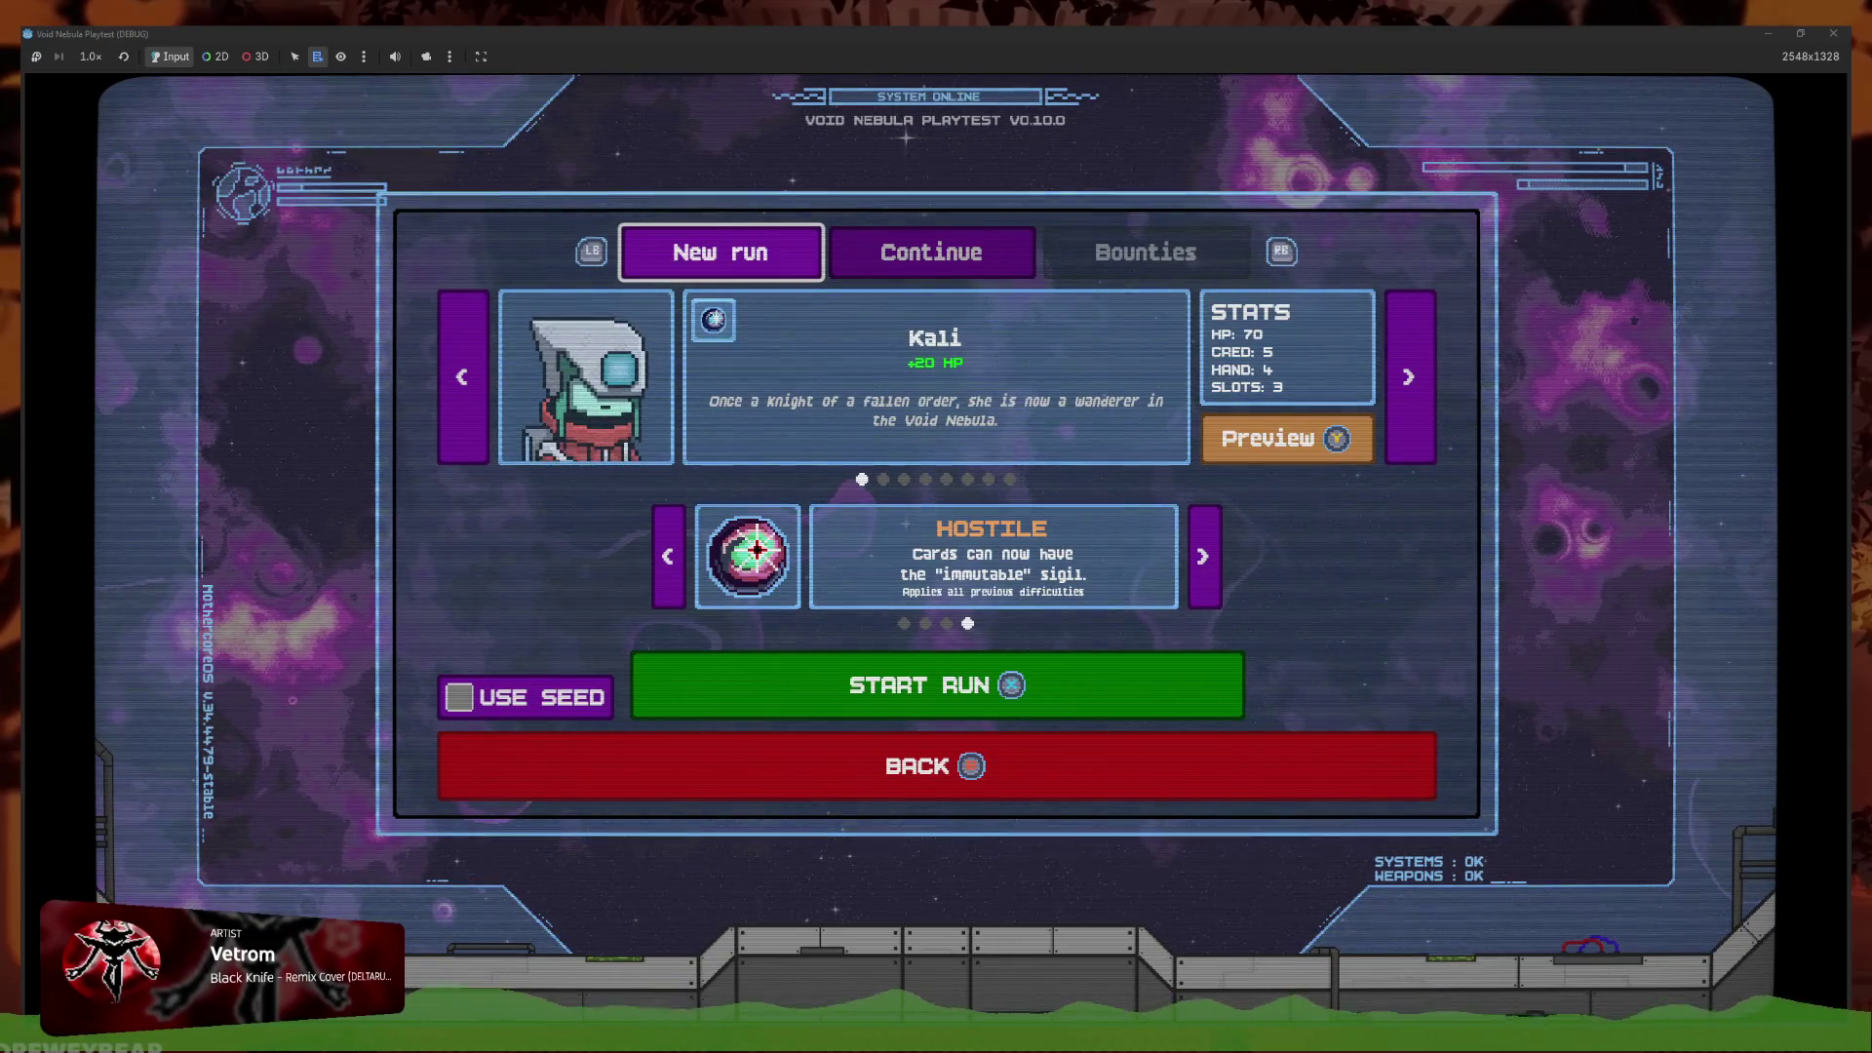
key("Right")
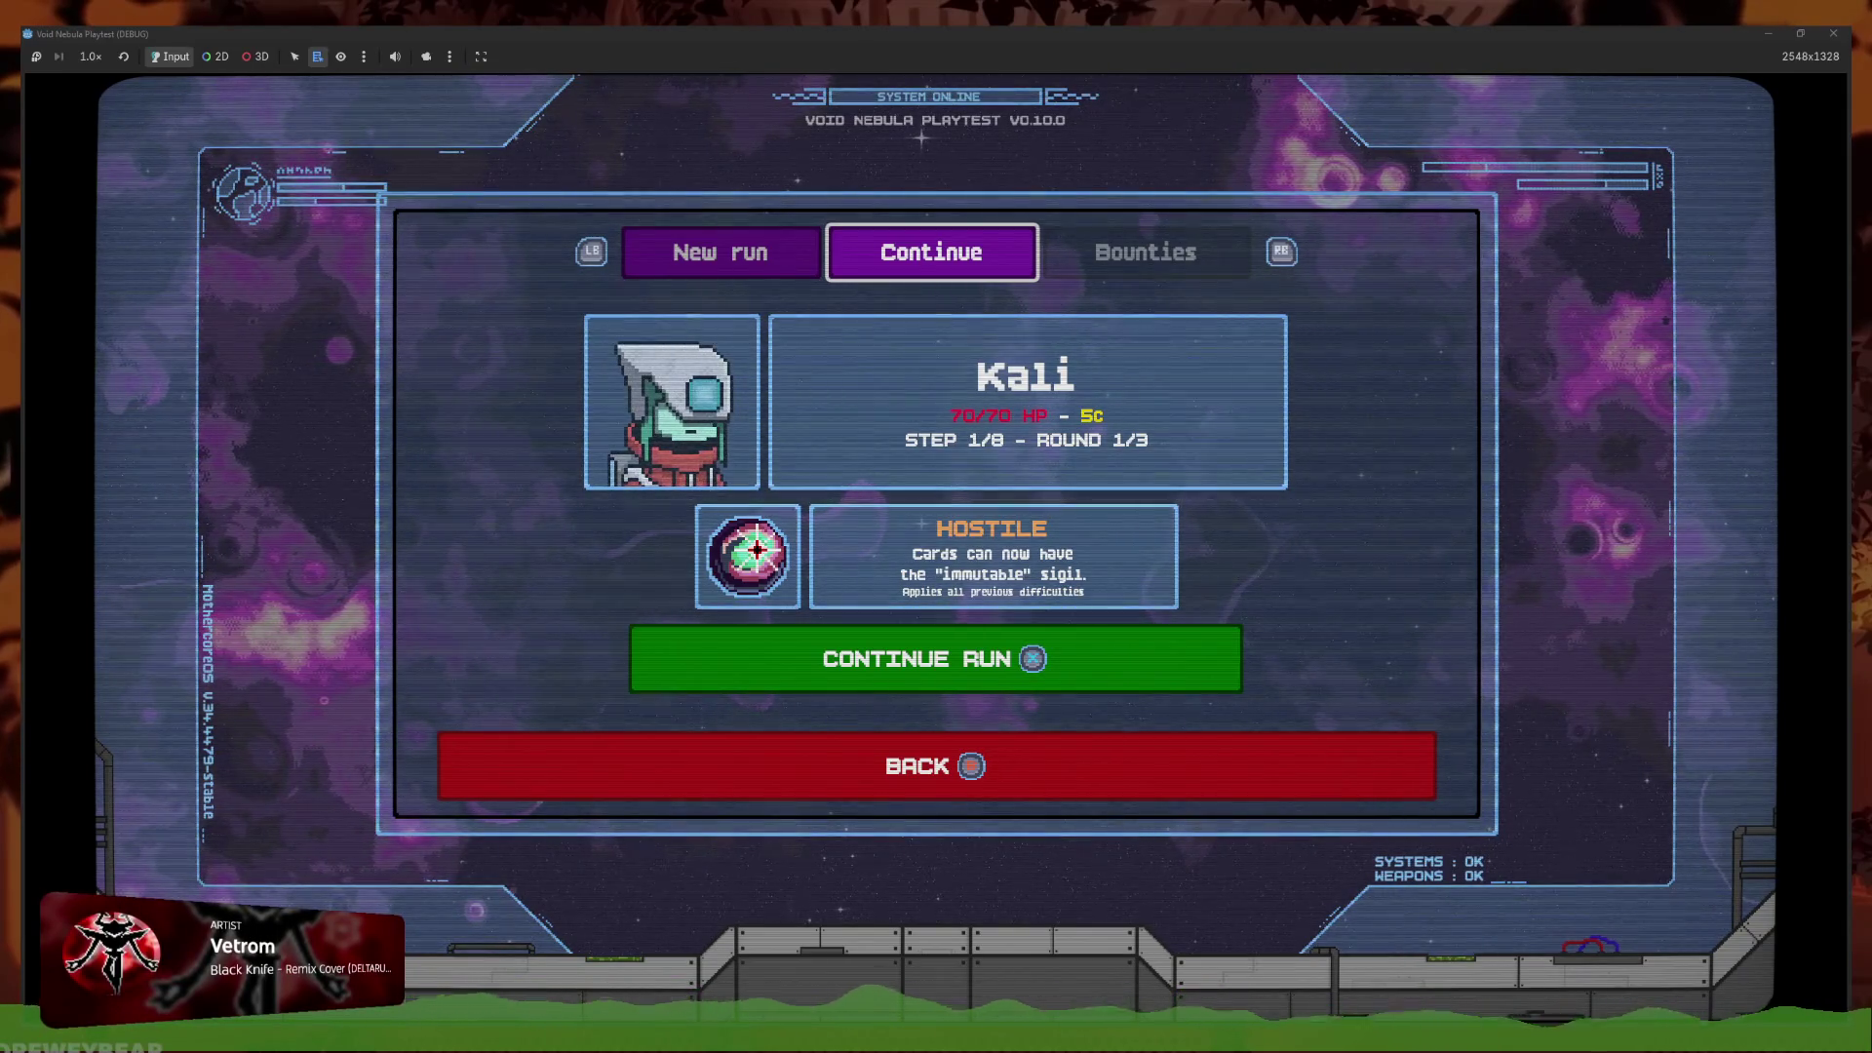
Continue the saved Kali run, quit it, then choose Faceless with Void difficulty
left_click(1084, 665)
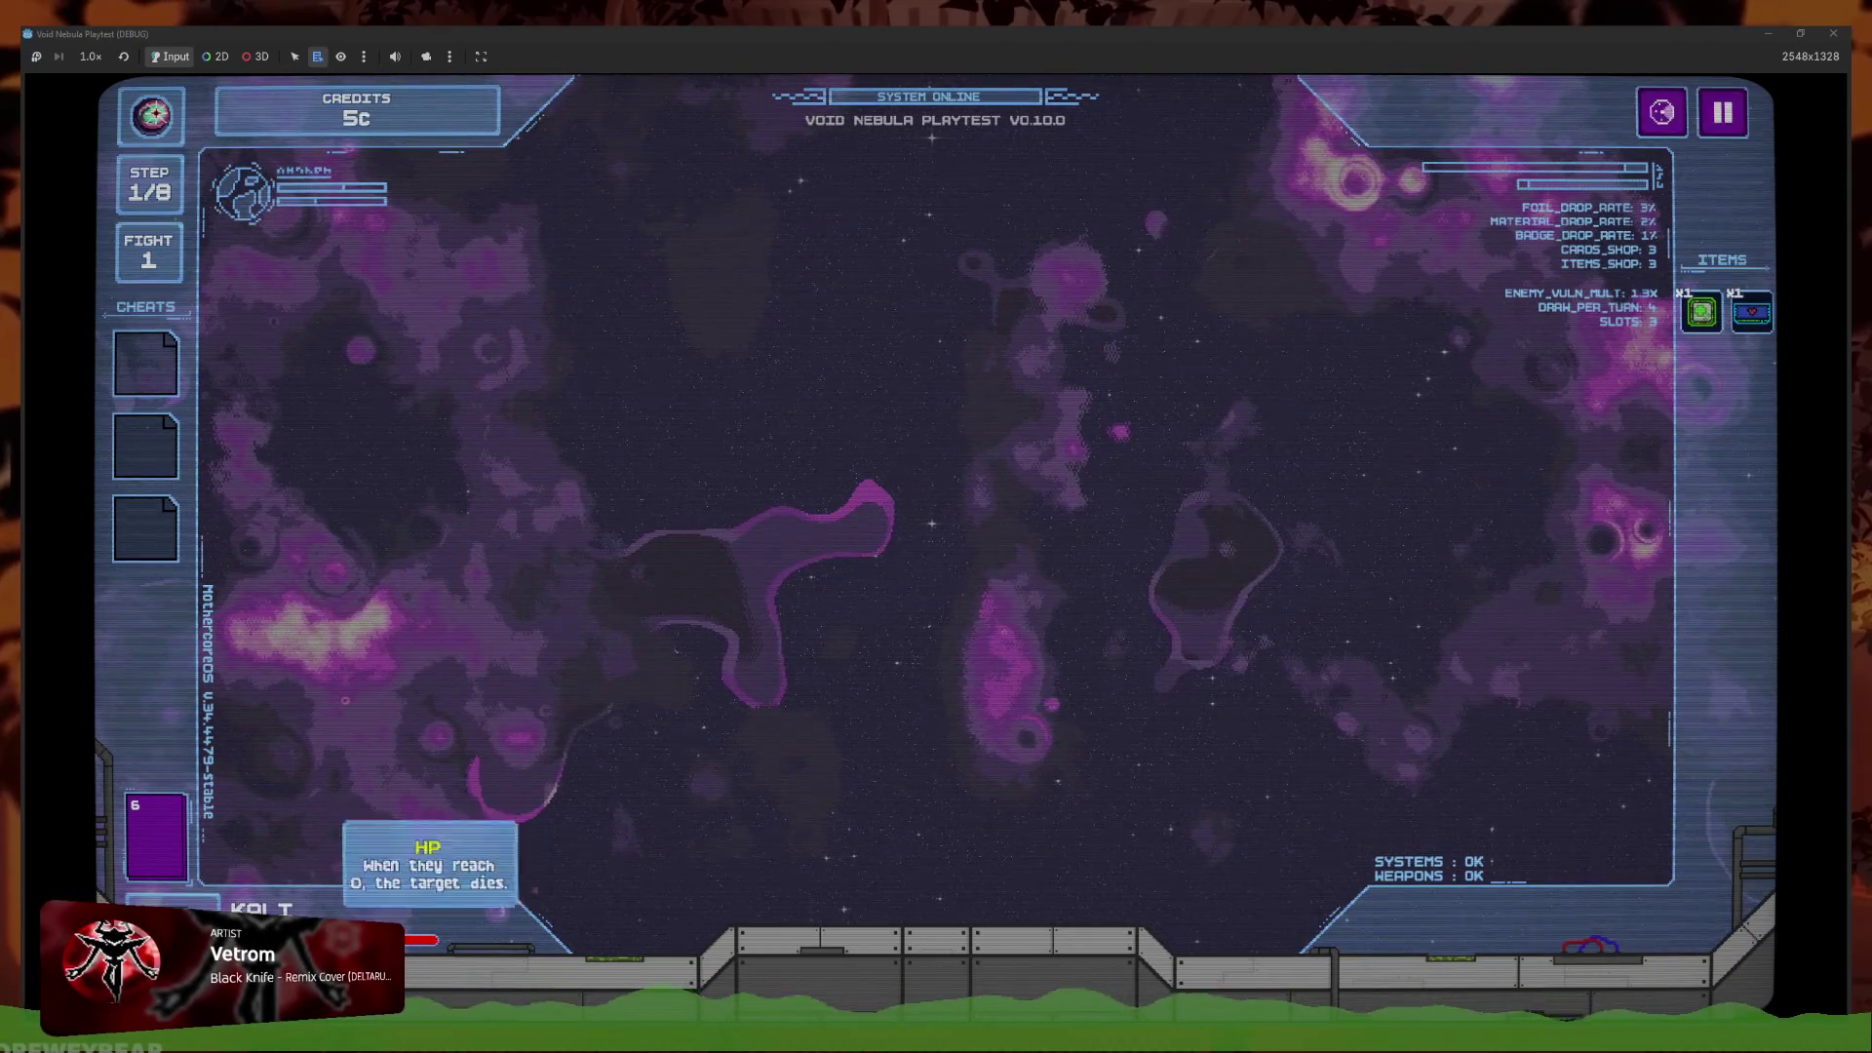
key("Escape")
left_click(928, 618)
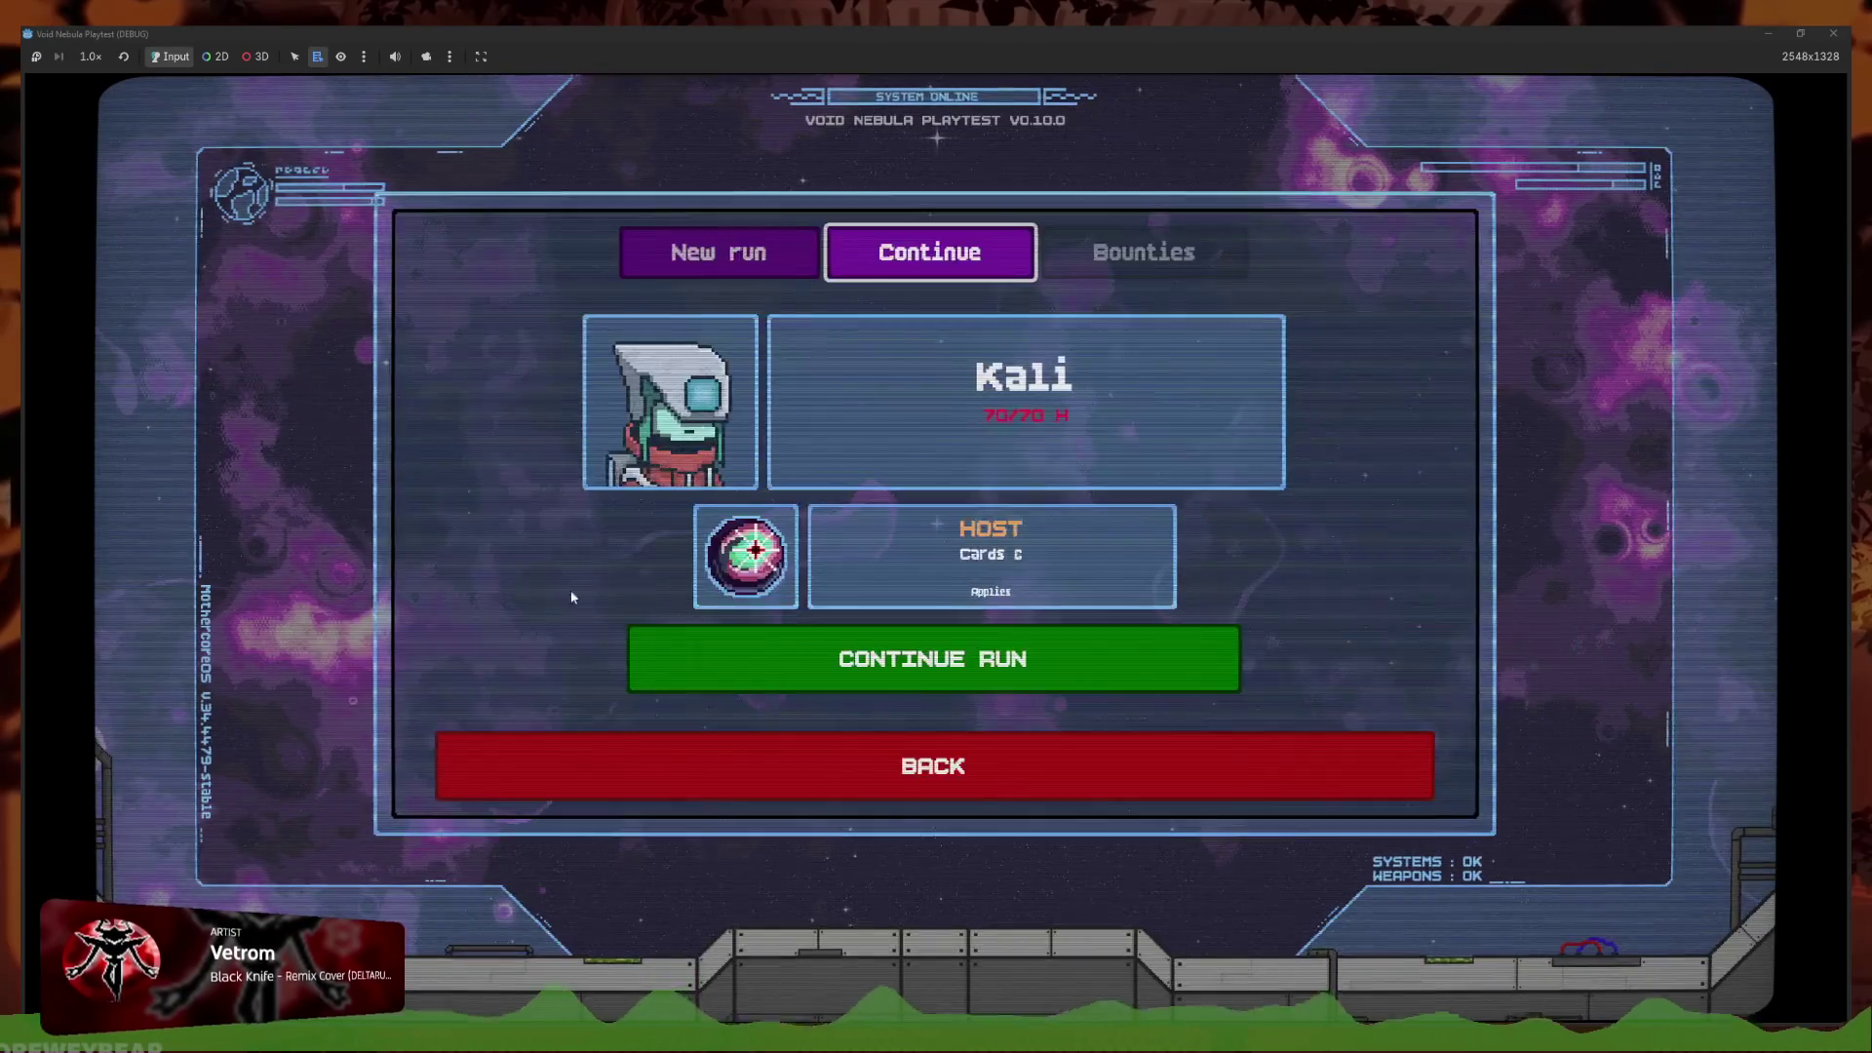
left_click(721, 252)
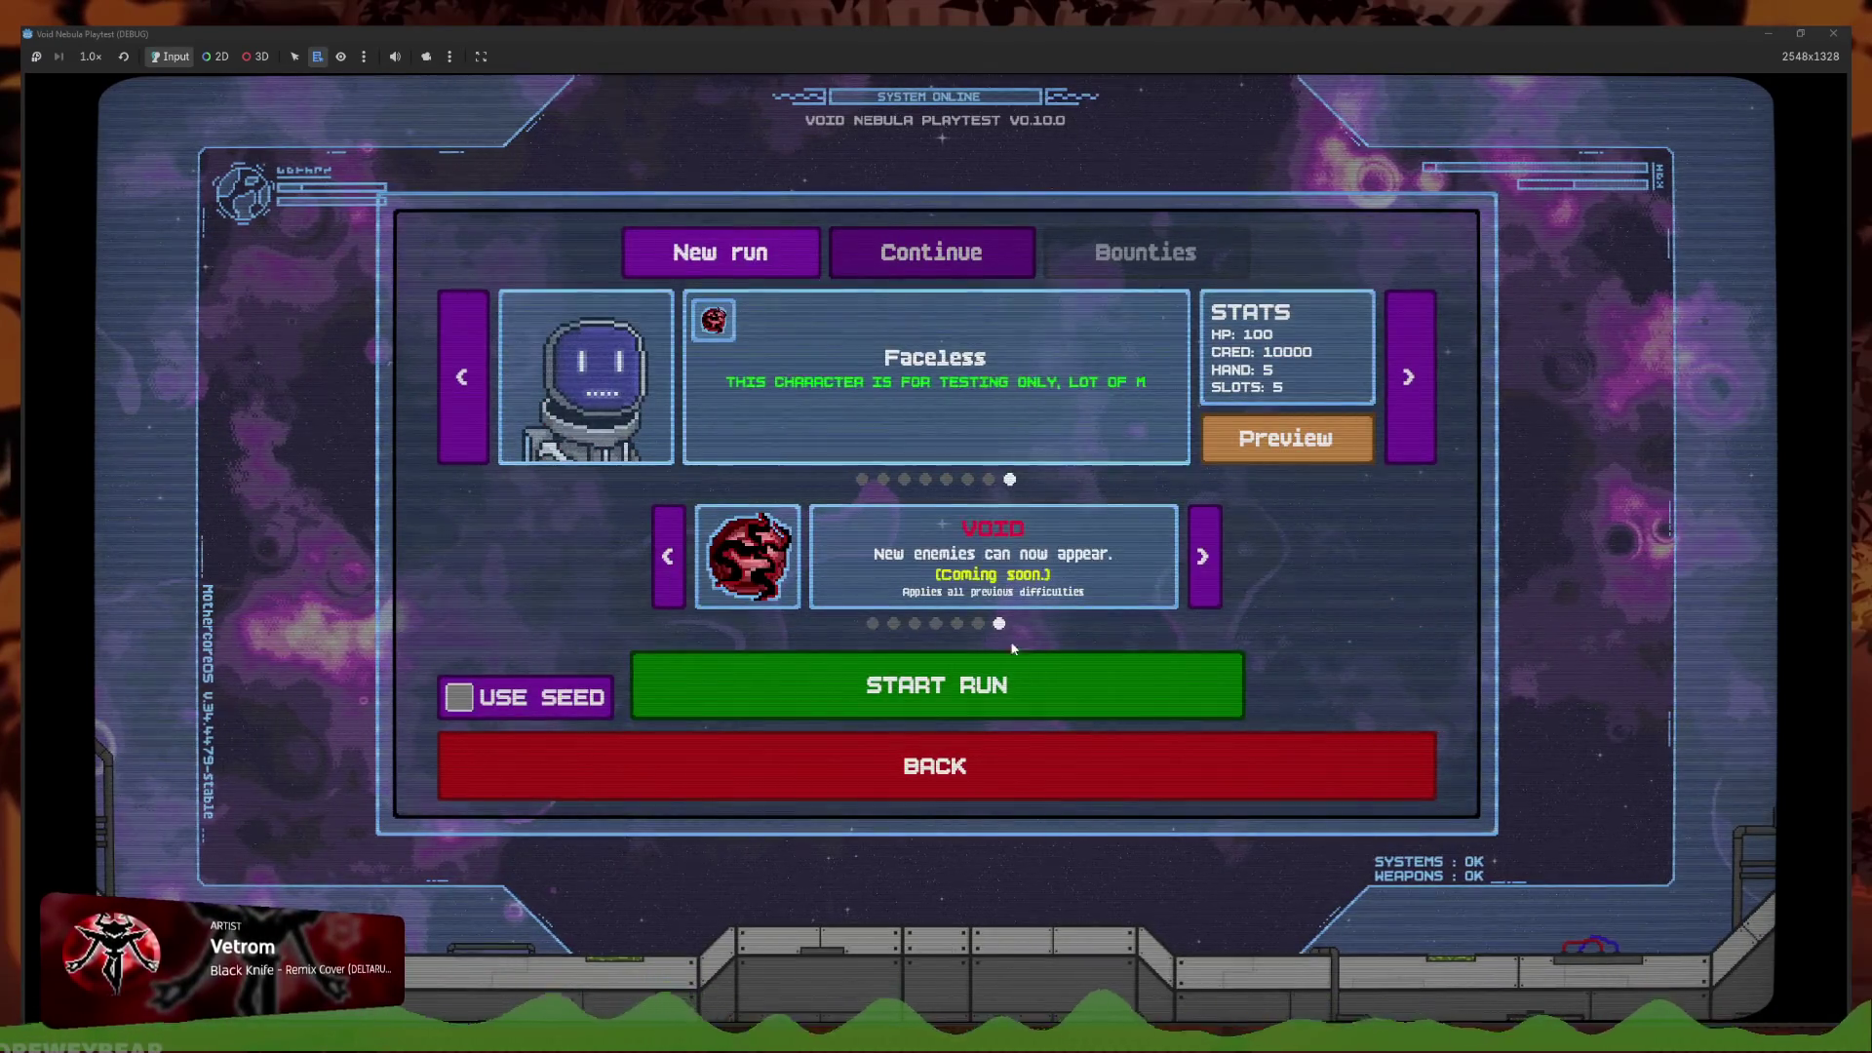
Start the new run, quit to the main menu, and resume the saved Faceless run
left_click(1024, 668)
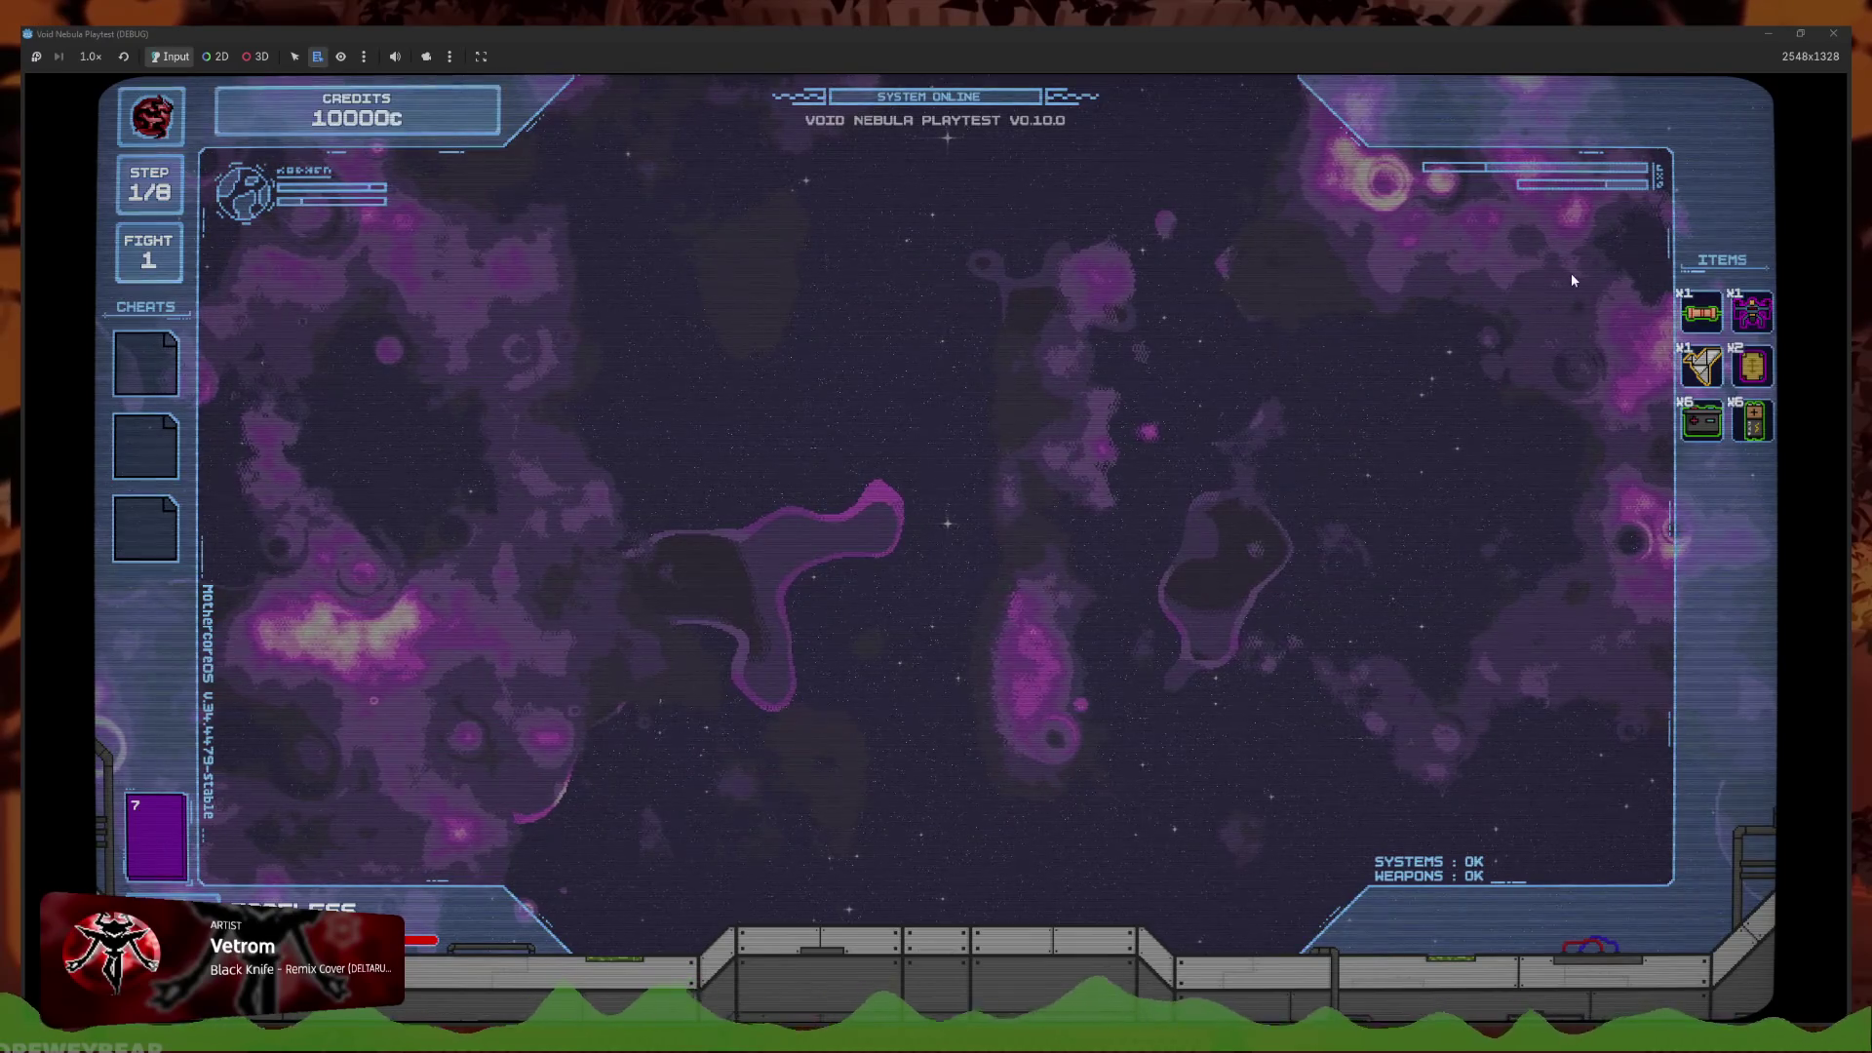
key("Escape")
left_click(912, 636)
key("Return")
key("Return")
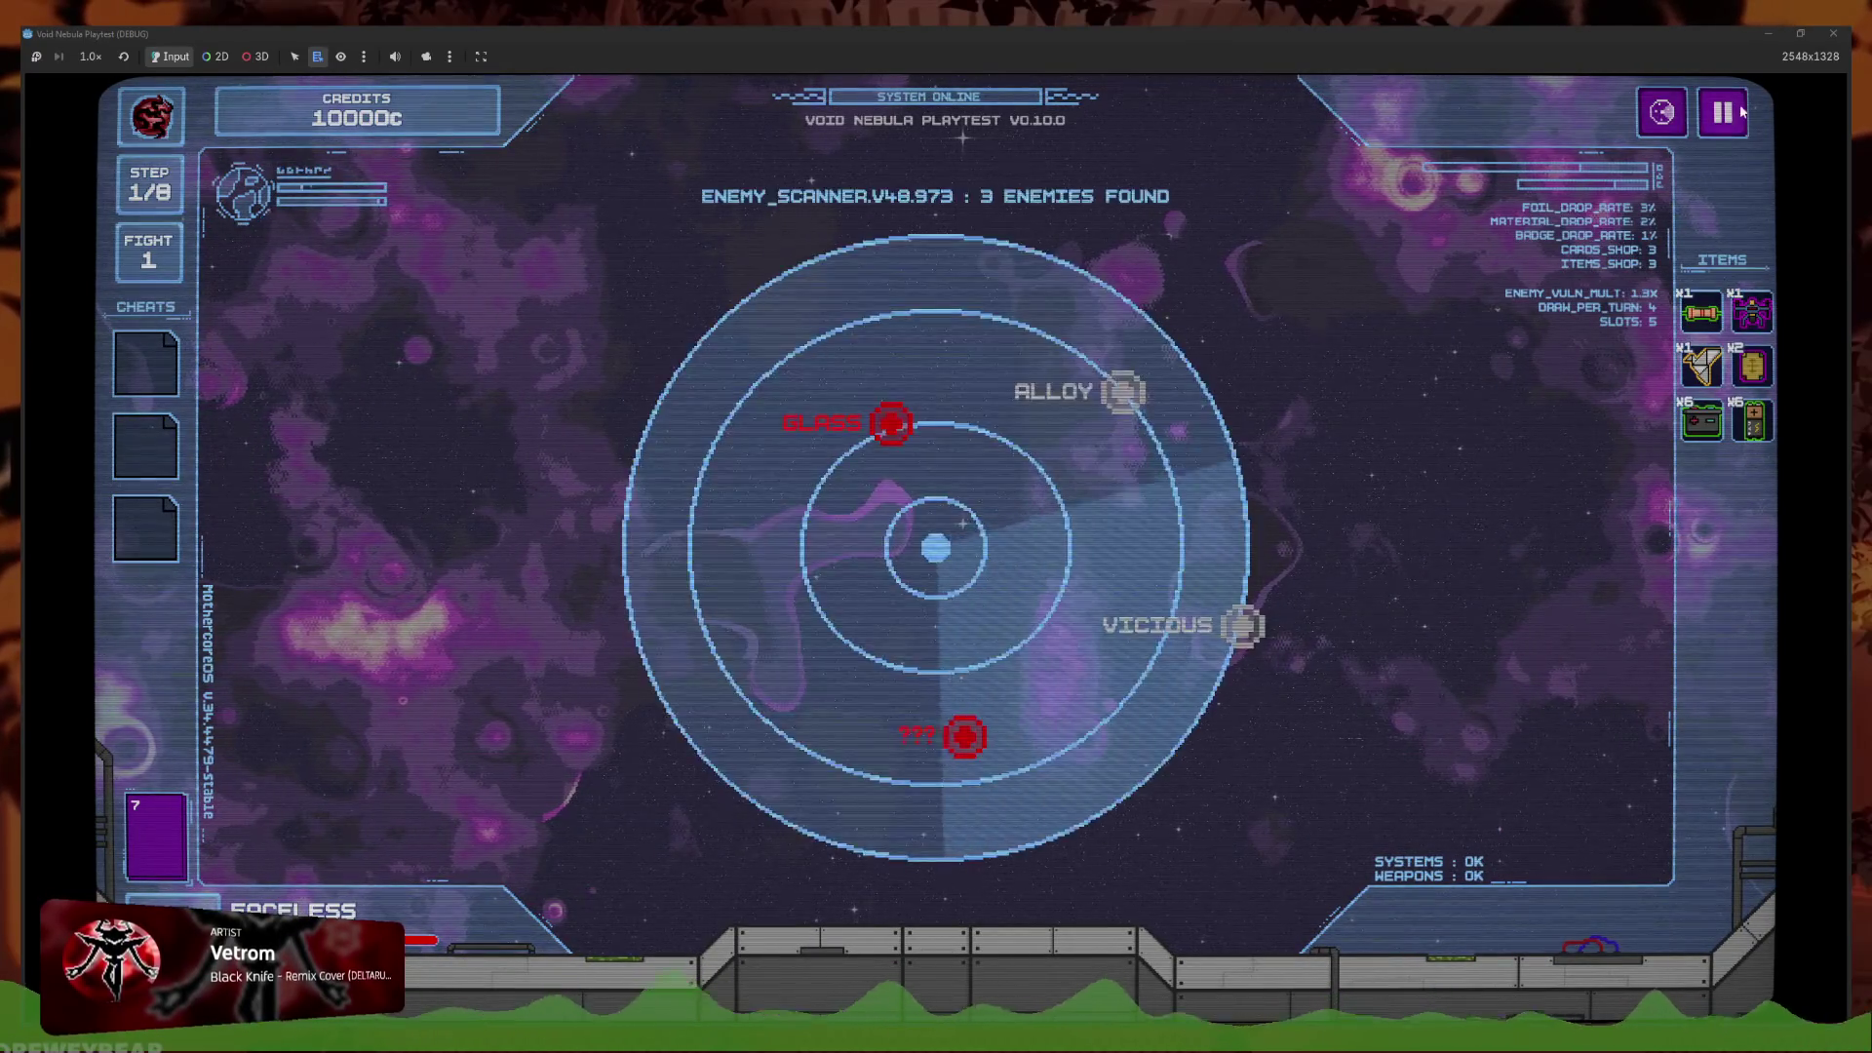
Quit to the main menu, browse the Codex, resume the run, and check the deck list
left_click(1741, 109)
left_click(1022, 618)
left_click(645, 652)
left_click(682, 819)
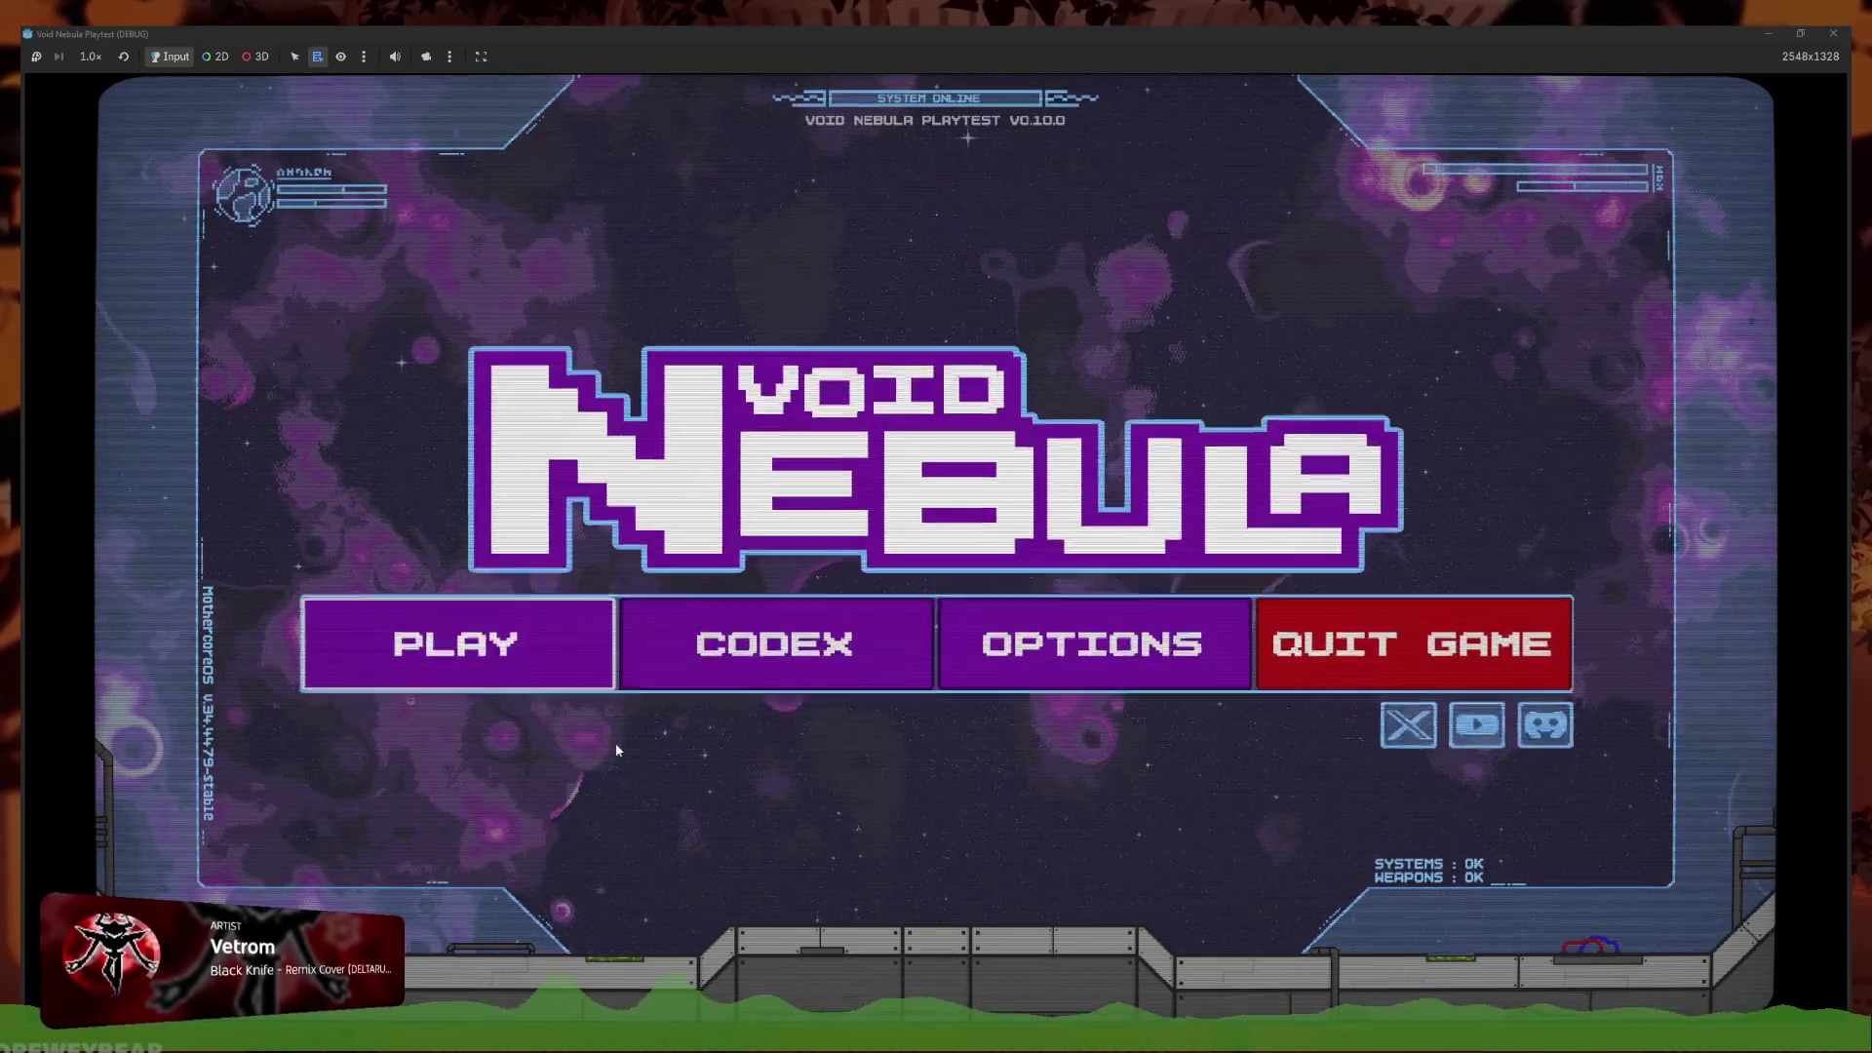
key("Return")
key("Return")
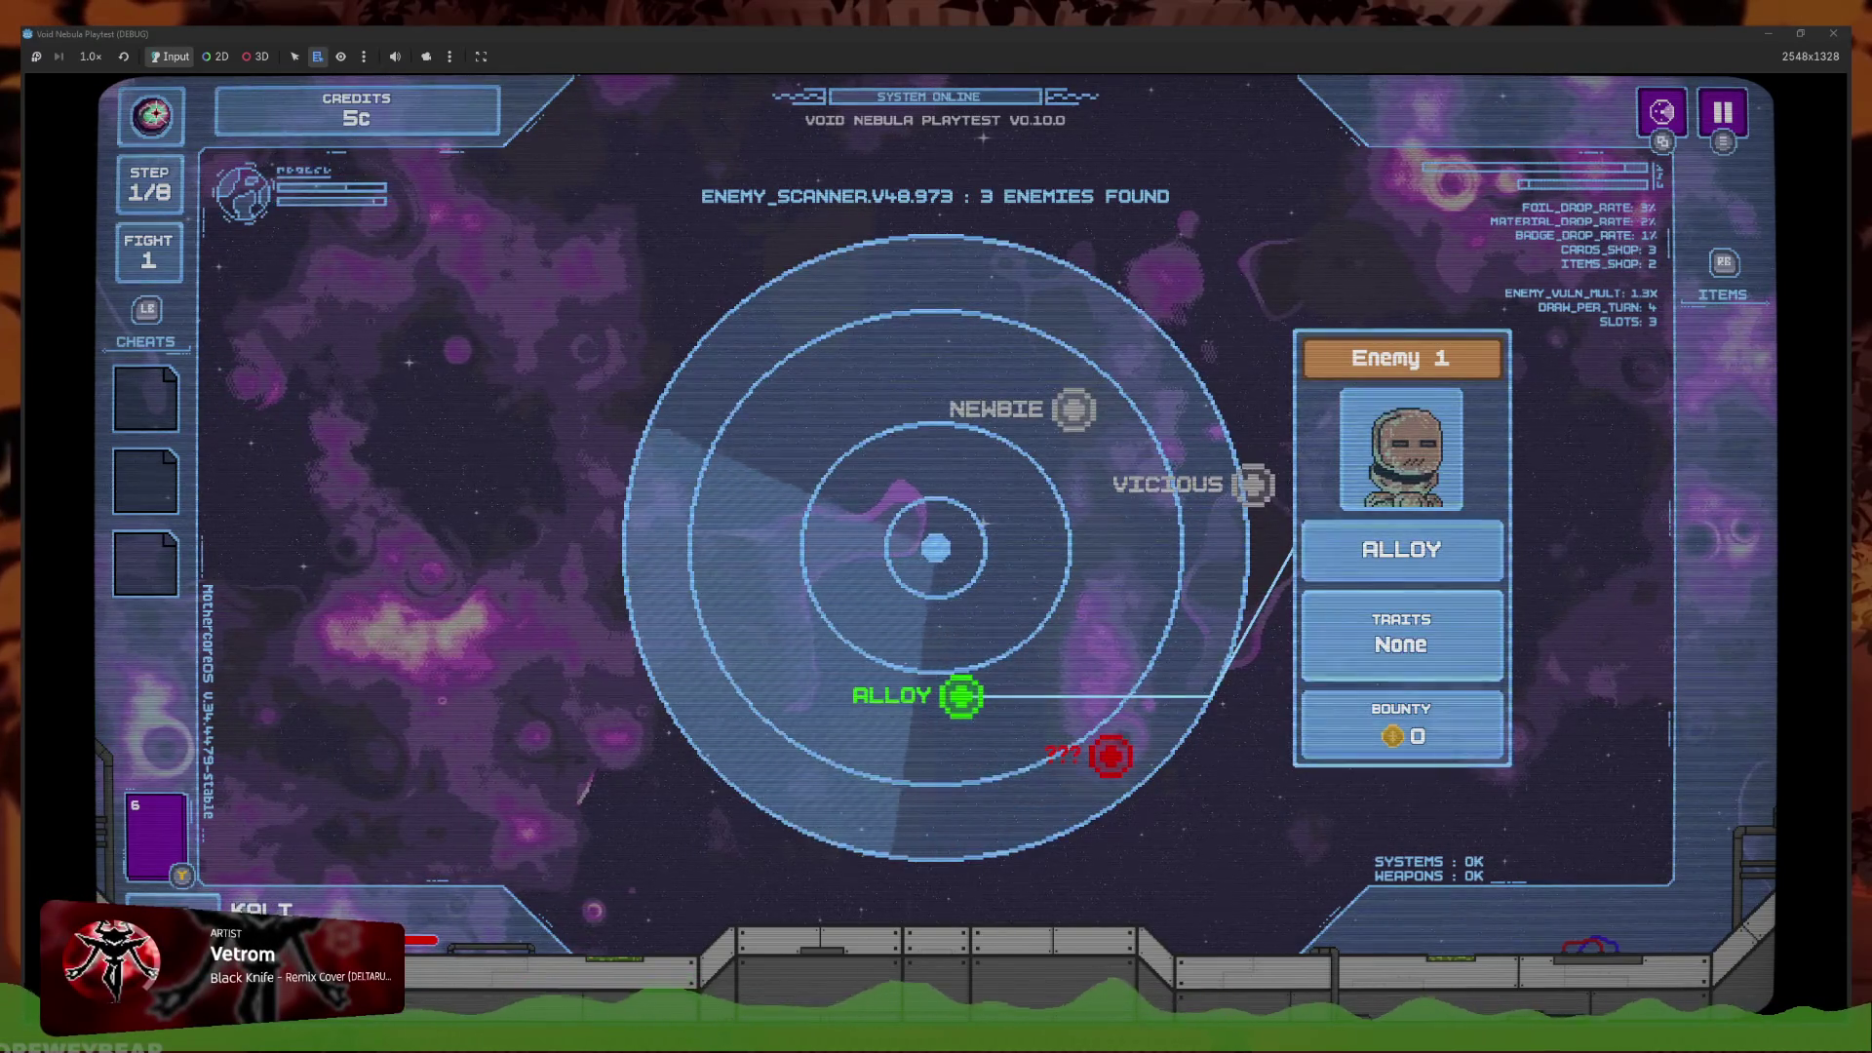
key("Tab")
key("Escape")
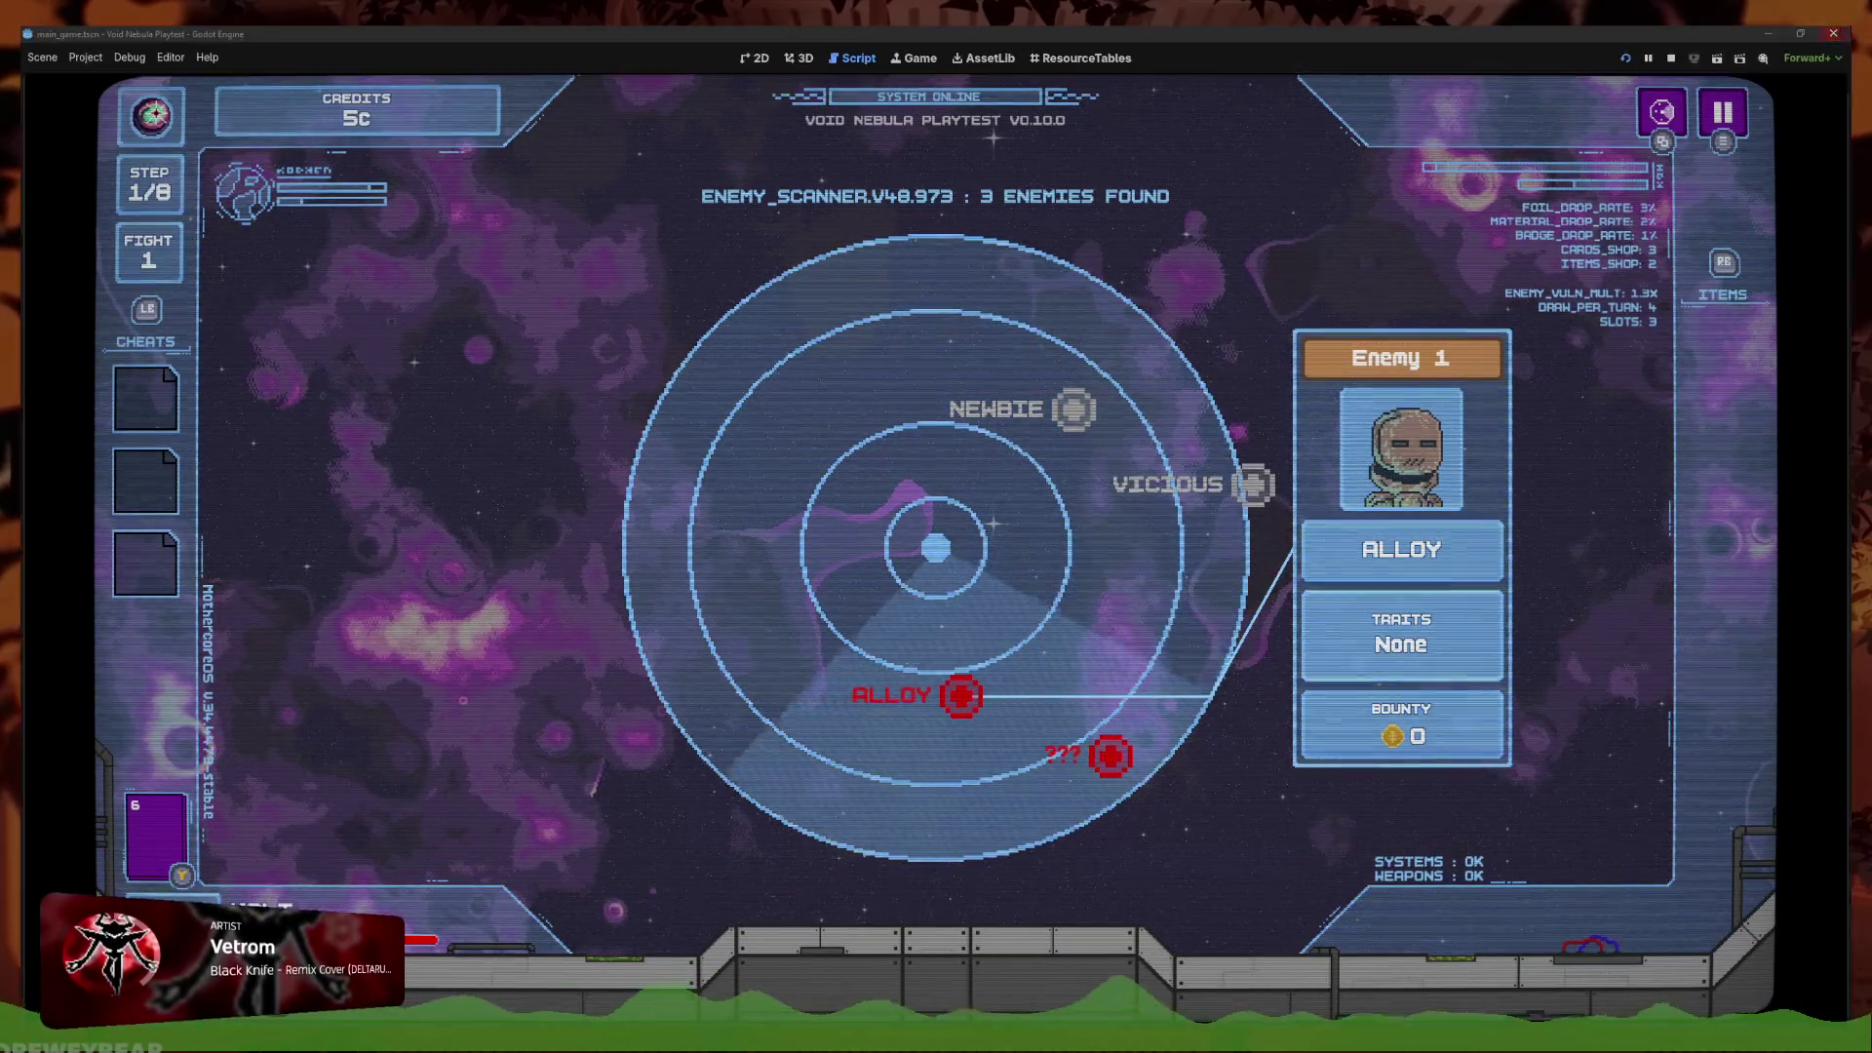
Stop the running game and open main_menu_character_screen.gd to review the continue code
key("F8")
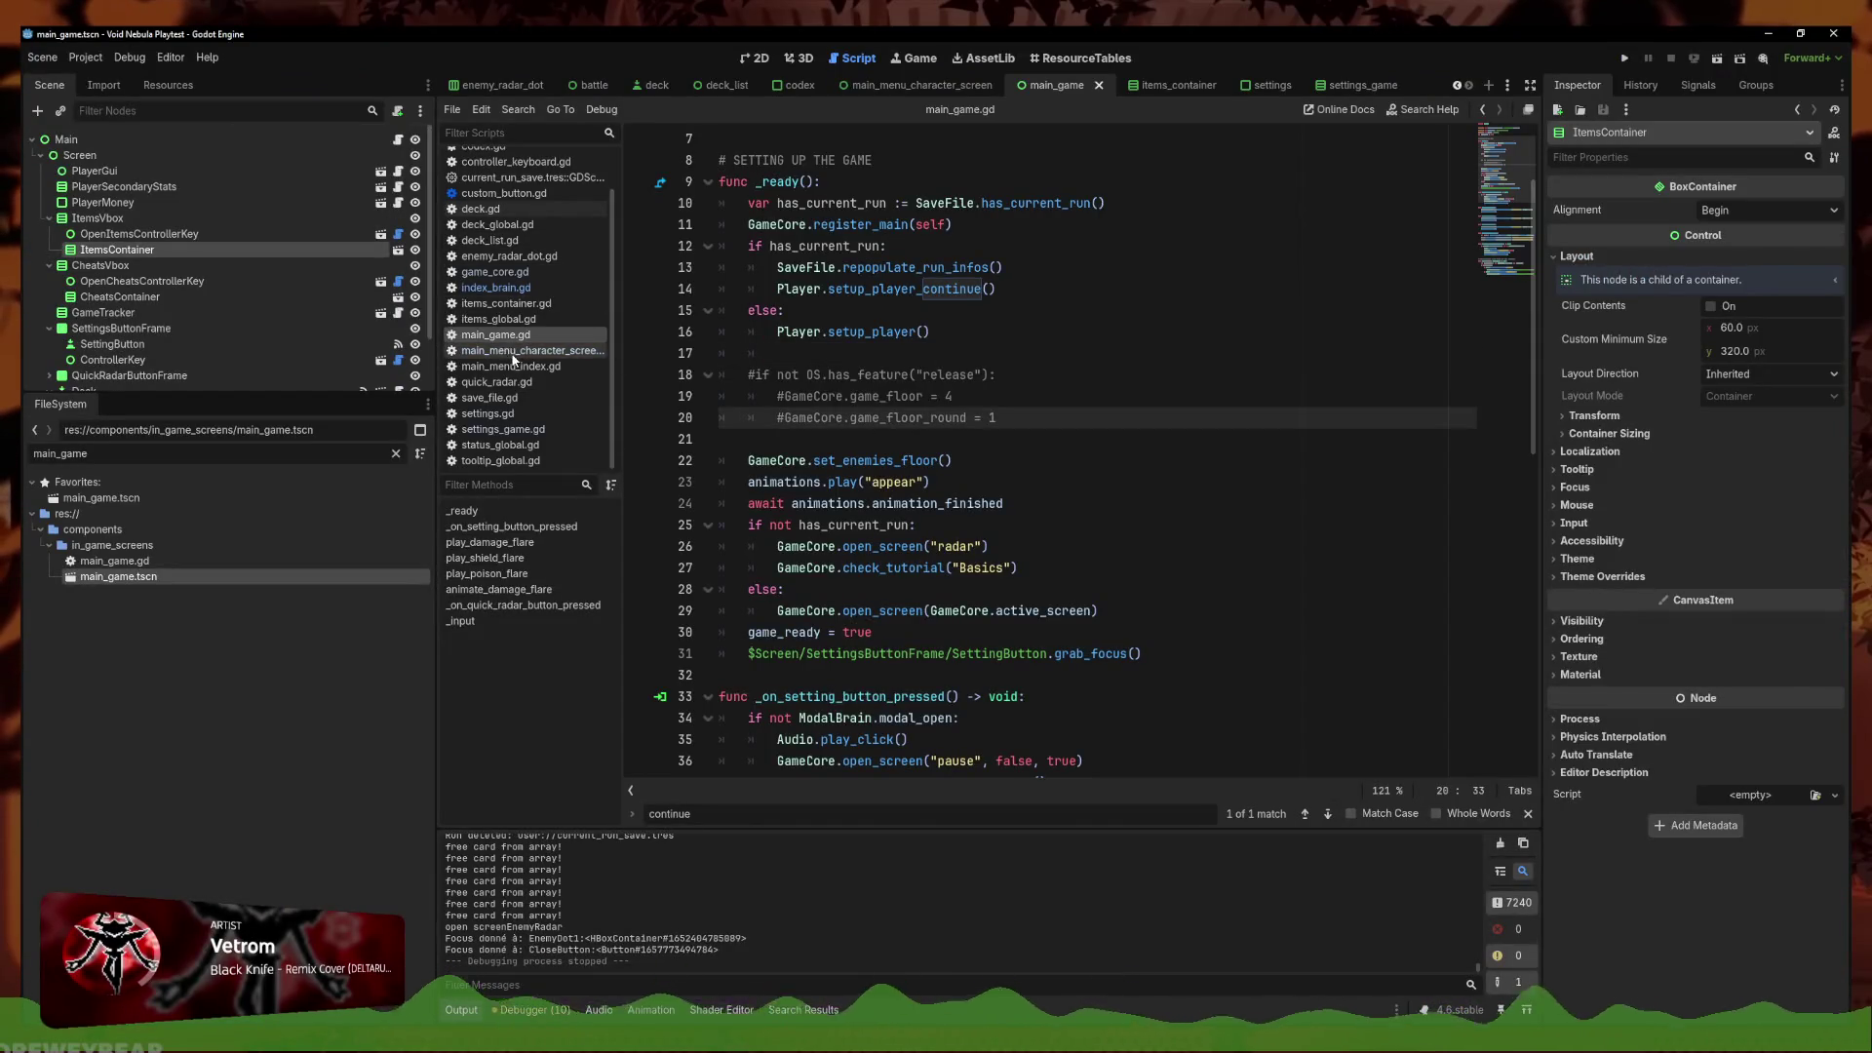
scroll(913, 552, "down", 7)
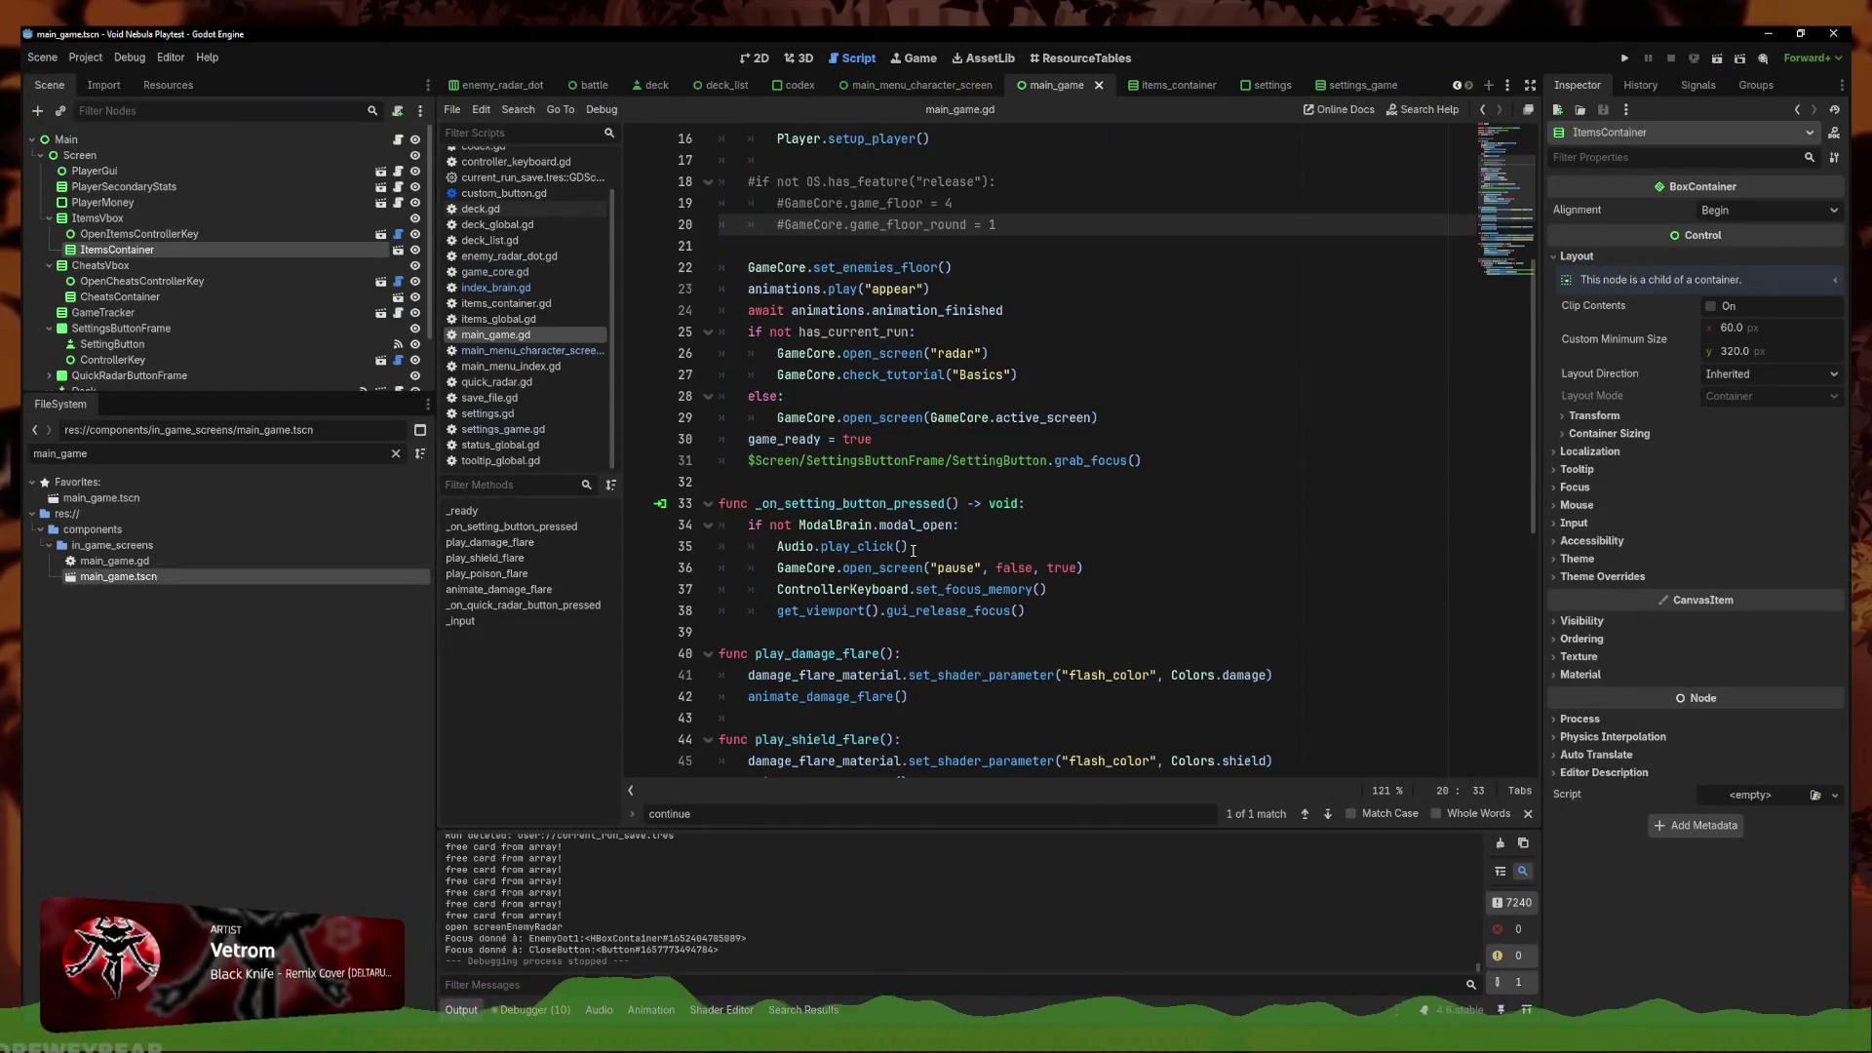
scroll(1028, 612, "down", 1)
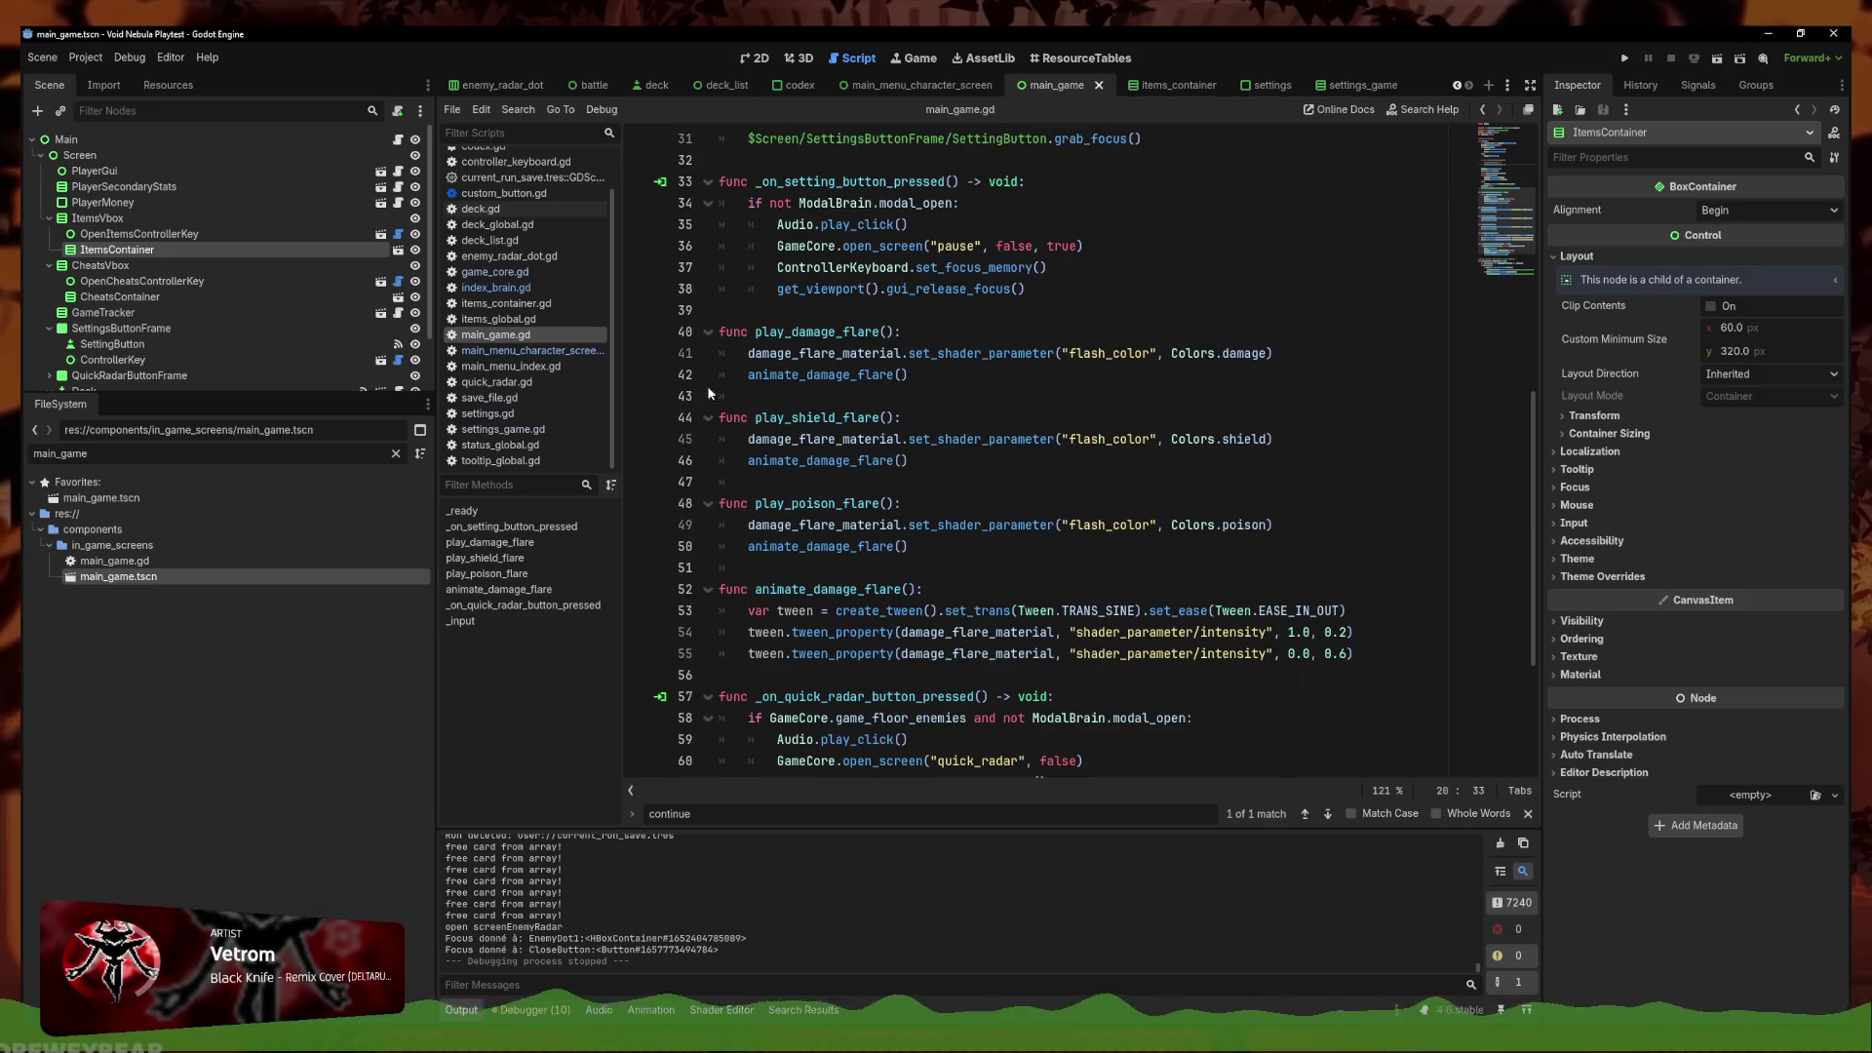
left_click(554, 353)
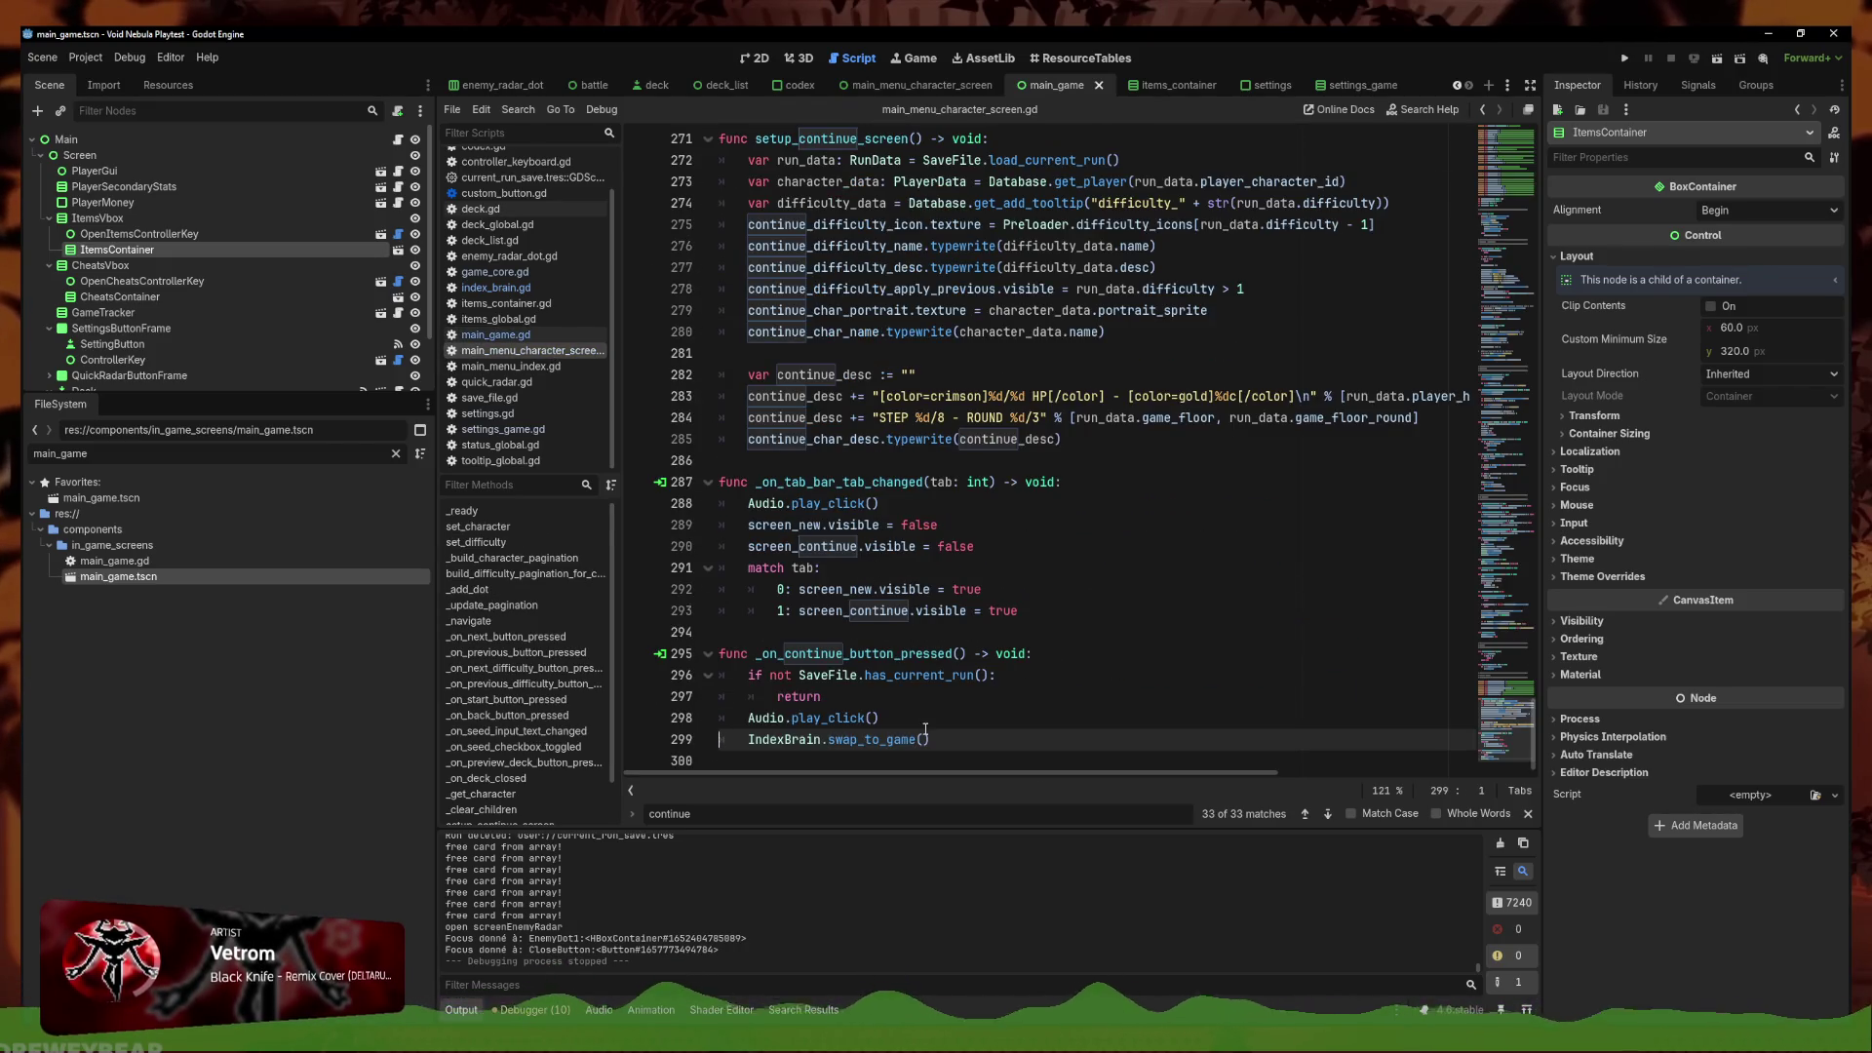
scroll(950, 721, "up", 1)
scroll(835, 212, "up", 4)
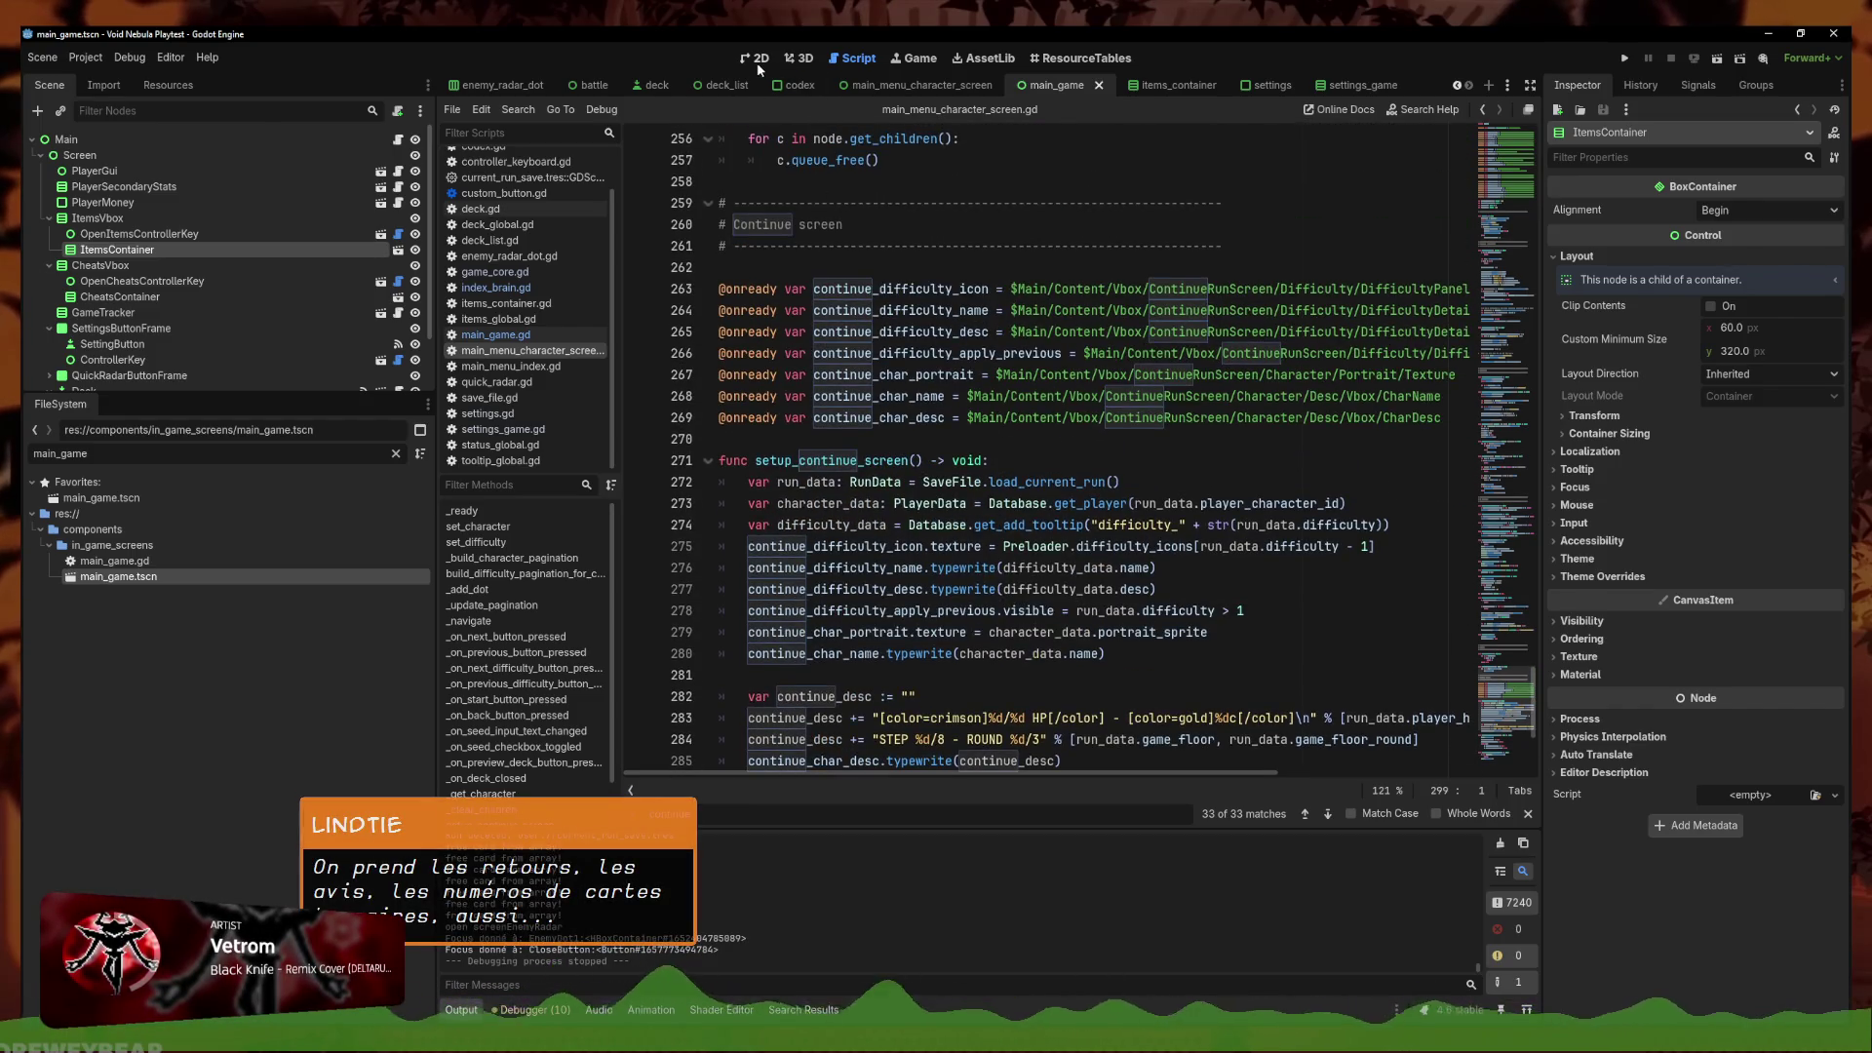
left_click(757, 60)
left_click(856, 59)
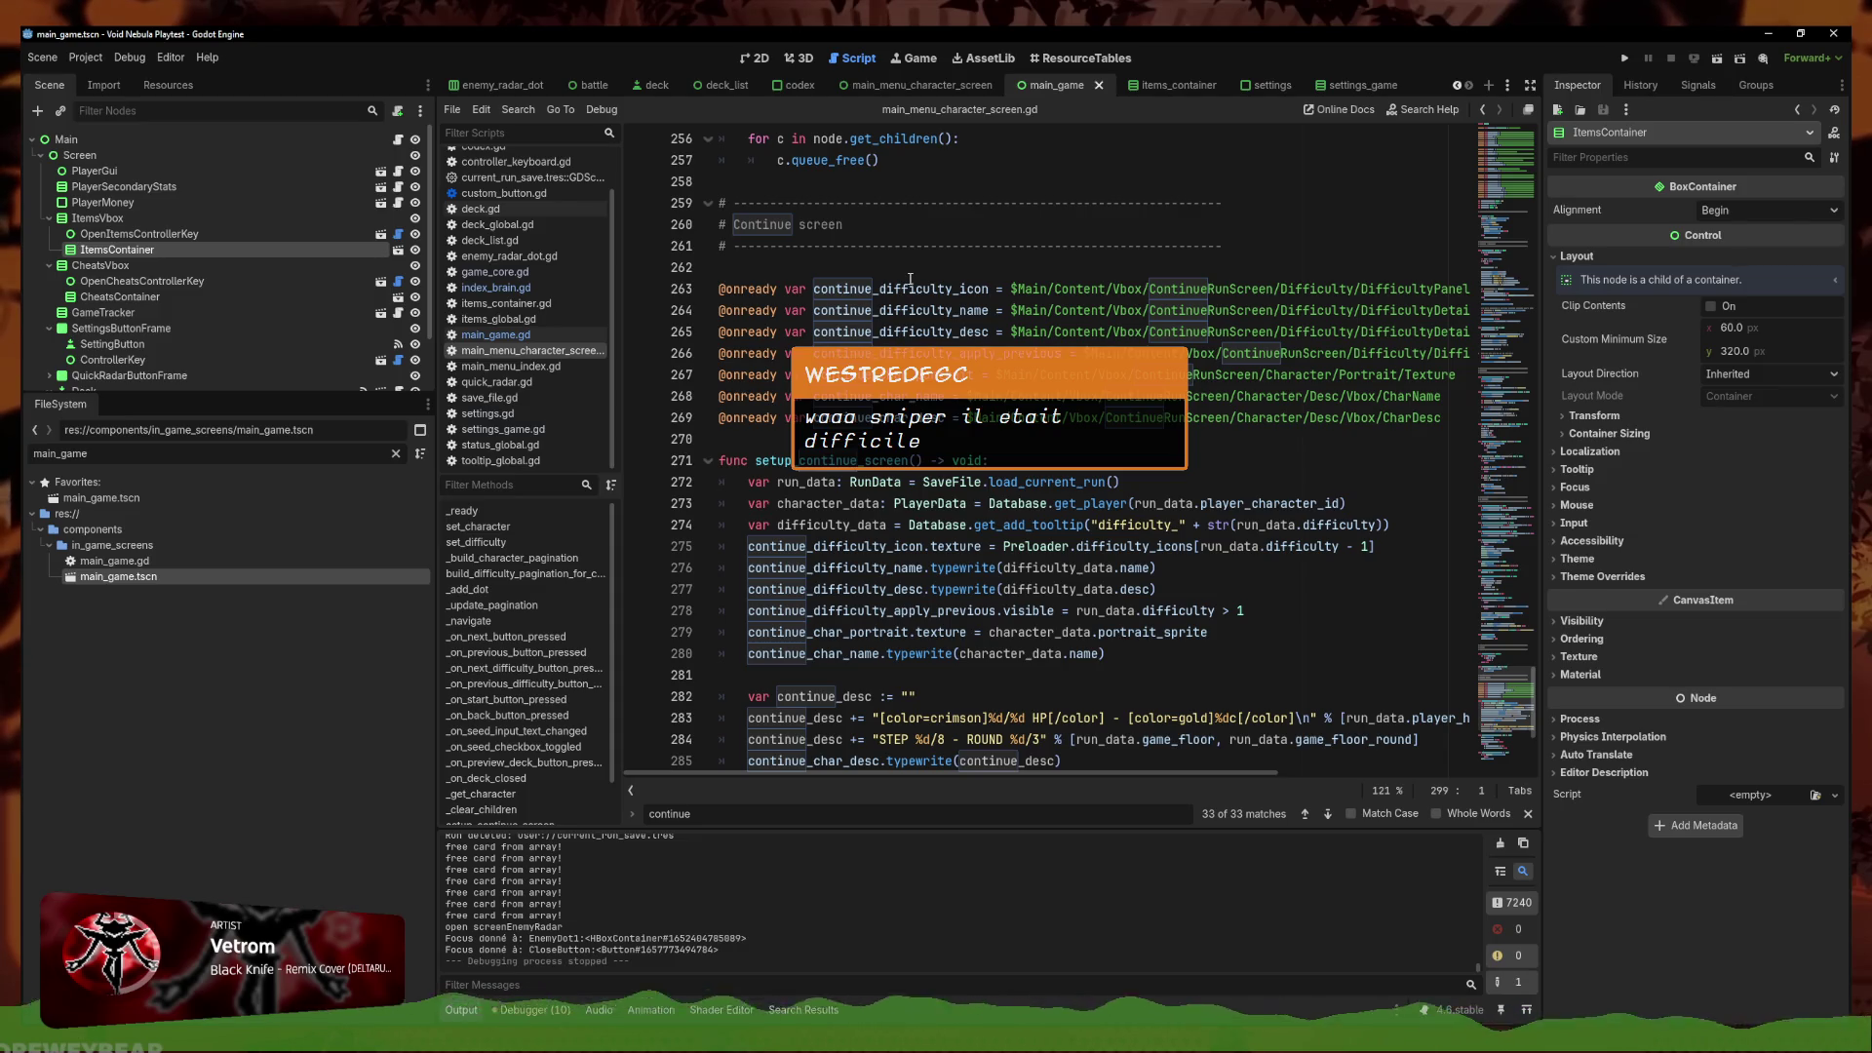
Add and undo a blank line after line 295, save, and show the character screen scene in 2D
scroll(910, 280, "down", 5)
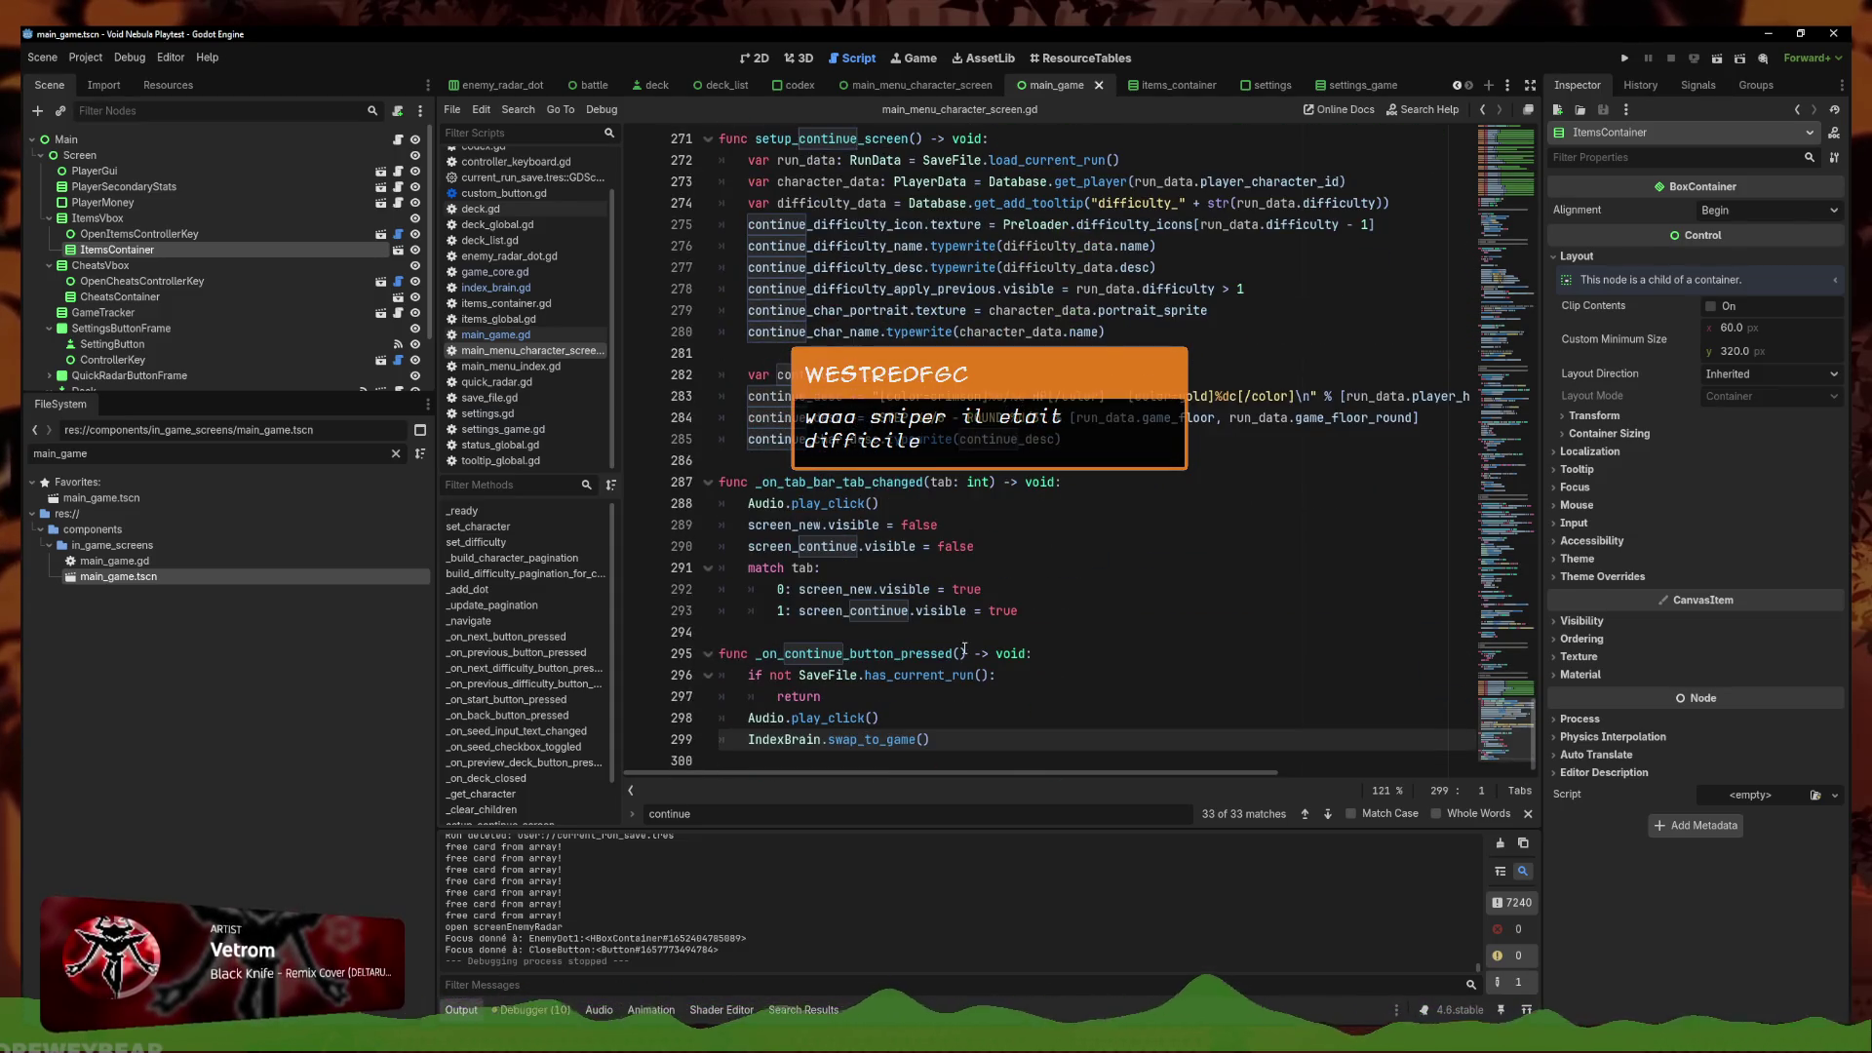
left_click(1041, 655)
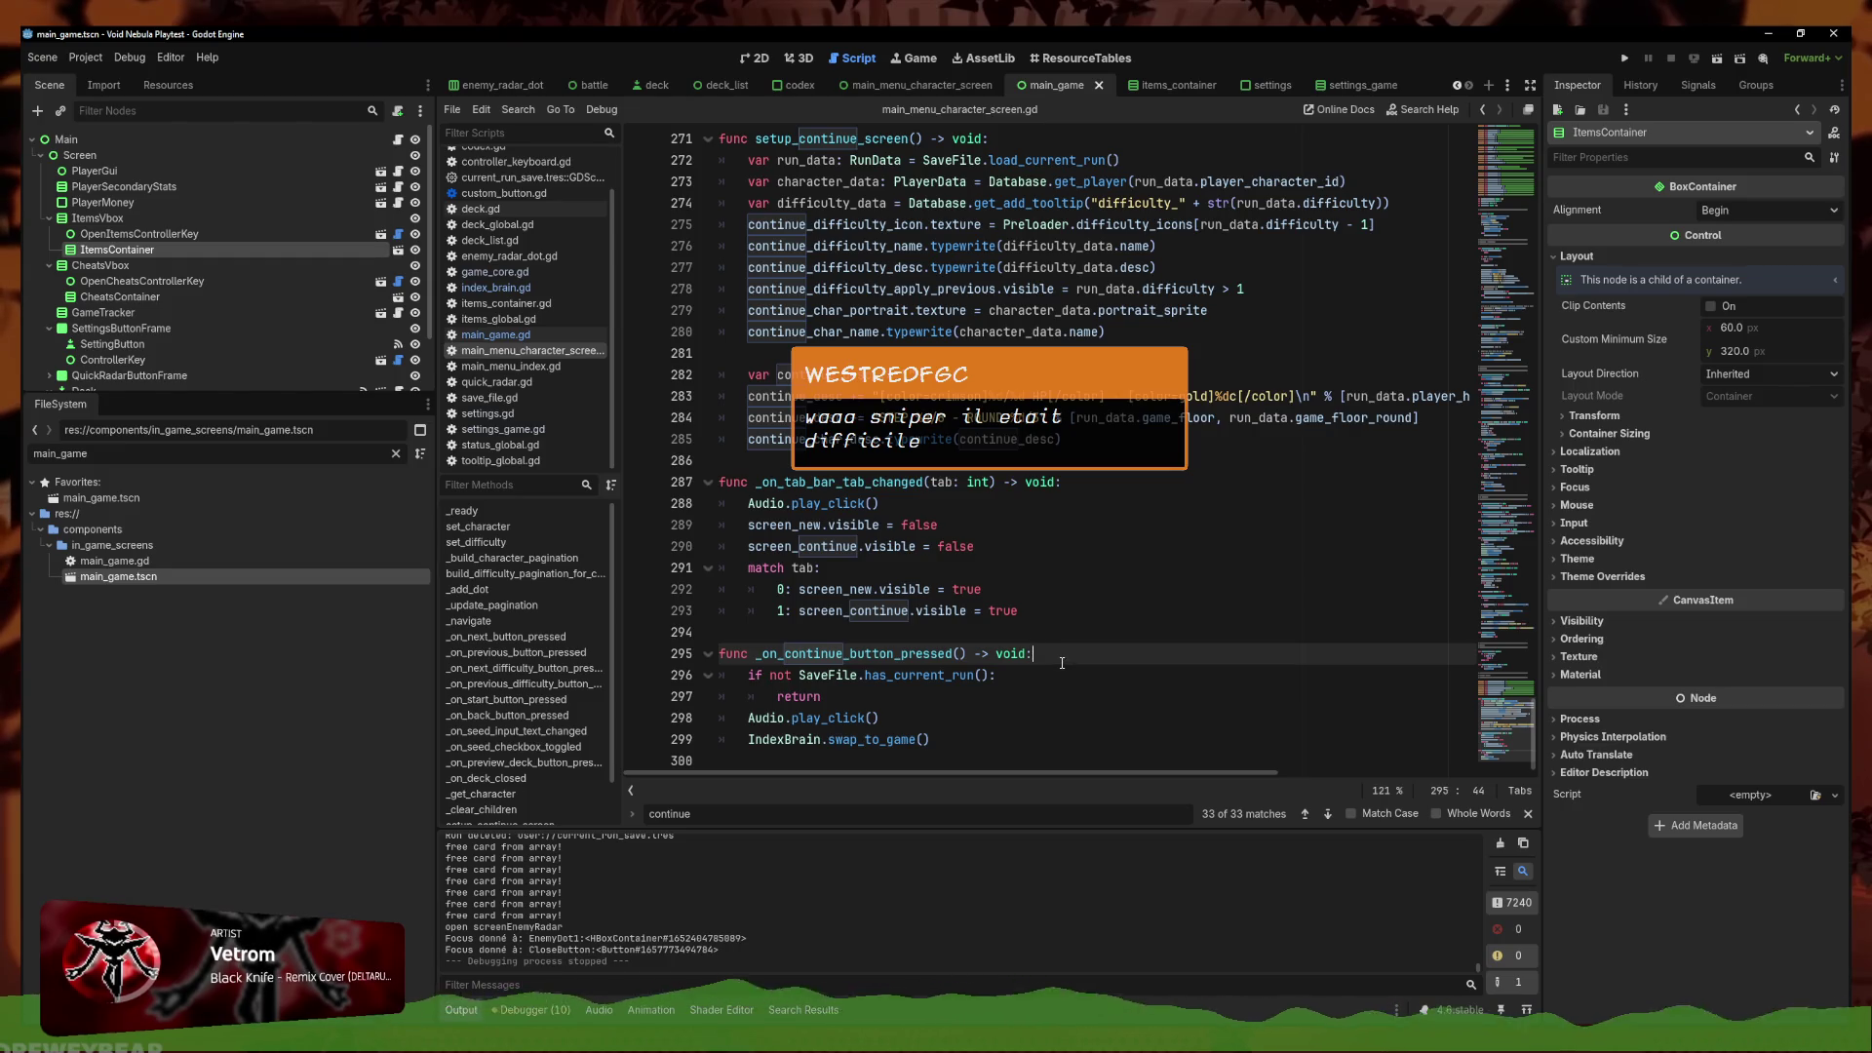
key("Return")
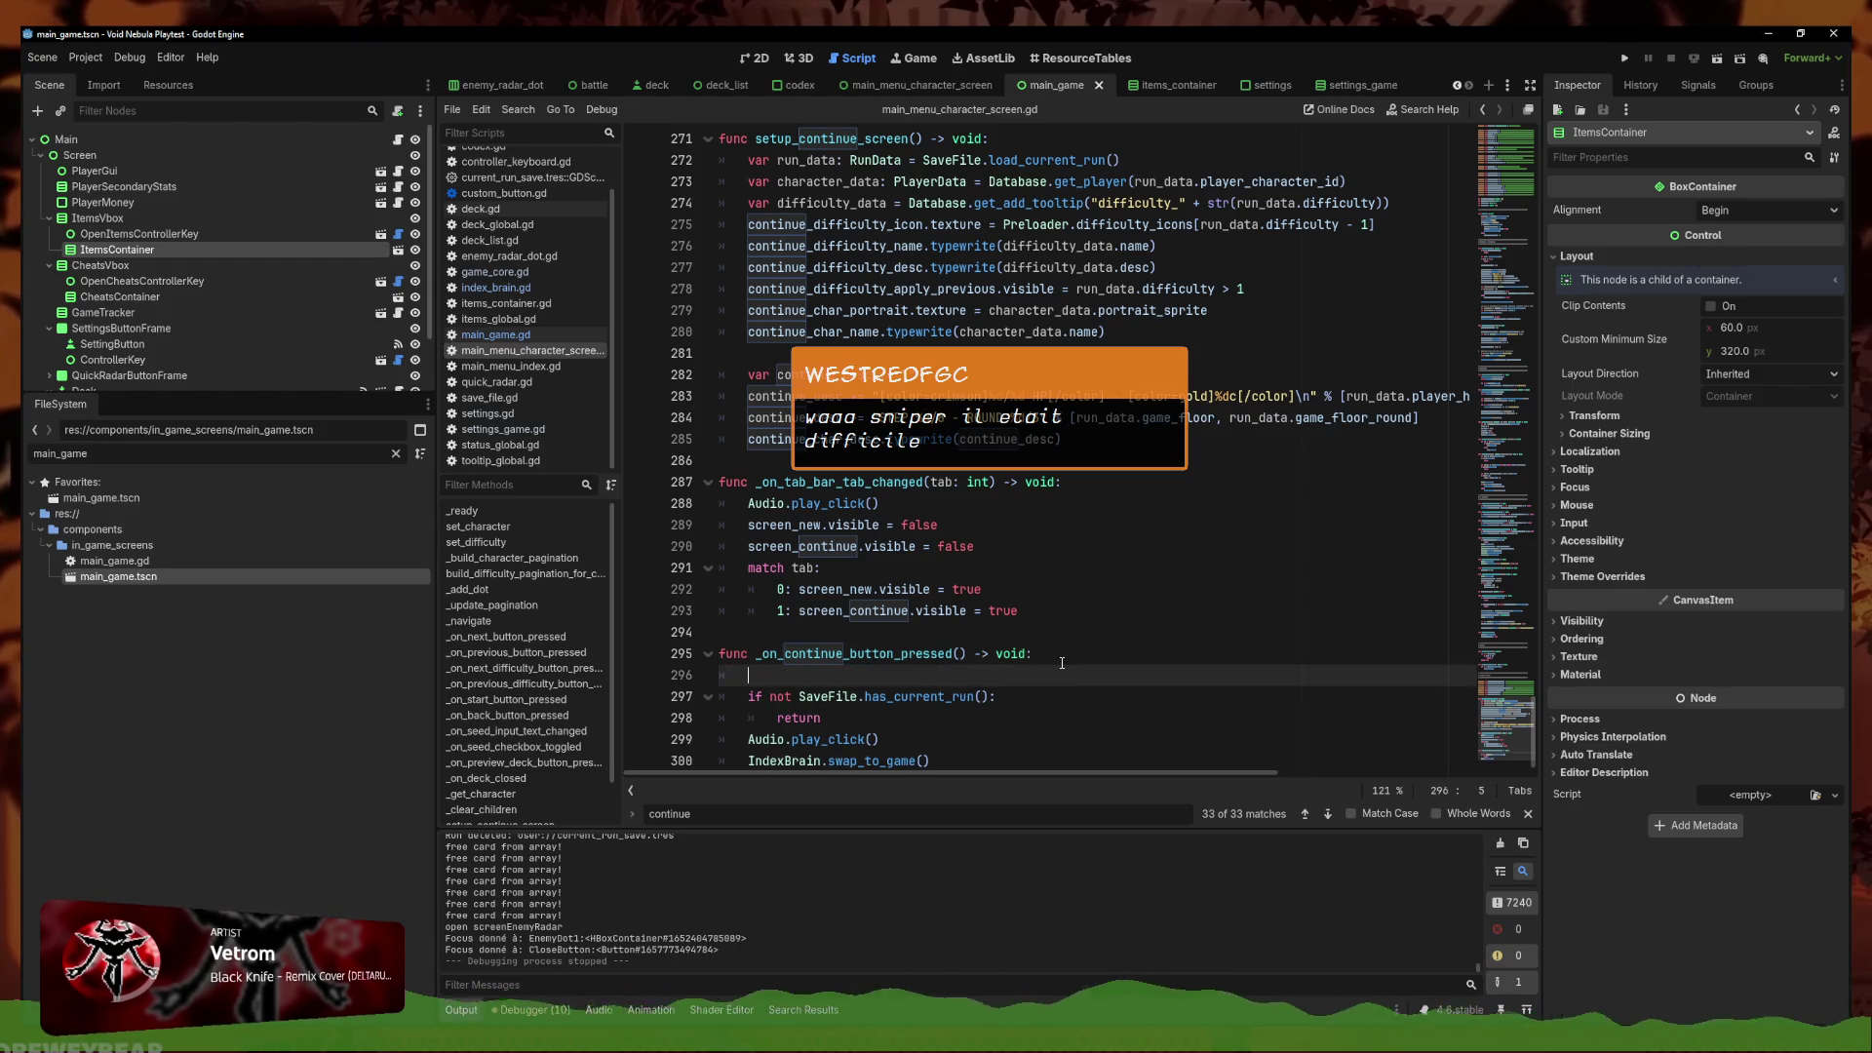
left_click_drag(1506, 727, 1483, 125)
scroll(1333, 259, "down", 6)
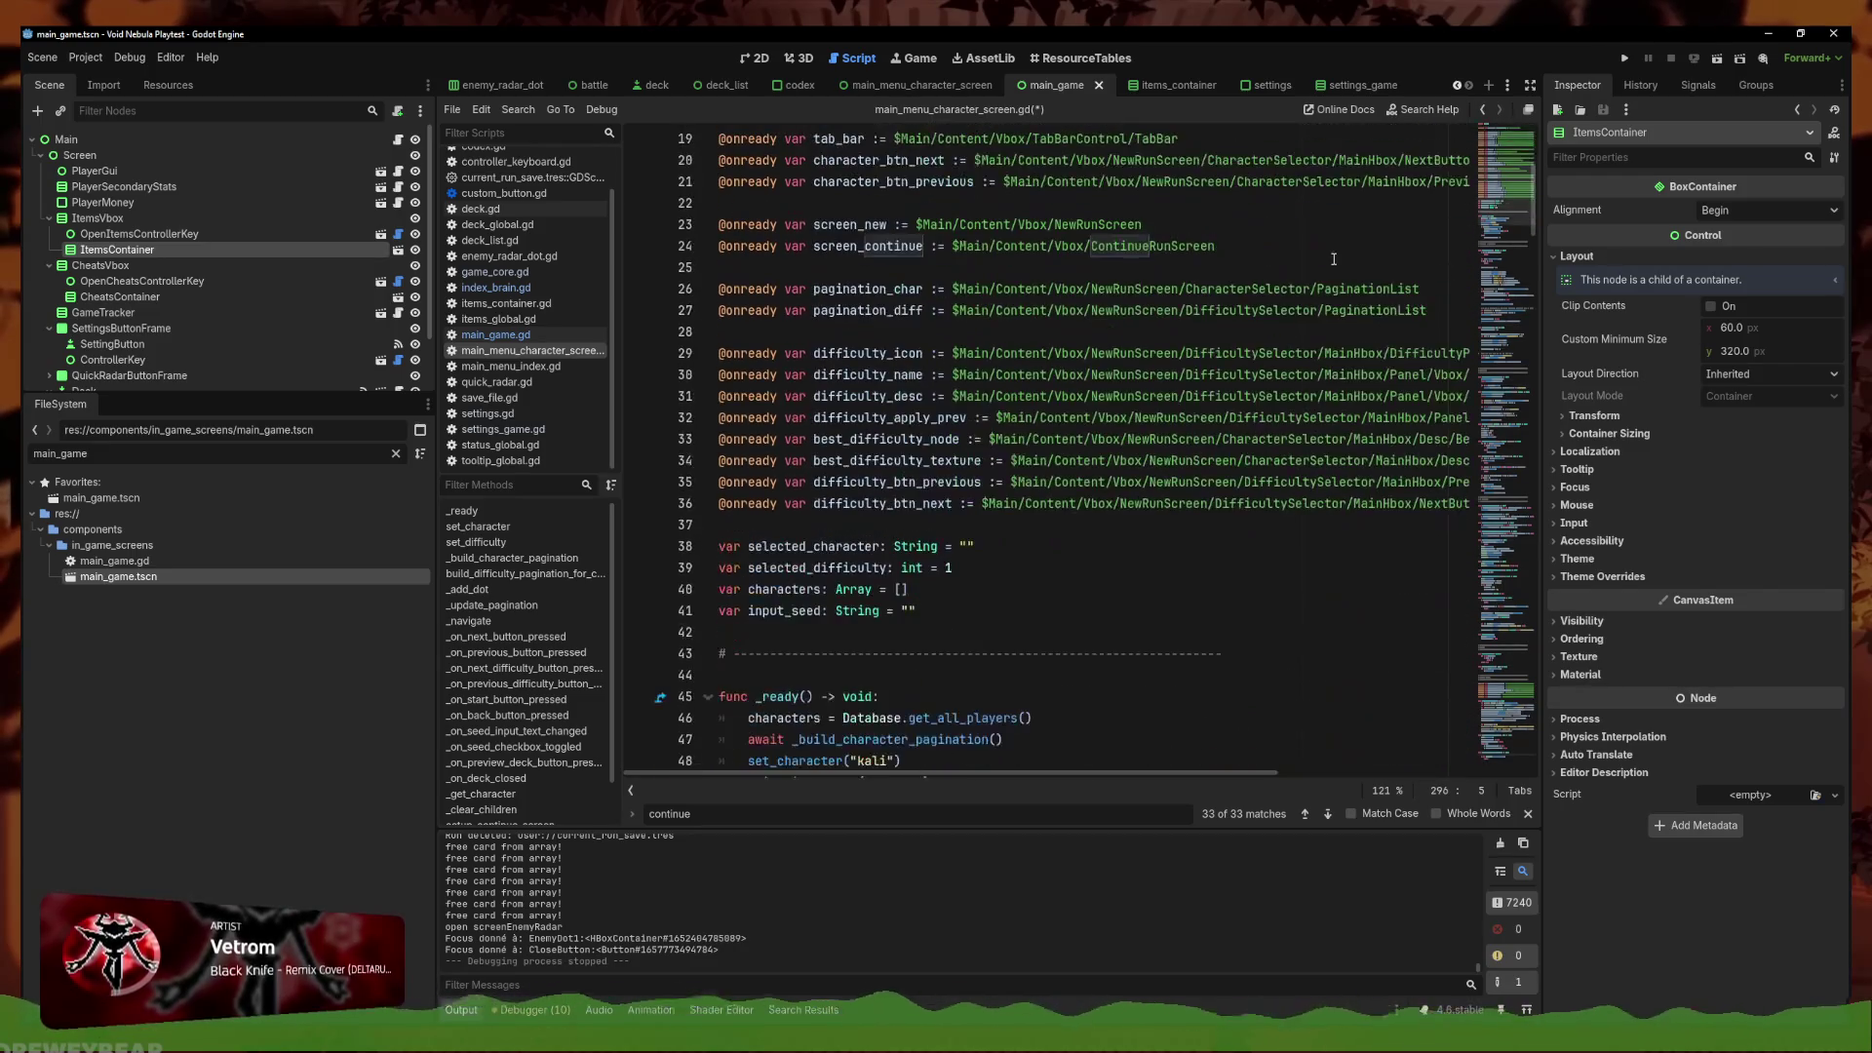
key("ctrl+z")
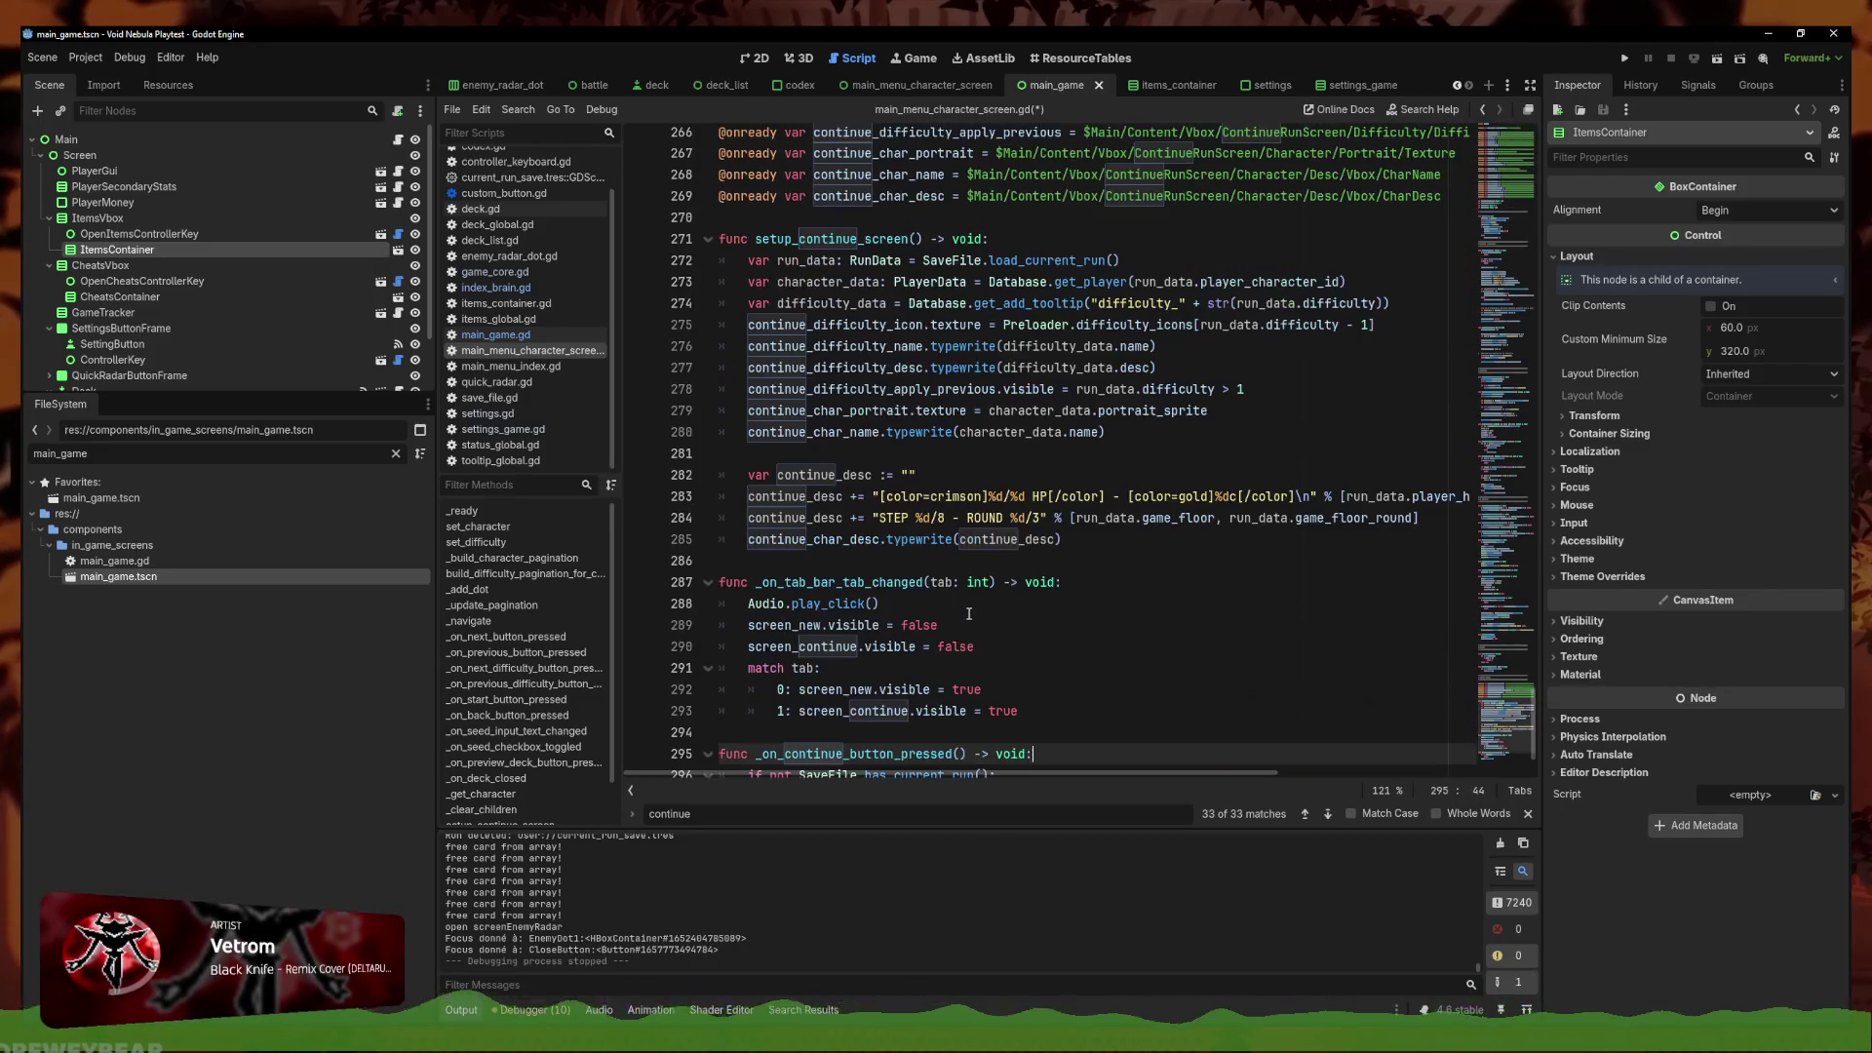
scroll(968, 613, "down", 2)
key("ctrl+s")
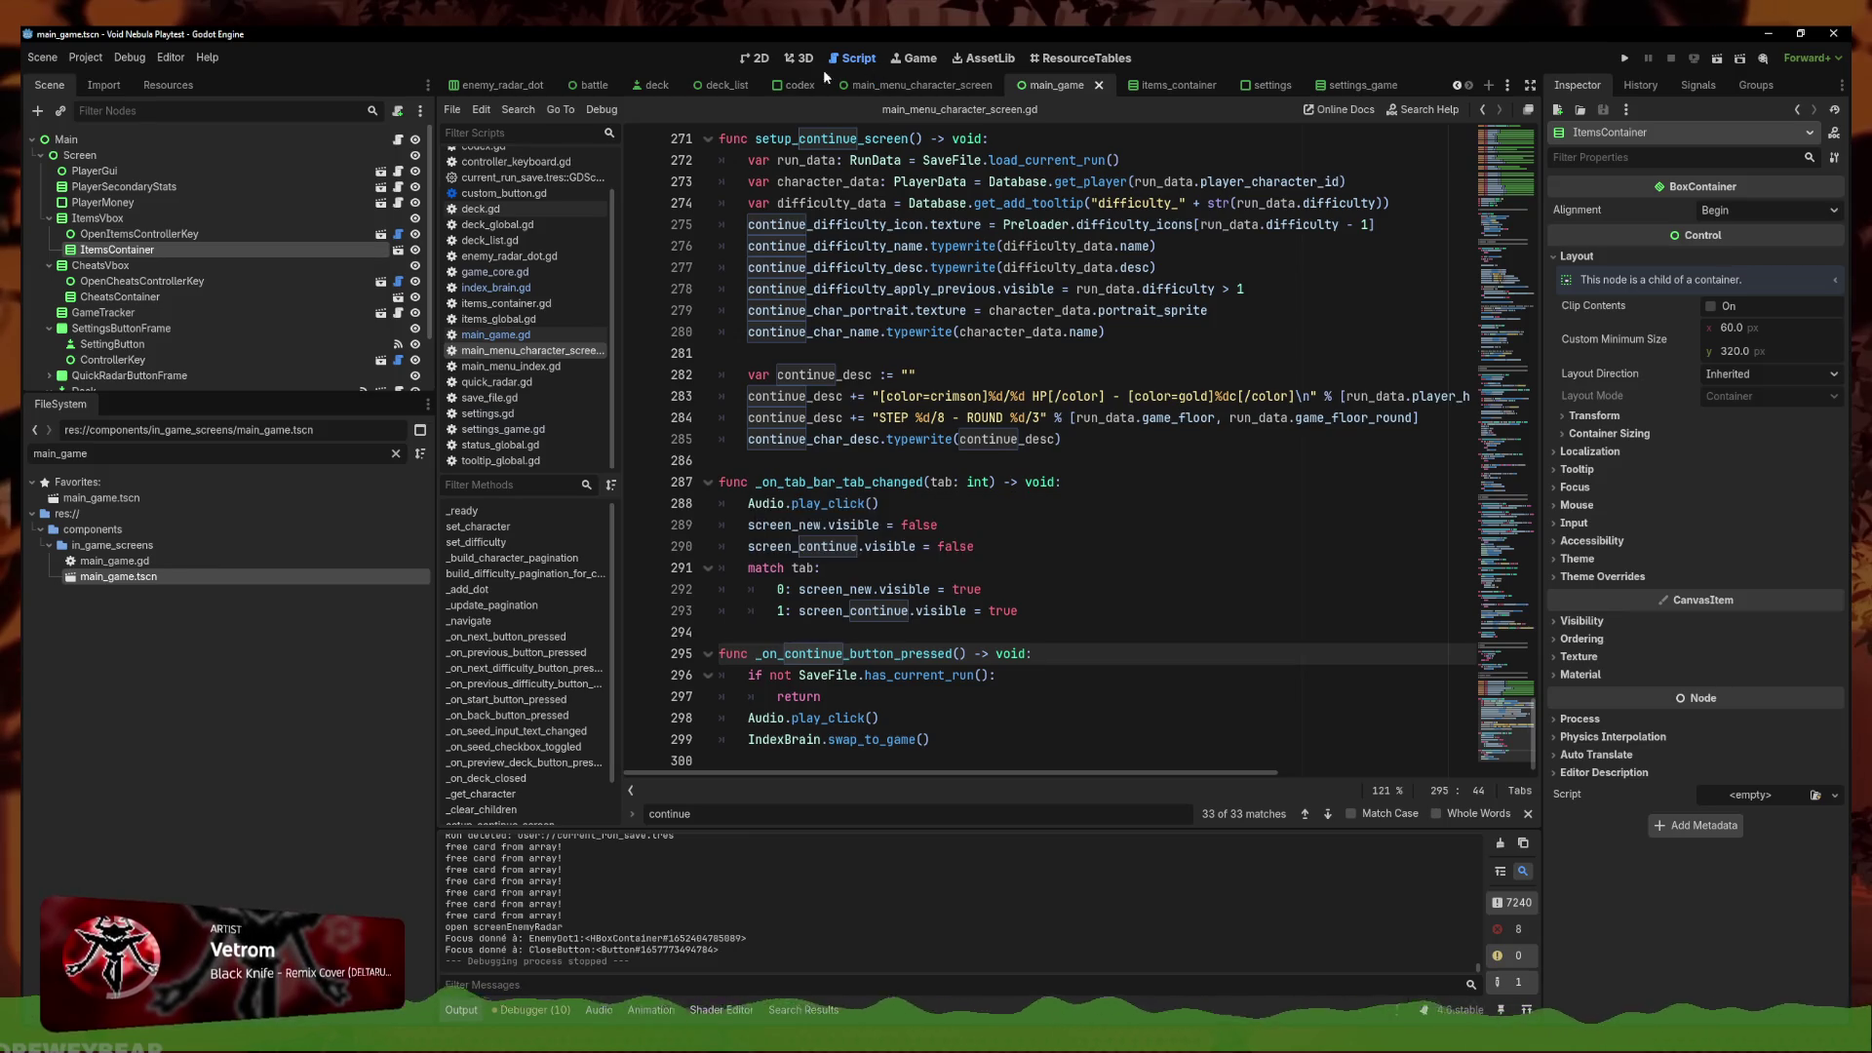
left_click(756, 57)
left_click(907, 85)
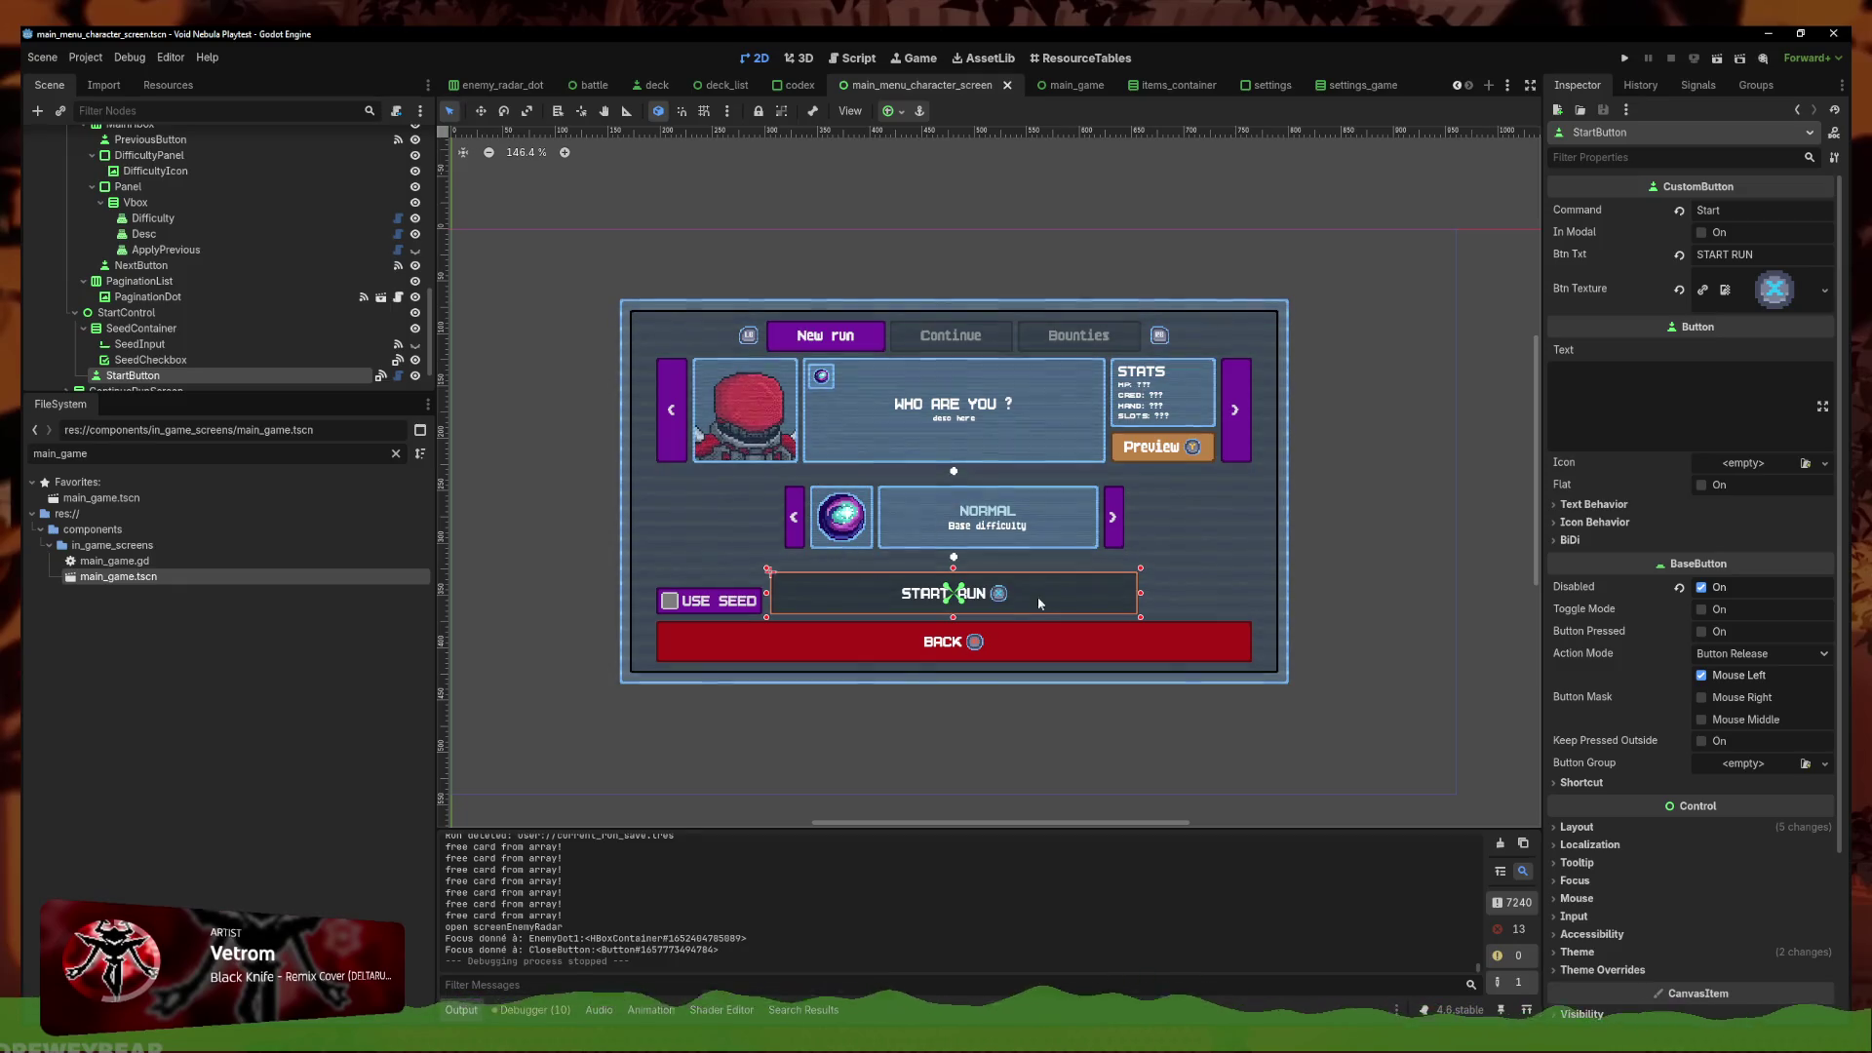
Select StartButton, collapse and re-expand Vbox, and open the CharacterScreen script
left_click(1450, 675)
left_click(1026, 590)
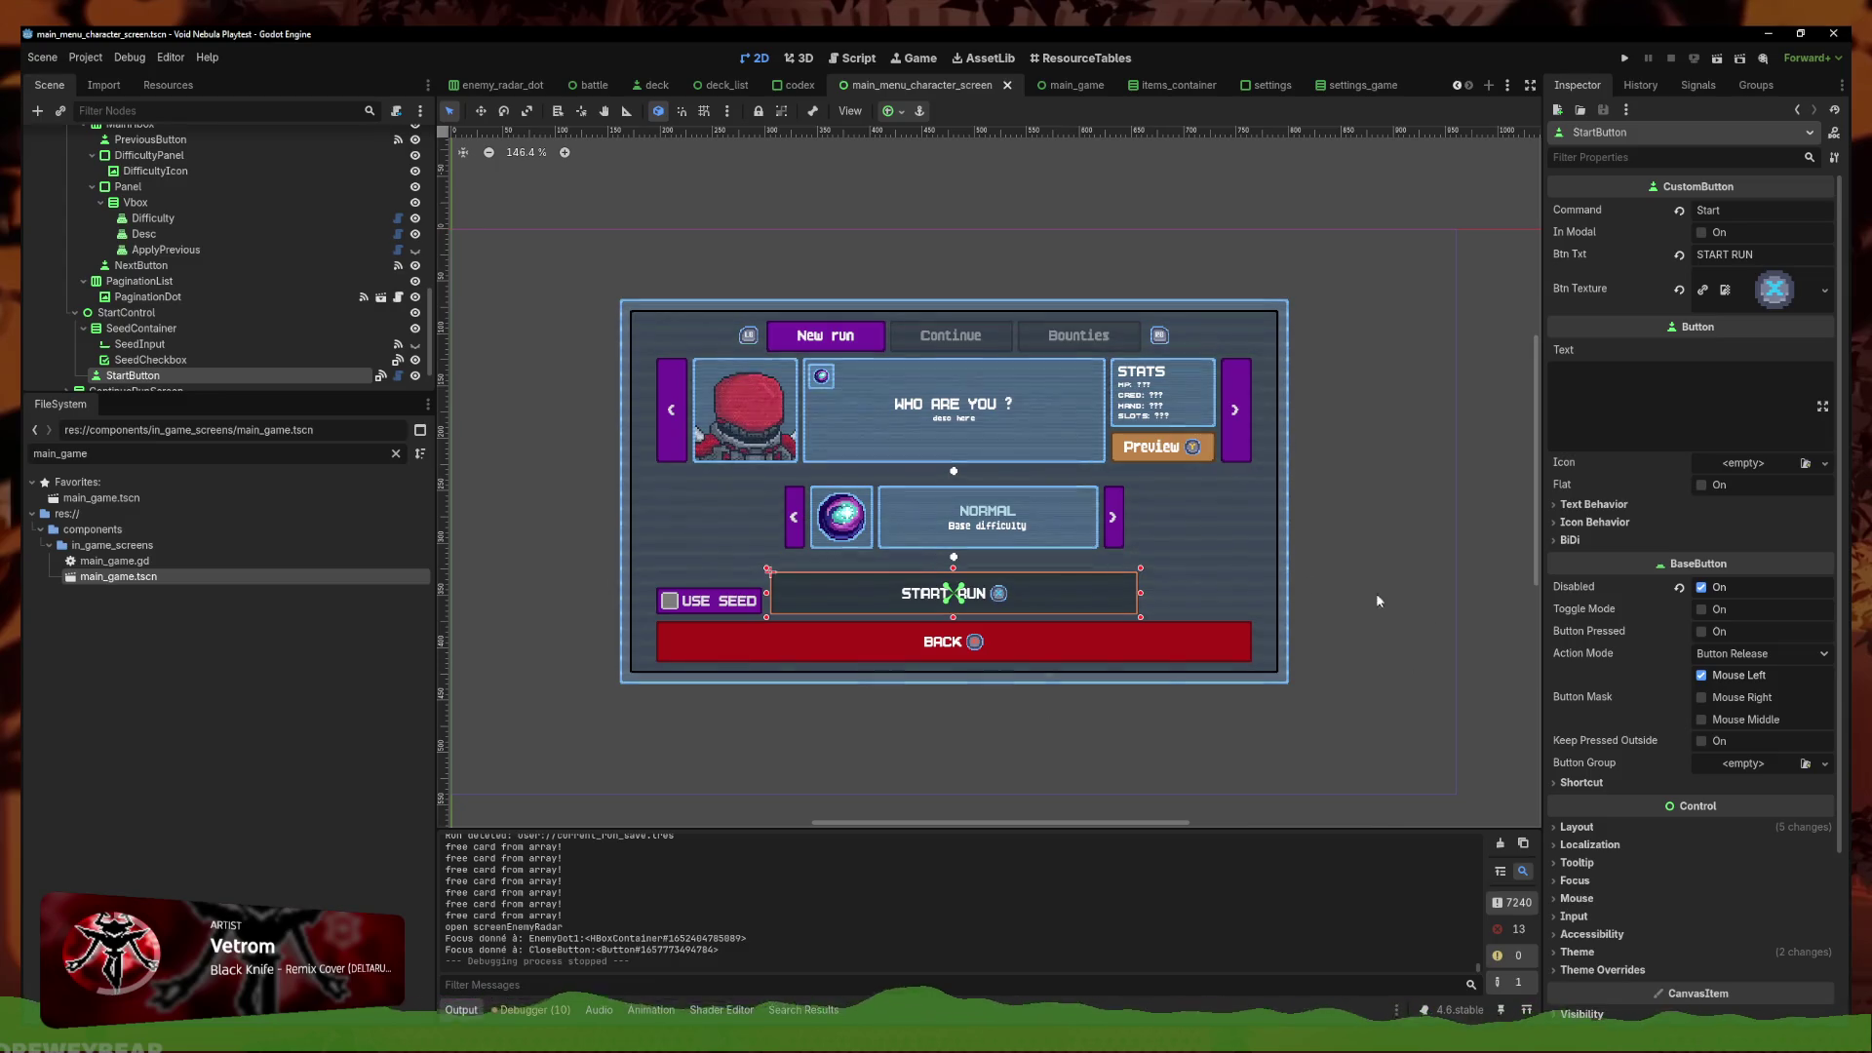
scroll(224, 312, "up", 5)
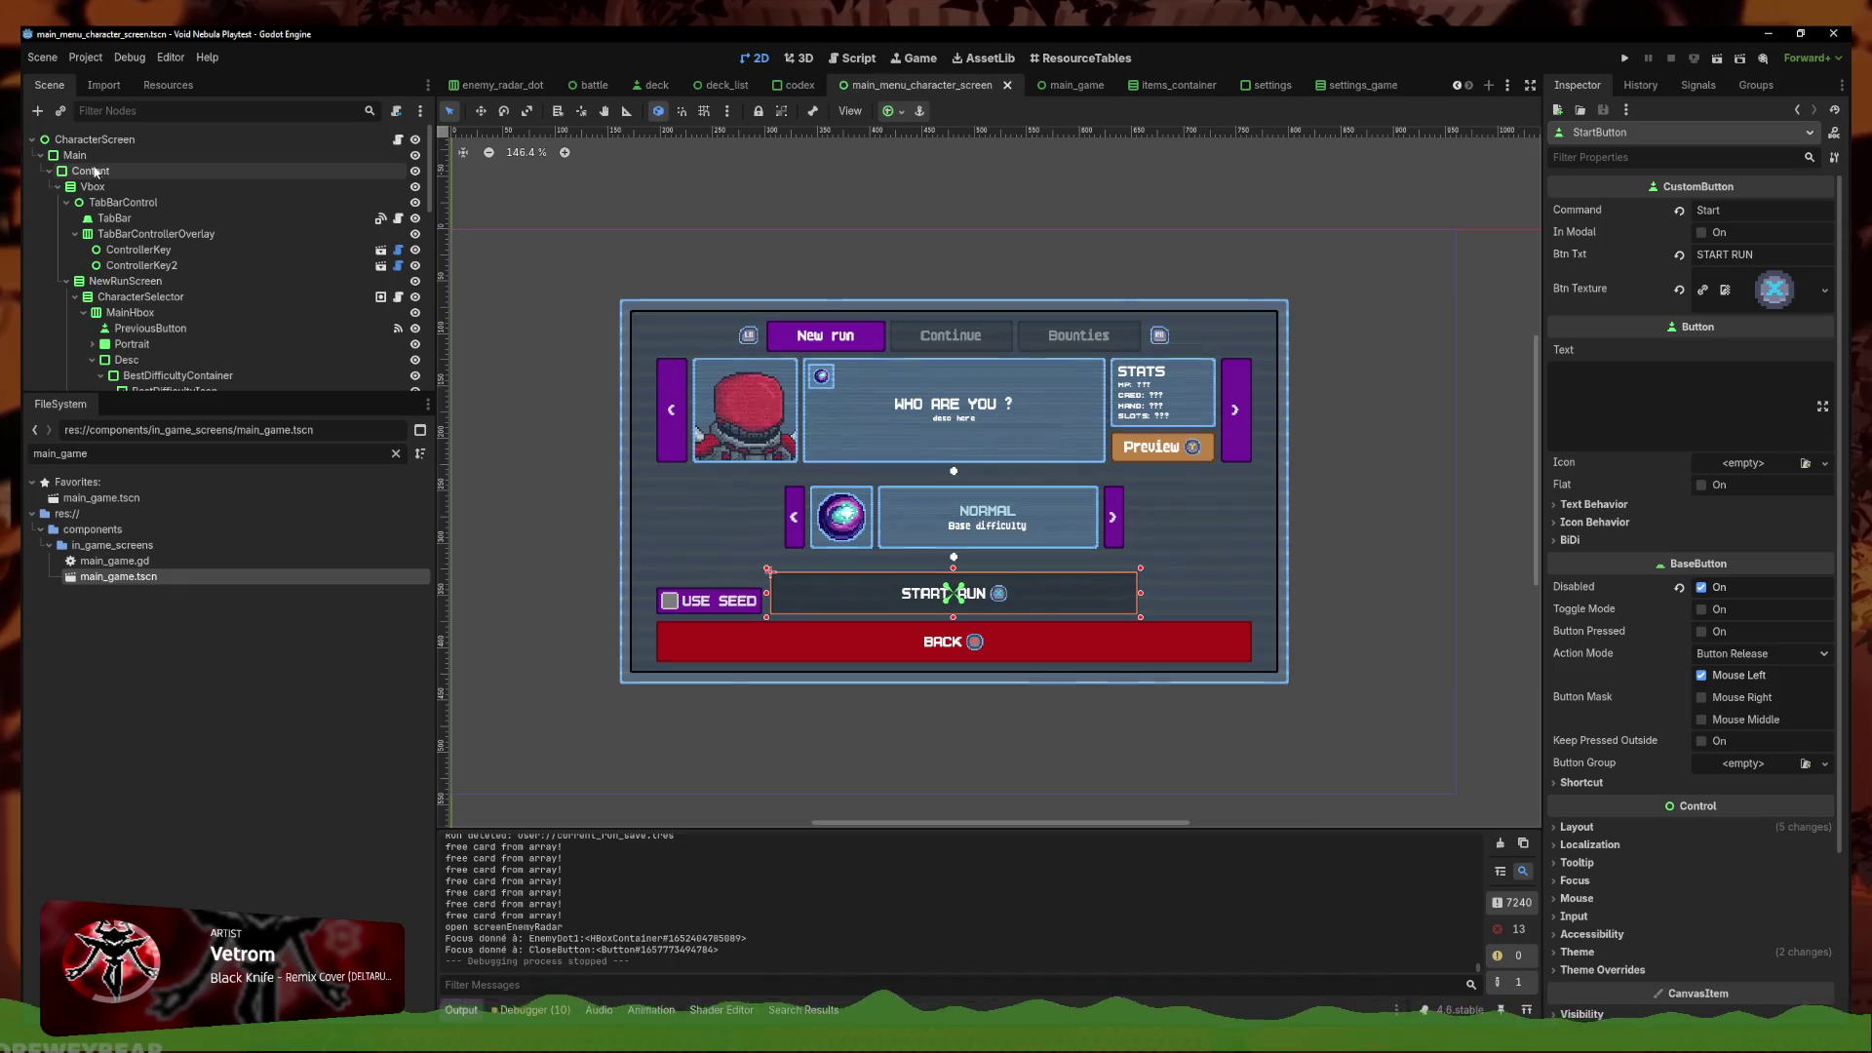
left_click(57, 187)
left_click(57, 188)
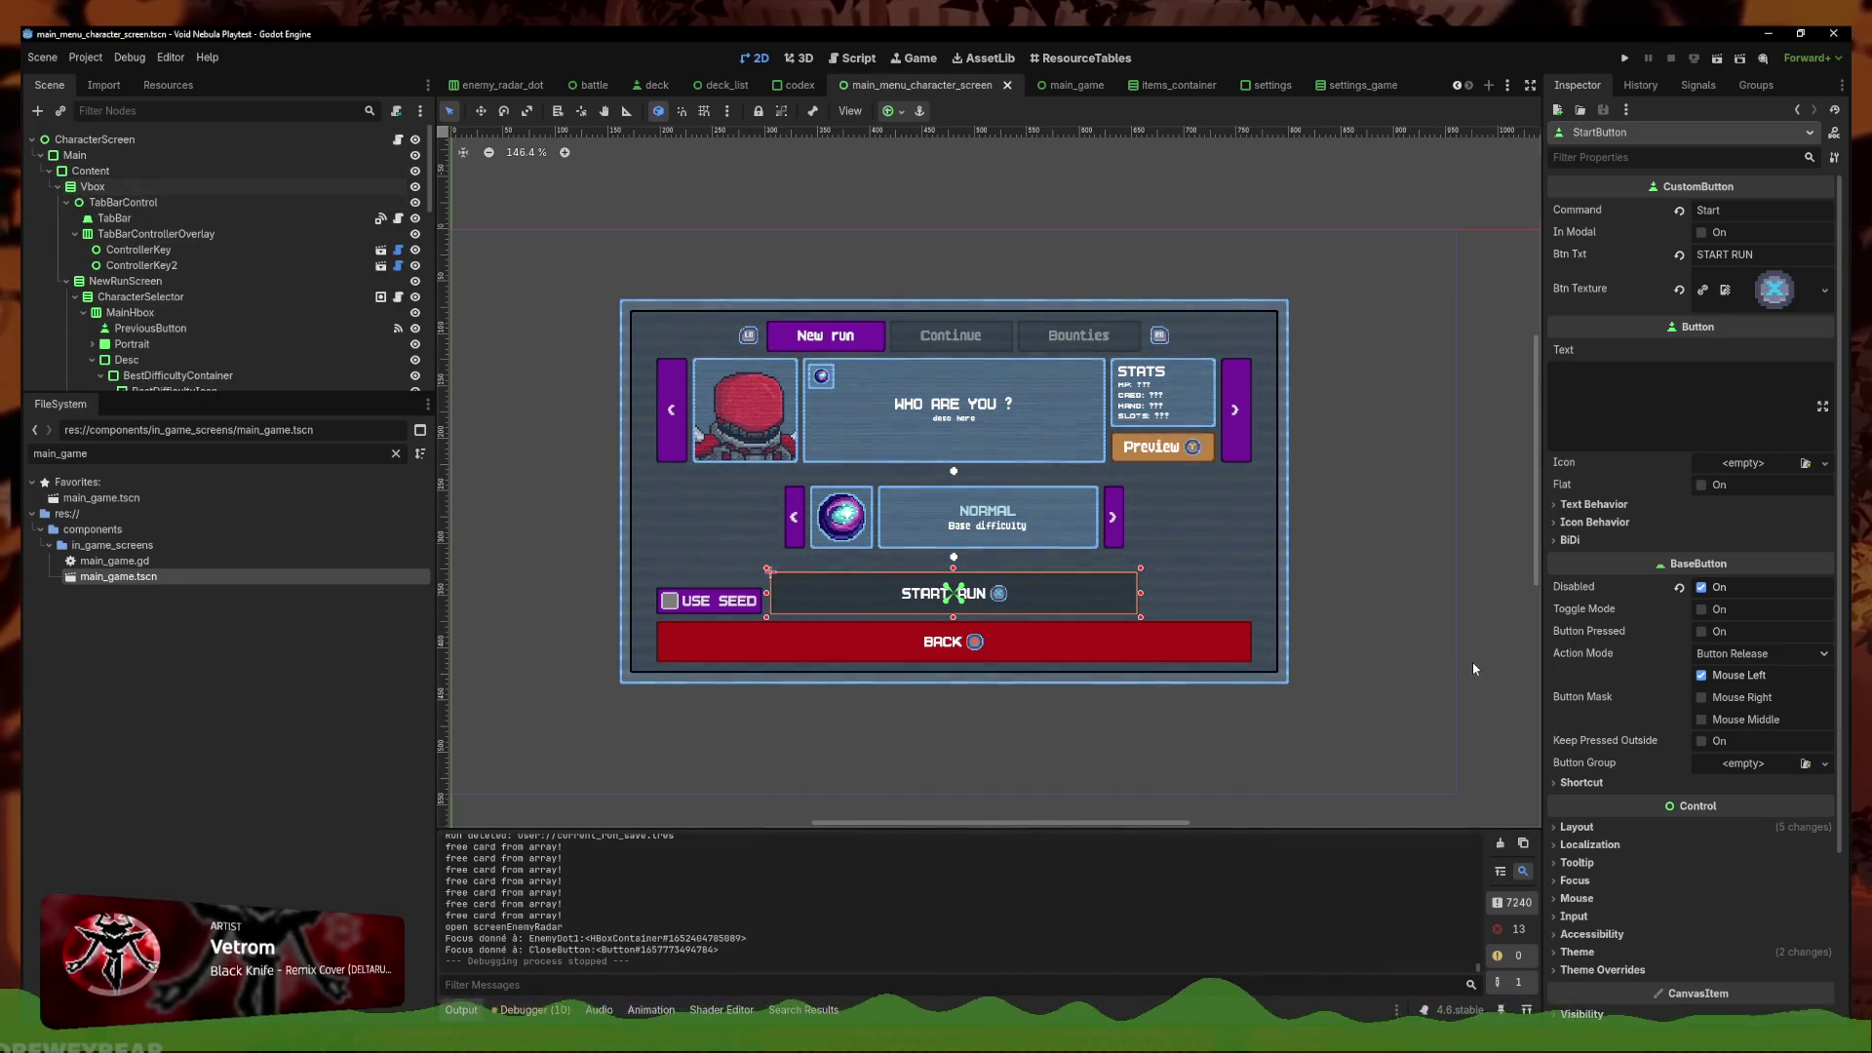
left_click(398, 140)
scroll(941, 335, "up", 10)
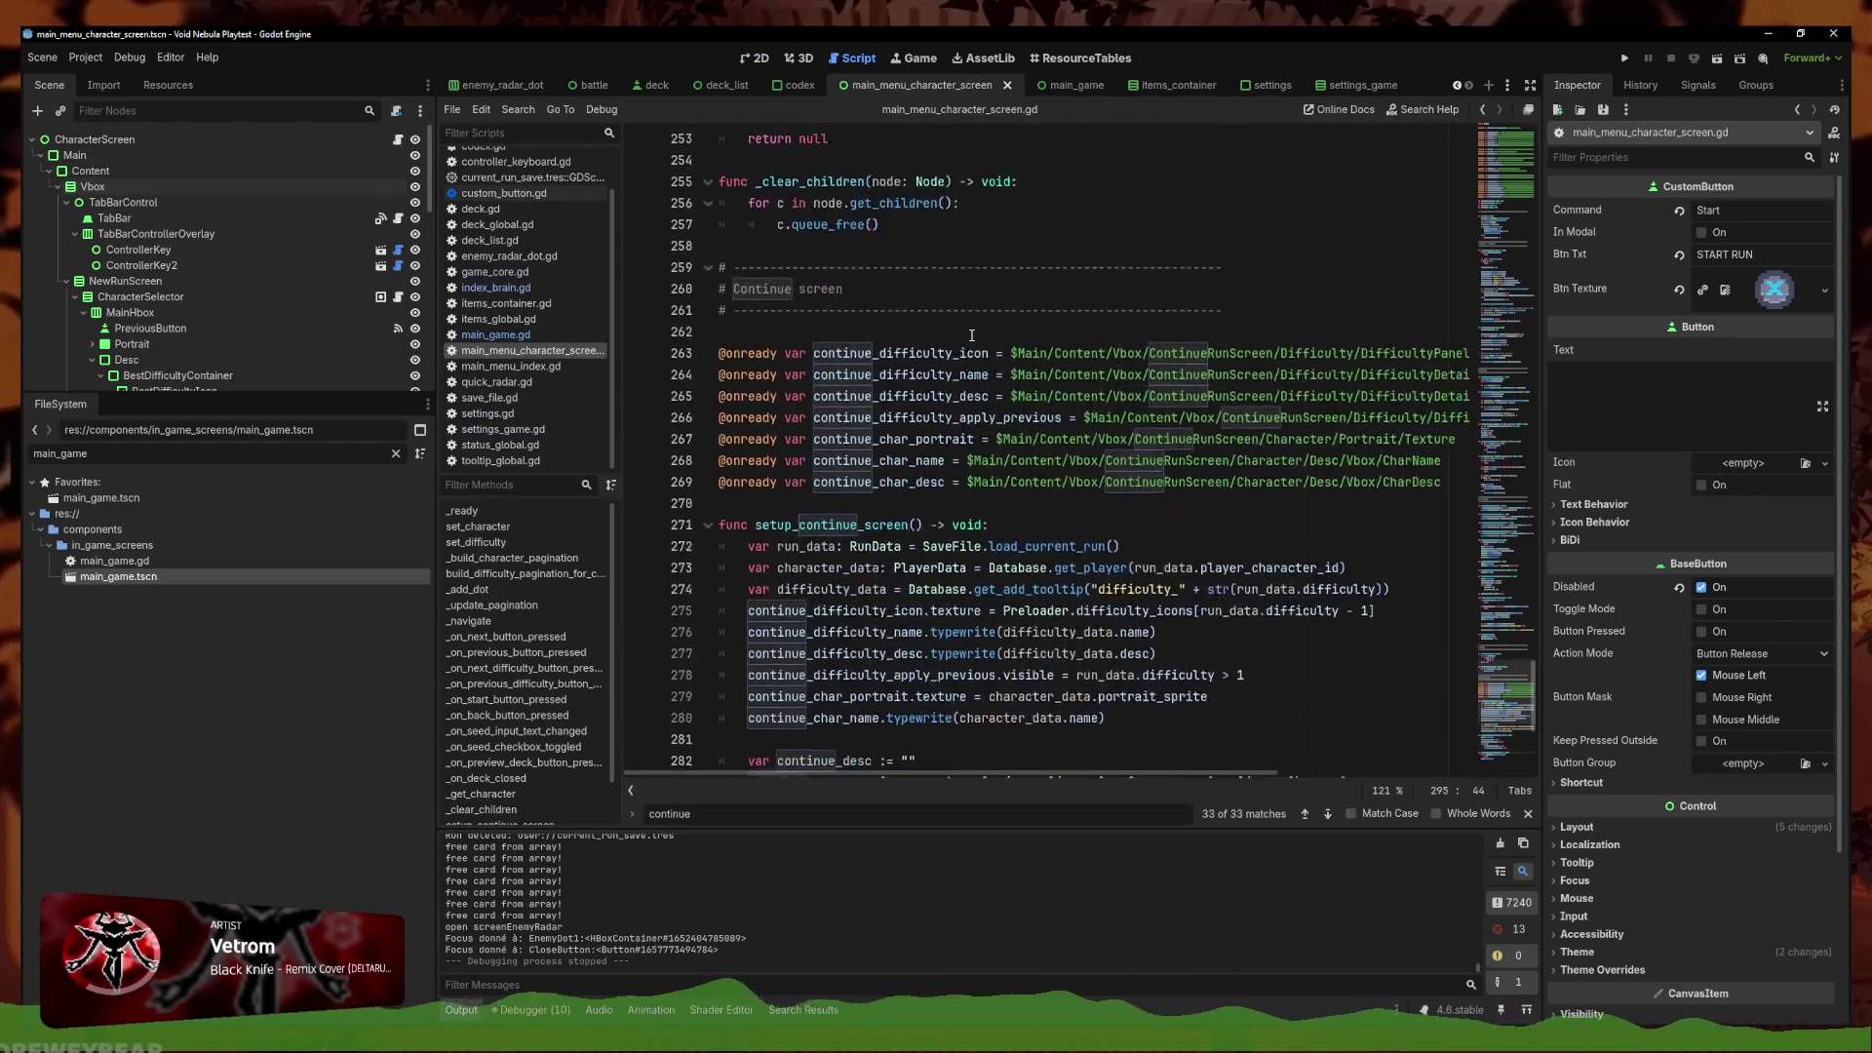
Search the script for grab_focus and select the tab_bar reference on line 241
scroll(1510, 390, "up", 5)
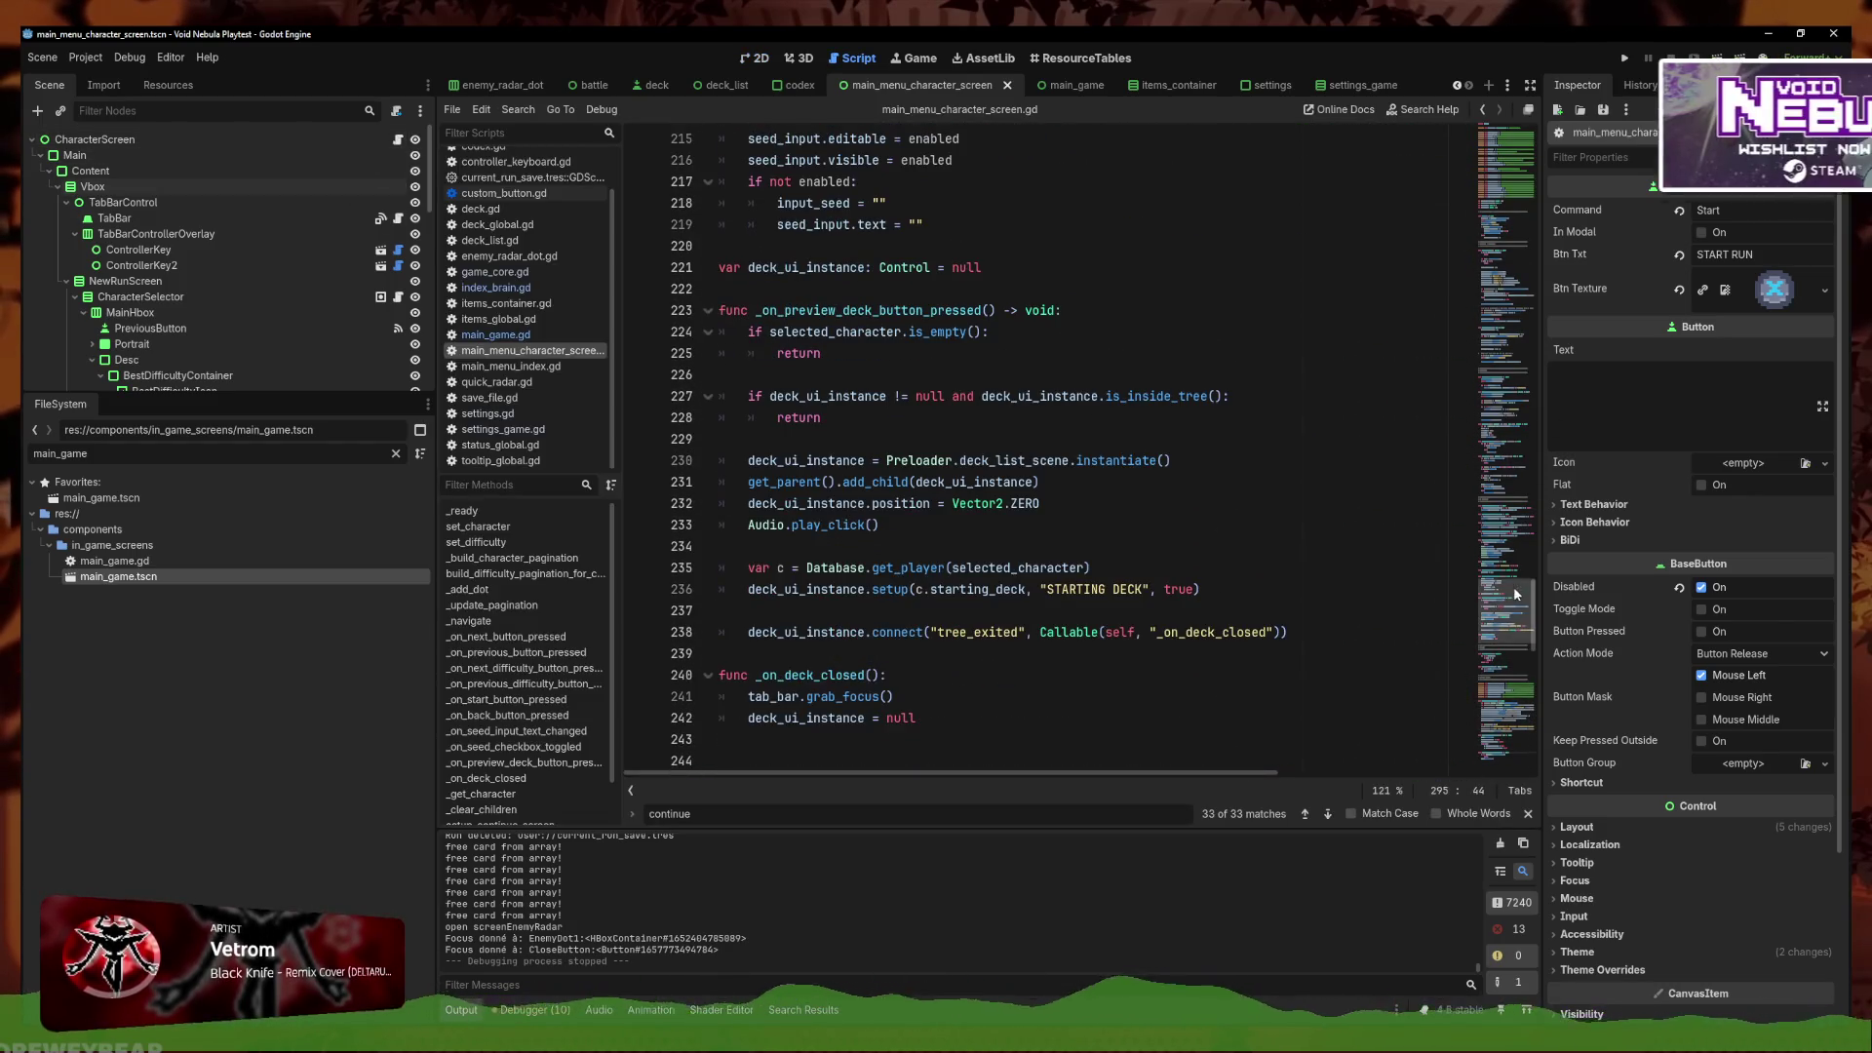
left_click(1510, 238)
scroll(1190, 383, "up", 3)
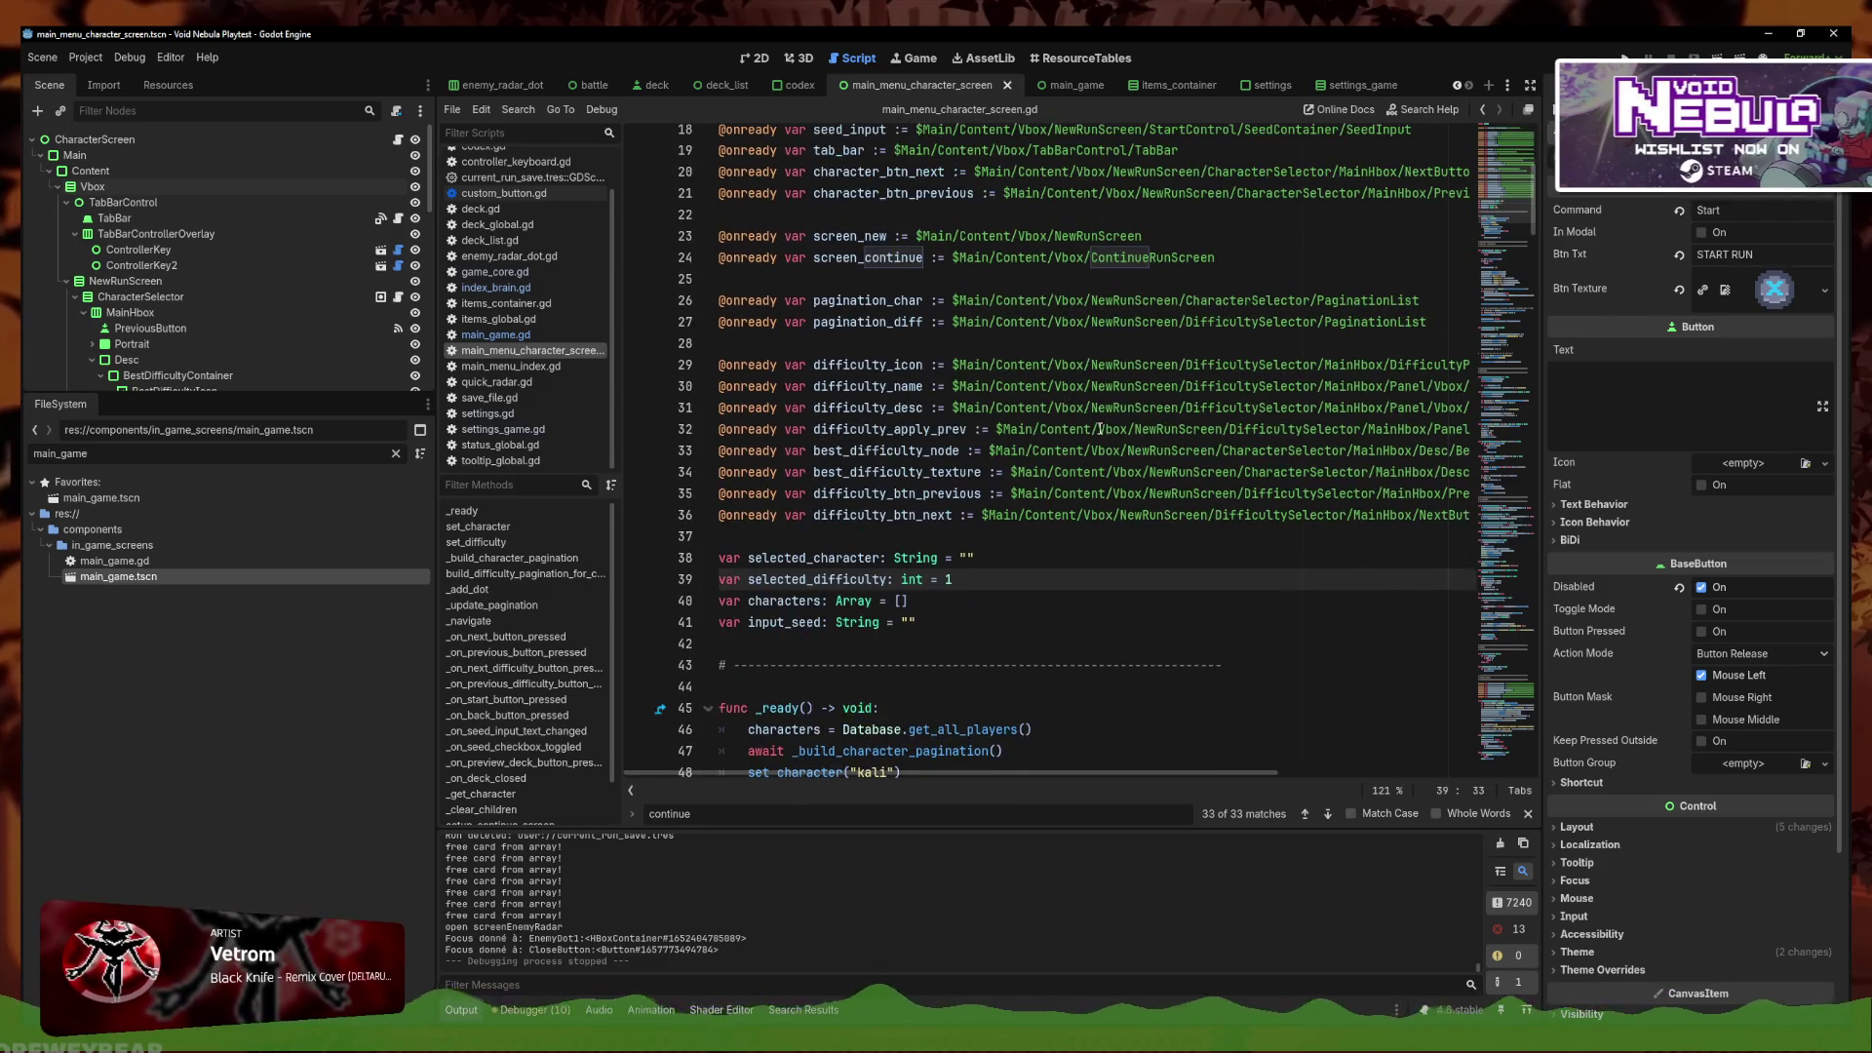
key("ctrl+f")
type("rab")
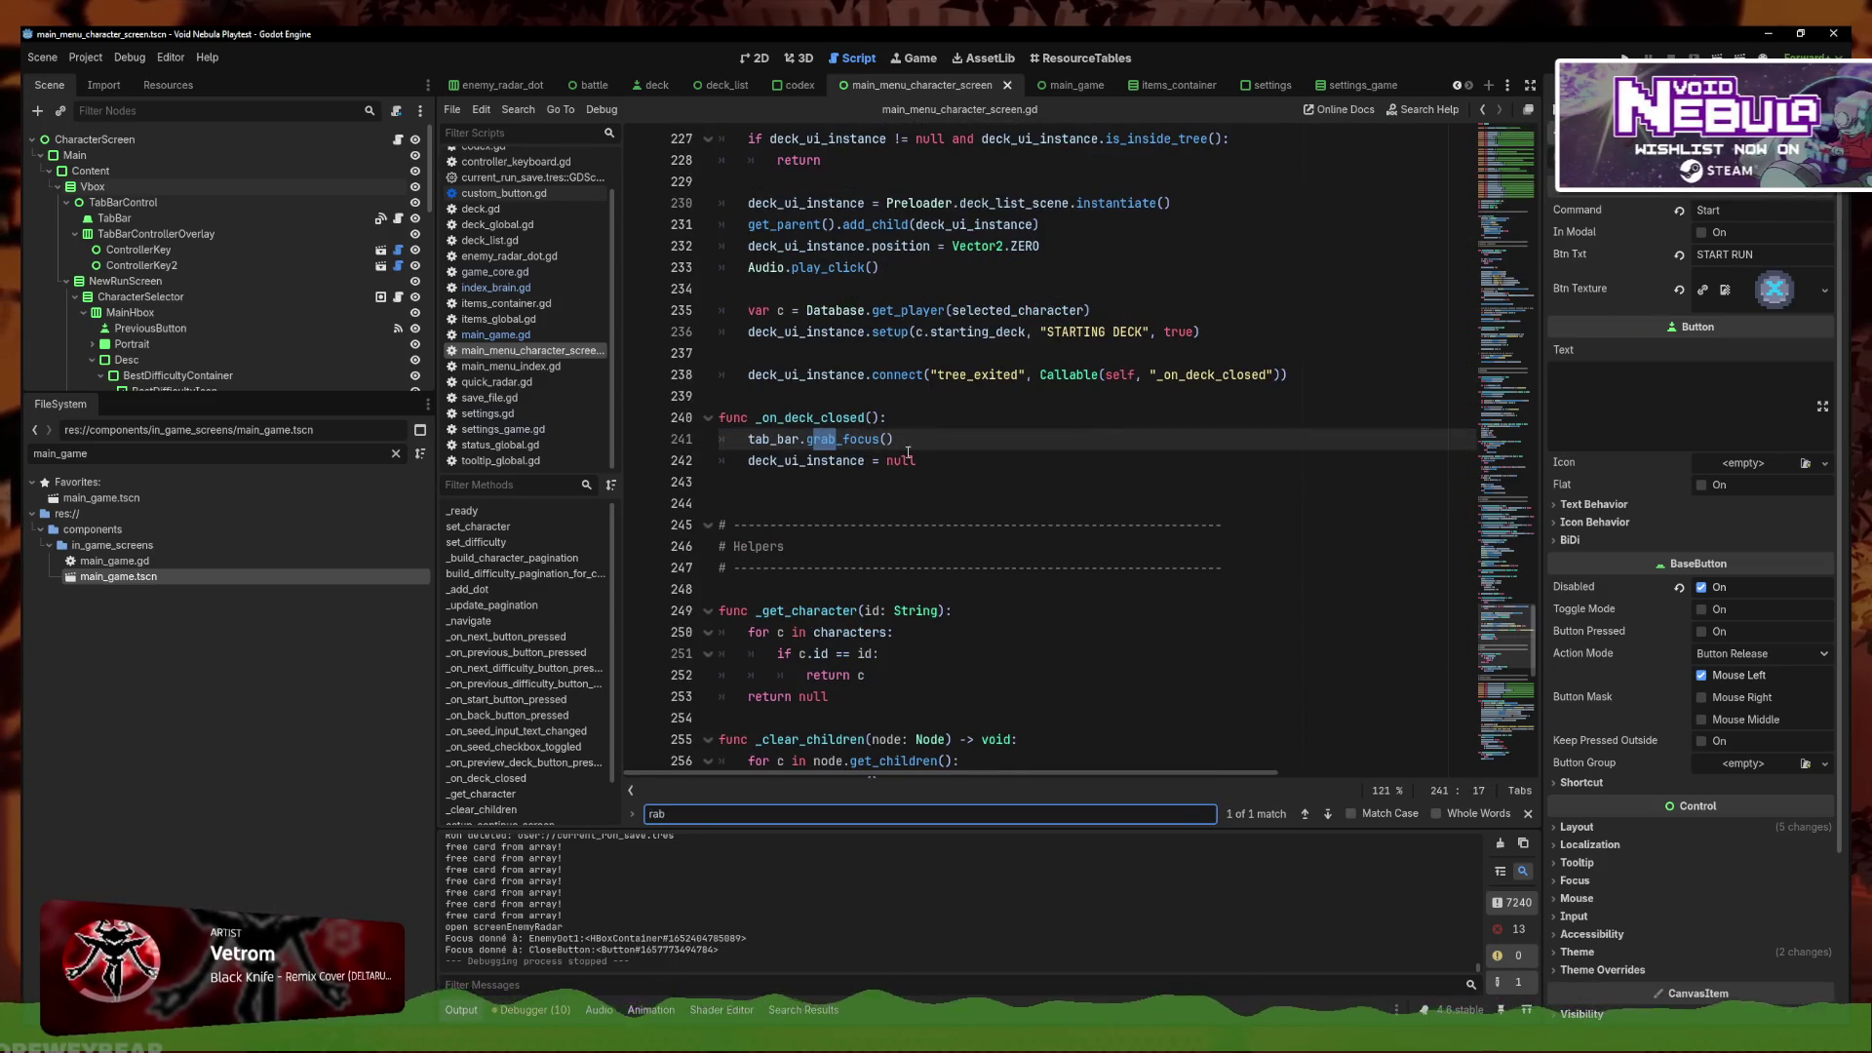
left_click_drag(799, 439, 748, 439)
scroll(1061, 585, "down", 15)
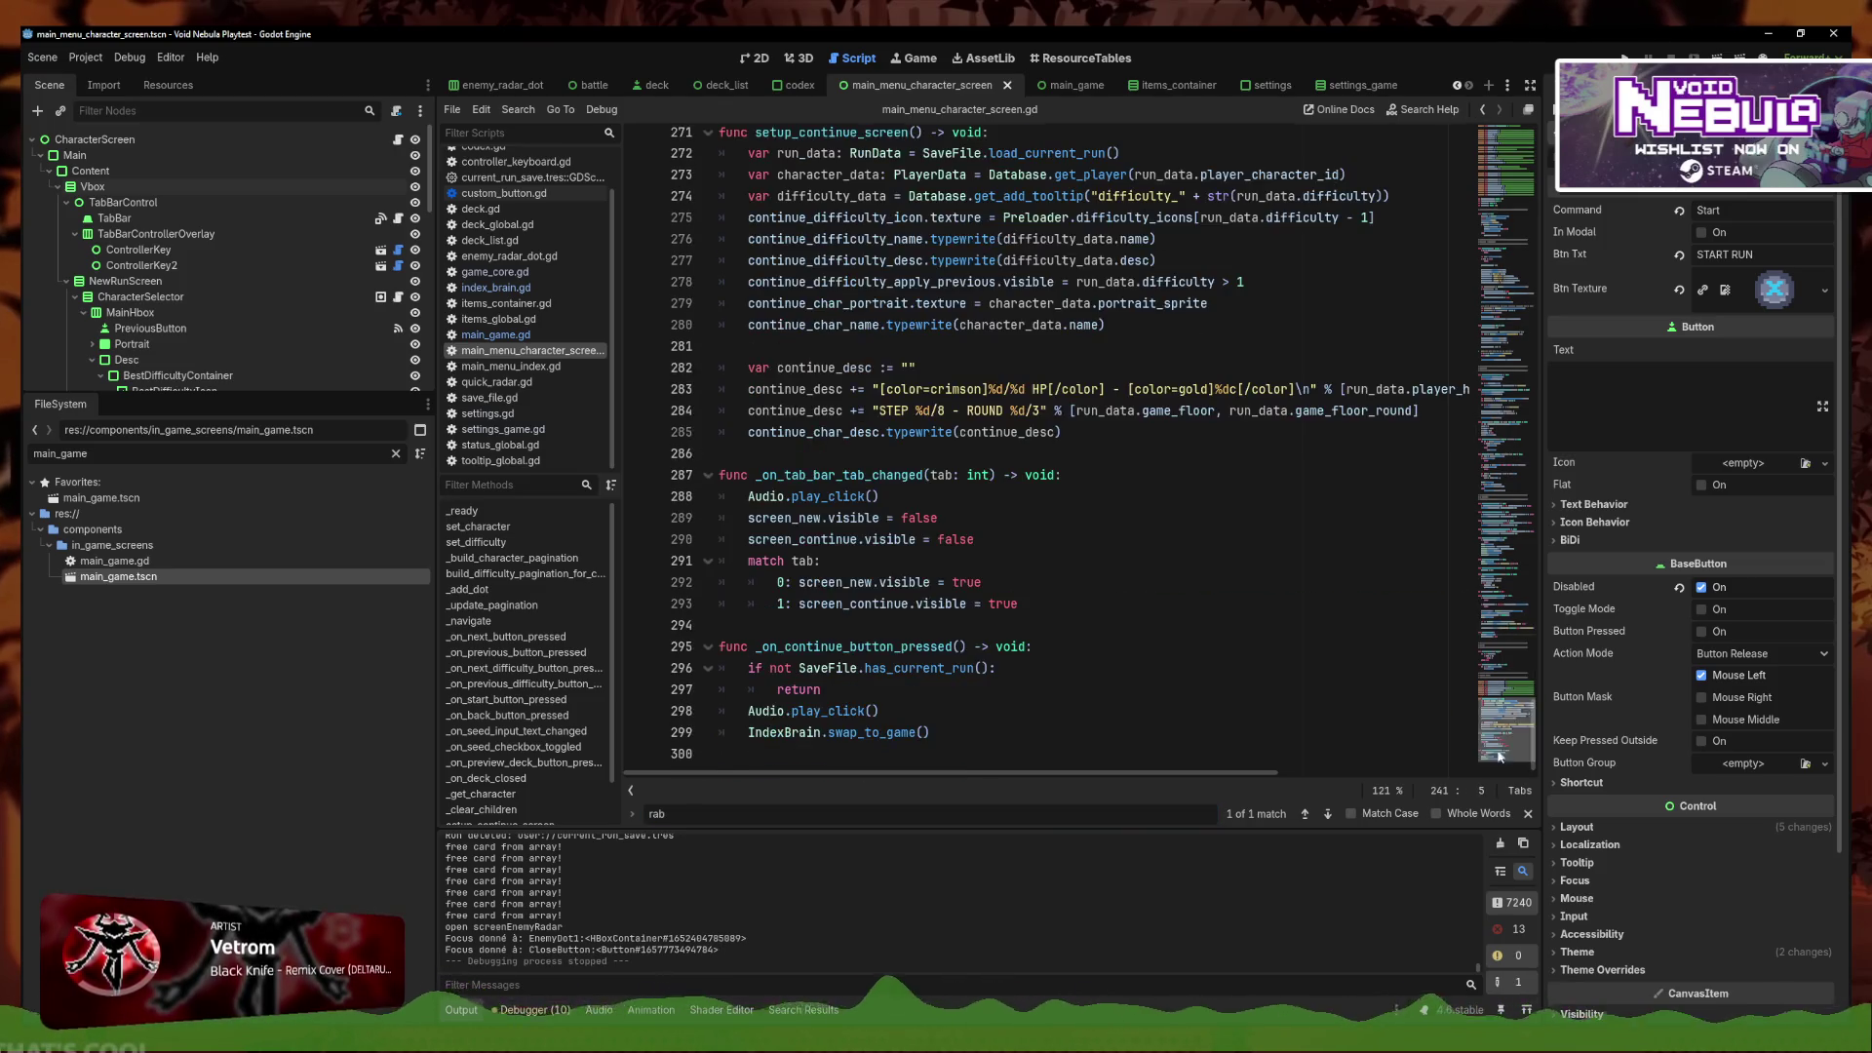
Append 'or tab_bar.tab_selected == 1' to the continue guard on line 296 and save
left_click(1061, 646)
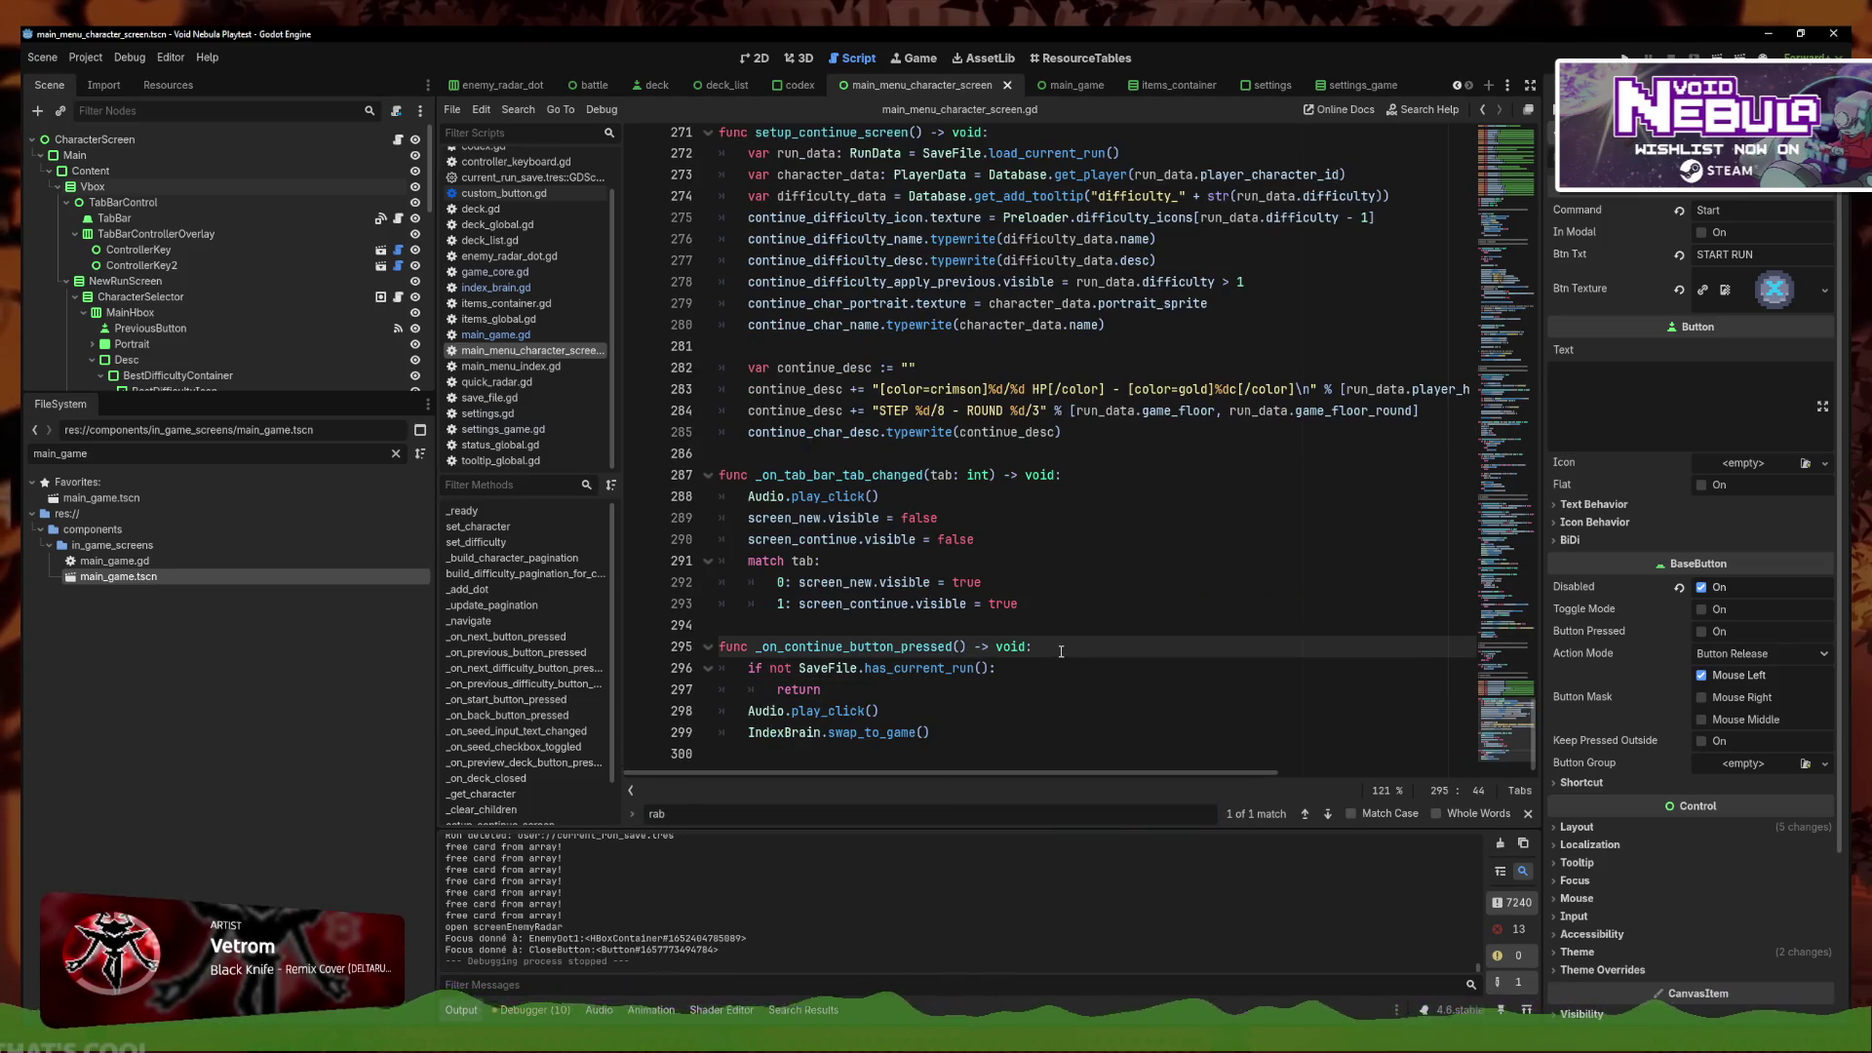
key("Down")
type("tab_bar.")
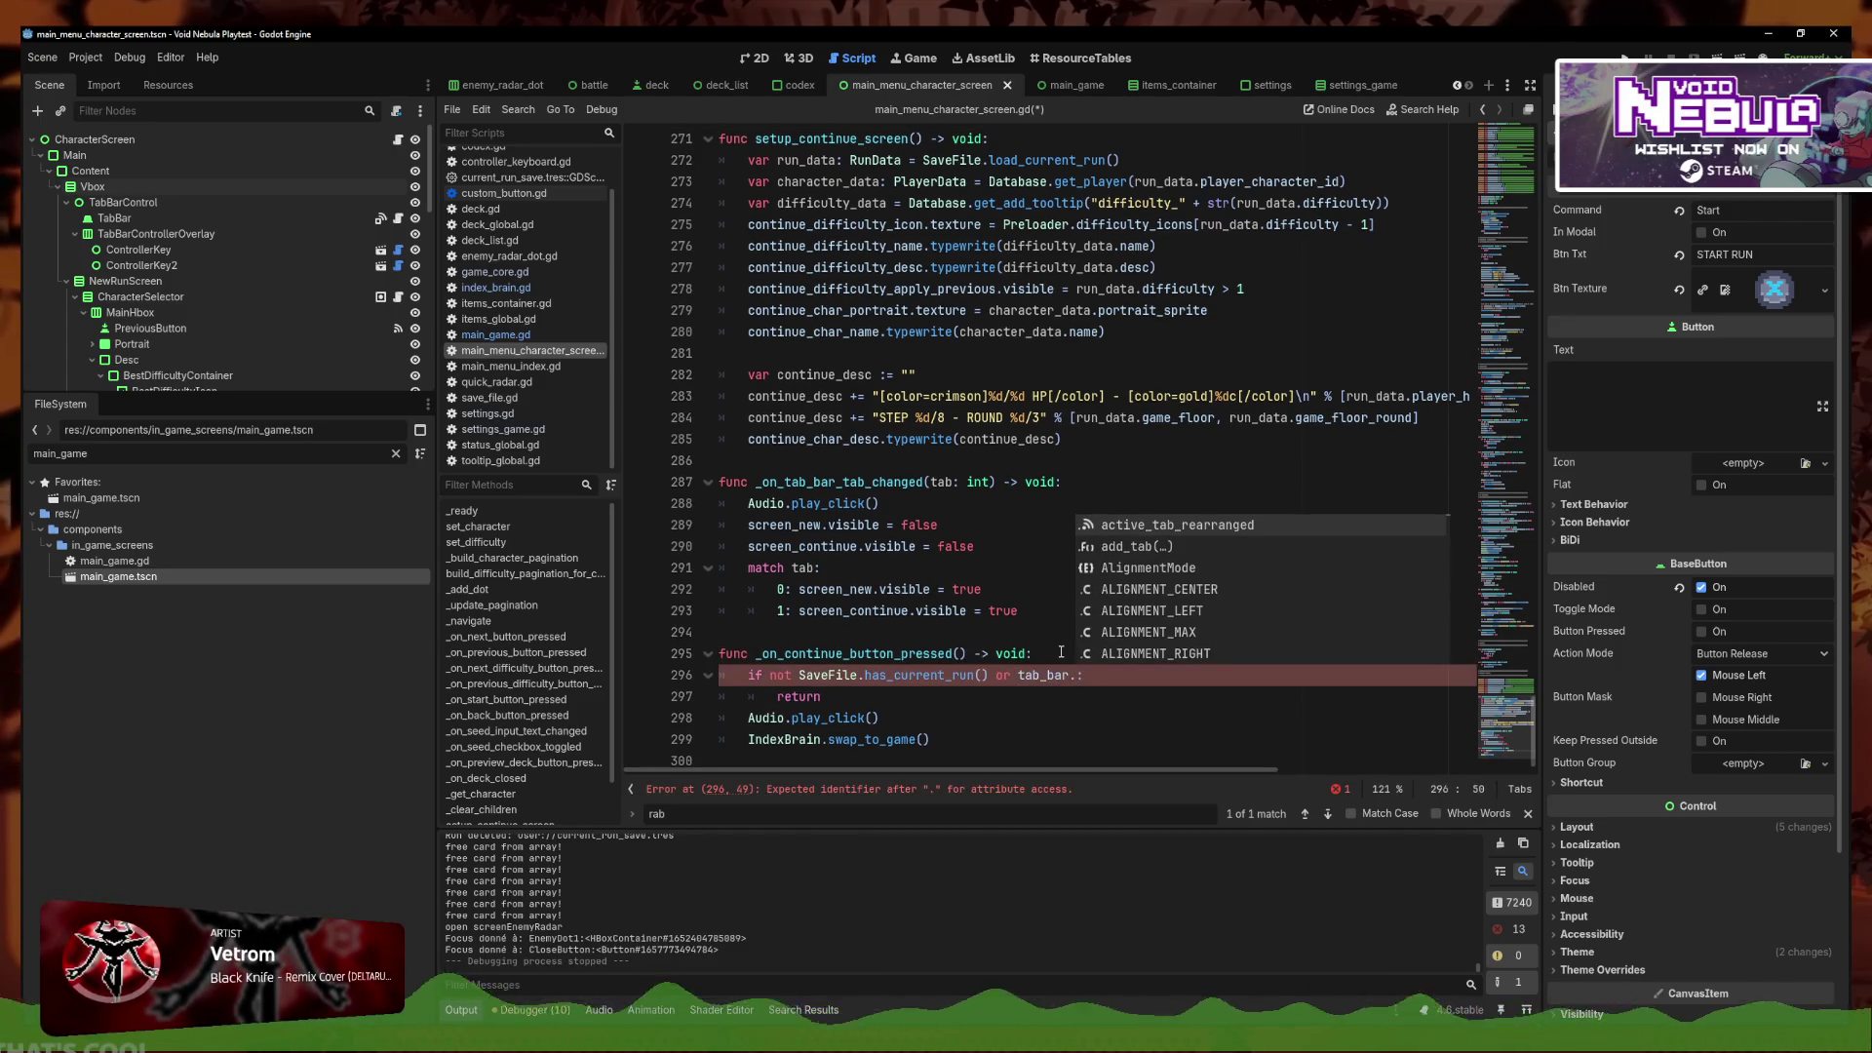
type("ac")
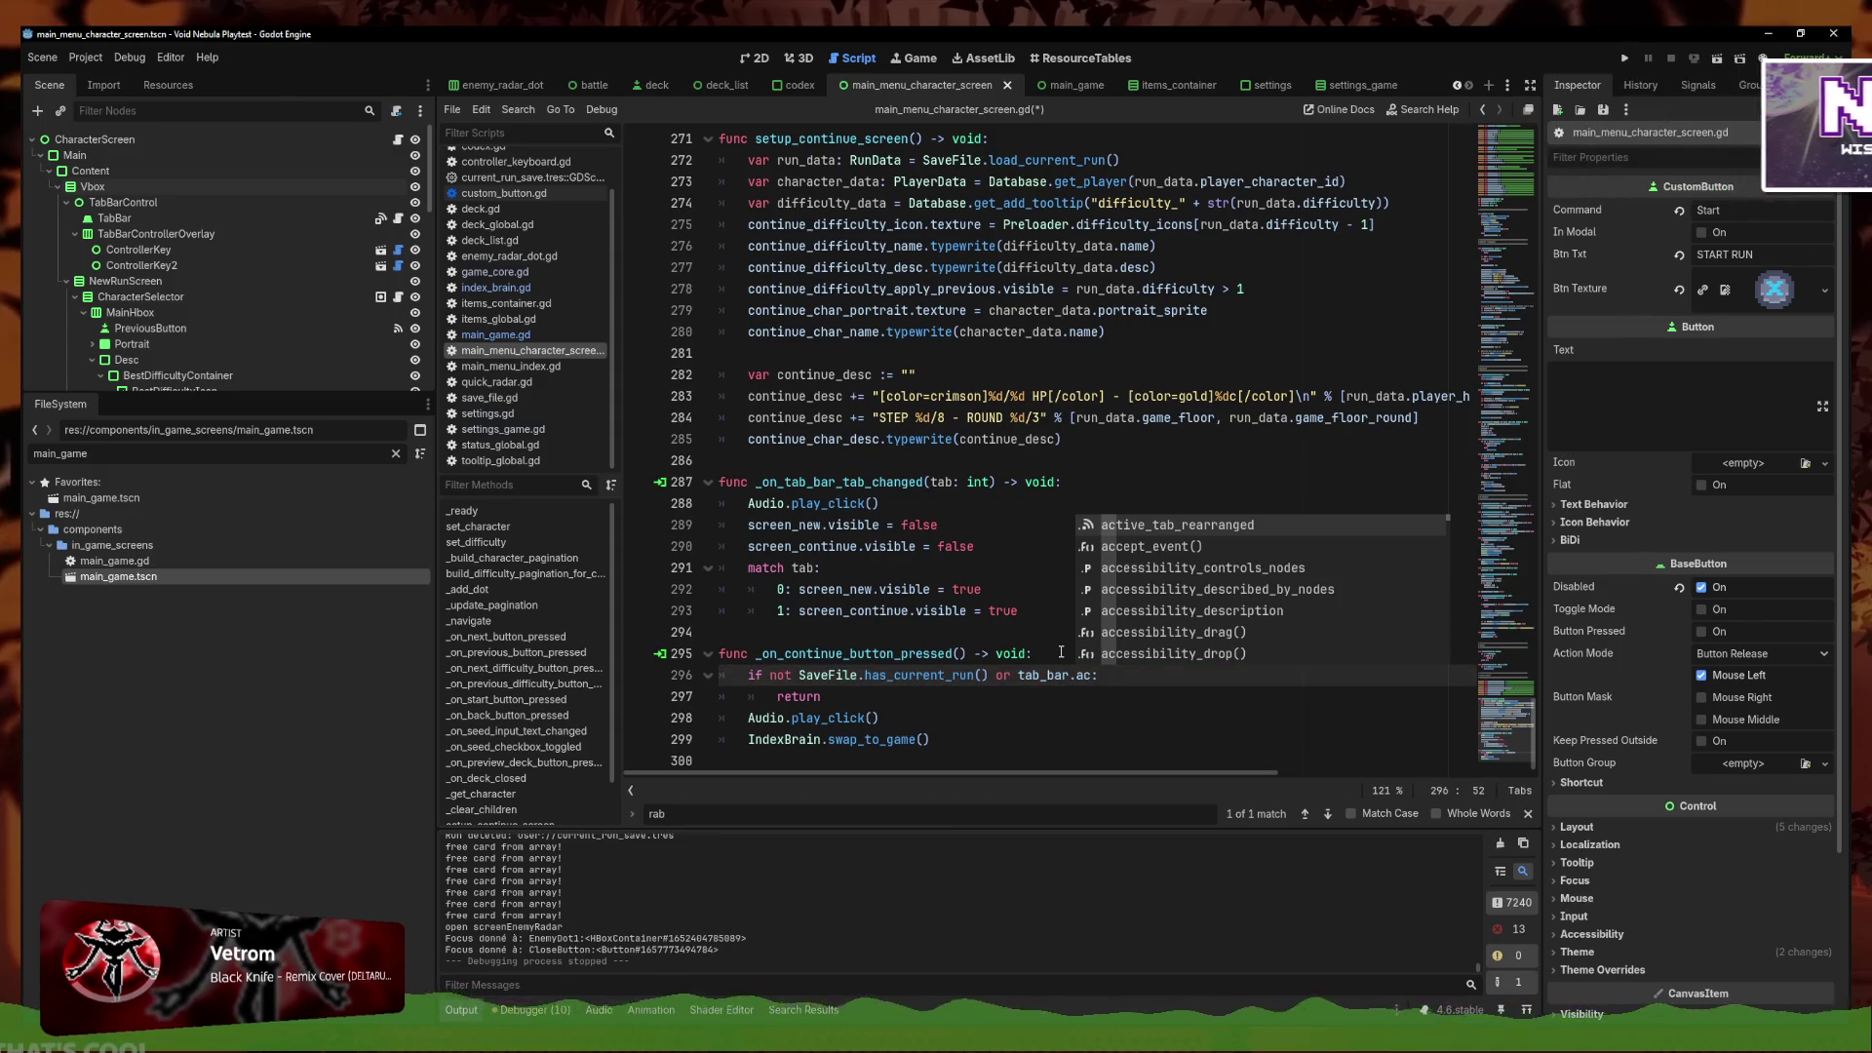
key("BackSpace")
key("BackSpace")
type("tab")
key("Down")
key("Down")
key("Down")
key("Down")
key("Down")
key("Down")
key("Return")
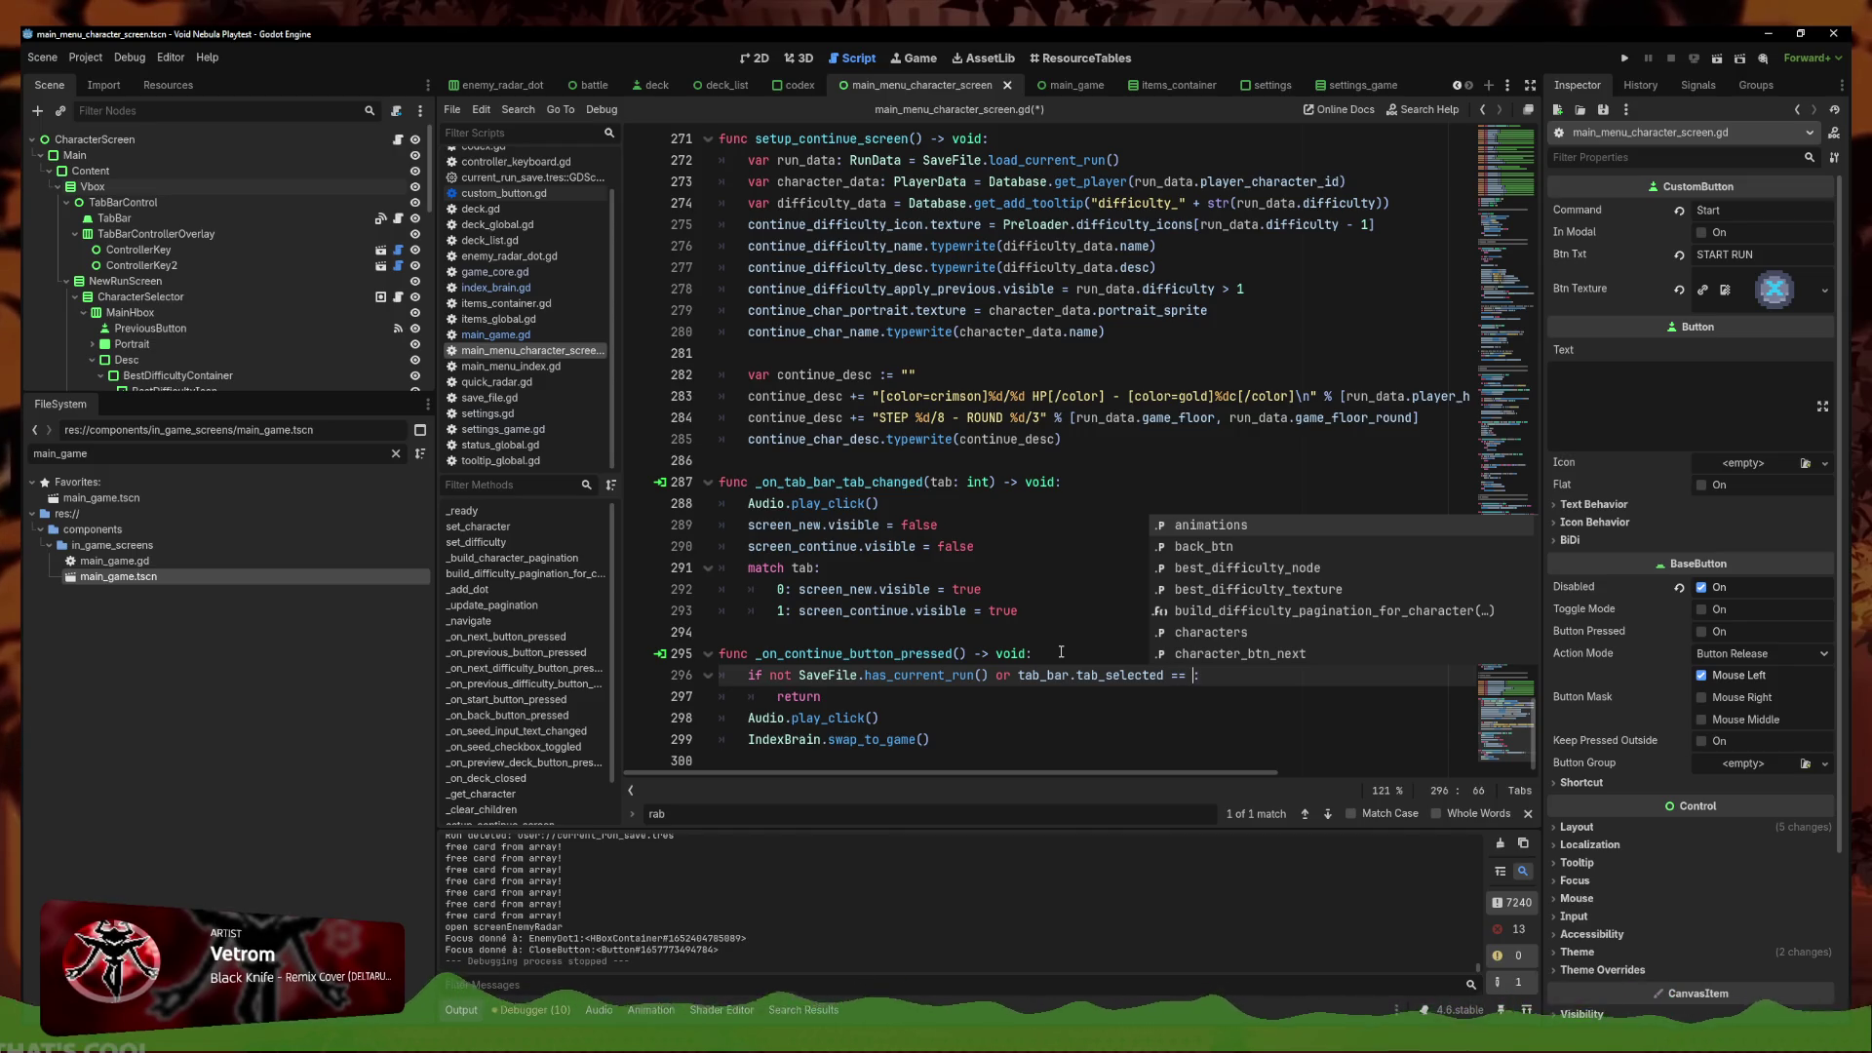
type("1")
key("ctrl+s")
Select the new condition, then search the script for 'start' and step through matches
left_click_drag(1200, 676, 1019, 676)
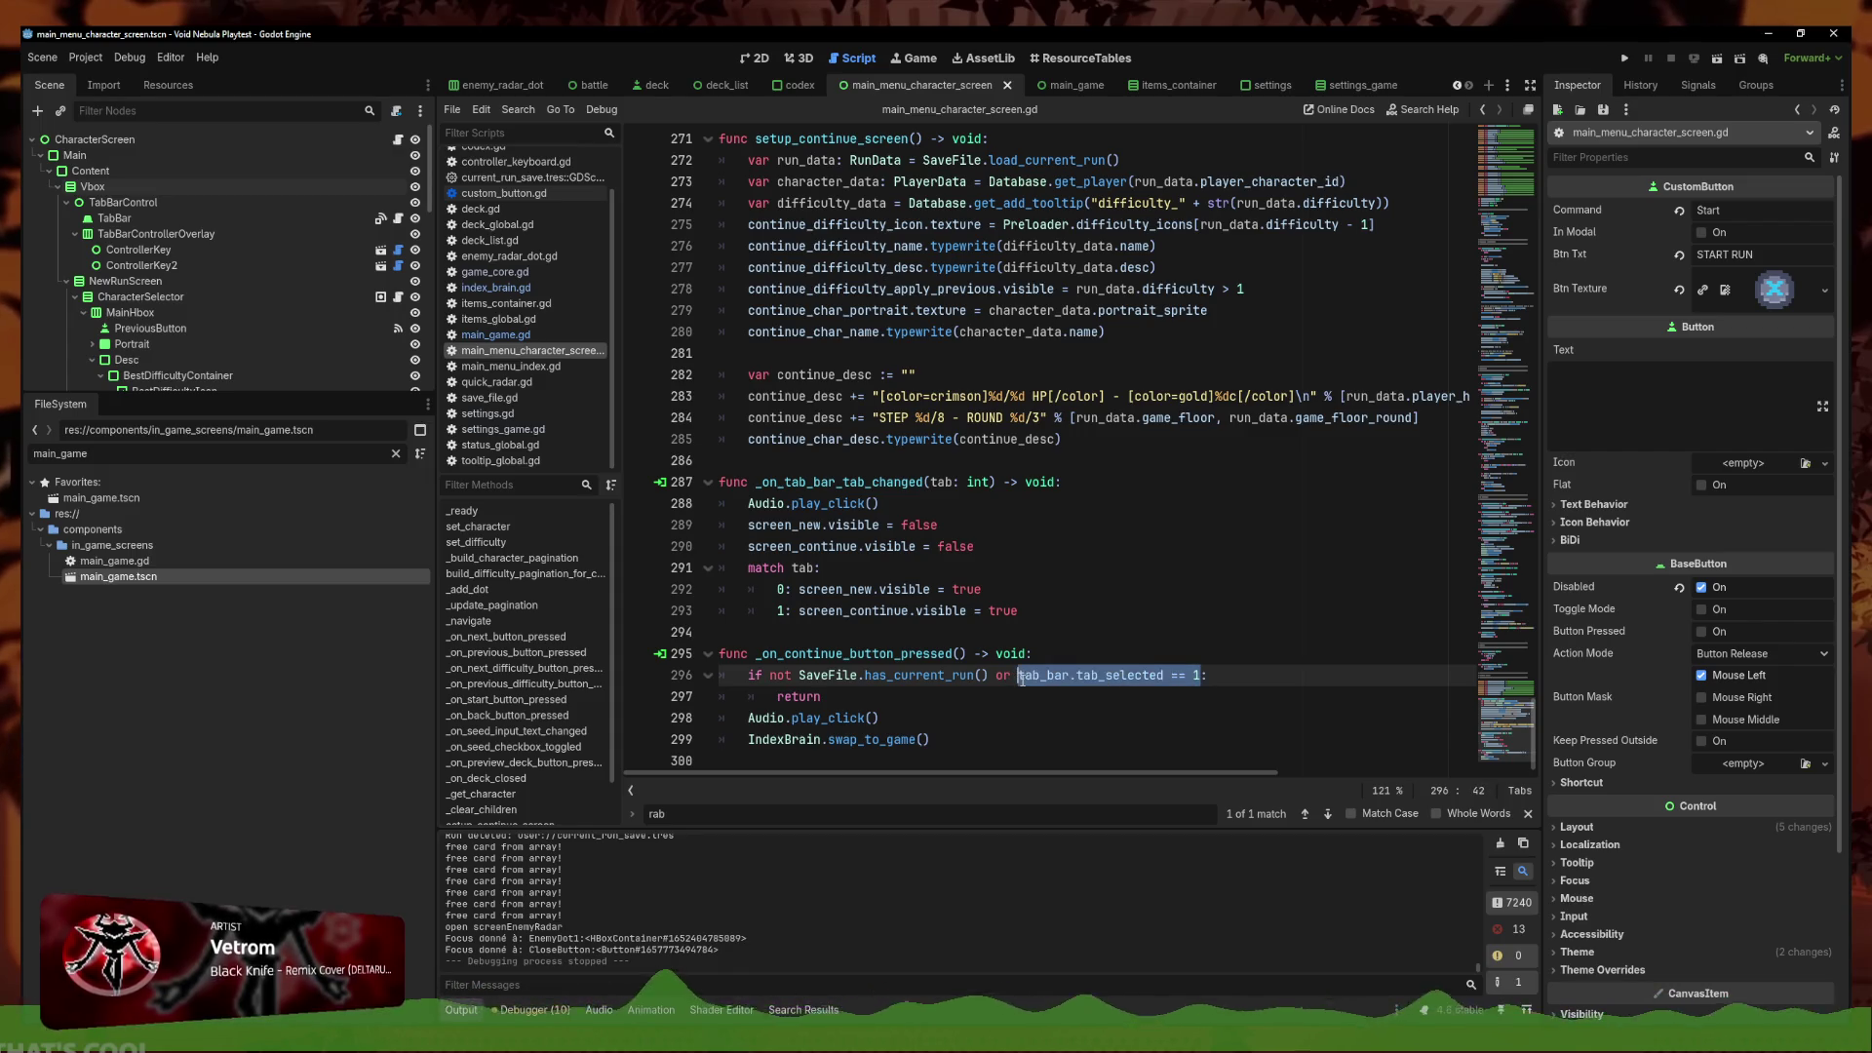
key("ctrl+f")
type("start")
left_click(1328, 813)
left_click(1328, 814)
left_click(1328, 813)
left_click(1328, 813)
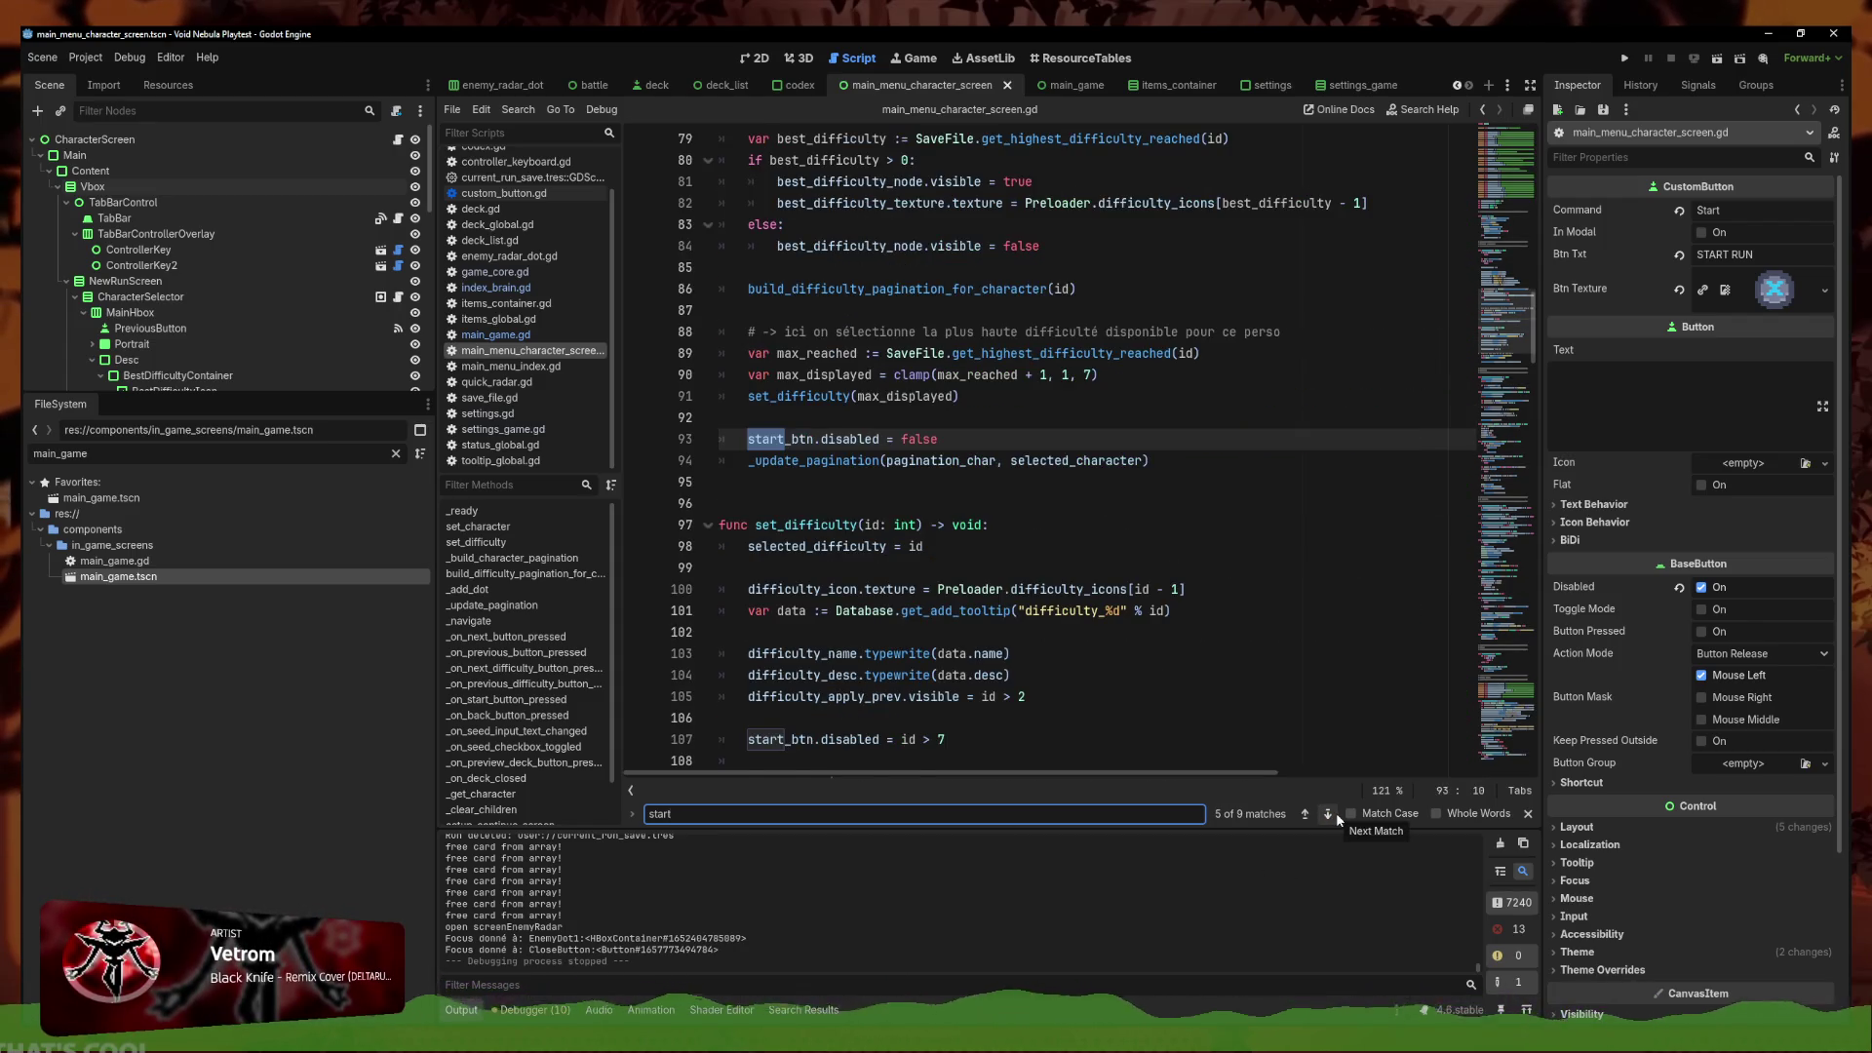
Append 'tab_bar.tab_selected == 1' to the start-button guard on line 197
left_click(1328, 813)
left_click(1328, 813)
left_click(1053, 464)
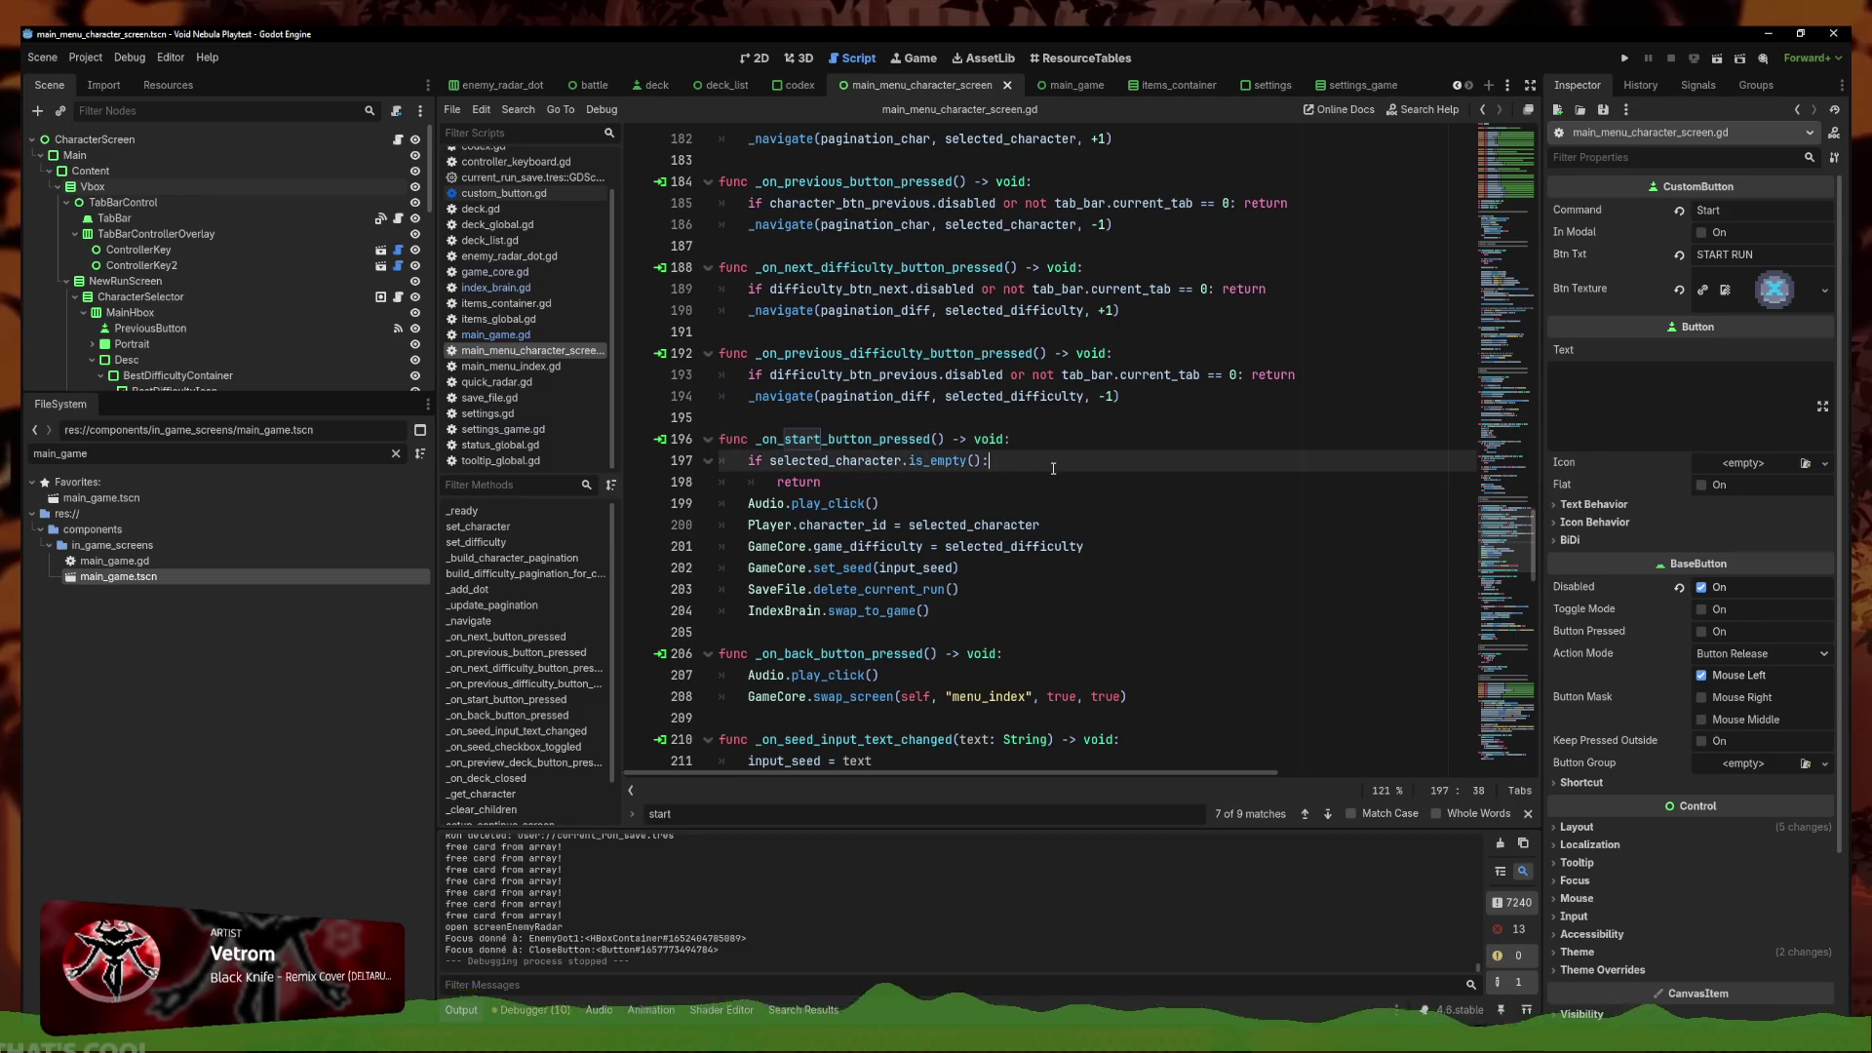
type(" or tab_bar.tab_selected == 1")
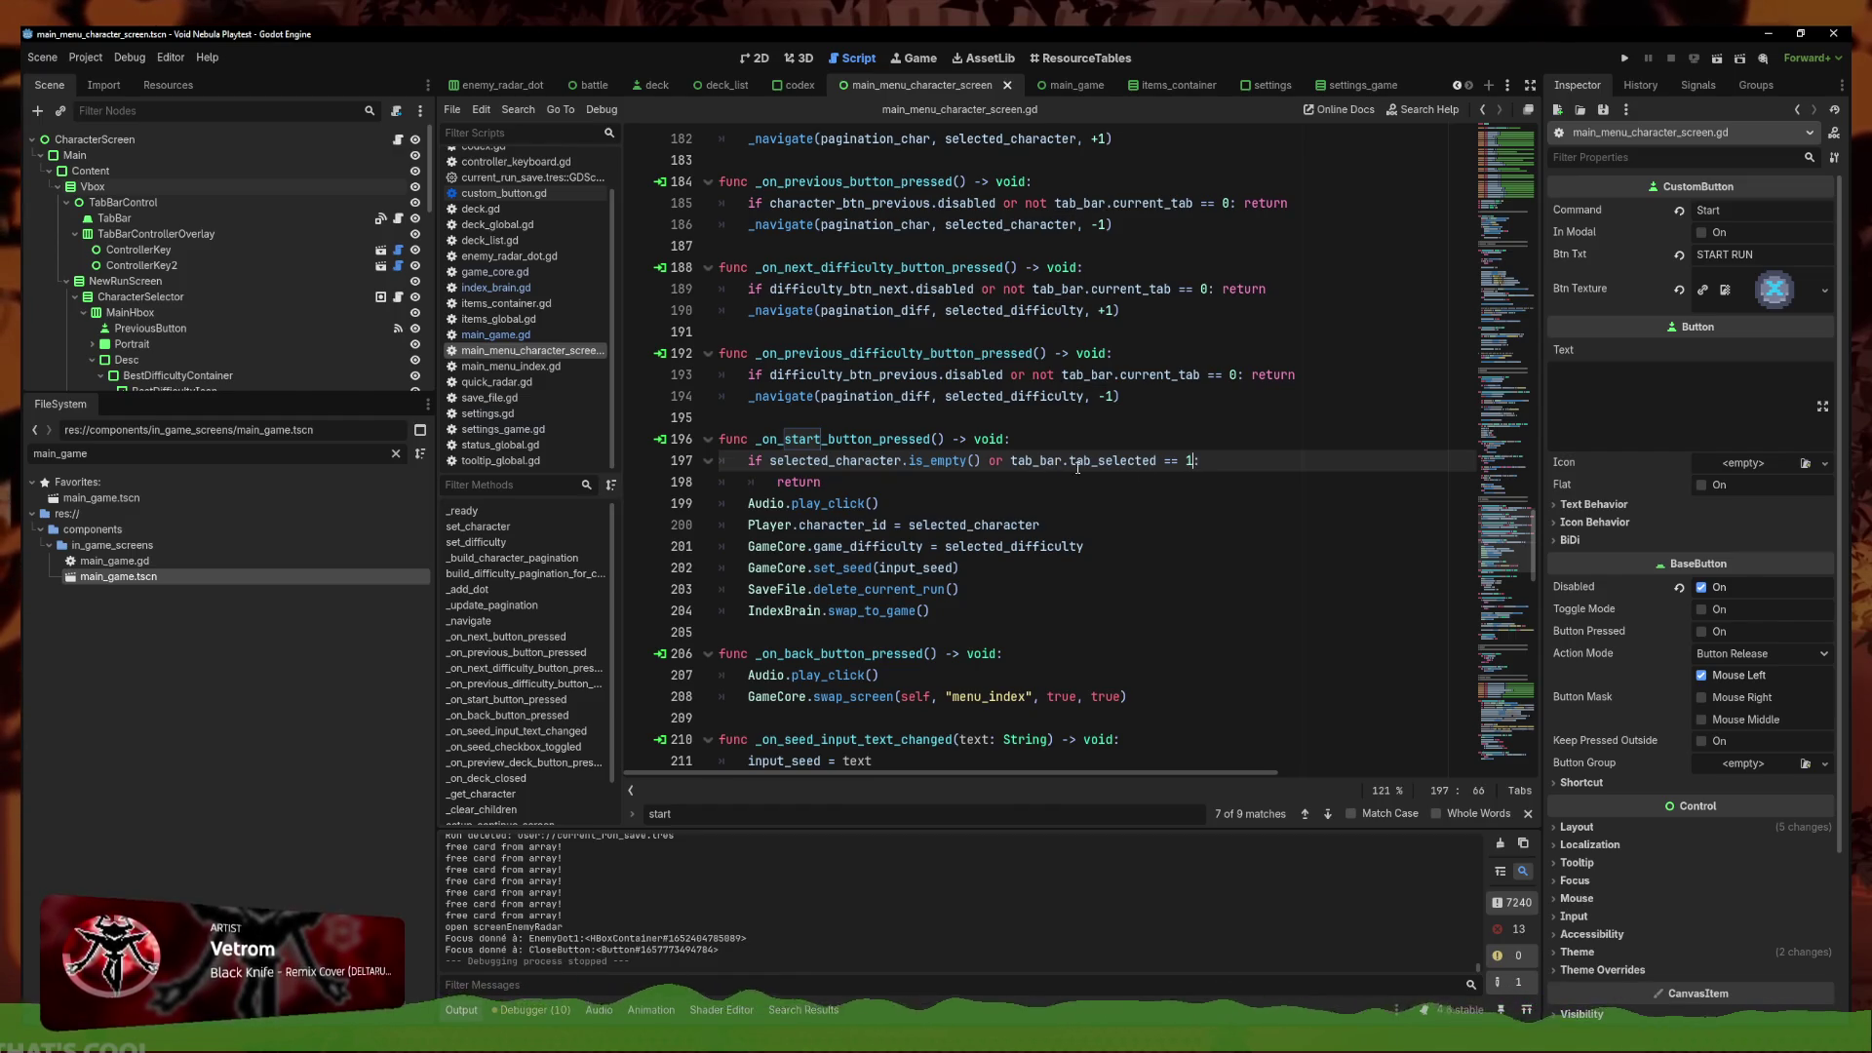
Change line 296's continue test from 1 to 0 with a colon, then run the project
scroll(1197, 668, "down", 20)
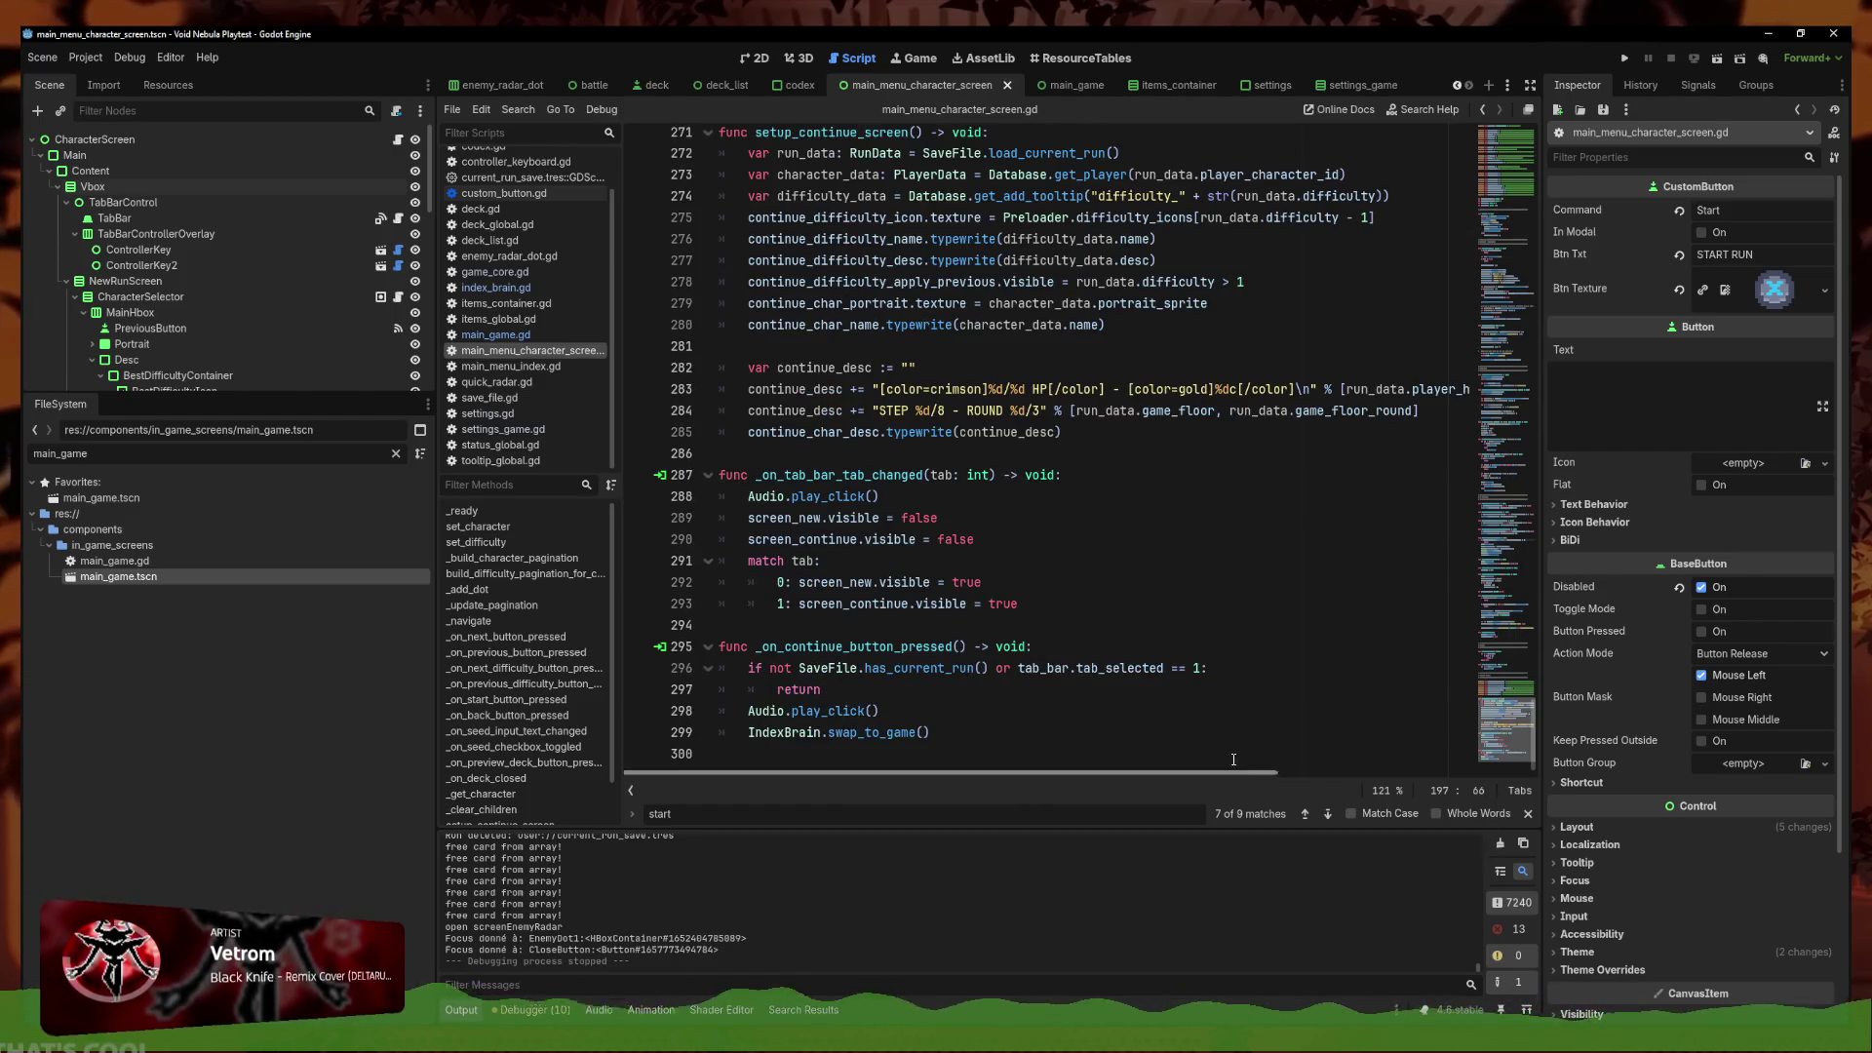
left_click(1196, 668)
key("BackSpace")
type(":")
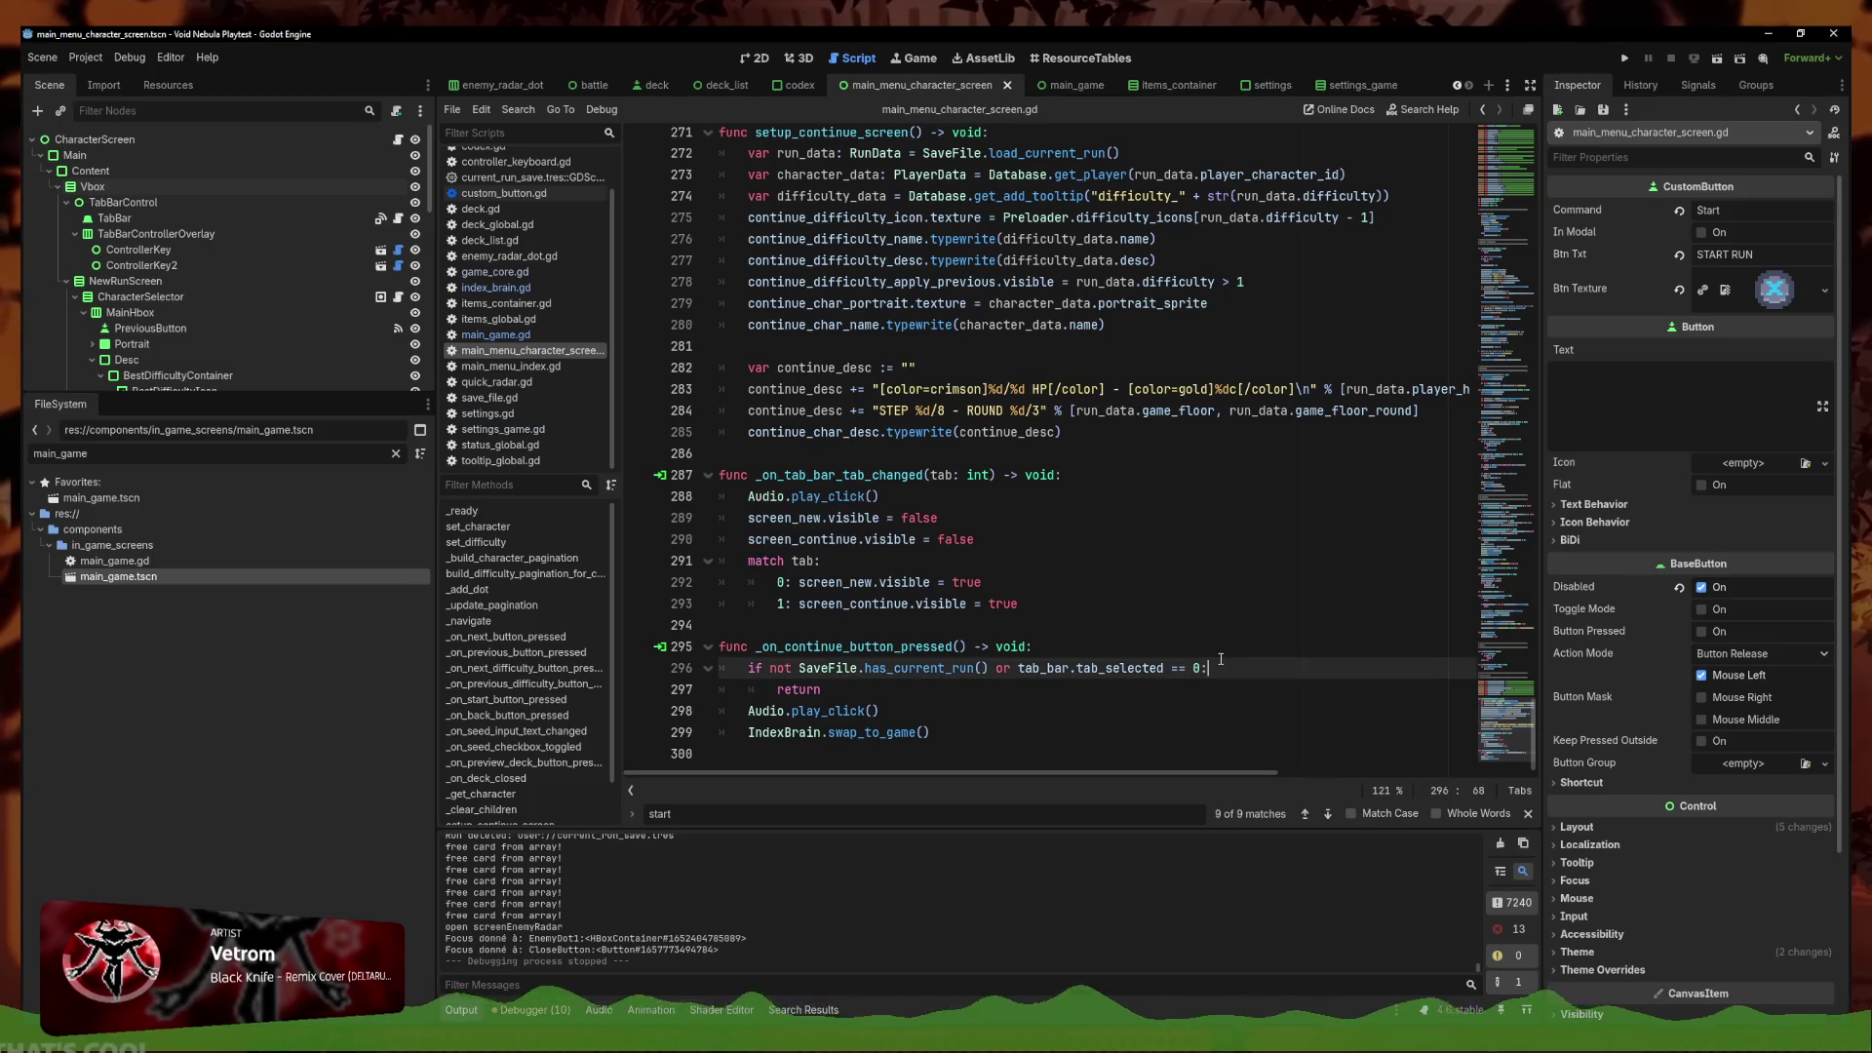
left_click(1625, 60)
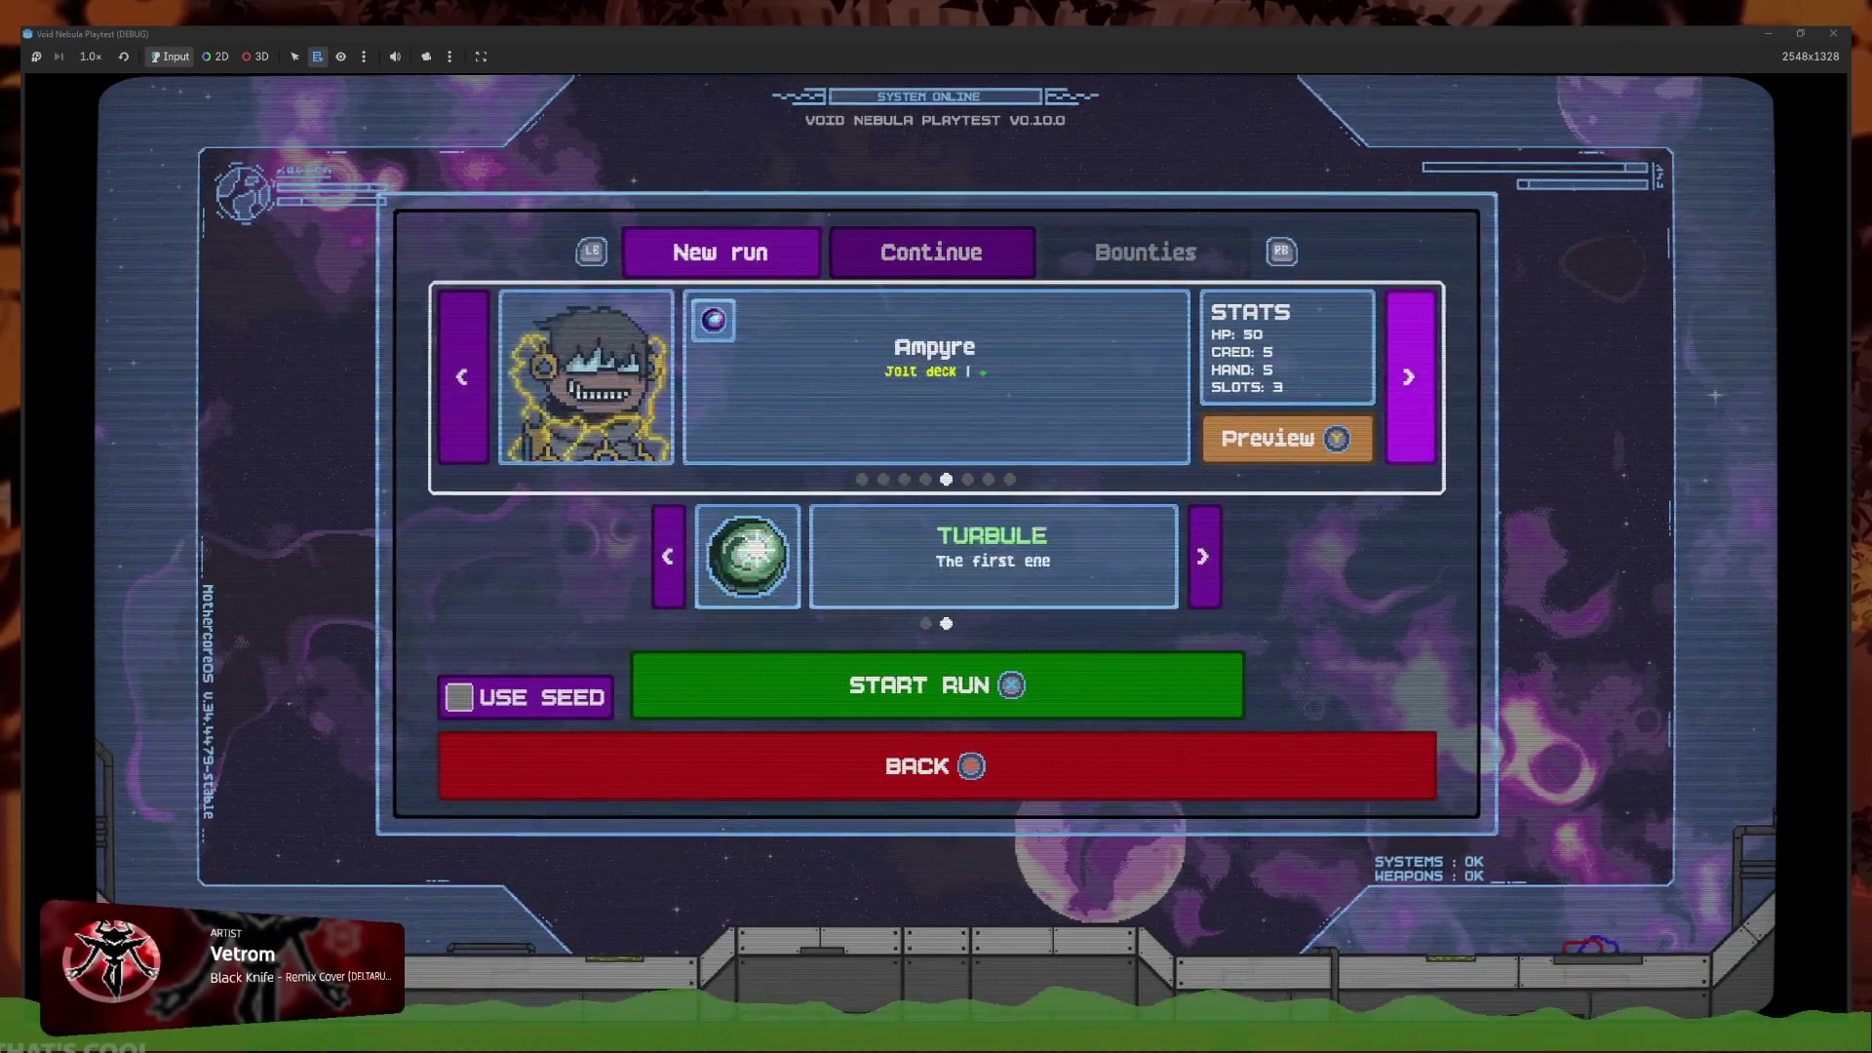
Press Enter in the playtest, hitting the 'Invalid operands Signal and int' break at line 296
key("Return")
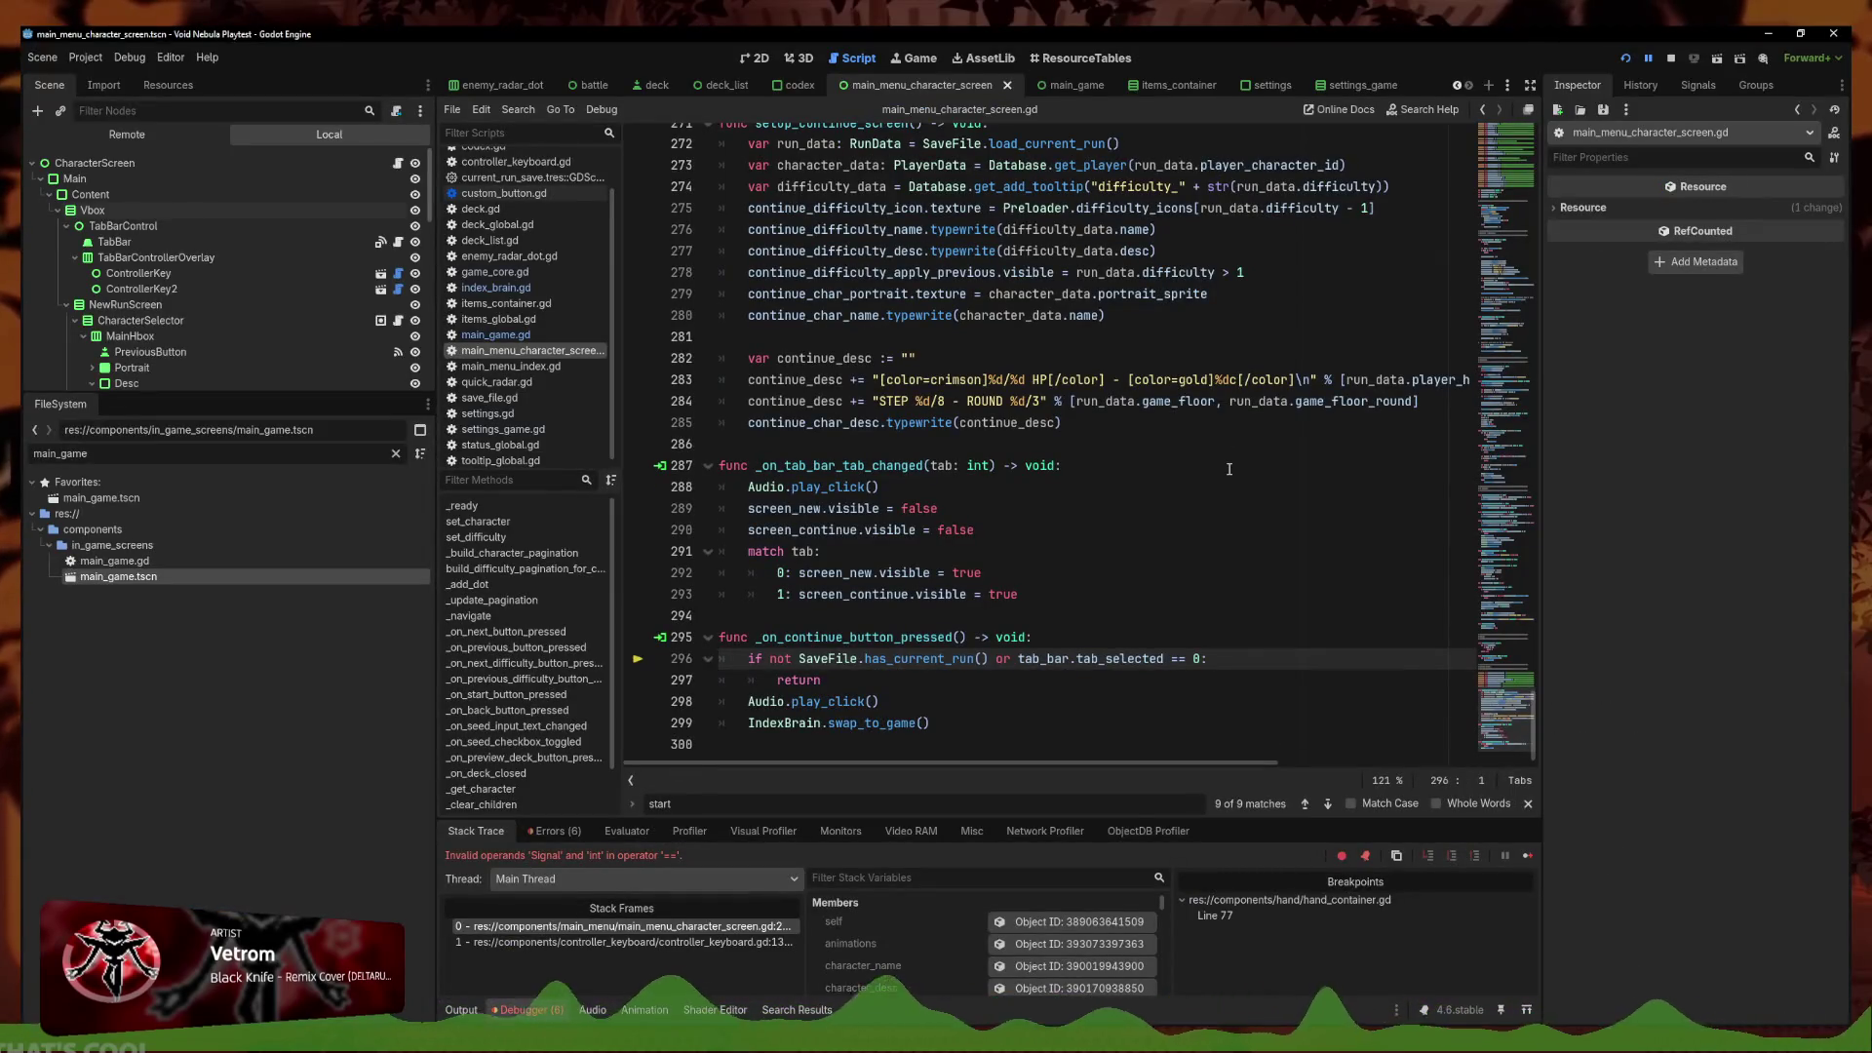
left_click(1206, 661)
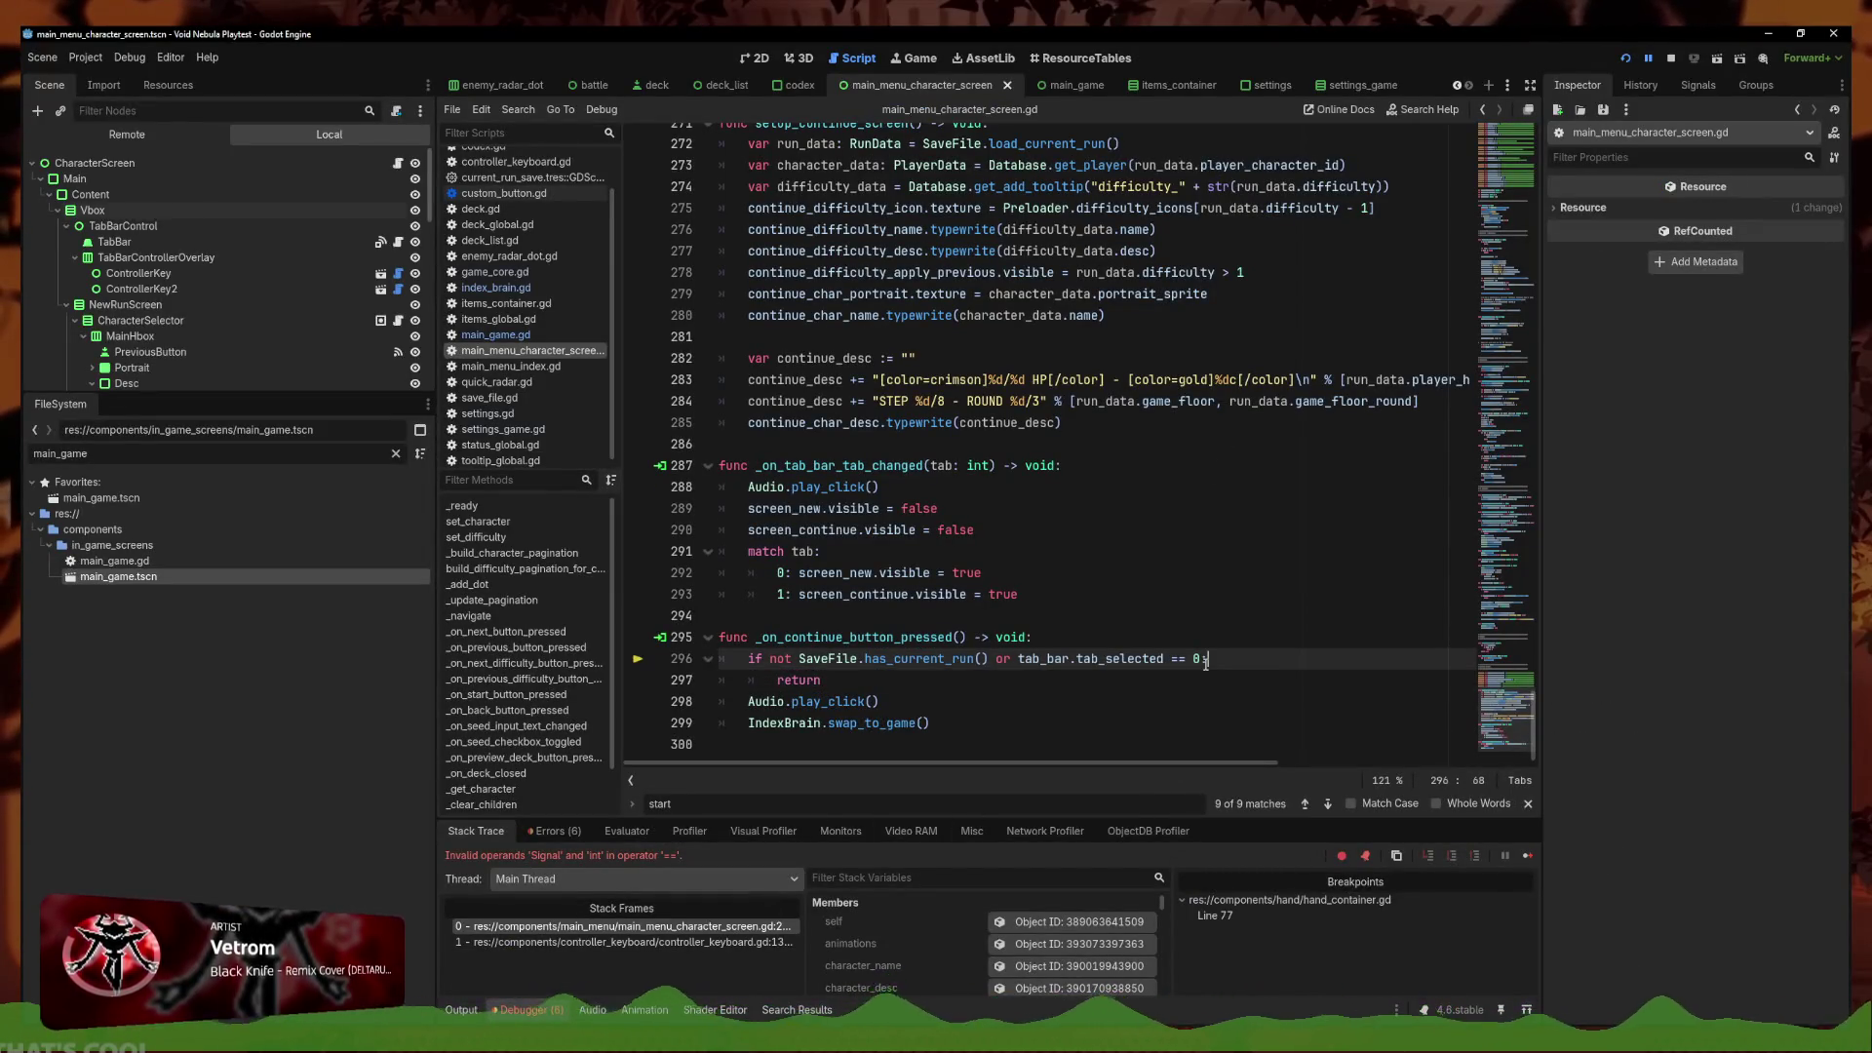
Delete the '== 0' comparison from line 296's continue guard
left_click_drag(1204, 662, 1144, 664)
key("BackSpace")
mouse_move(1122, 662)
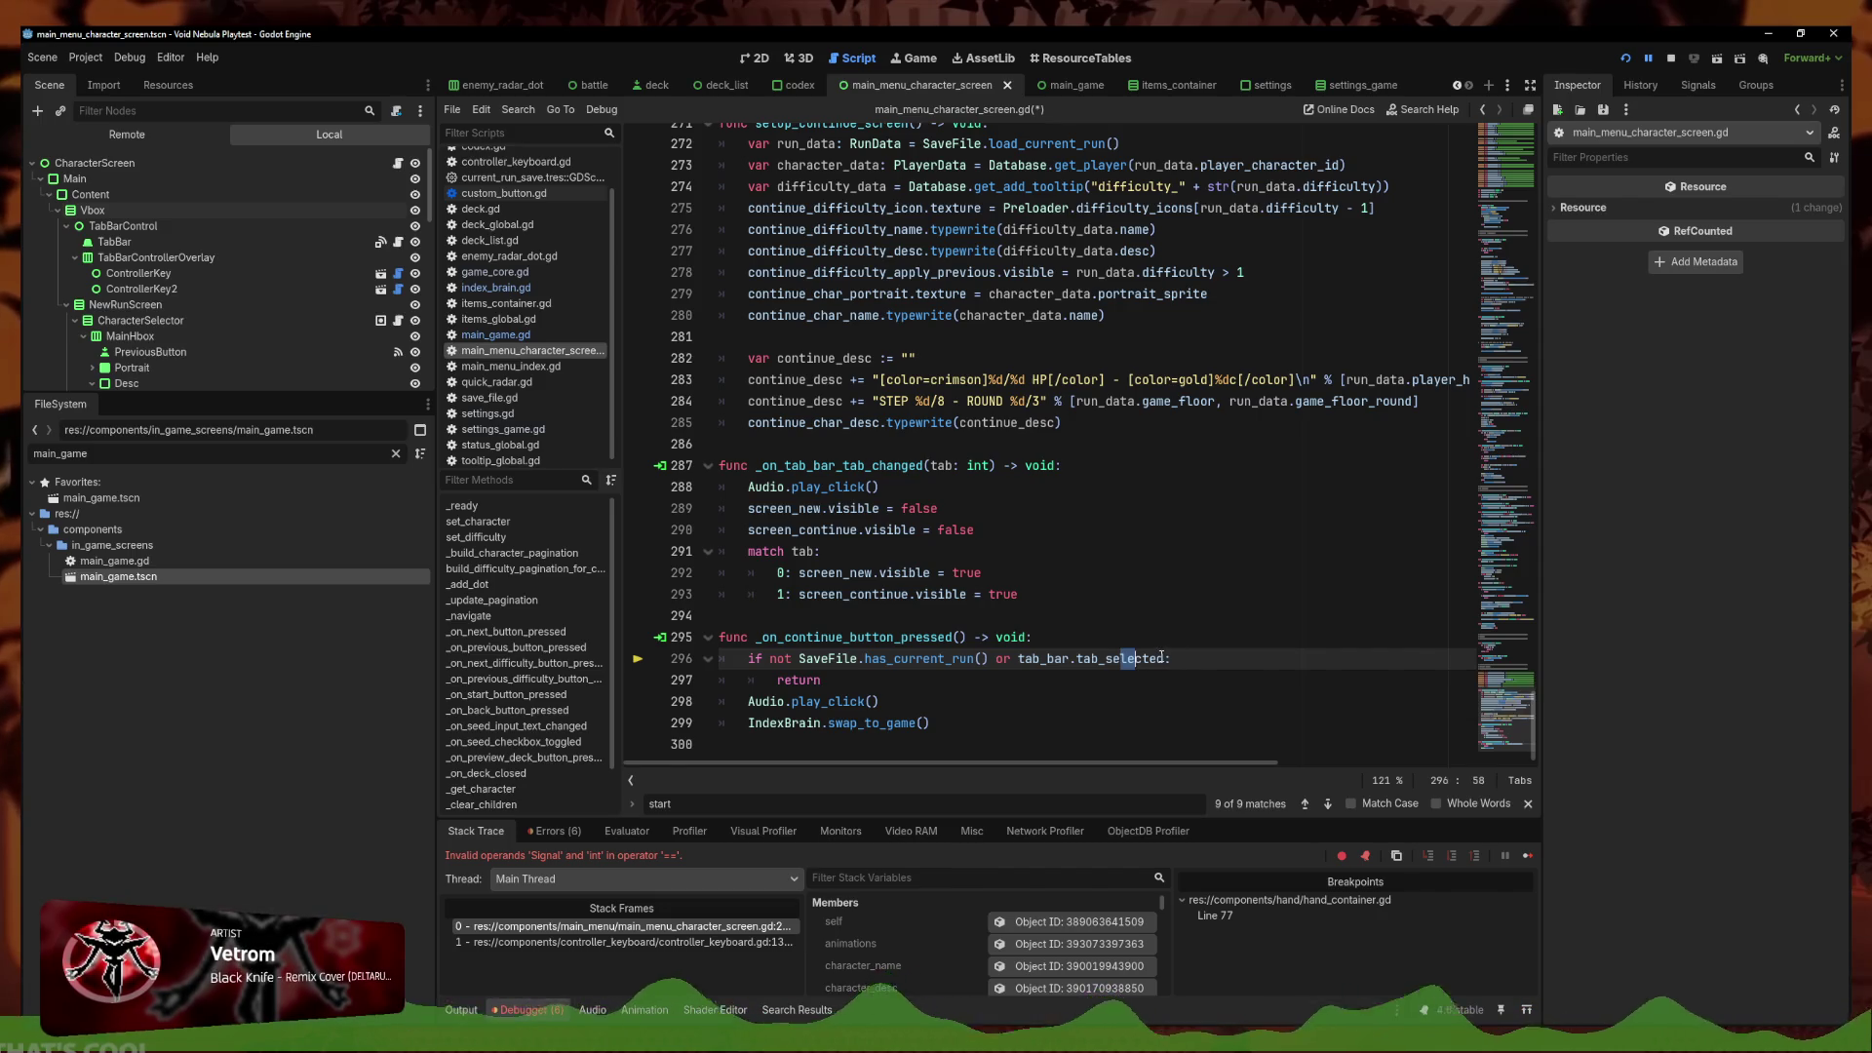
Replace tab_selected with current_tab from the autocomplete list, then select the condition
left_click_drag(1163, 659, 1077, 659)
type("tab")
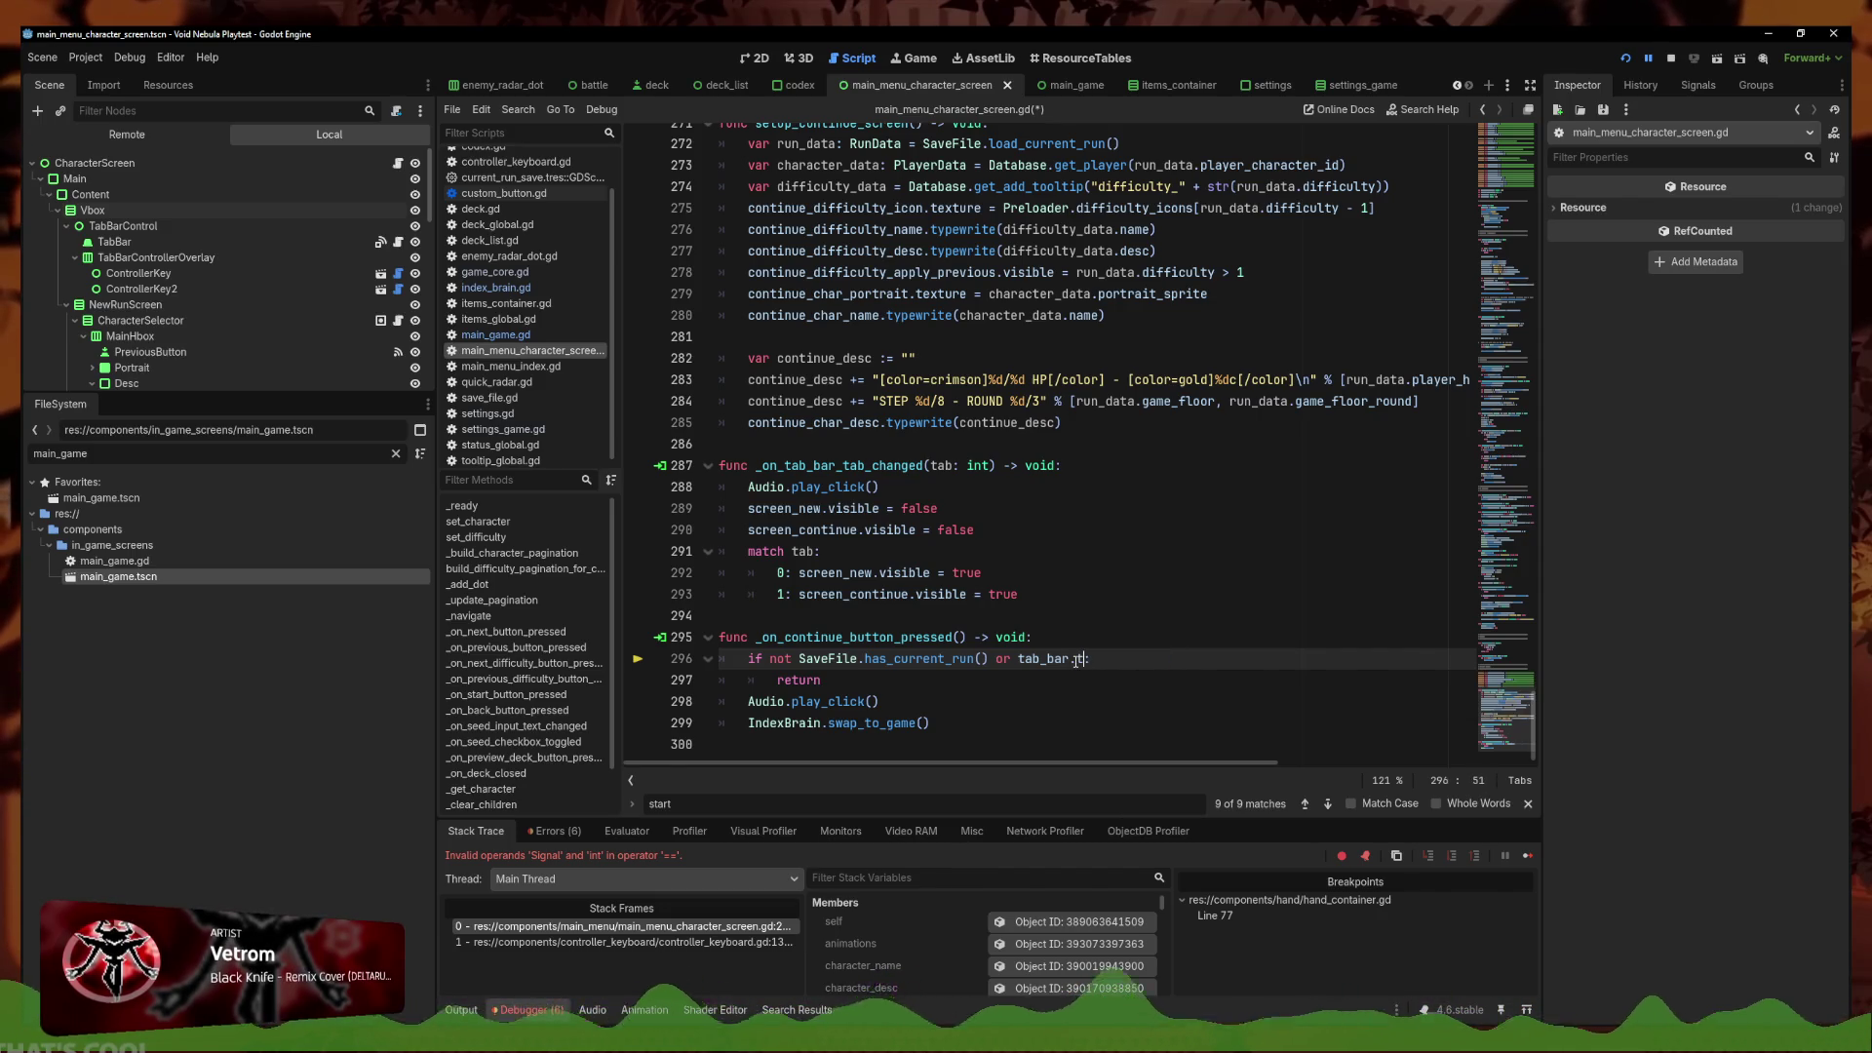
key("Down")
key("Down")
key("Down")
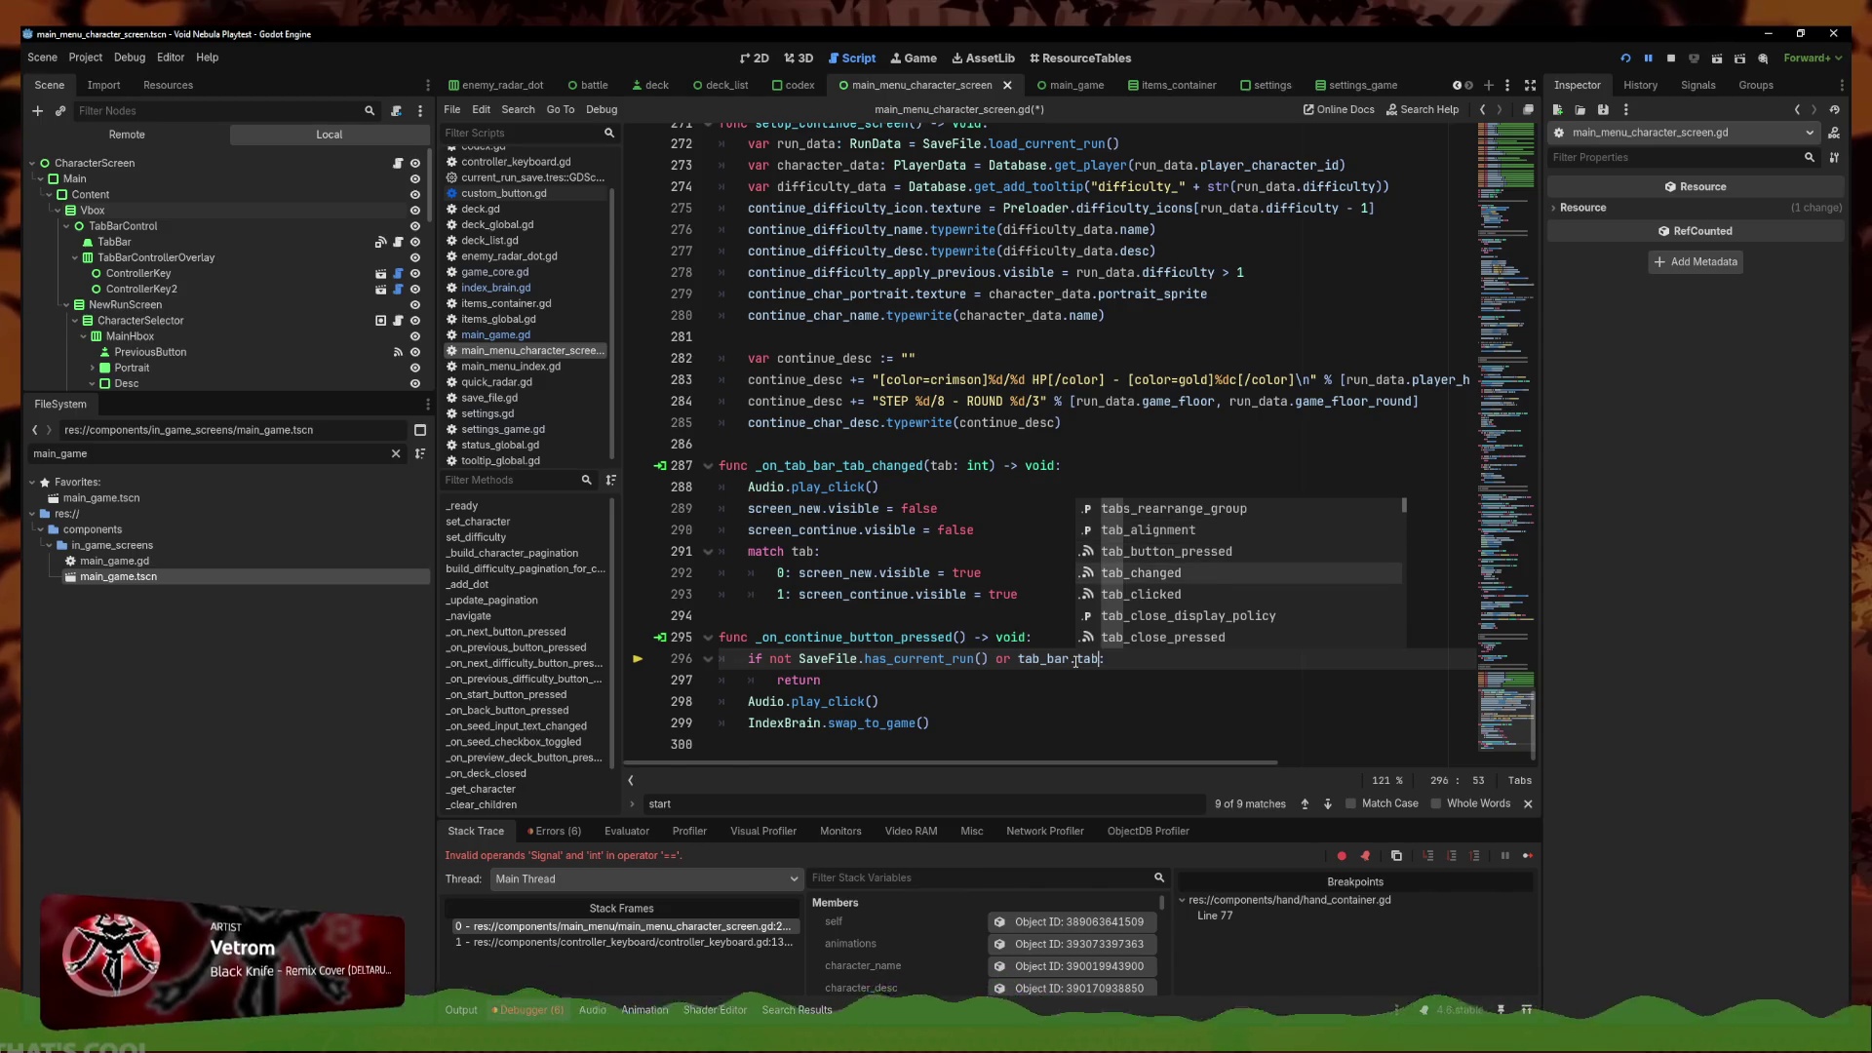
key("Up")
key("Up")
key("Up")
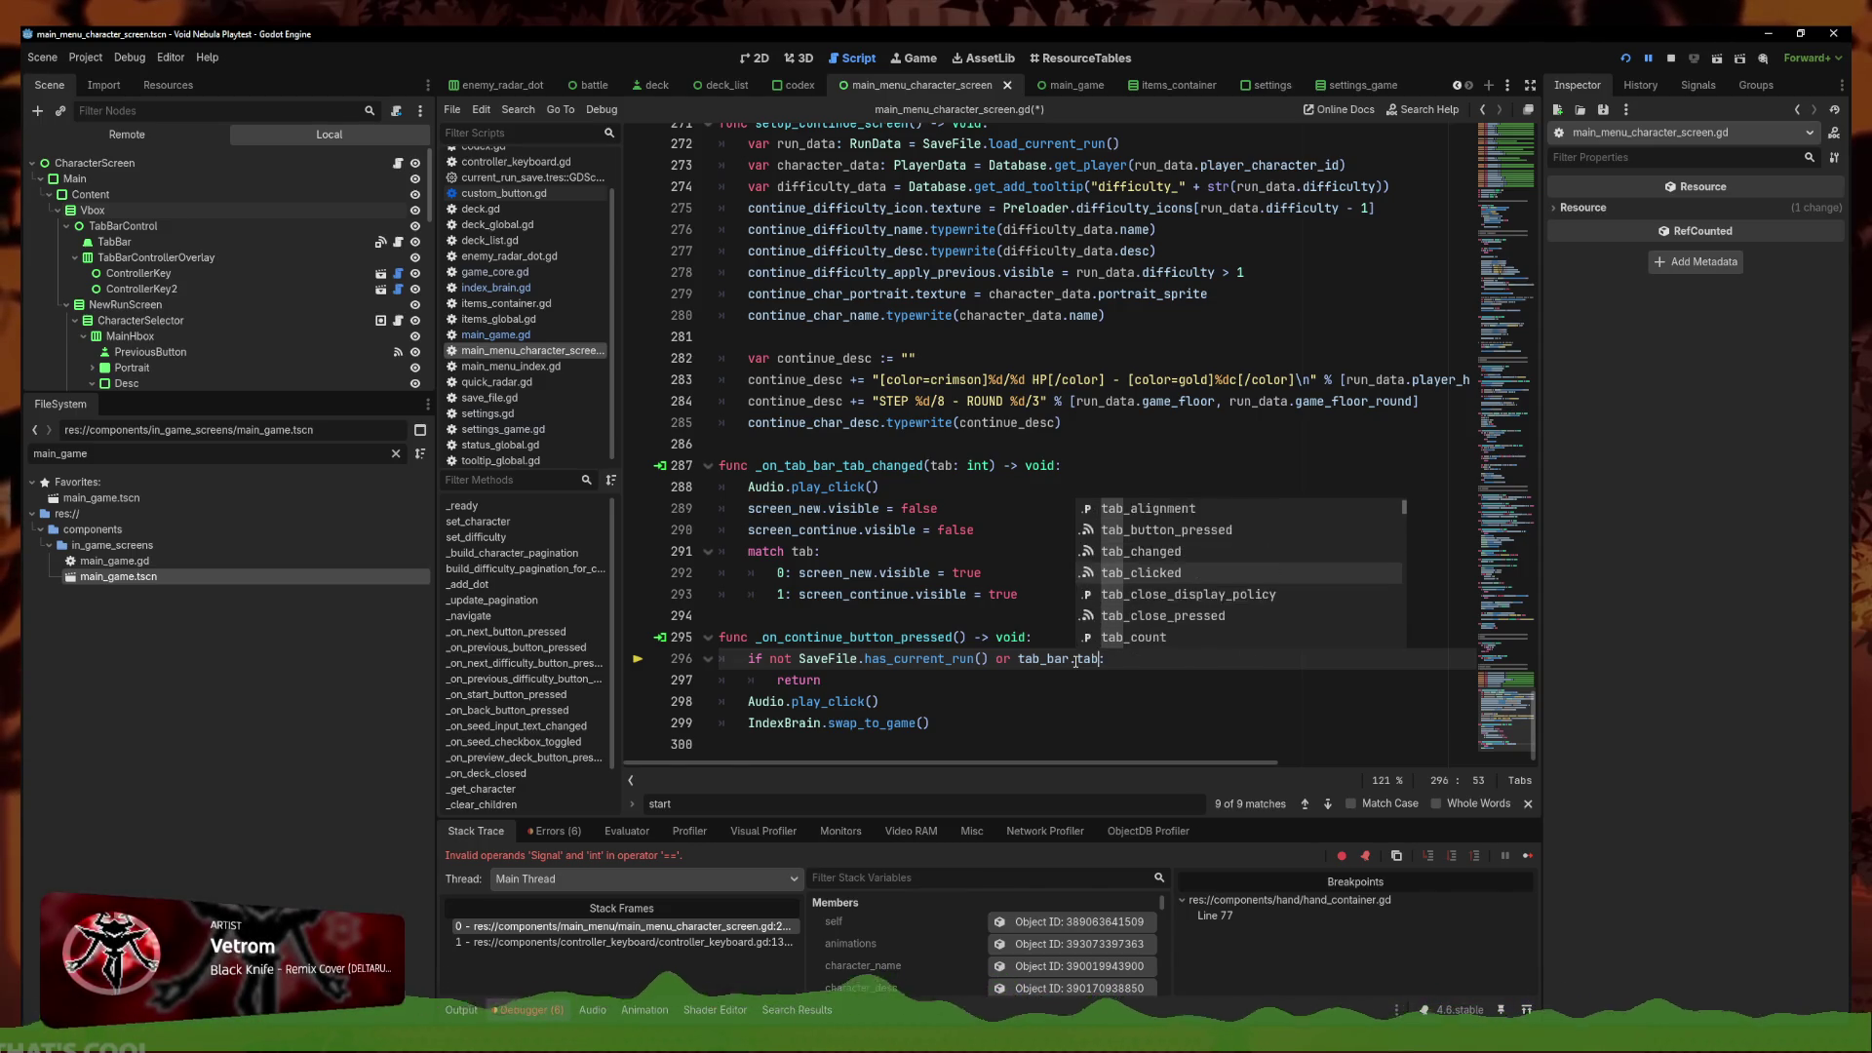
key("Down")
key("Down")
key("Down")
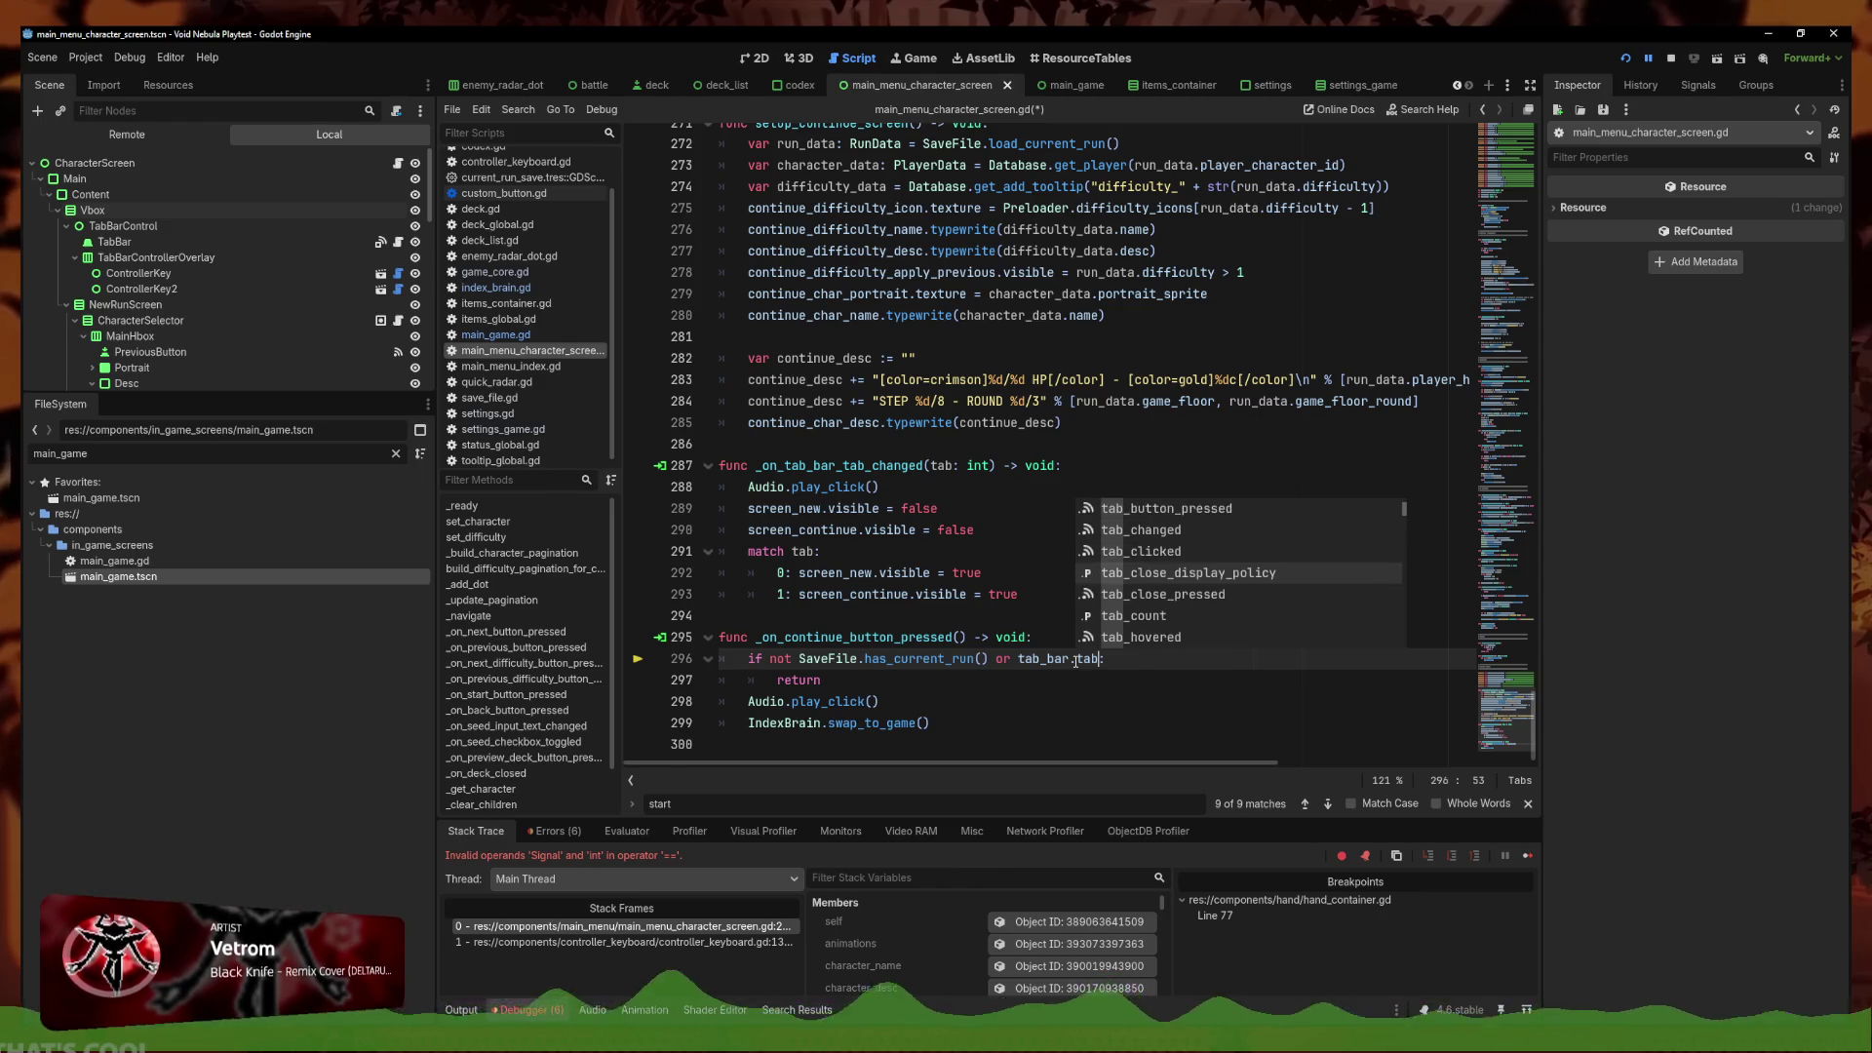
key("Down")
key("Down")
key("Down")
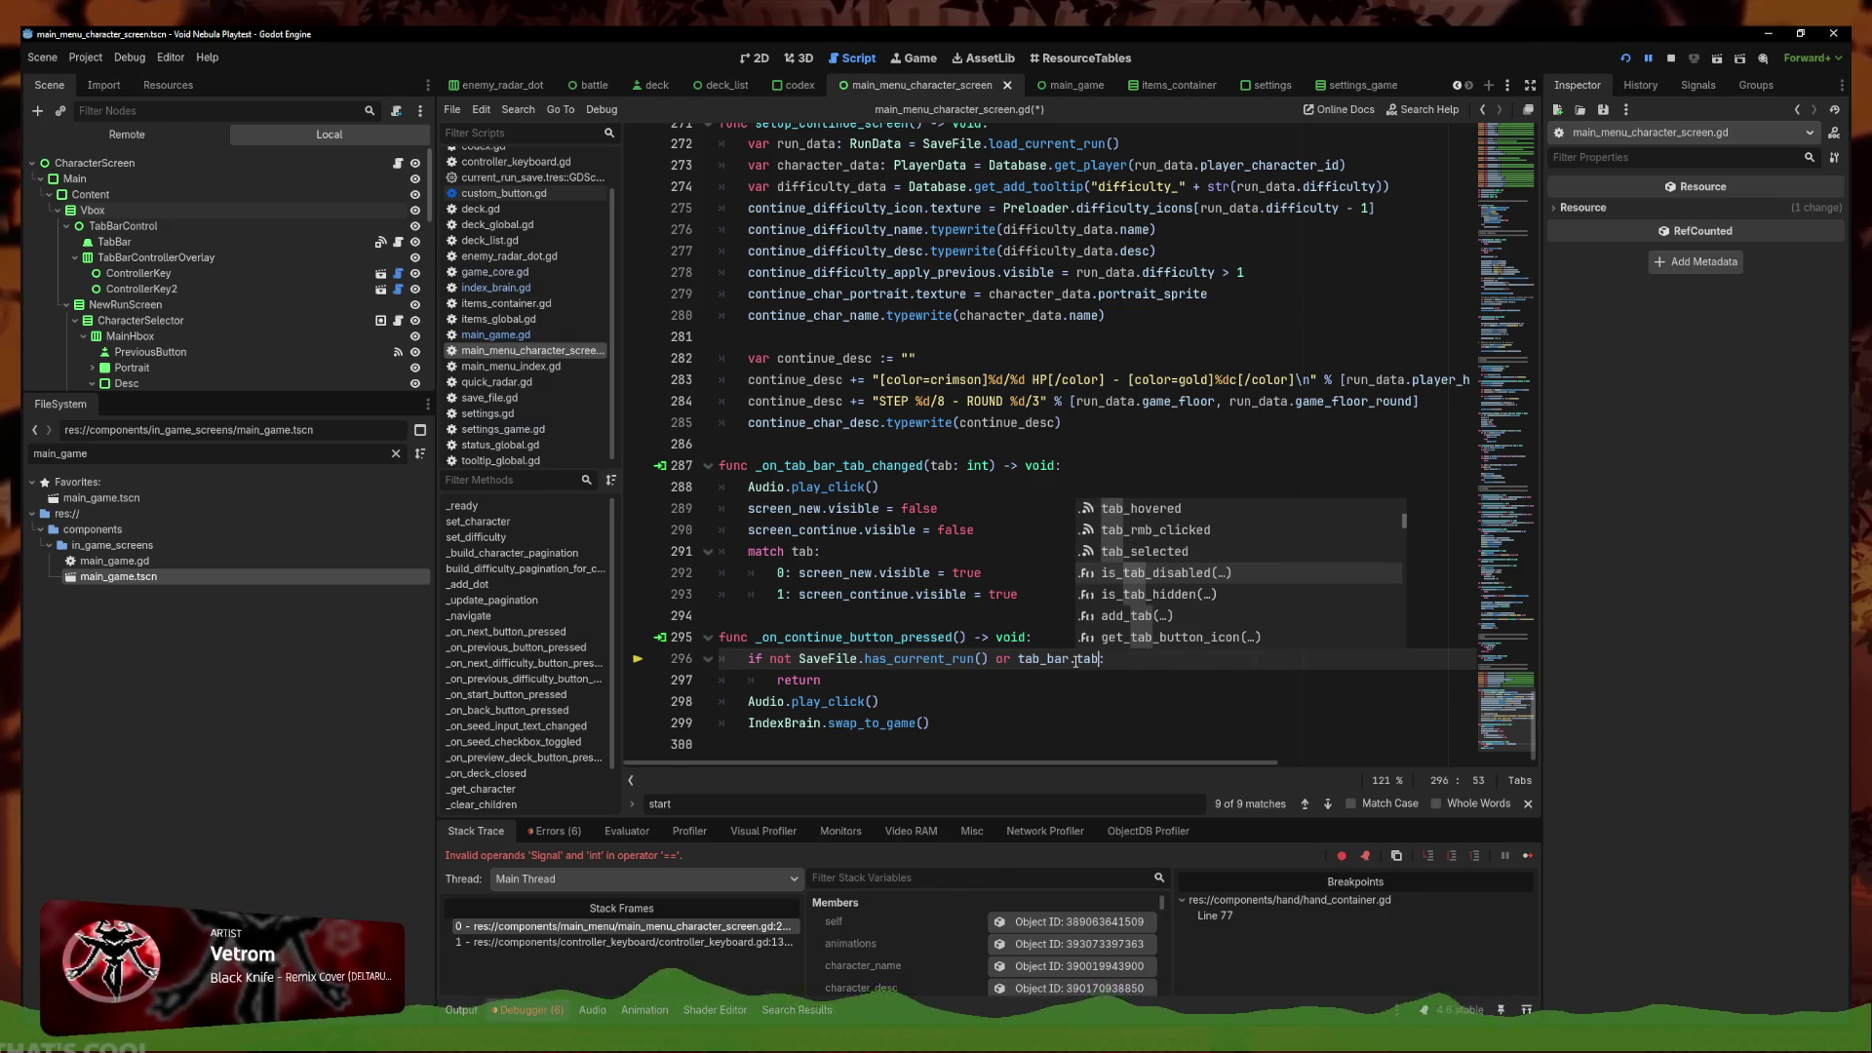
key("Down")
key("Down")
key("Down")
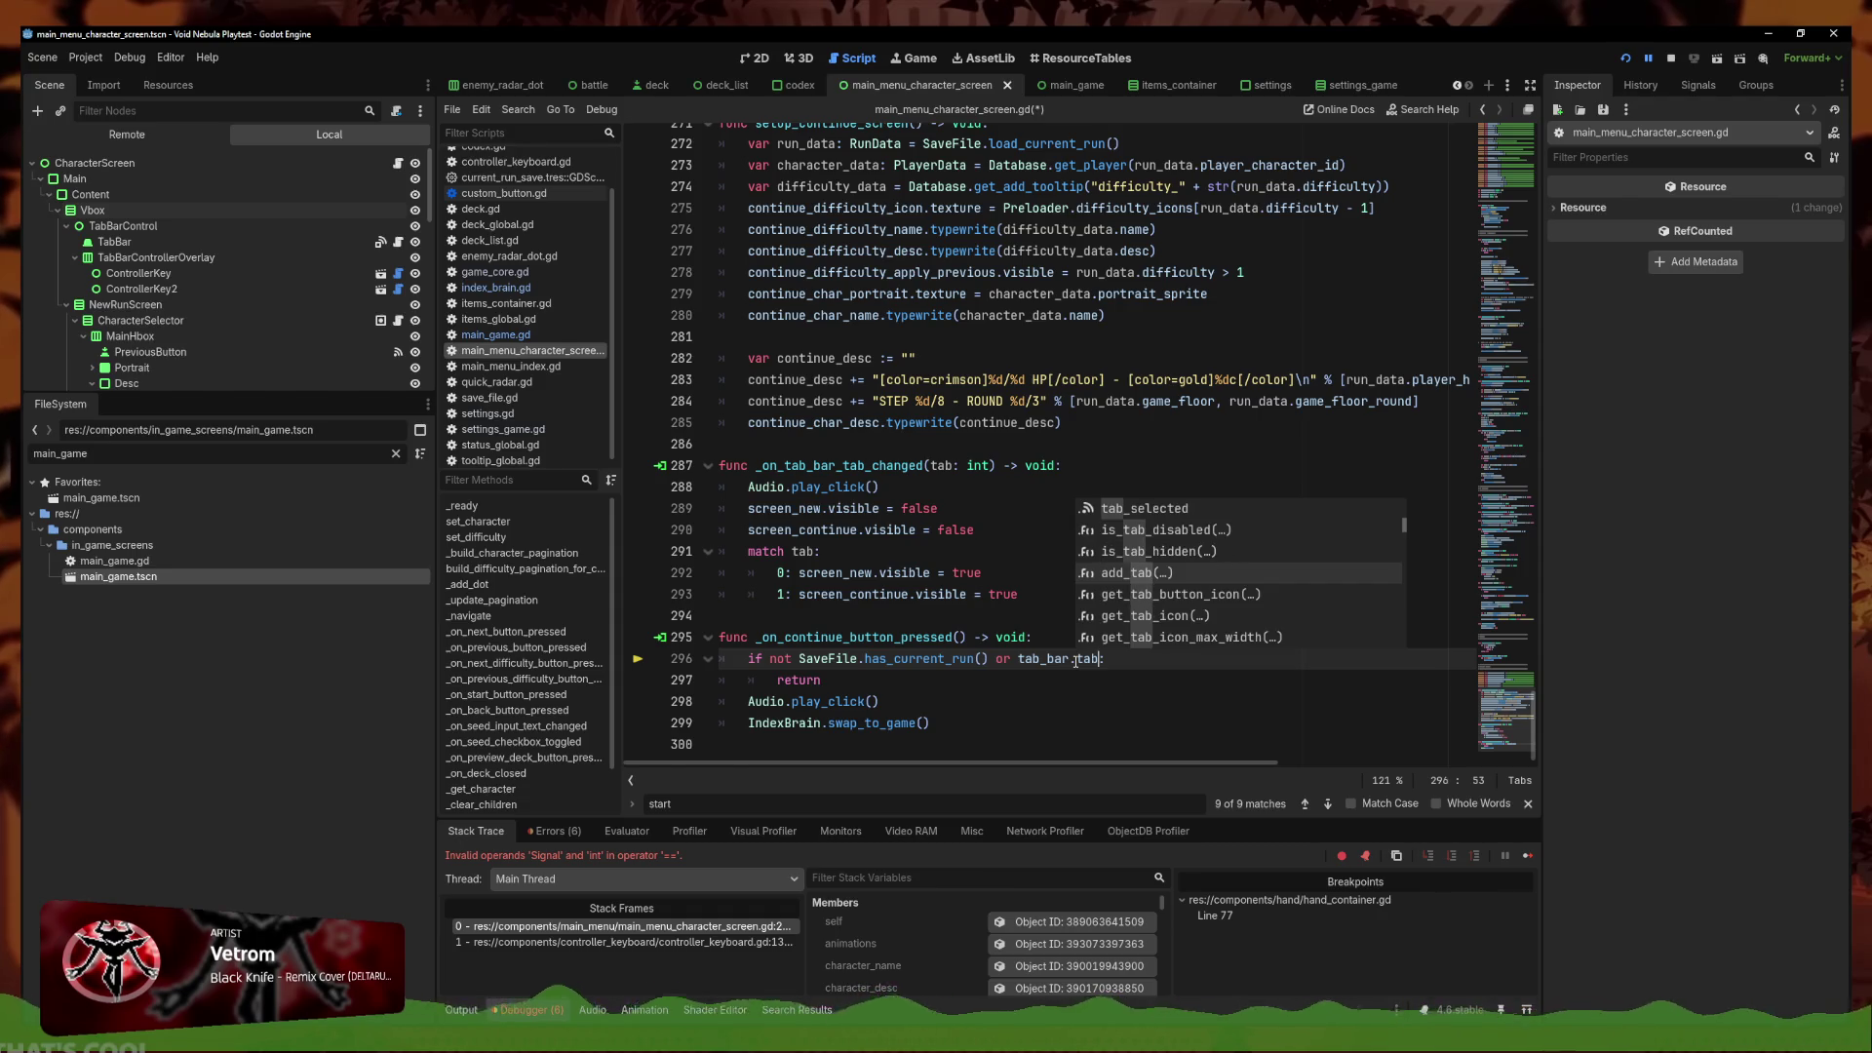
key("Down")
key("Down")
key("Down")
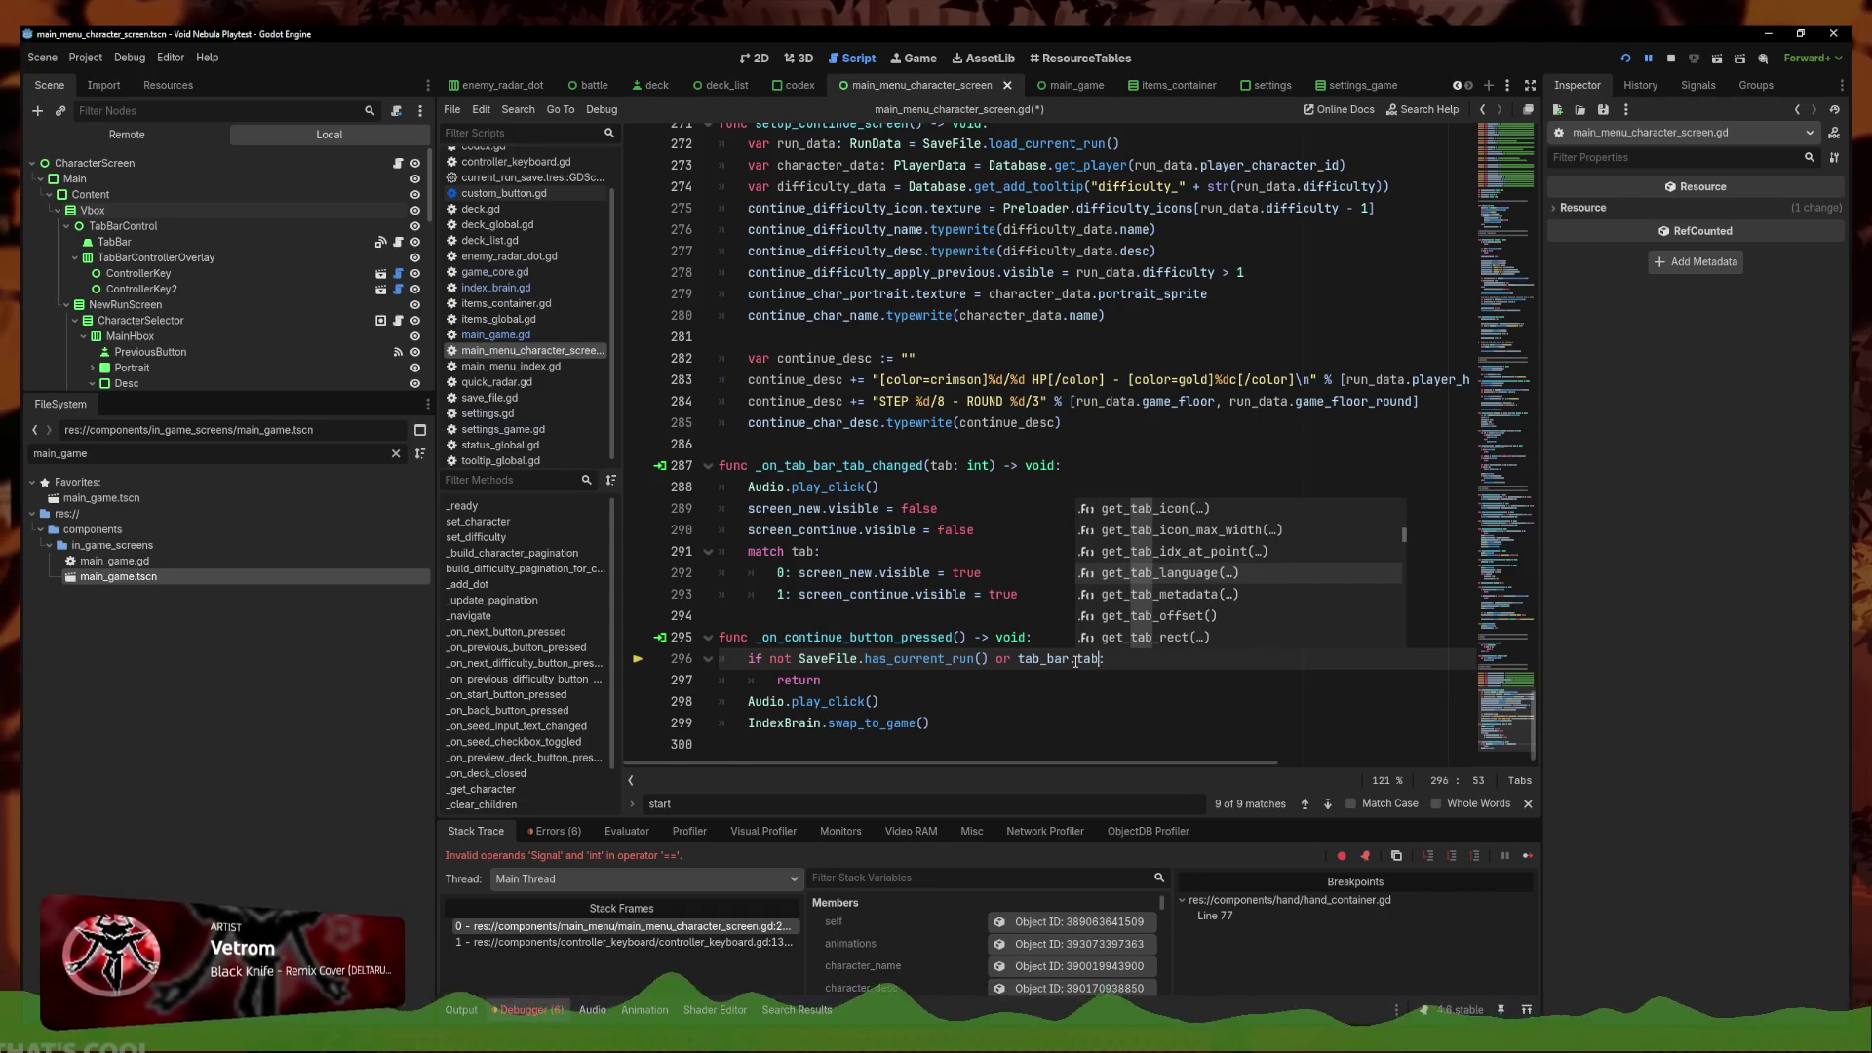
key("Down")
key("Down")
key("Down")
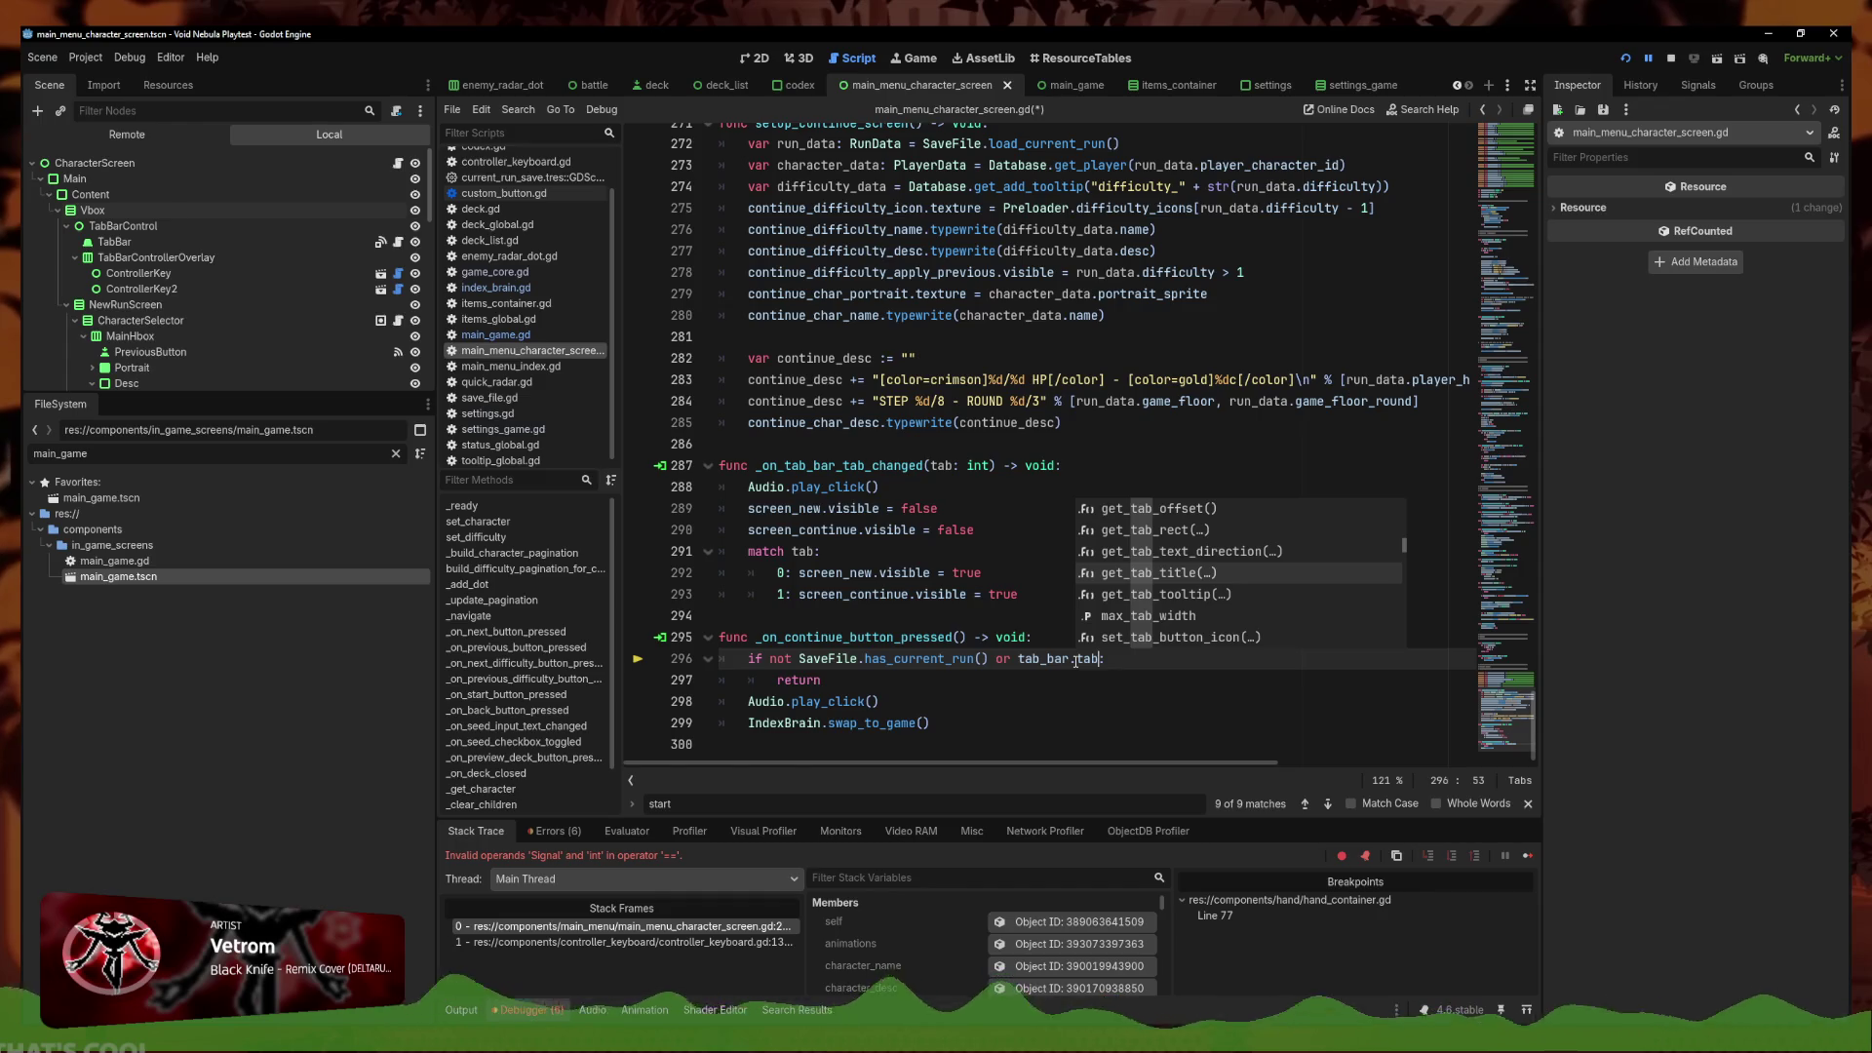
key("Down")
key("Down")
key("Down")
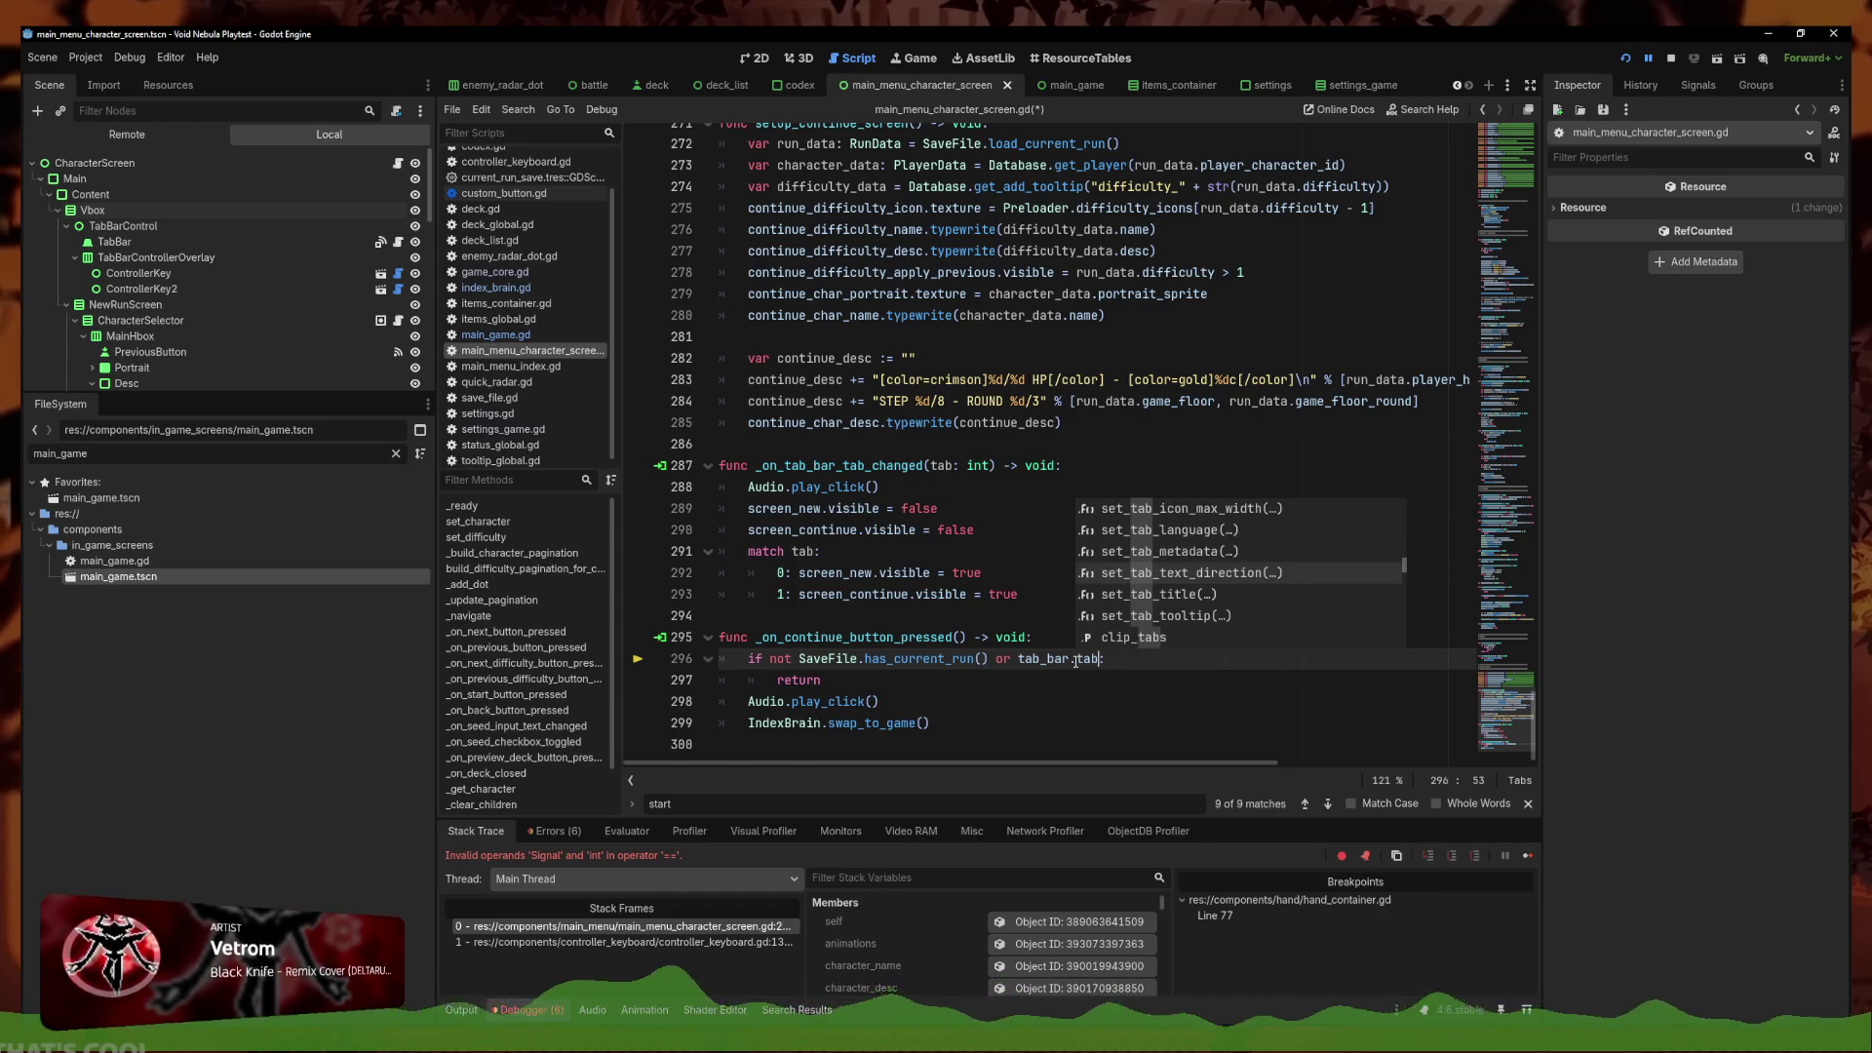
key("Down")
key("Down")
key("Down")
key("Return")
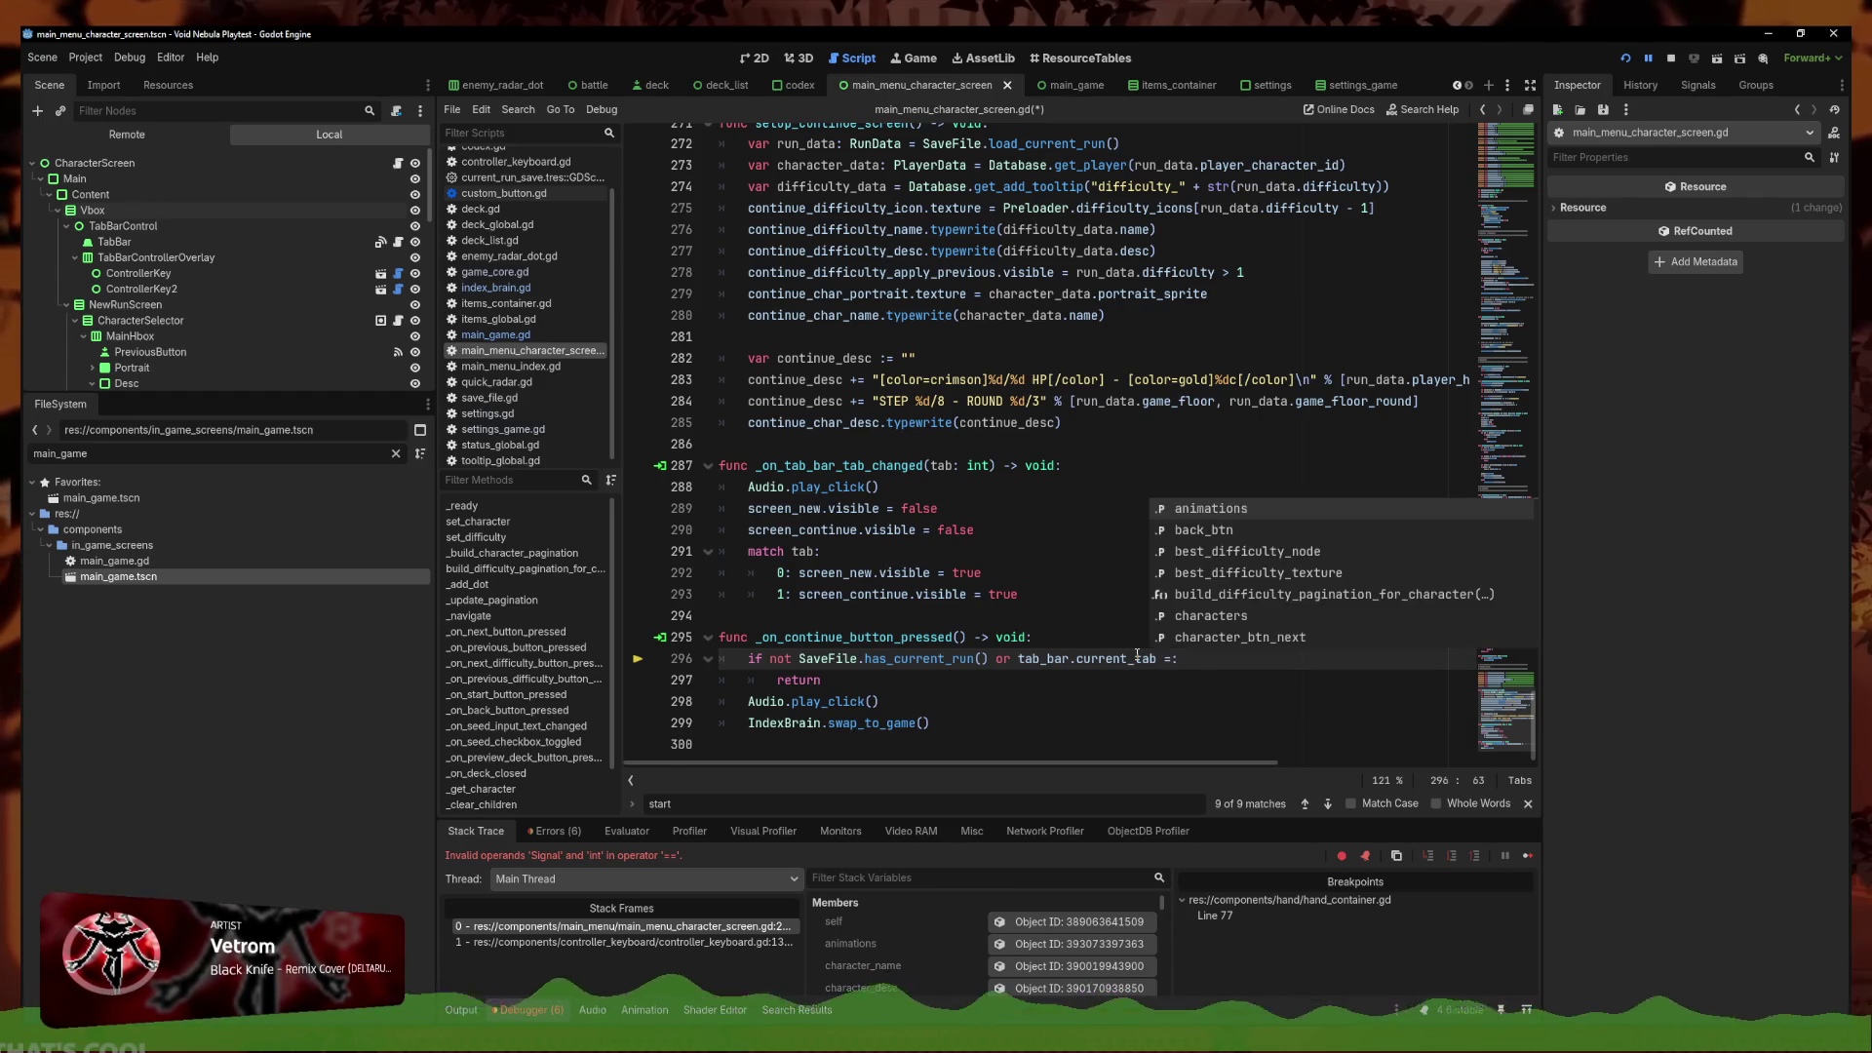
left_click_drag(1159, 674, 981, 676)
Remove the current_tab condition from line 296, leaving only the SaveFile check
key("BackSpace")
left_click(964, 697)
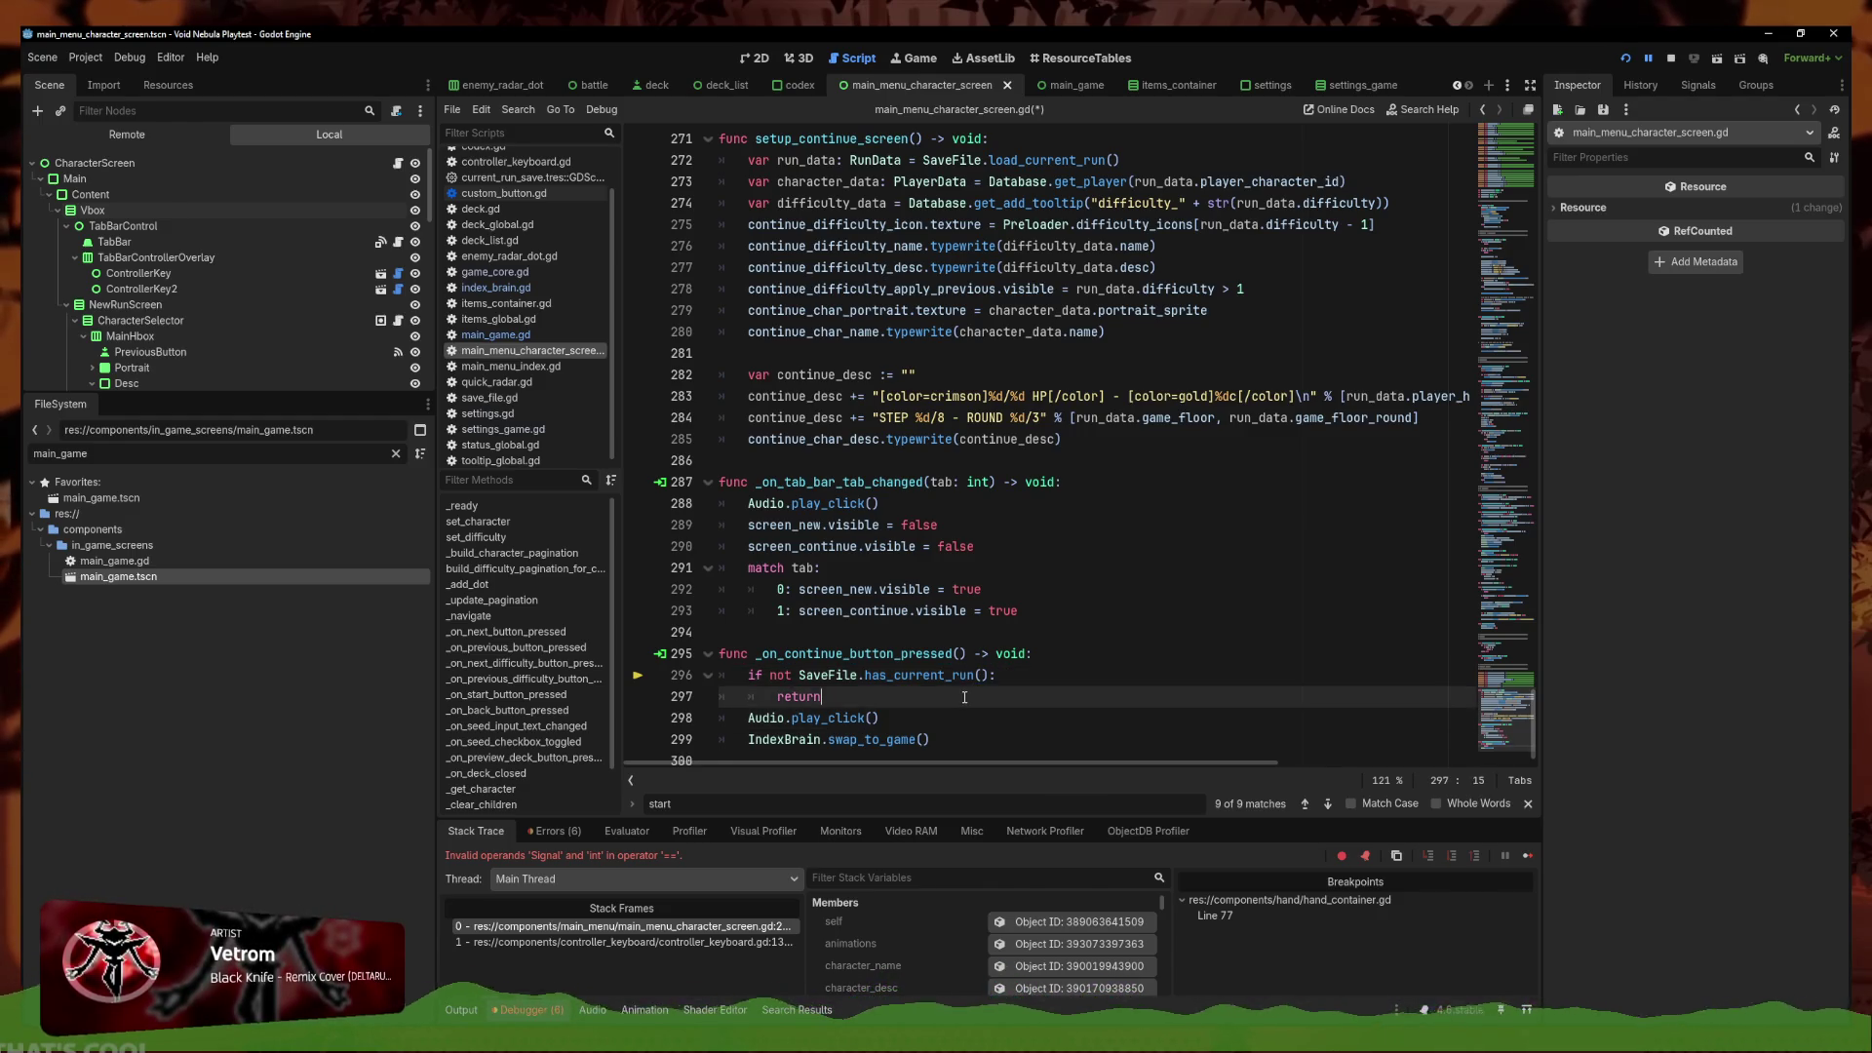
key("Return")
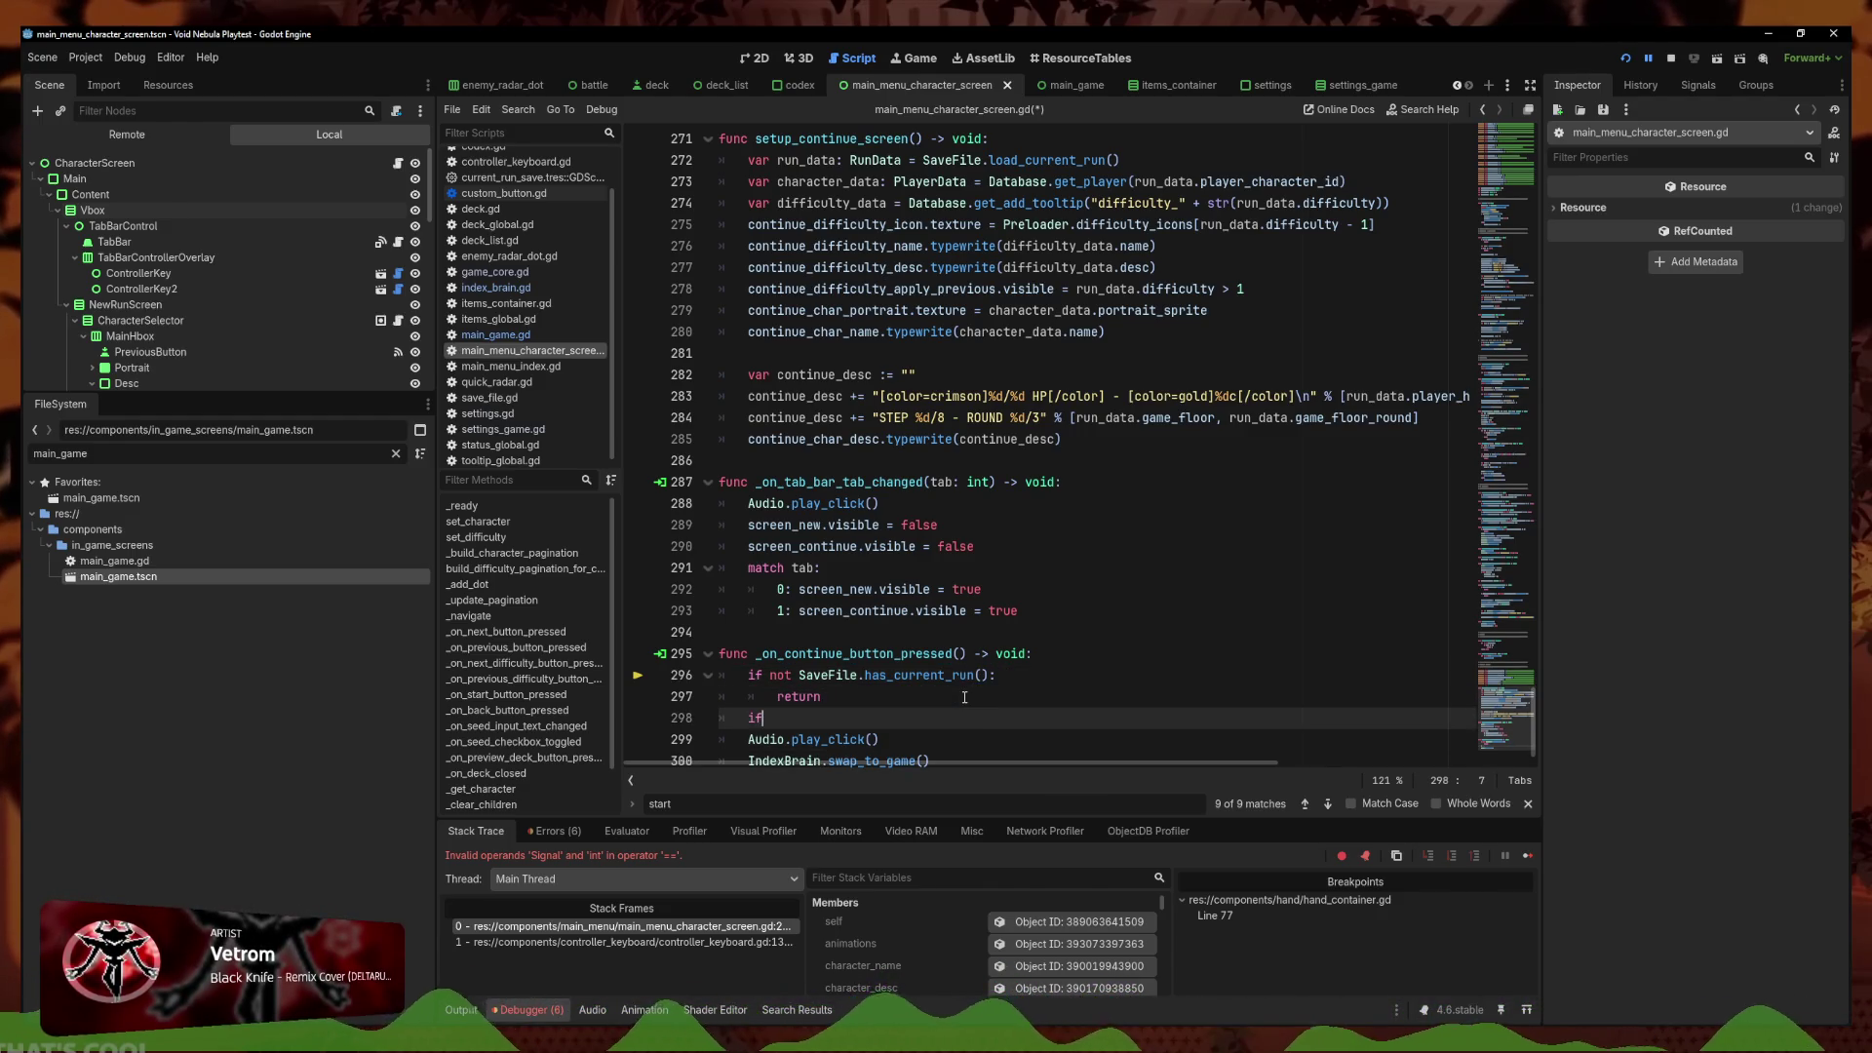
key("ctrl+z")
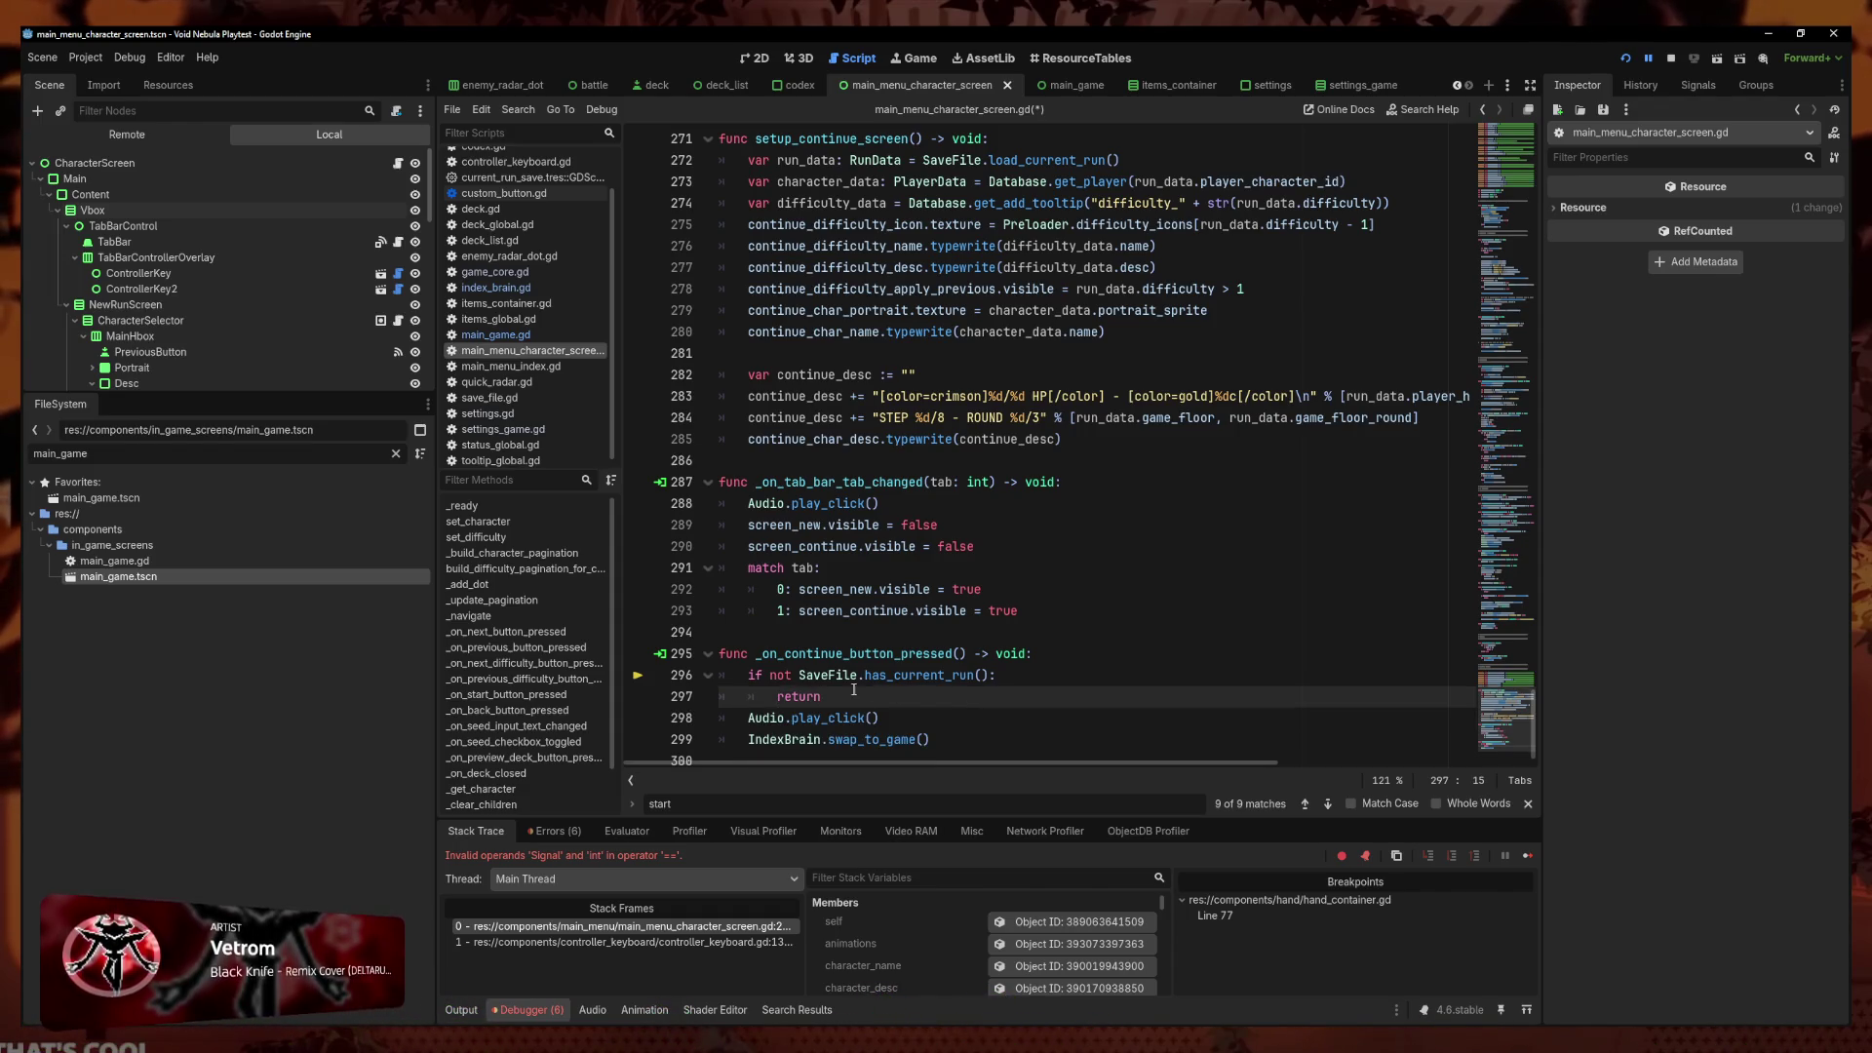
left_click(1003, 673)
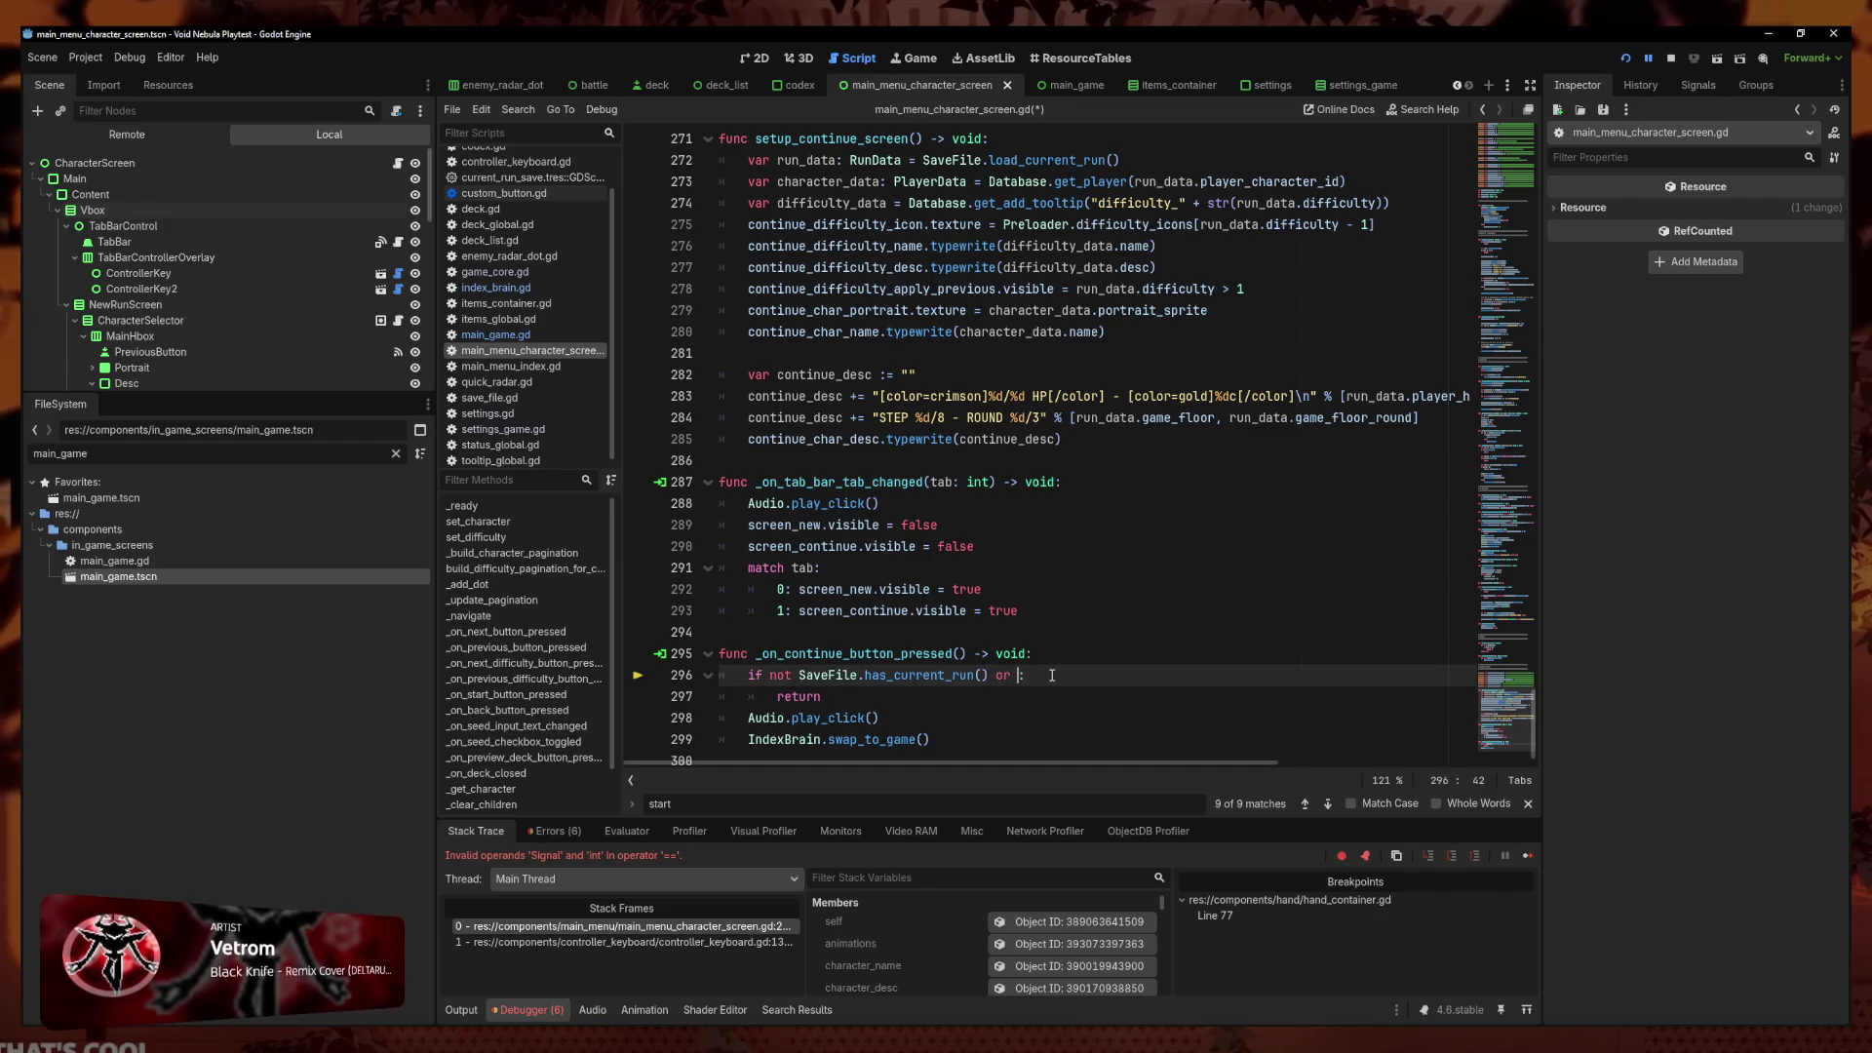
Add 'not tab_bar.current_tab == 1' to line 296's continue guard and save the script
key("BackSpace")
key("BackSpace")
type("not cur")
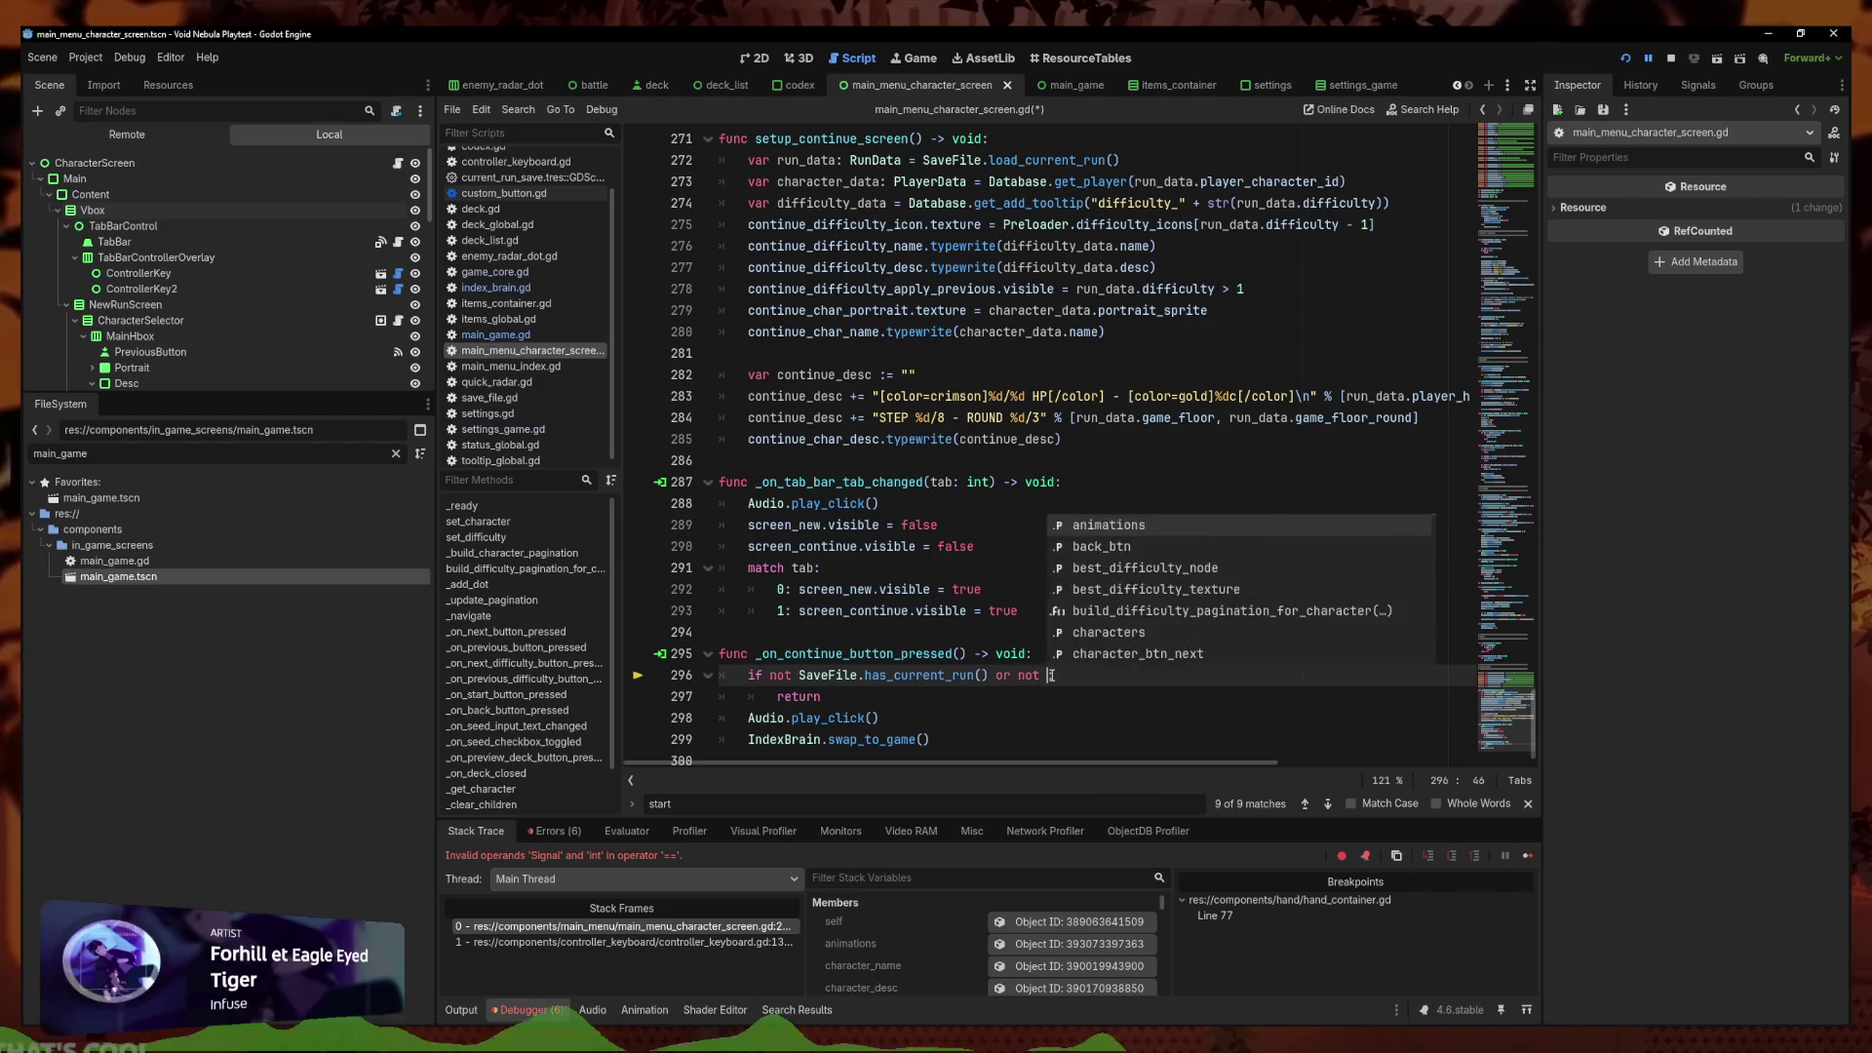
key("BackSpace")
key("BackSpace")
key("BackSpace")
type("tab_bar")
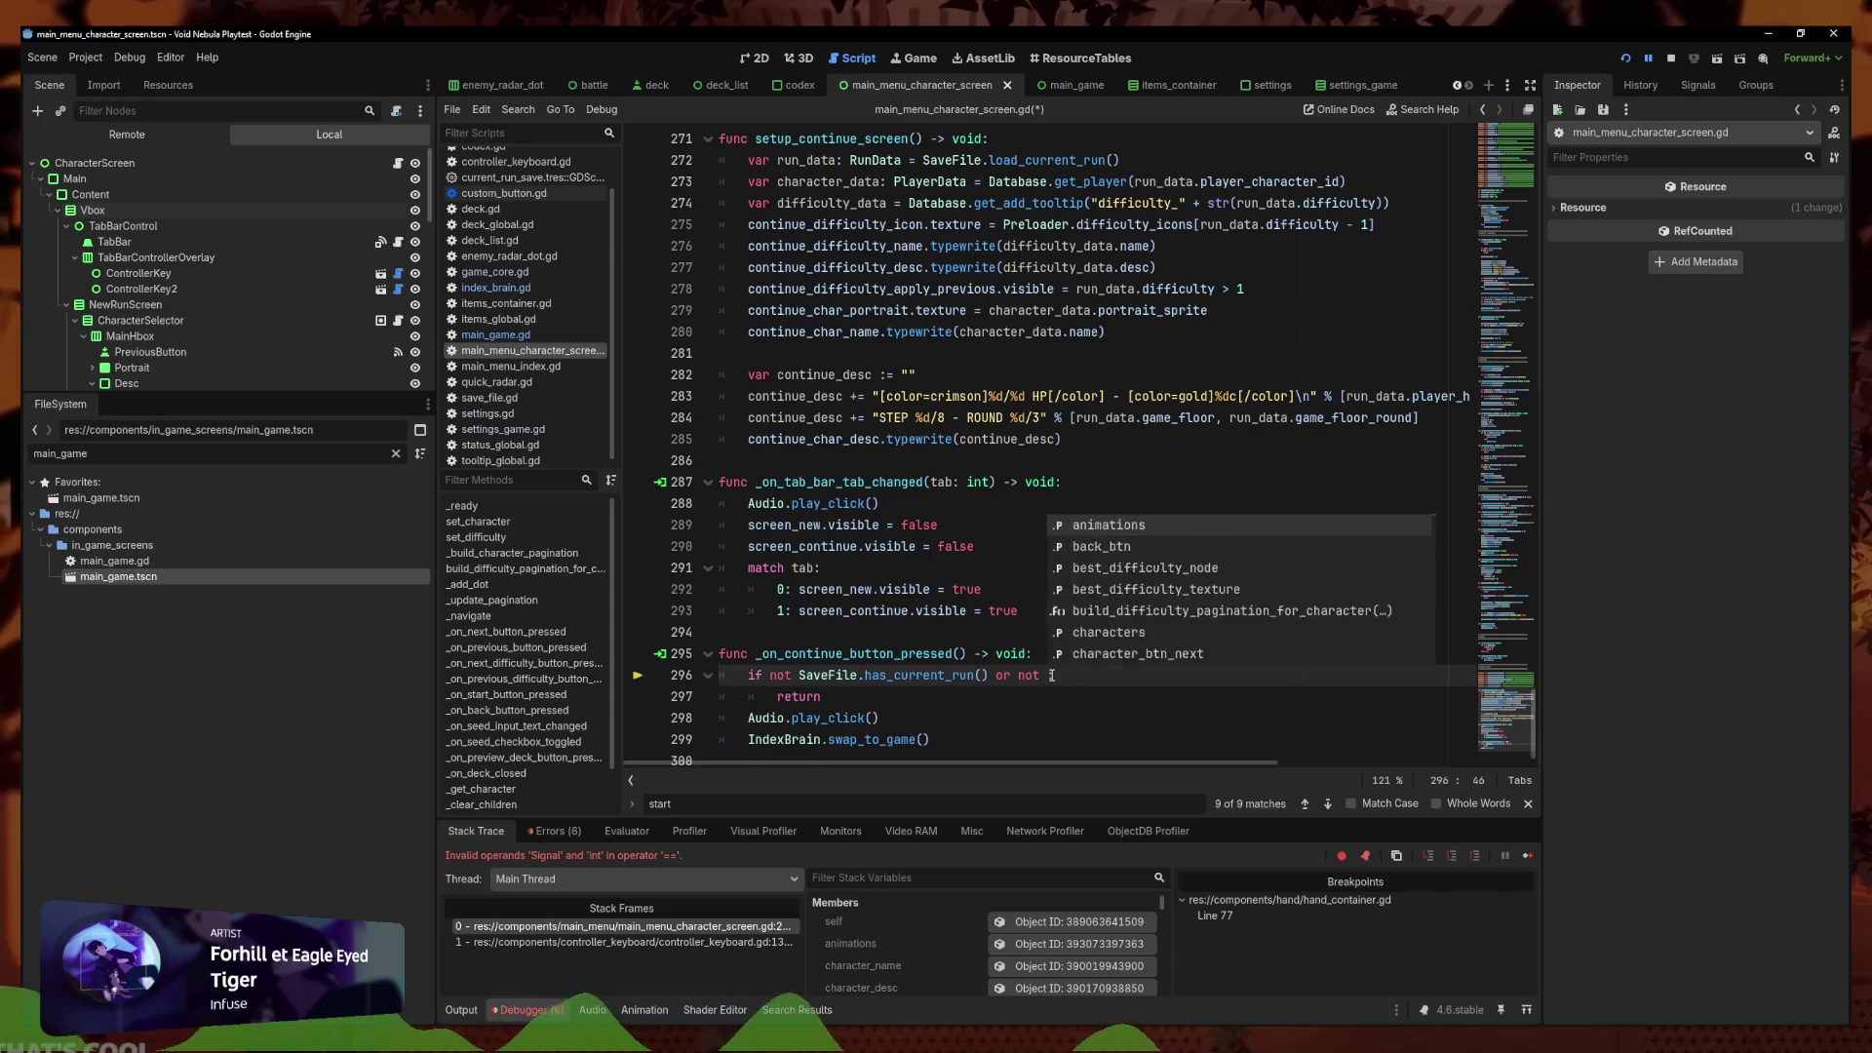
type(".current_tab")
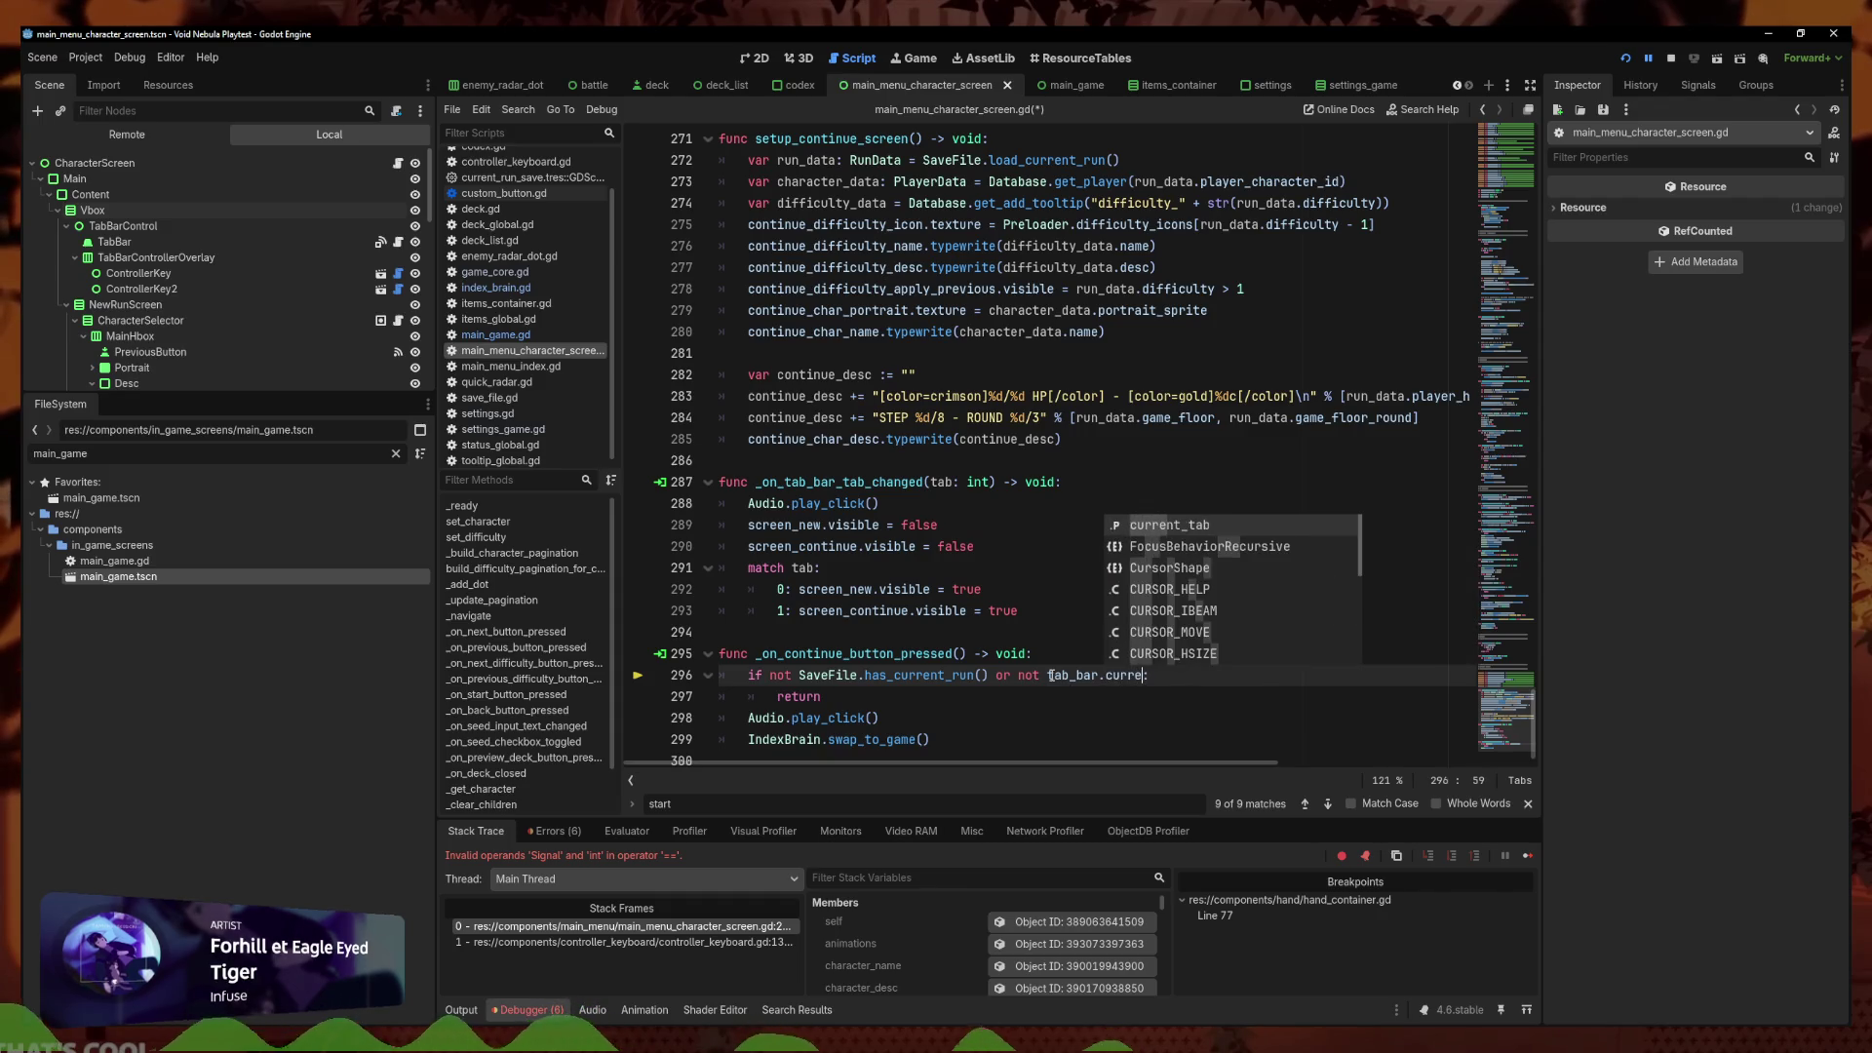
type(" == 1")
key("ctrl+s")
left_click(1175, 734)
left_click_drag(1228, 673, 1017, 677)
key("ctrl+c")
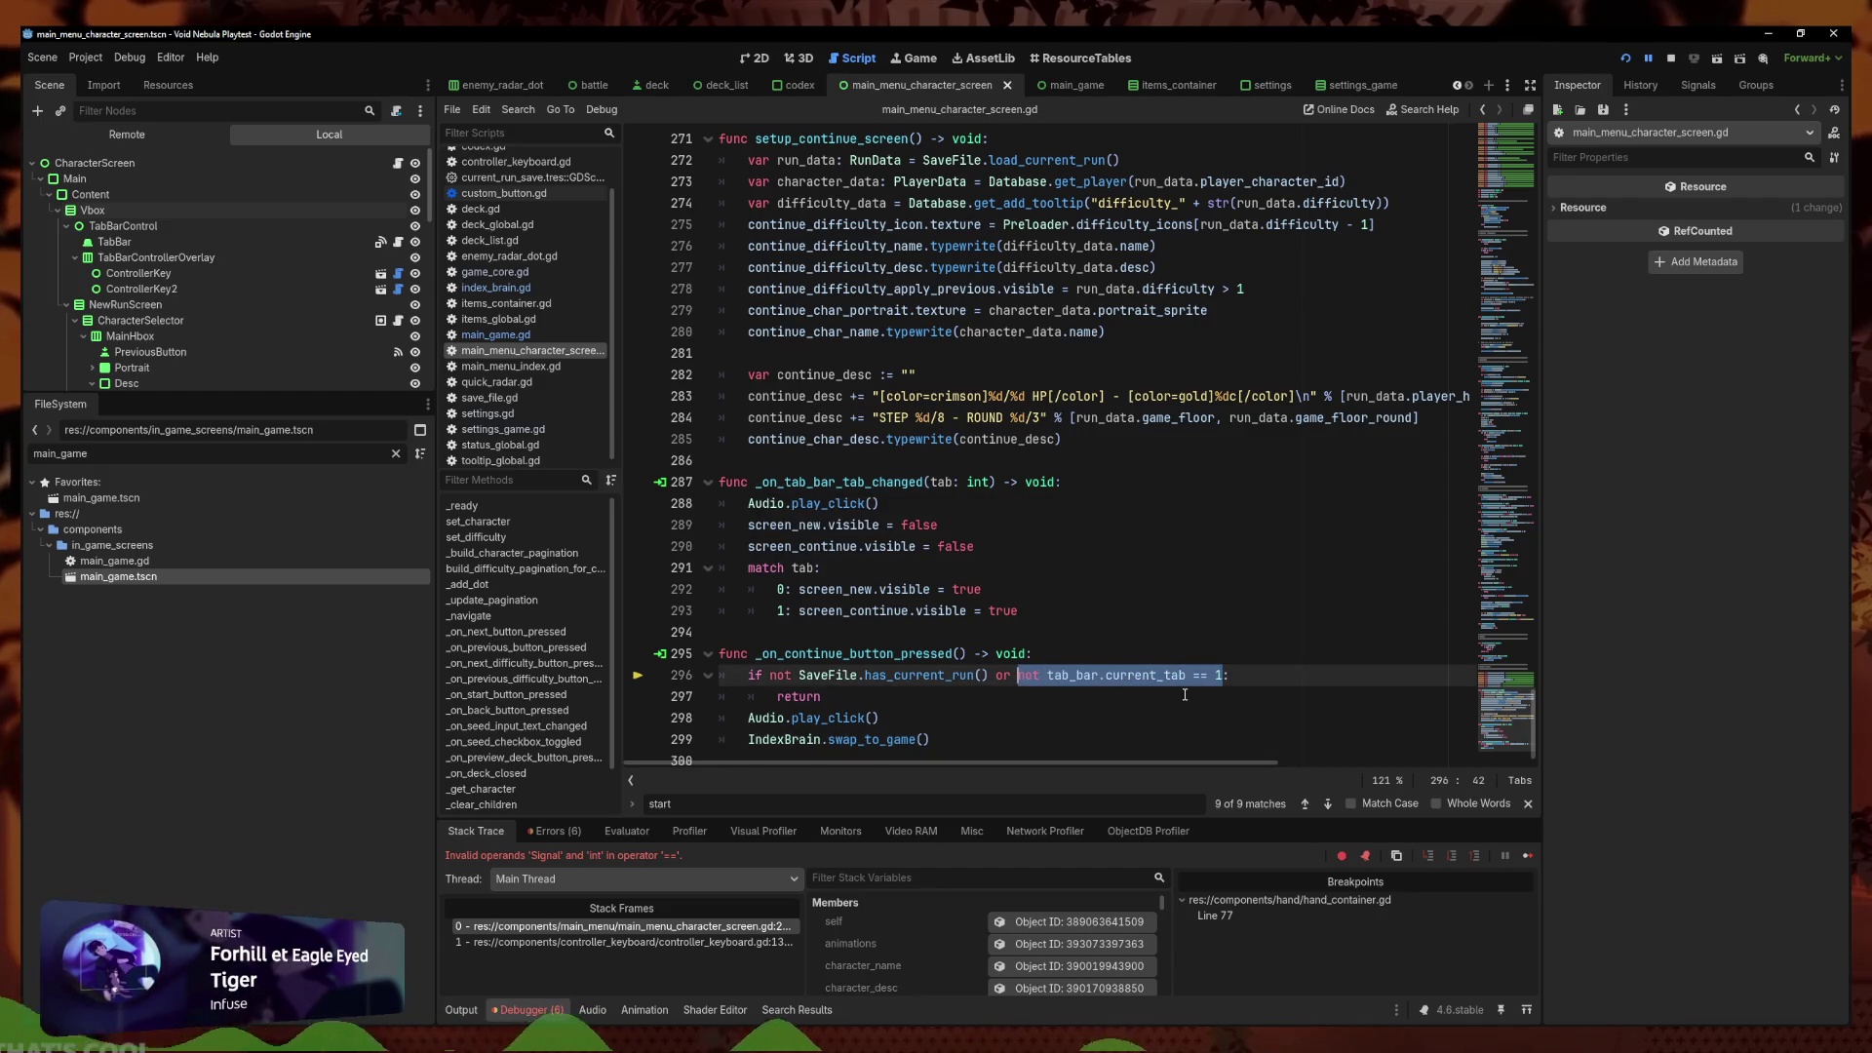
left_click(1213, 582)
key("ctrl+f")
Search the script for 'pressed' to reach the start-button handler
type("start_")
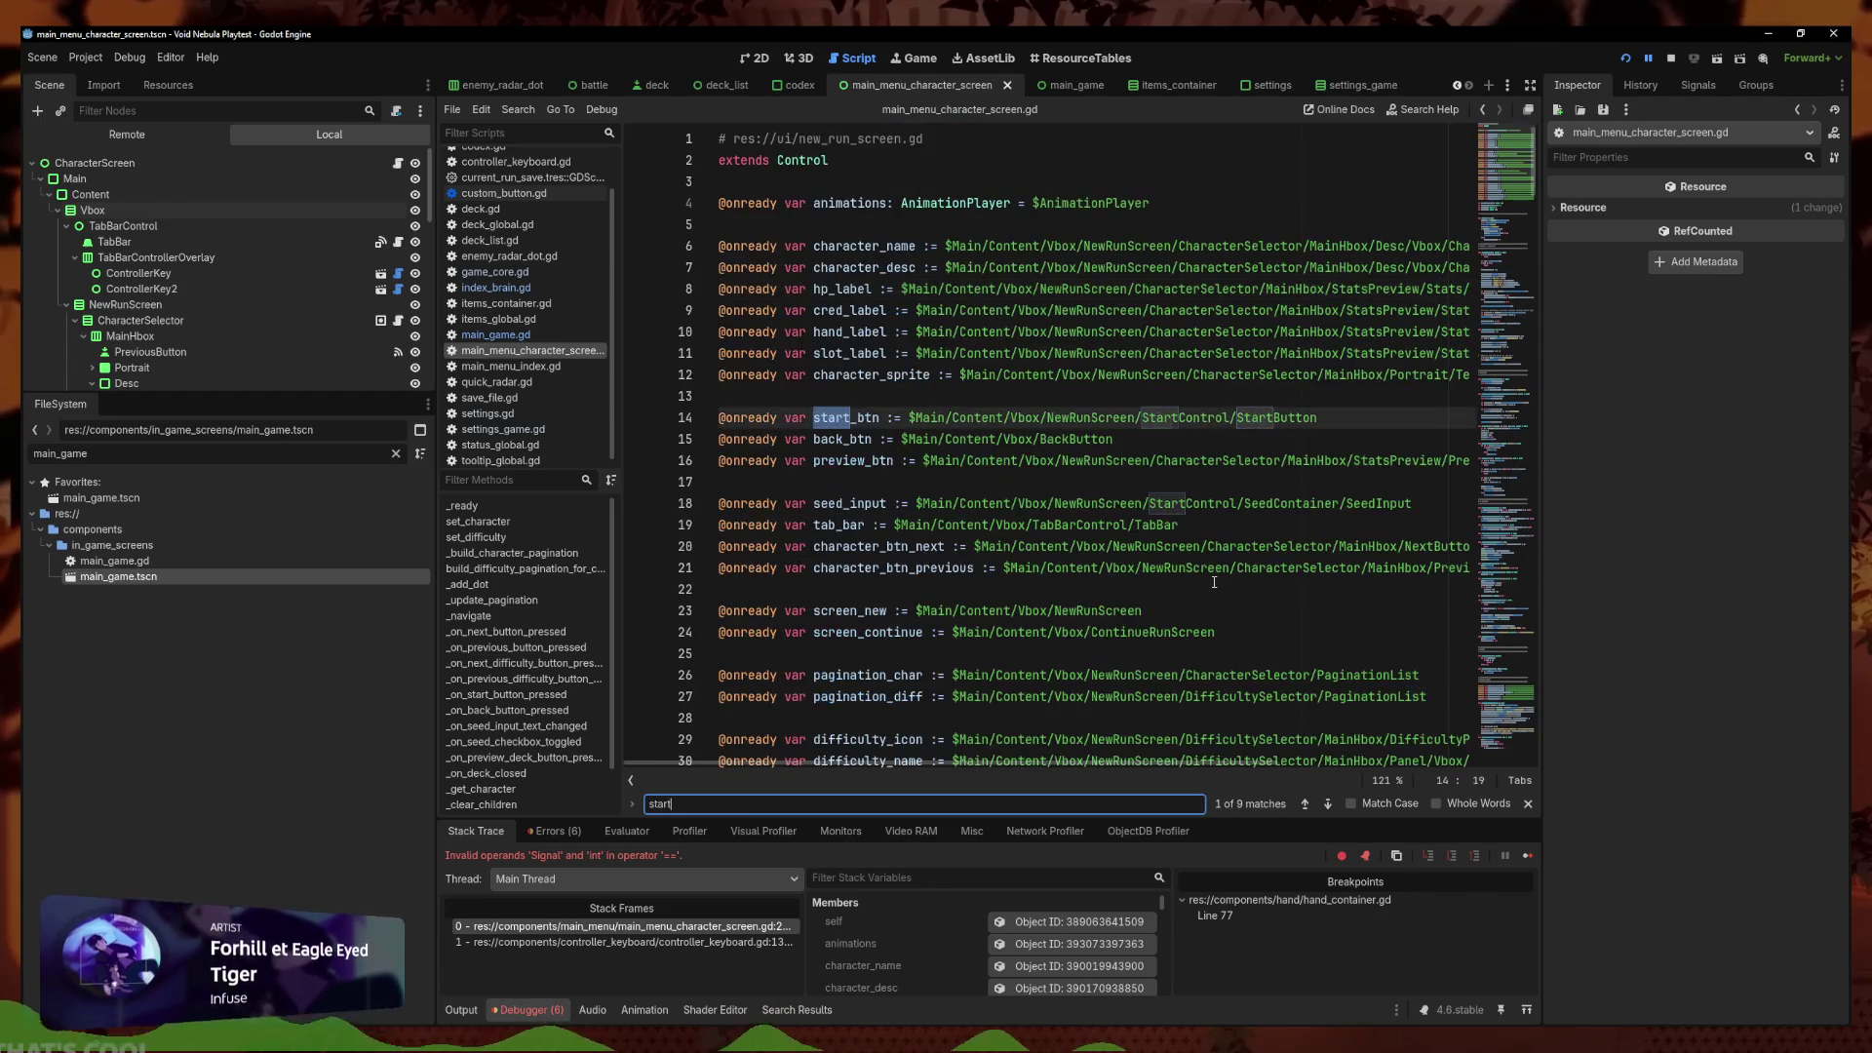
type("prepsr")
key("BackSpace")
key("BackSpace")
type("ressed")
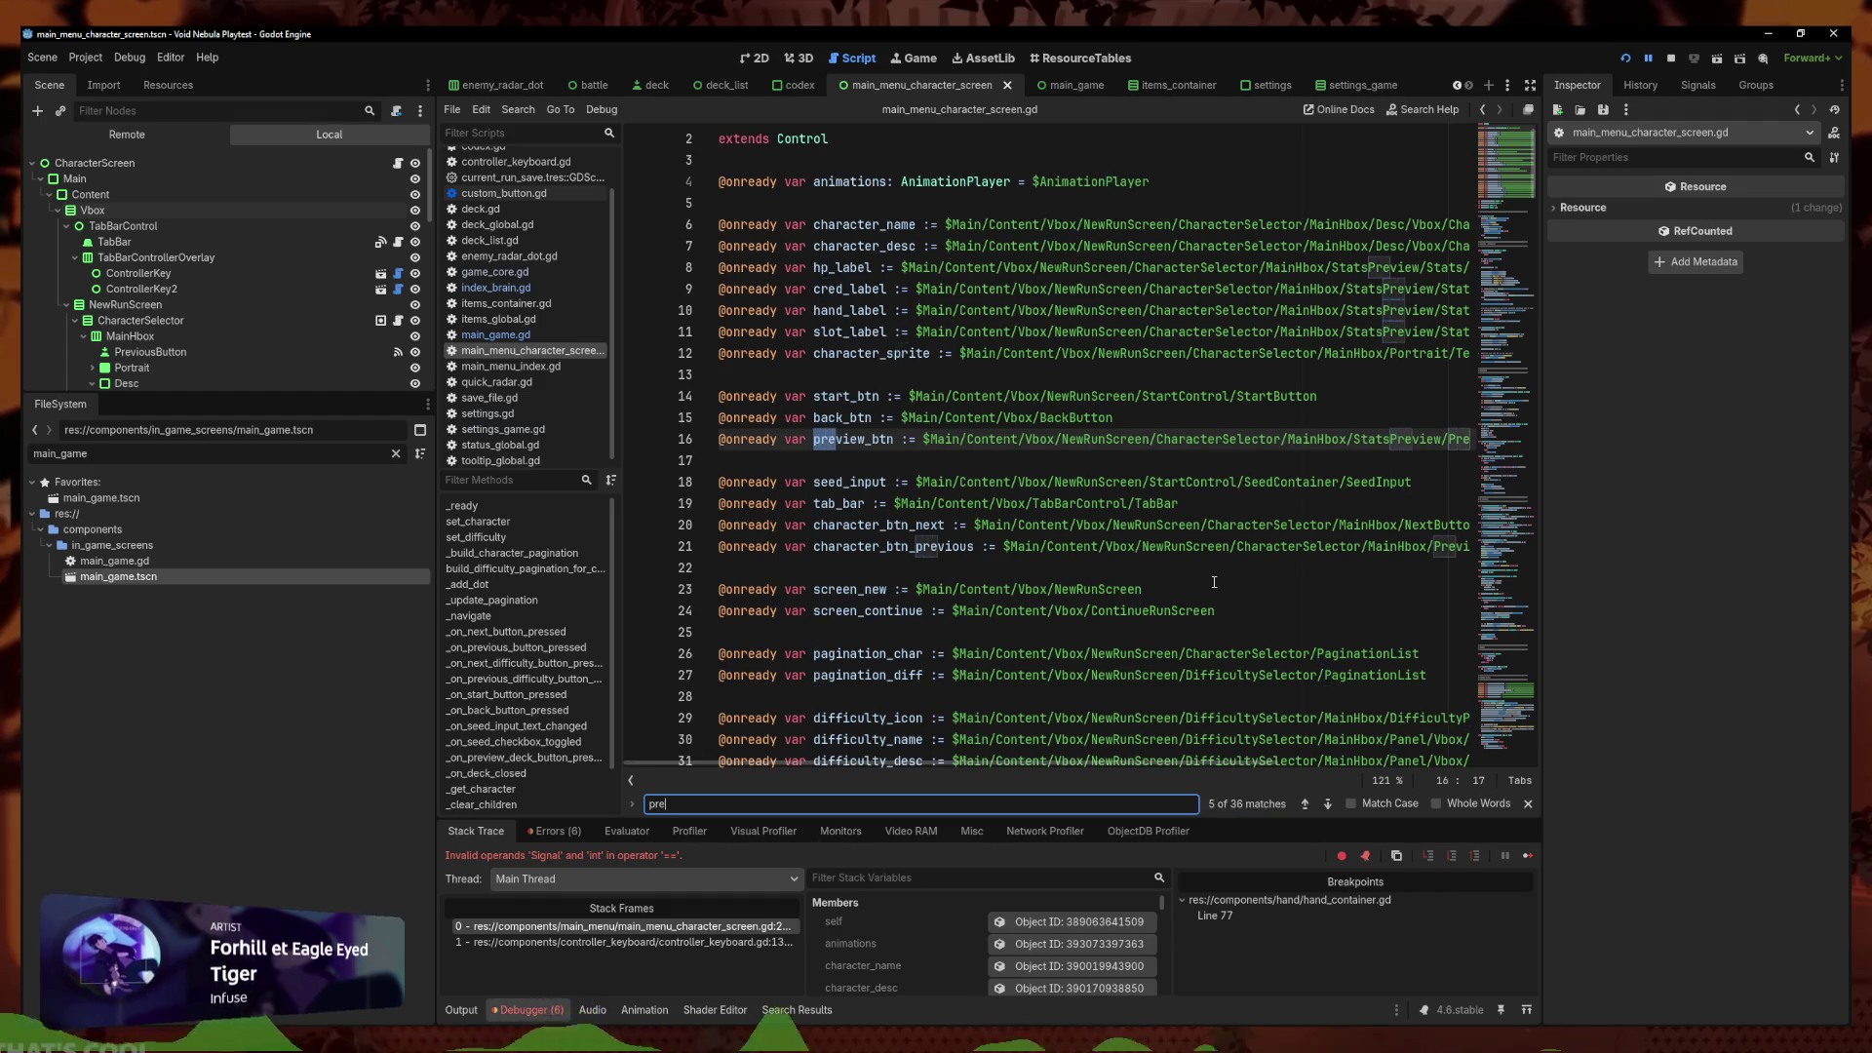
key("Return")
key("Return")
key("Return")
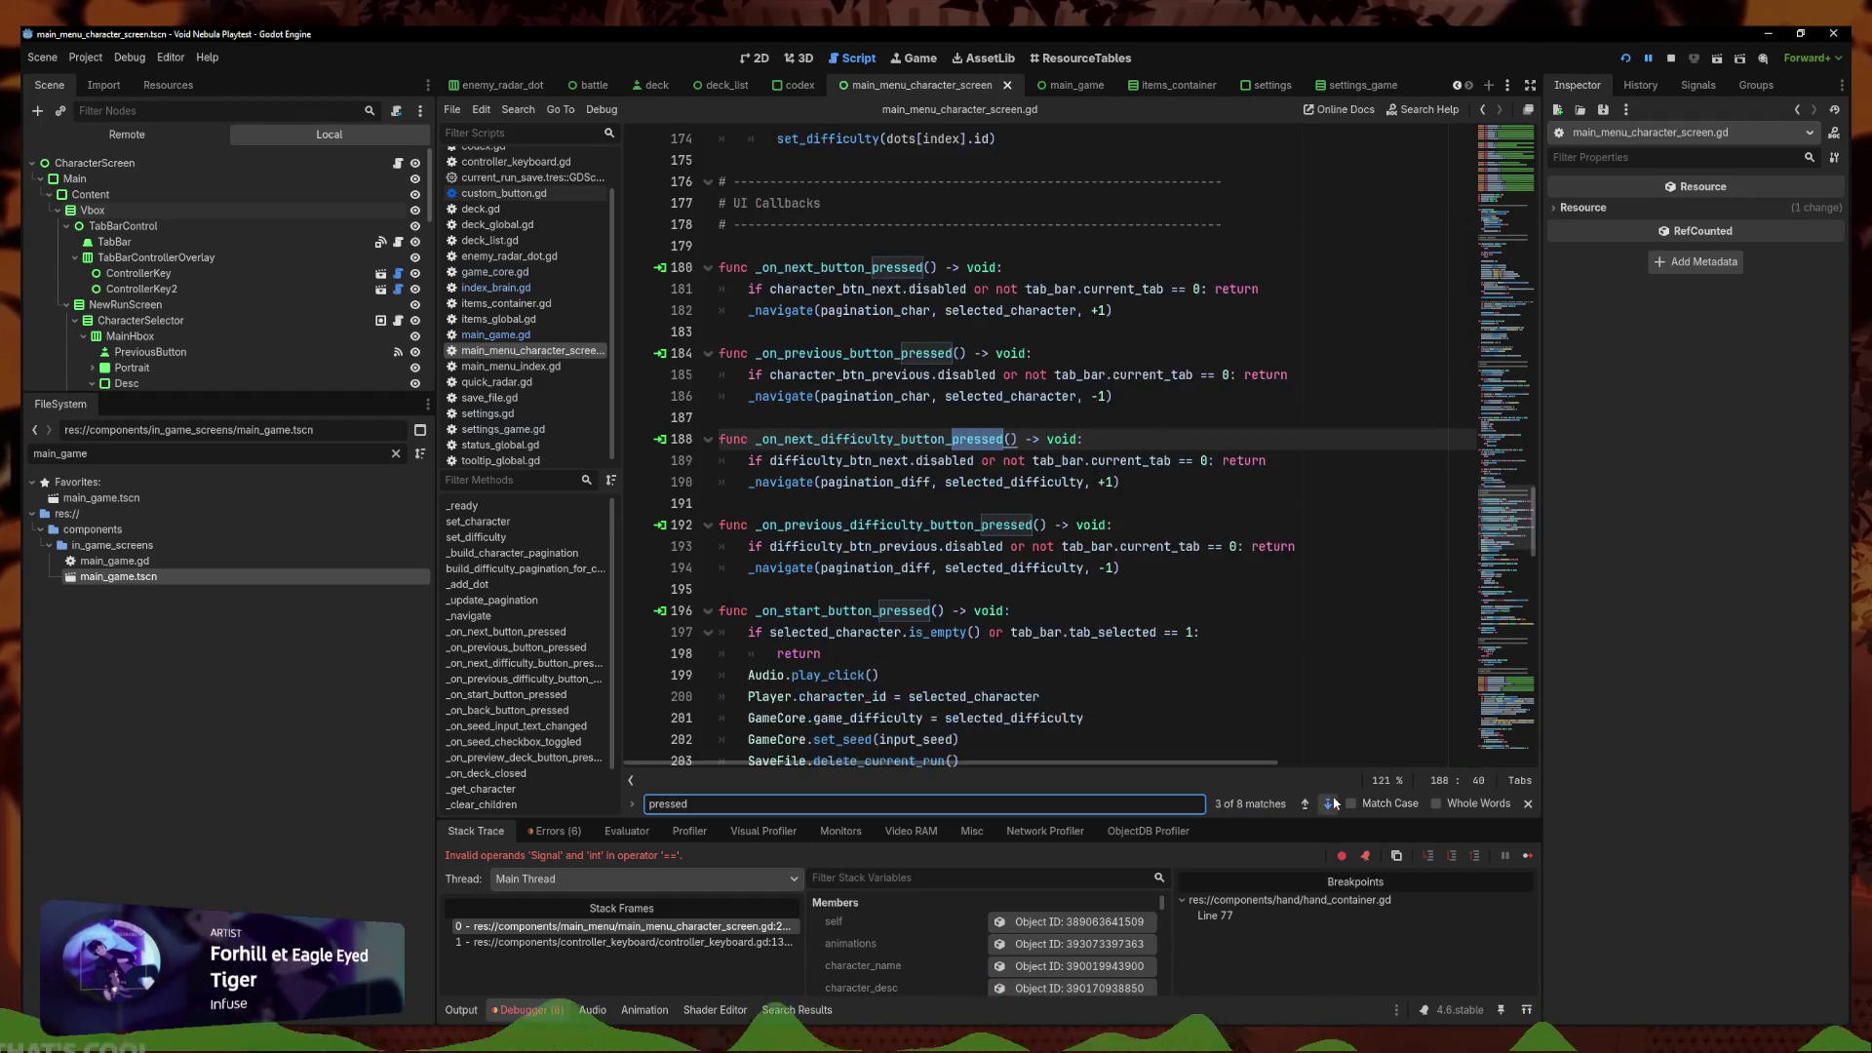
Change line 197's guard to 'or not tab_bar.current_tab == 0', save, and run the project
left_click(1006, 493)
left_click_drag(989, 460, 1159, 460)
key("ctrl+v")
left_click(989, 460)
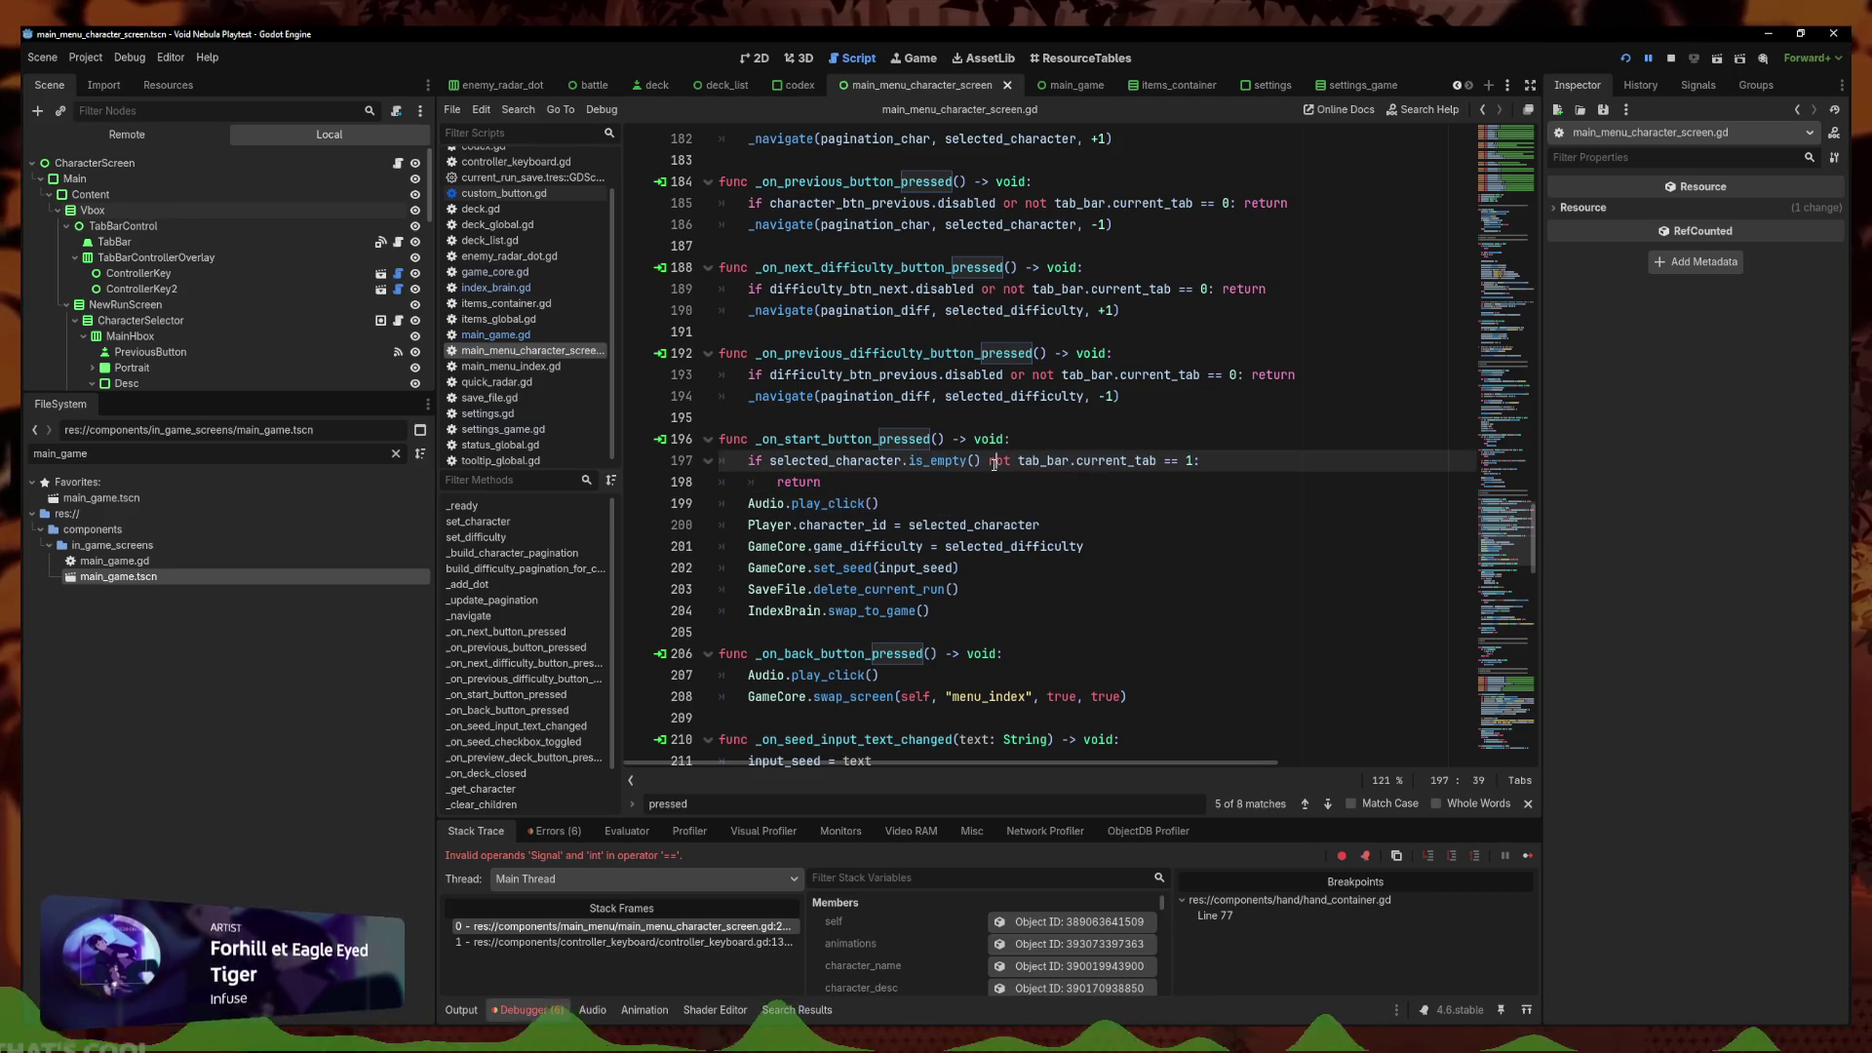
type("or")
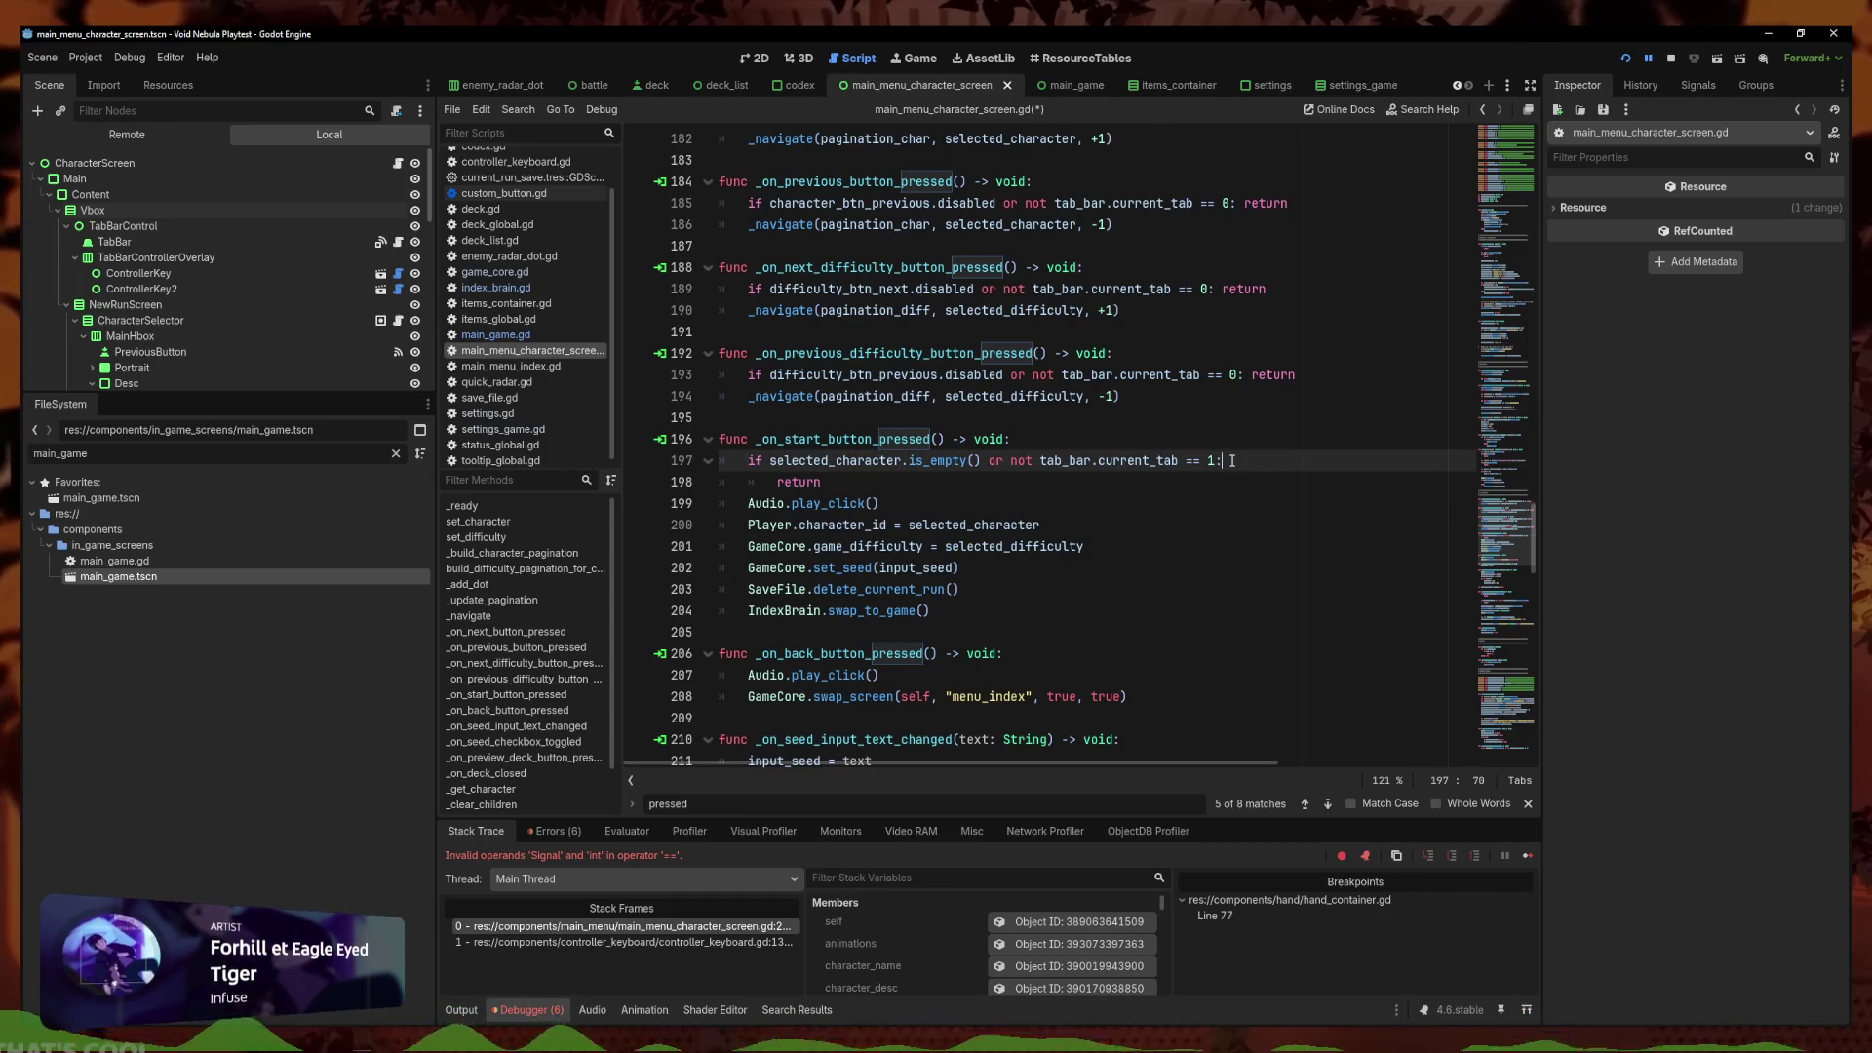
type("0")
key("ctrl+s")
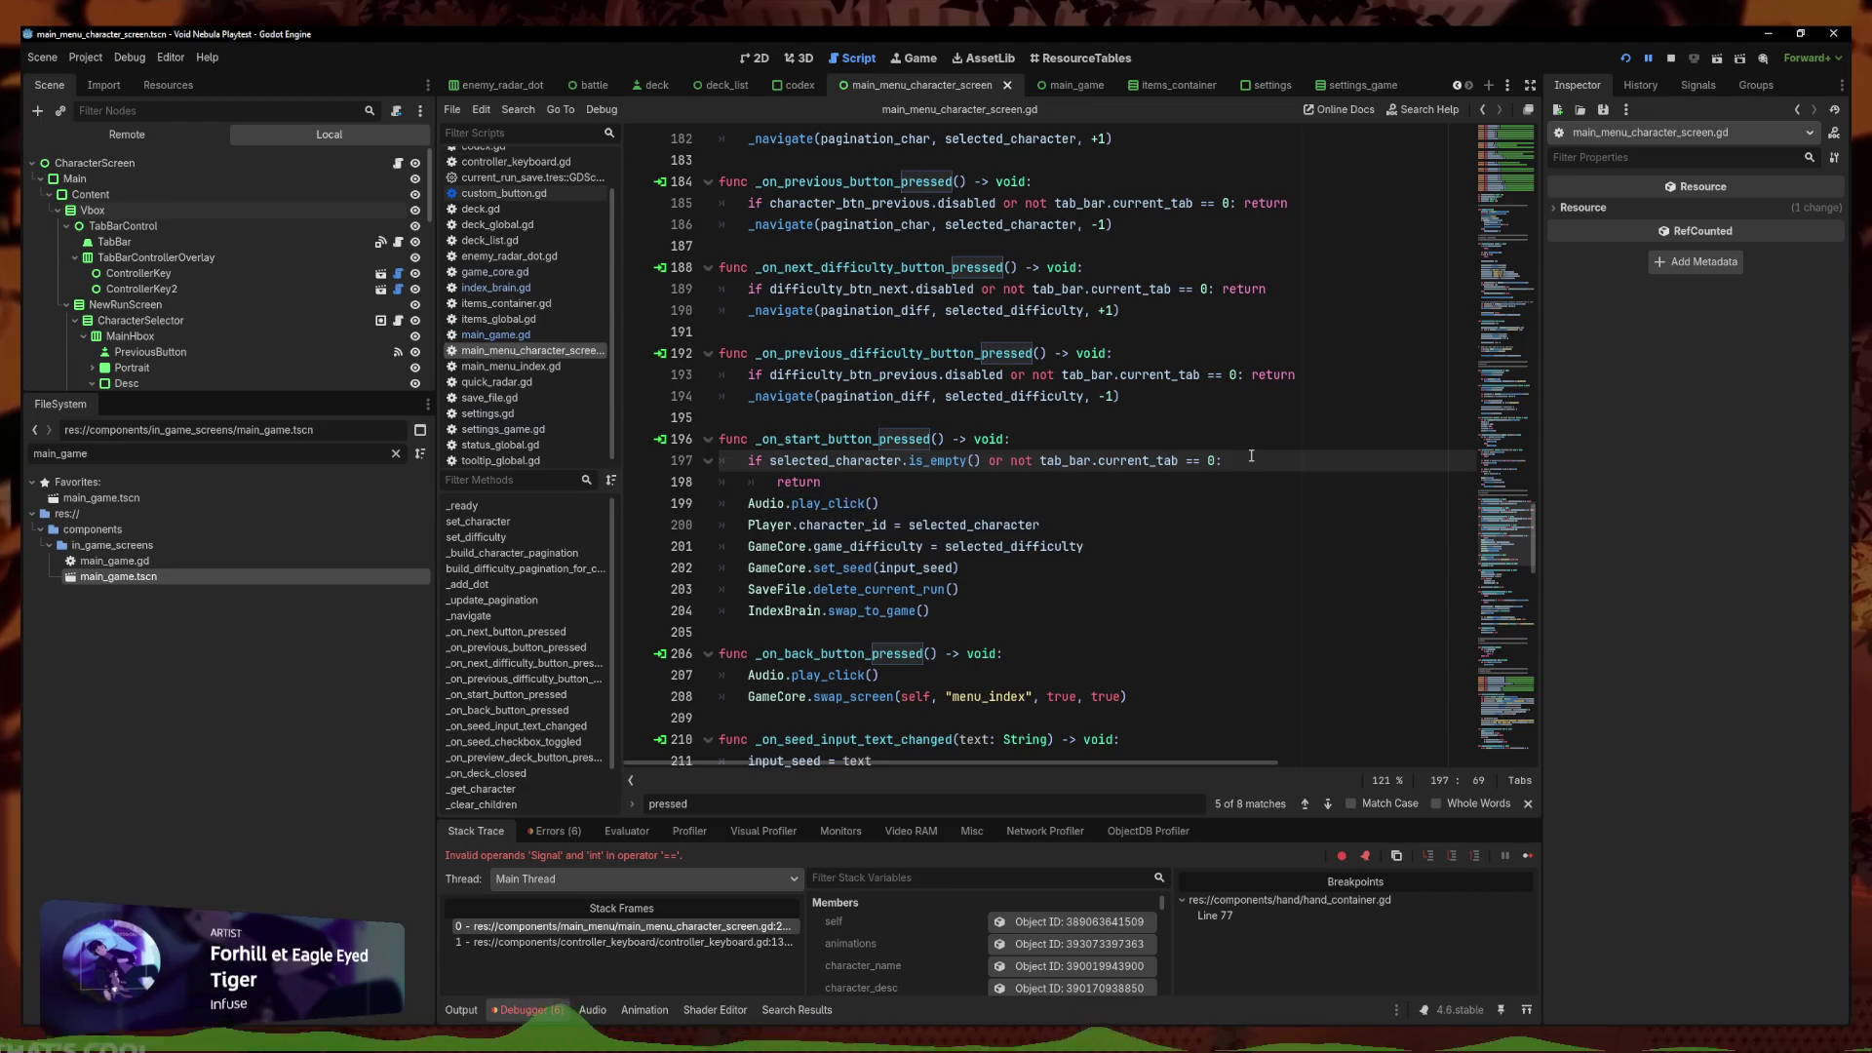
key("Down")
left_click(1626, 58)
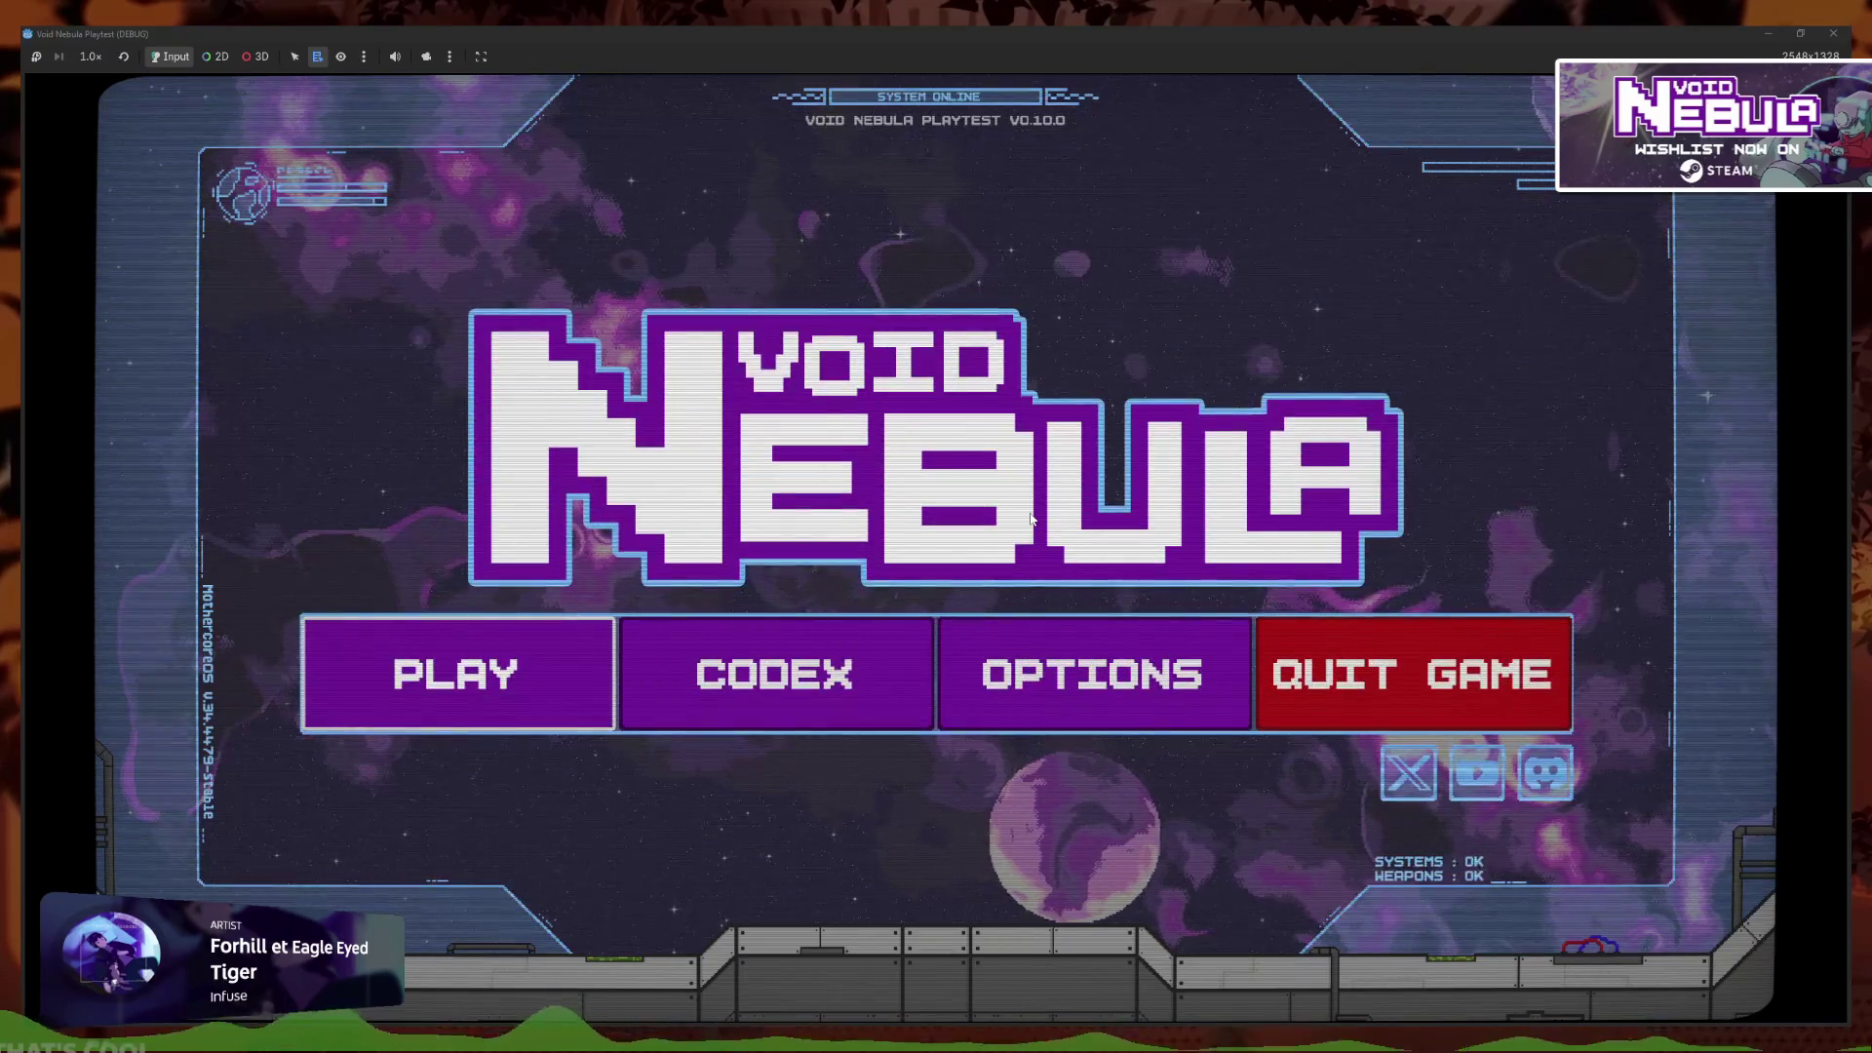
Start a new run as the Faceless character from the New run tab
key("Return")
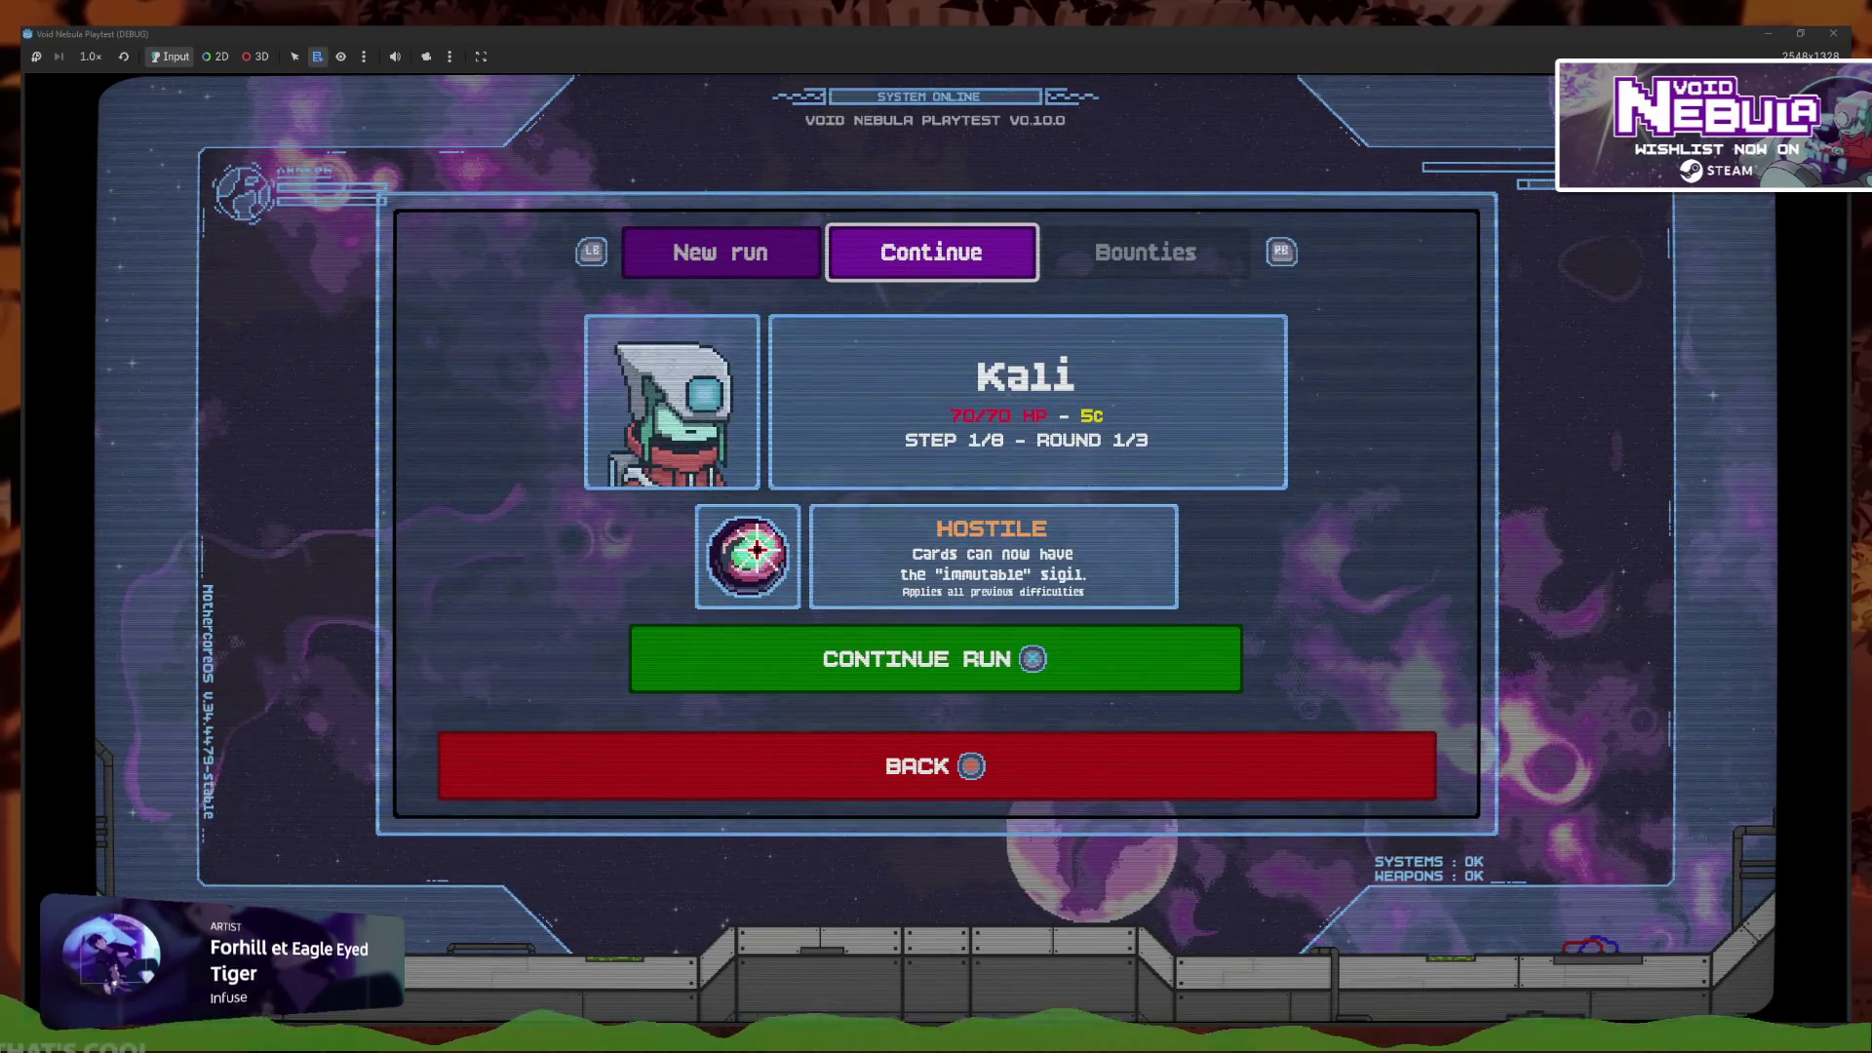
key("Left")
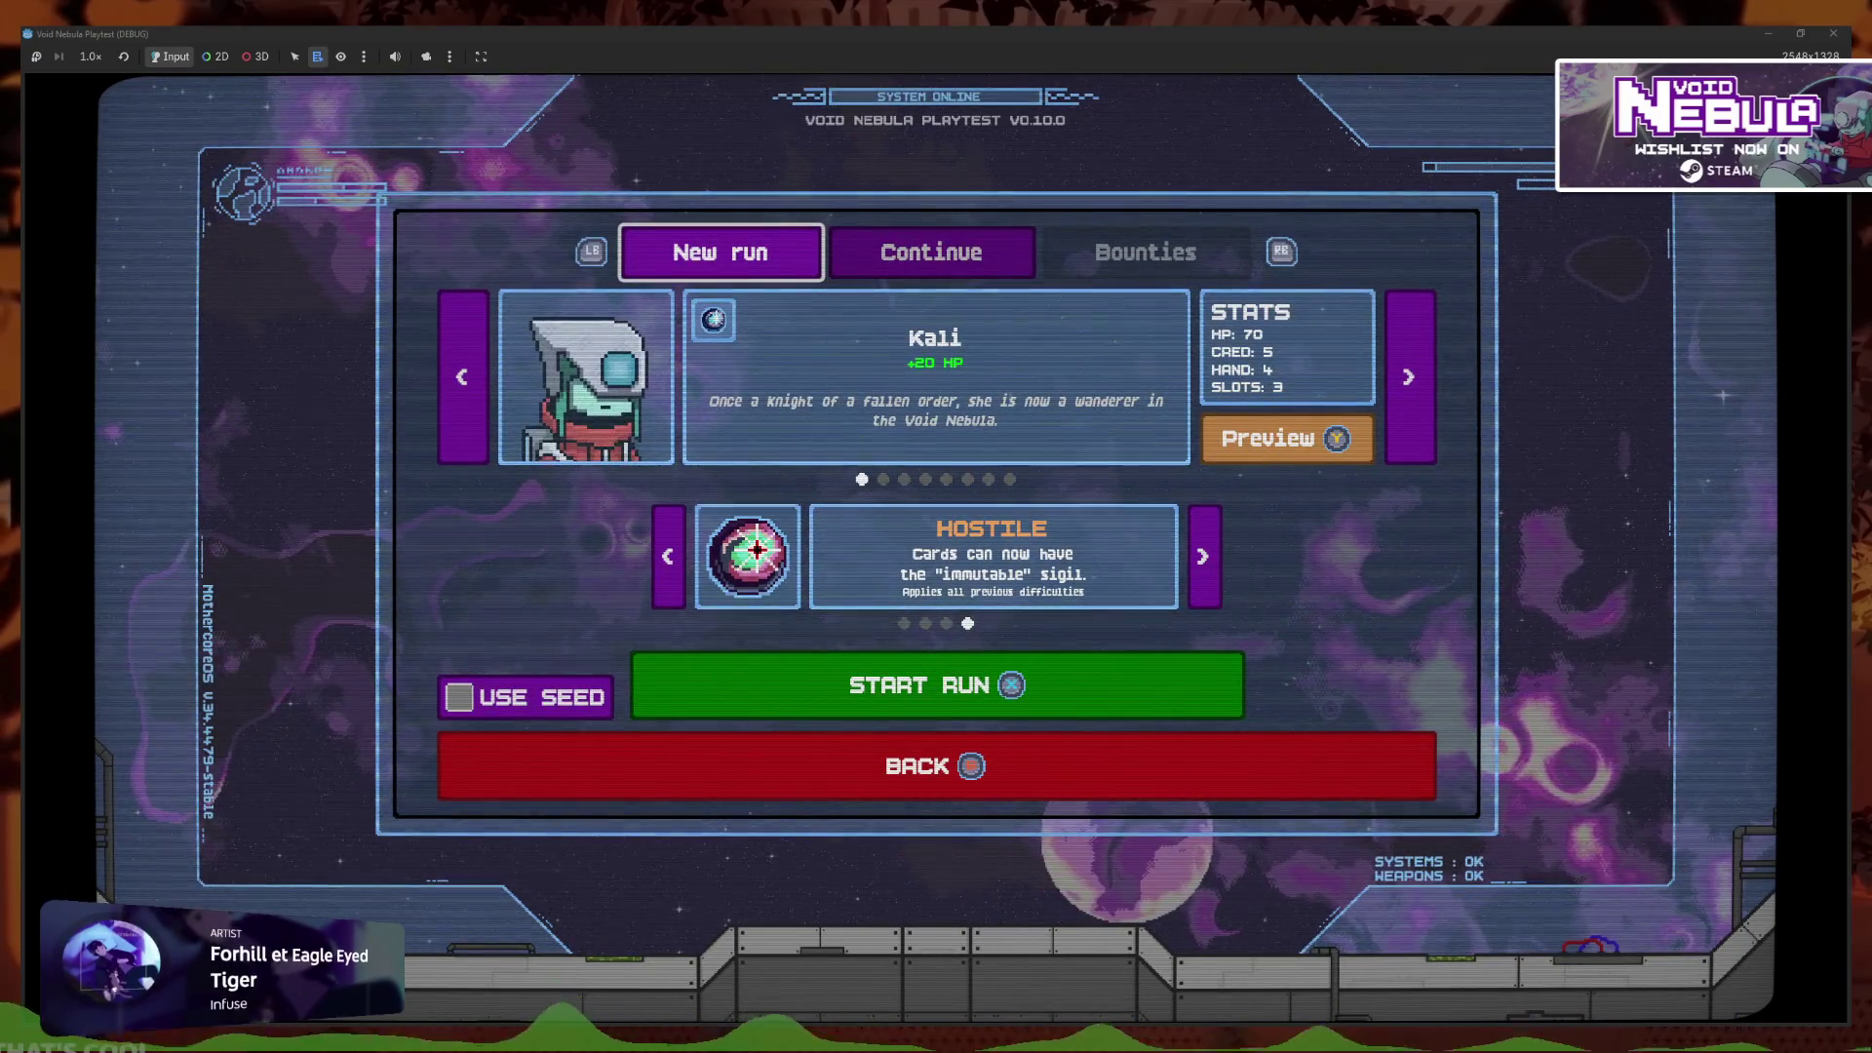
key("Down")
key("Right")
key("Right")
key("Right")
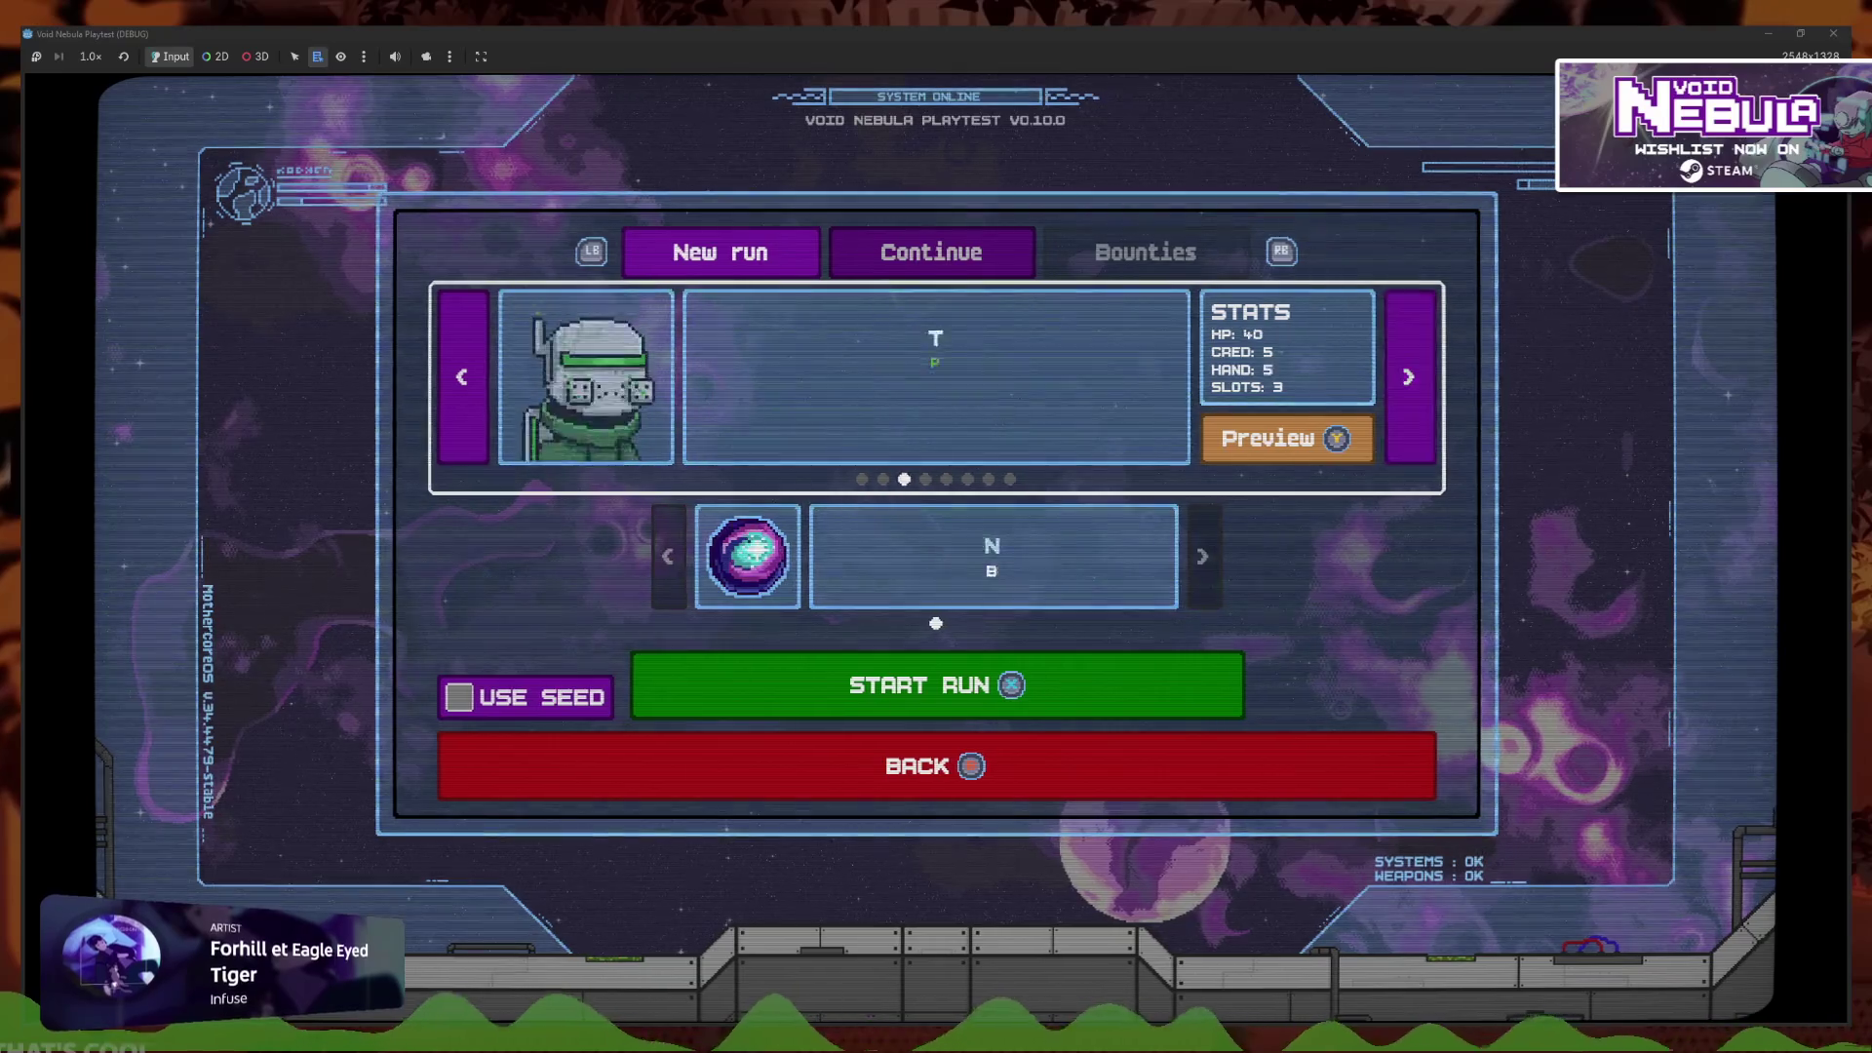
key("Right")
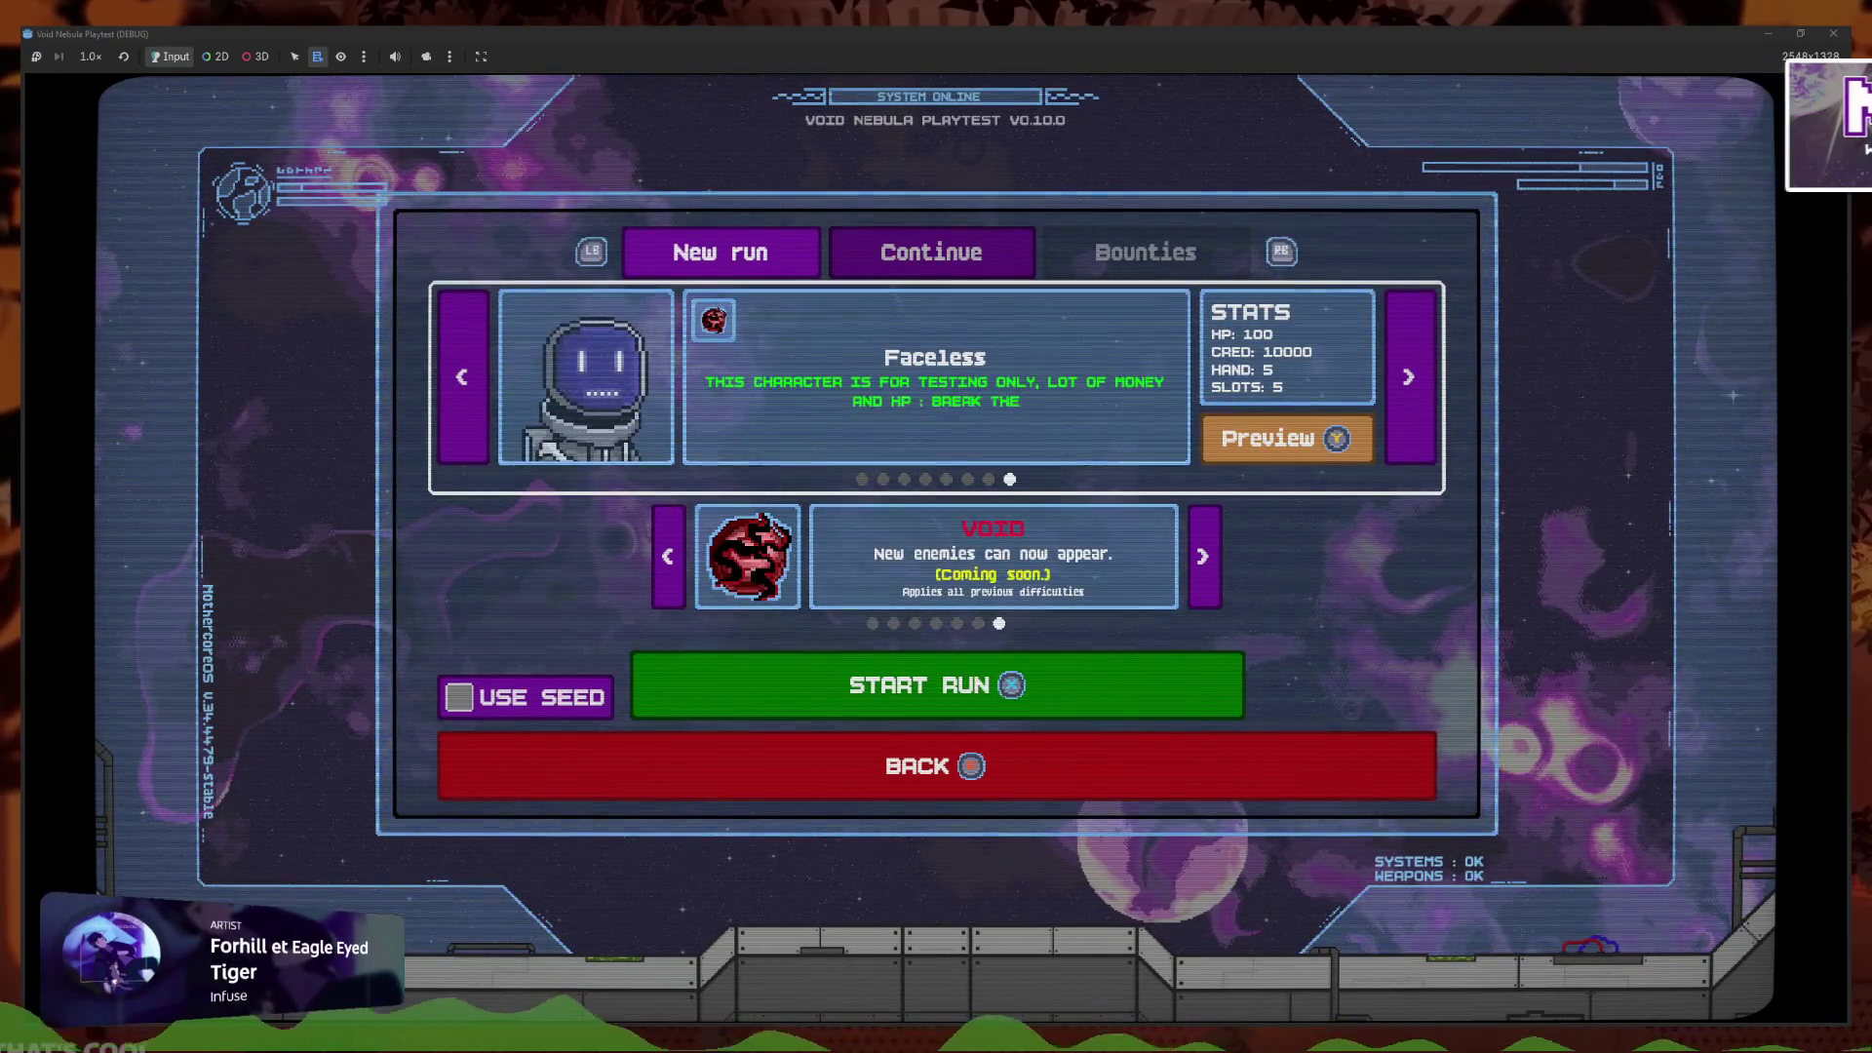
key("Return")
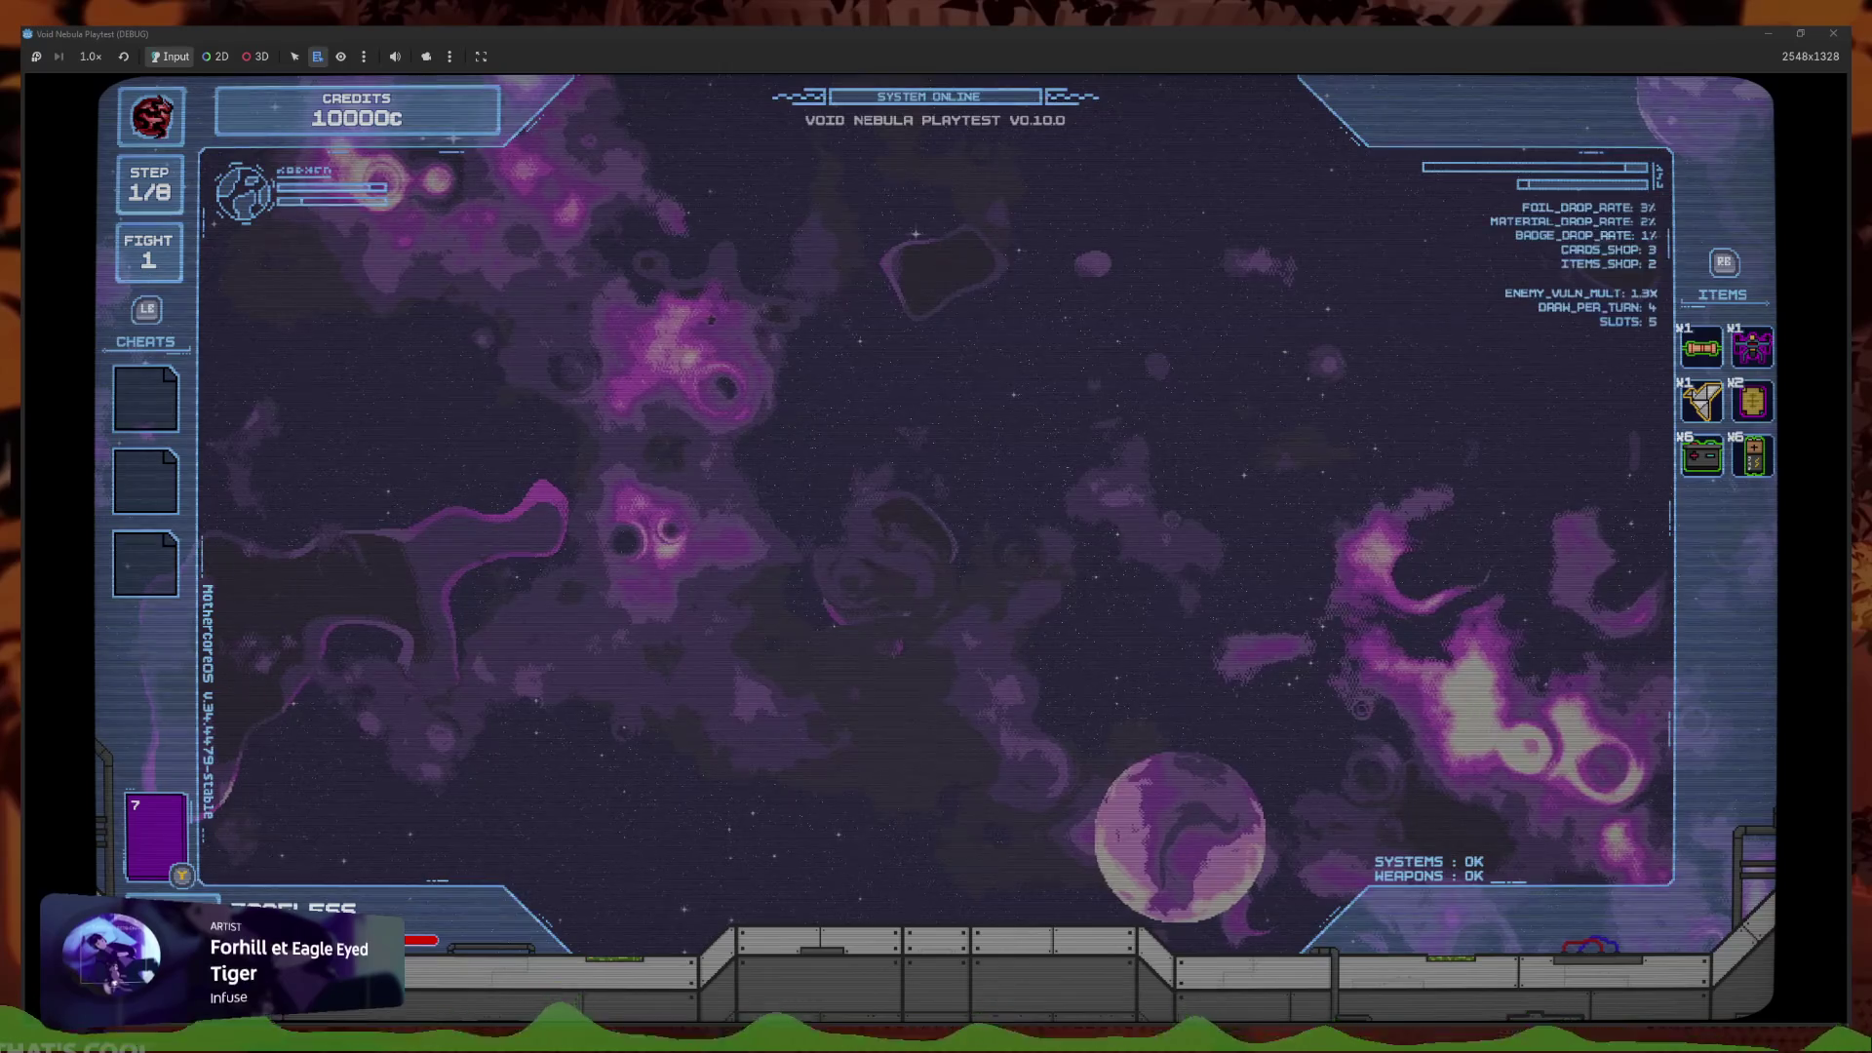
Pause, return to the main menu, and continue the saved Faceless run
key("Escape")
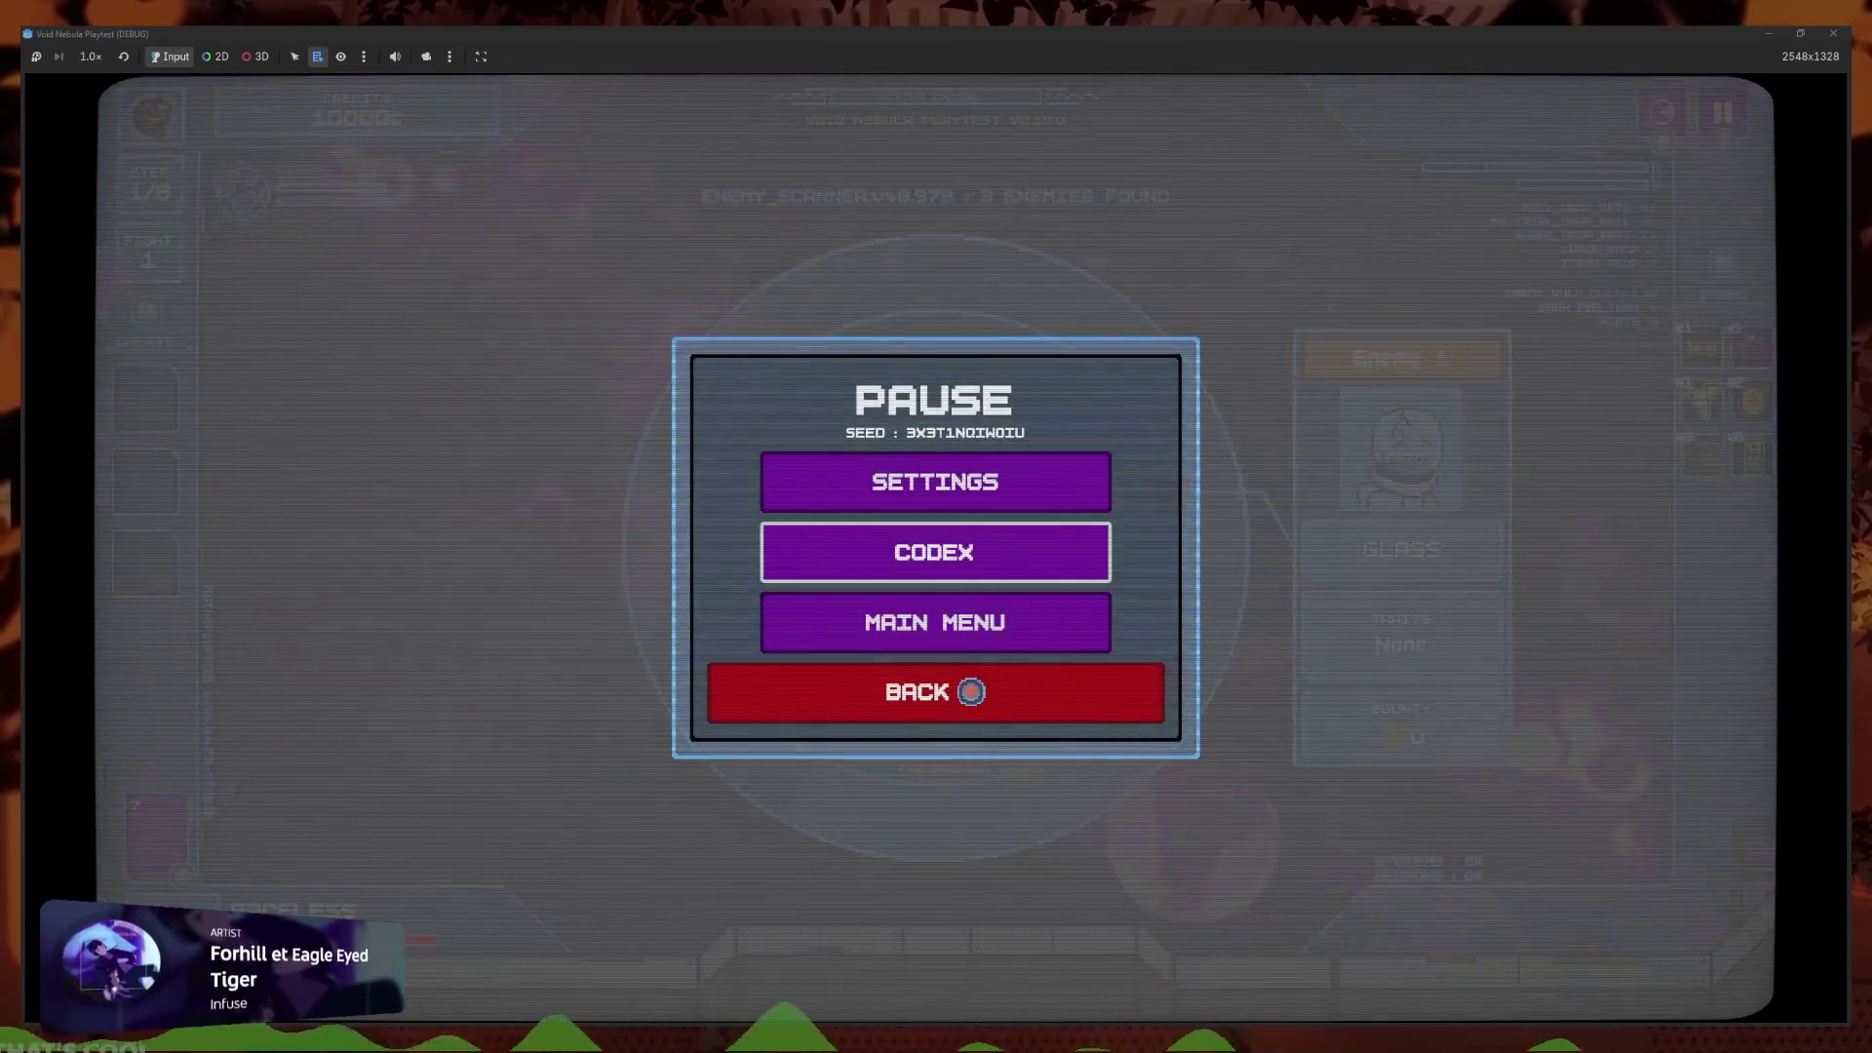
key("Down")
key("Return")
key("Return")
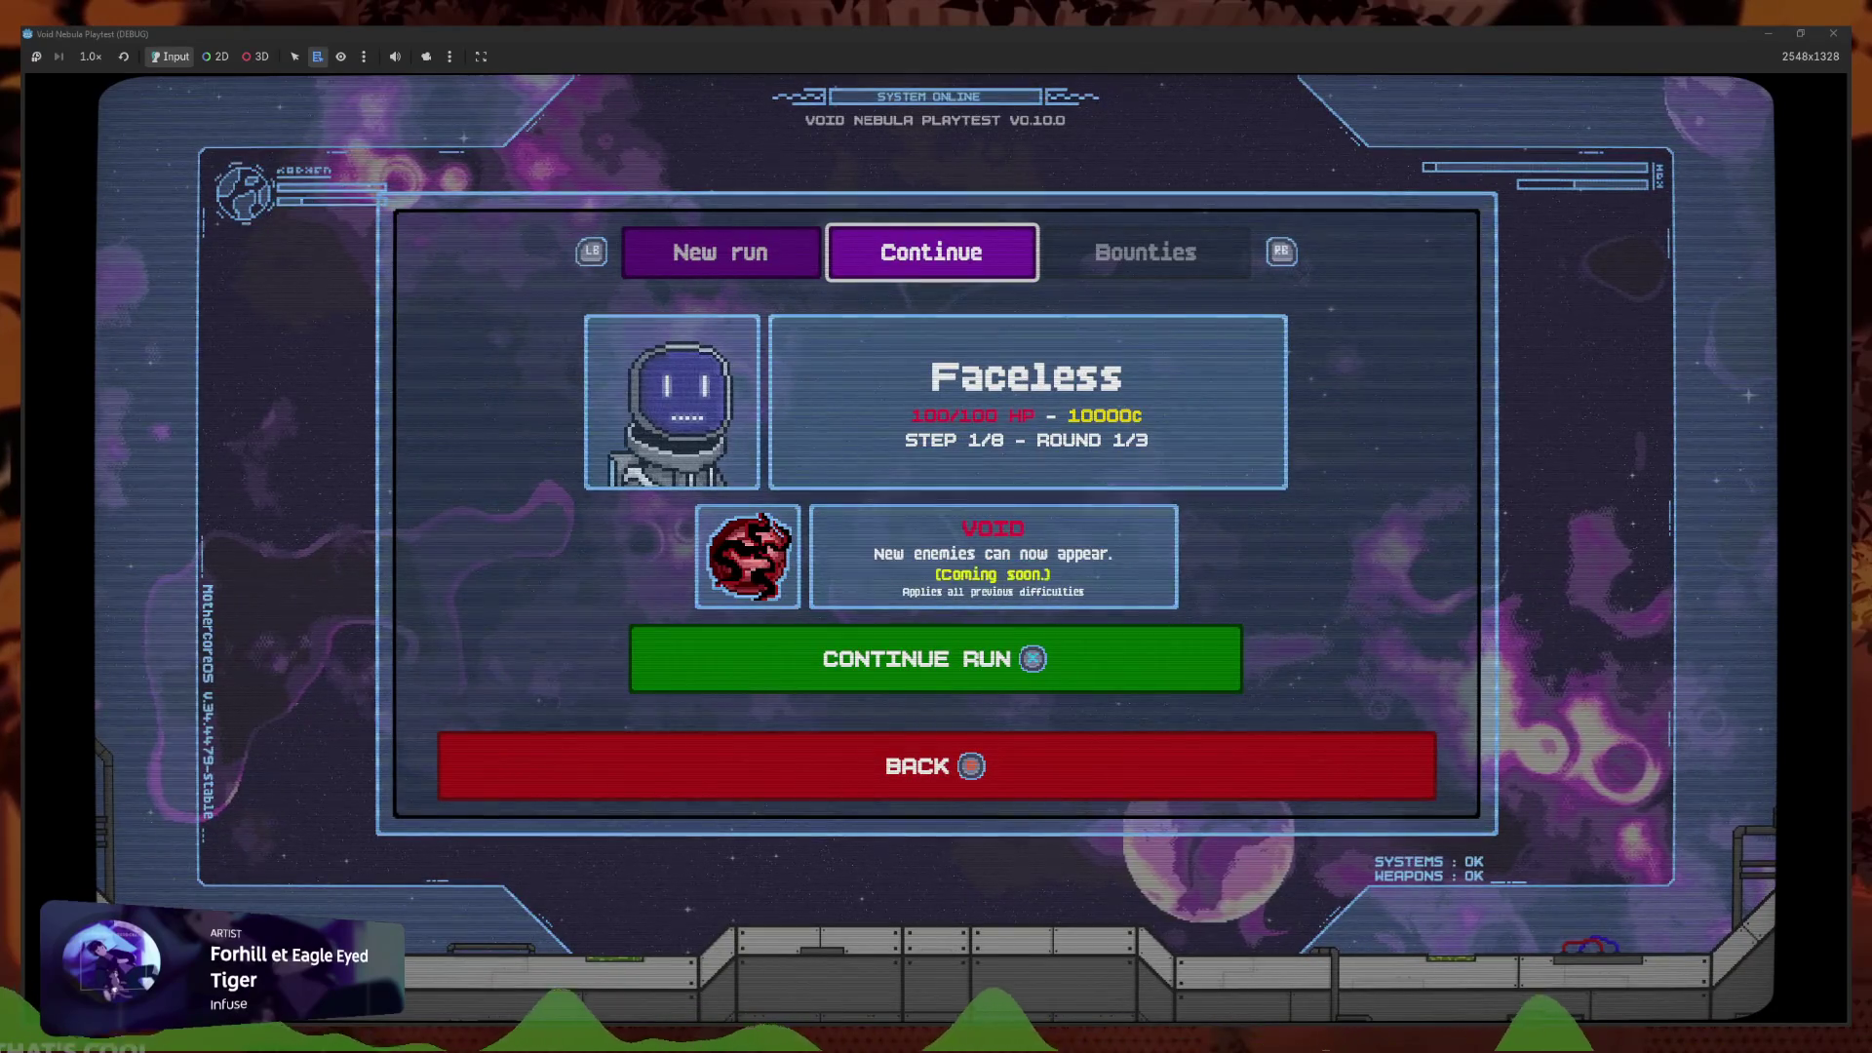
key("Return")
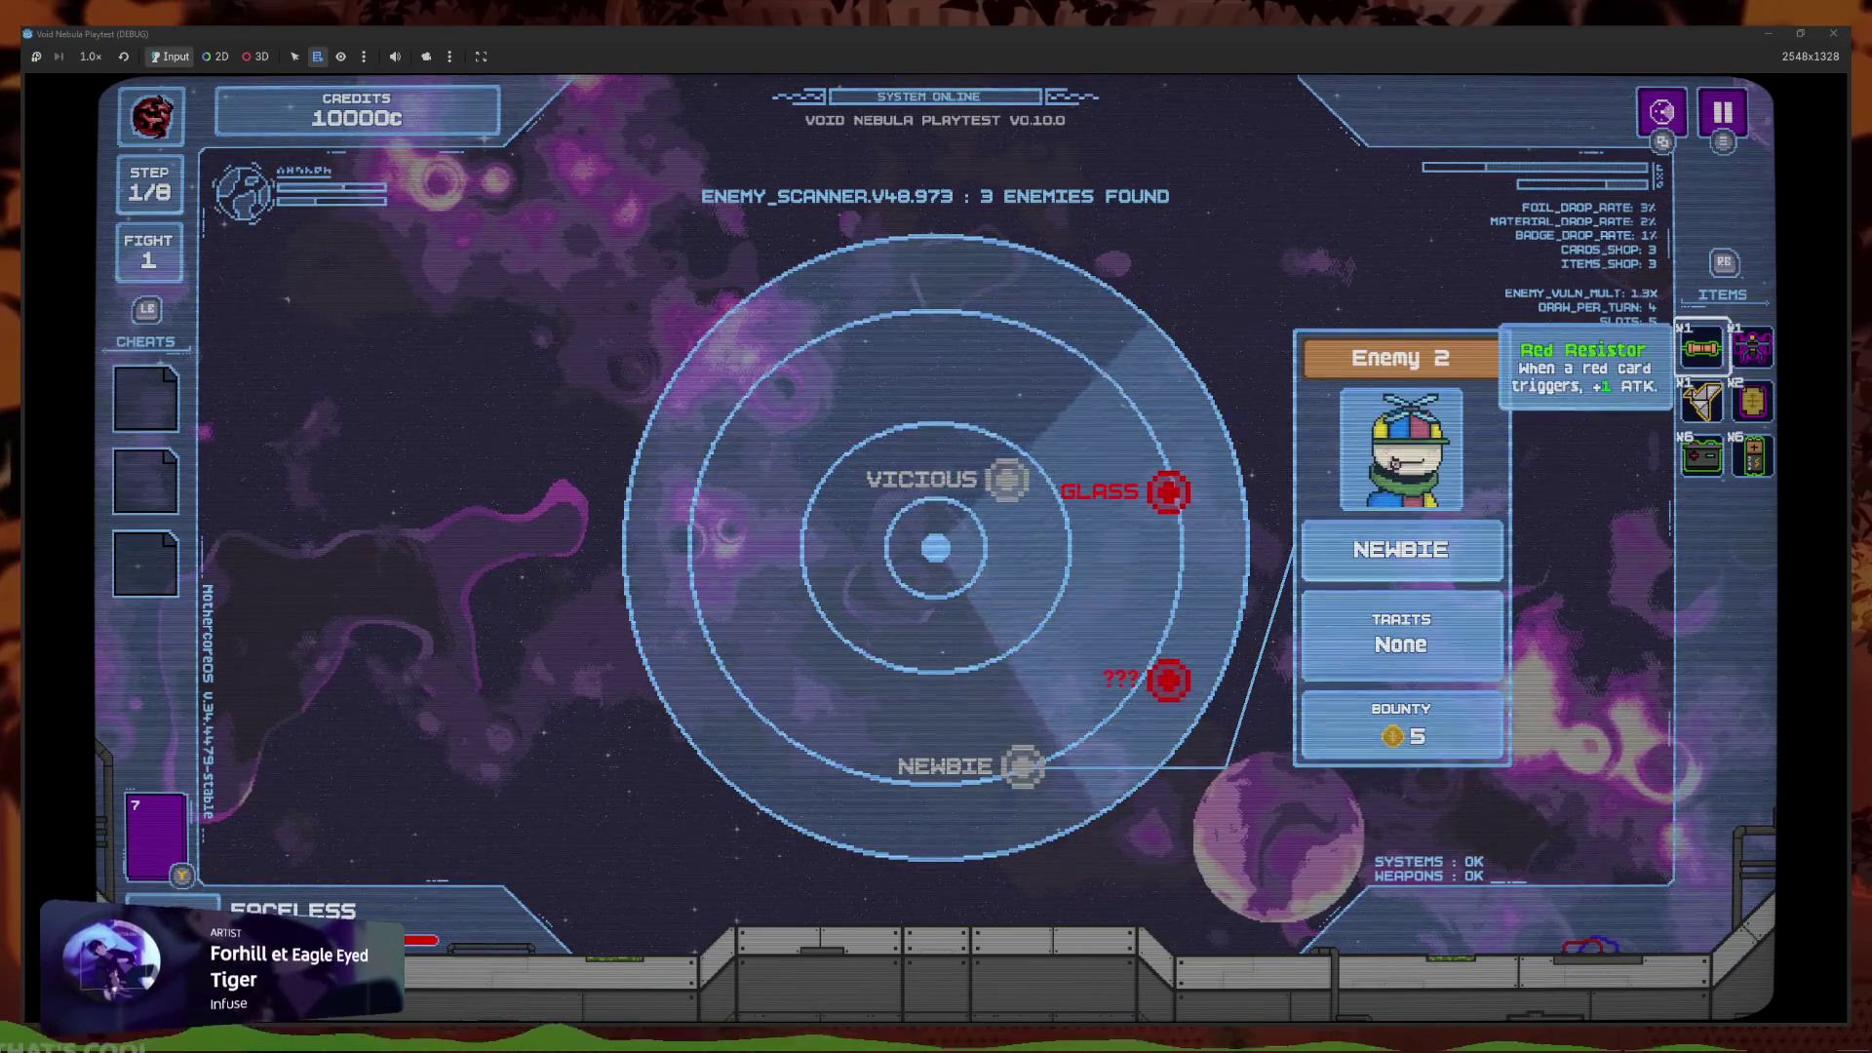
Close the Void Nebula playtest window
mouse_move(1701, 456)
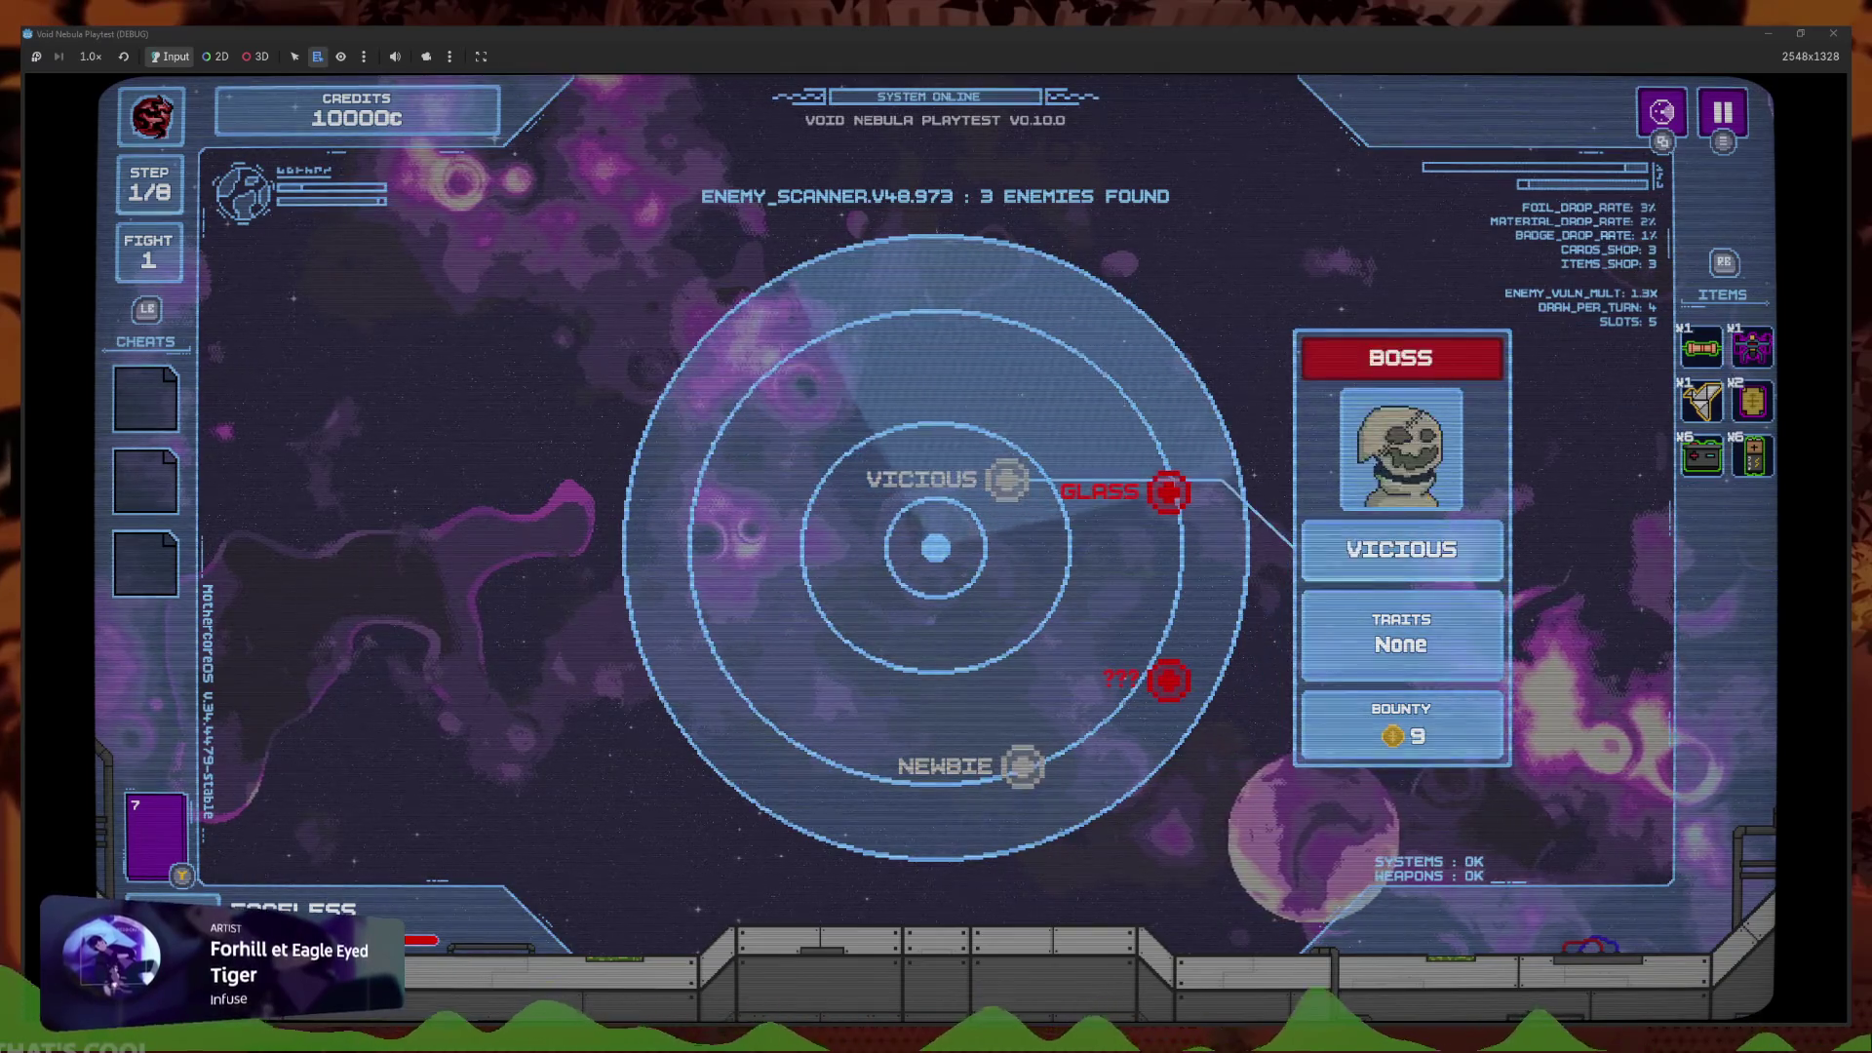
mouse_move(1701, 348)
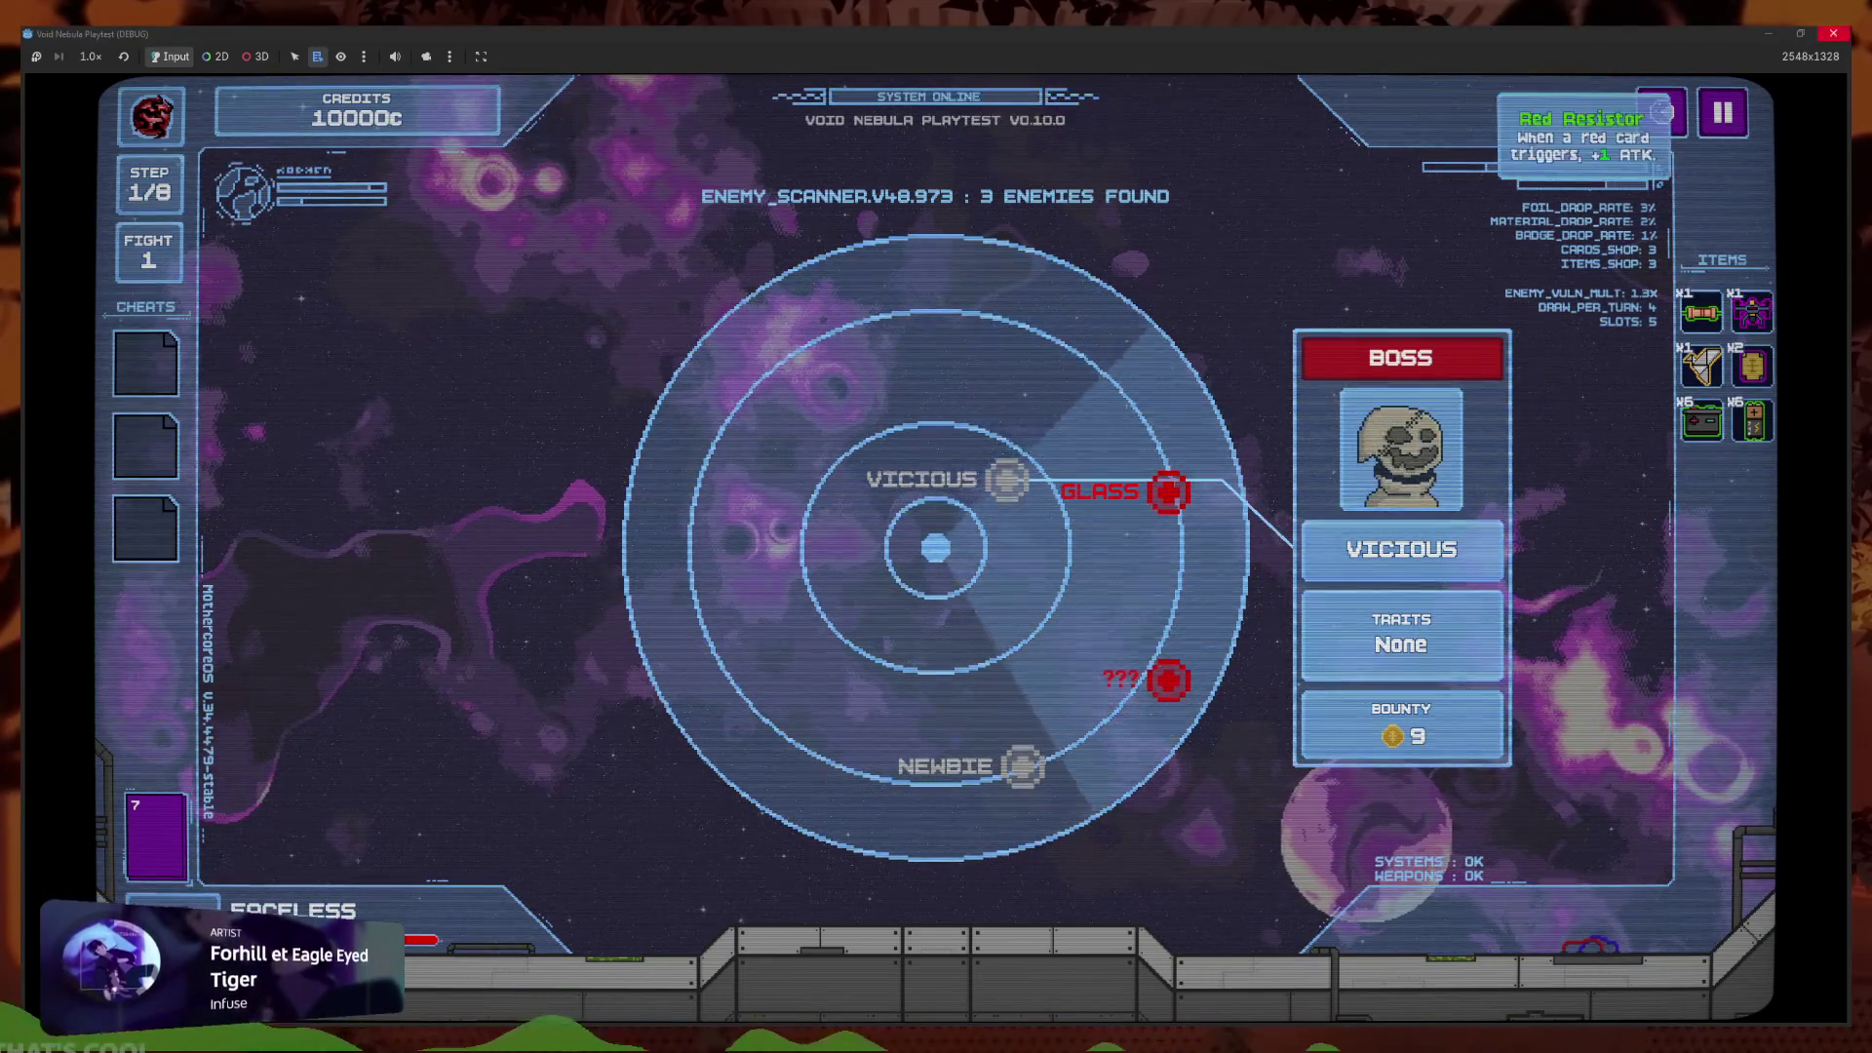
left_click(1833, 33)
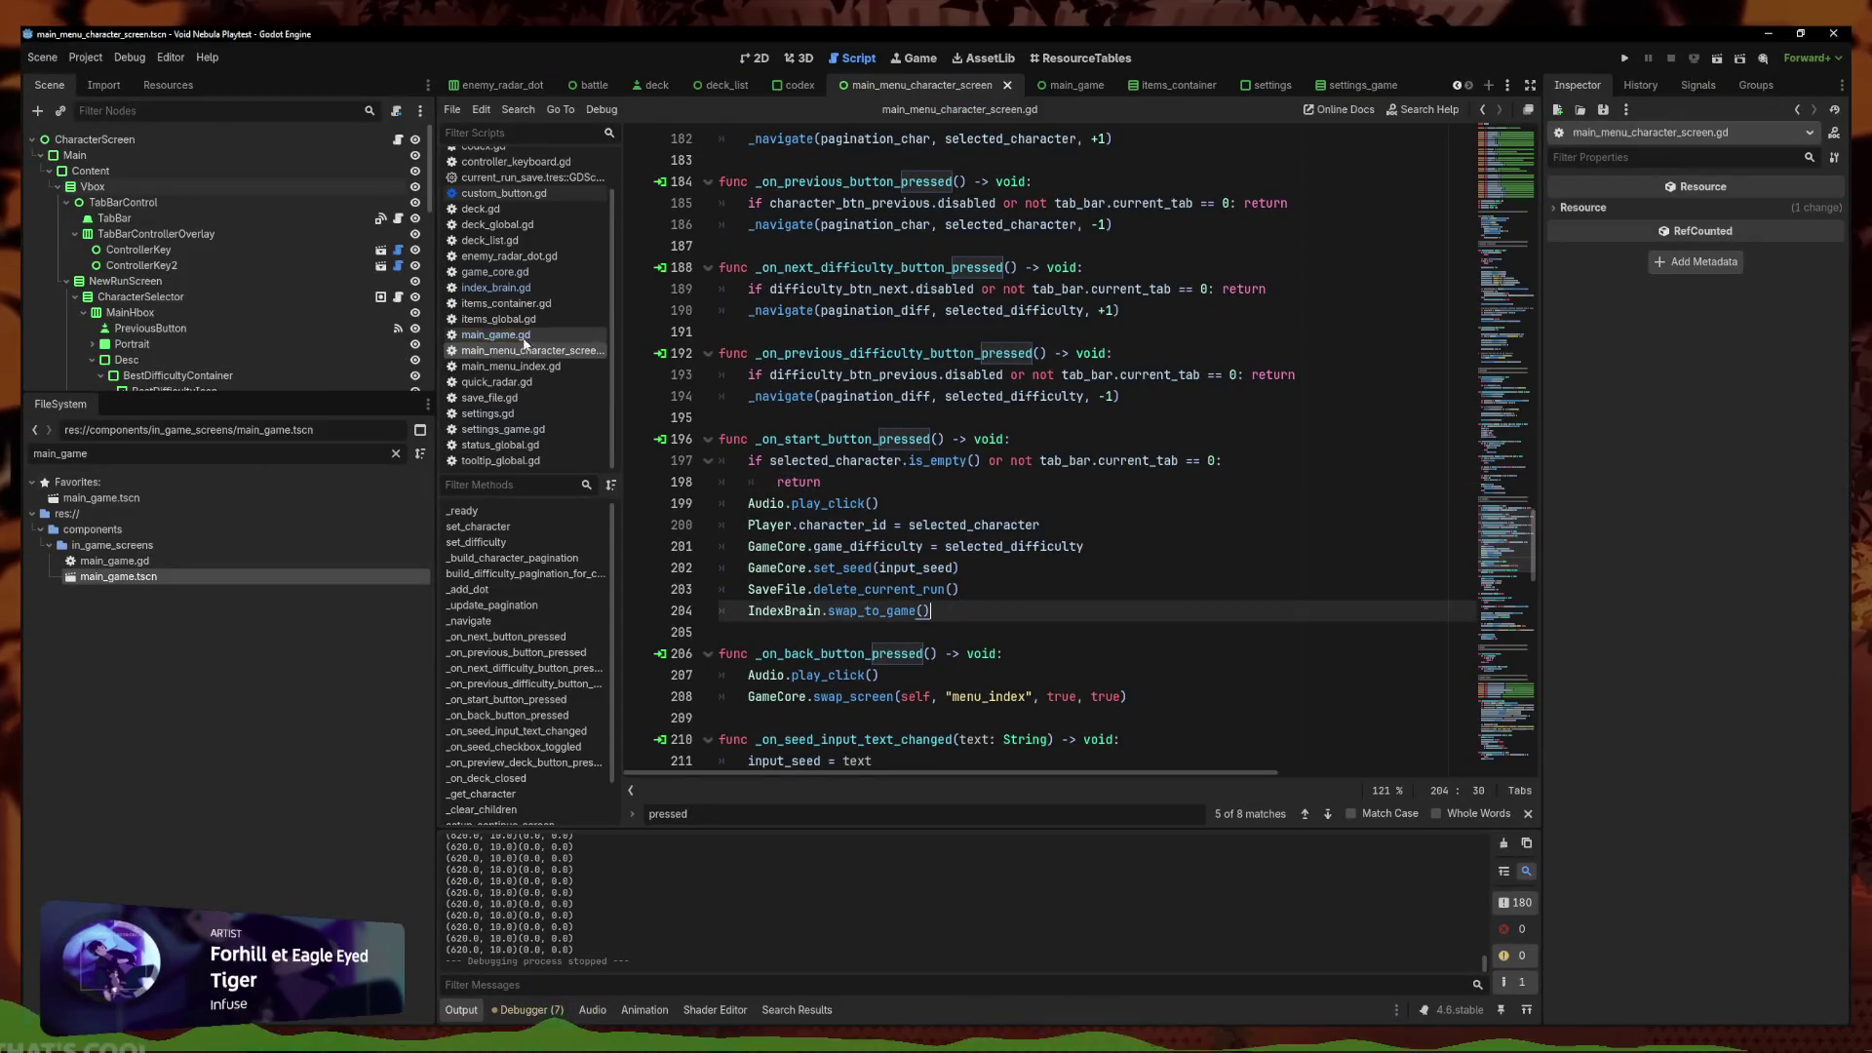
scroll(542, 312, "up", 2)
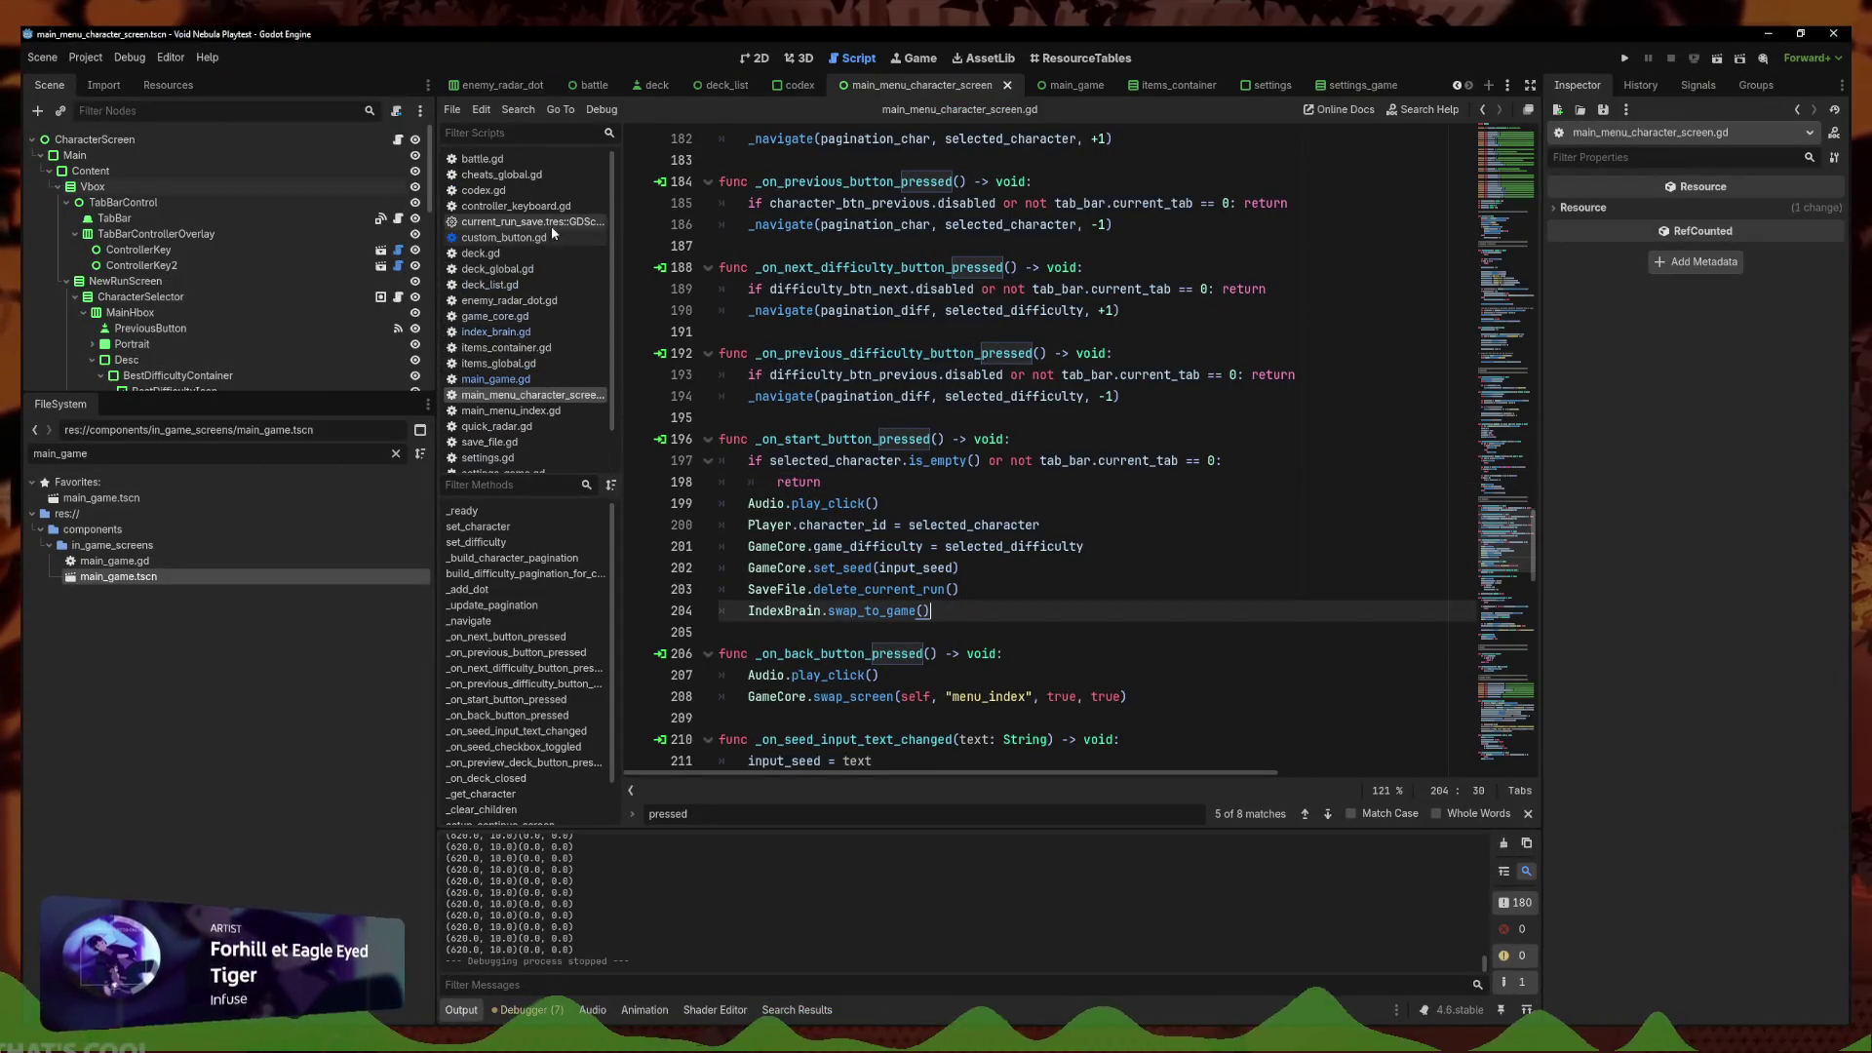
key("ctrl+a")
type("radar")
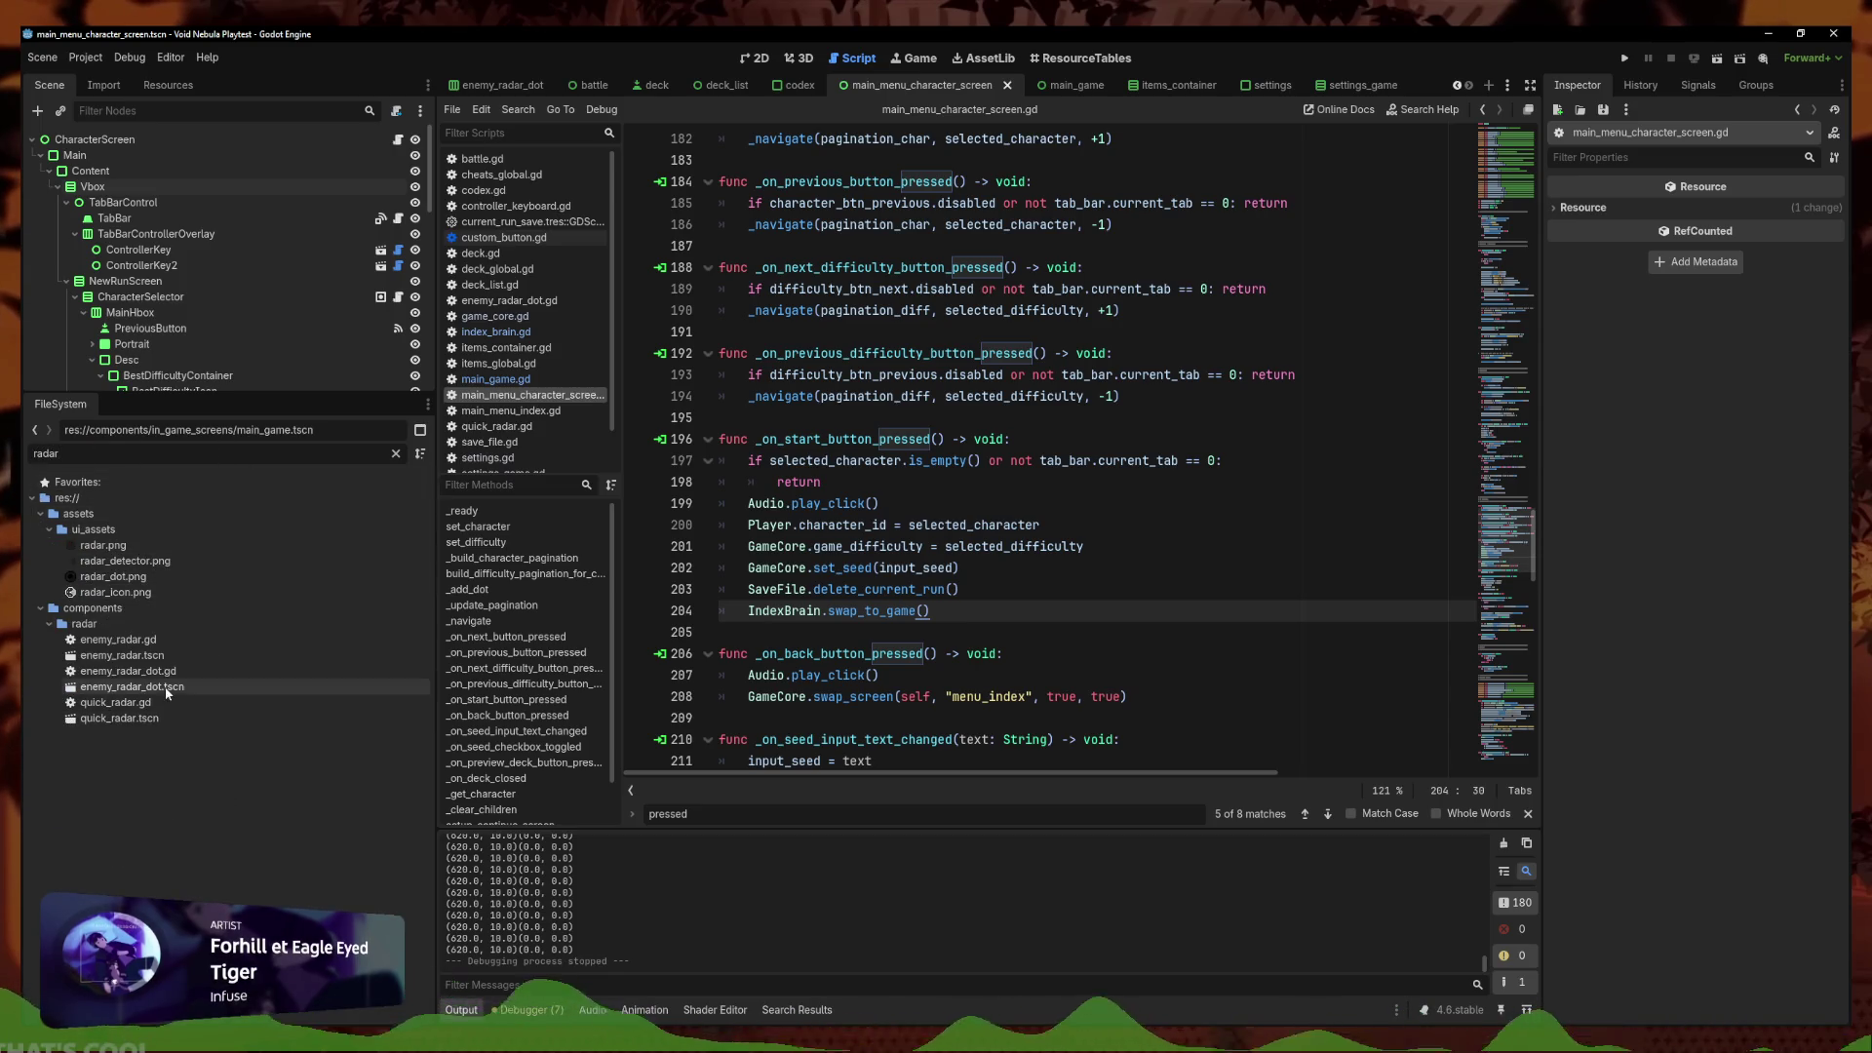
double_click(152, 688)
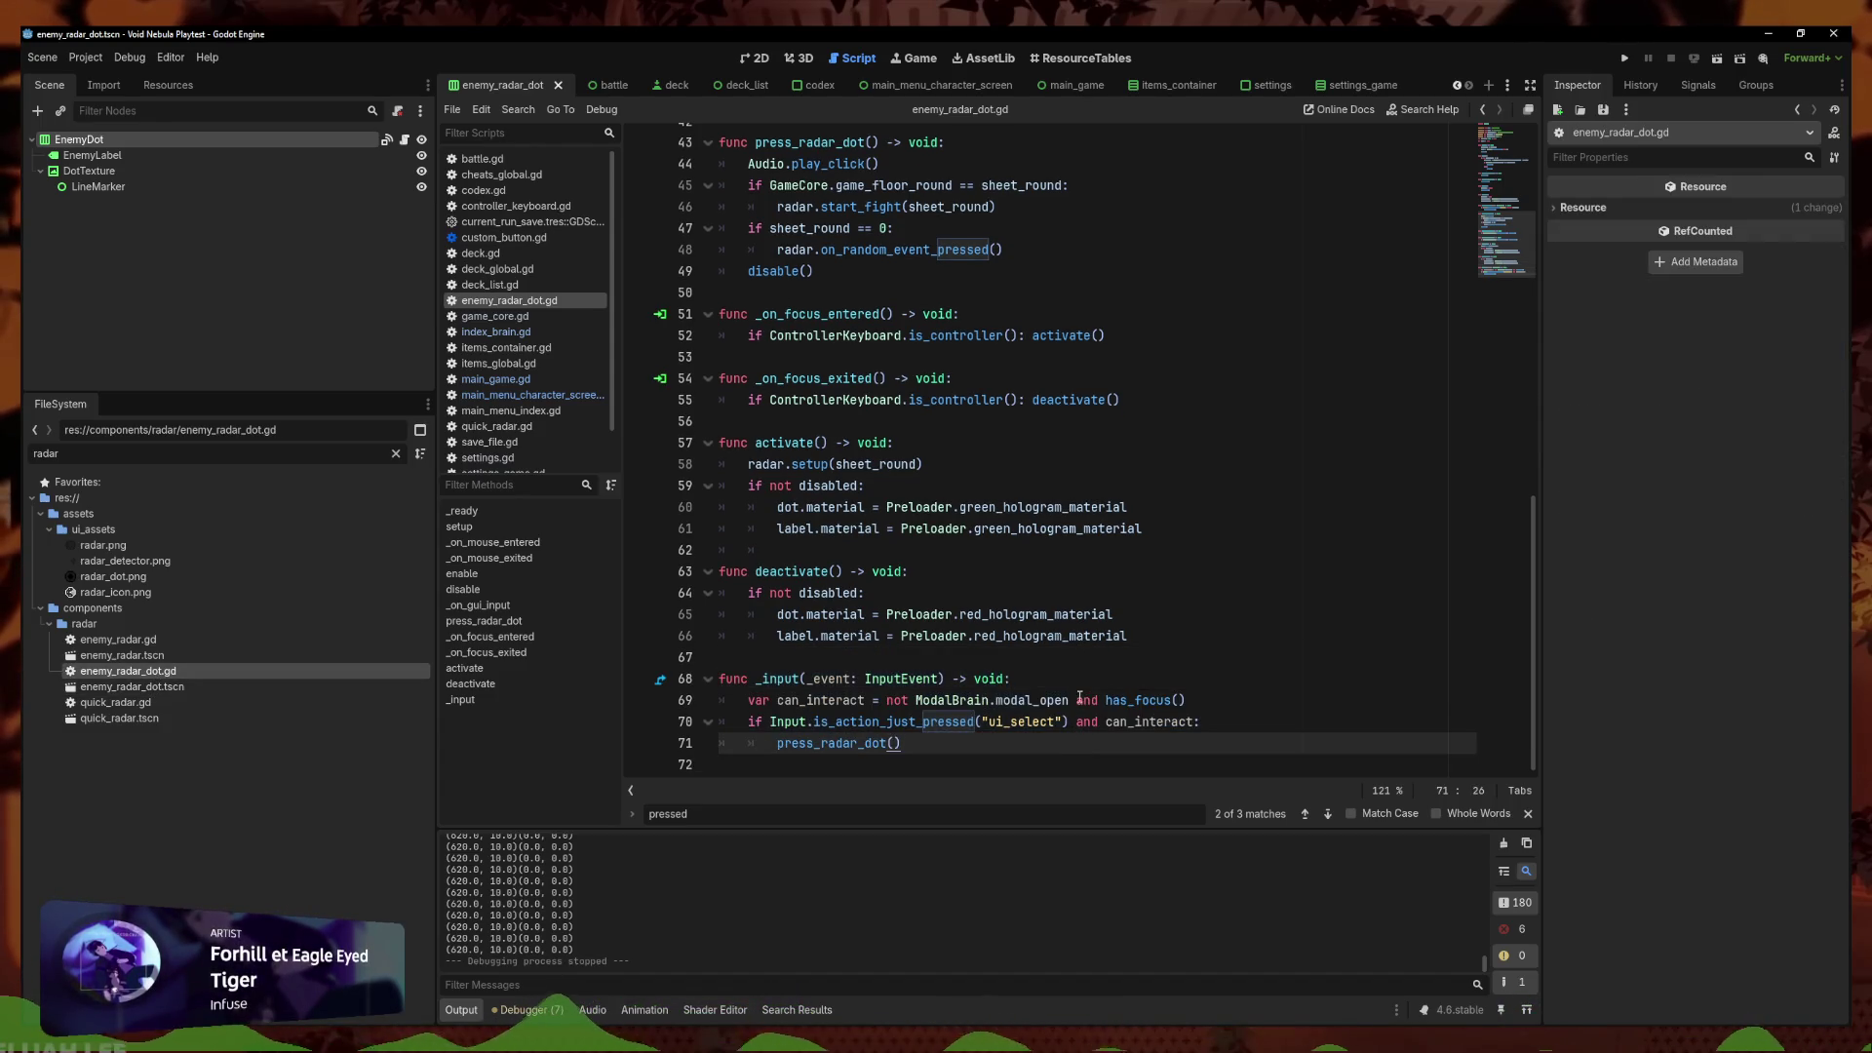
left_click(1153, 395)
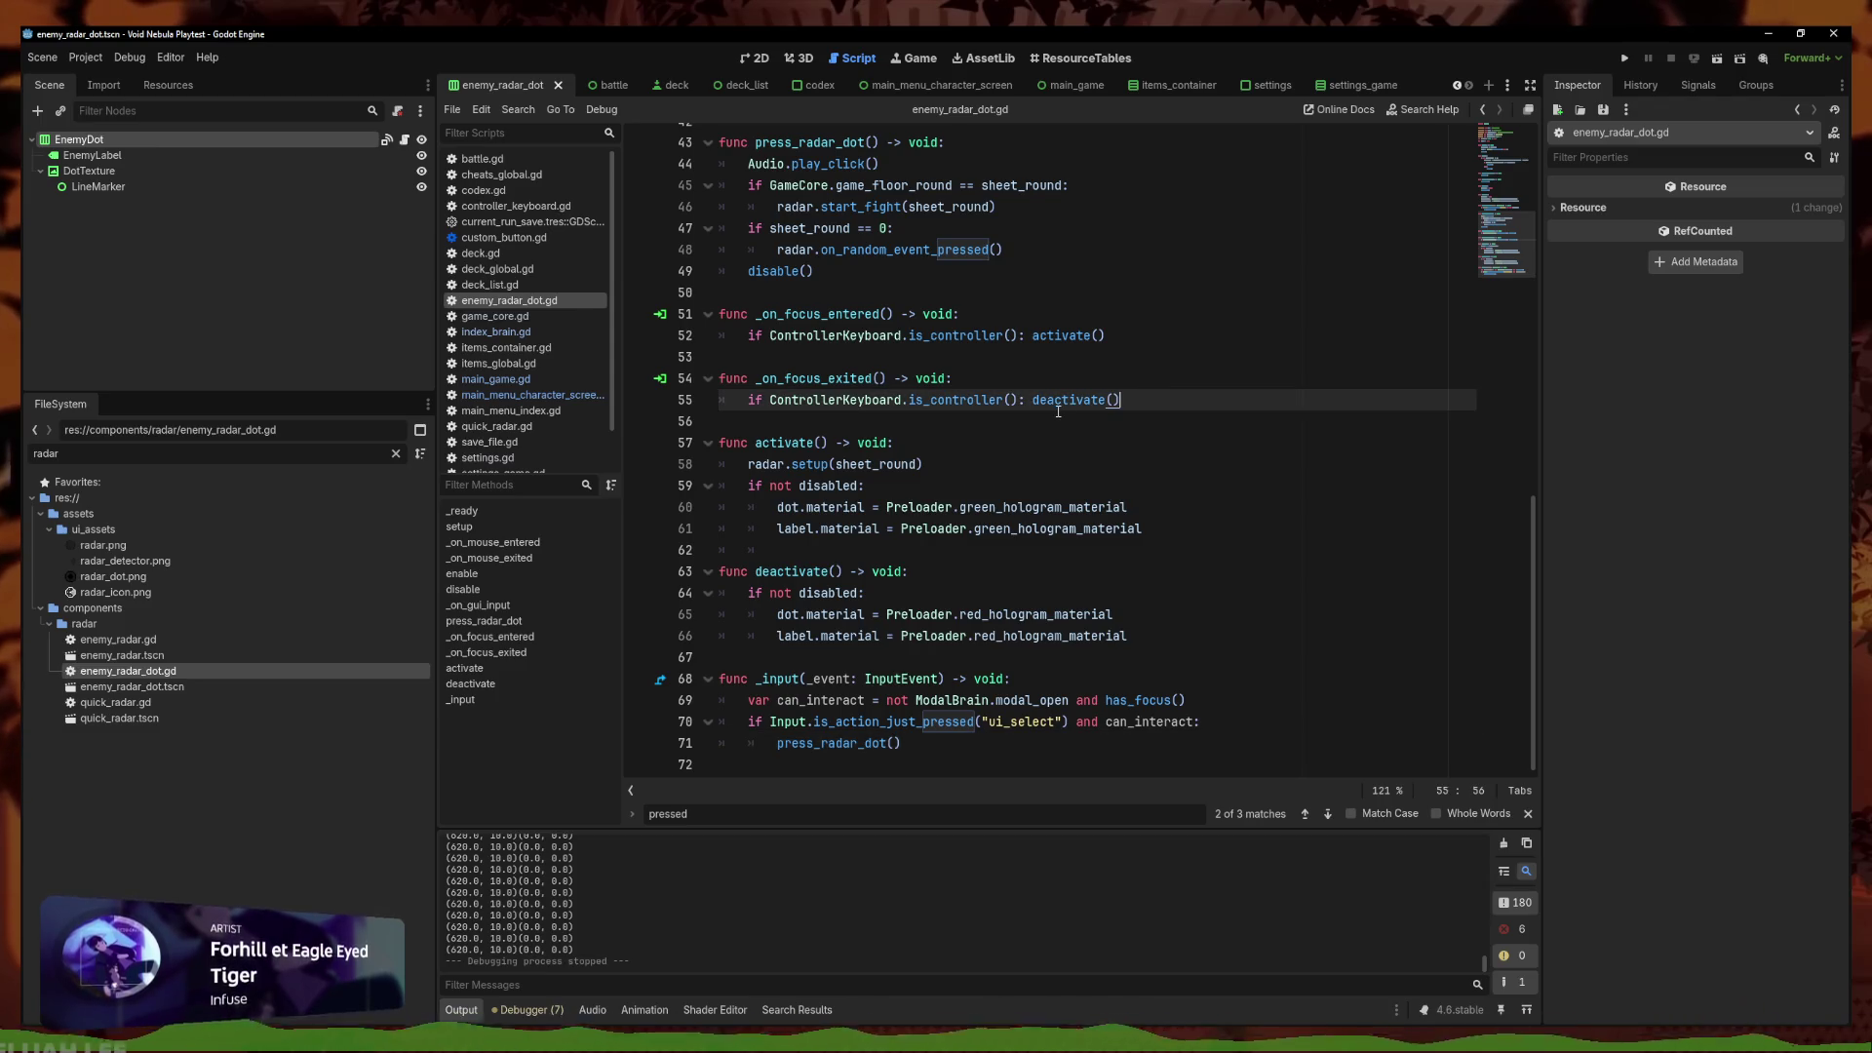
left_click(1048, 391)
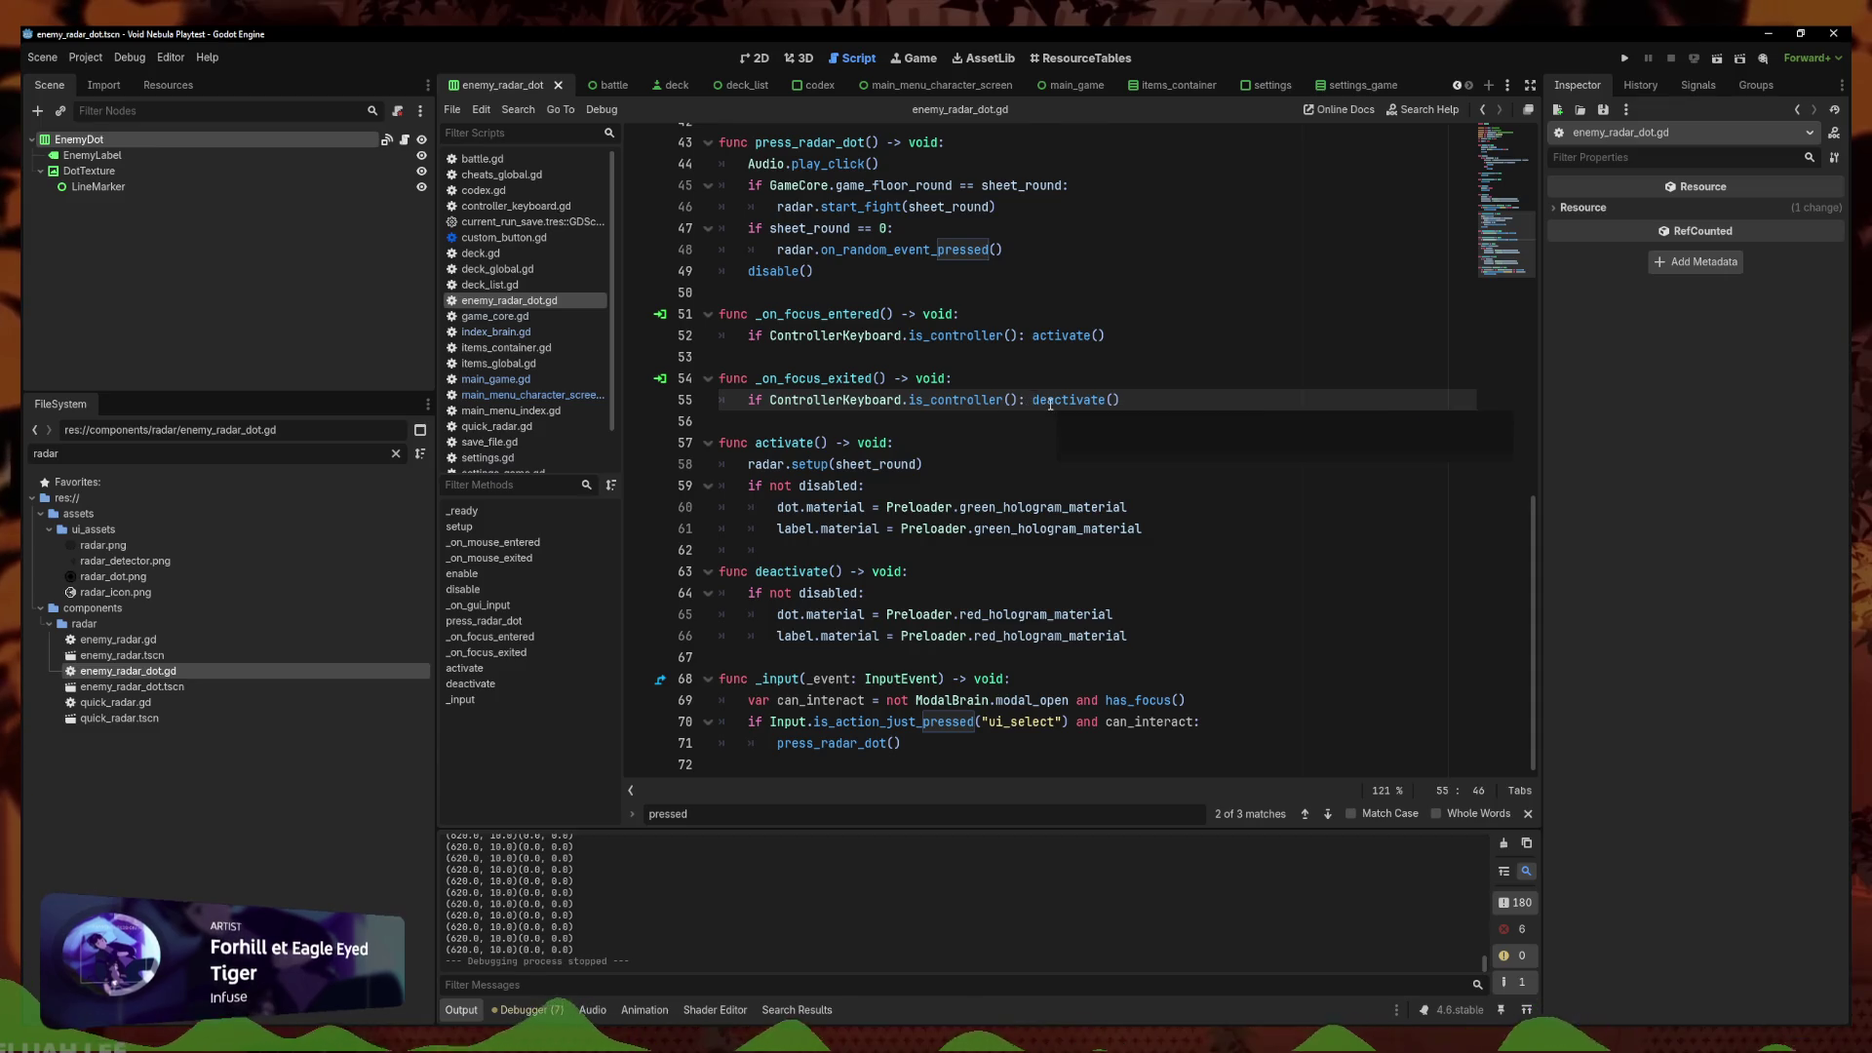
left_click(1066, 420)
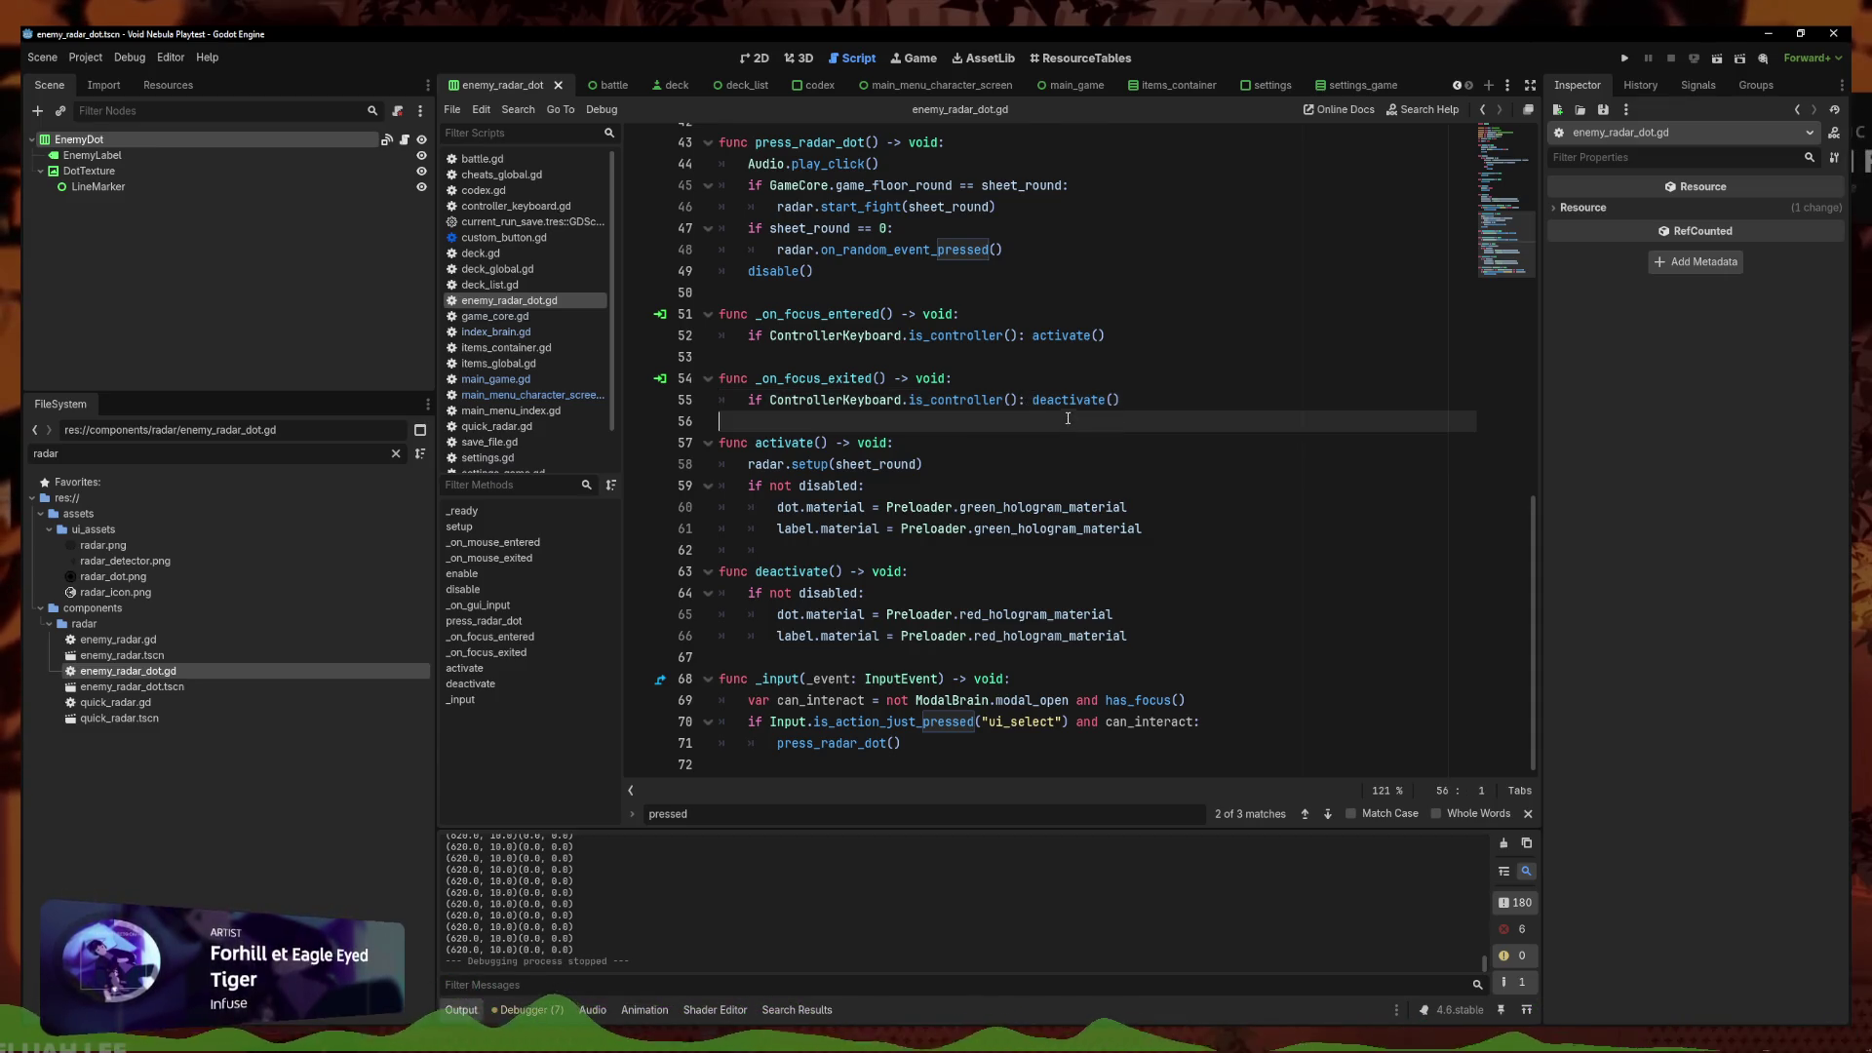
scroll(1076, 418, "up", 7)
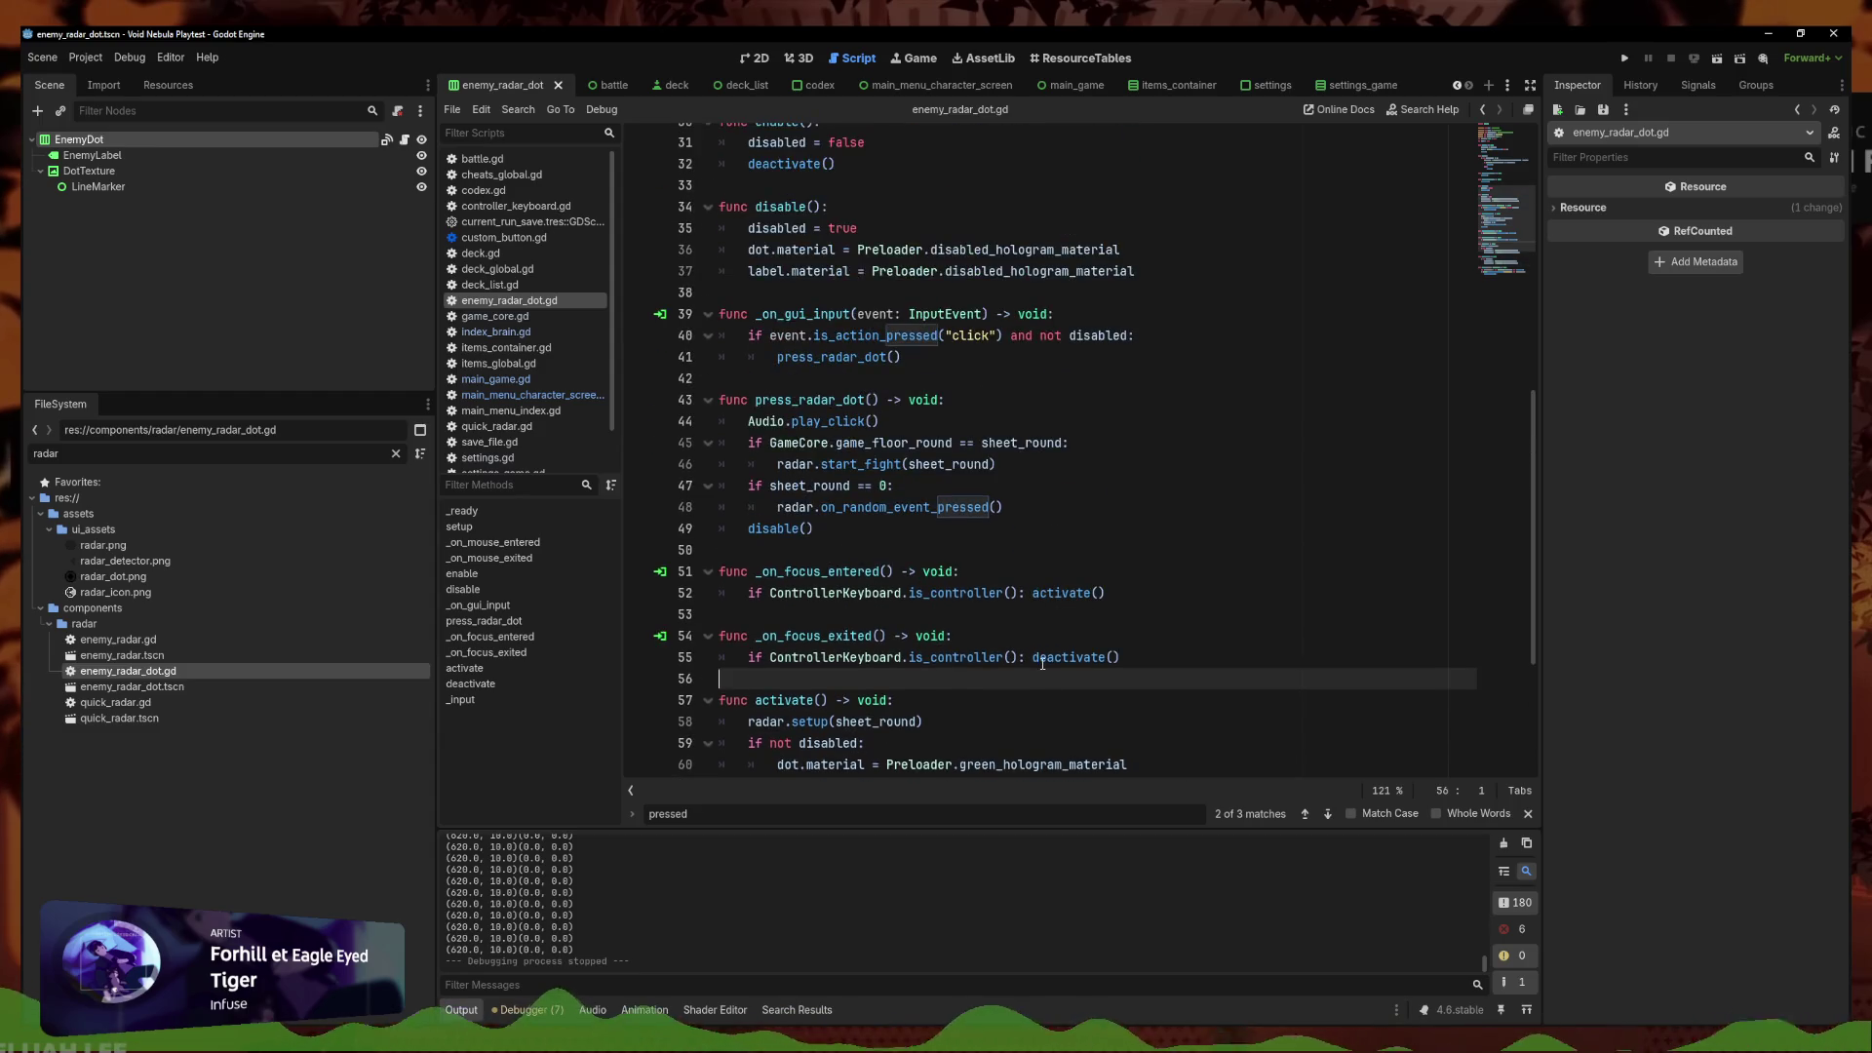
scroll(988, 566, "up", 7)
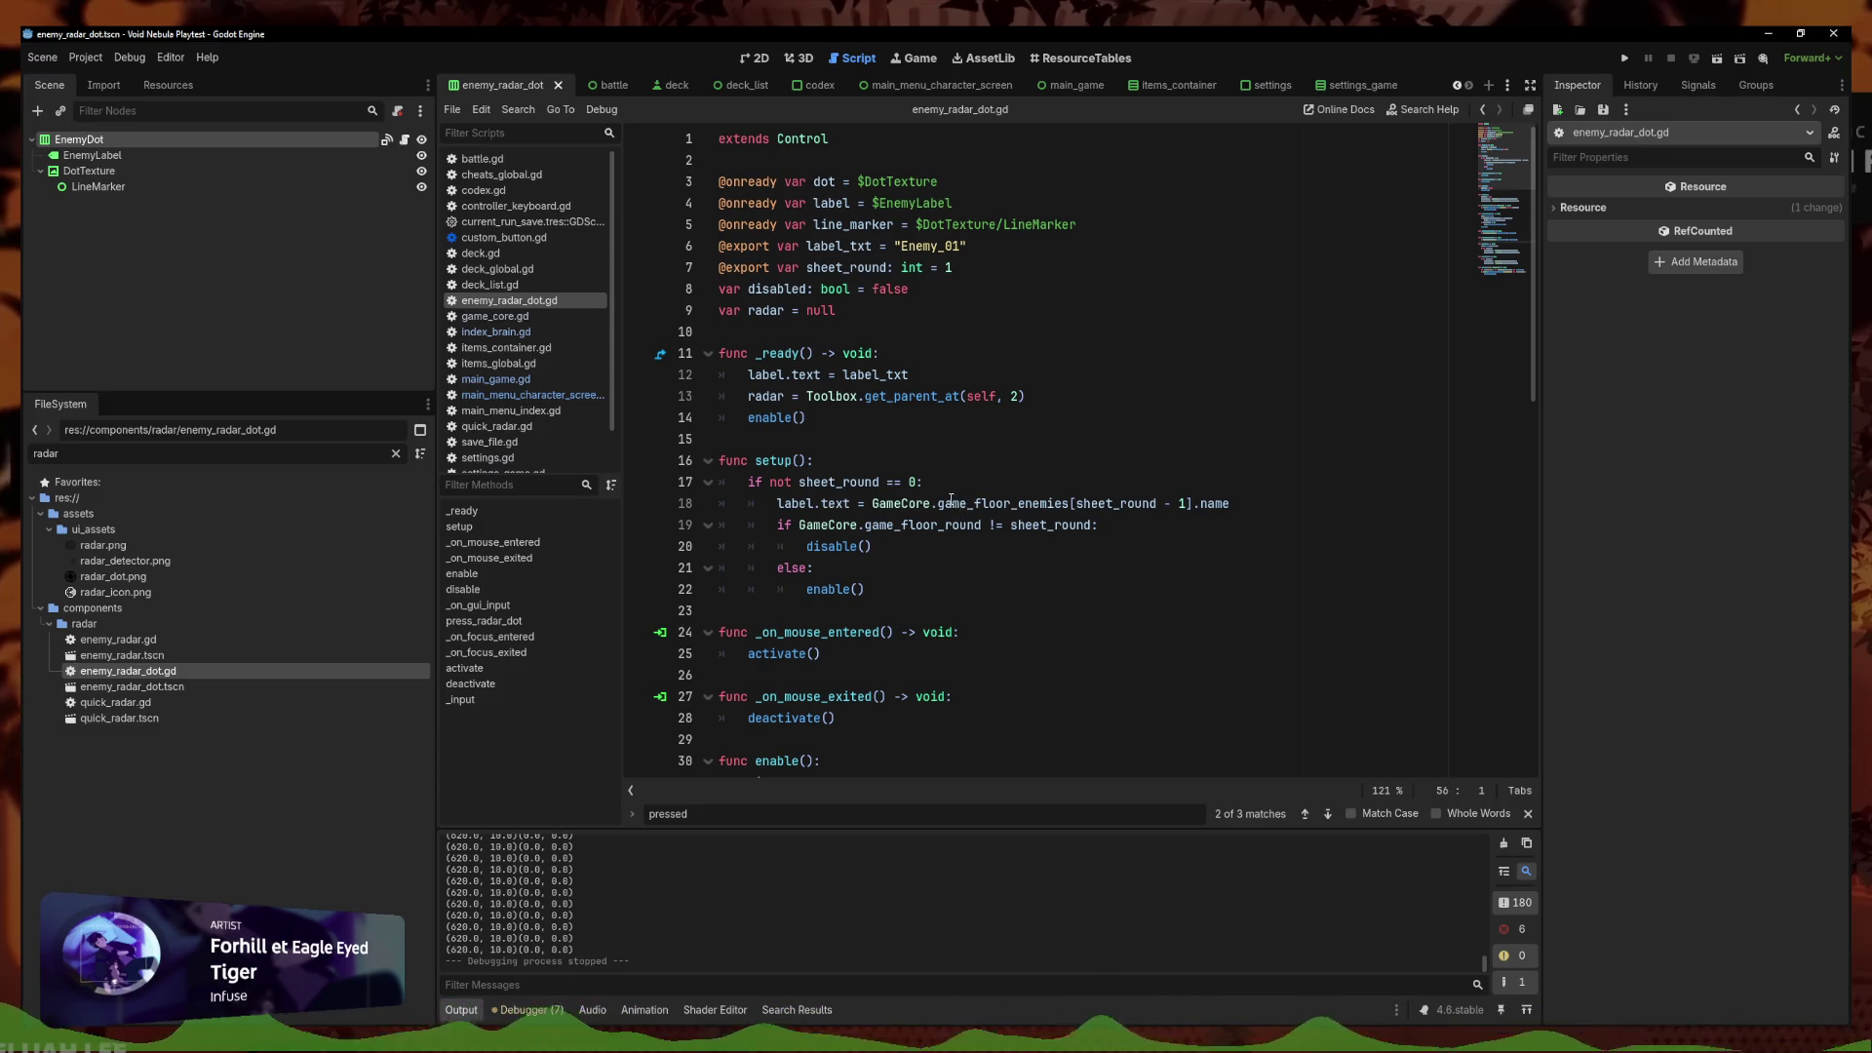
scroll(877, 429, "down", 1)
scroll(802, 368, "up", 1)
scroll(845, 524, "down", 6)
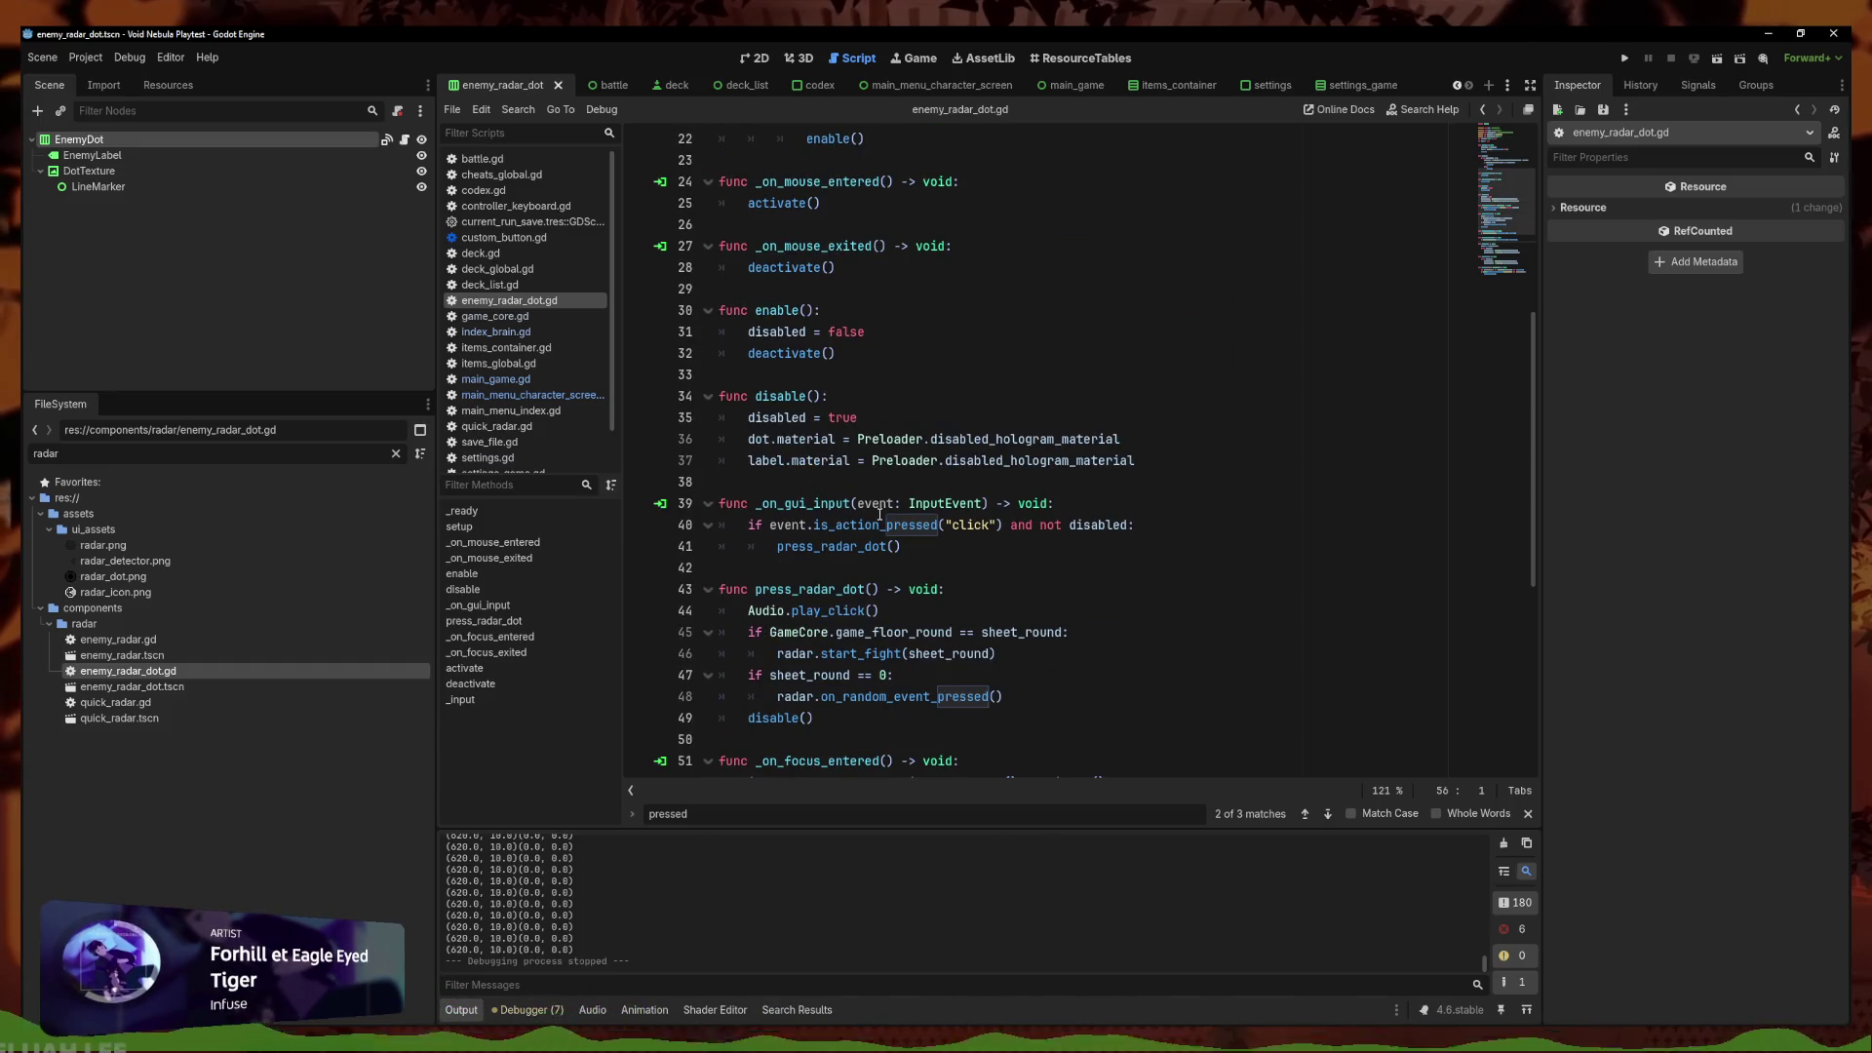
scroll(885, 501, "down", 2)
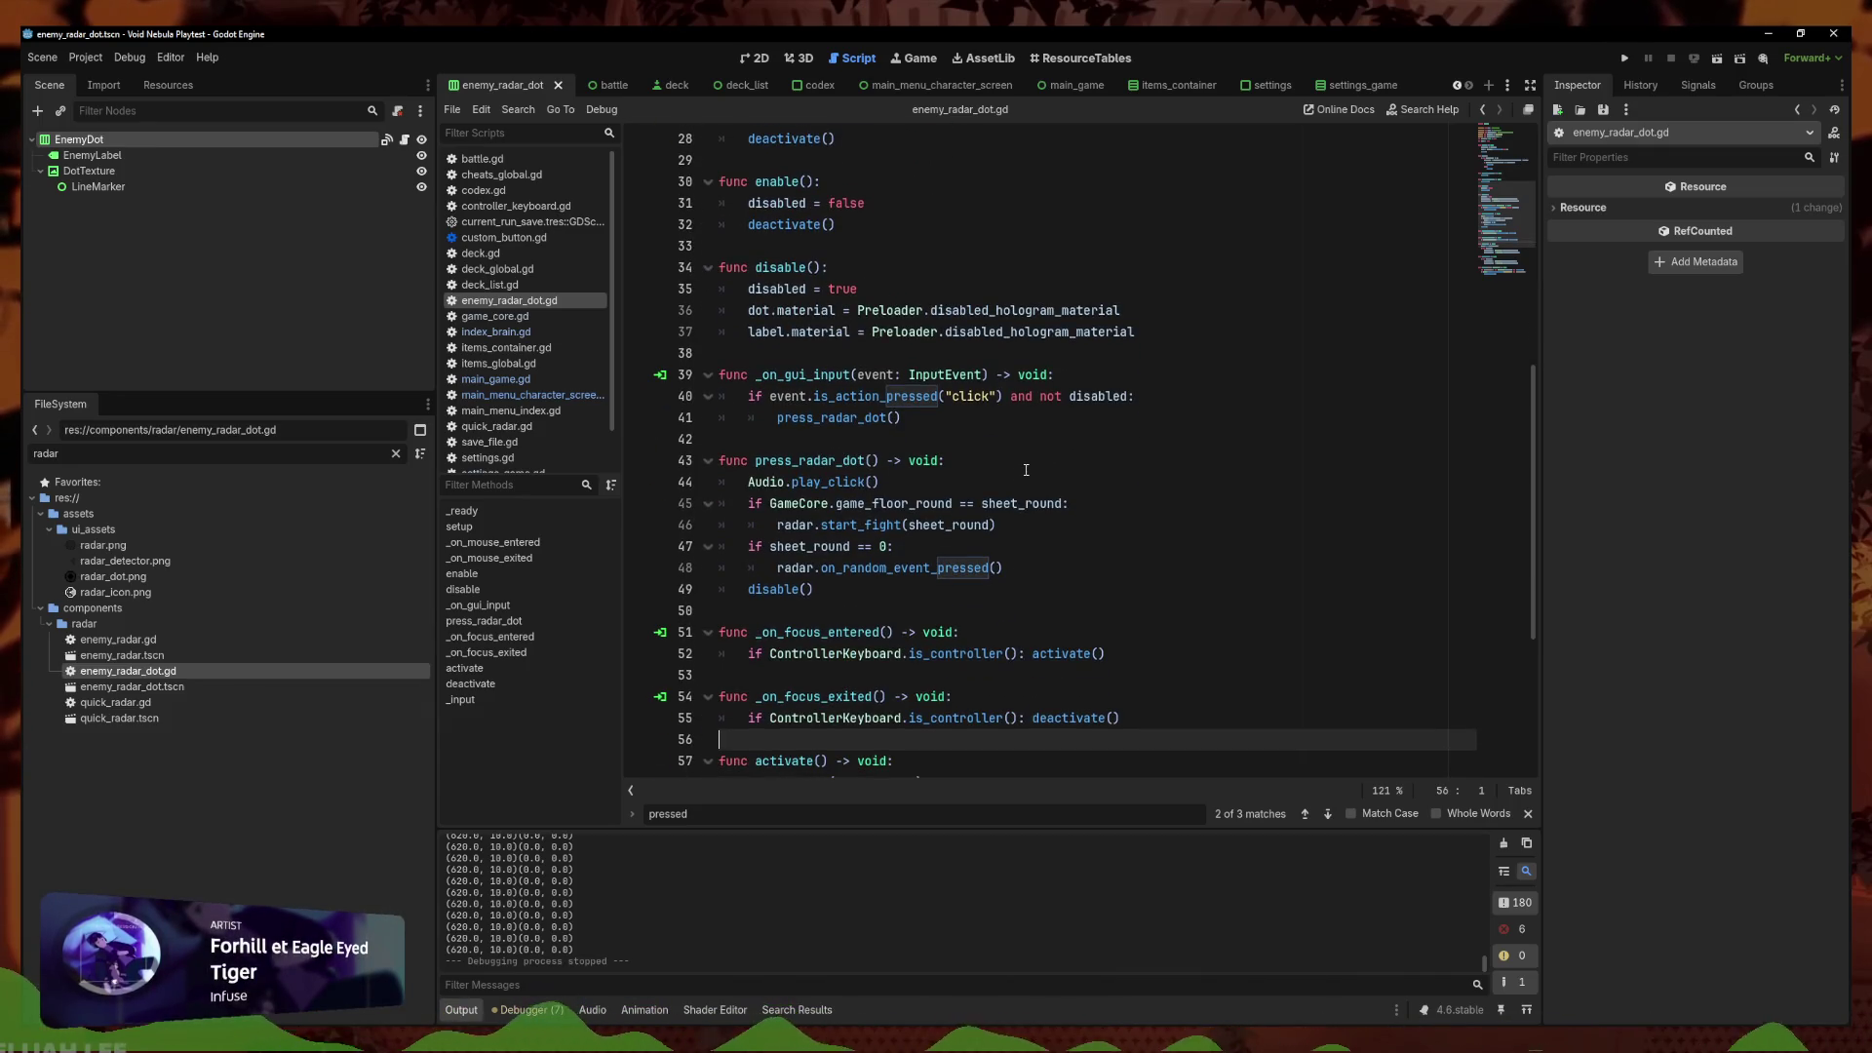
scroll(1018, 441, "down", 5)
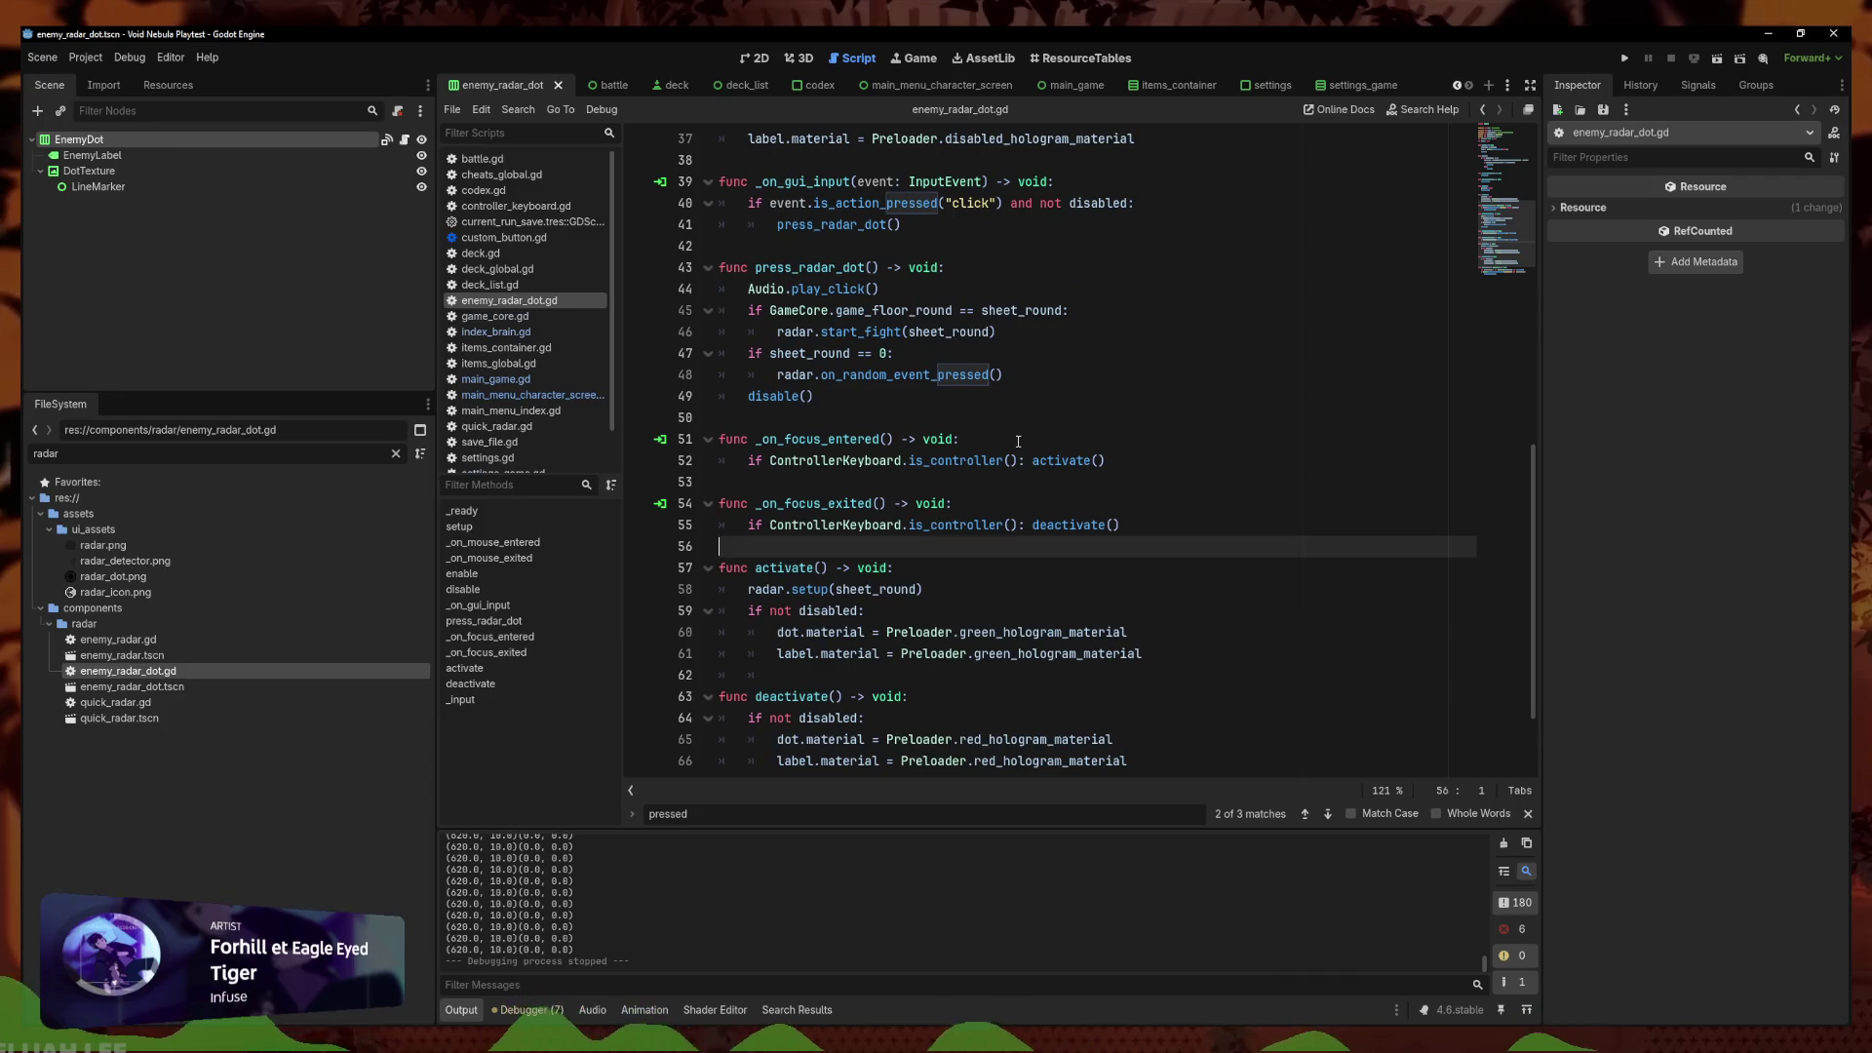
scroll(1012, 432, "up", 6)
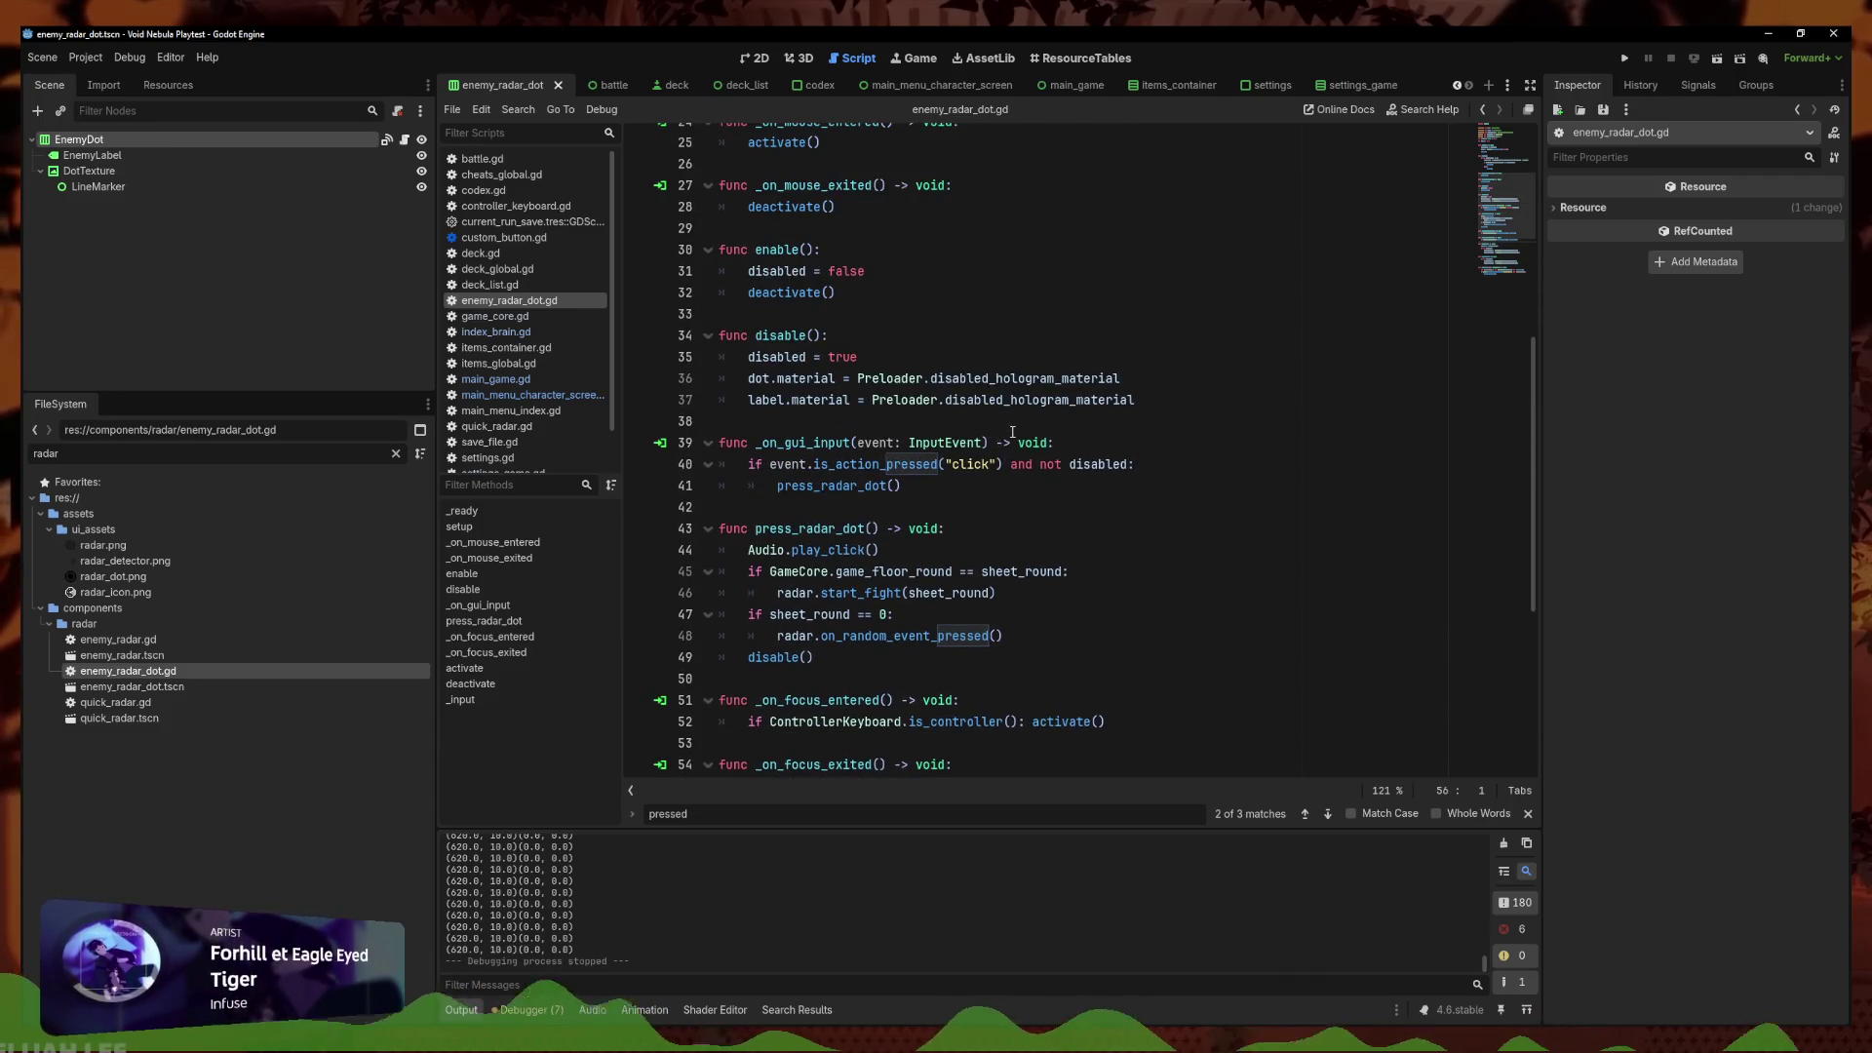
scroll(976, 422, "up", 4)
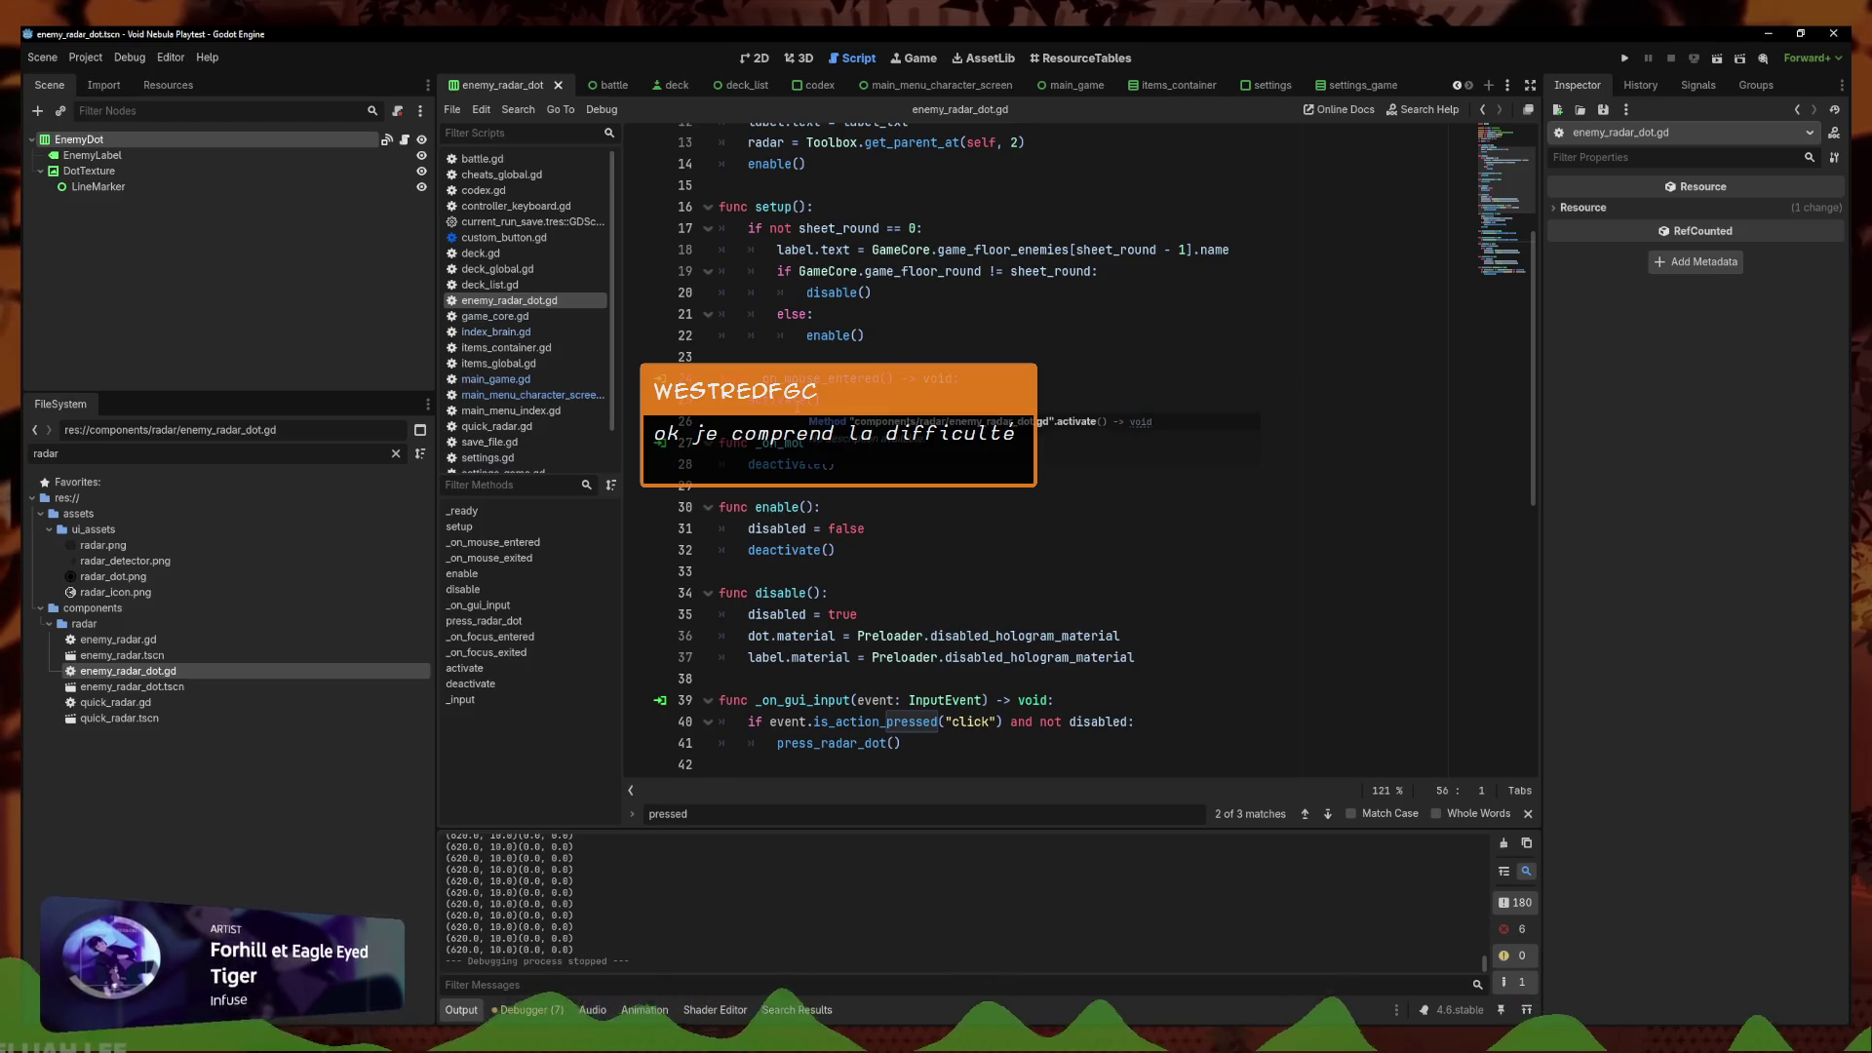
left_click(780, 421, "ctrl")
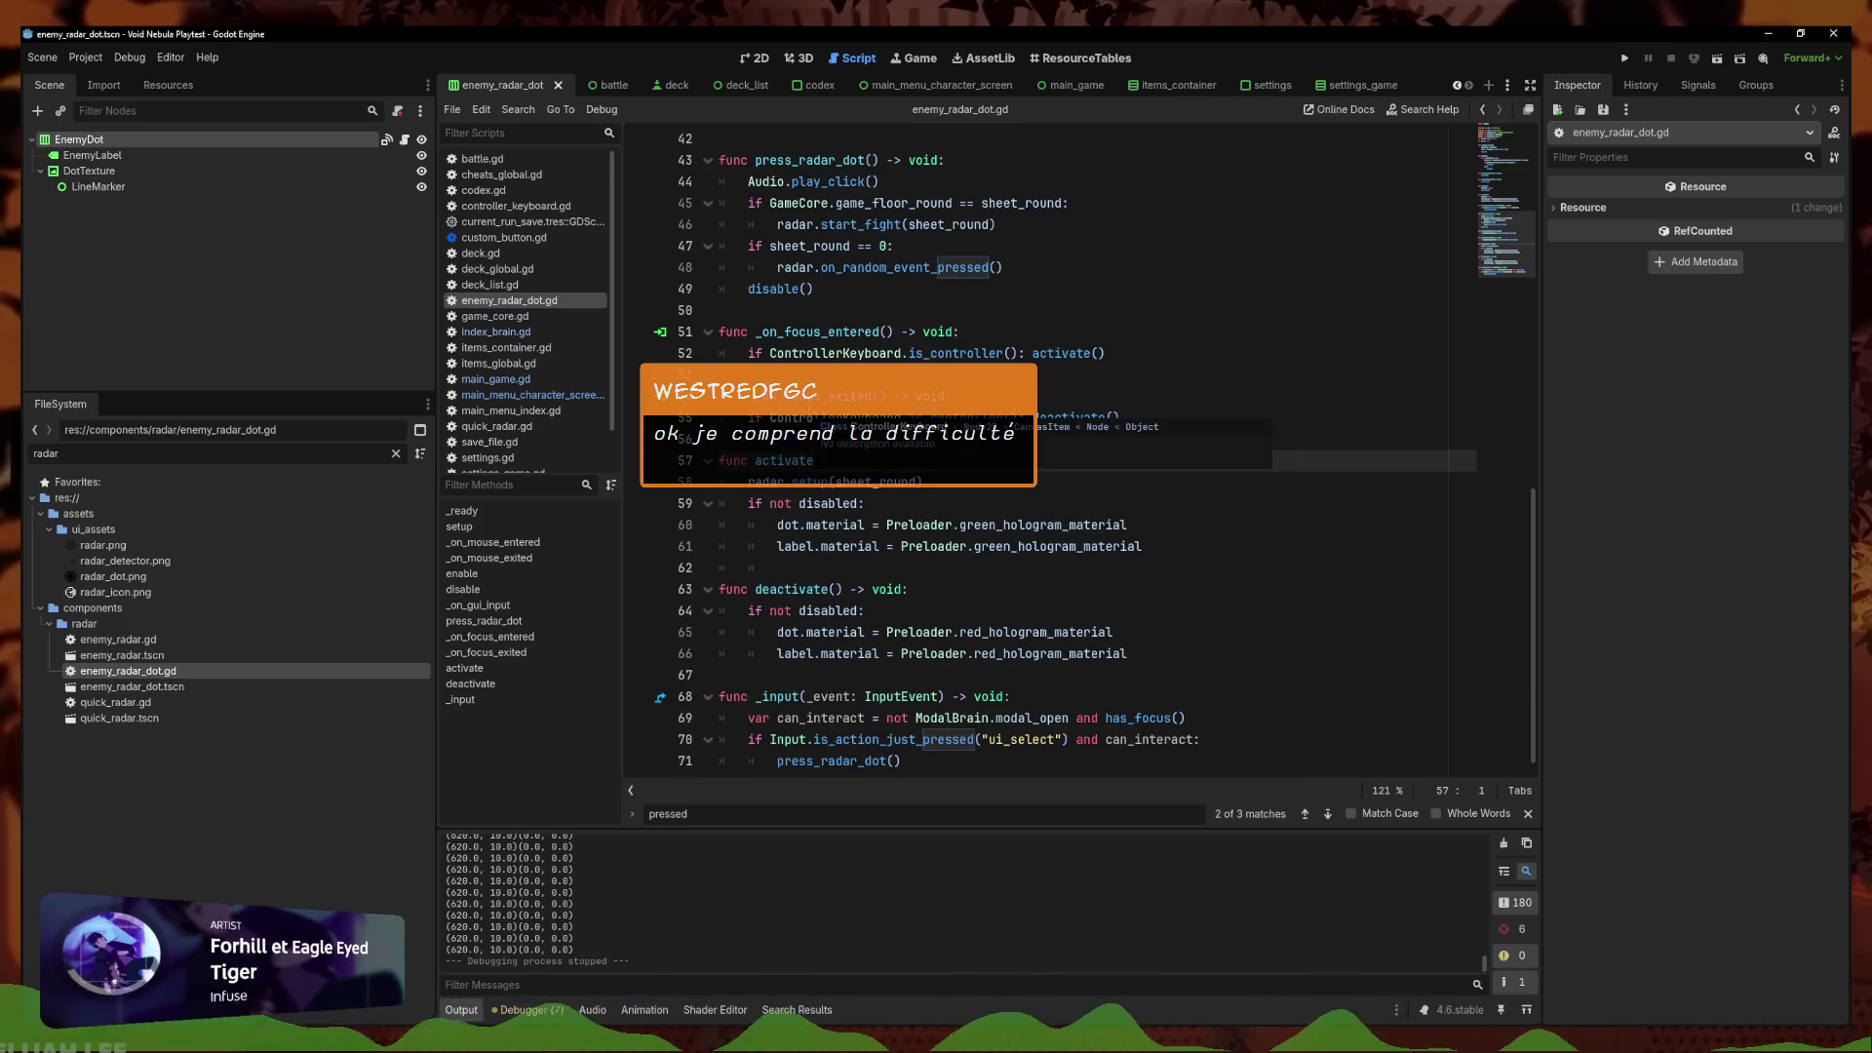
left_click(1168, 542)
left_click_drag(923, 482, 756, 484)
scroll(1103, 594, "down", 1)
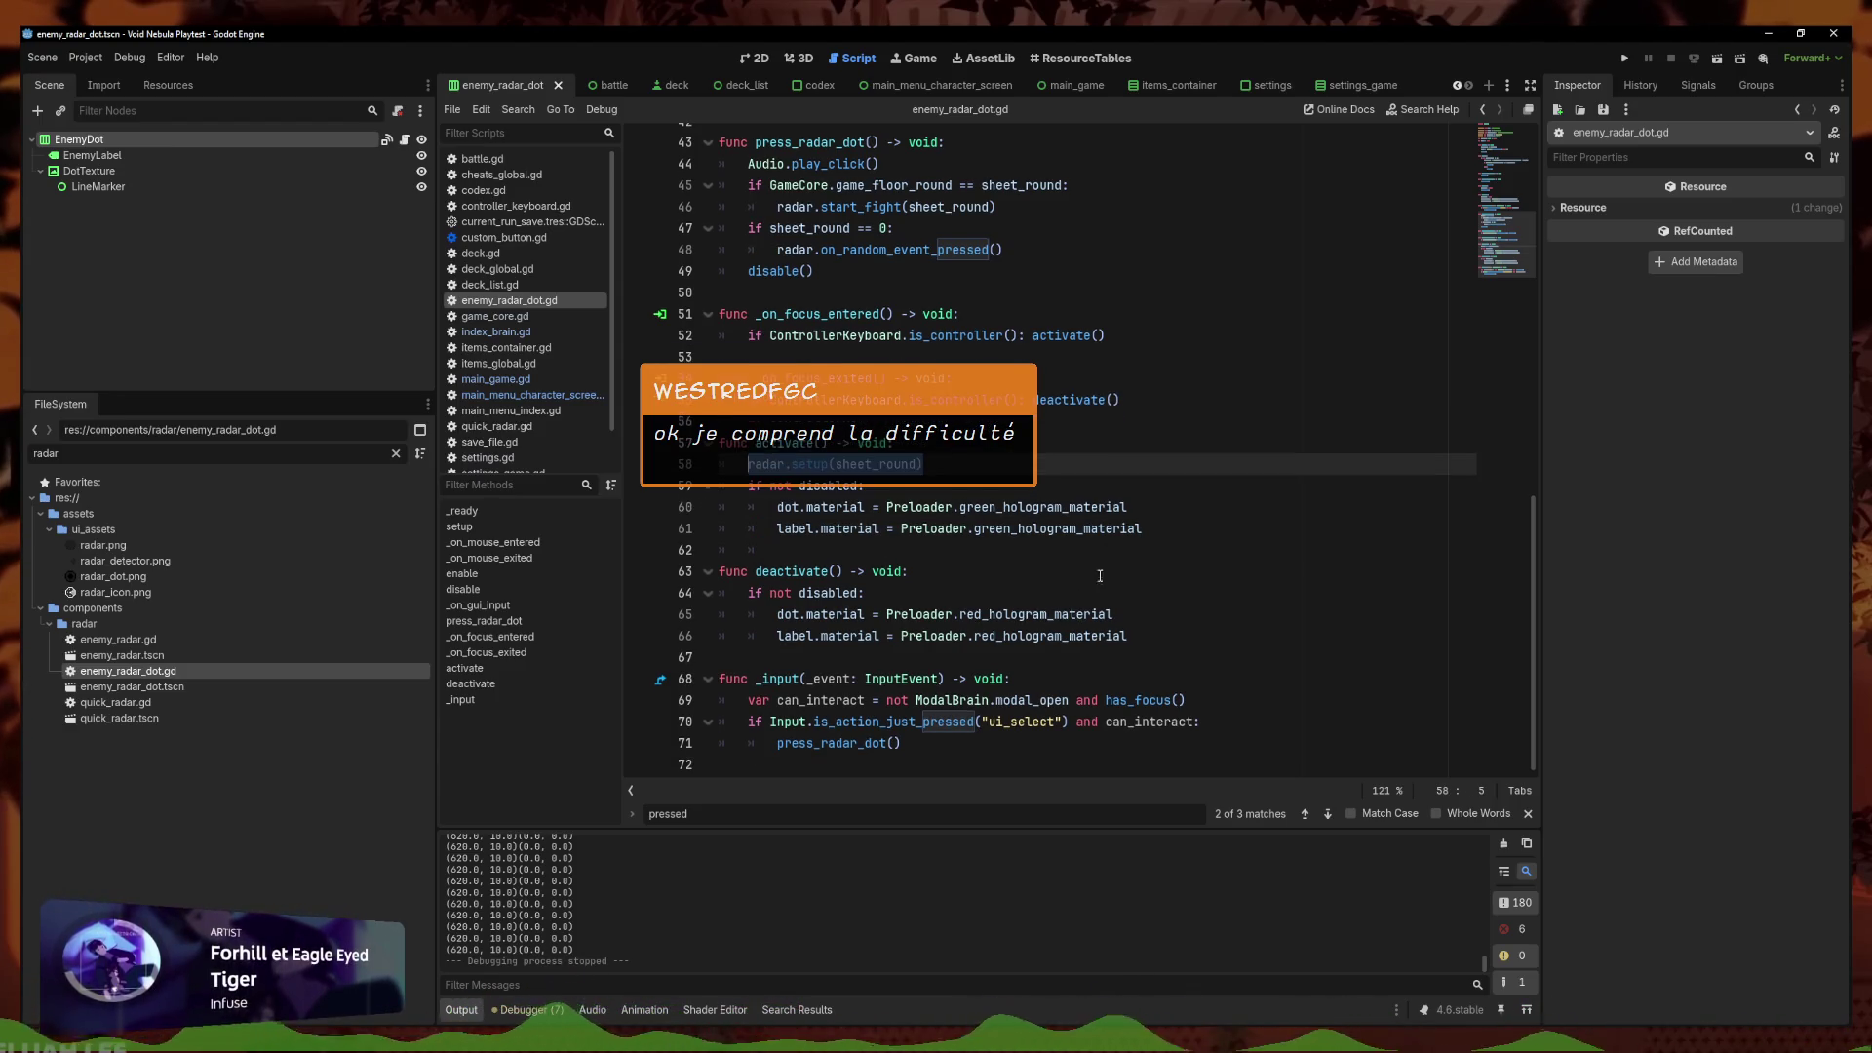
left_click(1162, 618)
left_click(1173, 567)
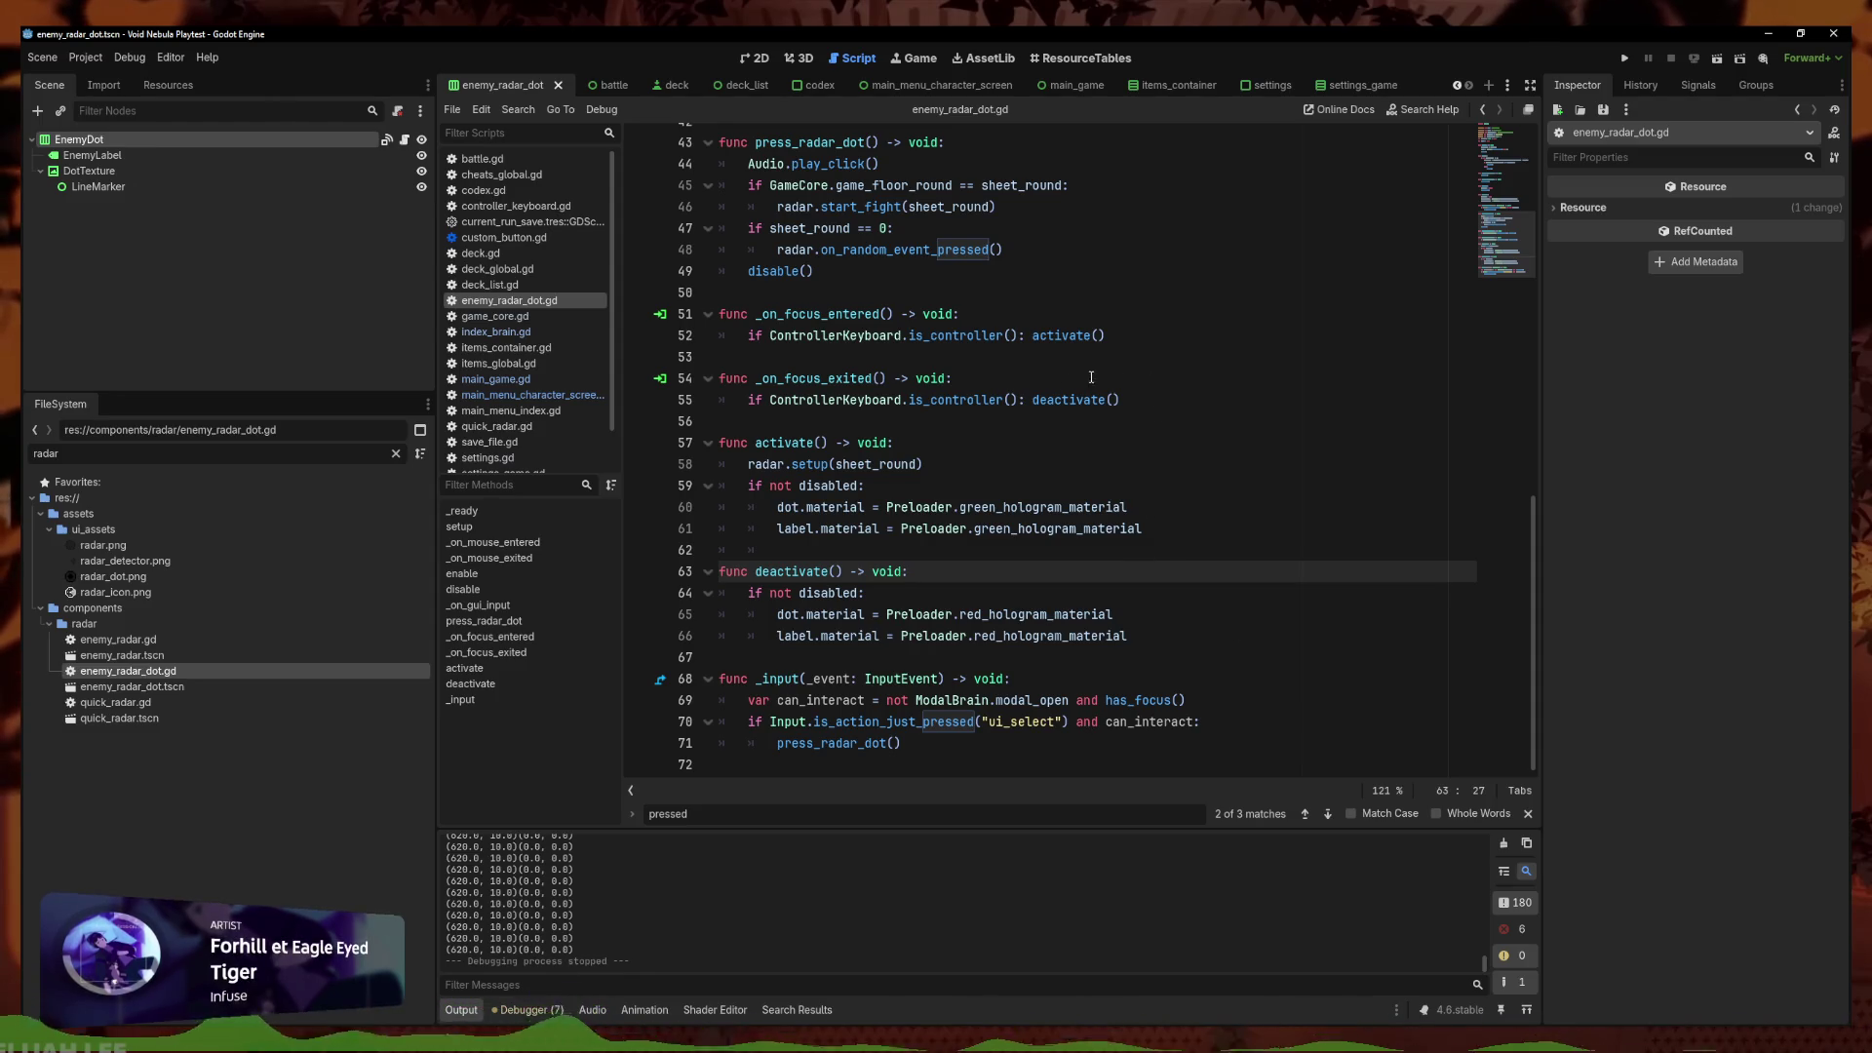
Put deactivate() on its own line, add radar.visible = false below it, and run the project
left_click(1030, 399)
key("Return")
key("Return")
type("r")
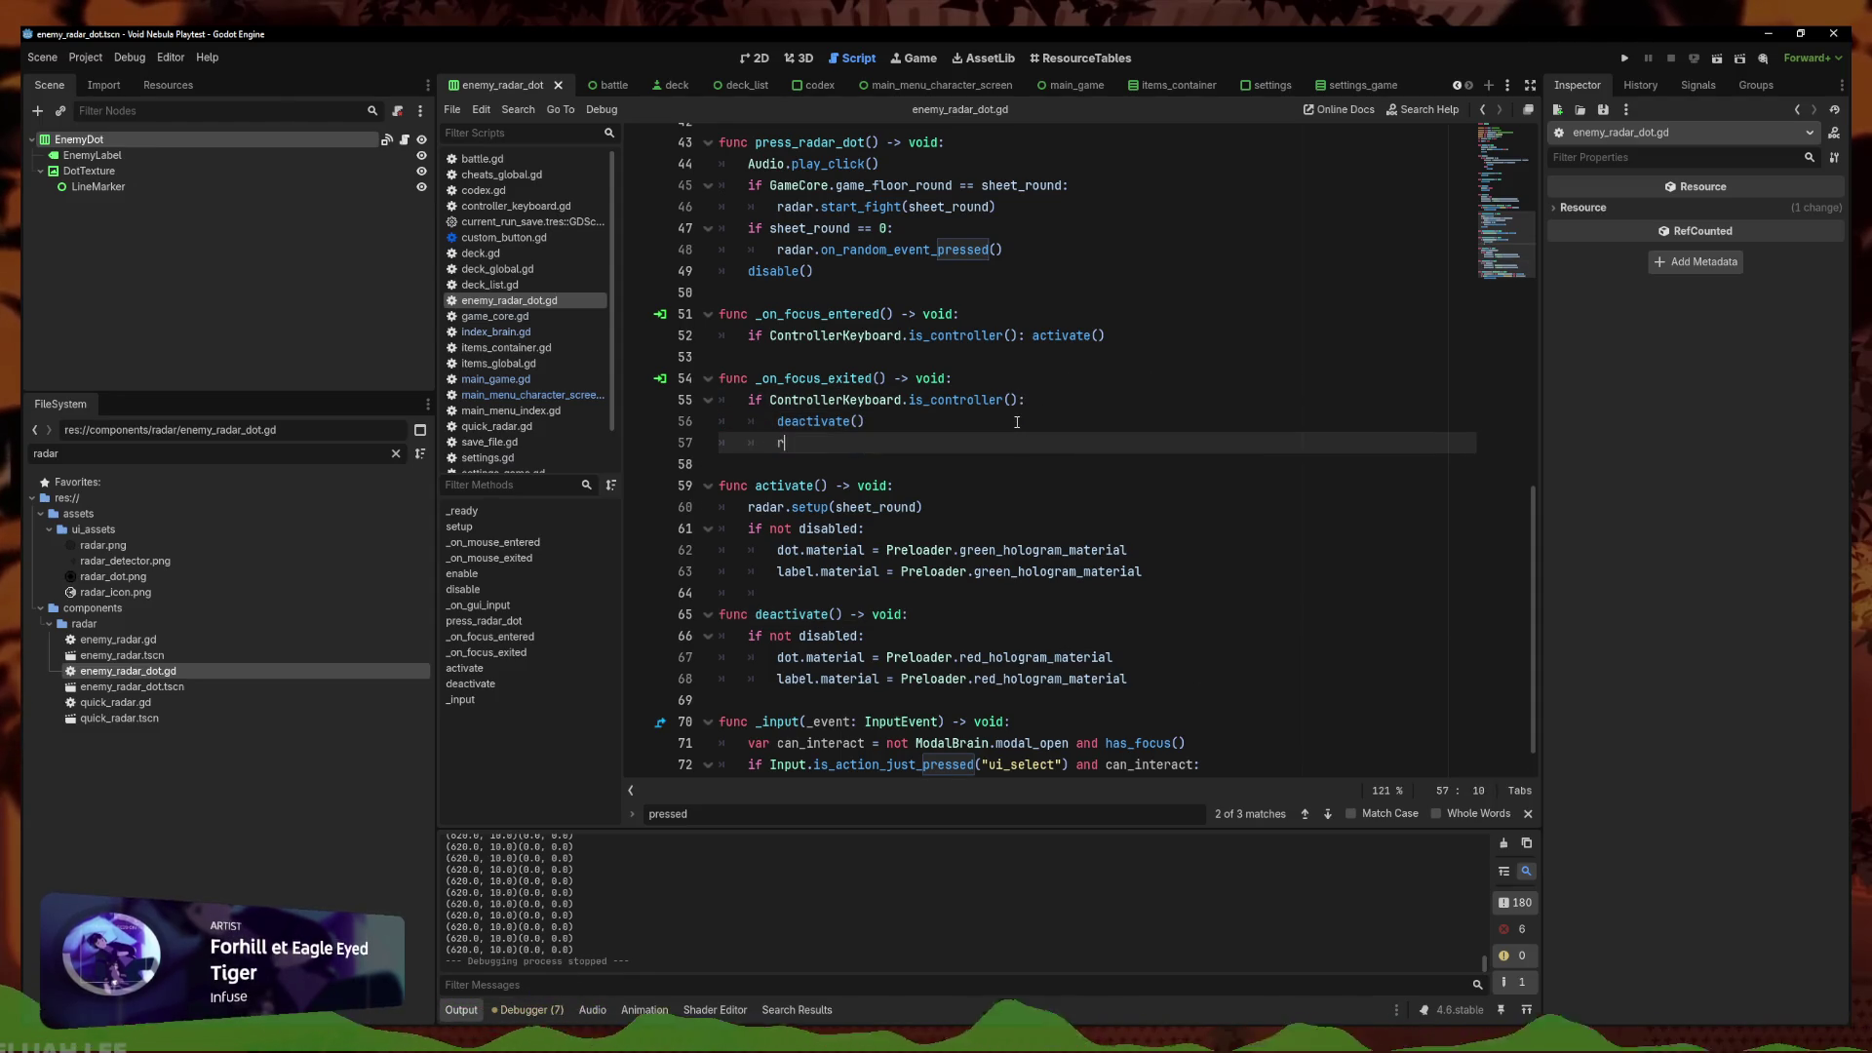
type(" false")
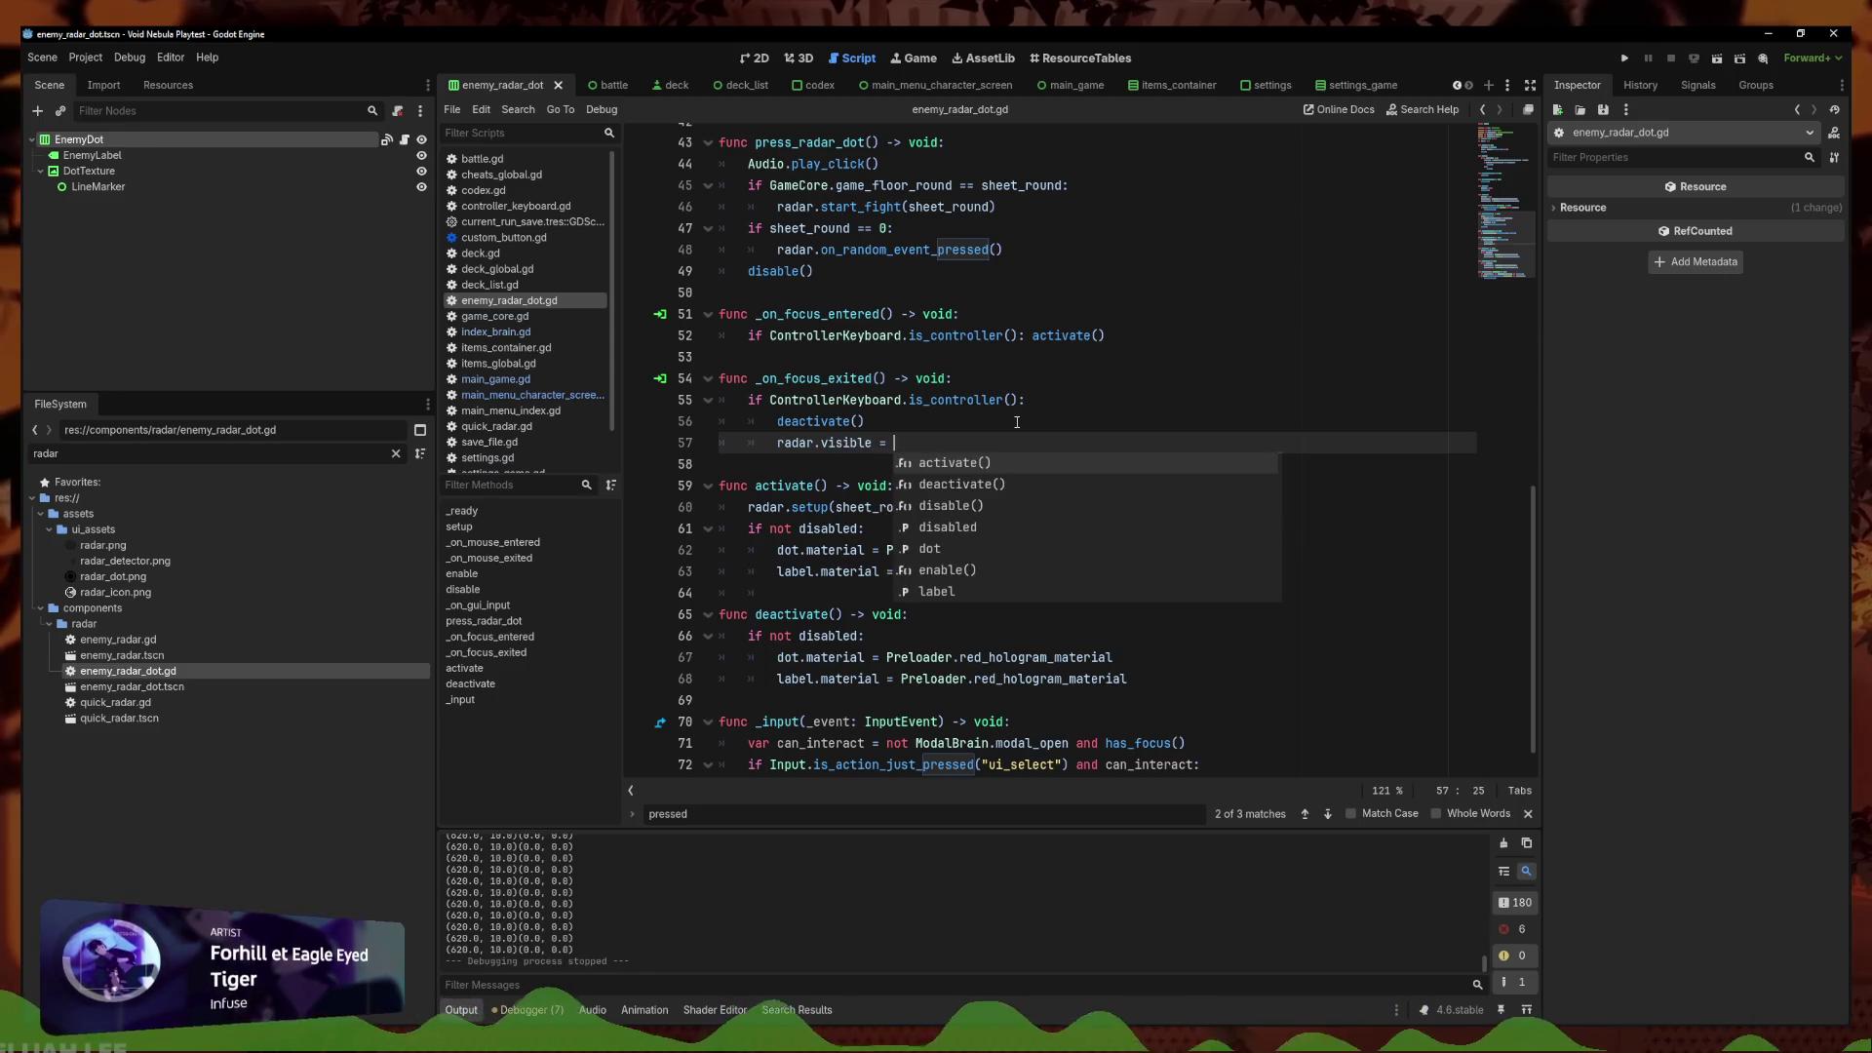
key("Escape")
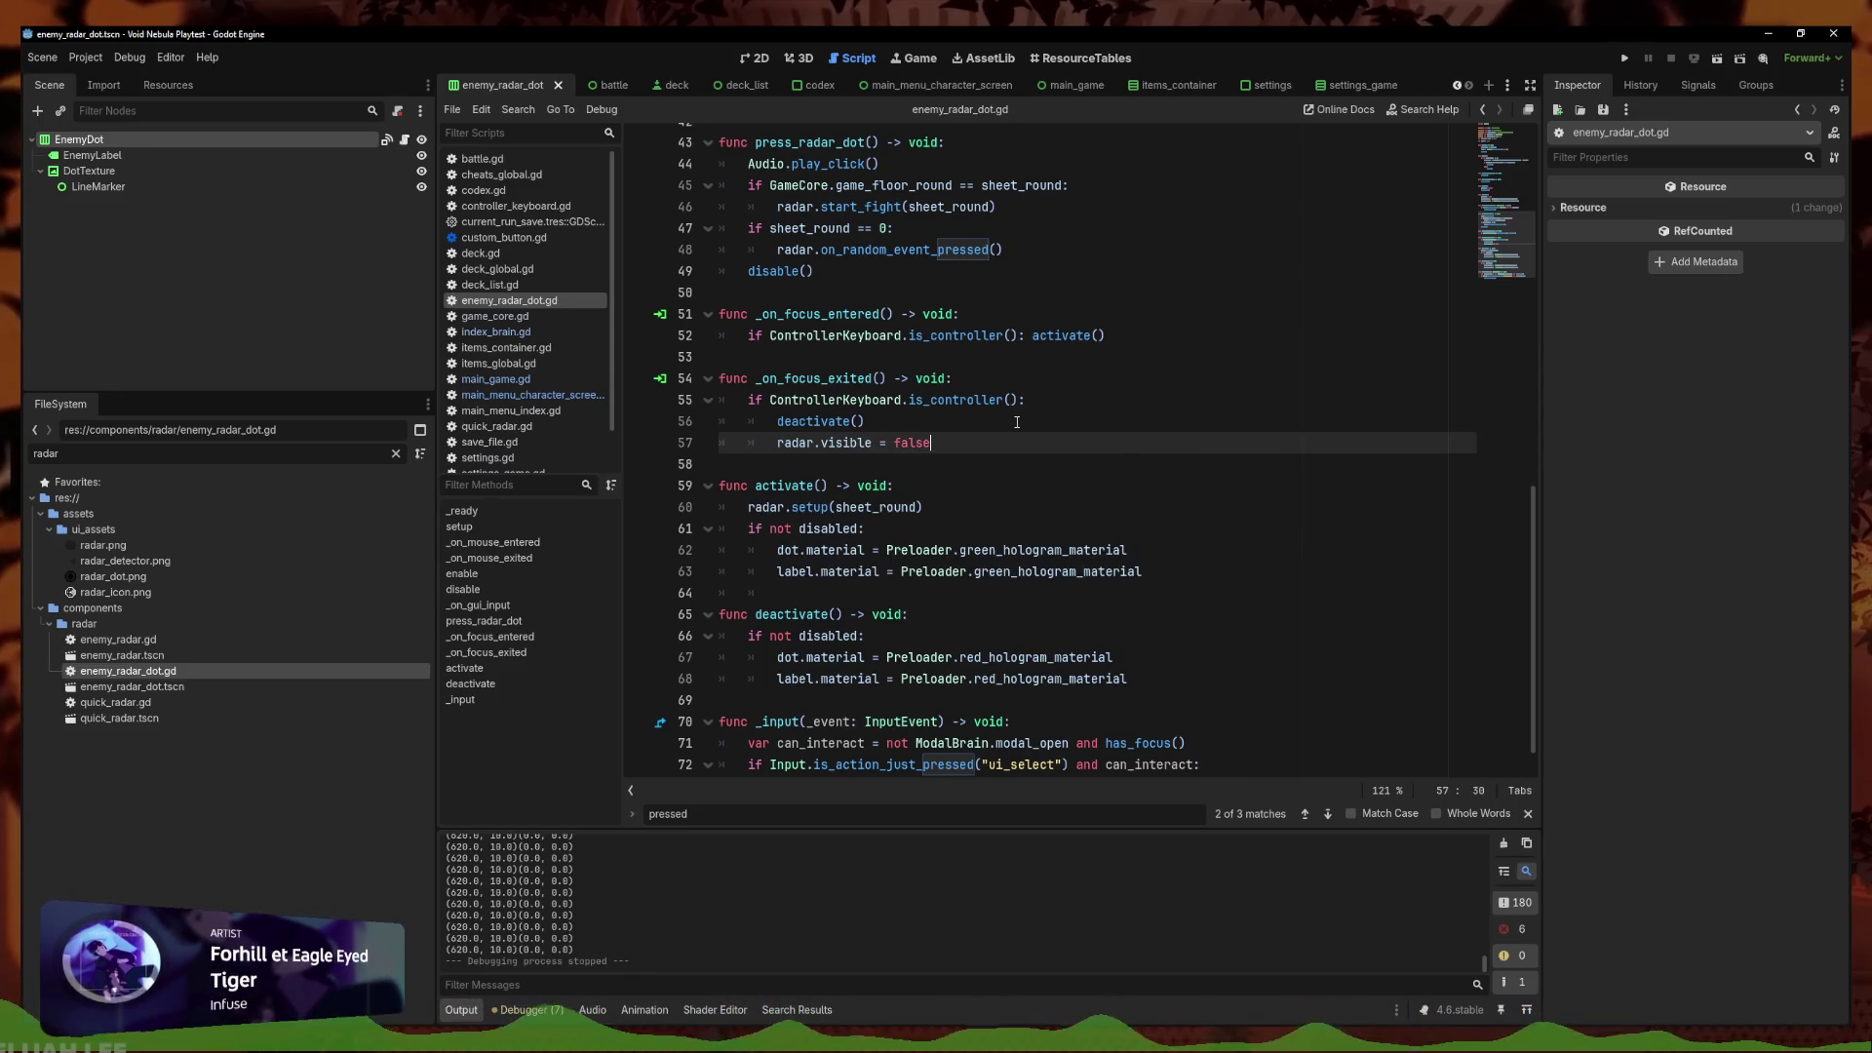
key("Up")
left_click(1623, 58)
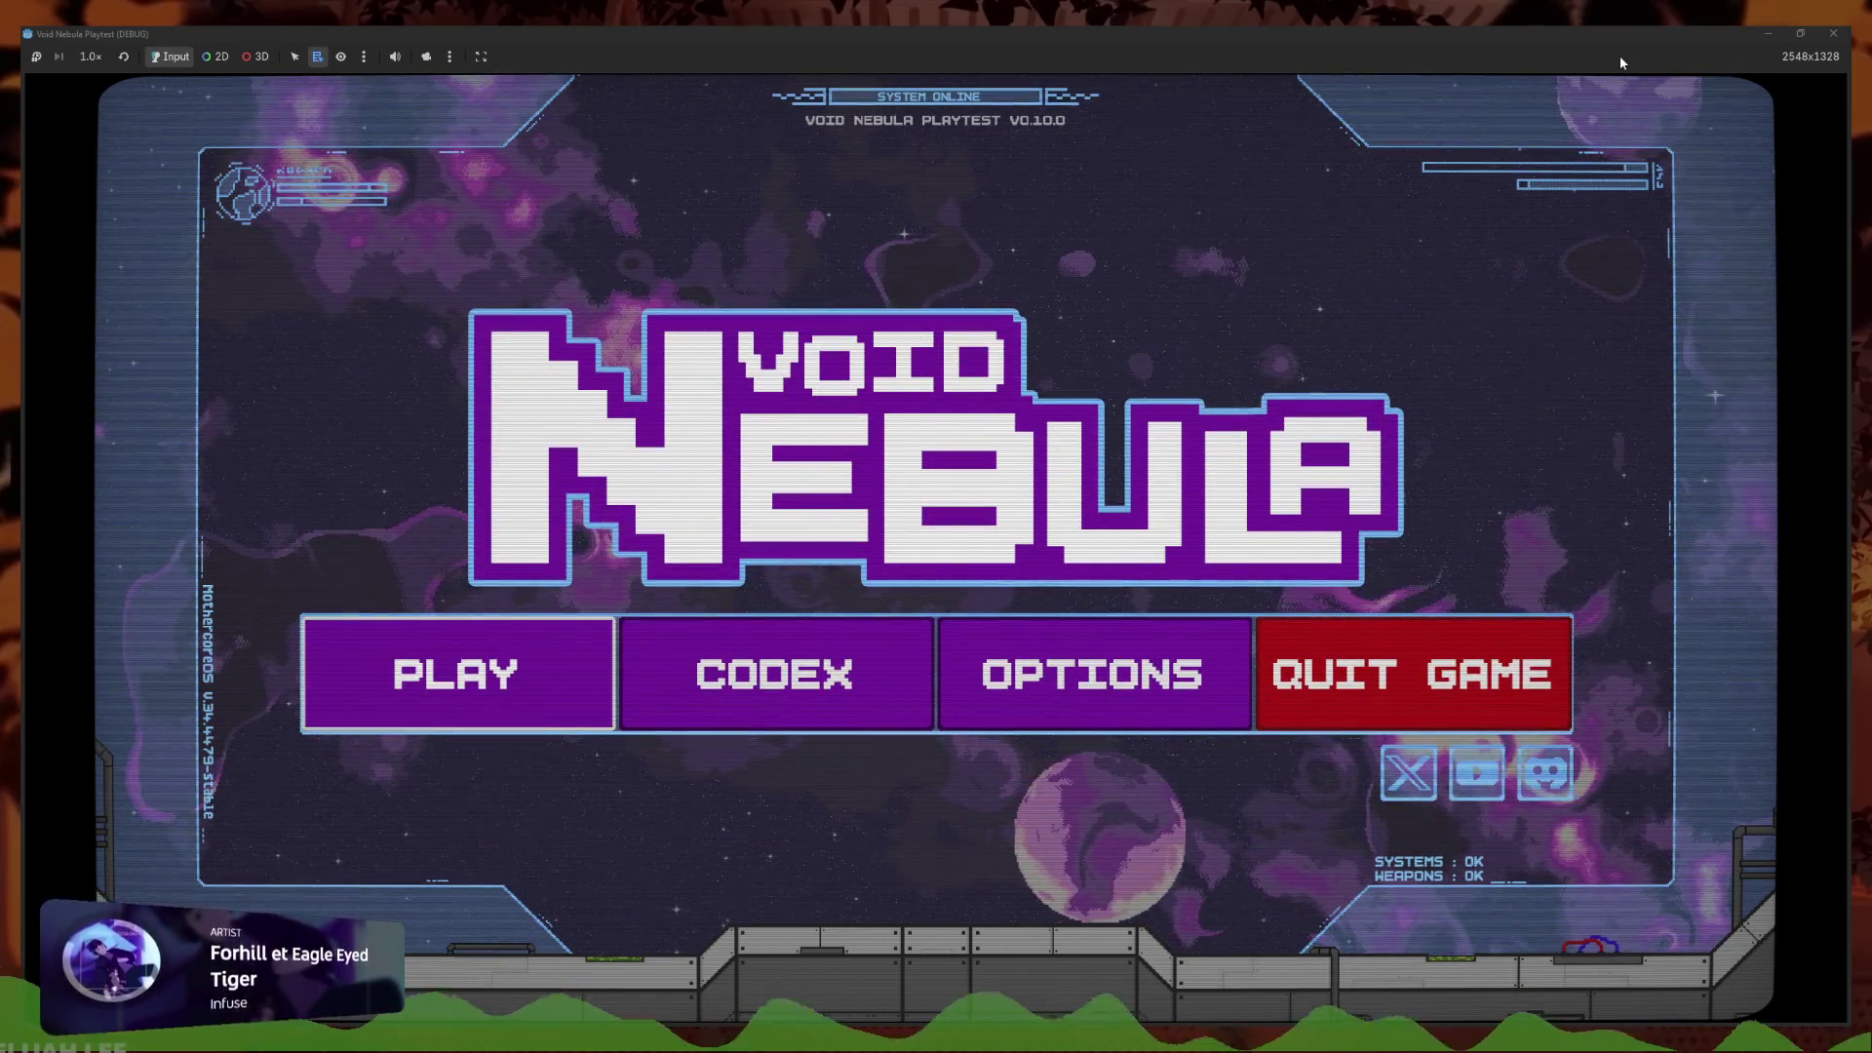
Open the run panel, toggle between New run and Continue tabs, then back out
key("Return")
key("q")
key("e")
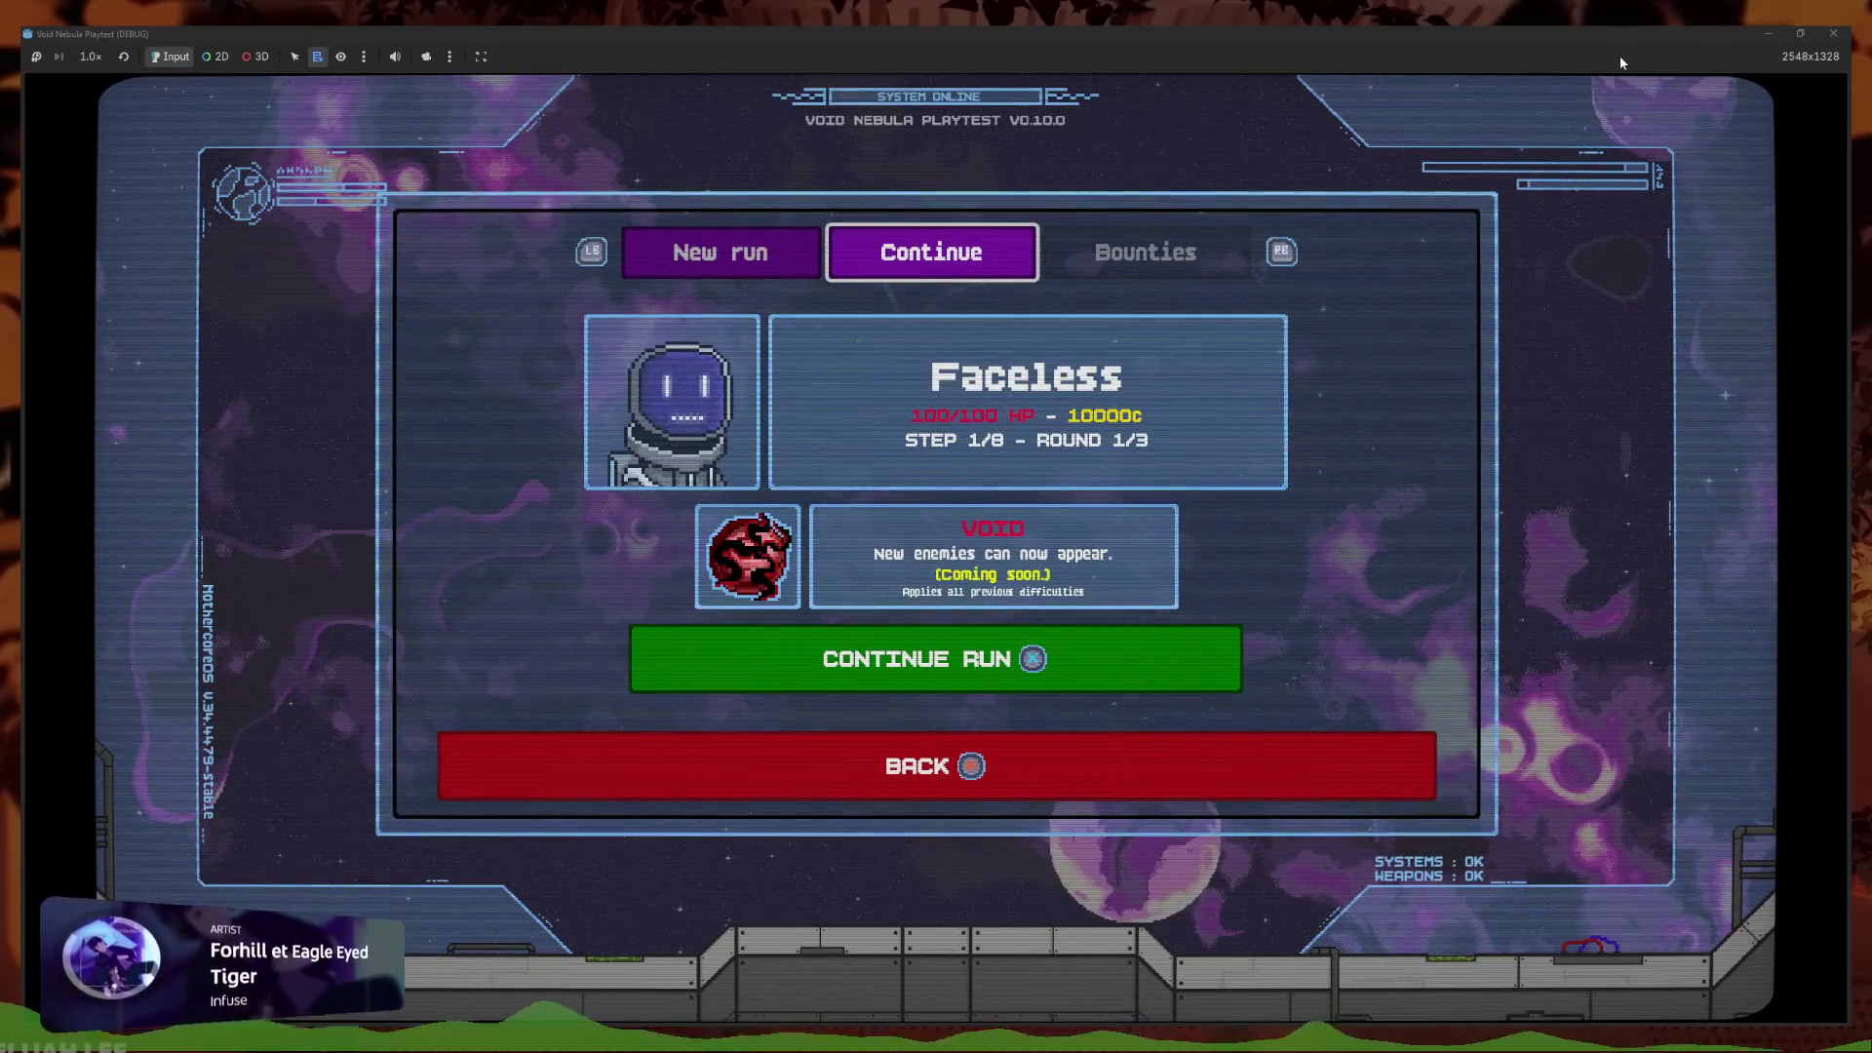
key("Down")
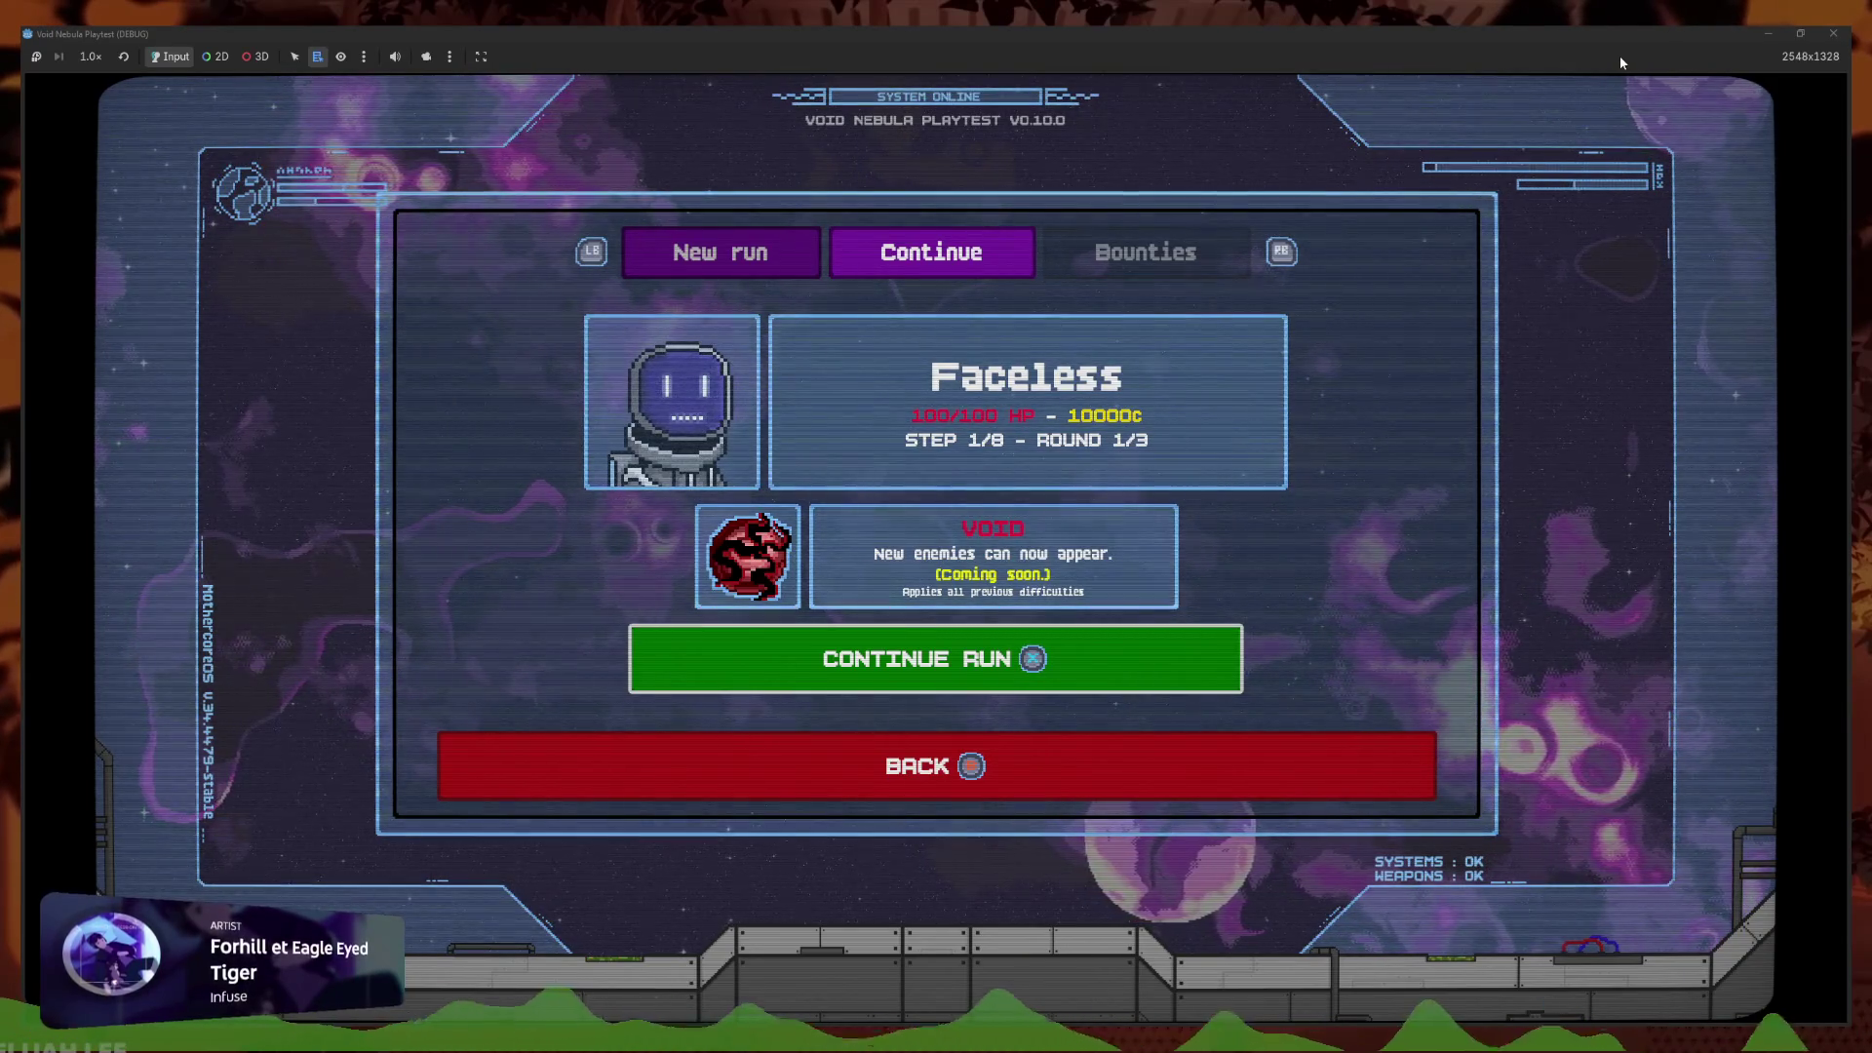
key("Escape")
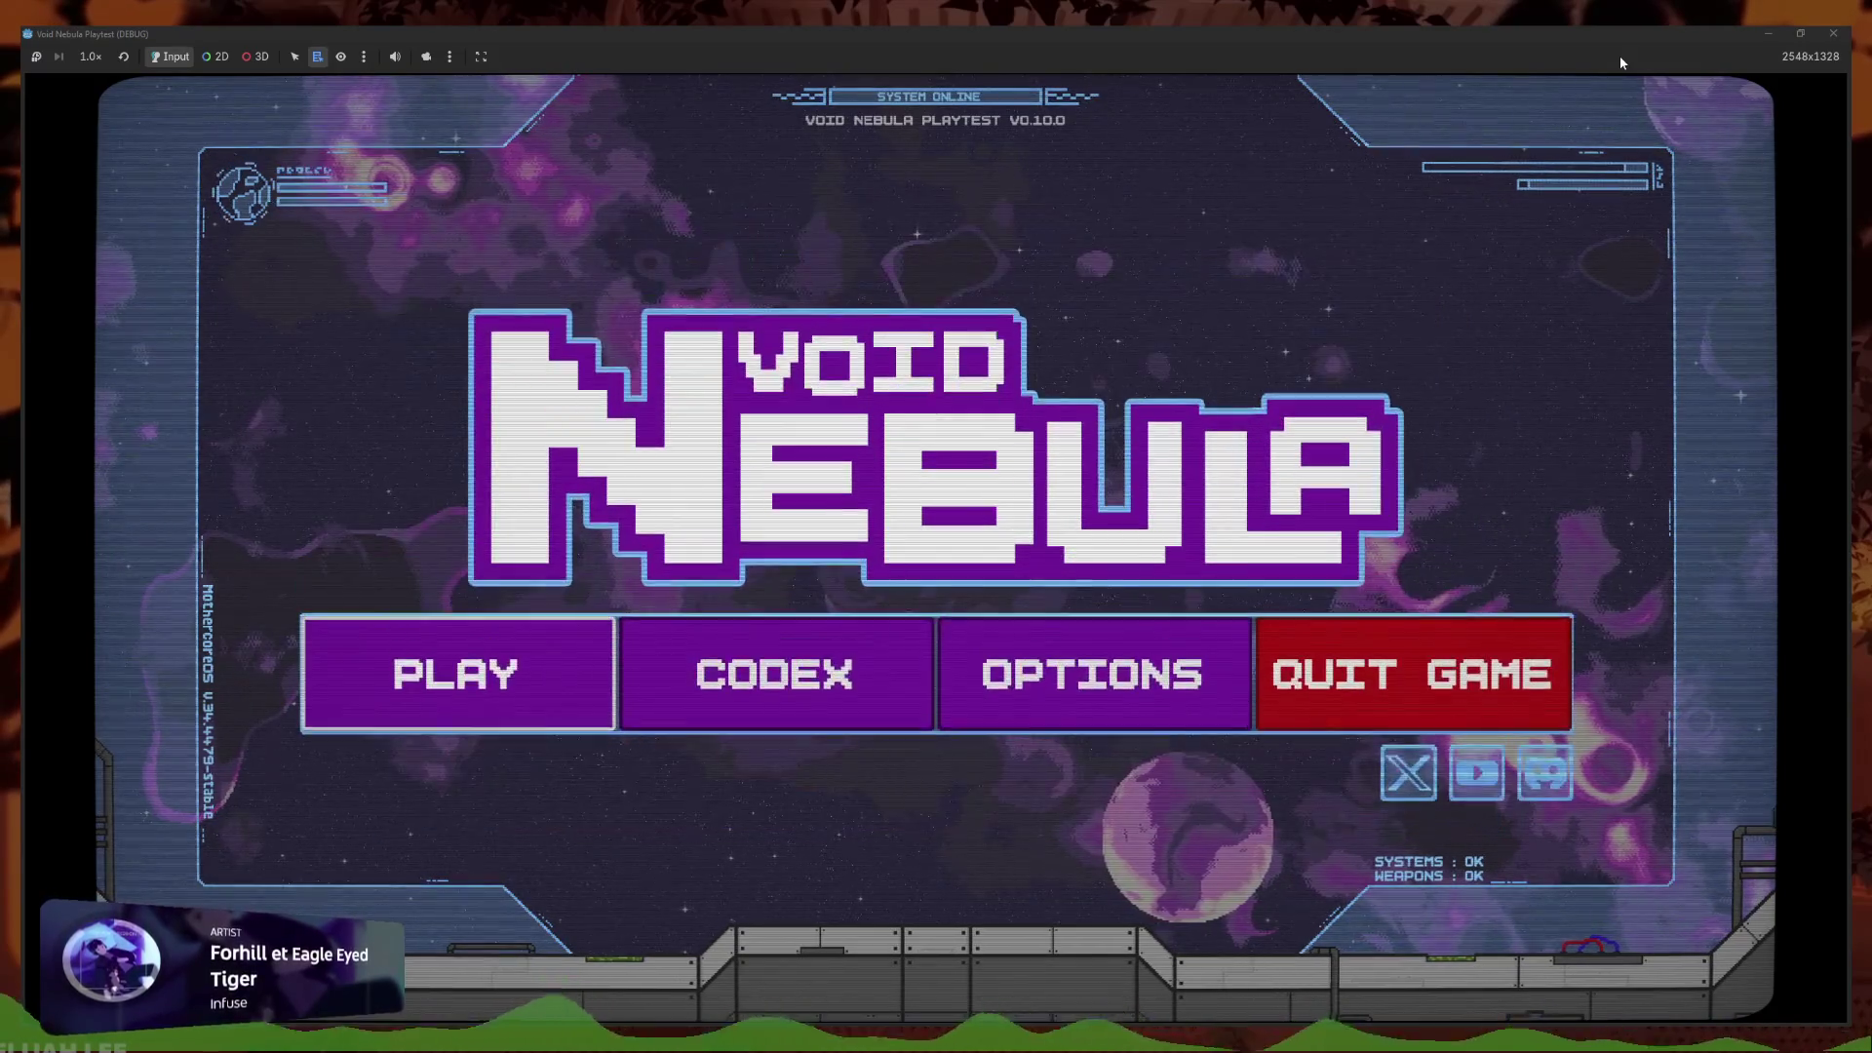
Open the Codex and move focus across the cards from Deviant Shot to Precise Hit and Slash
key("Right")
key("Return")
key("Down")
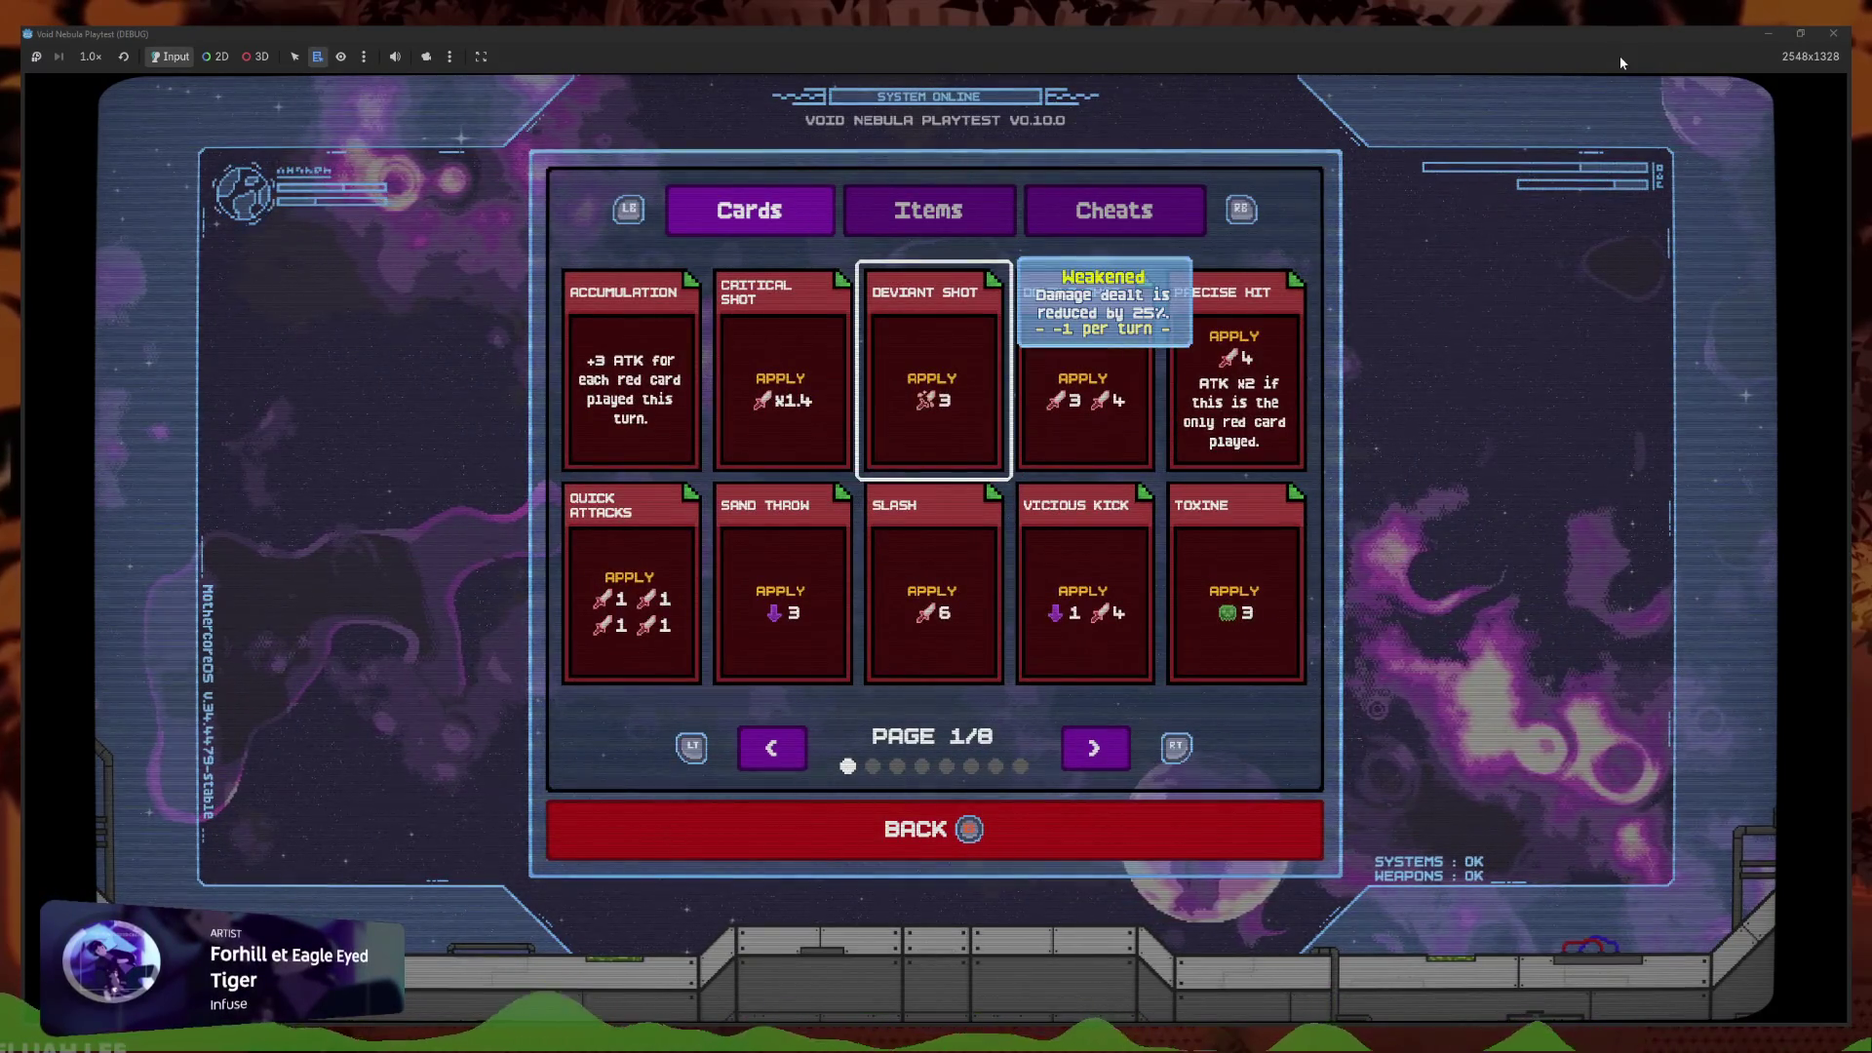
key("Right")
key("Right")
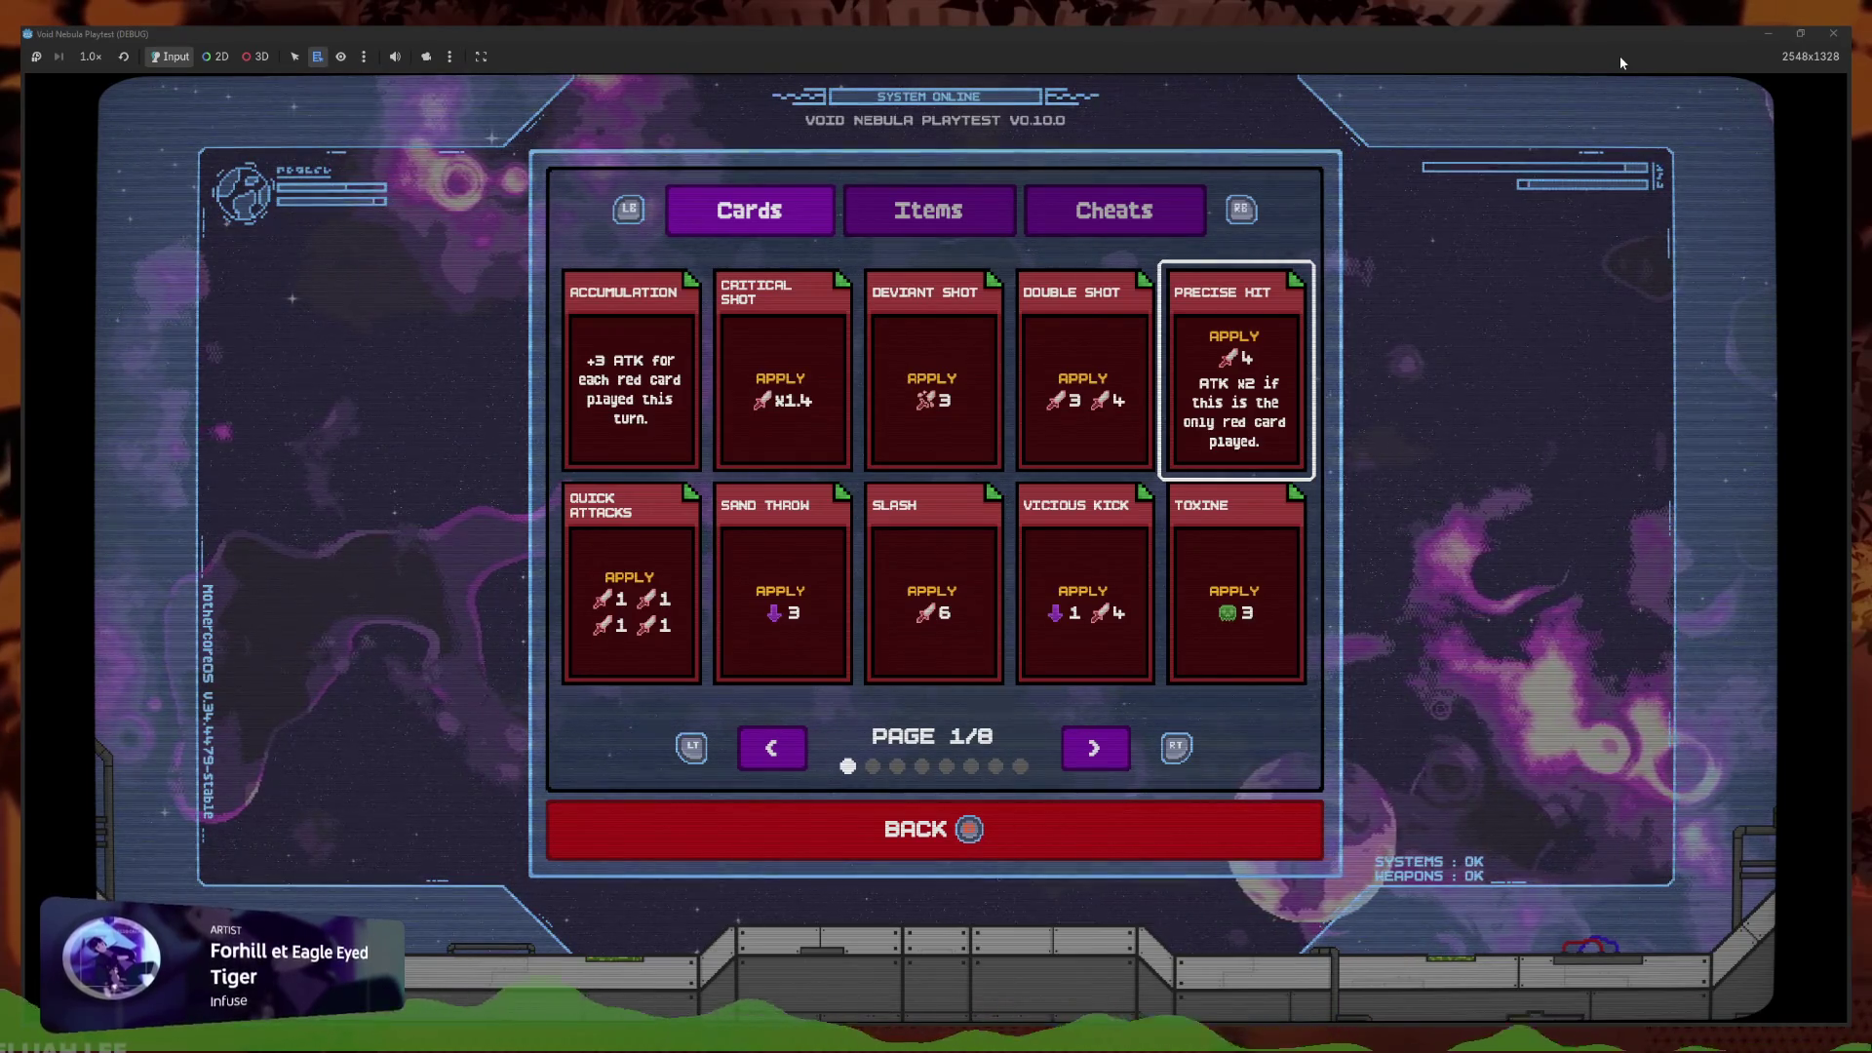
key("Down")
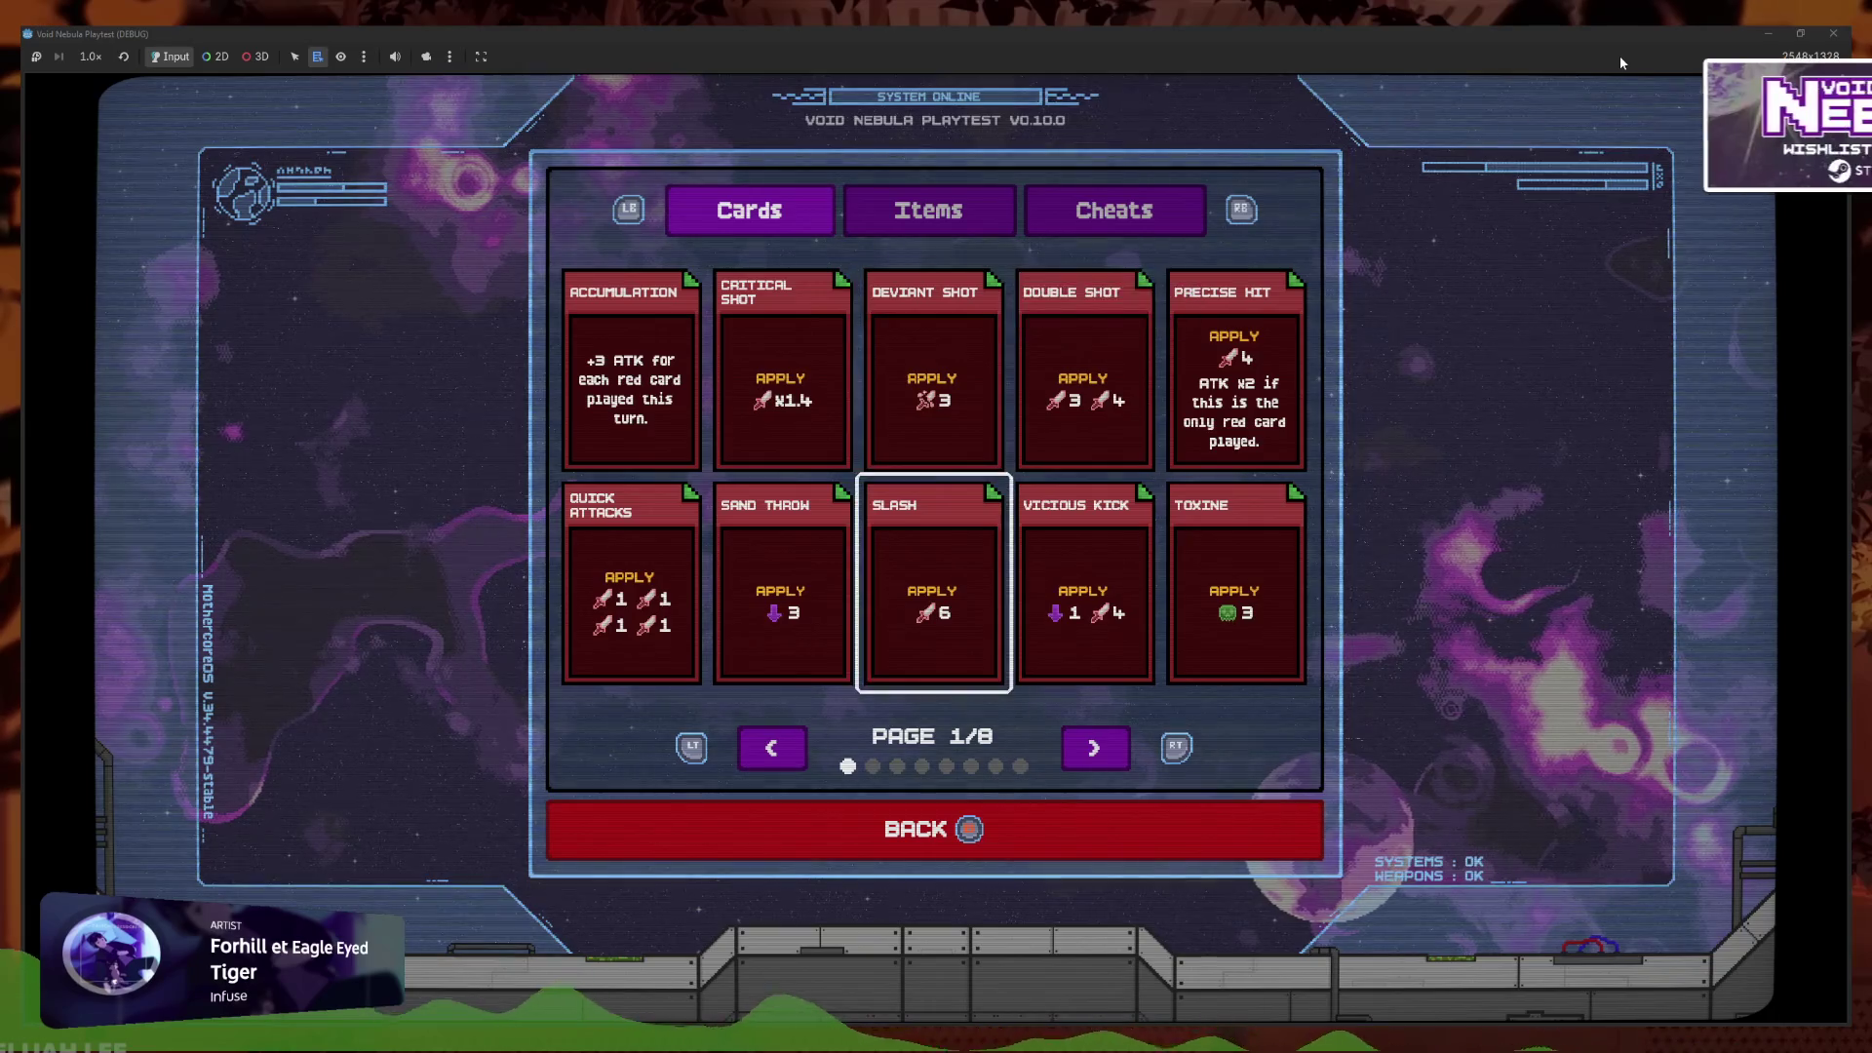
Browse the Cheats tab grid between Lootbox and Holographic dragon, then exit the Codex to the title
key("e")
key("e")
key("Down")
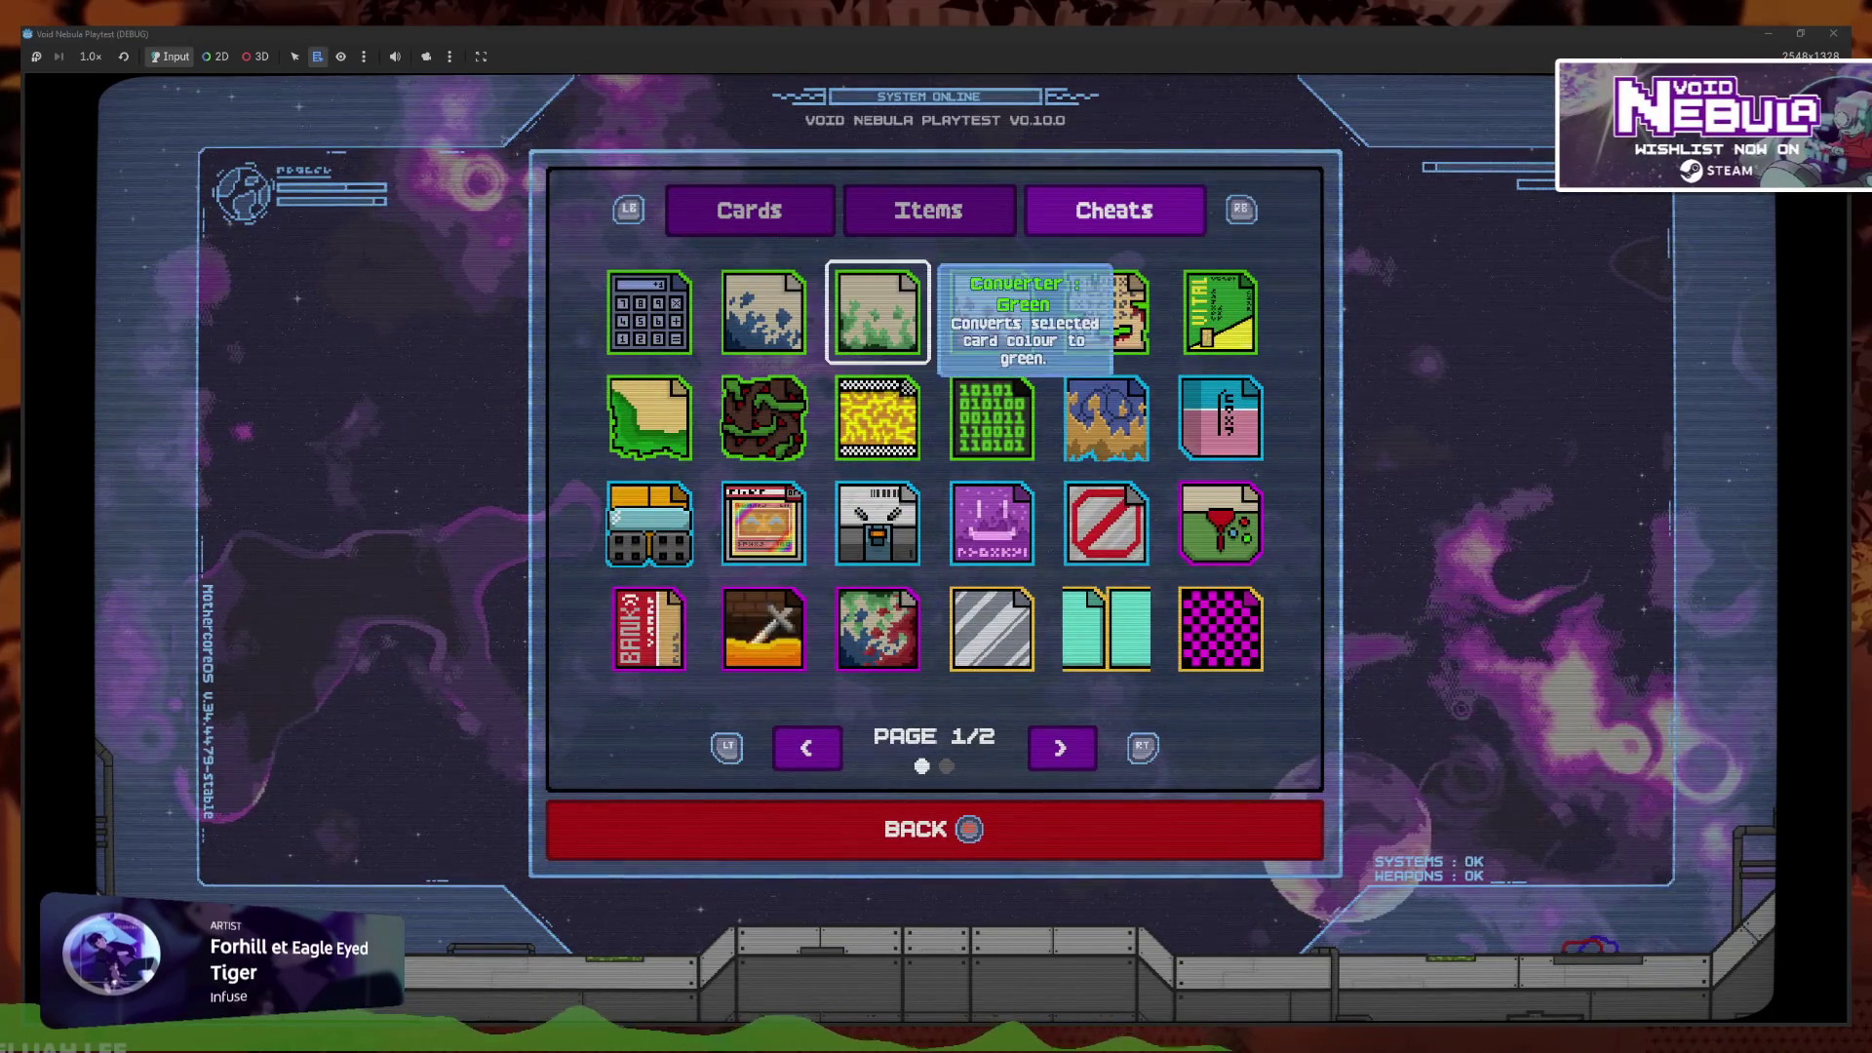
key("Down")
key("Down")
key("Right")
key("Right")
key("Left")
key("Left")
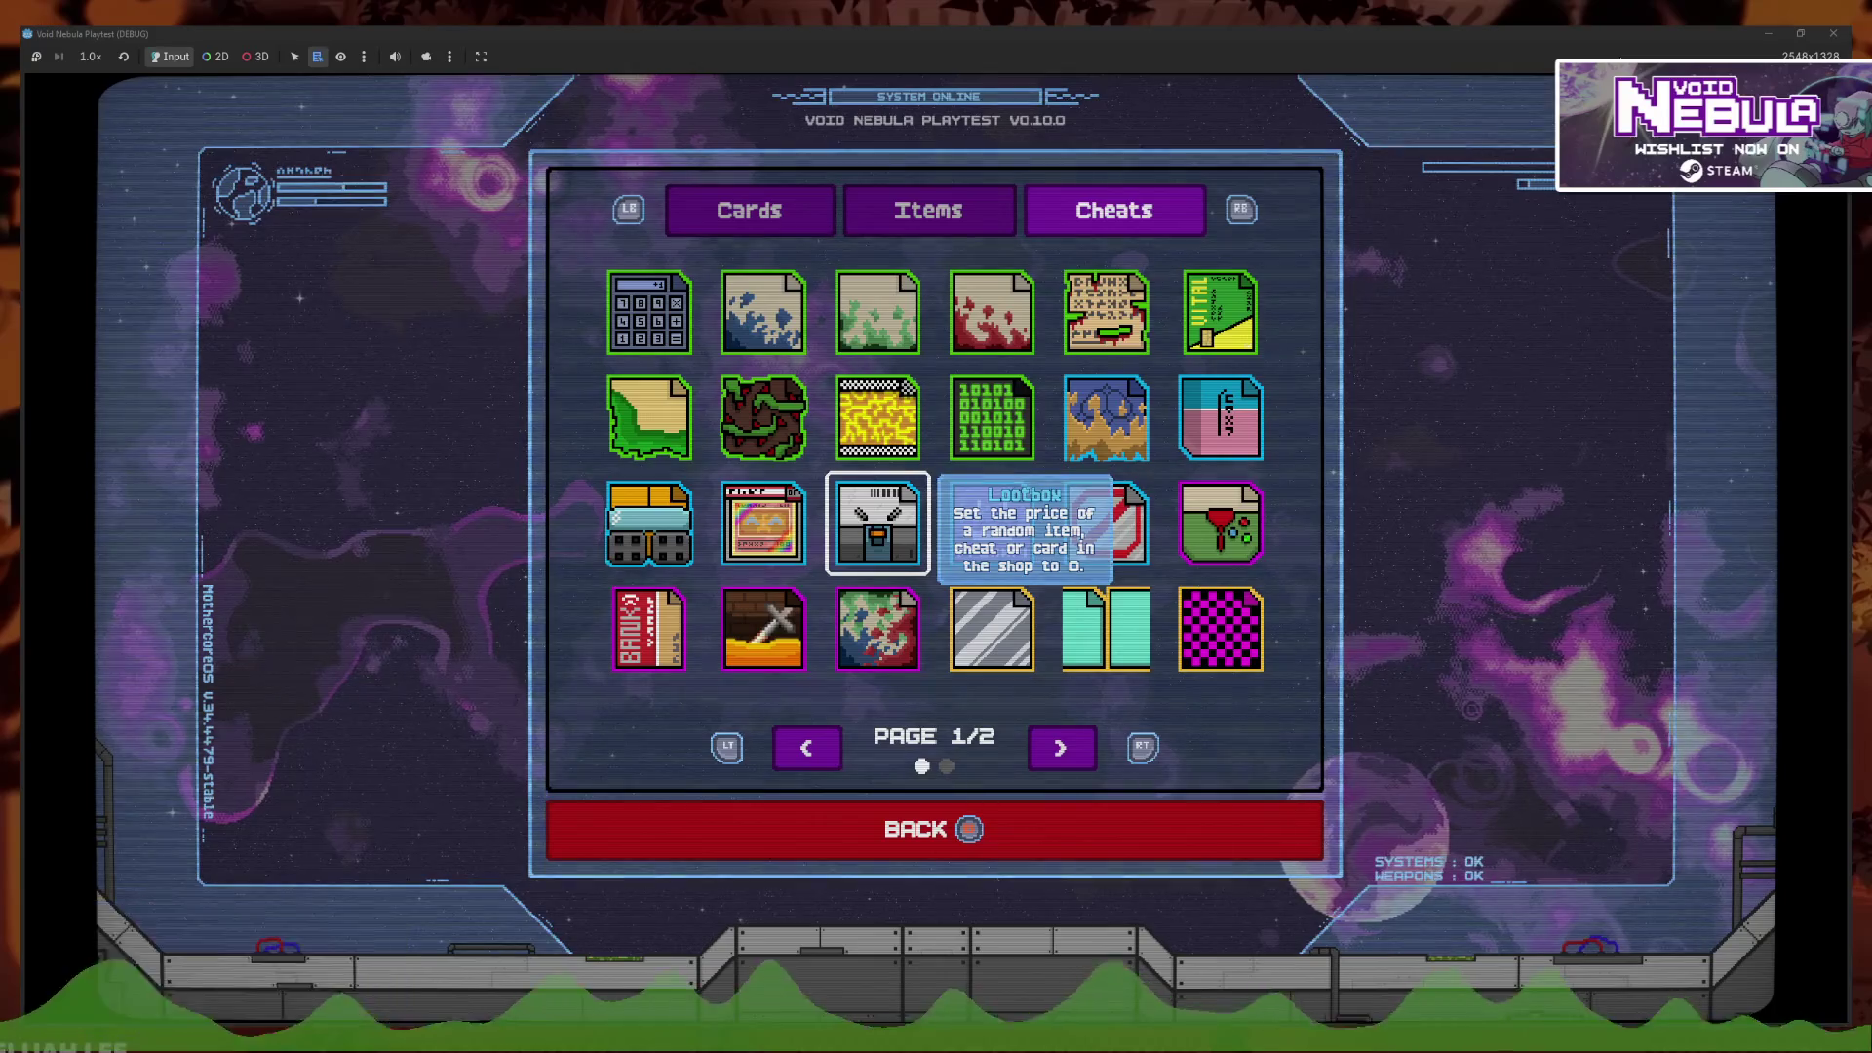
key("Right")
key("Left")
key("Left")
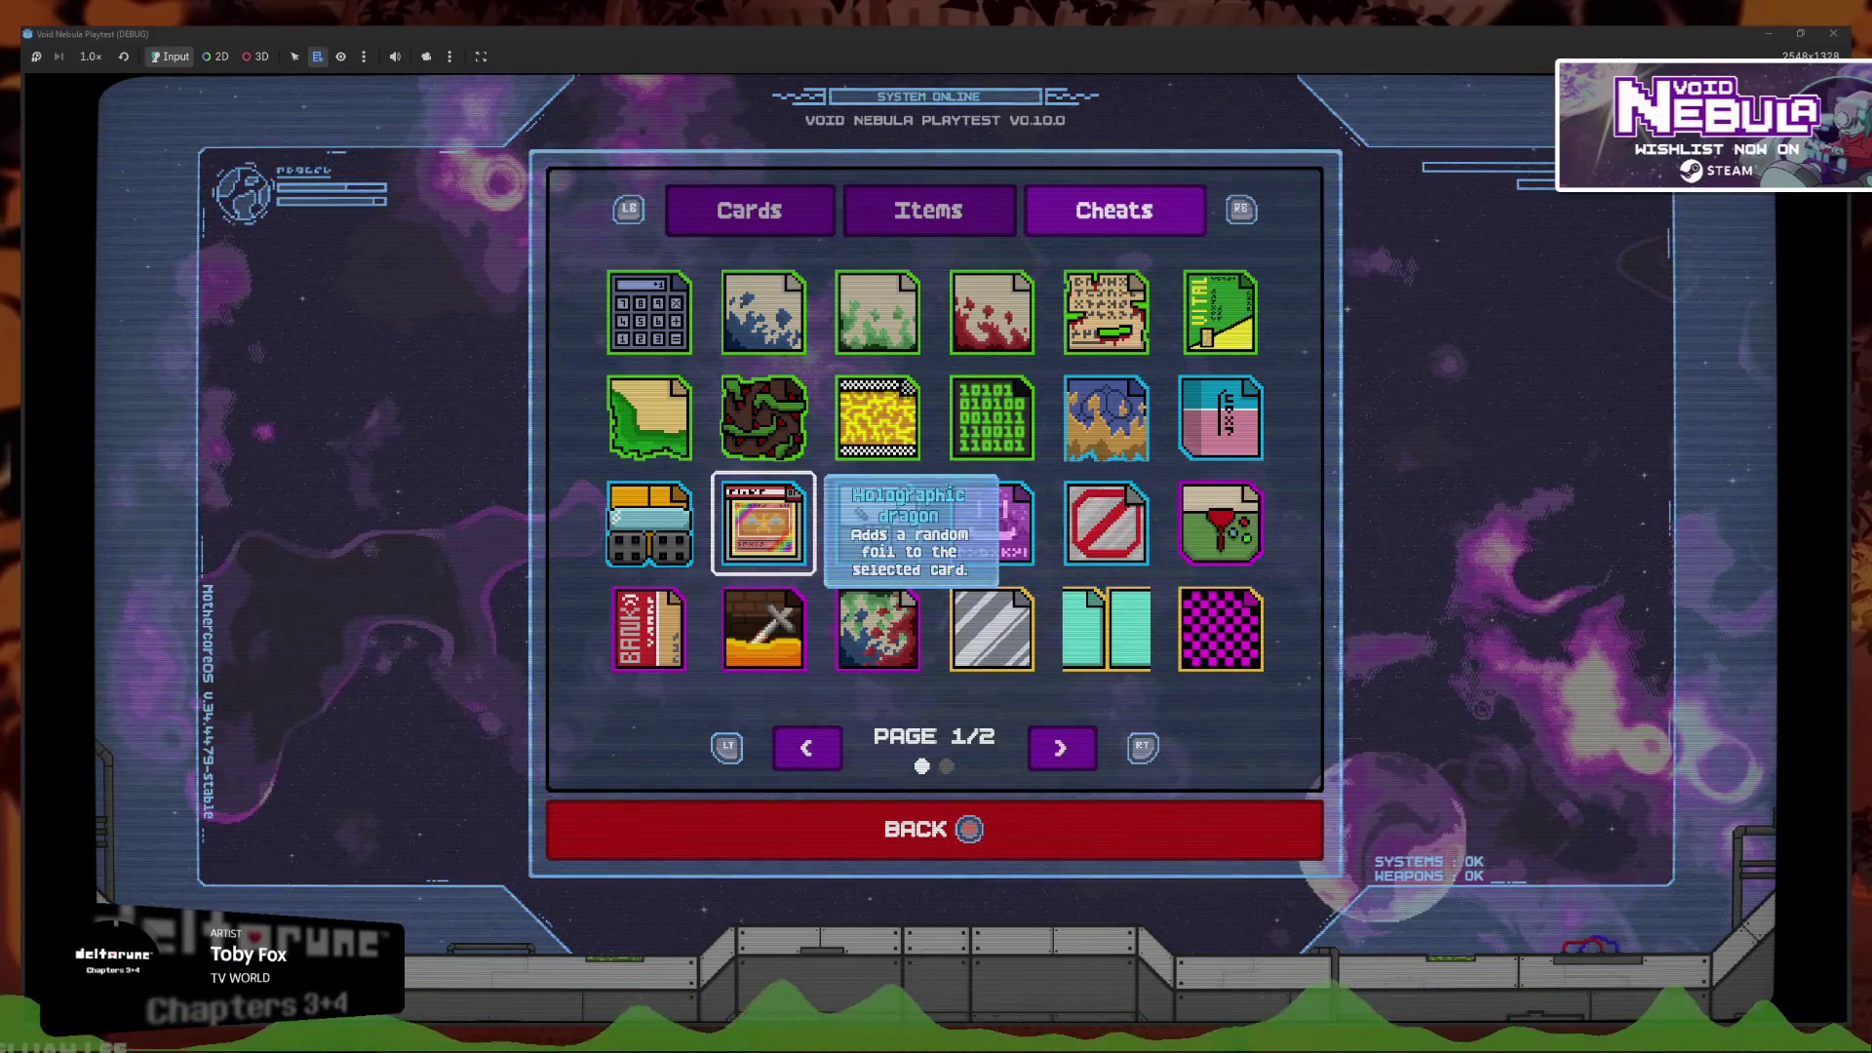
key("q")
key("Escape")
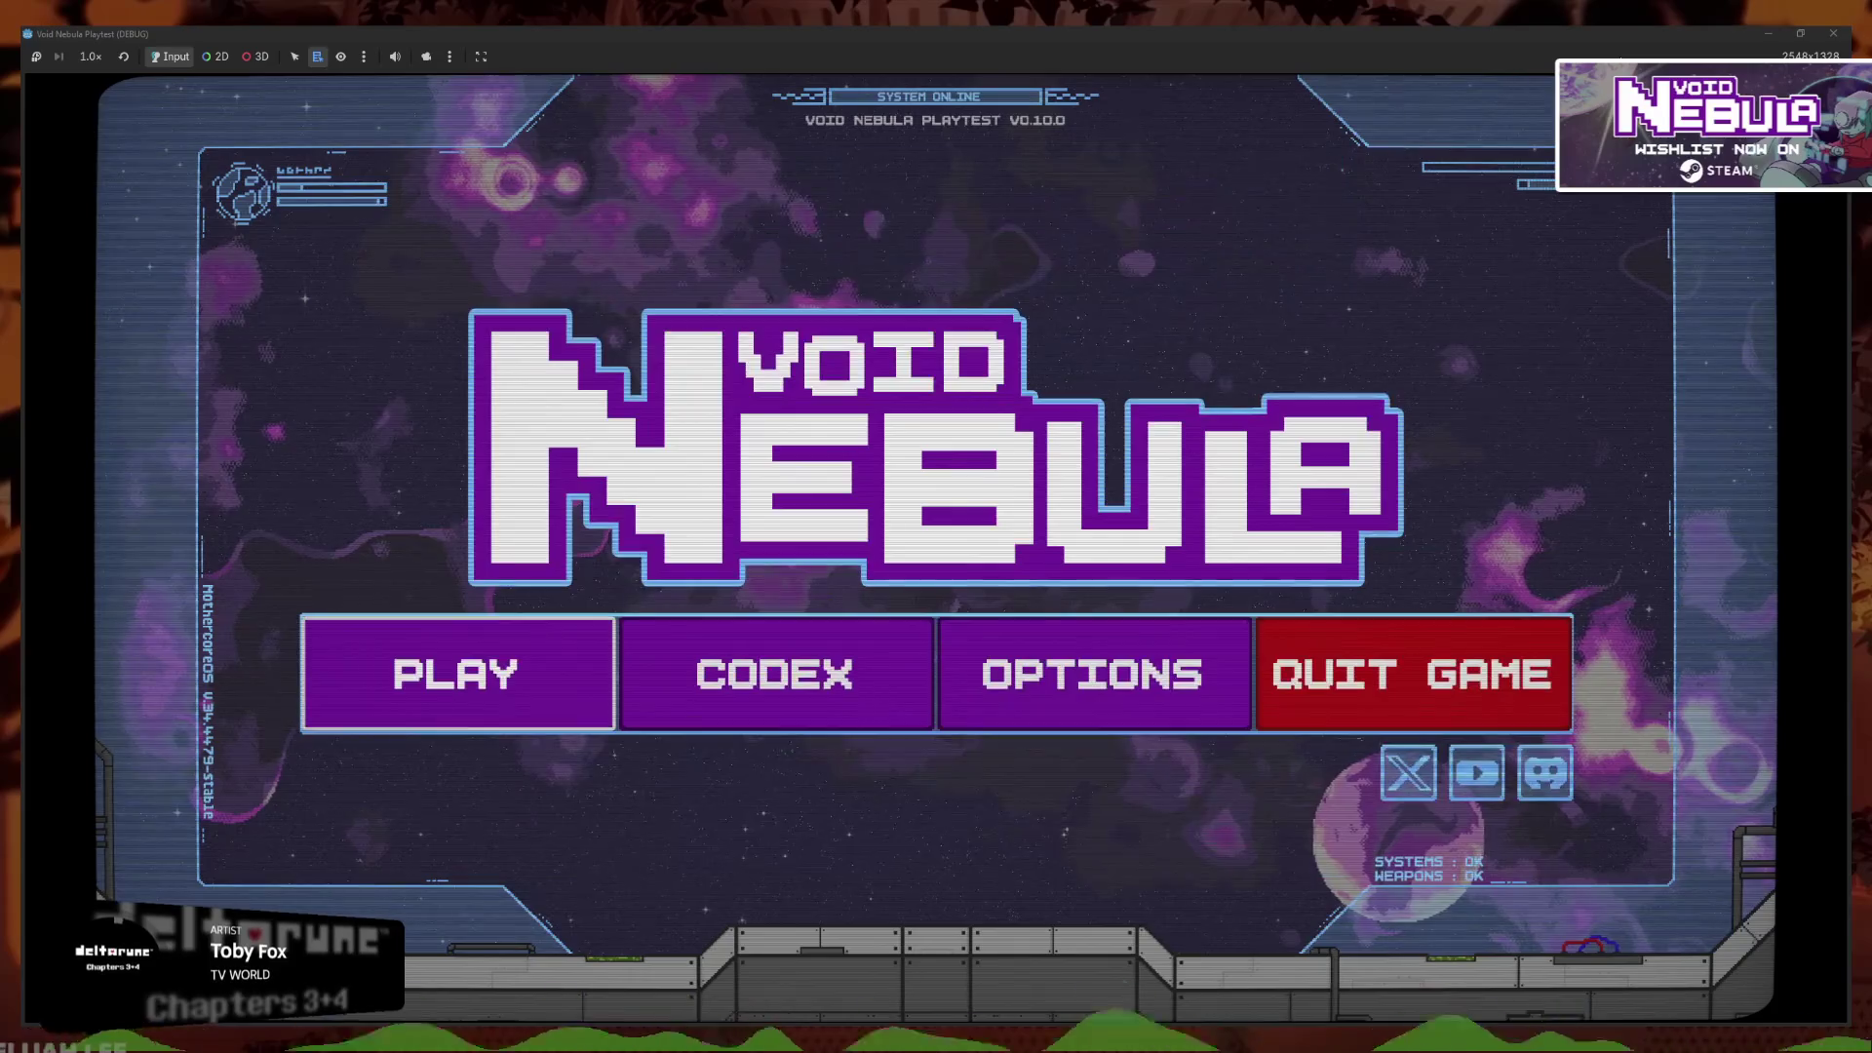
Open the run panel, toggle New run and Continue tabs, and continue the Faceless run
key("Return")
key("q")
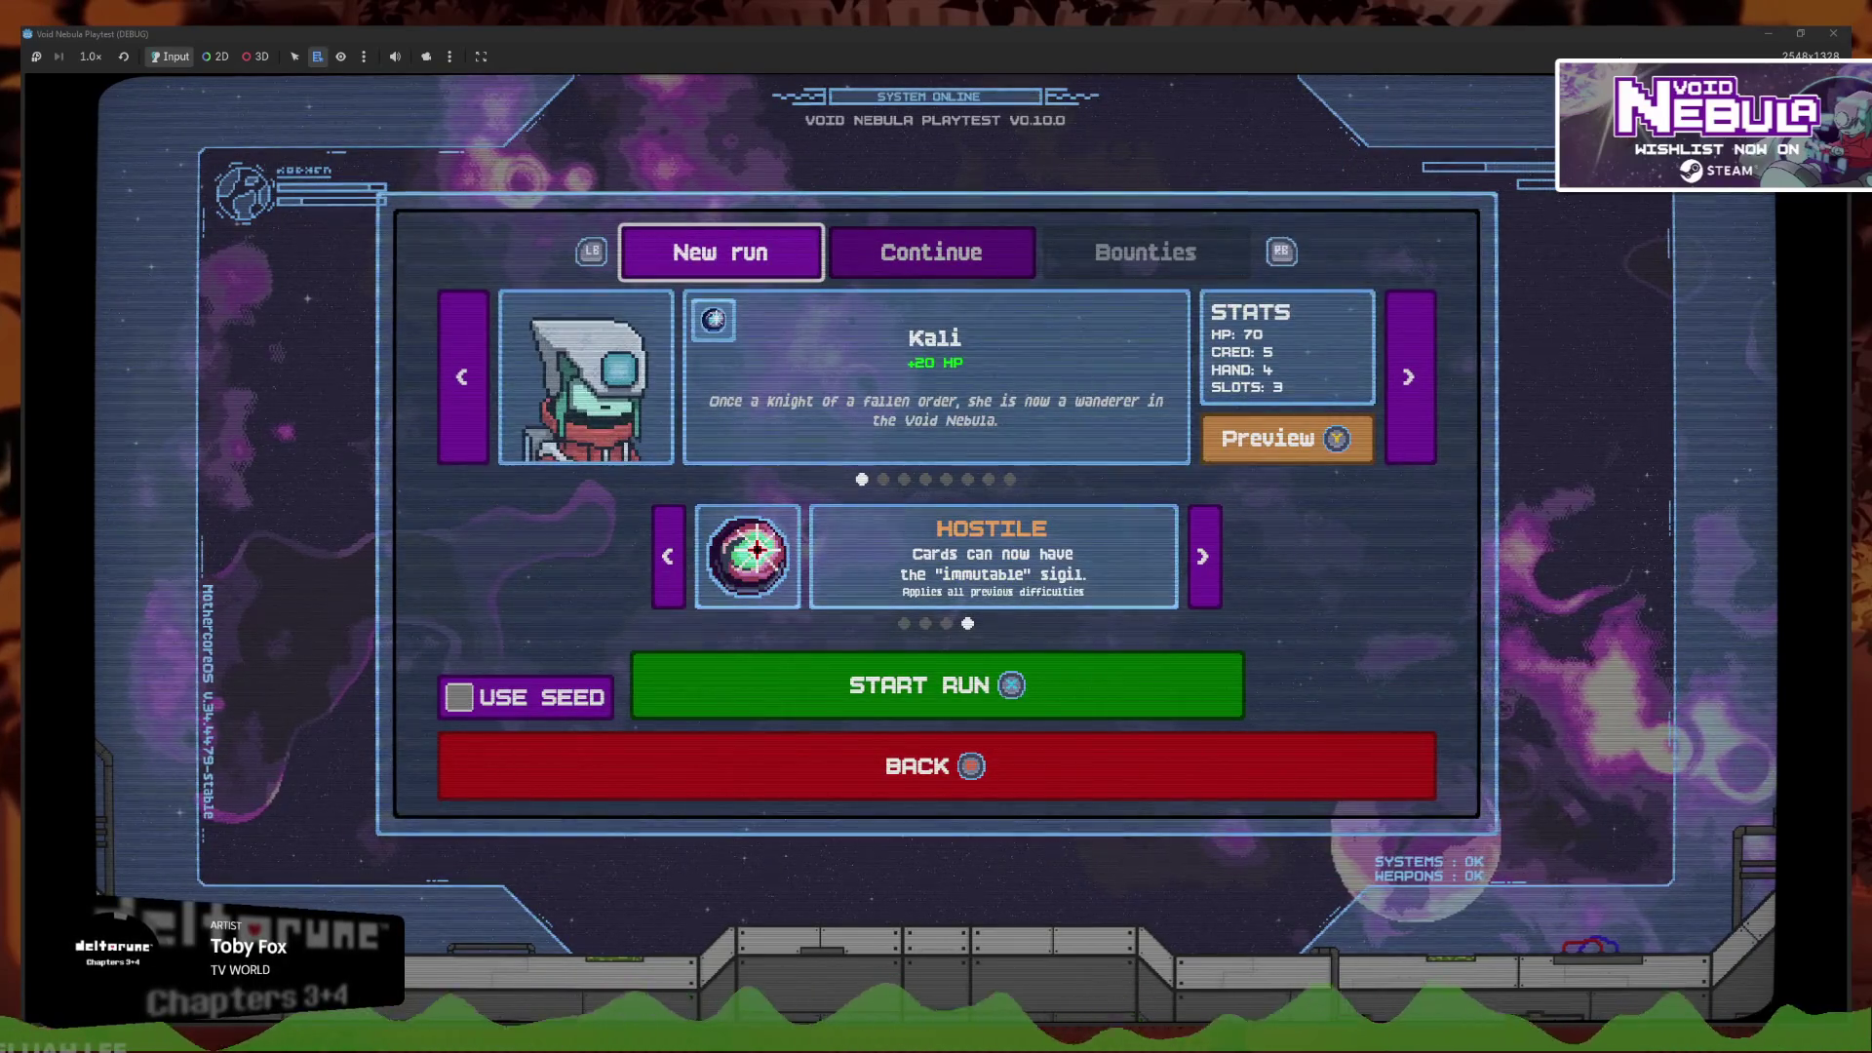
key("e")
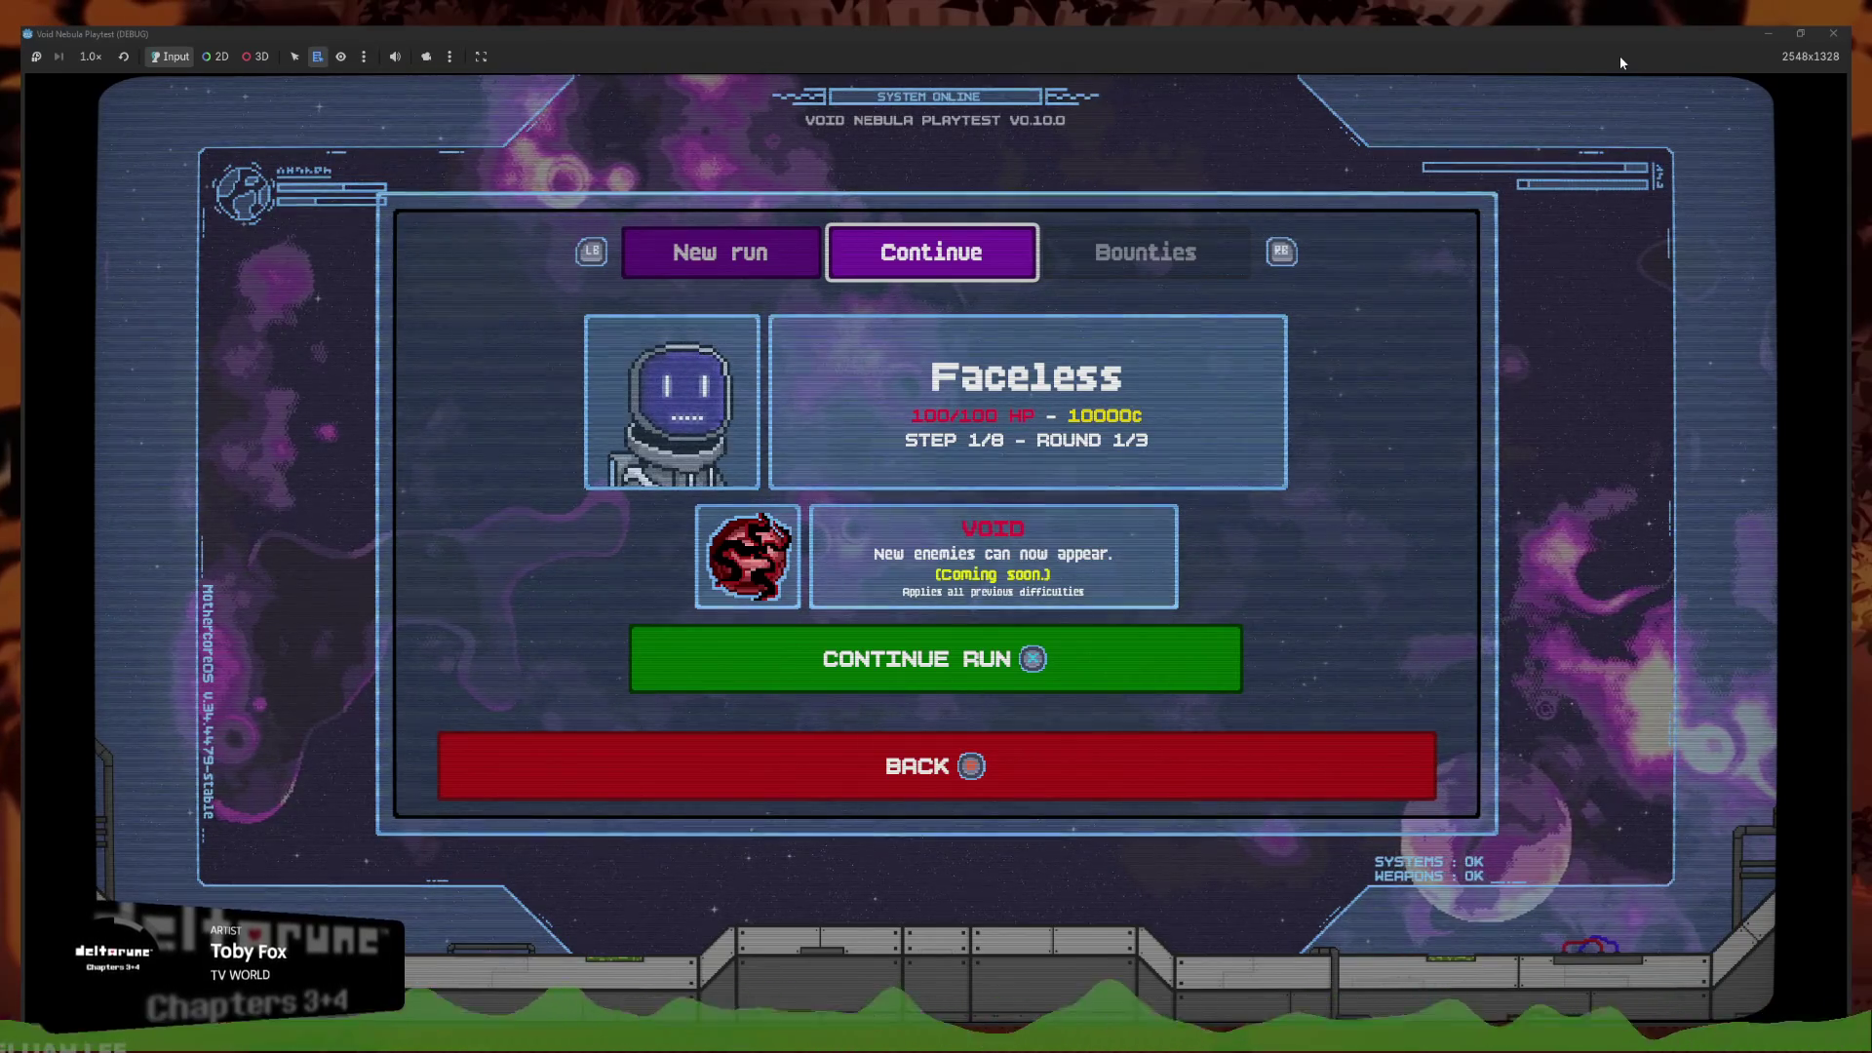
key("Left")
key("Right")
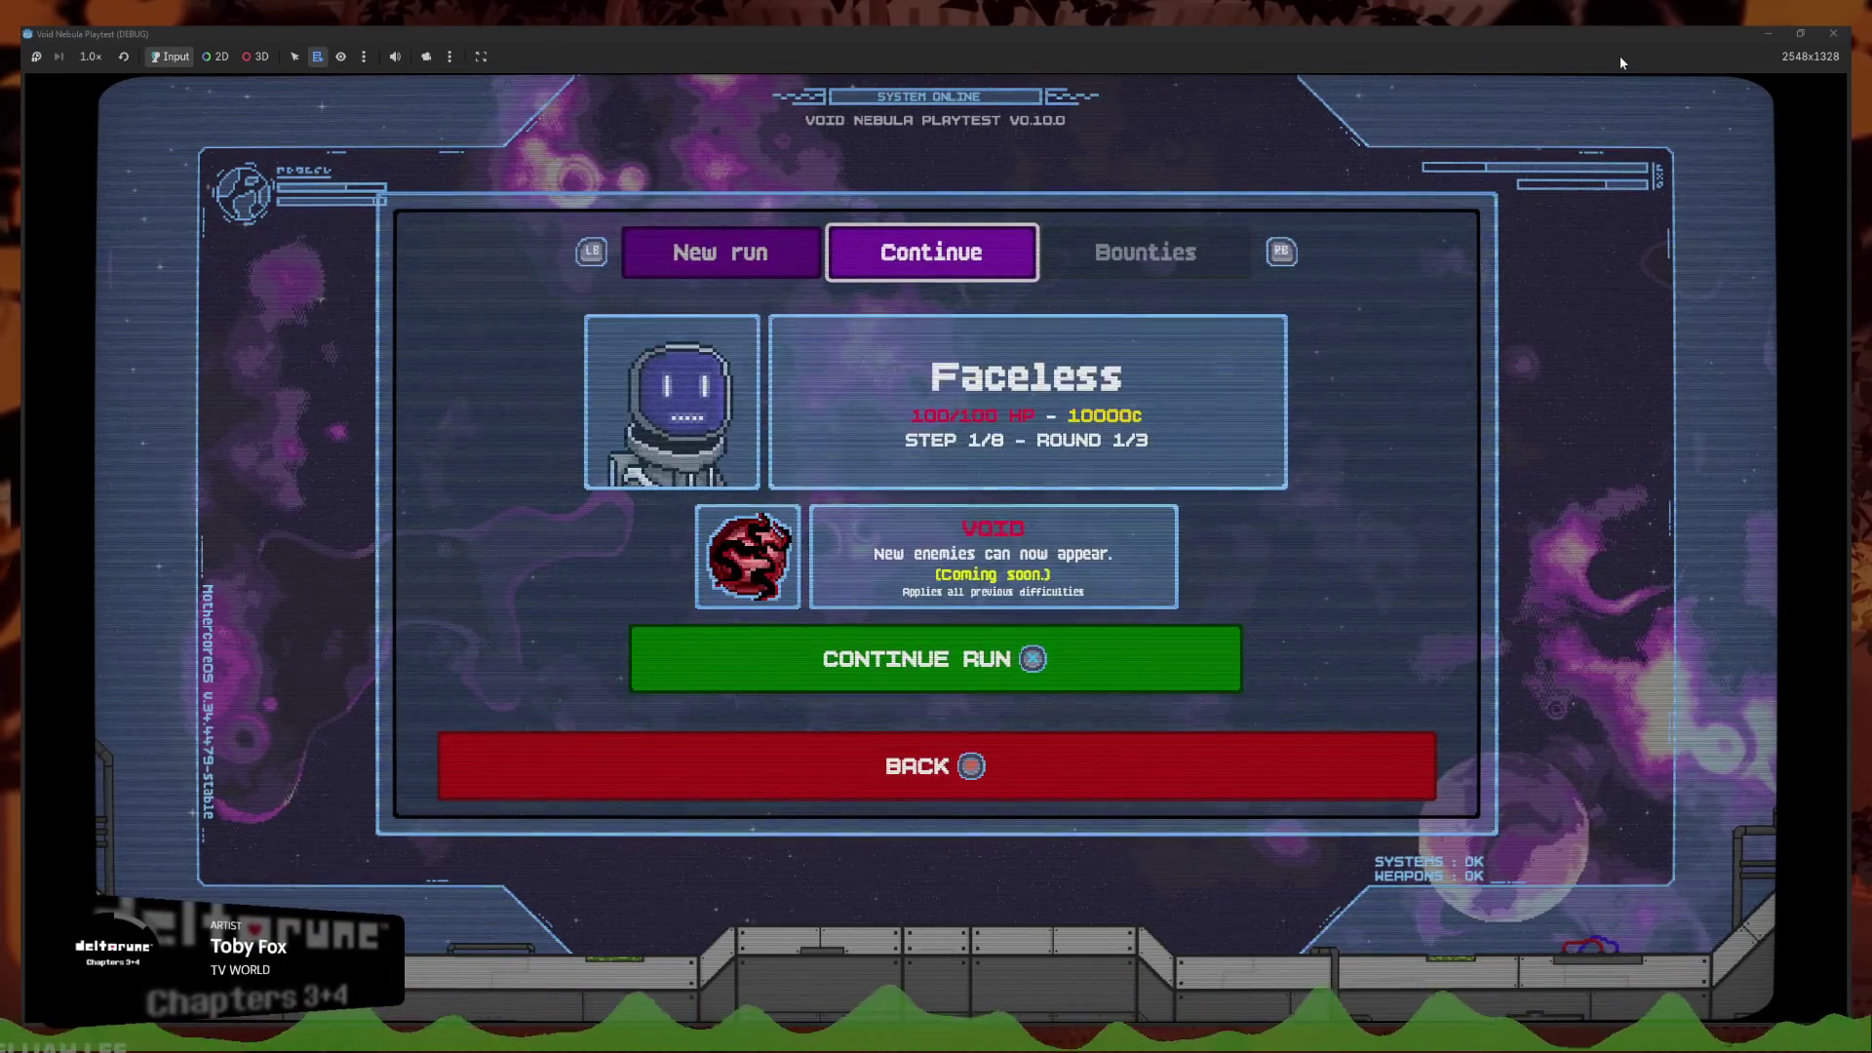
key("Return")
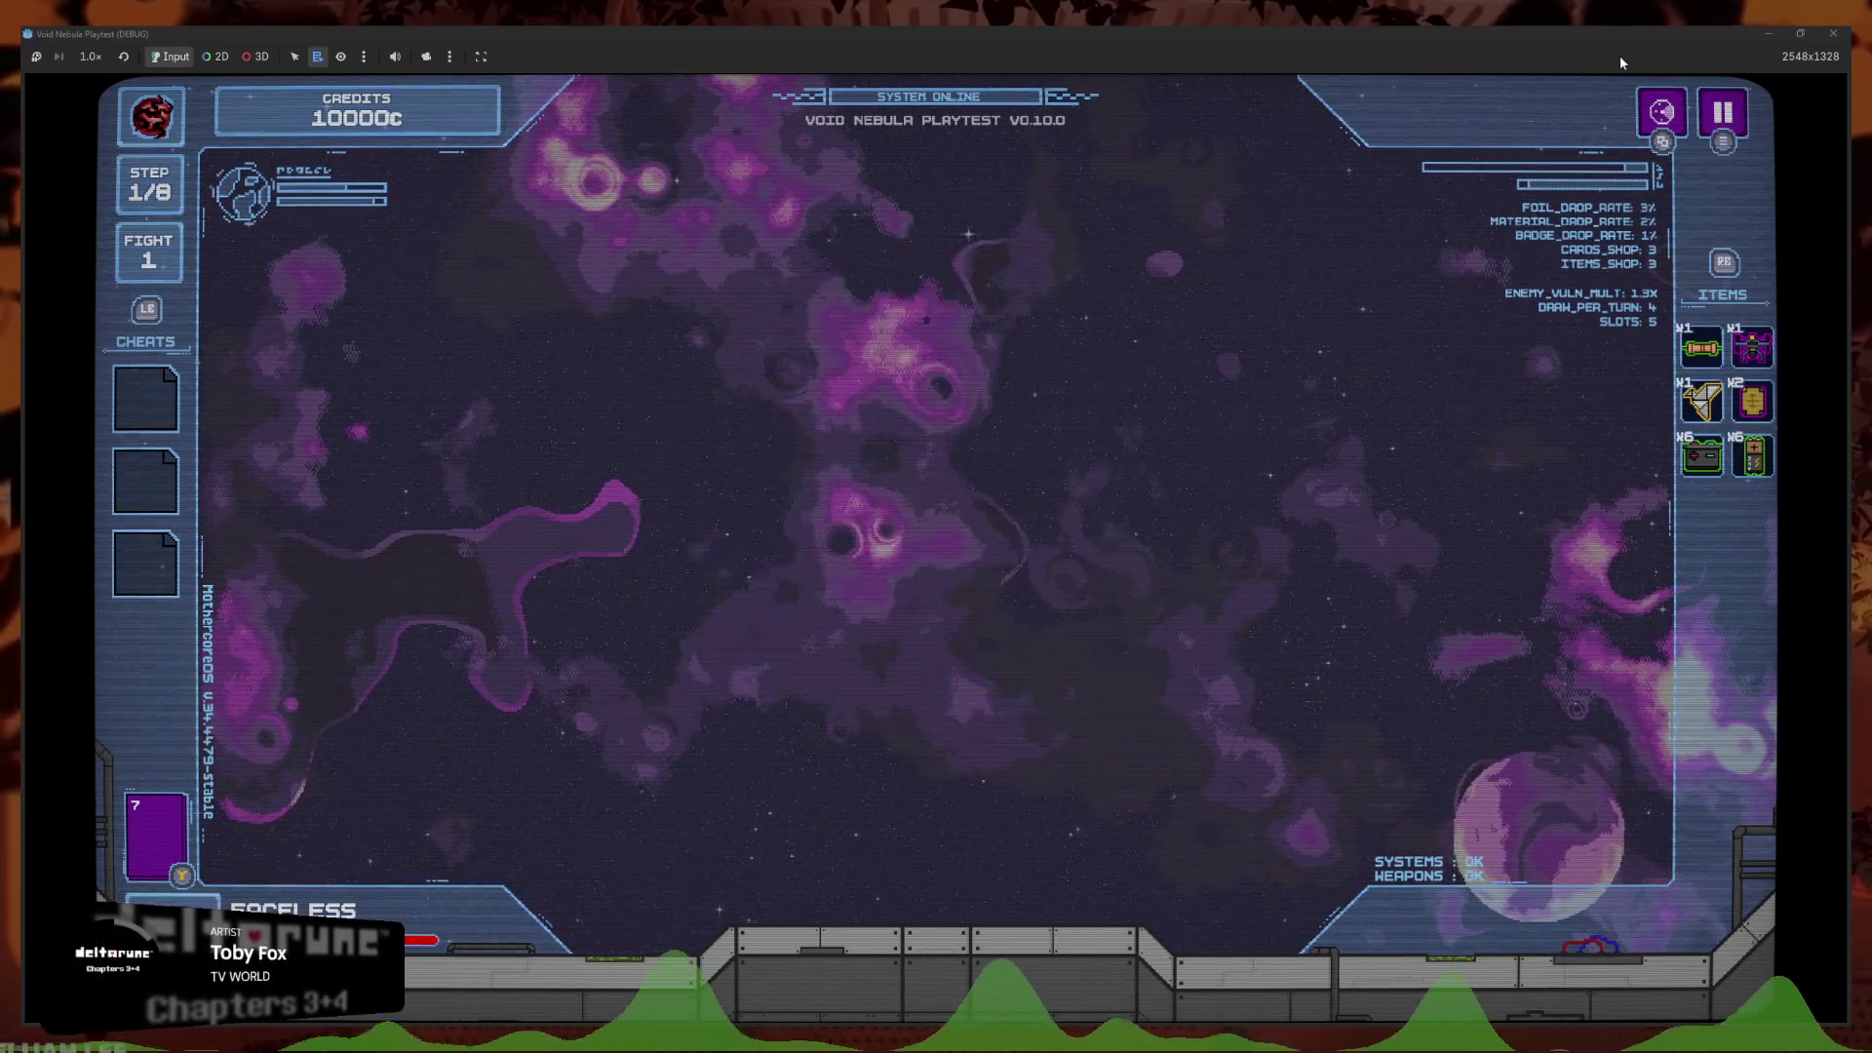
Focus the Red Resistor item, then close the game window
key("Right")
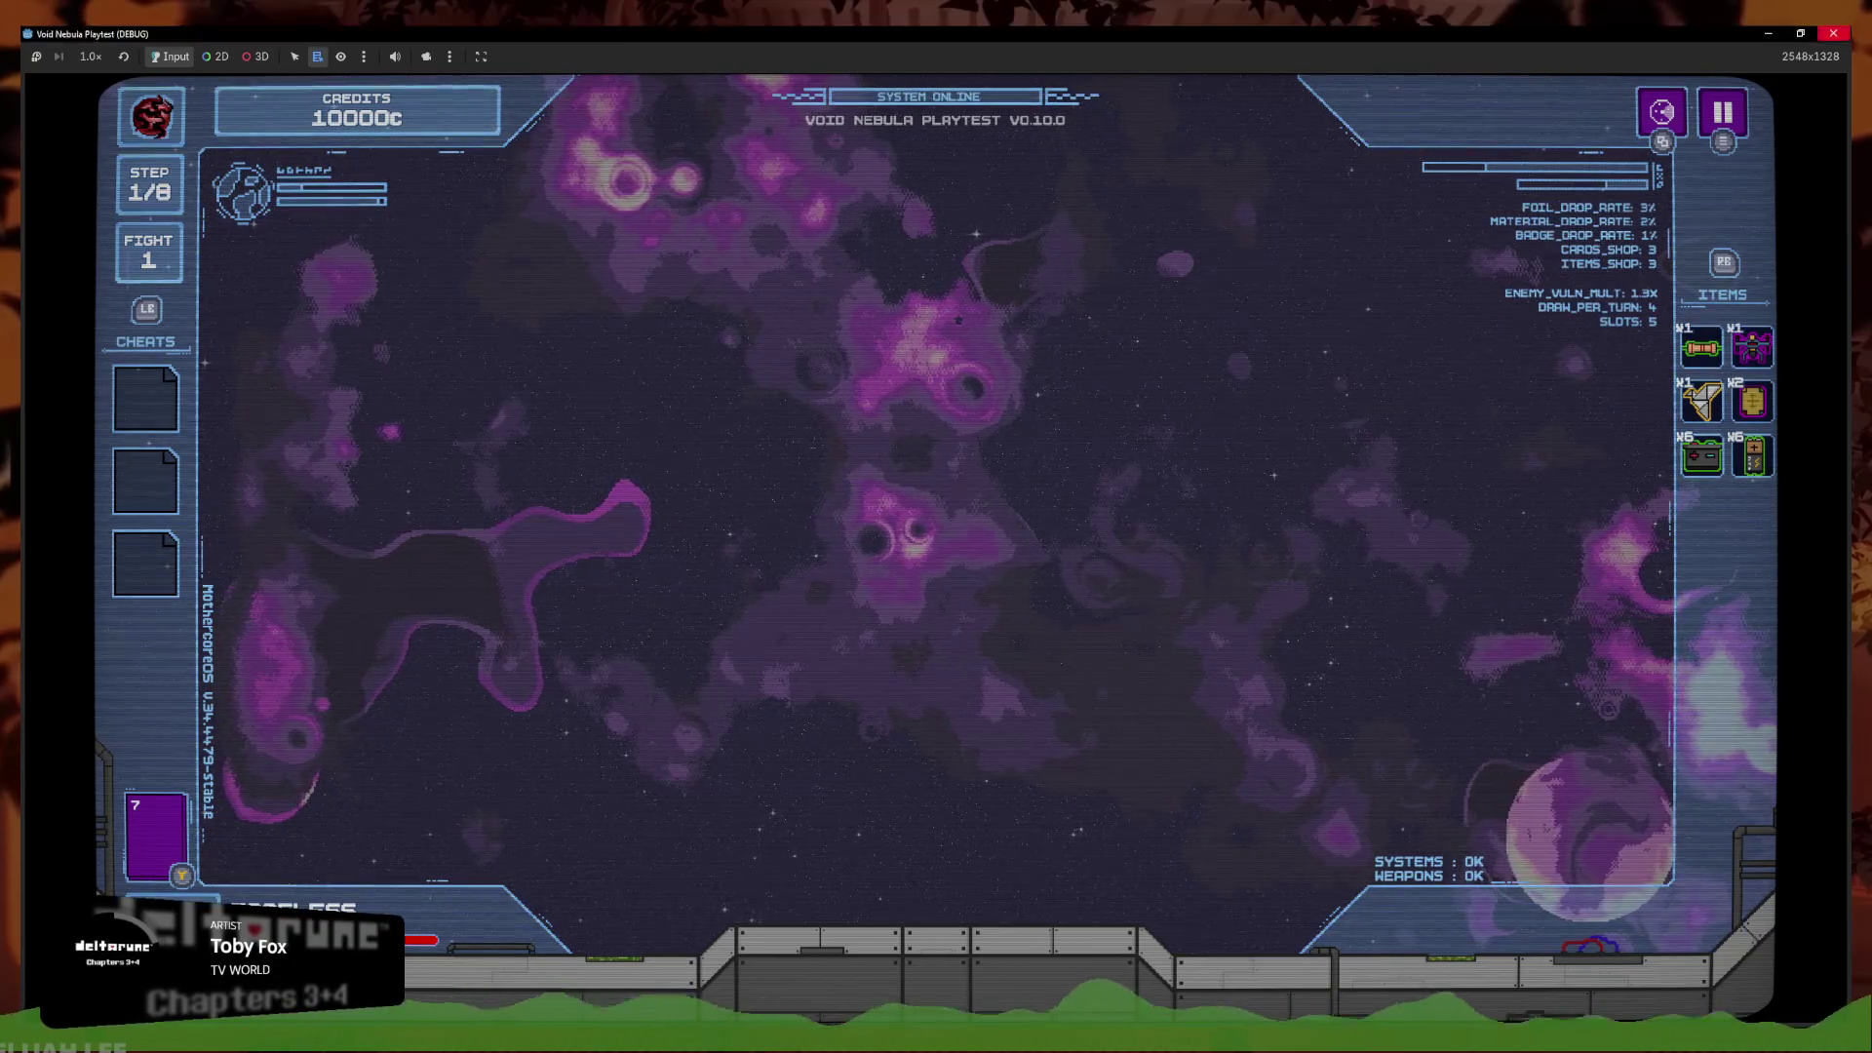
left_click(1833, 33)
scroll(1010, 431, "up", 6)
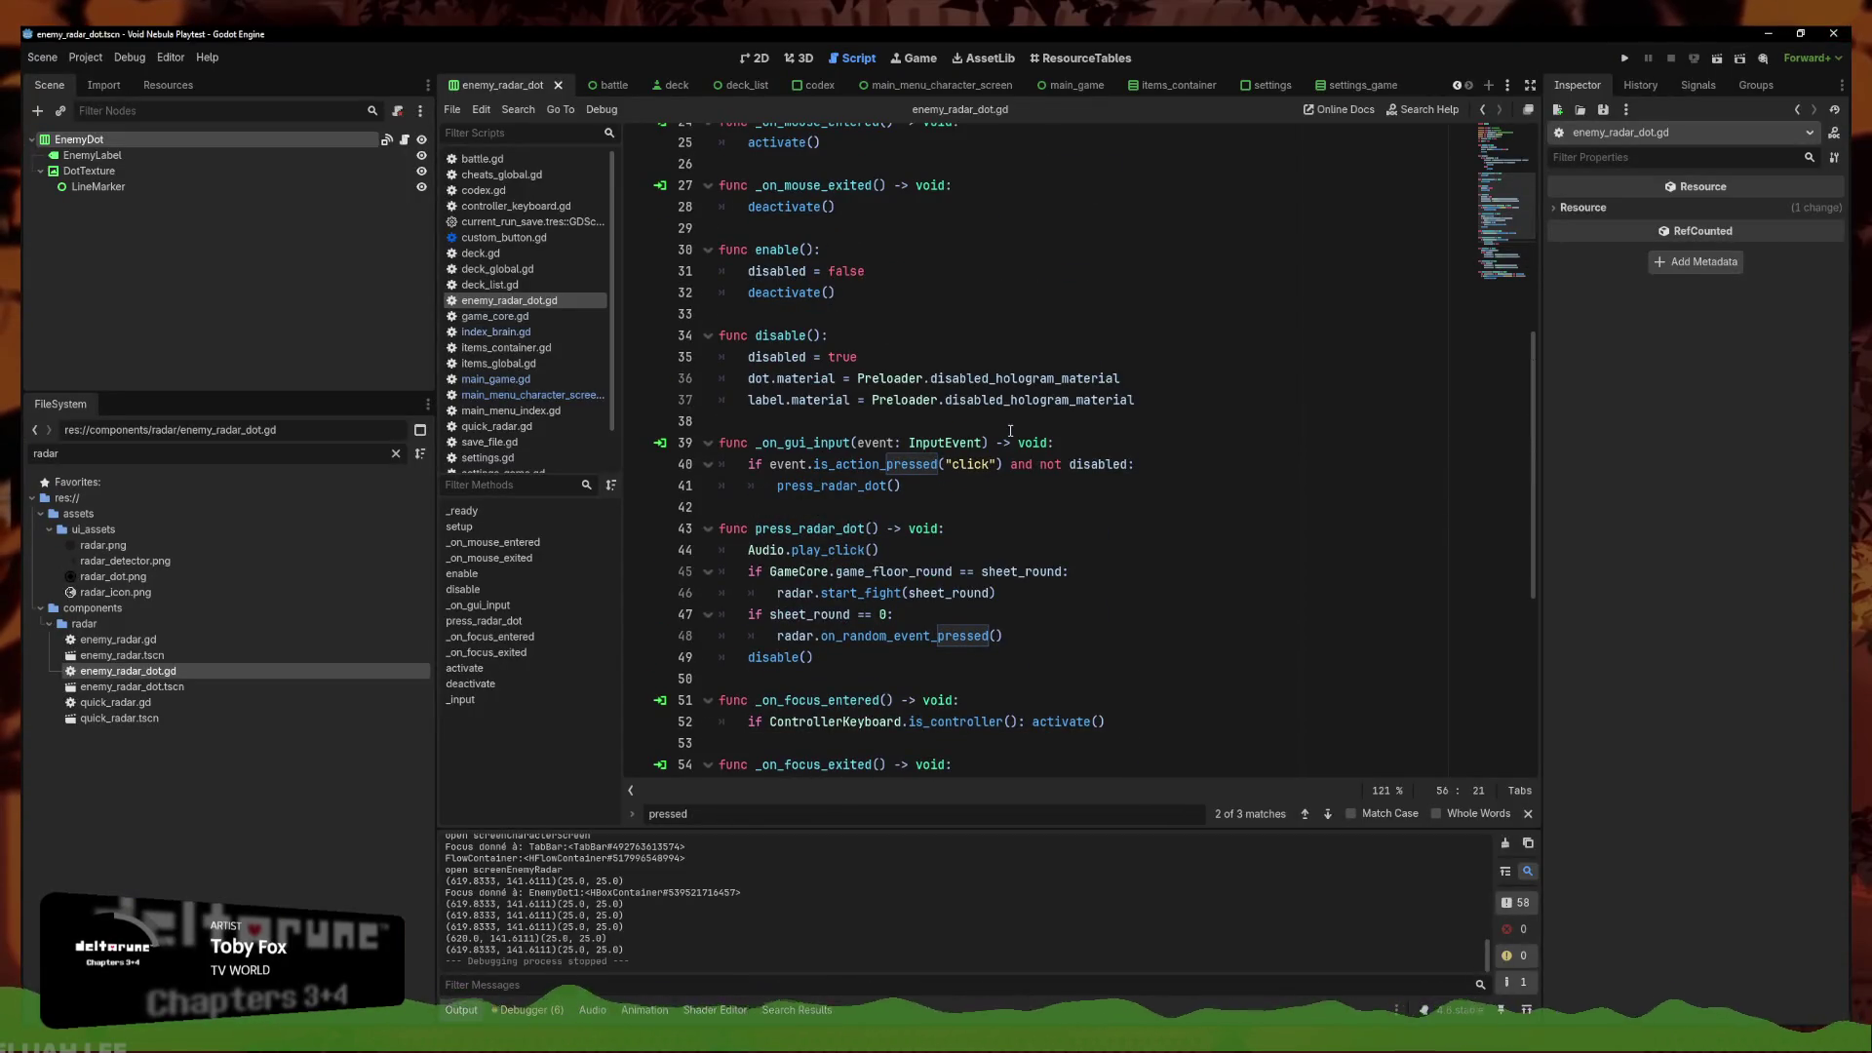
Open the enemy_radar scene and select enemy_sheet on line 4 of its script
scroll(1010, 431, "up", 8)
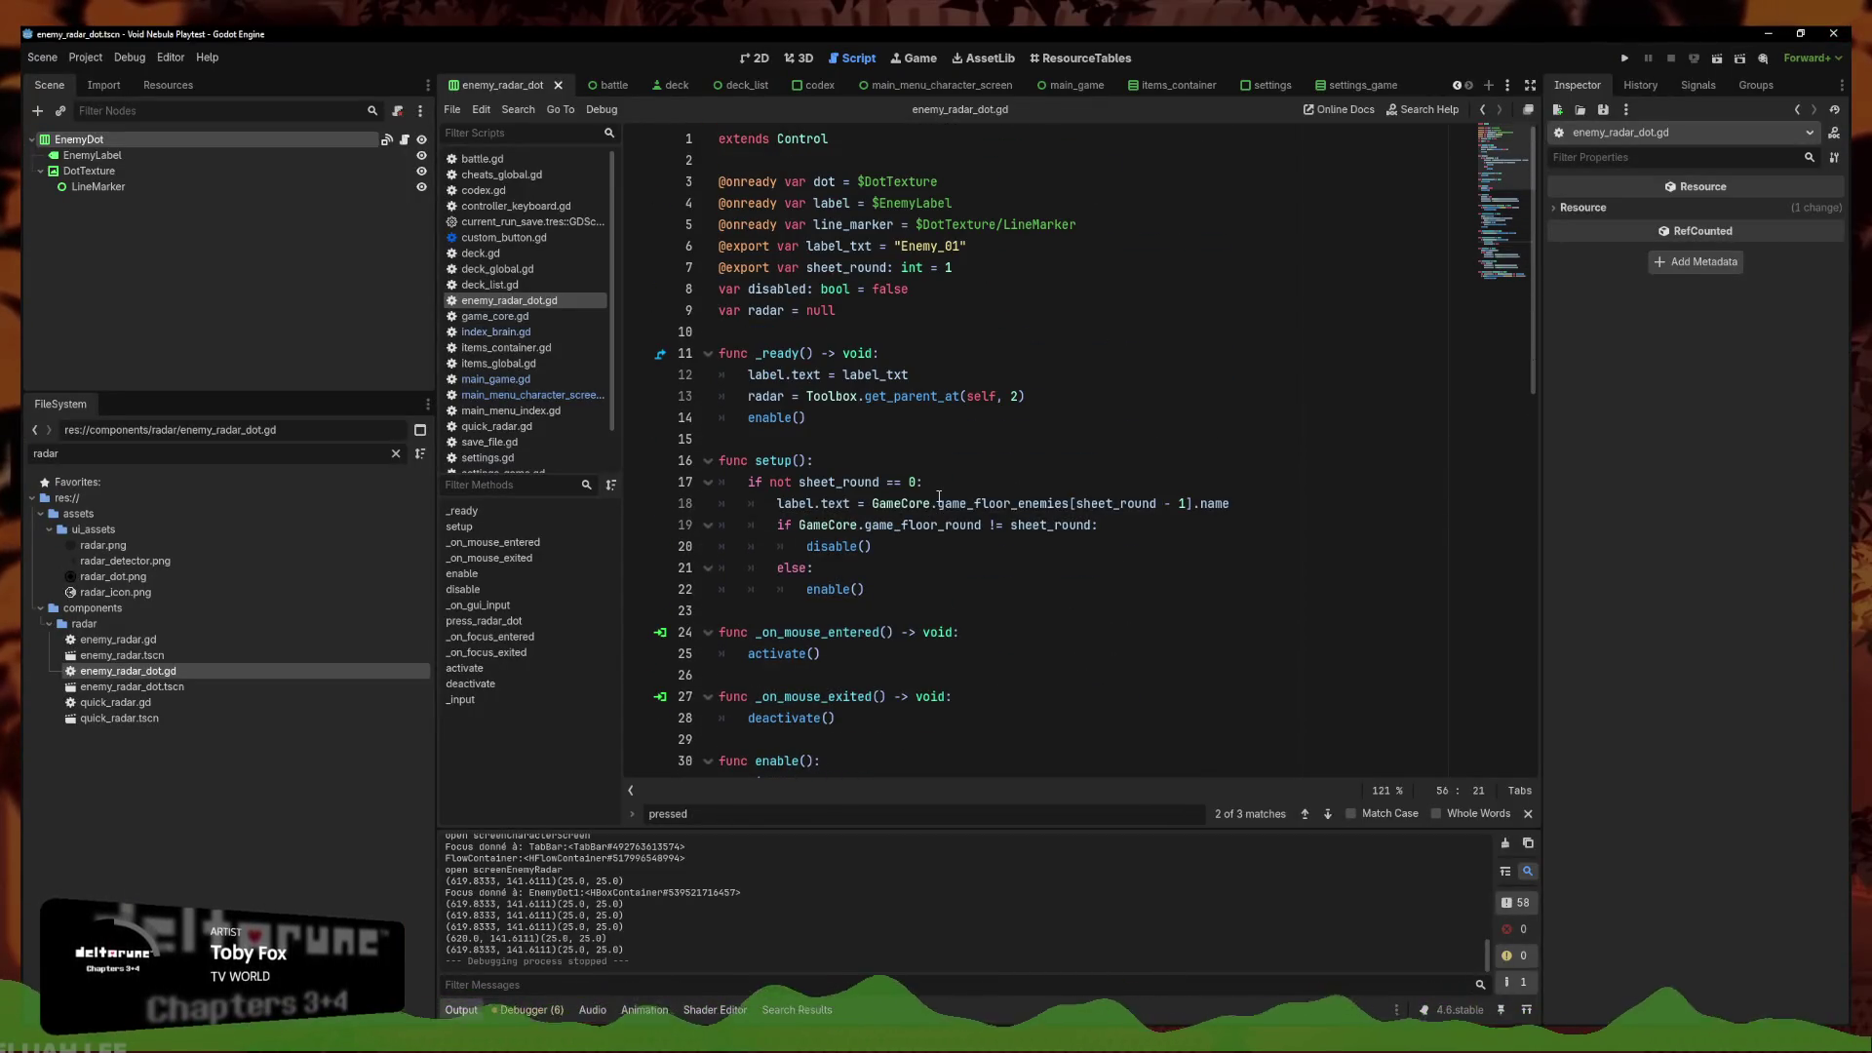
scroll(933, 491, "down", 4)
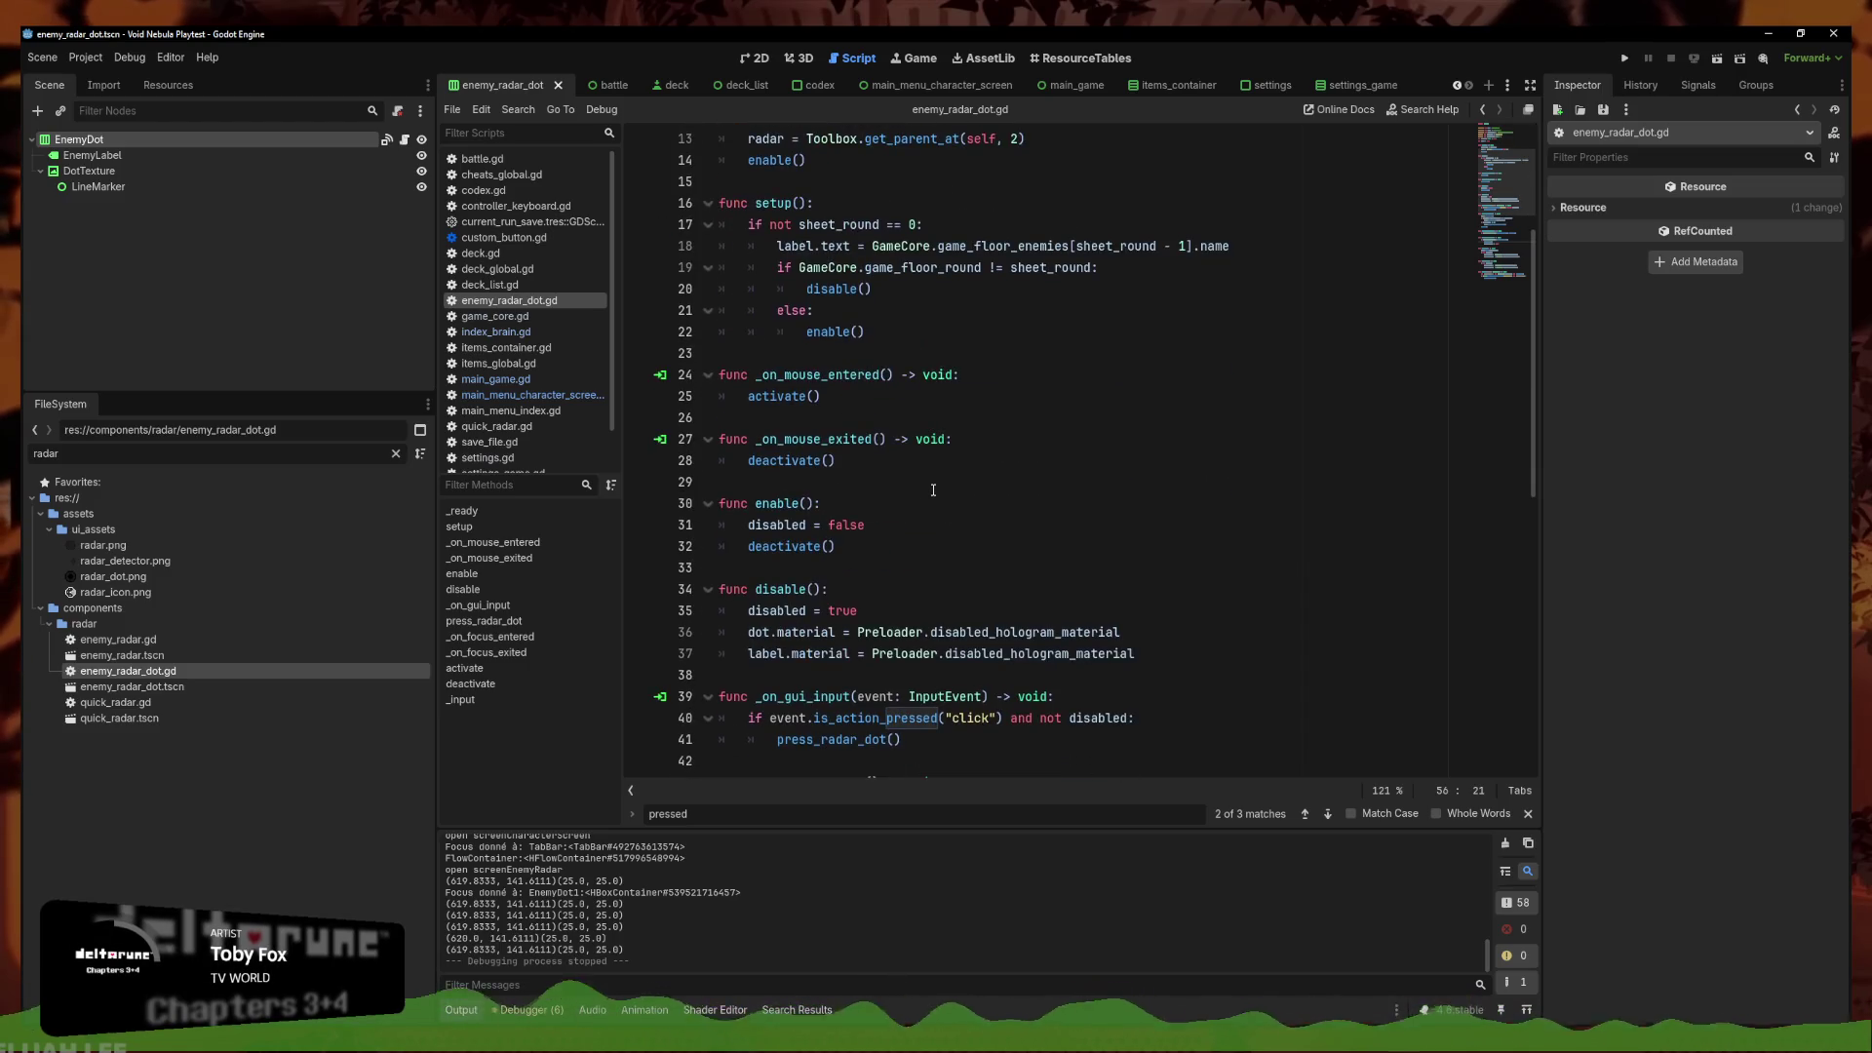
scroll(933, 490, "down", 2)
scroll(933, 491, "down", 3)
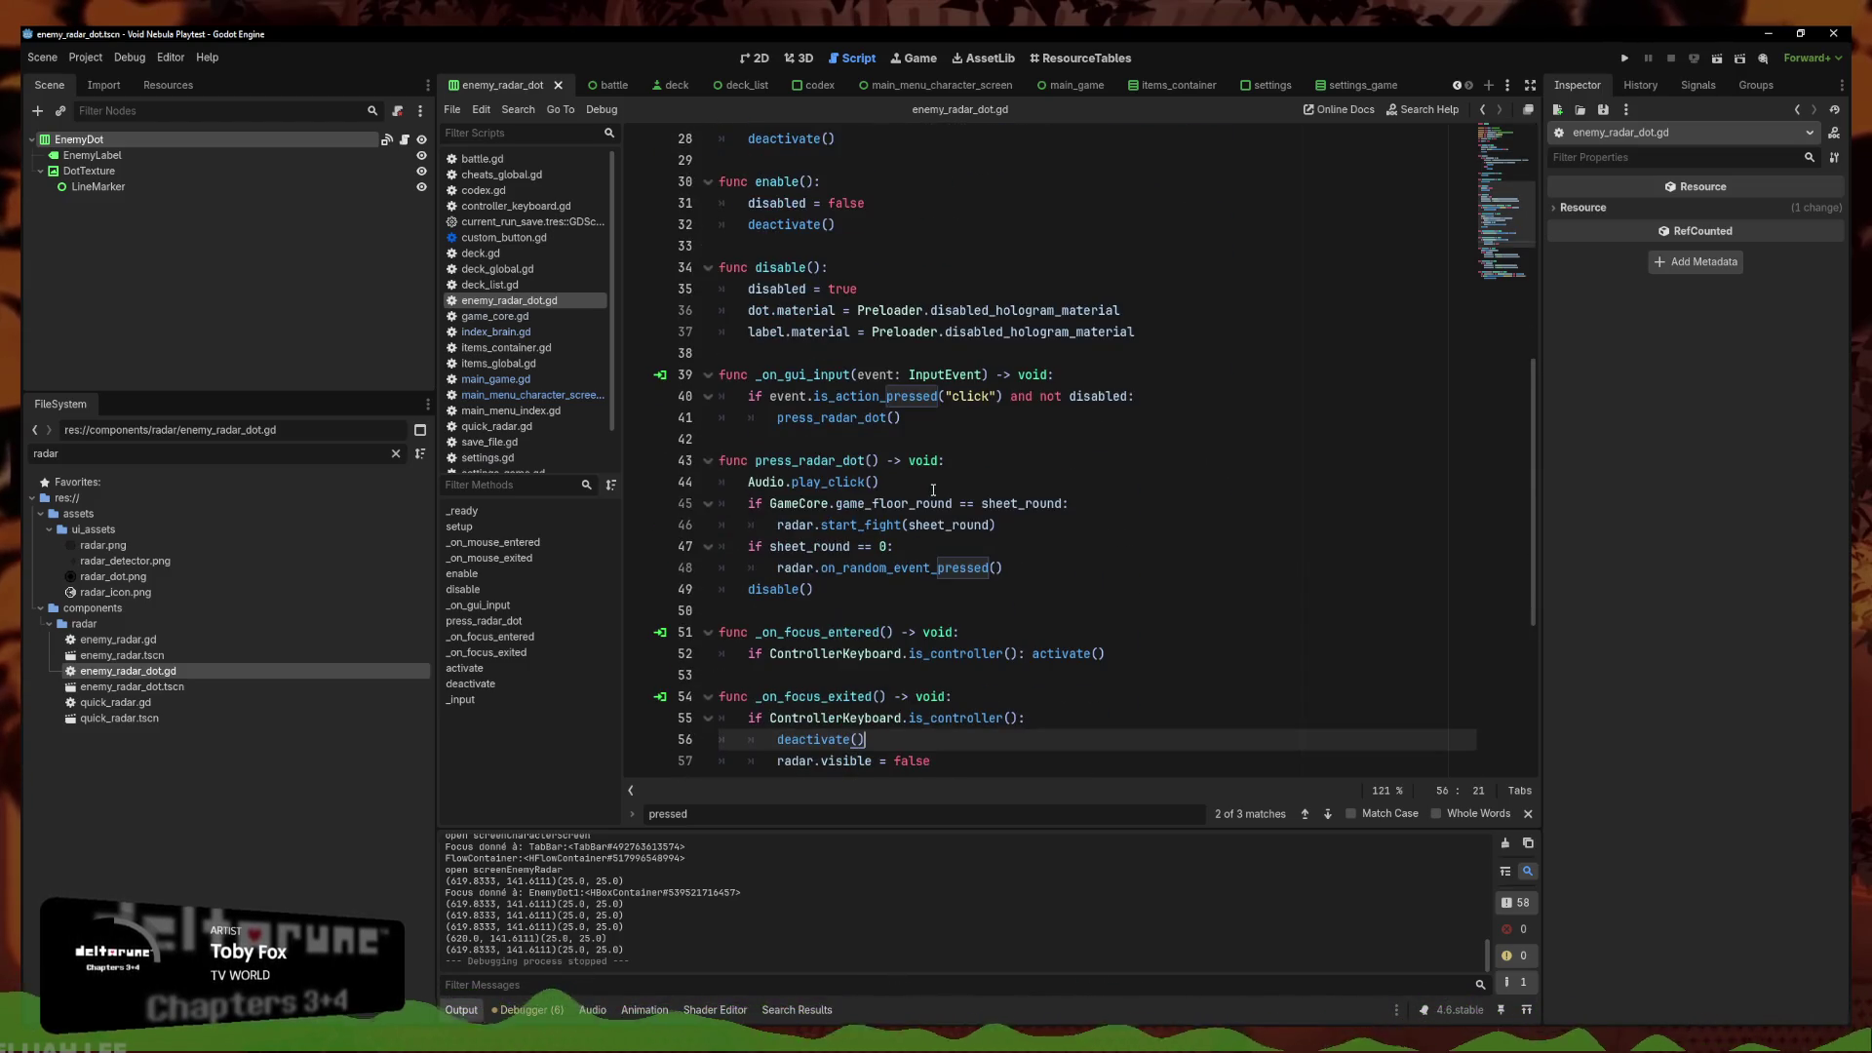
double_click(155, 656)
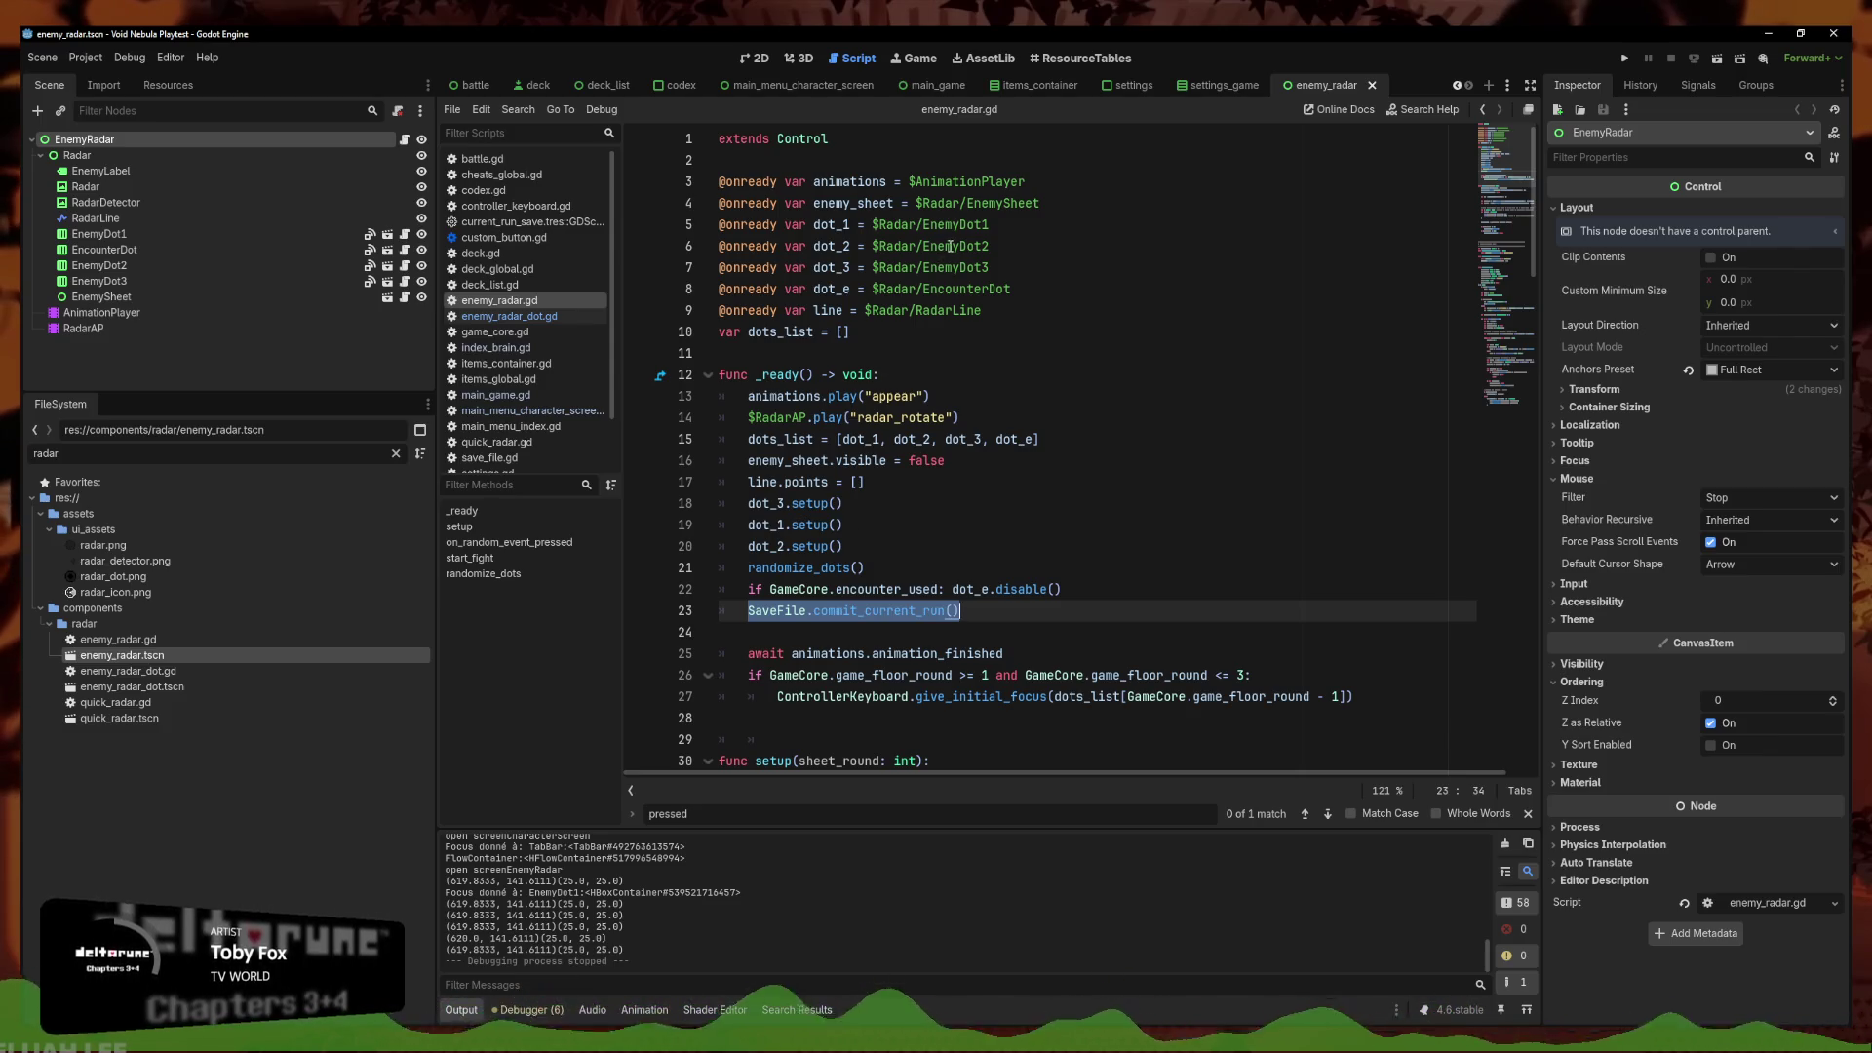
left_click_drag(895, 202, 815, 202)
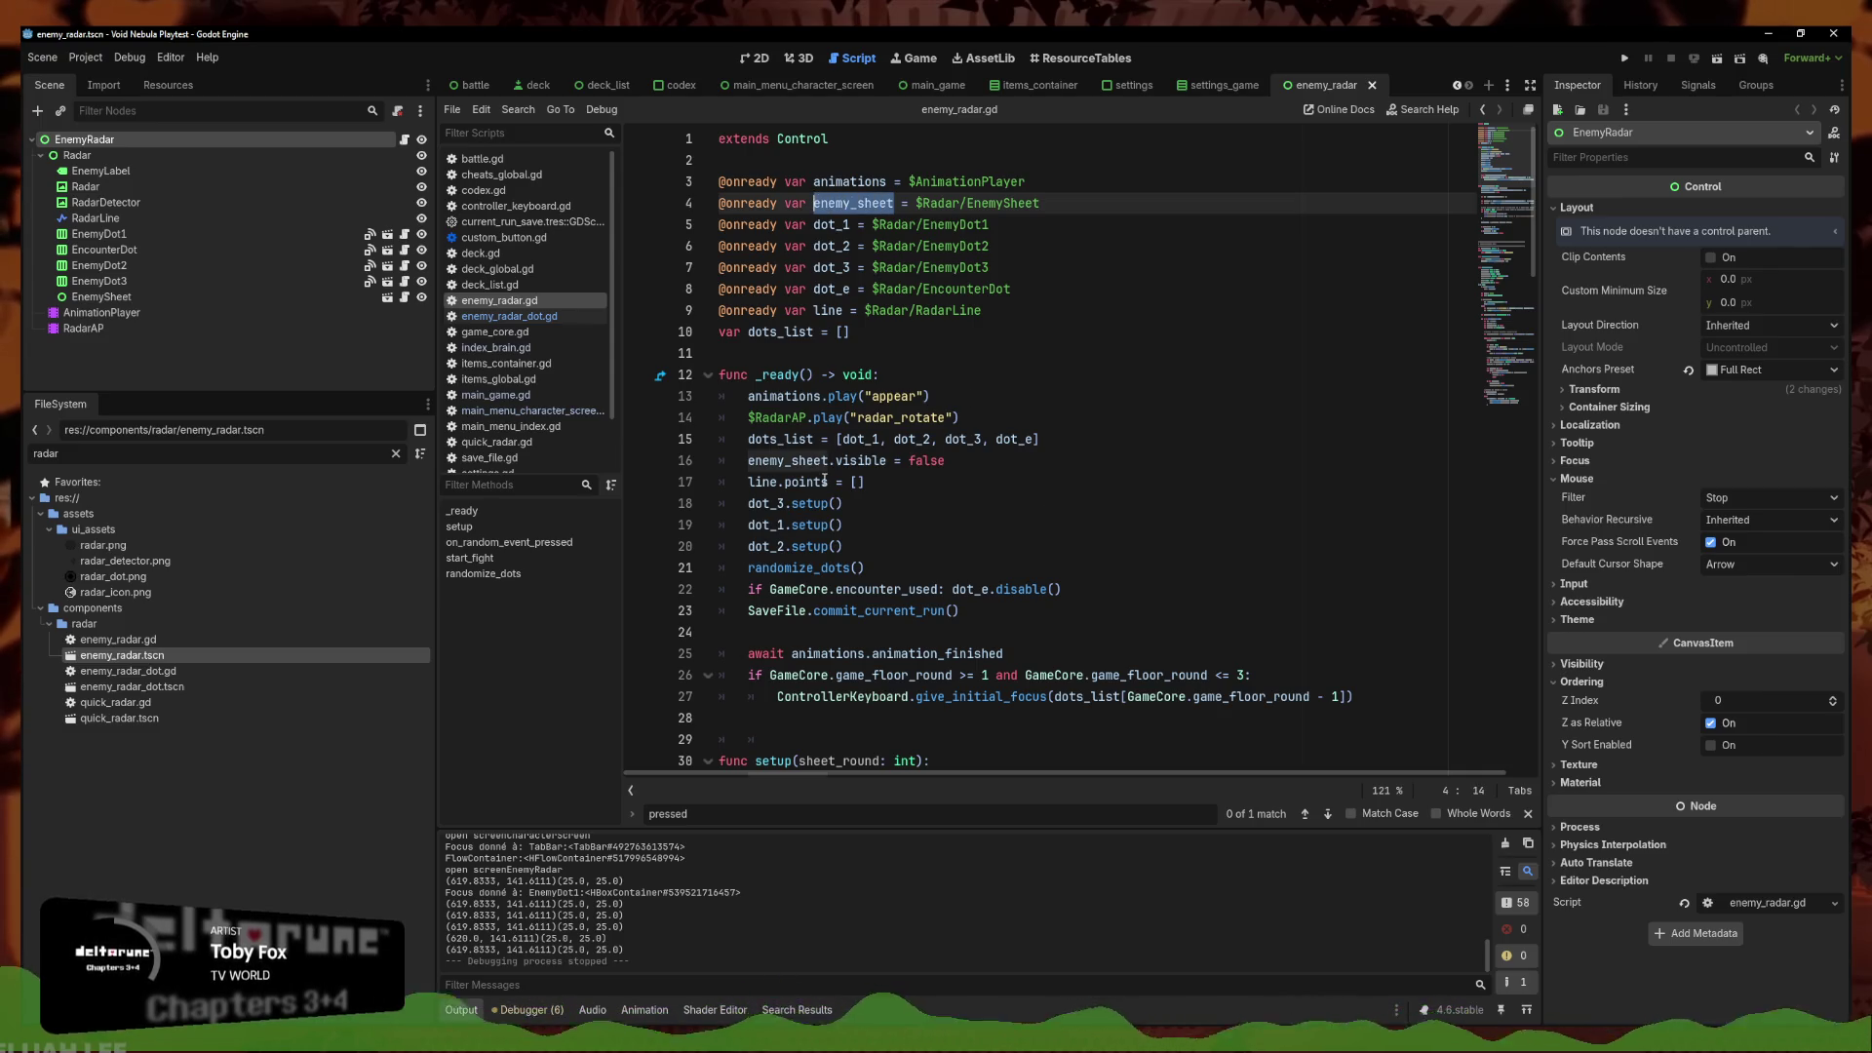
Change line 57 of enemy_radar_dot.gd to radar.enemy_sheet.visible = false and run the project
left_click(96, 686)
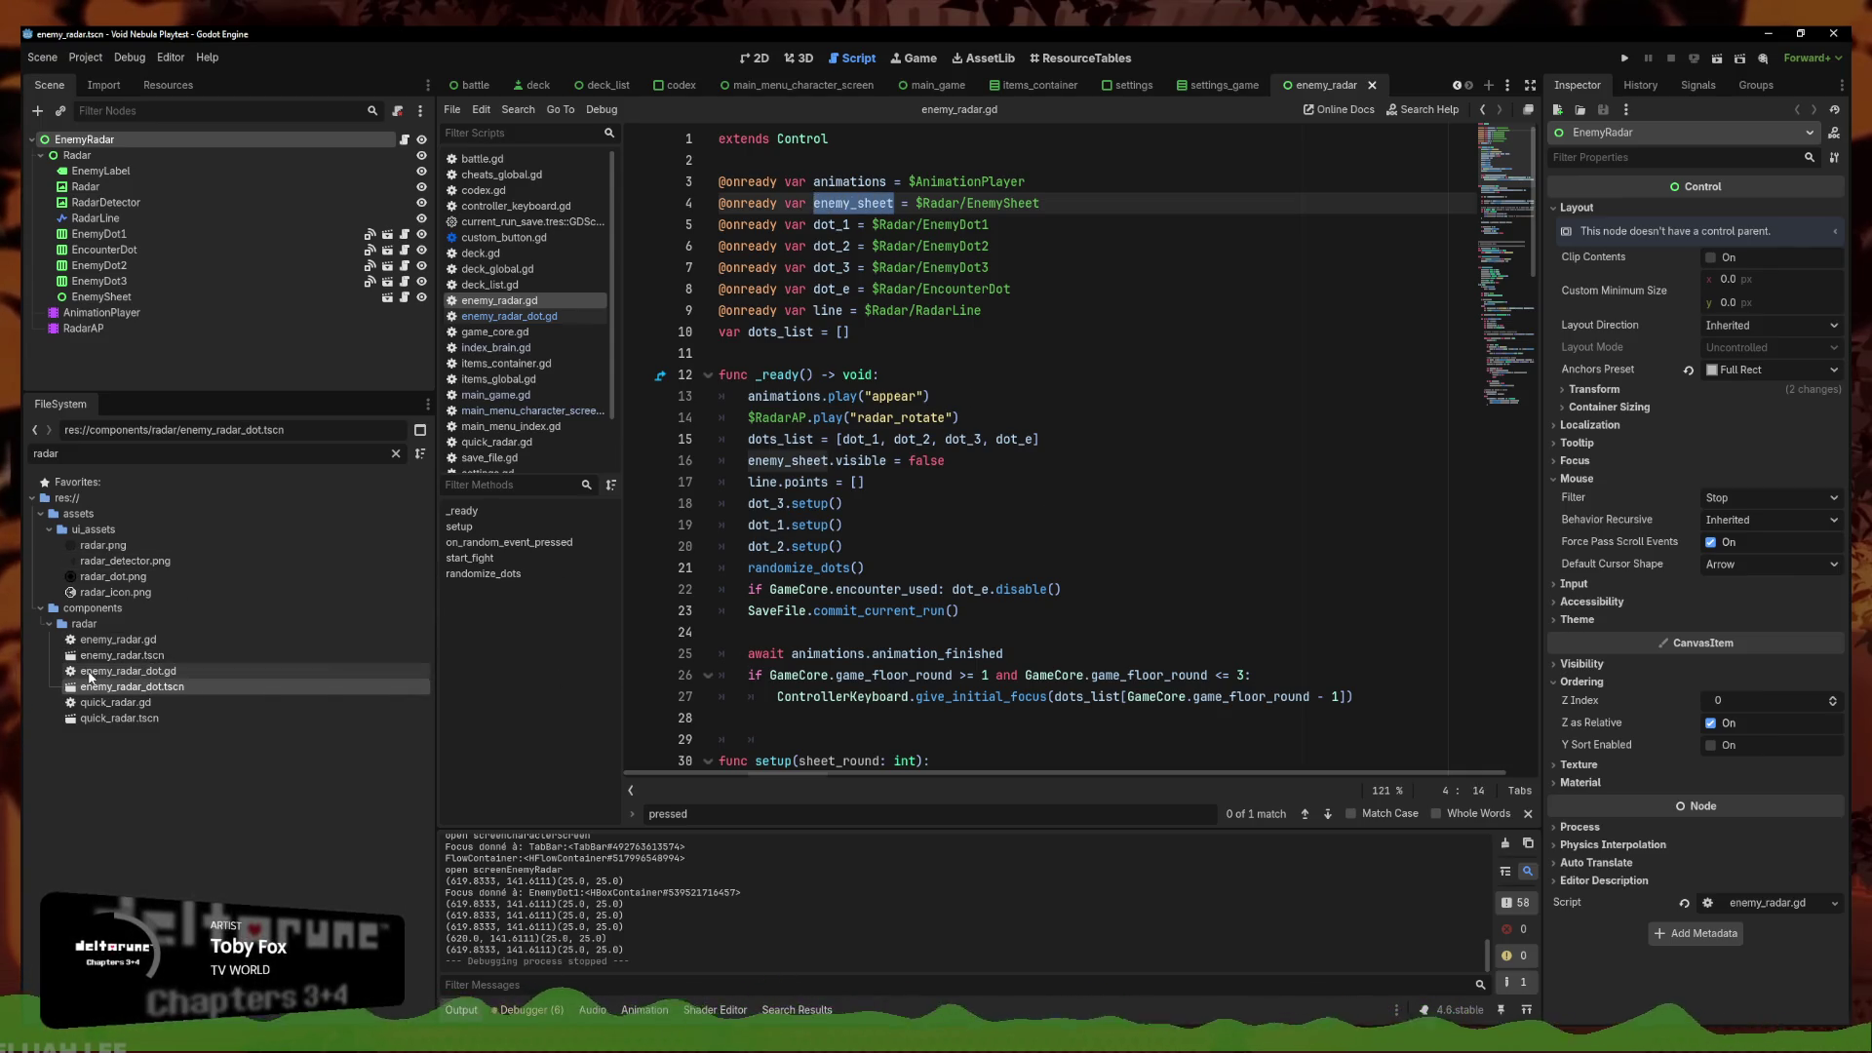
double_click(117, 670)
left_click(860, 739)
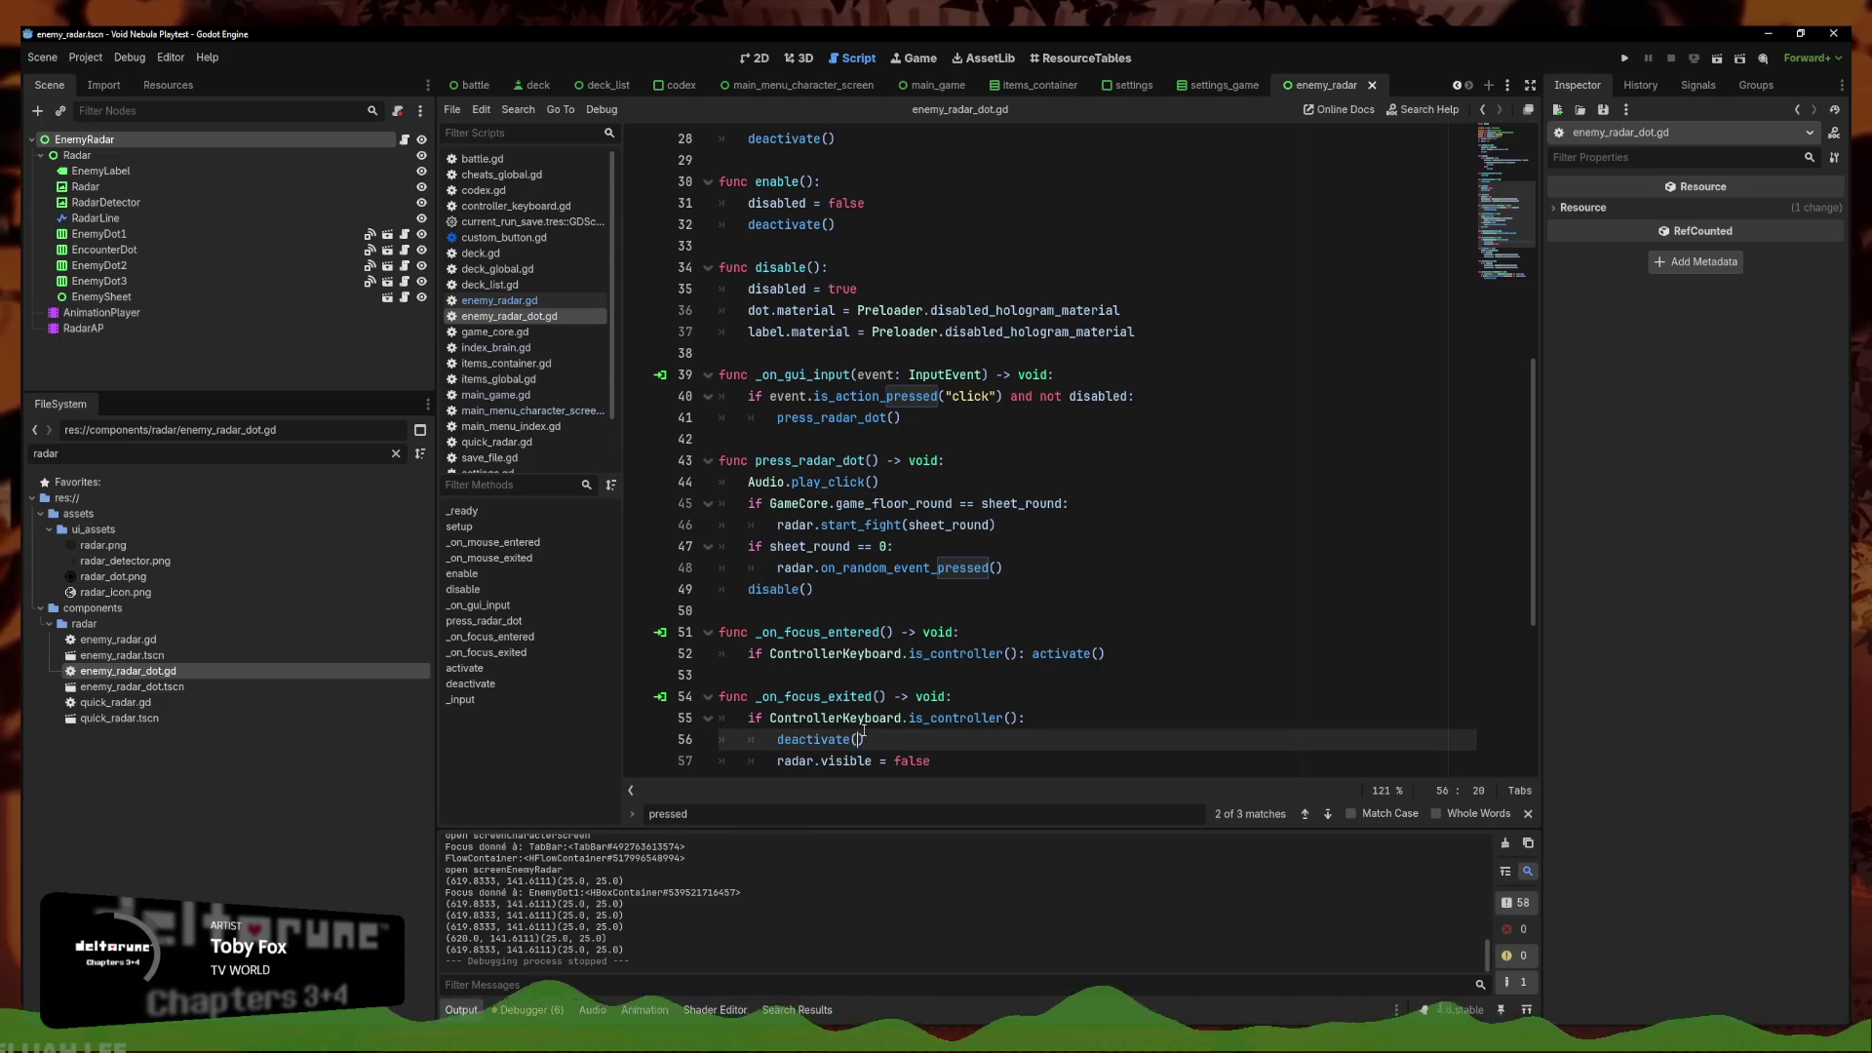
left_click(819, 761)
type("enemy_sheet.")
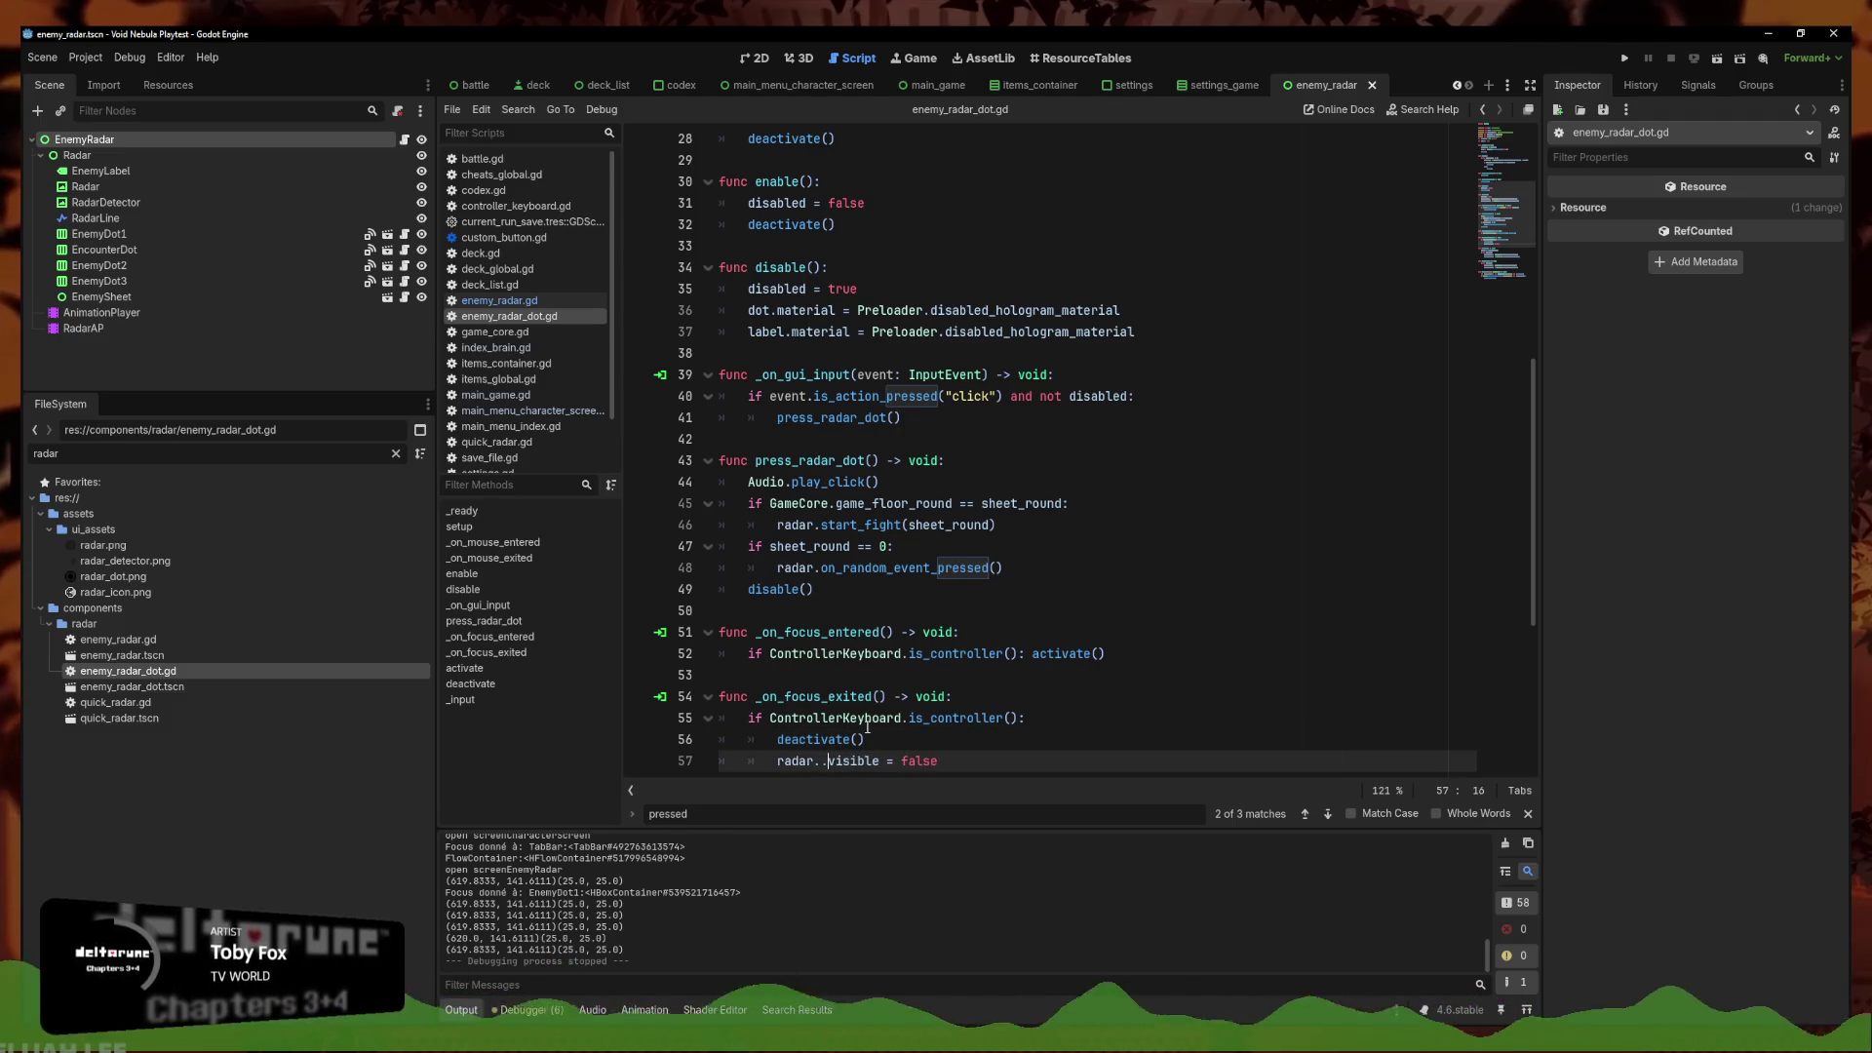
left_click(975, 482)
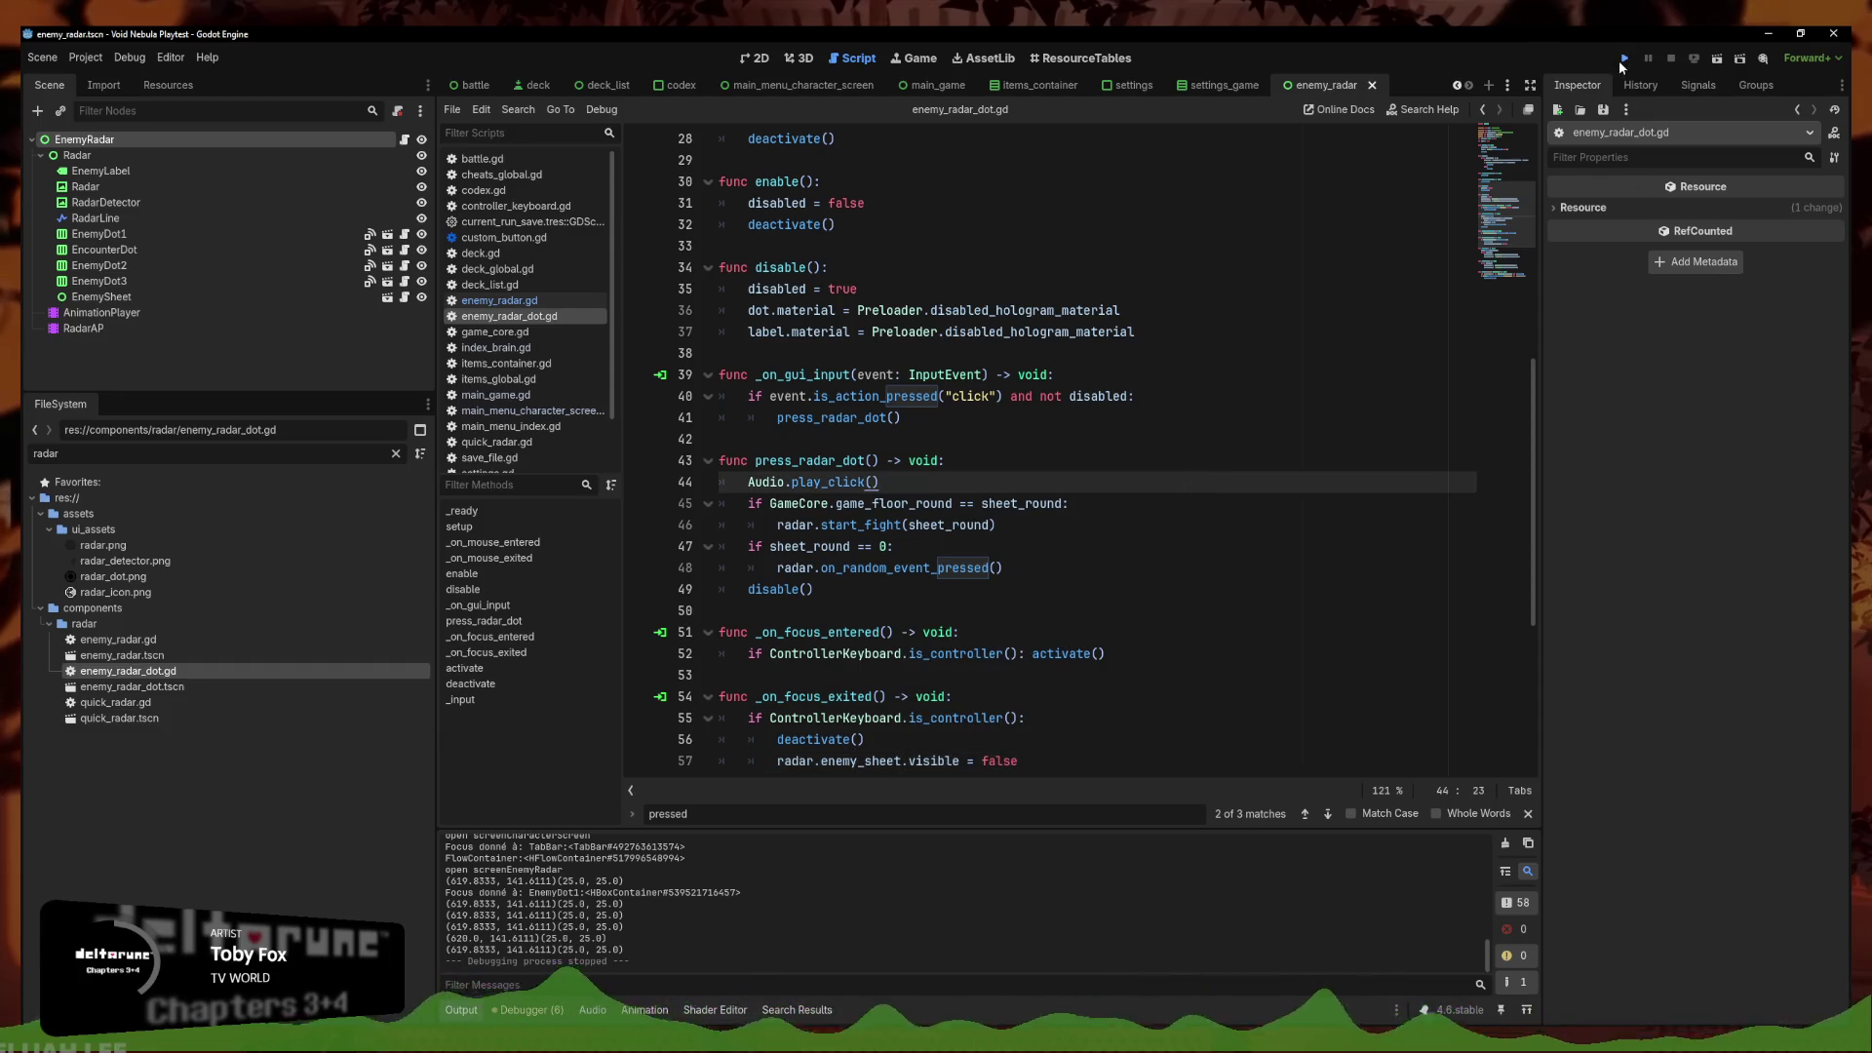
left_click(1623, 58)
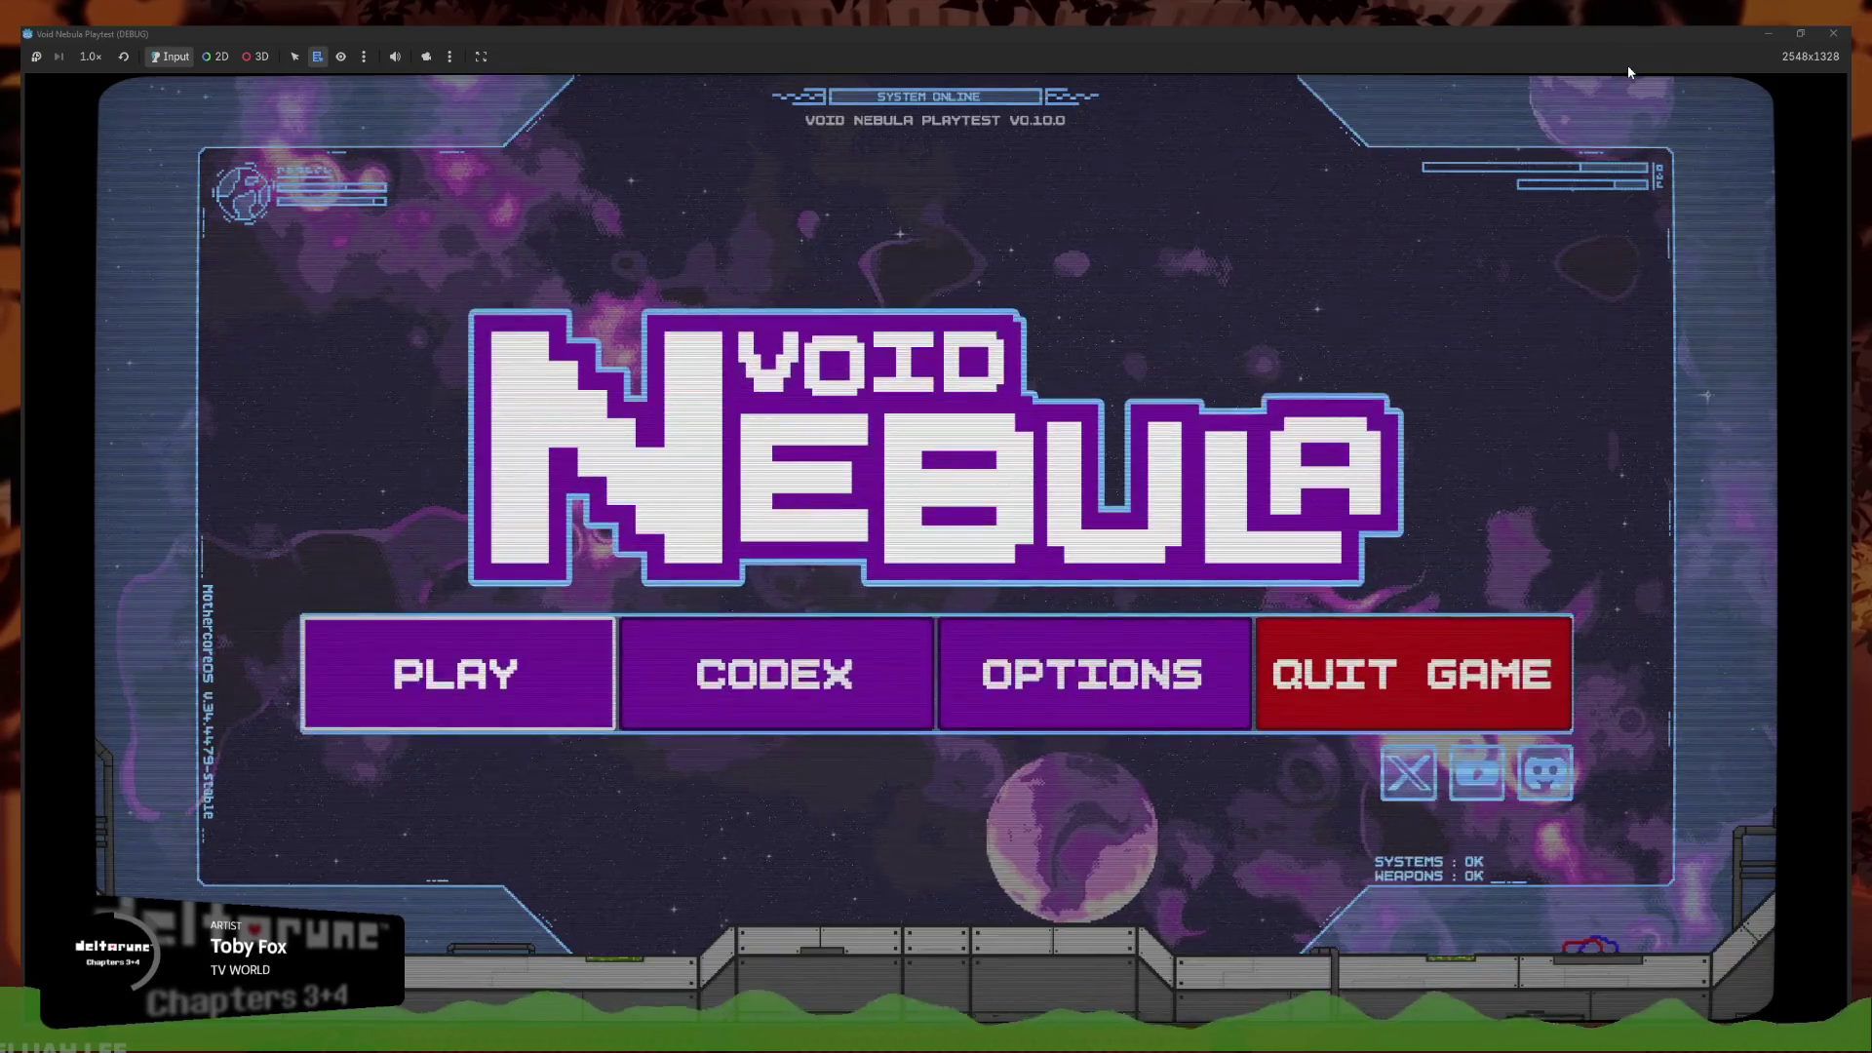
Enter the play screen, then pause and choose Main Menu
key("Return")
key("Return")
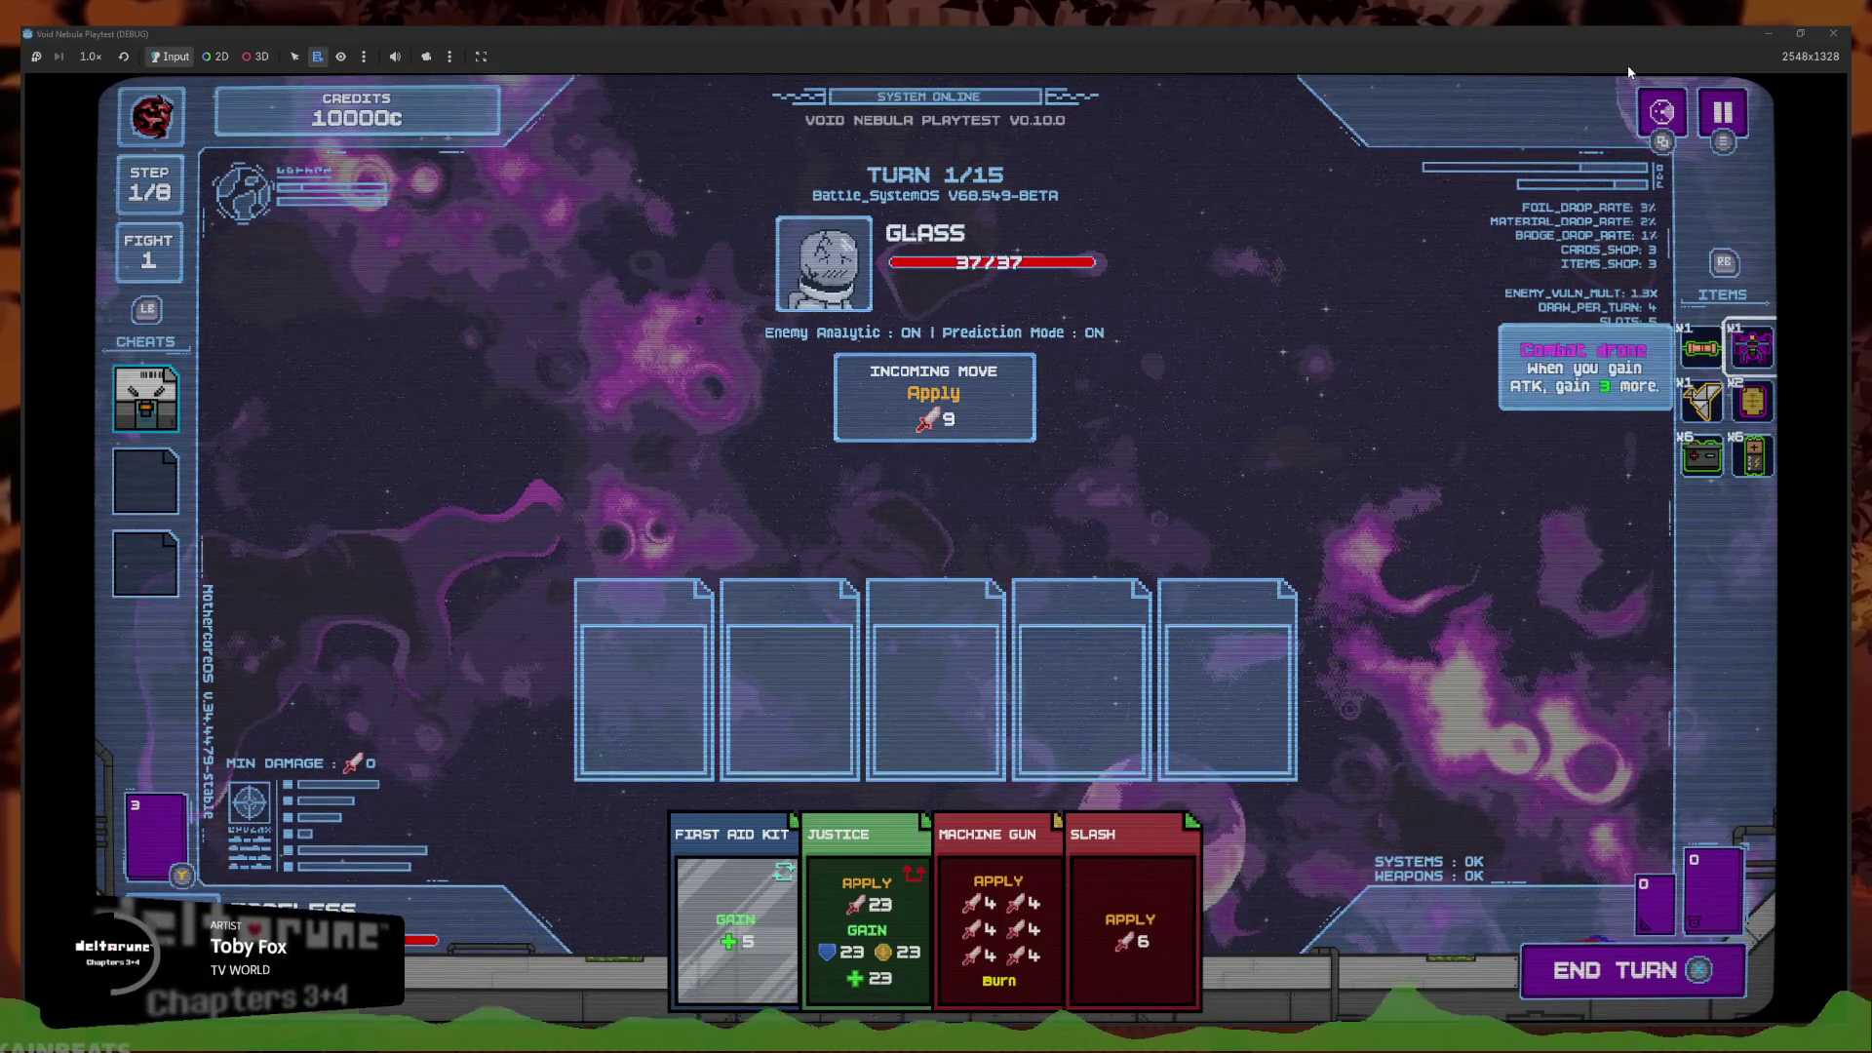
key("Escape")
key("Down")
key("Down")
key("Return")
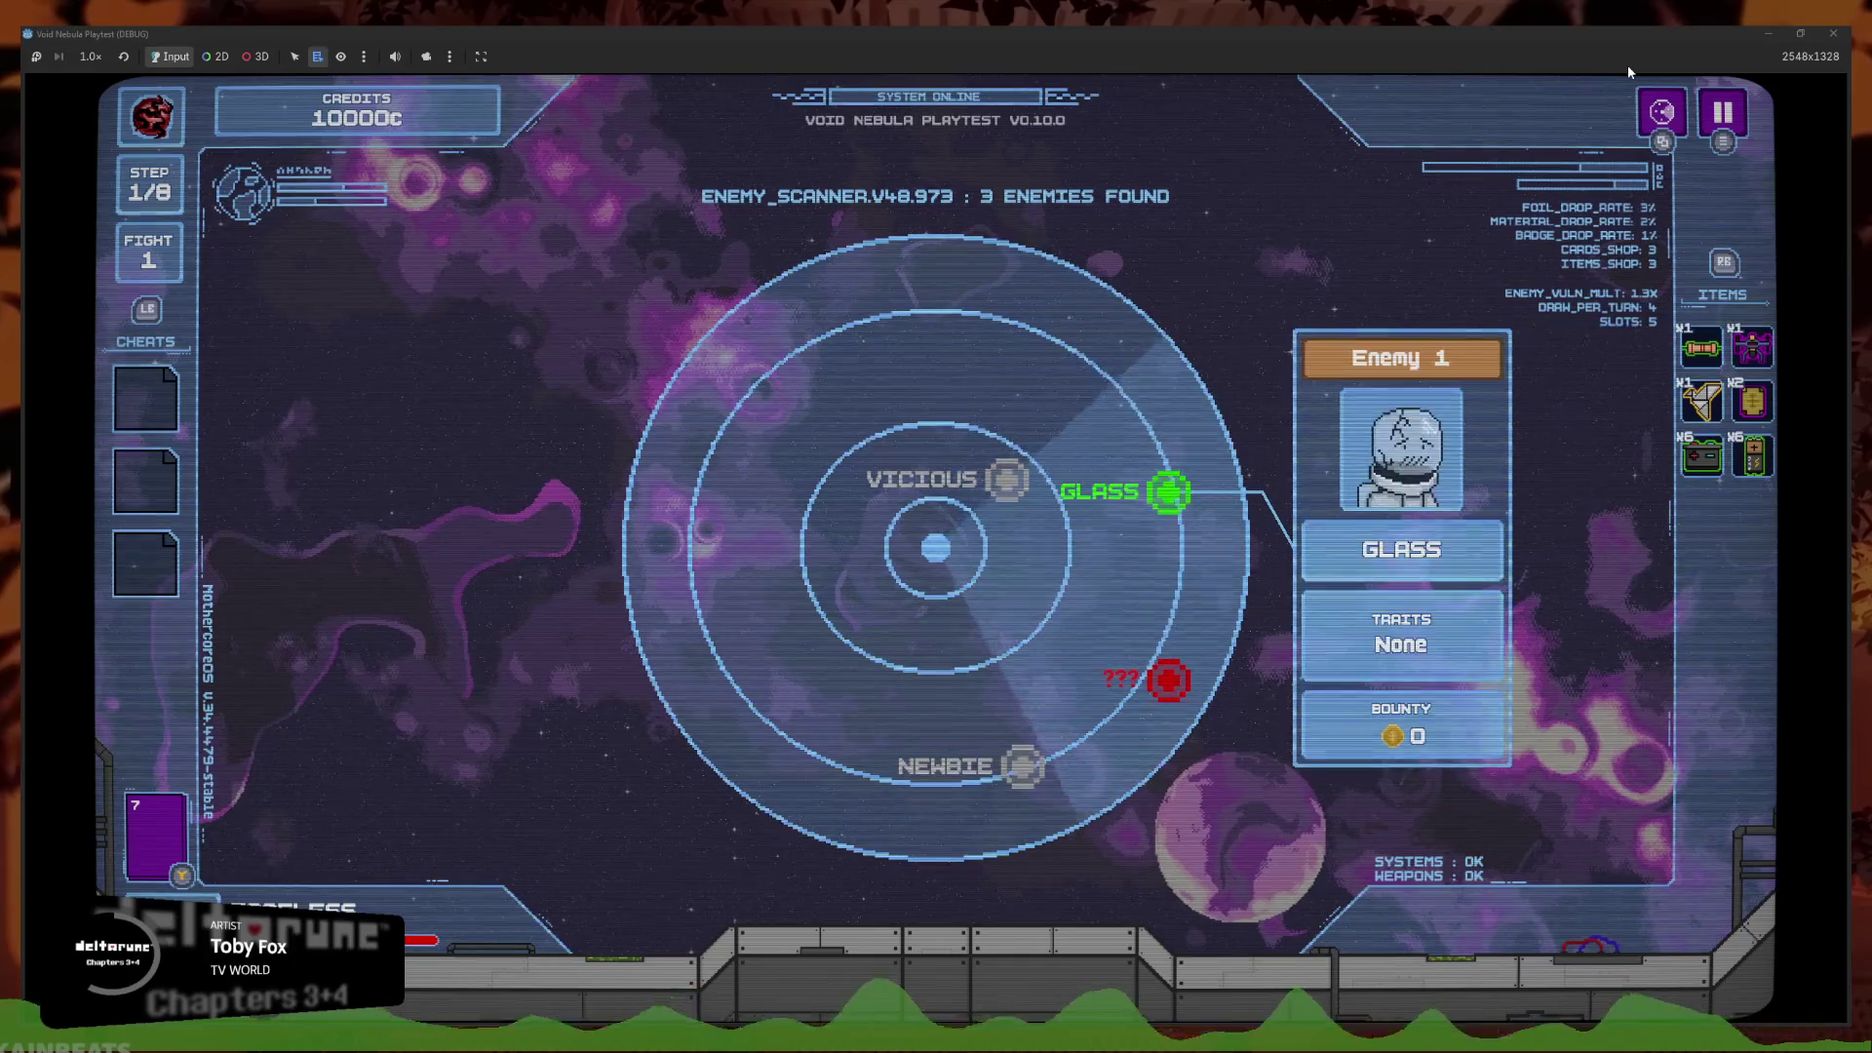
Move focus from the GLASS radar marker and ??? marker to Extended Battery and Red Resistor items
key("Left")
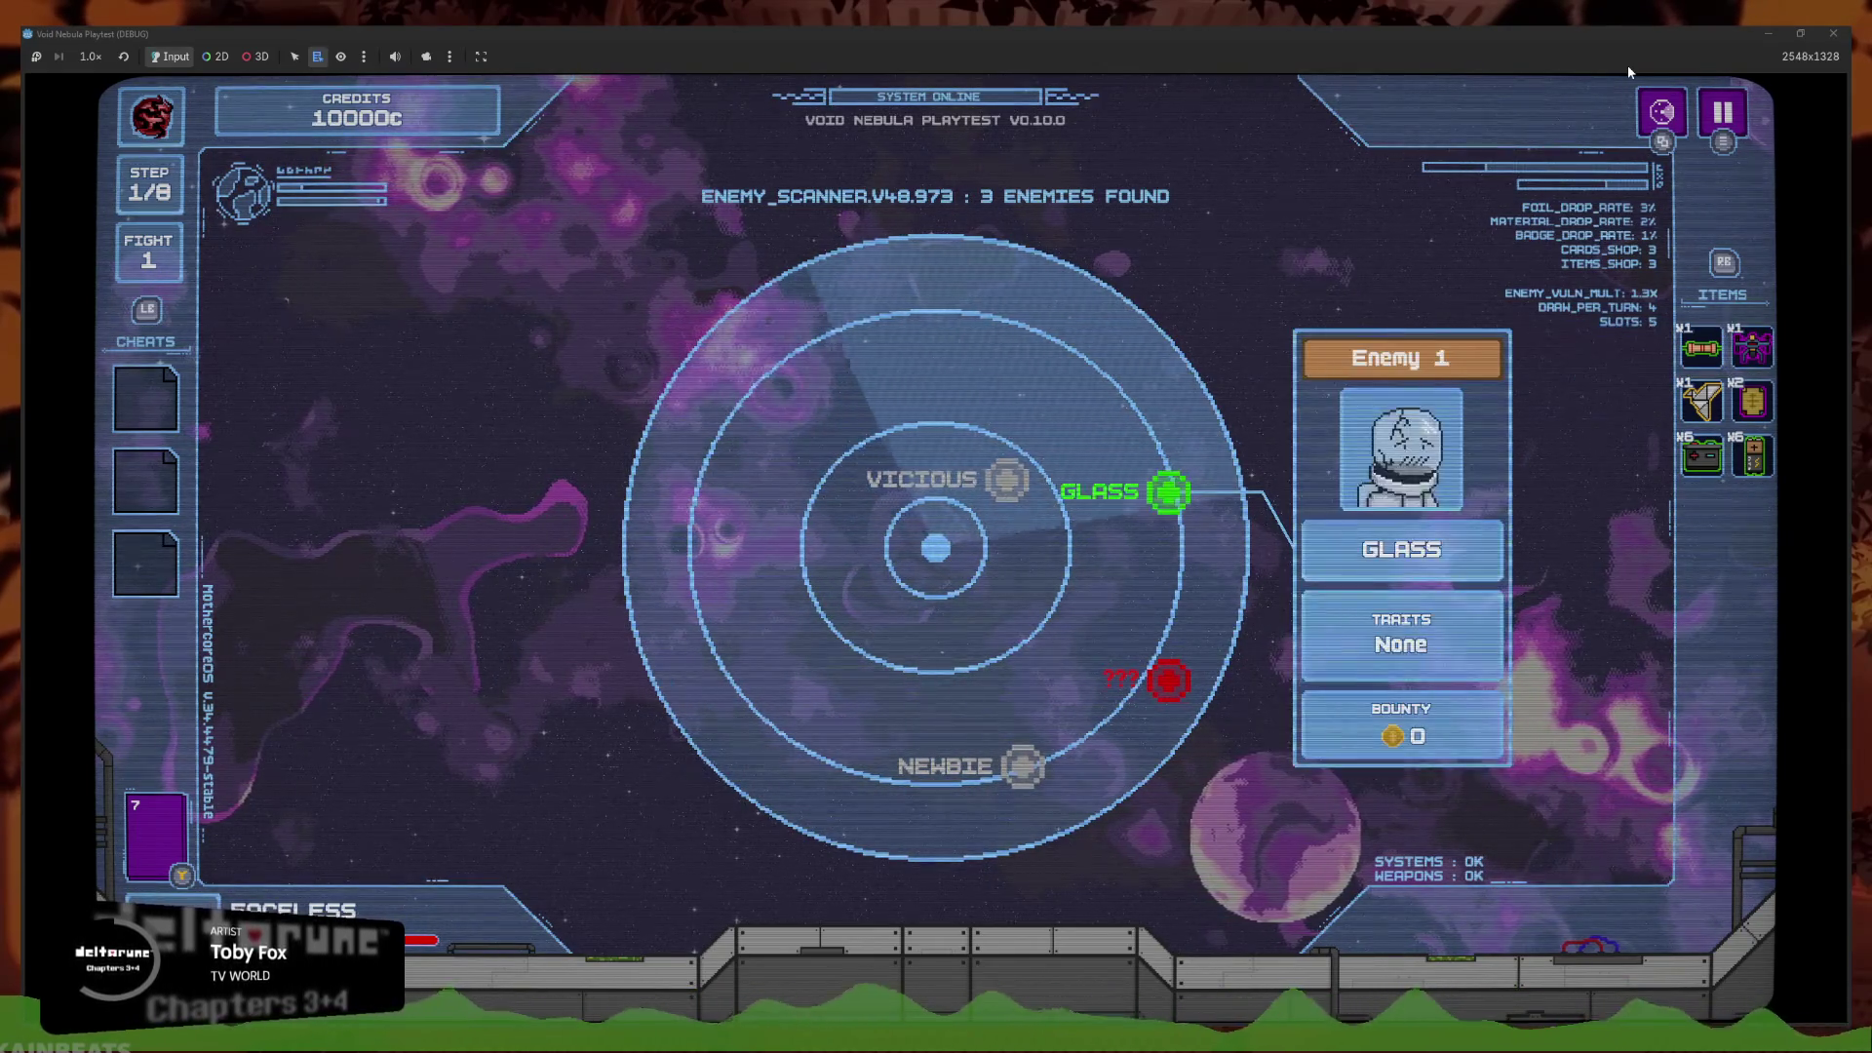
key("Down")
key("Right")
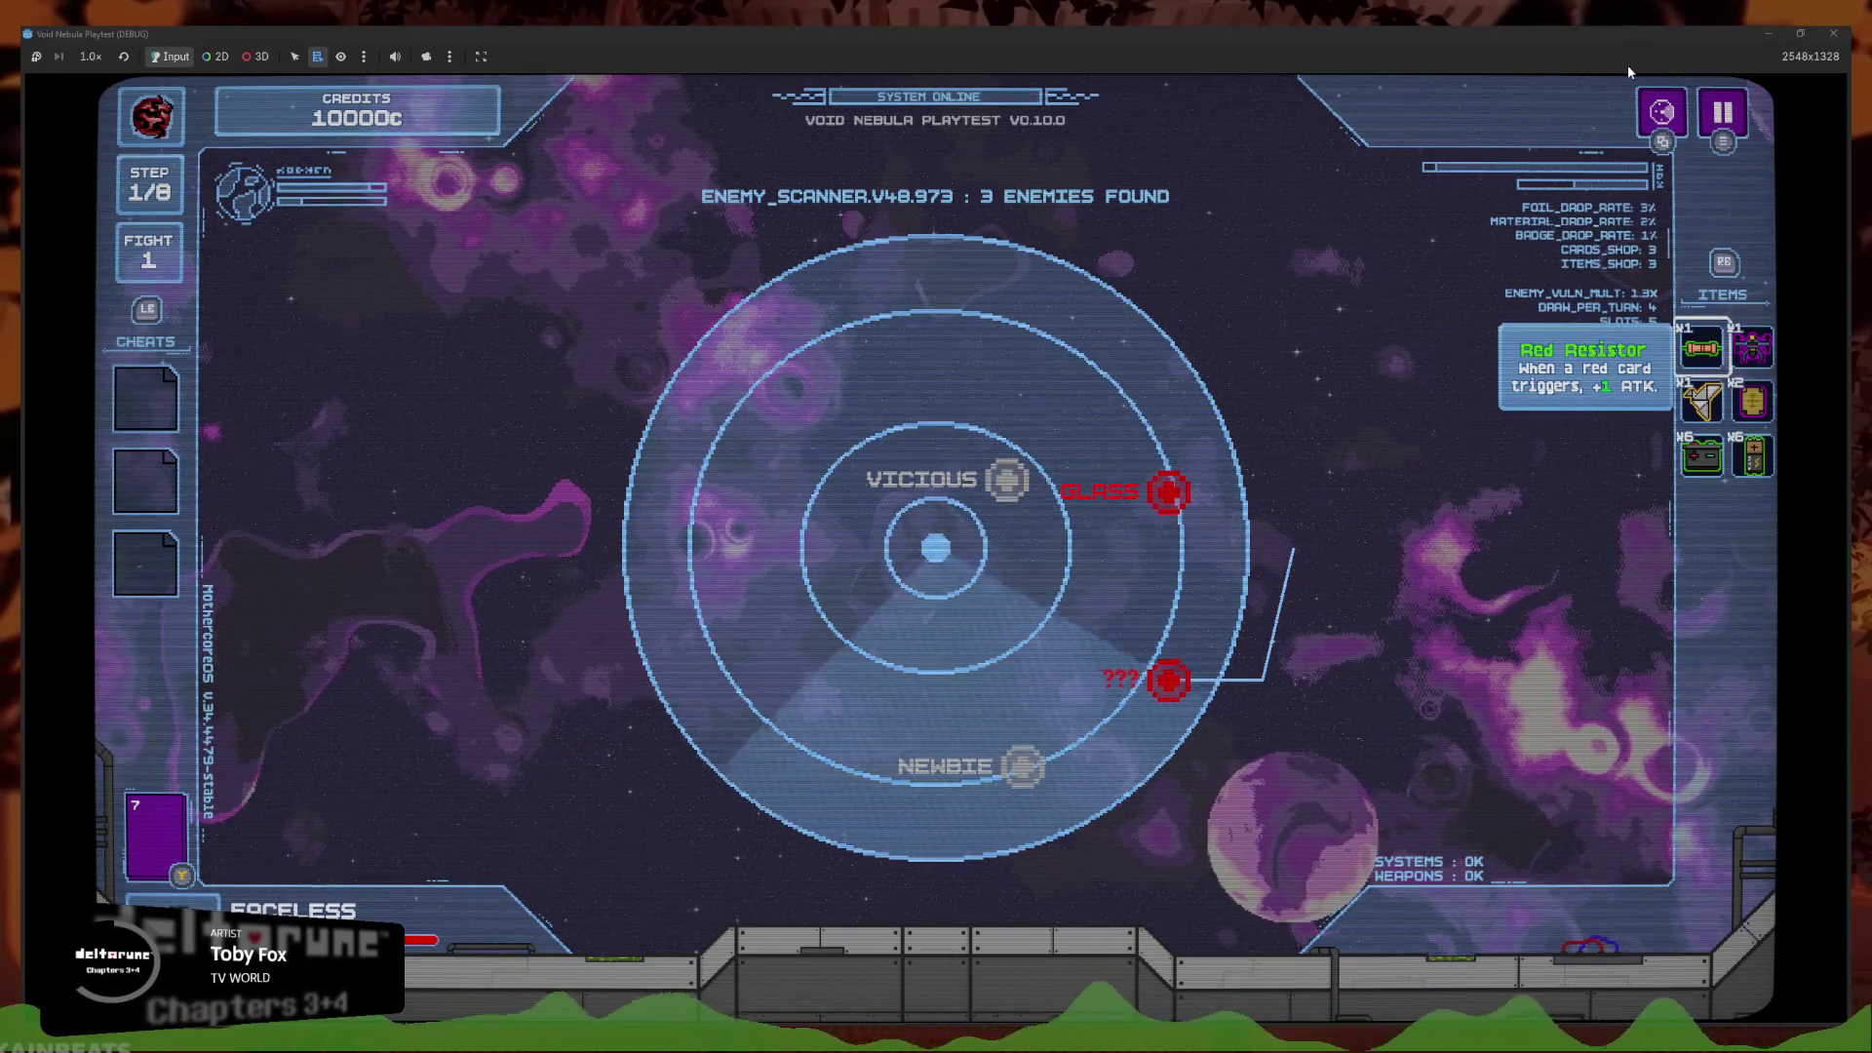
key("Left")
key("Right")
key("Down")
key("Down")
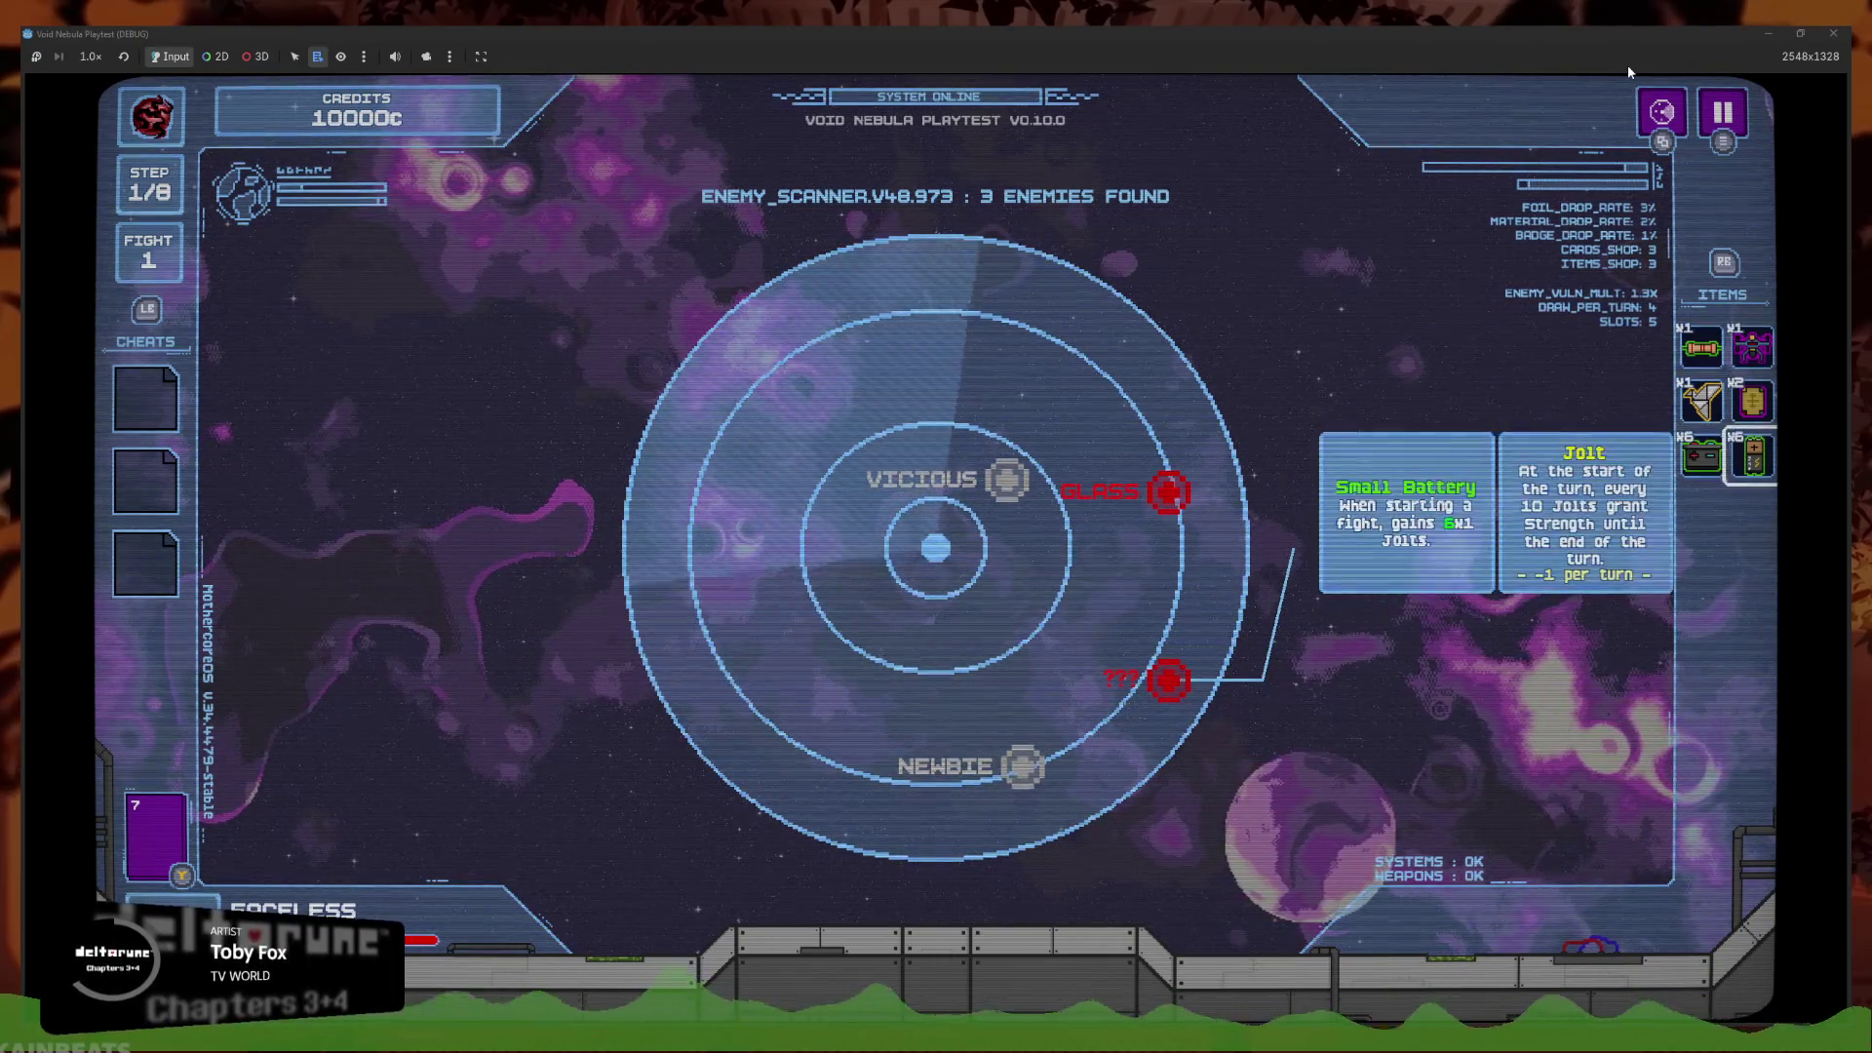
key("Up")
key("Up")
key("Left")
key("Down")
key("Right")
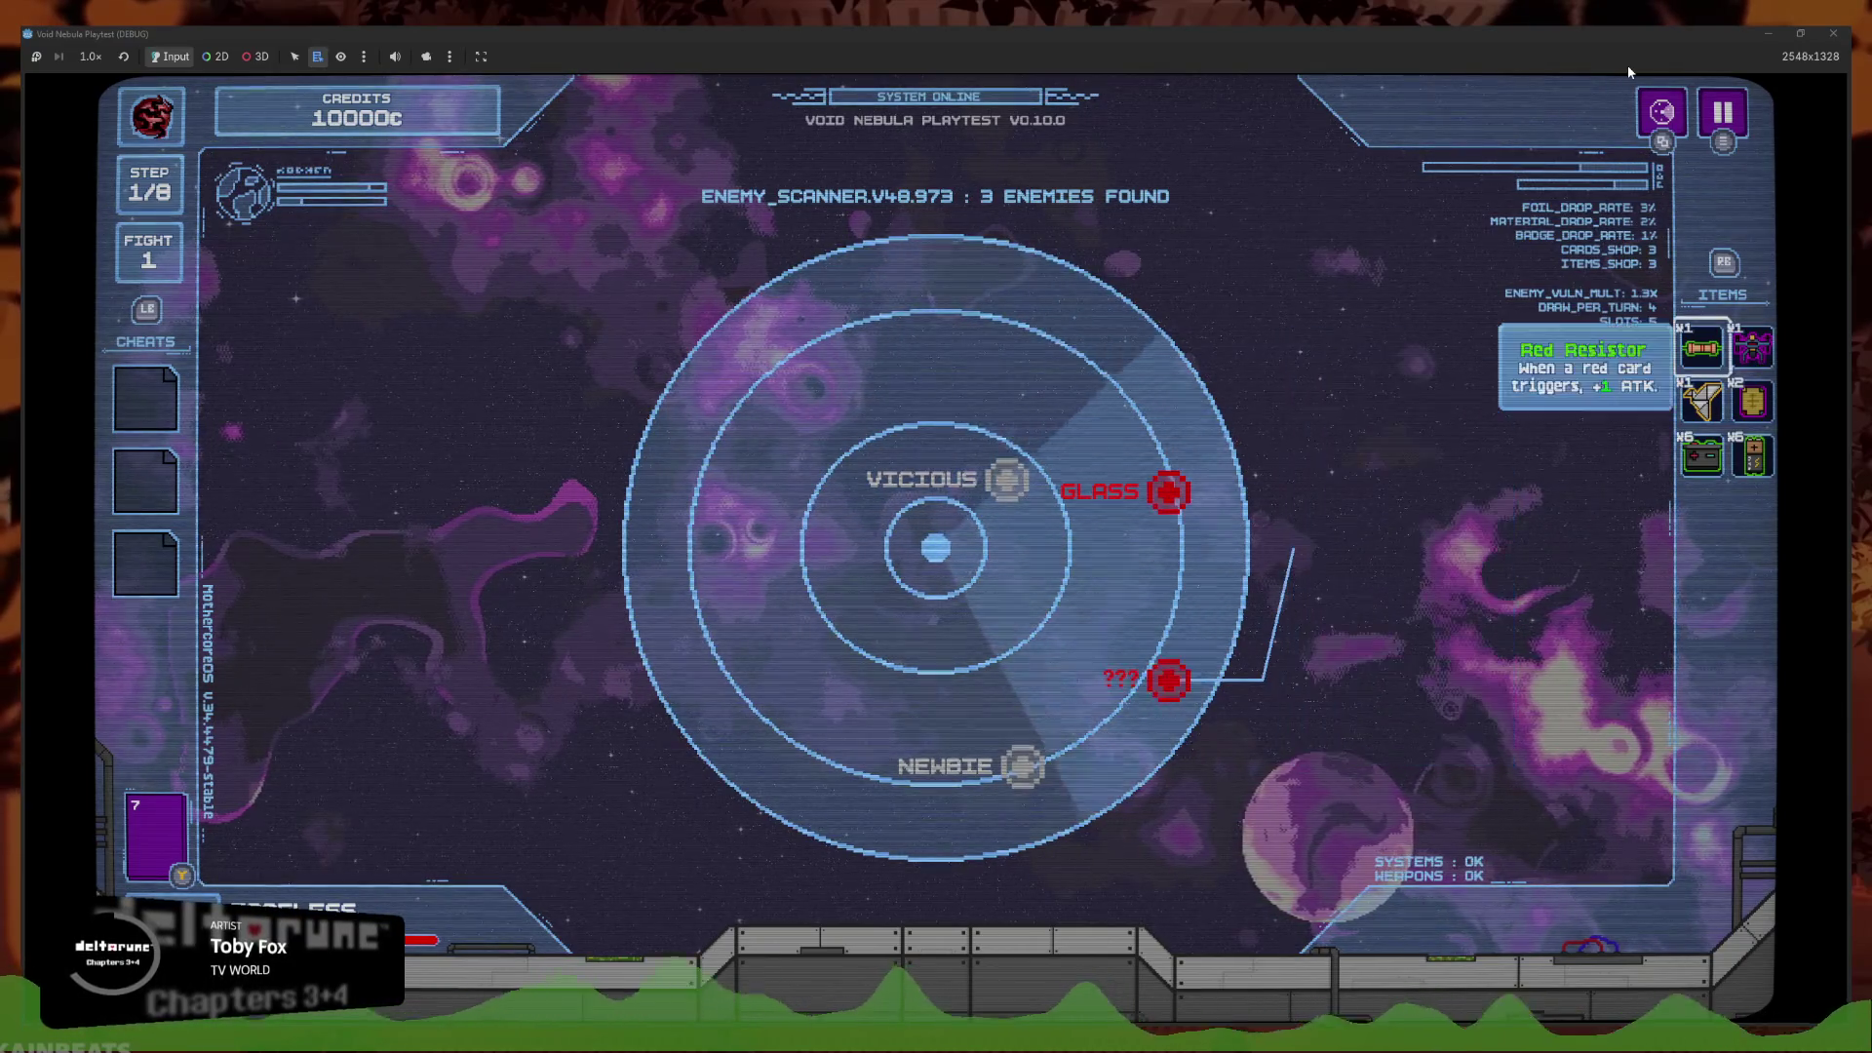
key("Down")
key("Down")
key("Up")
key("Up")
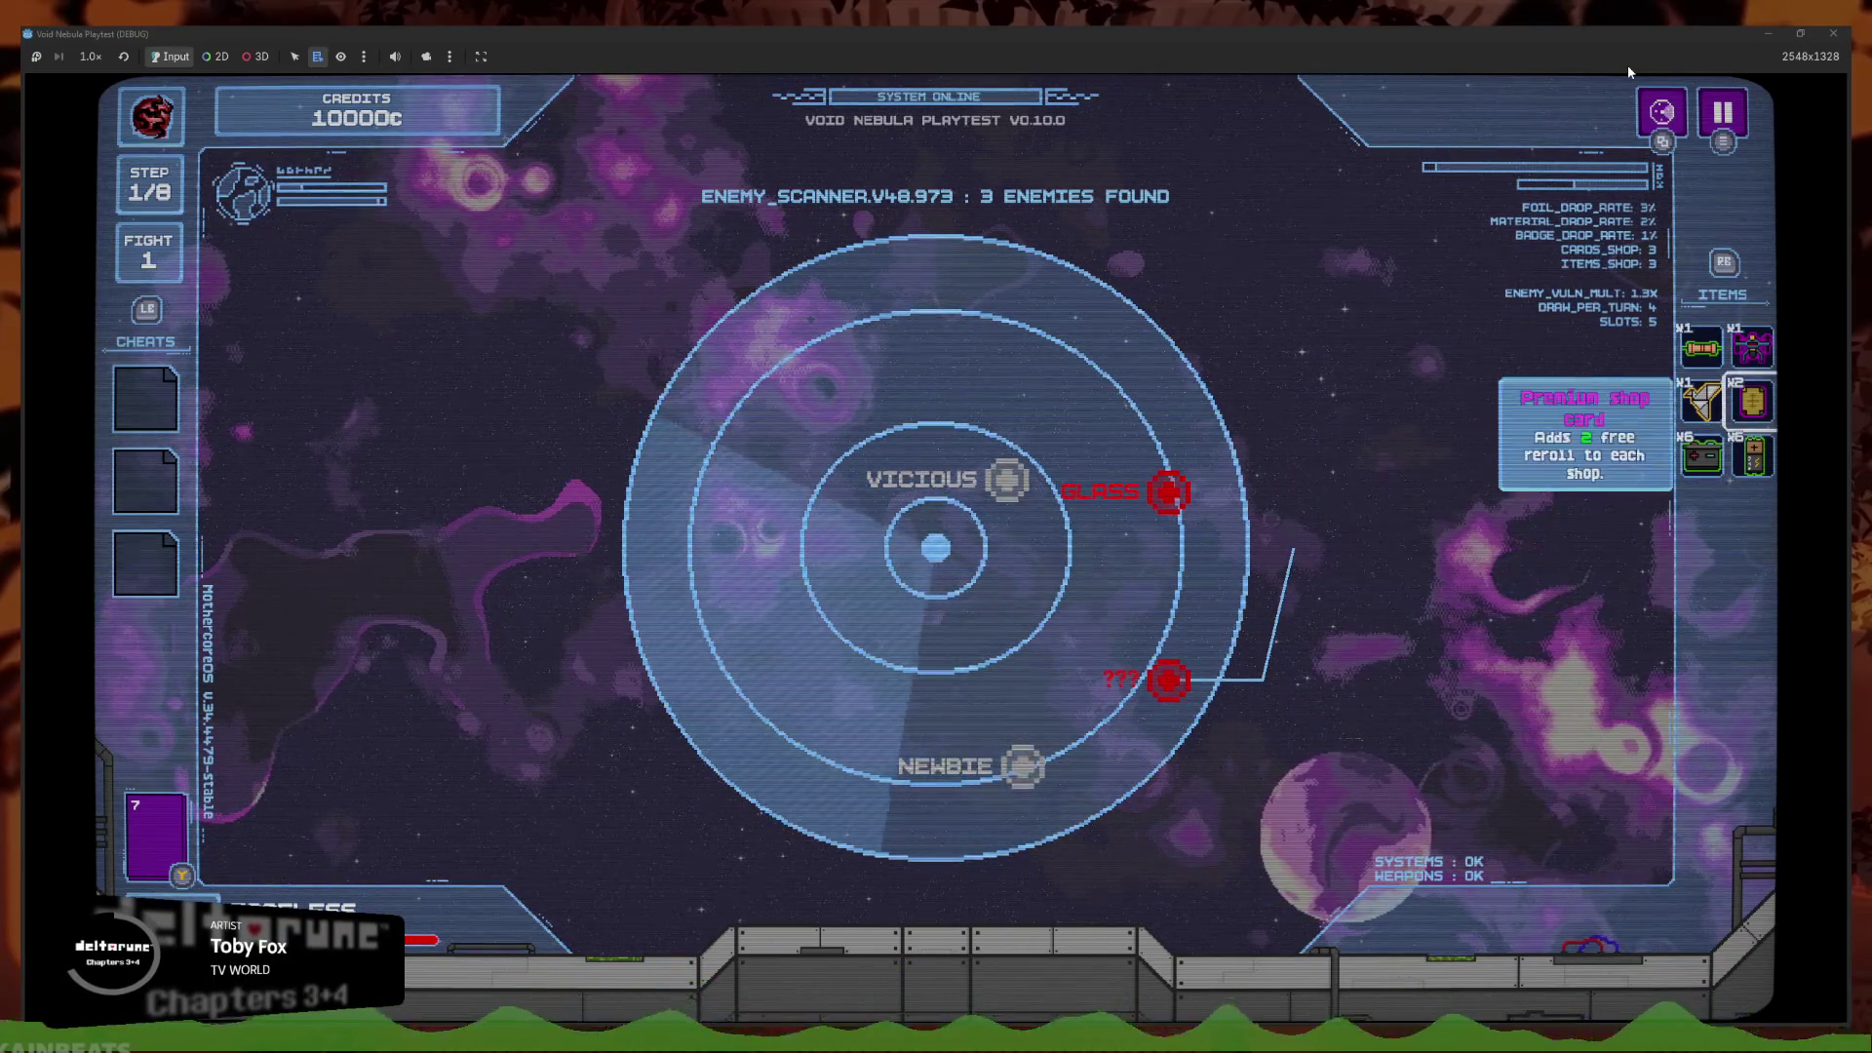
key("Left")
key("Left")
key("Down")
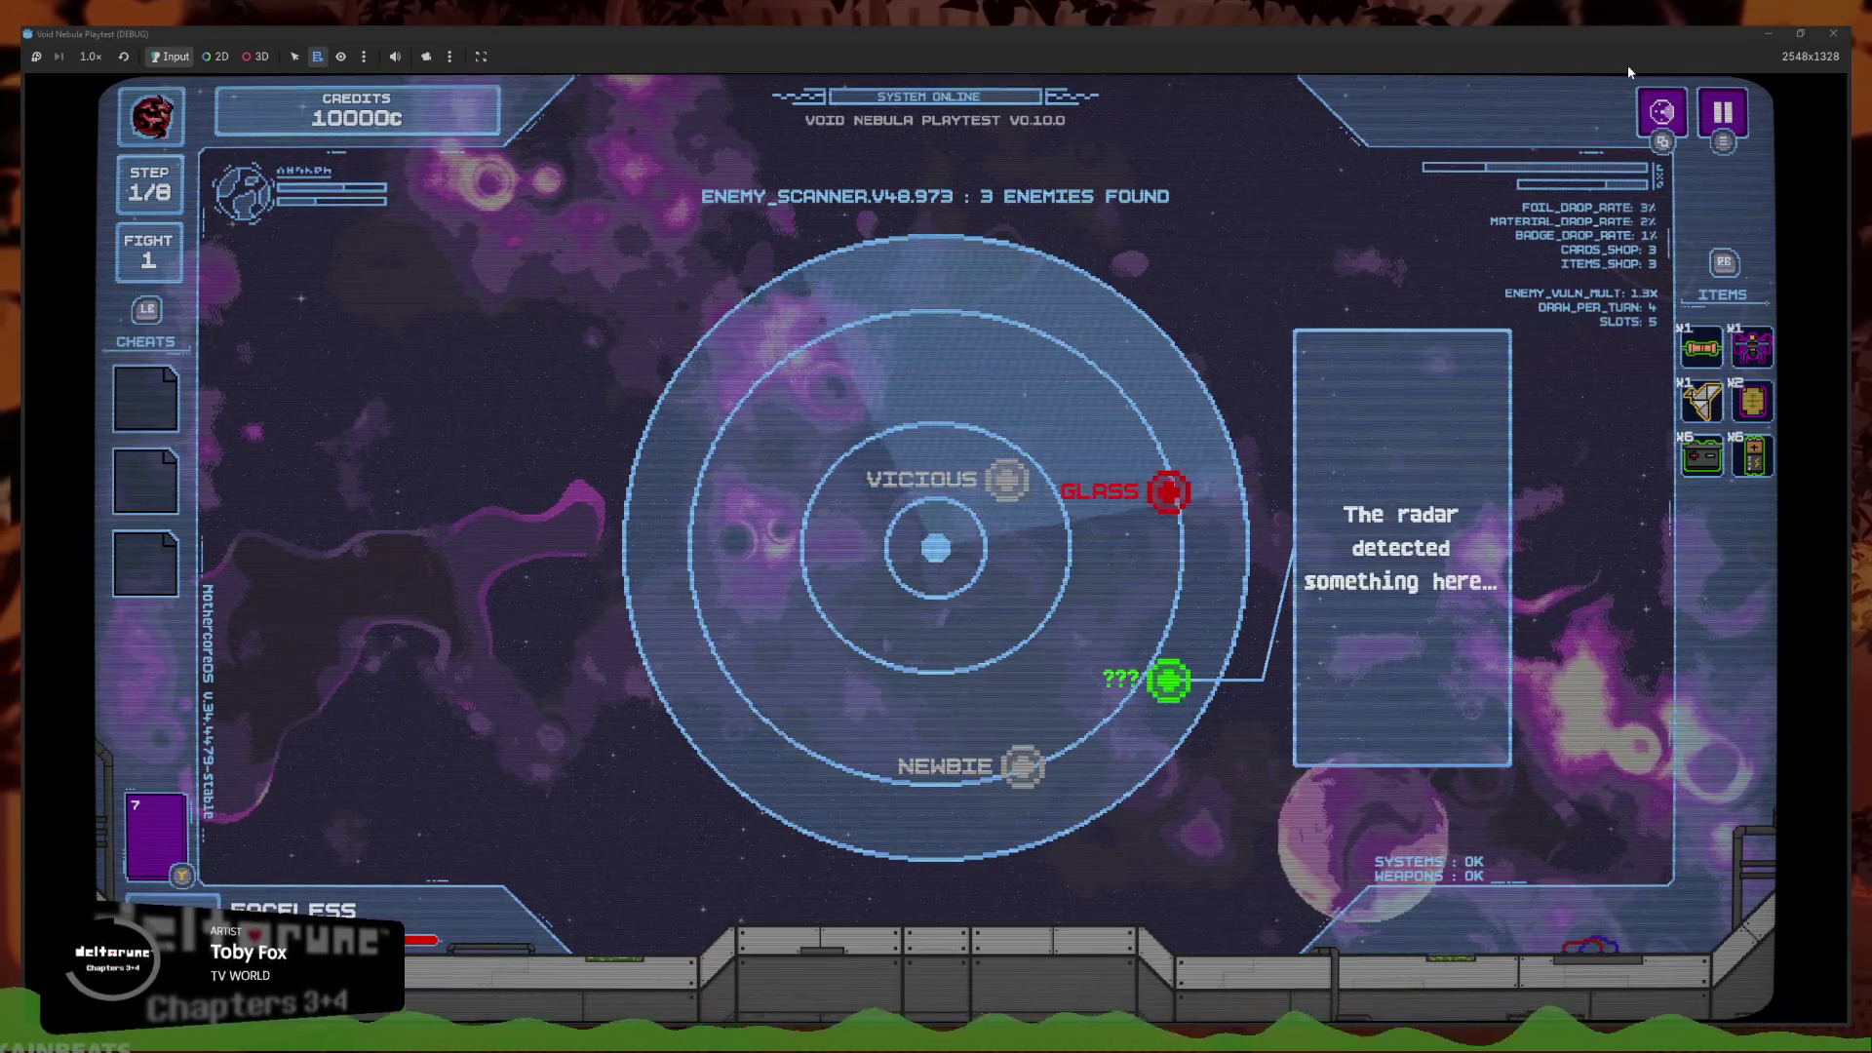
key("Up")
Move focus through Premium Shop Card, Combat Drone, Origami and Red Resistor, back to GLASS
key("Right")
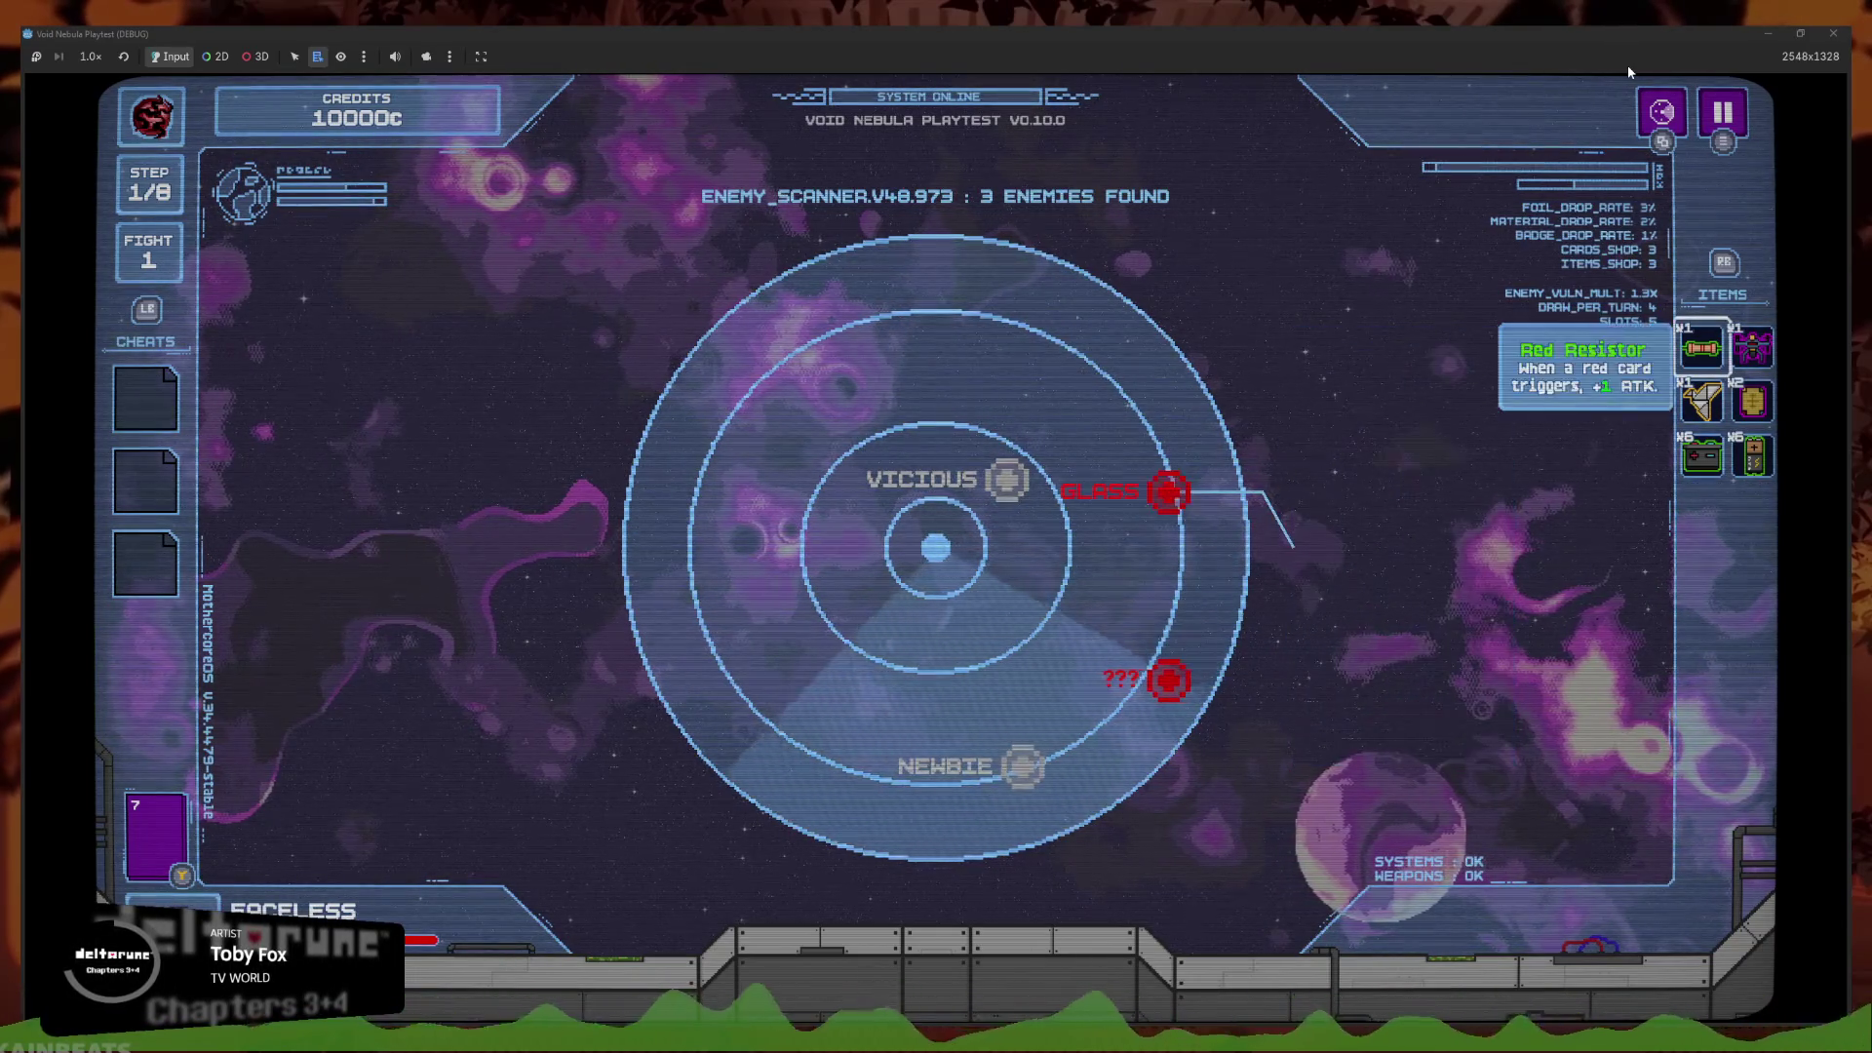
key("Down")
key("Up")
key("Up")
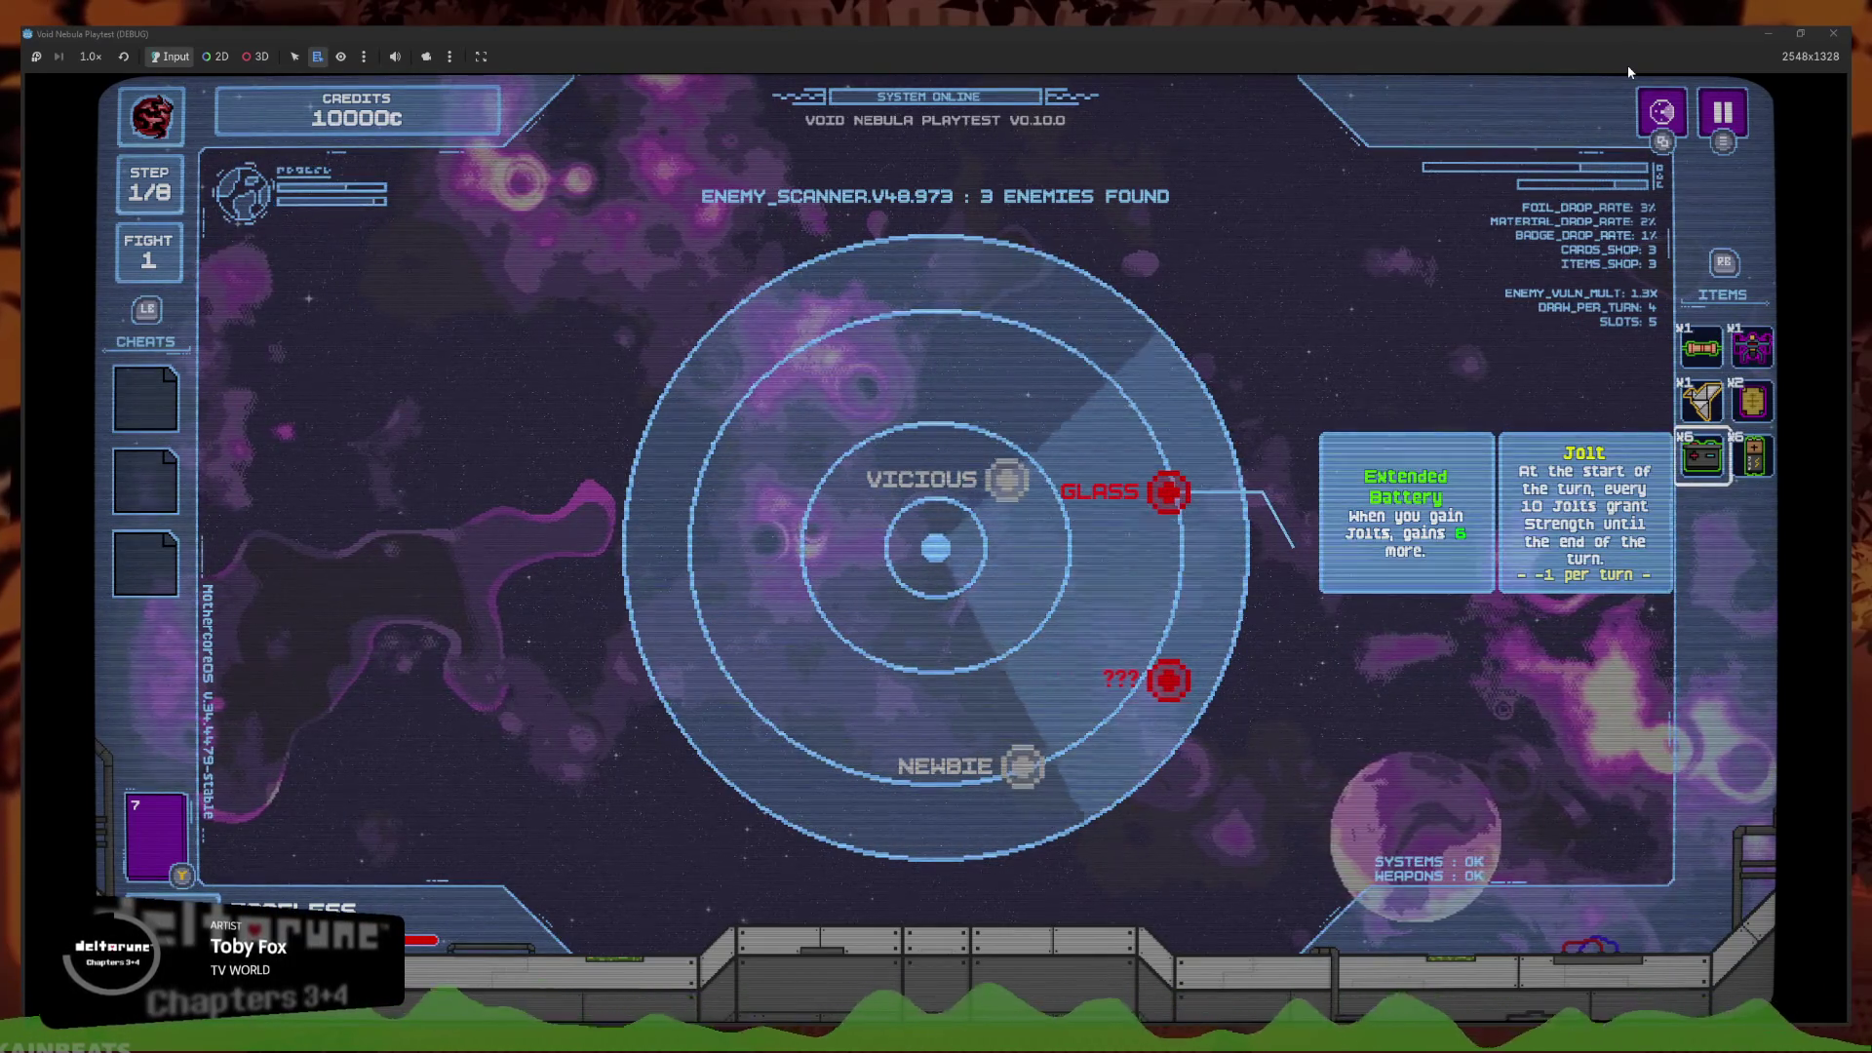
key("Right")
key("Left")
key("Down")
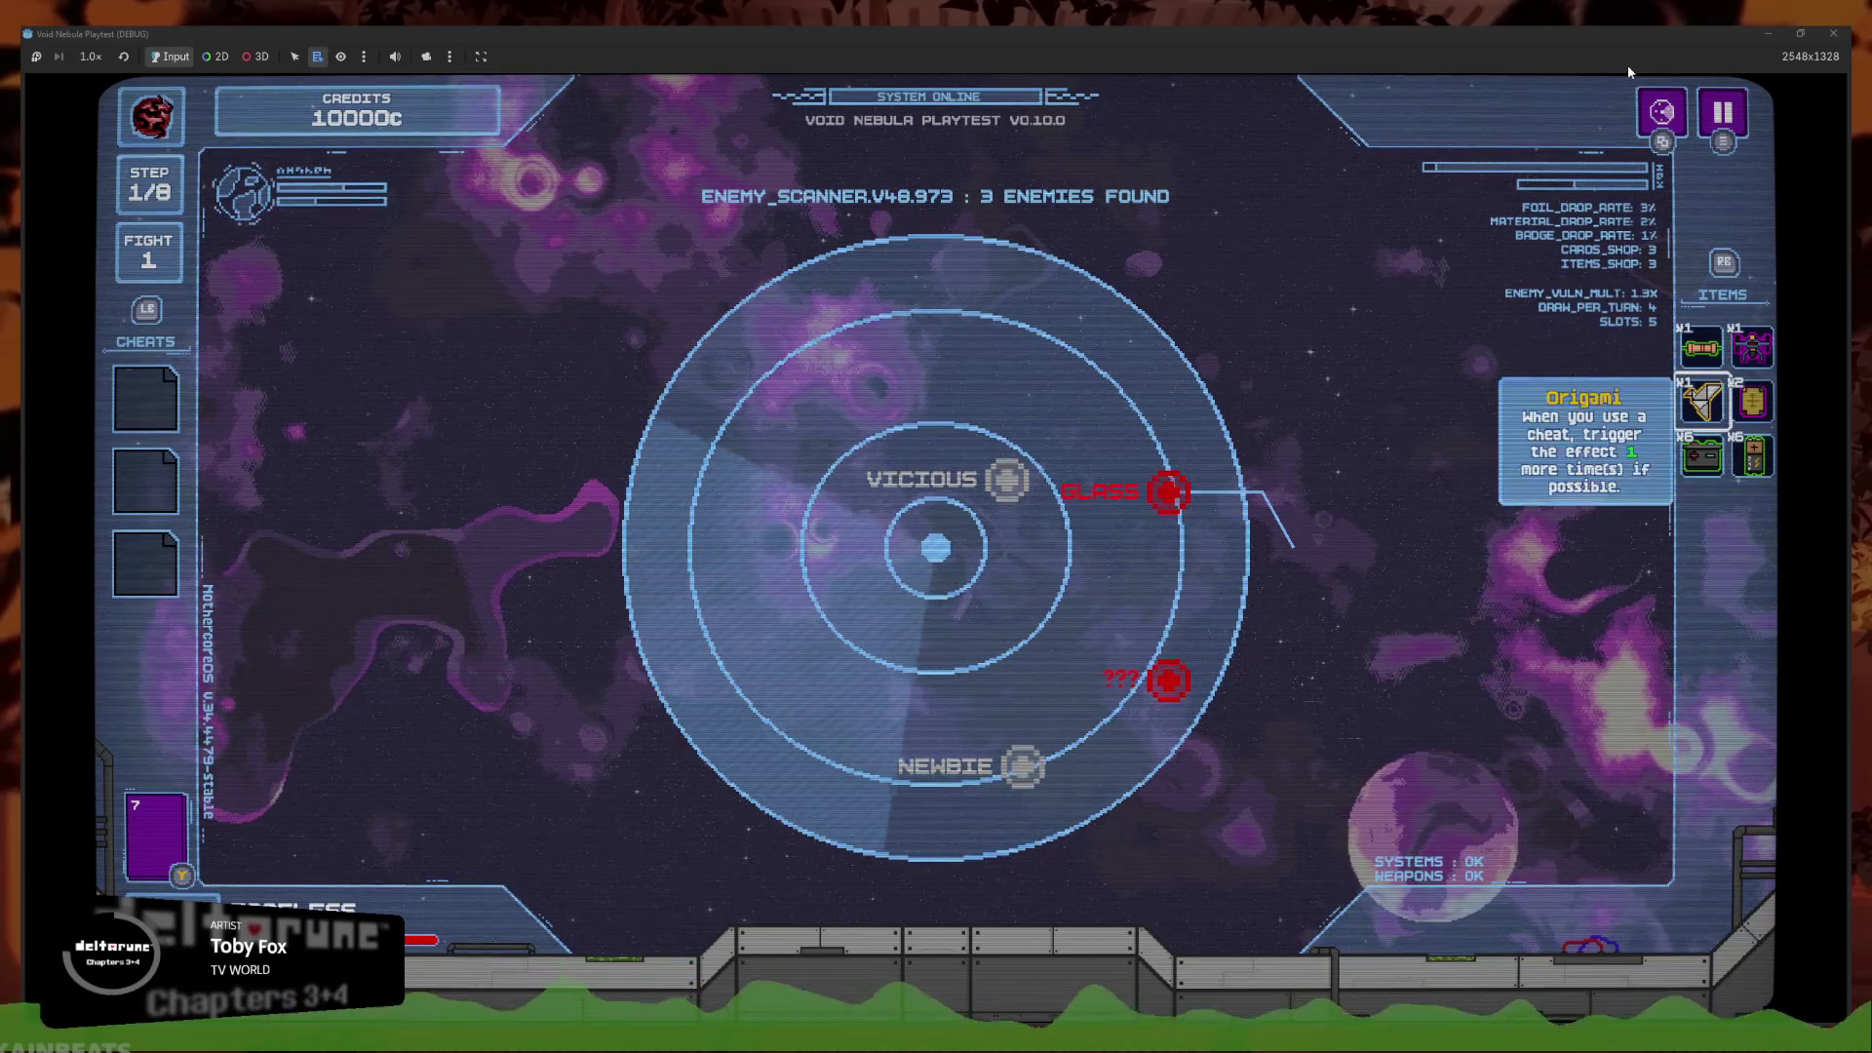
key("Down")
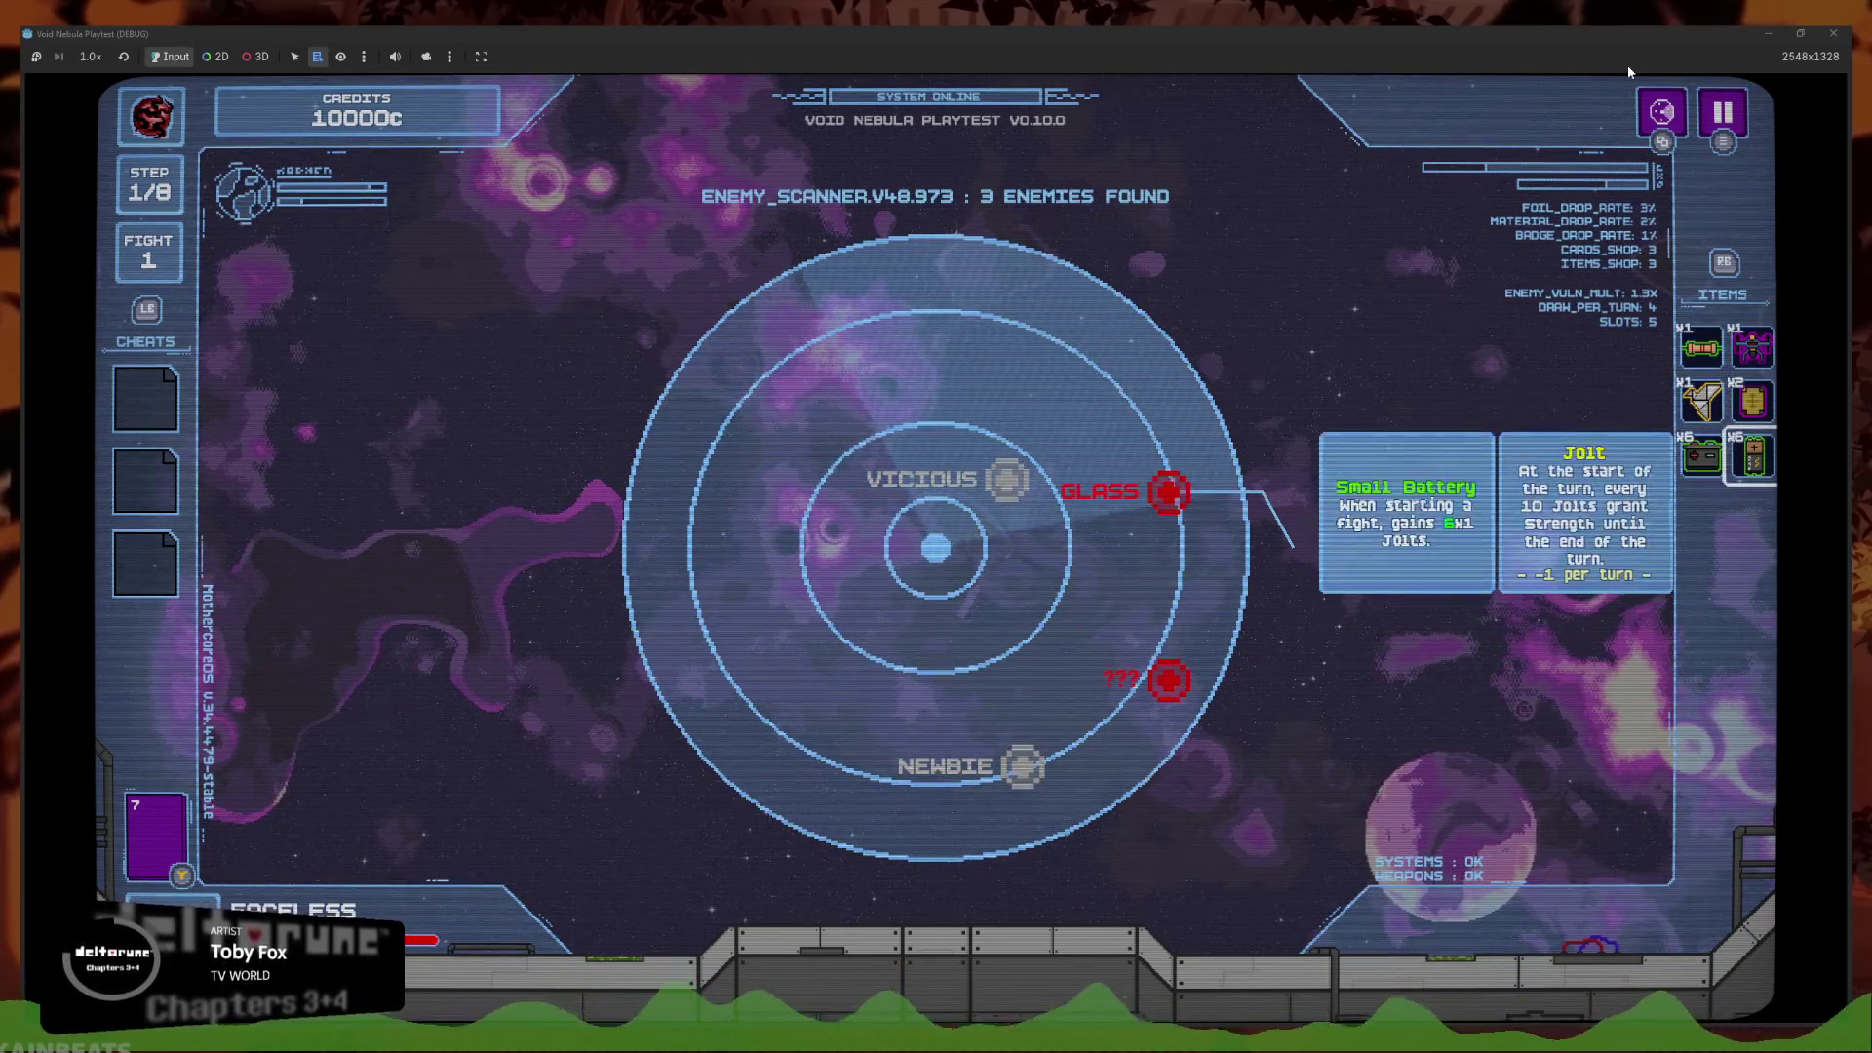
key("Up")
key("Up")
key("Right")
key("Down")
key("Left")
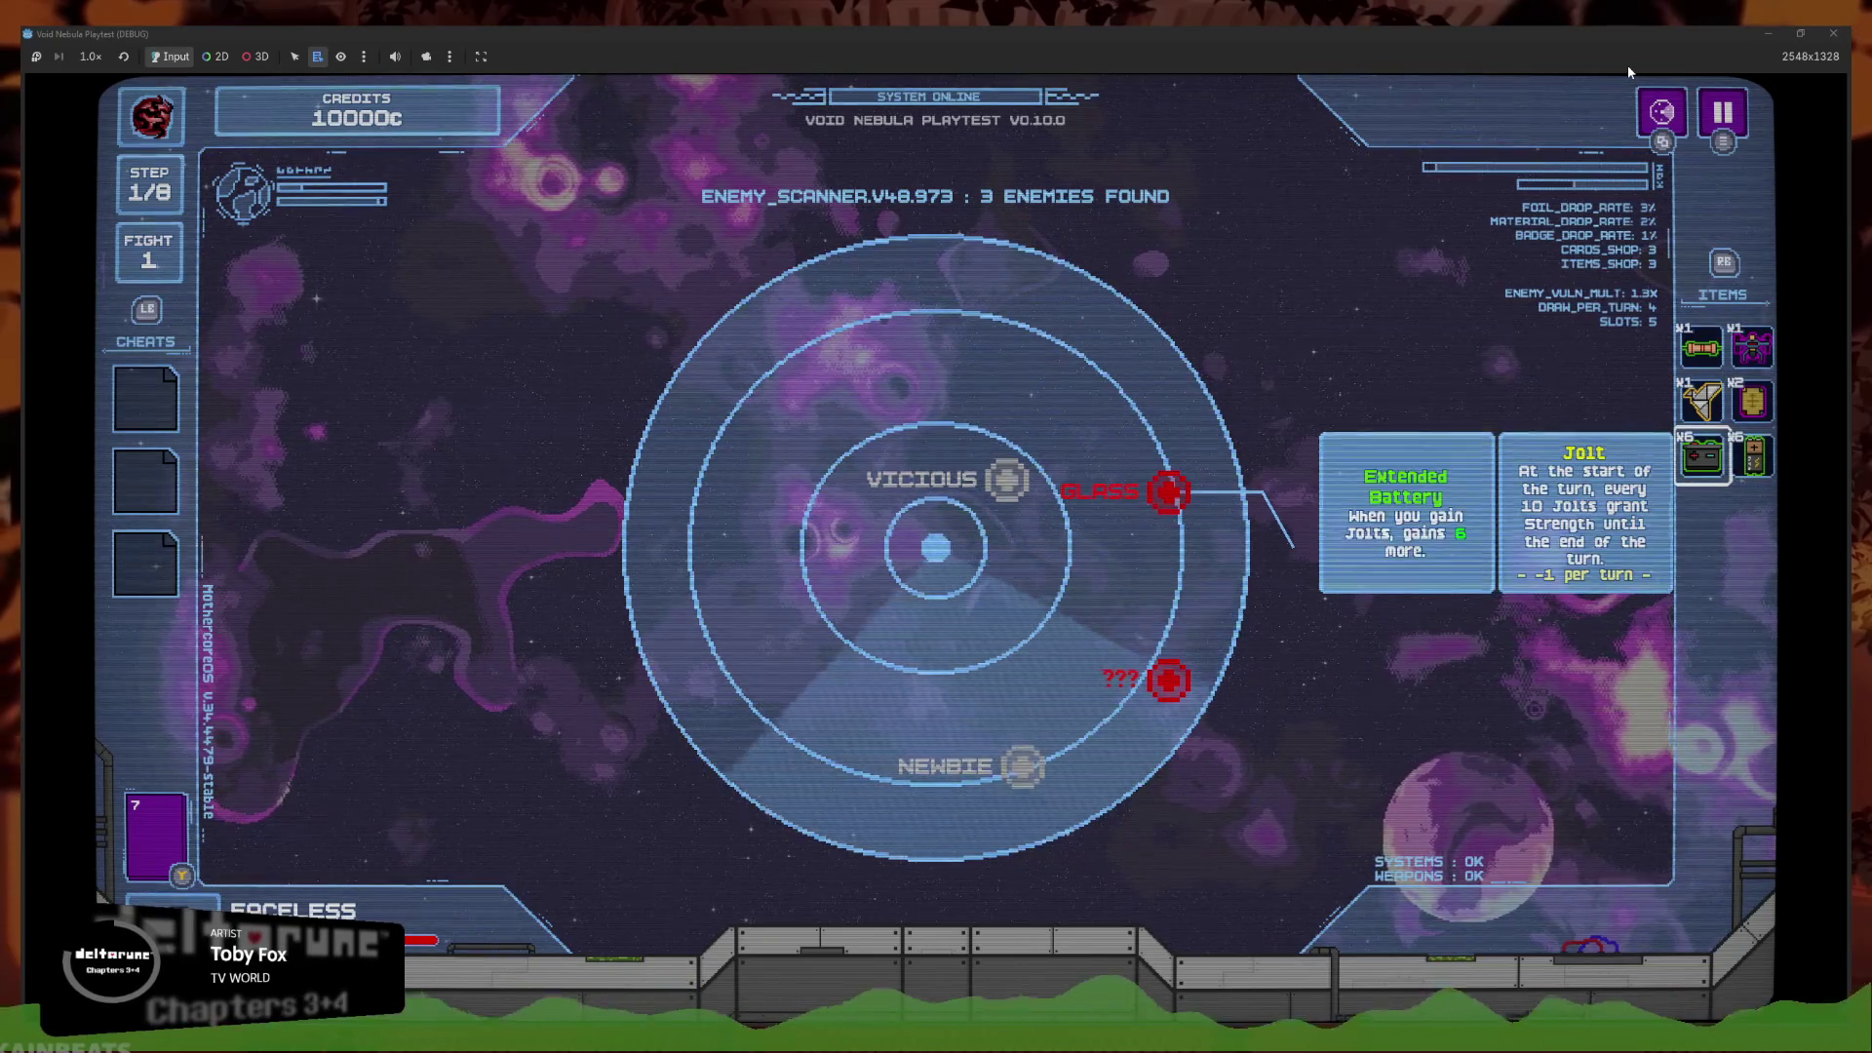
key("Left")
key("Right")
key("Left")
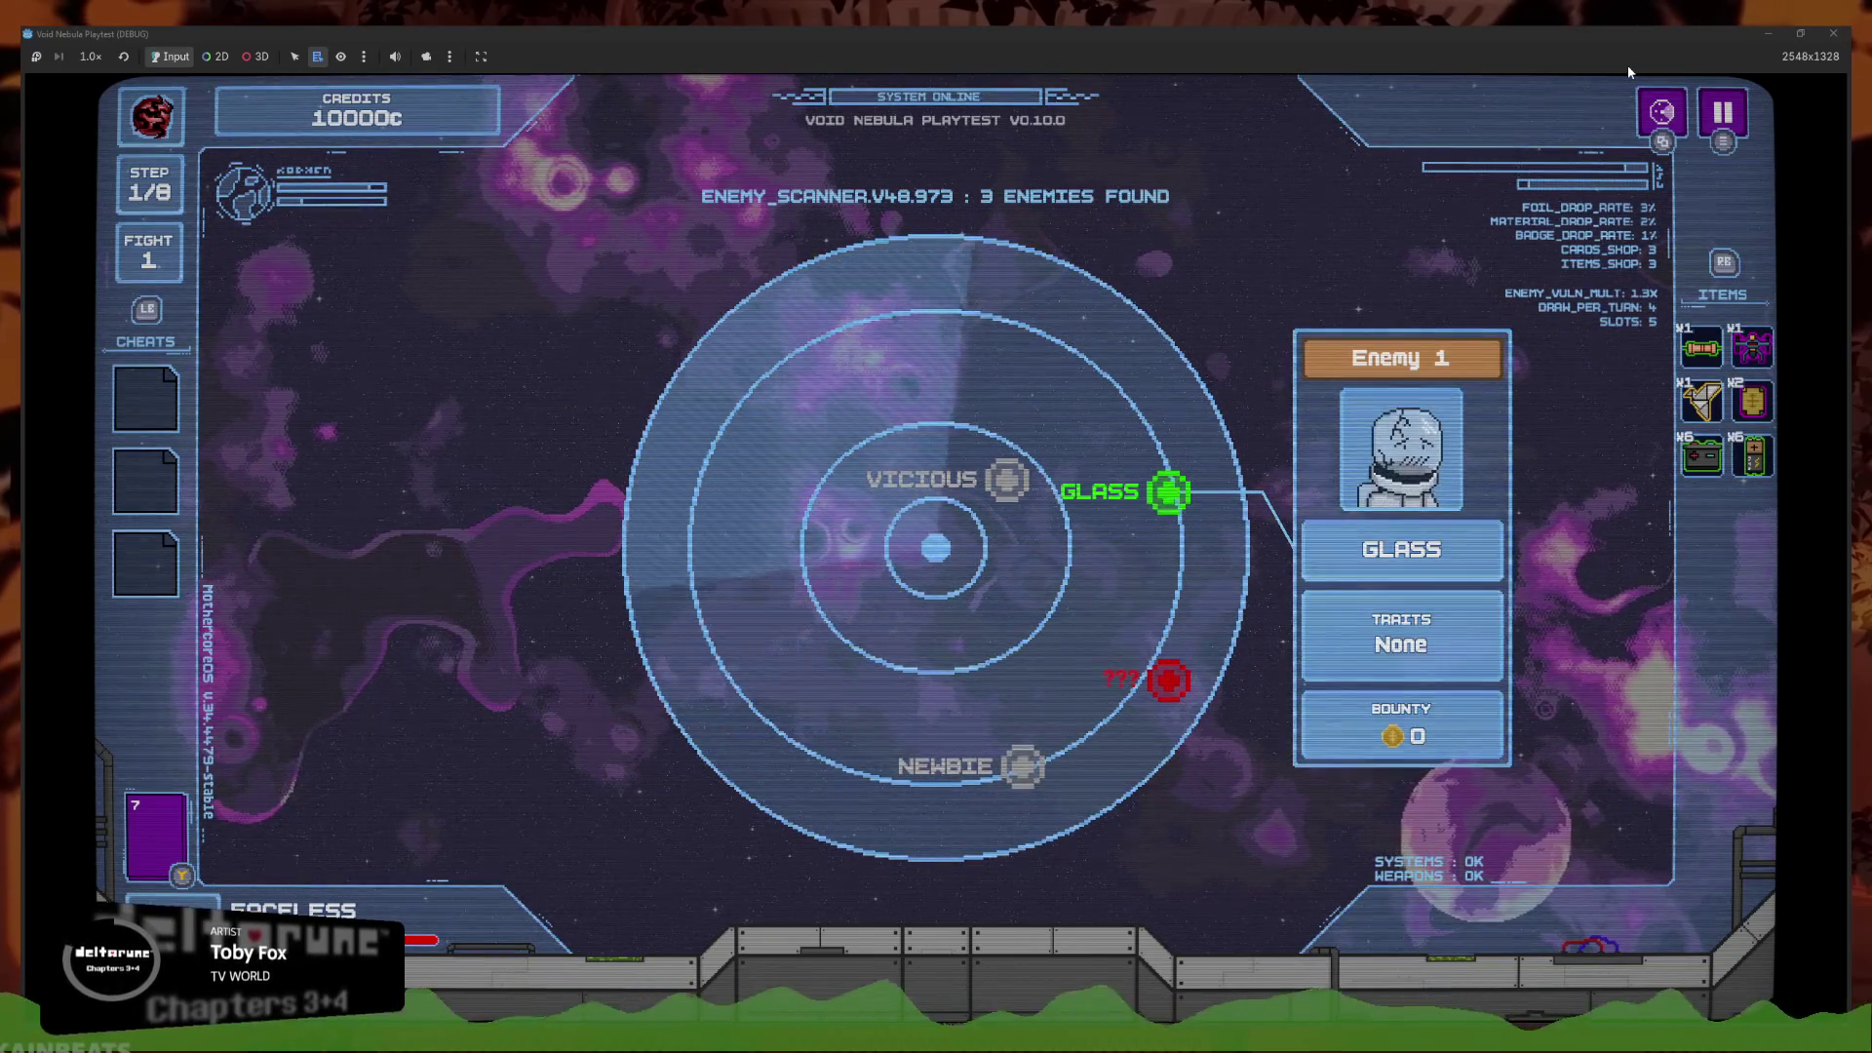
key("Down")
key("Up")
Cycle focus through the radar markers back to GLASS, then stop the game with F8
key("Down")
key("Up")
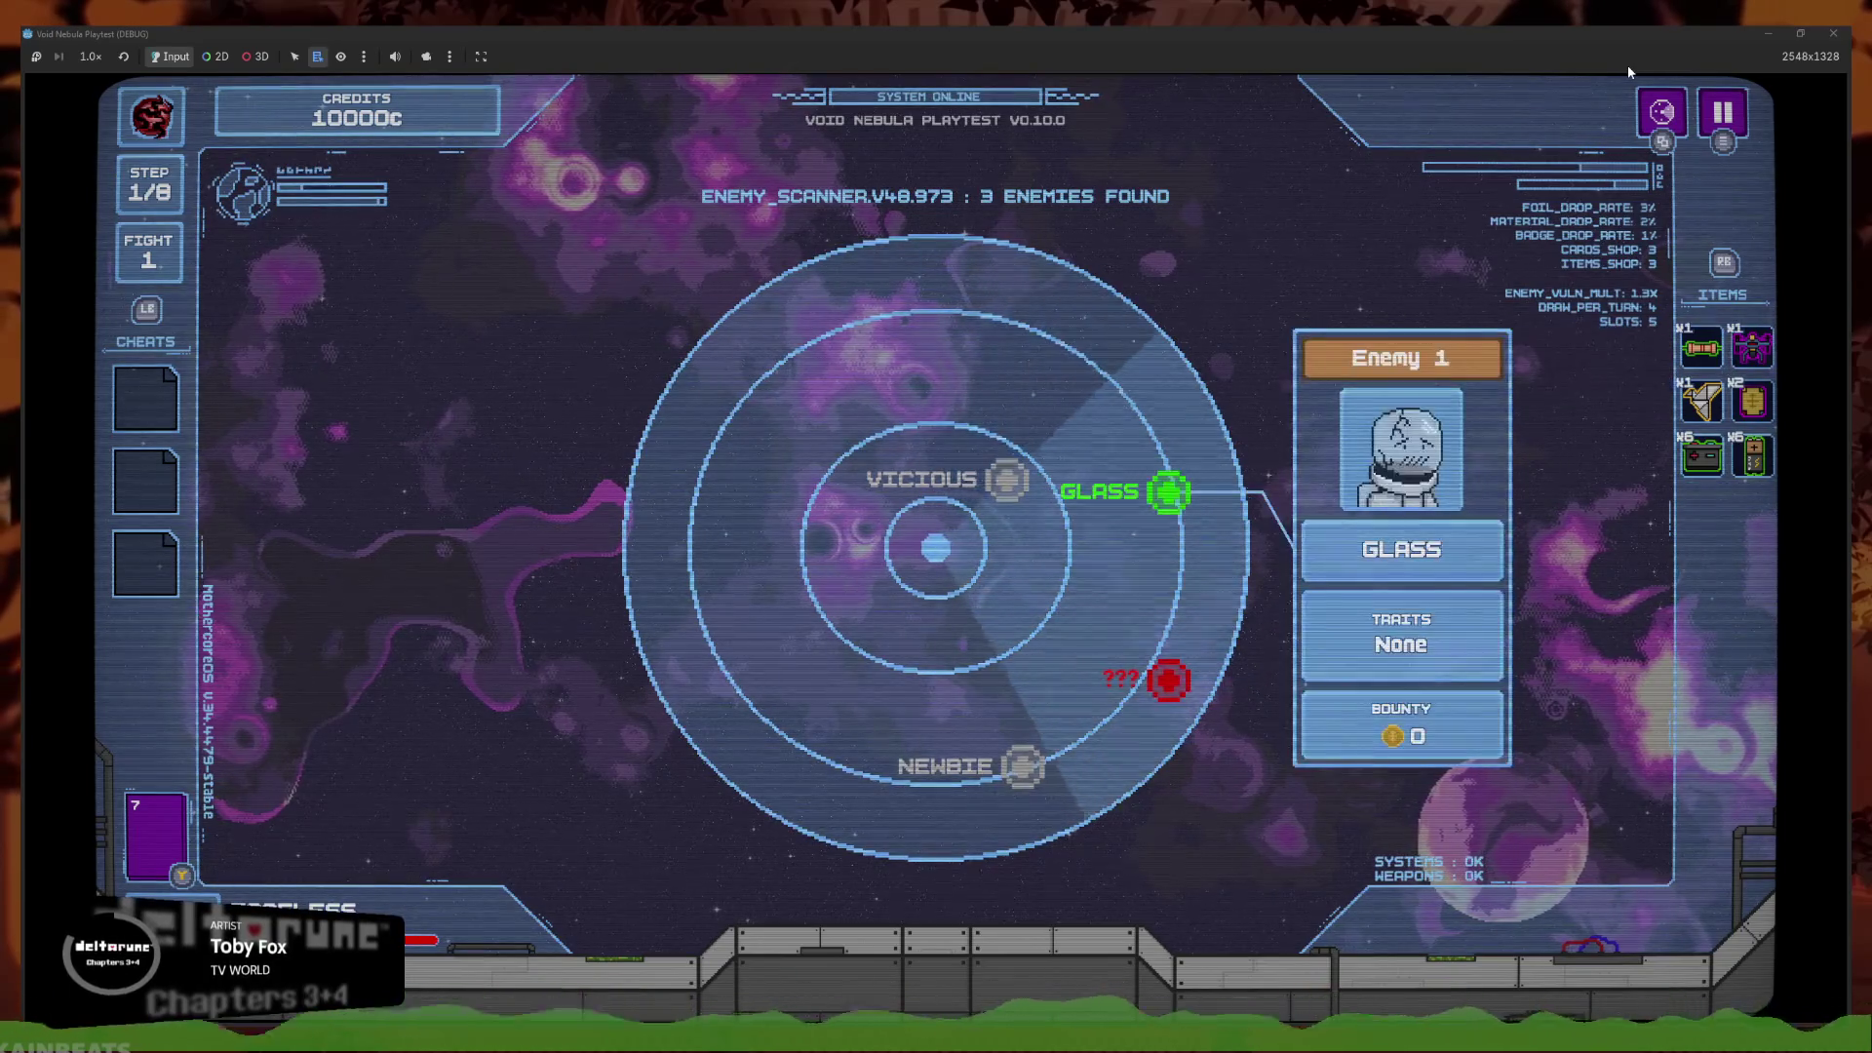
key("Down")
key("Down")
key("Up")
key("Up")
key("Right")
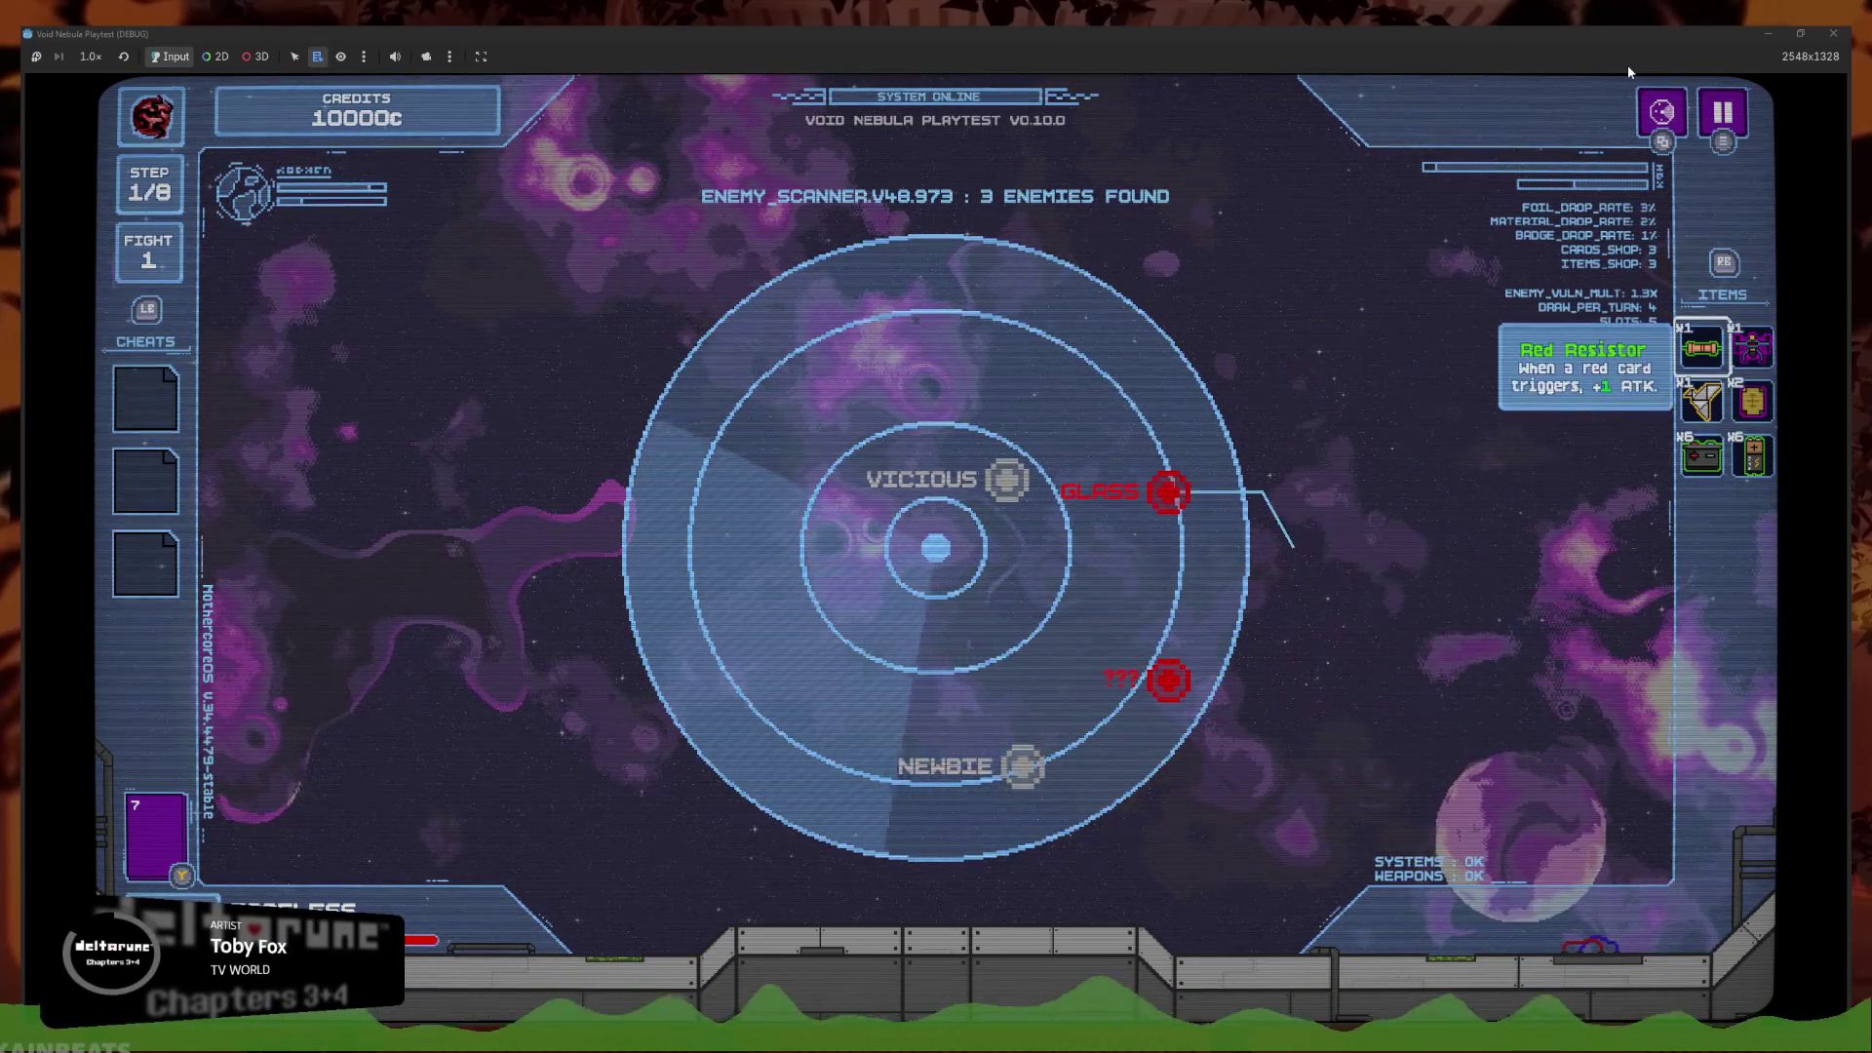
key("Left")
key("F8")
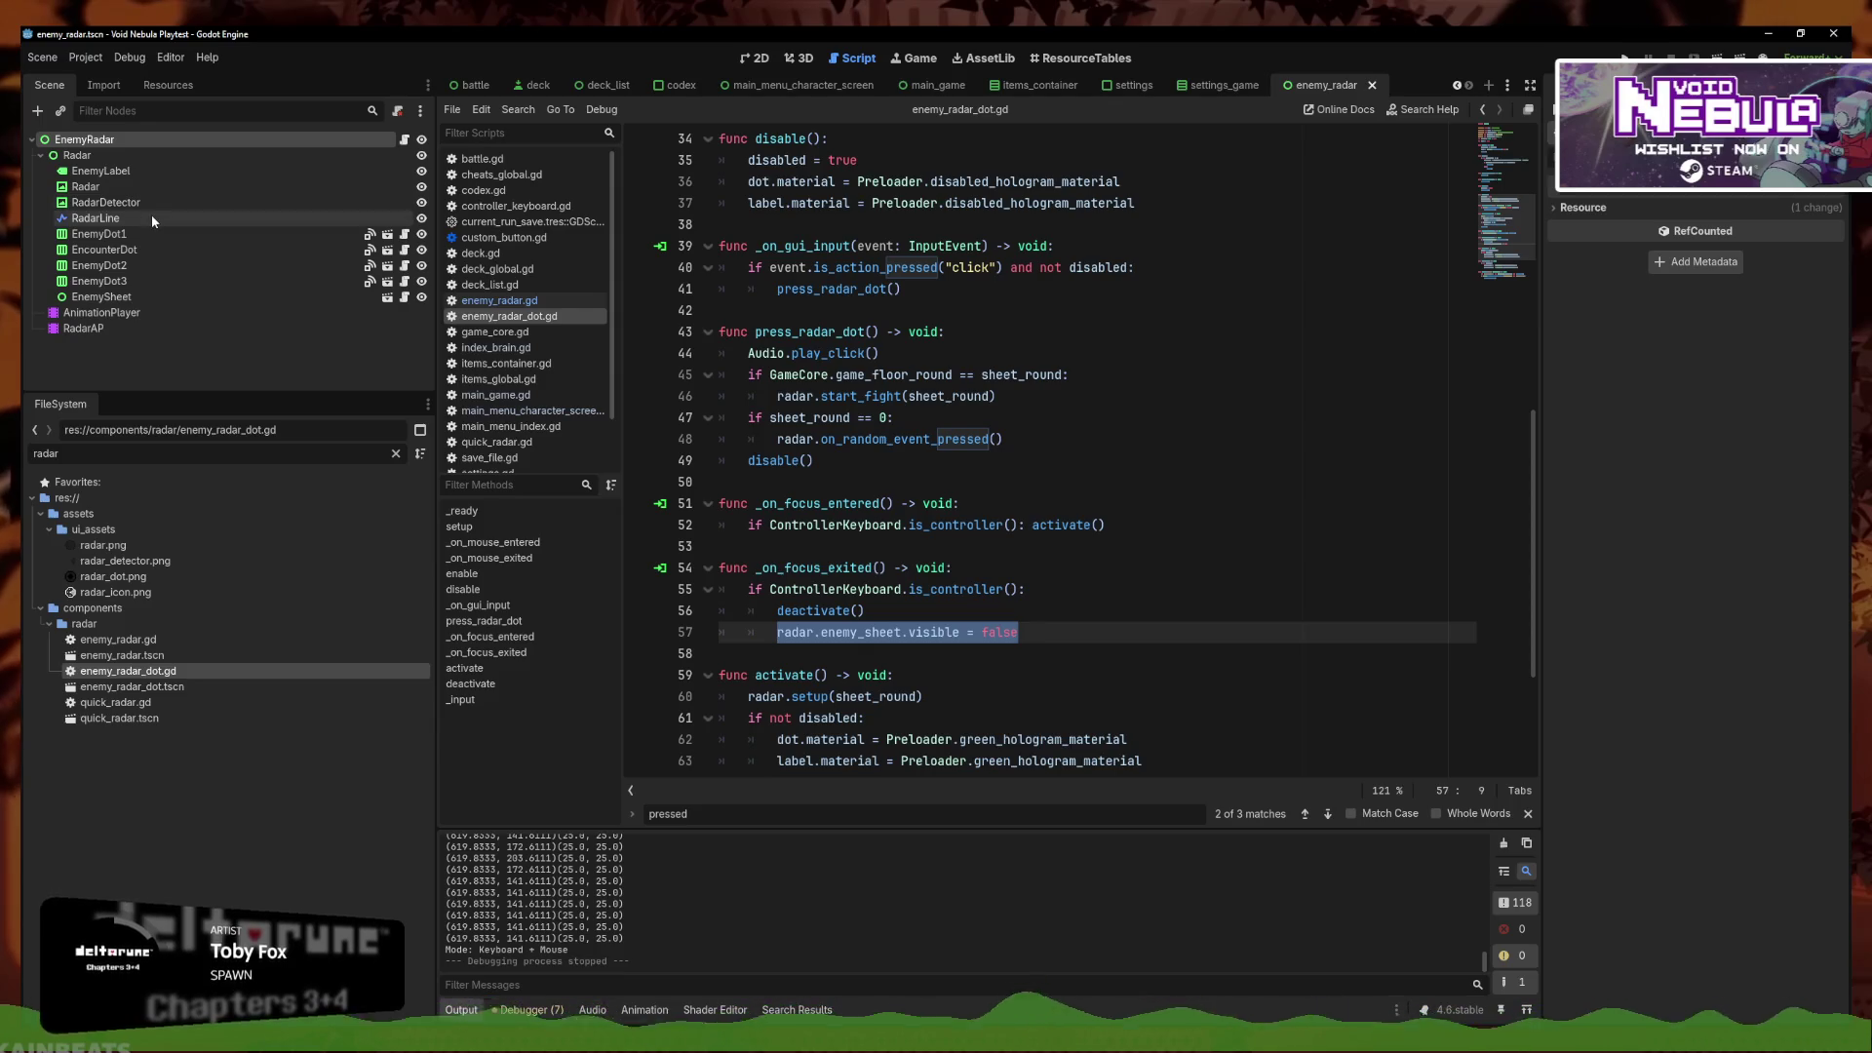
Duplicate line 57 in enemy_radar_dot.gd as radar.line.visible = false and save
left_click(520, 301)
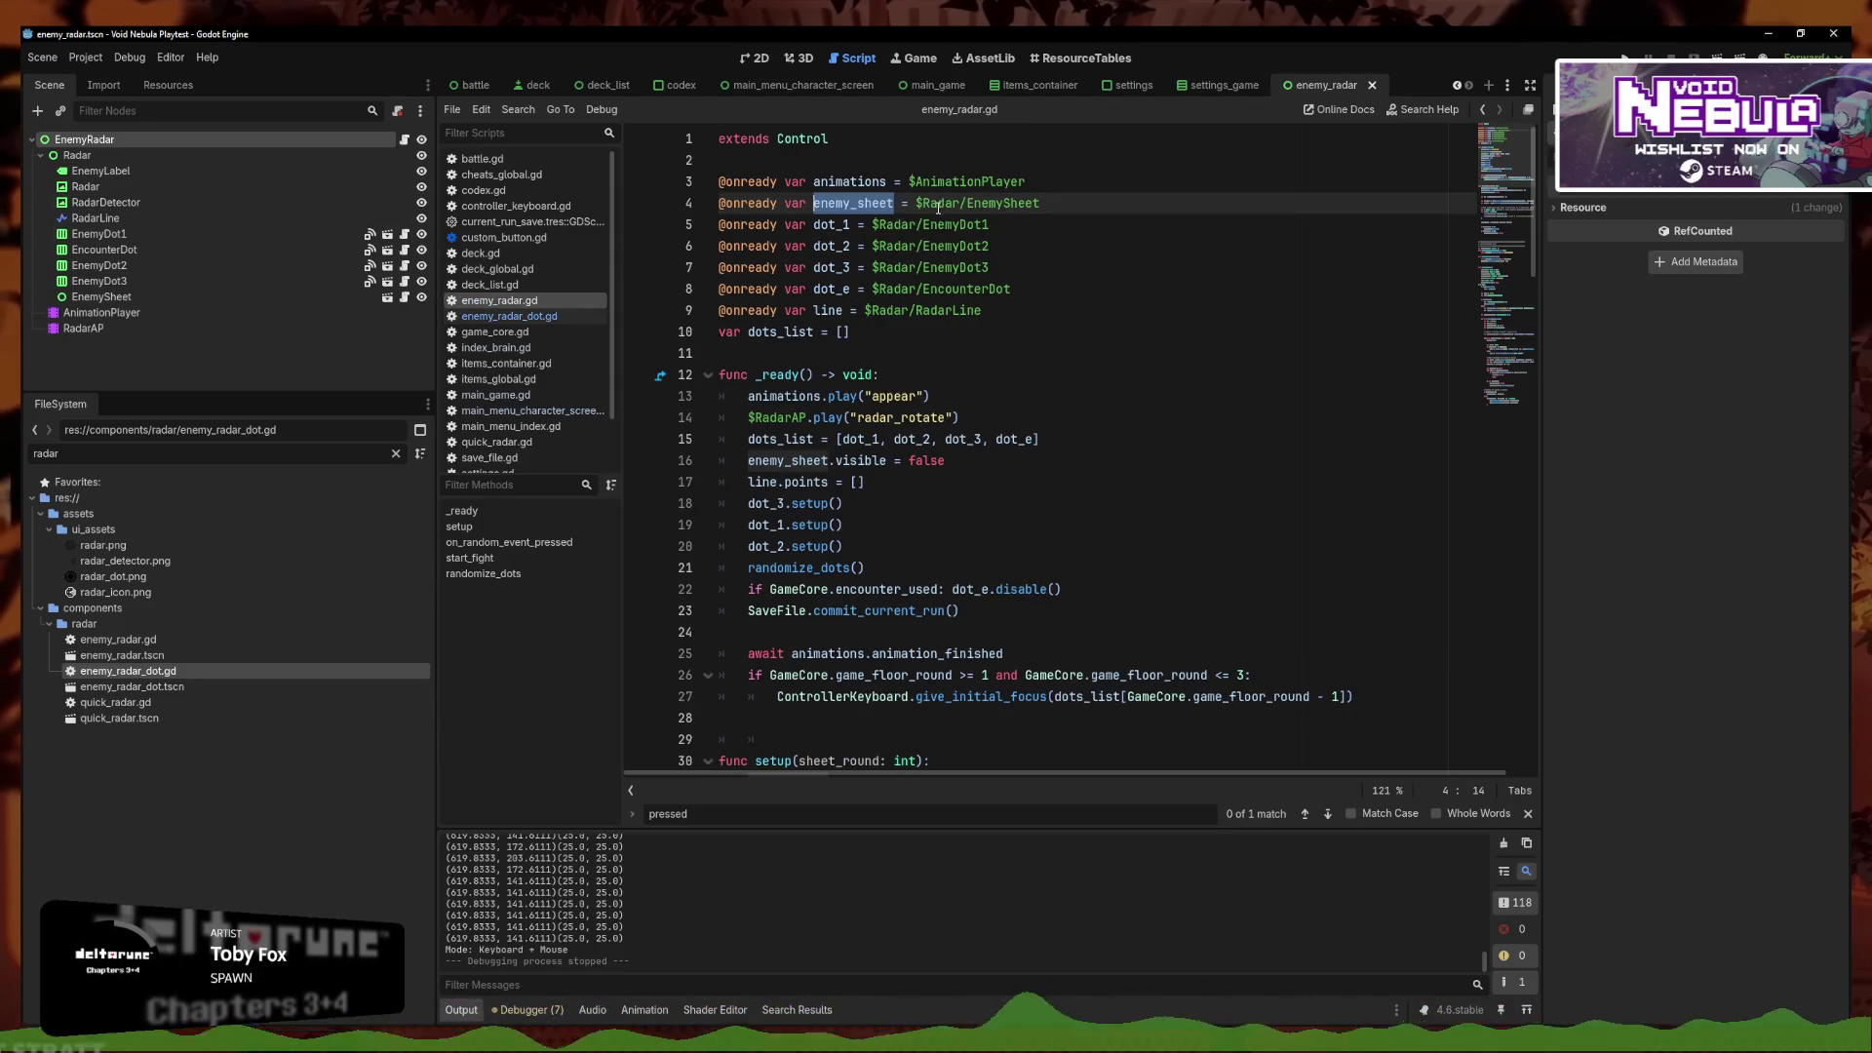
left_click(507, 316)
left_click(1091, 622)
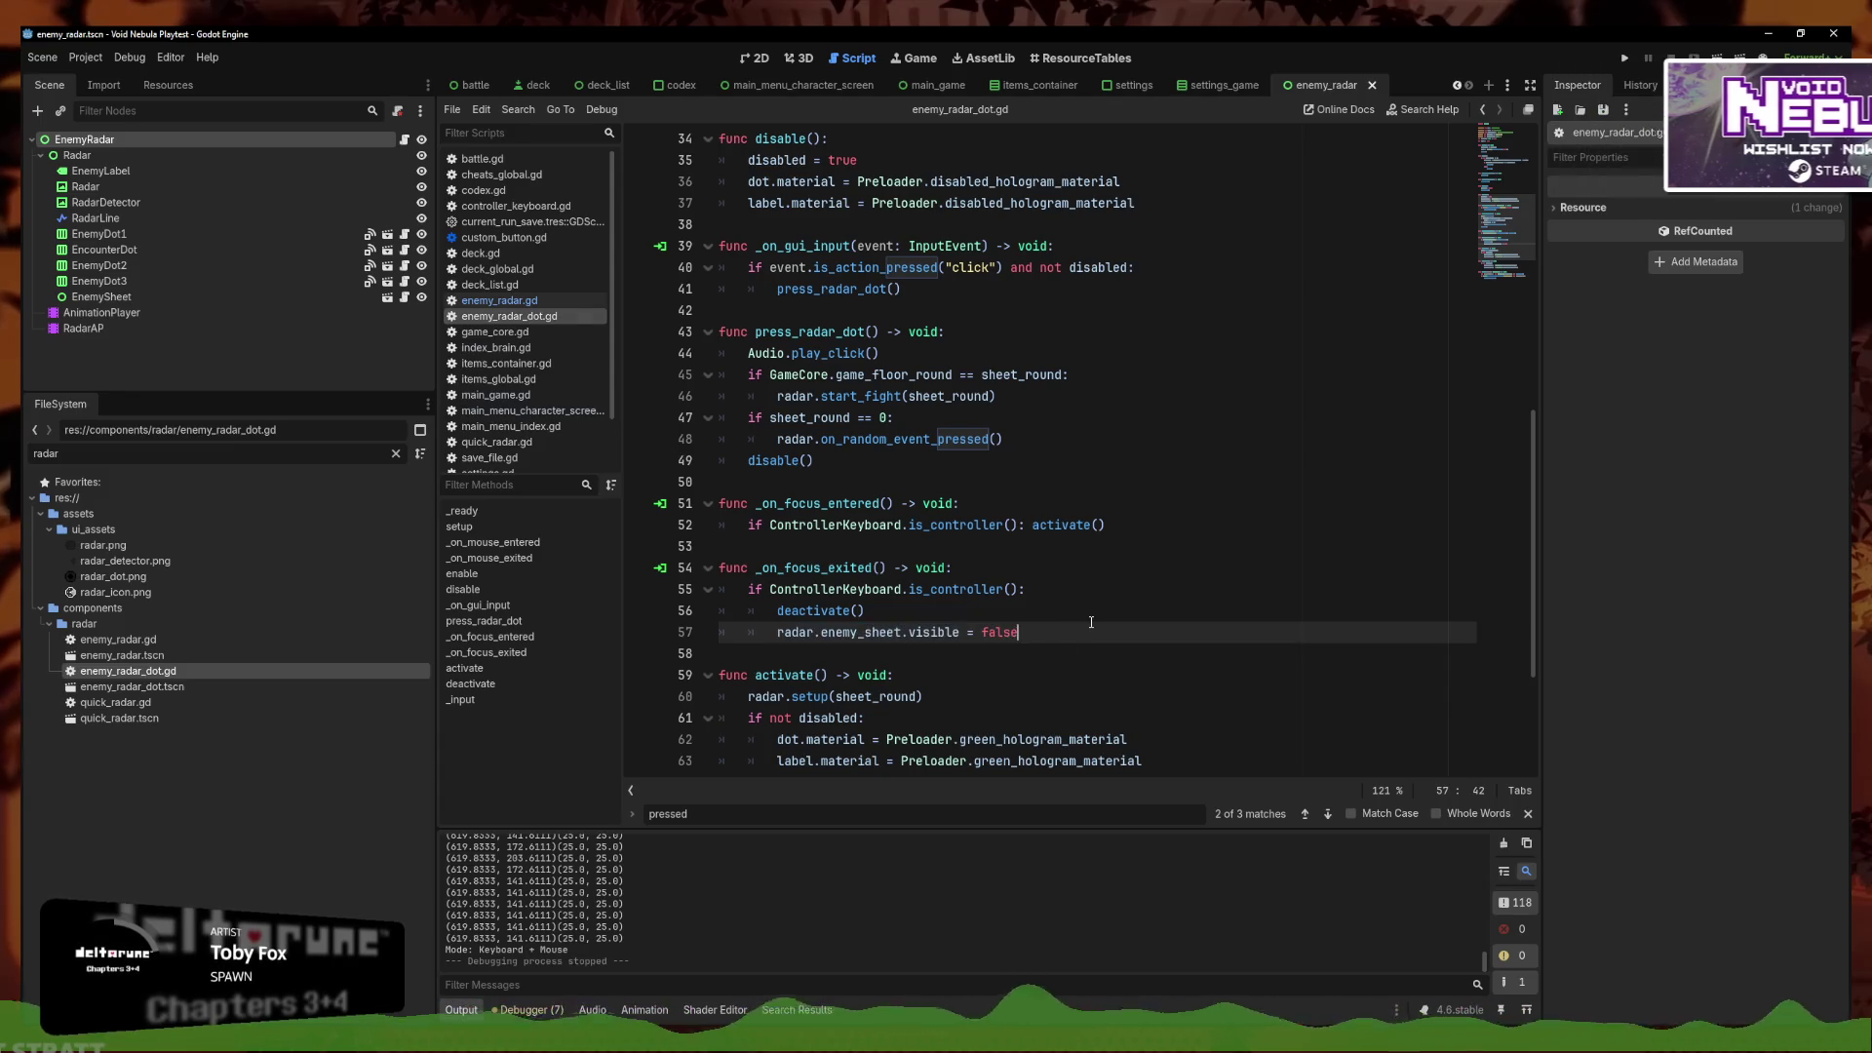
key("ctrl+shift+d")
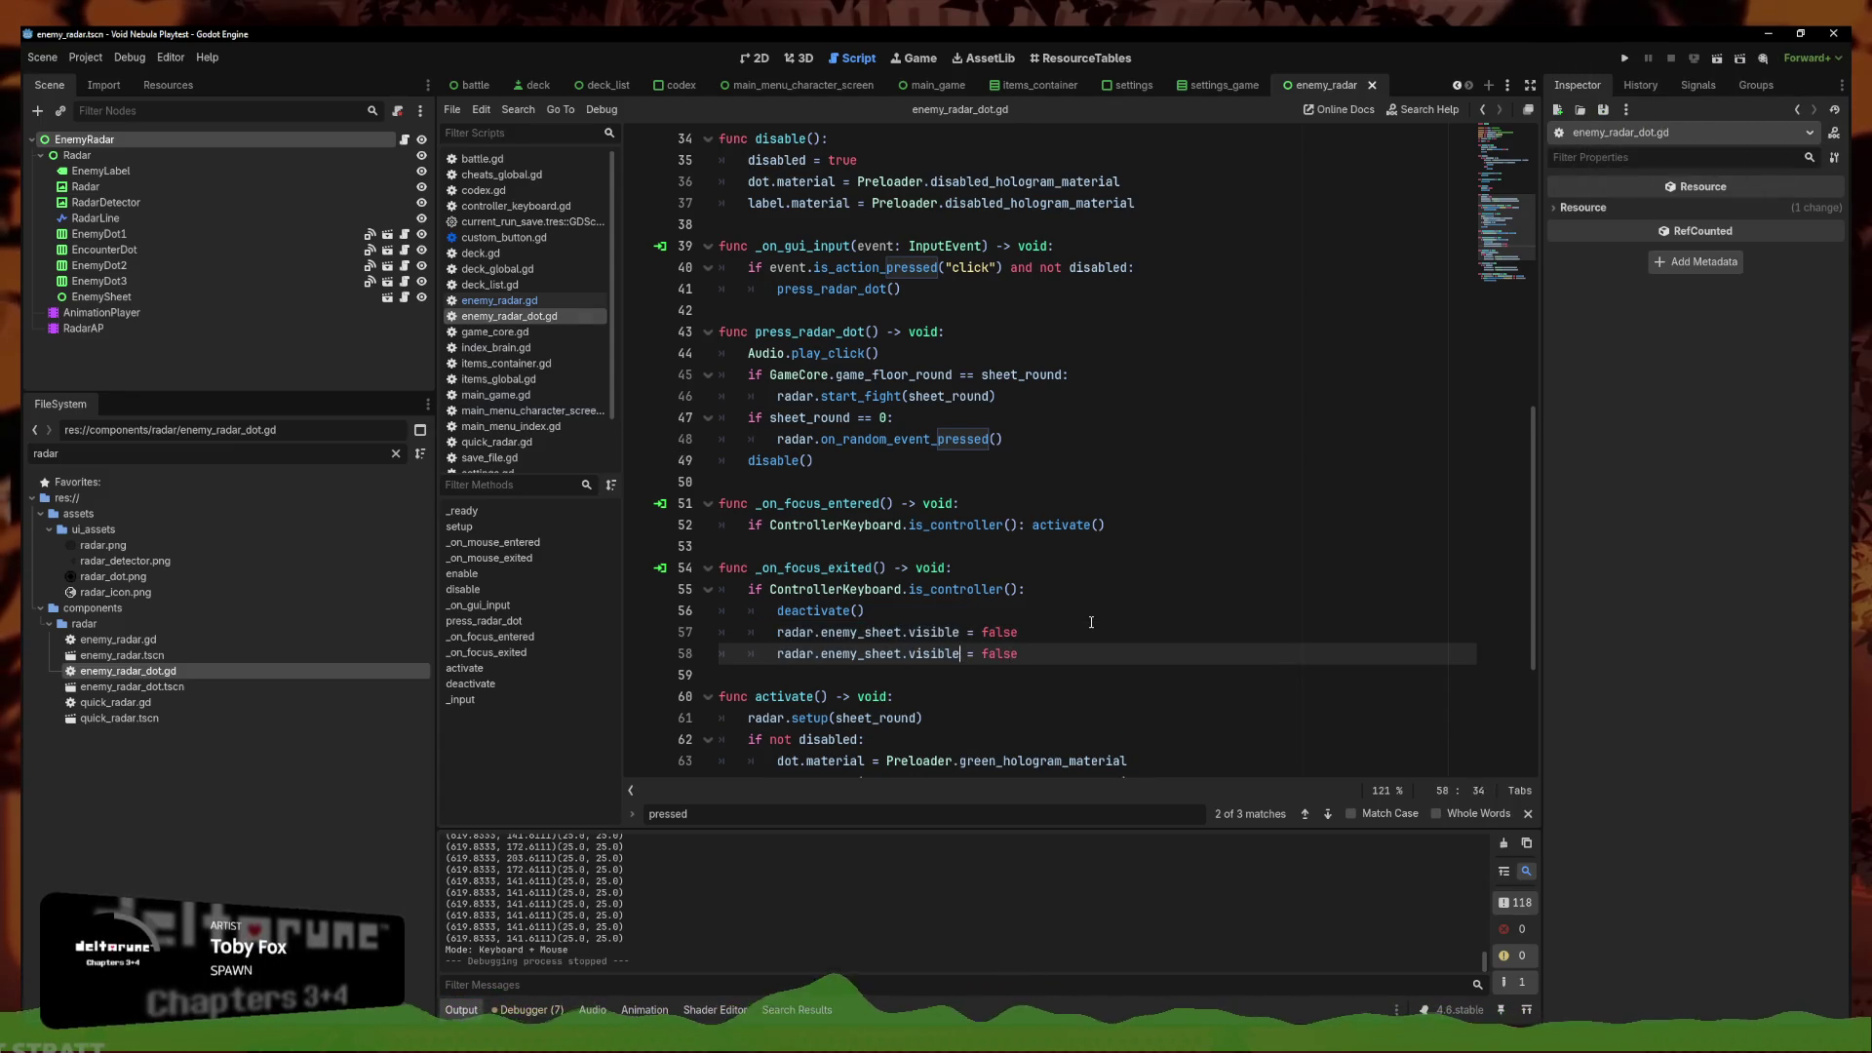
key("BackSpace")
key("BackSpace")
key("BackSpace")
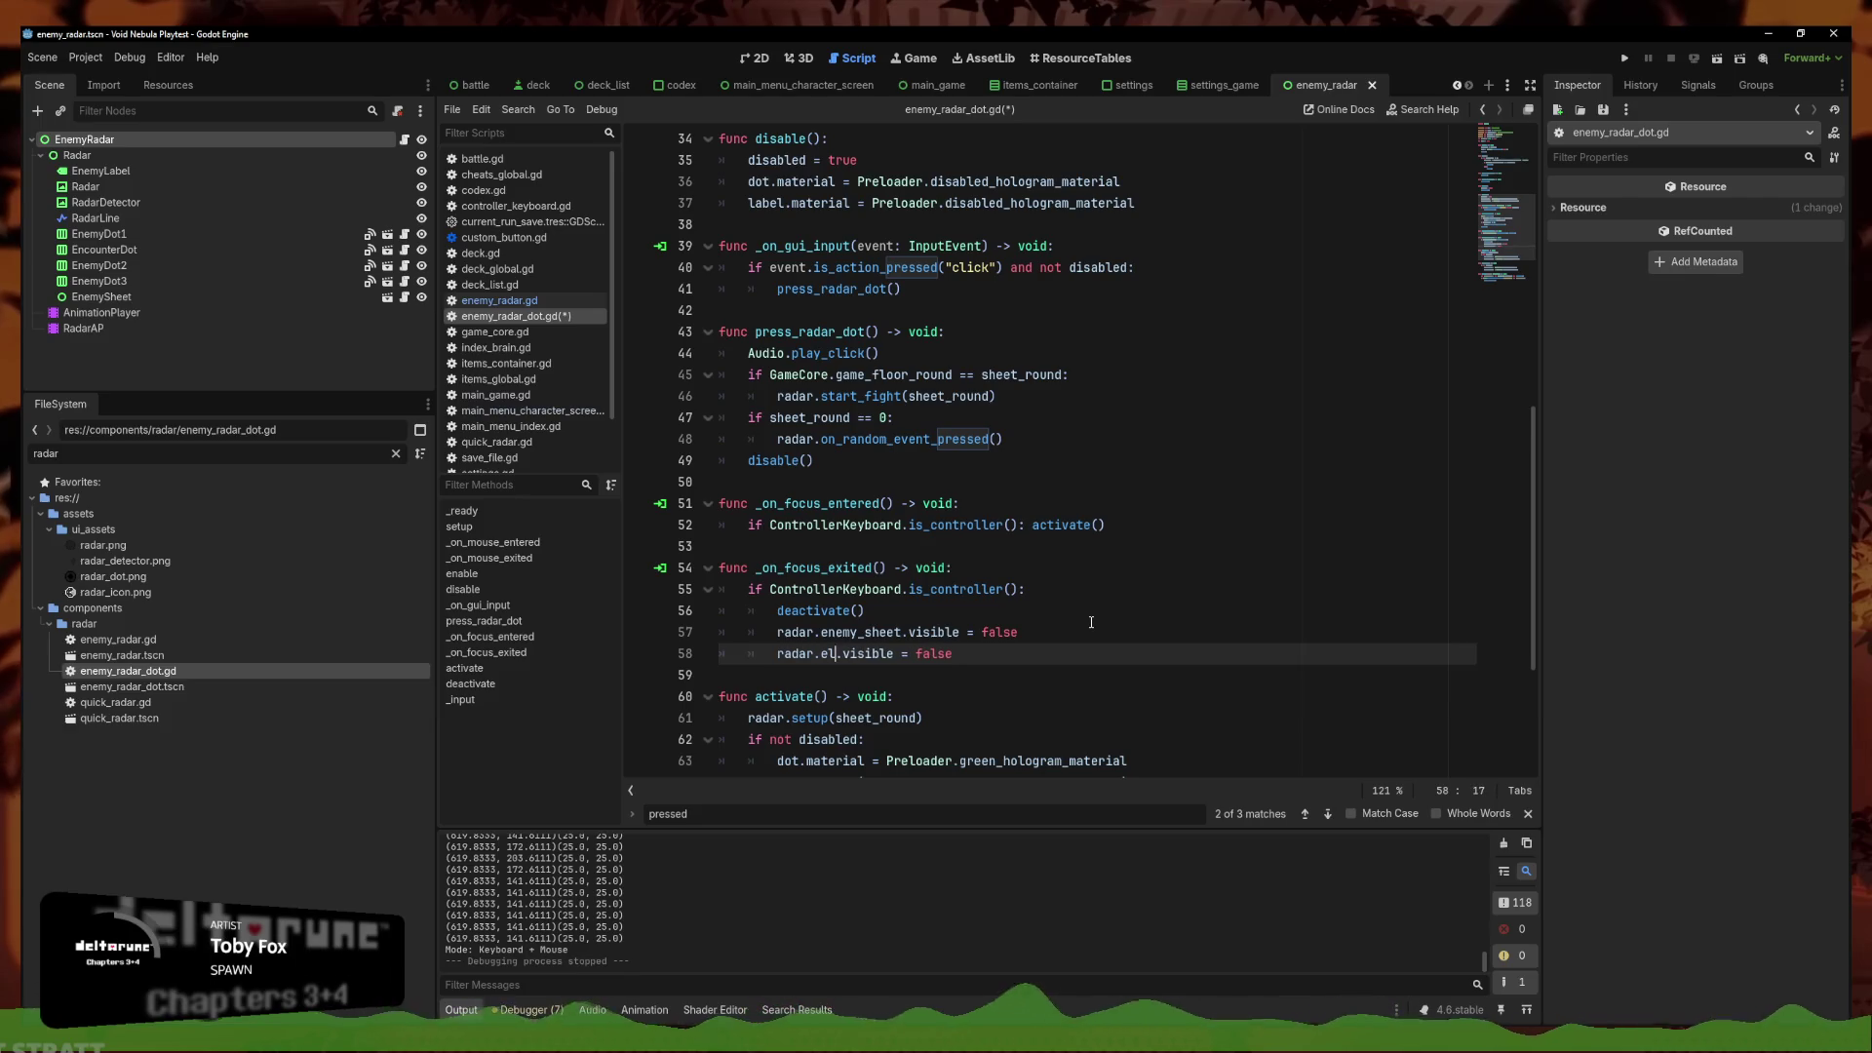
key("ctrl+s")
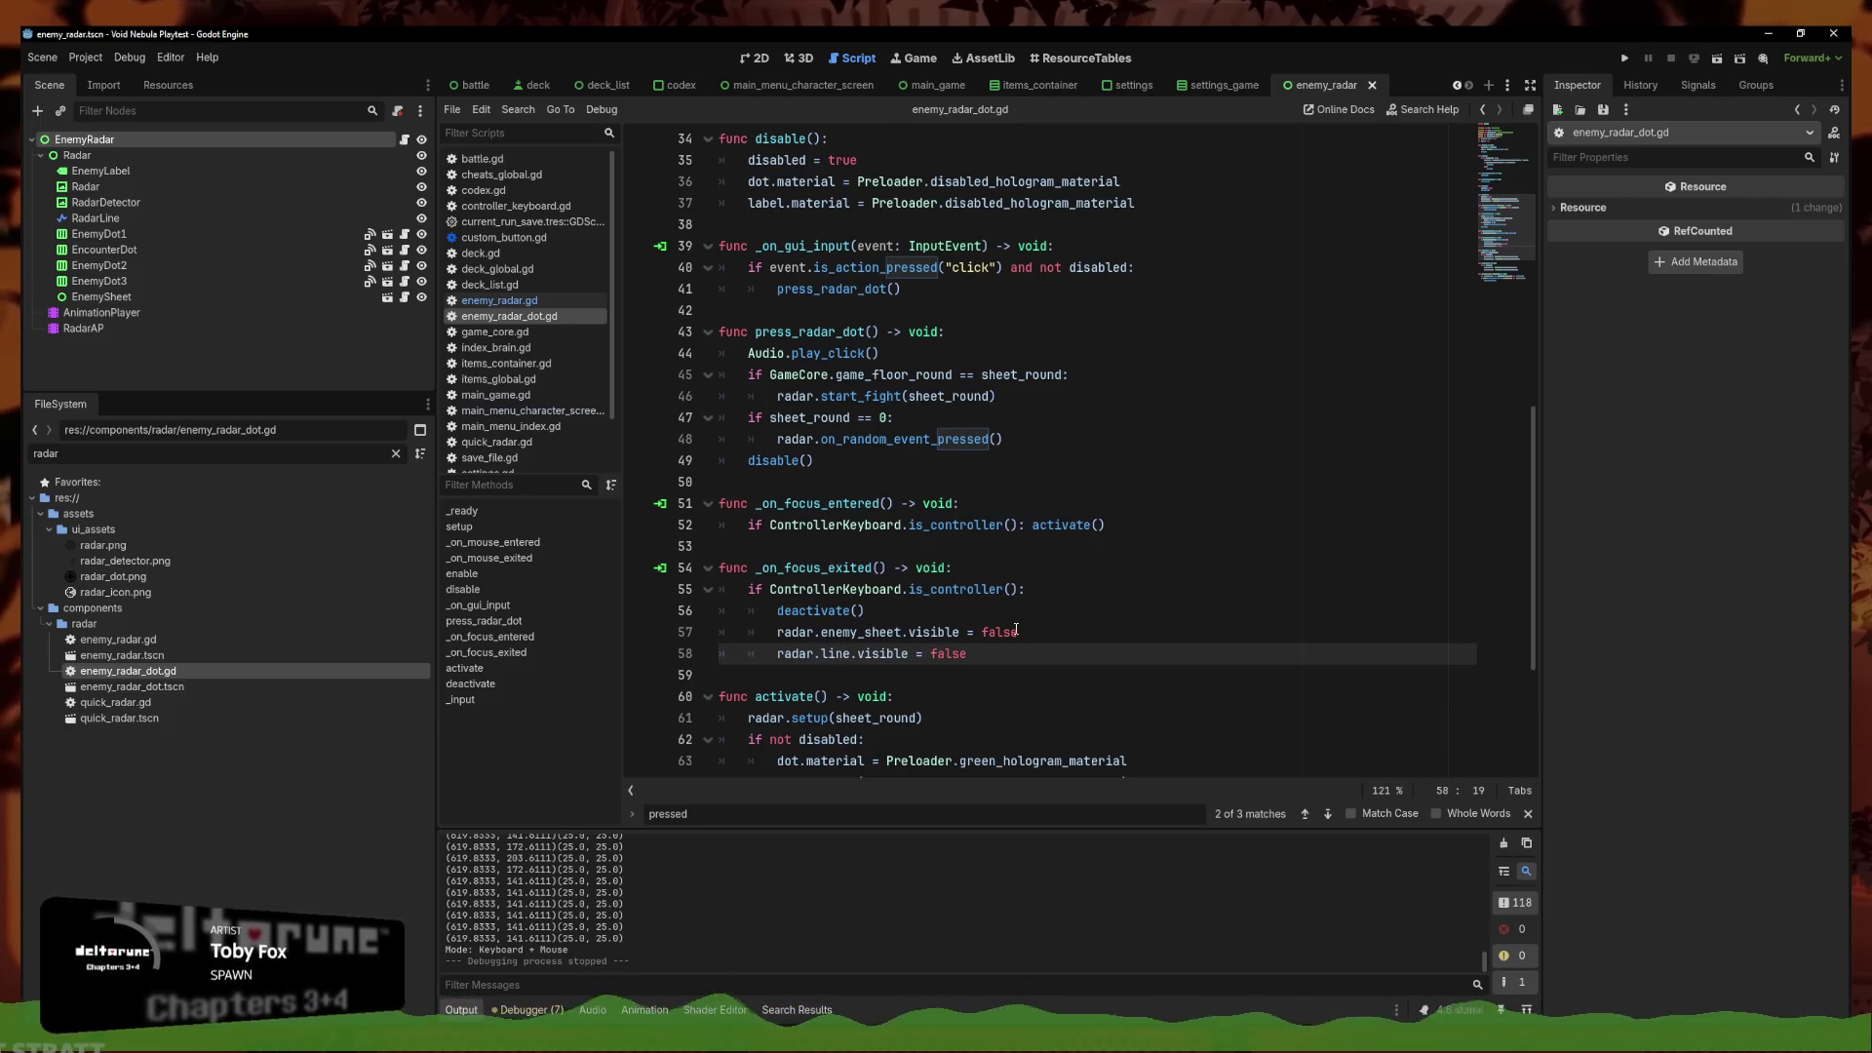
Select the _input function on lines 71–74, save, and filter FileSystem by 'cheat_'
scroll(1060, 625, "down", 4)
mouse_move(902, 742)
left_mouse_down()
mouse_move(741, 722)
mouse_move(719, 678)
left_mouse_up()
key("ctrl+c")
key("ctrl+s")
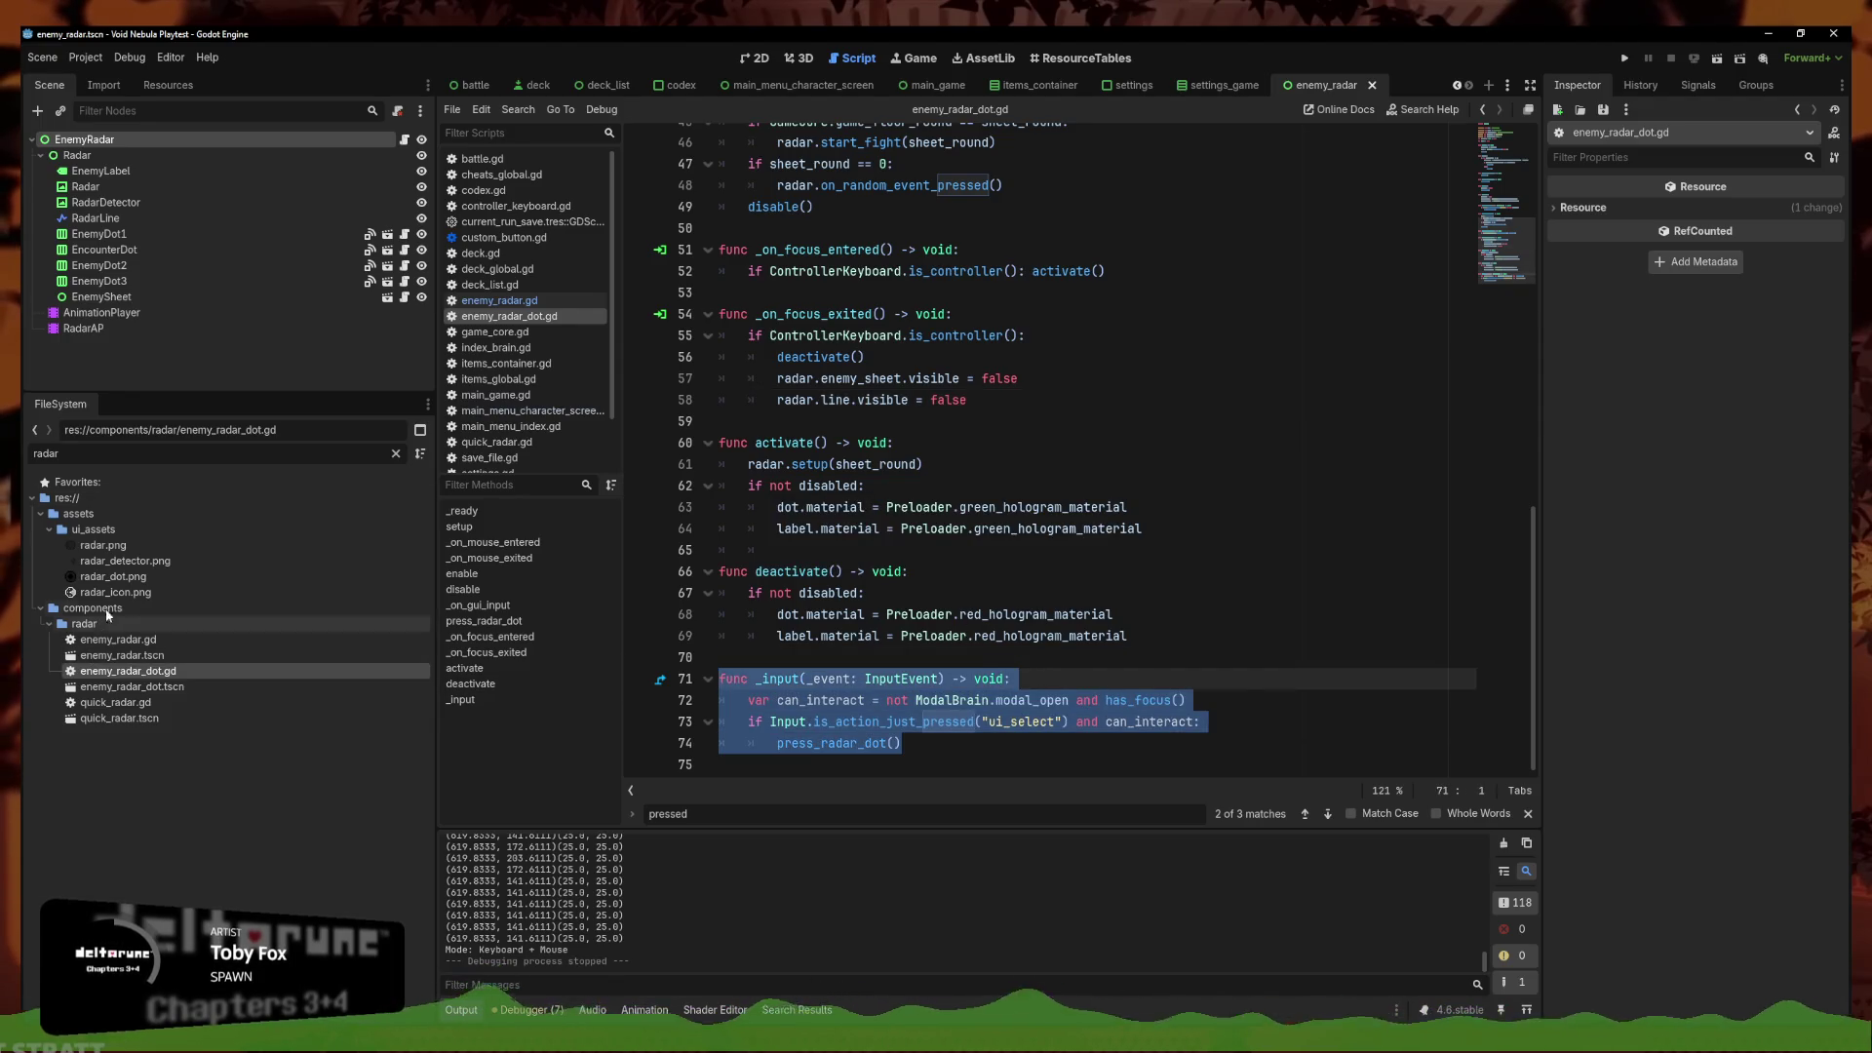
type("cheat_")
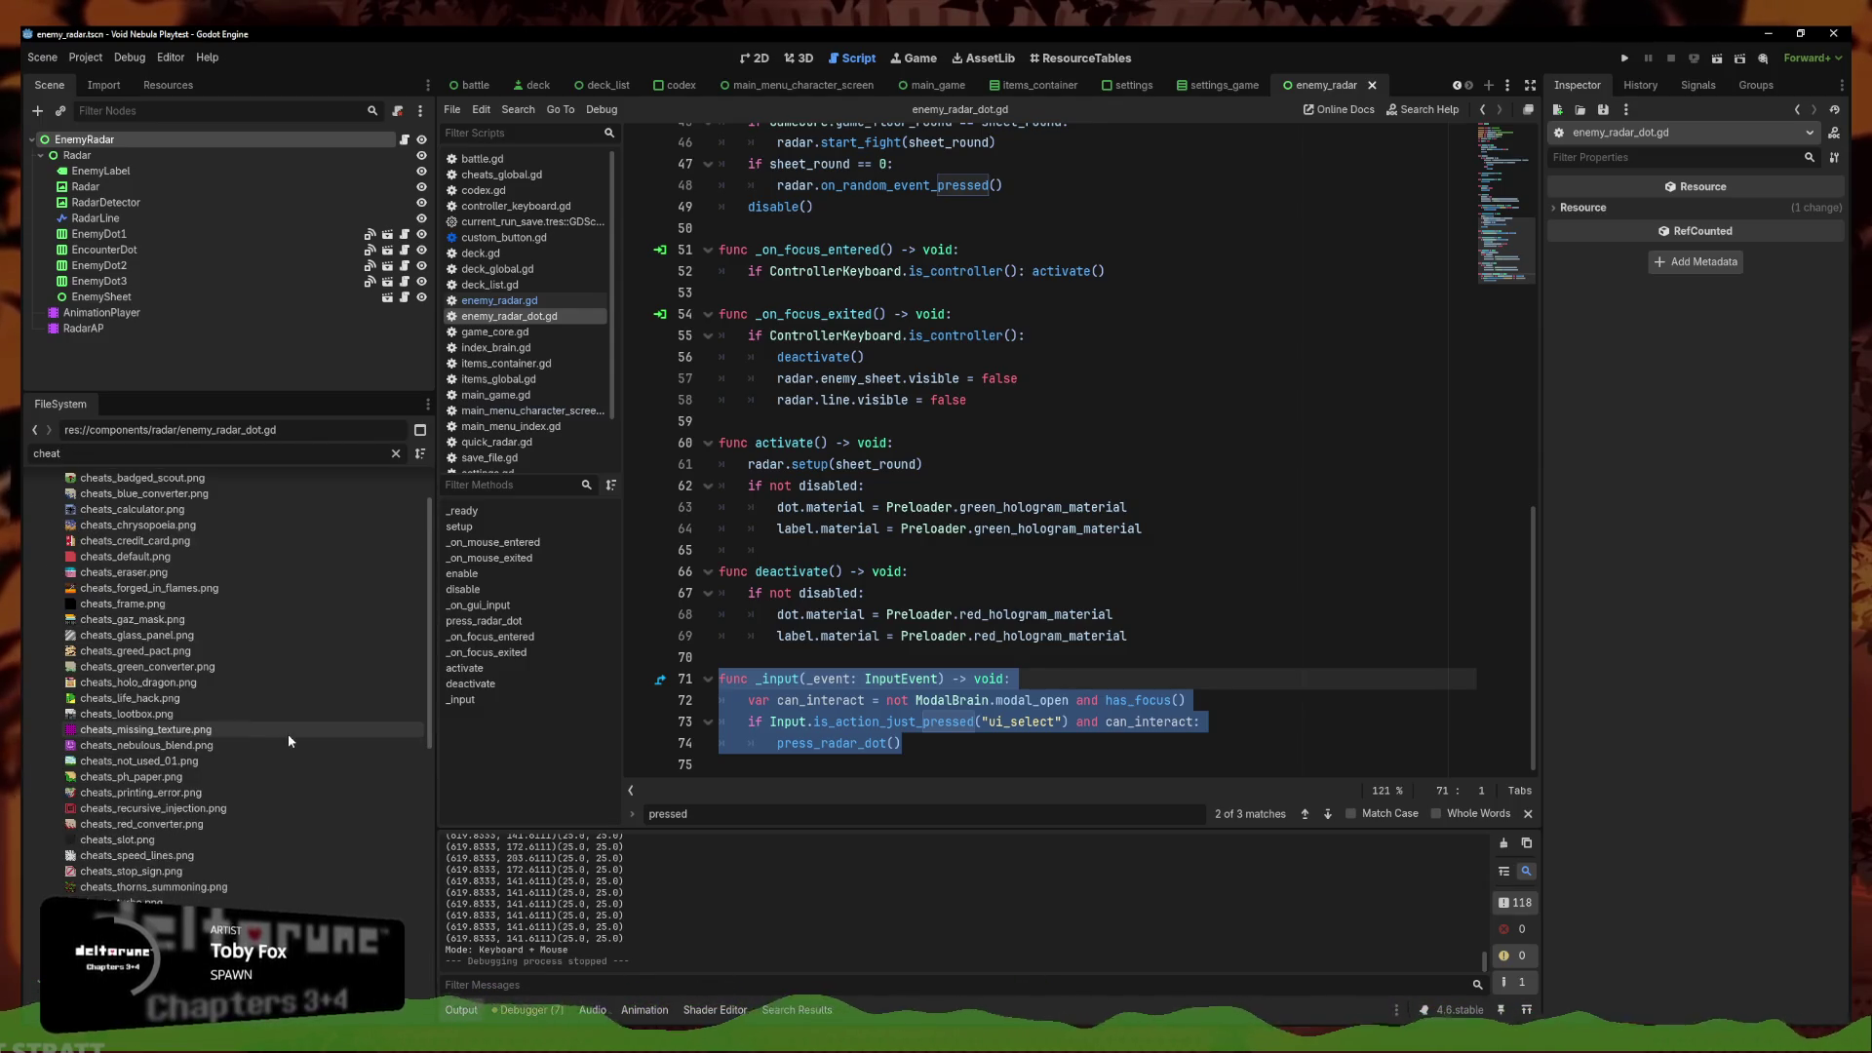
Filter to cheats_container.gd, open it, and undo an accidental paste at the end
mouse_move(289, 740)
type("s_co")
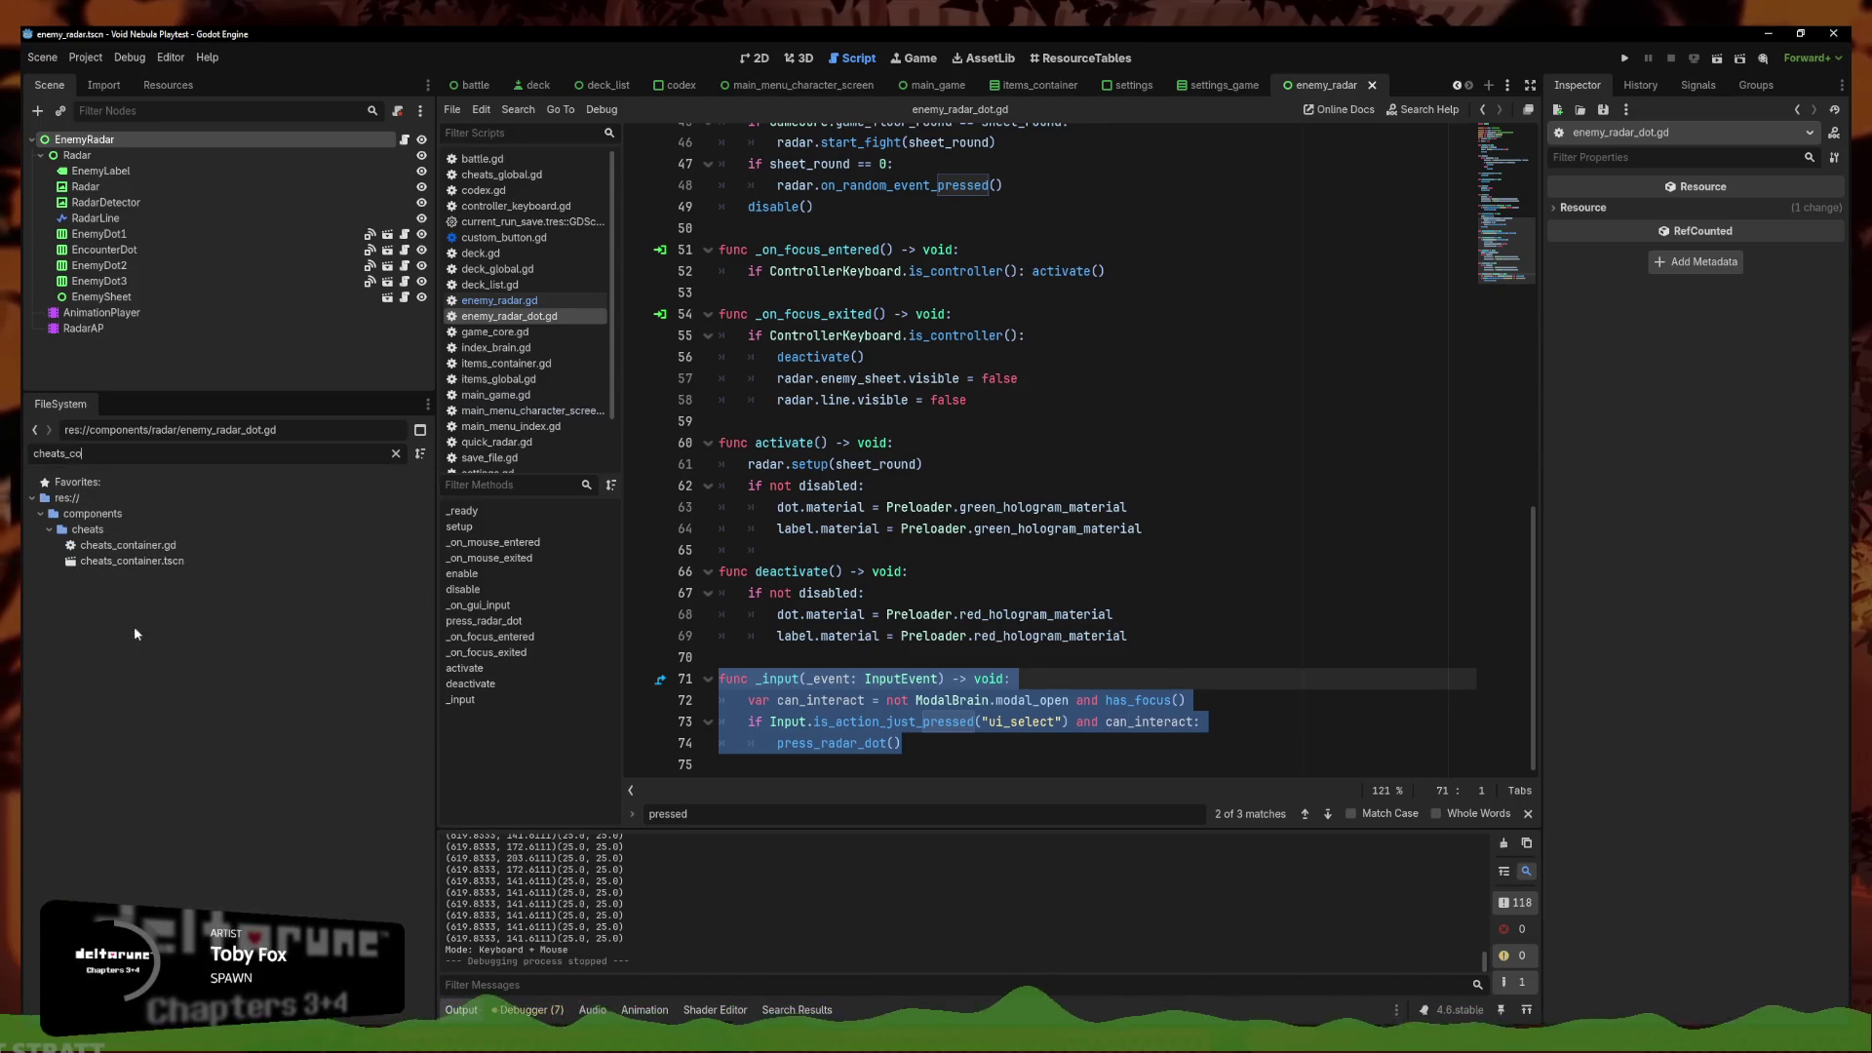
double_click(128, 545)
left_click(906, 733)
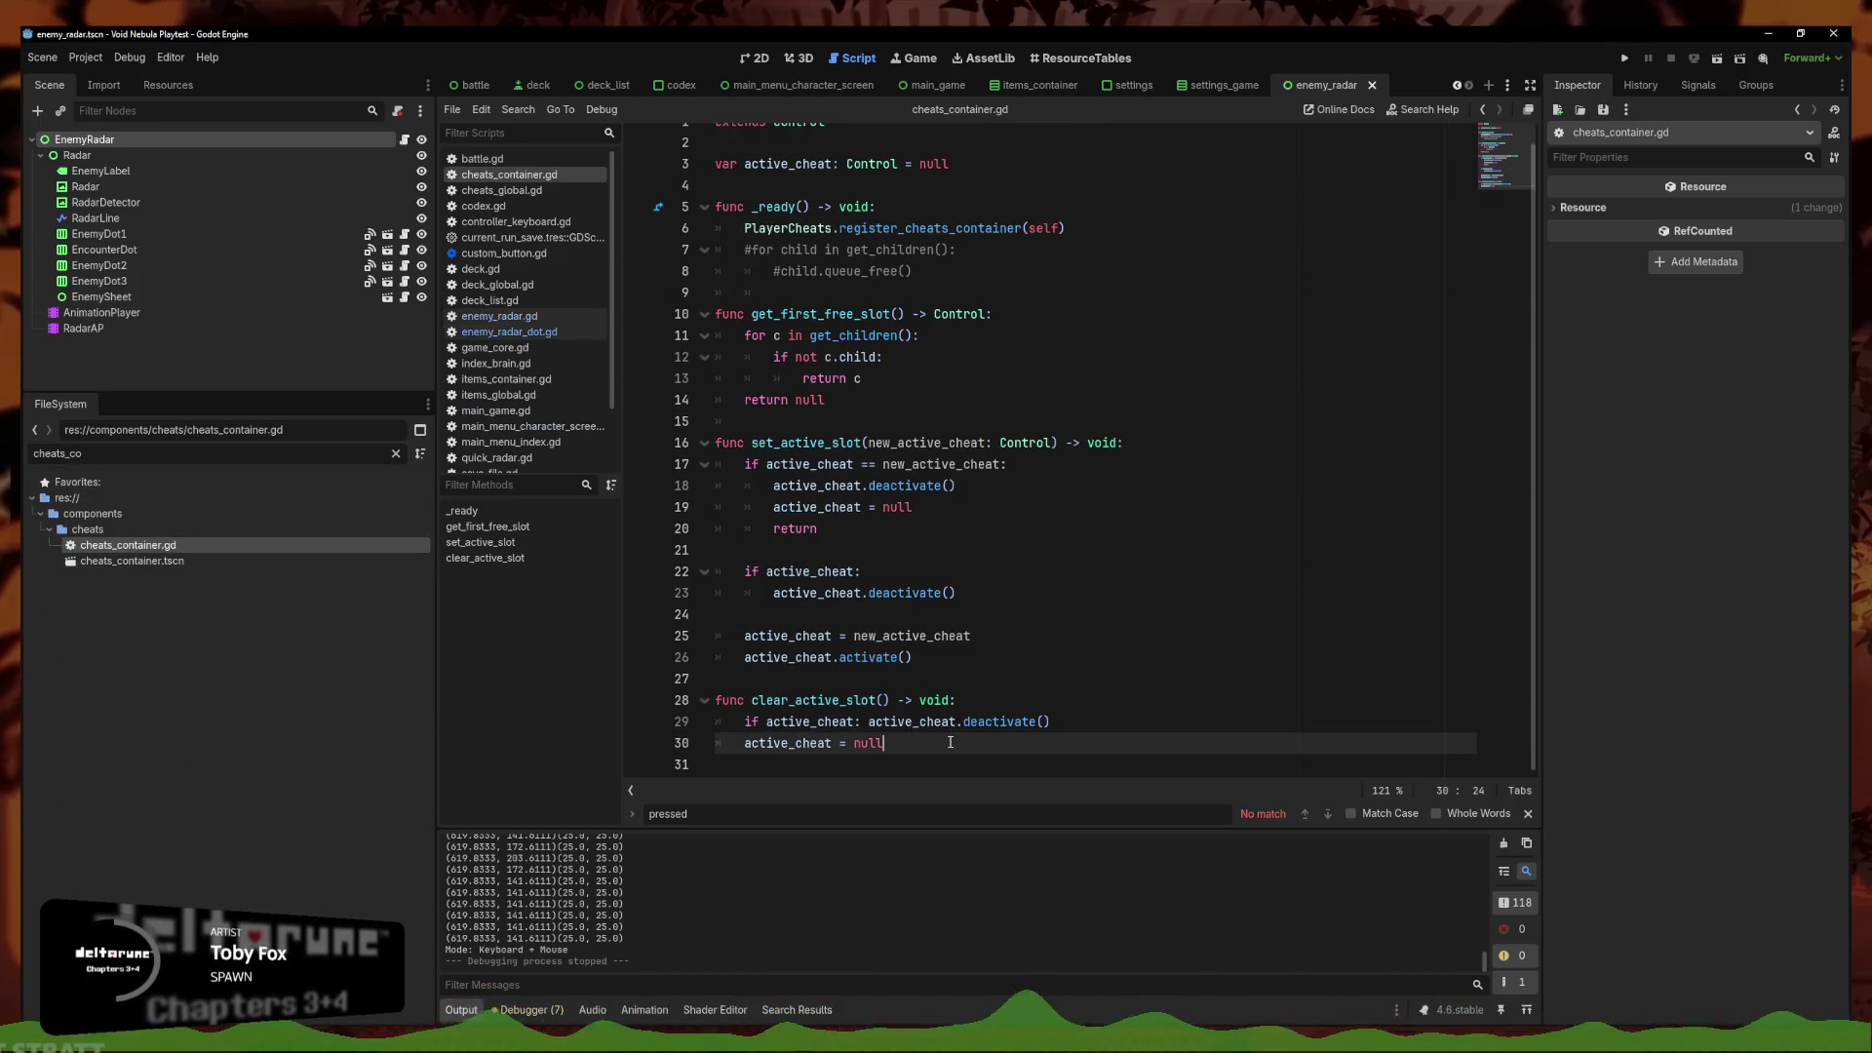
key("ctrl+v")
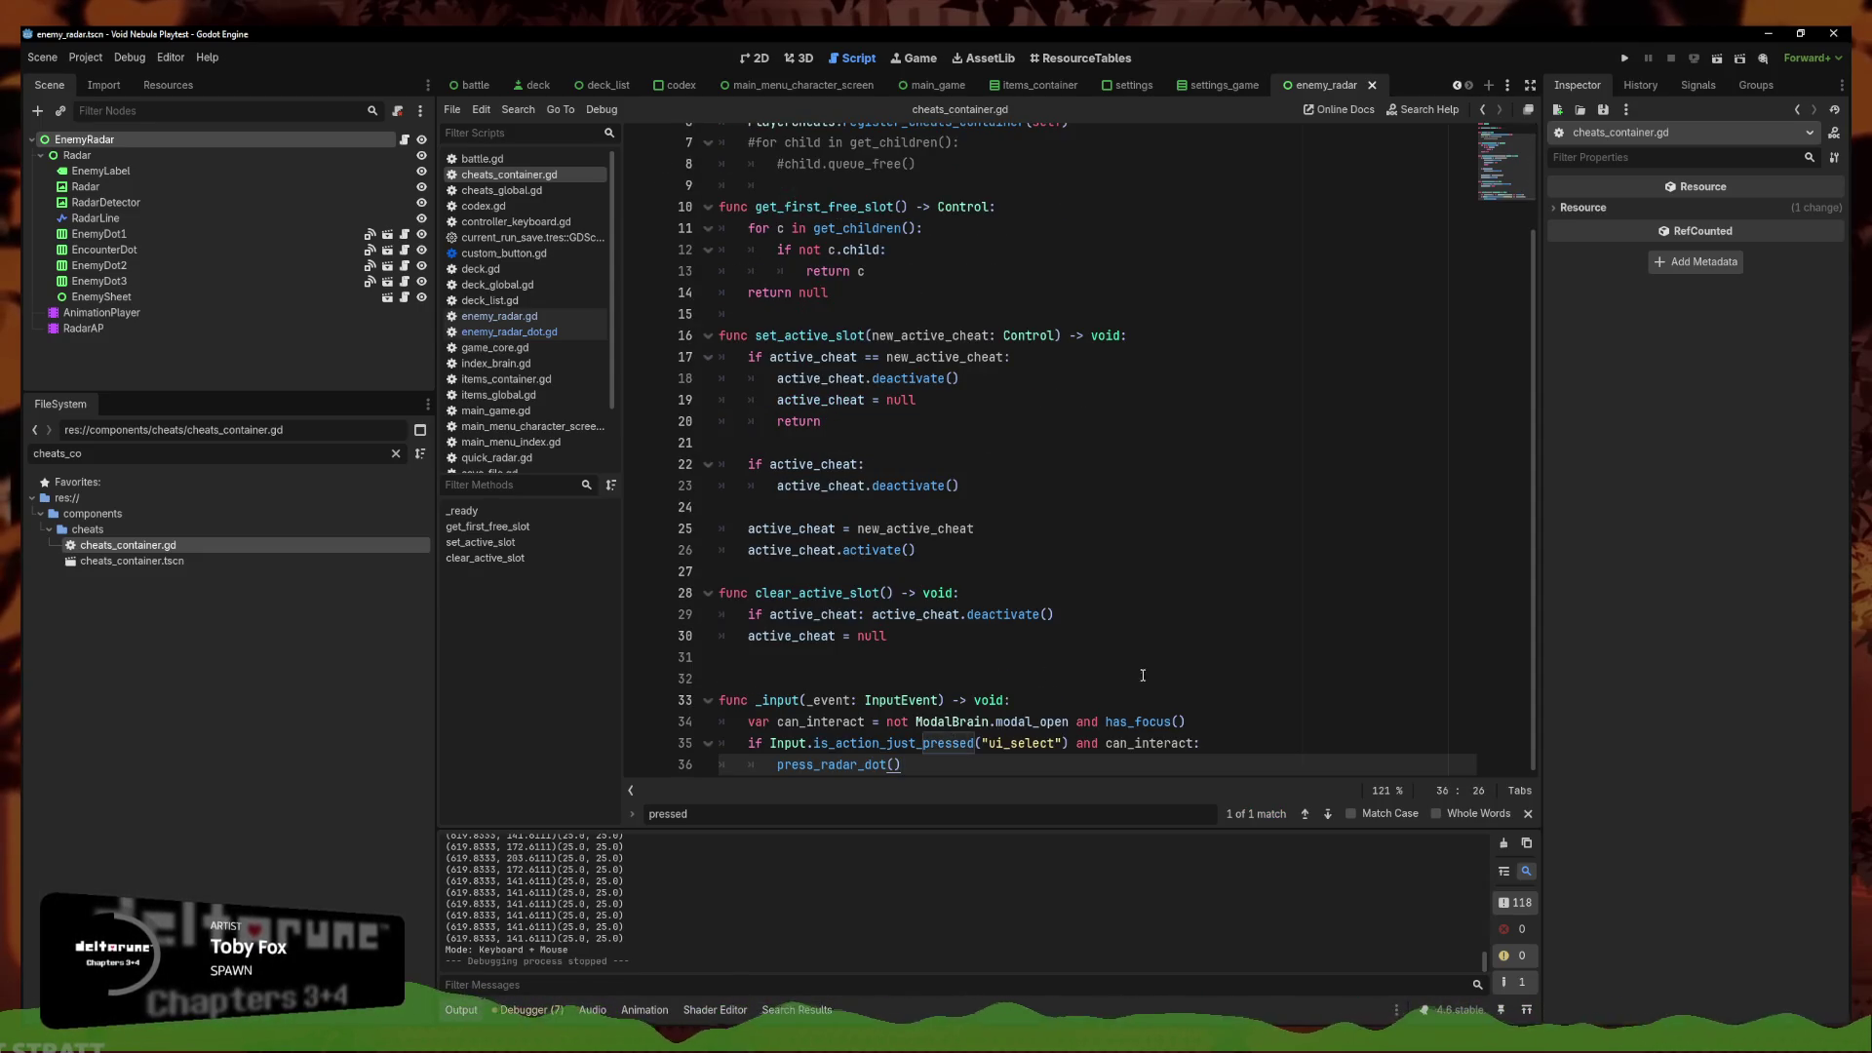
key("ctrl+z")
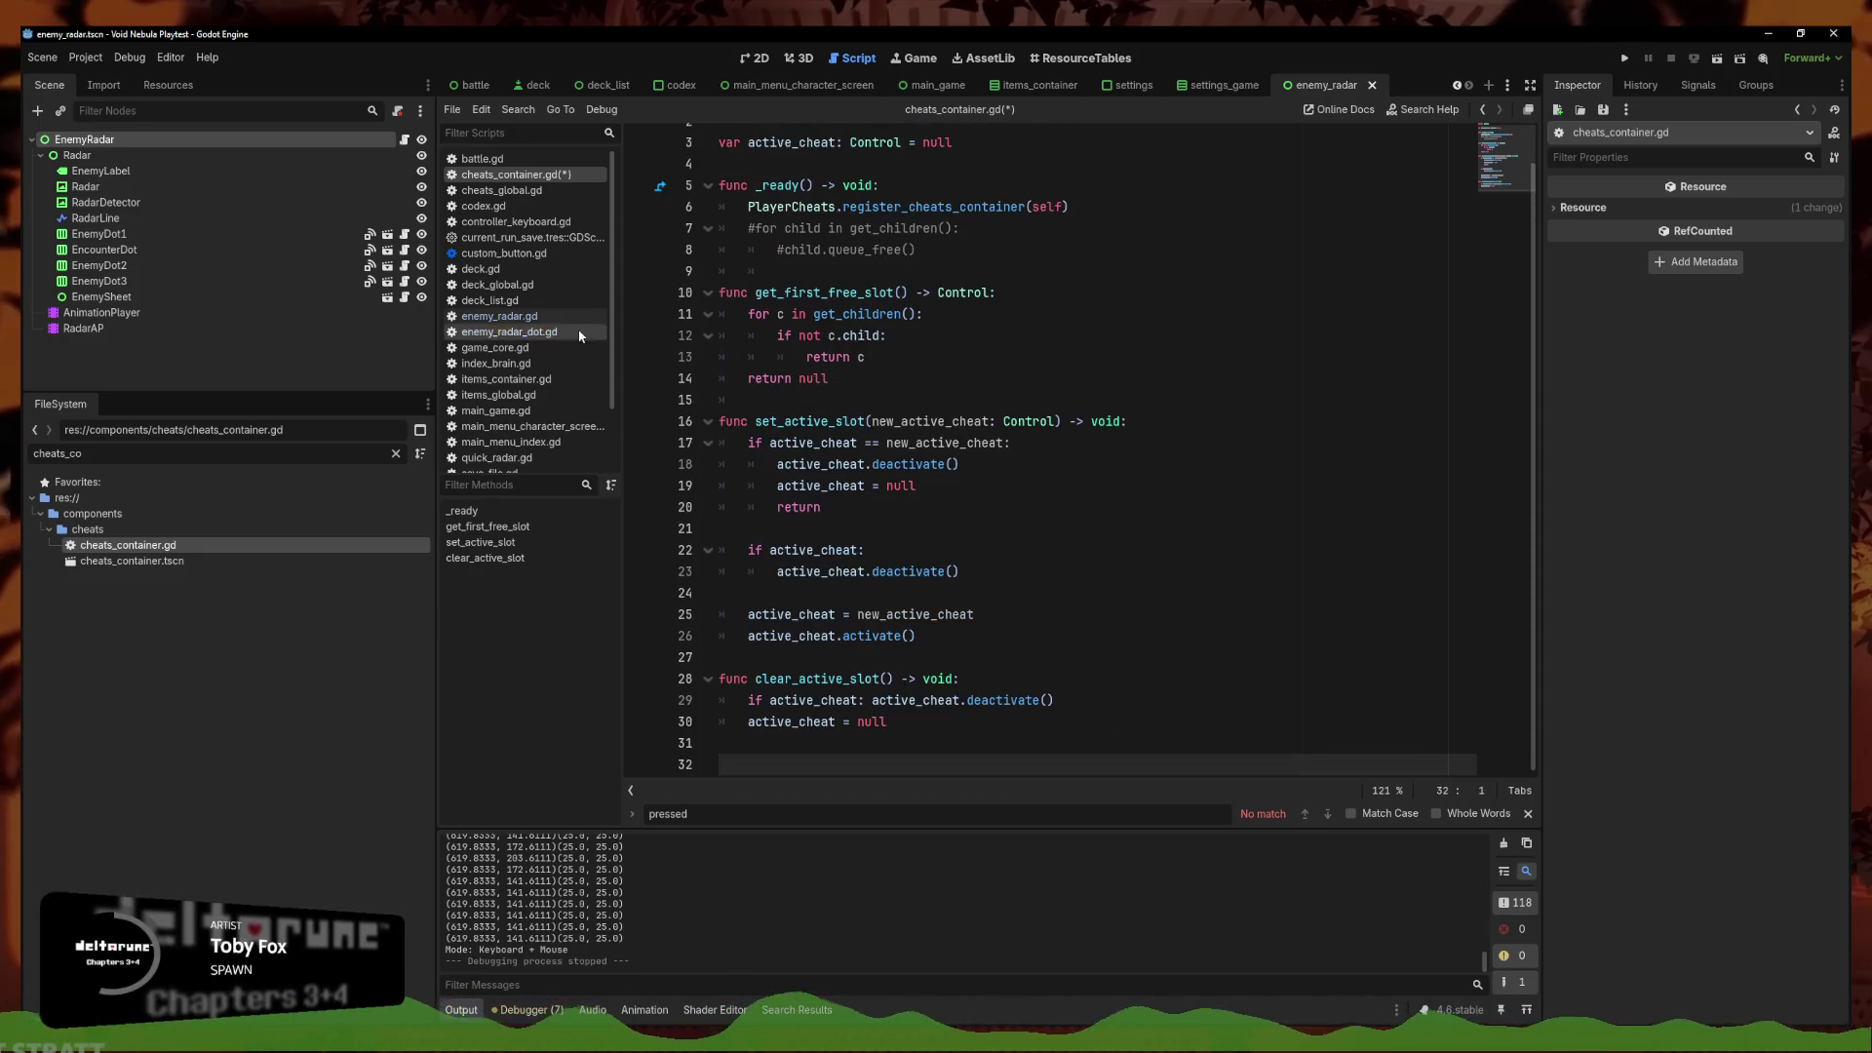
Copy items_container's _input function into cheats_container.gd, change OpenItems to OpenCheats, and save
left_click(506, 378)
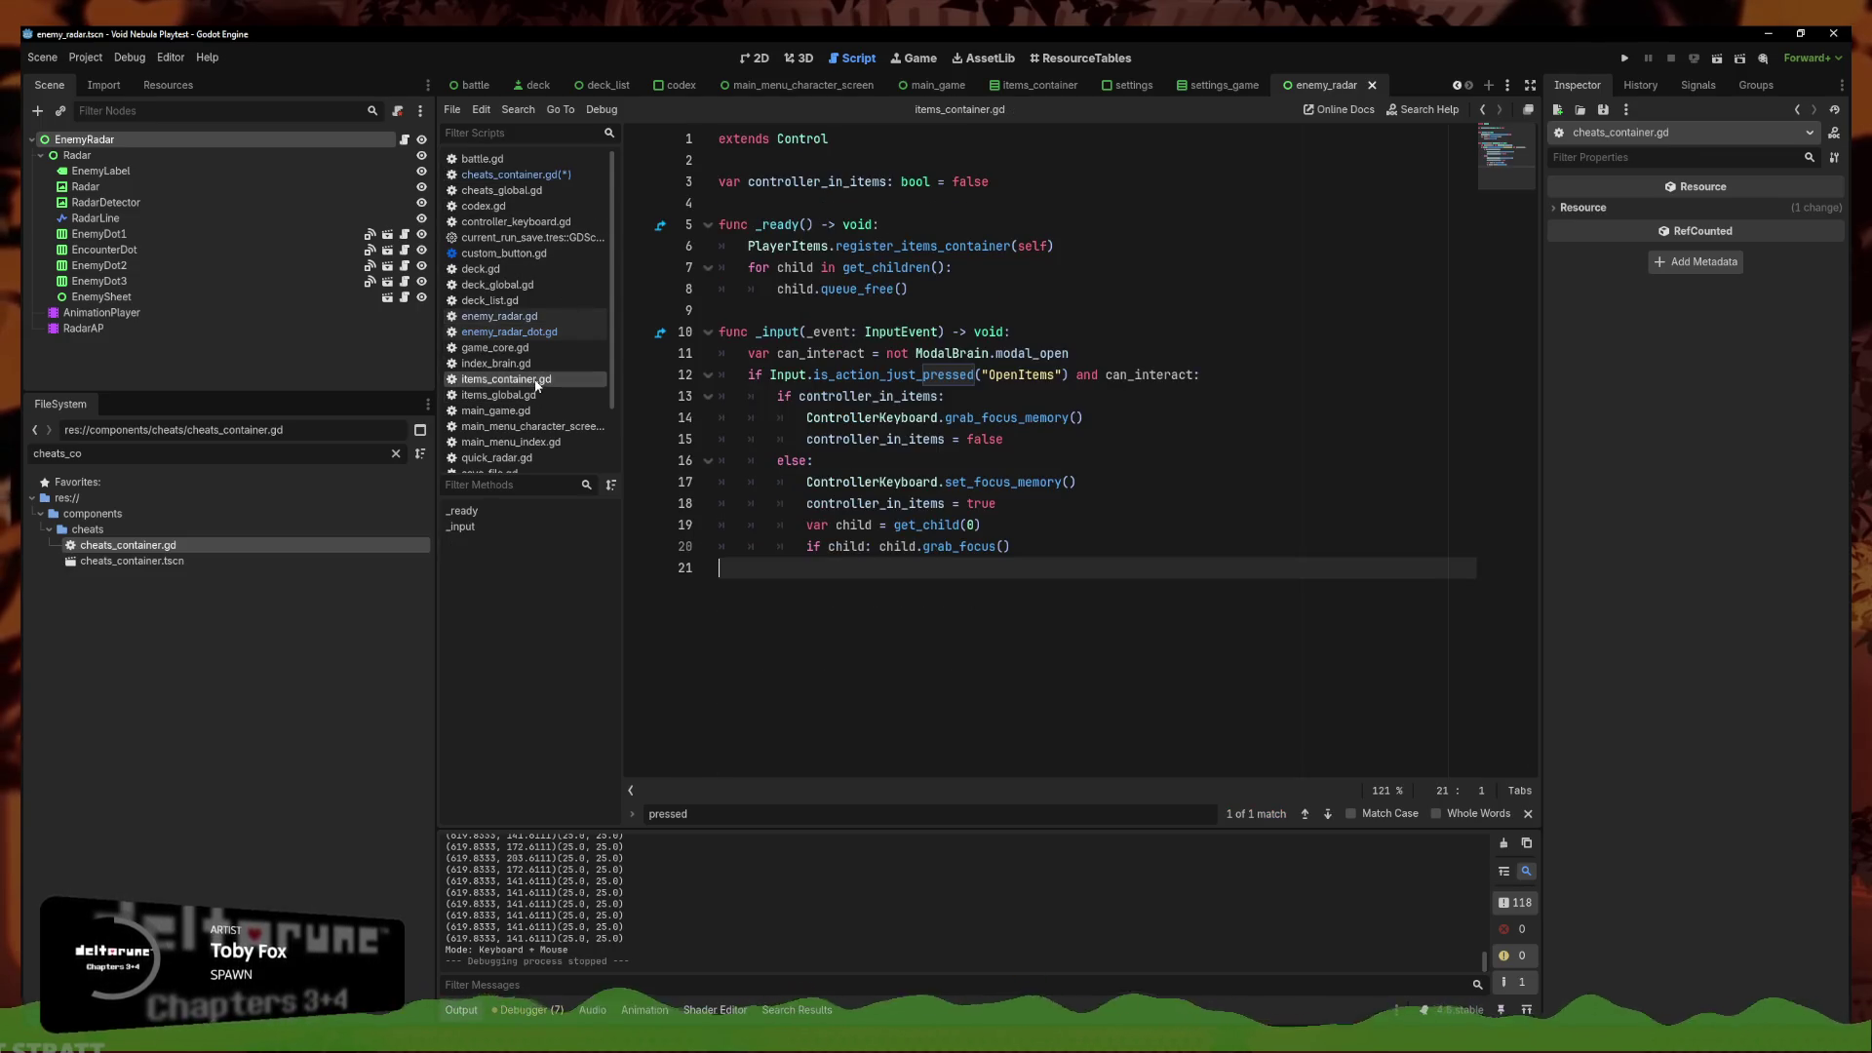
mouse_move(1033, 548)
left_mouse_down()
mouse_move(780, 377)
mouse_move(655, 334)
left_mouse_up()
key("ctrl+c")
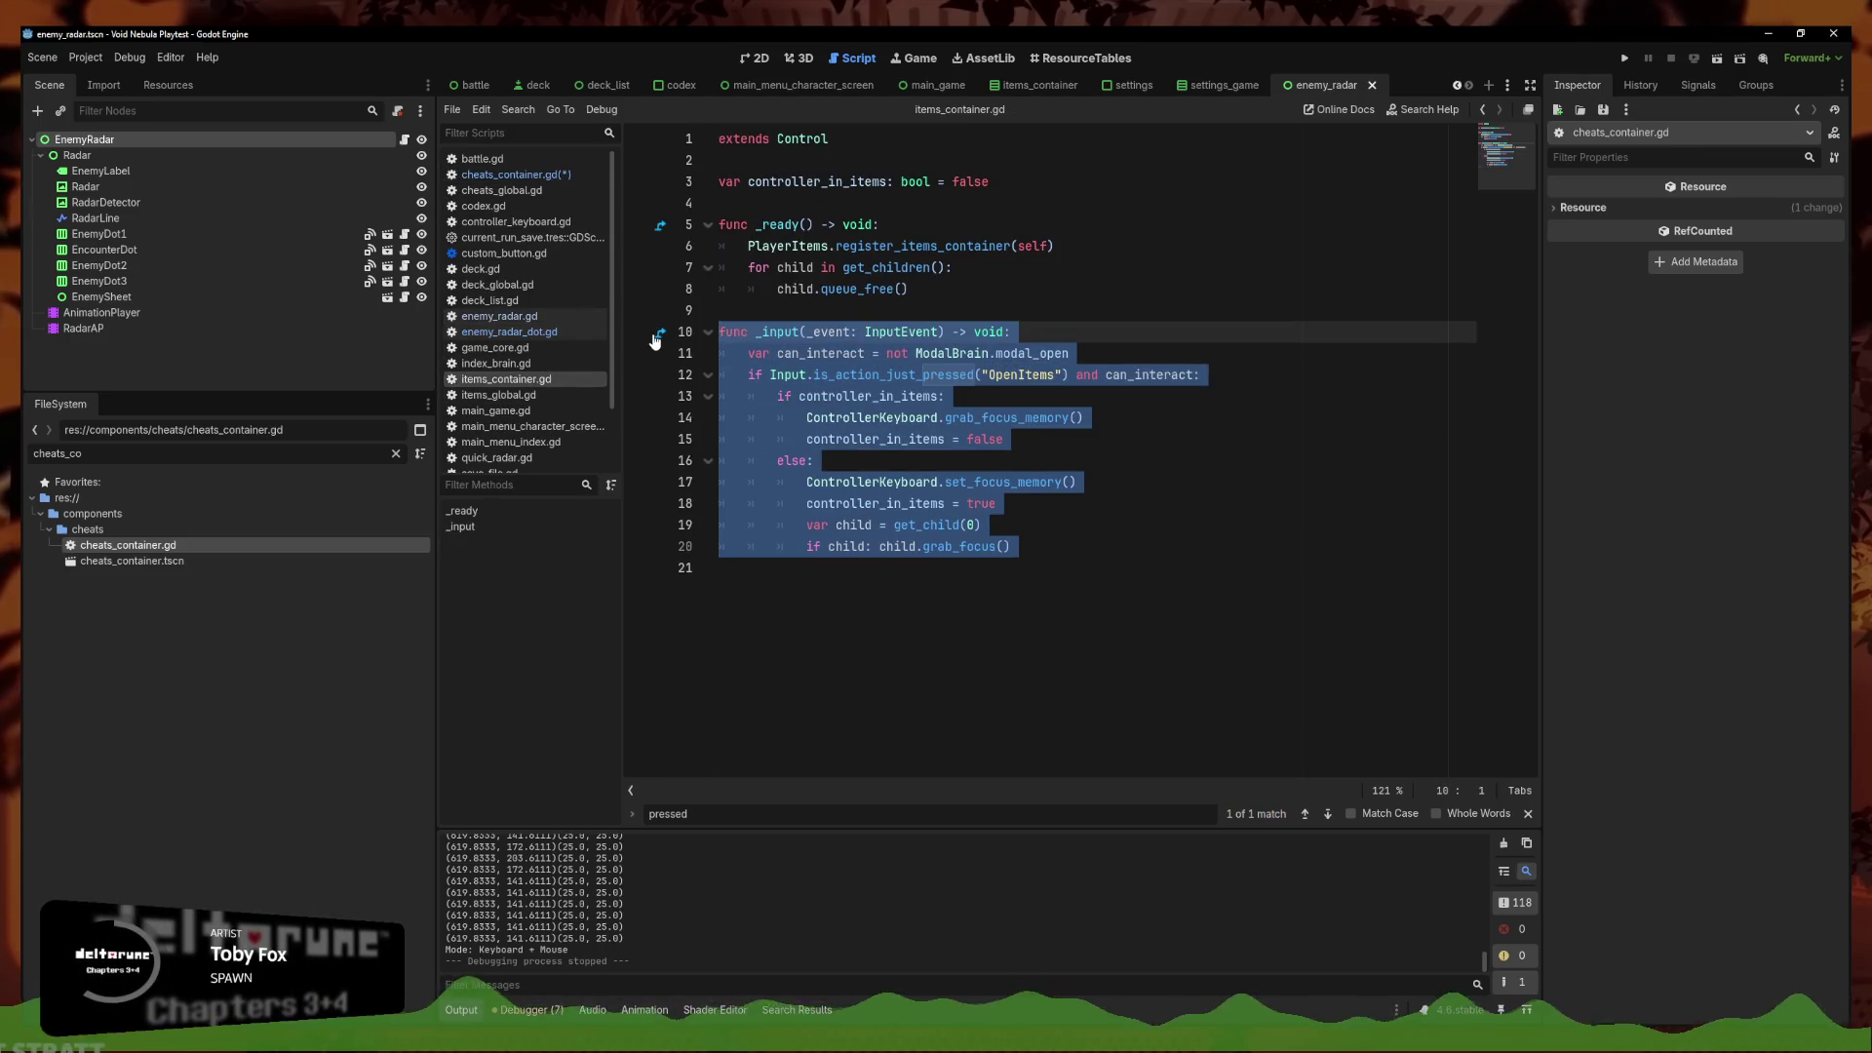
left_click(516, 174)
key("ctrl+v")
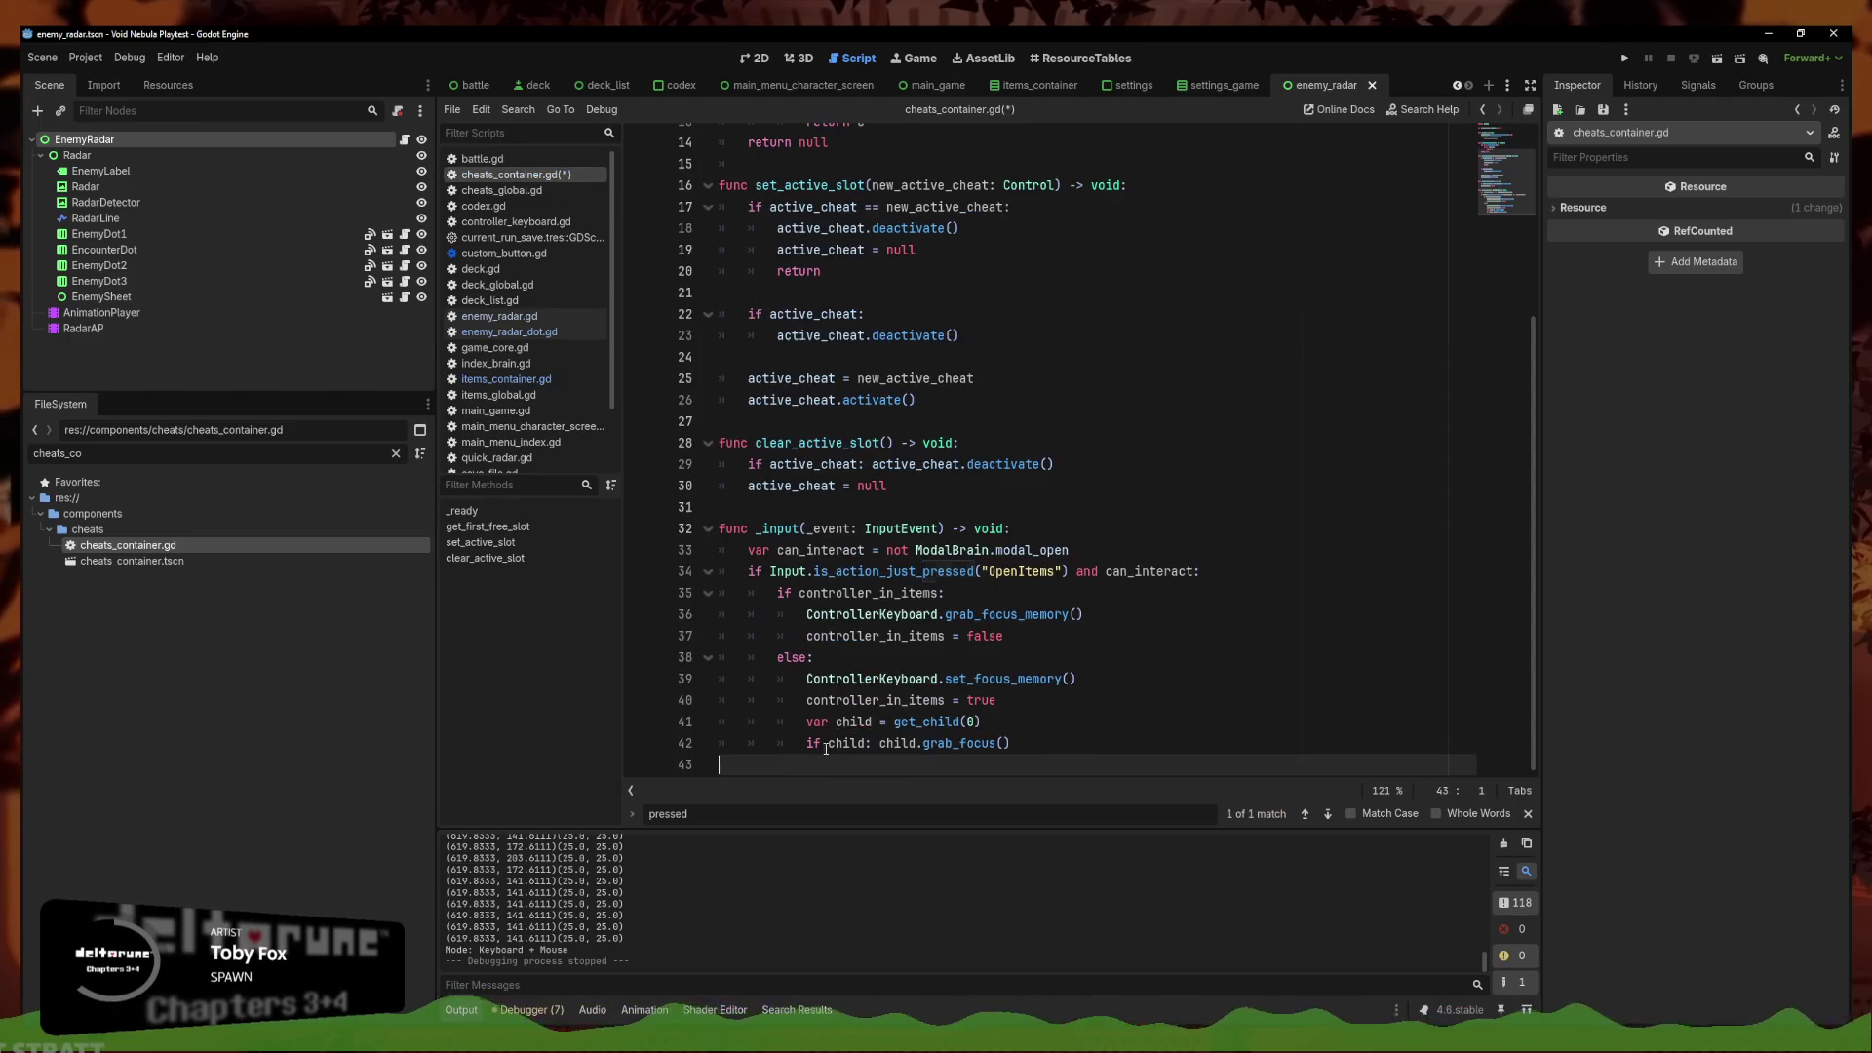
double_click(1050, 574)
type("Openc")
key("Return")
key("ctrl+s")
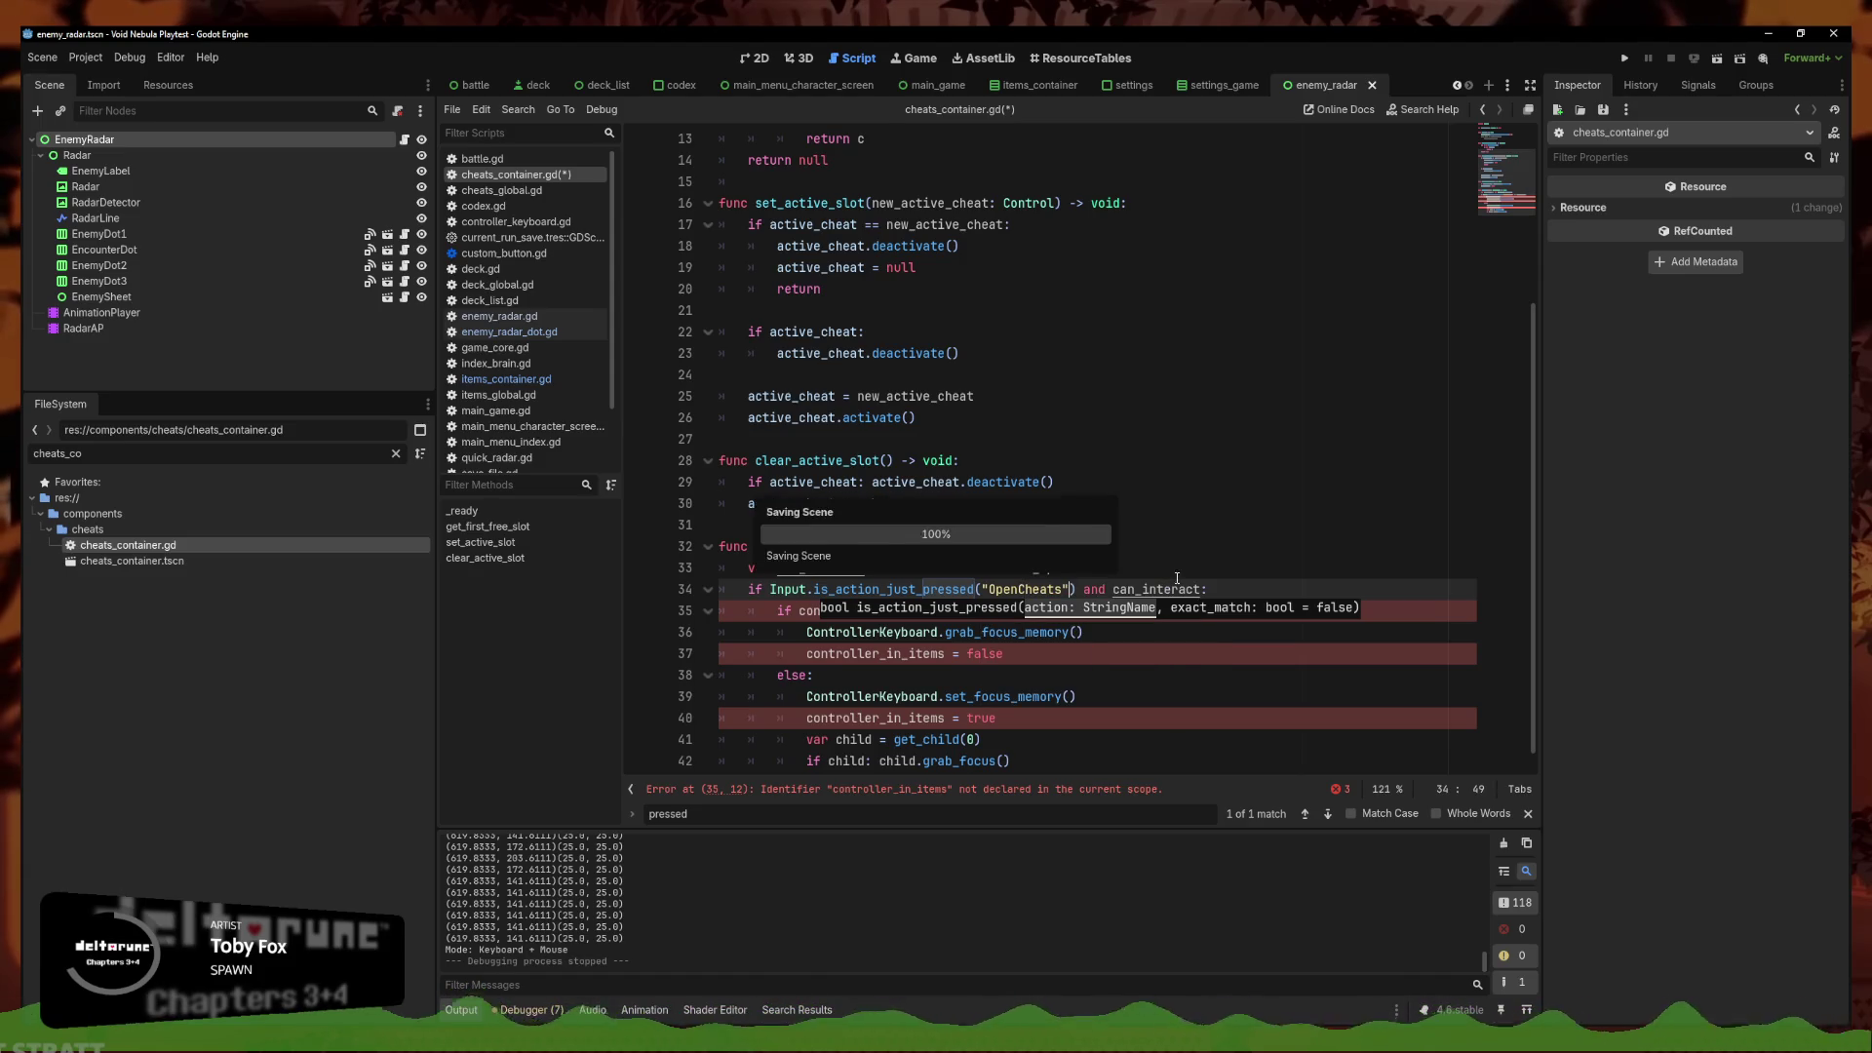
Inspect the controller_in_items error and the active_cheat declaration in cheats_container.gd
left_click(1132, 565)
left_click(1145, 615)
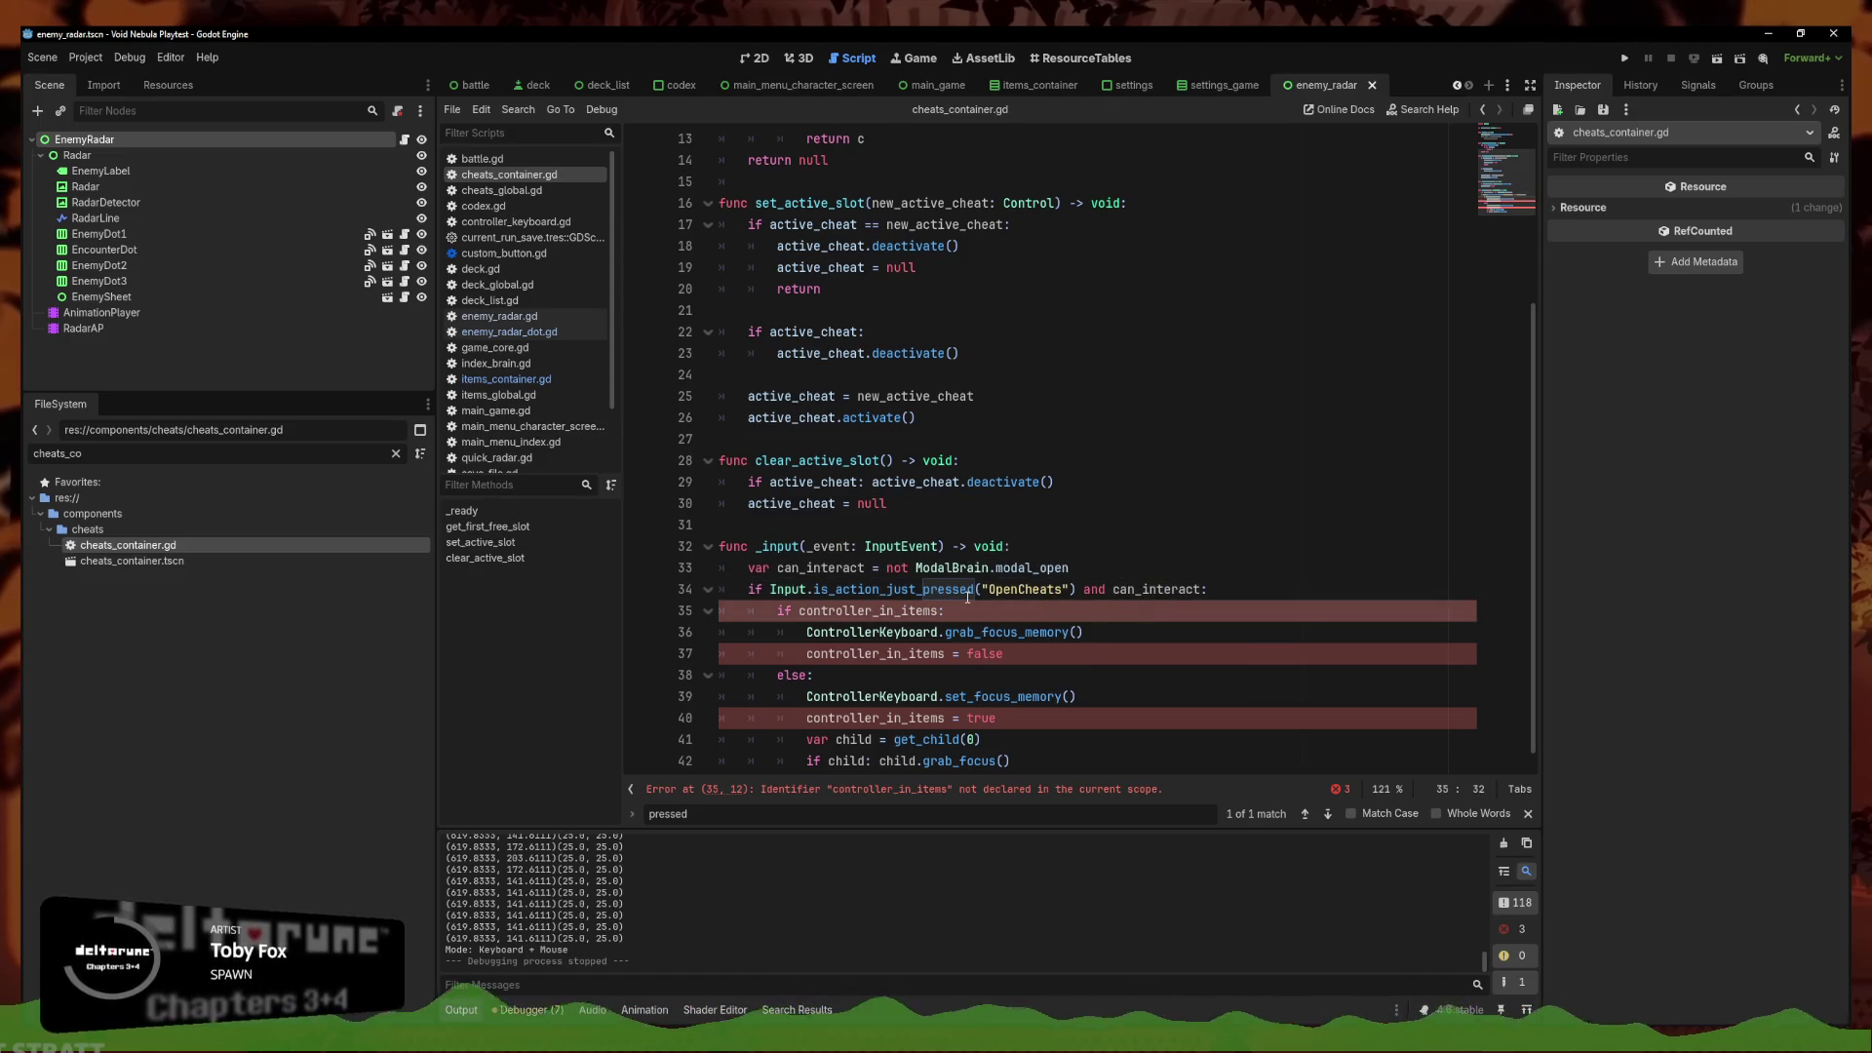
left_click(960, 718)
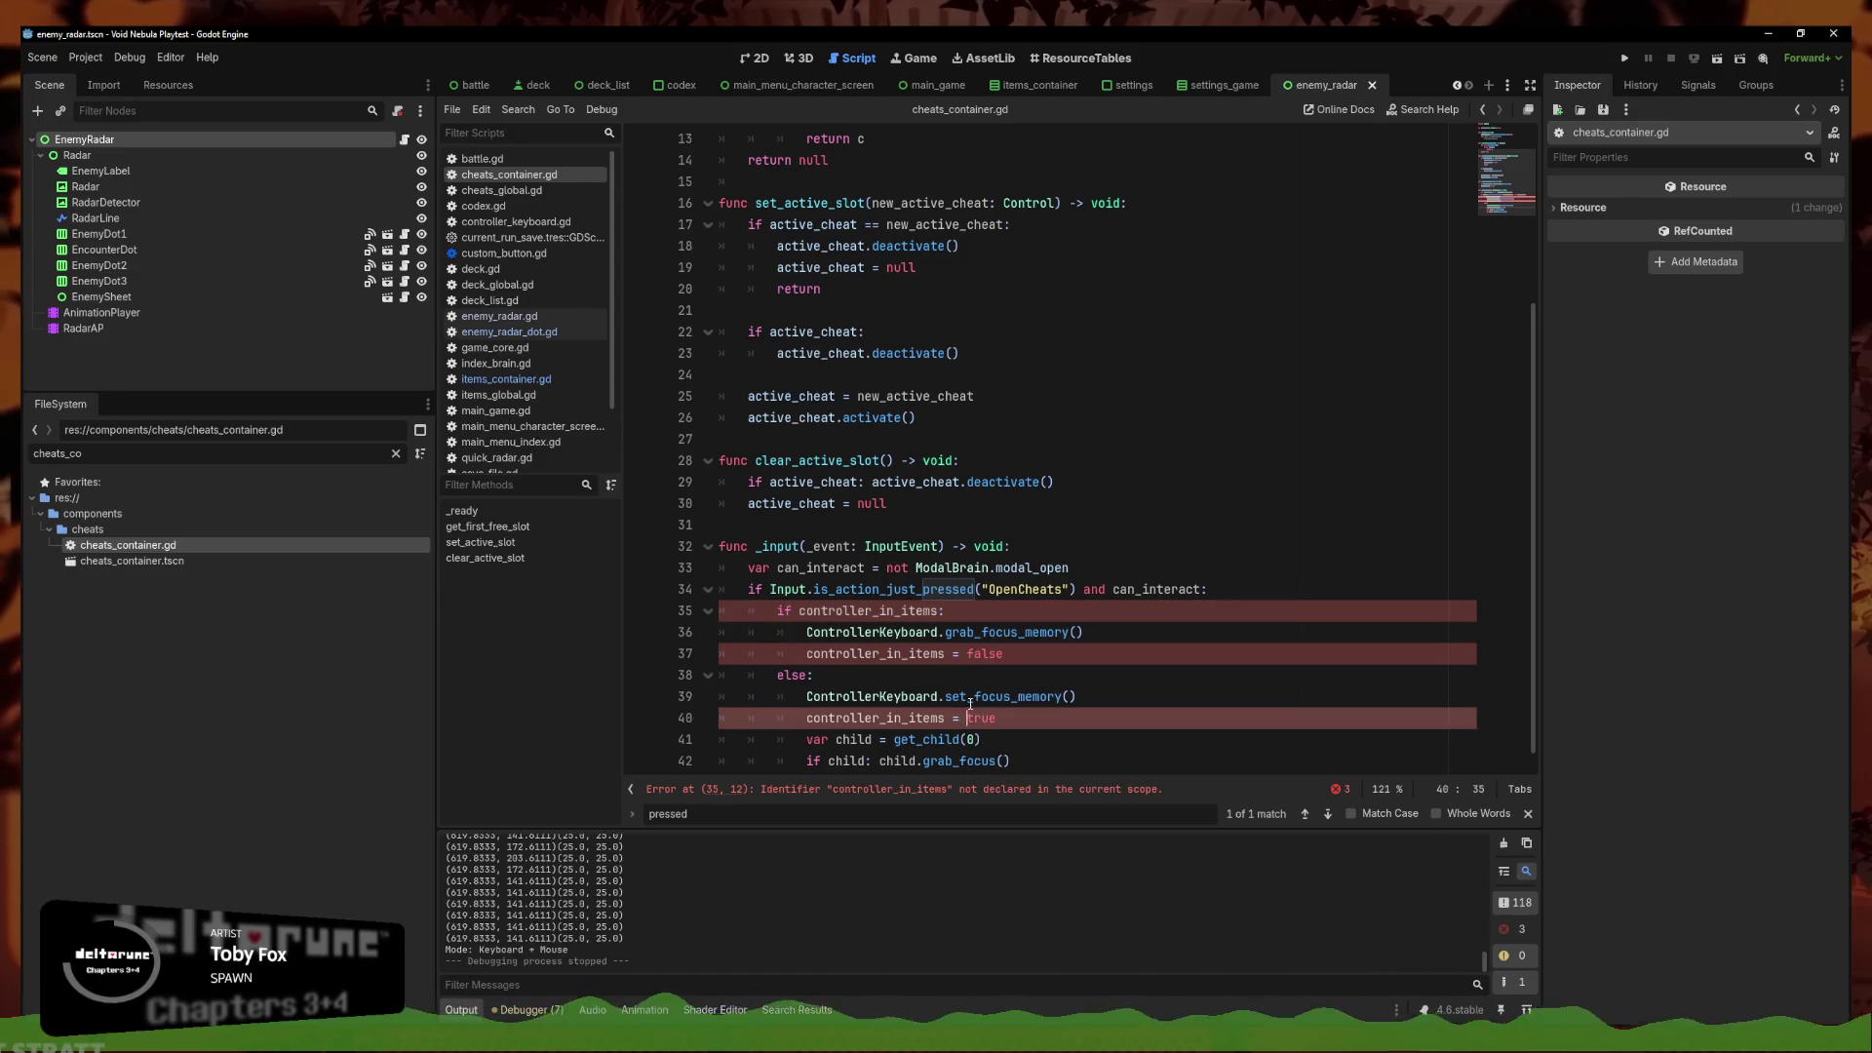
left_click(957, 678)
scroll(957, 691, "down", 1)
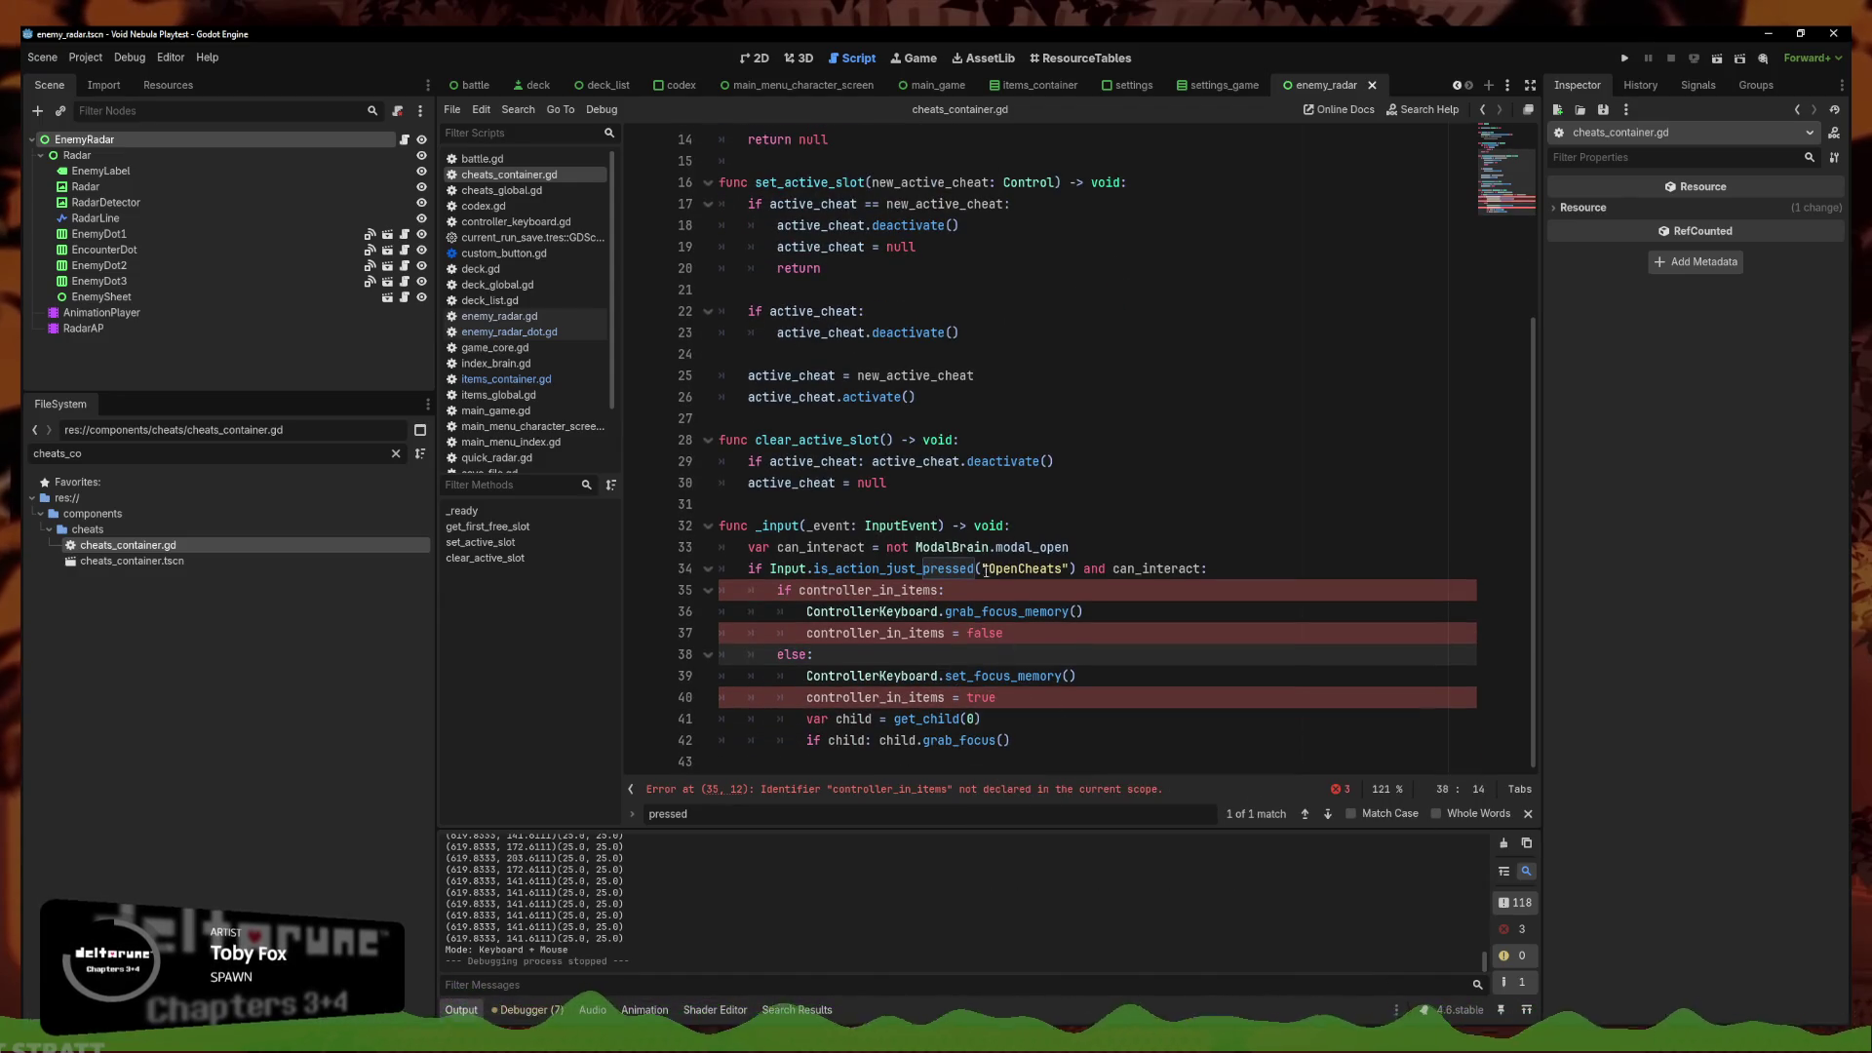
scroll(961, 533, "up", 5)
left_click(1019, 185)
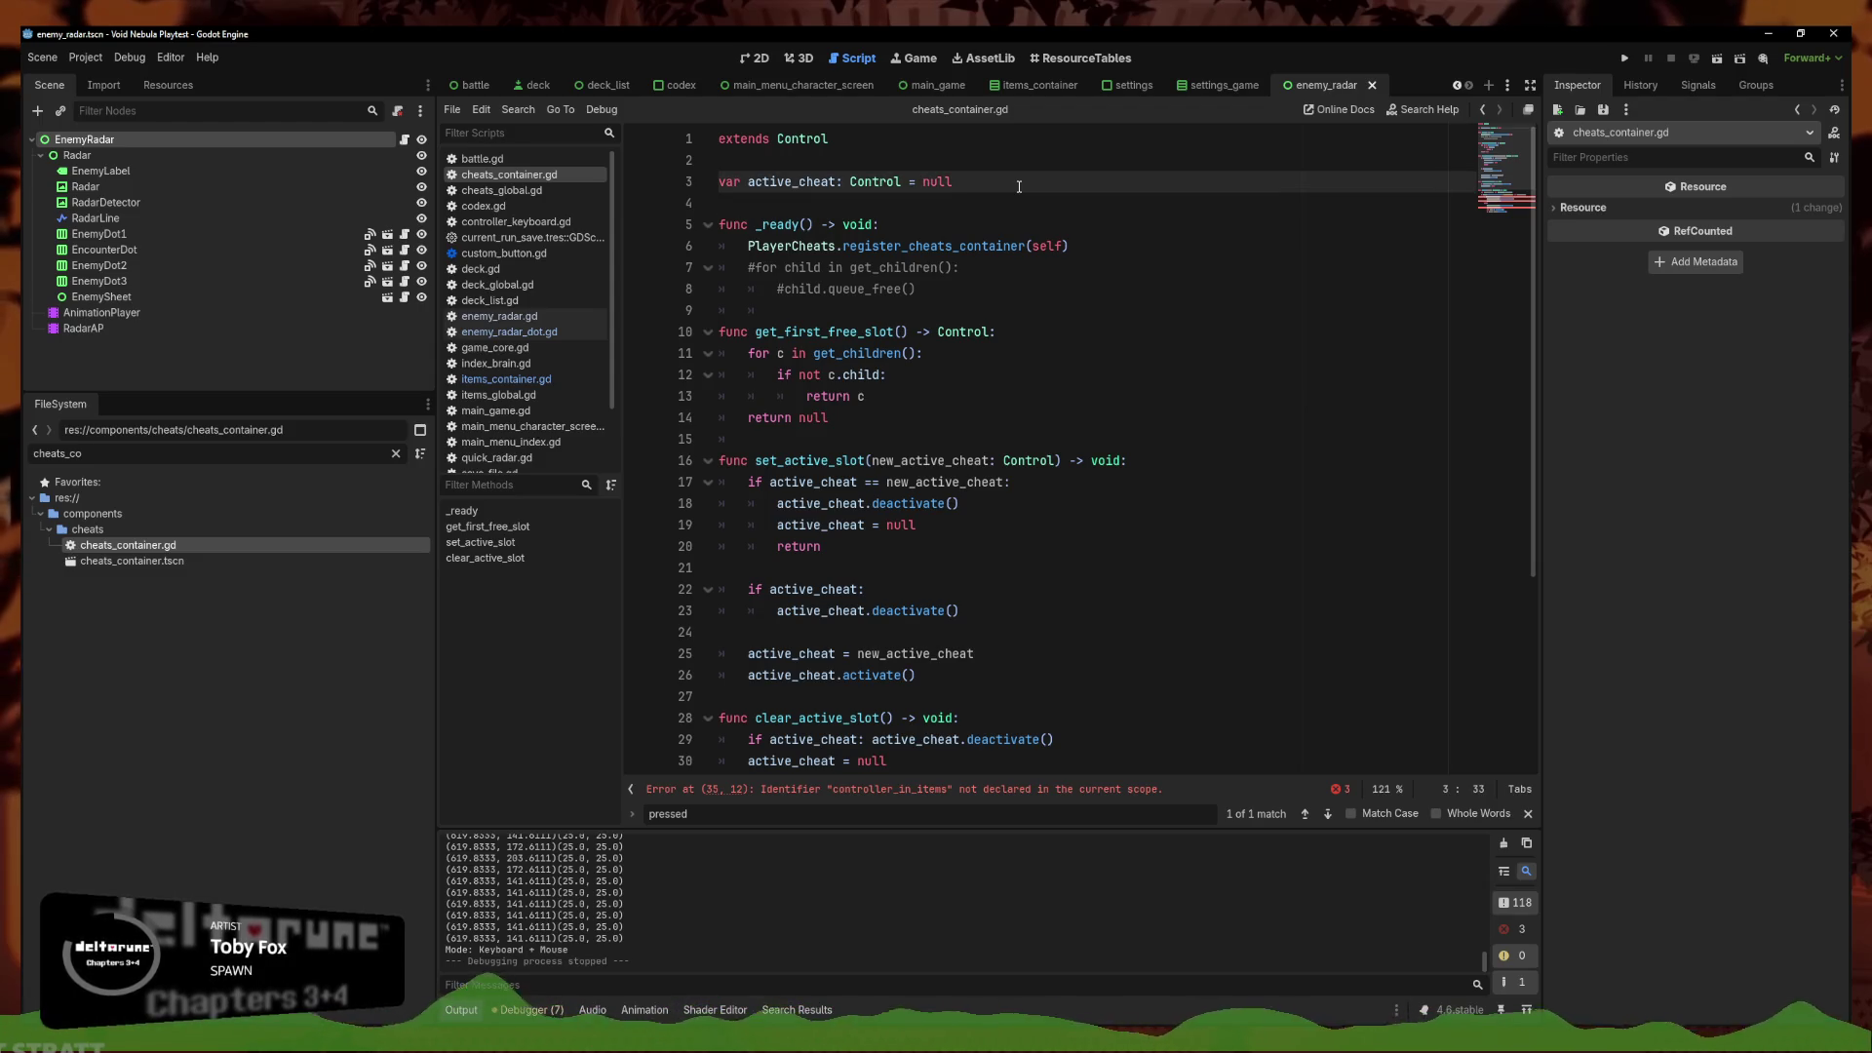
Declare 'var controller_in_cheats: bool = false' and rename controller_in_items to controller_in_cheats on lines 36, 38 and 41
key("Return")
type("var contro")
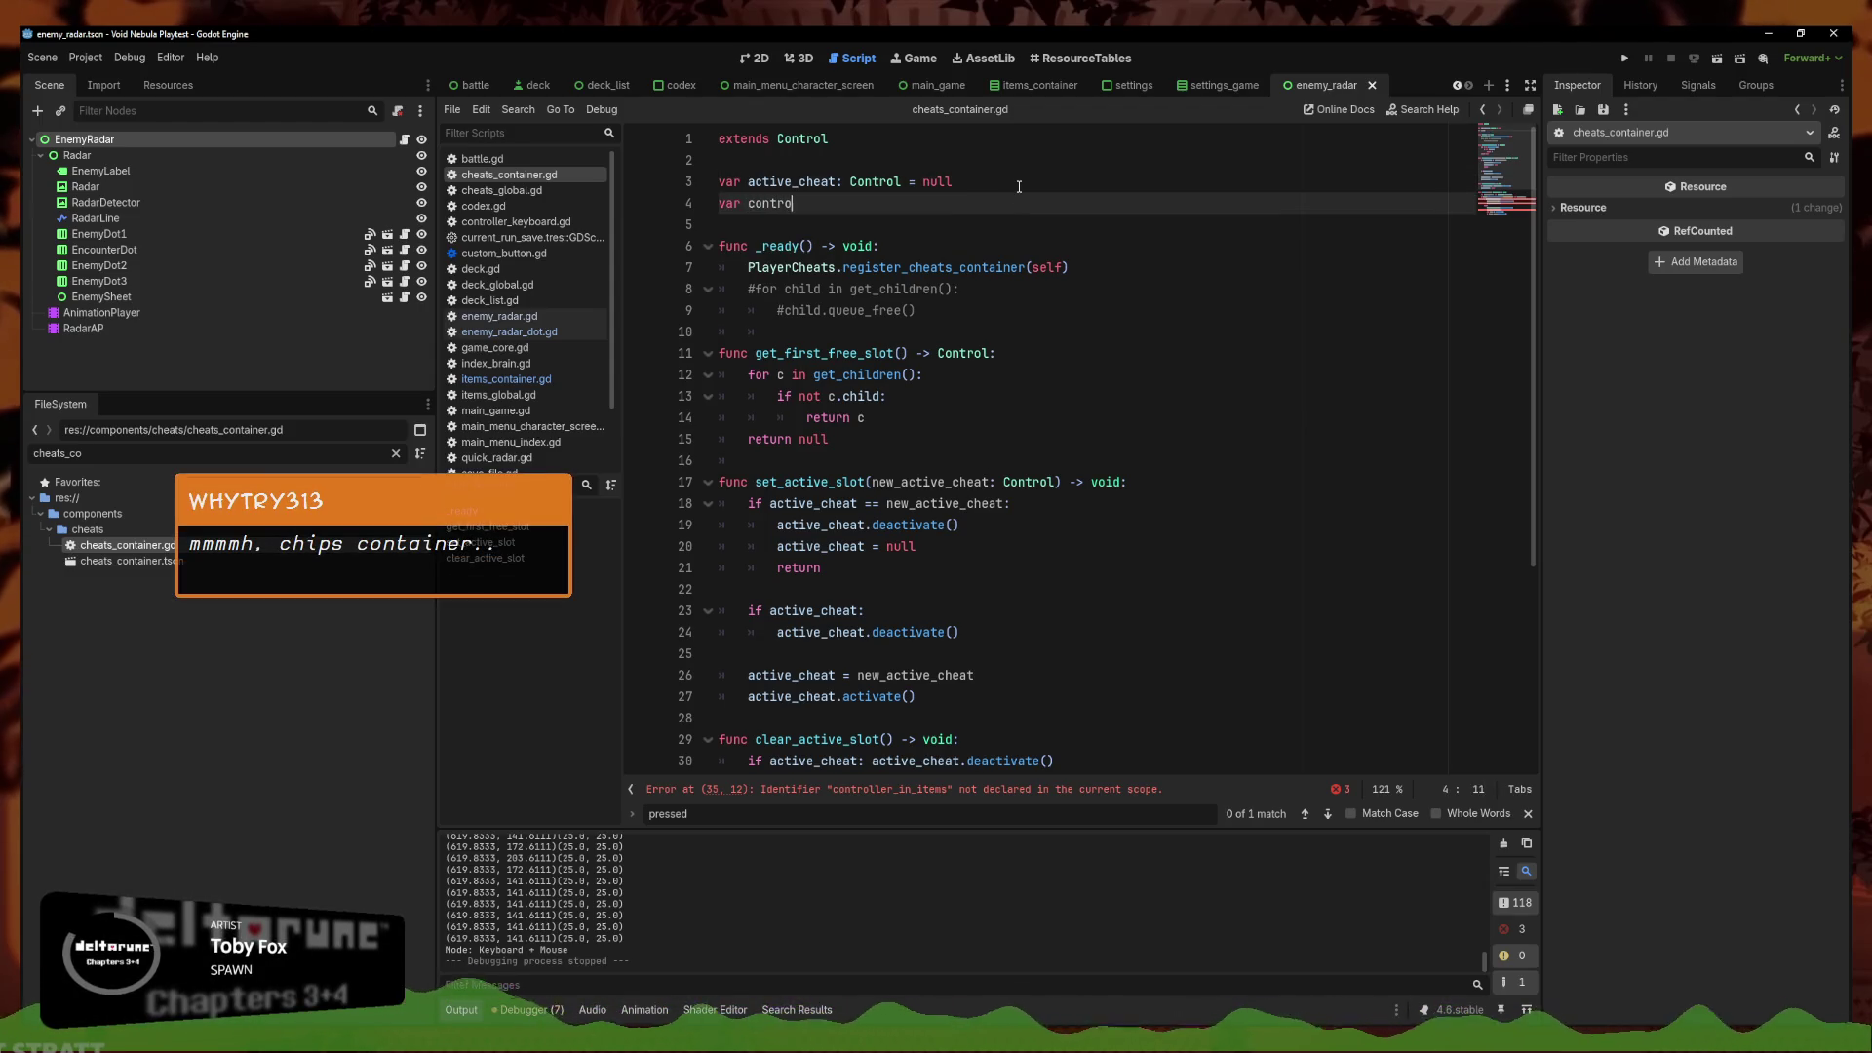
type("ller_in_cheats: ")
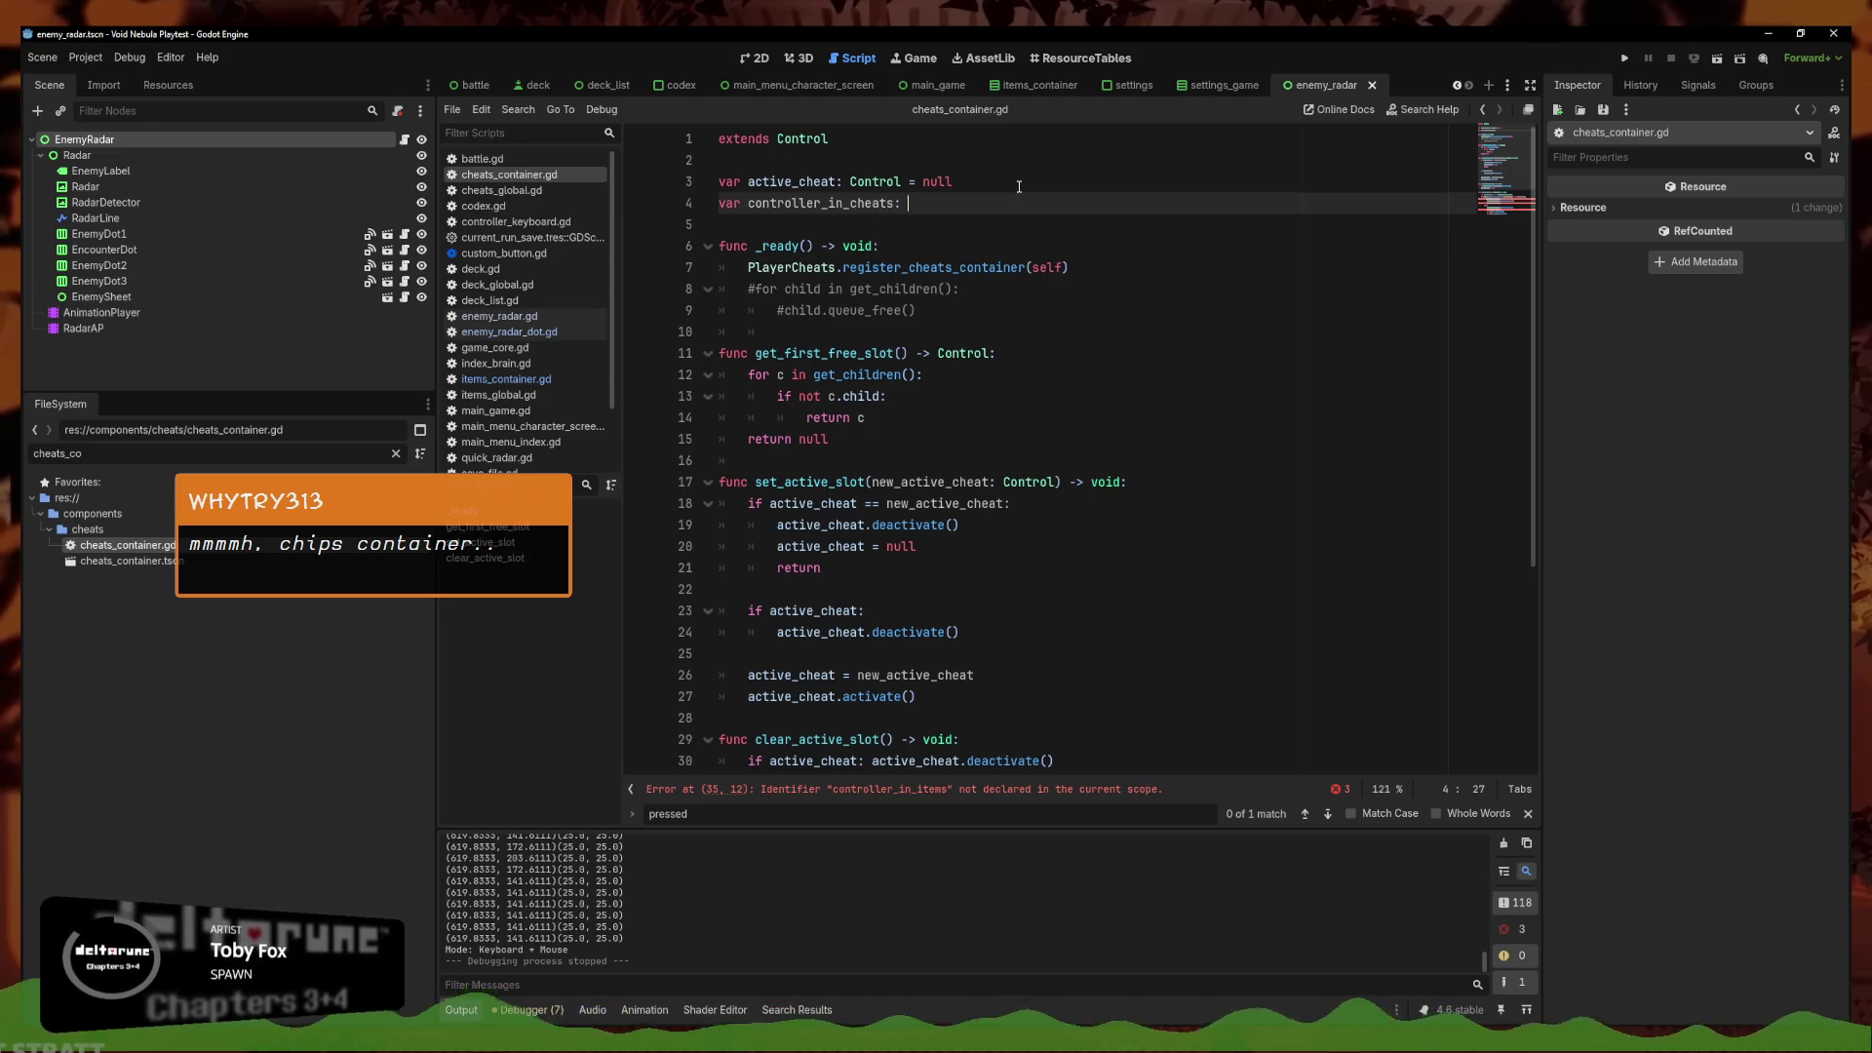
type("bool = false")
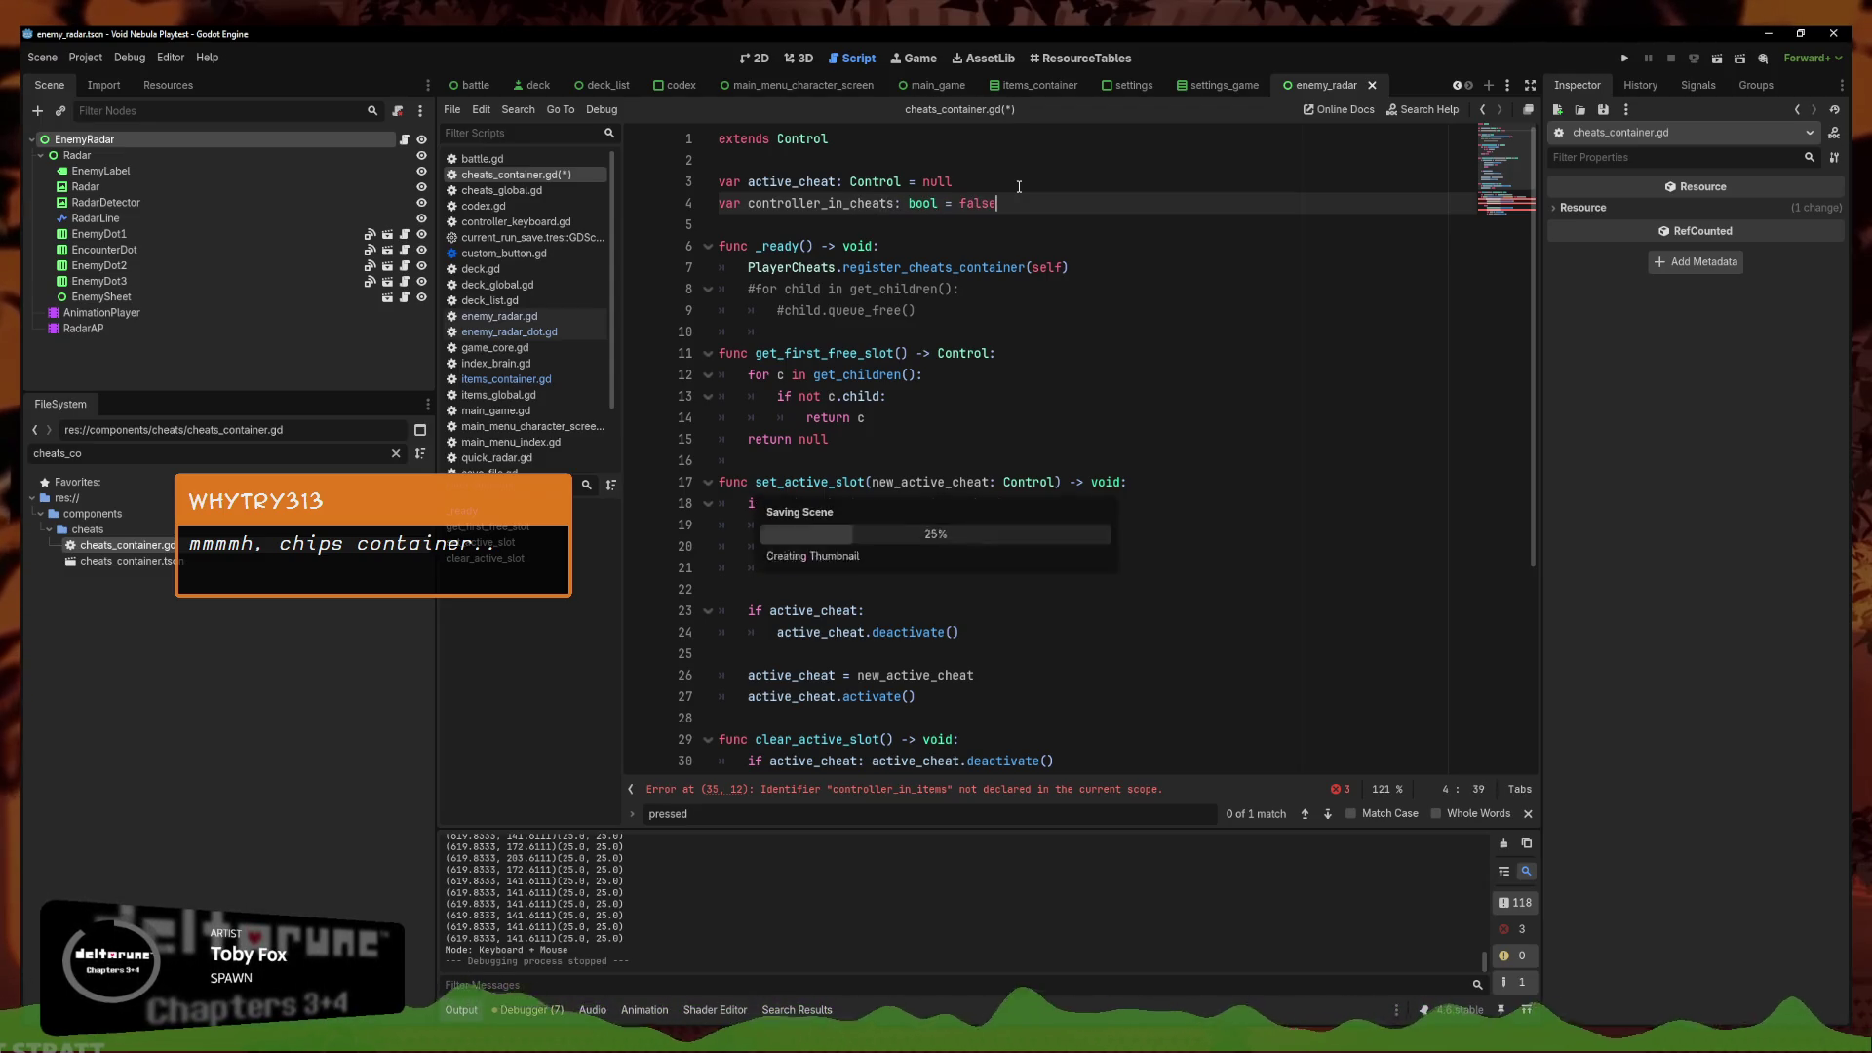
scroll(1007, 492, "down", 5)
left_click(946, 633)
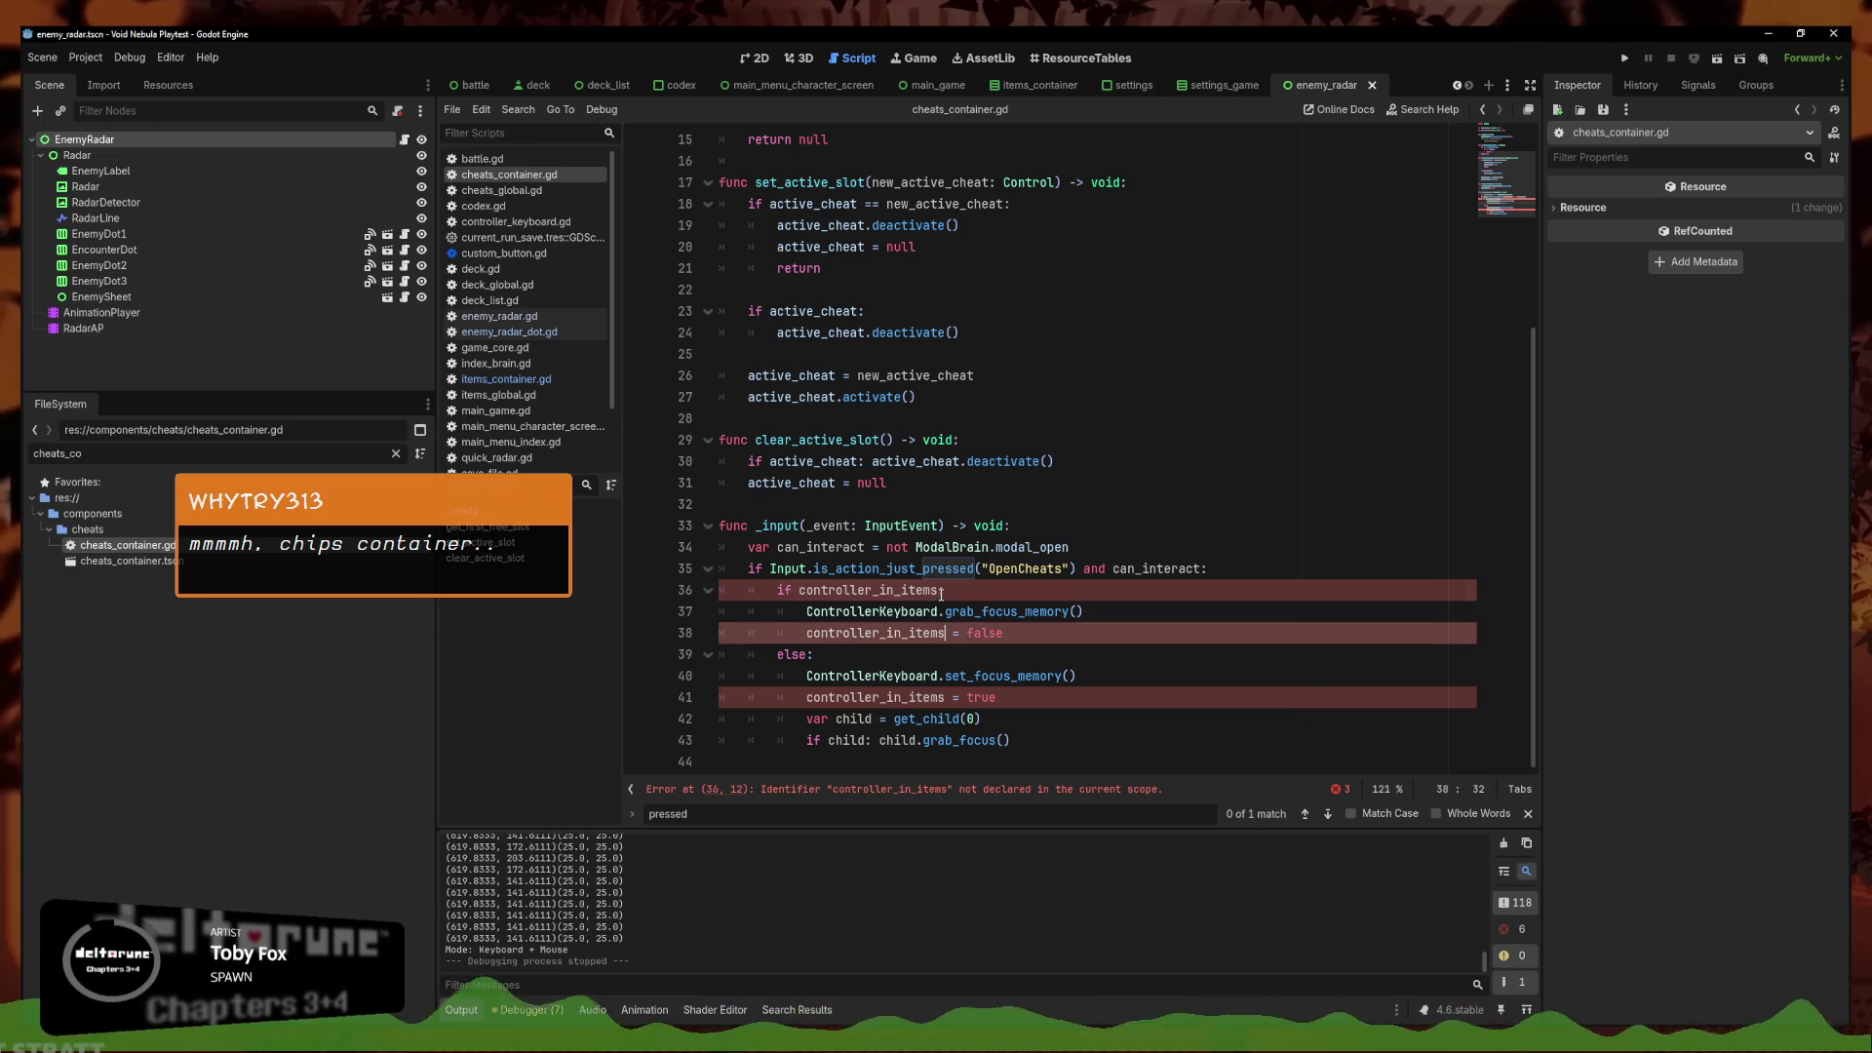
left_click(944, 590, "alt")
left_click(944, 697, "alt")
key("BackSpace")
key("BackSpace")
key("BackSpace")
key("BackSpace")
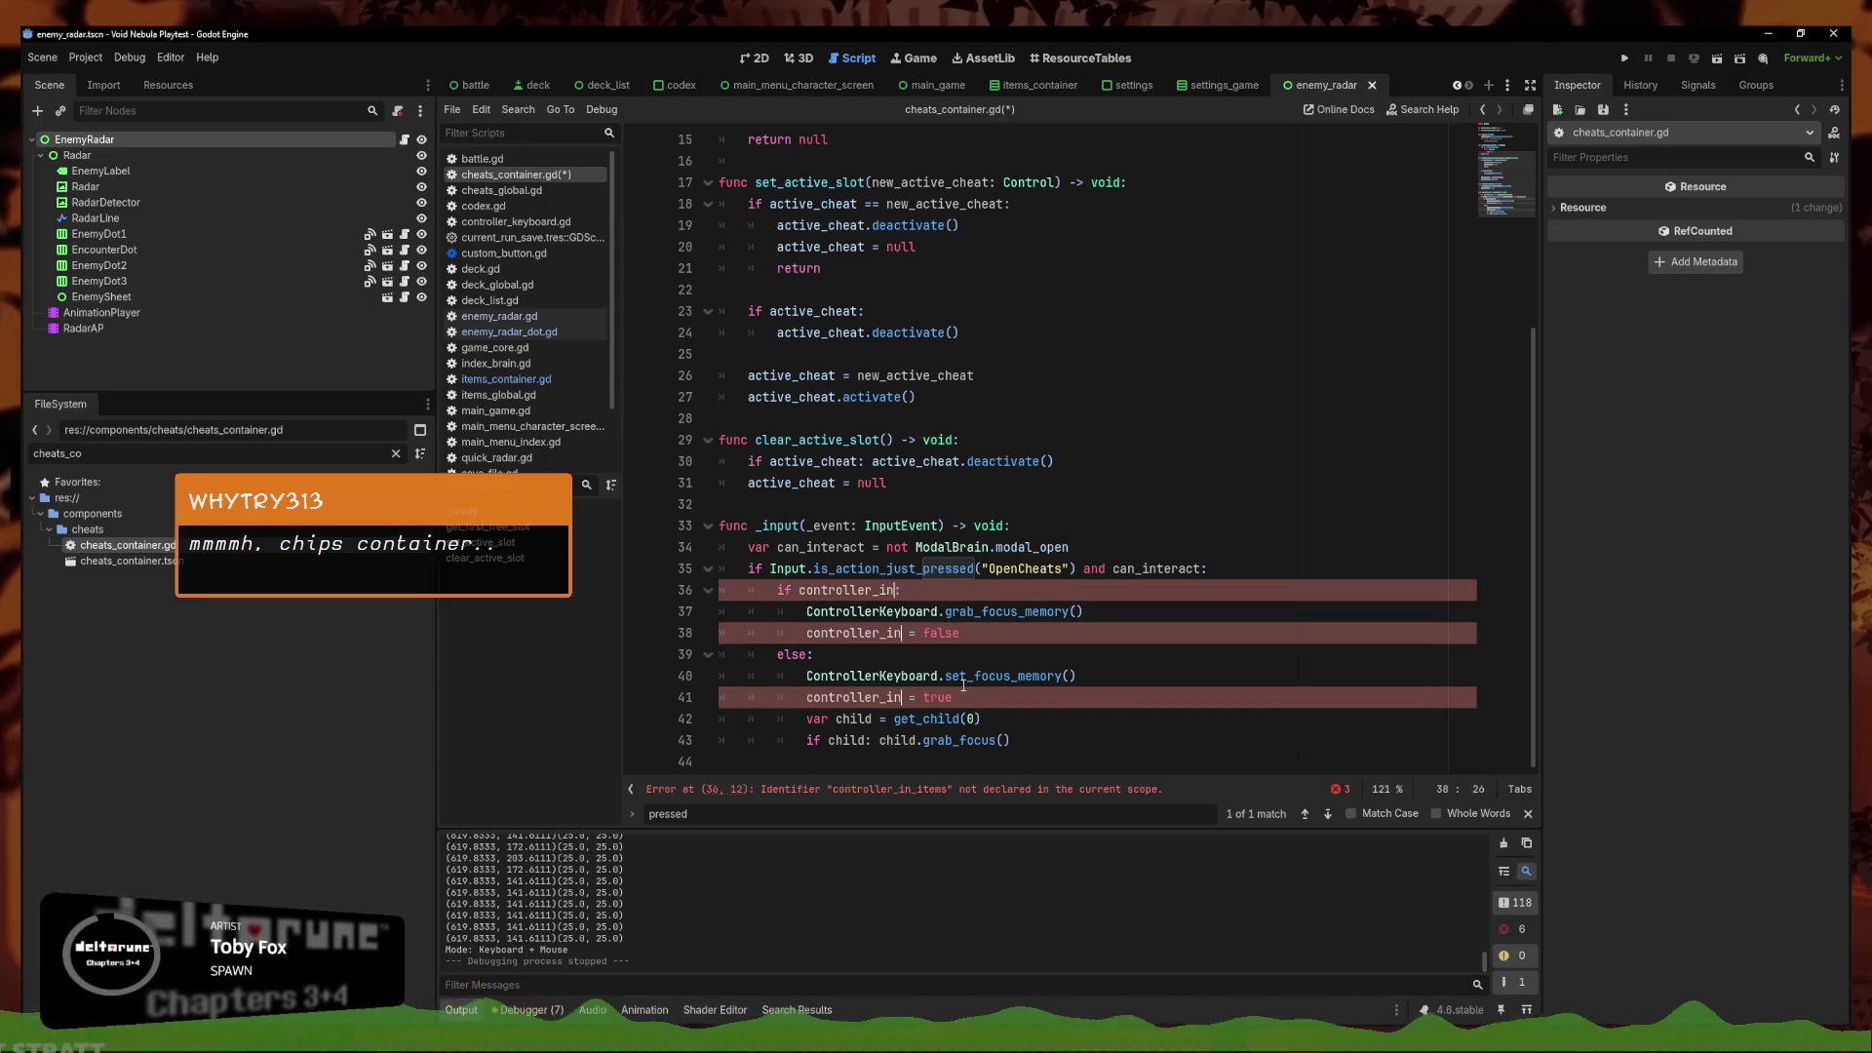
type("_cheats")
scroll(963, 686, "up", 1)
left_click(1038, 718)
Save the cheats script and open the cheats_container.tscn scene from FileSystem
key("ctrl+s")
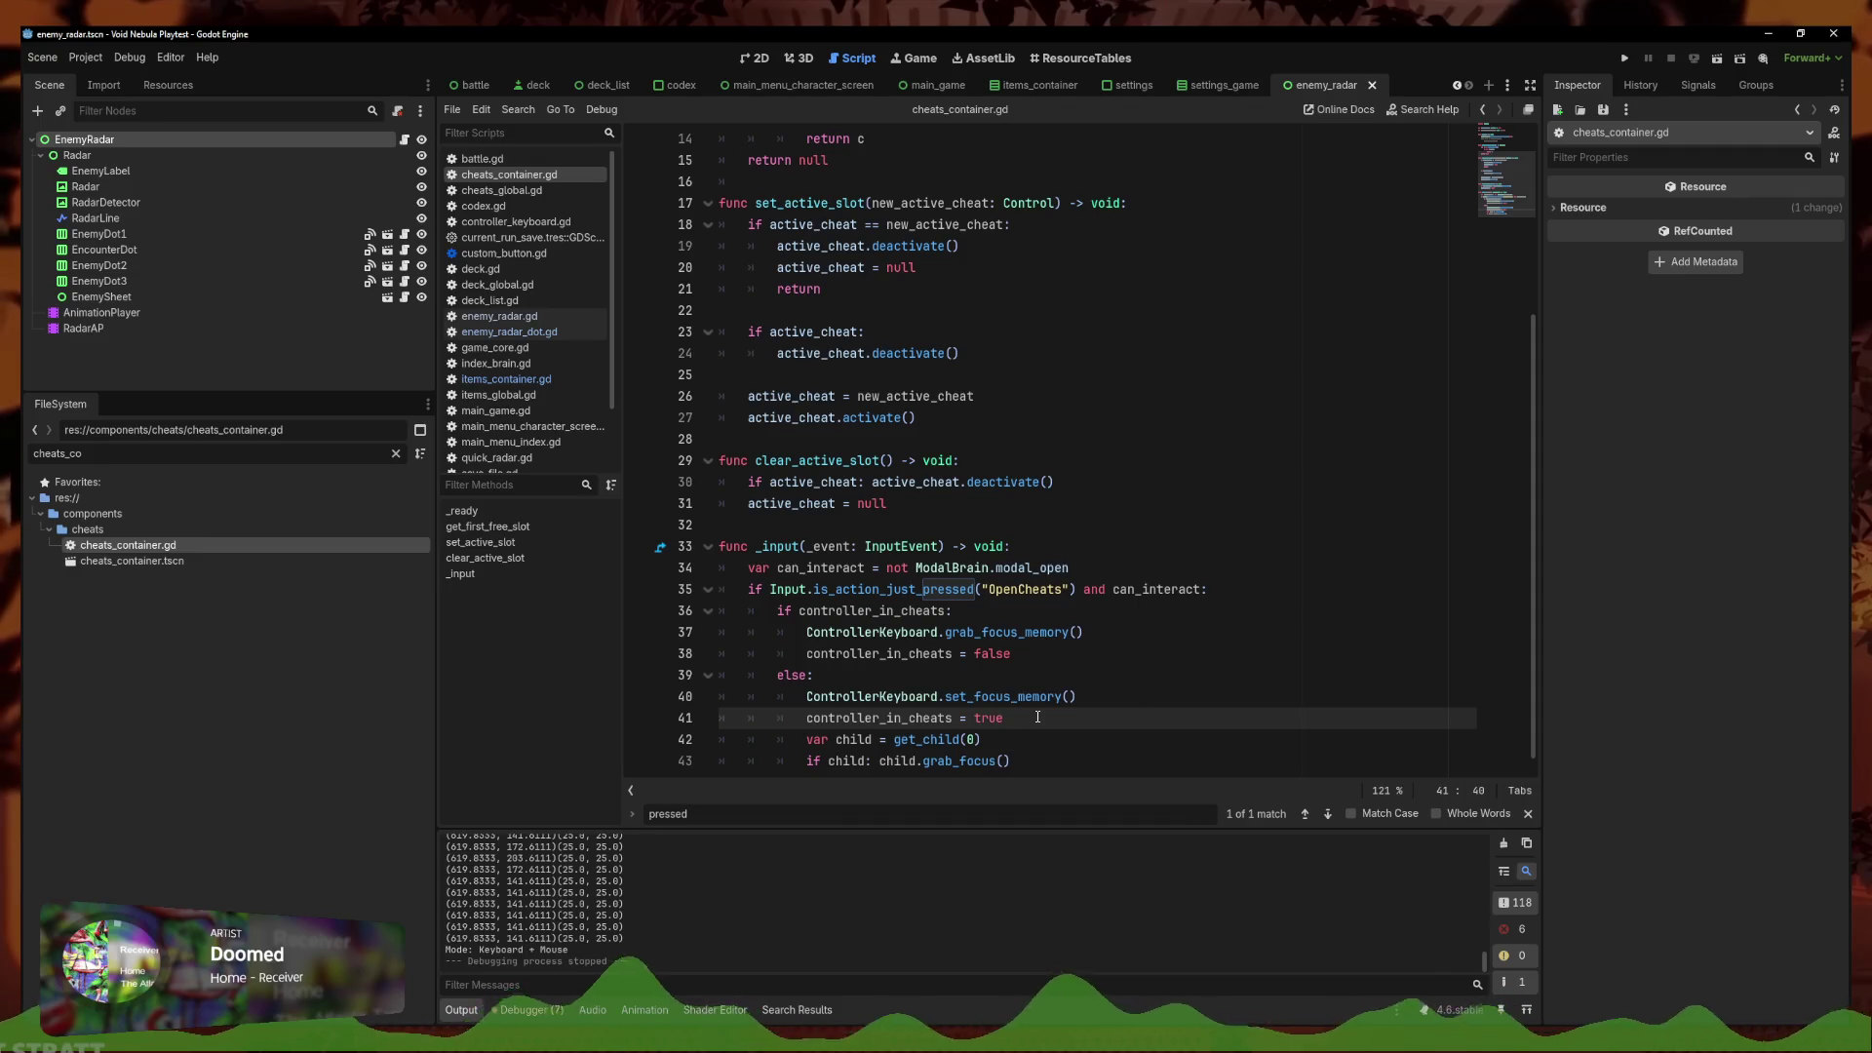
left_click(1097, 675)
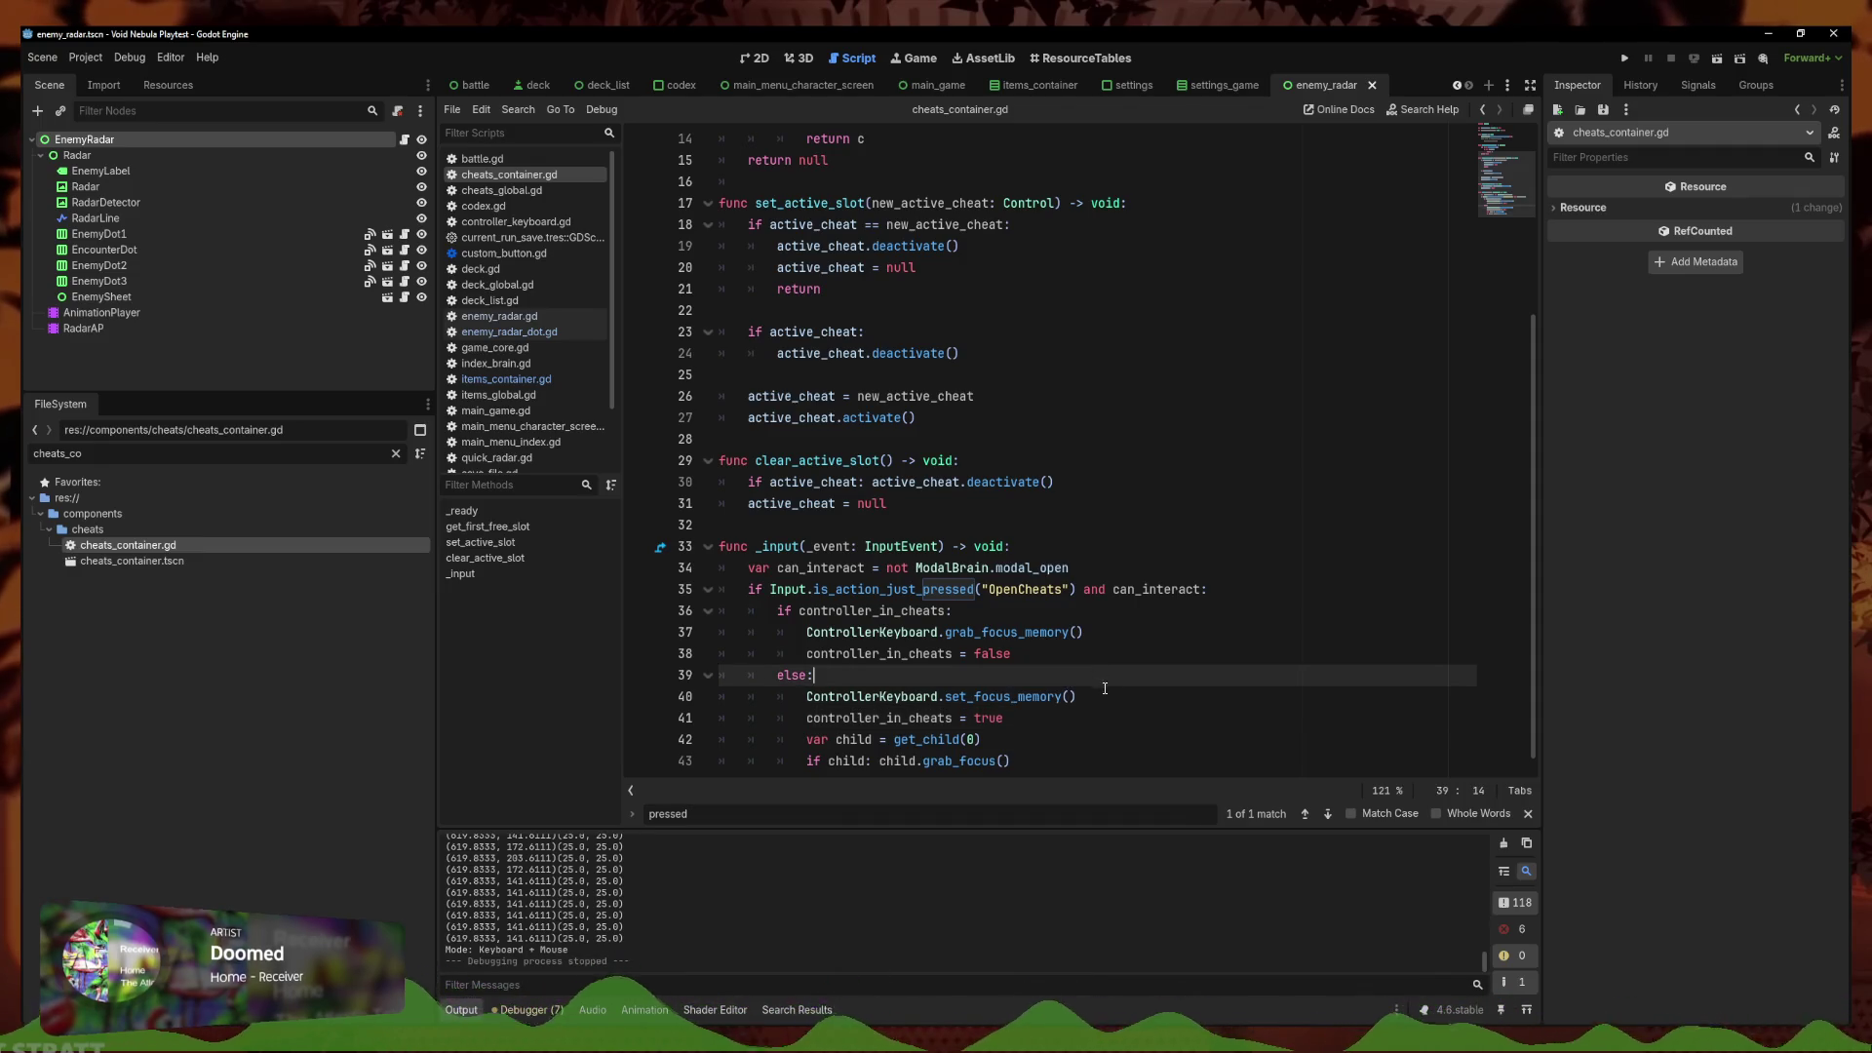
left_click(1099, 694)
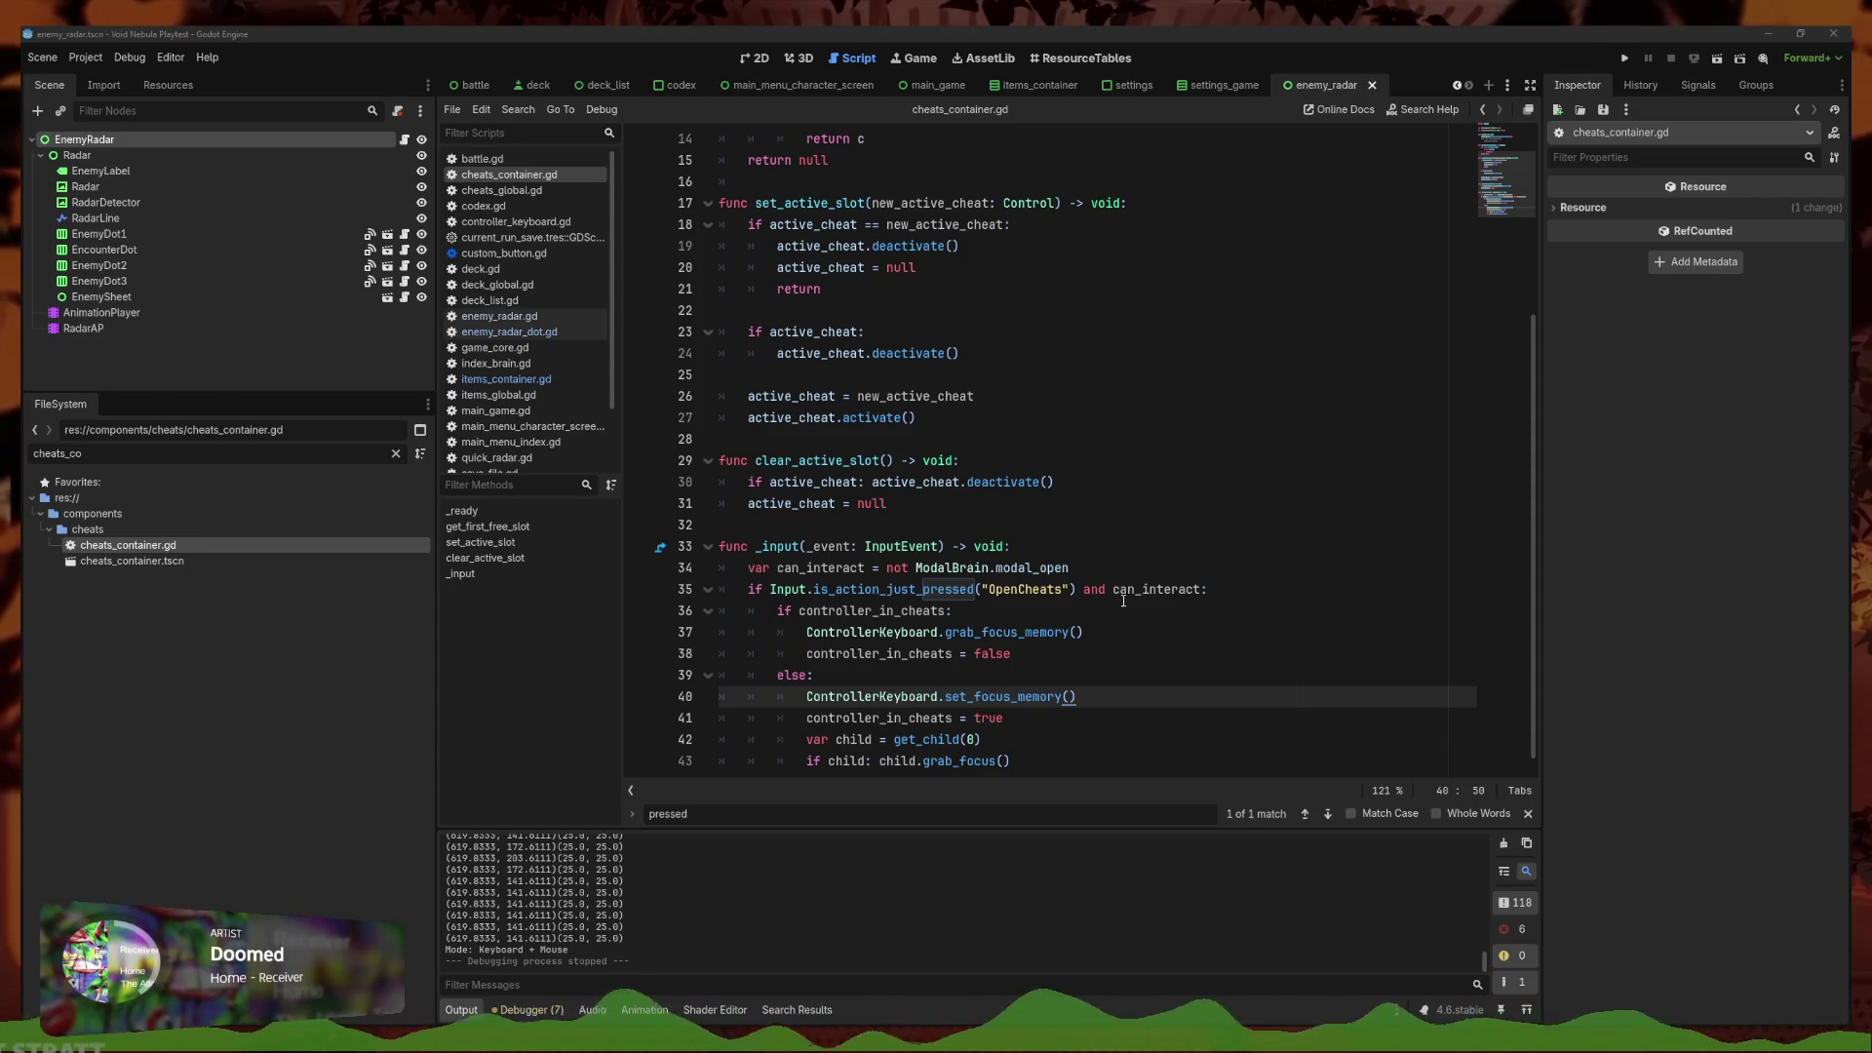
left_click(999, 696)
scroll(1088, 710, "down", 1)
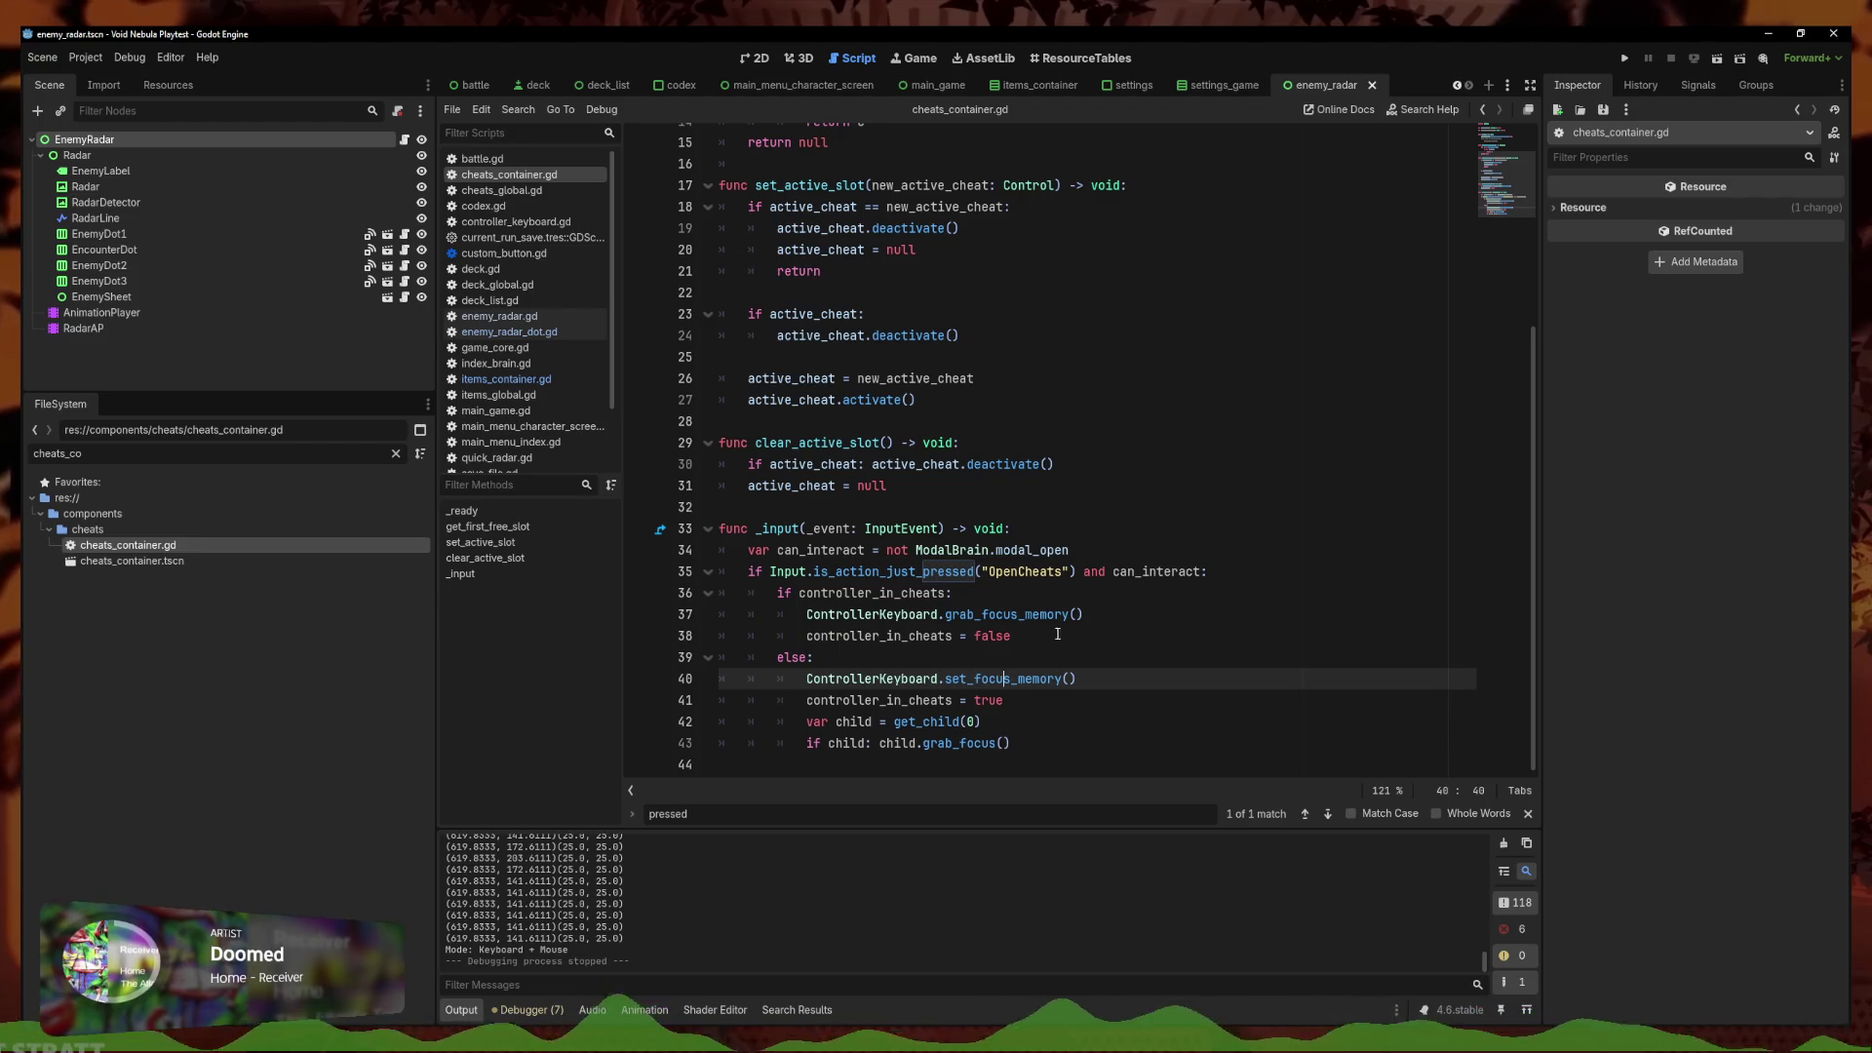
double_click(131, 561)
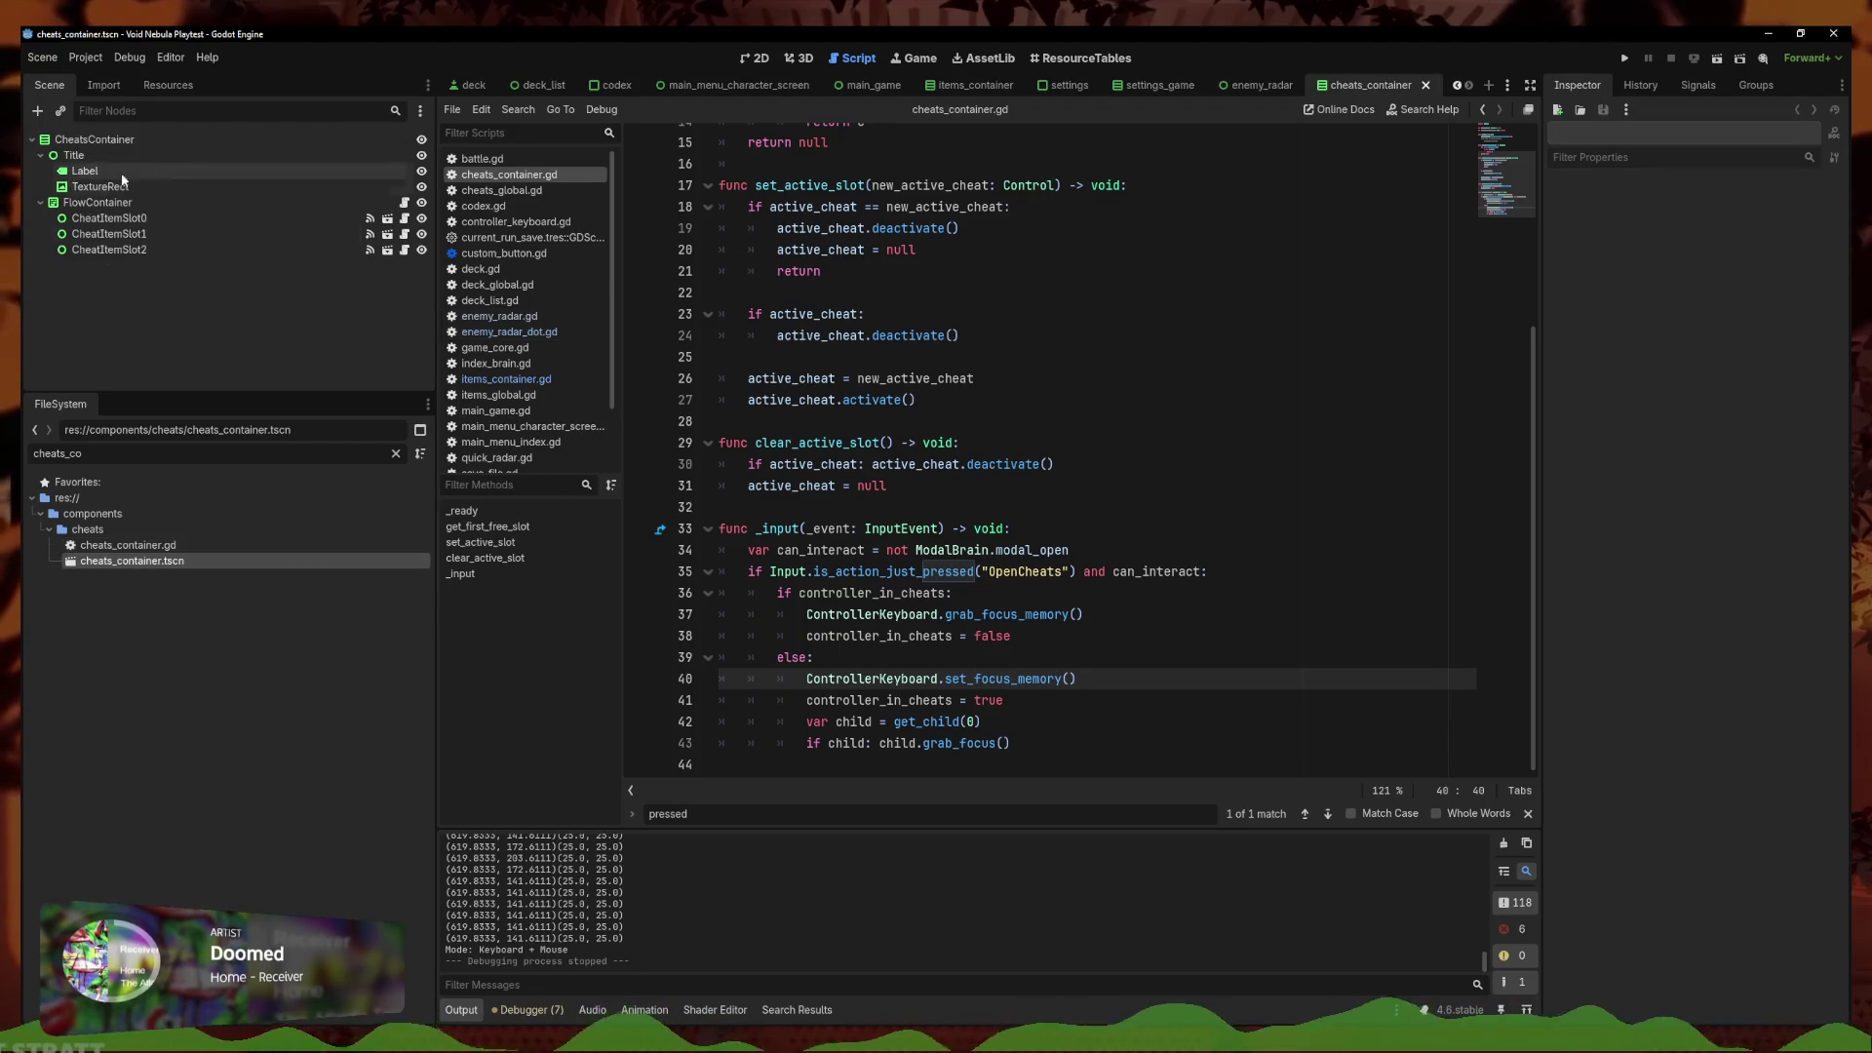
Set CheatItemSlot0's Focus Mode to None in the Inspector
left_click(201, 207)
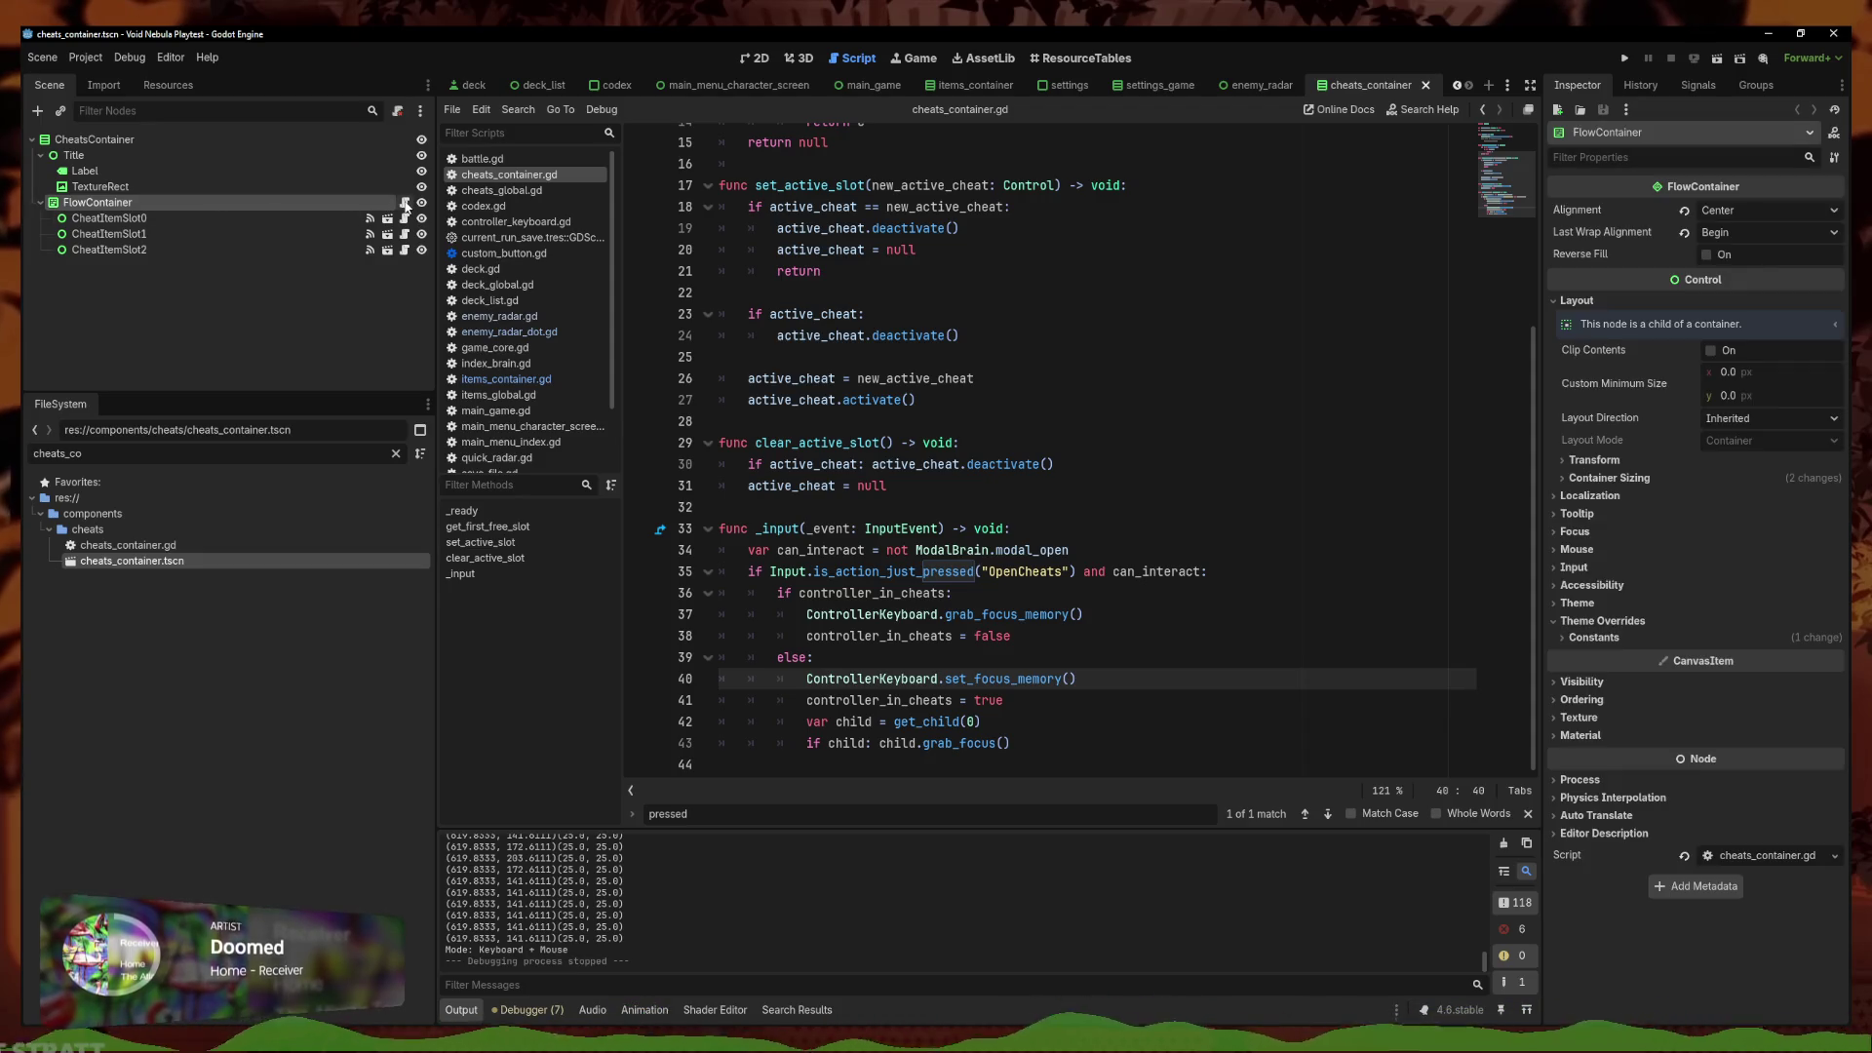
left_click(1073, 743)
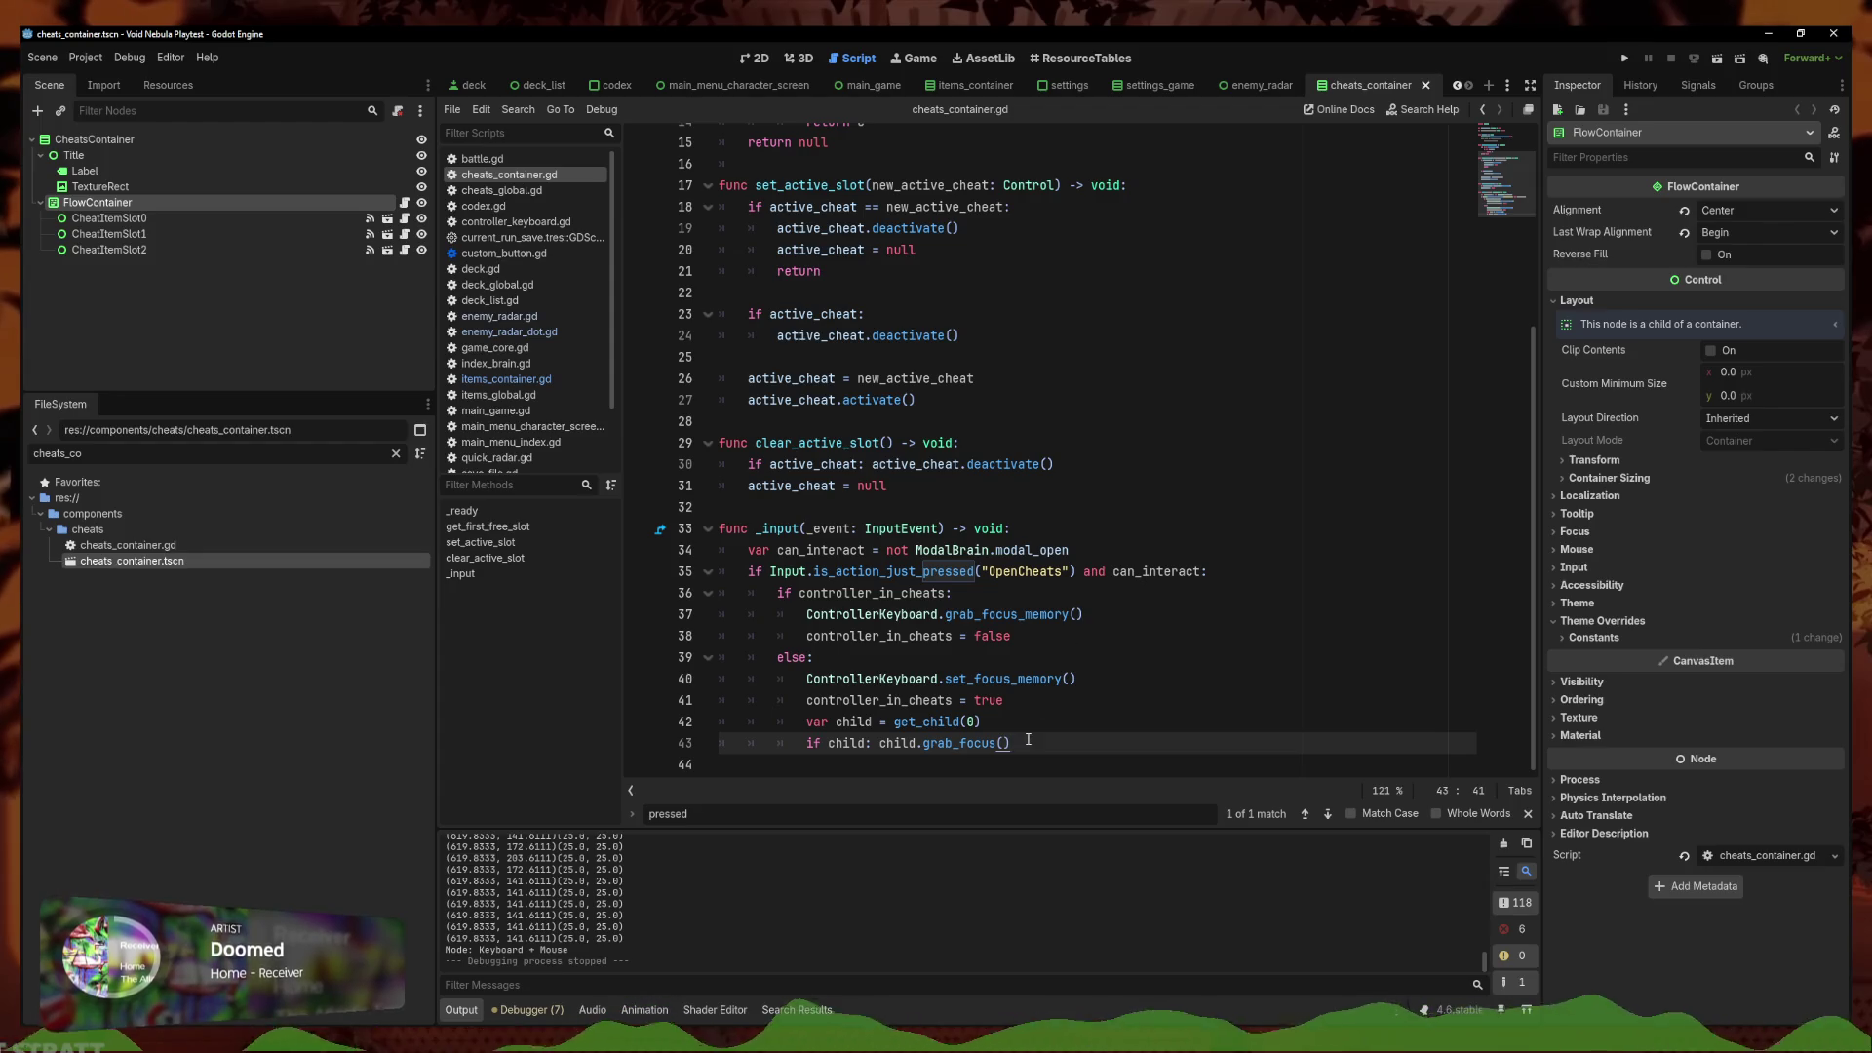
left_click(1107, 635)
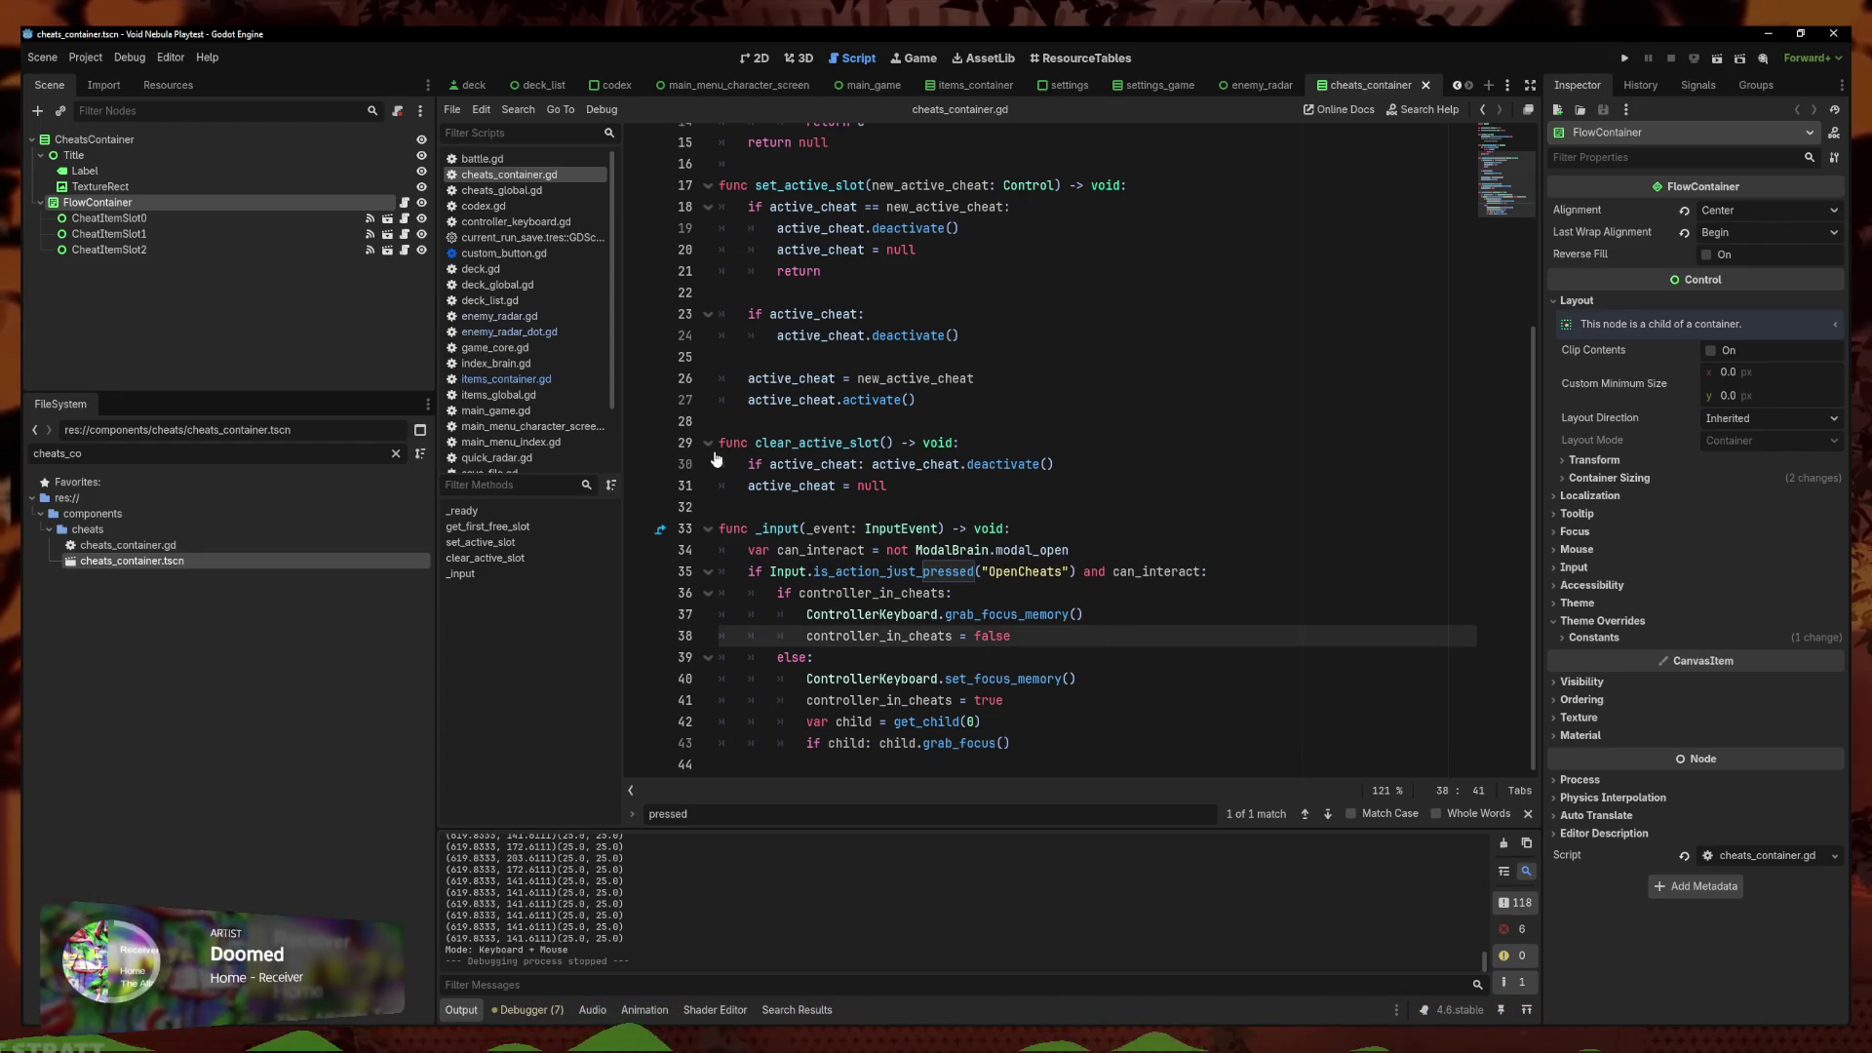
left_click(110, 219)
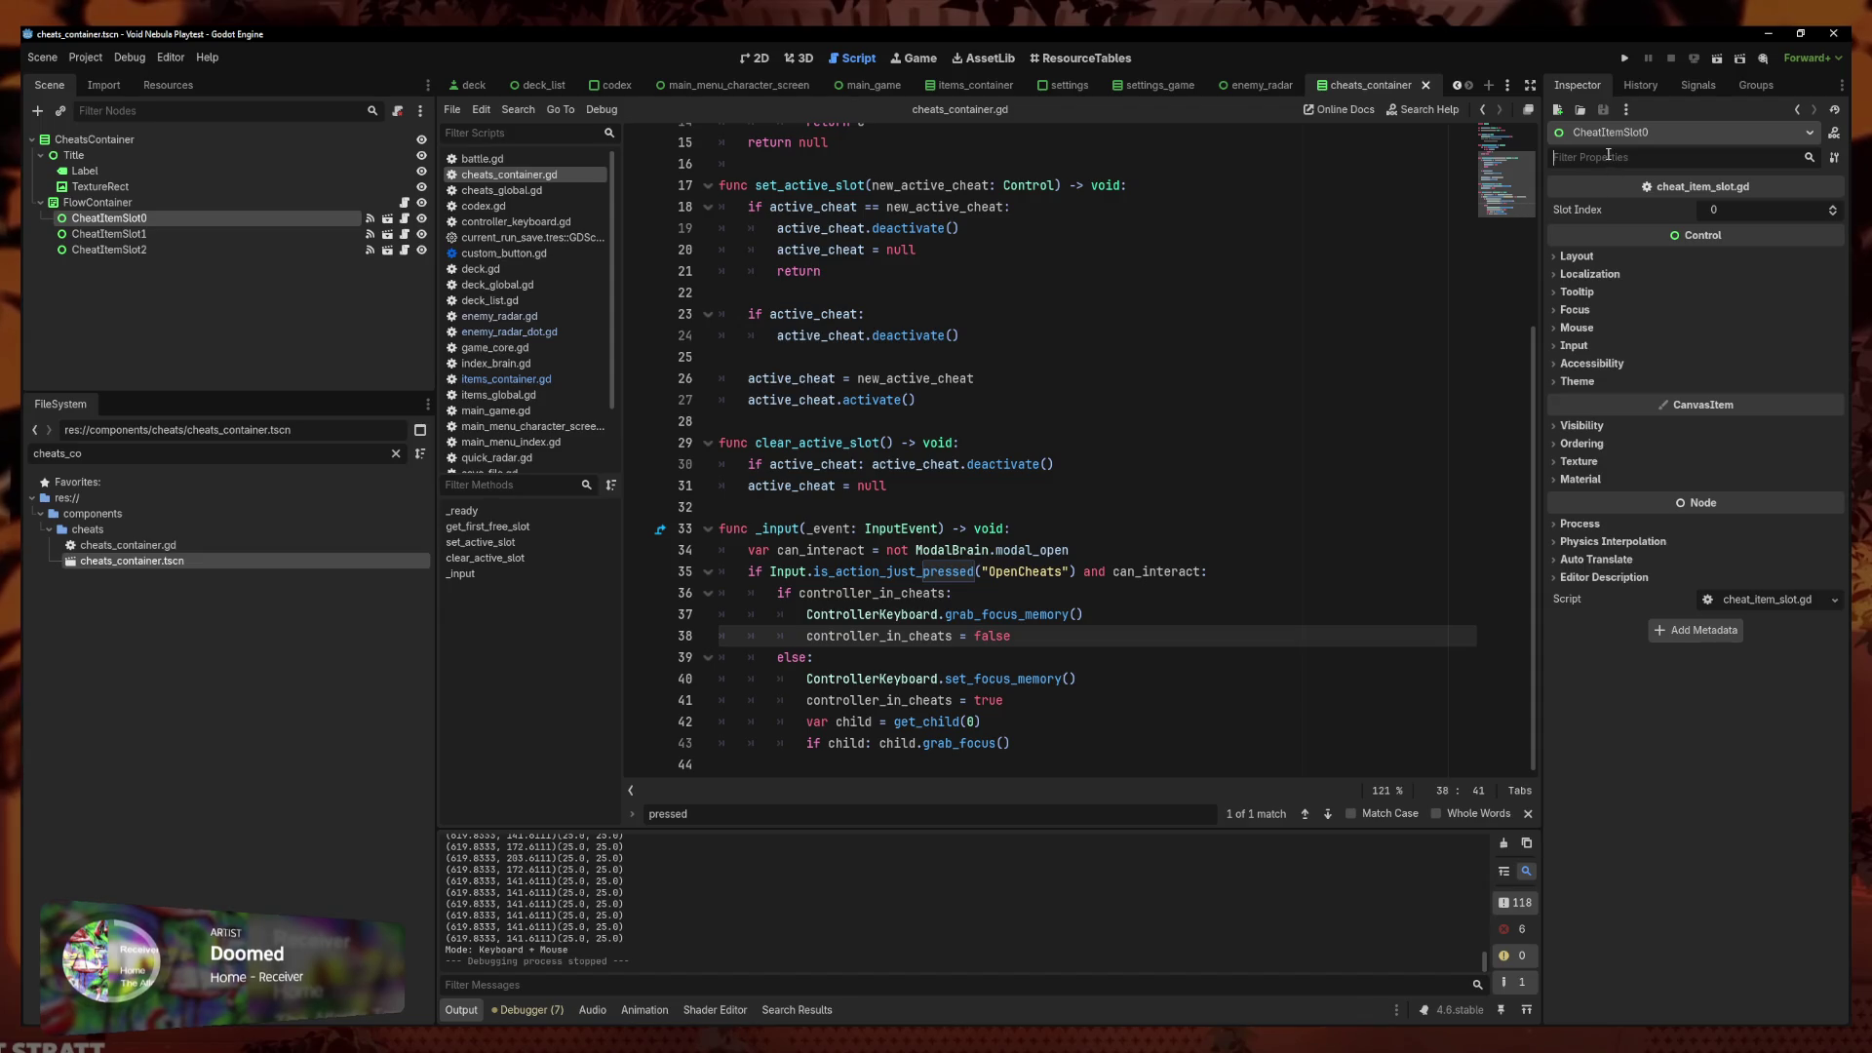
type("focus")
left_click(1613, 234)
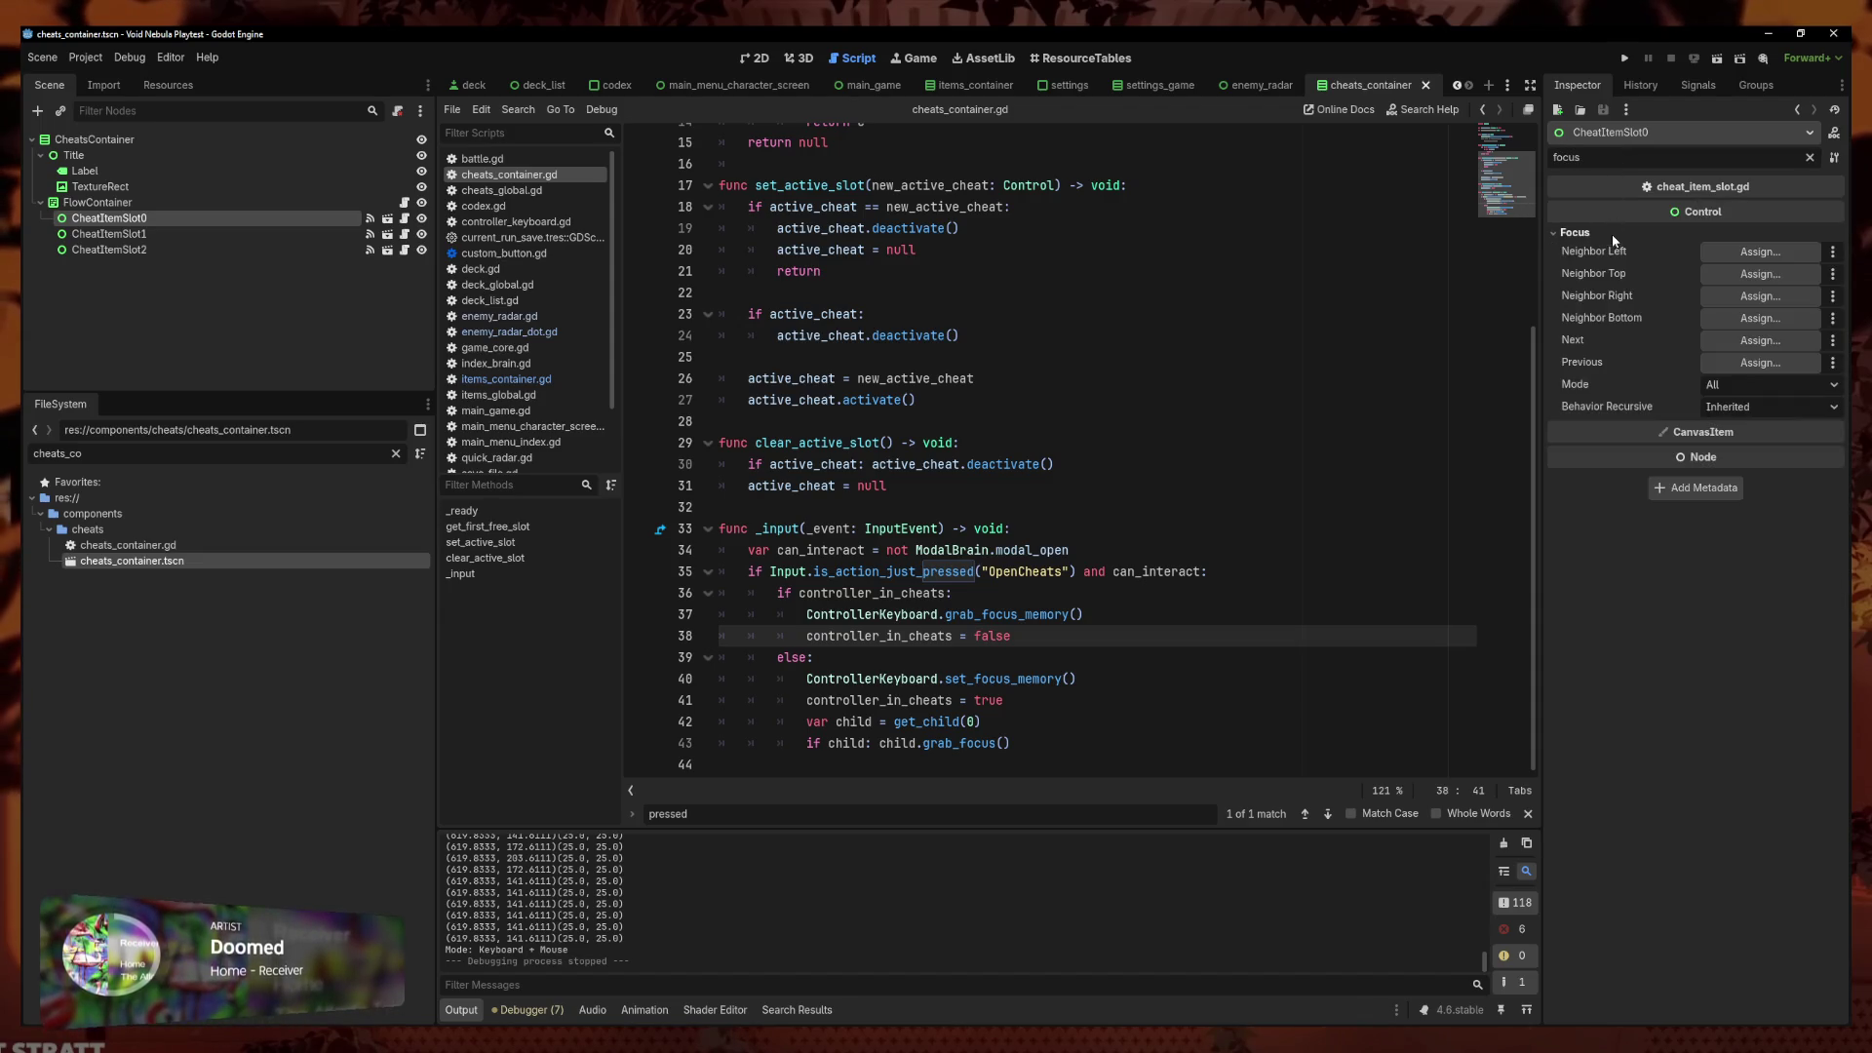
left_click(1747, 384)
left_click(1745, 407)
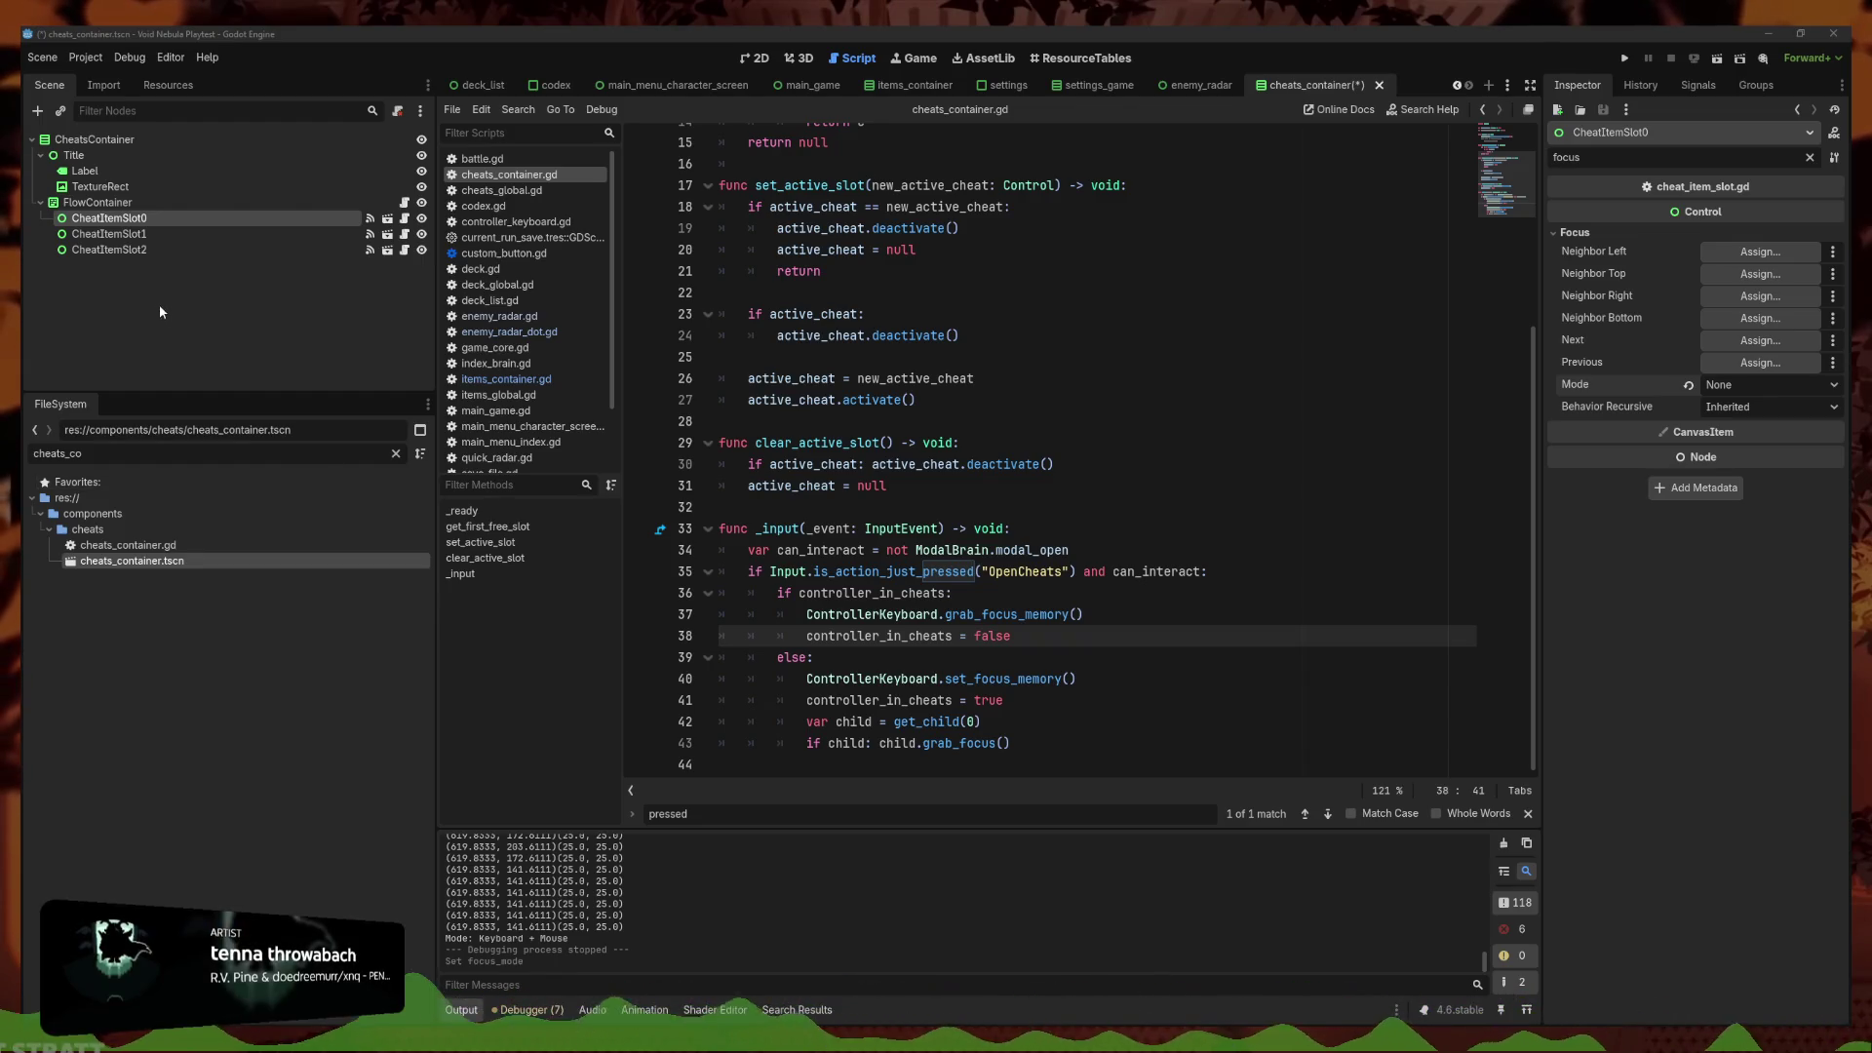
Set Focus Mode to None for CheatItemSlot1 and CheatItemSlot2, then save the scene
left_click(129, 235)
left_click(135, 250, "ctrl")
left_click(1575, 232)
left_click(1770, 384)
left_click(1731, 408)
key("ctrl+s")
Run the project for a playtest
left_click(1246, 550)
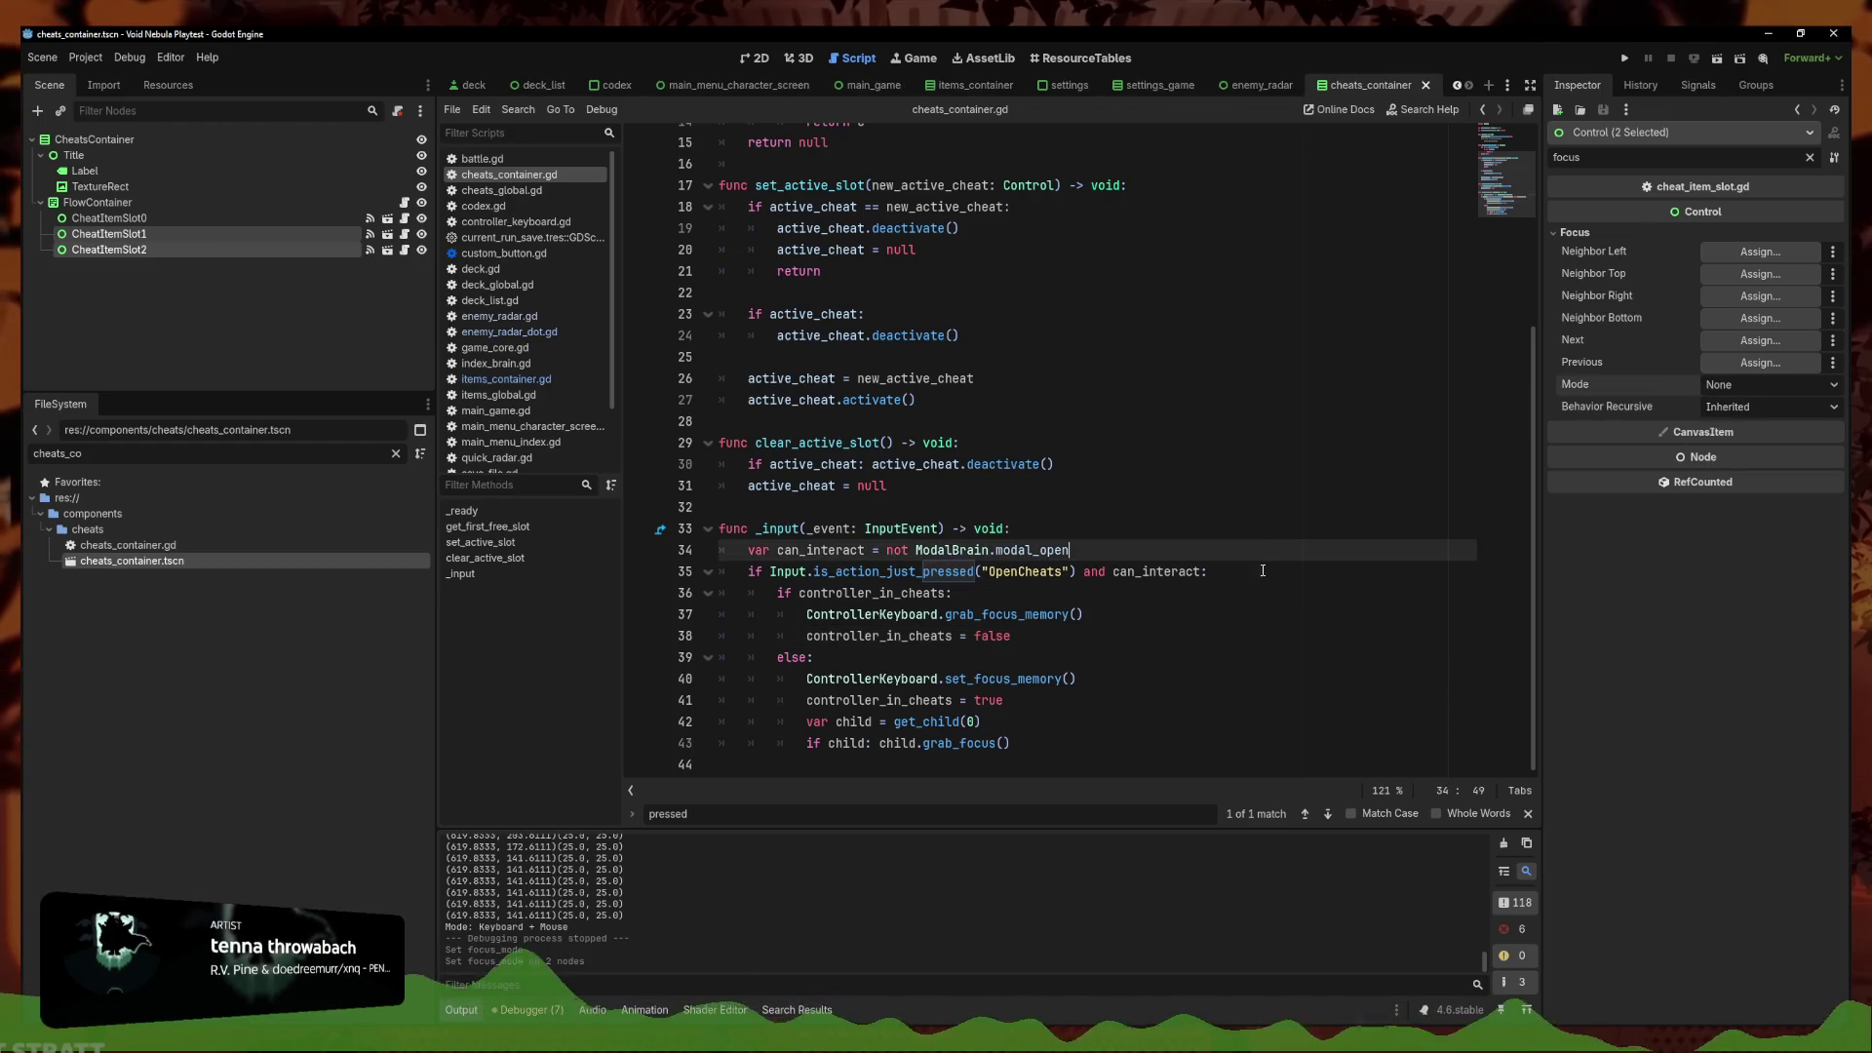
left_click(1246, 573)
left_click(1620, 59)
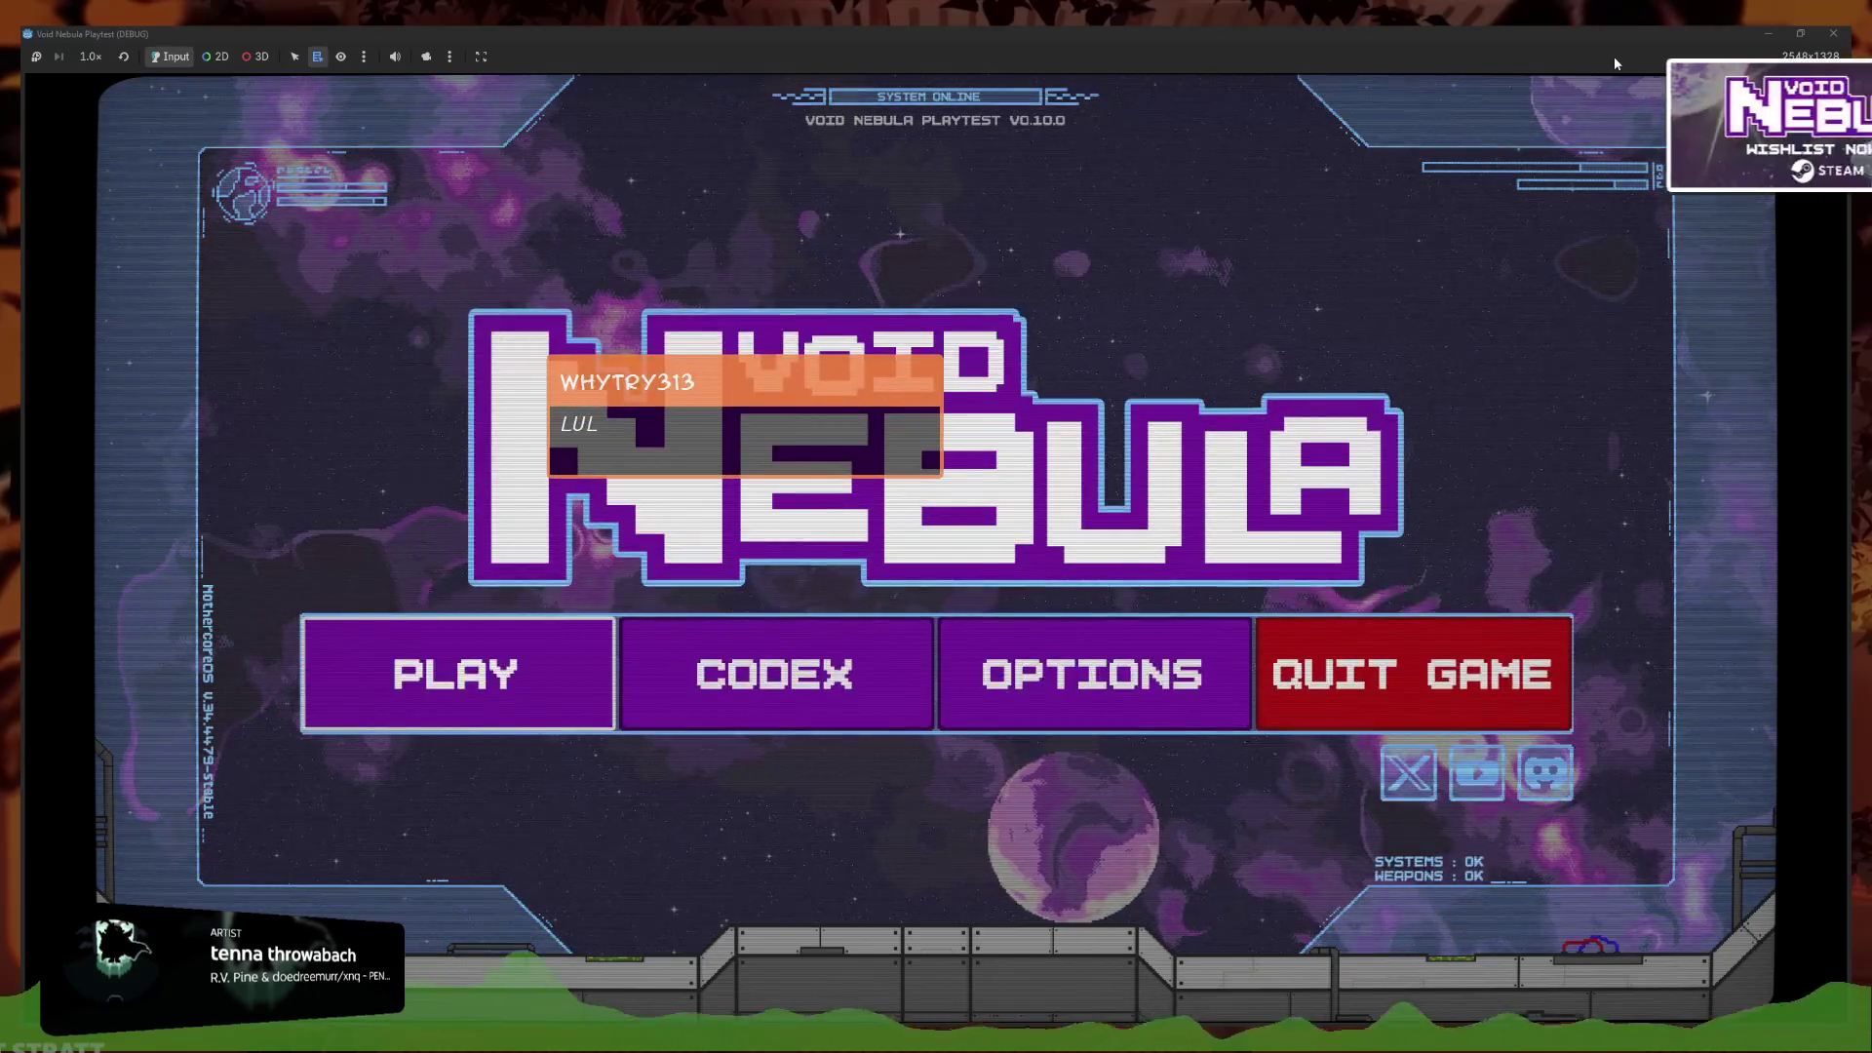
Continue the saved run from the title menu's Continue tab
key("Return")
key("q")
key("e")
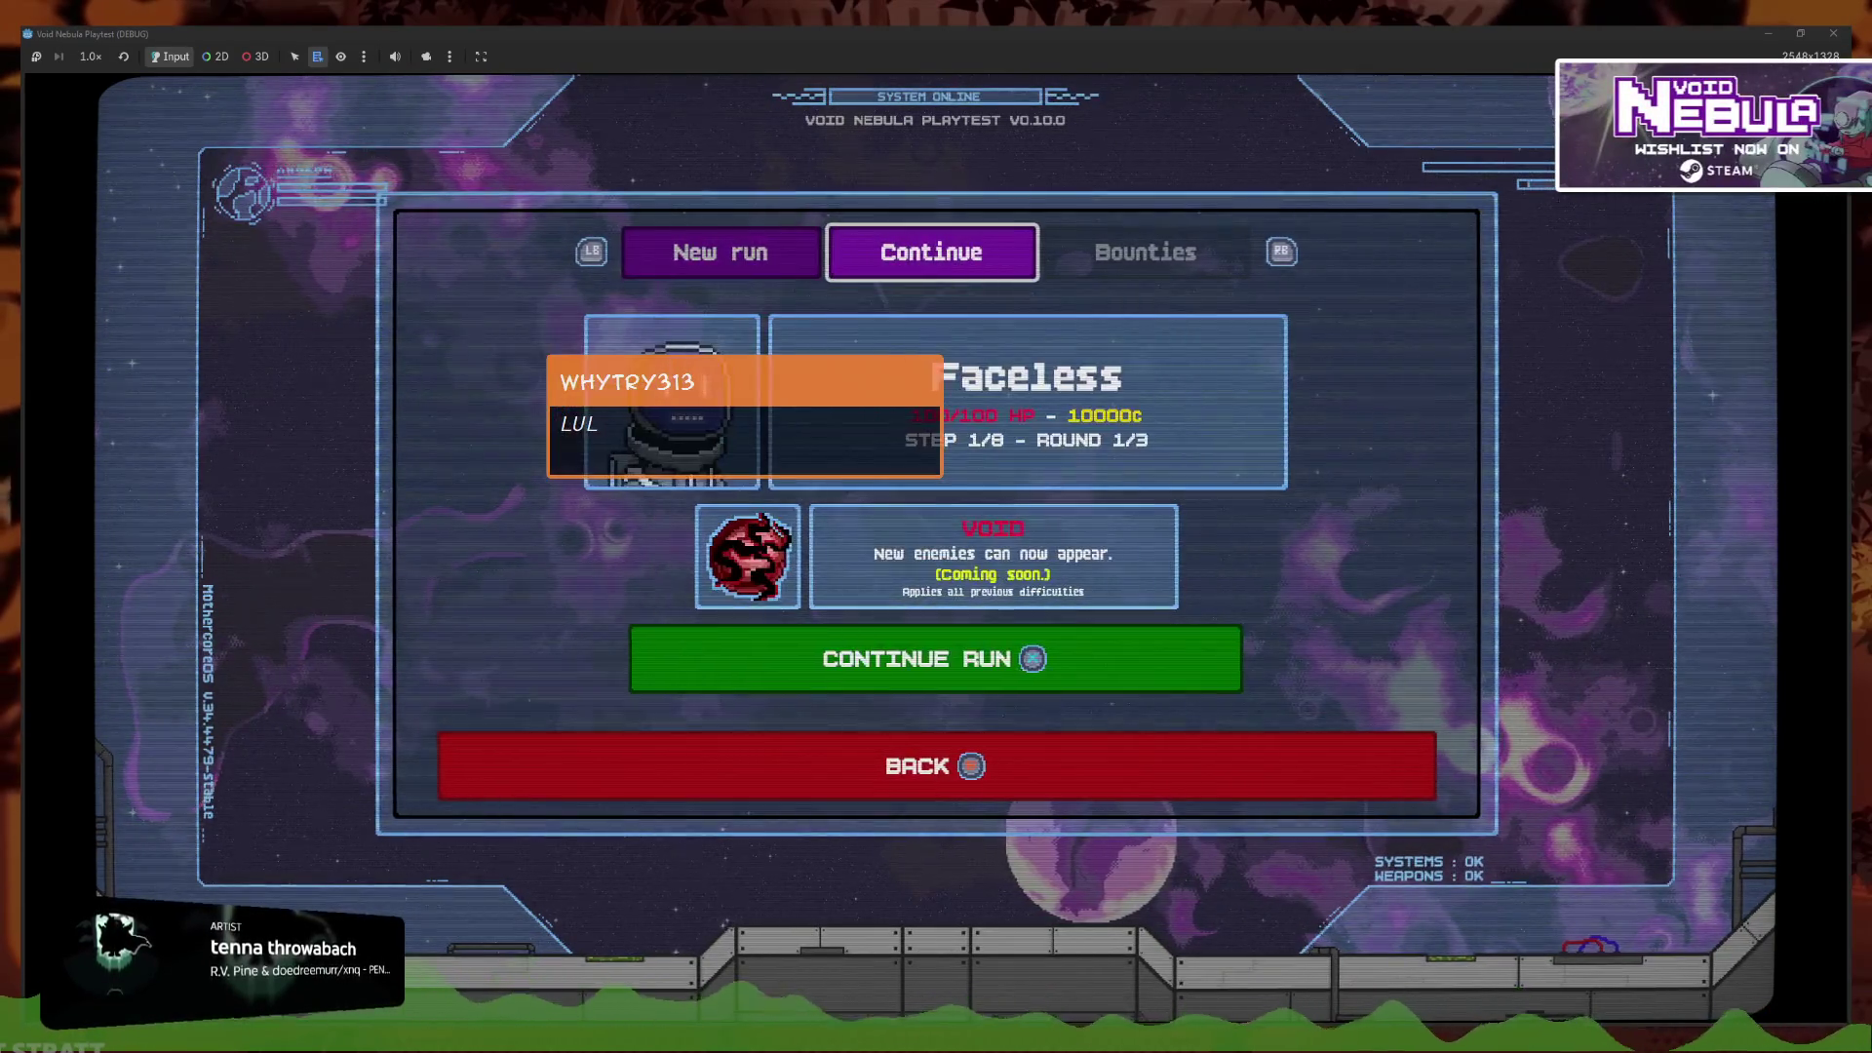
key("Return")
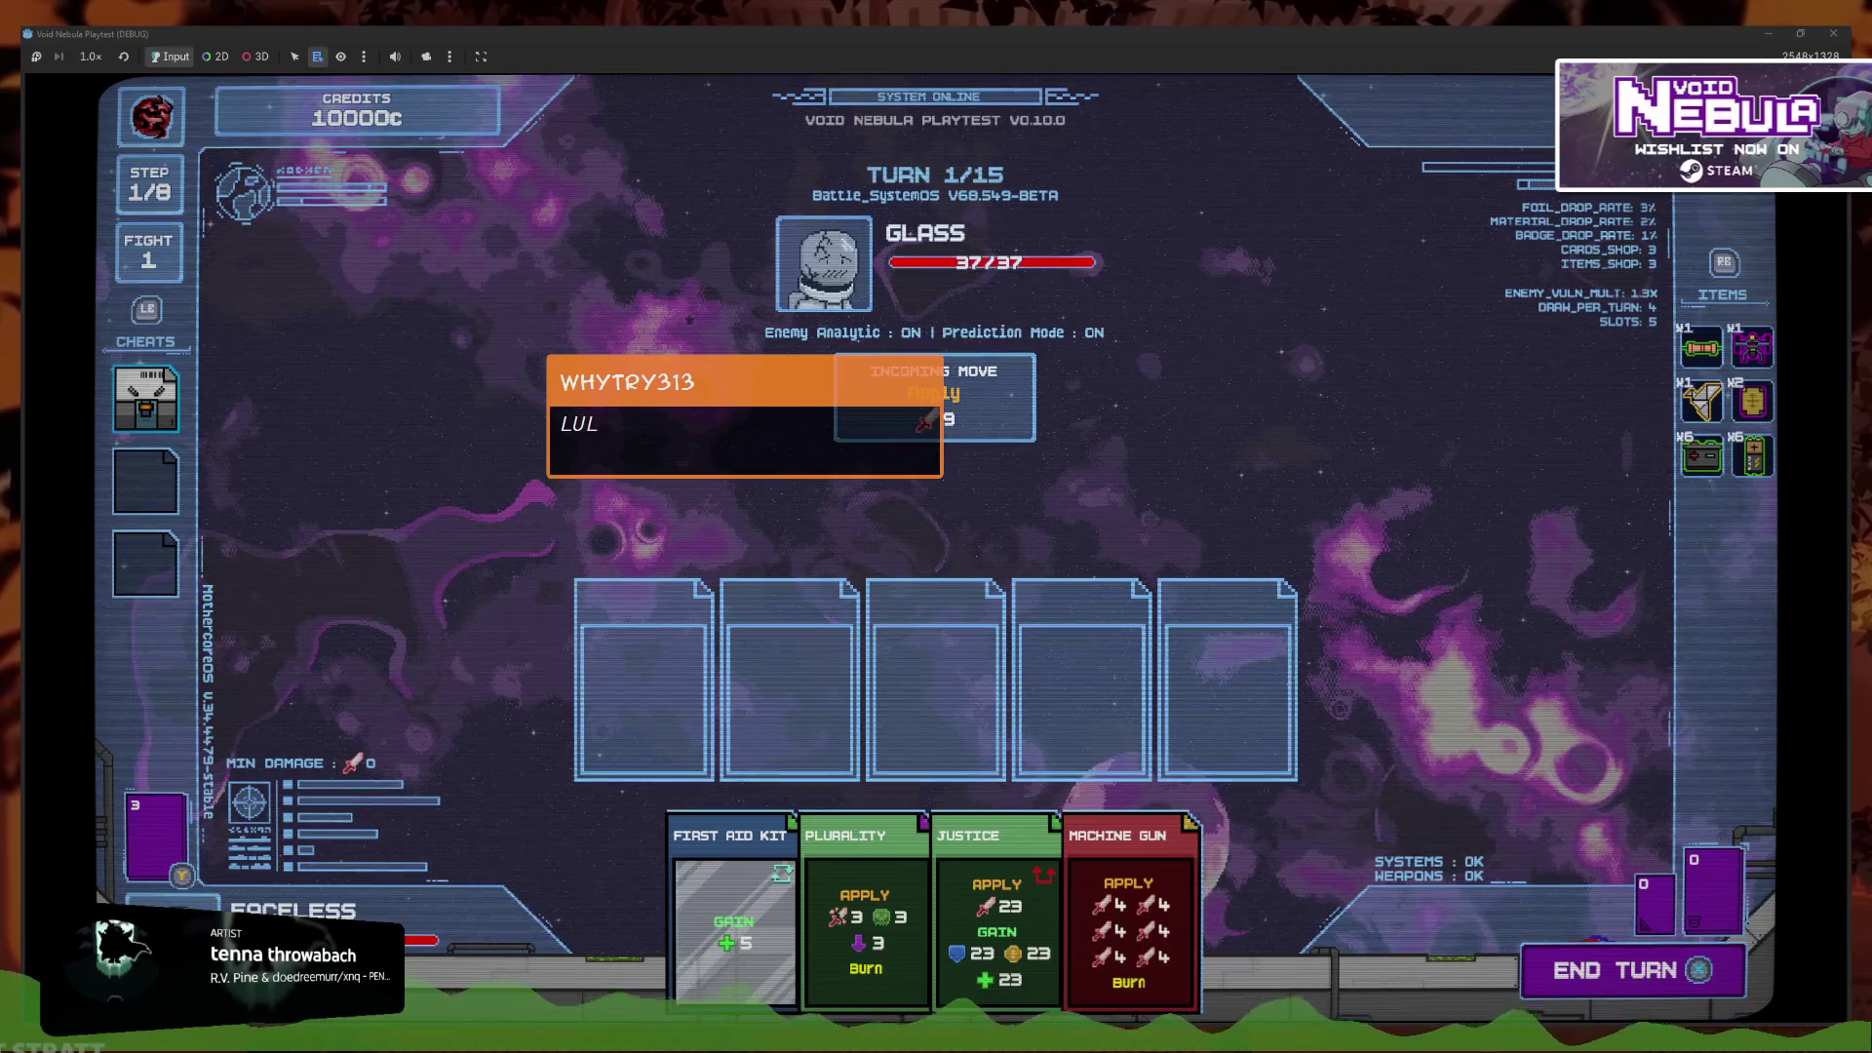
Stop the game with F8 and return to the controller_in_cheats check in _input
mouse_move(1701, 348)
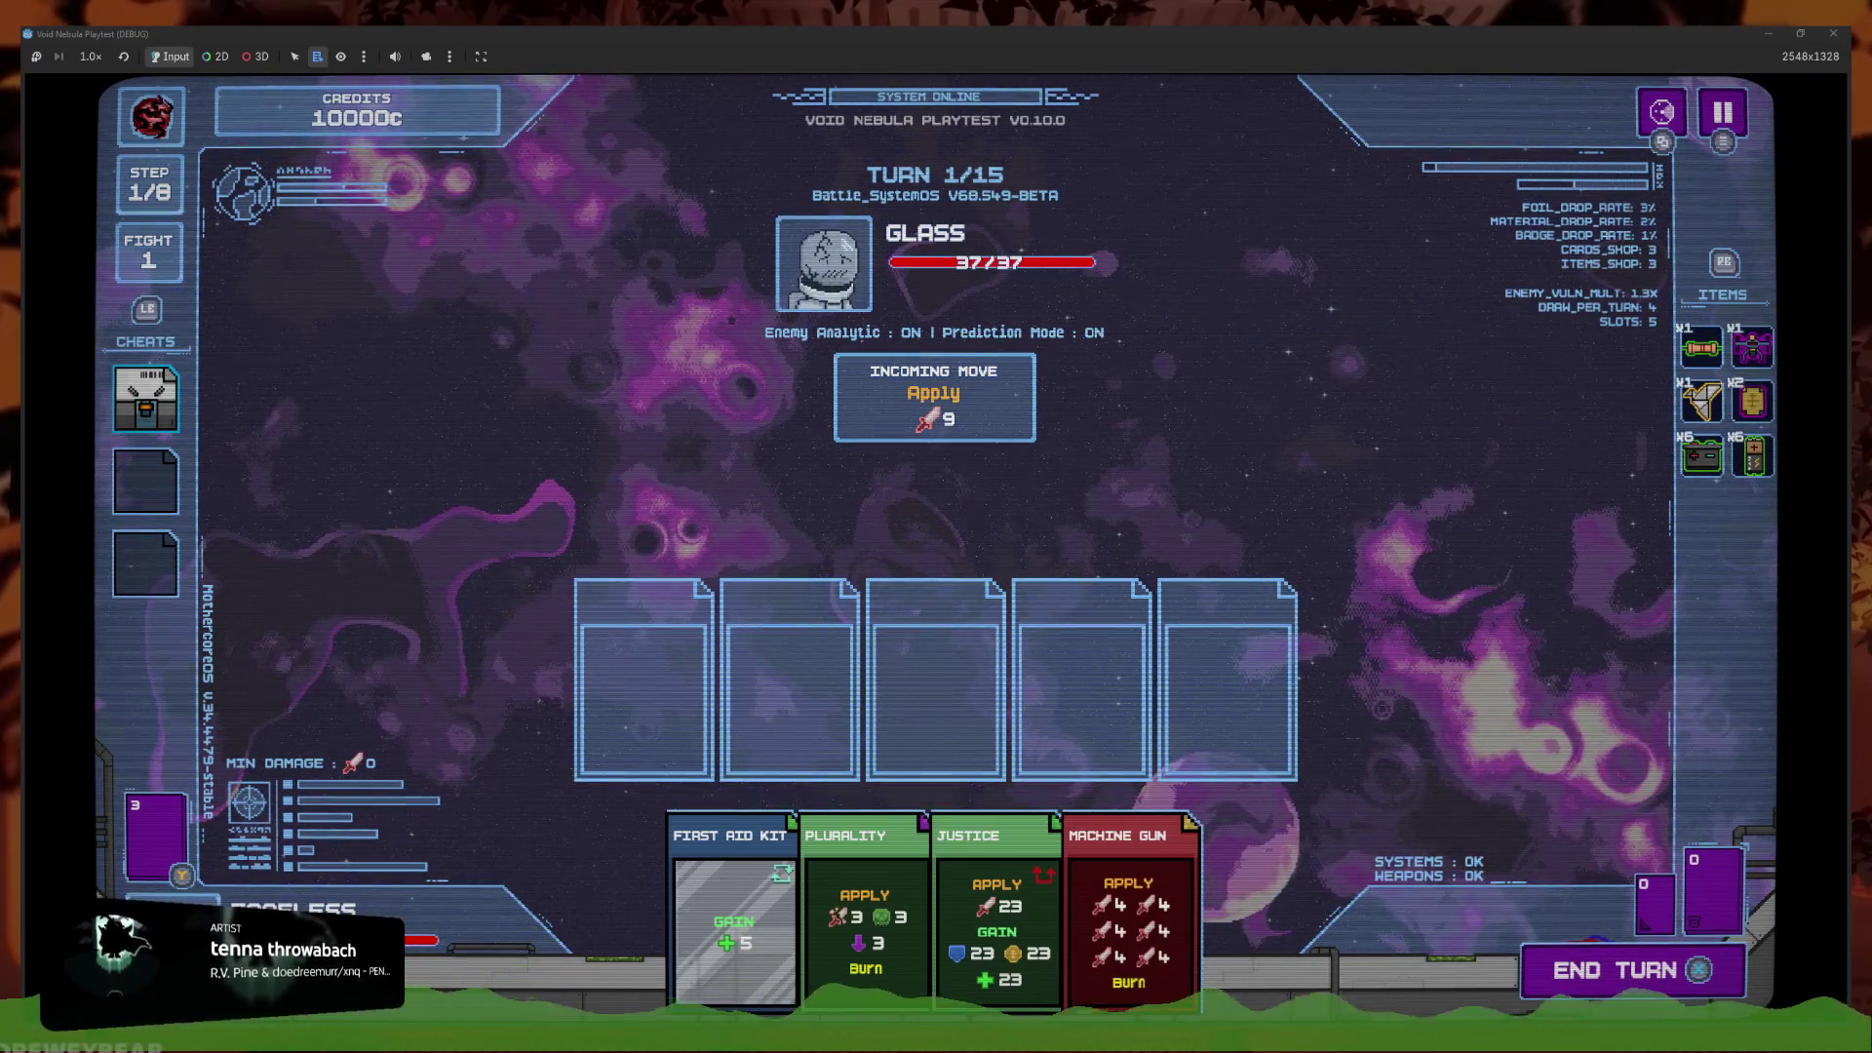
key("F8")
left_click(1119, 583)
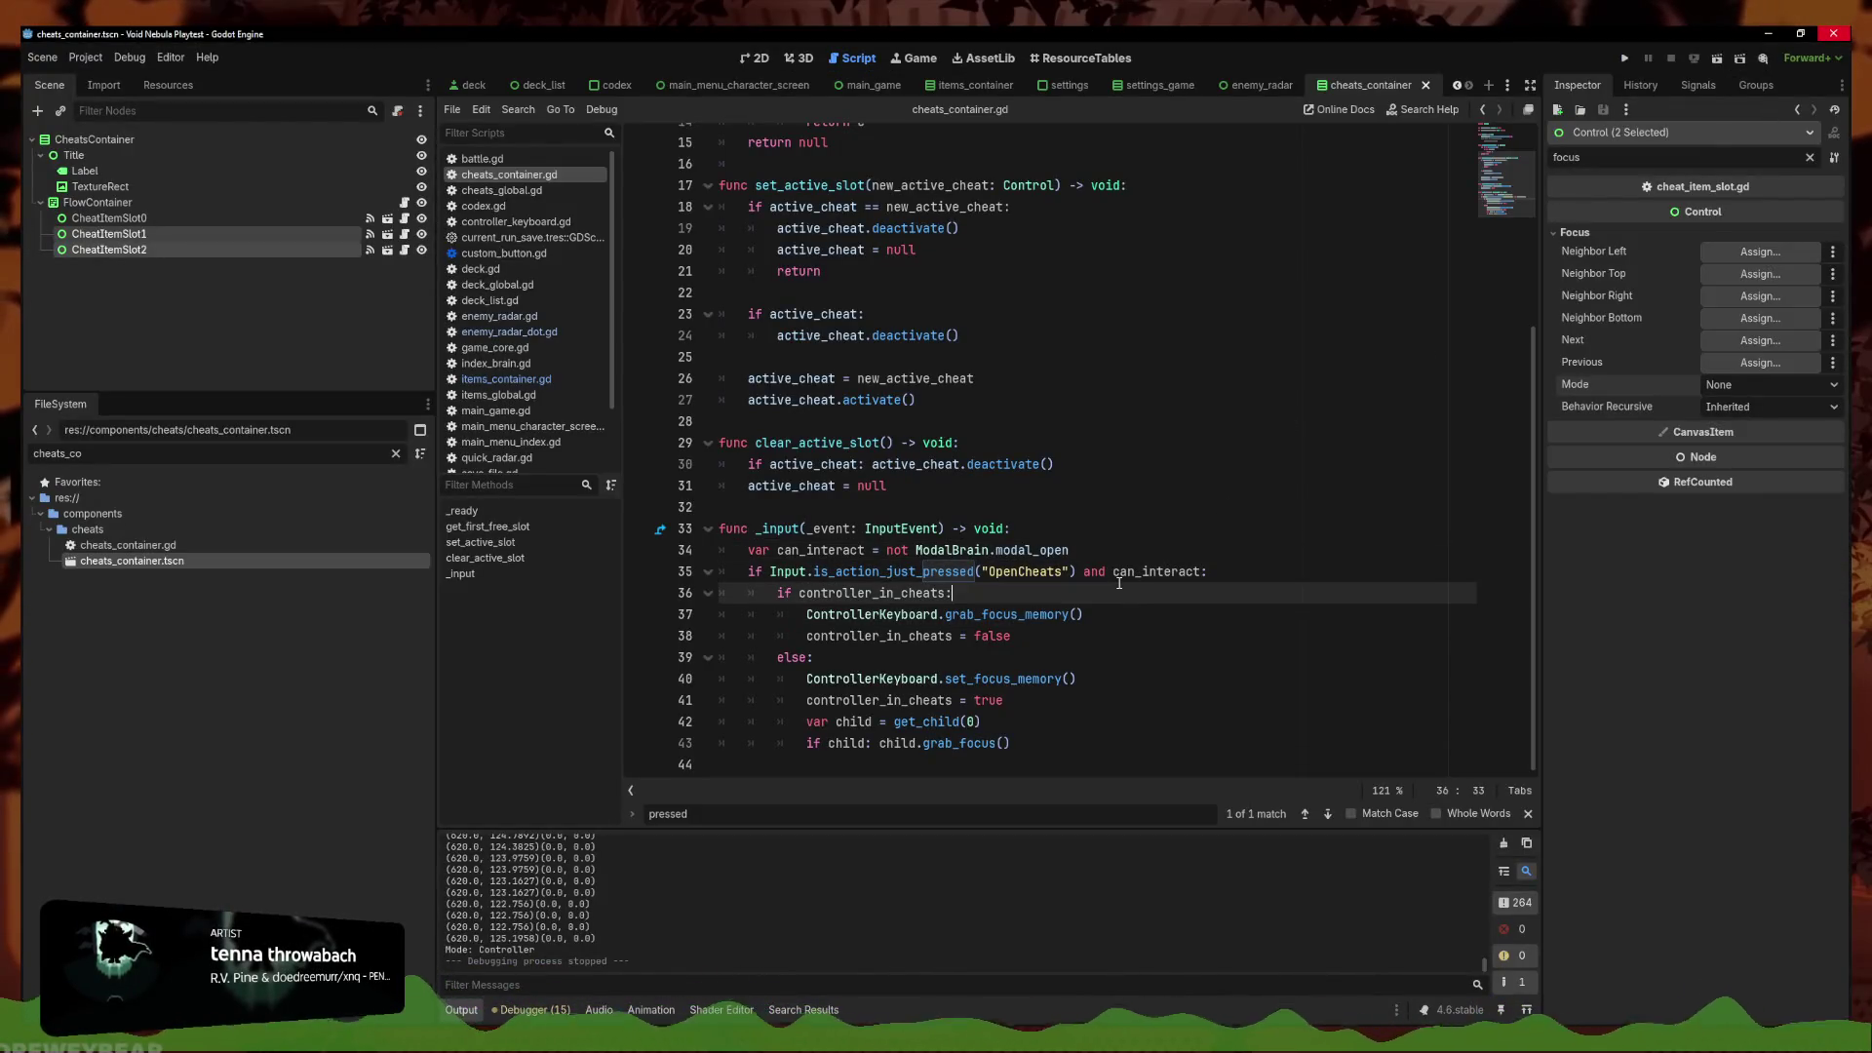
Select the existing controller_in_cheats = false line in the script
left_click(84, 56)
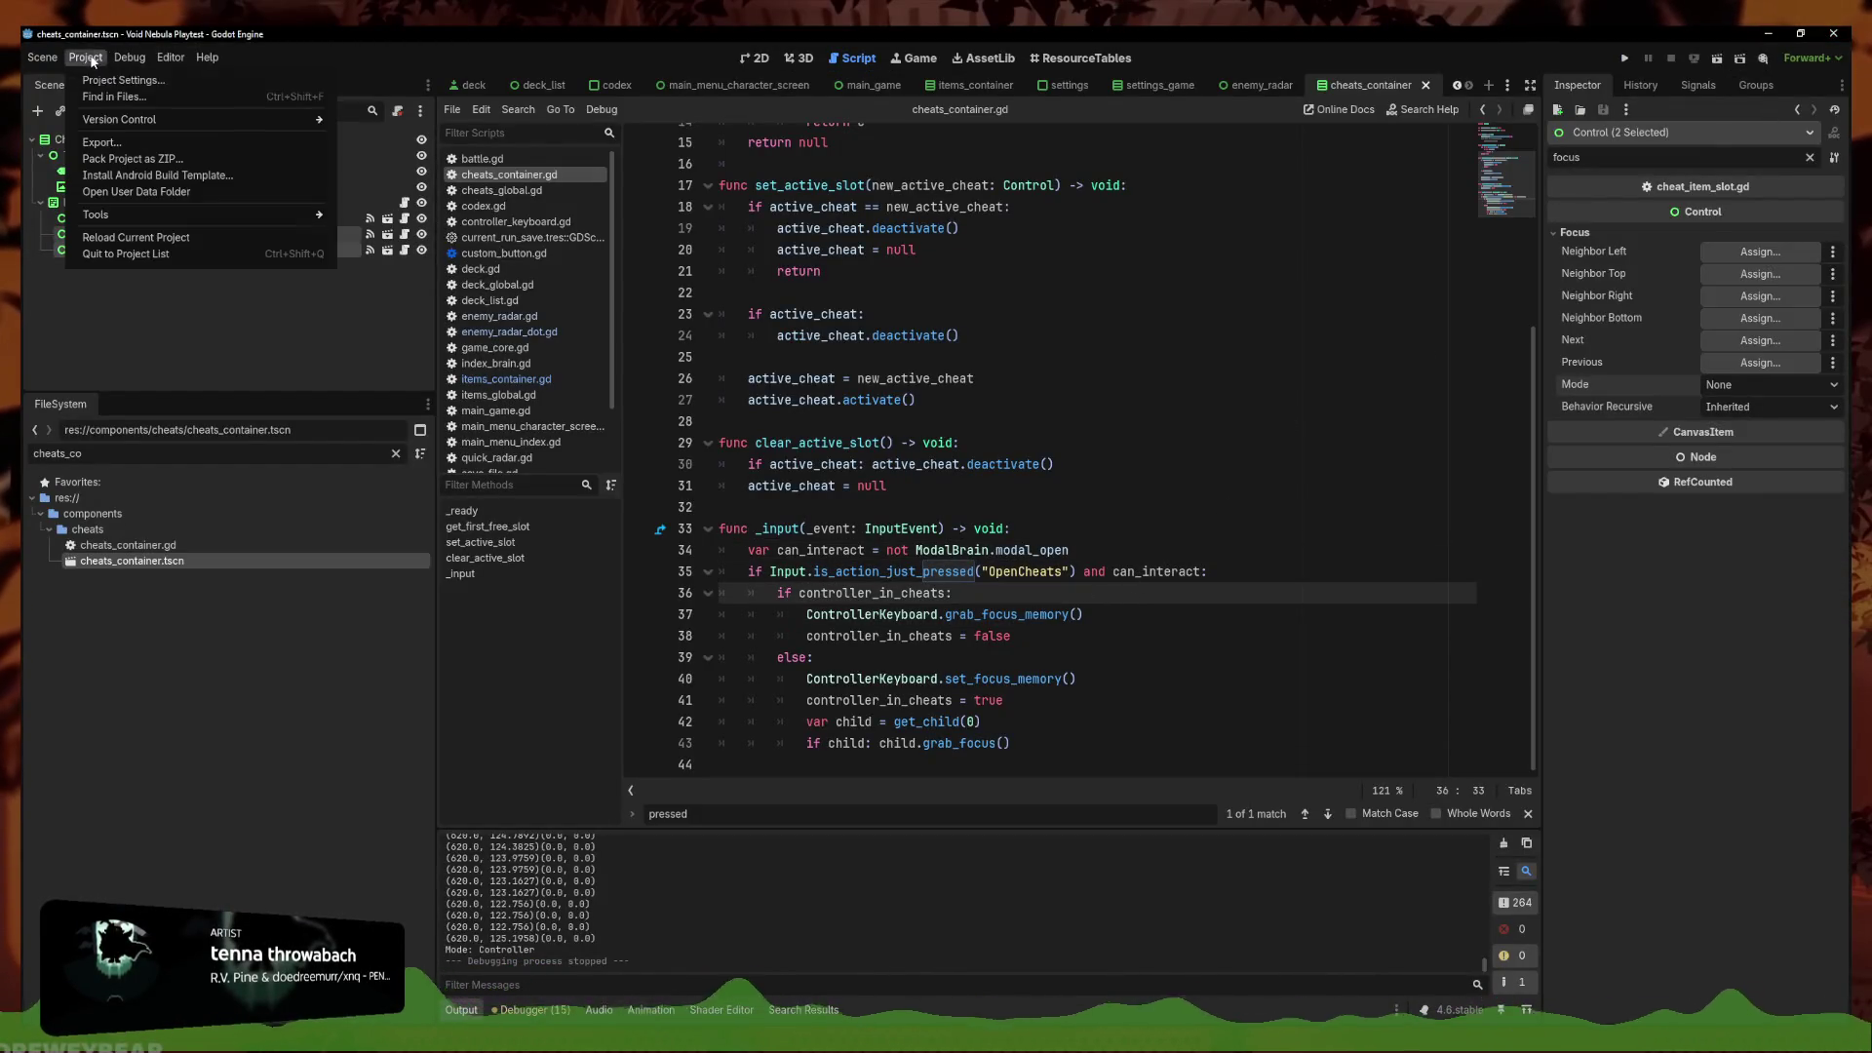
left_click(127, 109)
key("Escape")
key("Down")
key("Down")
key("End")
key("shift+Home")
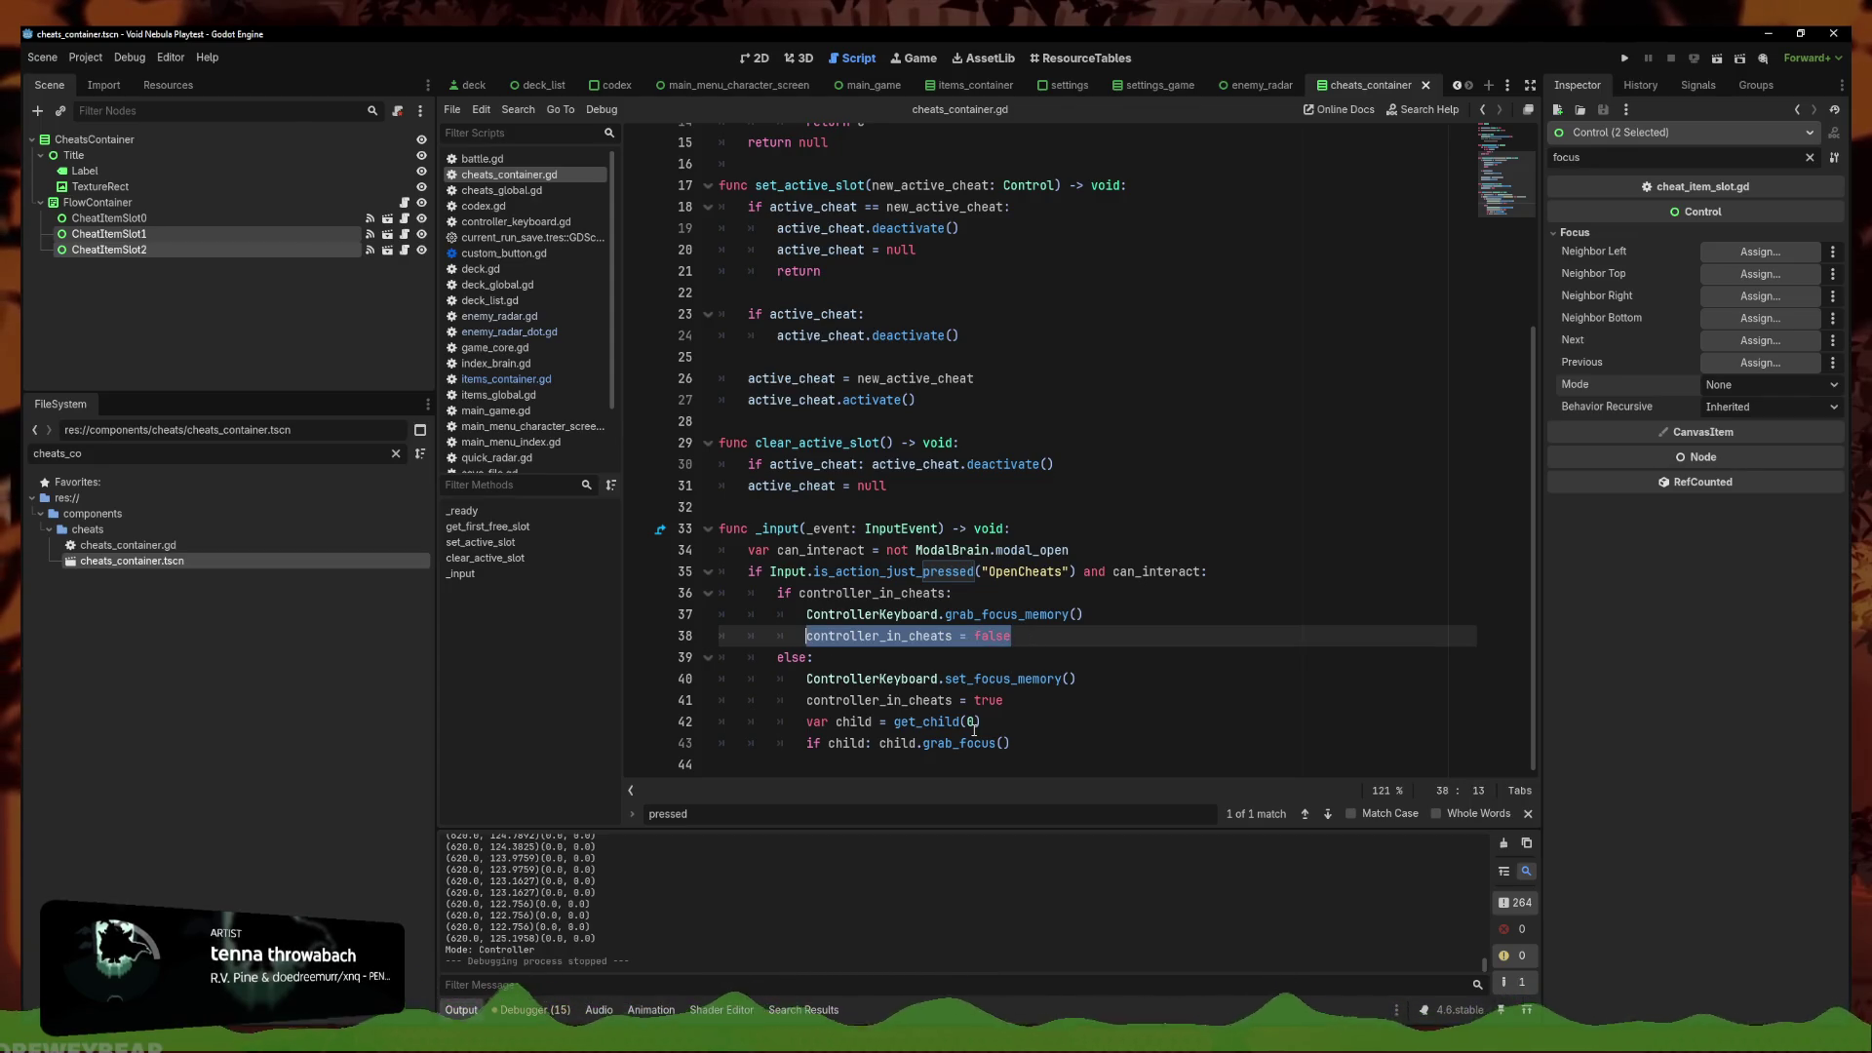
Add 'return' after the grab_focus call and 'controller_in_cheats = false' below it, then save
left_click(1039, 745)
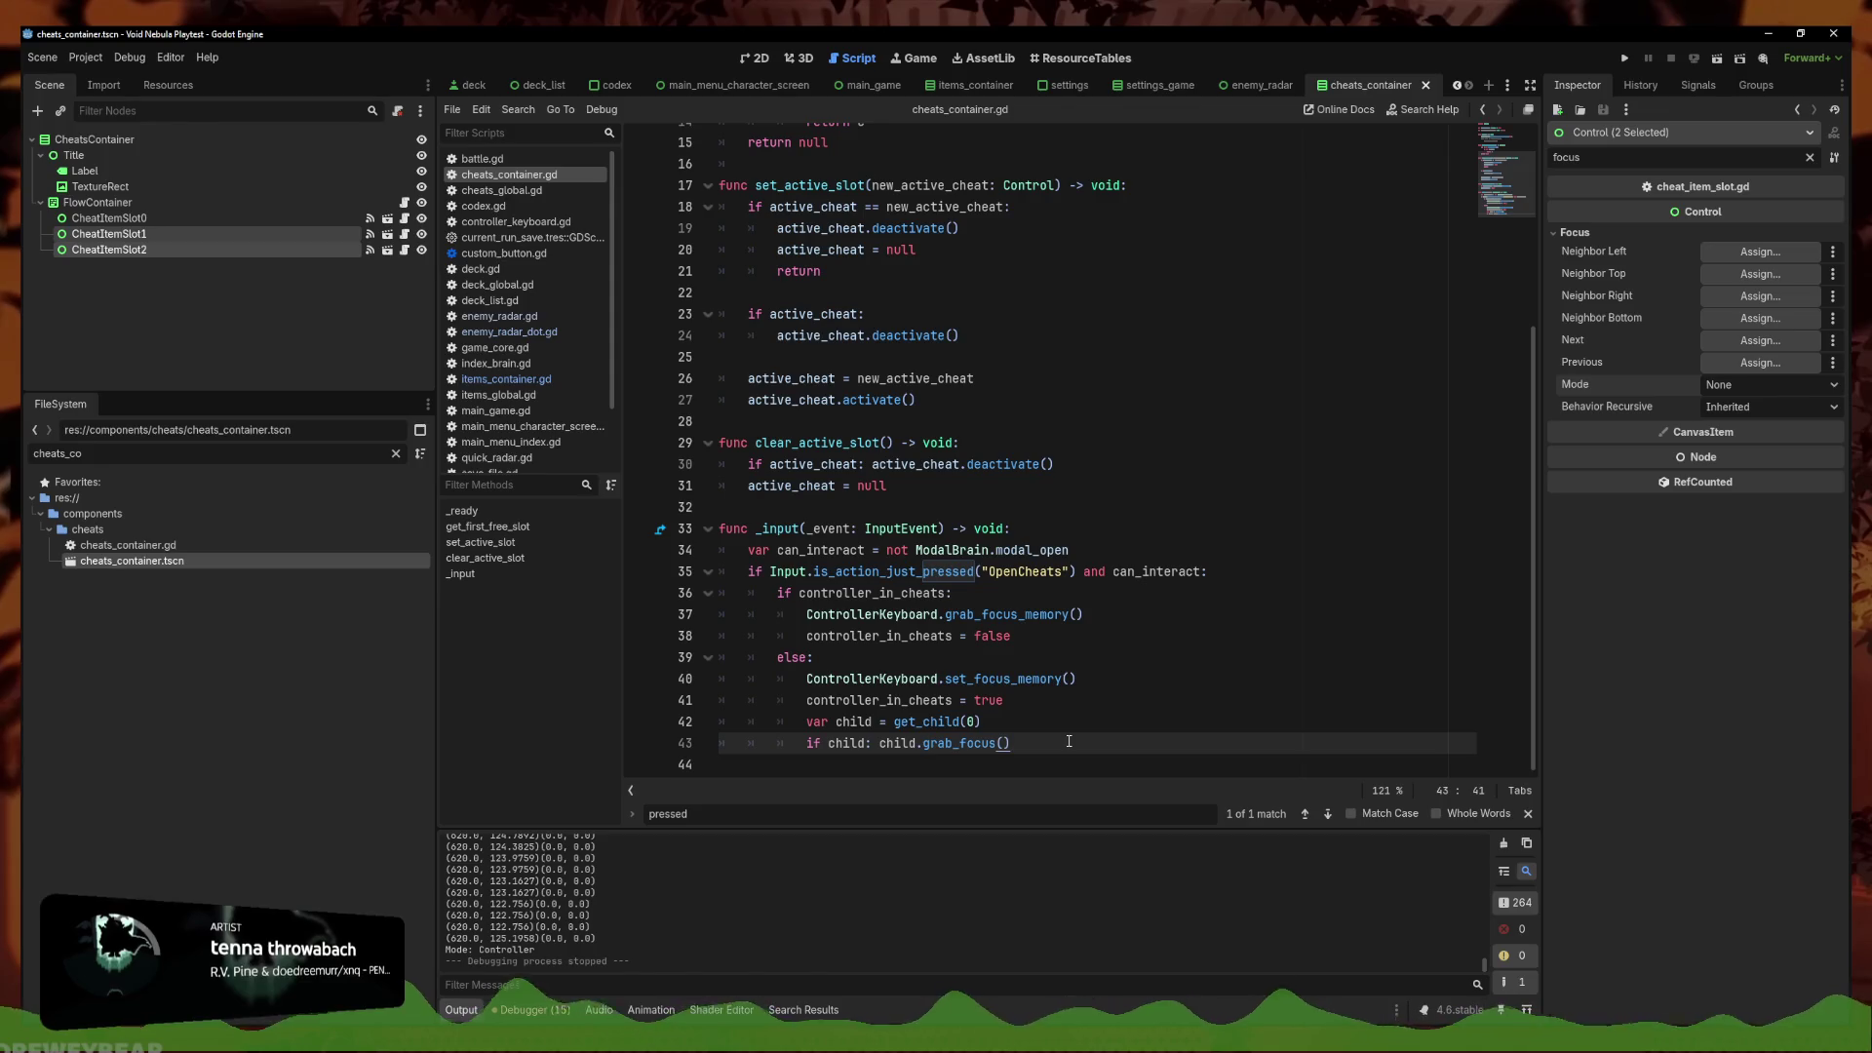
key("Return")
key("BackSpace")
type("return")
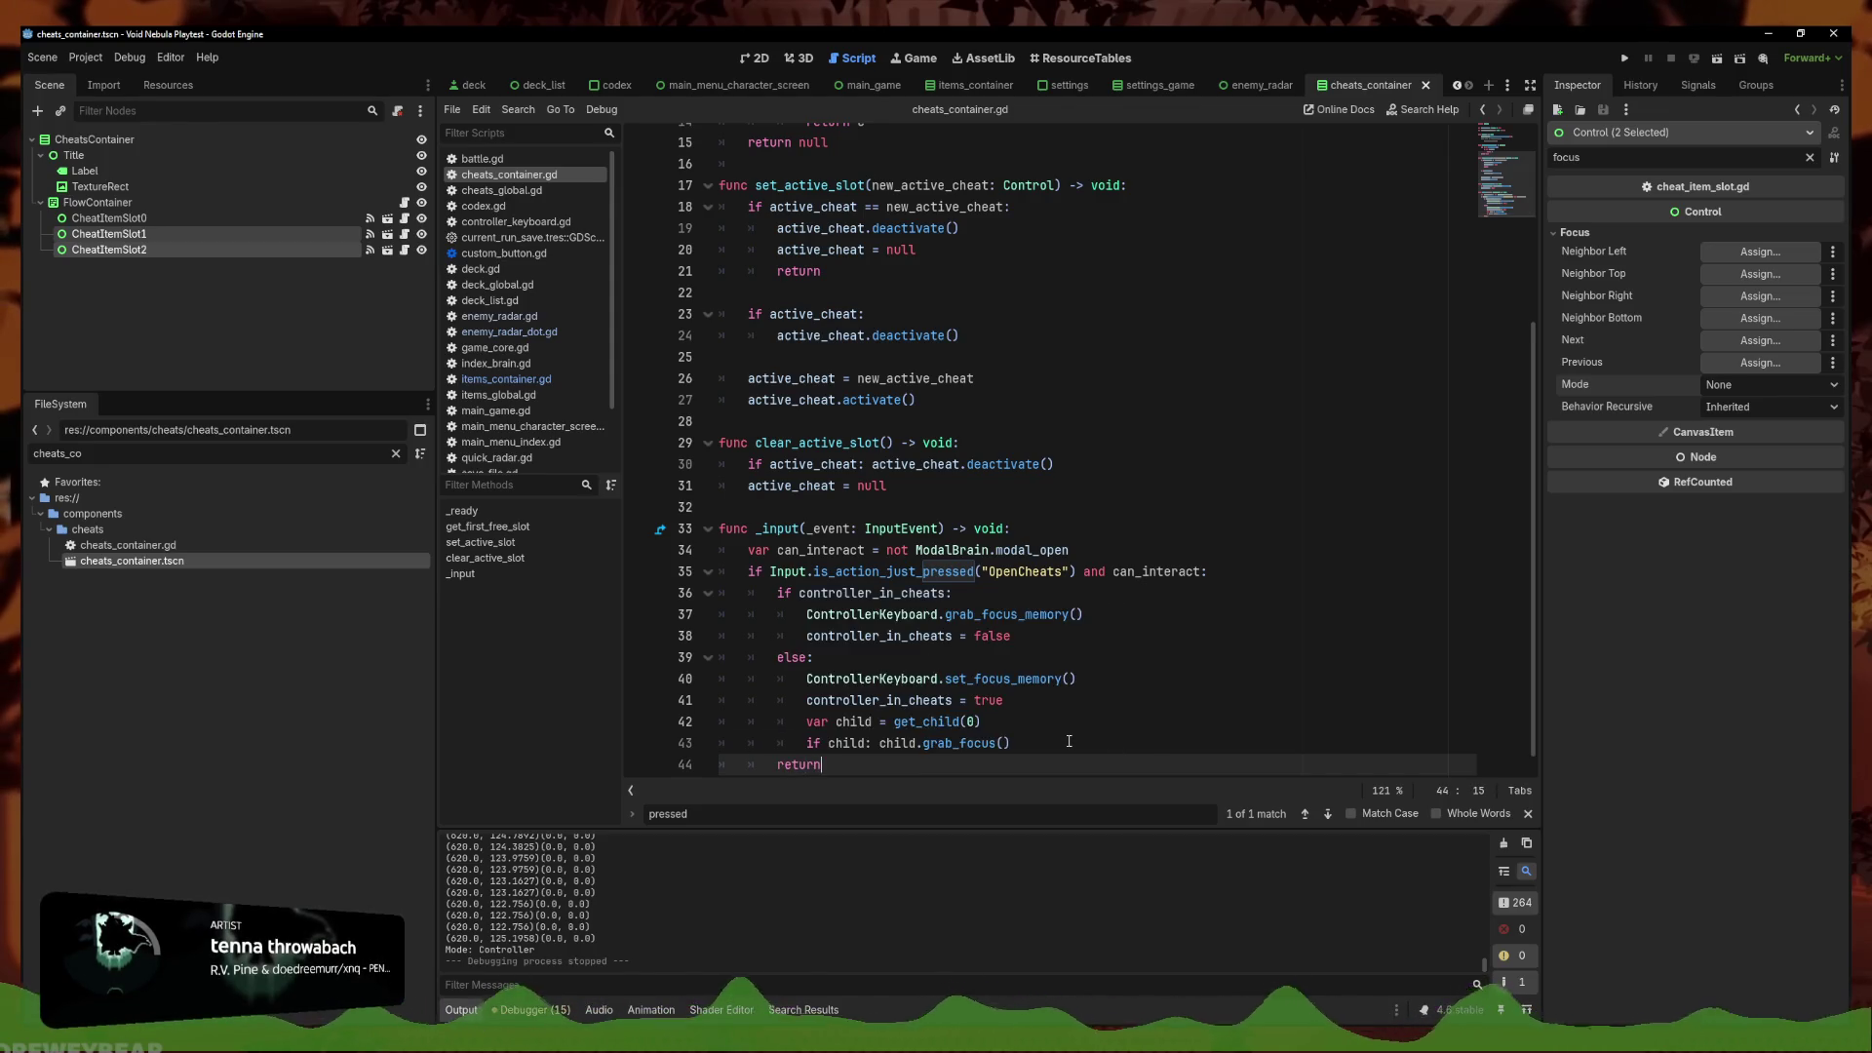
key("Return")
type("controller_in_cheats = false")
key("ctrl+s")
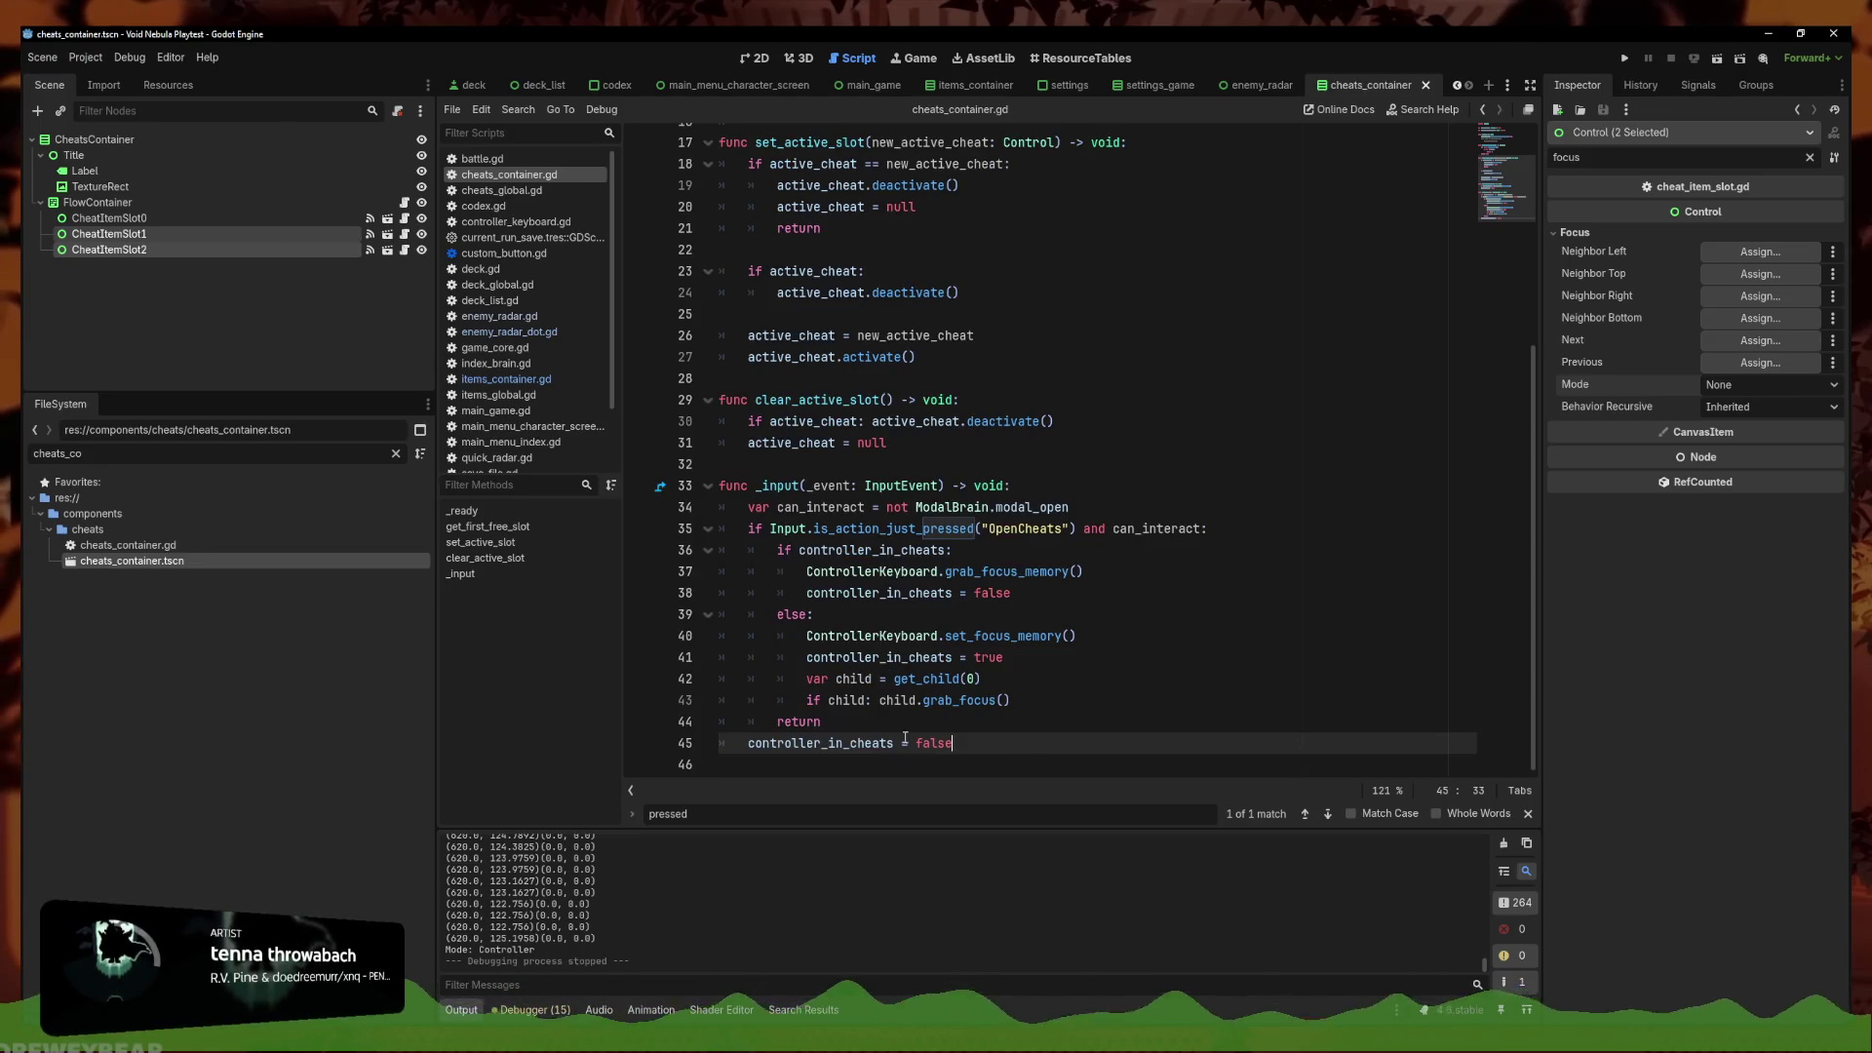
Save again and reselect CheatItemSlot0 alone in the Scene dock
left_click_drag(947, 741, 743, 745)
key("ctrl+s")
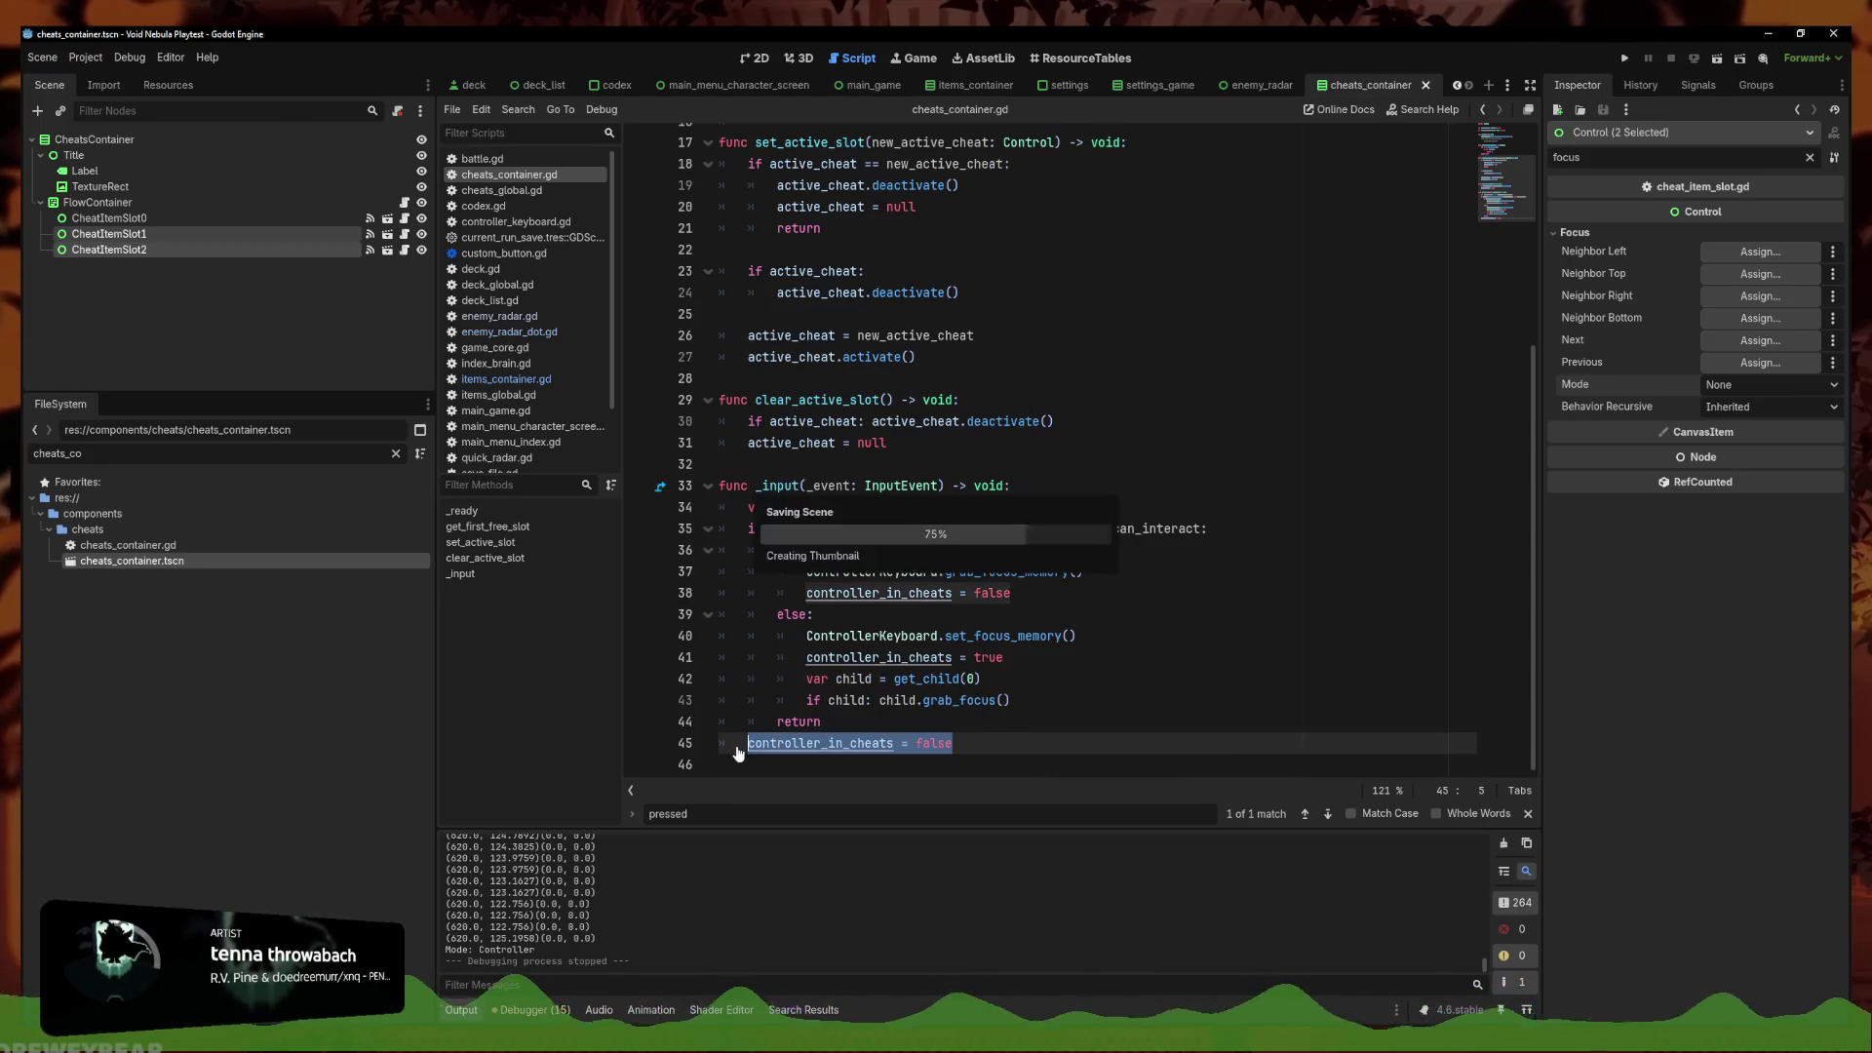
key("Right")
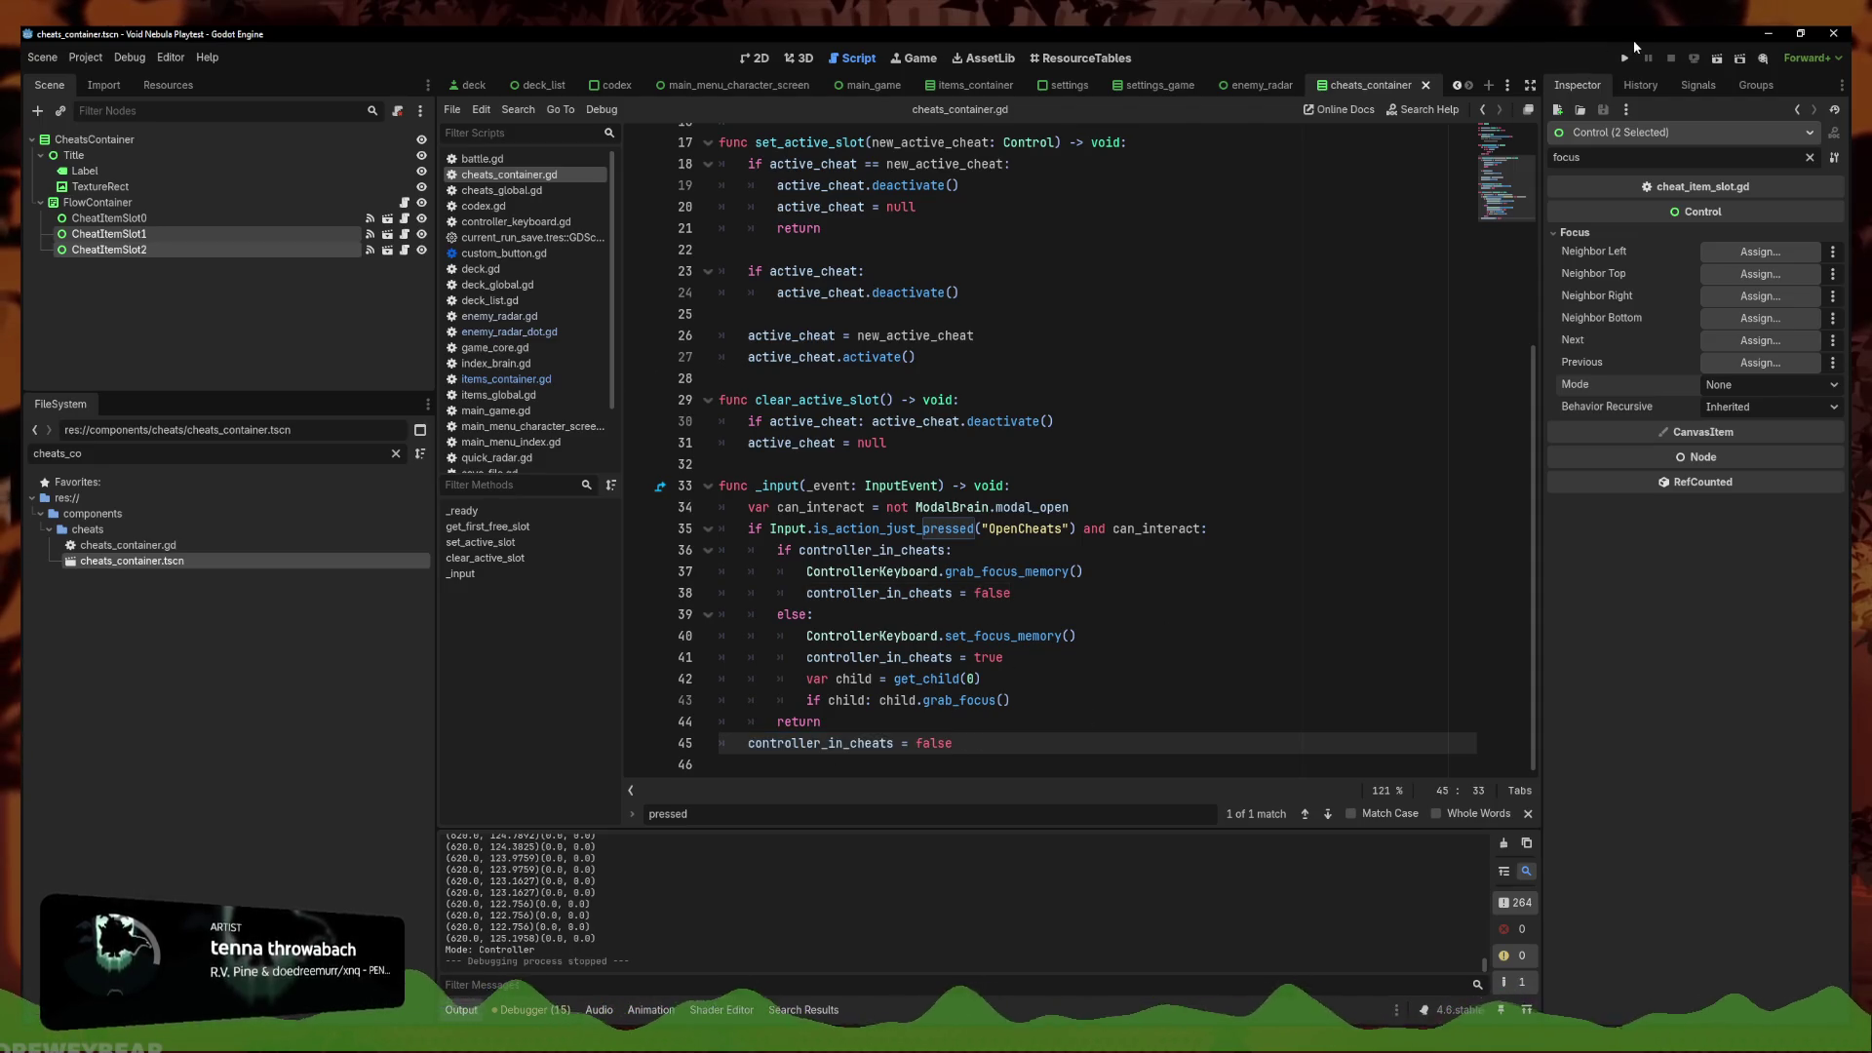
left_click(166, 221)
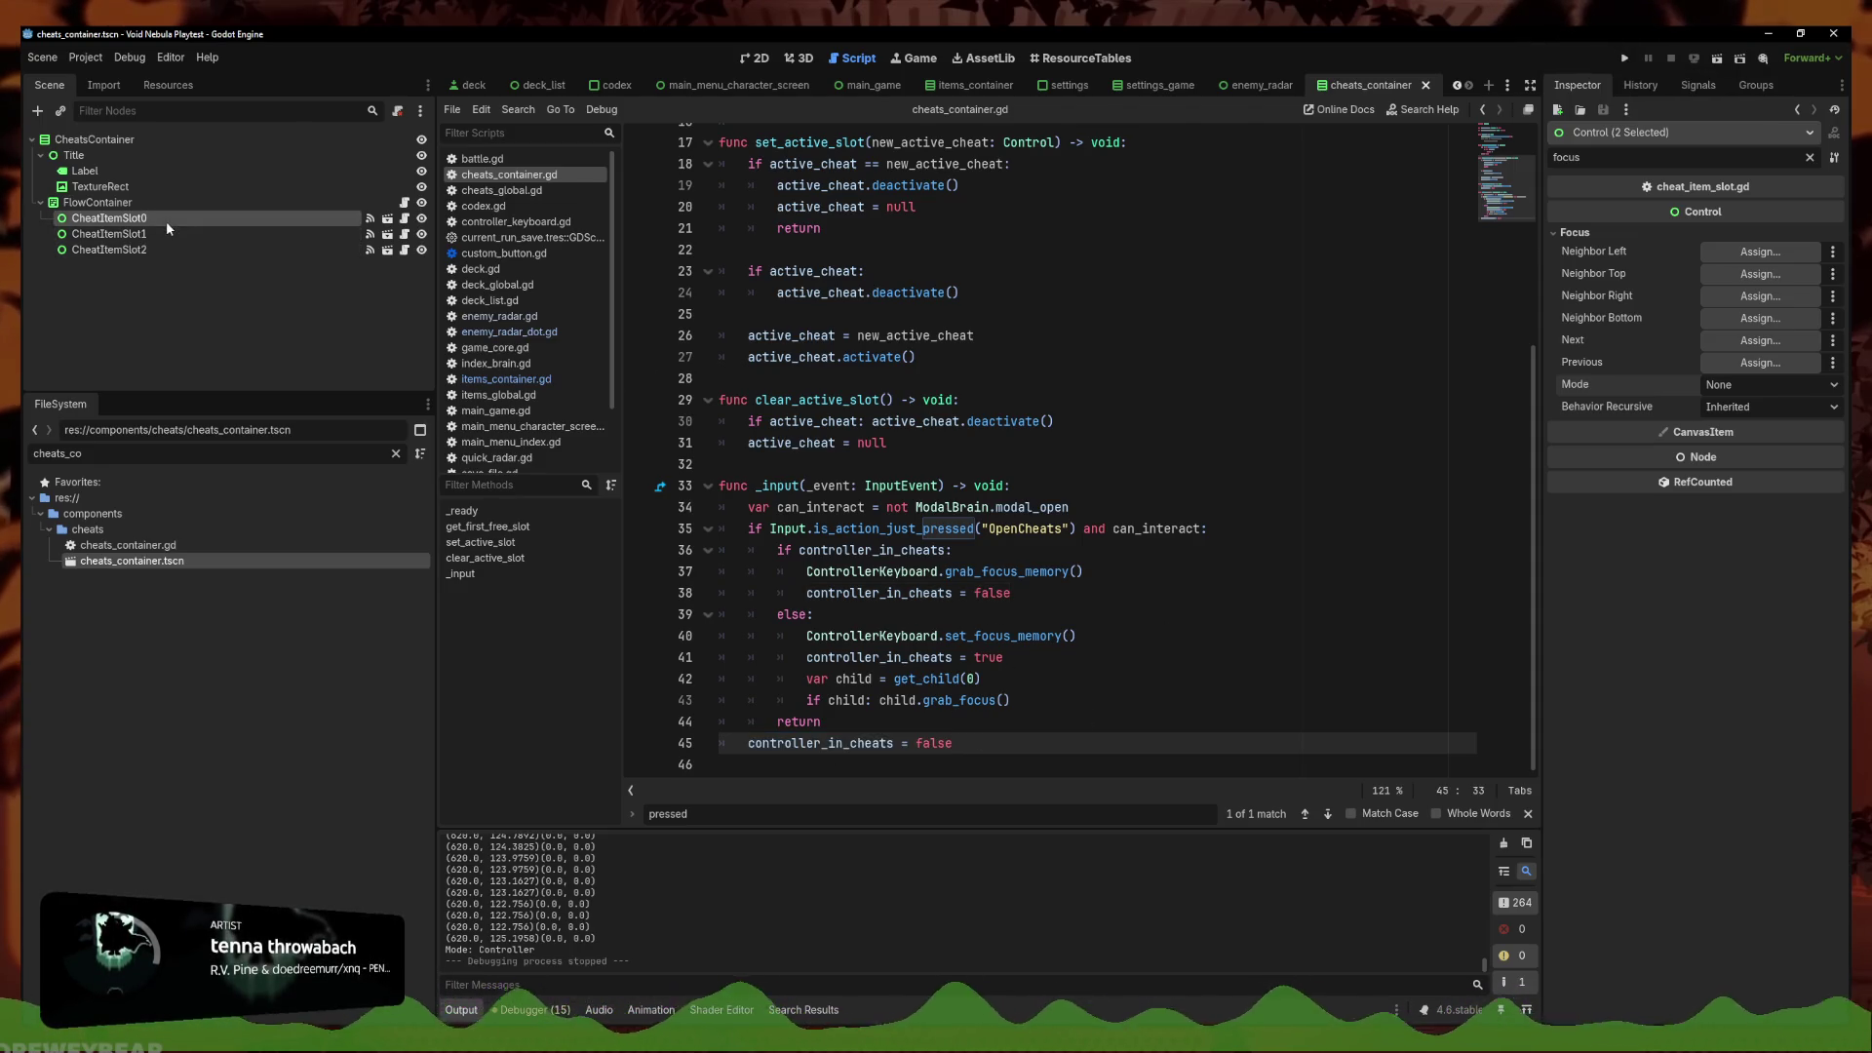
left_click(174, 246, "shift")
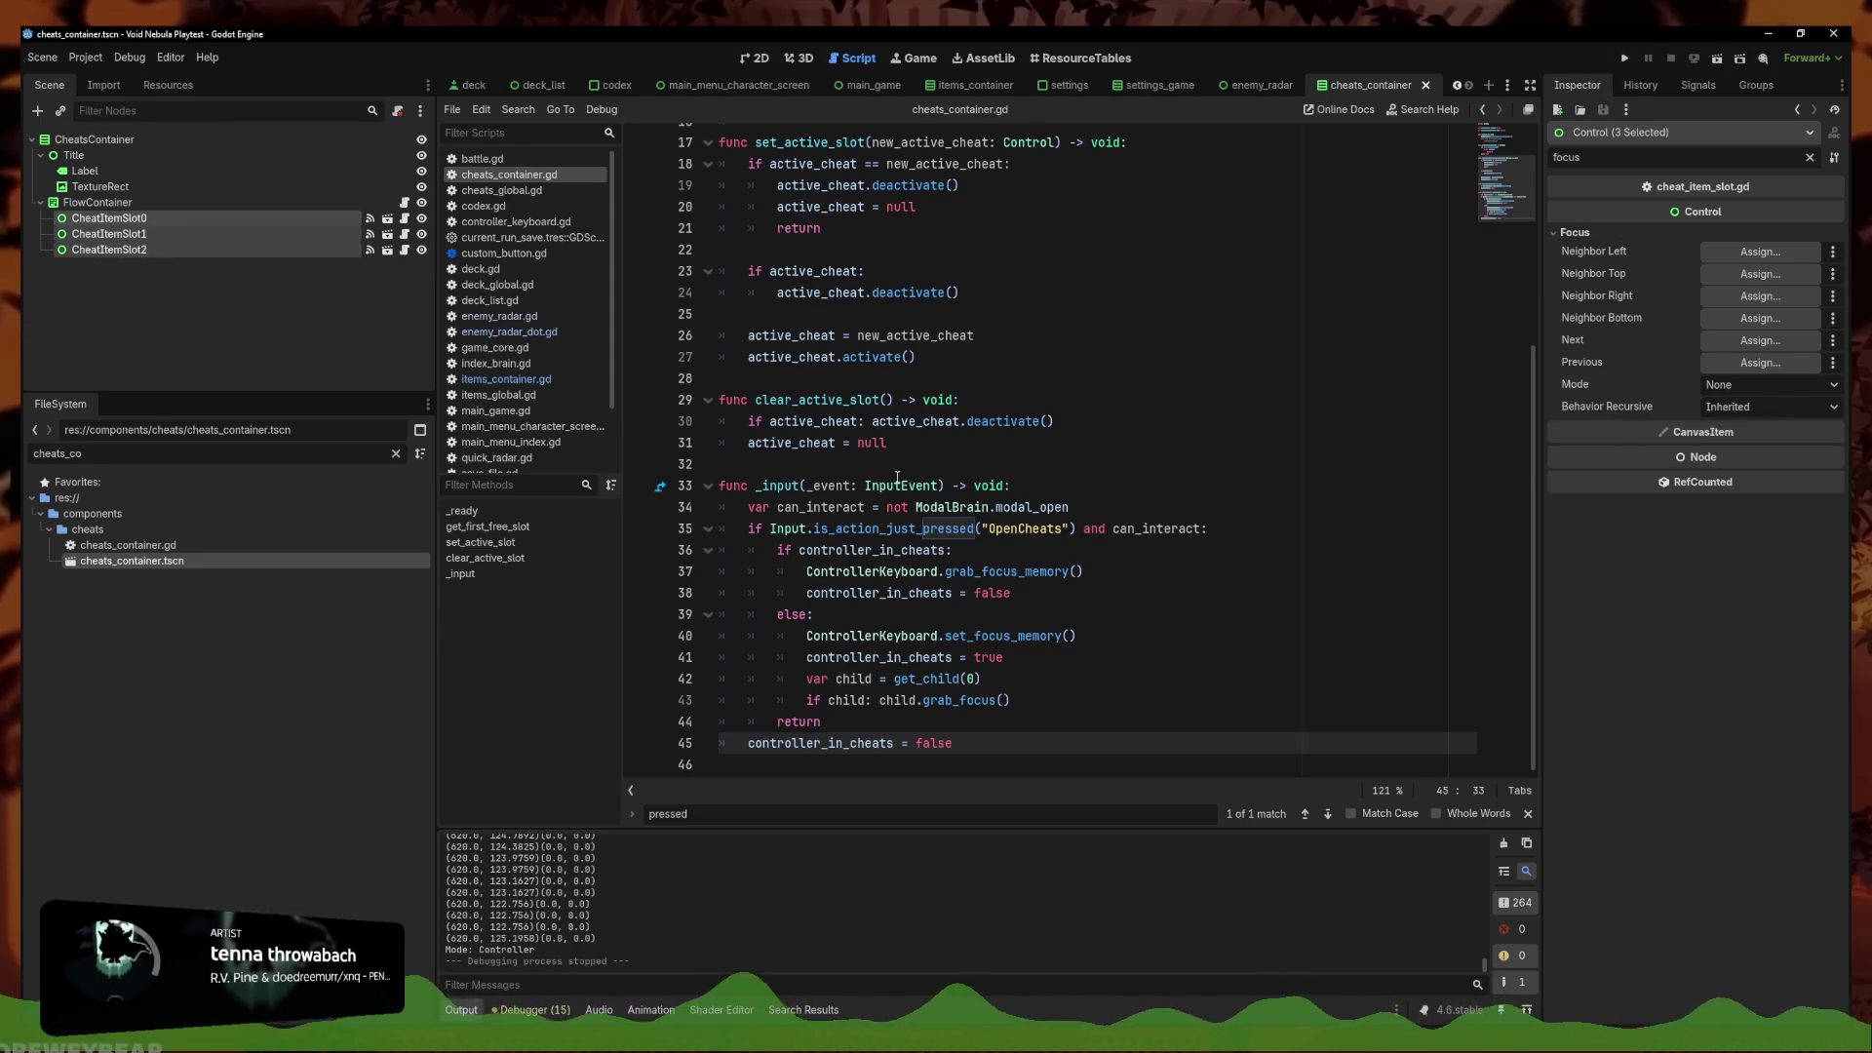
left_click(209, 216)
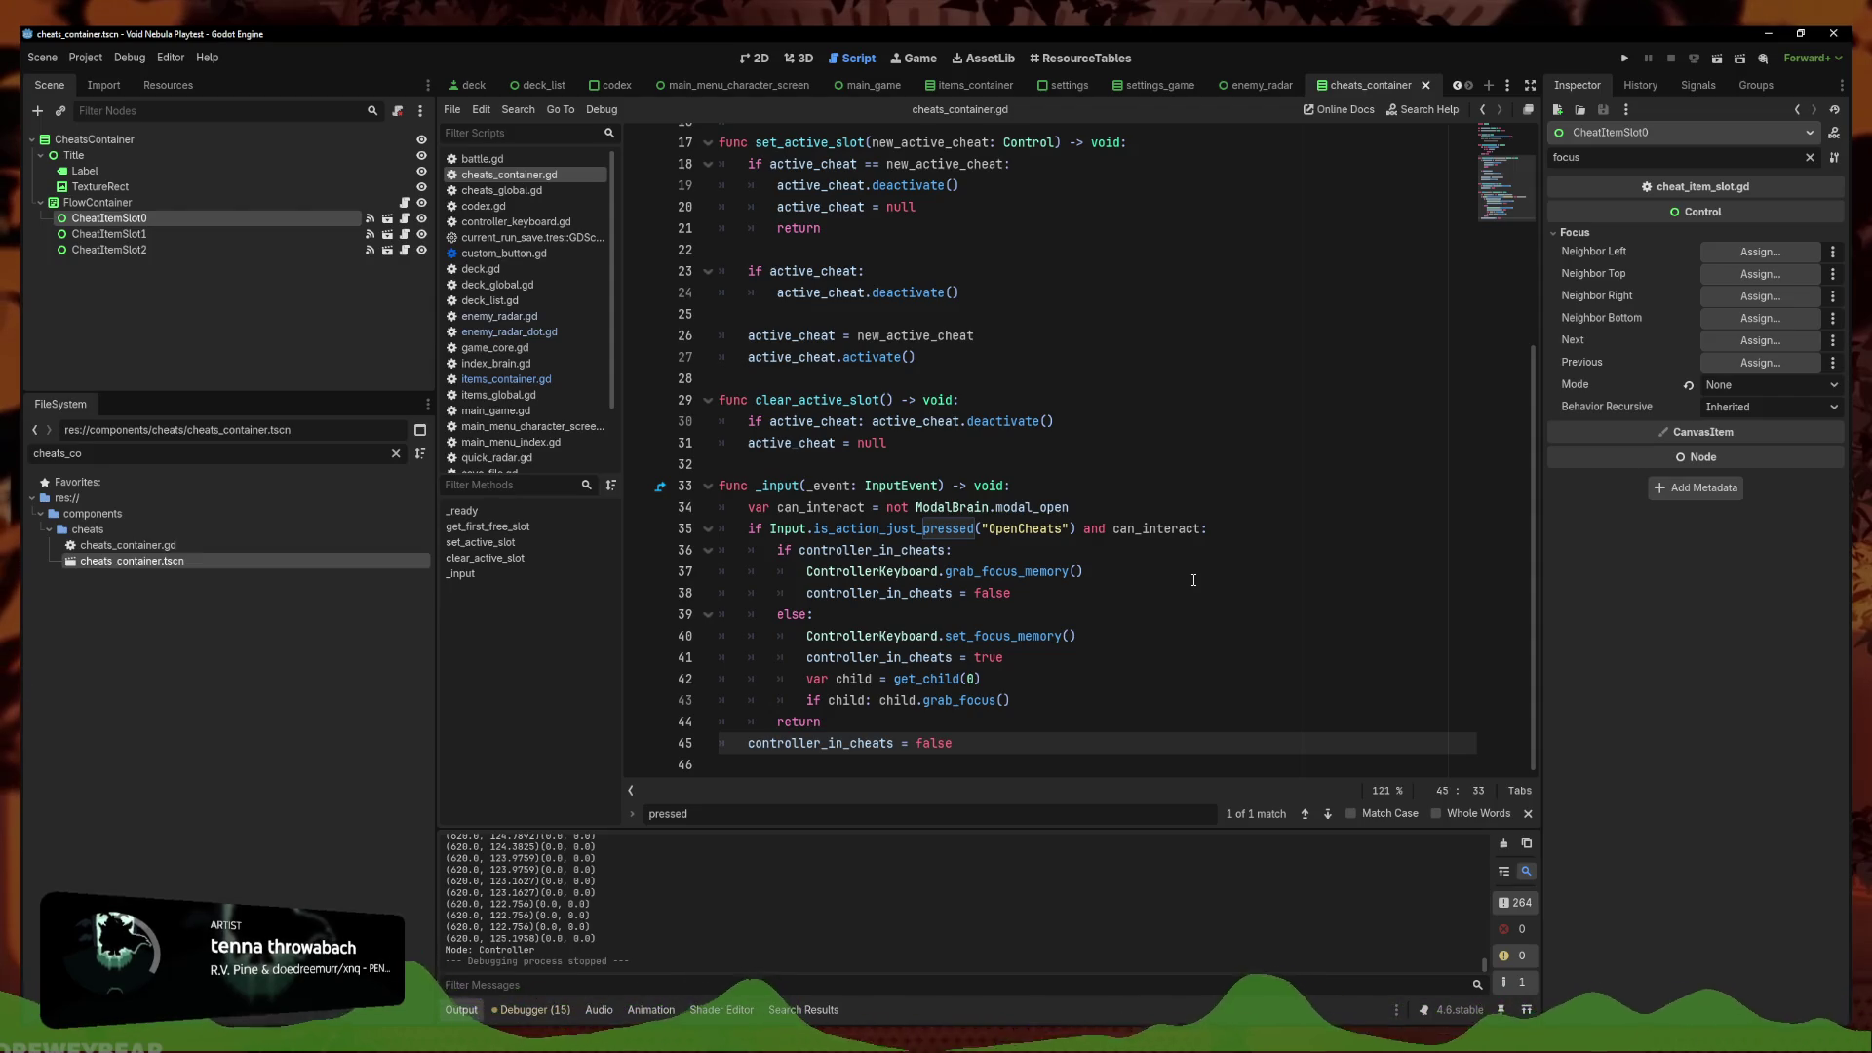
double_click(755, 64)
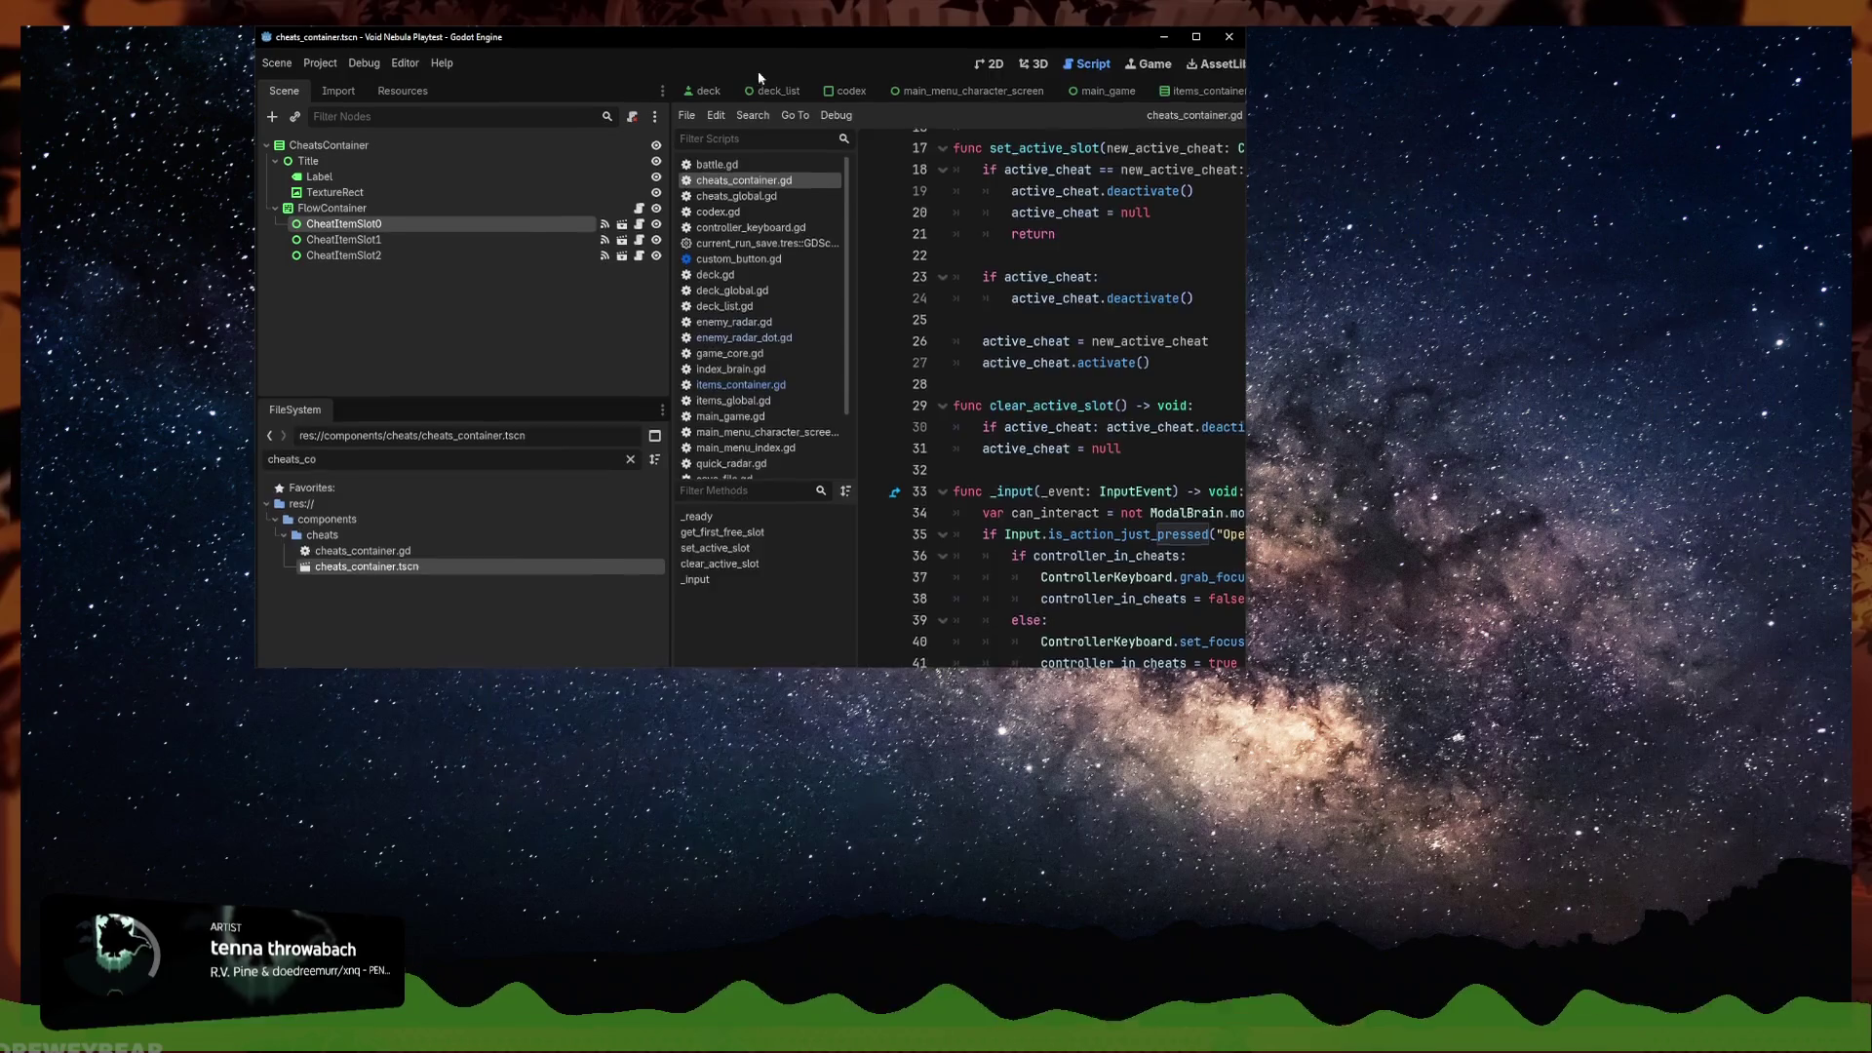
double_click(860, 66)
left_click(754, 60)
left_click(726, 440)
left_click(740, 404)
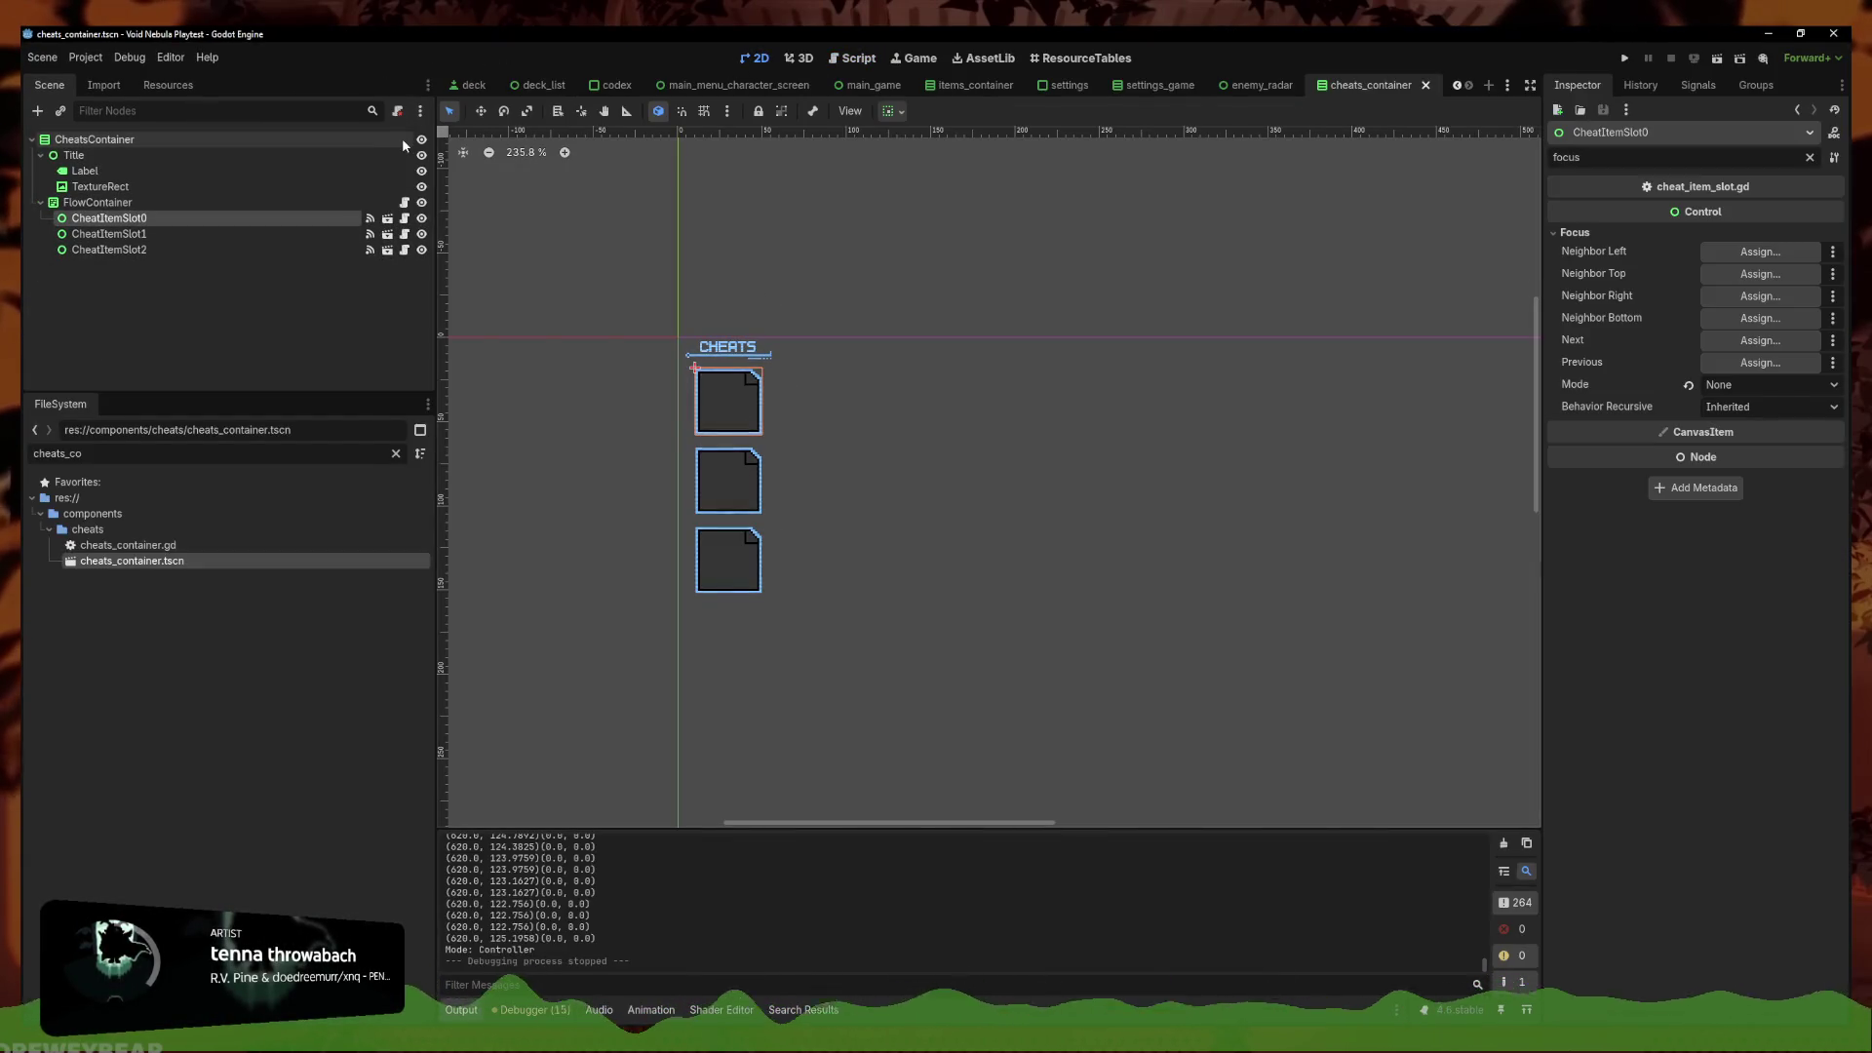
left_click(404, 218)
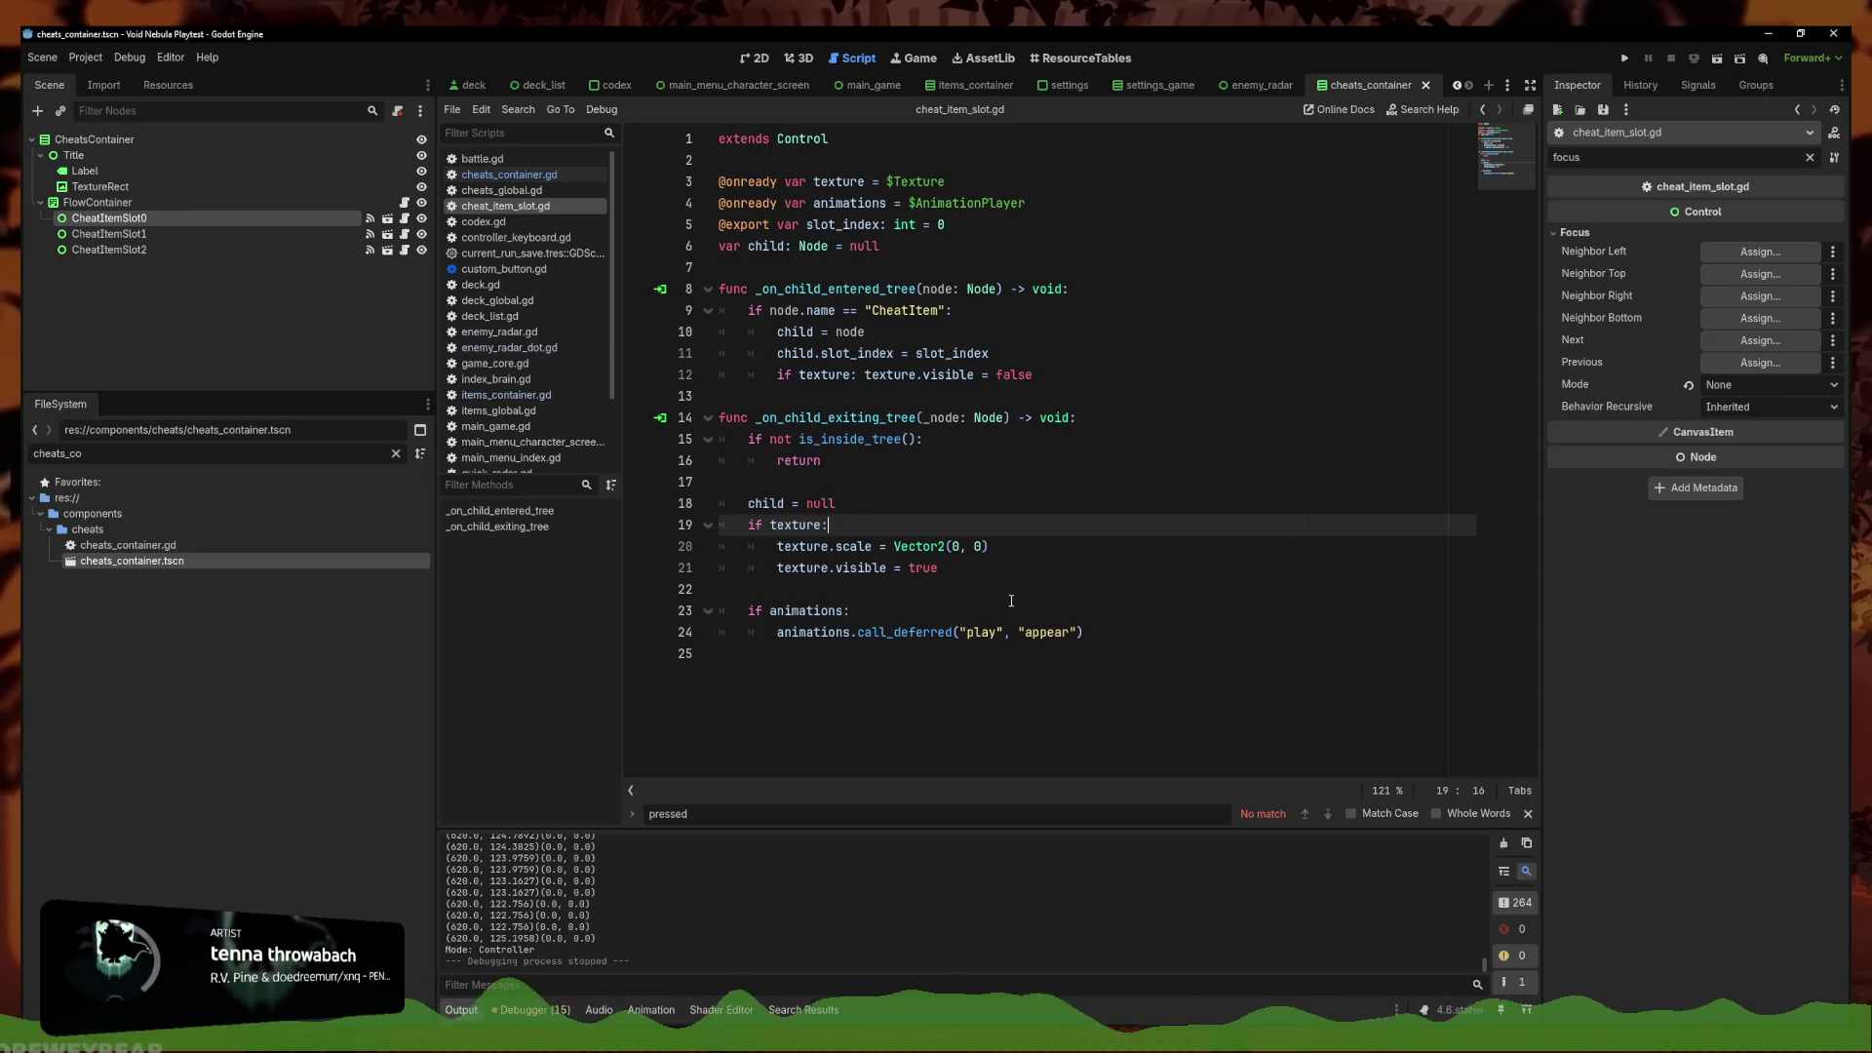
left_click(1138, 633)
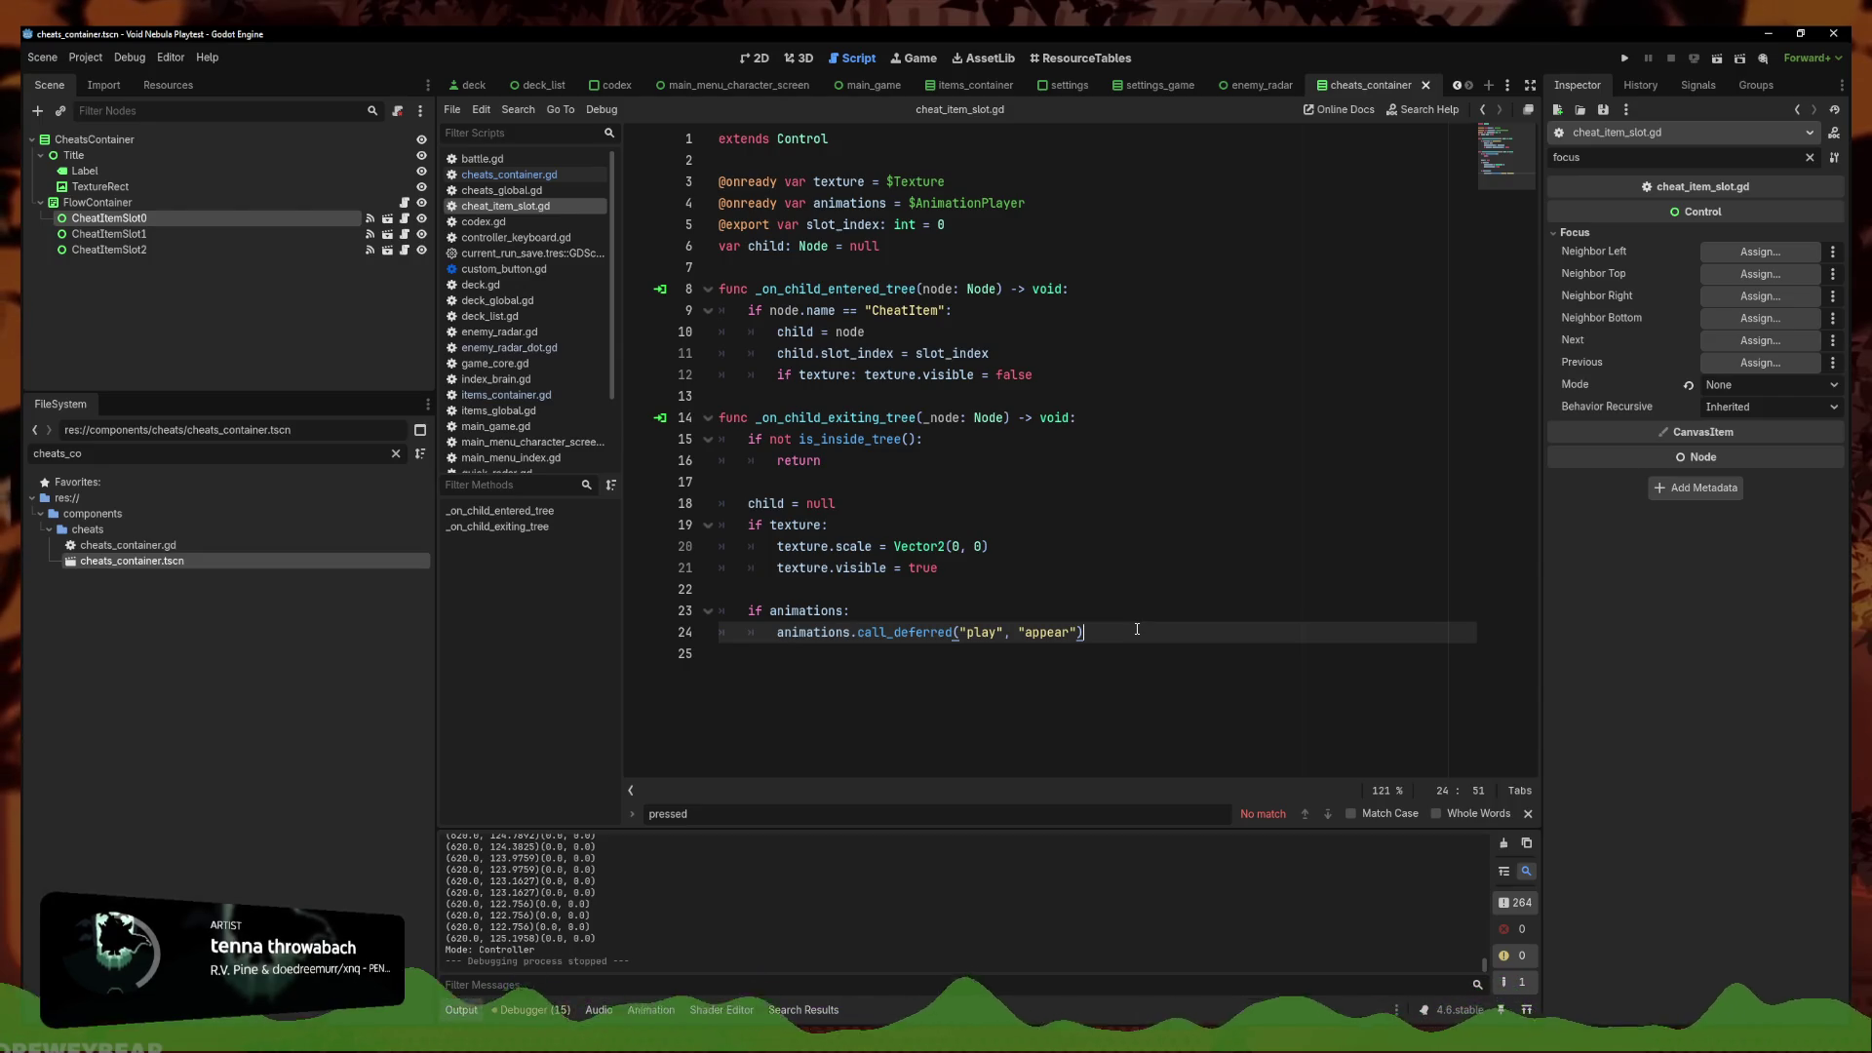
left_click(819, 246)
left_click(1157, 631)
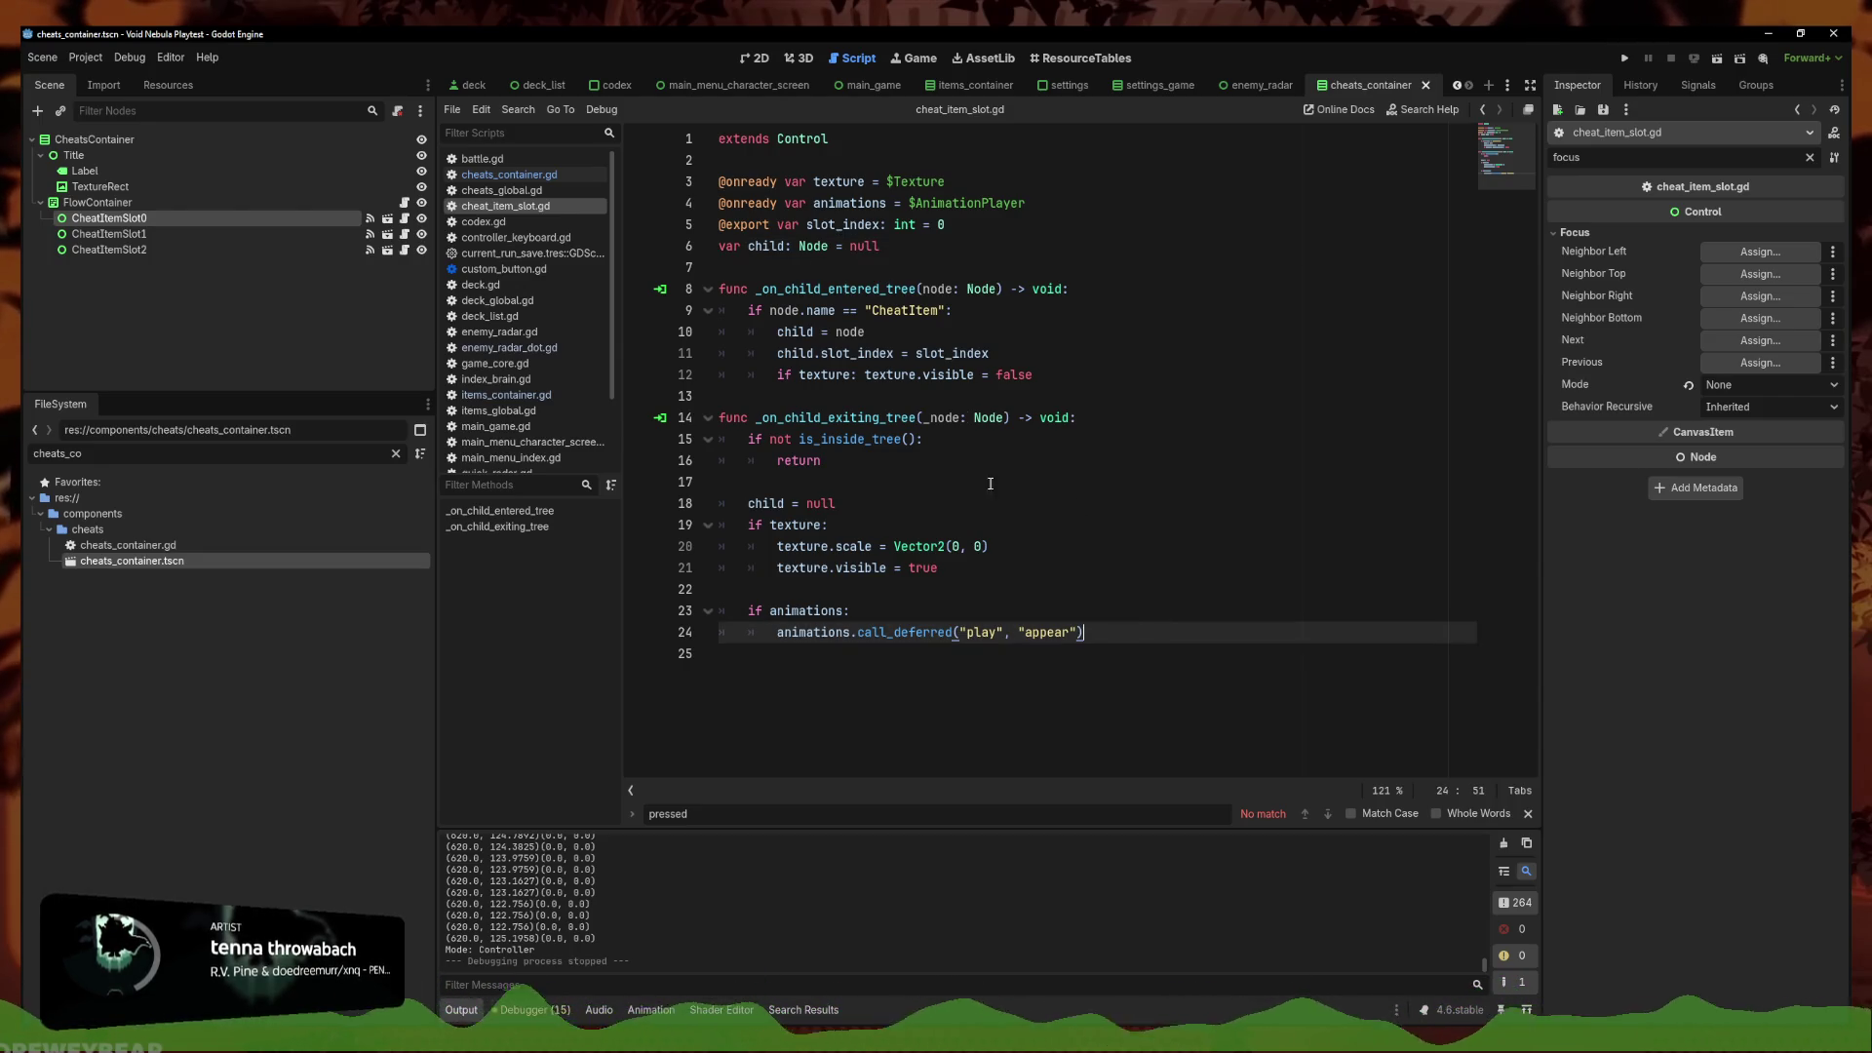
left_click(775, 246)
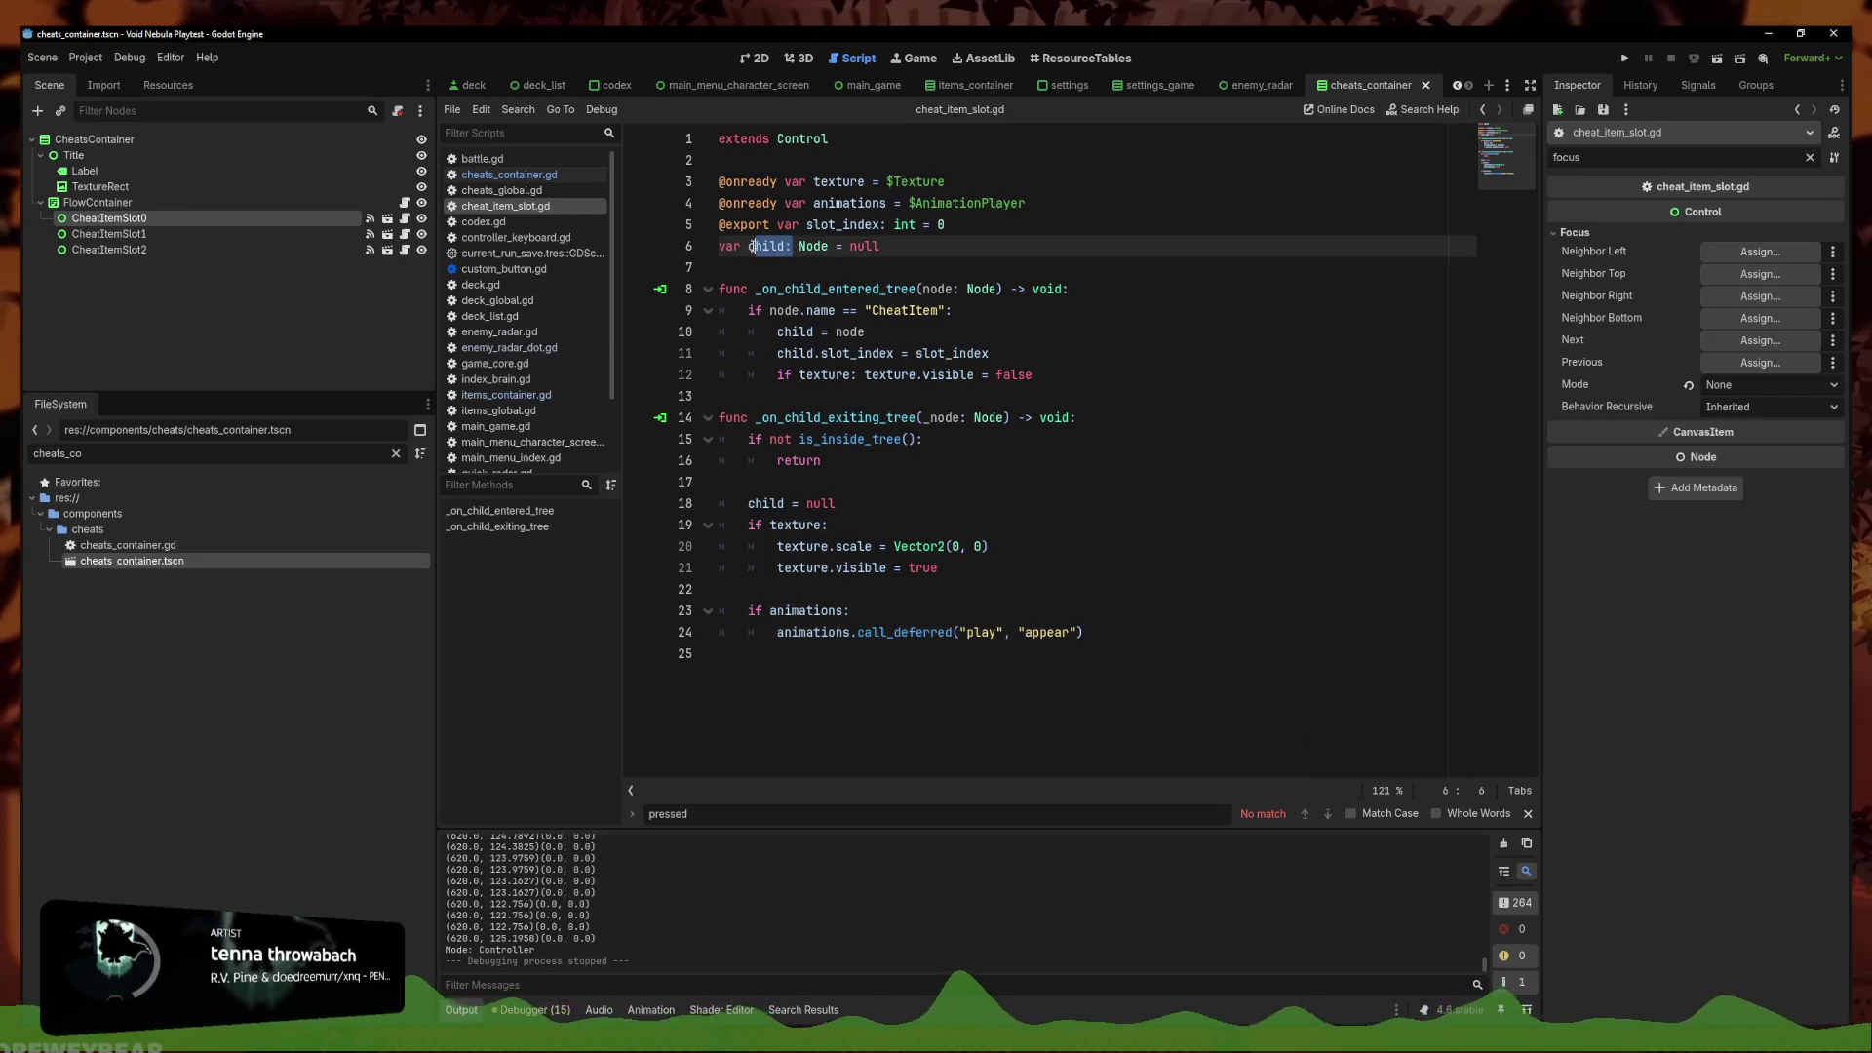
double_click(775, 245)
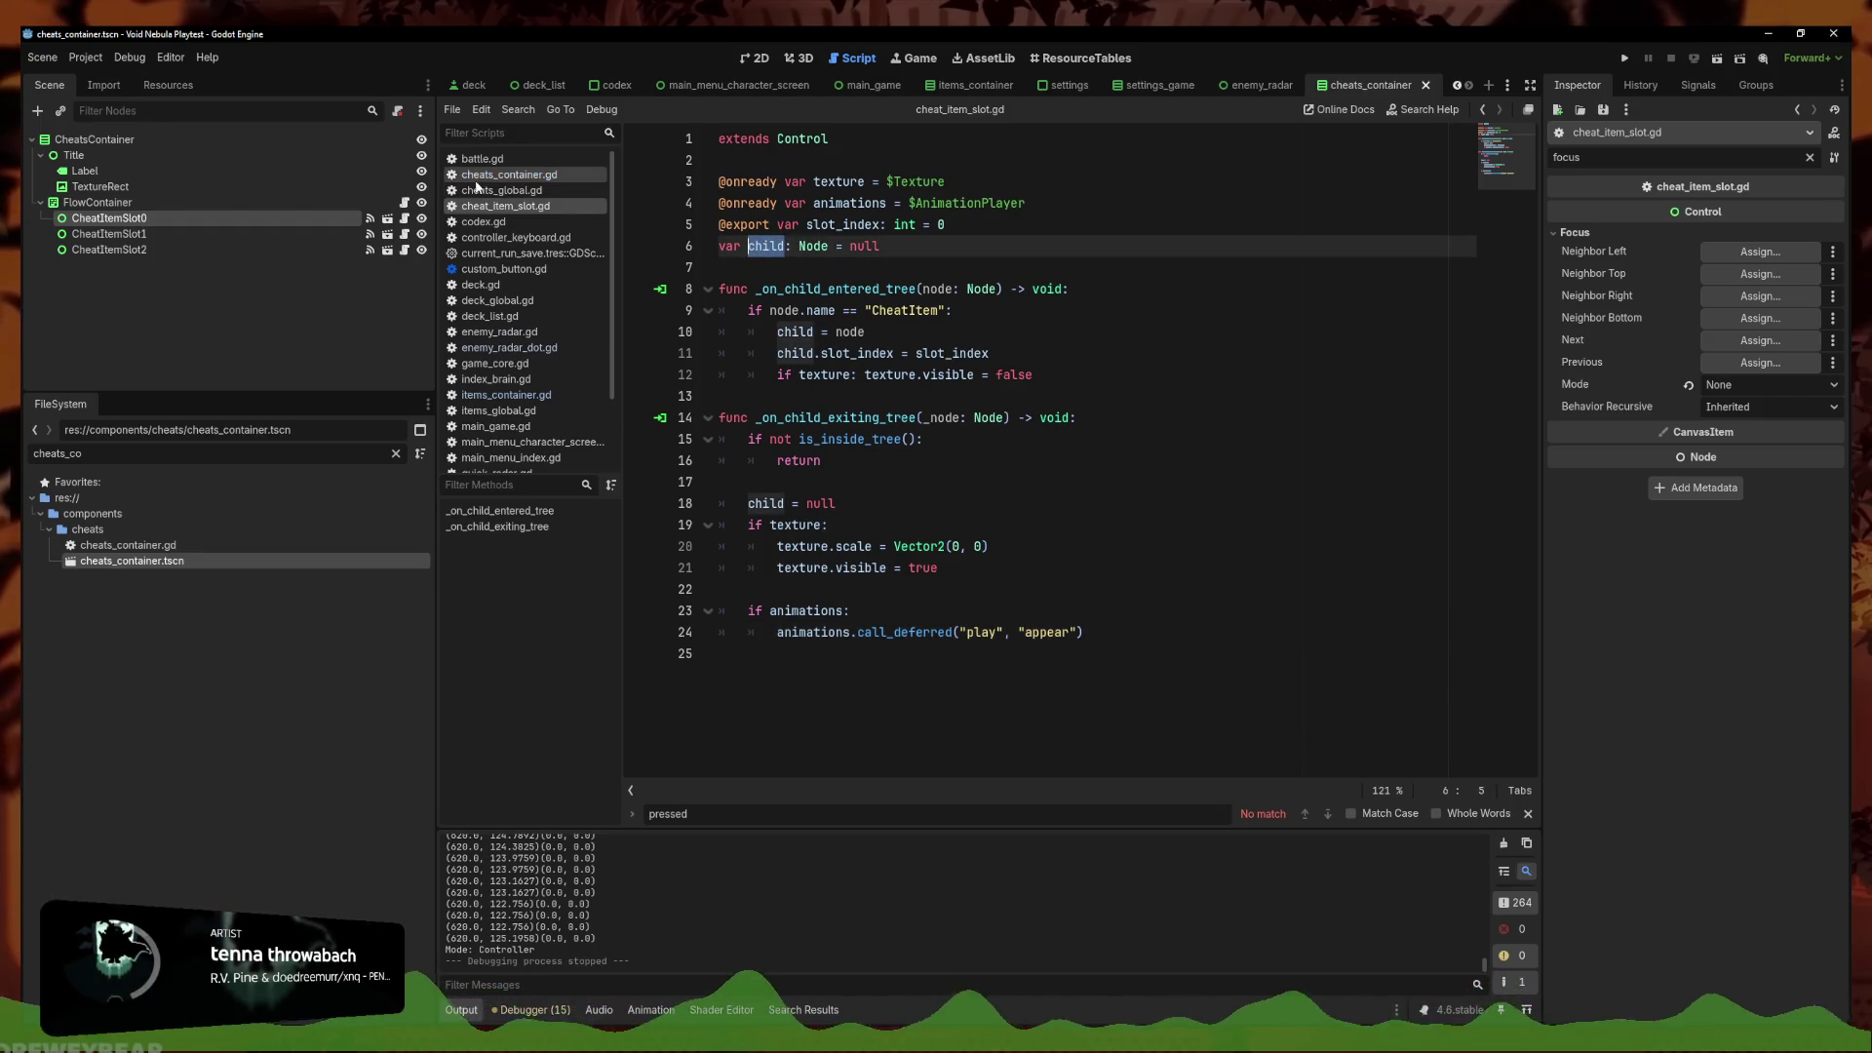
left_click(507, 175)
scroll(956, 625, "down", 1)
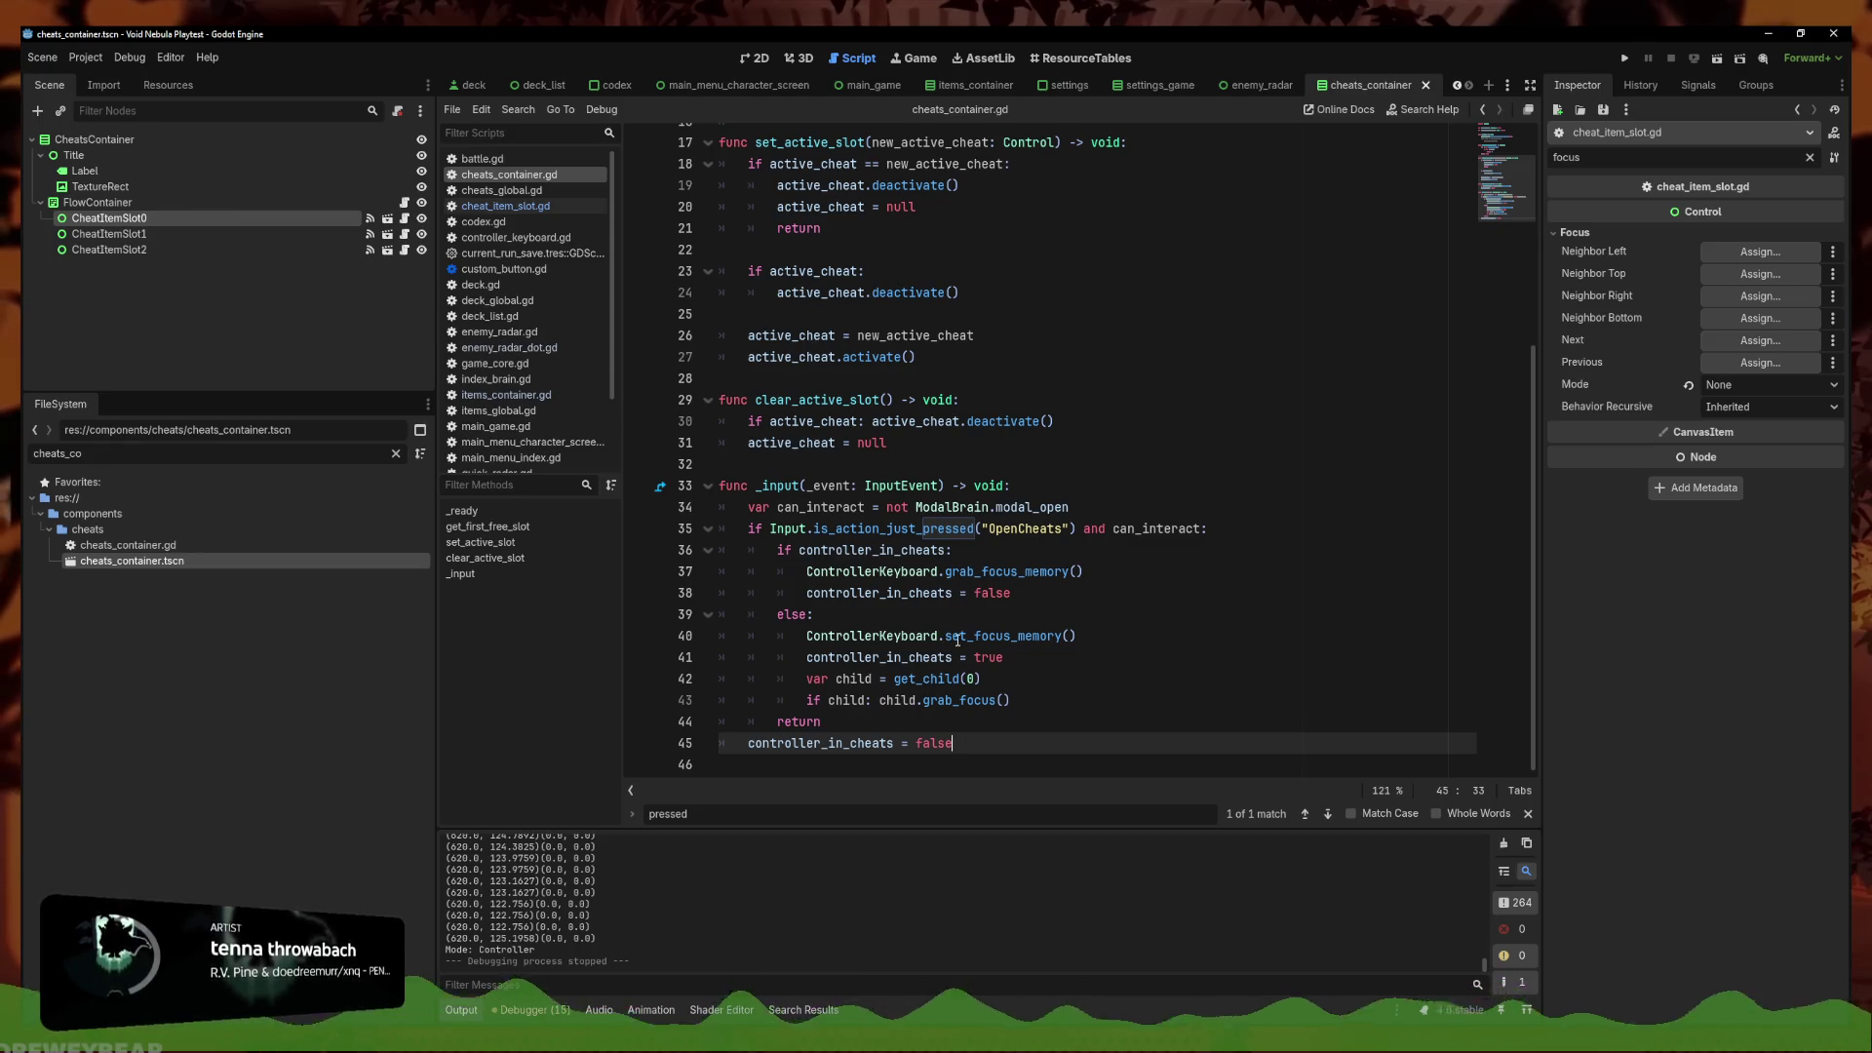
Make line 43 grab focus on the slot's child item (child.child.grab_focus()) and save
left_click(879, 700)
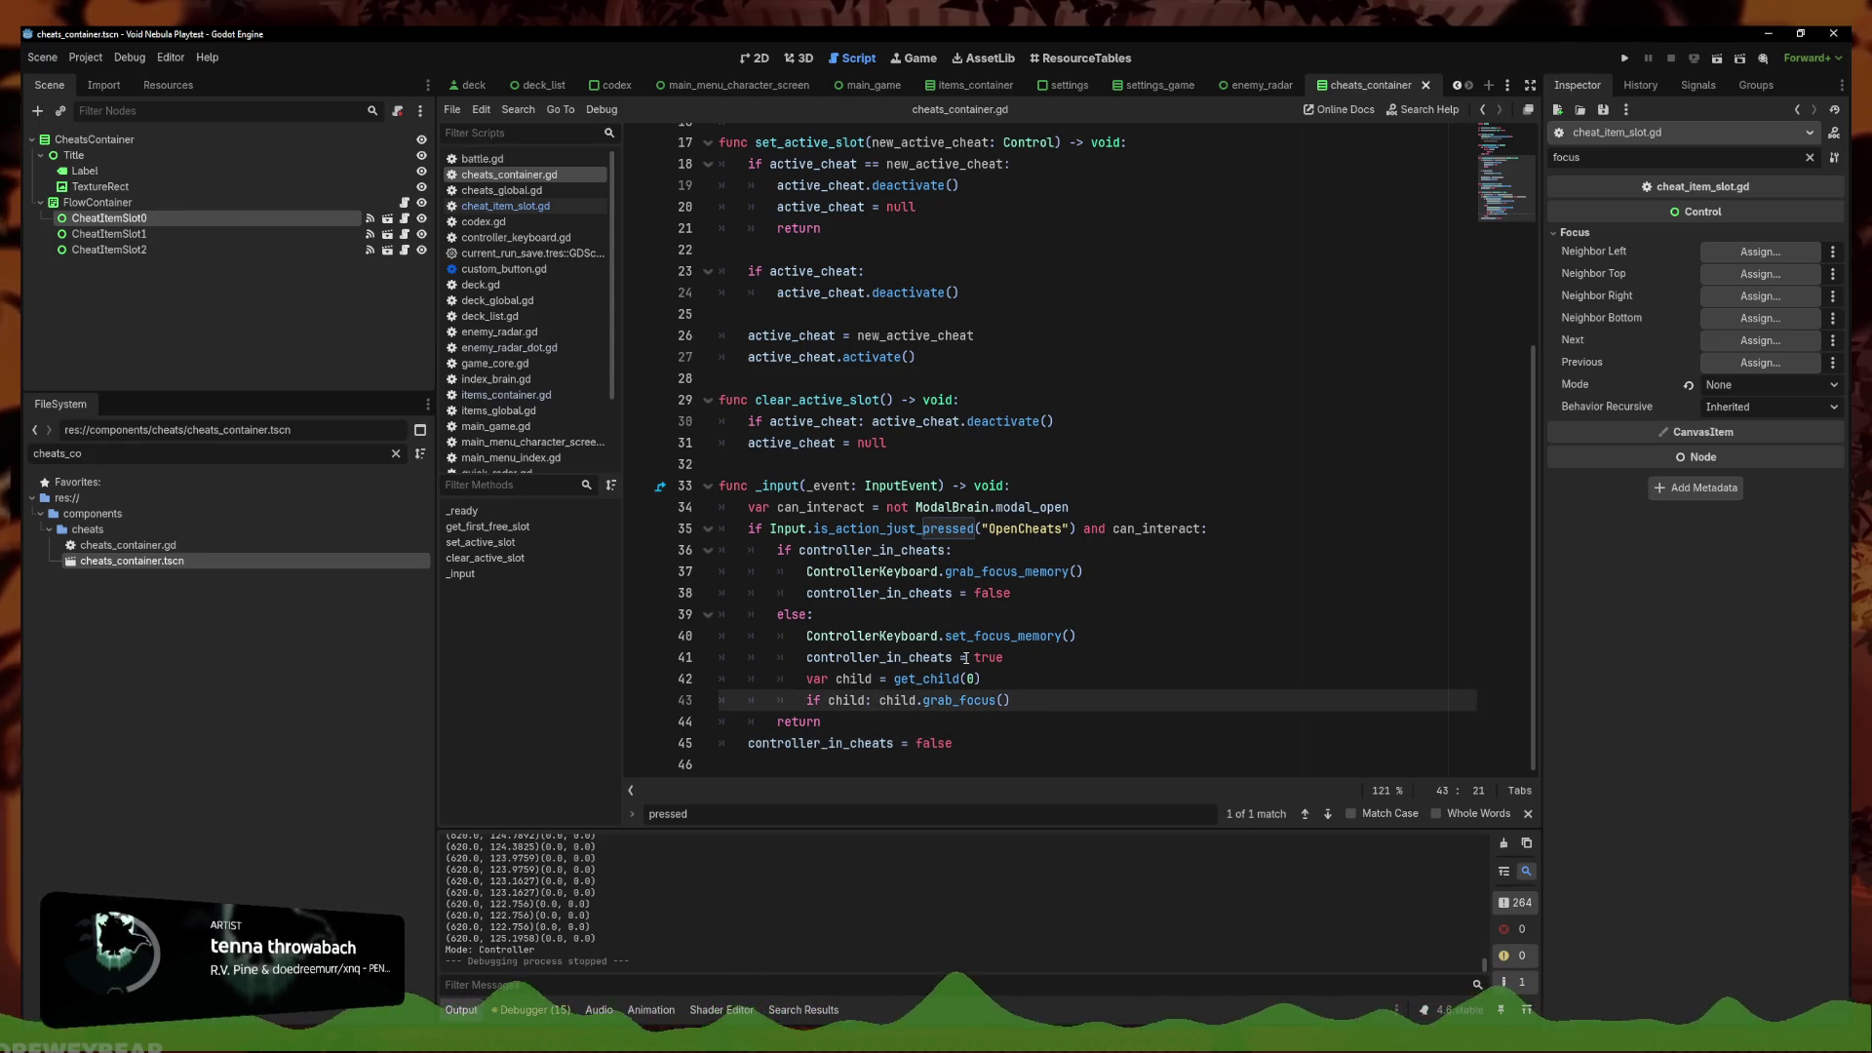
key("BackSpace")
key("BackSpace")
key("BackSpace")
type("child")
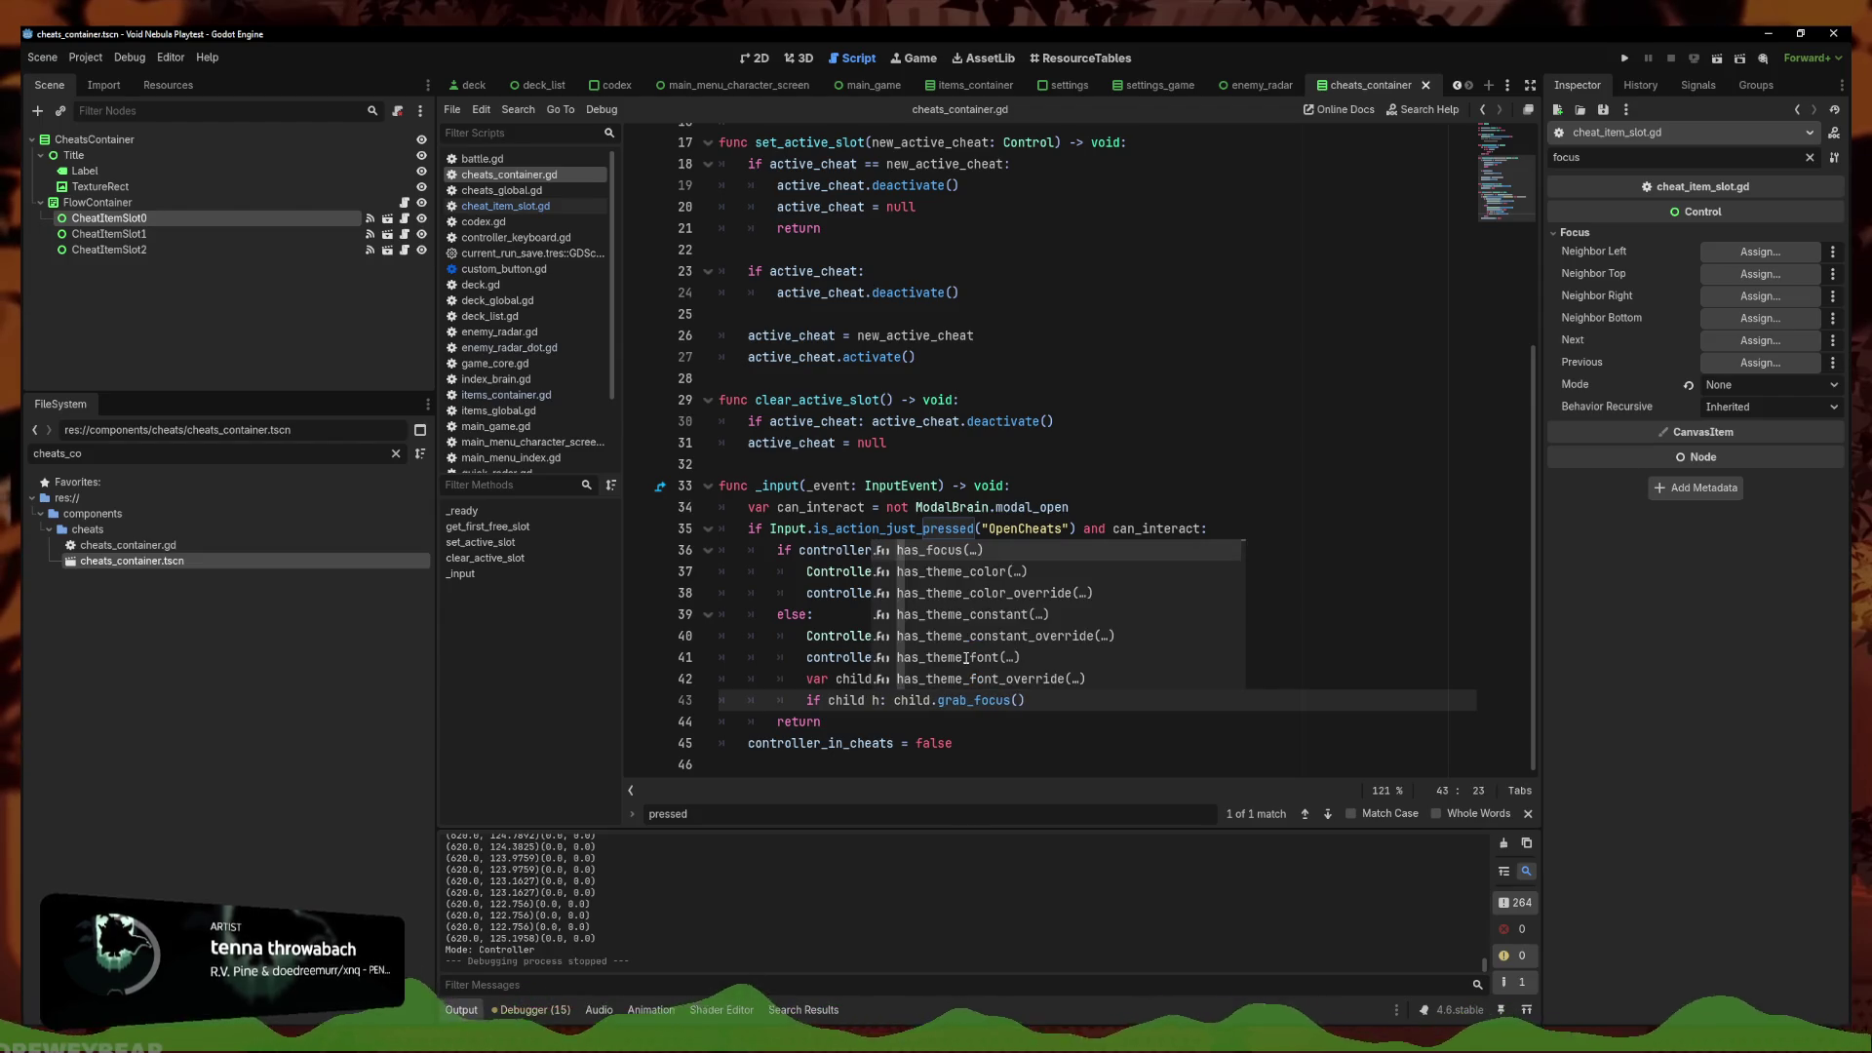
type(".child")
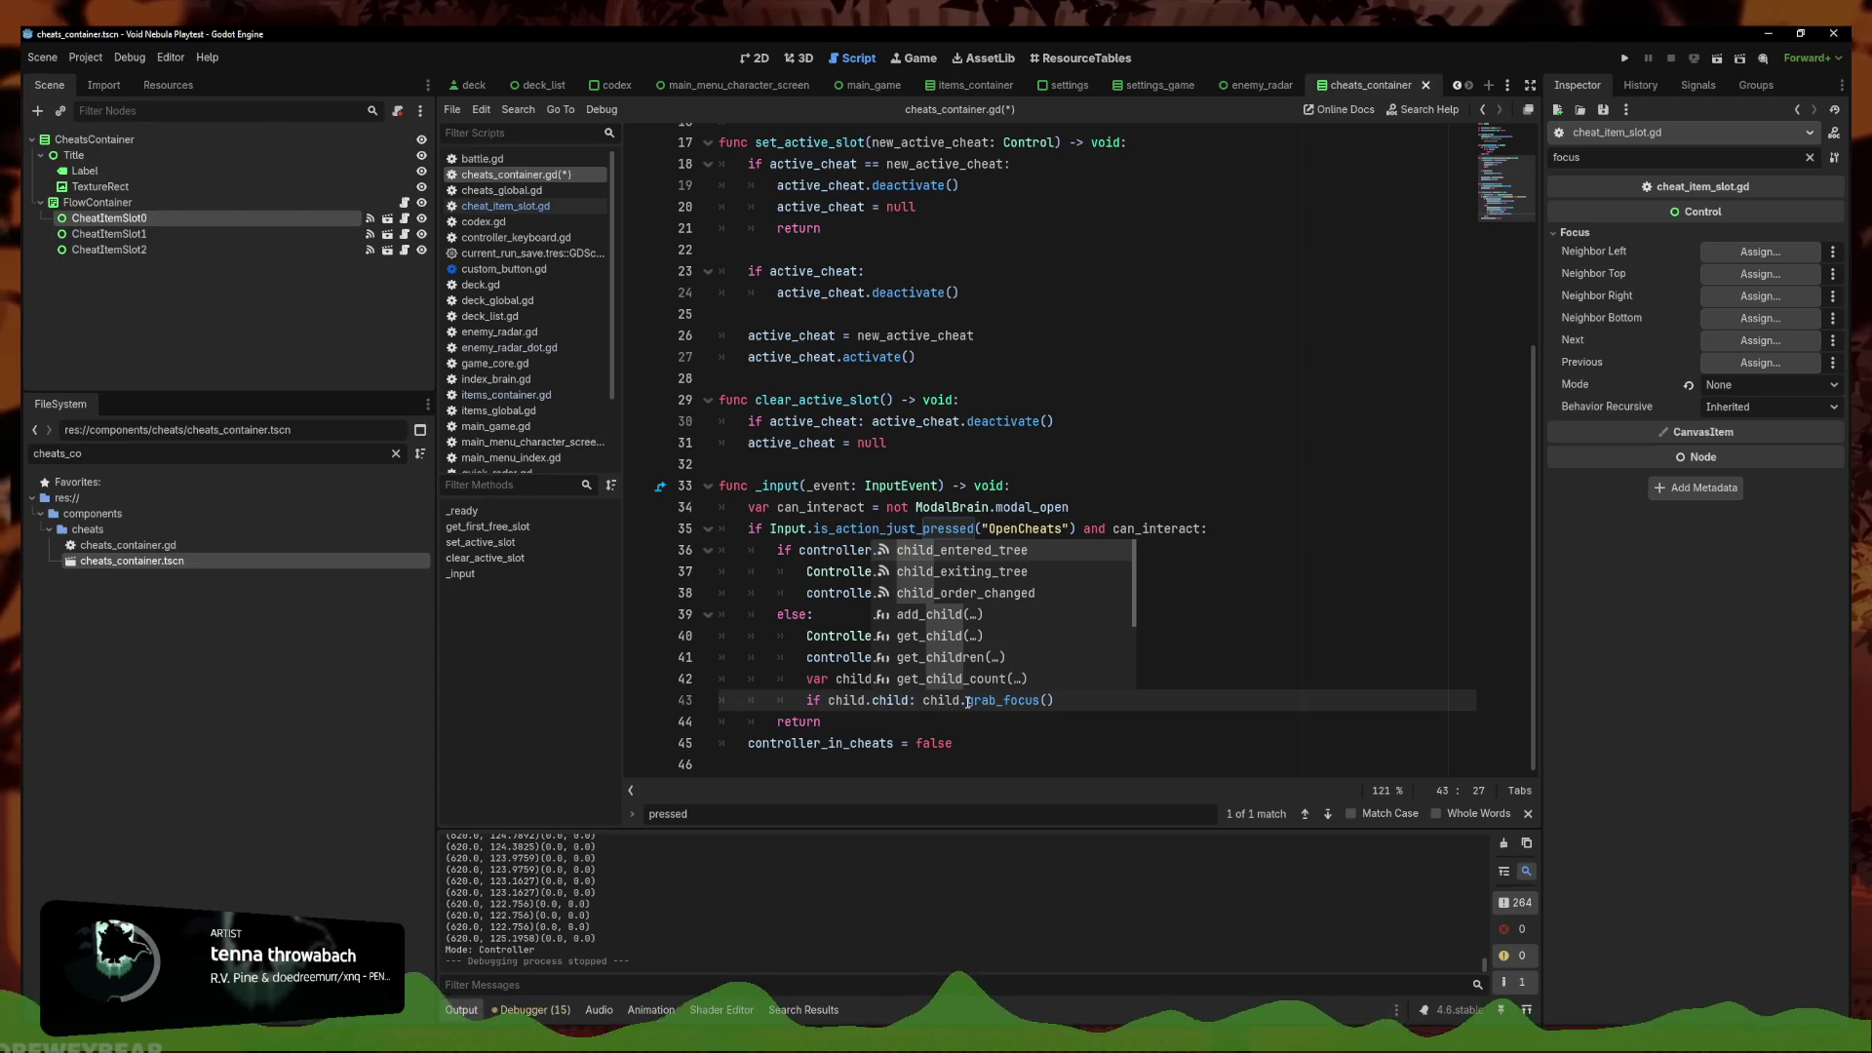
left_click(965, 700)
type(".child")
key("ctrl+s")
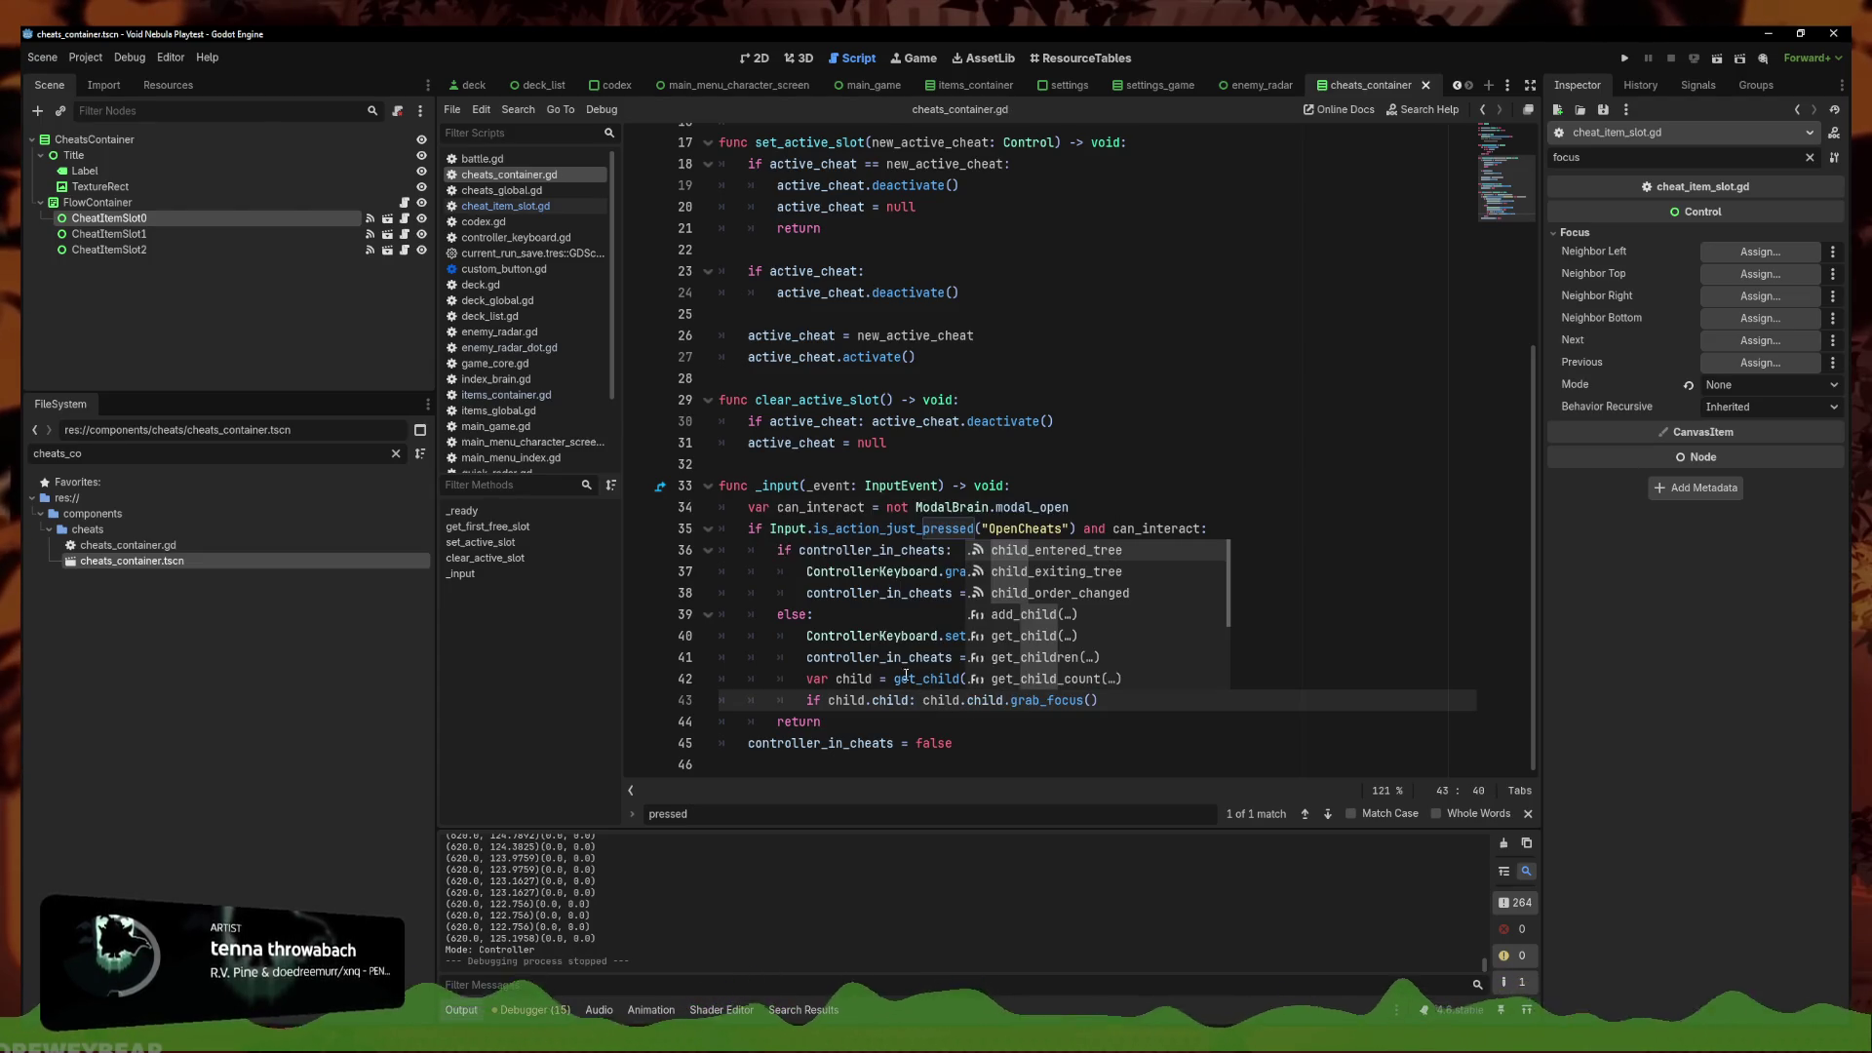
Rename the child variable to first_cheat_container on lines 42–43, save, and run the project
left_click(874, 679)
left_click(863, 703)
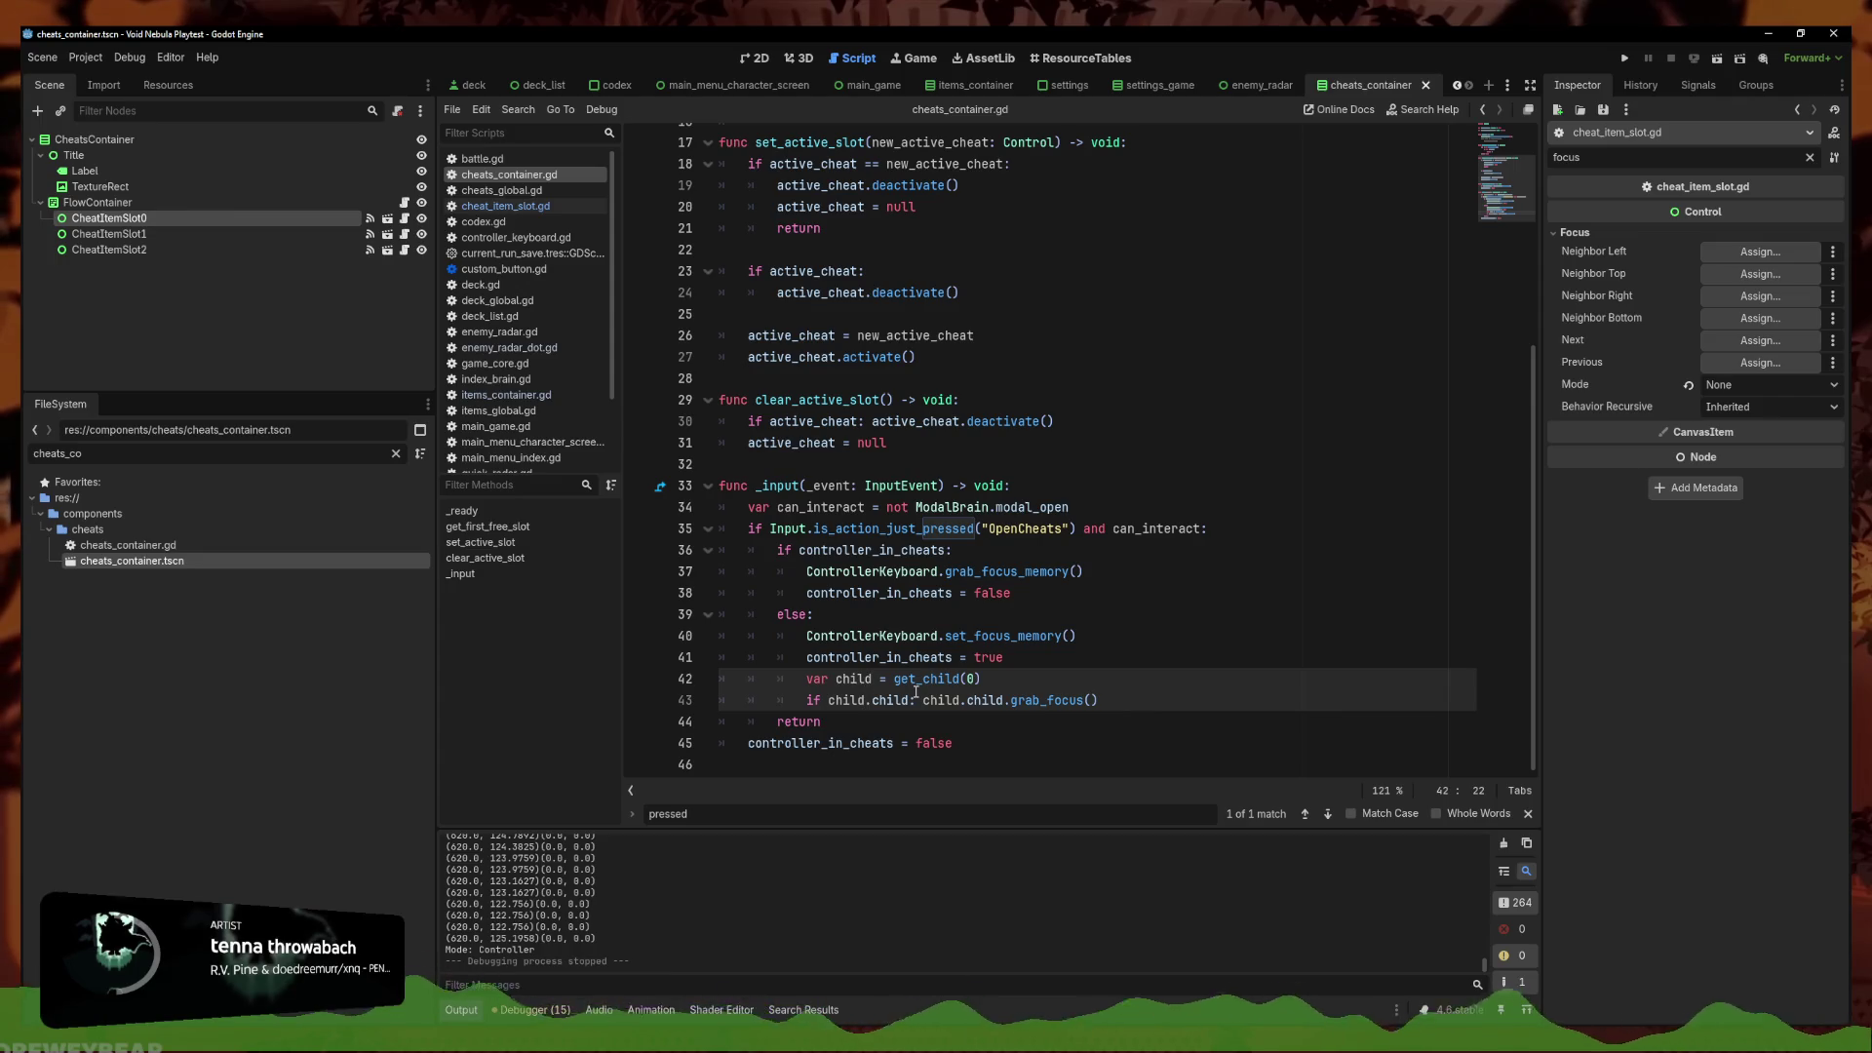
left_click(960, 702)
left_click(873, 680, "alt")
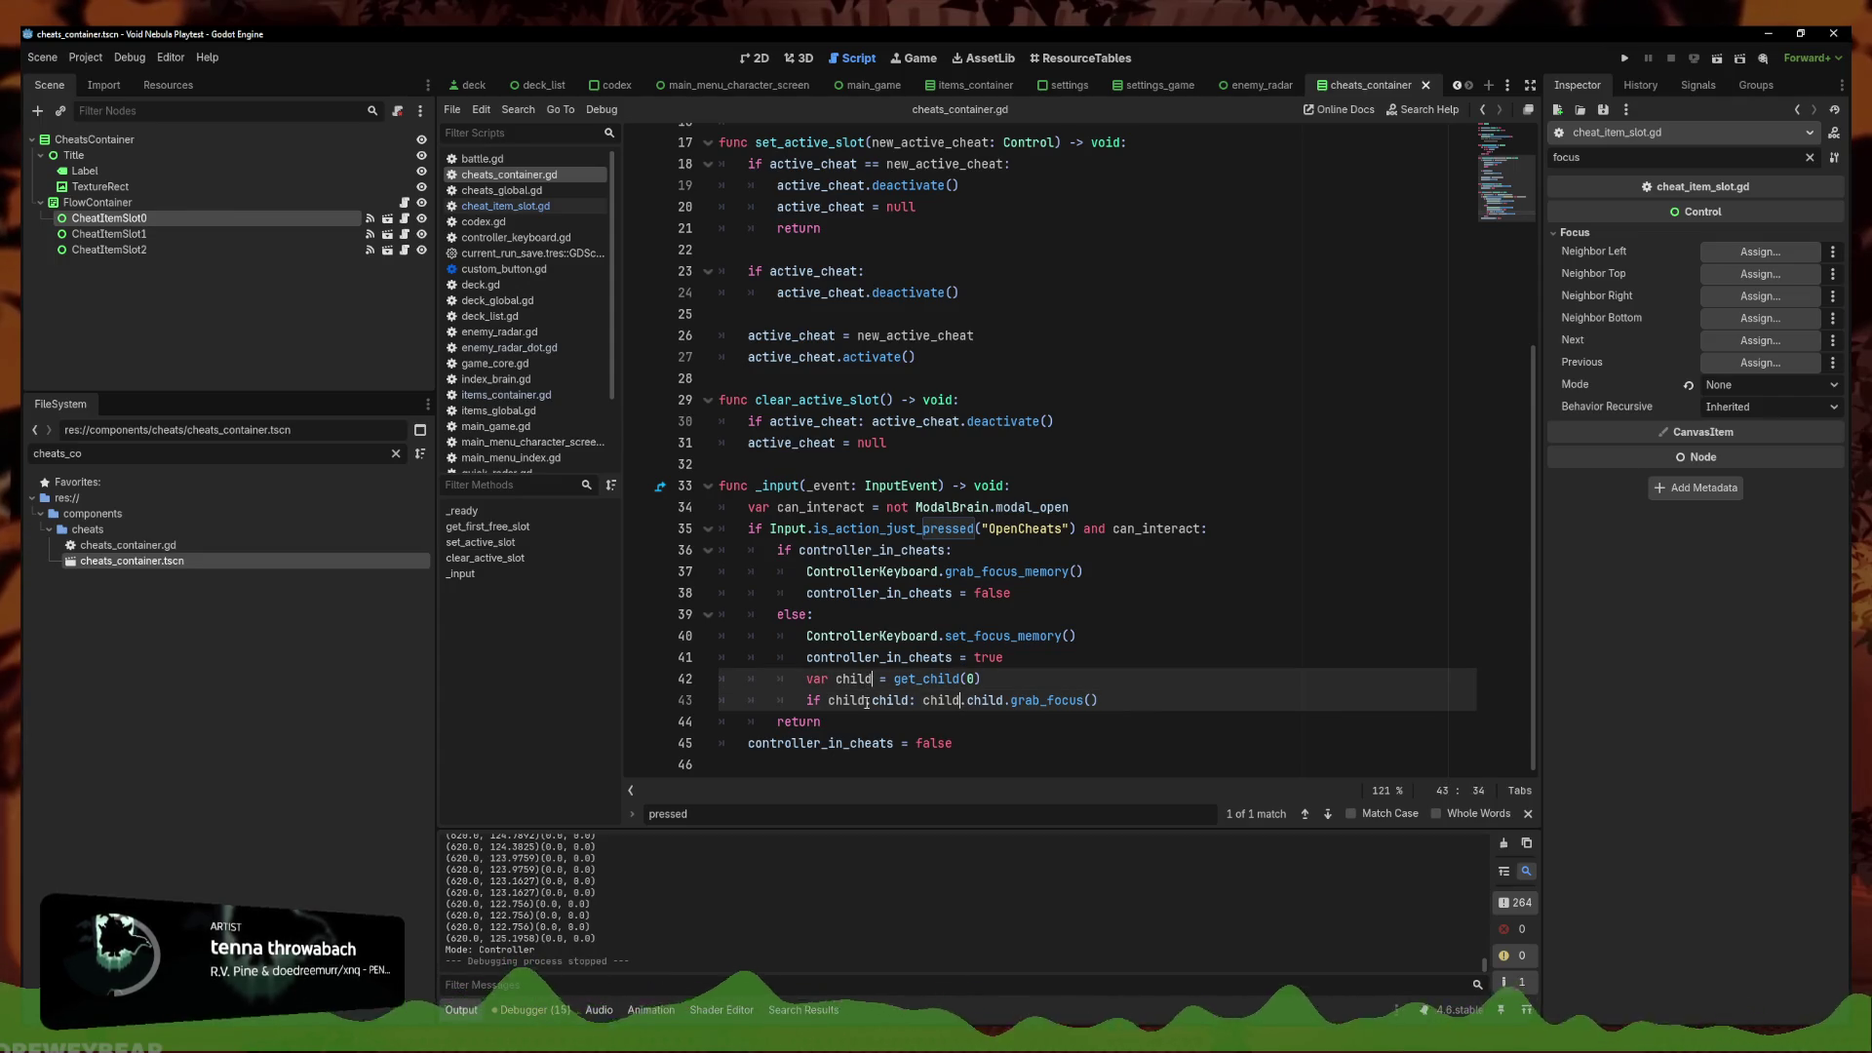
key("BackSpace")
key("BackSpace")
type("first_cheat_contaien")
key("BackSpace")
key("BackSpace")
type("ner")
key("ctrl+s")
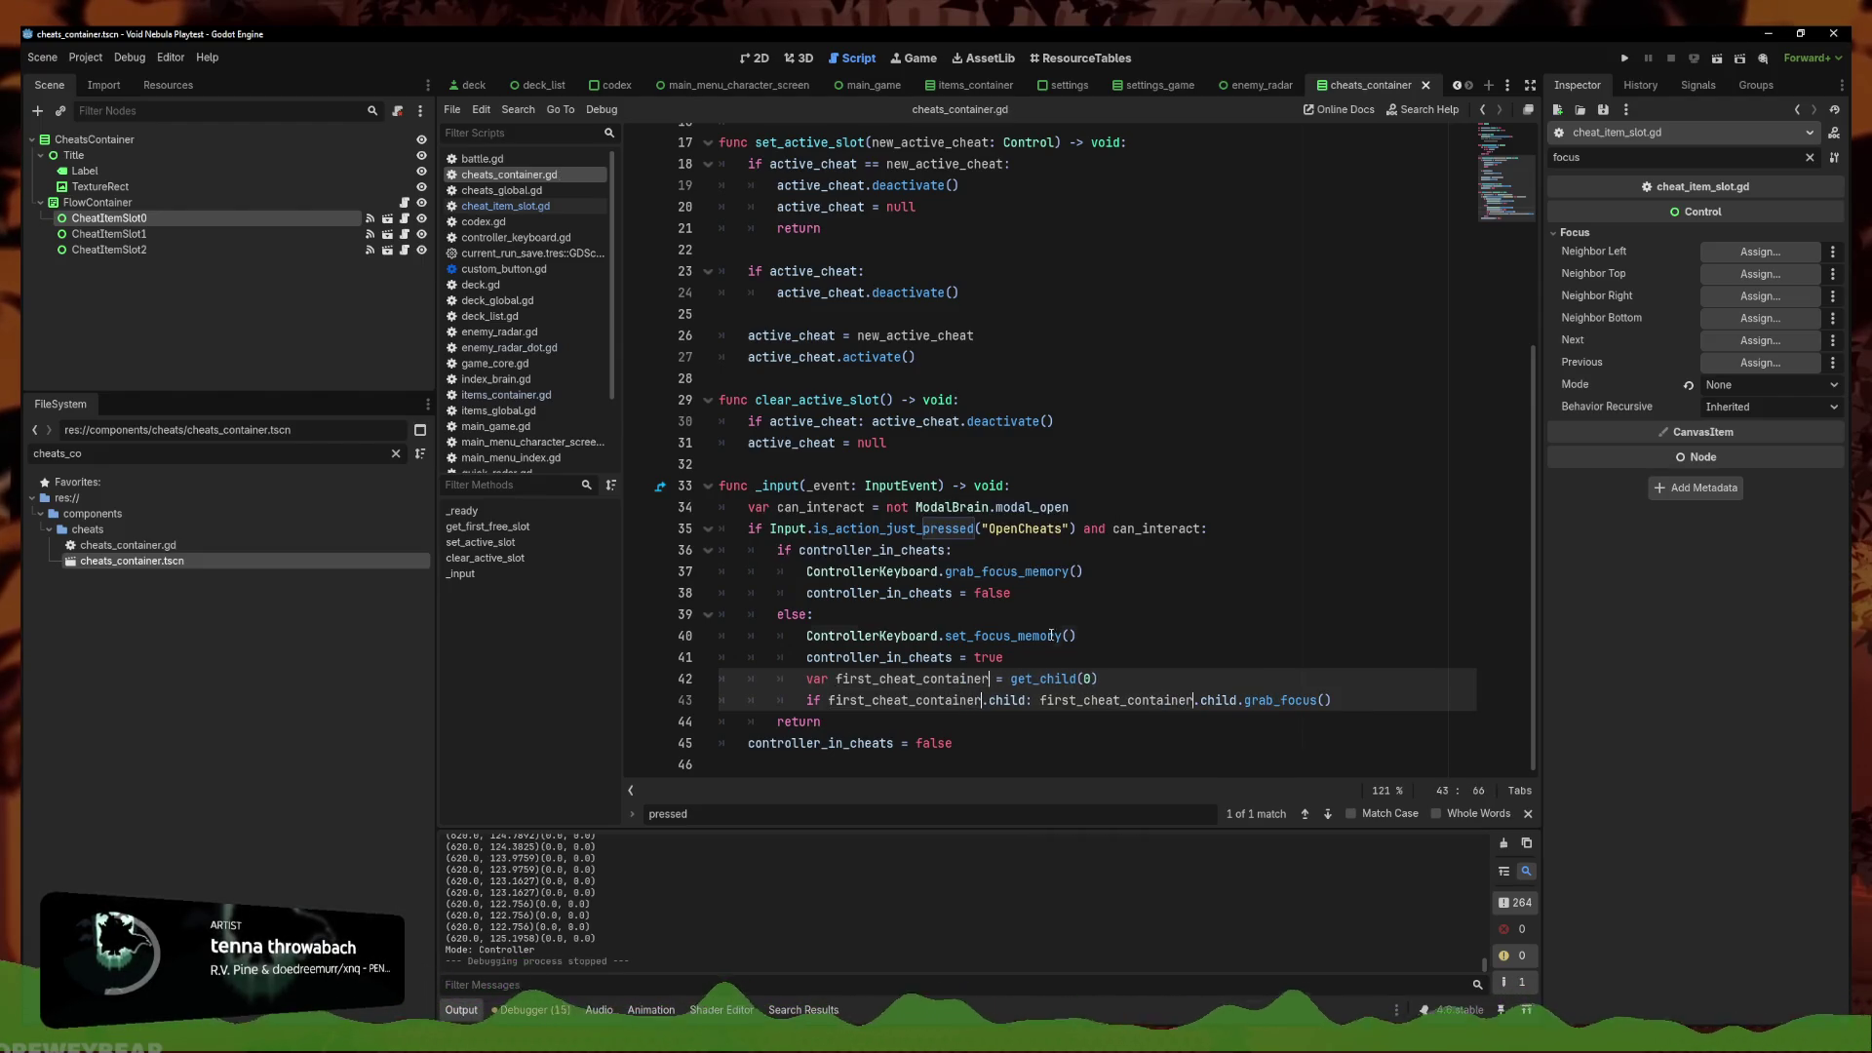
left_click(1046, 635)
left_click(1625, 58)
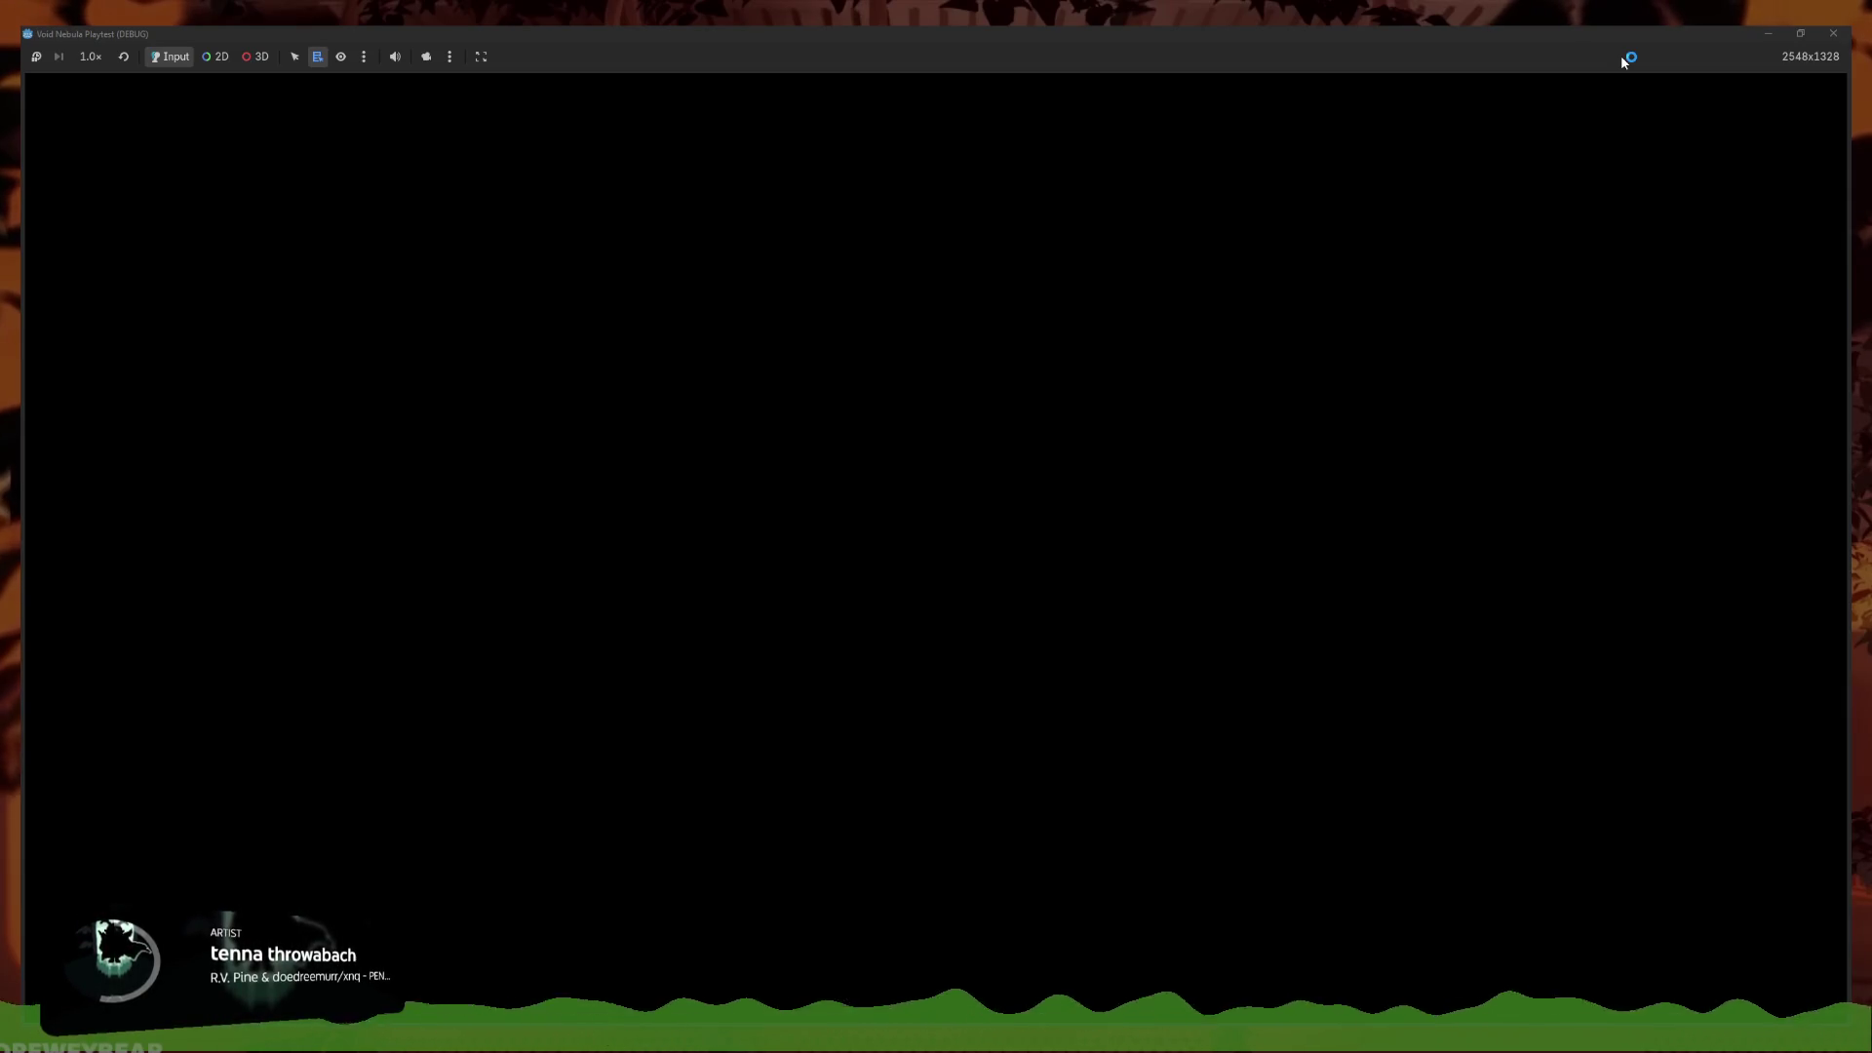
Continue the saved run from the title menu
key("Return")
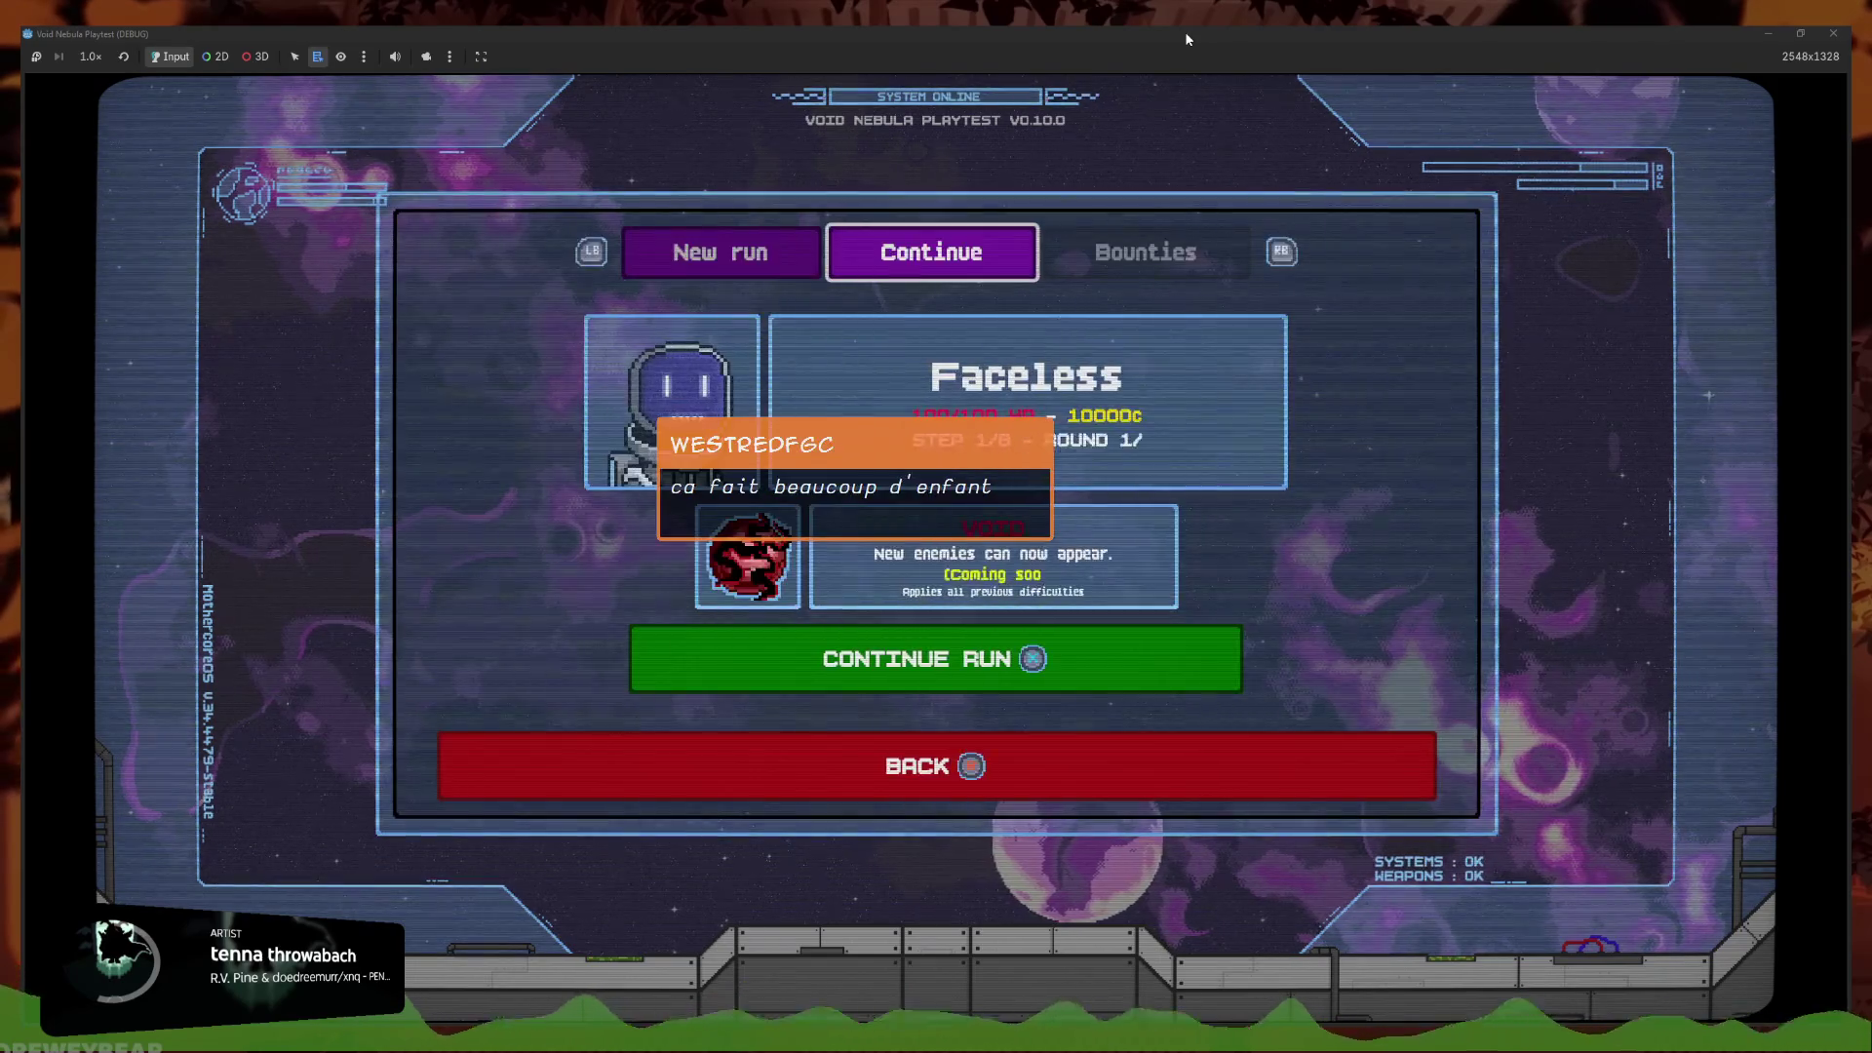
key("Left")
key("Right")
key("Return")
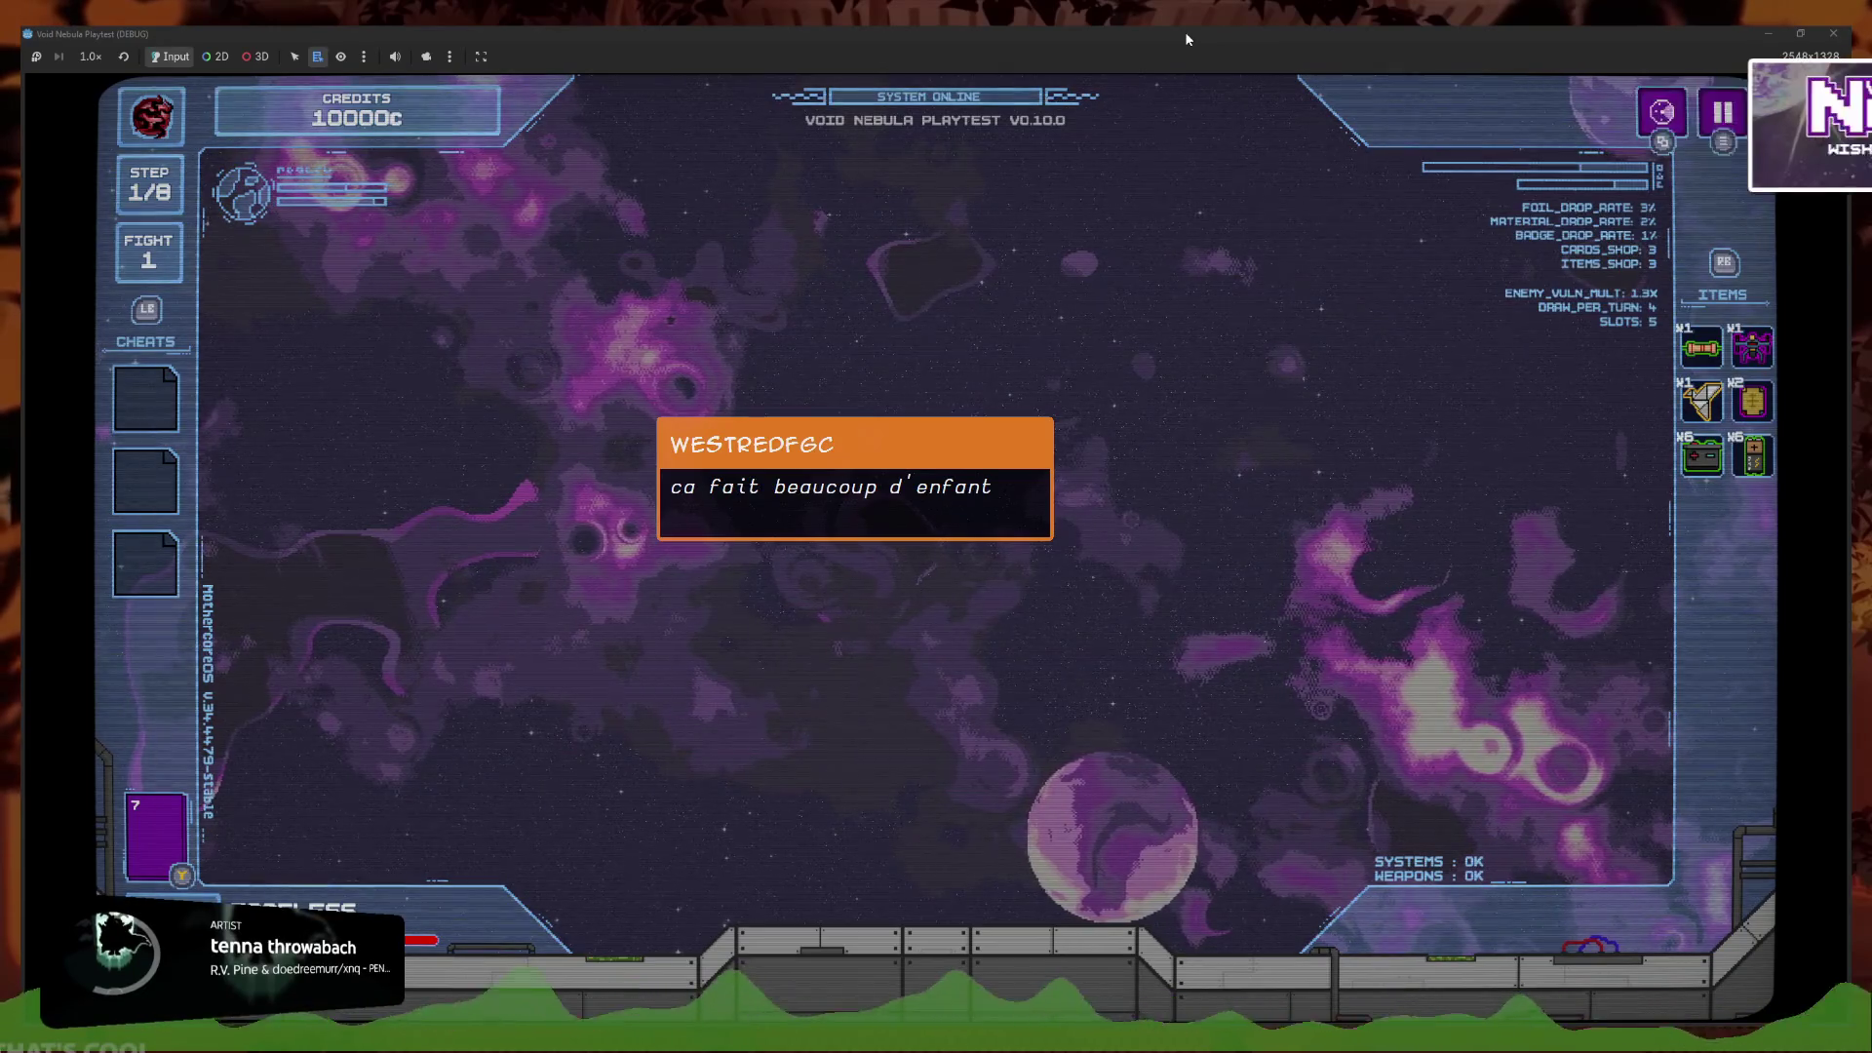
Move focus between the Lootbox cheat slot, the Red Resistor item and the Midas Bomb card
key("Left")
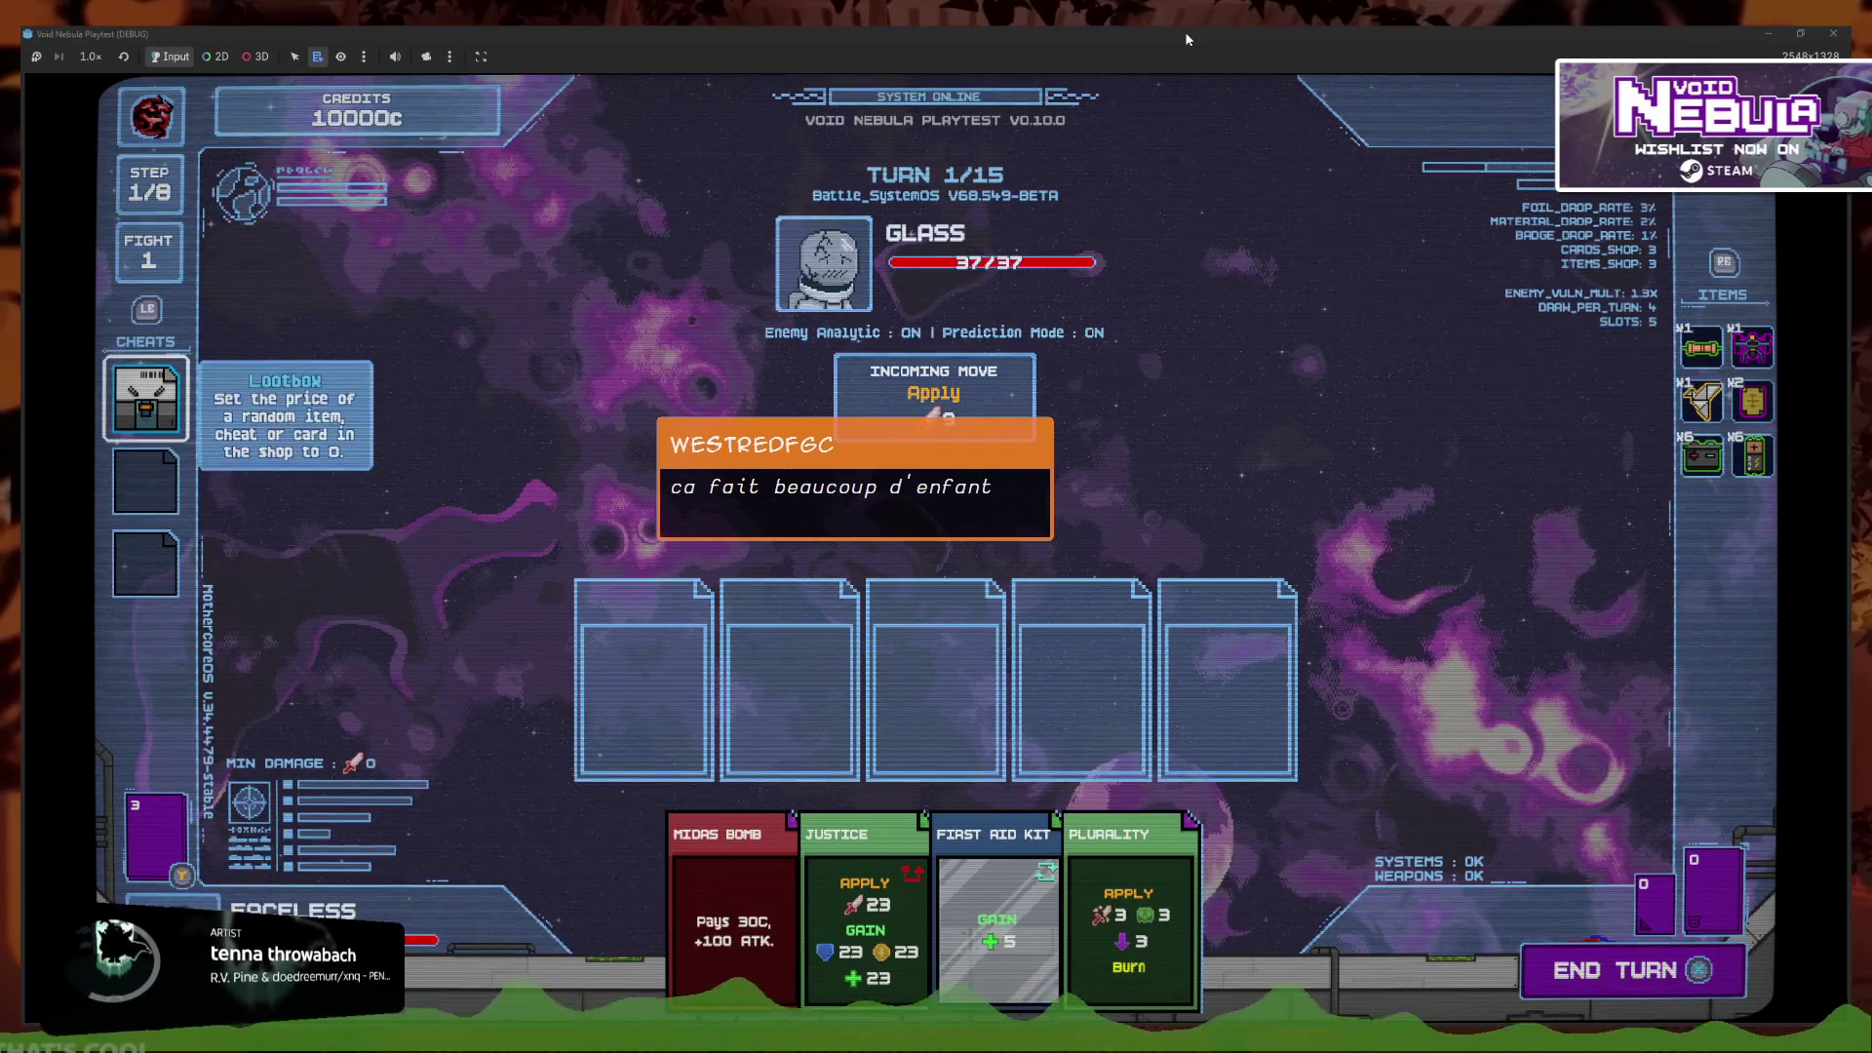
key("Right")
key("Left")
key("Right")
key("Left")
key("Down")
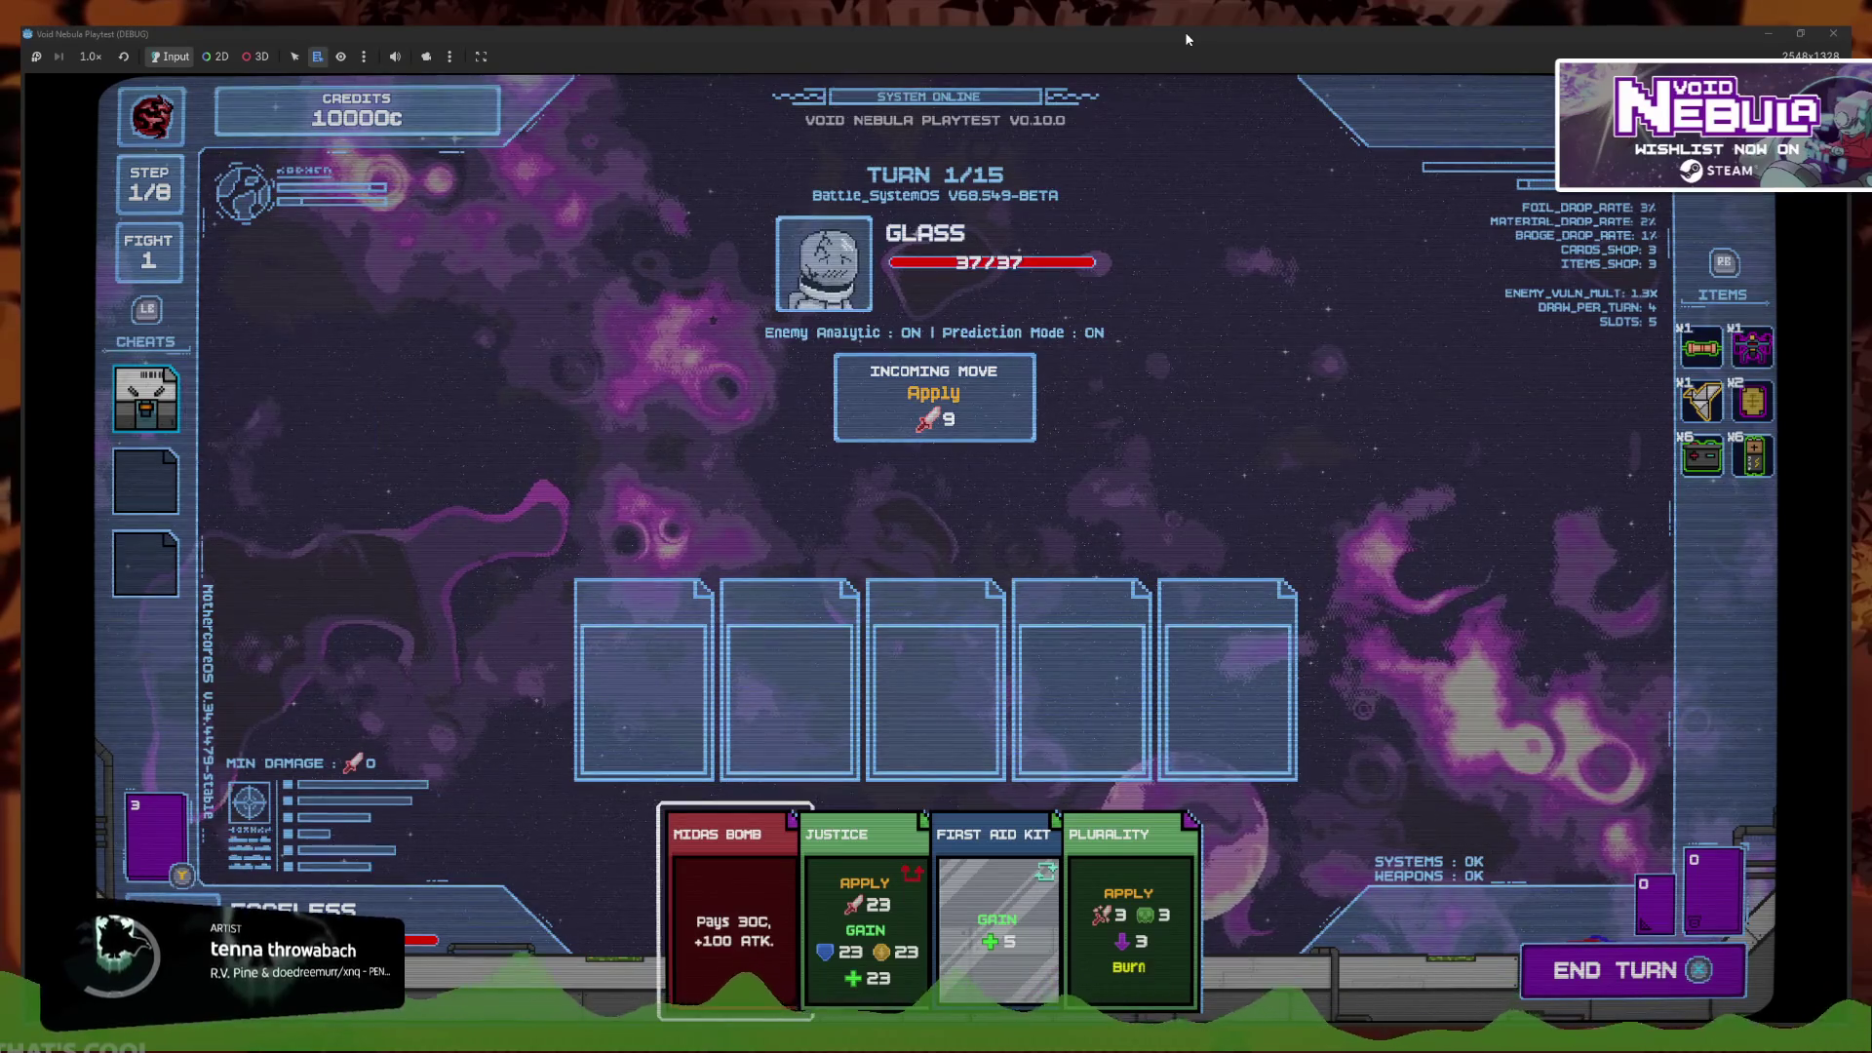
key("Up")
key("Right")
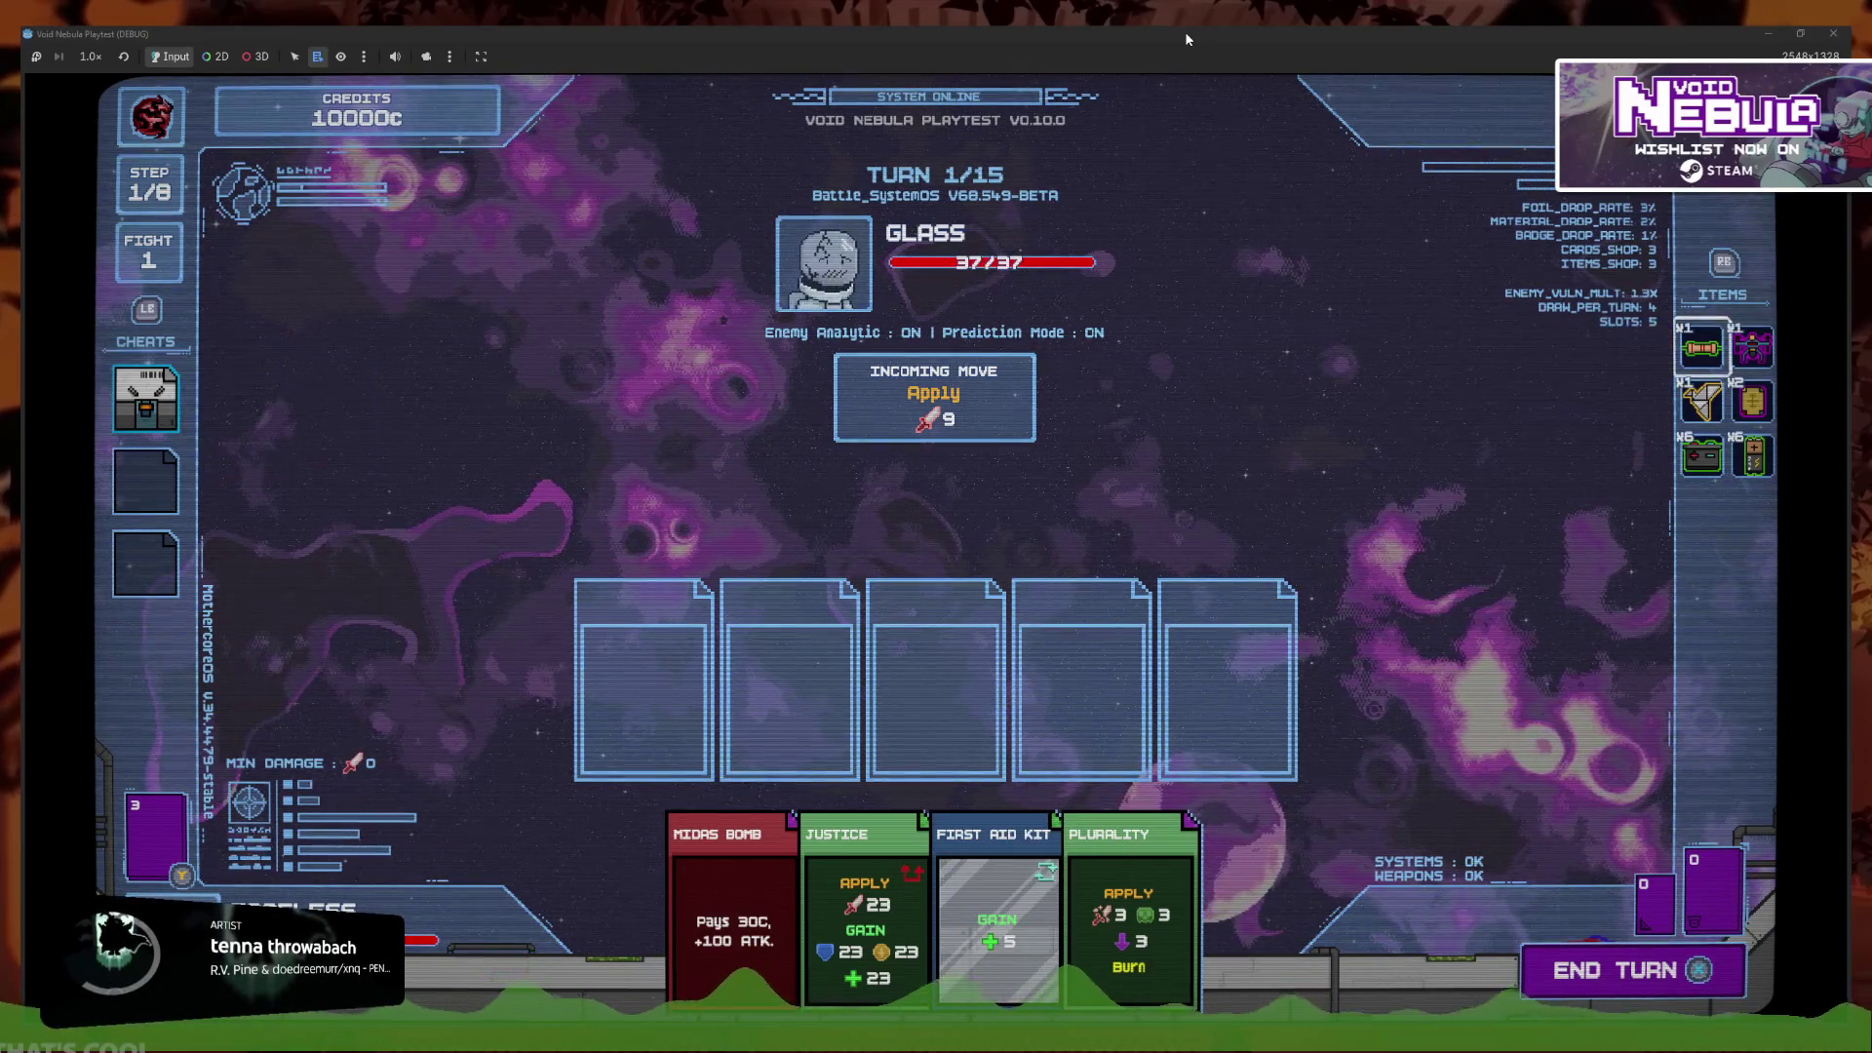
key("Left")
key("Right")
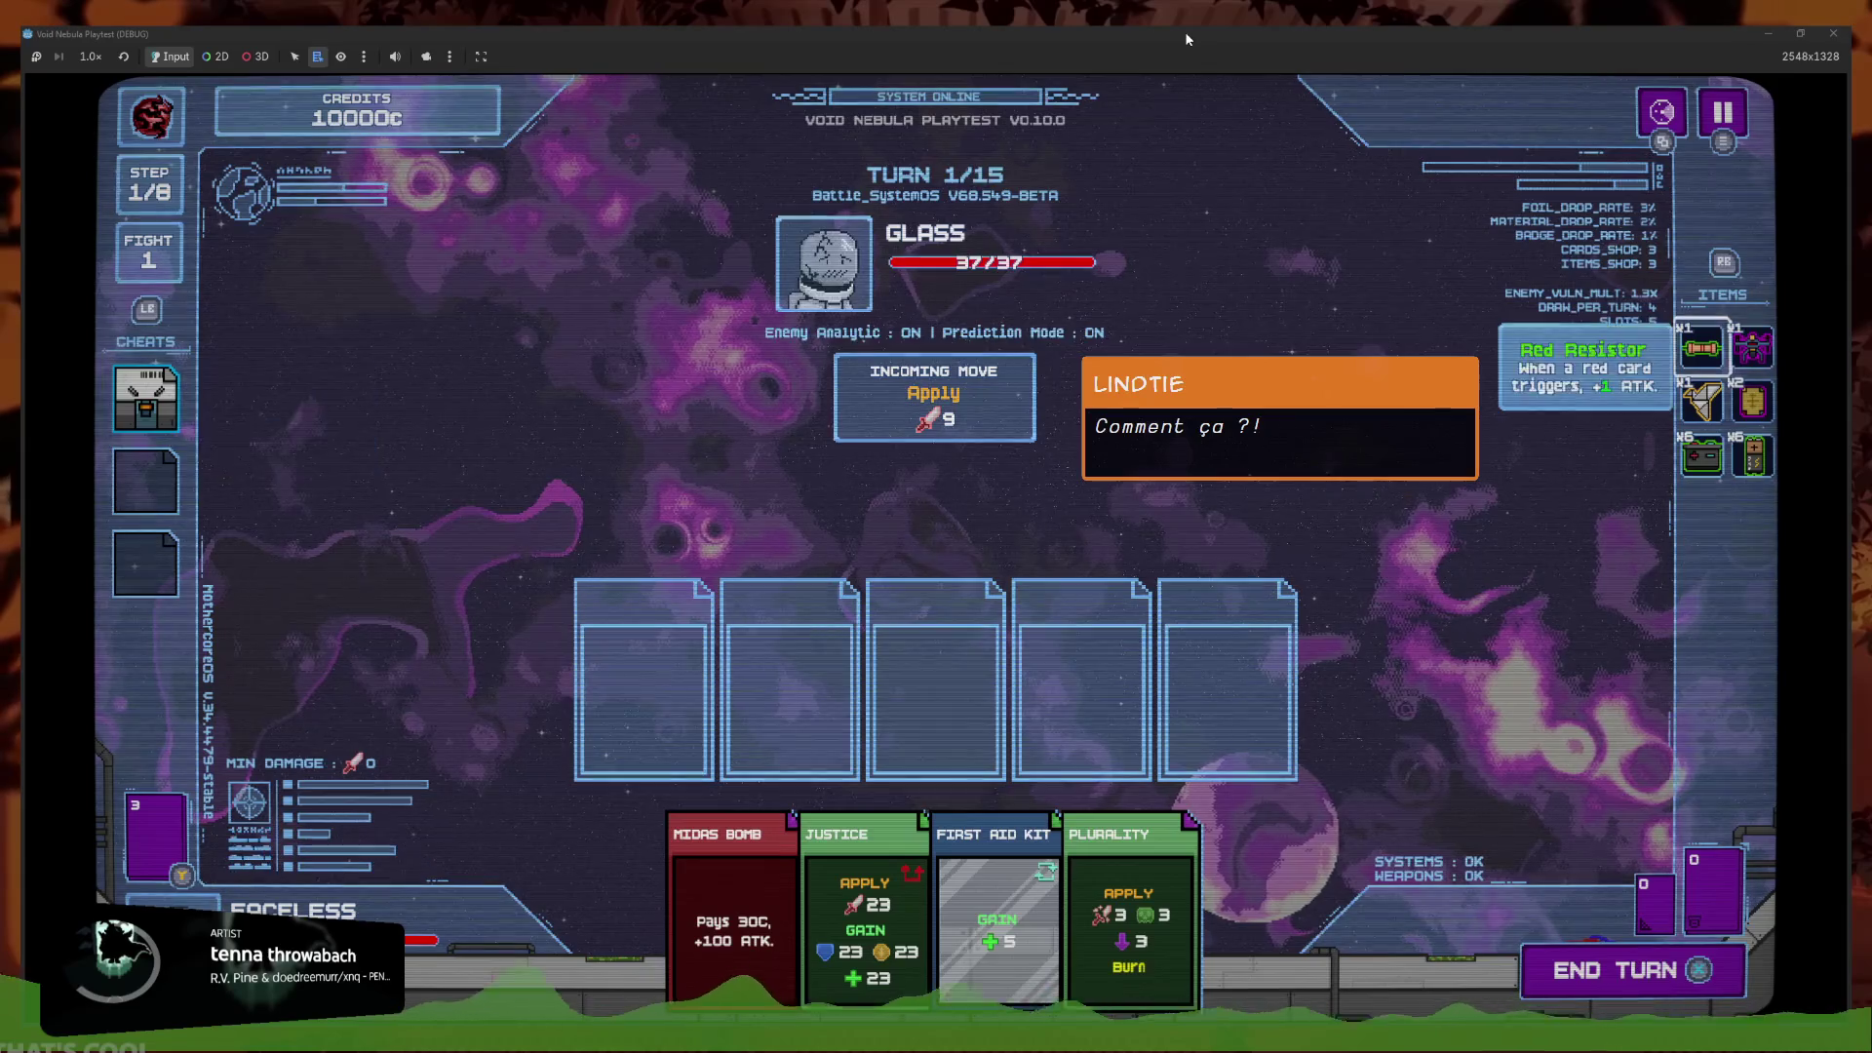
Move focus to the Combat drone, back to the Lootbox slot, then close the playtest
key("Down")
key("Right")
key("Up")
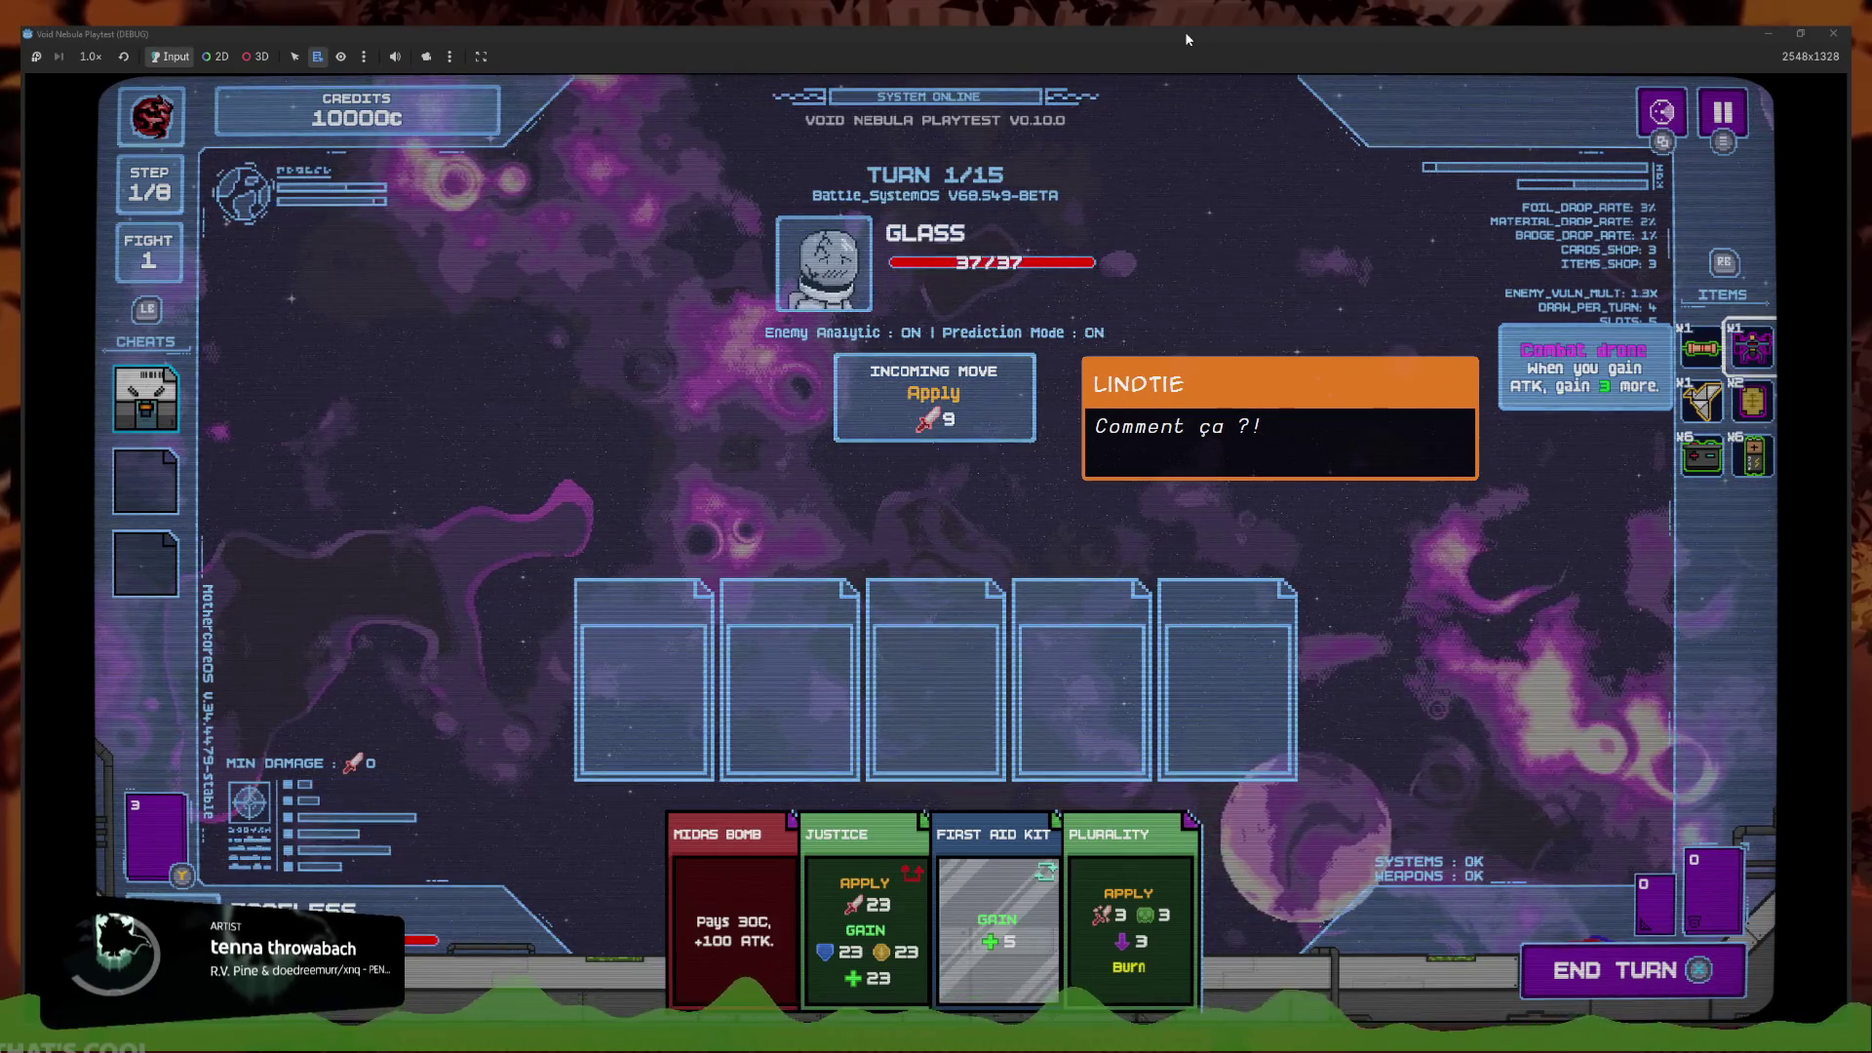
key("Left")
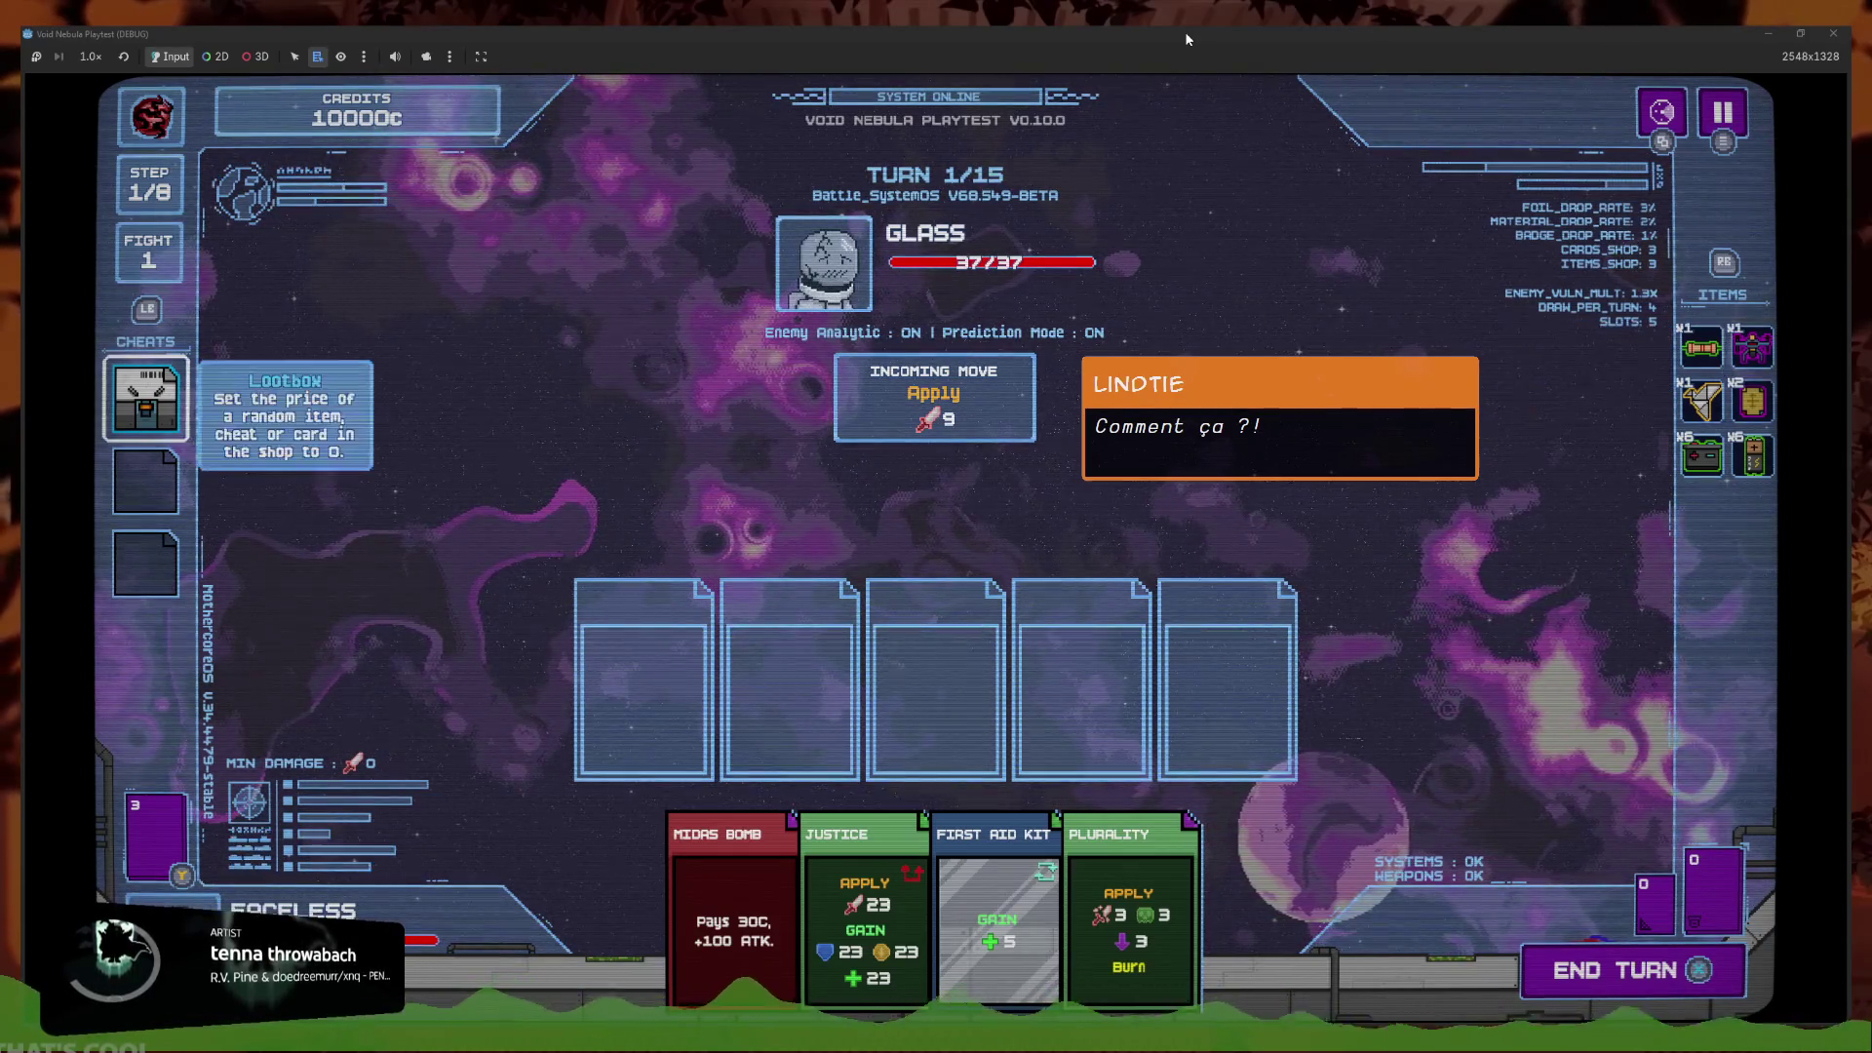
key("Right")
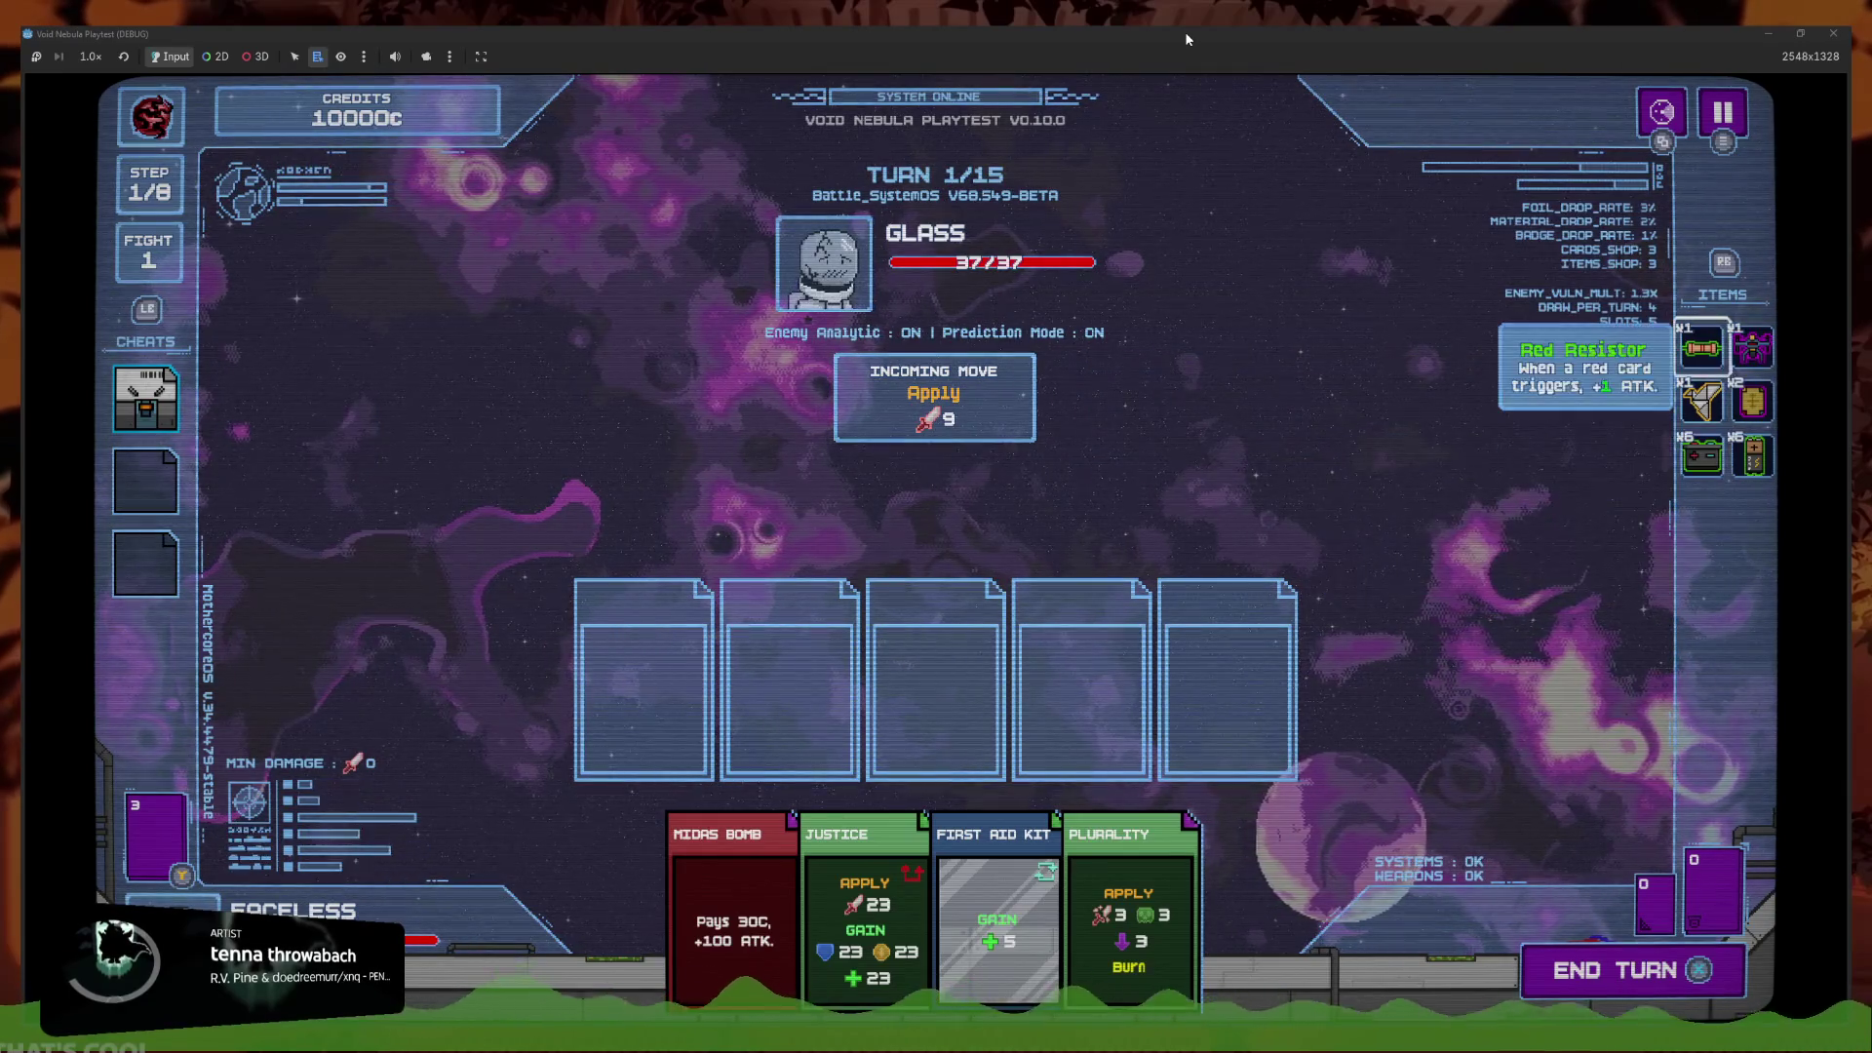
key("Left")
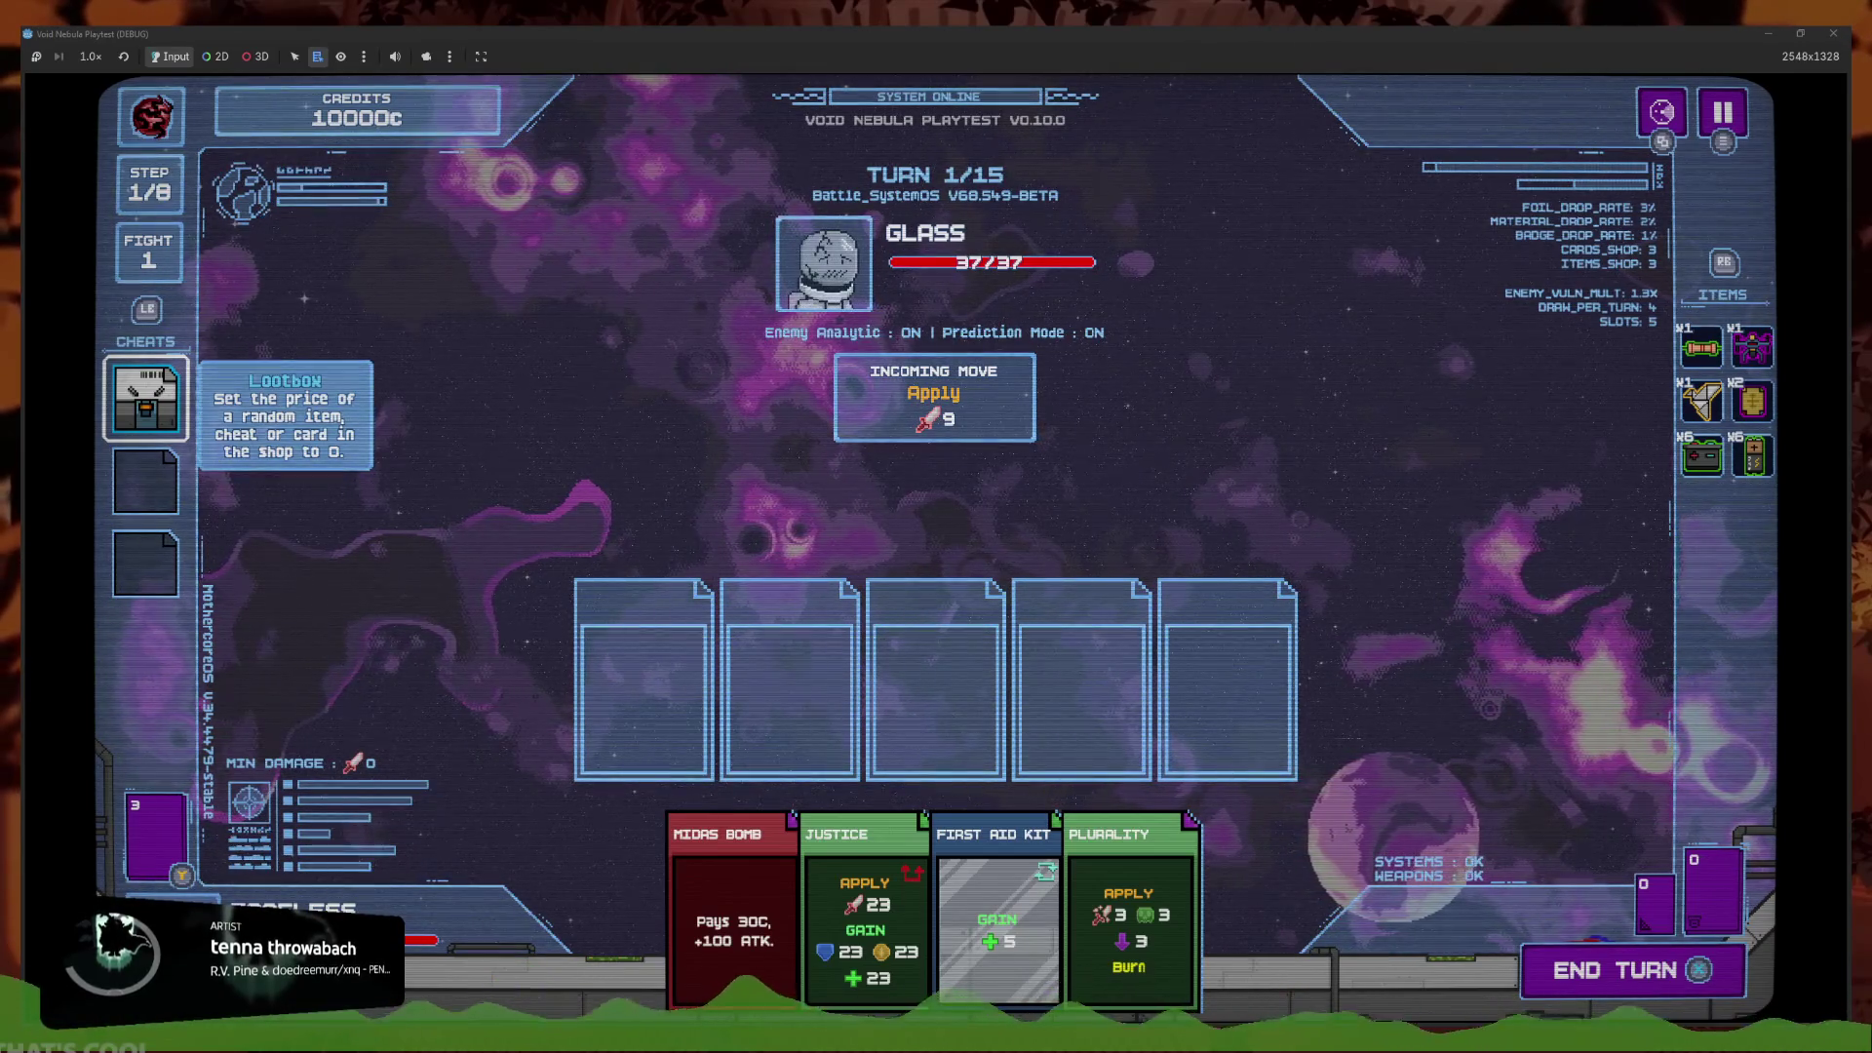
left_click(1833, 33)
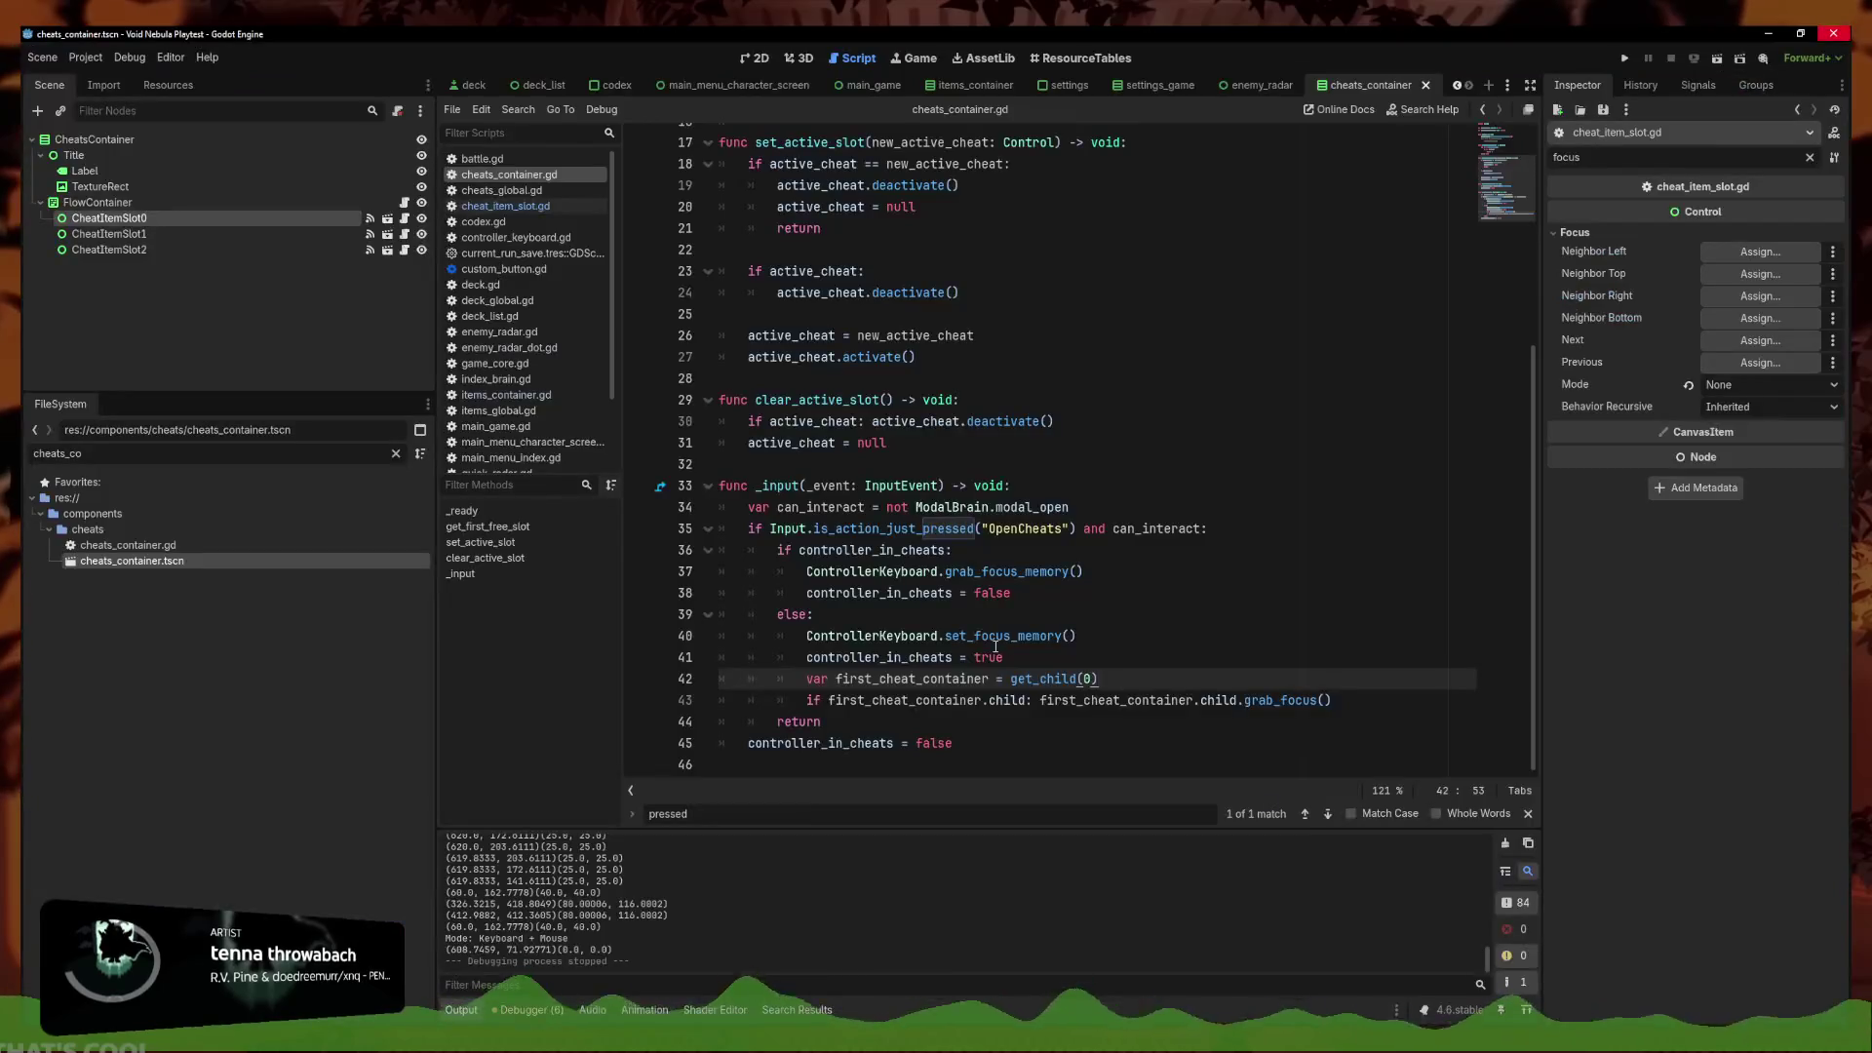
Select the controller_in_cheats = false line in cheats_container.gd
left_click(1169, 657)
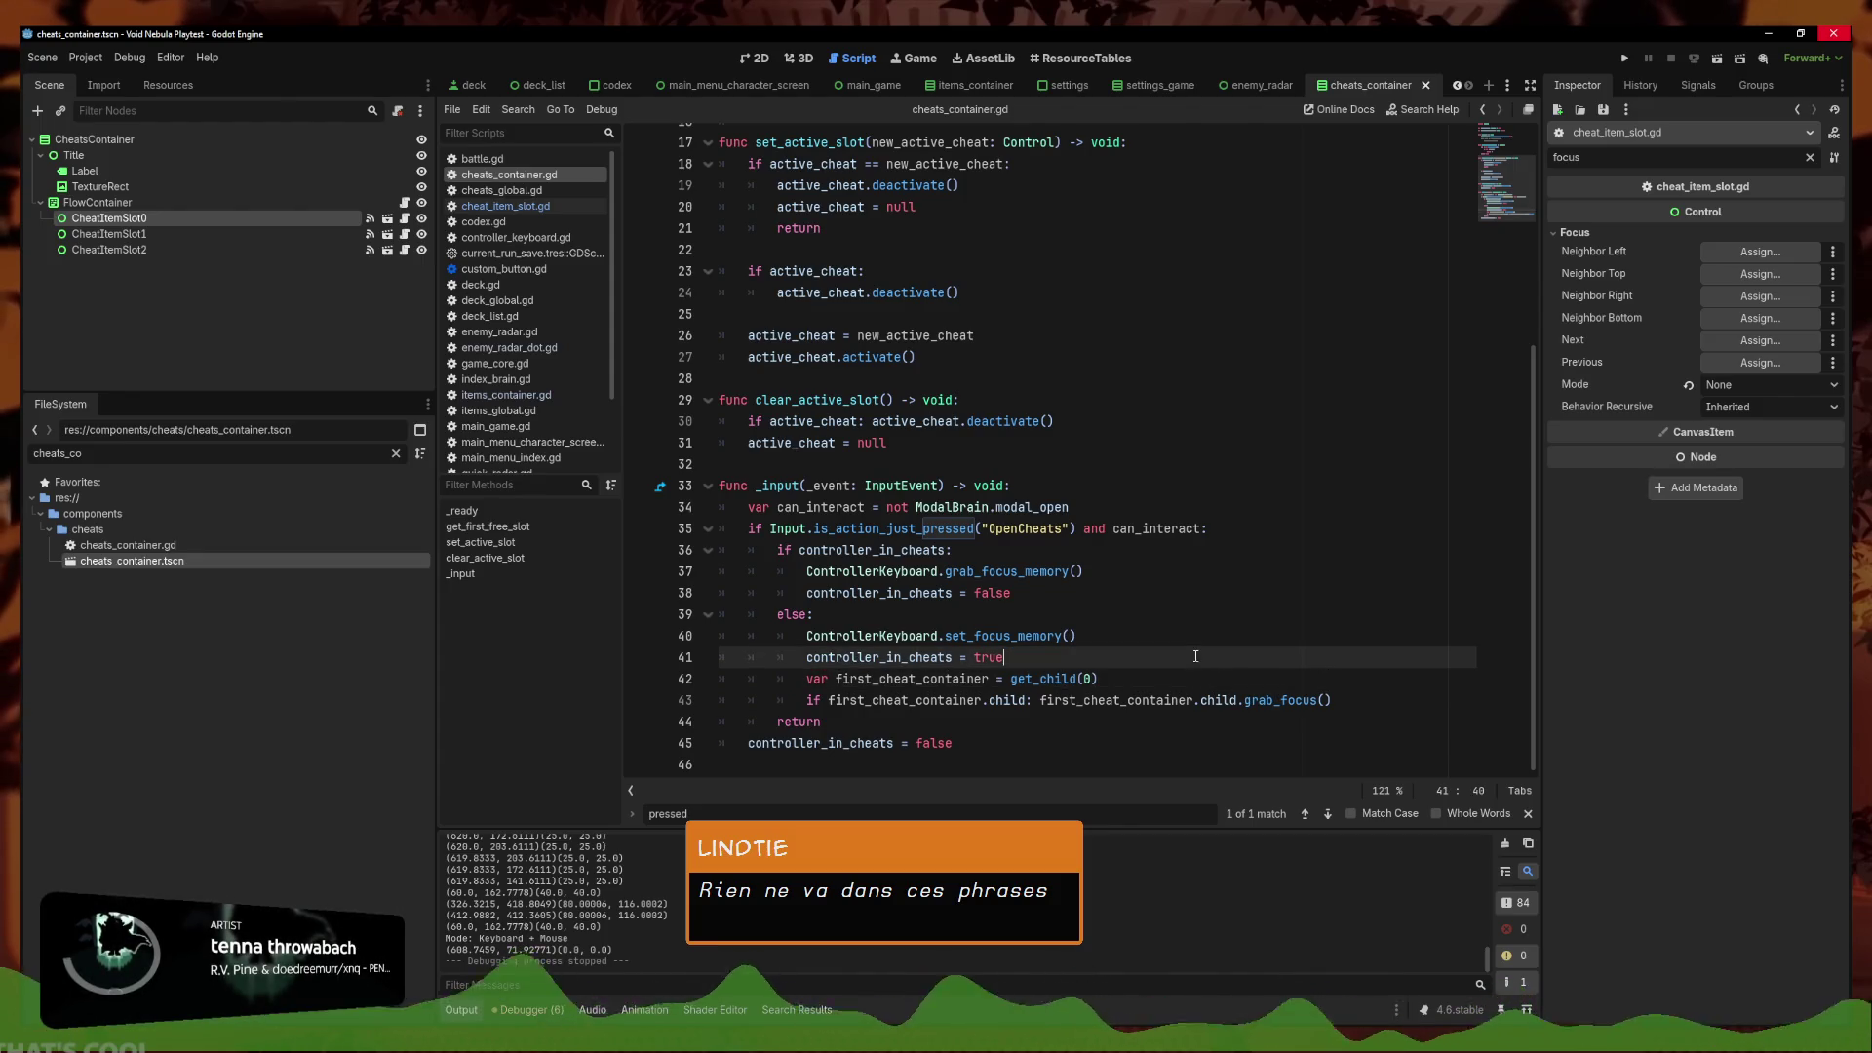
left_click(1109, 747)
key("shift+Home")
key("ctrl+c")
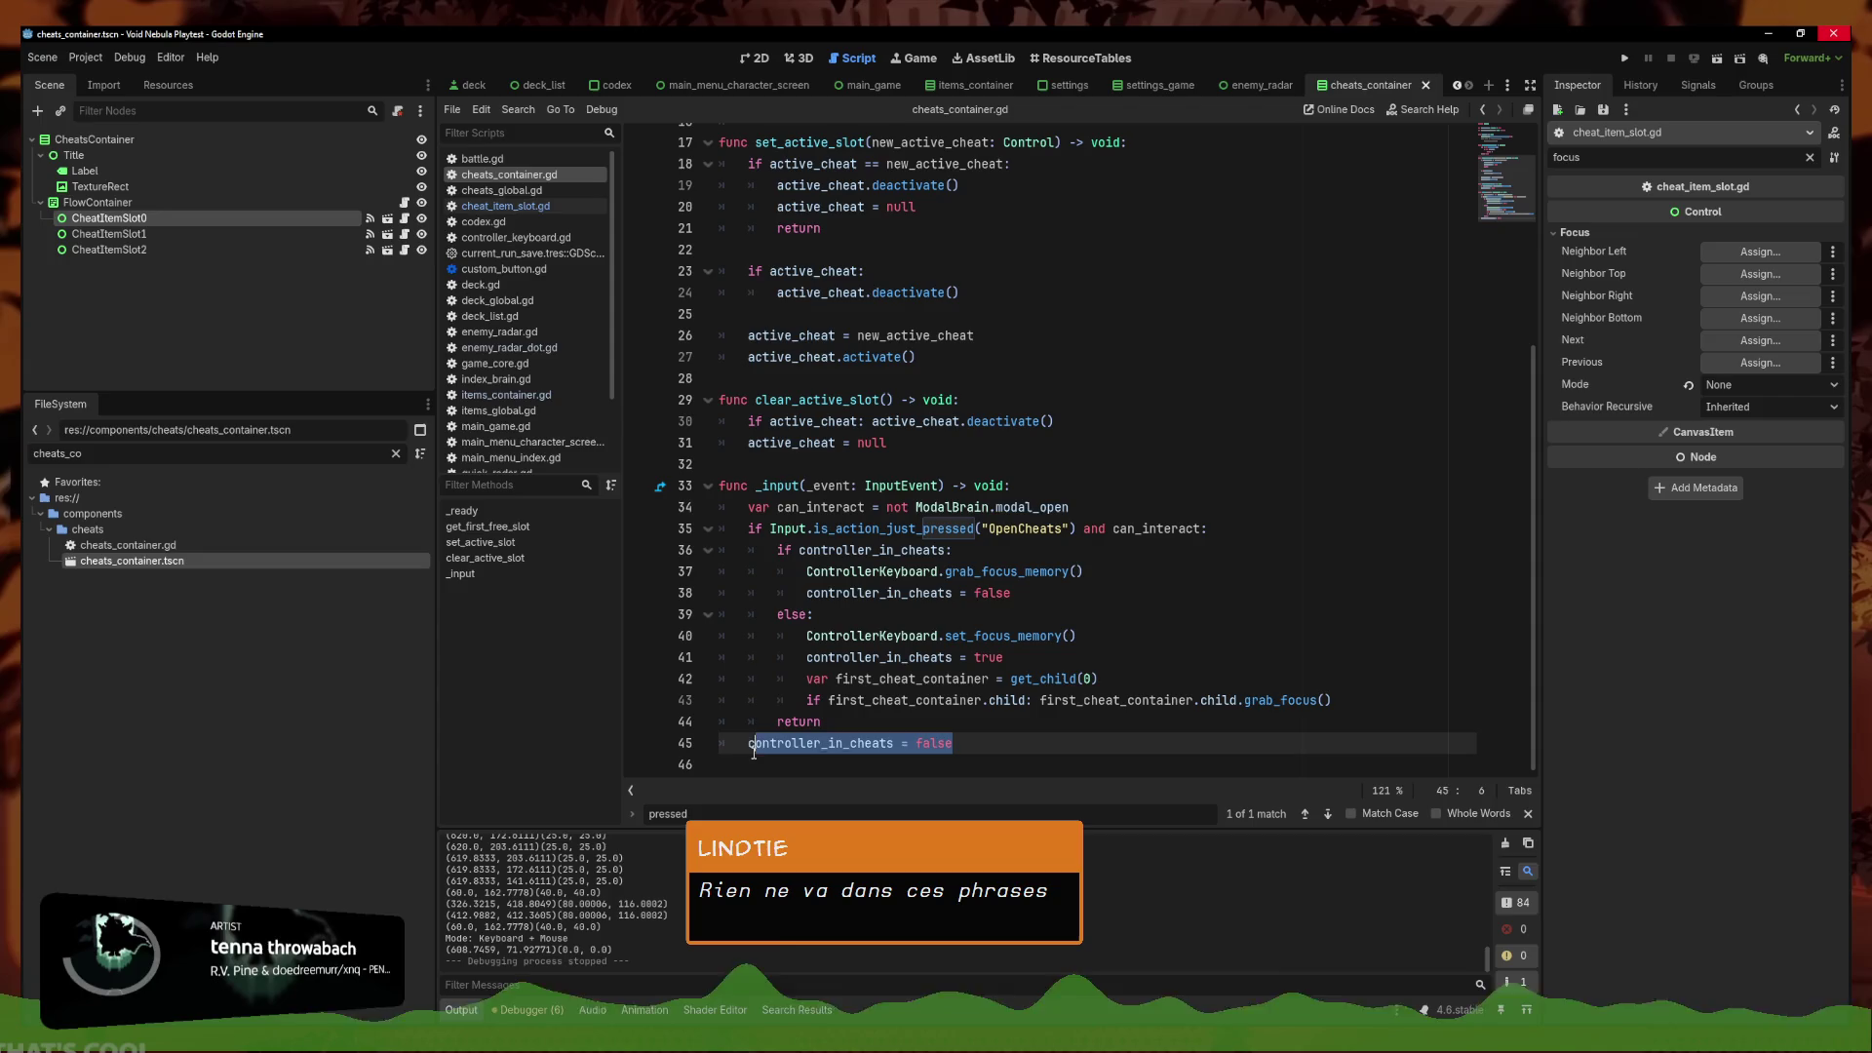
left_click(708, 530)
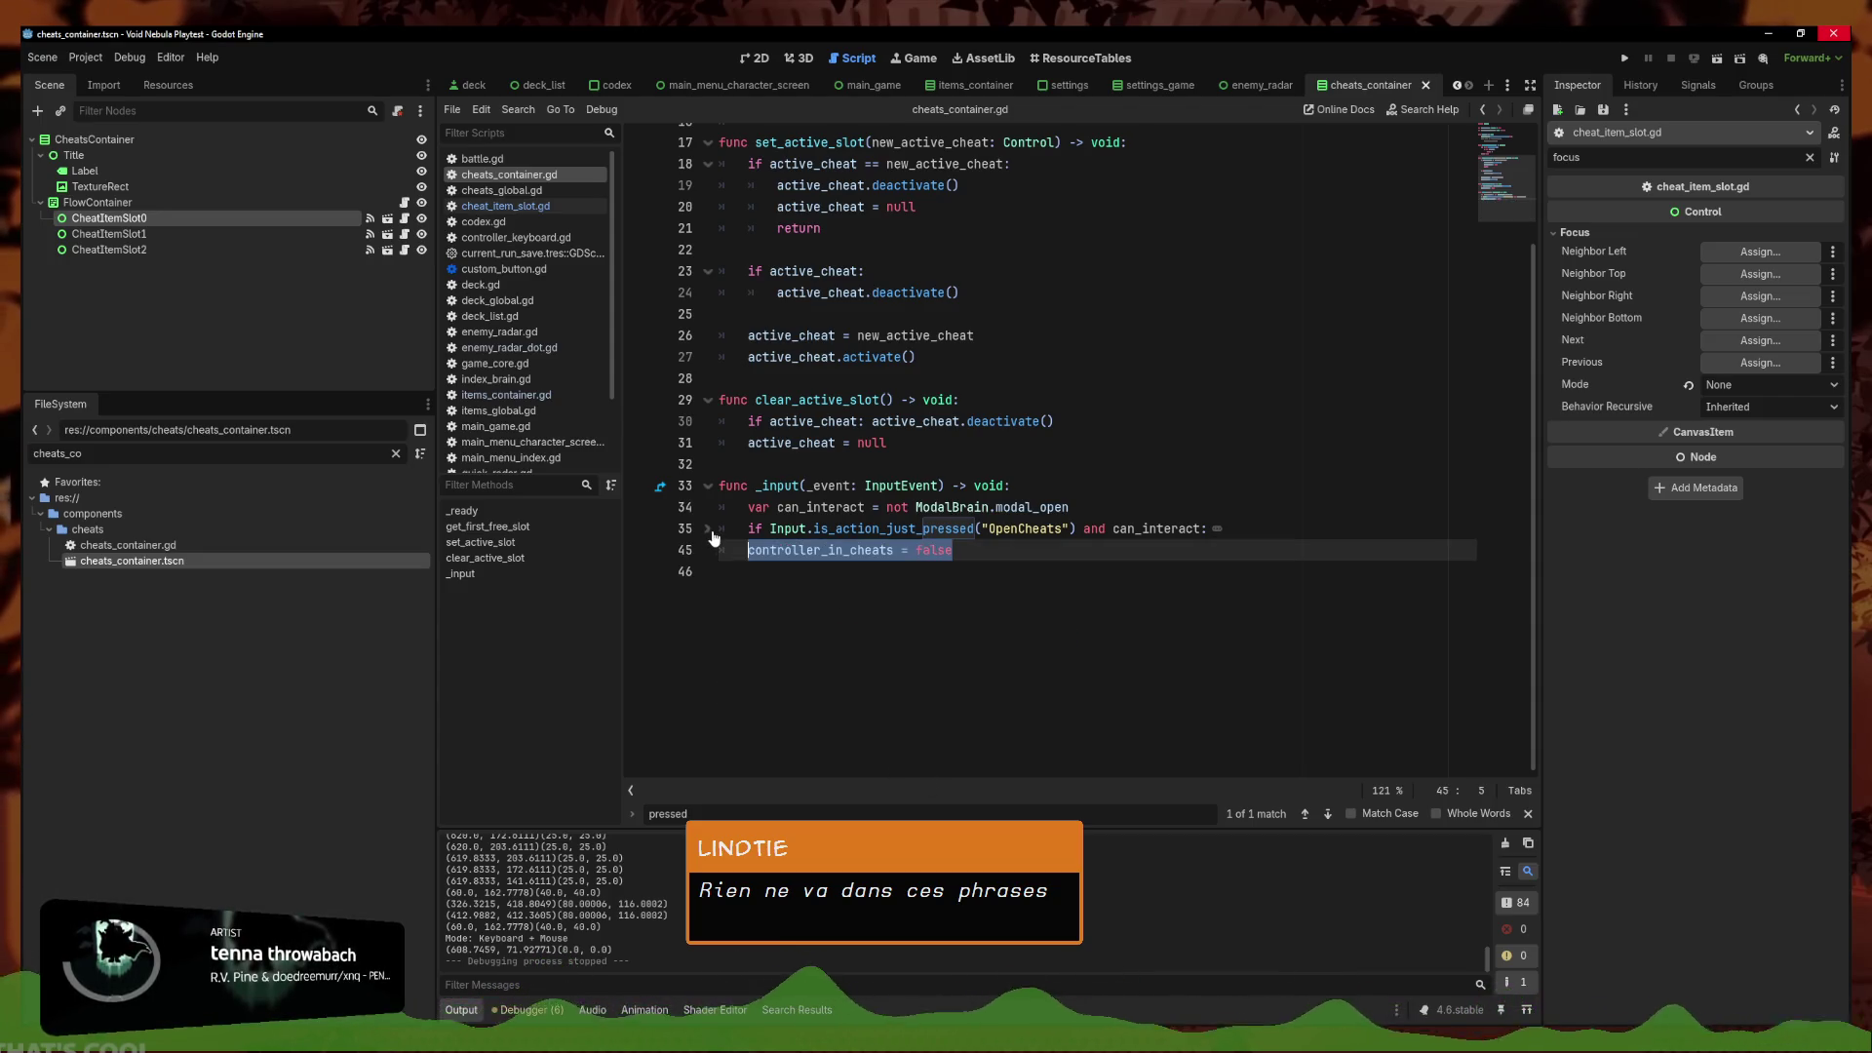
left_click(708, 530)
key("Up")
key("End")
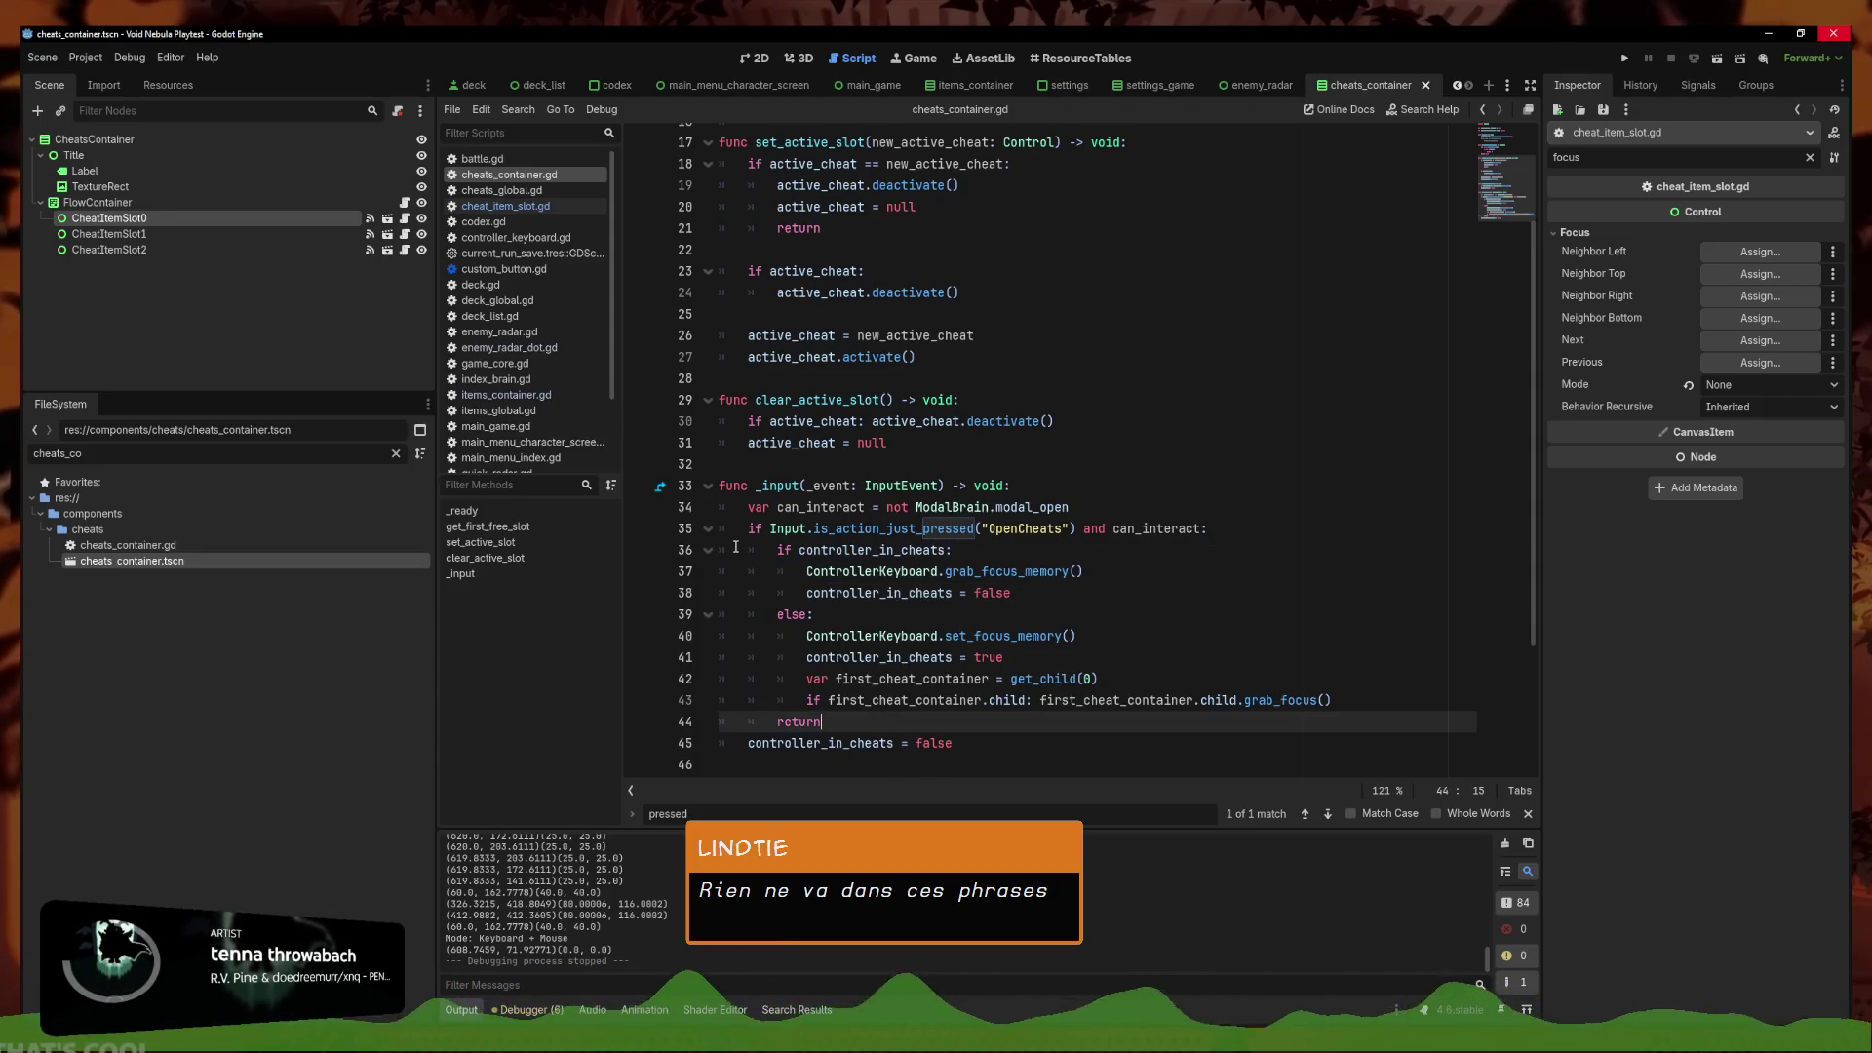
left_click_drag(953, 743, 745, 743)
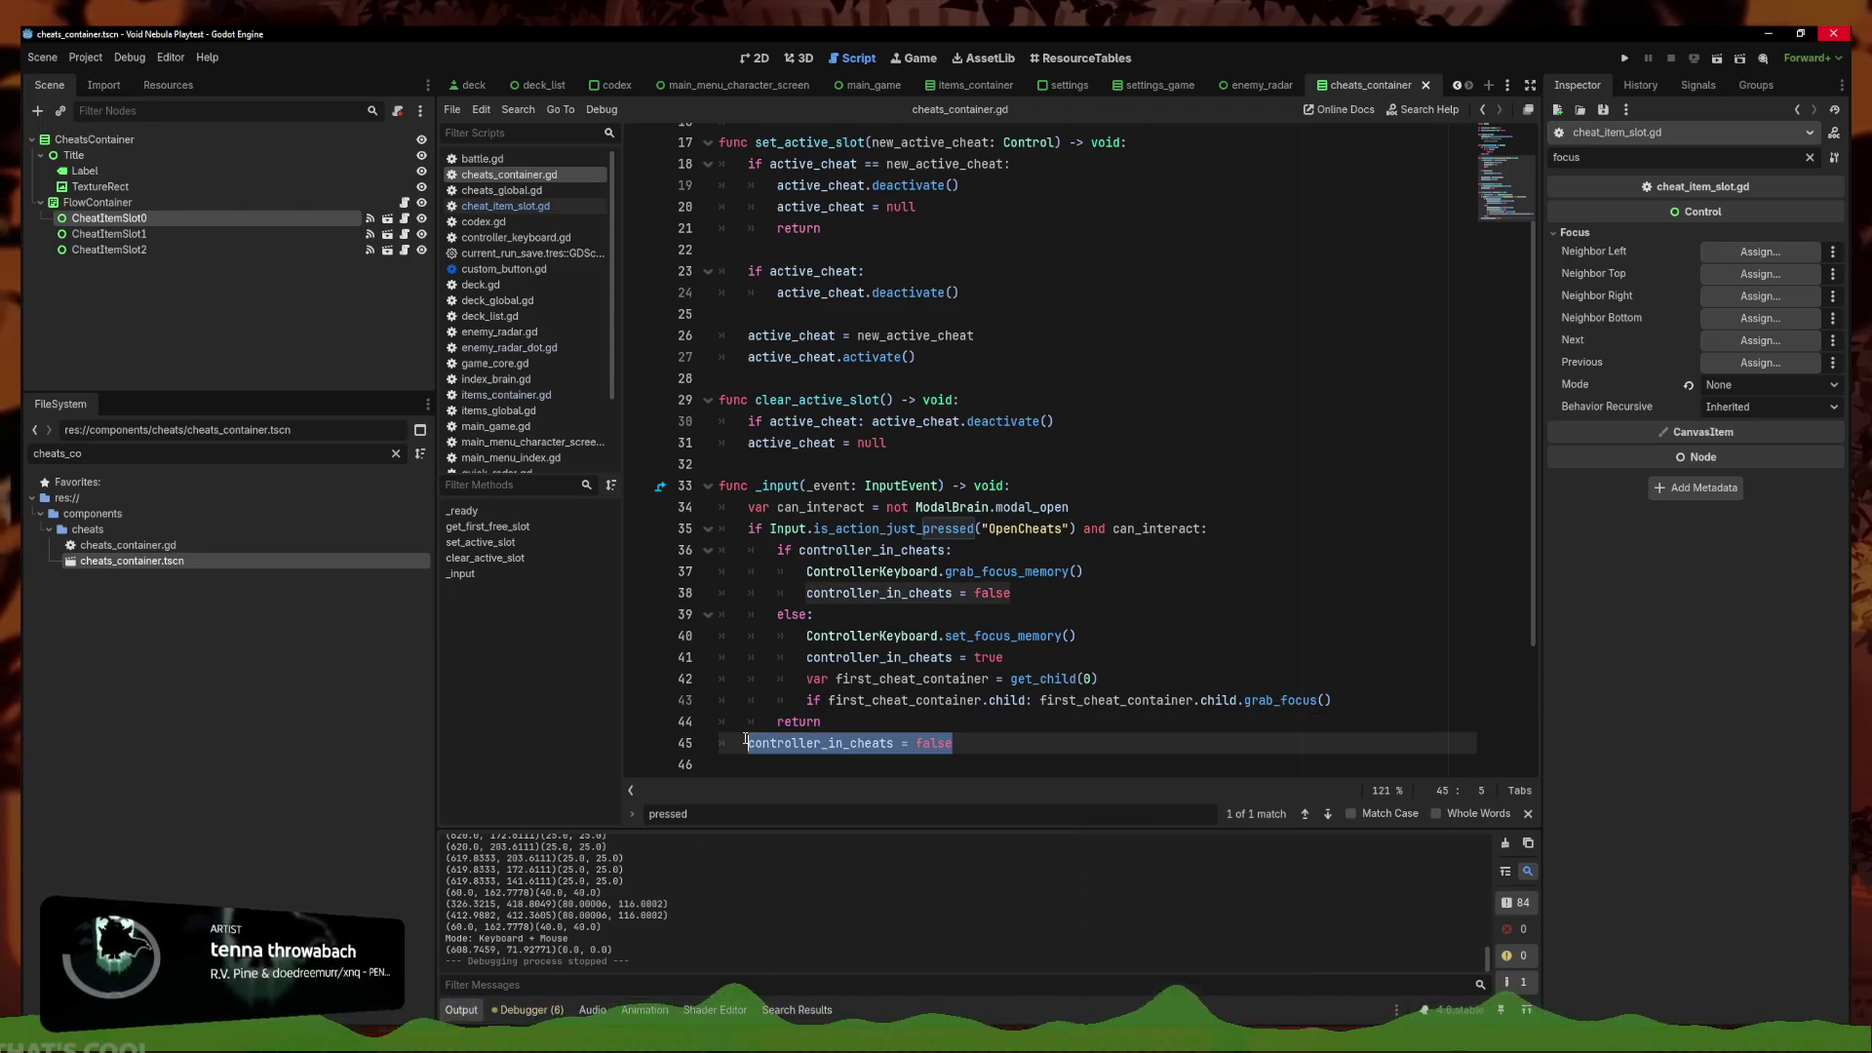
In items_container.gd, add 'return' after line 20 and paste the reset line below it
left_click(506, 395)
left_click(1079, 555)
key("Return")
type("return")
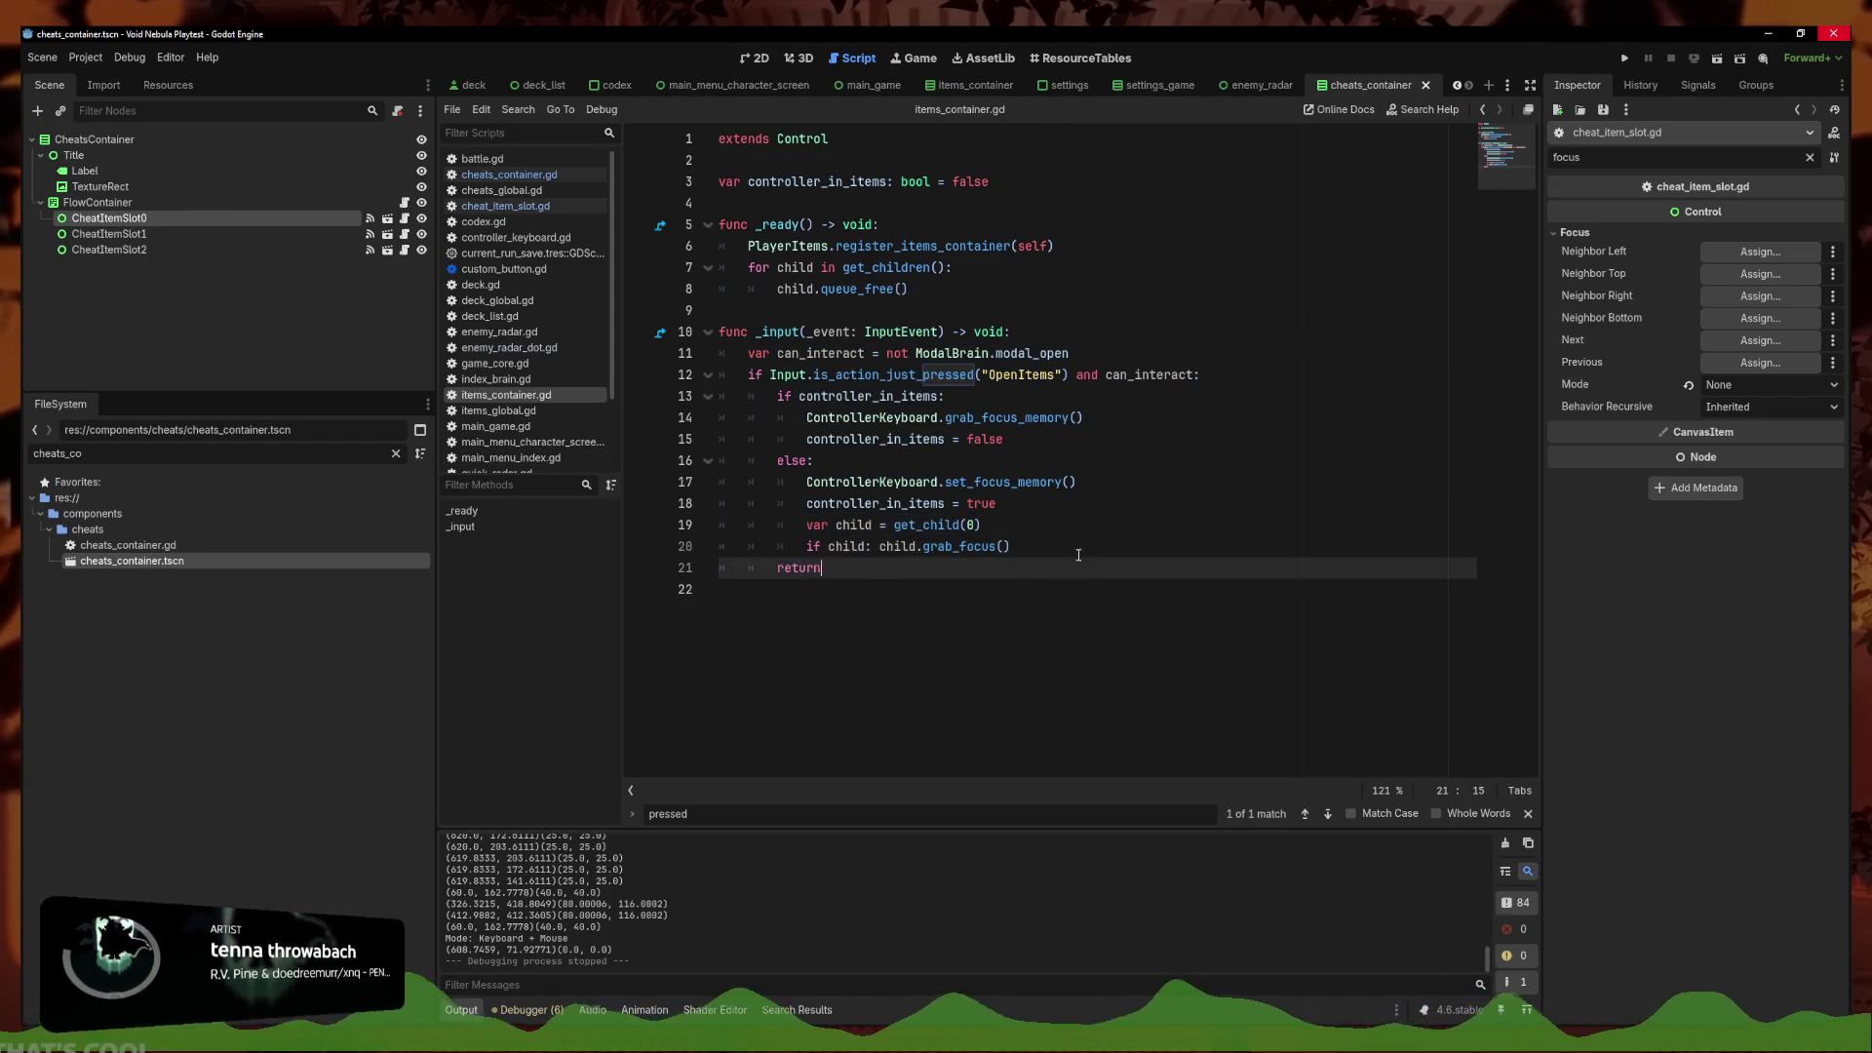
key("Return")
key("ctrl+v")
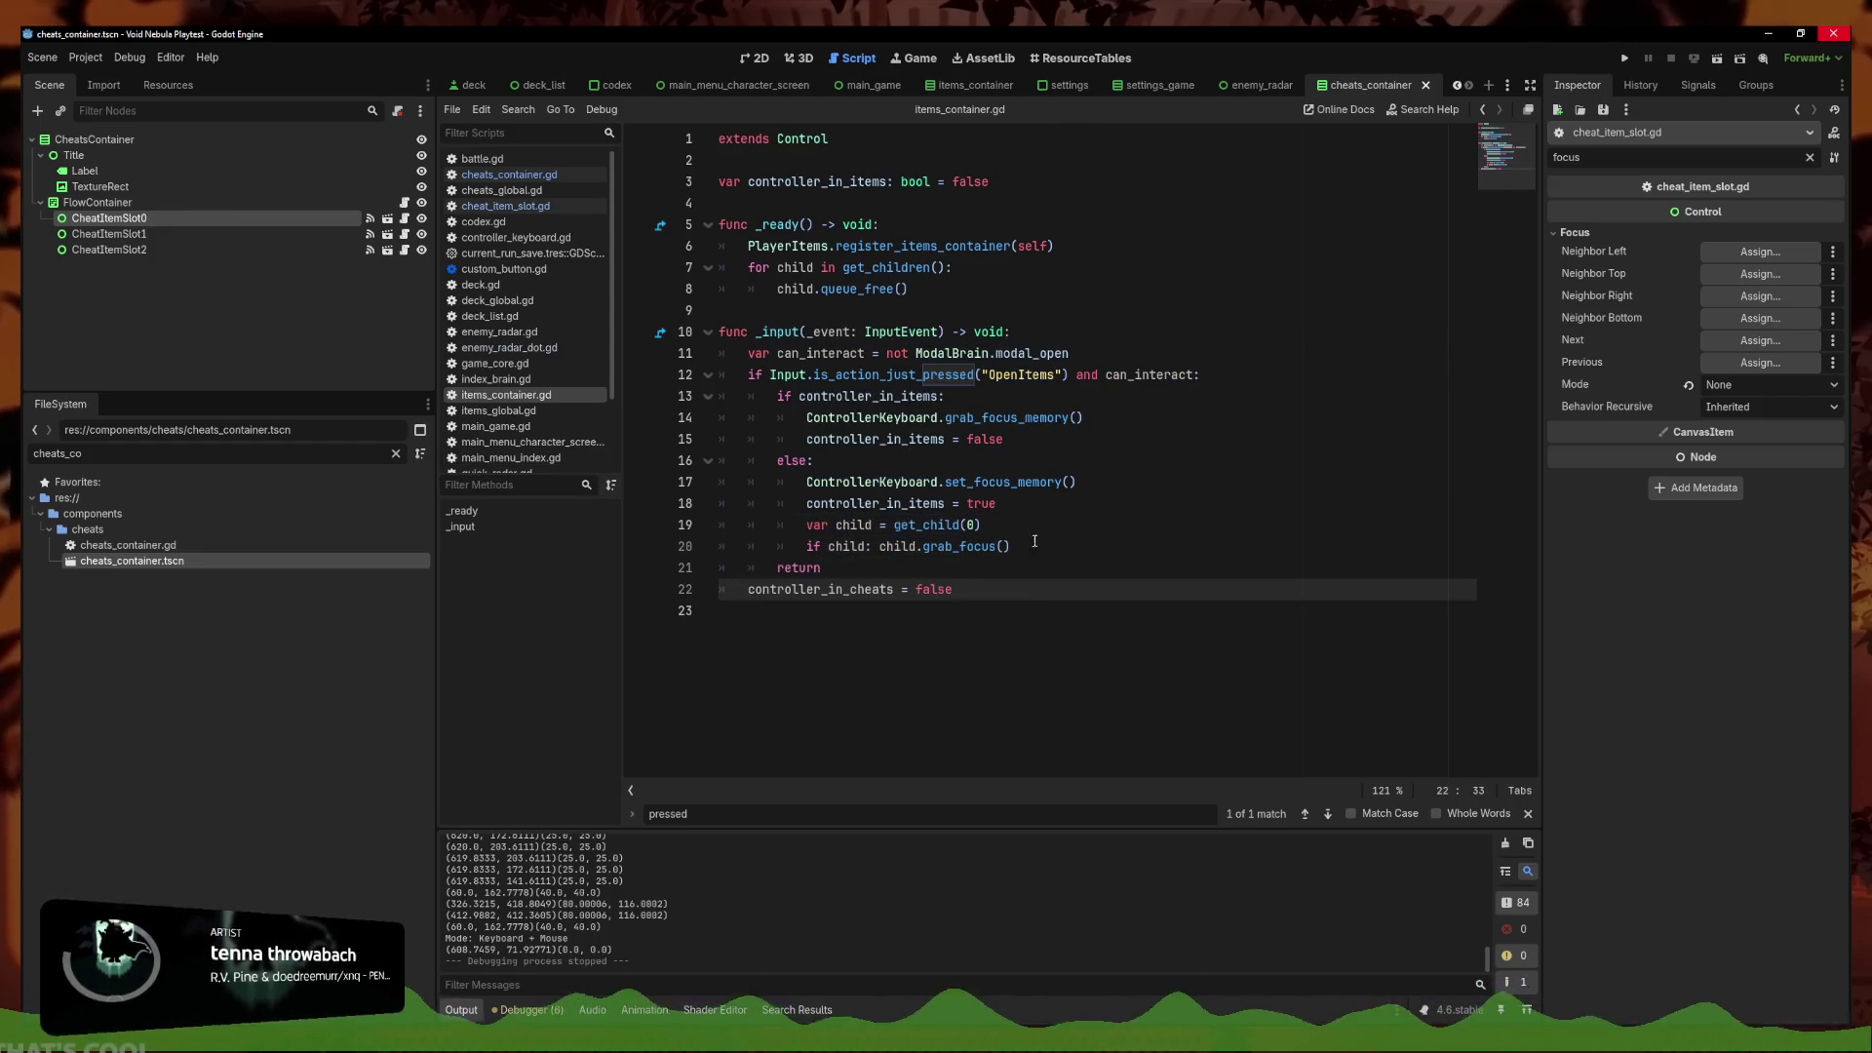
Change the pasted line to reset controller_in_items instead and save the script
left_click_drag(945, 503, 809, 507)
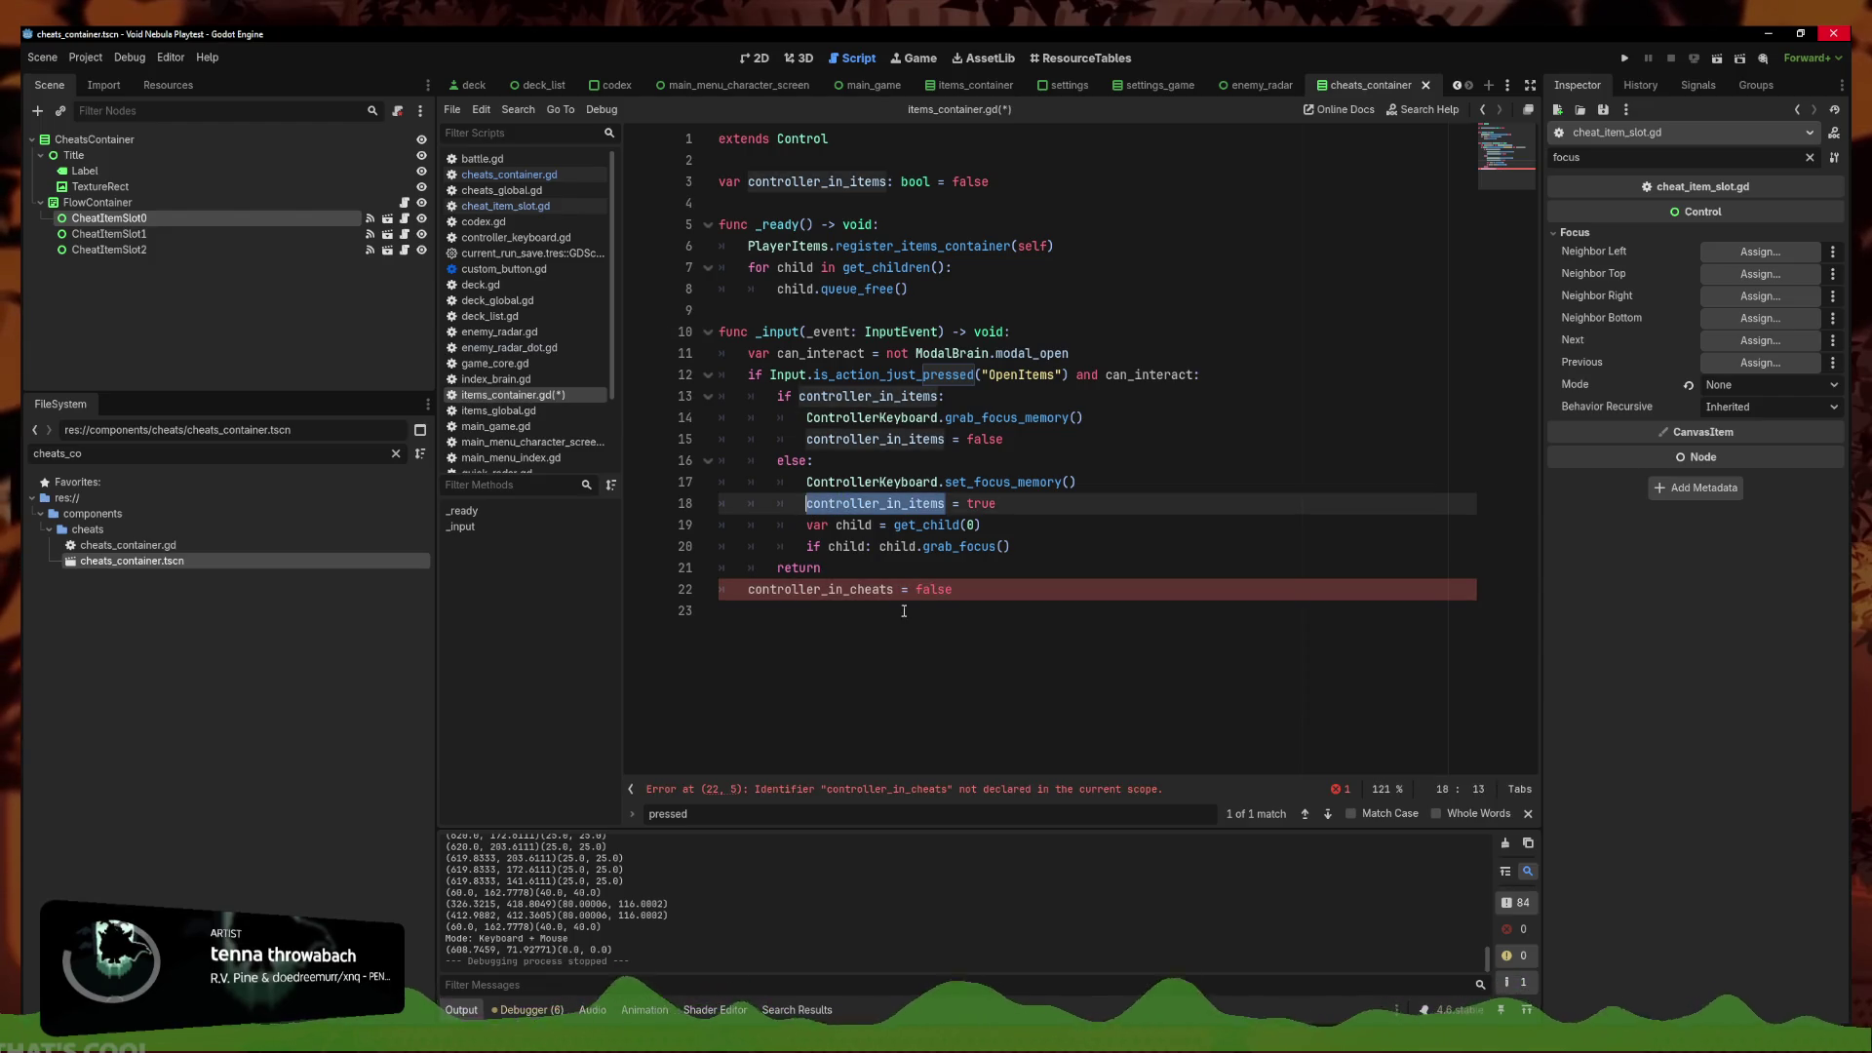
key("ctrl+c")
double_click(819, 589)
key("ctrl+v")
key("ctrl+s")
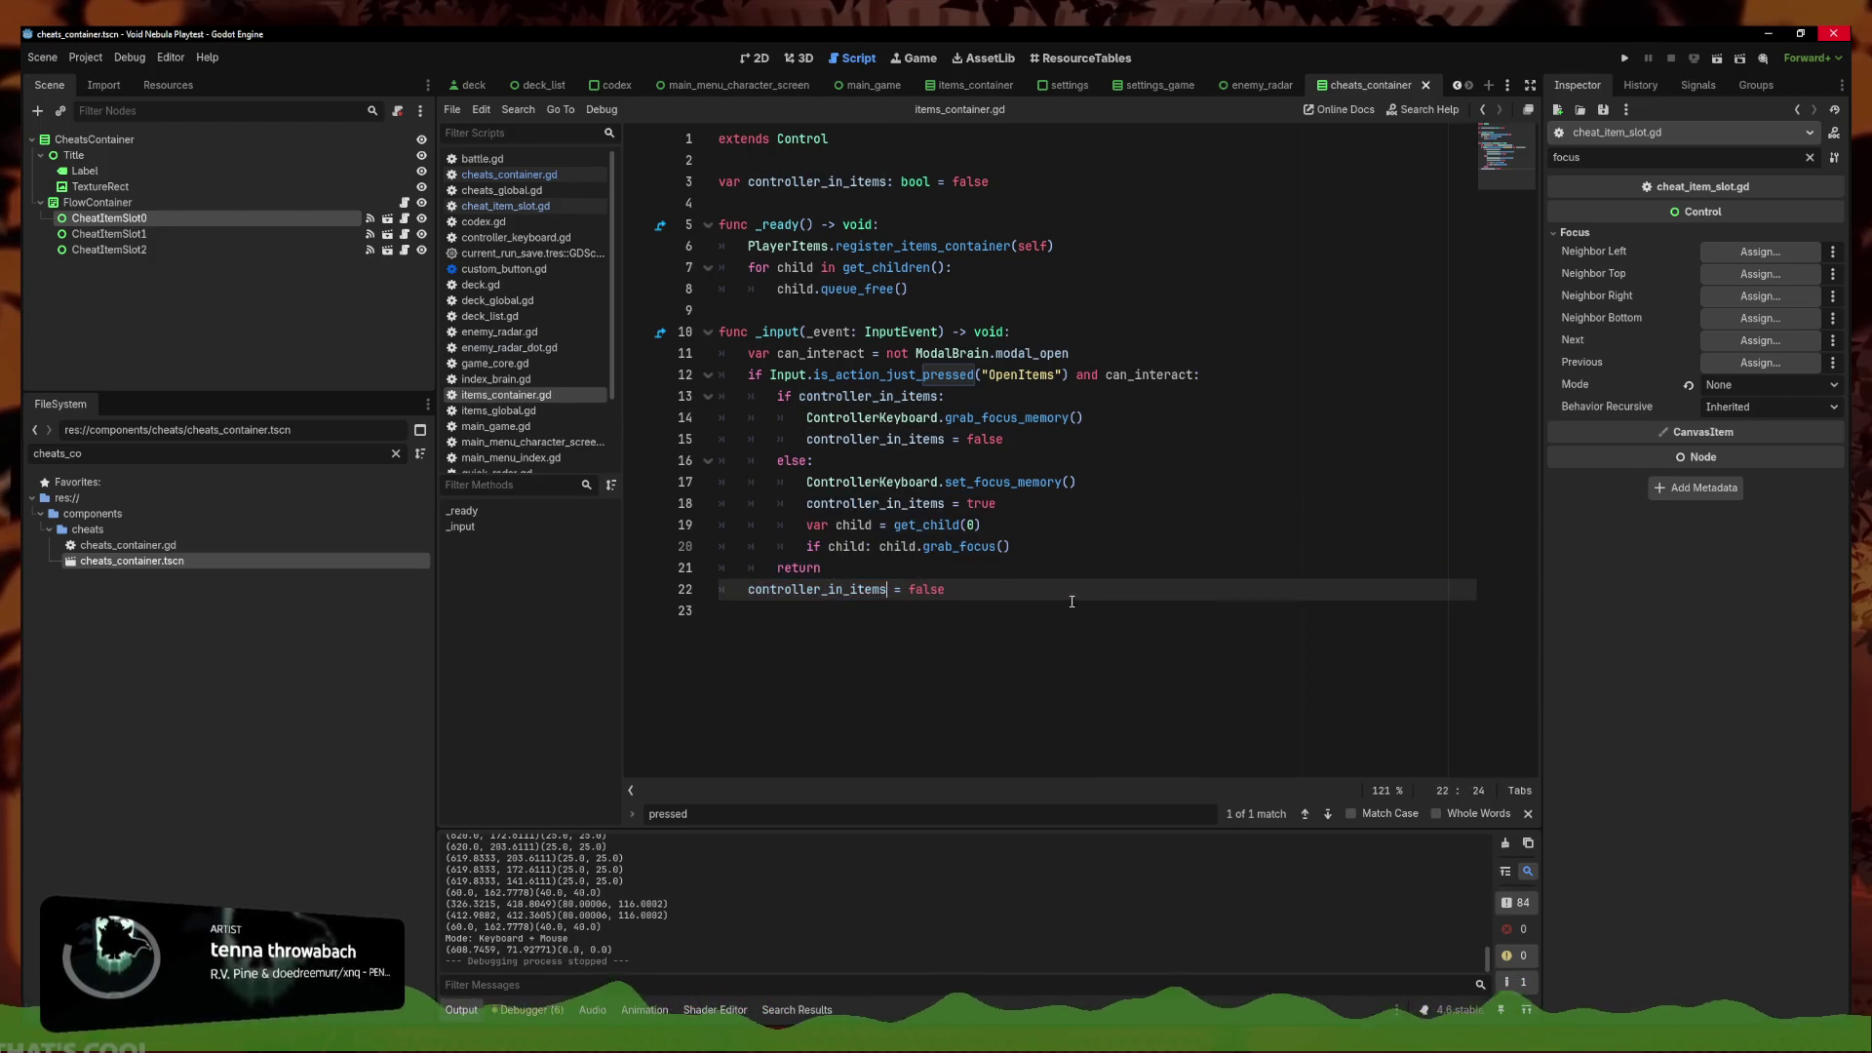
Review lines 20–22 of the edited _input in items_container.gd
left_click(1121, 542)
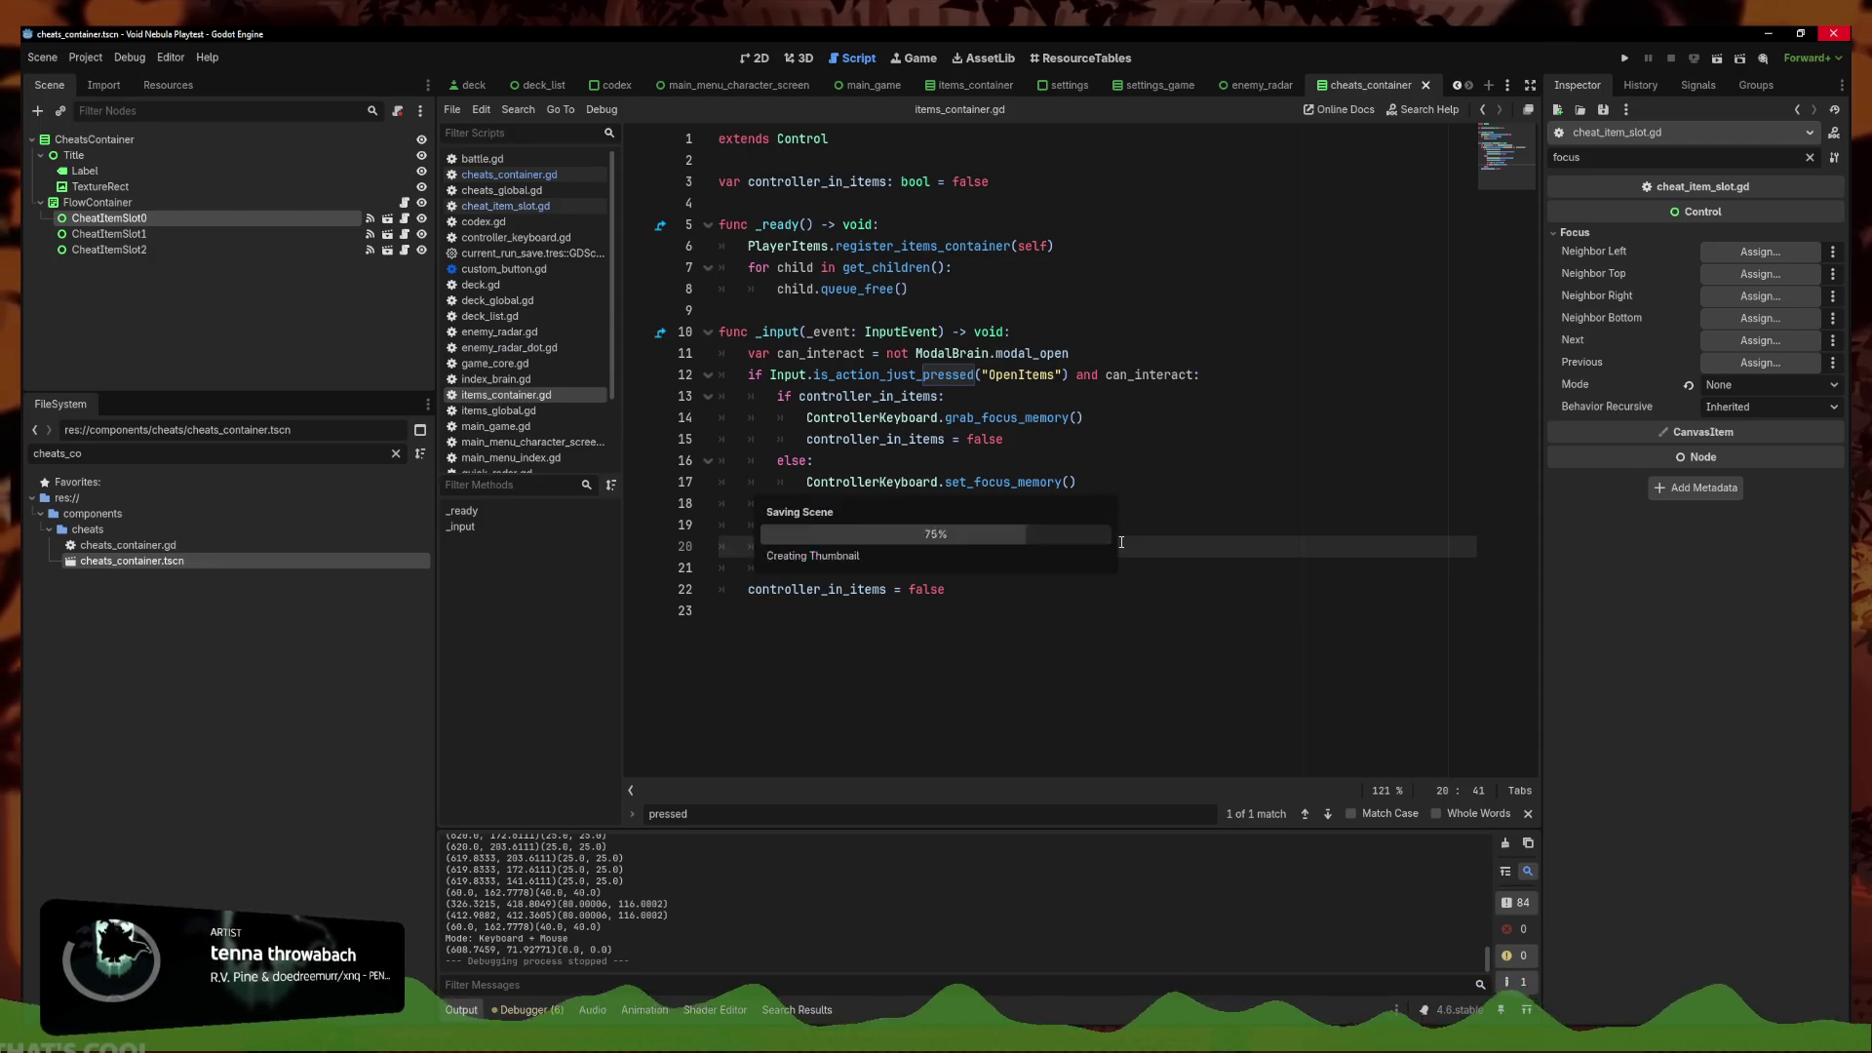
left_click(1138, 564)
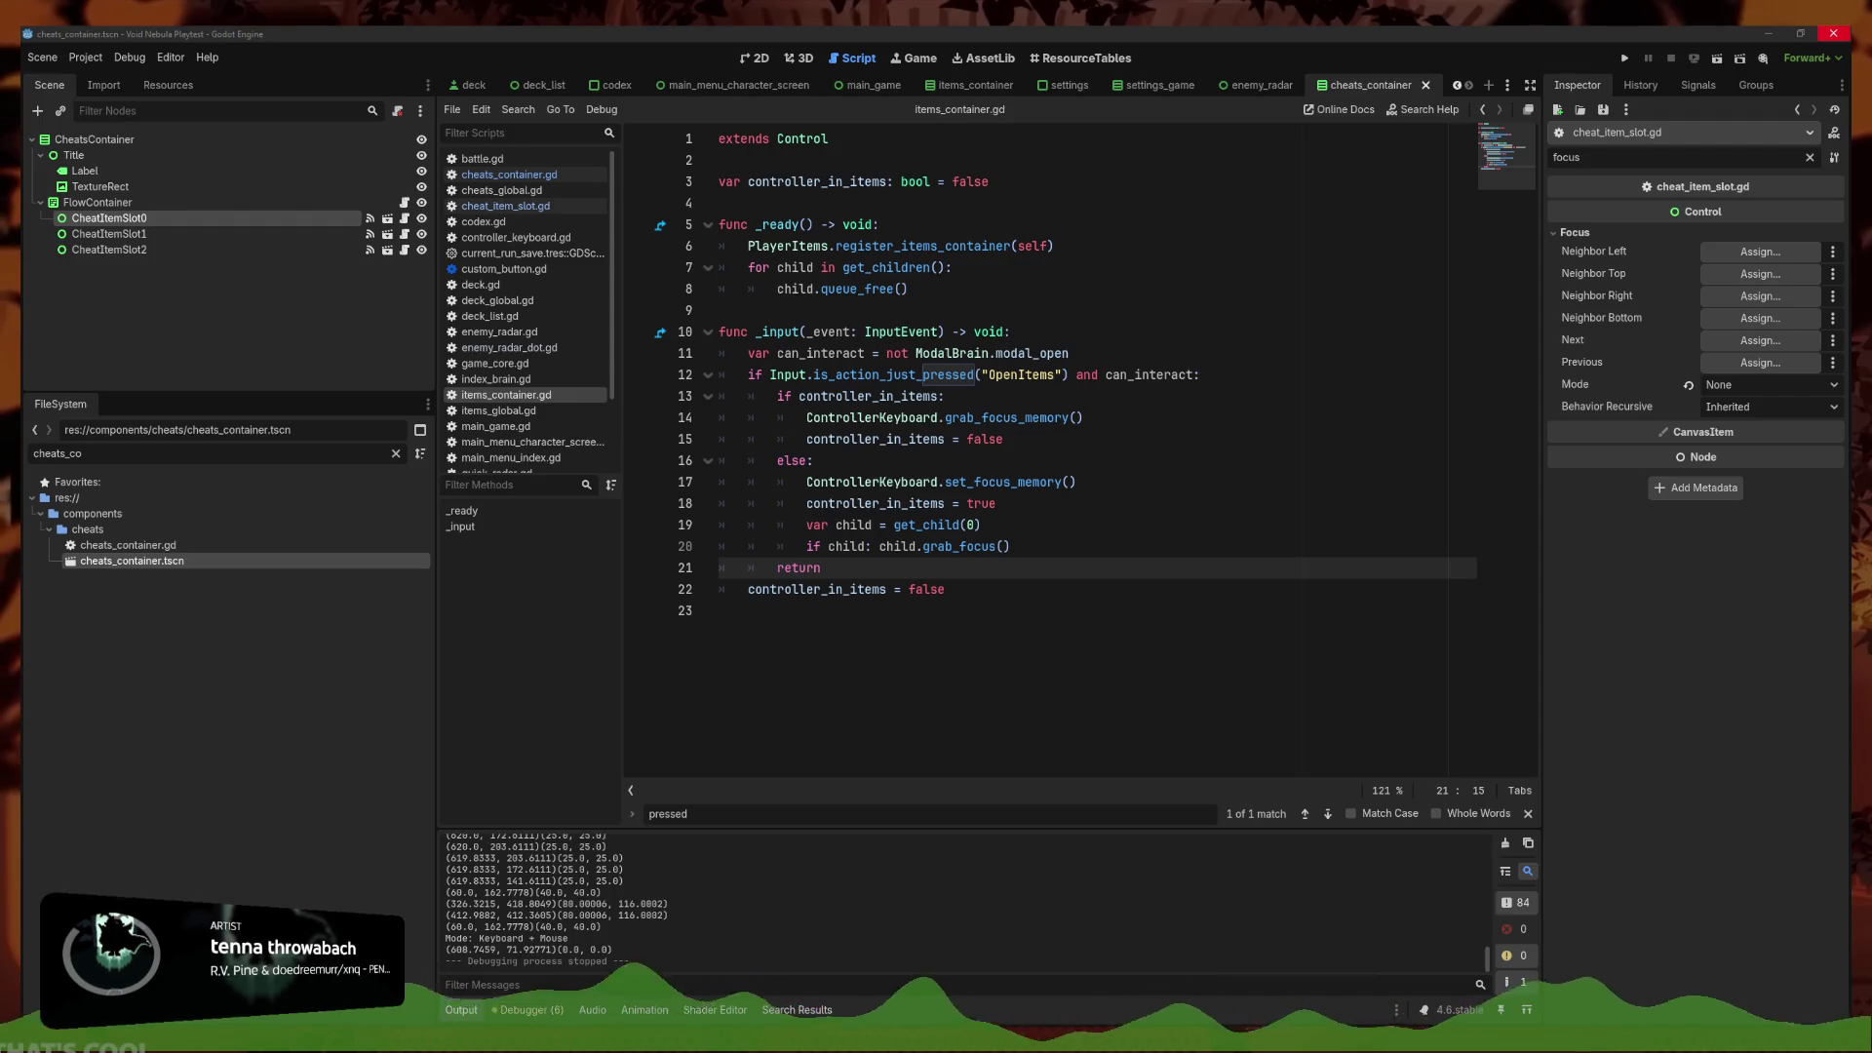
key("alt+Tab")
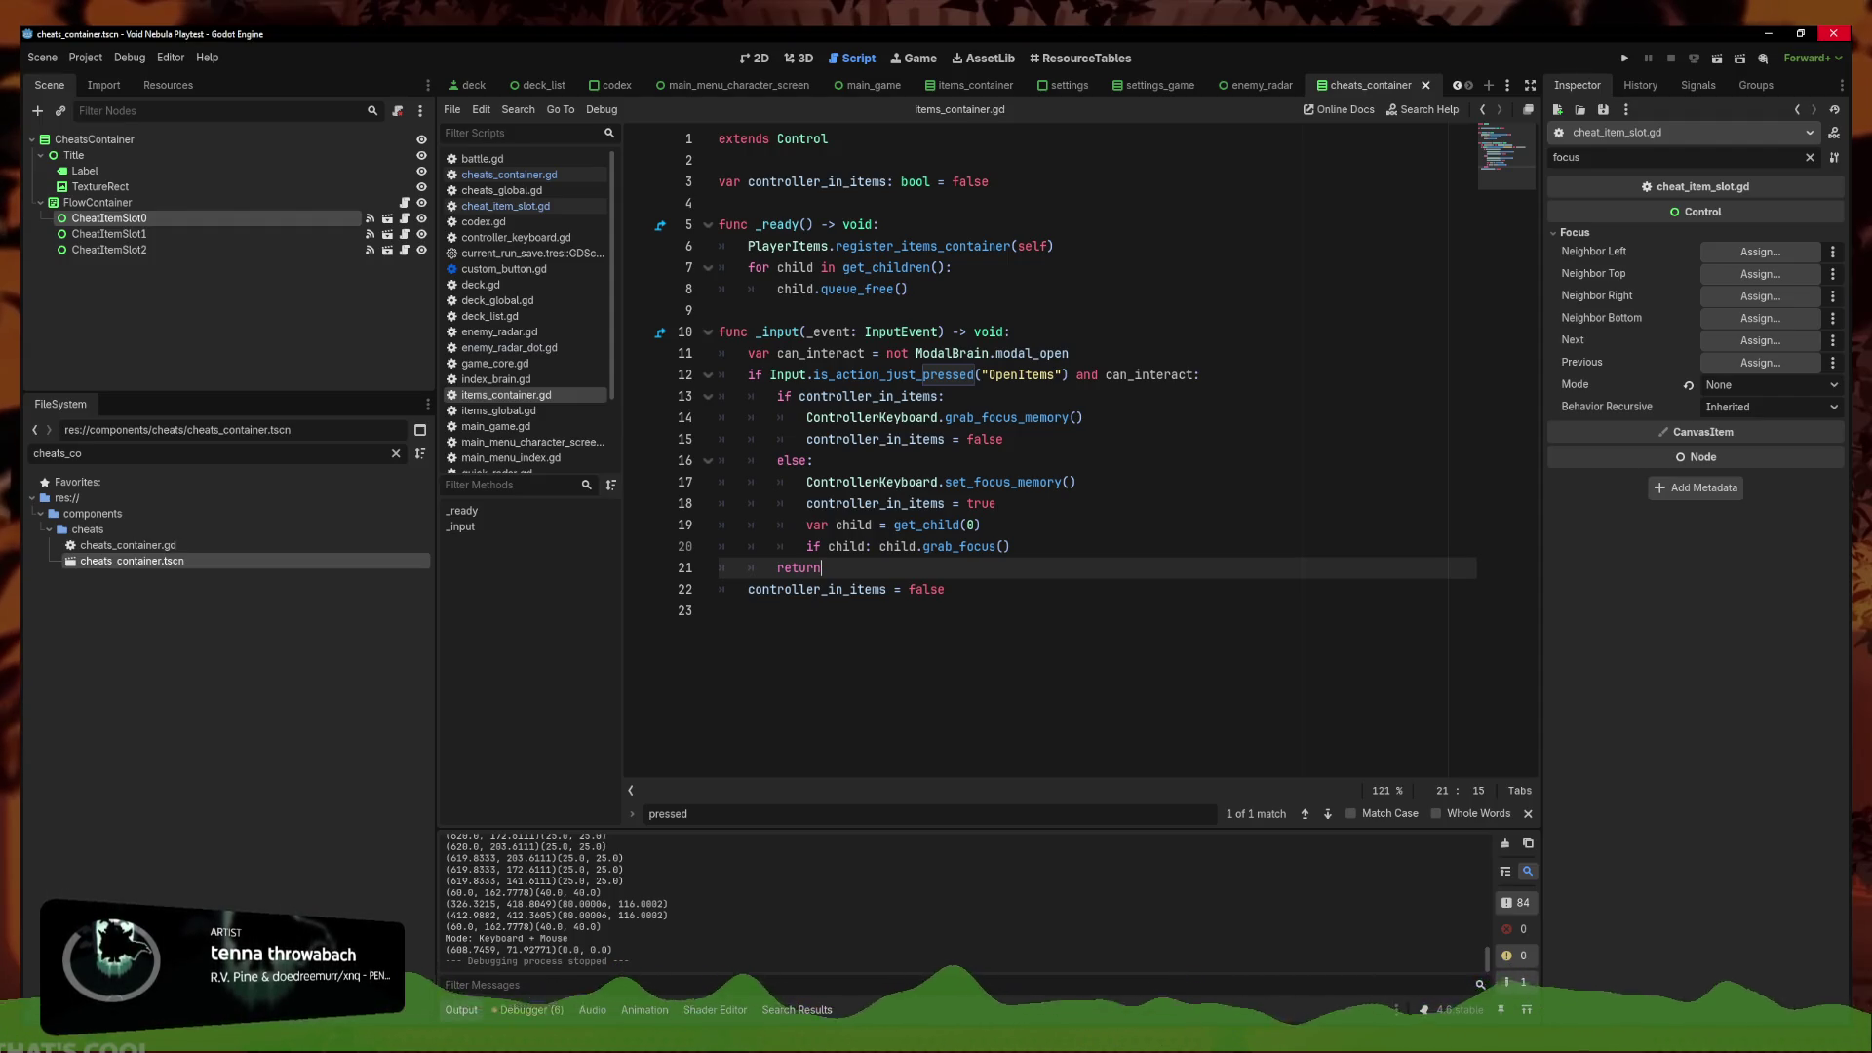
left_click(1140, 590)
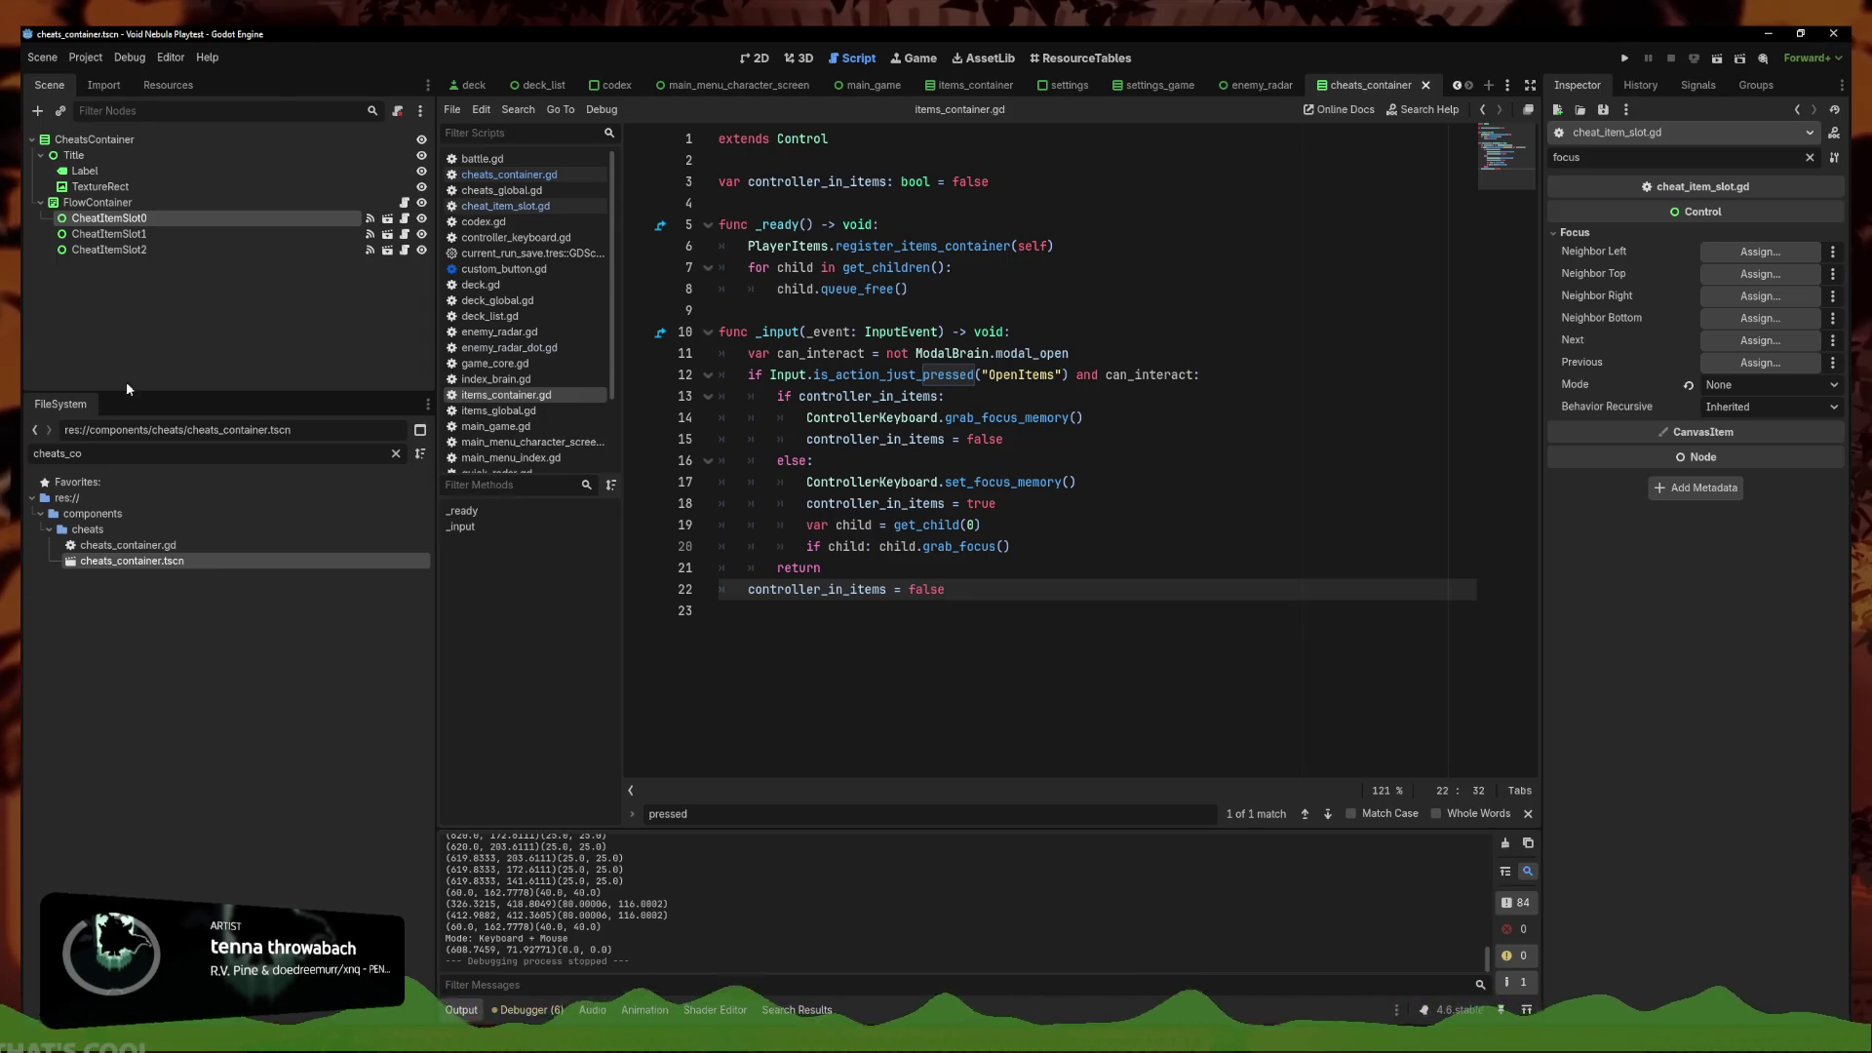
left_click(98, 453)
key("BackSpace")
key("BackSpace")
key("BackSpace")
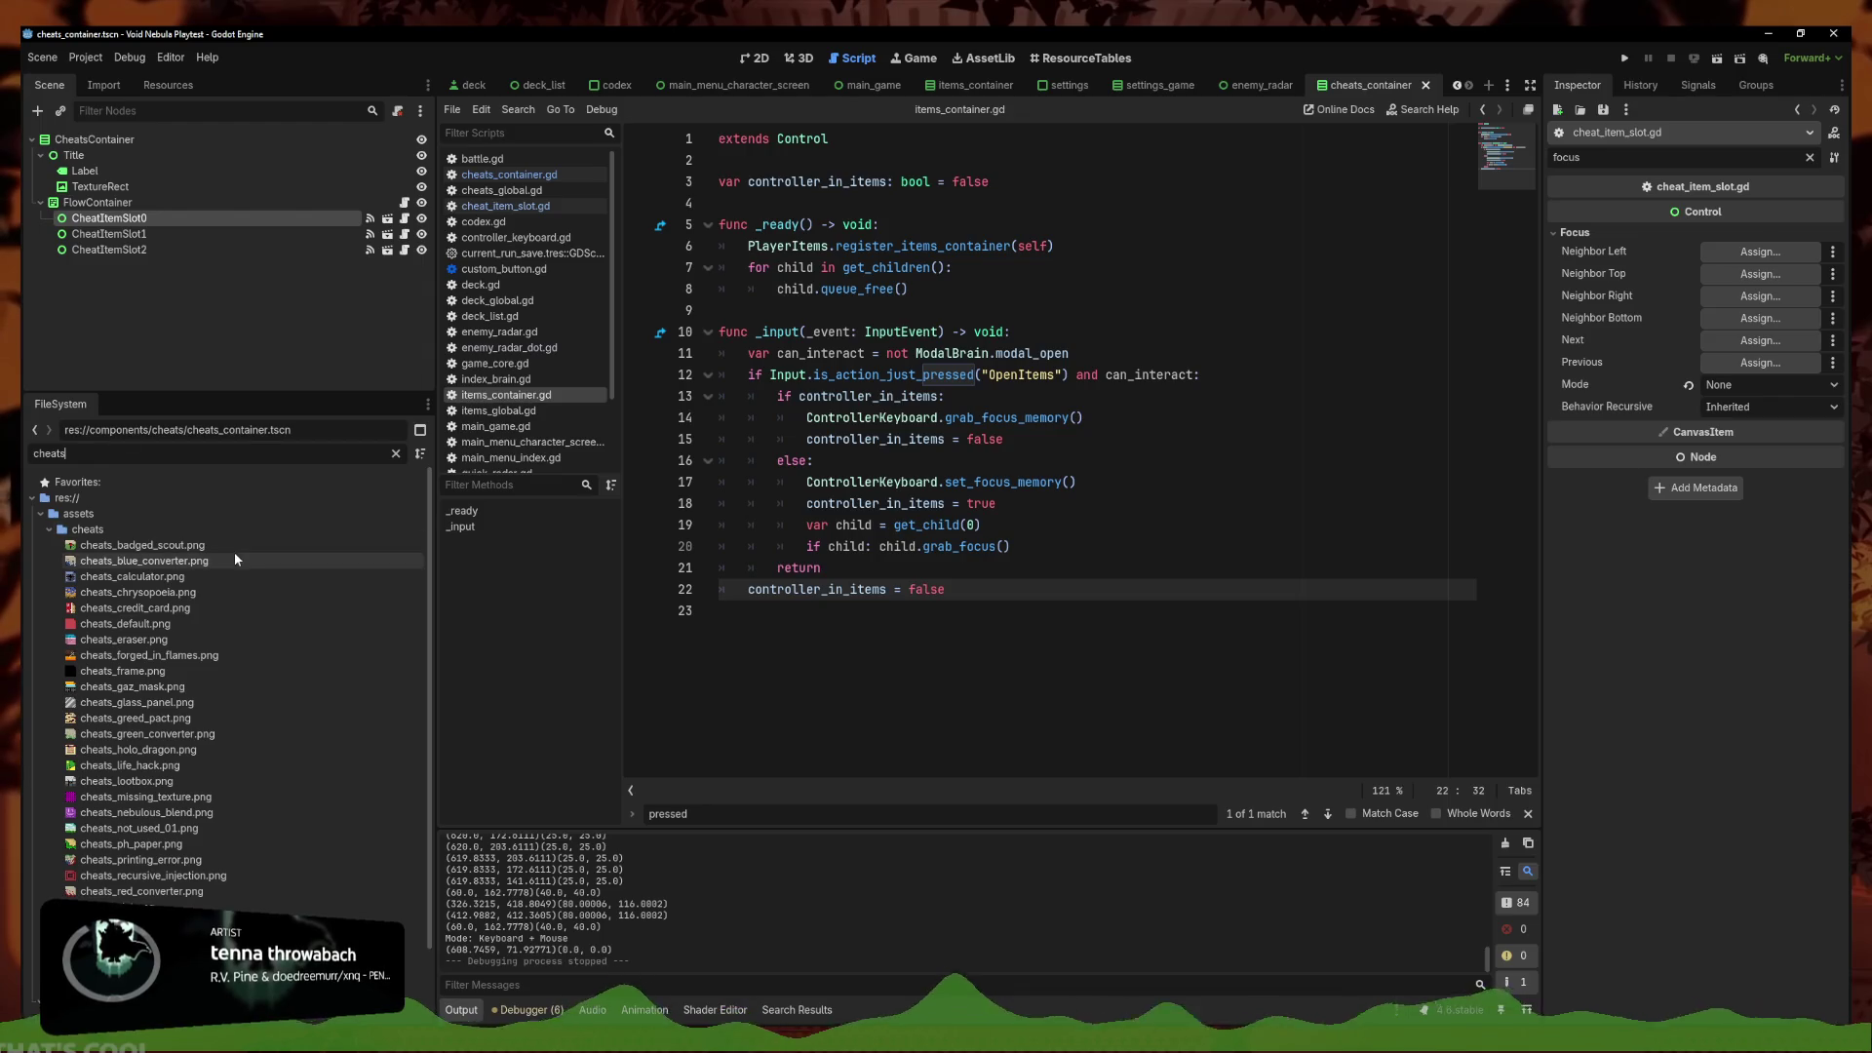
scroll(218, 844, "down", 3)
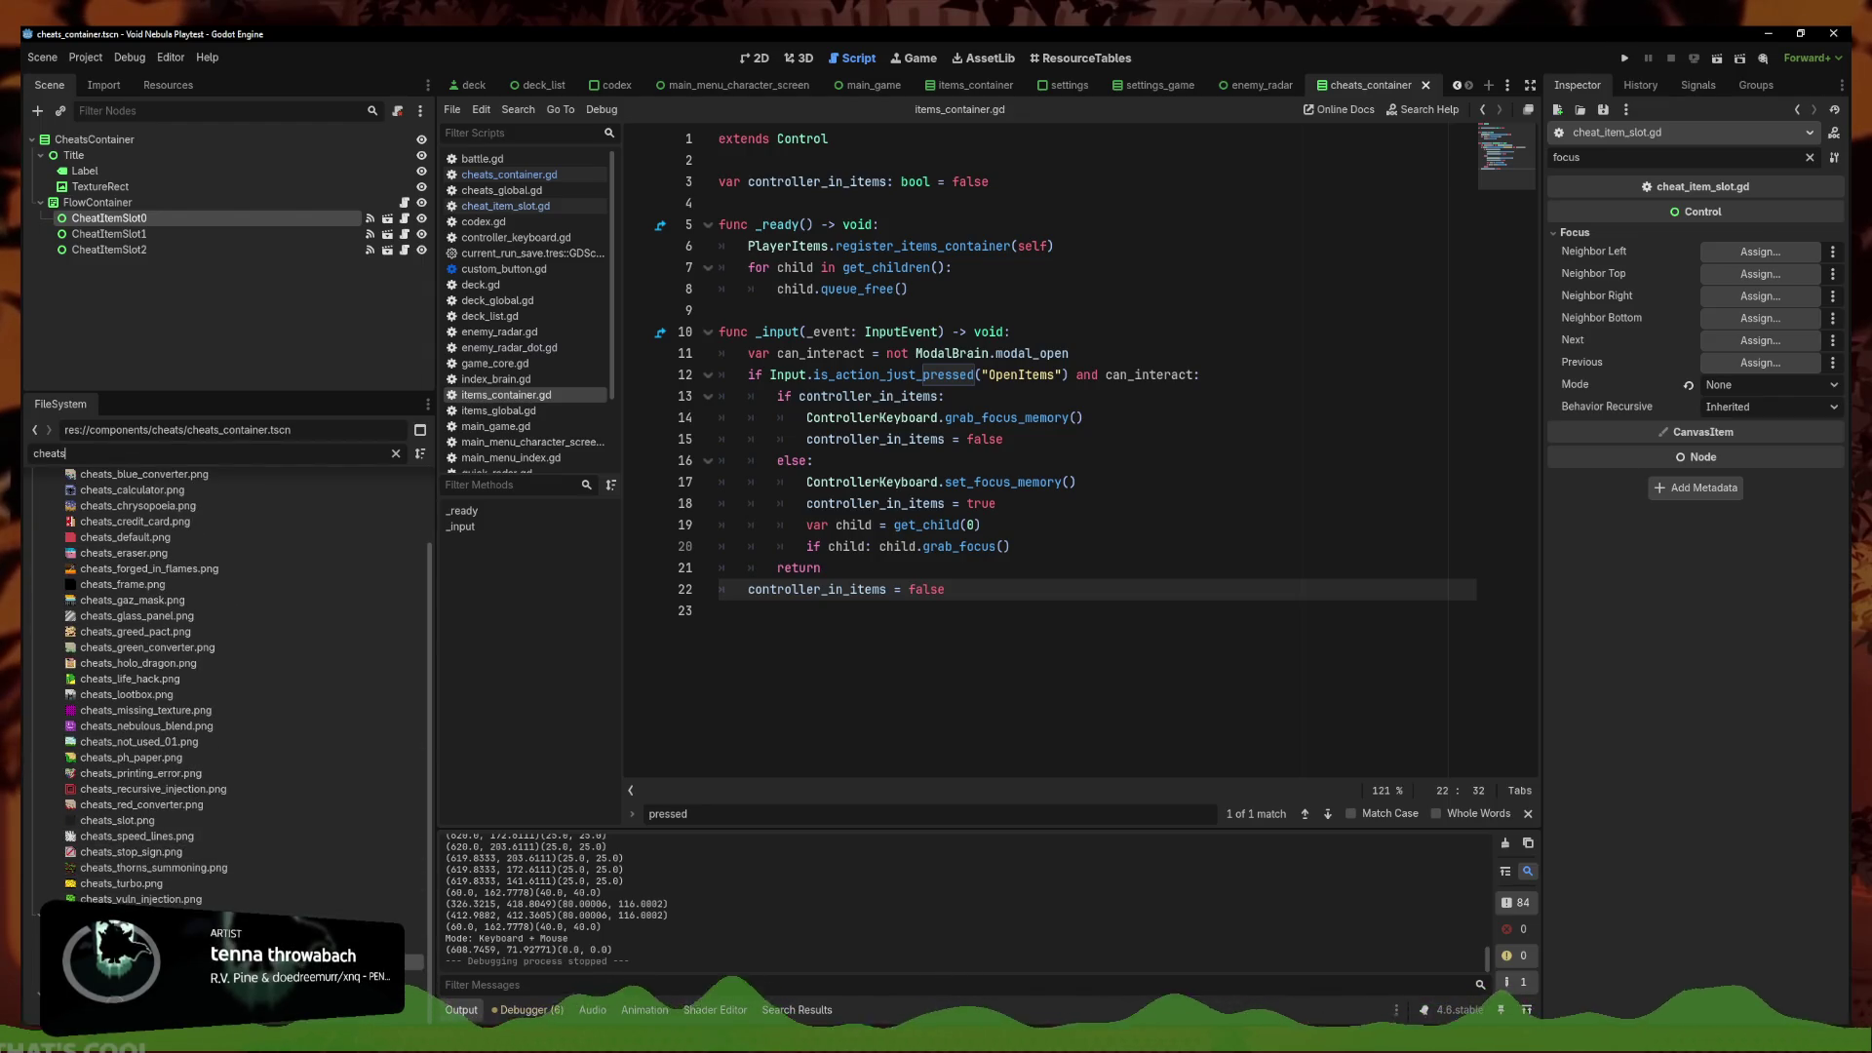
key("BackSpace")
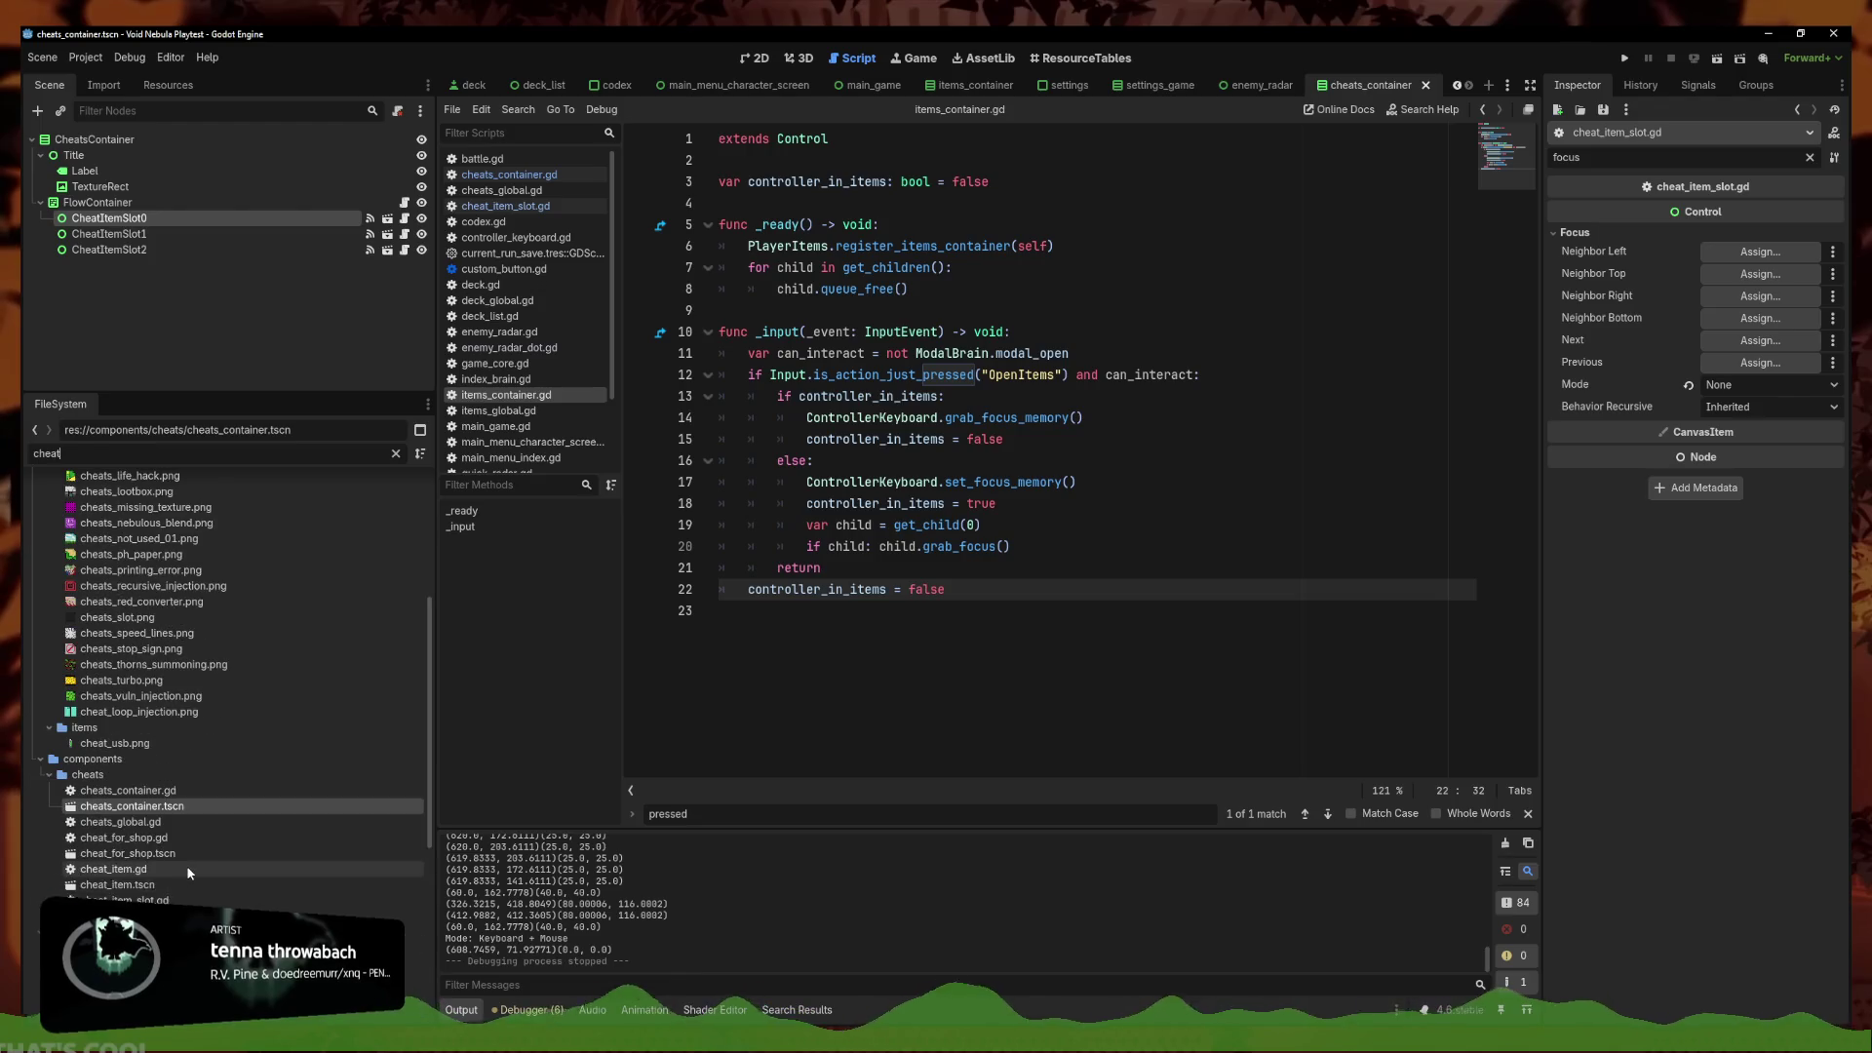
double_click(178, 885)
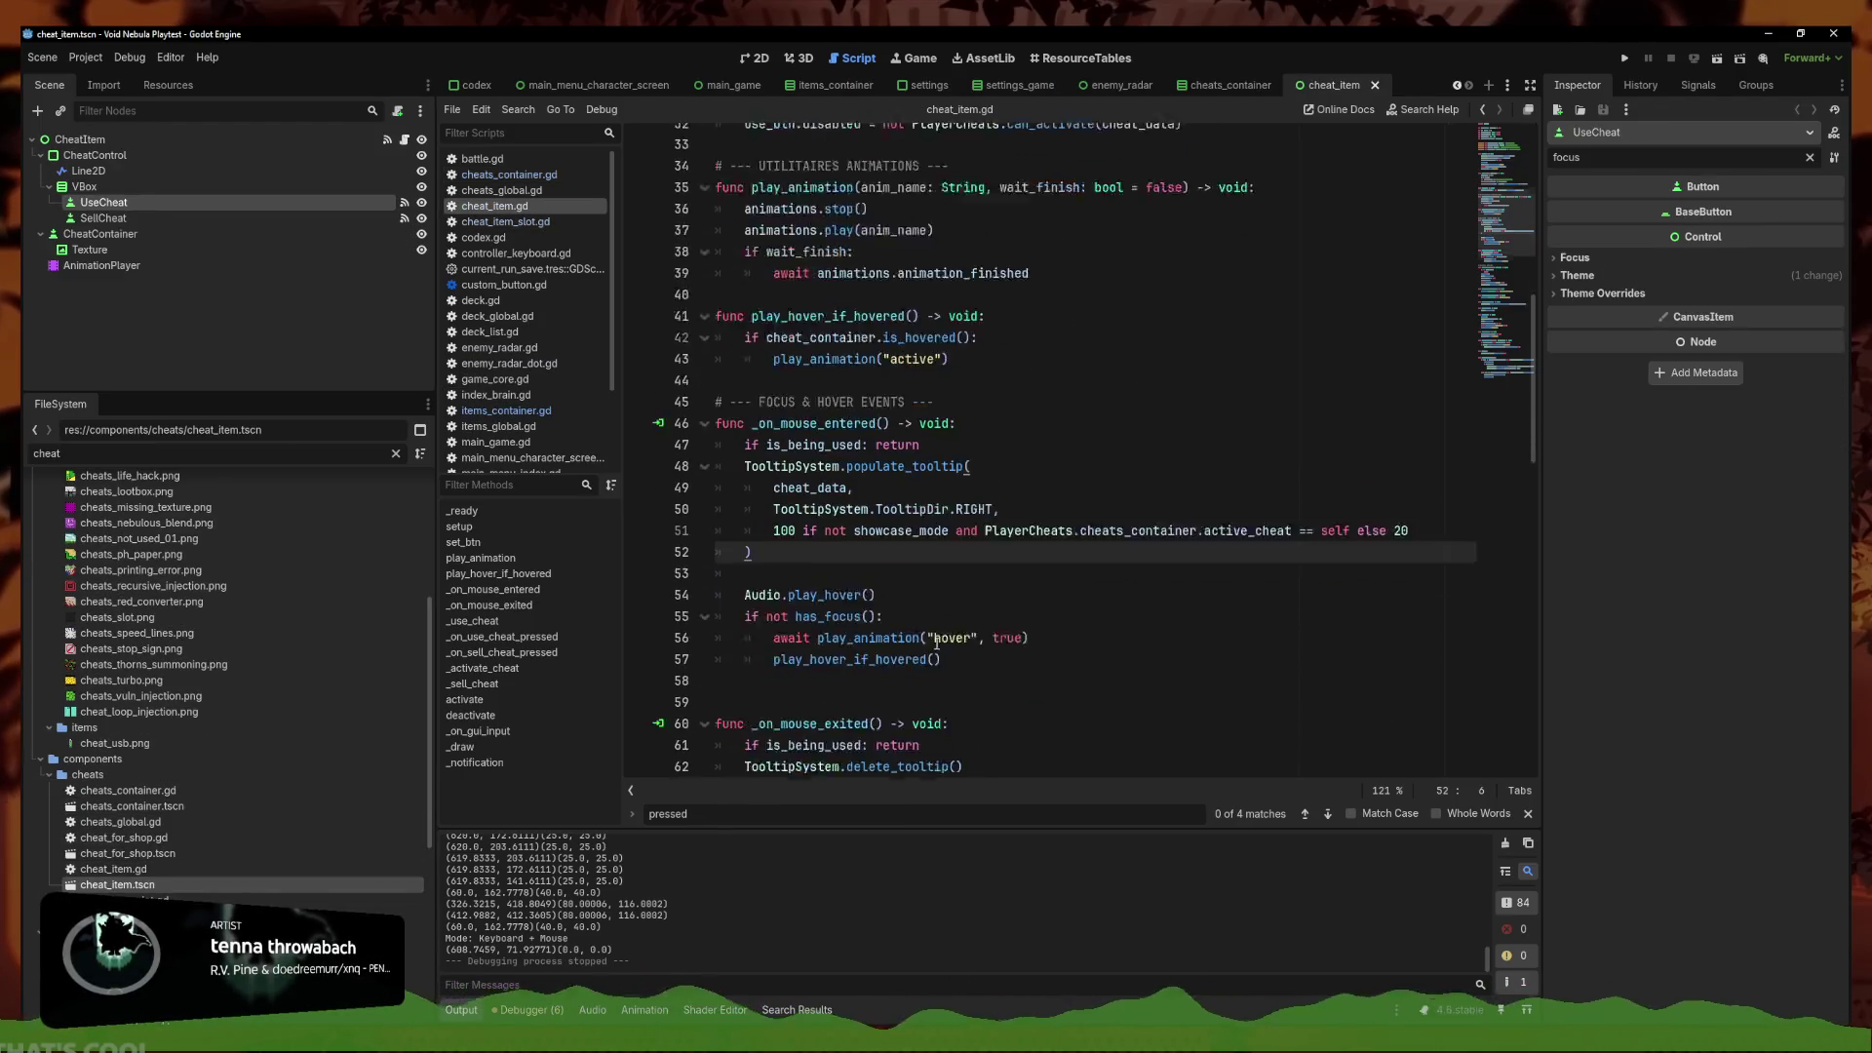
scroll(1089, 598, "up", 2)
key("Down")
key("Down")
key("Down")
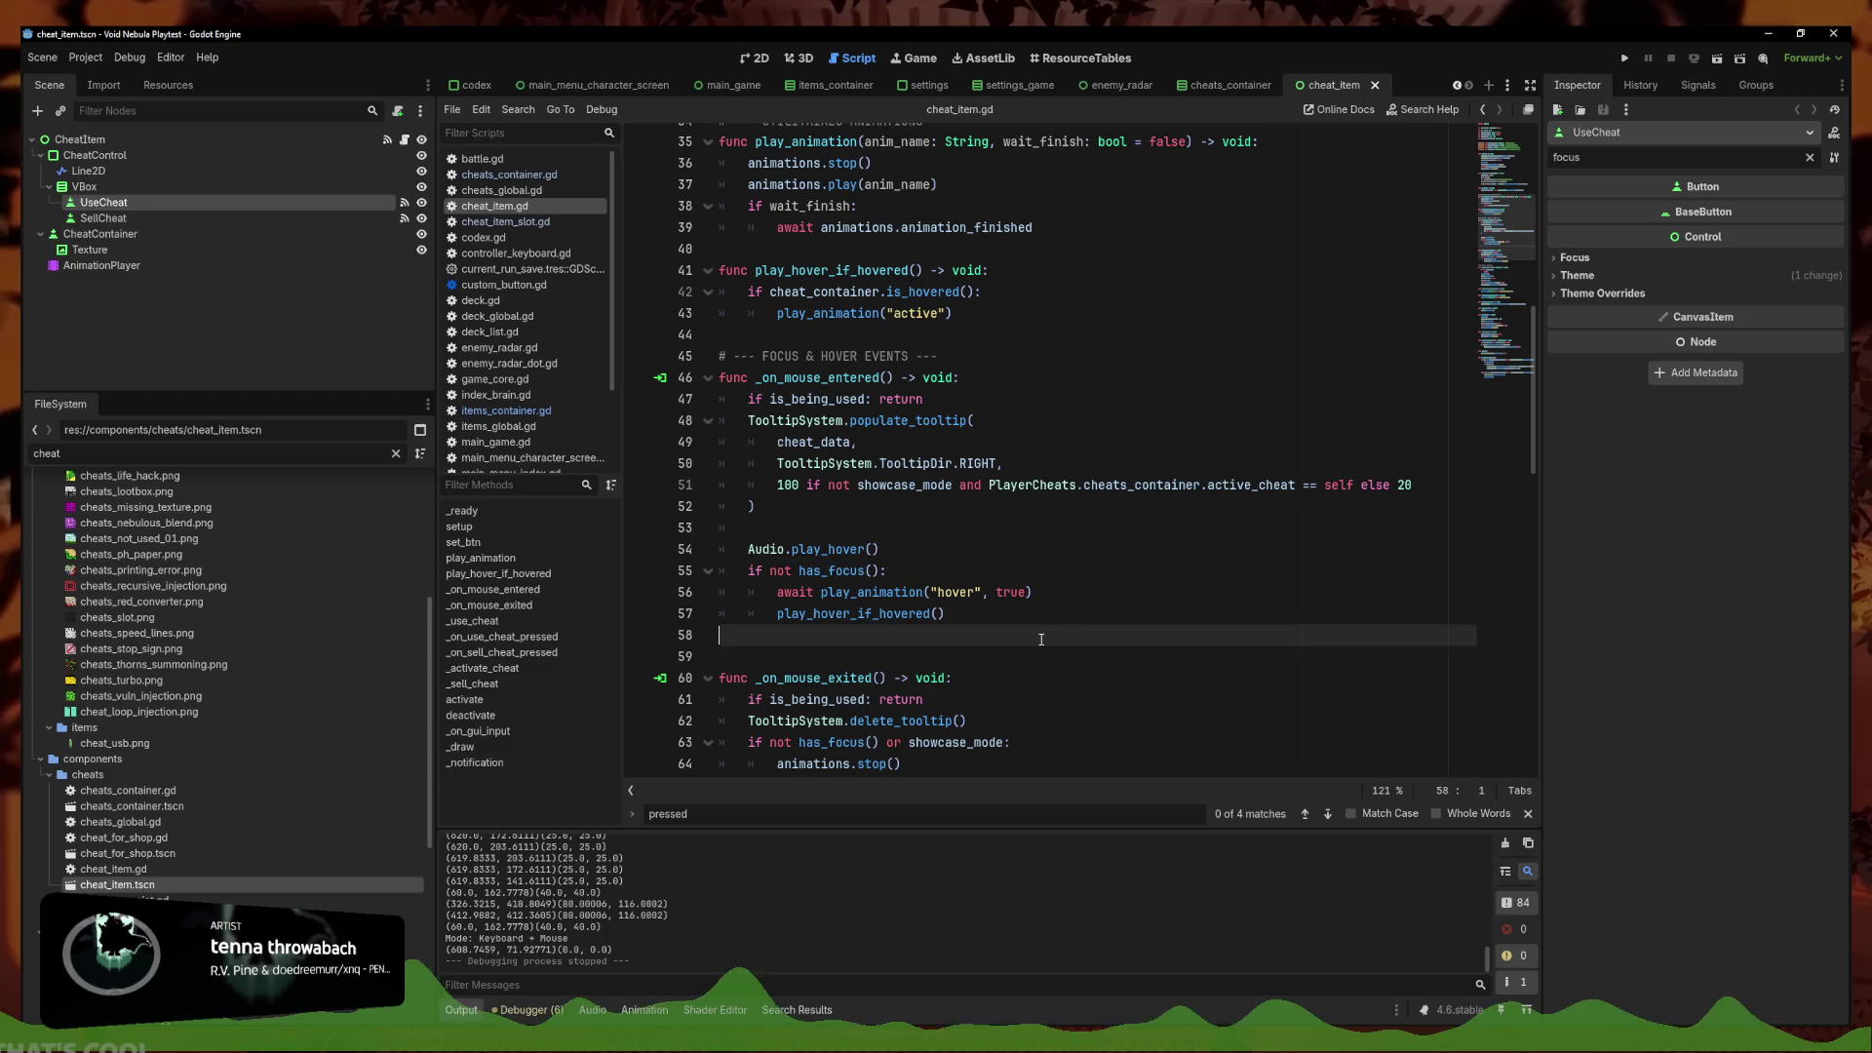
key("End")
scroll(918, 463, "down", 2)
left_click(917, 420)
left_click(918, 506)
left_click(916, 549)
scroll(1042, 664, "down", 12)
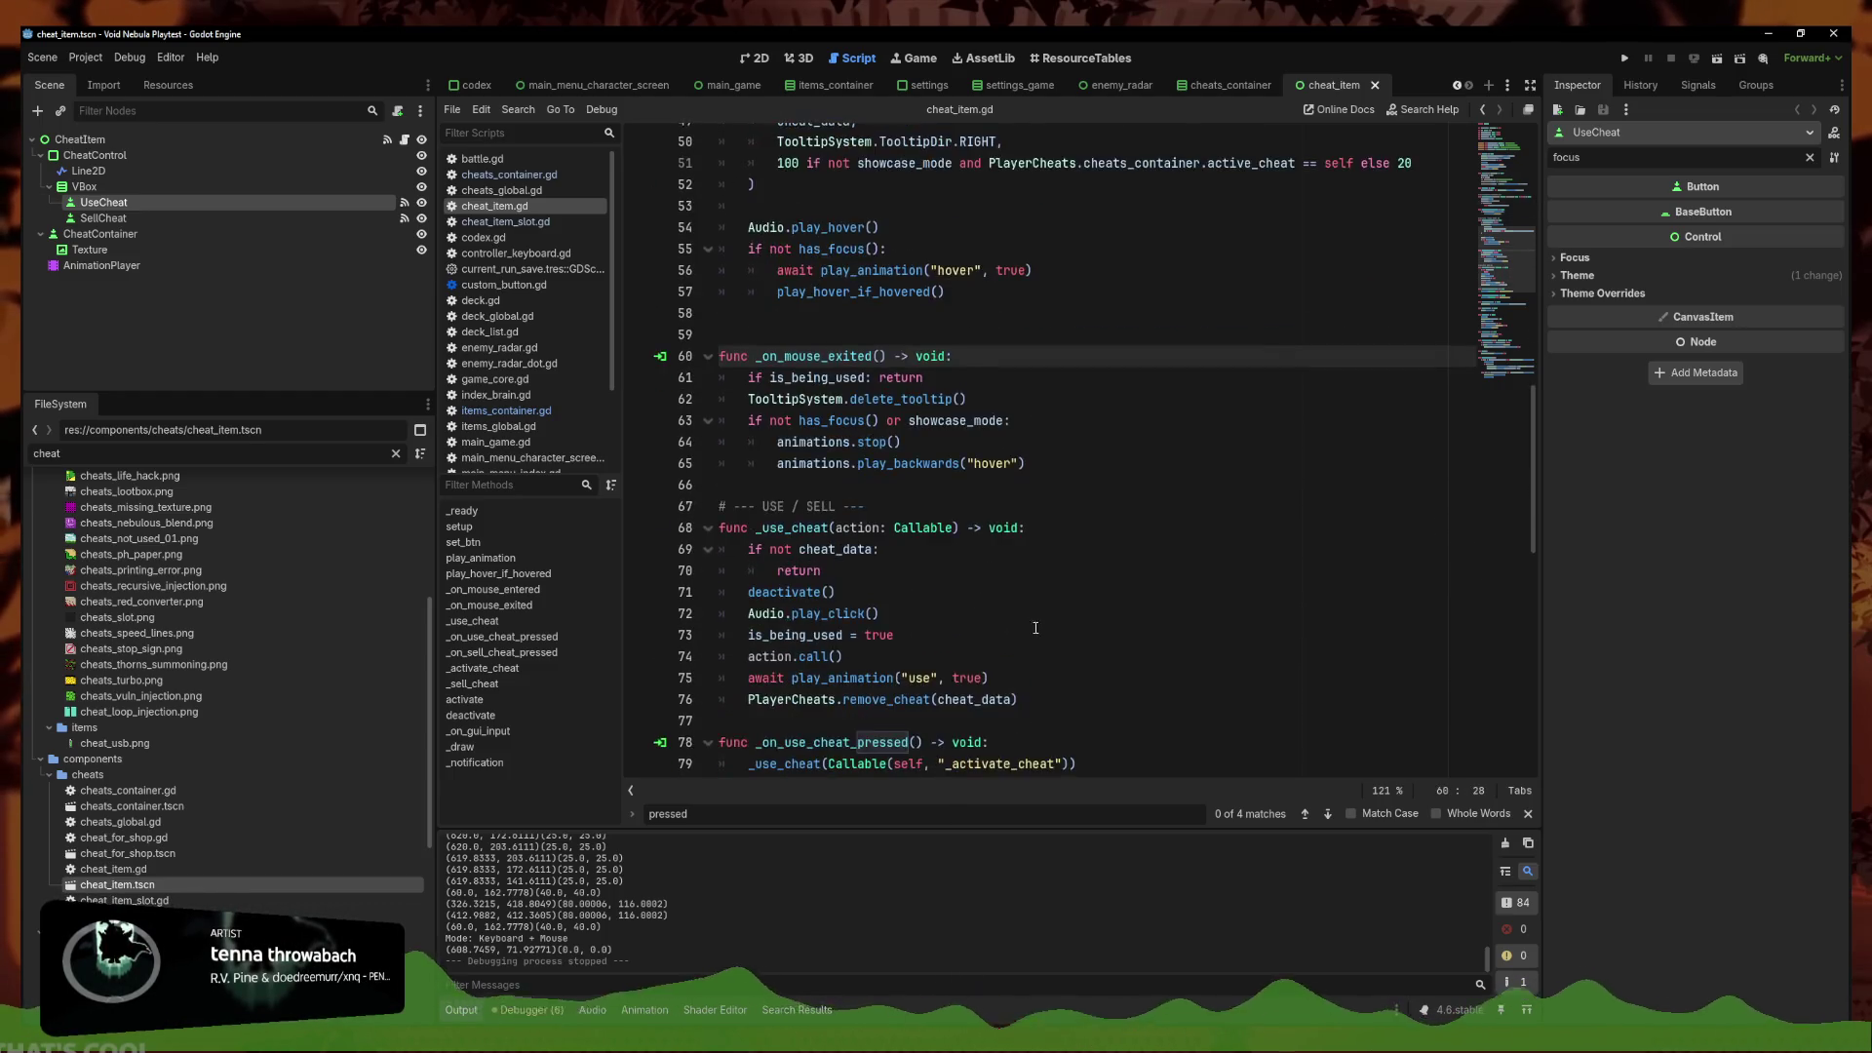
scroll(955, 438, "down", 5)
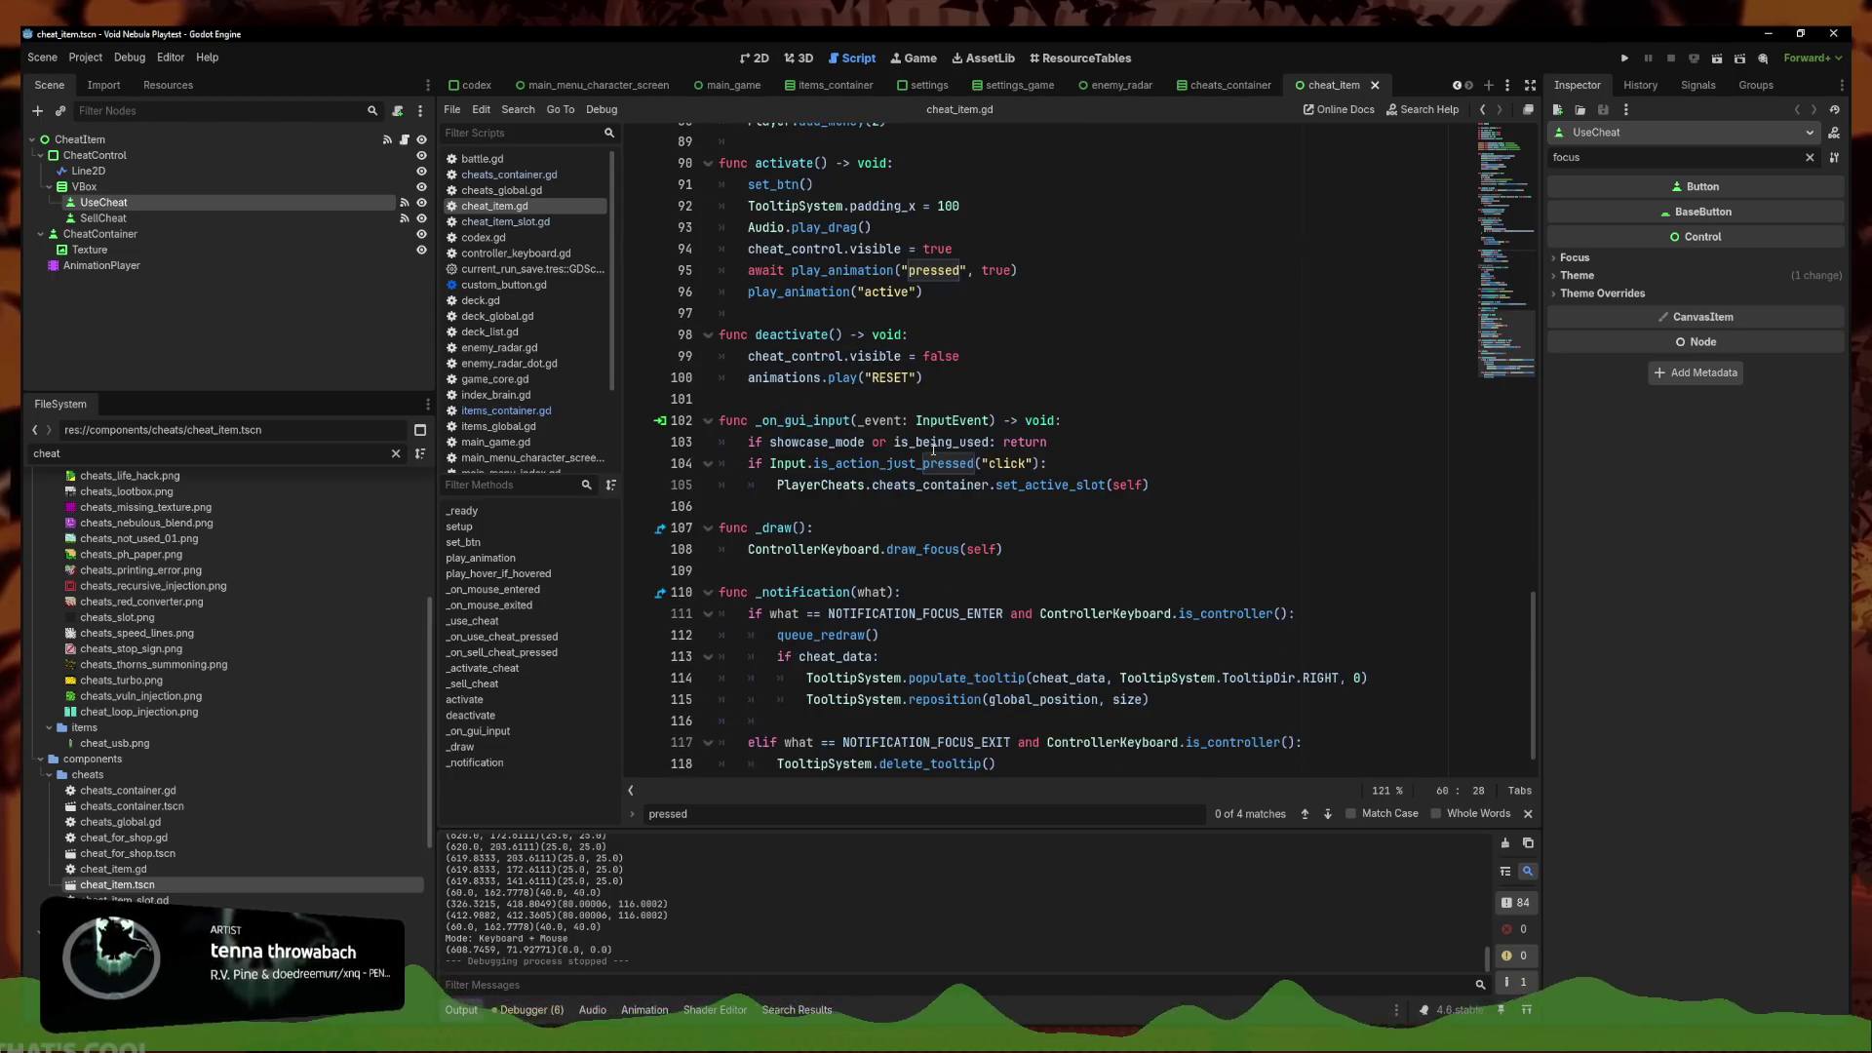
scroll(959, 431, "up", 12)
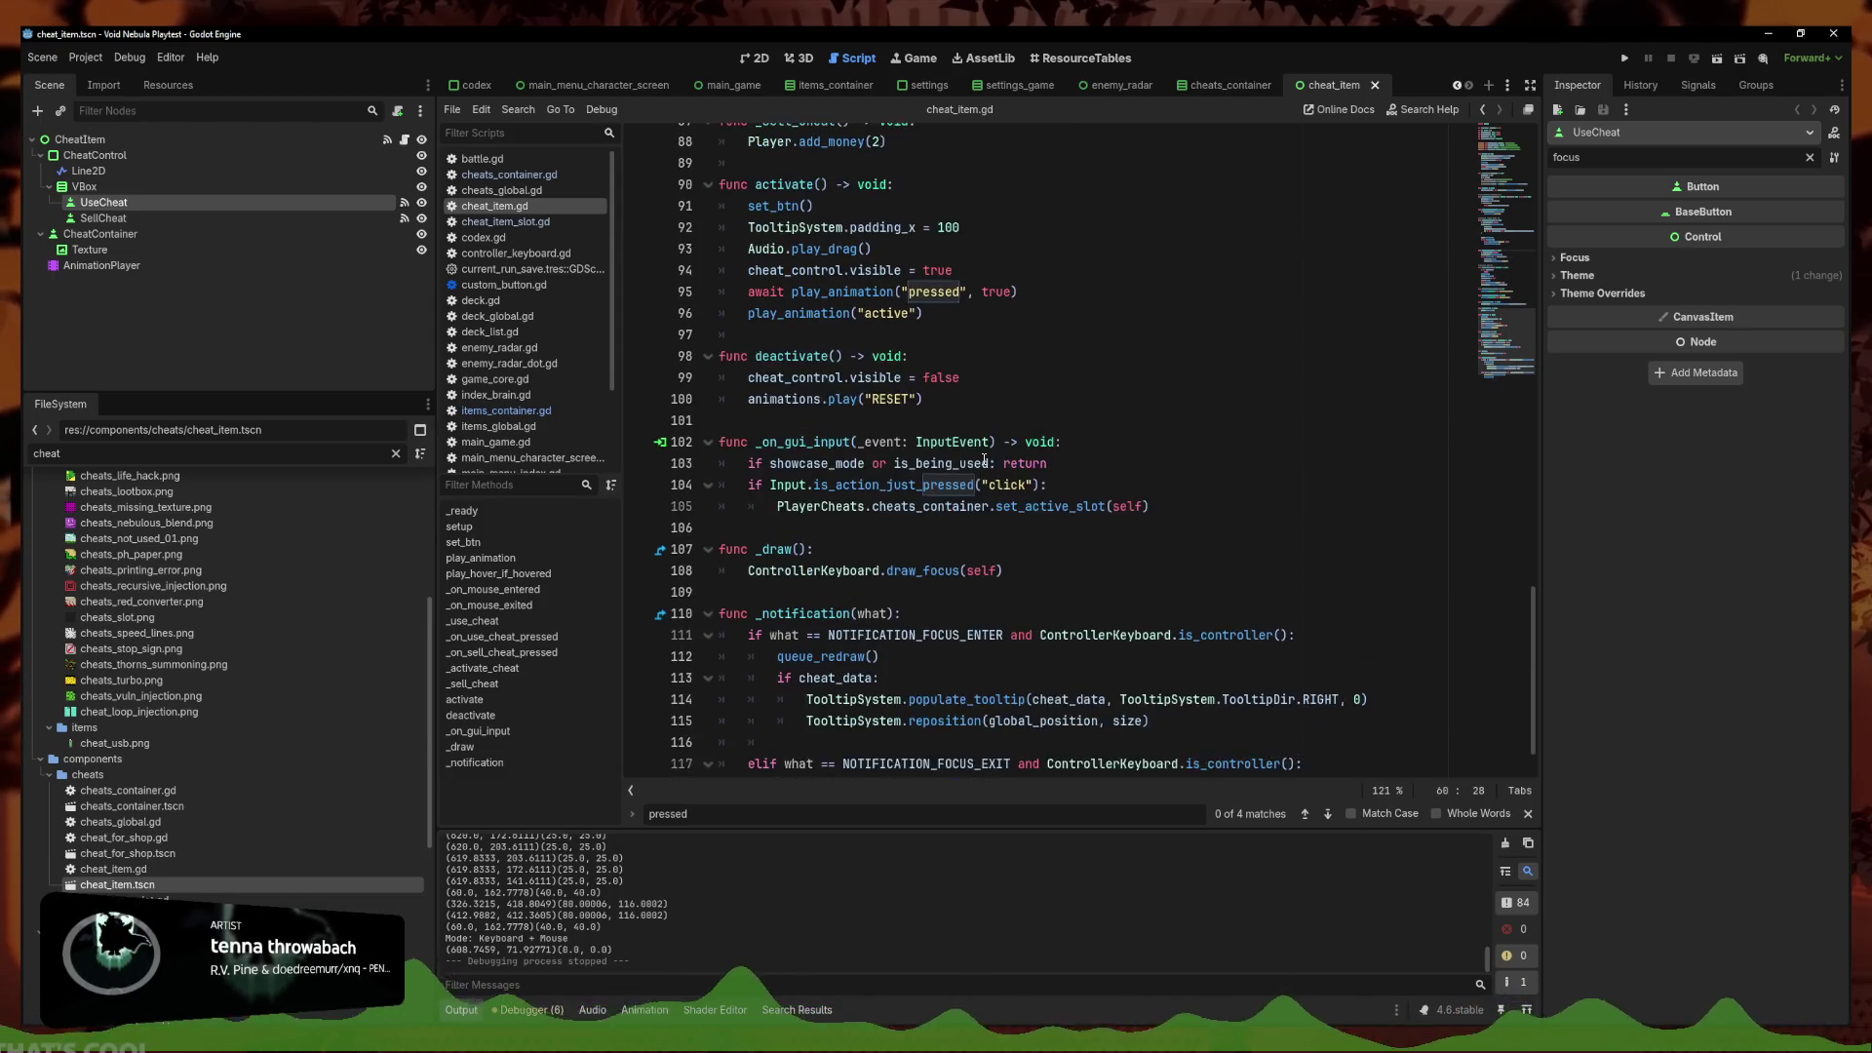
scroll(860, 498, "up", 7)
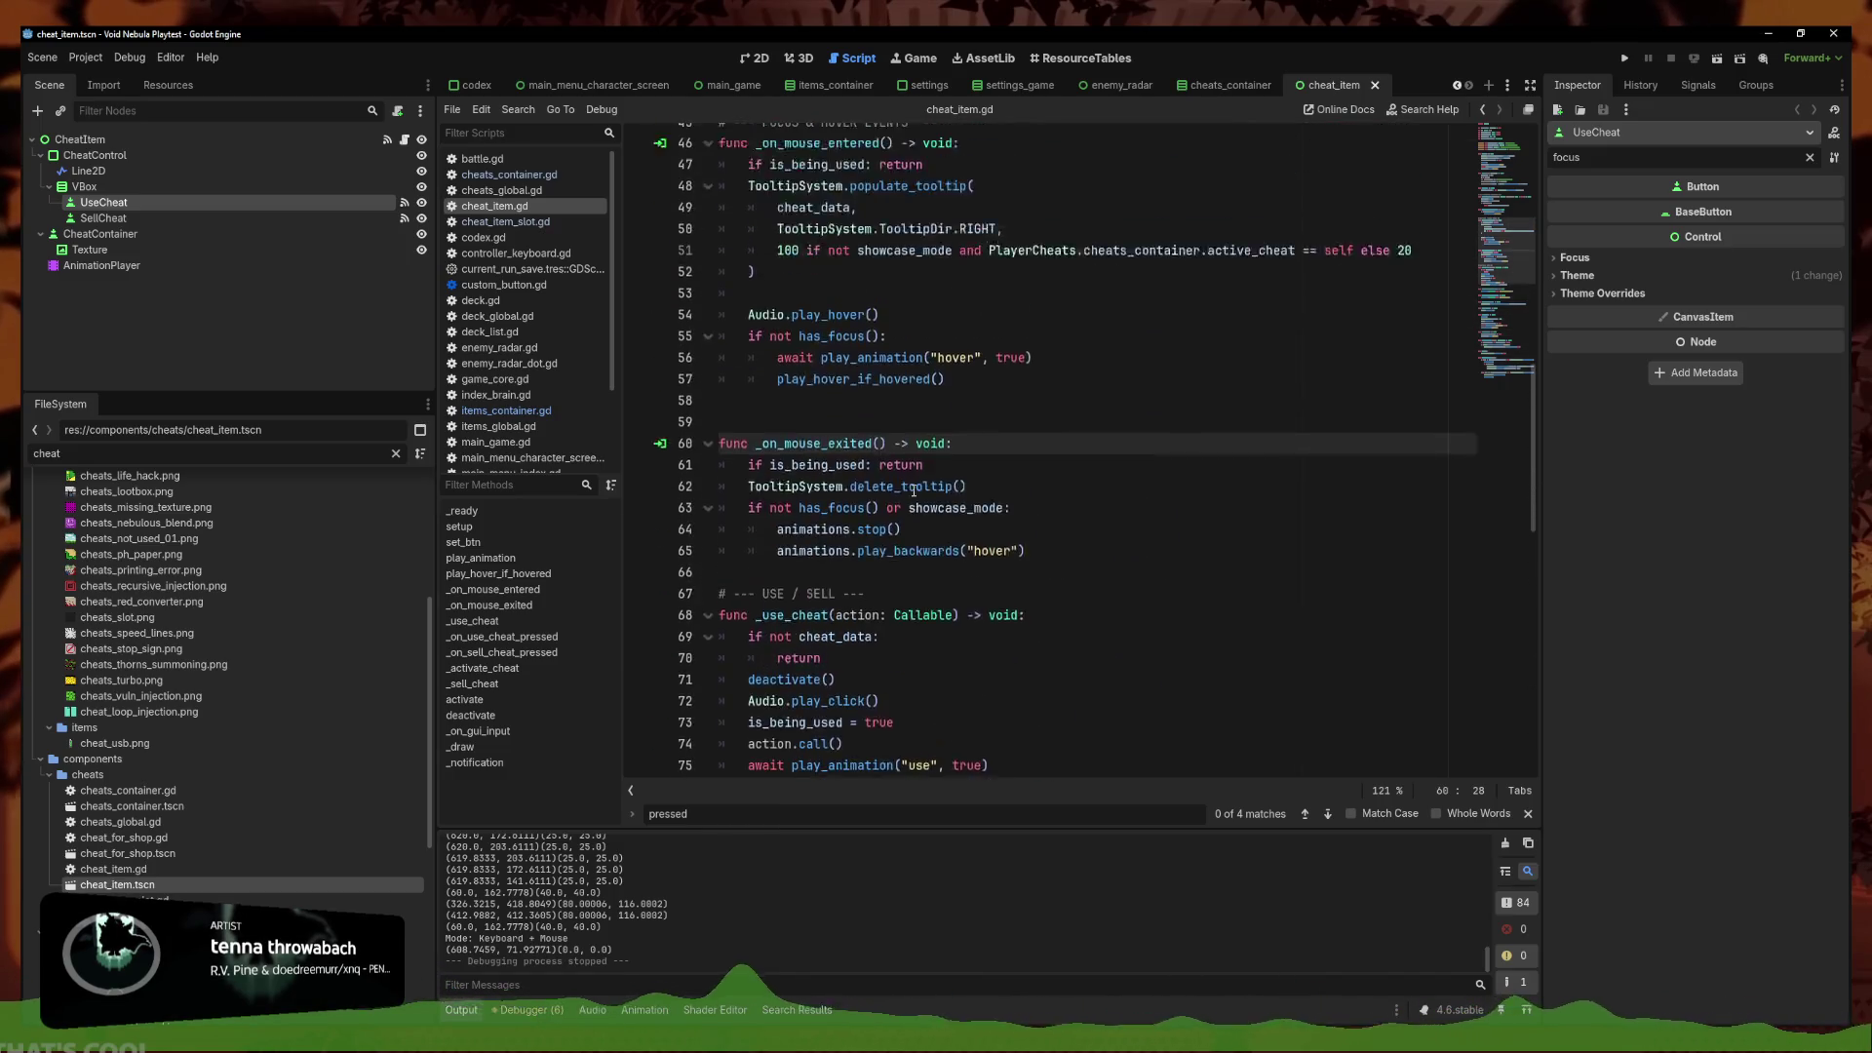
scroll(910, 453, "down", 3)
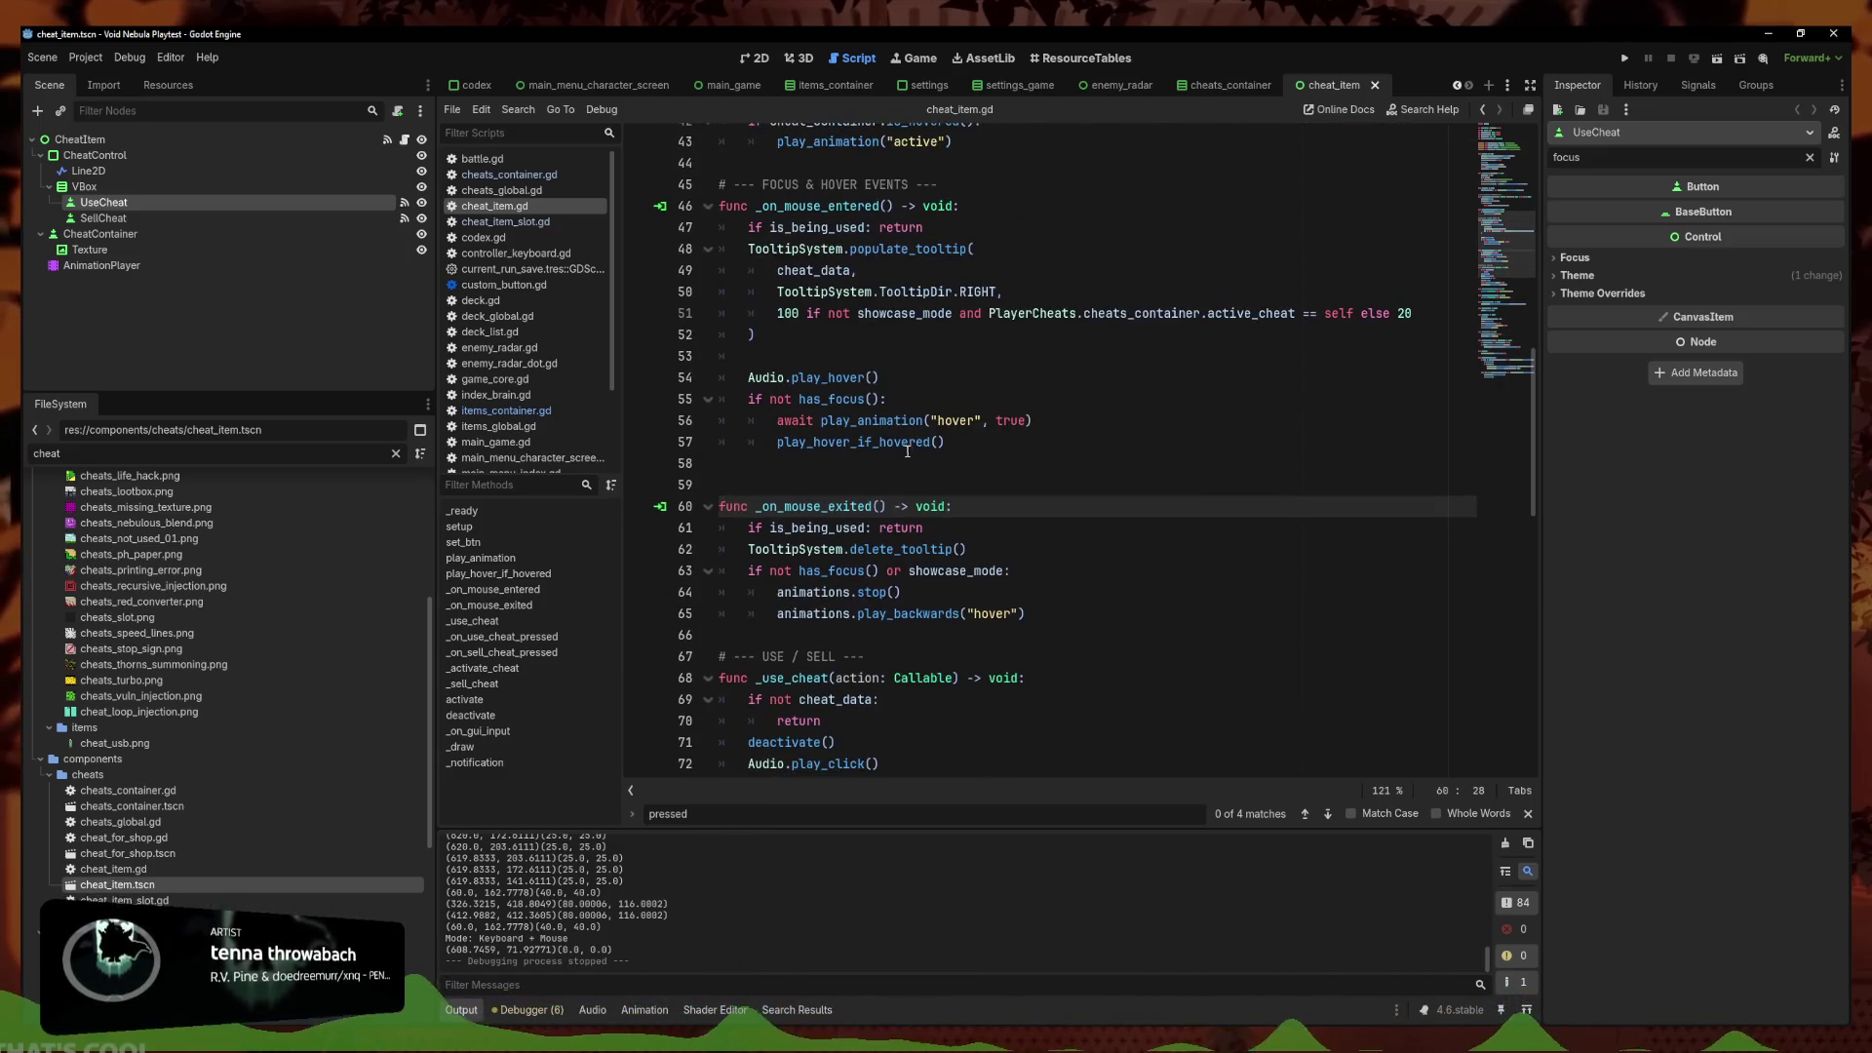
scroll(836, 523, "down", 8)
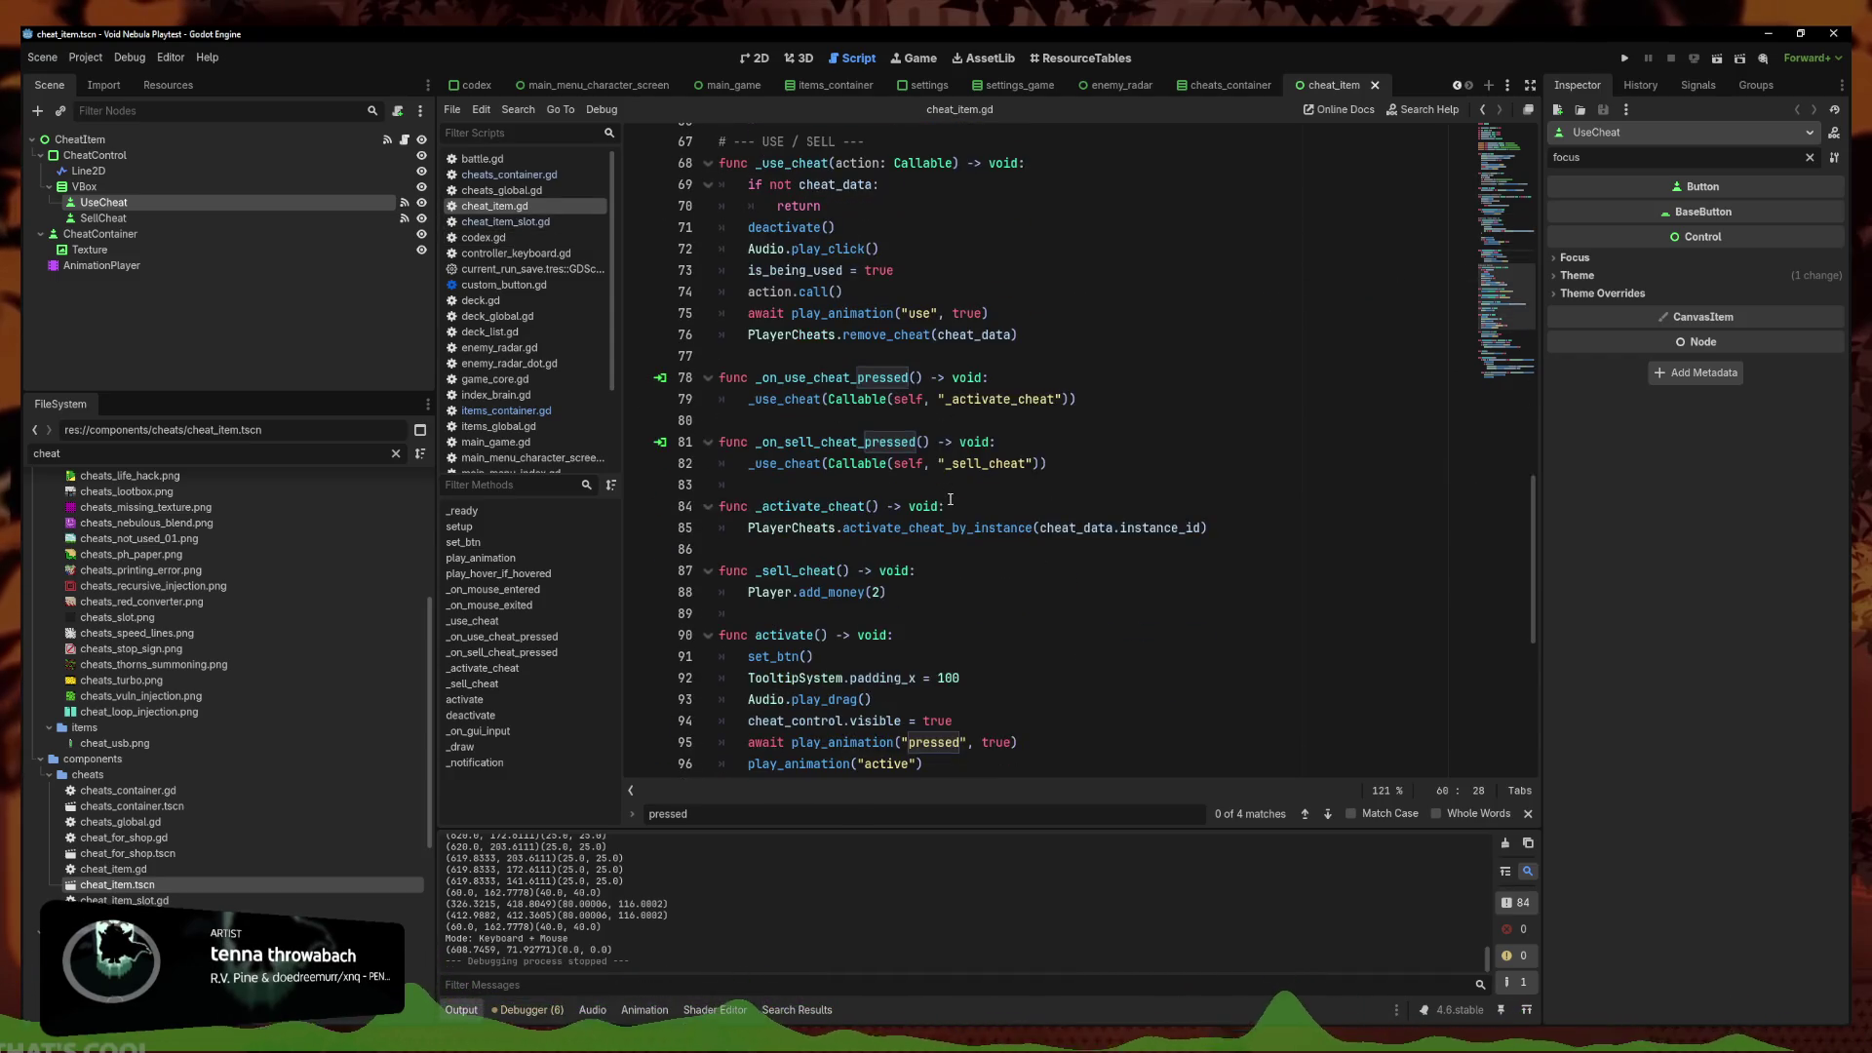
scroll(945, 427, "down", 4)
scroll(1008, 531, "down", 4)
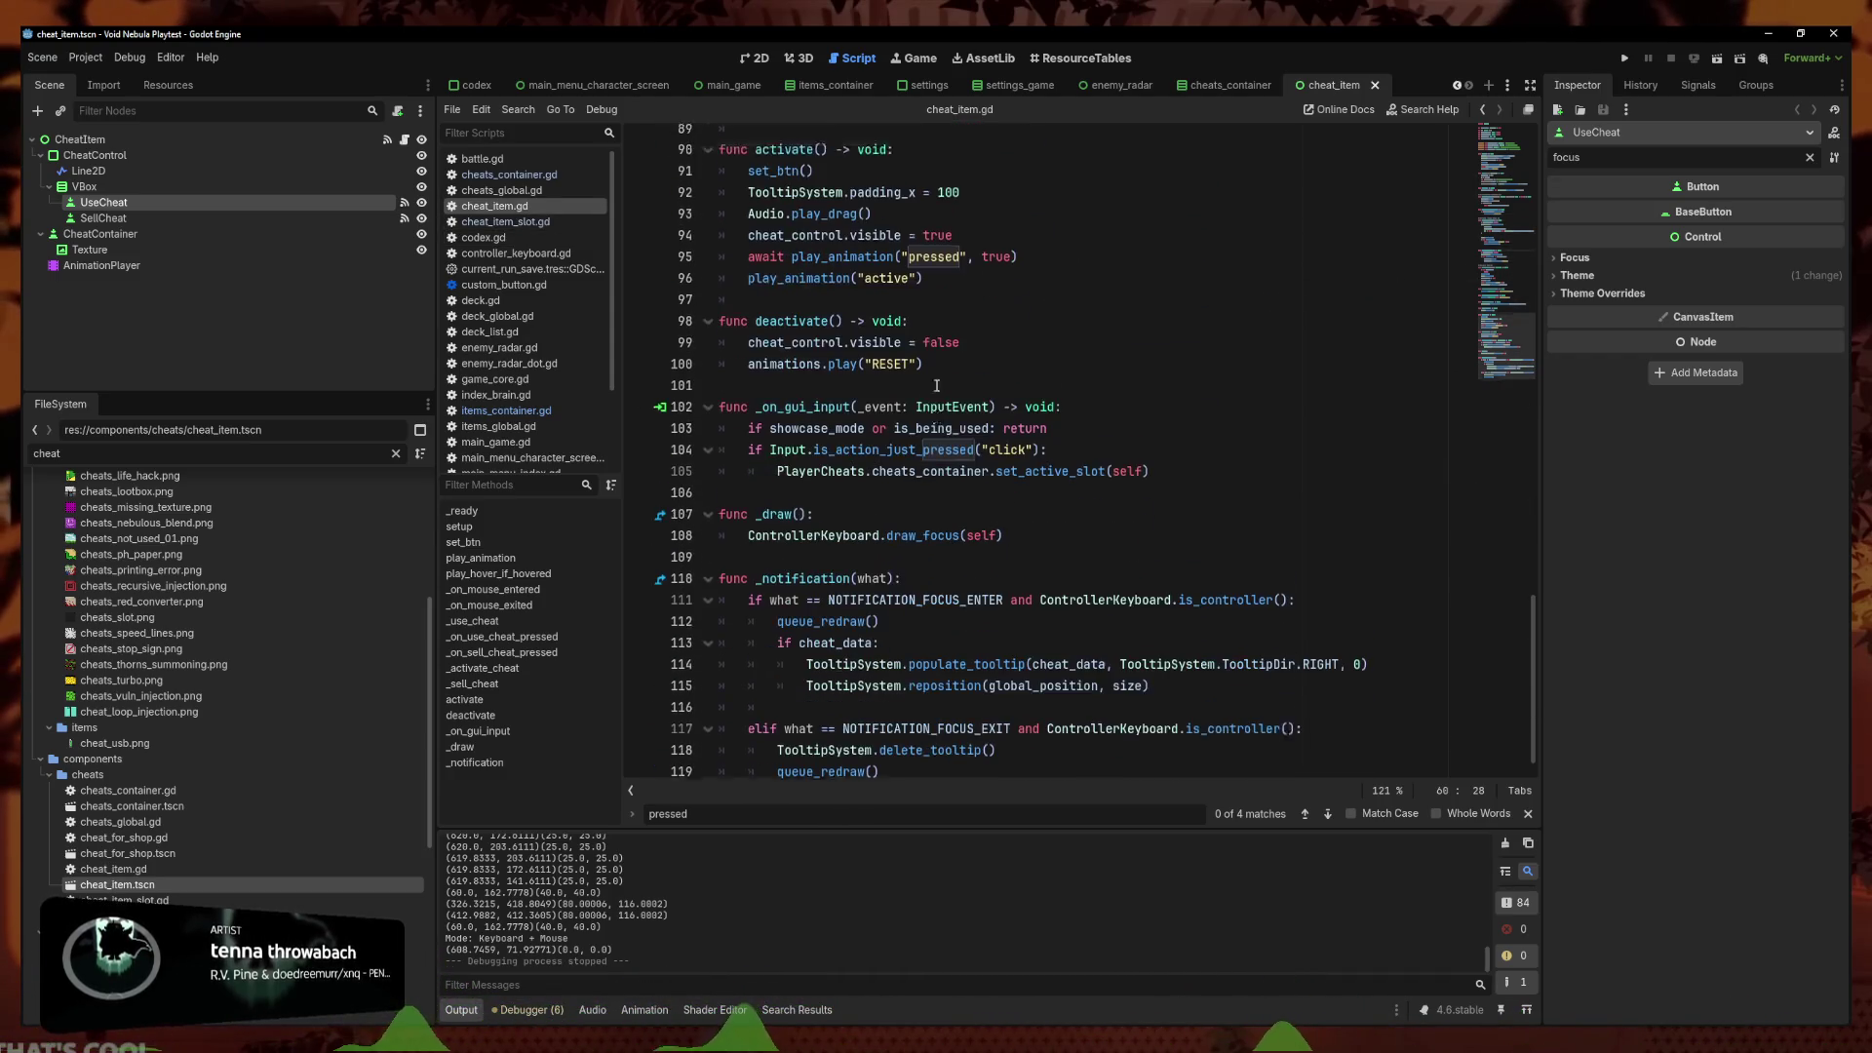
left_click_drag(1078, 743, 696, 378)
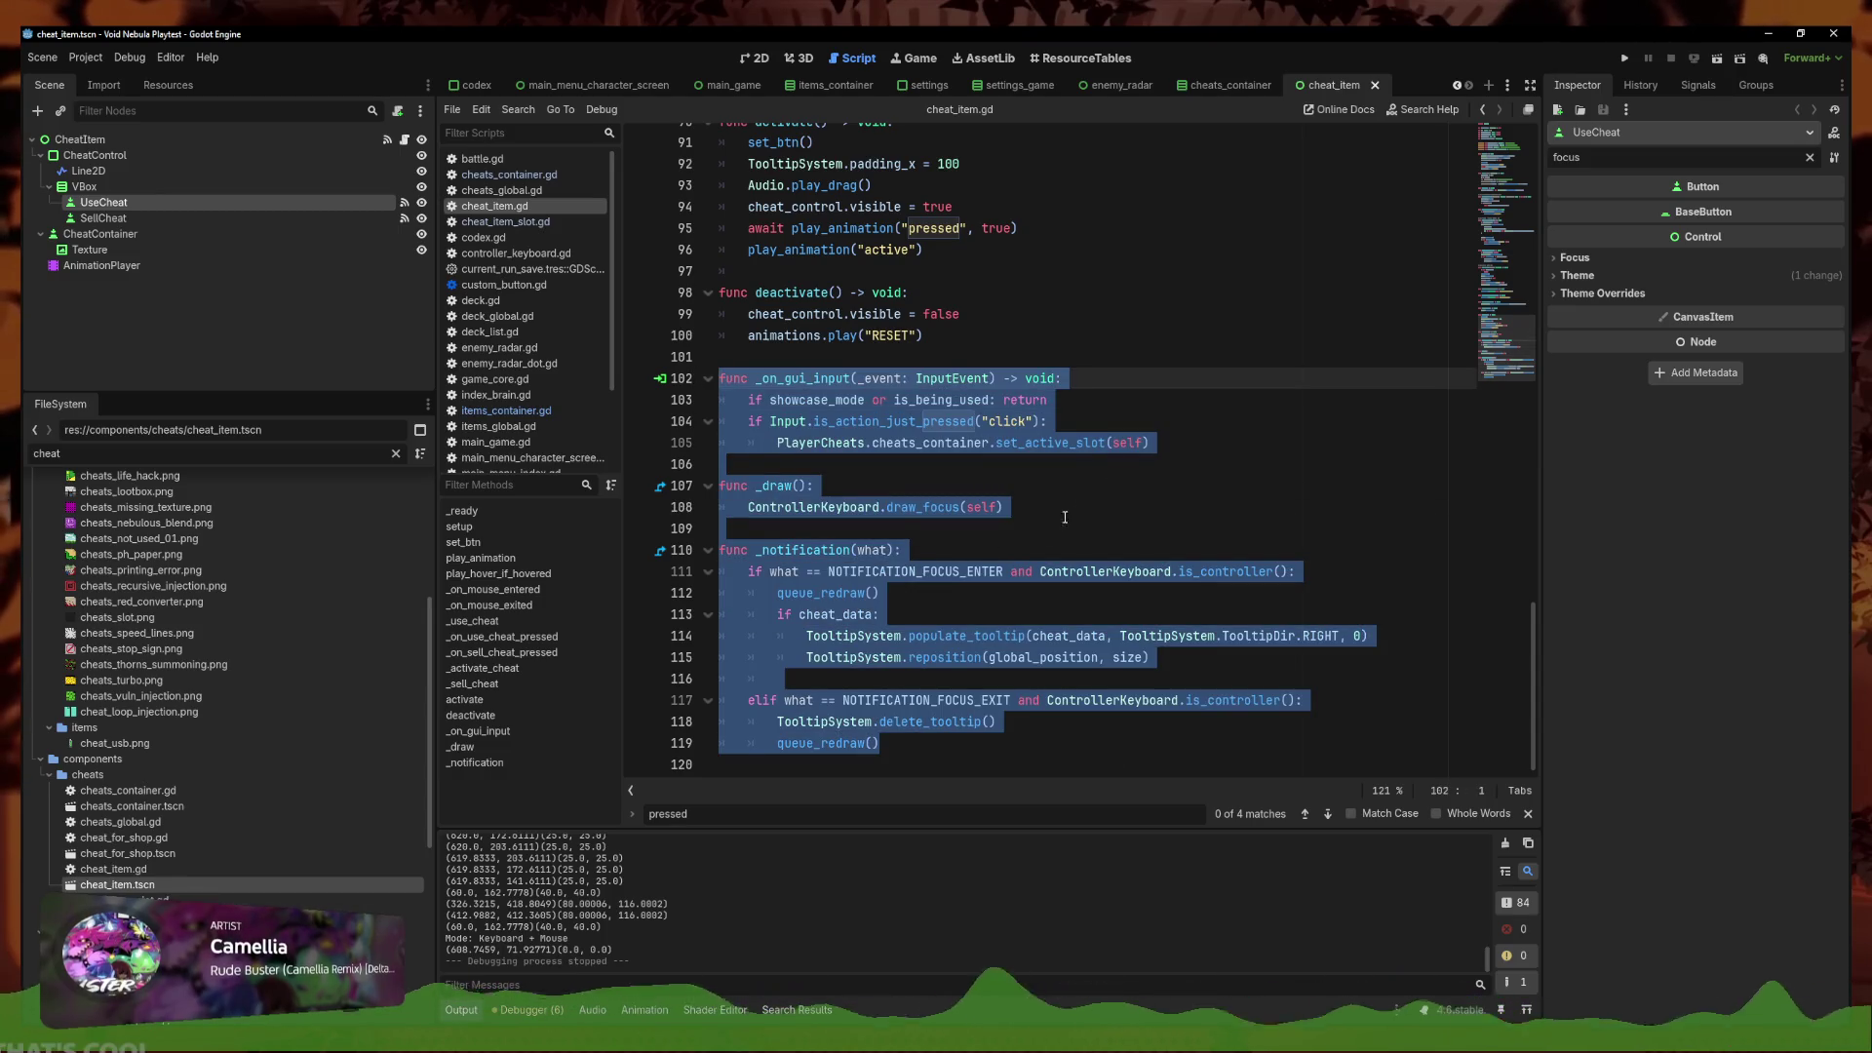
left_click(1218, 443)
left_click(1097, 354)
scroll(1102, 380, "up", 20)
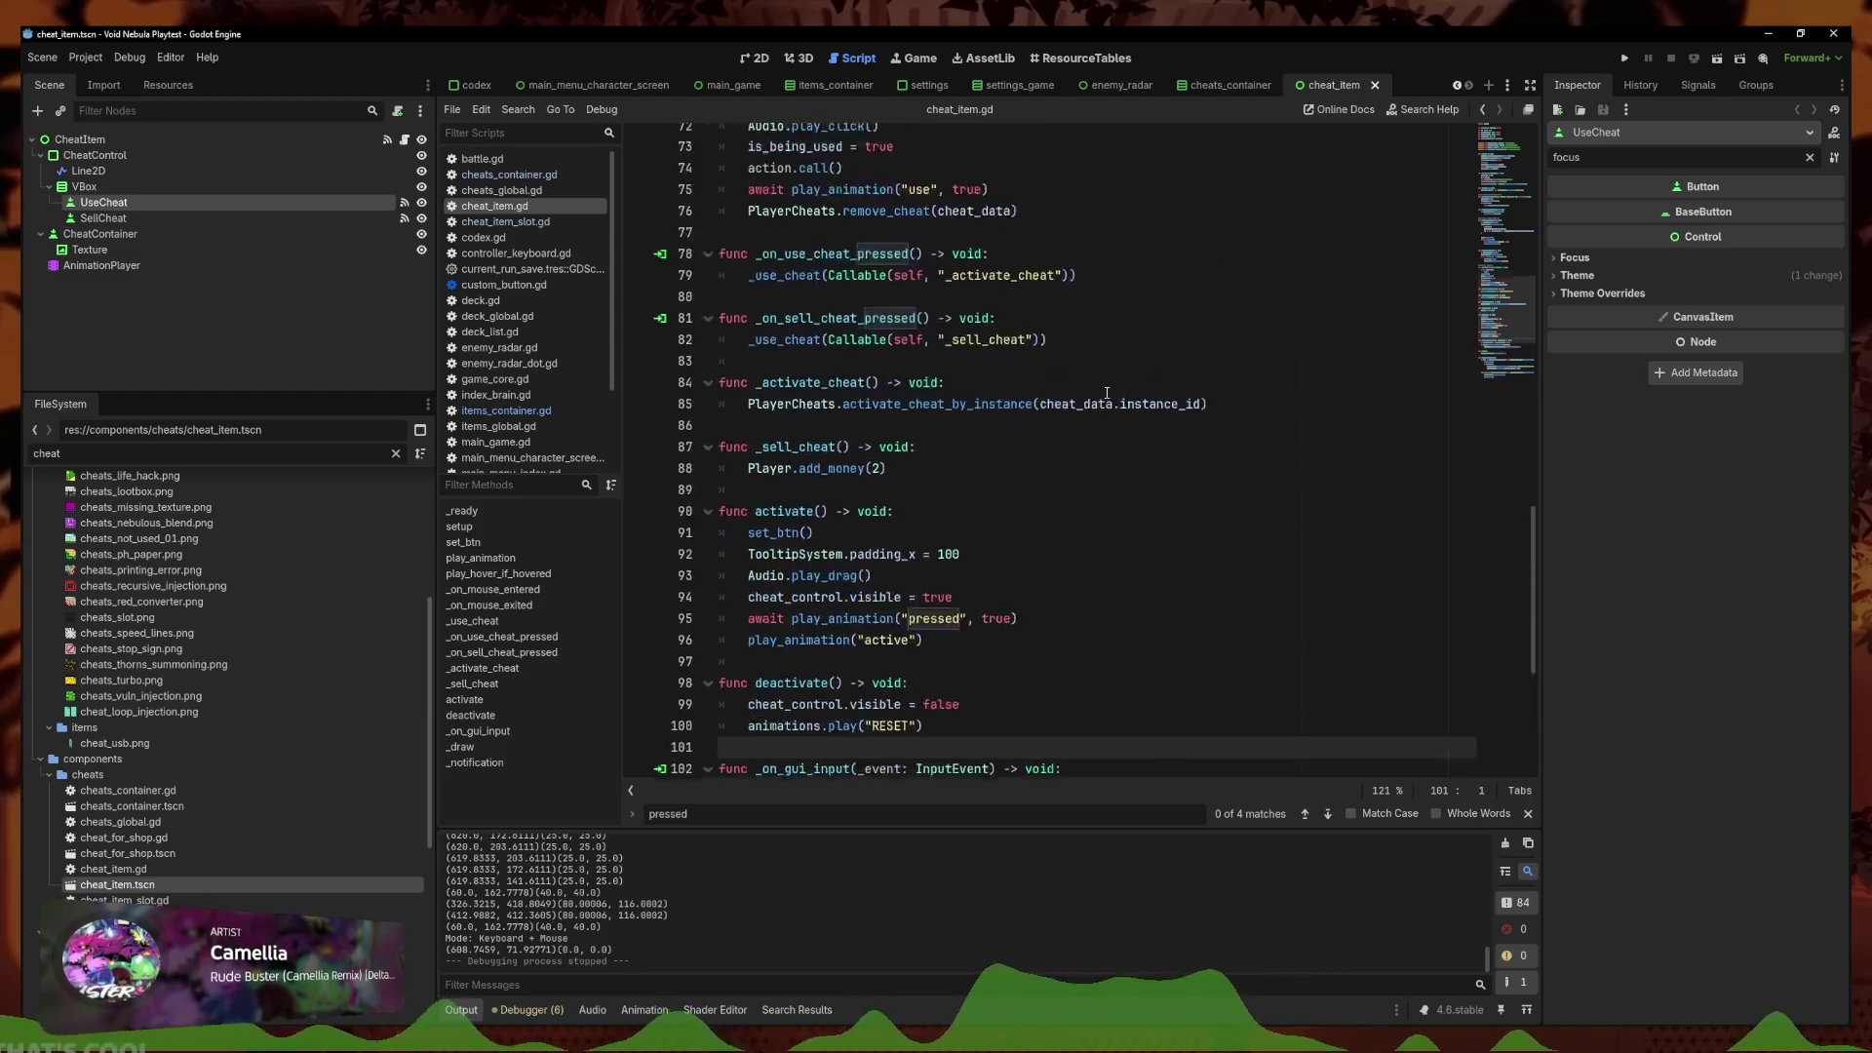
scroll(1113, 410, "down", 2)
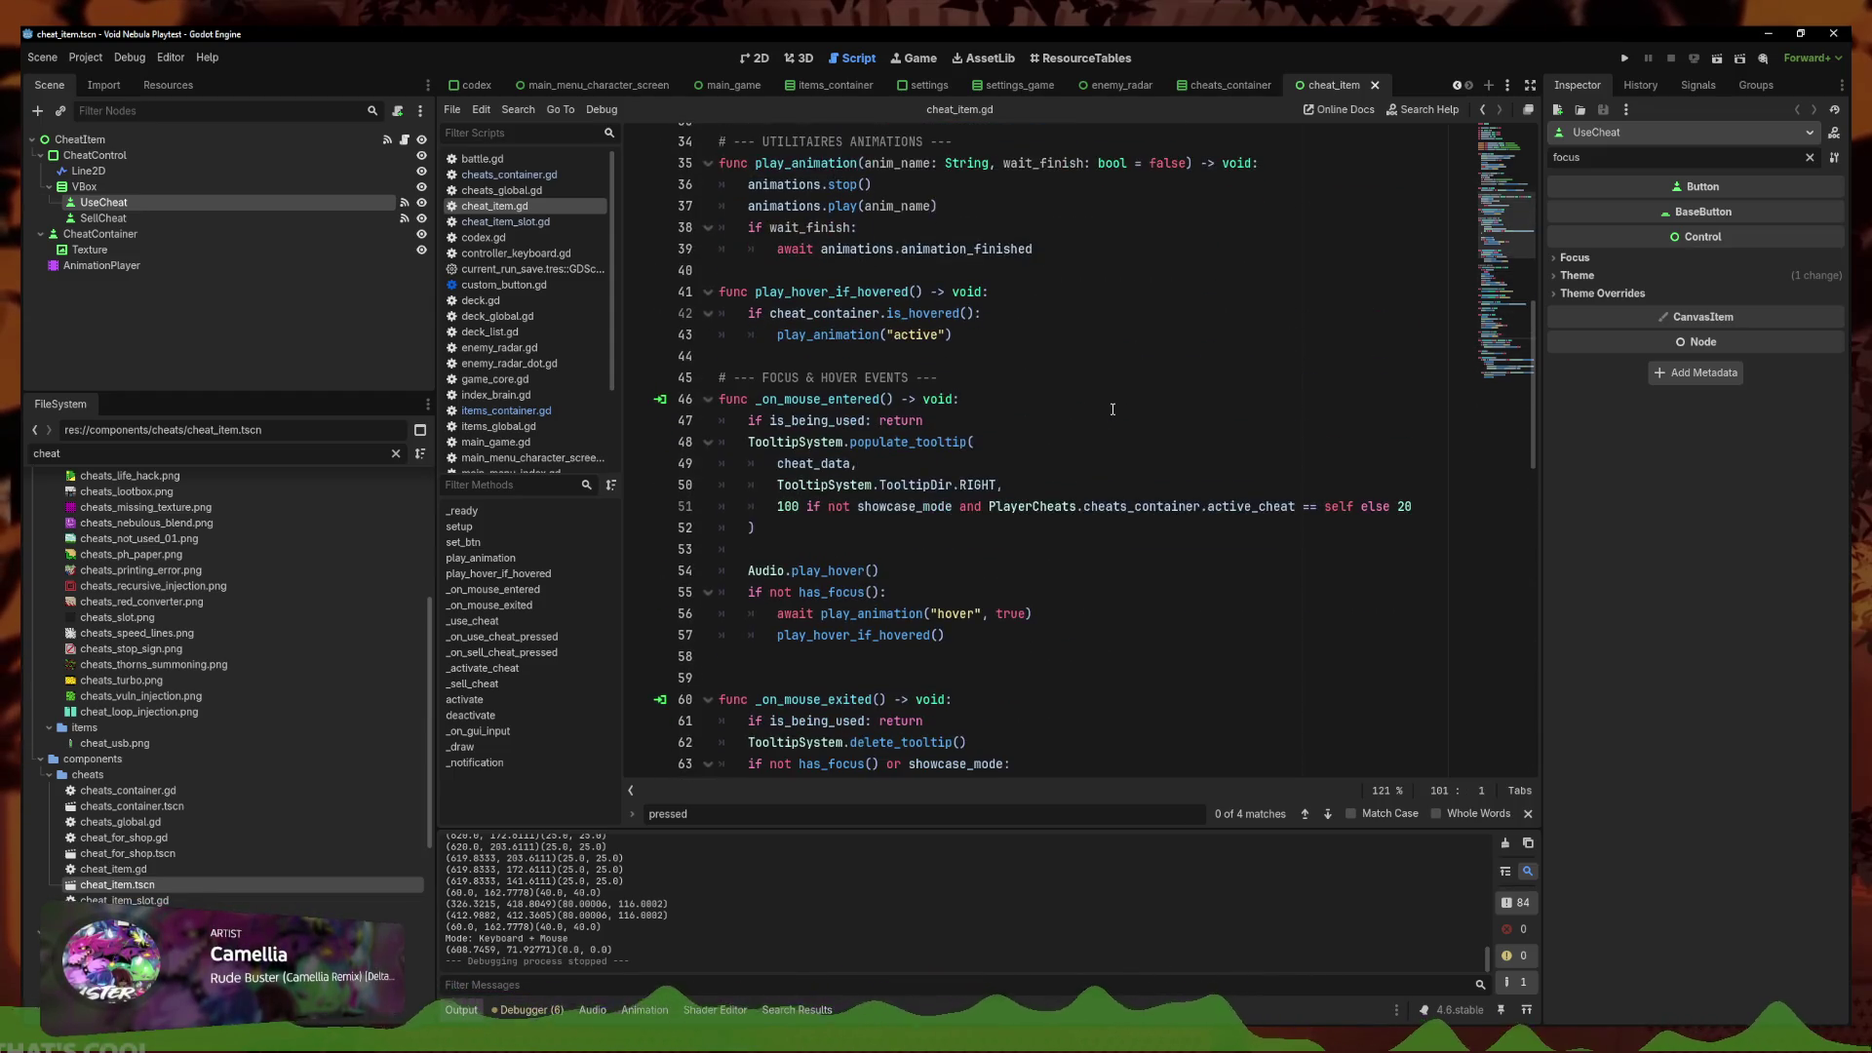
scroll(935, 504, "up", 9)
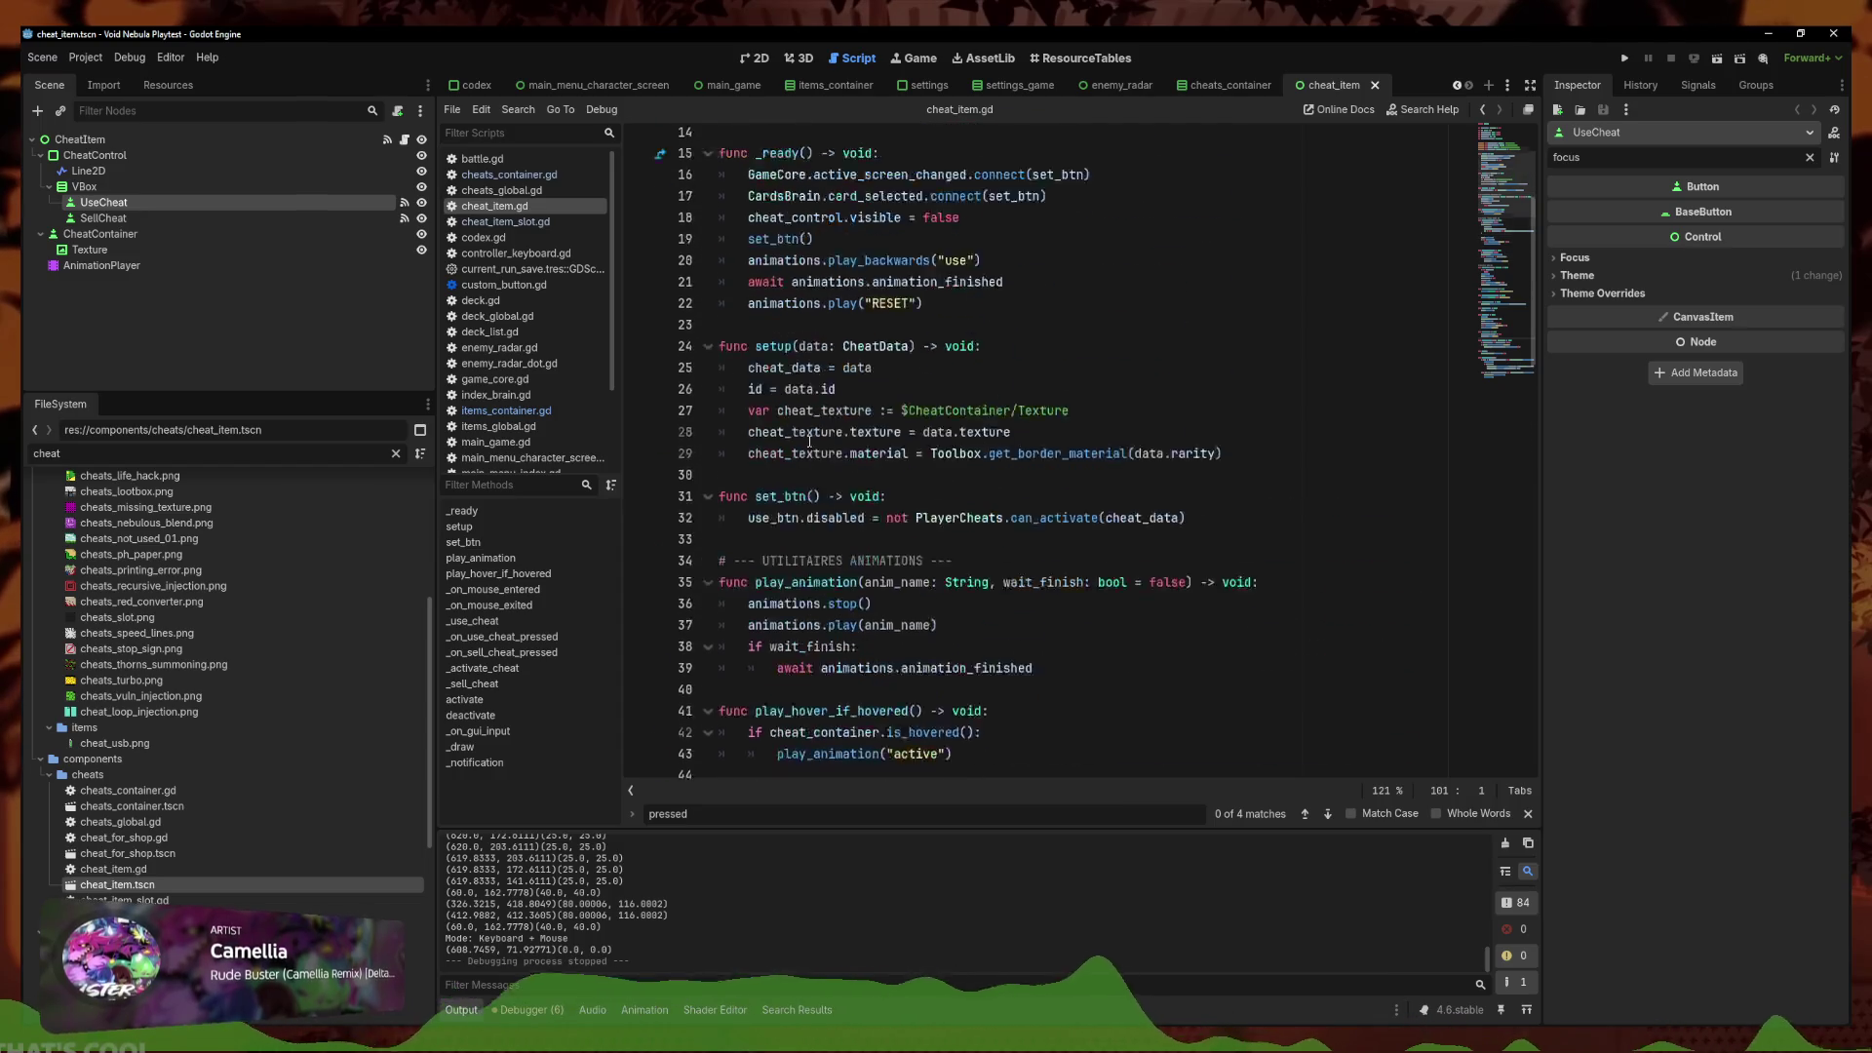
scroll(950, 517, "down", 16)
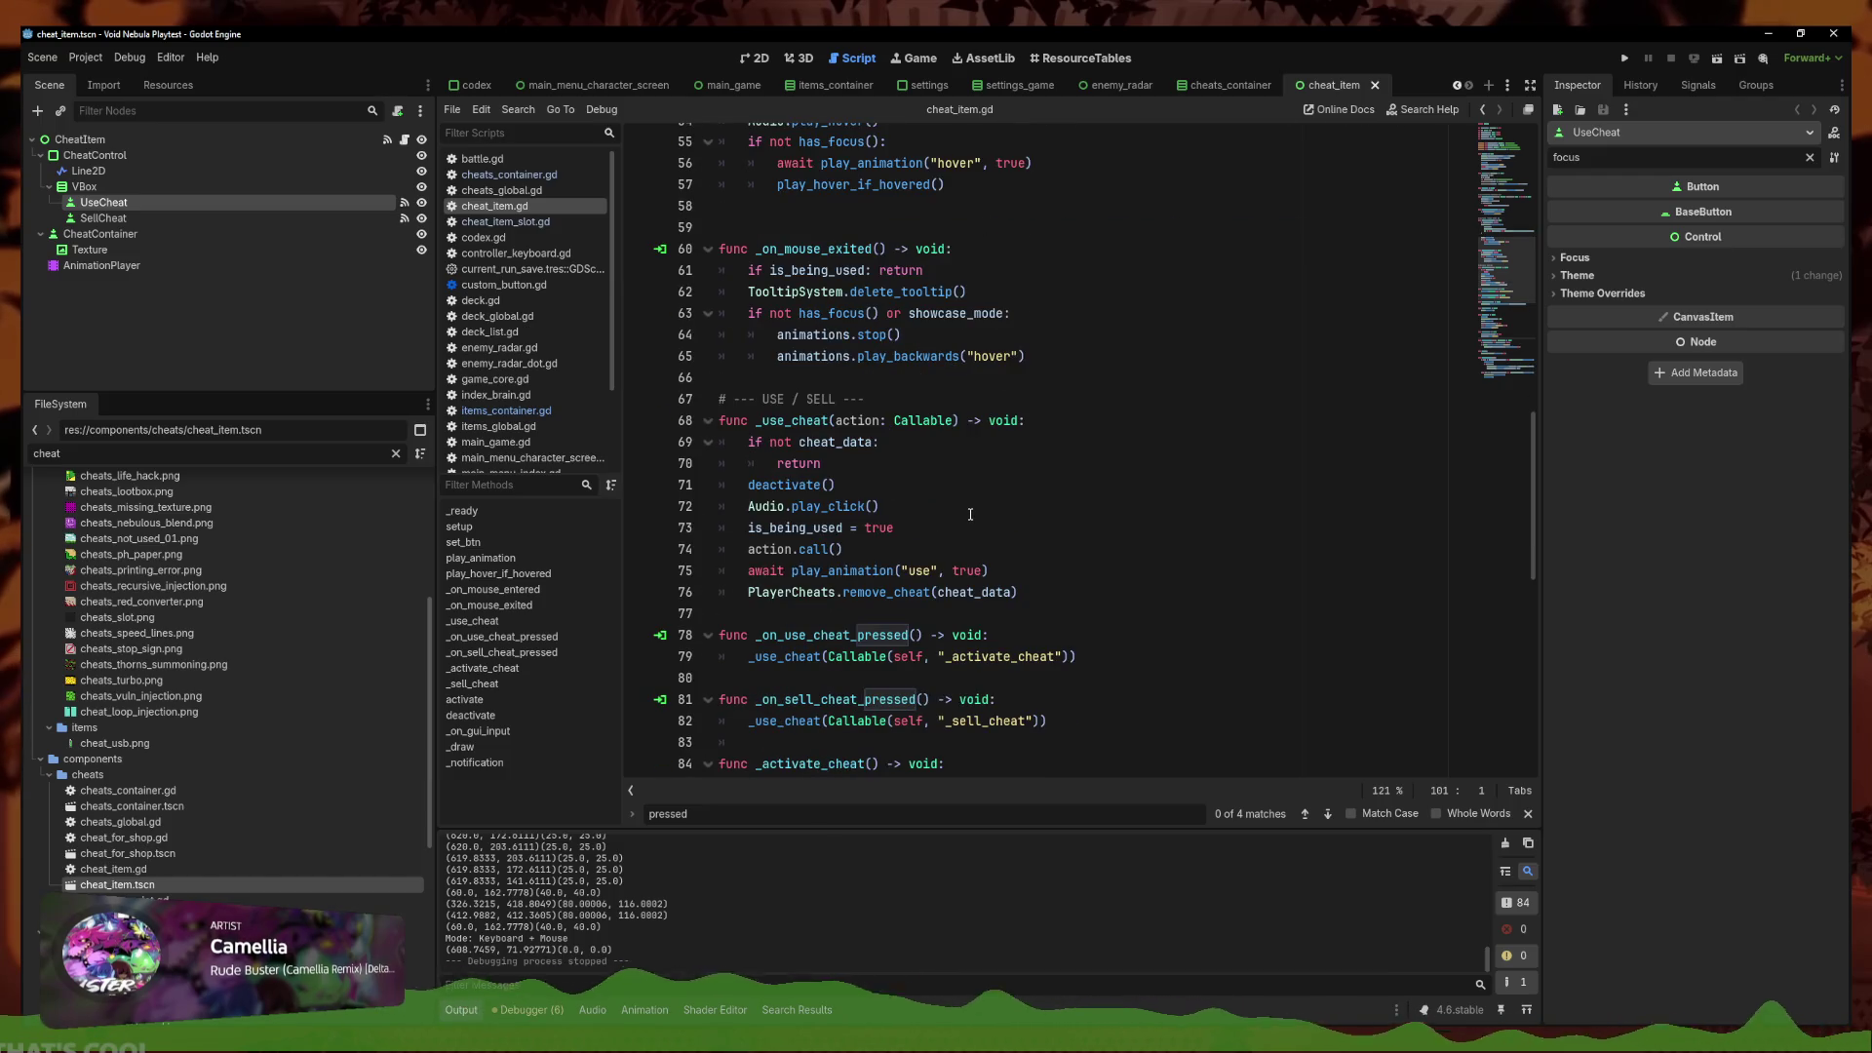
scroll(970, 514, "down", 3)
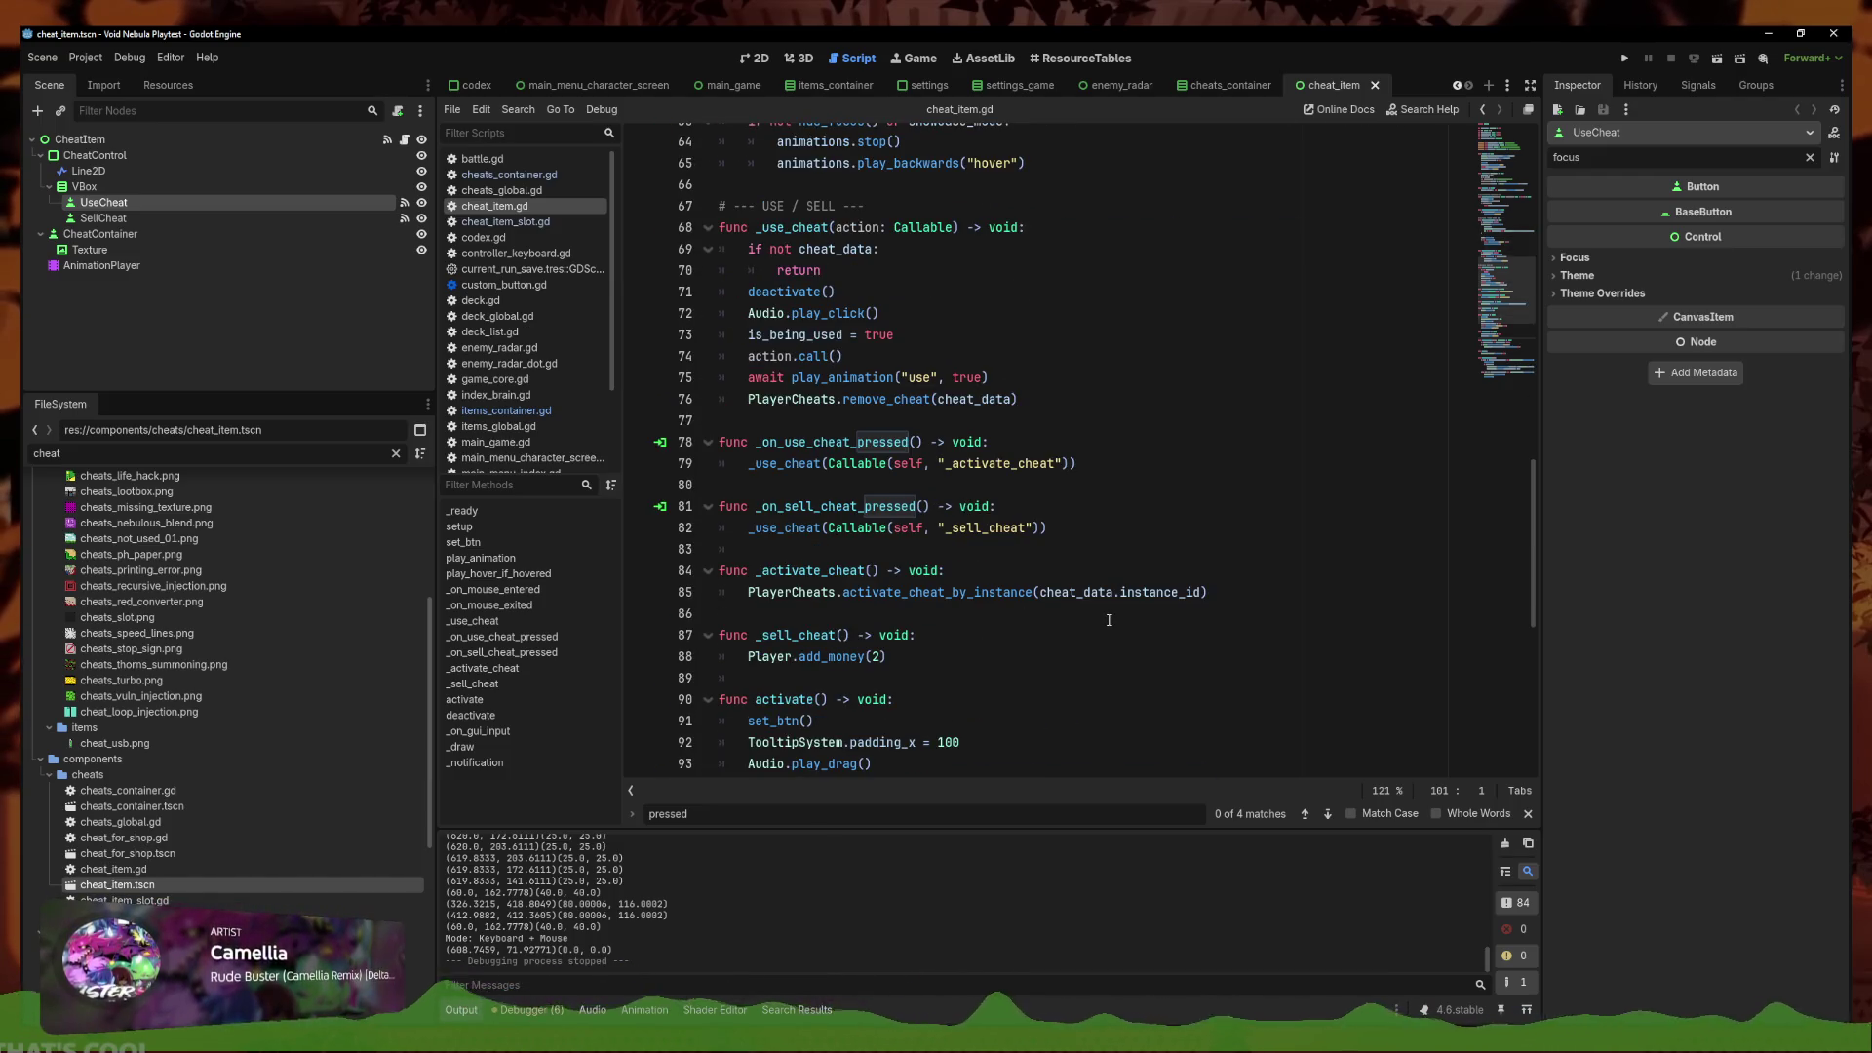
scroll(1109, 620, "down", 3)
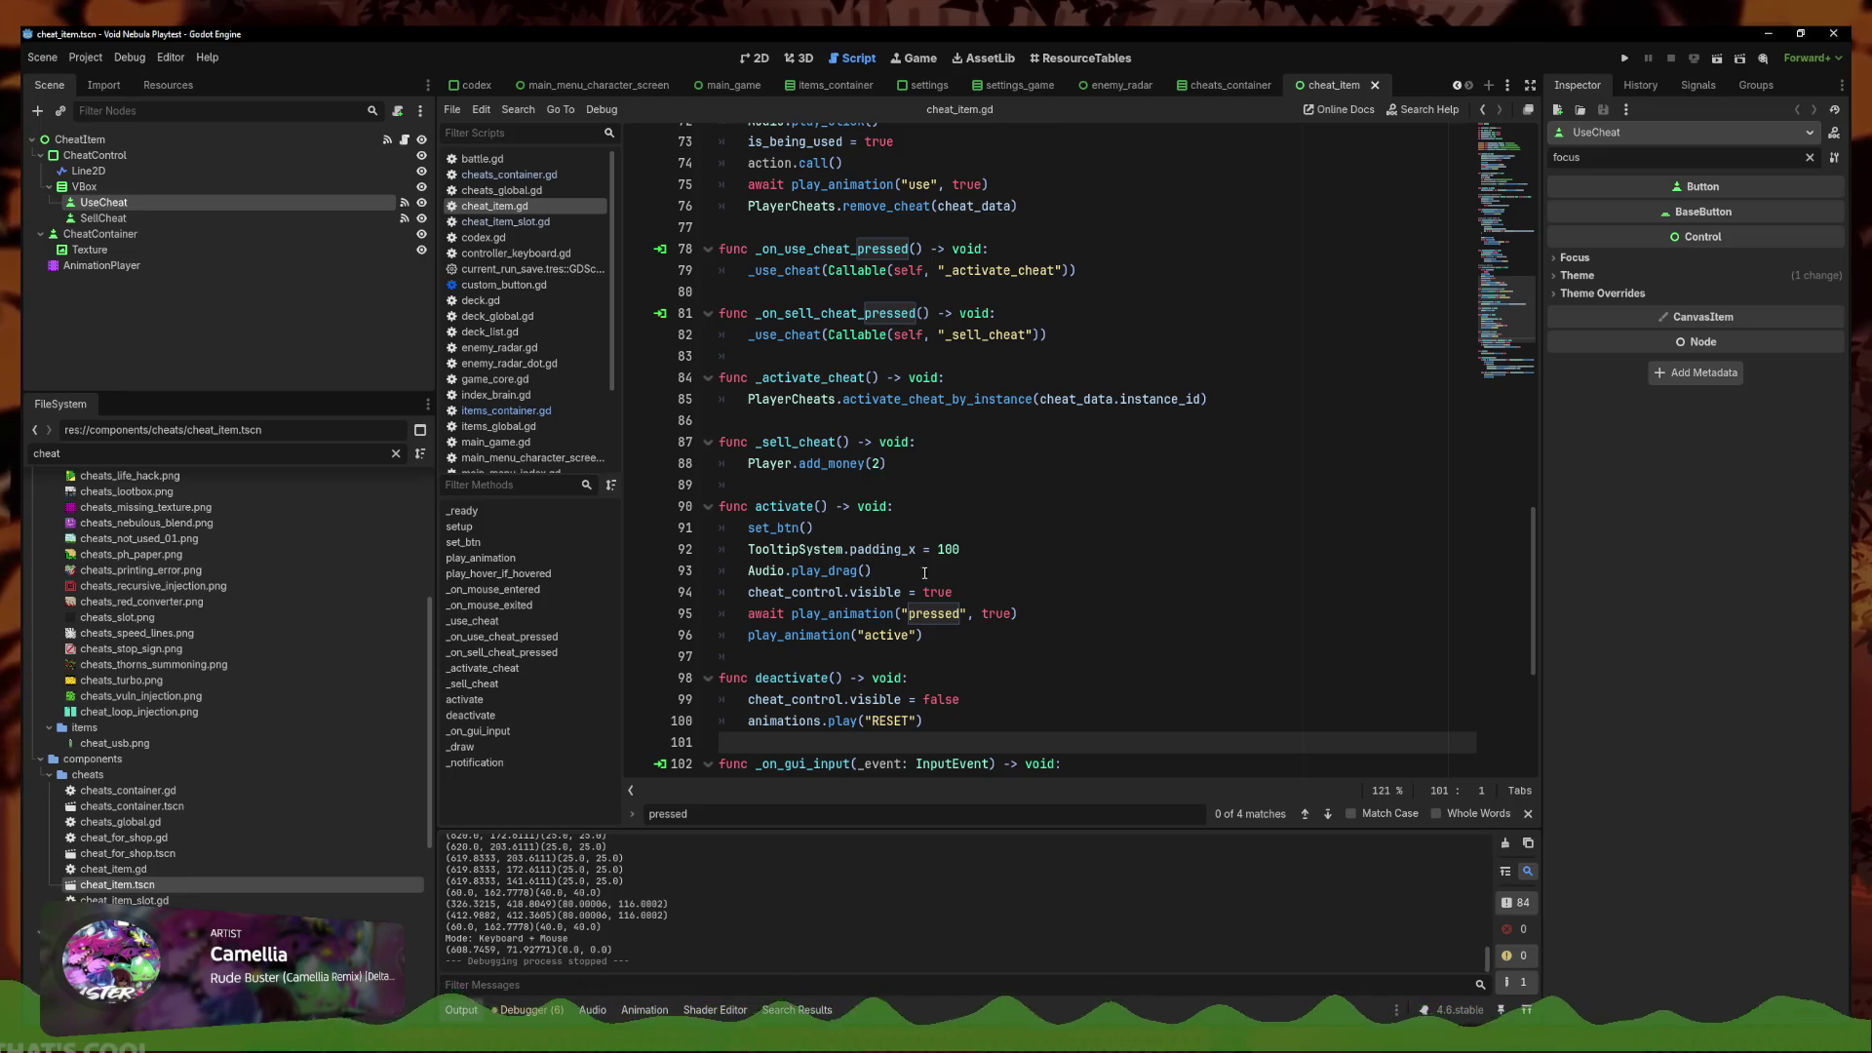
scroll(913, 565, "down", 6)
left_click(1191, 445)
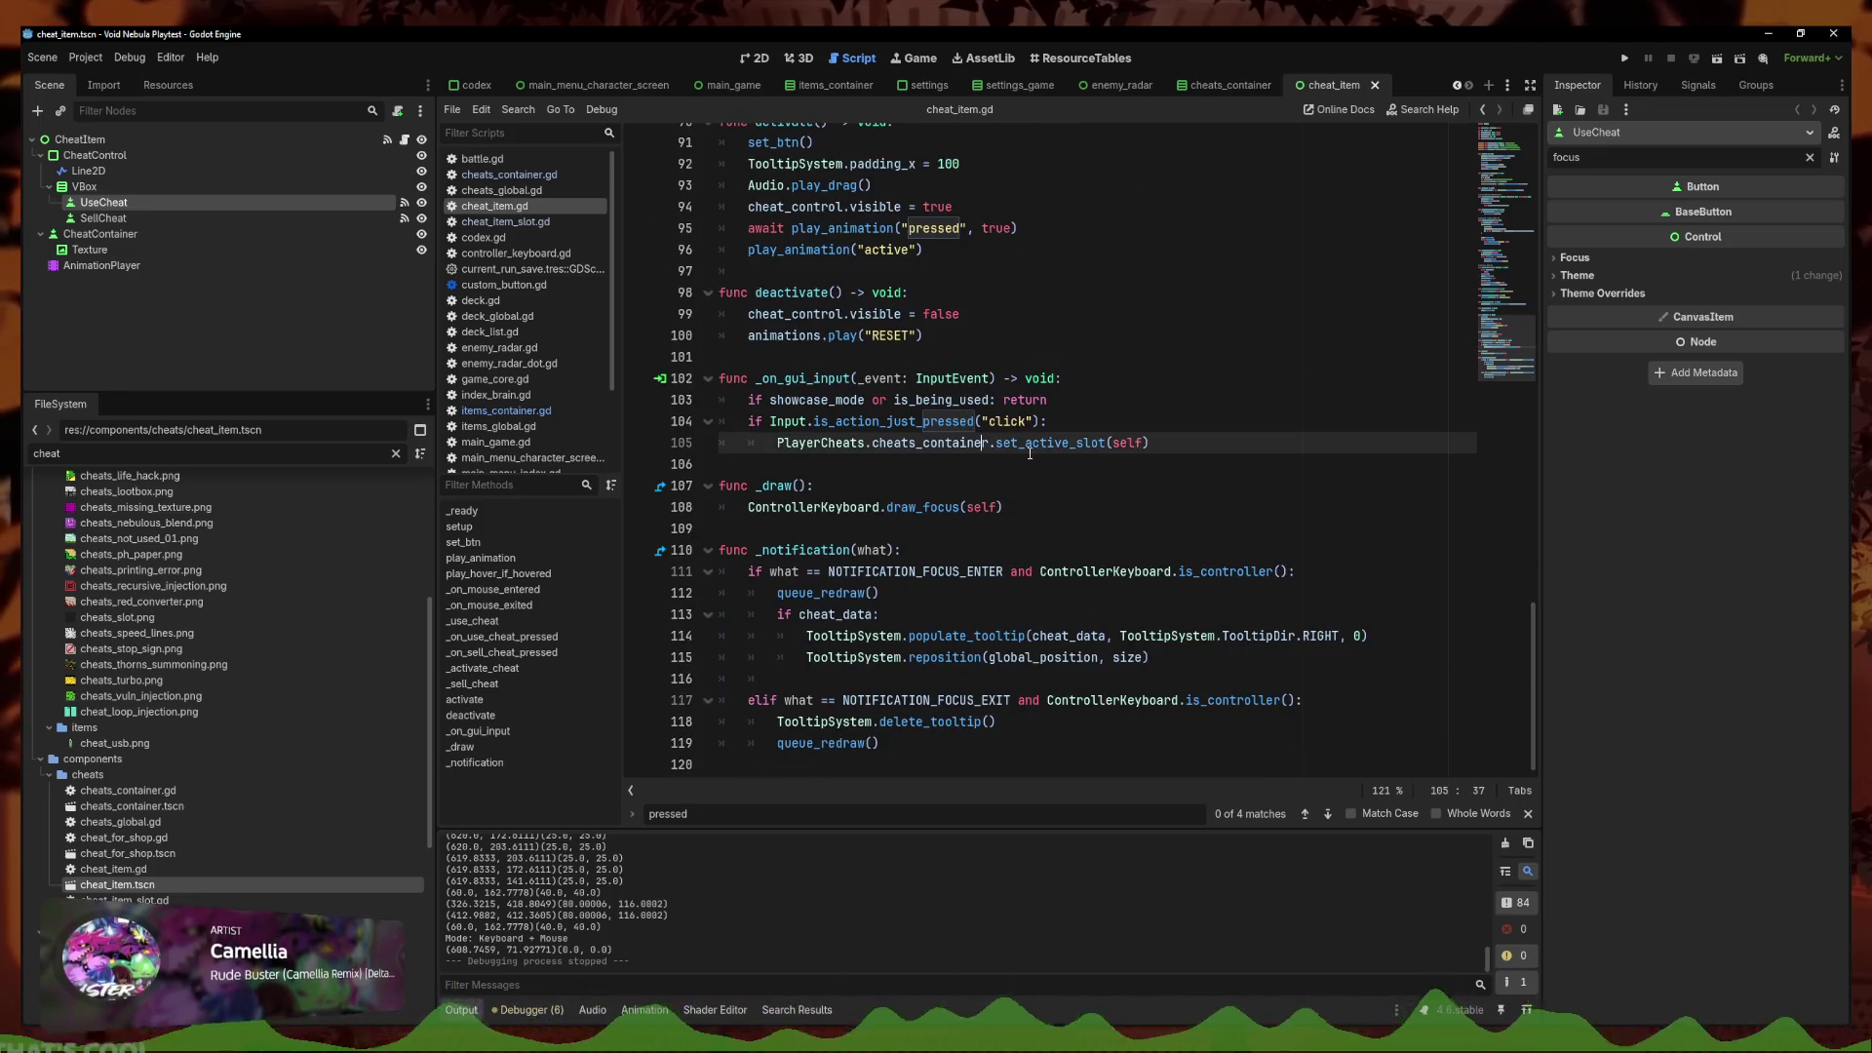
left_click(999, 575)
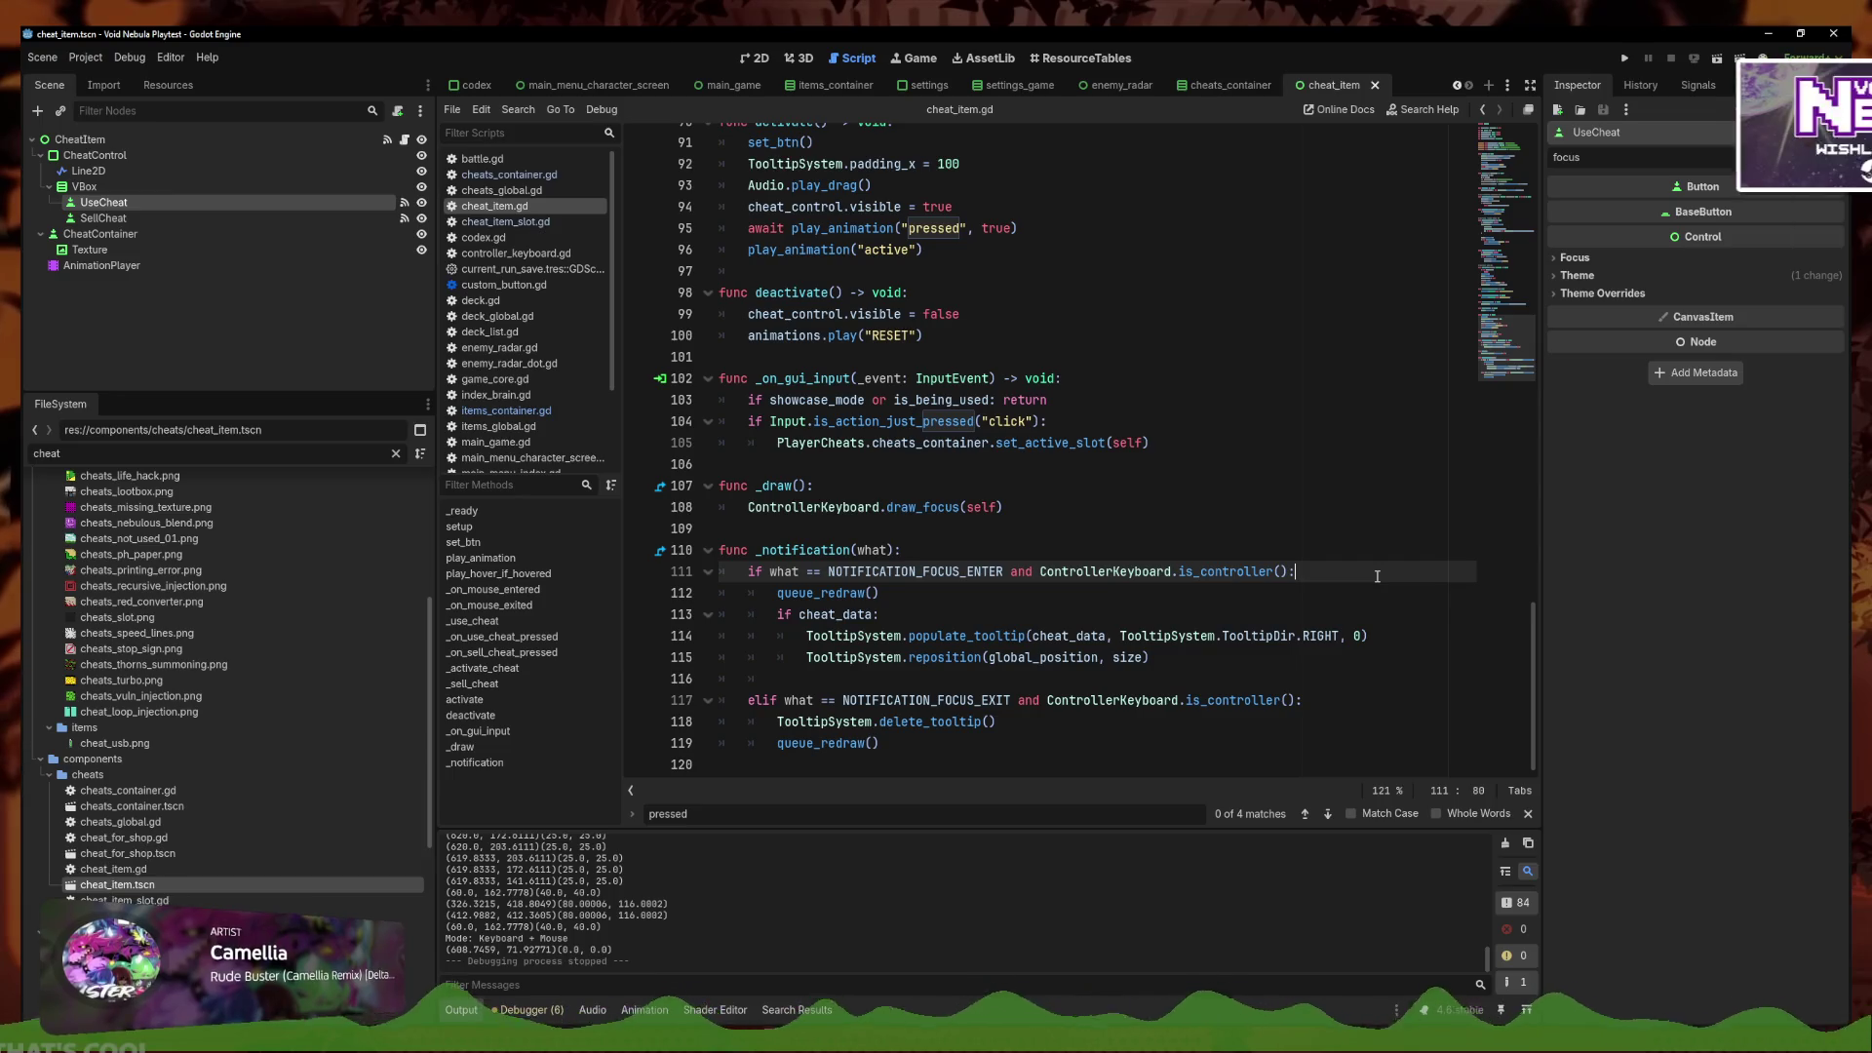
Add 'if not showcase_mode: activate()' under the focus-enter branch after queue_redraw(), then save
key("Down")
key("Return")
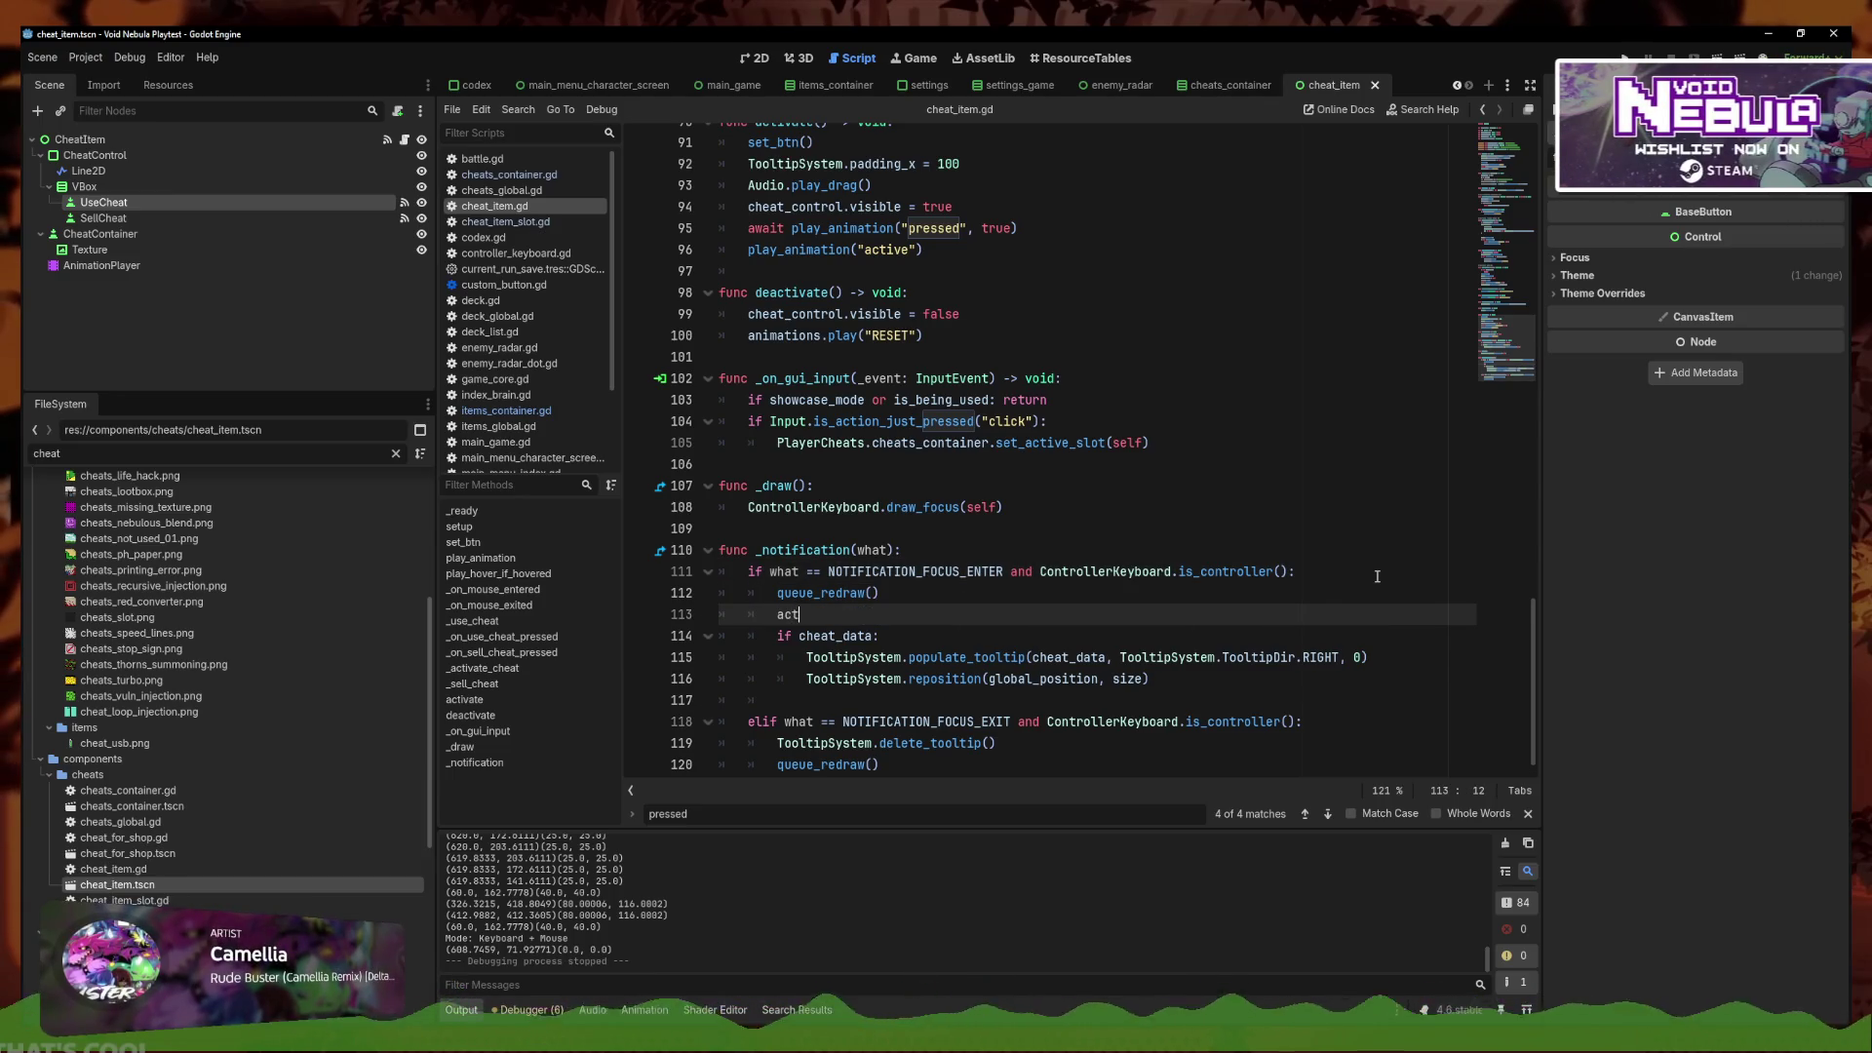
type("iv")
key("Return")
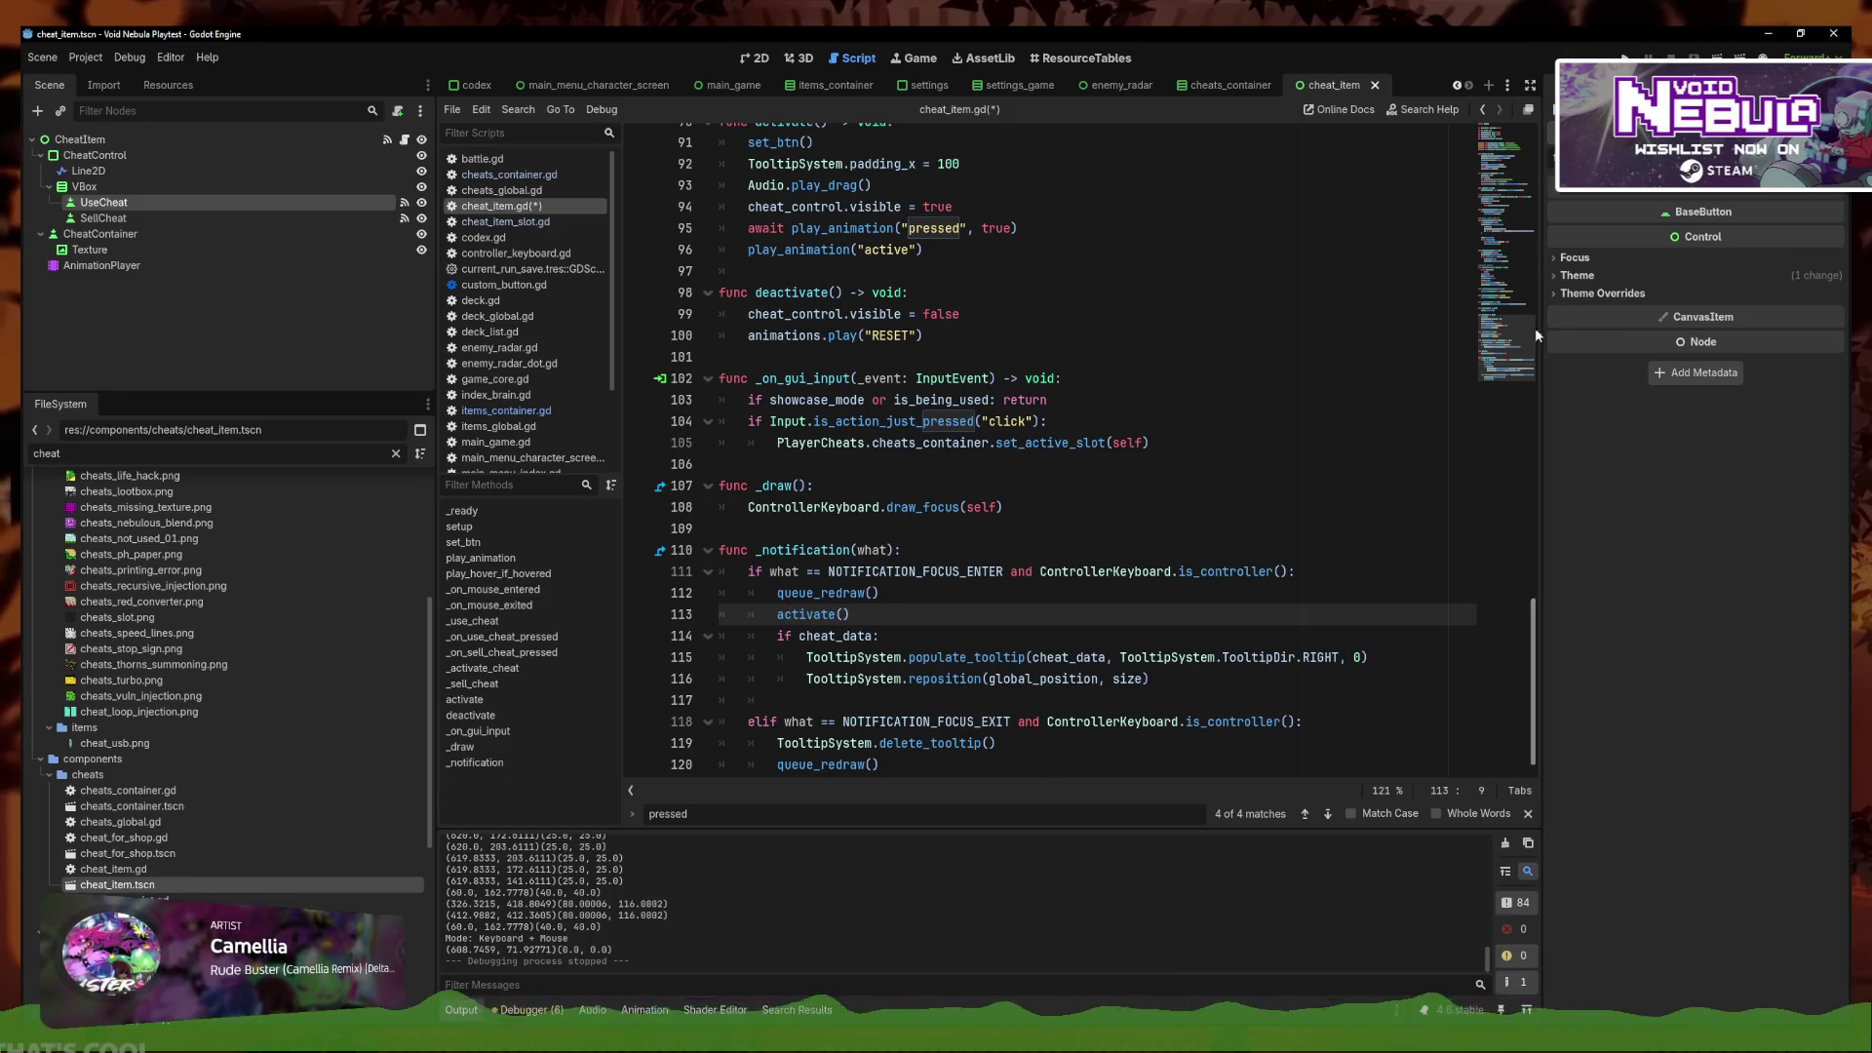
scroll(1501, 119, "up", 20)
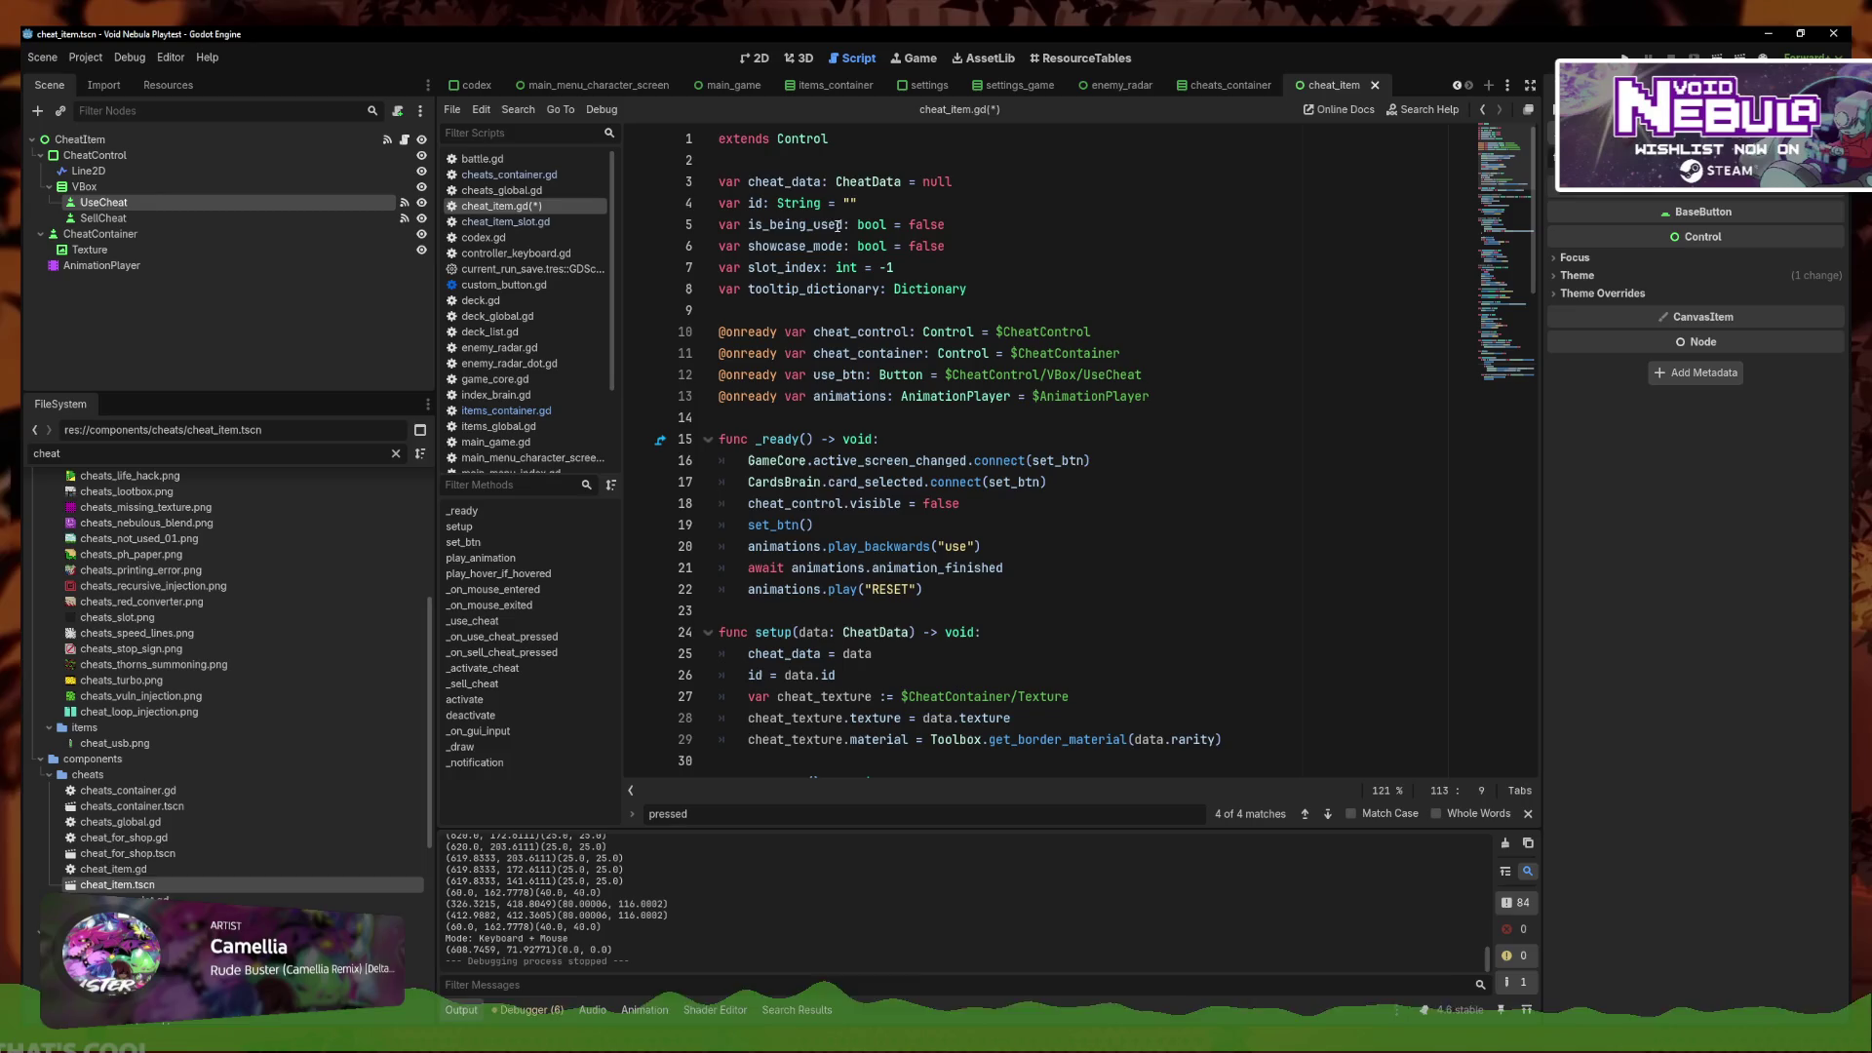
left_click_drag(848, 250, 722, 249)
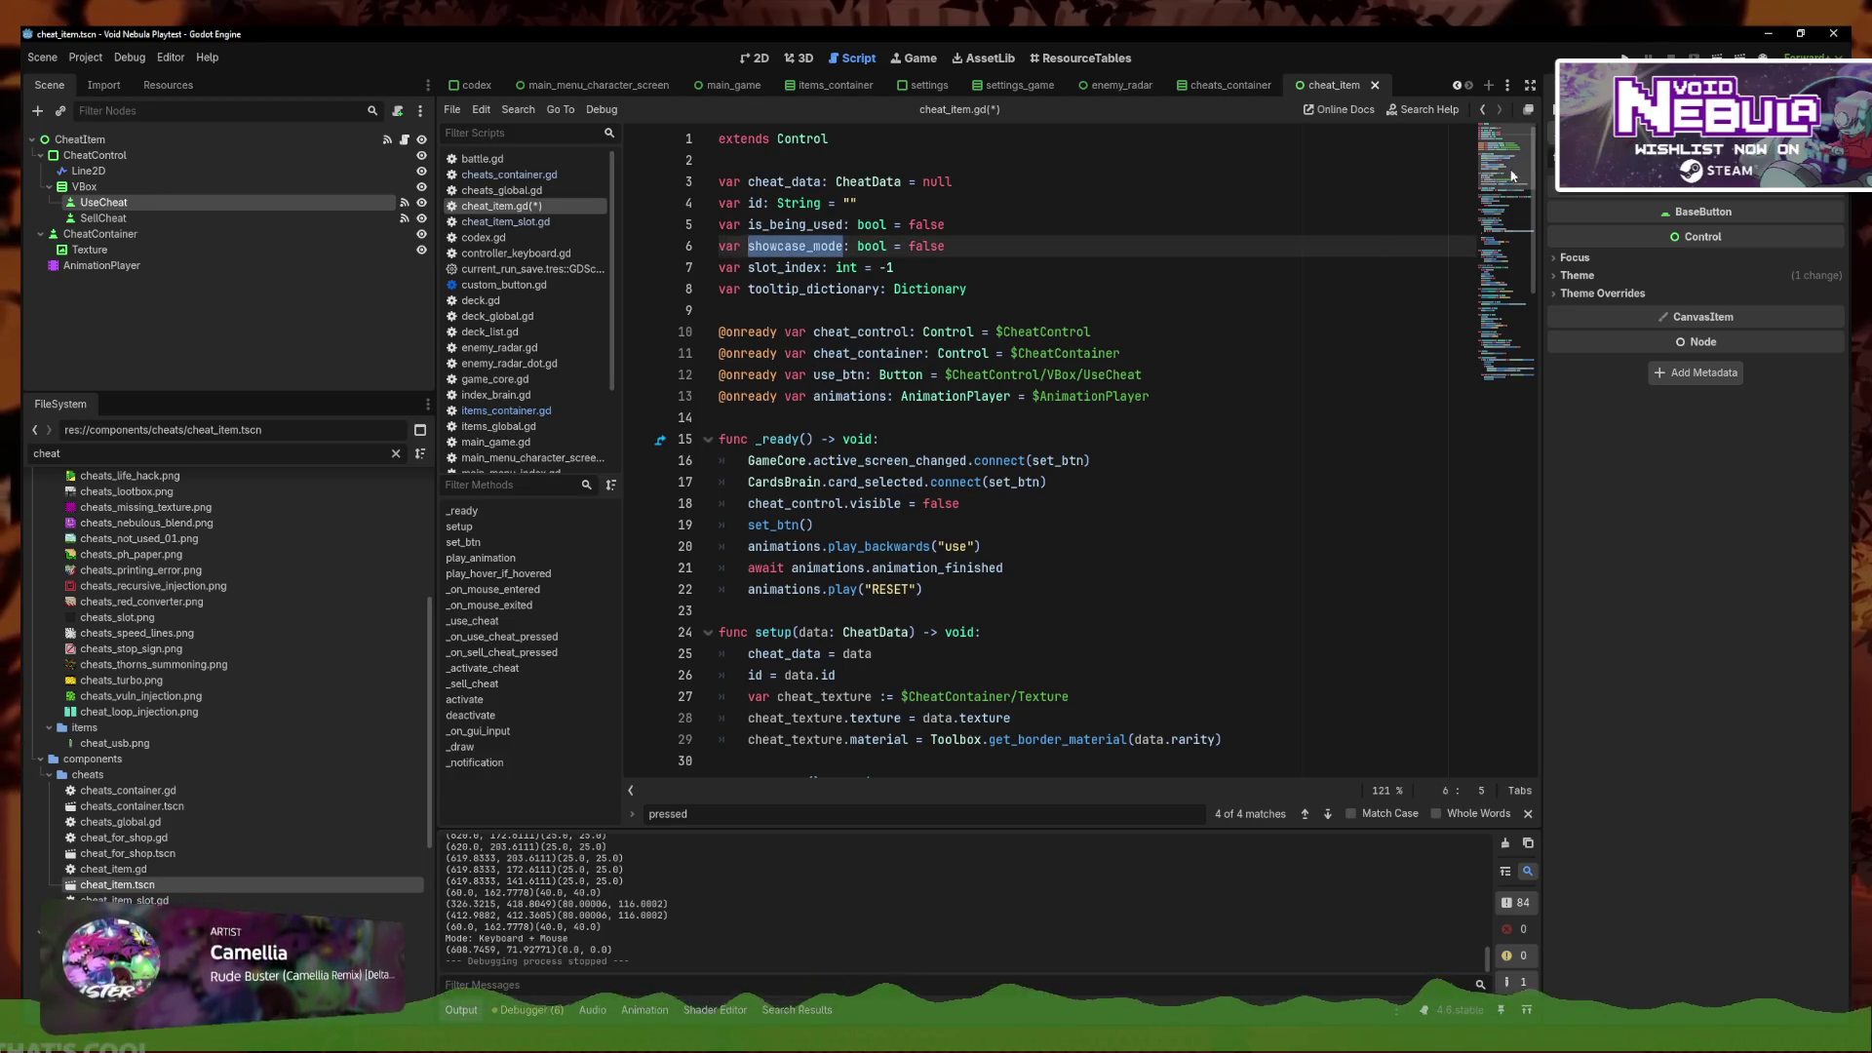
scroll(940, 550, "down", 20)
left_click(777, 592)
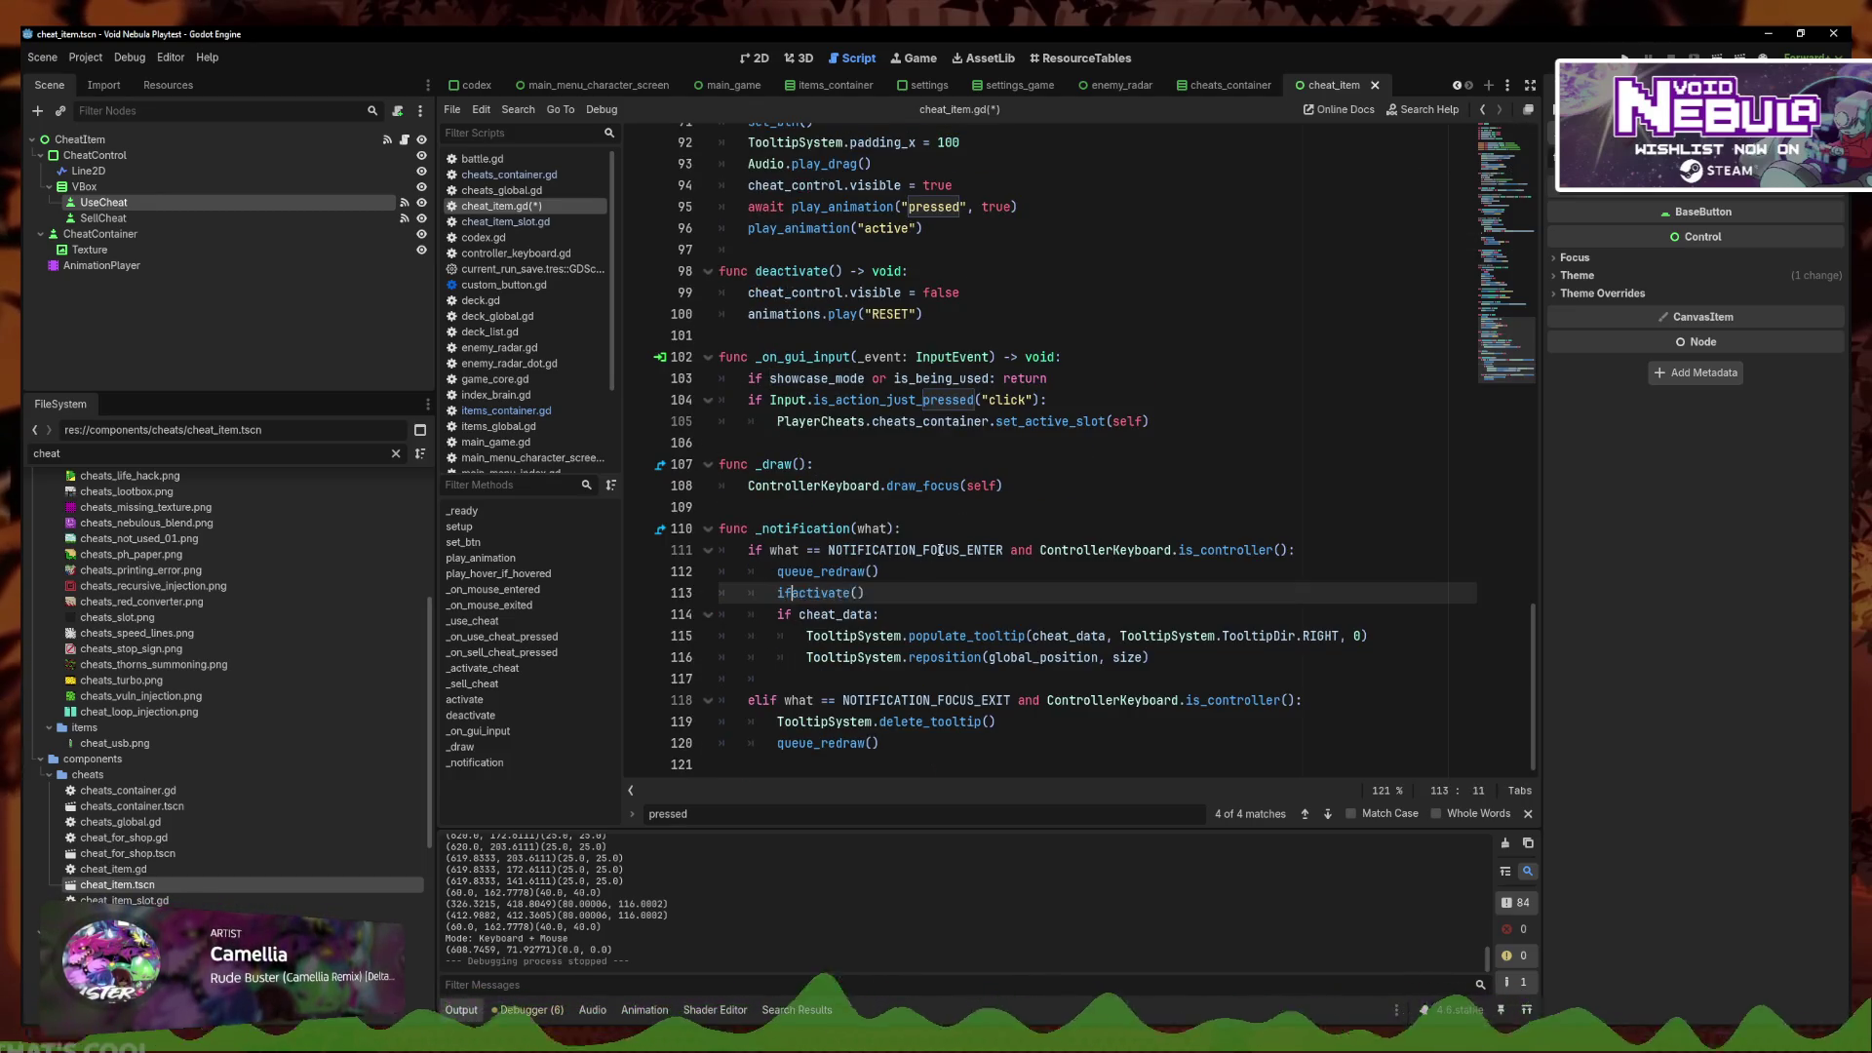
type(":")
key("ctrl+s")
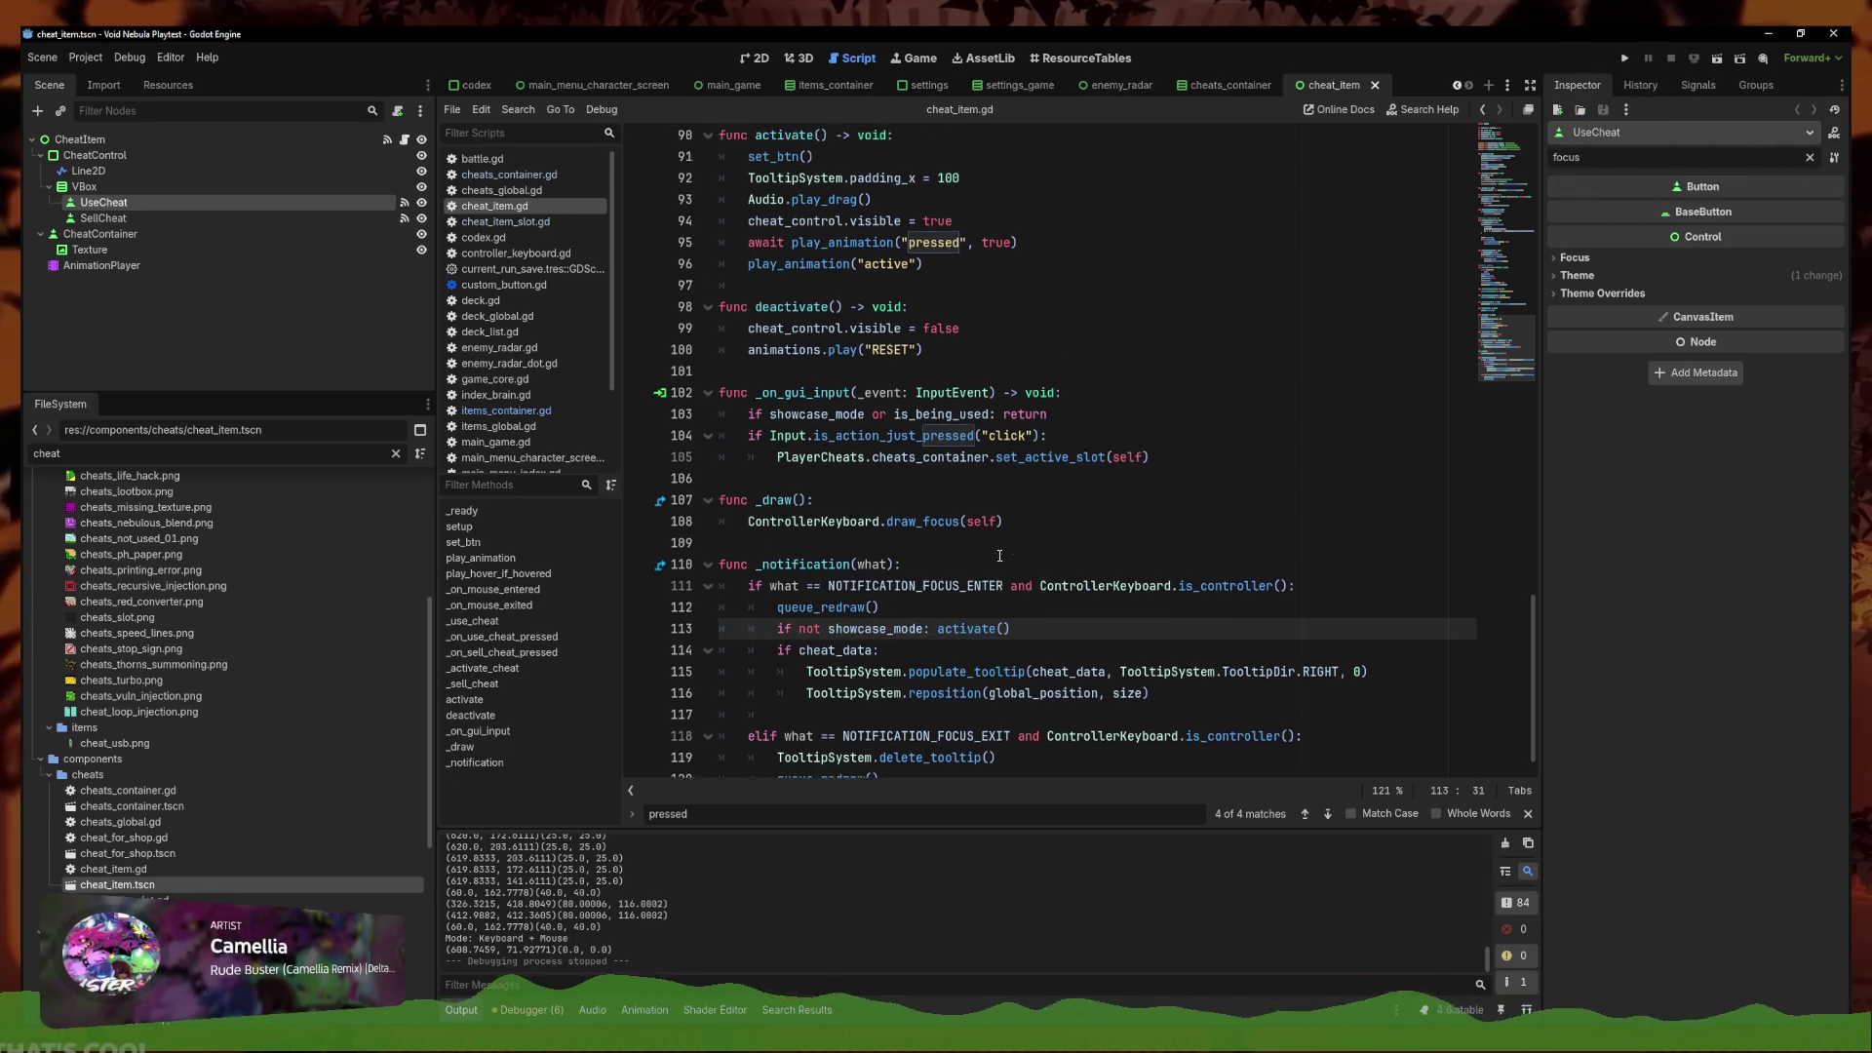
Add 'if not showcase_mode: deactivate()' above delete_tooltip() in the focus-exit branch and save
left_click(1023, 585)
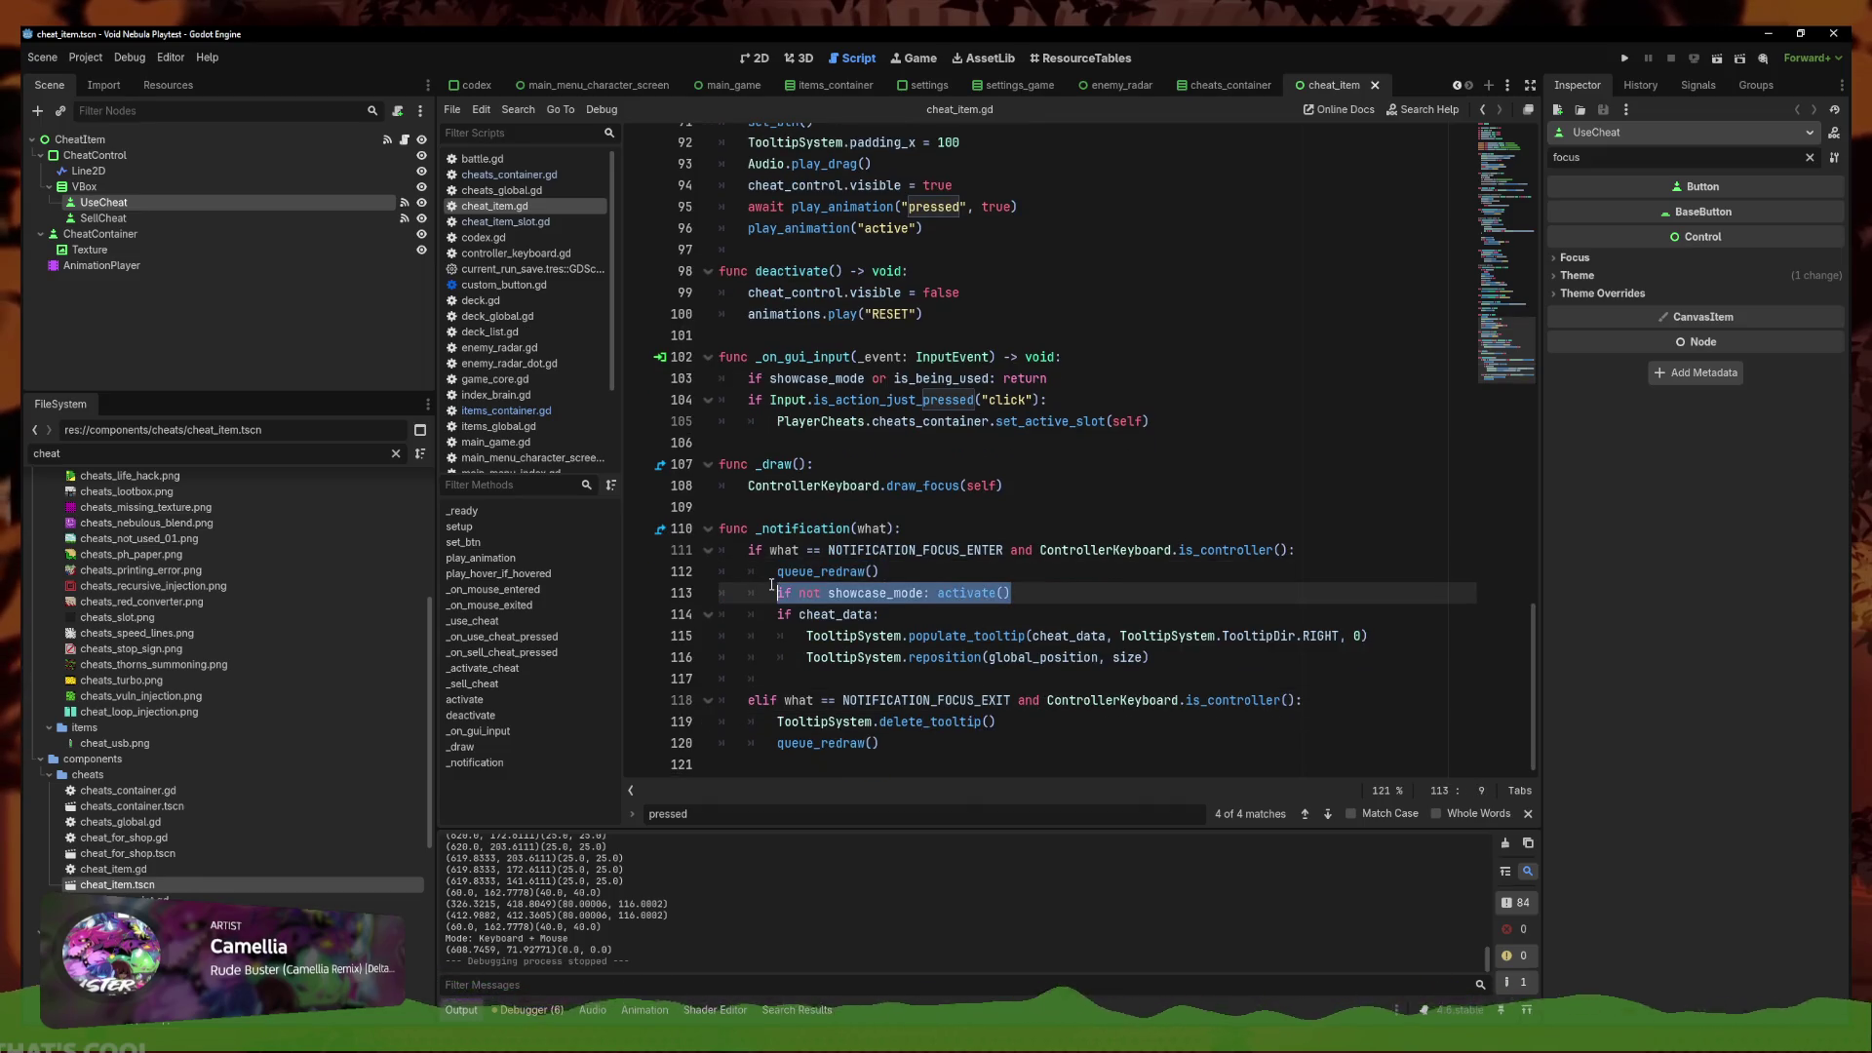
left_click(1014, 715)
type("if not showcase_mode: activate()")
key("ctrl+z")
key("Return")
key("ctrl+v")
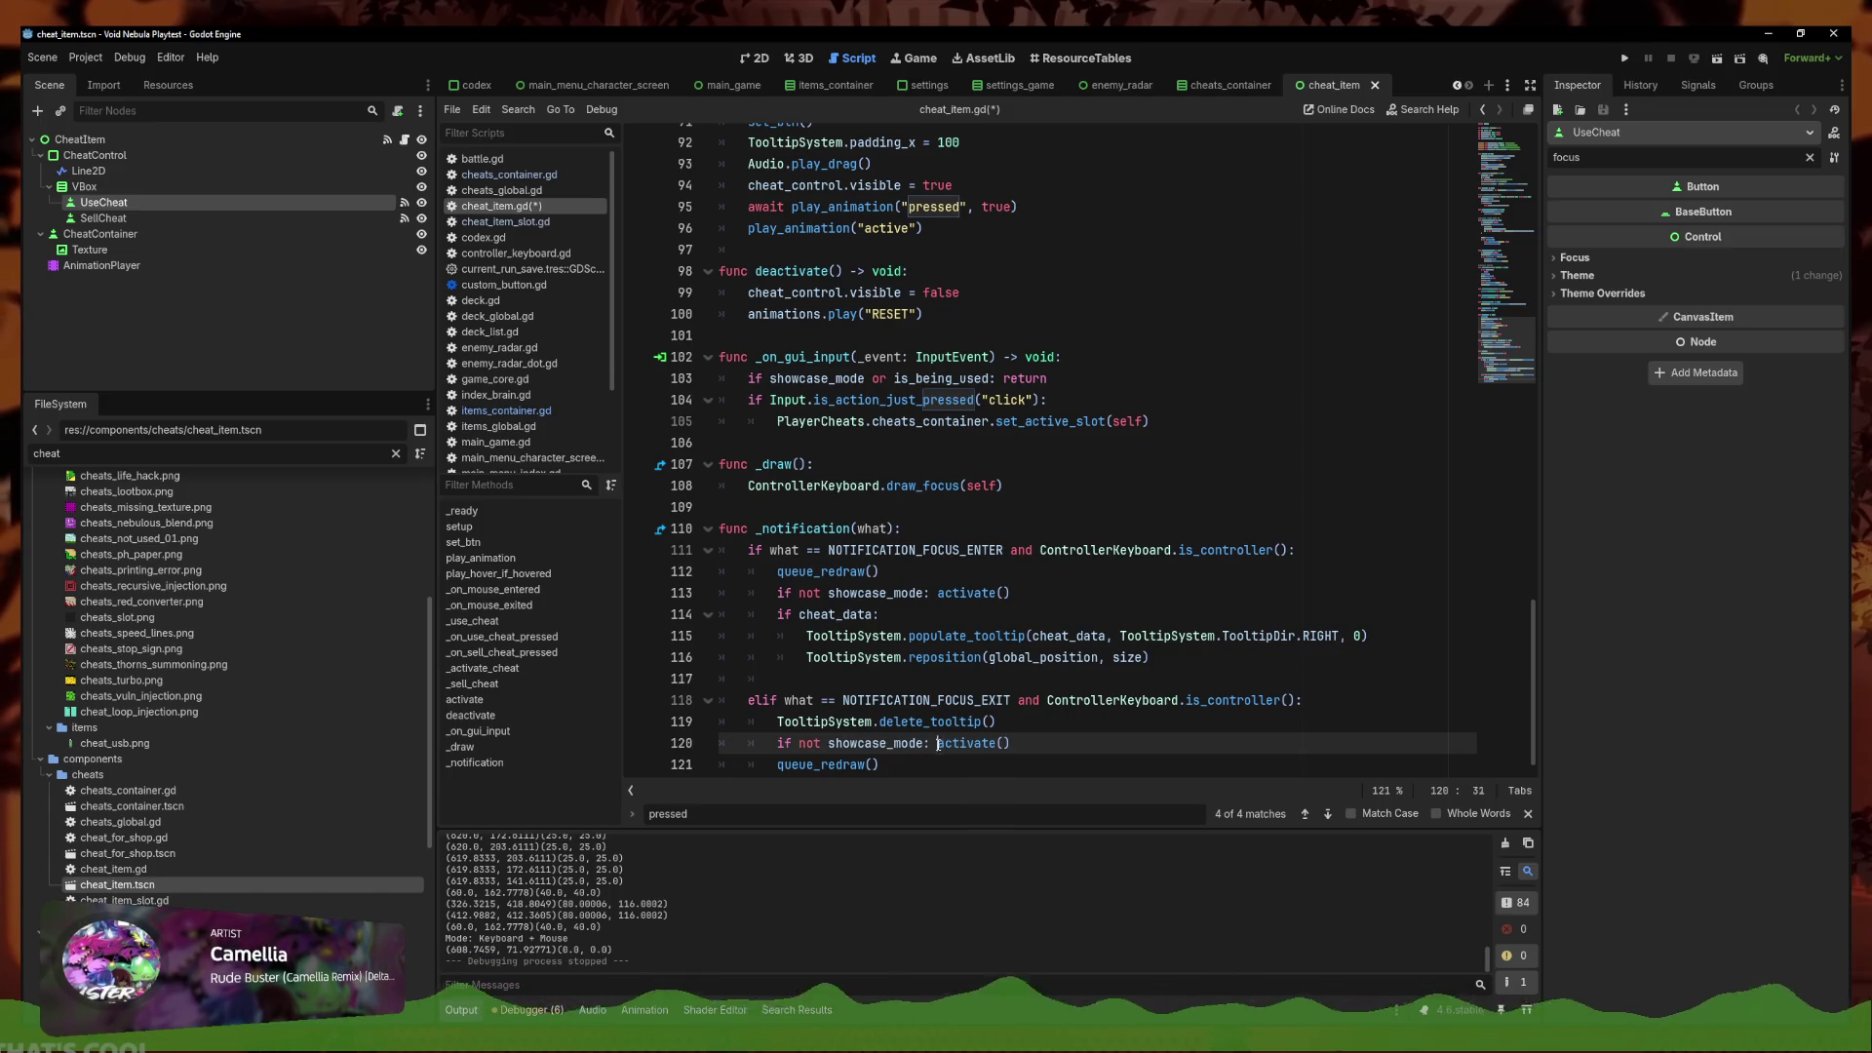
type("de")
key("alt+Up")
key("ctrl+s")
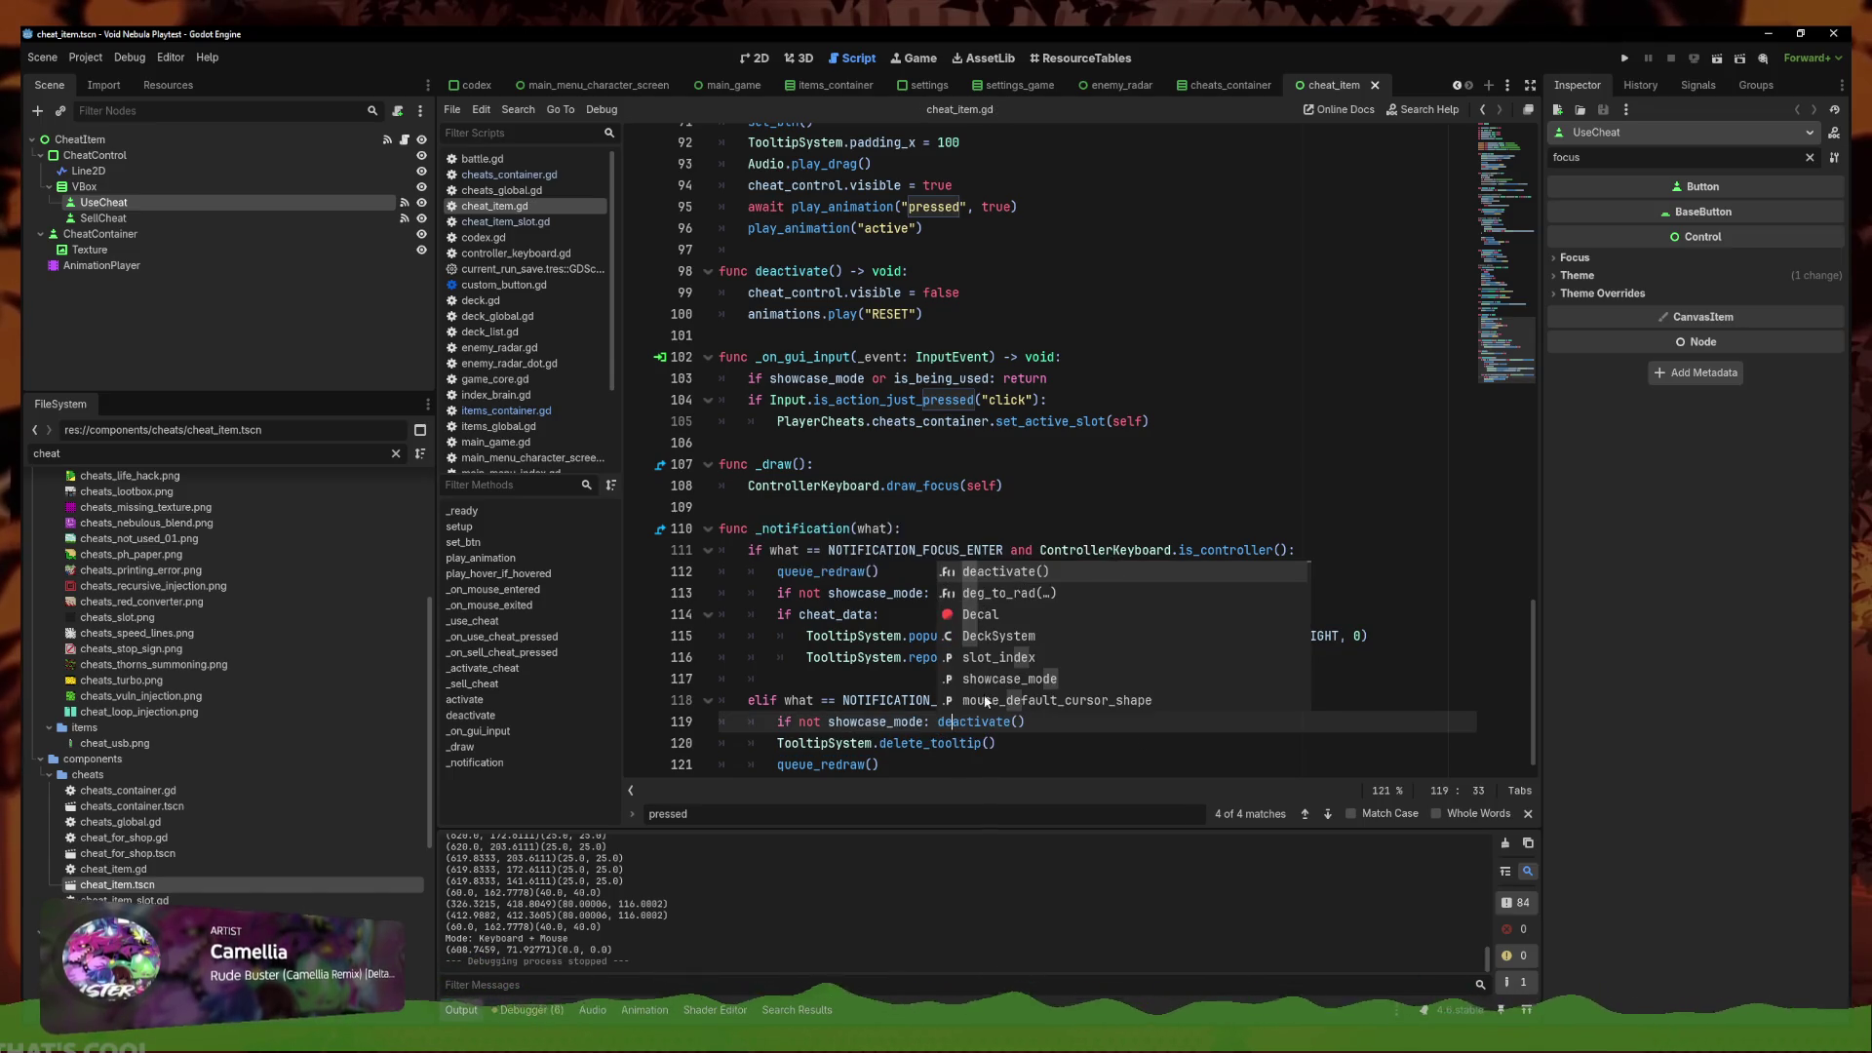
left_click(831, 635)
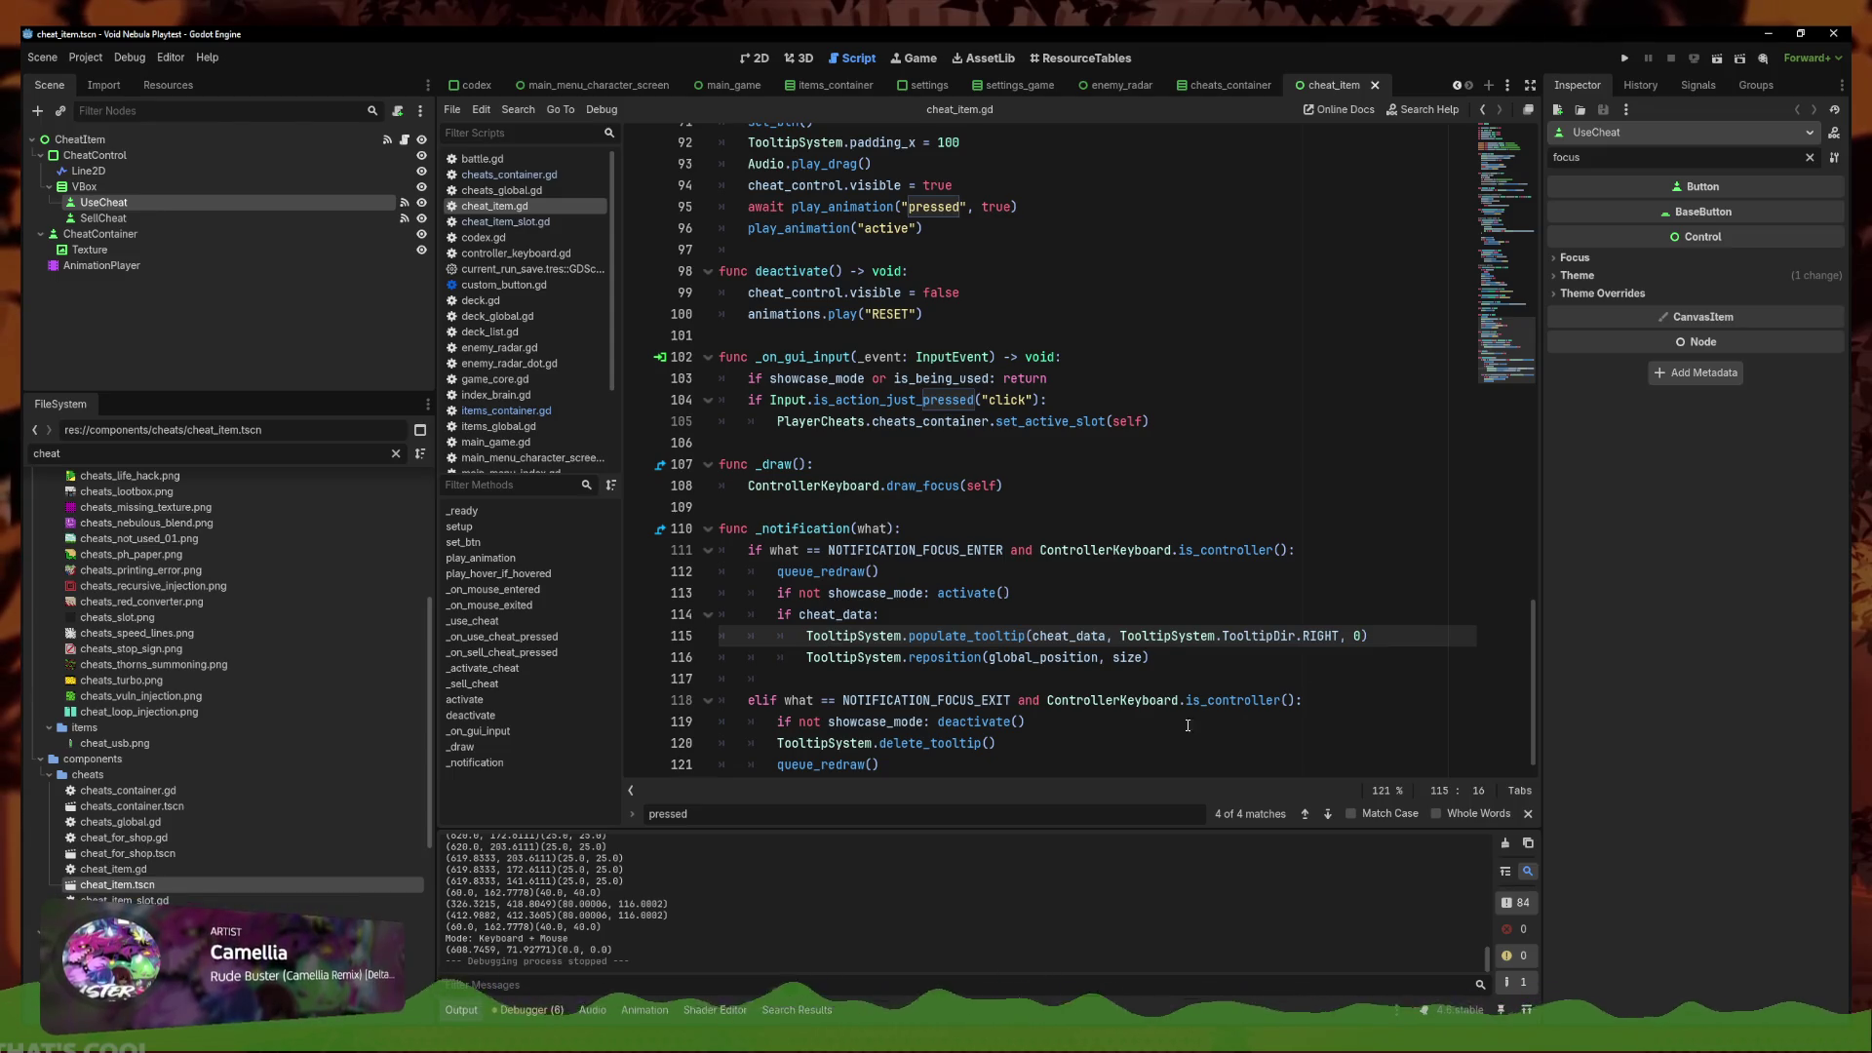
key("ctrl+End")
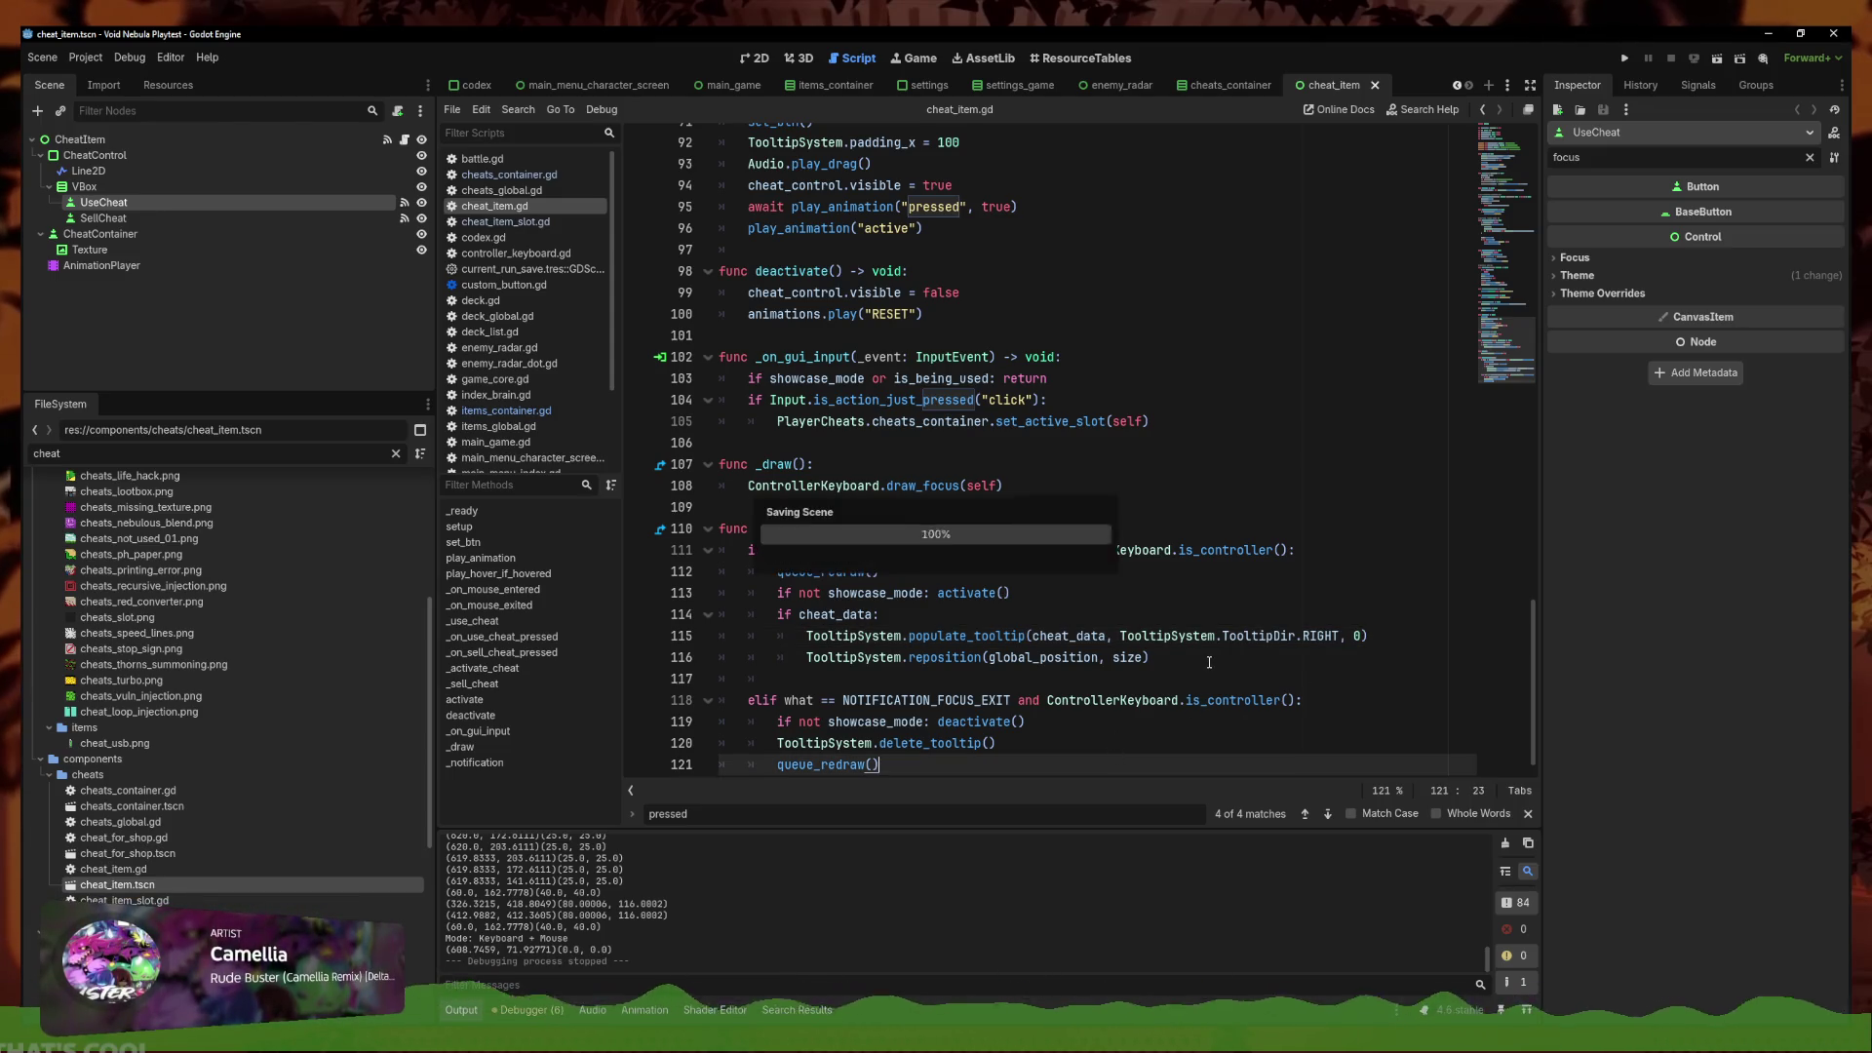
Run the Void Nebula project and enter the run screen from the main menu
left_click(1626, 56)
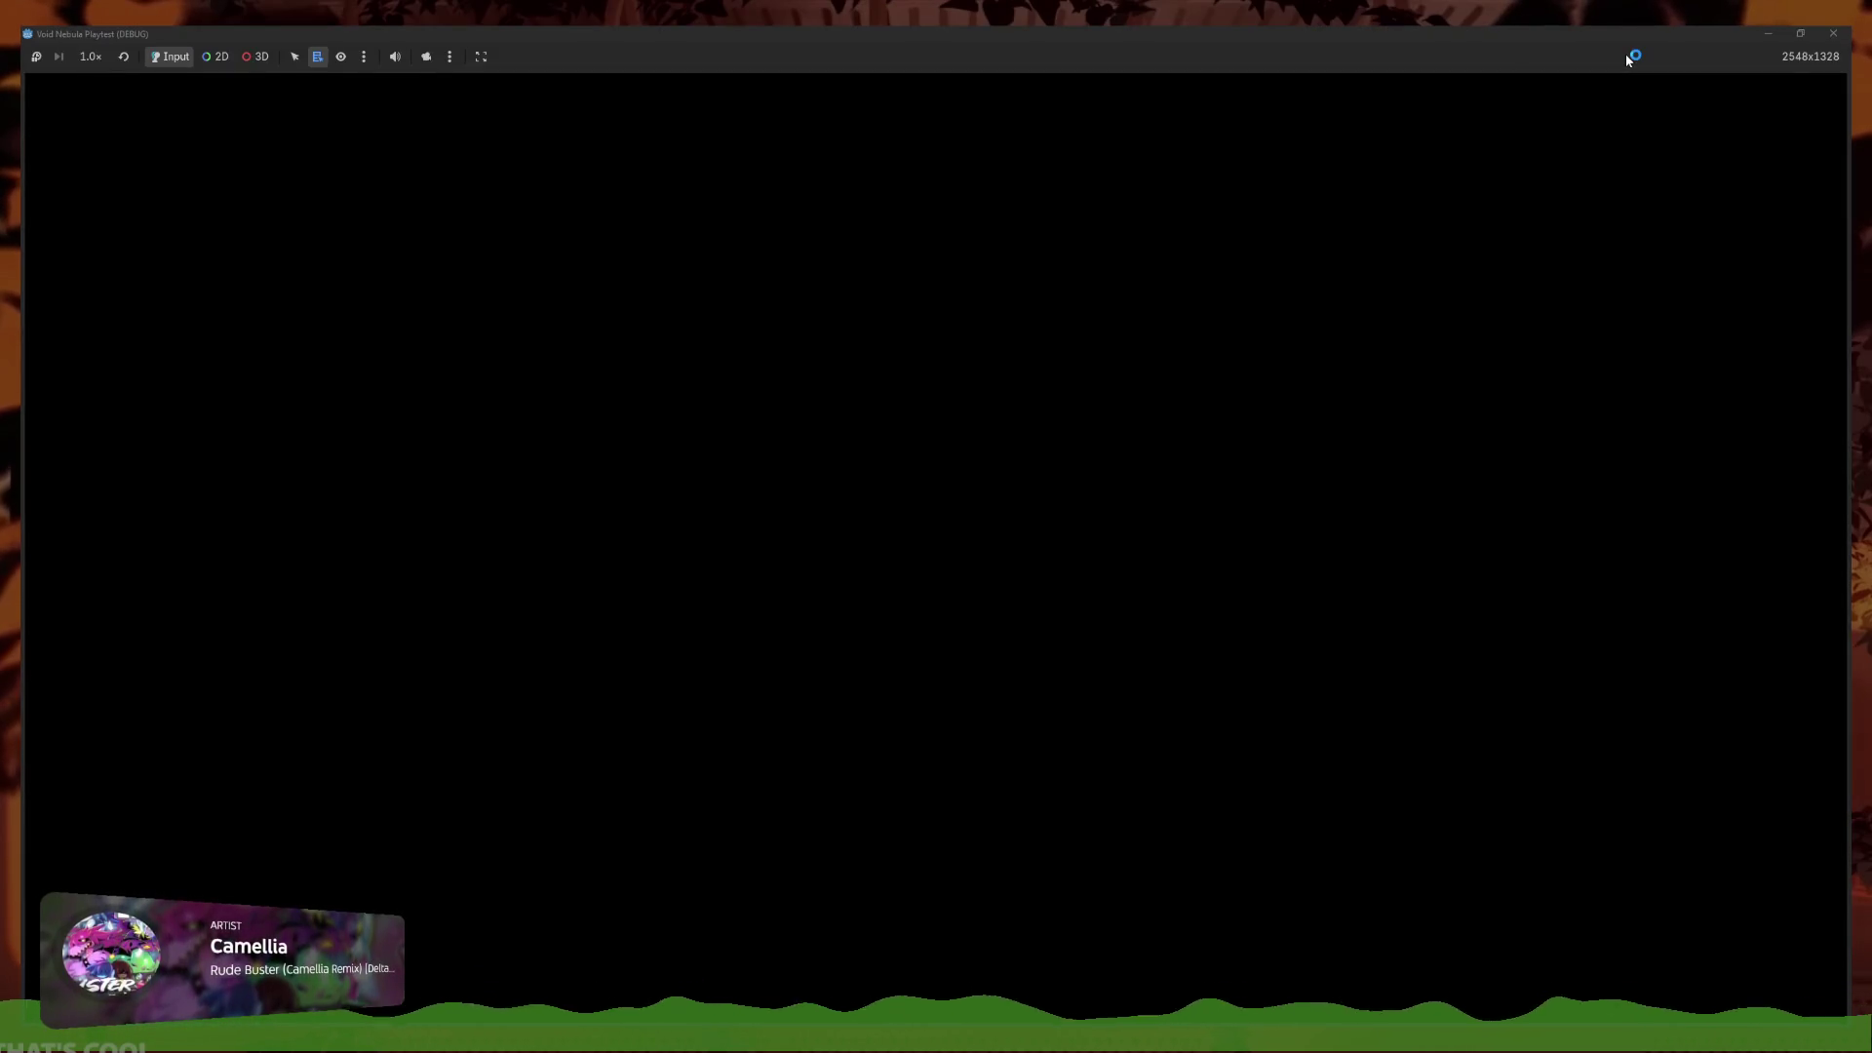
key("Return")
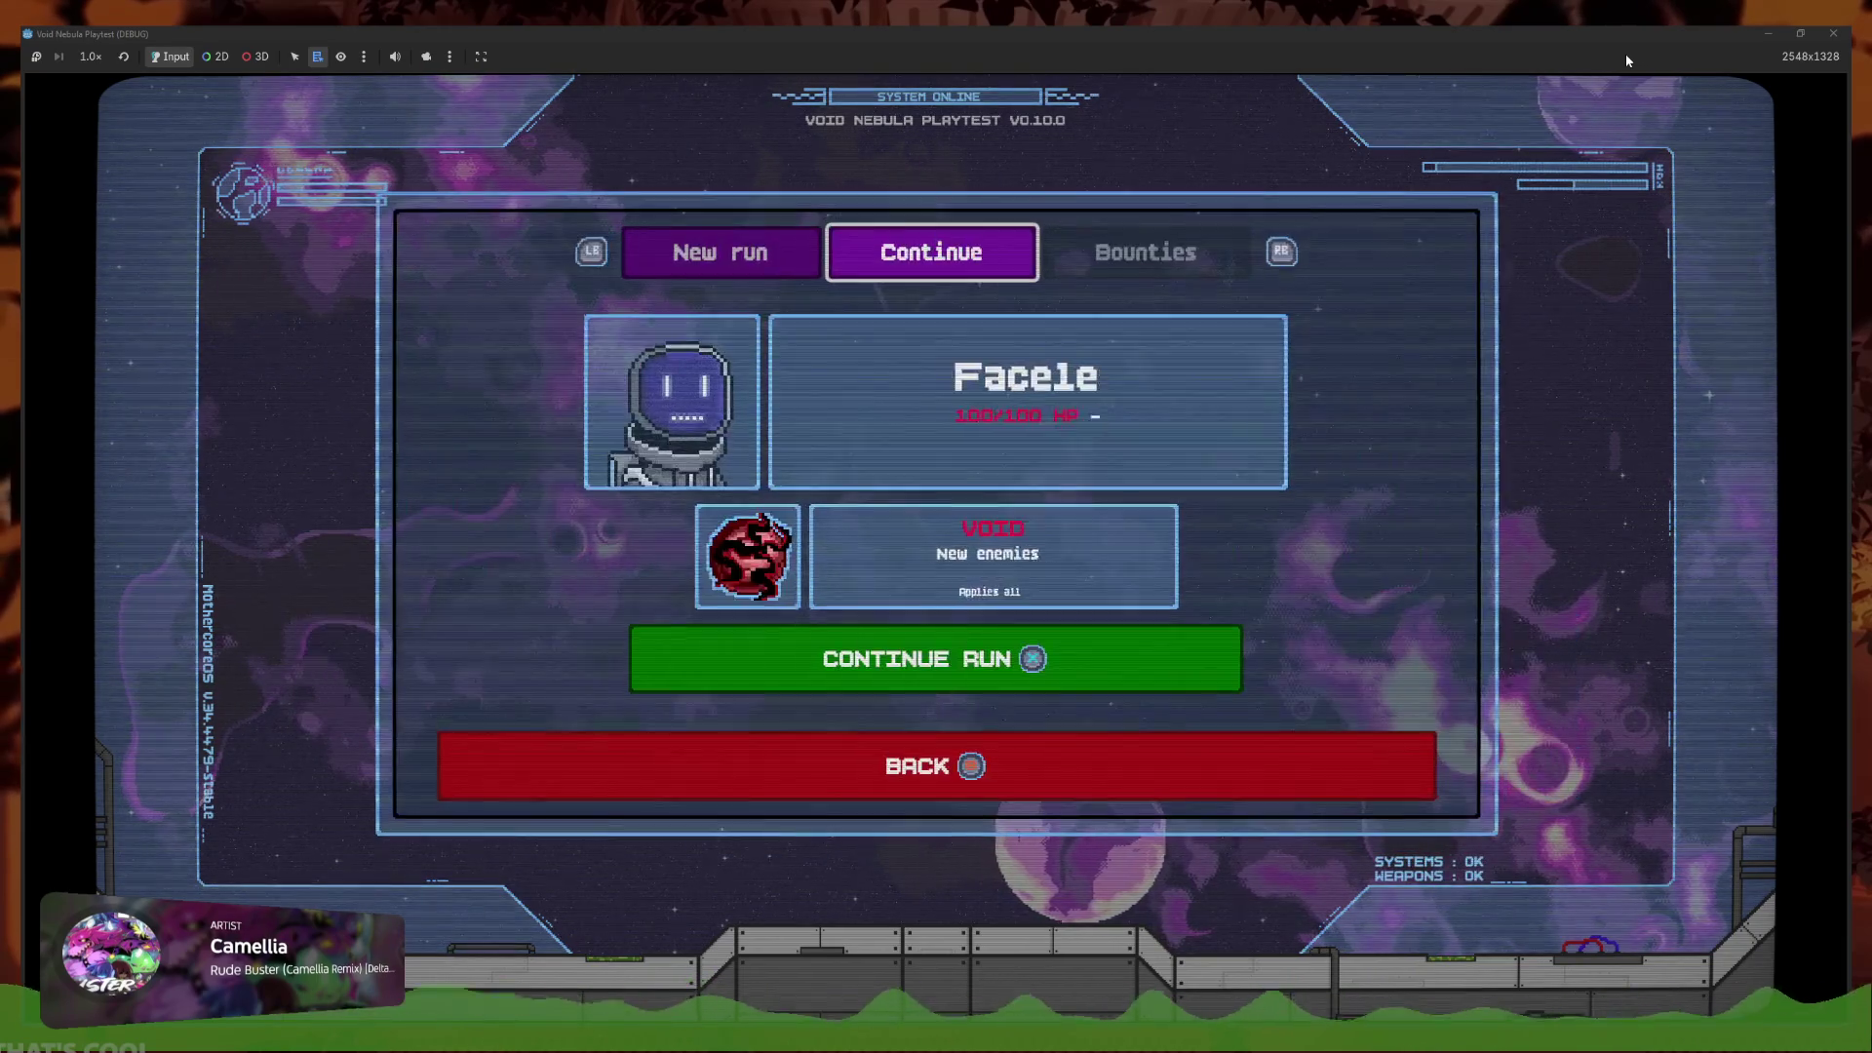
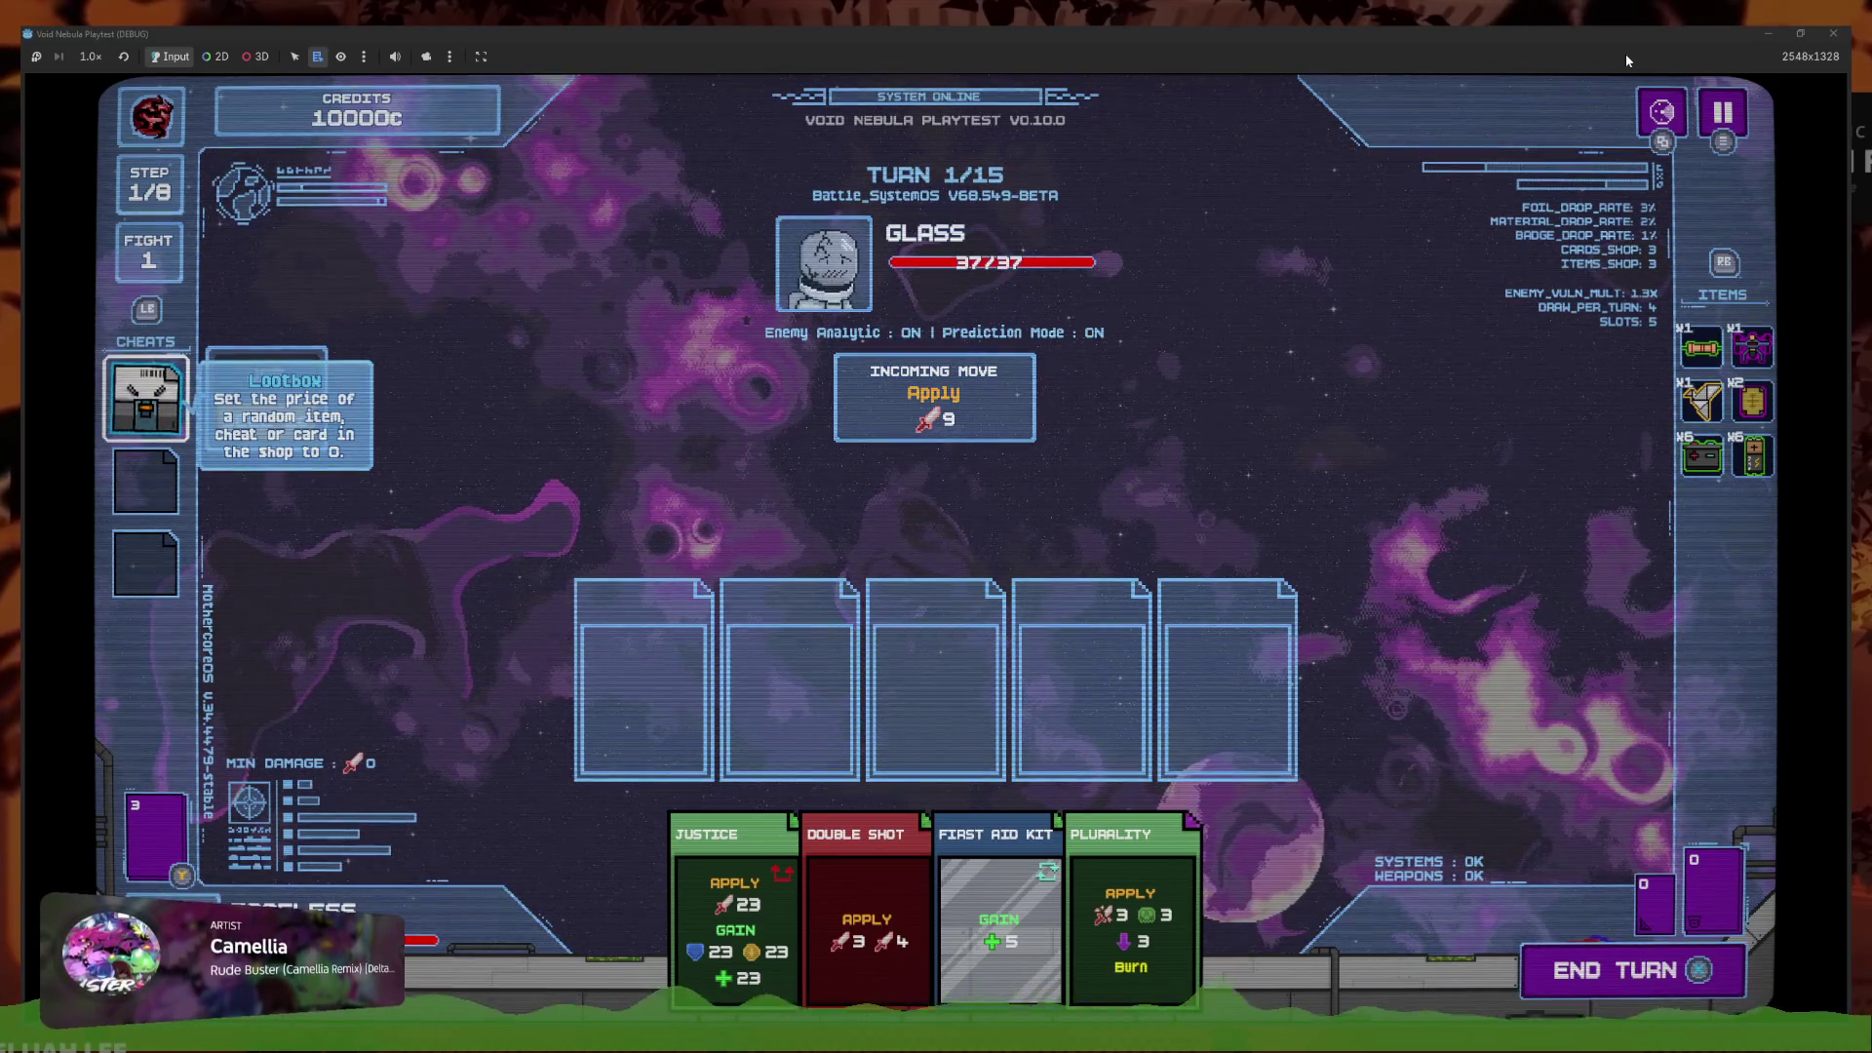
Show the Lootbox cheat's USE/SELL options, then stop the playtest with F8 and return to the script
key("Return")
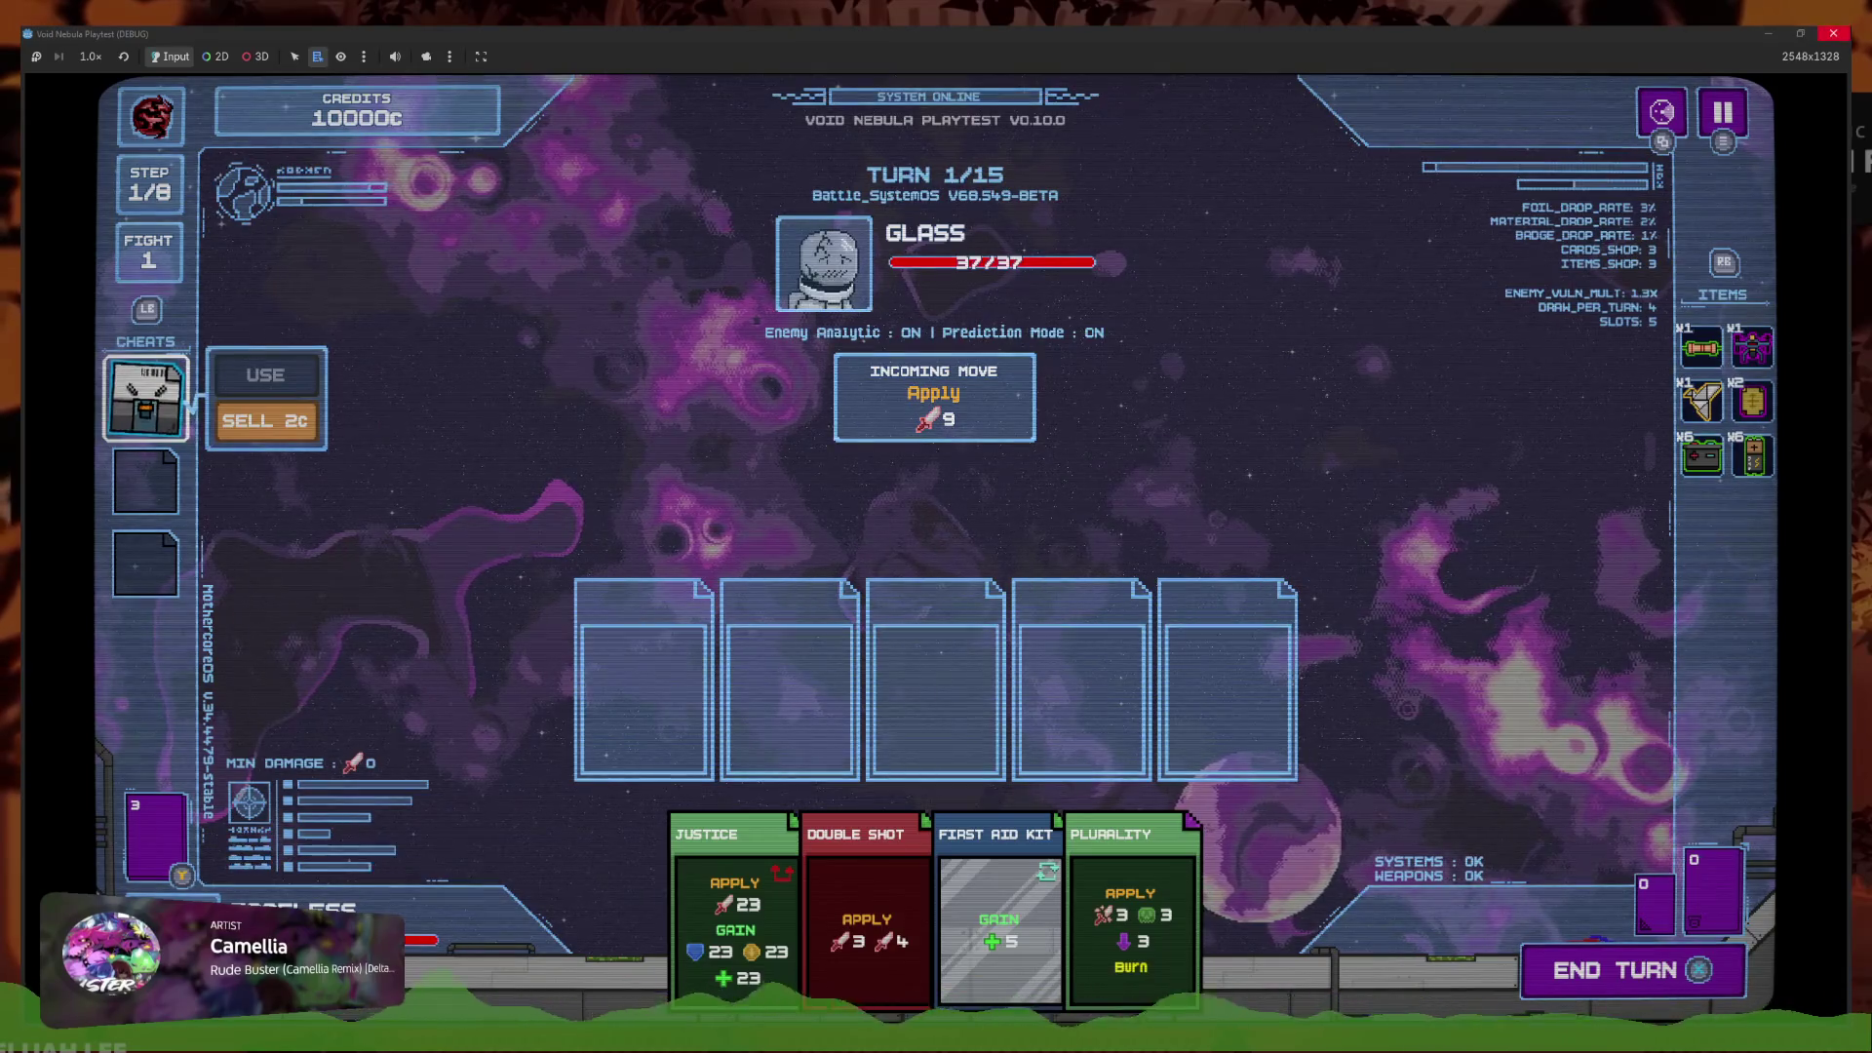
key("F8")
left_click(1066, 744)
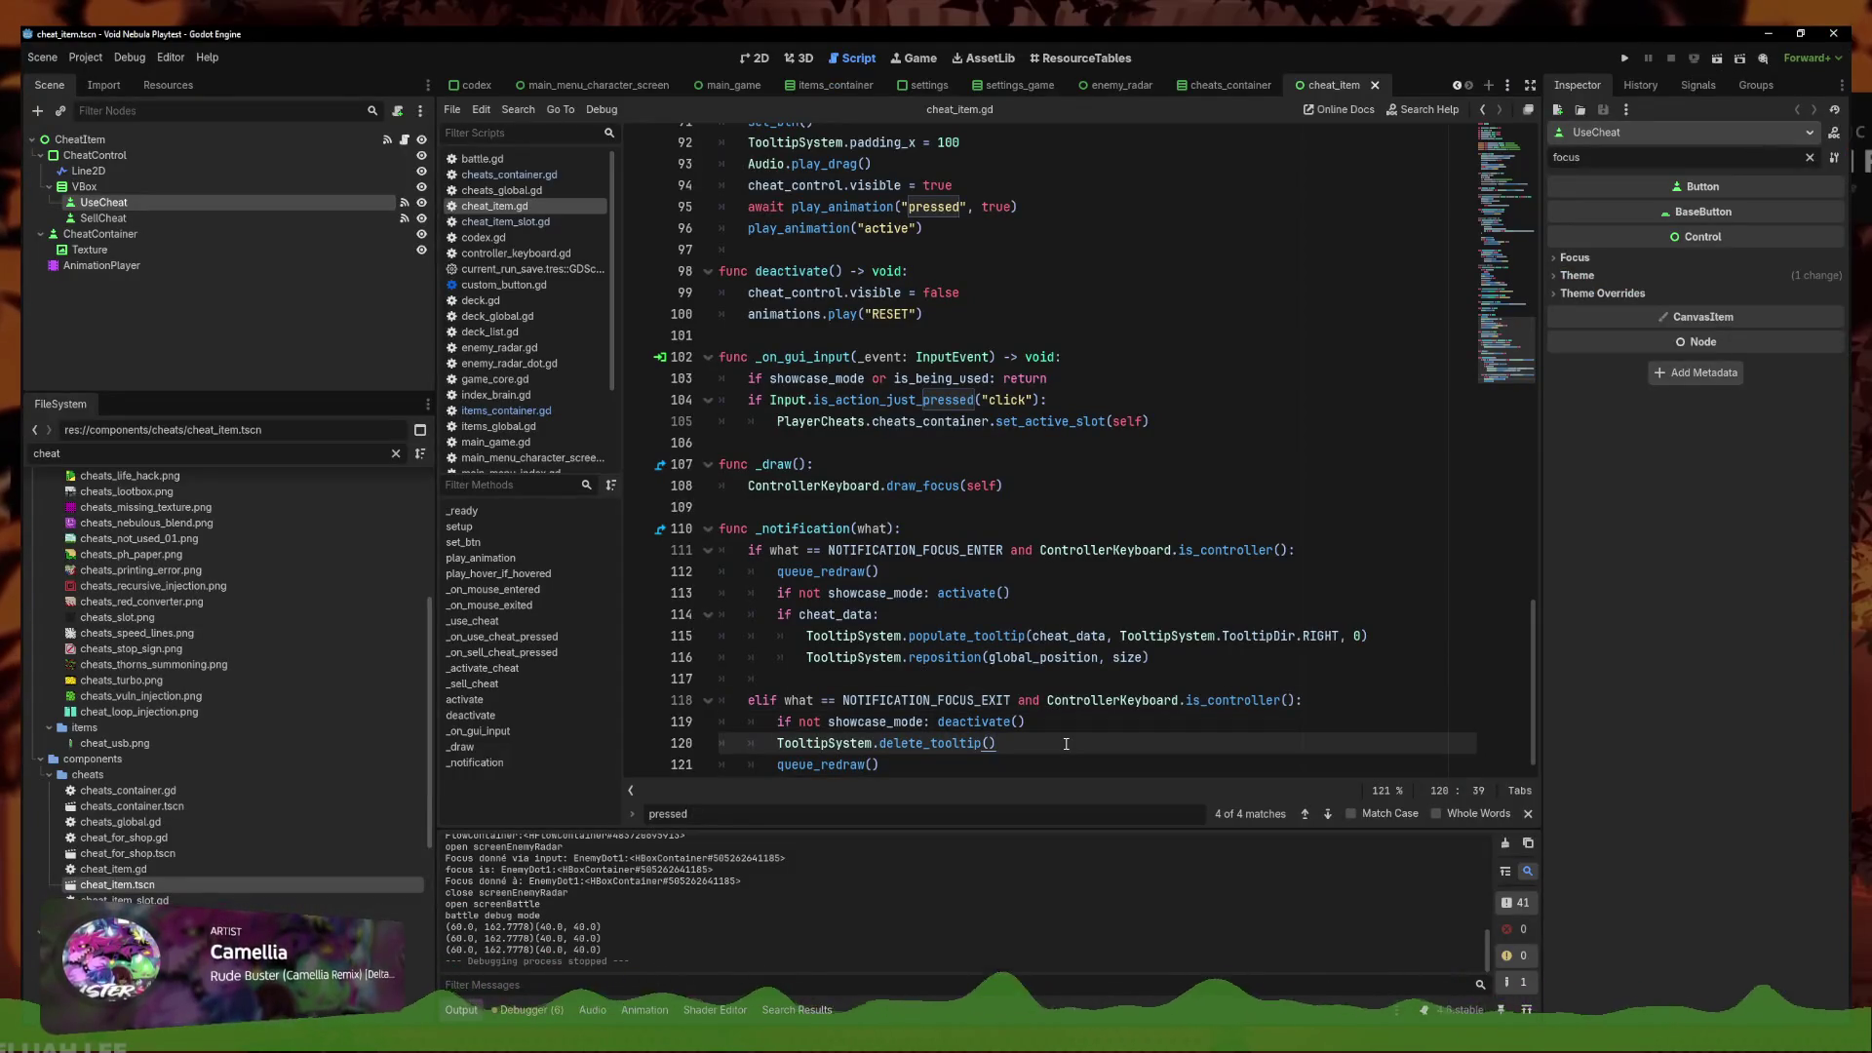
Start a new line at the end of _ready after line 22 in cheat_item.gd
left_click(1030, 762)
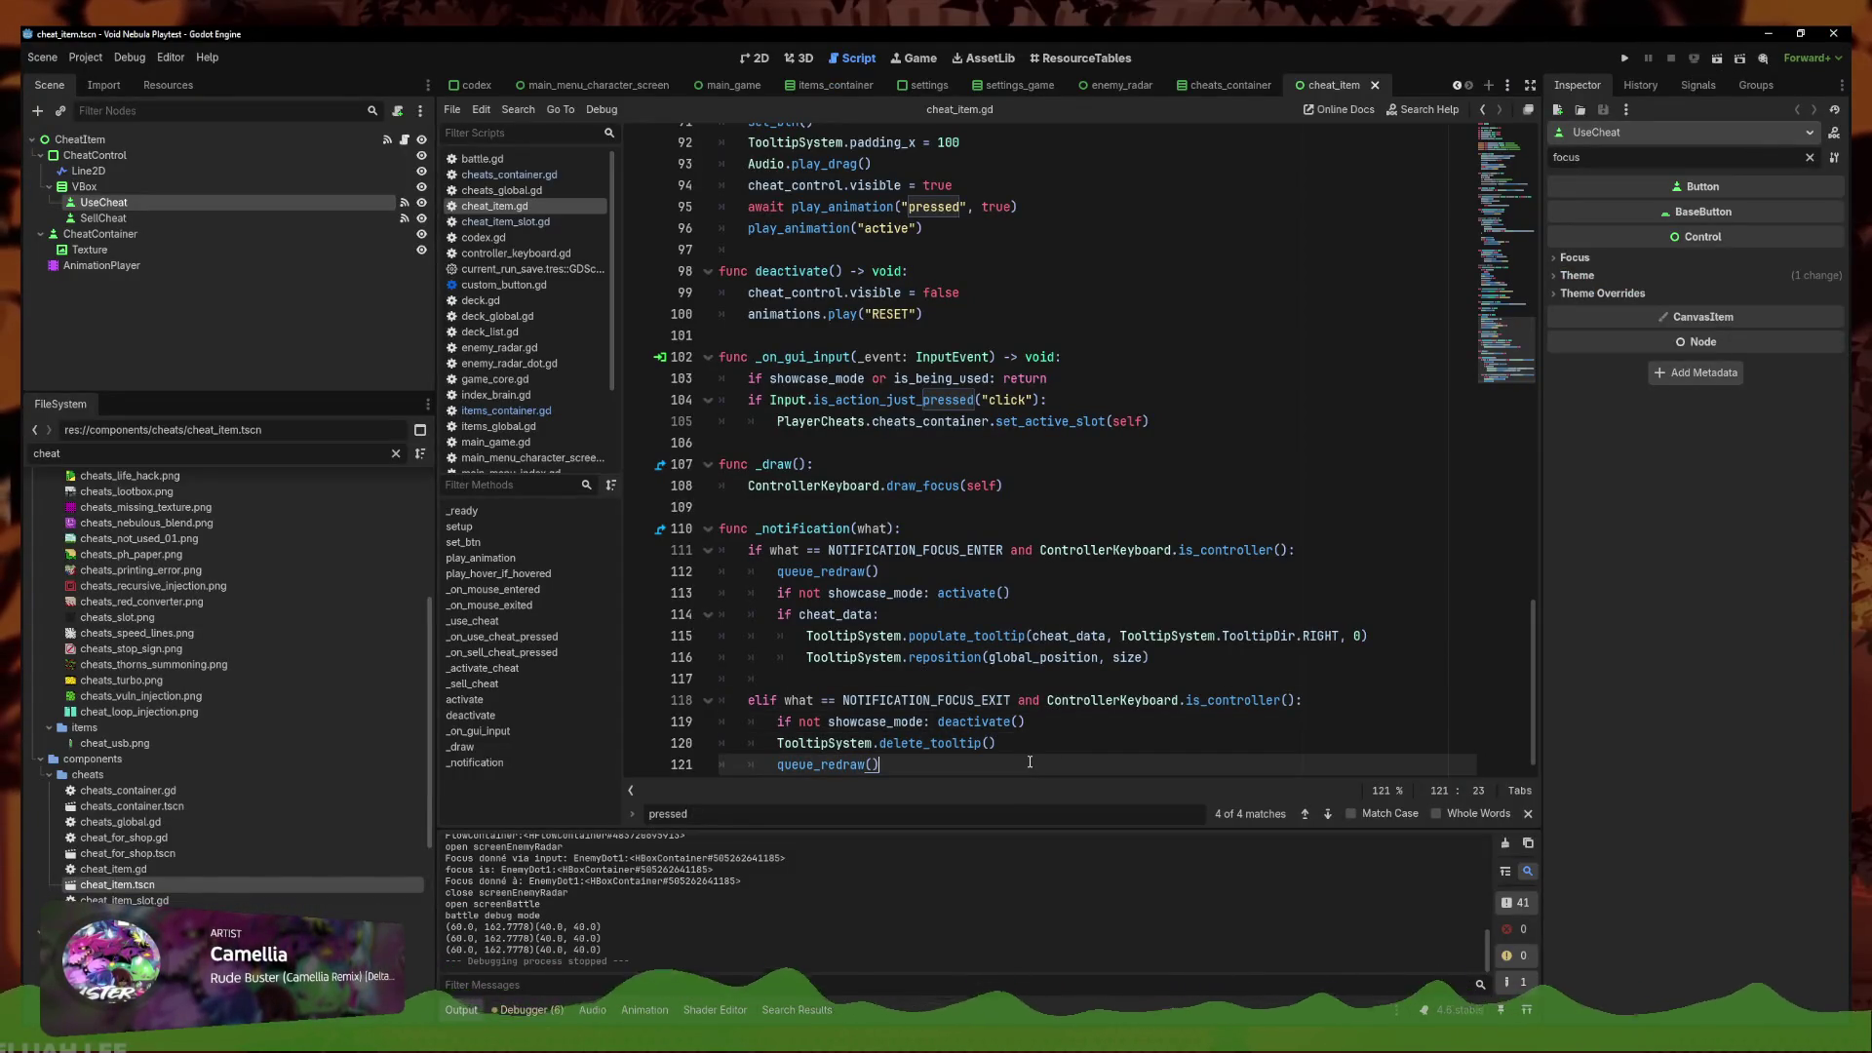
left_click(1031, 723)
scroll(1035, 535, "up", 1)
scroll(1018, 612, "down", 1)
scroll(1353, 500, "up", 20)
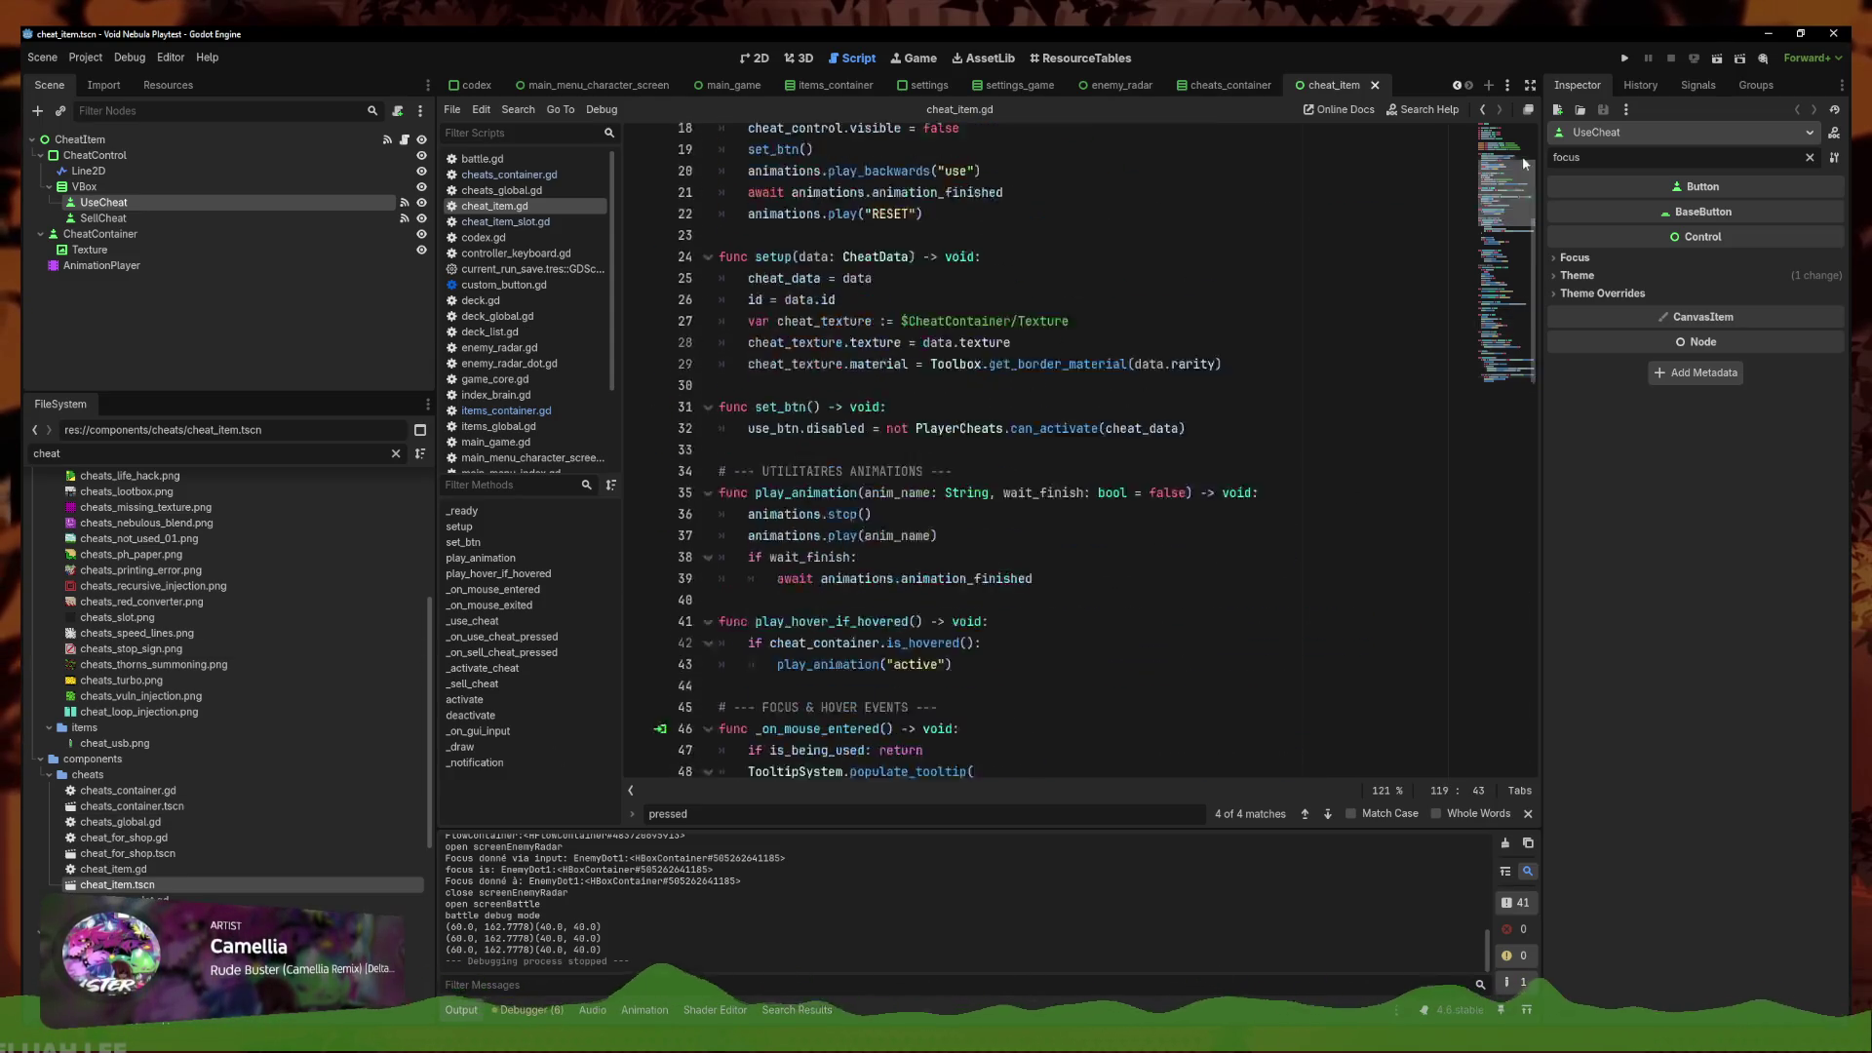
left_click(1113, 552)
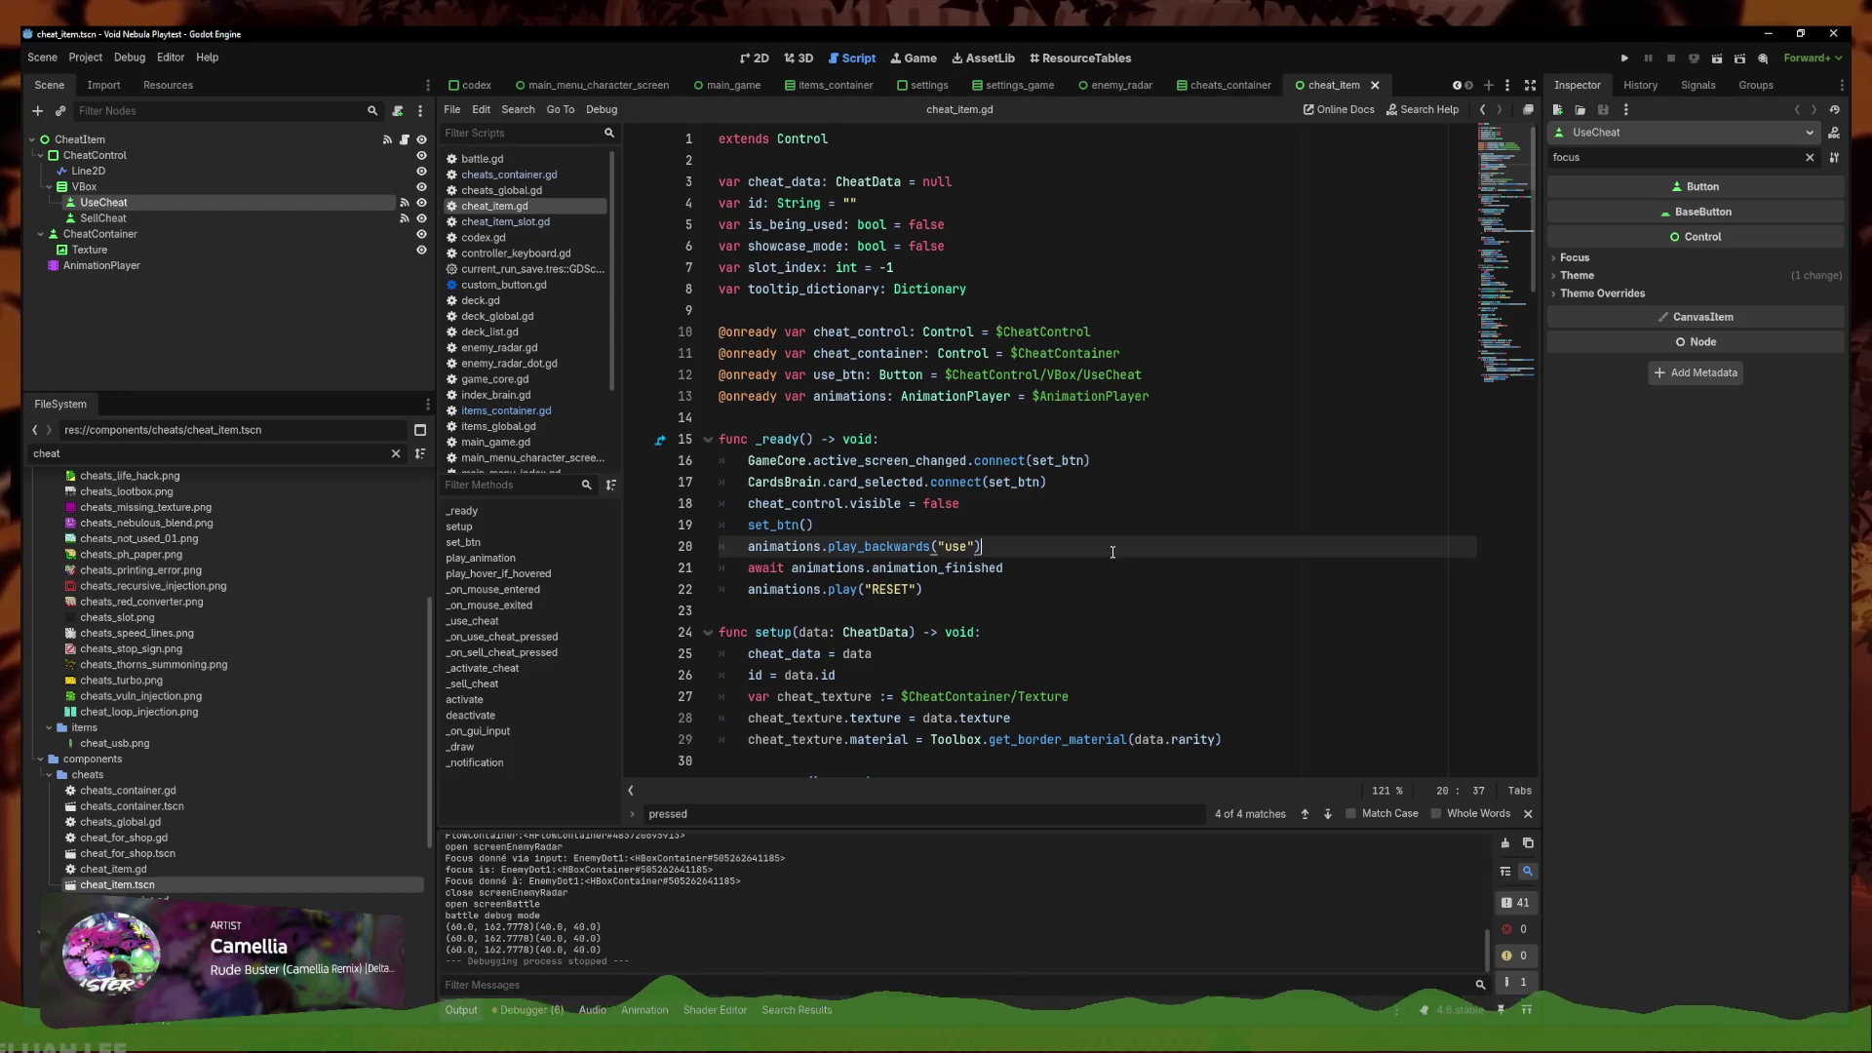
left_click(1125, 585)
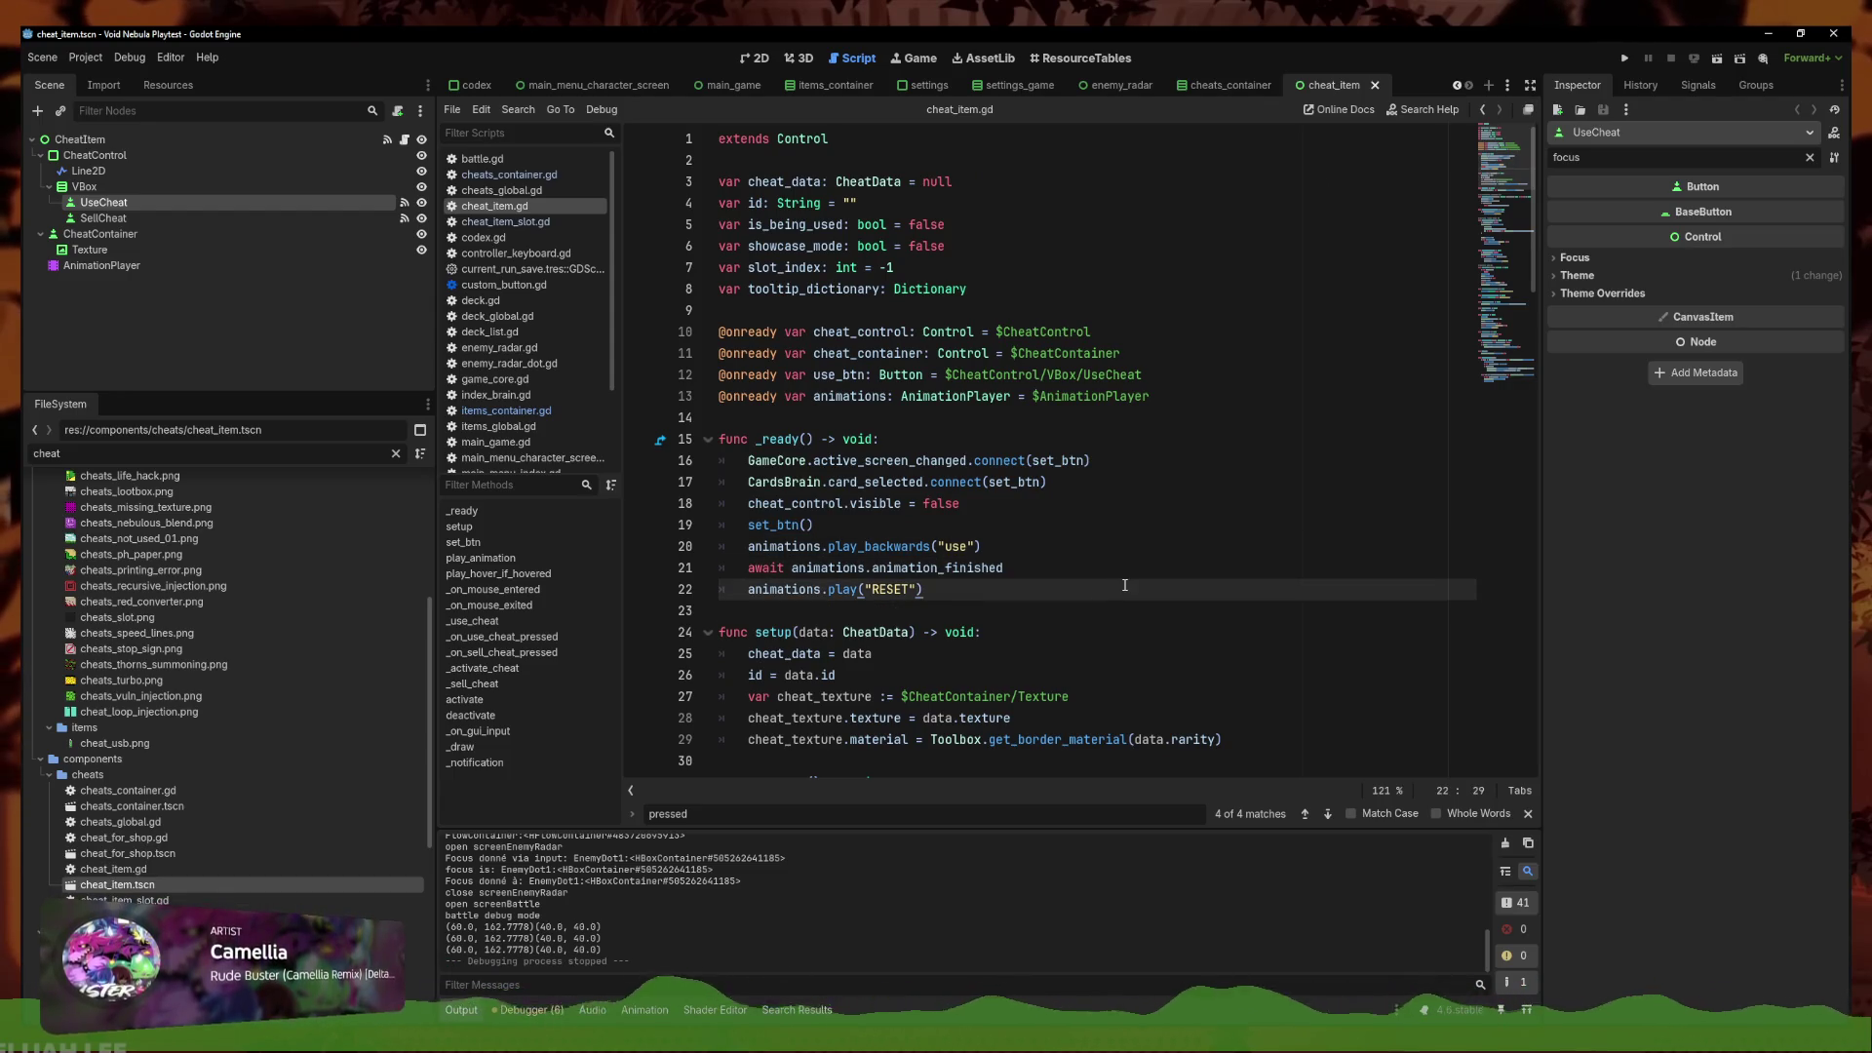
key("Return")
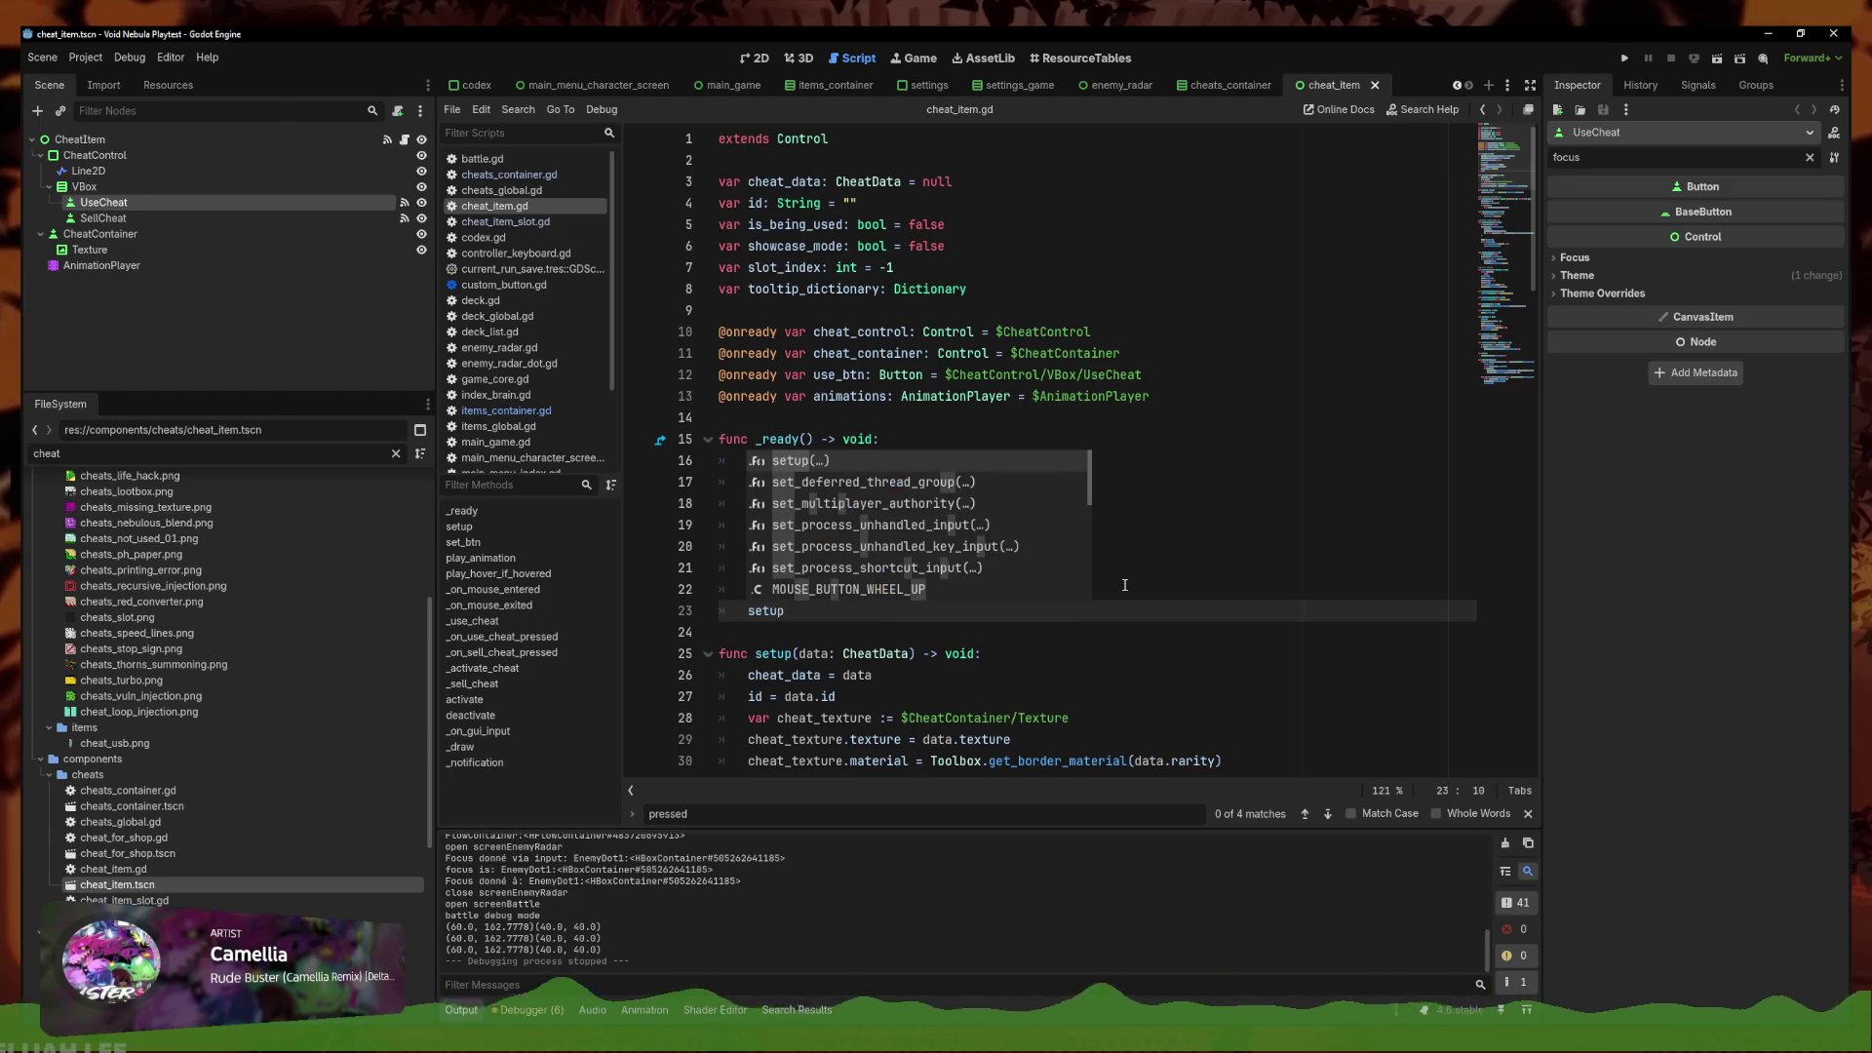
Write setup(Database.get_cheat("cheat_credit_car")), accepting the get_cheat autocompletion
type("(Data")
type("base.get_c")
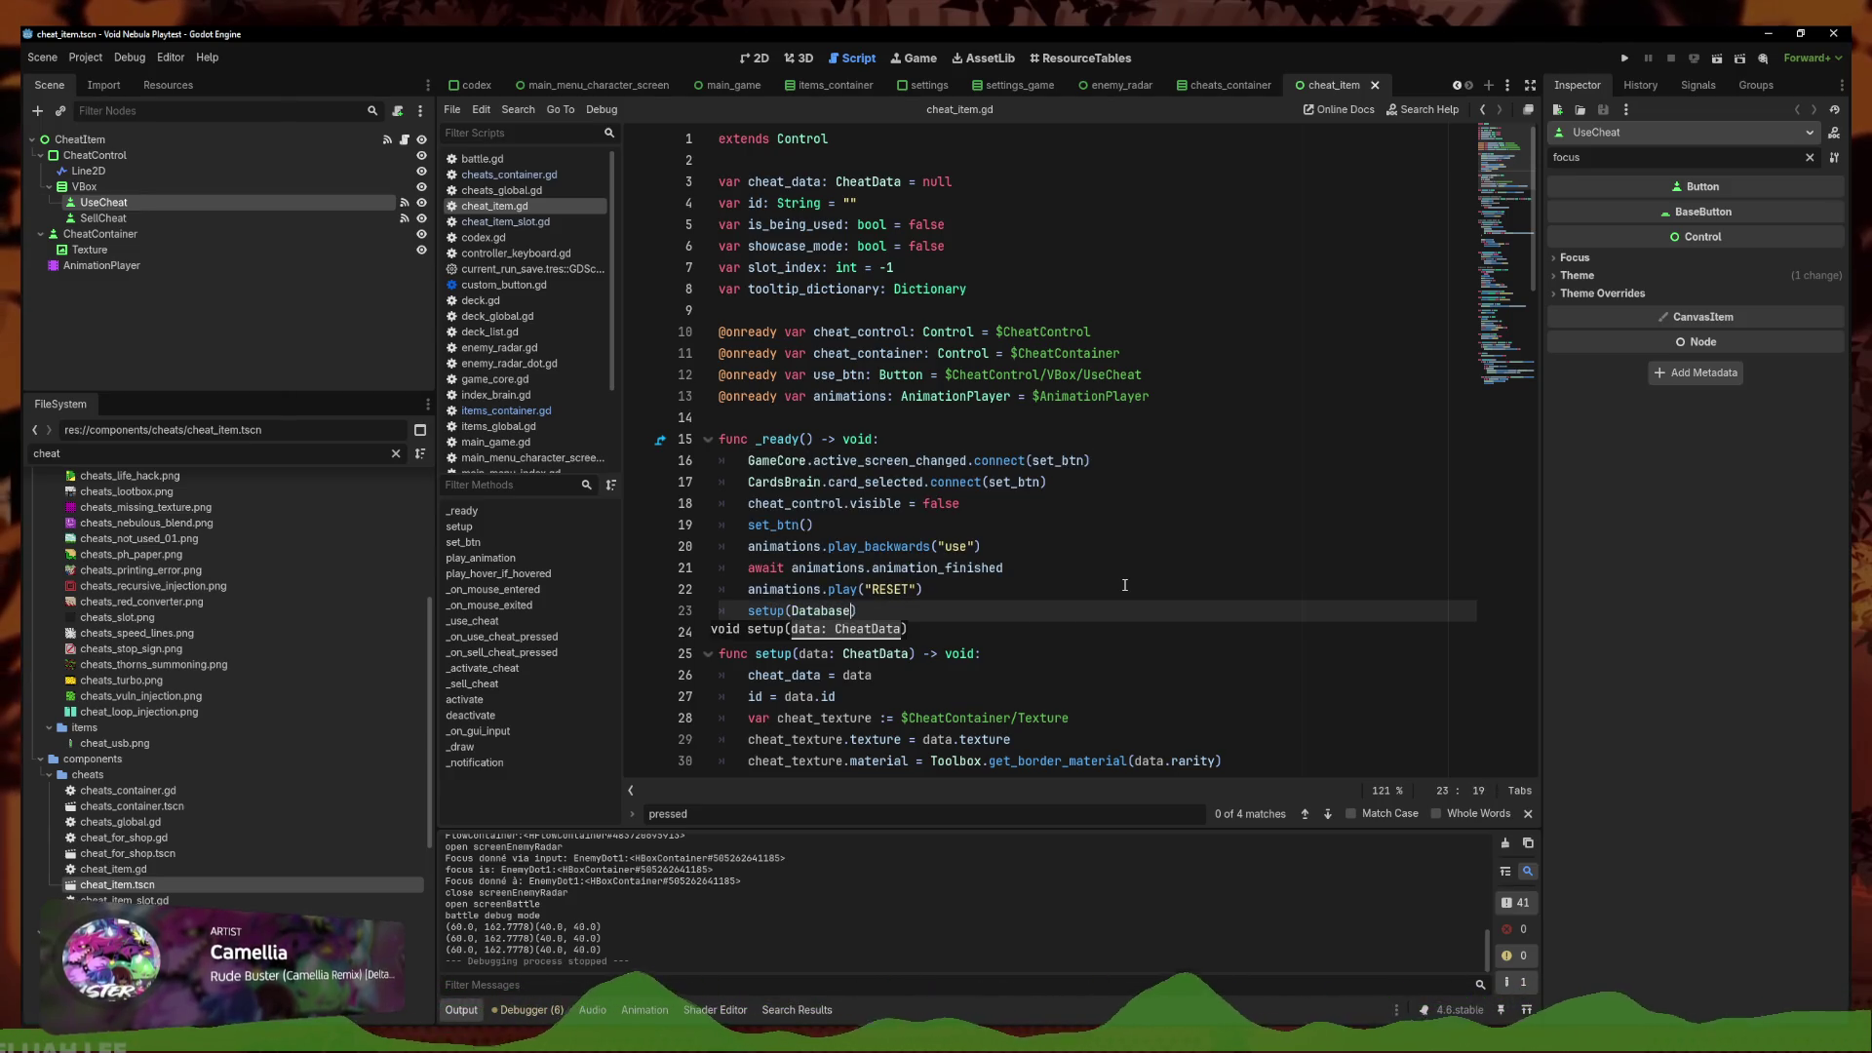
type("heat")
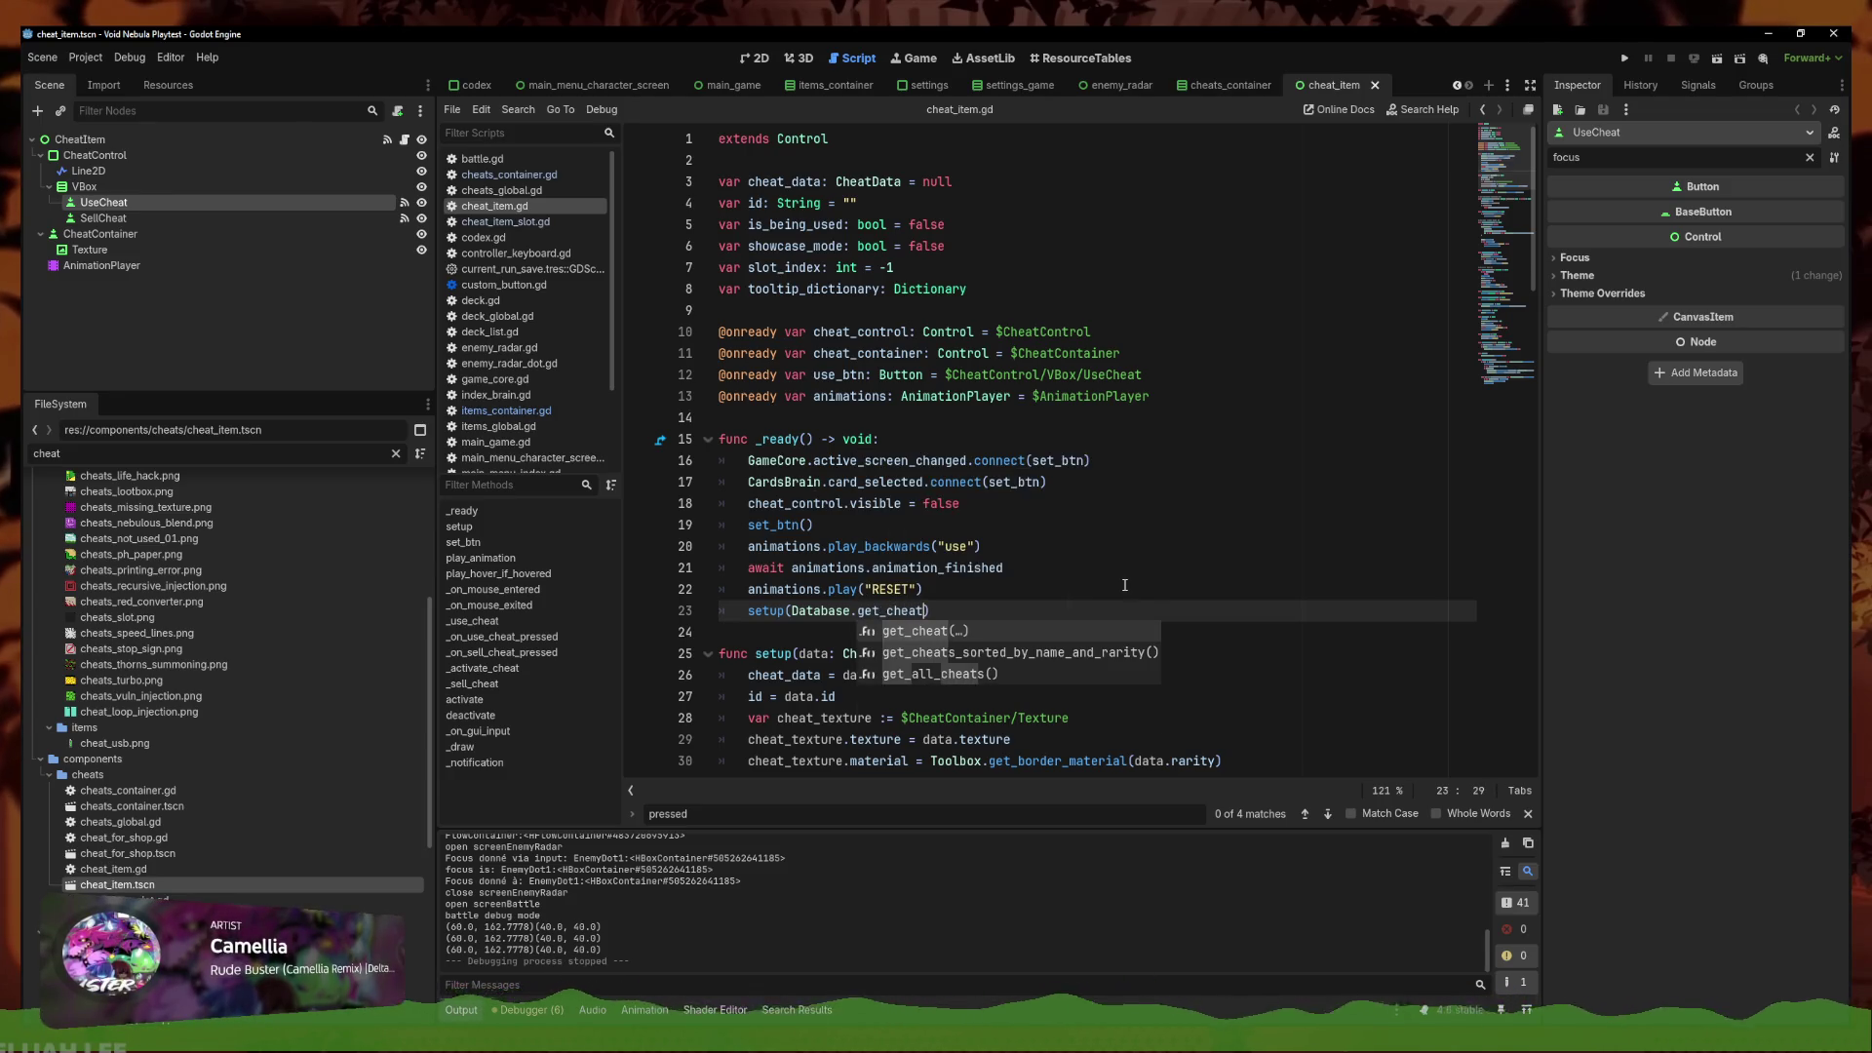
key("Return")
type("\"creditc_c")
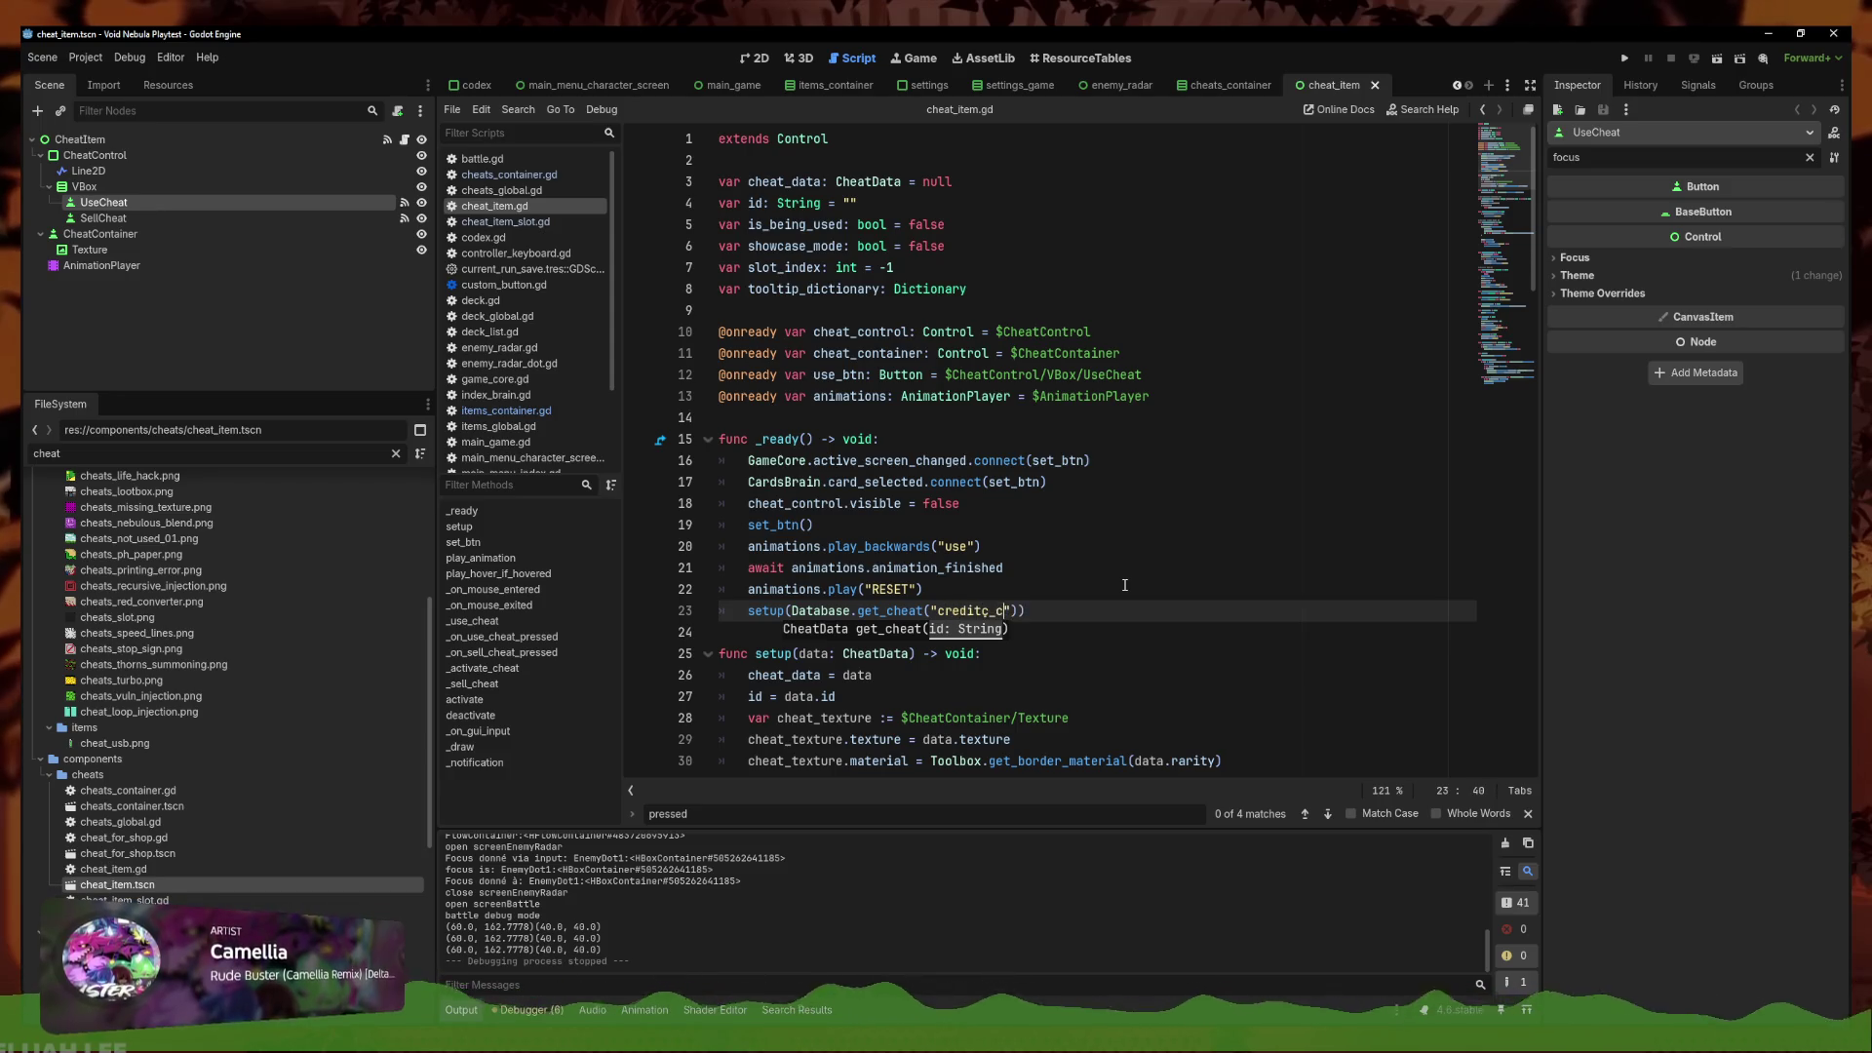
key("BackSpace")
key("BackSpace")
key("BackSpace")
type("heats")
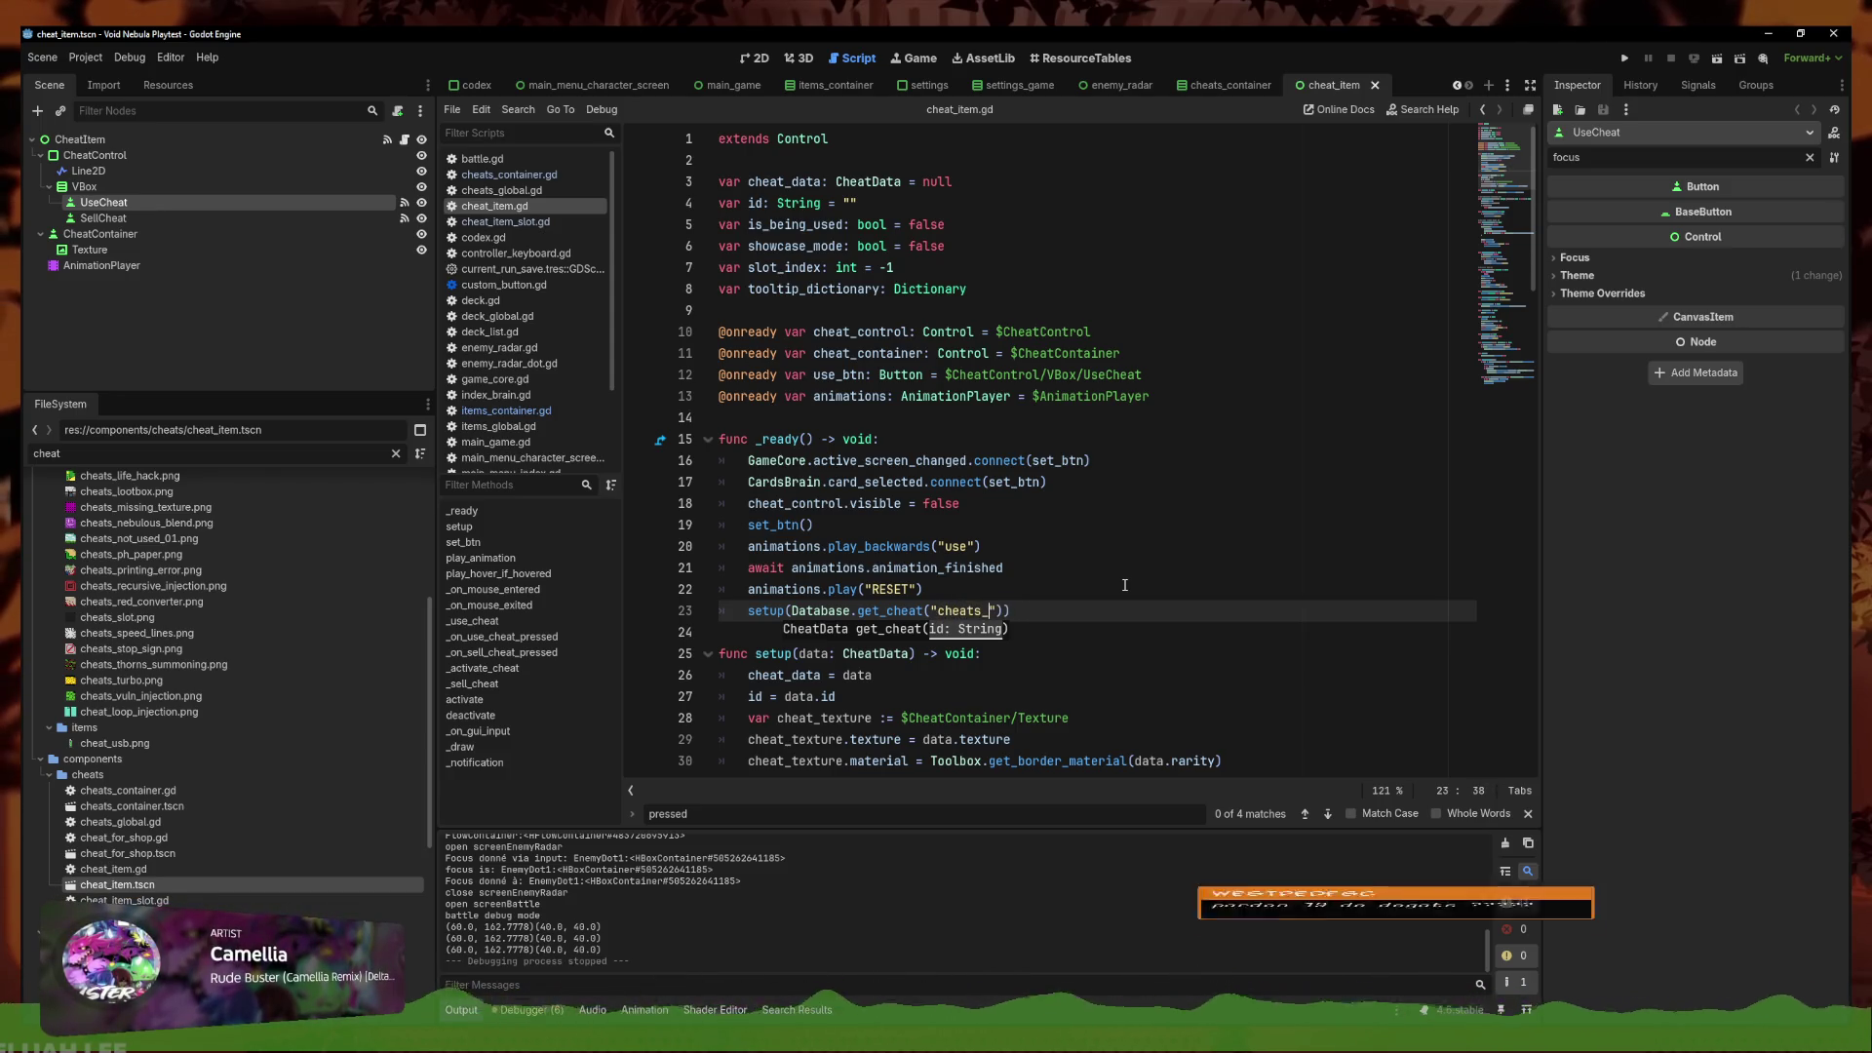
type("_credit_")
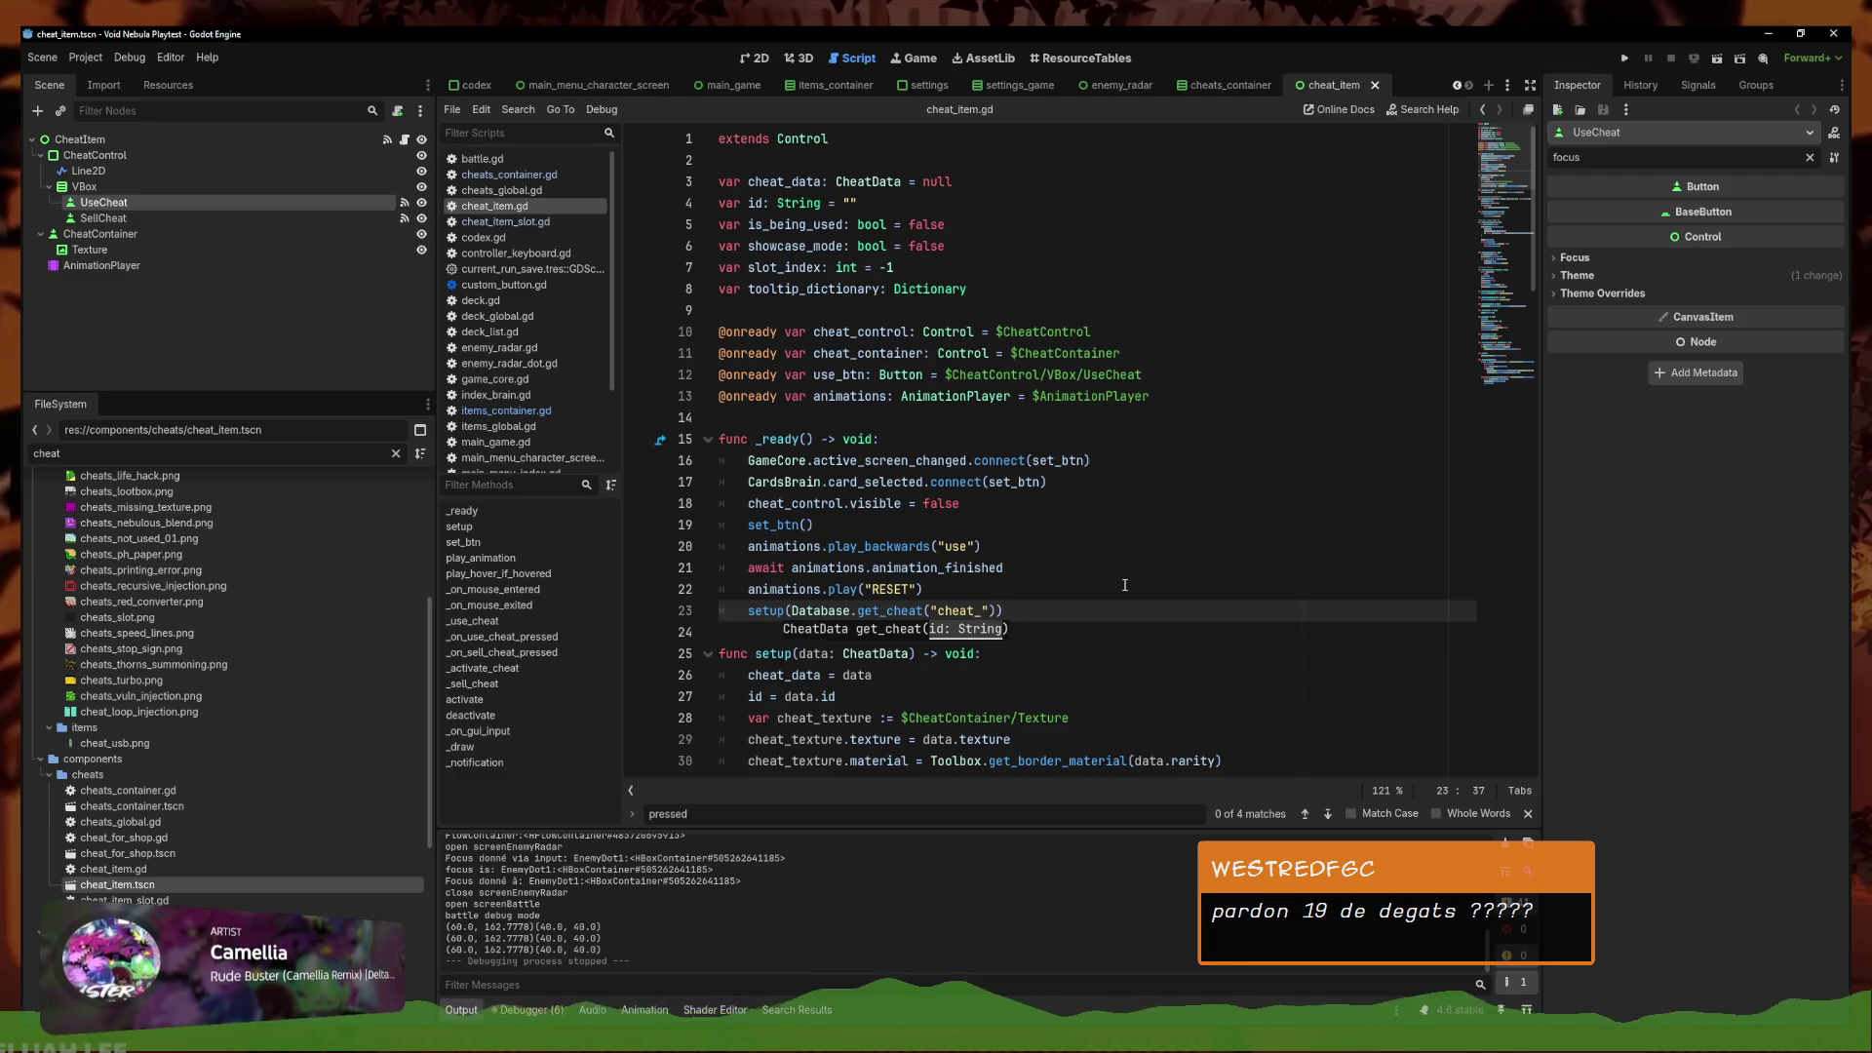
type("cards")
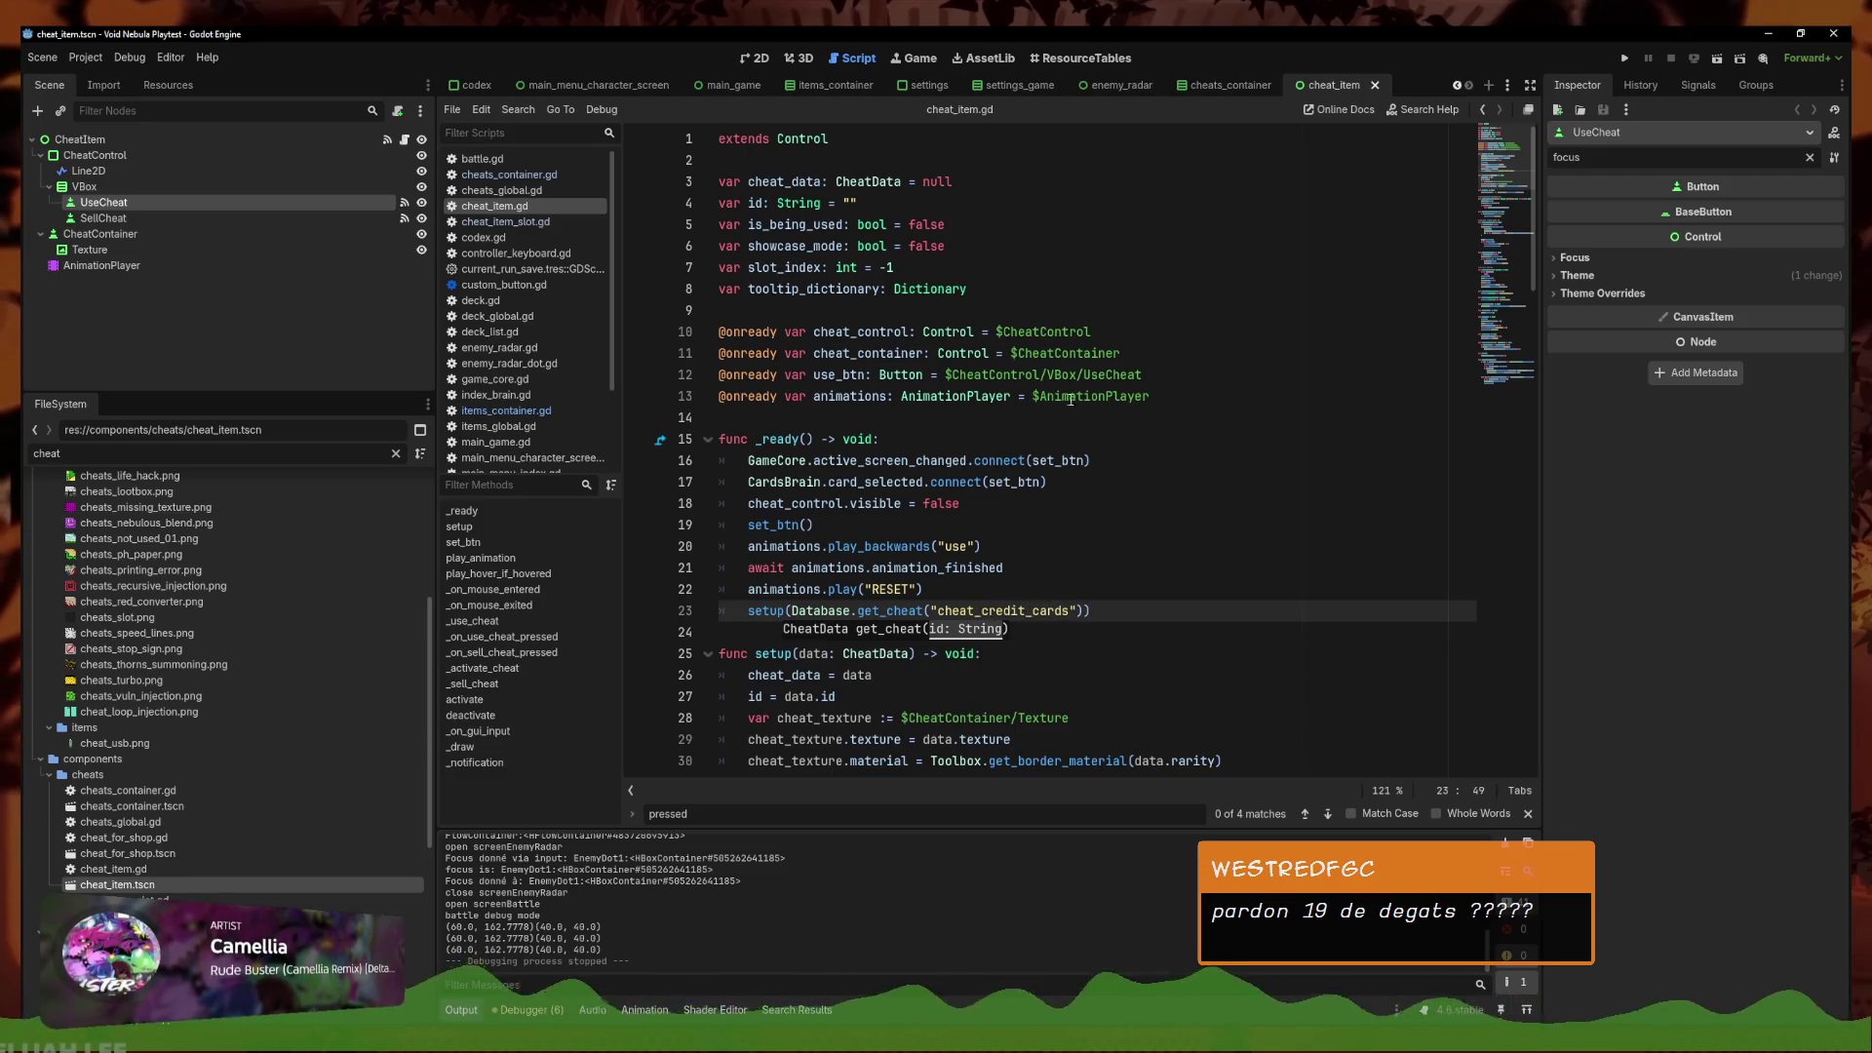
key("BackSpace")
key("BackSpace")
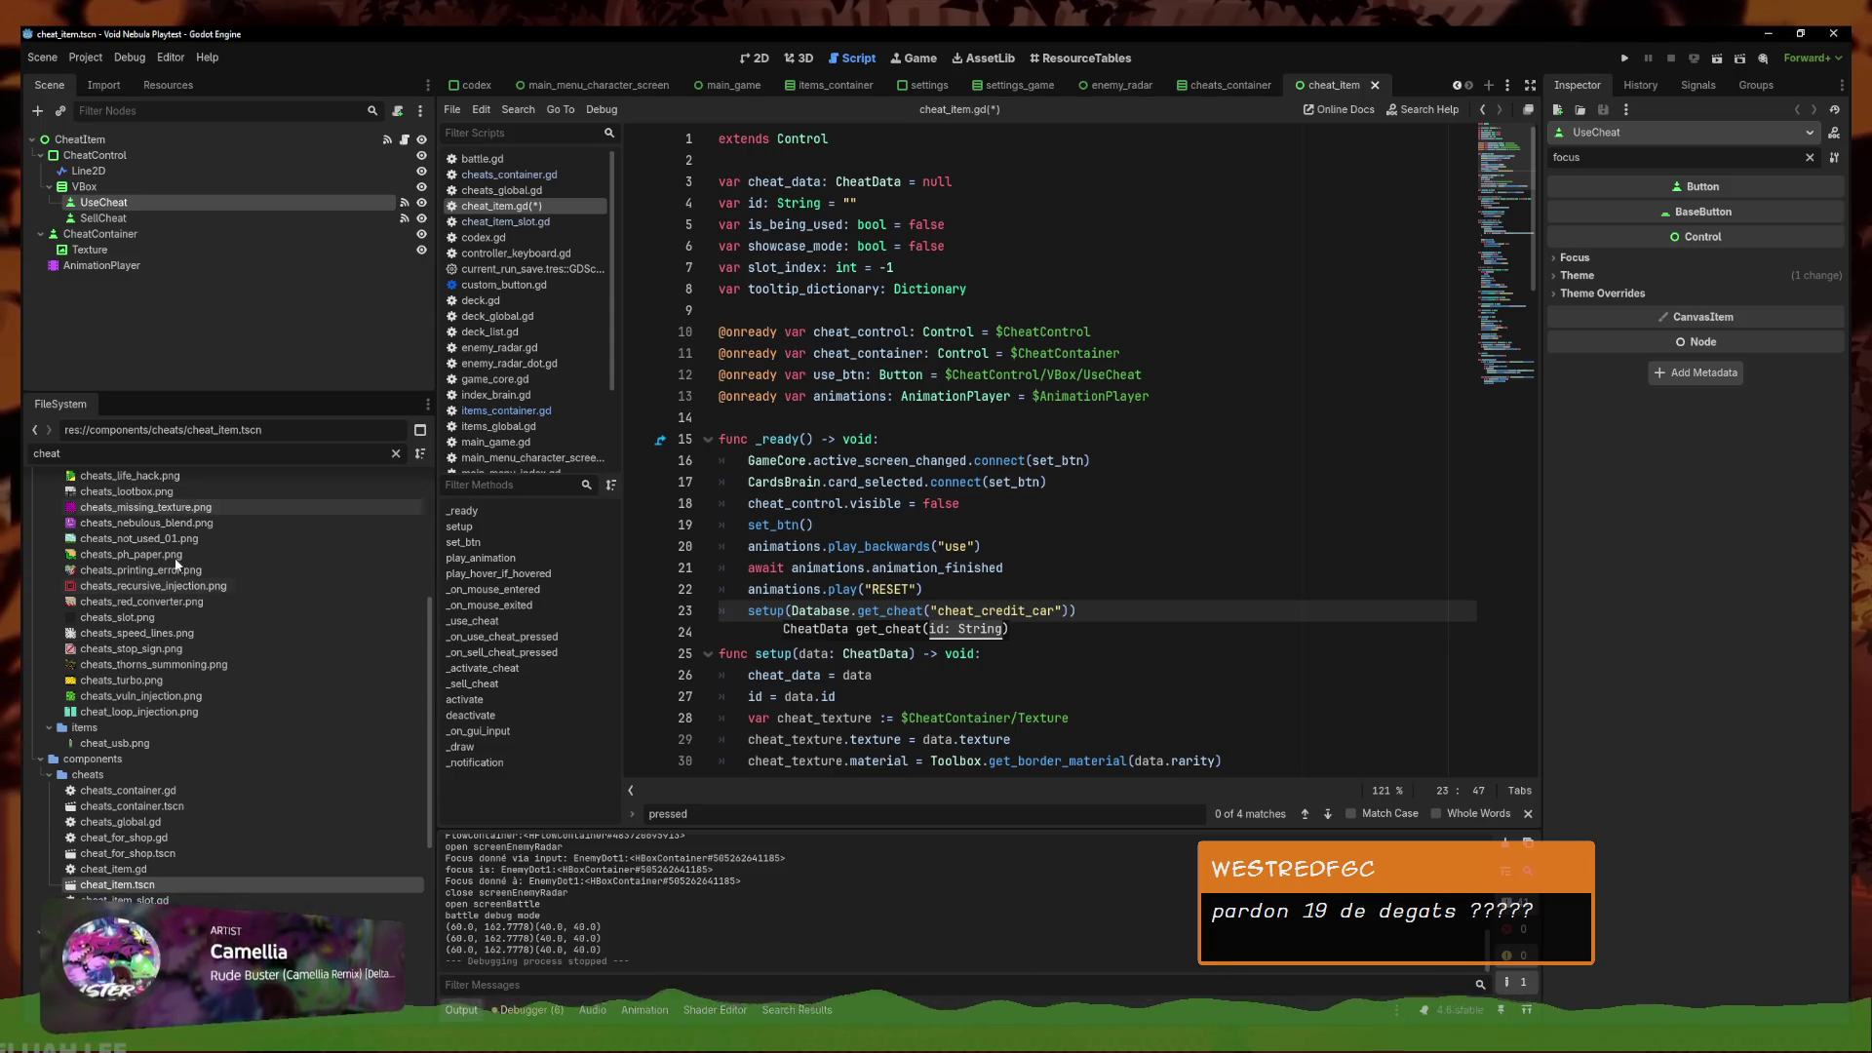
Change the get_cheat id from credit_car to red_converter and save cheat_item.gd
scroll(197, 839, "down", 5)
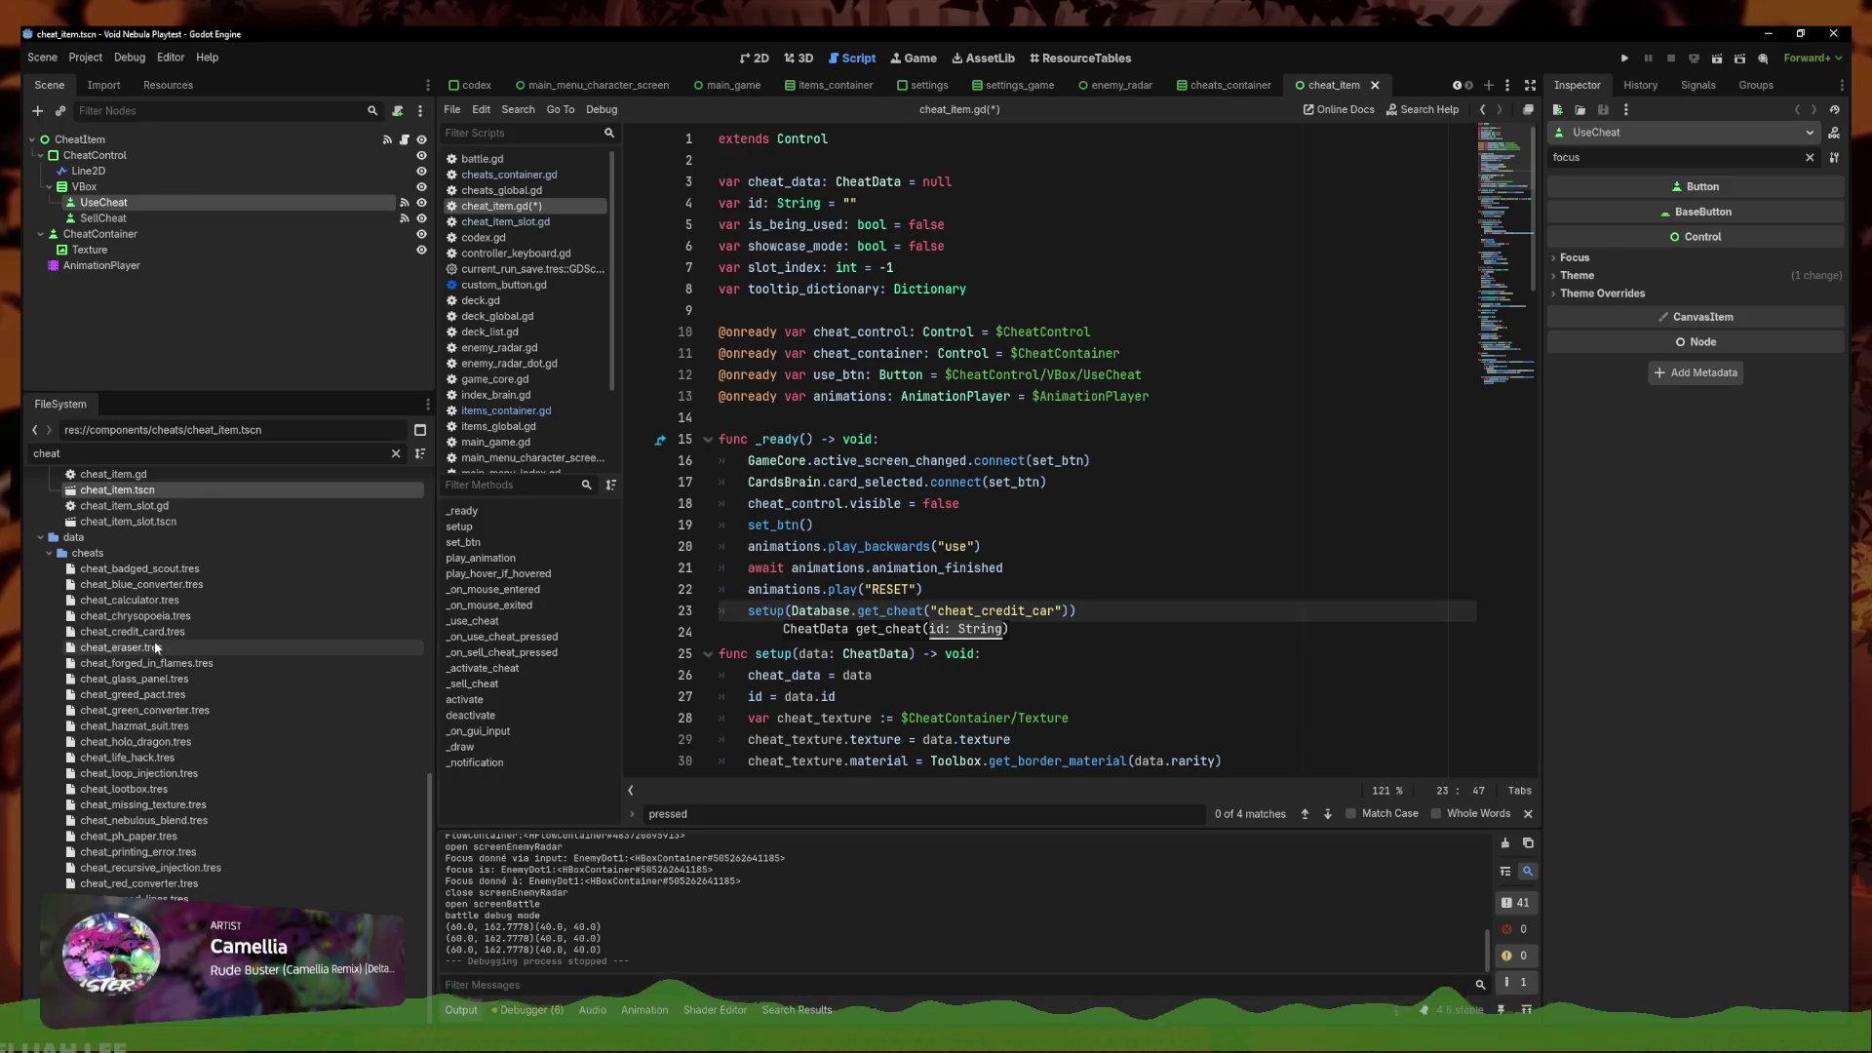
left_click(209, 881)
left_click(1049, 611)
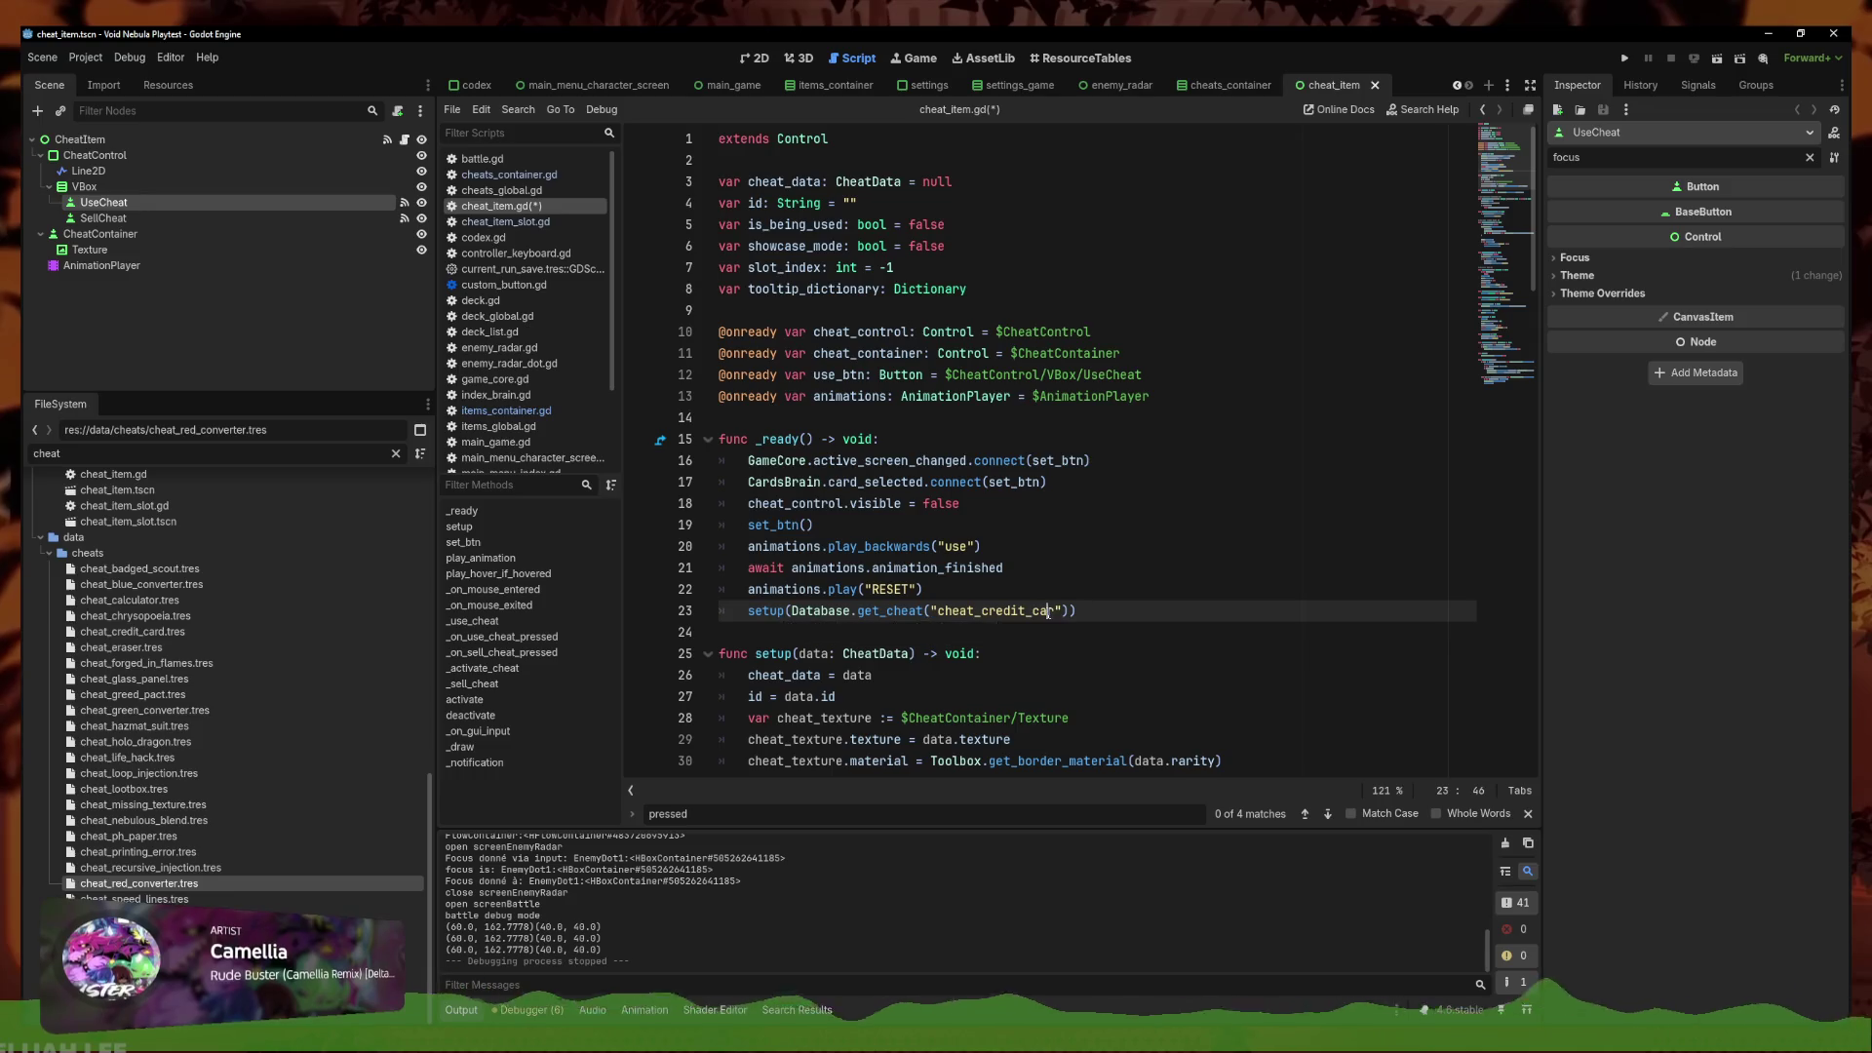
left_click_drag(1055, 610, 984, 612)
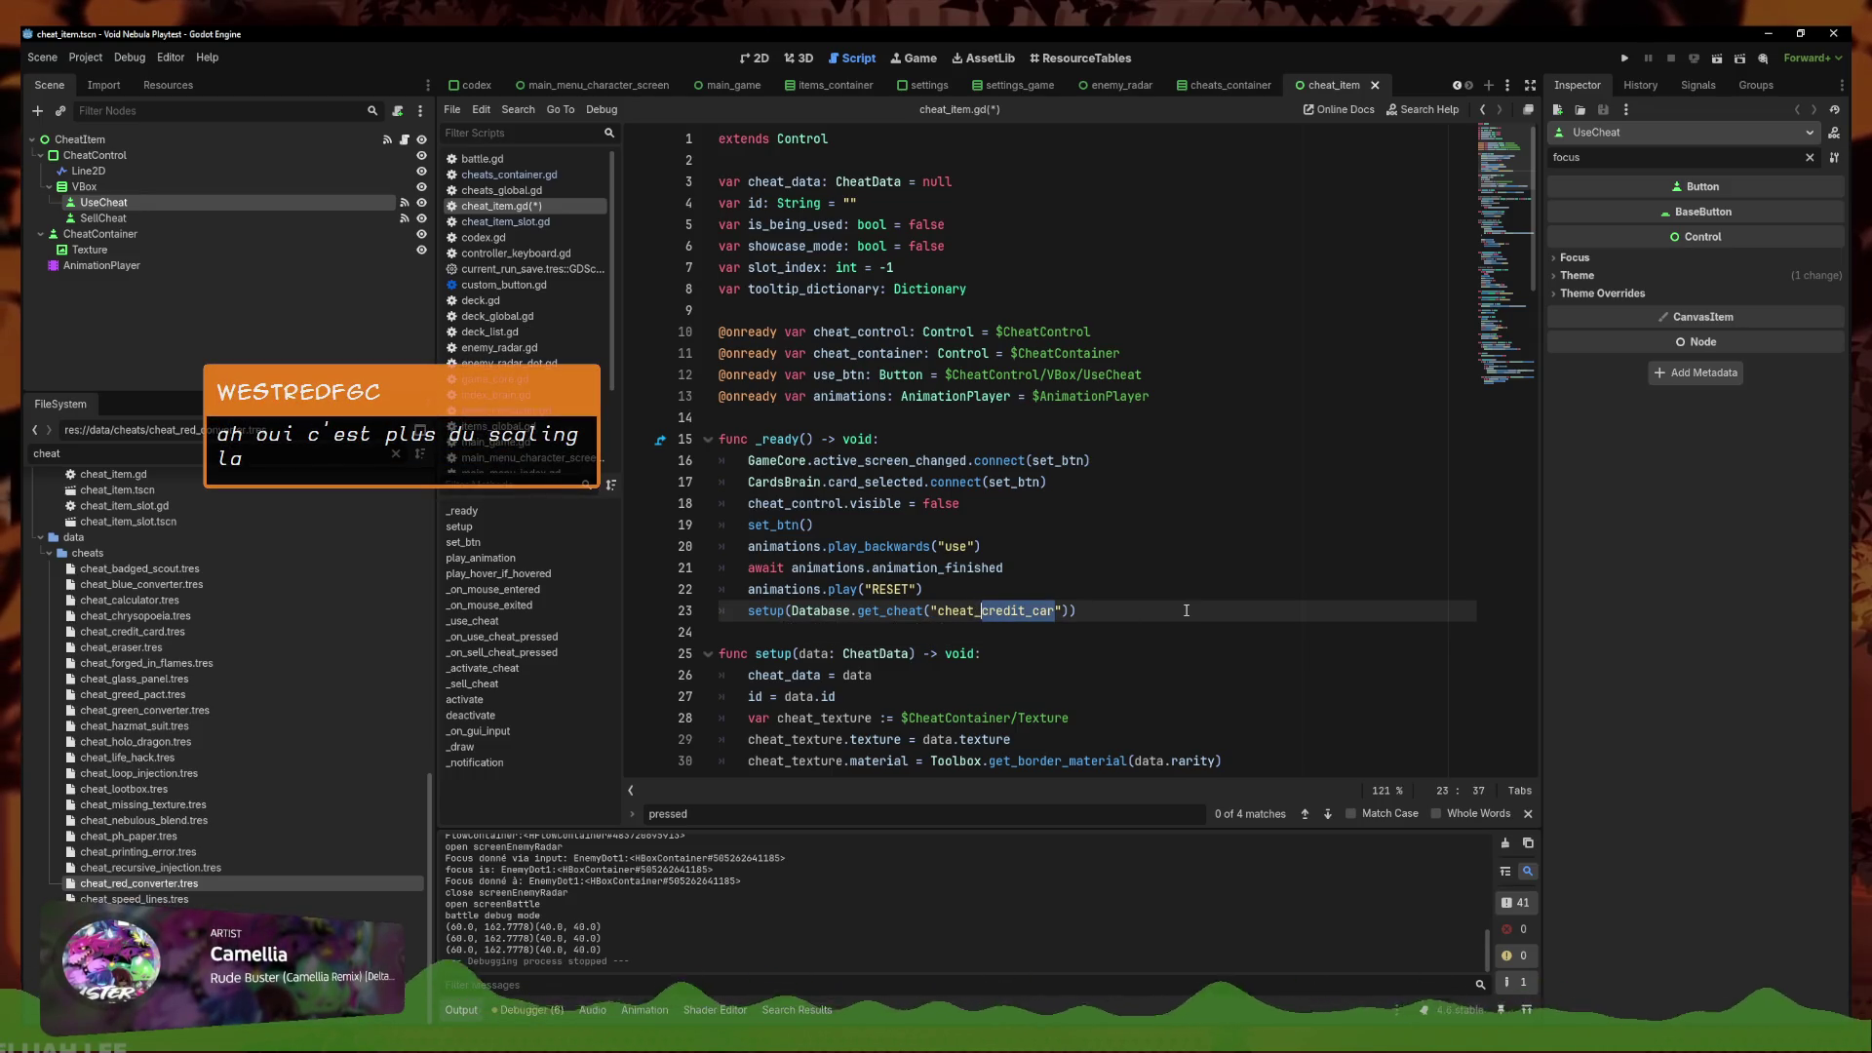
type("red_converte")
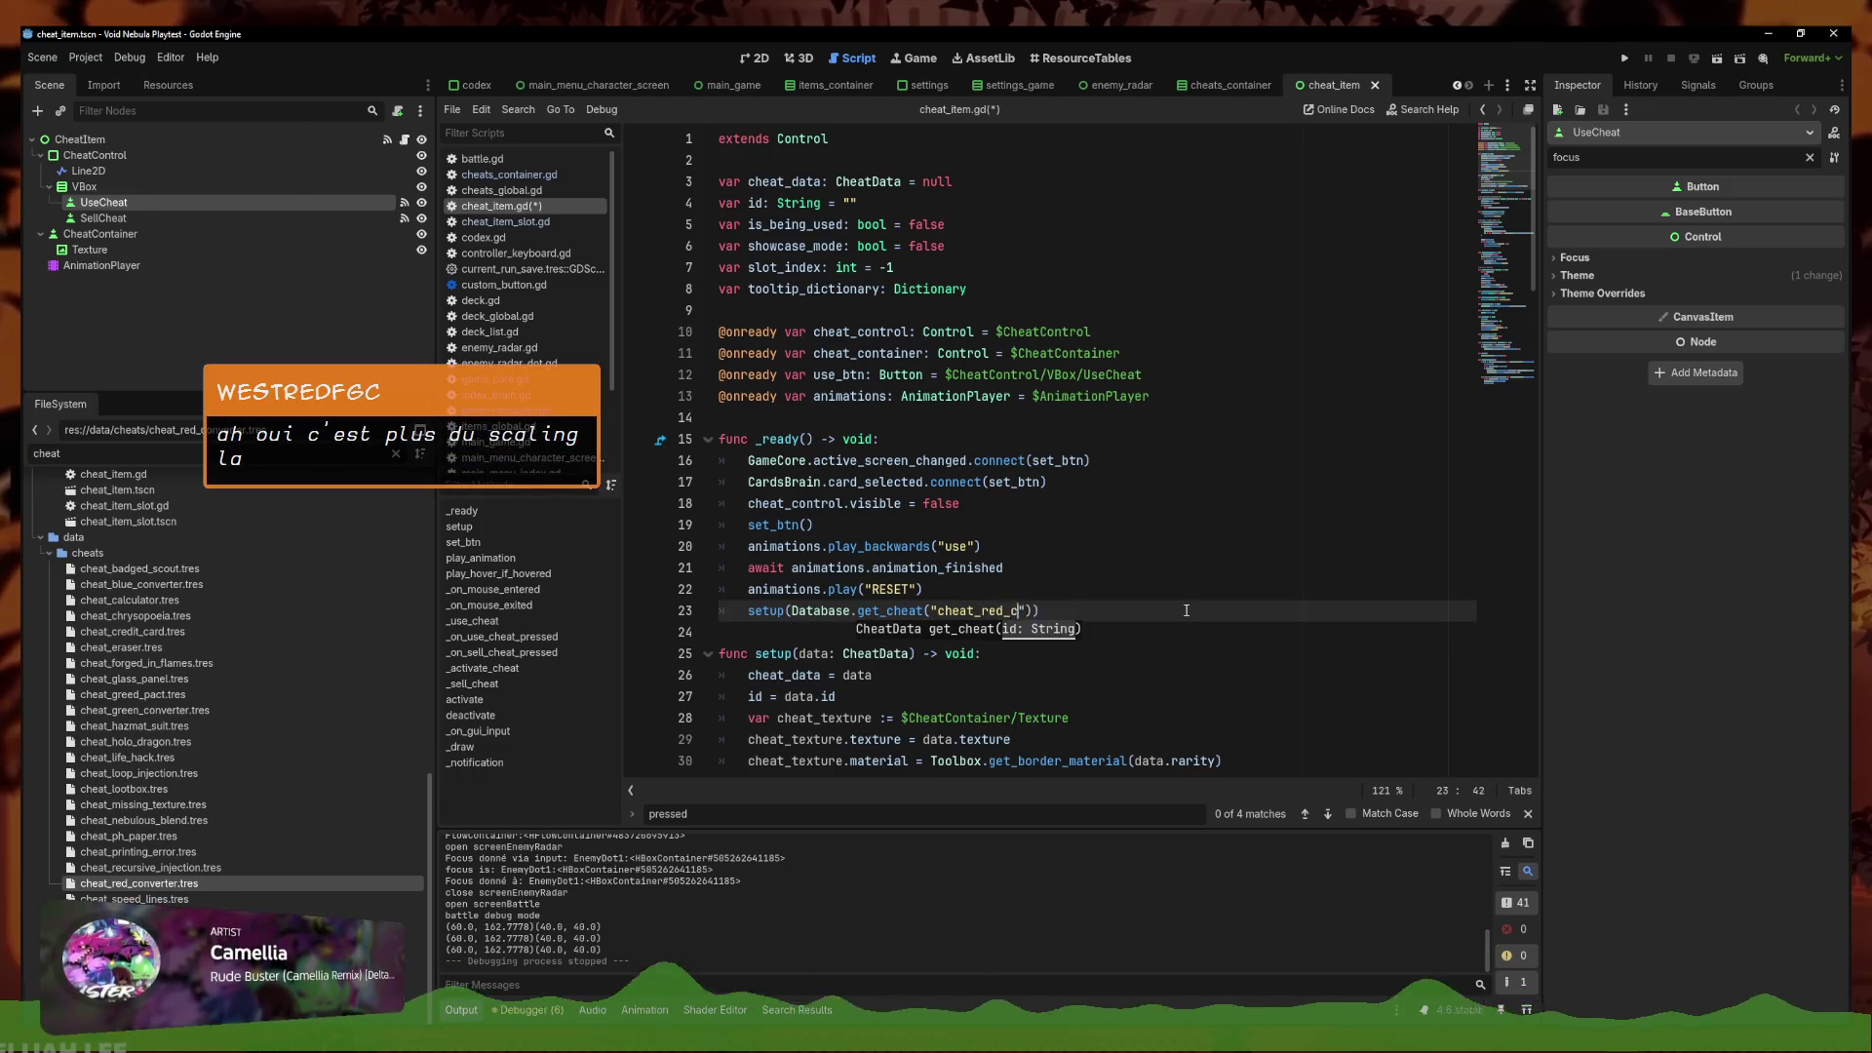
type("r")
key("ctrl+s")
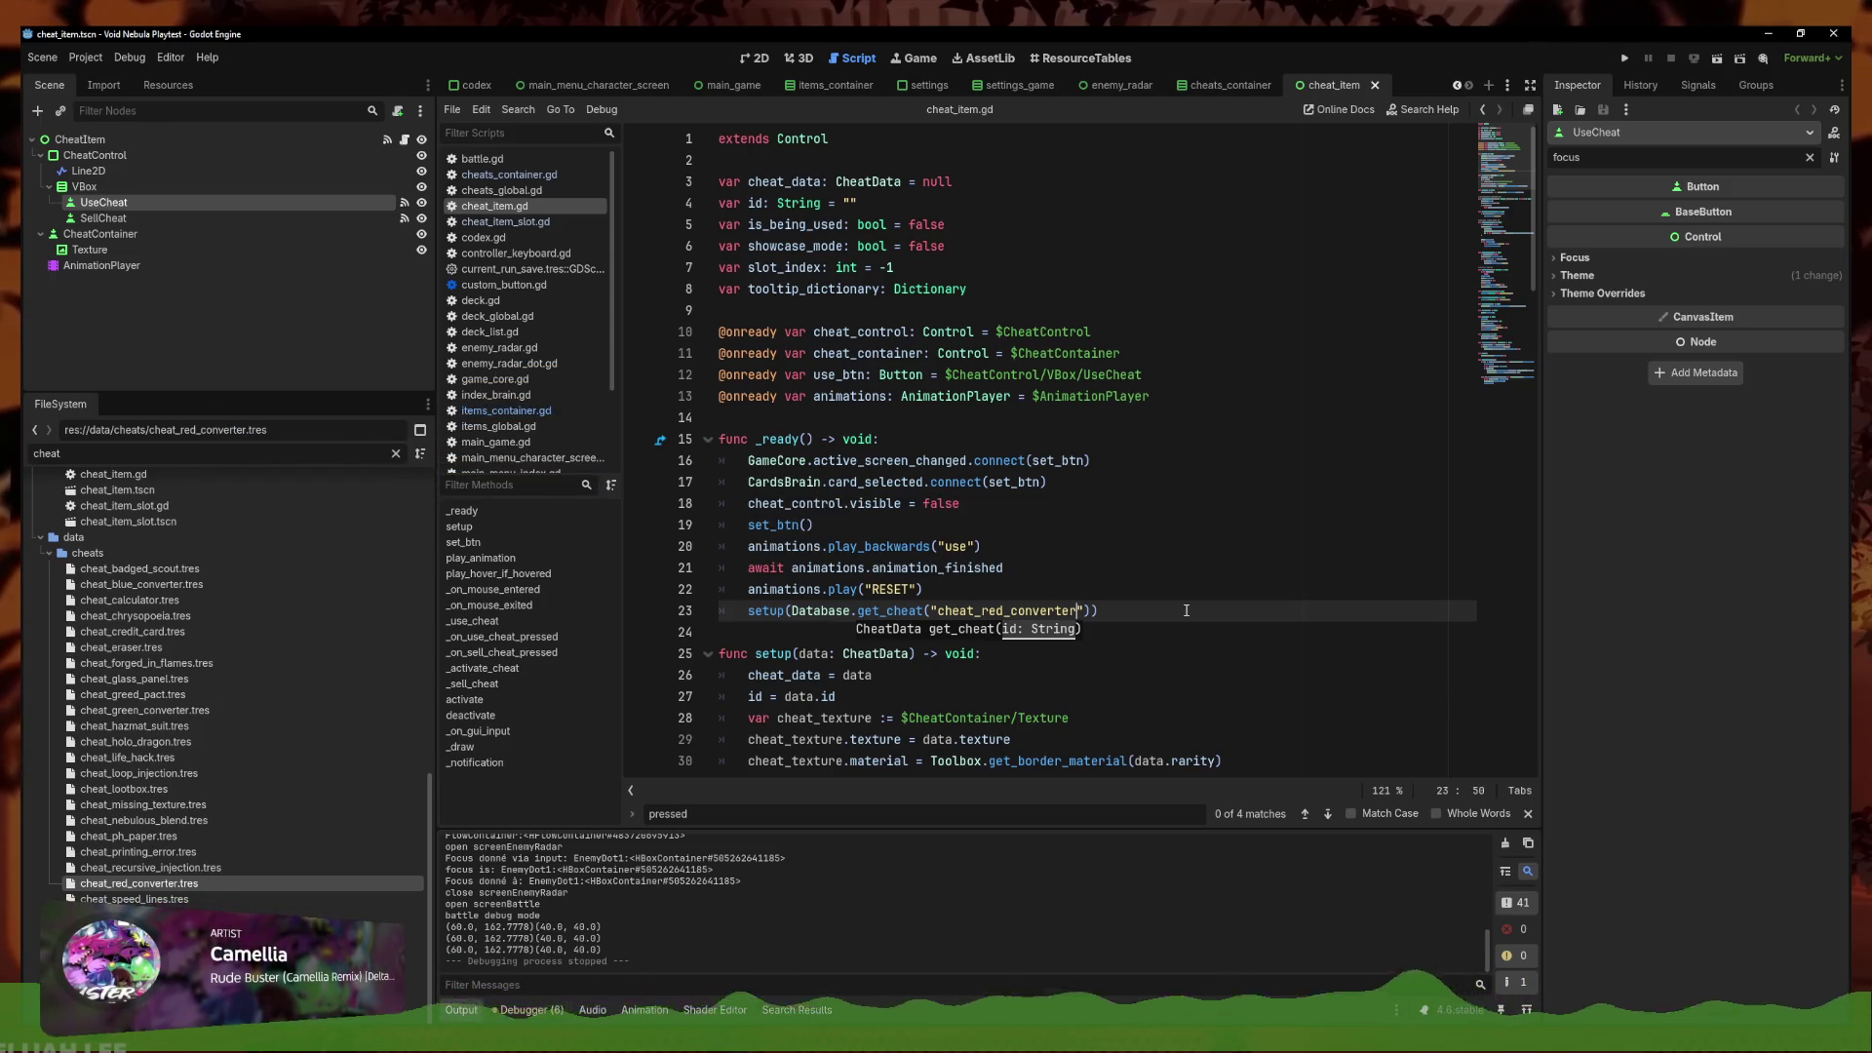
key("End")
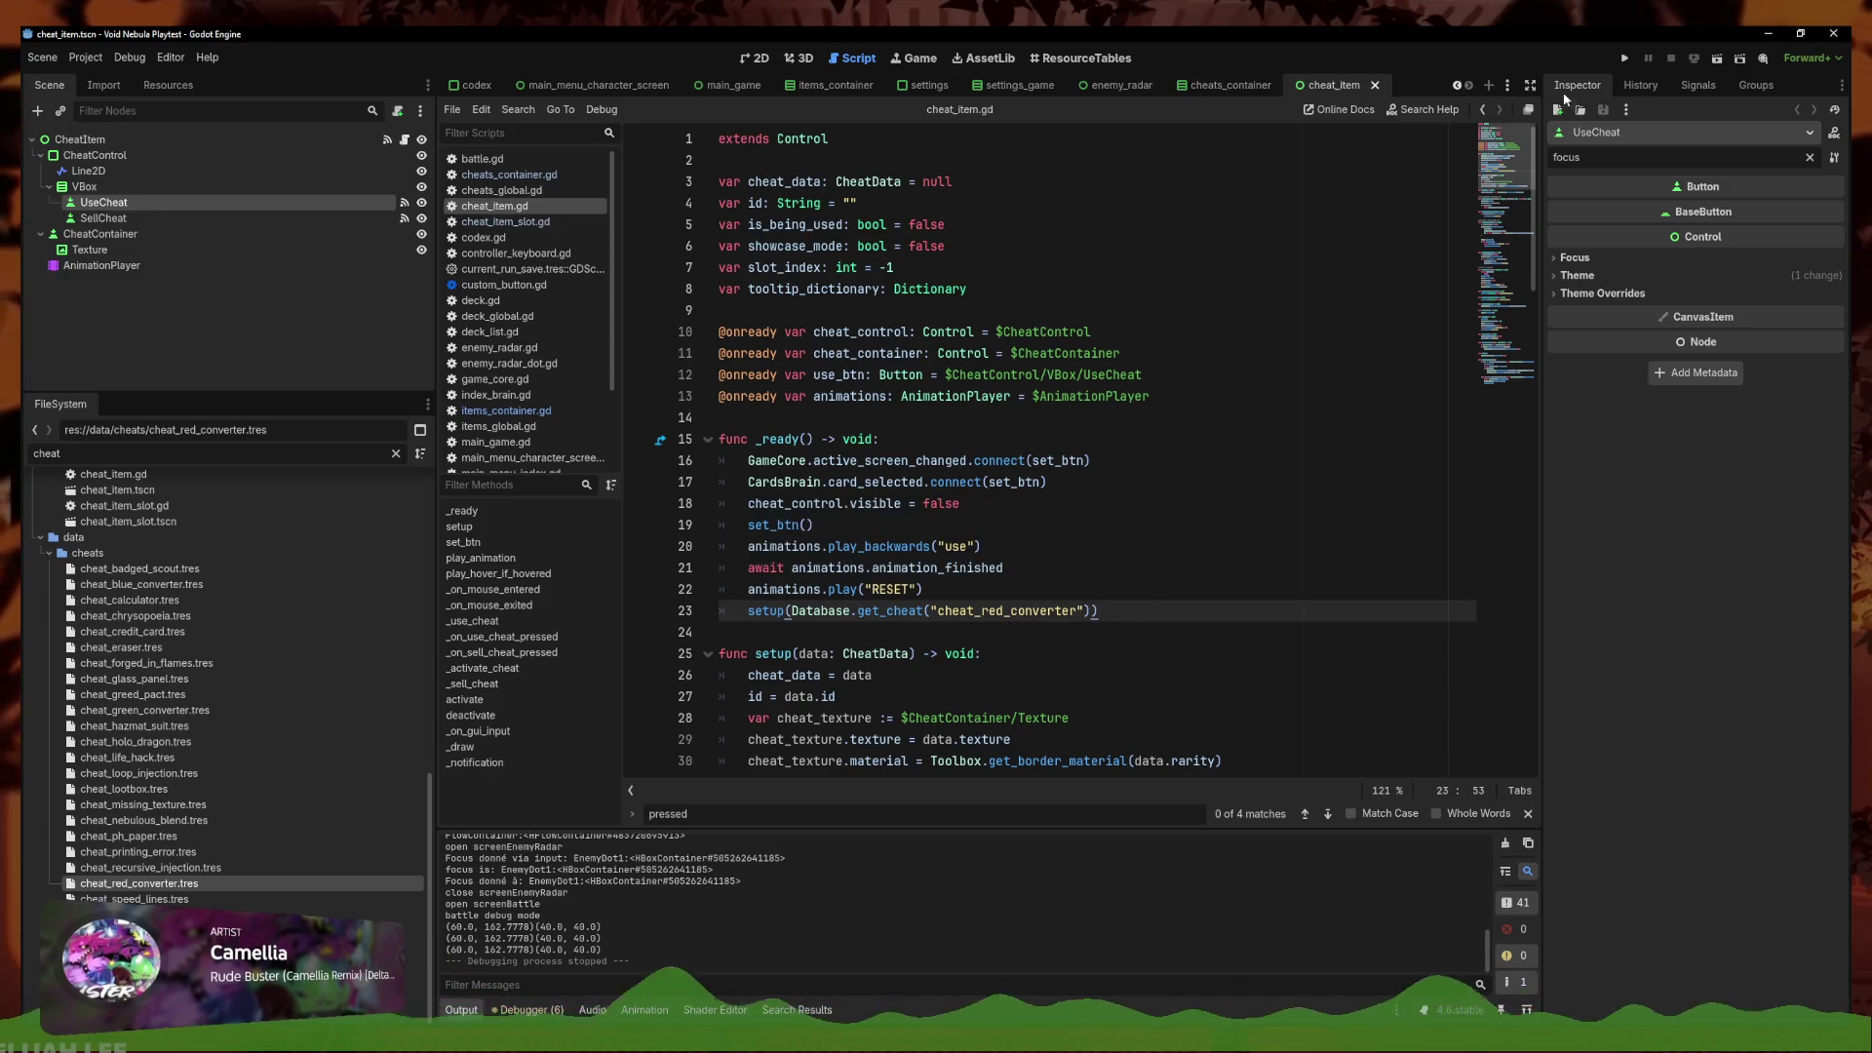
Run the project and inspect the Nil 'activate_when' error at line 133 of cheats_global.gd
left_click(1718, 58)
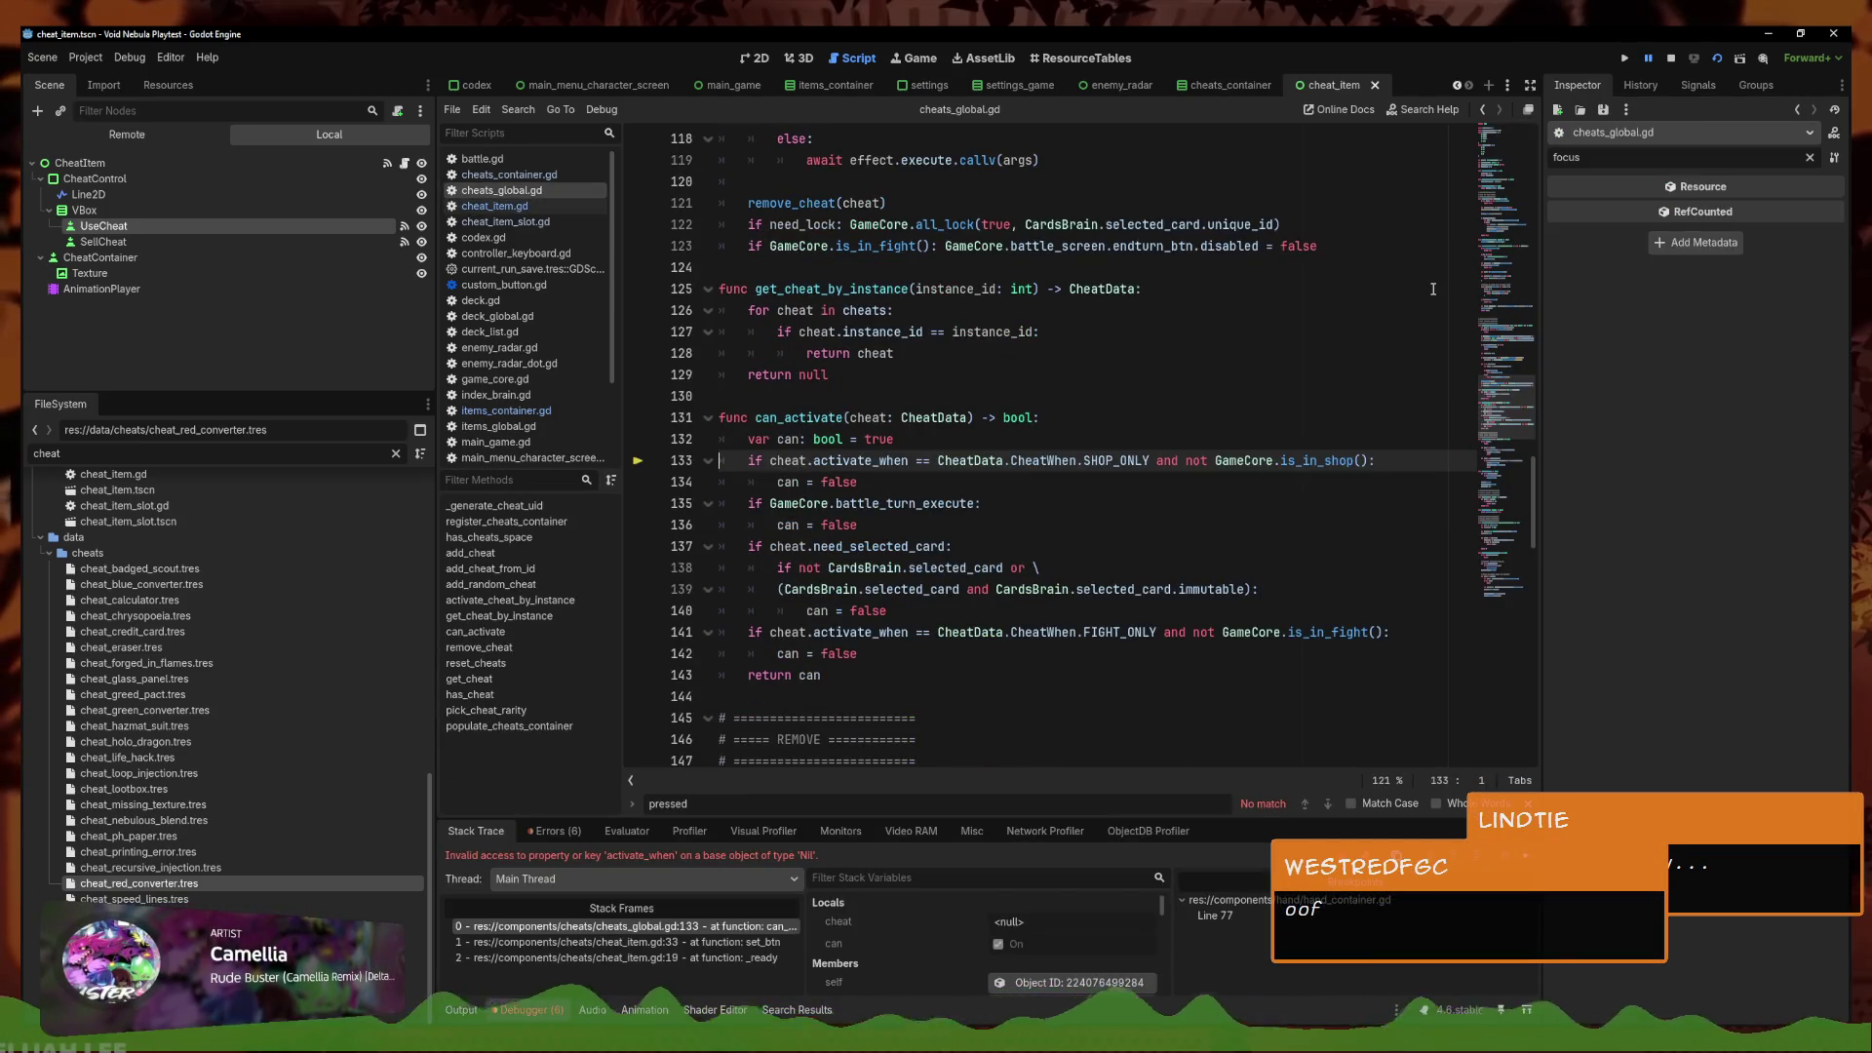
left_click(886, 502)
left_click(1040, 462)
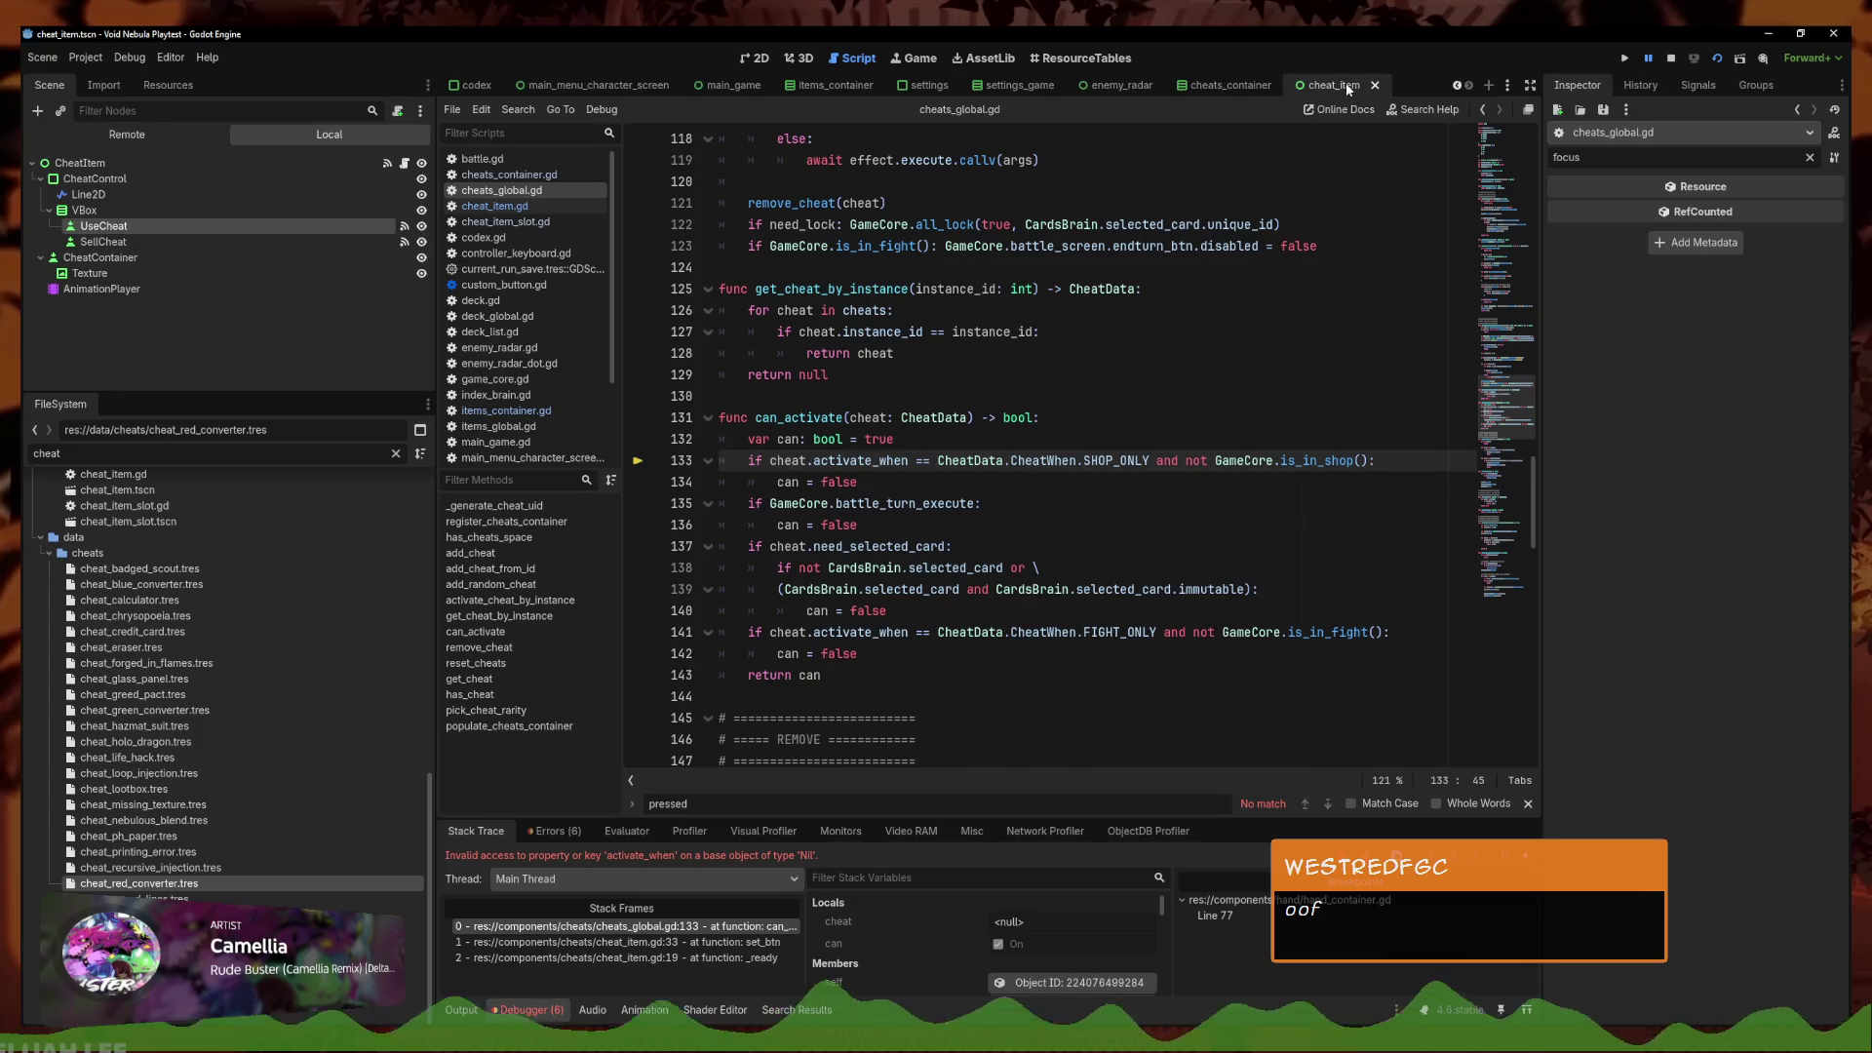
Stop the debug run and go back to the setup call in cheat_item.gd
left_click(1673, 59)
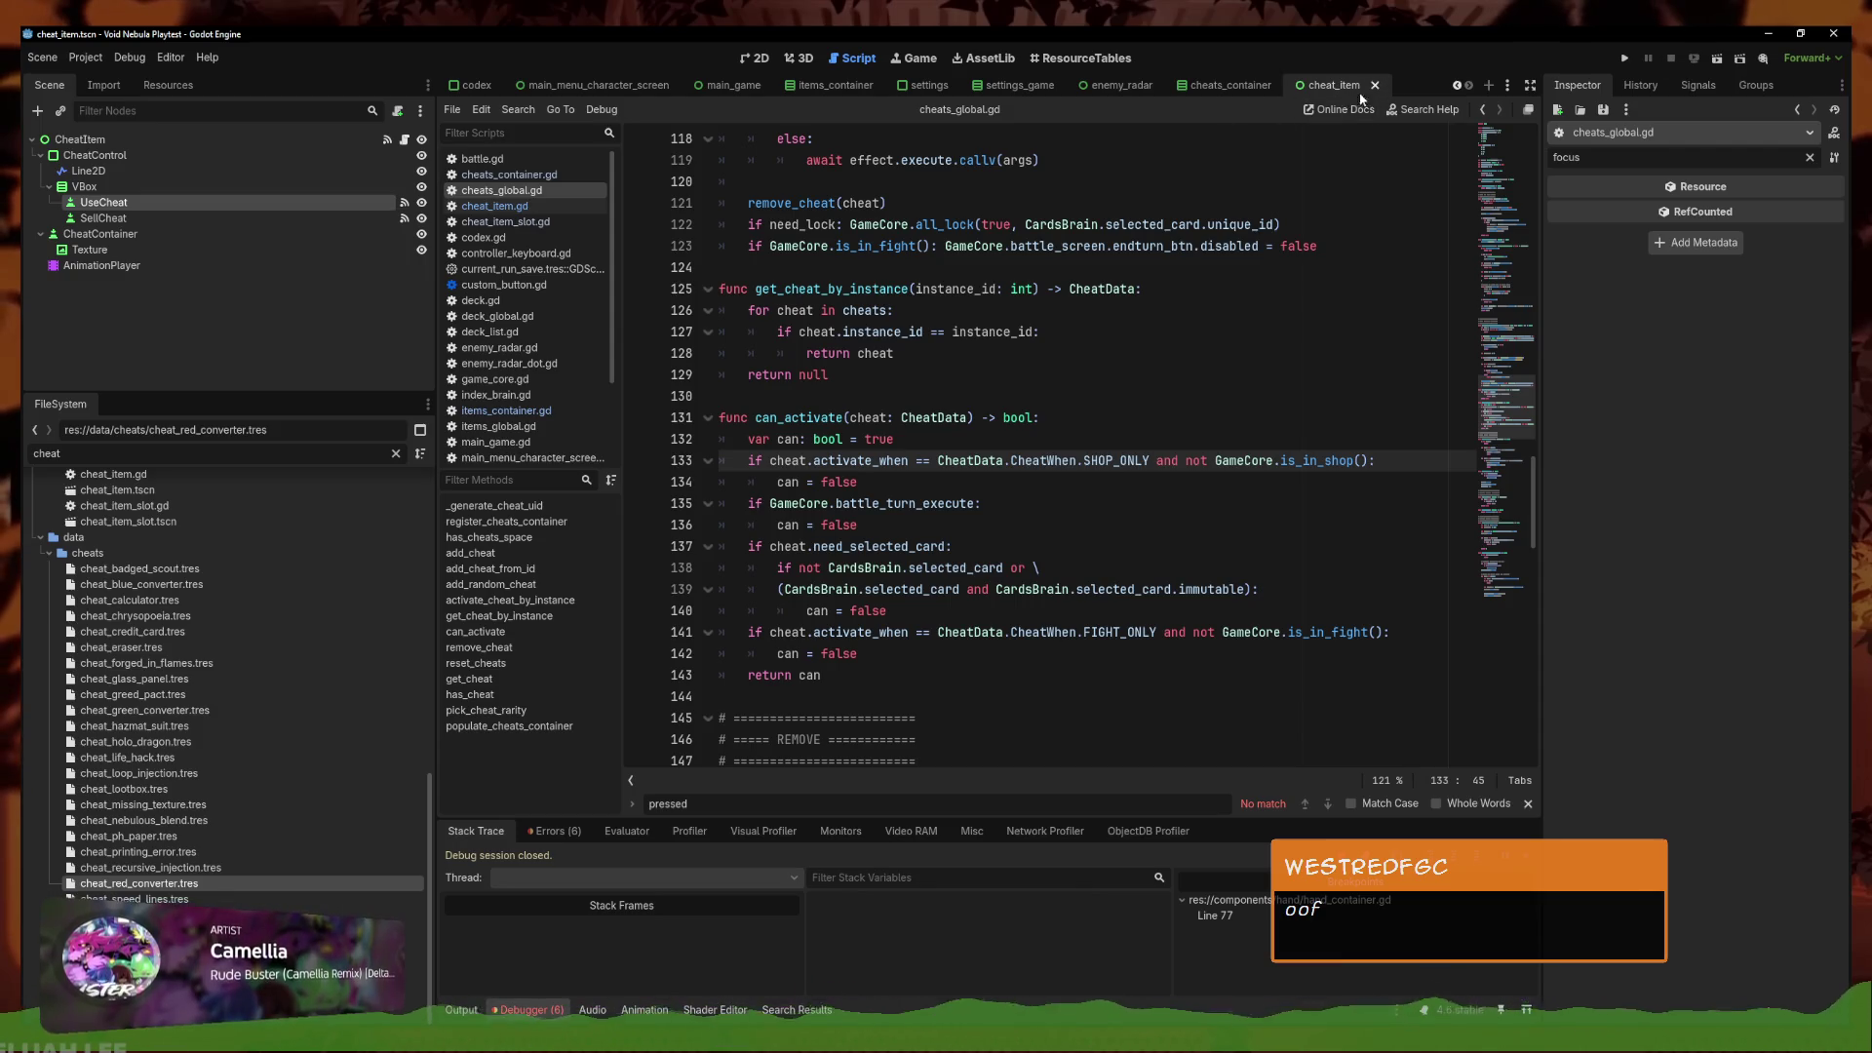
scroll(1480, 378, "up", 15)
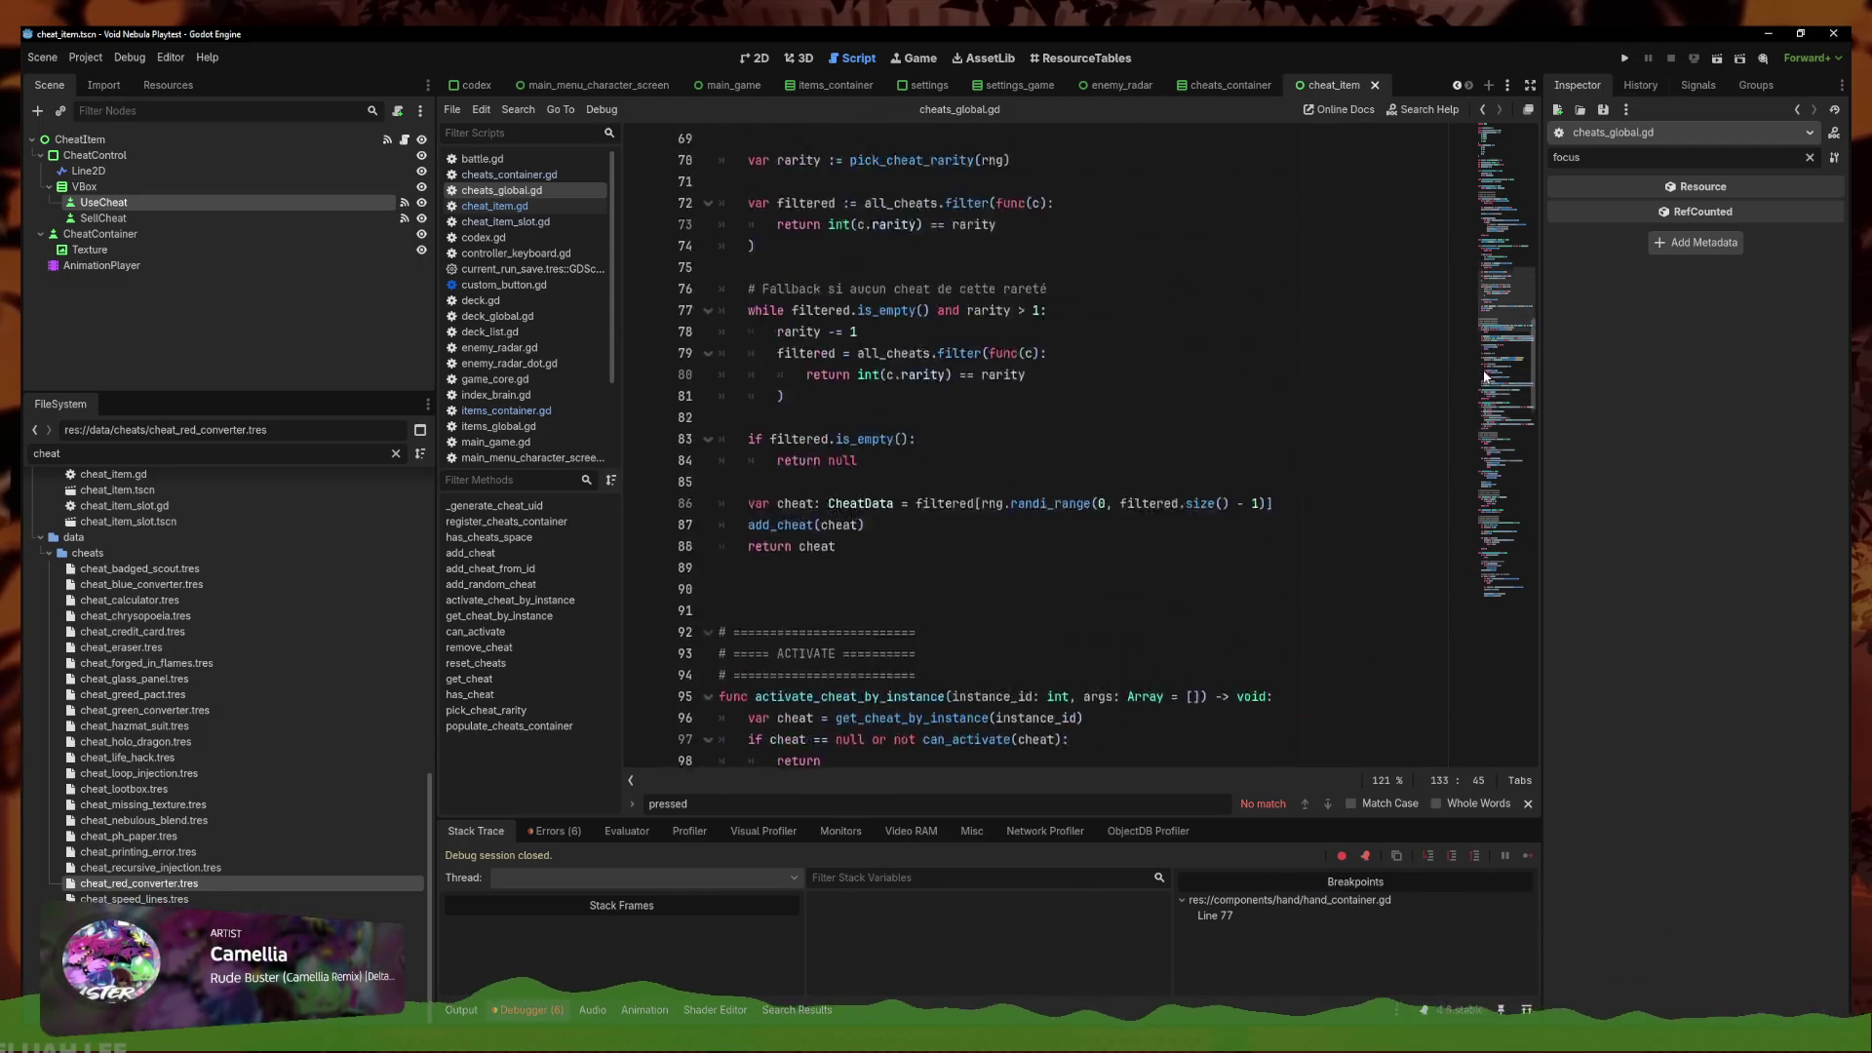
left_click(1530, 119)
left_click(921, 521)
scroll(921, 521, "down", 3)
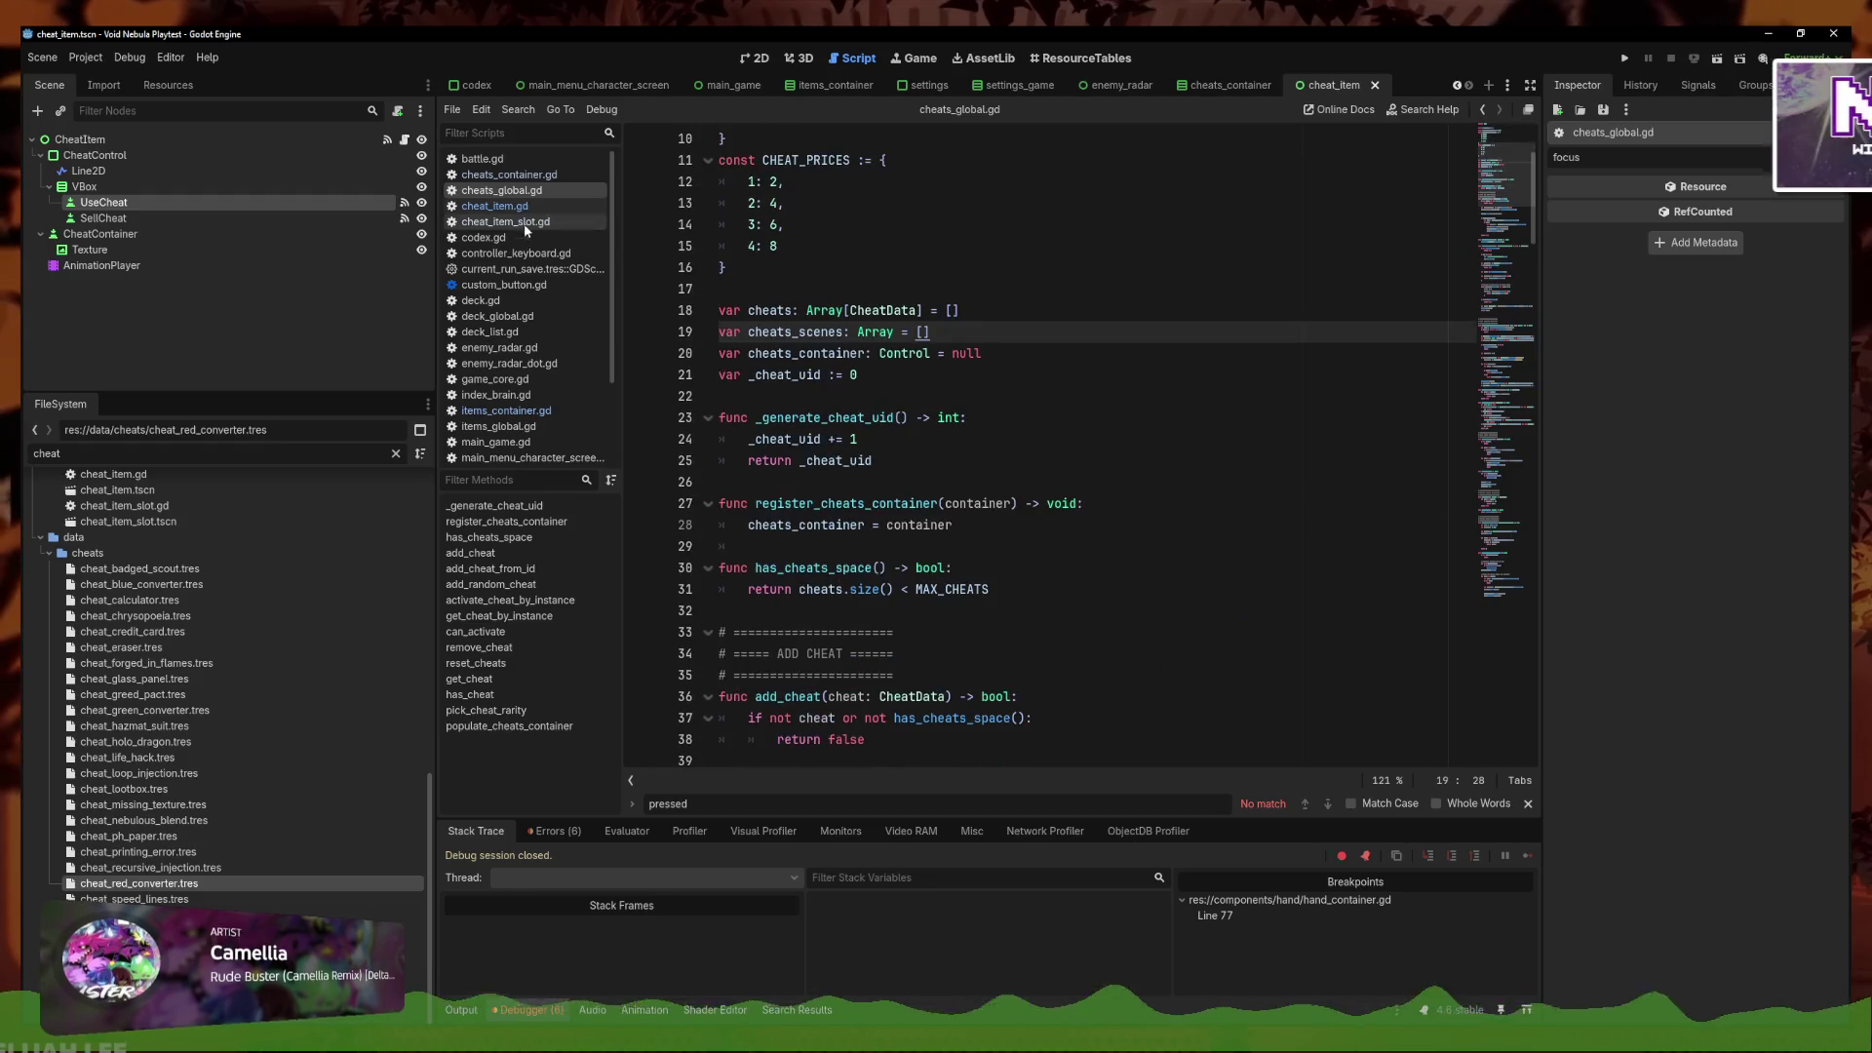
left_click(495, 206)
left_click(871, 612)
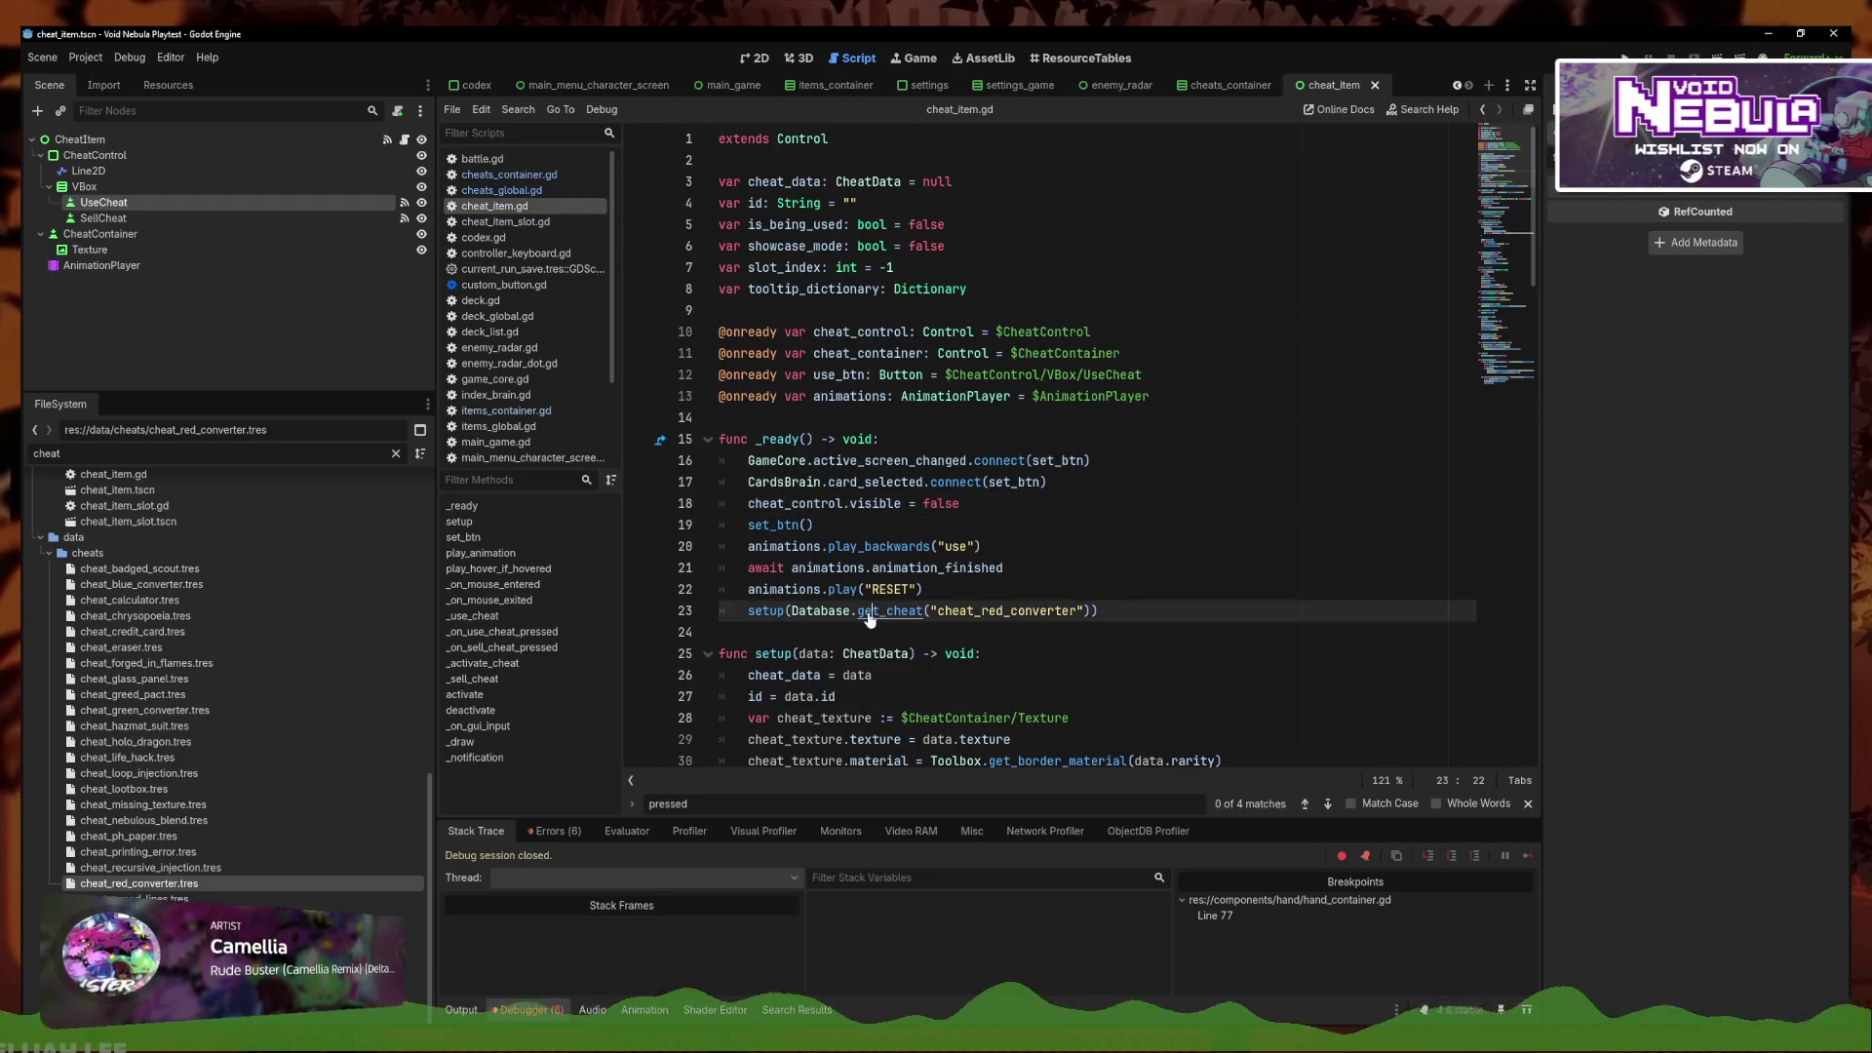
In the focus-enter branch, move activate() onto its own line and add a return after it
left_click(1515, 299)
scroll(1514, 299, "down", 10)
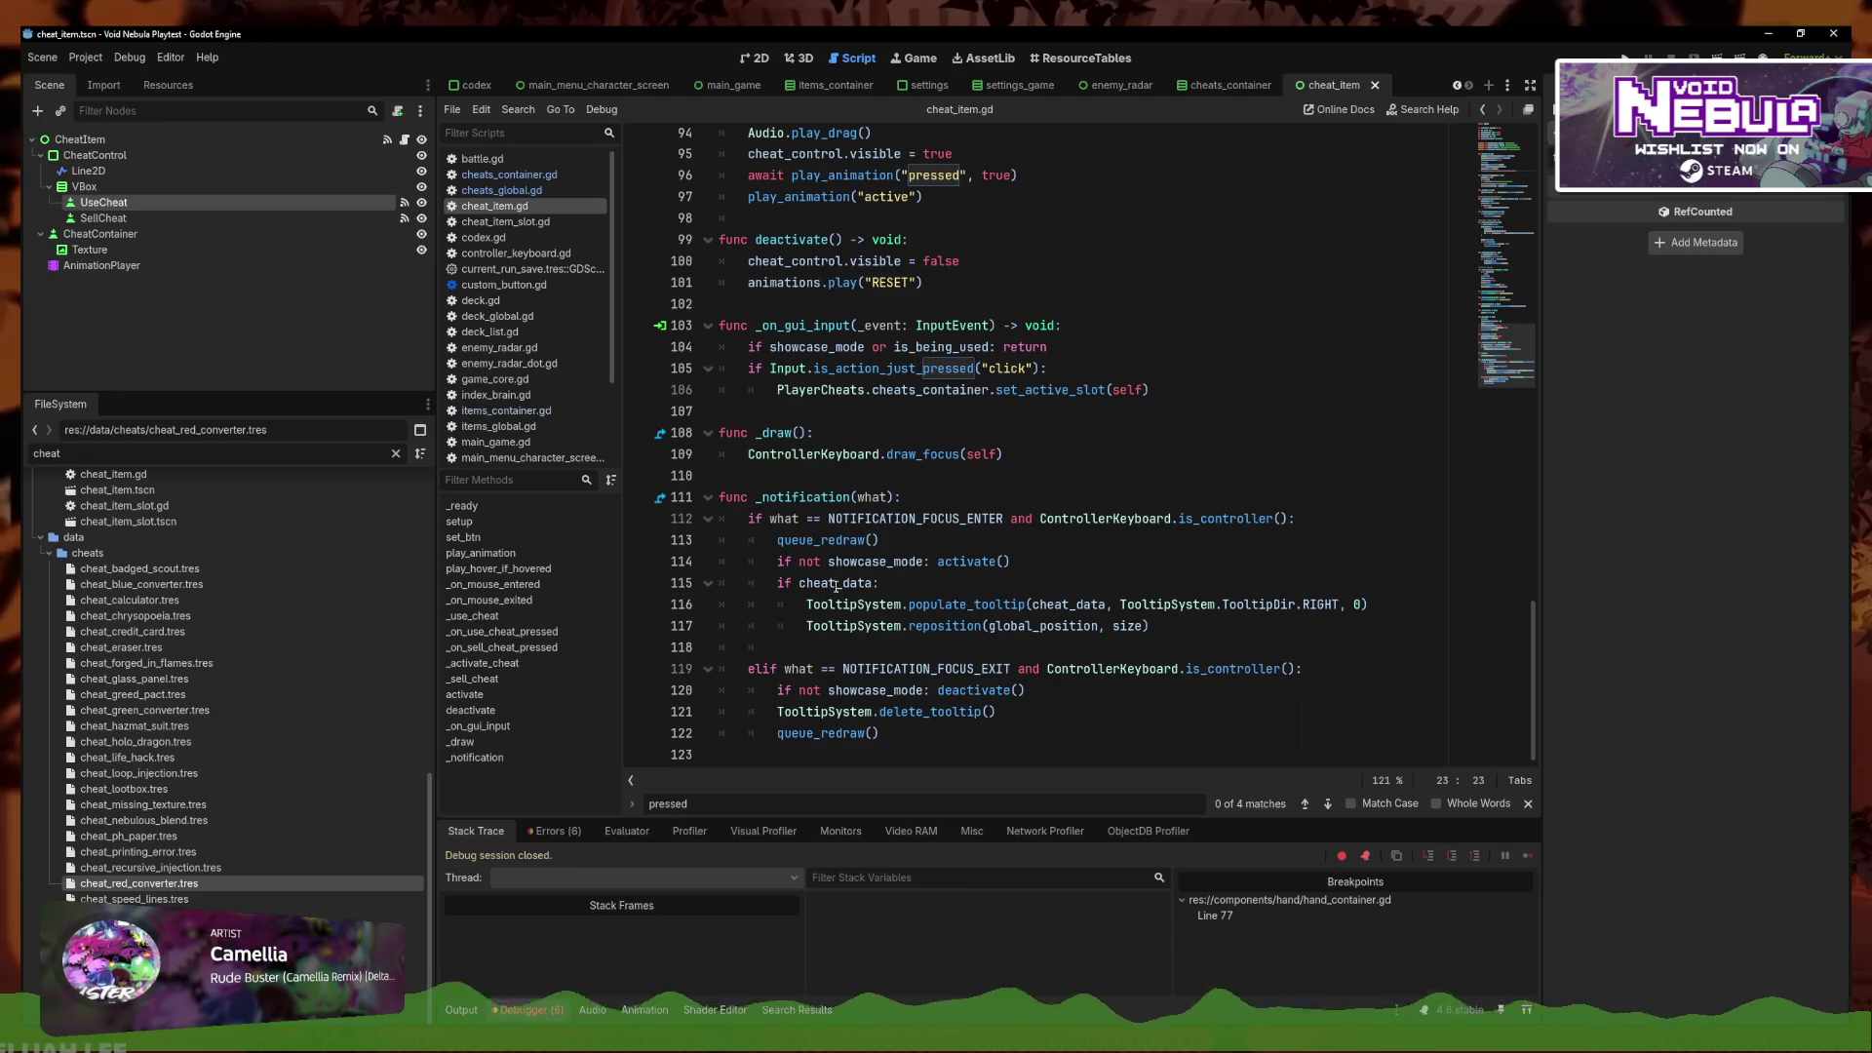
left_click_drag(1357, 606, 1122, 605)
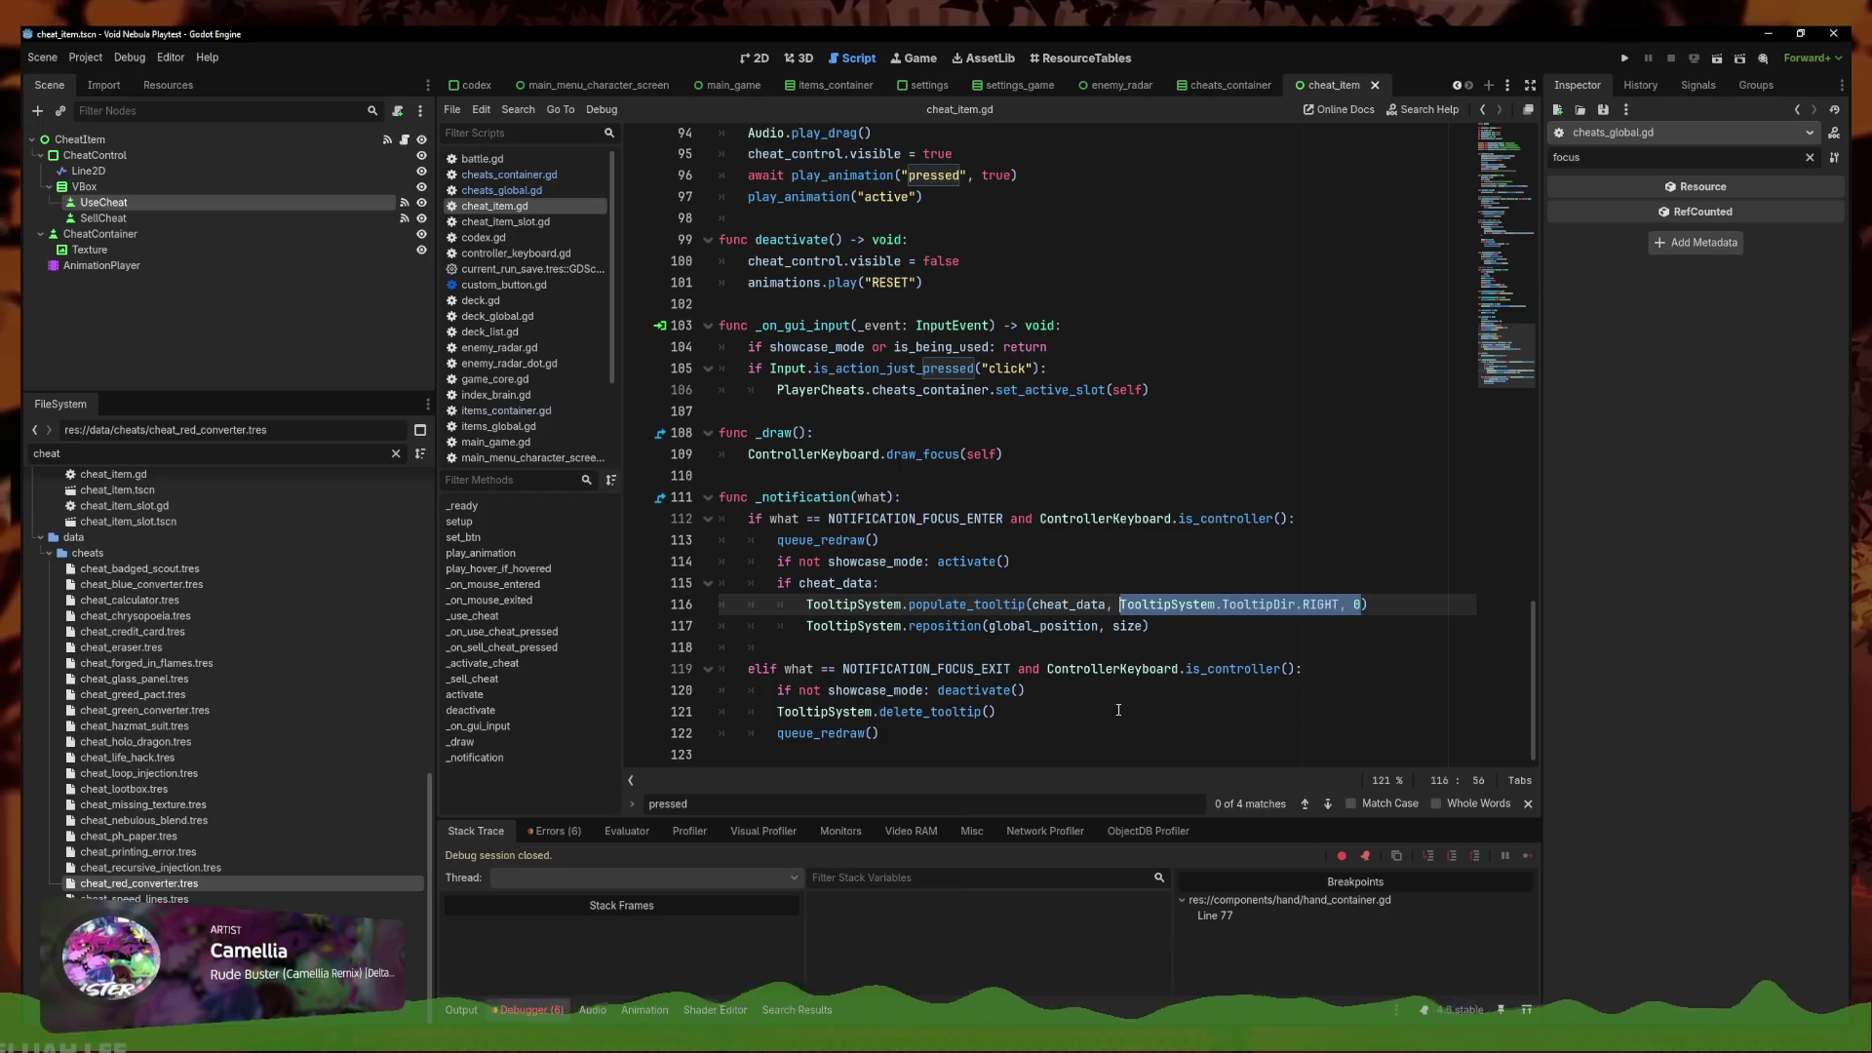
left_click(1115, 703)
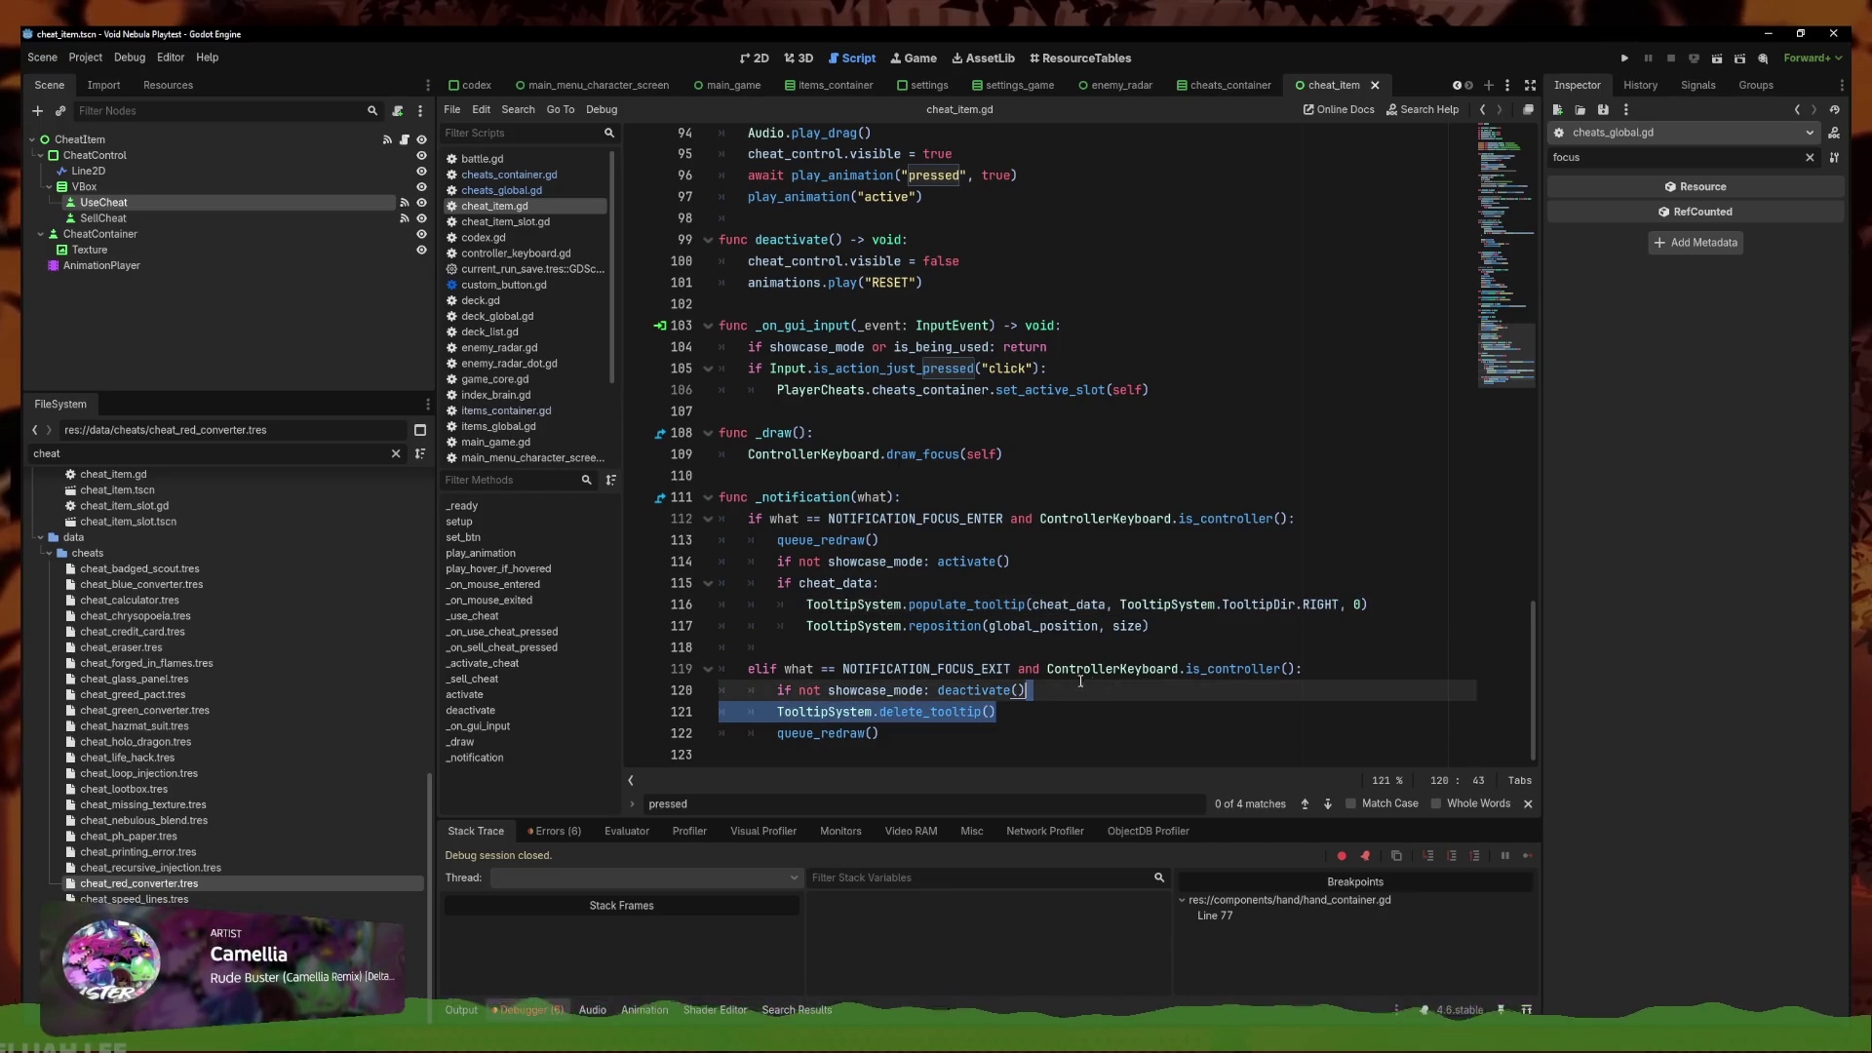
left_click(1052, 564)
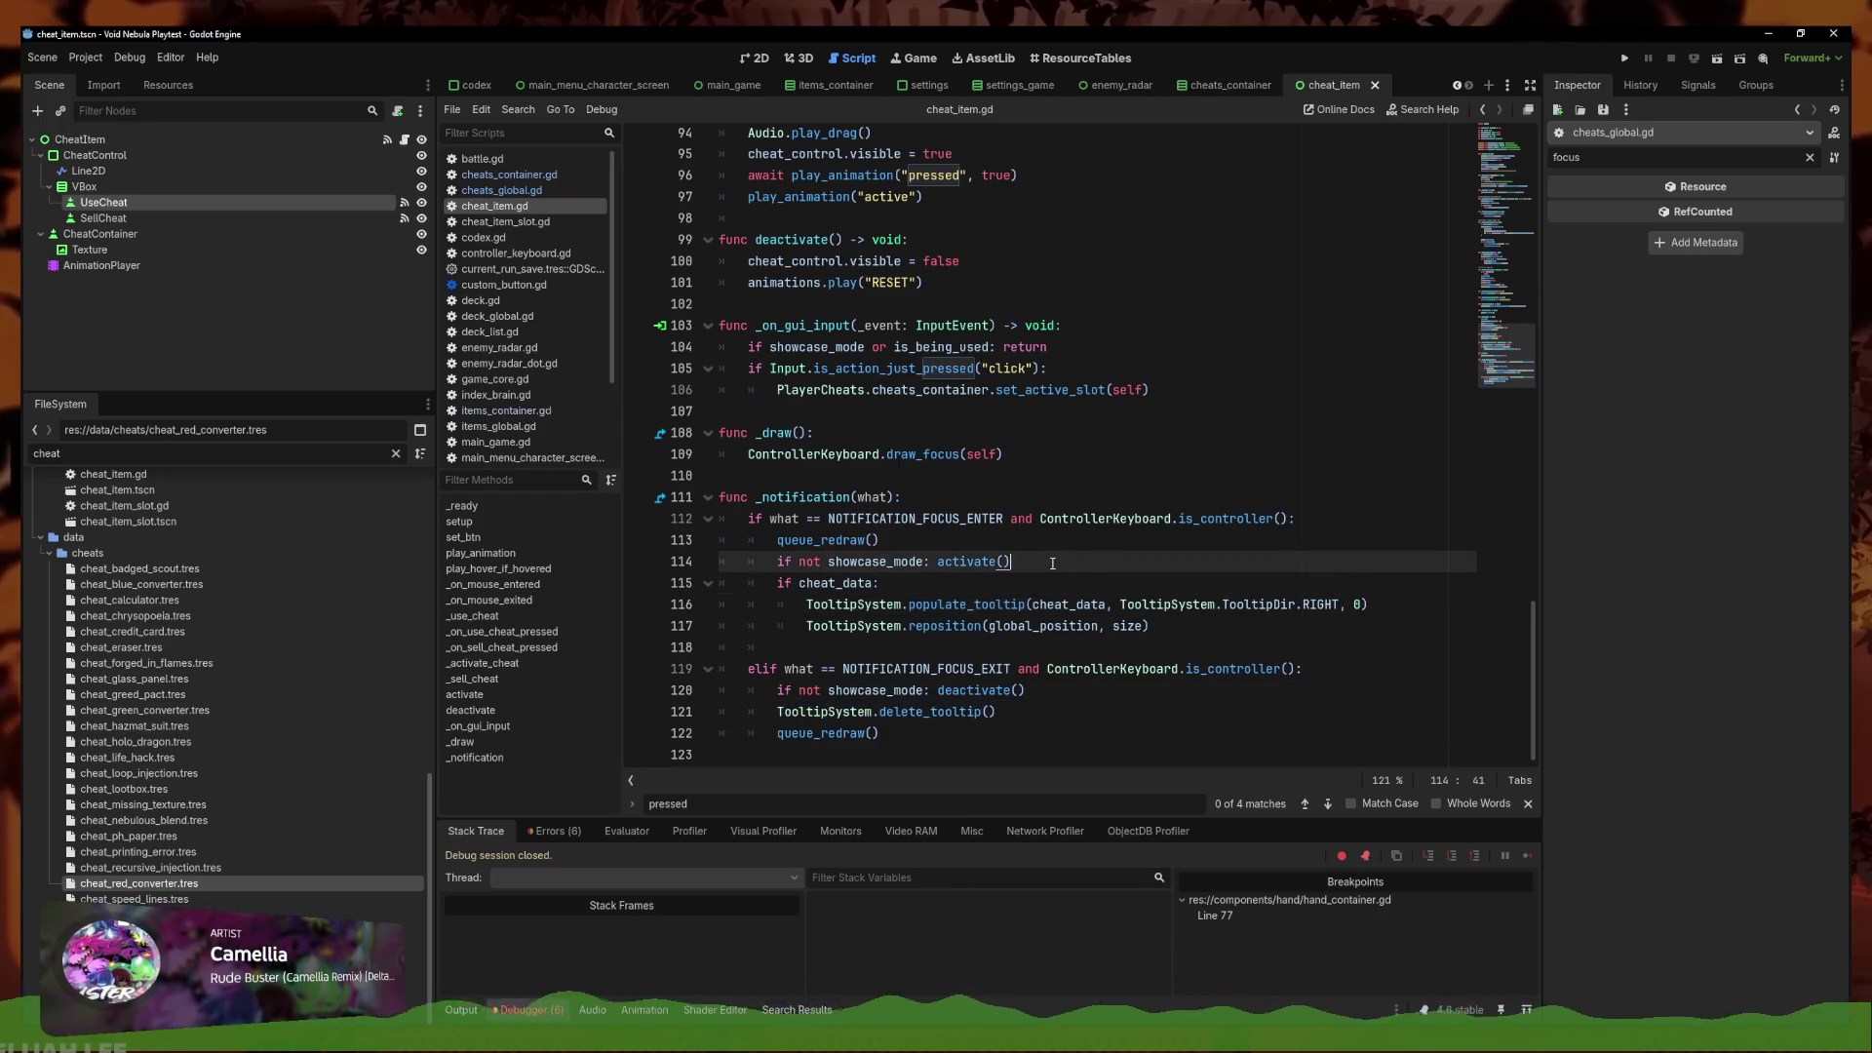
left_click(905, 582)
left_click(1235, 620)
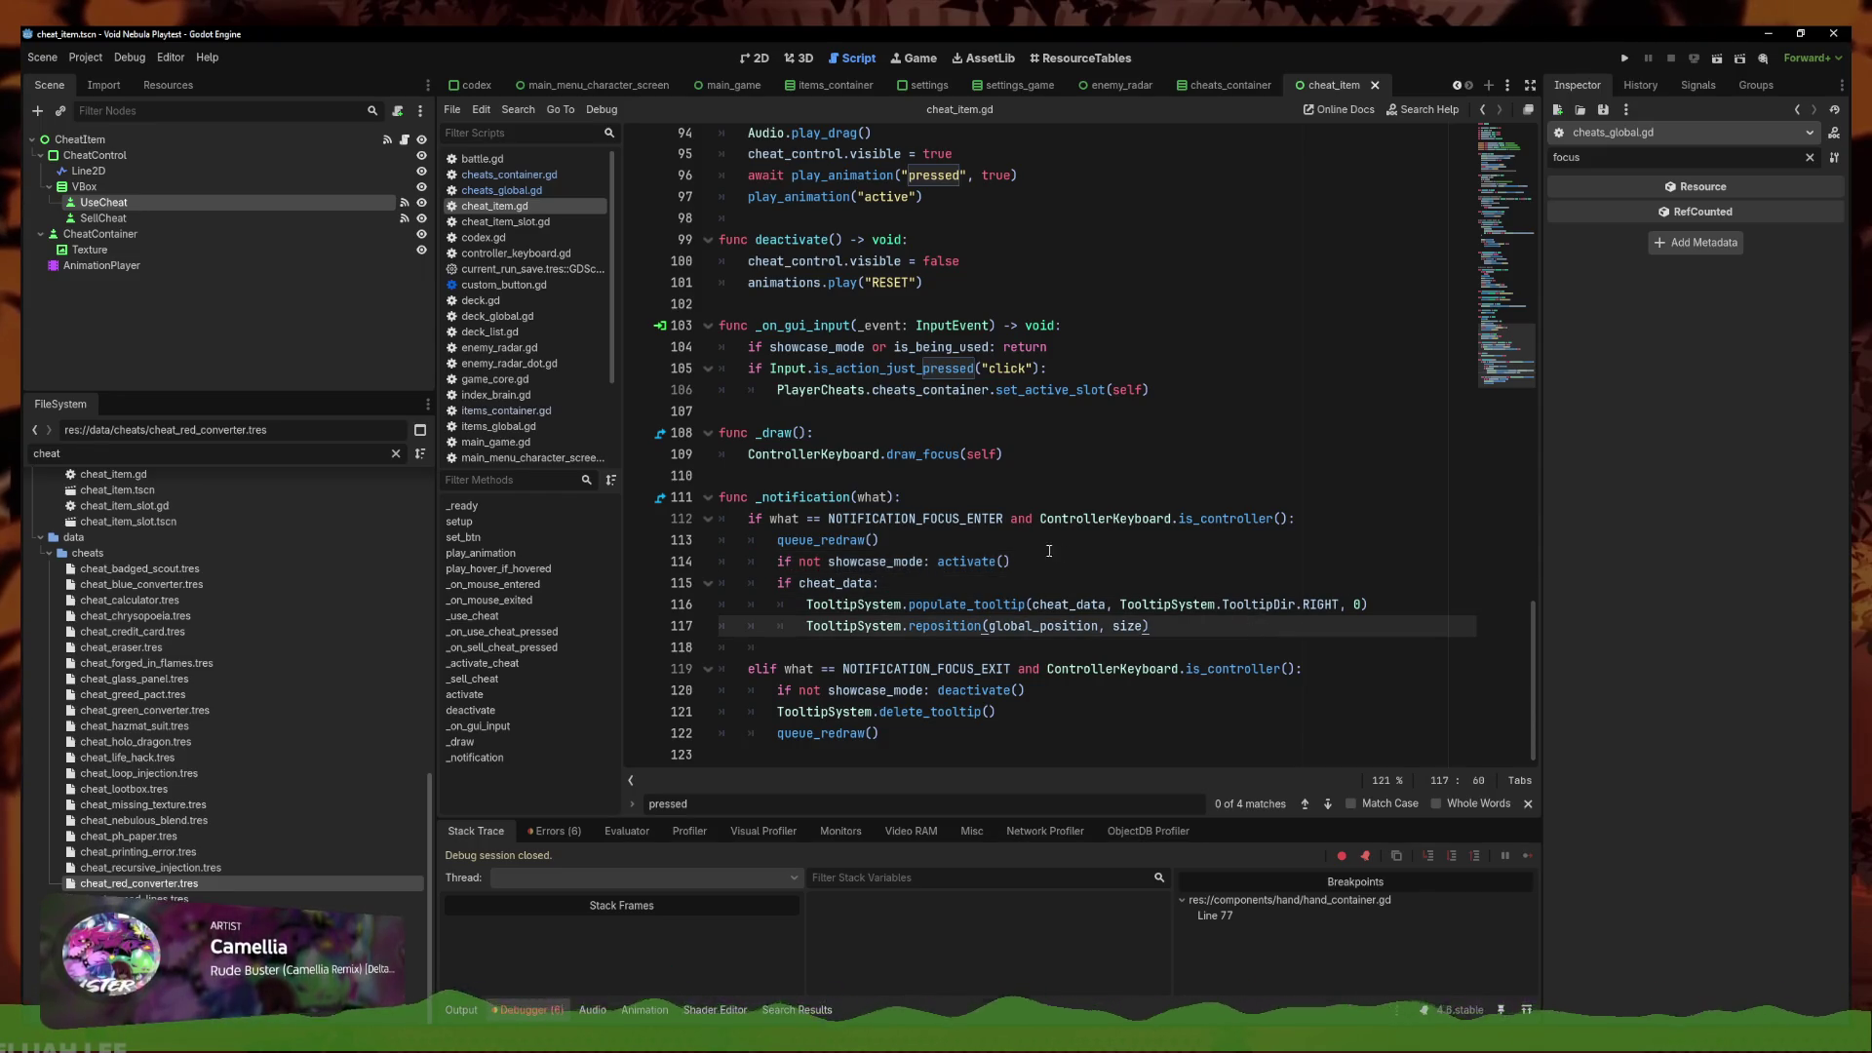
left_click(940, 562)
key("Return")
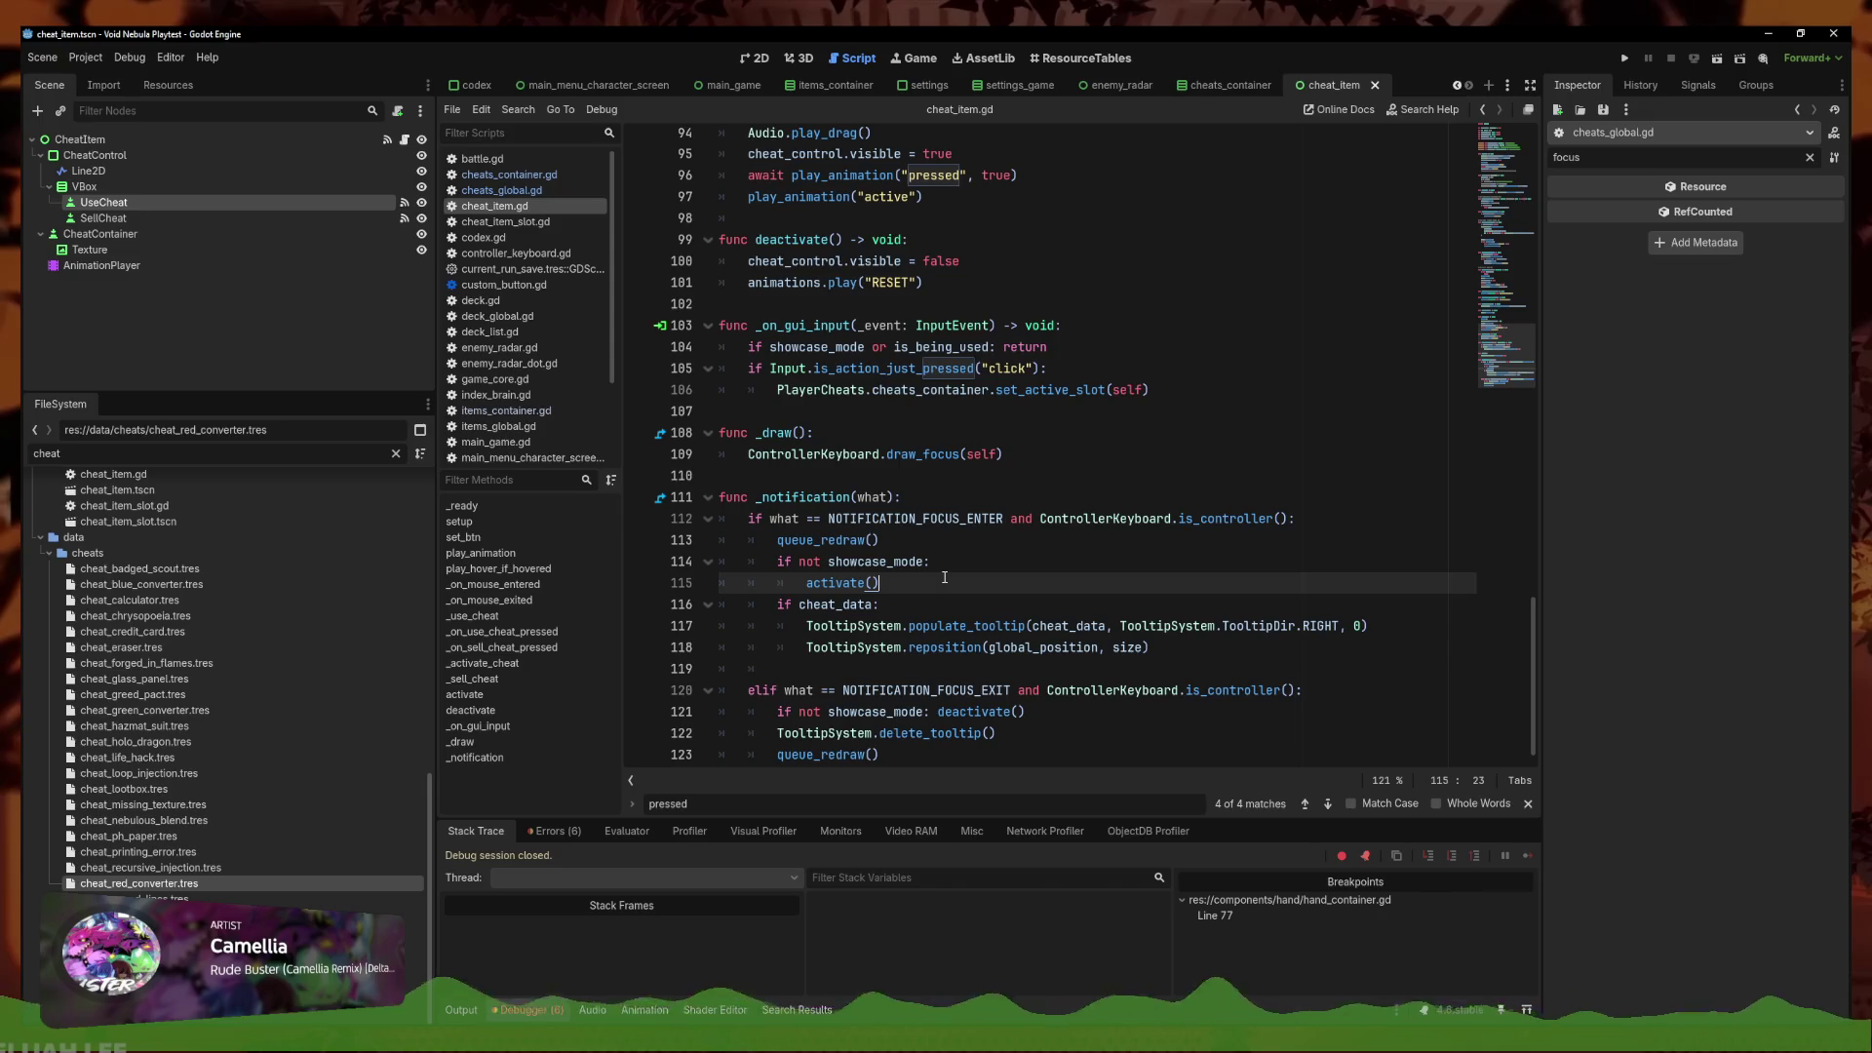
key("Return")
type("return")
key("ctrl+shift+Return")
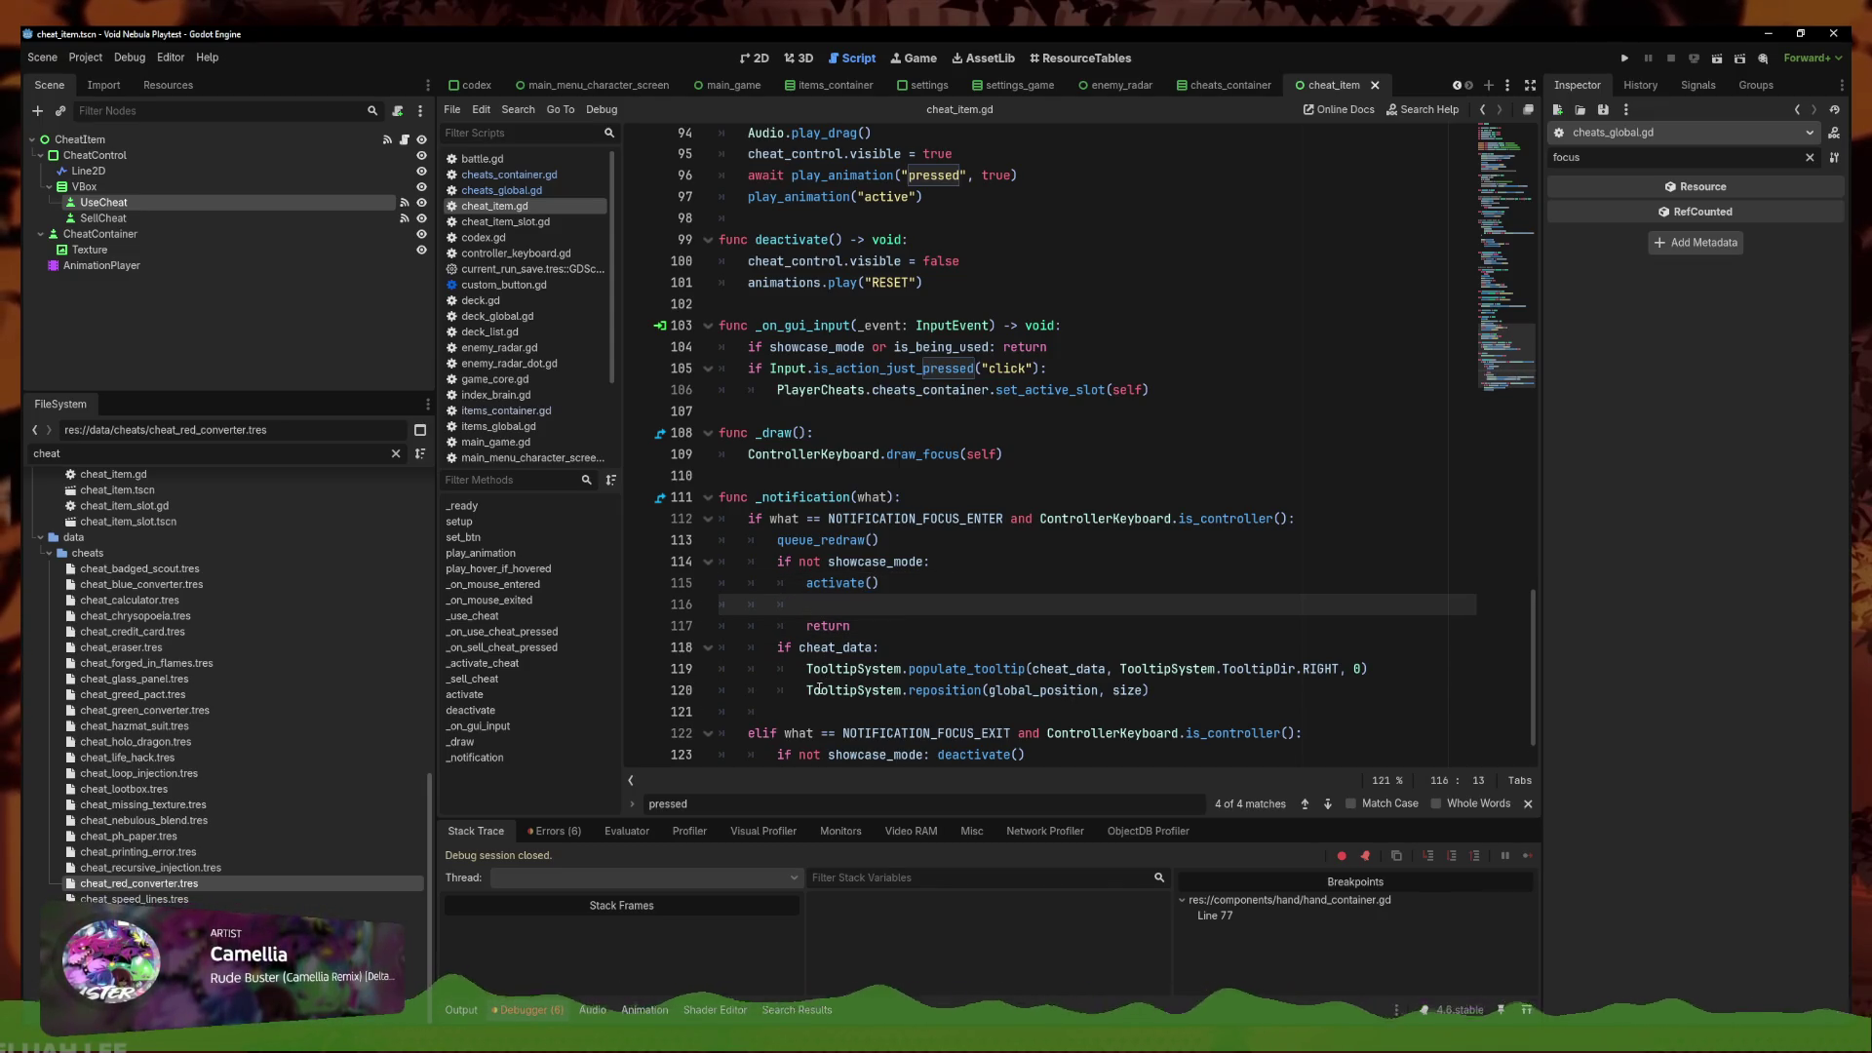
Keep the reposition line's indentation and remove the blank line above return
left_click(803, 689)
key("BackSpace")
key("ctrl+z")
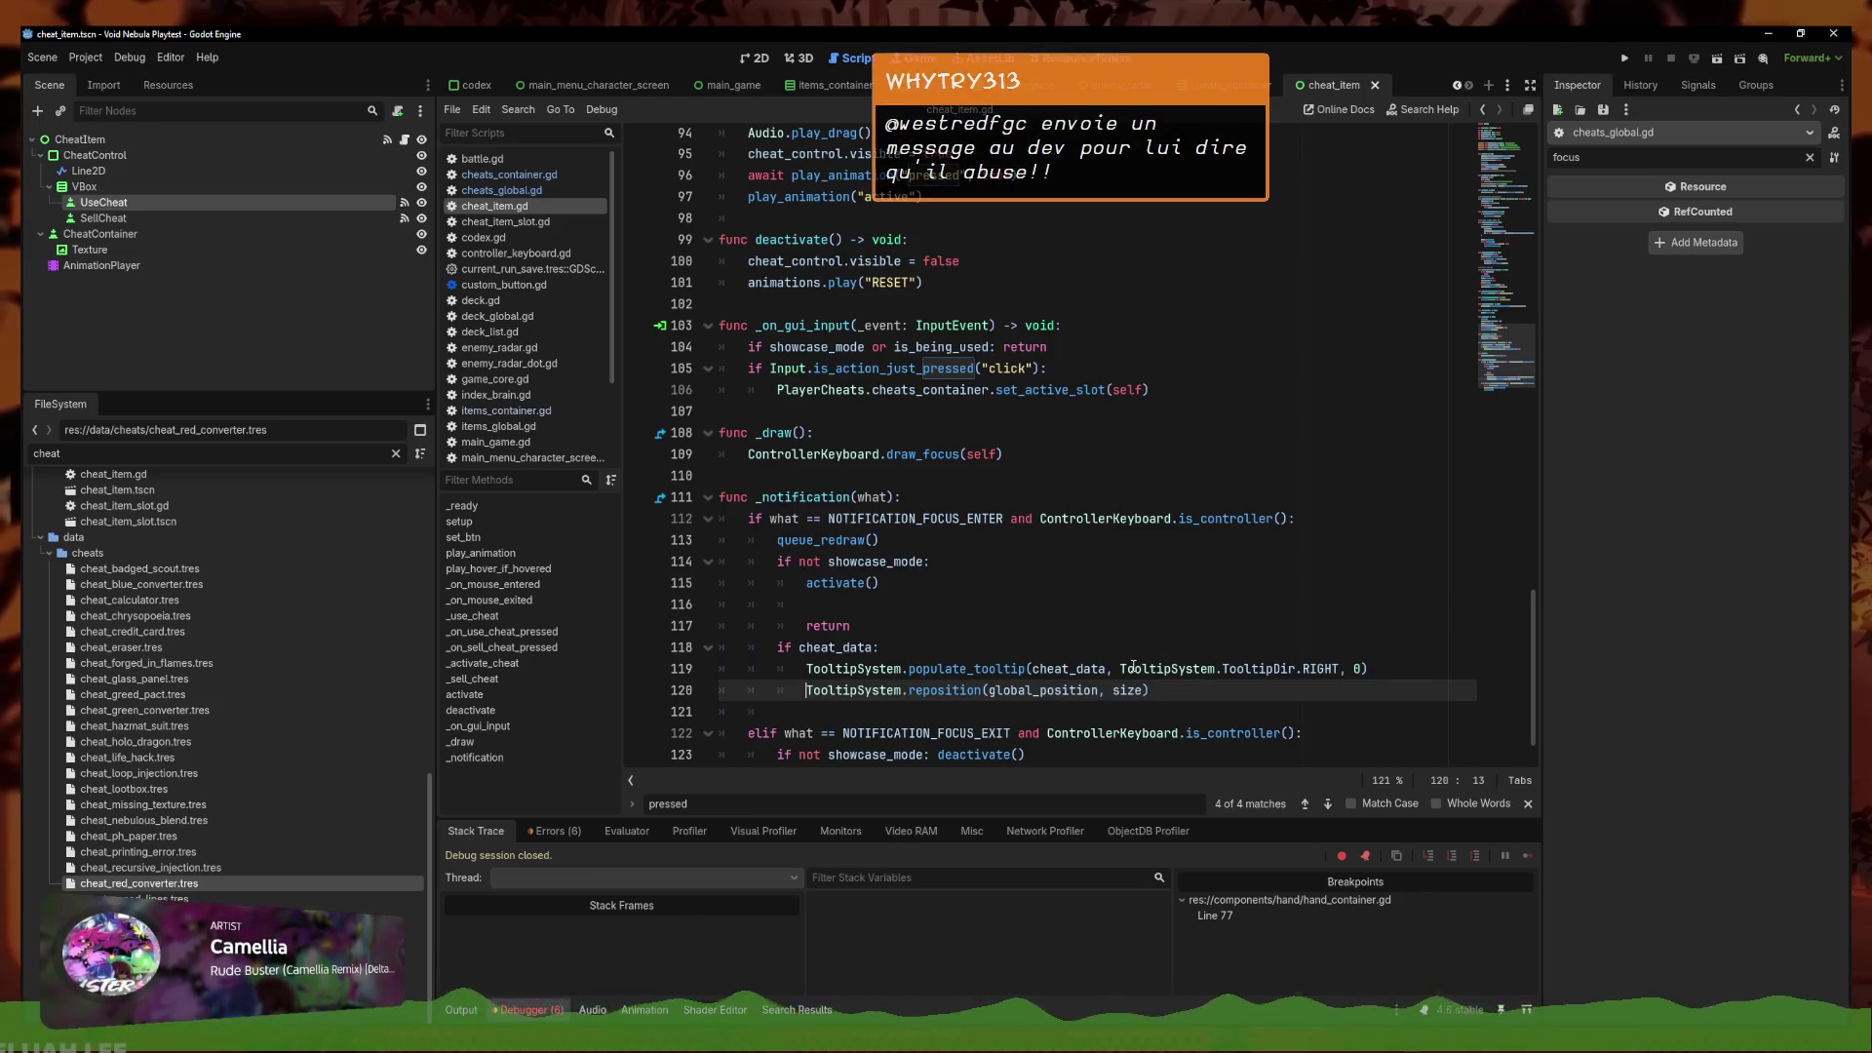
key("Up")
key("Up")
key("Up")
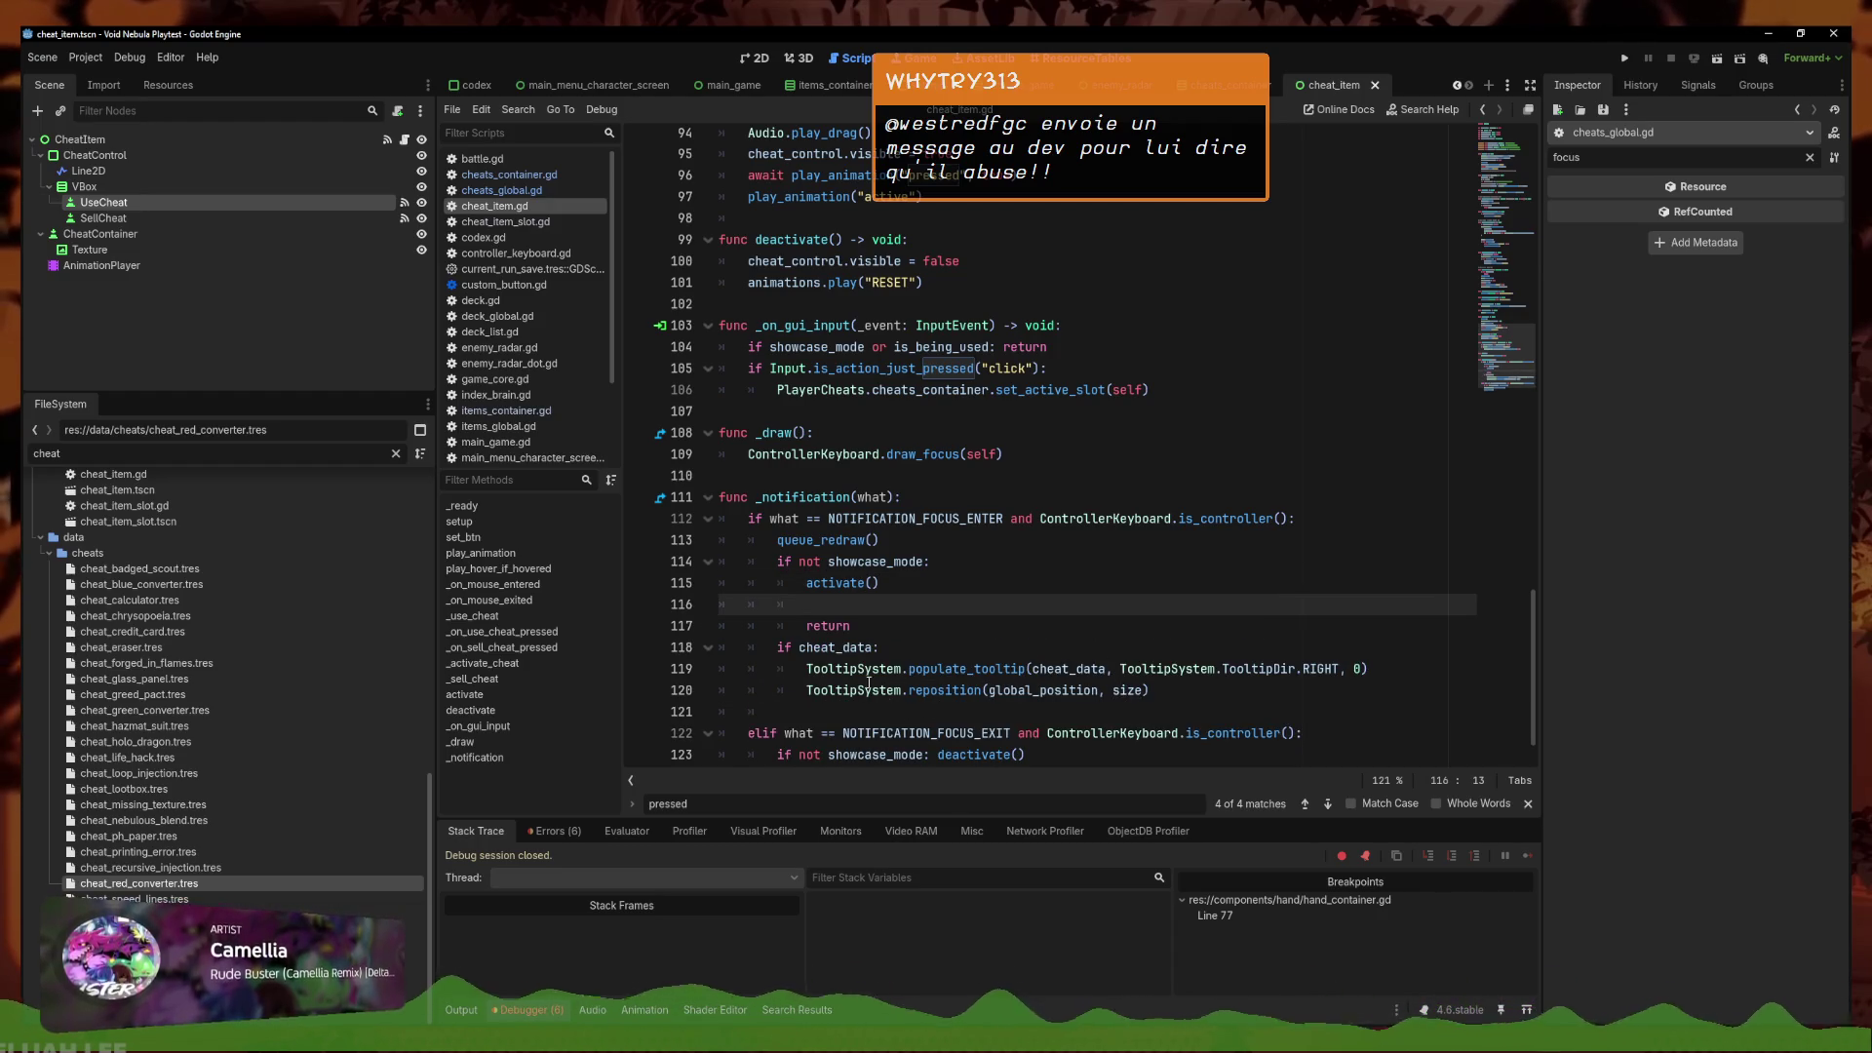
key("Down")
key("Down")
key("Down")
key("BackSpace")
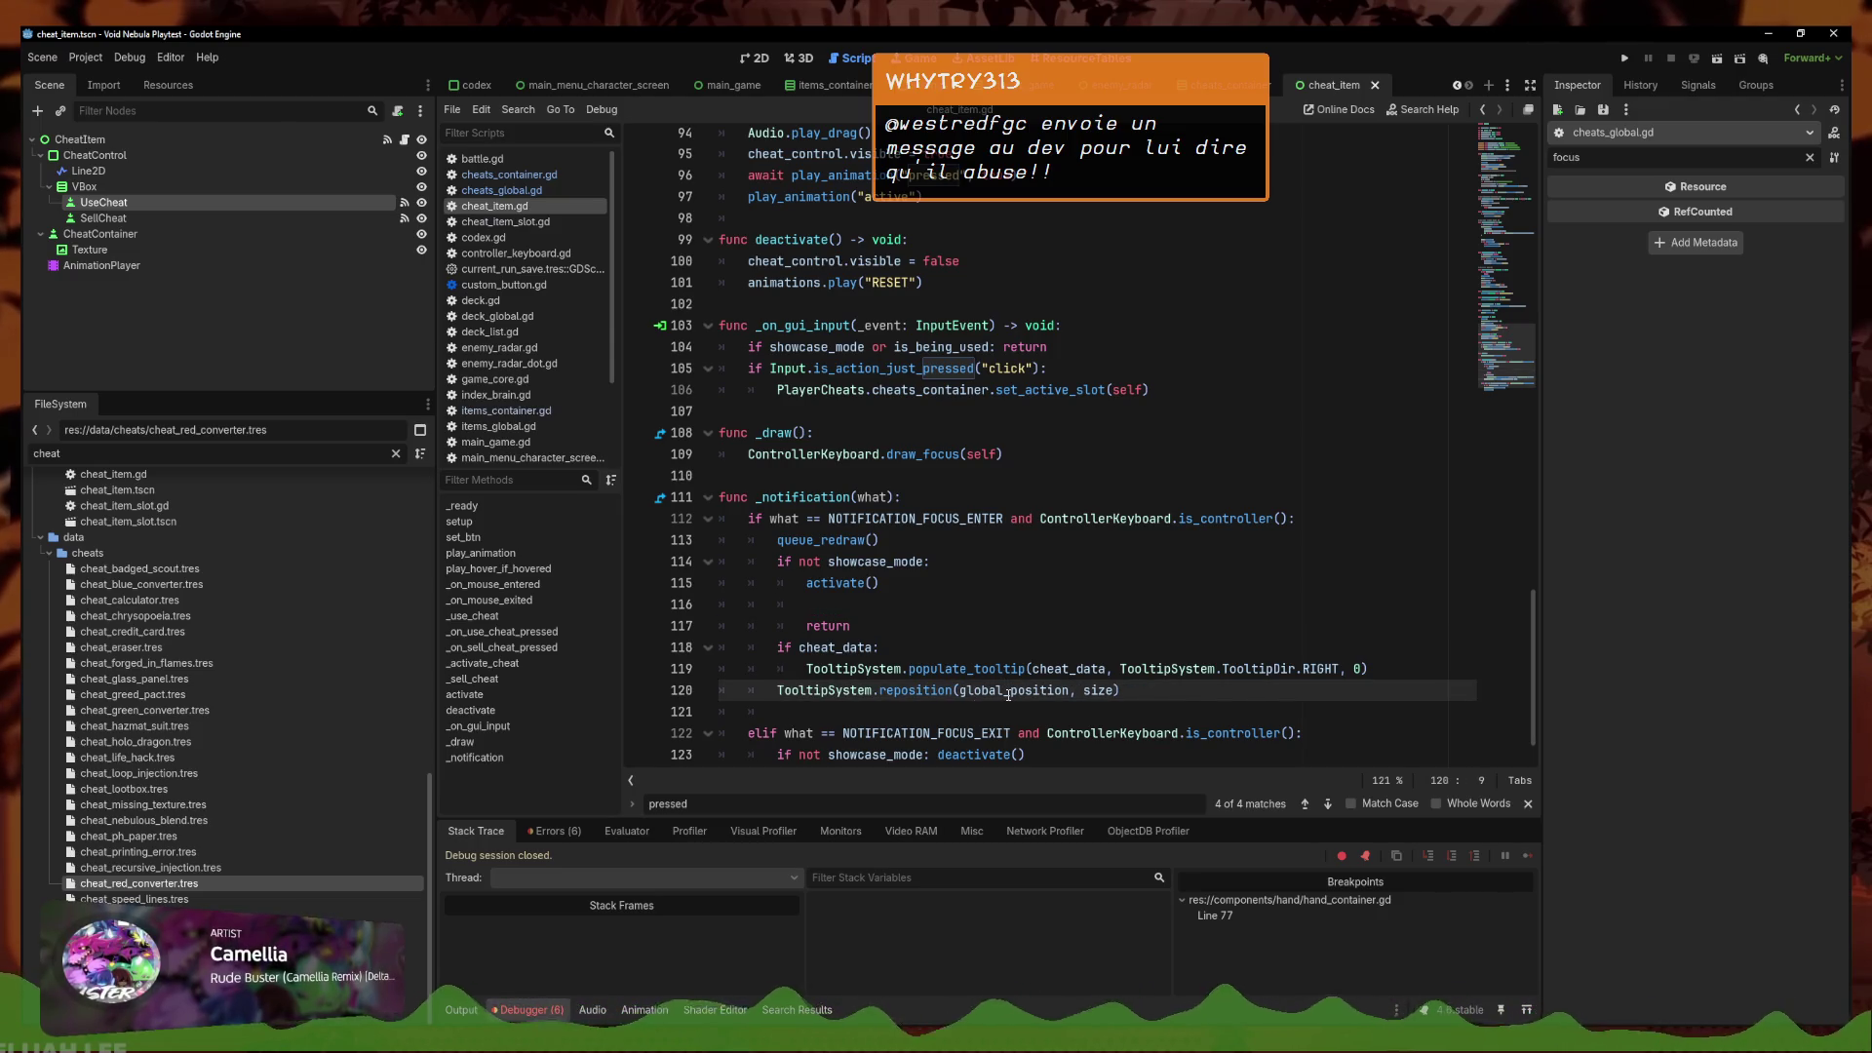
key("Tab")
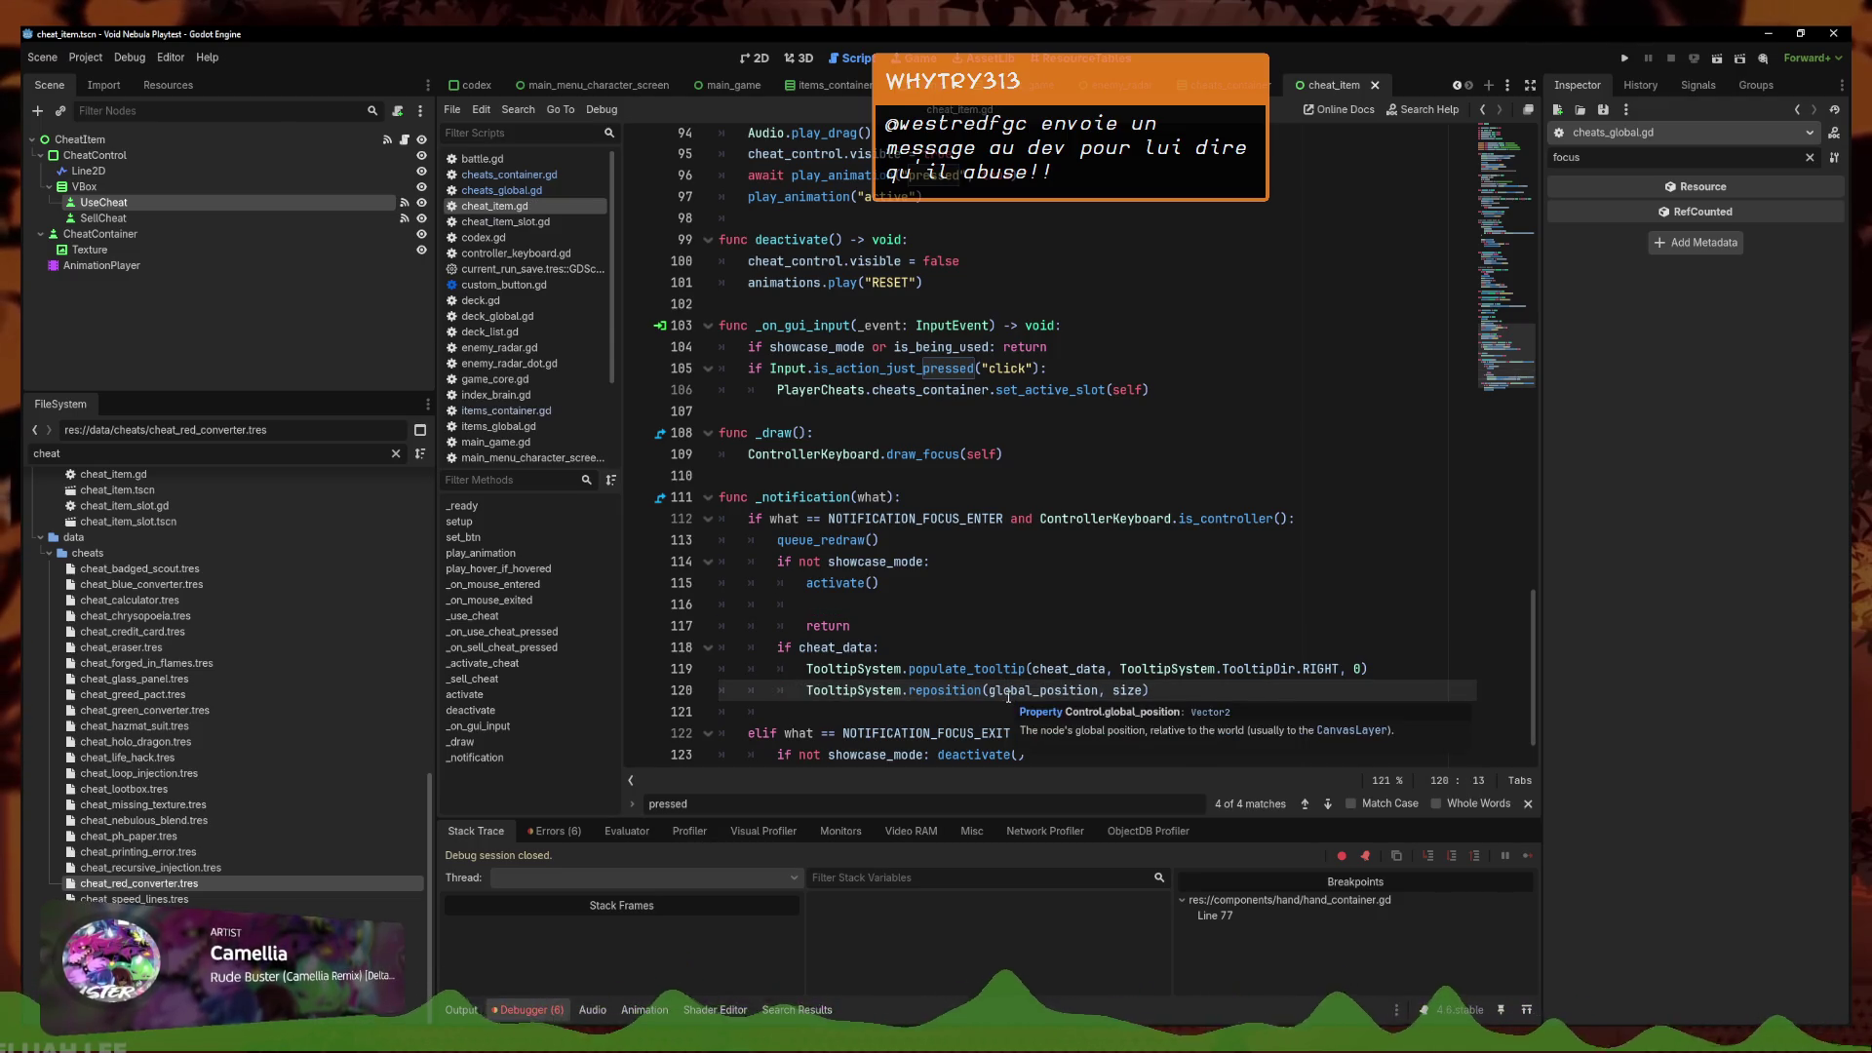
key("Up")
key("Up")
key("Up")
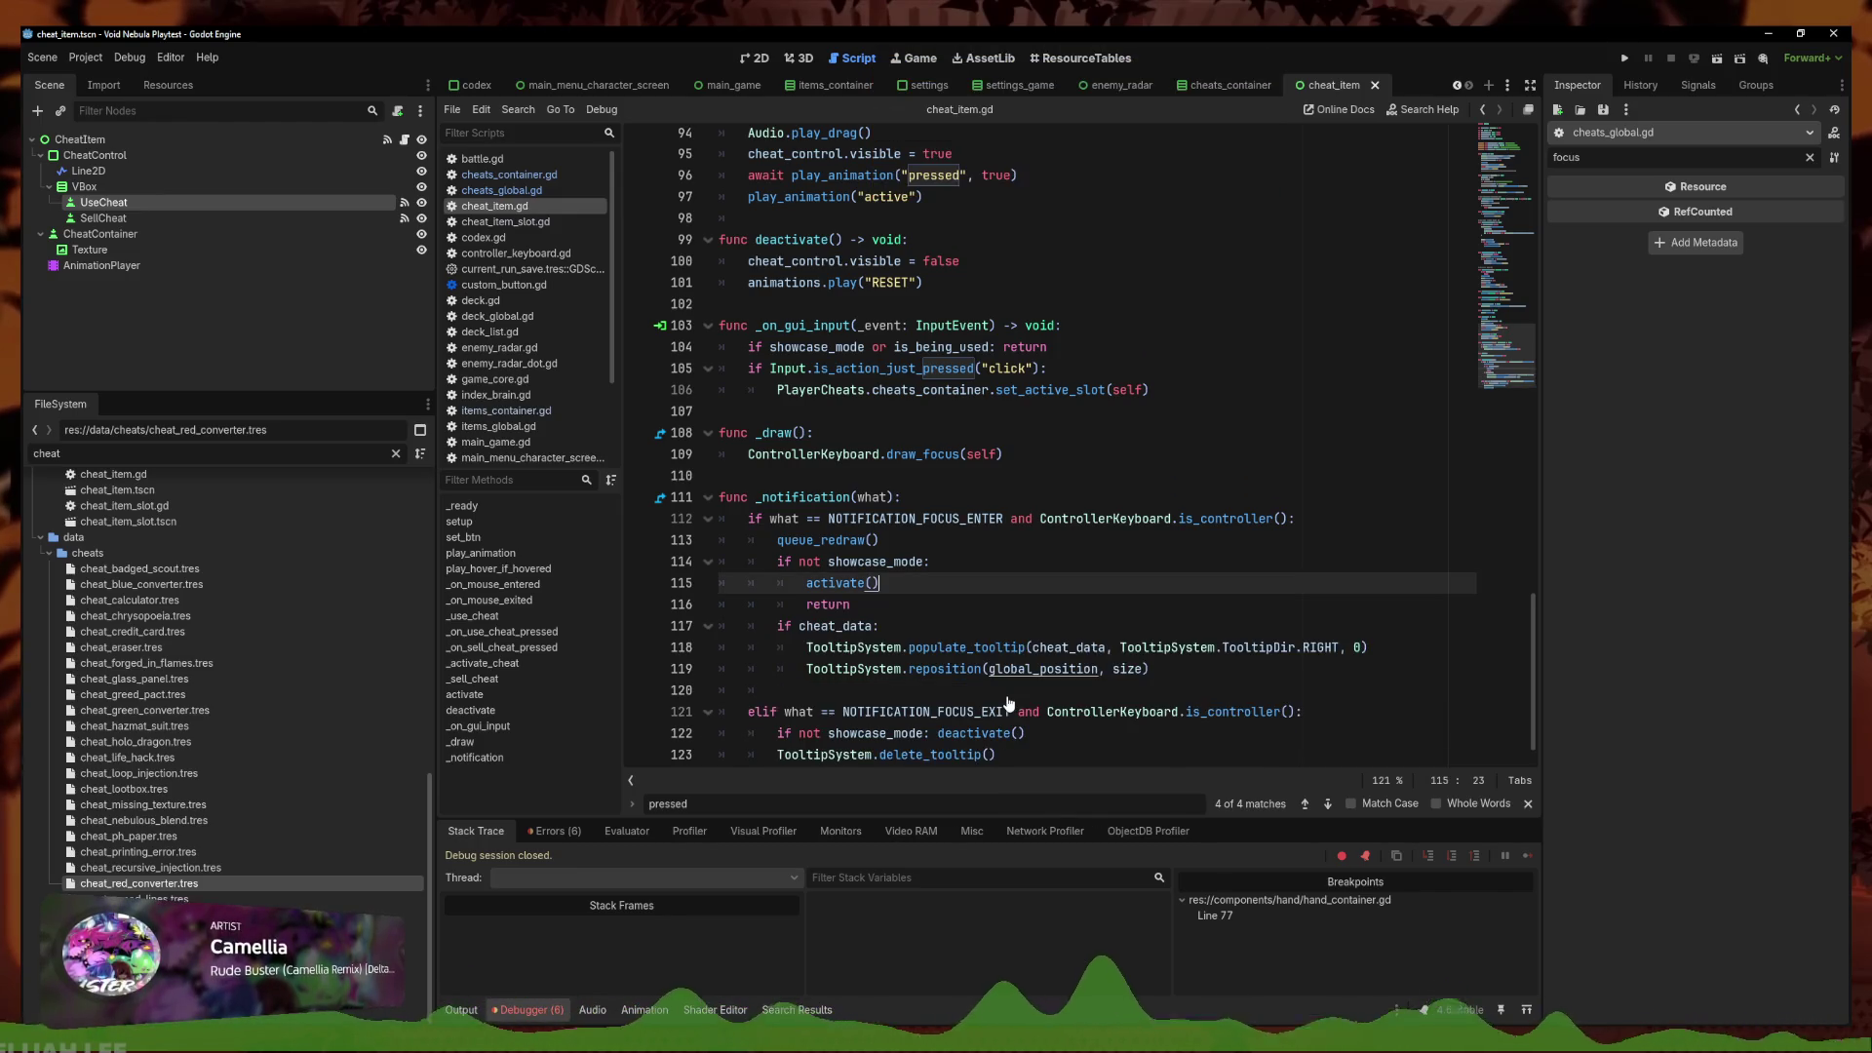
key("BackSpace")
key("BackSpace")
key("BackSpace")
left_click(1019, 671)
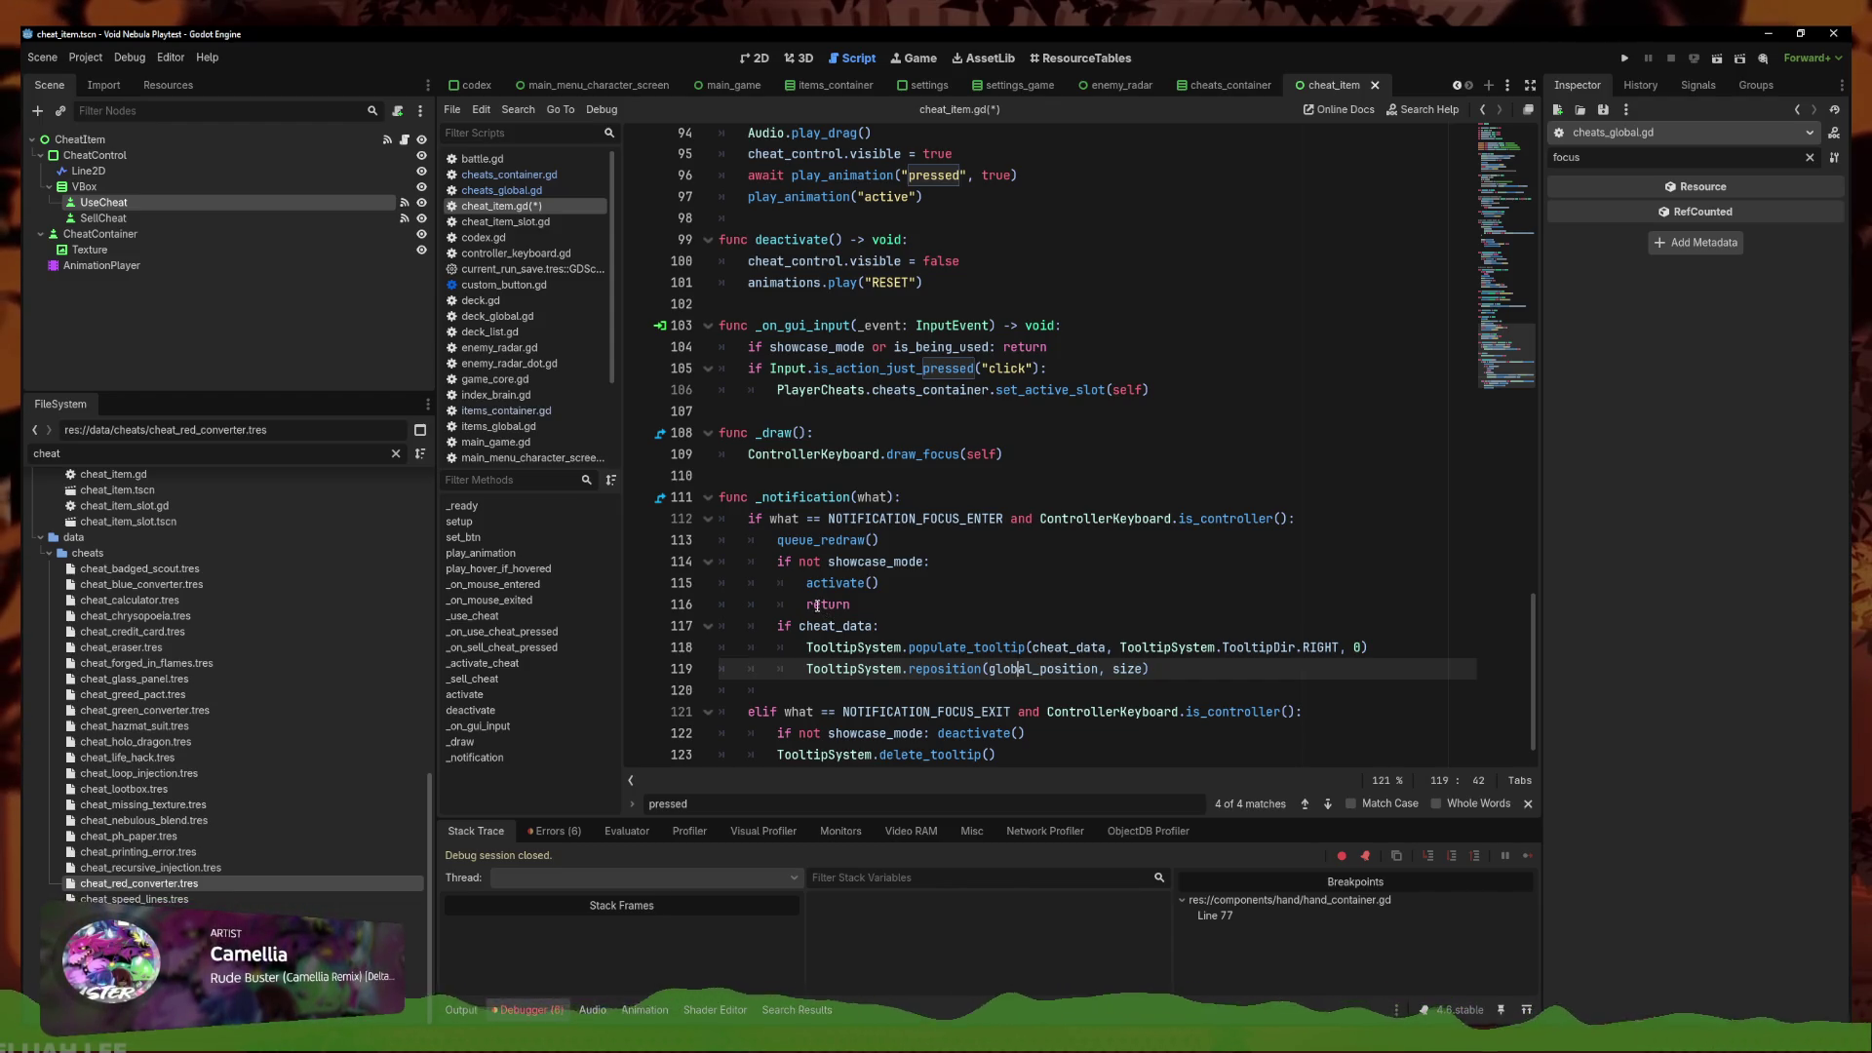
Copy the populate_tooltip and reposition lines from the focus-exit branch under activate()
scroll(878, 683, "down", 1)
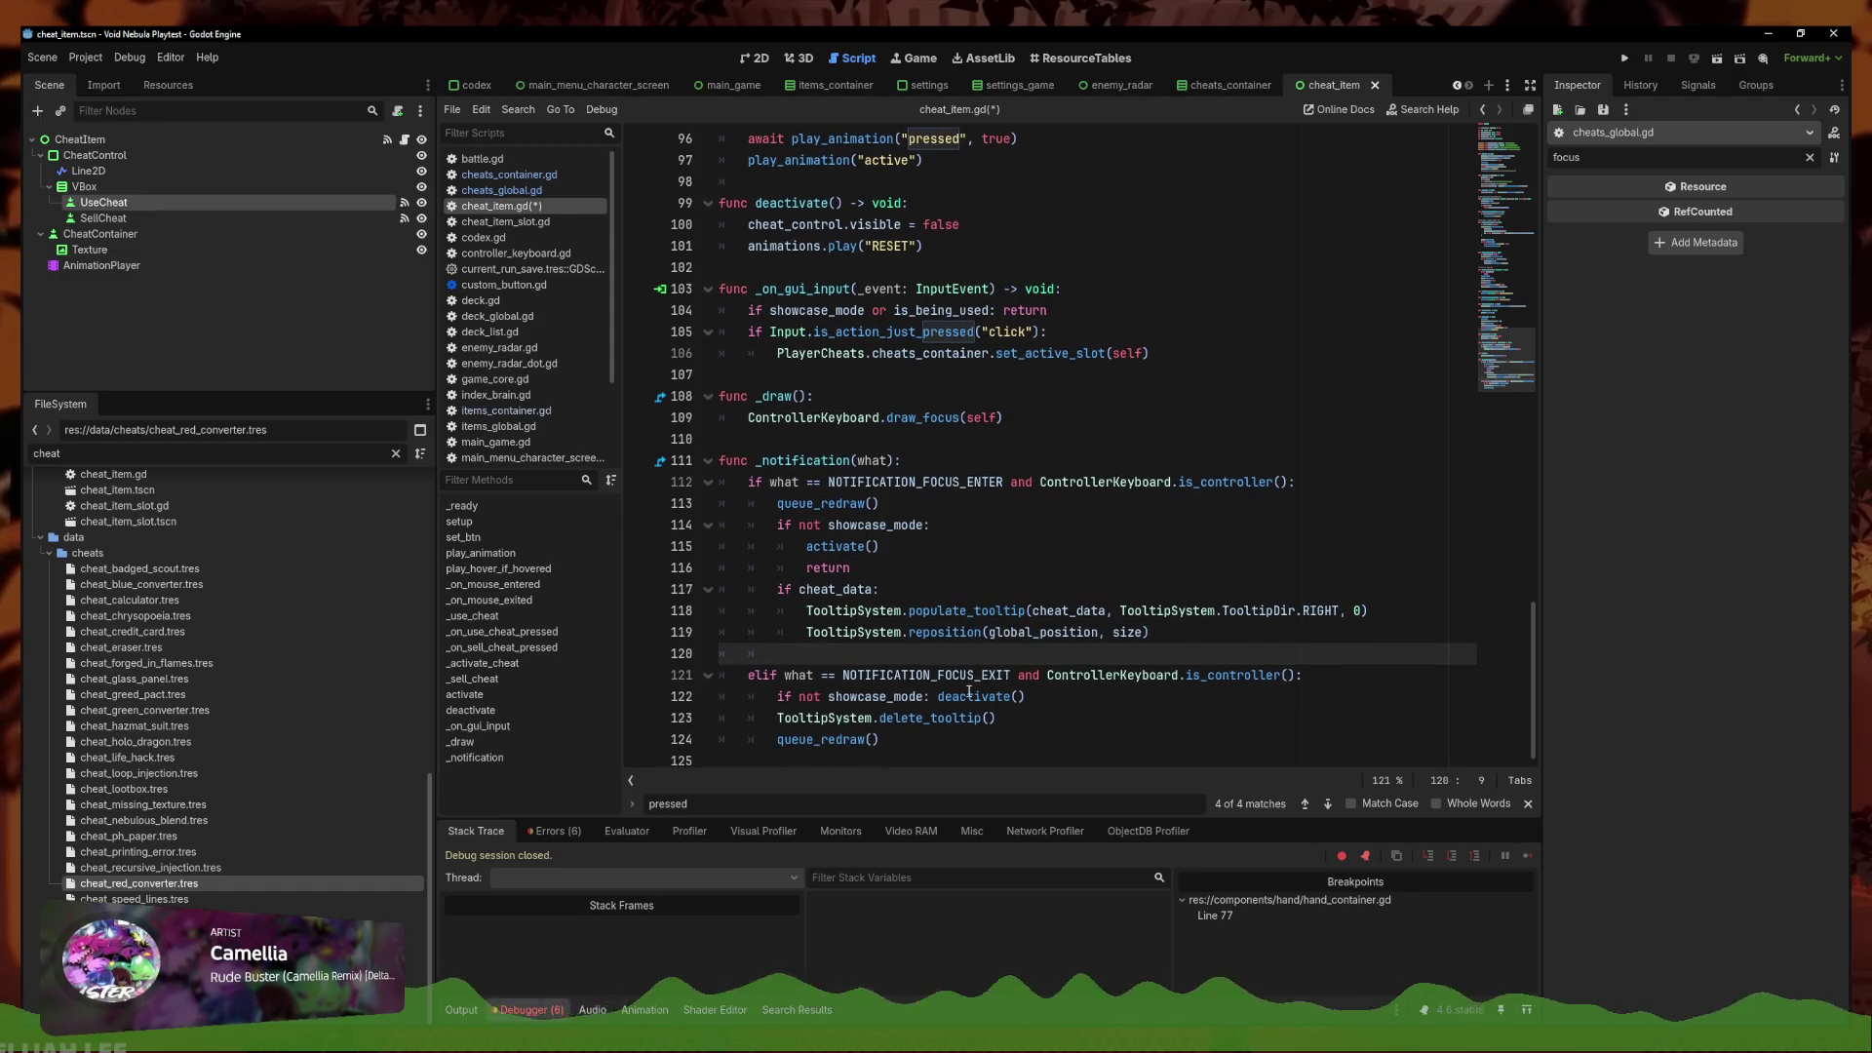
left_click(1012, 726)
left_click(809, 612)
left_click(807, 635)
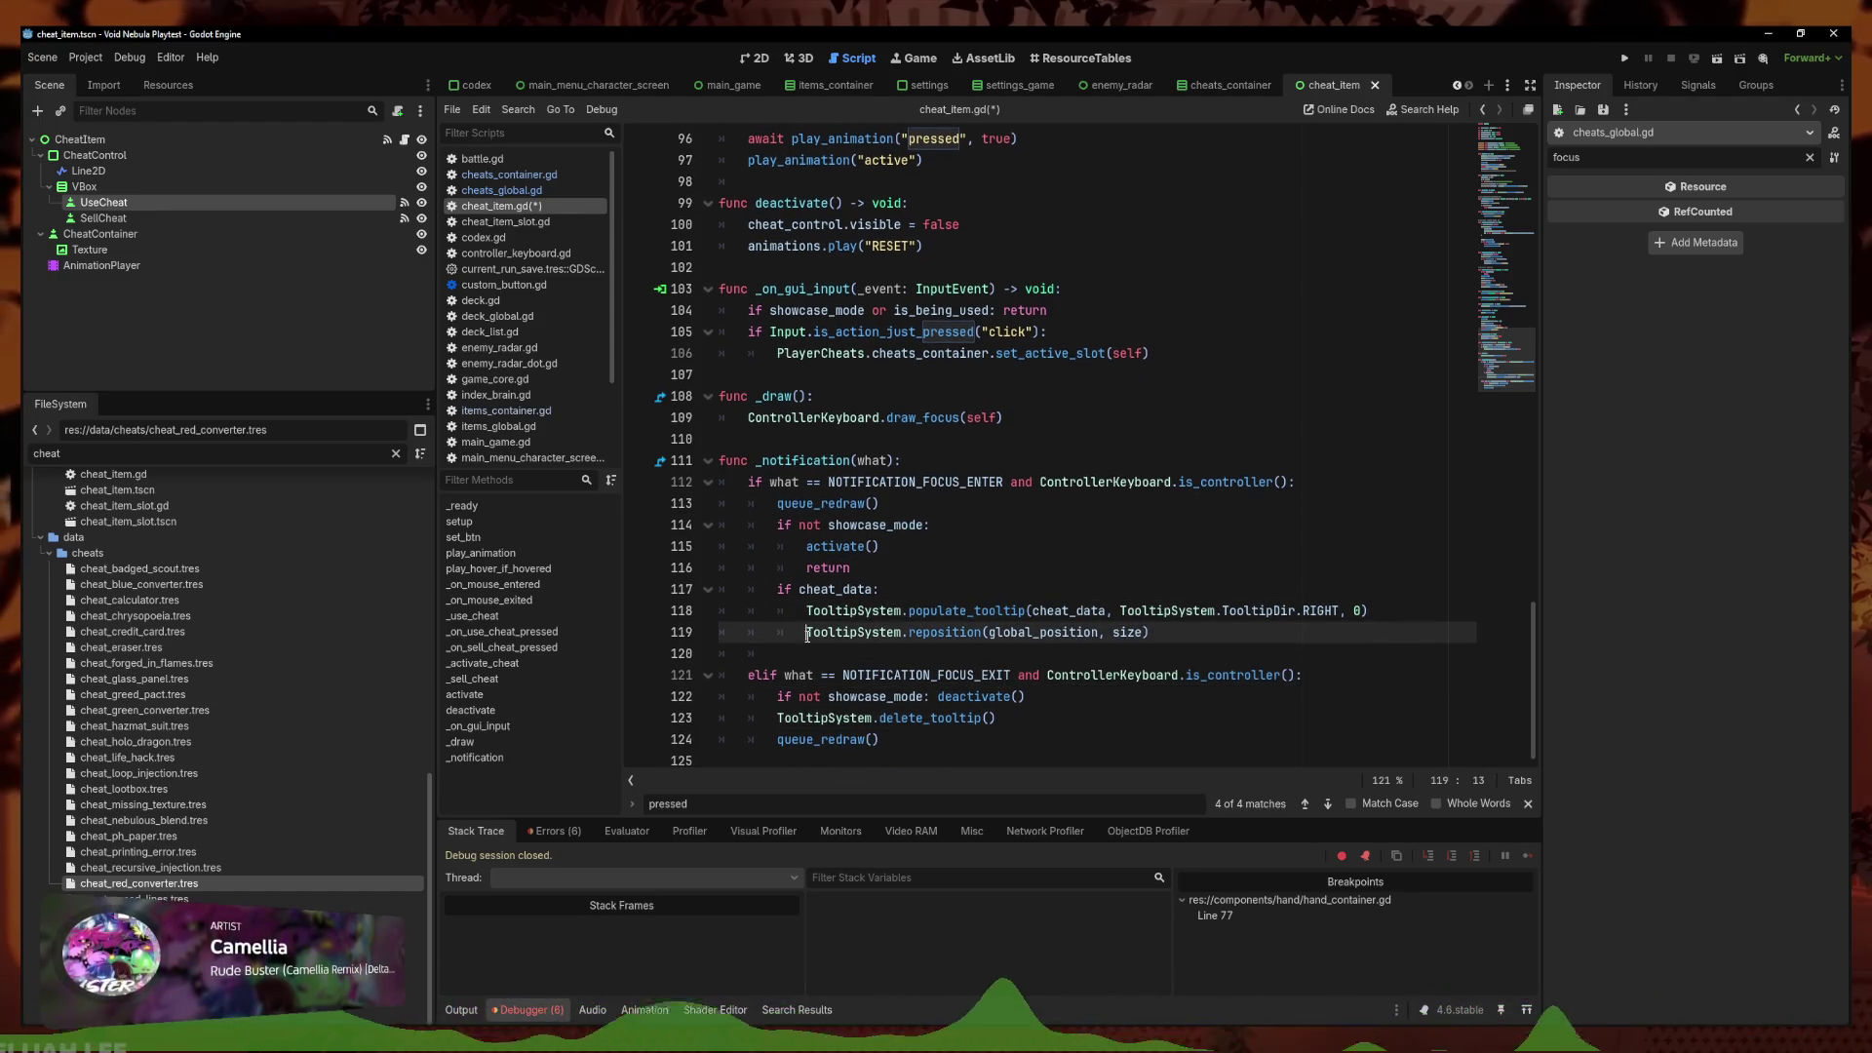
mouse_move(807, 634)
left_mouse_down()
mouse_move(1153, 634)
mouse_move(1228, 614)
left_mouse_up()
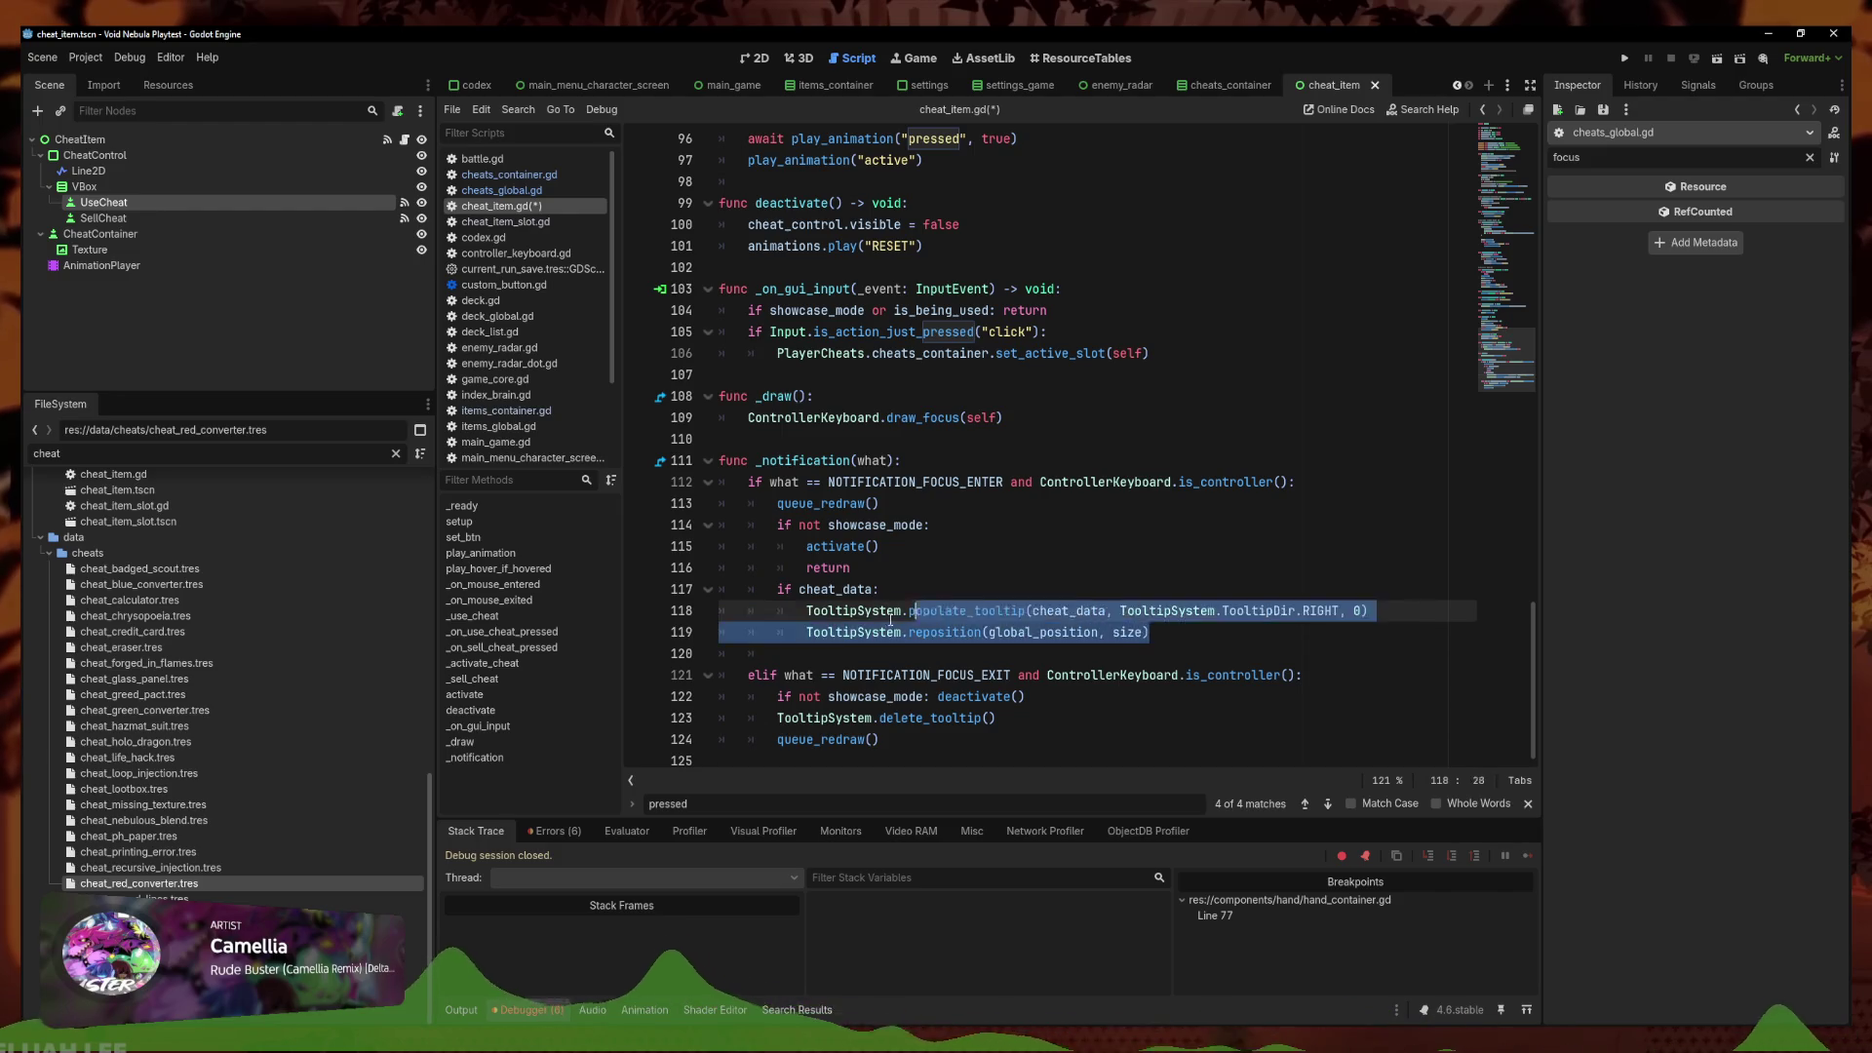
left_click(936, 548)
key("Return")
type("TooltipSystem.populate_tooltip(cheat_data, TooltipSystem.TooltipDir.RIGHT, 0) \t\t\tTooltipSystem.reposition(global_position, size)")
key("Up")
key("Home")
Set the pasted populate_tooltip padding to 100, save, and run the game
scroll(902, 561, "up", 15)
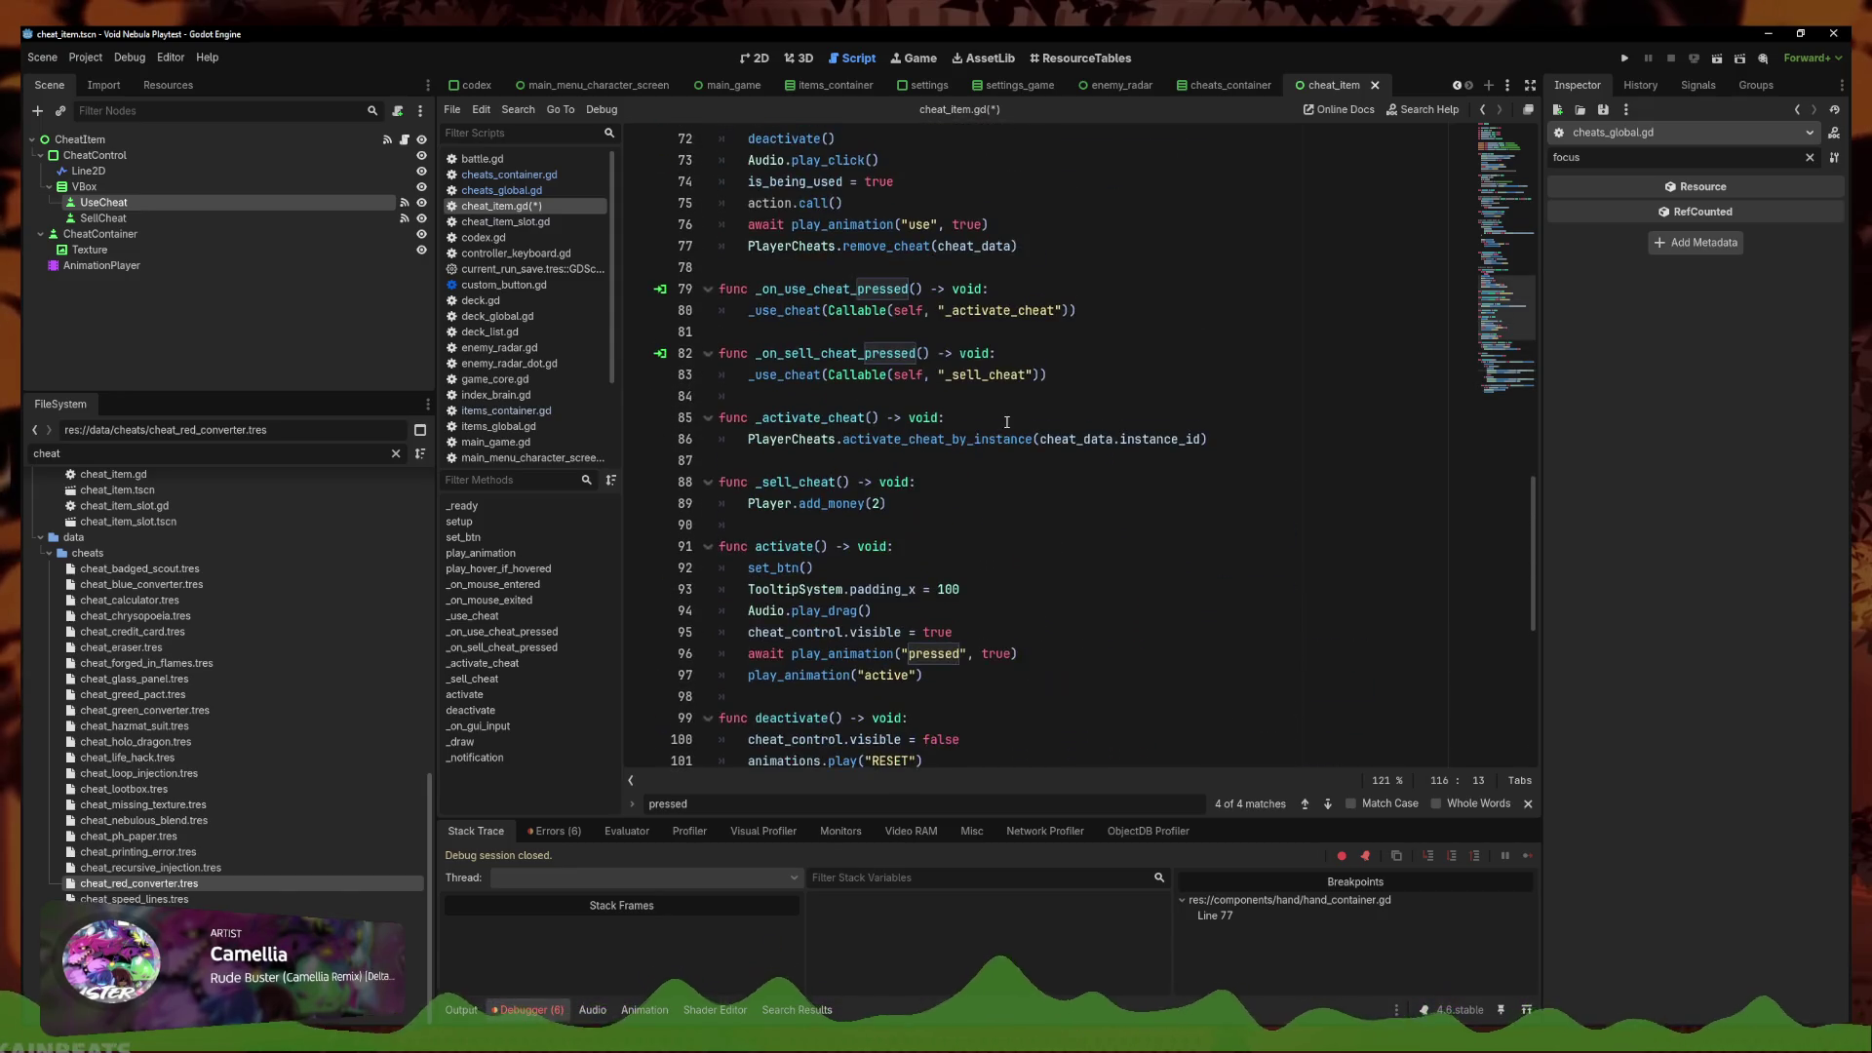
scroll(967, 488, "up", 4)
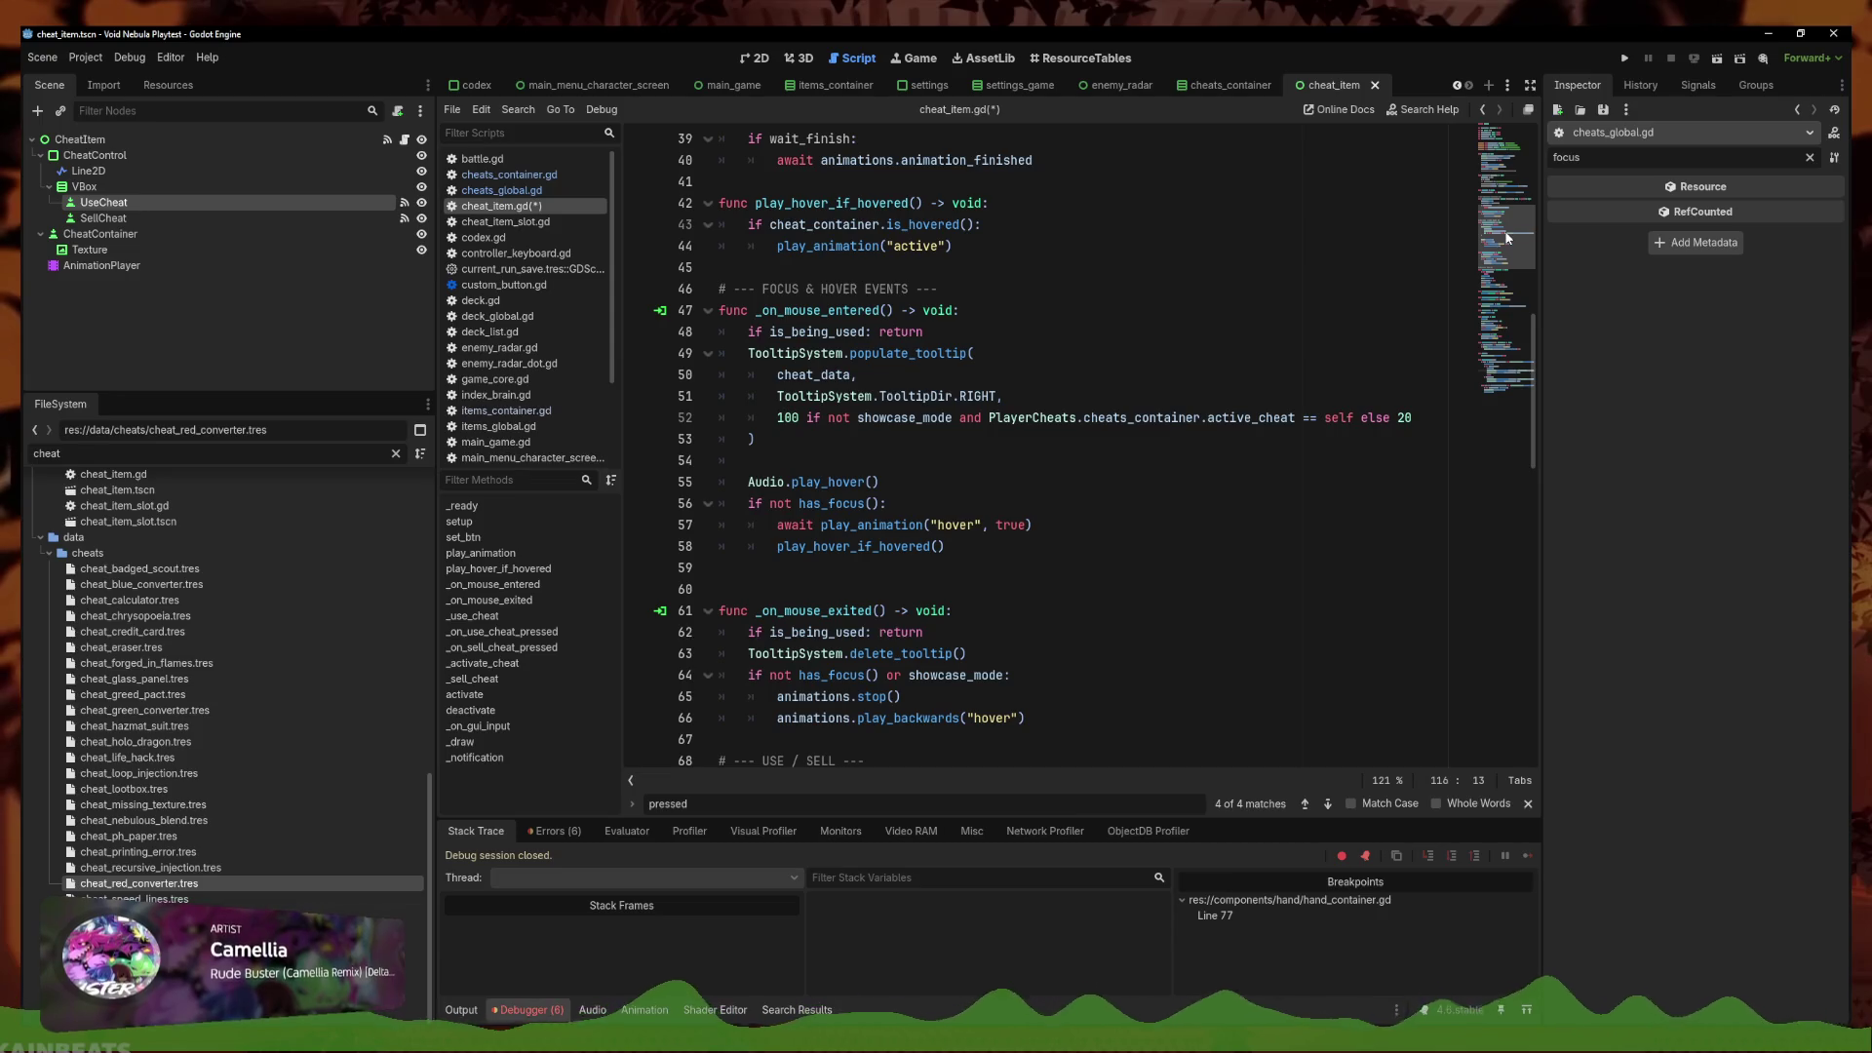
left_click_drag(1506, 238, 1498, 478)
type("10")
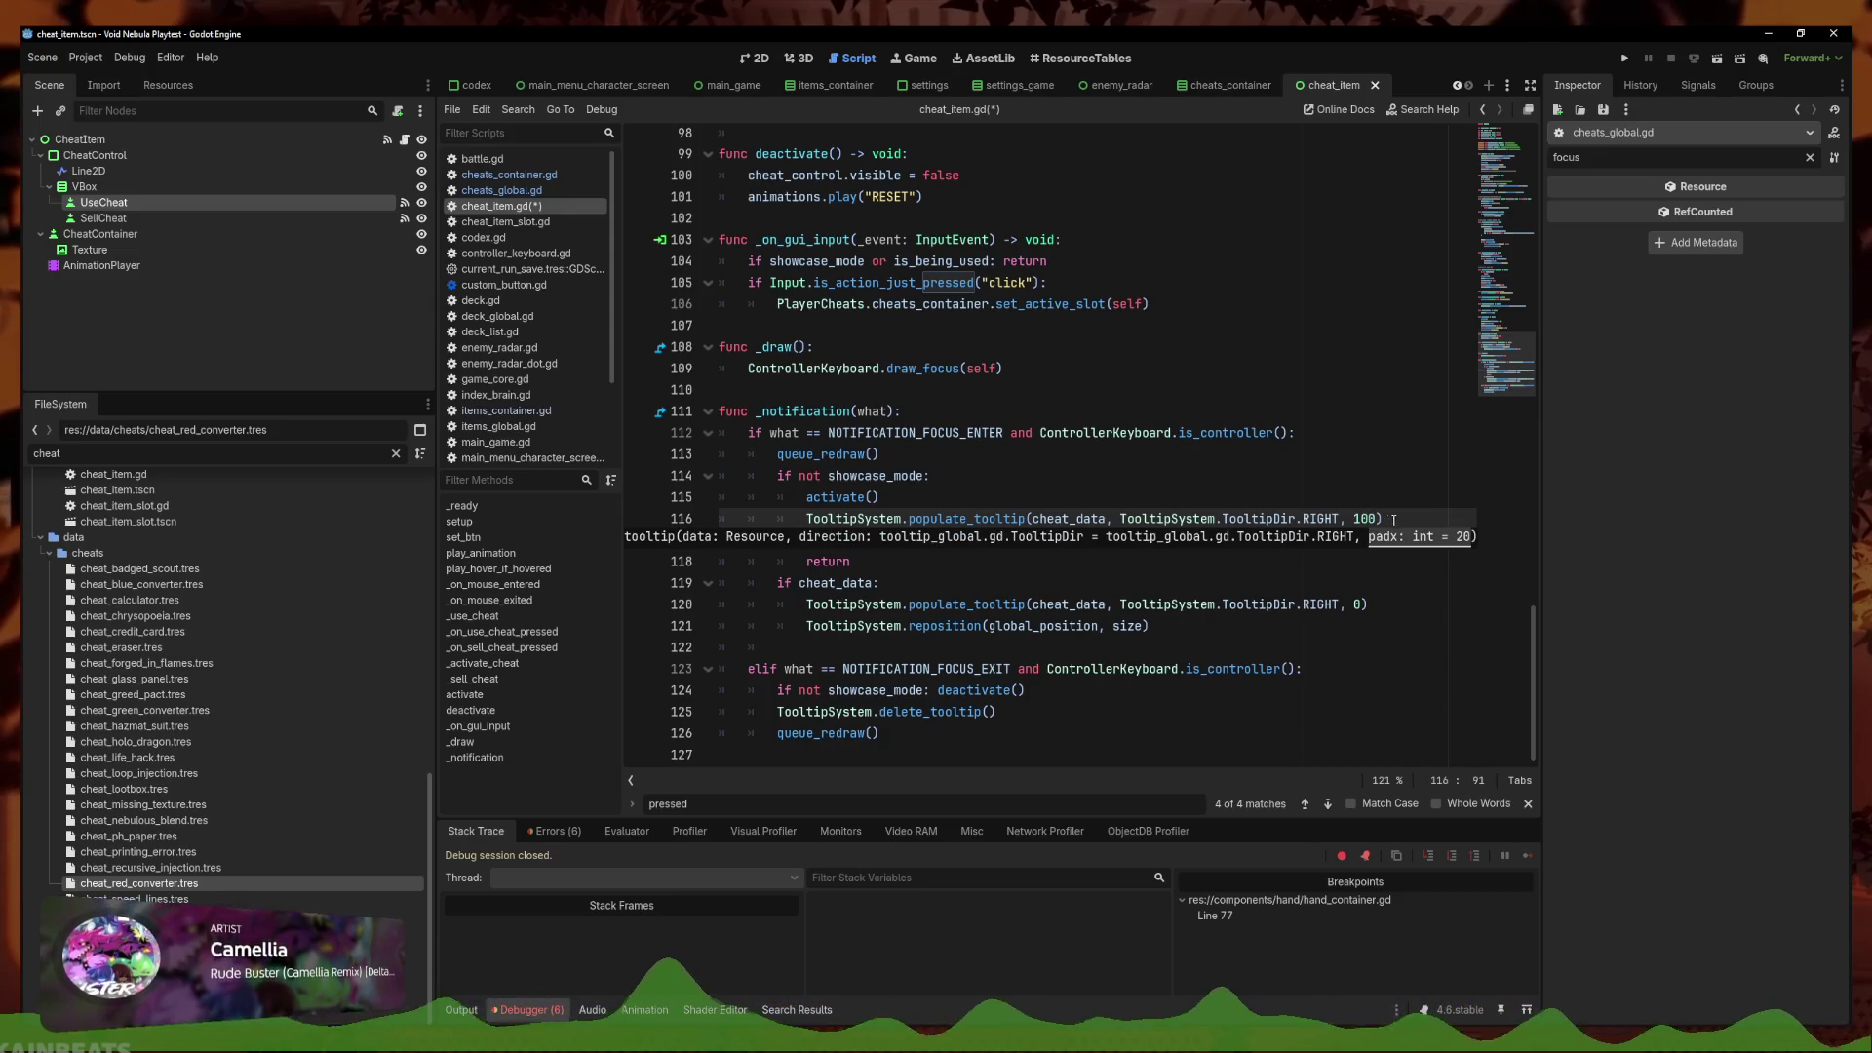
key("ctrl+s")
left_click(1176, 552)
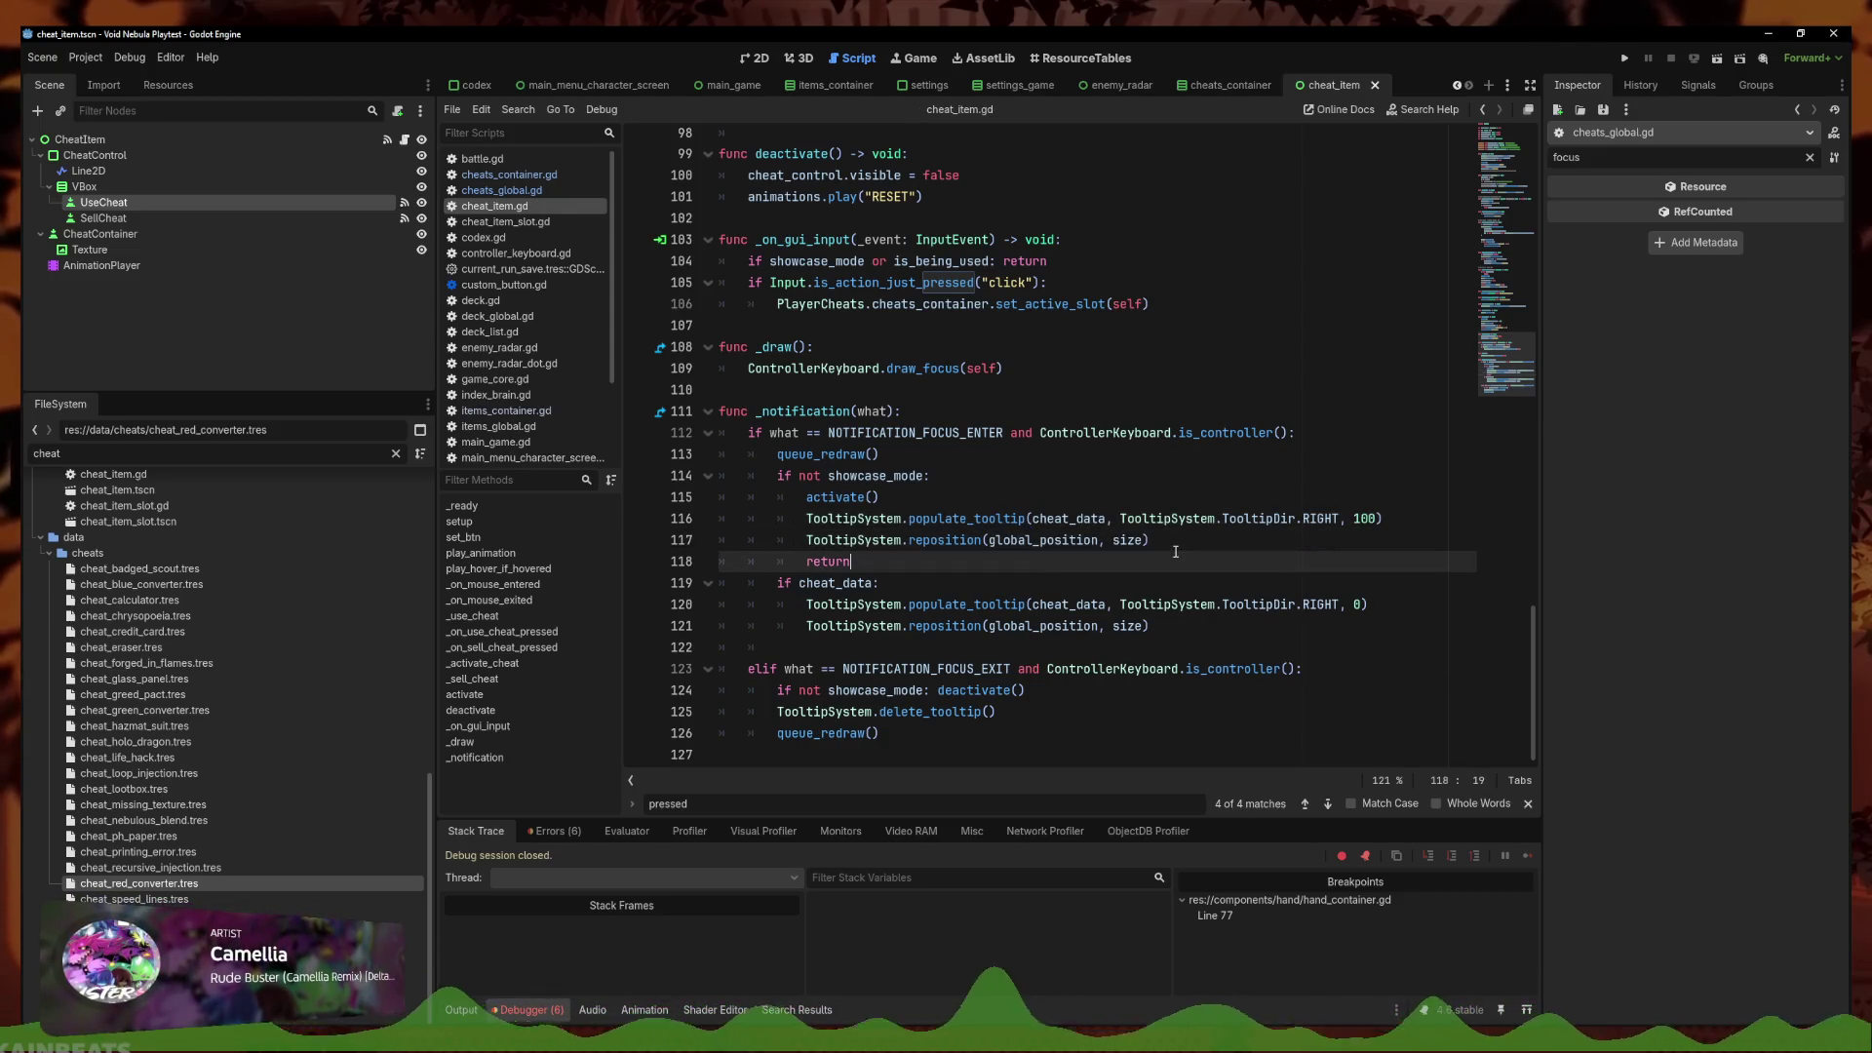
left_click(1017, 541)
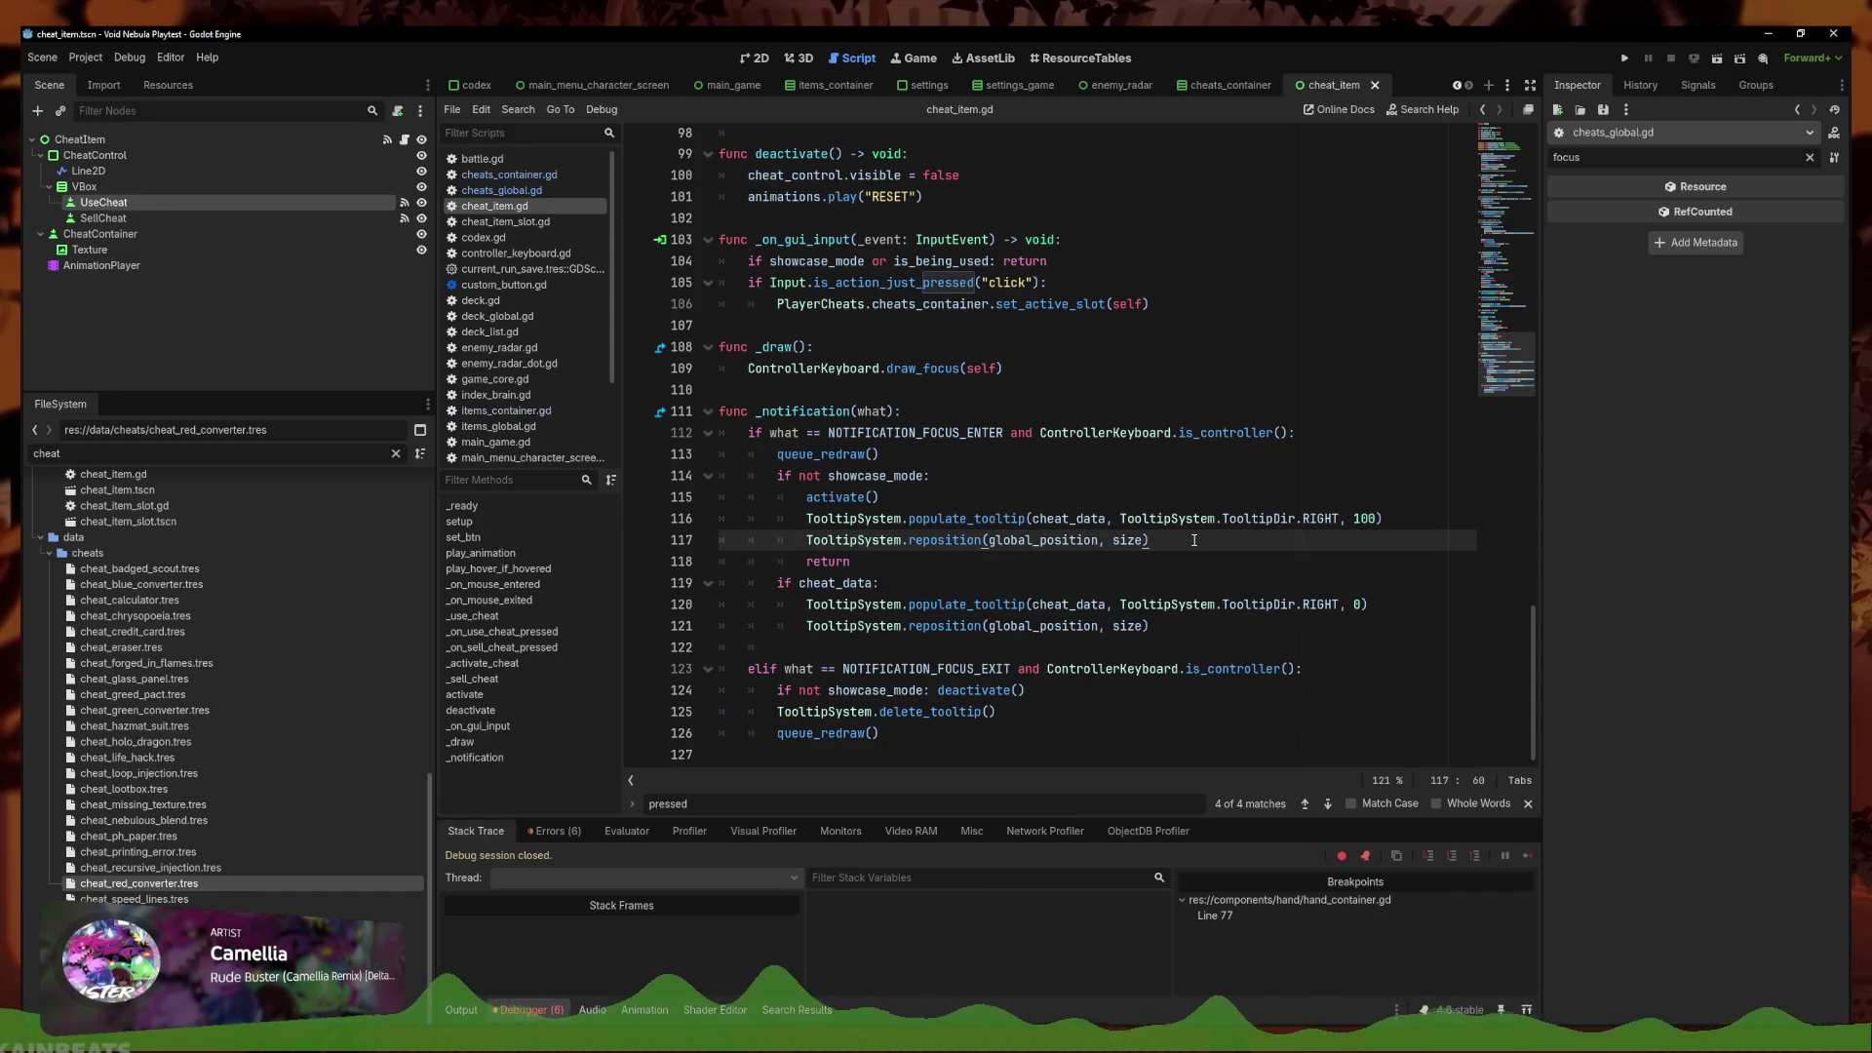
left_click(1632, 61)
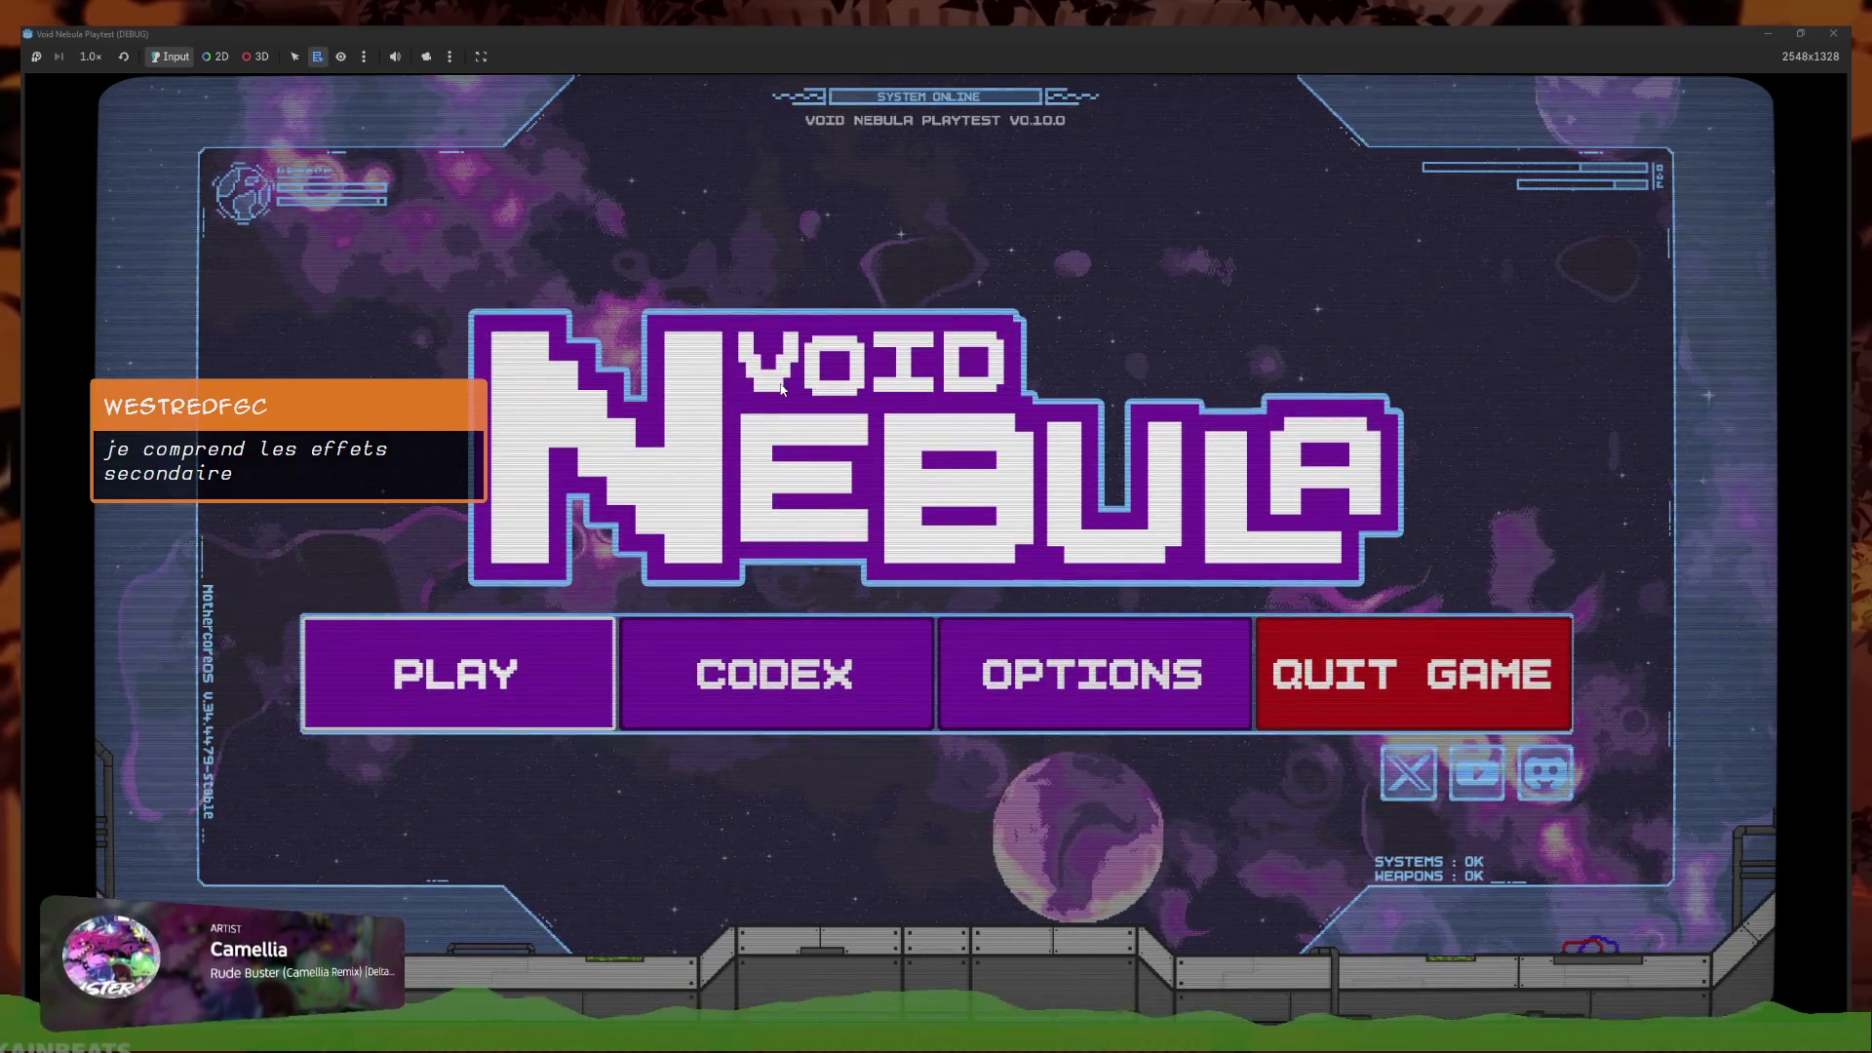
Continue the saved Faceless run to its first battle, then close the game
left_click(456, 672)
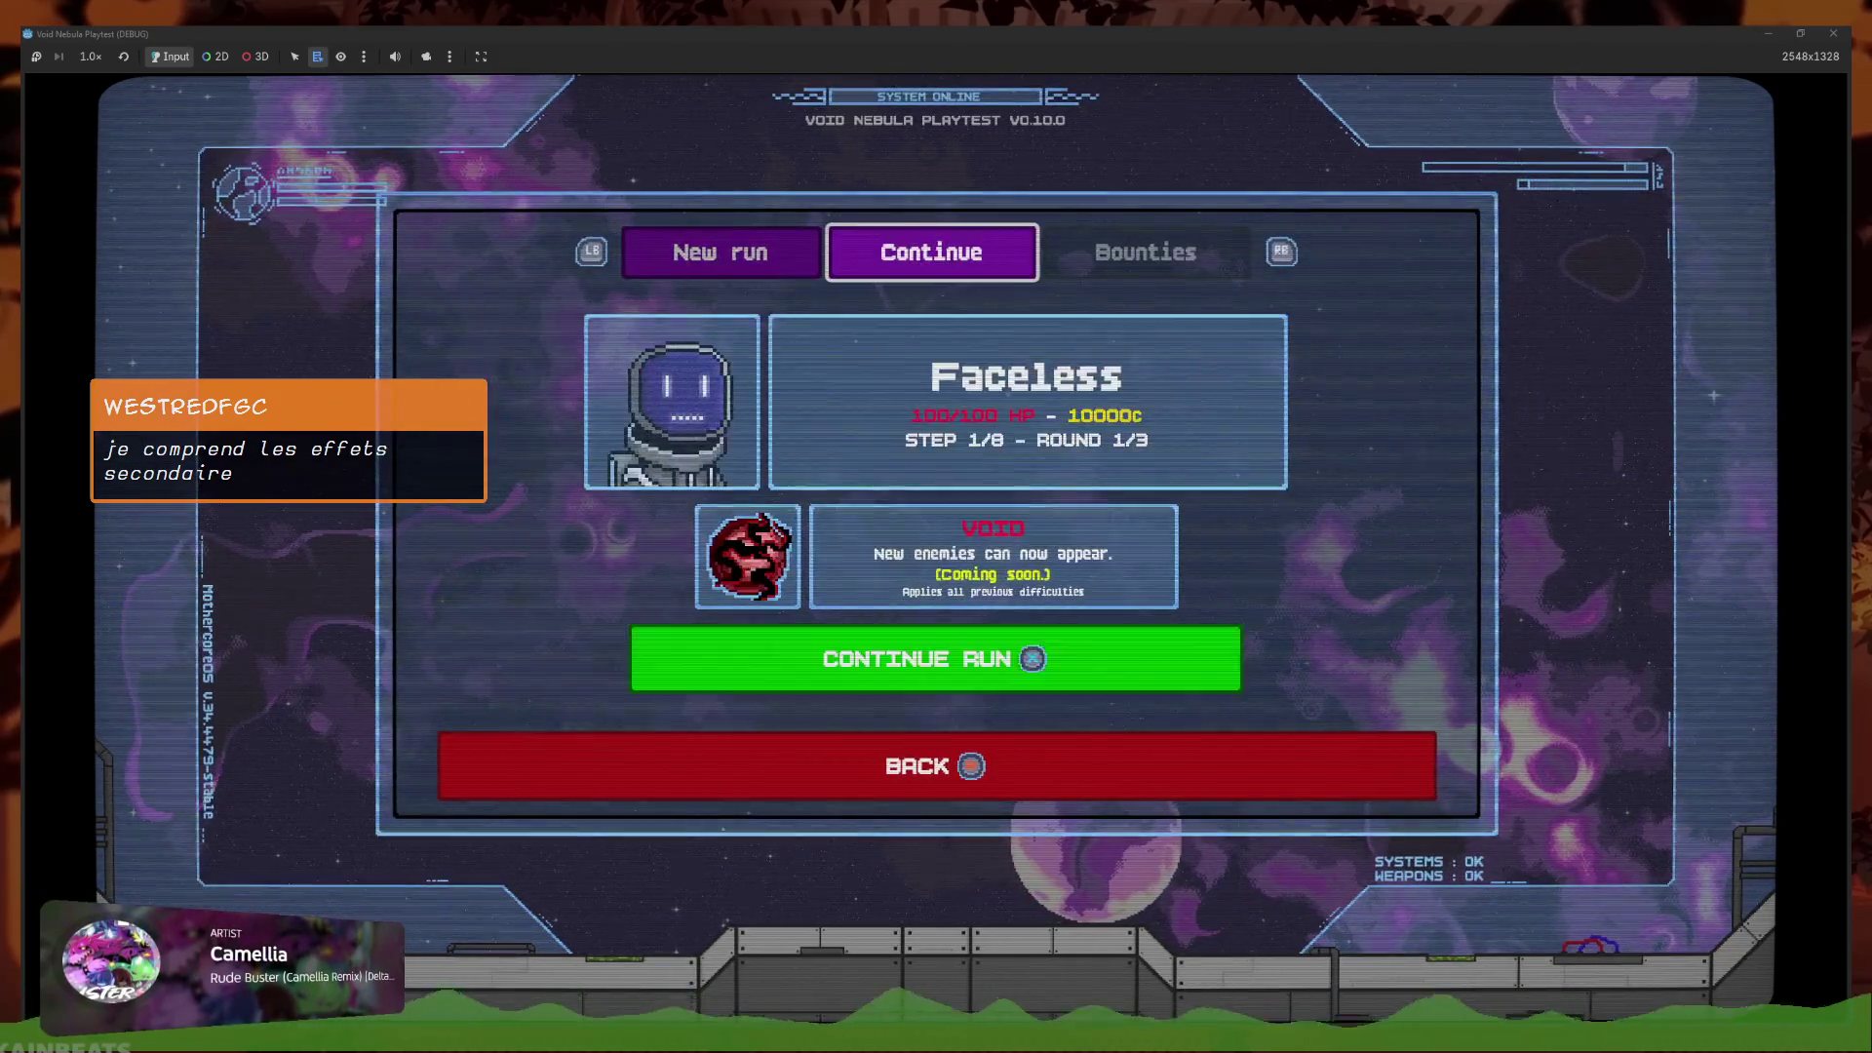
left_click(936, 656)
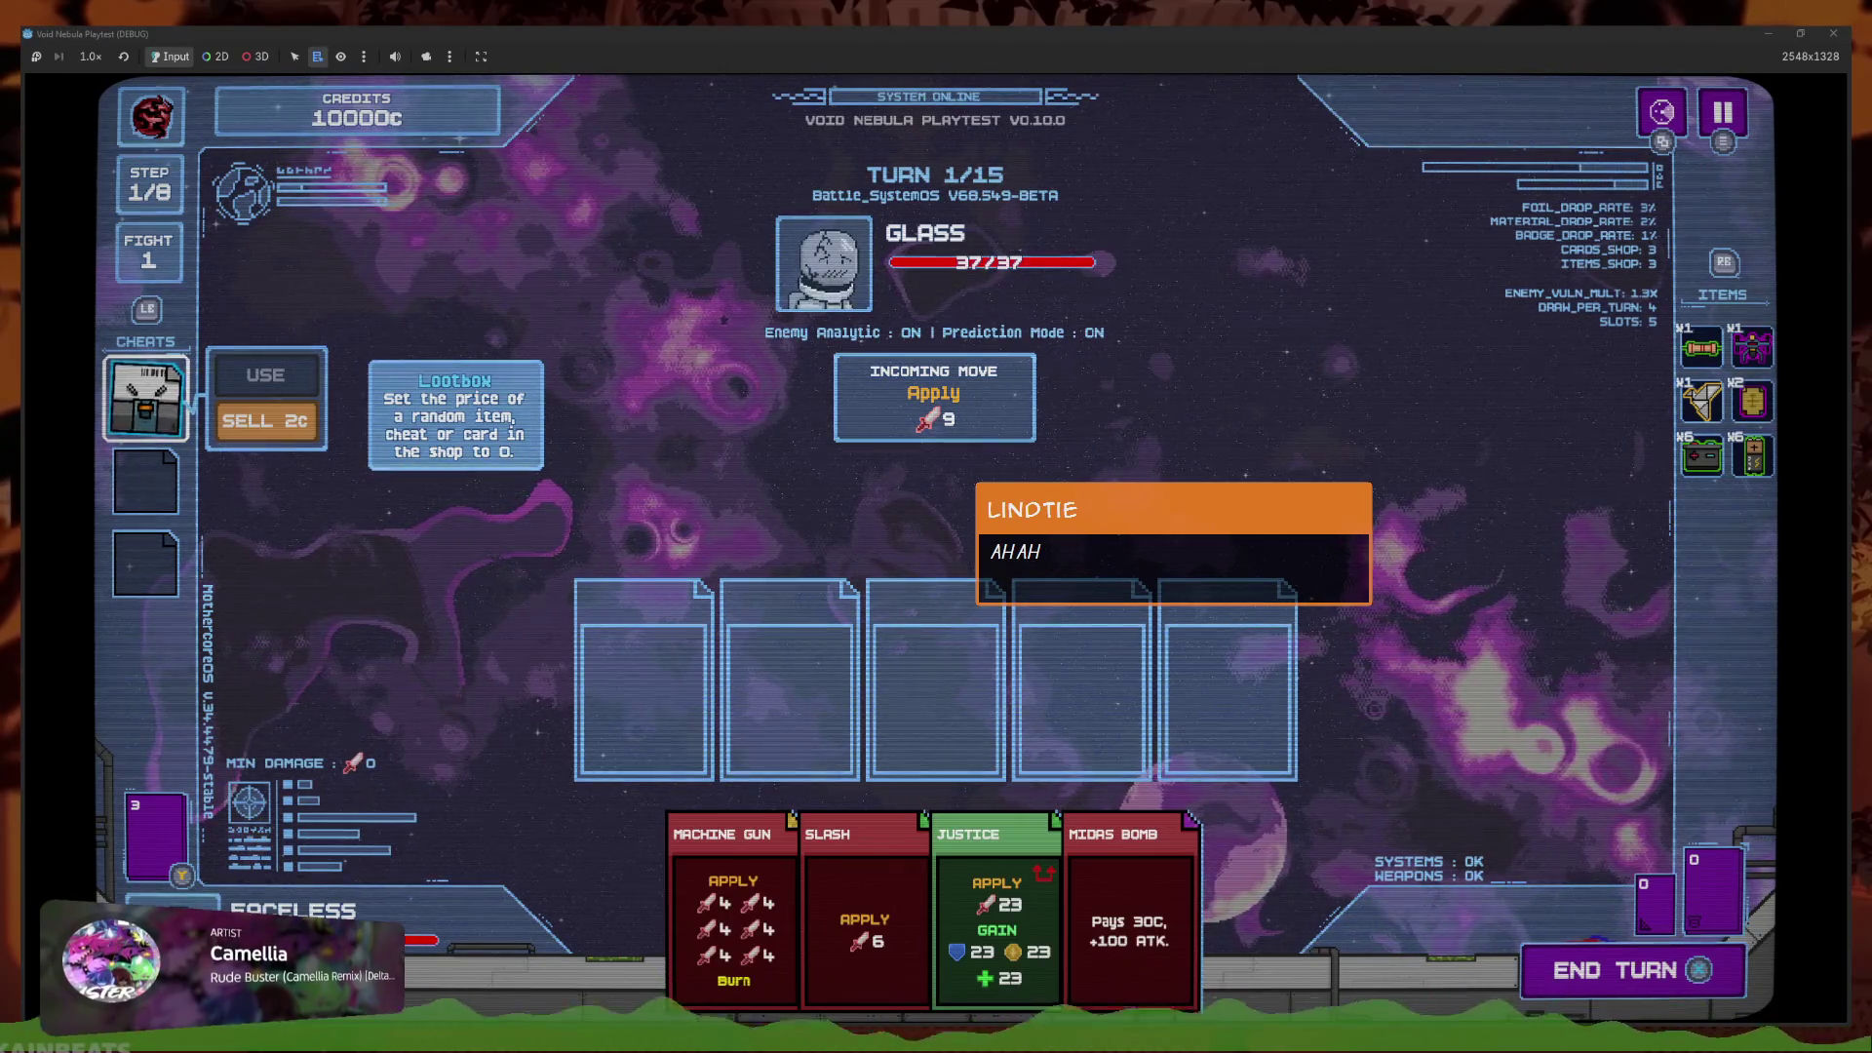
key("alt+F4")
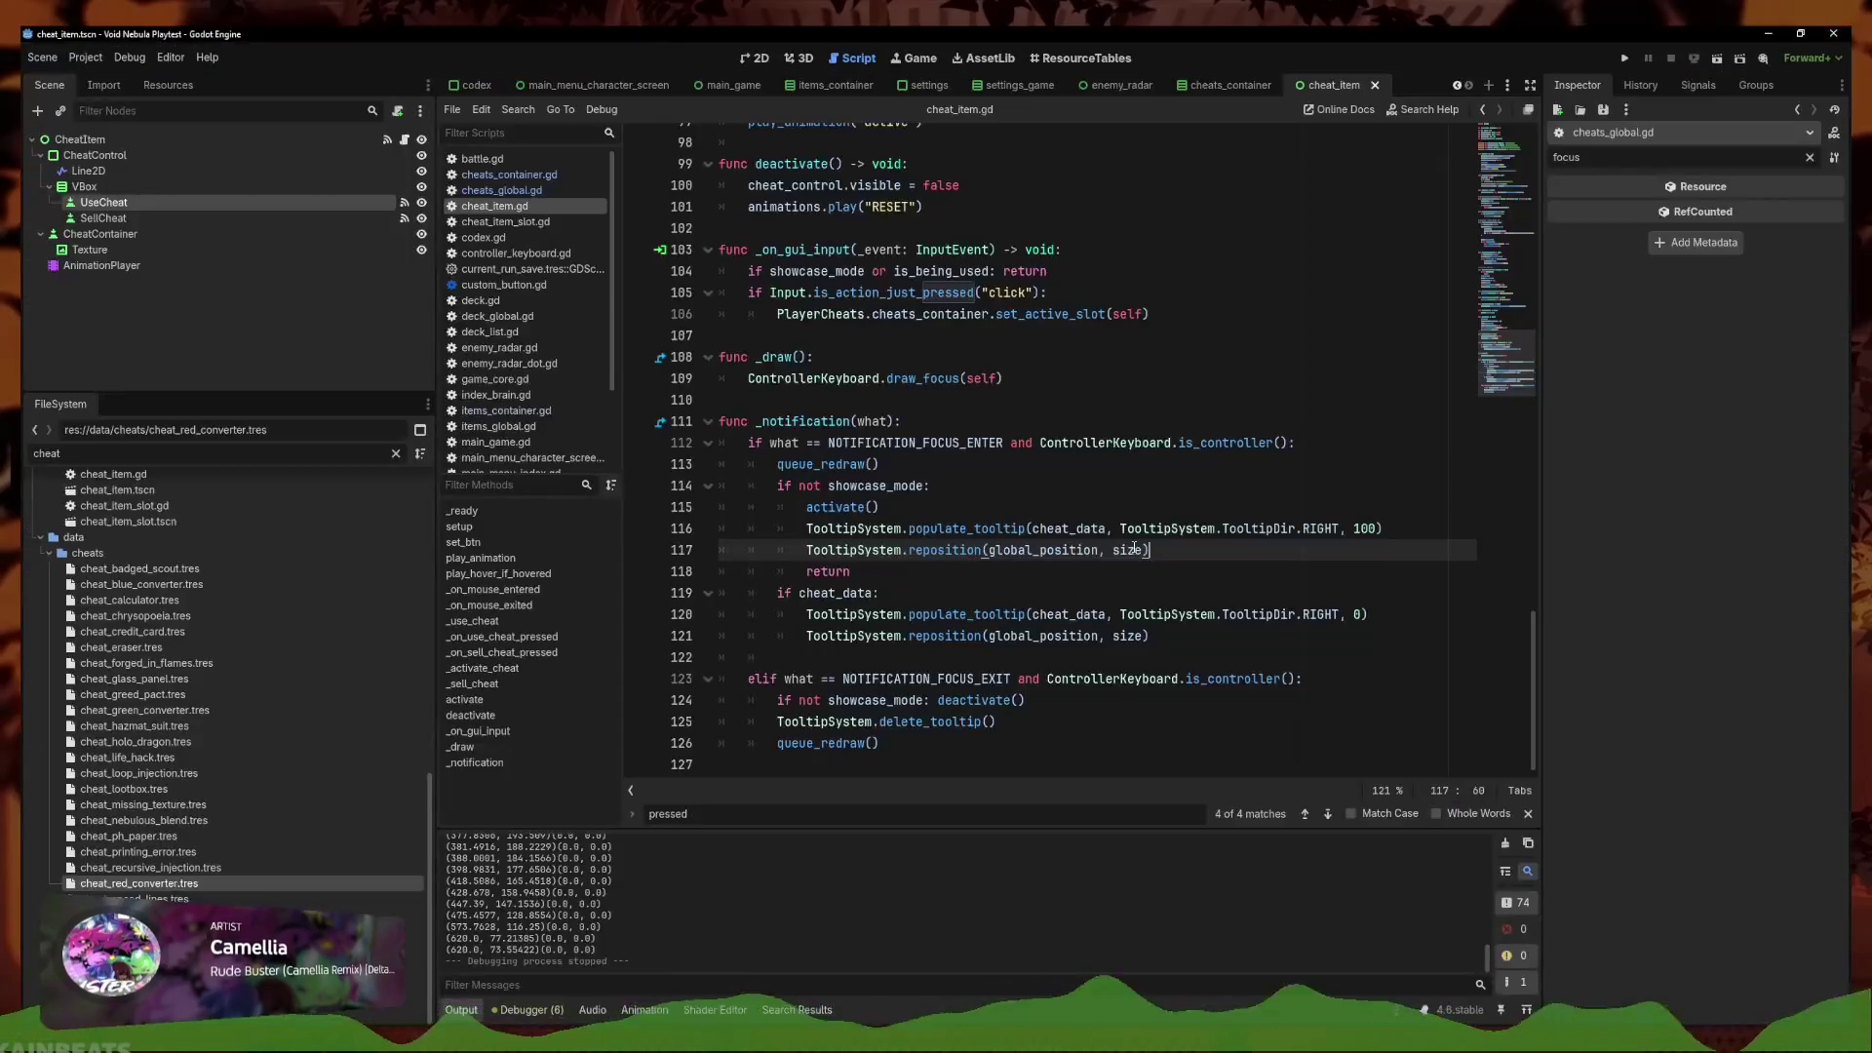
Delete the duplicated reposition, return and padding-100 populate_tooltip lines
triple_click(1151, 550)
left_click(1197, 547)
triple_click(1210, 544)
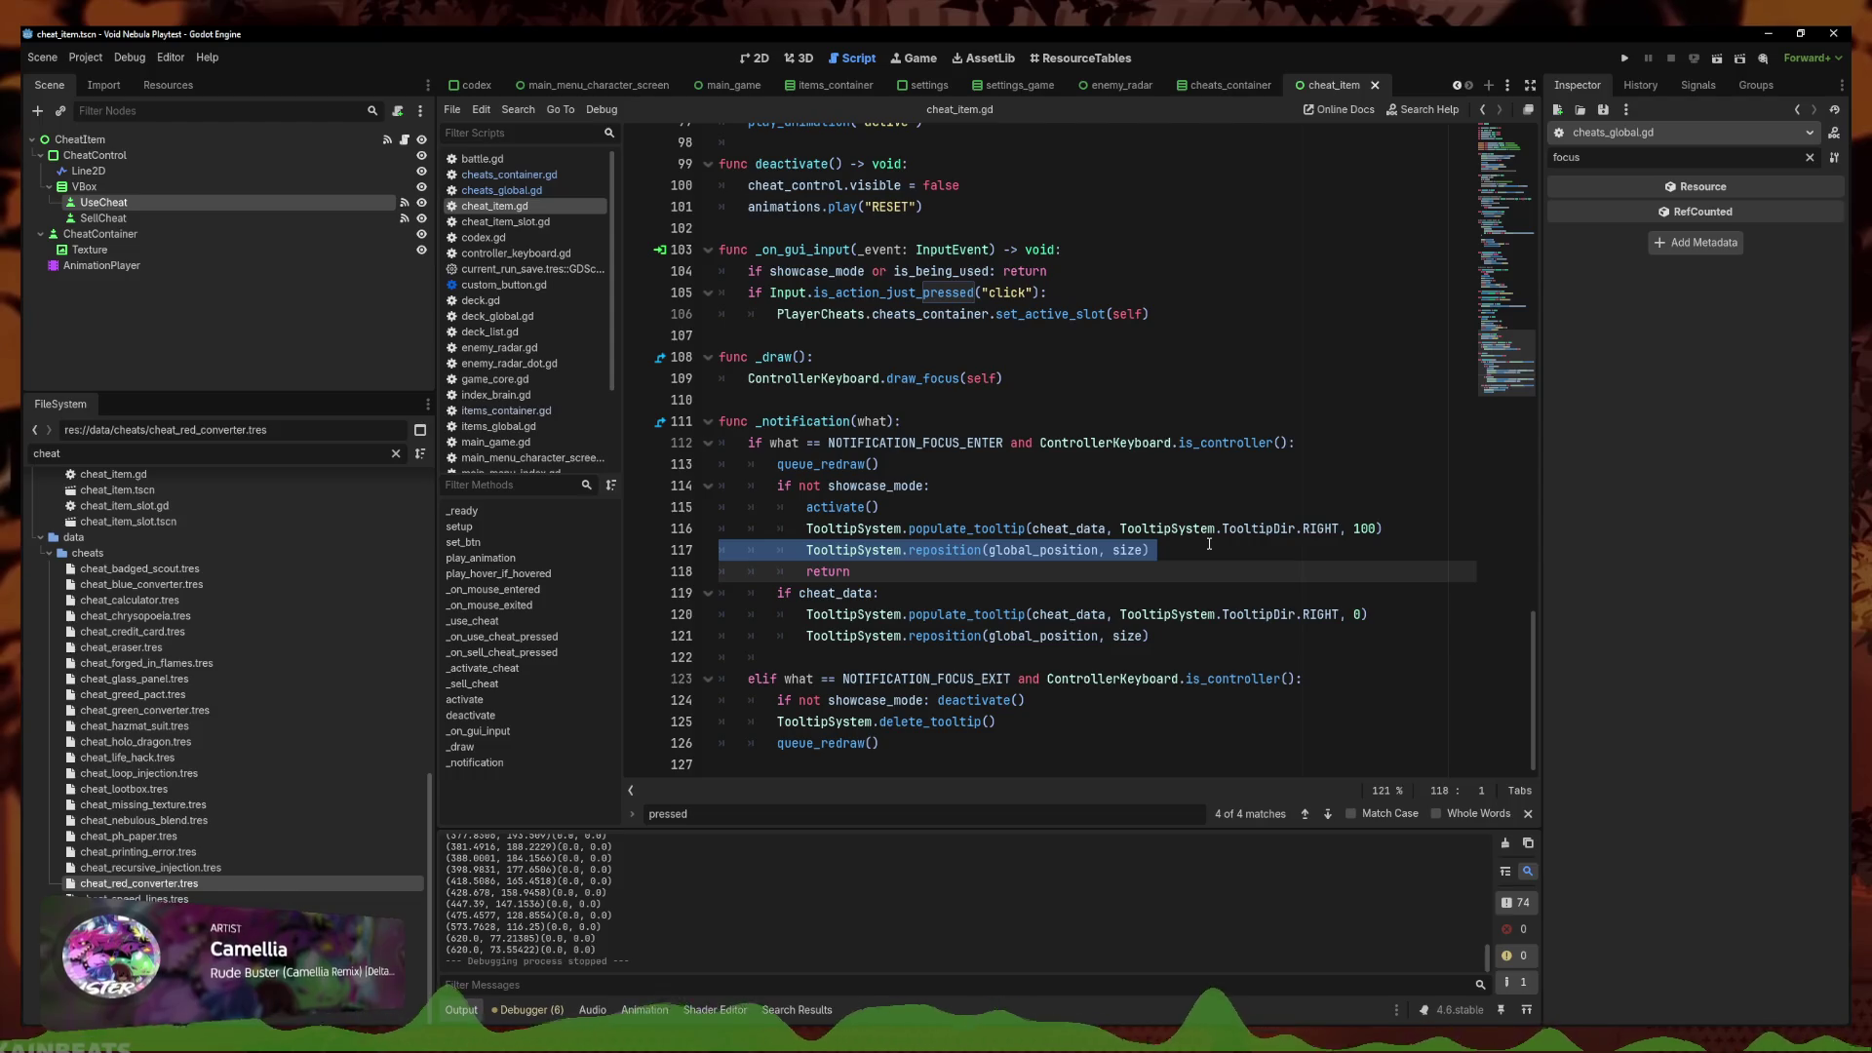
left_click(982, 574)
left_click_drag(854, 572, 741, 550)
key("BackSpace")
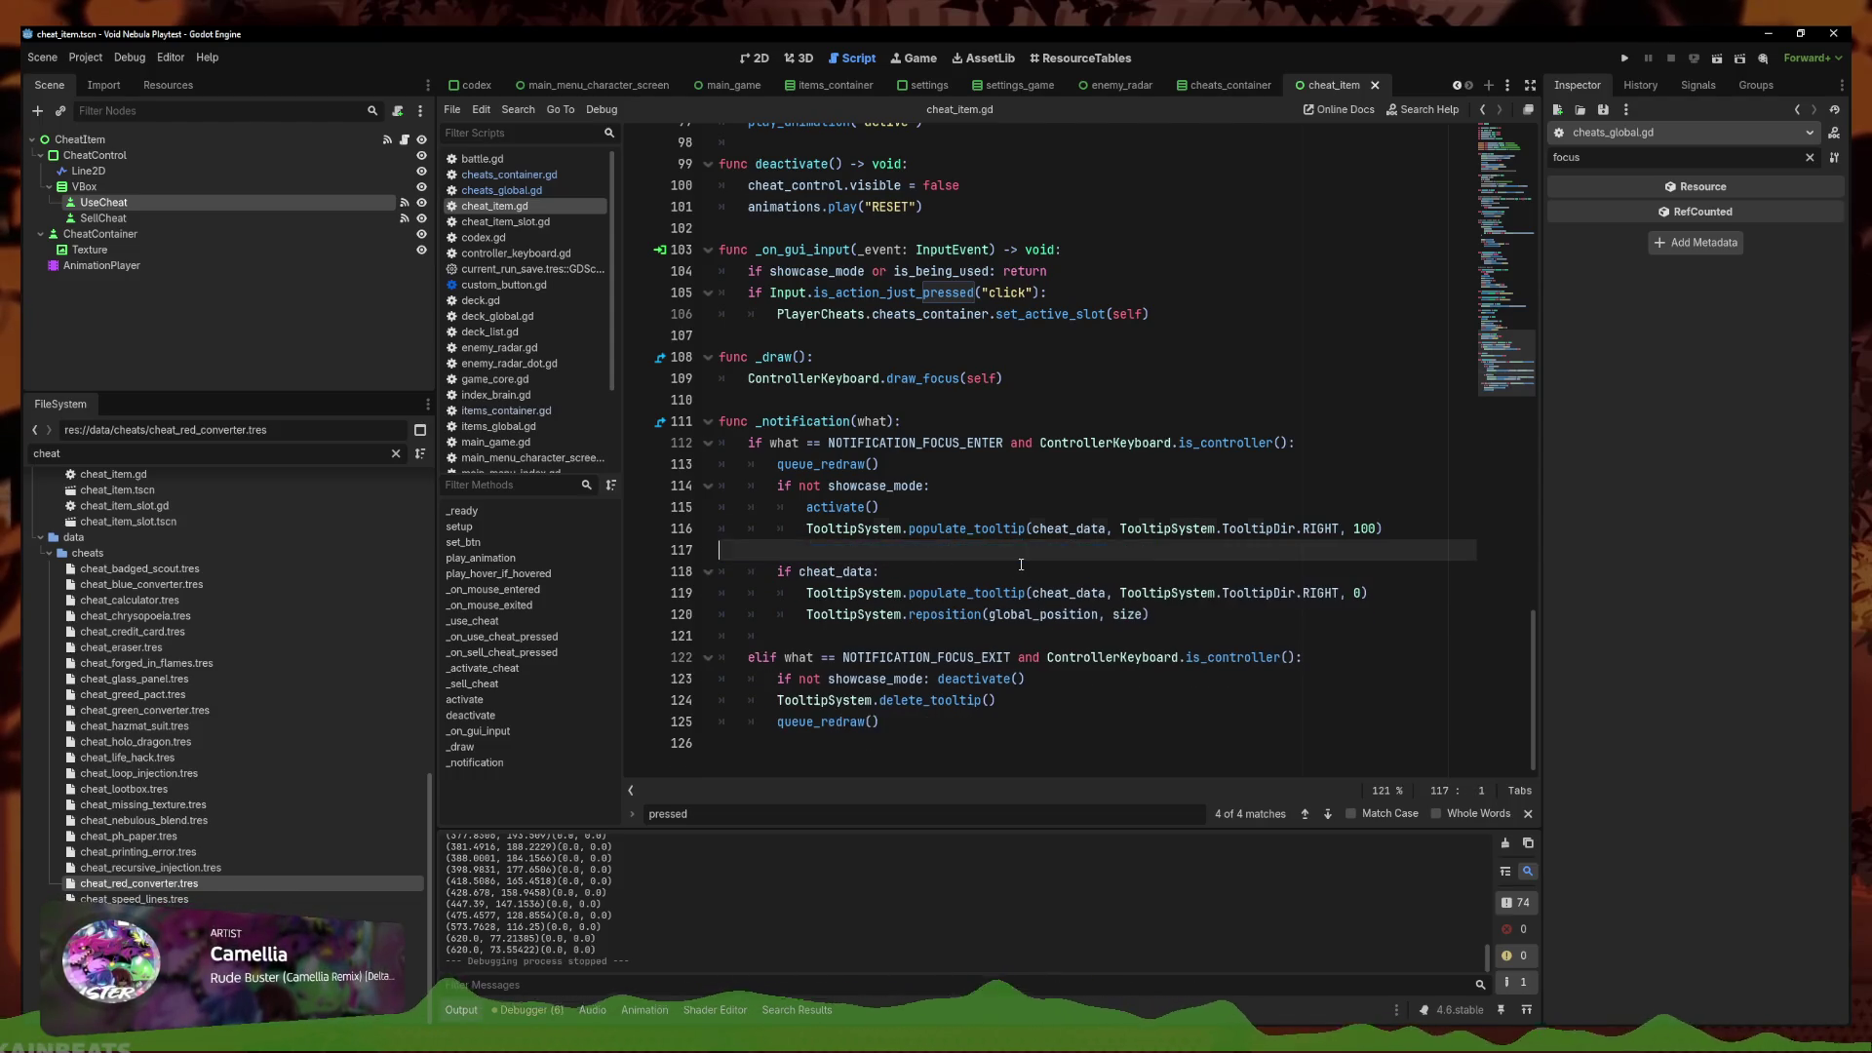
key("BackSpace")
left_click(1367, 568)
triple_click(1389, 526)
key("BackSpace")
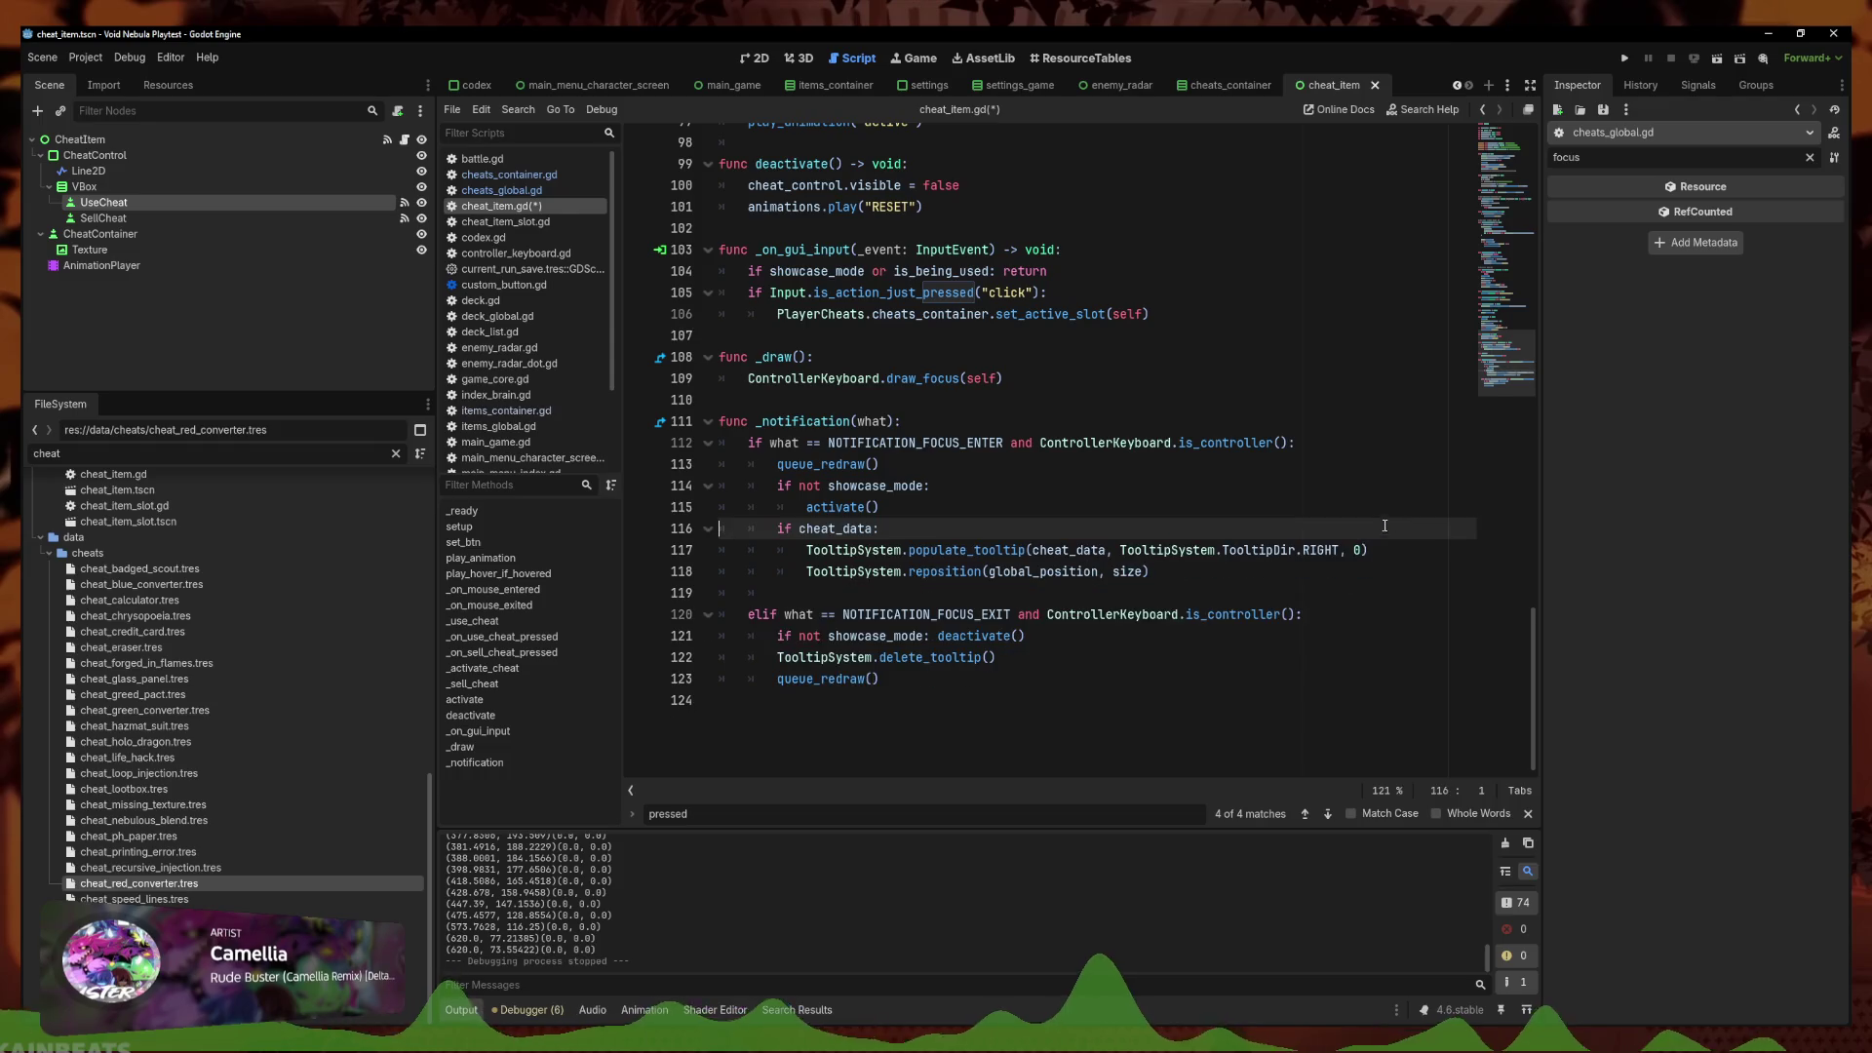
Make the populate_tooltip padding conditional on showcase_mode with else 100, and save
left_click(1362, 550)
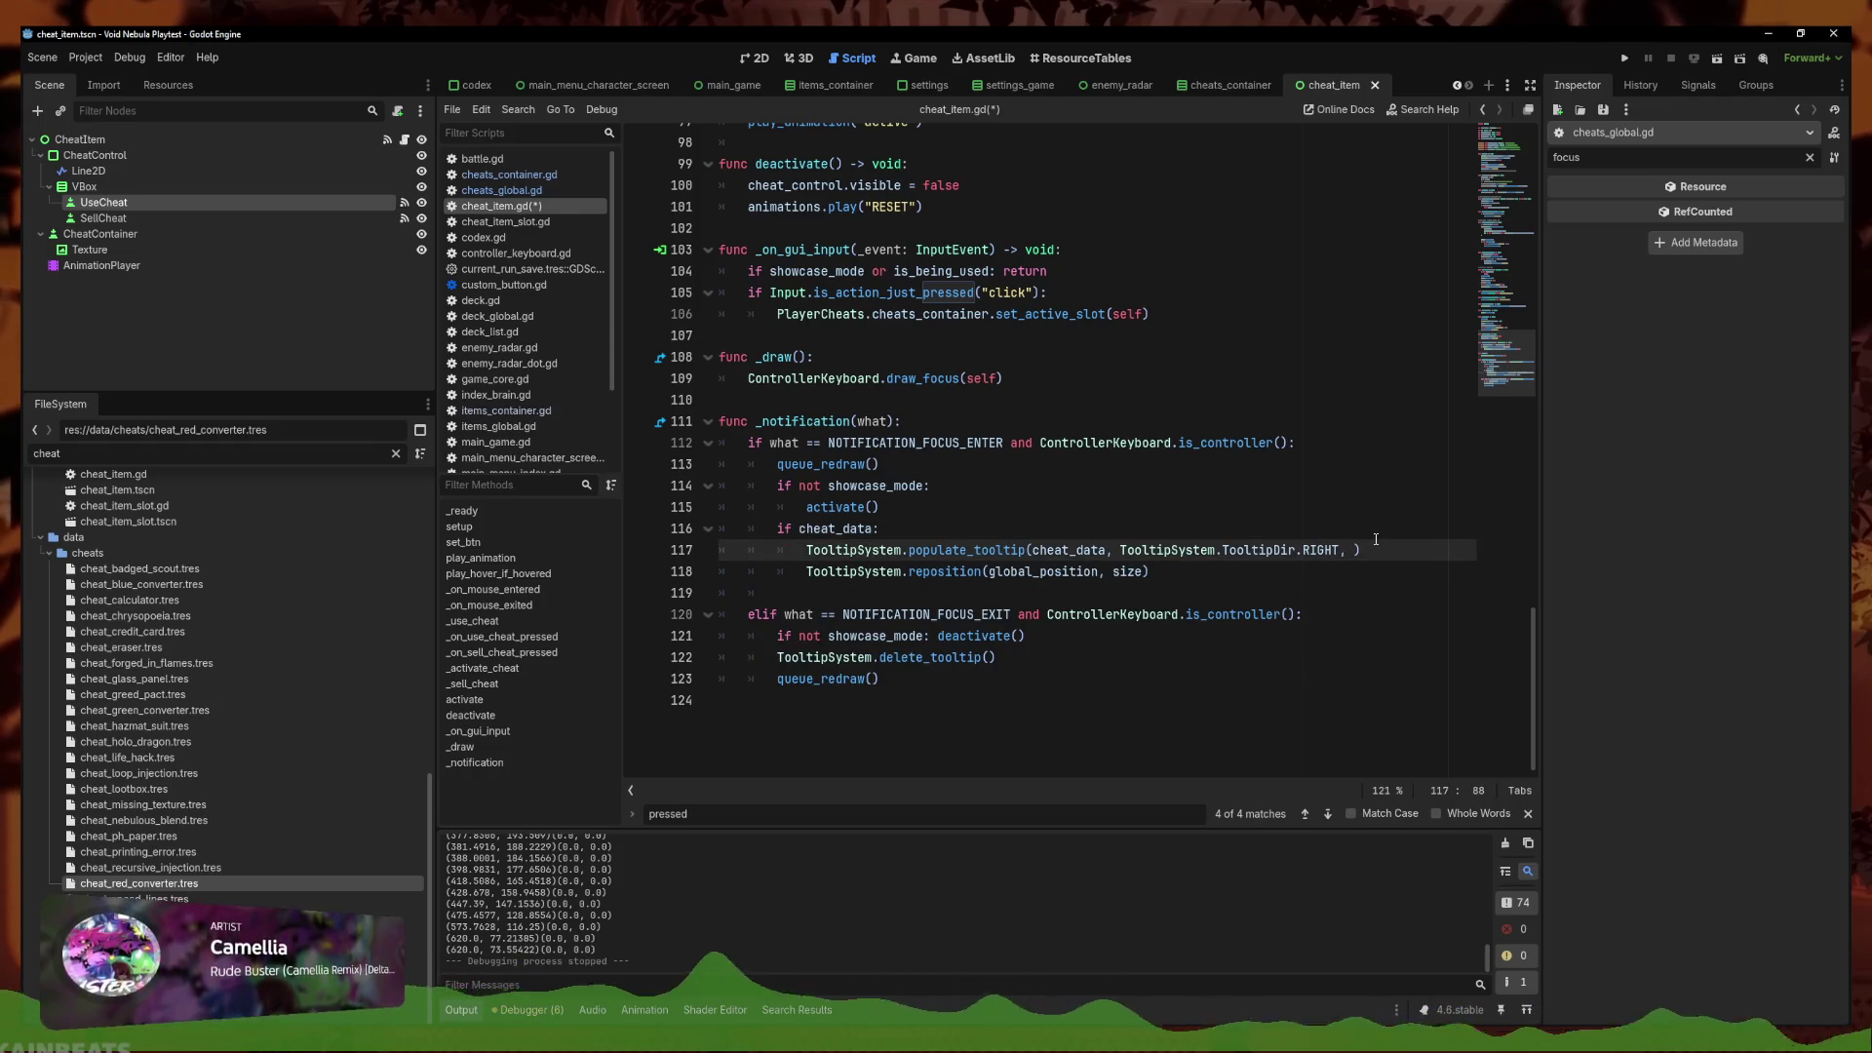
type("0 if")
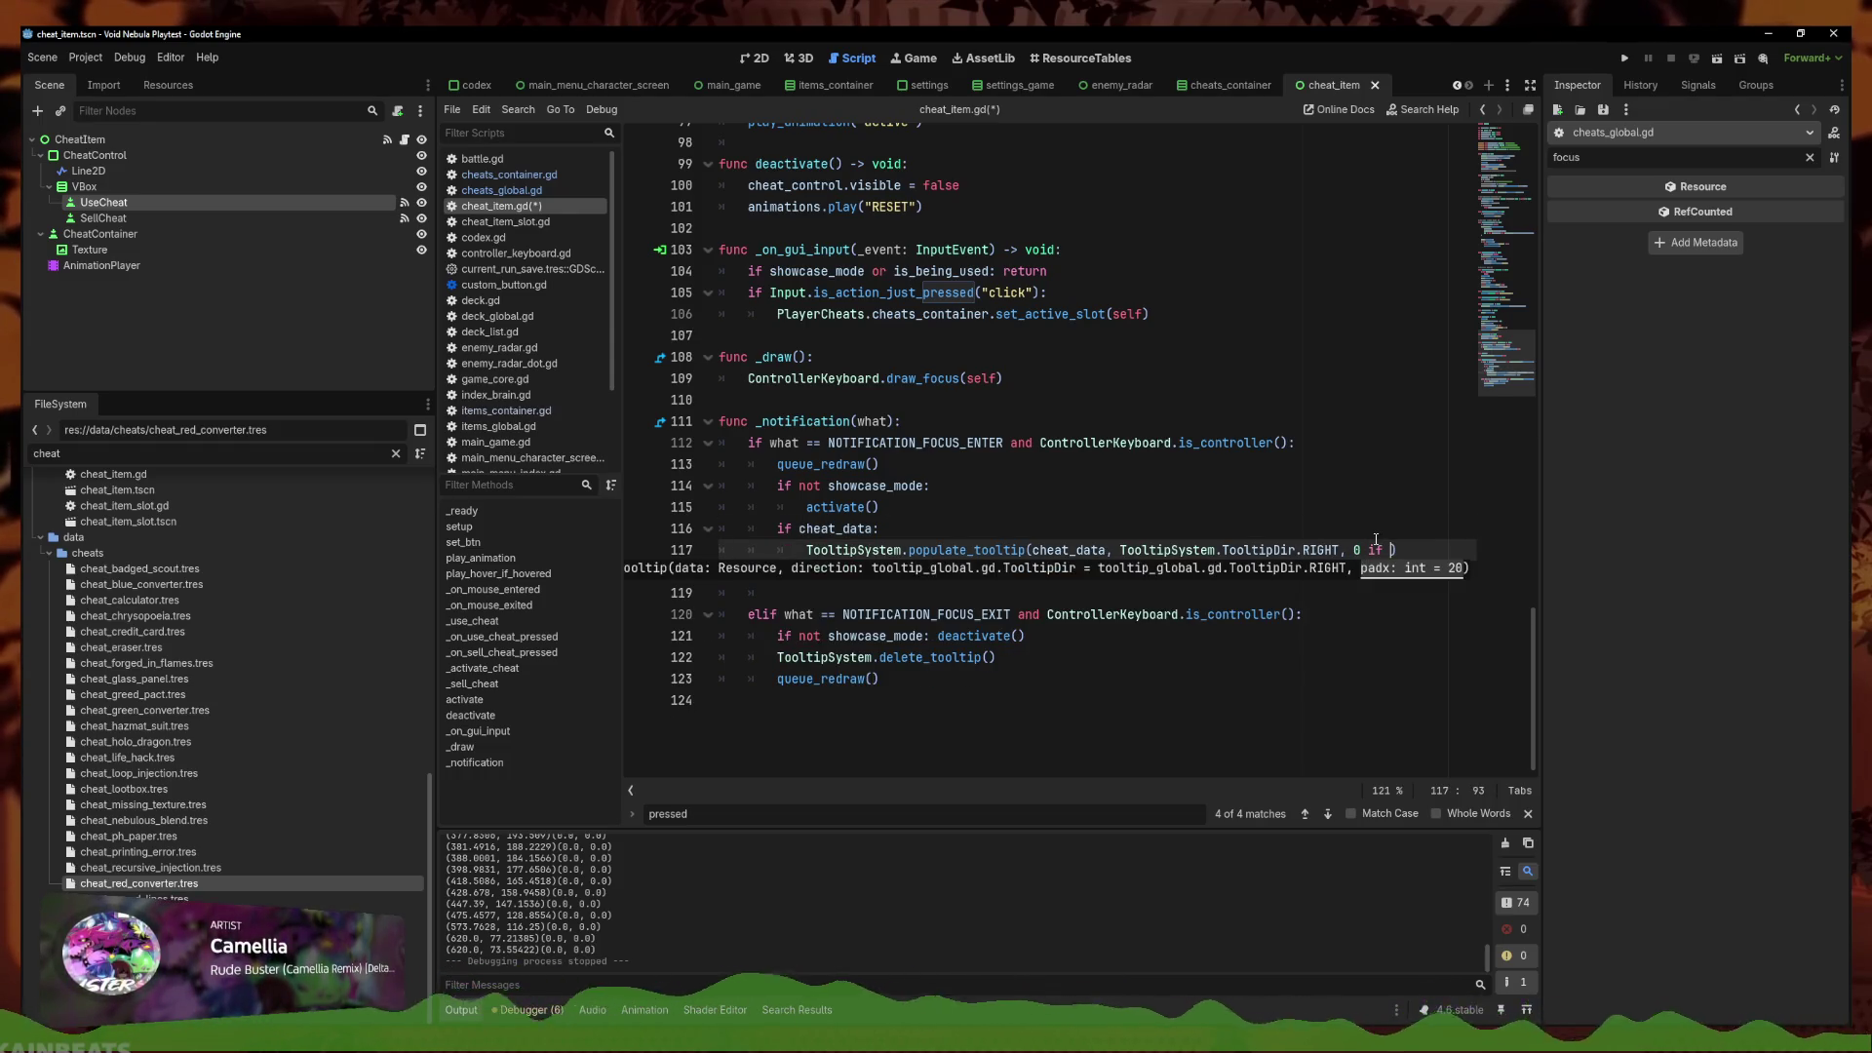
scroll(1375, 539, "up", 1)
key("BackSpace")
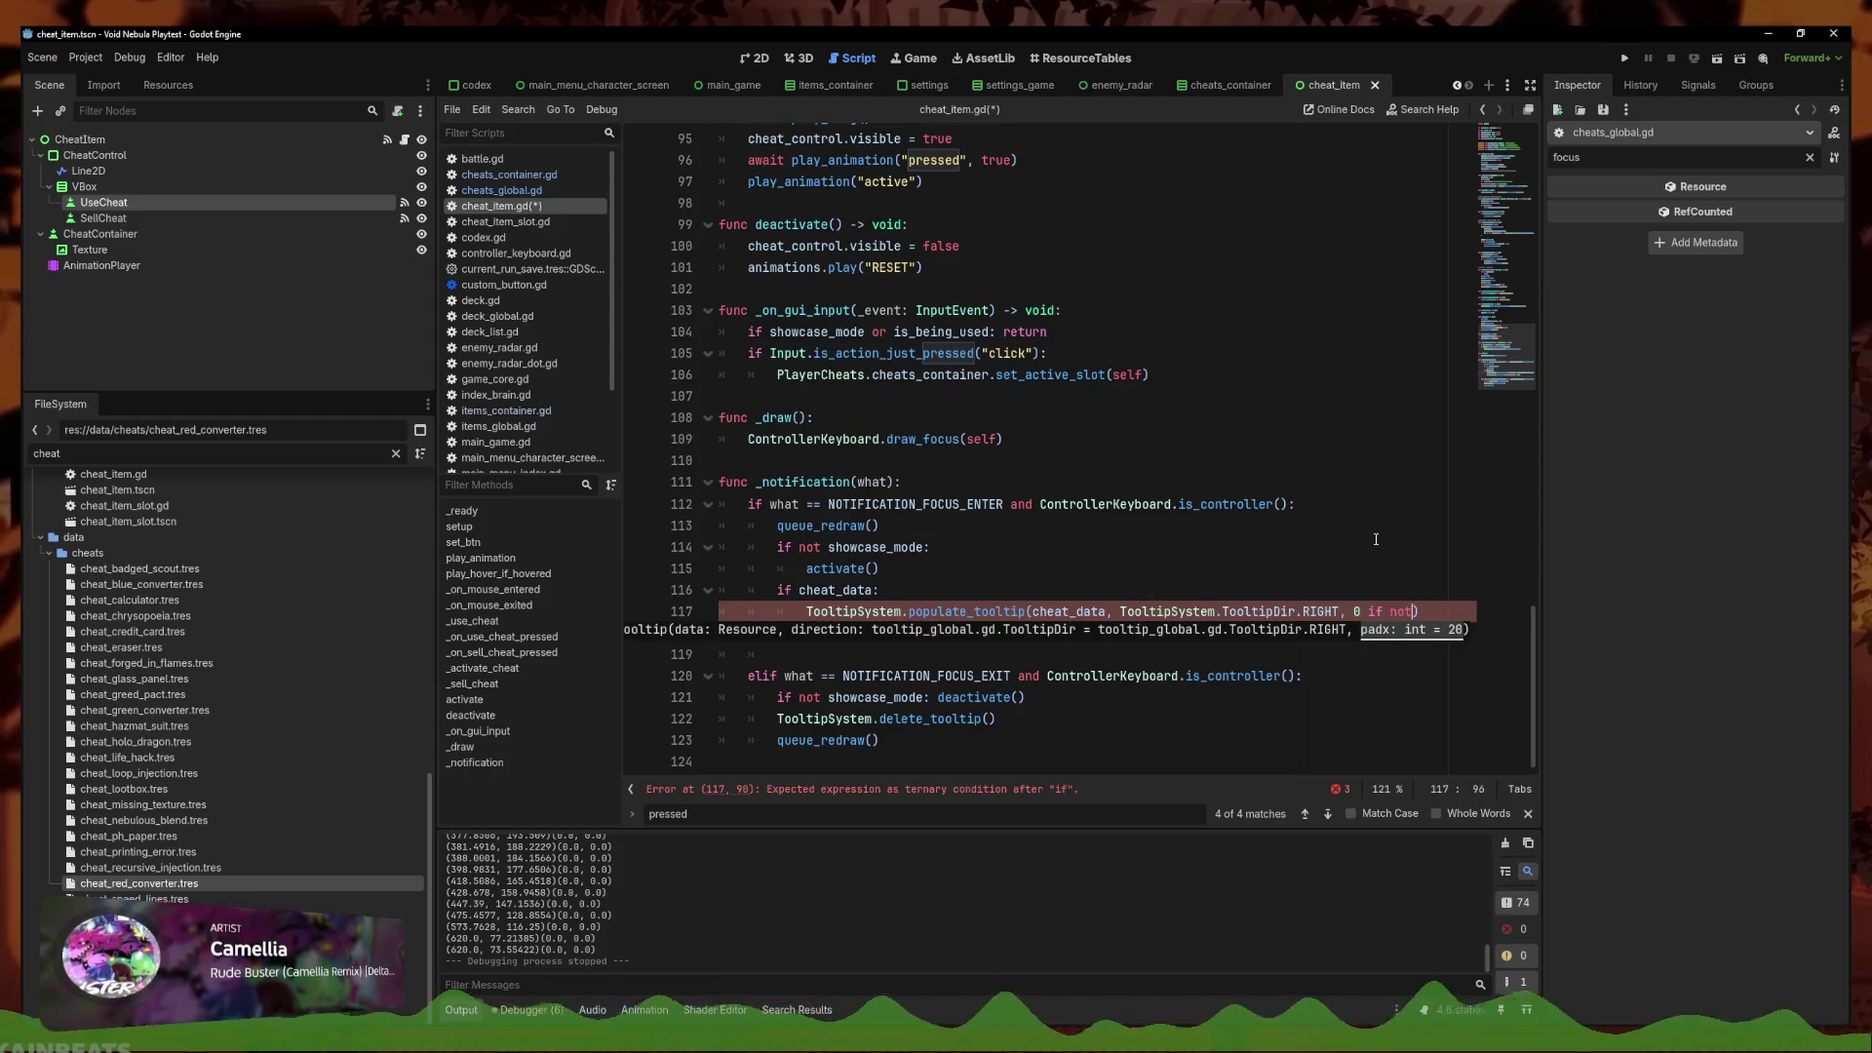
type("show")
key("Return")
type("else 100")
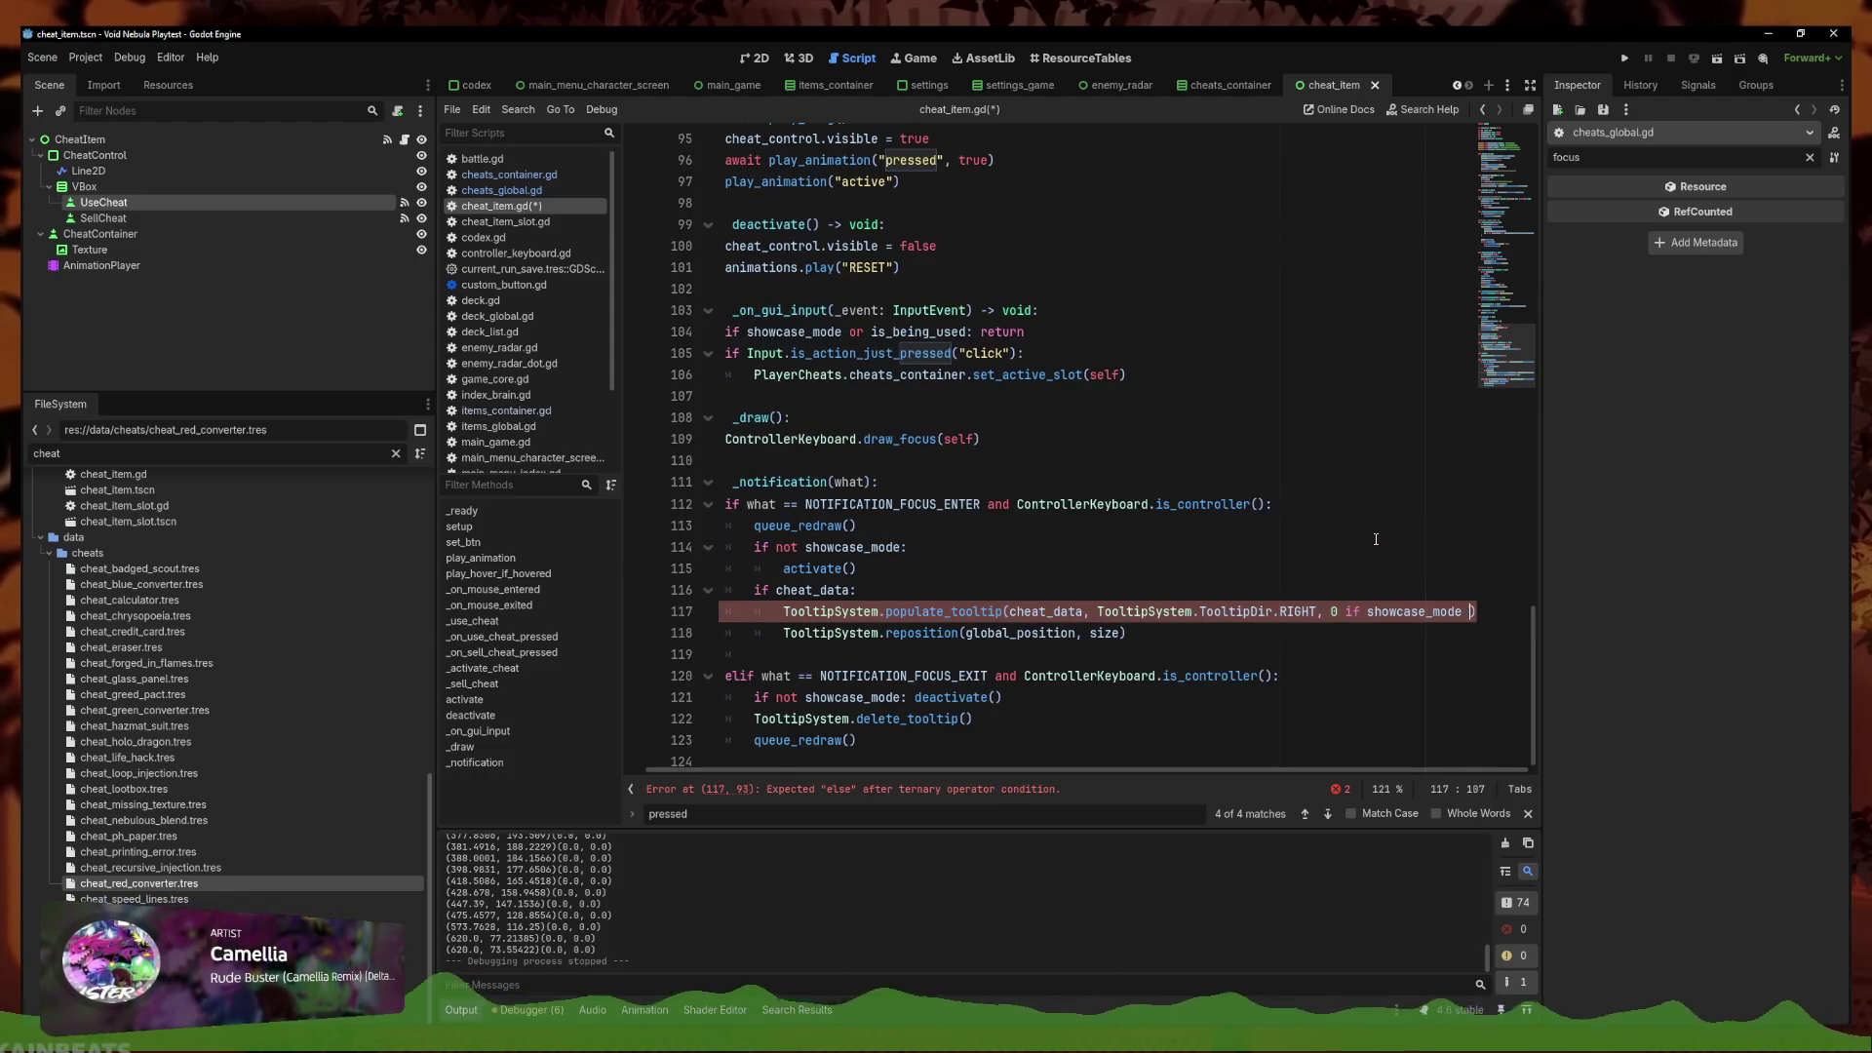
key("ctrl+s")
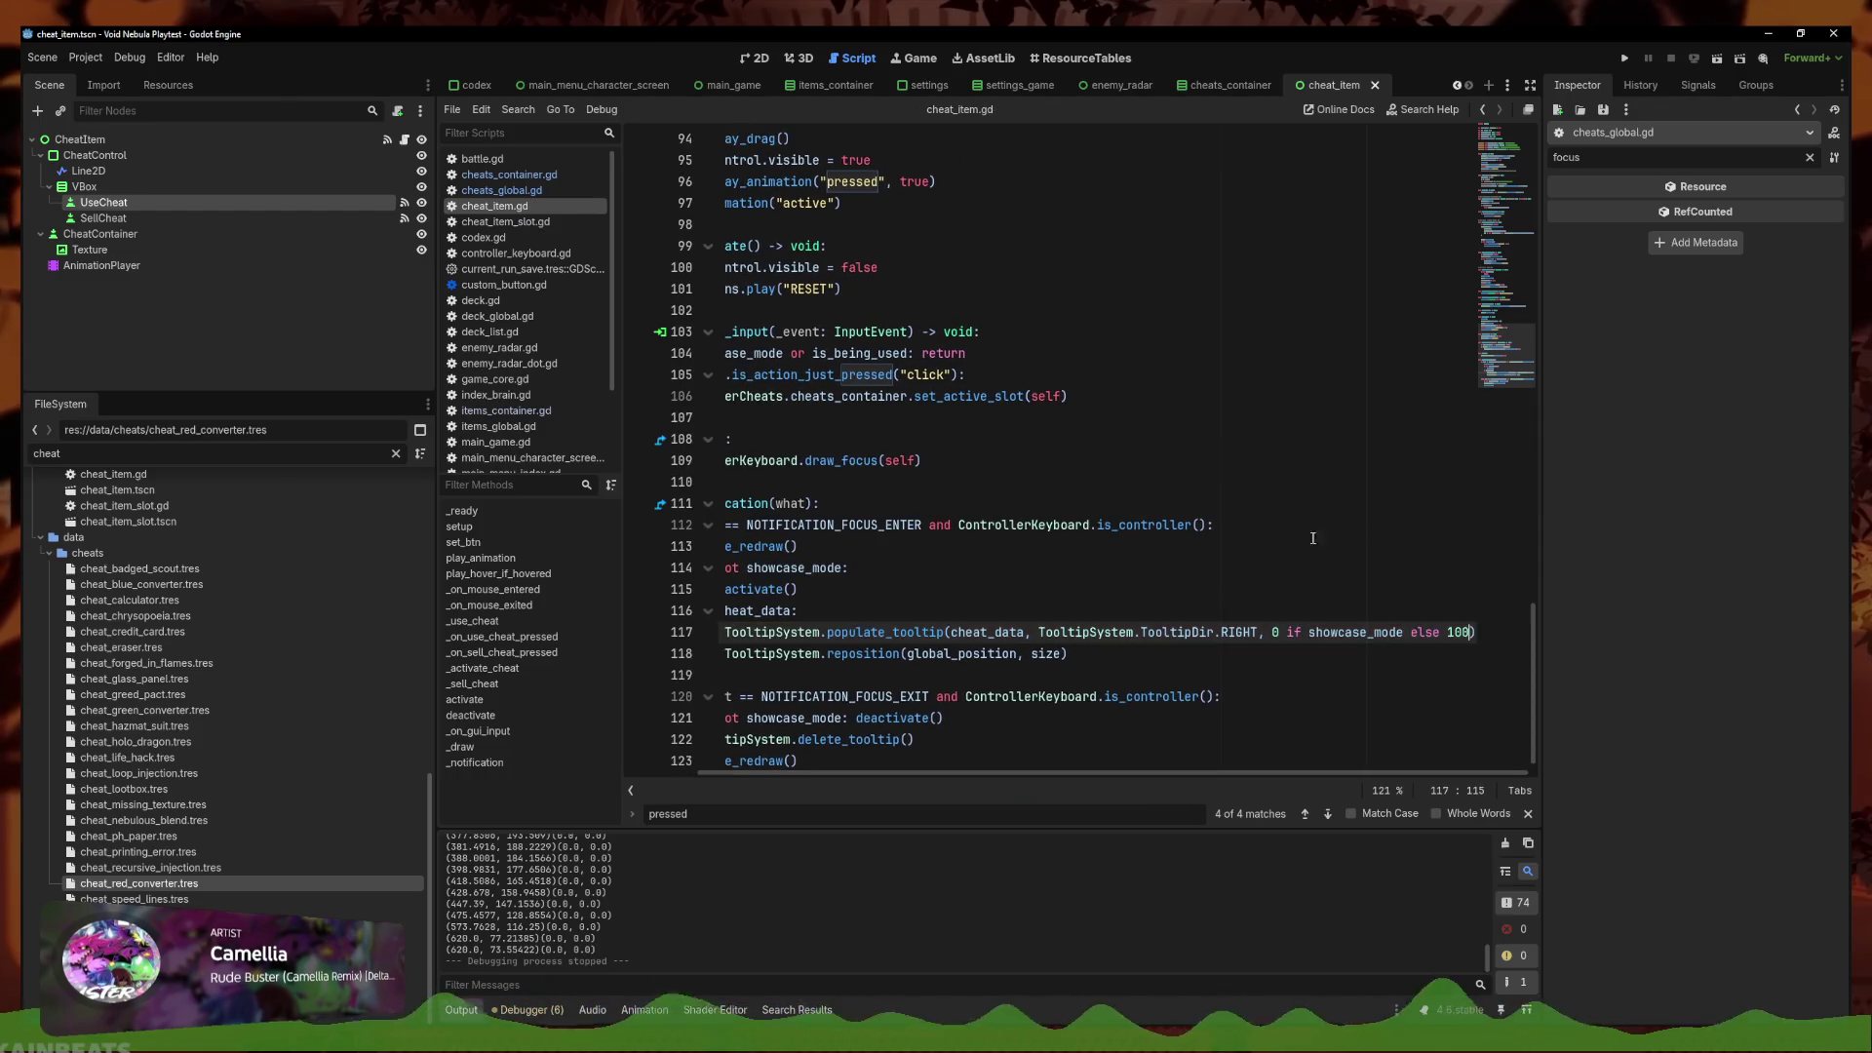
left_click(990, 597)
key("ctrl+s")
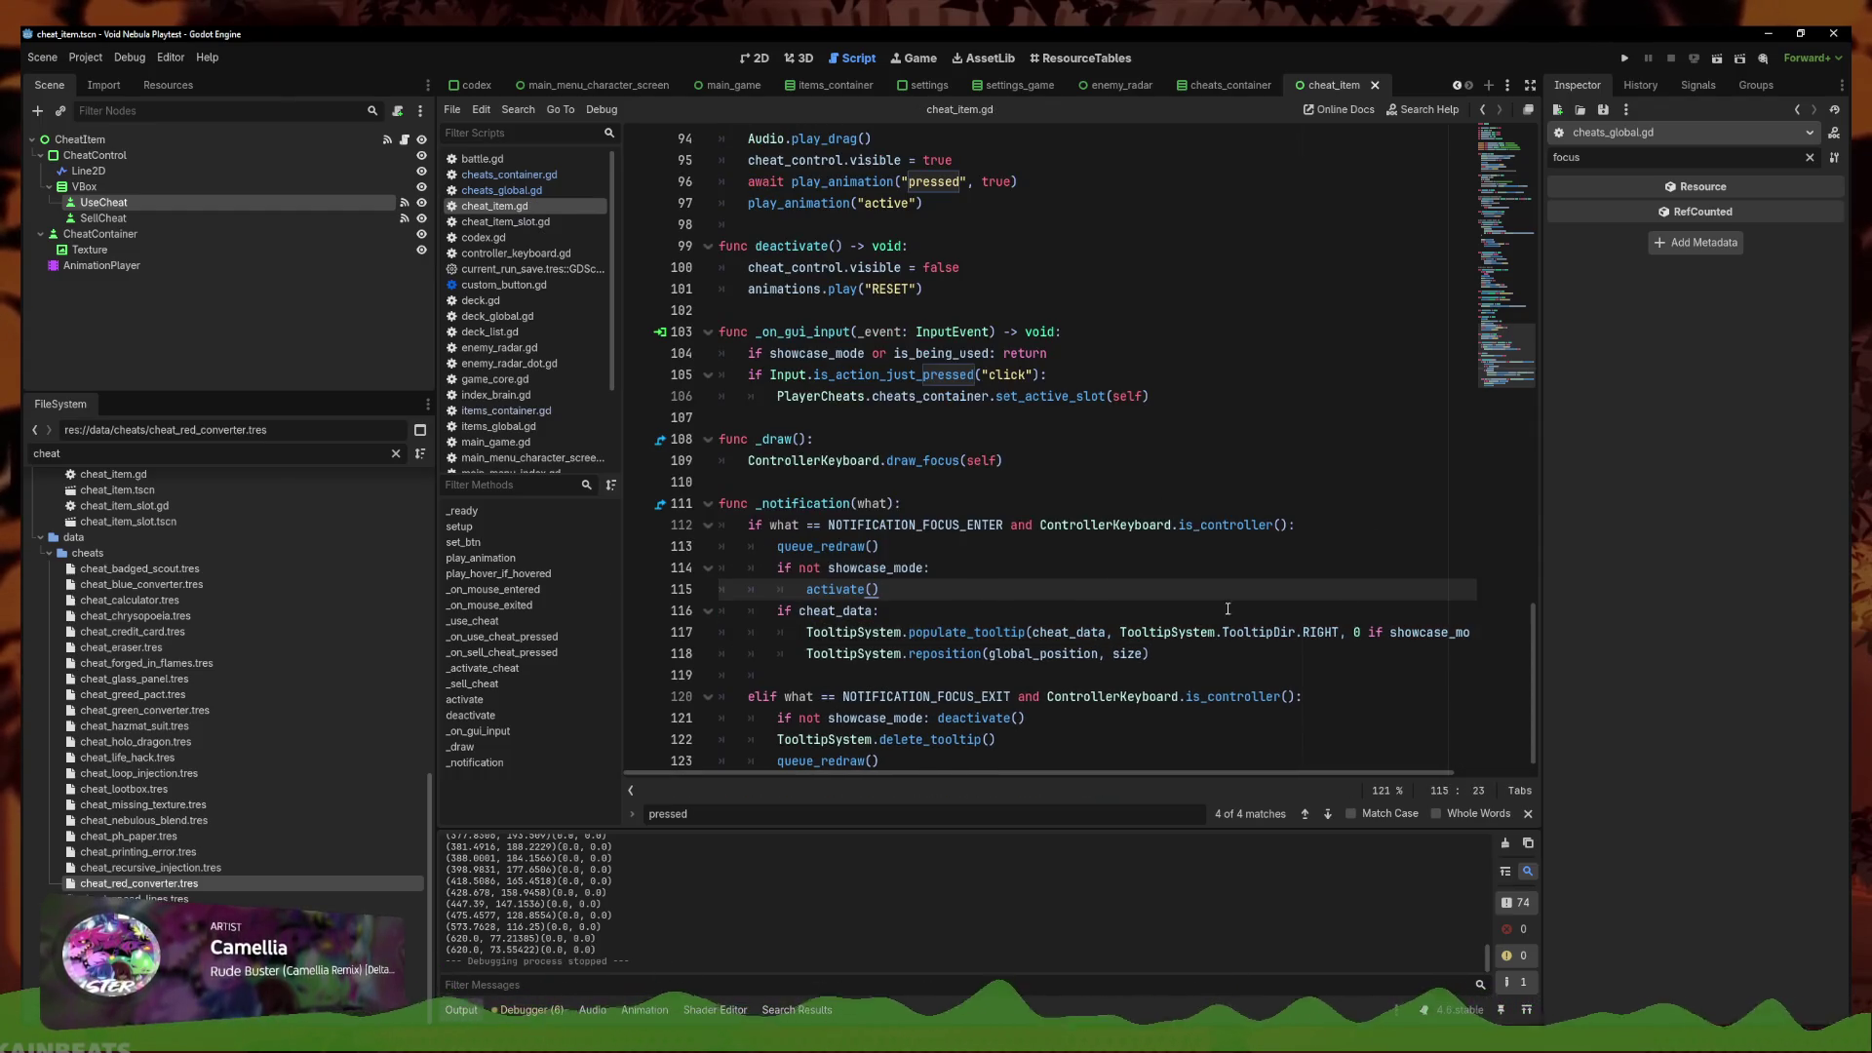
Change the else padding value on line 117 from 100 to 700 and save
left_click(1460, 632)
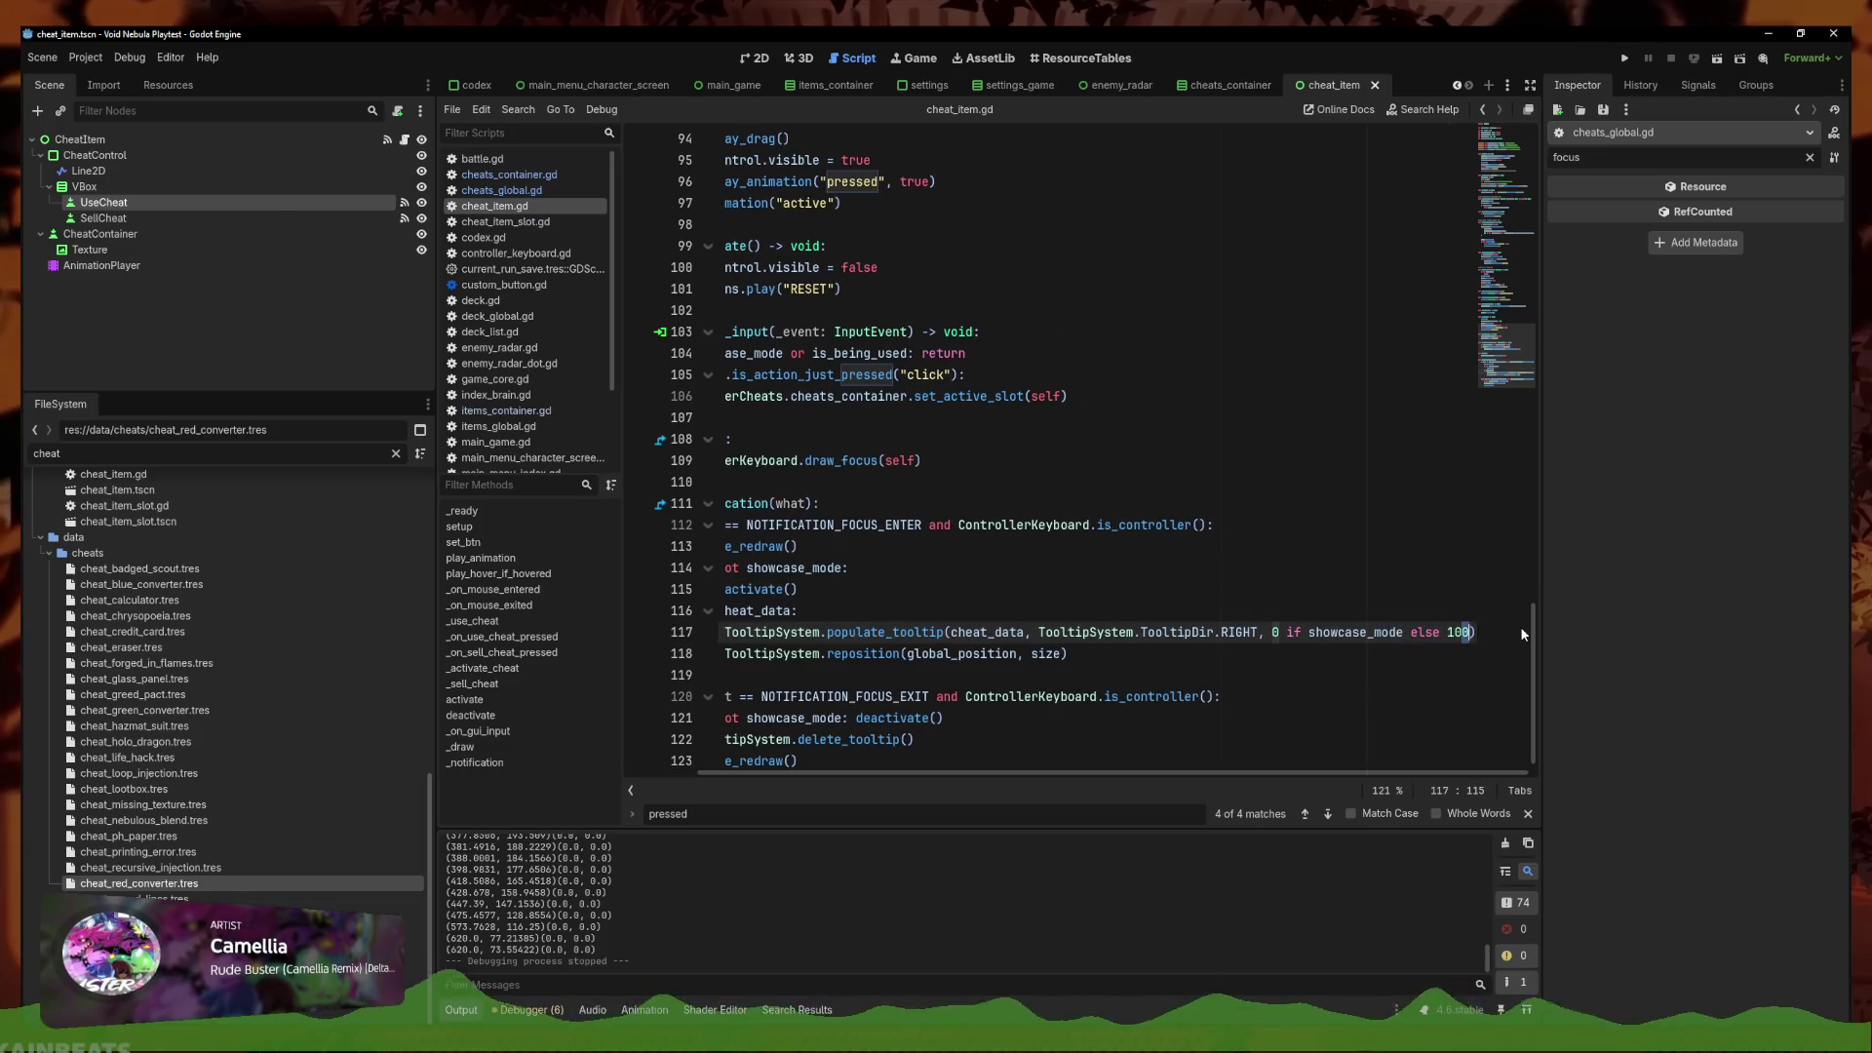
key("BackSpace")
key("BackSpace")
type("7")
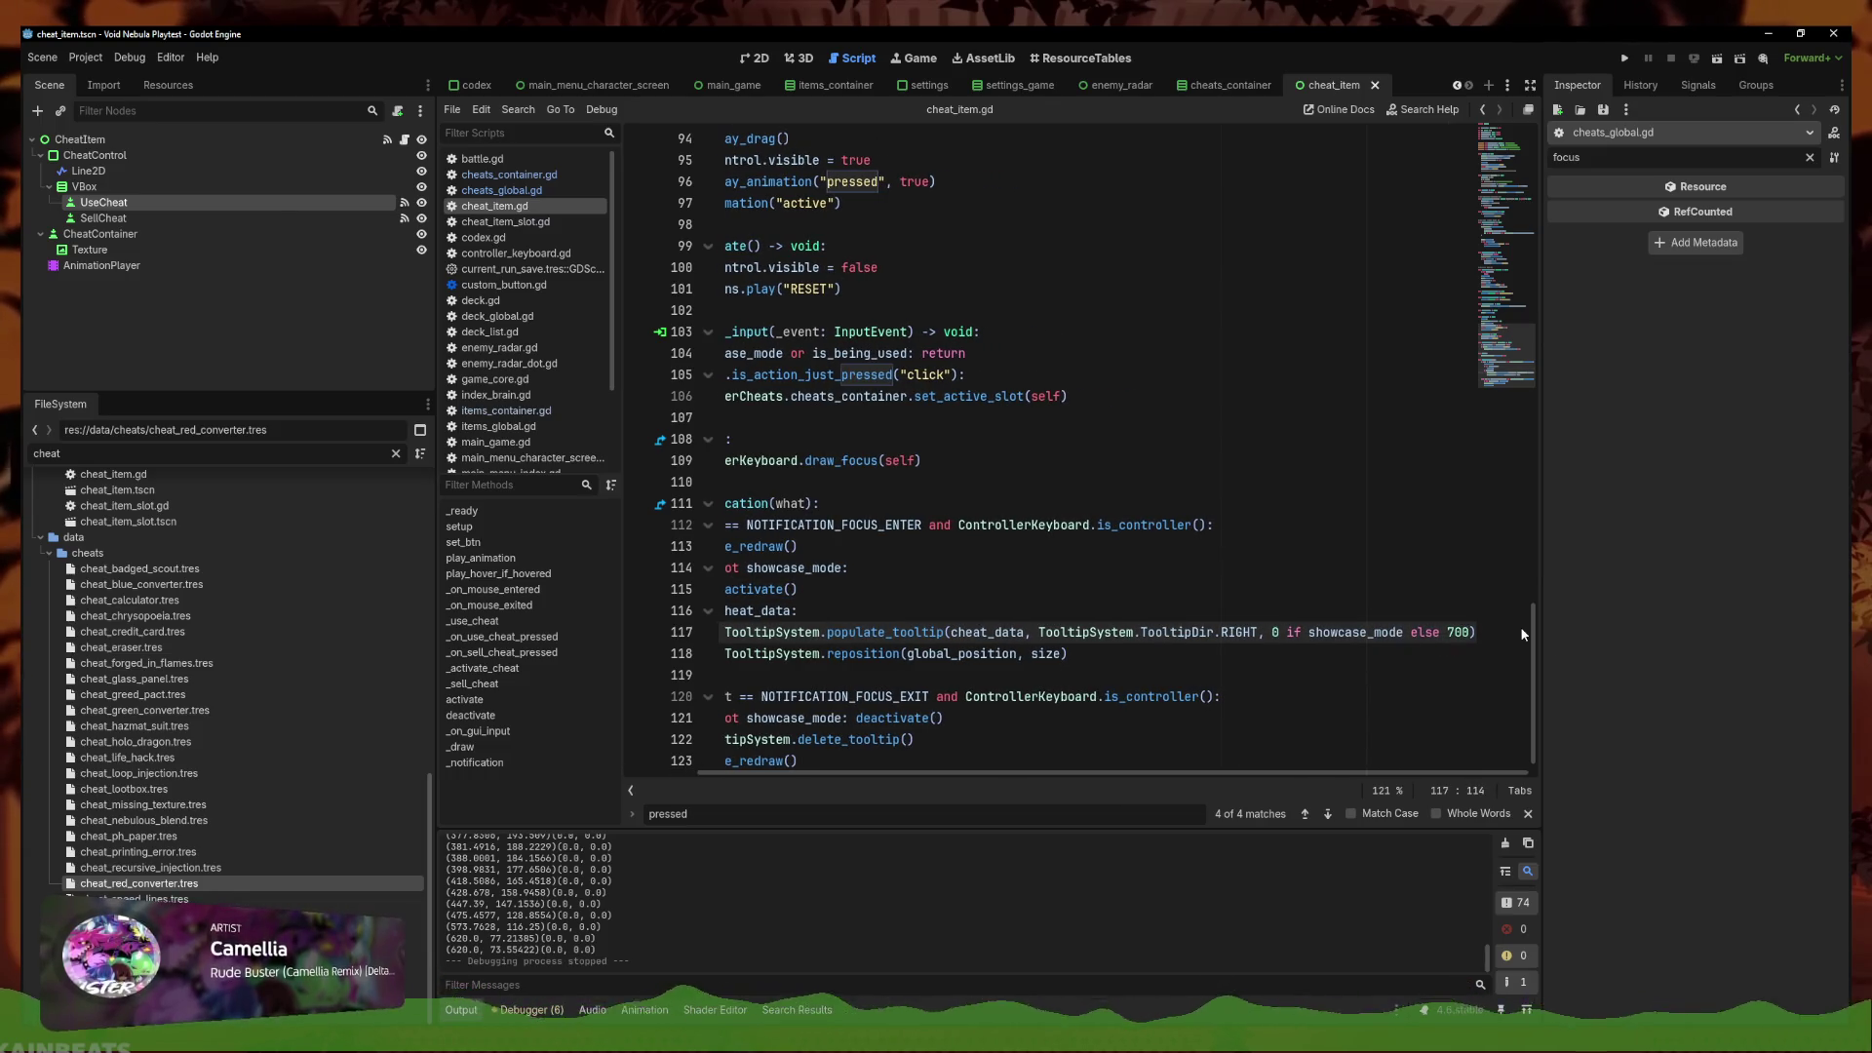
key("ctrl+s")
key("Up")
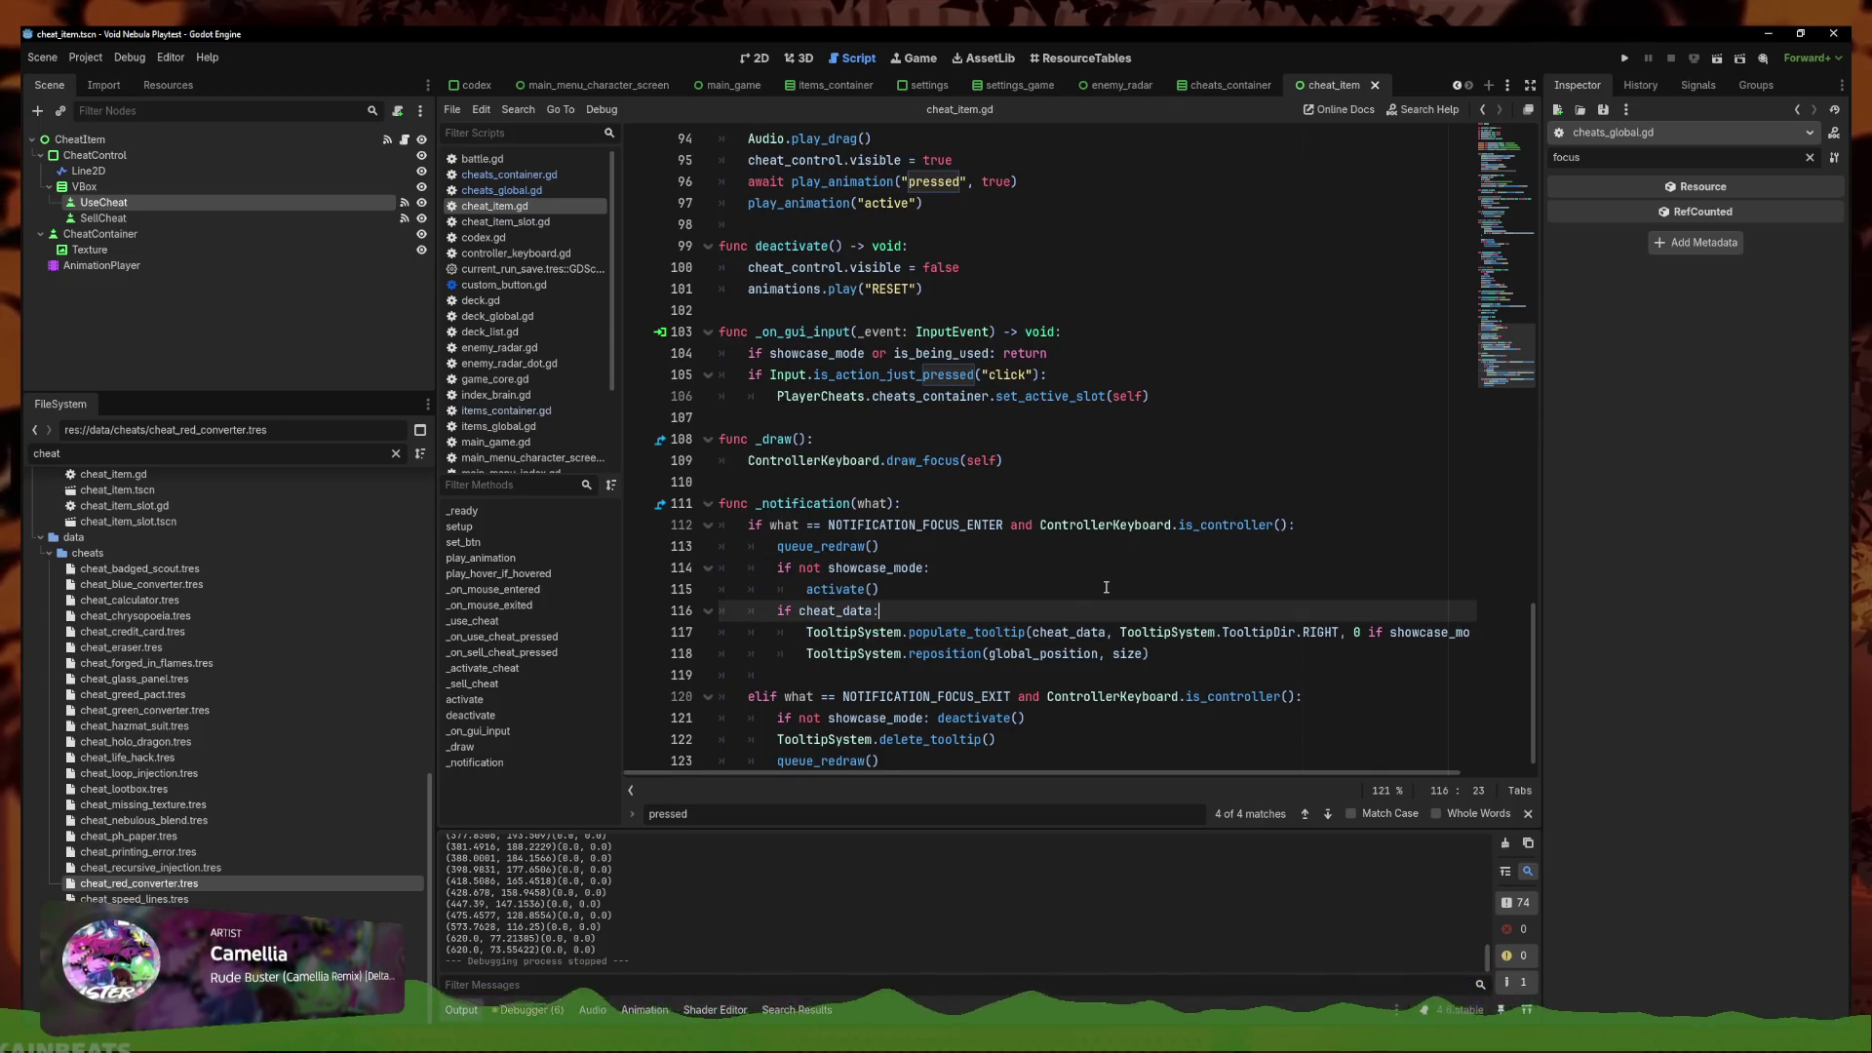
scroll(1080, 591, "down", 1)
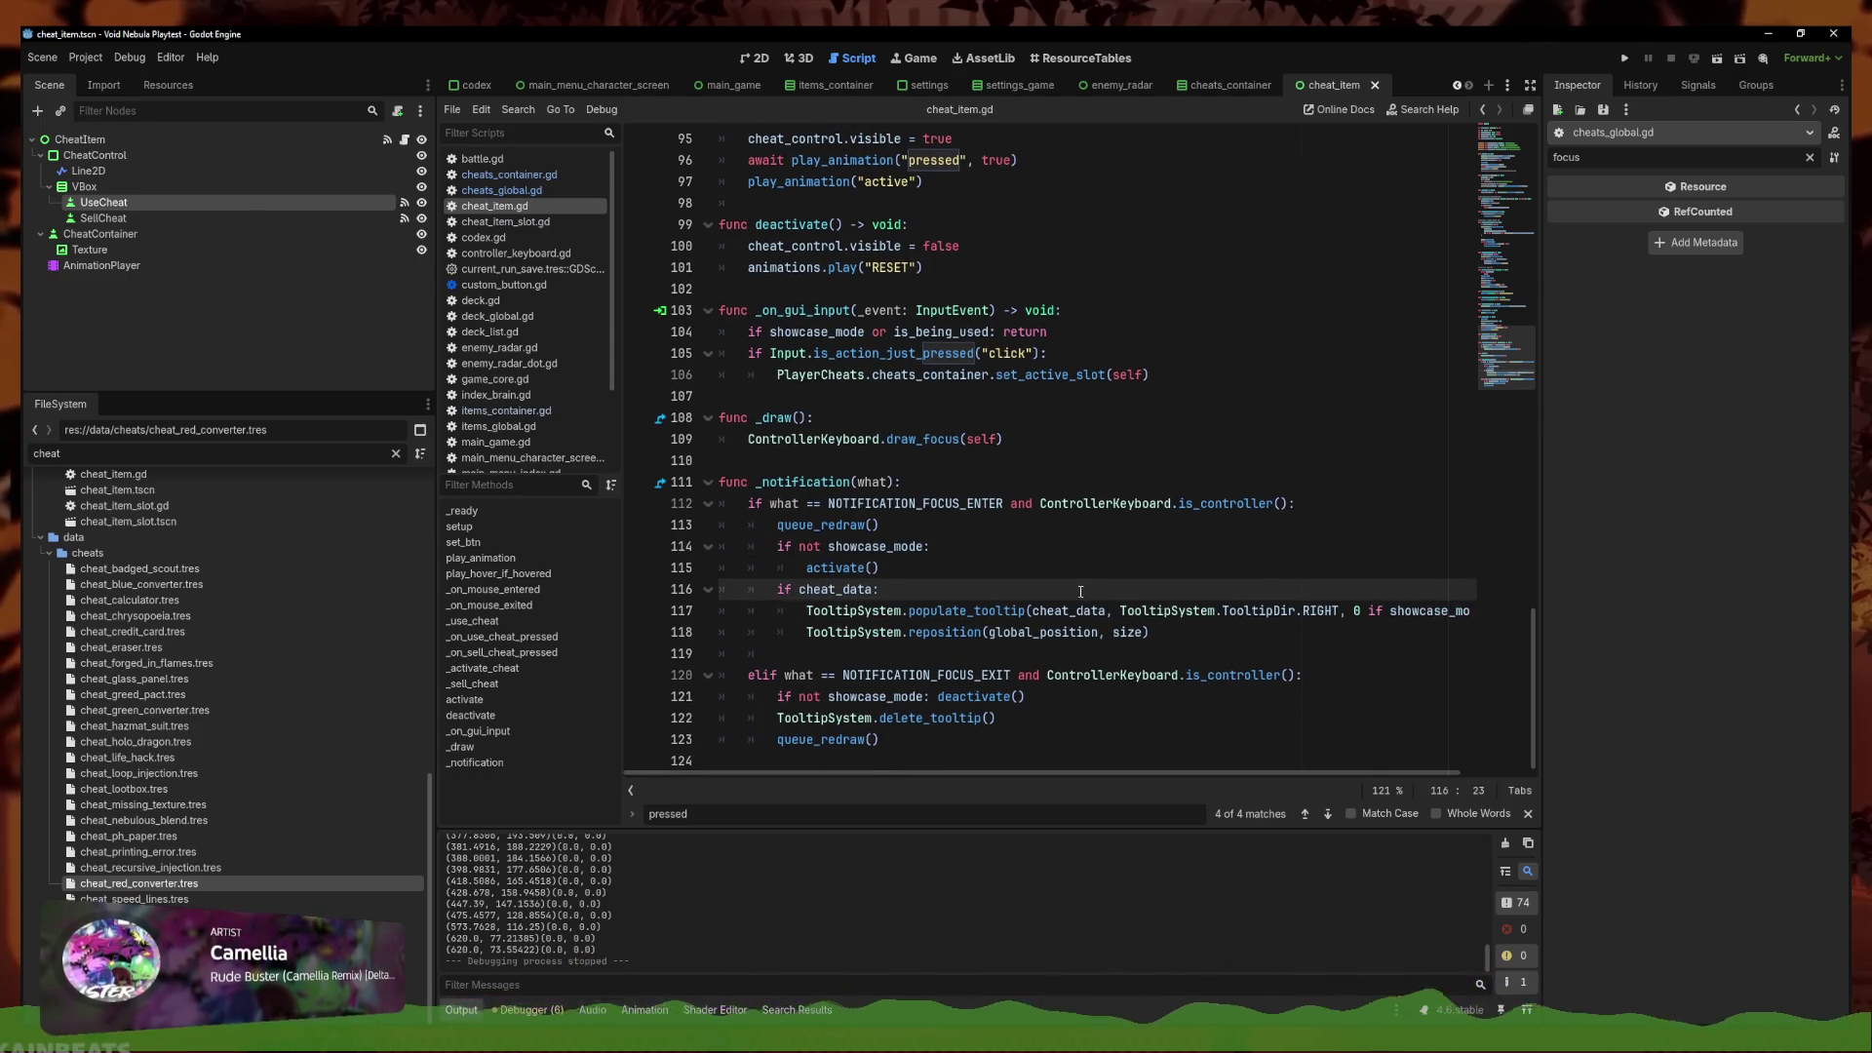
left_click(1038, 699)
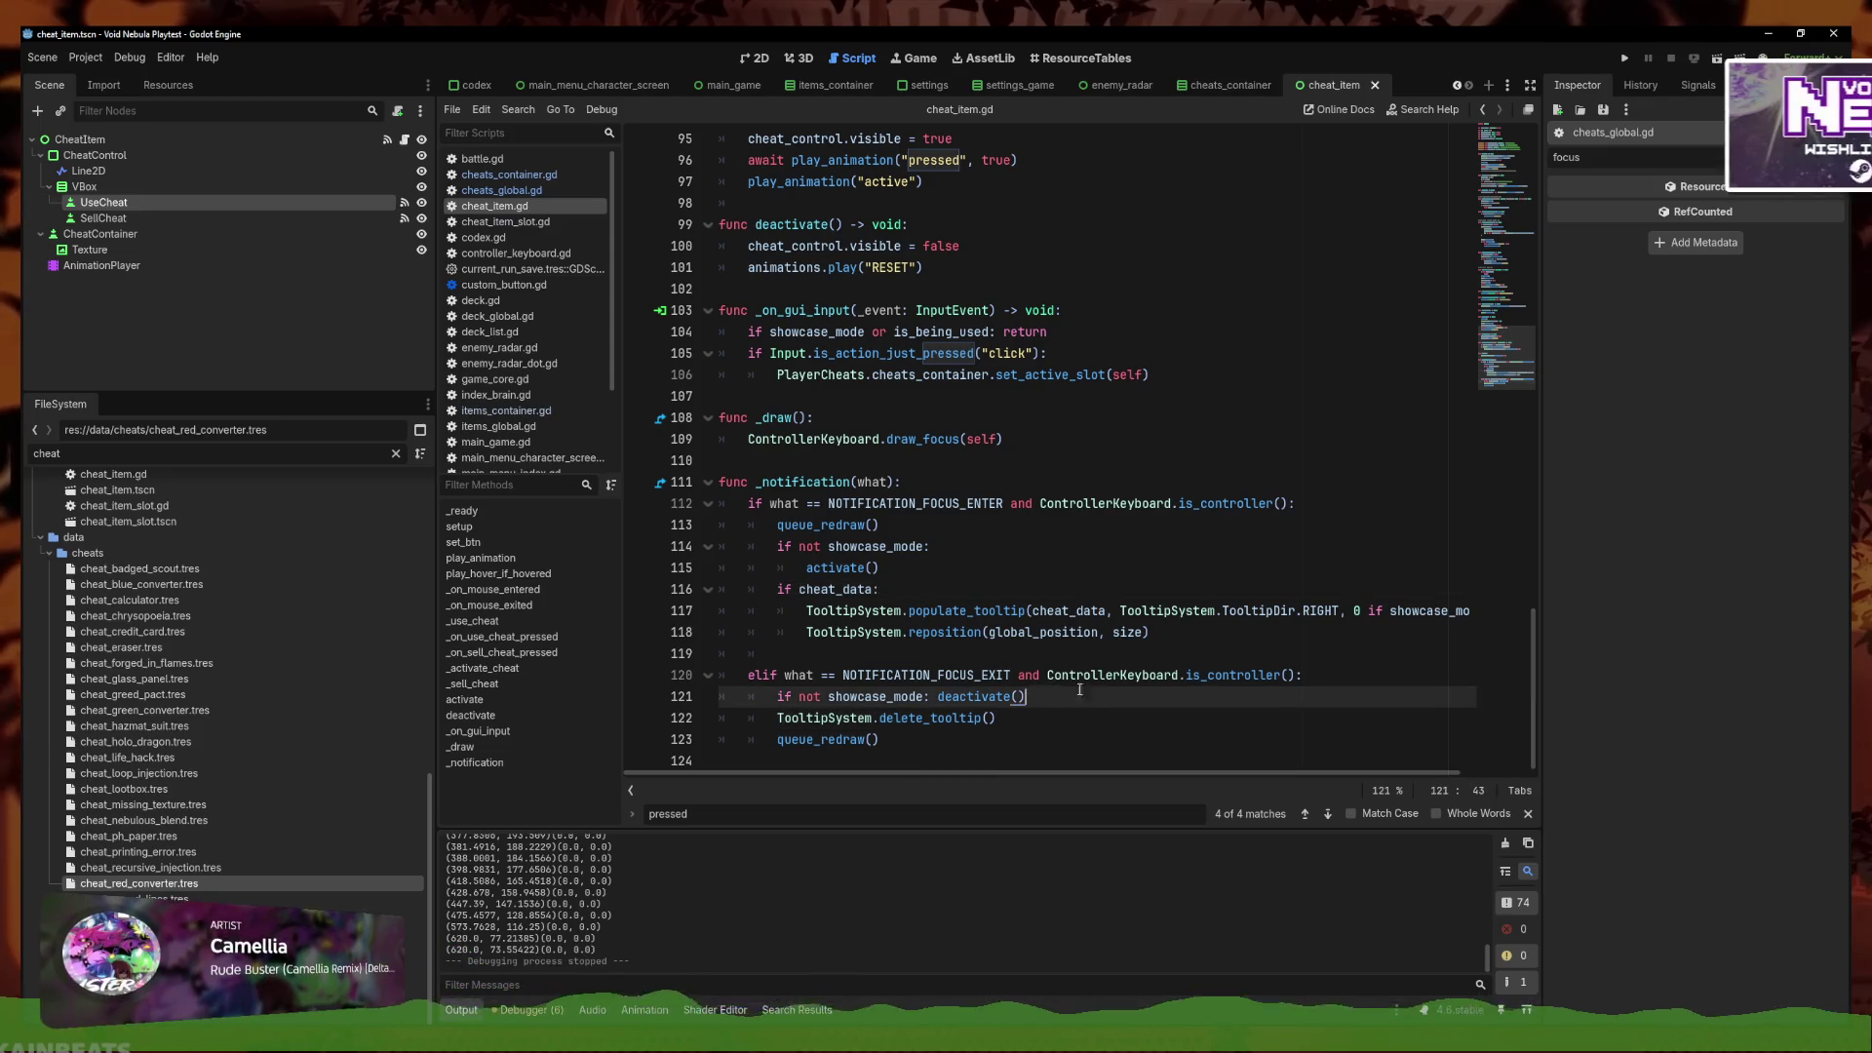
left_click_drag(1073, 717, 1072, 674)
left_click(1103, 699)
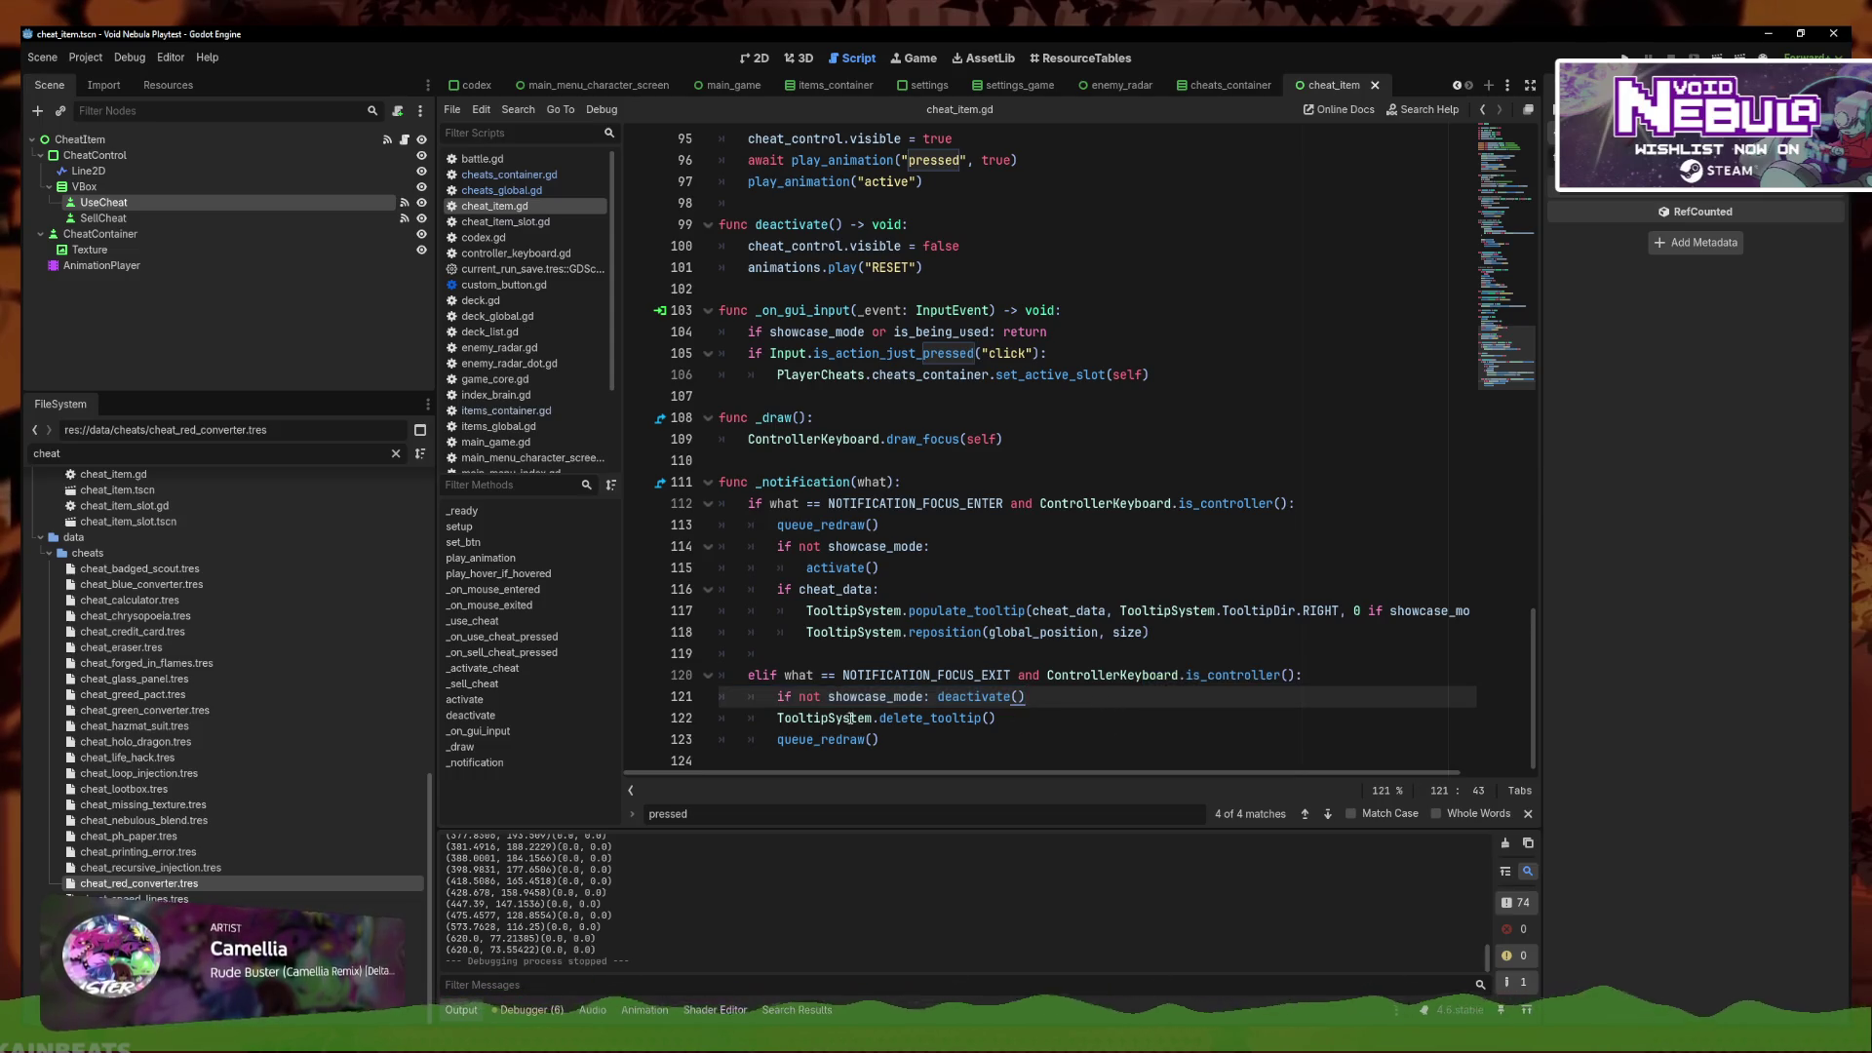
left_click_drag(947, 698, 1120, 682)
left_click(1339, 689)
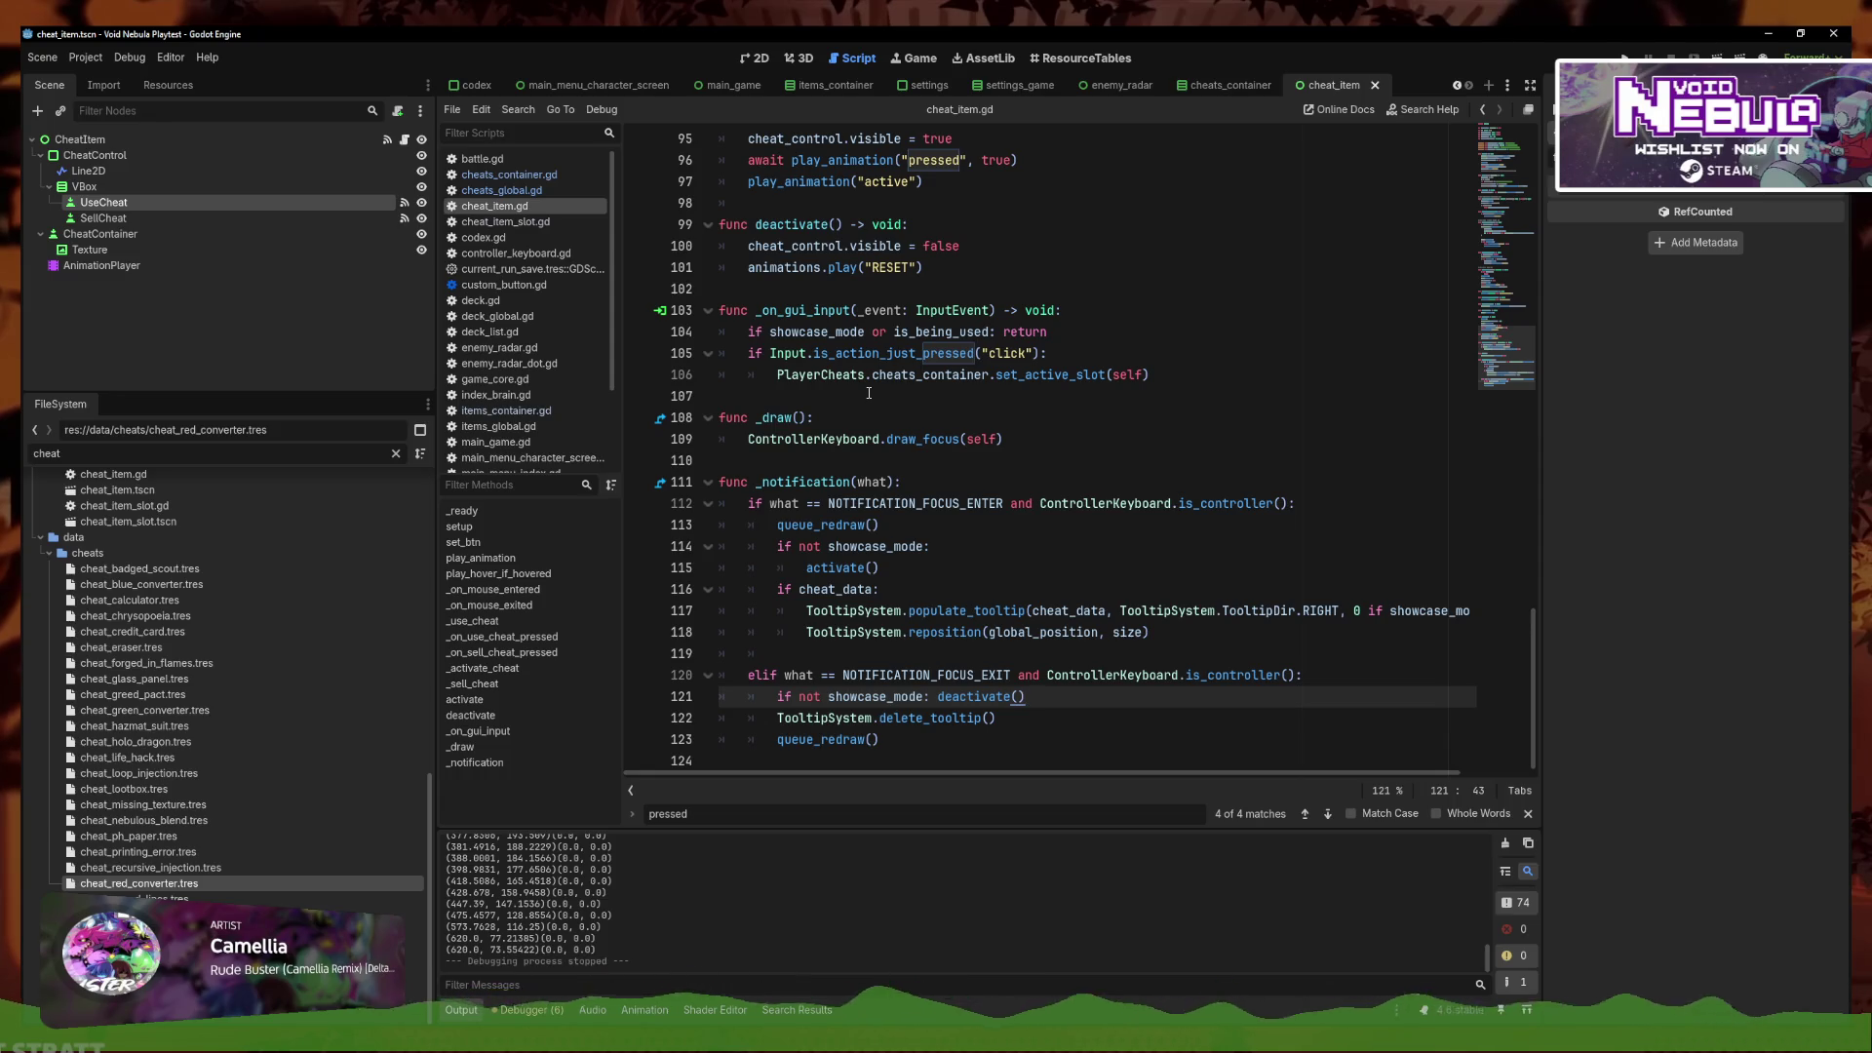
left_click(937, 696)
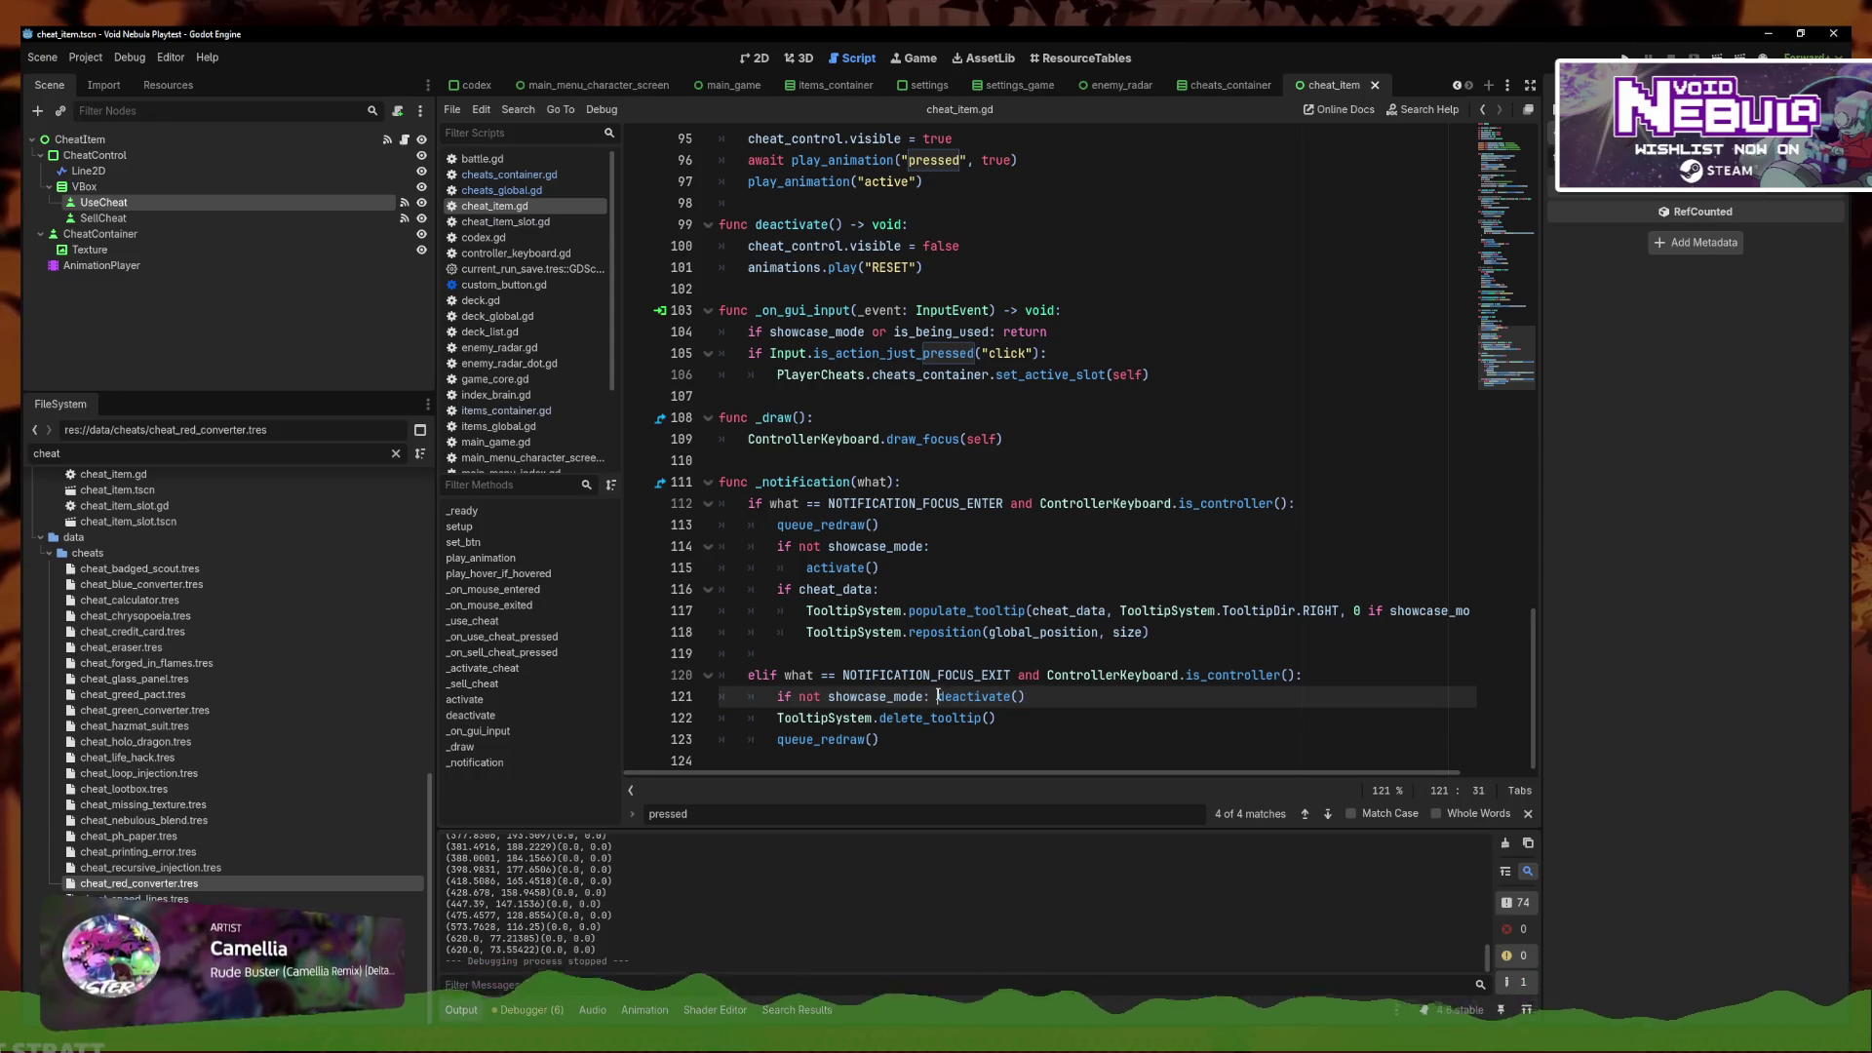
key("Return")
key("Return")
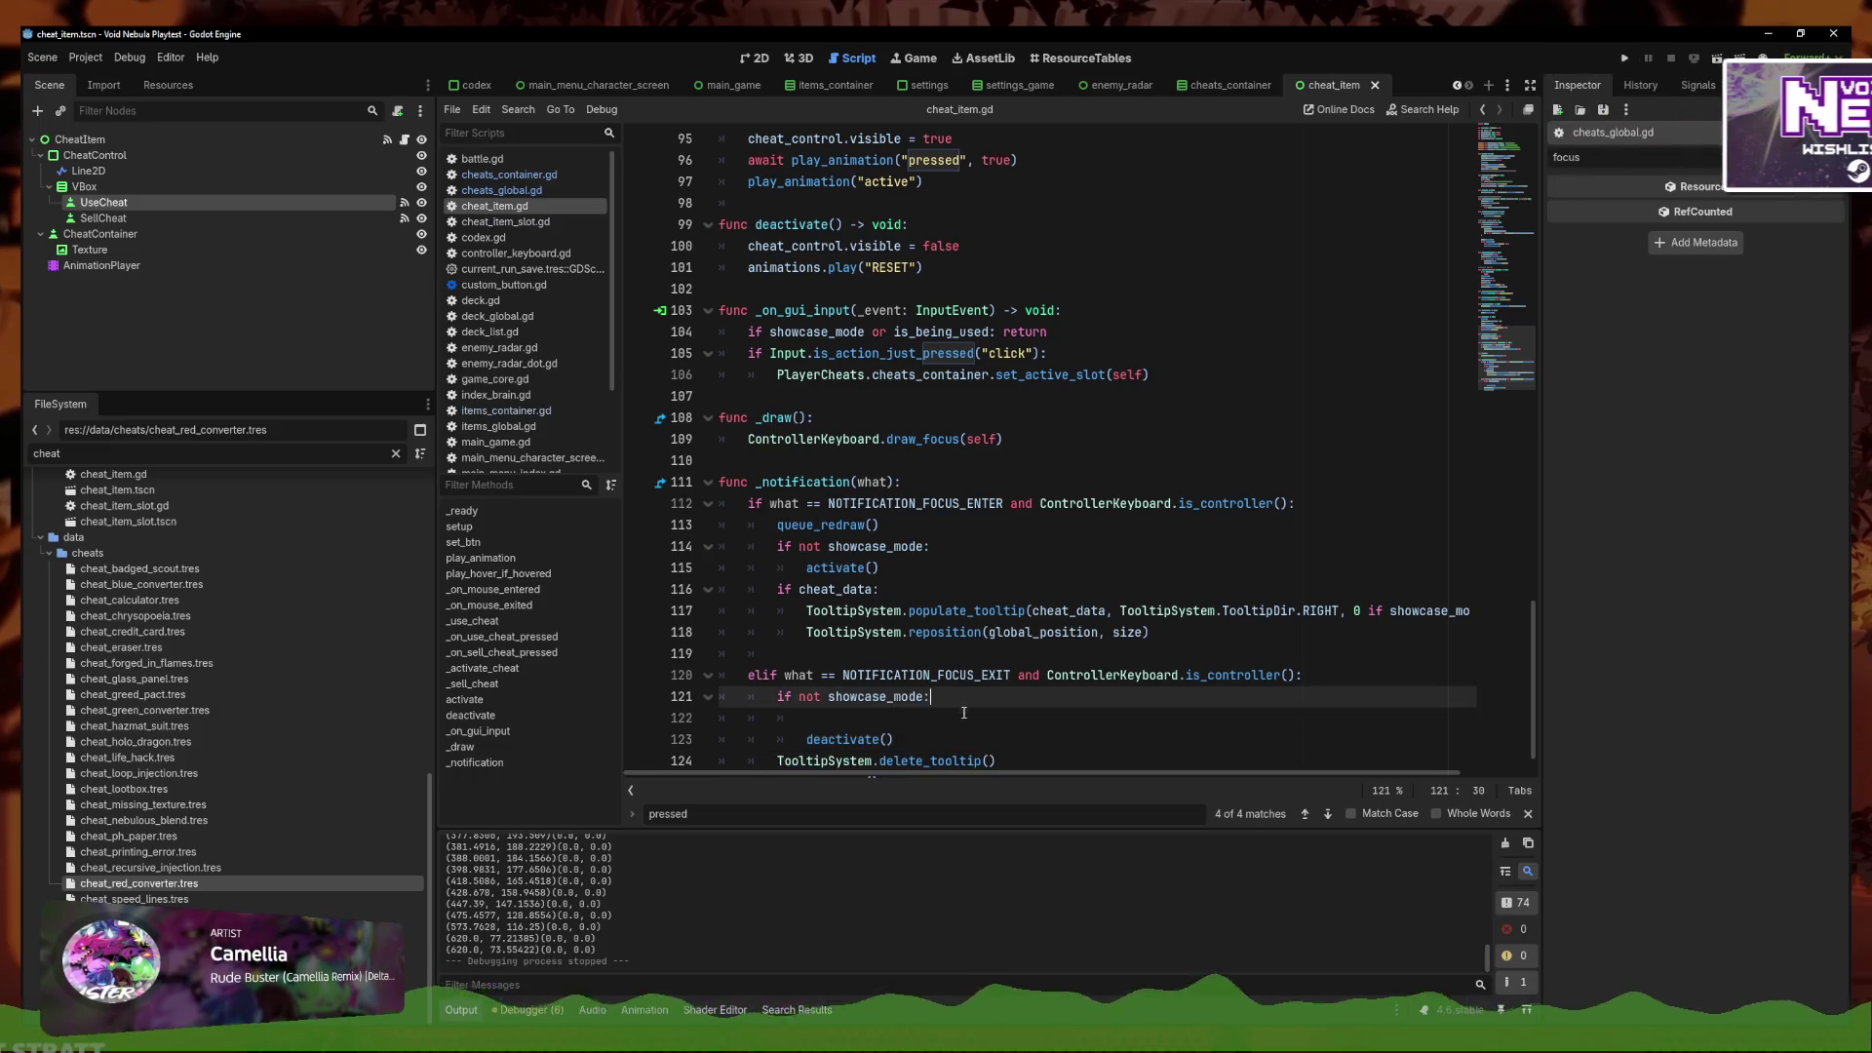
left_click(964, 711)
scroll(936, 683, "down", 1)
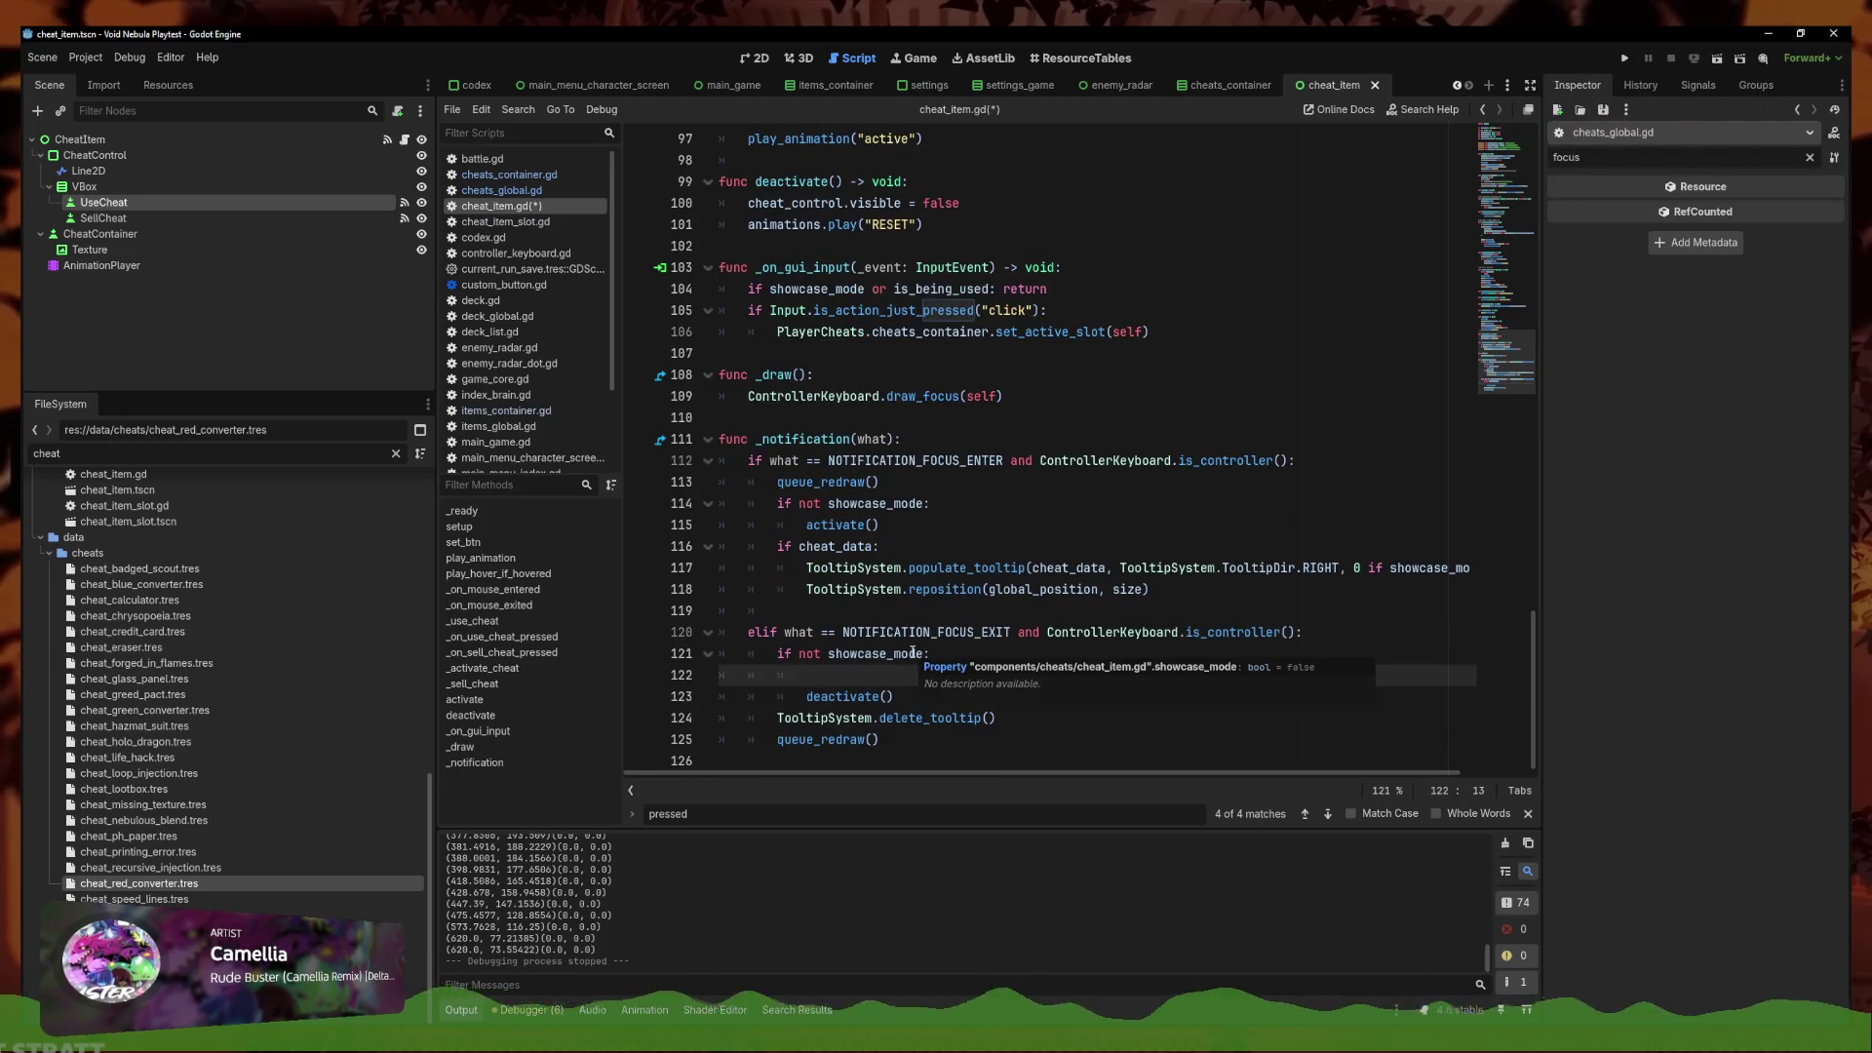
key("ctrl+z")
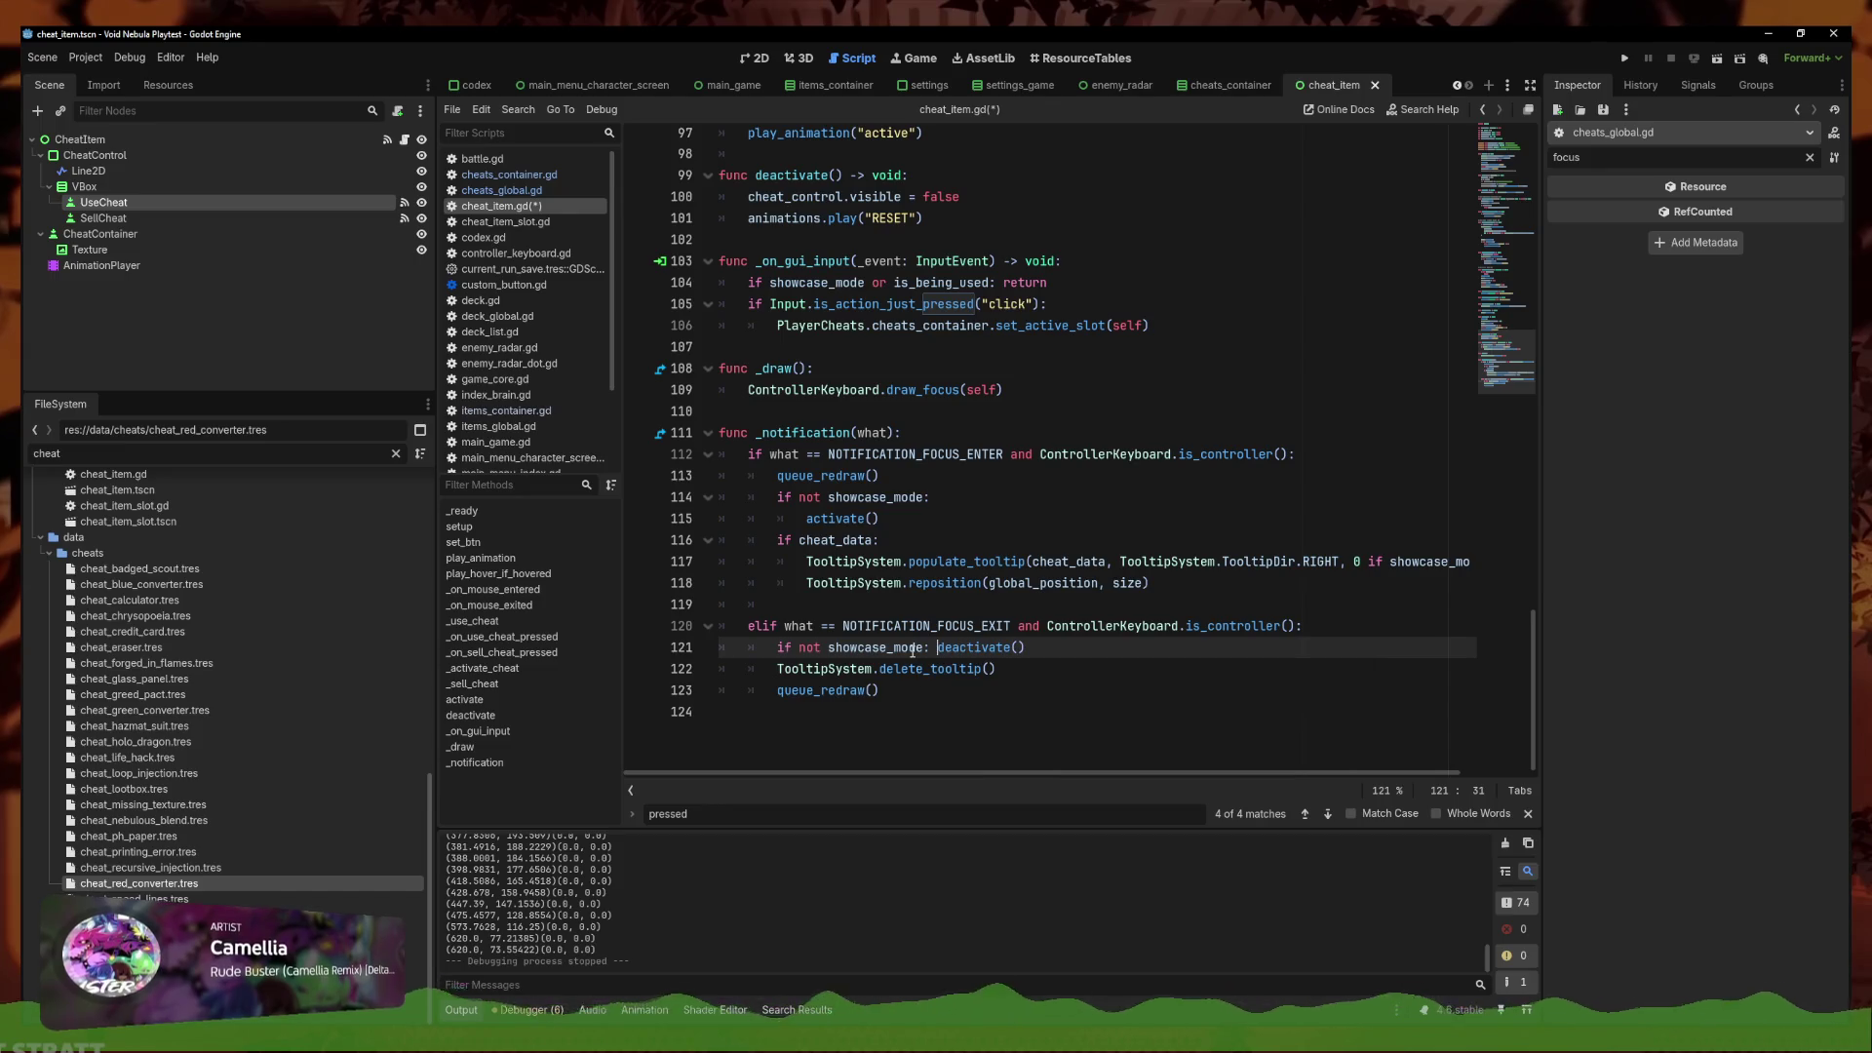
left_click(1341, 628)
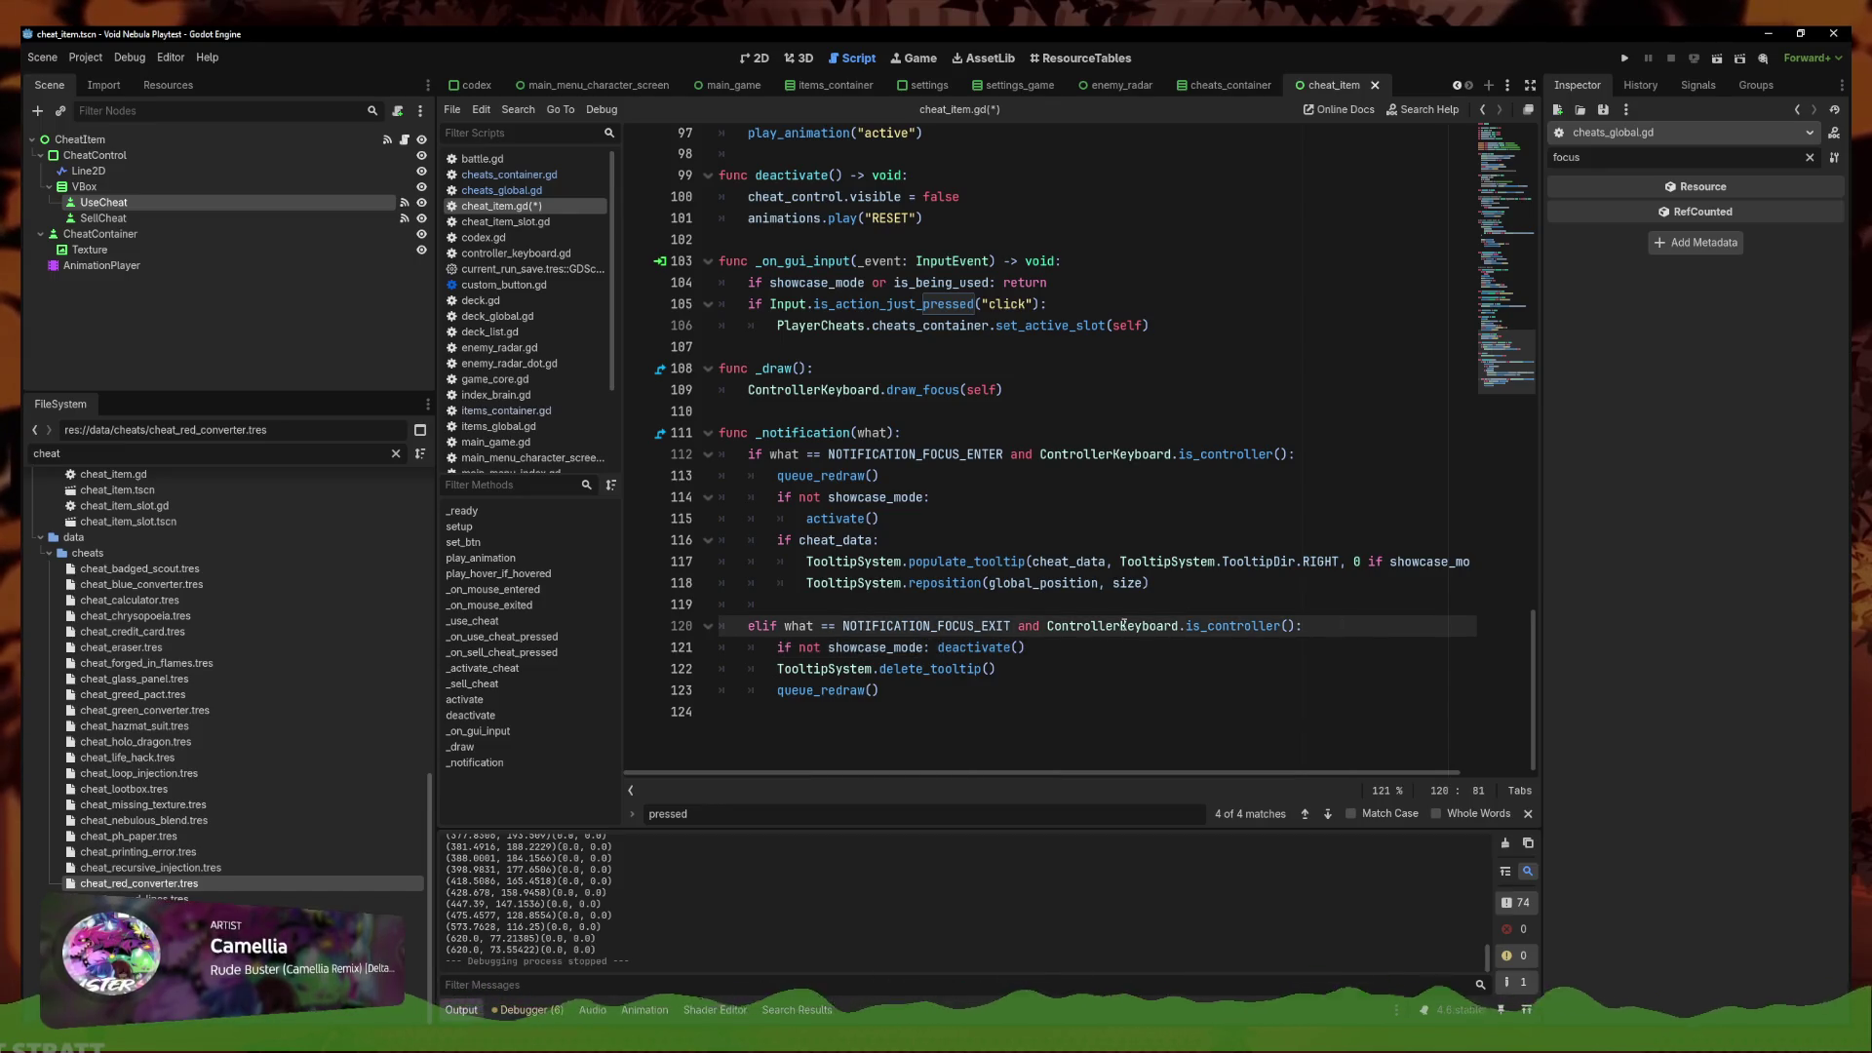
left_click(934, 648)
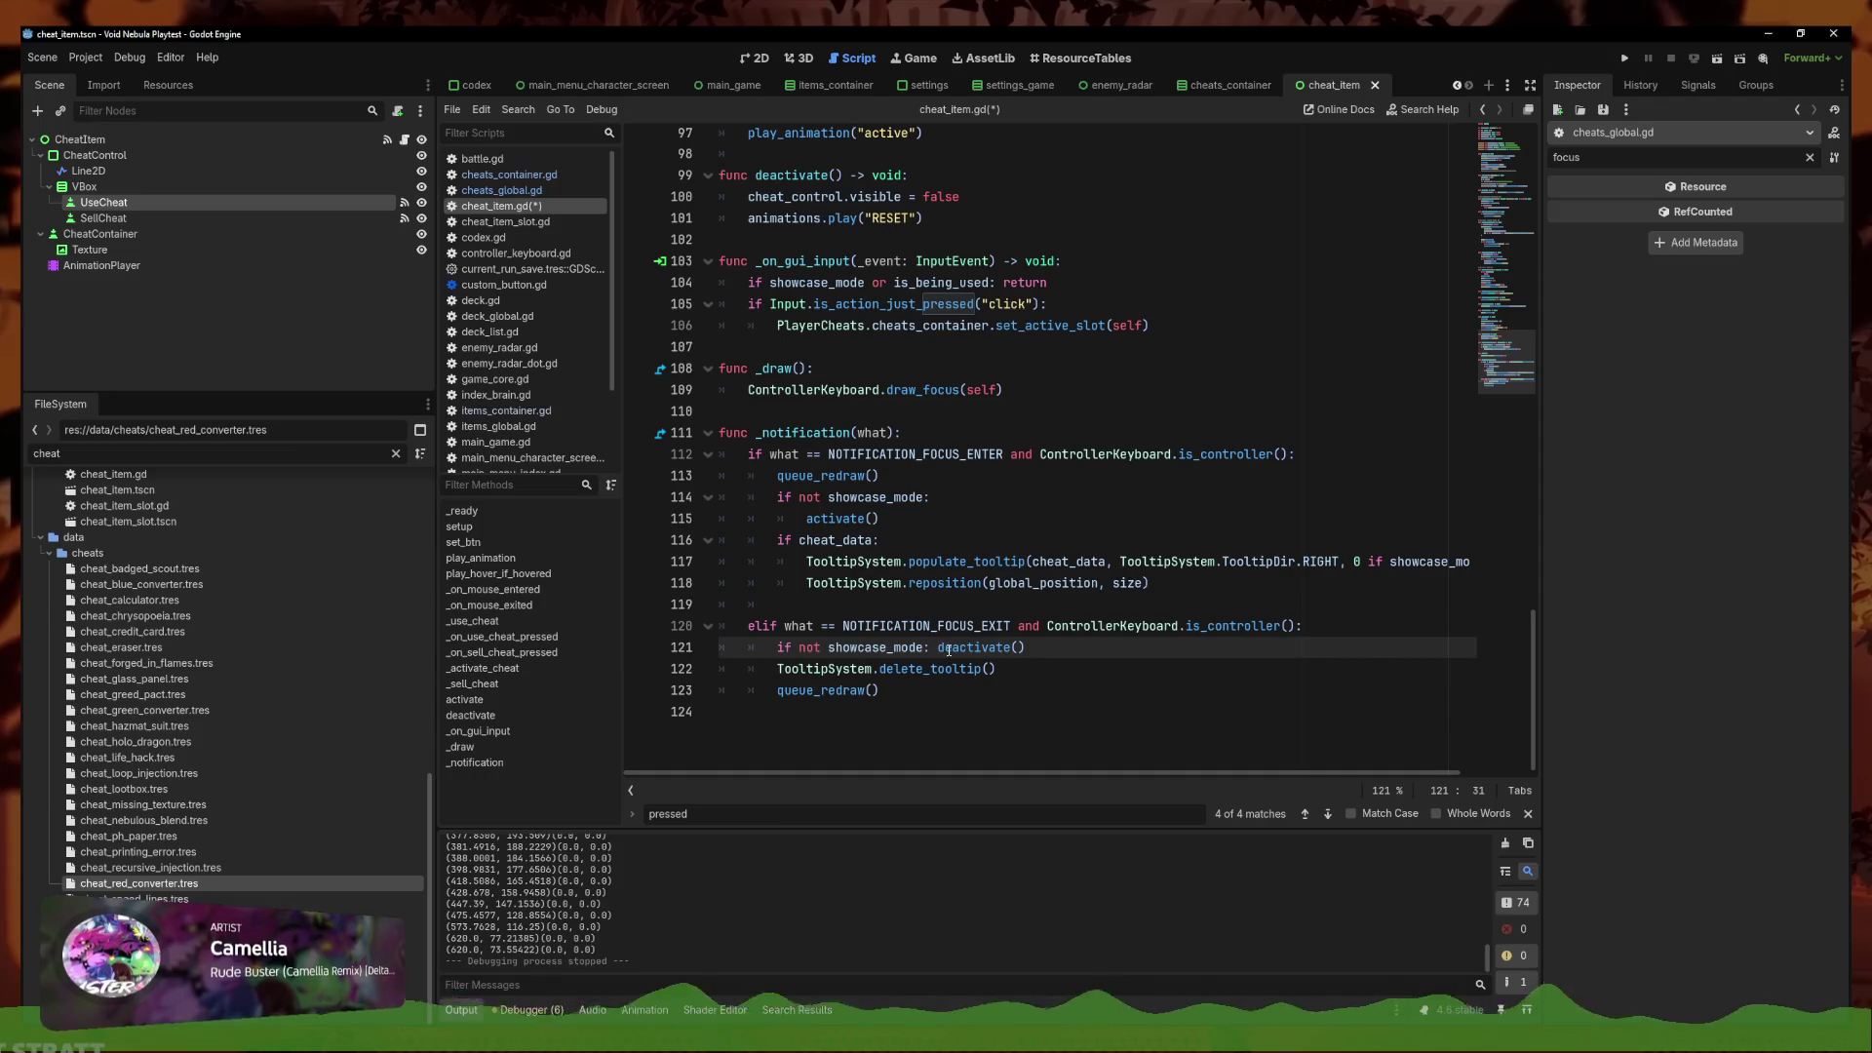
left_click(927, 648)
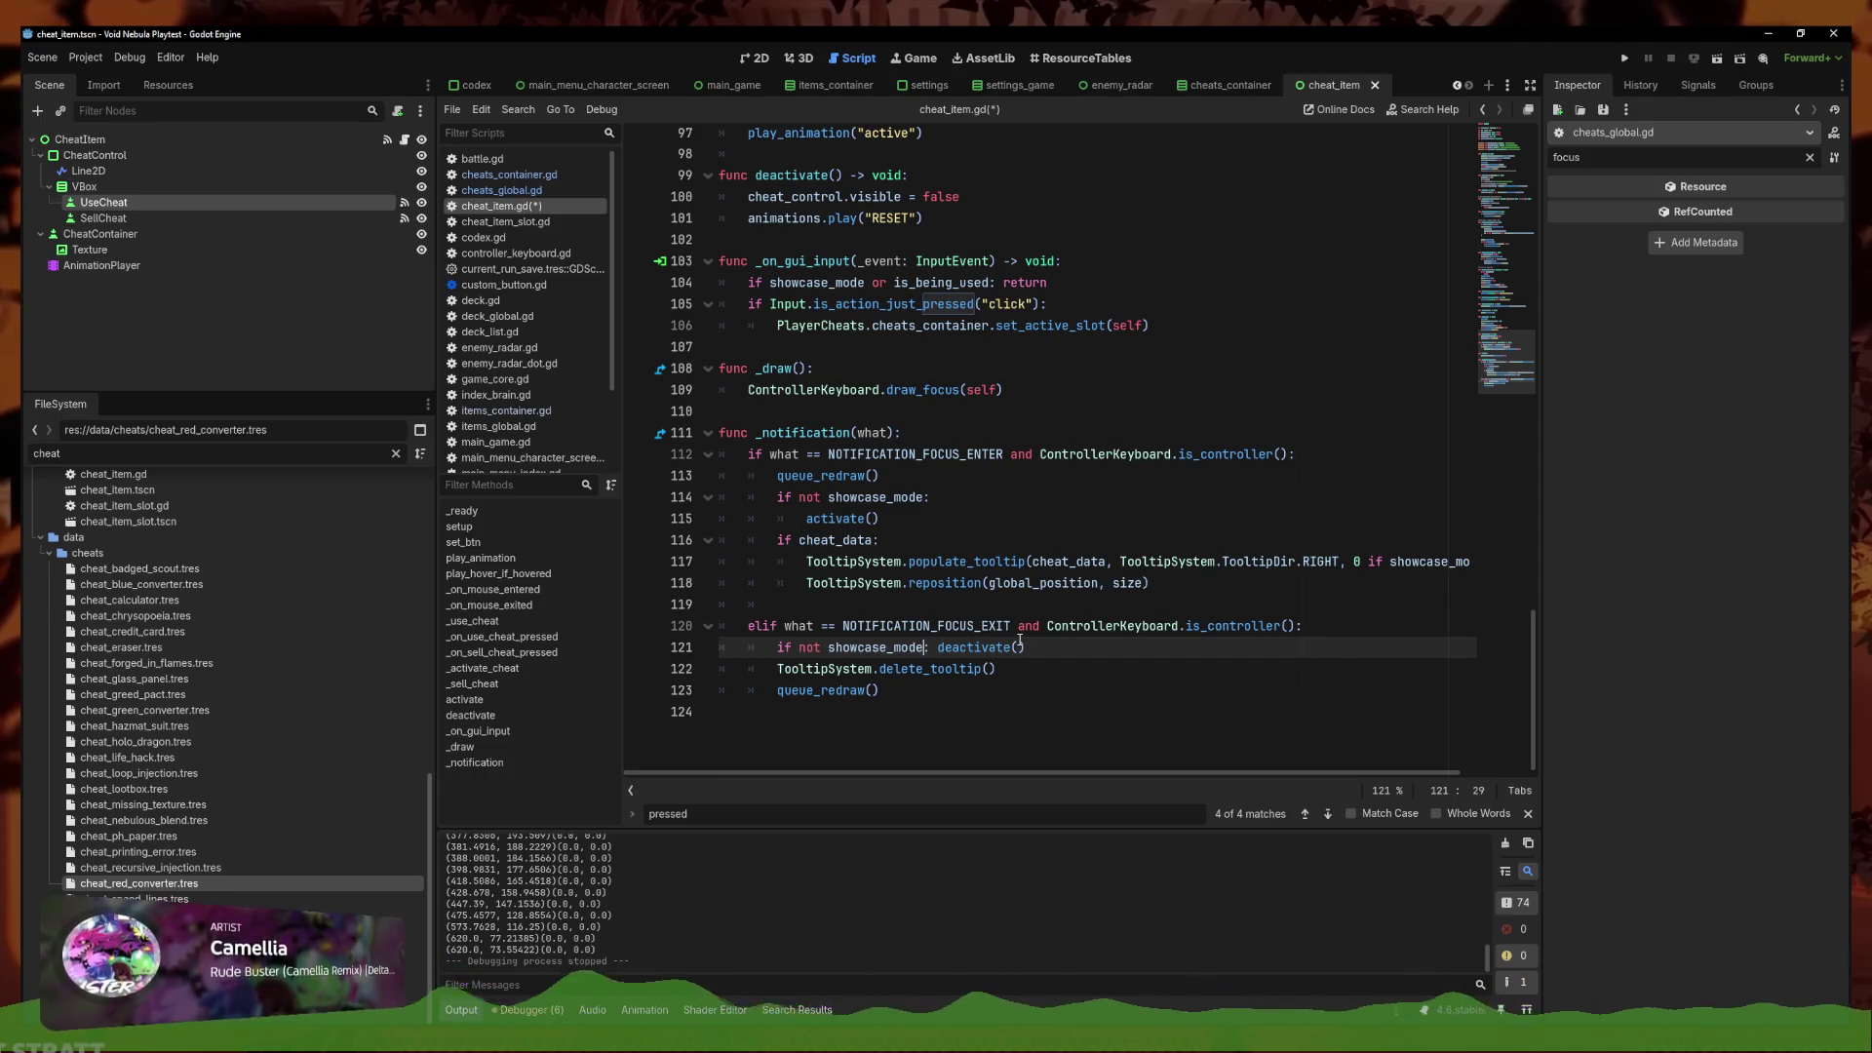
left_click(102, 217, "ctrl")
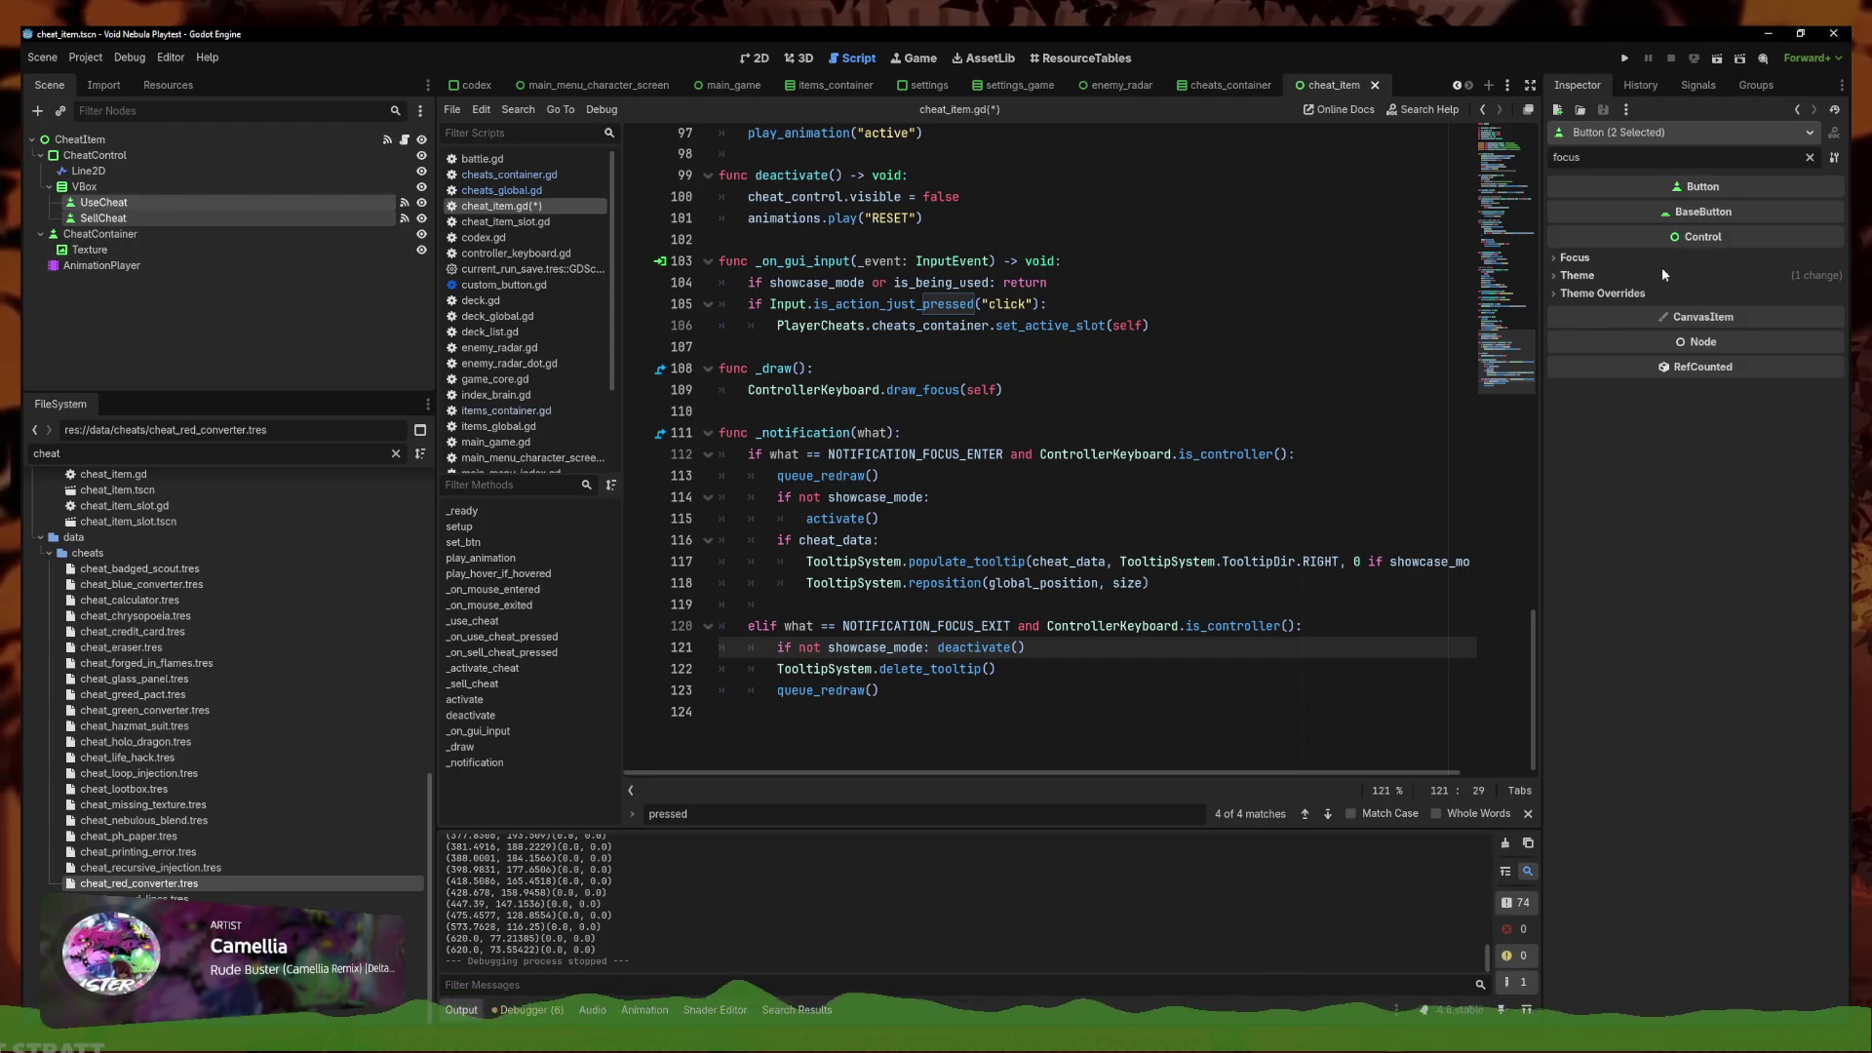
left_click(1622, 255)
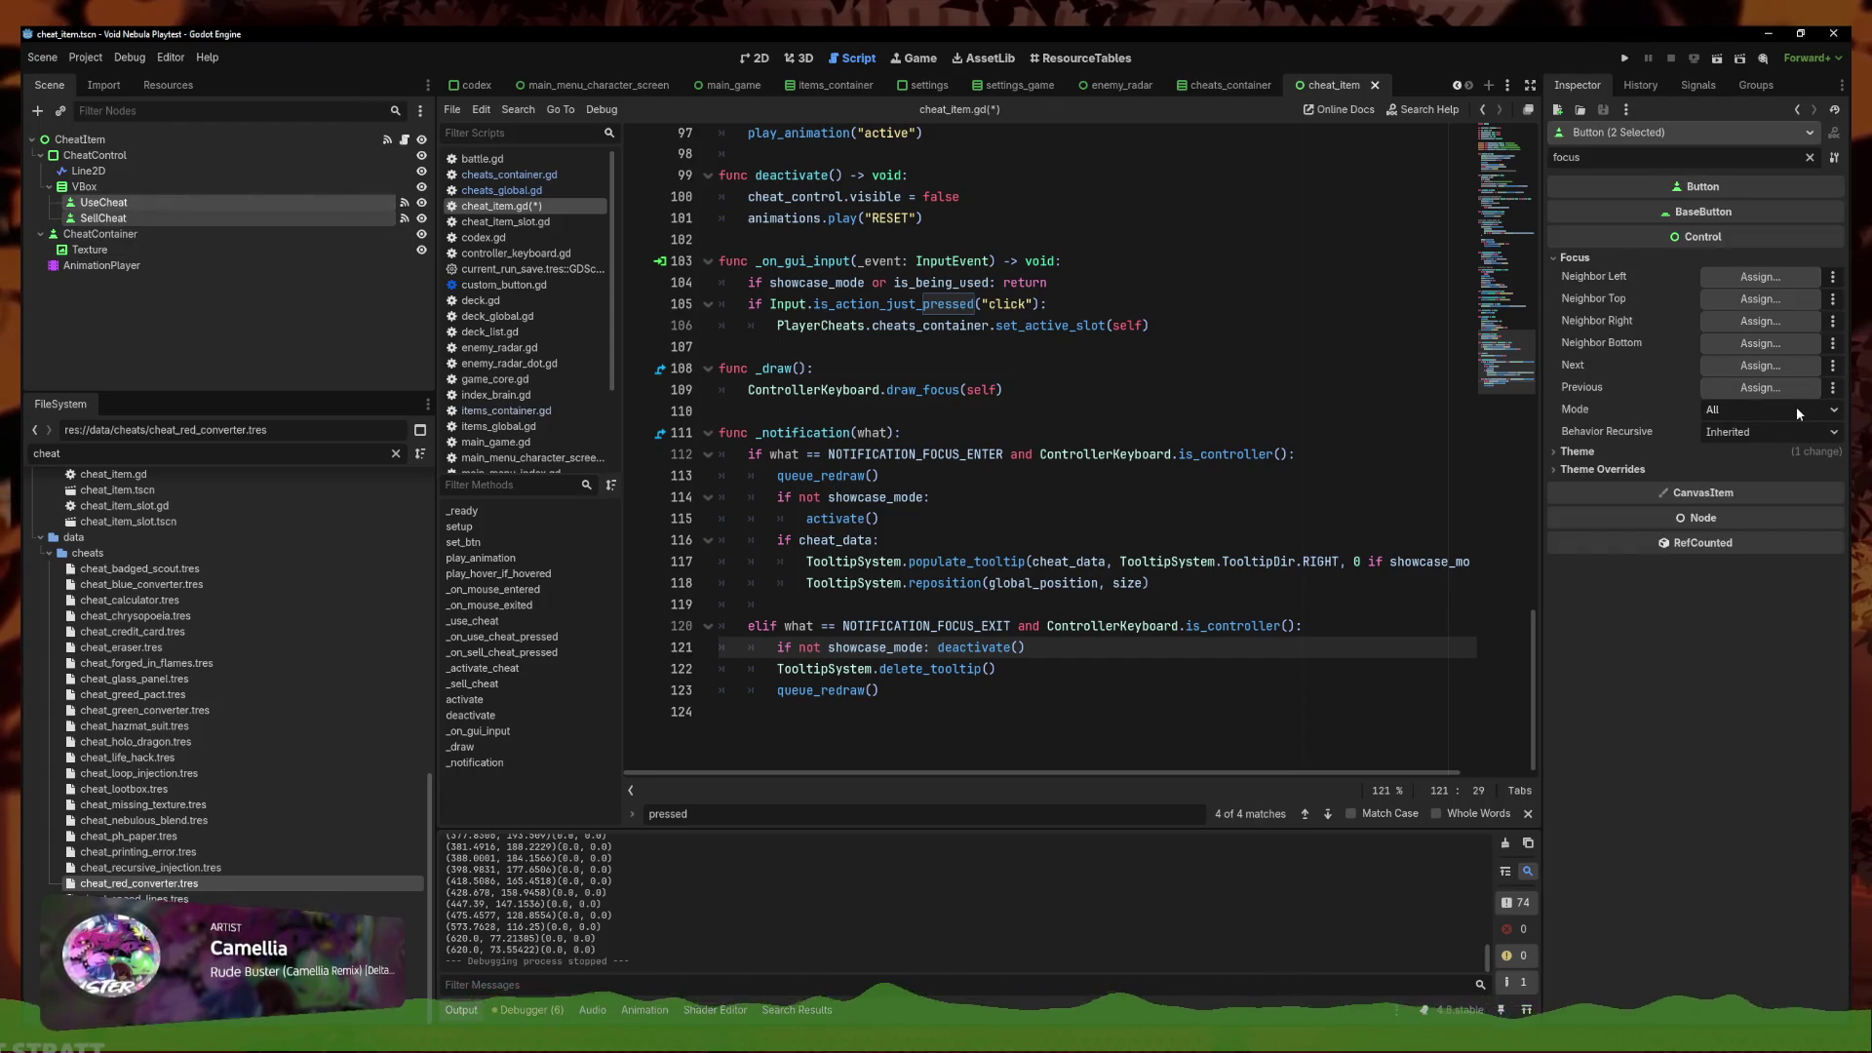
left_click(759, 60)
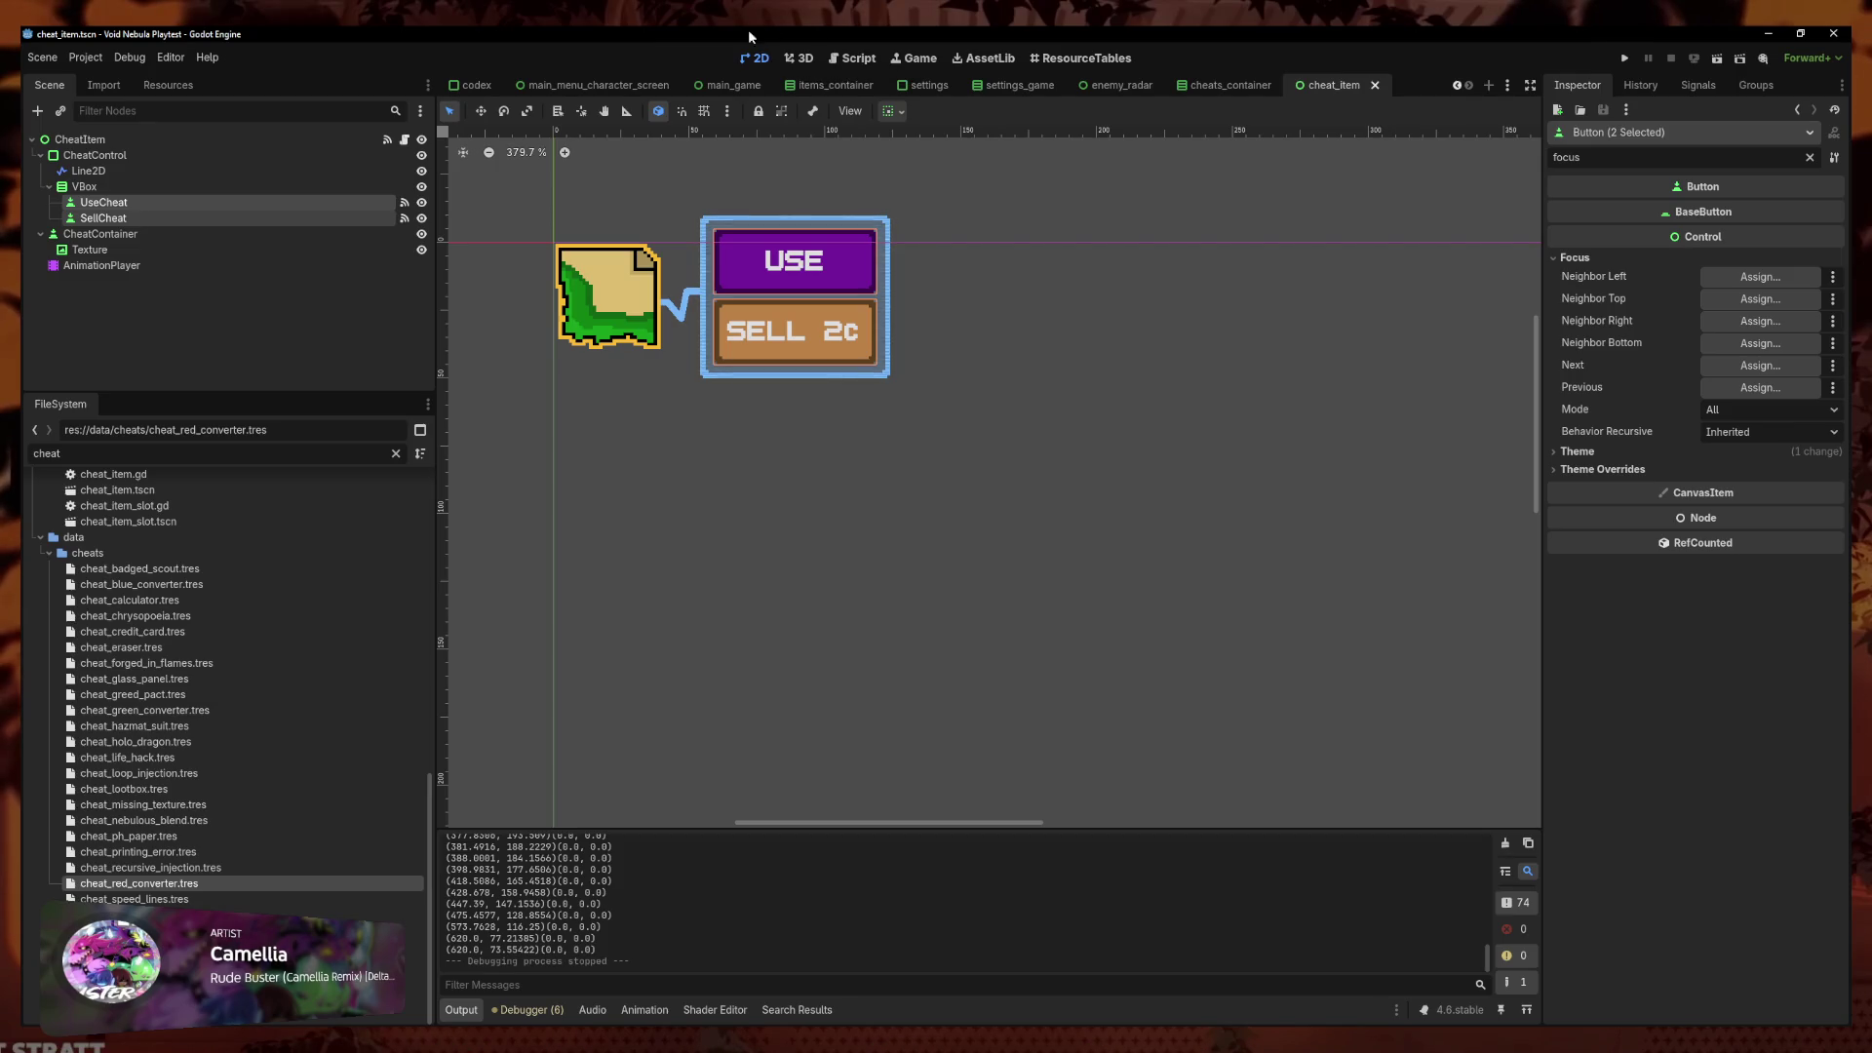
left_click(88, 140)
left_click(1620, 203)
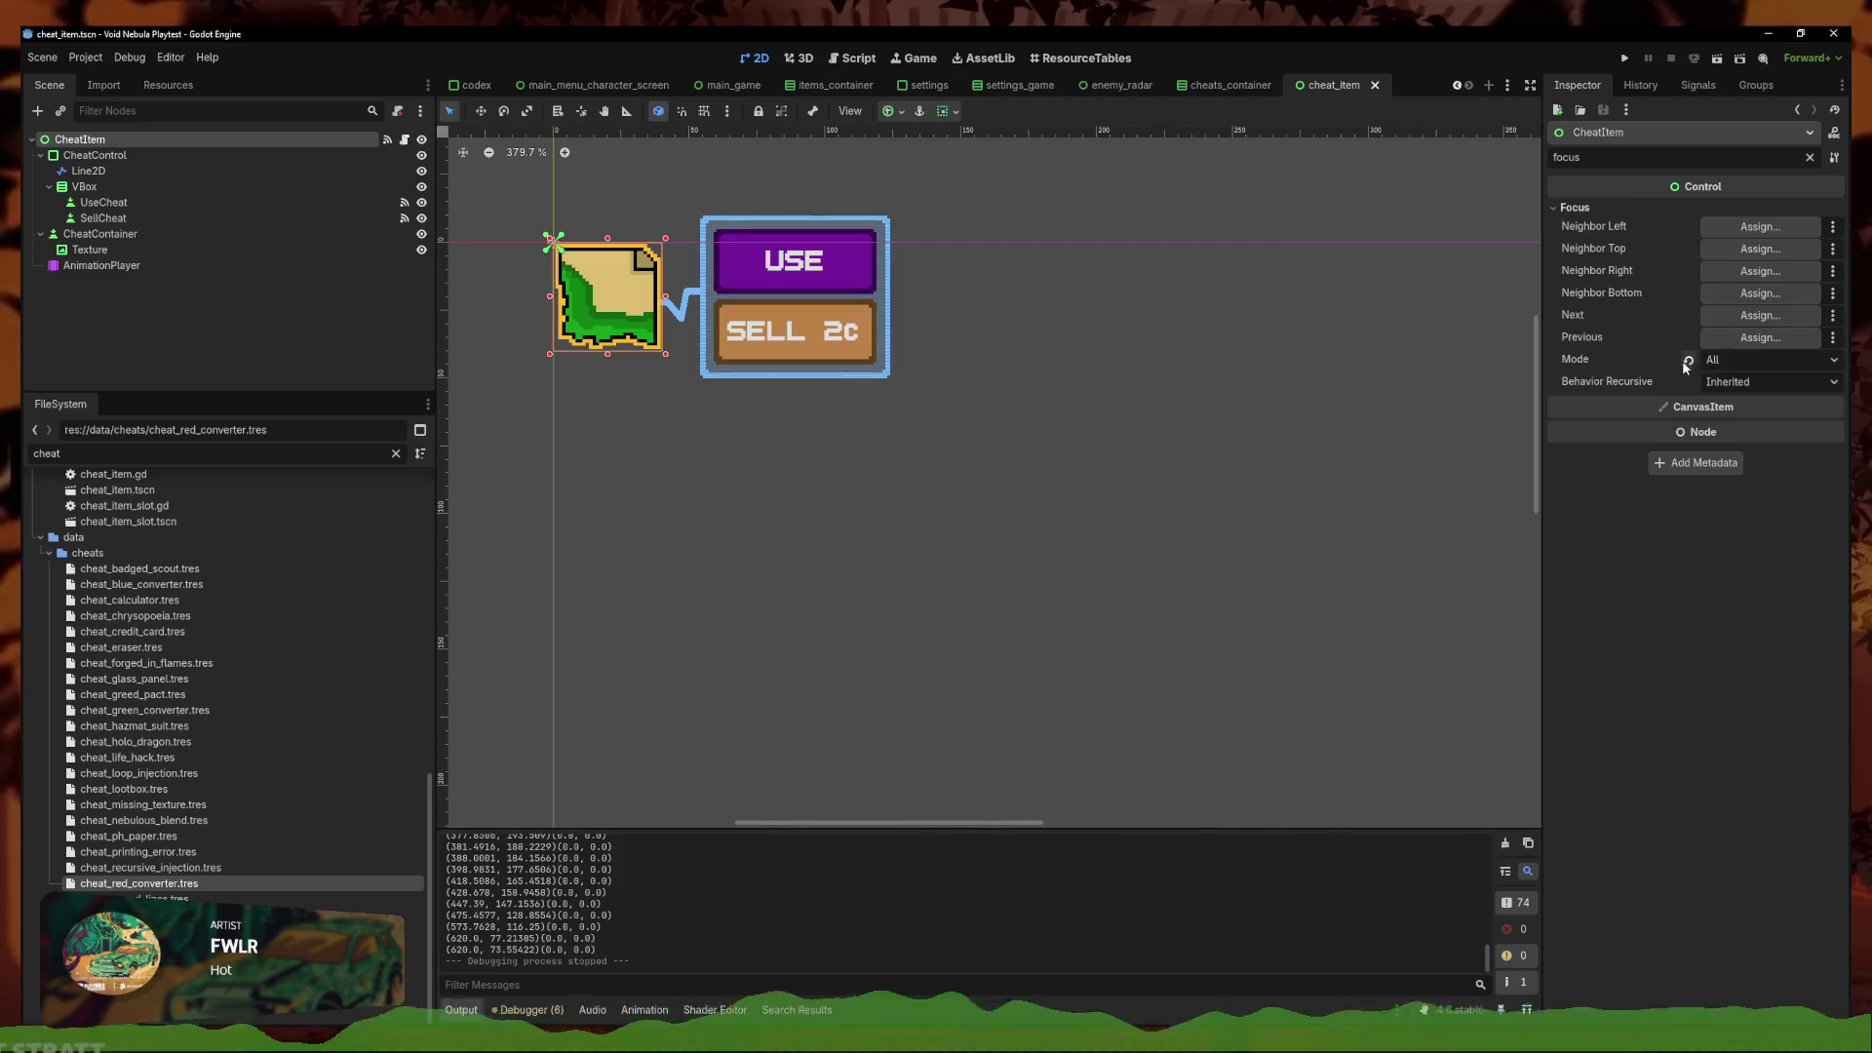
left_click(176, 156)
left_click(1619, 207)
left_click(1619, 207)
left_click(404, 140)
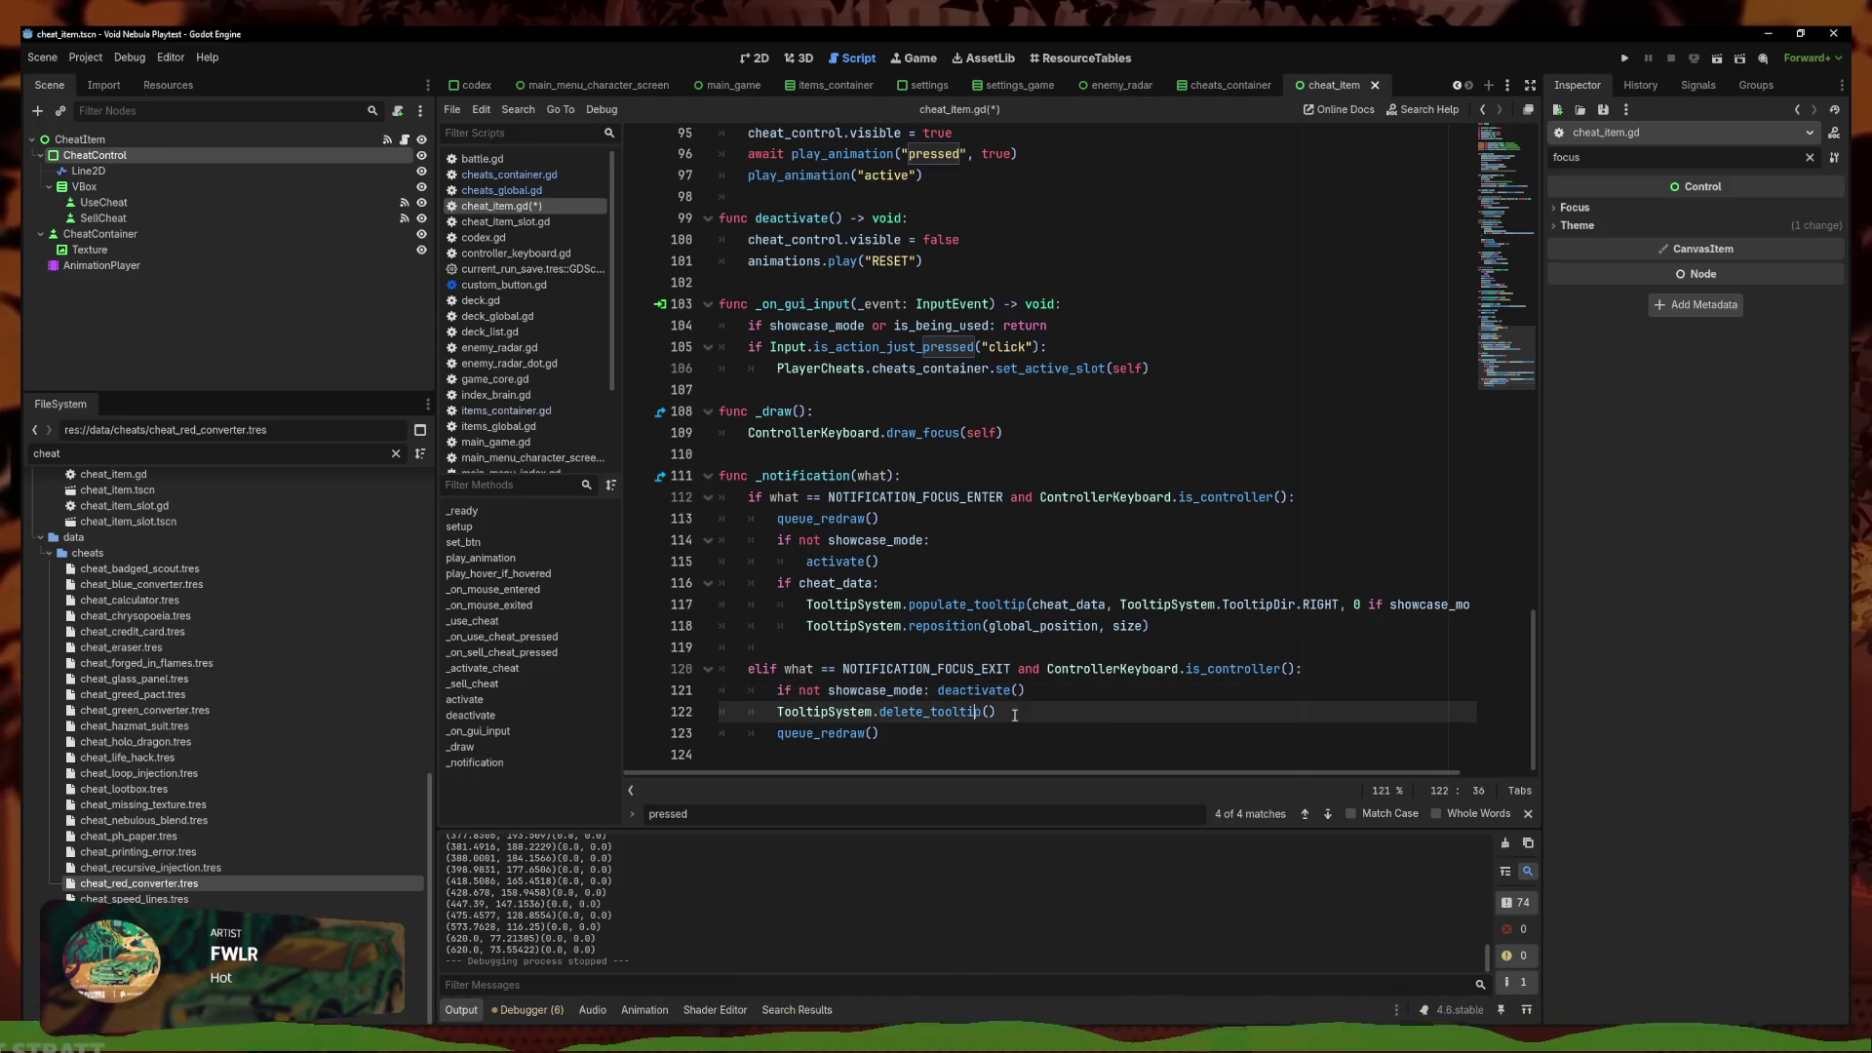
Comment out lines 121–122 (deactivate and delete_tooltip) with Ctrl+K and run the project
mouse_move(996, 711)
left_mouse_down()
mouse_move(975, 691)
mouse_move(708, 693)
left_mouse_up()
key("ctrl+k")
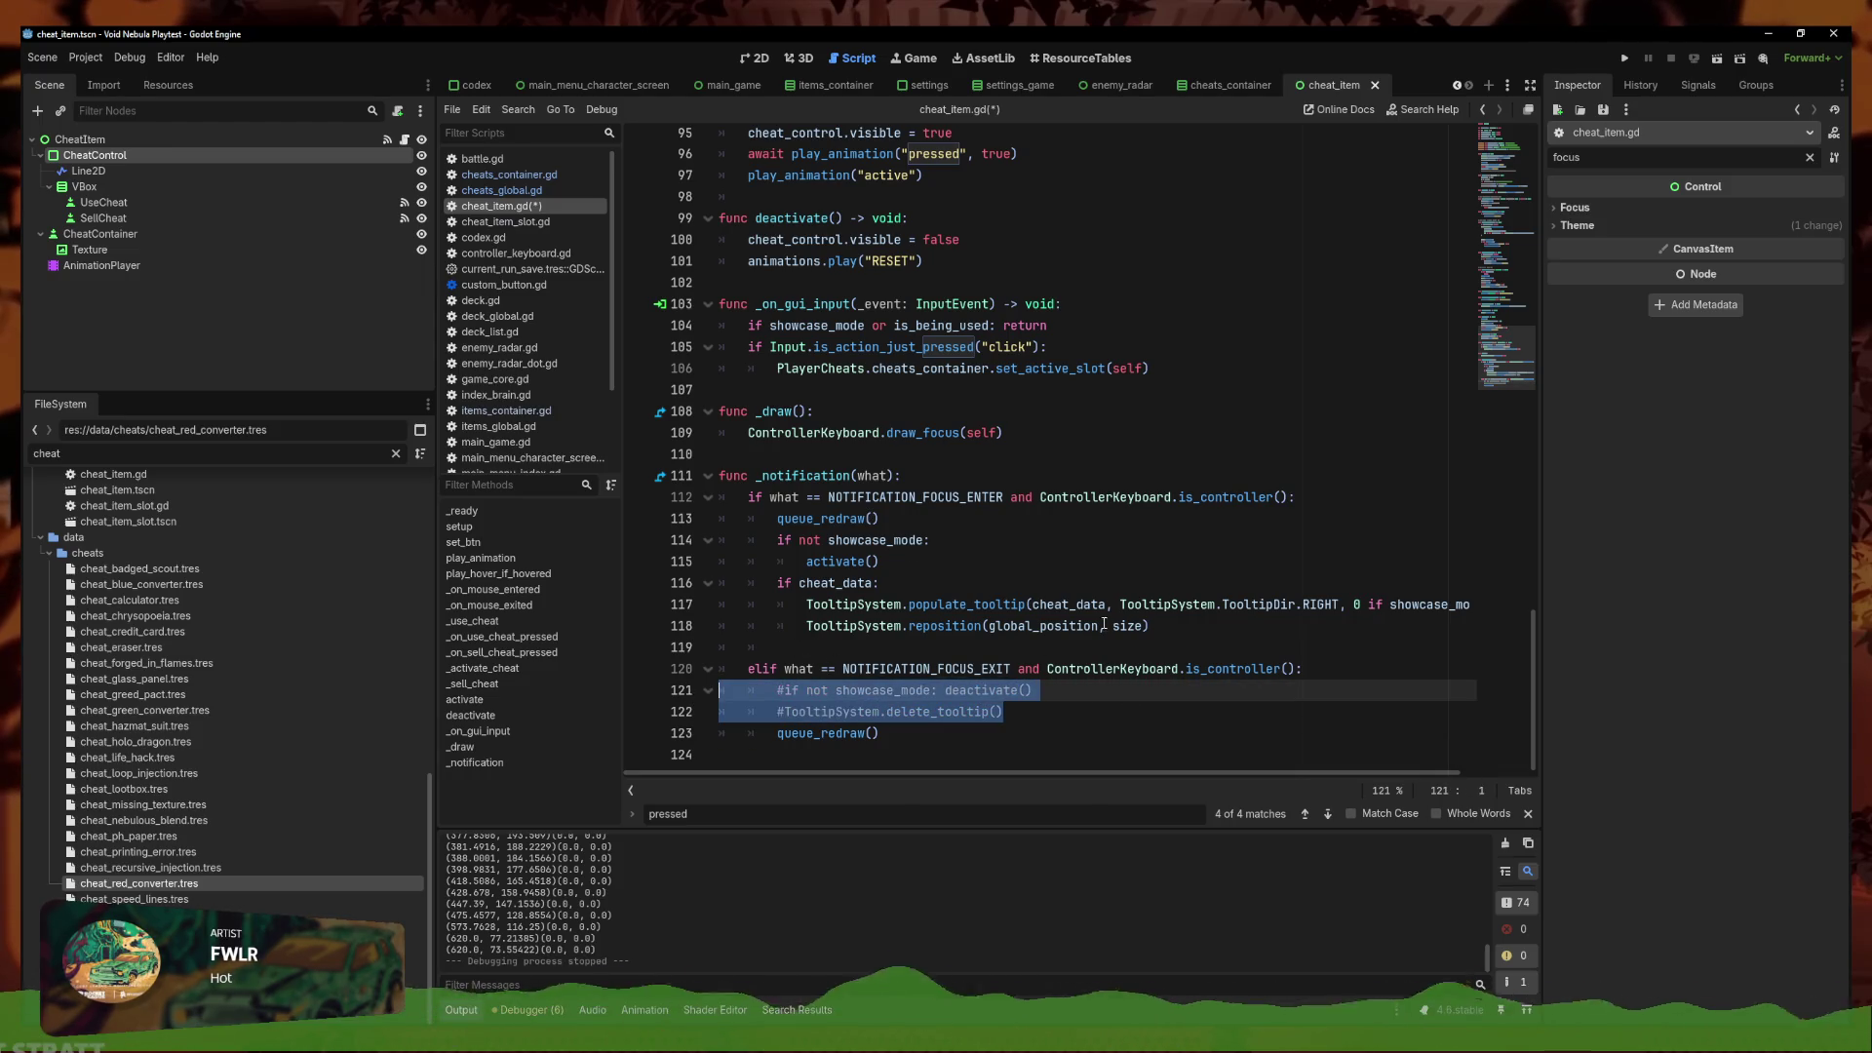
left_click(1624, 59)
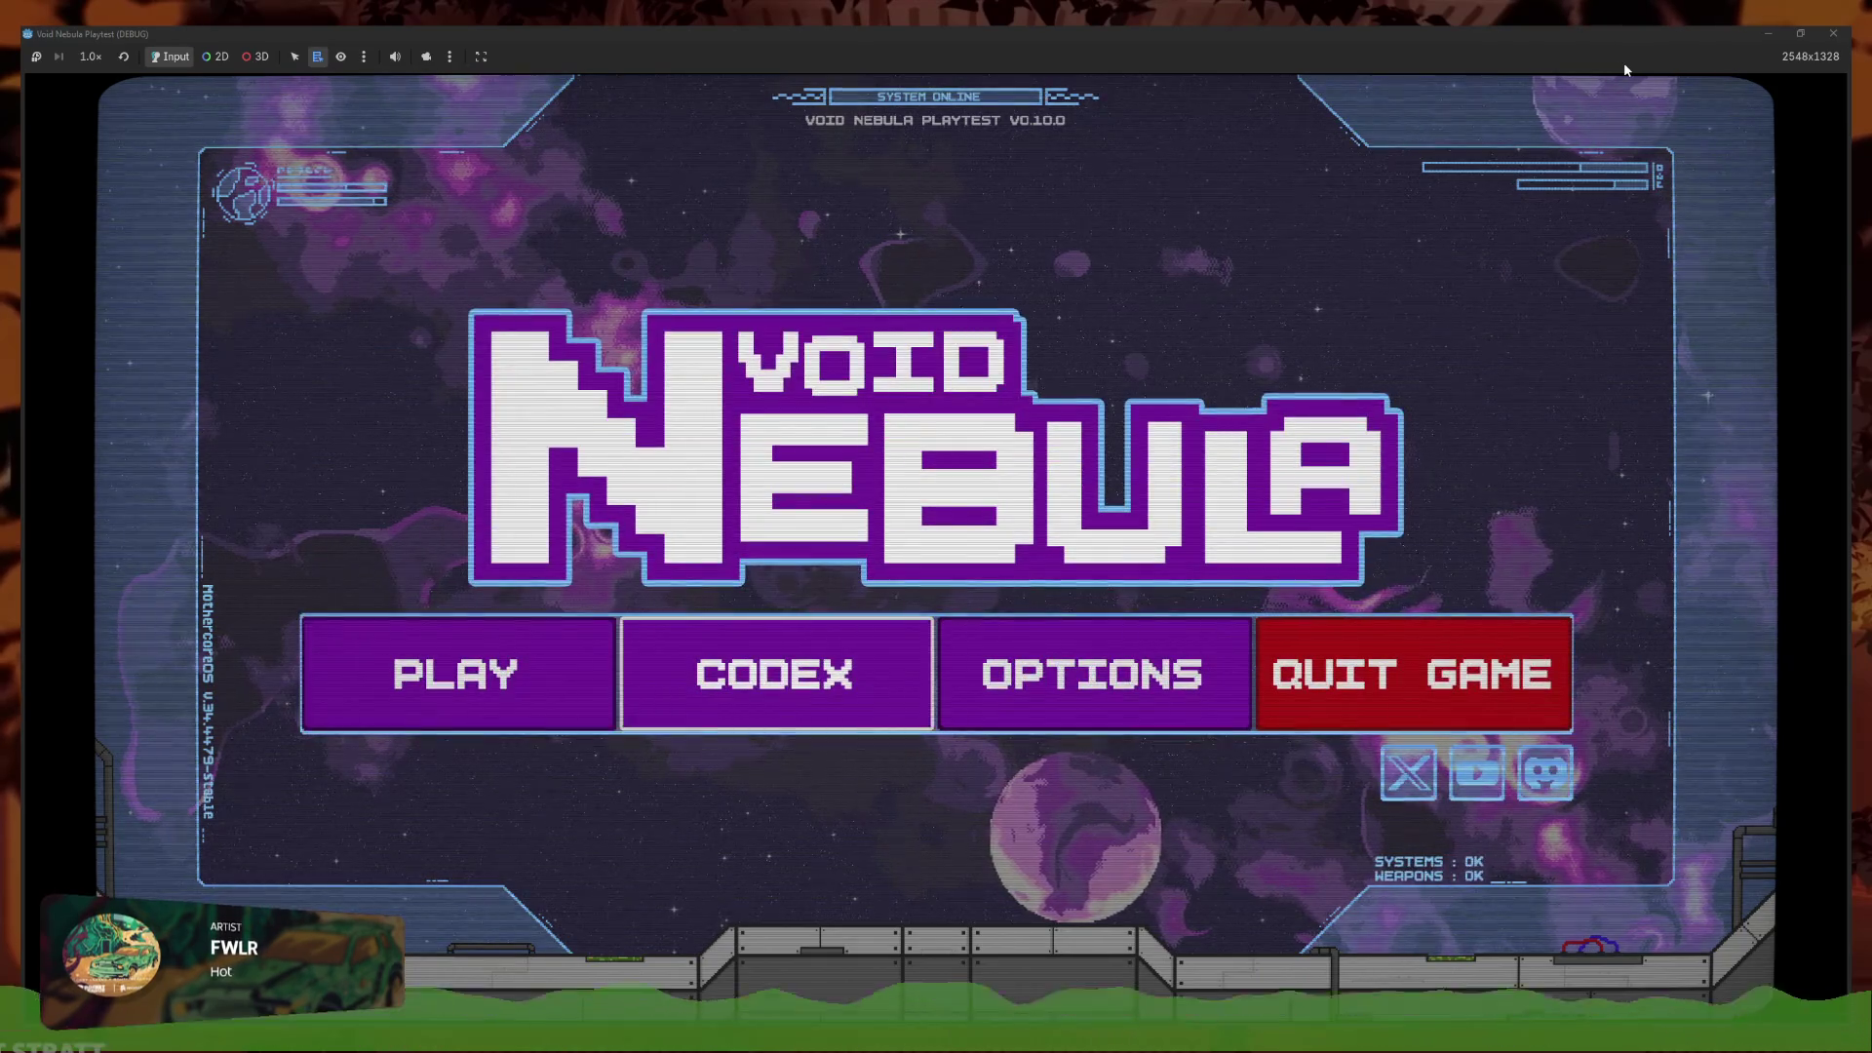
Continue the run, view page 2/2 of the Codex Items list, then close the playtest
key("Return")
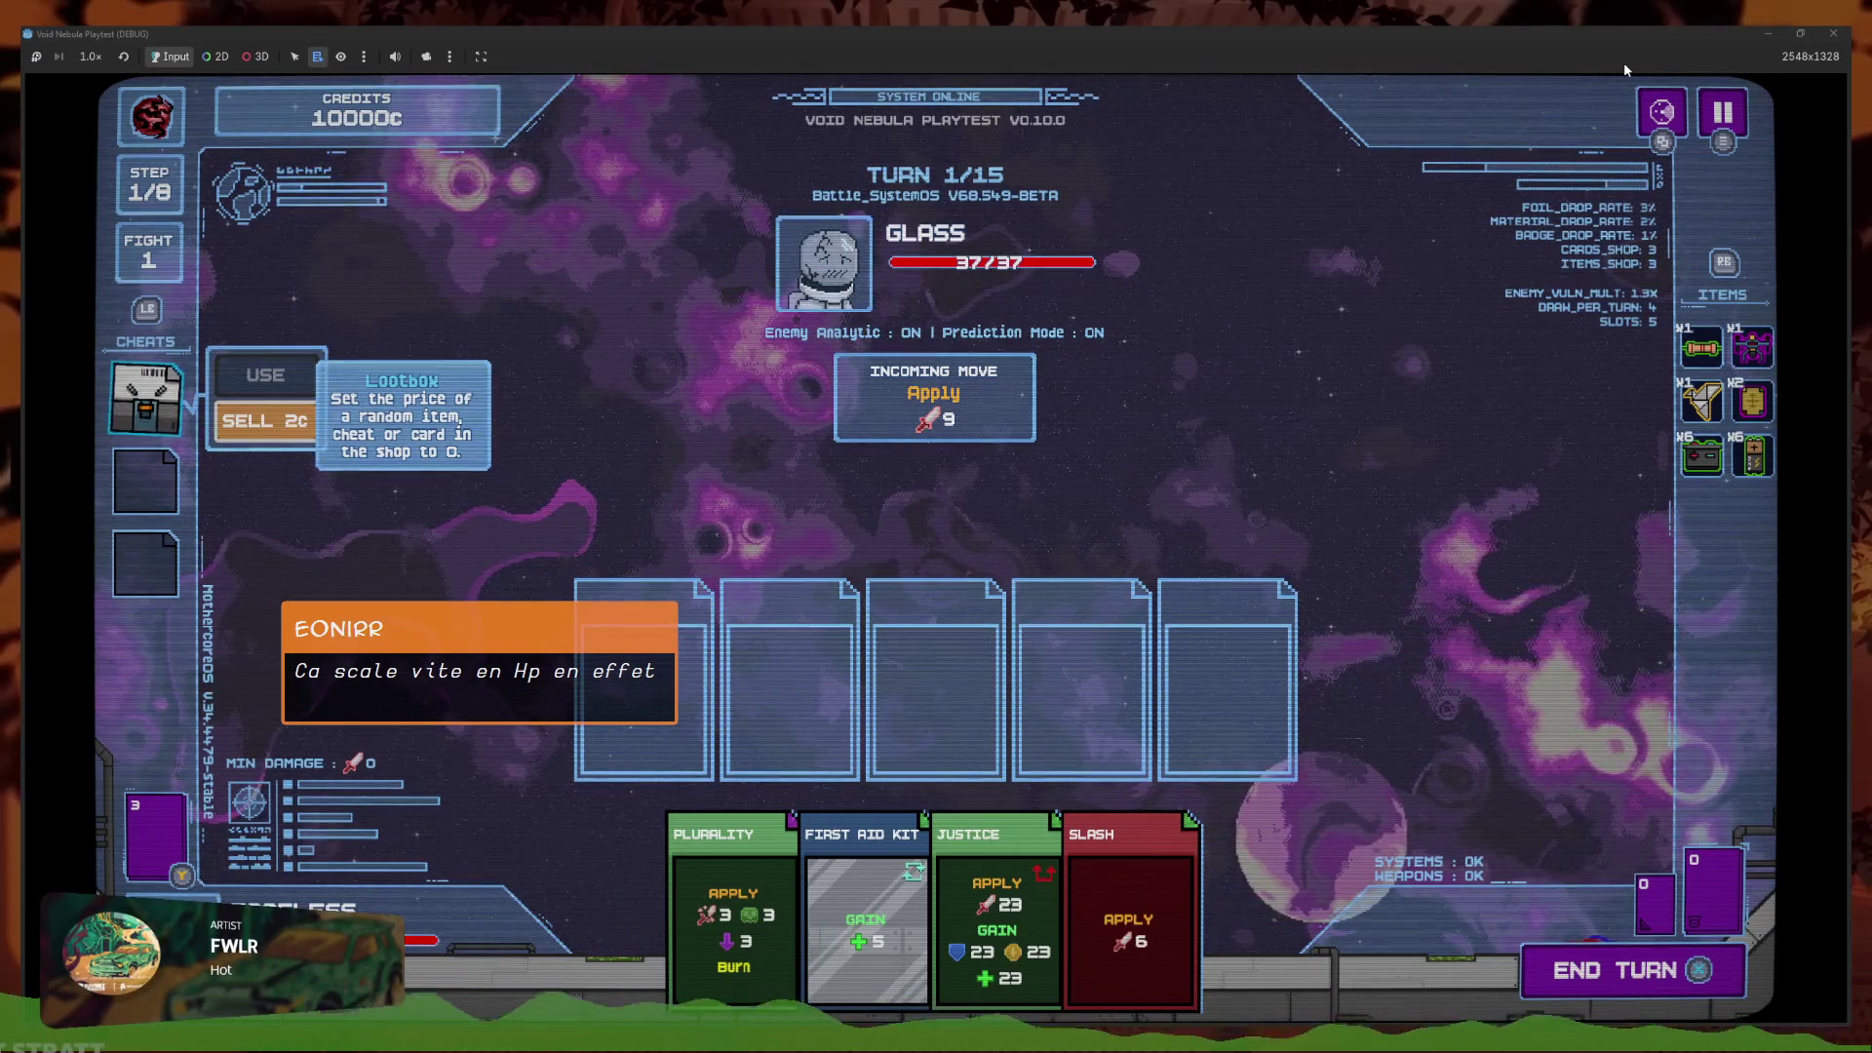
left_click(1742, 119)
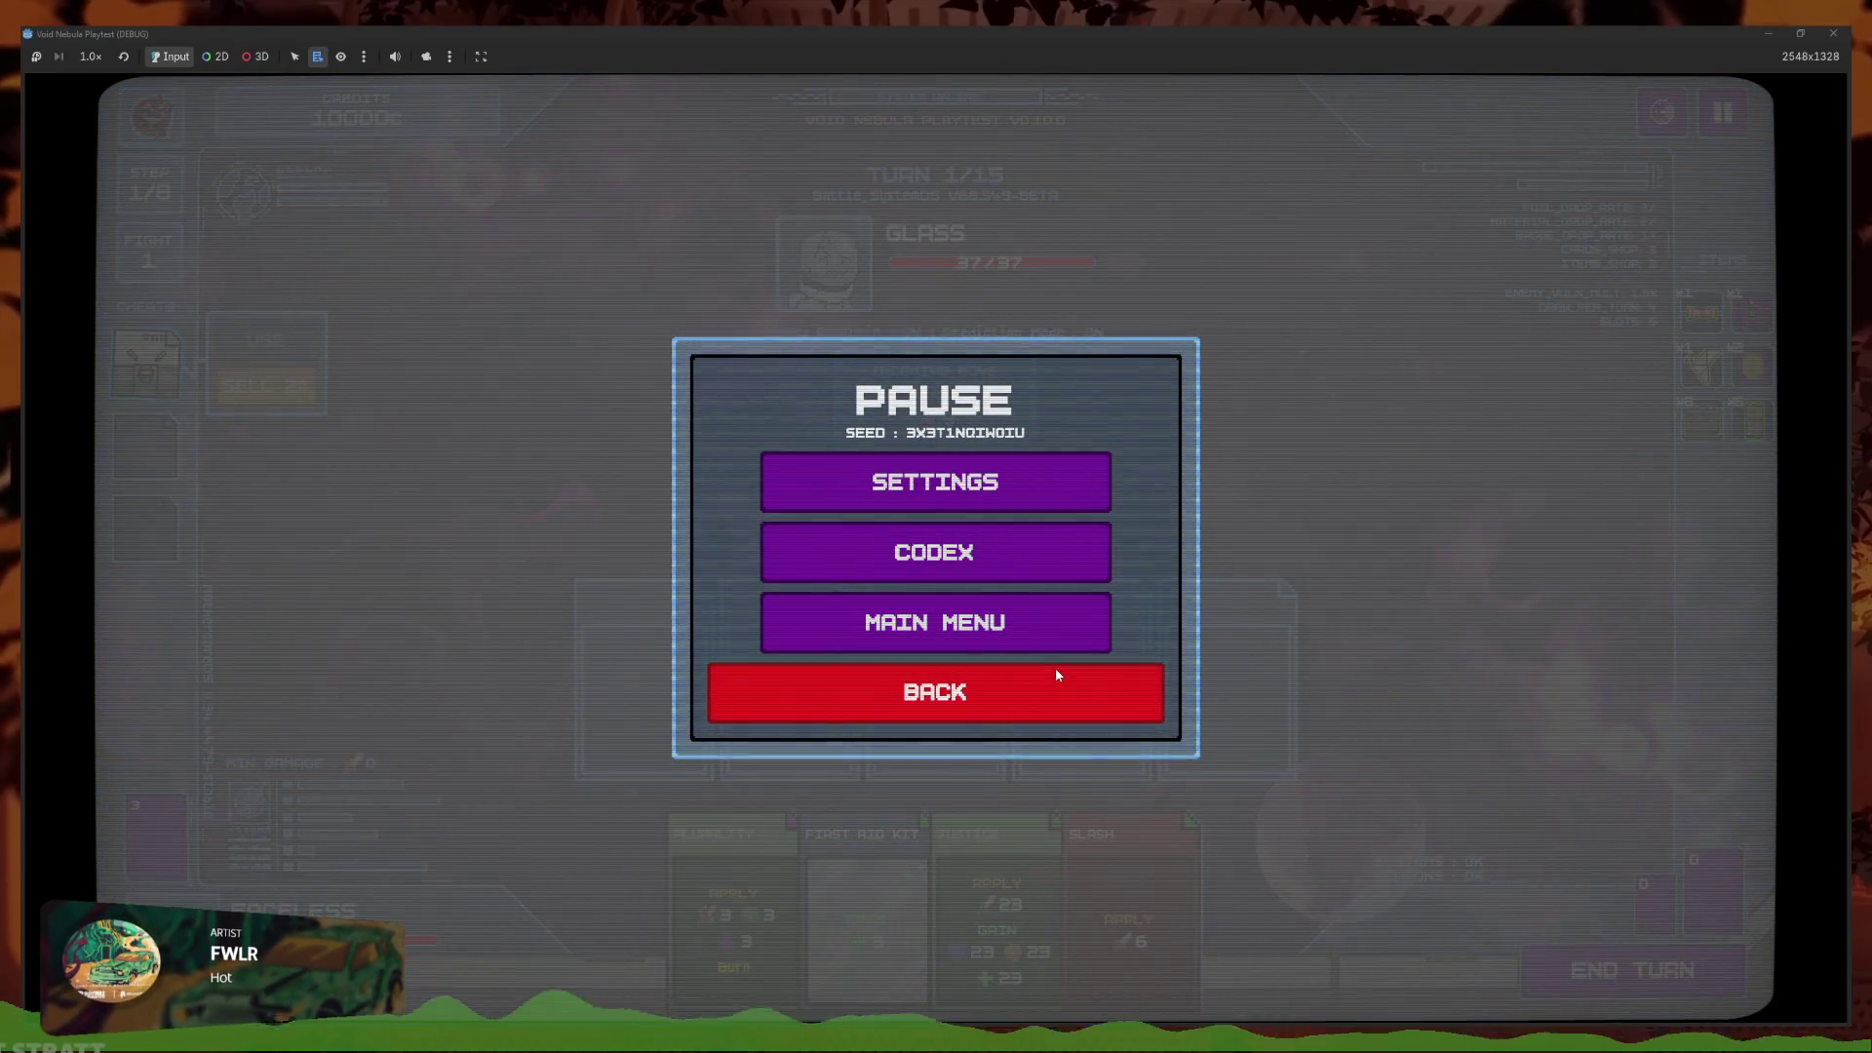
left_click(878, 552)
left_click(885, 265)
key("e")
left_click(952, 260)
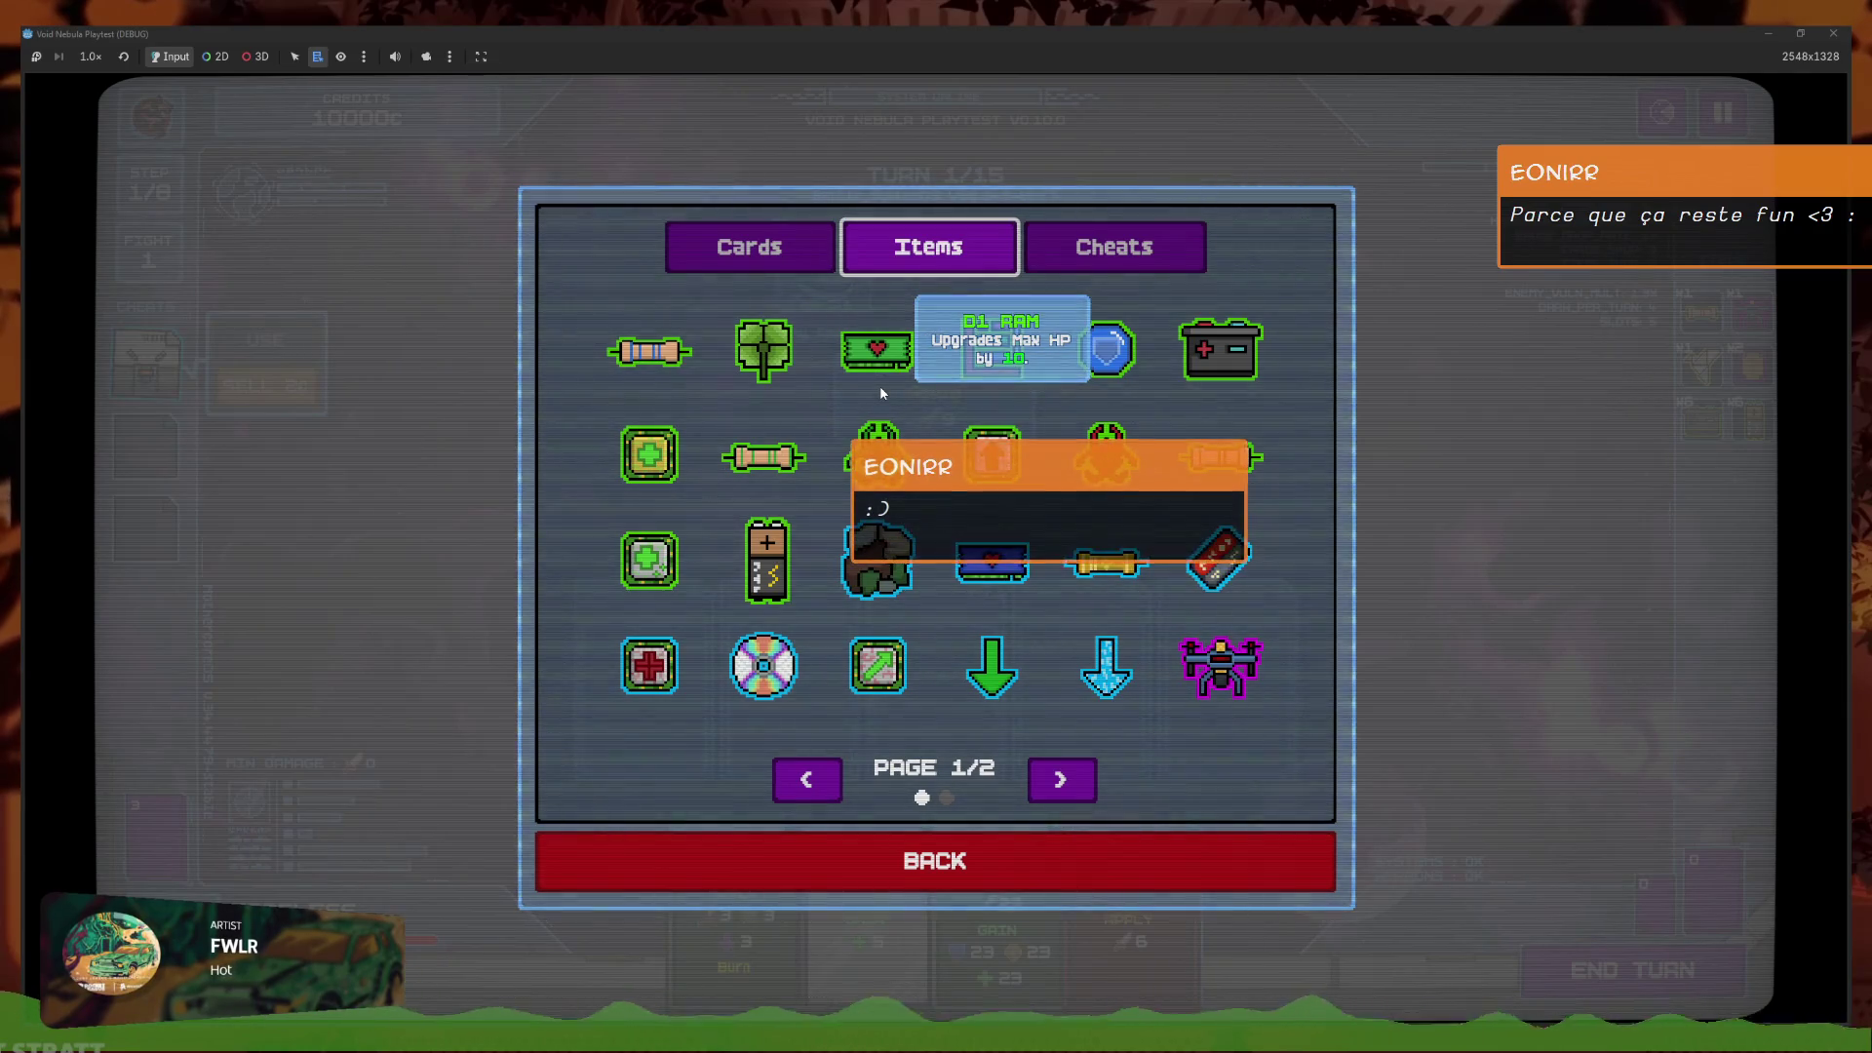
key("Right")
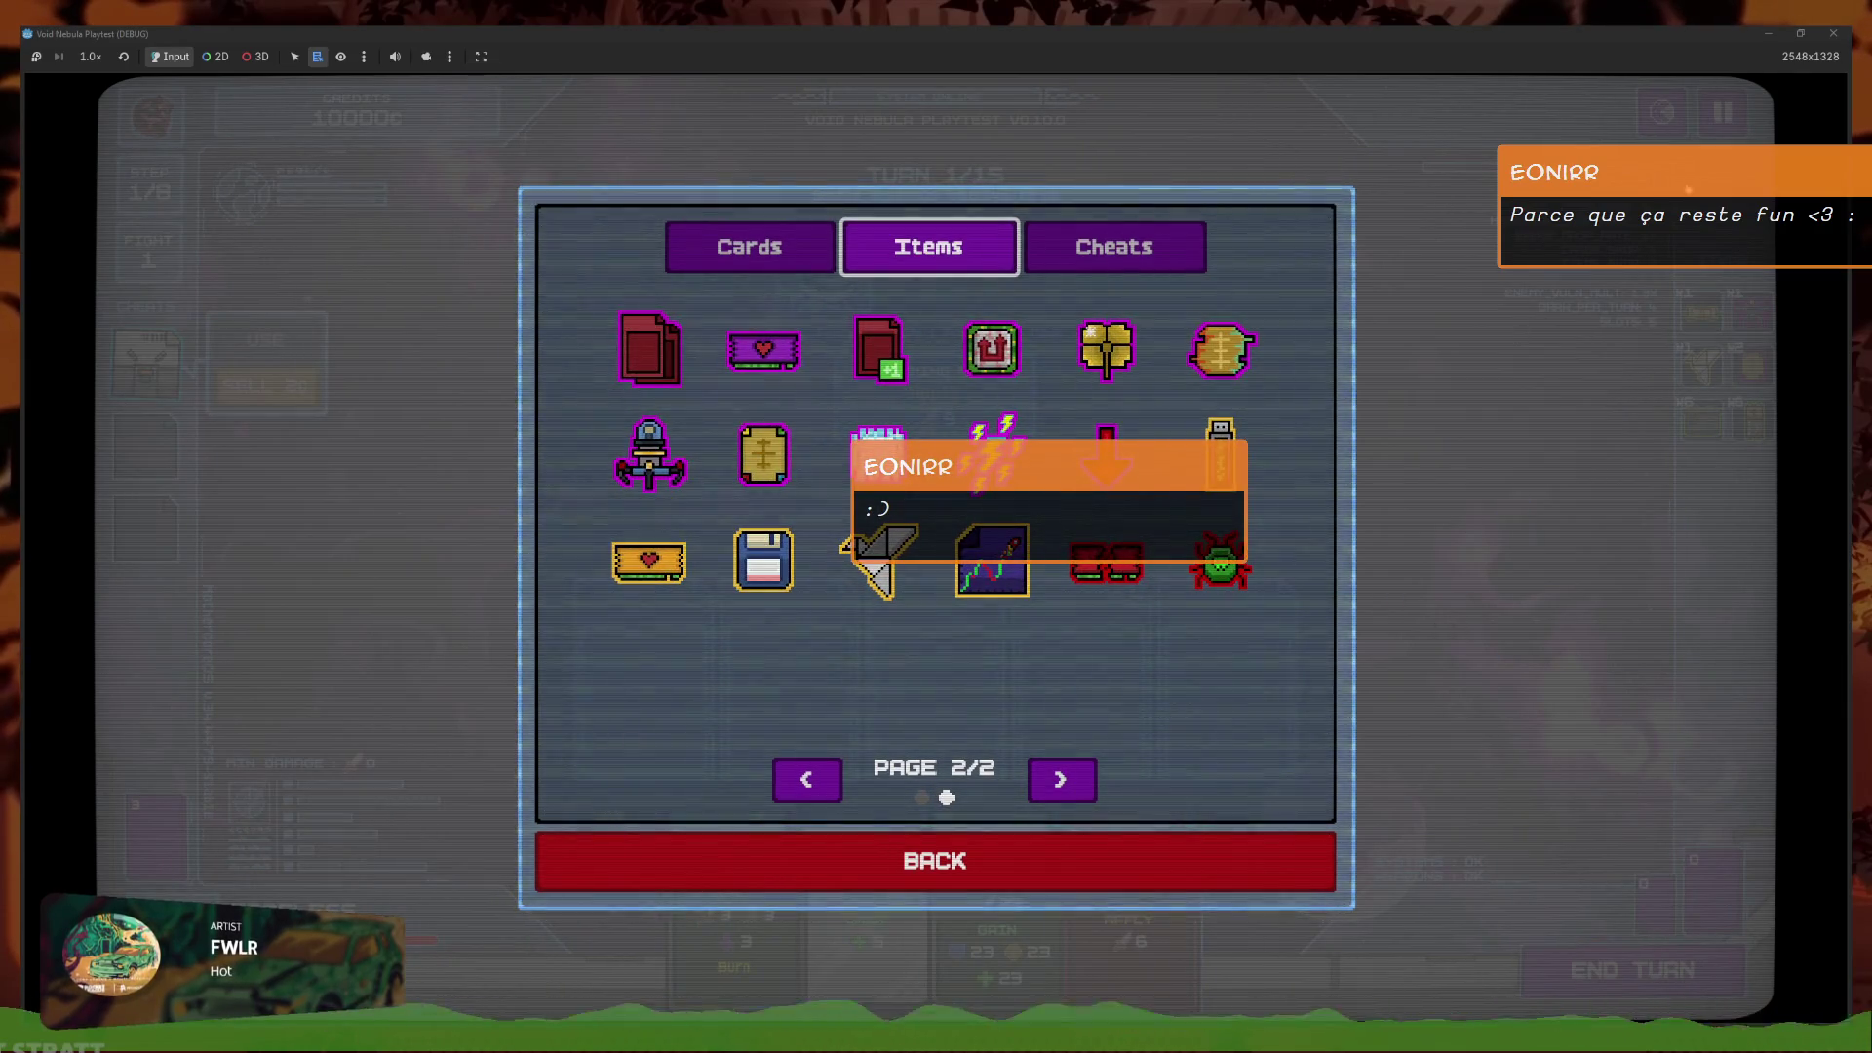
left_click(1833, 34)
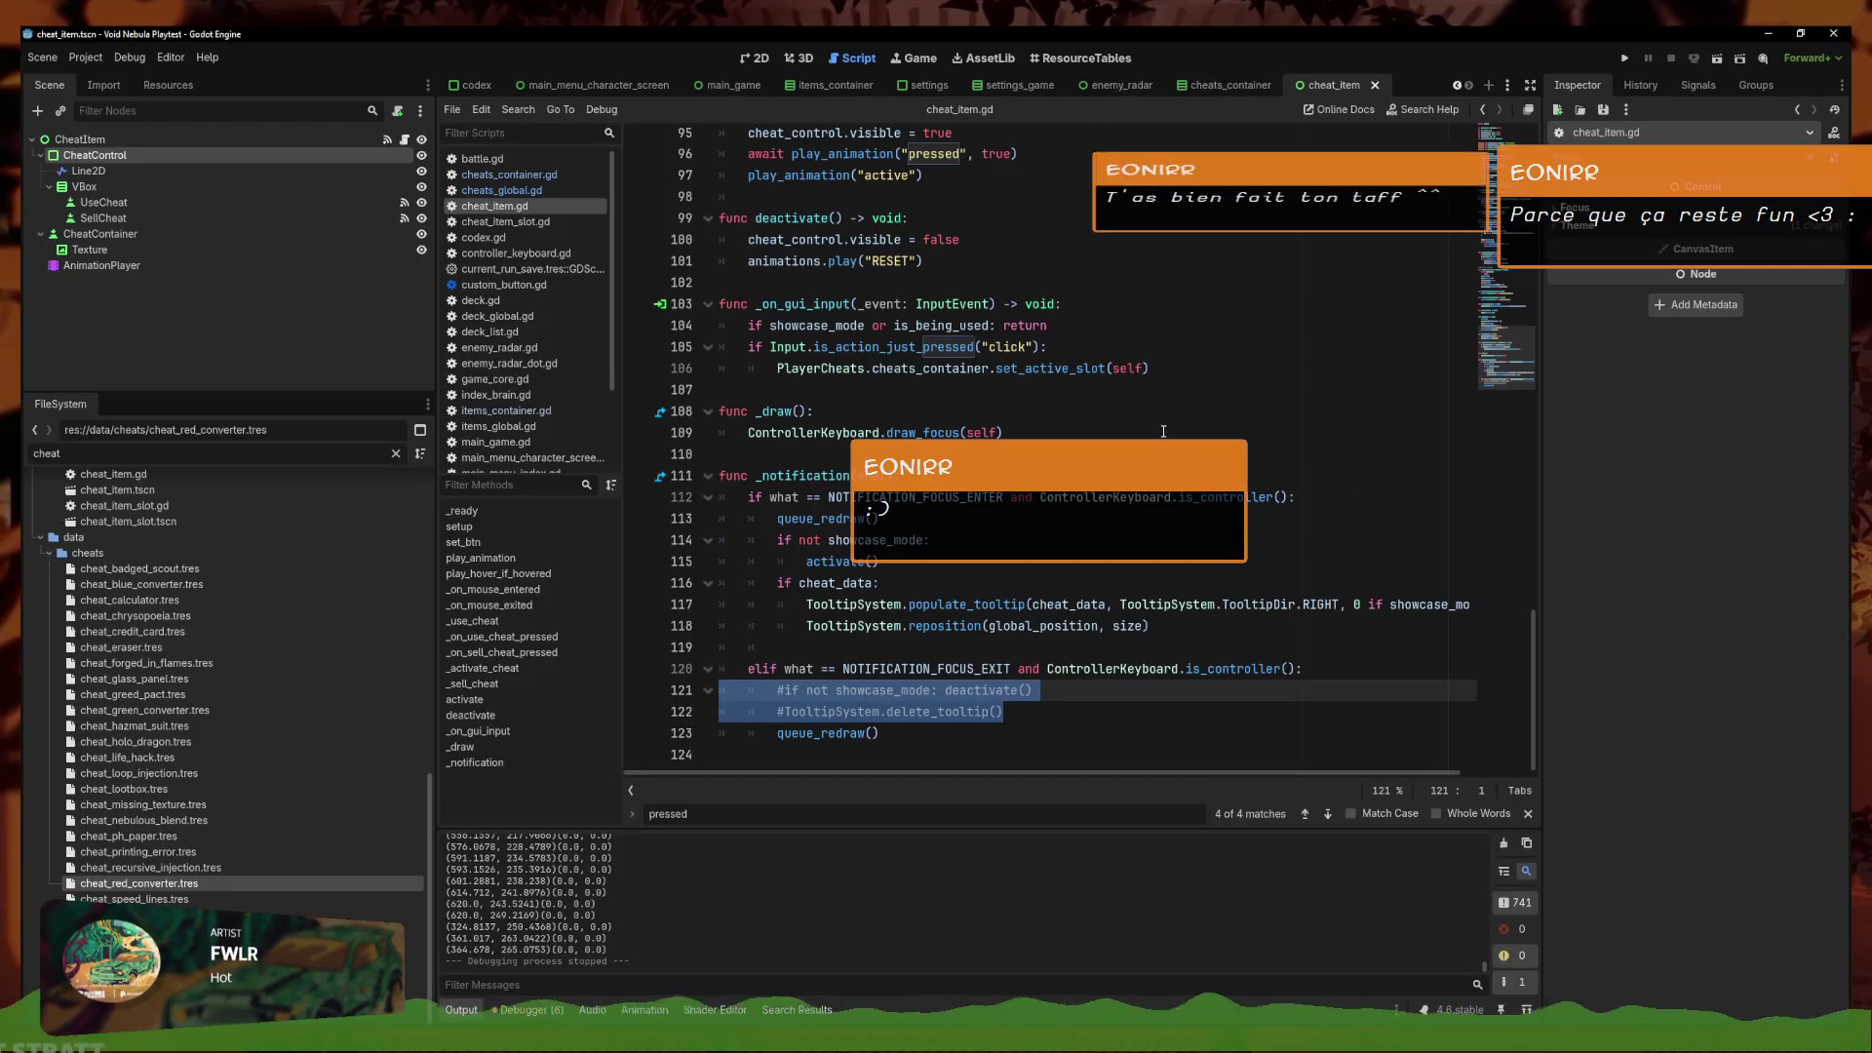
left_click(1150, 514)
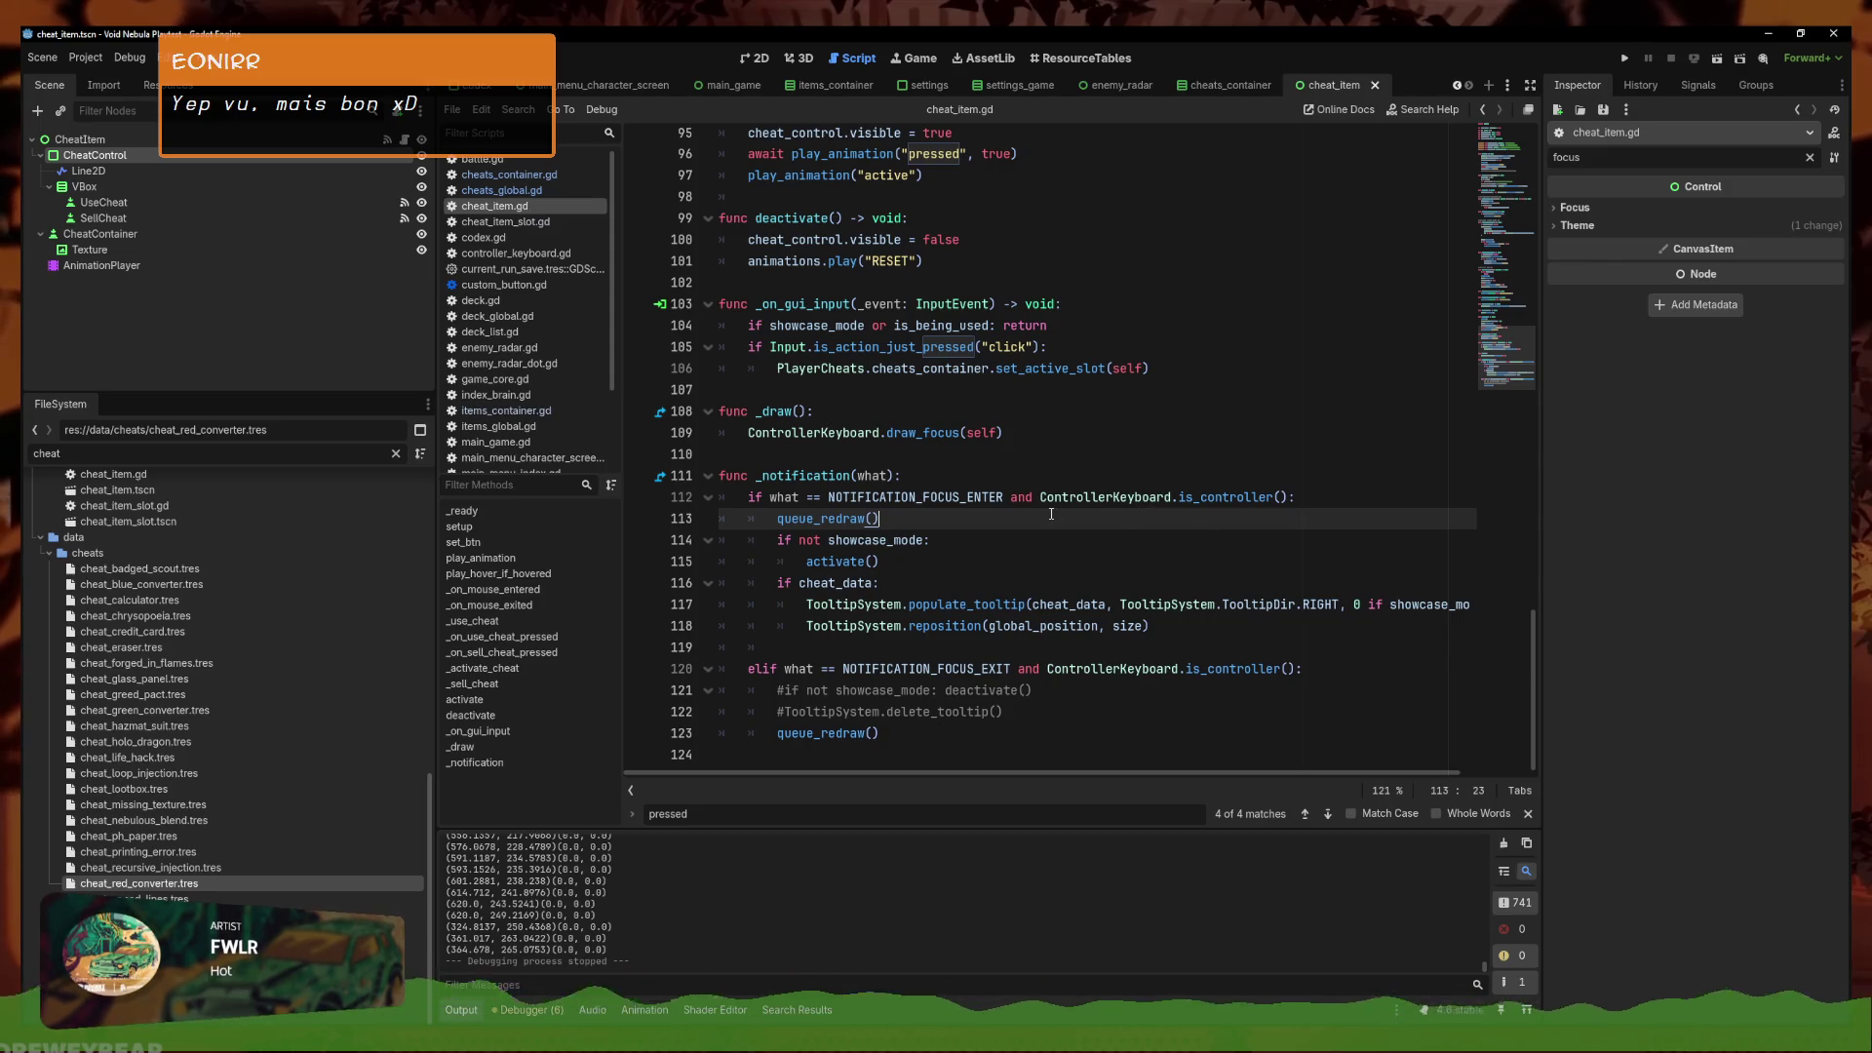
Uncomment the deactivate and delete_tooltip lines 121–122 with Ctrl+K
key("Down")
key("Down")
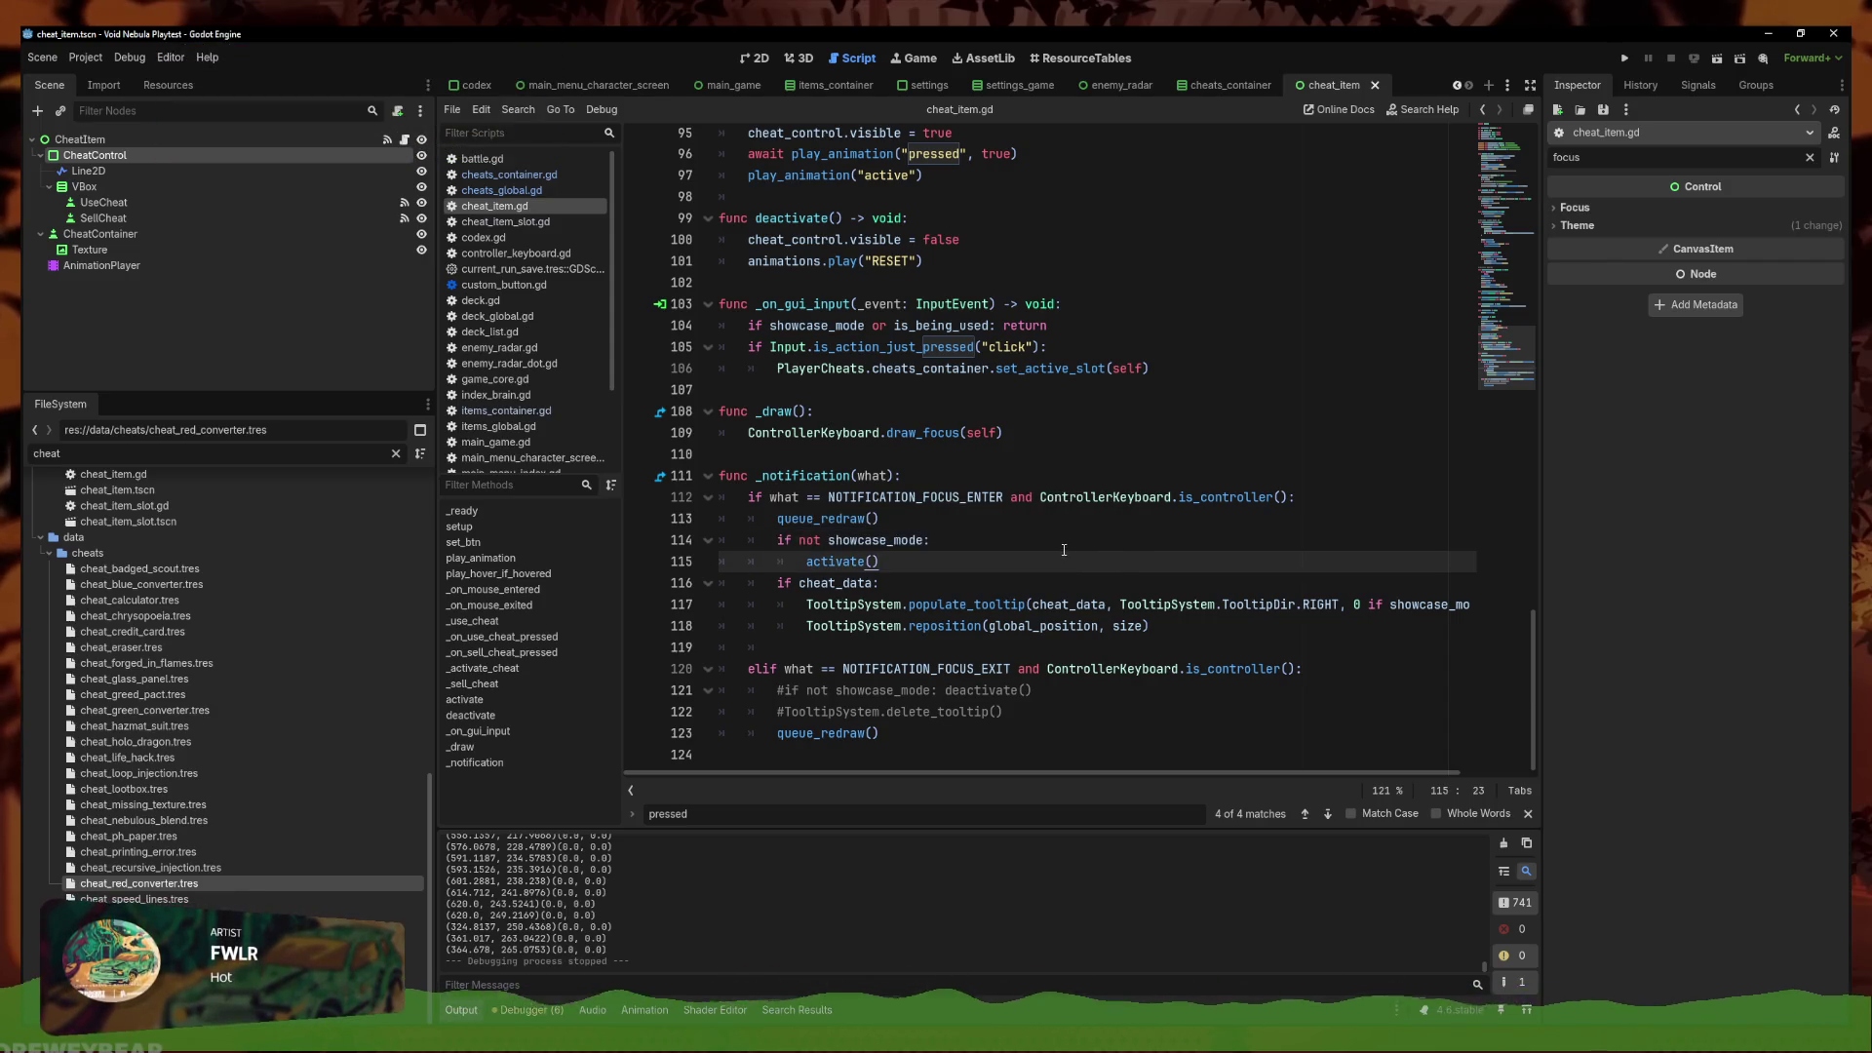
left_click(1068, 540)
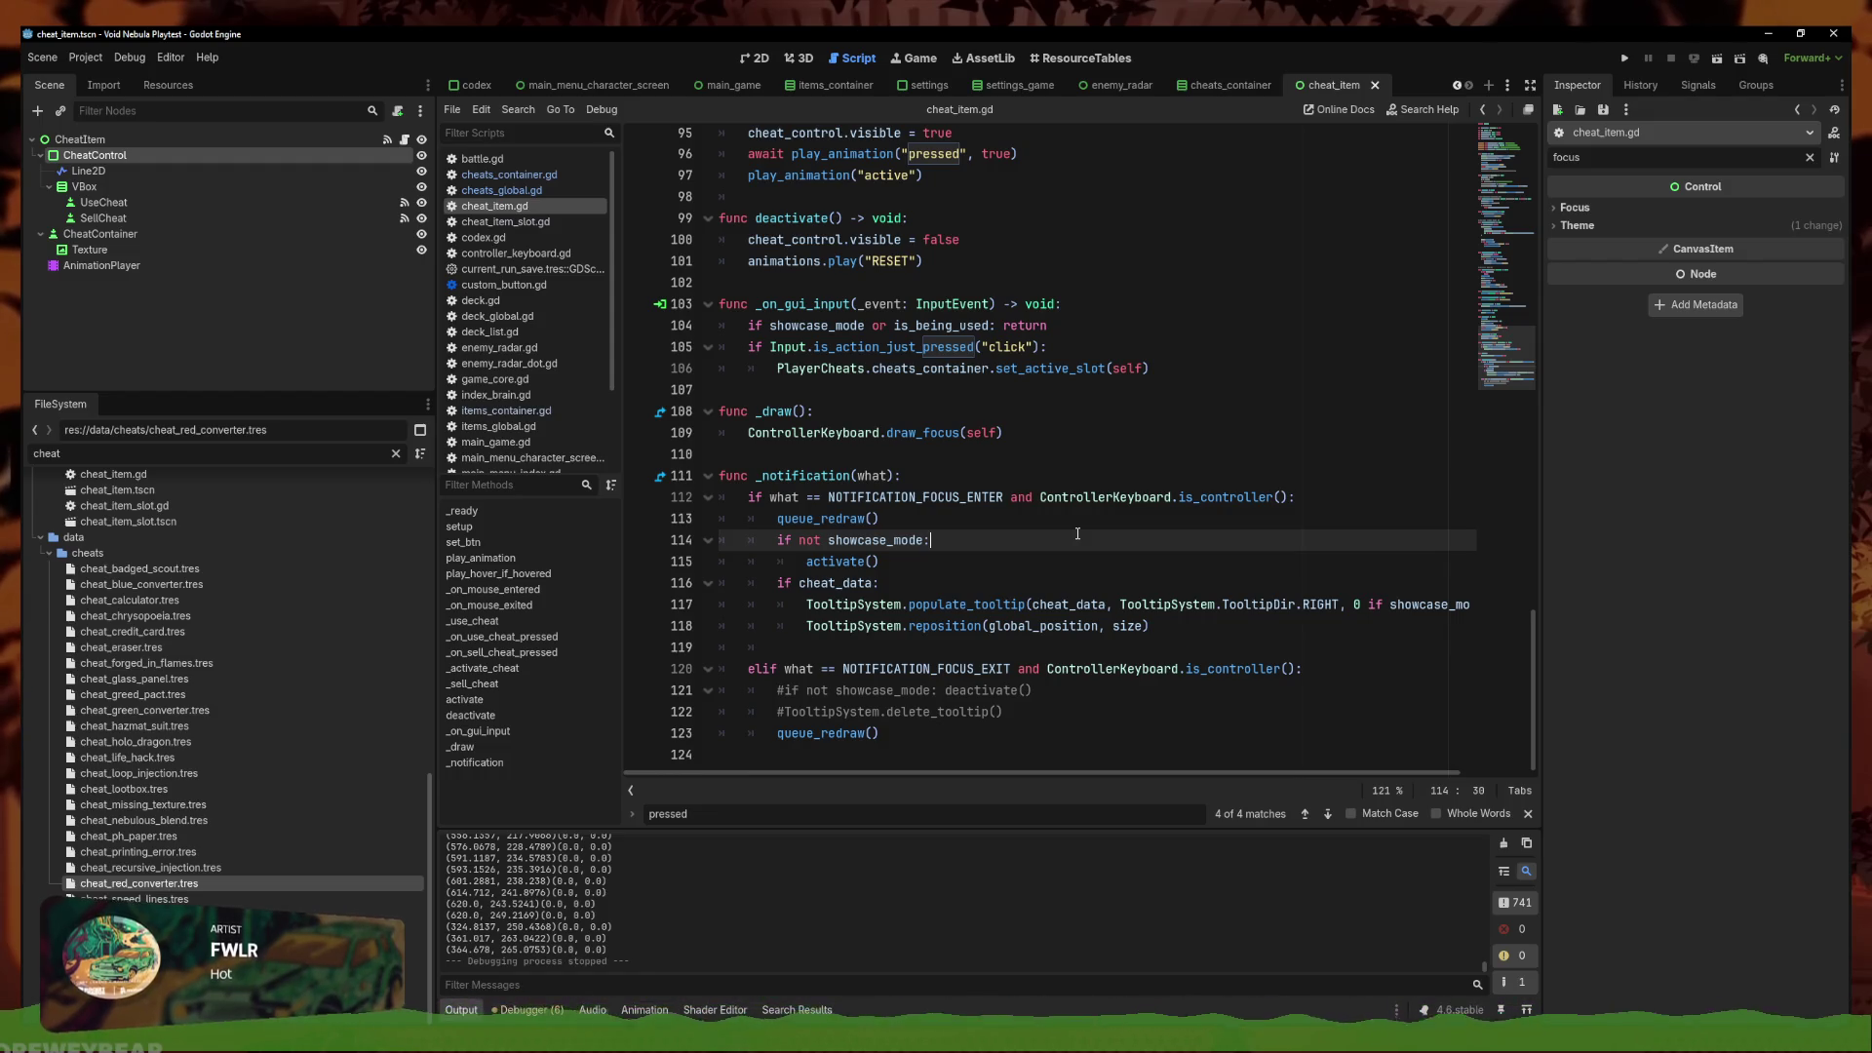
left_click_drag(1004, 712, 641, 693)
key("ctrl+k")
Insert a new indented blank line after the elif on line 120
left_click(1225, 666)
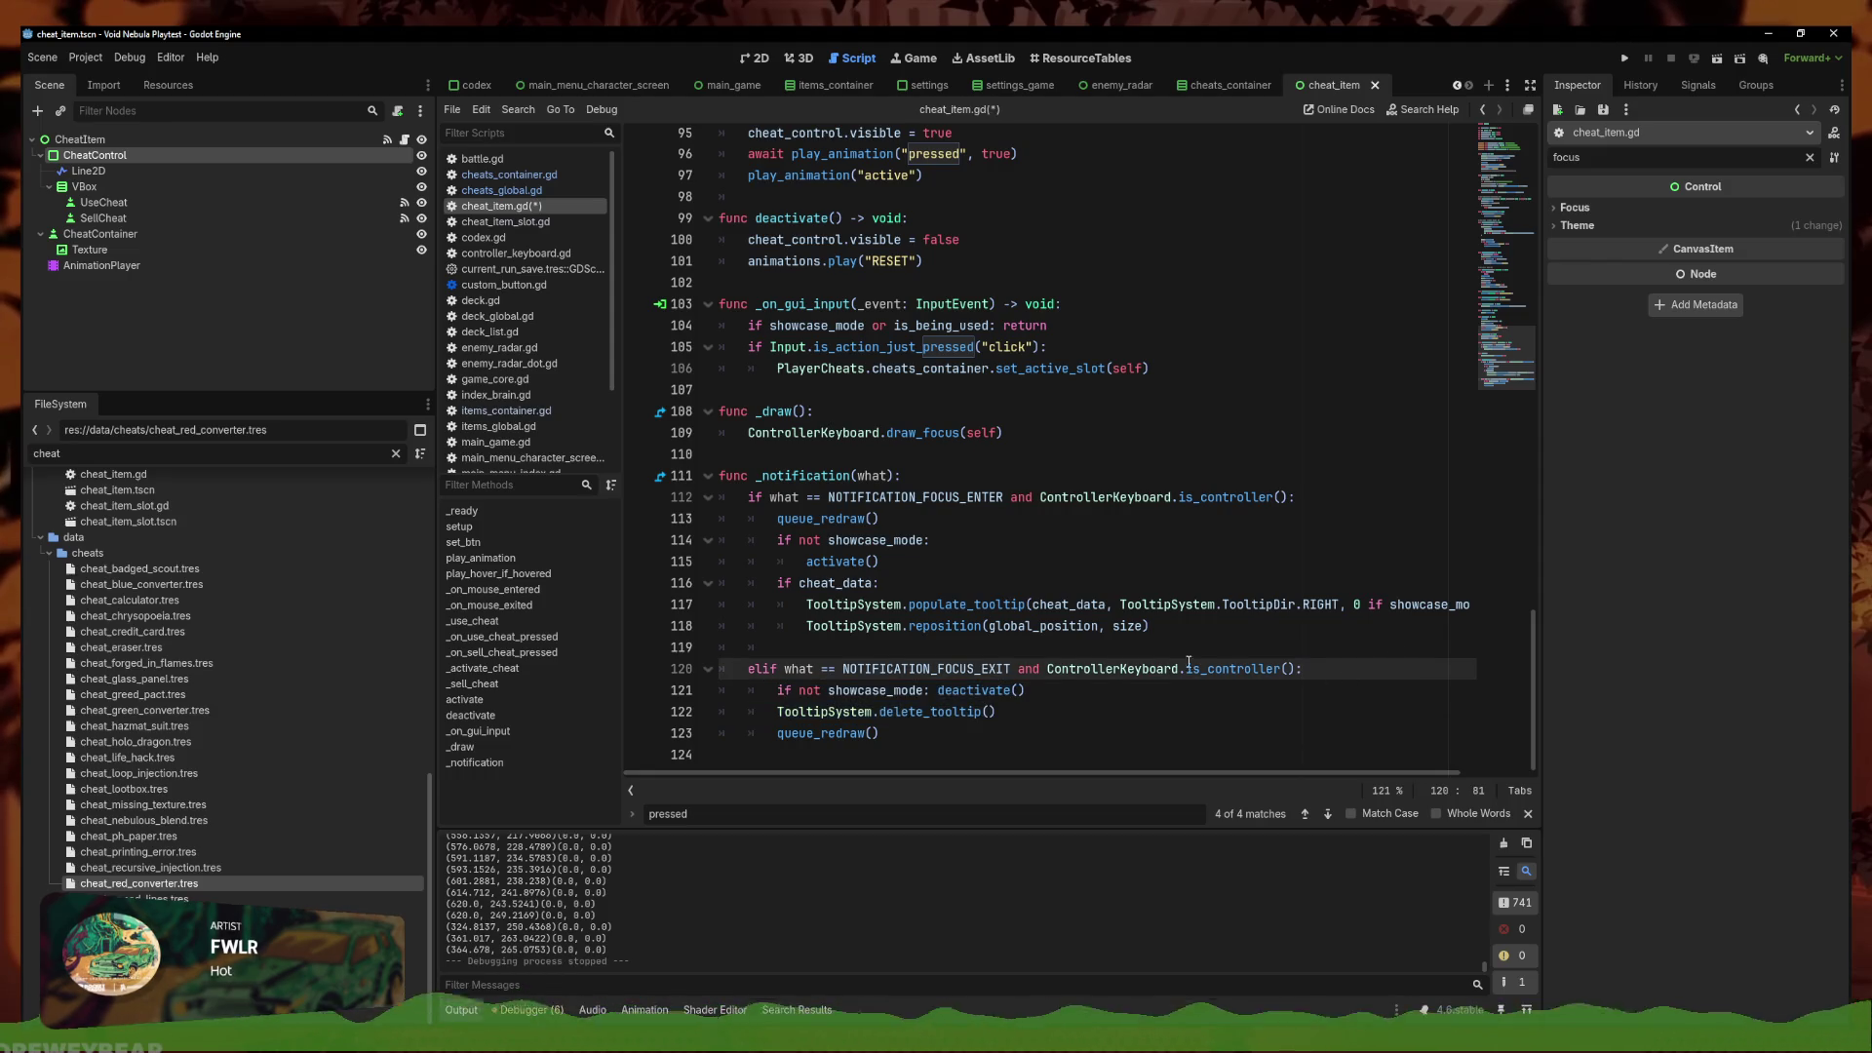
key("shift+Down")
key("shift+Down")
key("shift+Up")
key("shift+Down")
key("shift+Up")
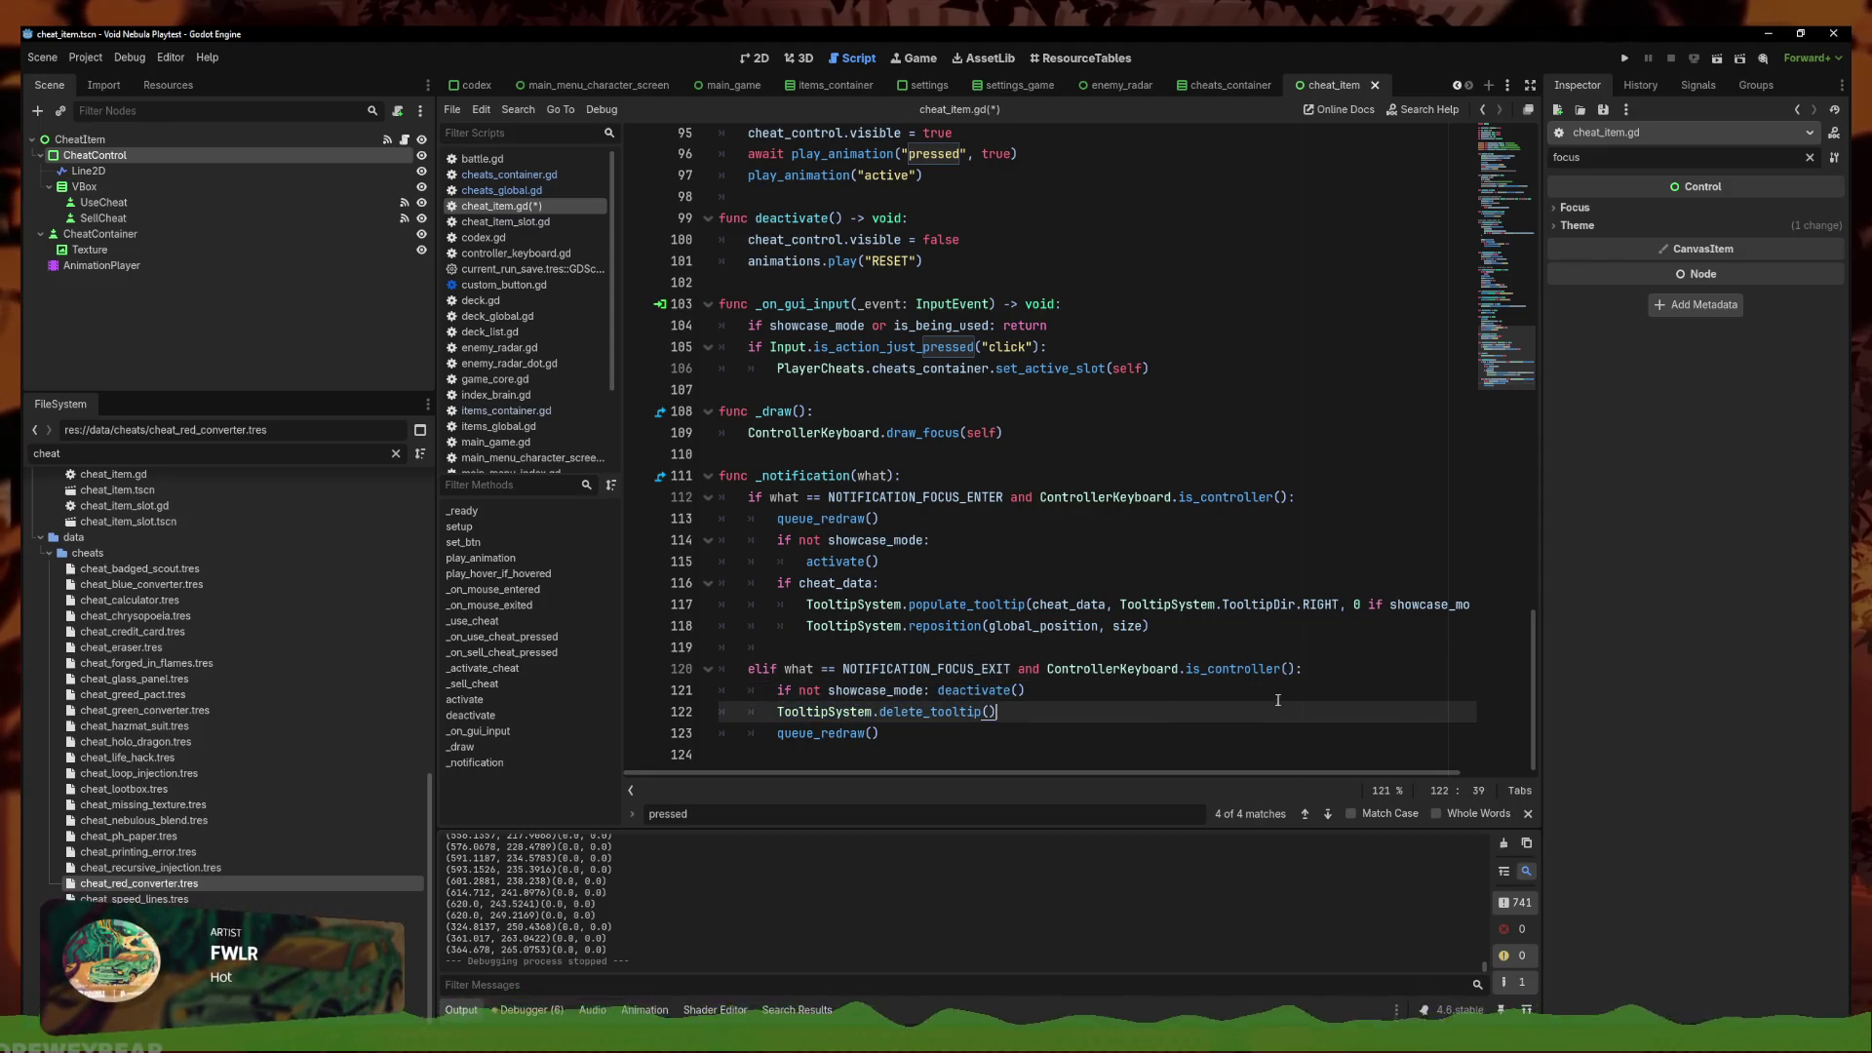
left_click(1340, 666)
left_click(1154, 710)
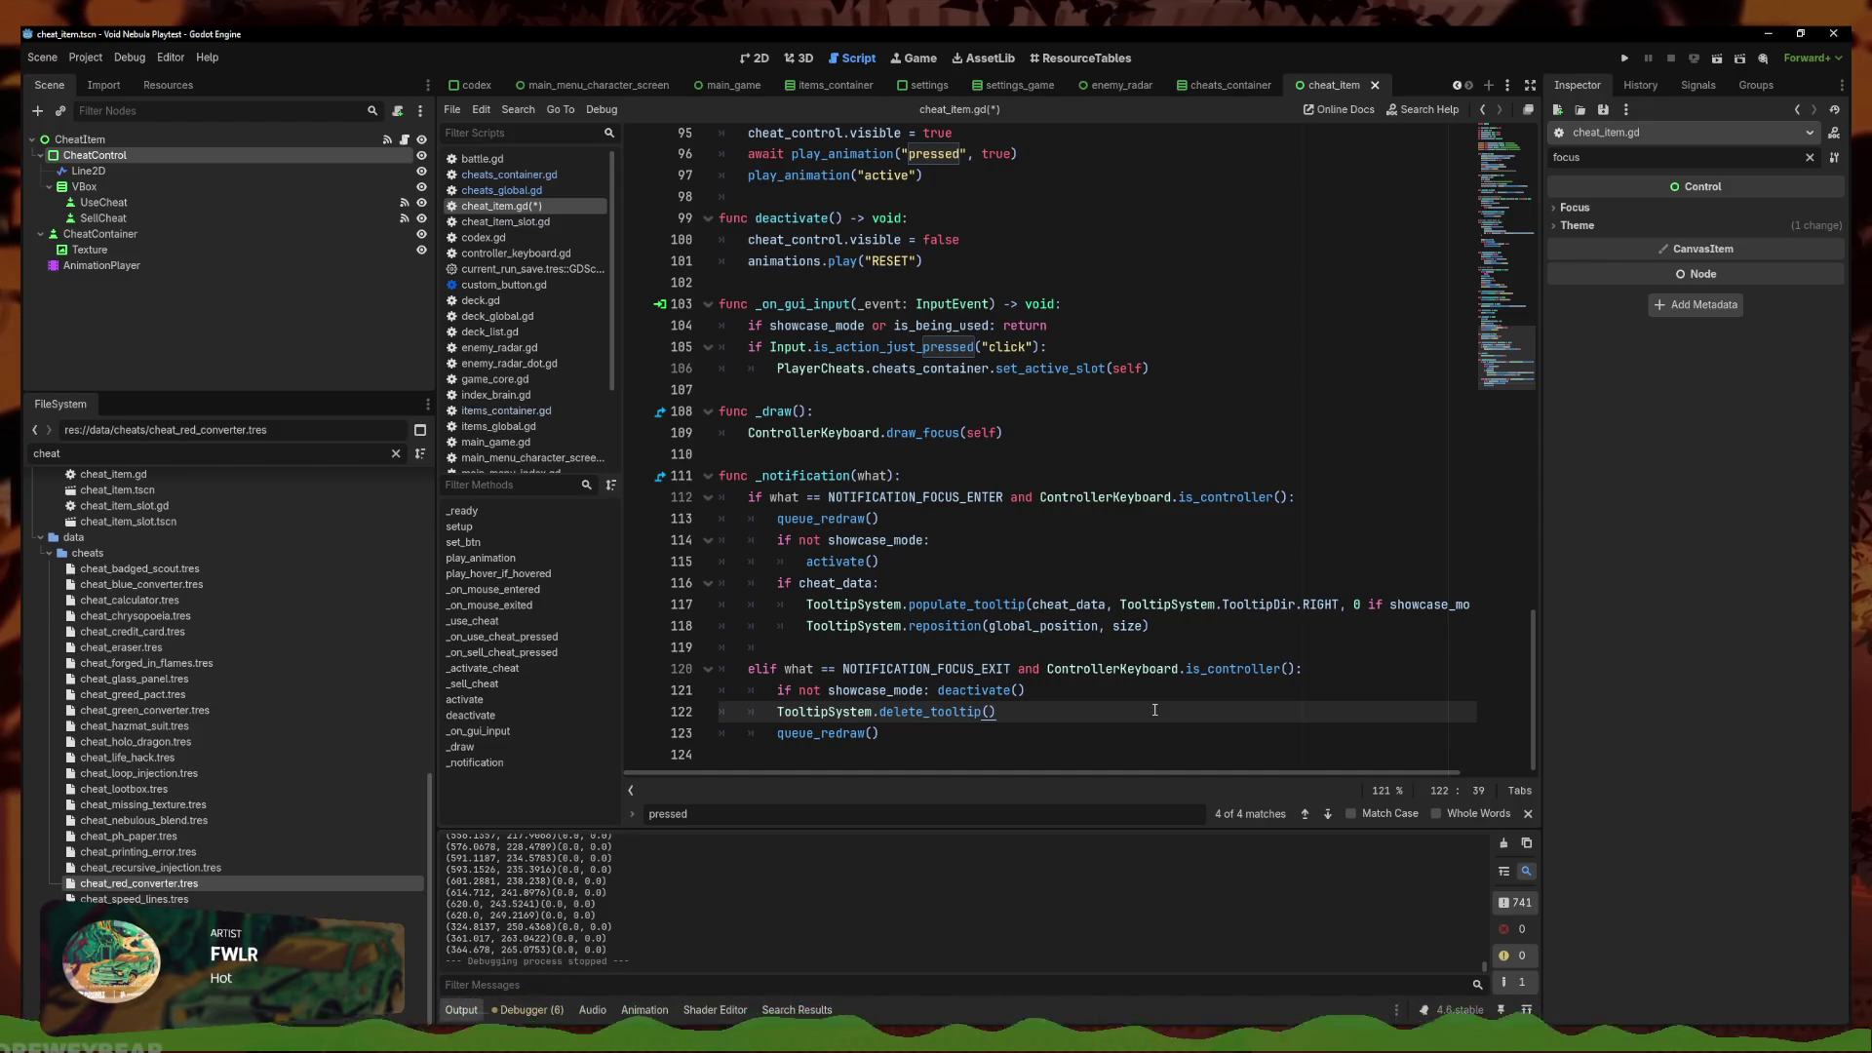
left_click(1340, 664)
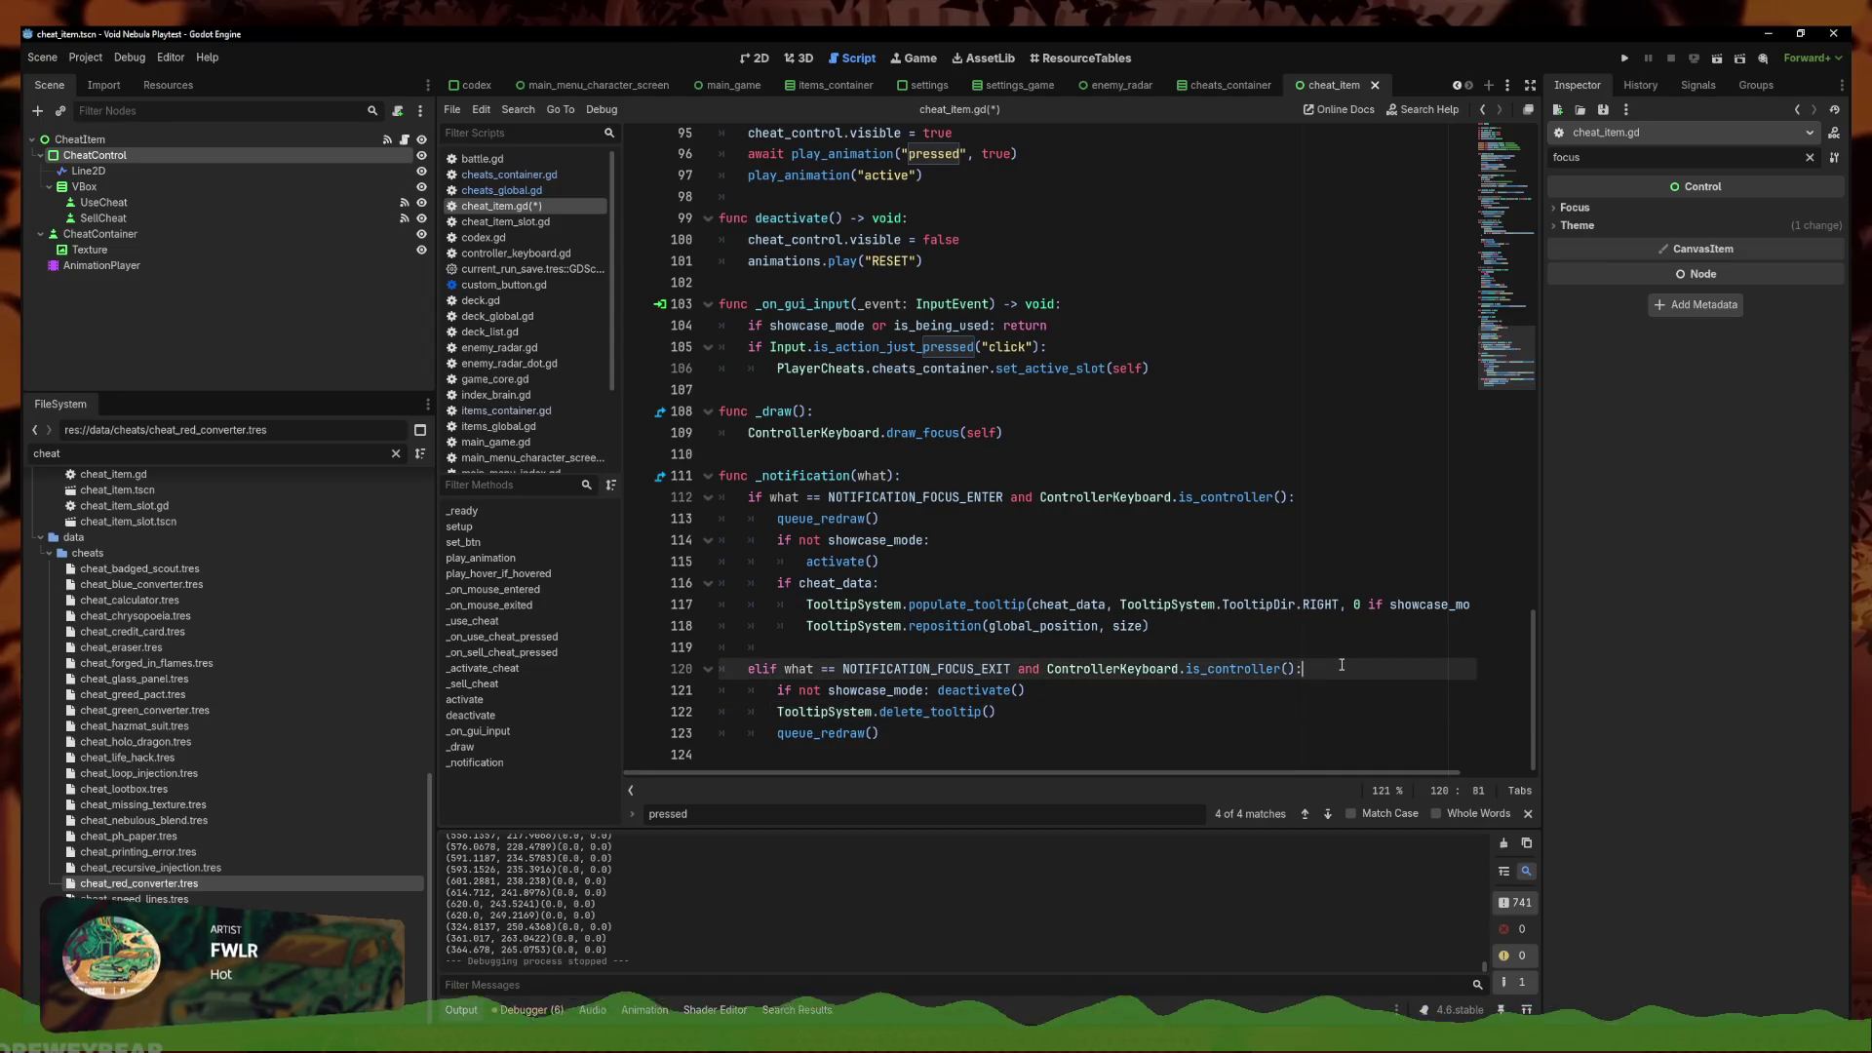
key("Return")
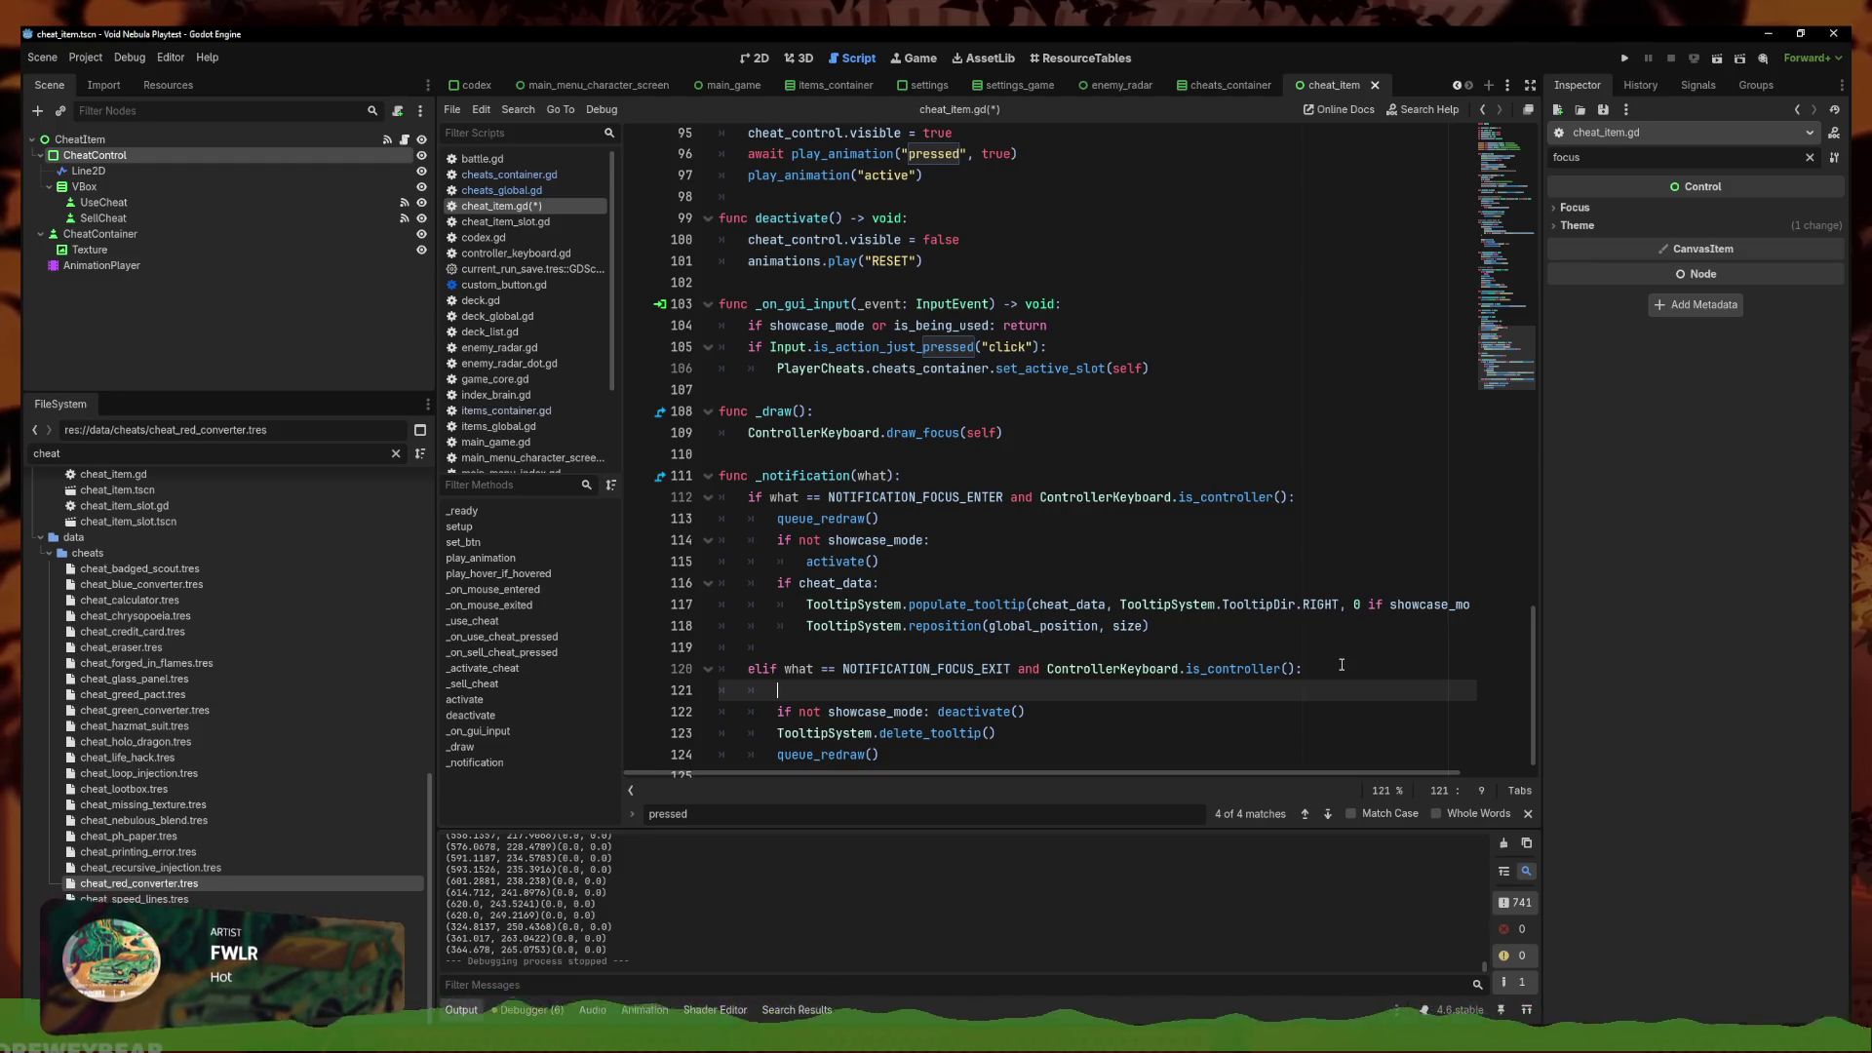
Build get_viewport().gui_get_focus_owner() on line 121 using autocompletion
type("get_vioe")
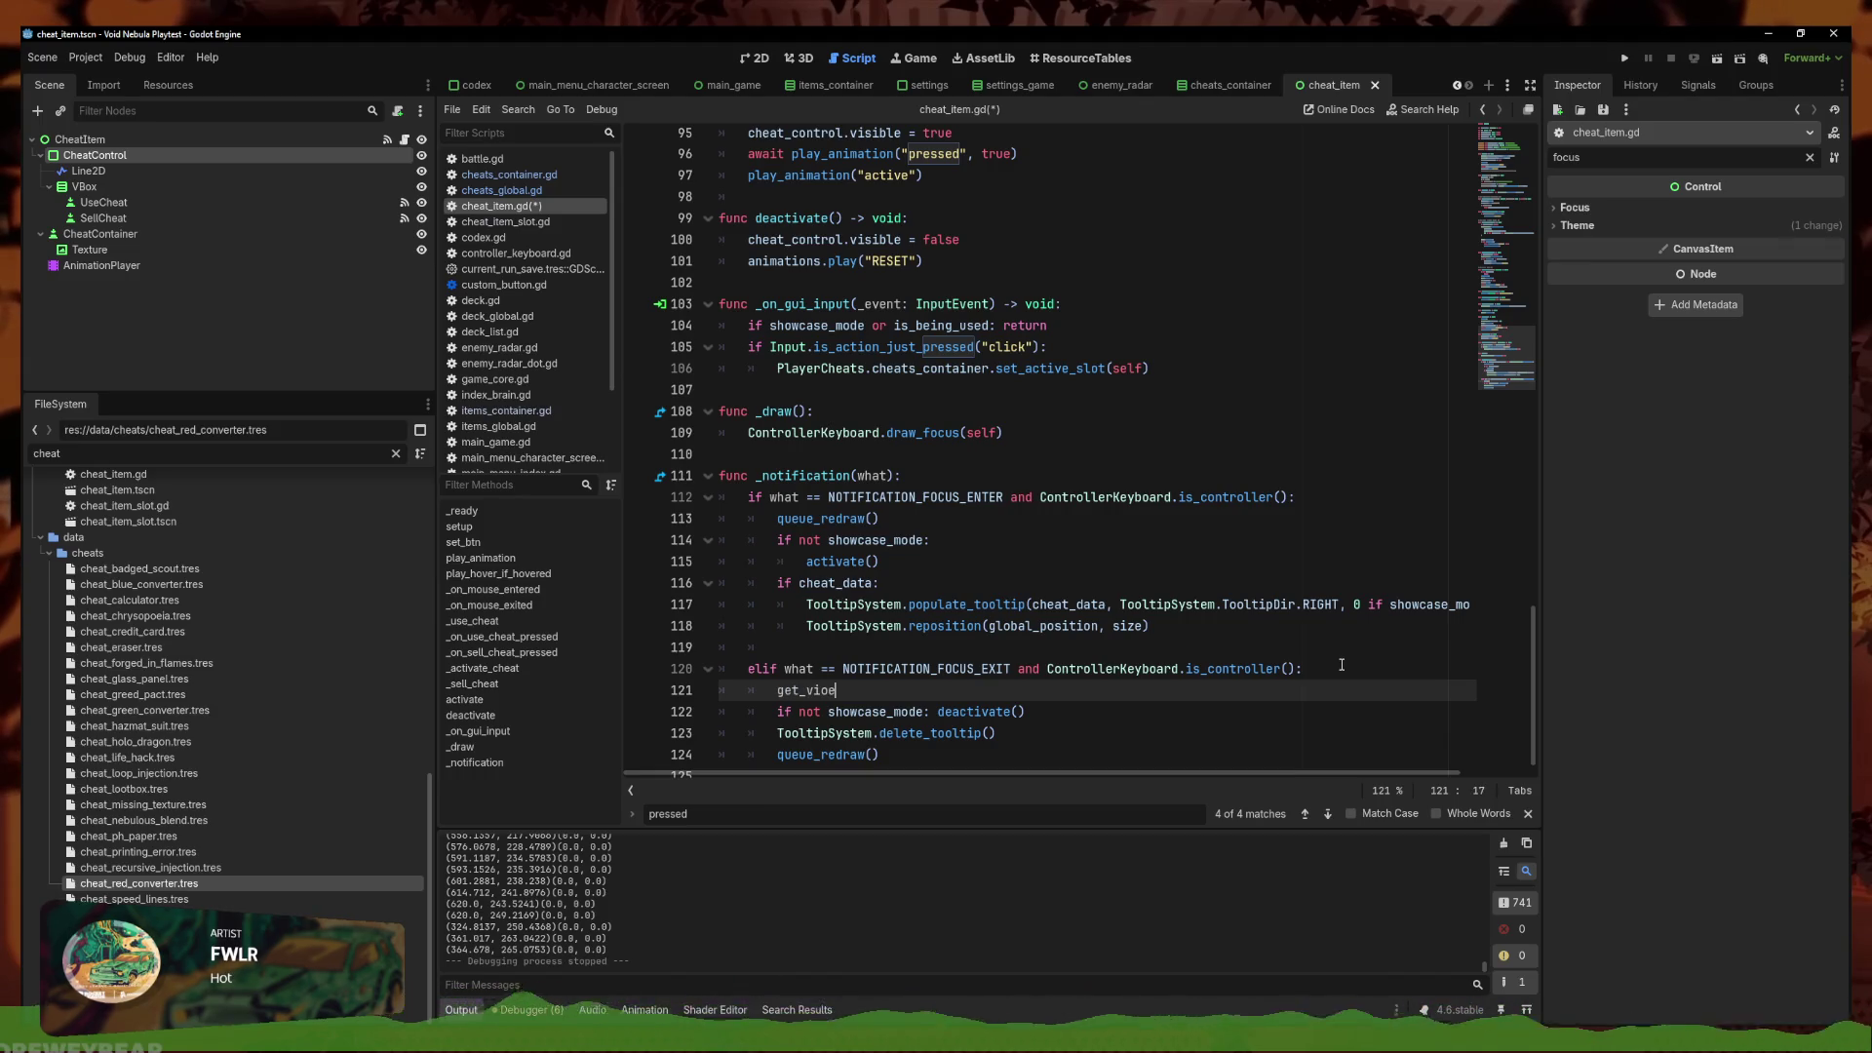
key("Down")
key("Down")
key("Return")
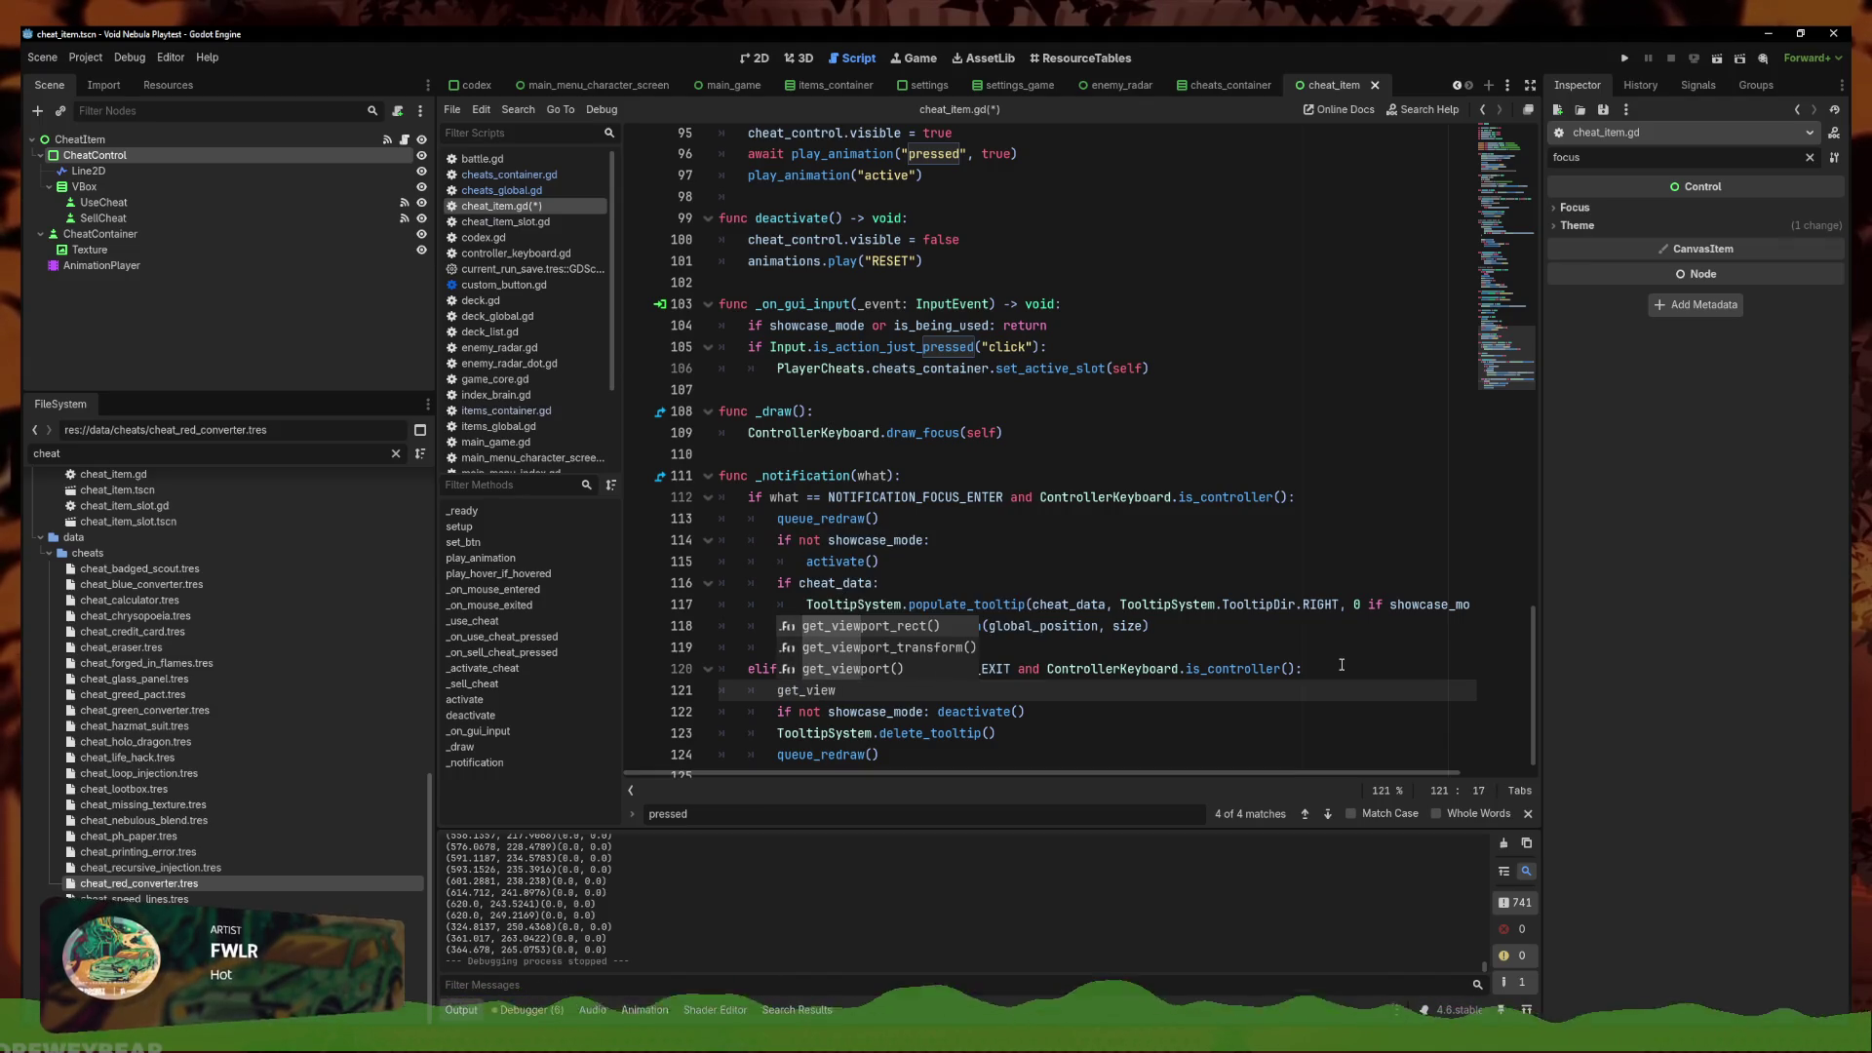
type("port().")
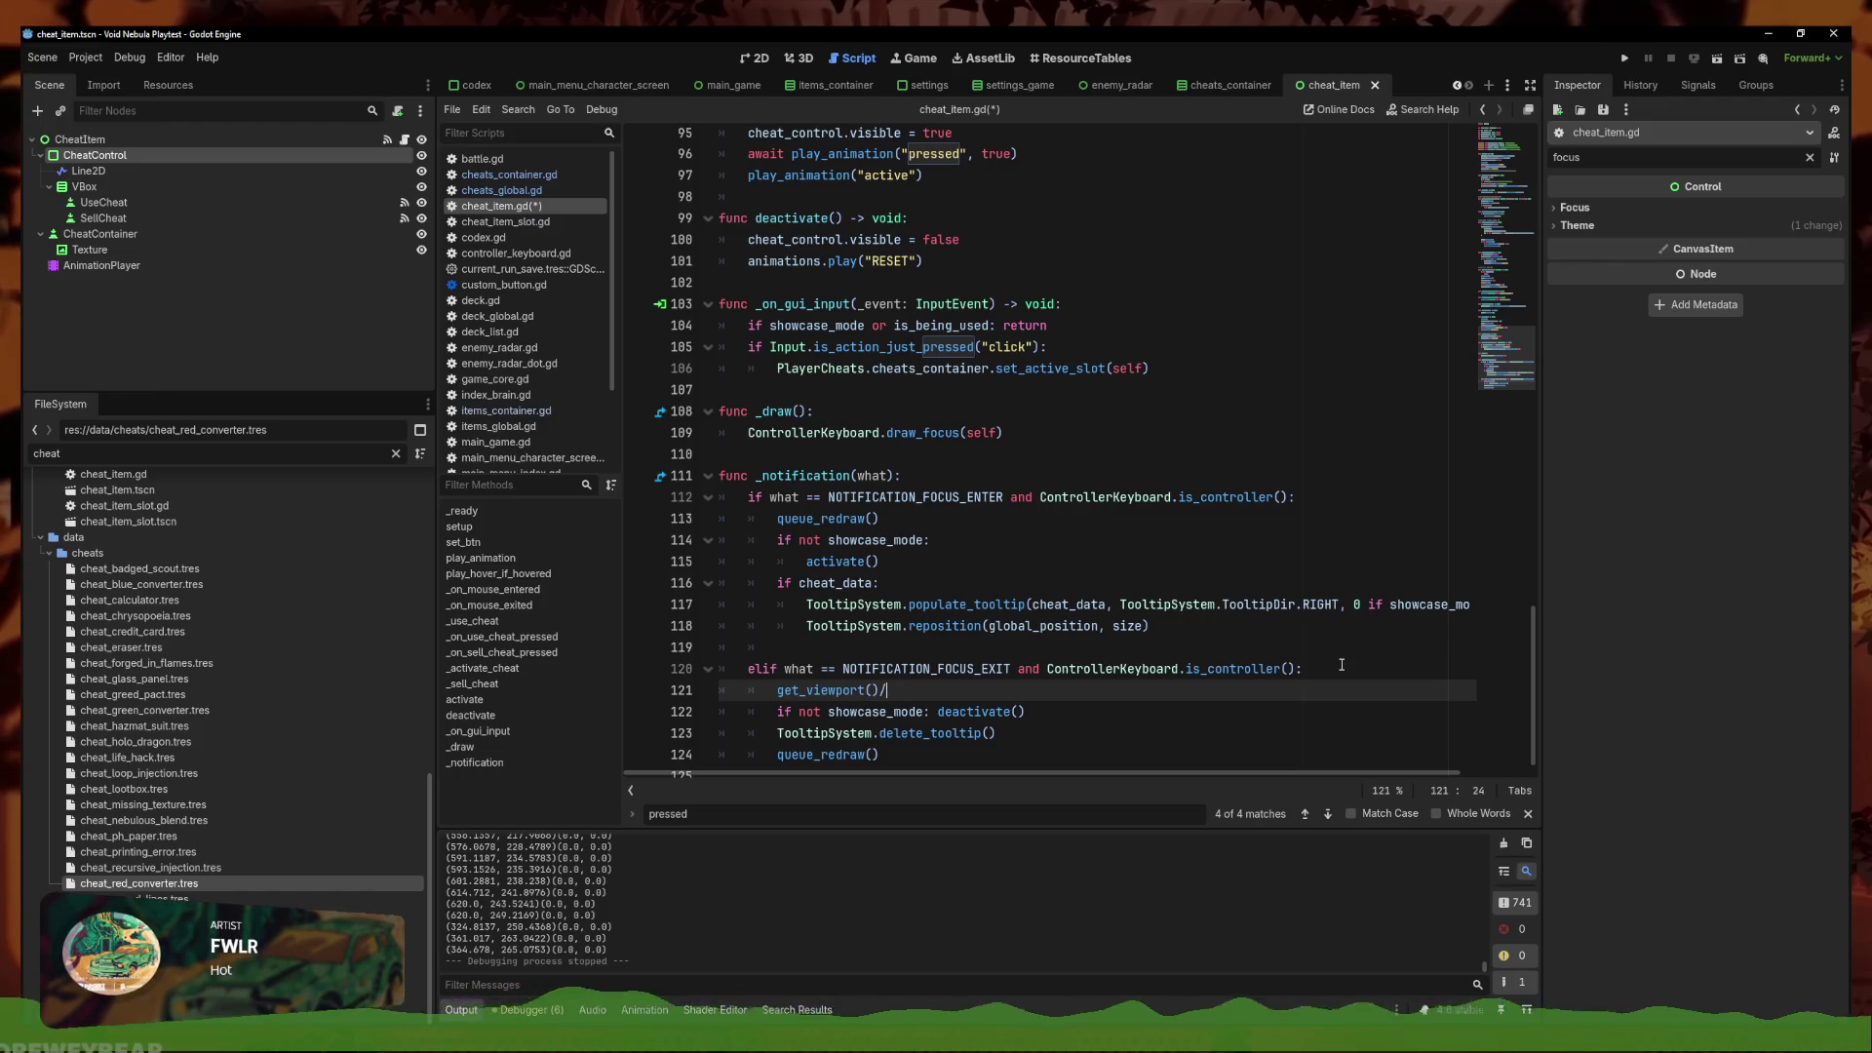
type("getf")
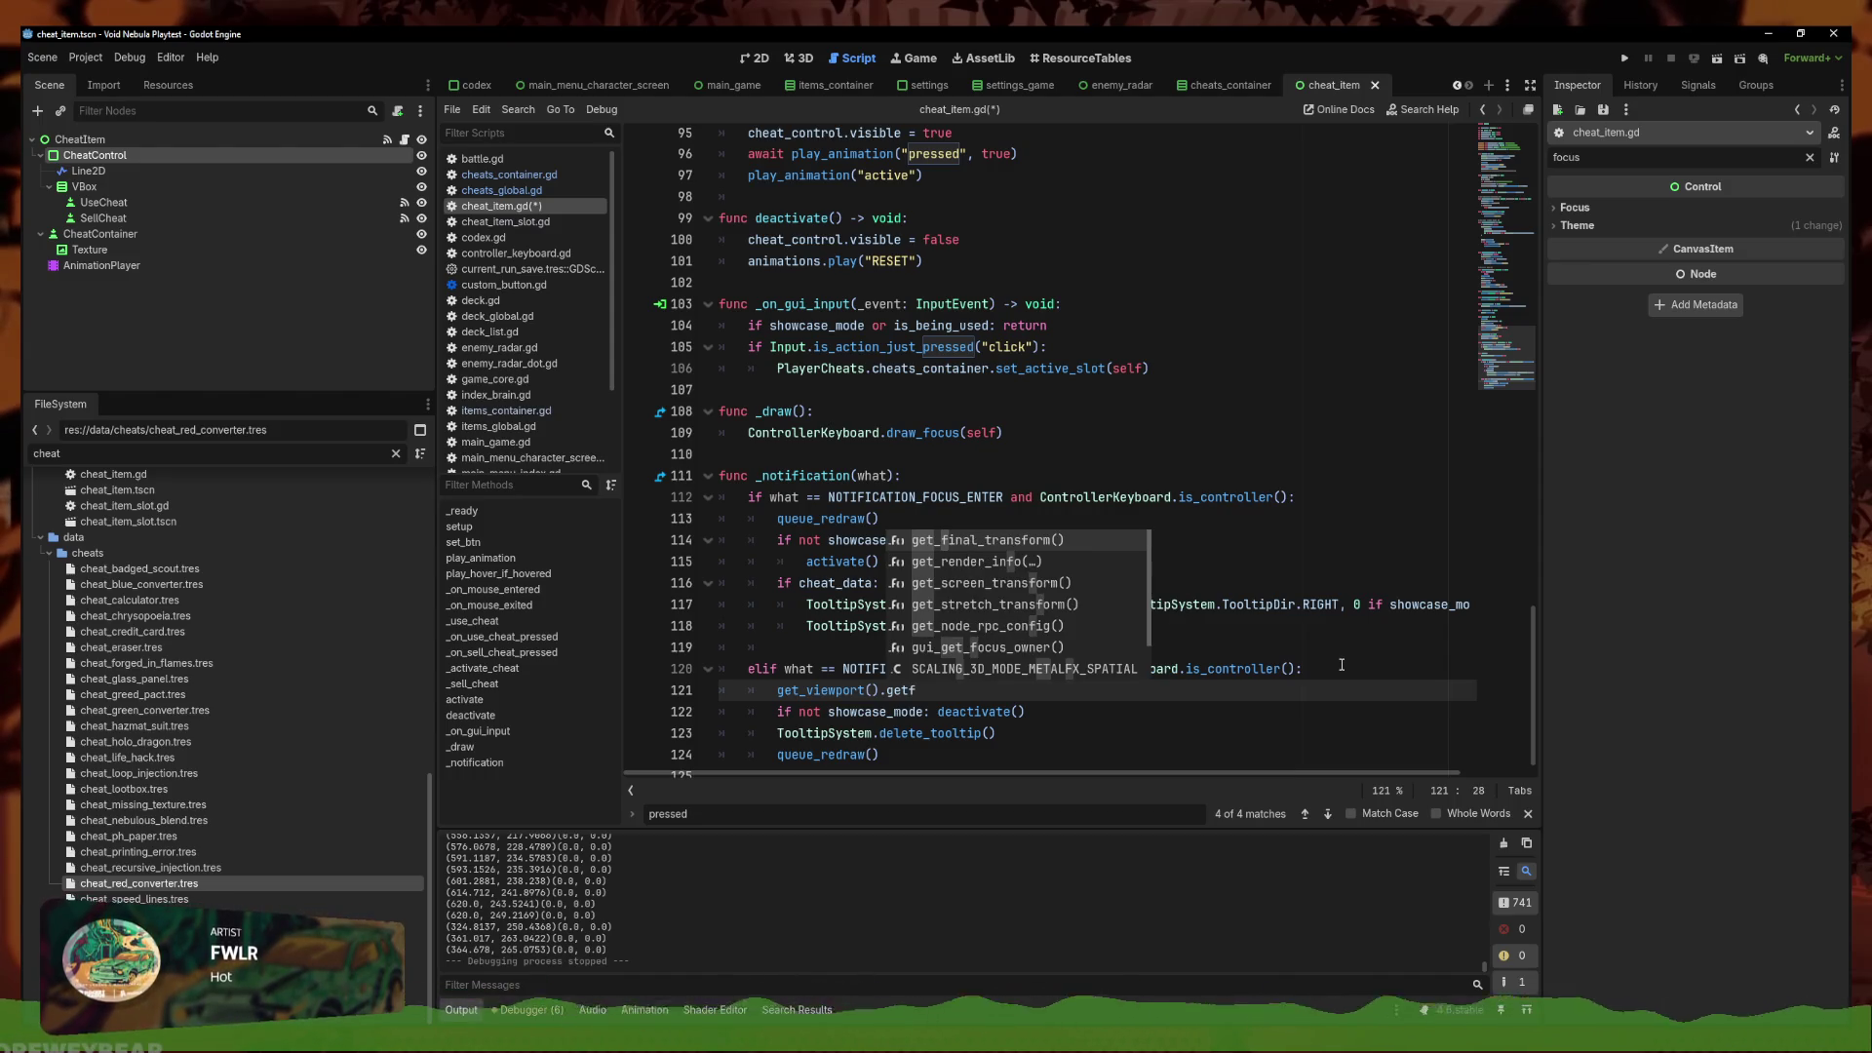
key("Down")
key("Down")
key("Down")
key("Return")
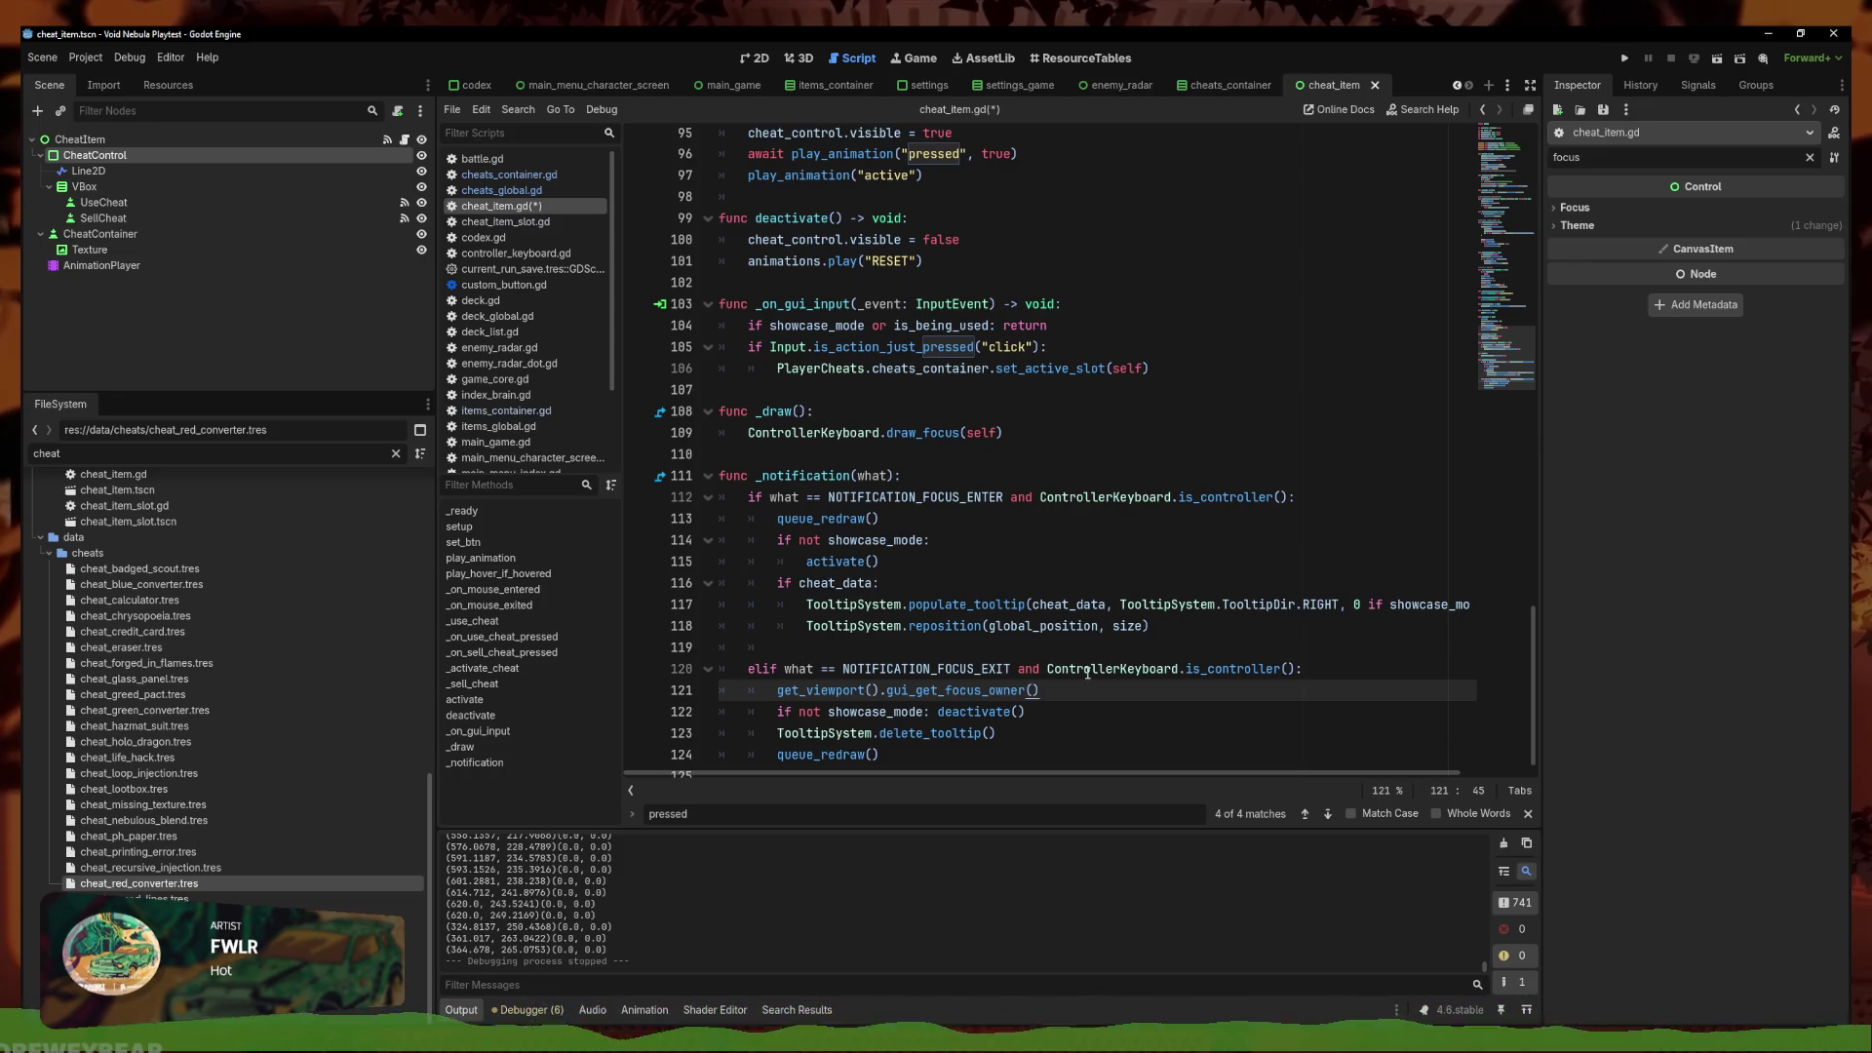
Append .is_in_group("CheatsButton") to the focus-owner call, correcting the wrong is_inside_tree completion
type(".is")
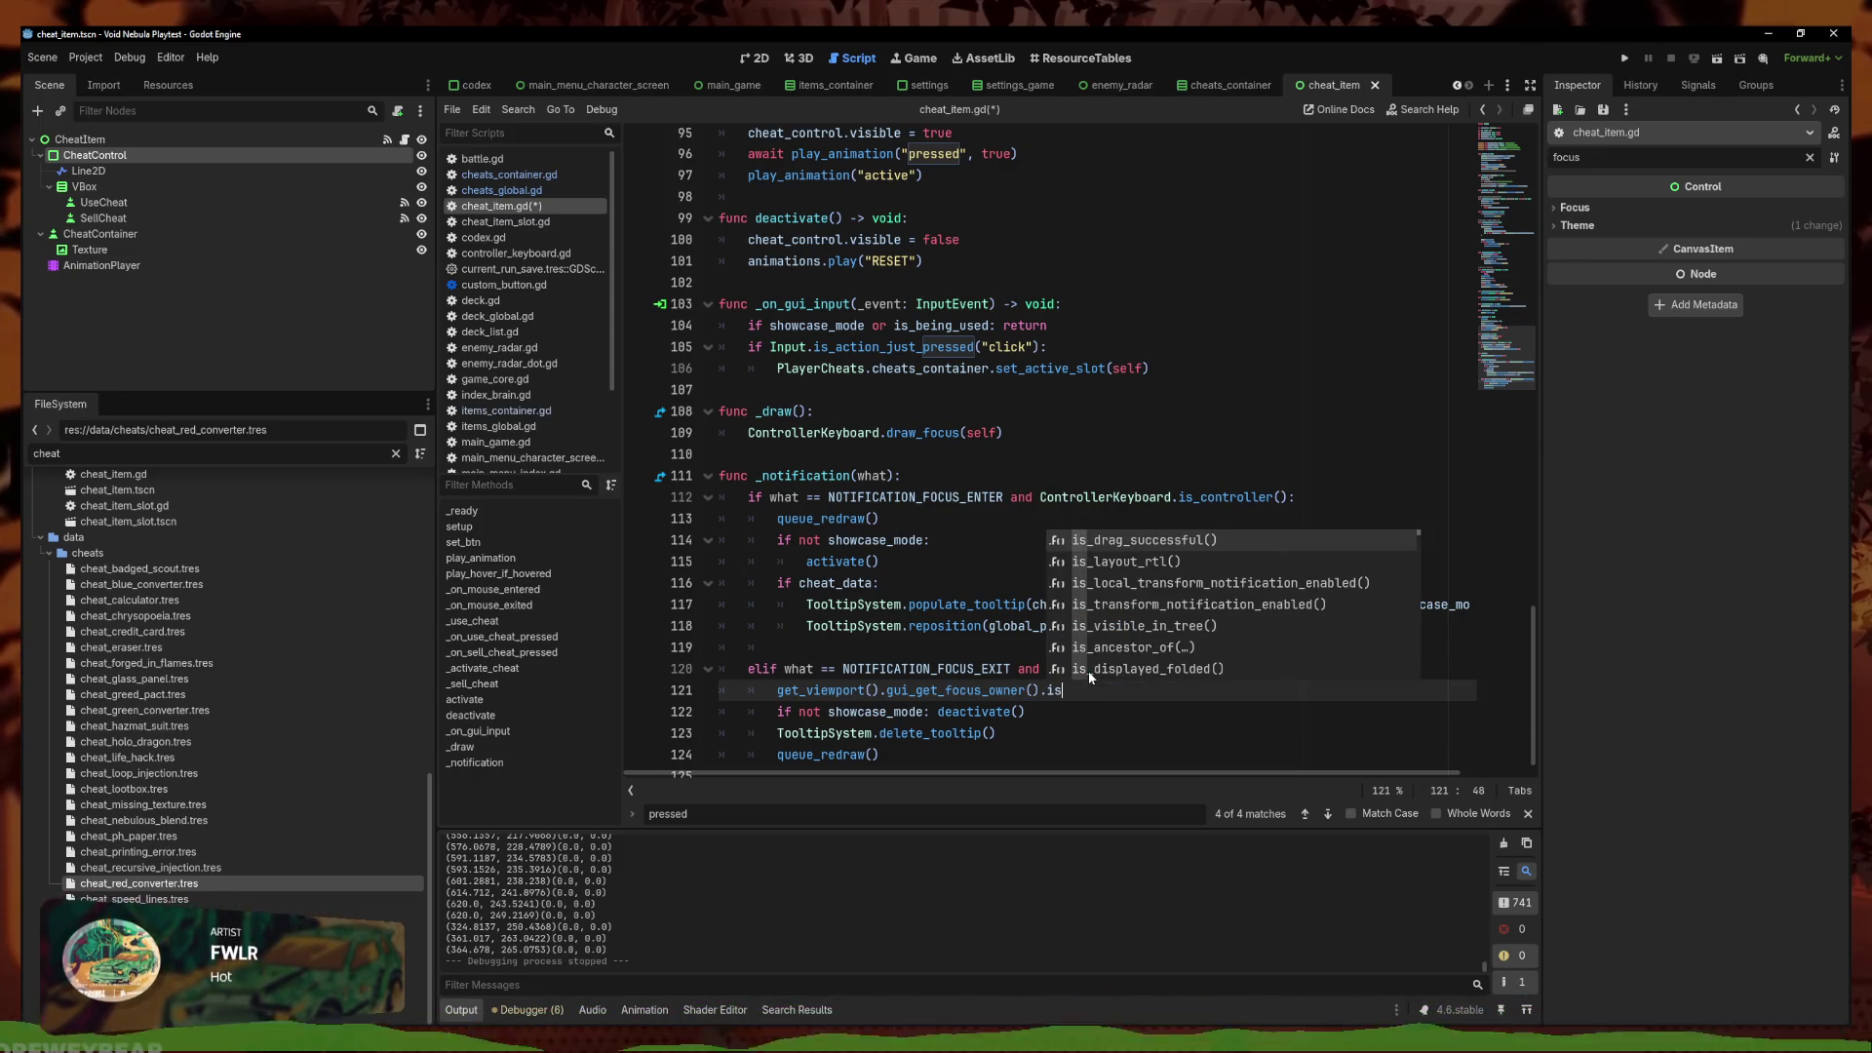
type("in")
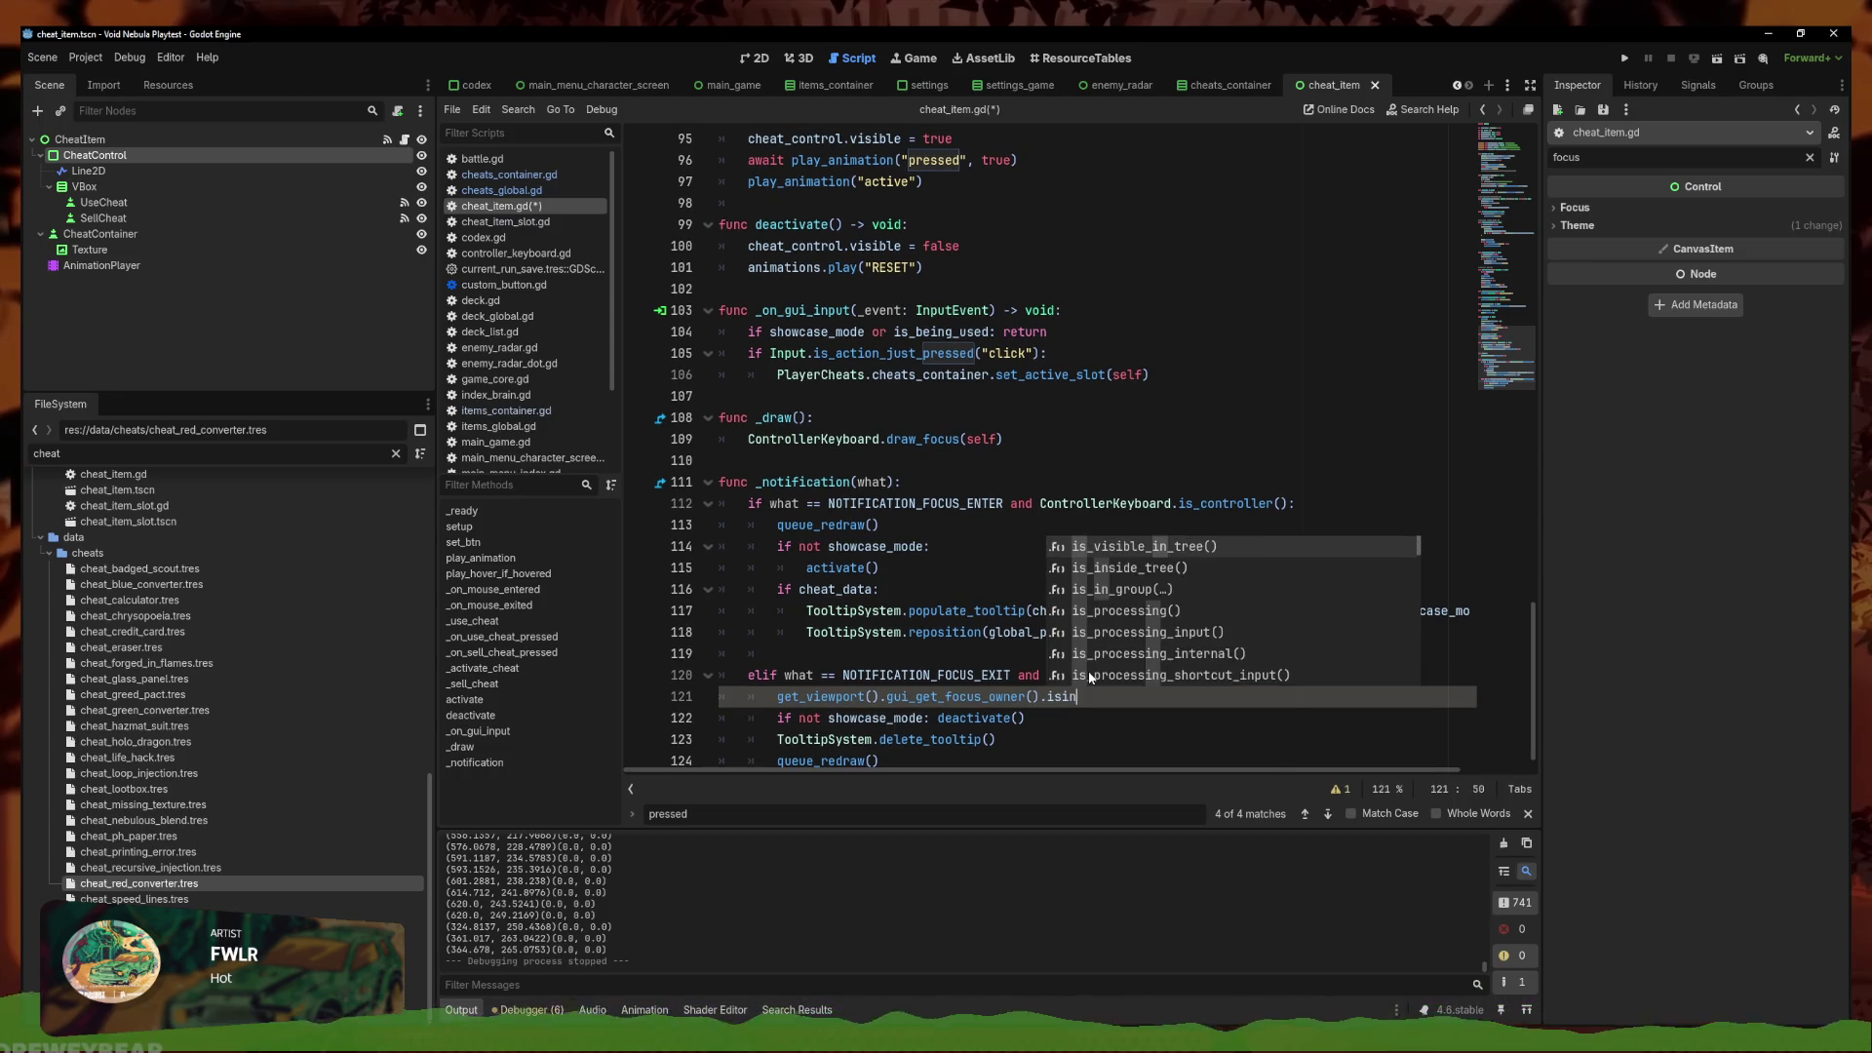
key("Down")
key("Down")
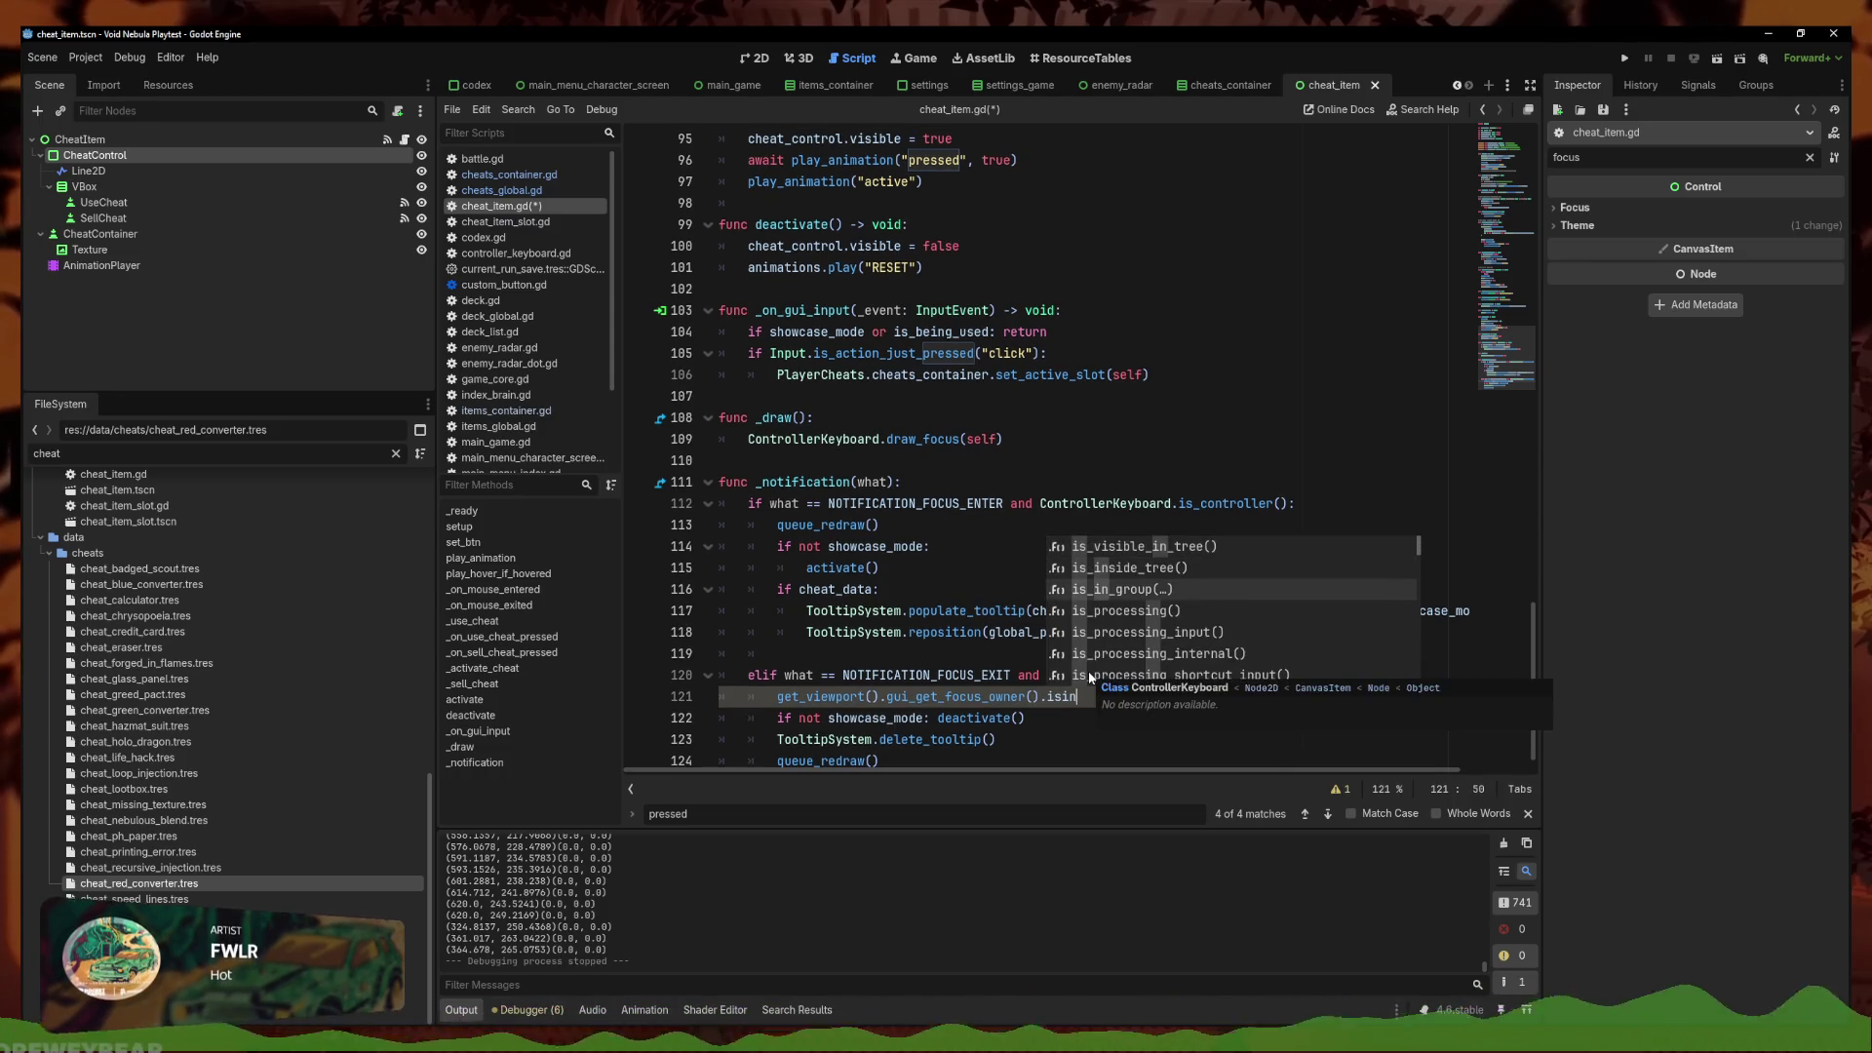
key("Up")
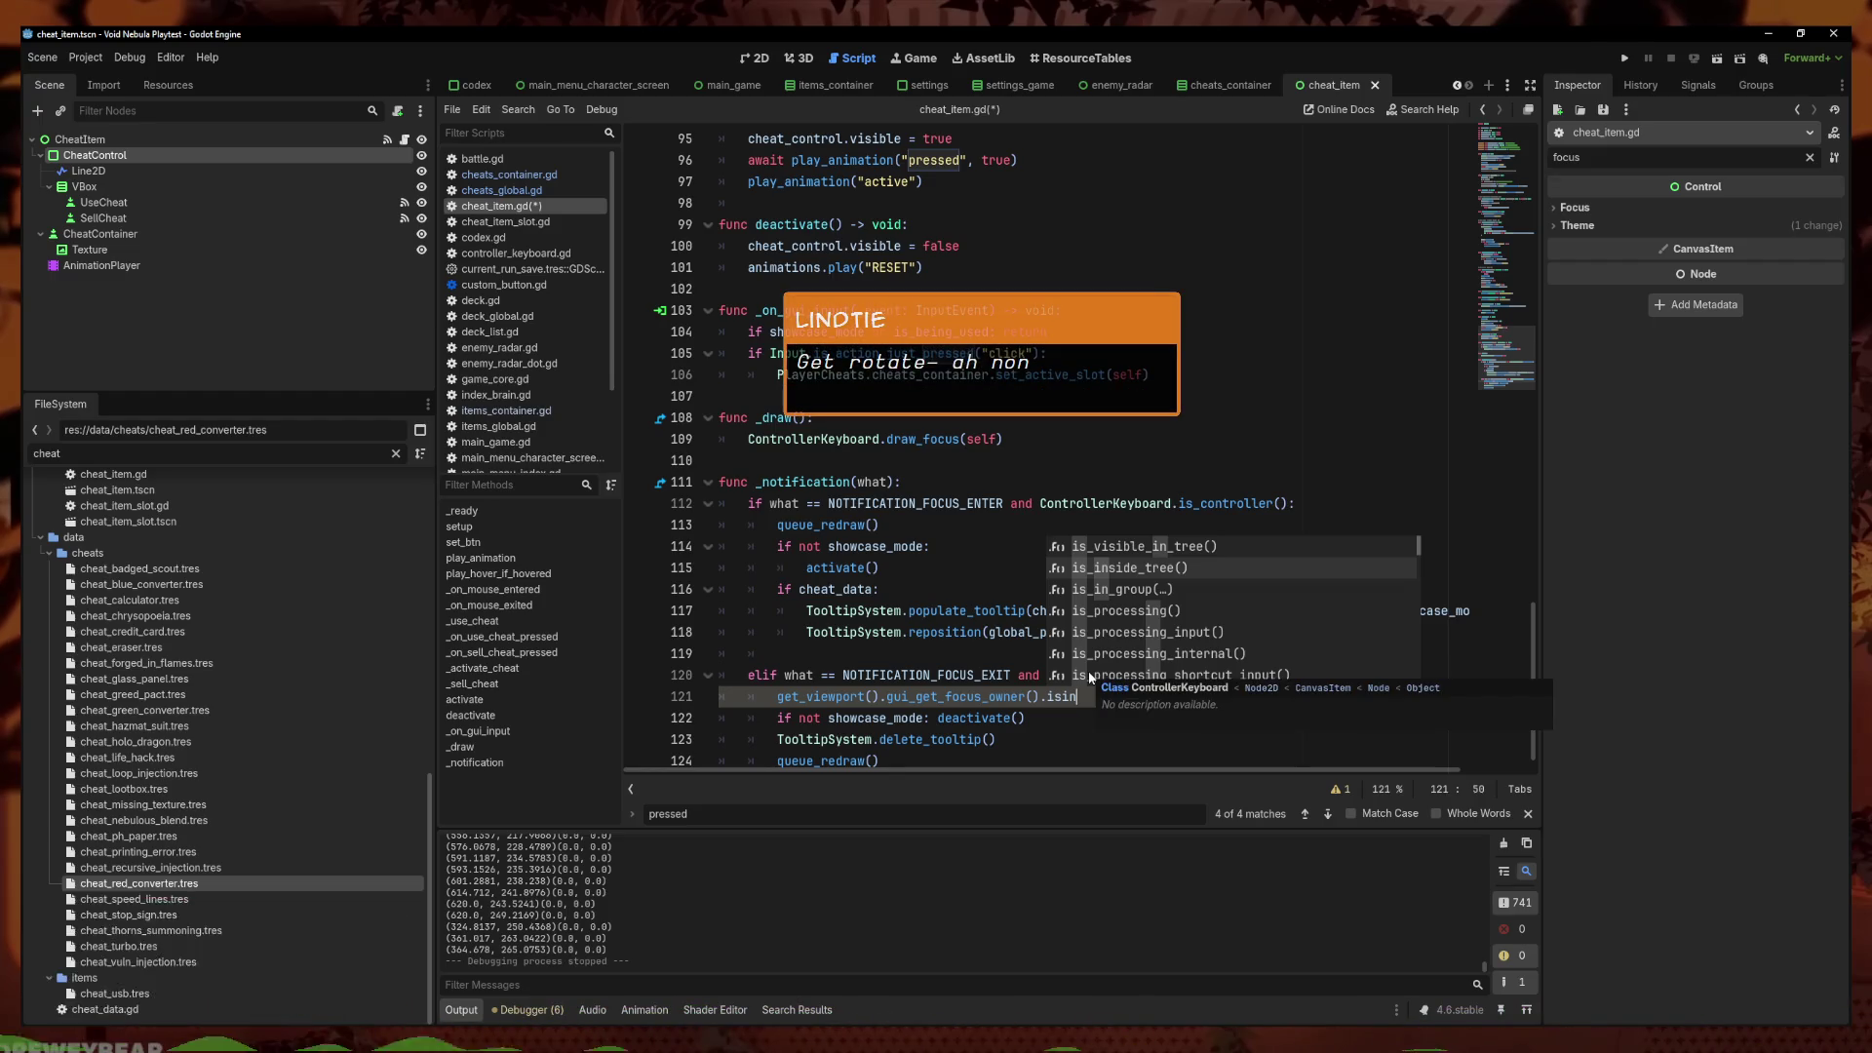
key("Return")
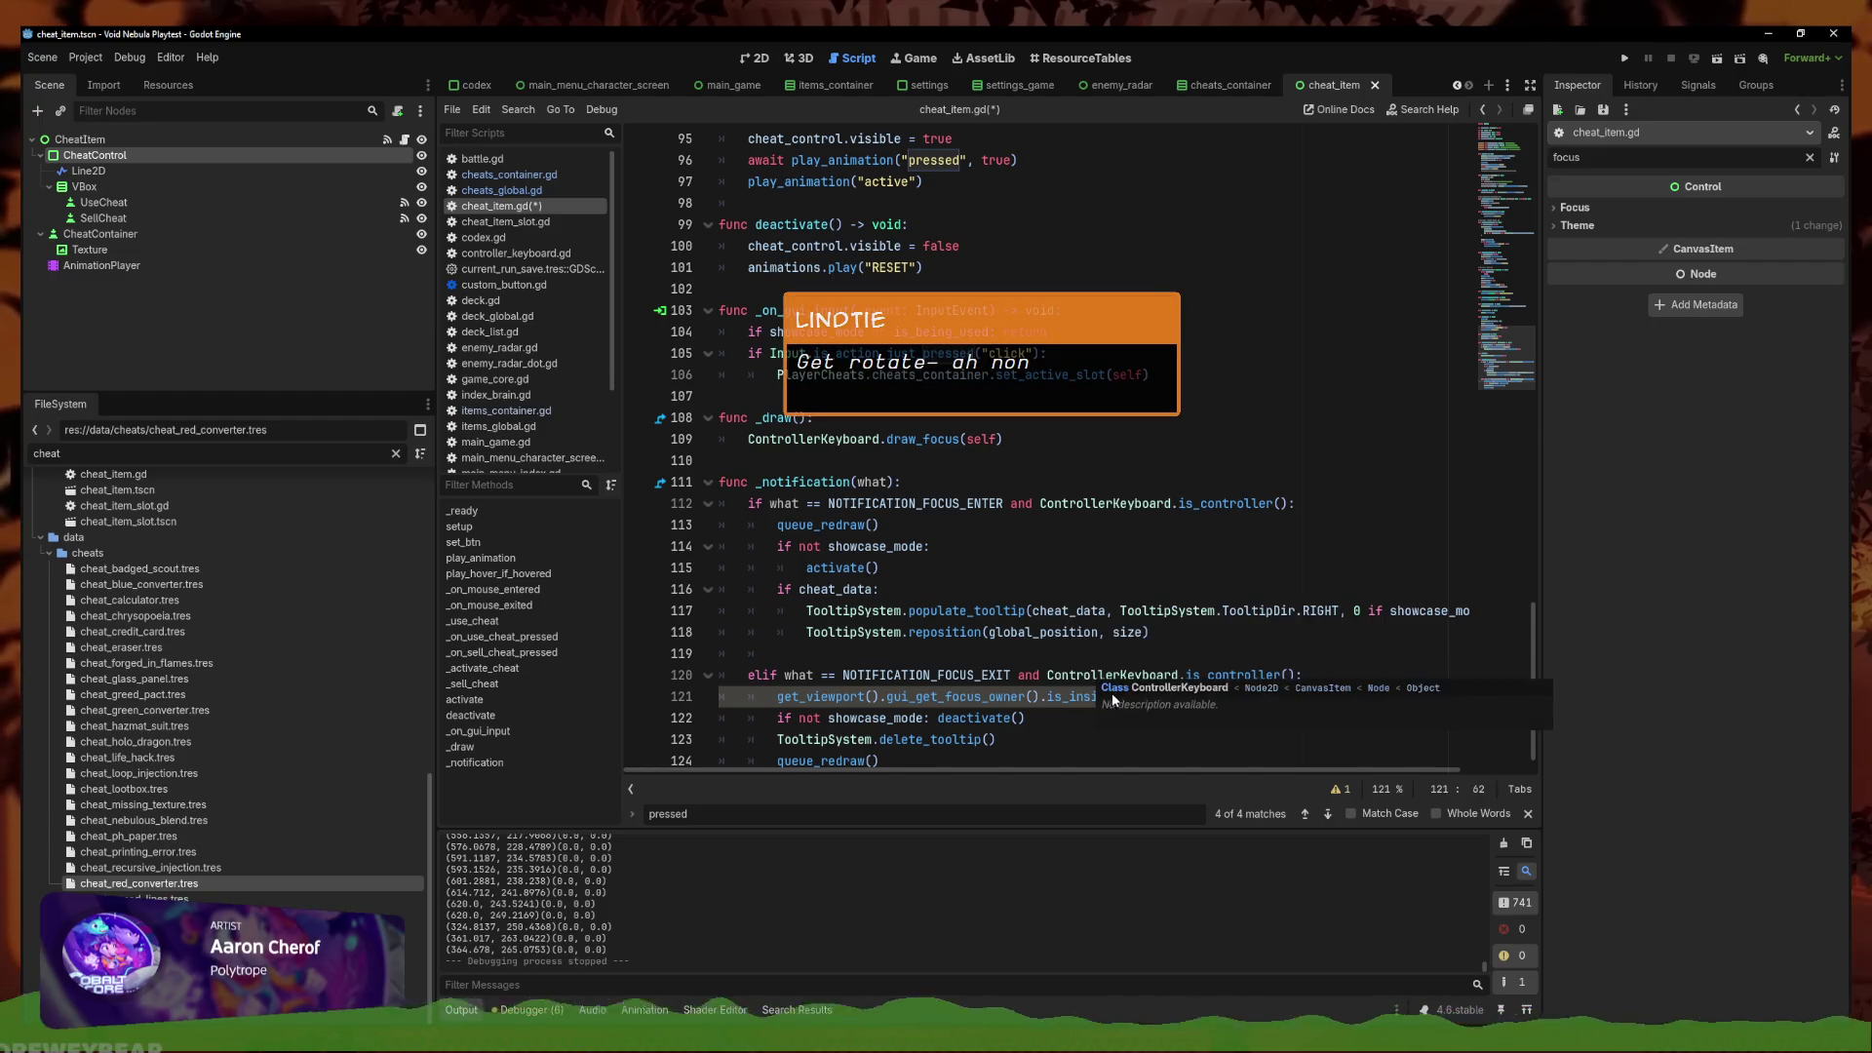
key("shift+Left")
key("shift+Left")
key("shift+Left")
key("BackSpace")
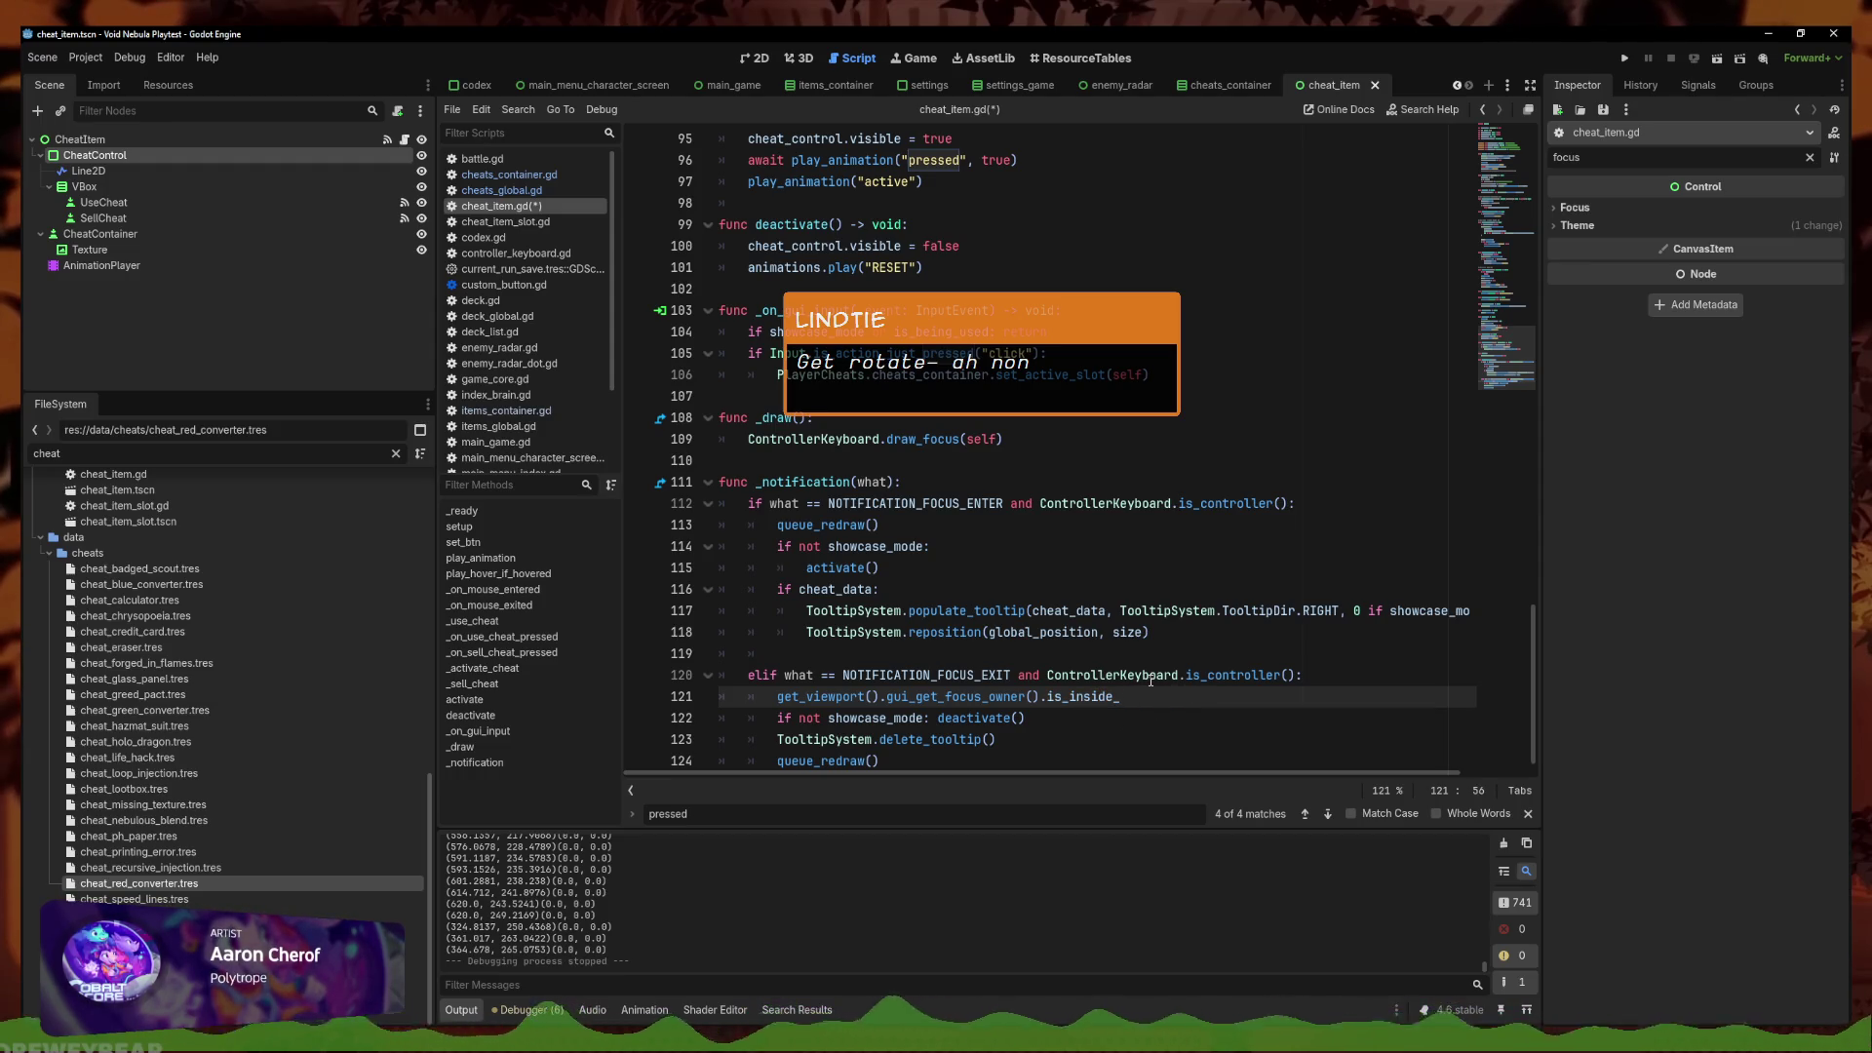
key("BackSpace")
key("BackSpace")
key("BackSpace")
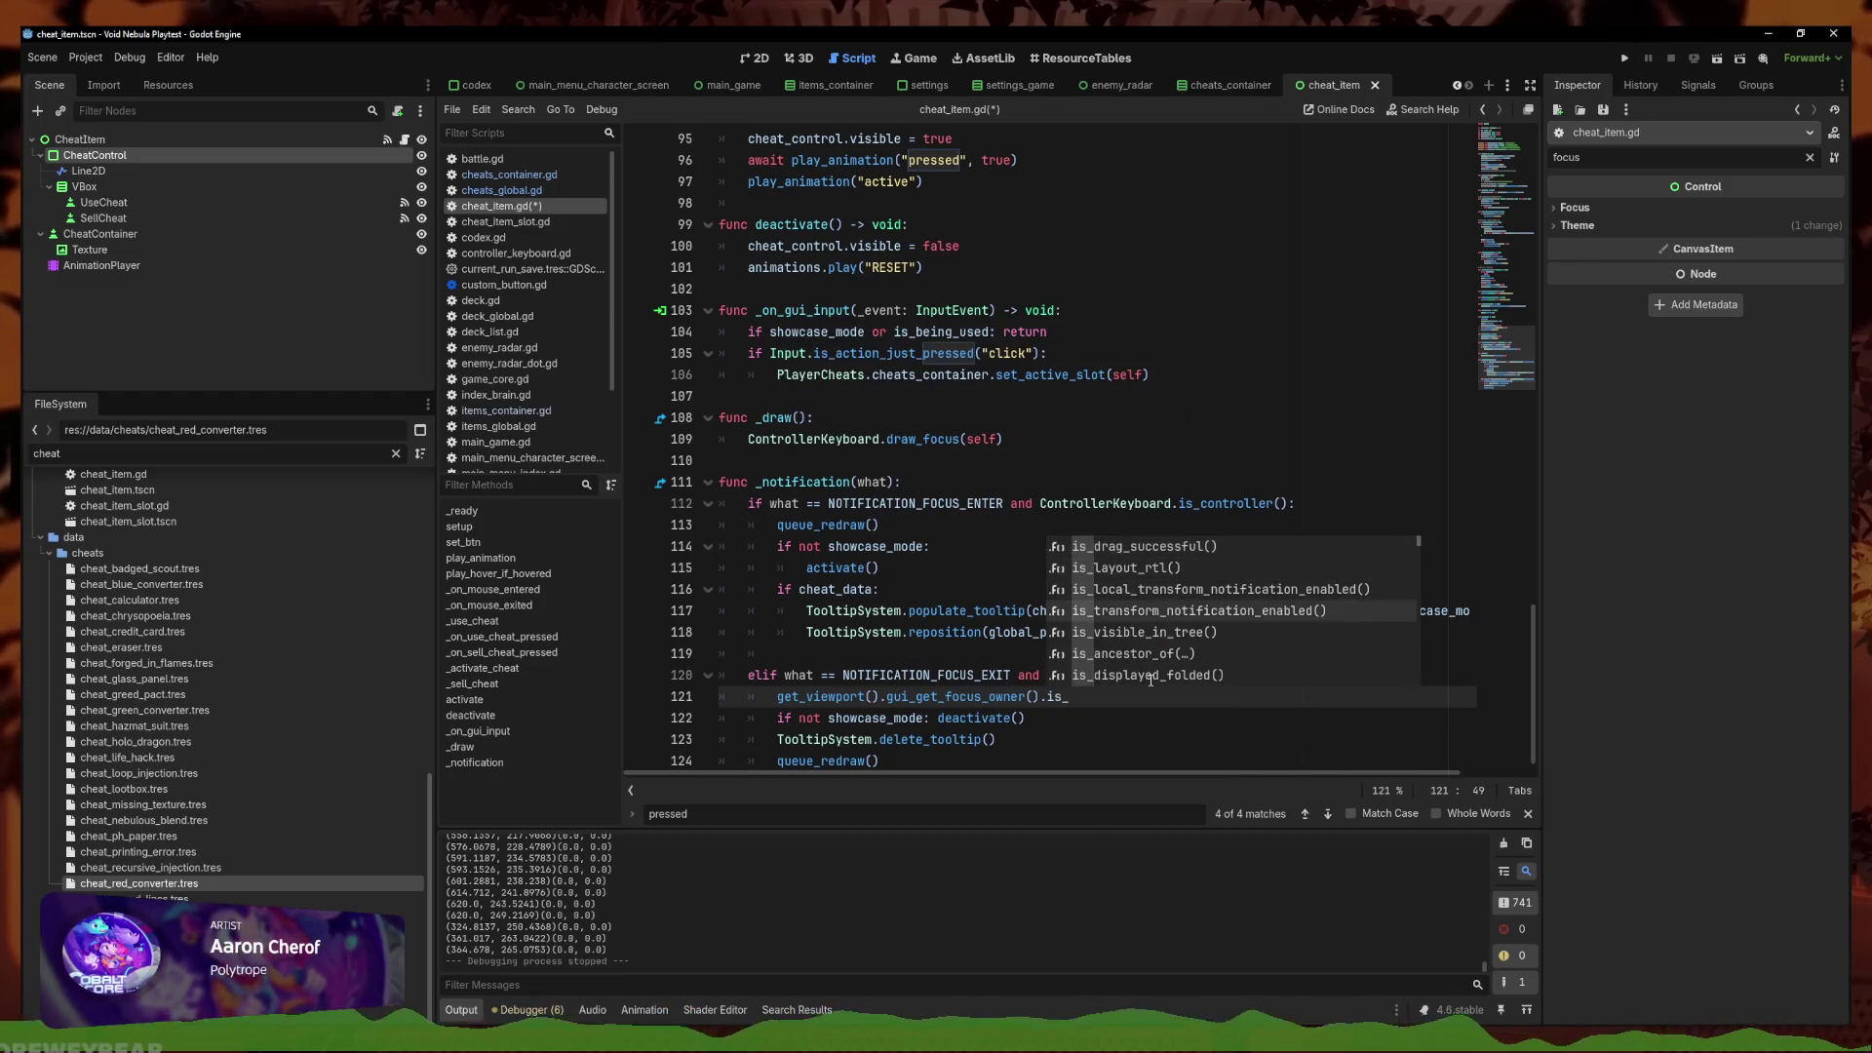
key("BackSpace")
scroll(1151, 679, "down", 7)
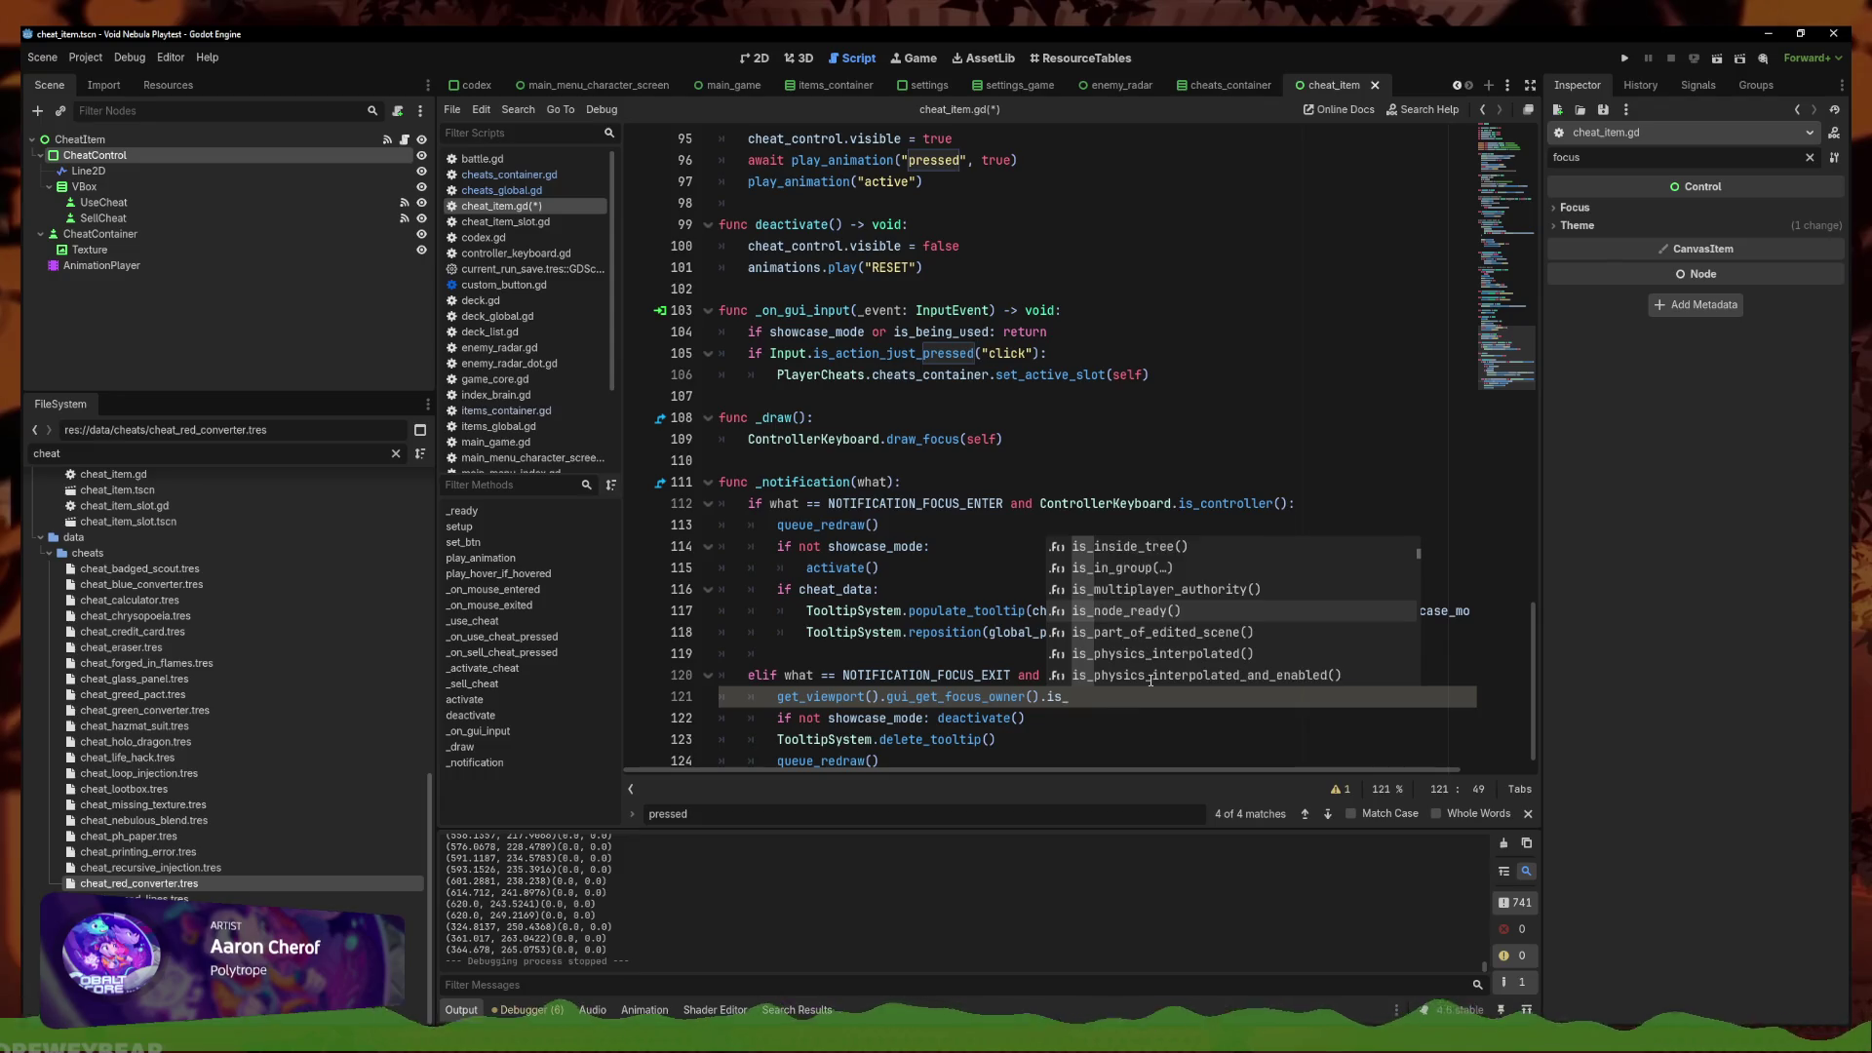
scroll(1151, 680, "down", 6)
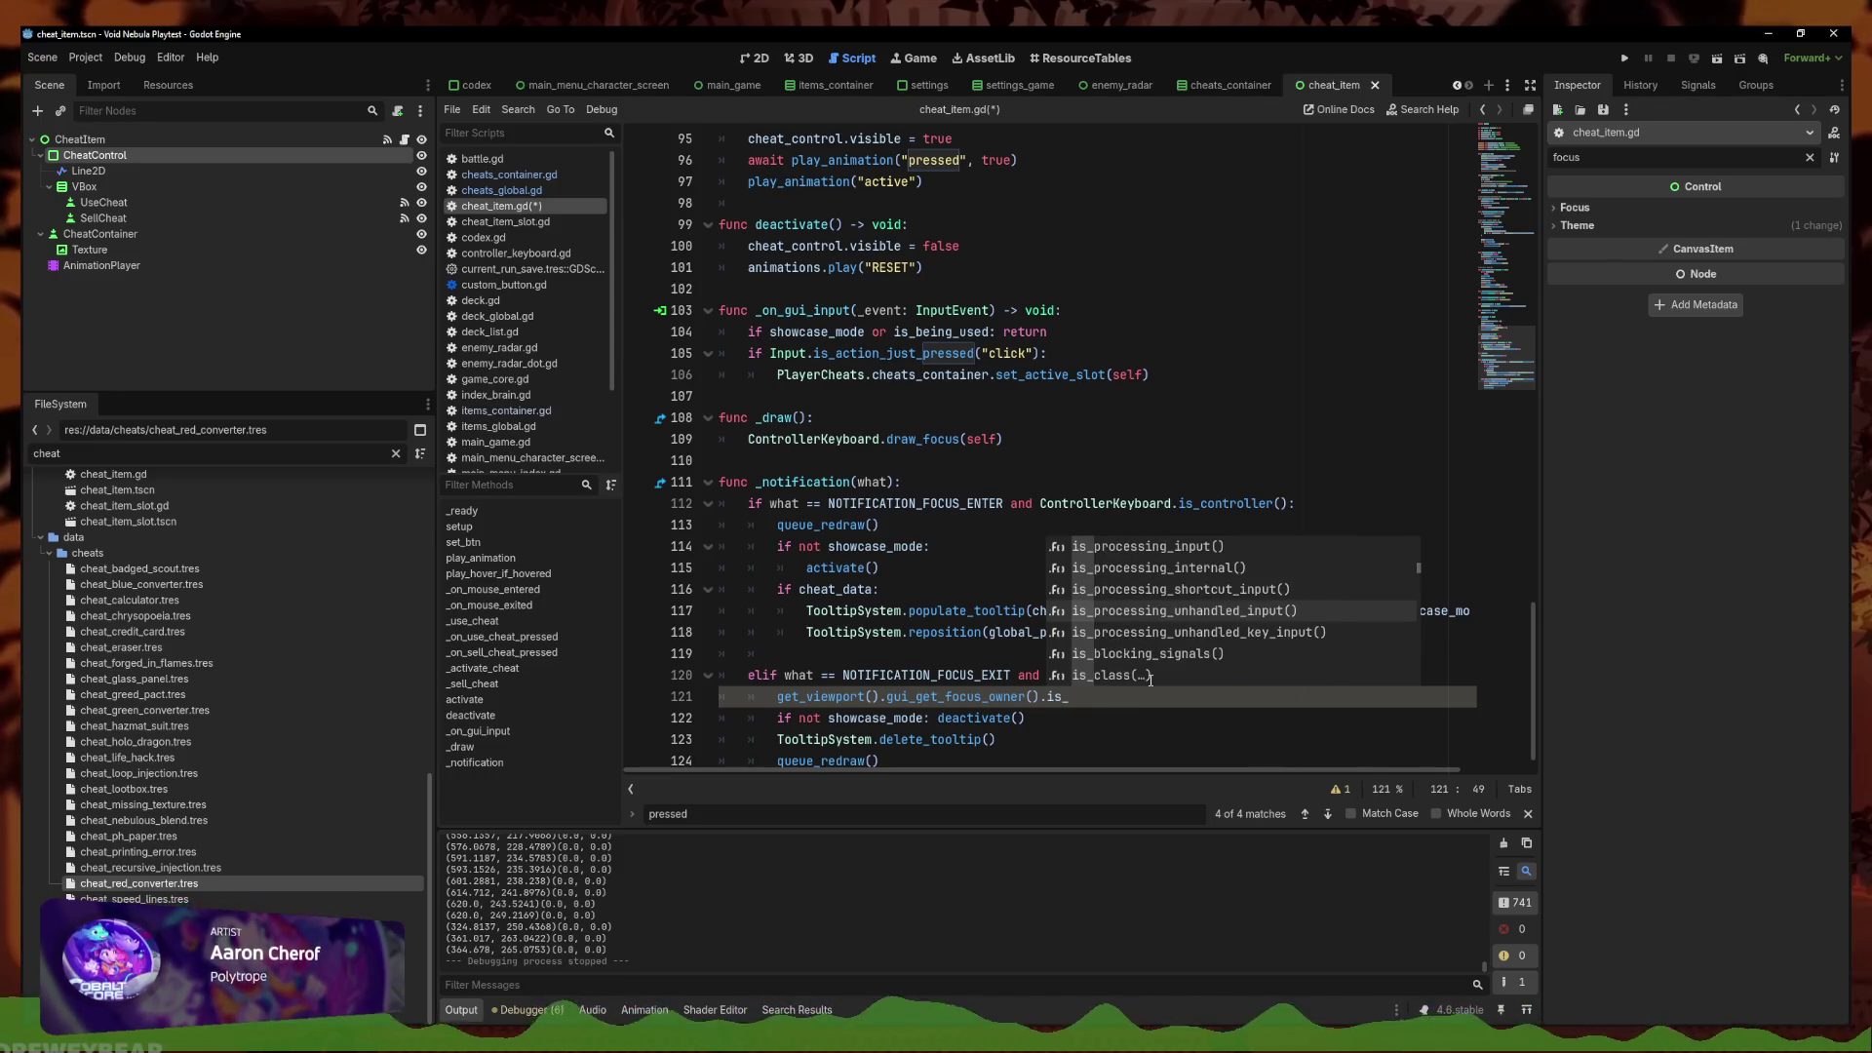
scroll(1150, 680, "up", 10)
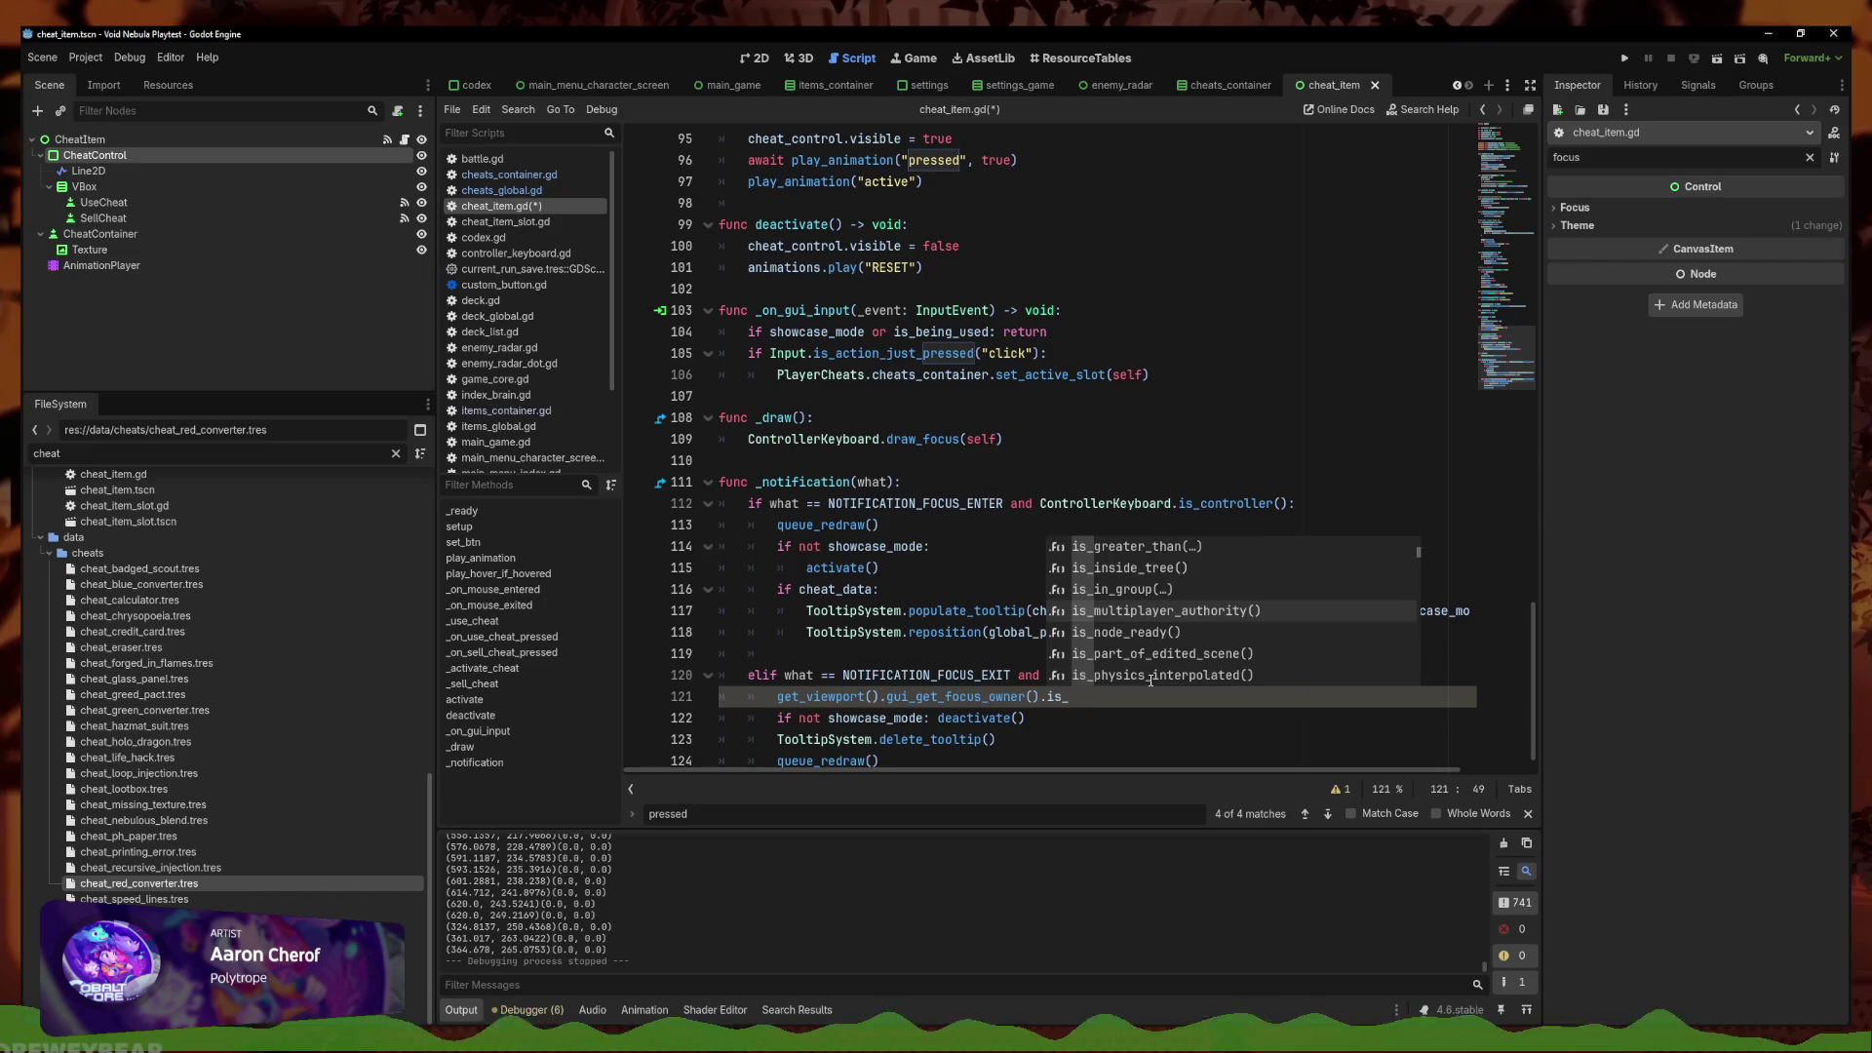
key("Return")
type("\"")
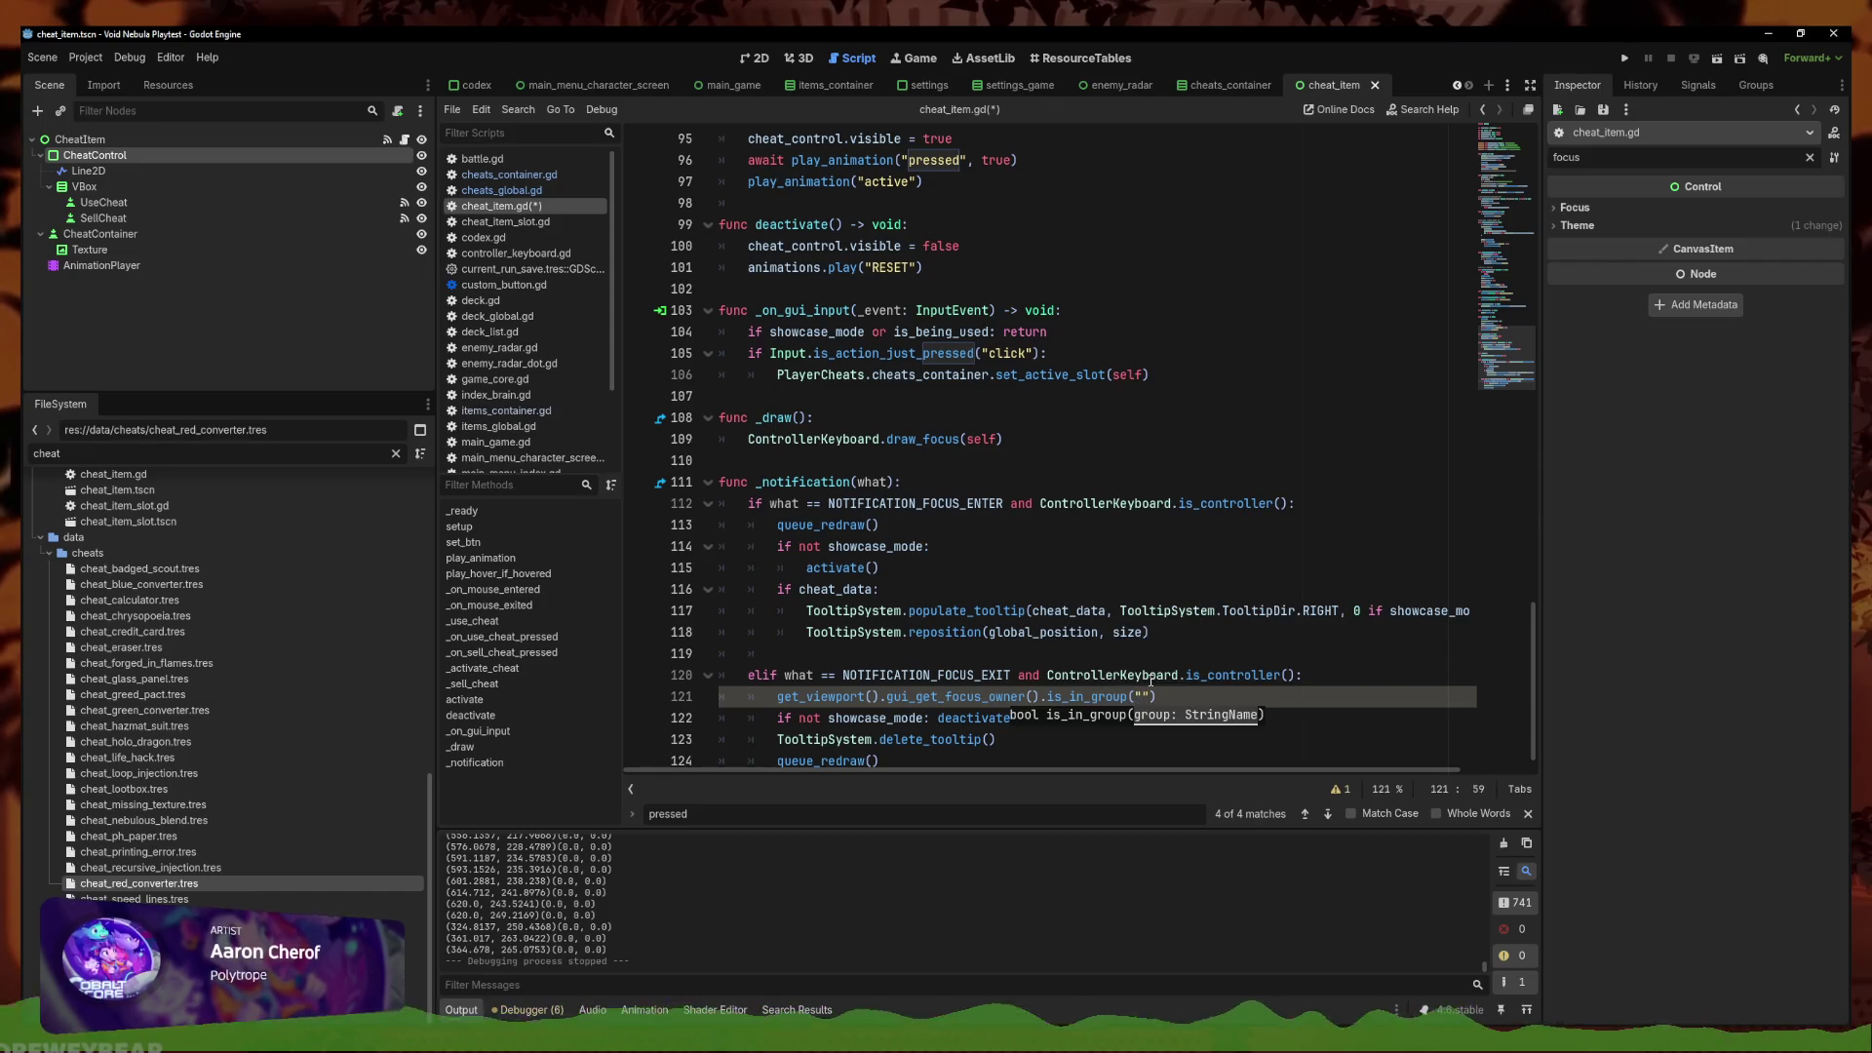
type("Cheats")
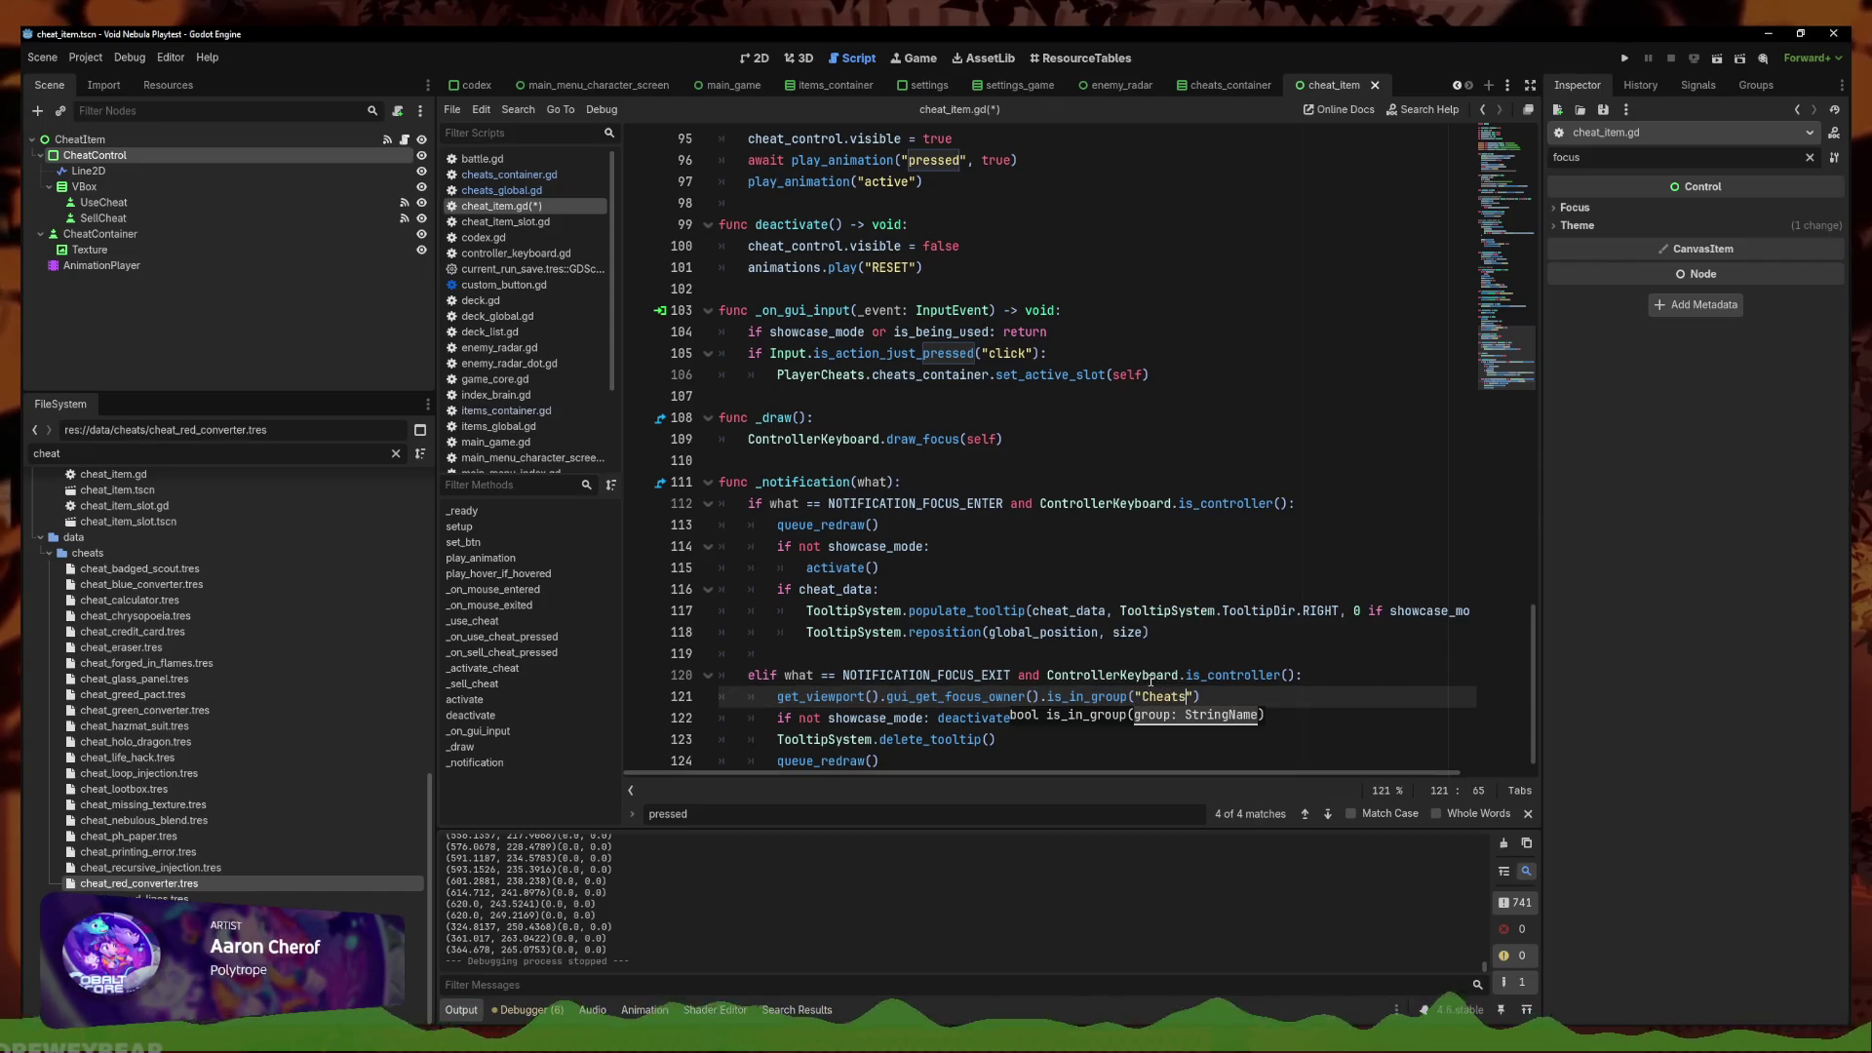
type("Button")
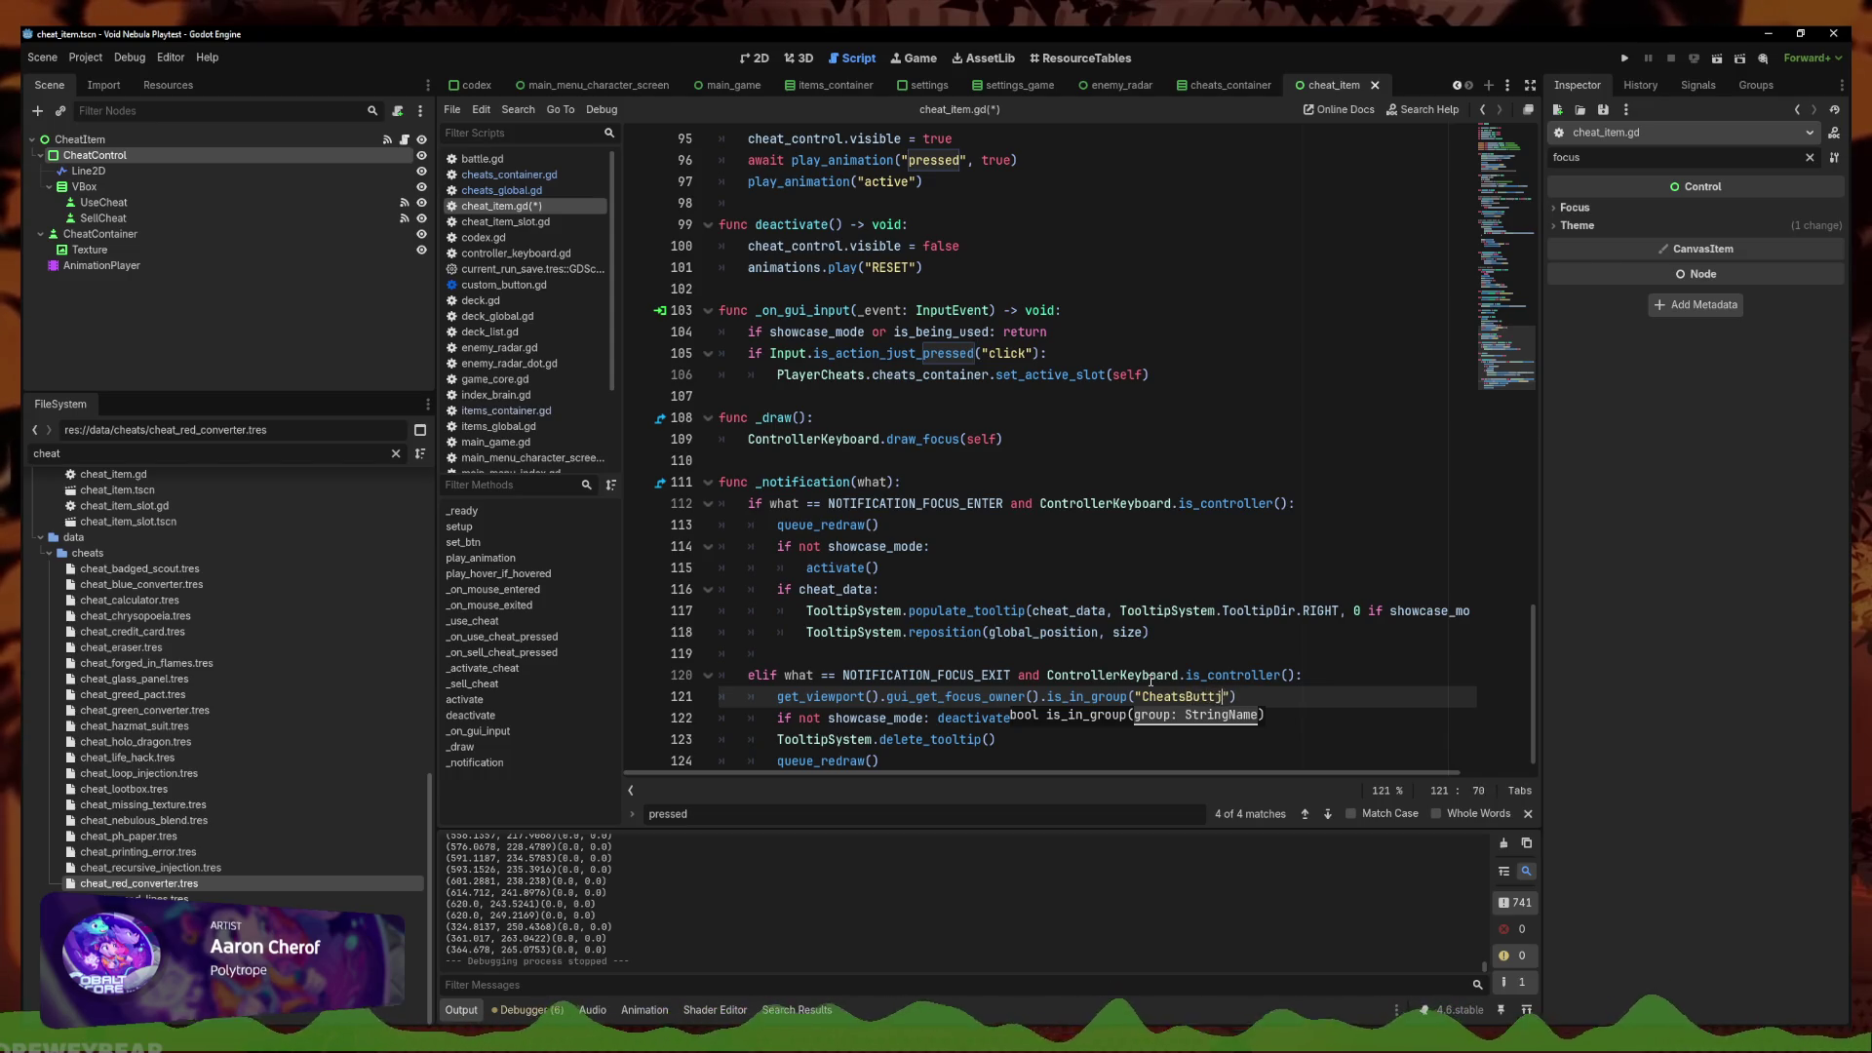
Save the script and select the UseCheat and SellCheat nodes in the Scene dock
key("ctrl+s")
left_click(103, 202)
left_click(103, 217, "shift")
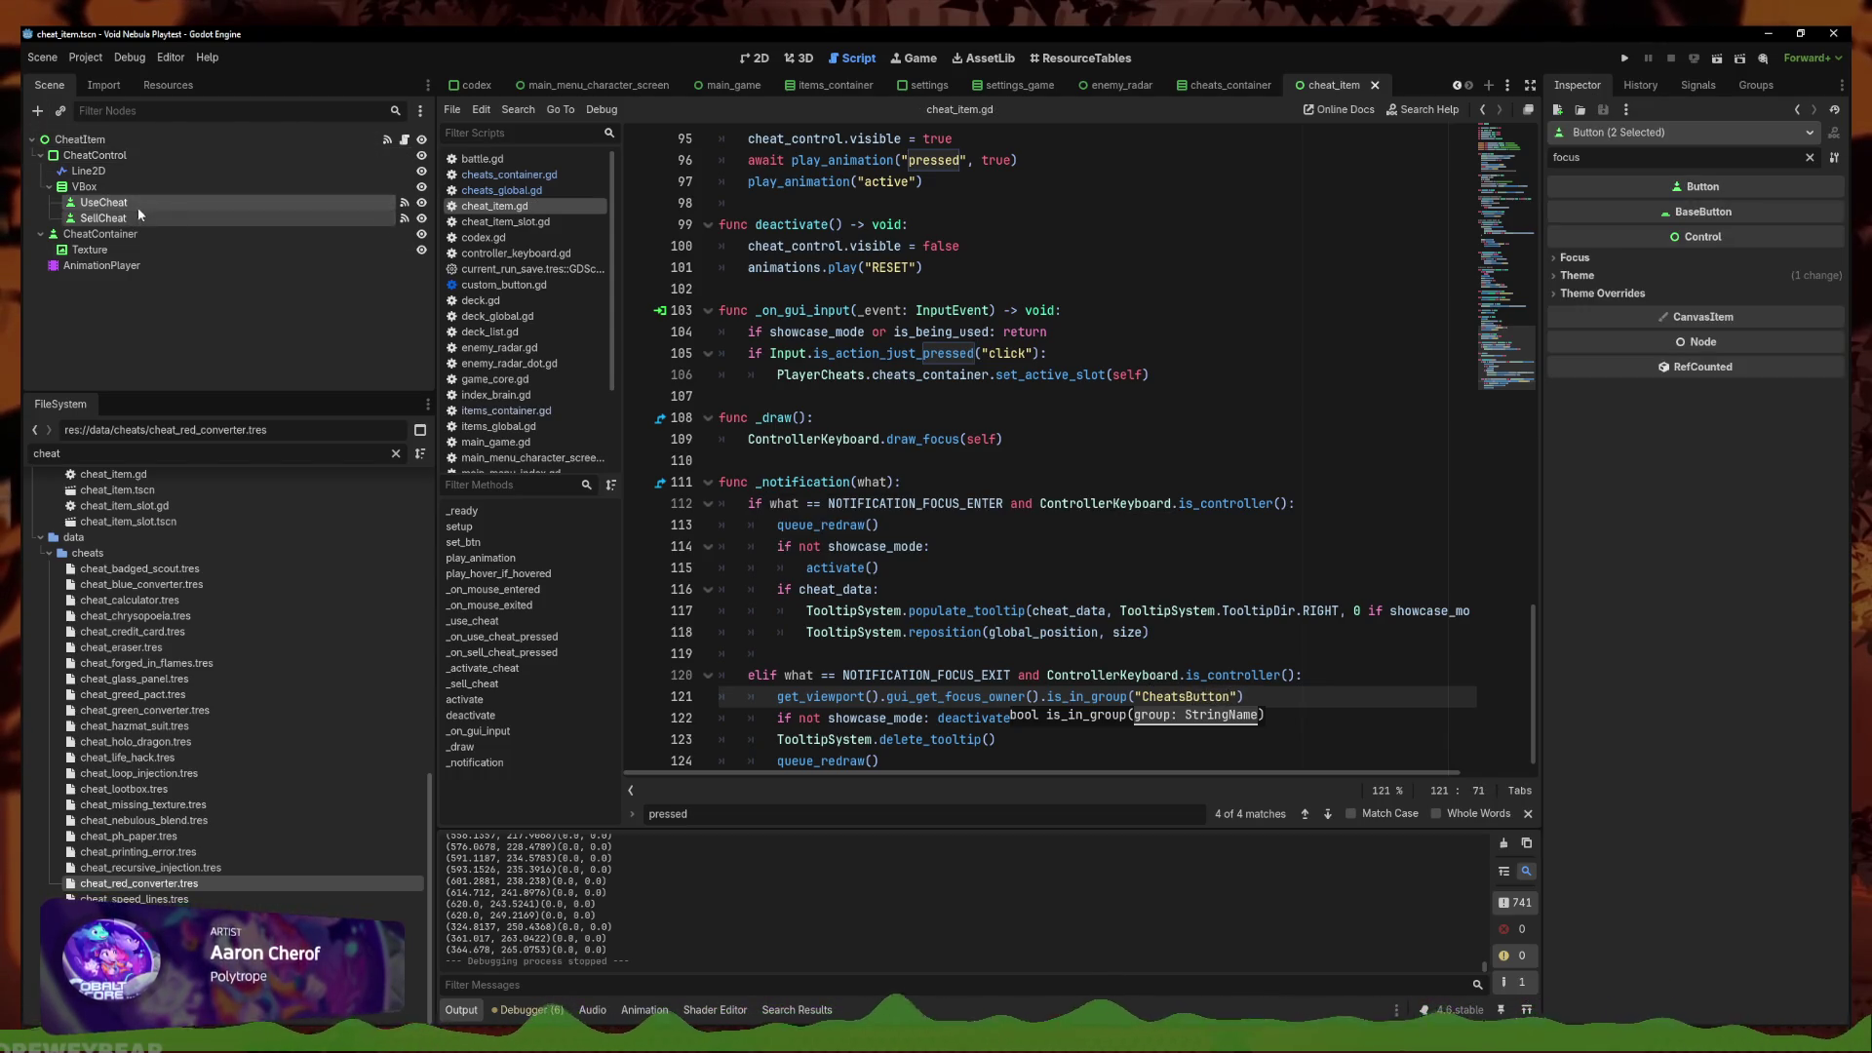
Add the selected cheat buttons to a new CheatsButton scene group and save
left_click(1755, 85)
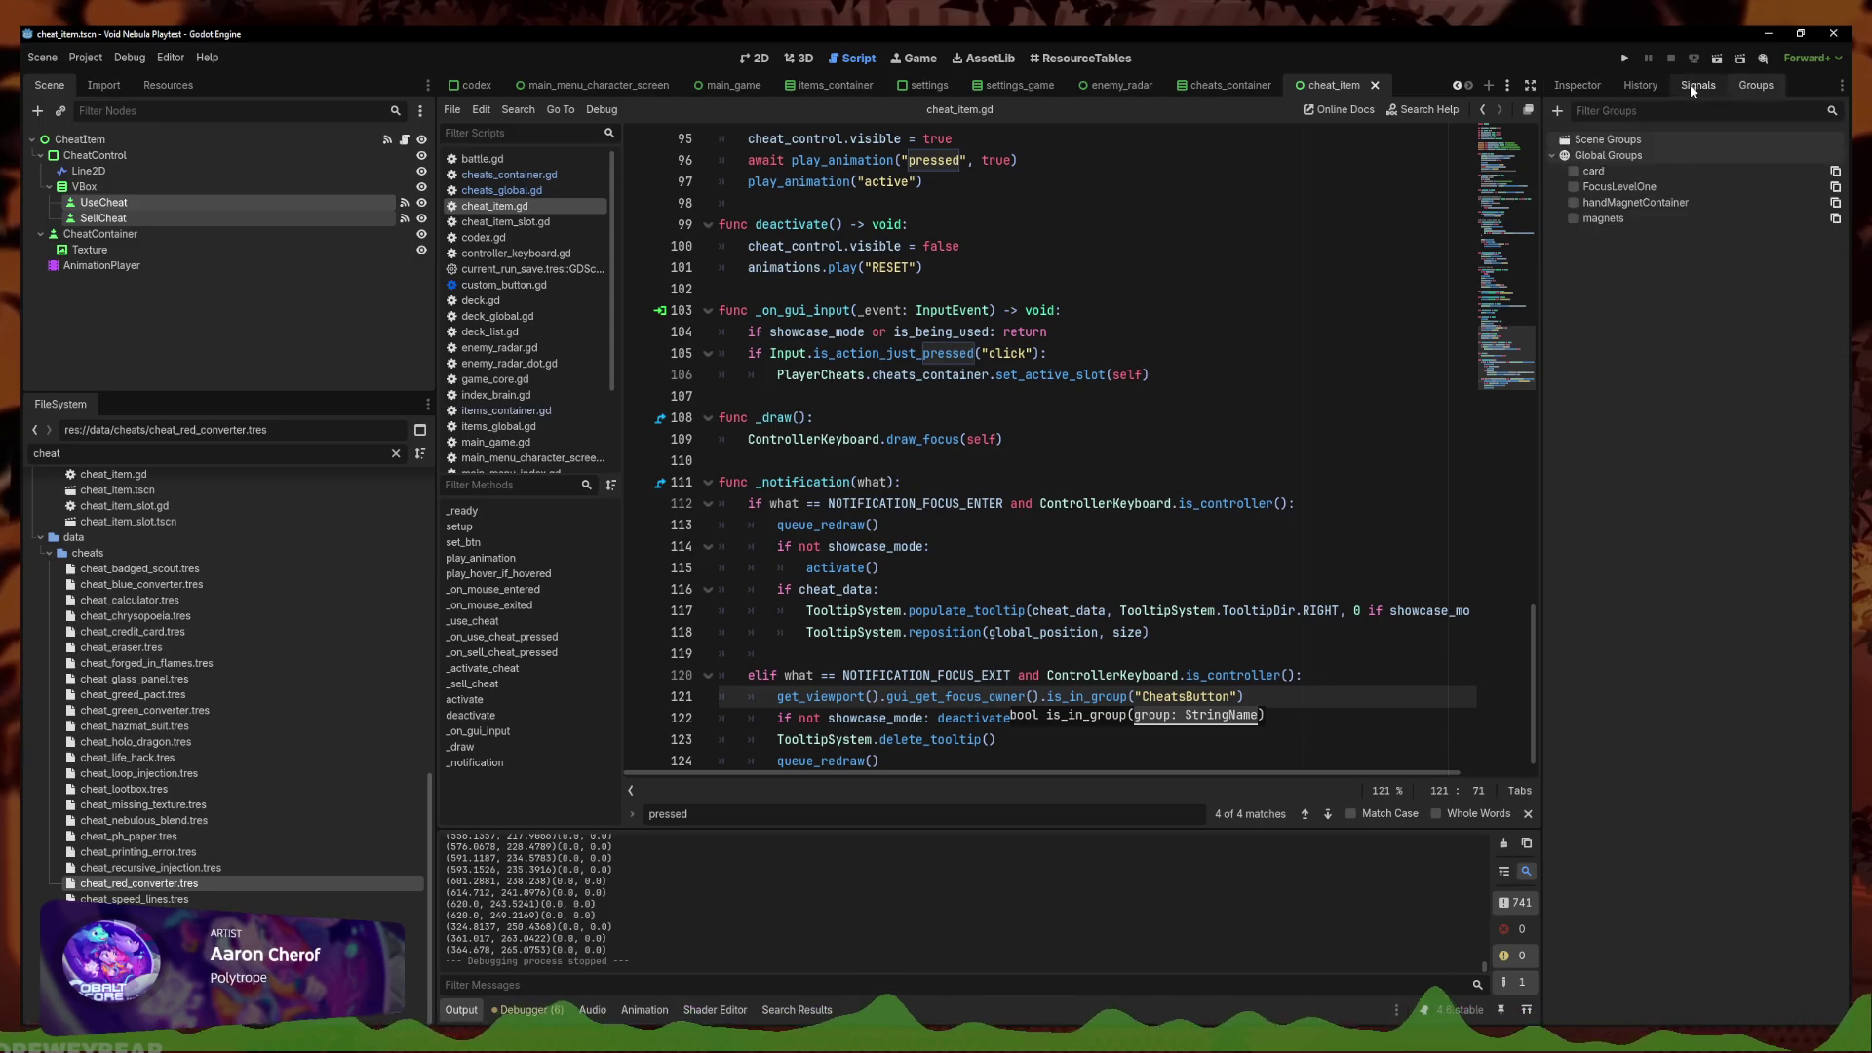
left_click(1575, 149)
left_click(1558, 111)
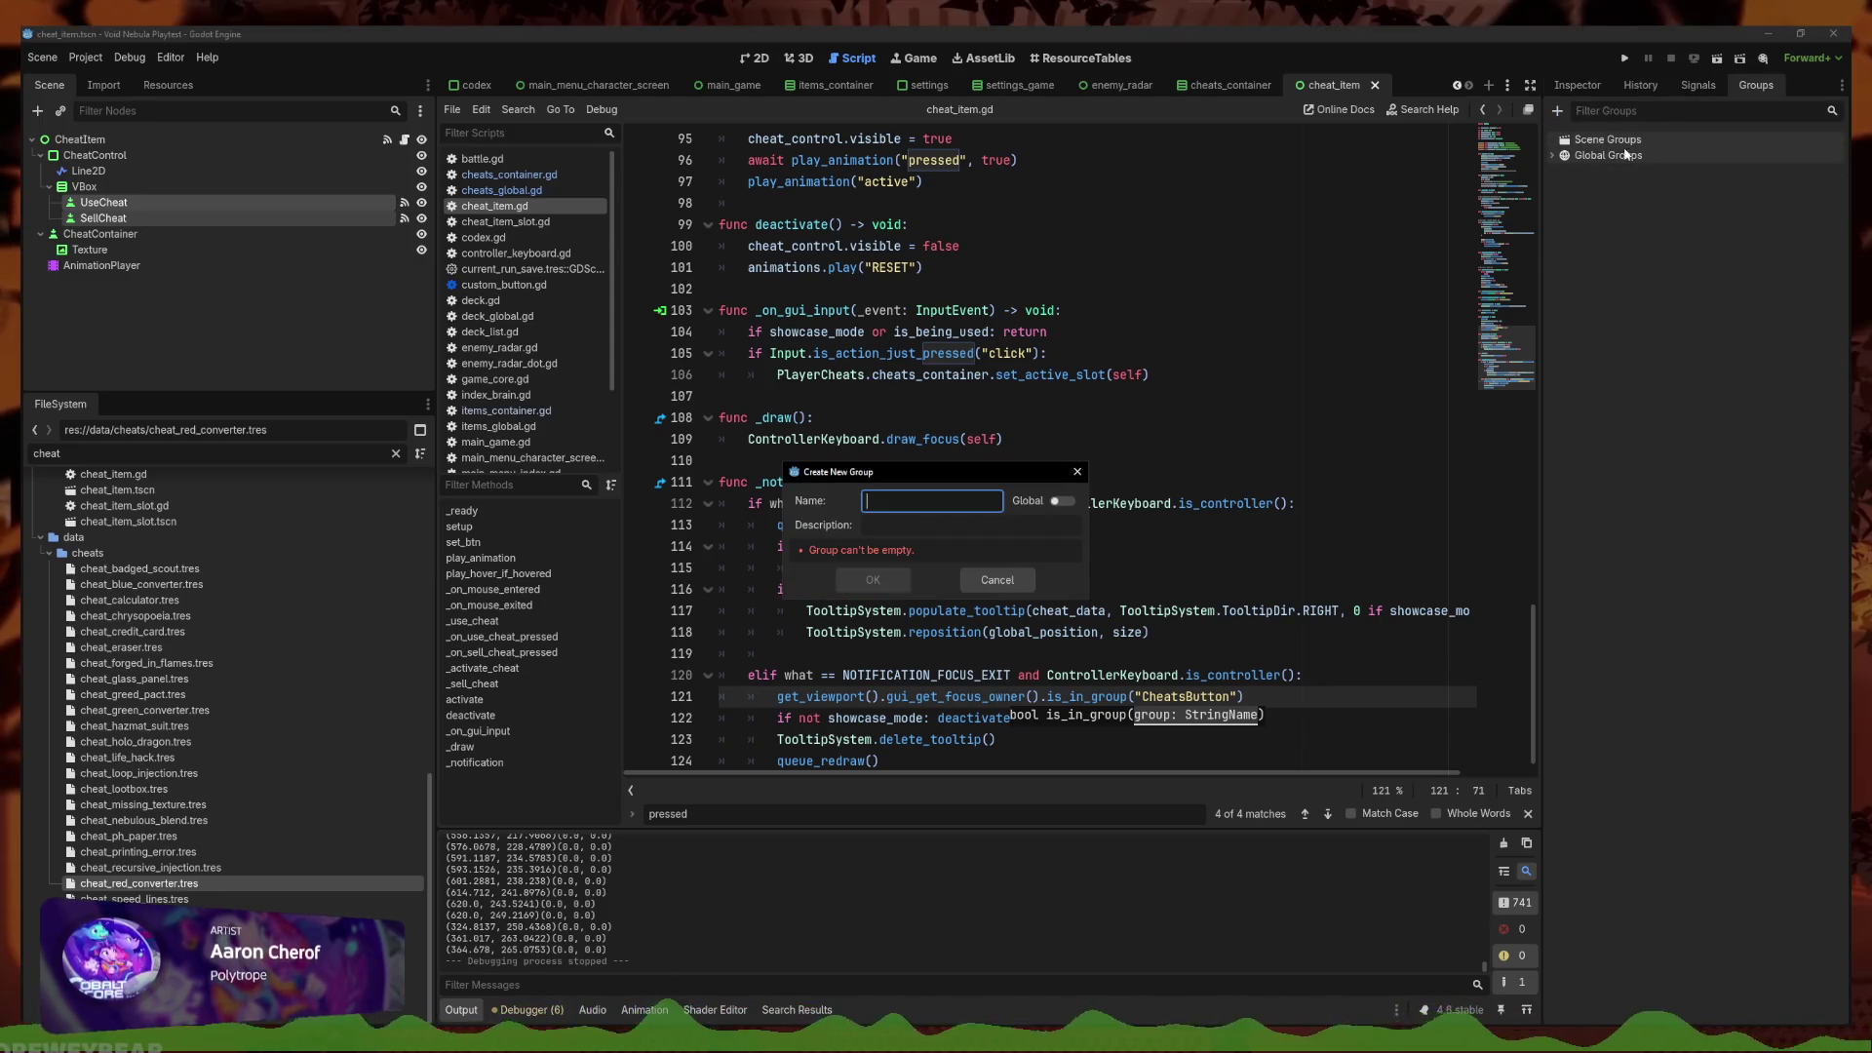
type("CheatsButton")
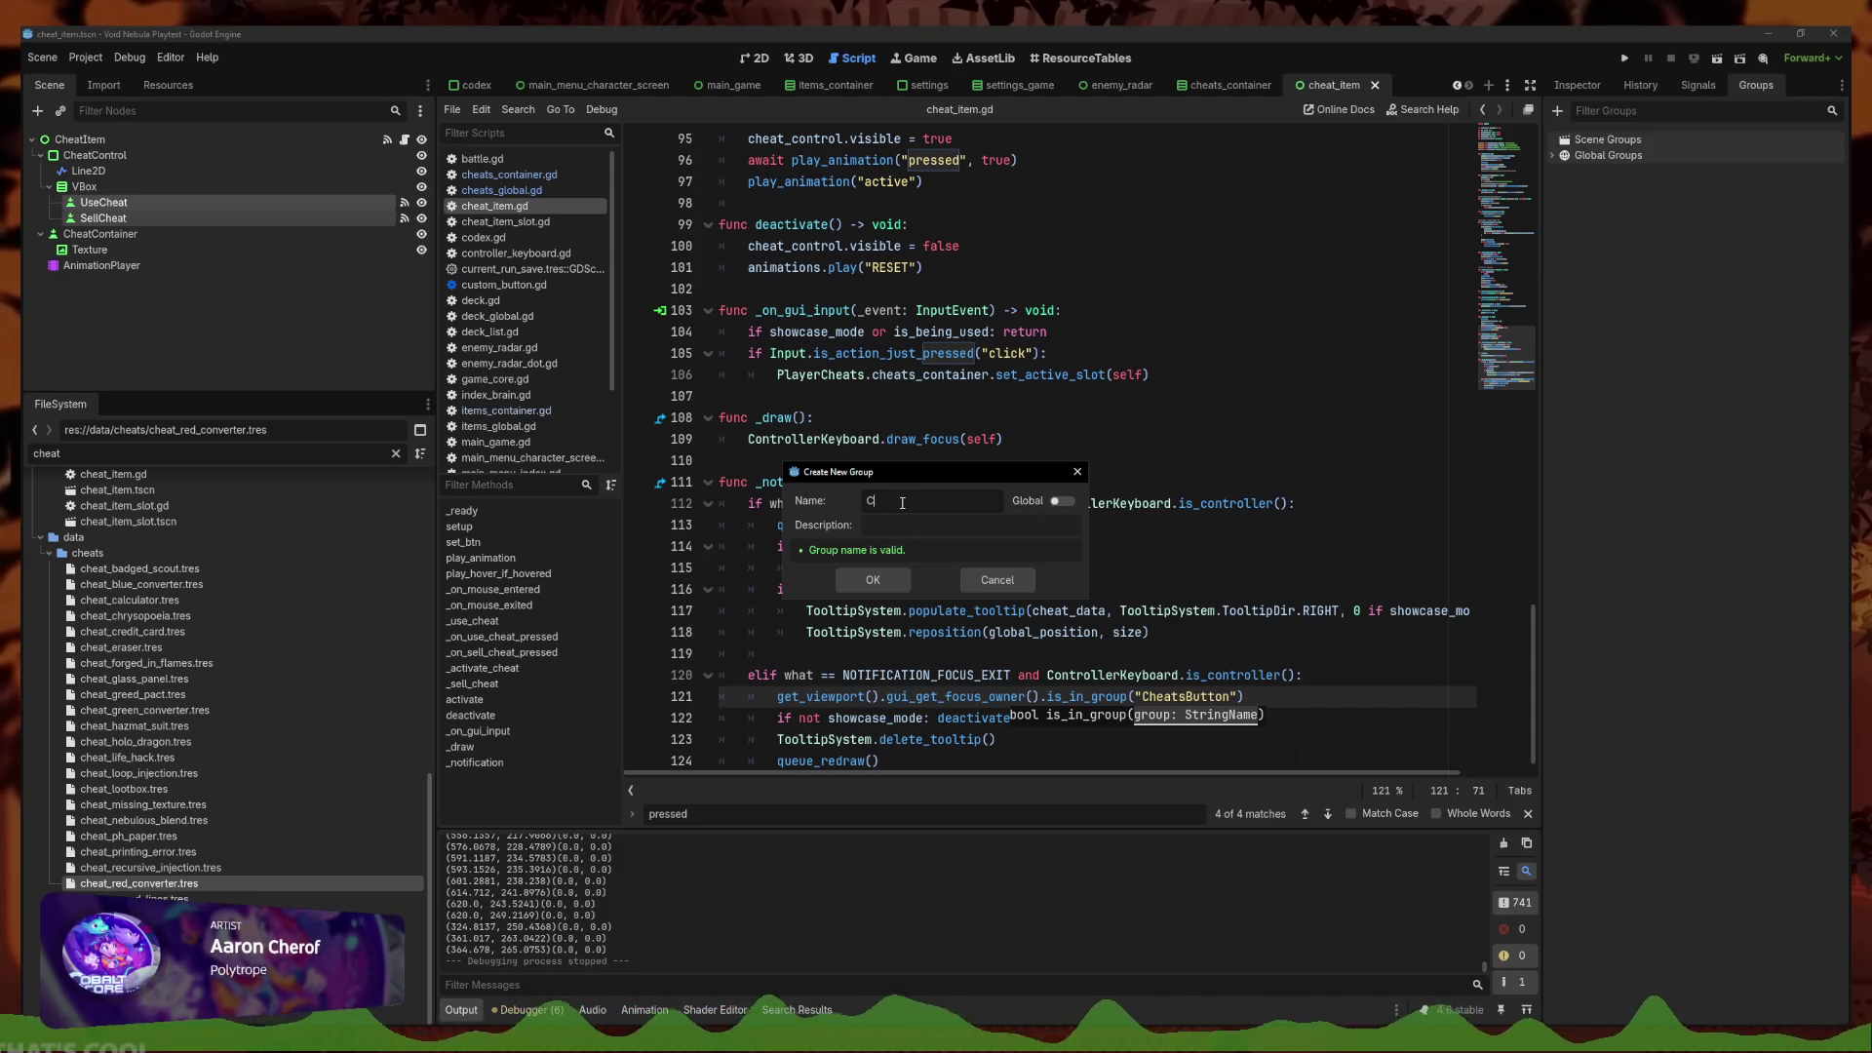
key("Return")
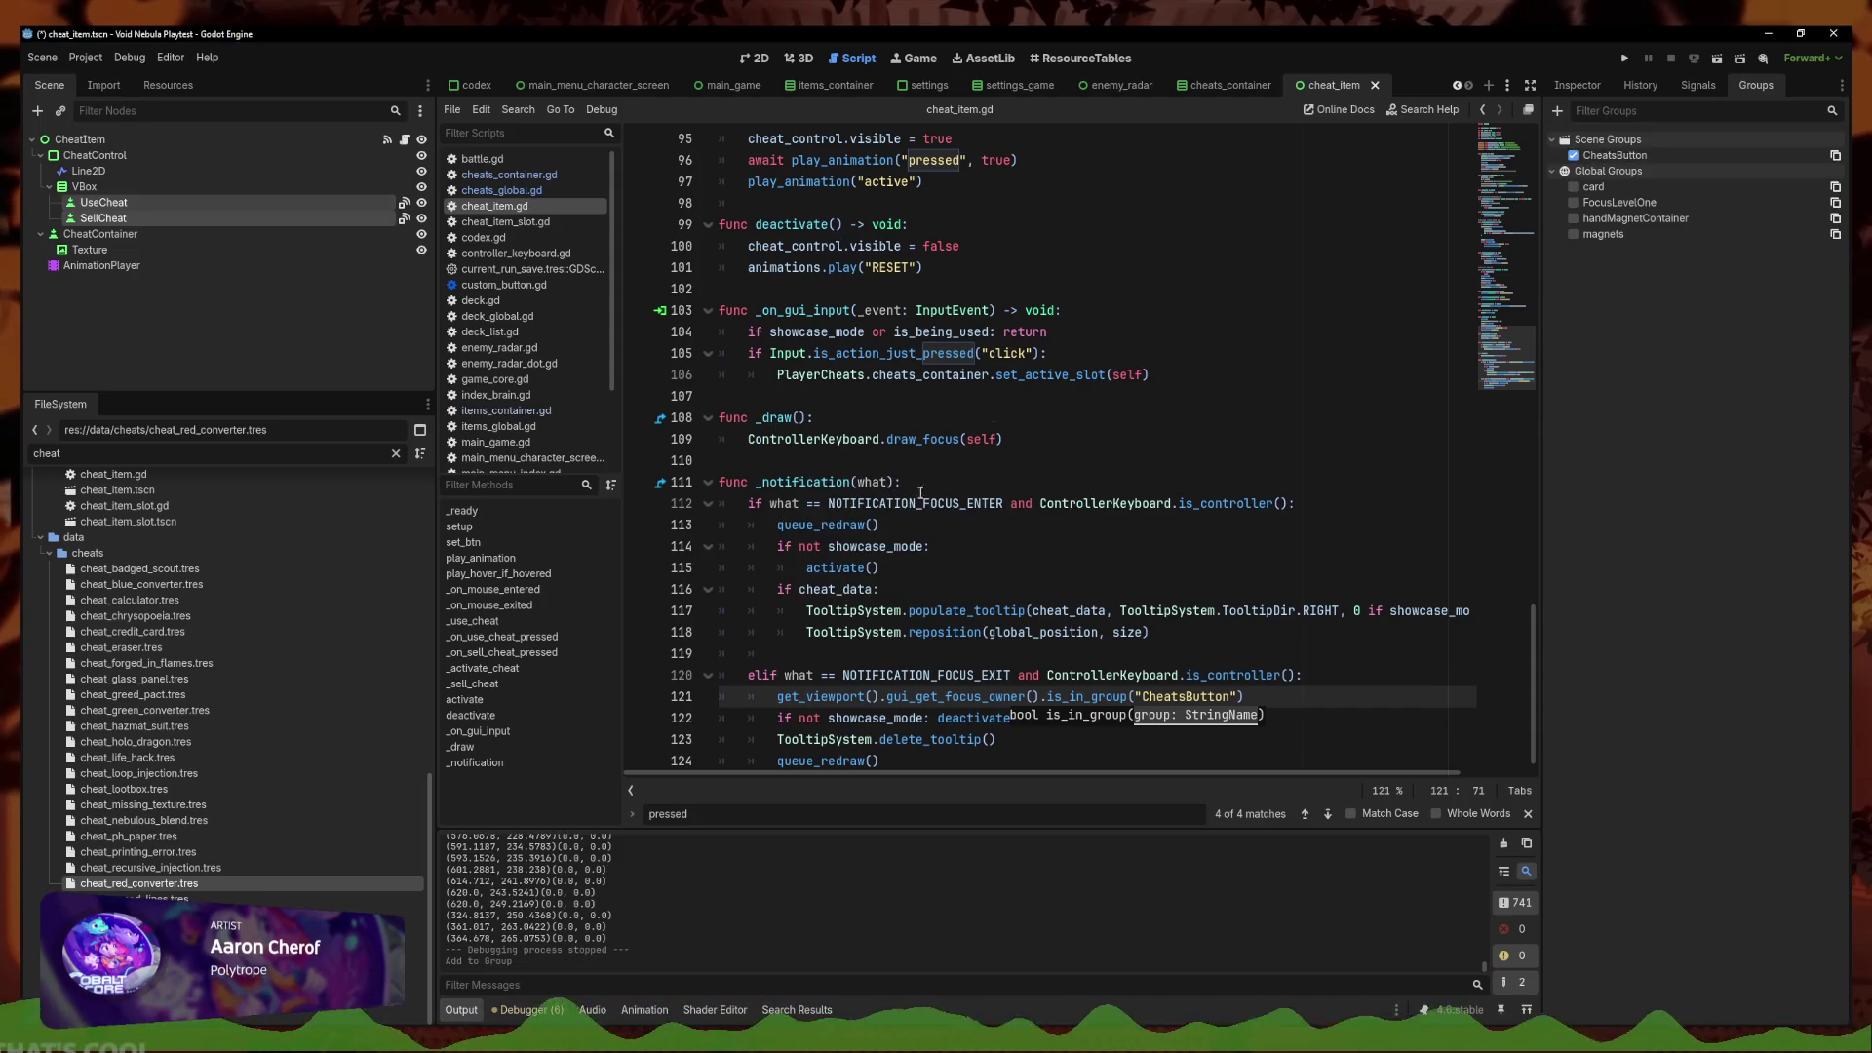
left_click(185, 205)
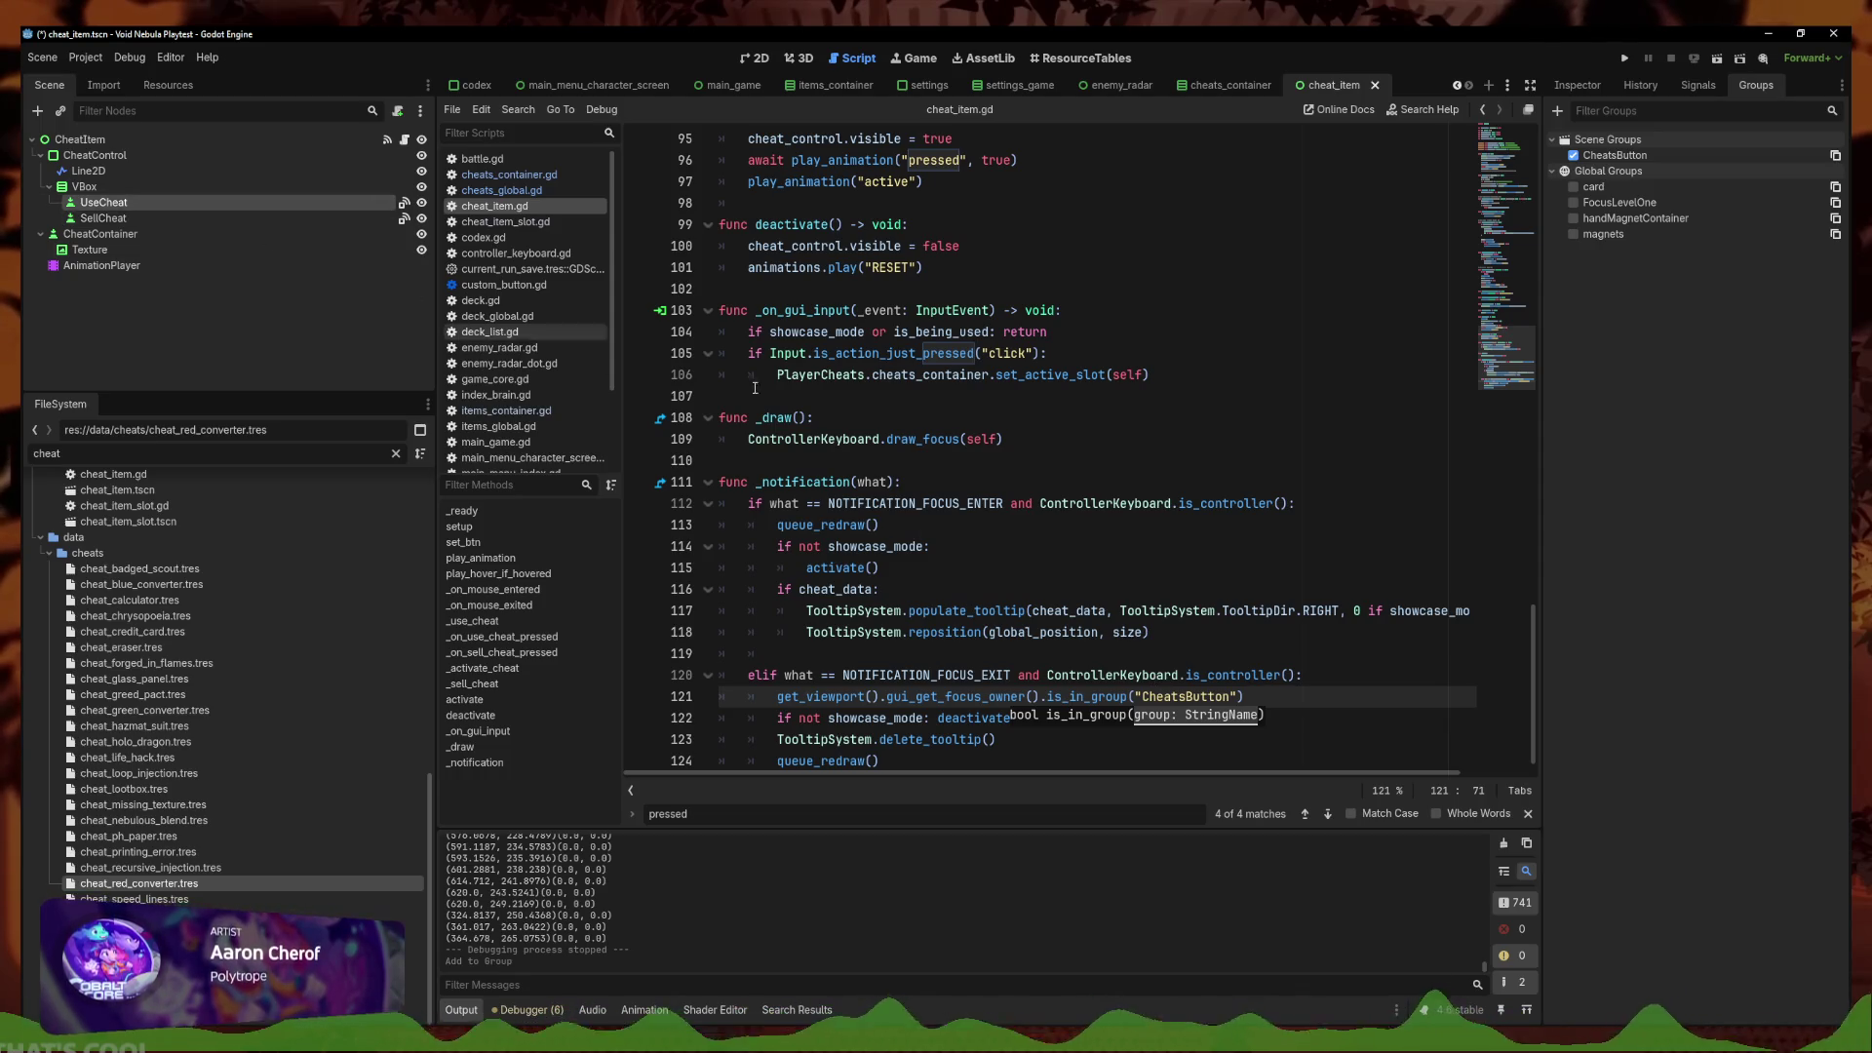
left_click(907, 675)
key("ctrl+s")
Prefix line 121's group check with 'if not'
left_click(1271, 698)
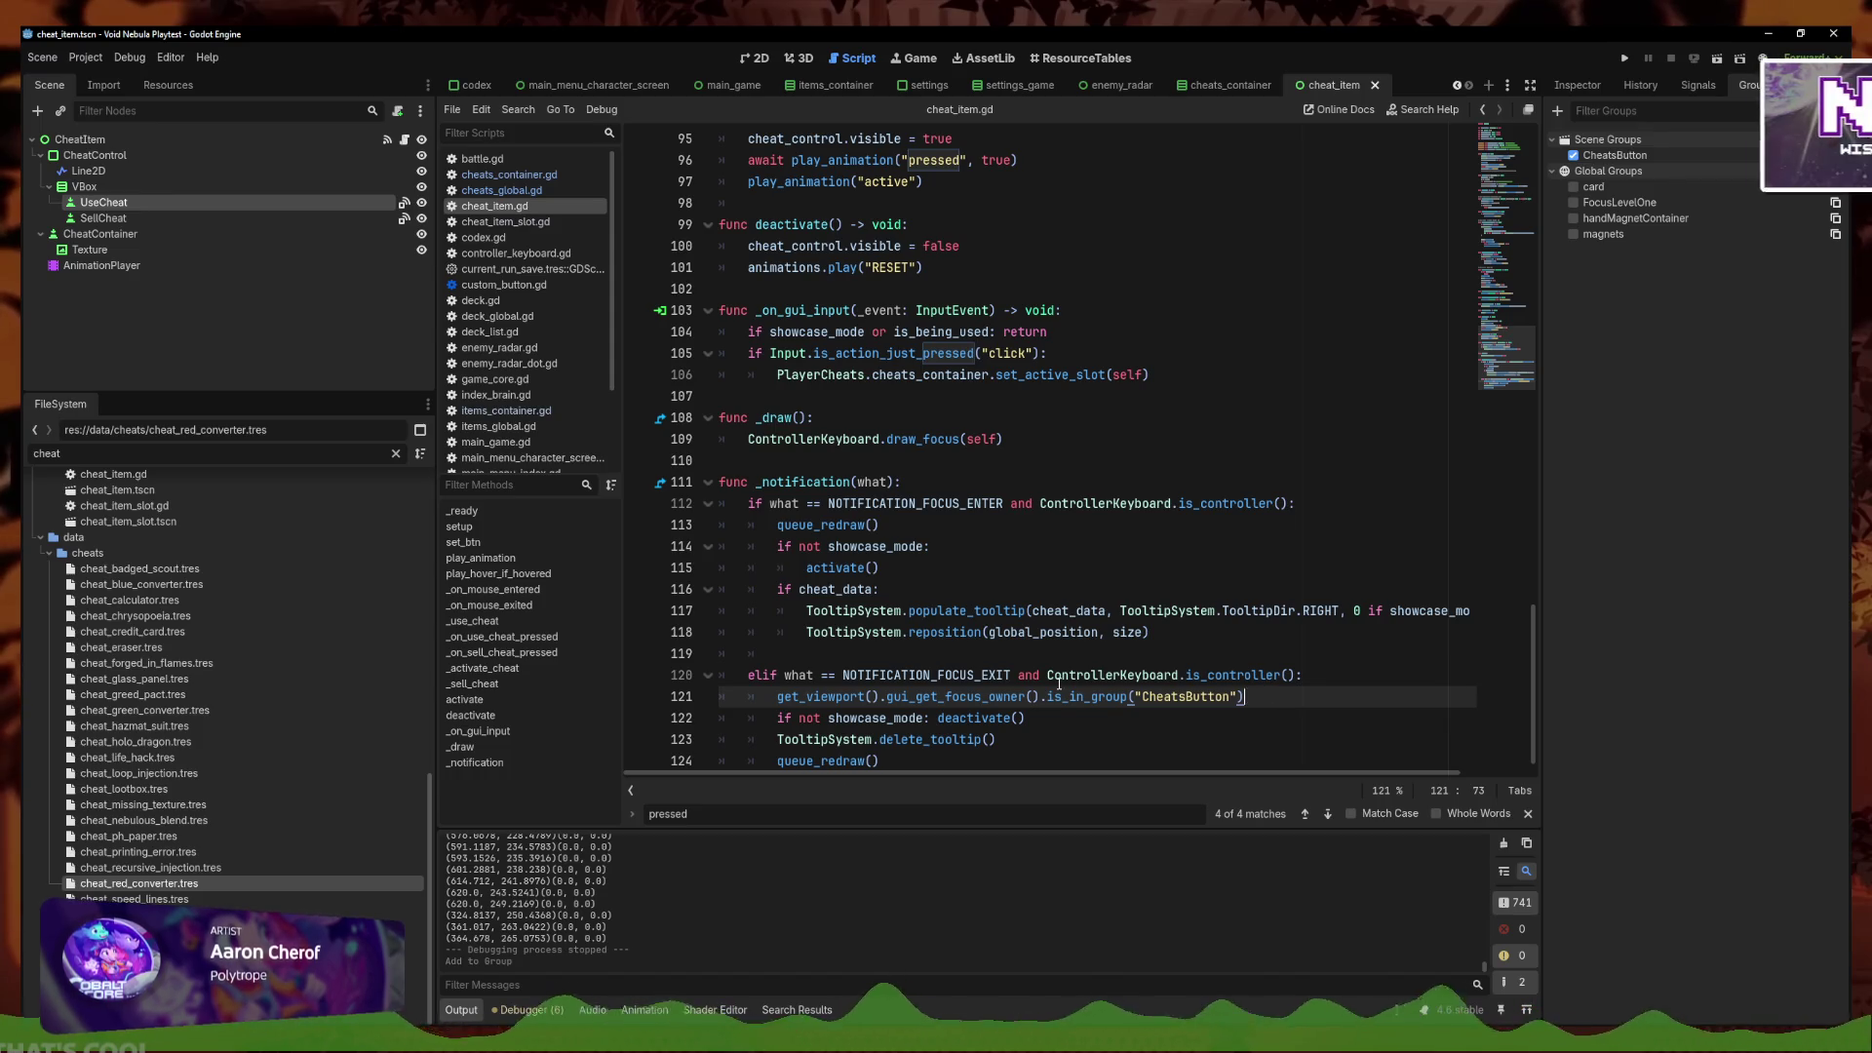
key("Home")
type("if")
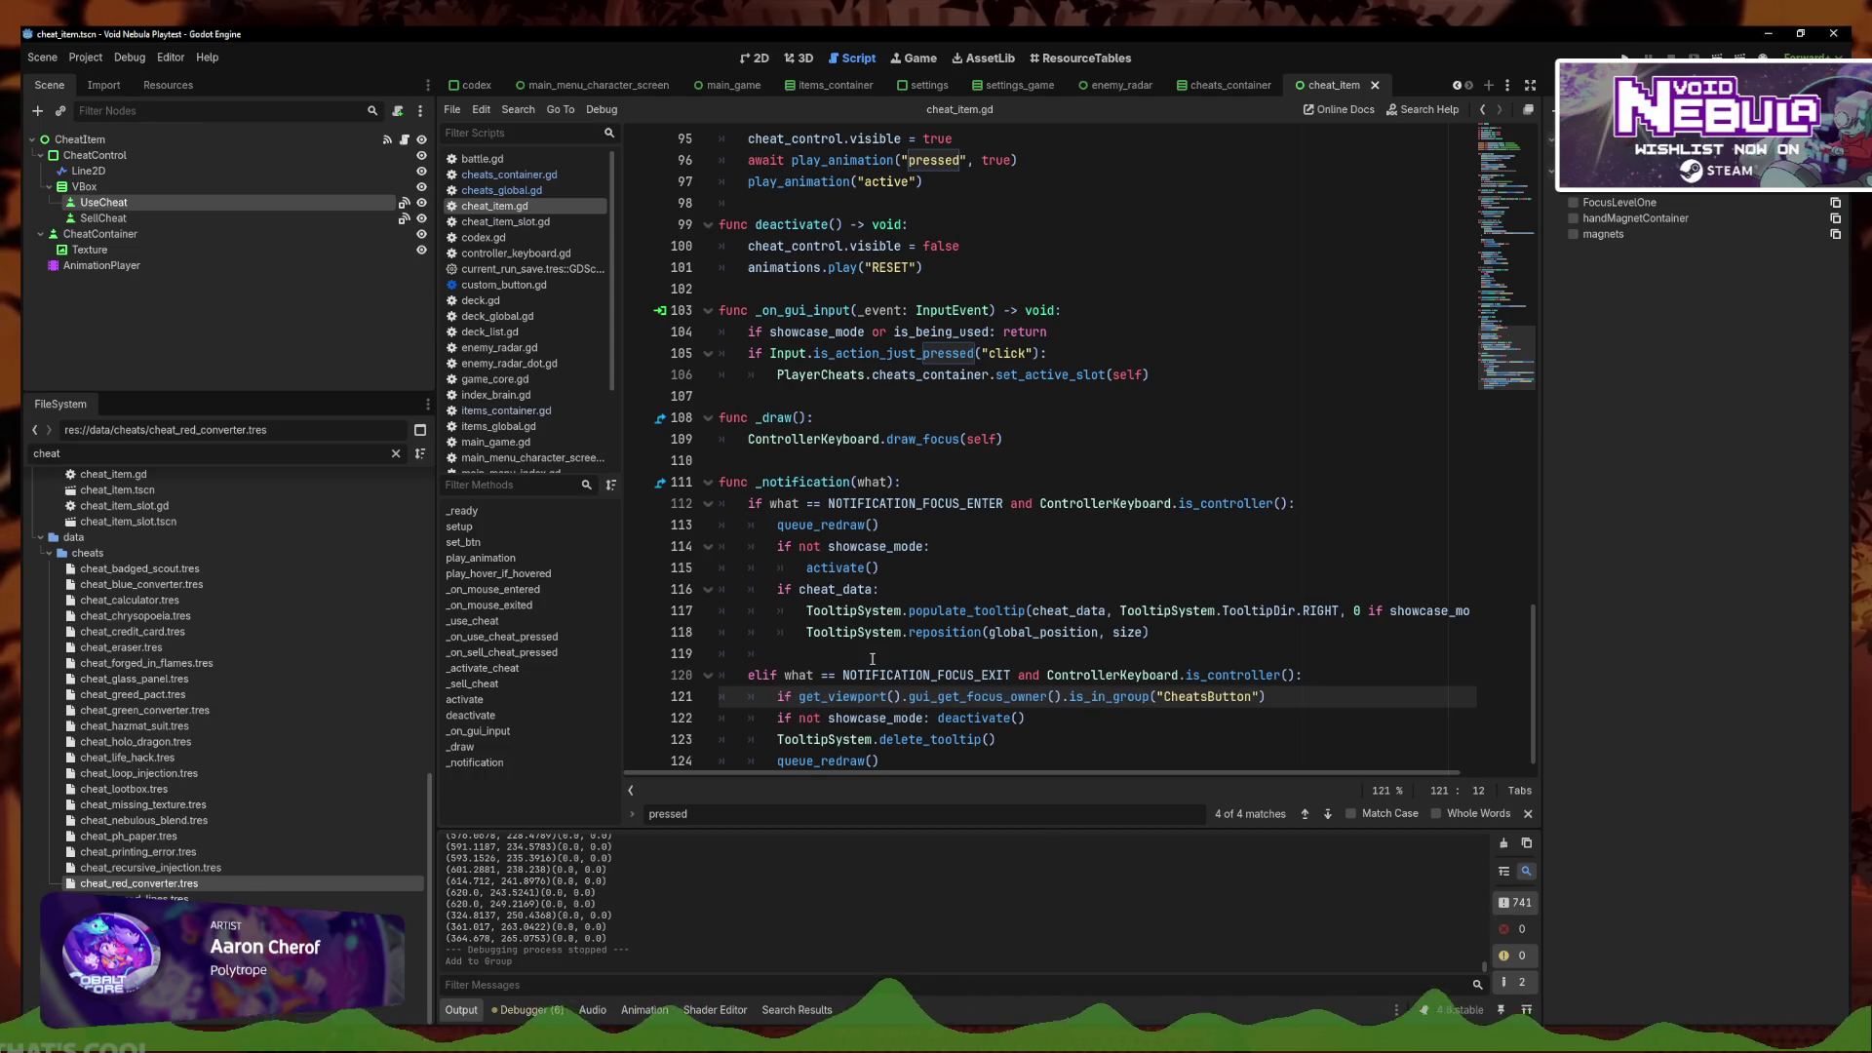
type(":")
left_click(1264, 698)
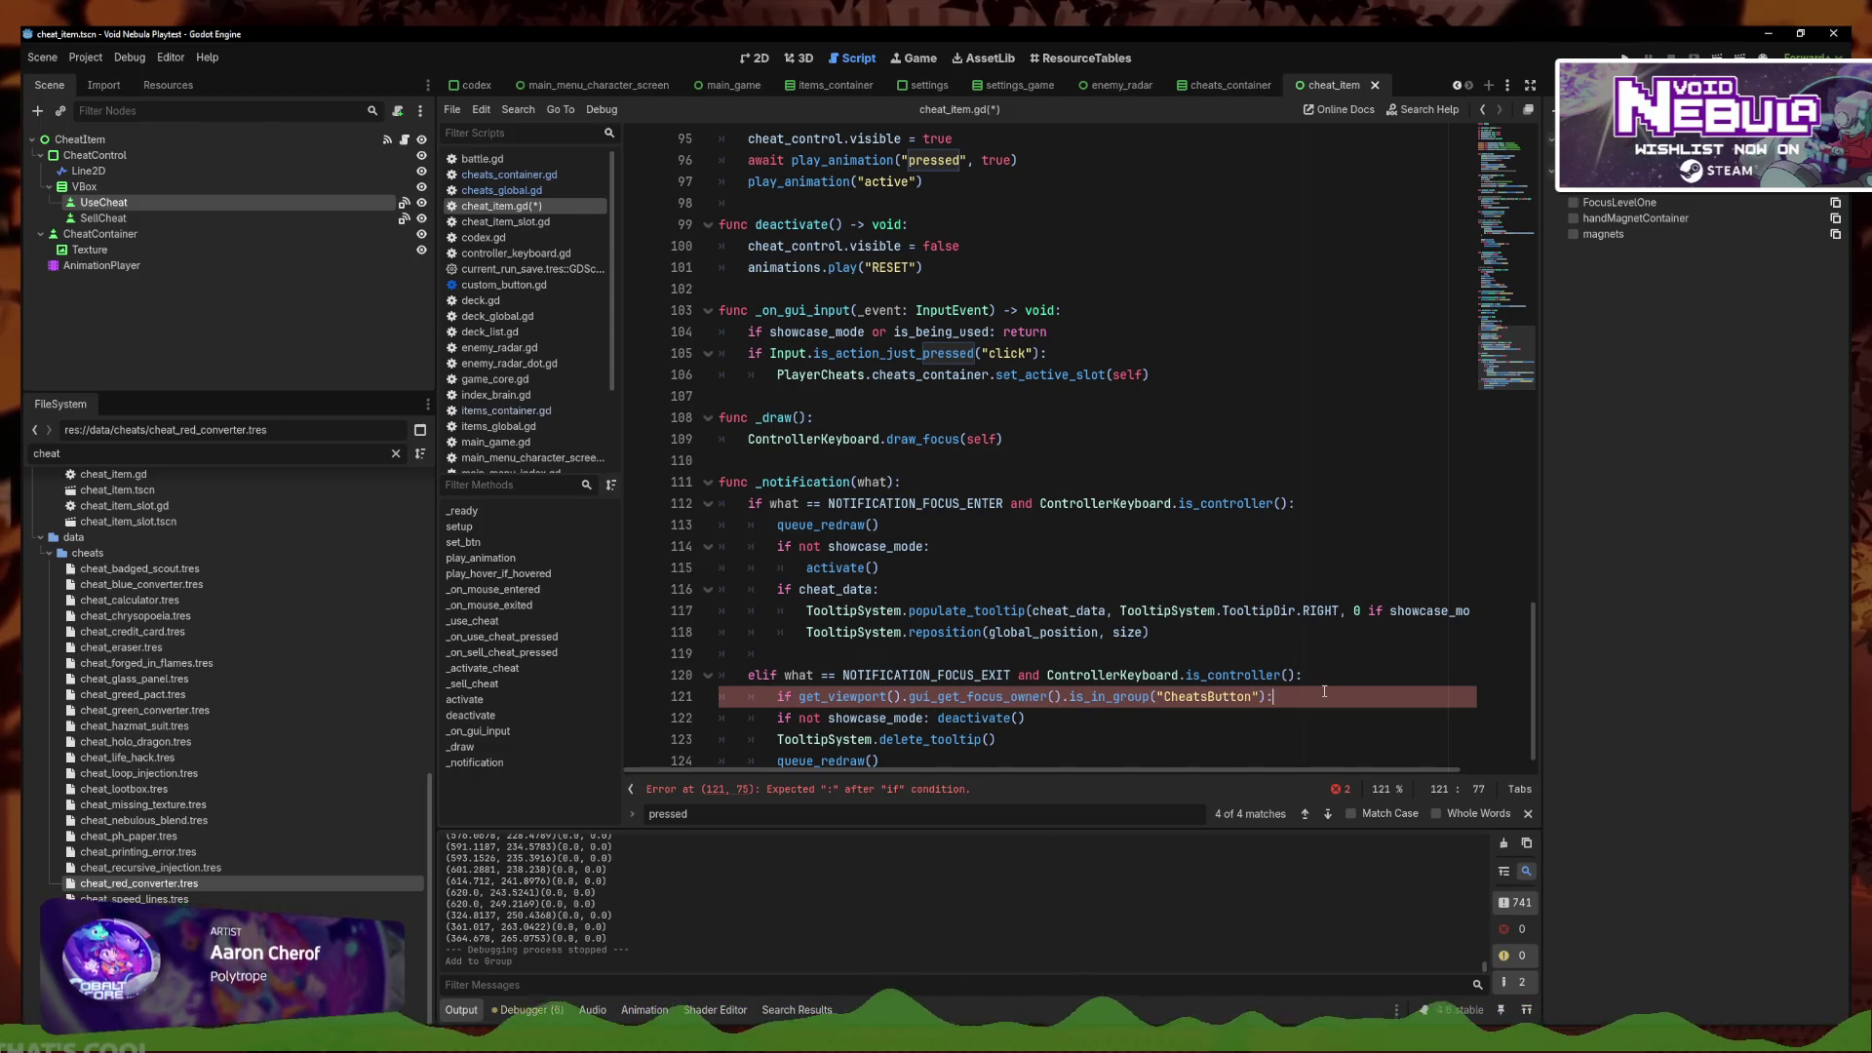
key("Down")
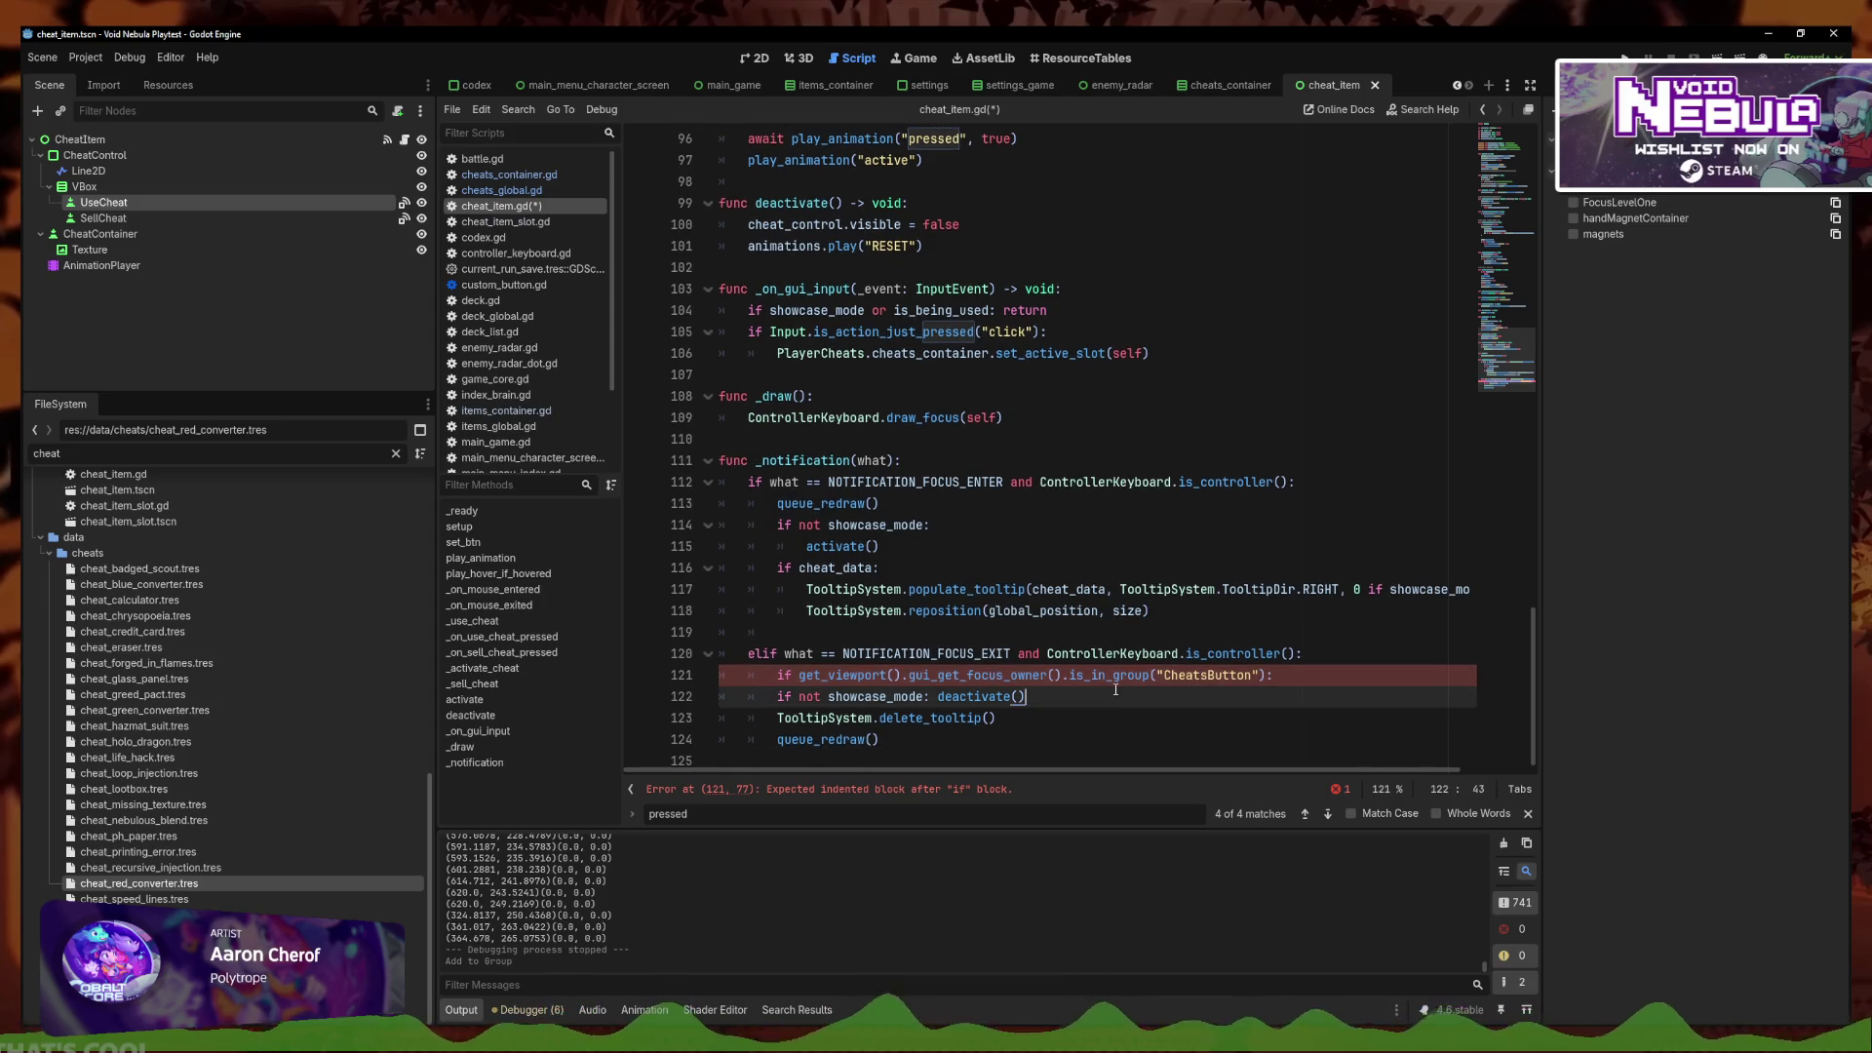
left_click(1119, 712)
left_click(799, 675)
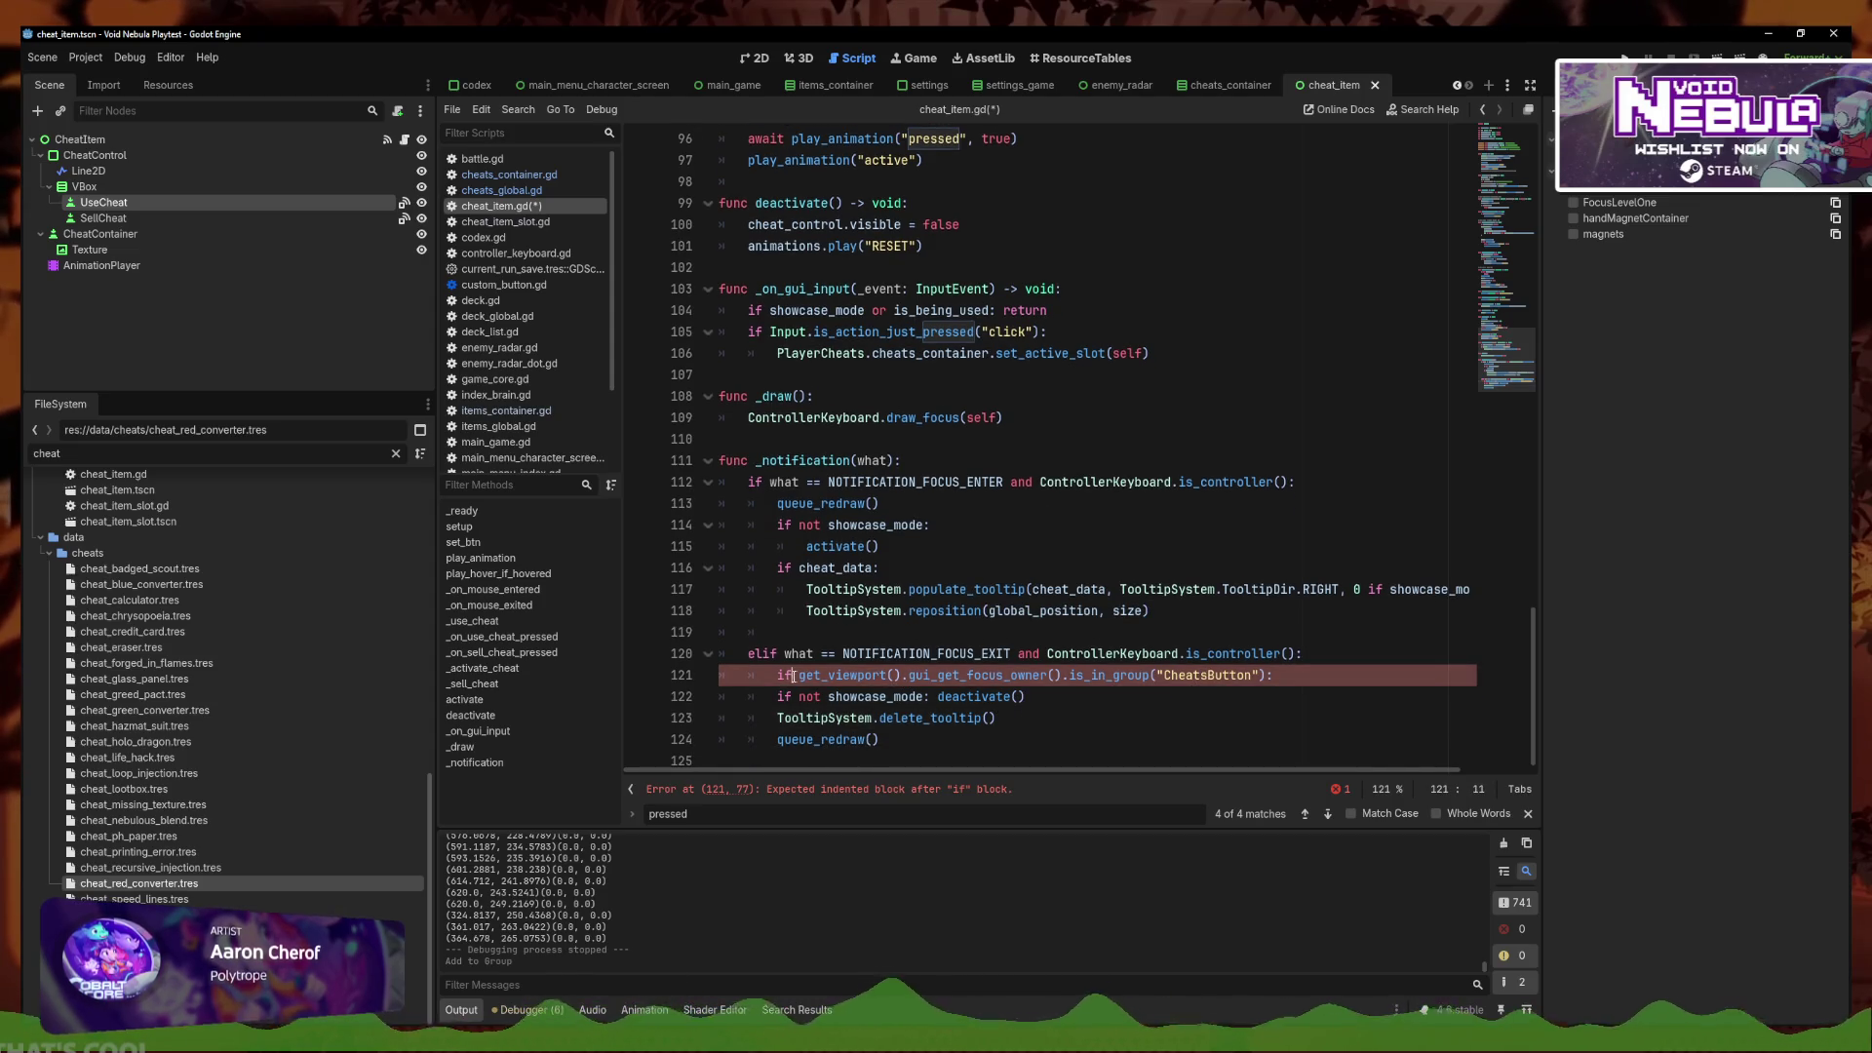
type("not")
left_click(1337, 671)
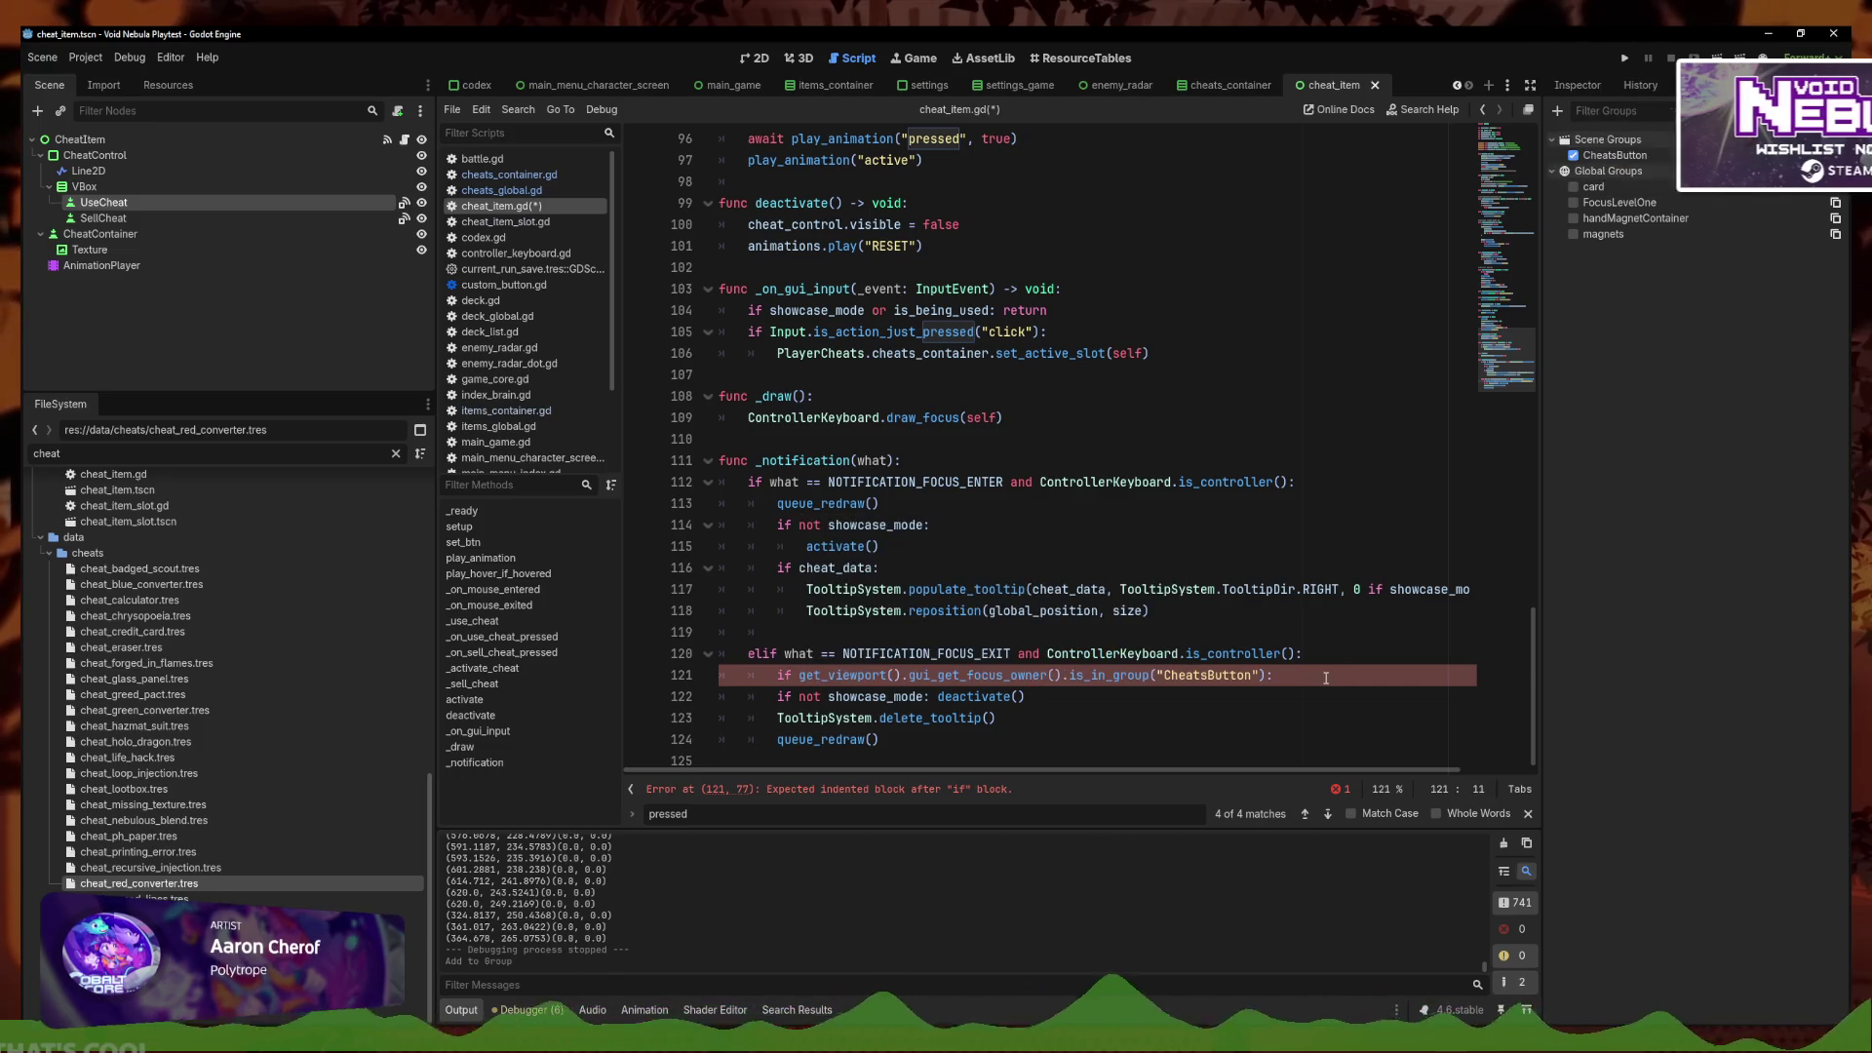
key("ctrl+z")
type("not")
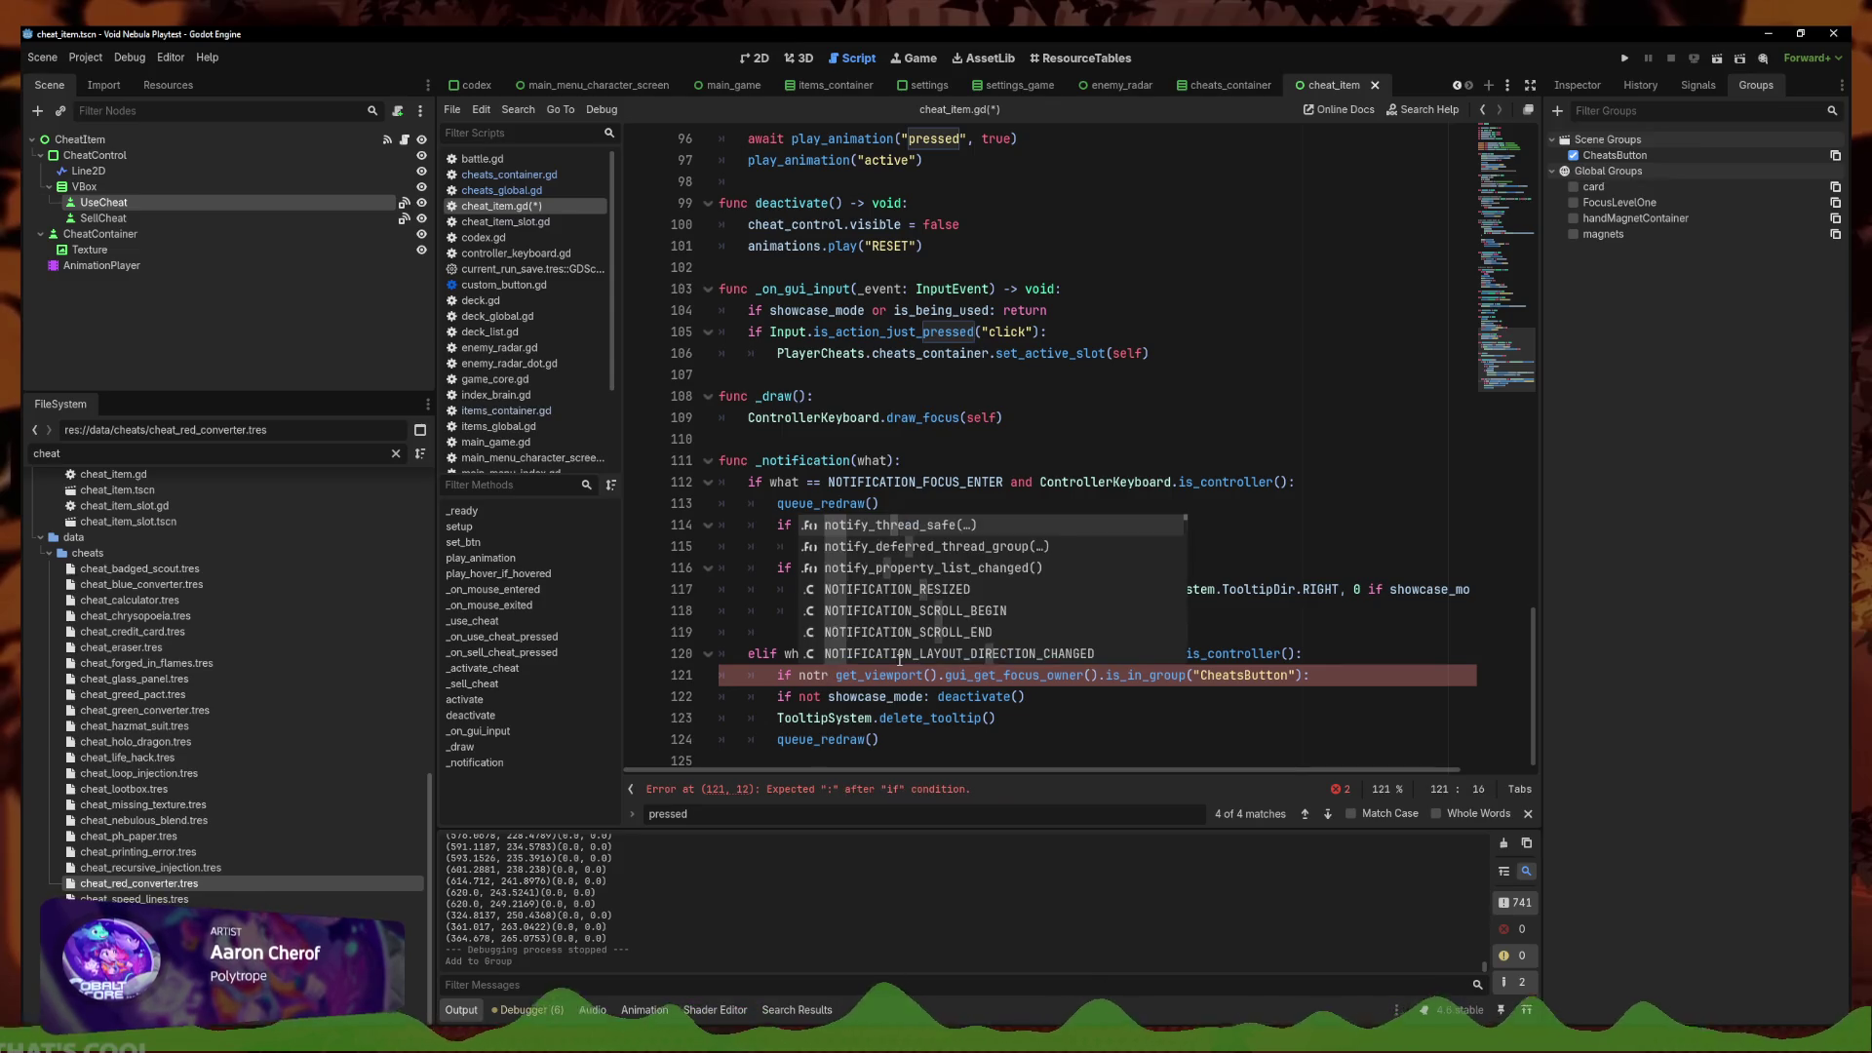
Indent the deactivate and tooltip lines 122–123 under the check and save
left_click_drag(1015, 716, 727, 696)
key("Tab")
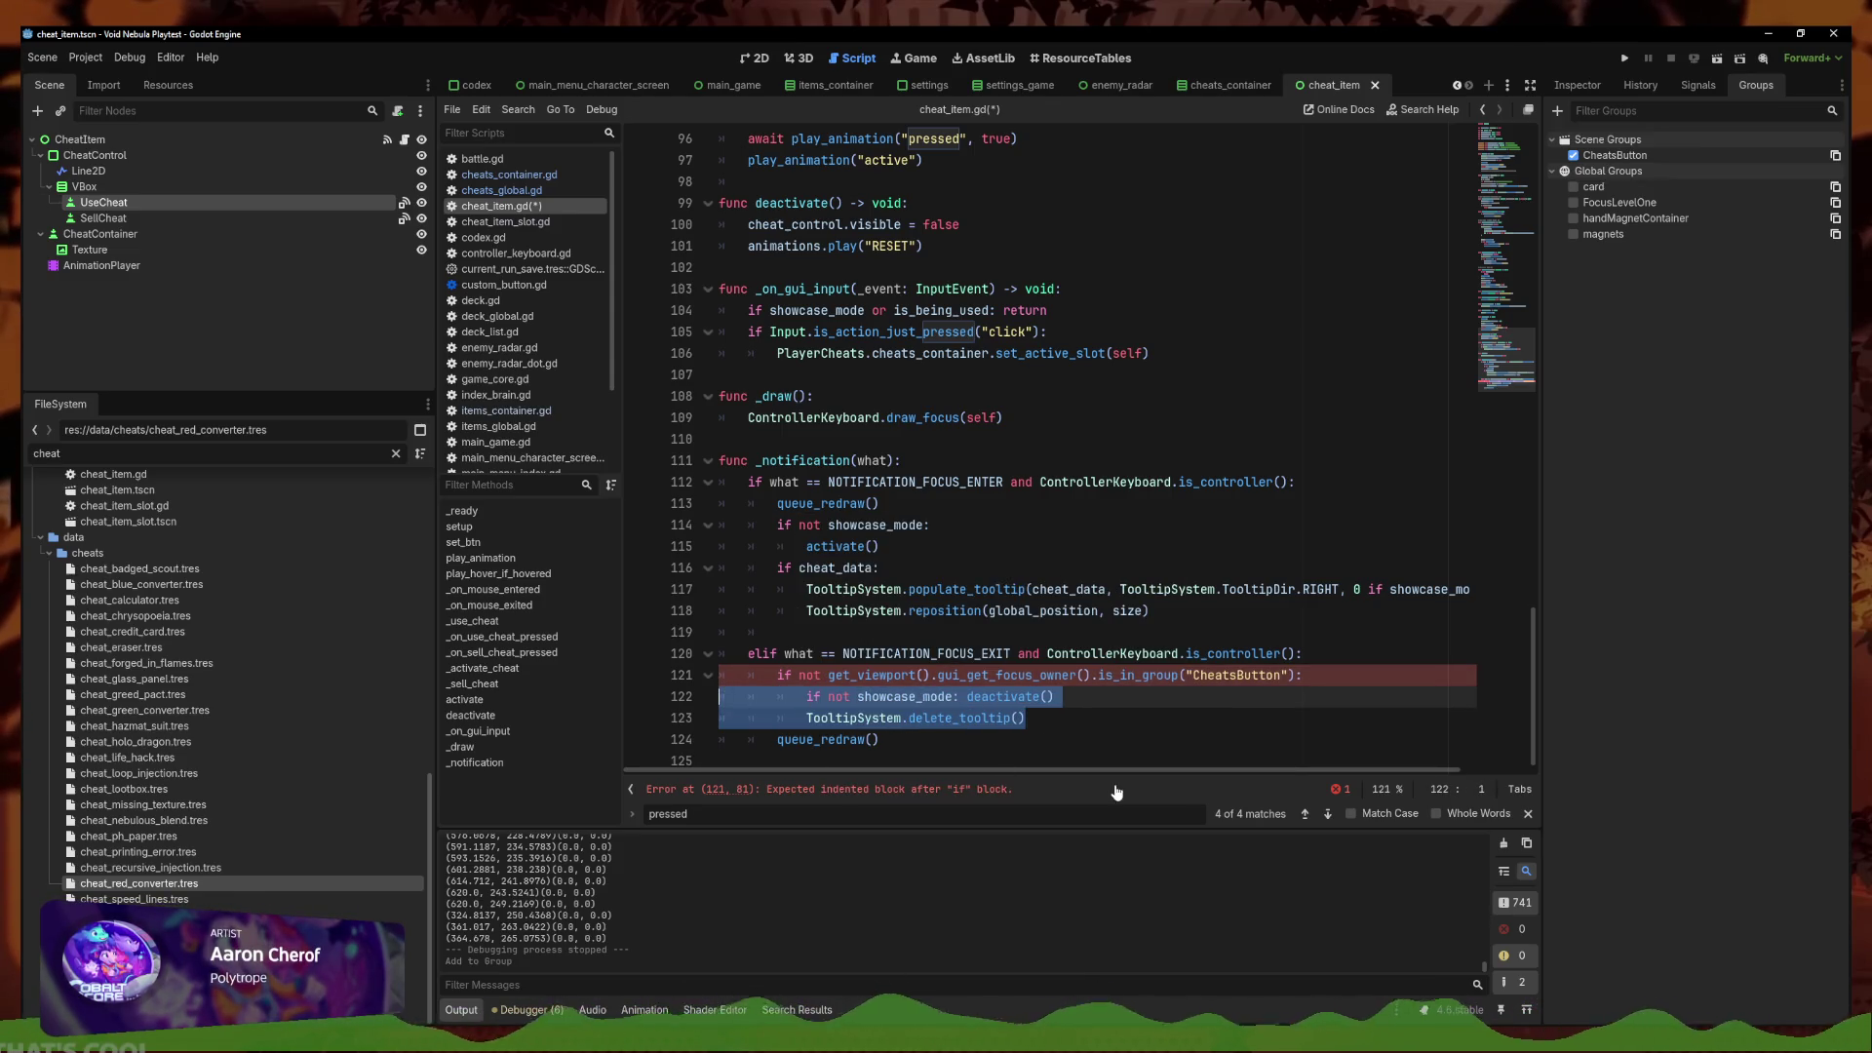
left_click(916, 738)
key("ctrl+s")
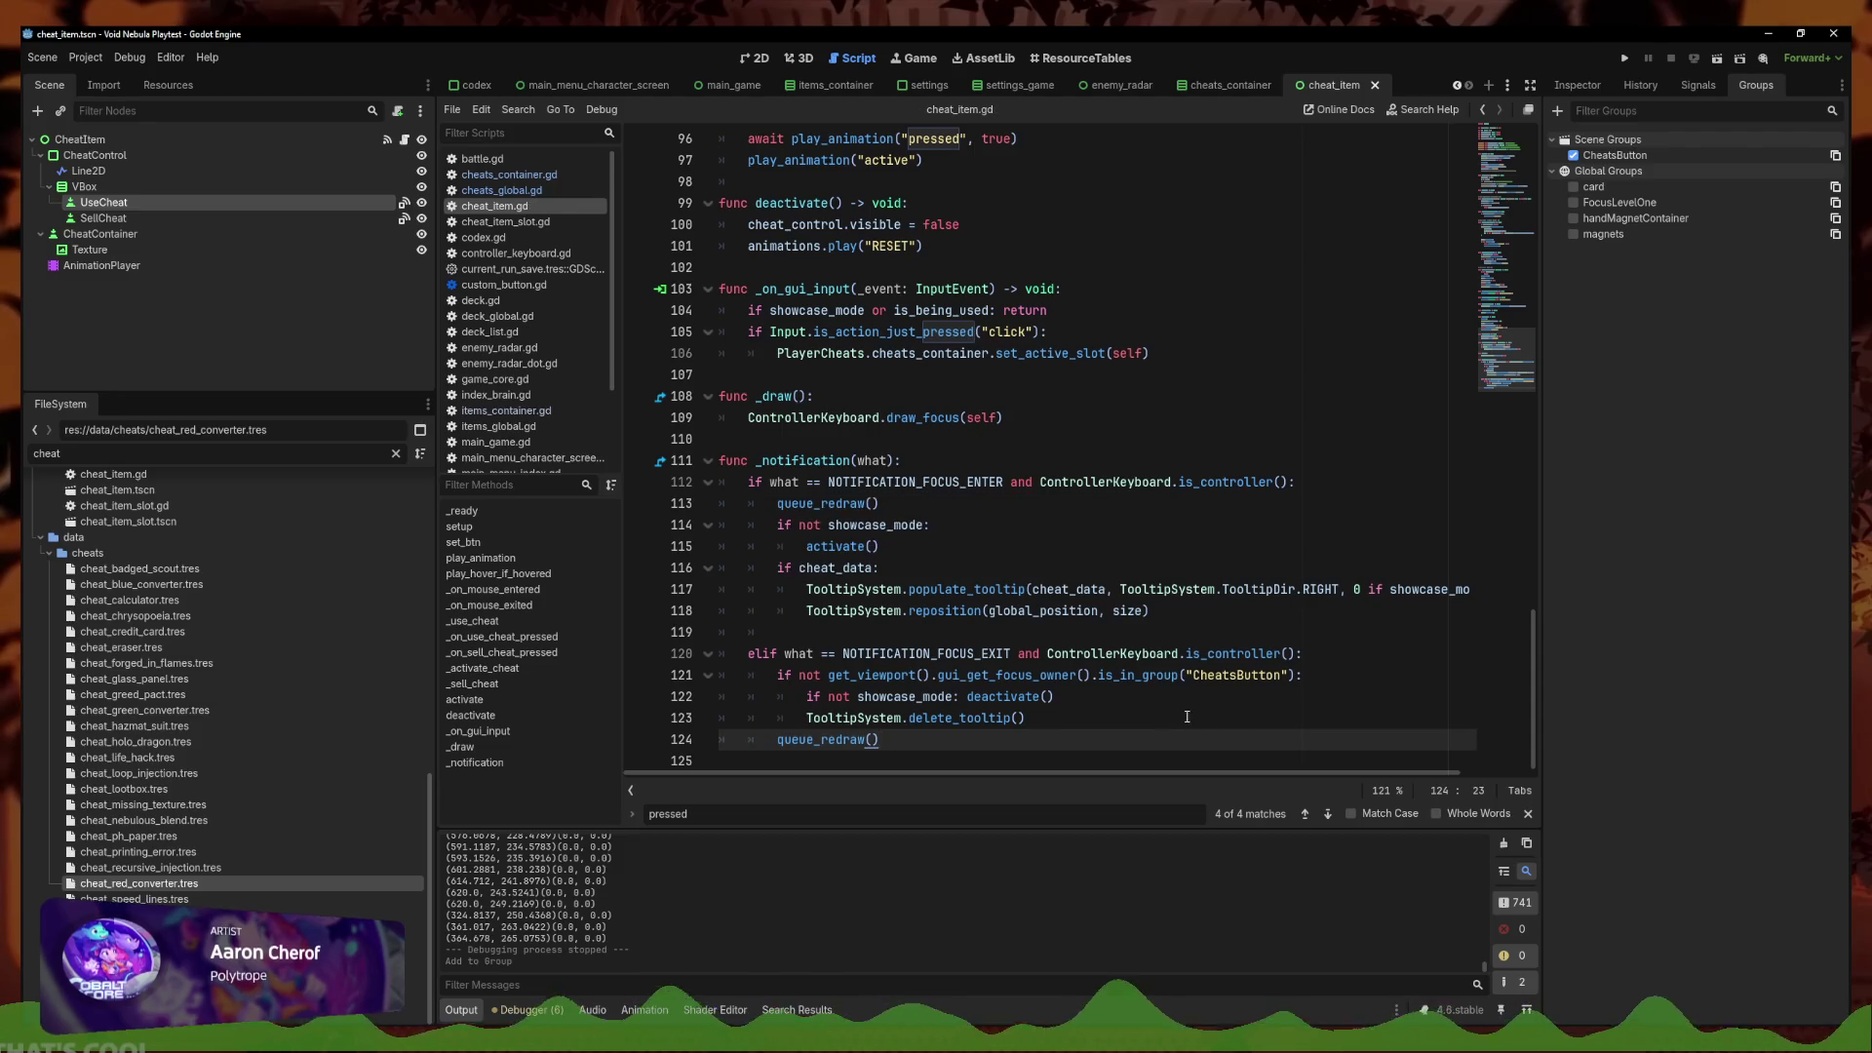
Run the game to test the CheatsButton focus check
left_click(1186, 718)
left_click(1302, 695)
left_click(1352, 671)
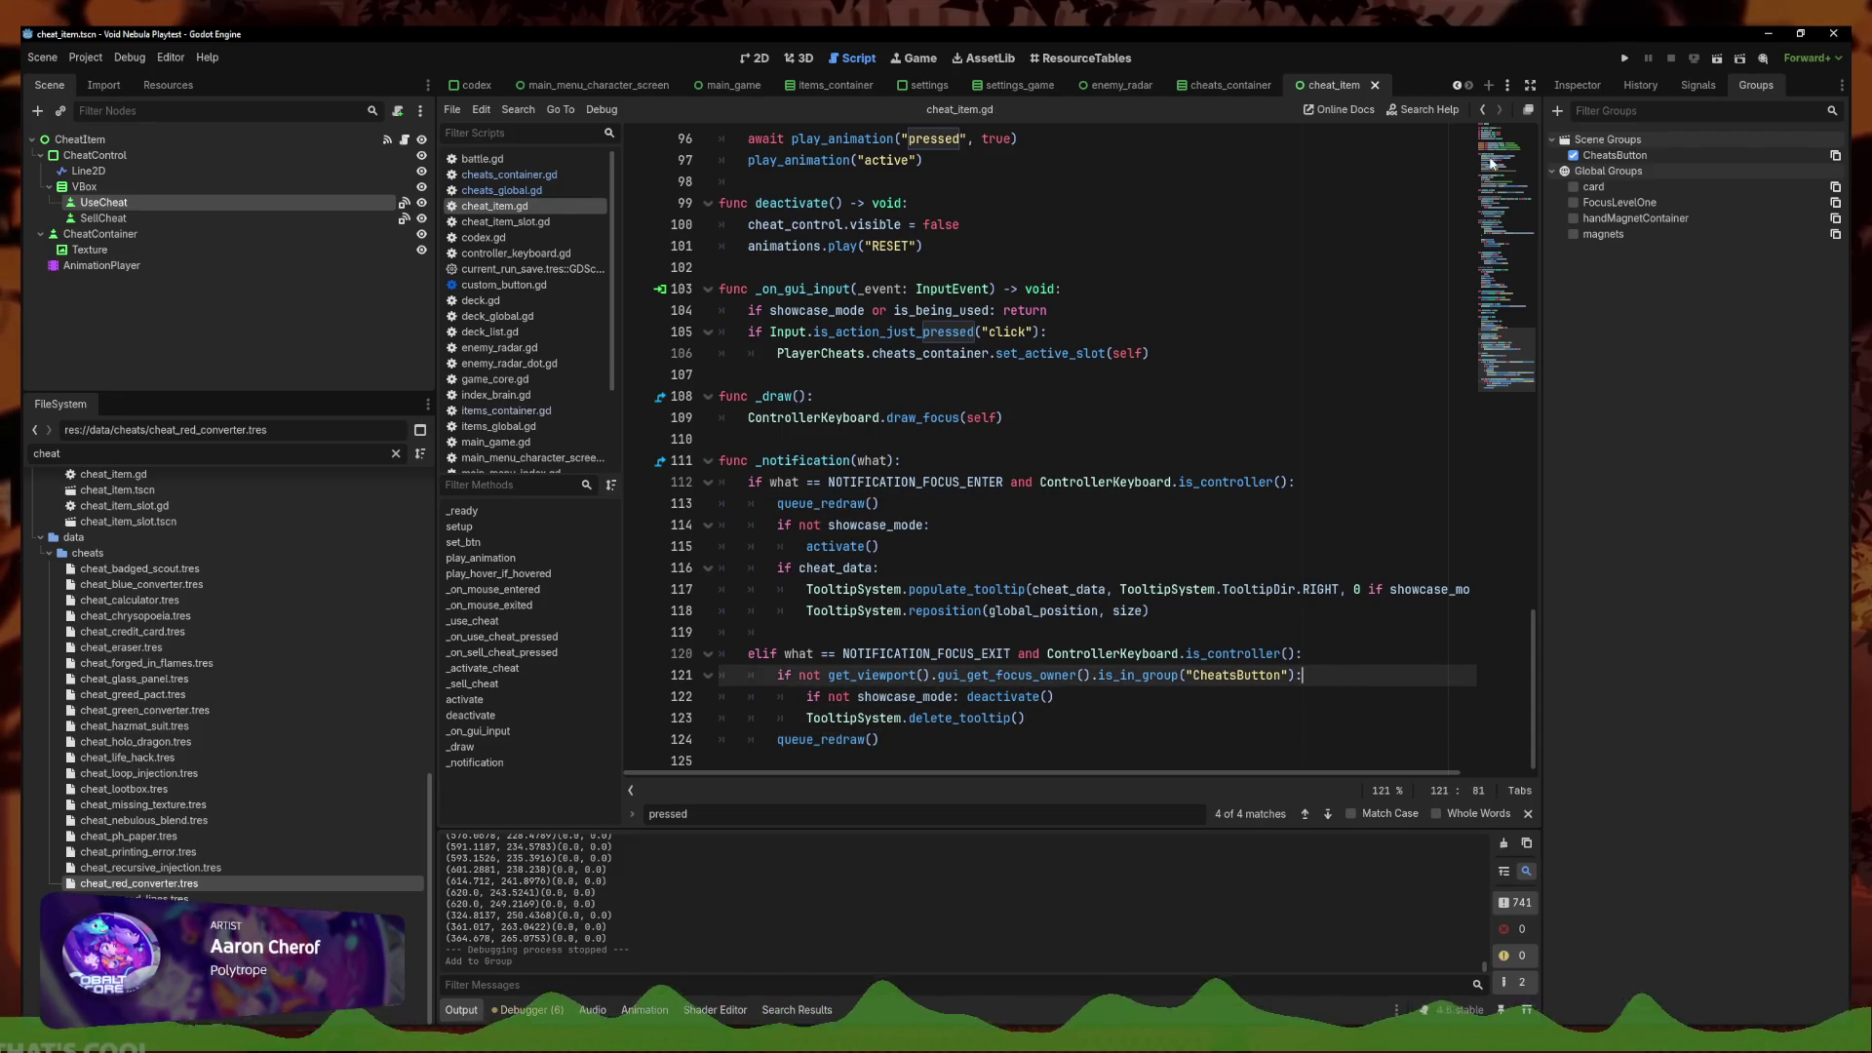
left_click(1624, 58)
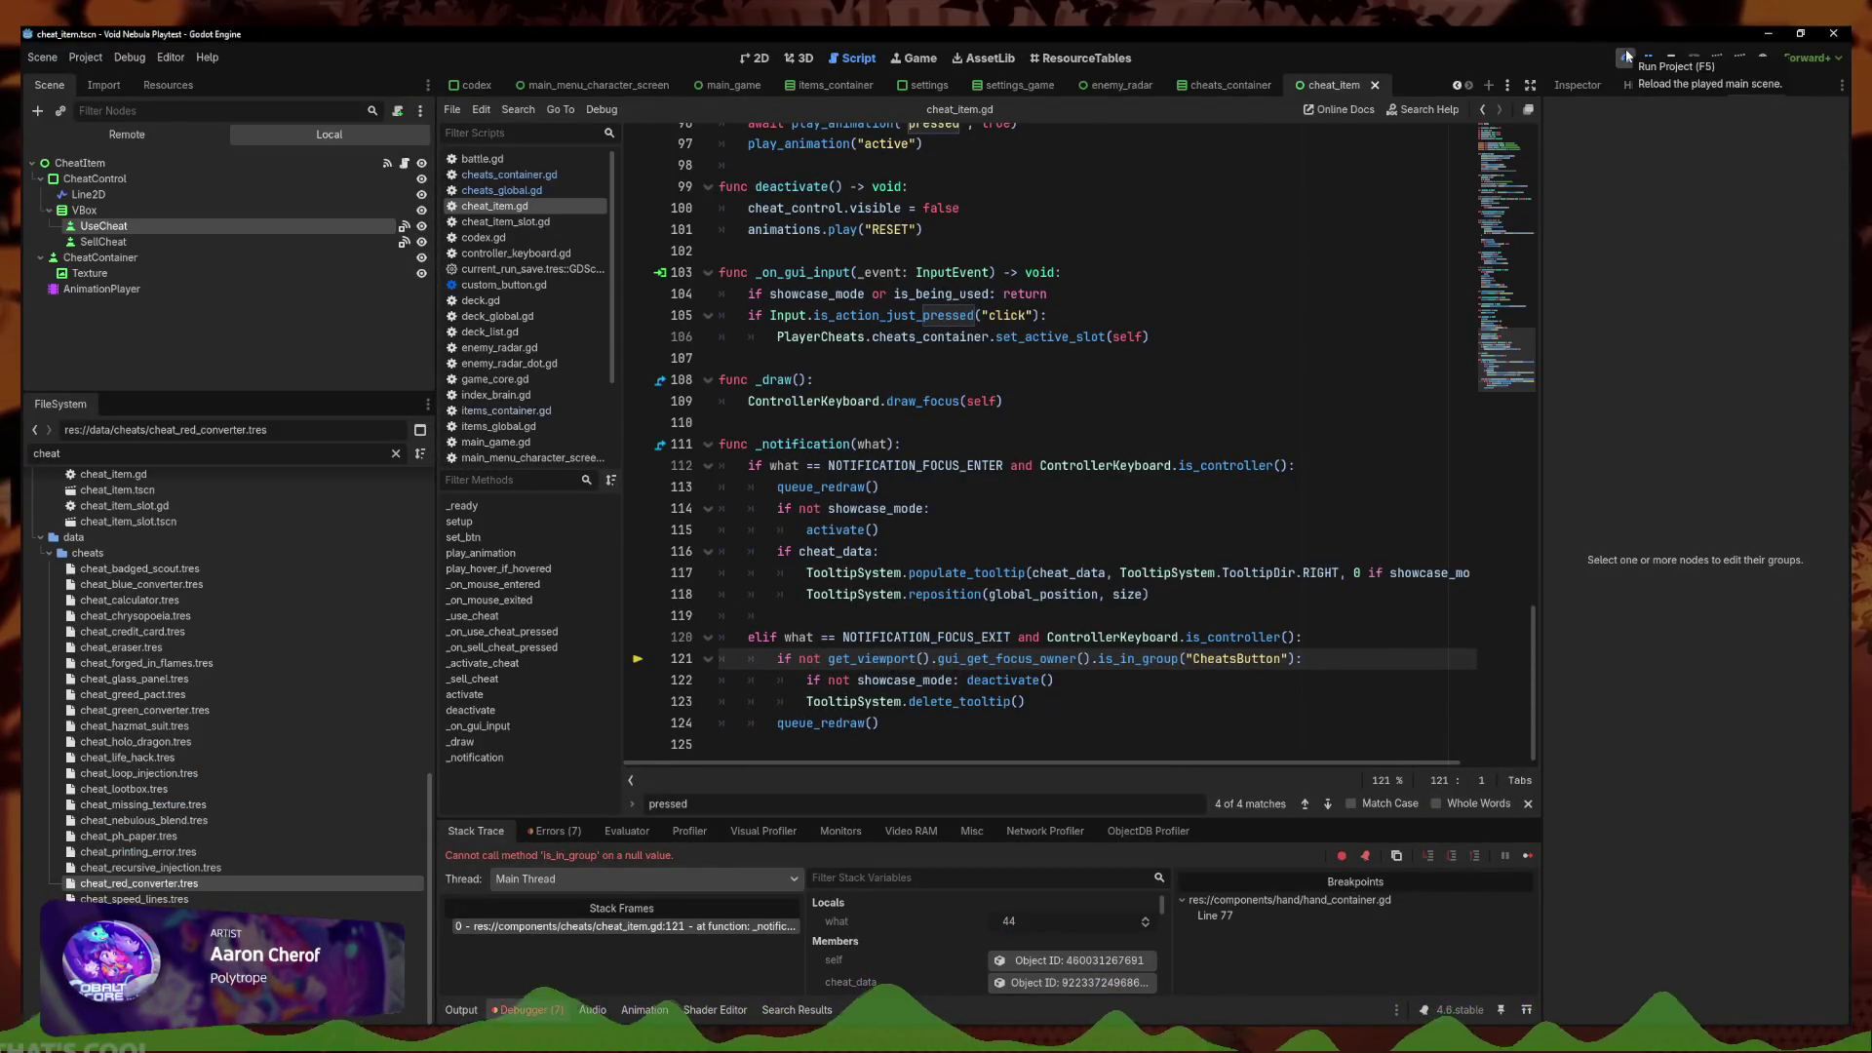
Undo the edits beneath line 121, restoring the group check and unindenting lines 122–123
left_click(1347, 671)
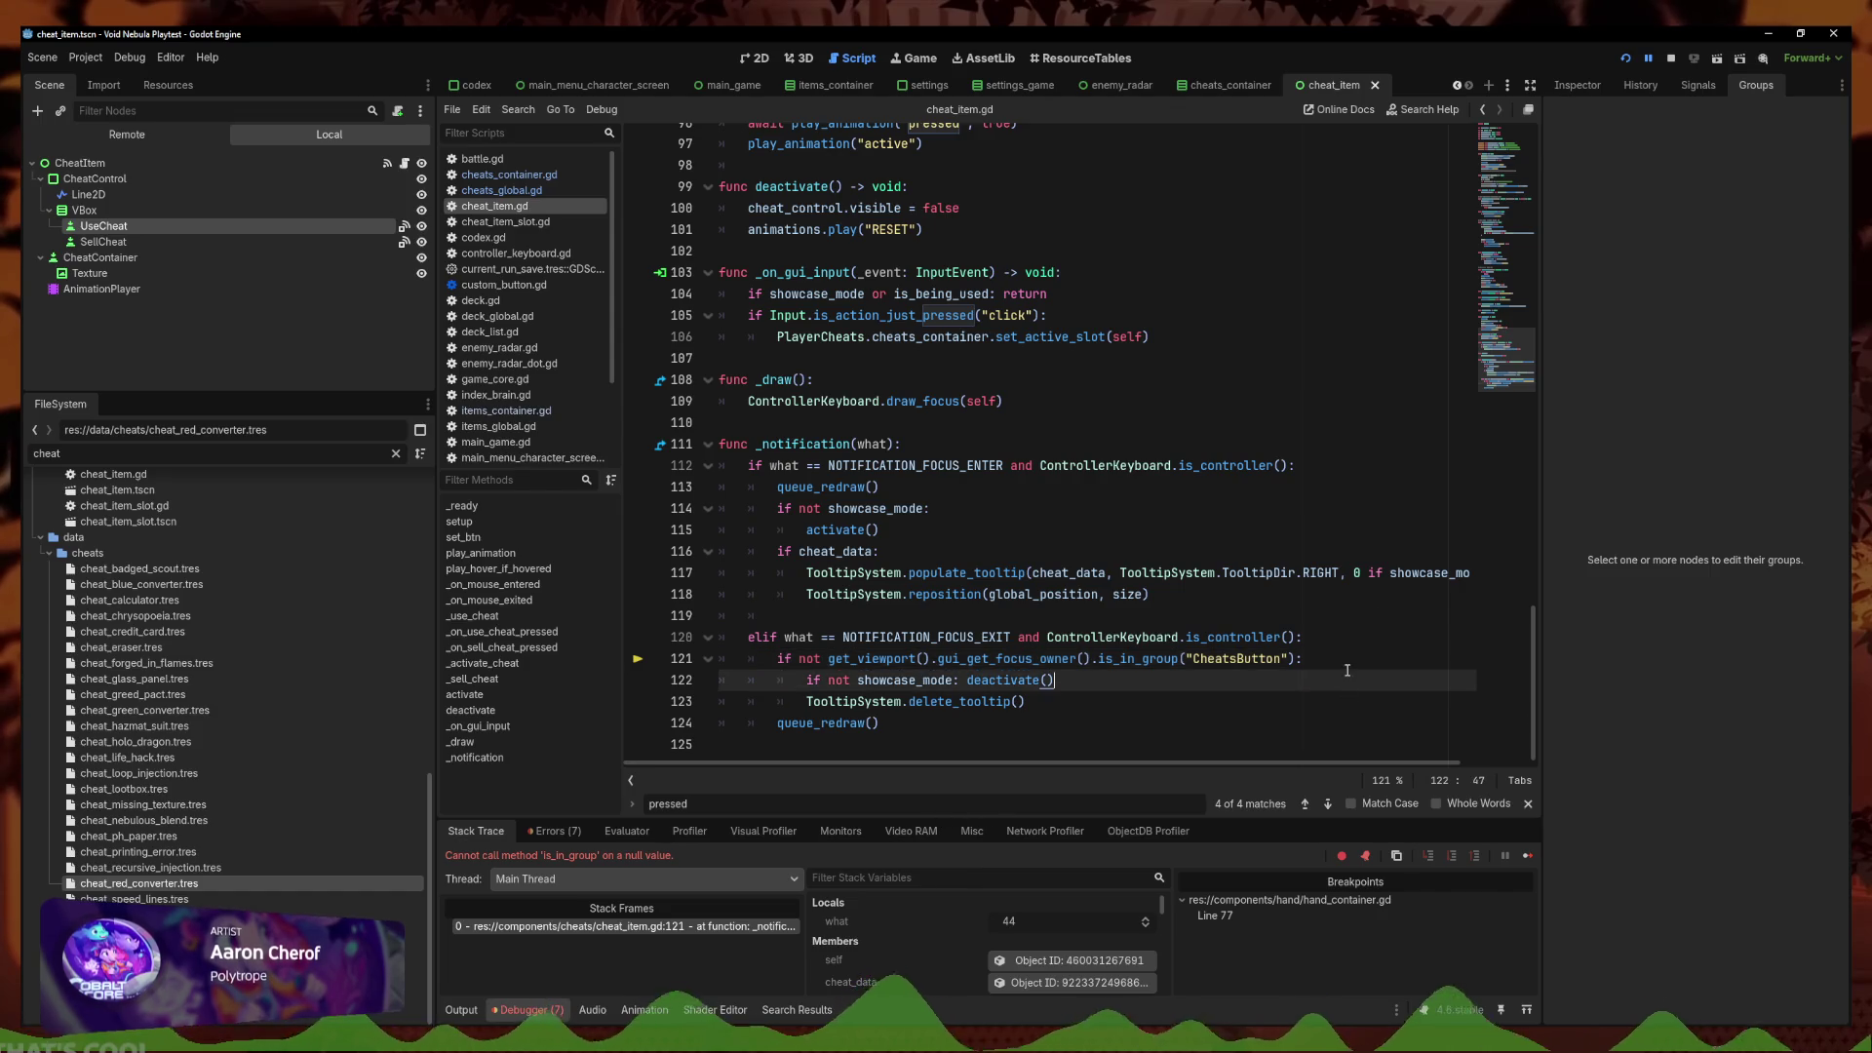
left_click_drag(1293, 659, 1090, 661)
key("BackSpace")
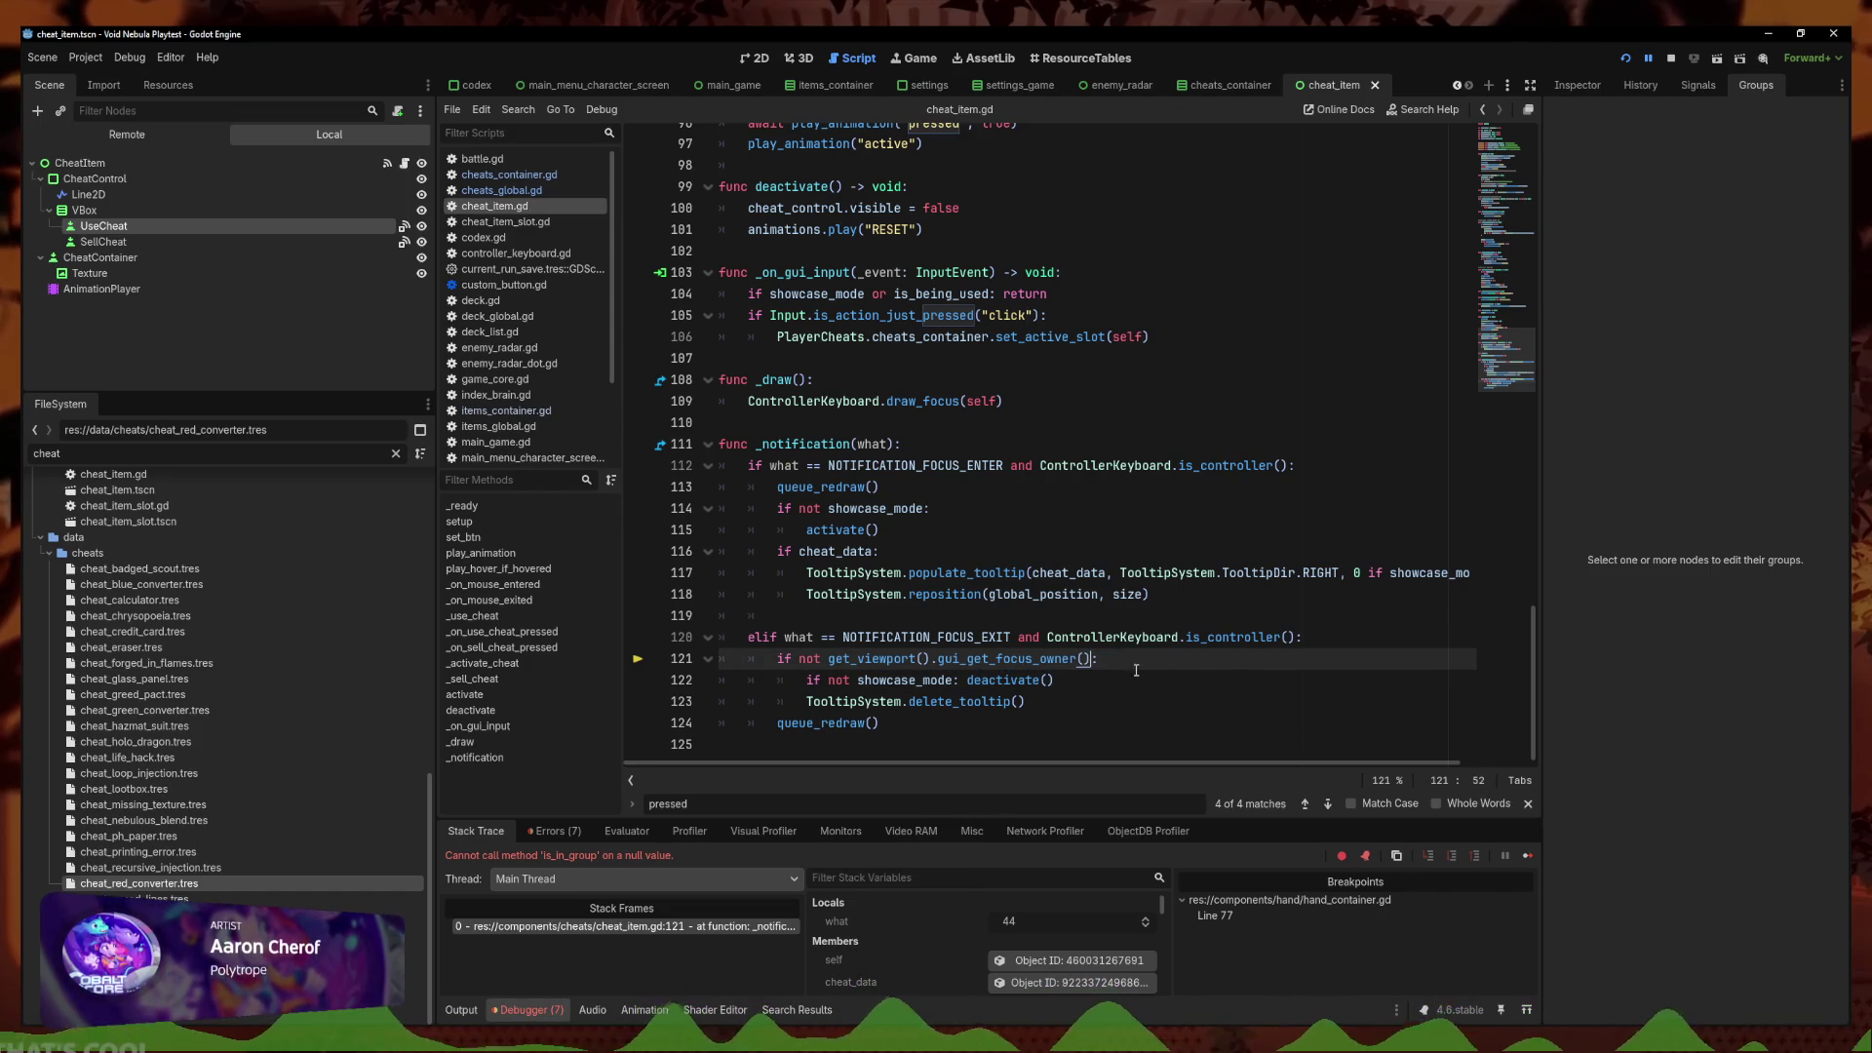
key("ctrl+z")
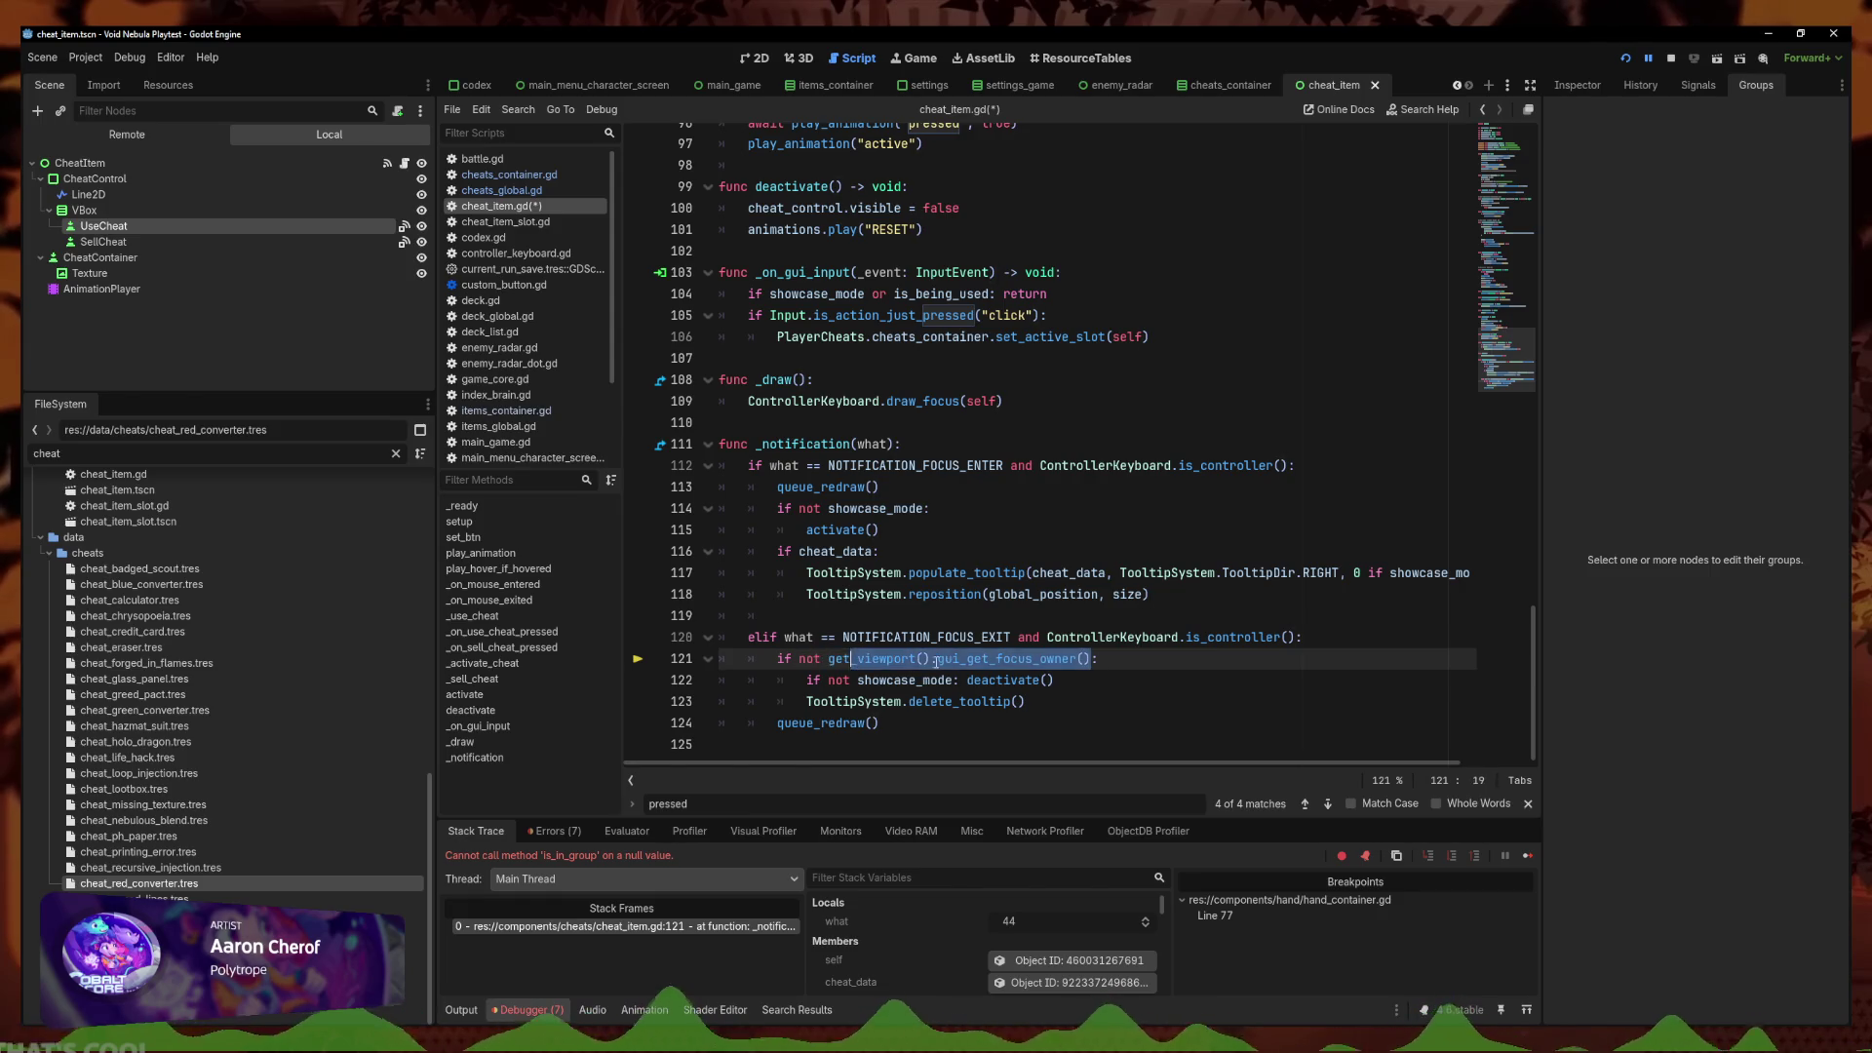
key("ctrl+z")
key("ctrl+z")
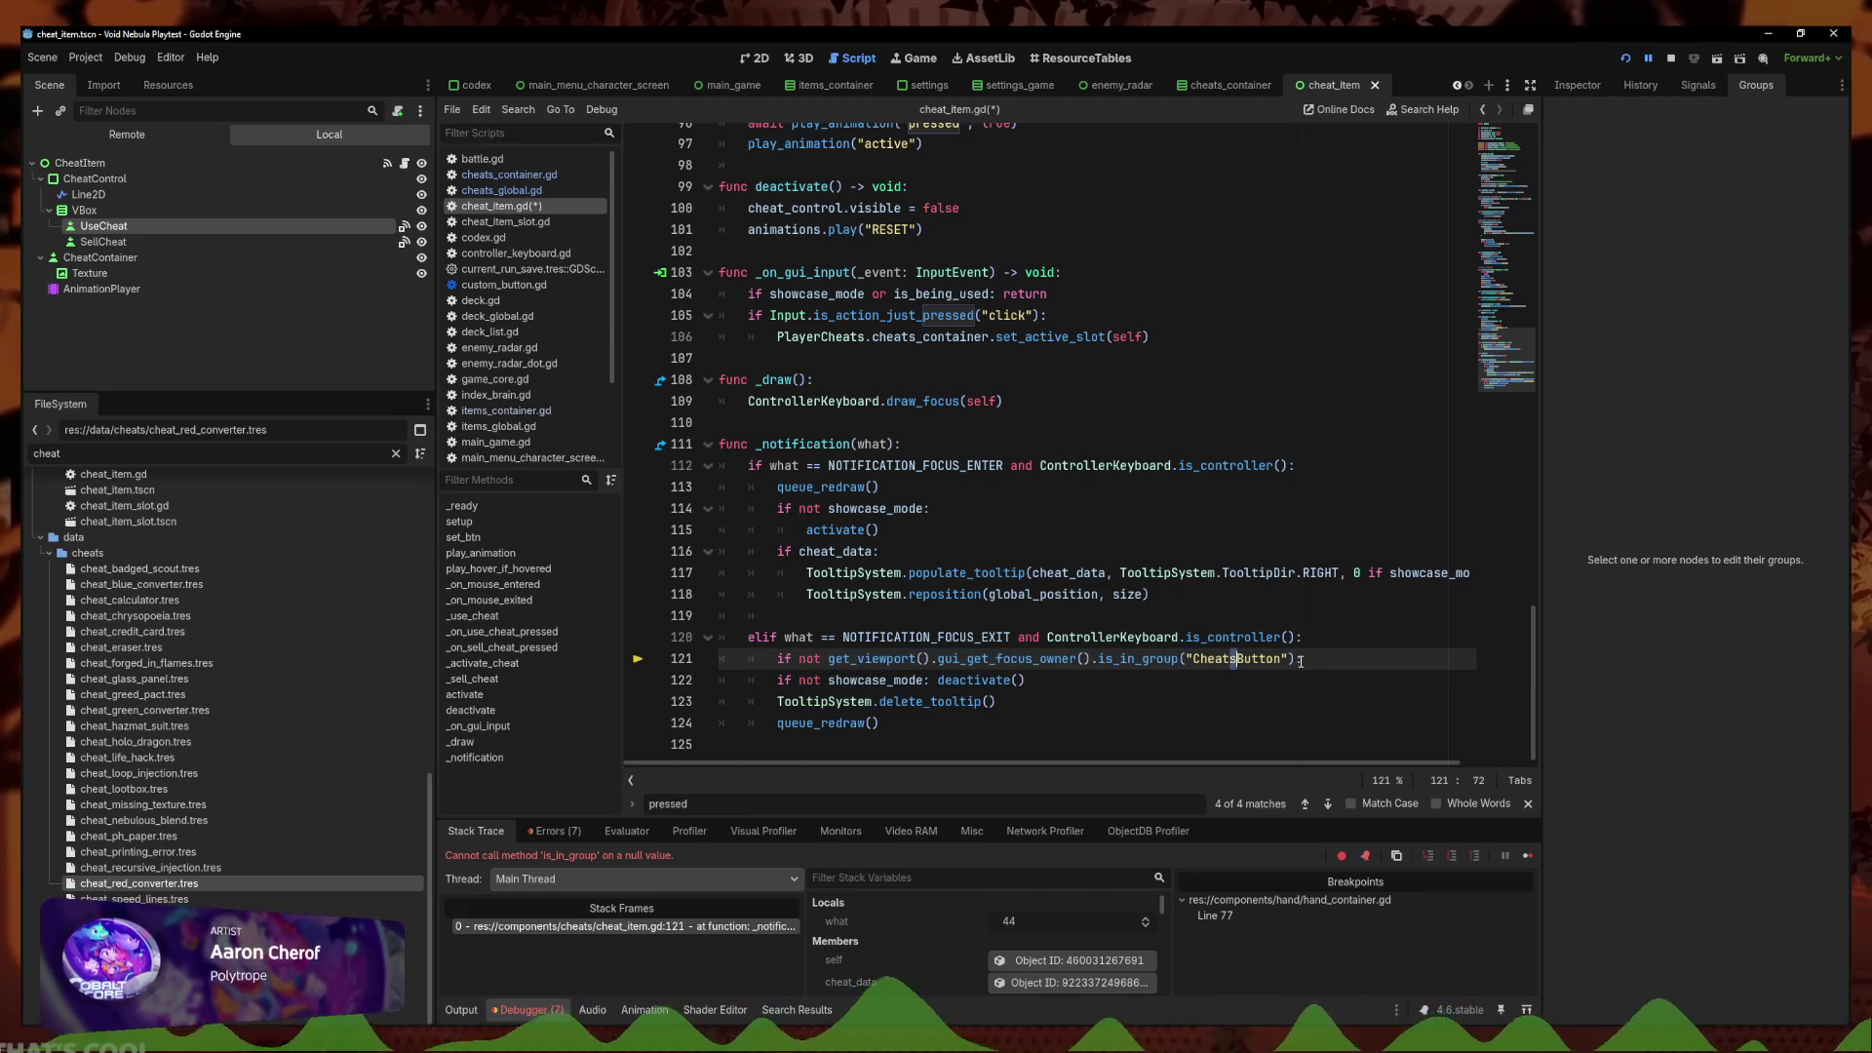
Select the get_viewport().gui_get_focus_owner() call on line 121
scroll(1083, 683, "up", 1)
left_click(1032, 698)
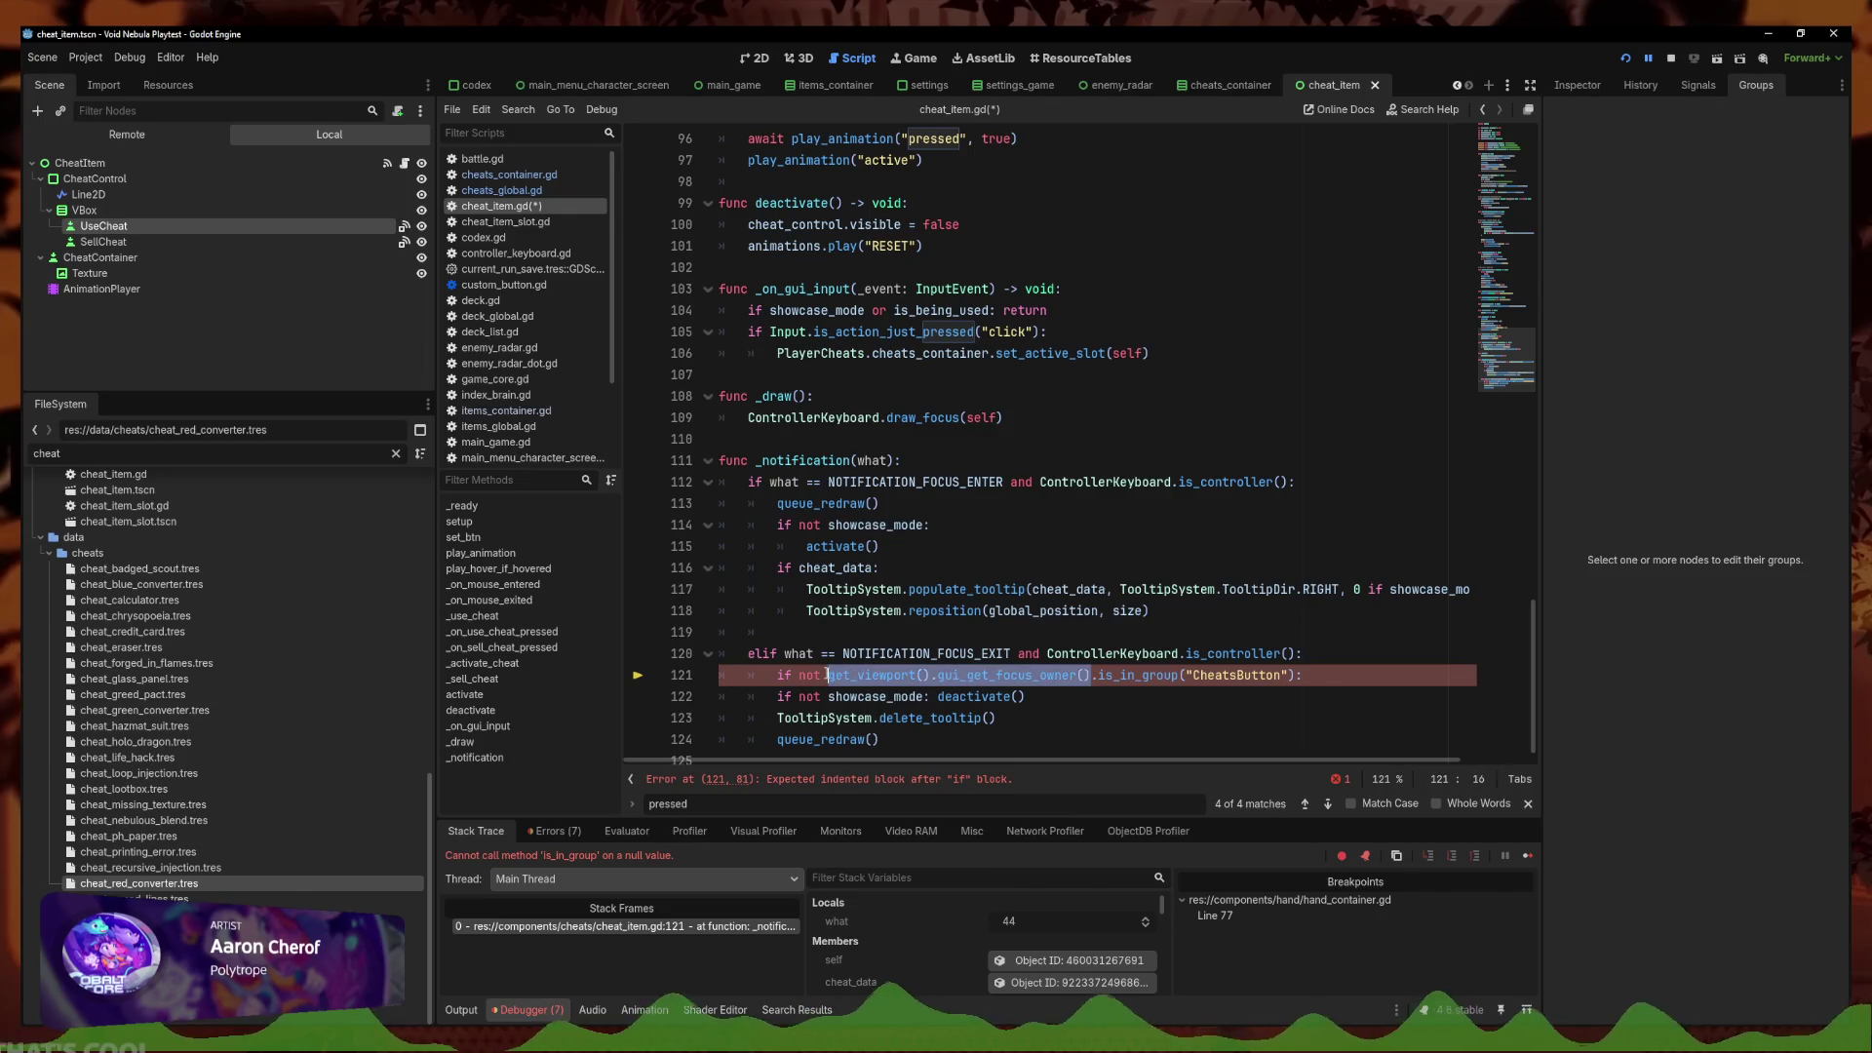
left_click(925, 689)
left_click(1076, 731)
scroll(1062, 733, "down", 1)
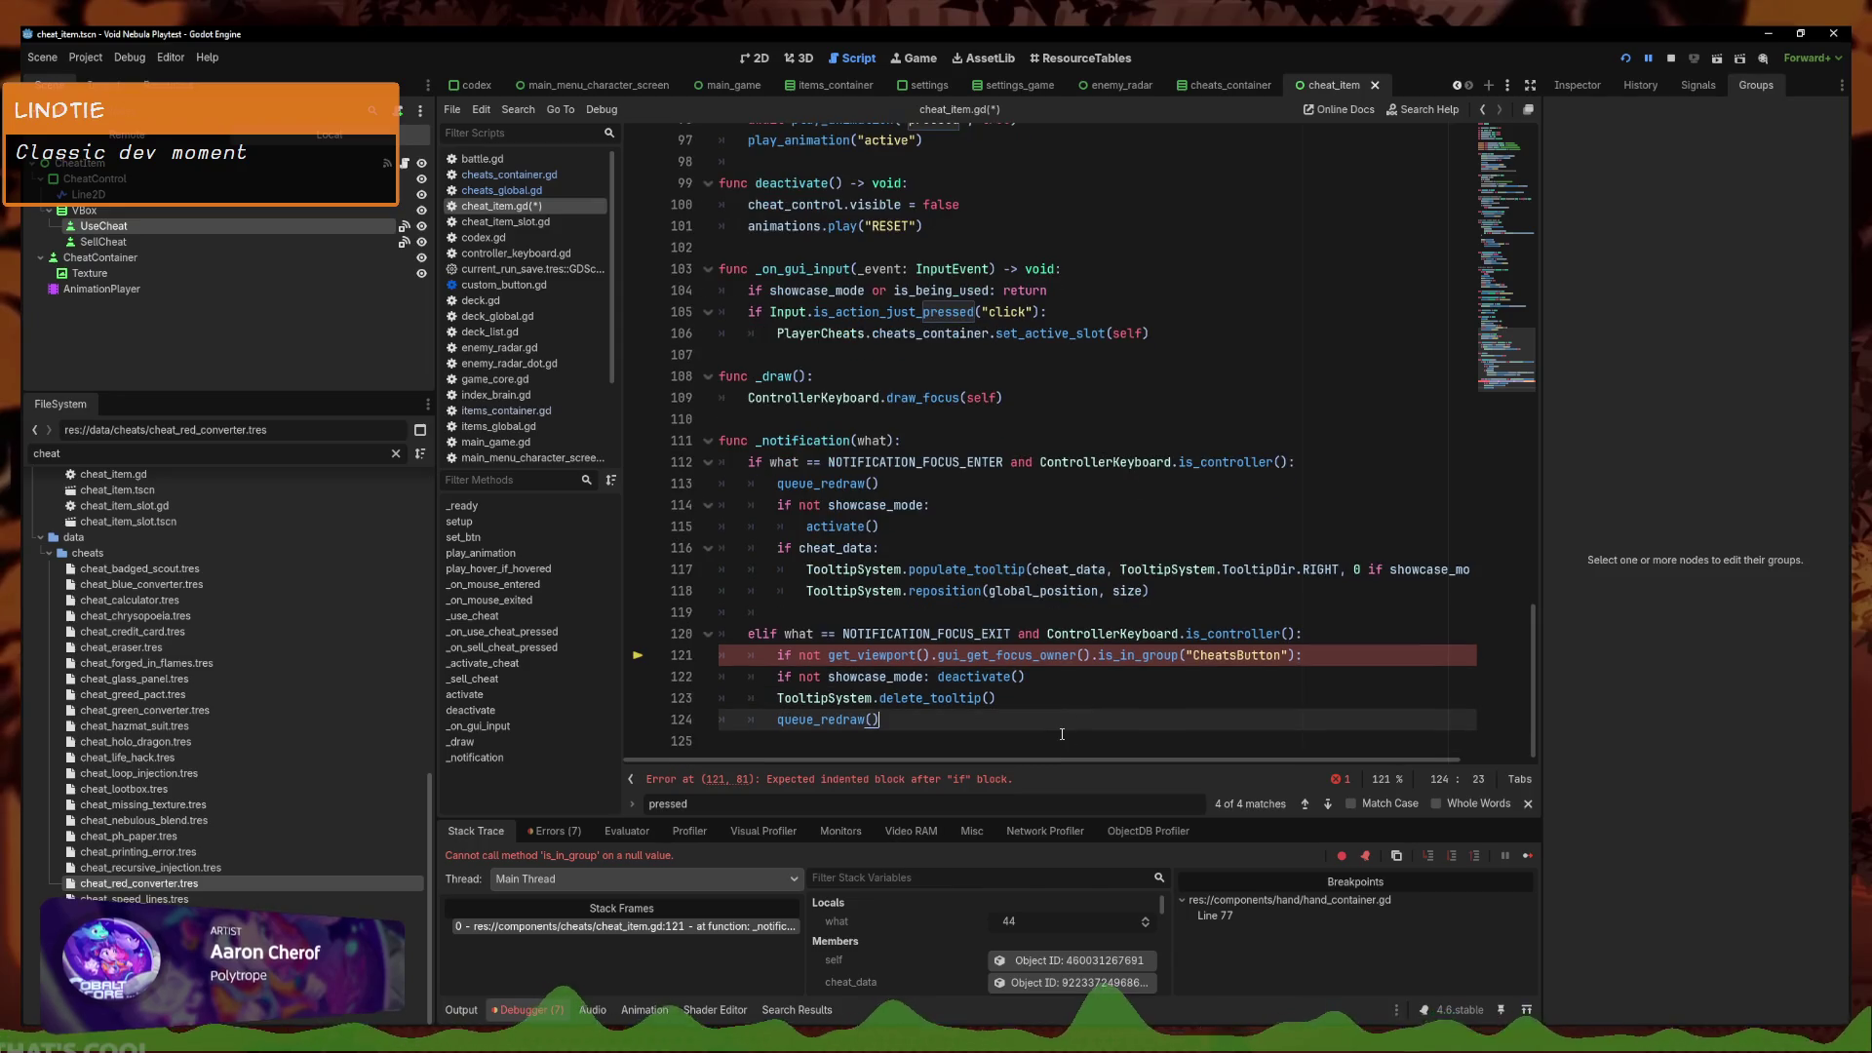
left_click_drag(1088, 654, 833, 654)
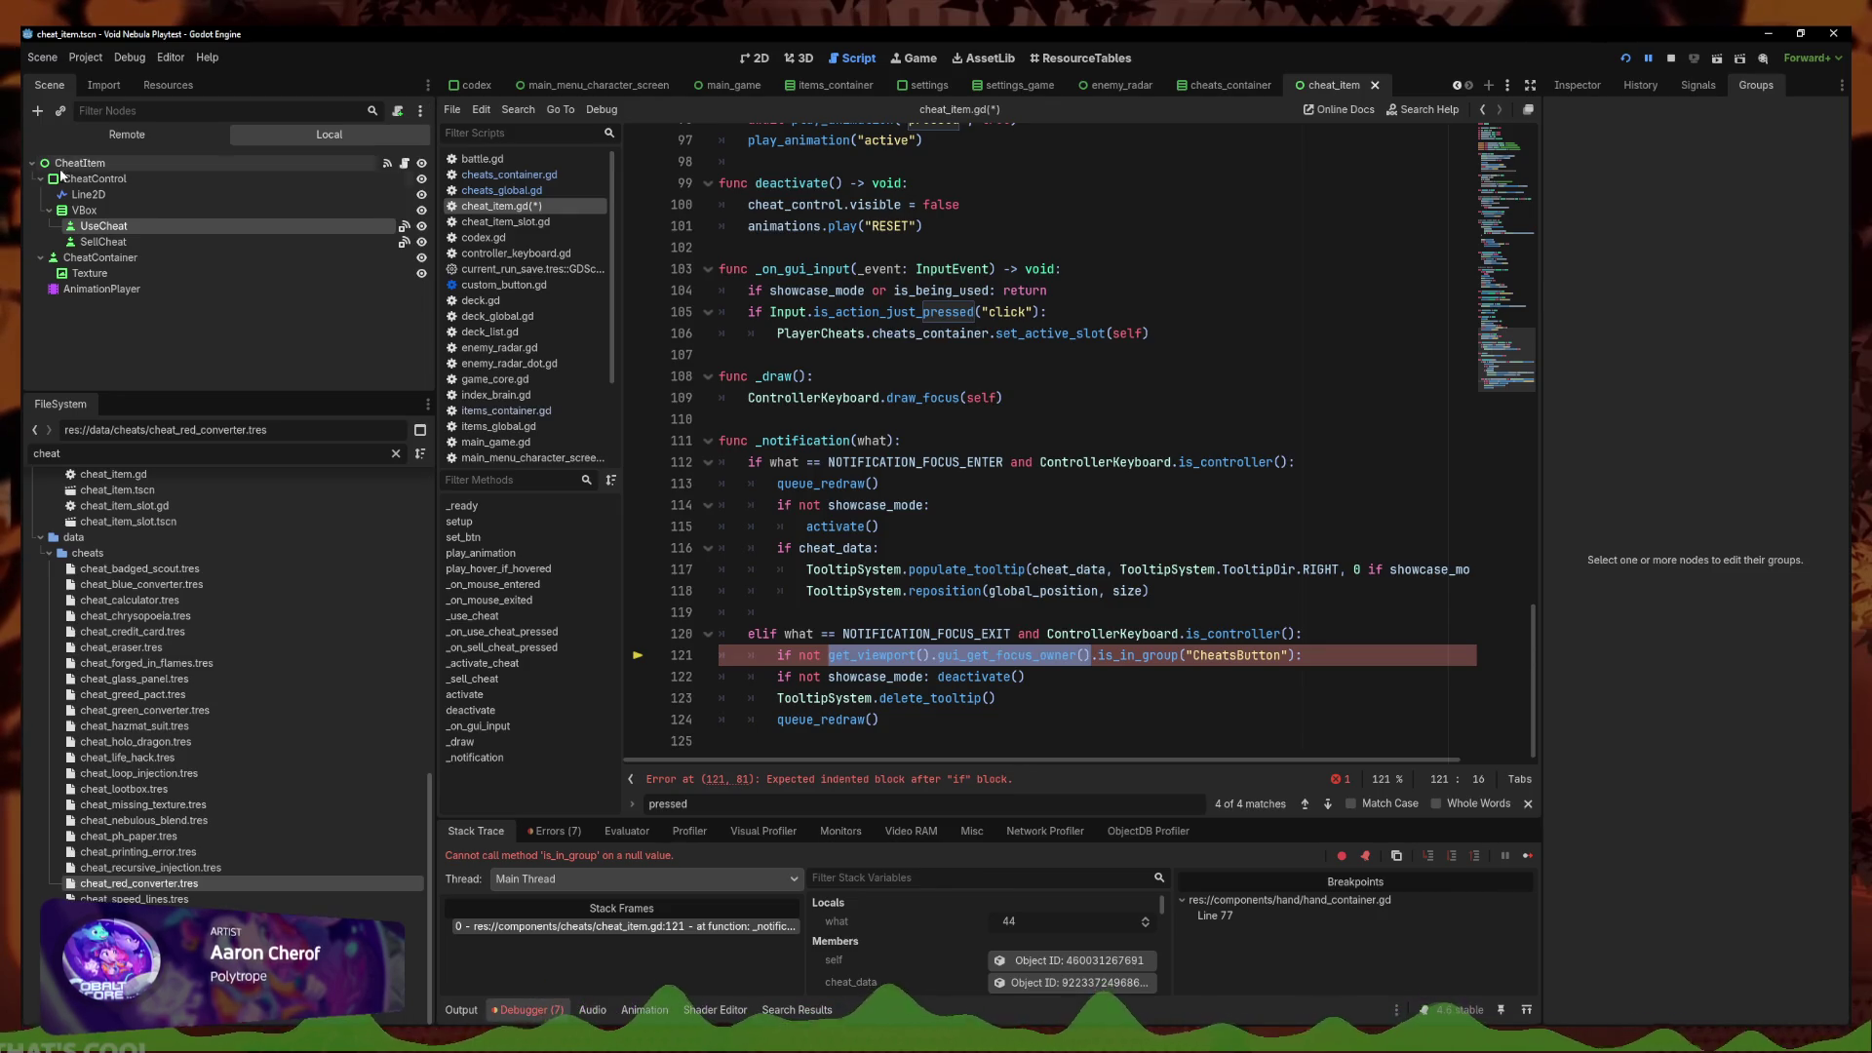
Connect the CheatItem root's focus_exited signal to a new _on_focus_exited handler
left_click(100, 161)
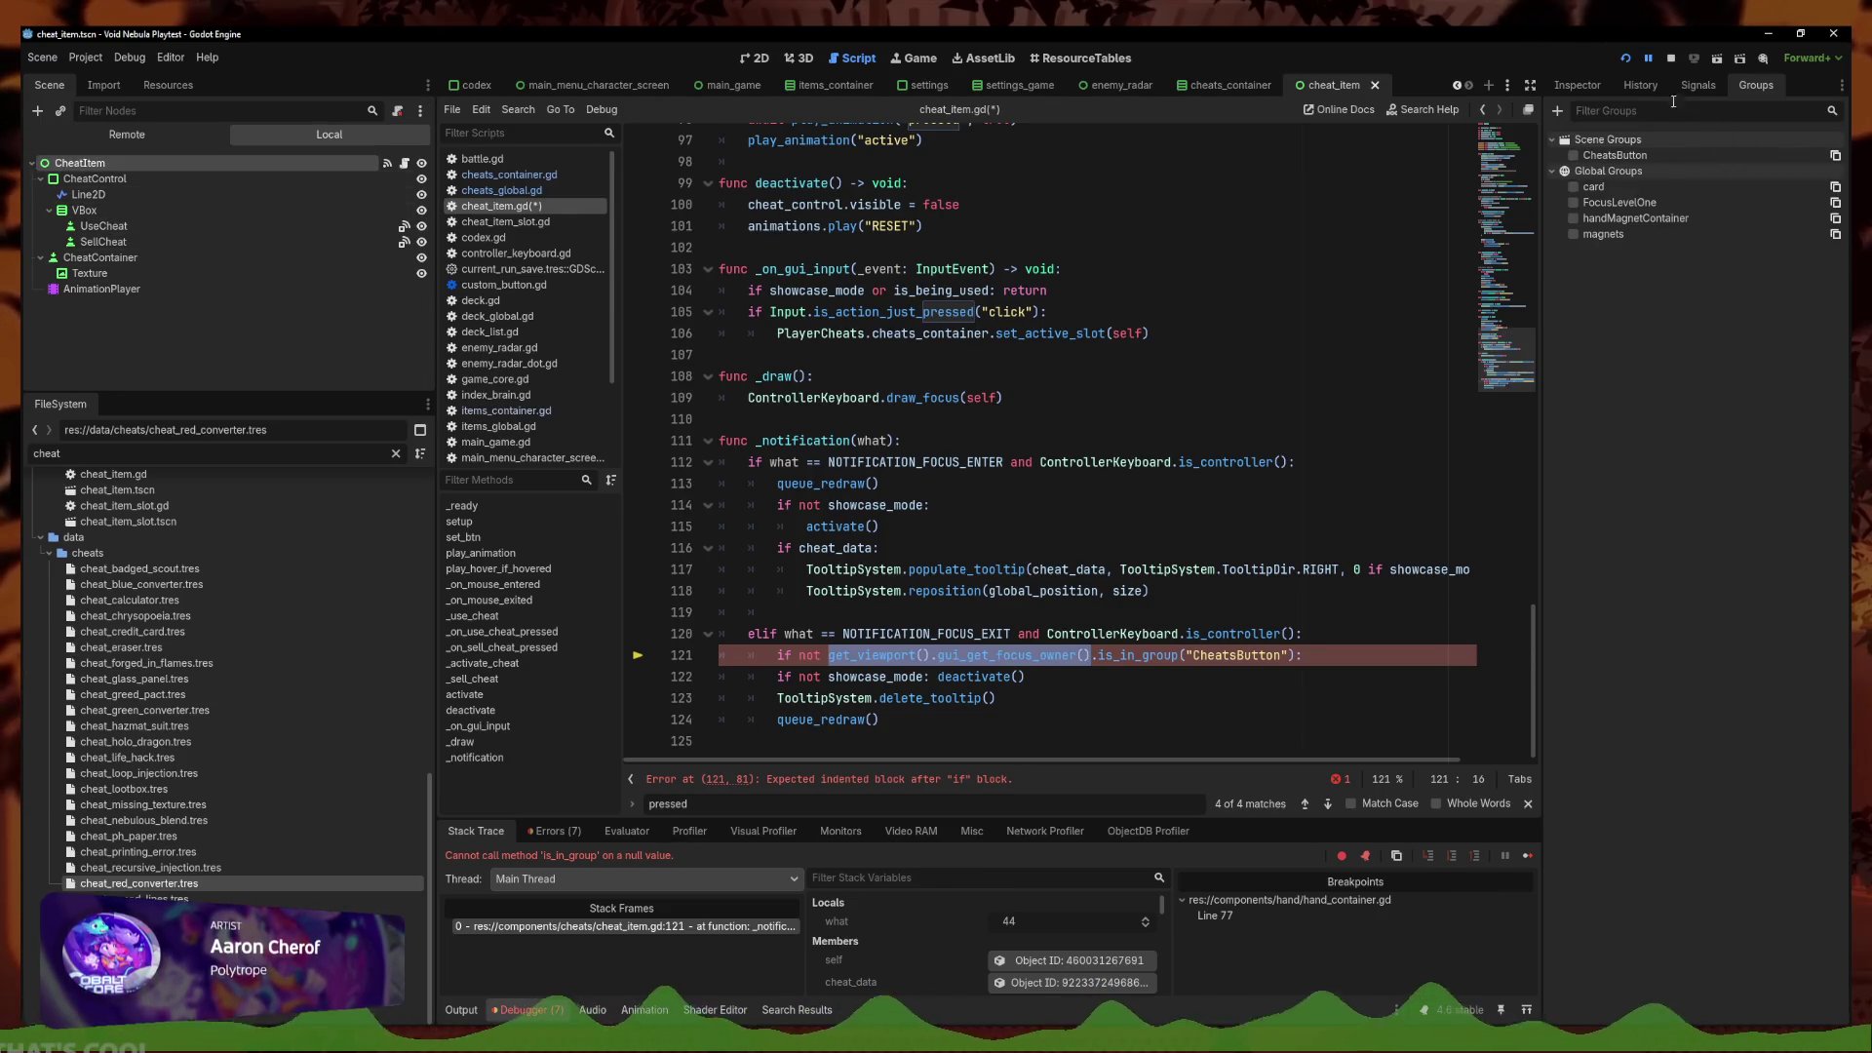
left_click(1576, 85)
left_click(1698, 84)
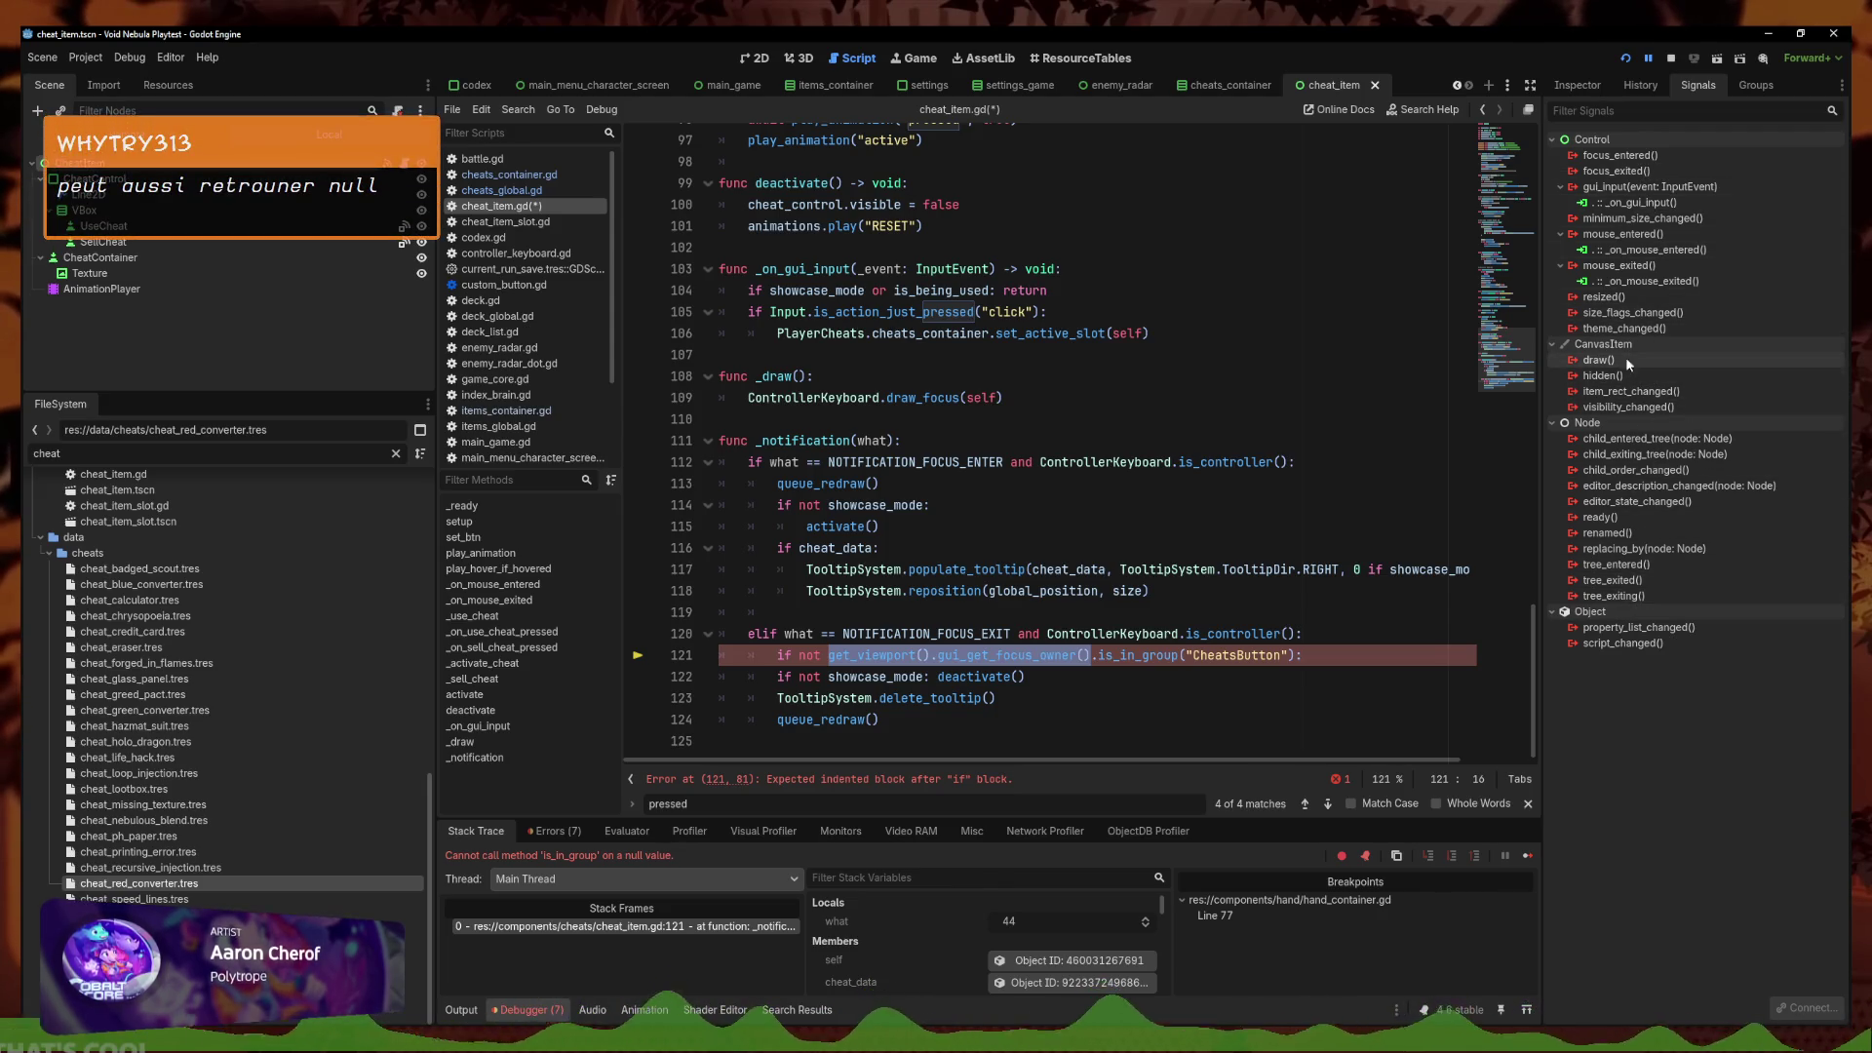
double_click(1632, 171)
left_click(876, 703)
Replace the handler's pass with print(get_viewport().gui_get_focus_owner()) and save
left_click_drag(1184, 591, 1184, 613)
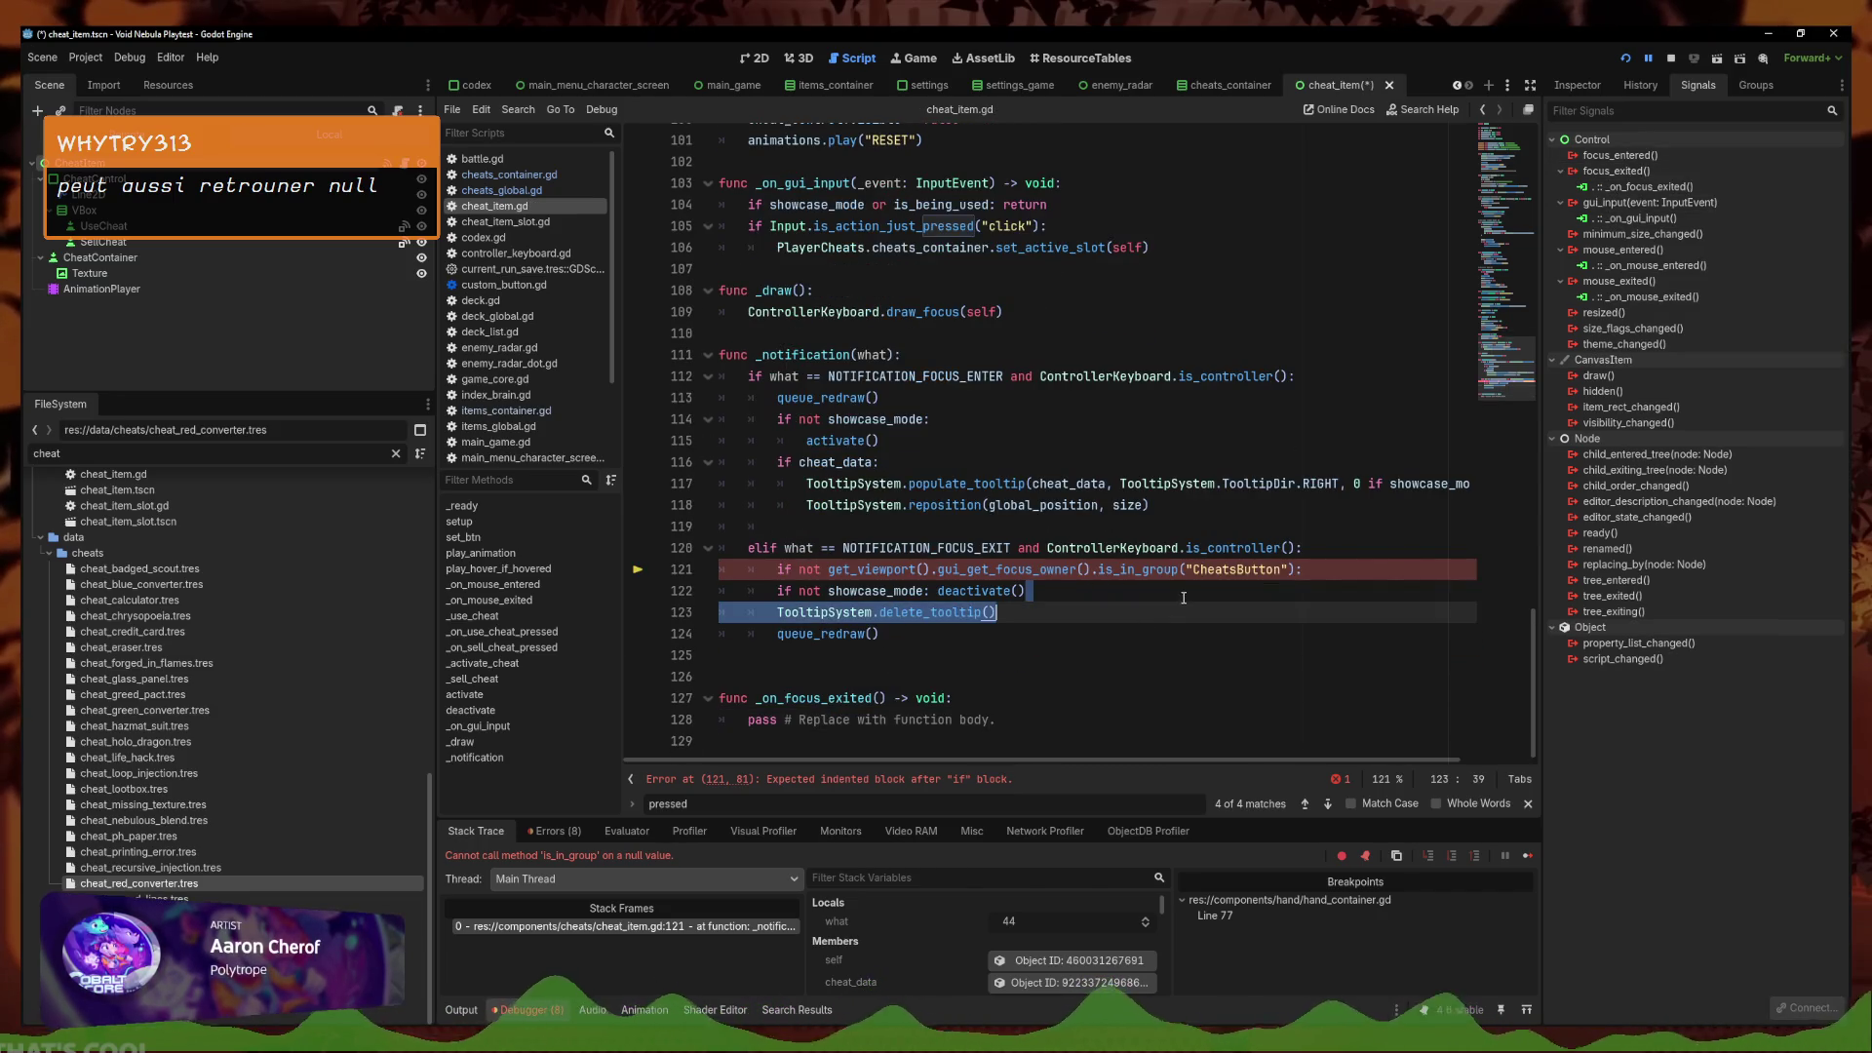
left_click(1085, 563)
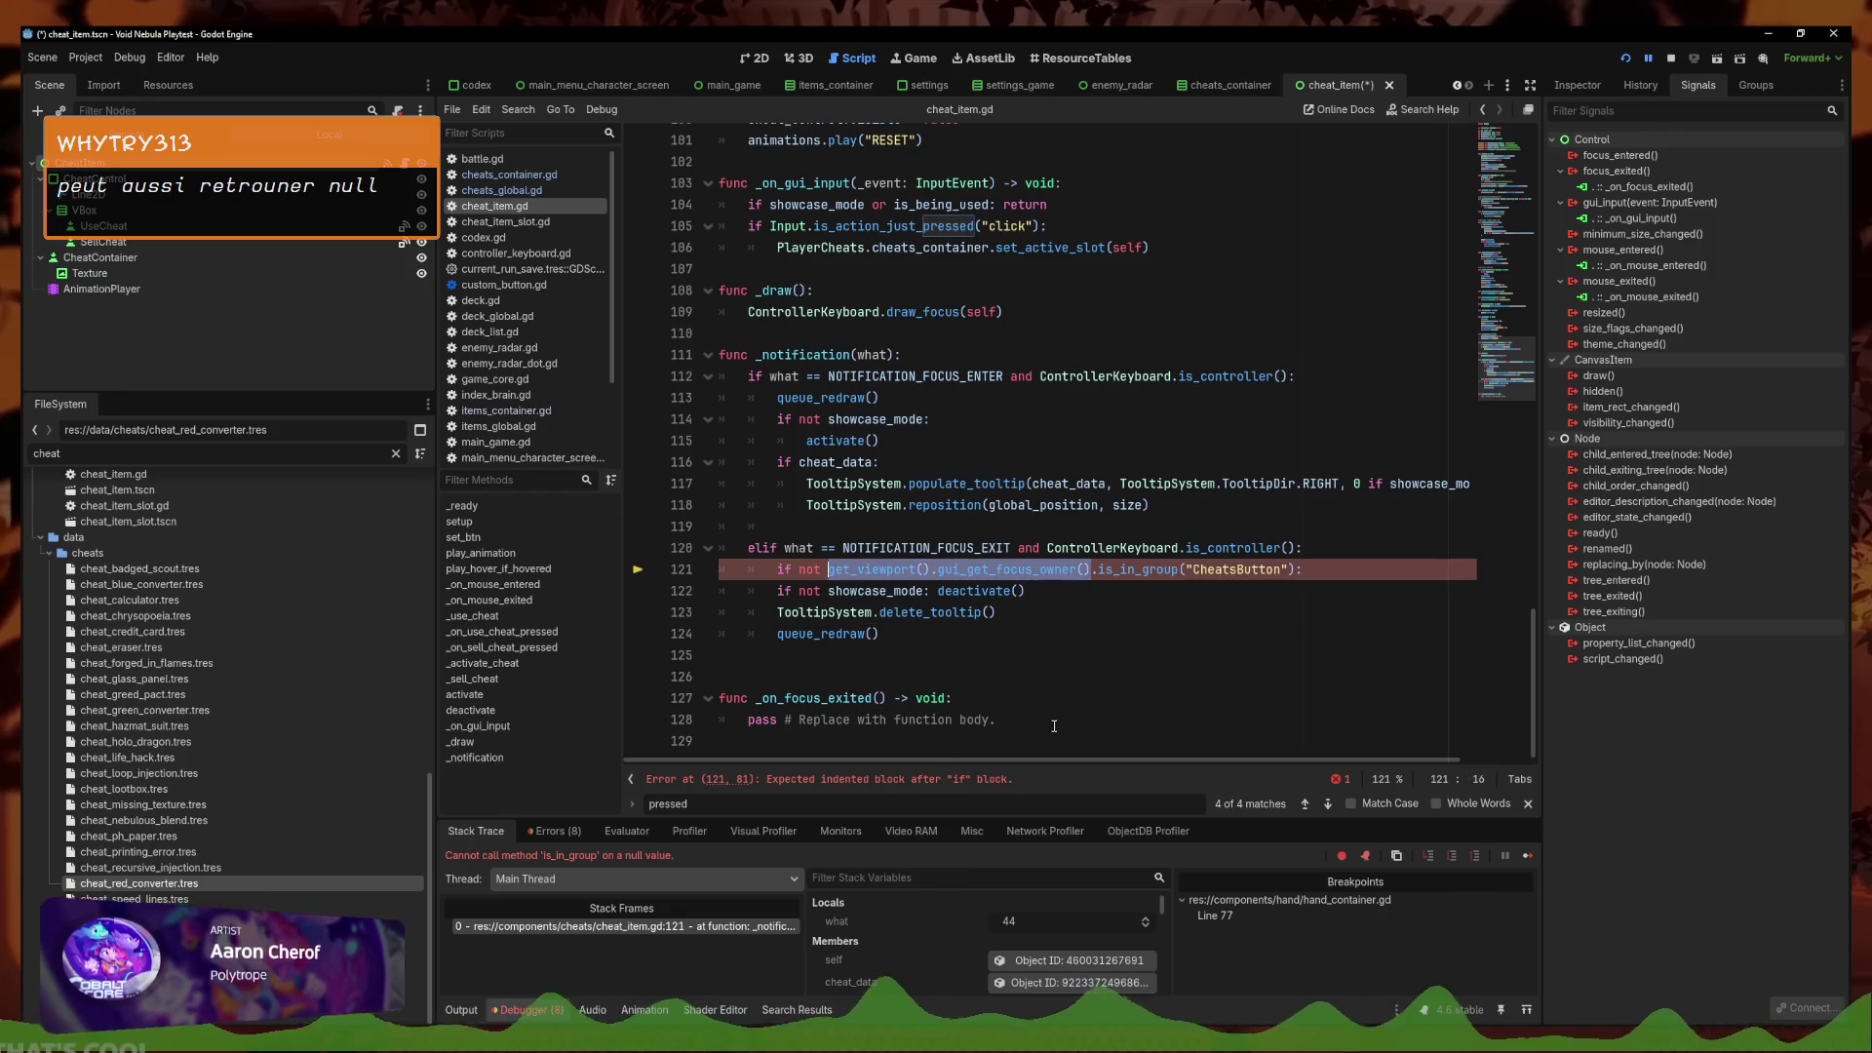
left_click_drag(995, 720, 751, 718)
type("print(get_viewport().gui_get_focus_owner()")
key("ctrl+s")
Comment out the CheatsButton group check on line 121
left_click(1109, 570)
key("ctrl+k")
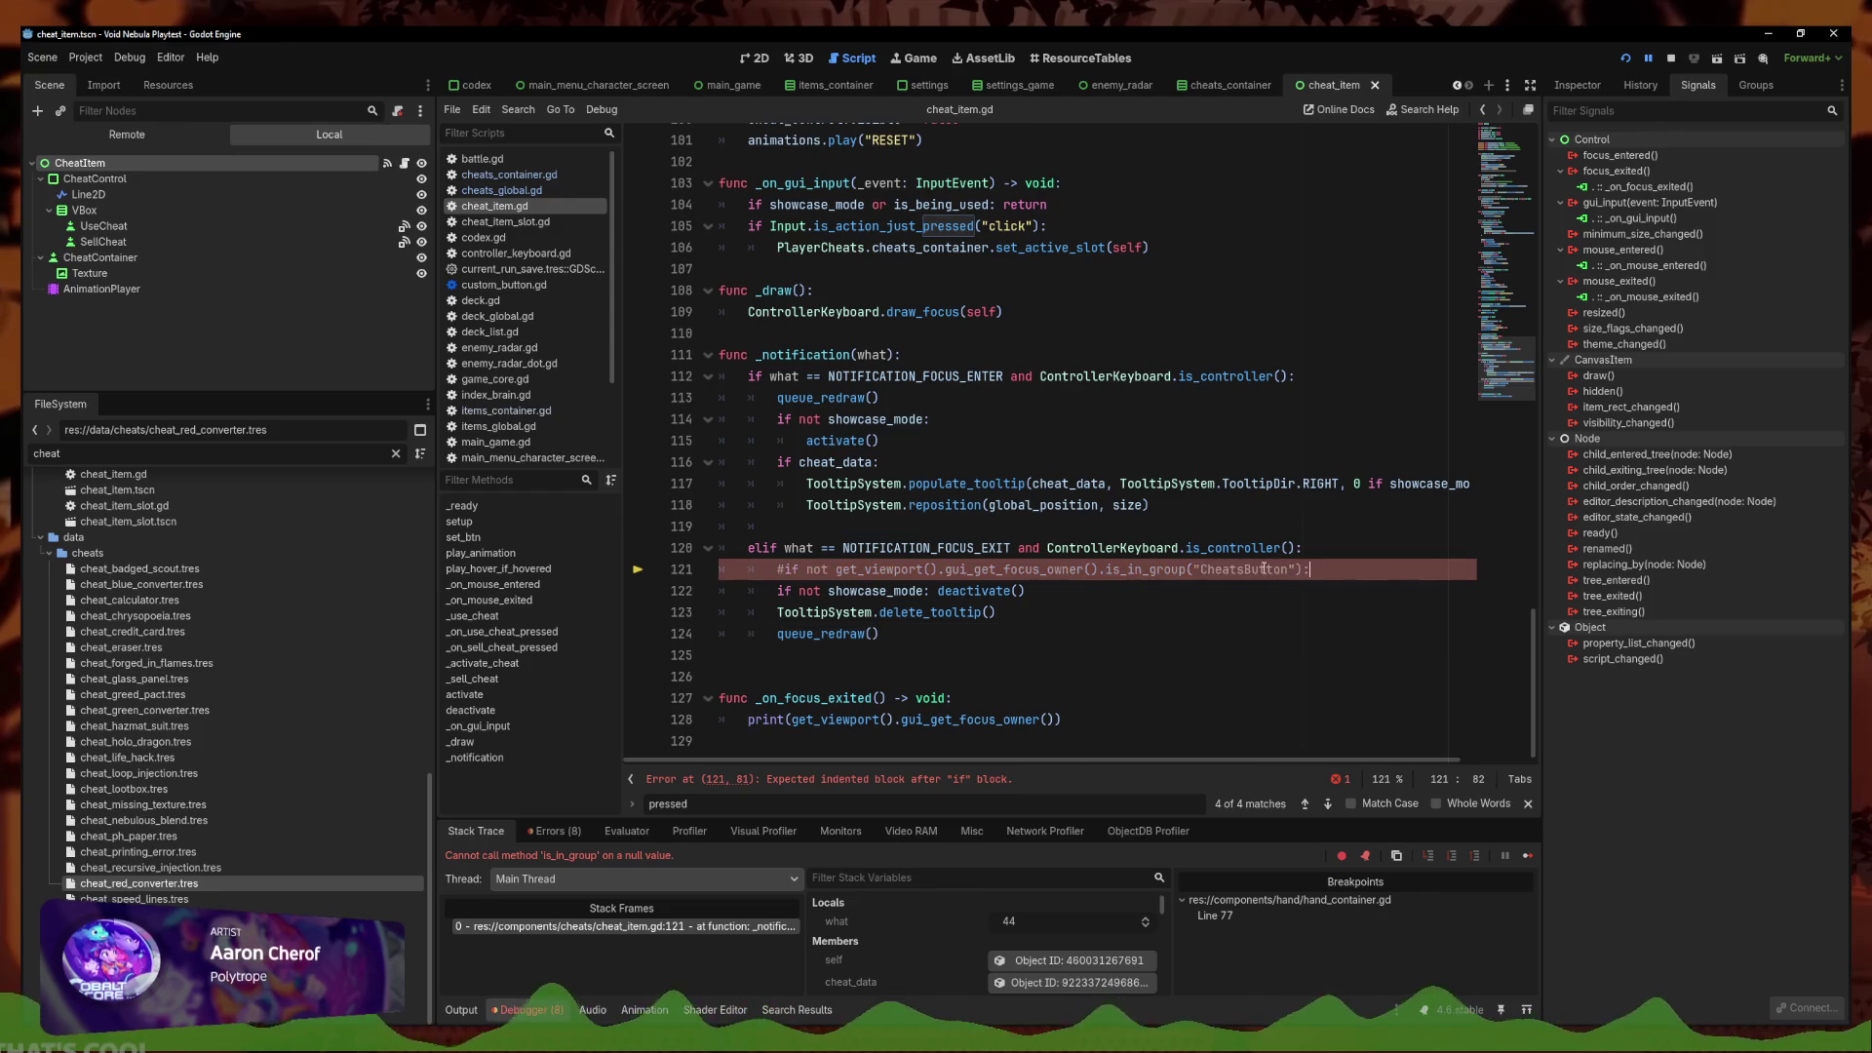
scroll(1109, 590, "up", 1)
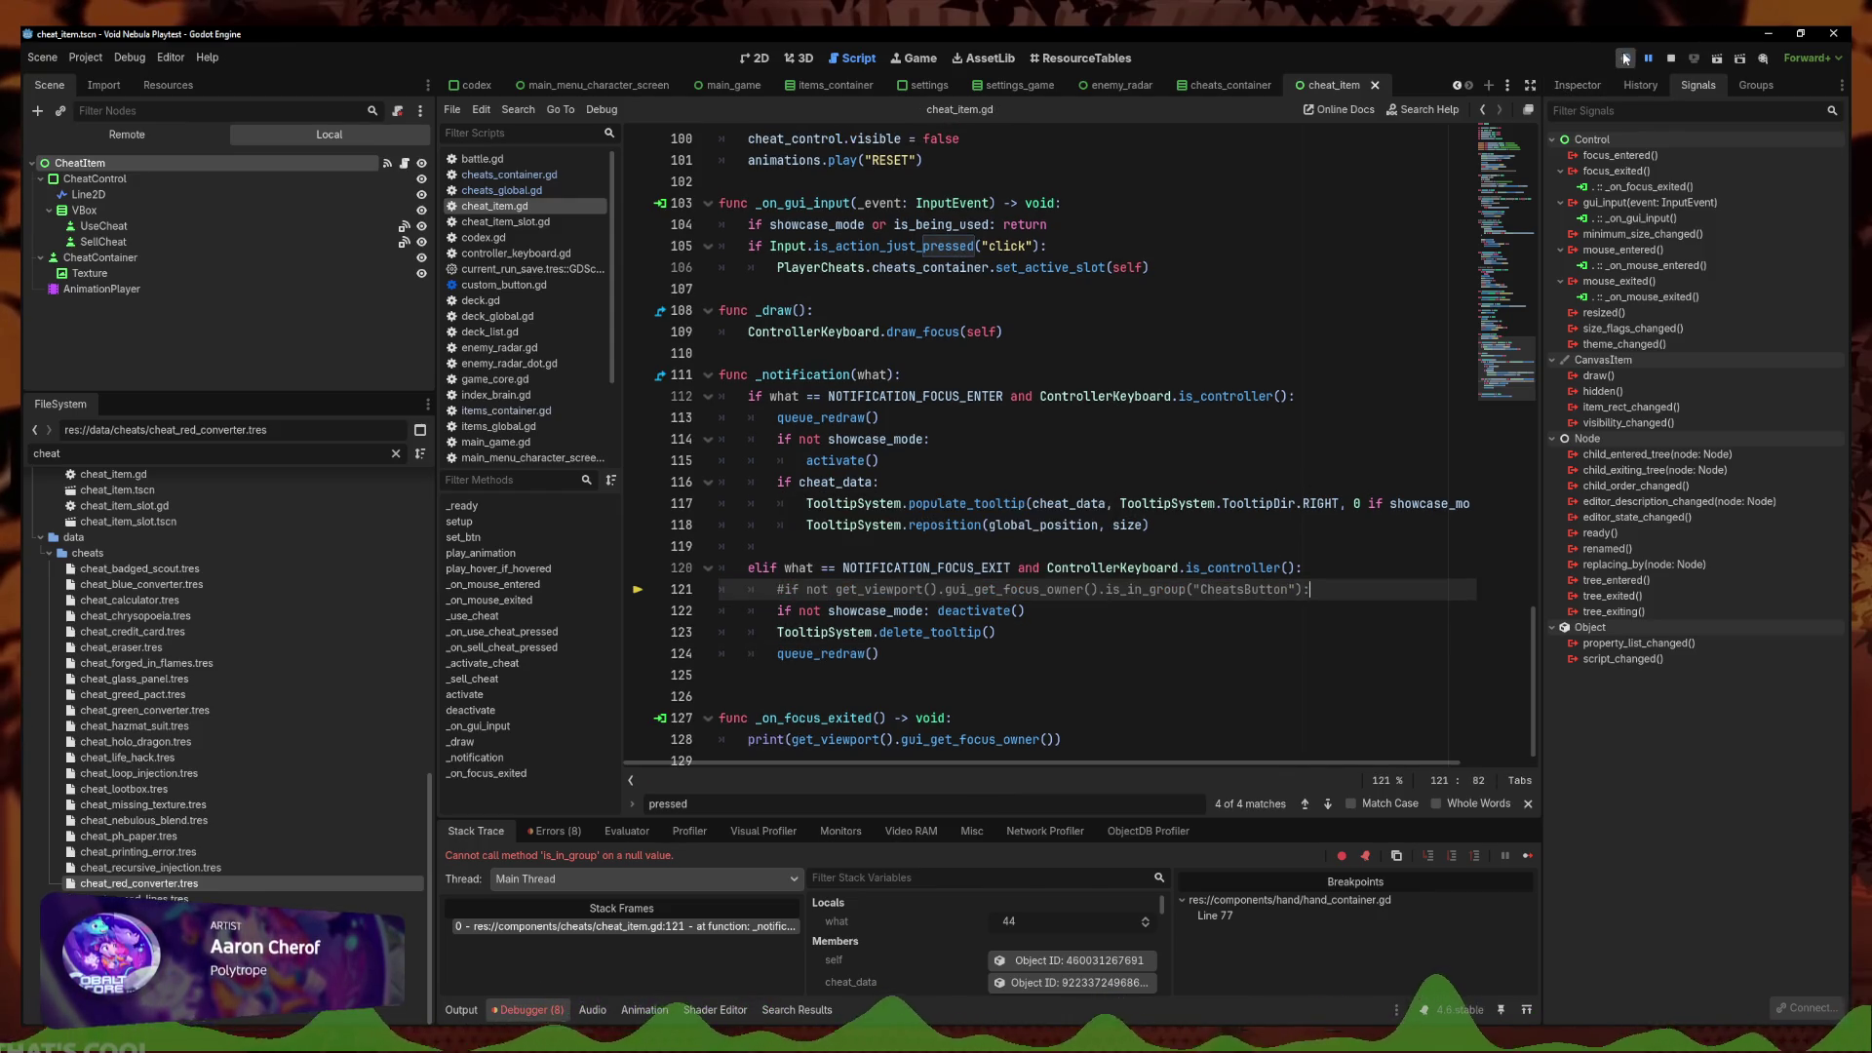
Run the game into a Viper battle, then shrink its window and return to cheat_item.gd
left_click(1626, 58)
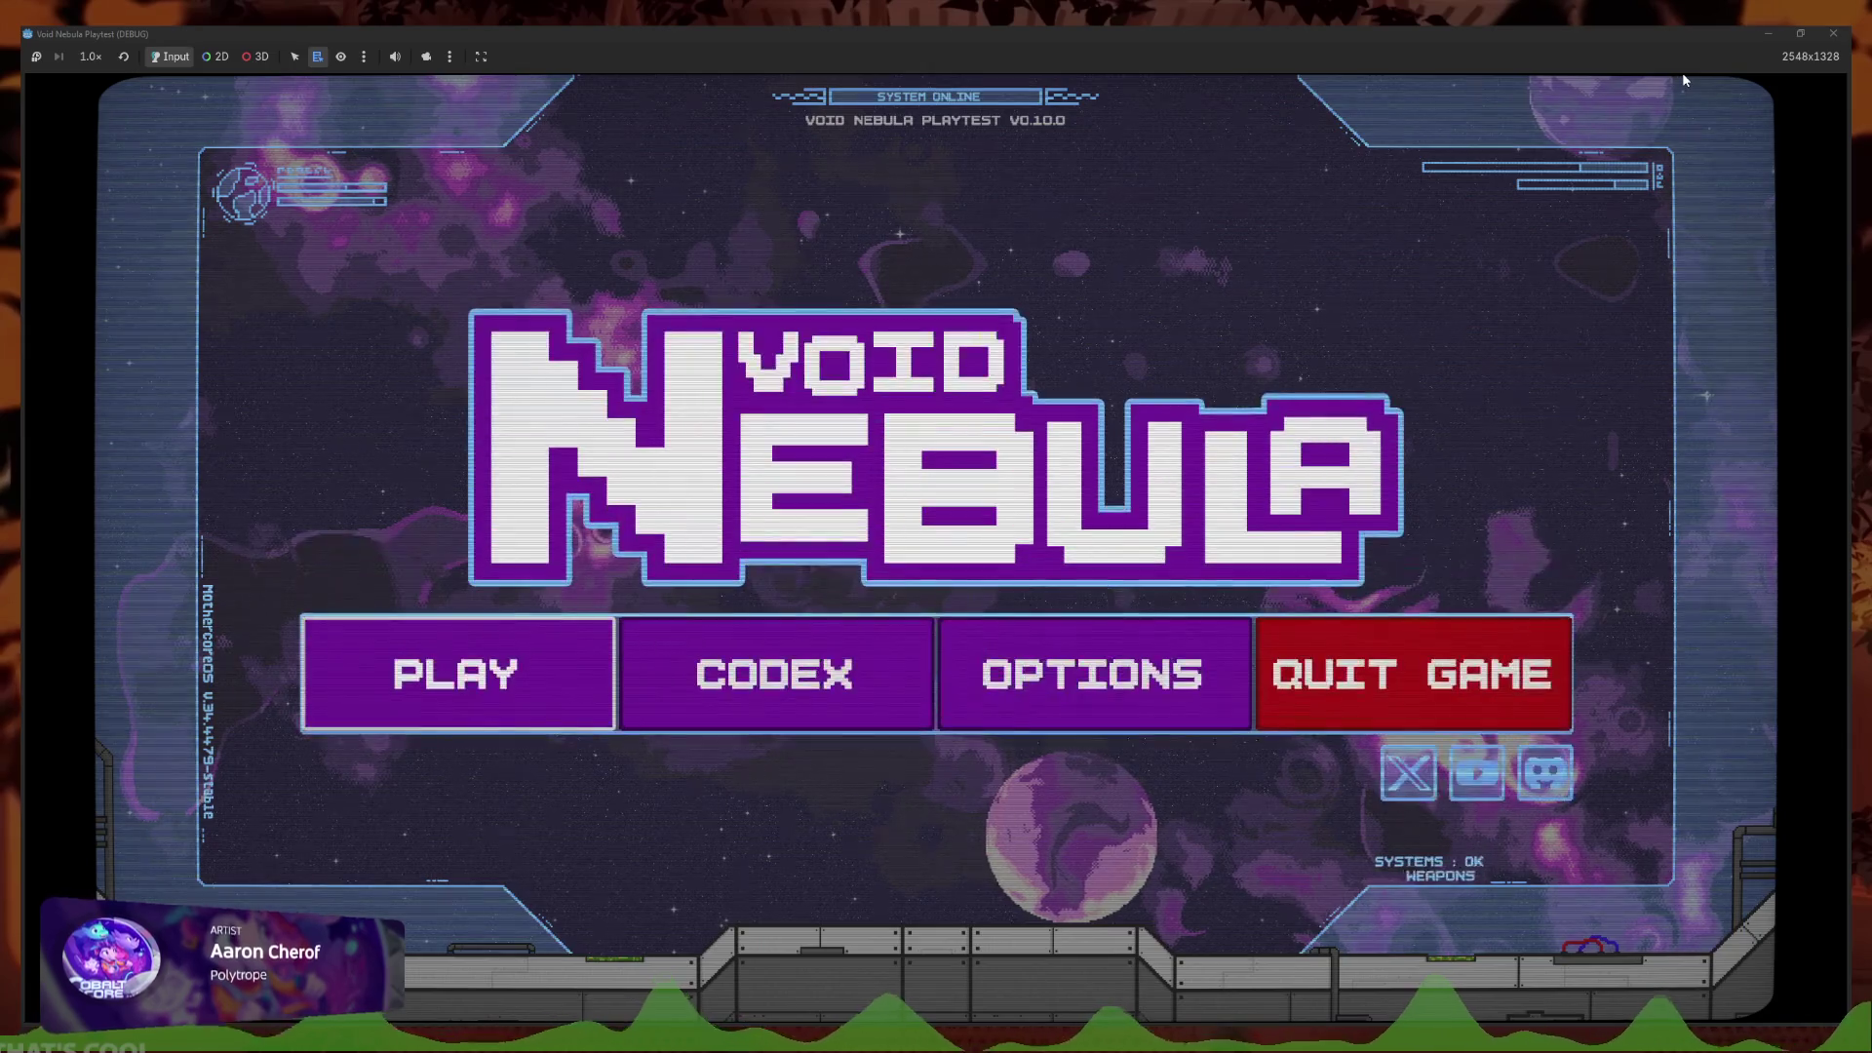
key("Return")
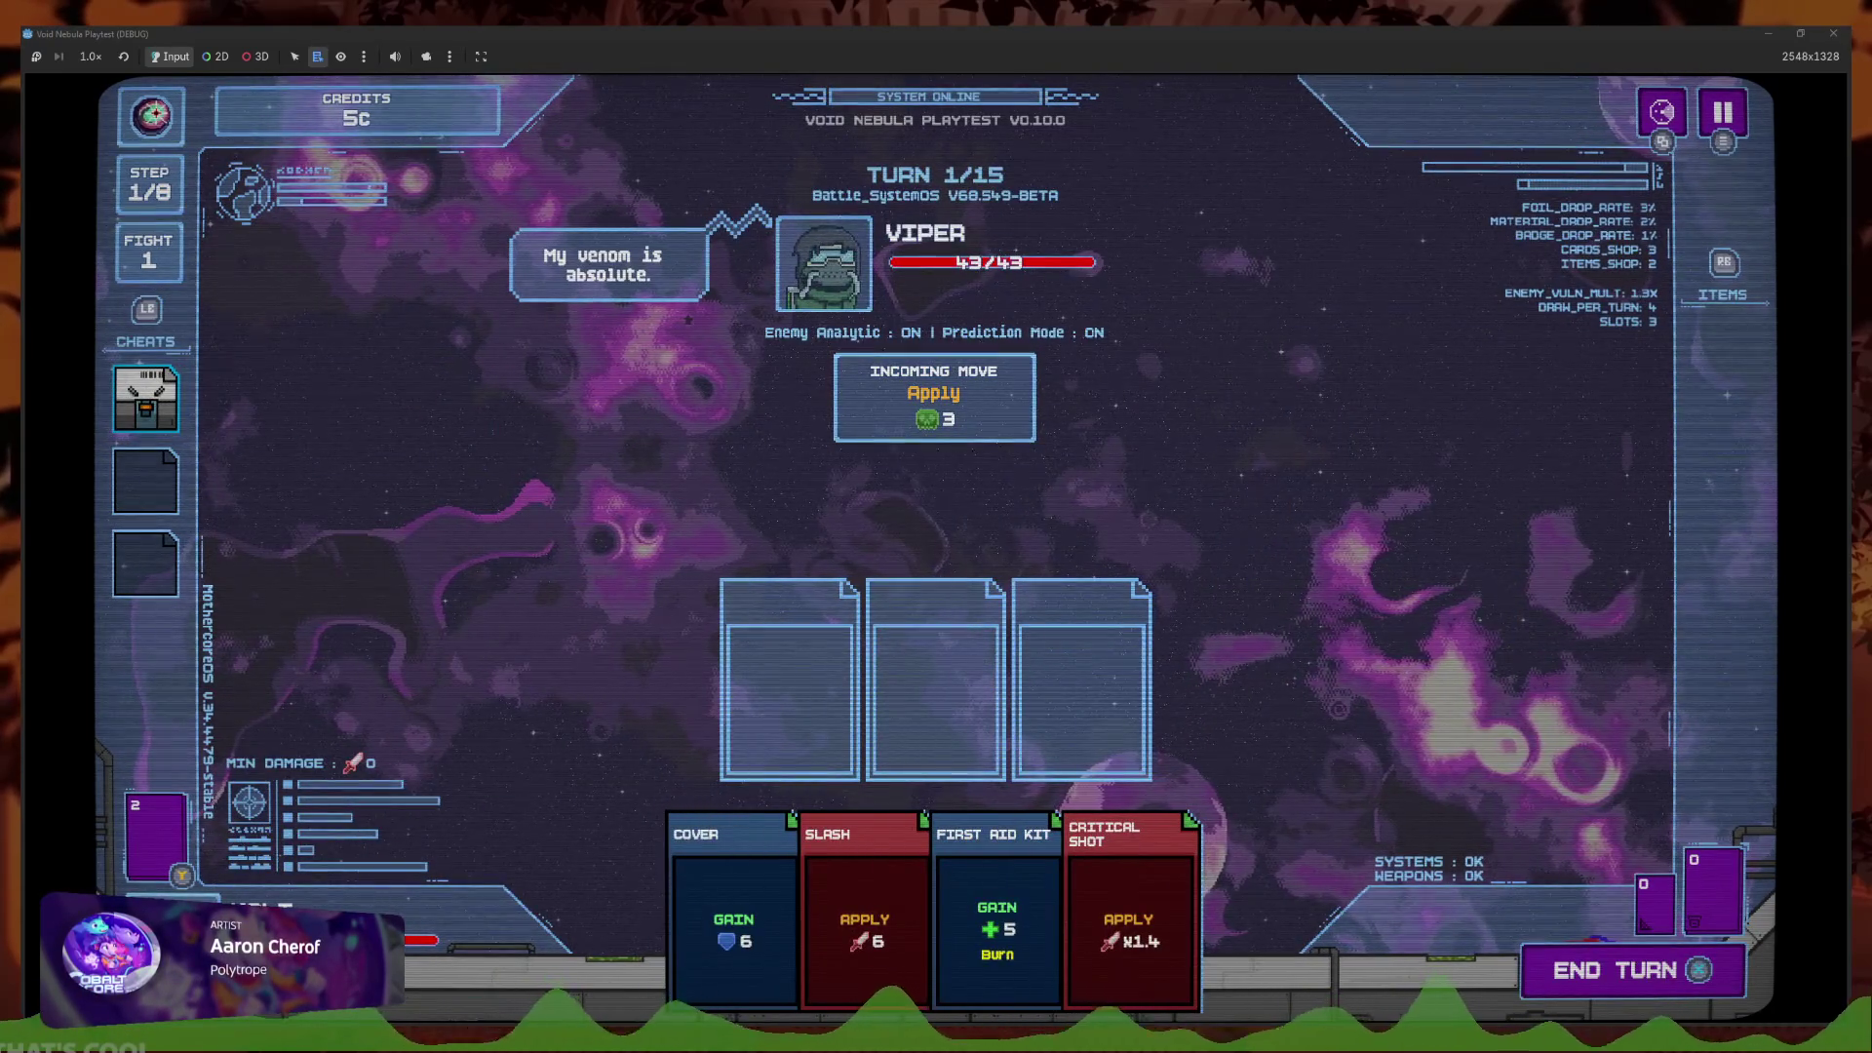
double_click(1367, 30)
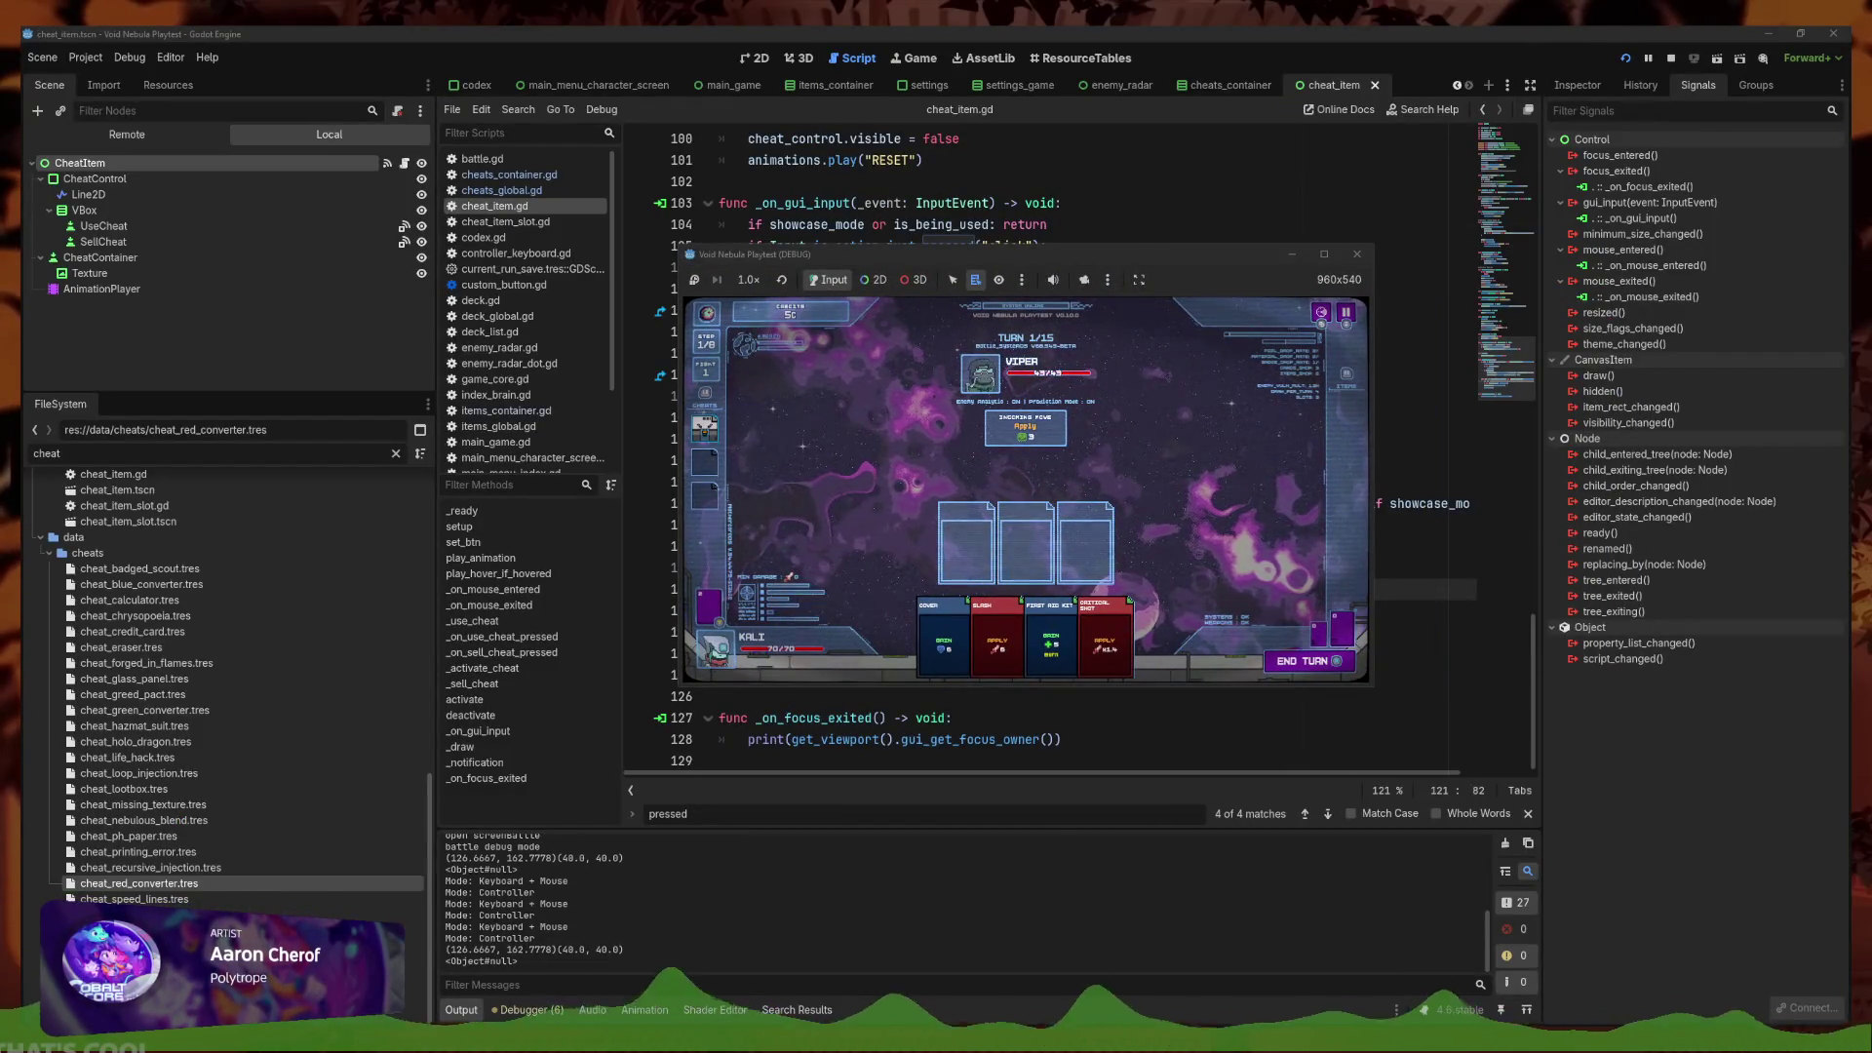
left_click(1078, 224)
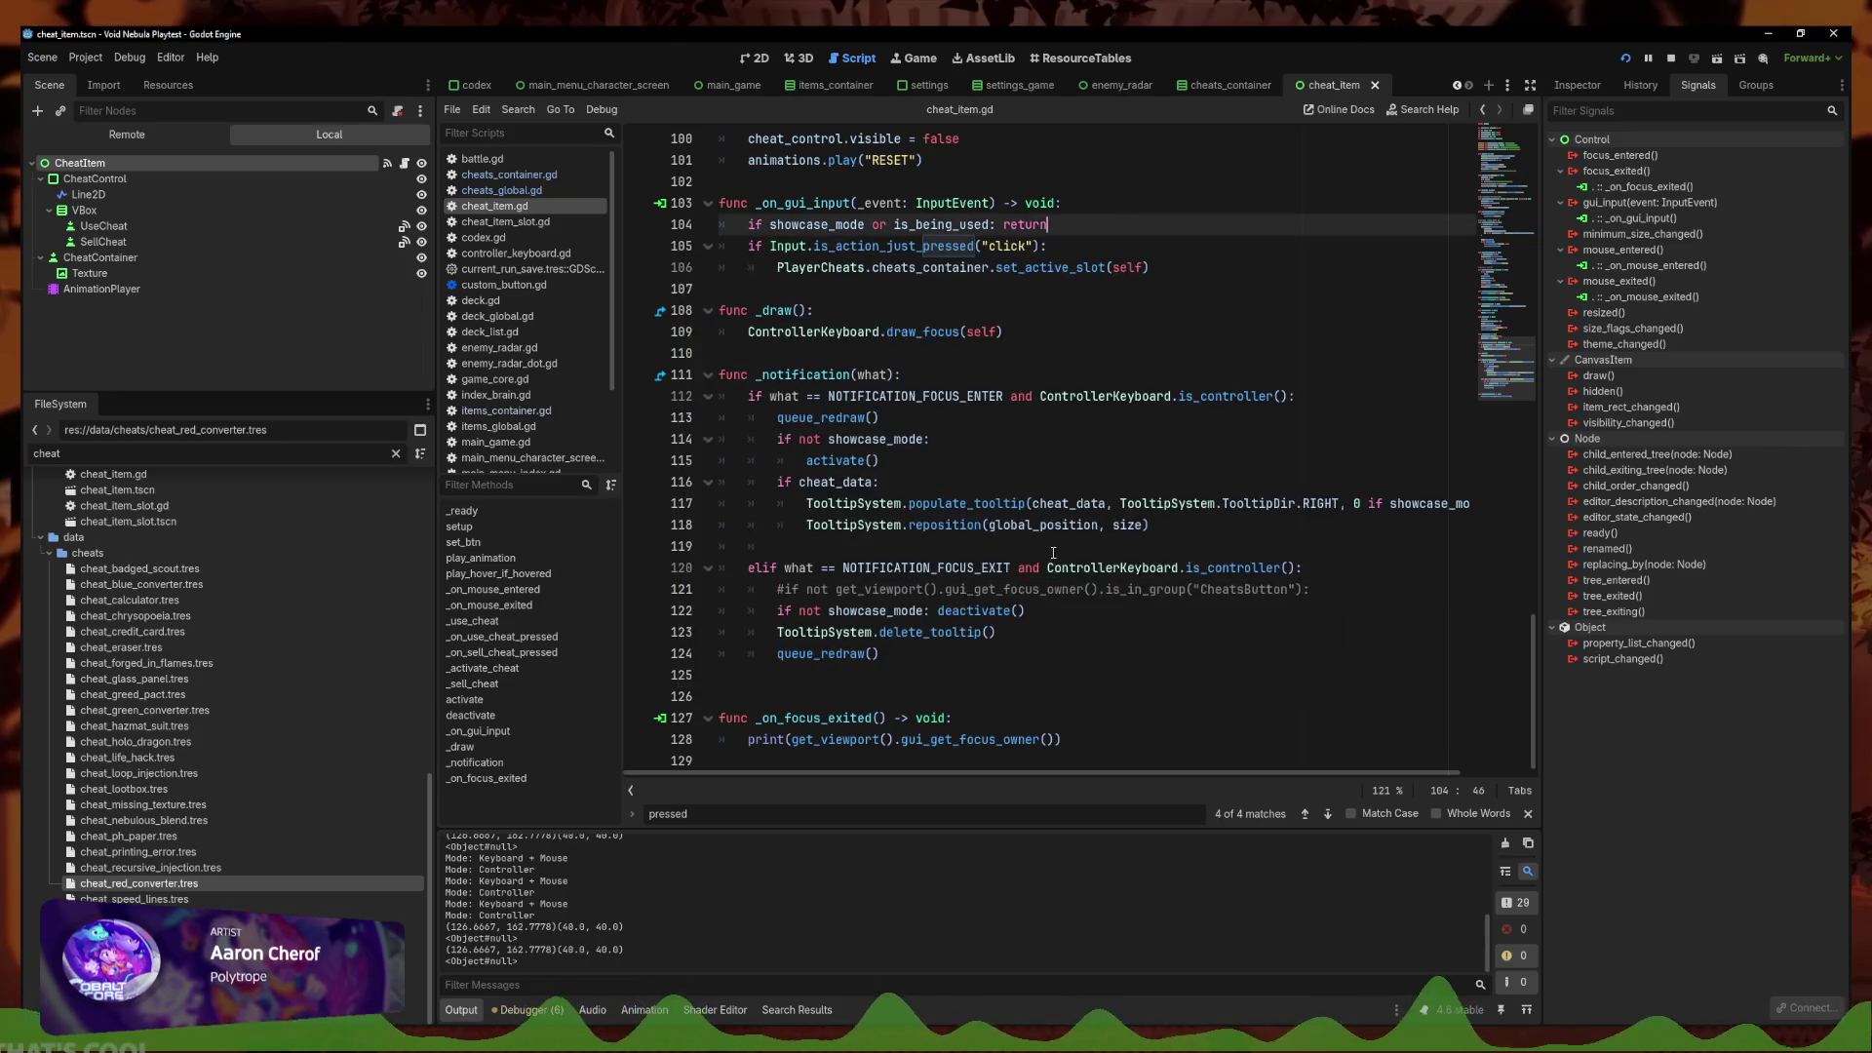
Comment out the deactivate and delete_tooltip lines with Ctrl+K and save cheat_item.gd
left_click(1053, 615)
key("ctrl+k")
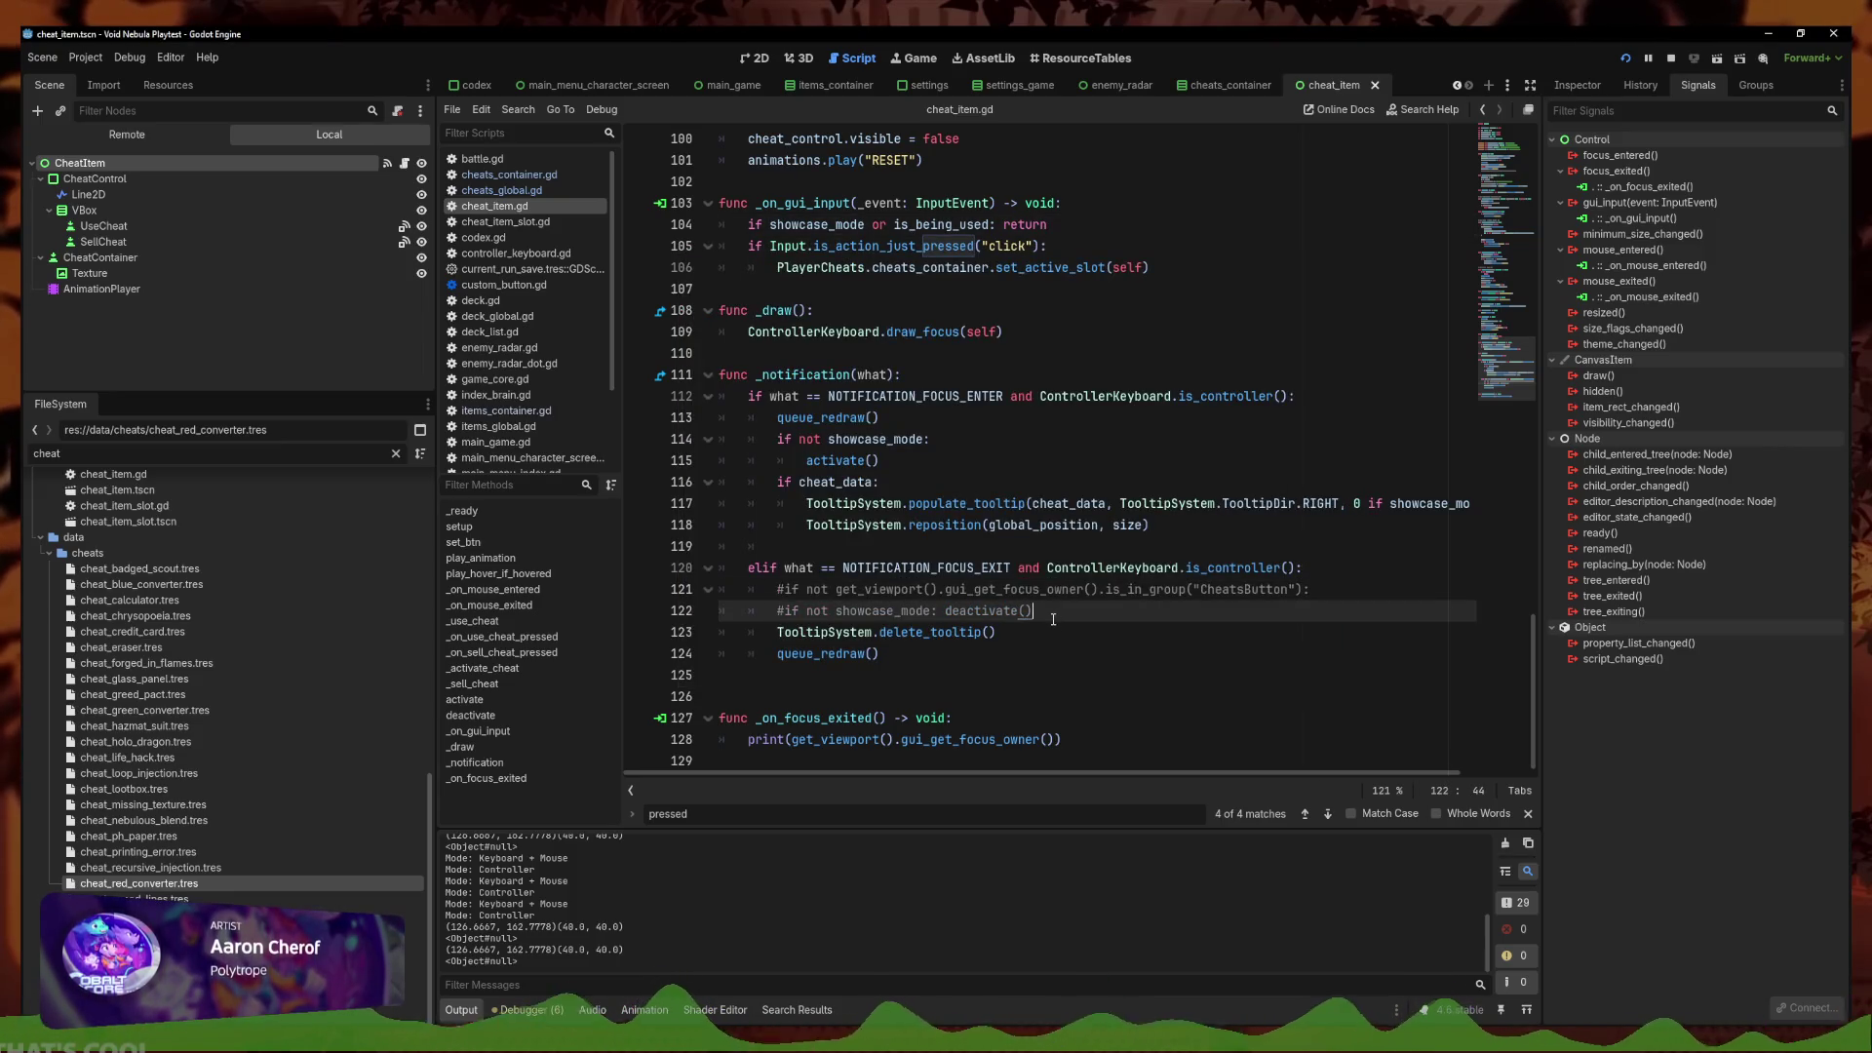
left_click(975, 631)
key("ctrl+k")
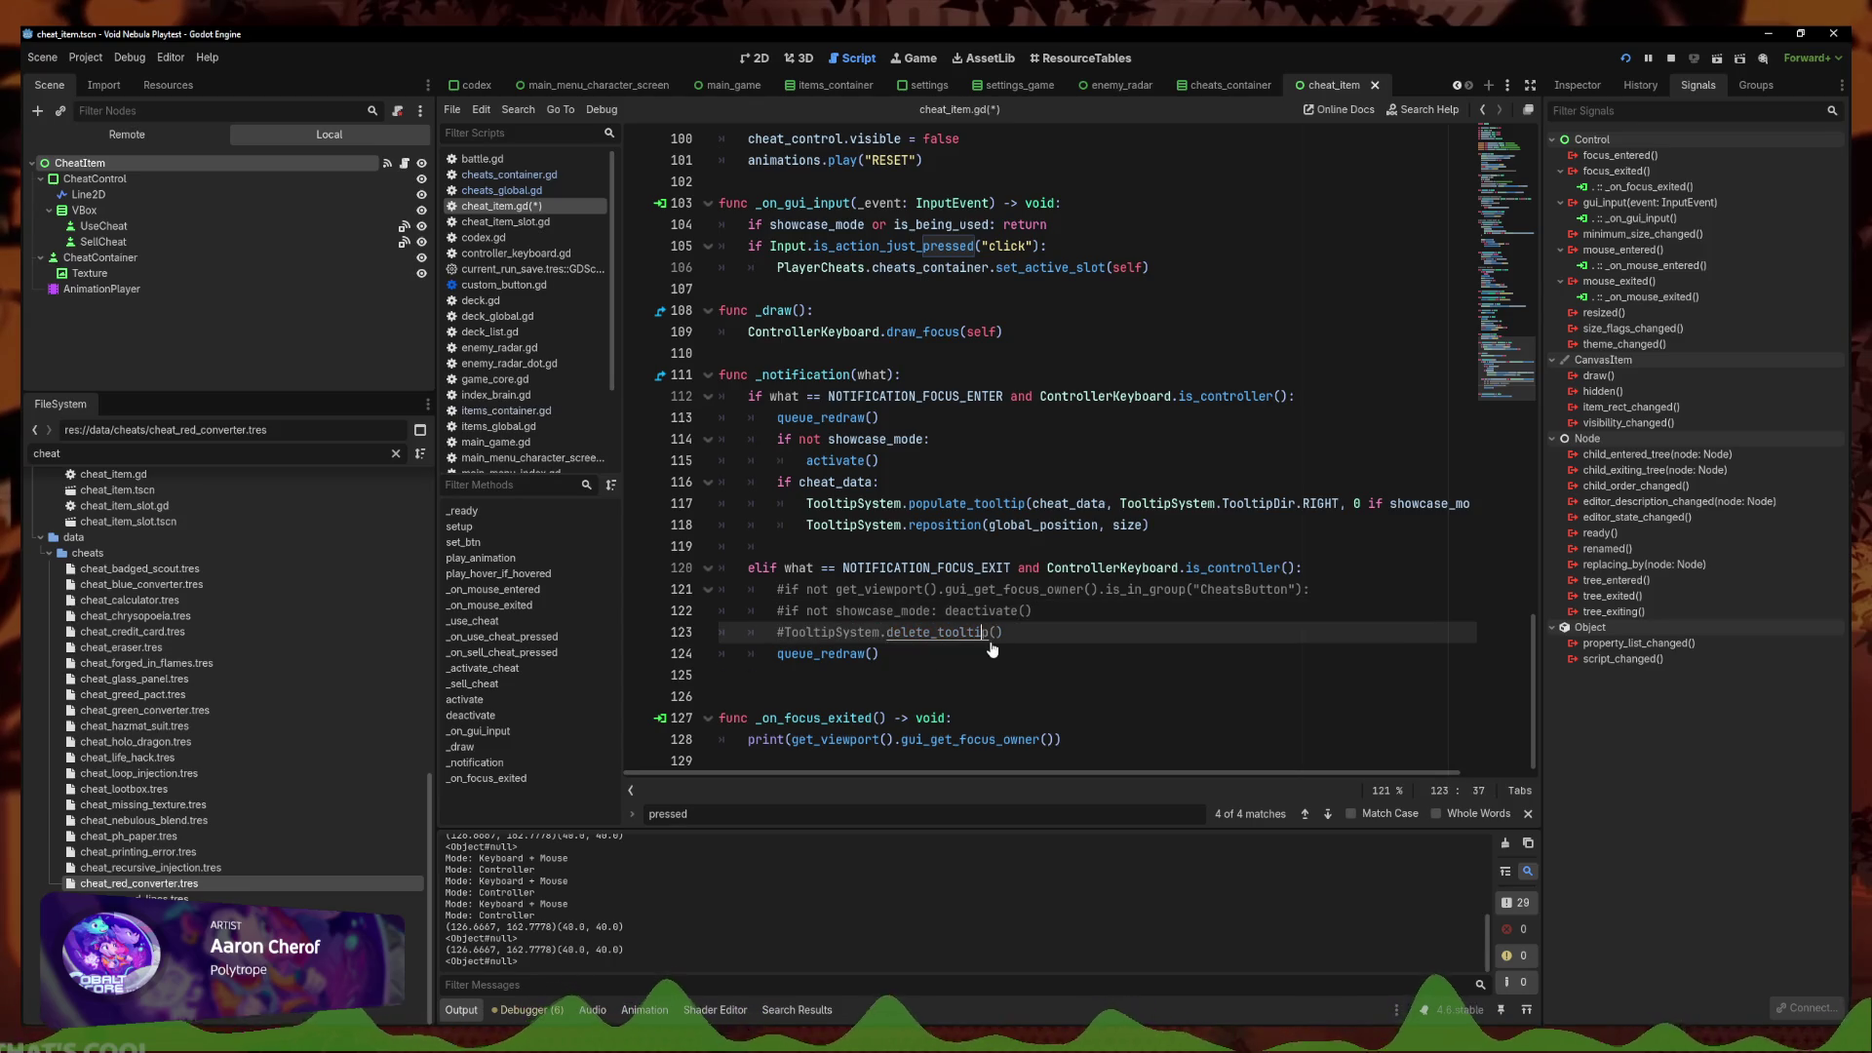
key("ctrl+s")
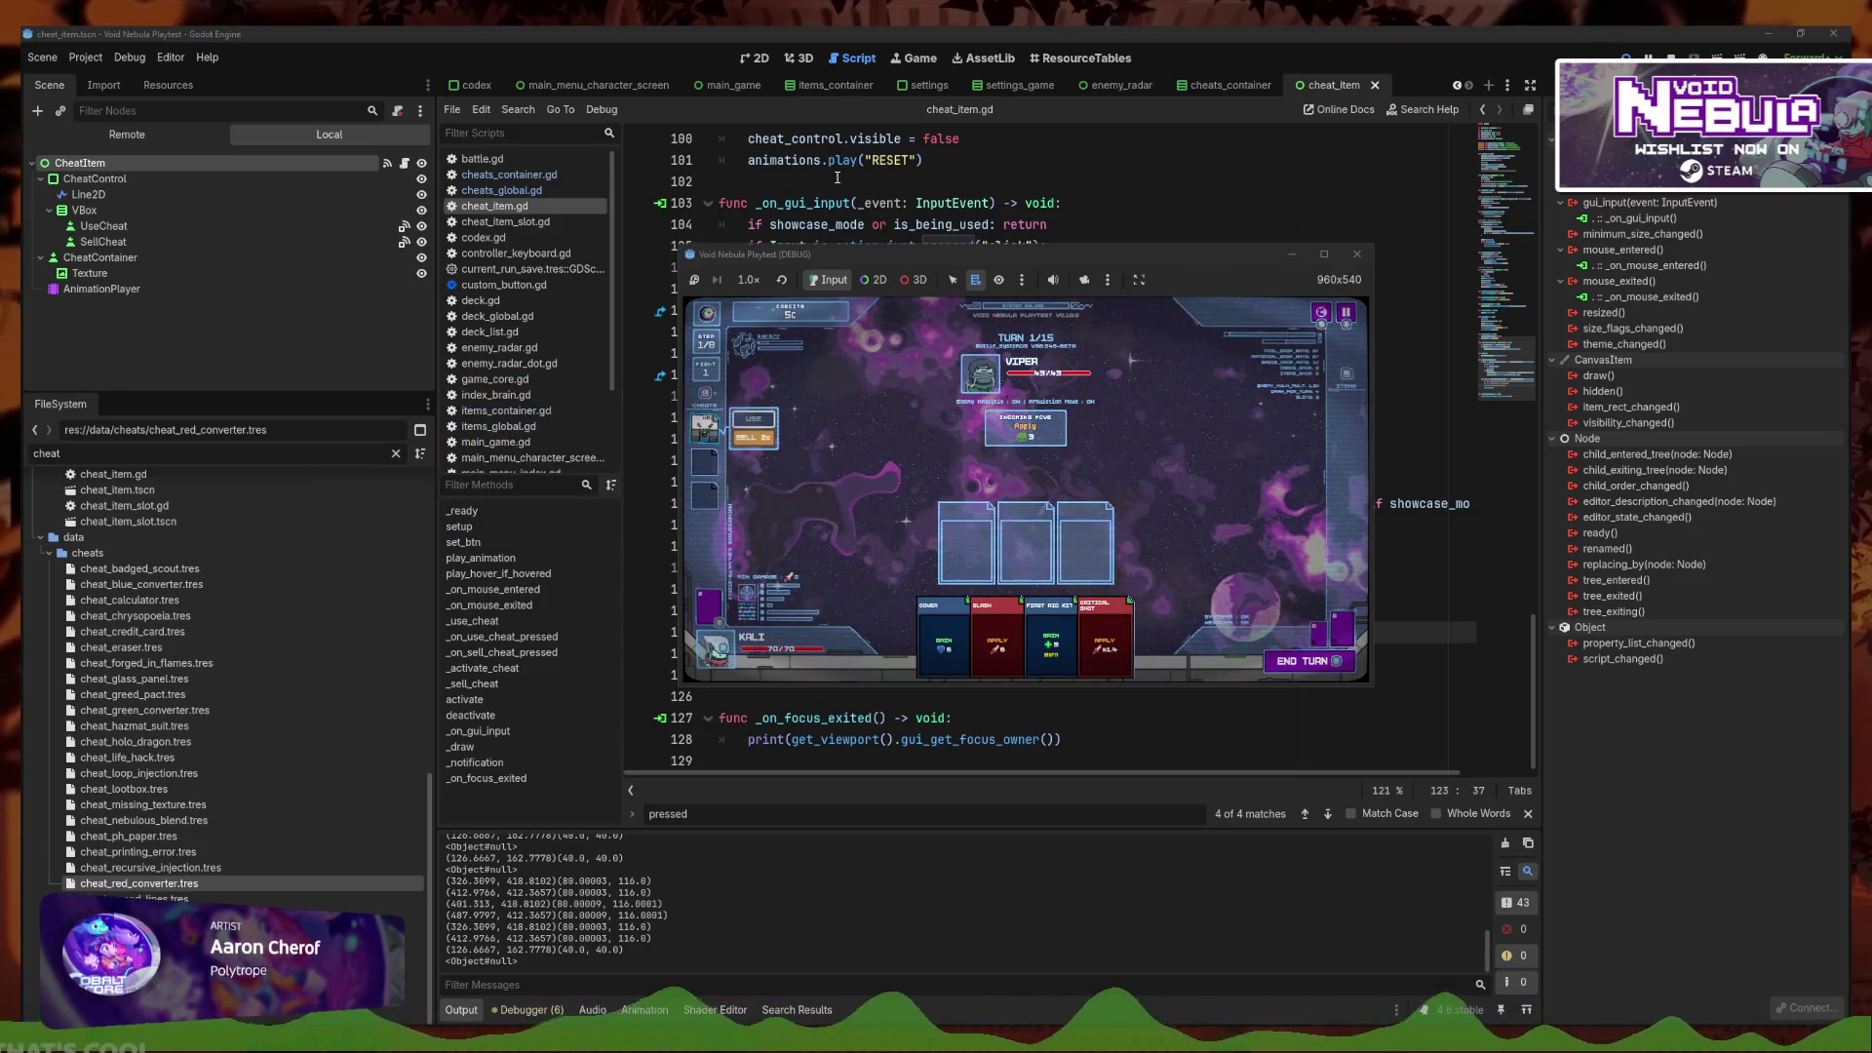
left_click(880, 192)
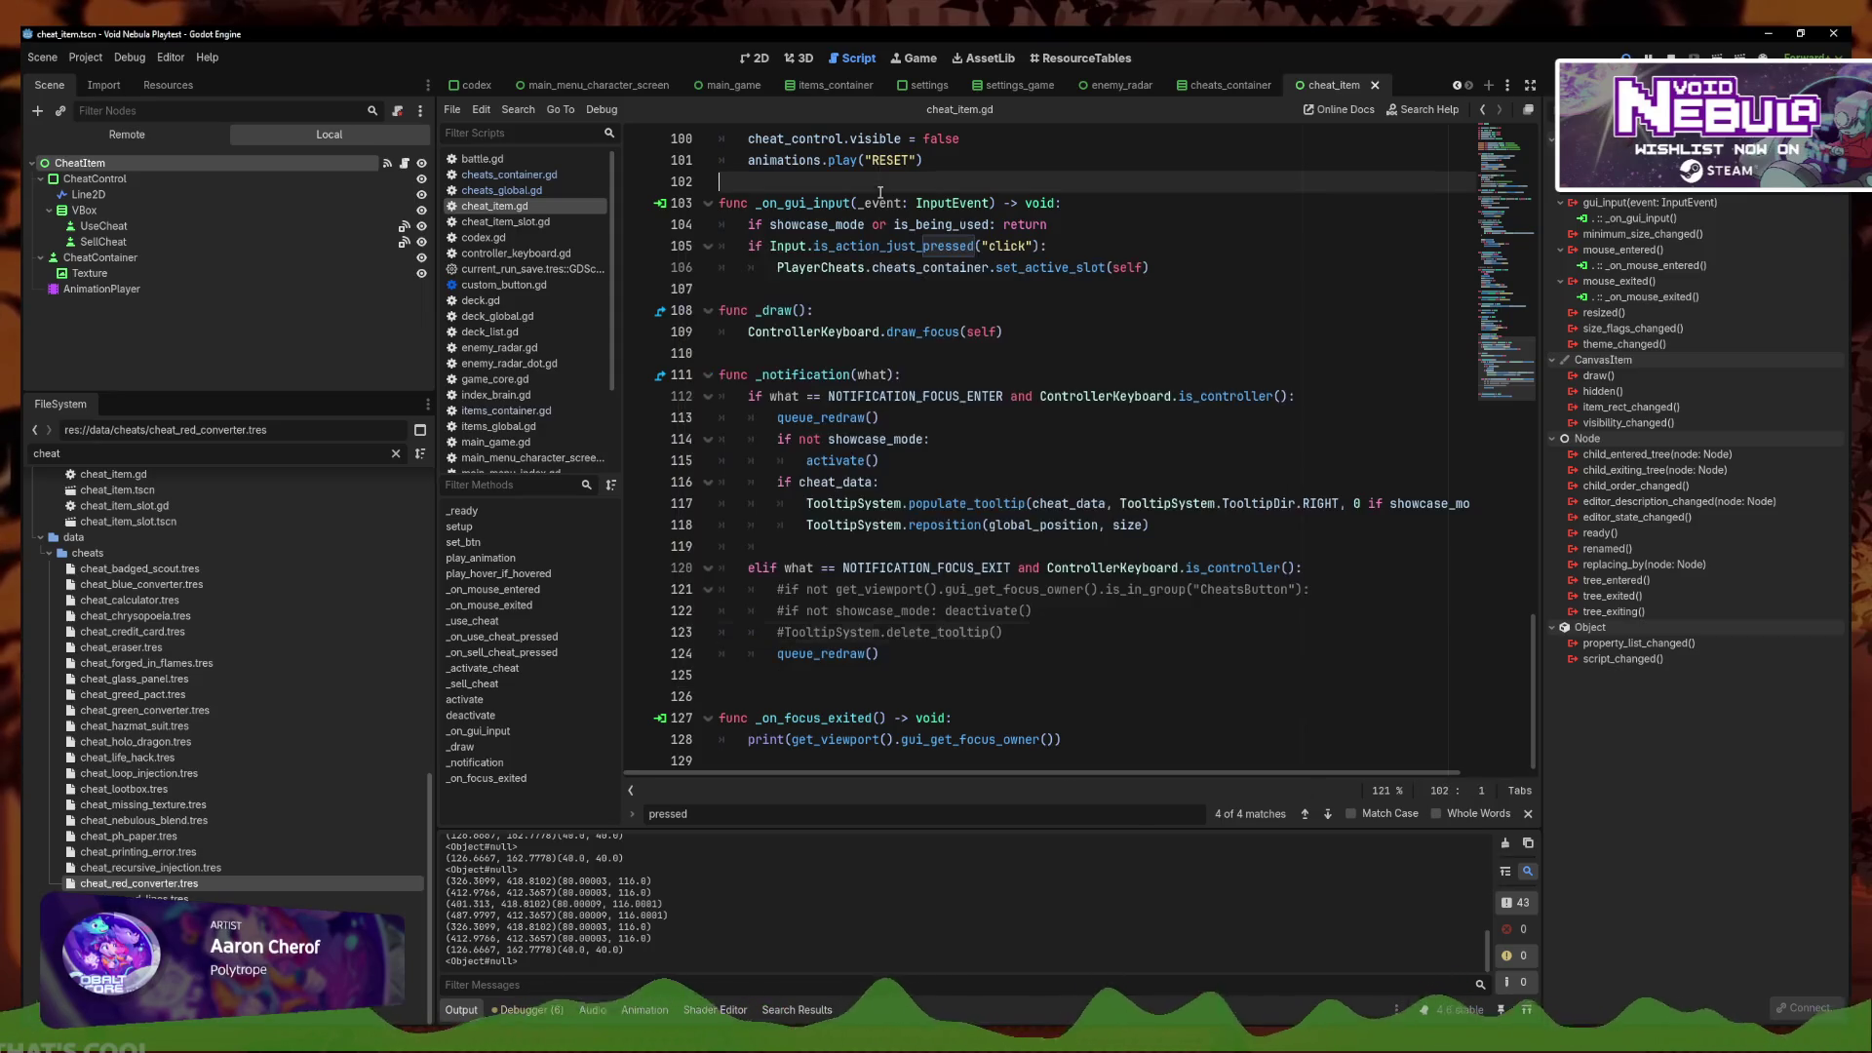
Open controller_keyboard.gd, run the game, move focus between cheat slots with arrows, then stop
left_click(515, 253)
left_click(1040, 506)
key("F5")
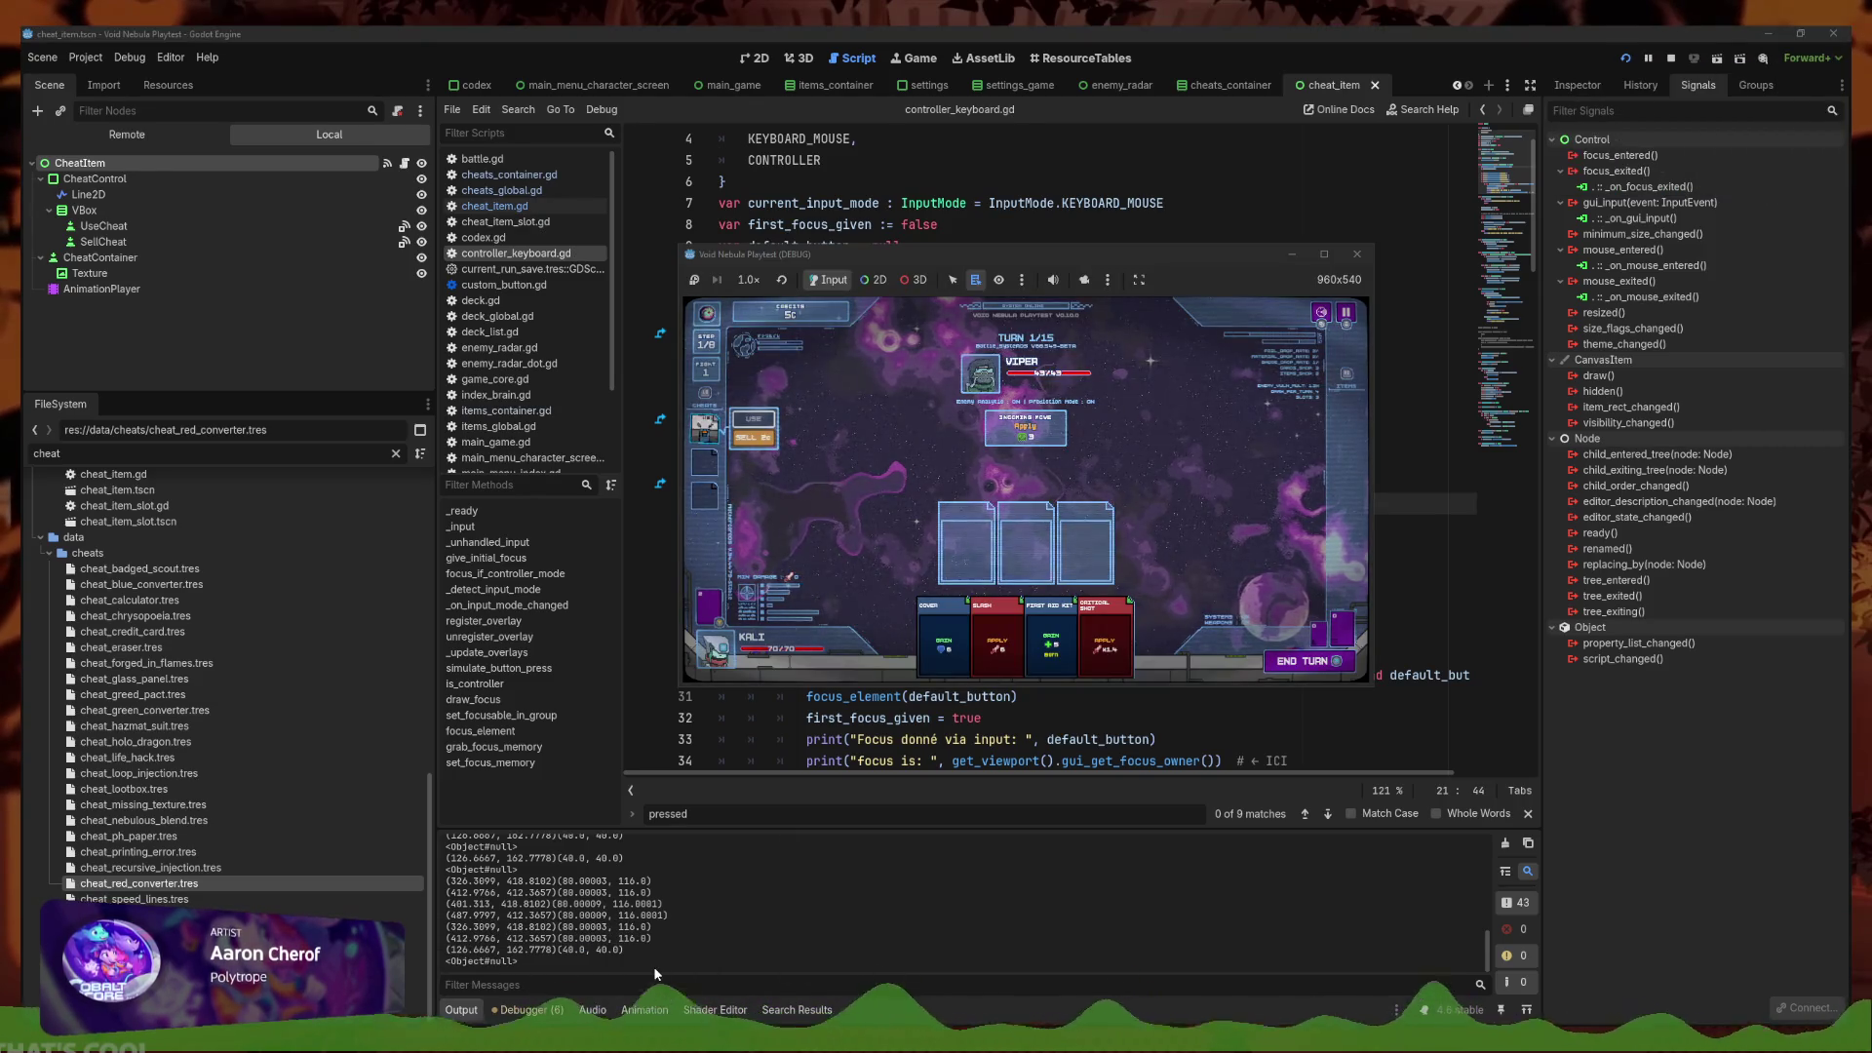
key("Down")
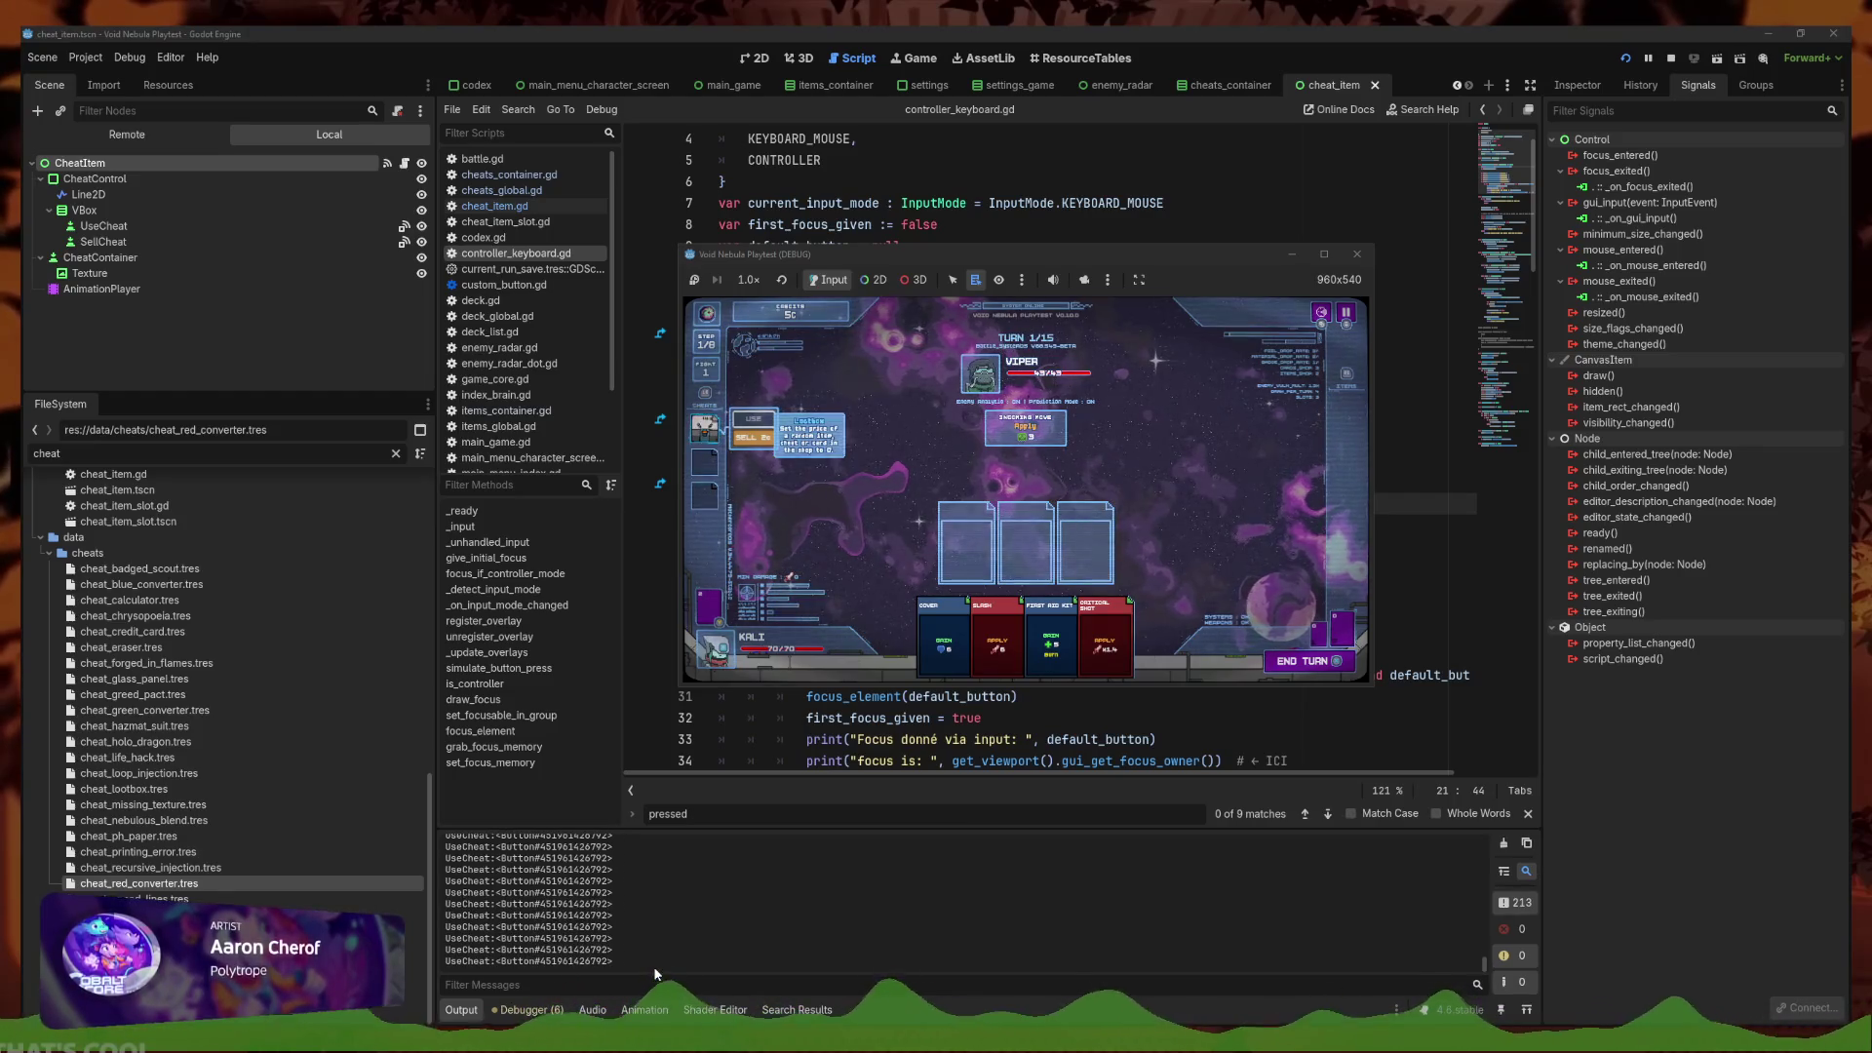
key("Left")
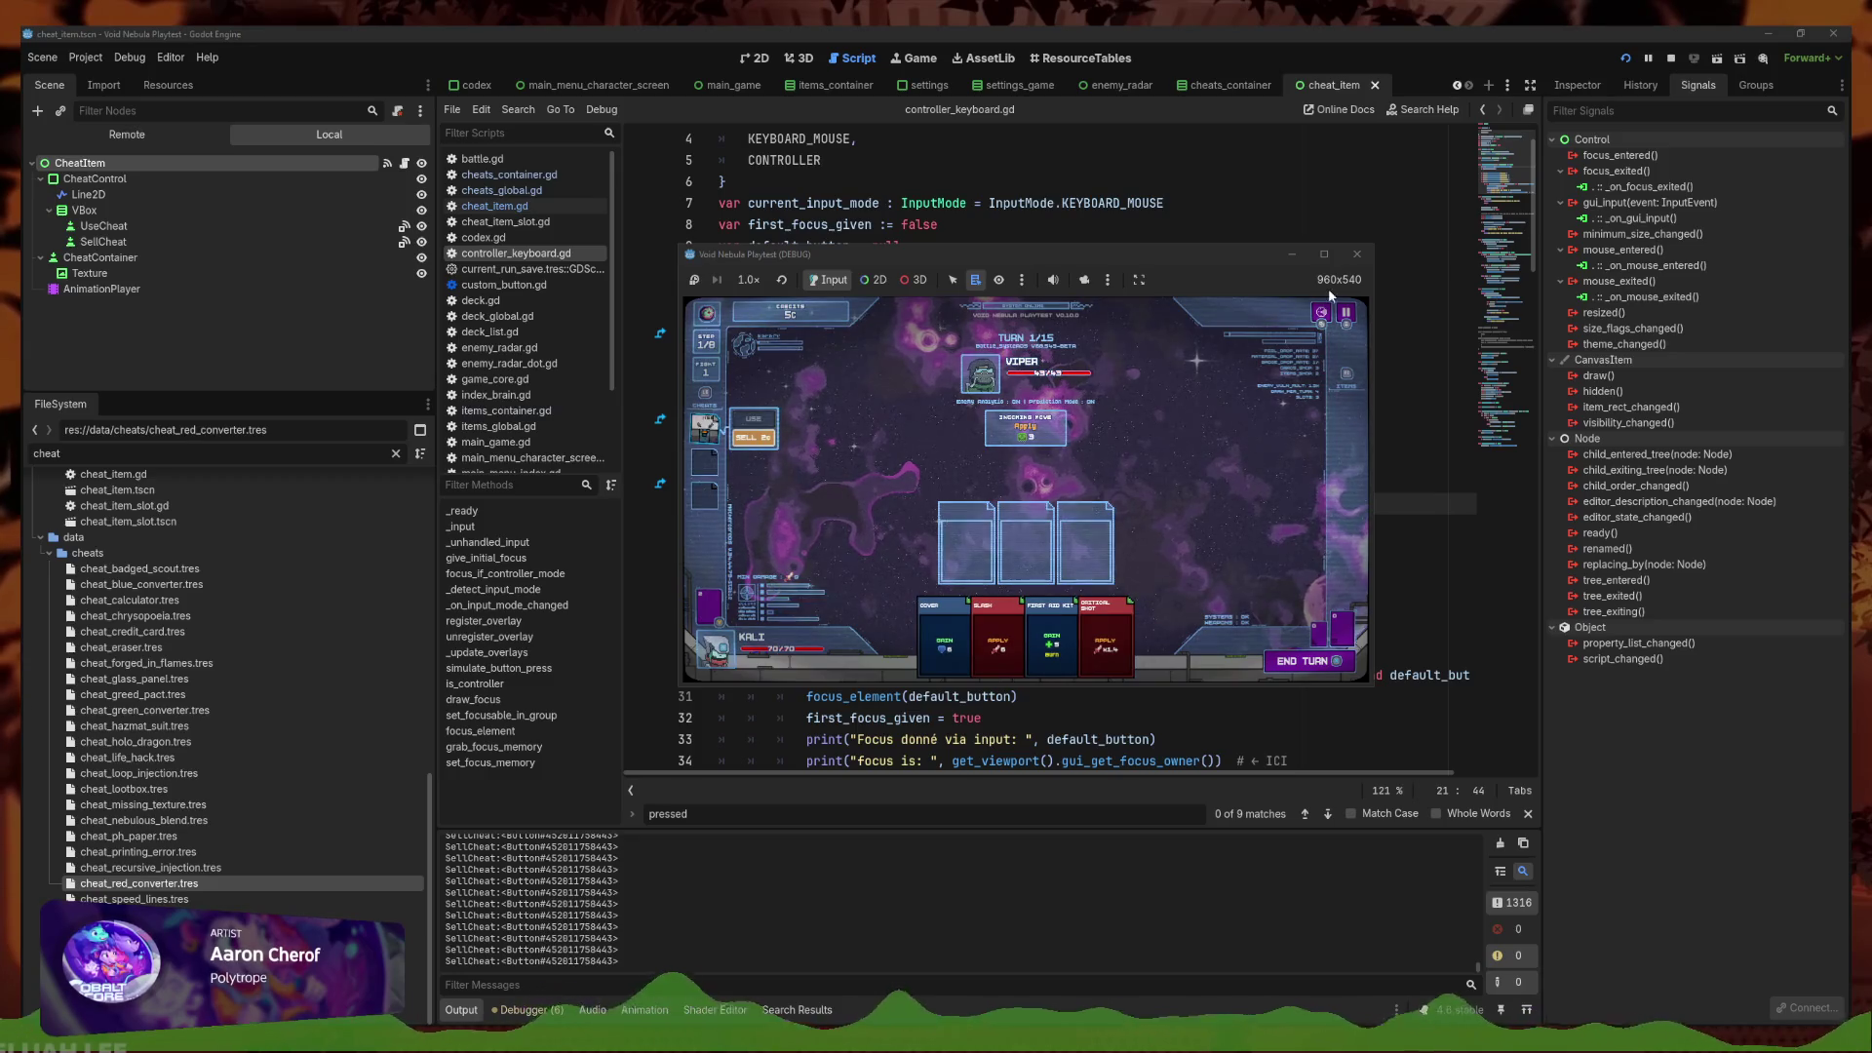
key("F8")
scroll(1126, 502, "down", 8)
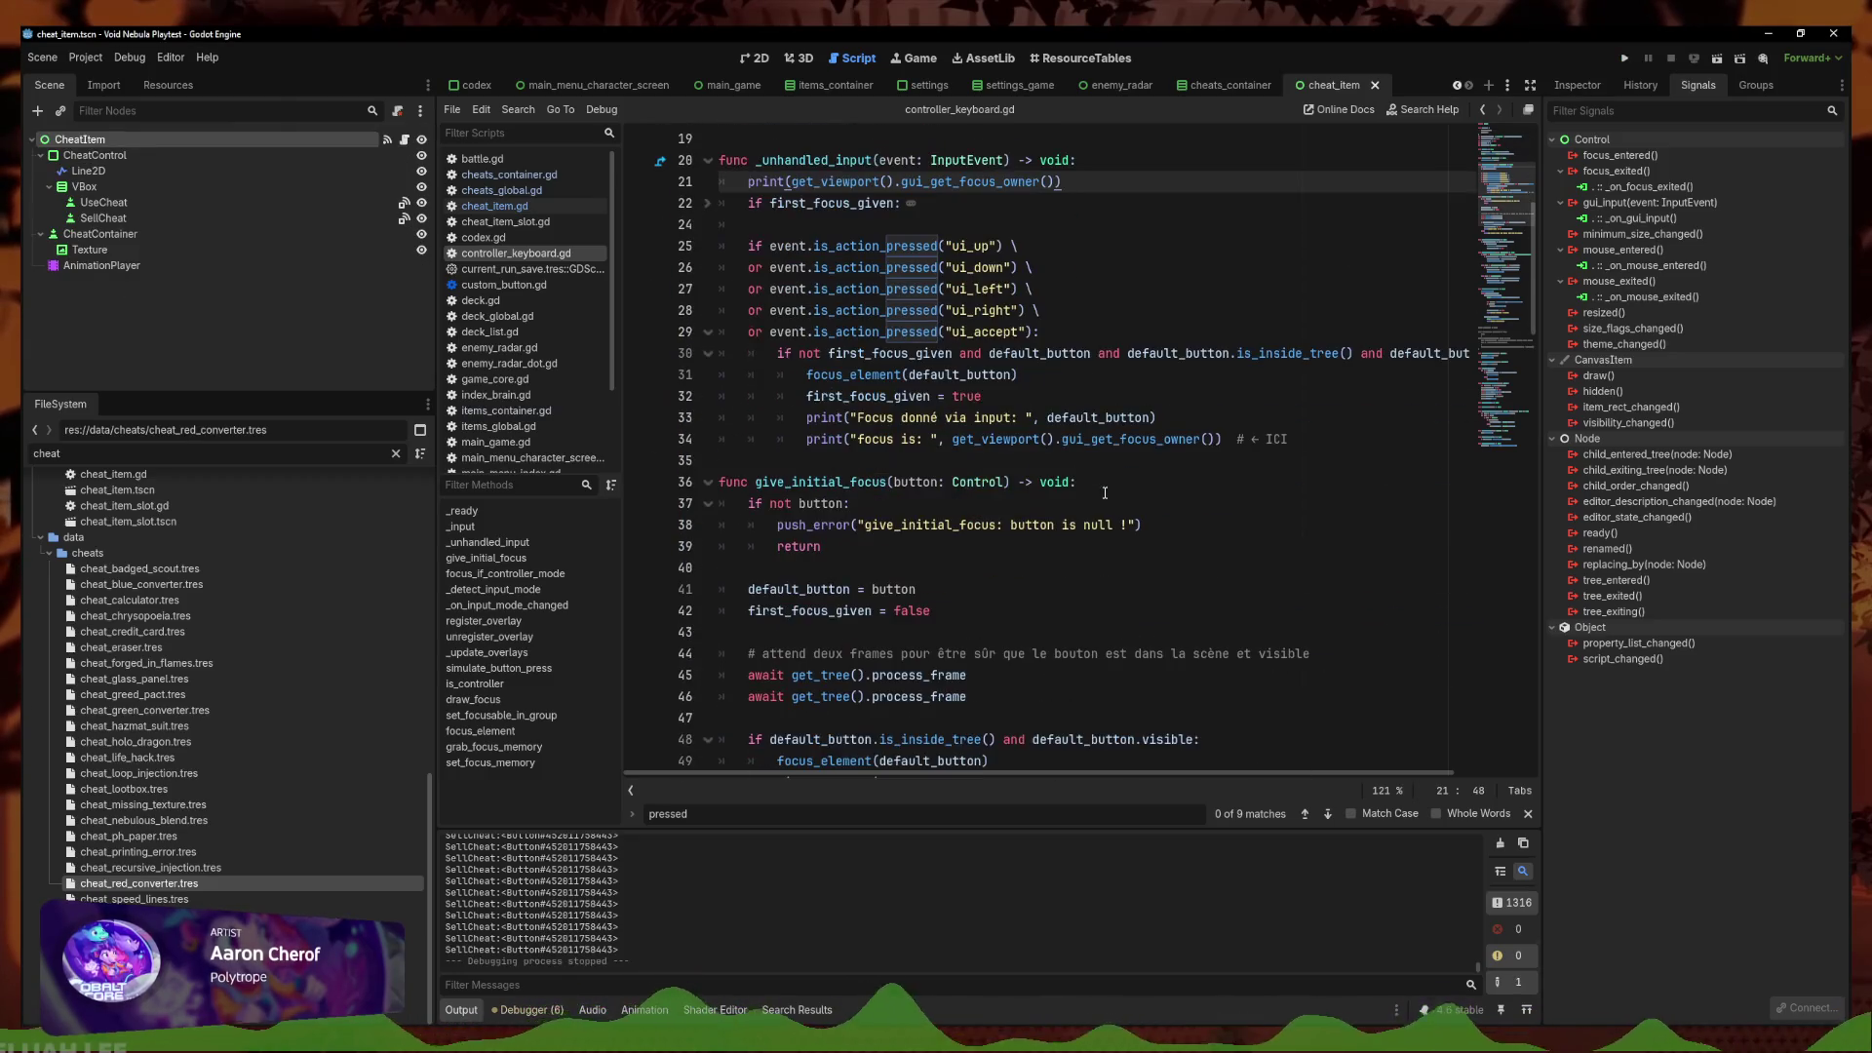
Save the project and switch back to cheat_item.gd
scroll(976, 479, "up", 7)
key("ctrl+s")
left_click(1050, 439)
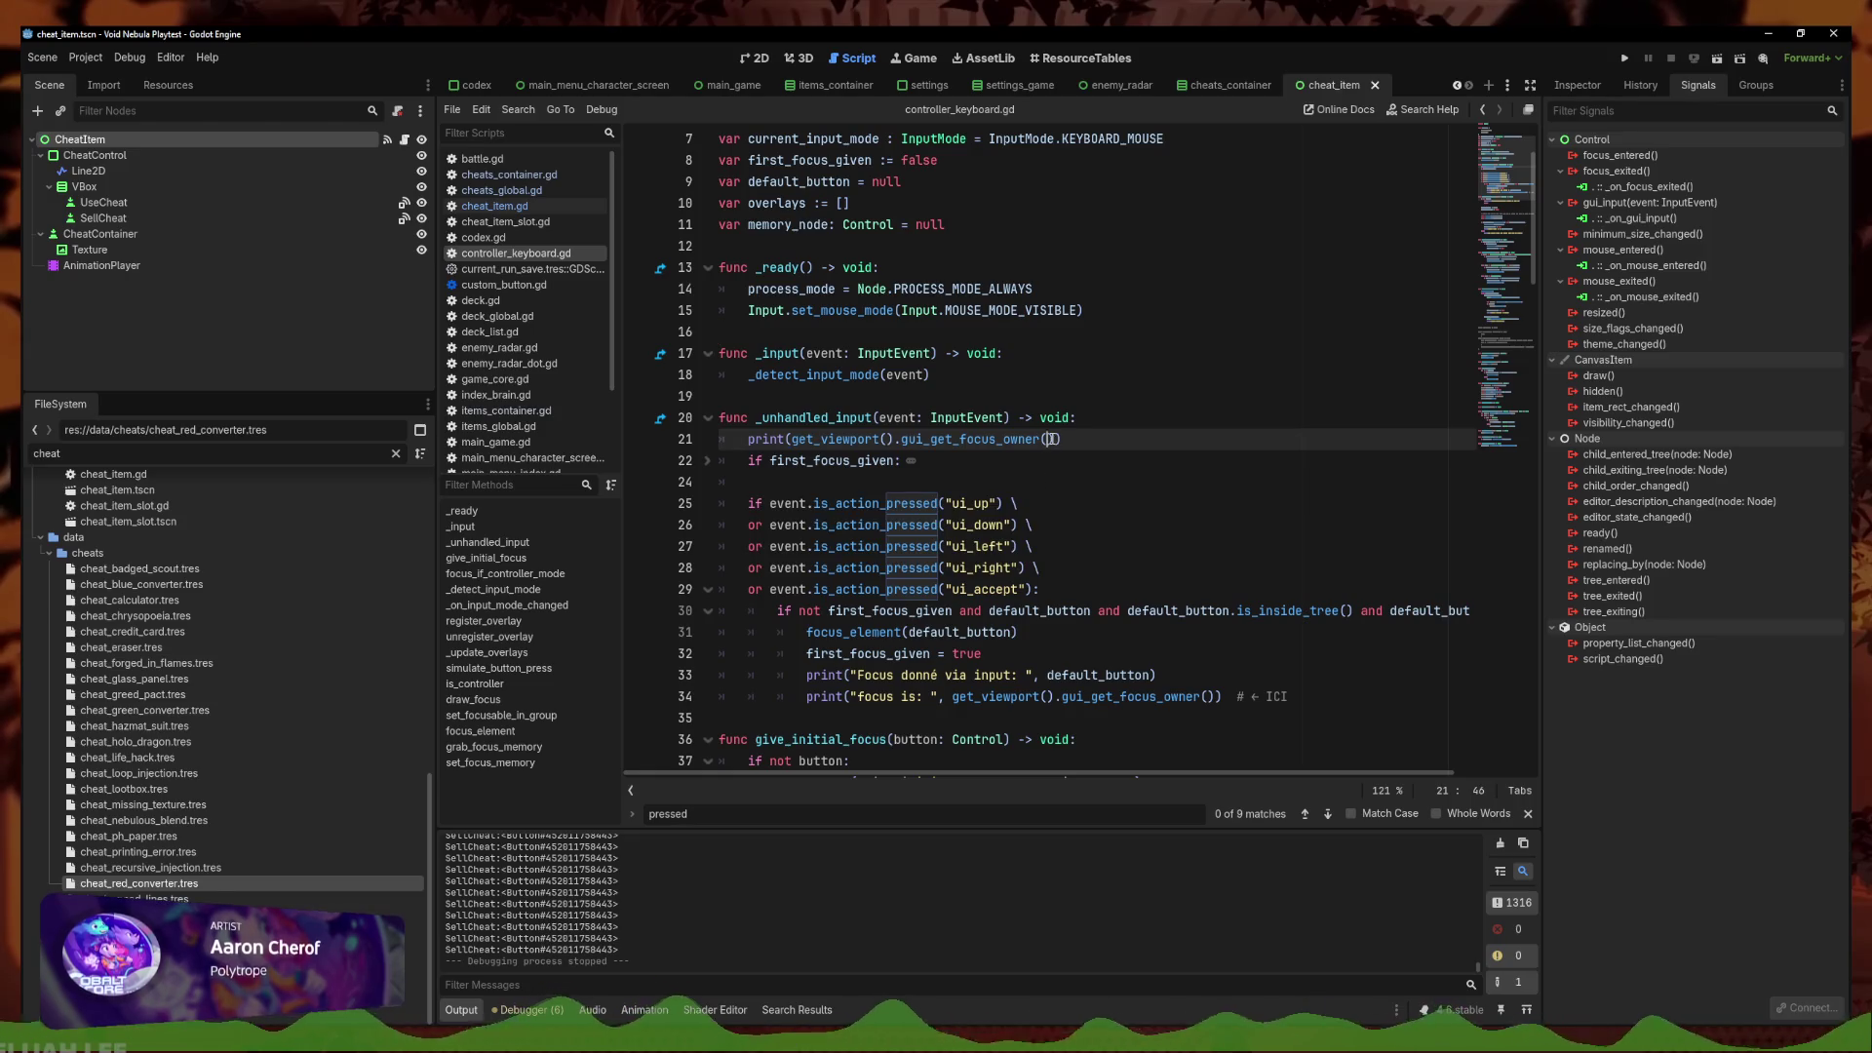
left_click(494, 206)
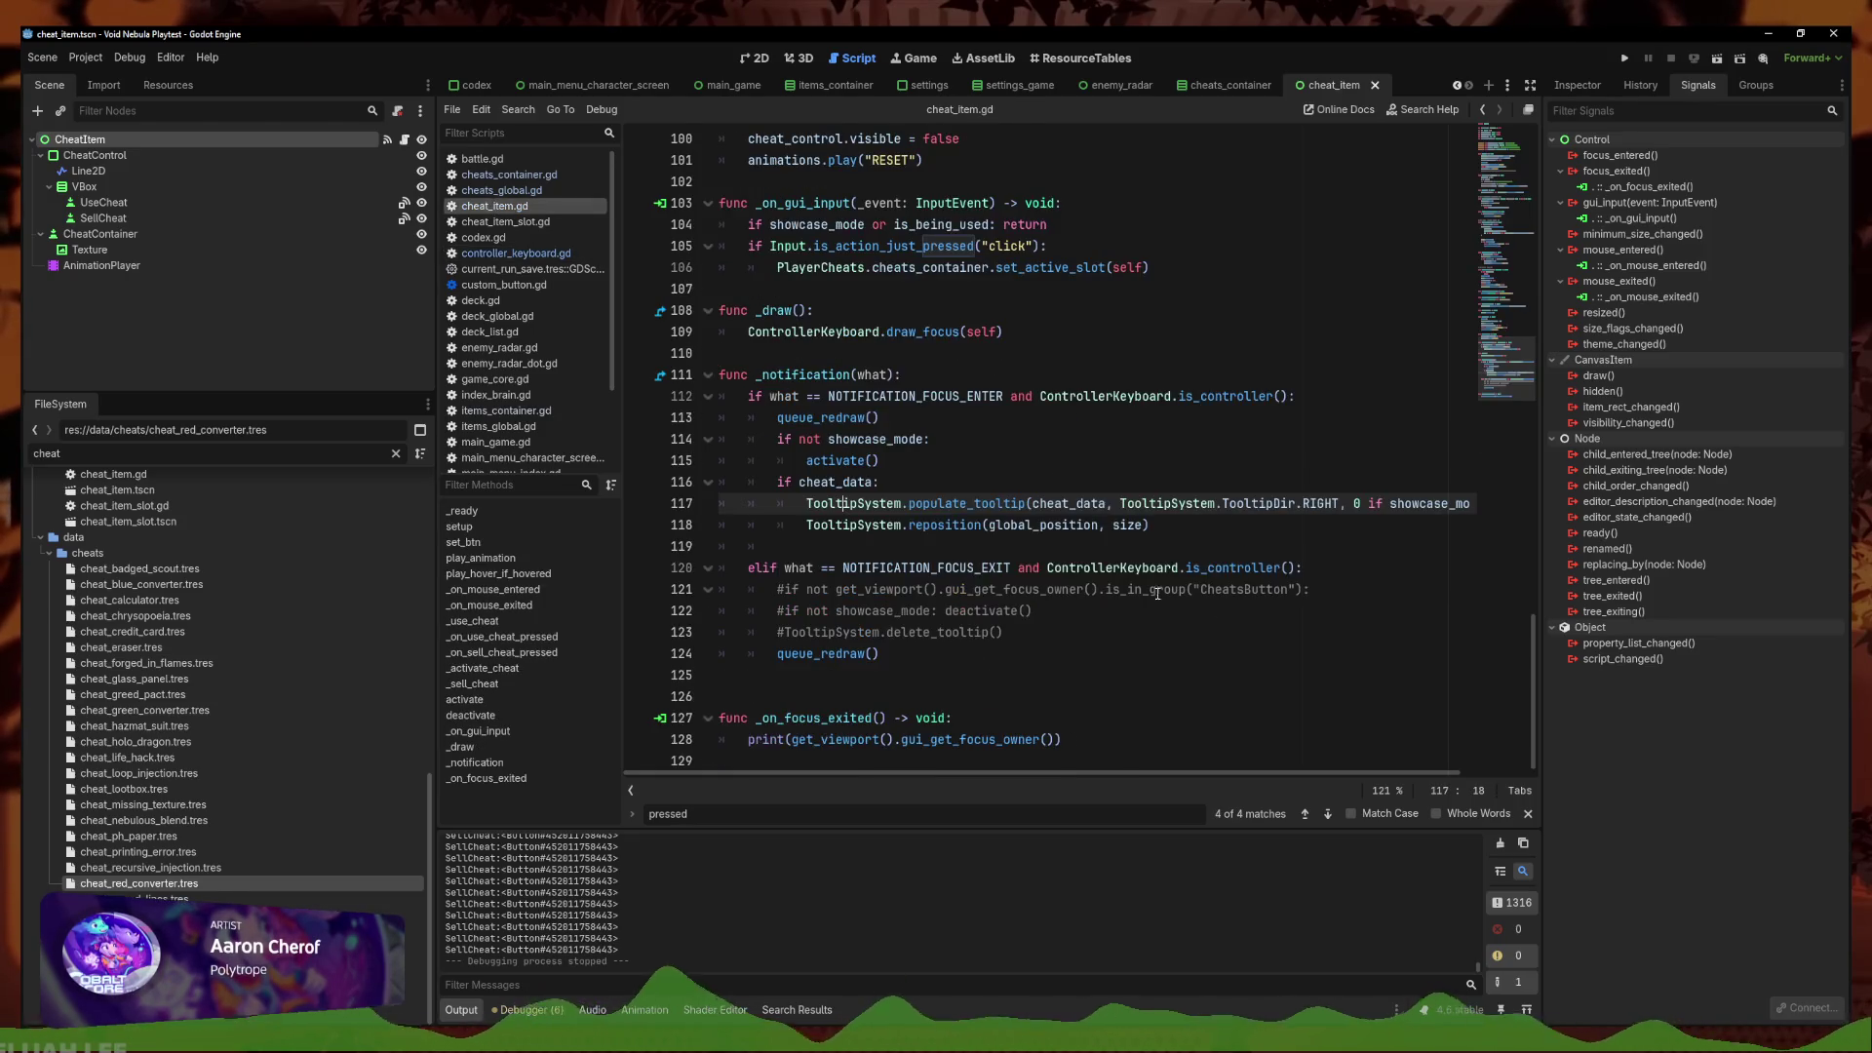
left_click(1222, 632)
Delete the extra blank line above _on_focus_exited and review the function
left_click(1128, 618)
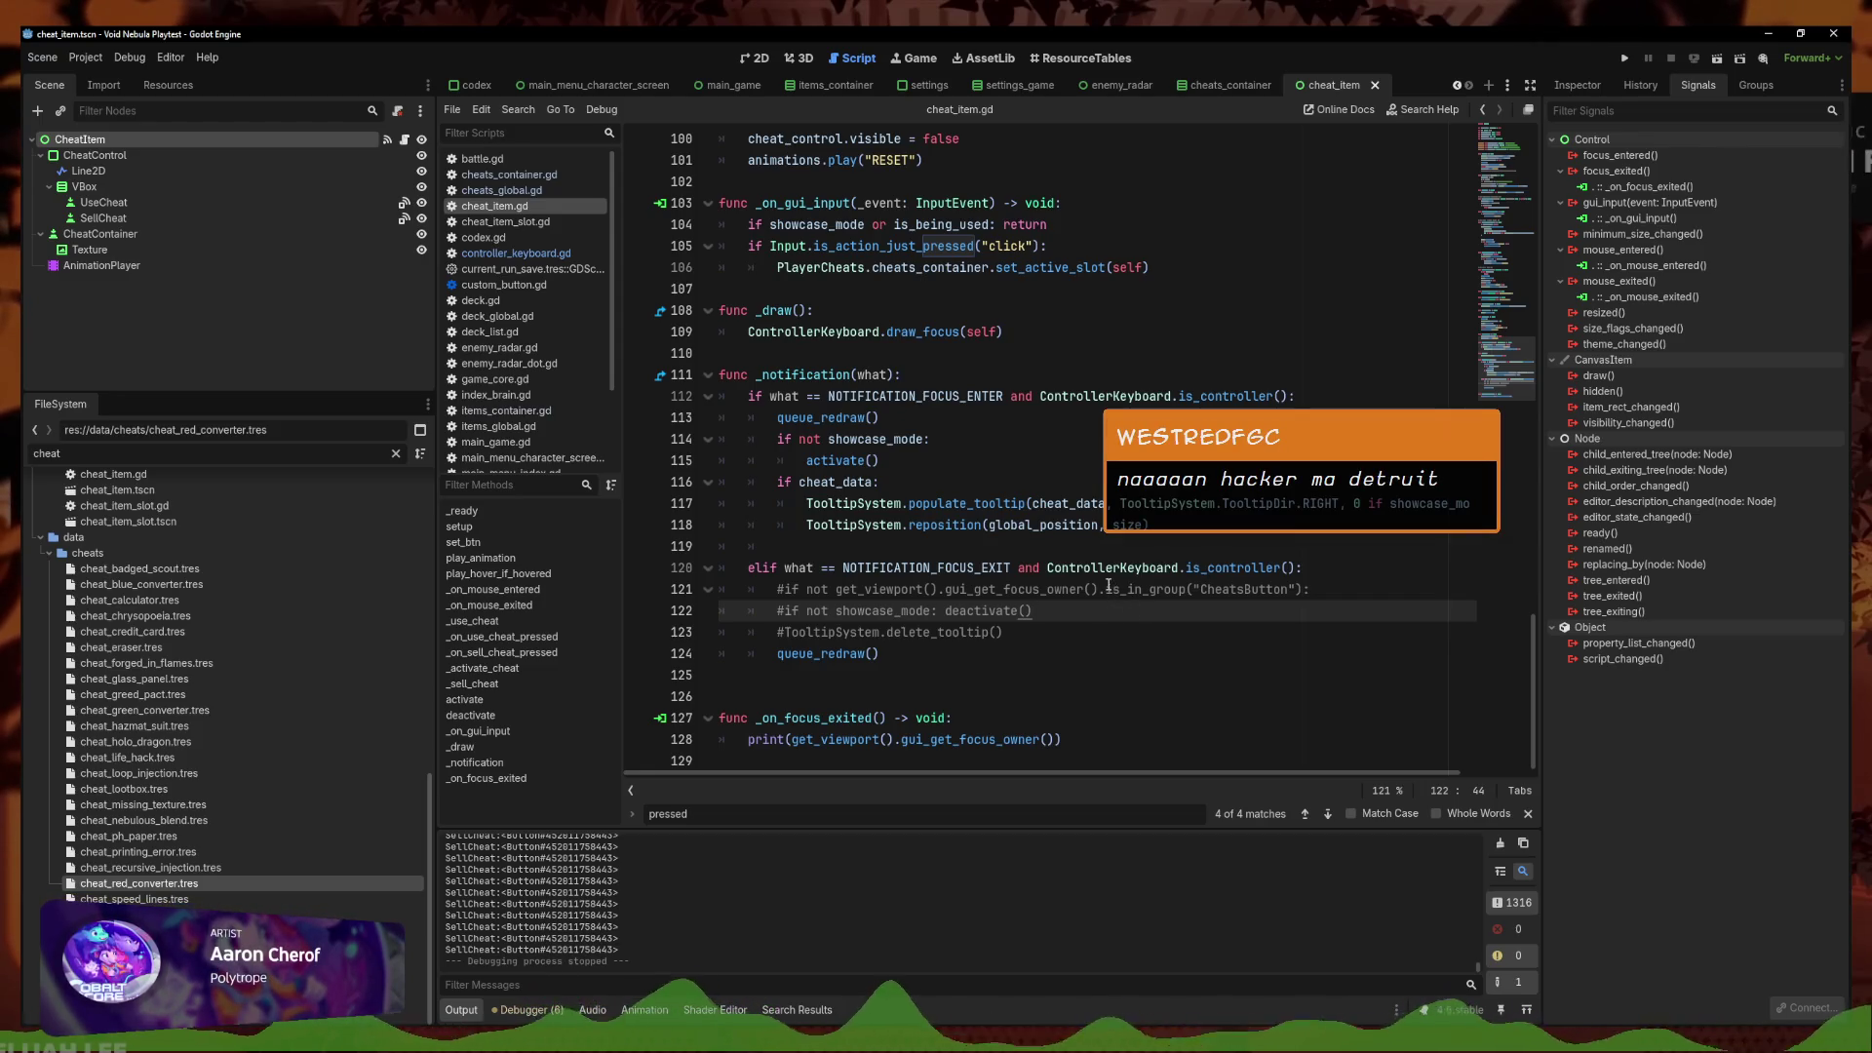
left_click(835, 693)
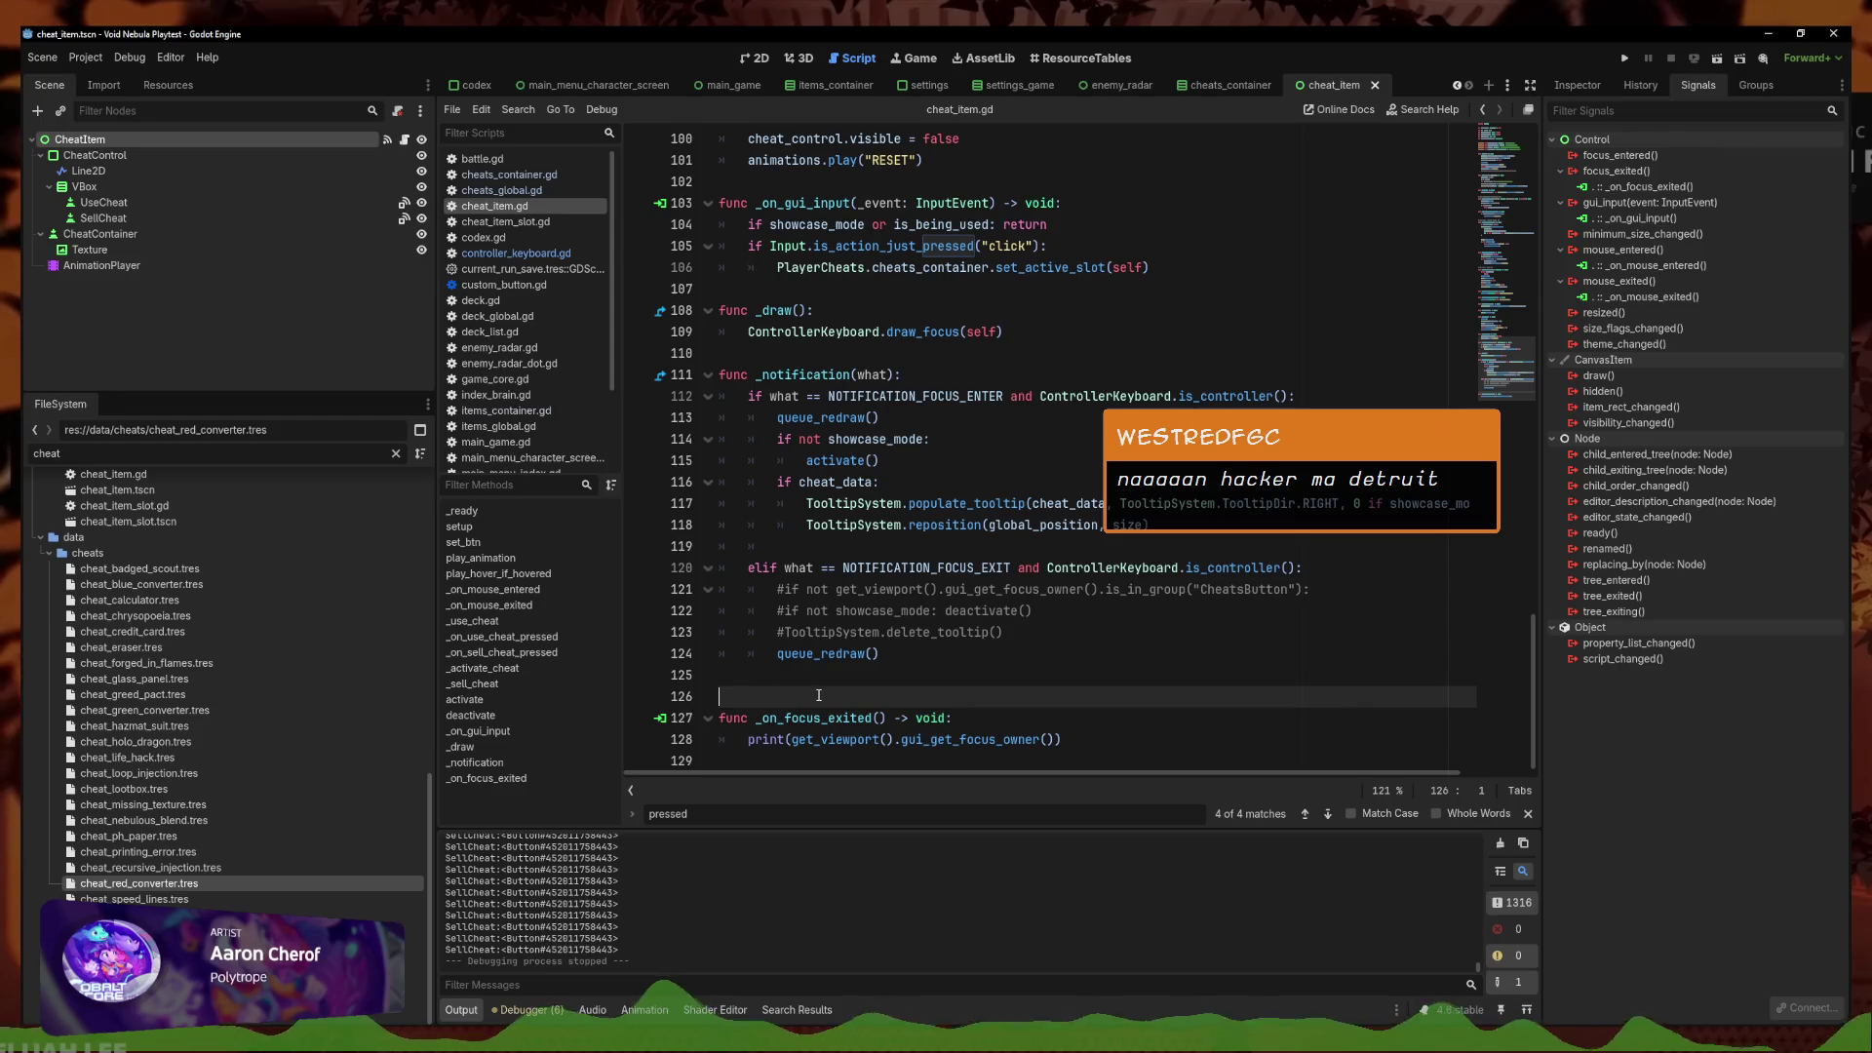
key("BackSpace")
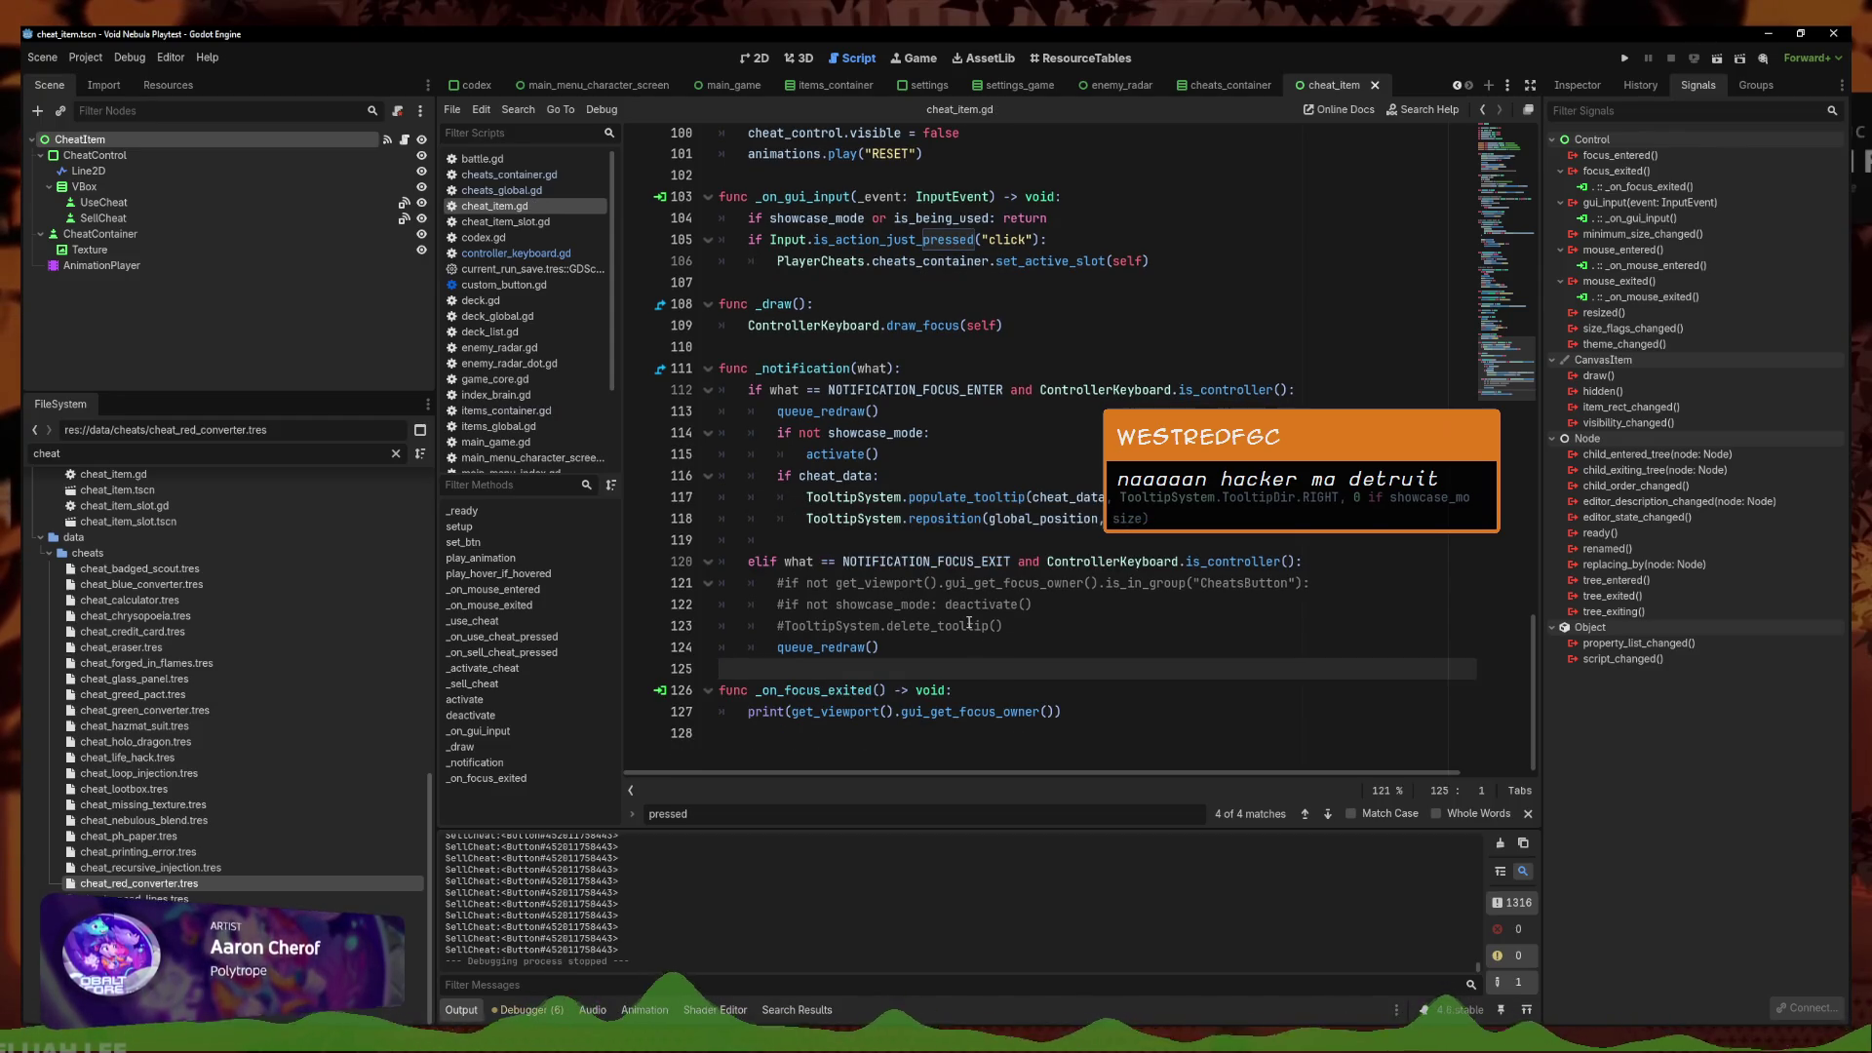
left_click(1109, 713)
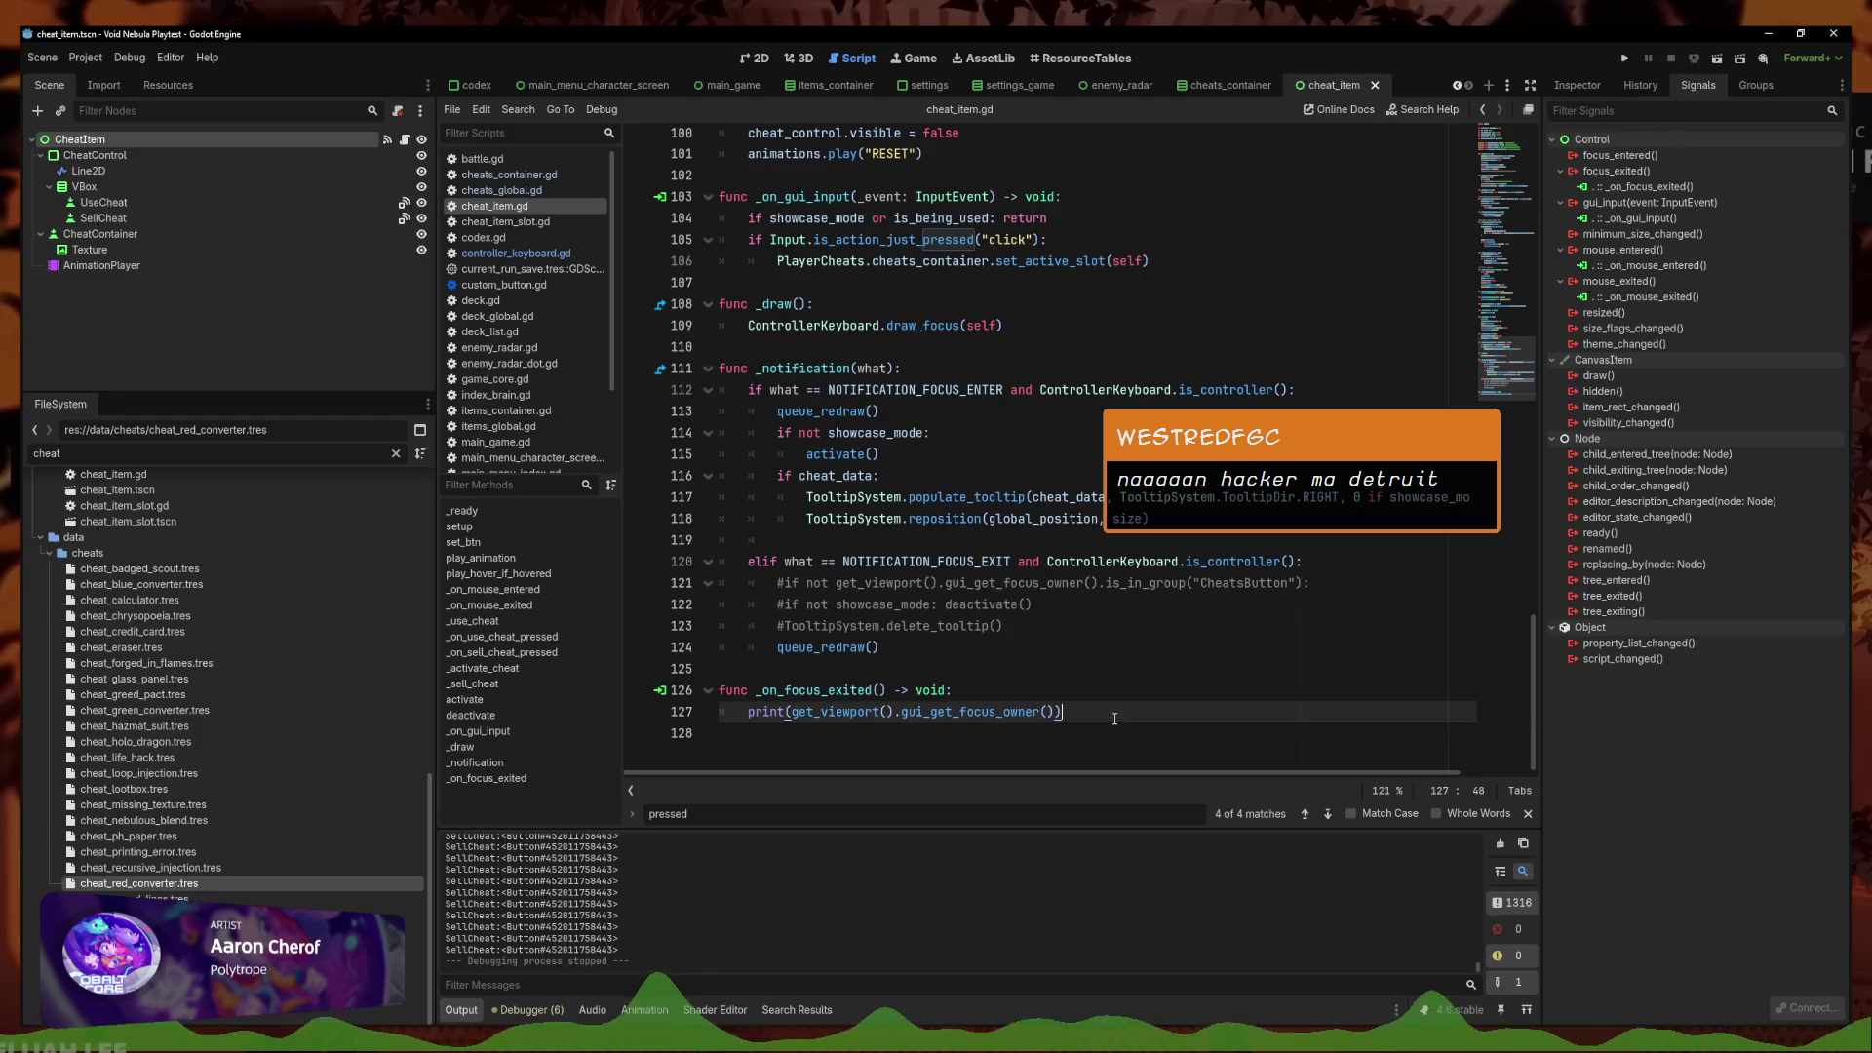
left_click_drag(1116, 719, 644, 693)
mouse_move(1067, 714)
left_mouse_down()
mouse_move(721, 713)
mouse_move(642, 687)
left_mouse_up()
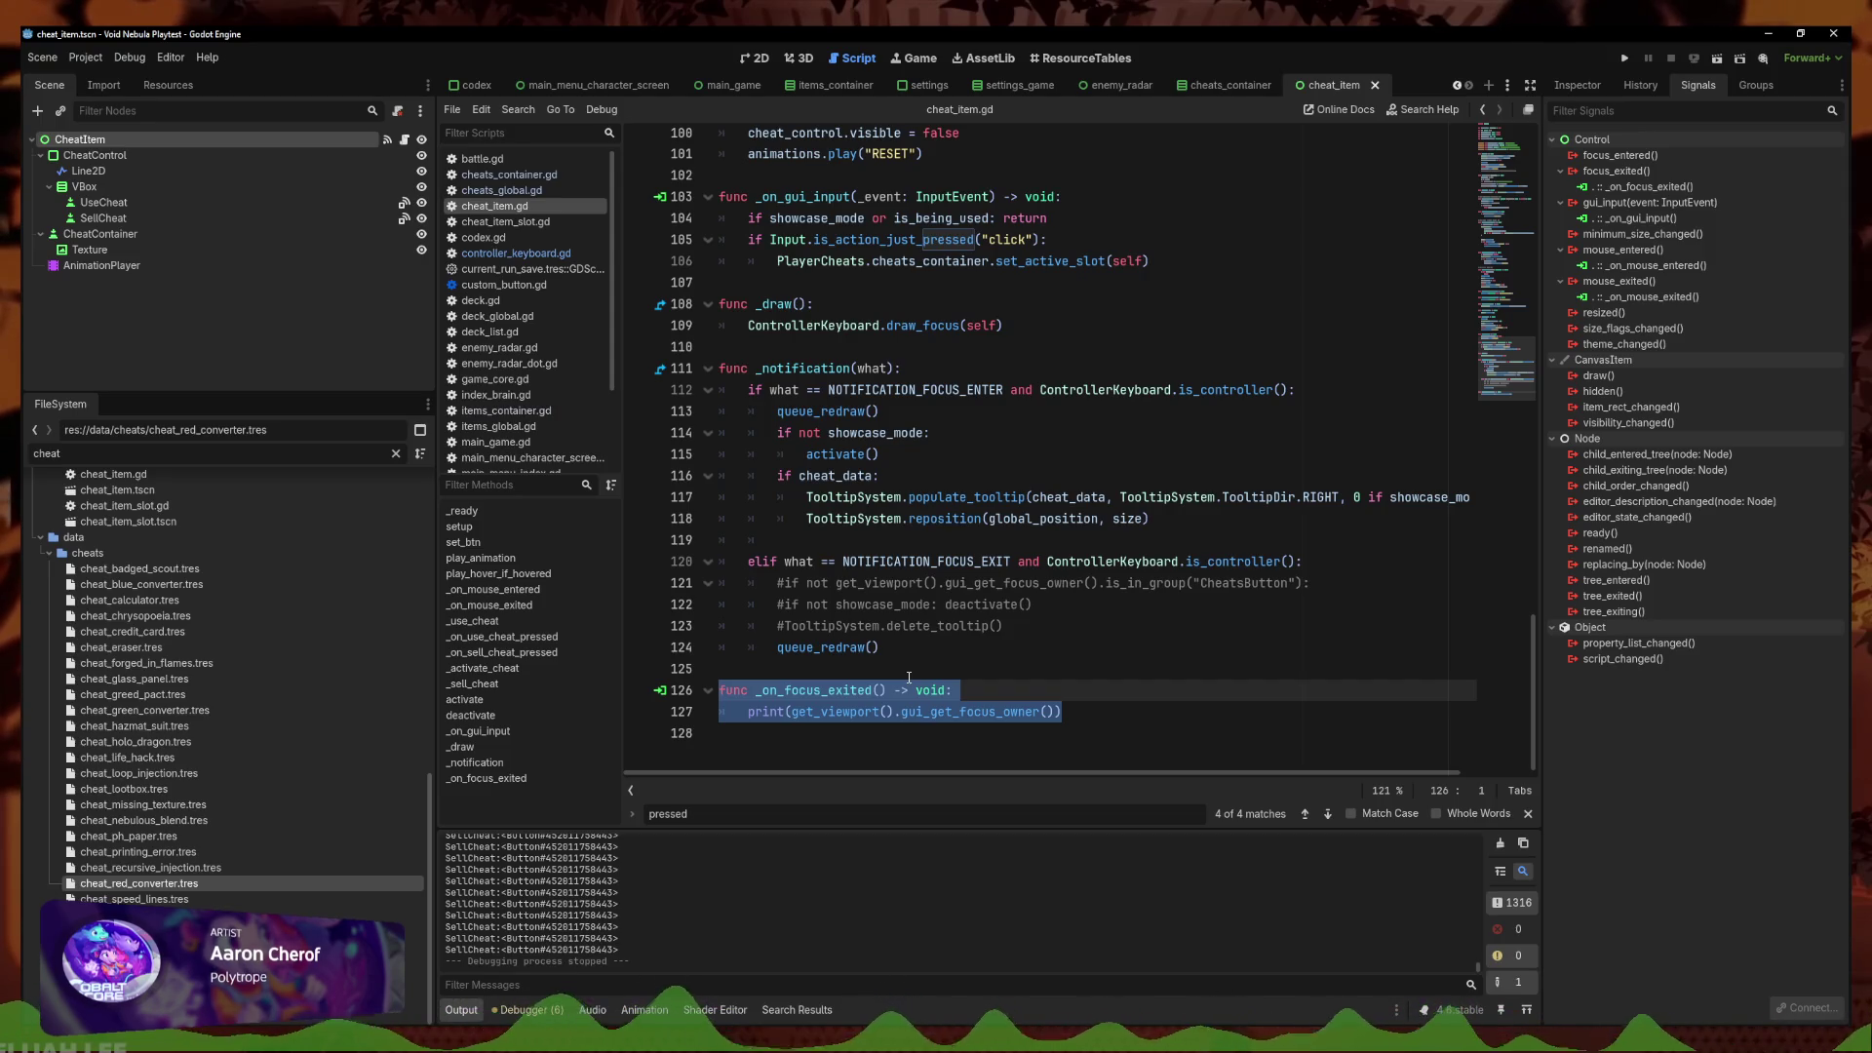
left_click(908, 676)
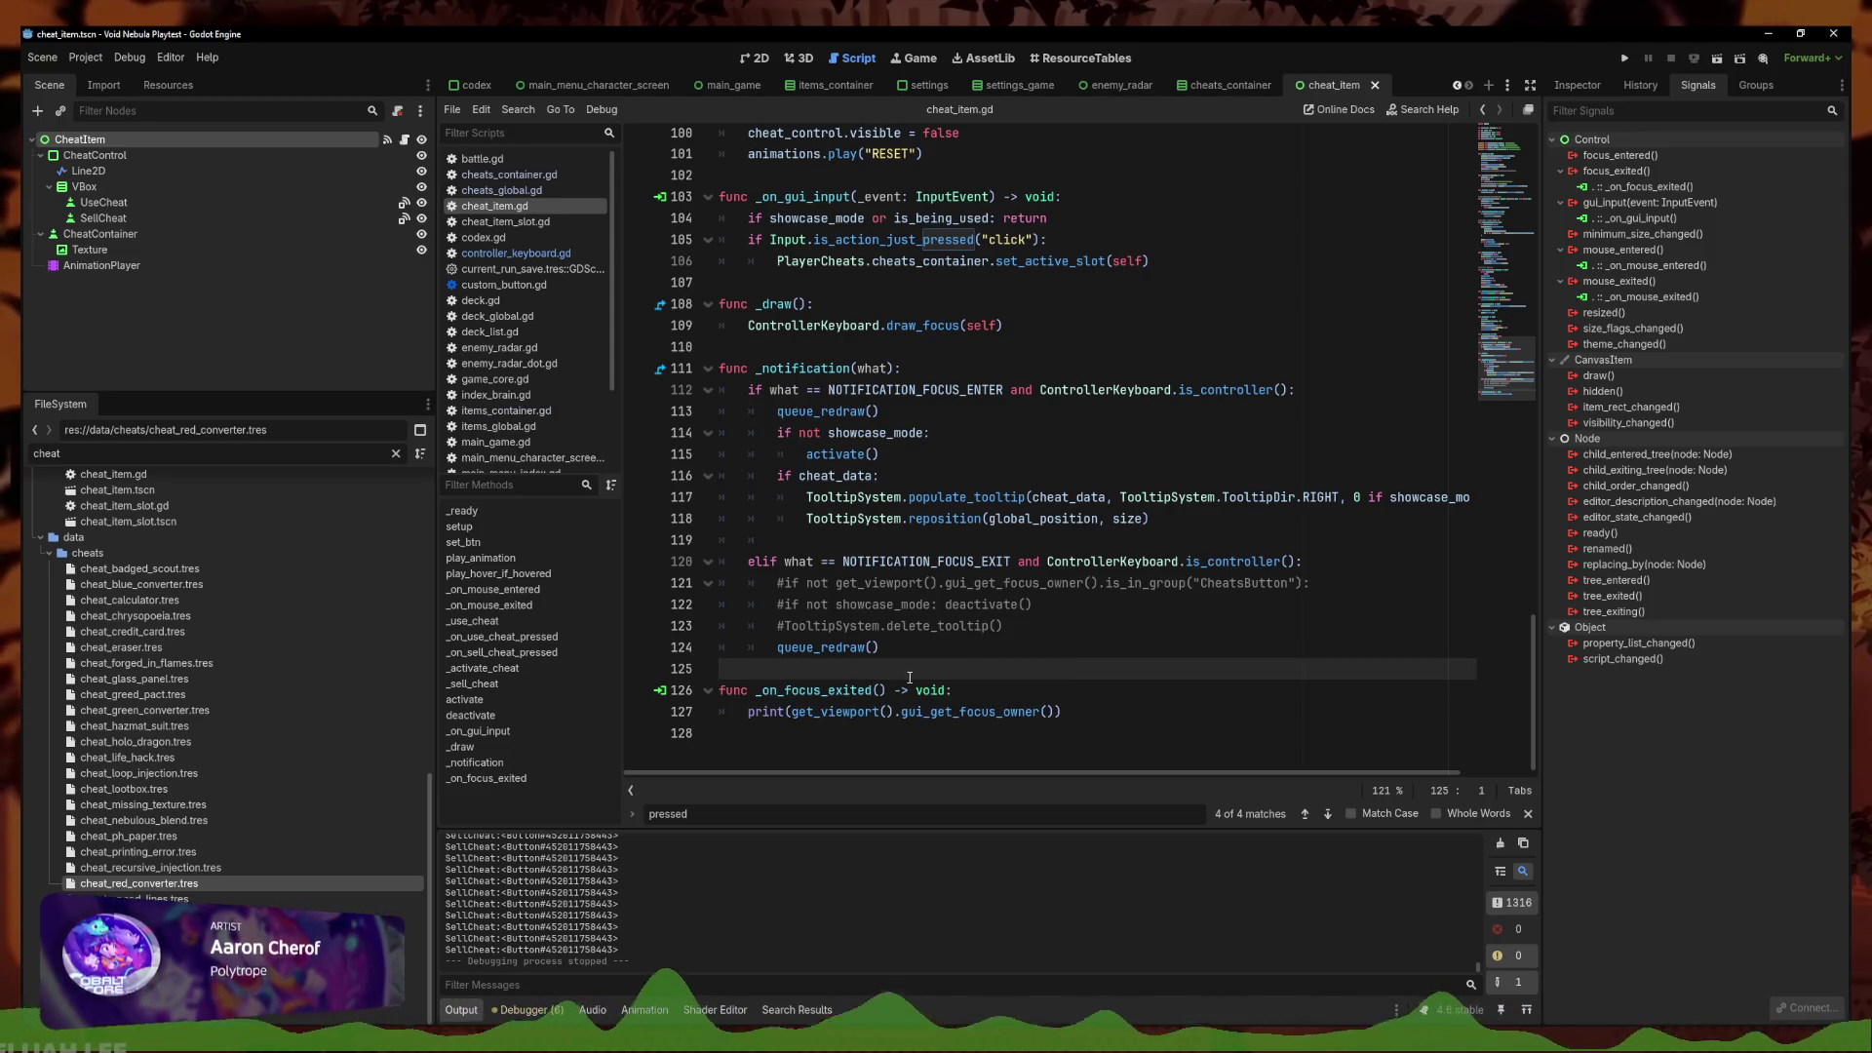